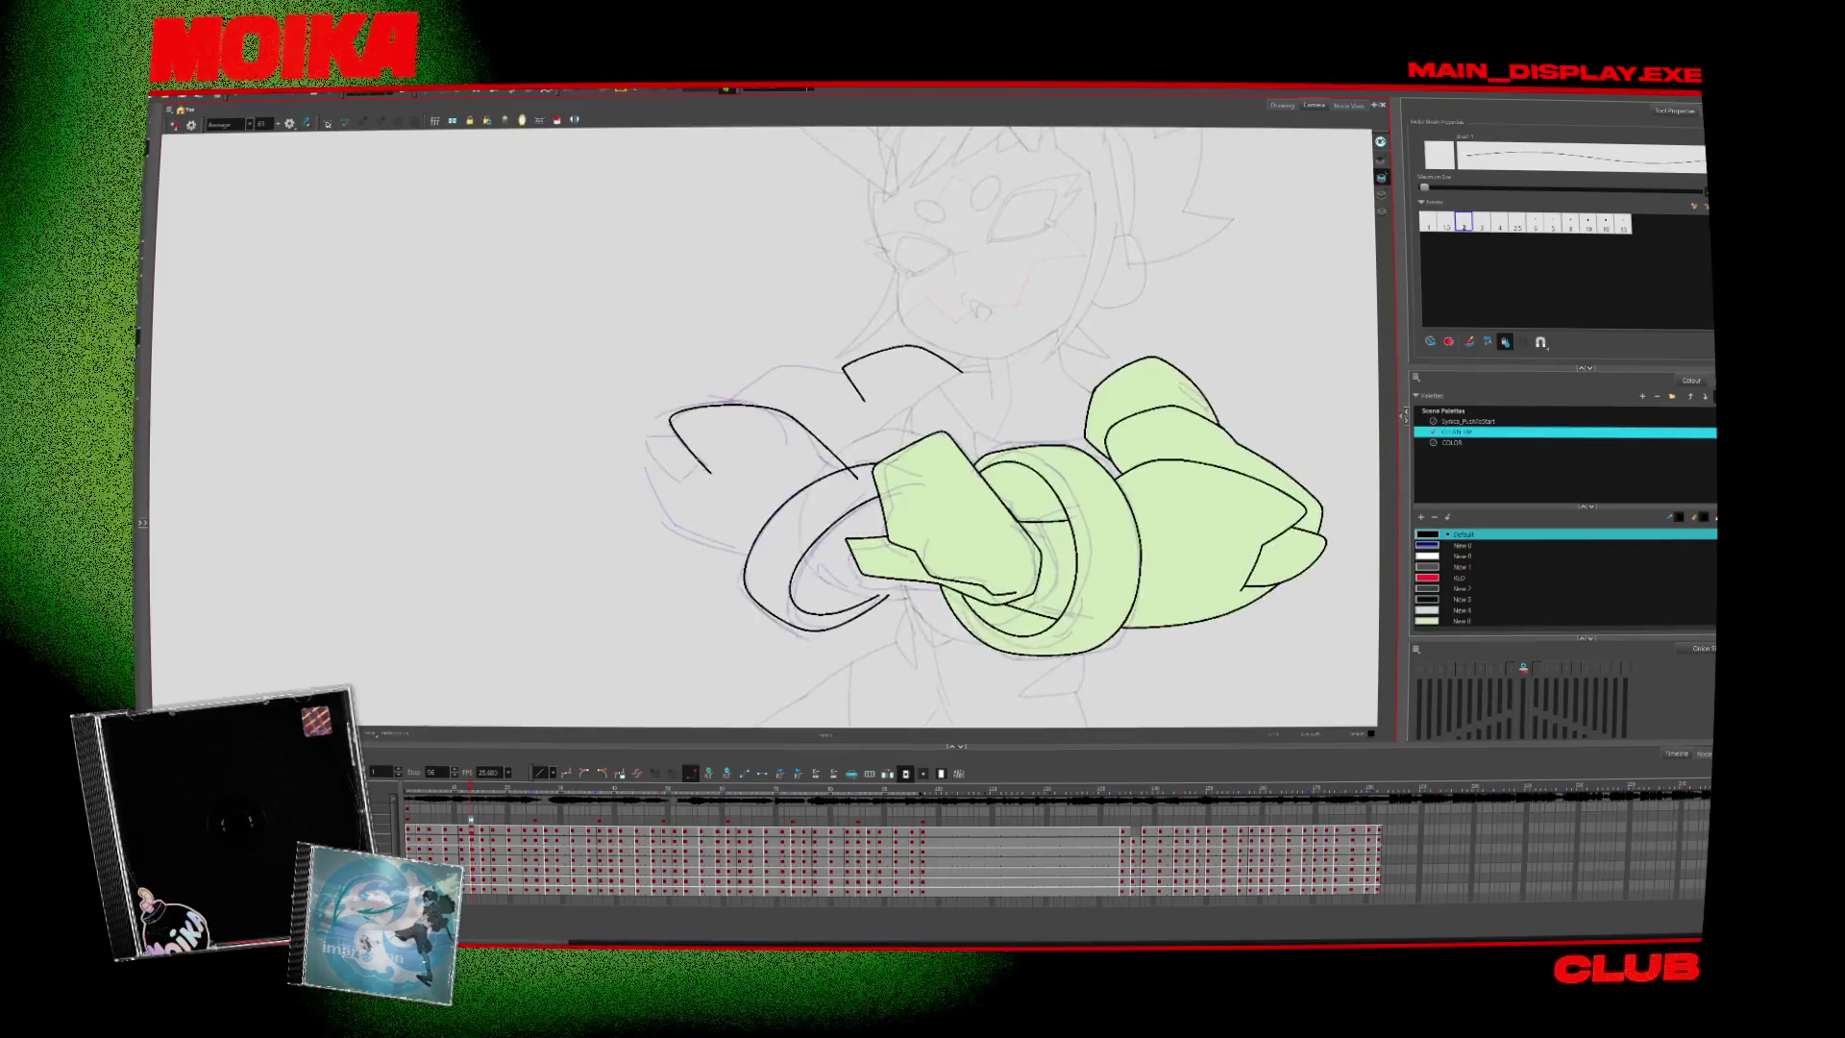
Ink two short black strokes on the hand sketch and close the bottom of the left cuff
drag(691, 462, 675, 494)
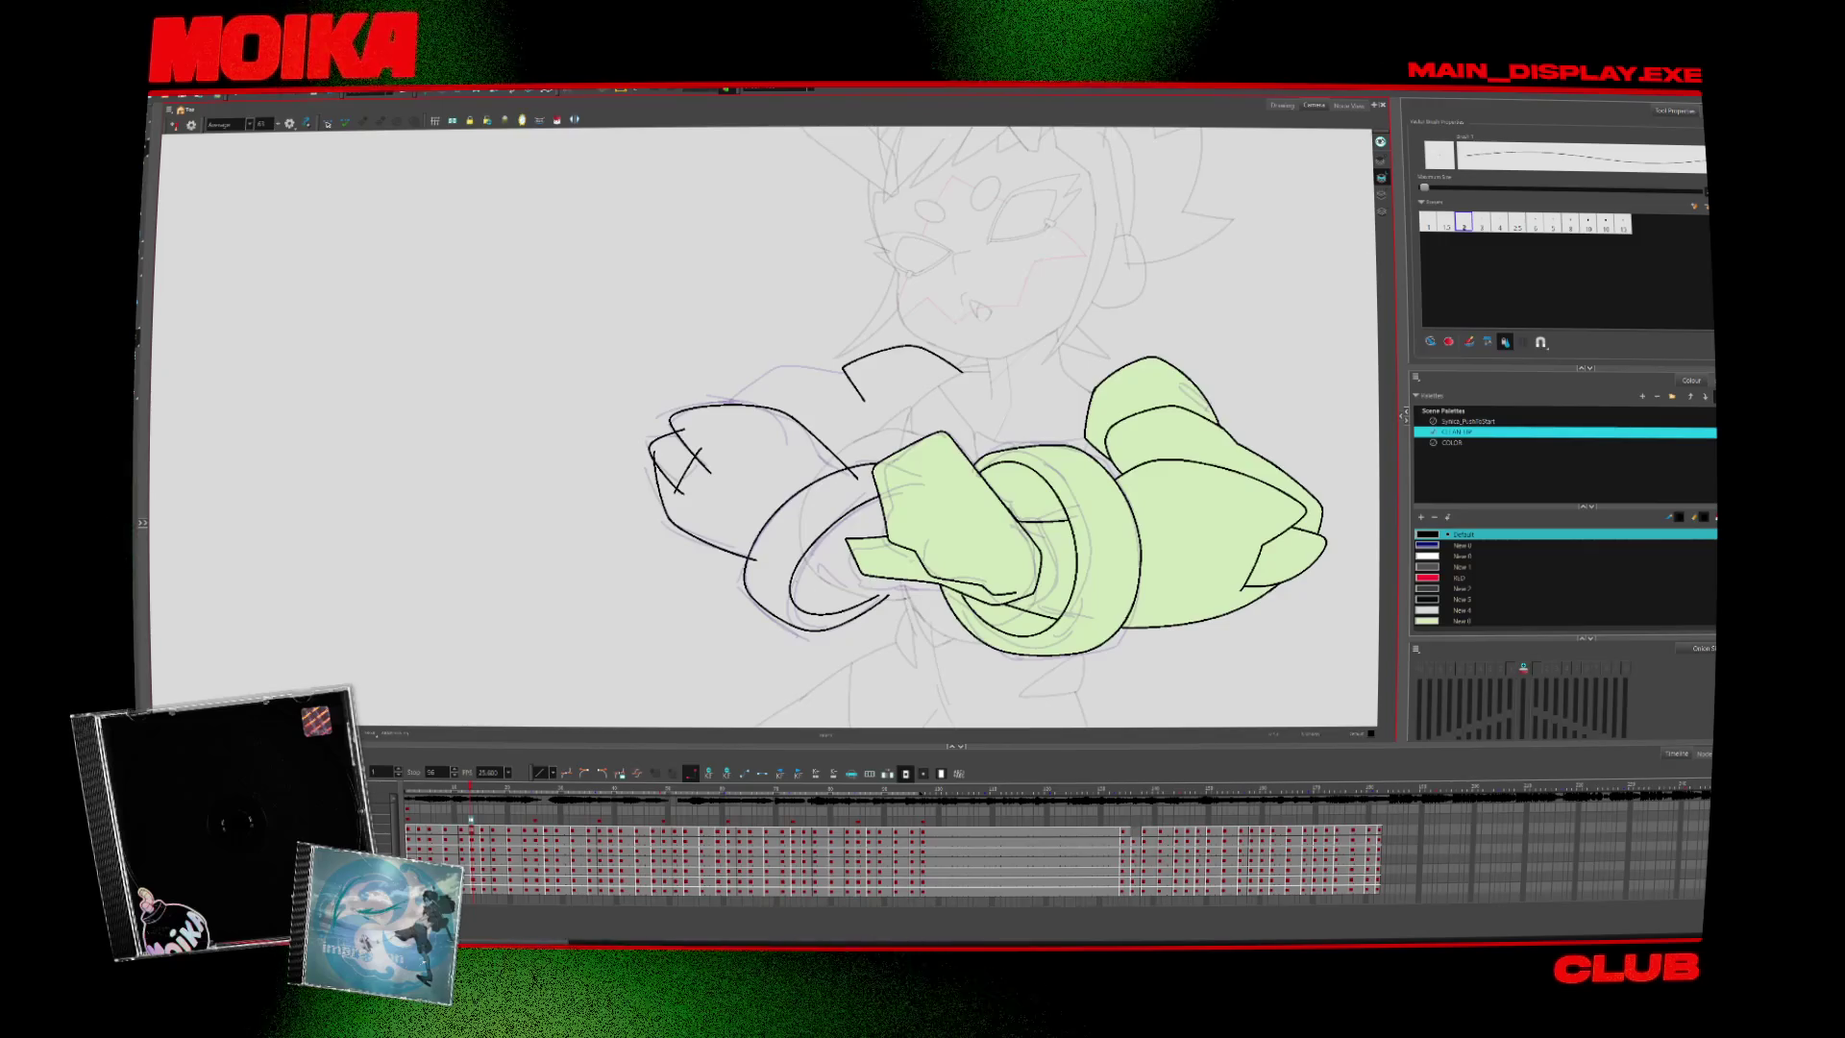
drag(780, 567, 845, 582)
key(Return)
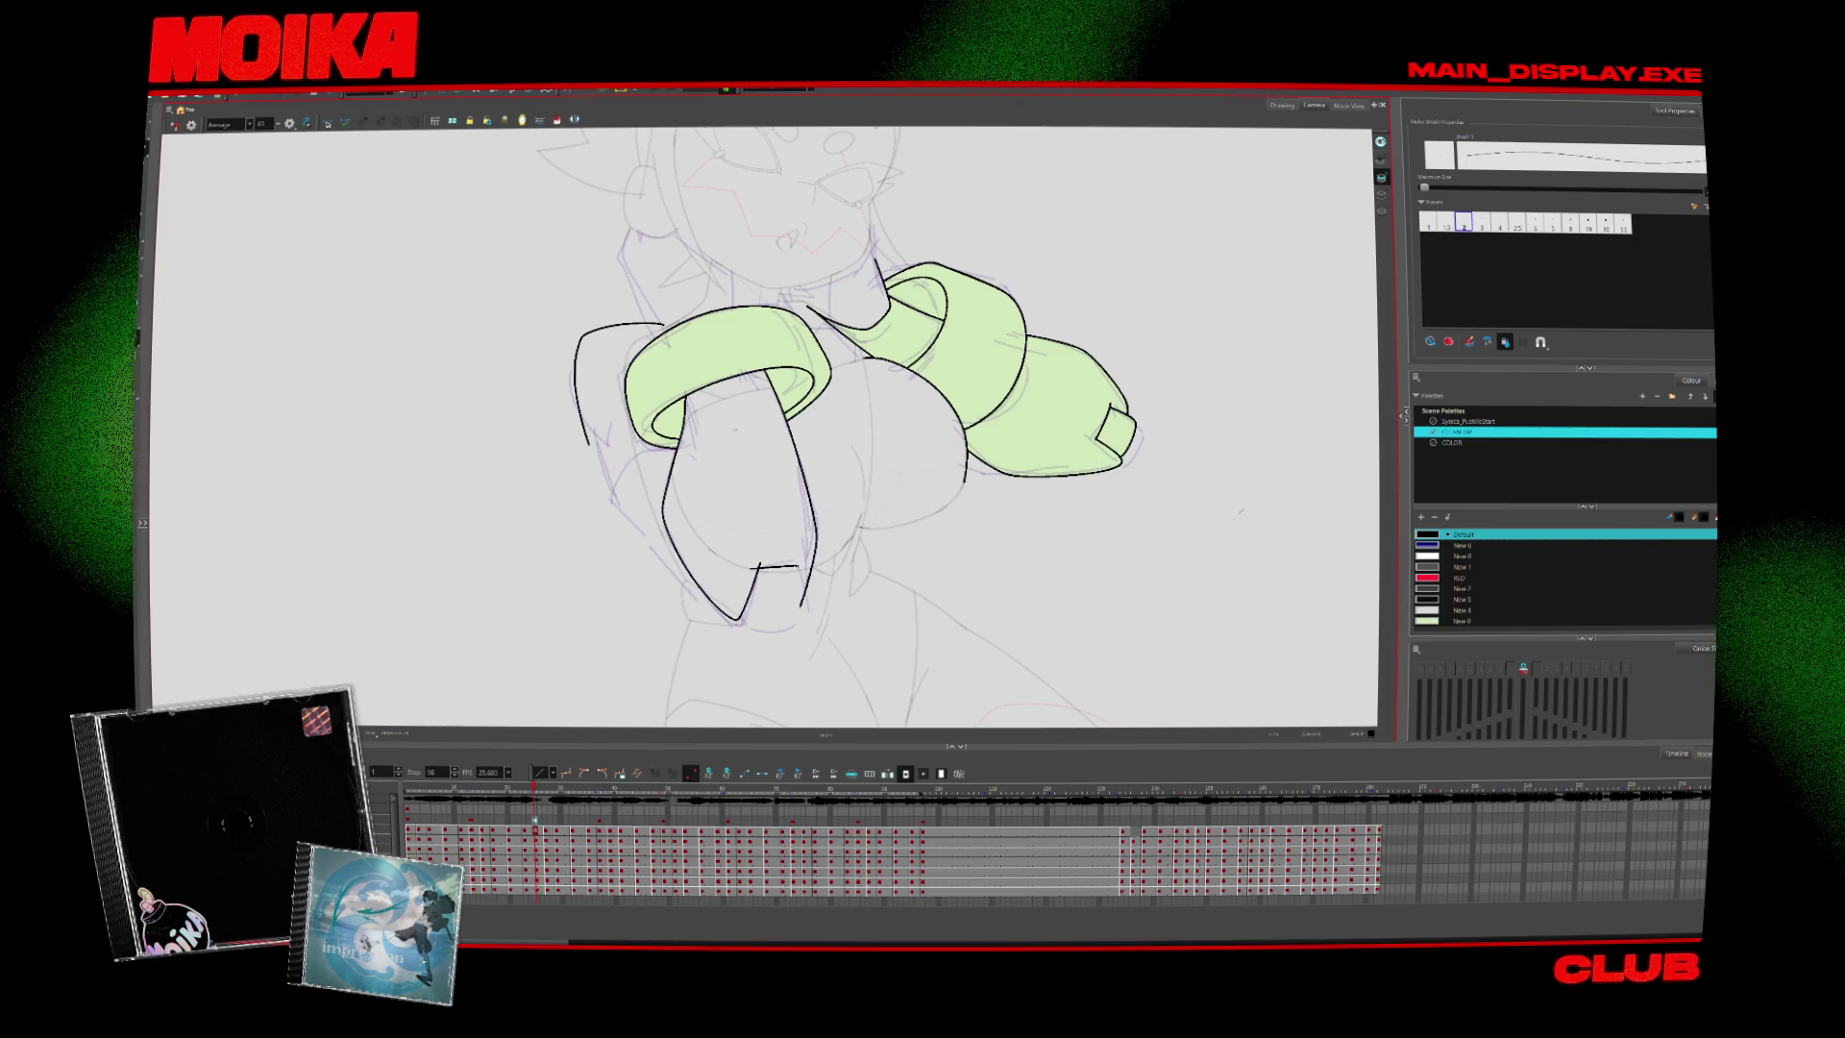
drag(759, 567, 740, 616)
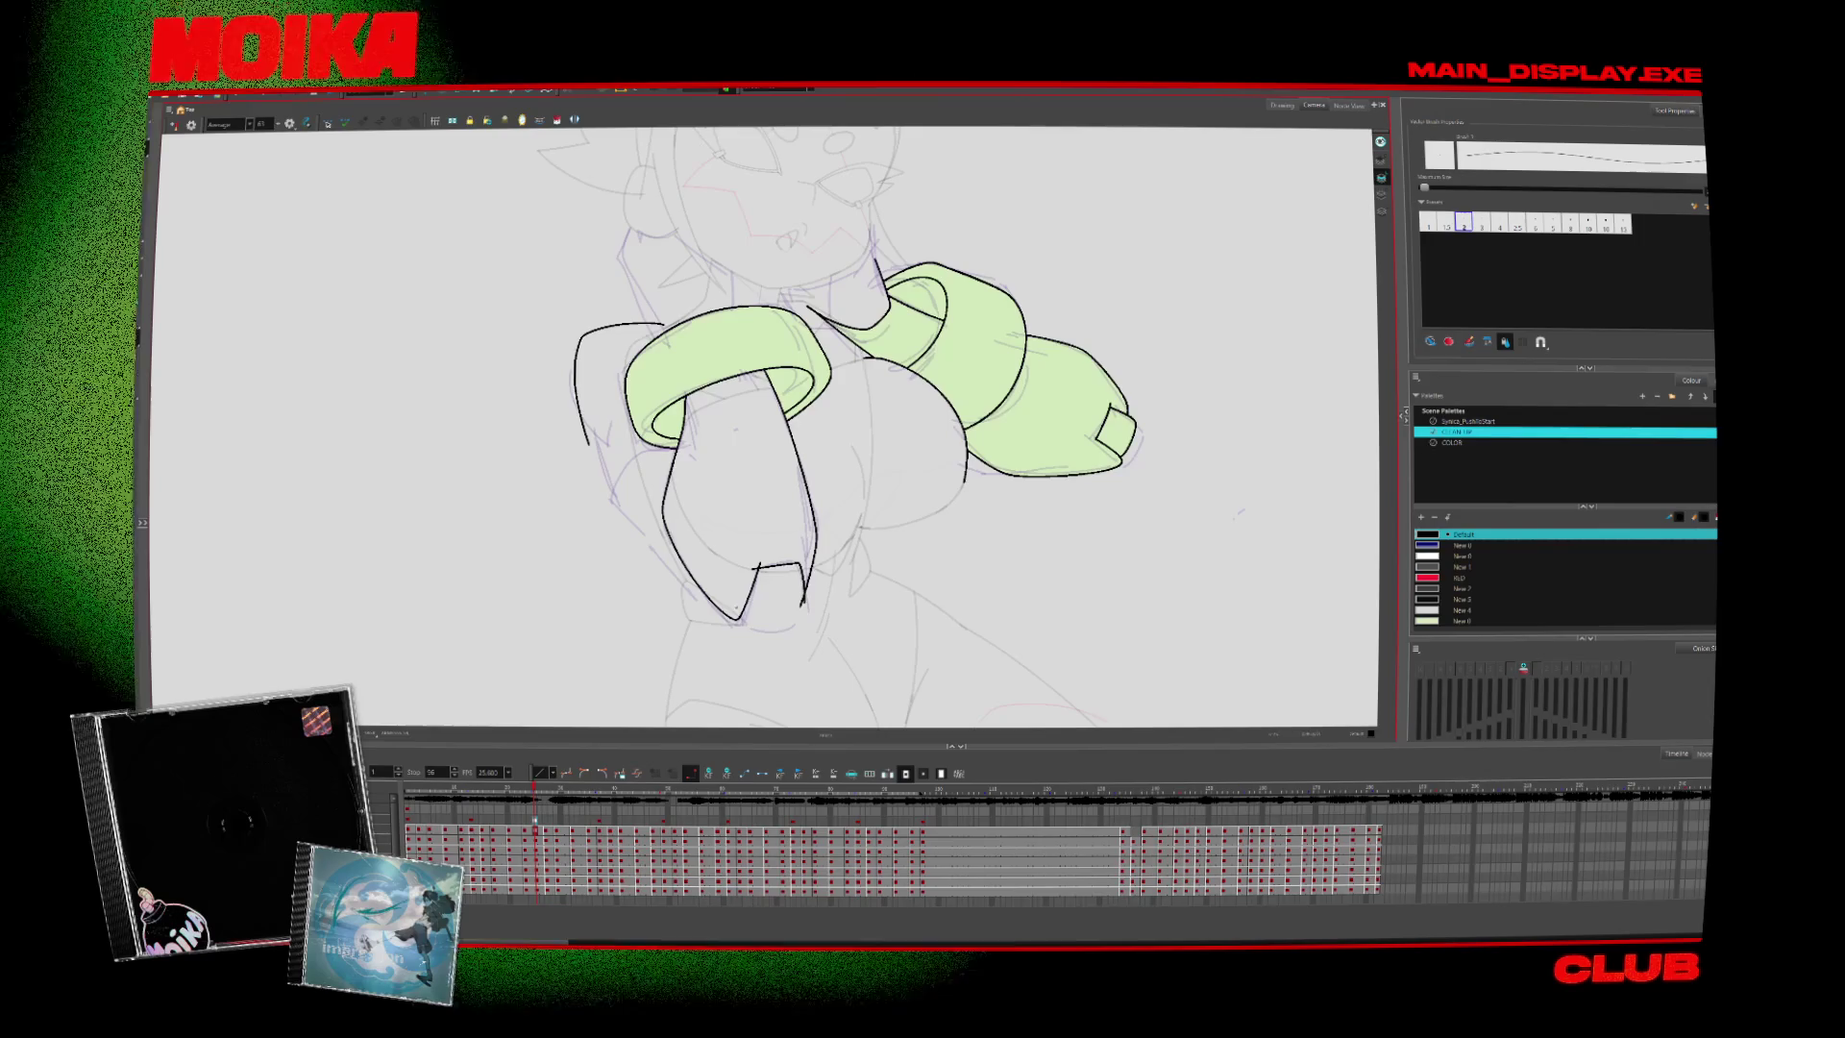
Nudge the left arm's right edge stroke slightly rightward and check the next drawing
click(805, 463)
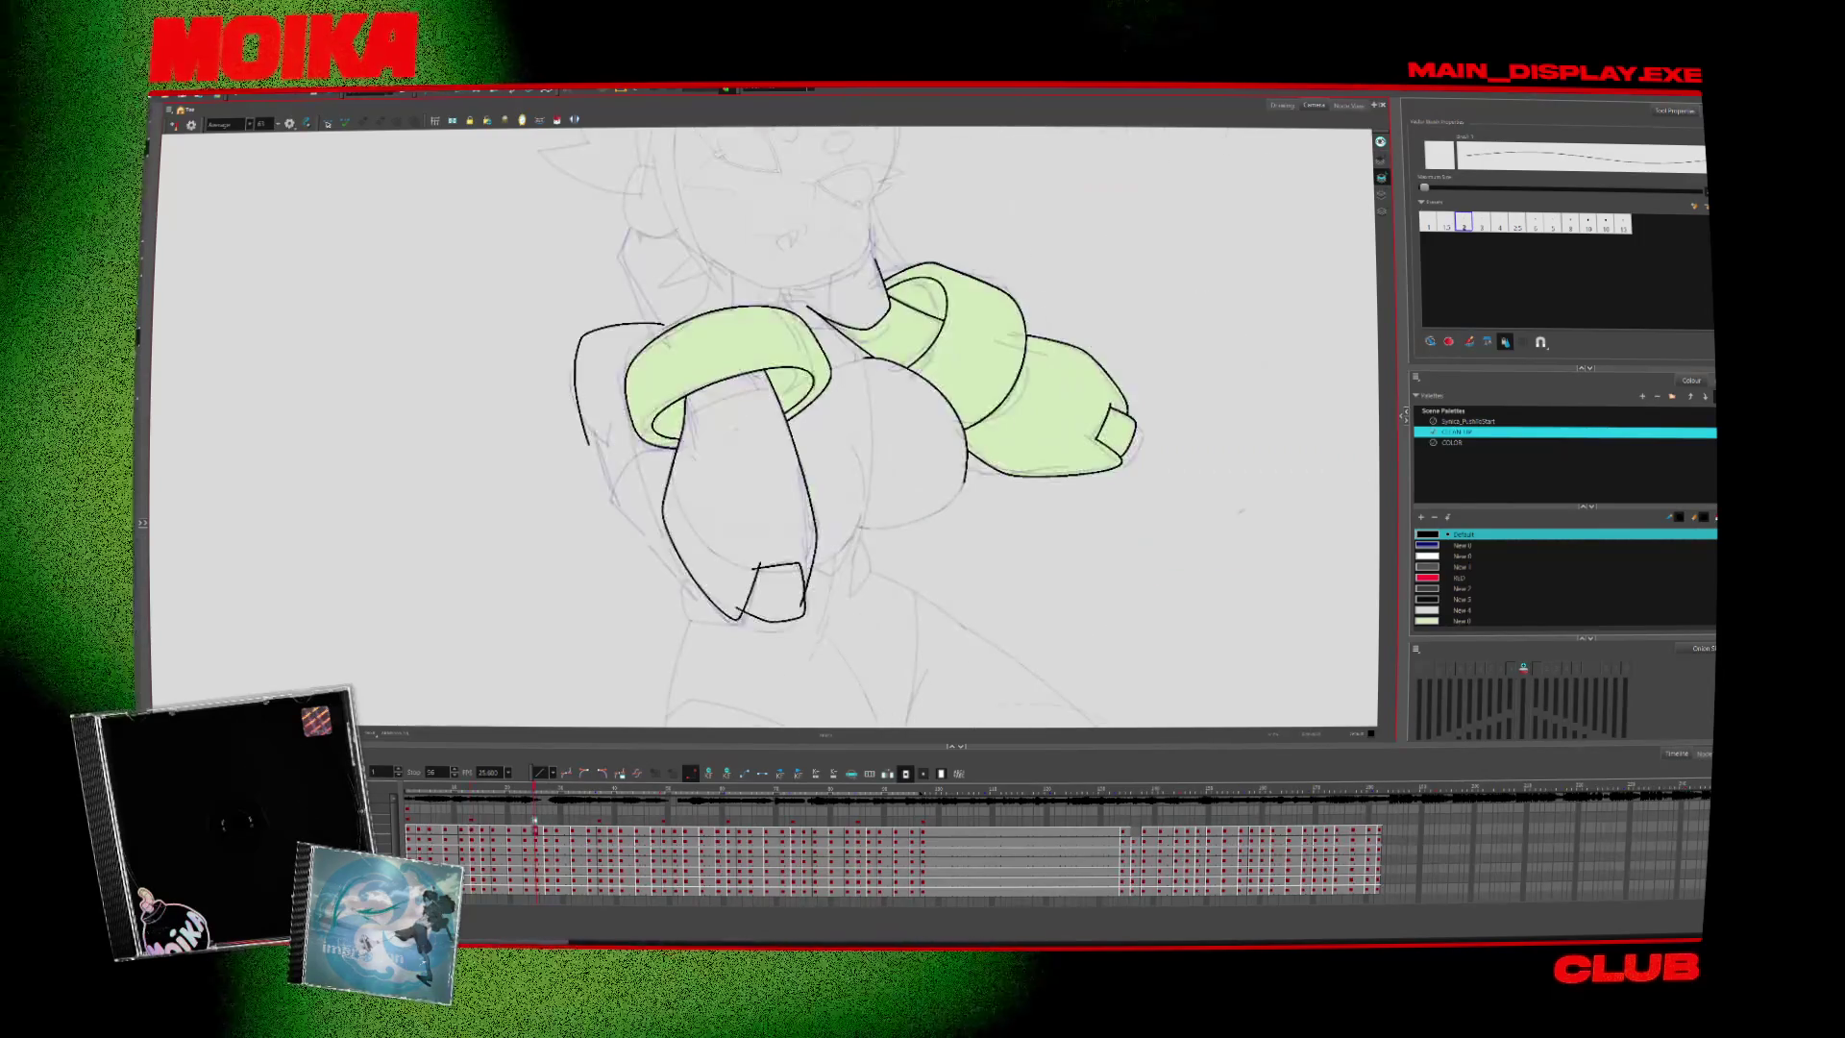
drag(810, 608, 831, 621)
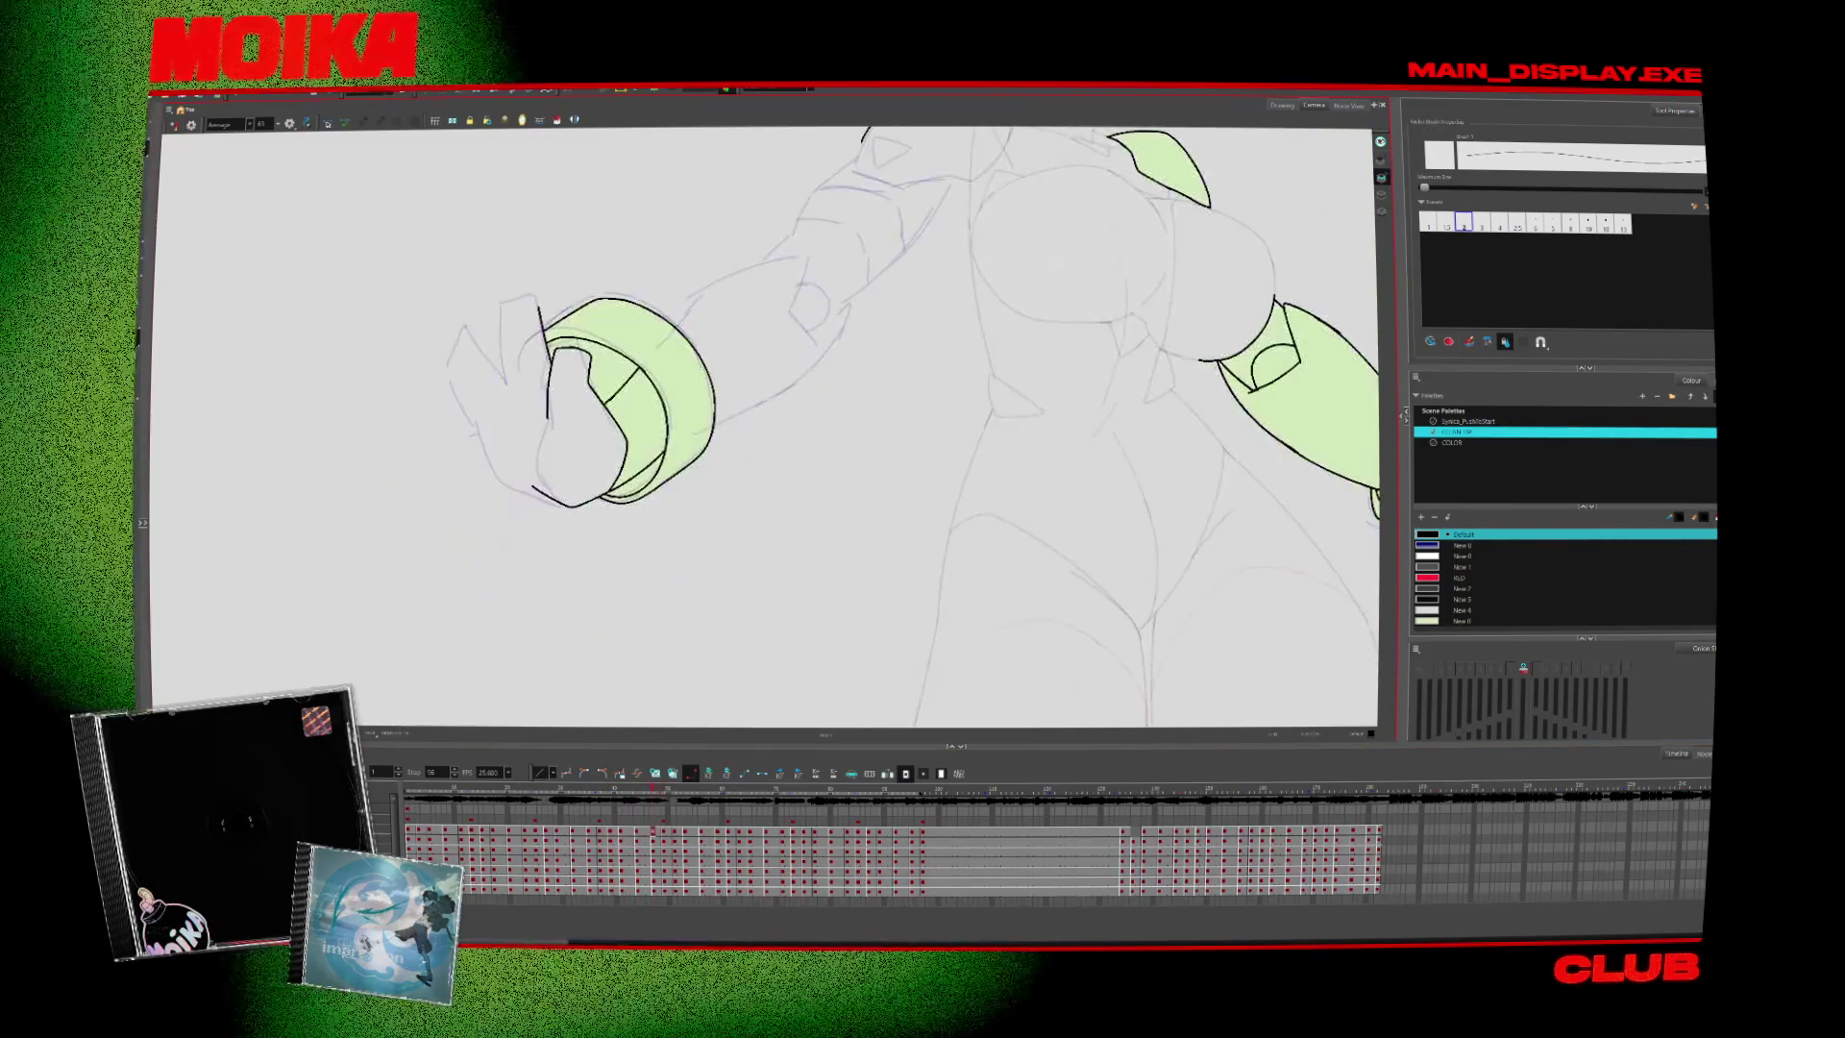
key(space)
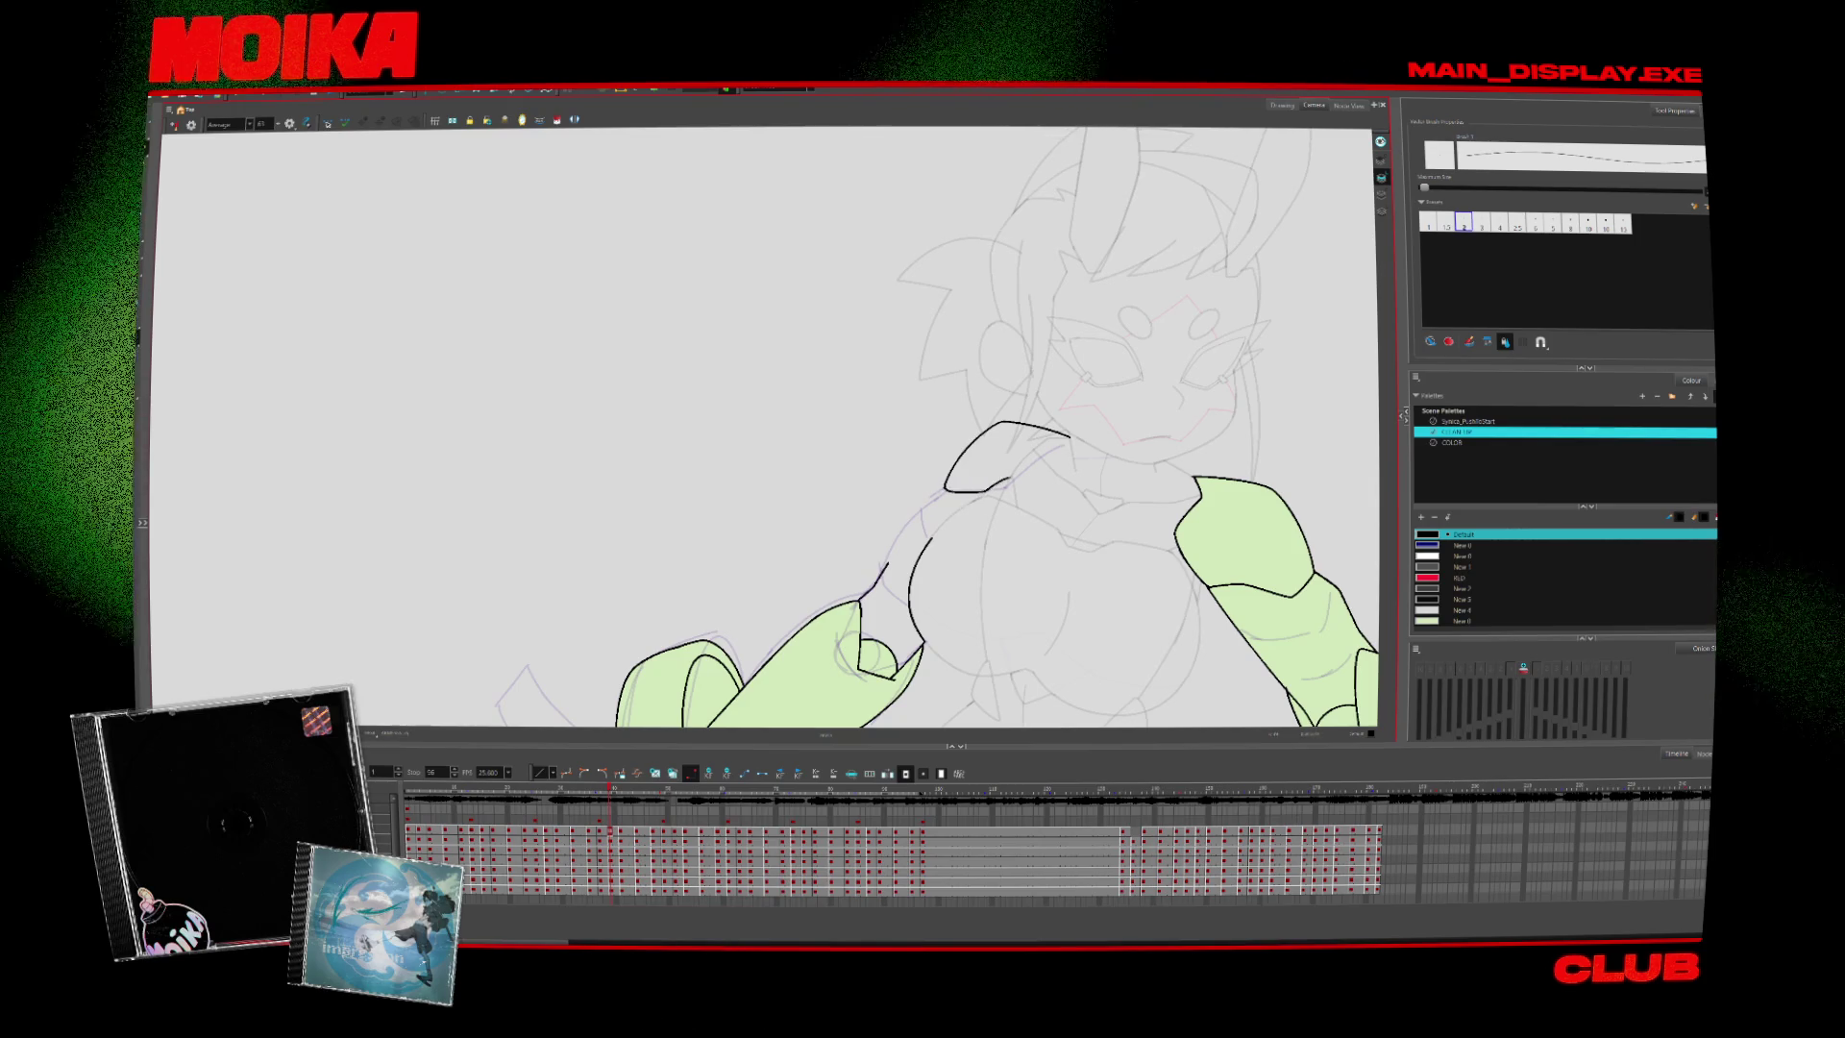
key(period)
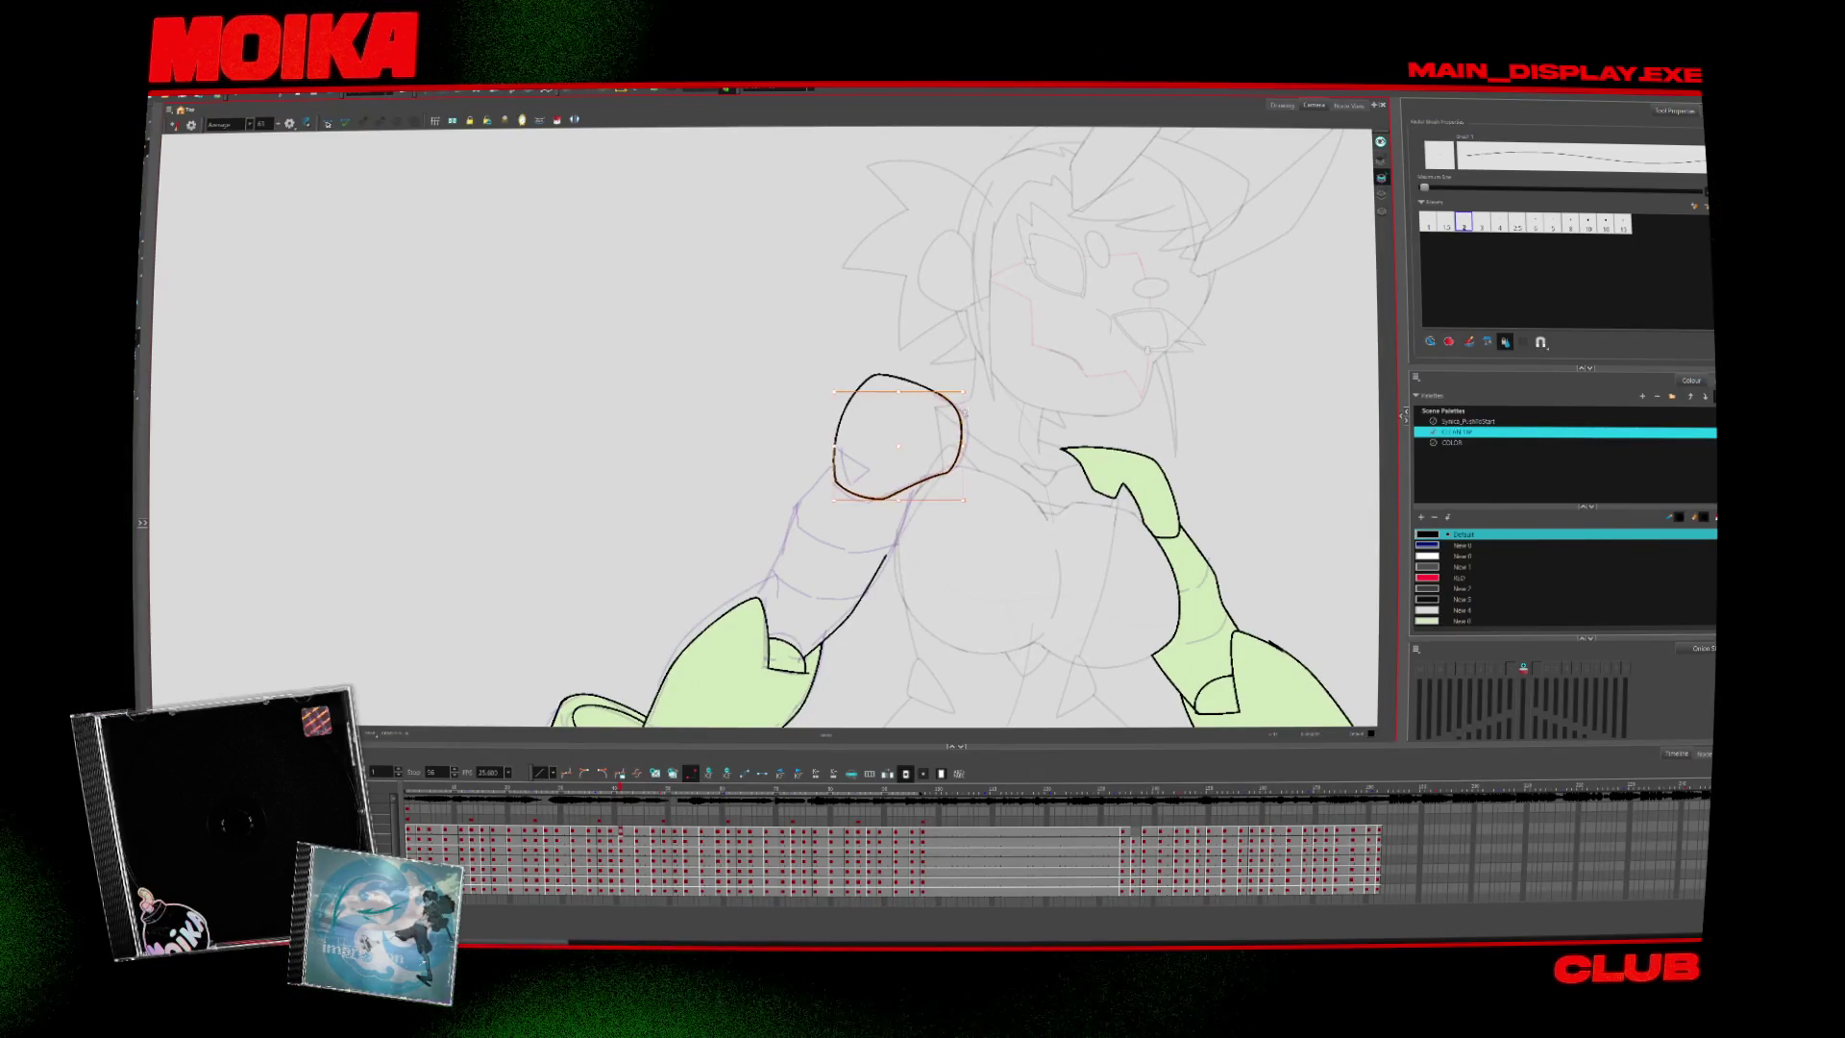
Close the outlined shape near the arm and extend the arm outline's bottom edge
key(period)
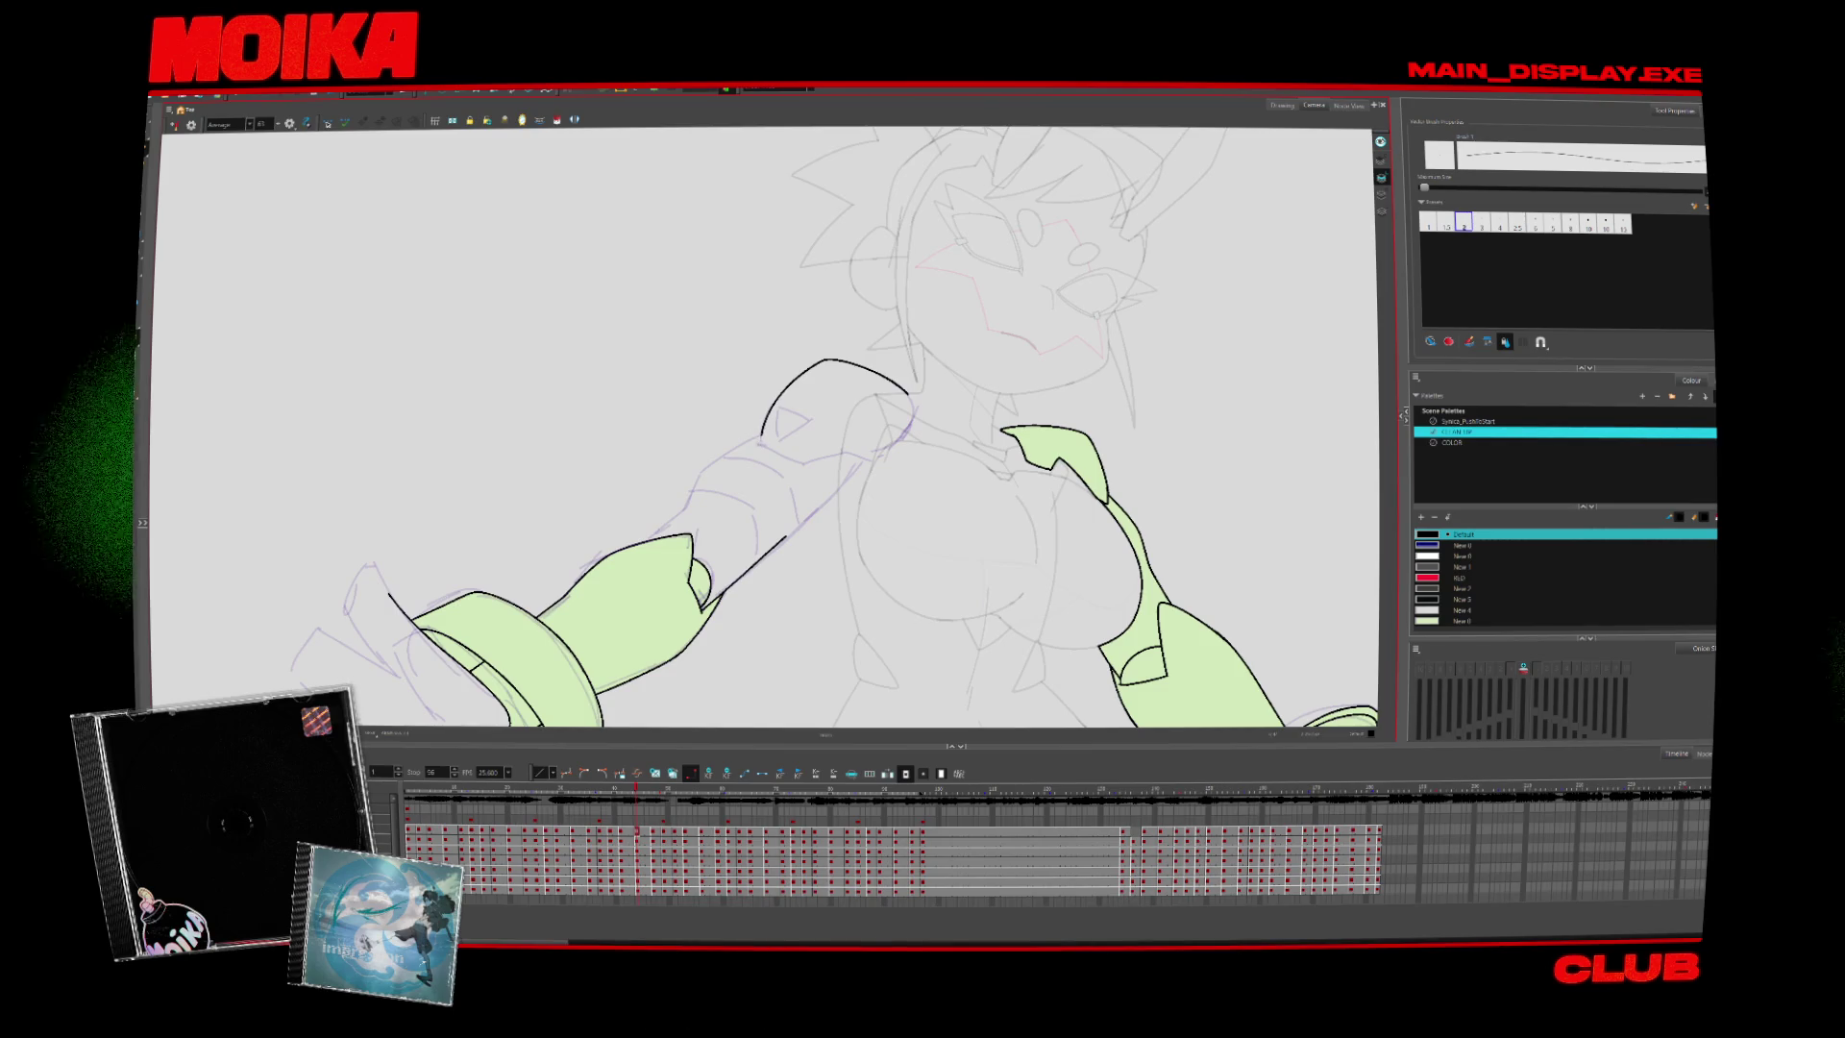
drag(806, 459, 905, 434)
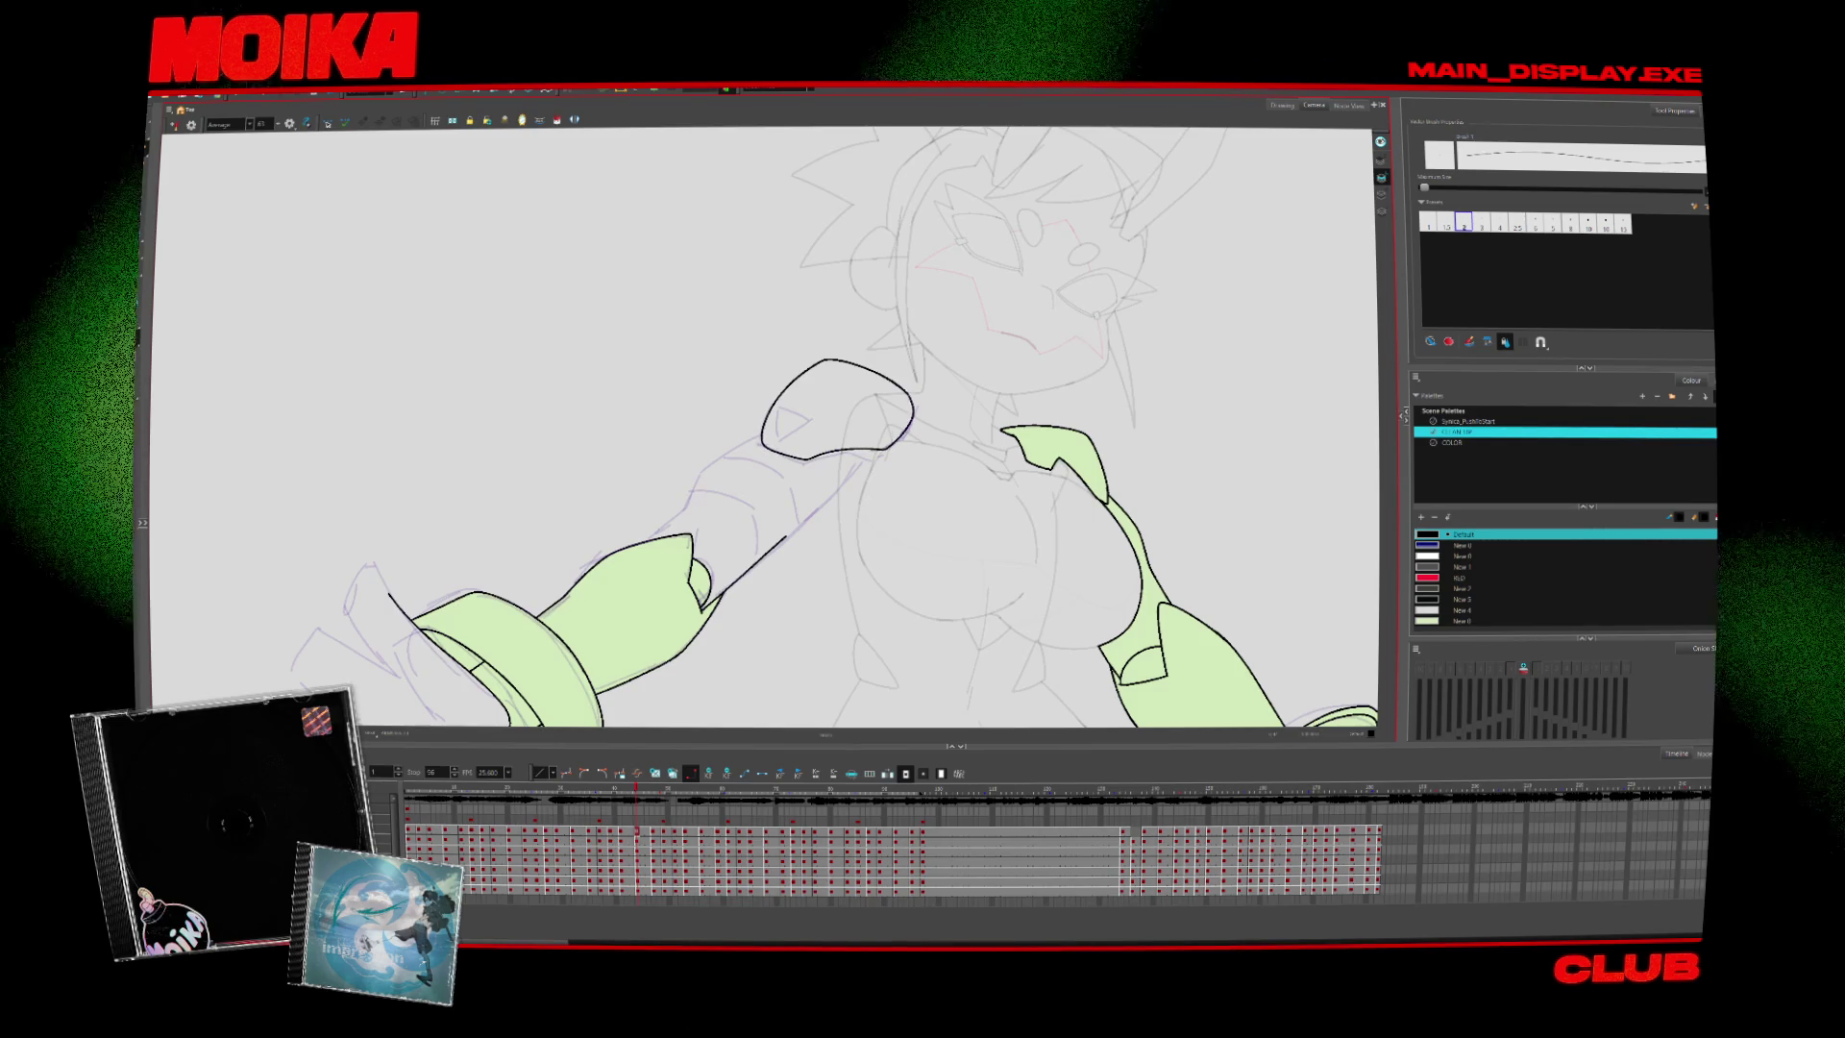
key(period)
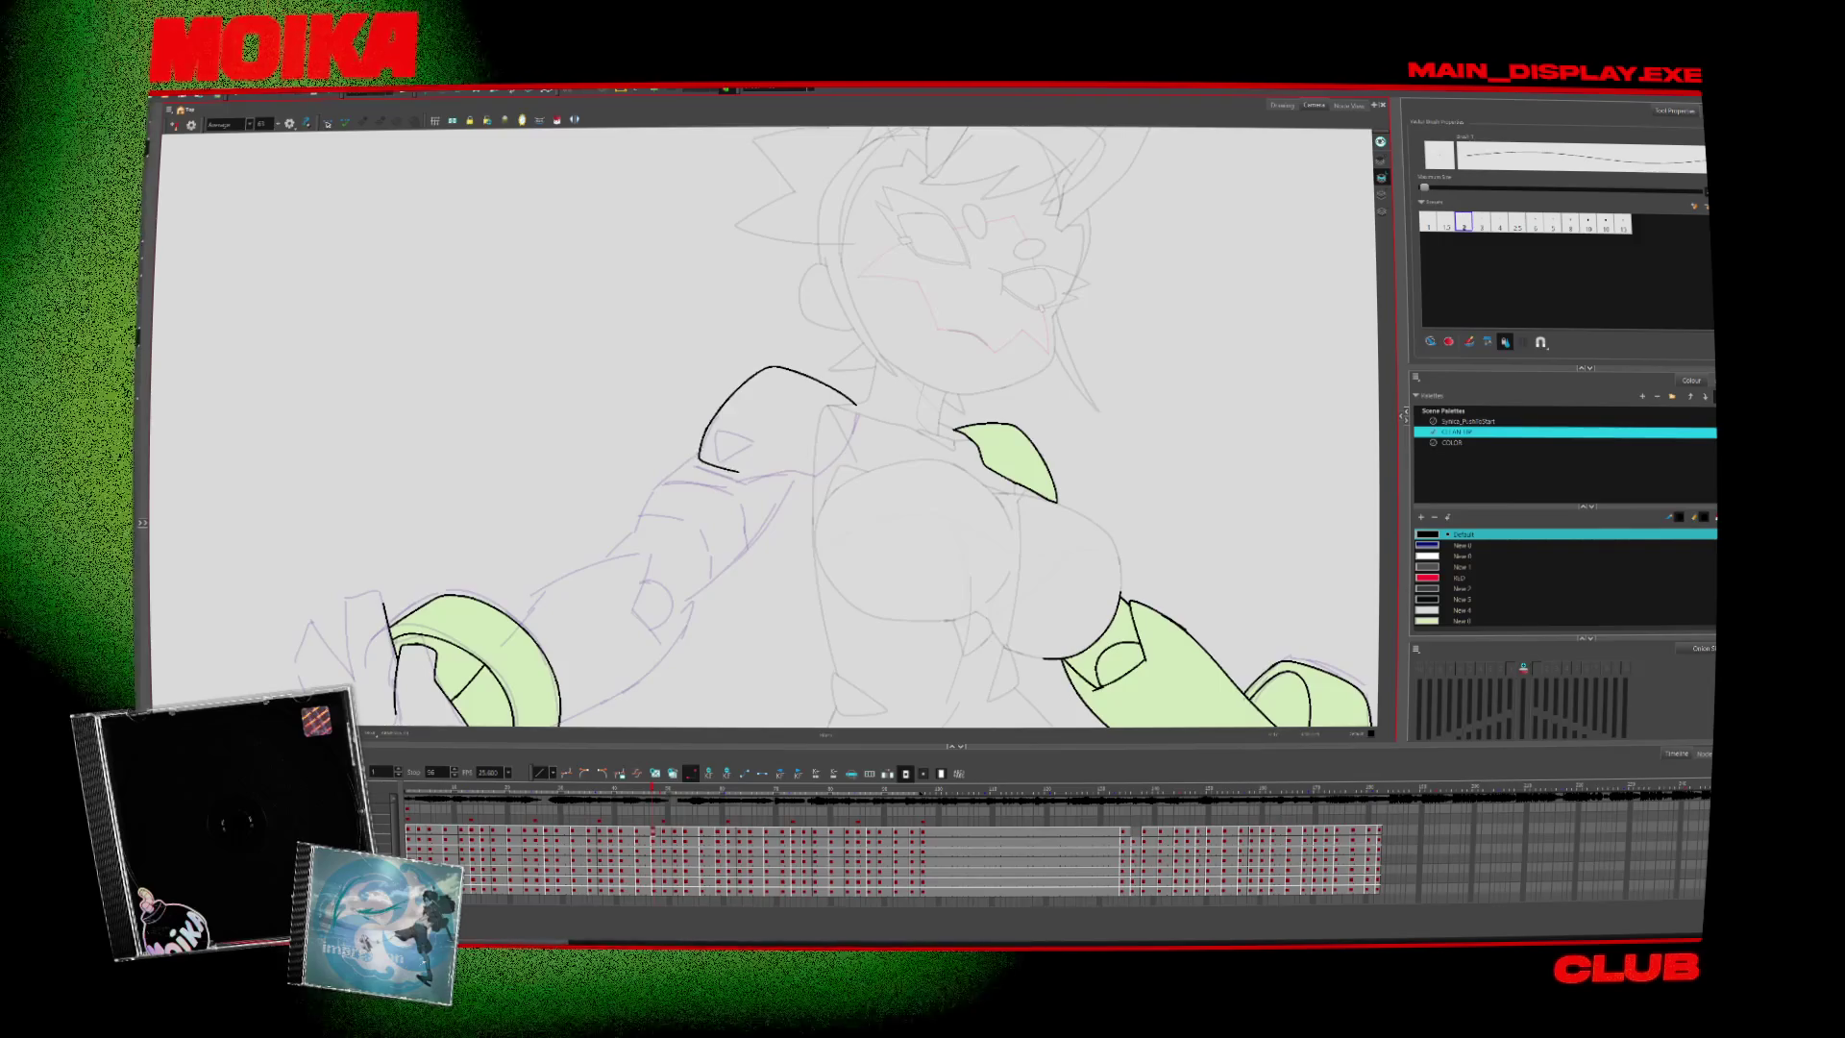
drag(739, 471, 805, 466)
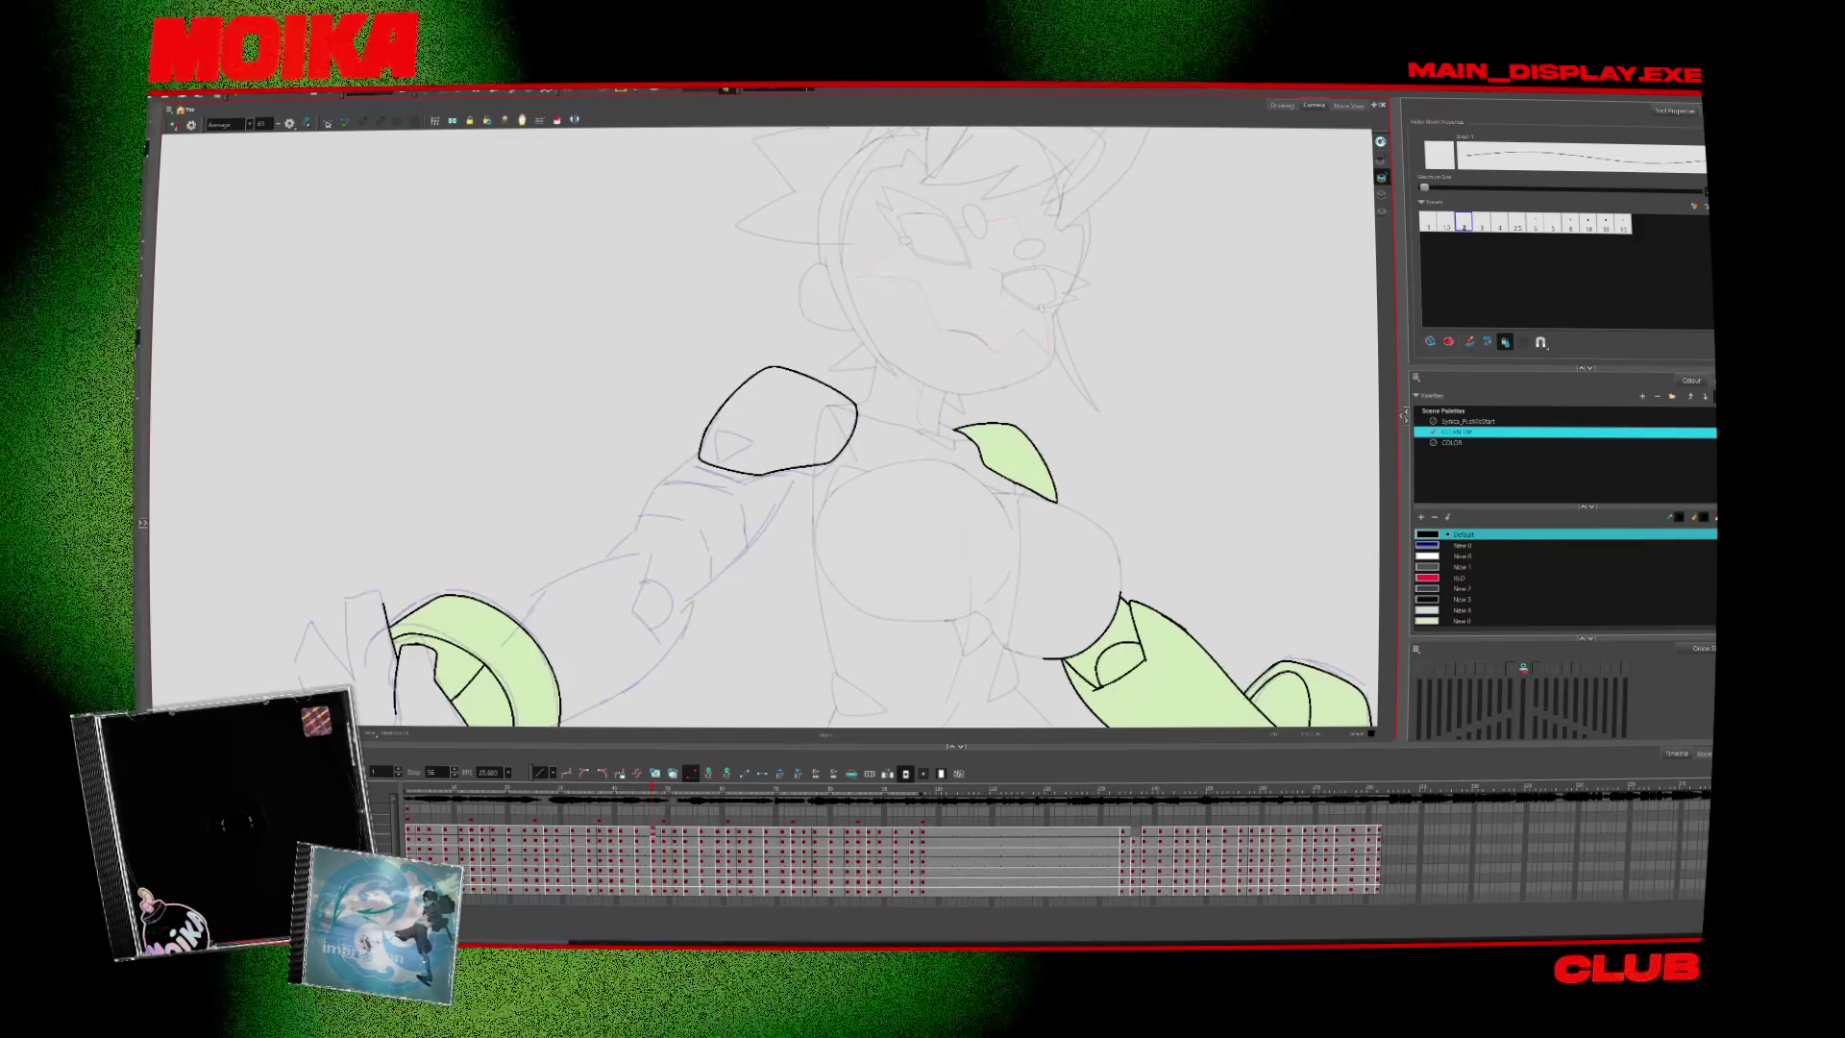
key(period)
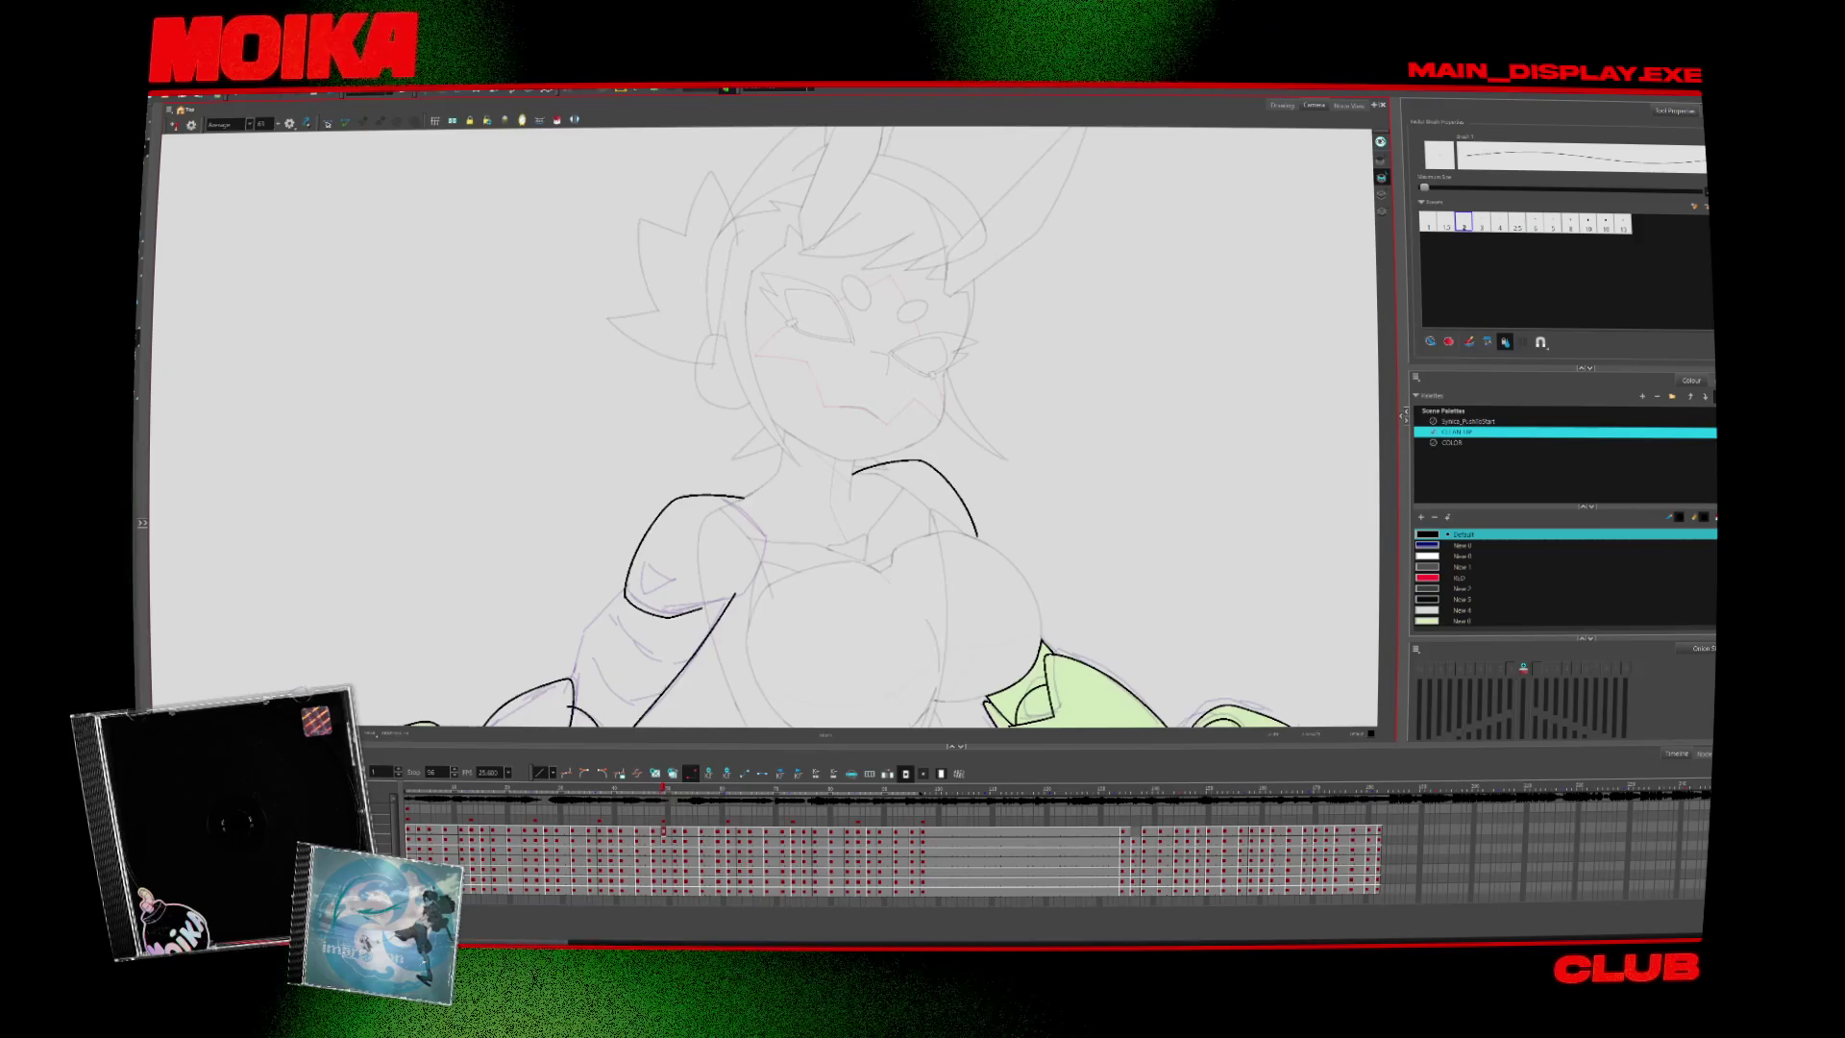
key(period)
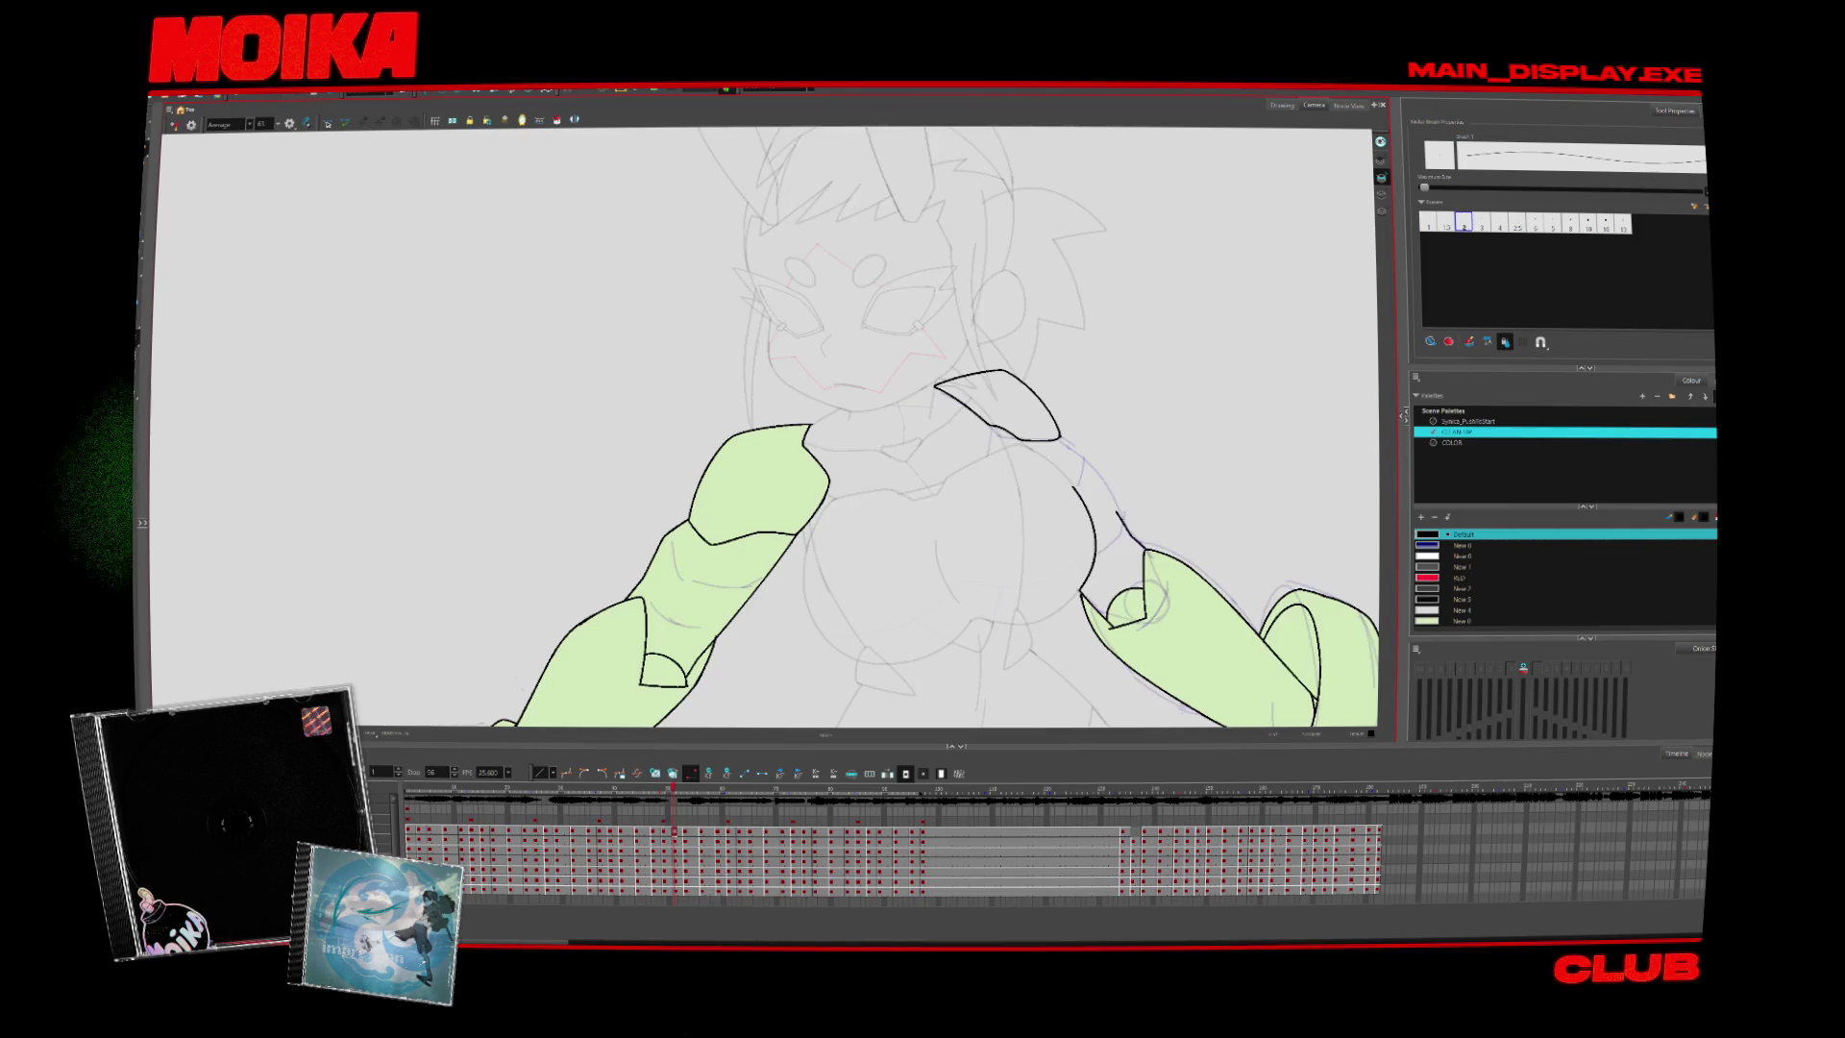
Undo the two bad joining strokes on the arm loop, comparing neighbouring drawings
key(comma)
key(ctrl+z)
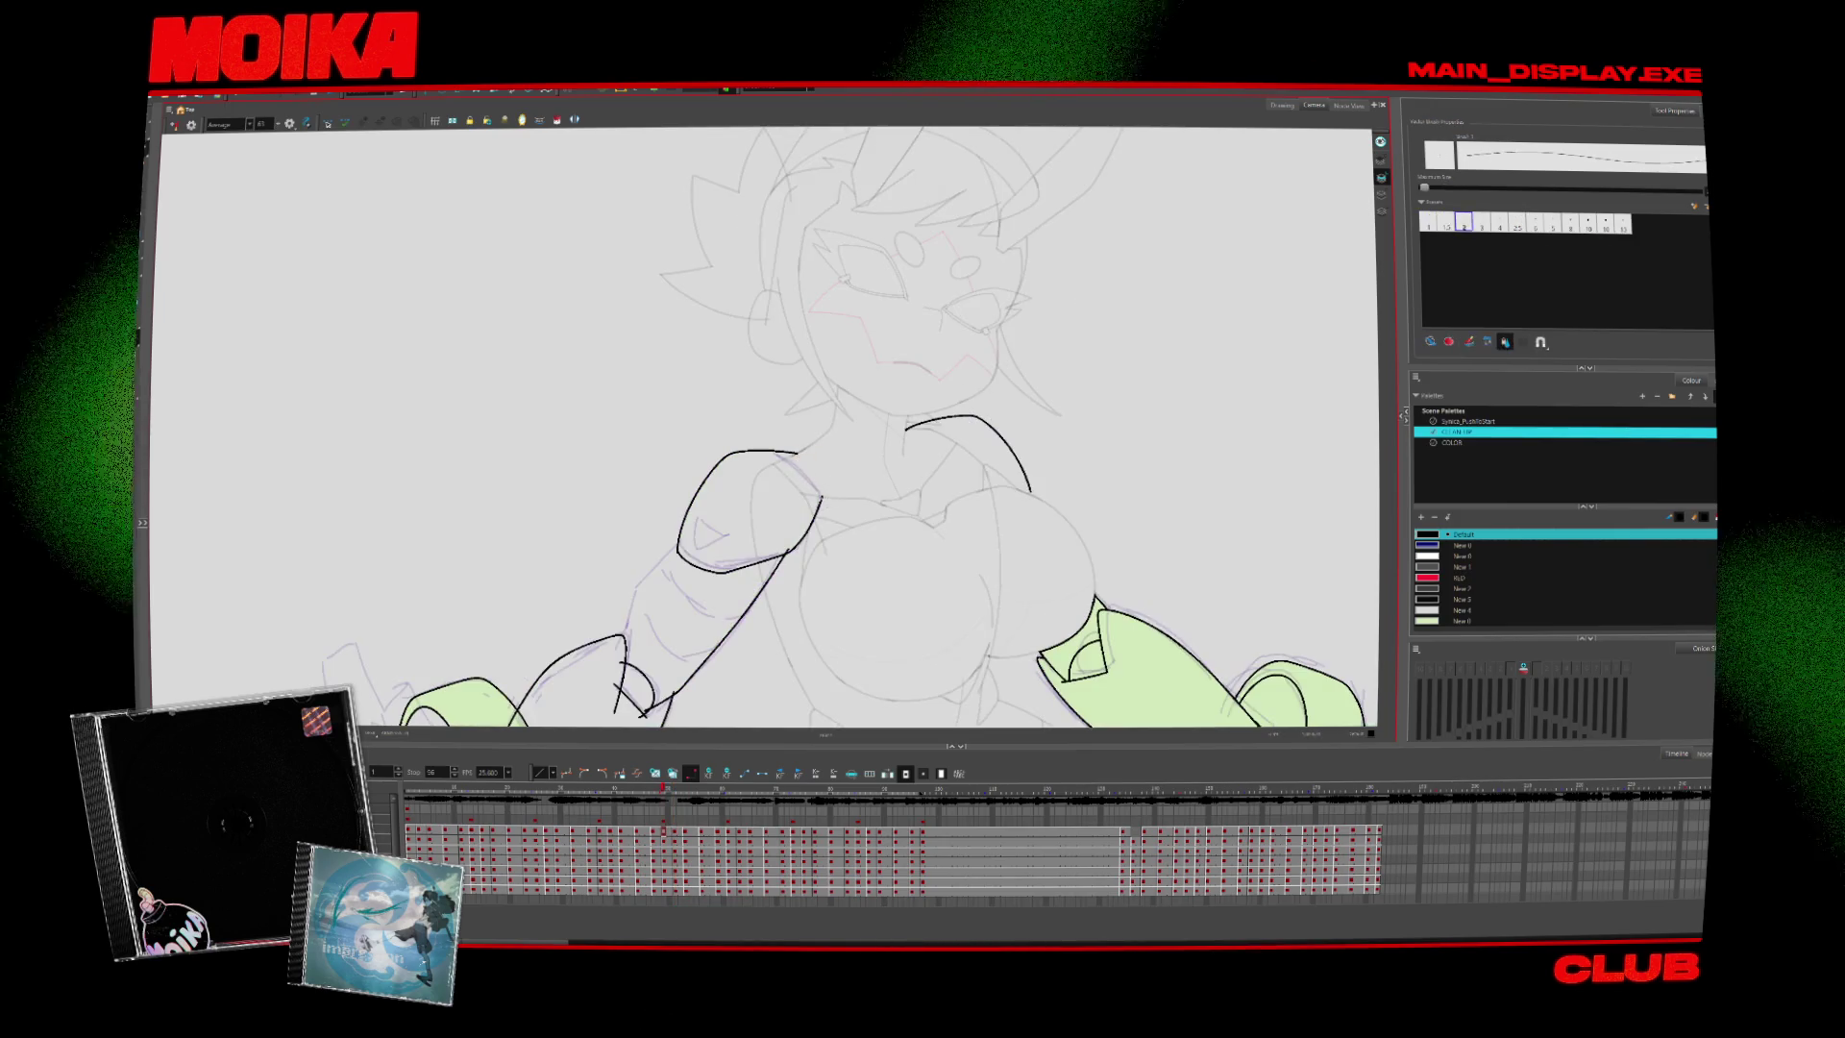
key(ctrl+z)
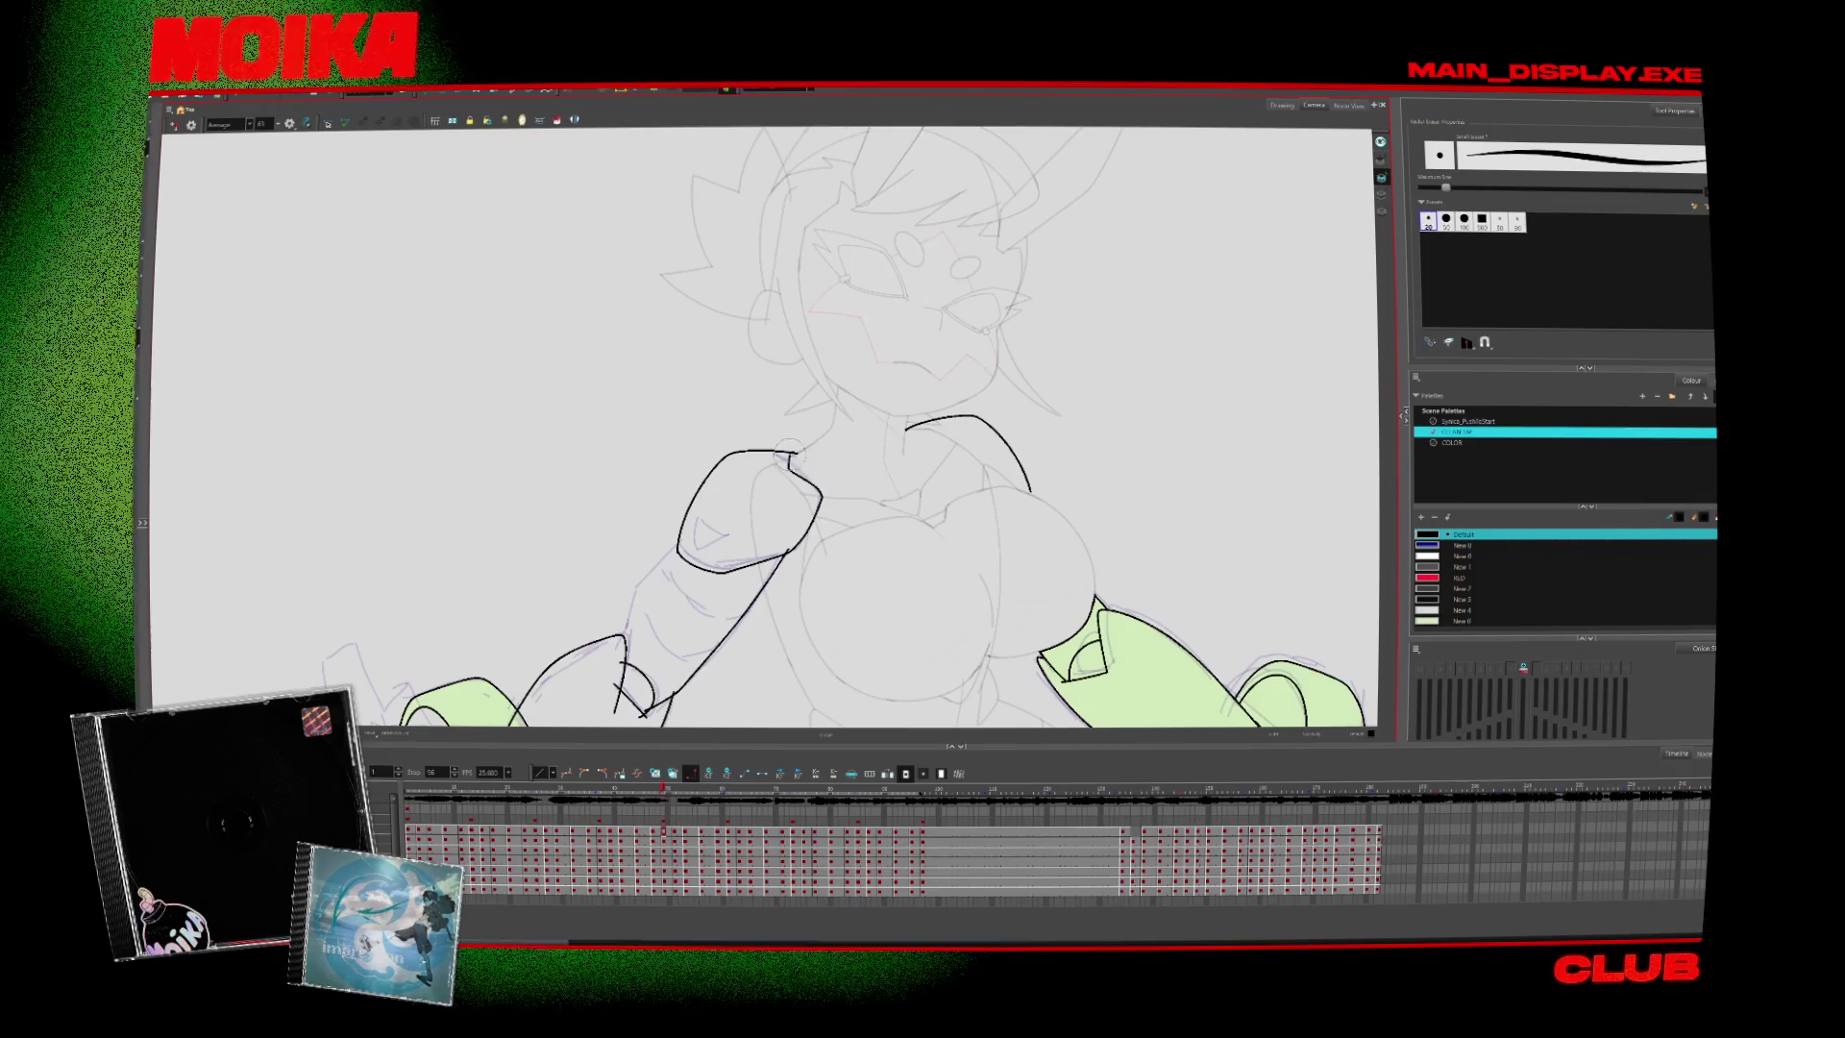
key(period)
key(period)
key(period)
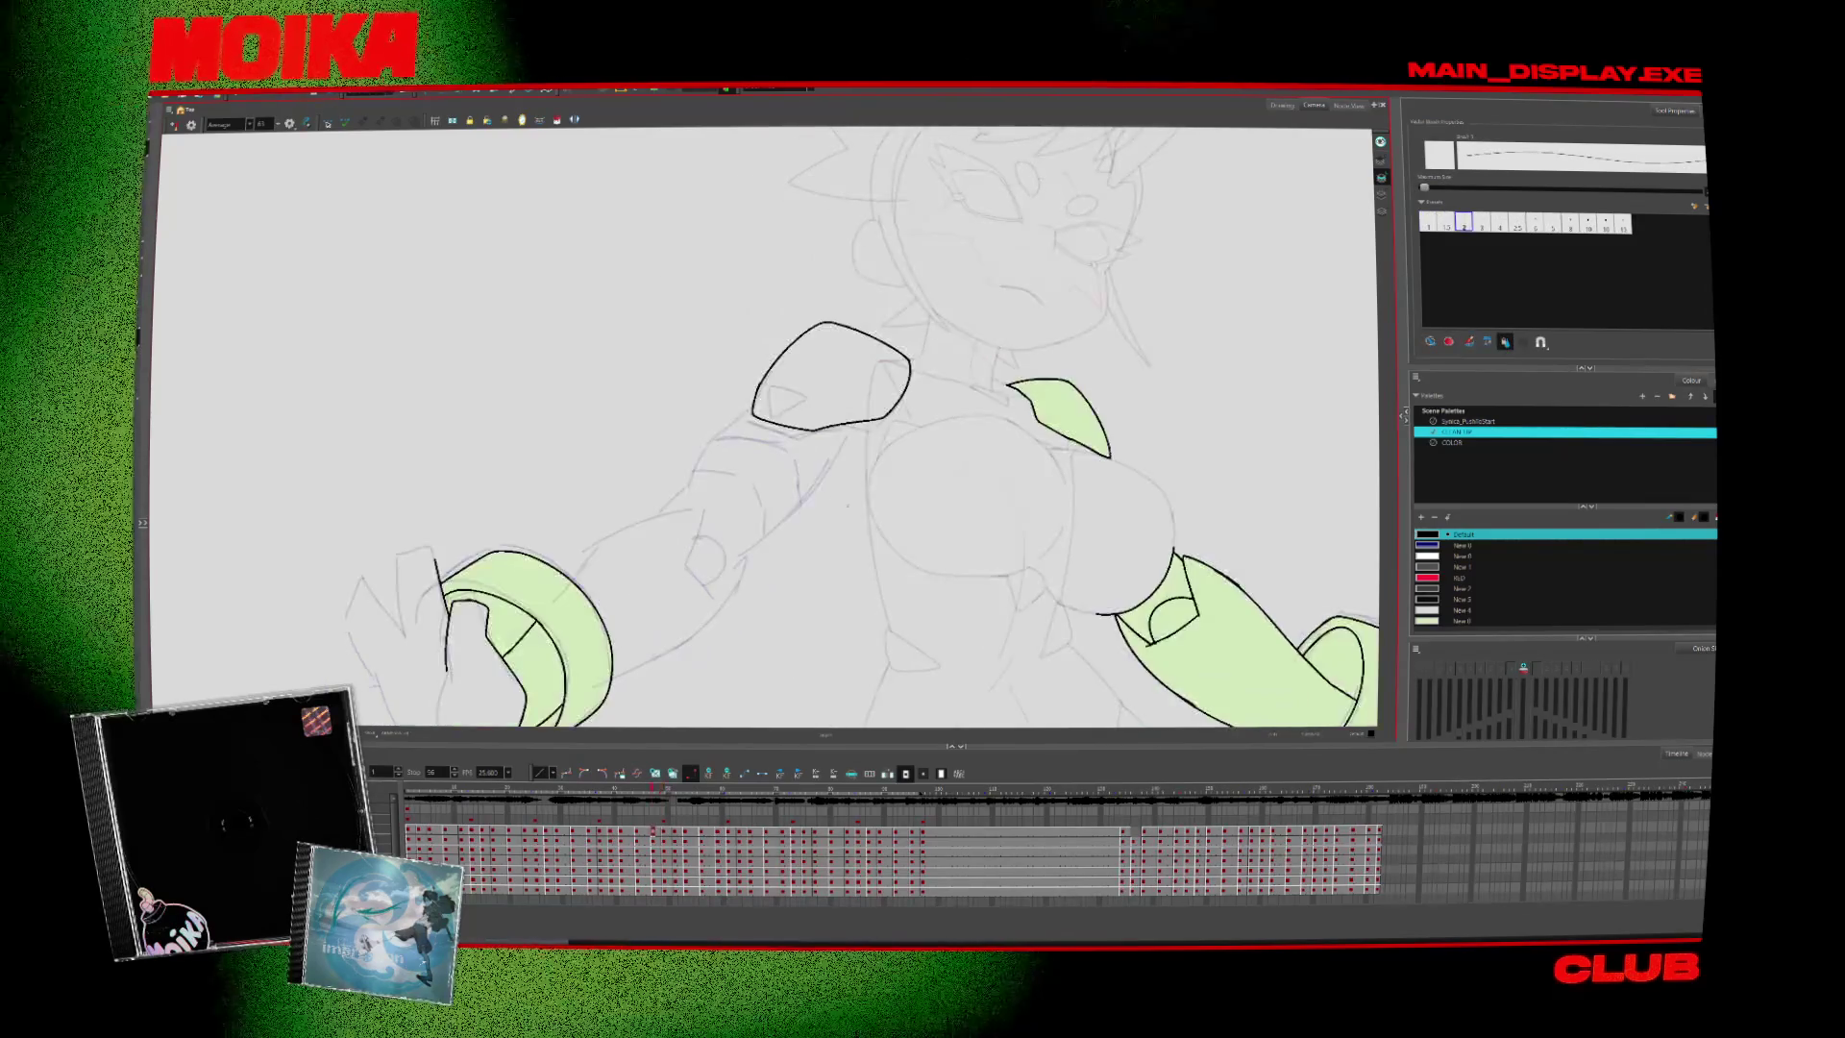
key(comma)
key(comma)
key(comma)
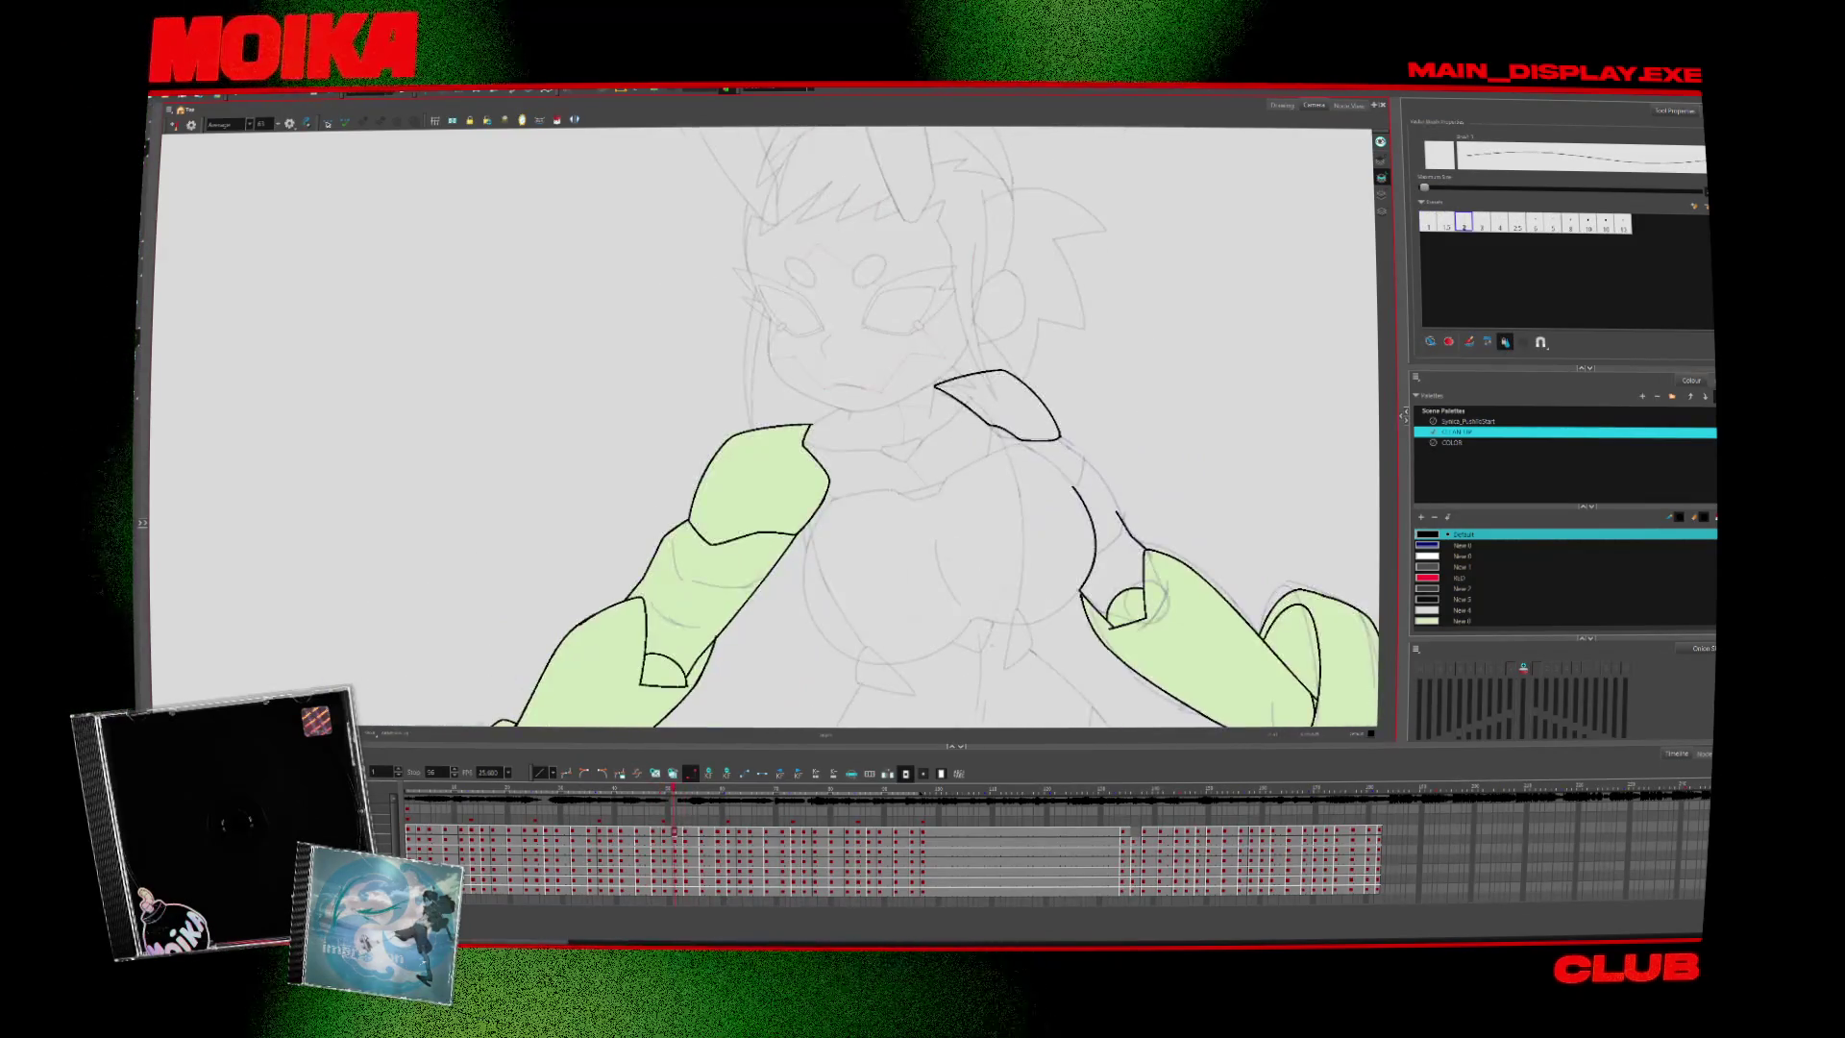
key(alt+s)
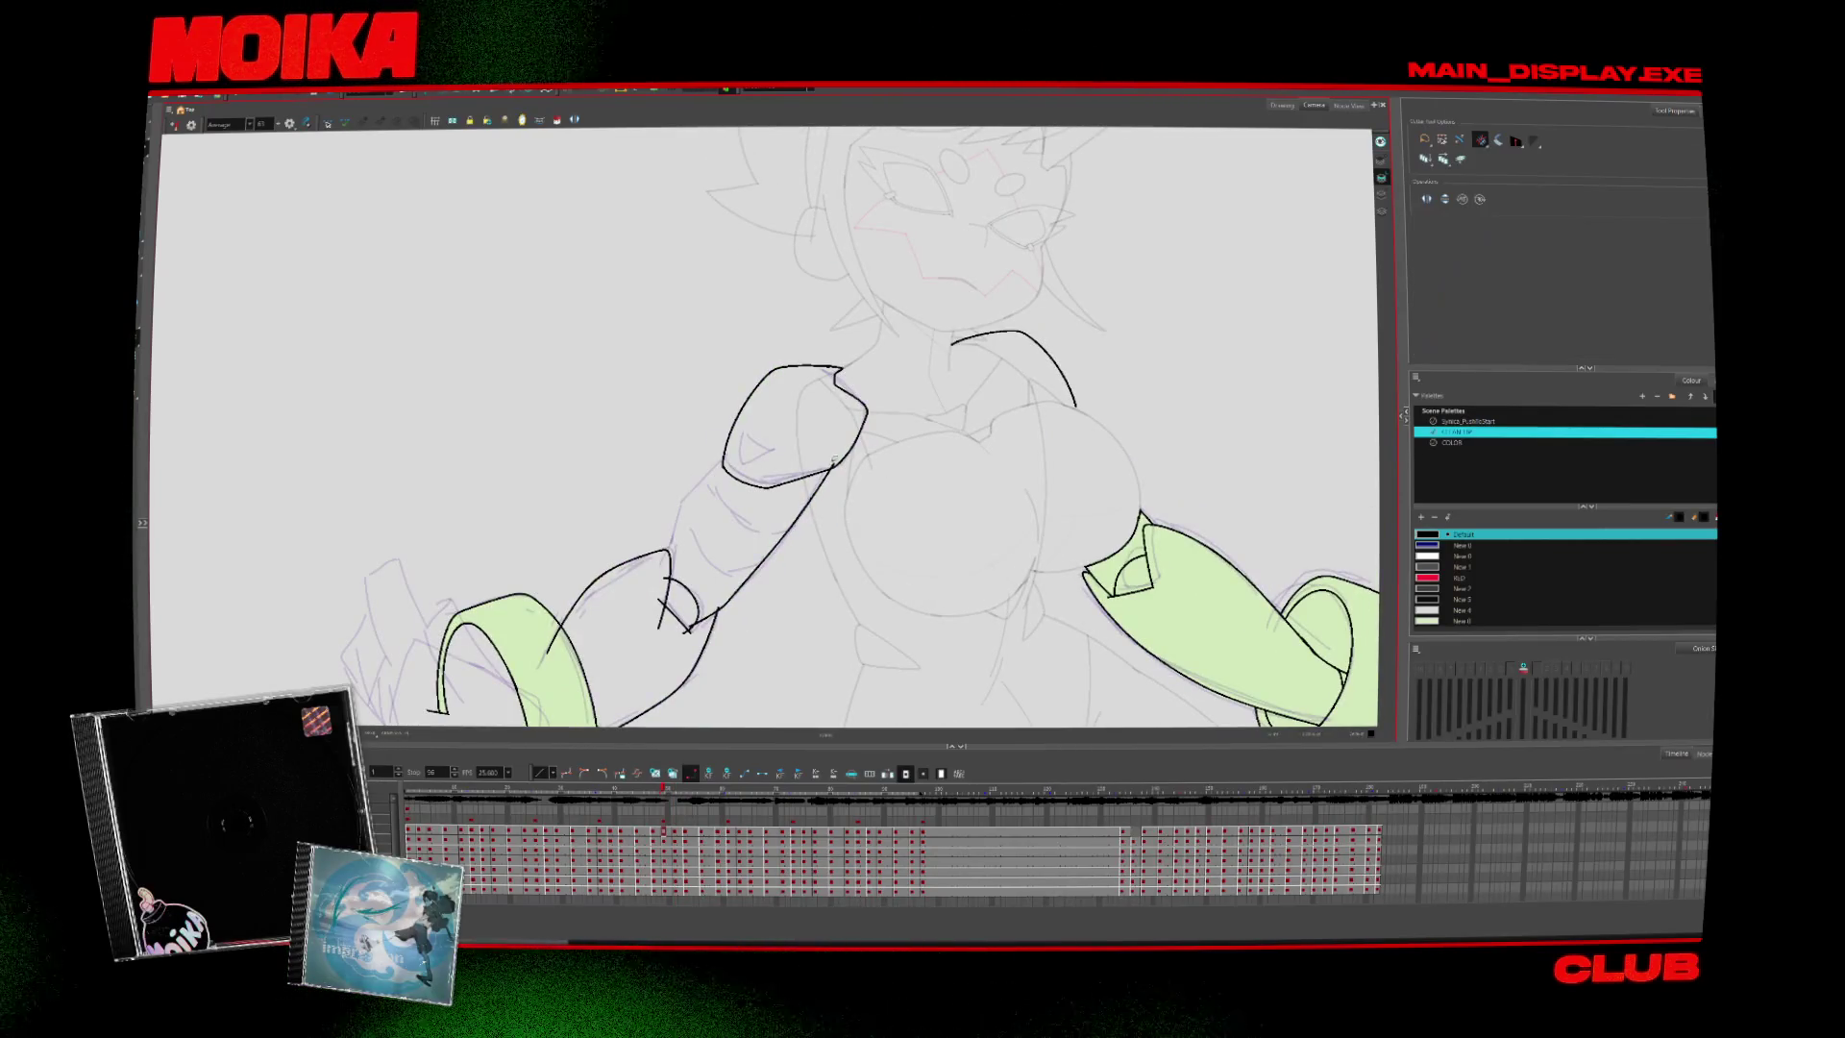
key(alt+b)
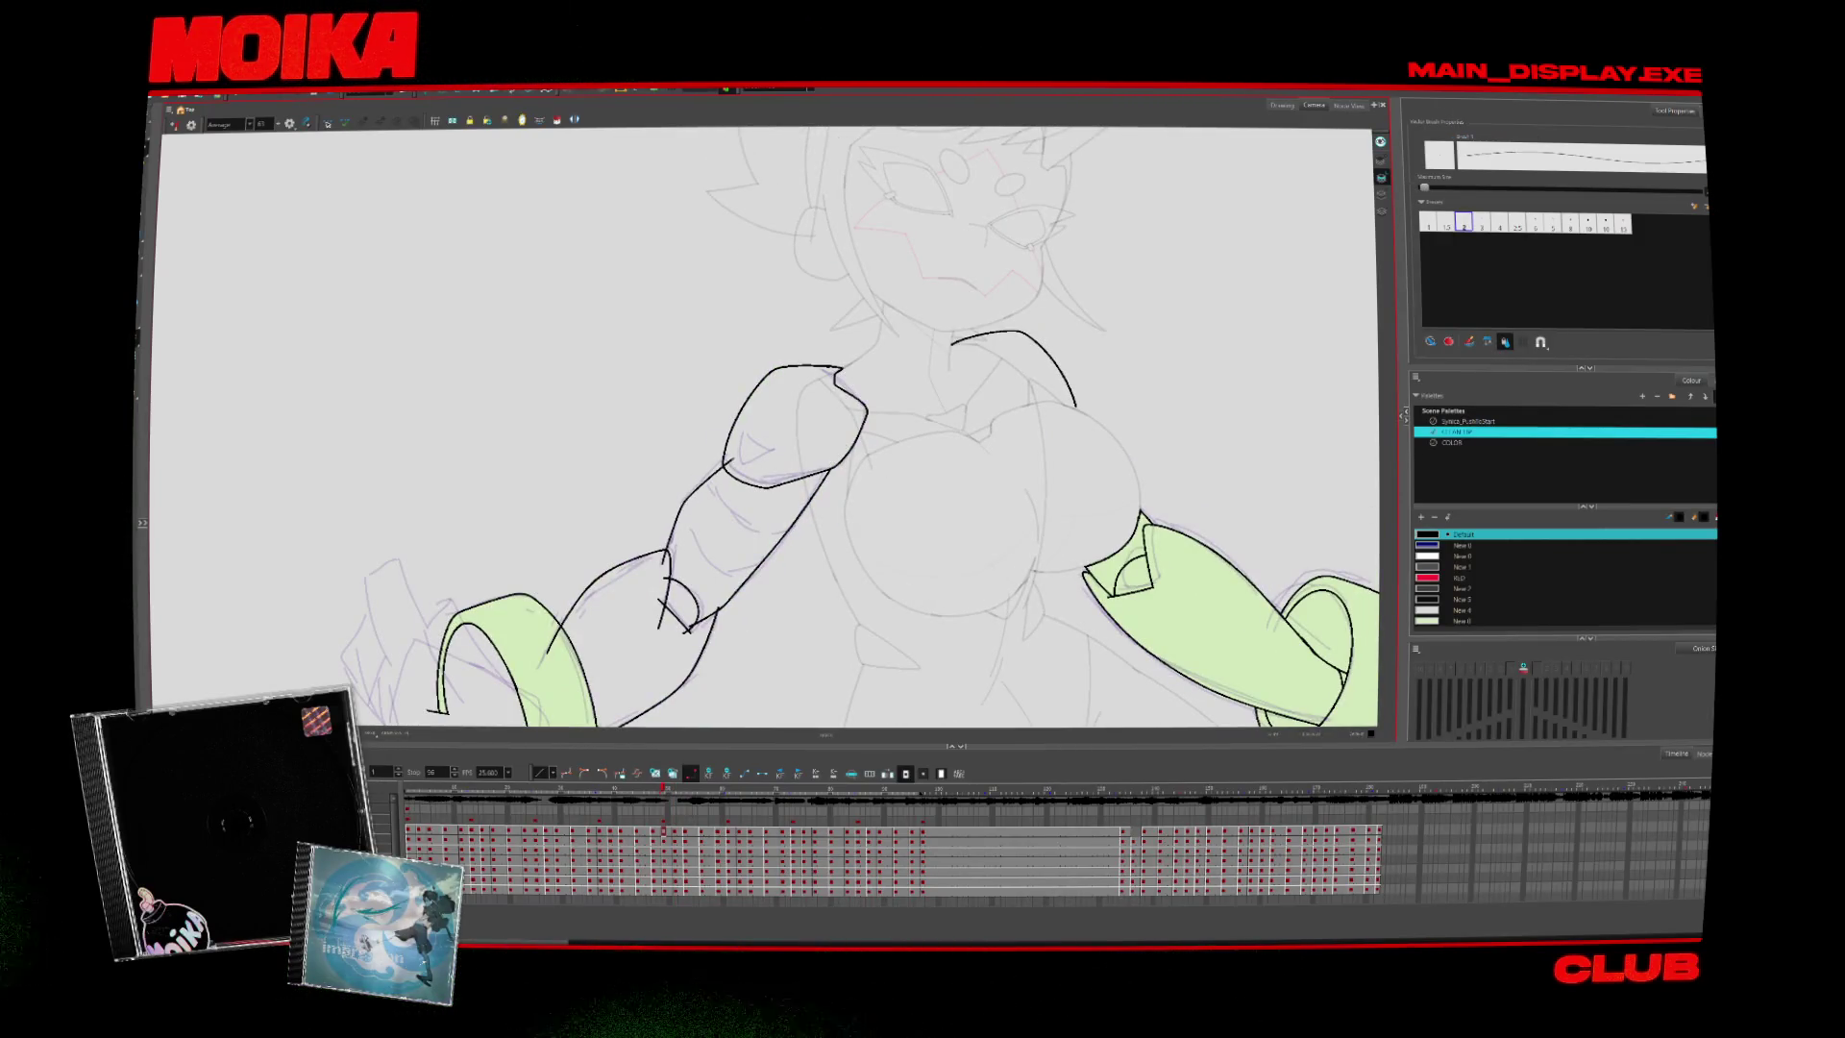
key(comma)
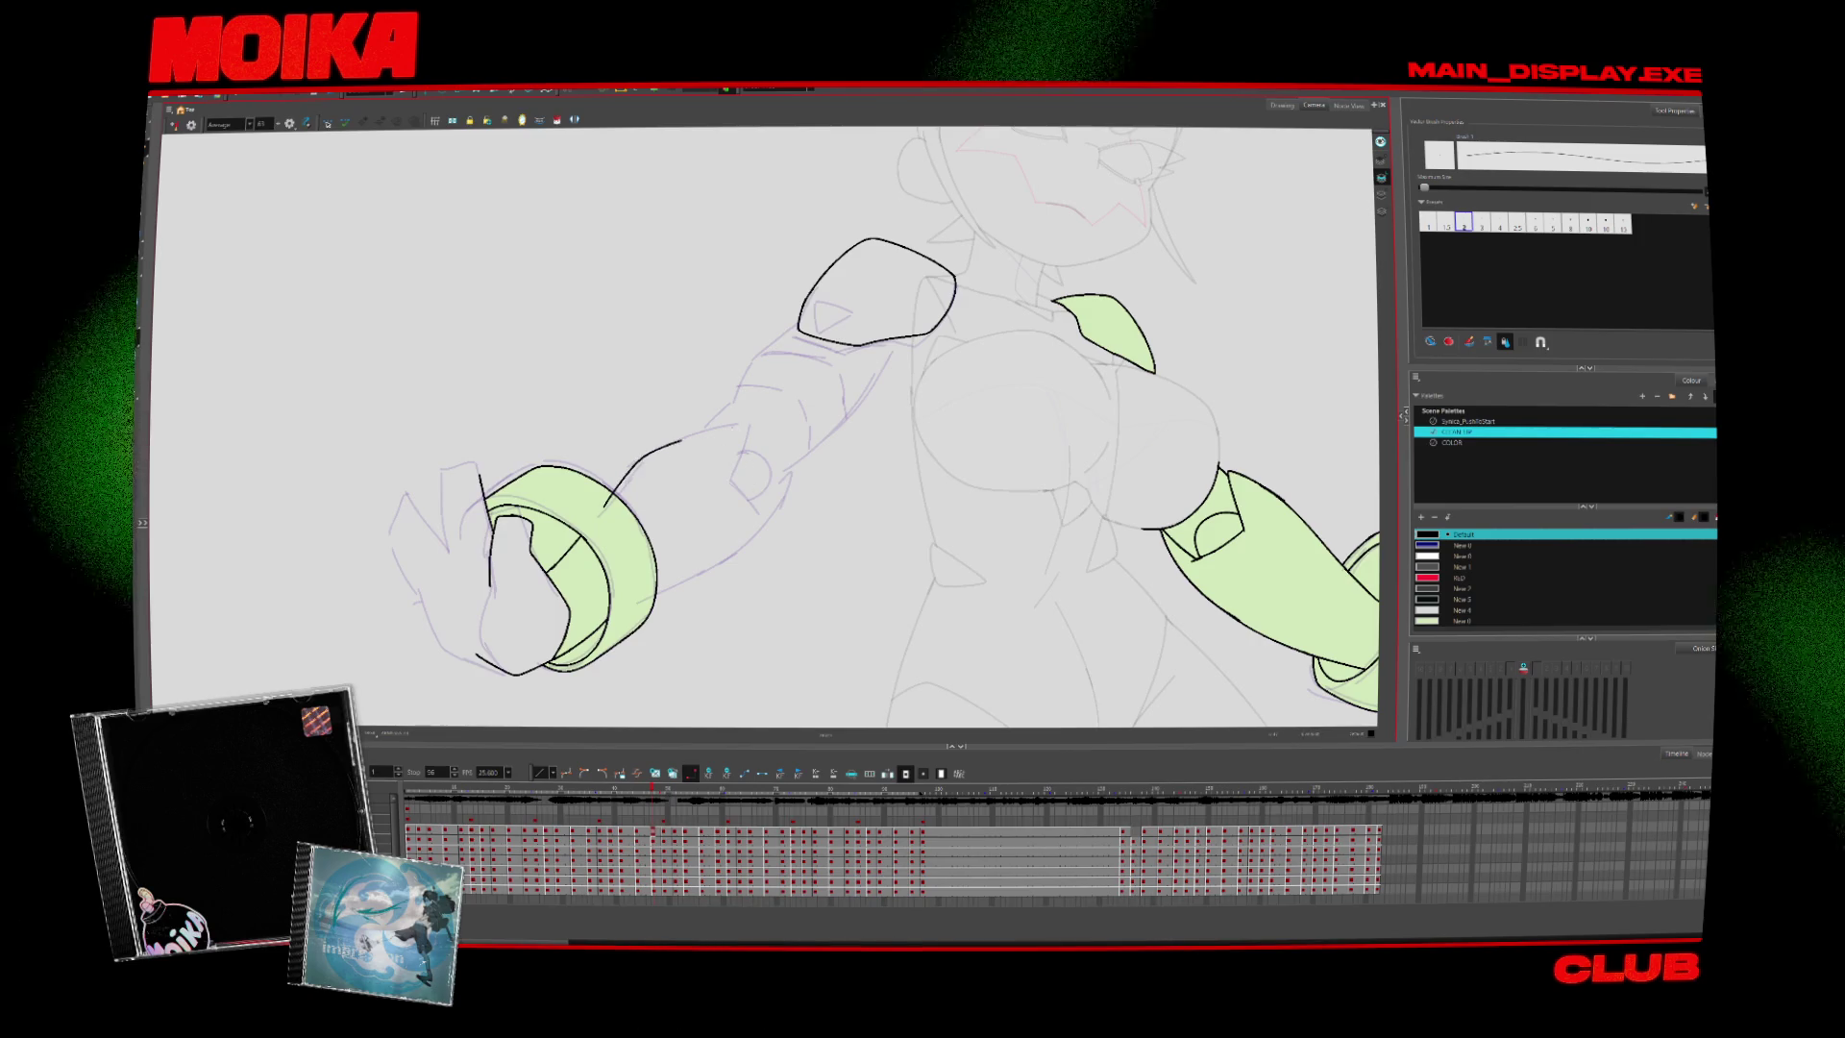
Ink the upper arm line up from the cuff and add small detail strokes near it
mouse_move(605, 507)
mouse_down()
mouse_move(741, 457)
mouse_move(760, 514)
mouse_up()
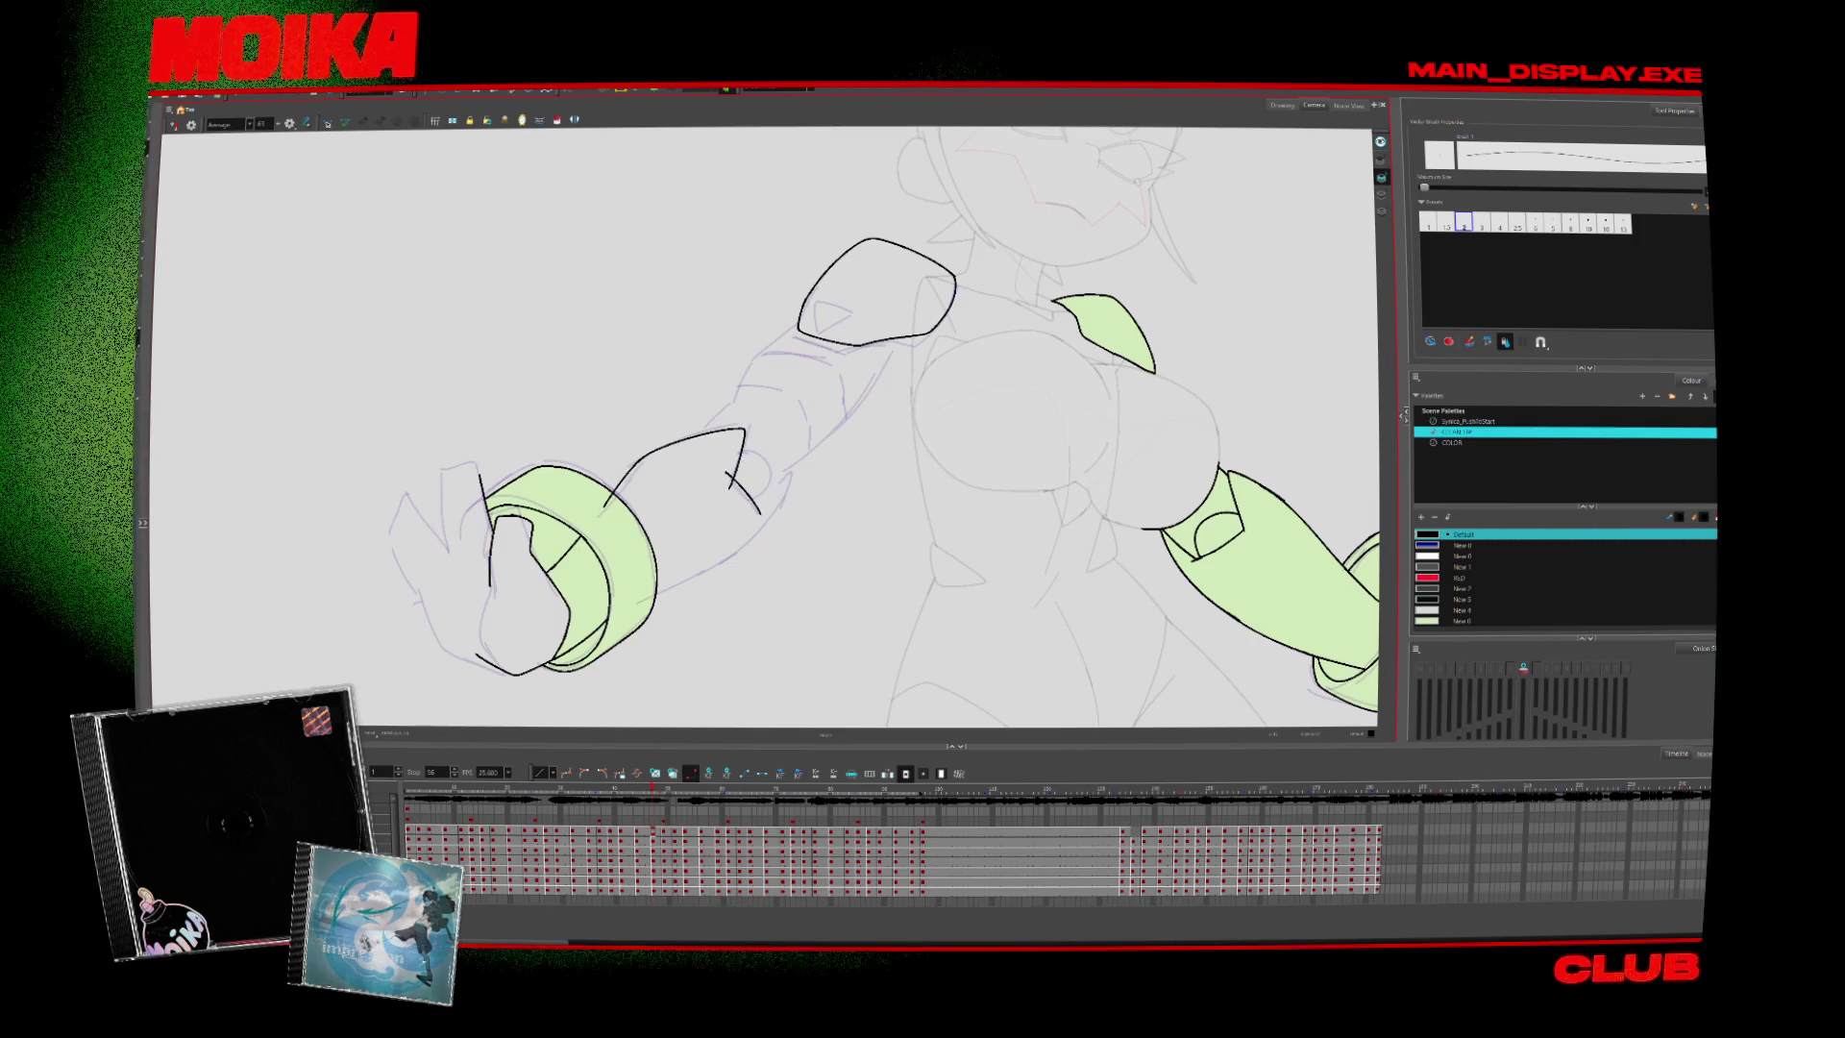
drag(543, 560, 566, 576)
key(alt+s)
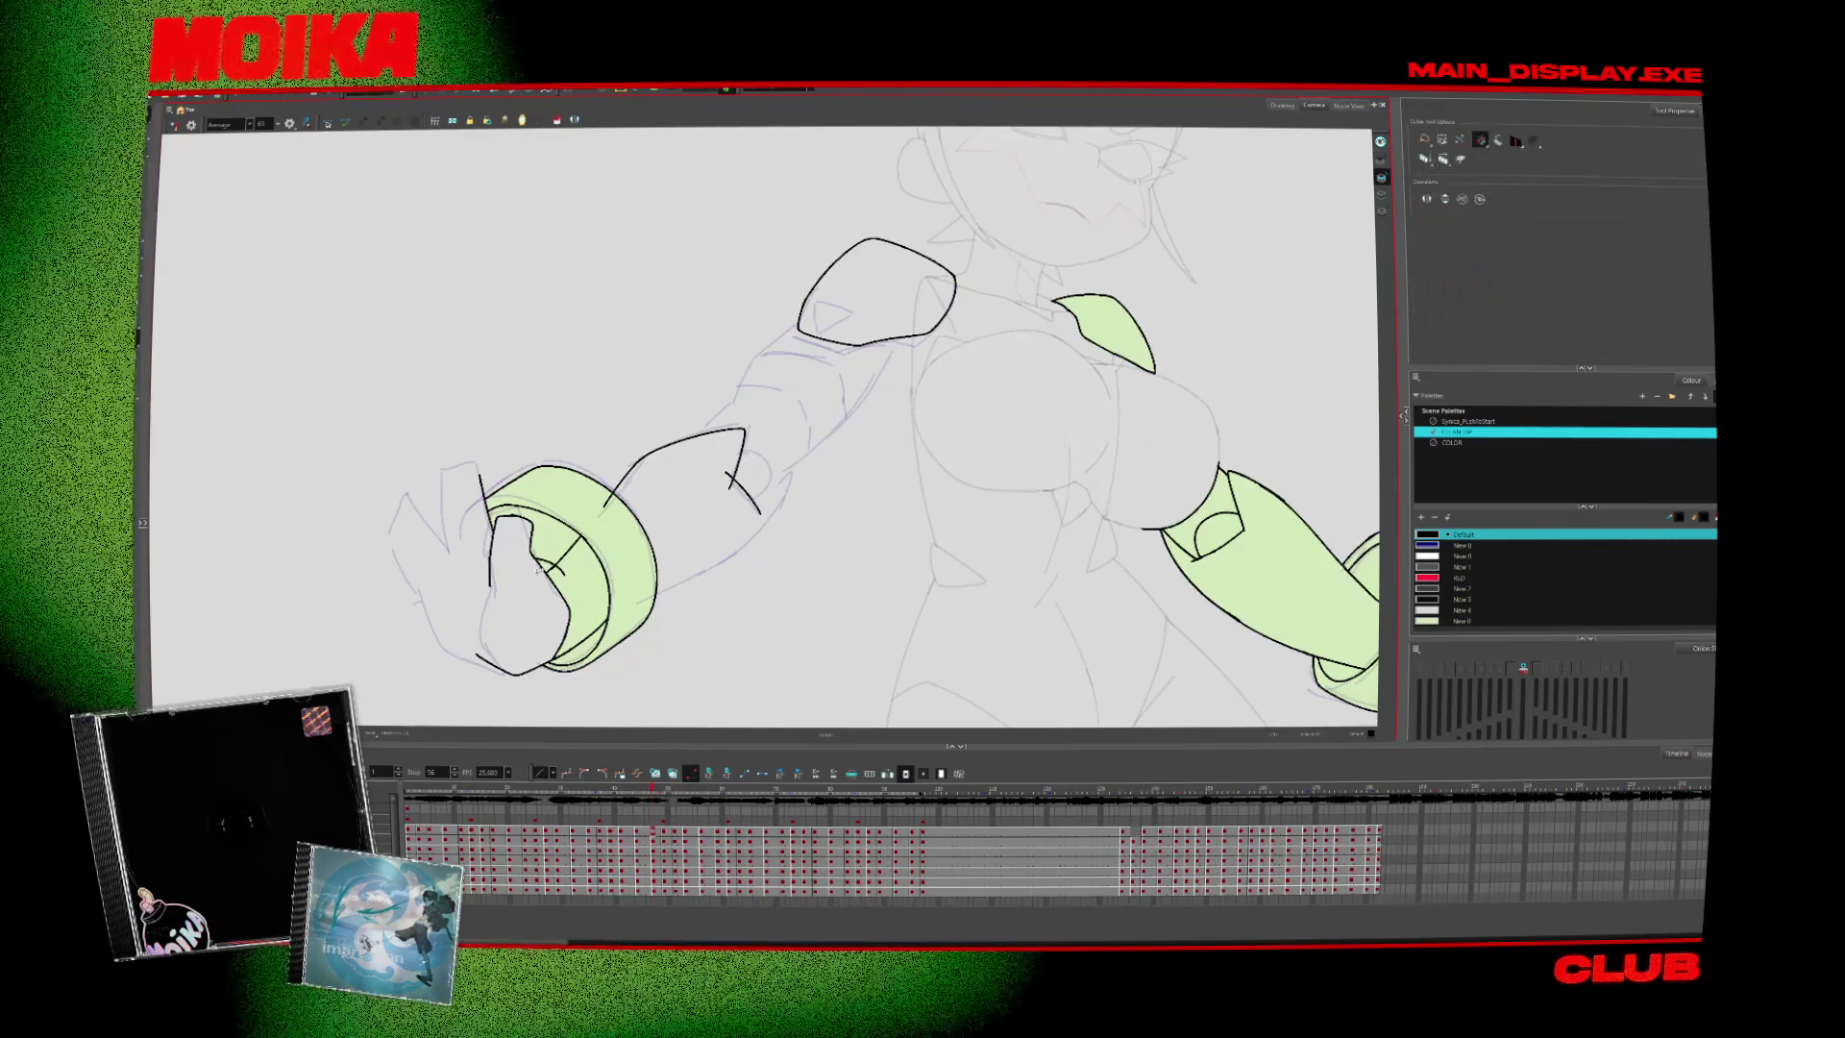
key(alt+b)
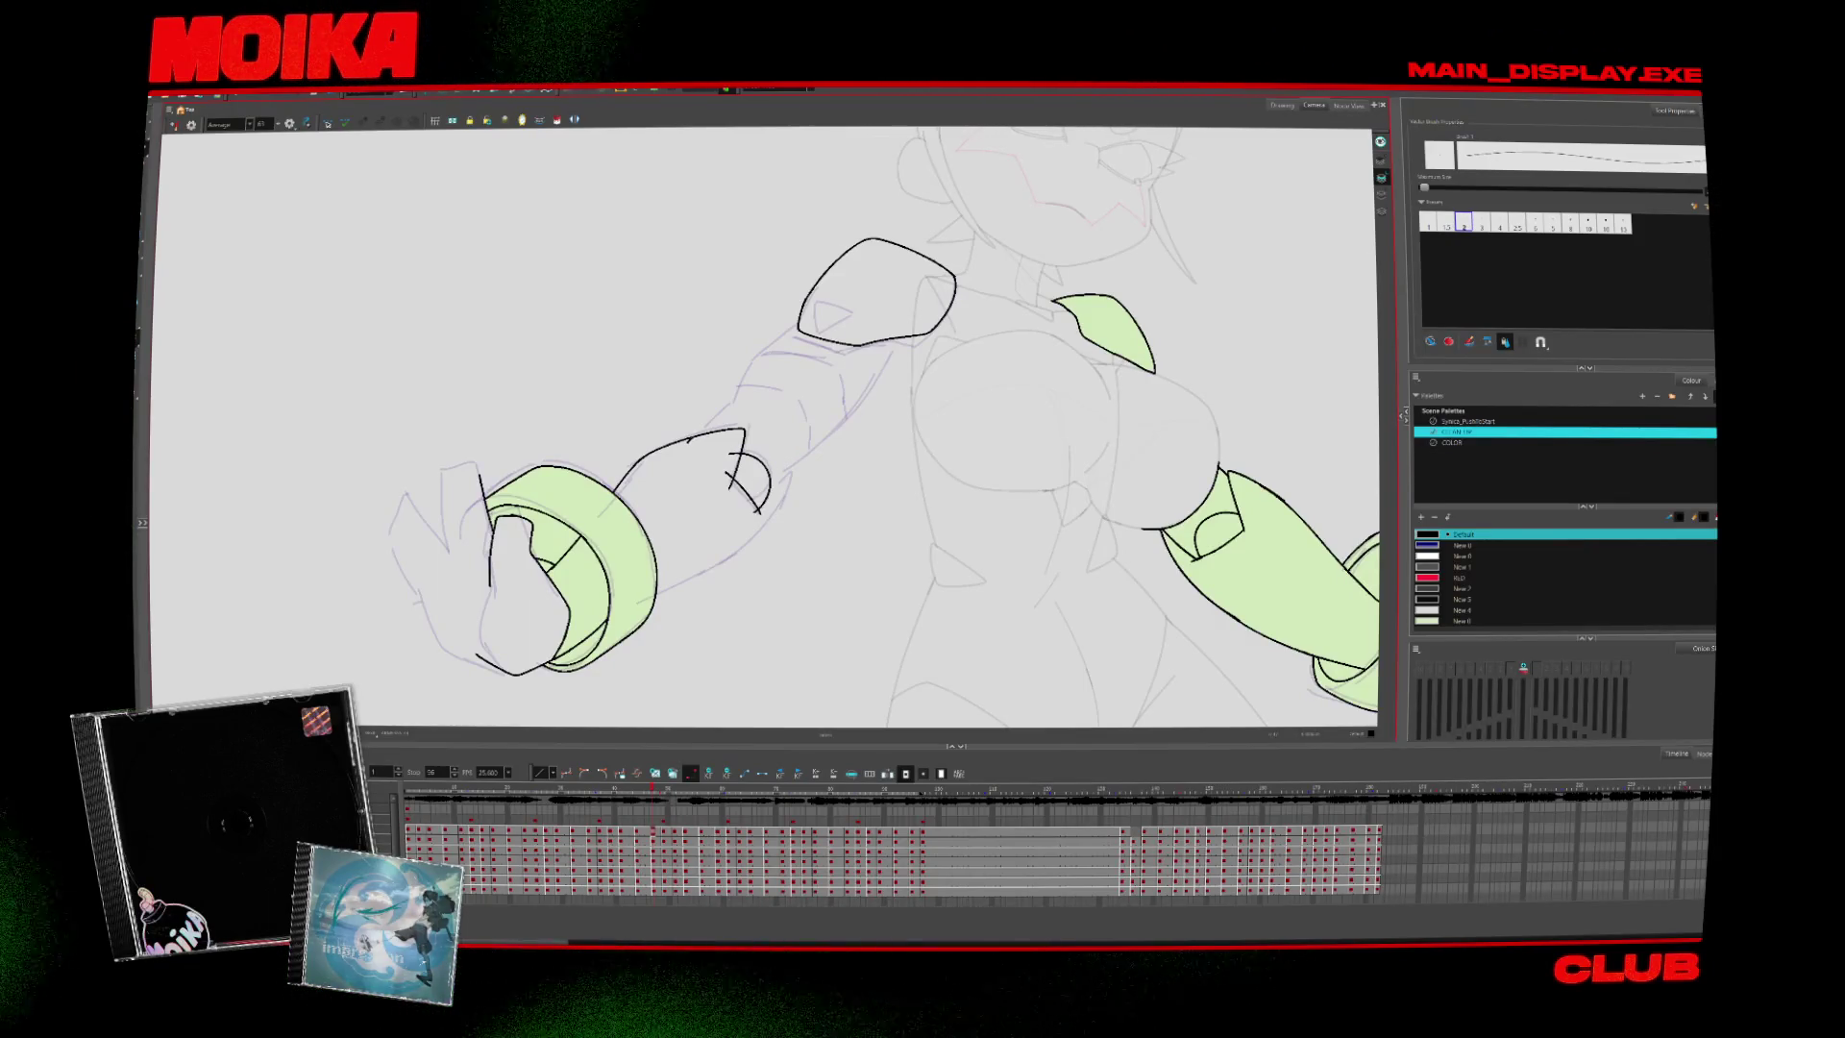
key(comma)
key(period)
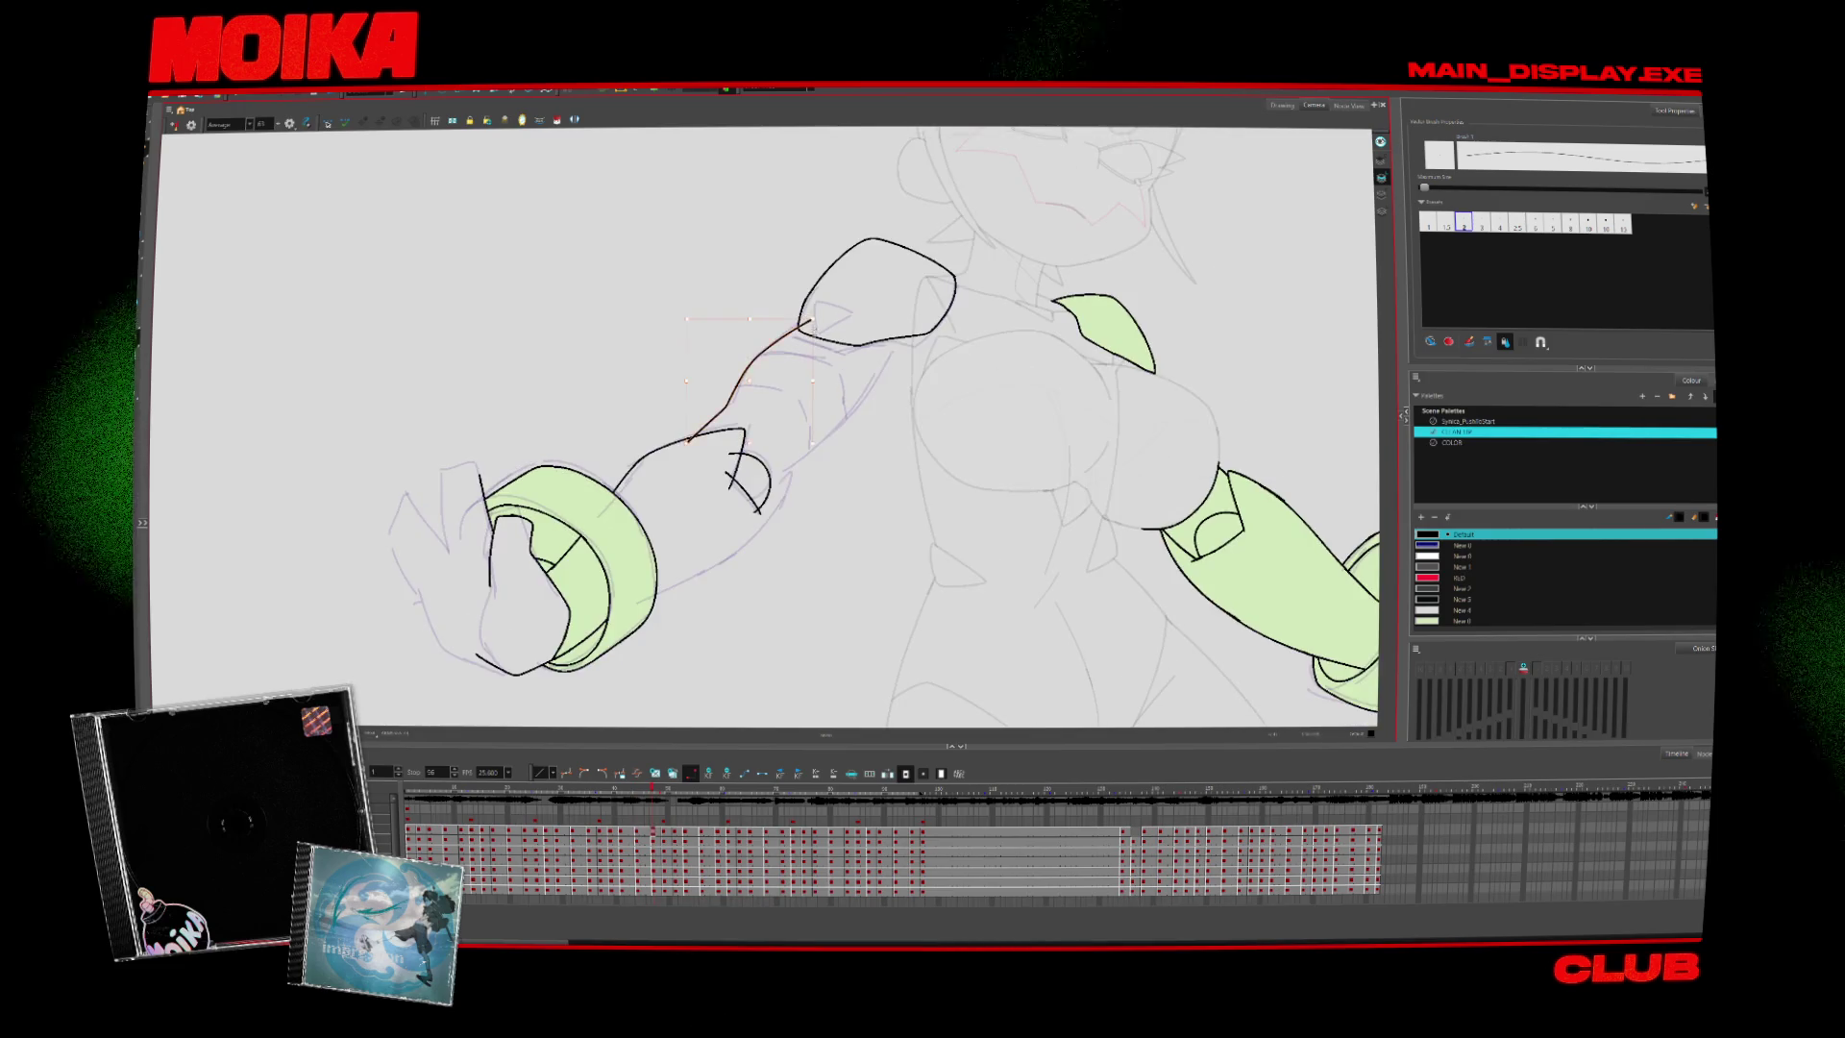
key(comma)
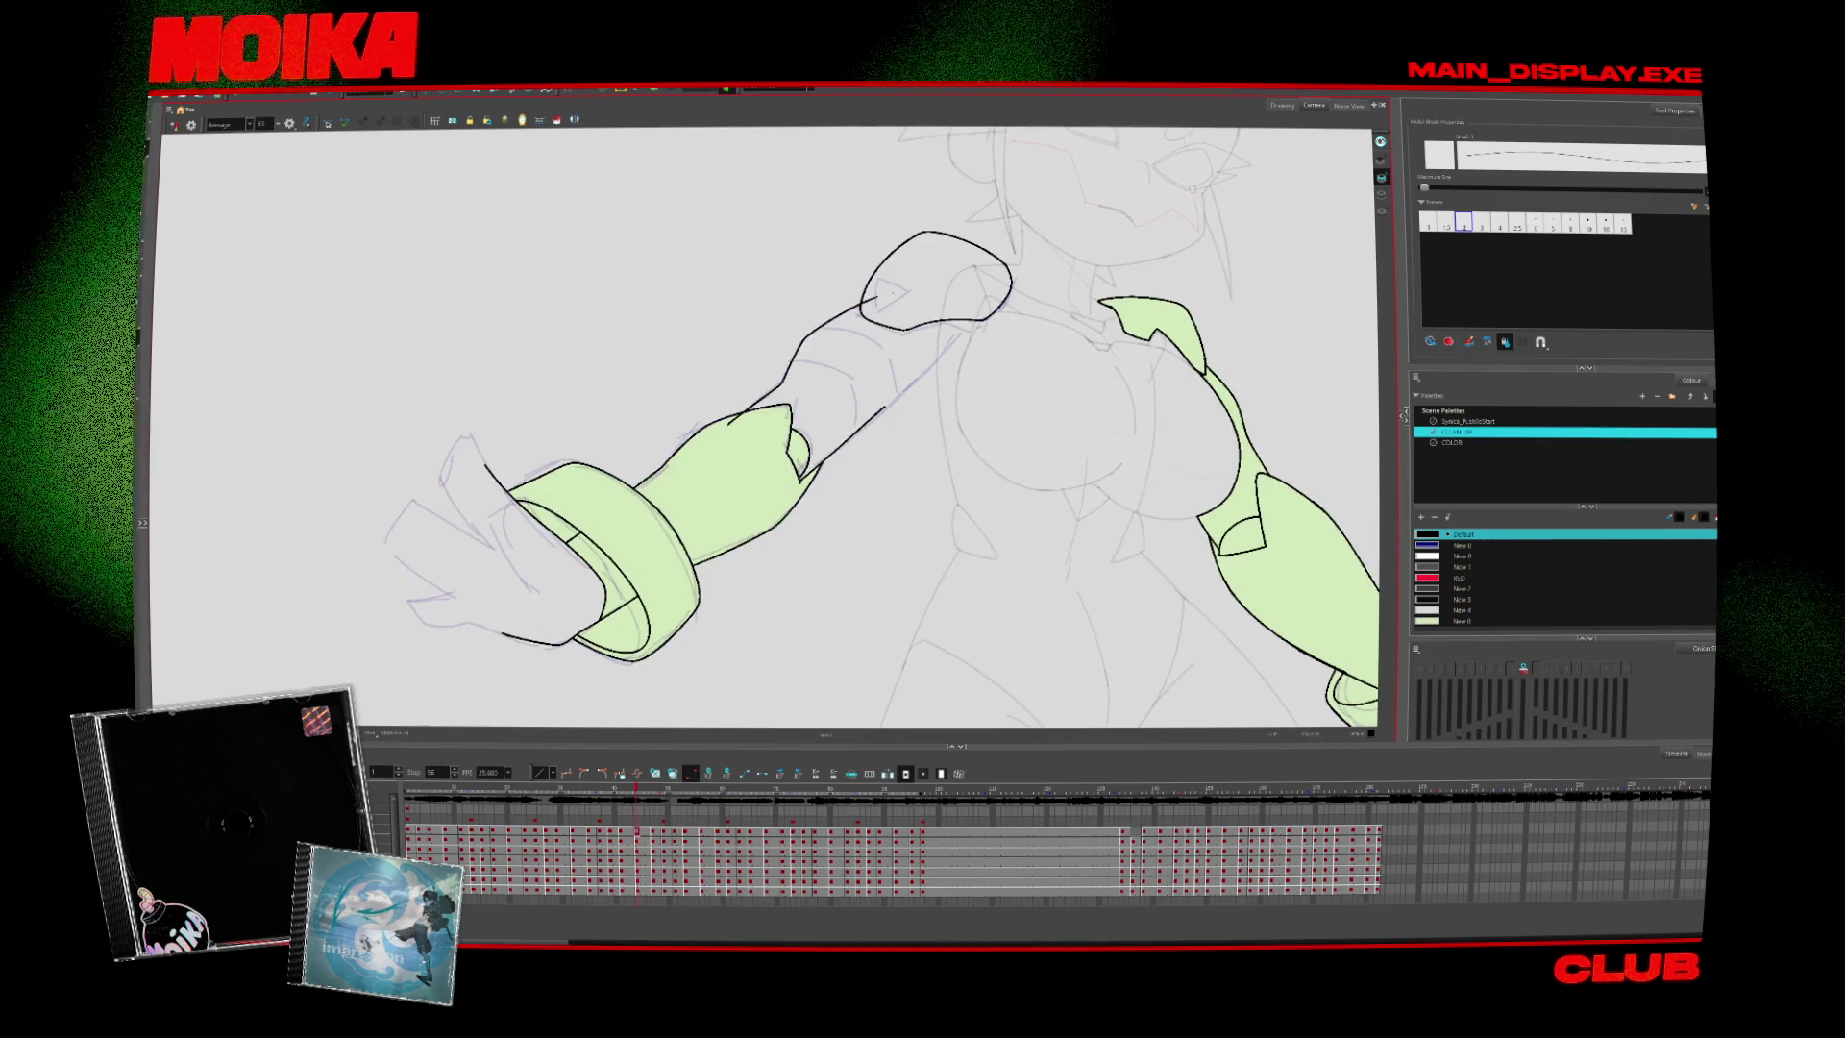
Extend the arm stroke up toward the shoulder on an earlier drawing
key(comma)
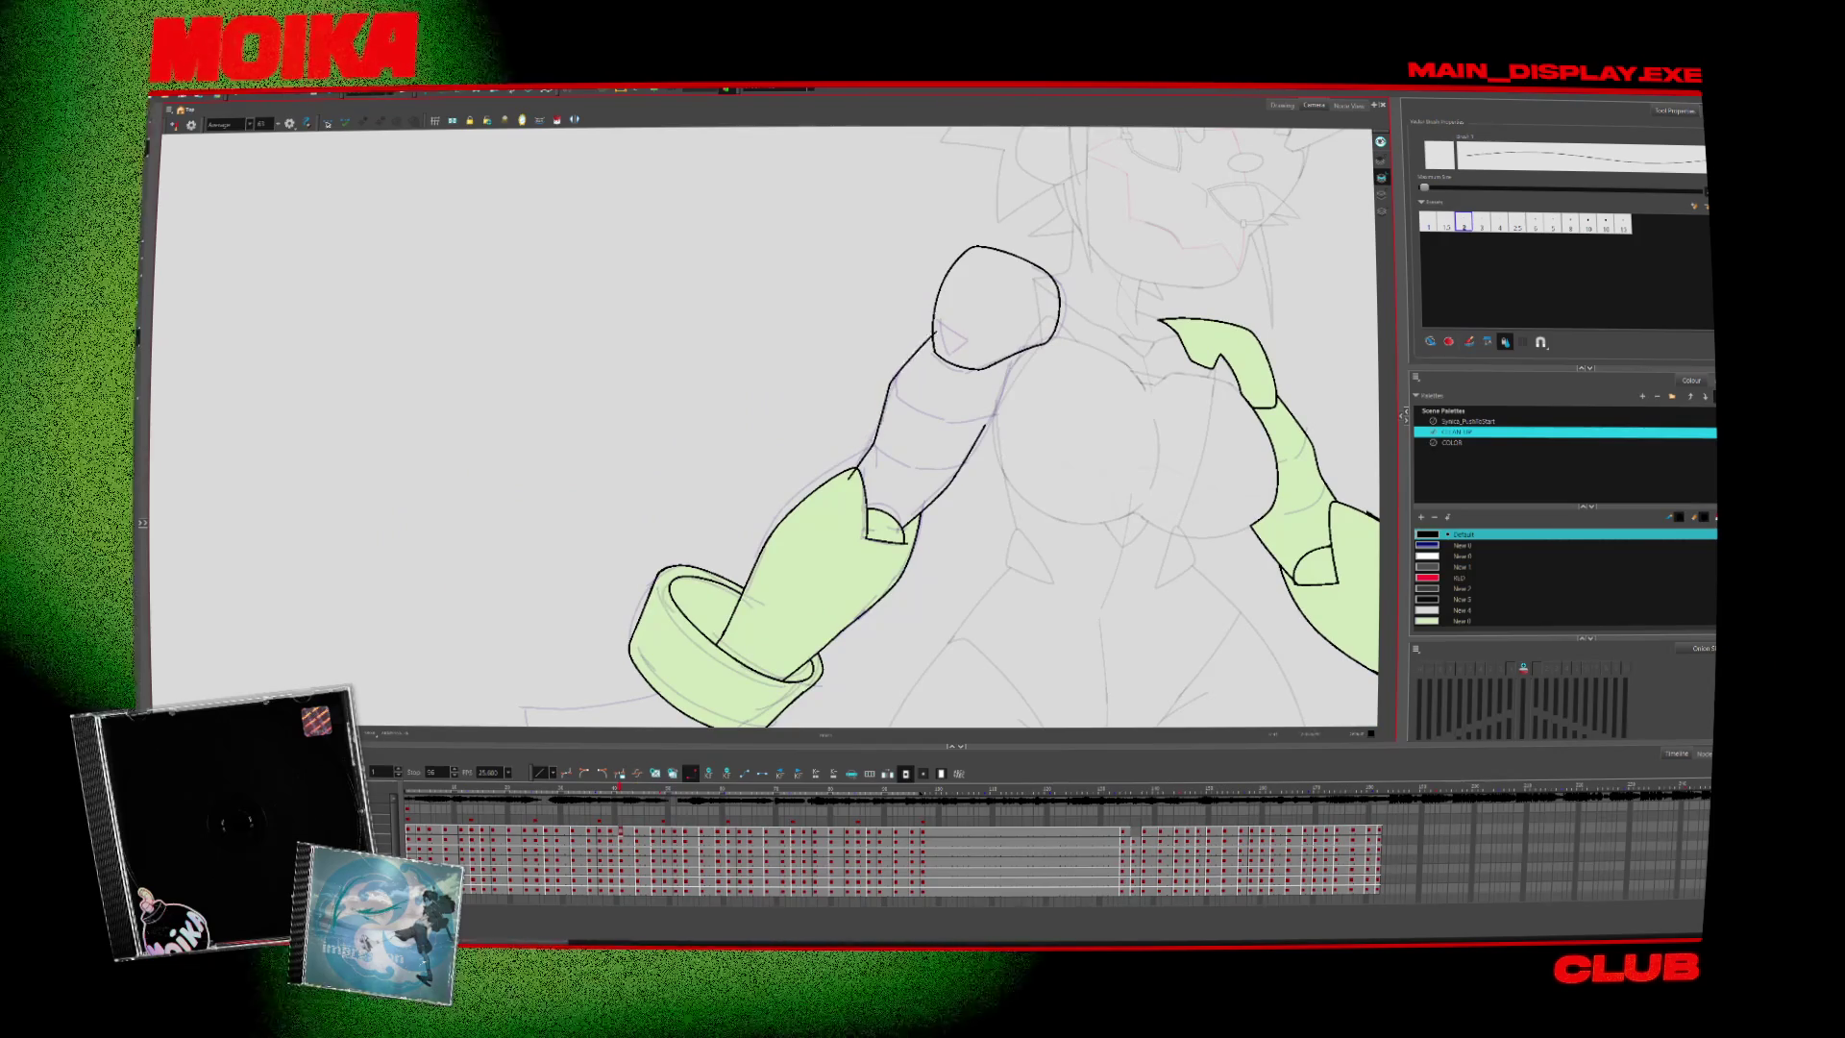
key(comma)
drag(961, 469, 1024, 377)
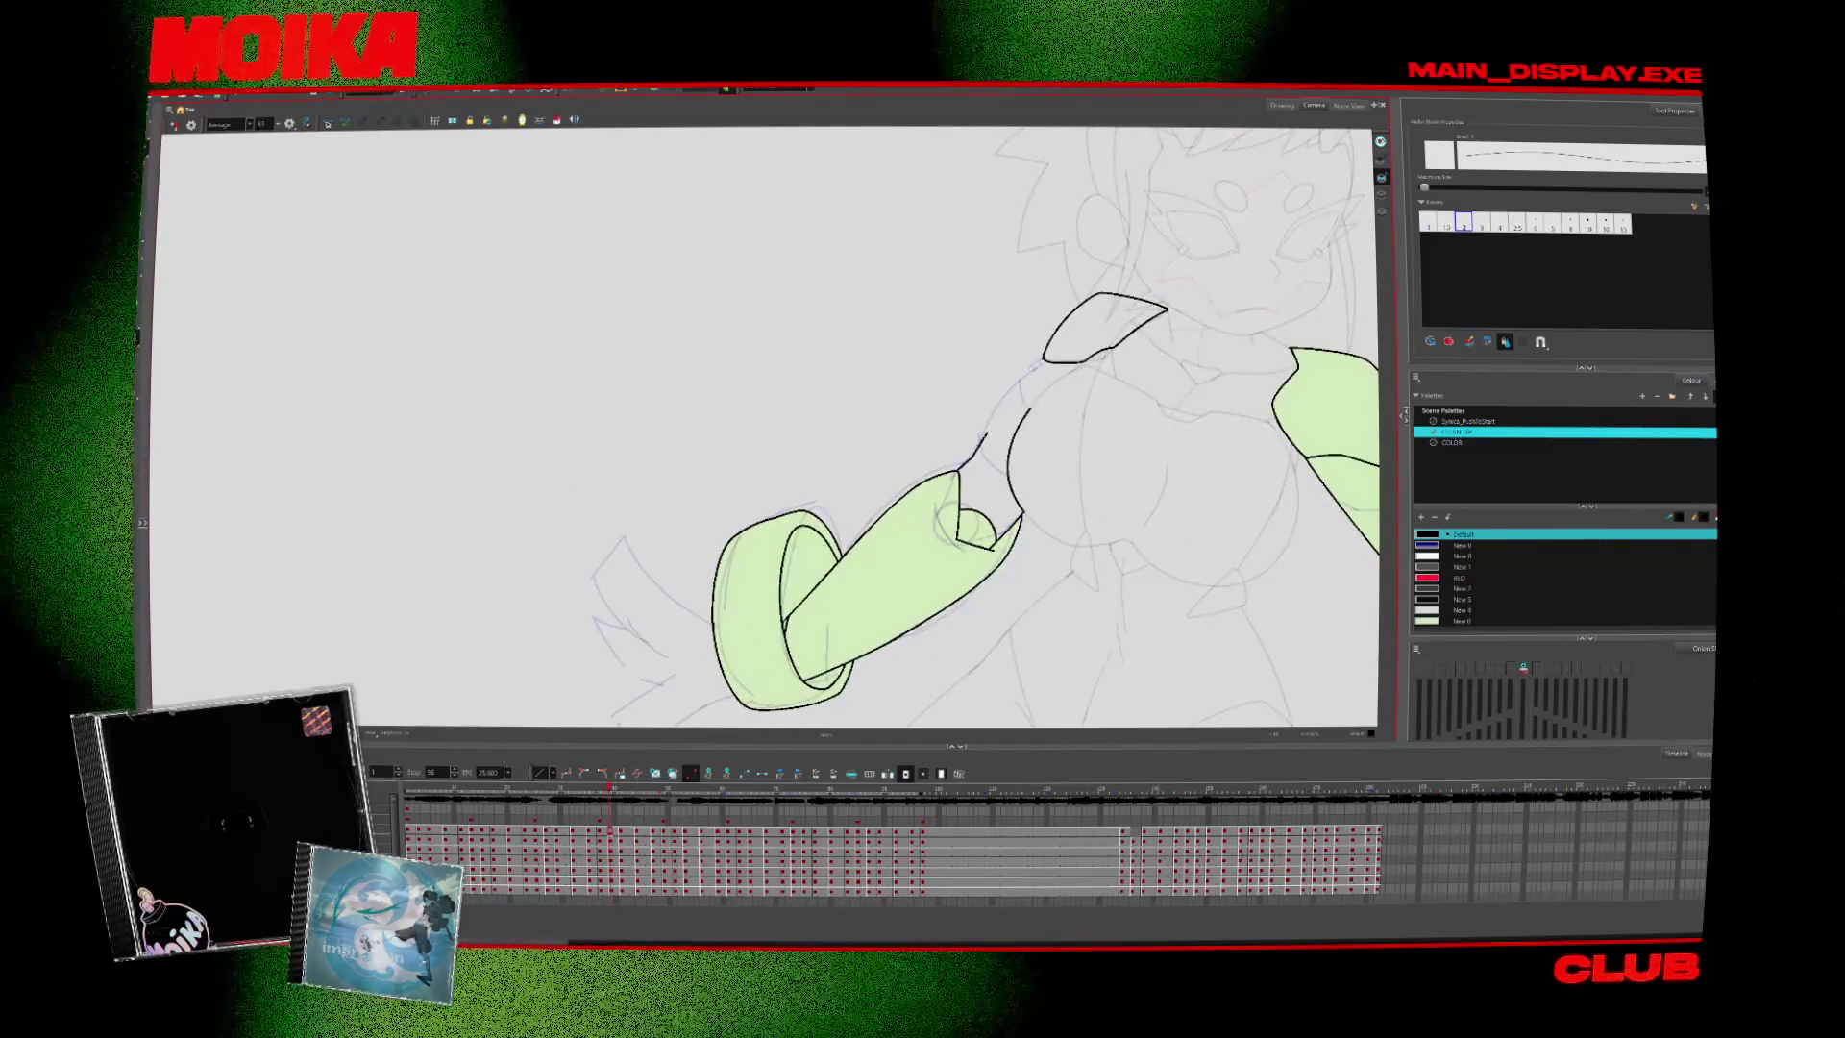
key(comma)
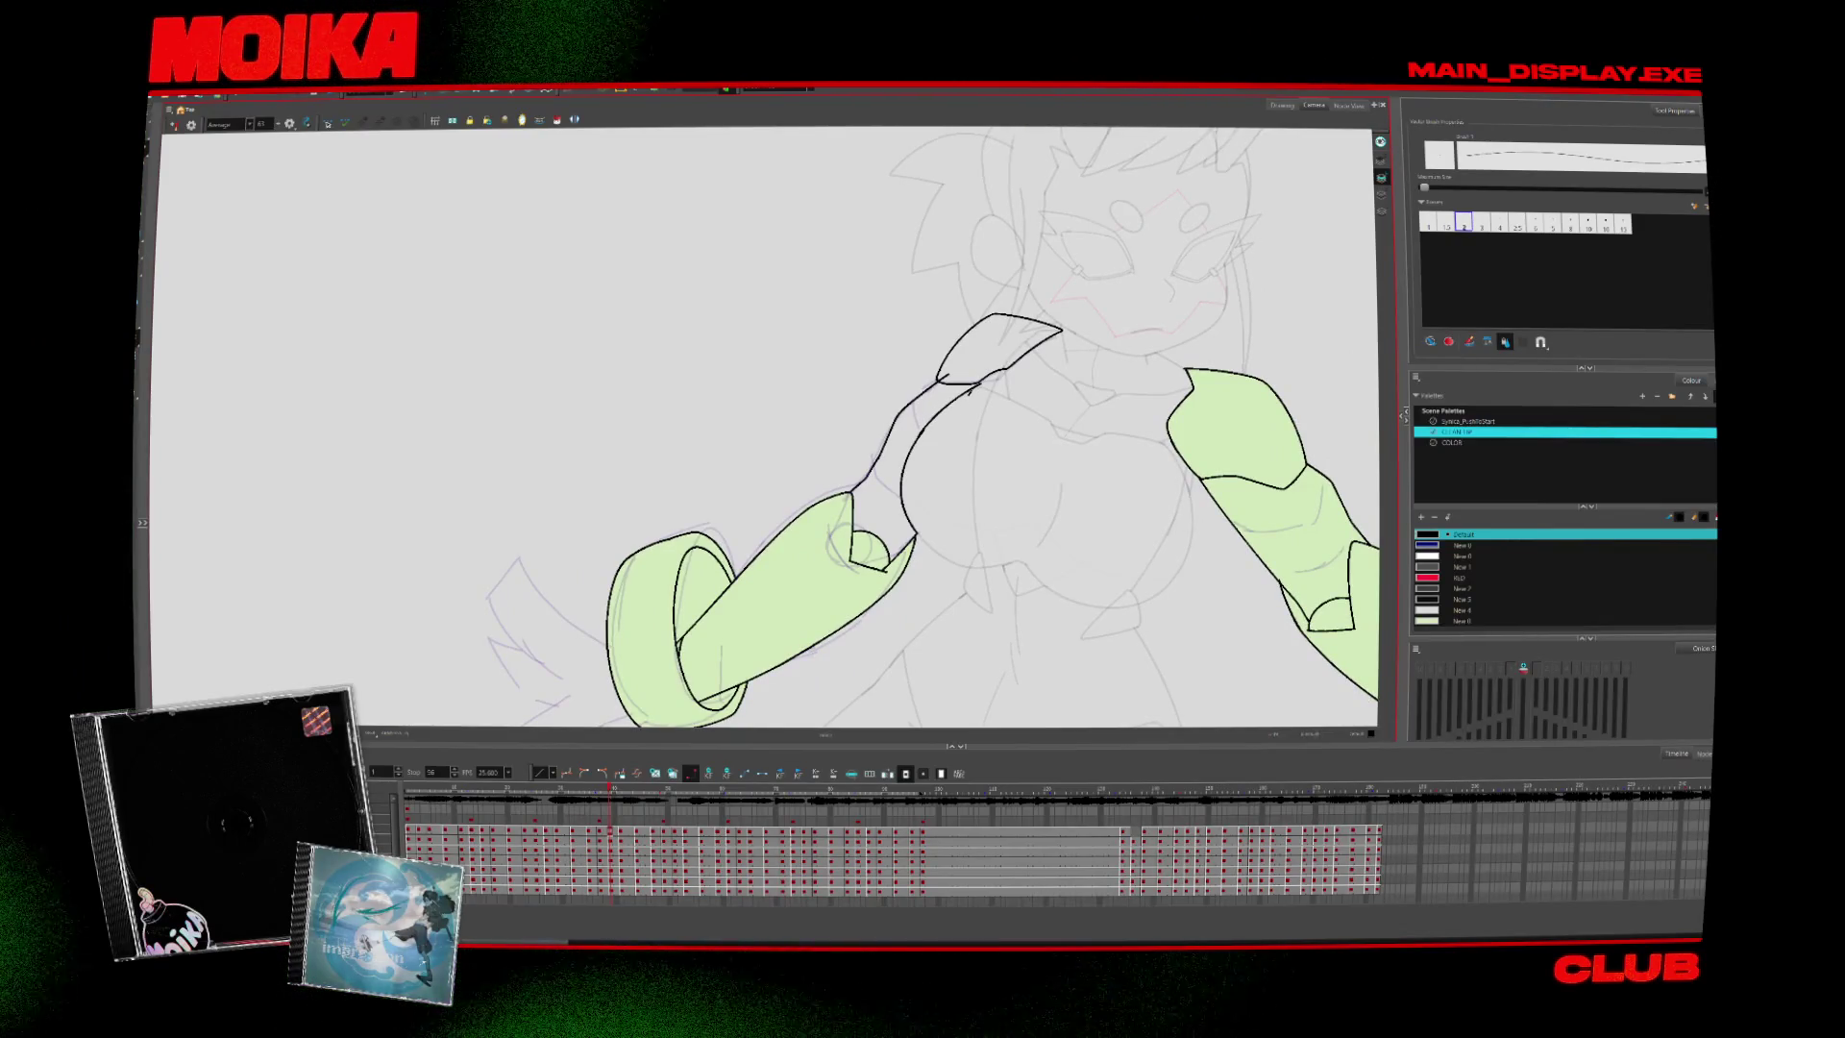
Compare neighbouring drawings while switching between the Cutter, Brush and Paint tools
key(alt+t)
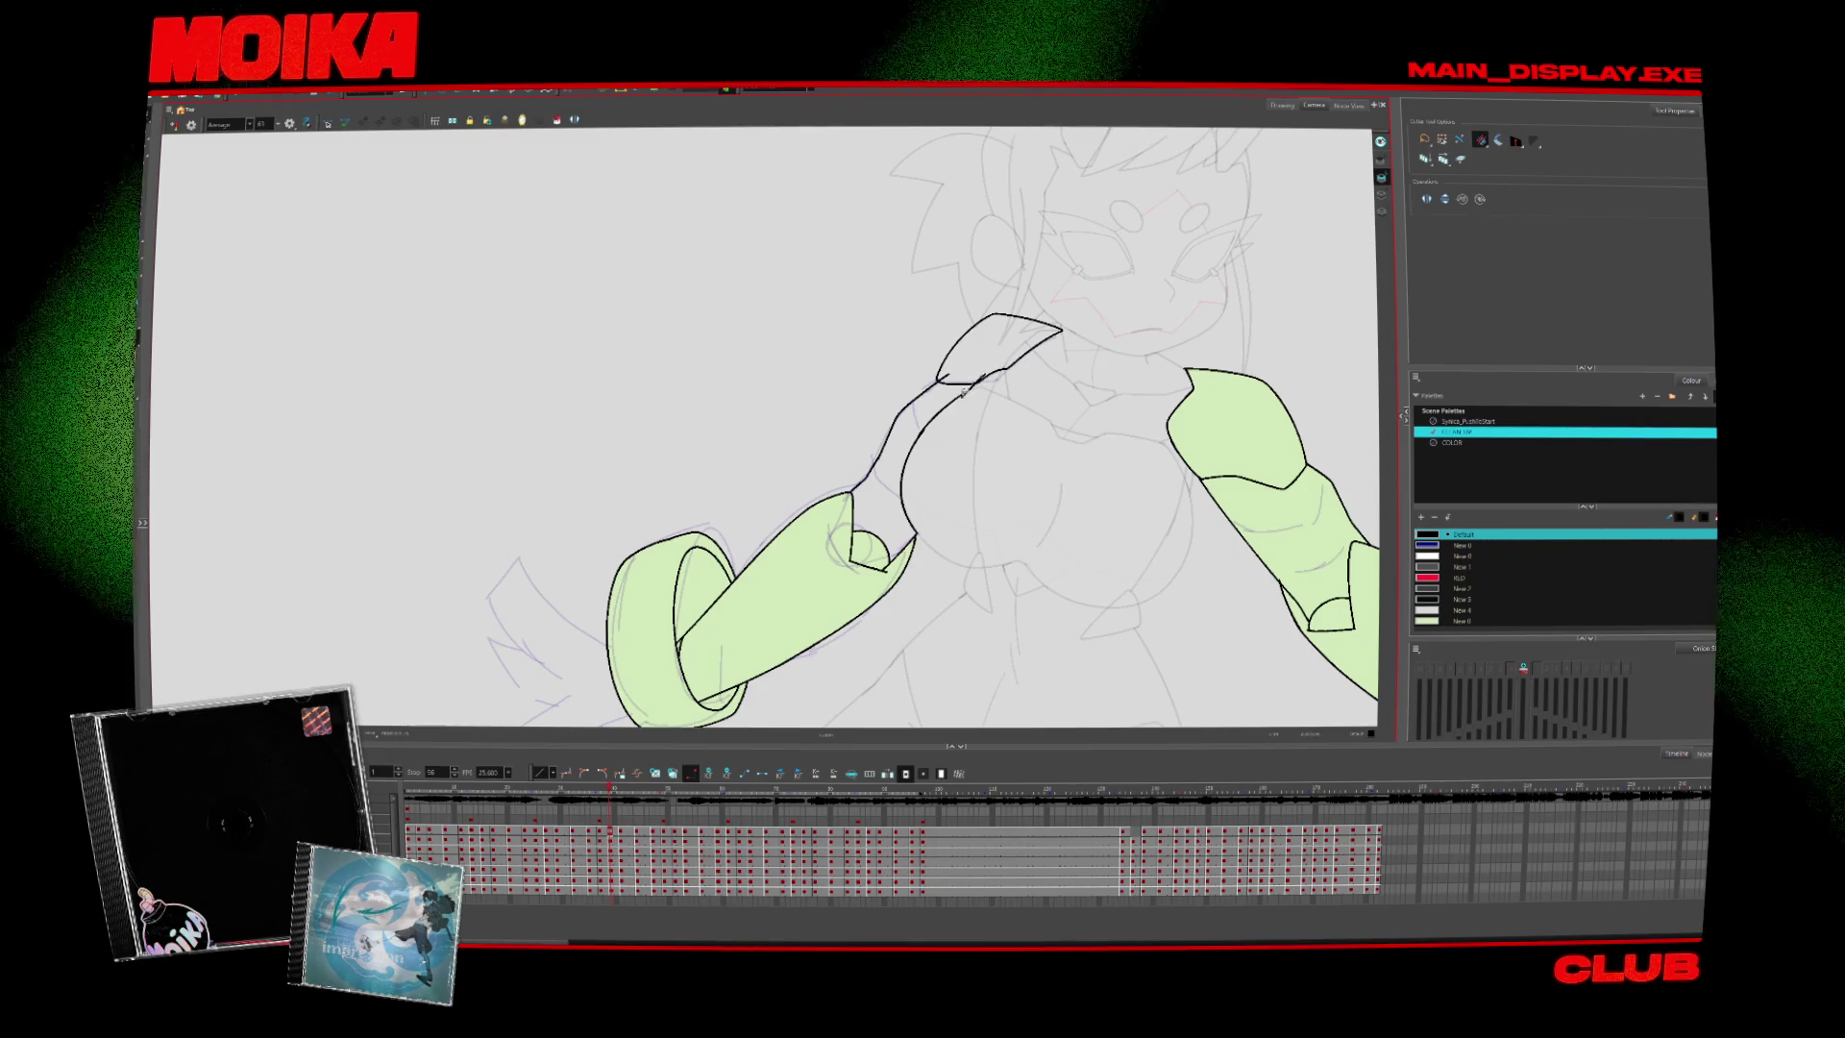
key(period)
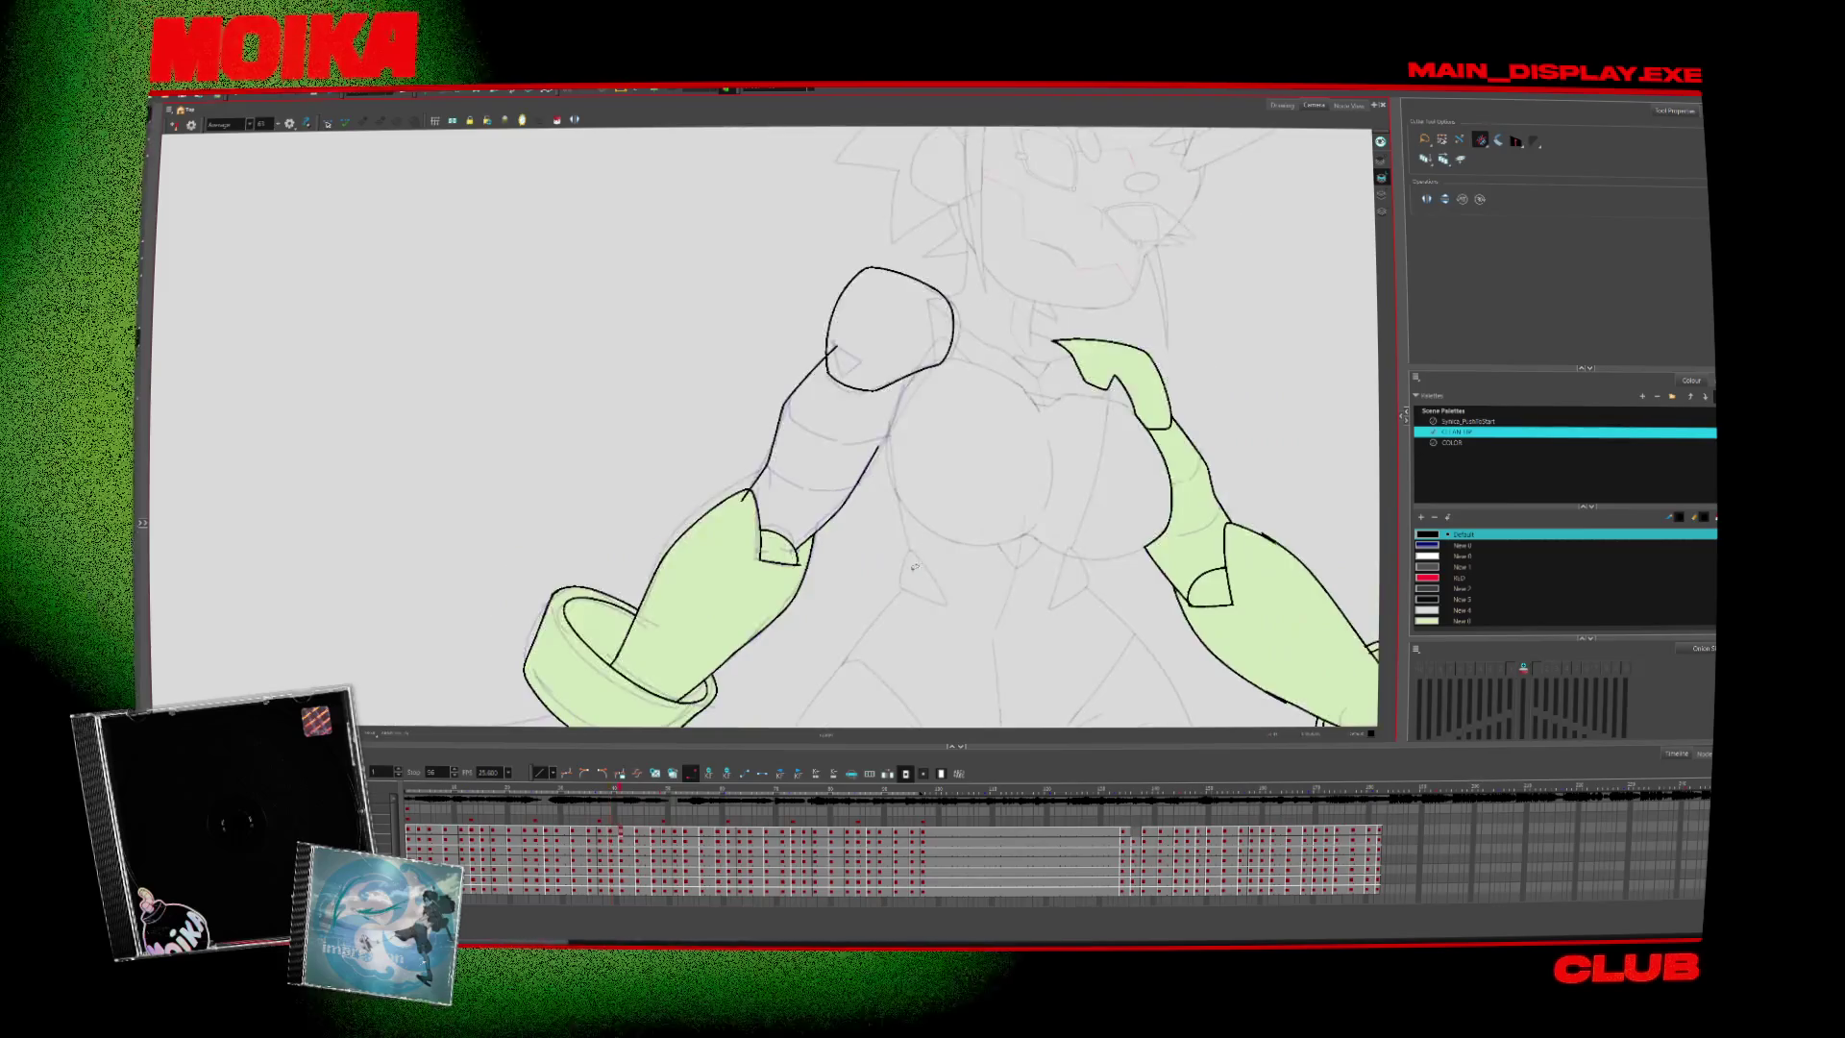
key(alt+b)
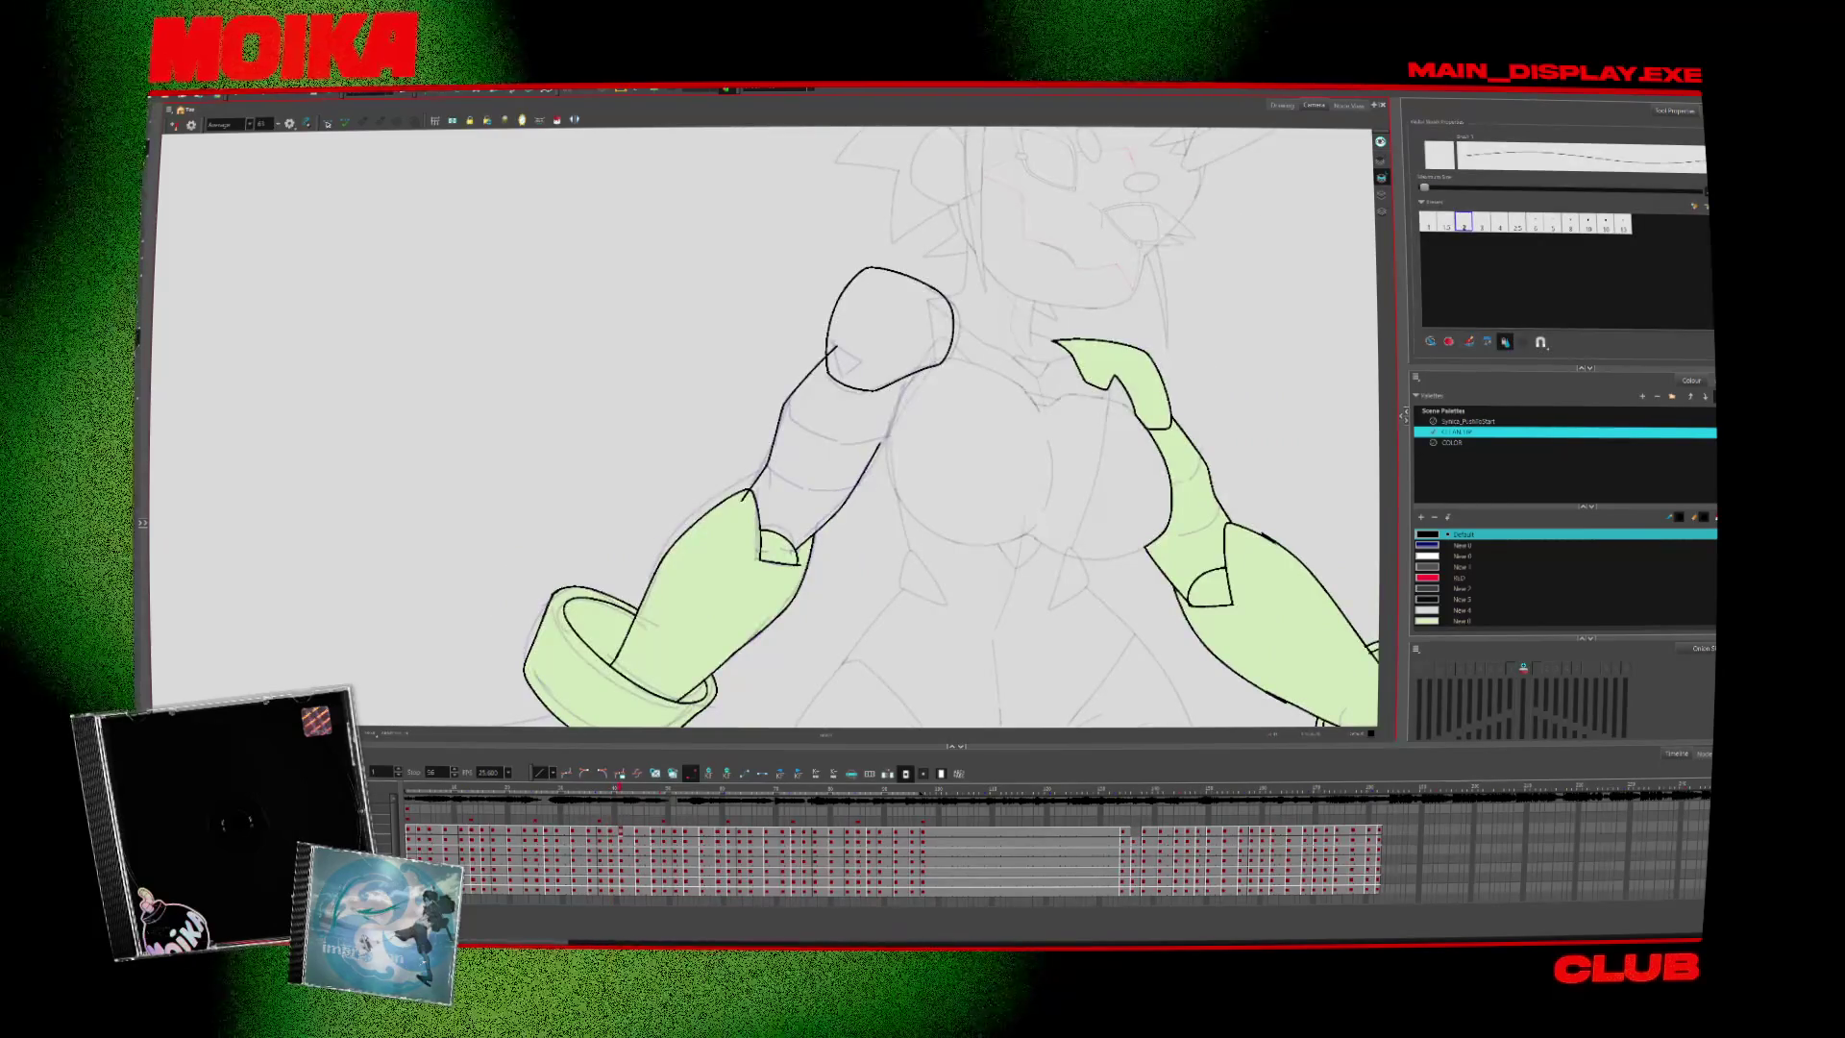
key(period)
key(comma)
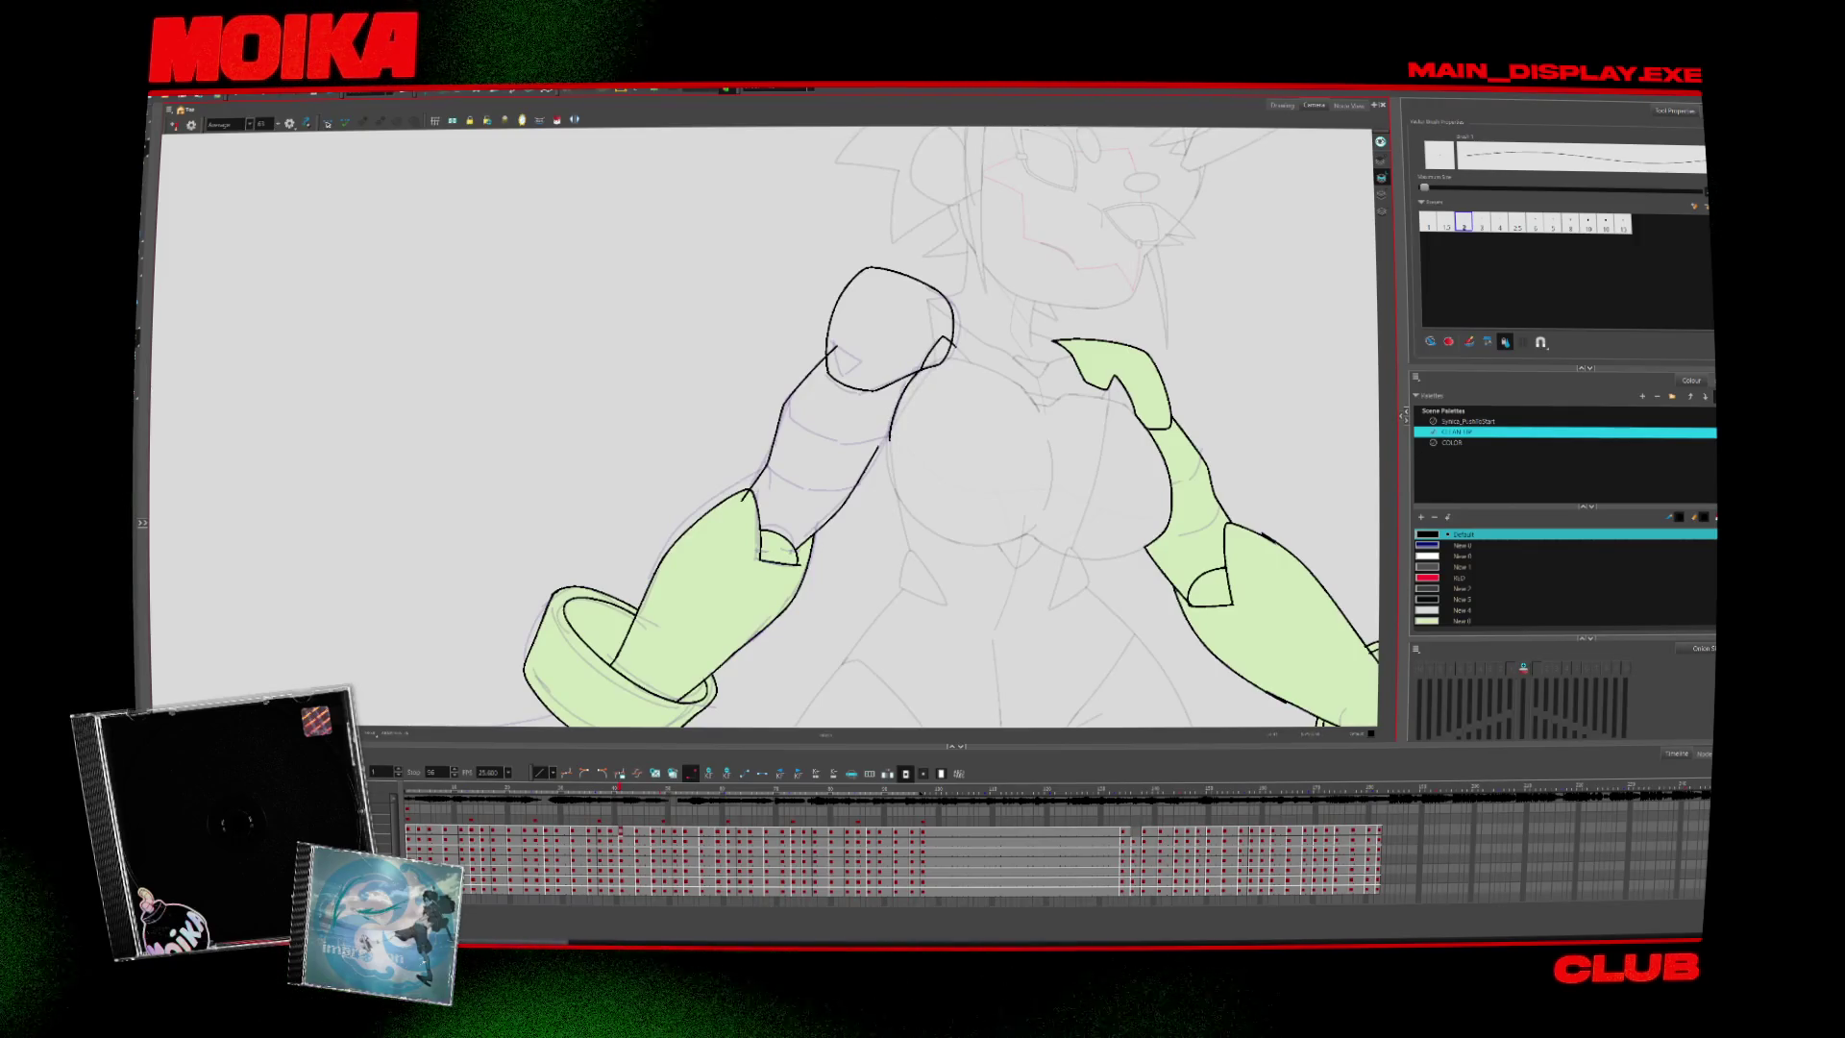
key(alt+t)
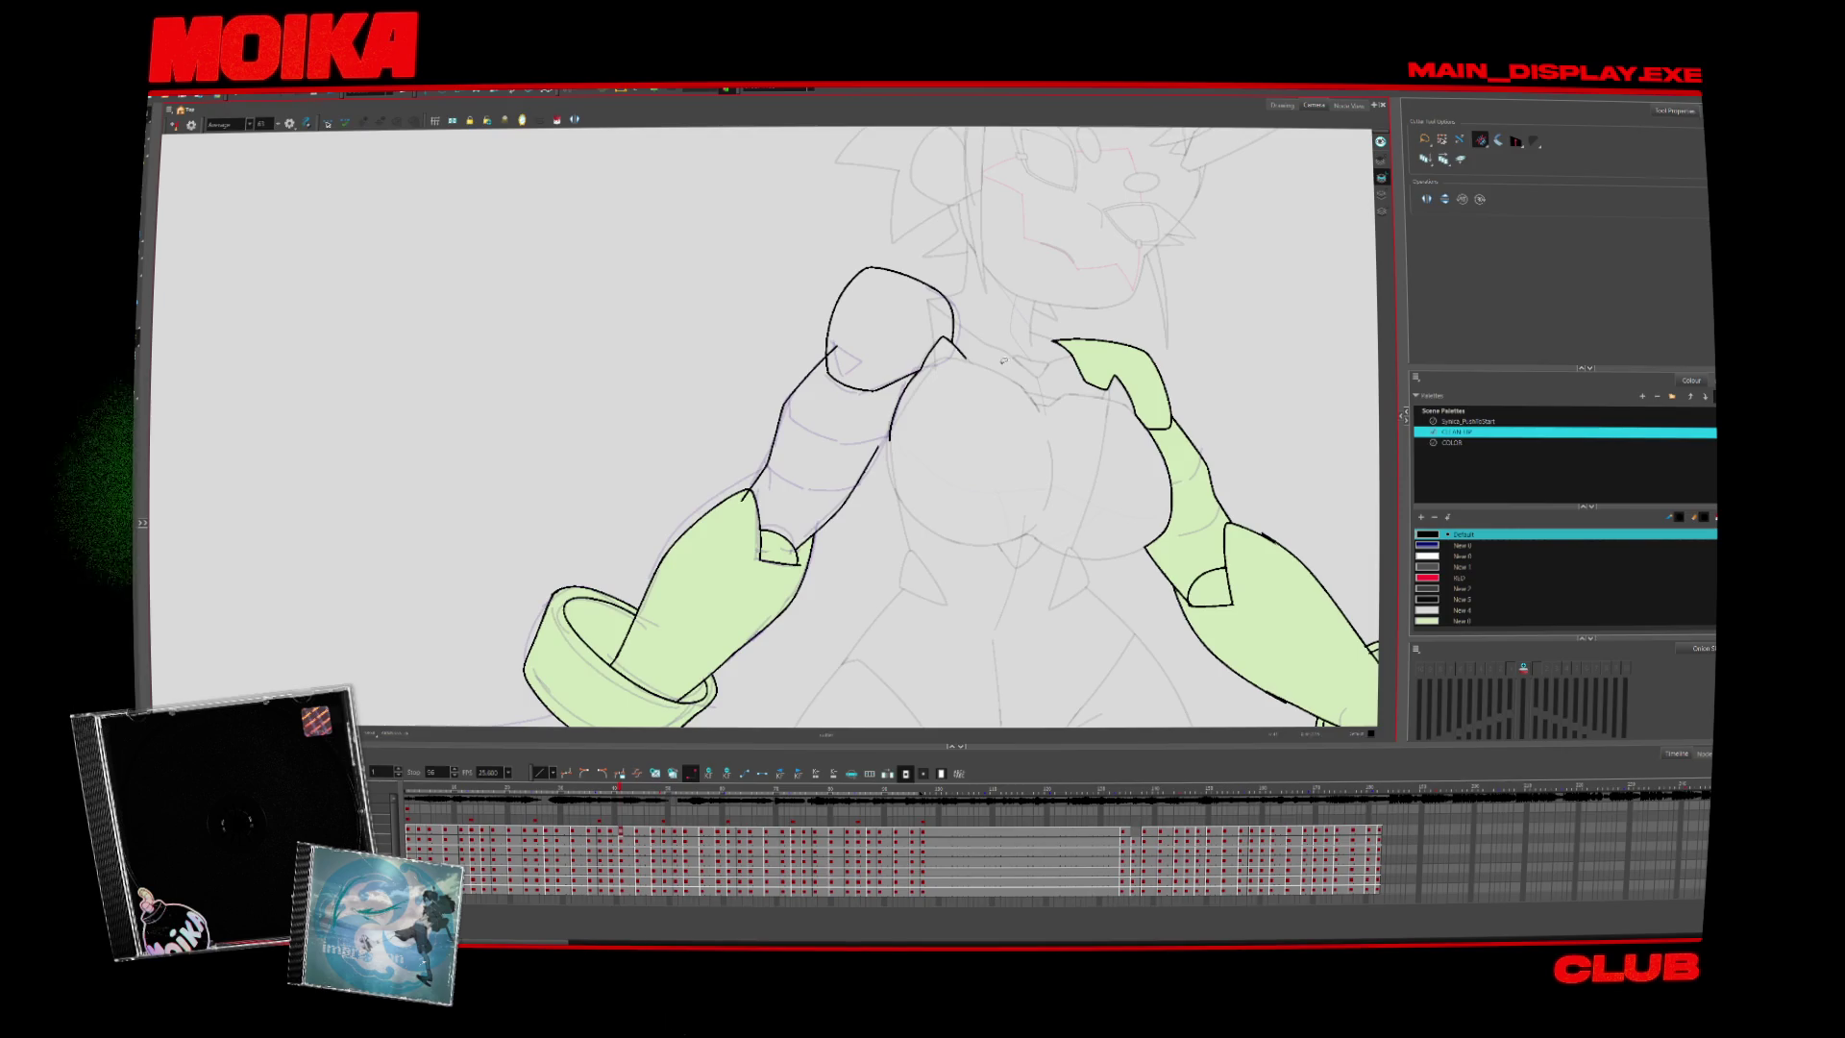
key(period)
key(comma)
key(alt+b)
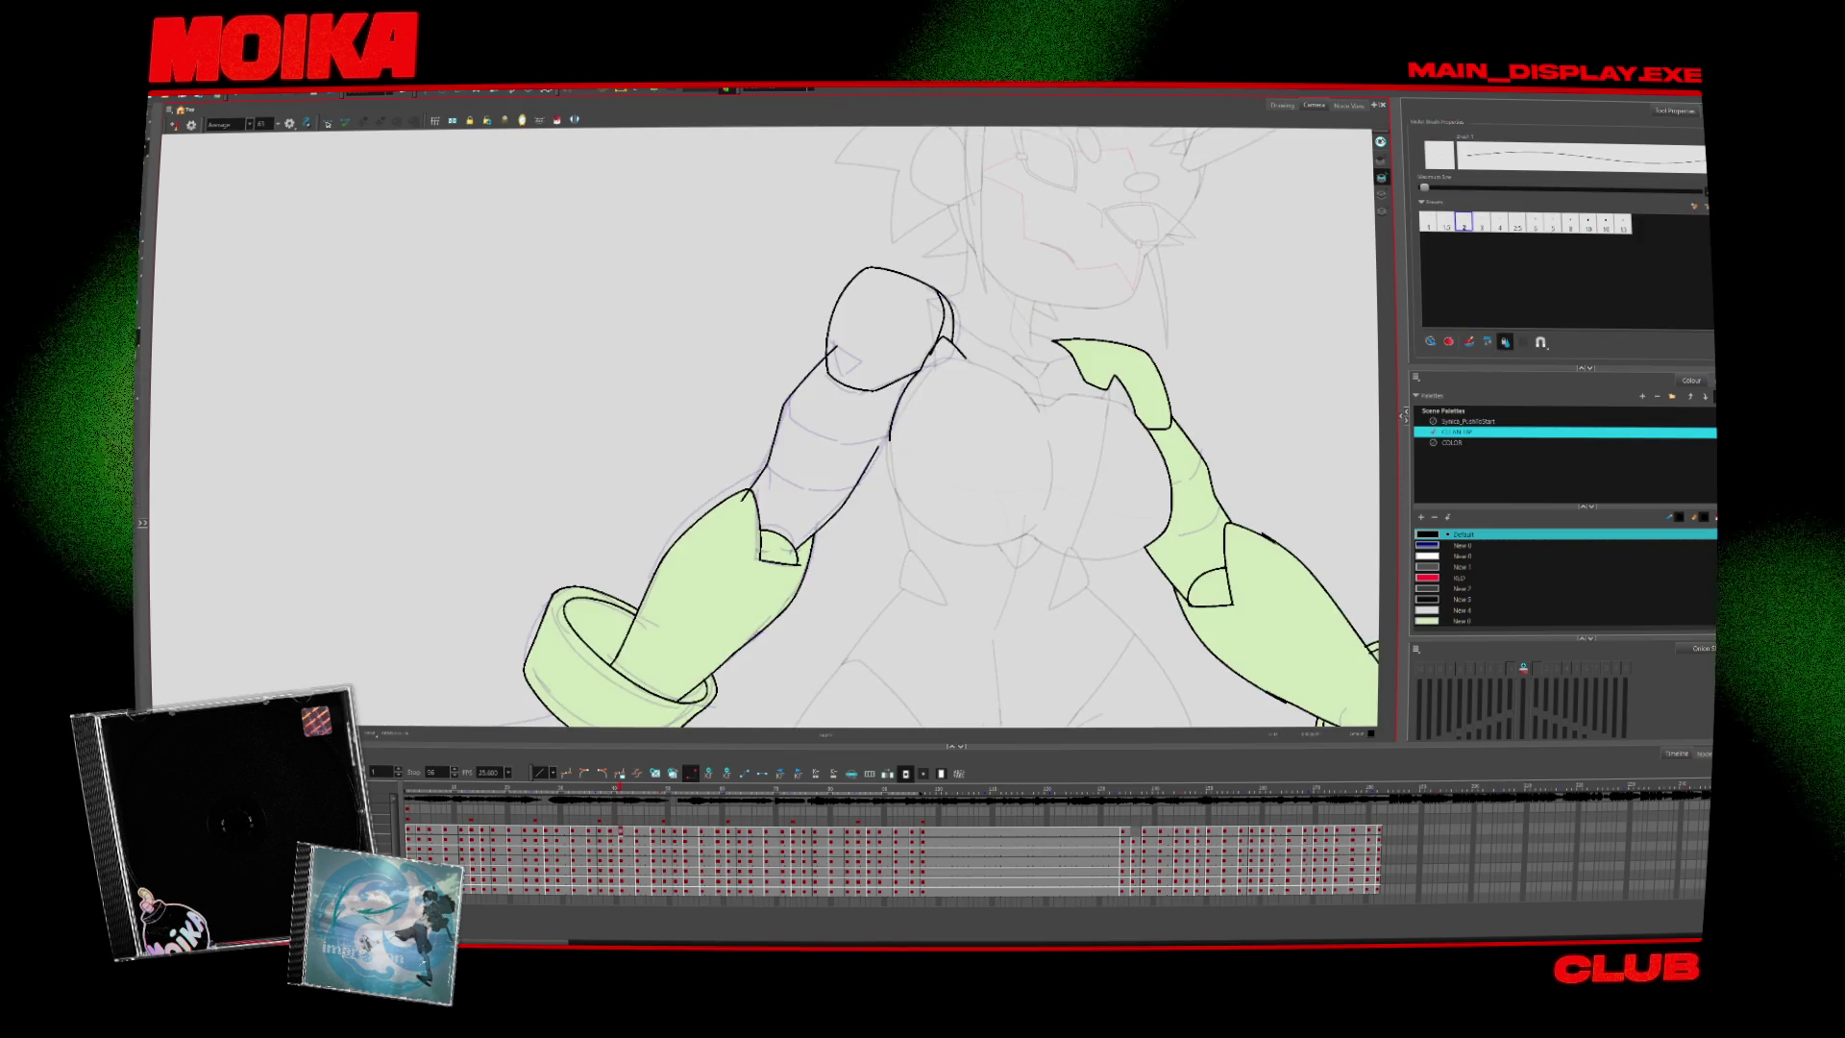
key(alt+i)
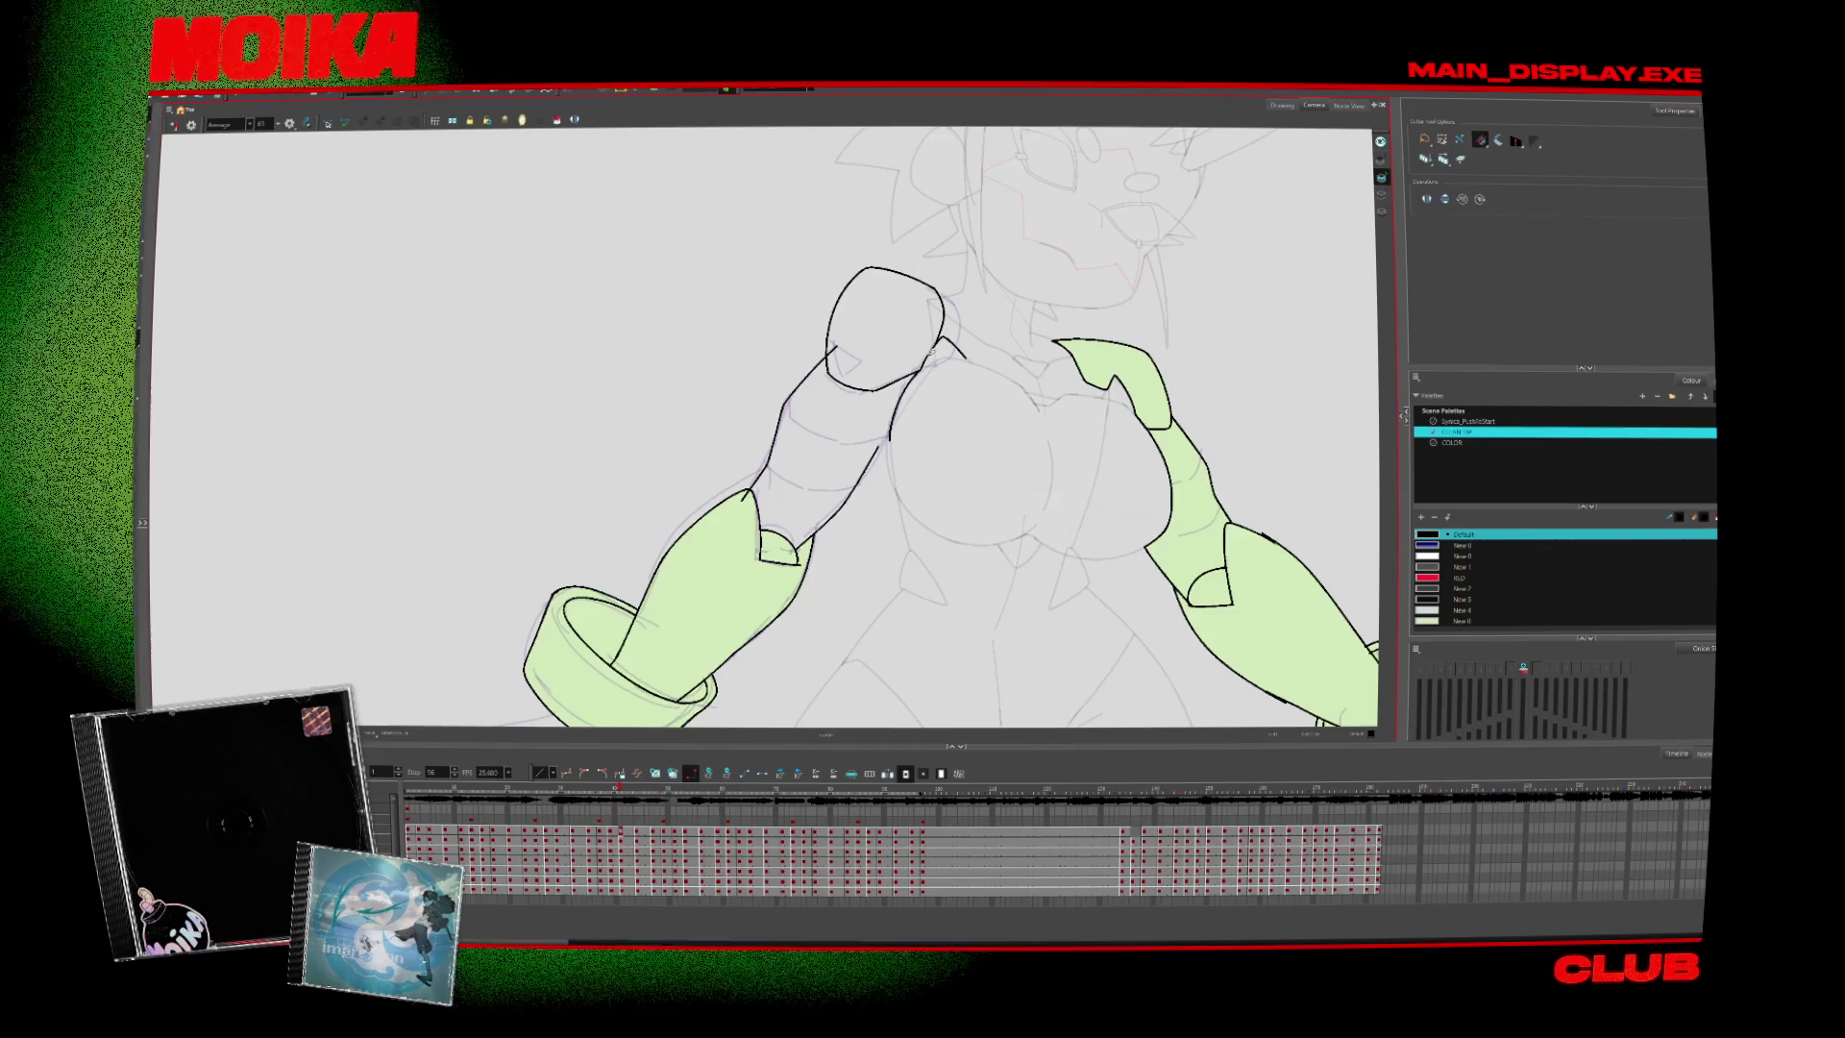
key(period)
key(period)
key(comma)
key(comma)
key(alt+b)
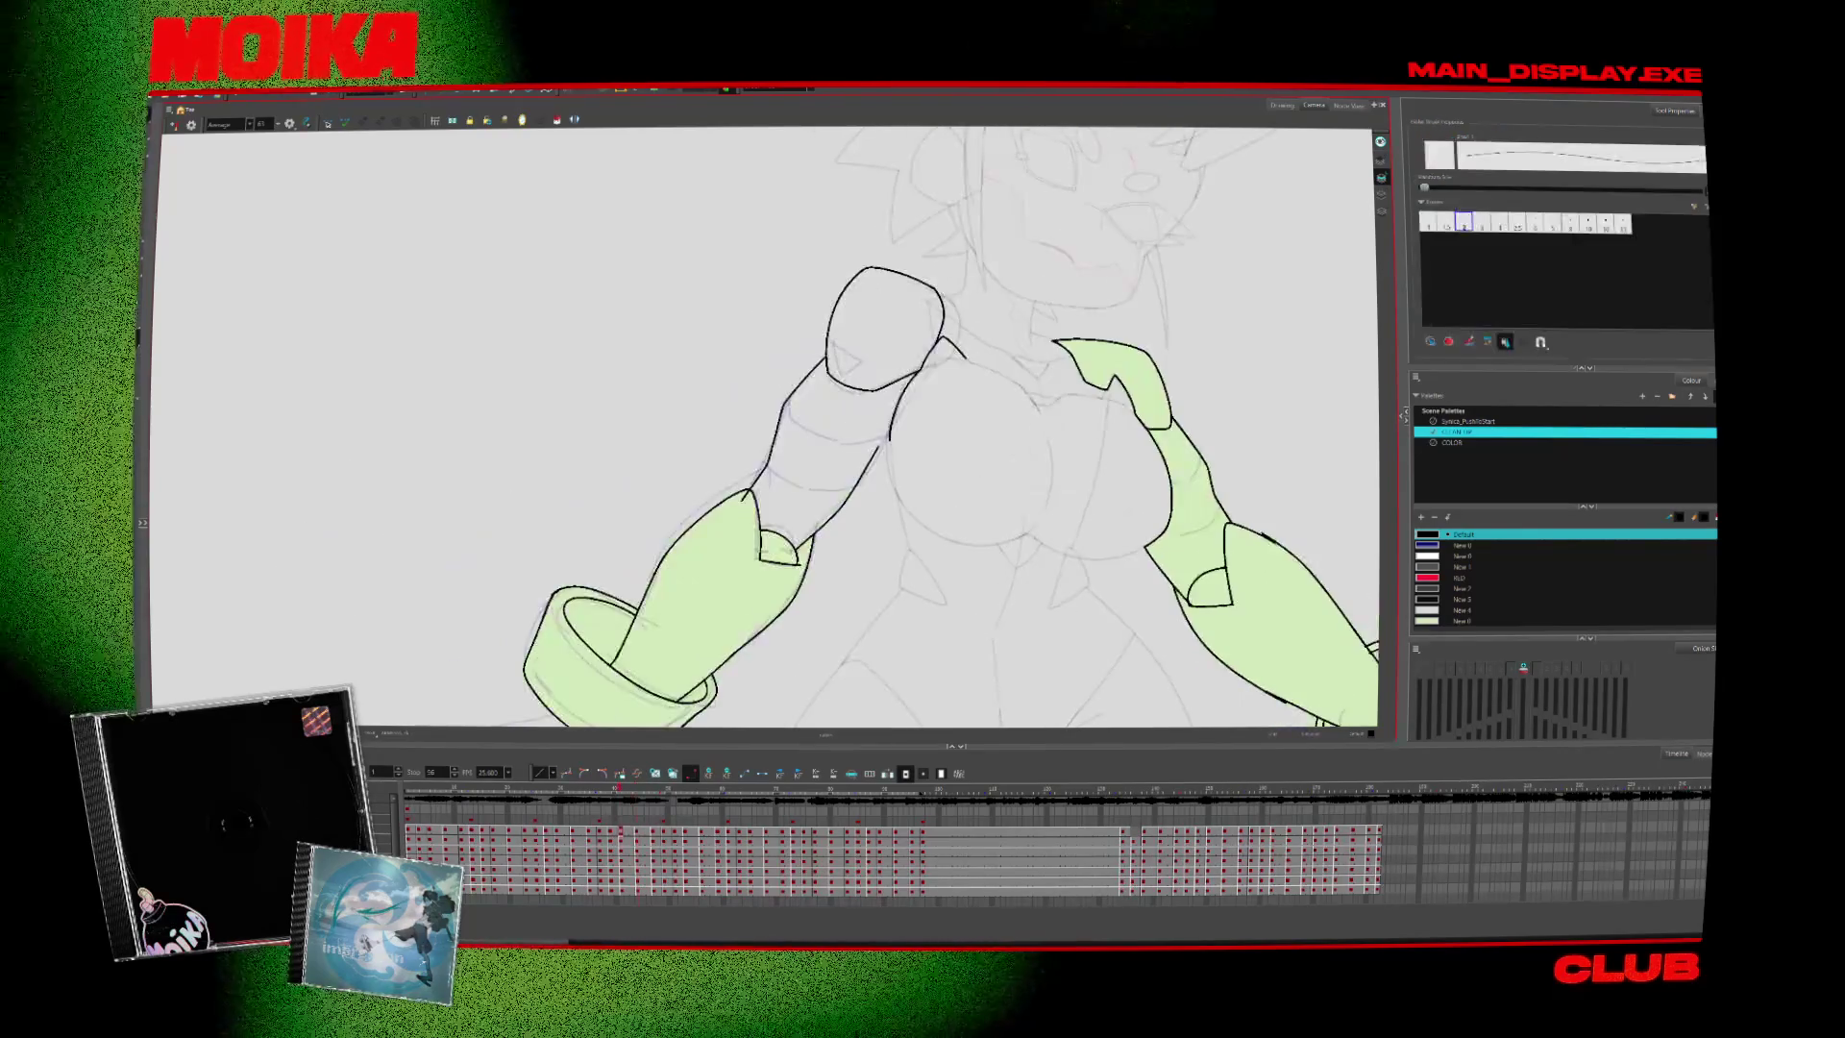
On a later pose, erase the rough forearm line and close the hand outline with a new stroke
key(period)
key(period)
key(period)
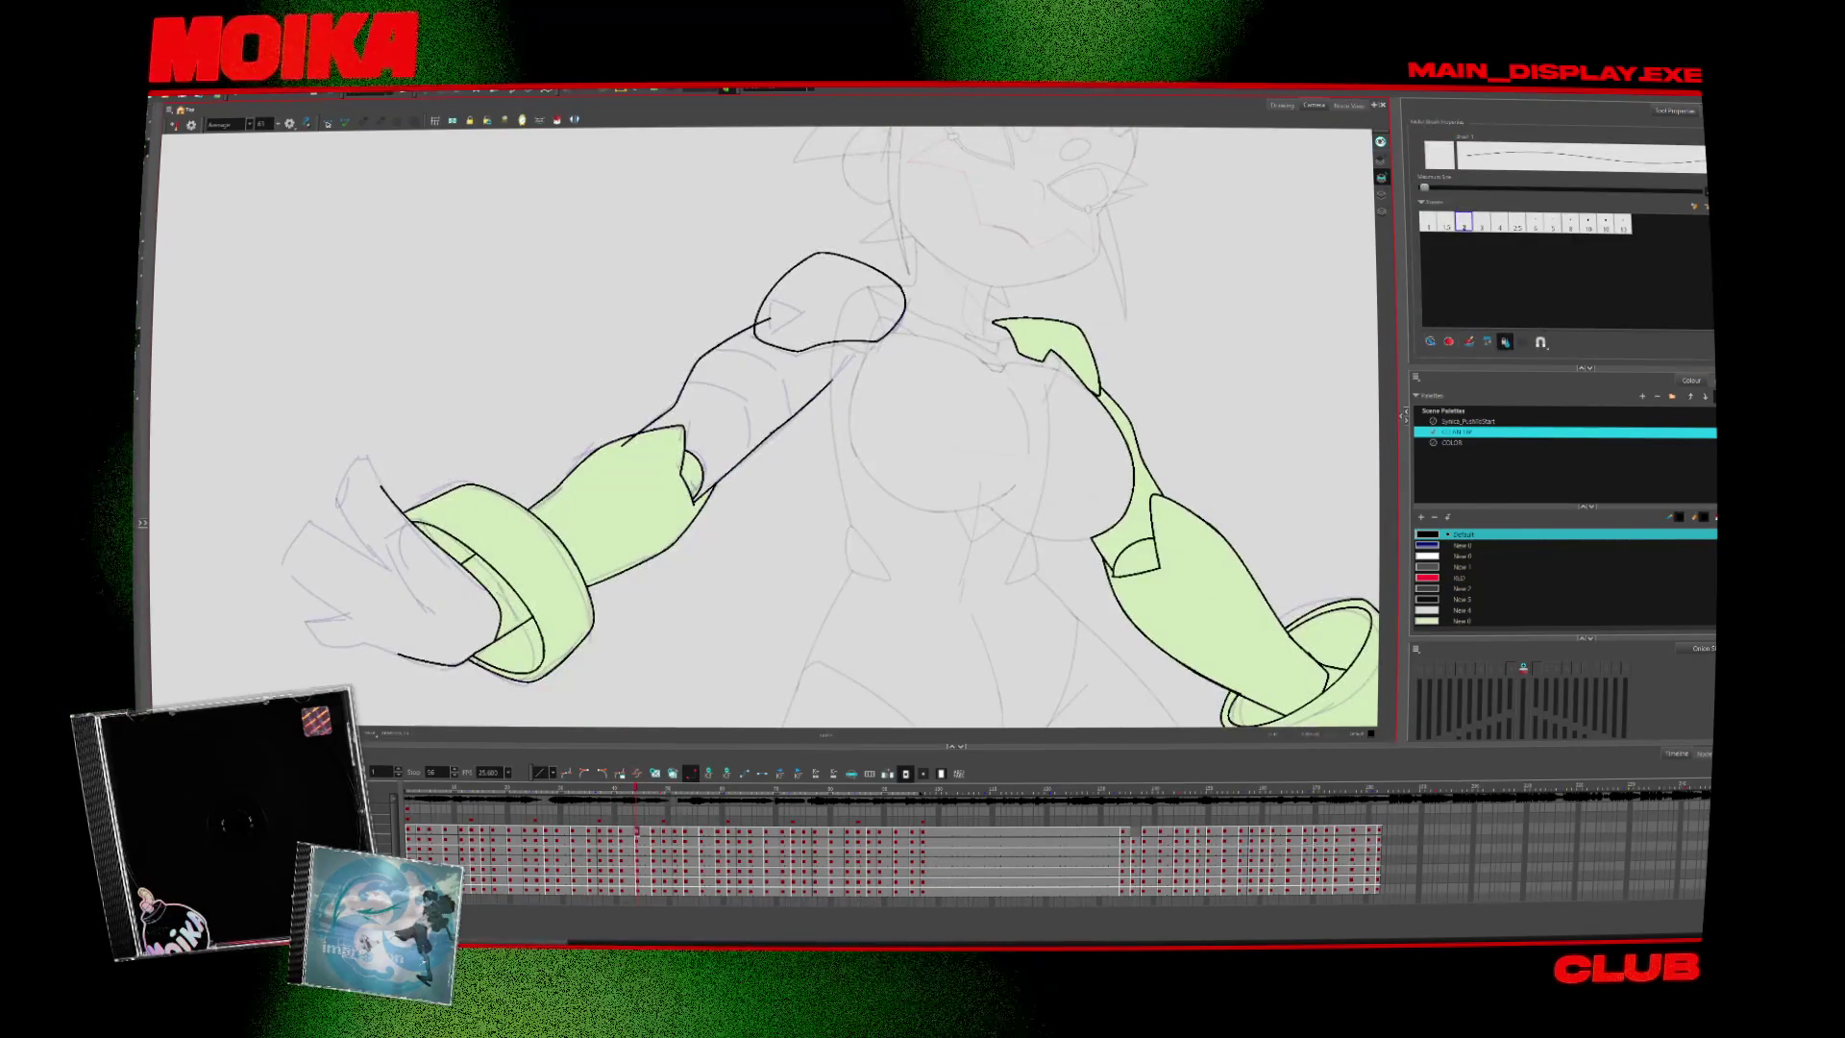
key(alt+e)
drag(779, 428, 888, 327)
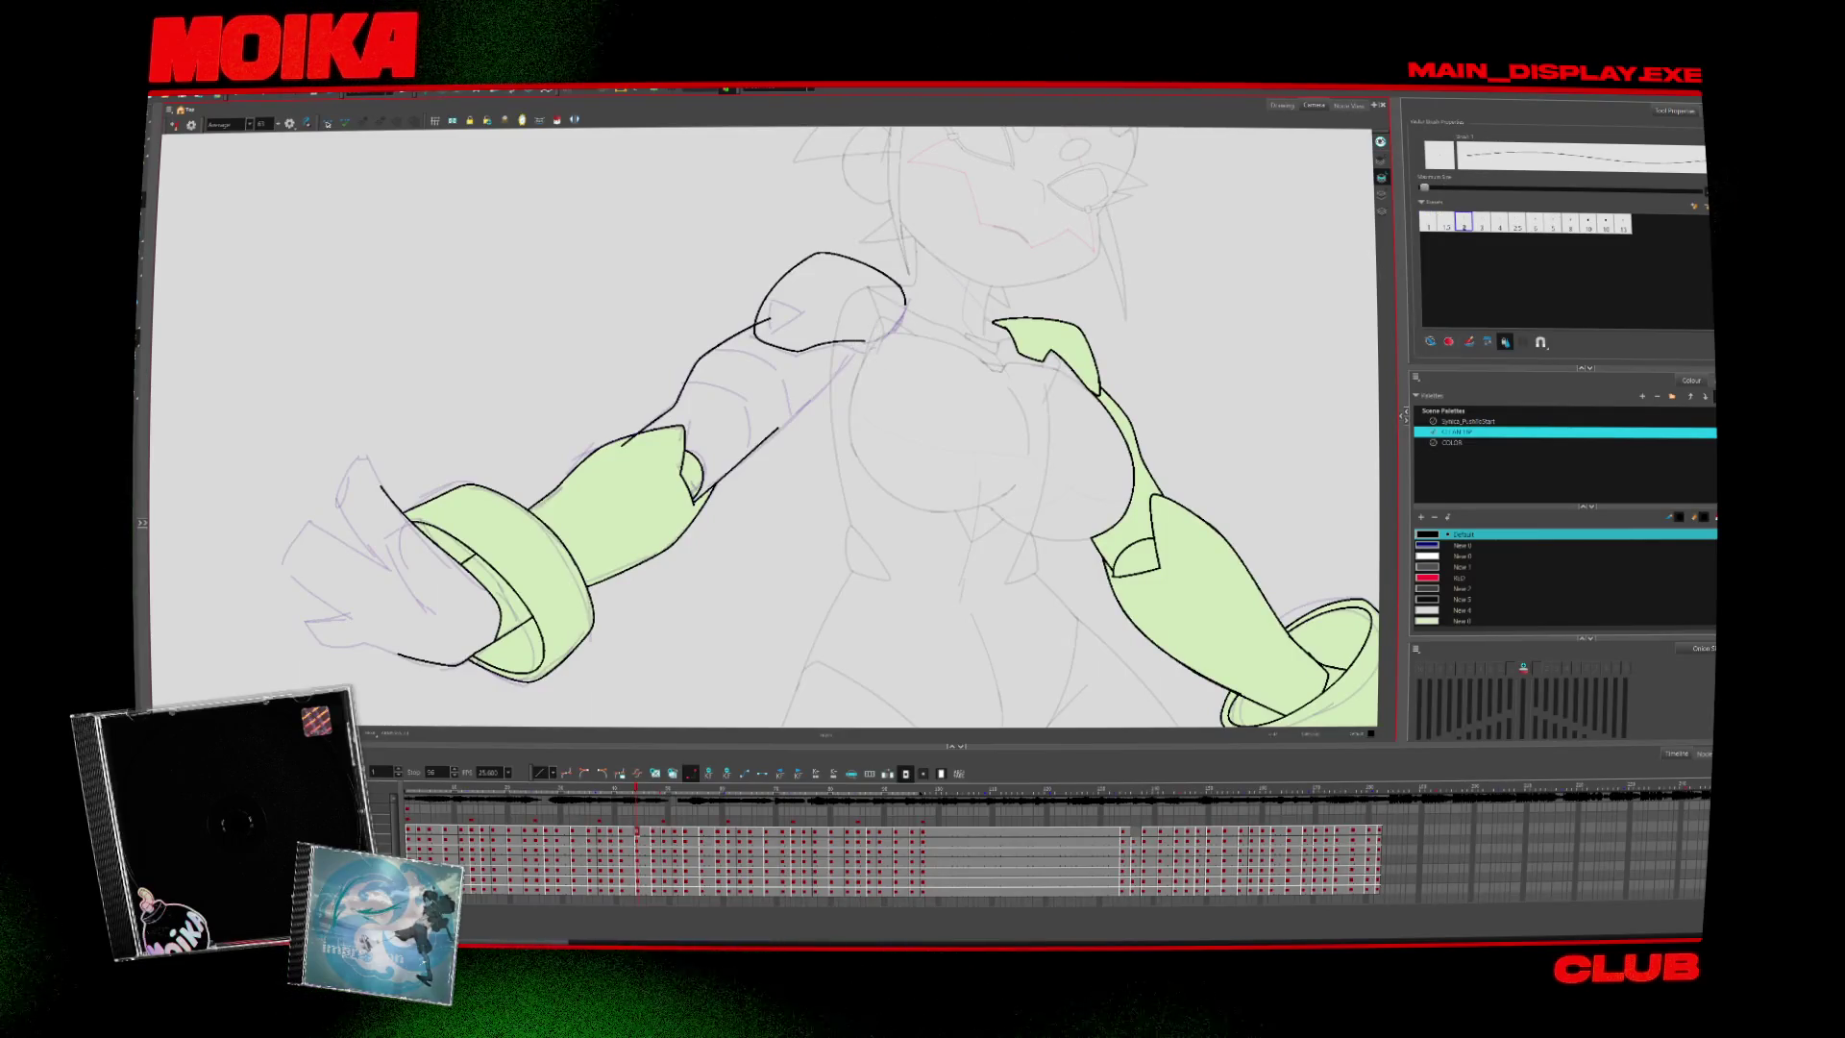
key(period)
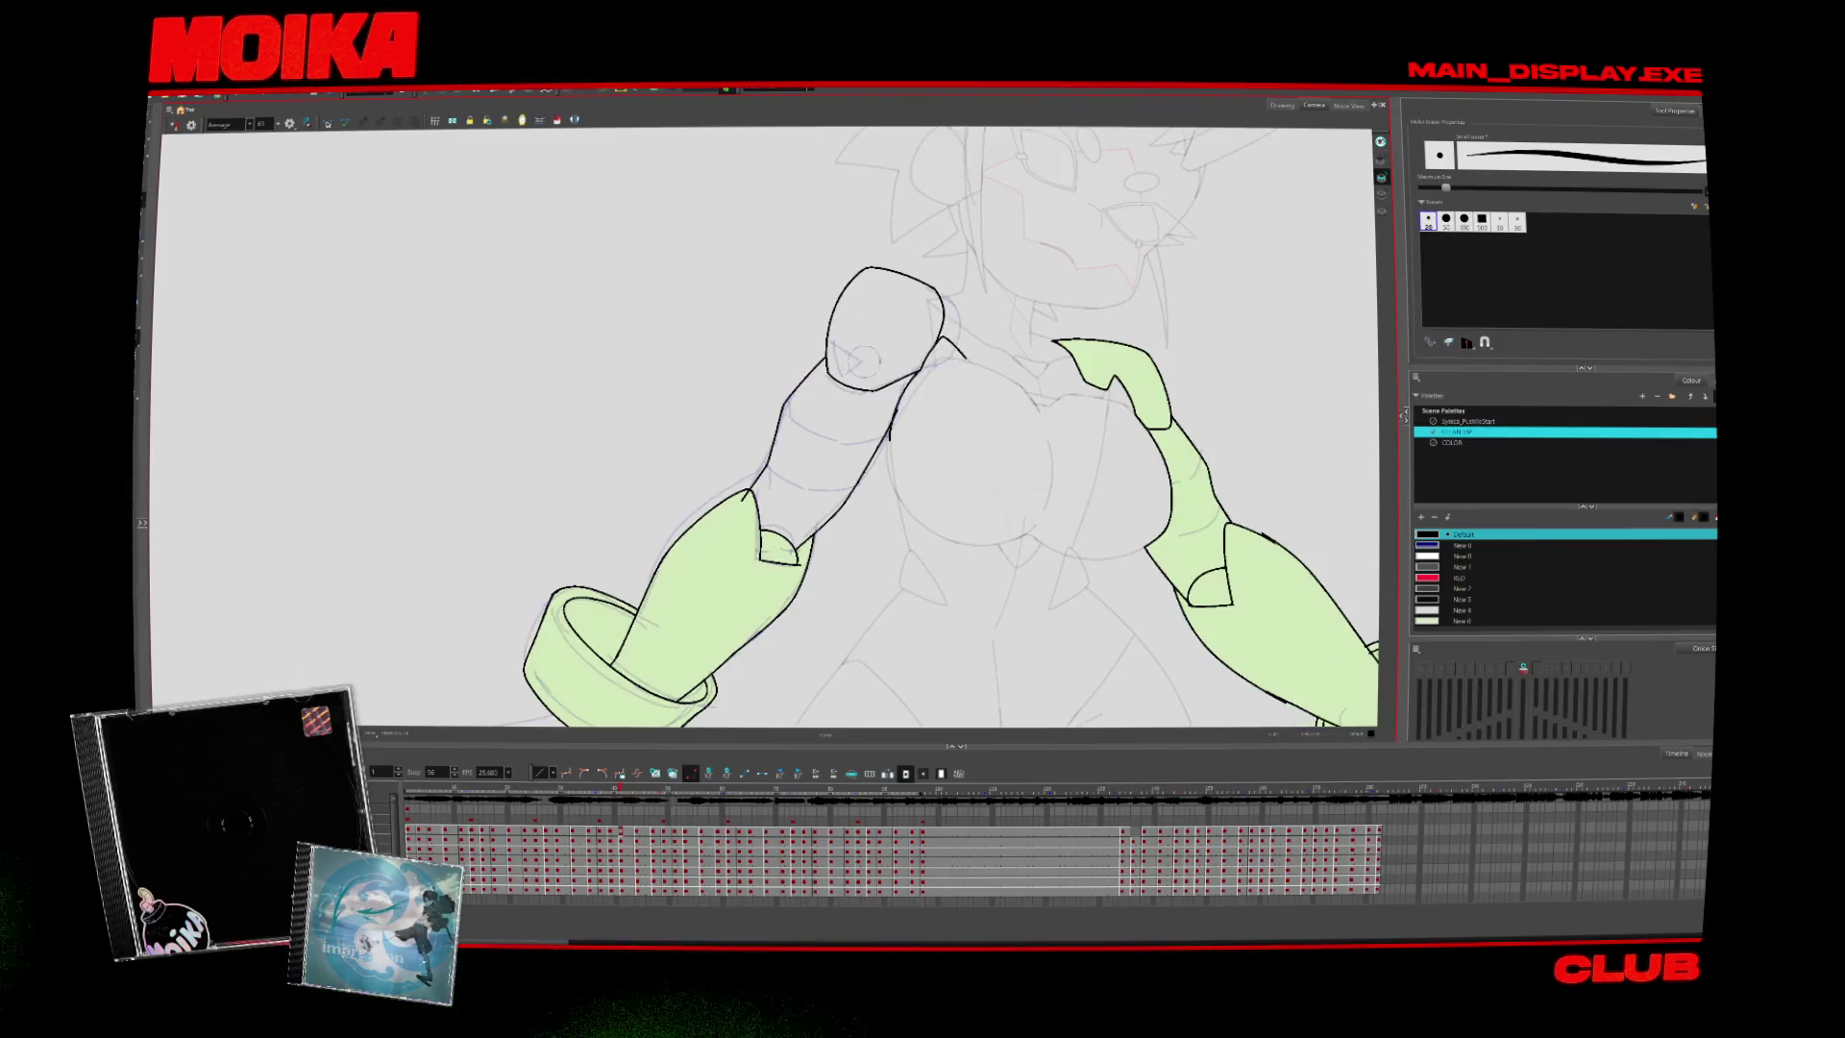
key(comma)
key(alt+b)
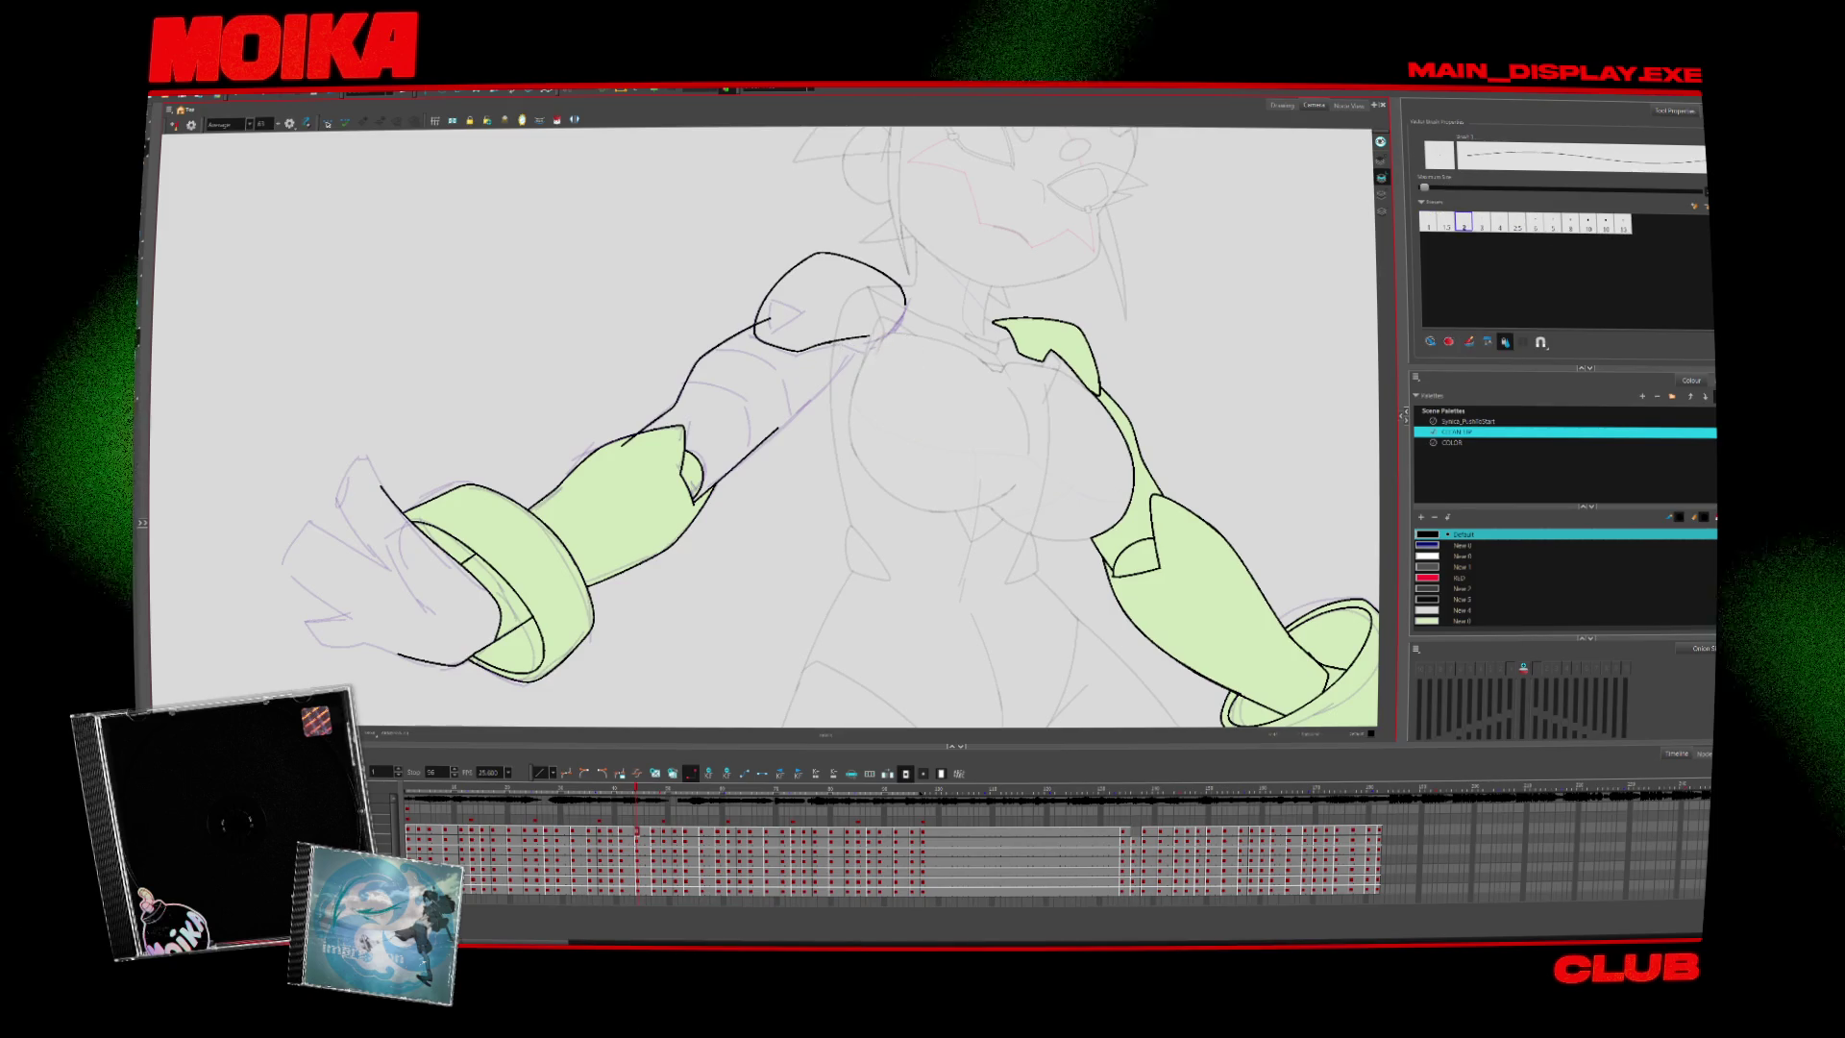
drag(831, 342, 903, 299)
Undo the upper forearm line and draw the lower edge of the left forearm
key(comma)
key(alt+x)
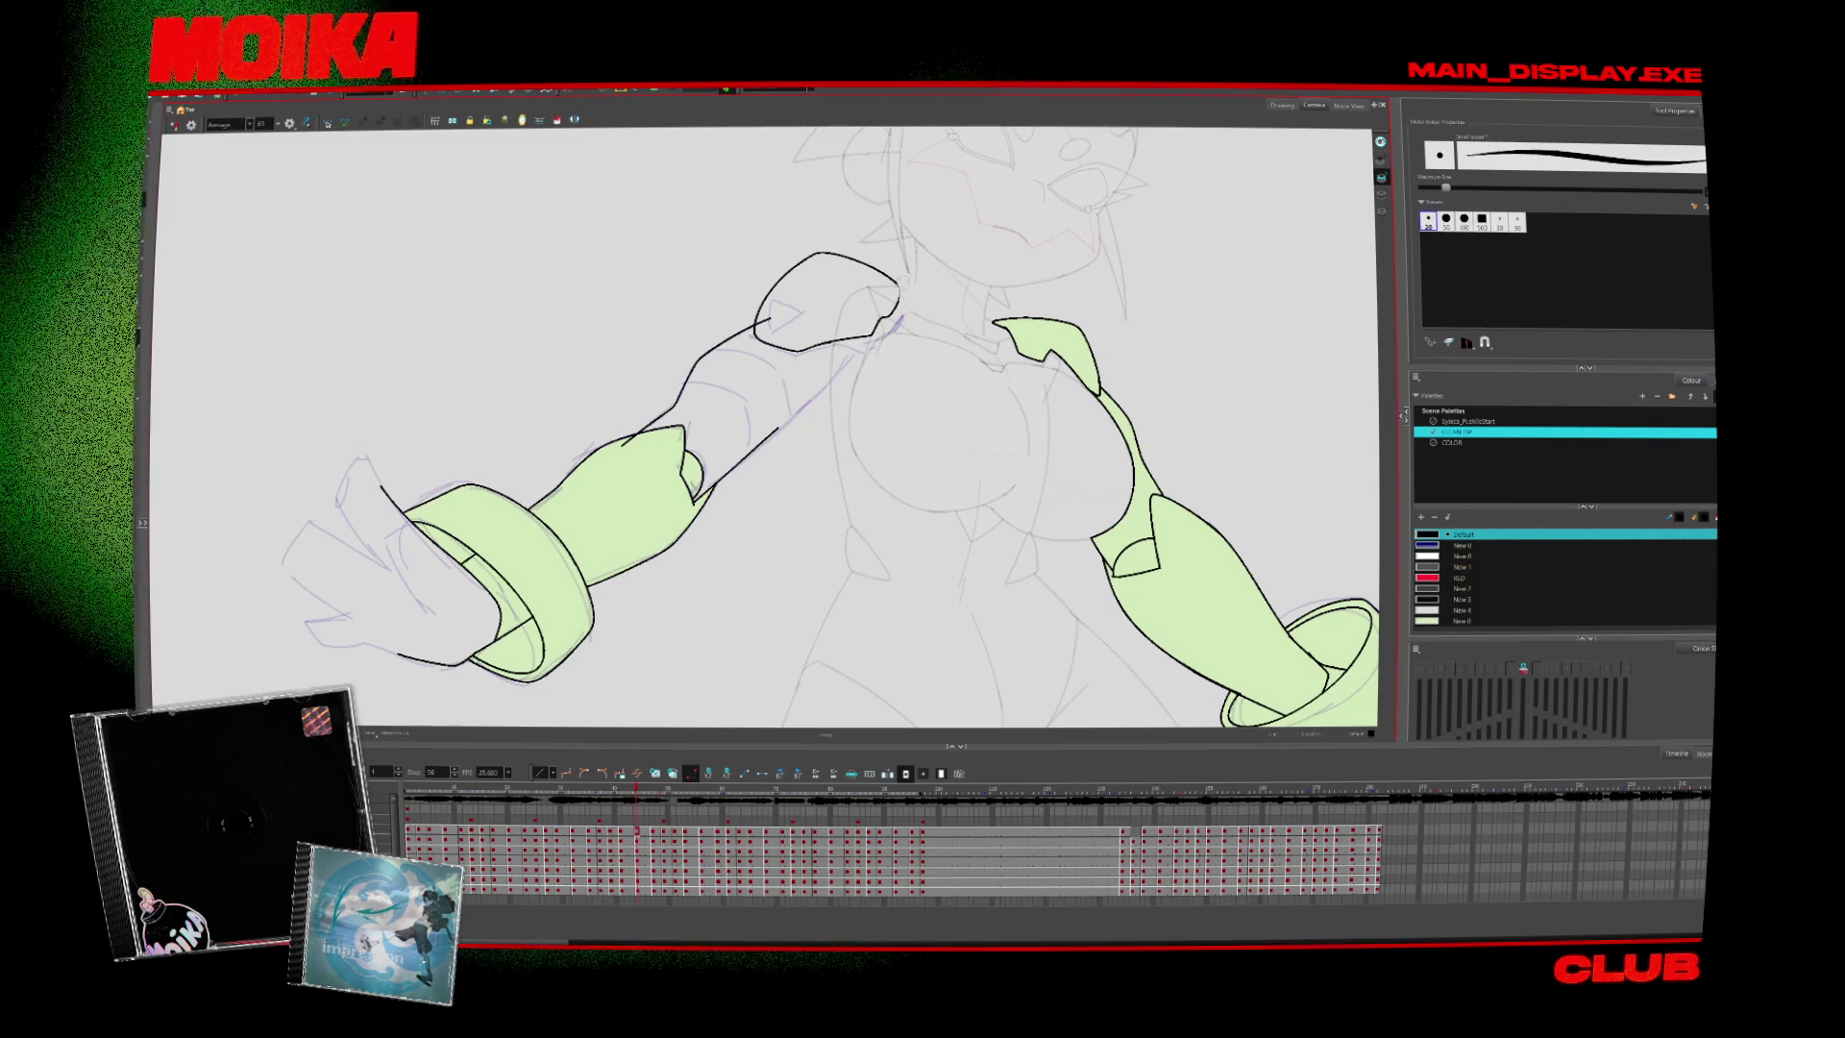
key(period)
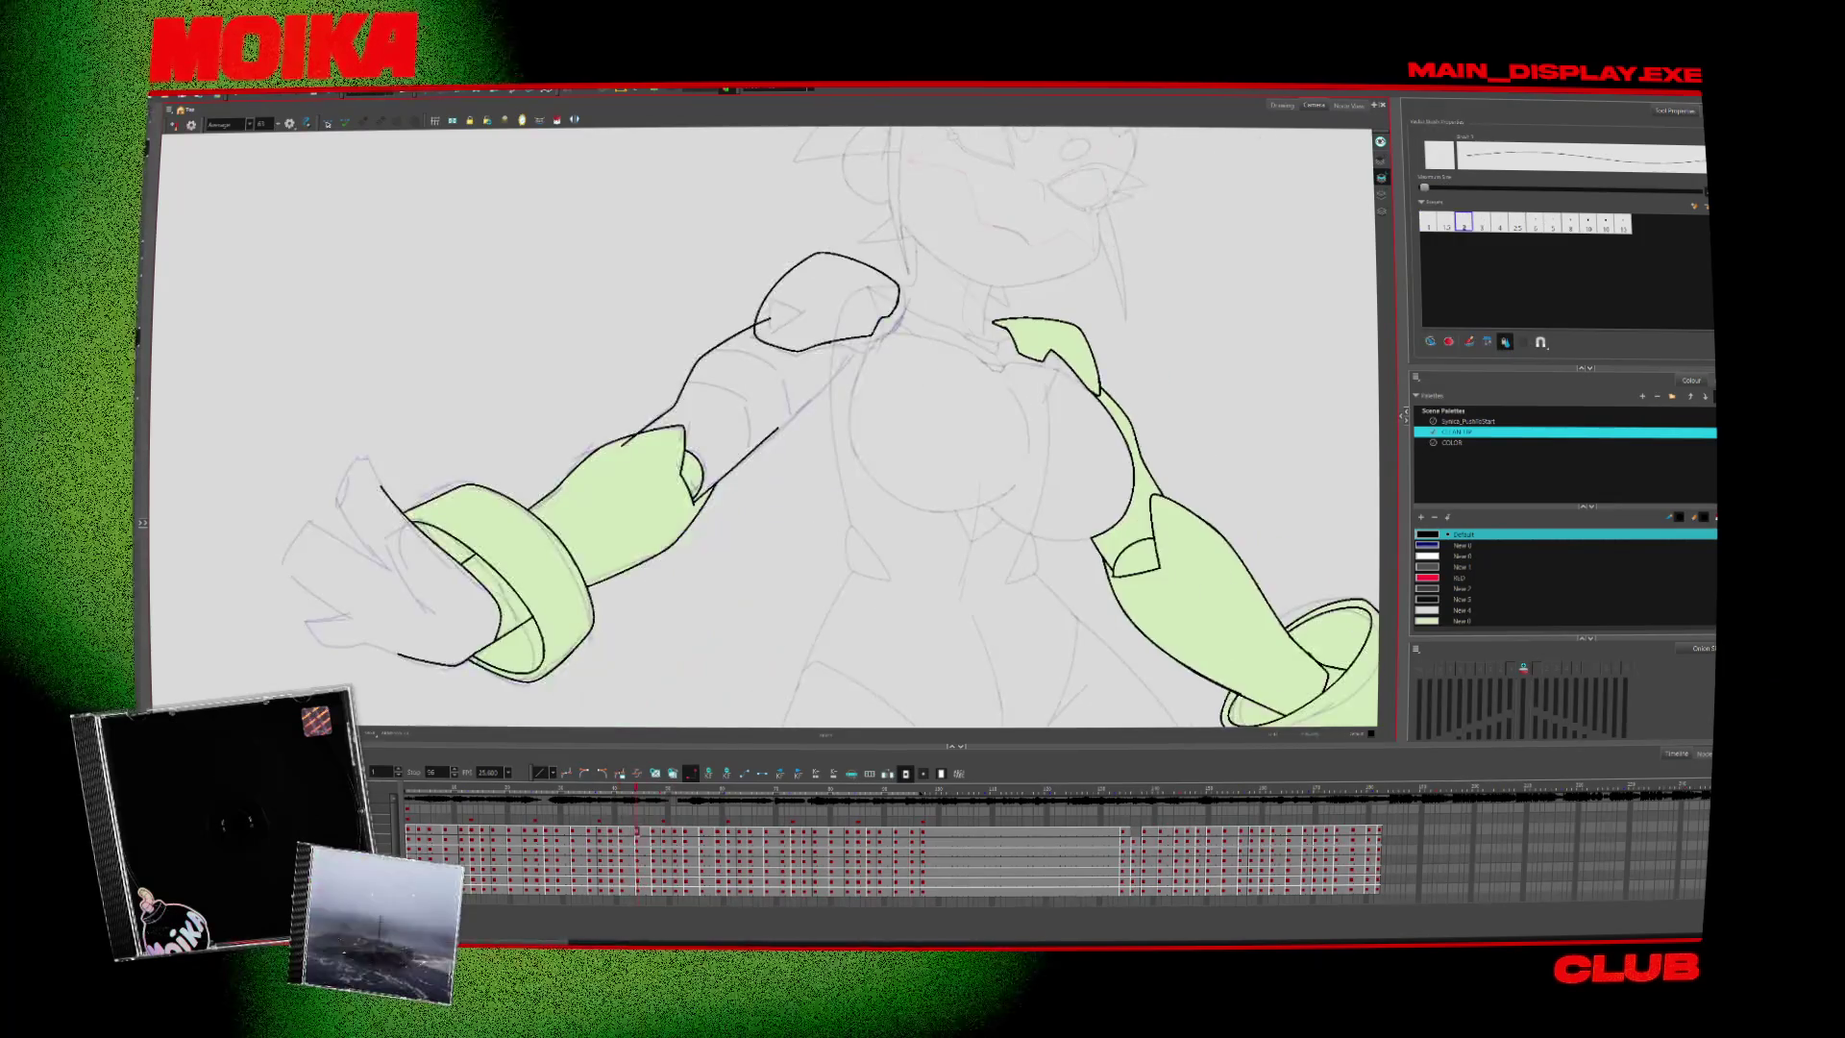
key(ctrl+z)
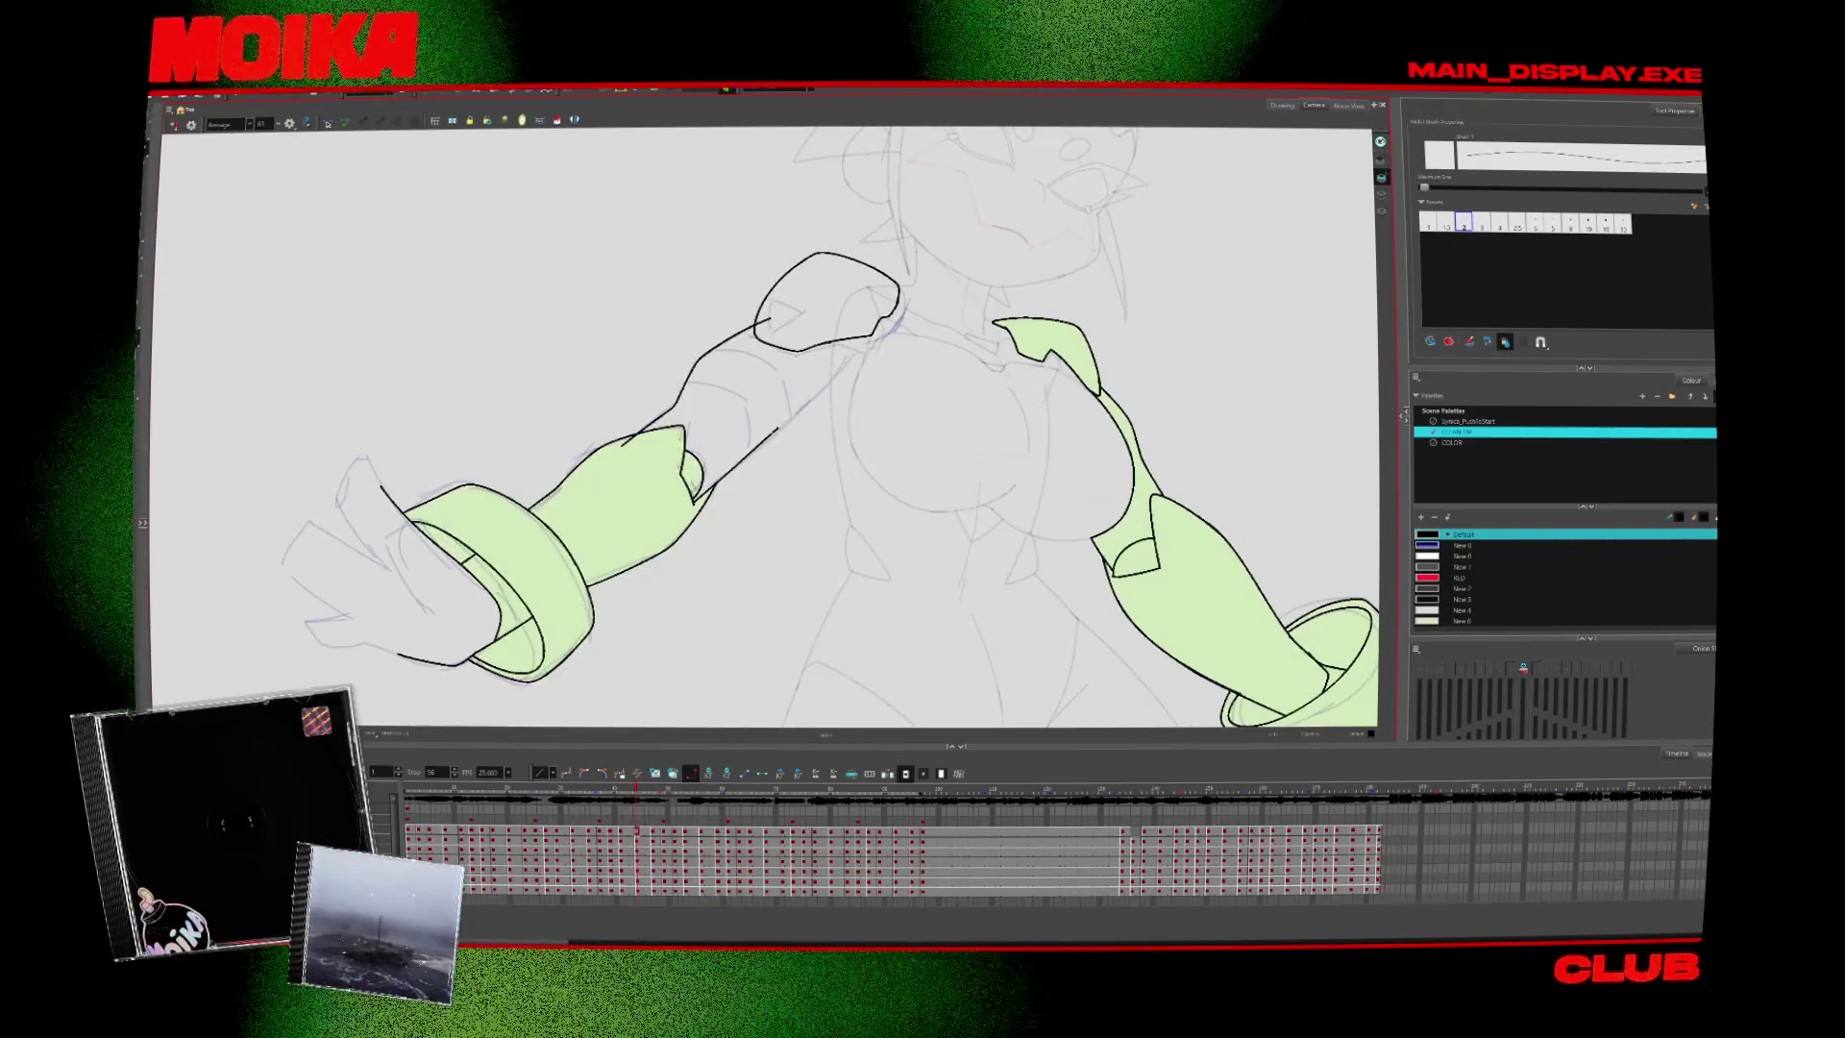
key(period)
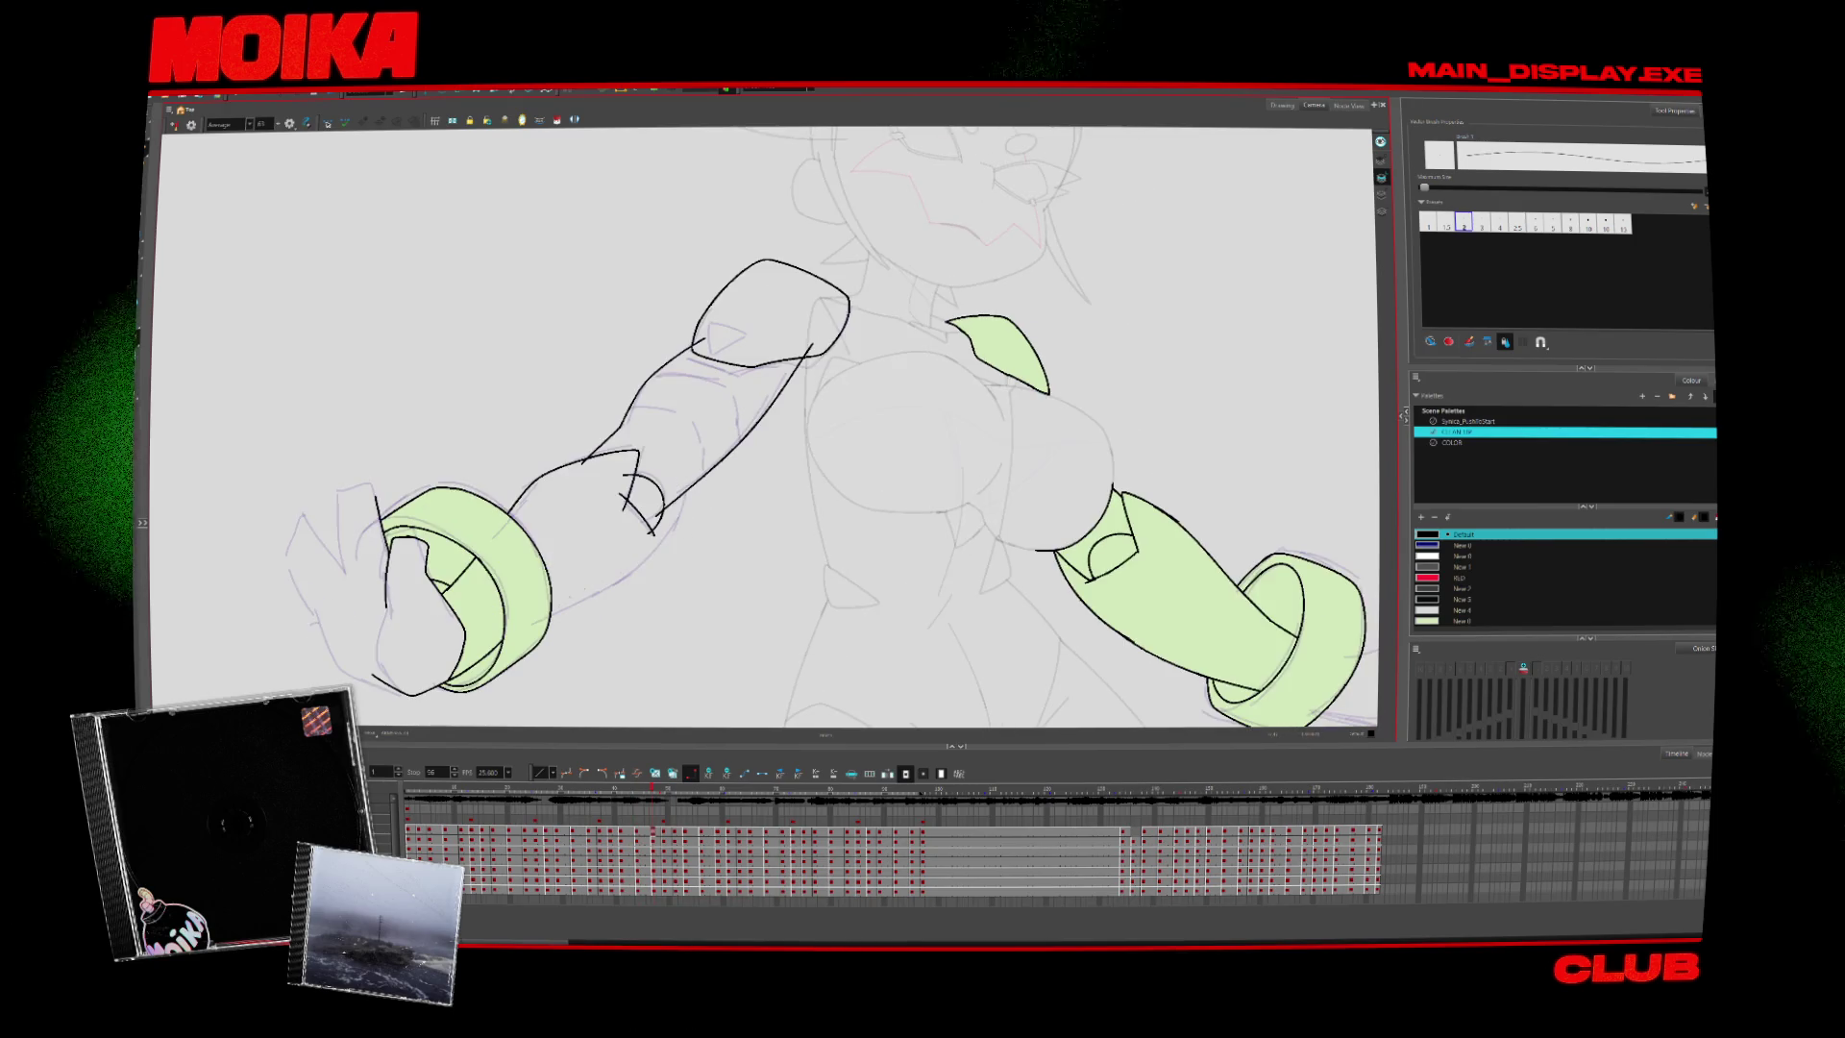
drag(678, 509, 541, 615)
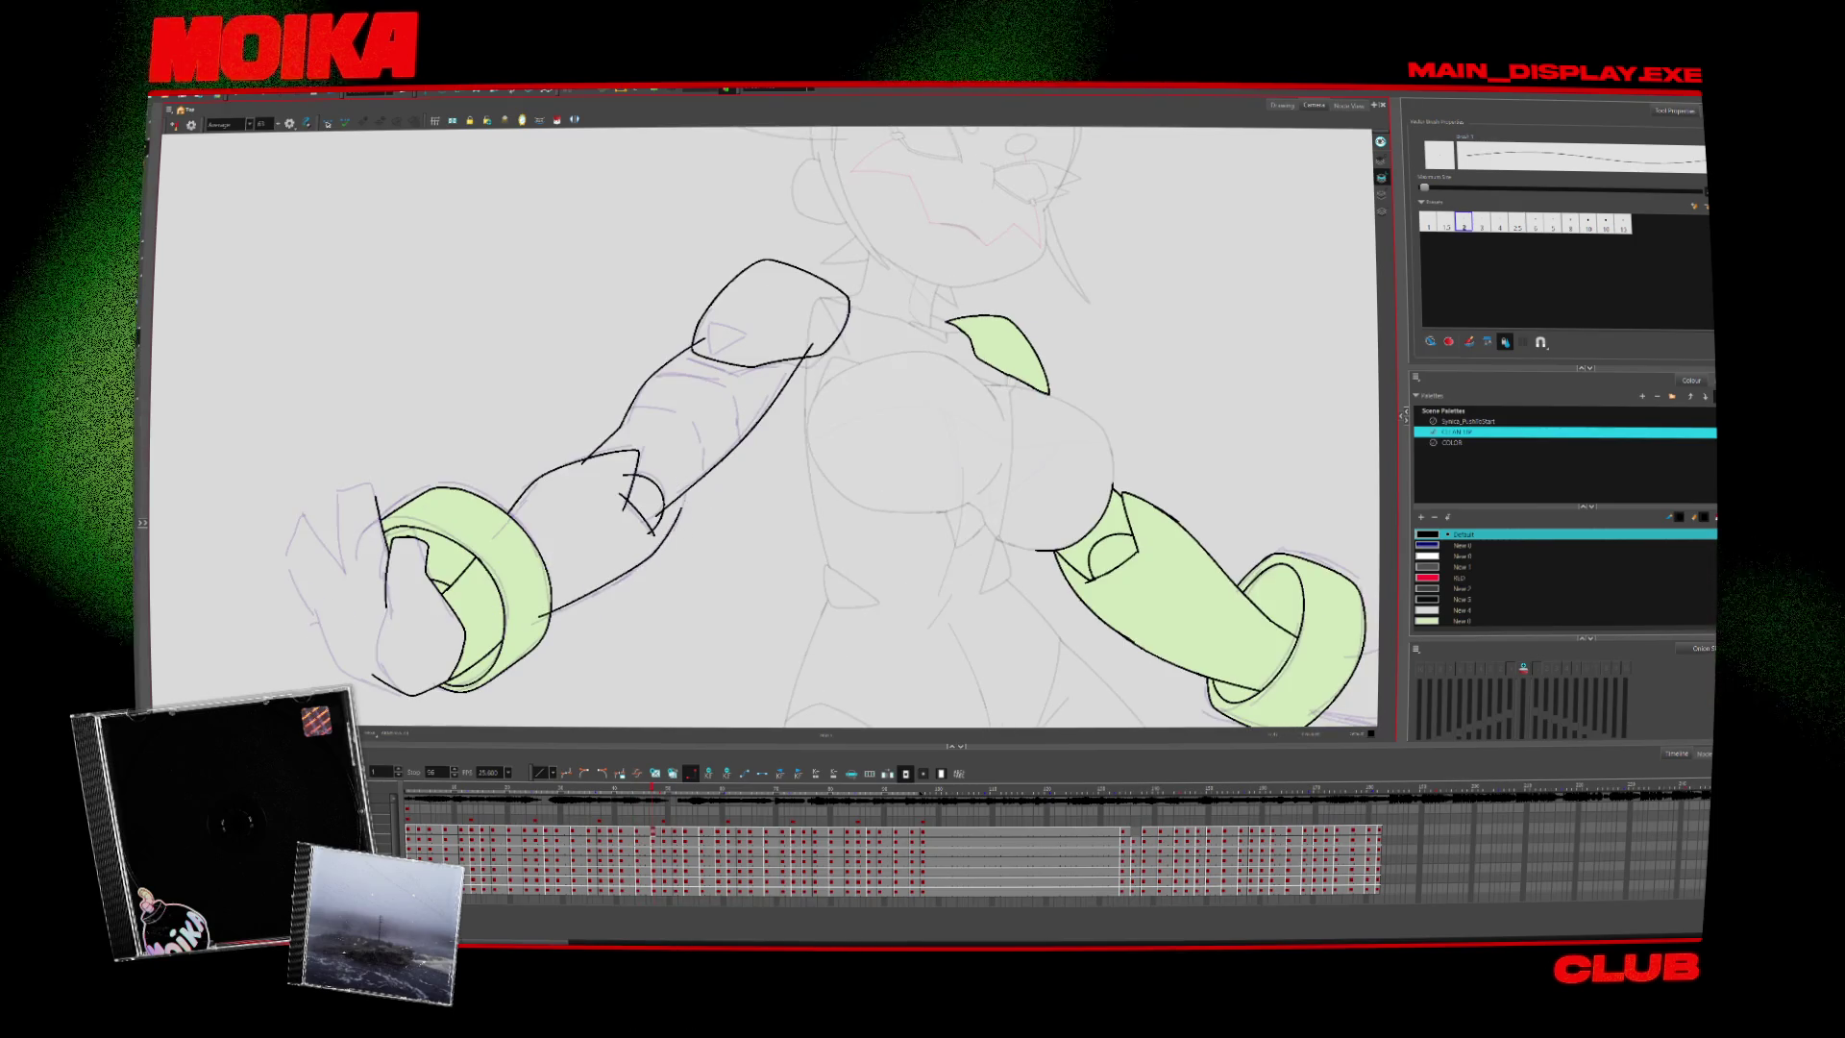
Step through the later arm-pose drawings to check the filled arms
key(comma)
key(period)
key(comma)
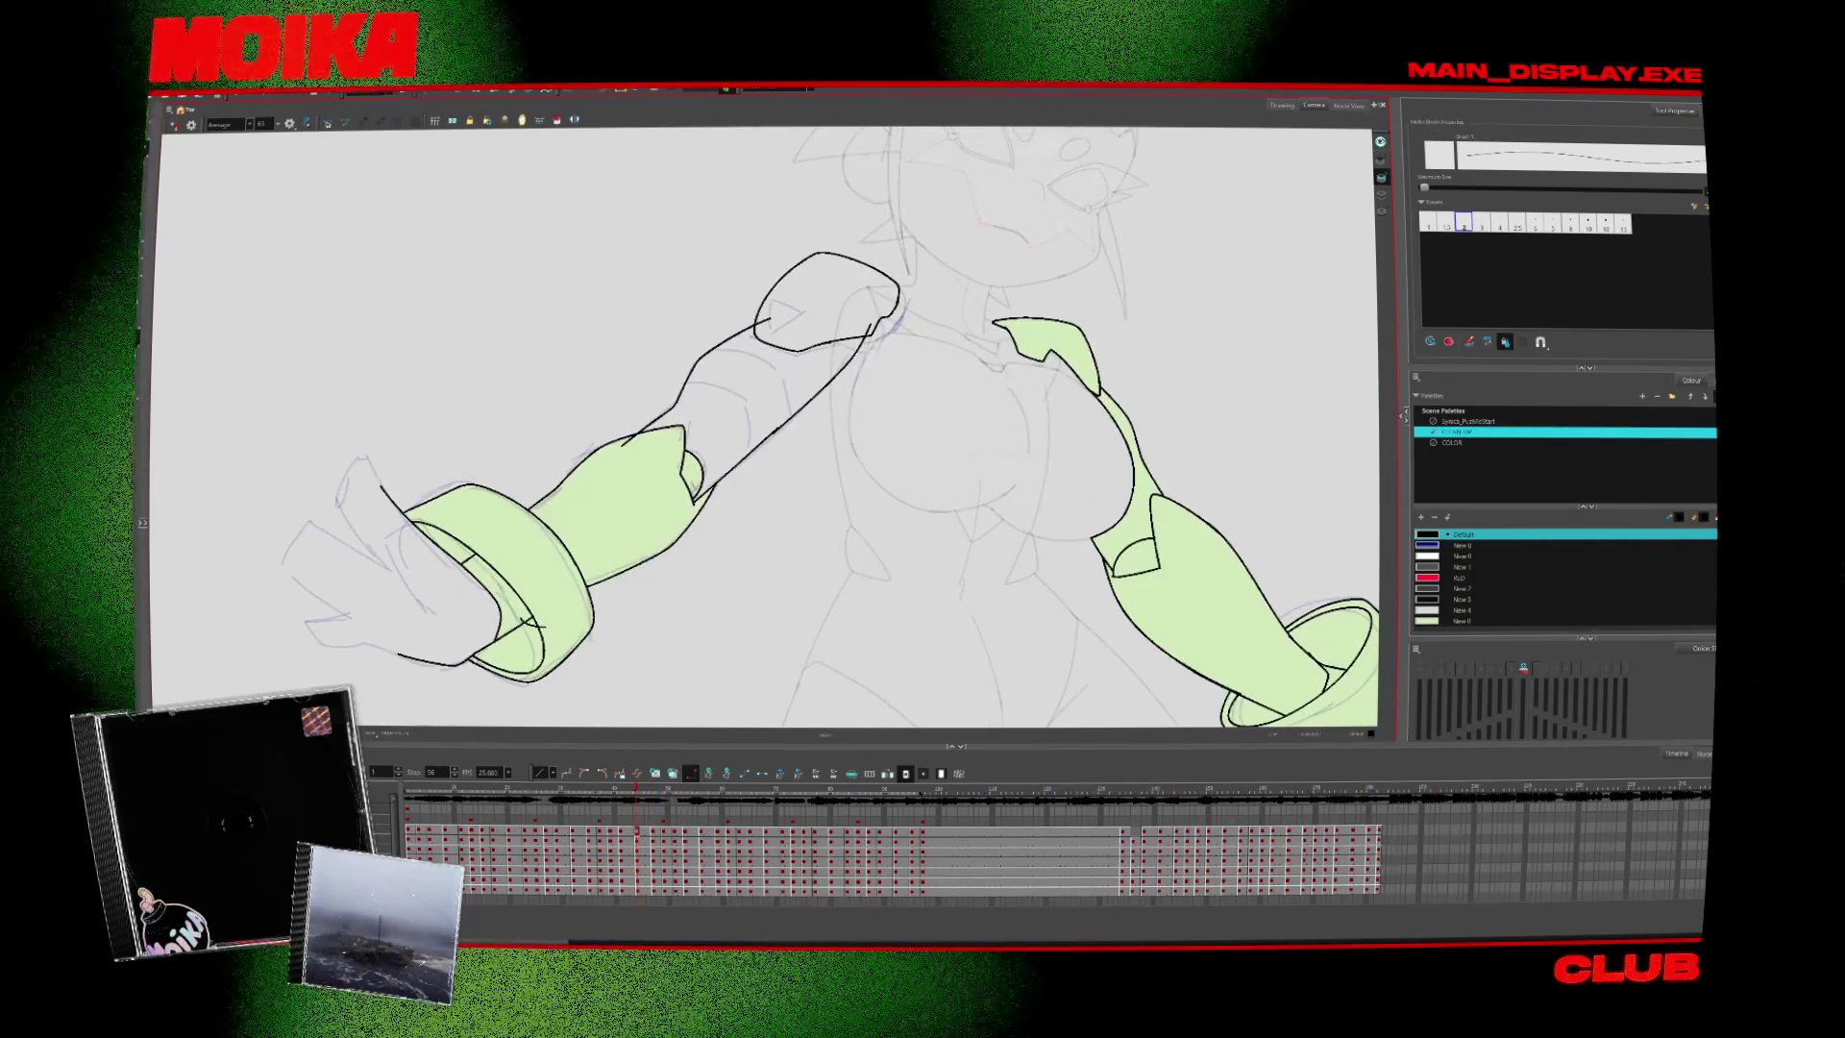
key(comma)
key(period)
key(period)
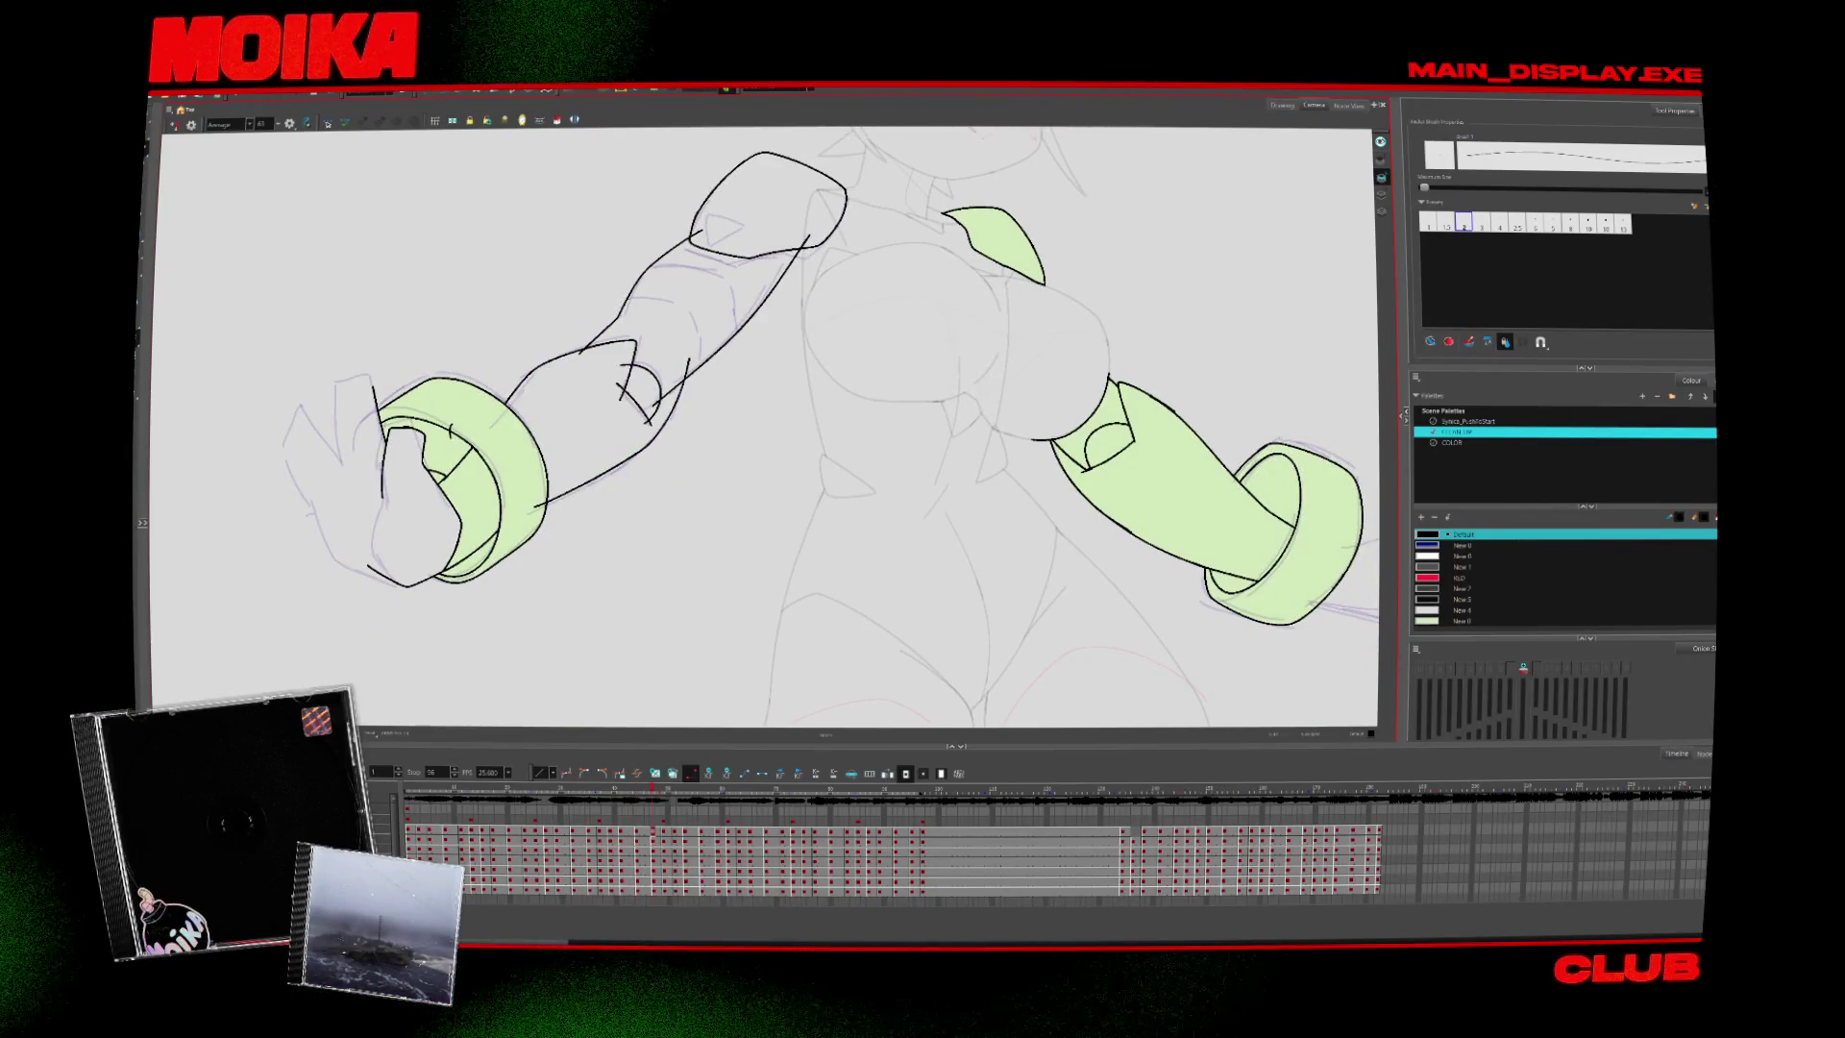
key(period)
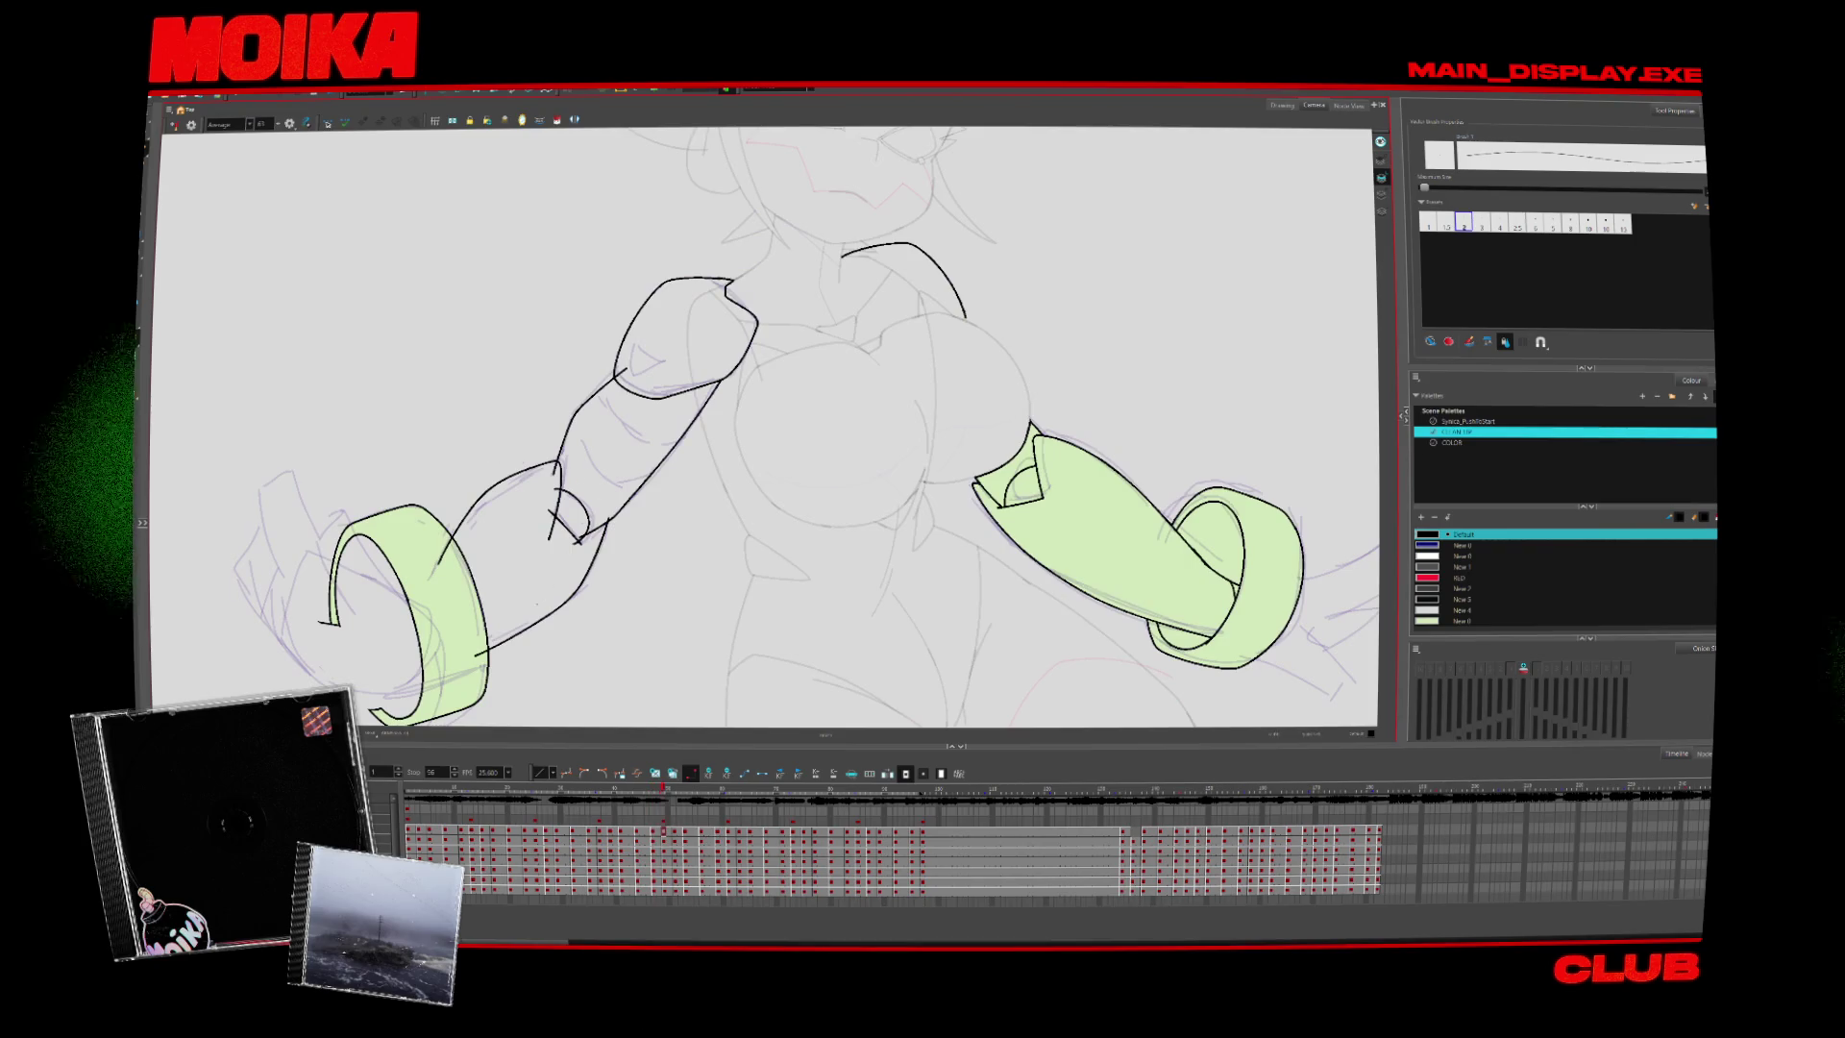
key(period)
key(period)
key(period)
key(period)
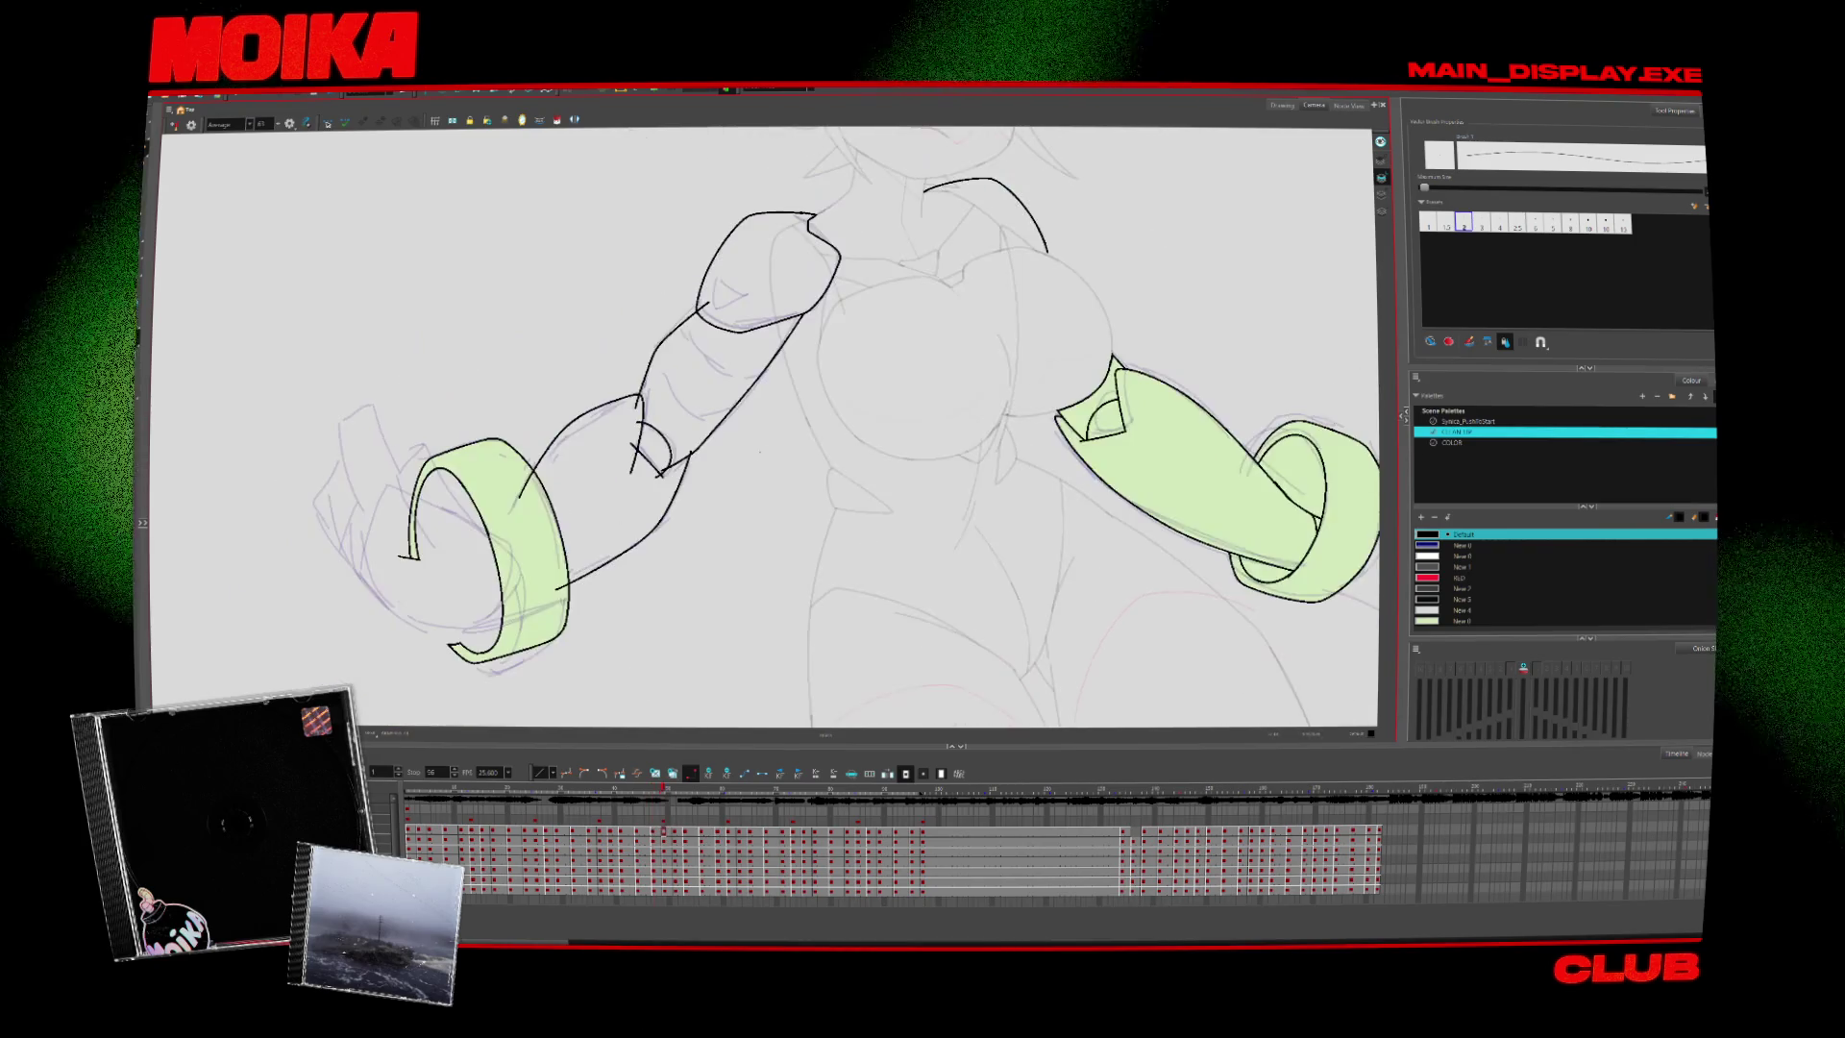
key(period)
key(period)
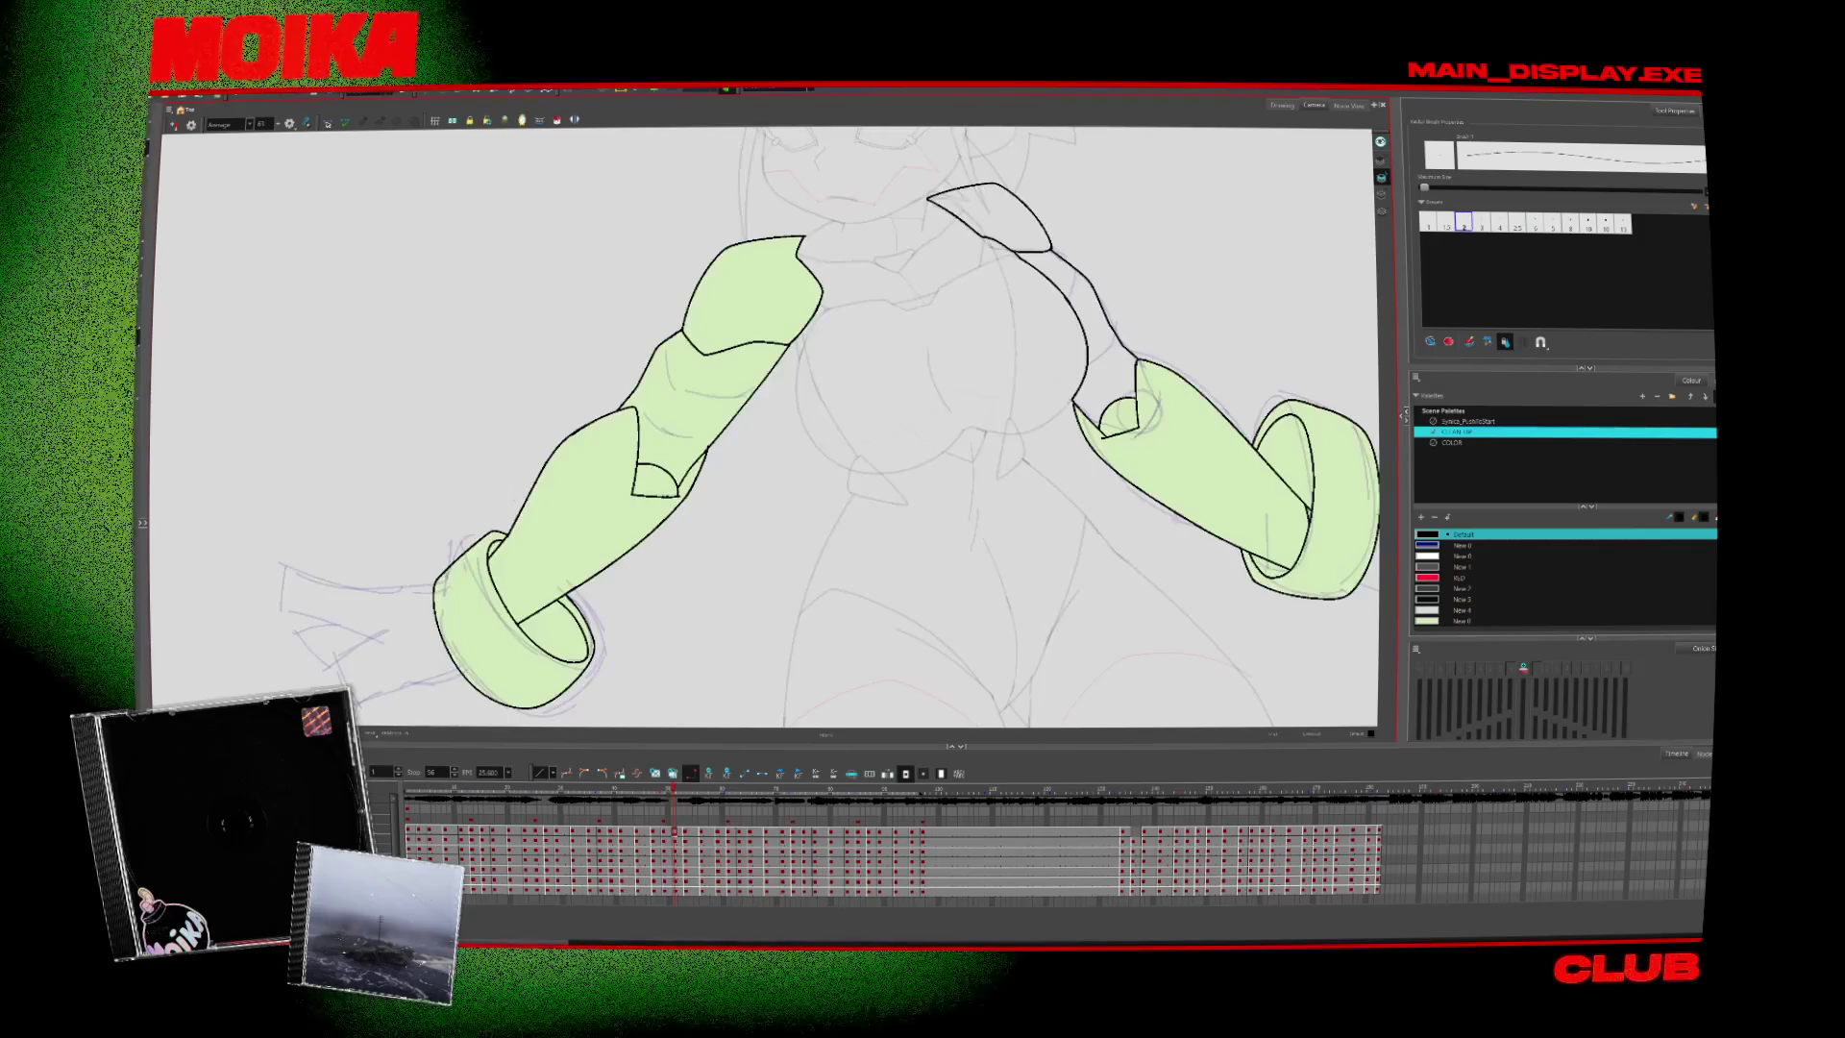
key(period)
key(period)
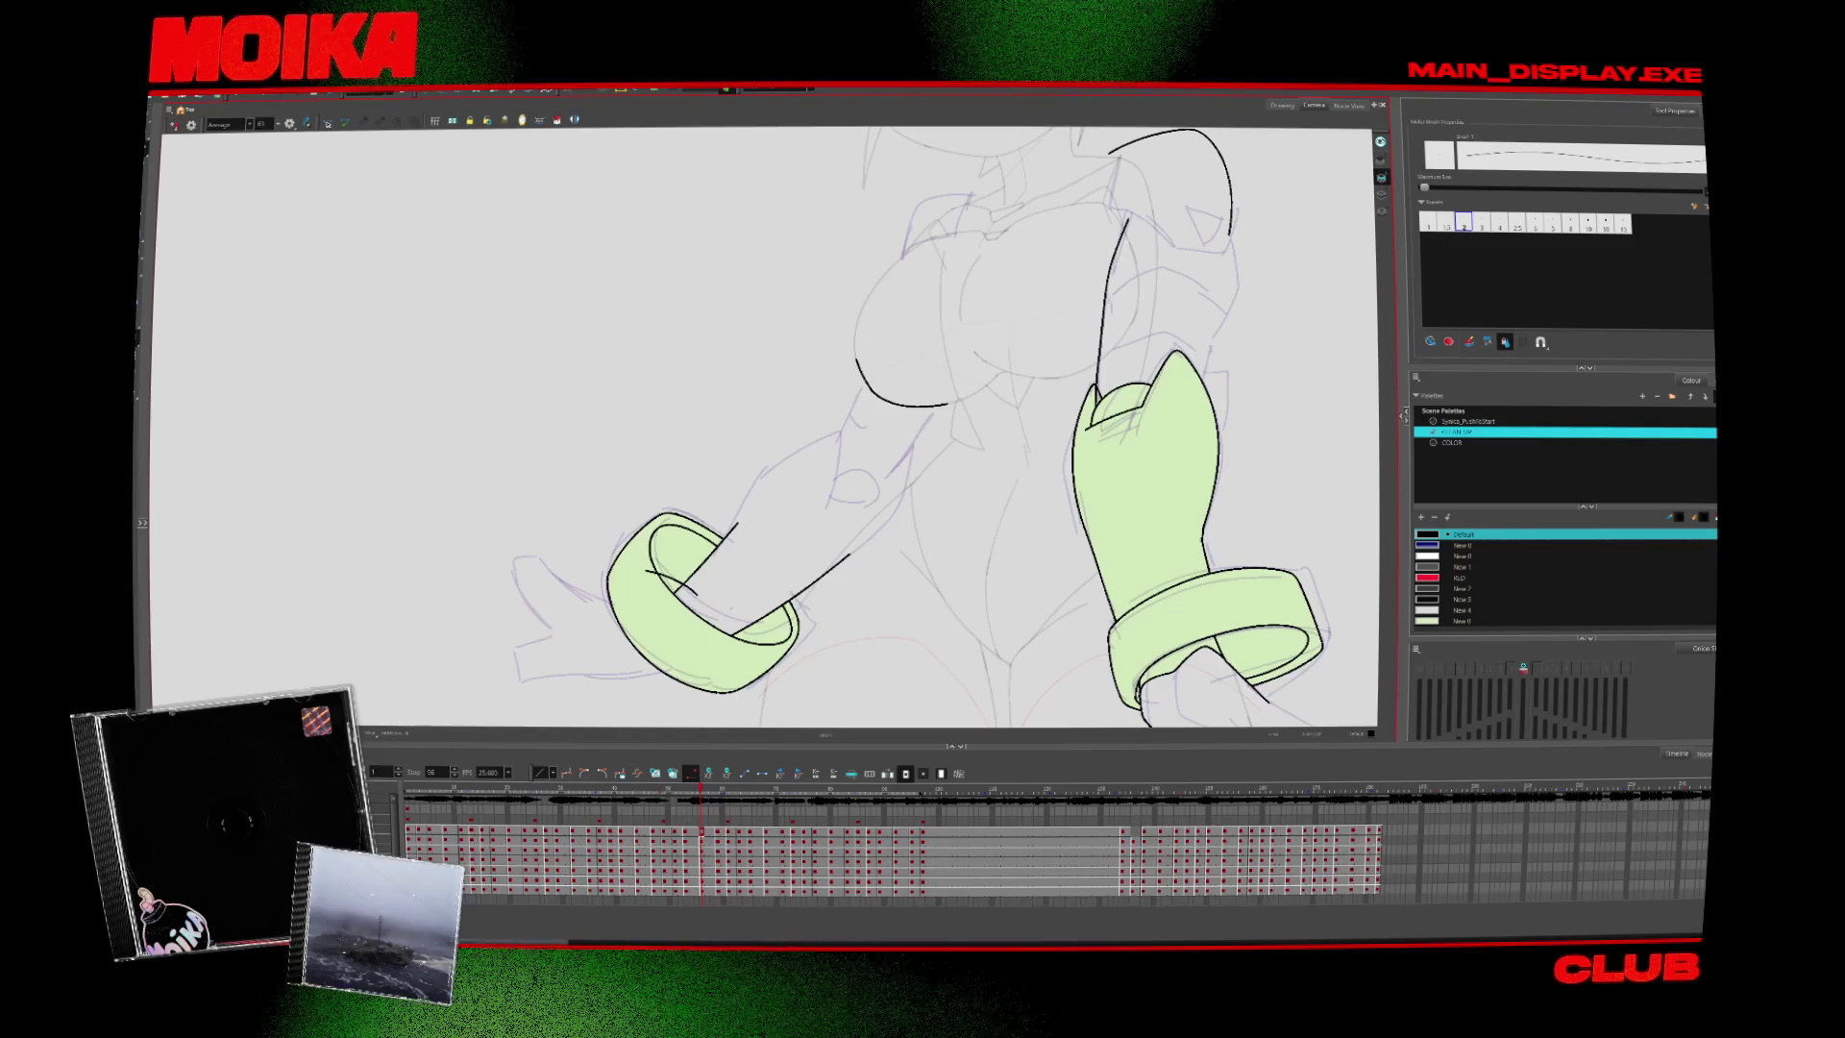
key(alt+s)
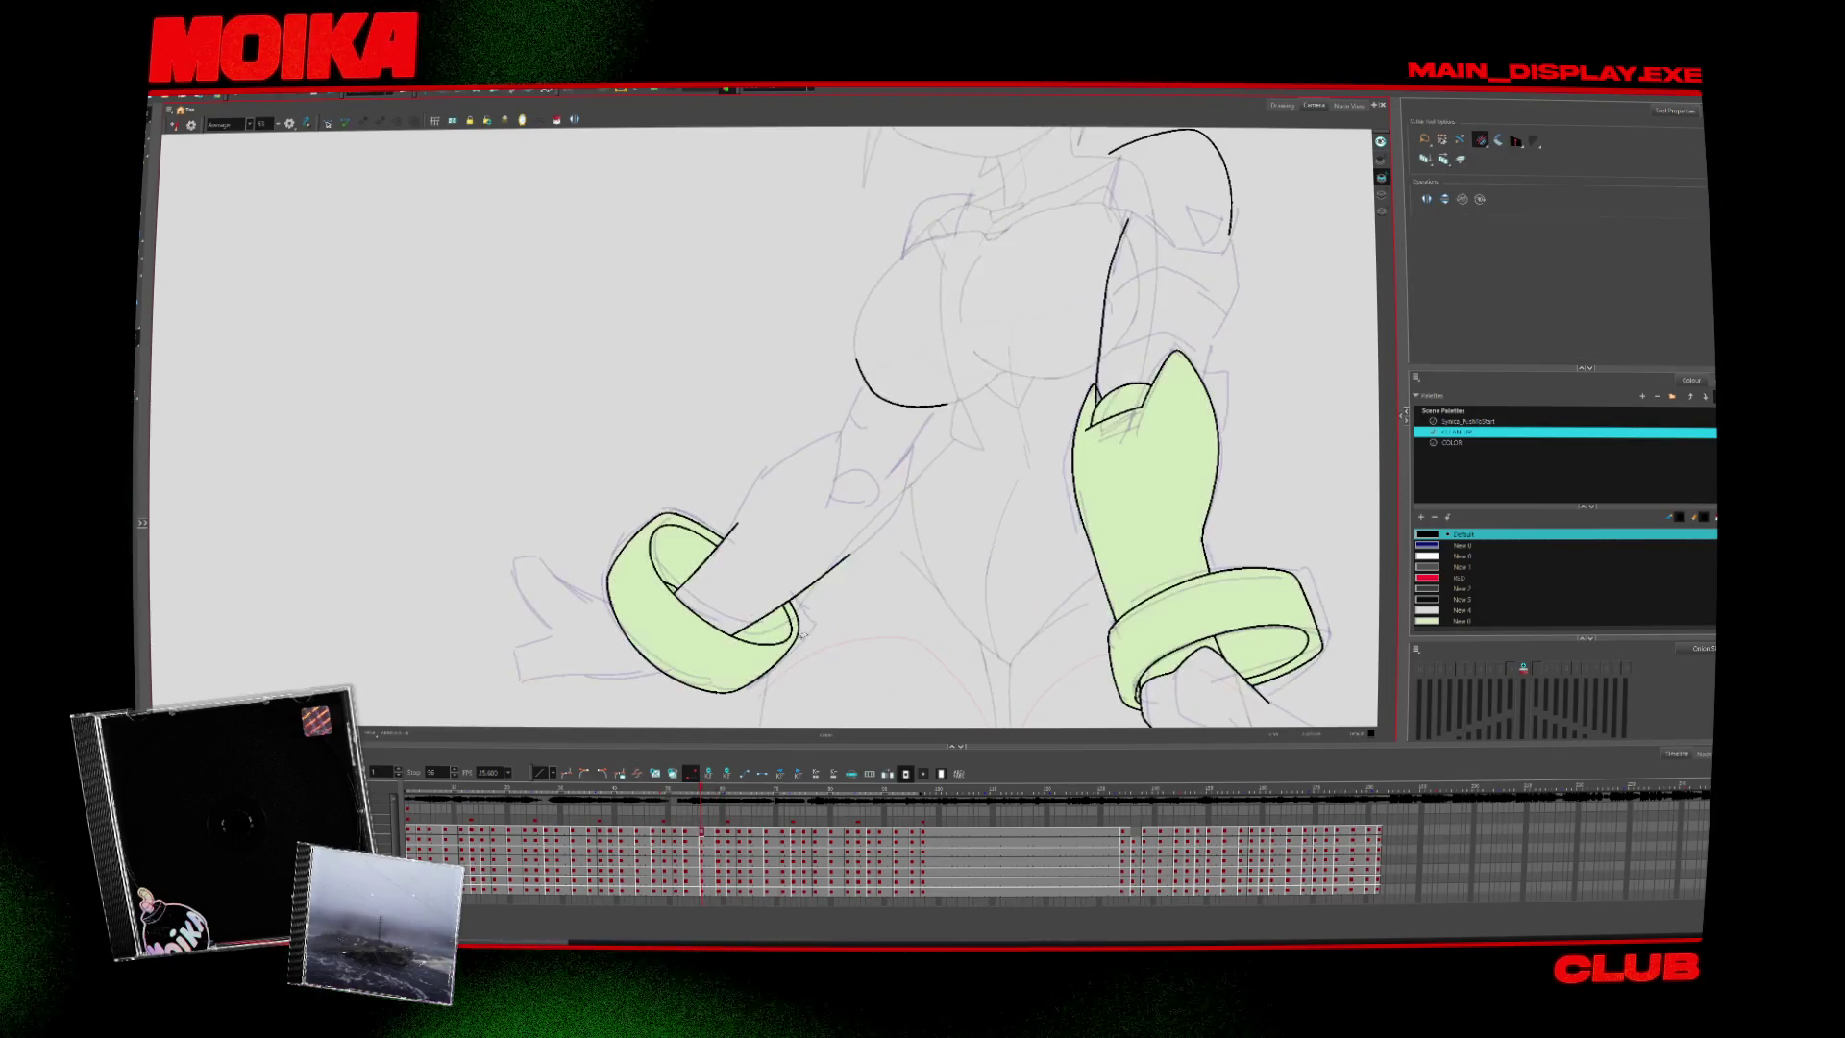
key(alt+b)
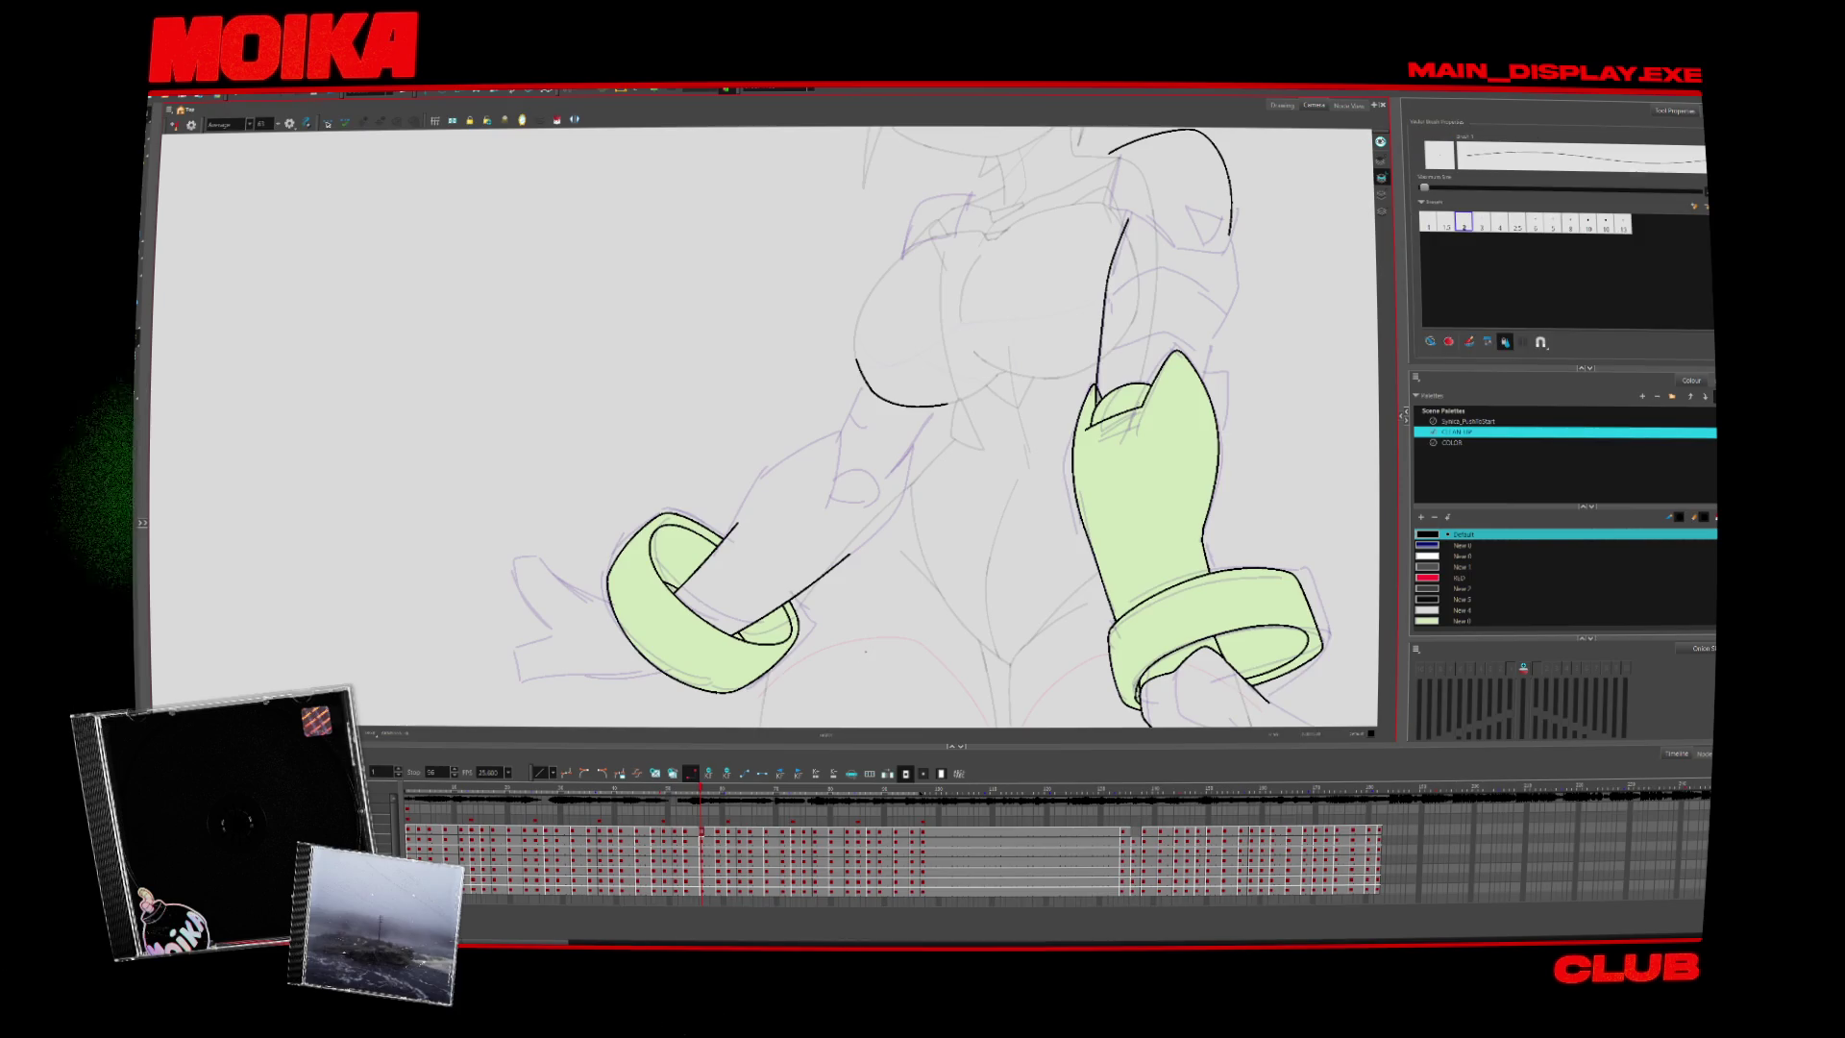
key(period)
key(period)
key(period)
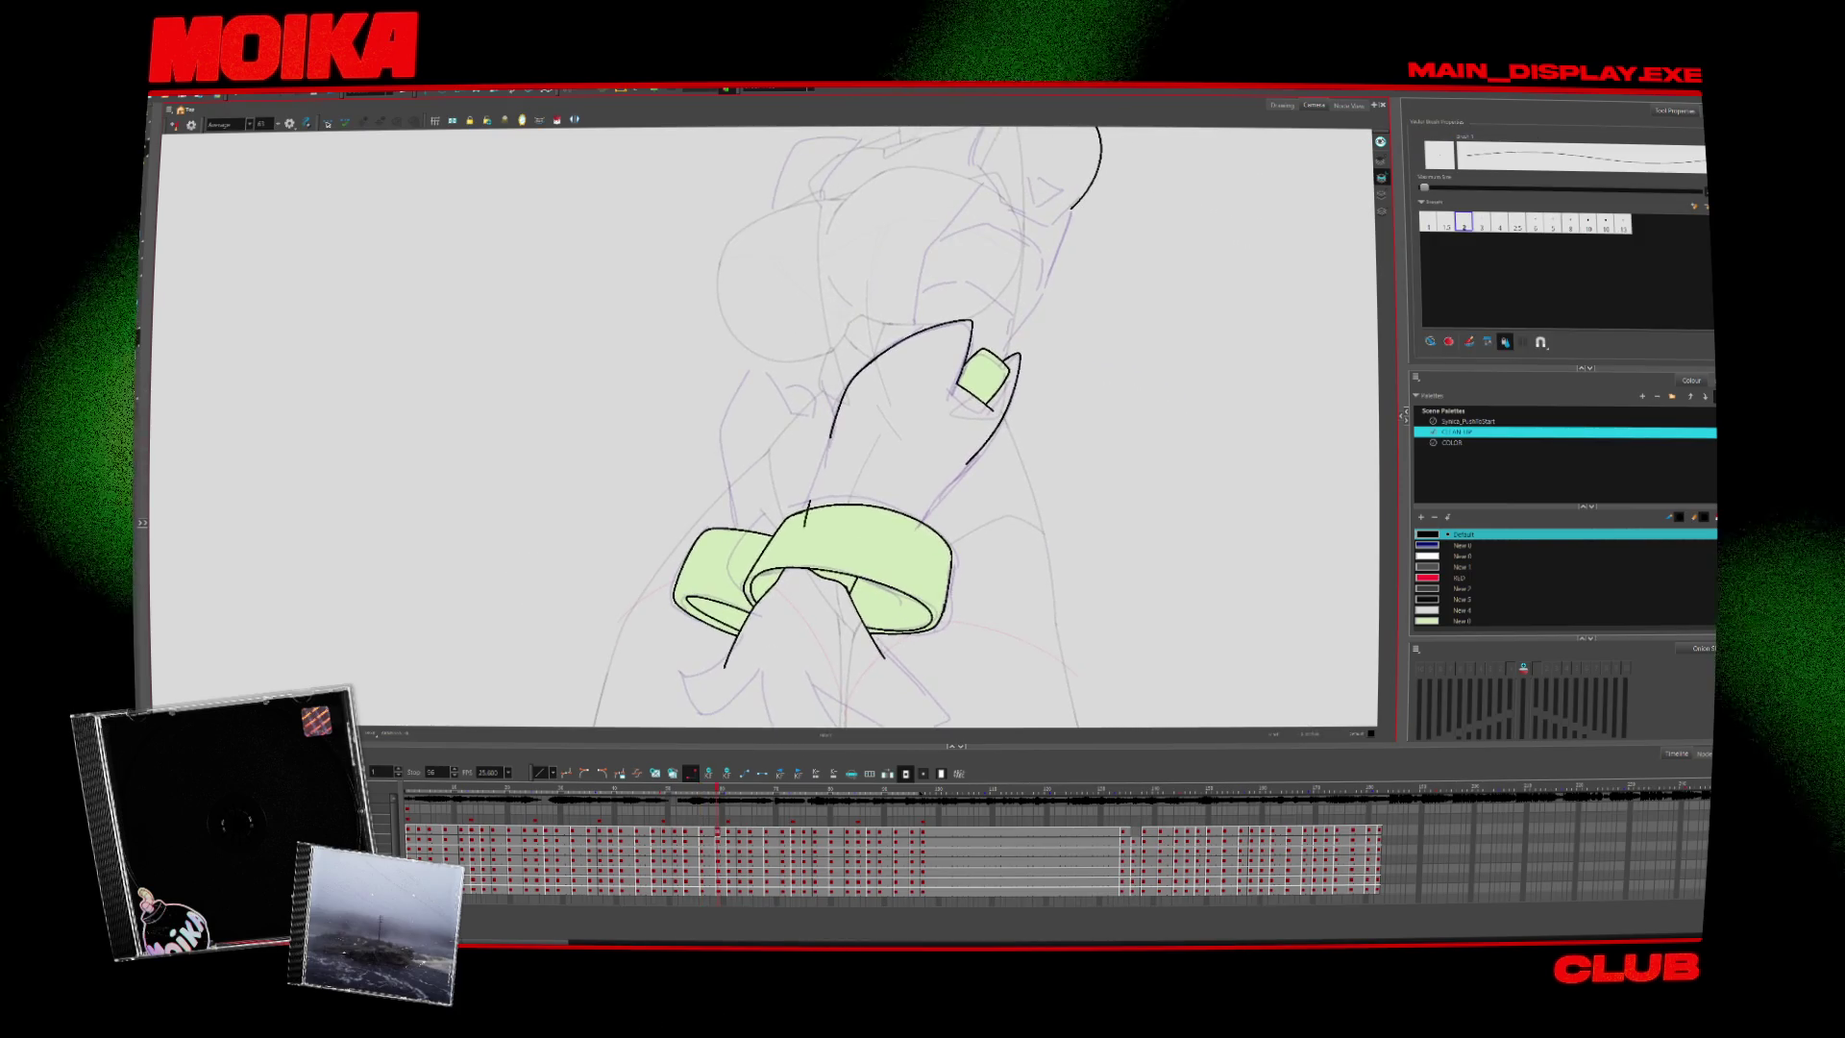
Join the arm's left and right contours down to the cuff, then flip poses to check
drag(831, 439, 804, 530)
drag(946, 490, 914, 535)
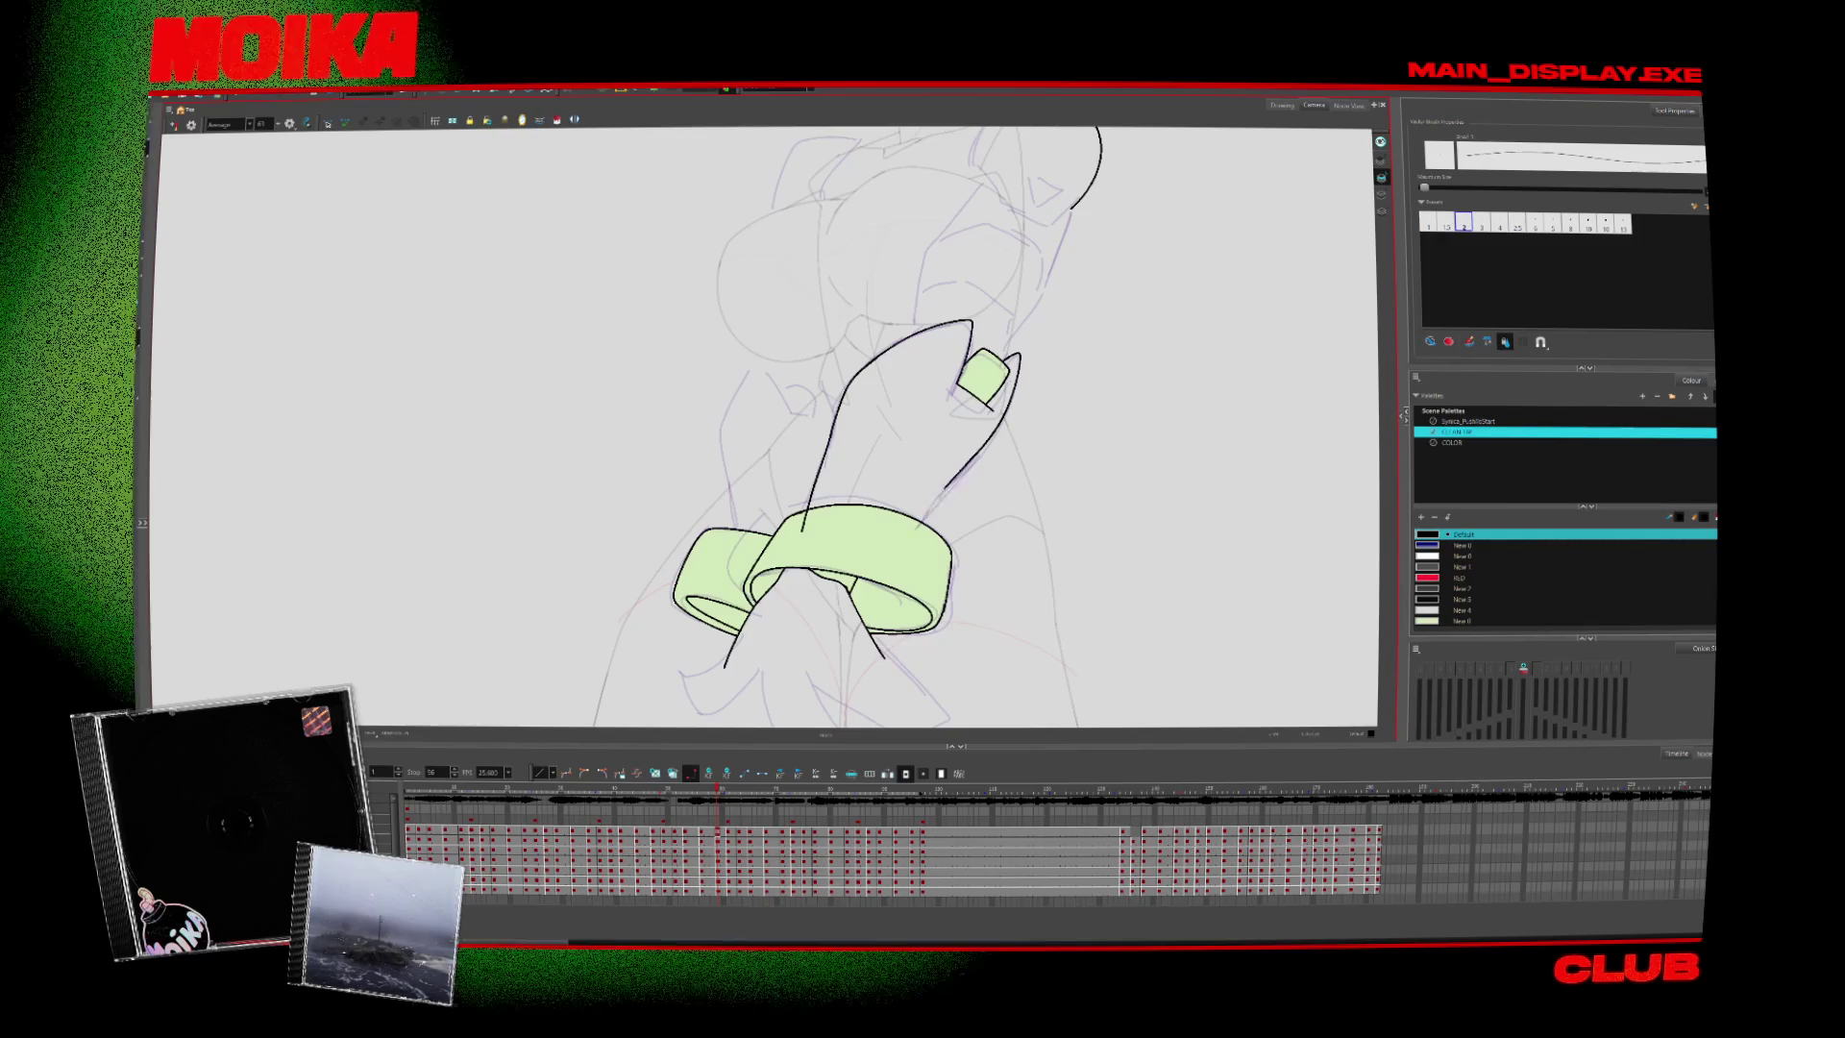
key(comma)
key(comma)
key(1)
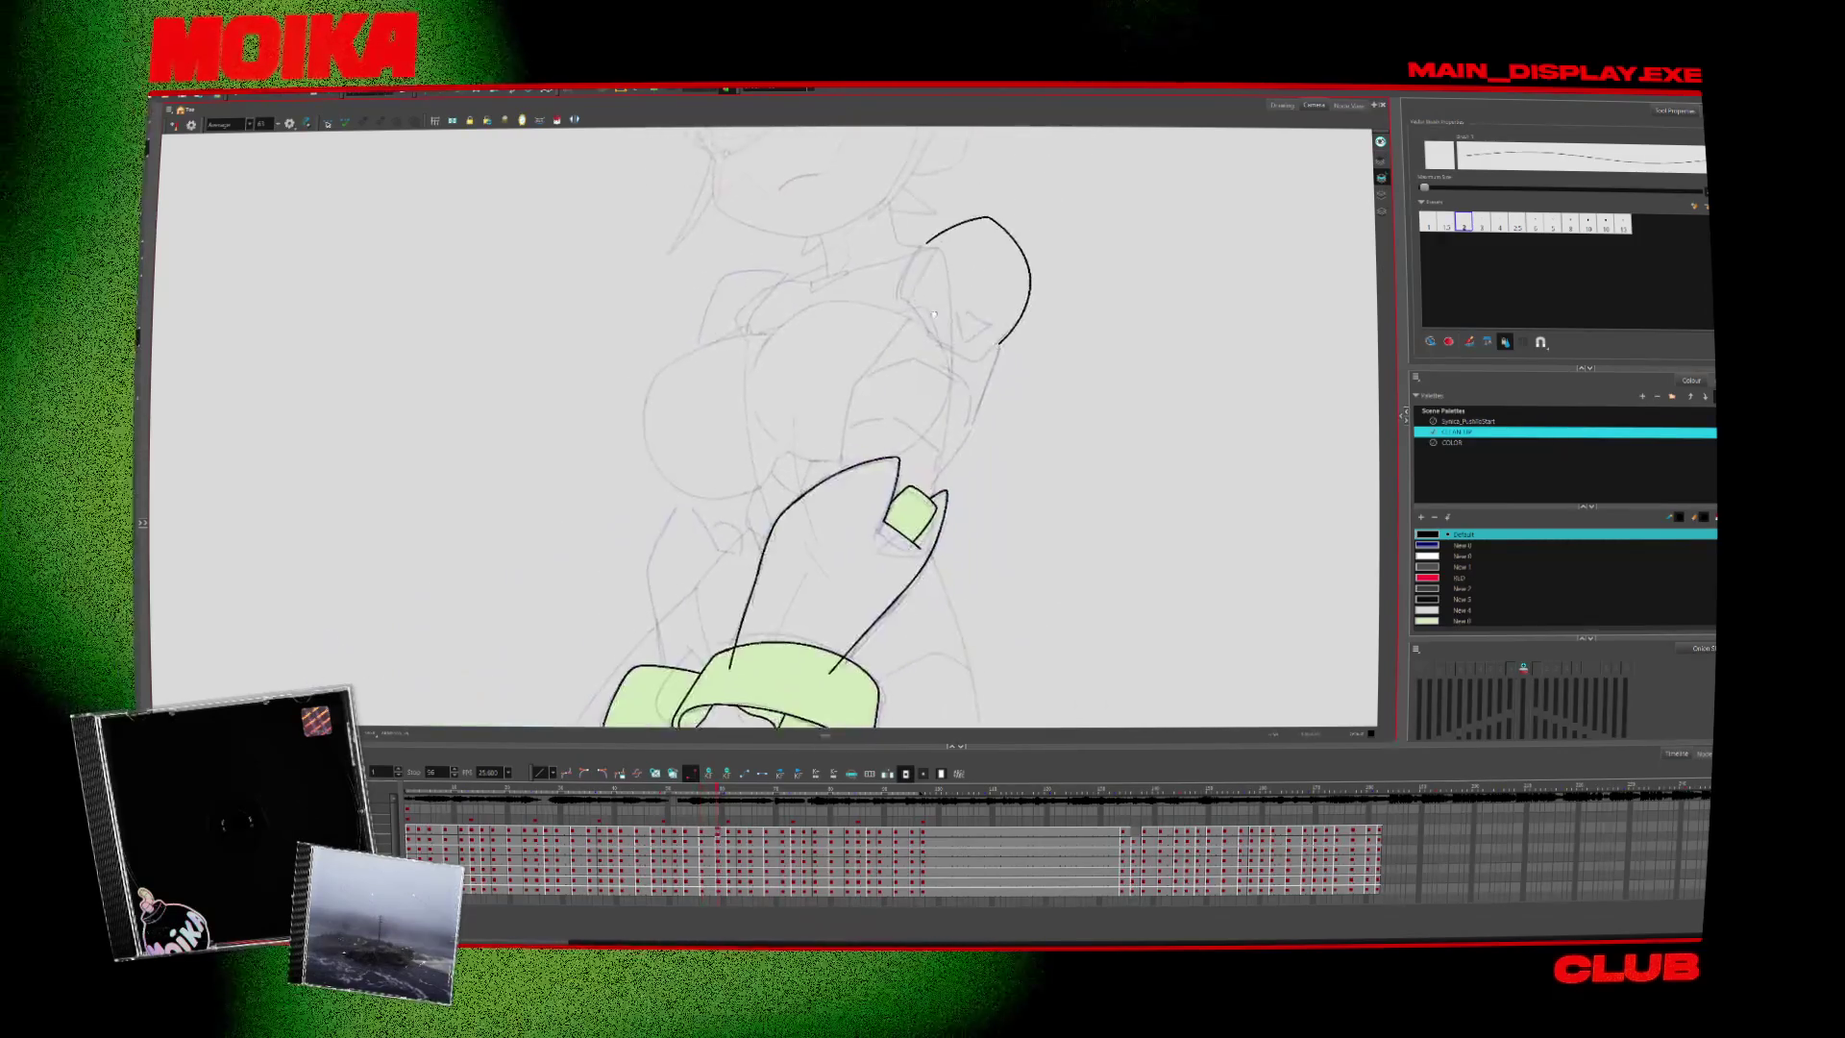
key(period)
key(comma)
key(comma)
key(period)
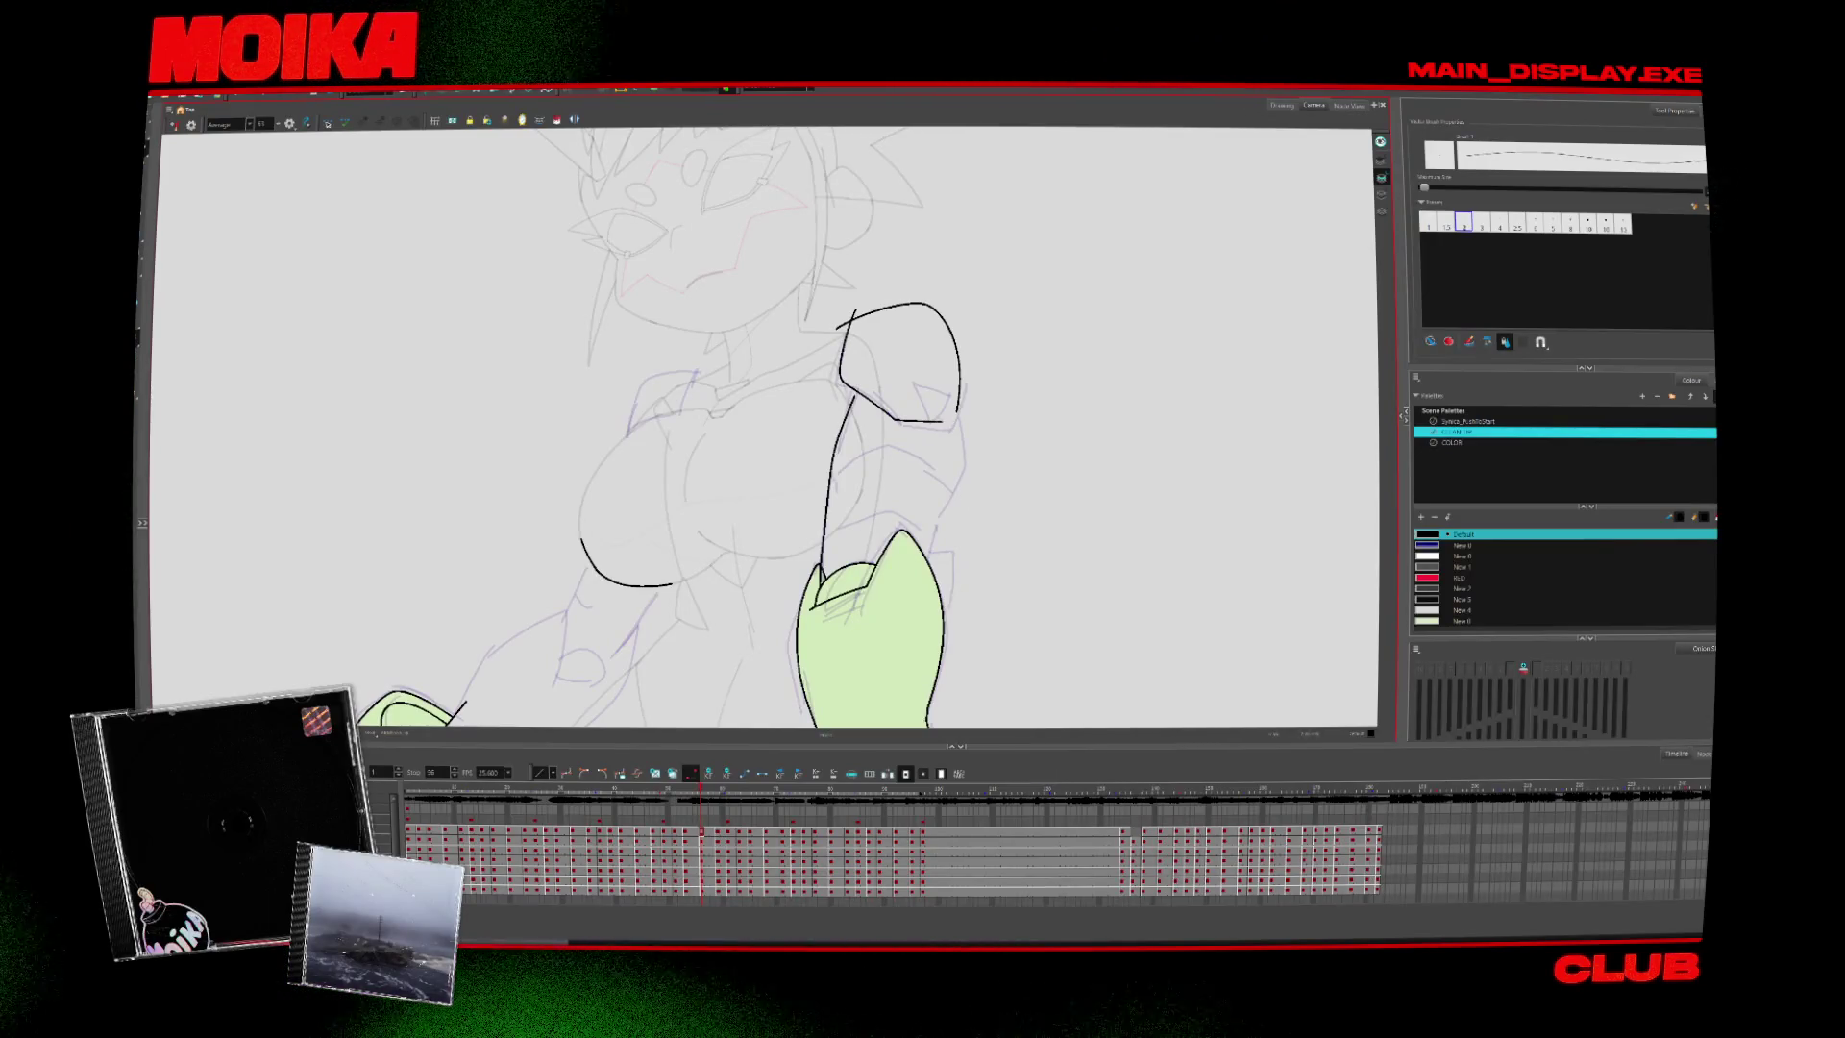
Close the left side of the raised arm's outline and extend it downward
key(4)
key(alt+b)
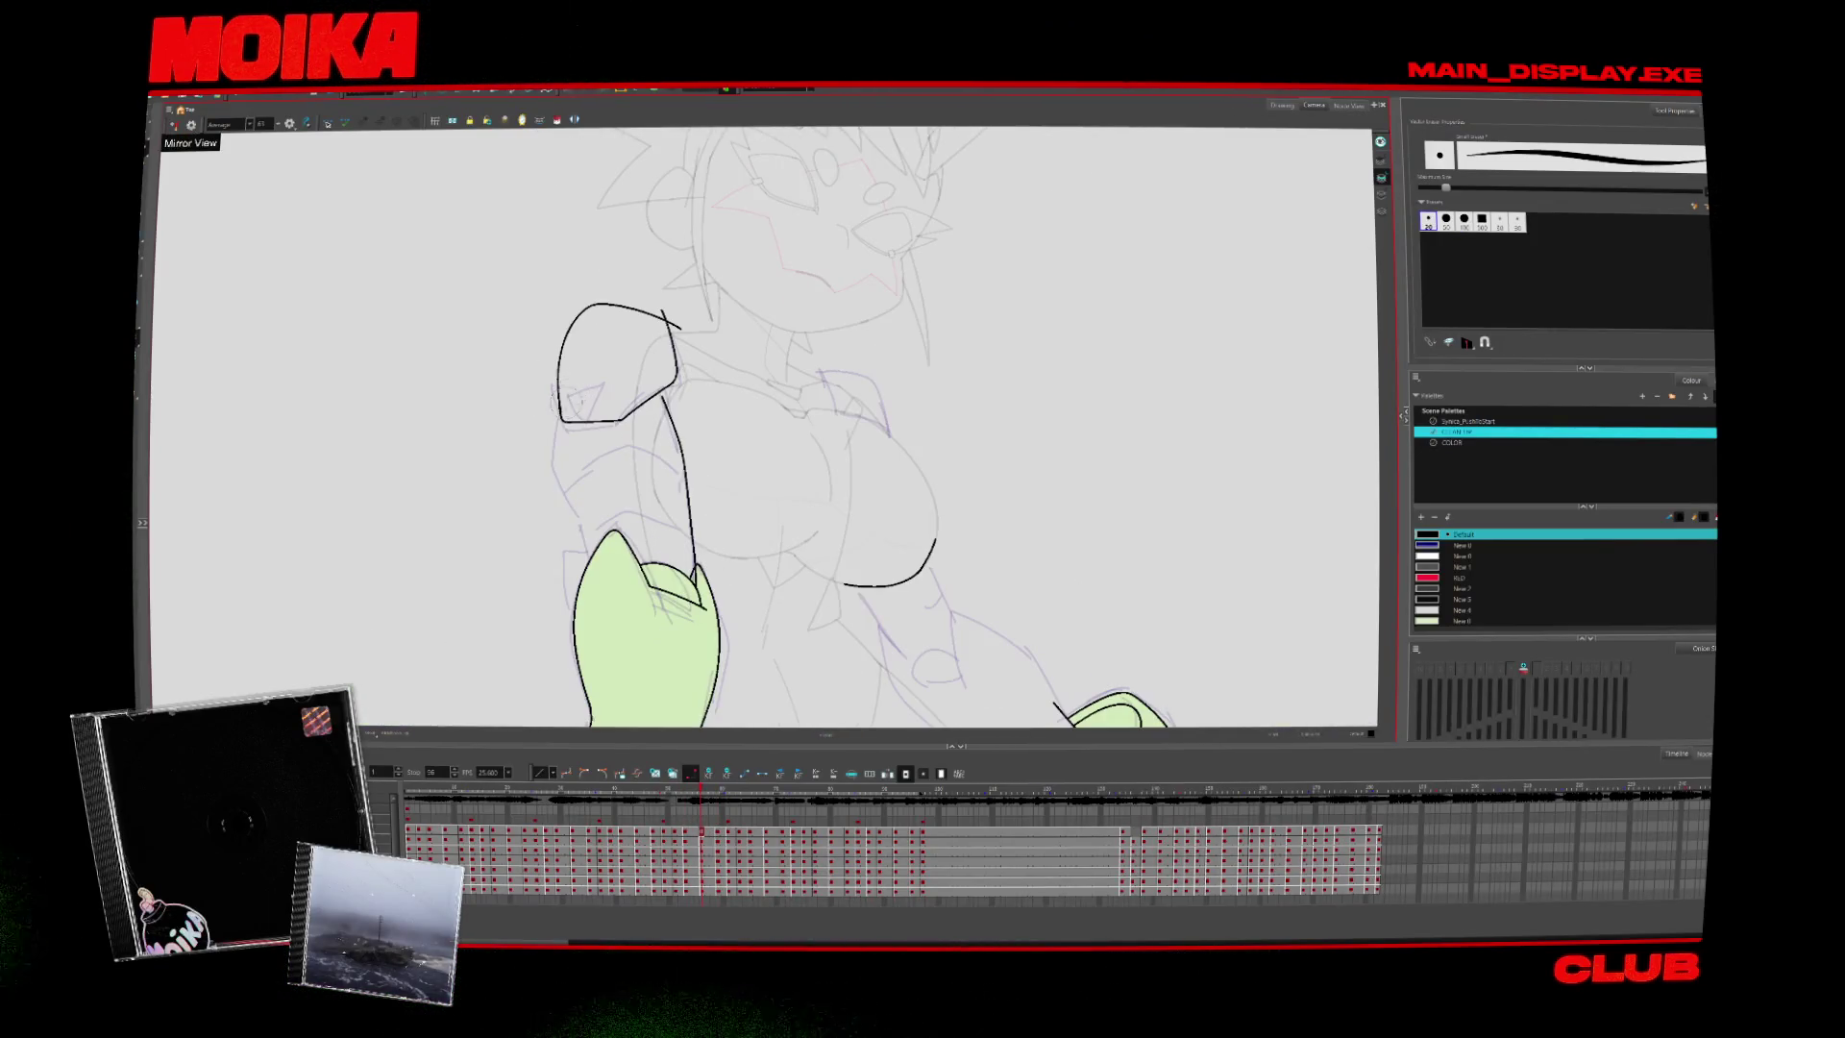
drag(562, 420, 567, 319)
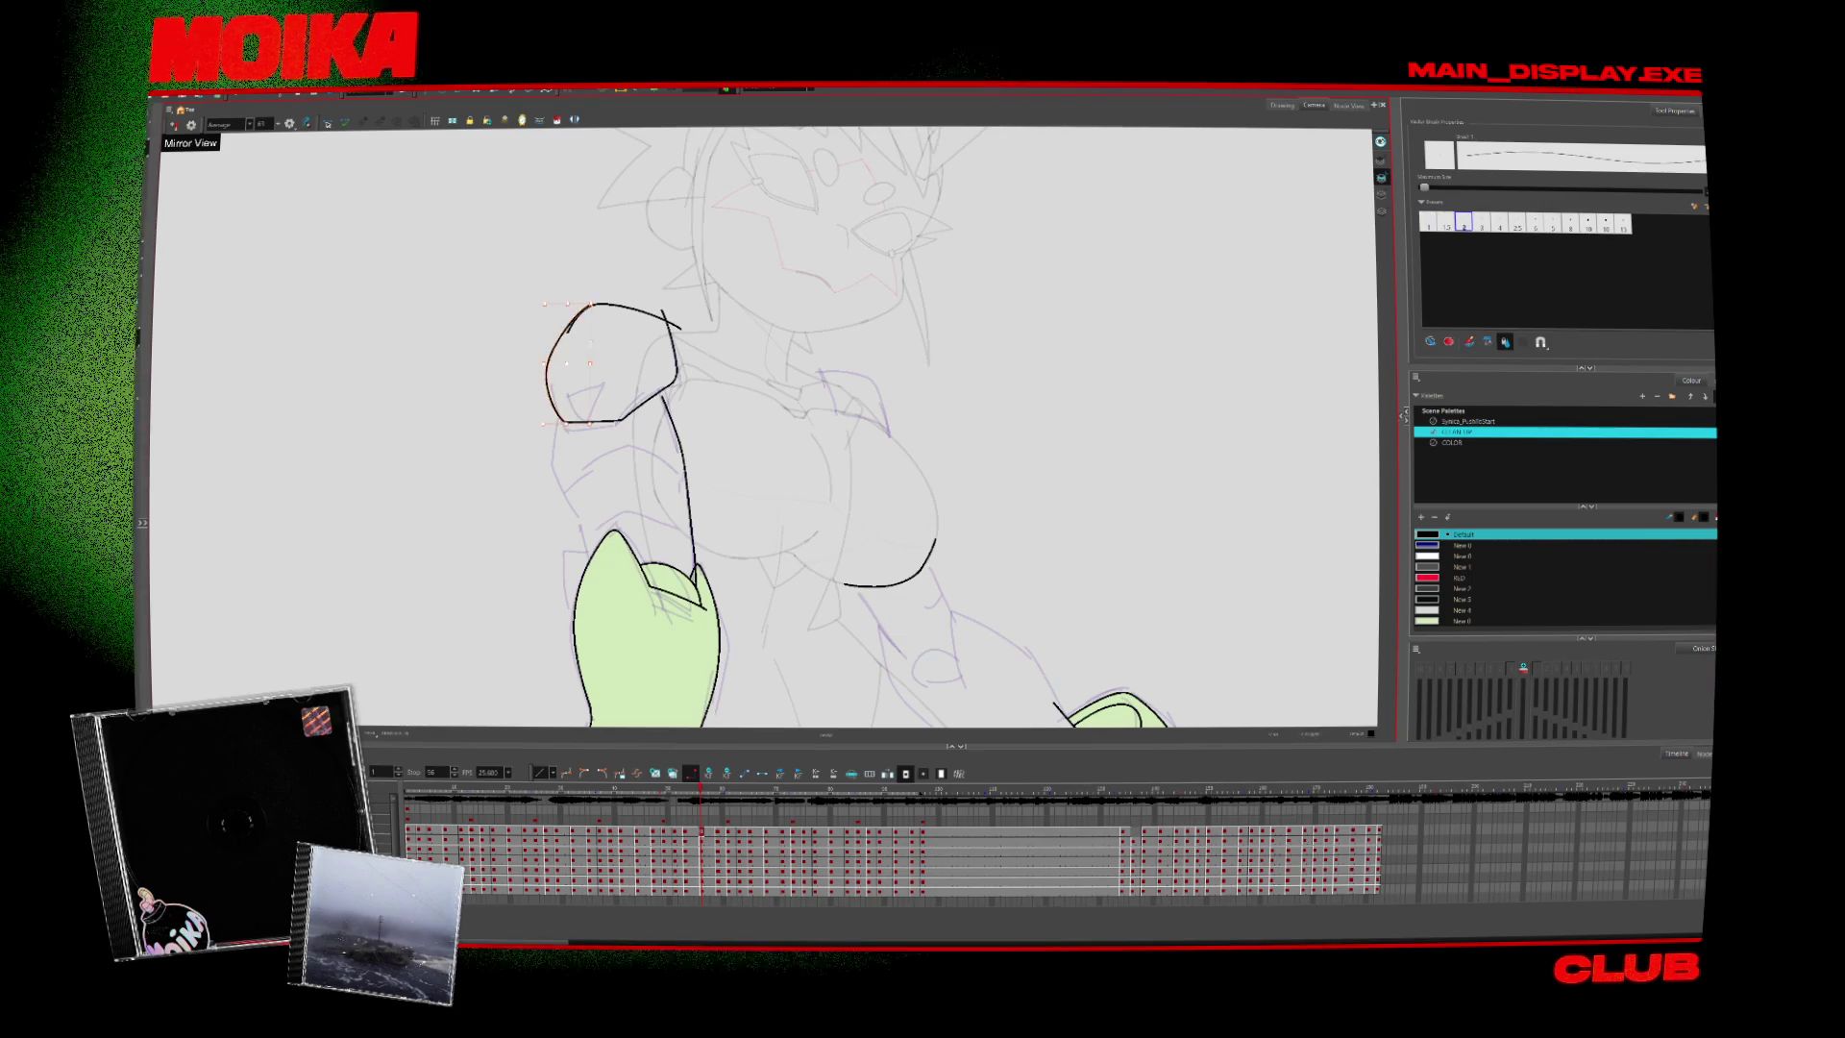
key(alt+s)
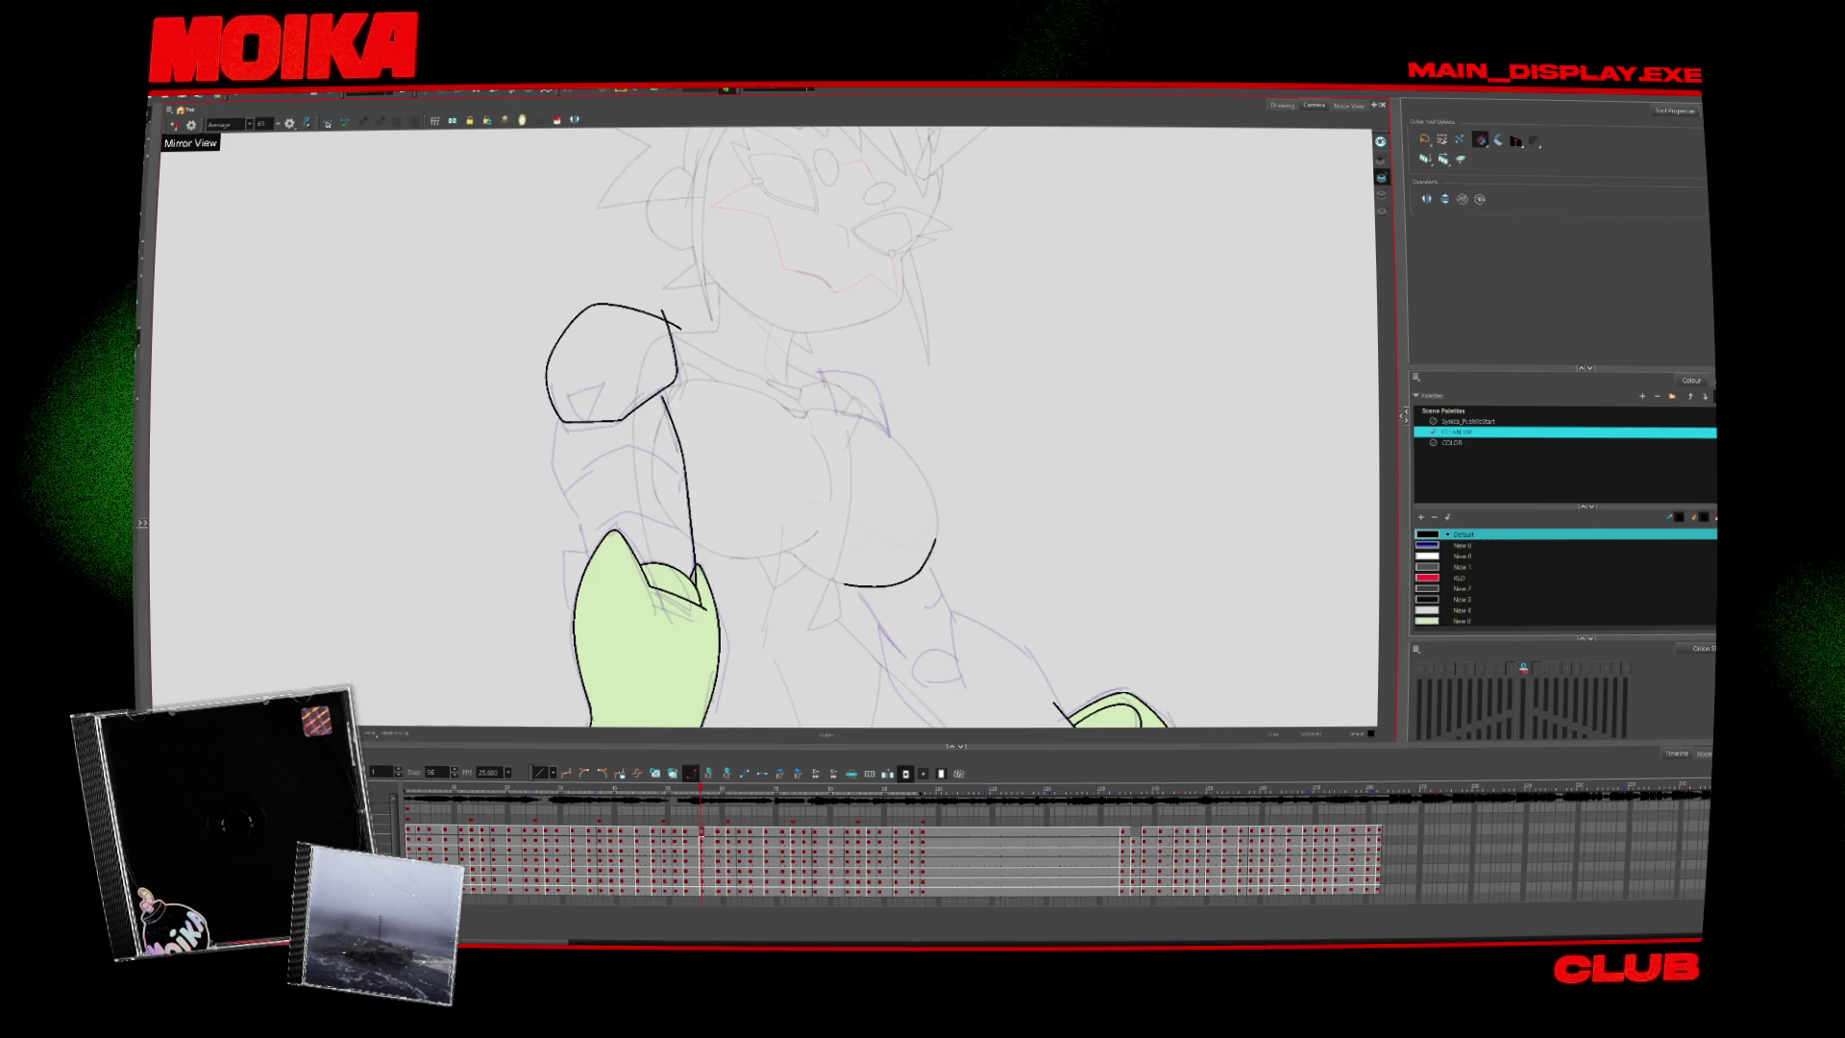
key(alt+b)
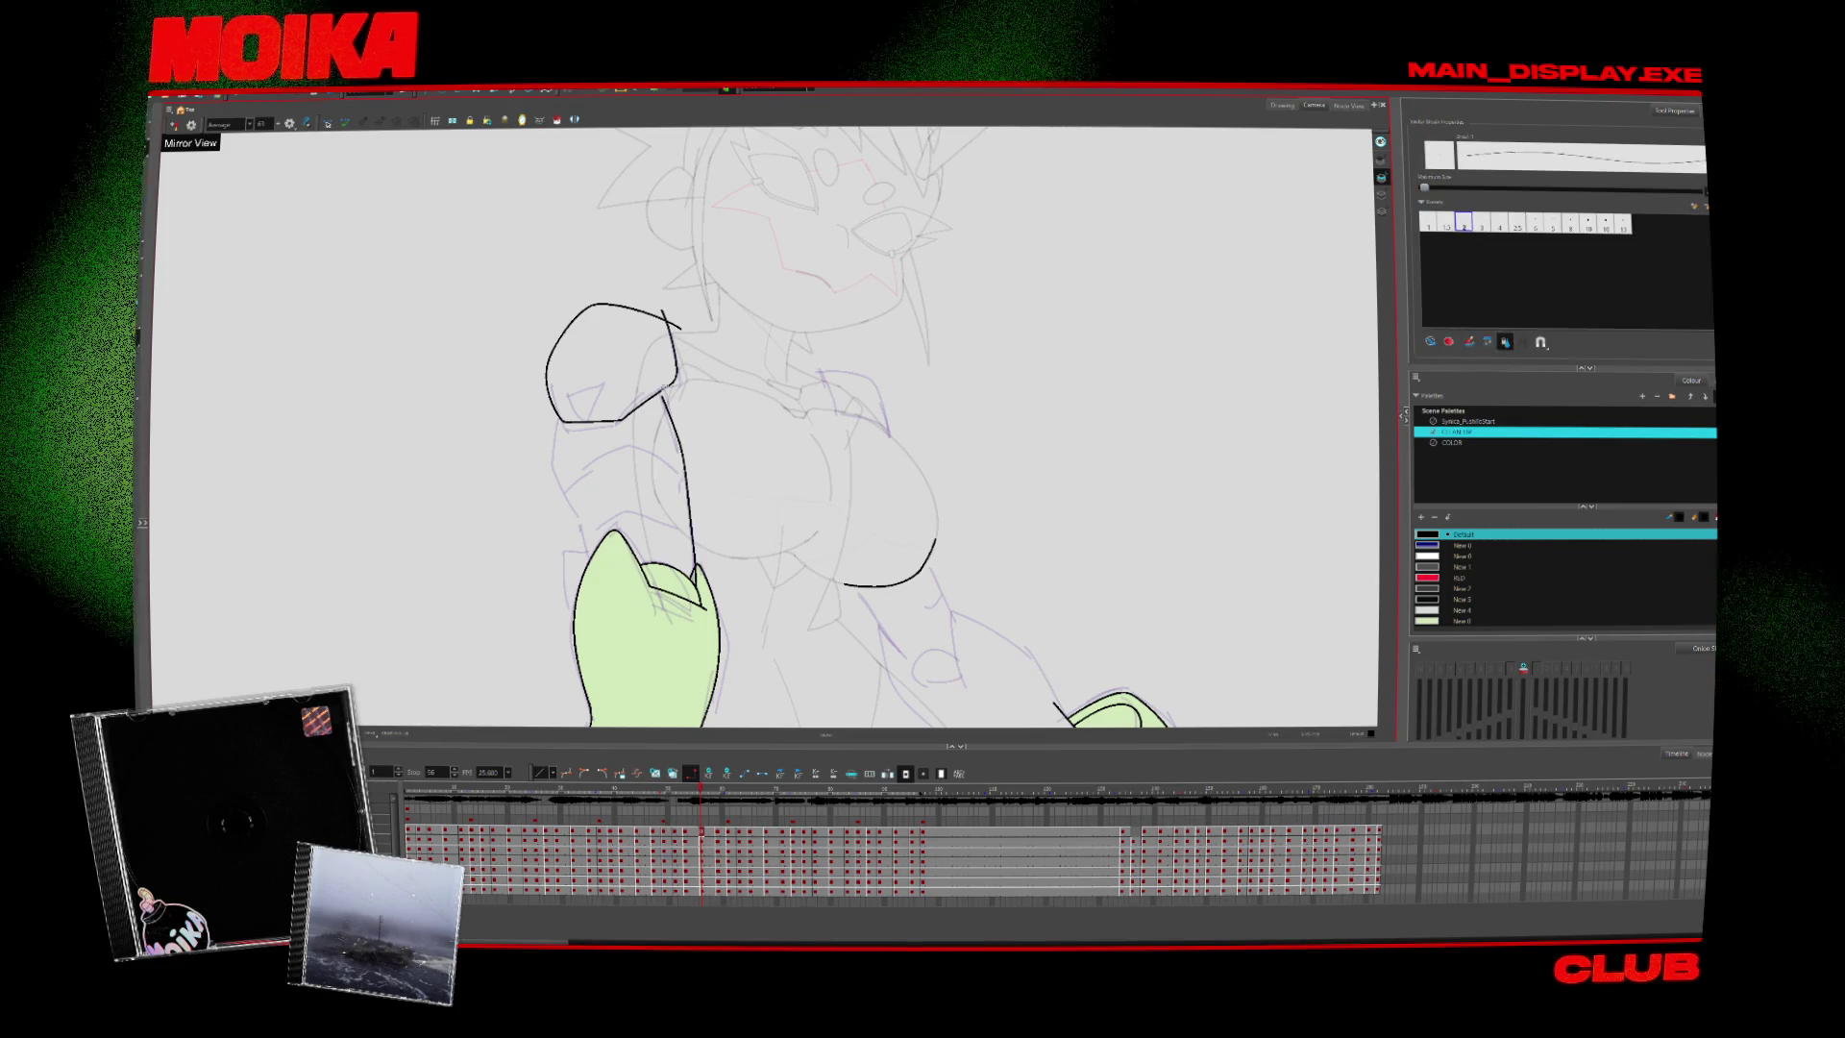
drag(554, 463, 576, 509)
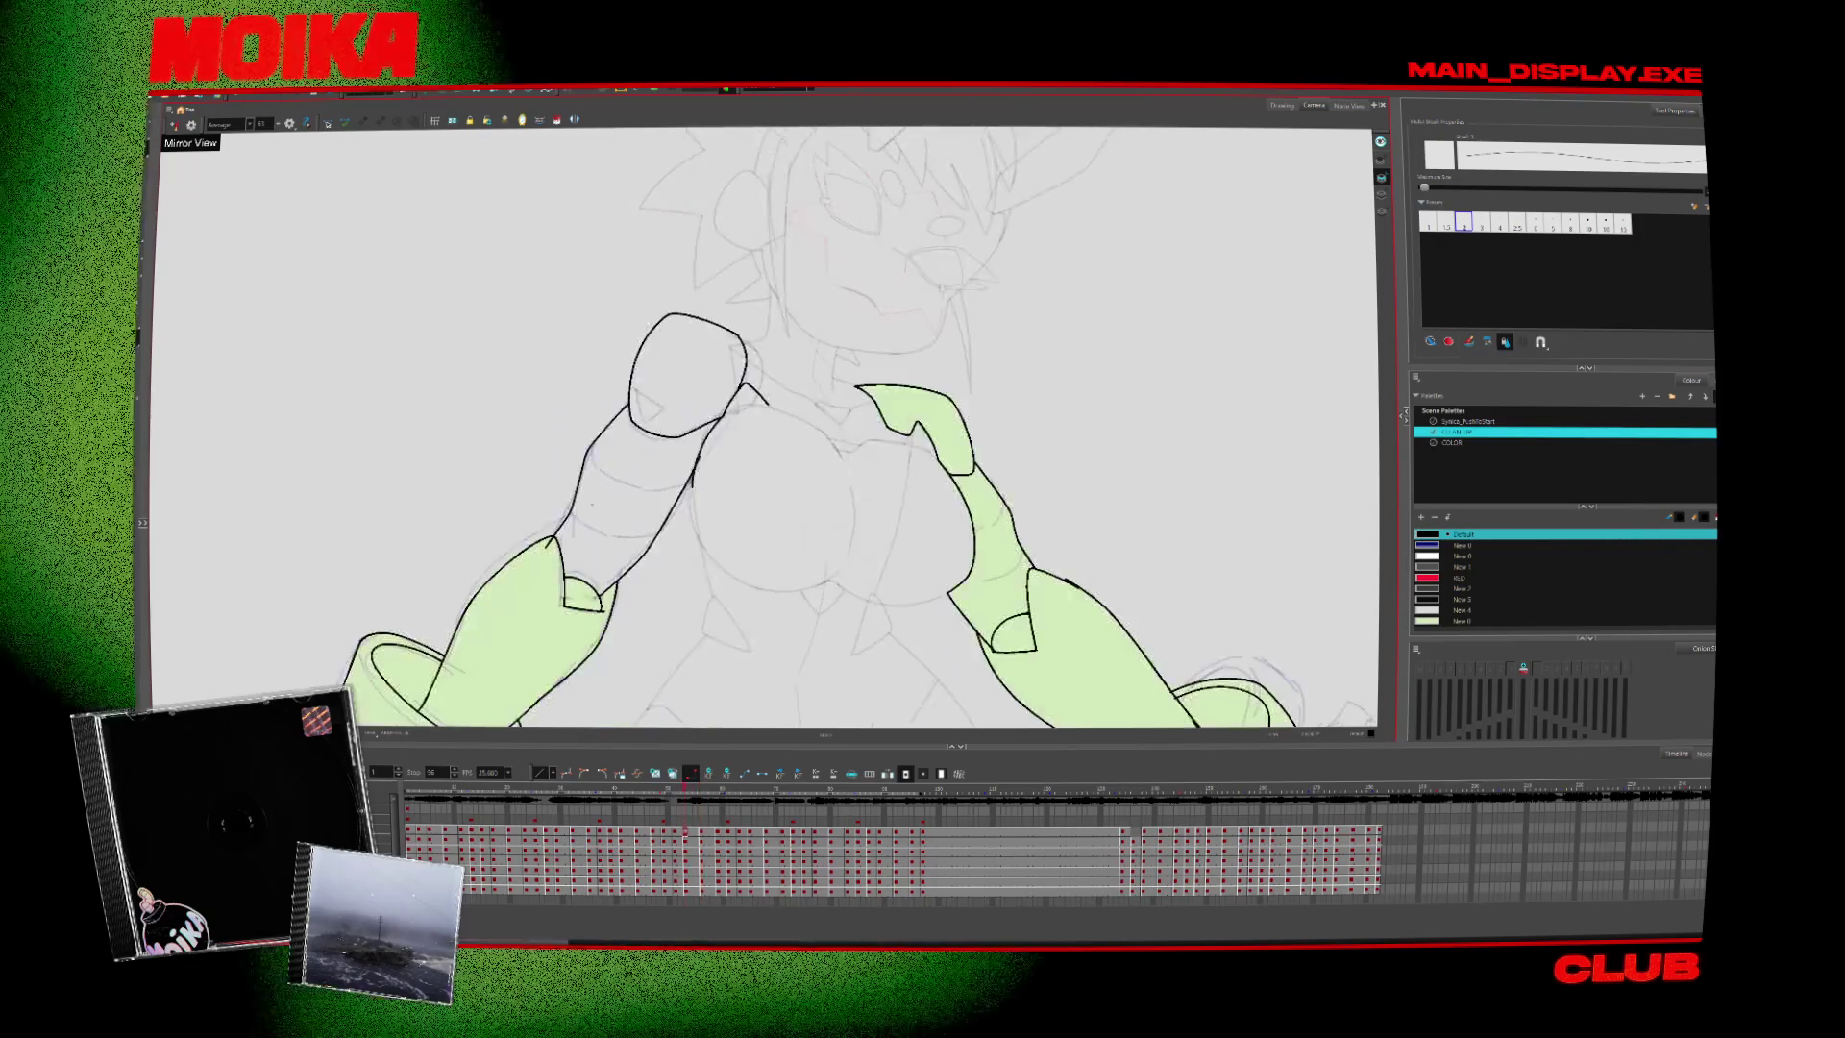
drag(565, 405, 596, 590)
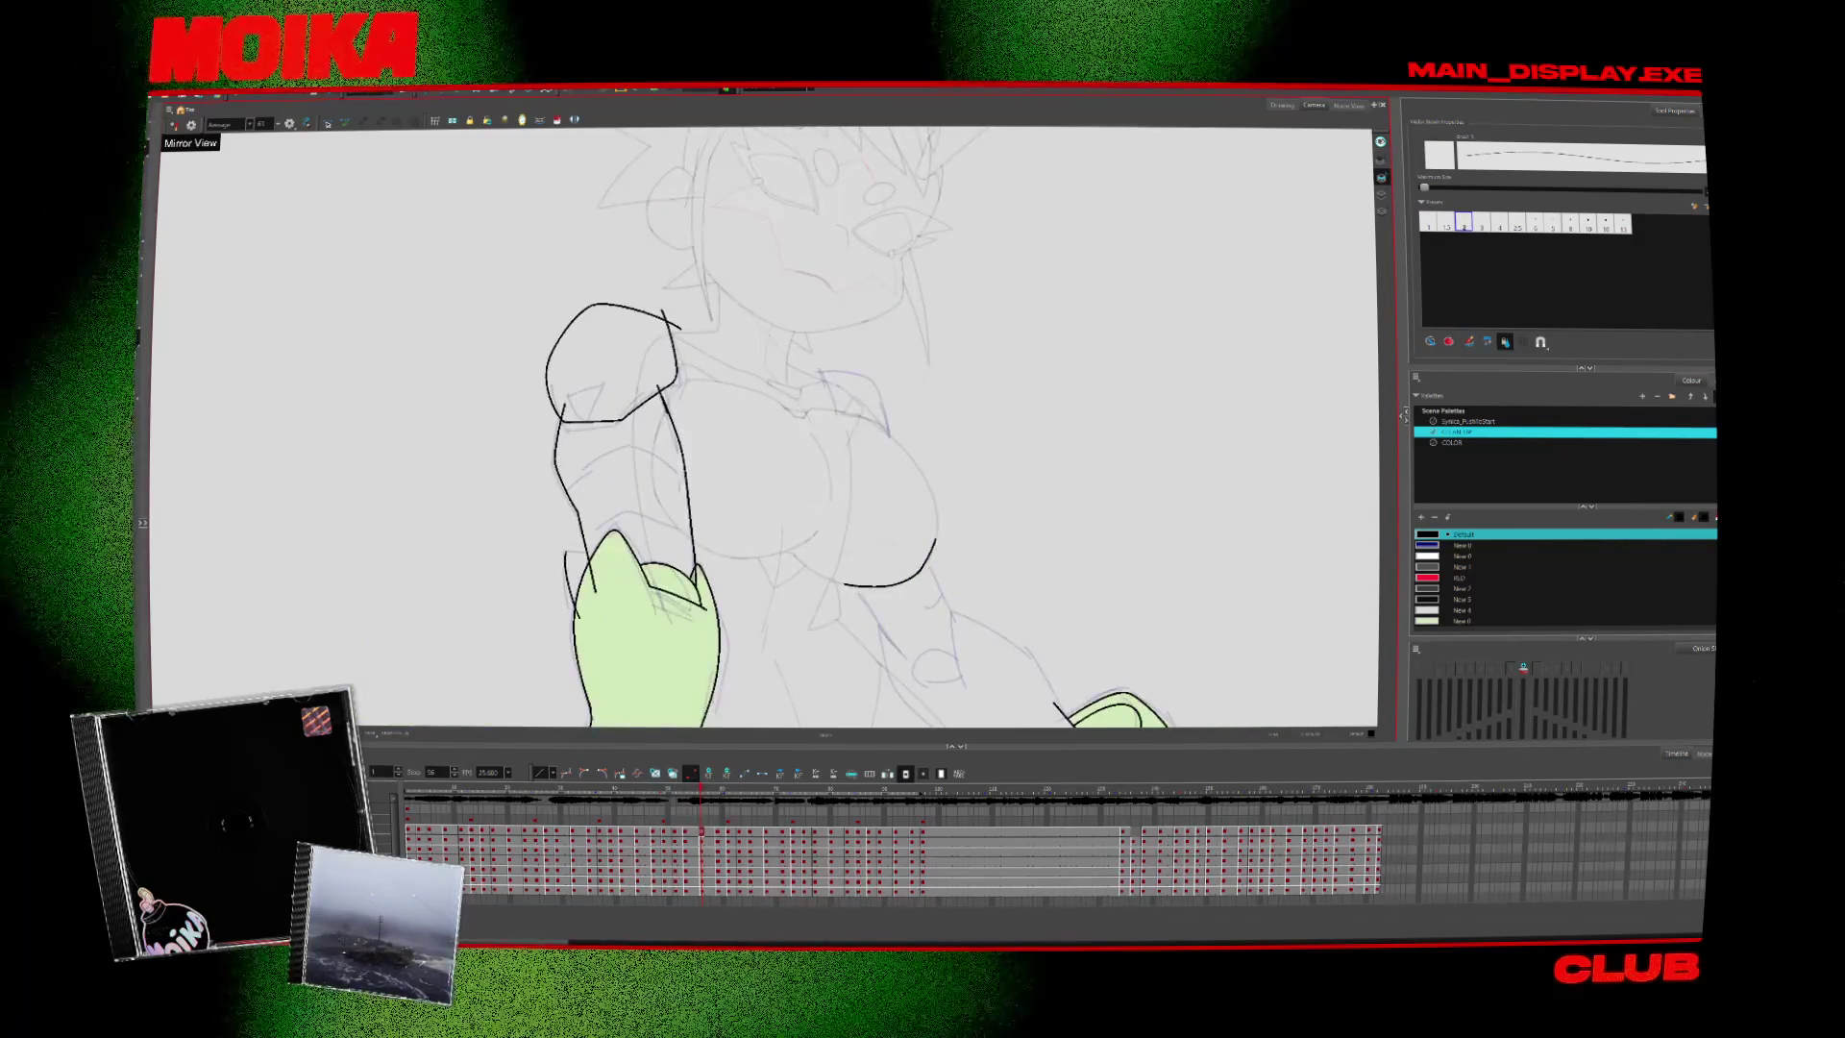
Draw the raised arm's left contour from head to hand and its right contour up to the head
key(period)
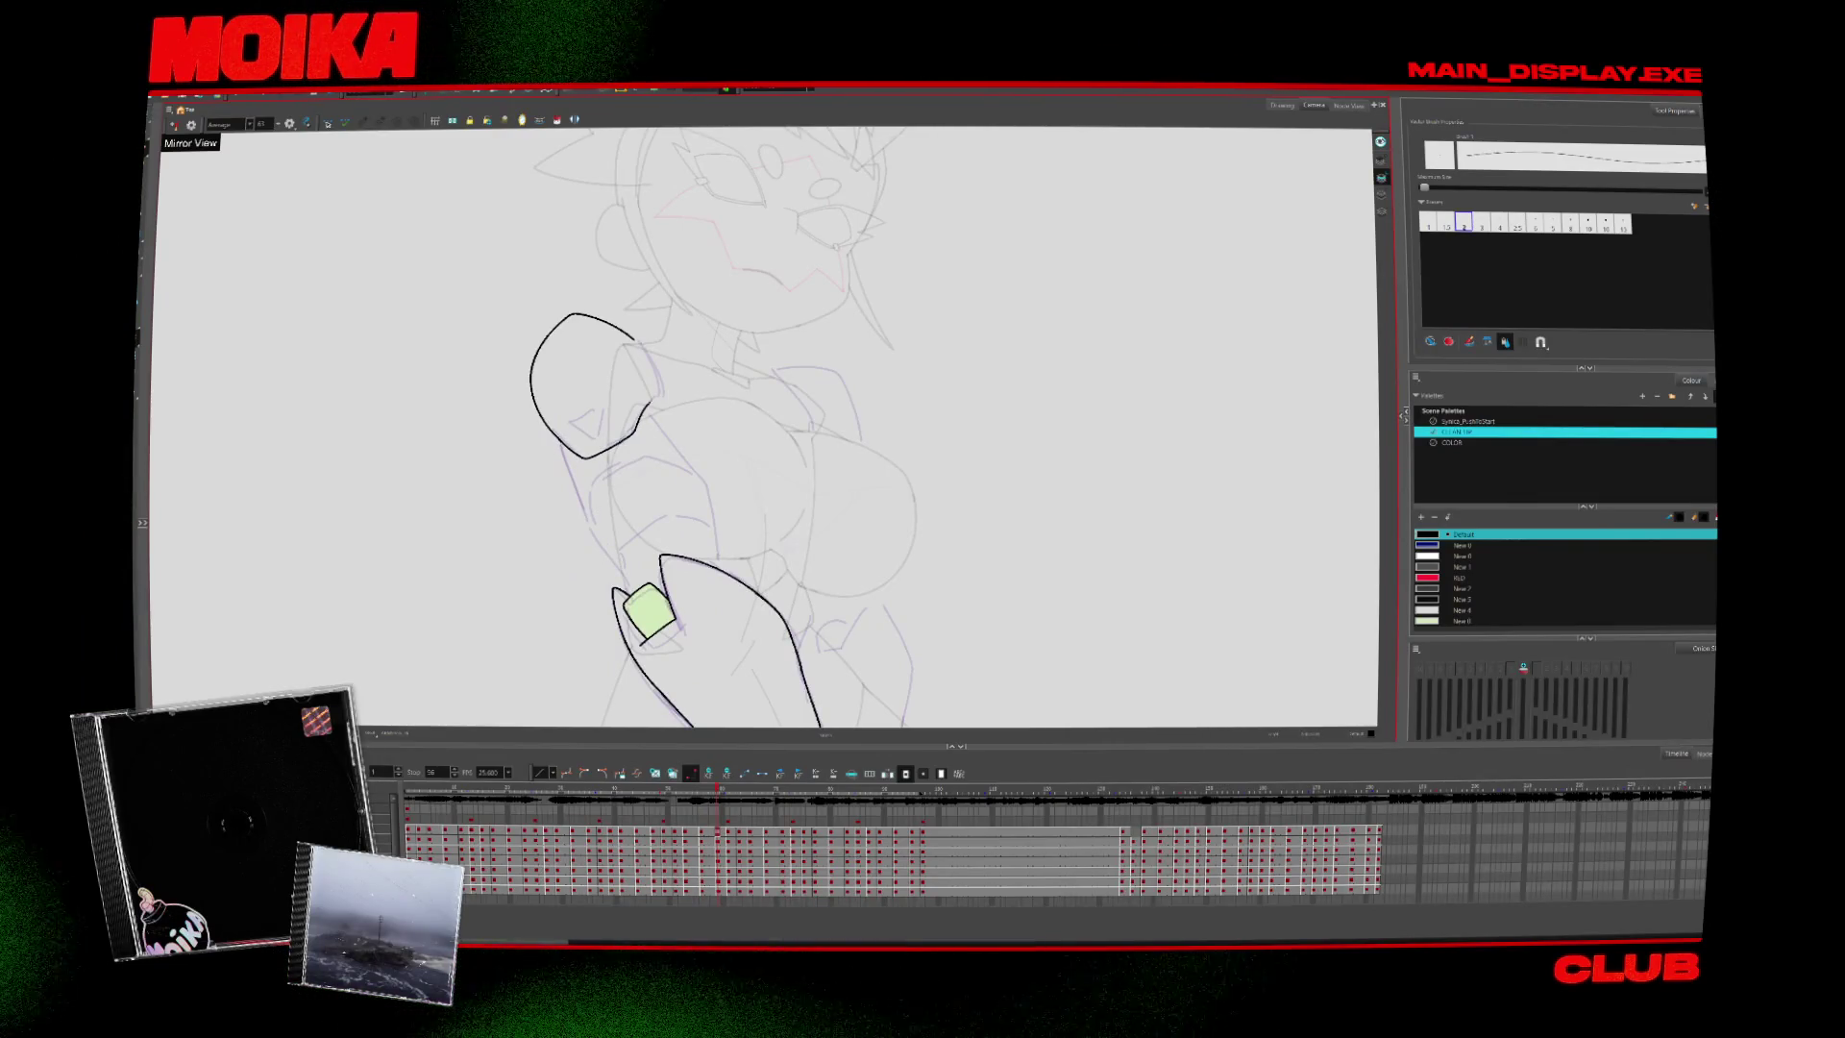
key(comma)
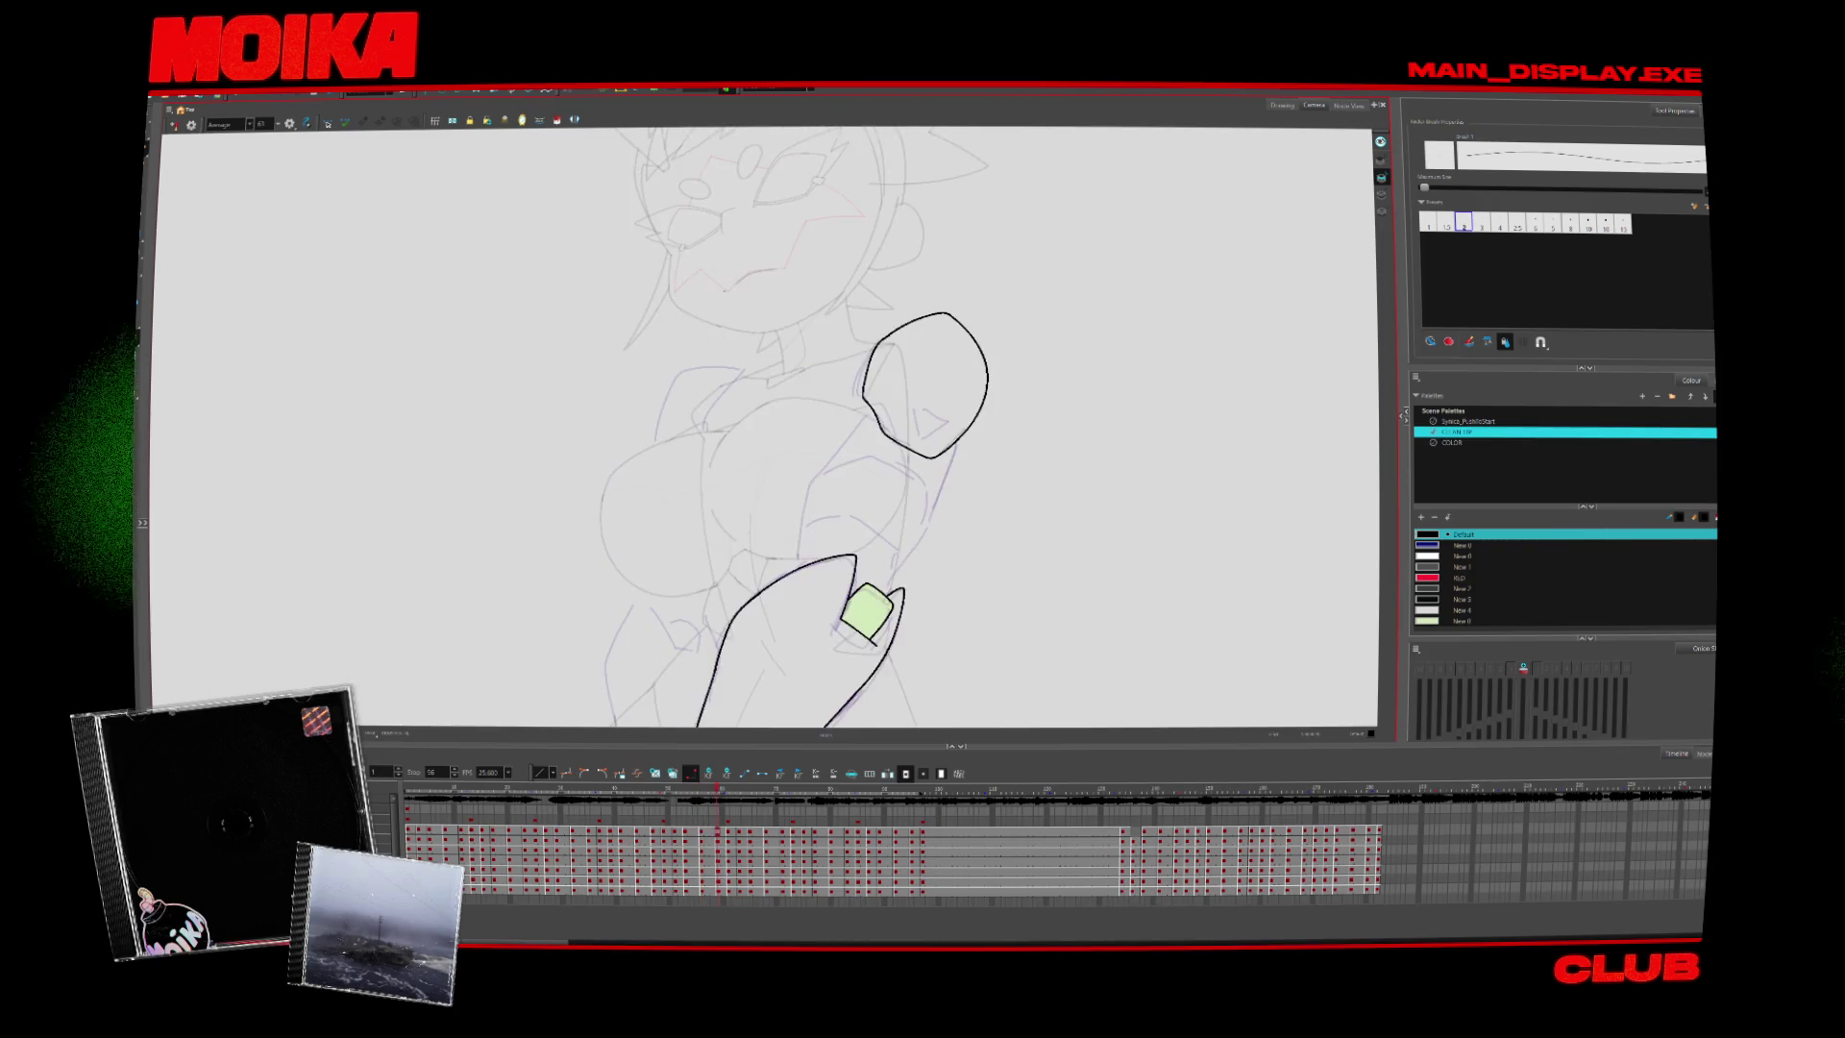
key(period)
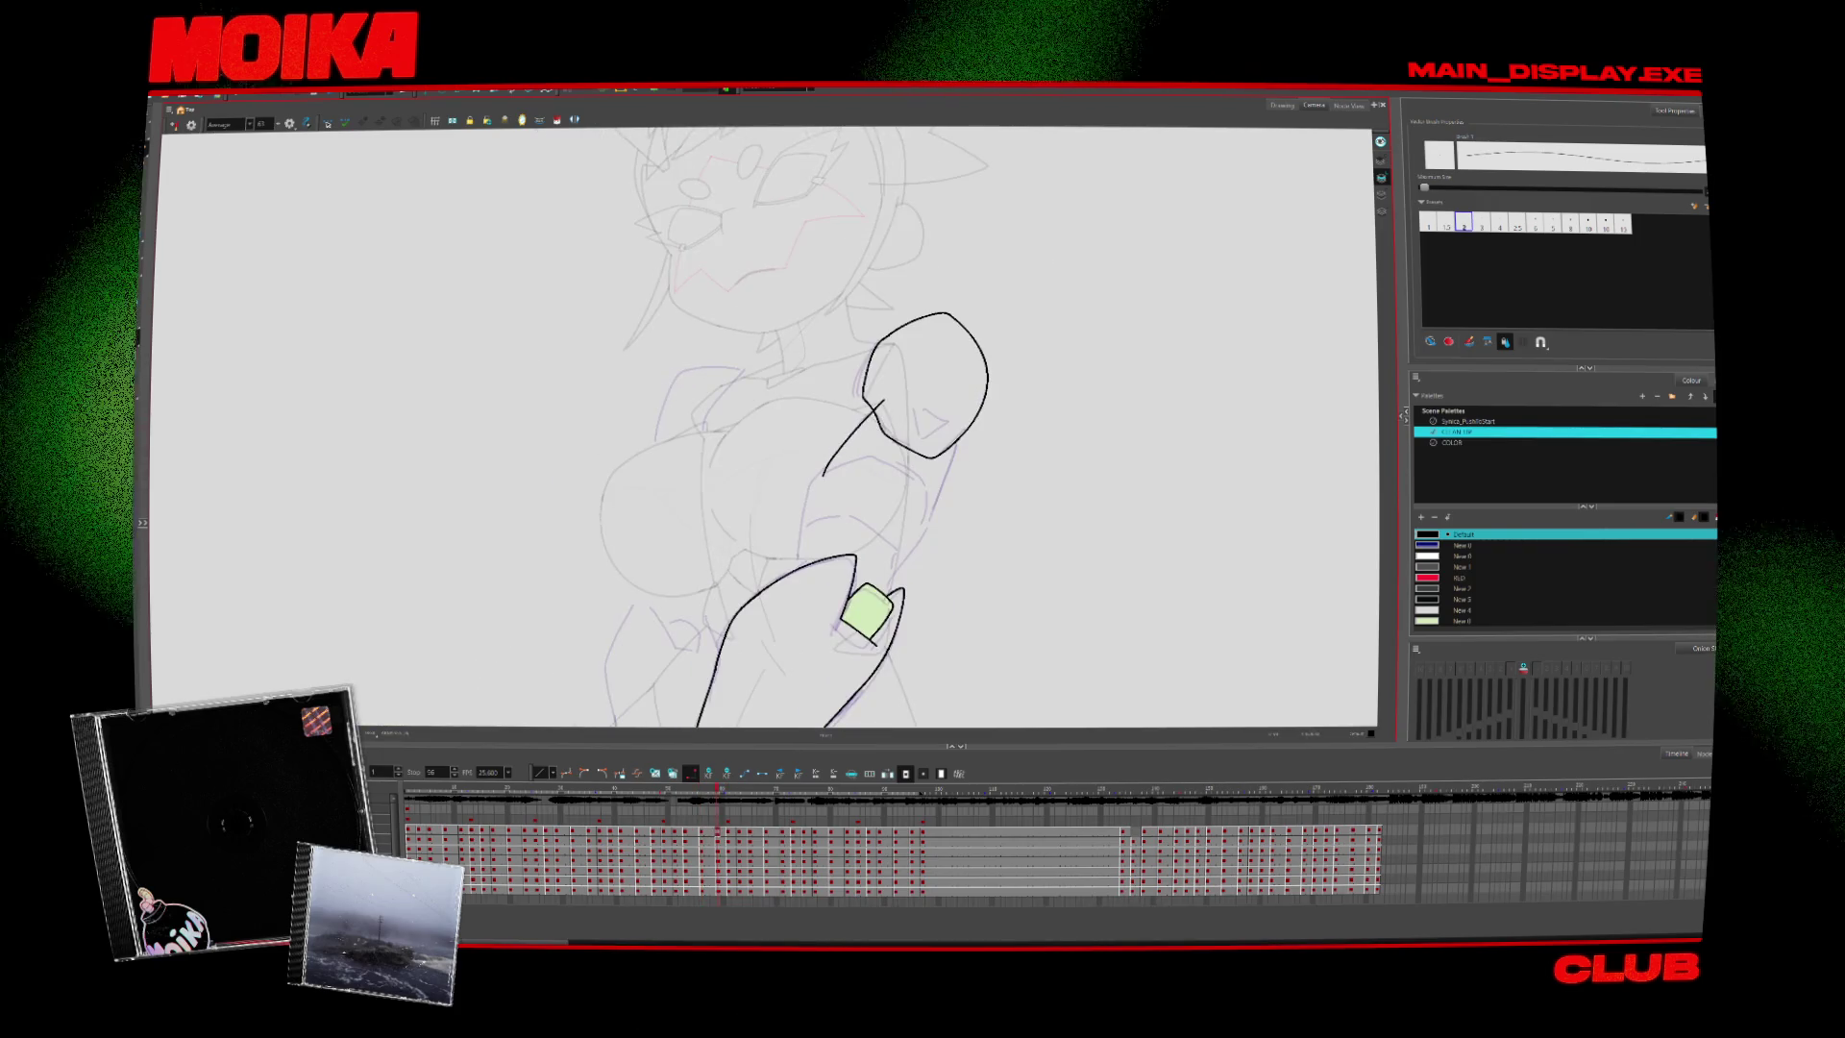
drag(824, 476, 792, 603)
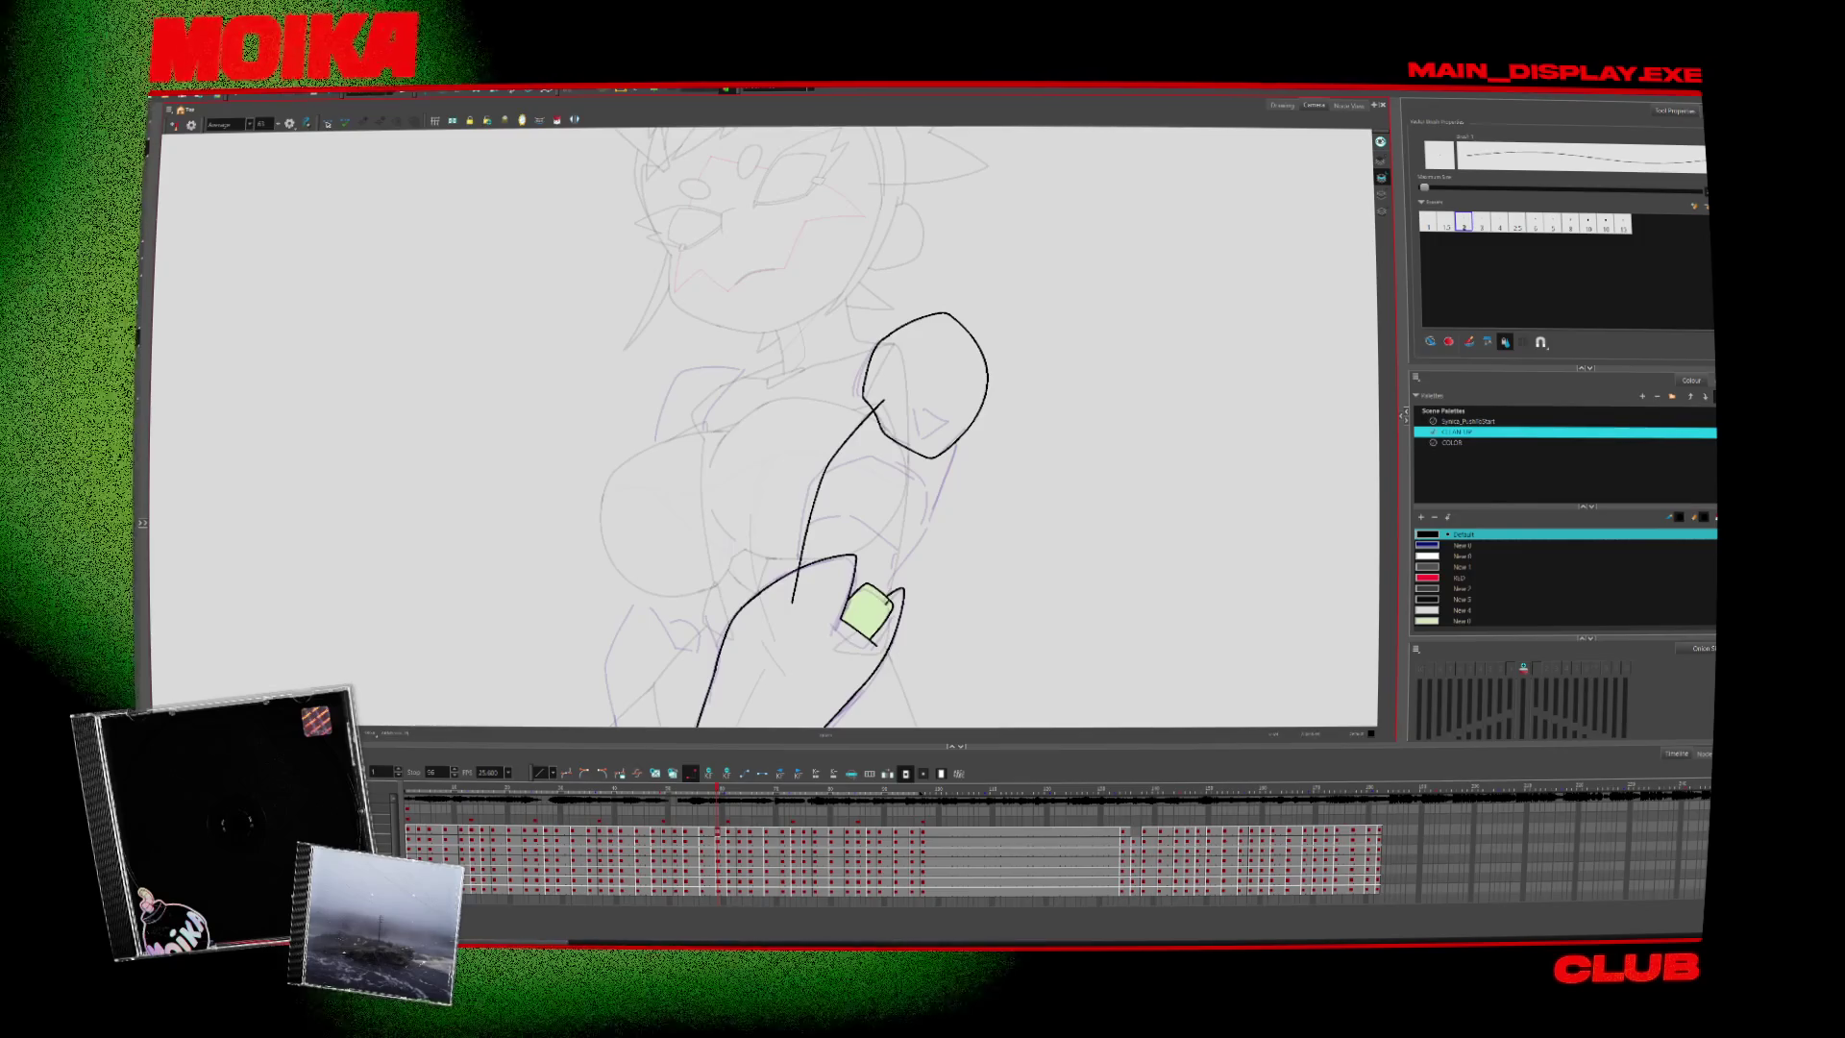
drag(941, 493, 959, 425)
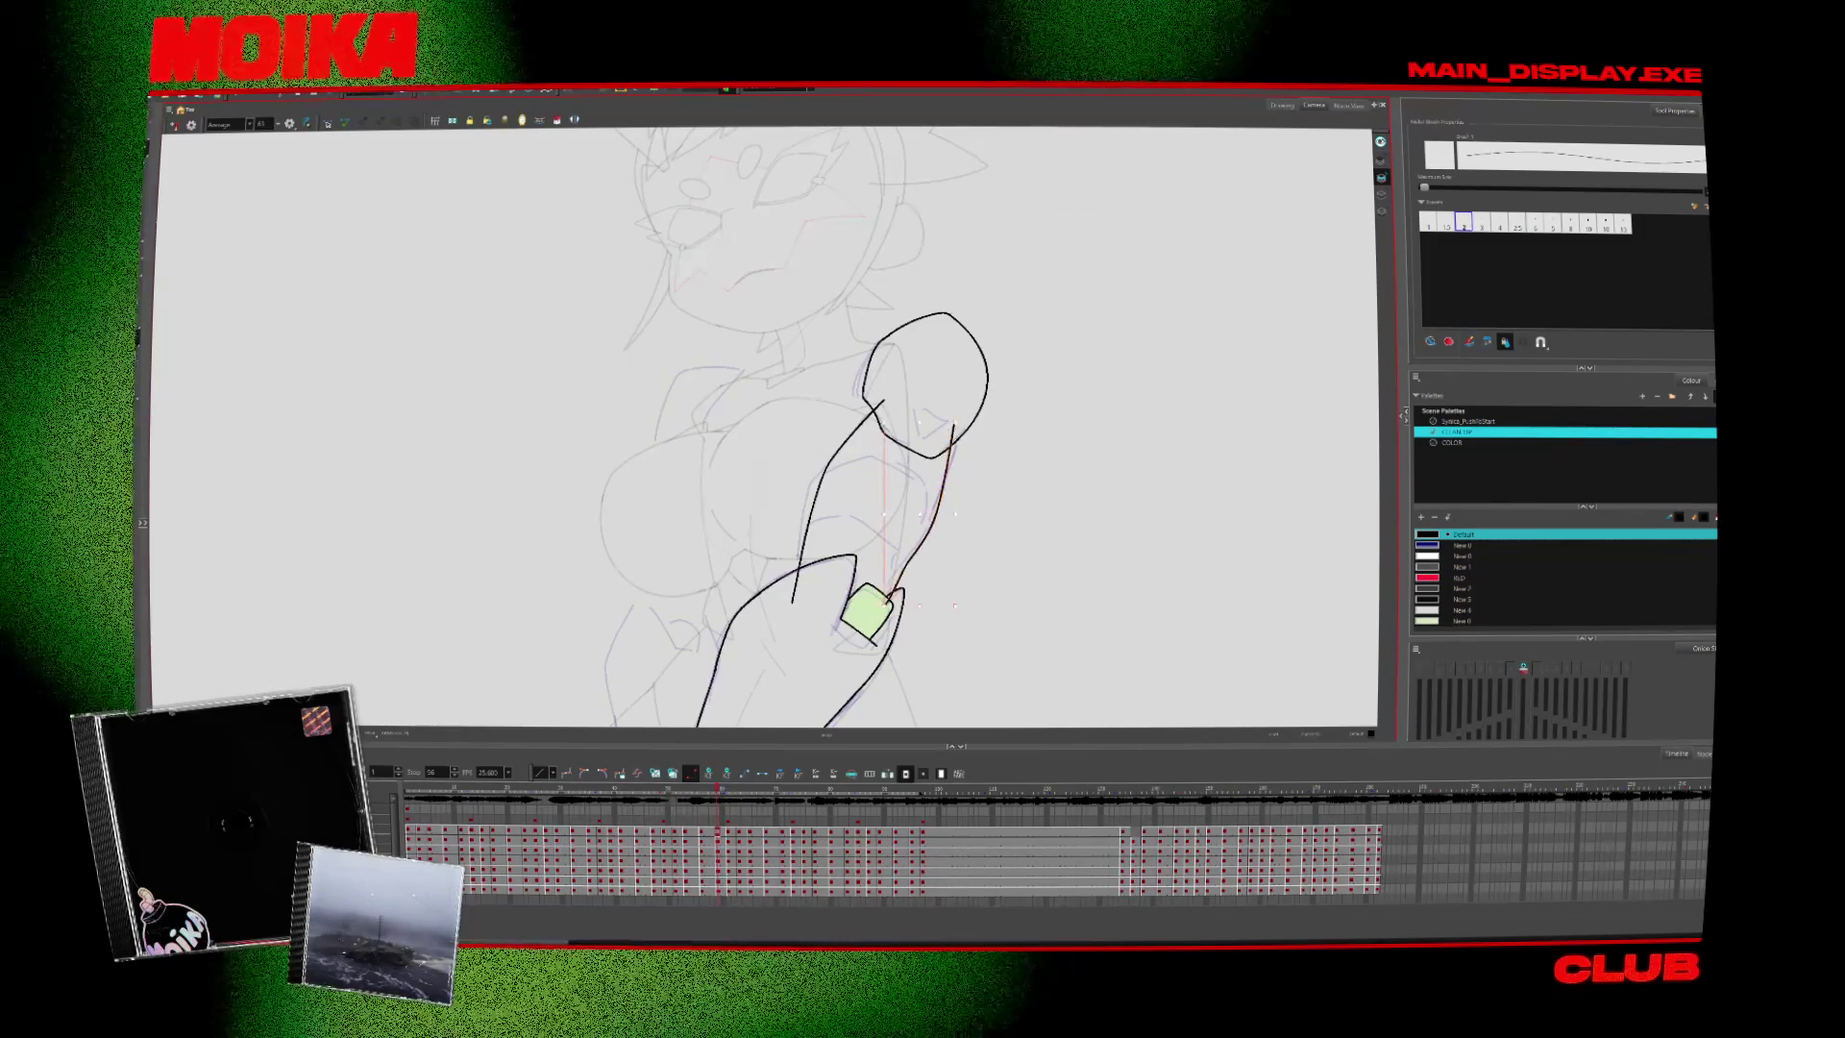
key(alt+s)
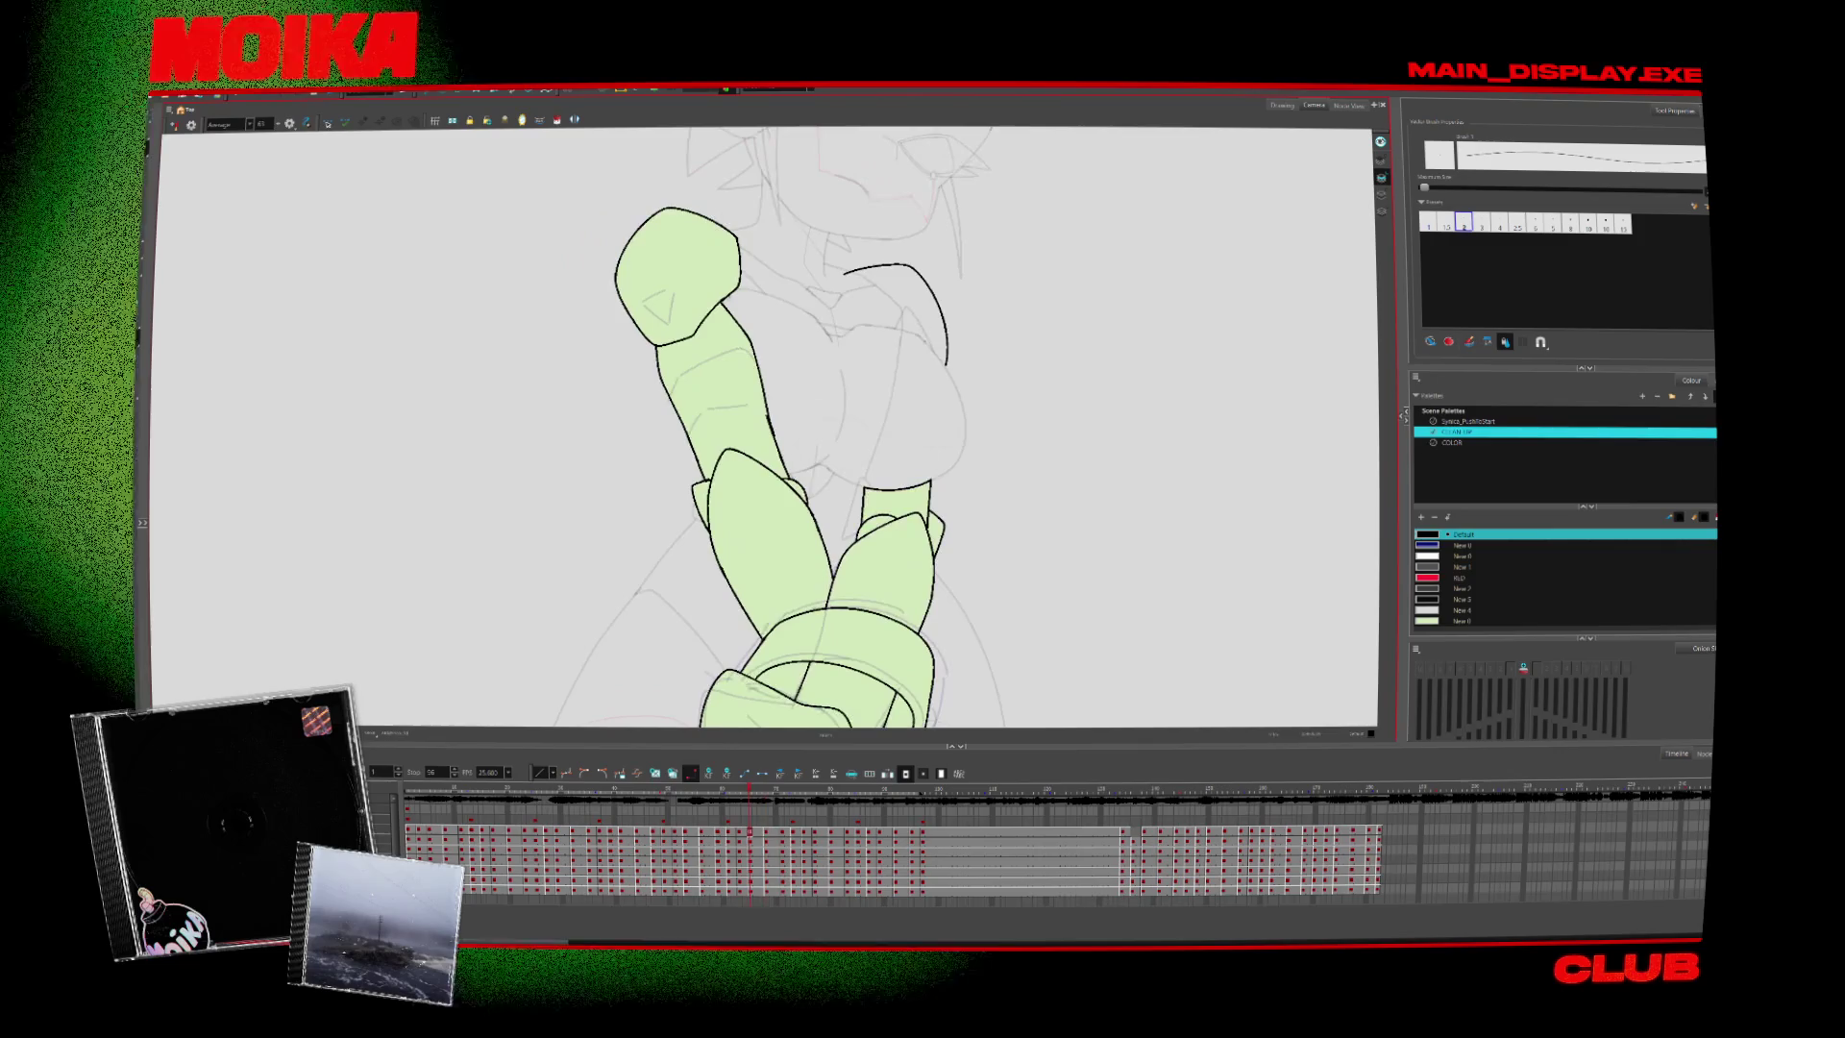
Advance to the next arm drawings and select the small shoulder shape near the neck
key(period)
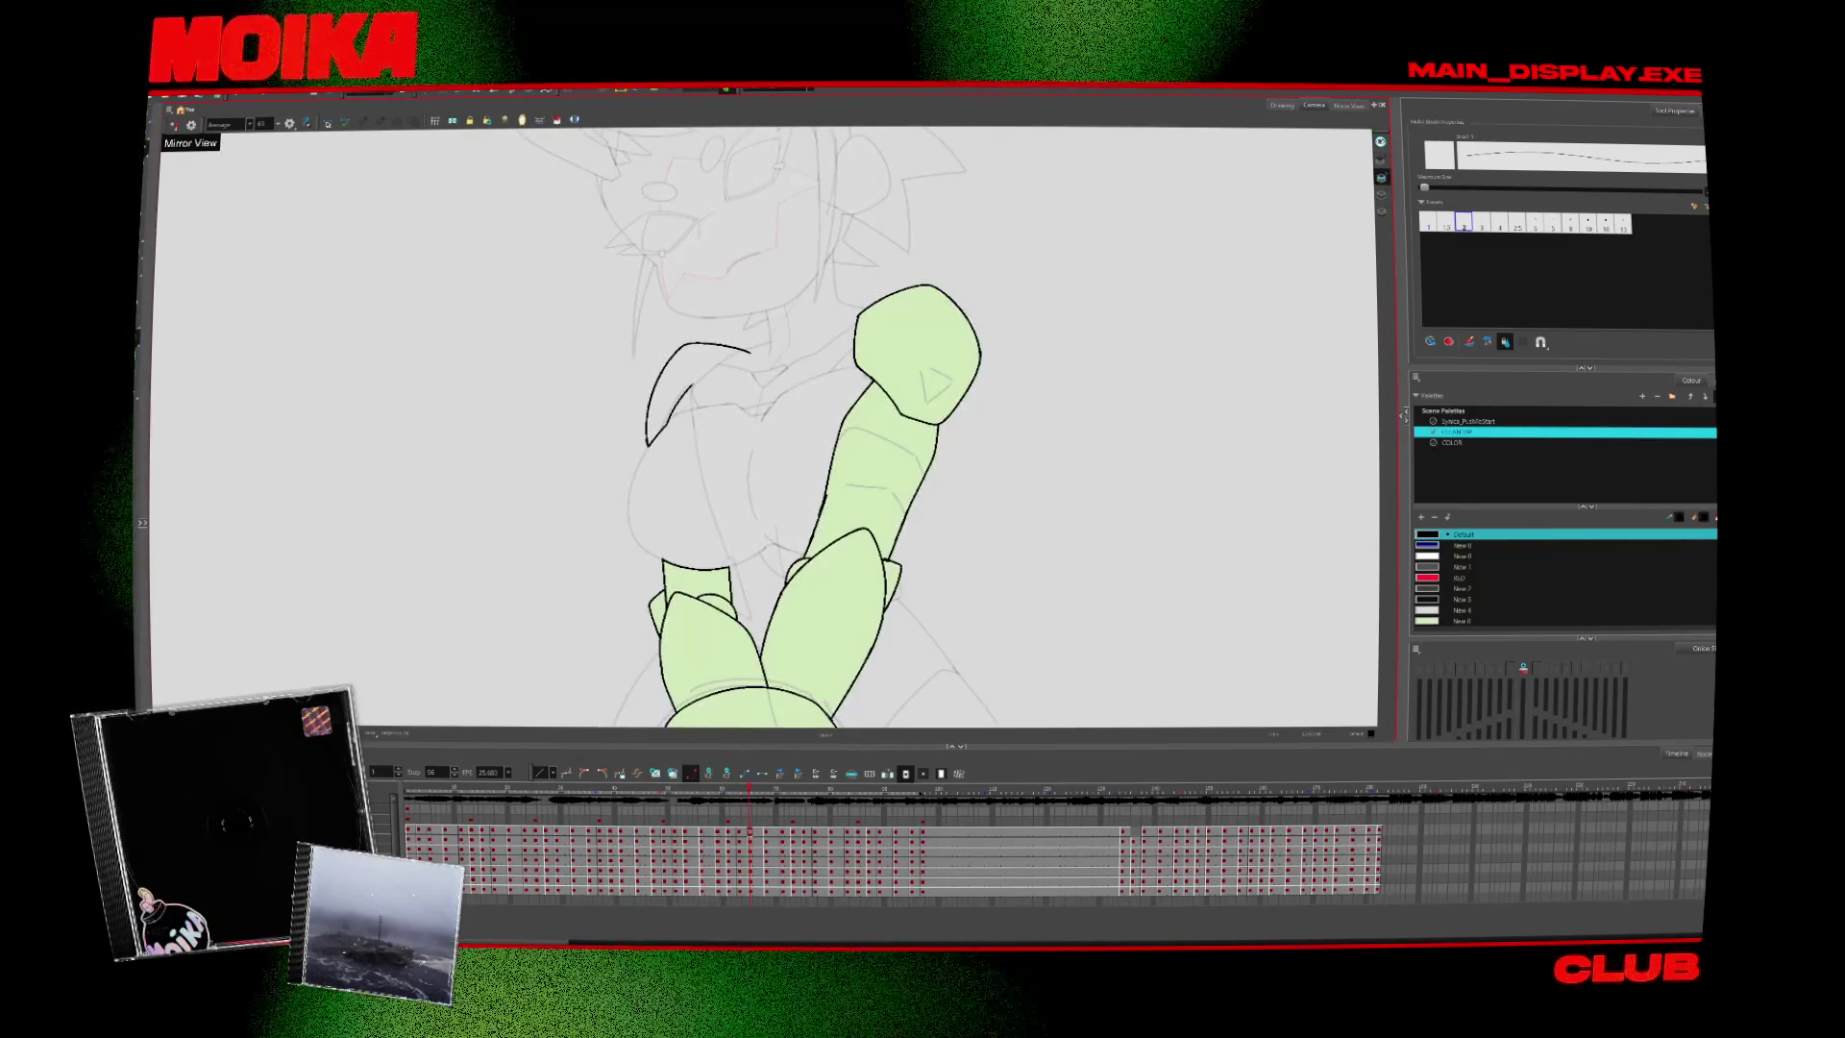
key(period)
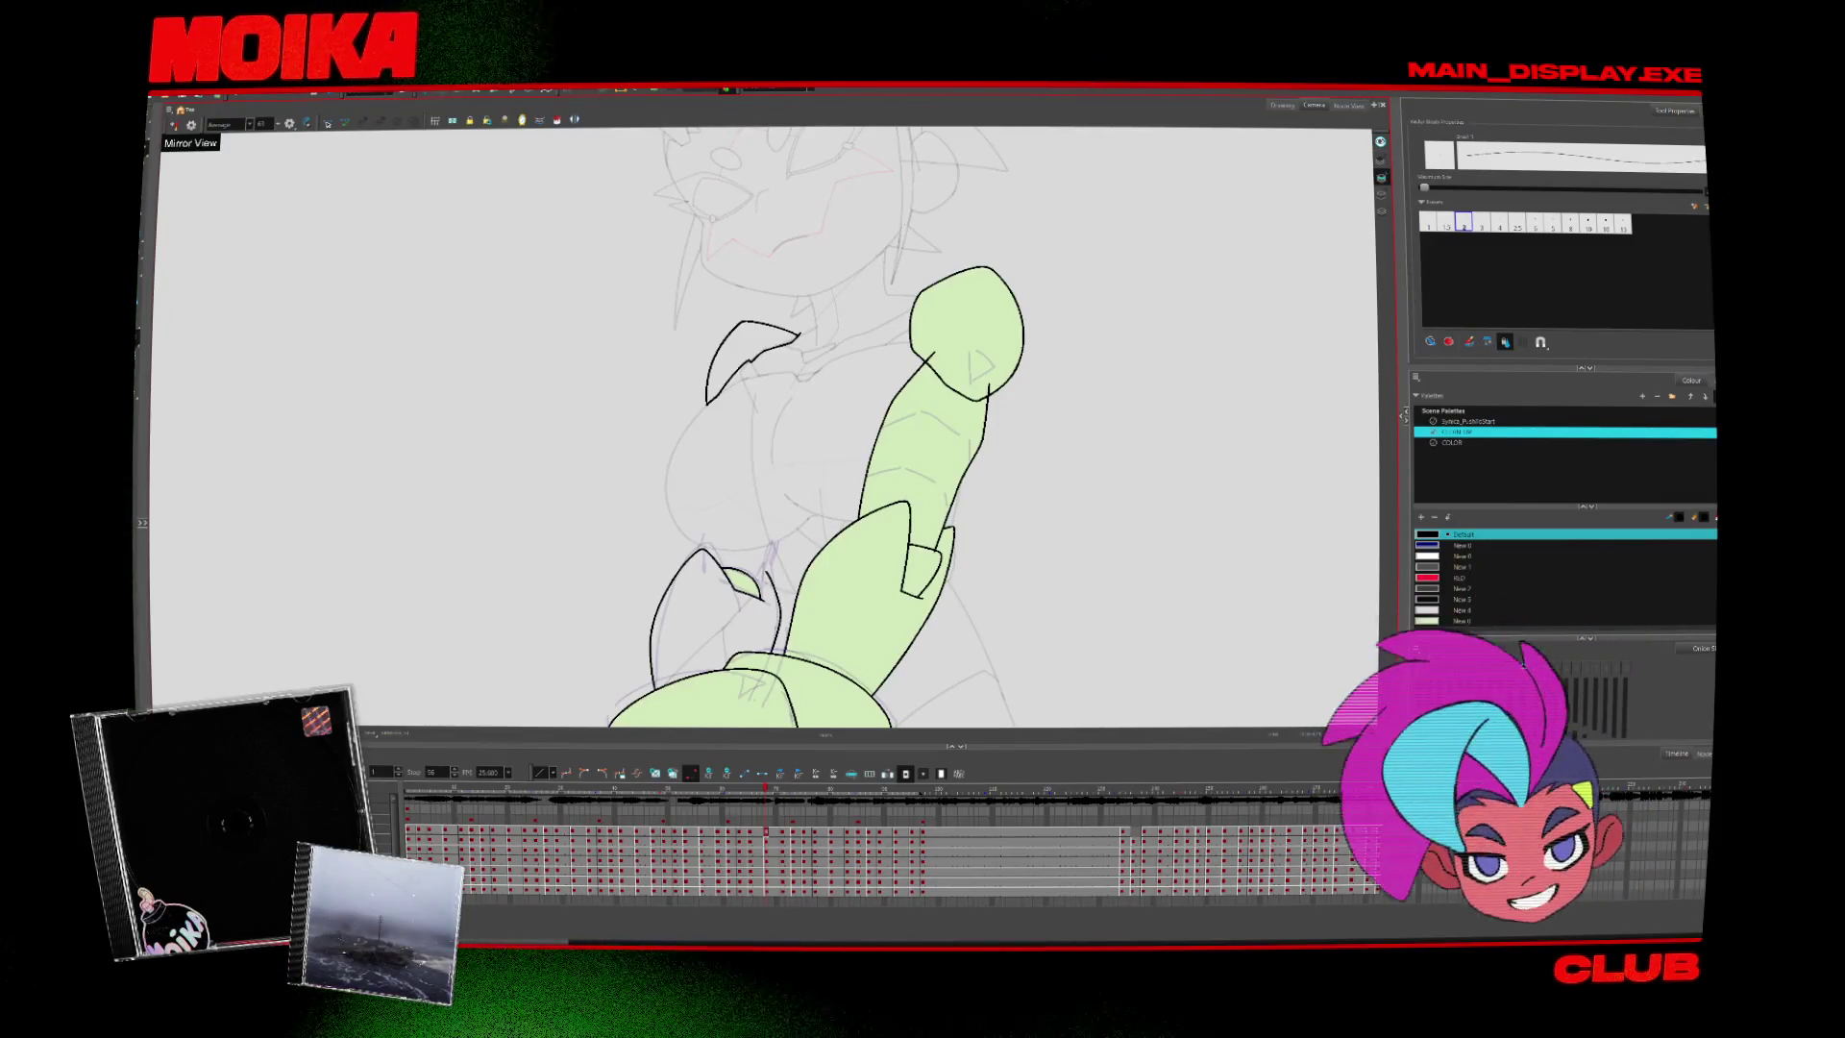
key(period)
key(period)
key(period)
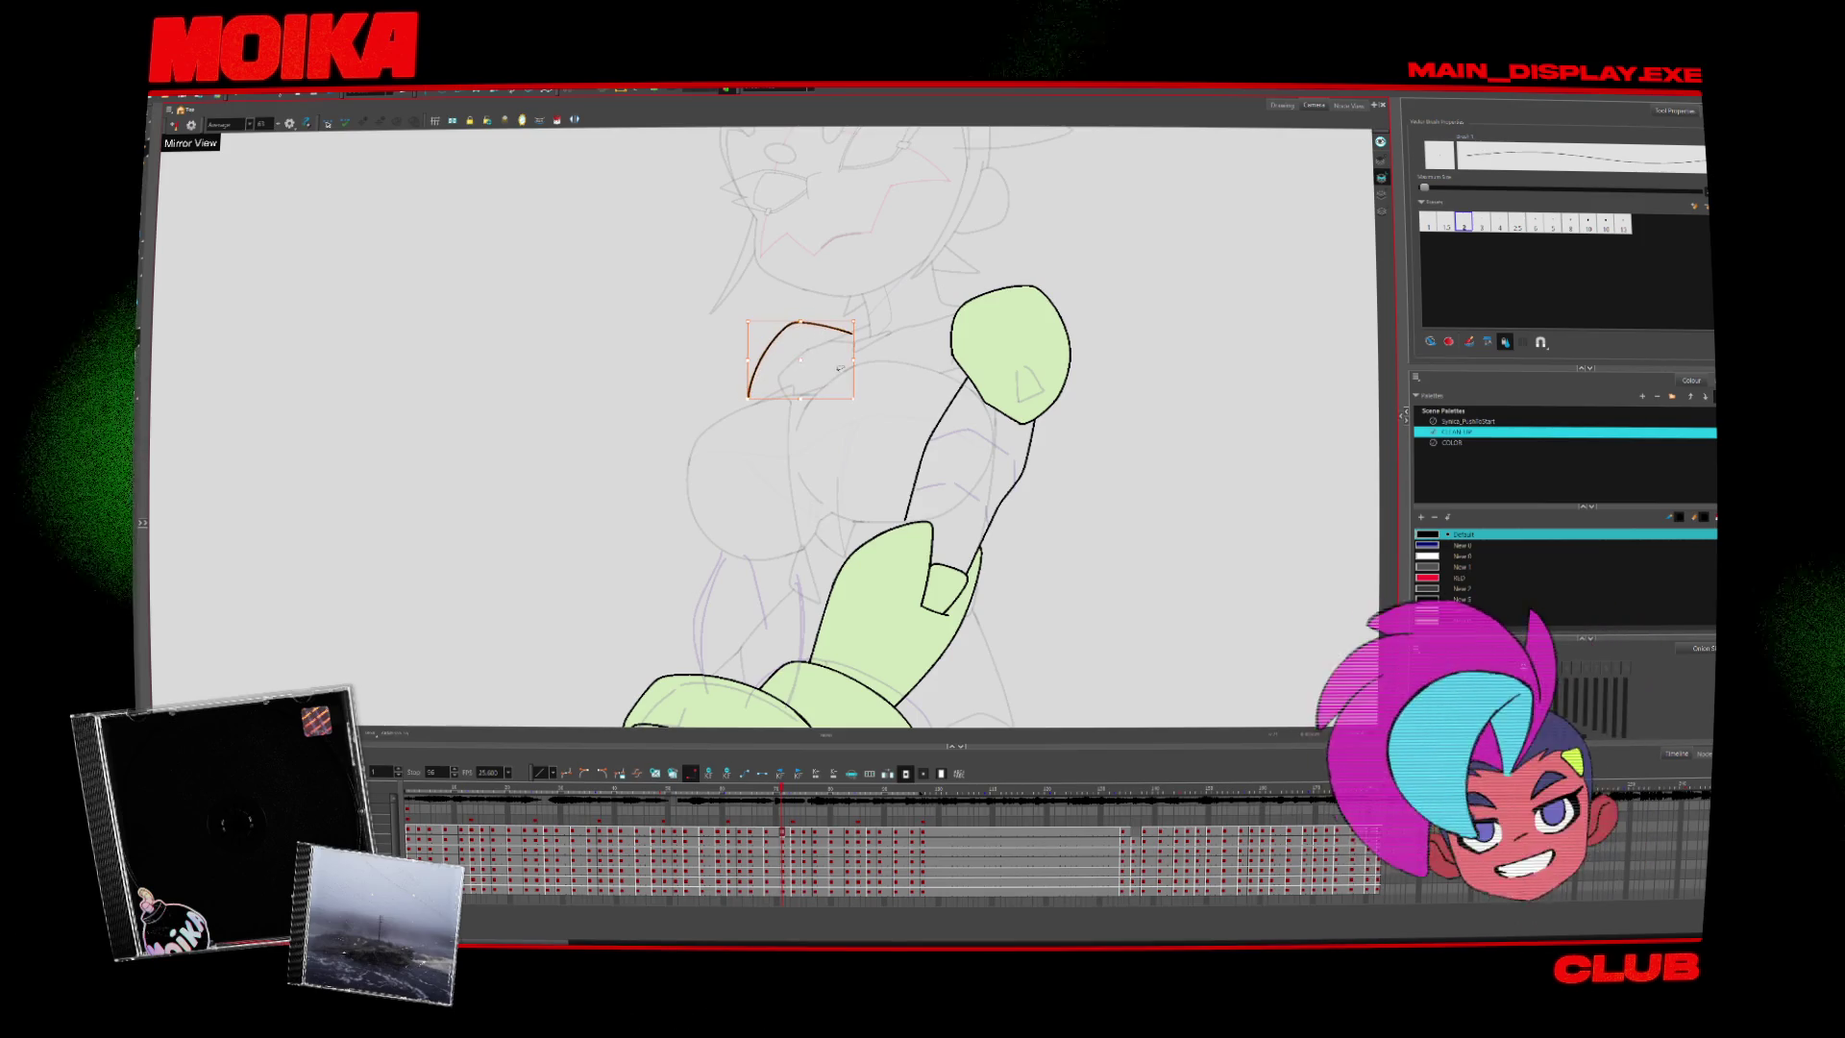
key(period)
key(comma)
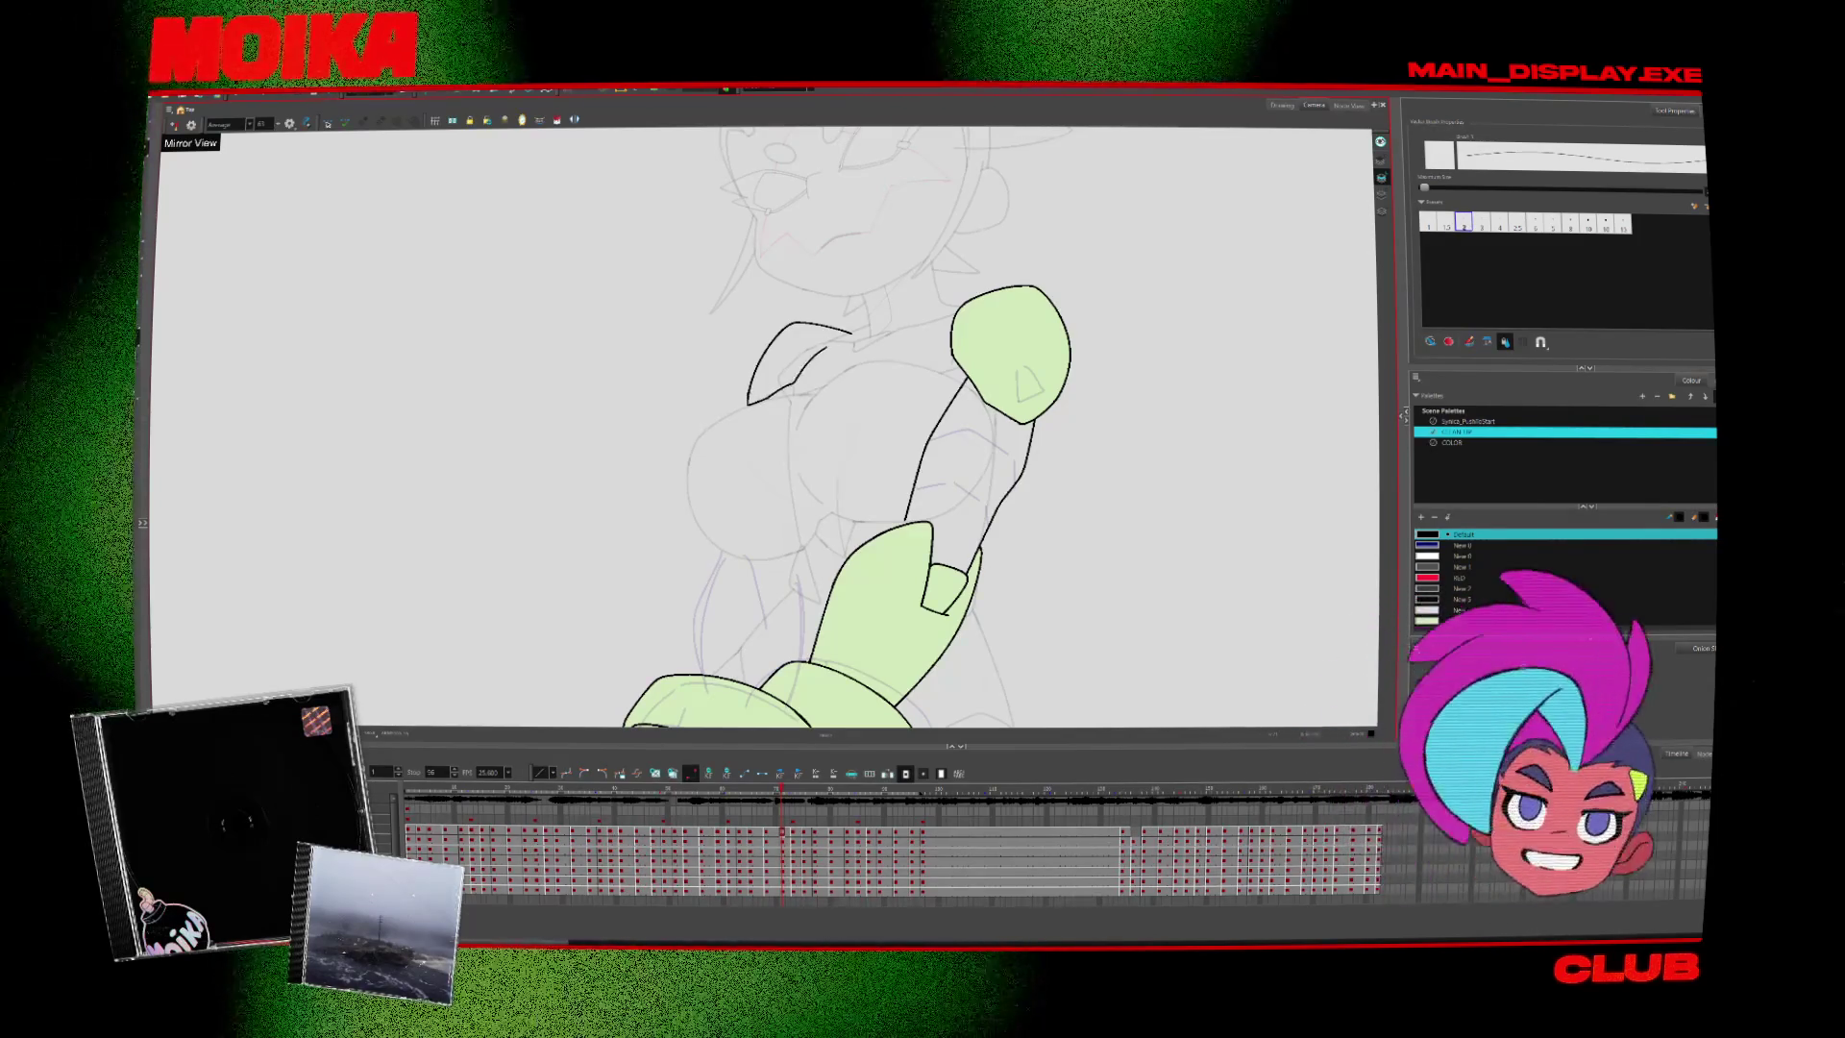
drag(815, 284, 747, 315)
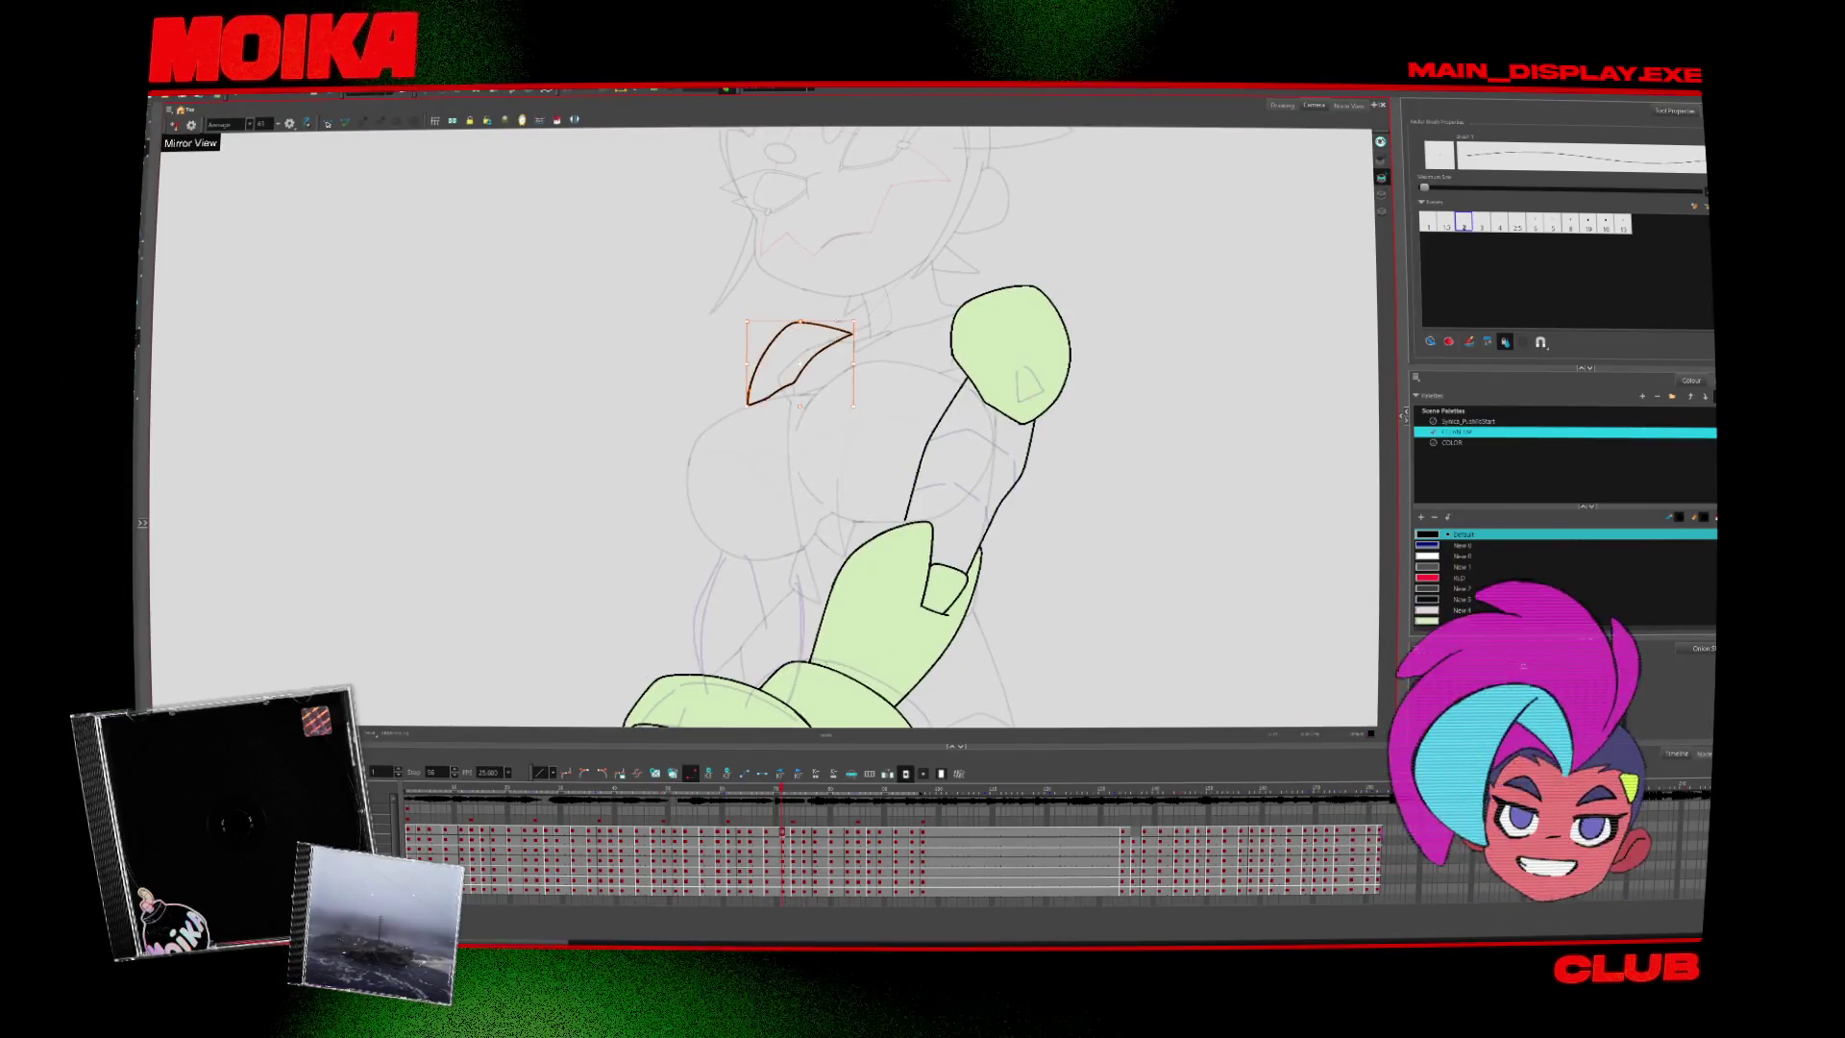
scroll(768, 432, down, 2)
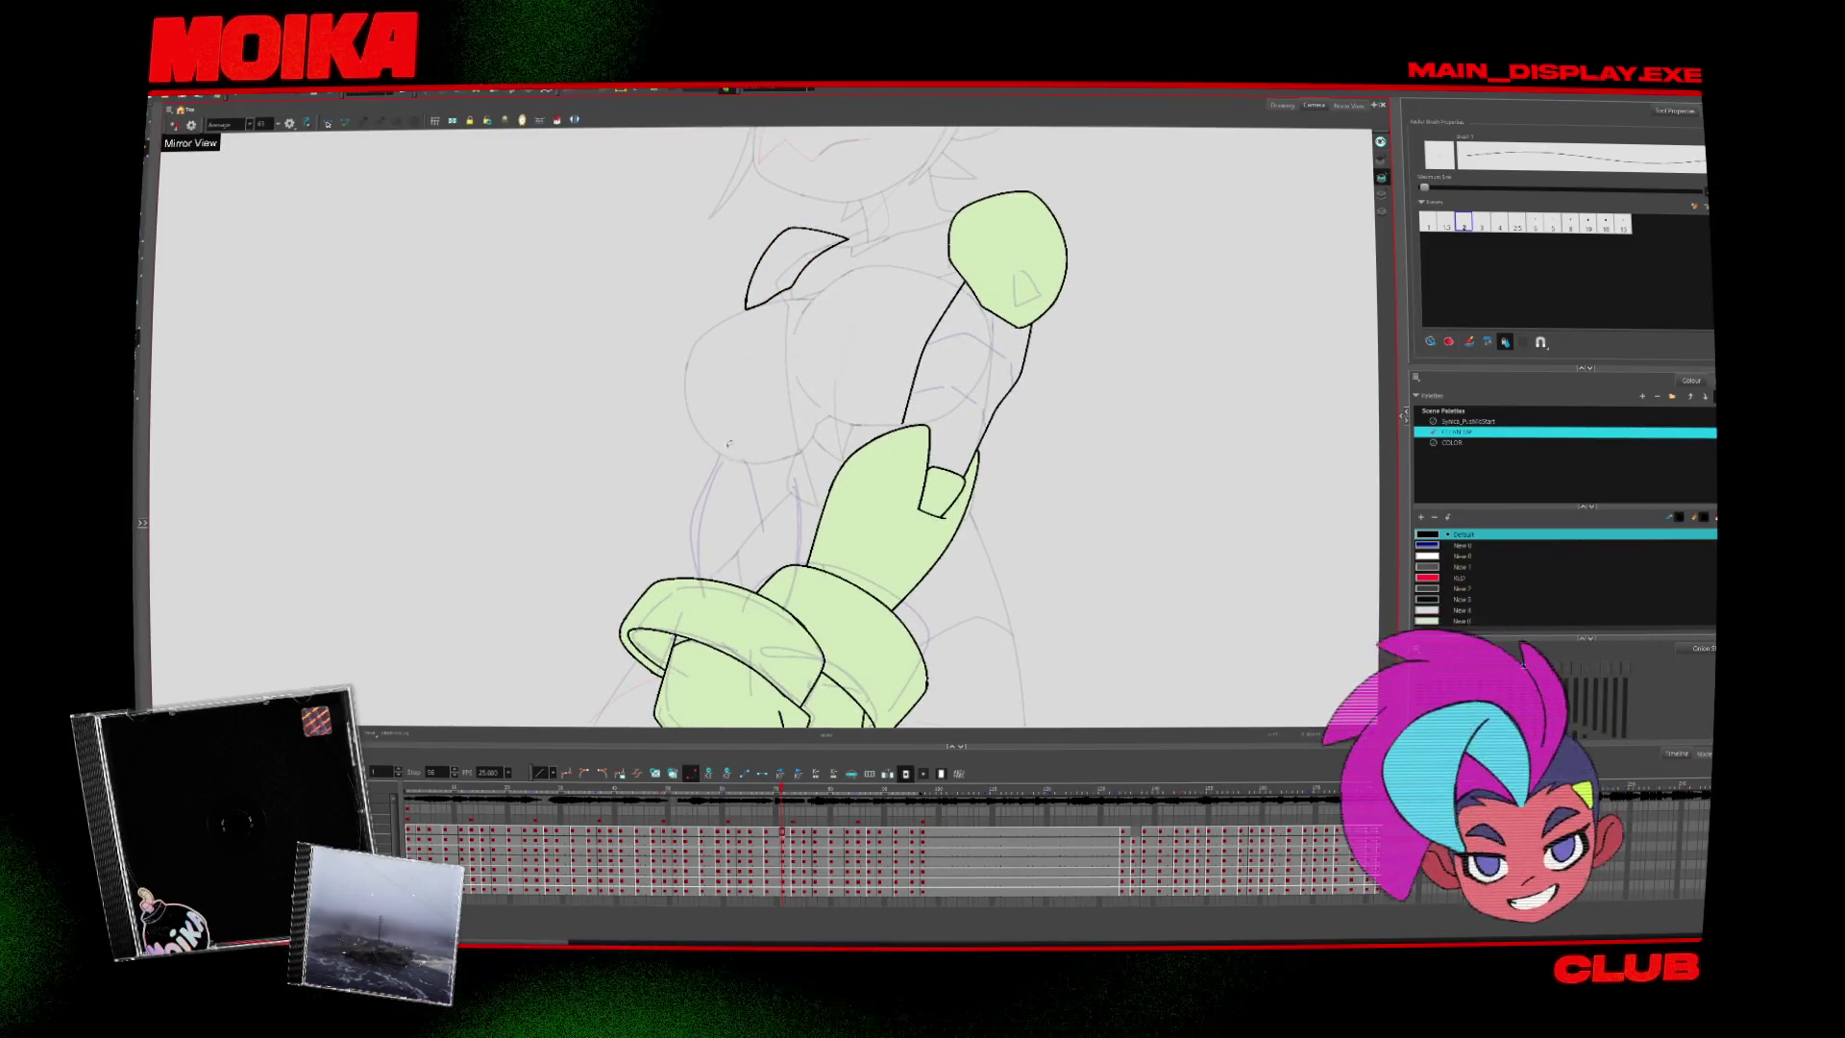
Draw the black under-chest curve, a vertical body line below it, and small strokes beneath
click(174, 126)
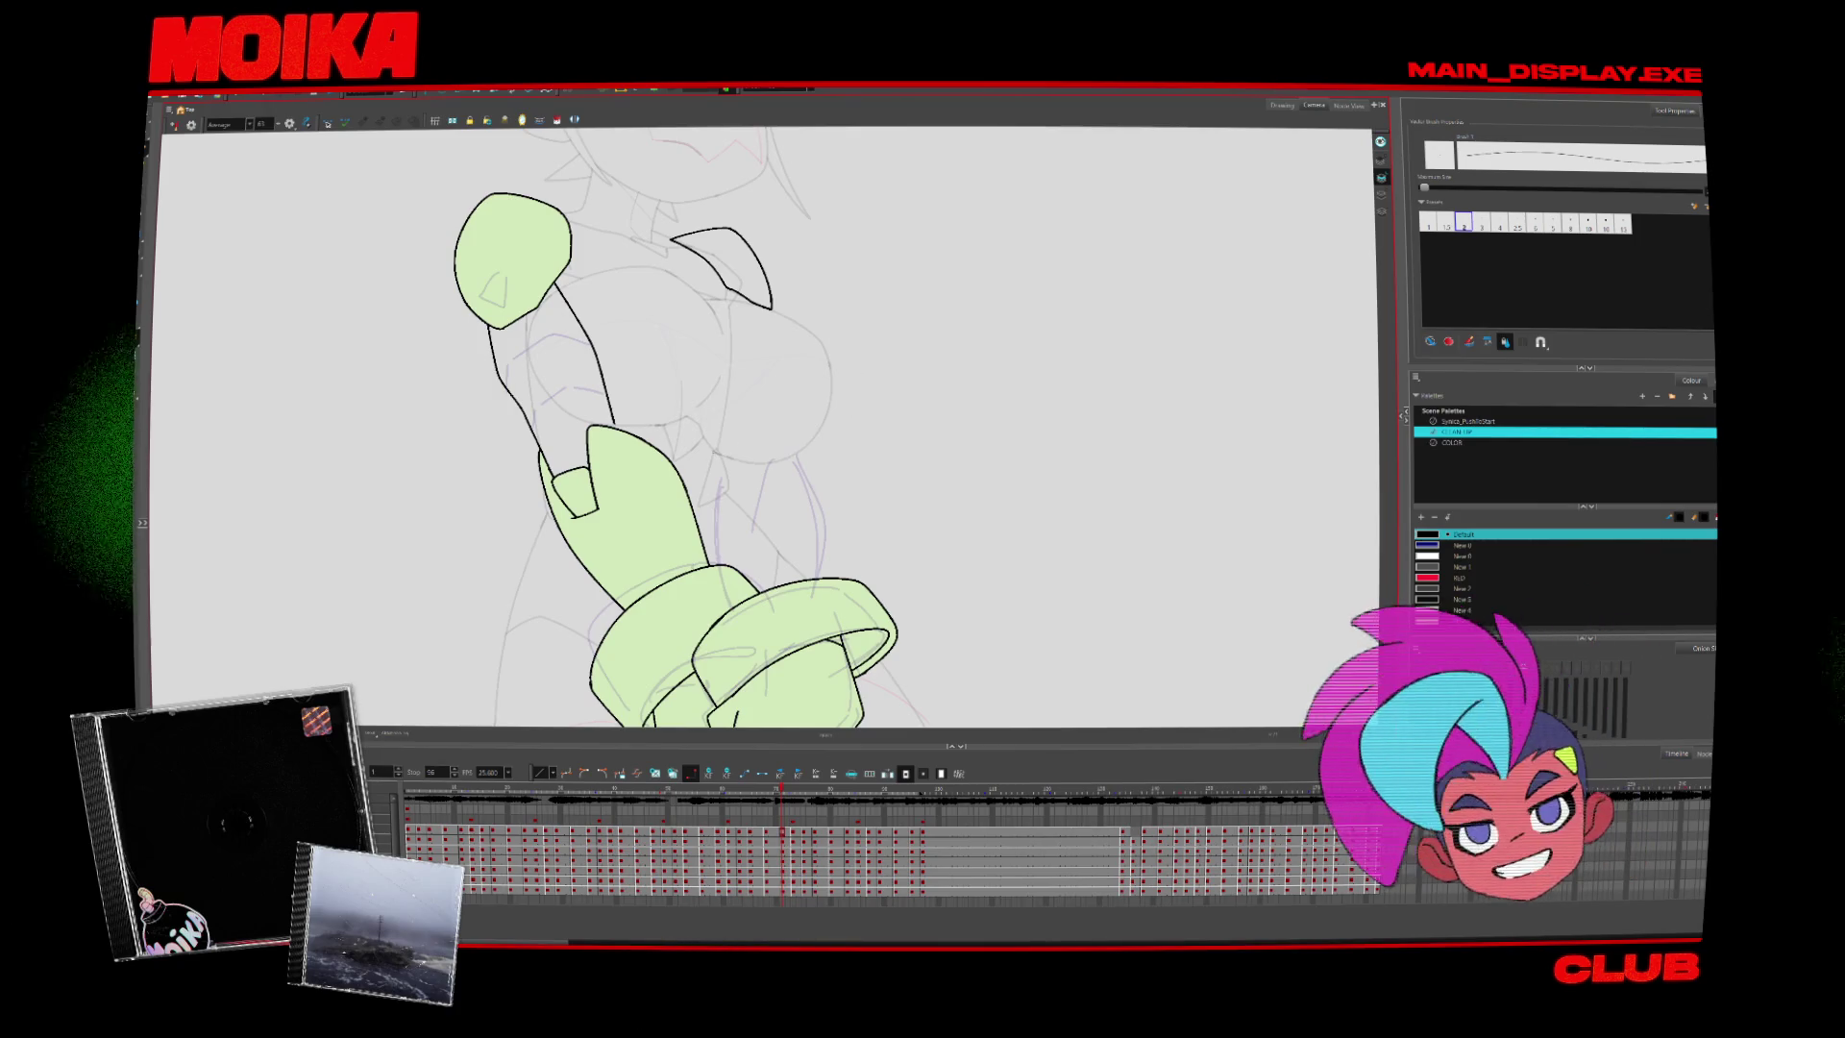
drag(711, 450, 816, 444)
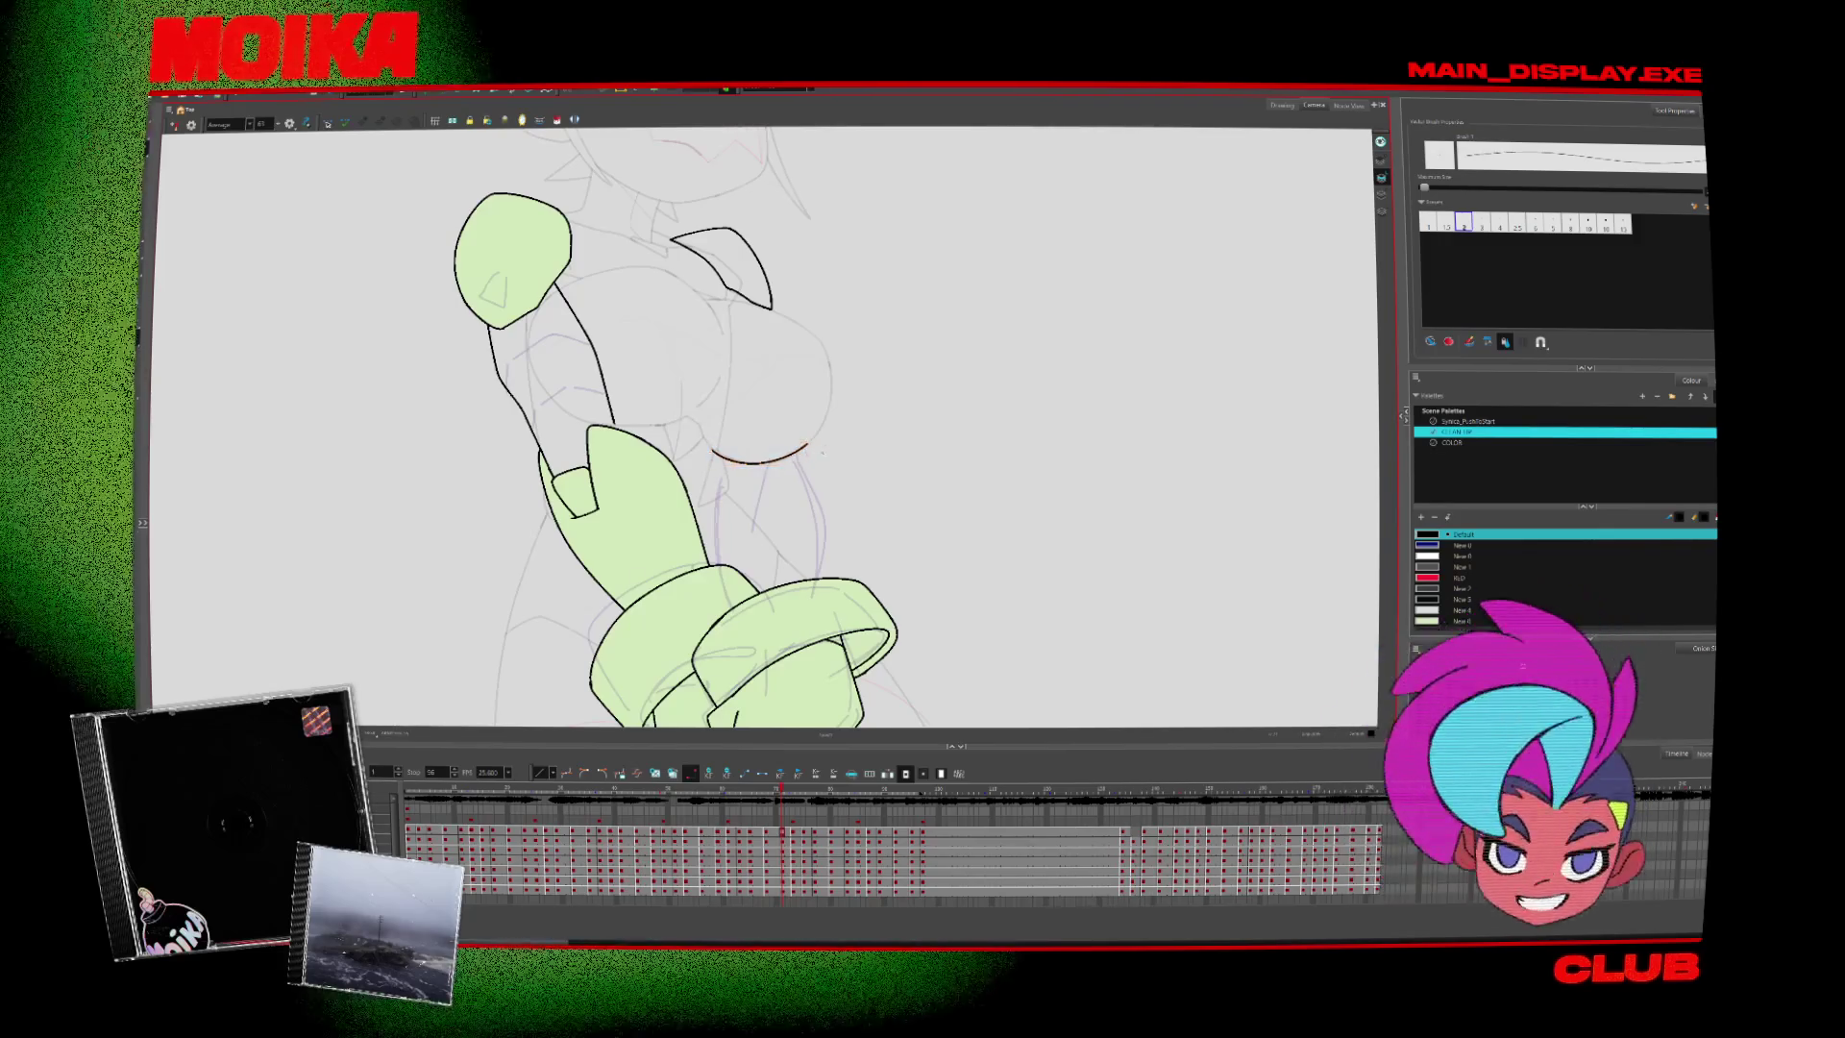
click(174, 126)
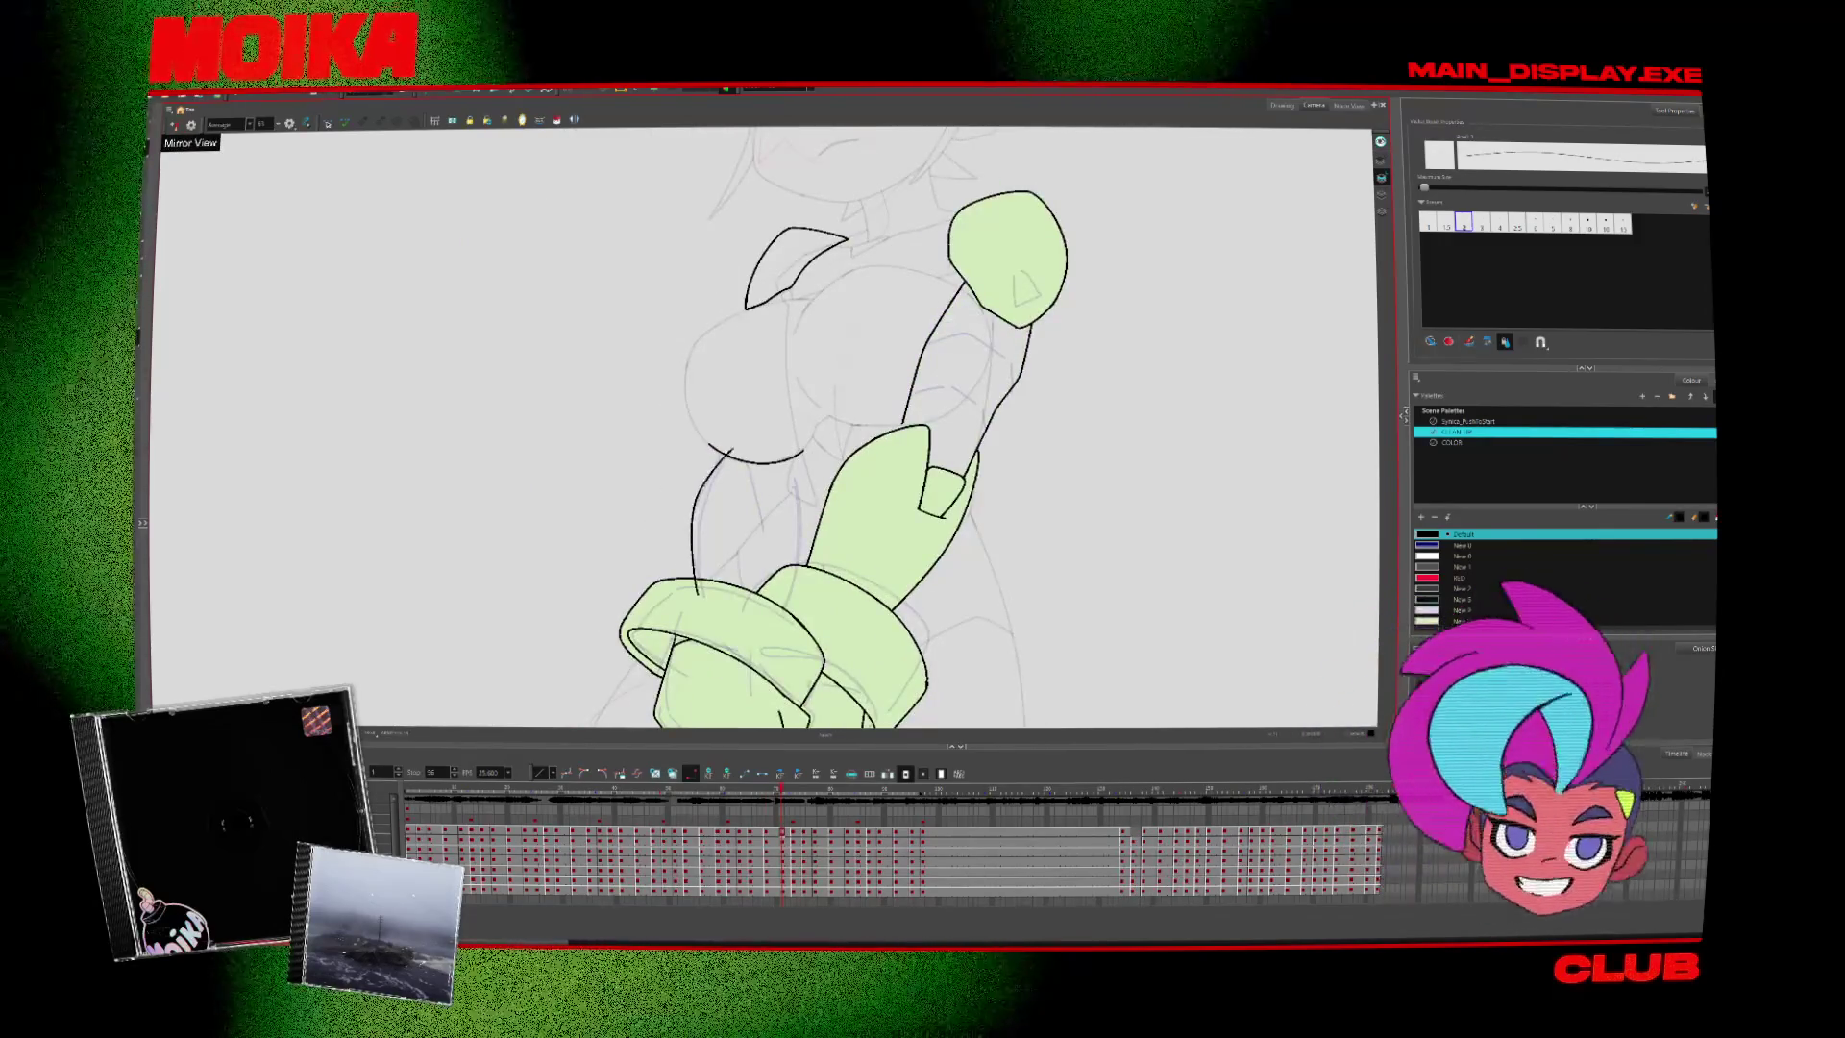
drag(751, 452, 761, 482)
key(ctrl+z)
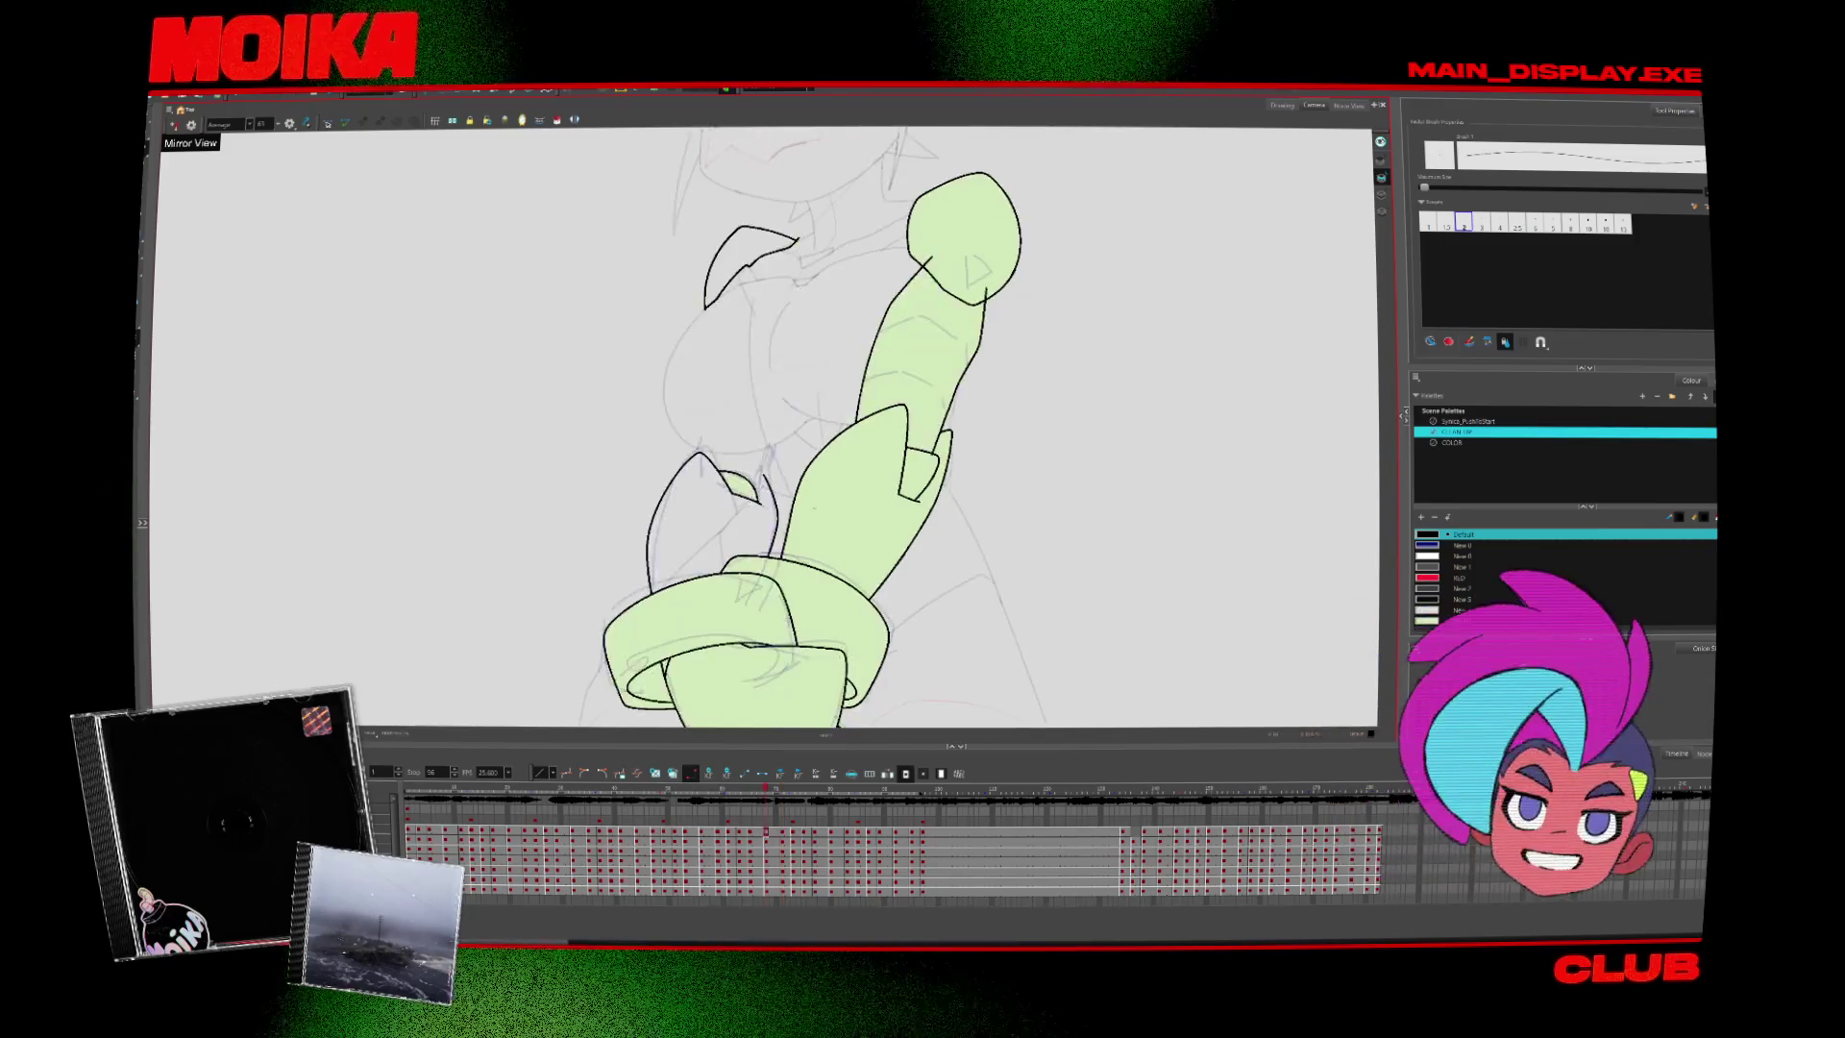
drag(759, 487, 791, 493)
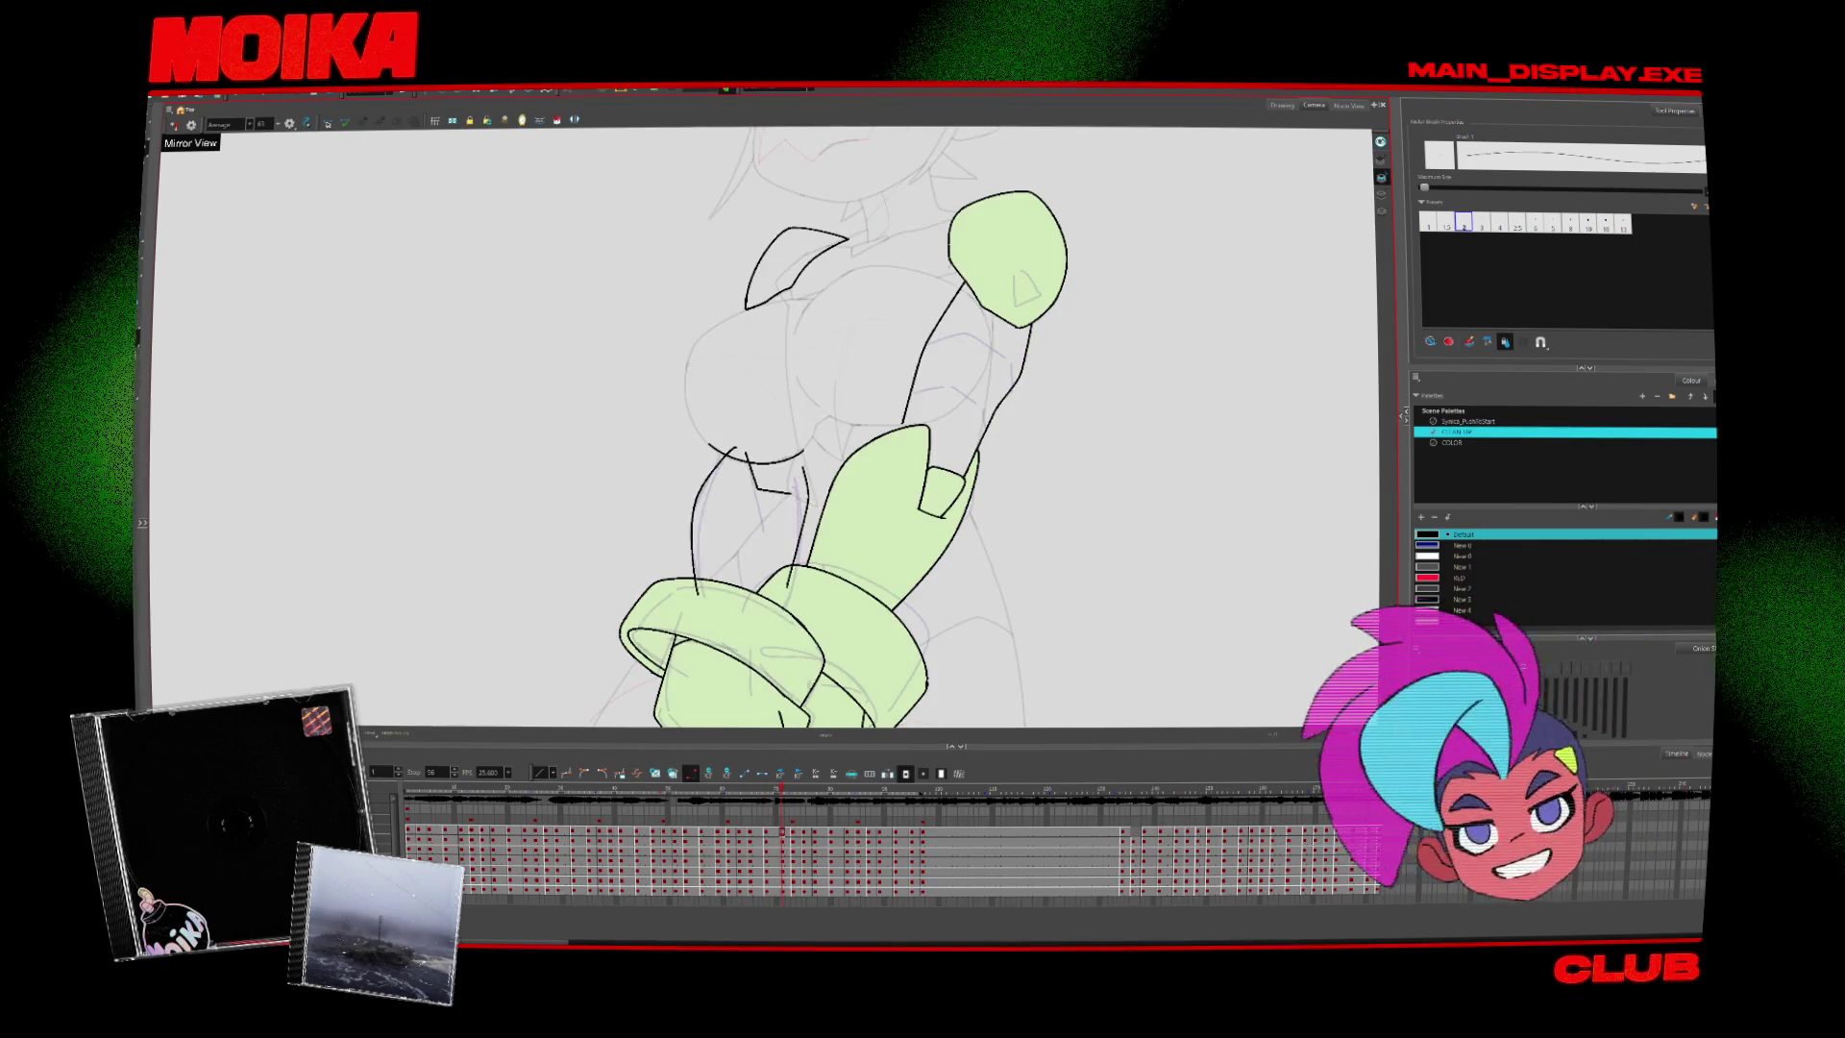
drag(800, 457, 794, 567)
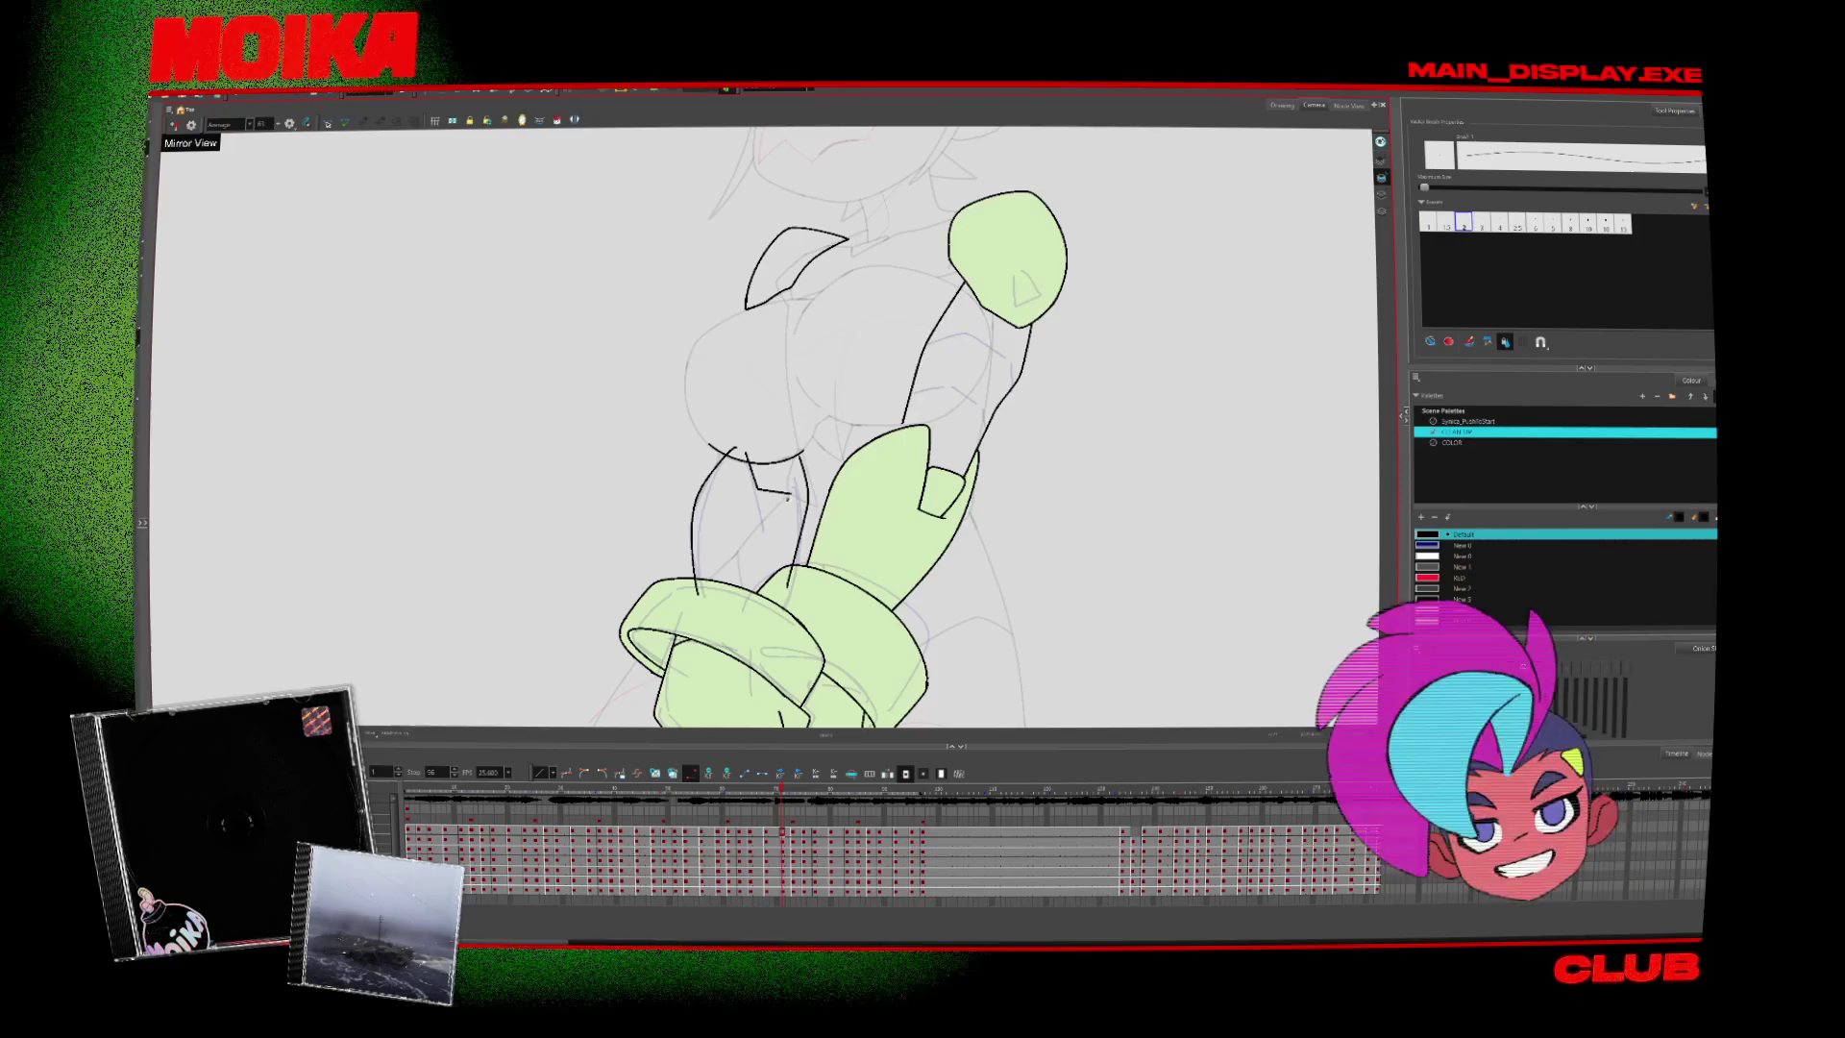
drag(750, 468, 788, 498)
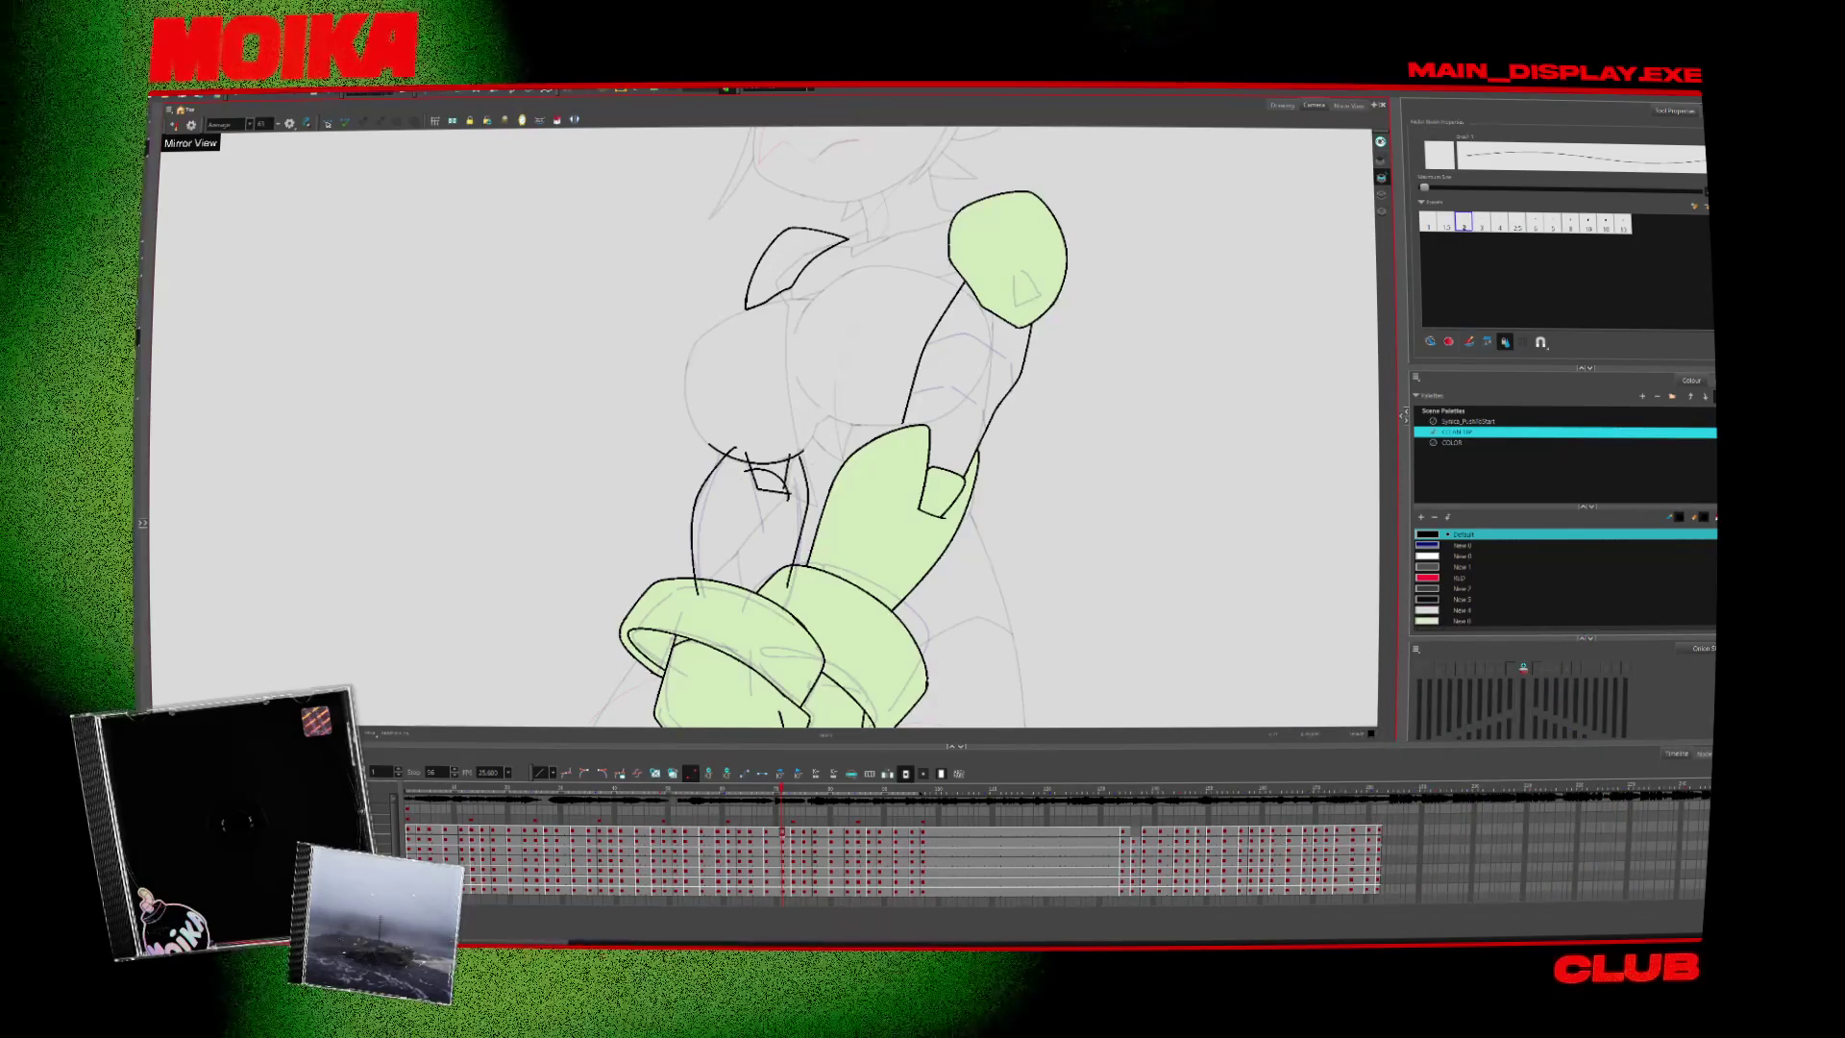
key(period)
Flip back and forth between neighbouring arm poses to compare them
key(comma)
key(comma)
key(comma)
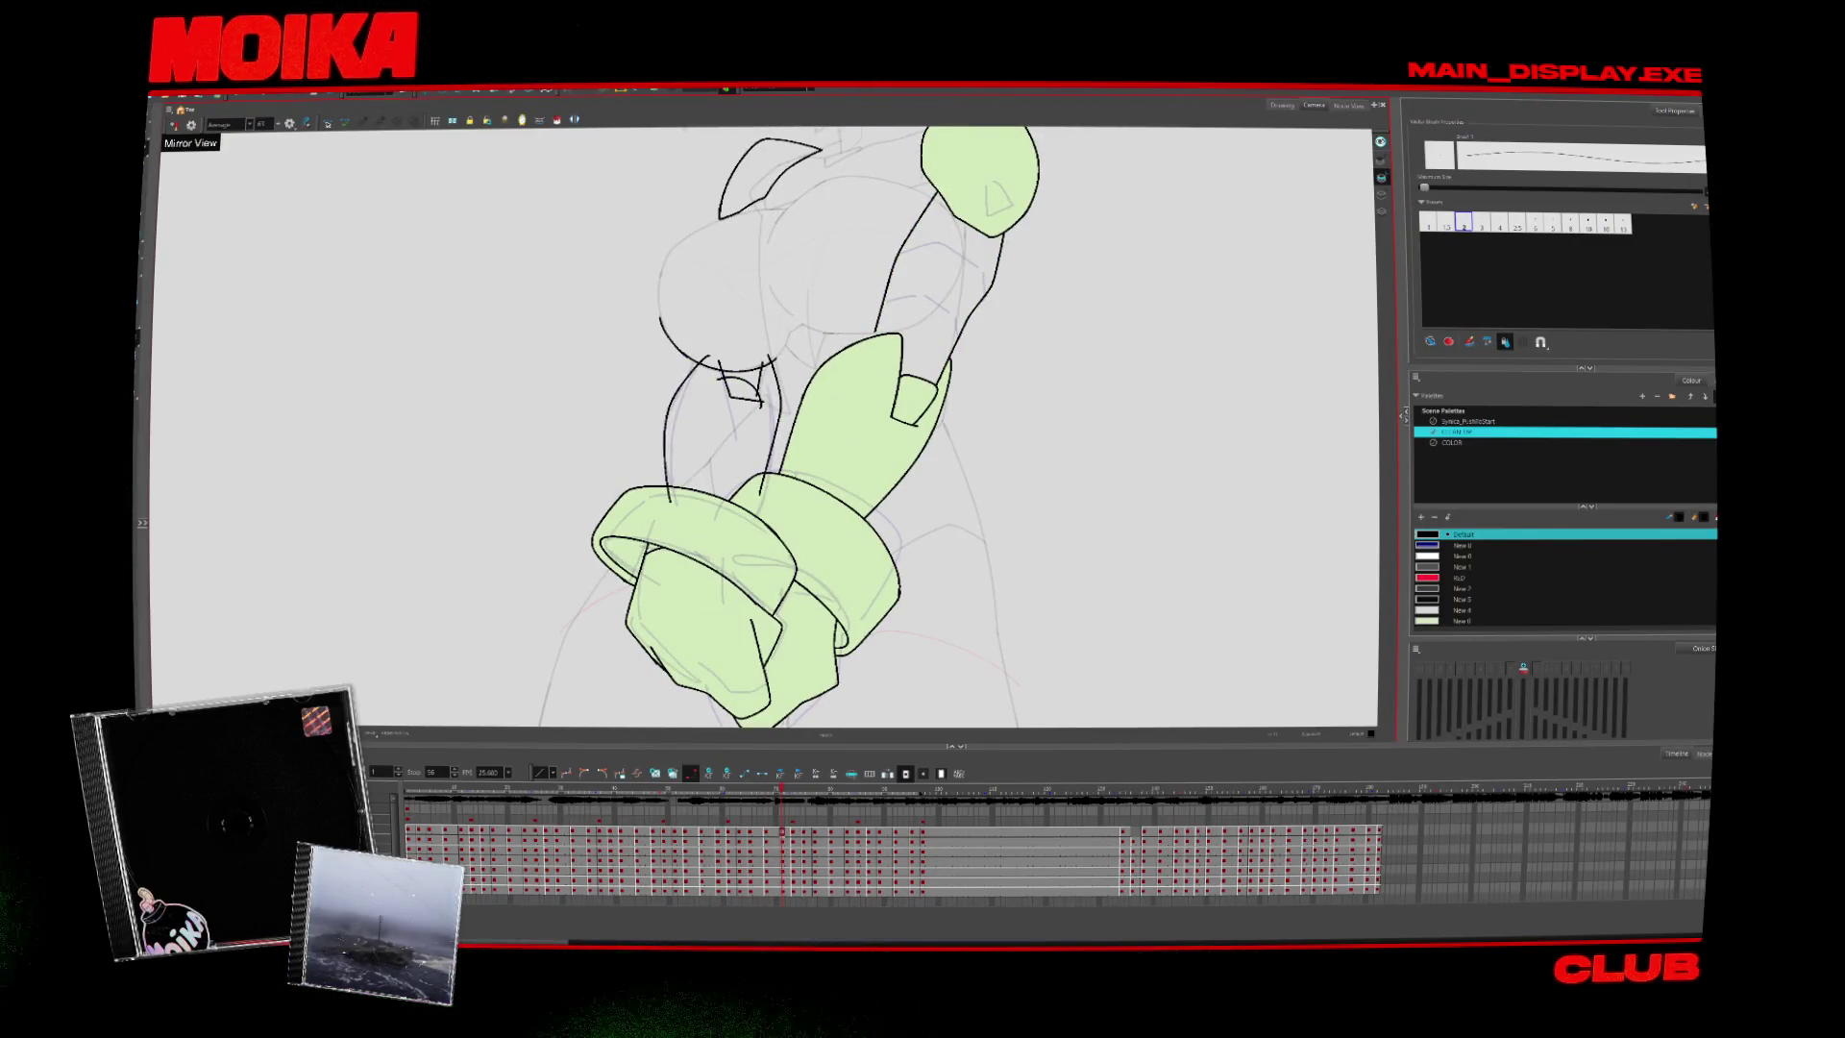
key(comma)
key(comma)
key(comma)
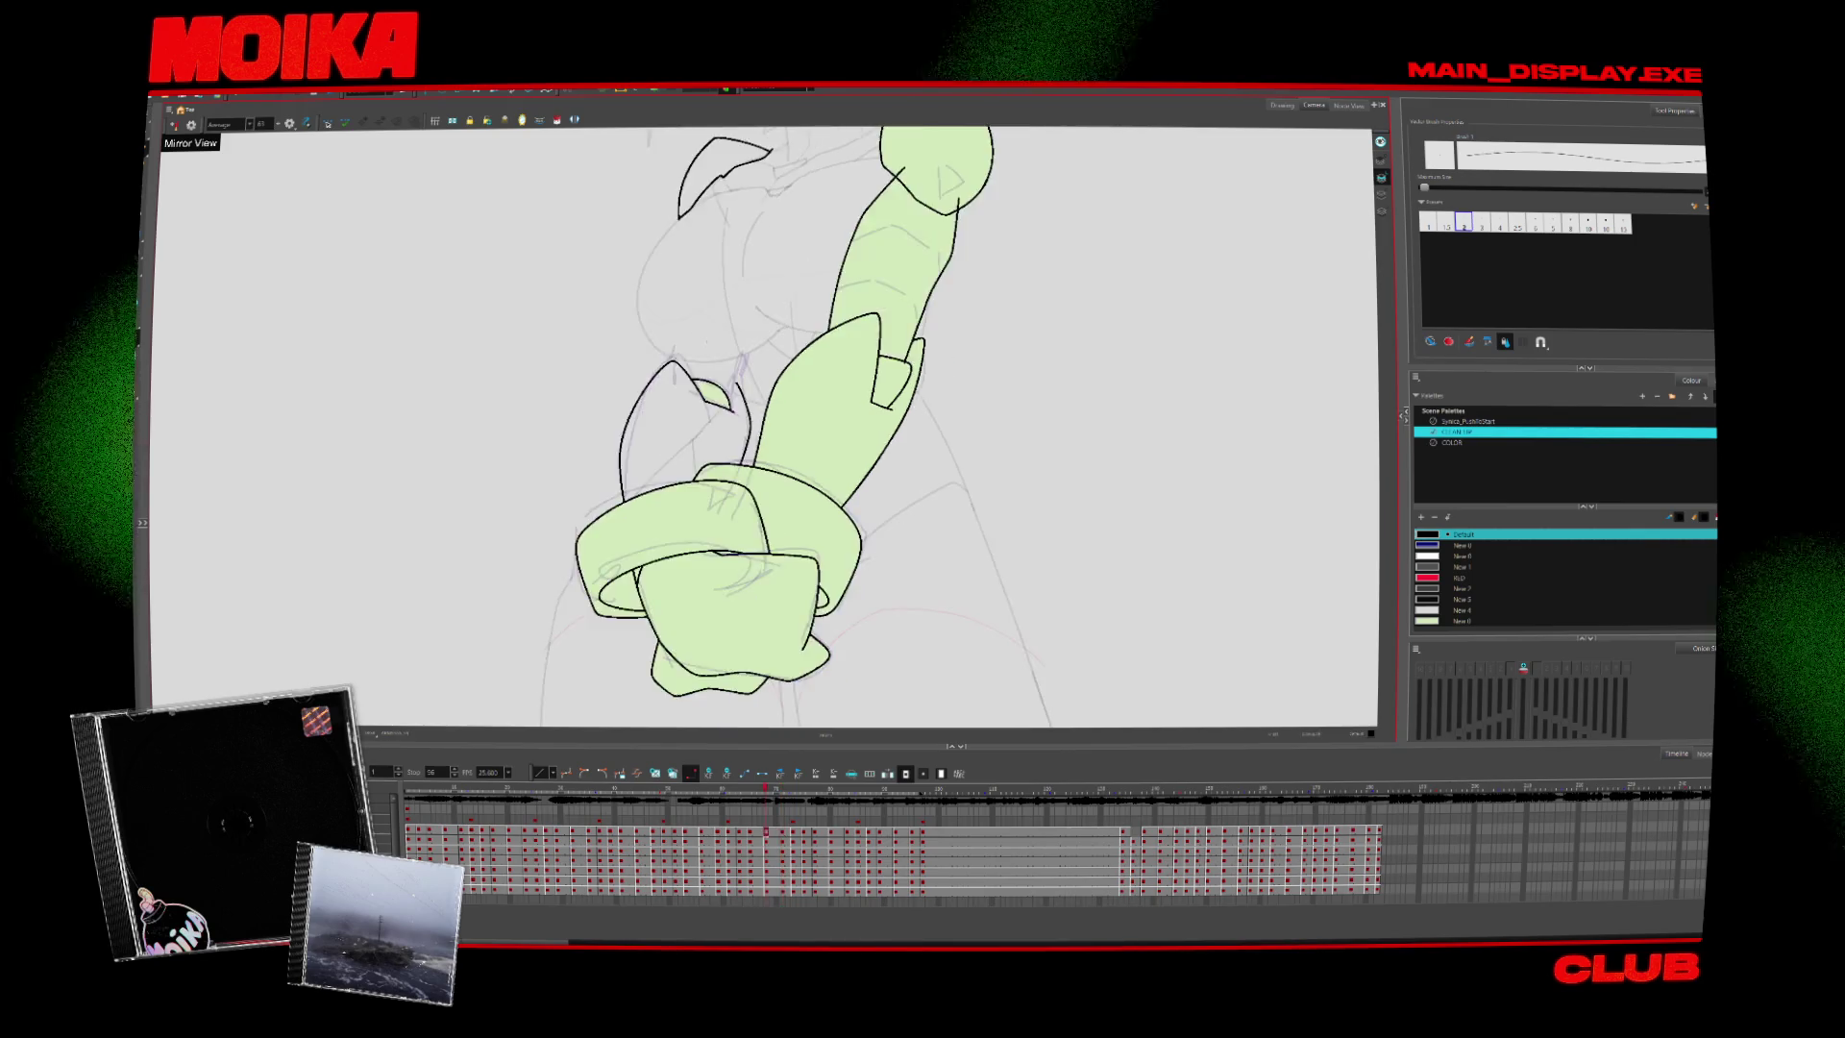
key(period)
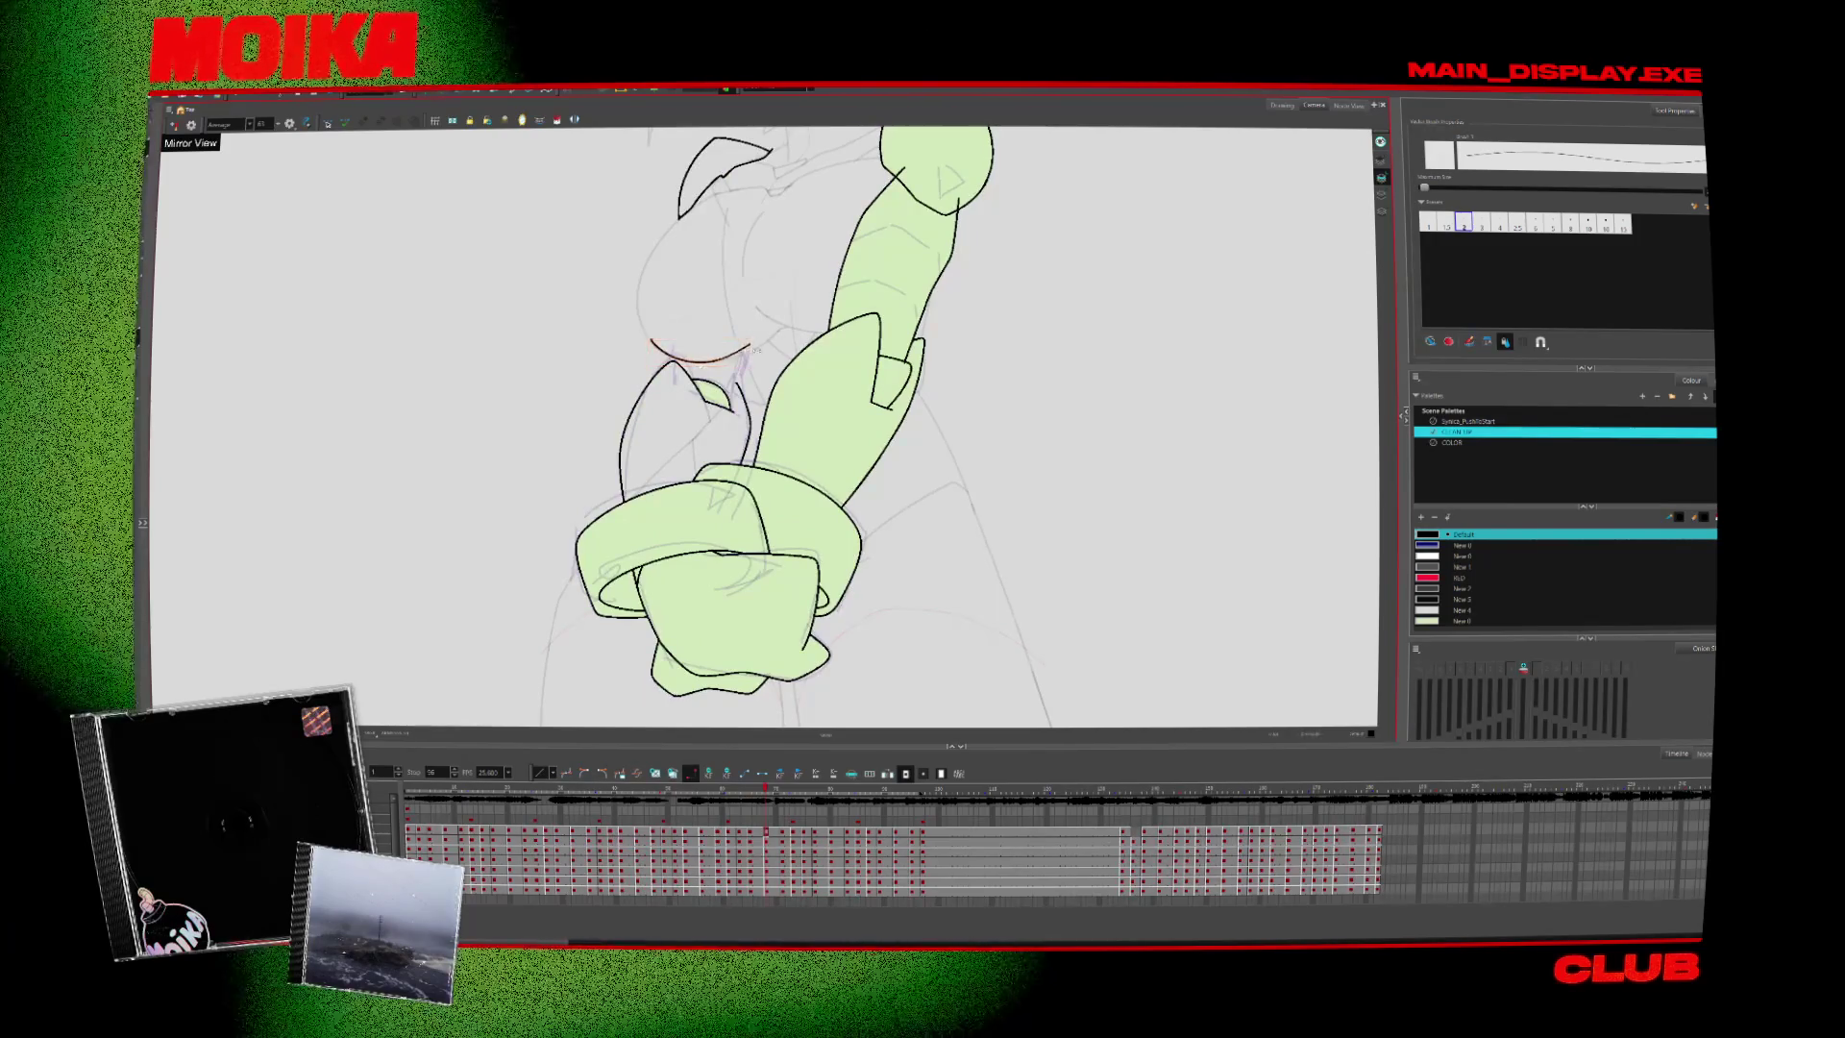
key(period)
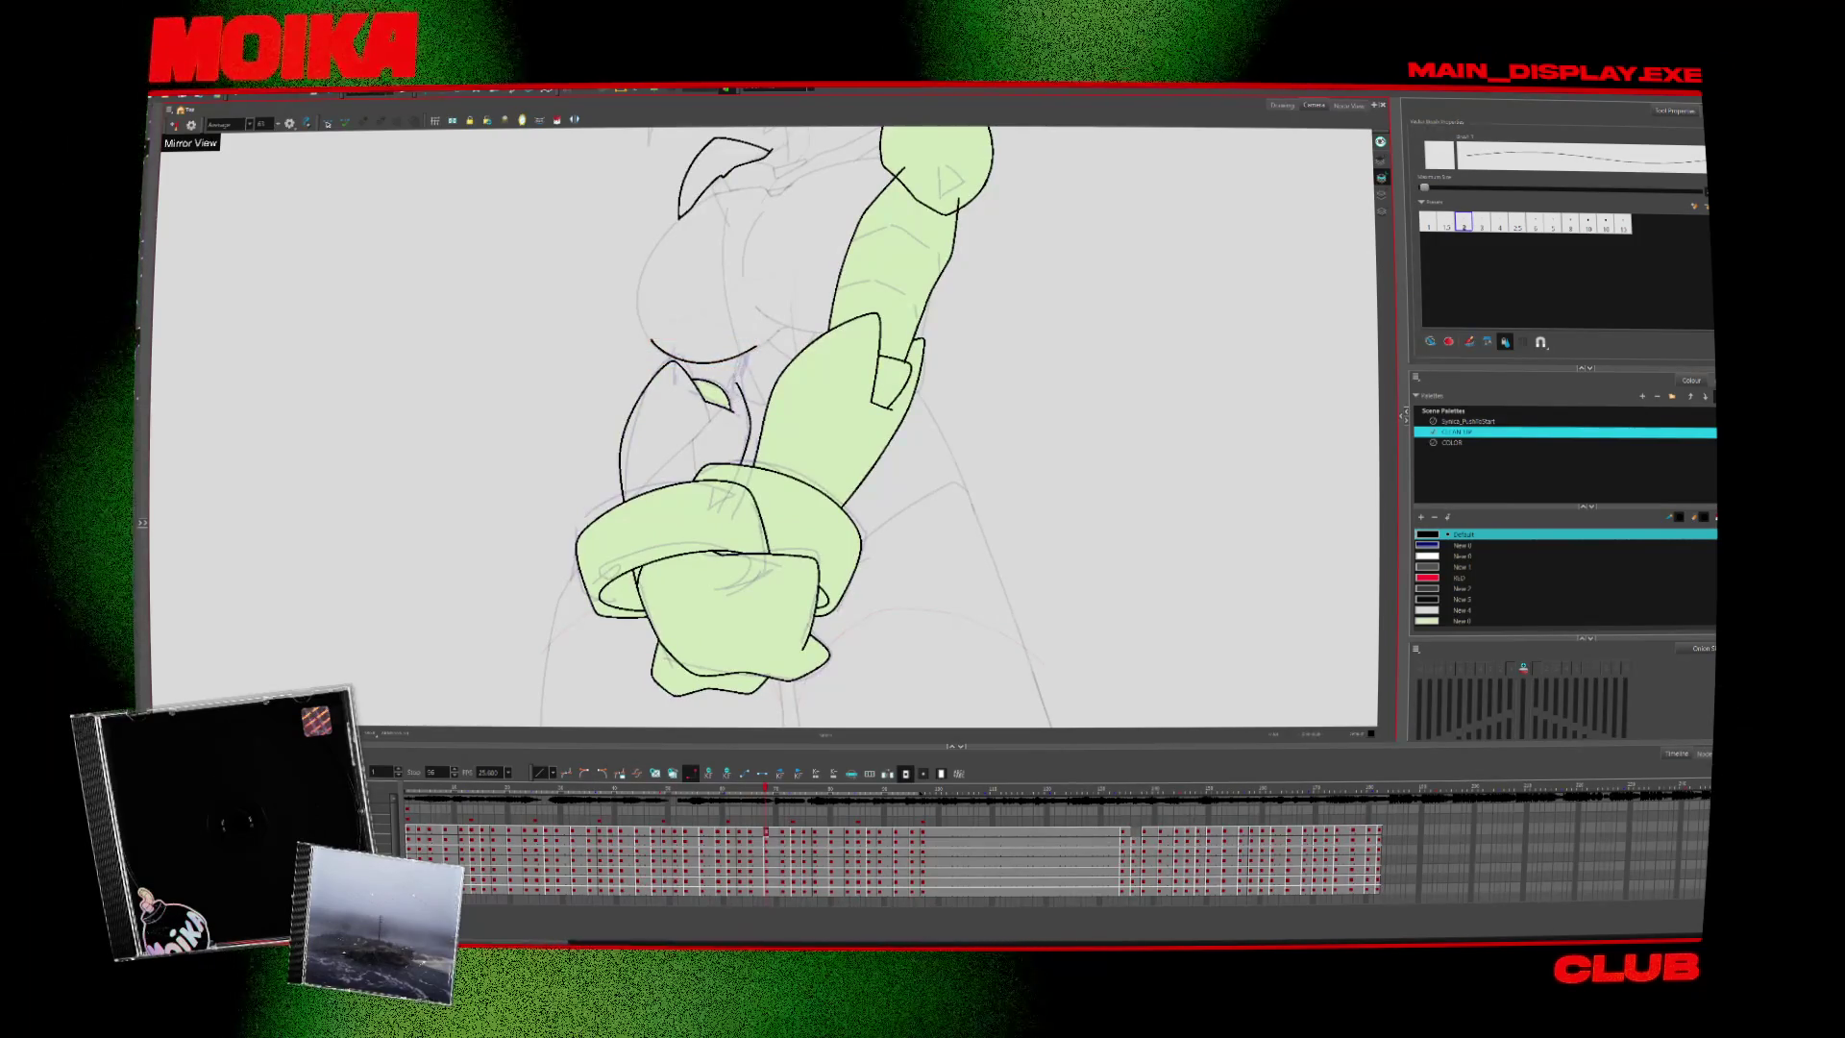
key(period)
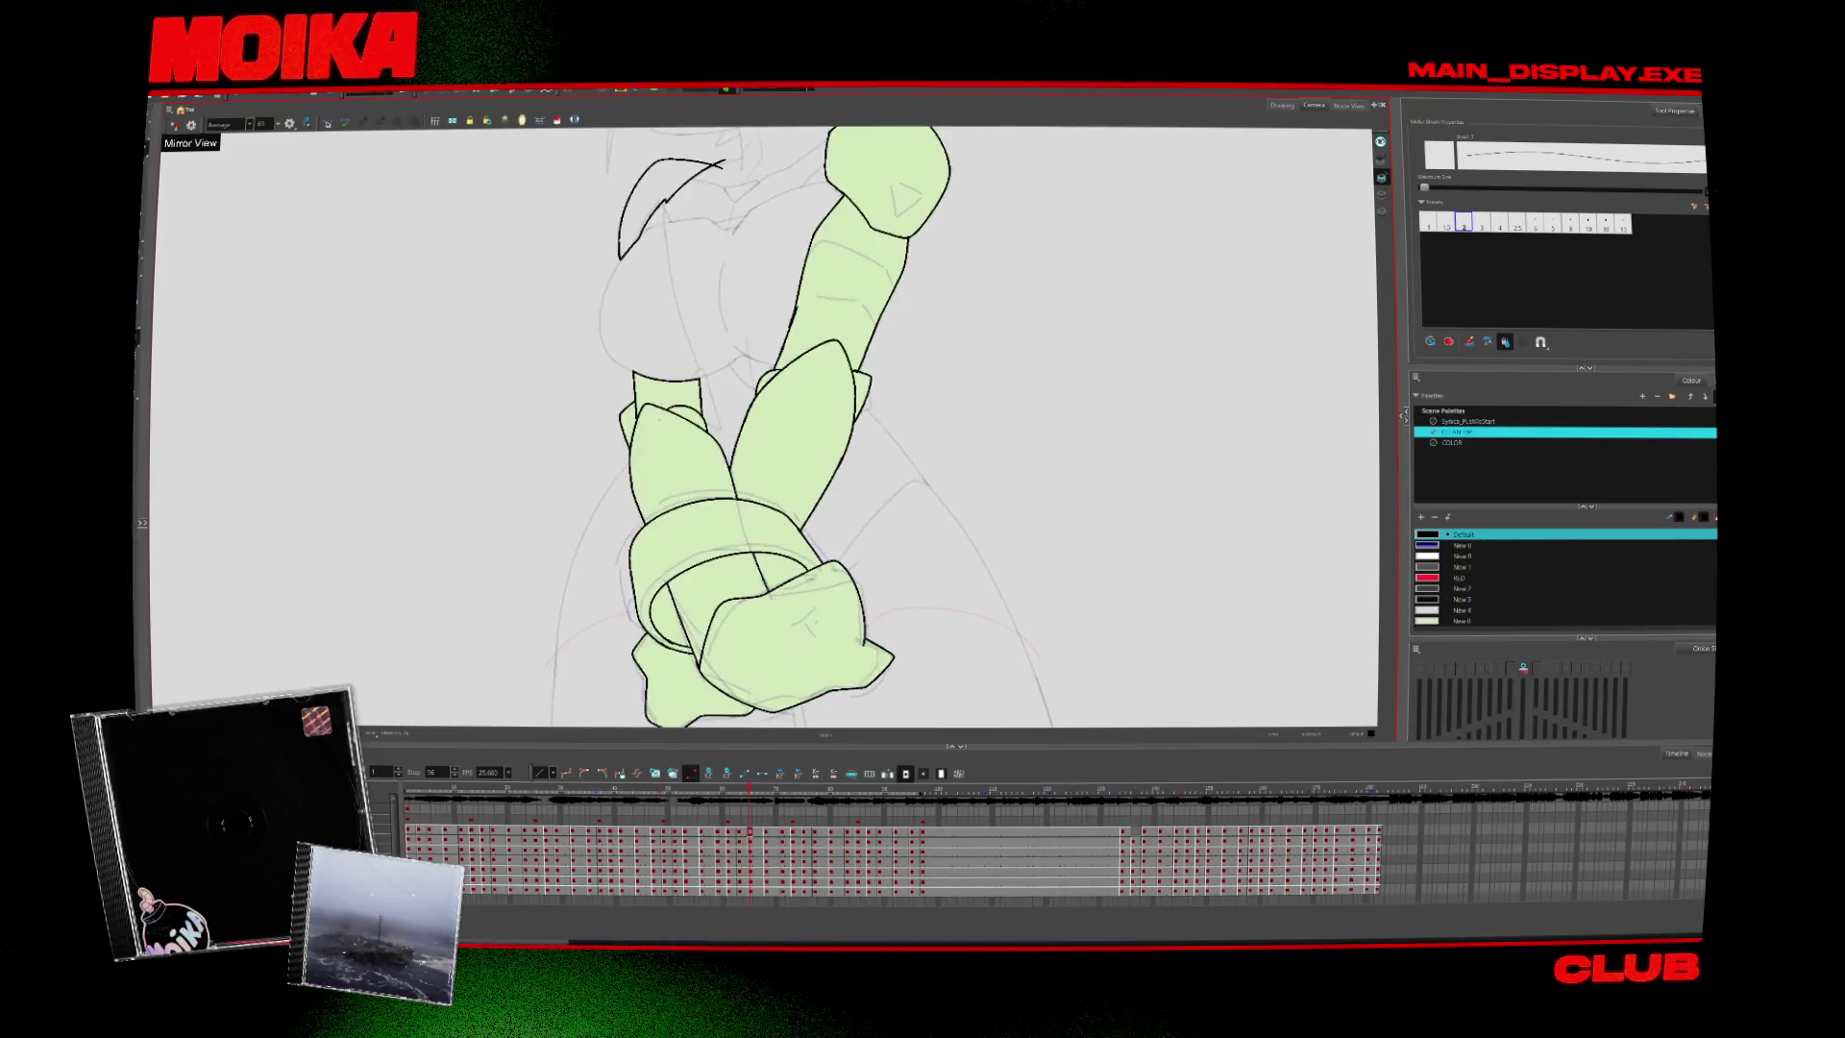
key(comma)
key(period)
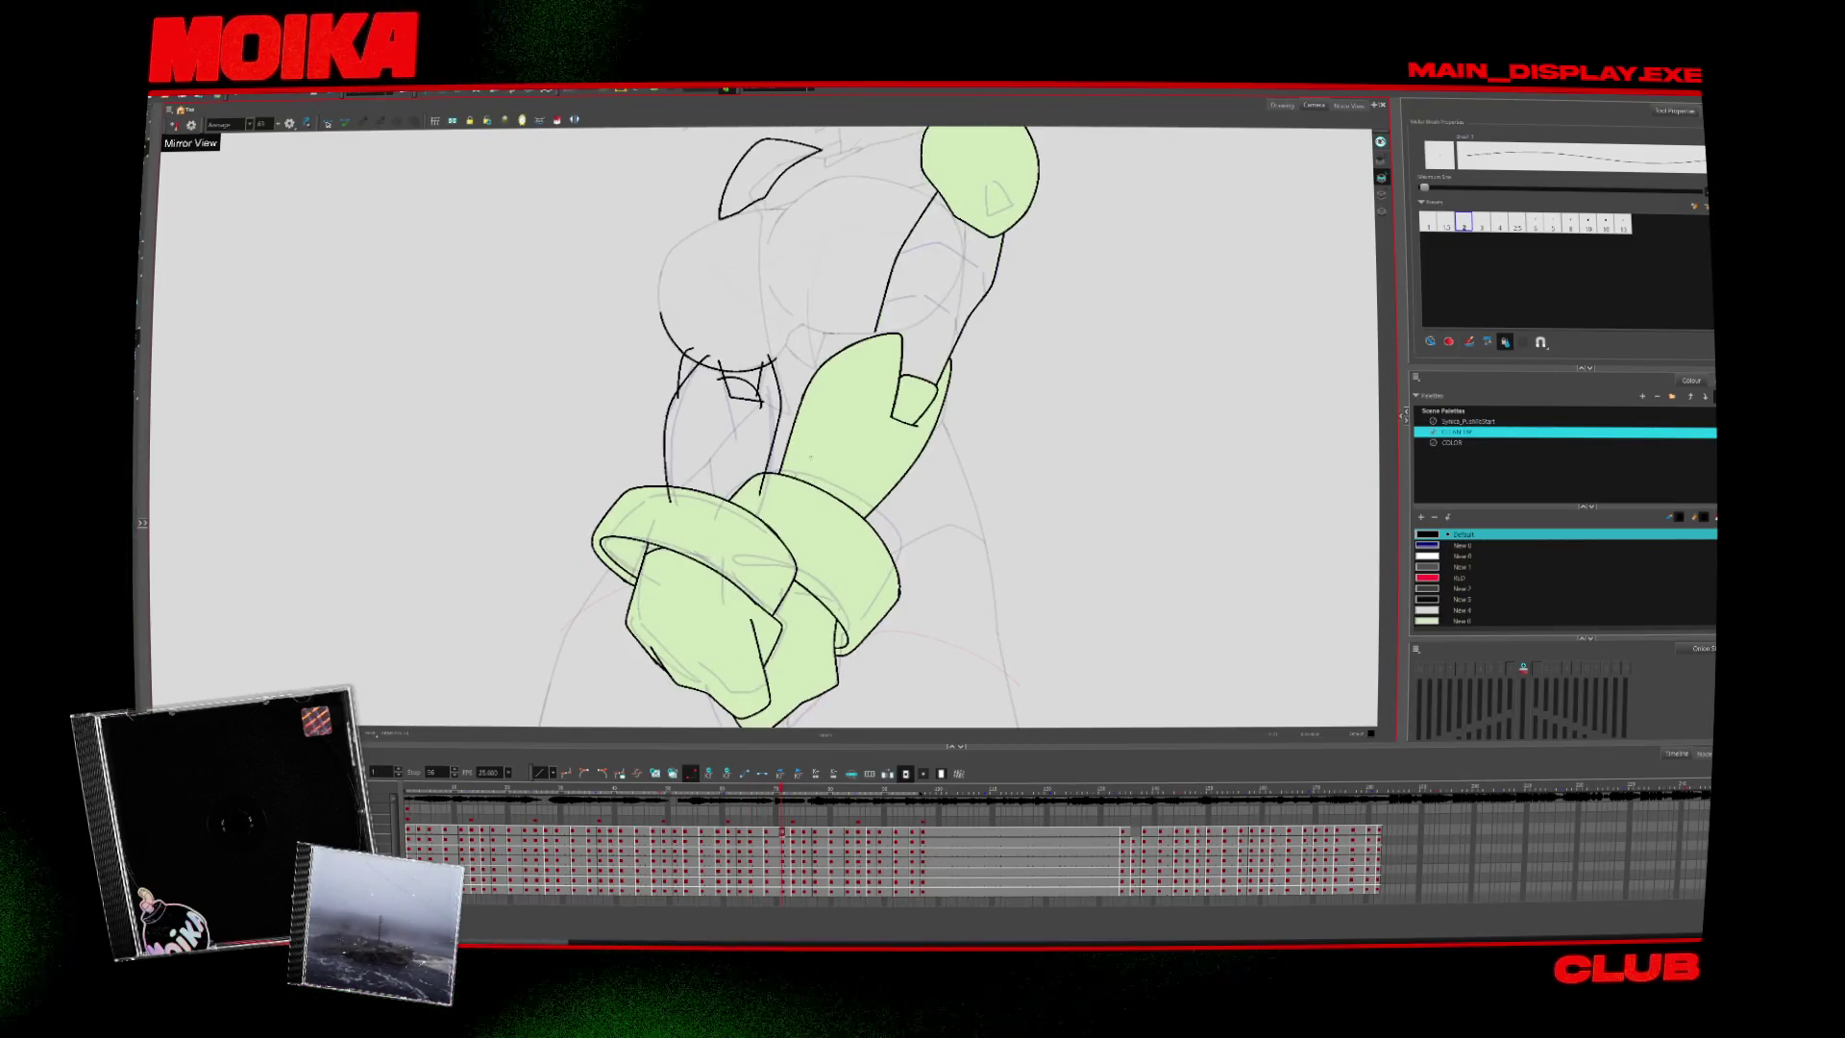
key(comma)
Step through later arm drawings and replay the arm animation from the start
key(period)
key(period)
key(period)
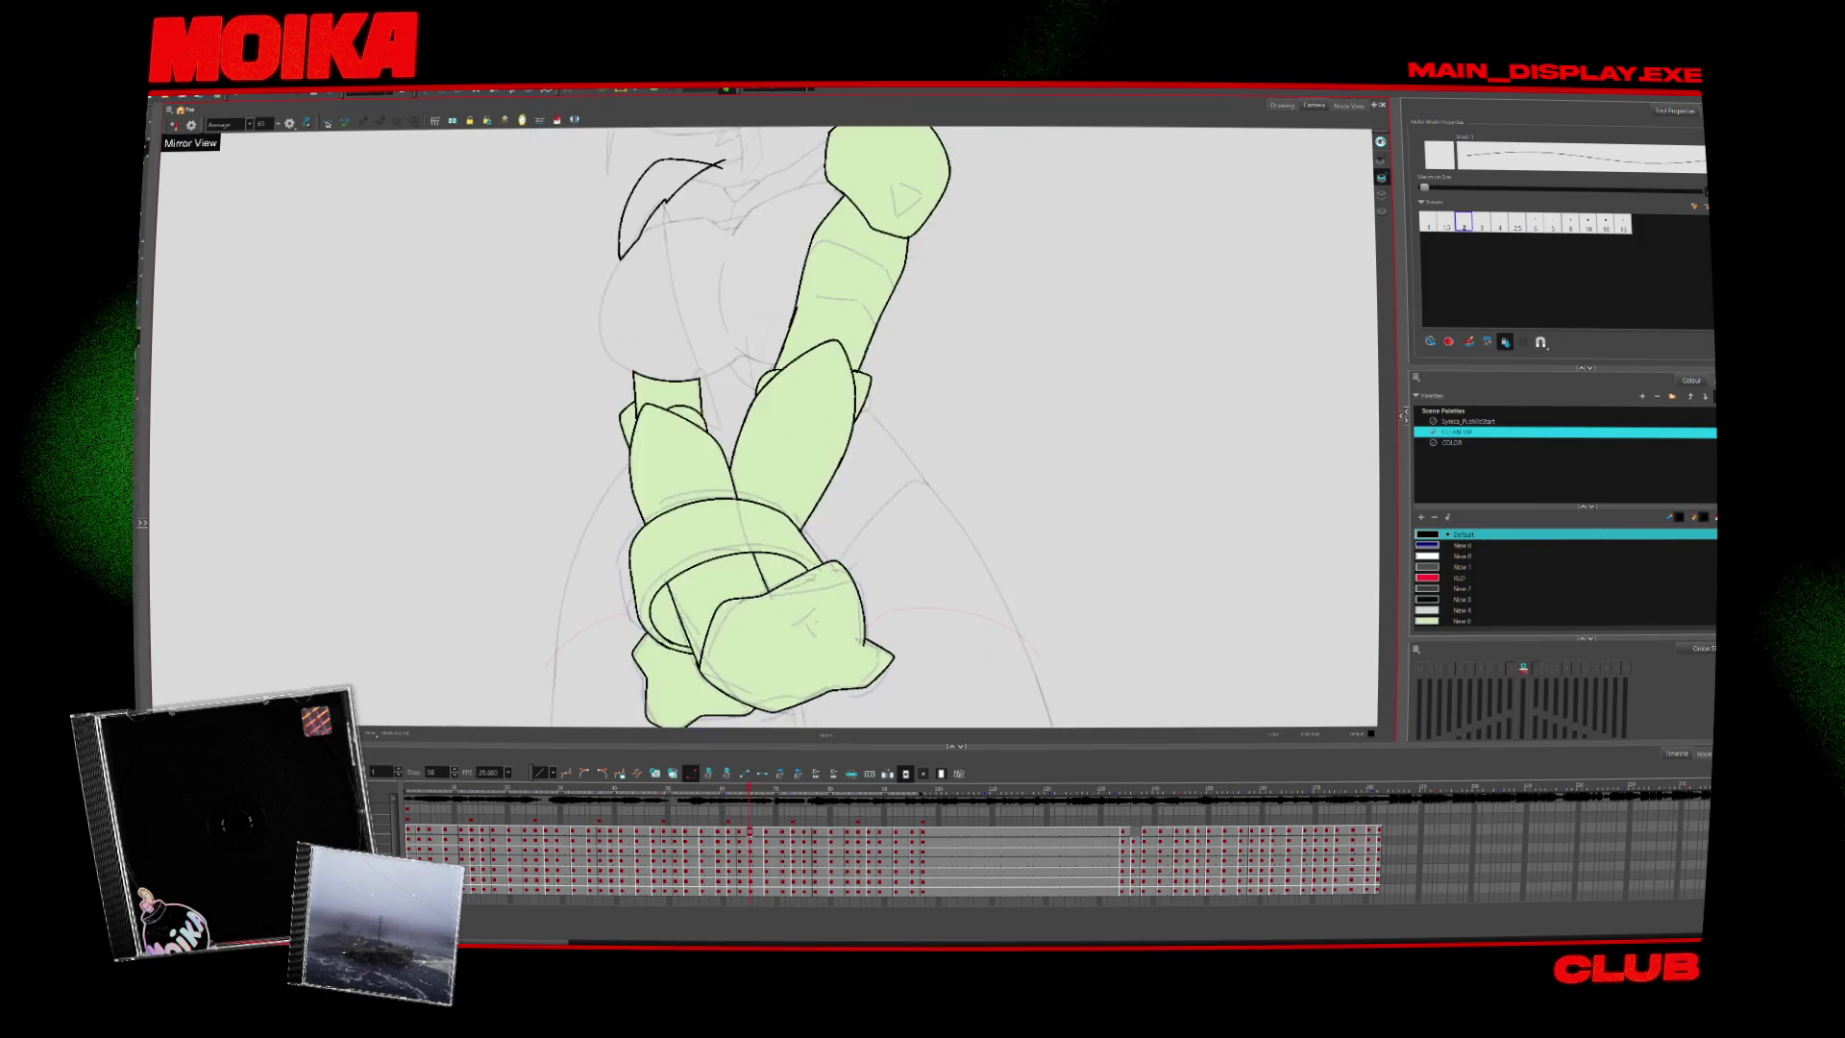
key(period)
key(period)
key(period)
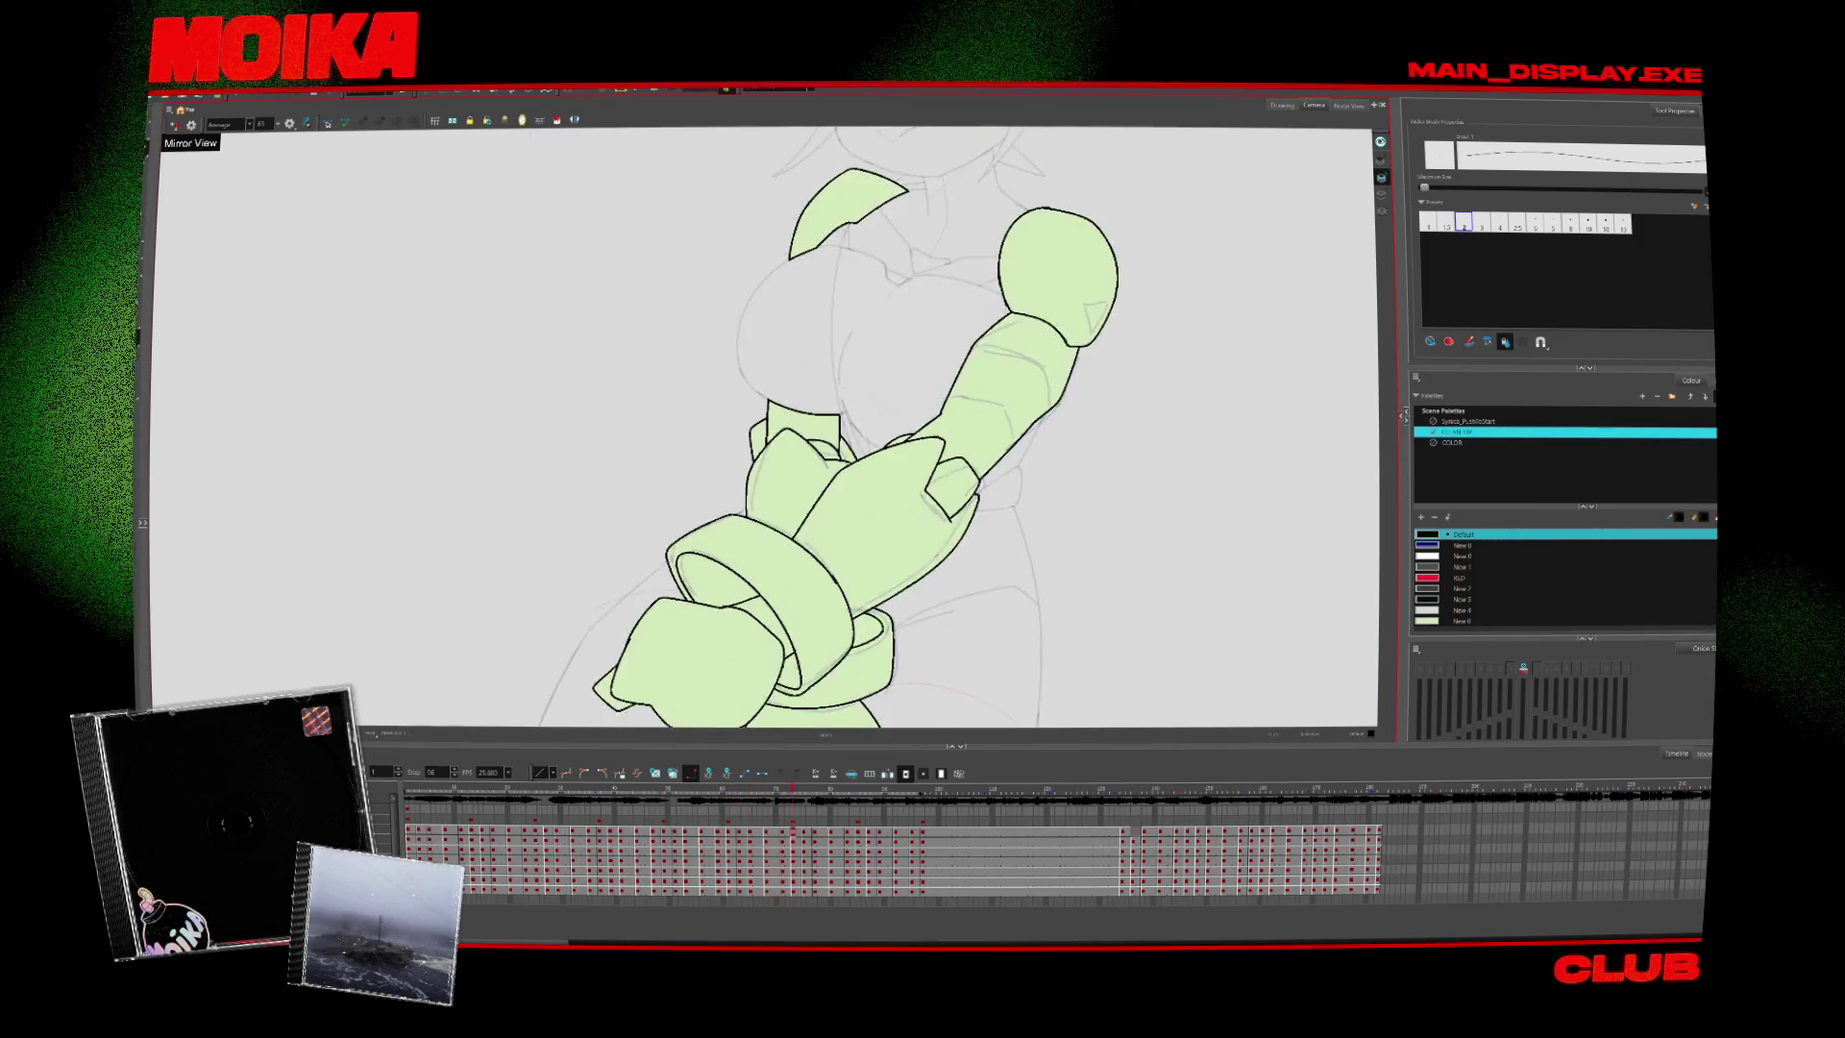
key(period)
key(period)
key(period)
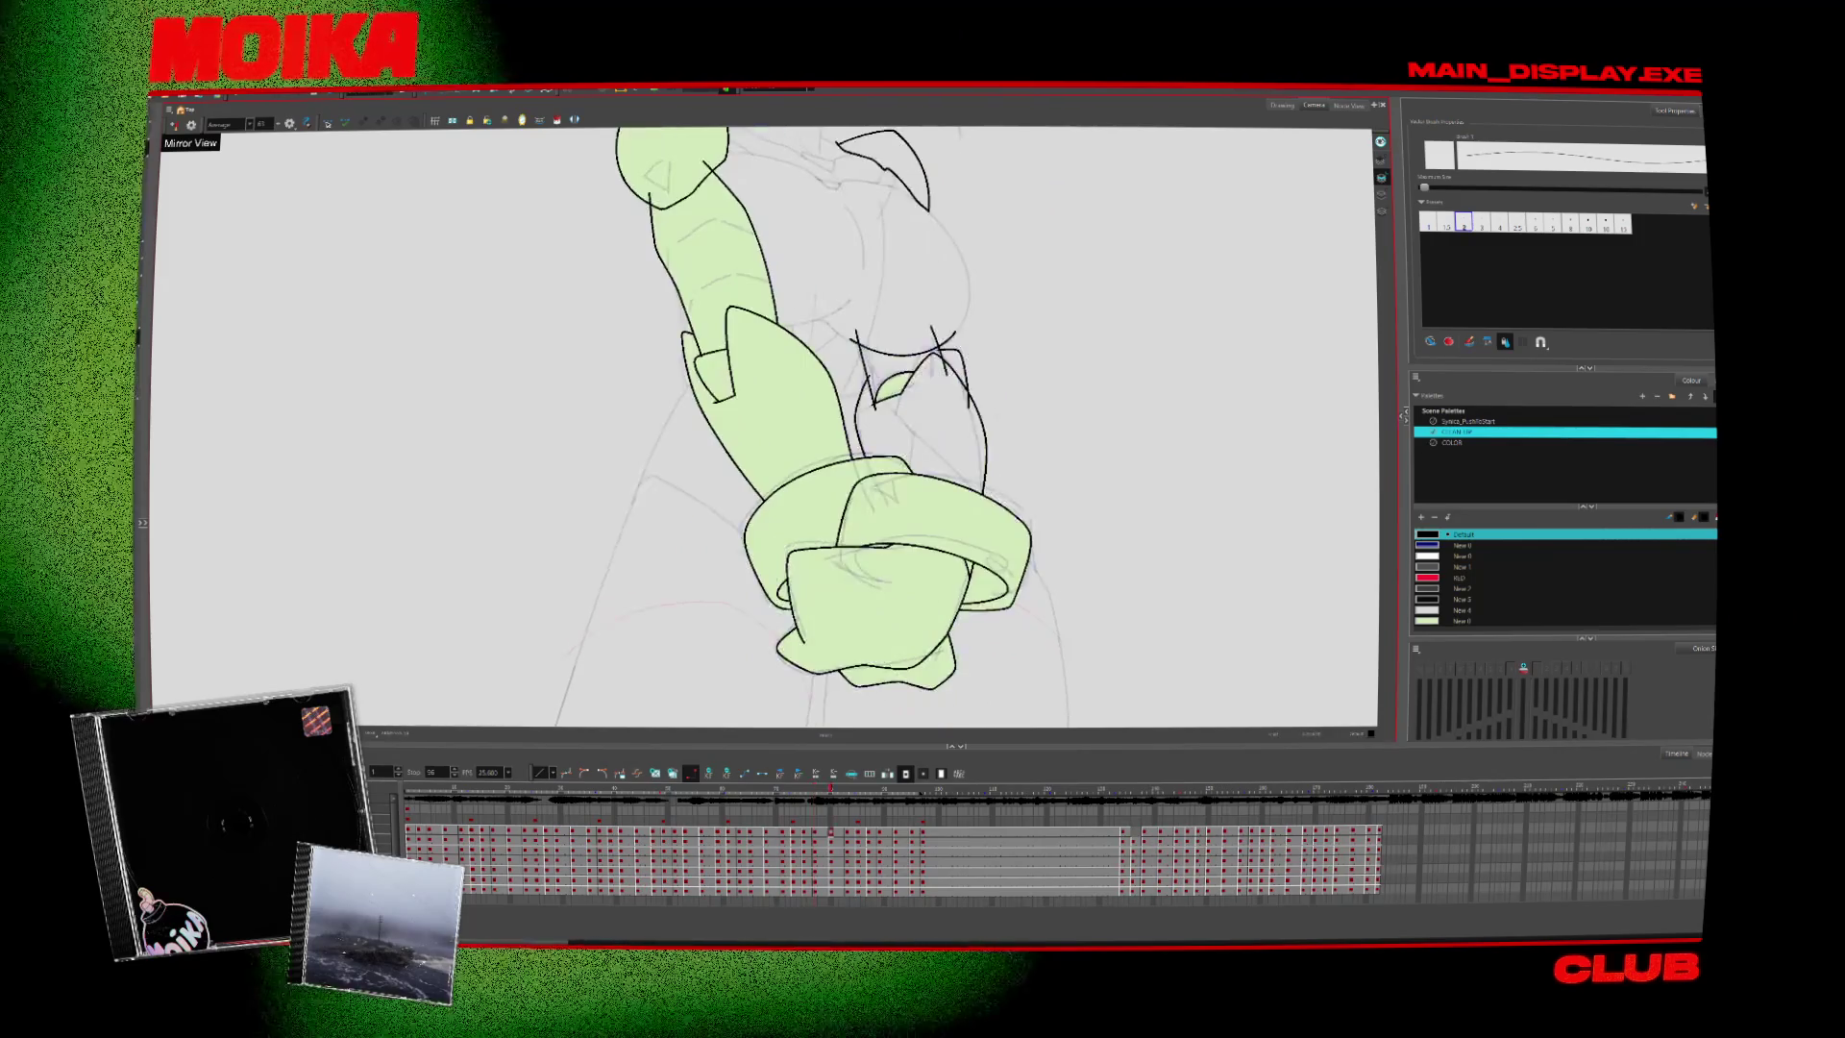
key(shift+comma)
key(period)
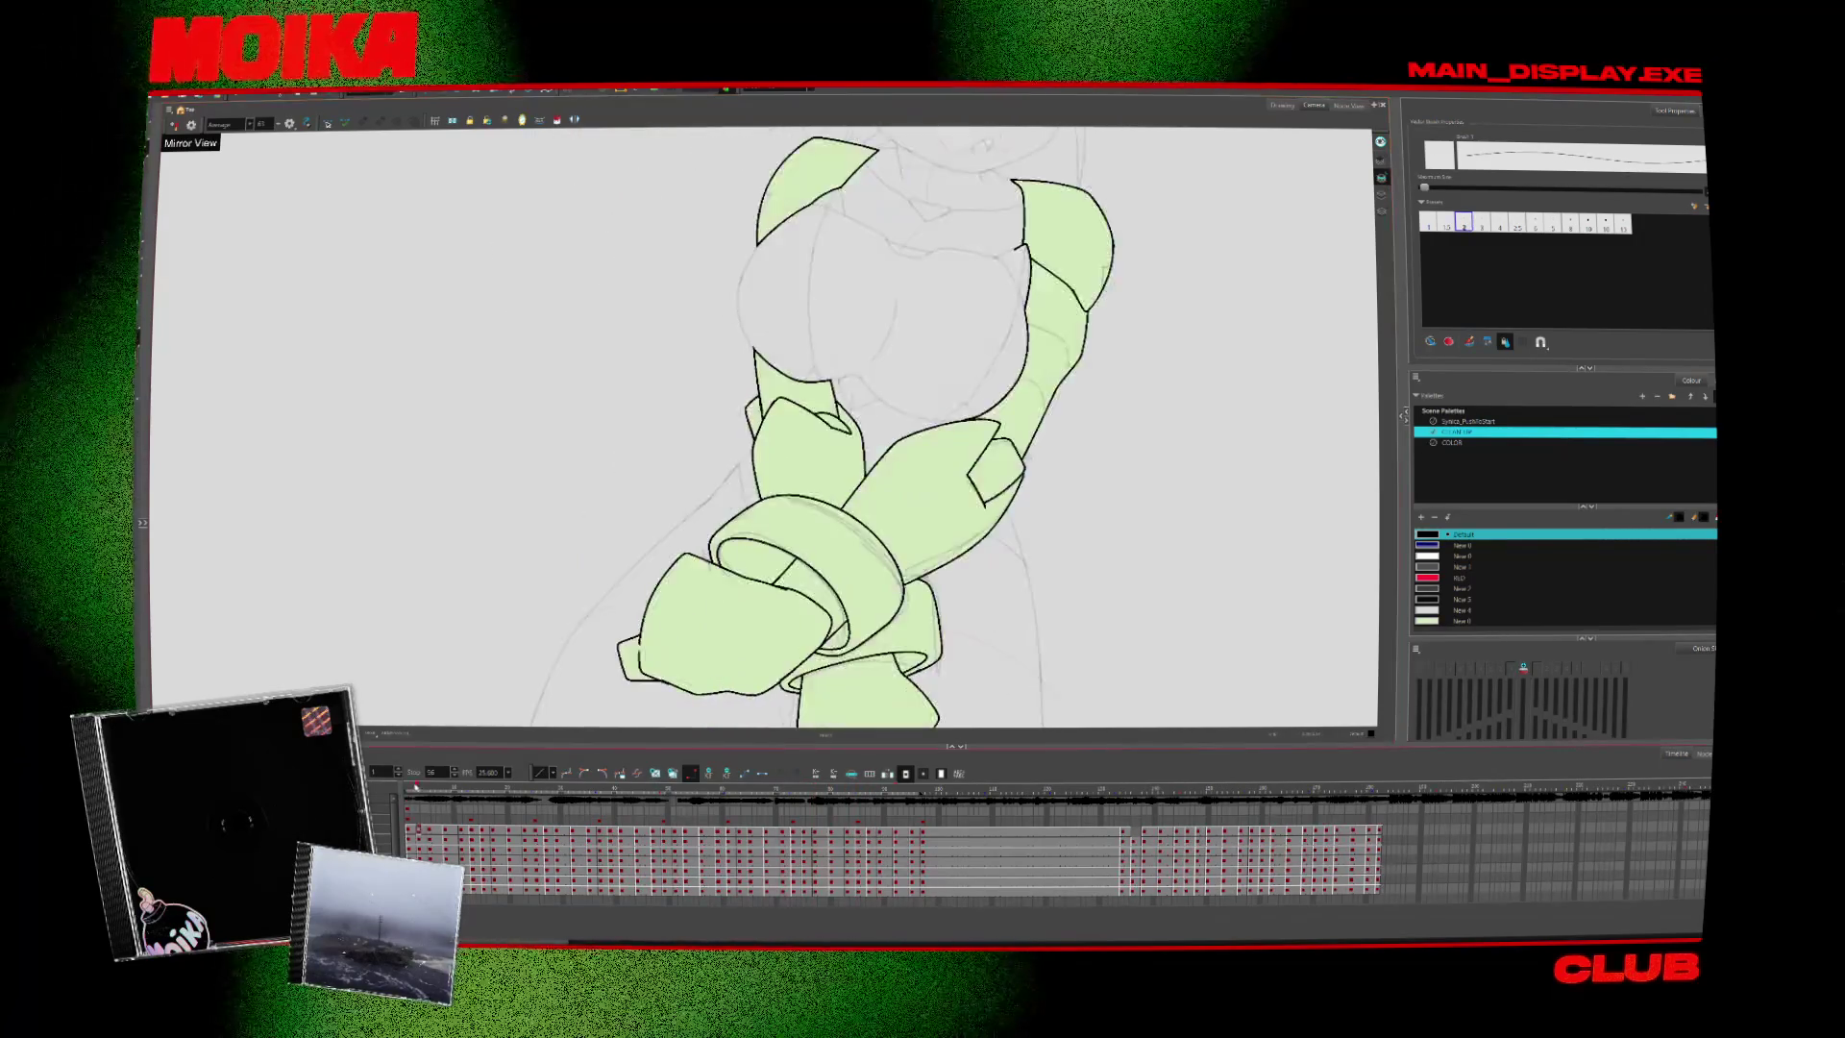
key(period)
key(period)
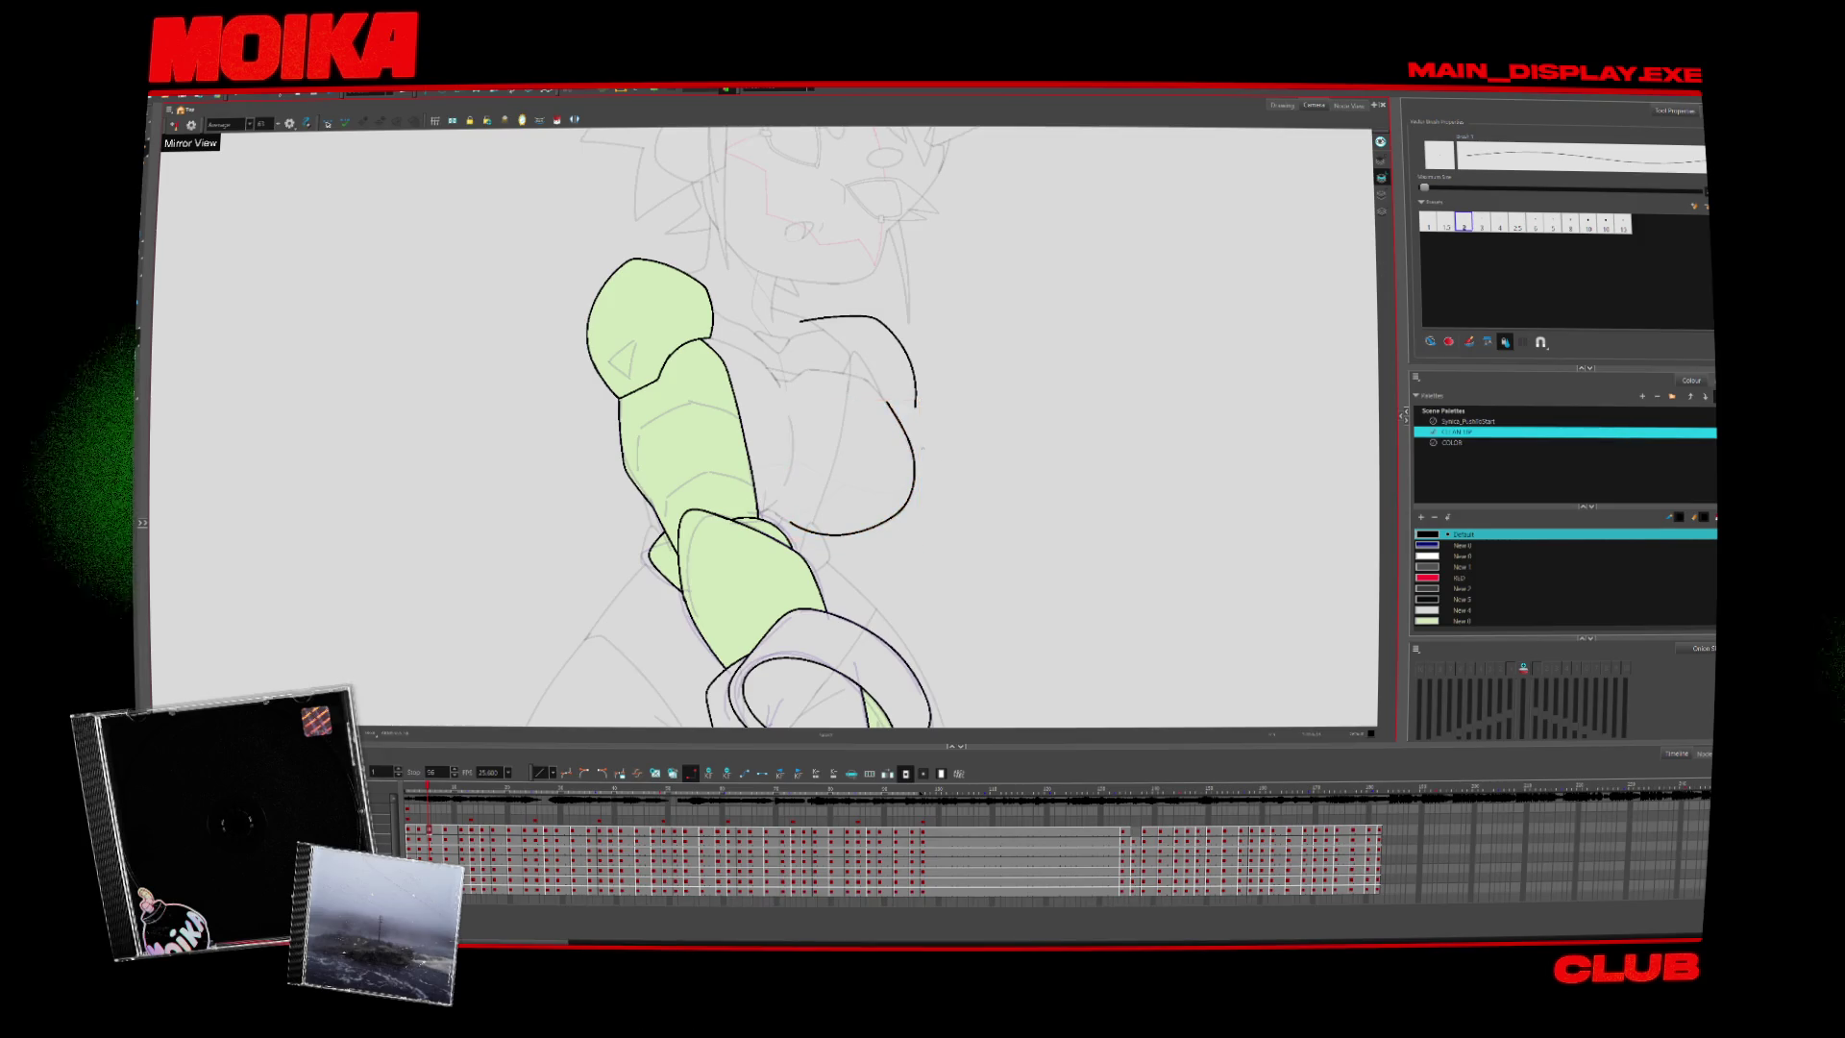
In mirrored view, connect the left arm loop and extend its outline upward
click(174, 125)
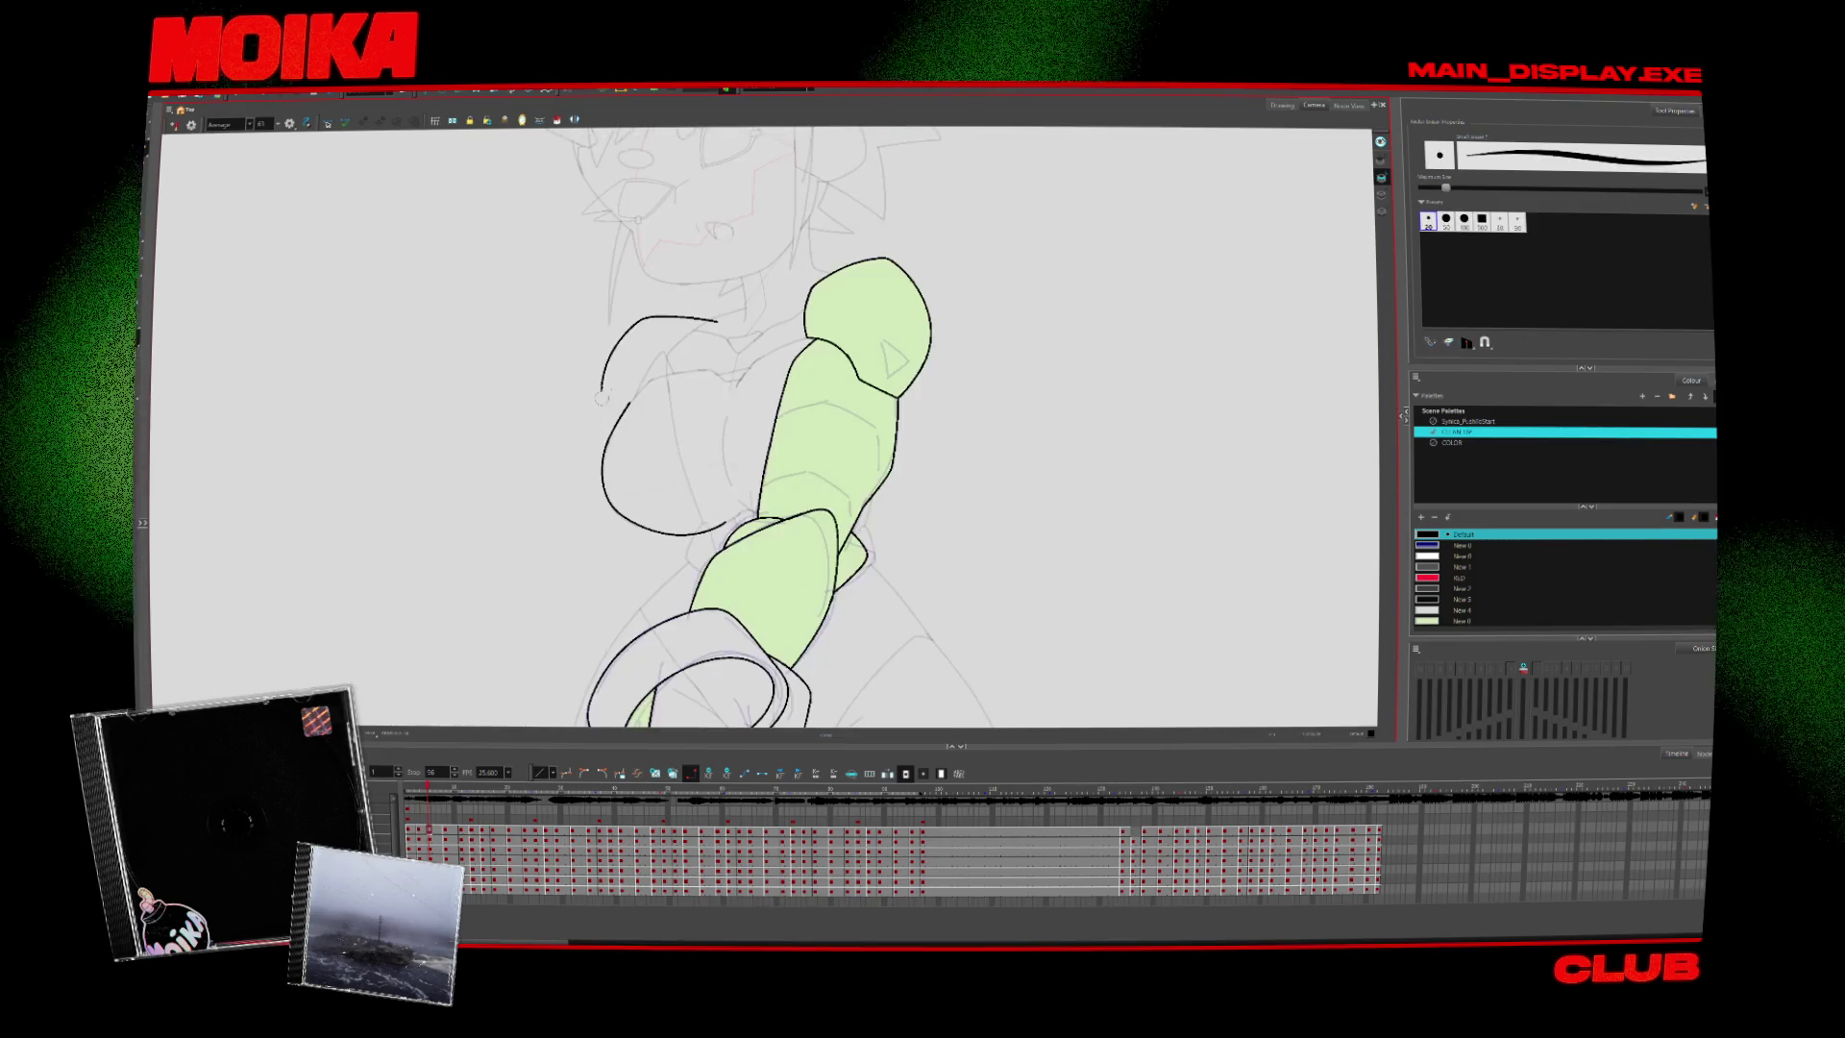
drag(606, 365, 615, 418)
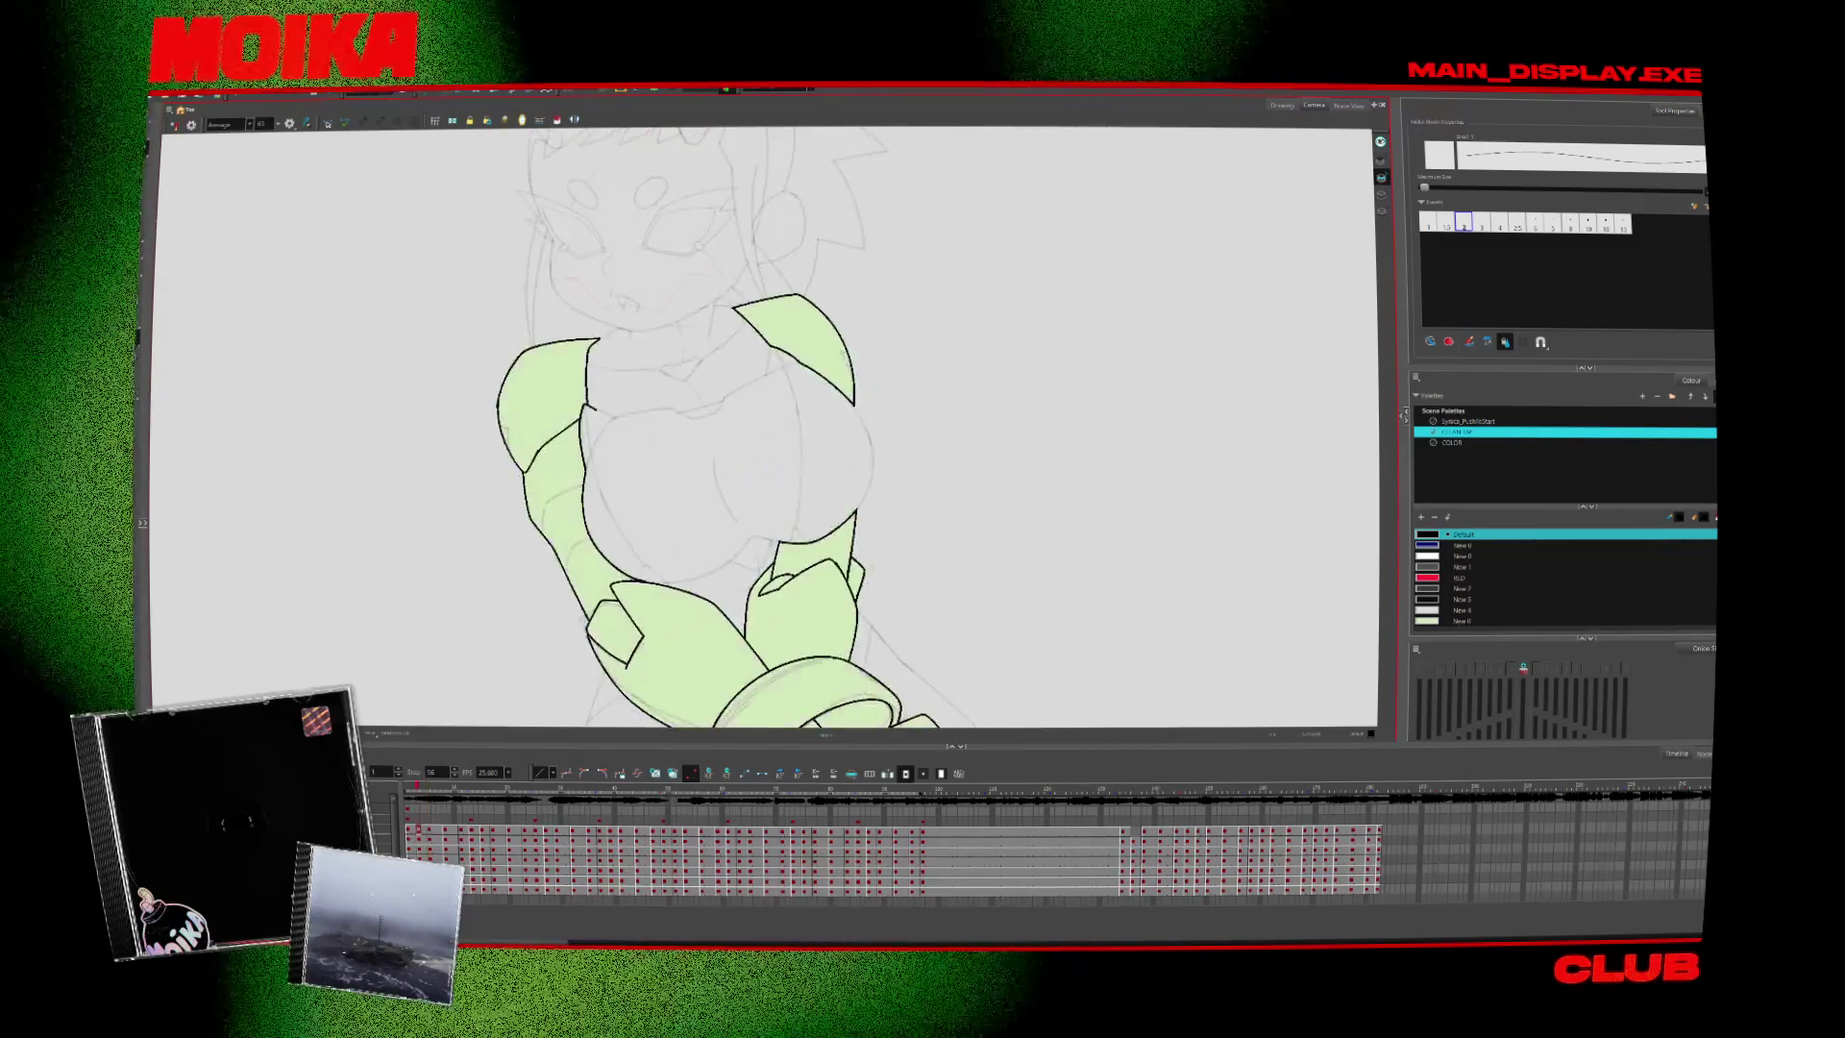
drag(615, 418, 668, 363)
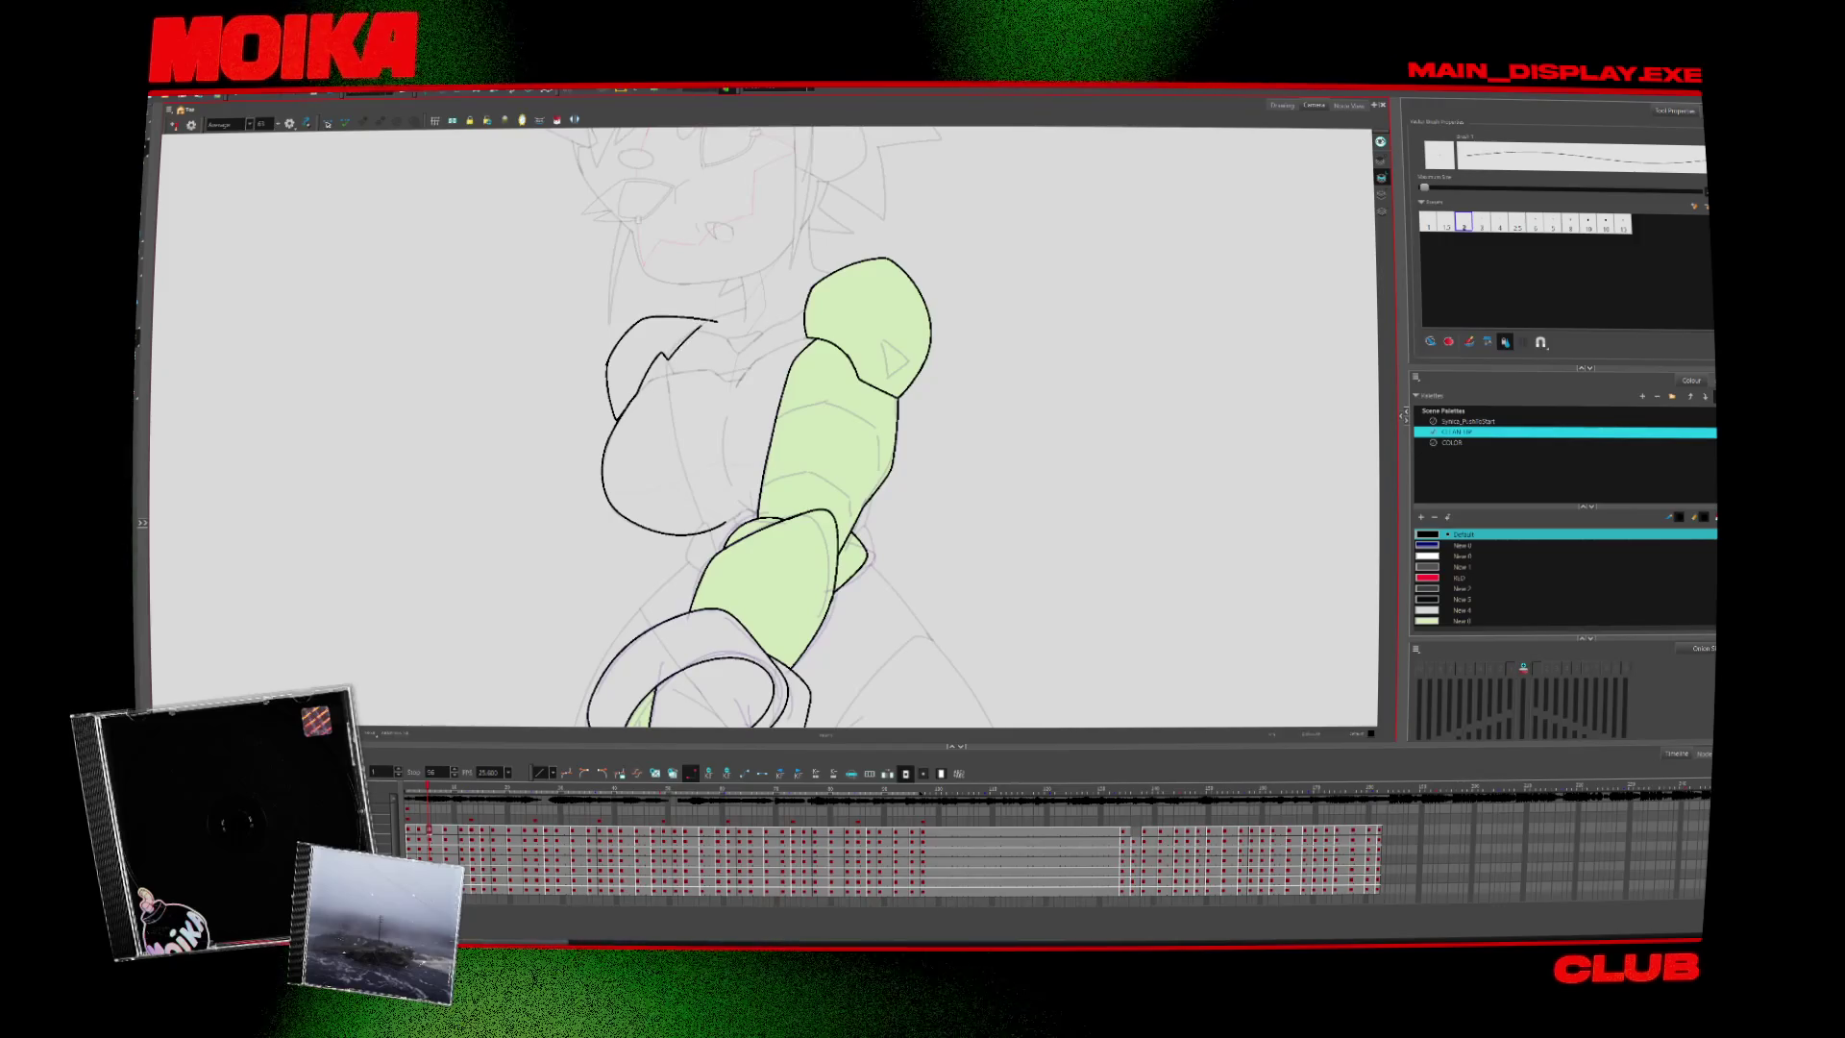
key(period)
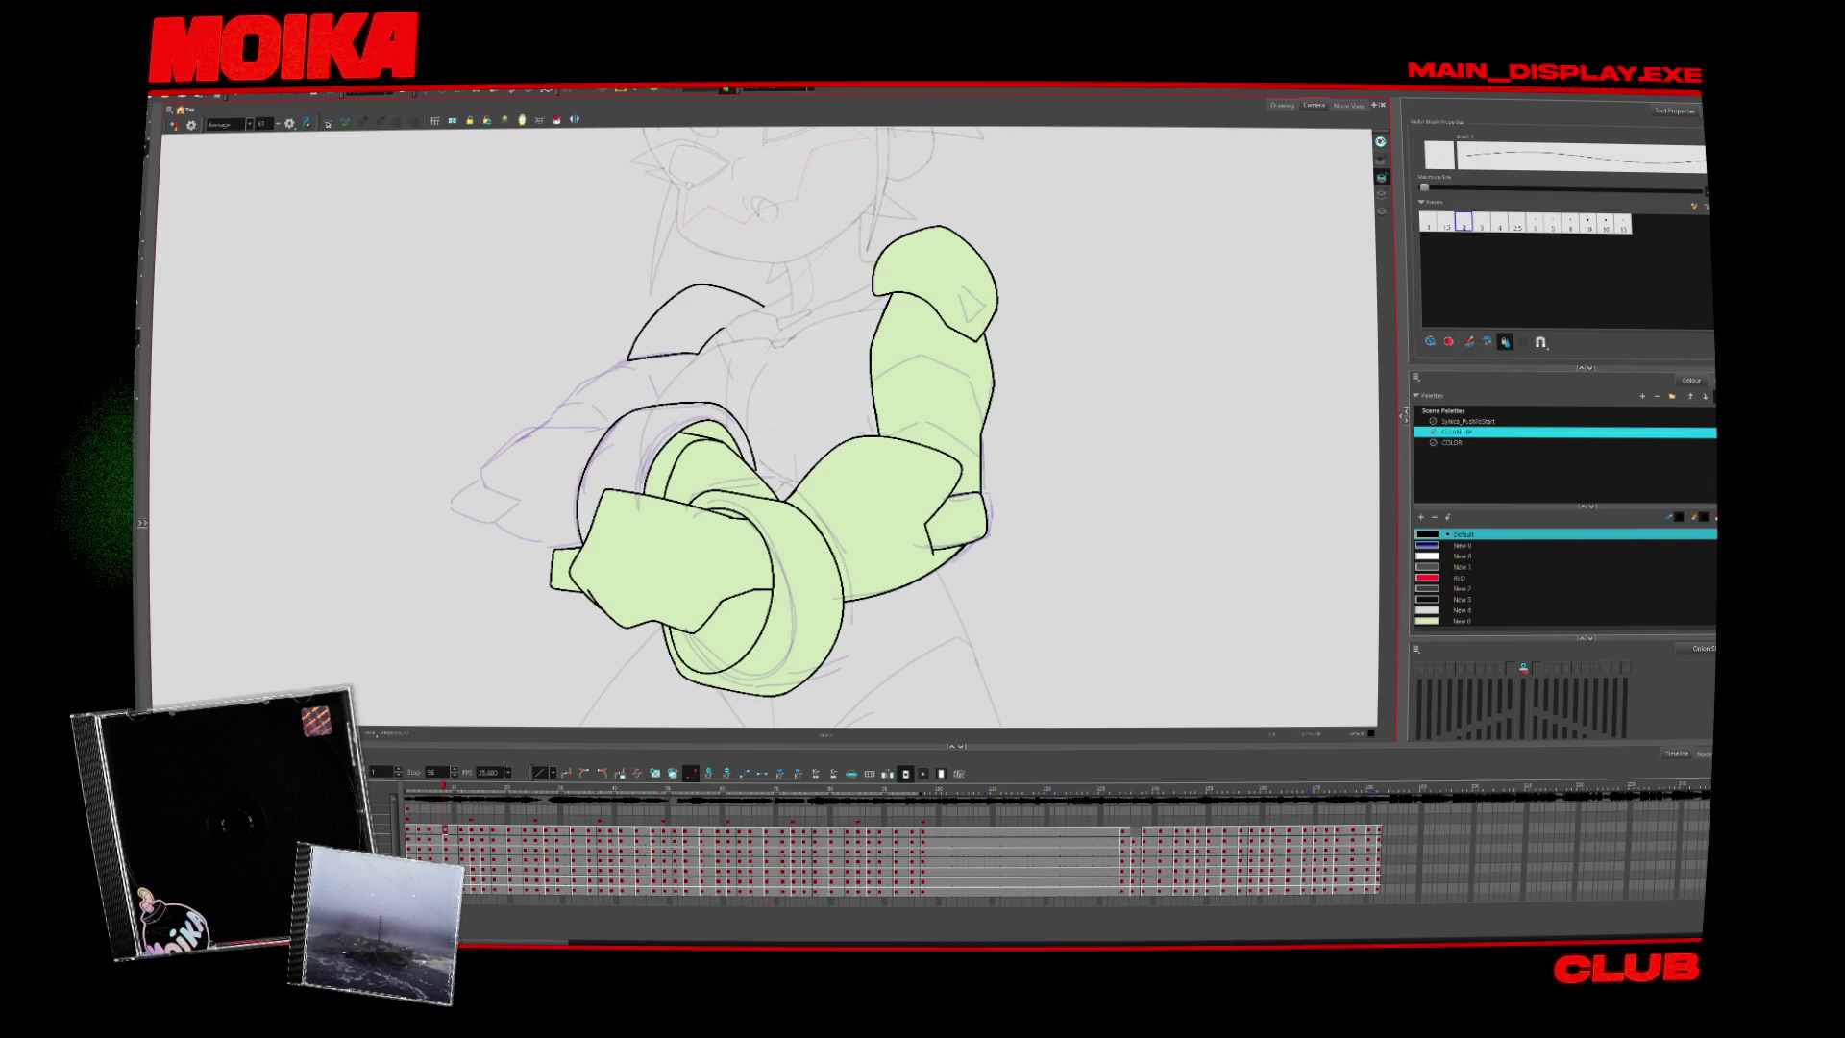
Compare neighbouring poses, then draw a curved chest line on another arm drawing
key(period)
key(period)
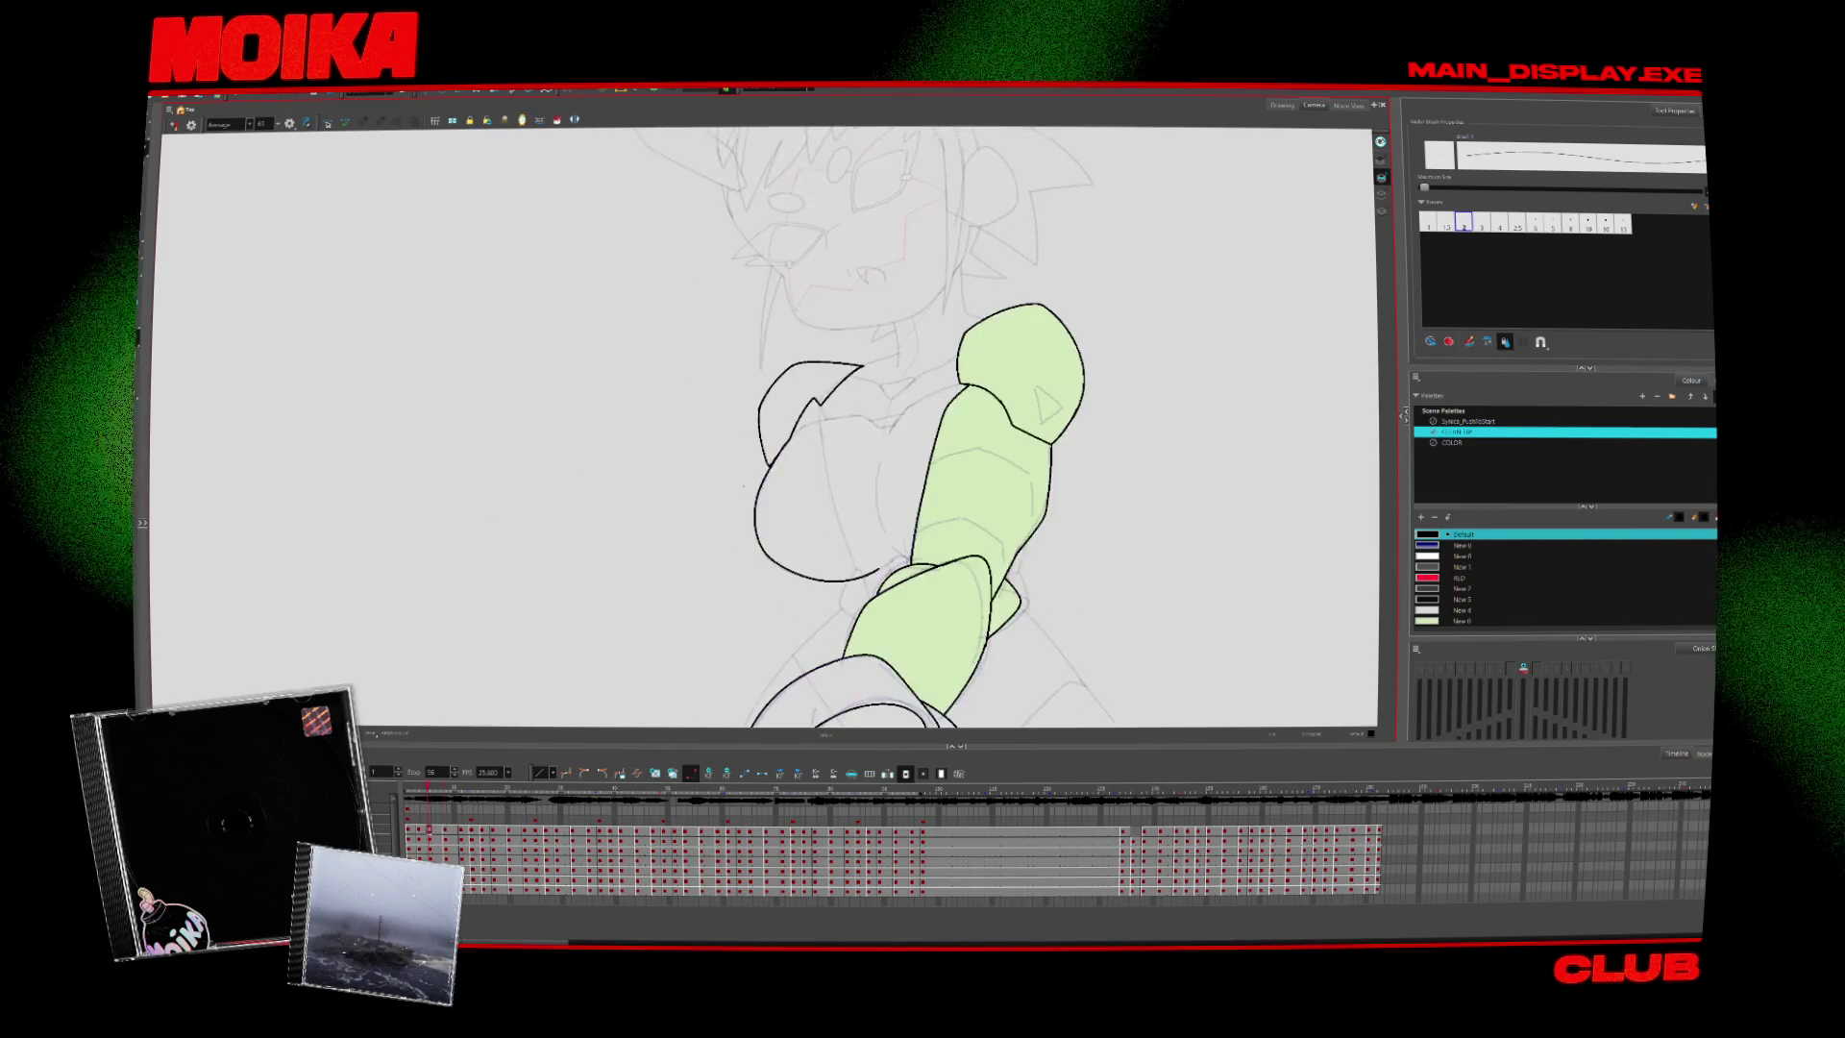
key(comma)
key(period)
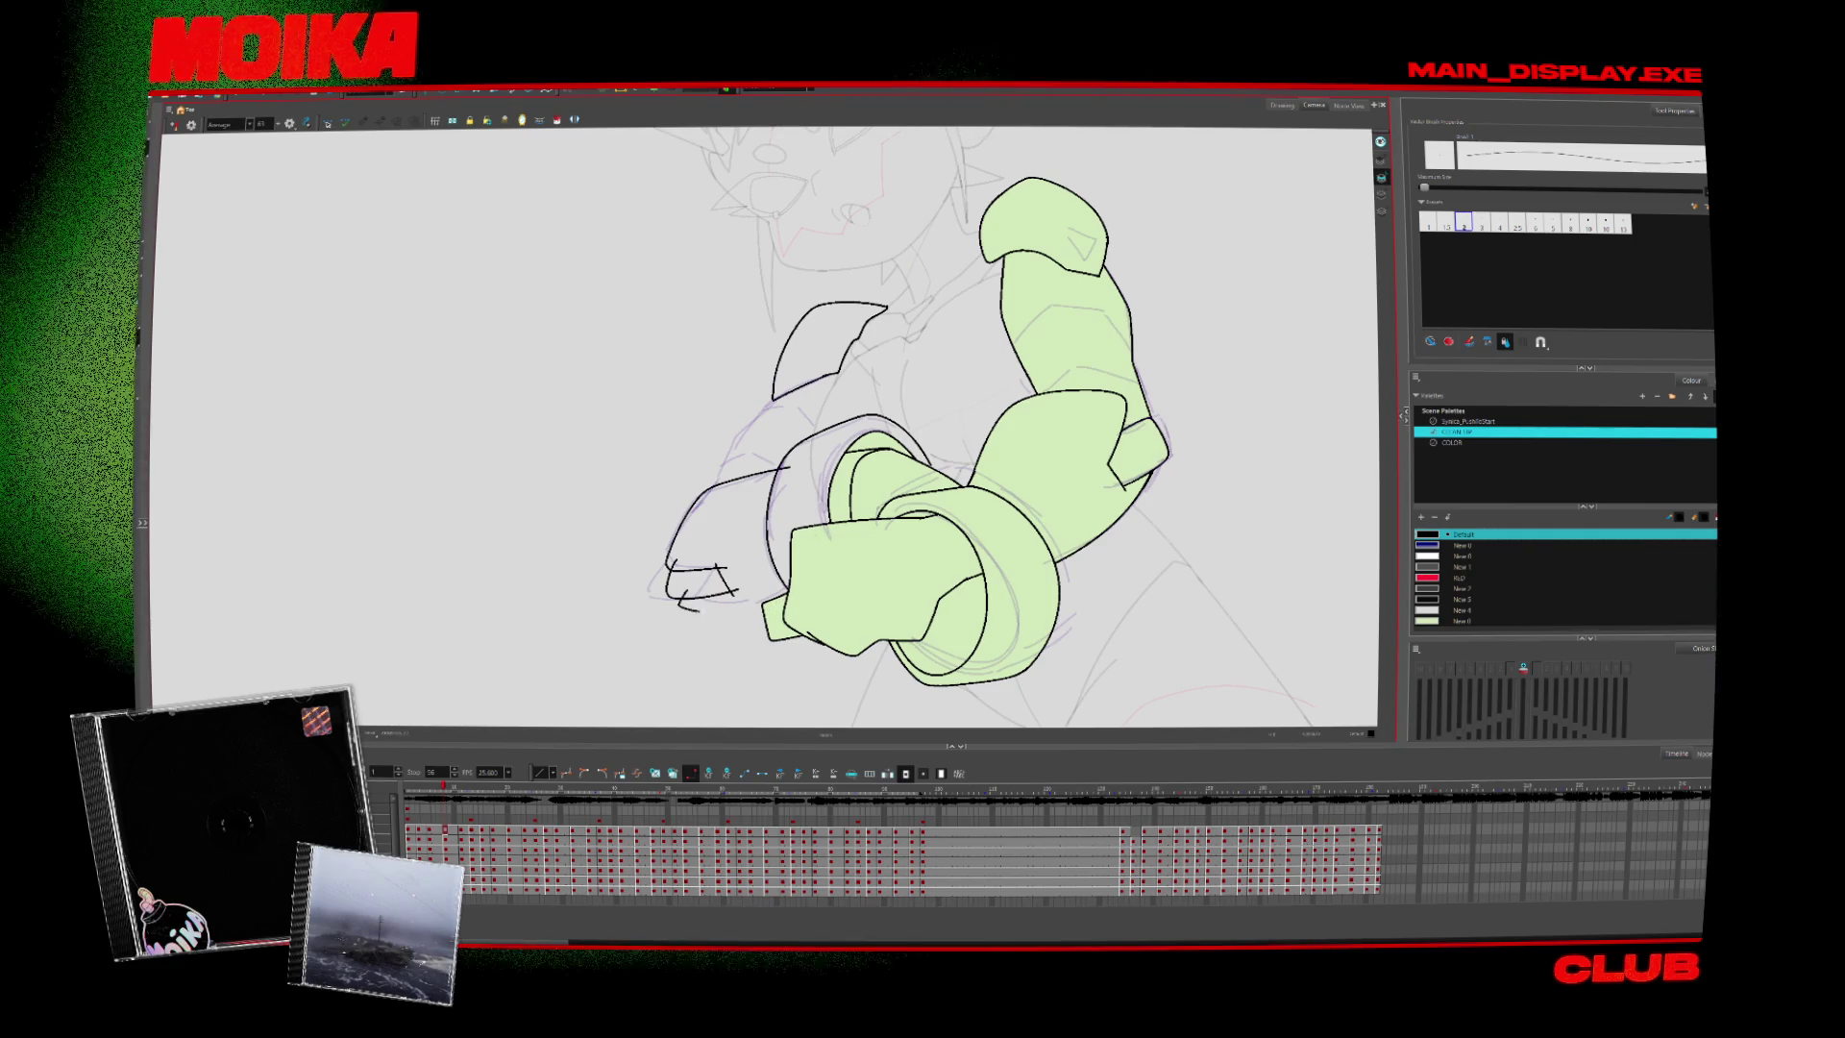
key(period)
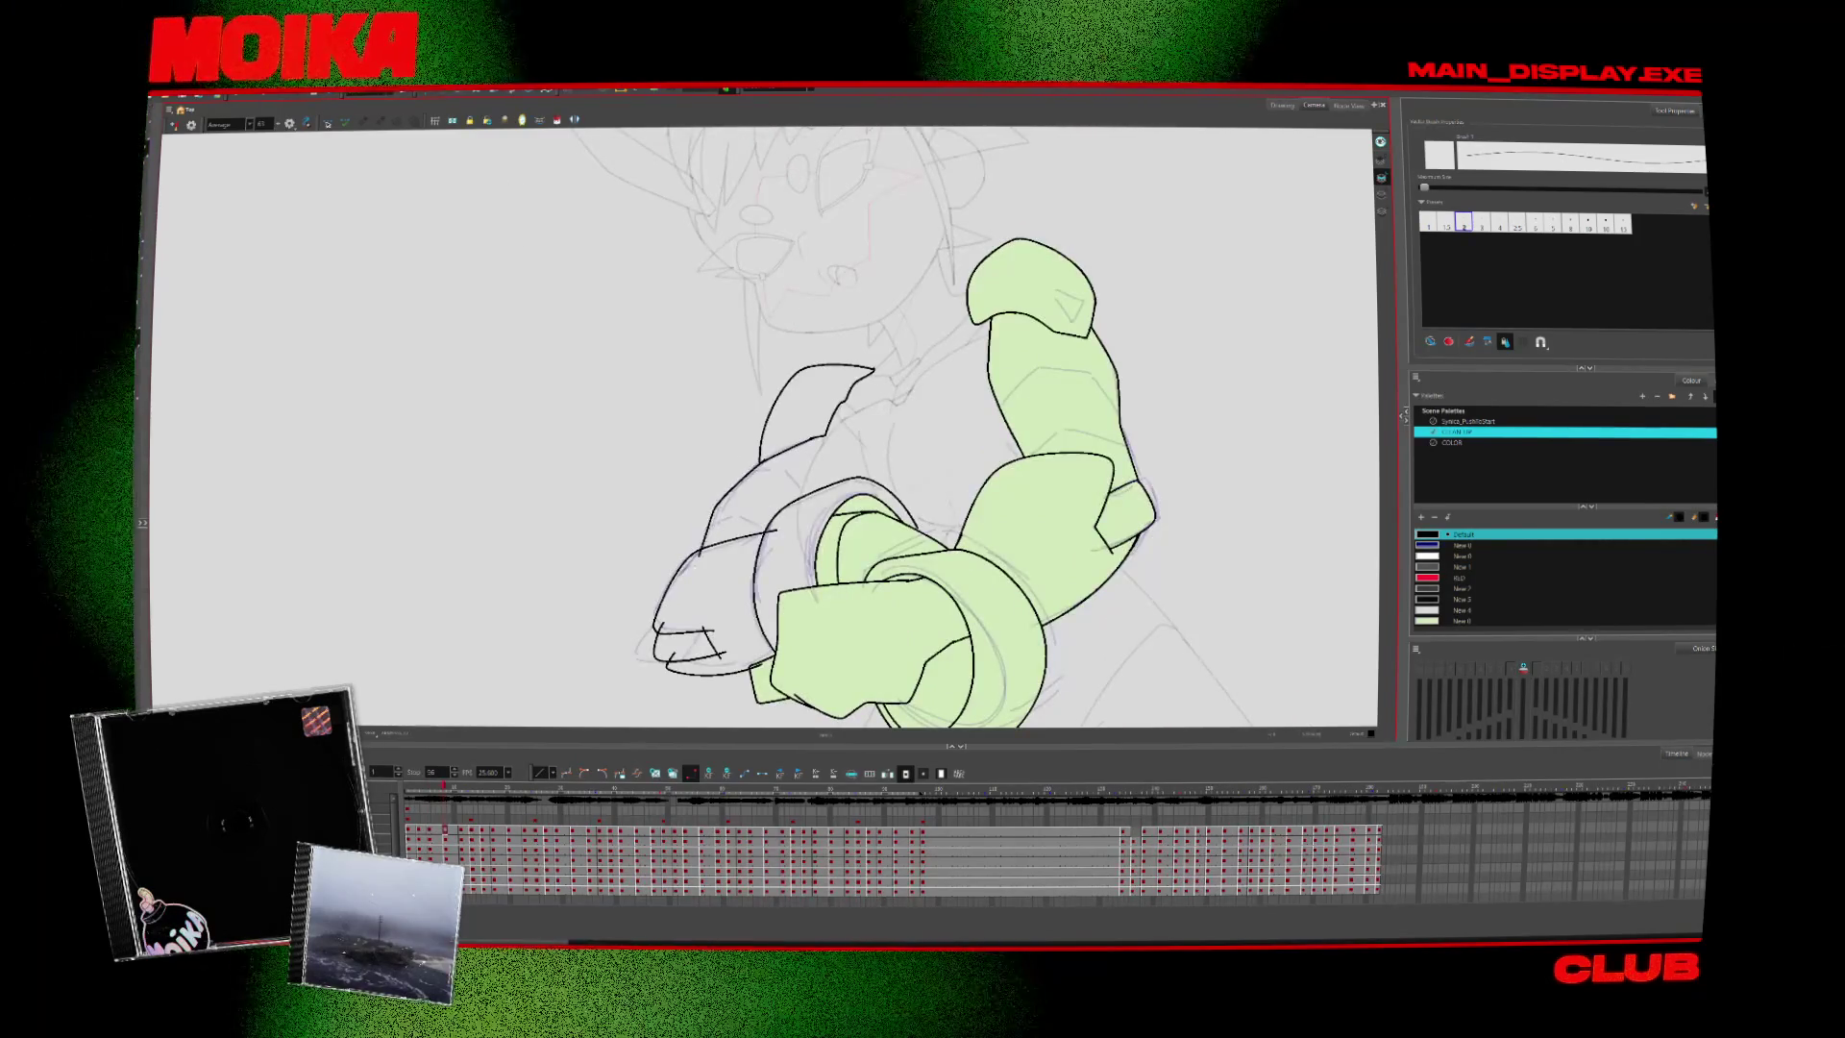
drag(819, 437, 696, 569)
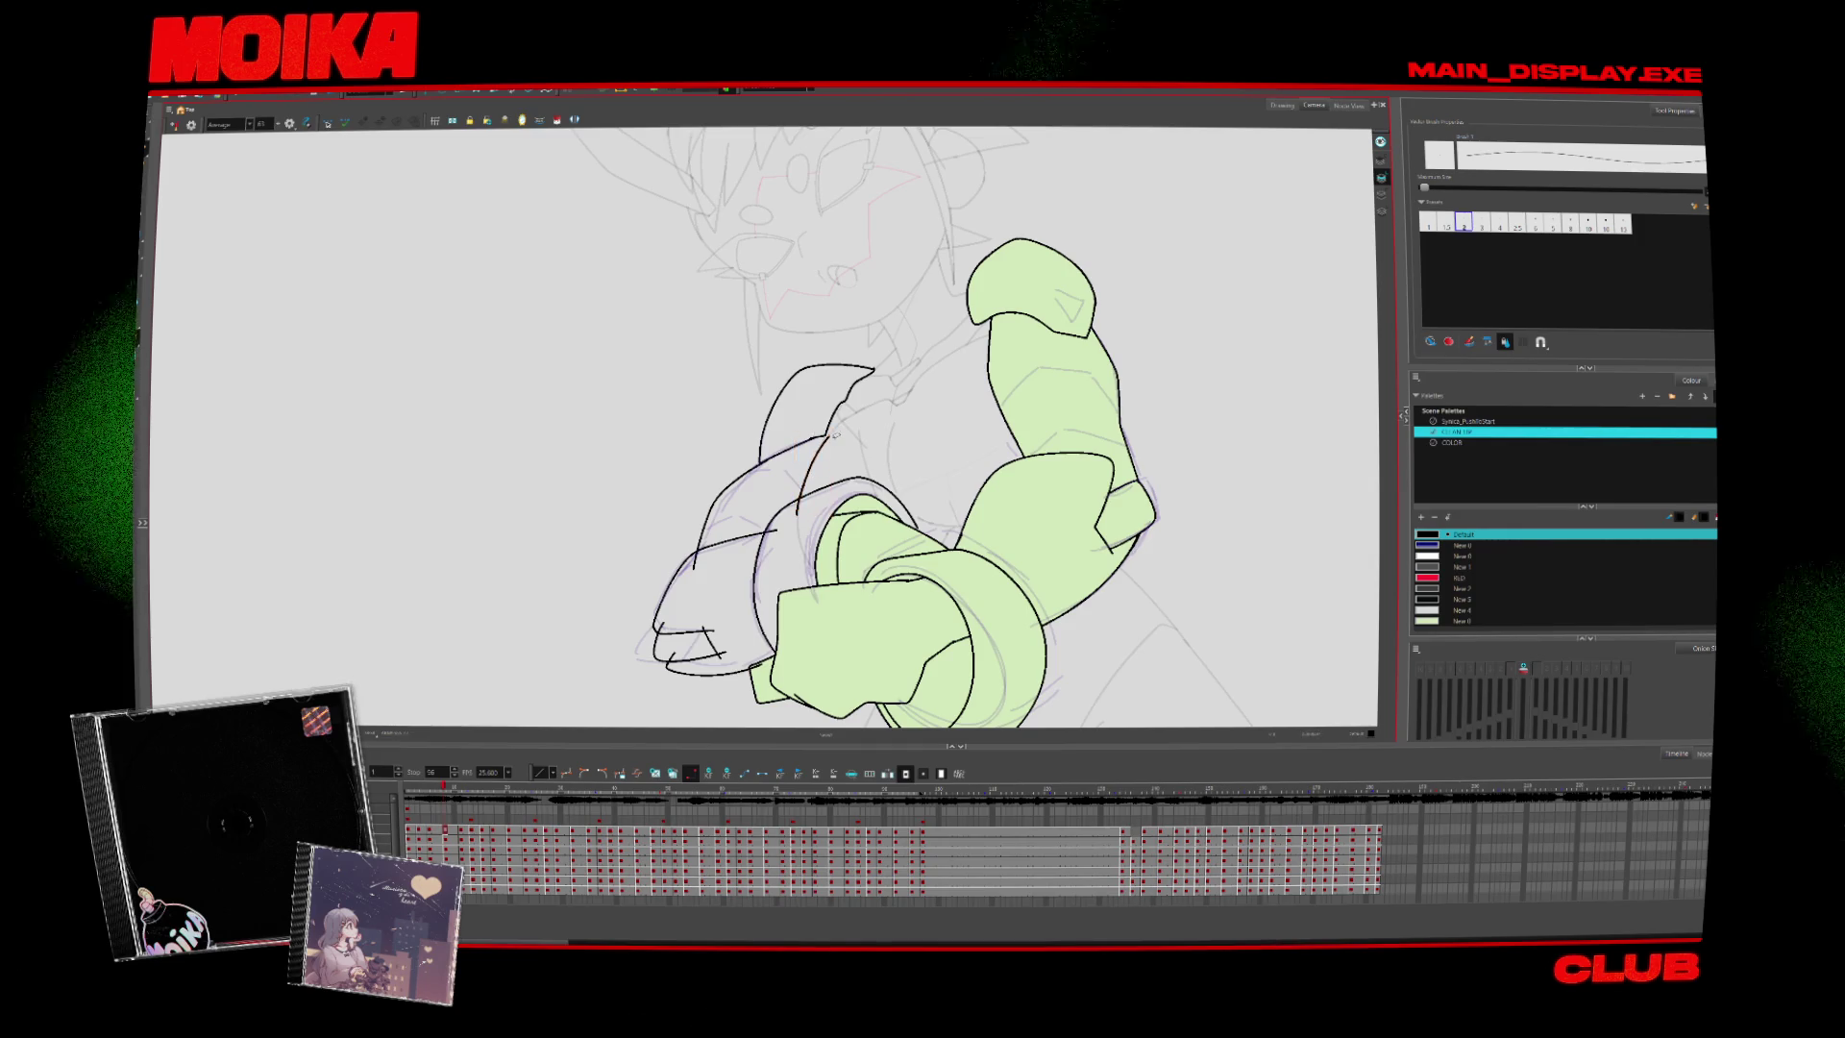
Outline the unfilled arm with a curved black stroke and a short inner line
key(period)
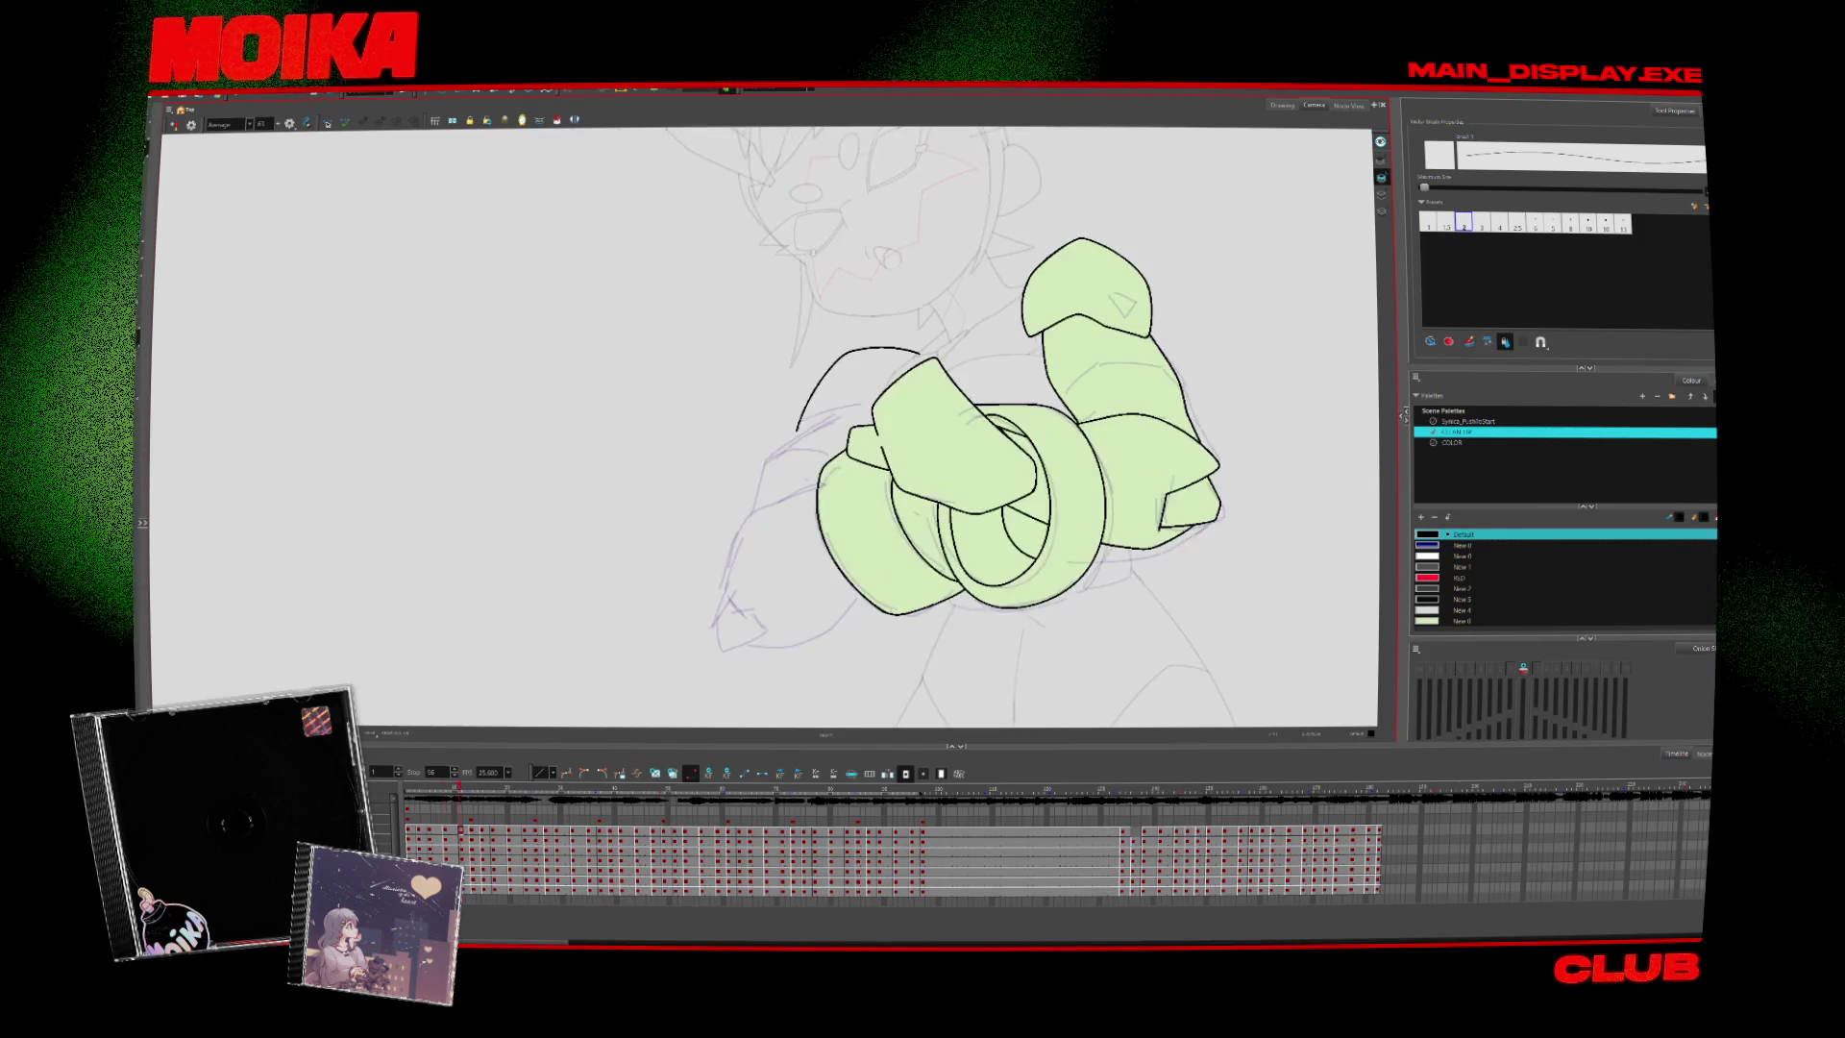
key(period)
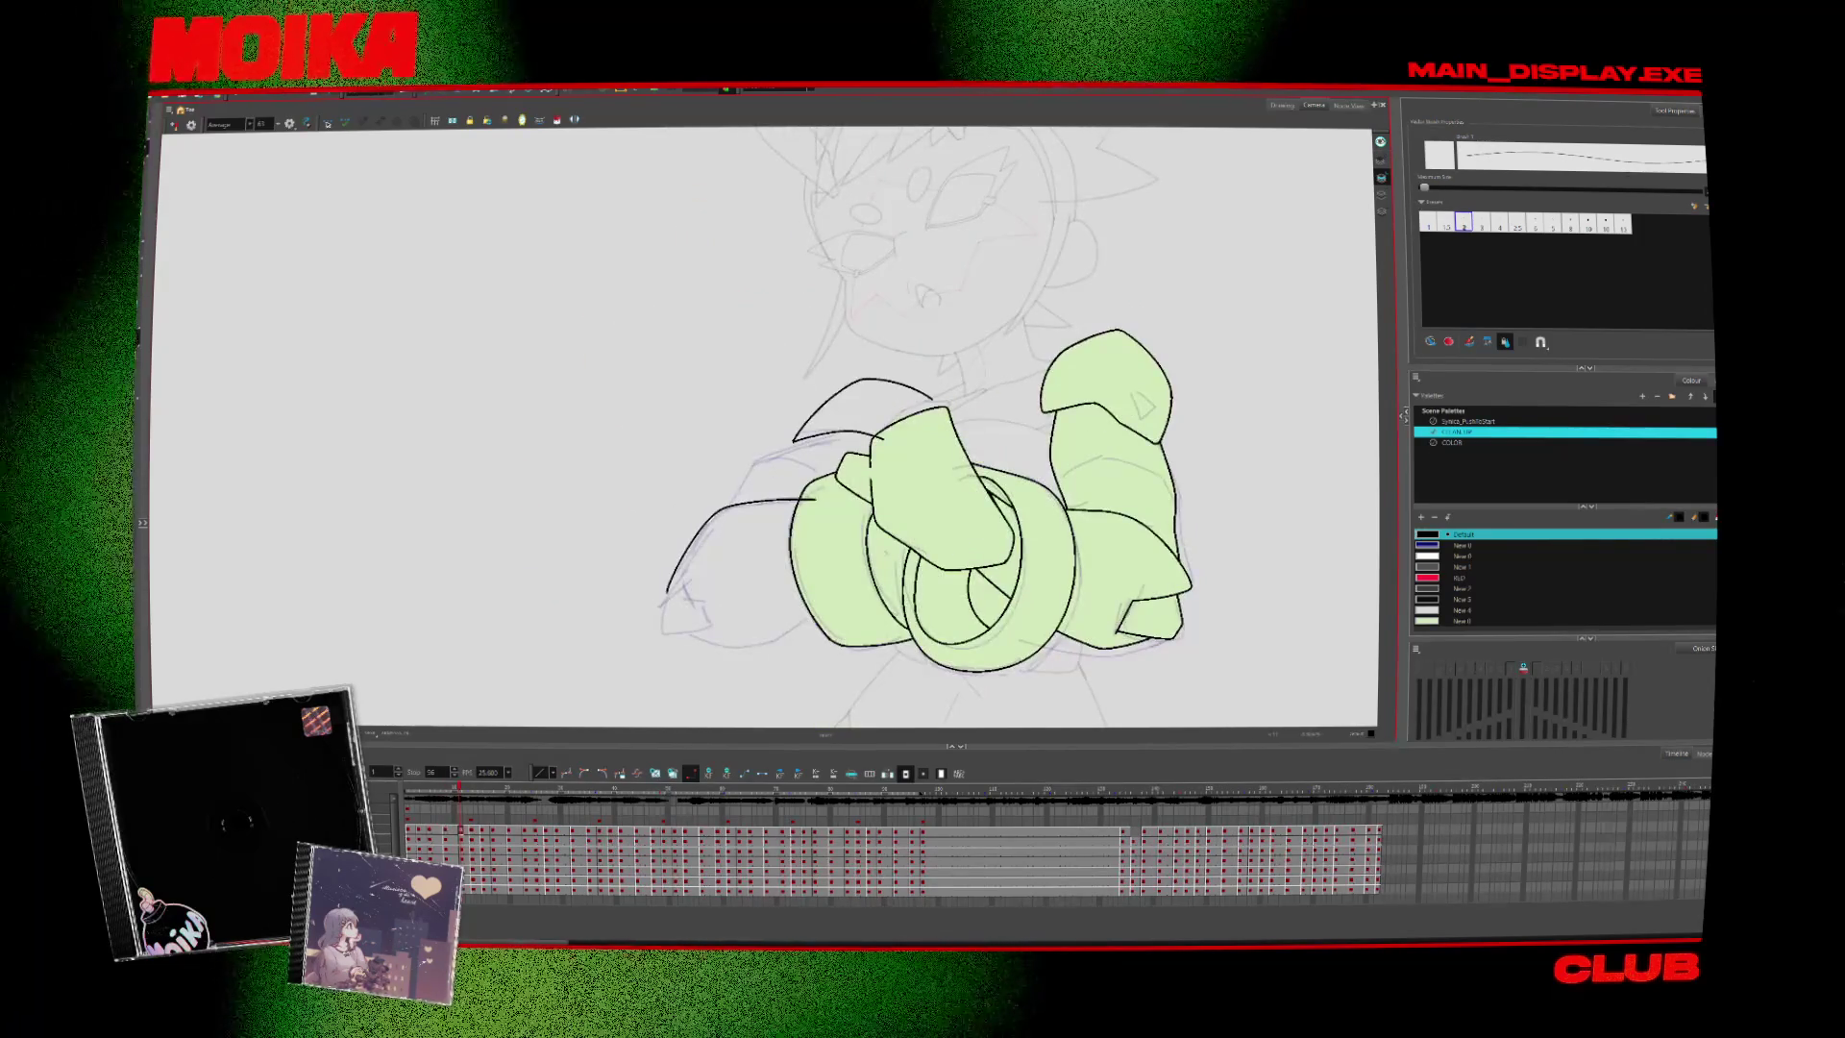
mouse_move(817, 498)
mouse_down()
mouse_move(667, 589)
mouse_move(730, 631)
mouse_up()
key(period)
key(comma)
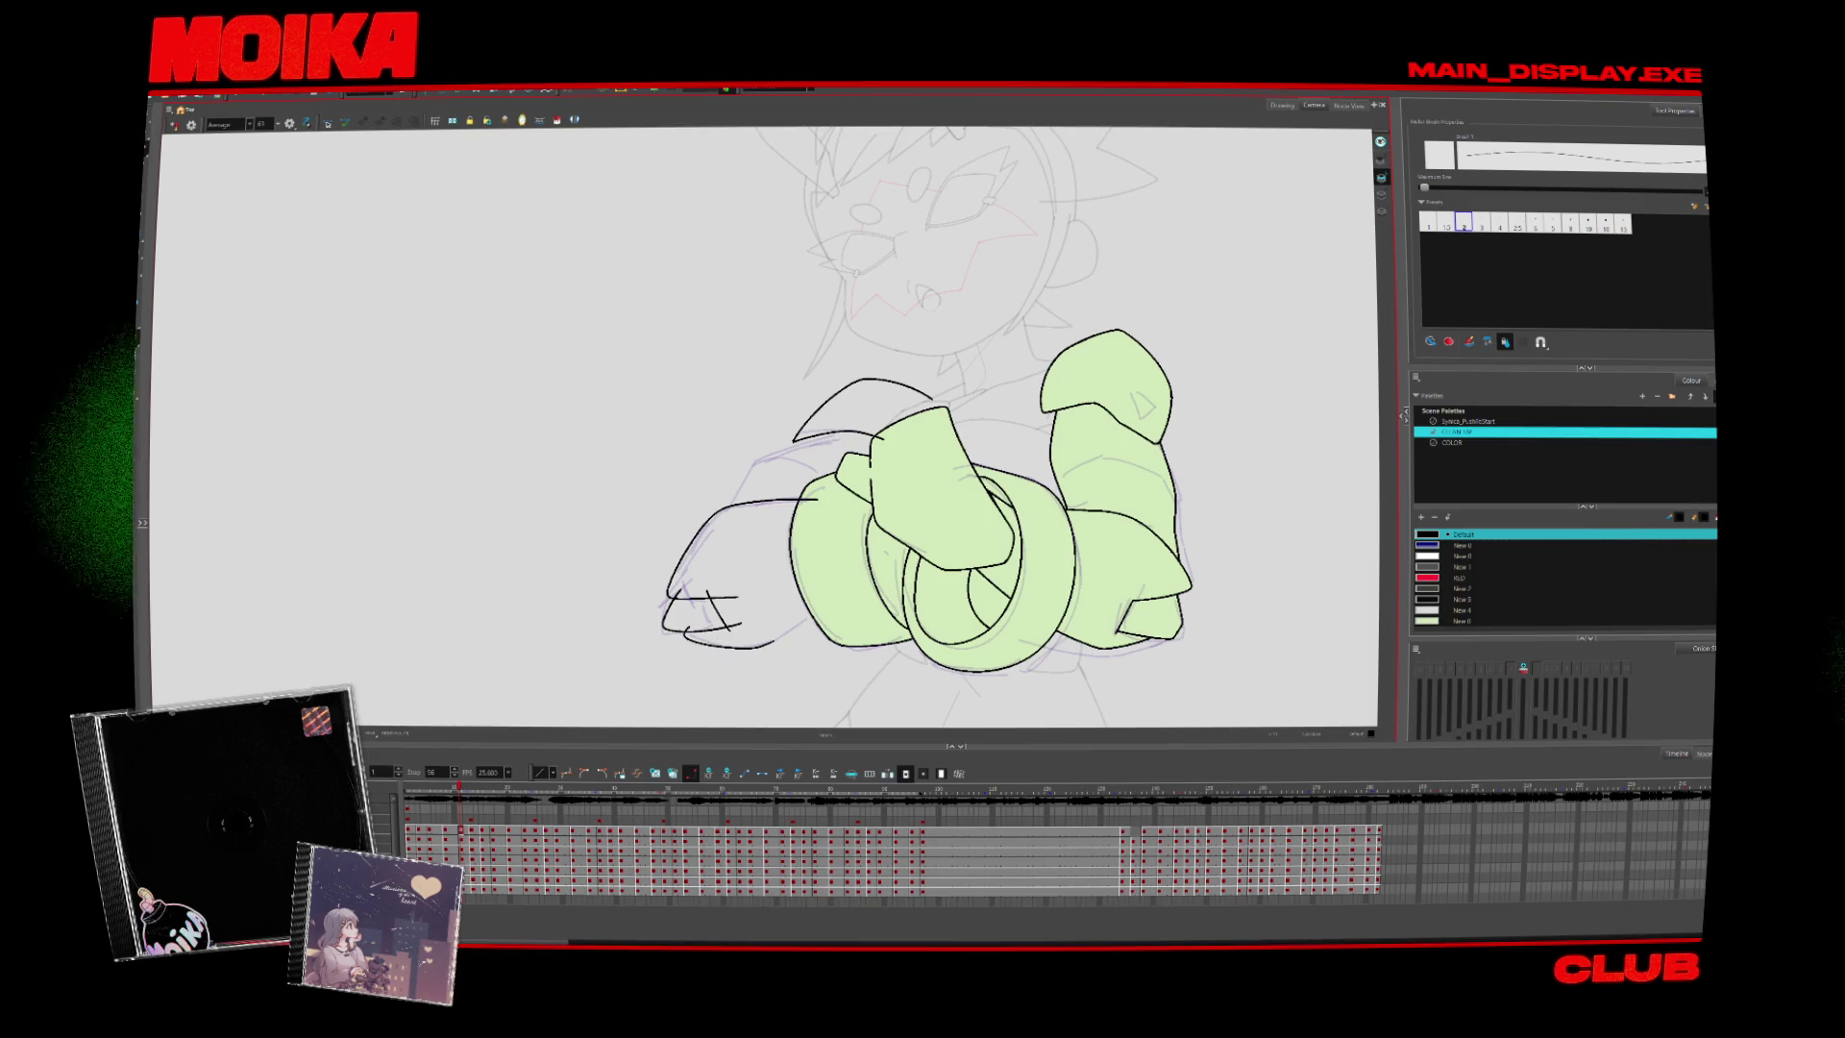
drag(901, 581, 850, 596)
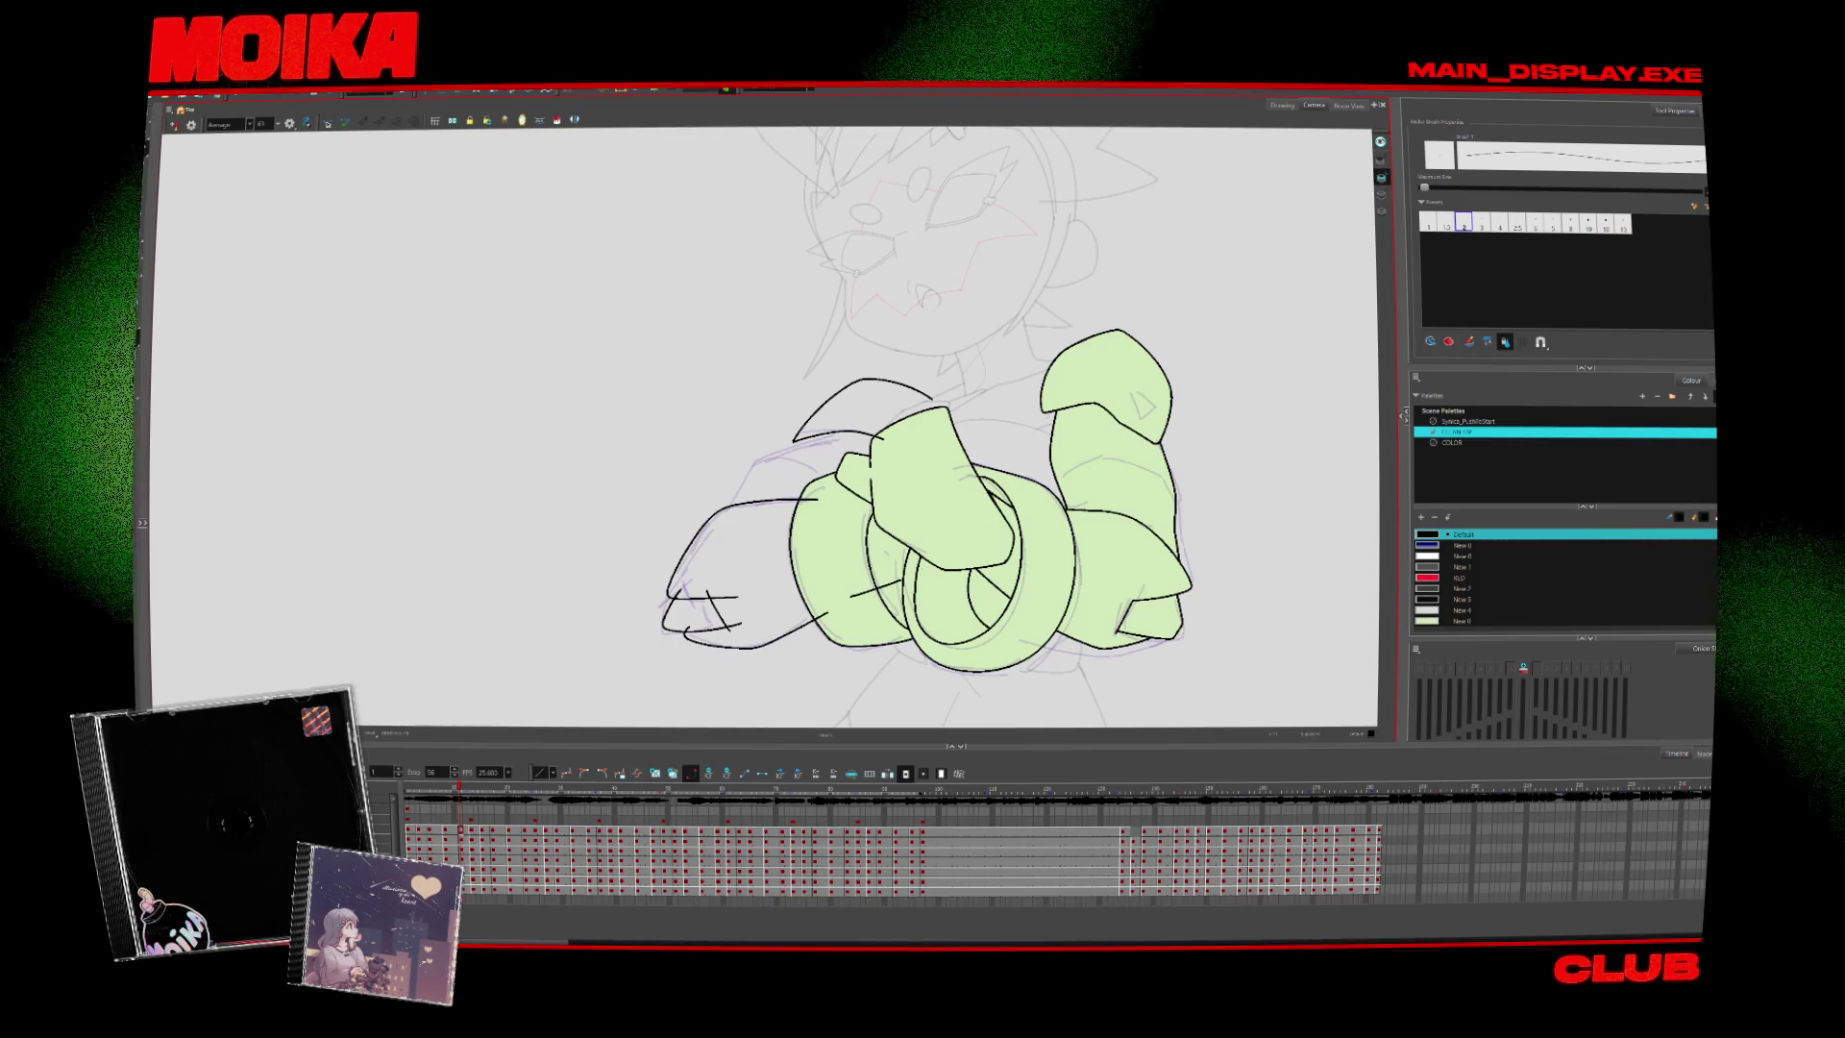
On the following drawing, add an arm outline stroke and a line above the left hand
key(alt+s)
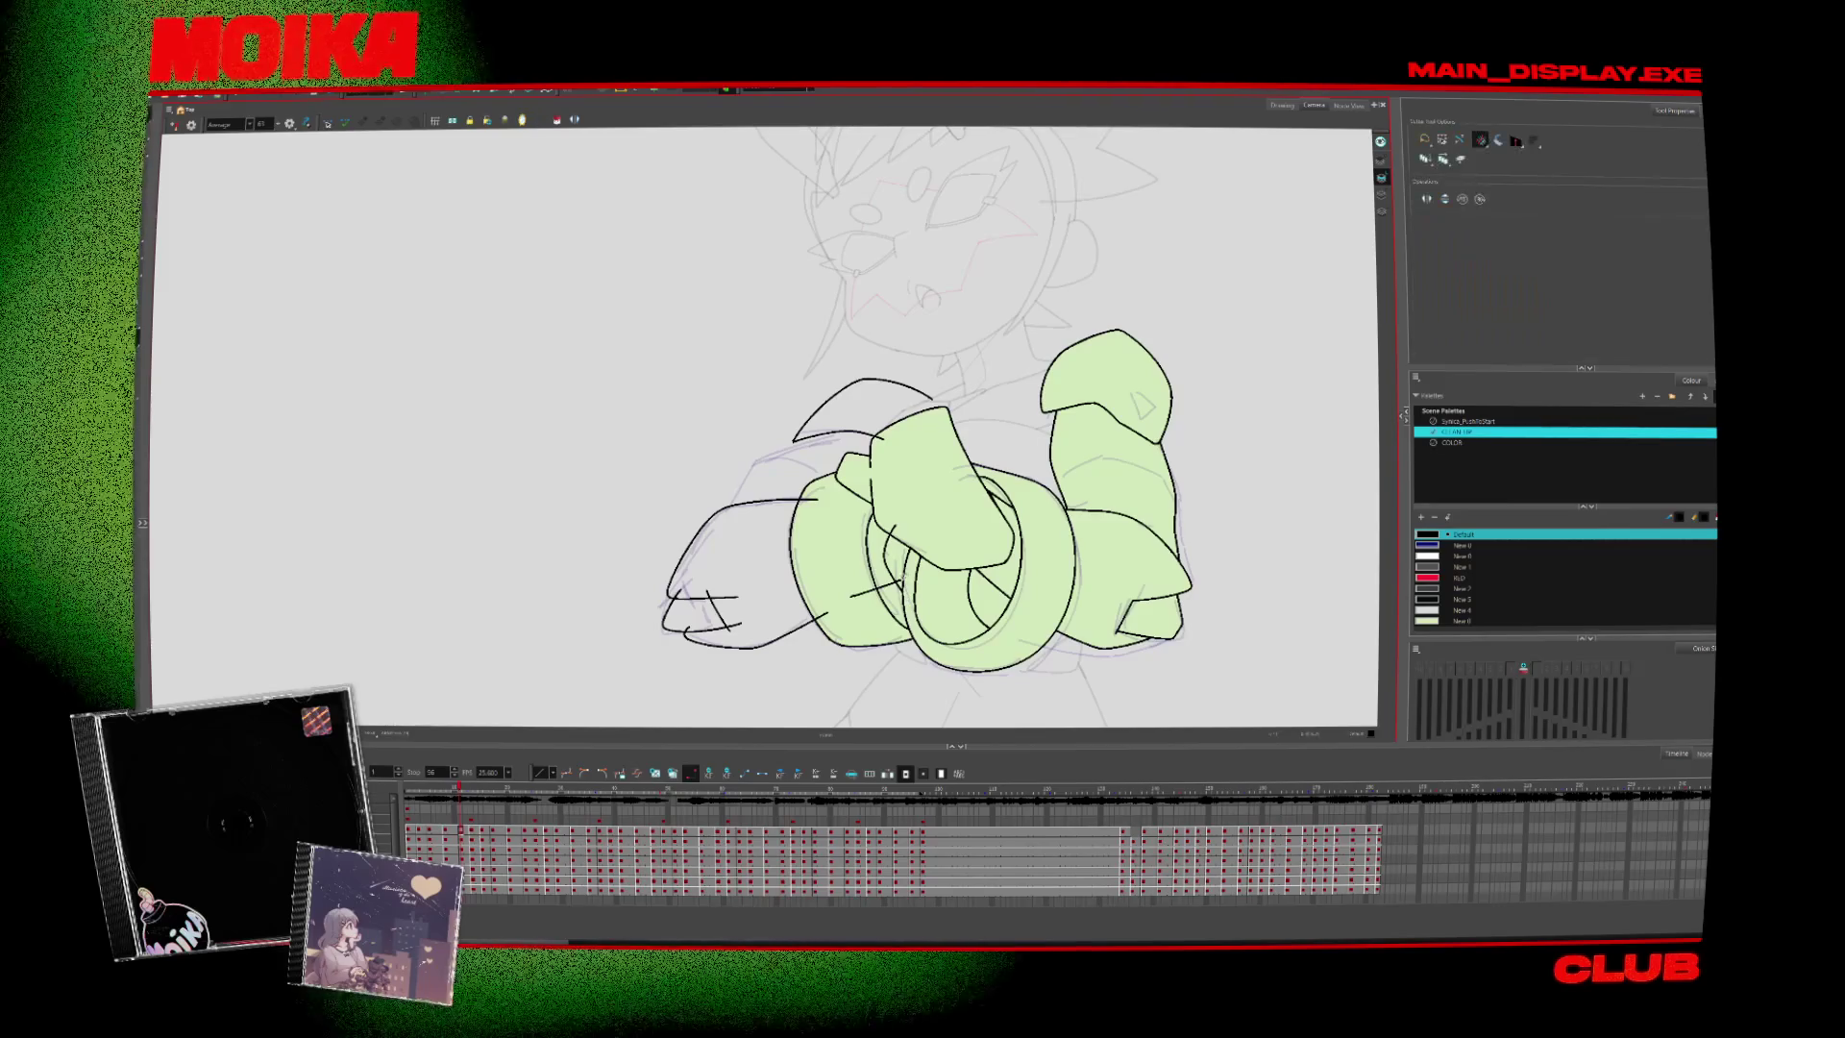
key(alt+b)
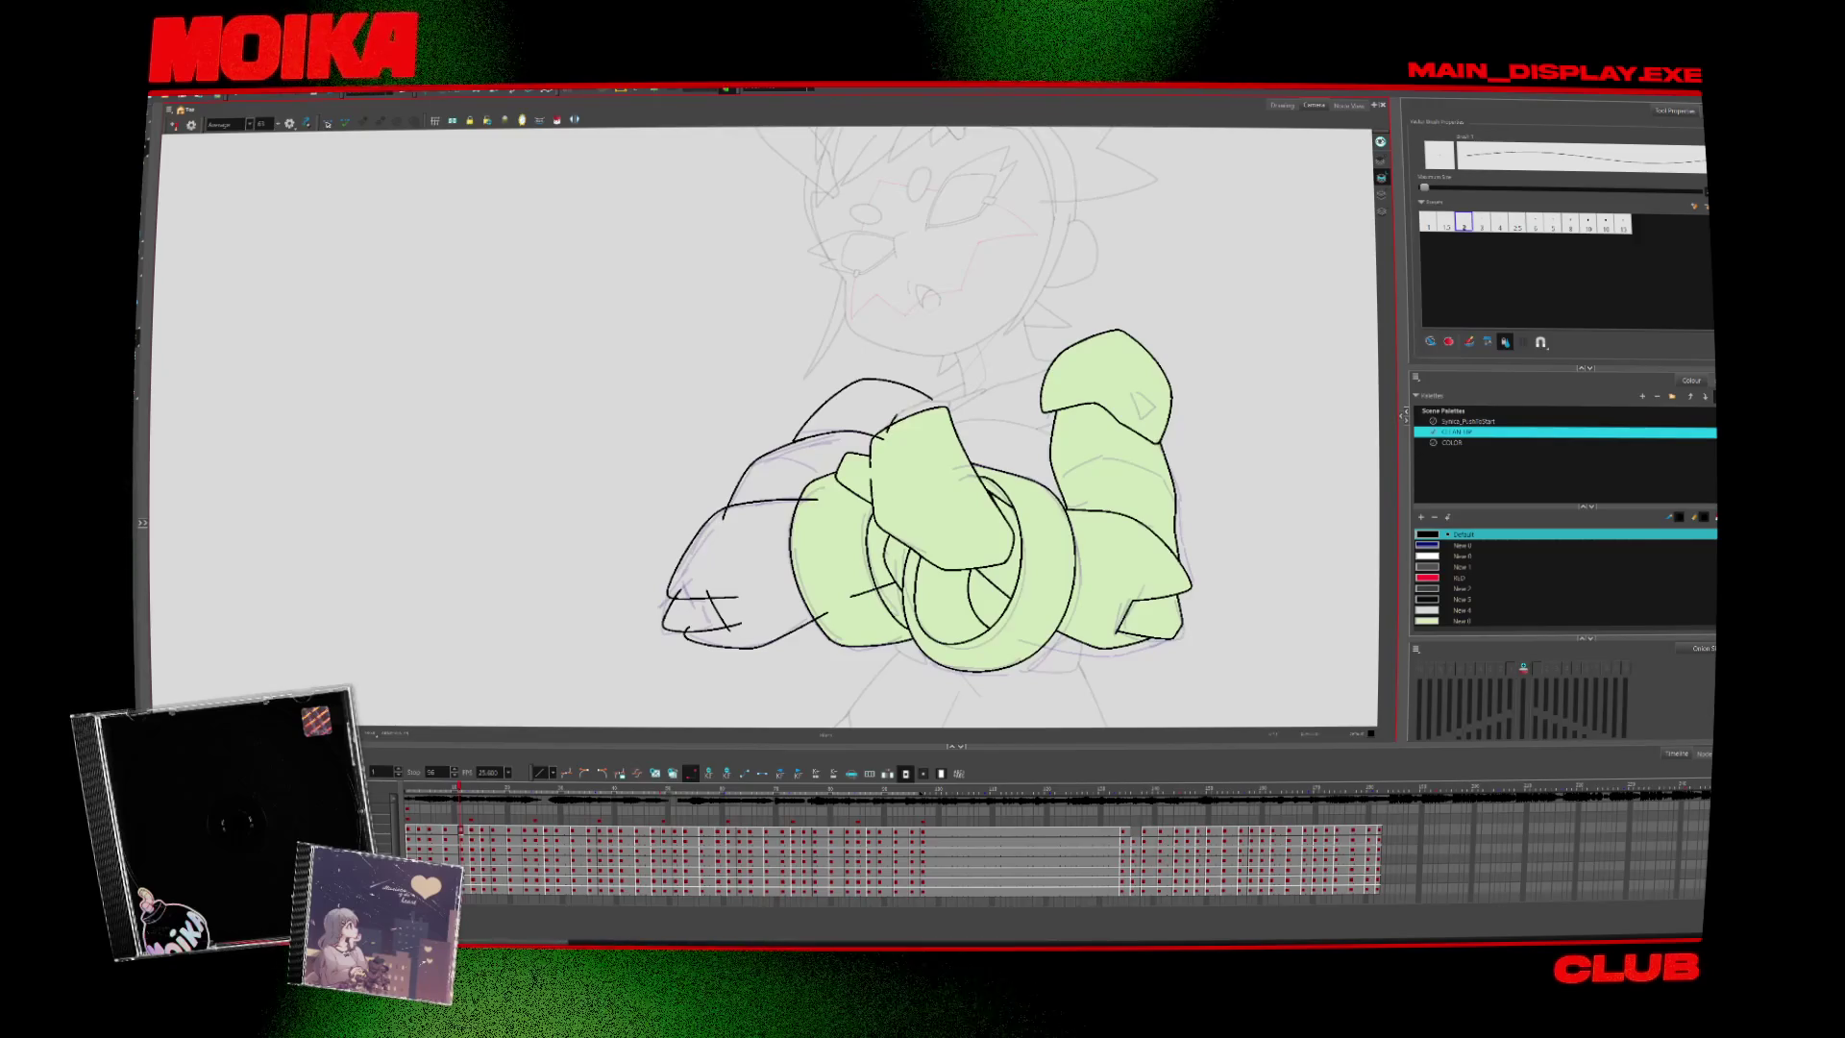
key(period)
key(period)
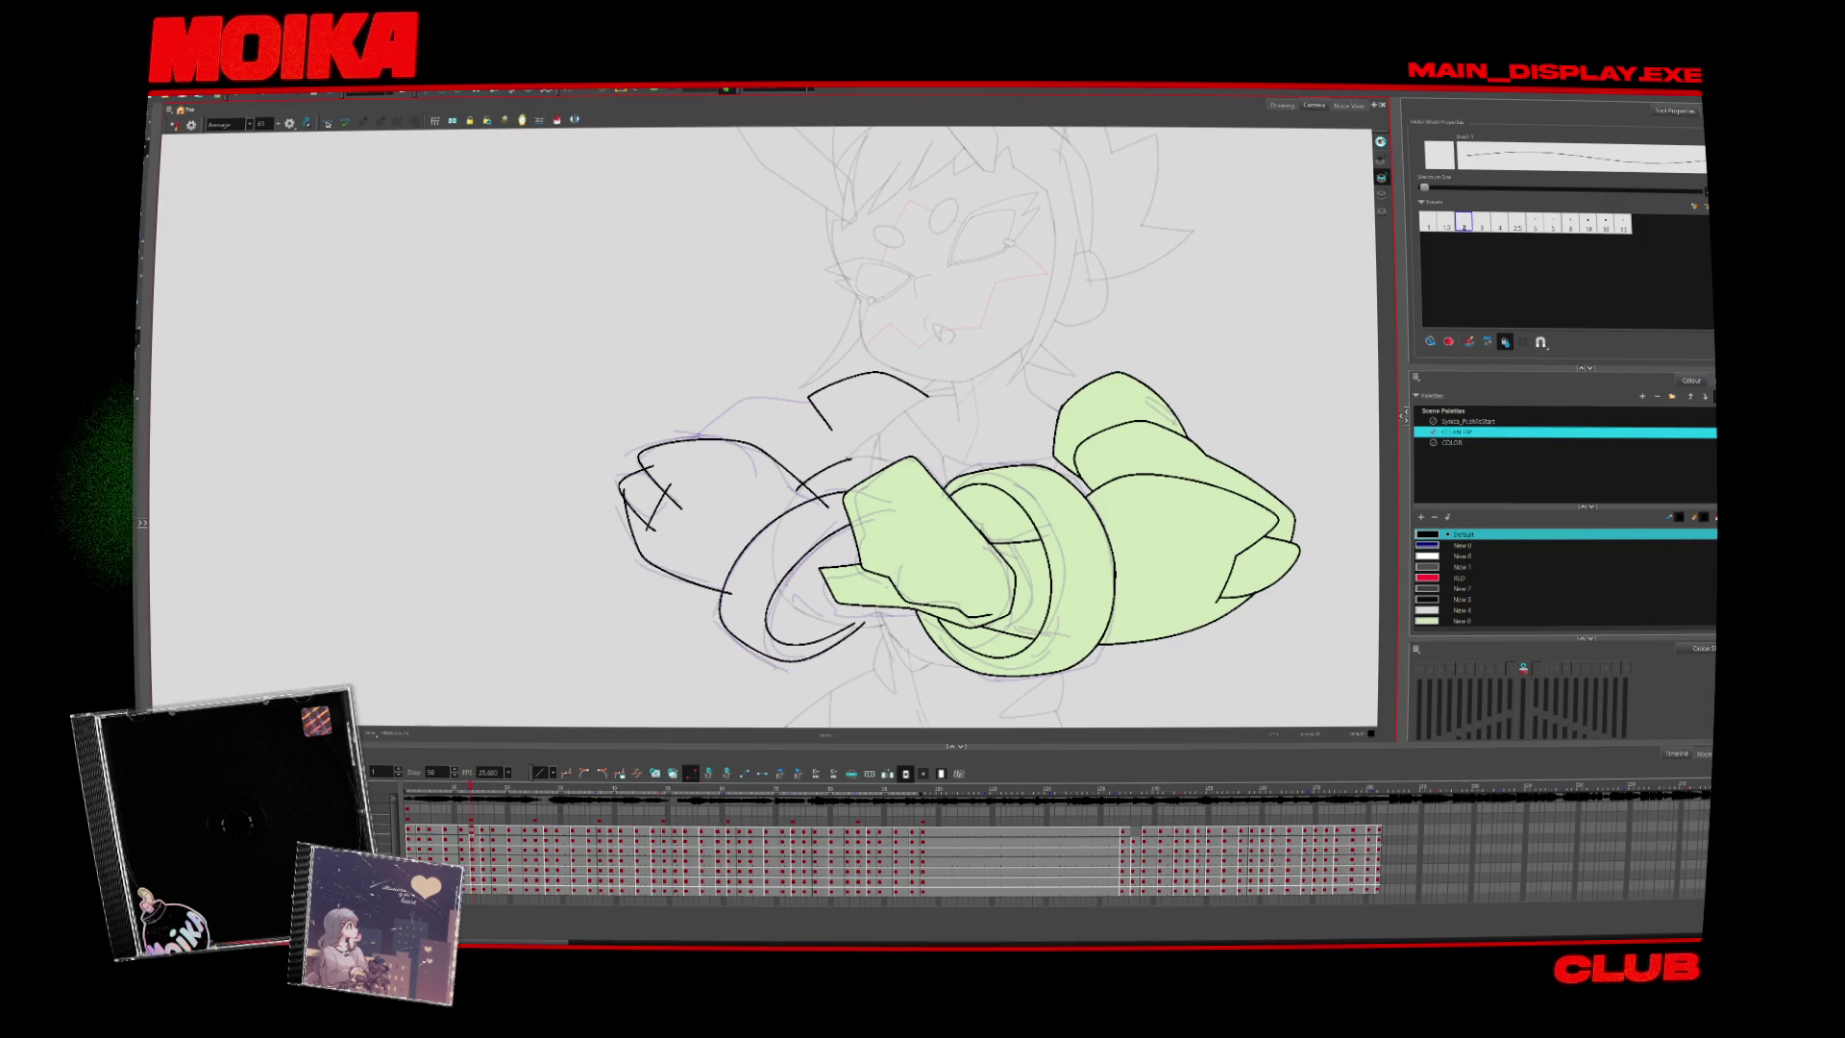
mouse_move(928, 394)
mouse_down()
mouse_move(847, 459)
mouse_move(876, 438)
mouse_up()
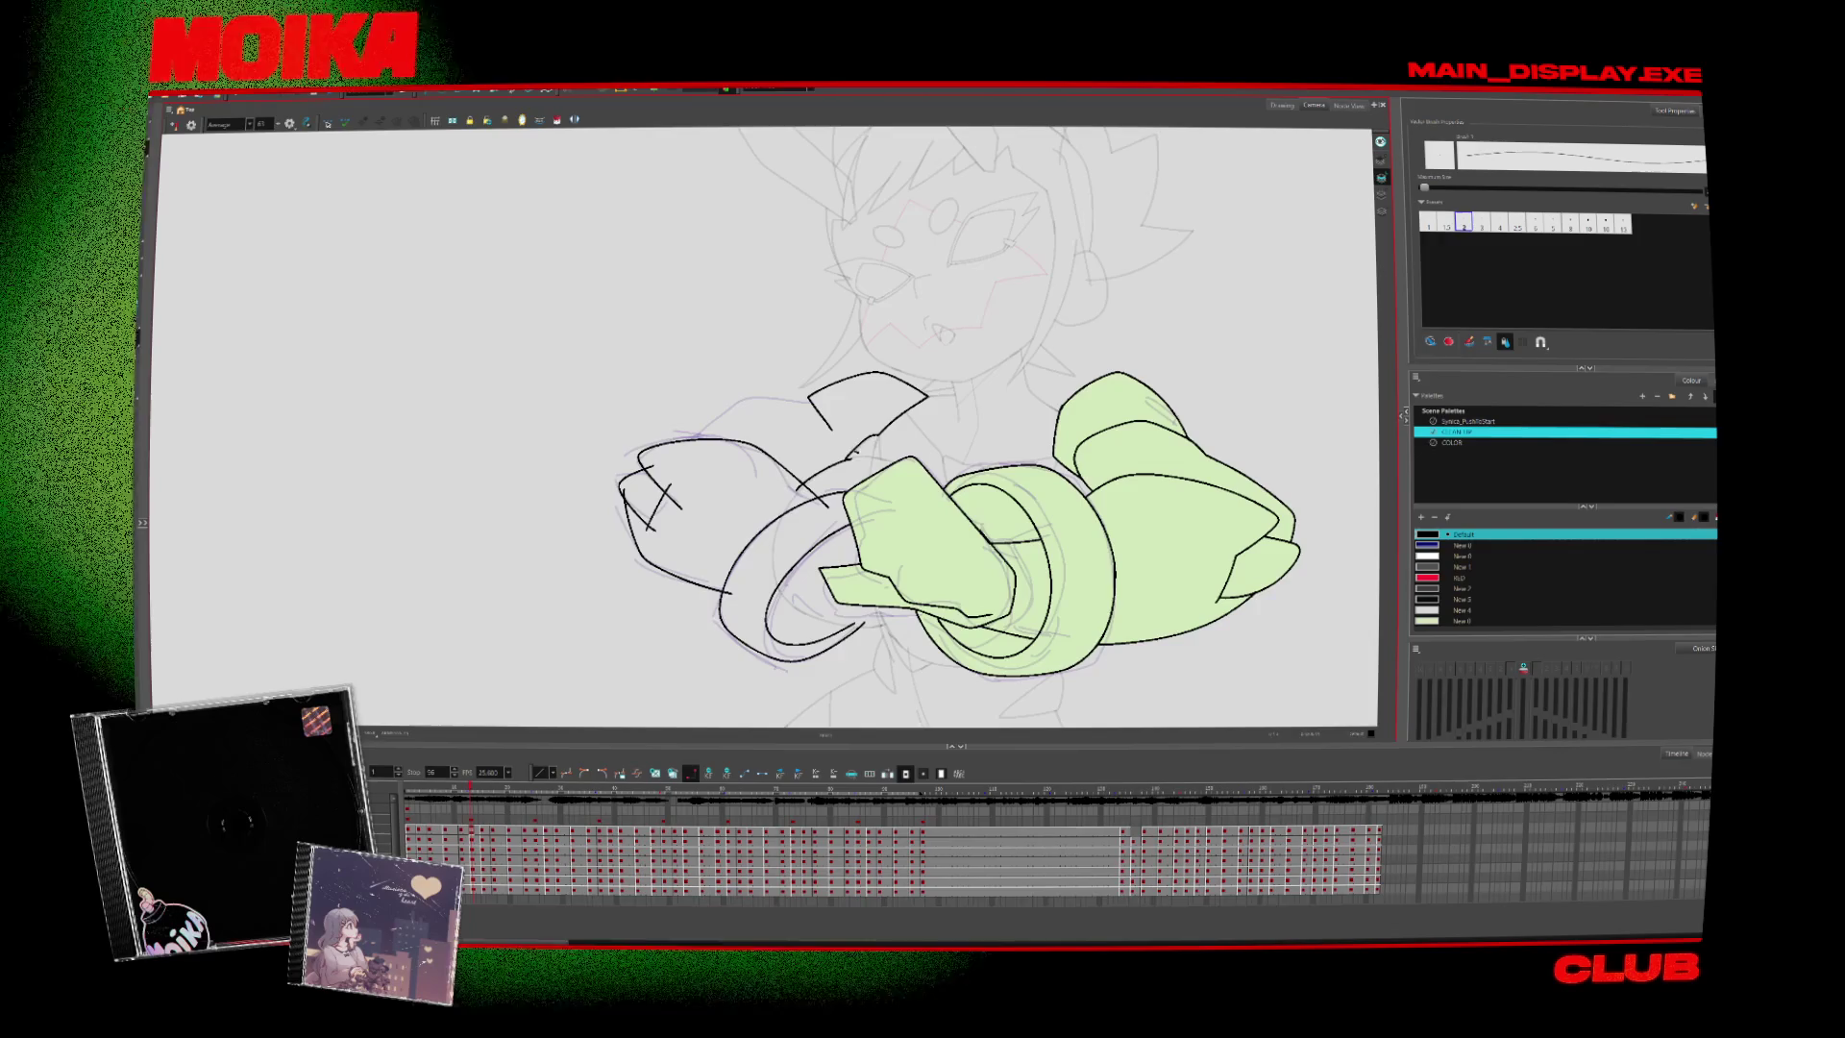
drag(684, 443, 812, 400)
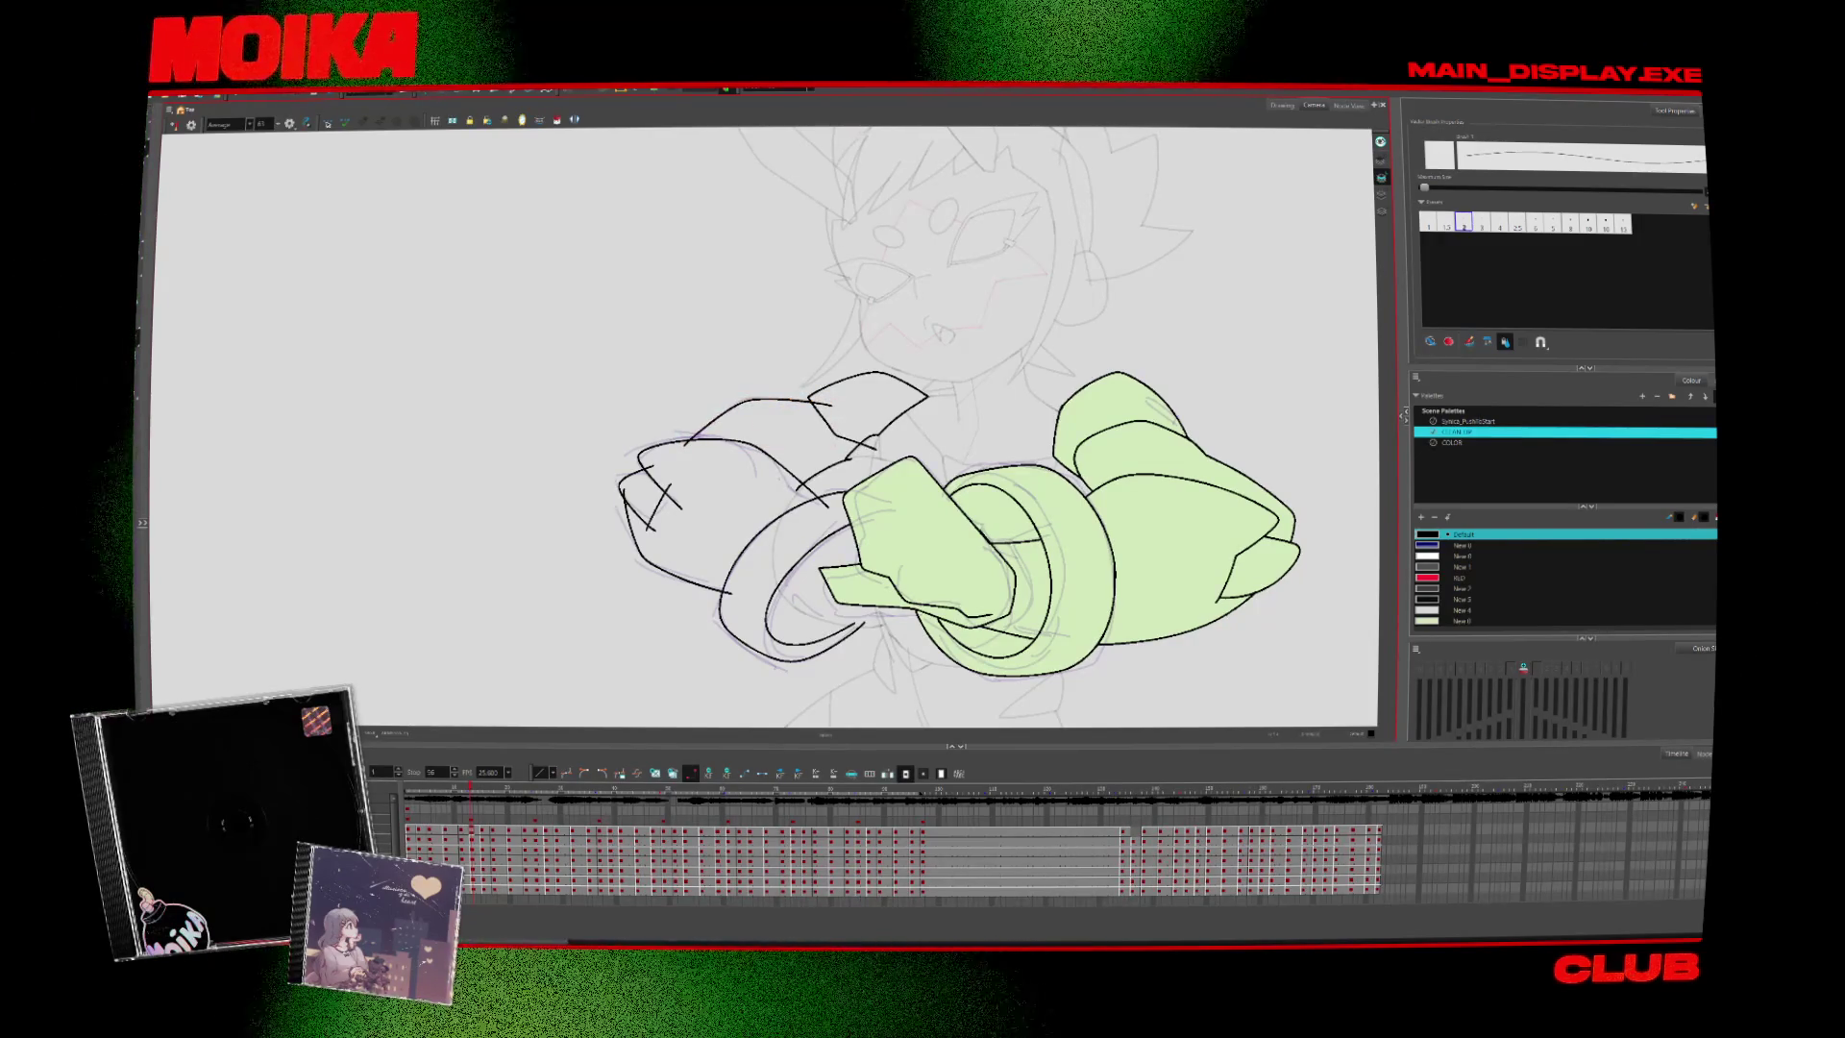
Extend the sleeve line into the hand and add short edge strokes in mirrored view
key(period)
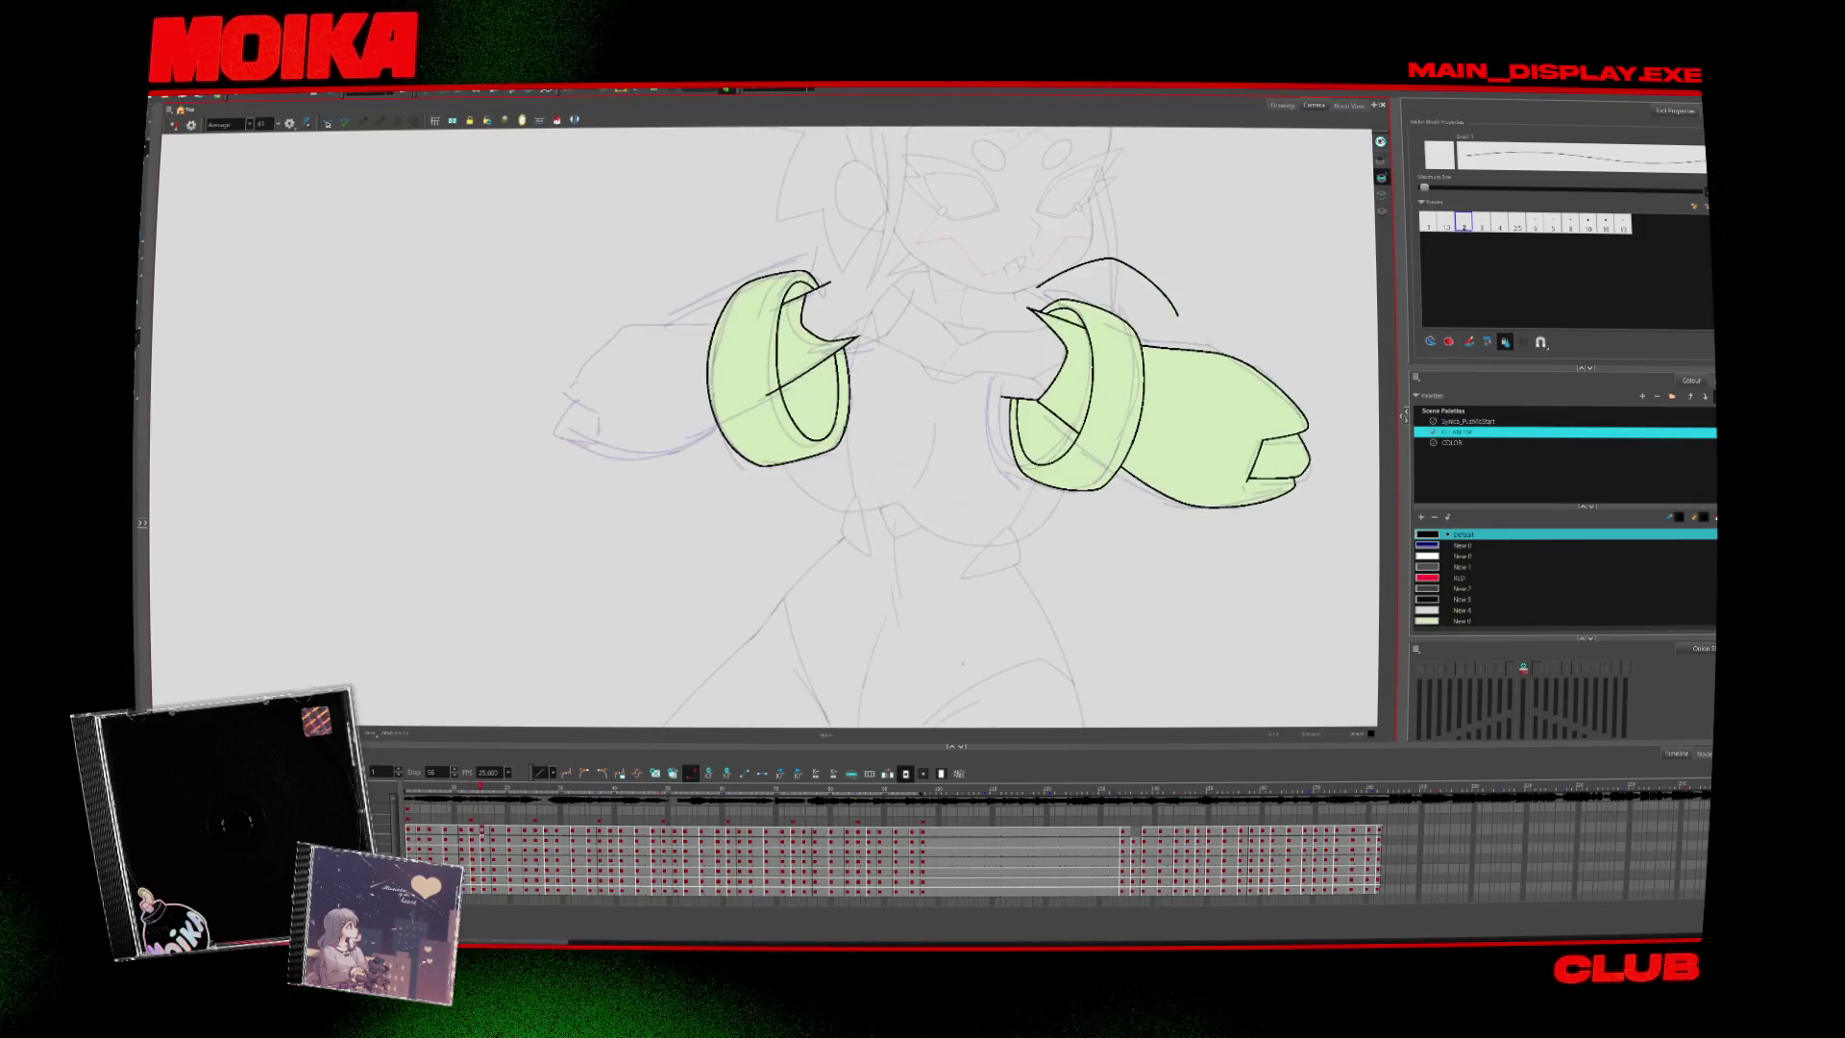
key(period)
key(period)
key(period)
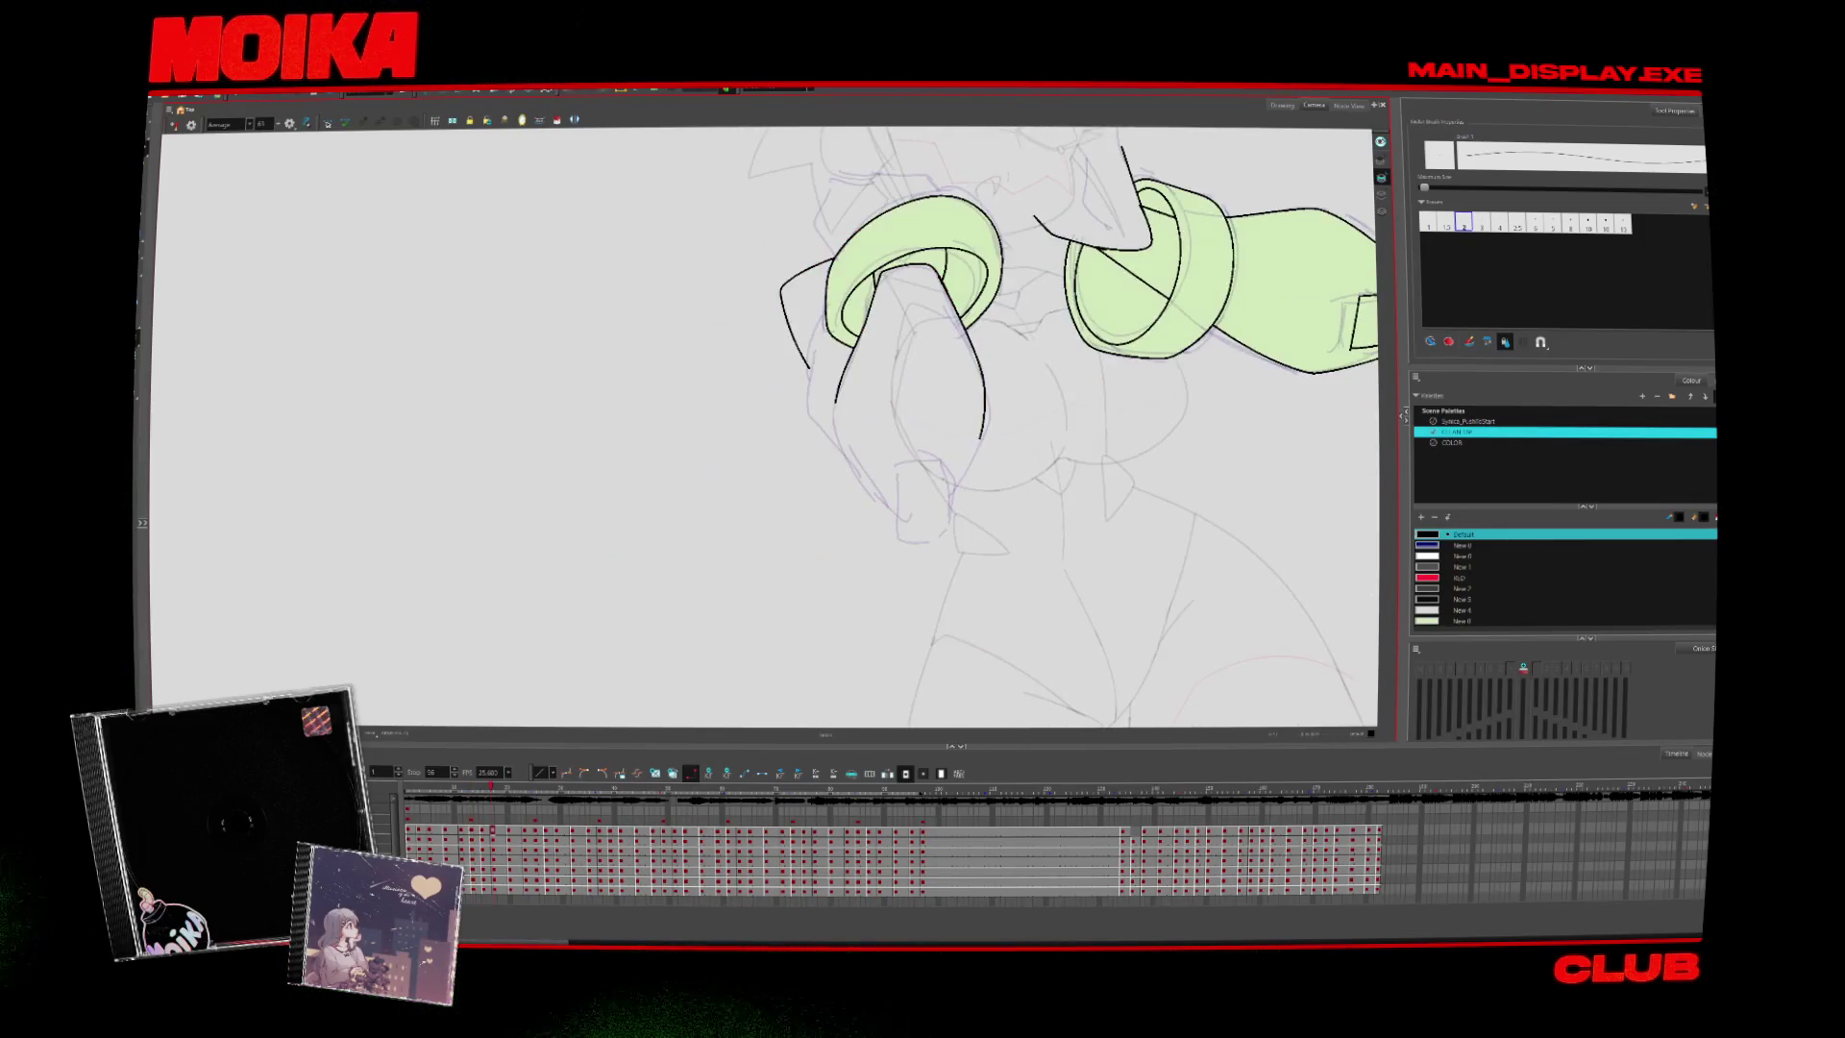
mouse_move(759, 389)
mouse_down()
mouse_move(776, 519)
mouse_move(745, 533)
mouse_up()
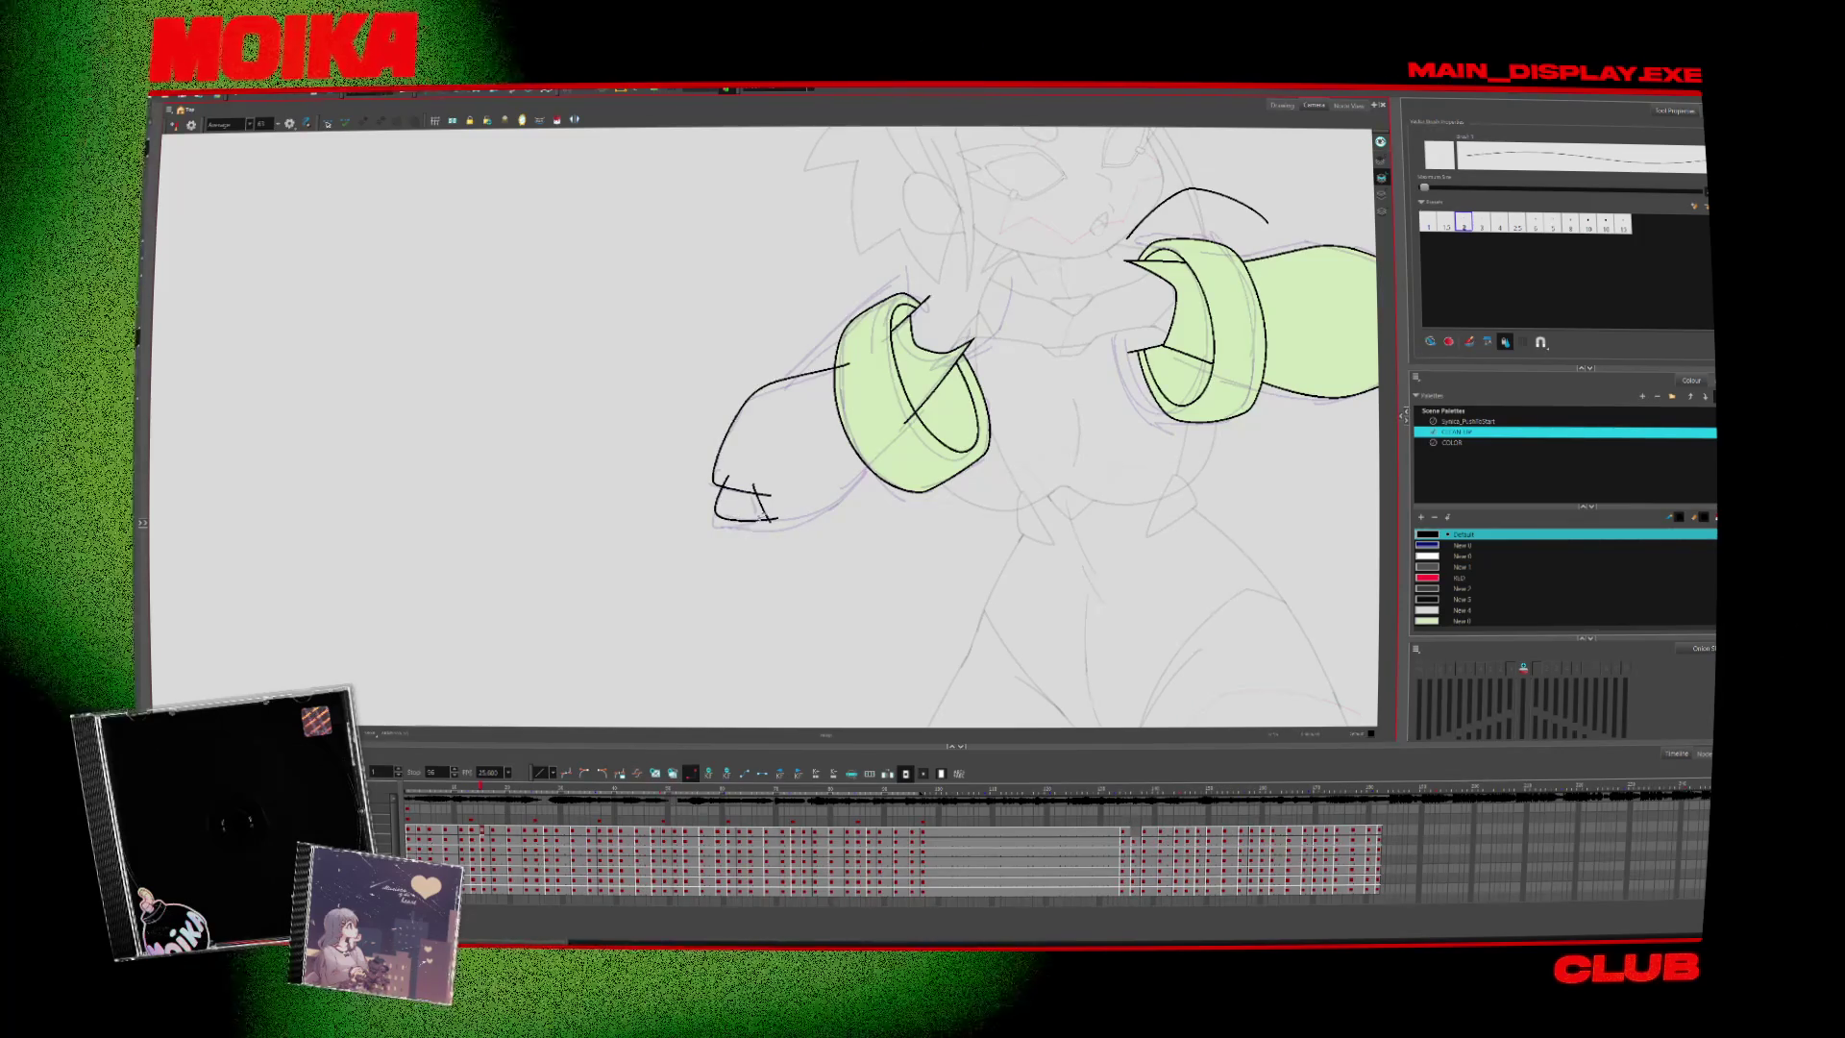
key(period)
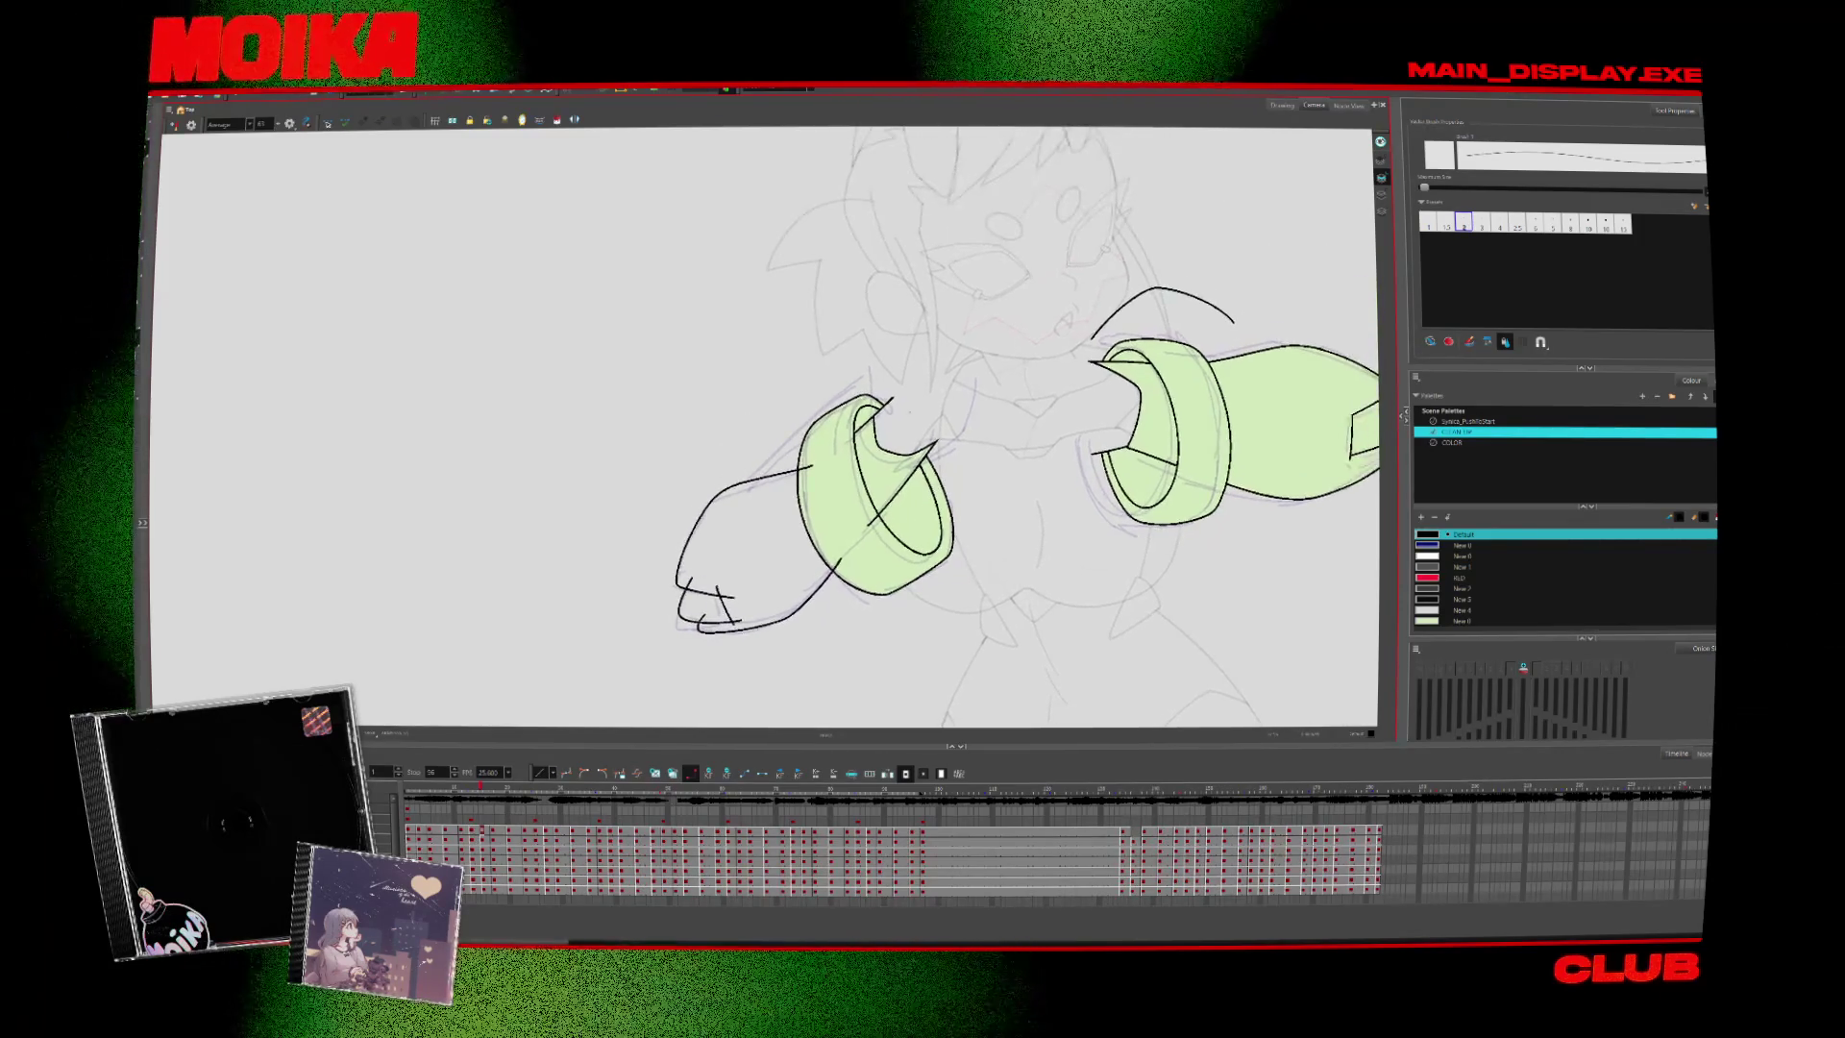
key(period)
key(period)
key(period)
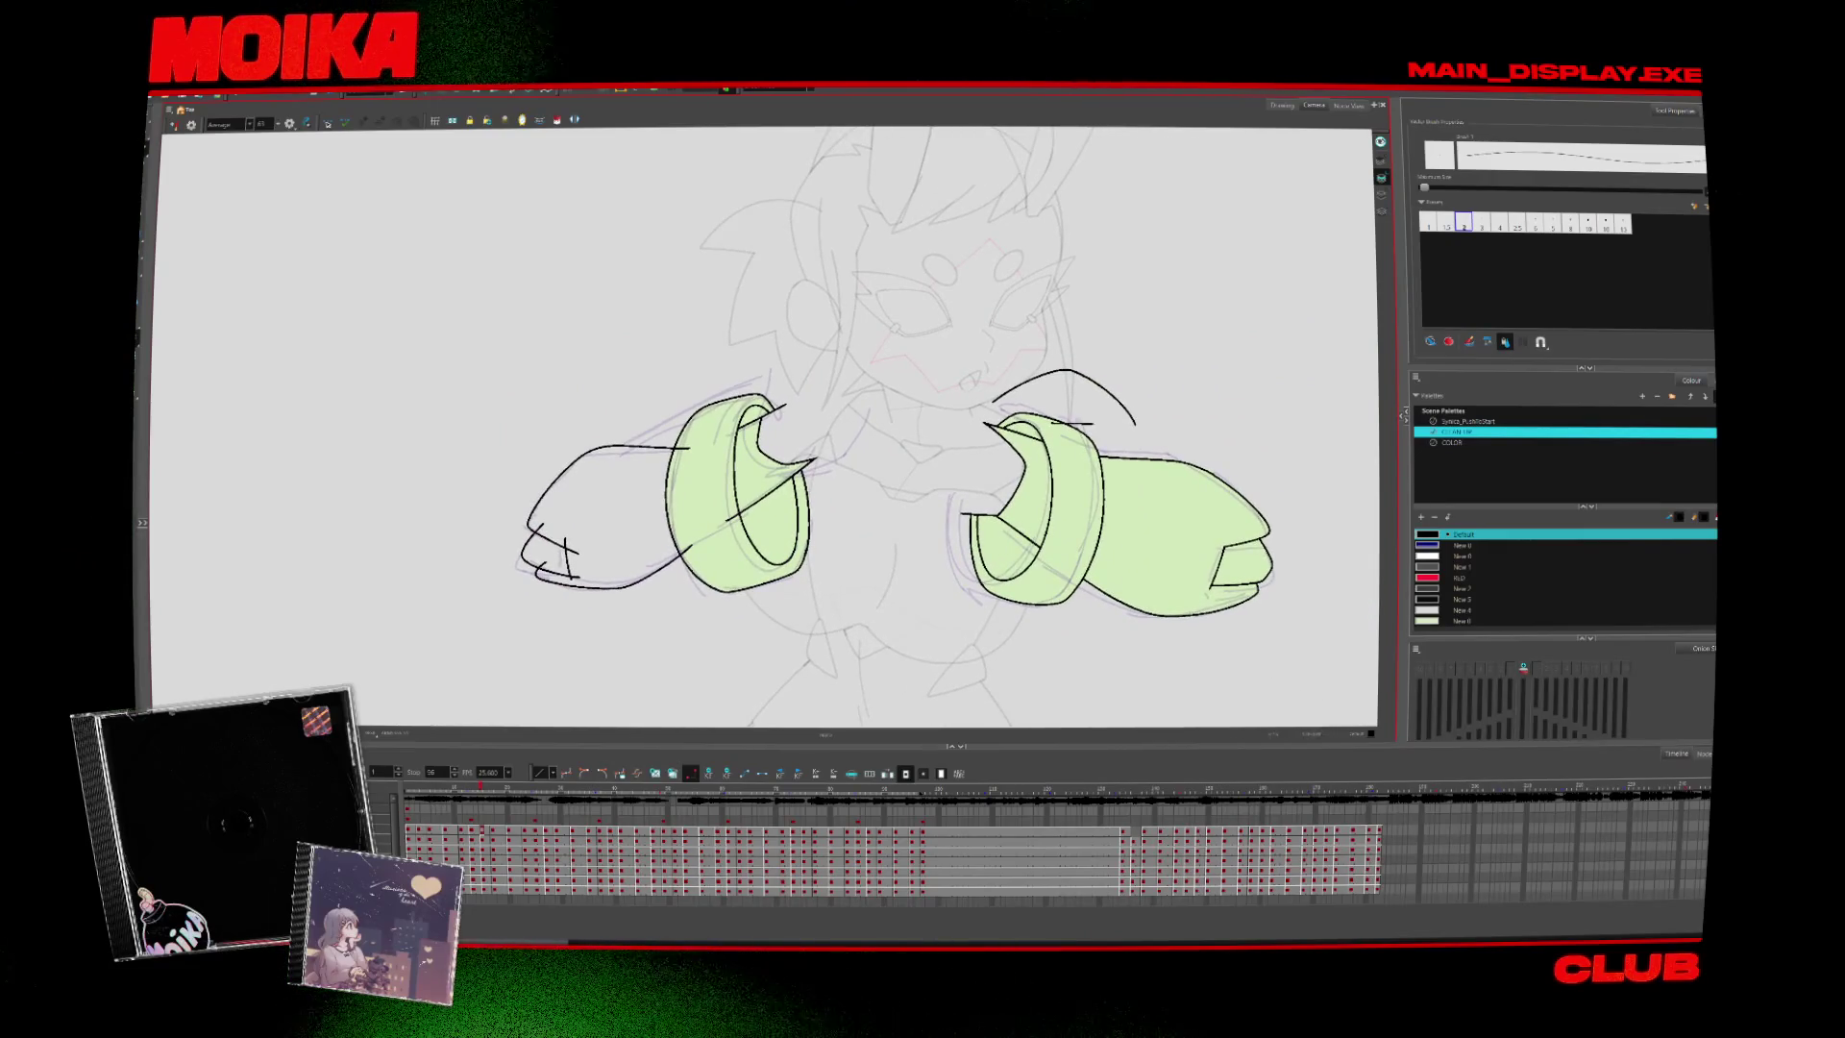
key(4)
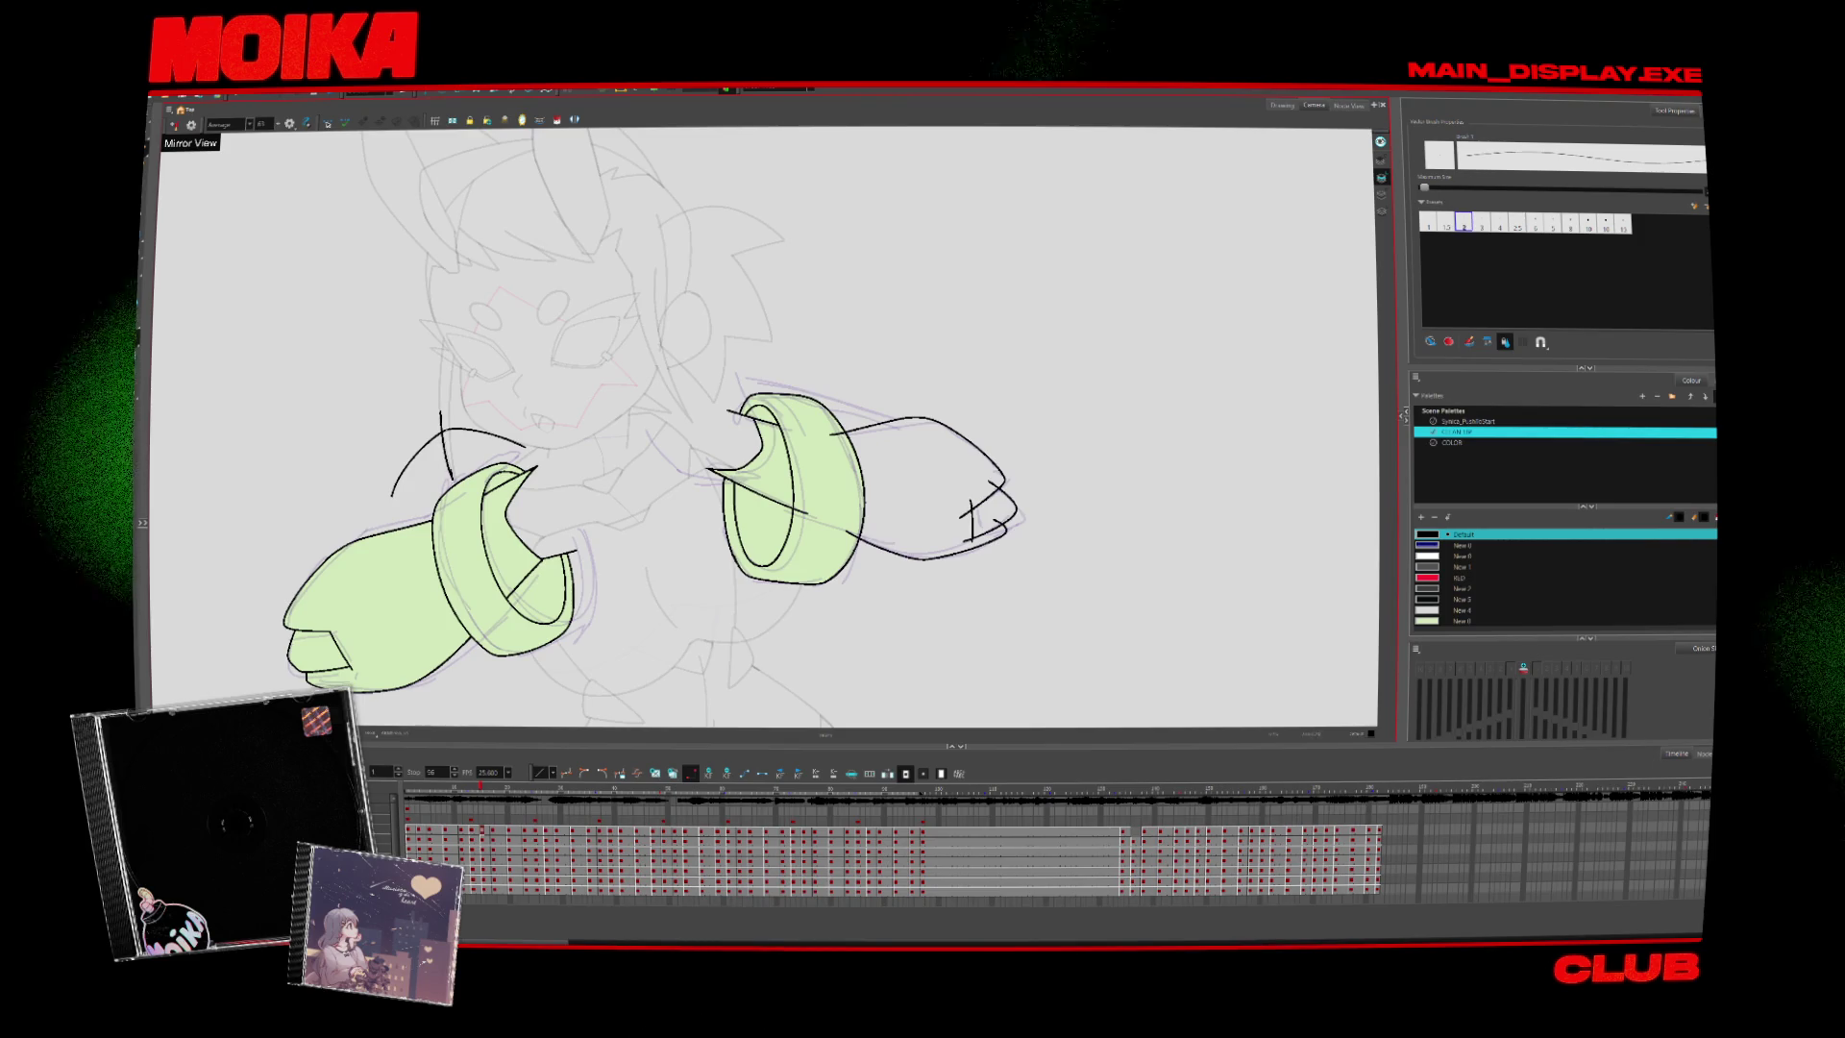
drag(448, 404, 463, 487)
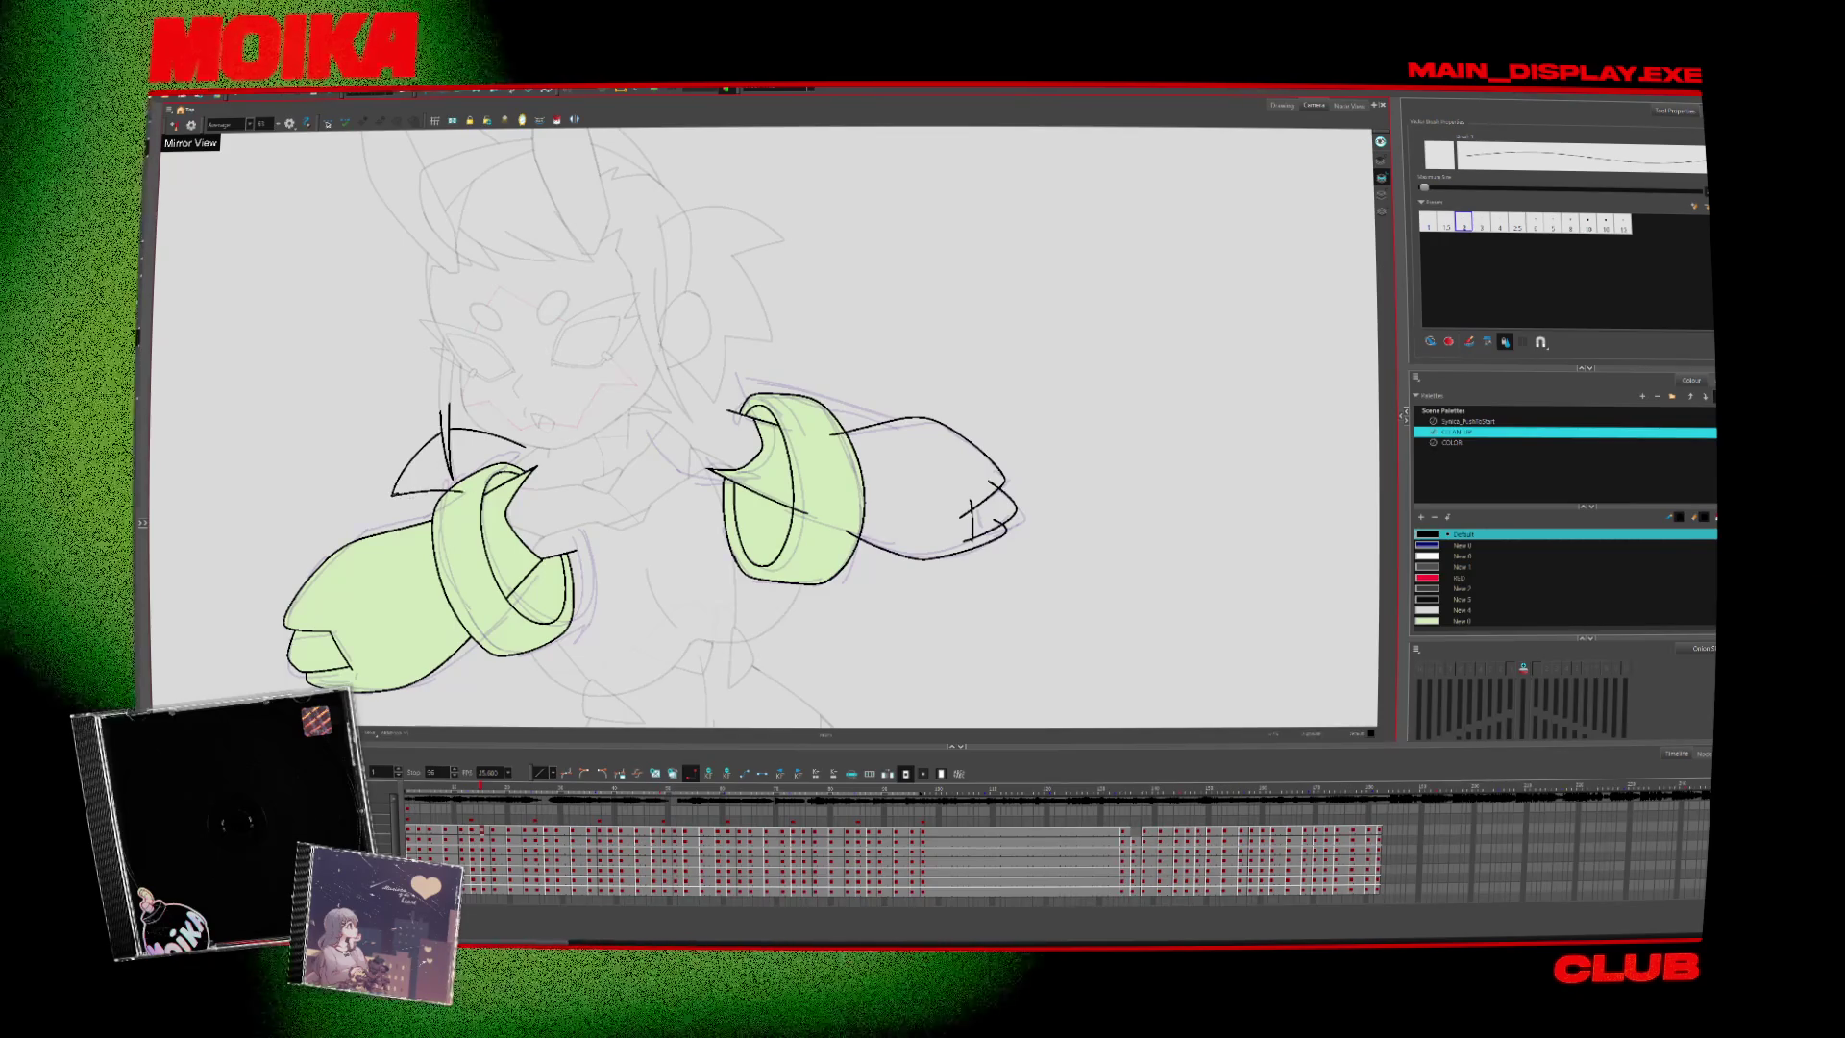
drag(303, 594, 316, 578)
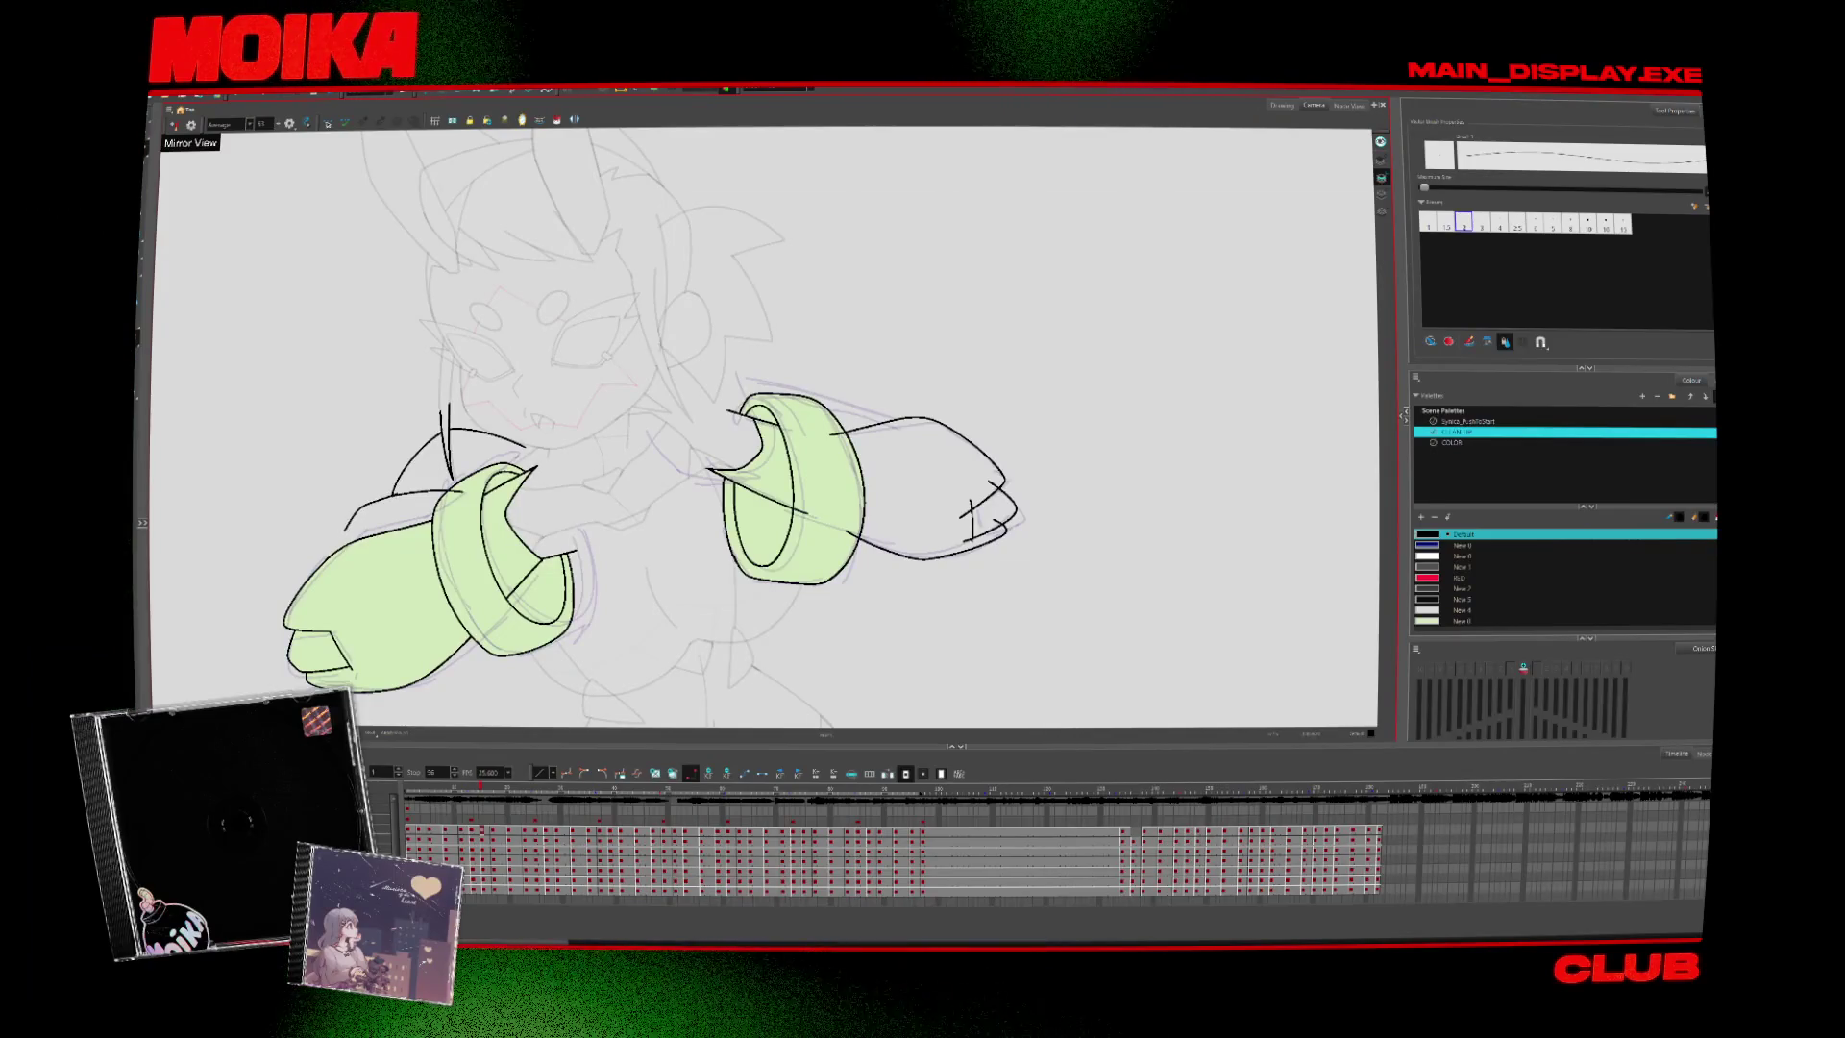
Delete the stray stroke near the face and draw a line near the upper arm
drag(730, 480, 1010, 451)
key(4)
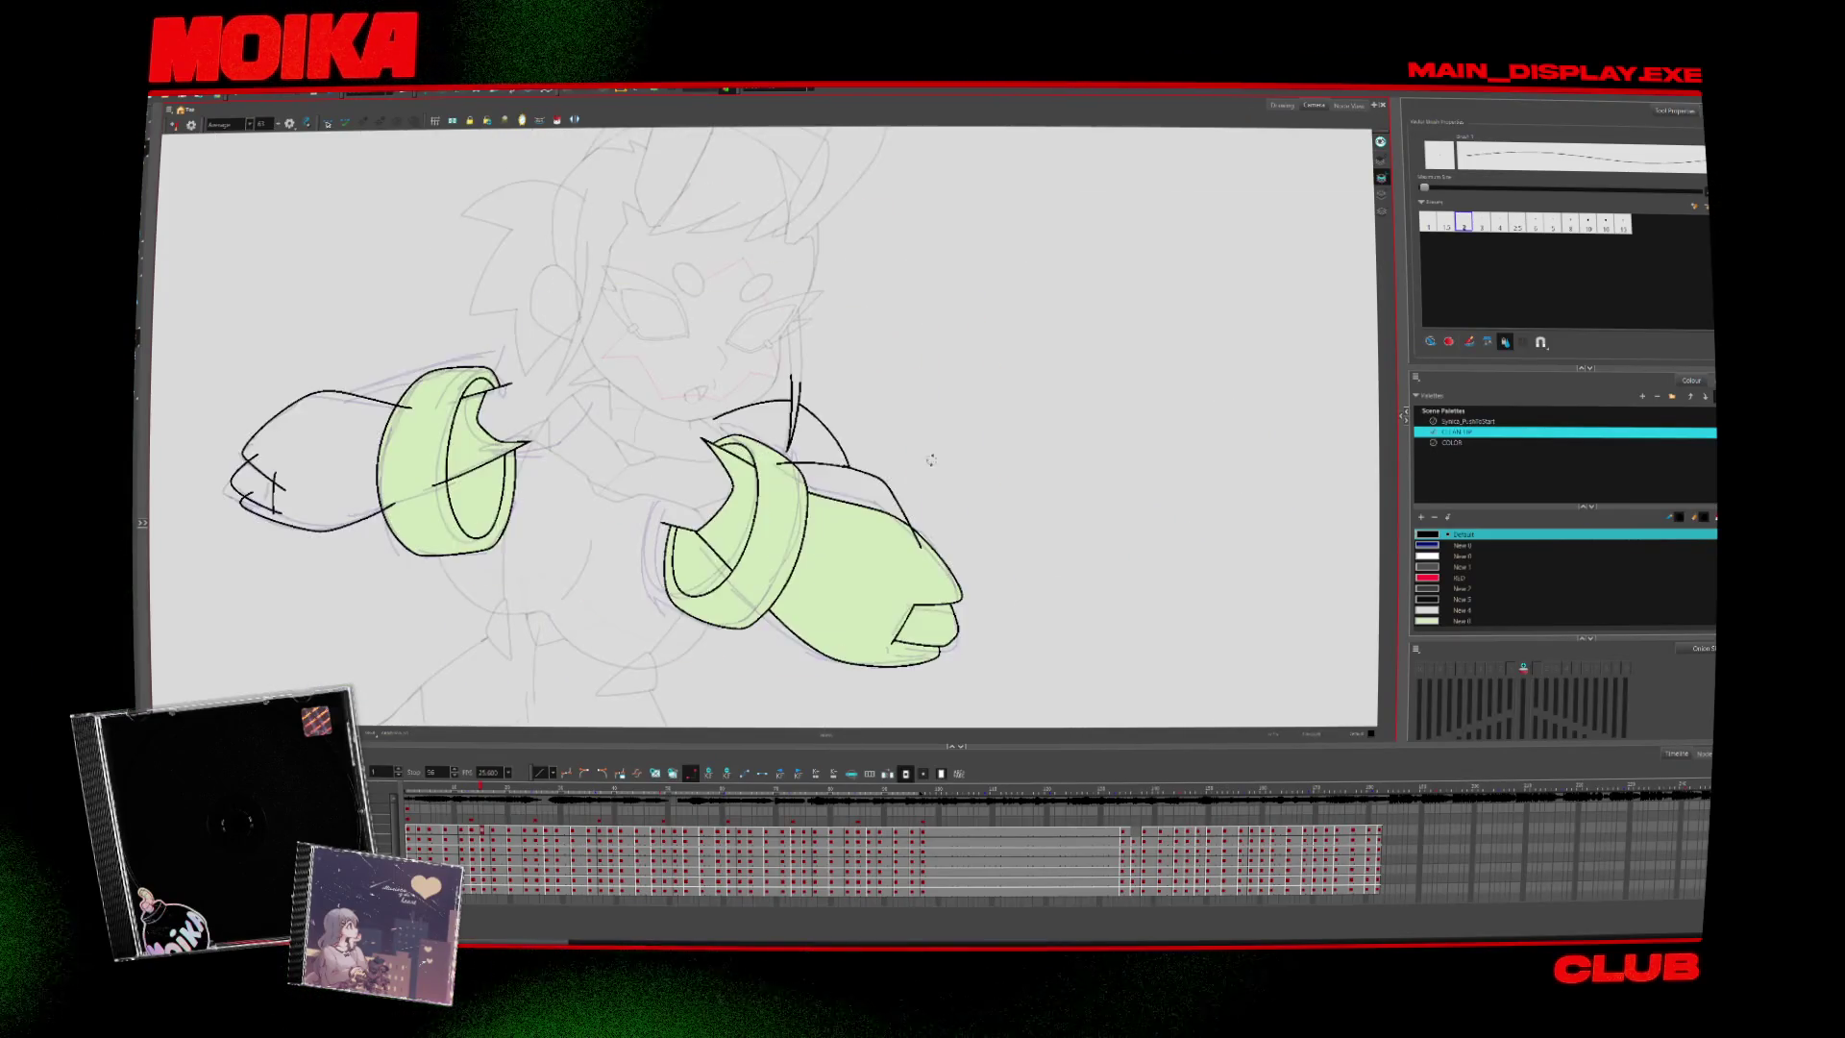
key(Delete)
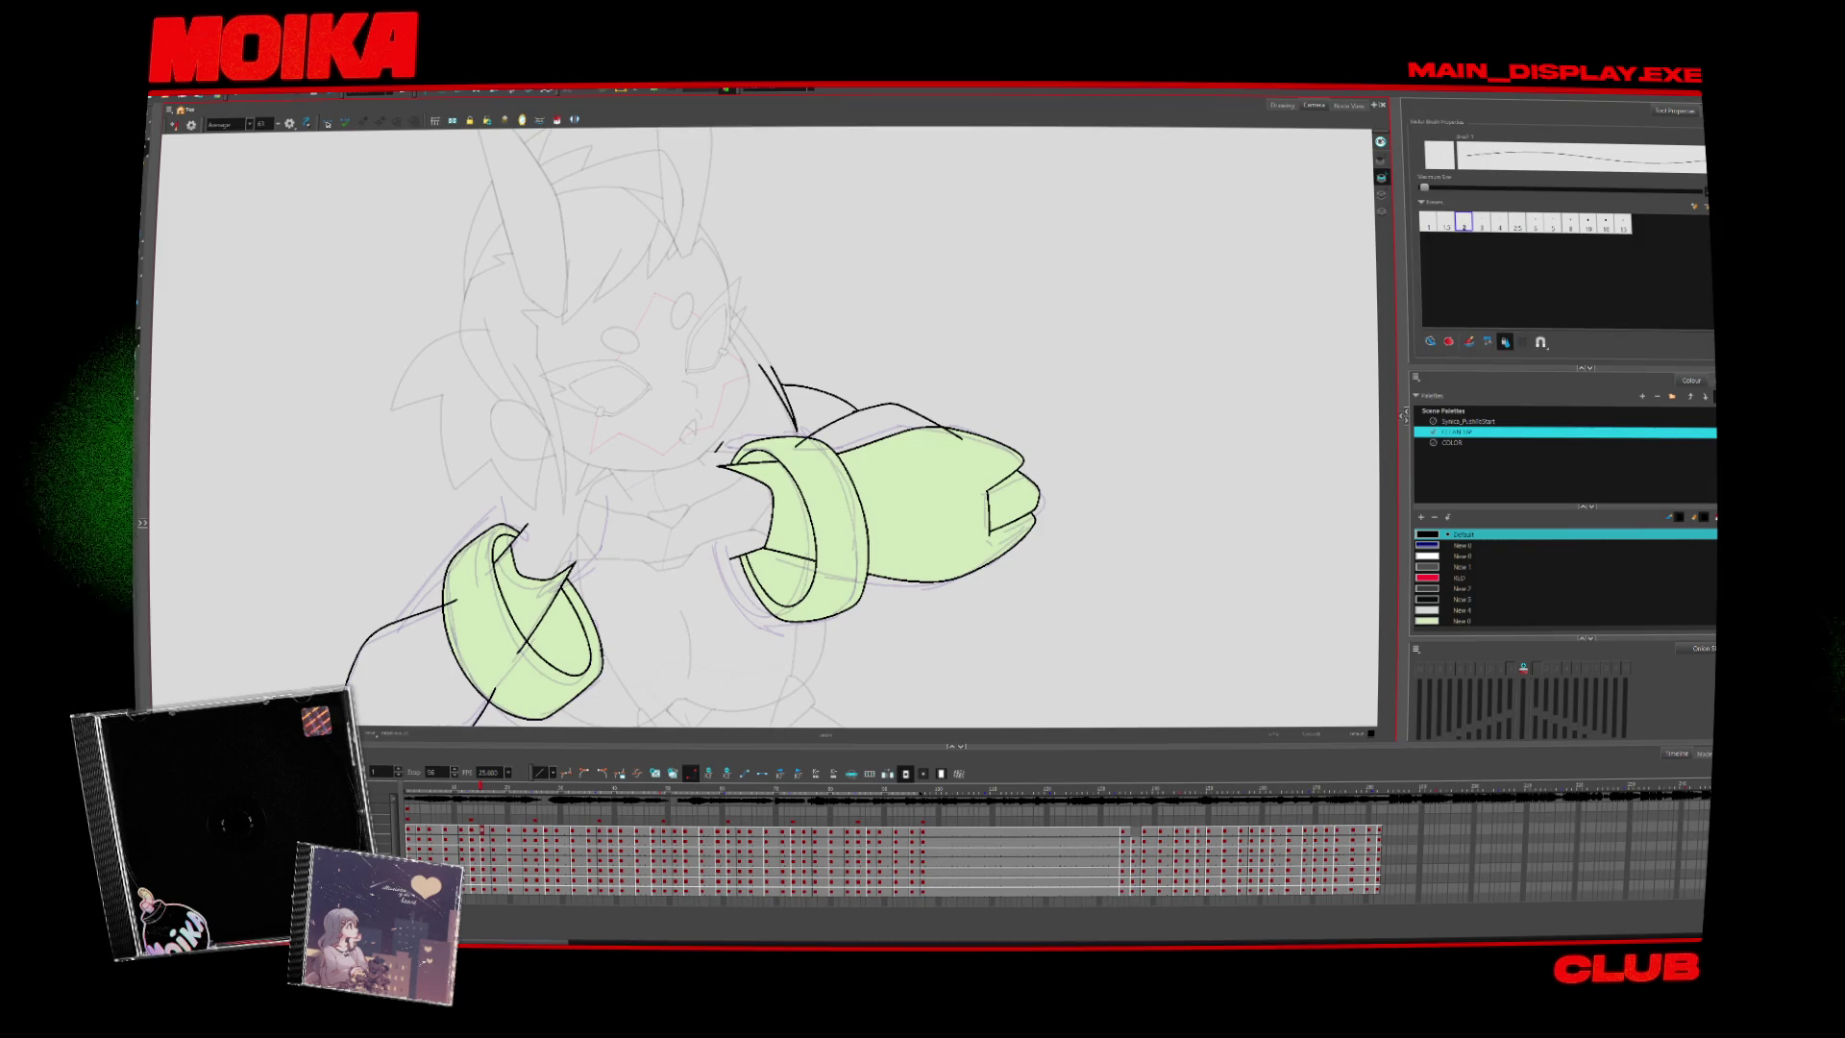
drag(808, 390, 875, 422)
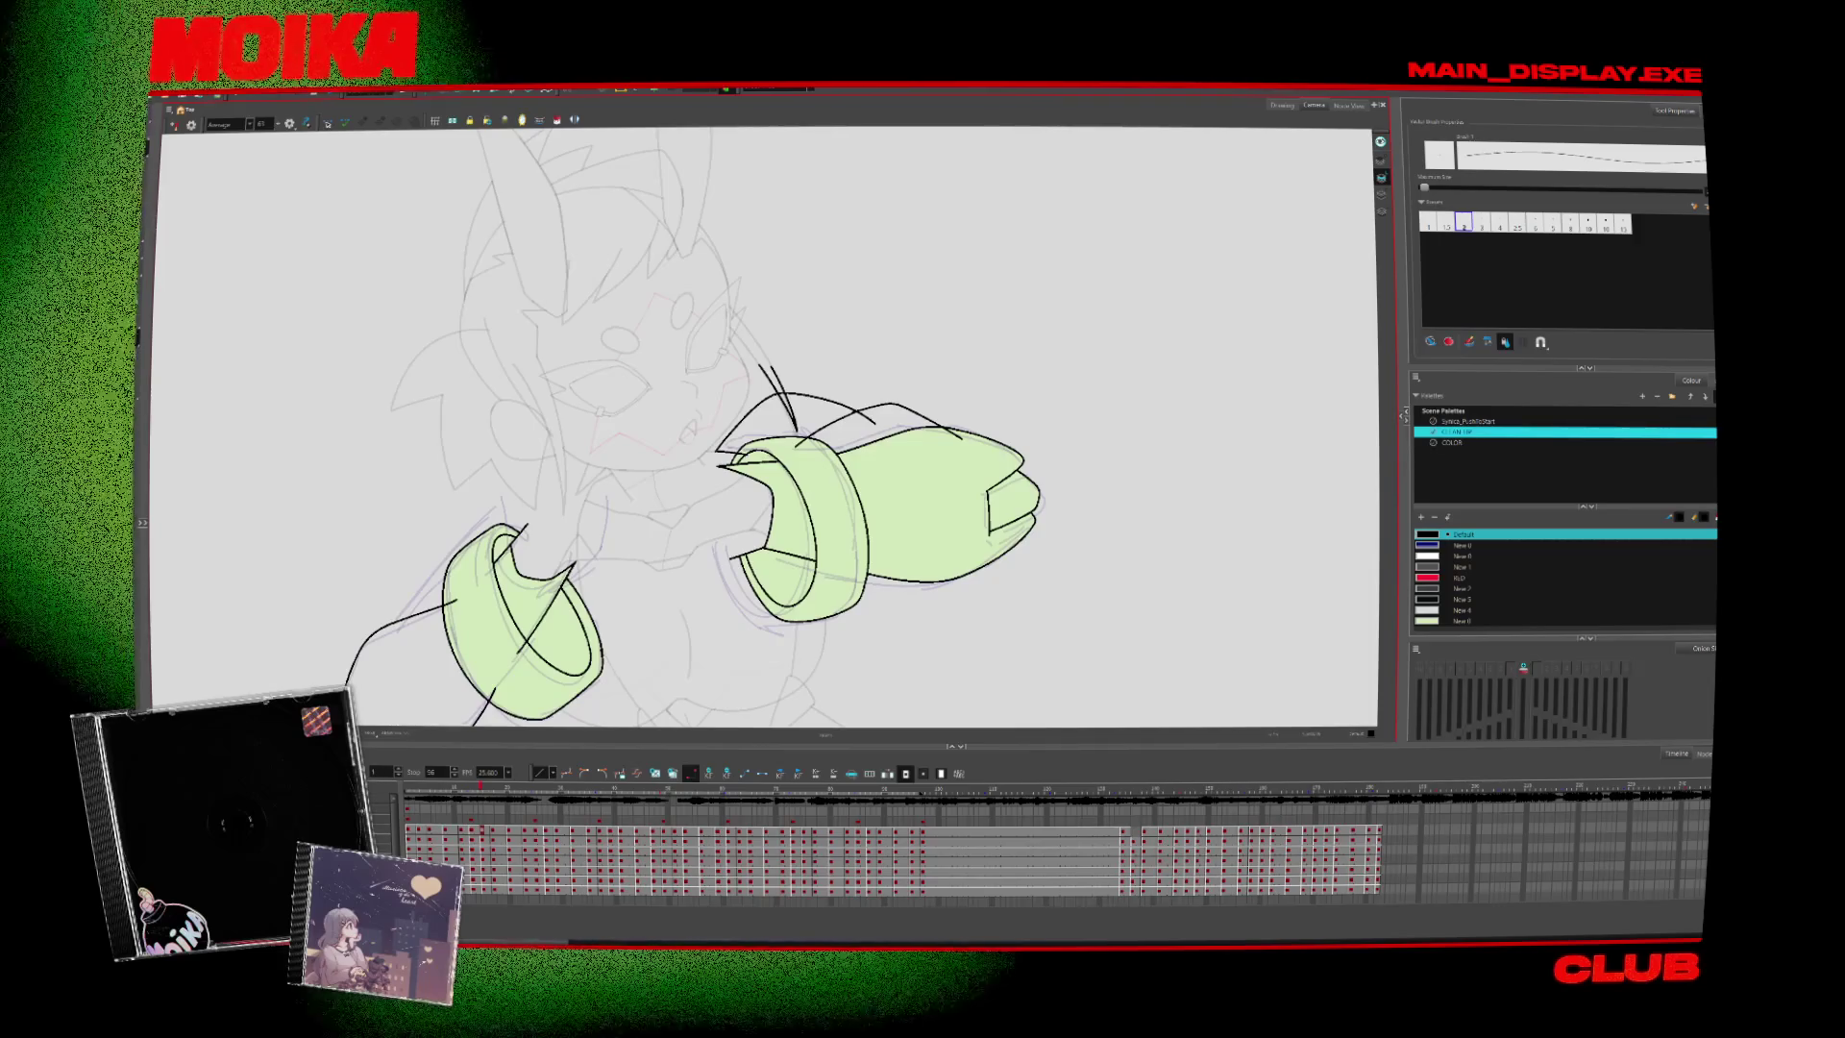
click(174, 126)
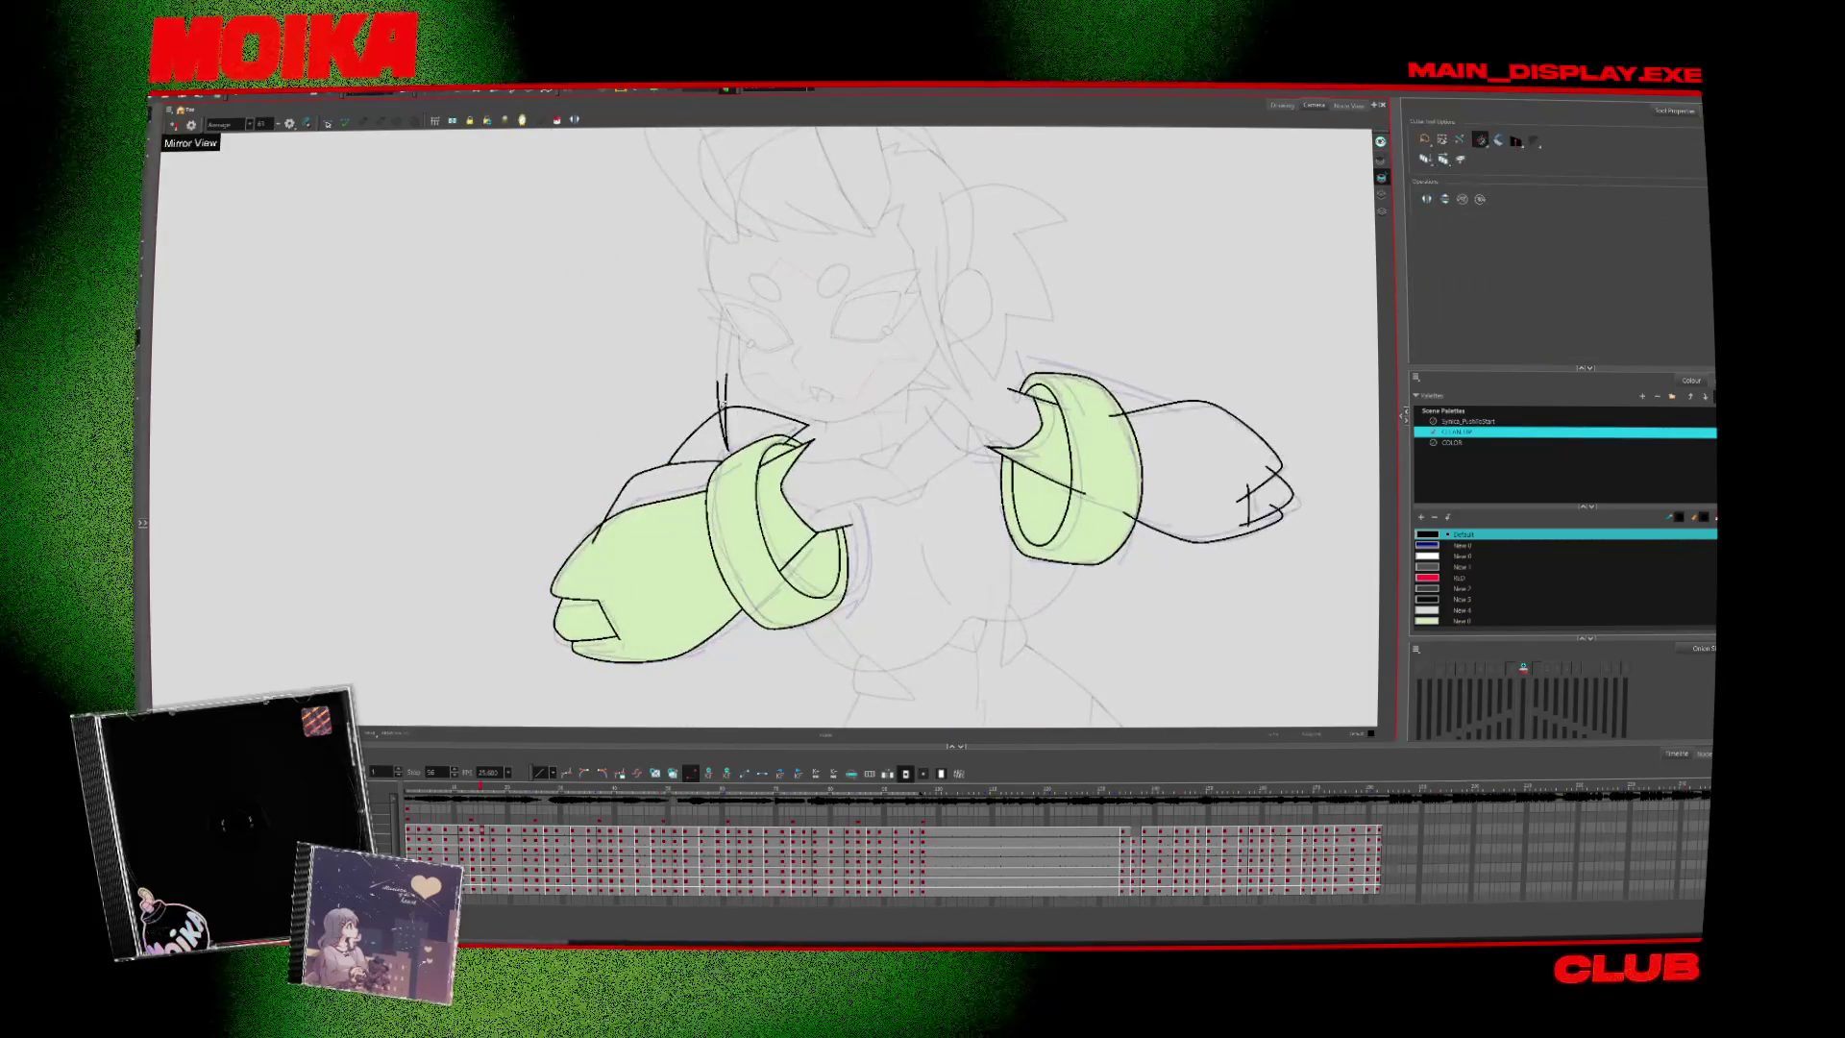
key(period)
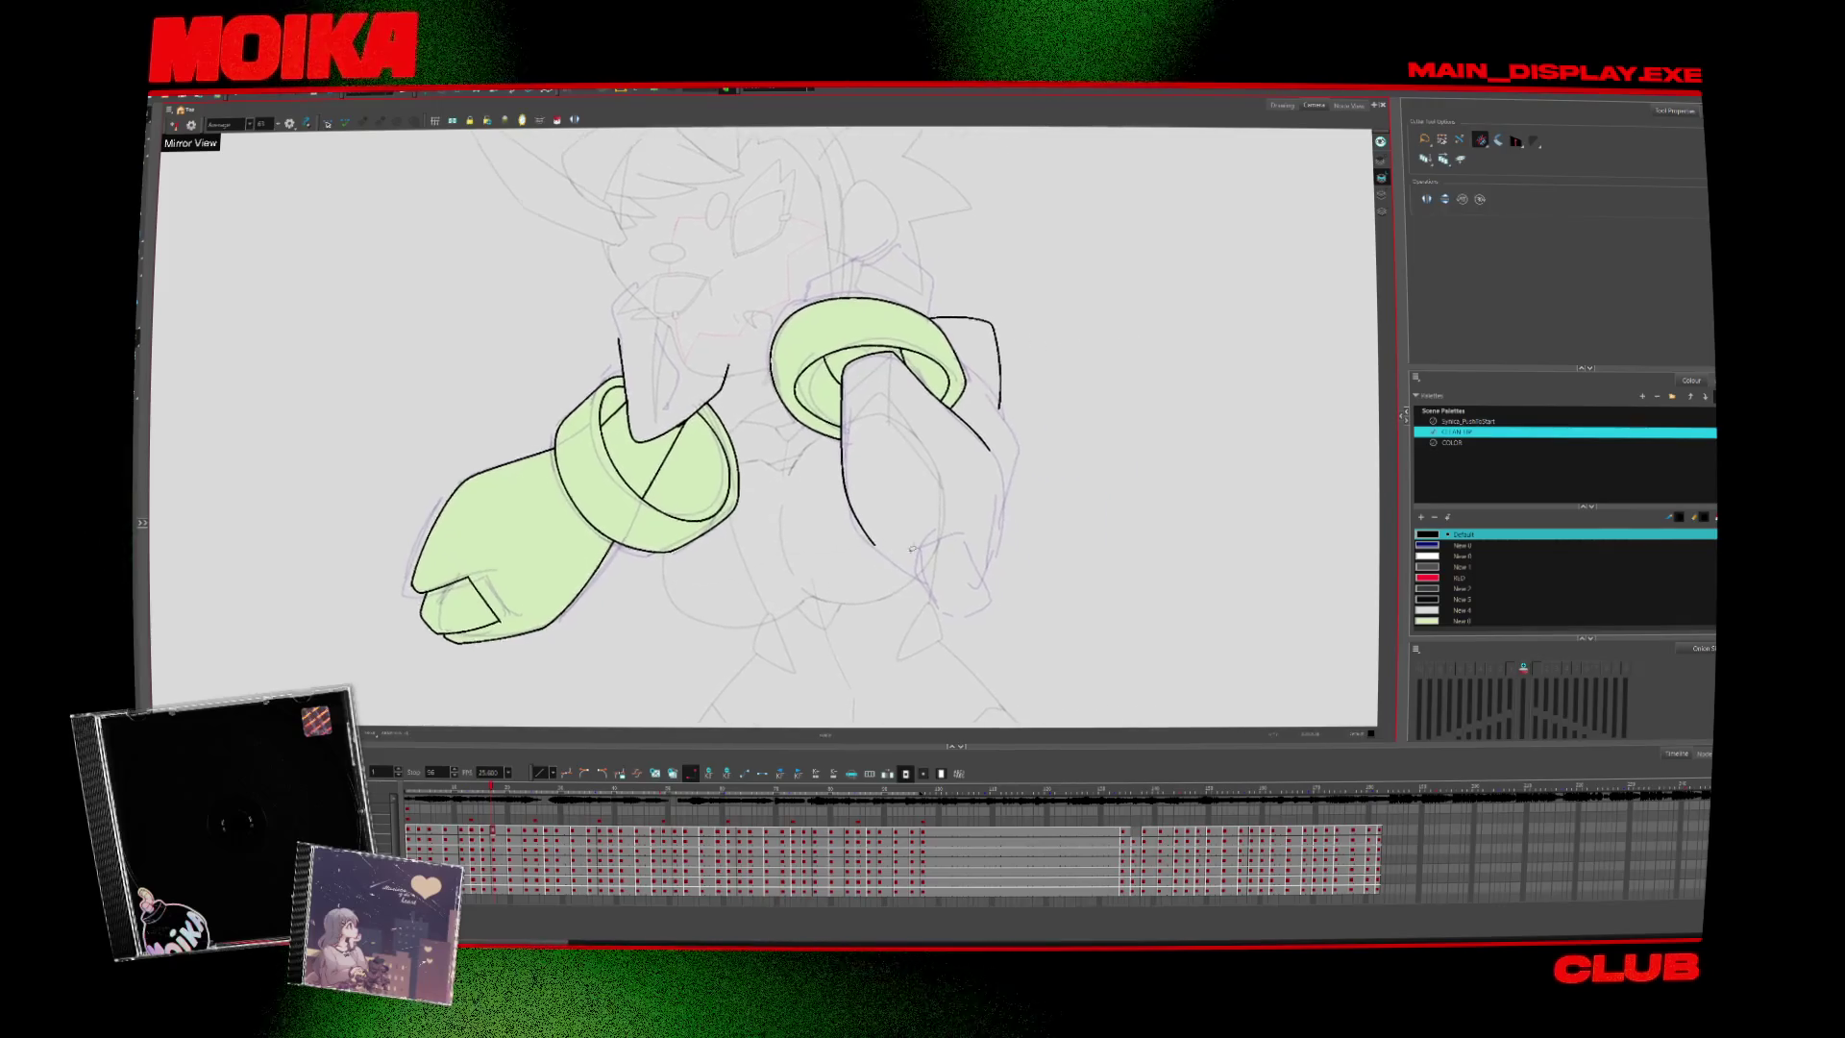
key(alt+b)
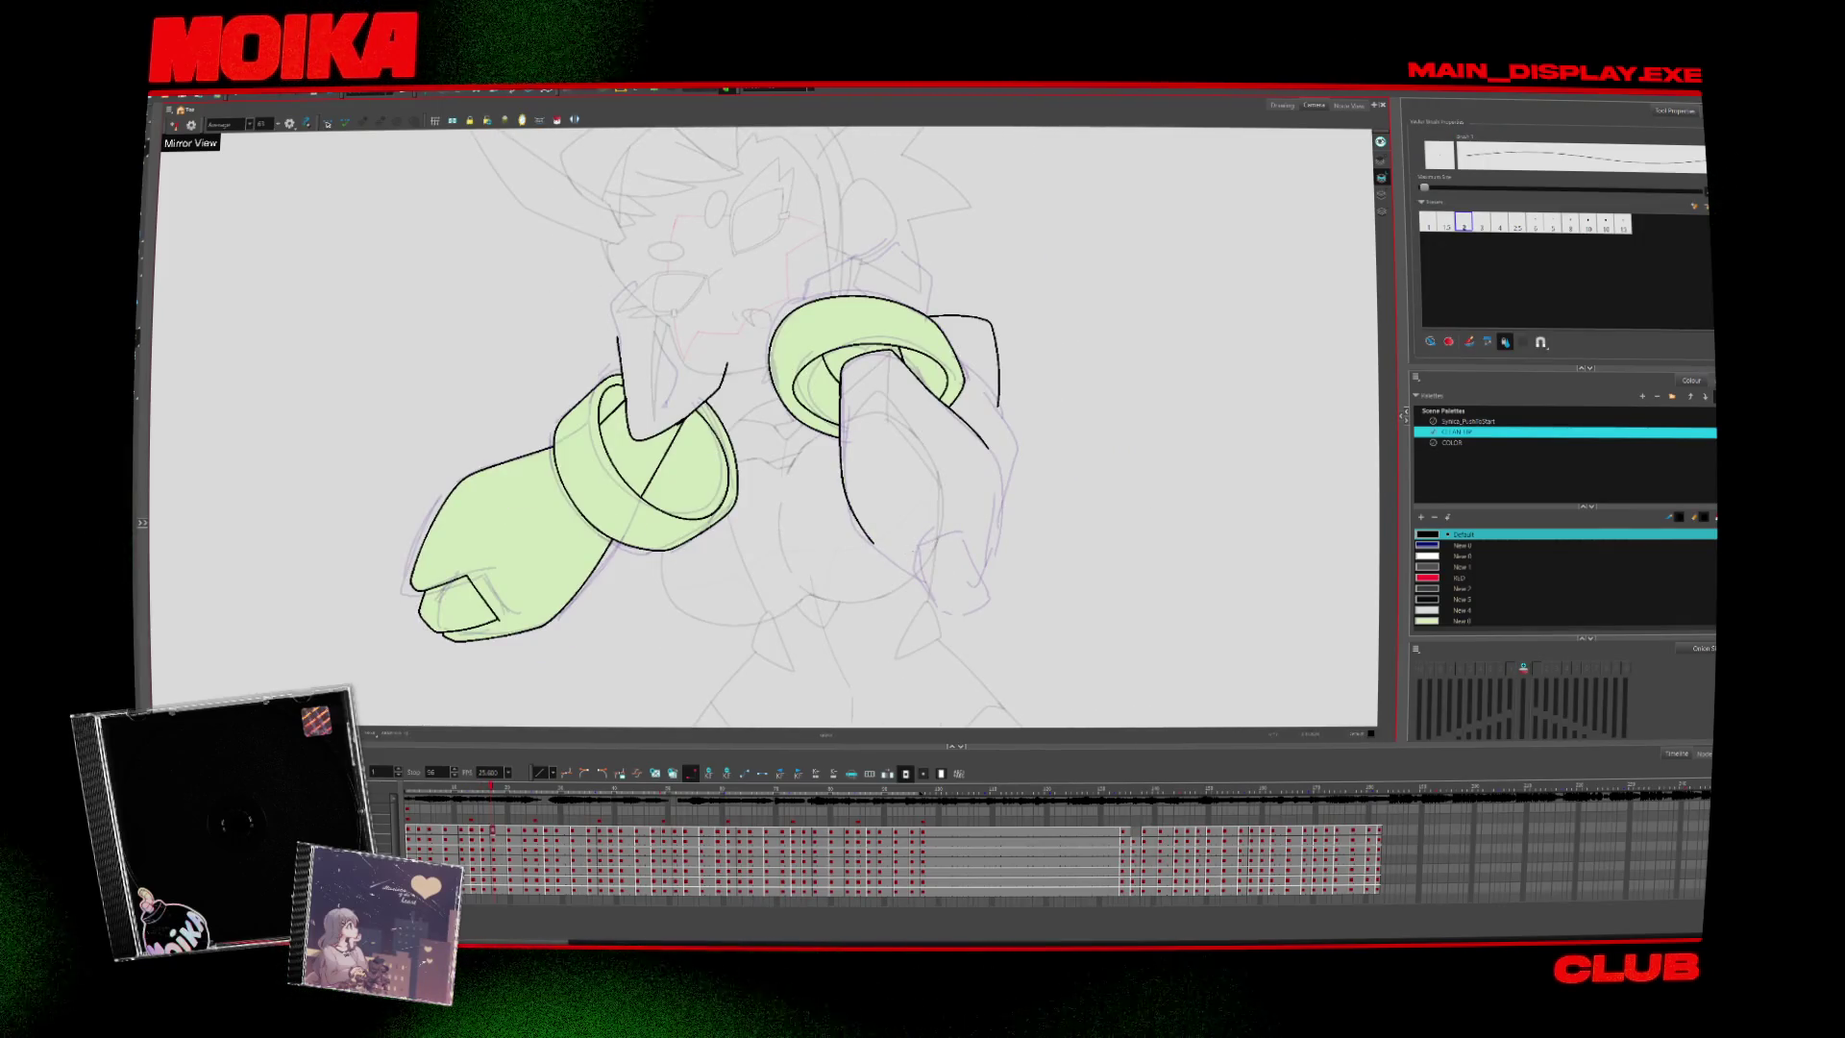
Extend the left hand outline downward and close the fist outline on the next drawing
click(174, 125)
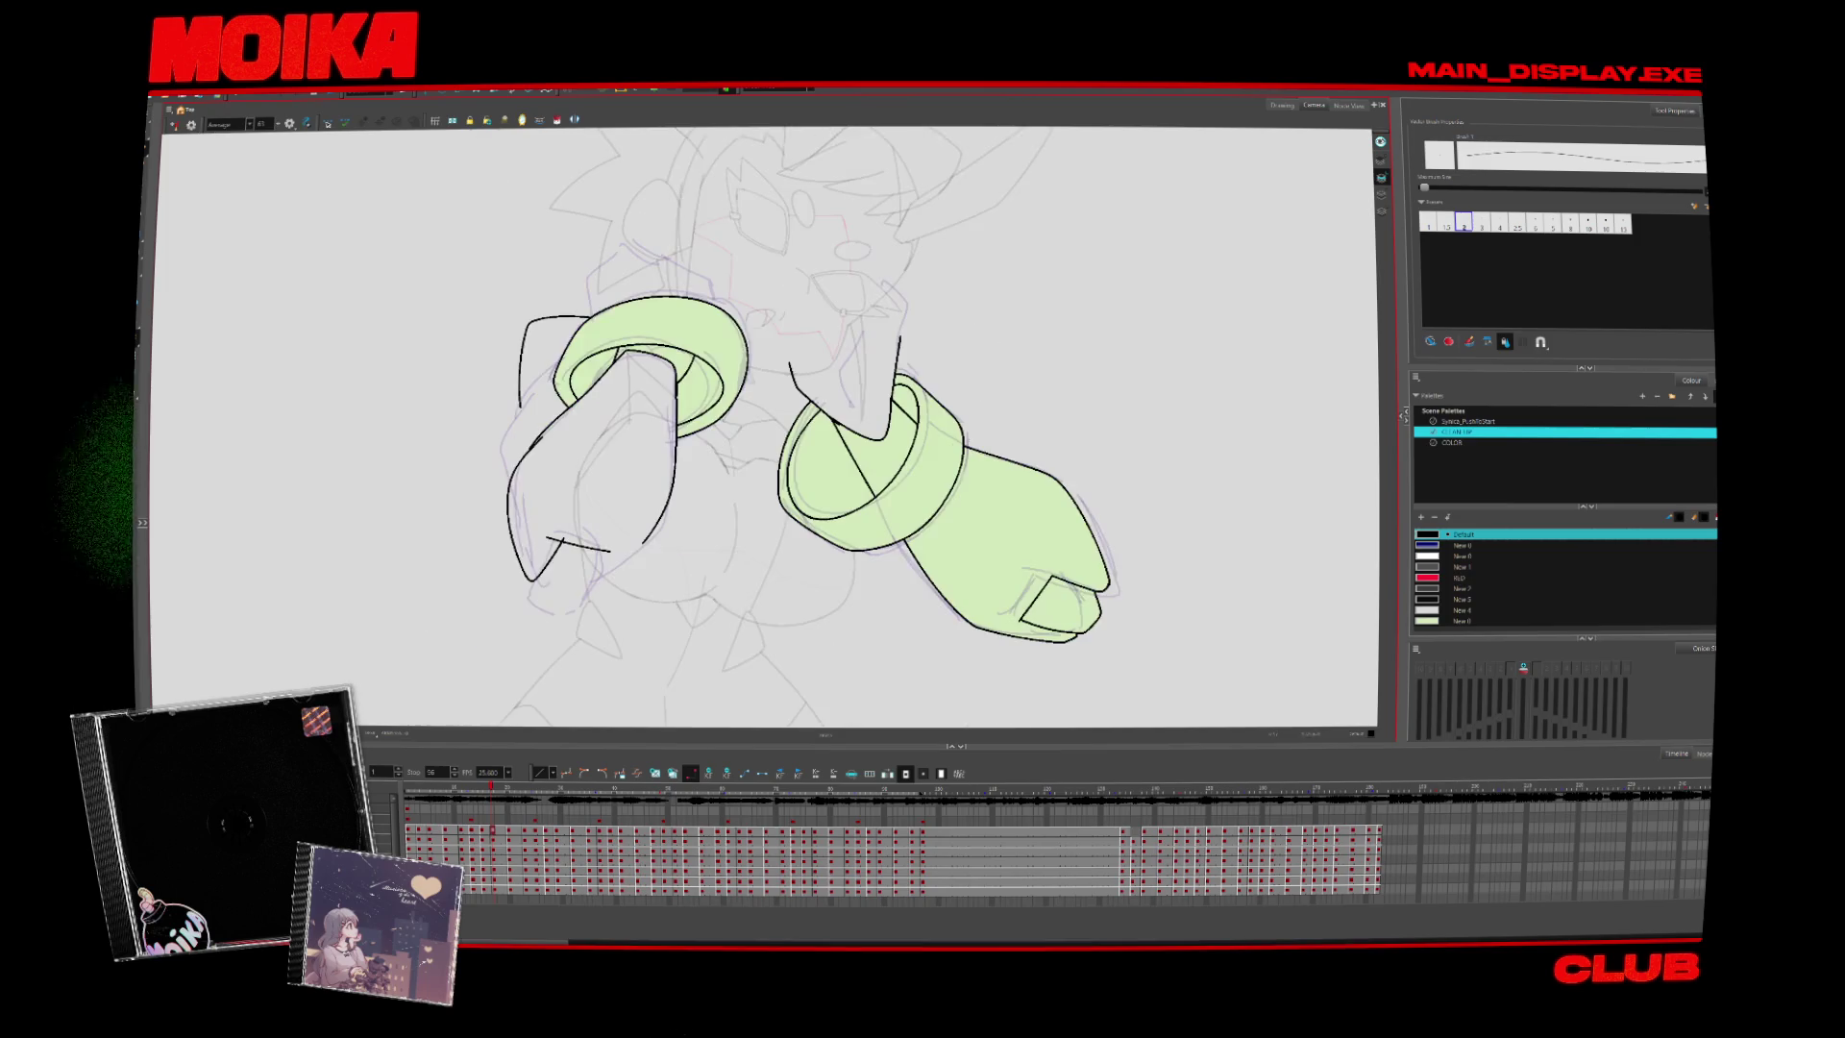
mouse_move(527, 449)
mouse_down()
mouse_move(515, 531)
mouse_move(580, 599)
mouse_up()
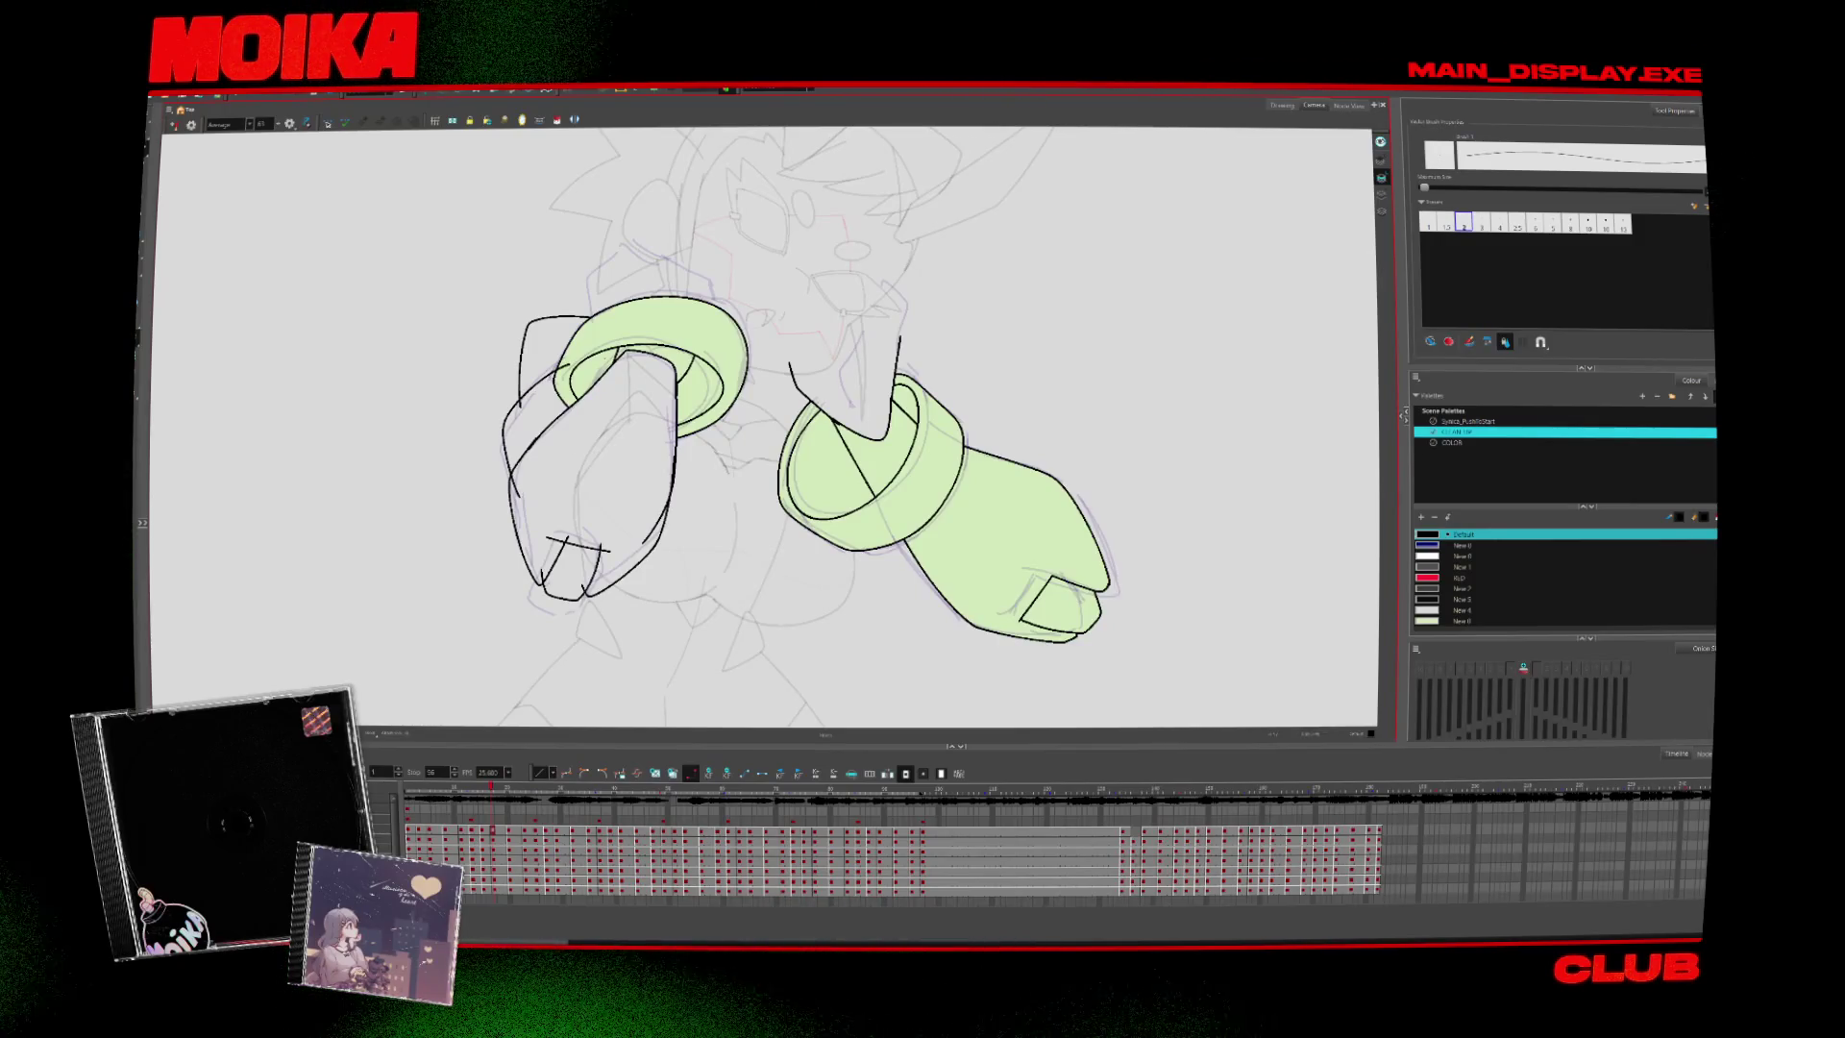
key(period)
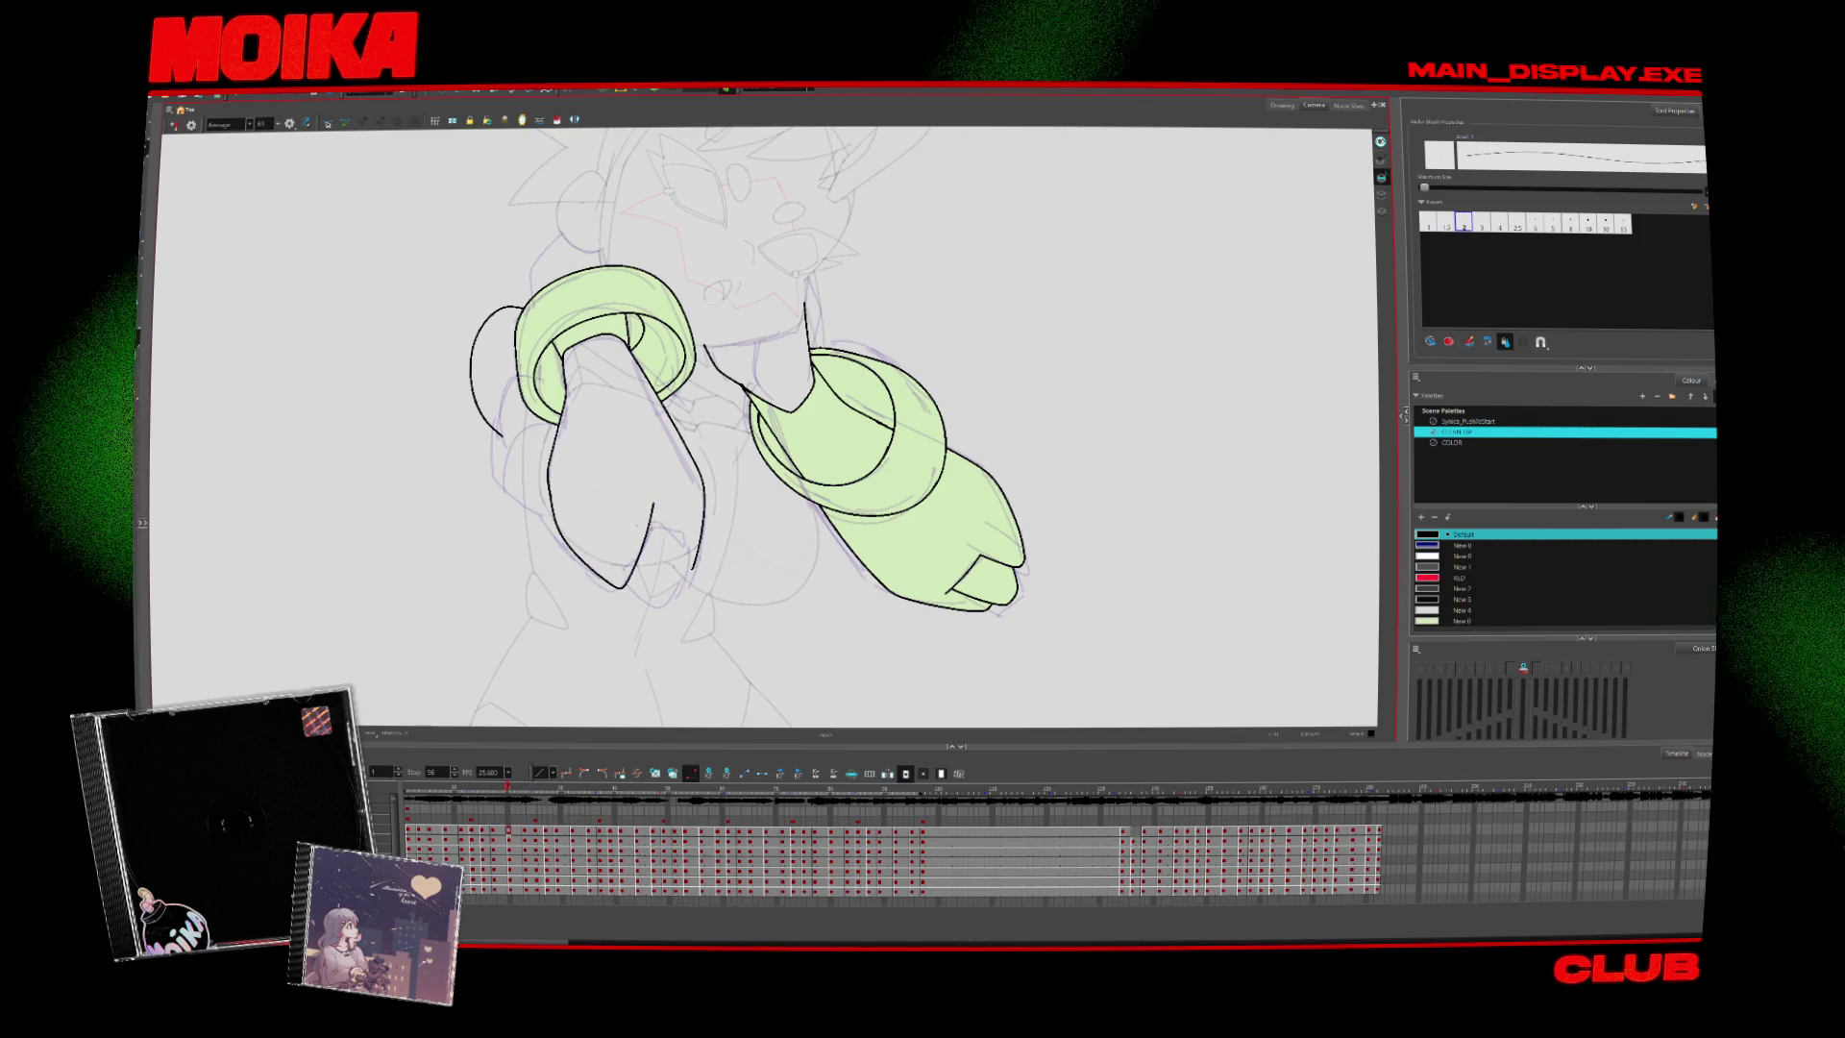
key(comma)
key(period)
drag(679, 513, 634, 588)
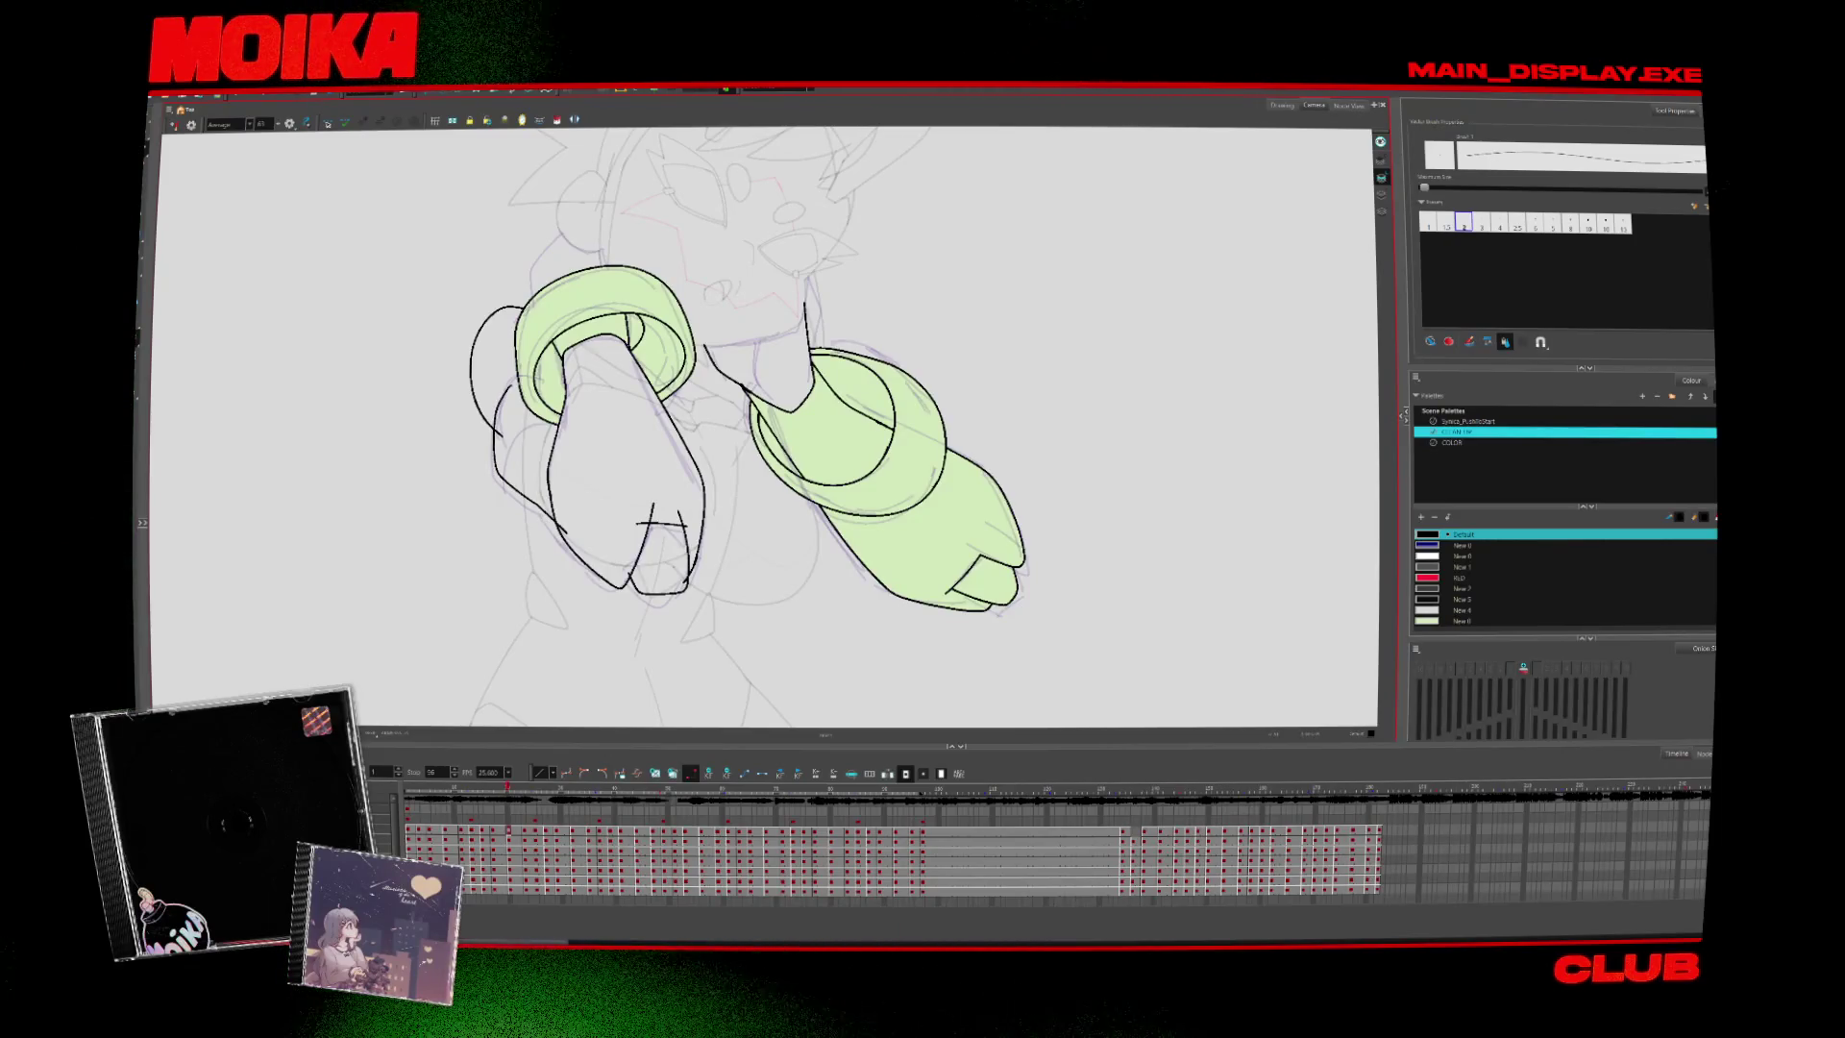
After checking the motion between drawings, ink a black contour line along the left arm
key(period)
key(comma)
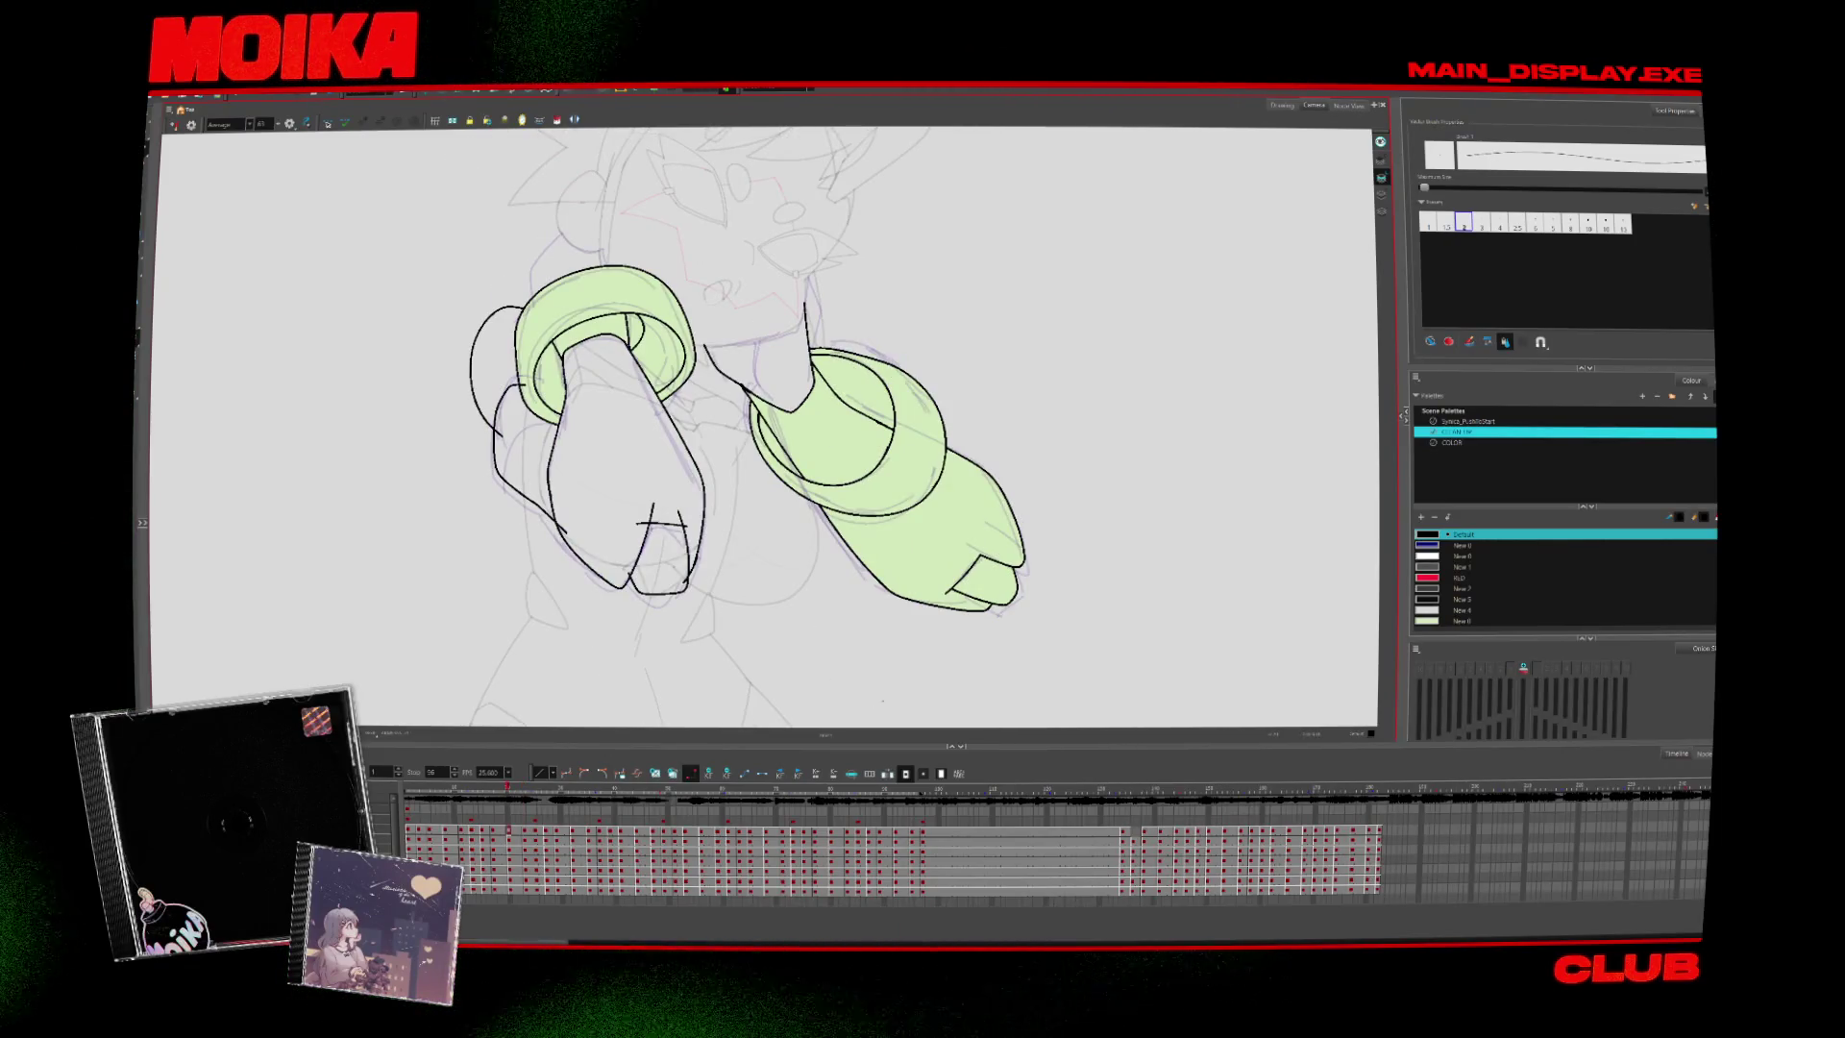
mouse_move(750, 432)
mouse_down()
mouse_move(730, 461)
mouse_move(797, 496)
mouse_move(836, 466)
mouse_up()
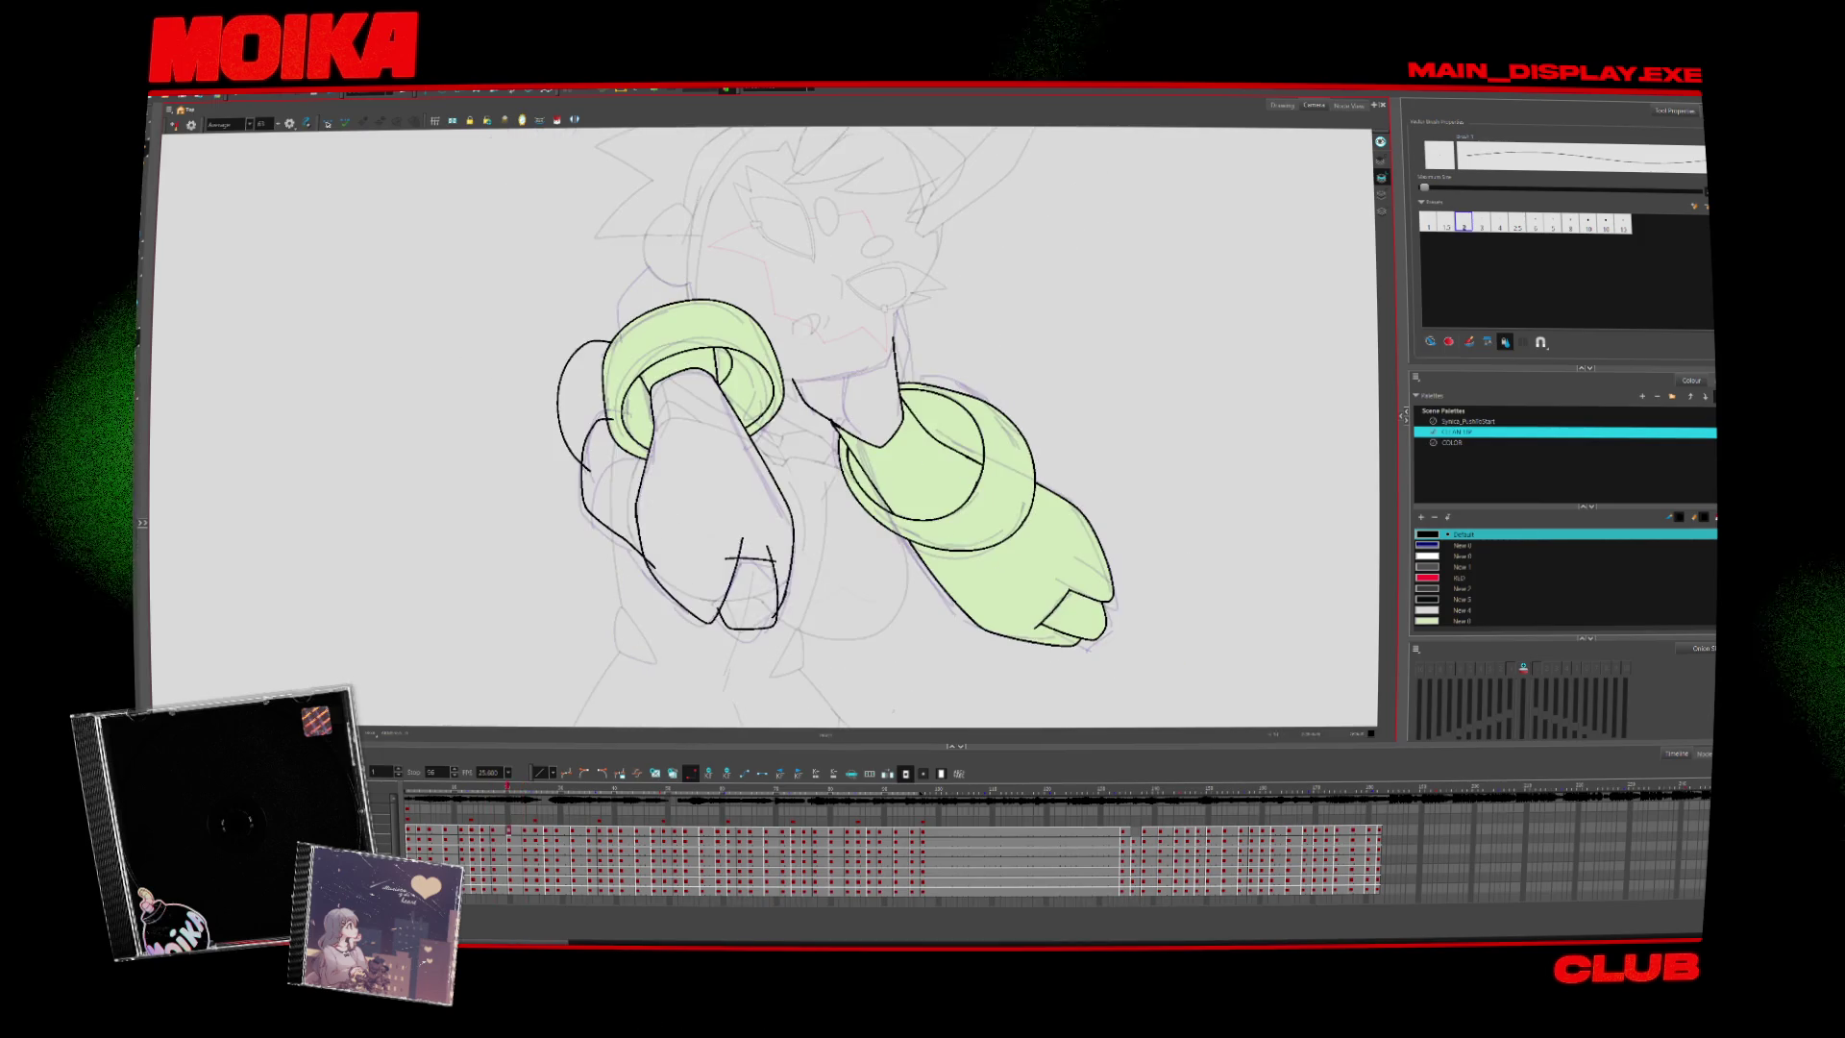
key(comma)
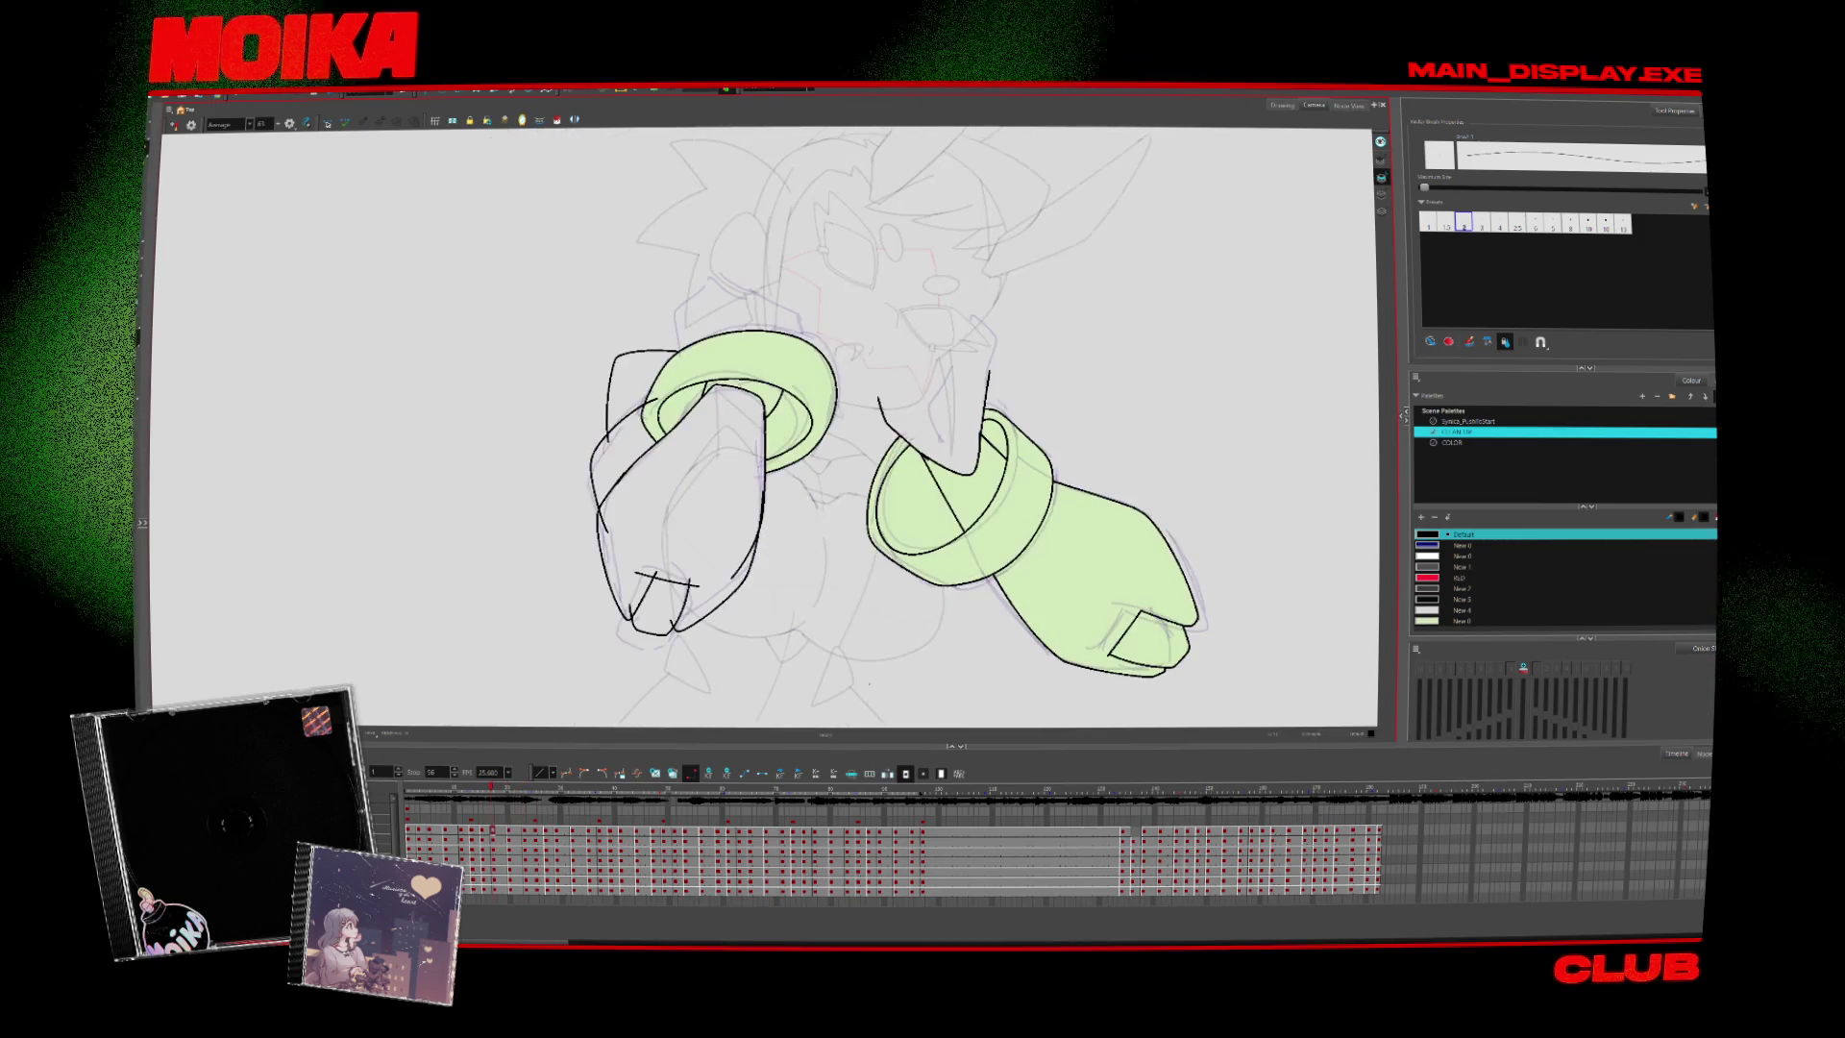
key(period)
key(period)
key(comma)
key(period)
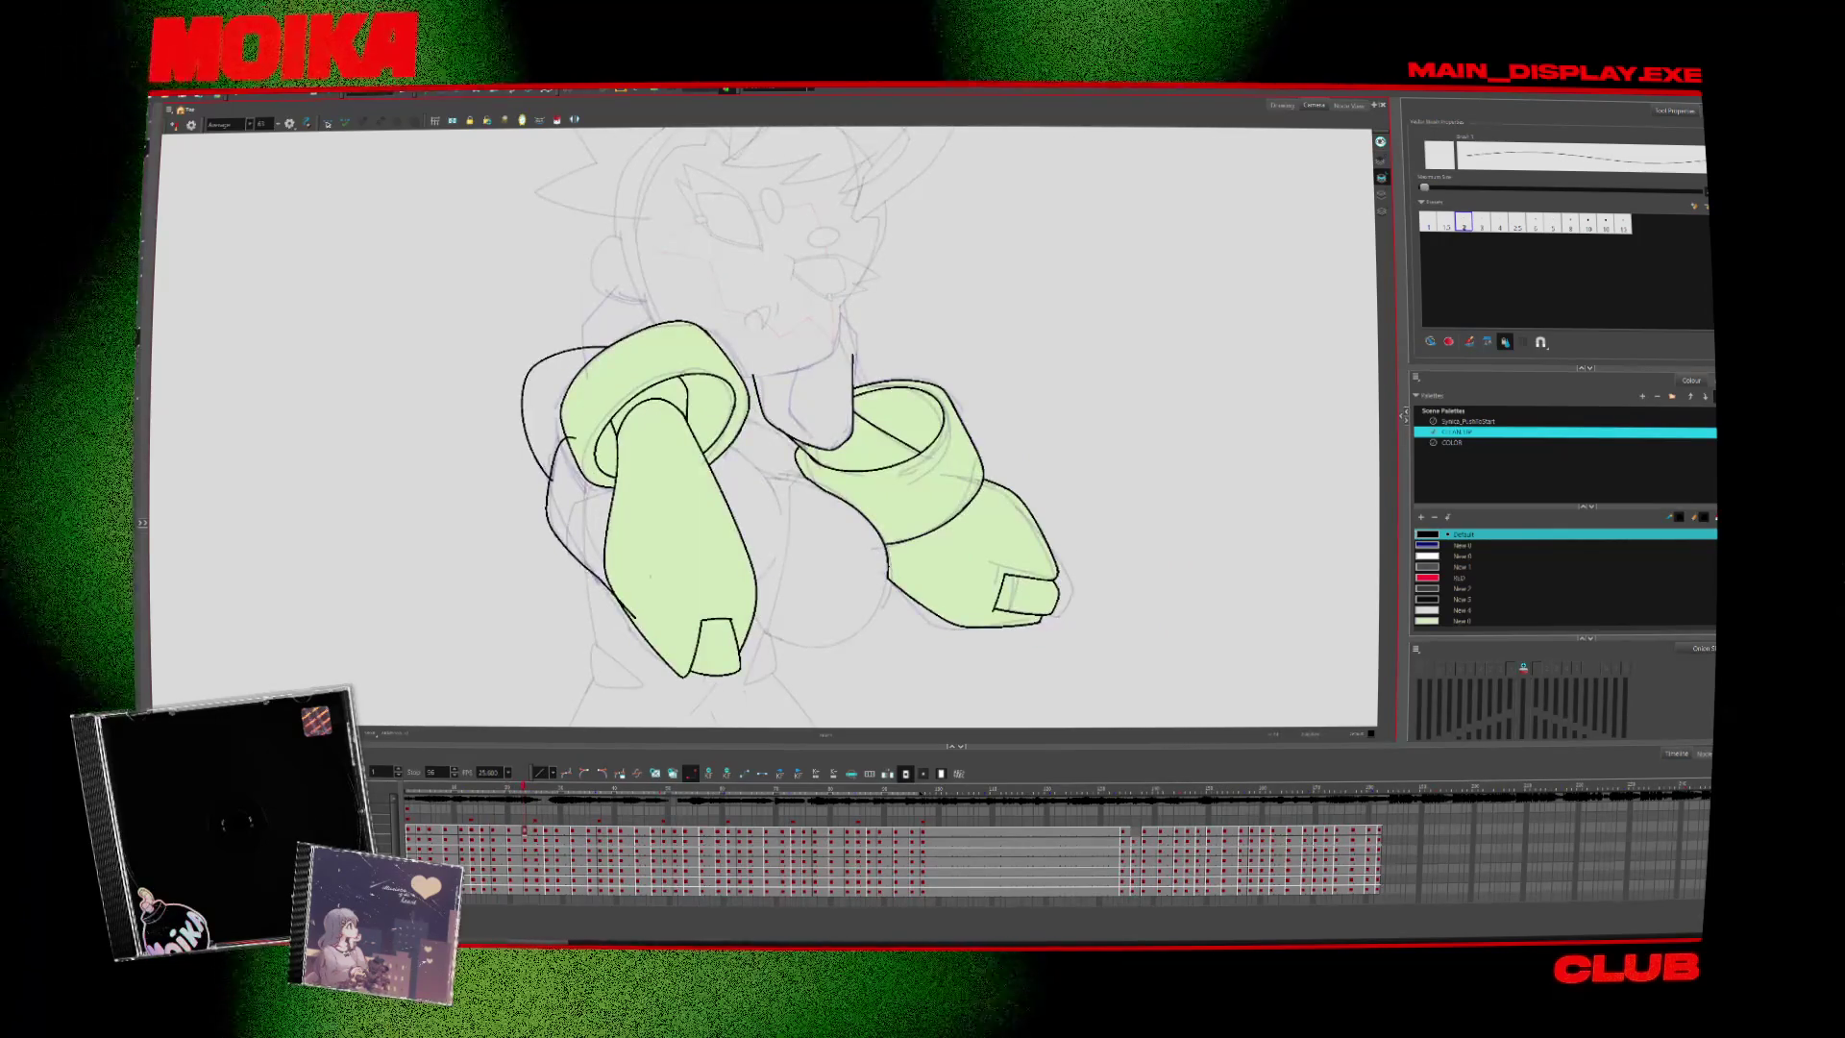
drag(812, 557, 870, 500)
key(period)
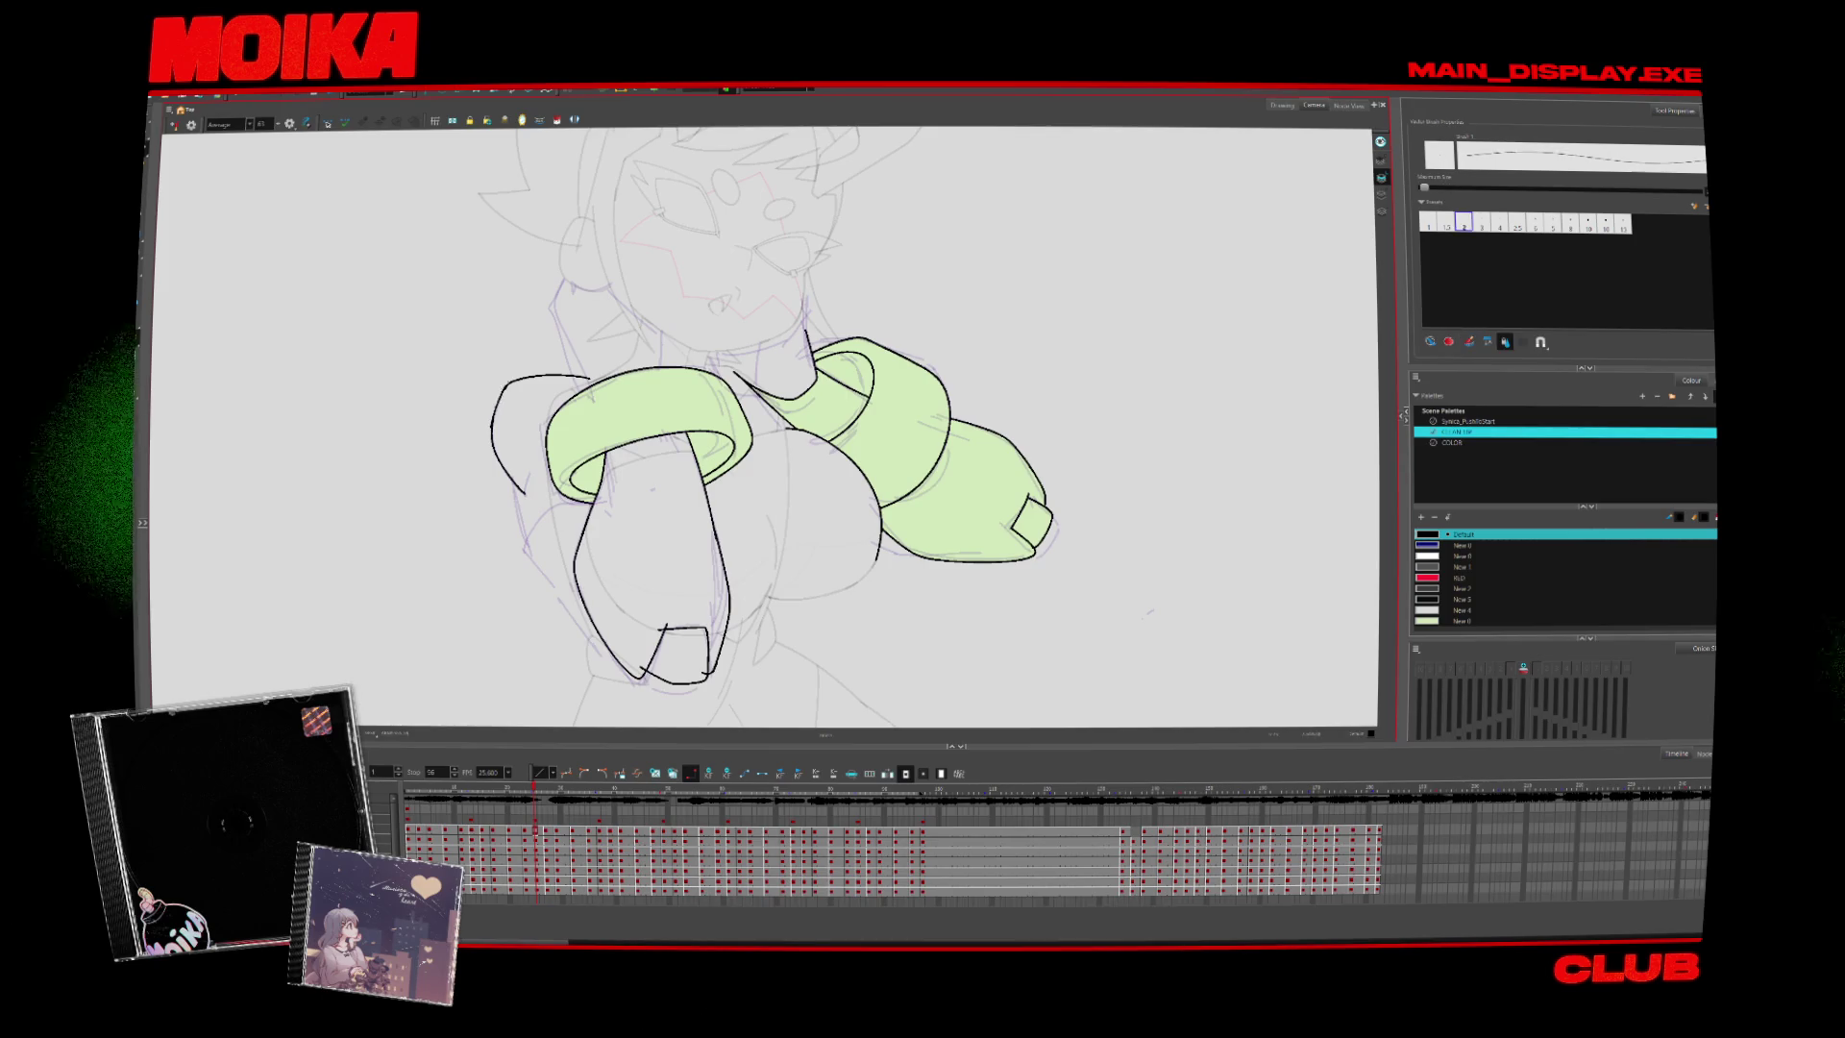
key(comma)
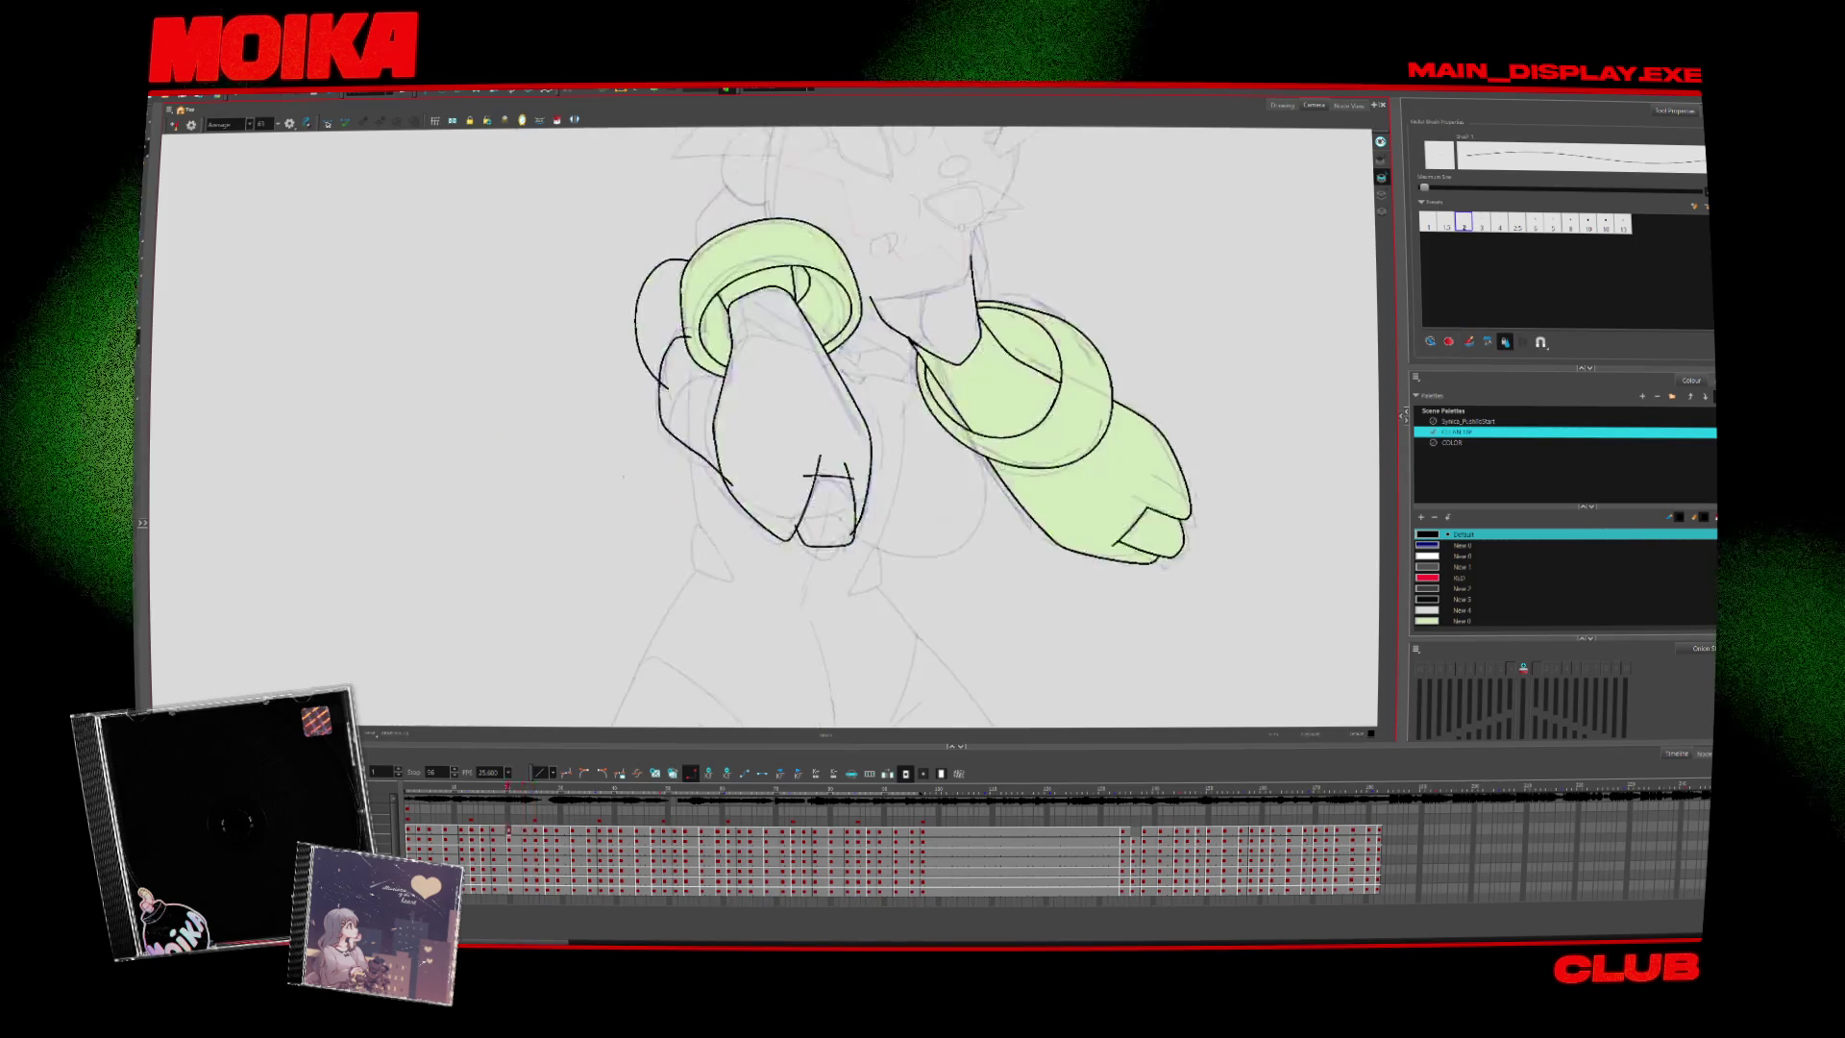
key(period)
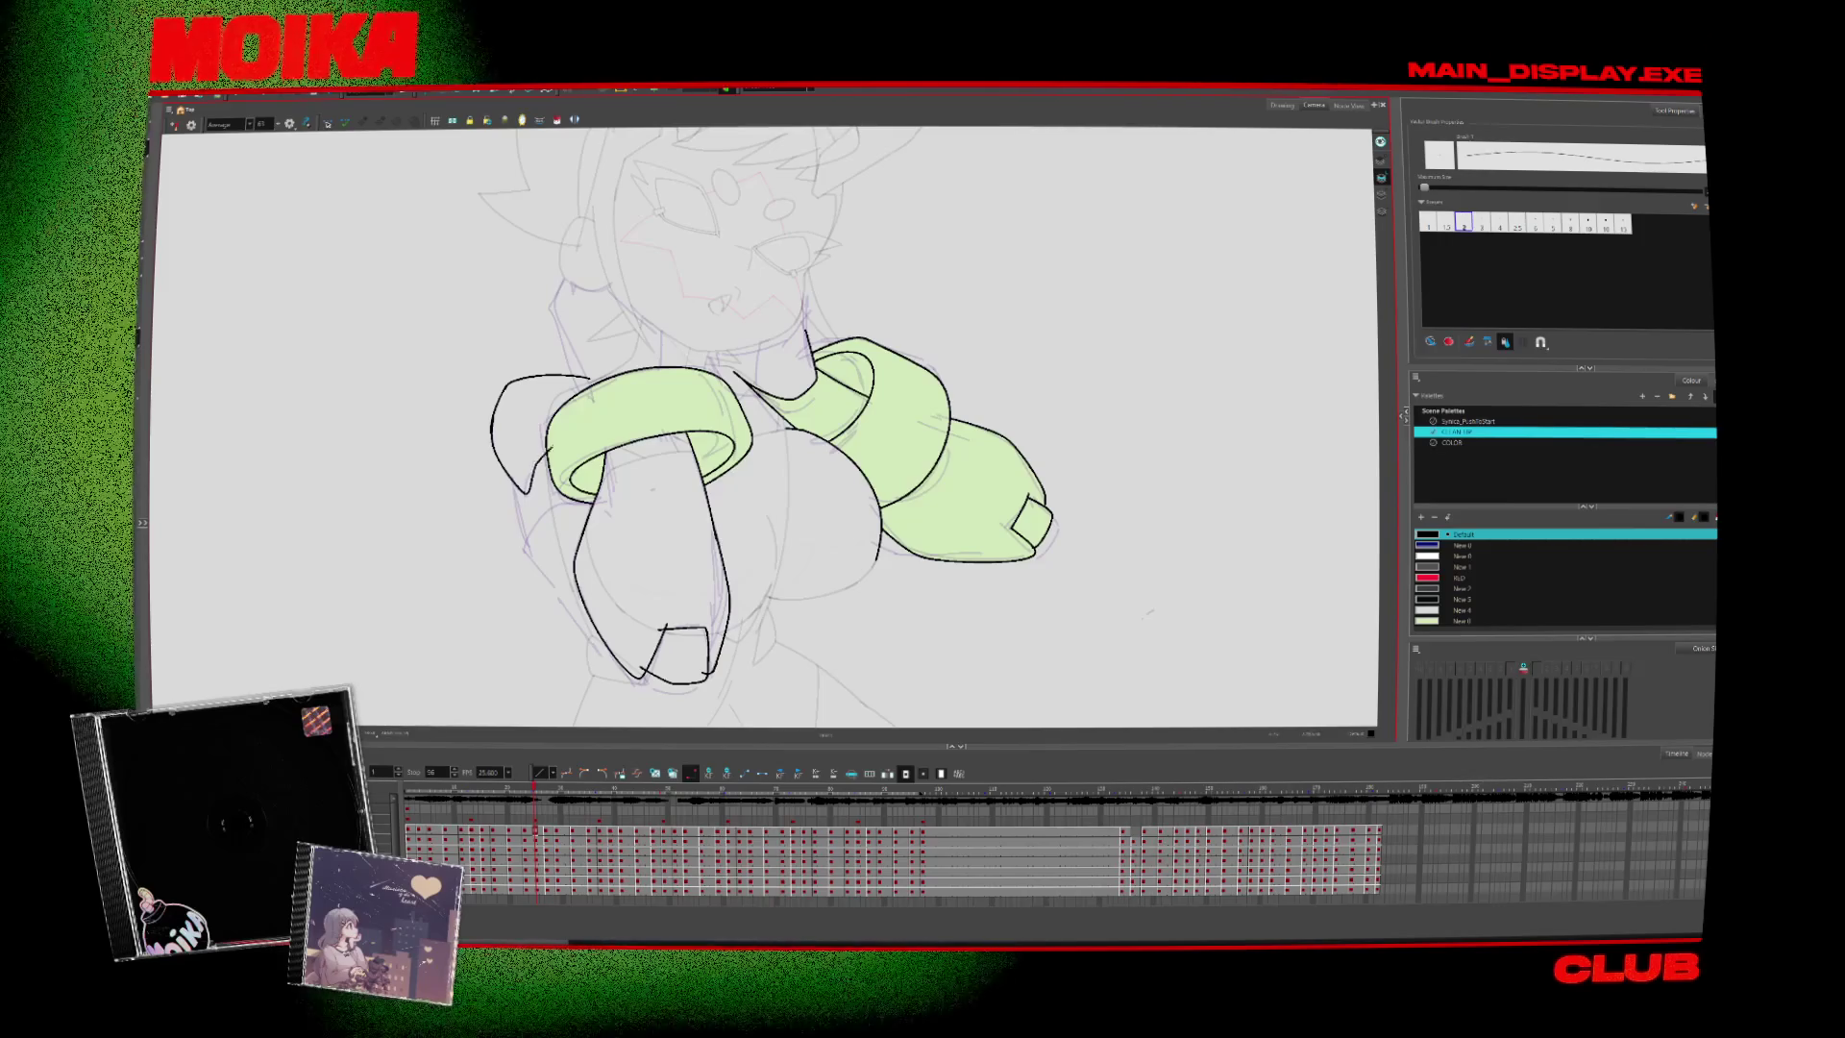
drag(516, 485, 588, 611)
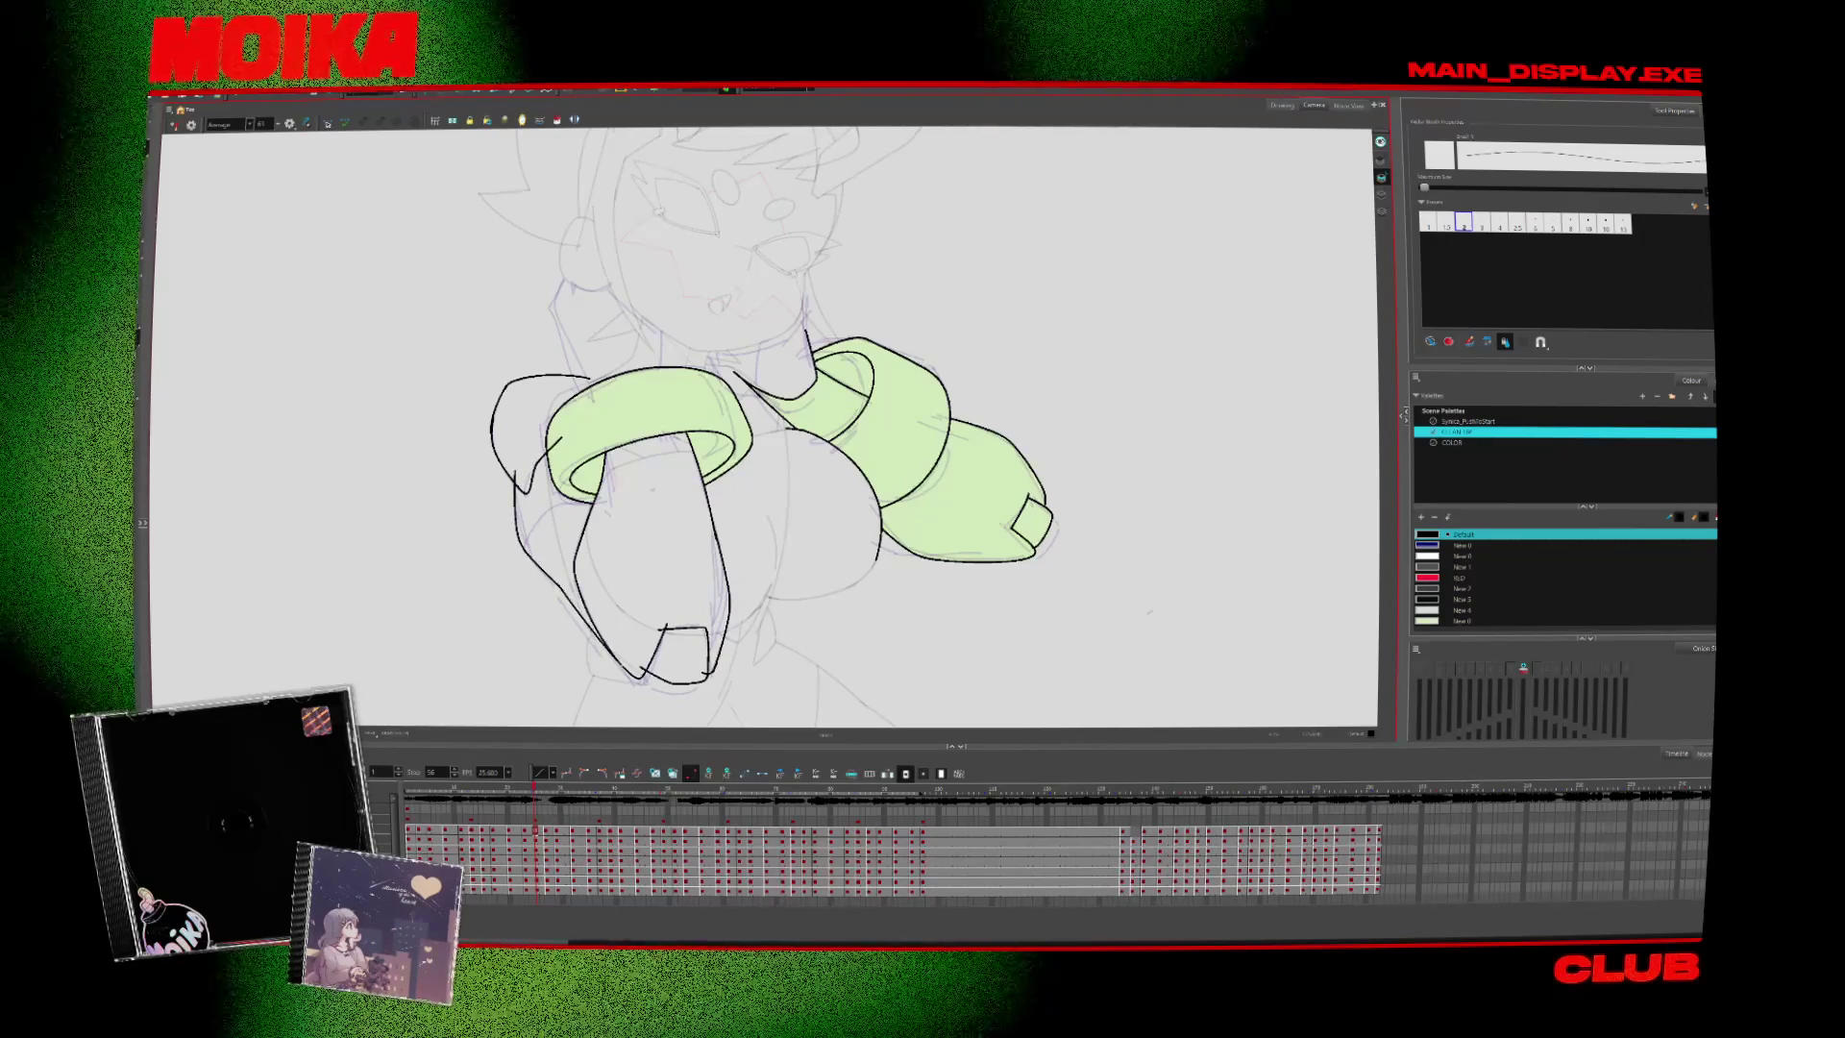
key(period)
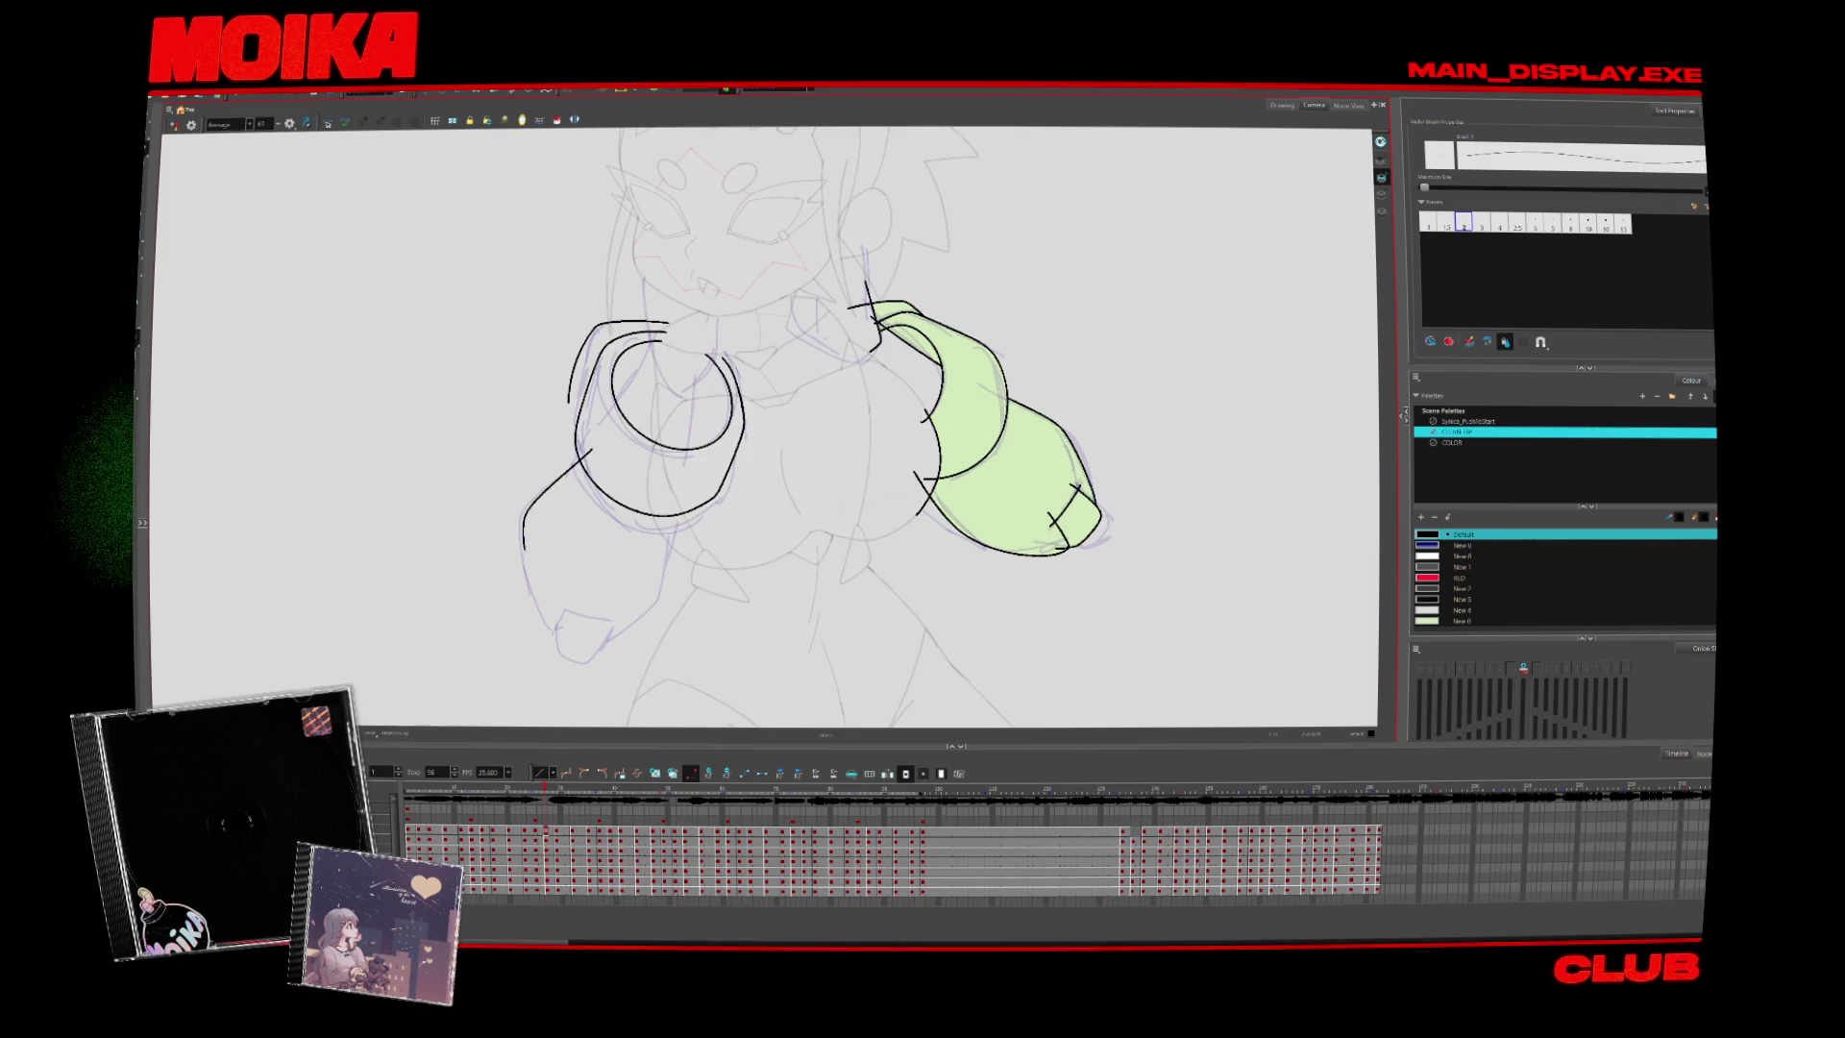
Ink short black lines at the bottom and top of the left arm
drag(560, 627, 626, 622)
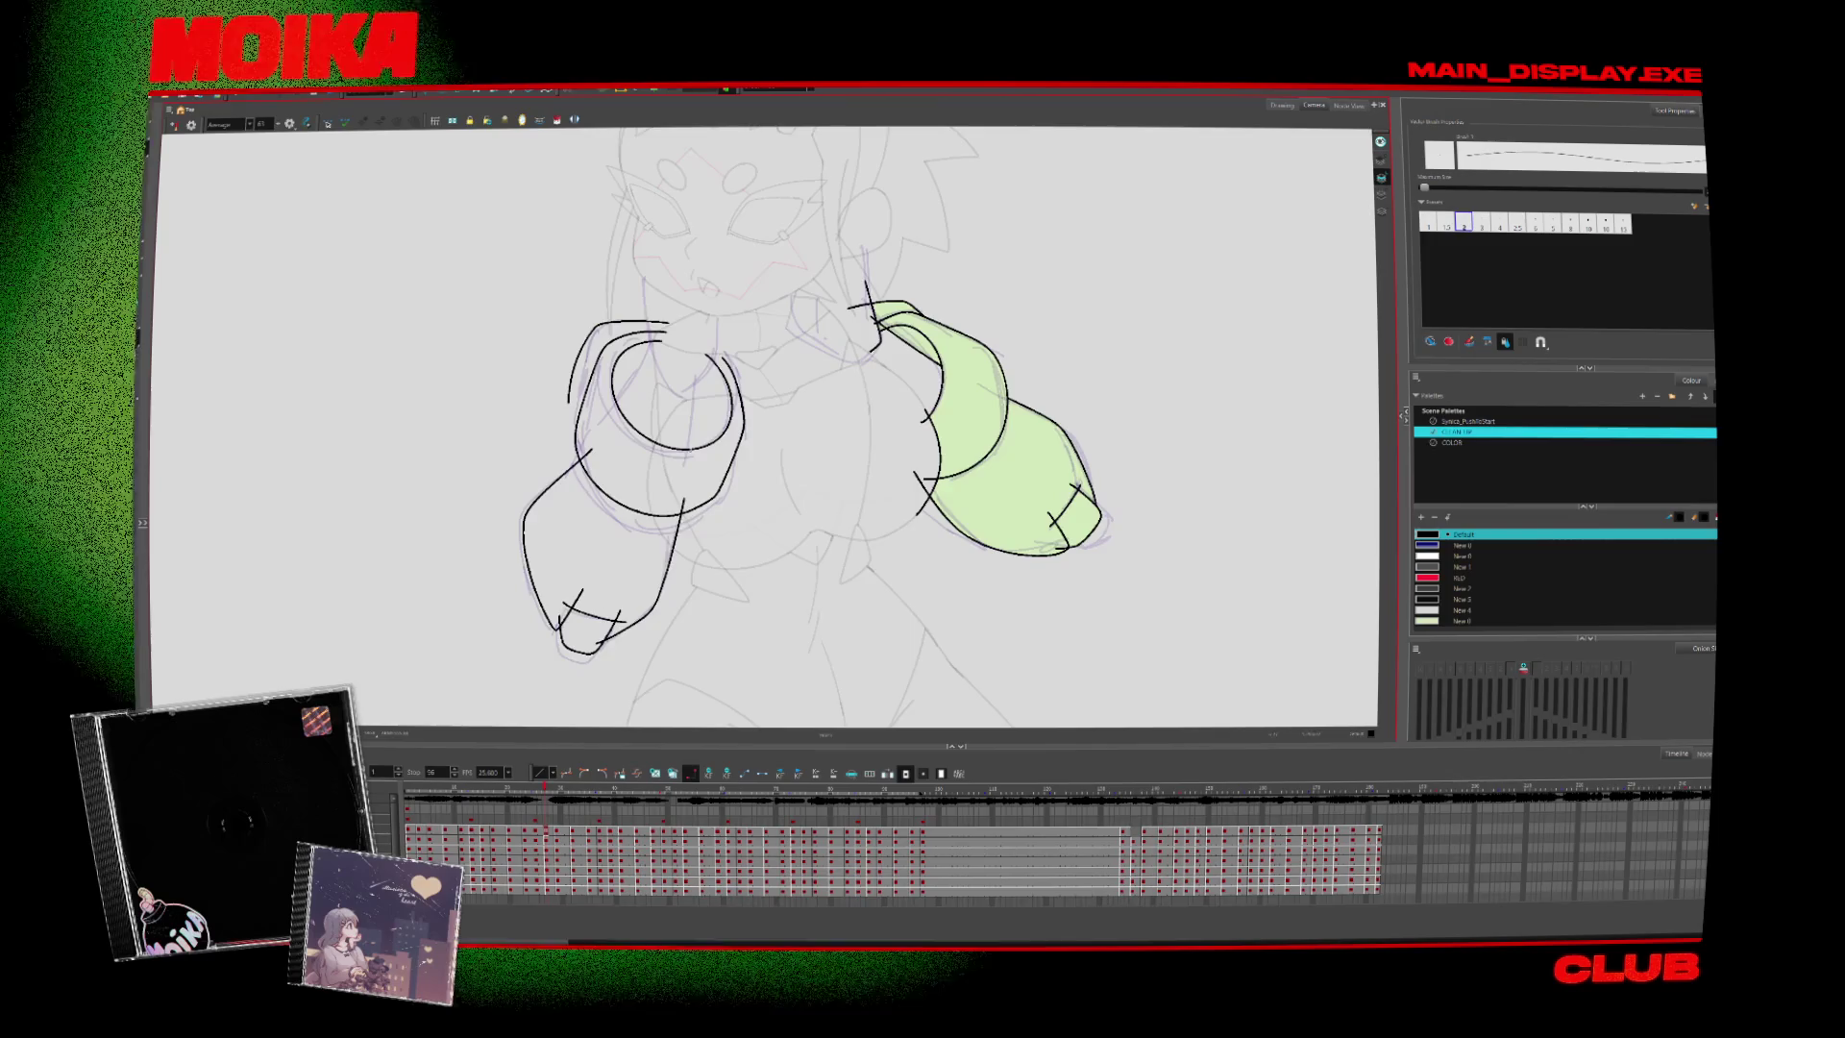
scroll(801, 468, up, 3)
key(comma)
key(period)
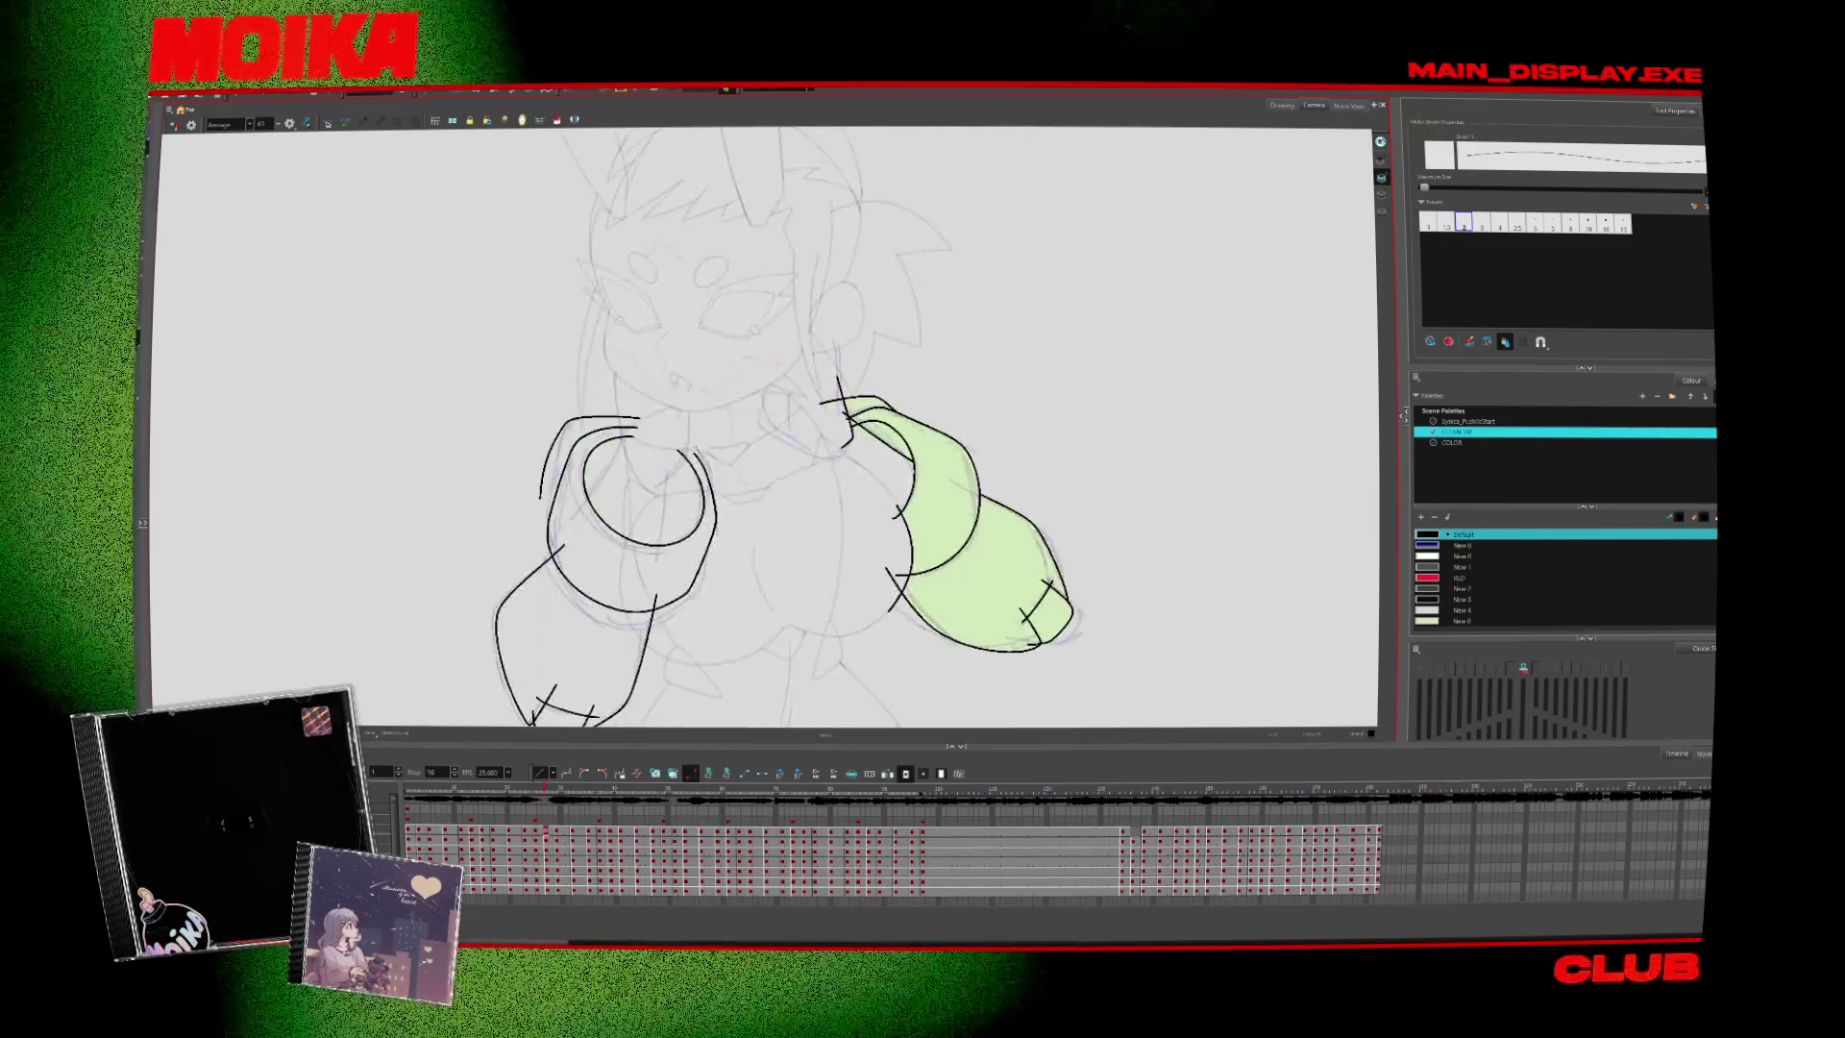
drag(613, 402, 626, 471)
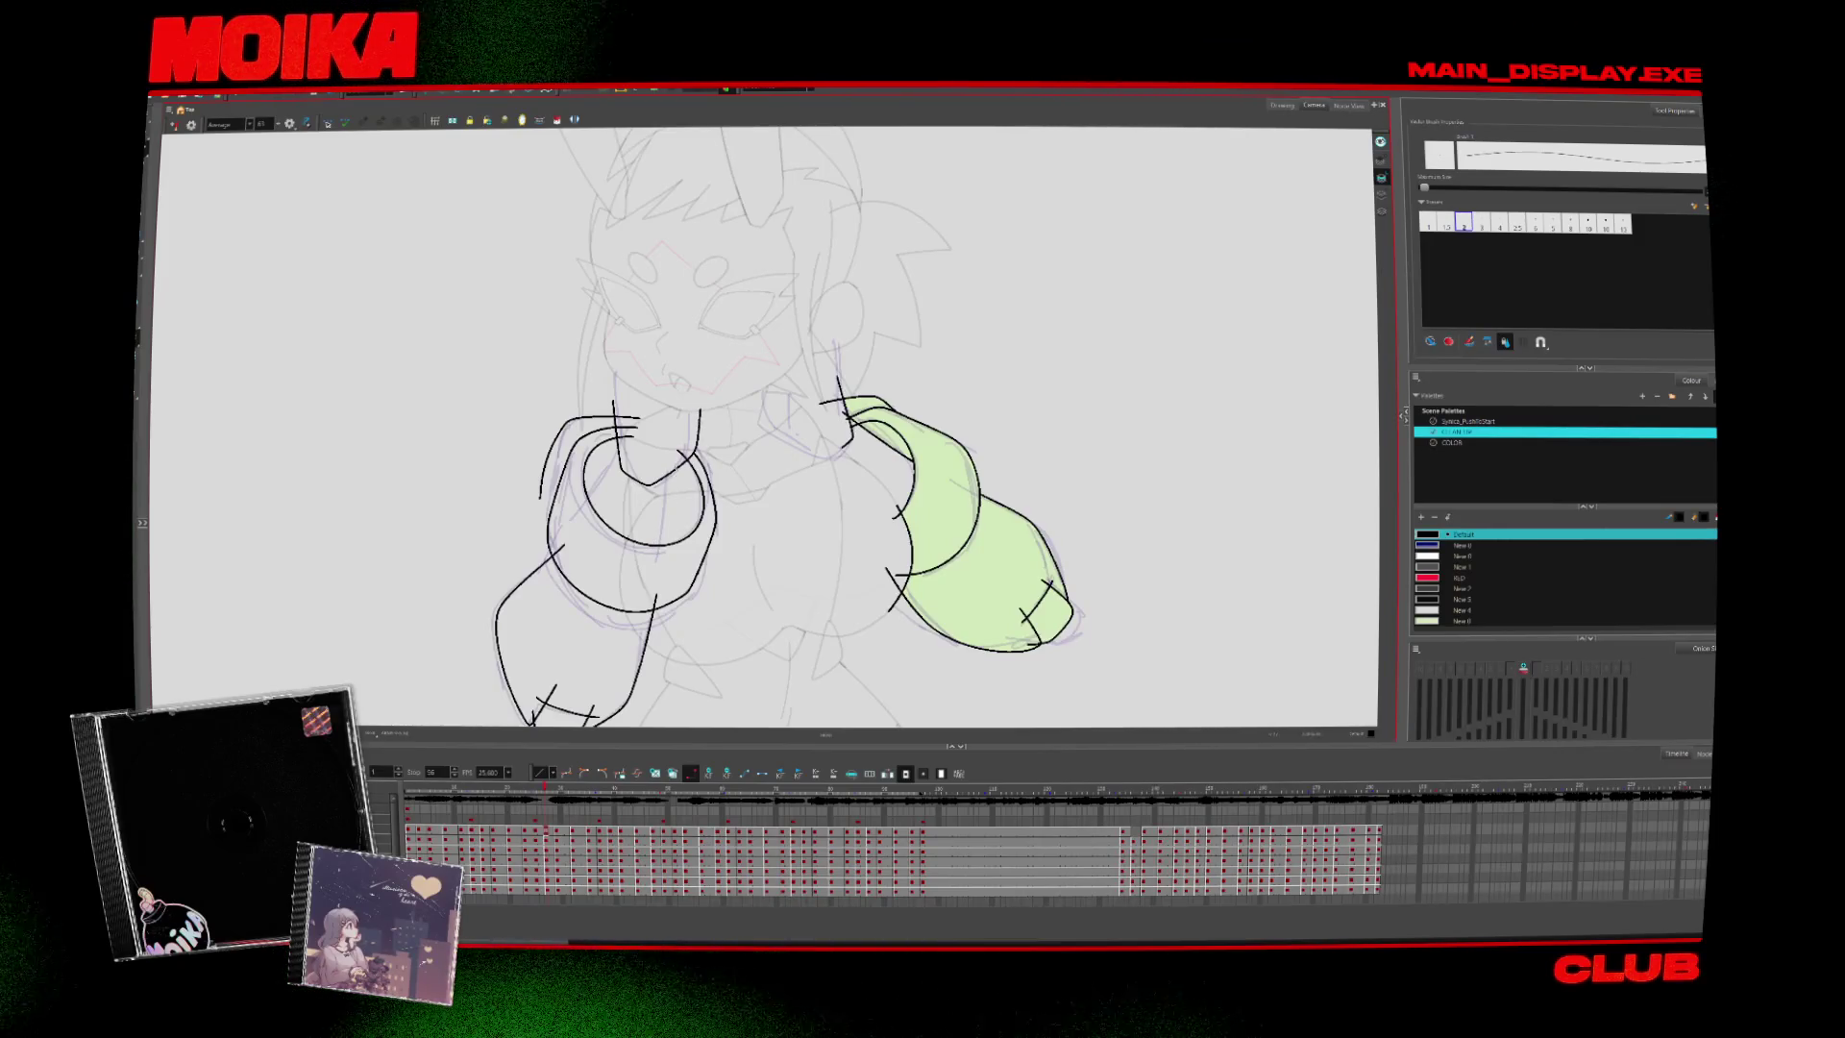
Check proportions in mirrored view, then scrub ahead to a later pose with green cuffs
key(alt+t)
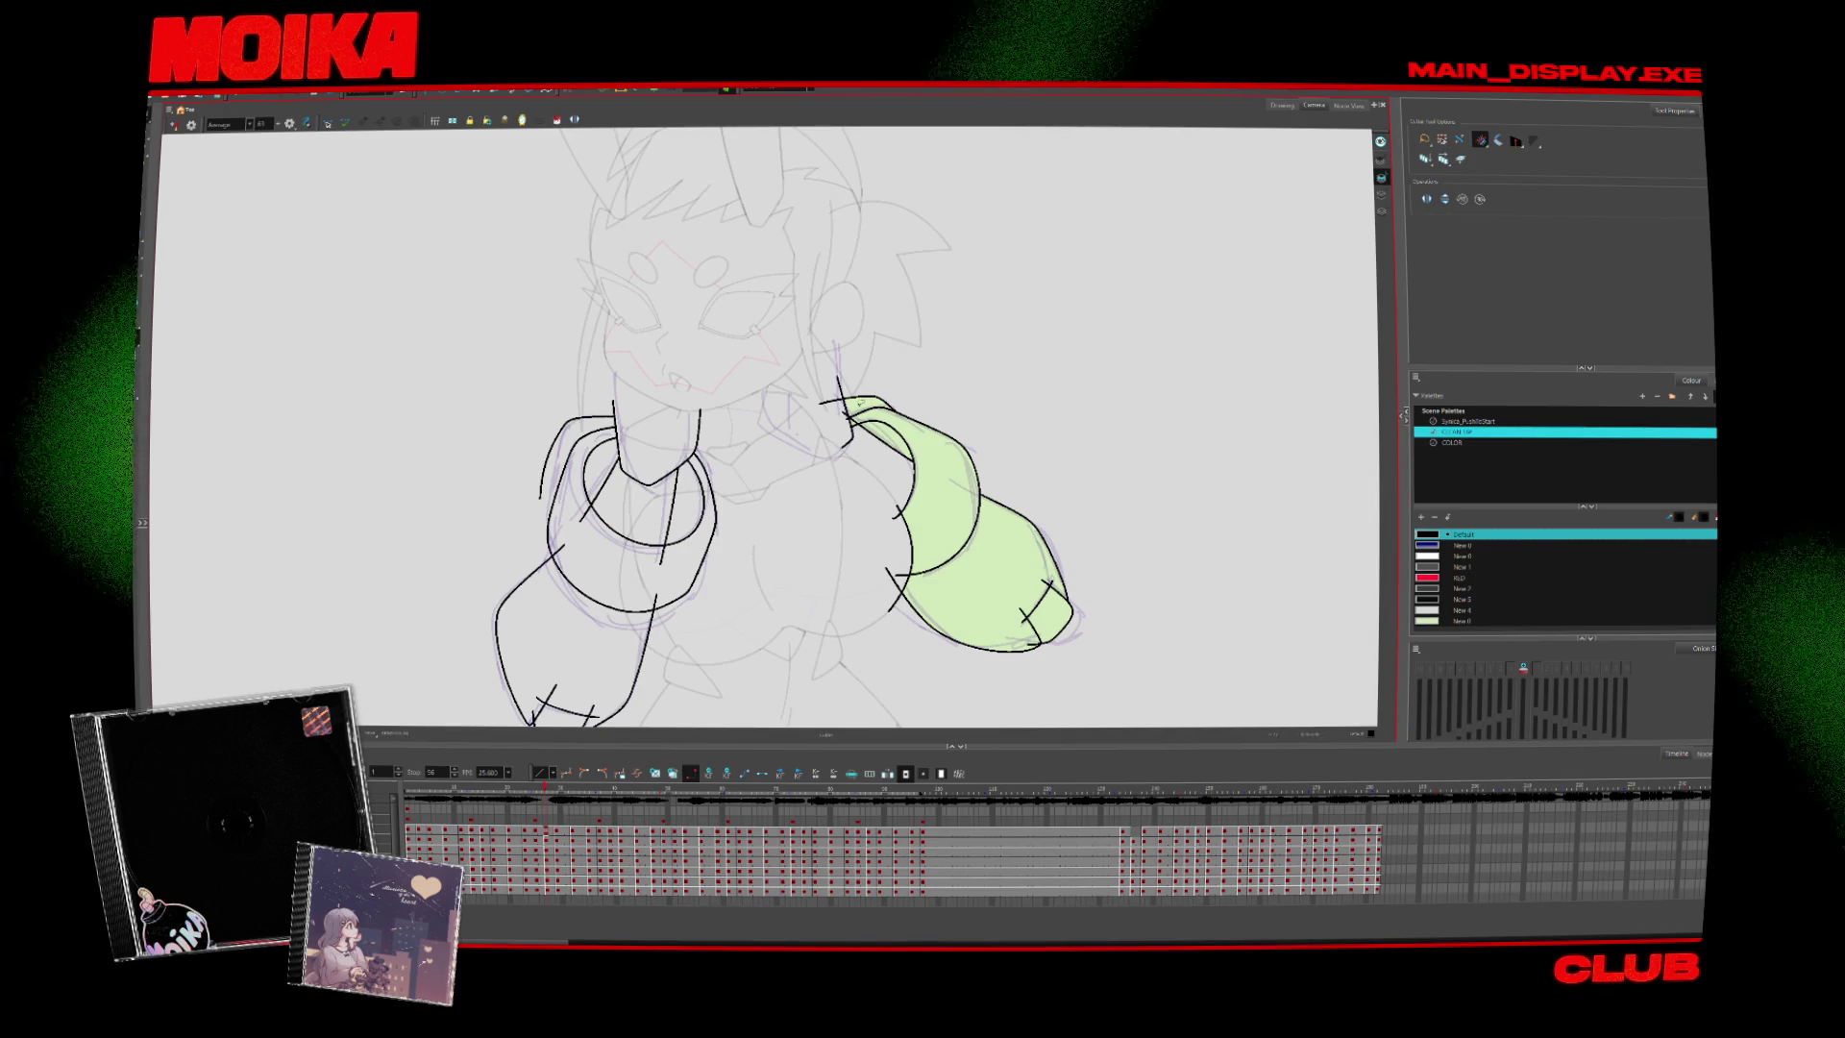
click(174, 126)
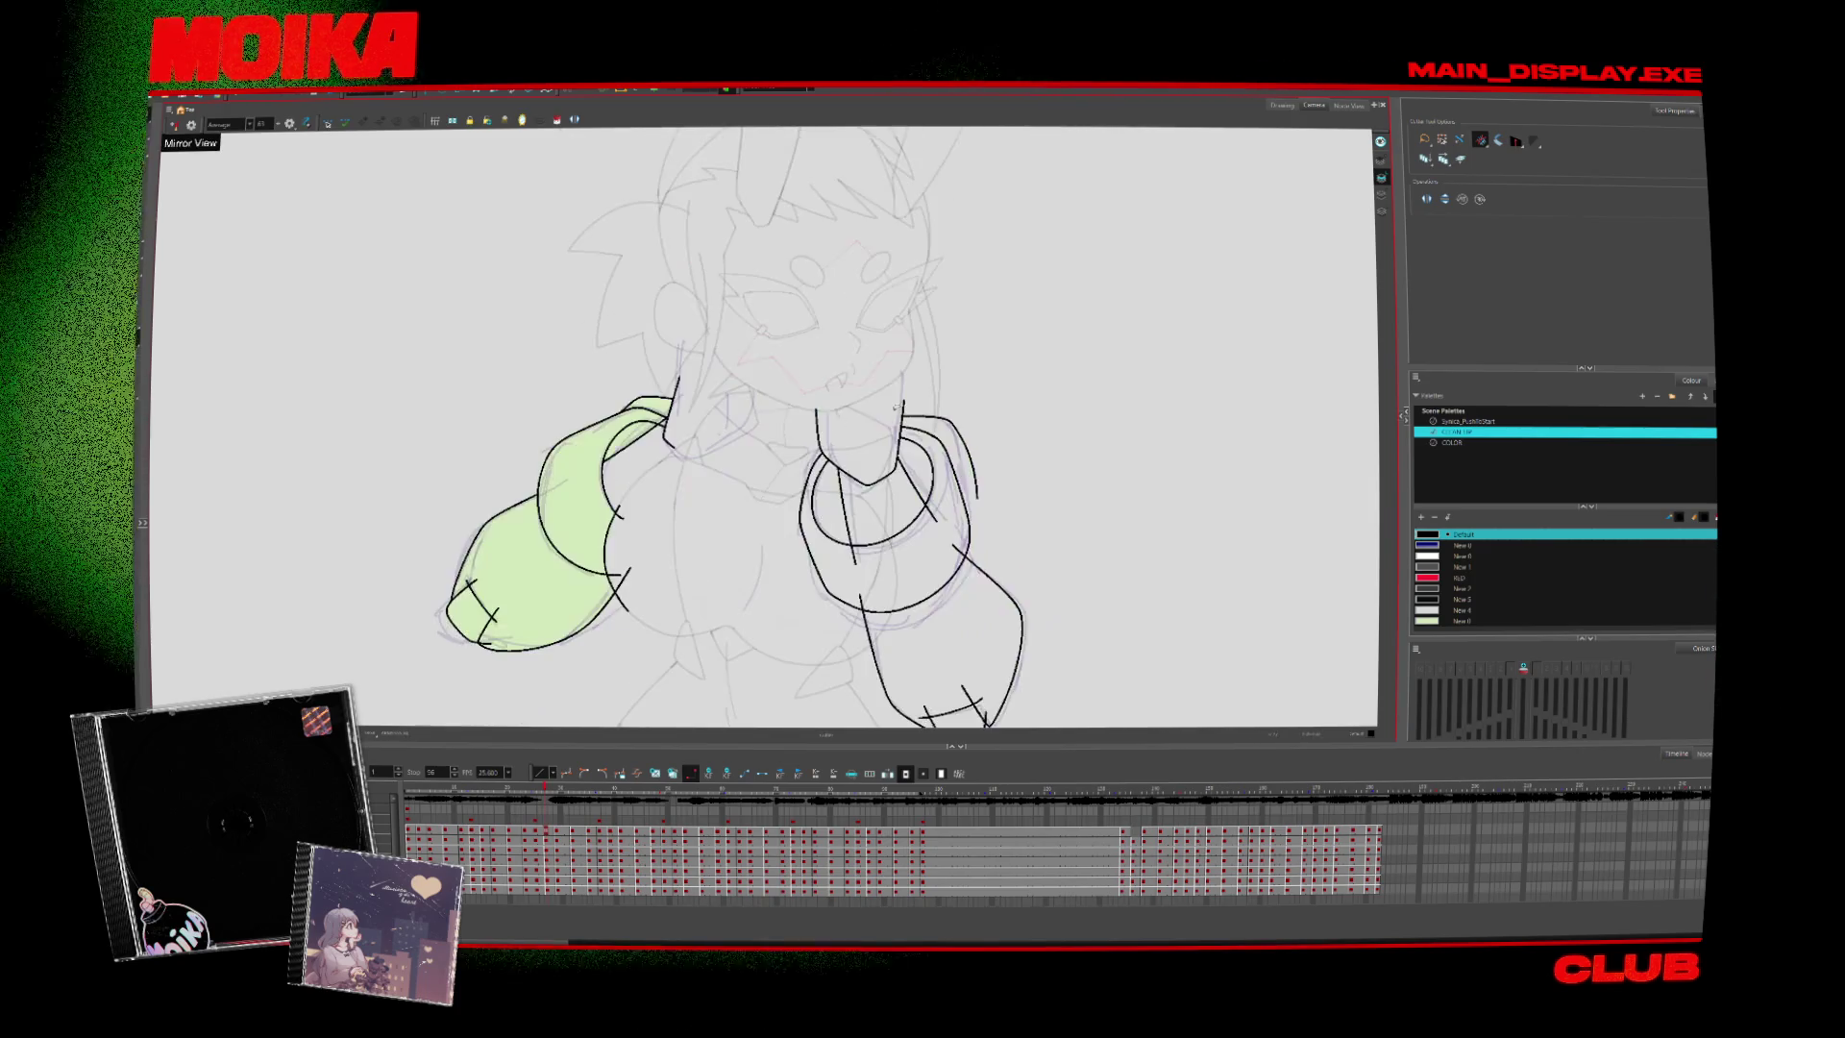
key(alt+b)
click(174, 126)
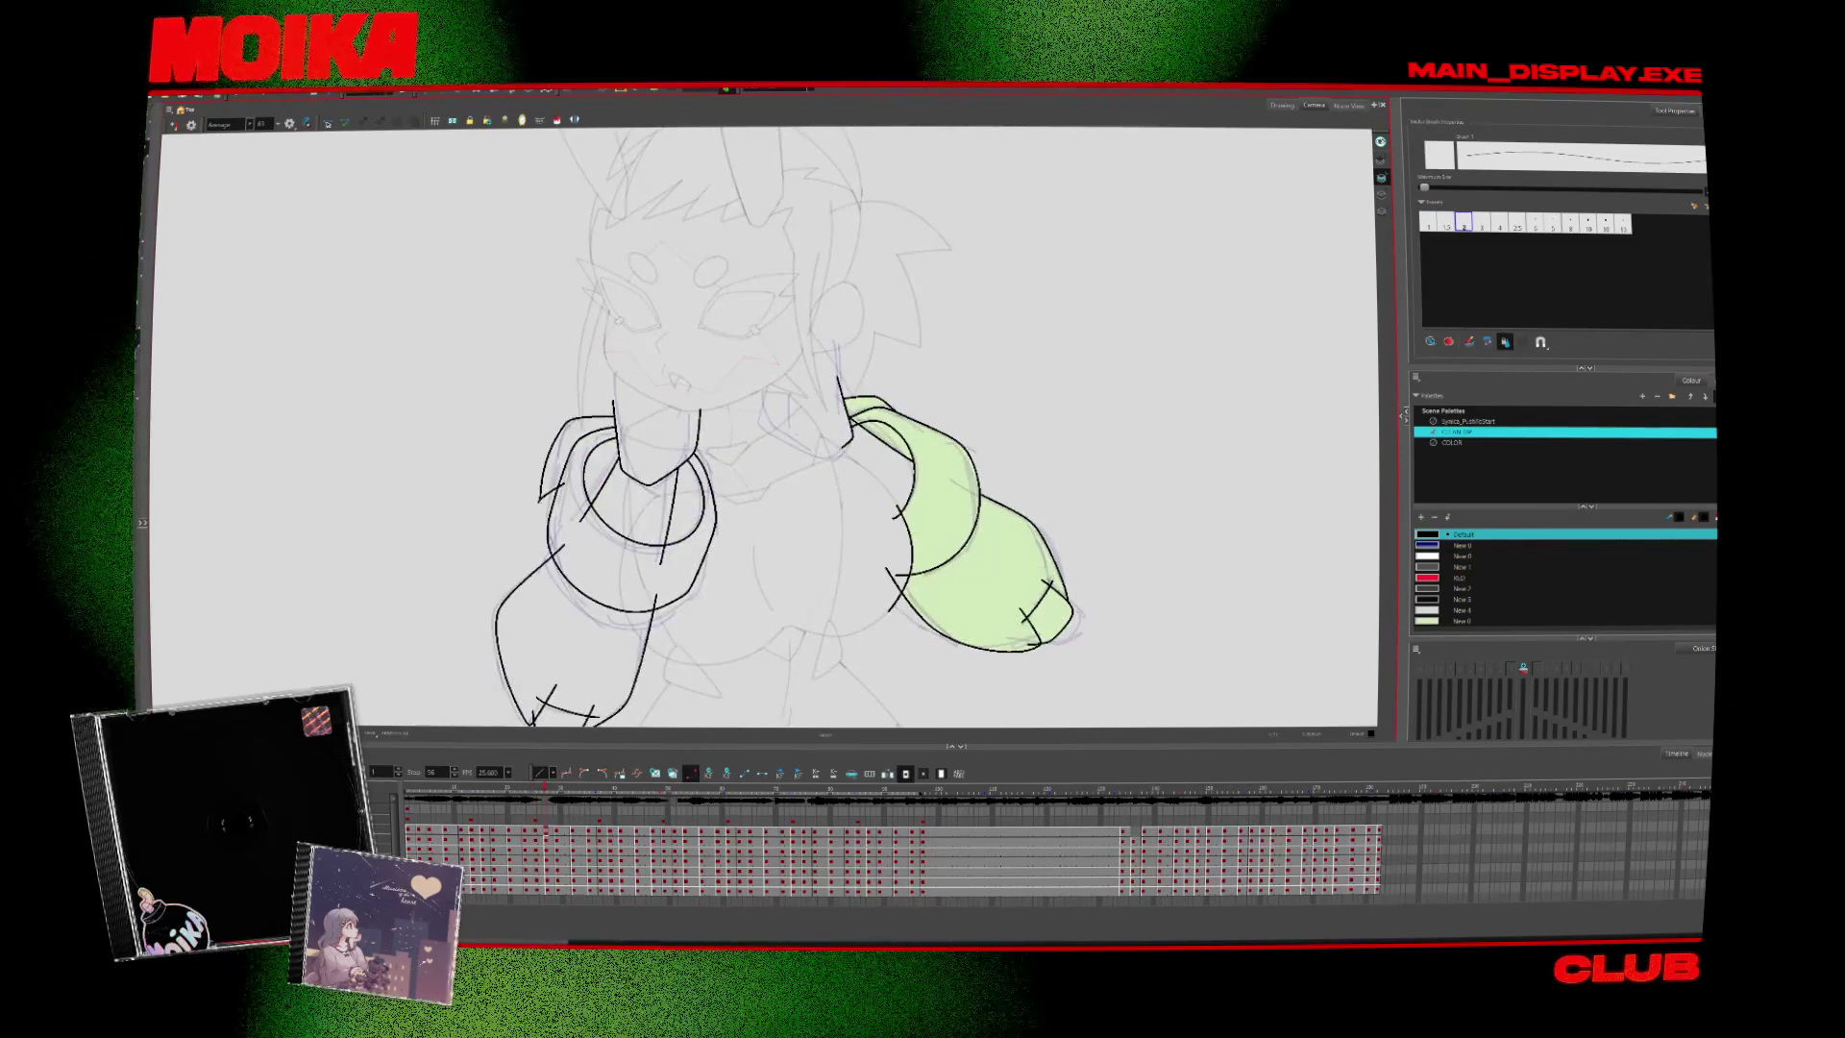
key(period)
key(period)
key(period)
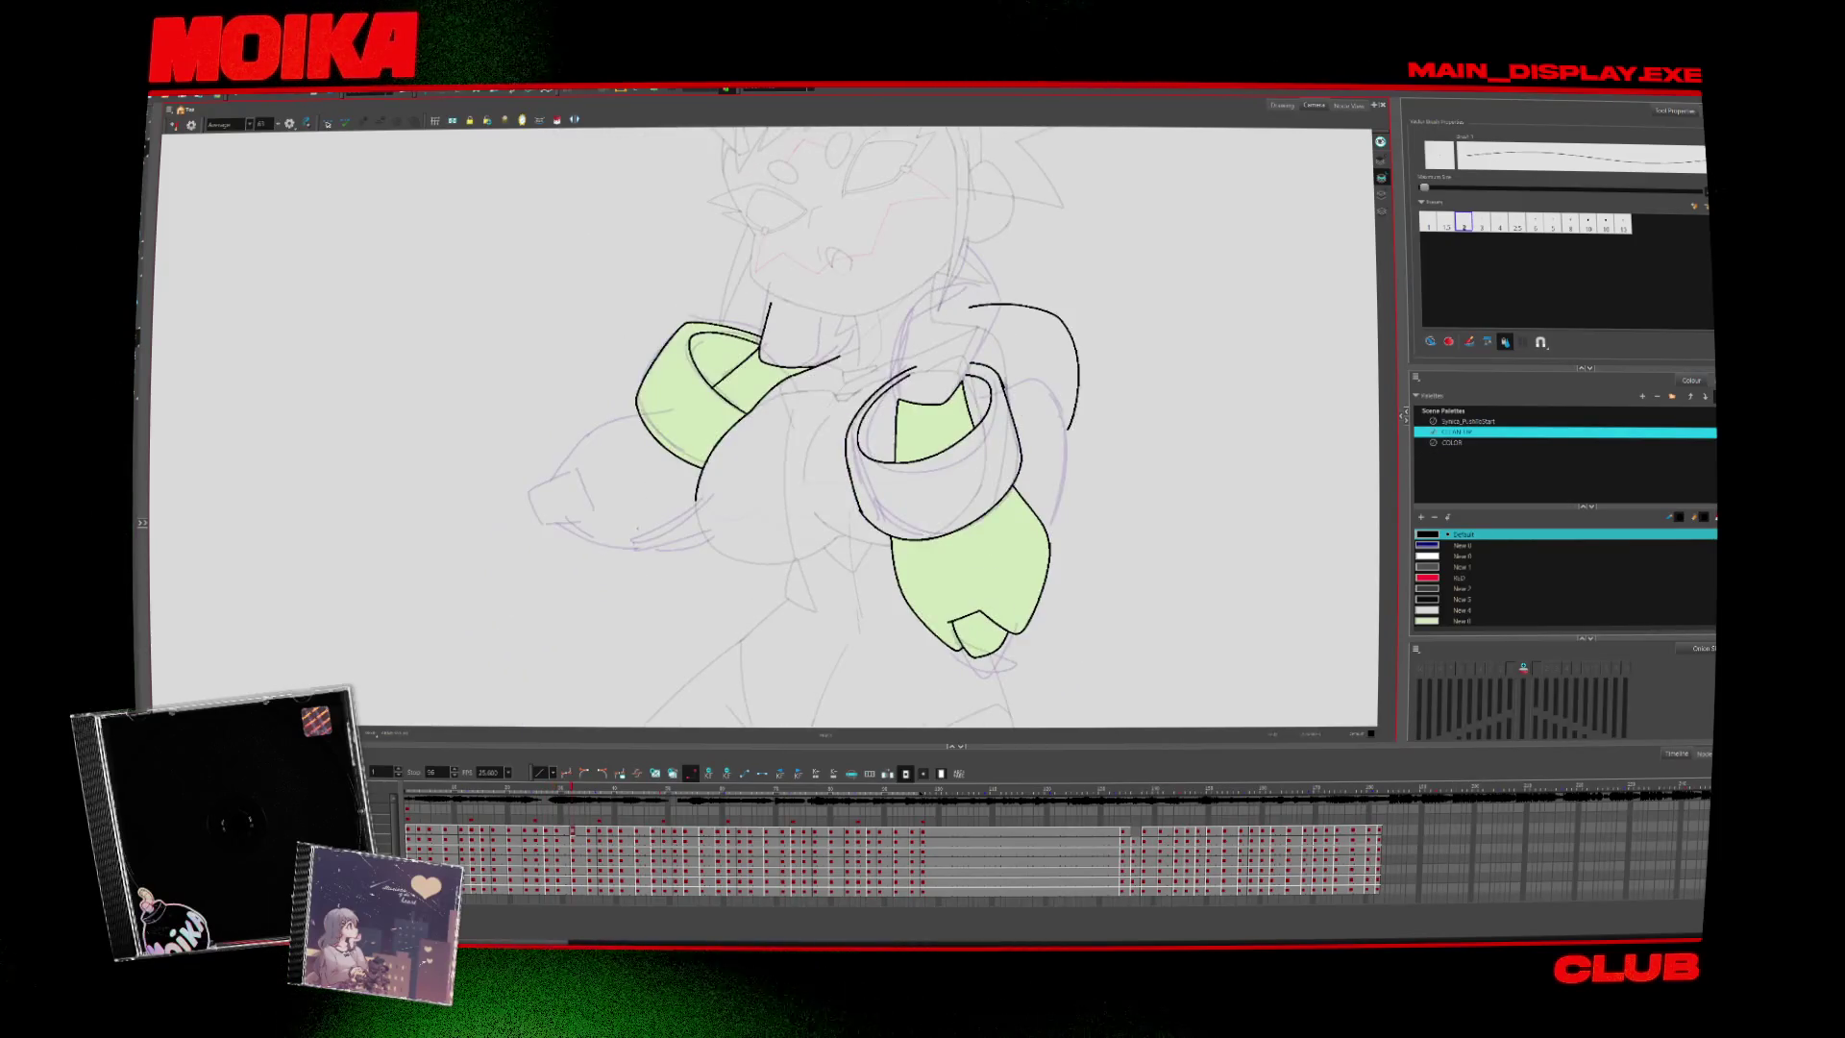
drag(555, 815, 663, 815)
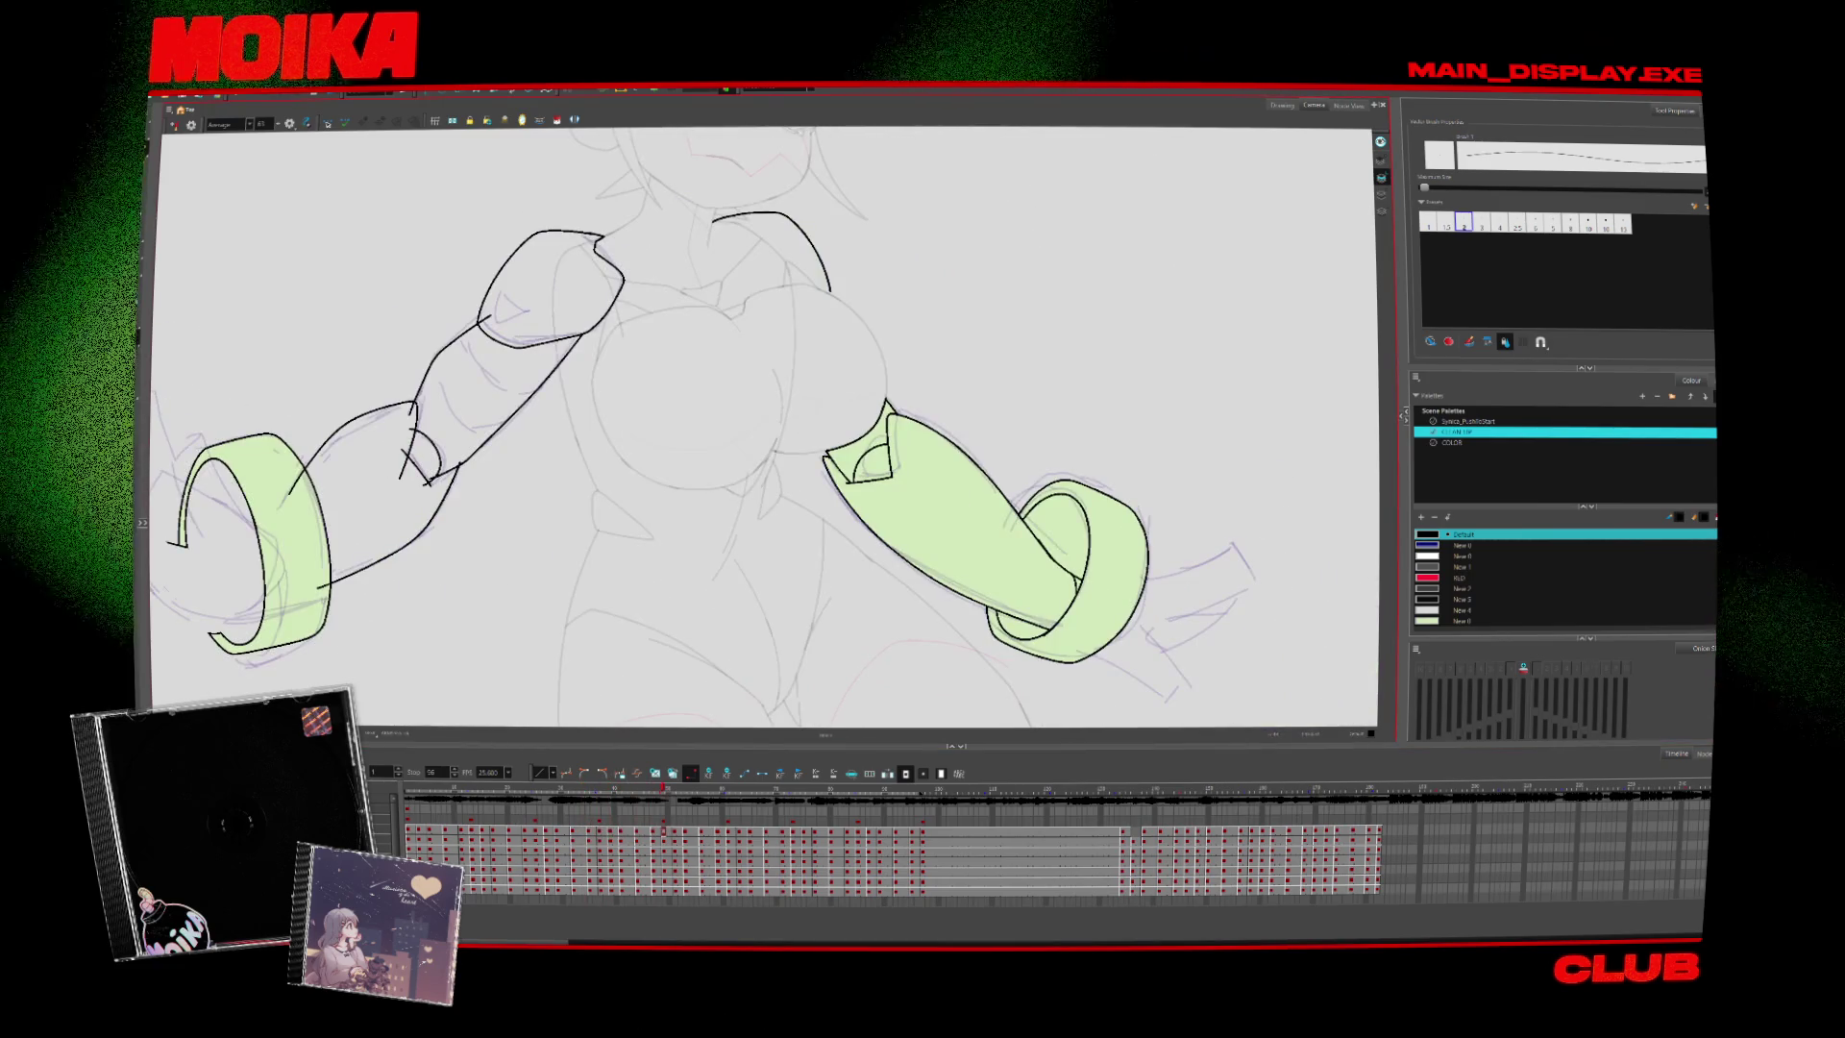
Zoom in on the new arm pose and compare it with neighbouring drawings
key(2)
key(2)
key(2)
key(1)
key(1)
key(1)
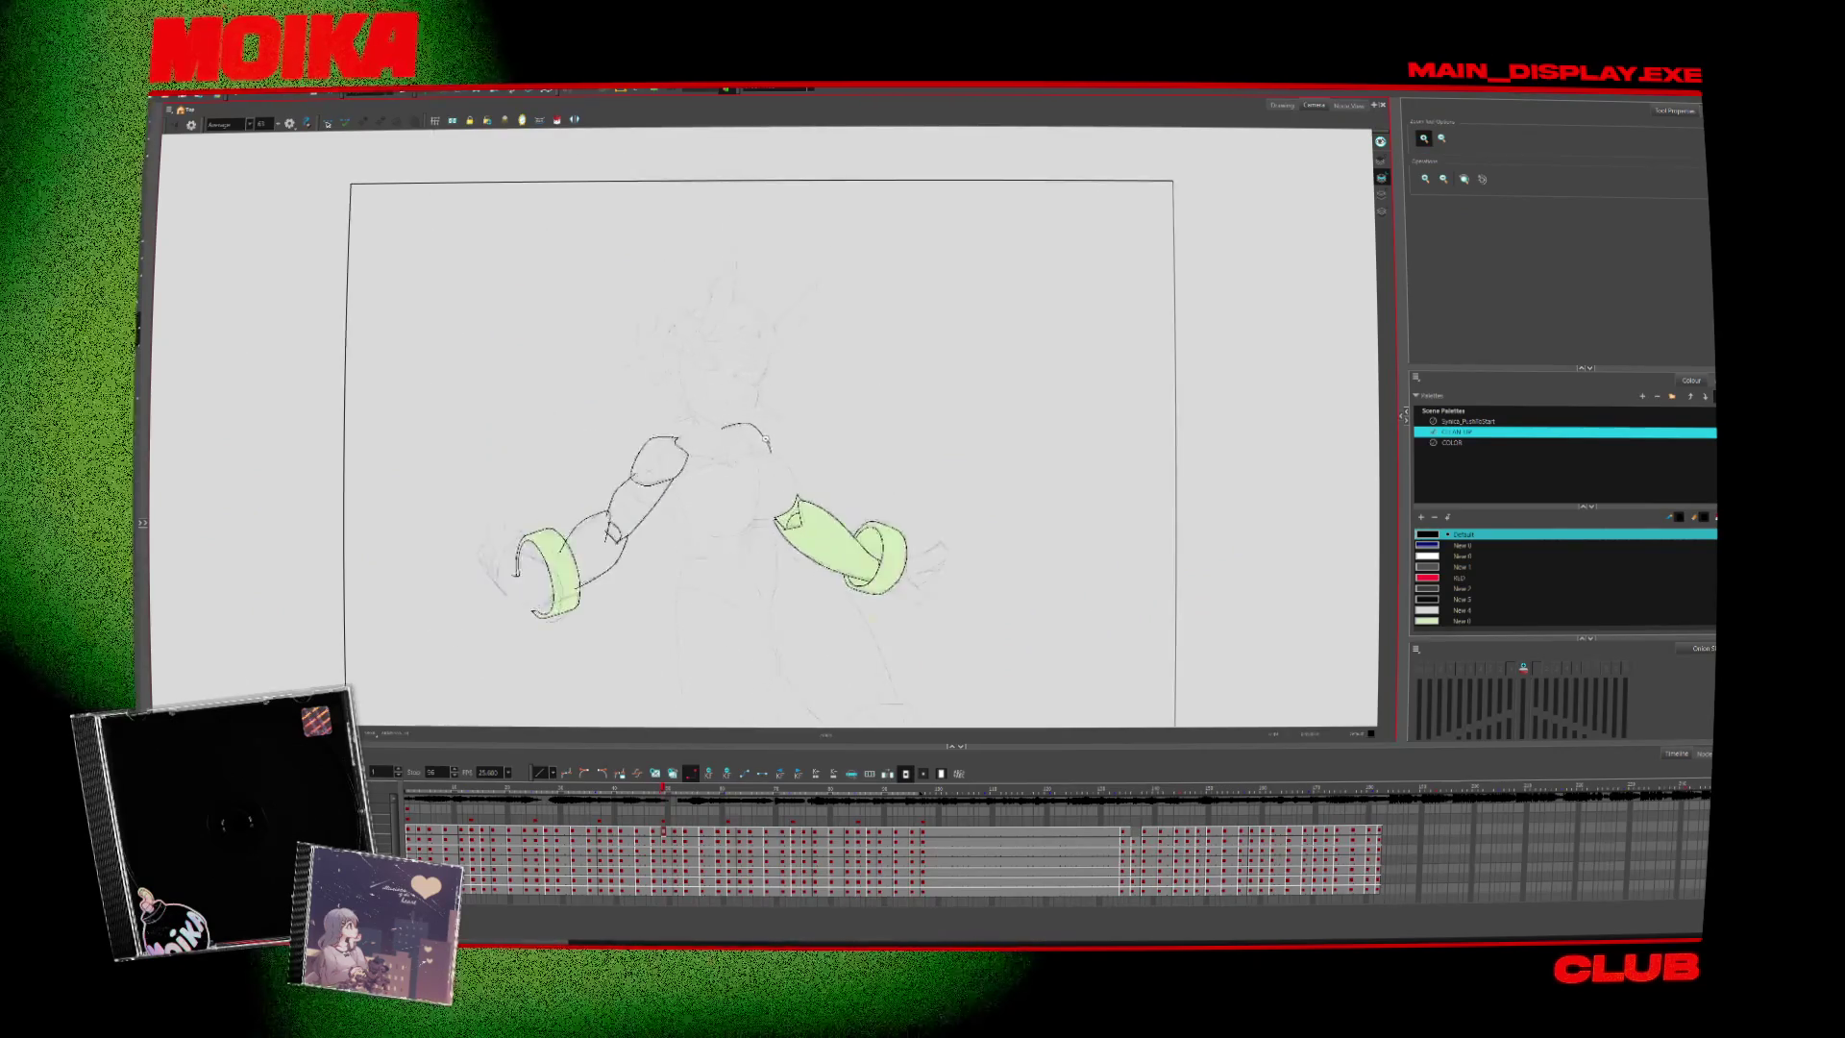
key(period)
key(1)
key(comma)
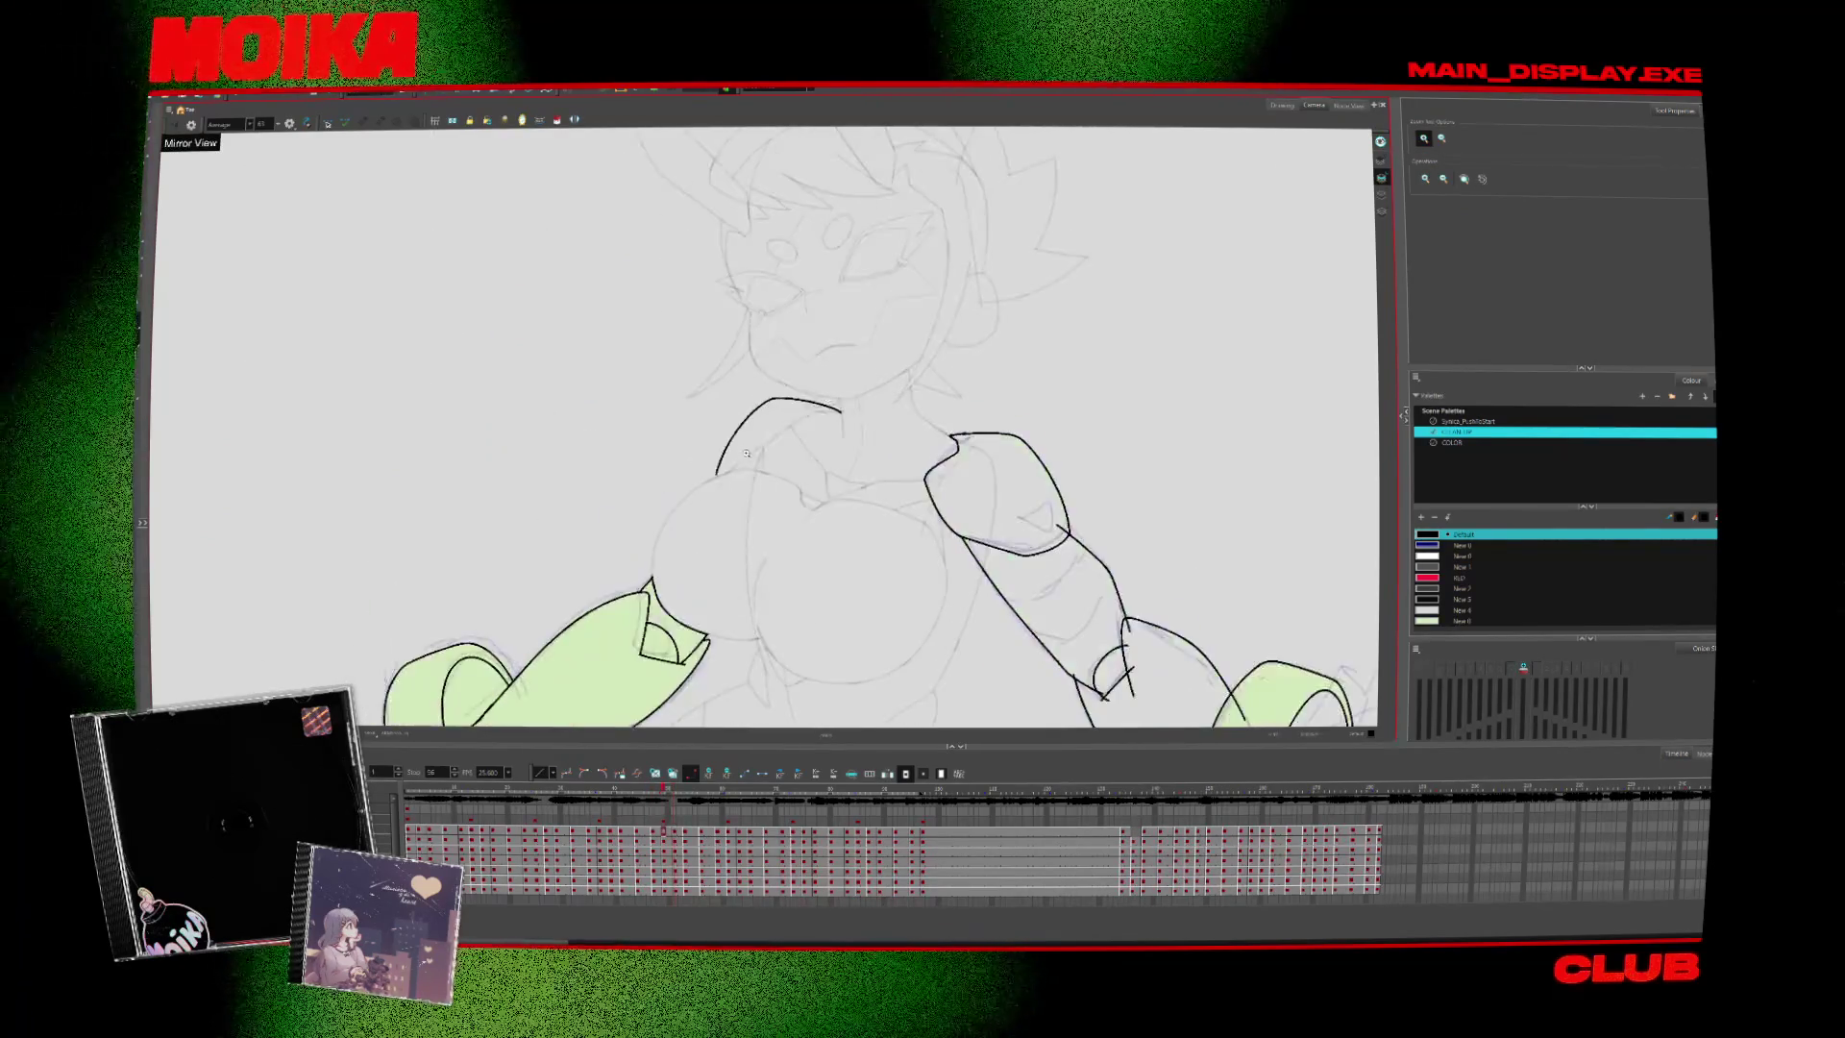
key(alt+b)
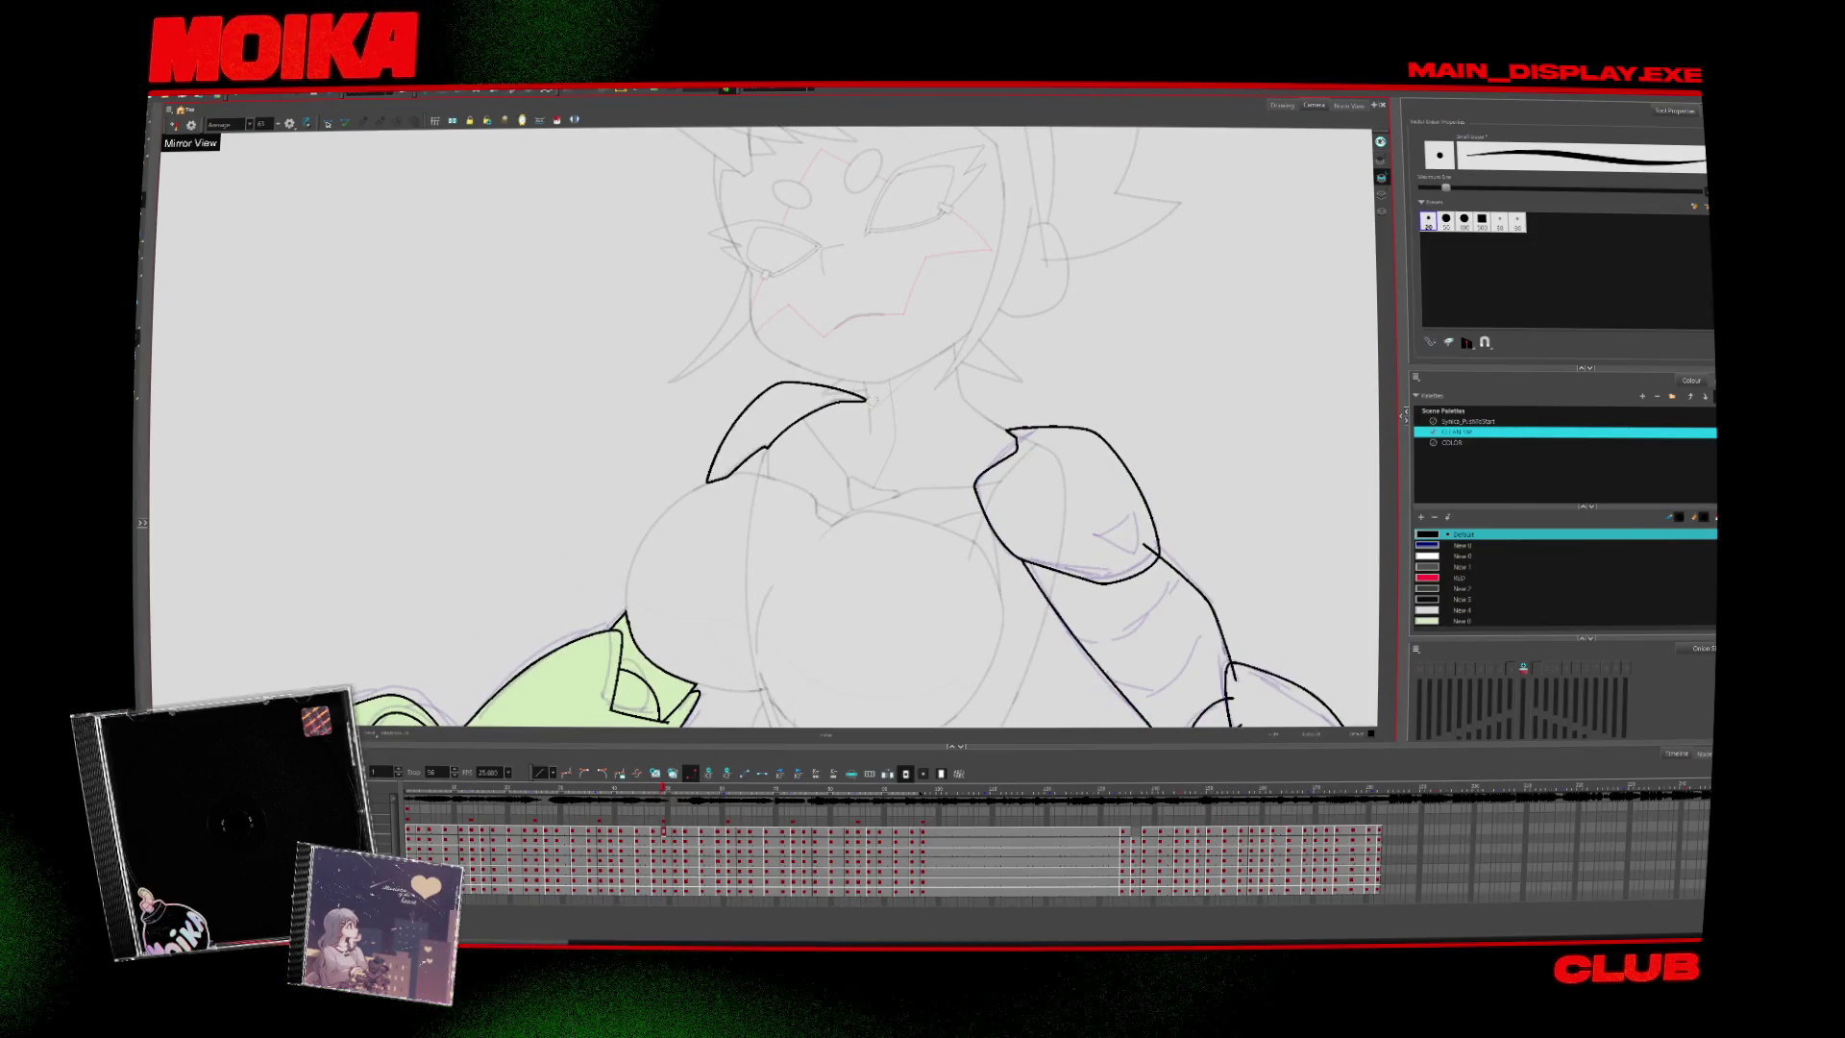
key(period)
key(2)
key(2)
key(alt+s)
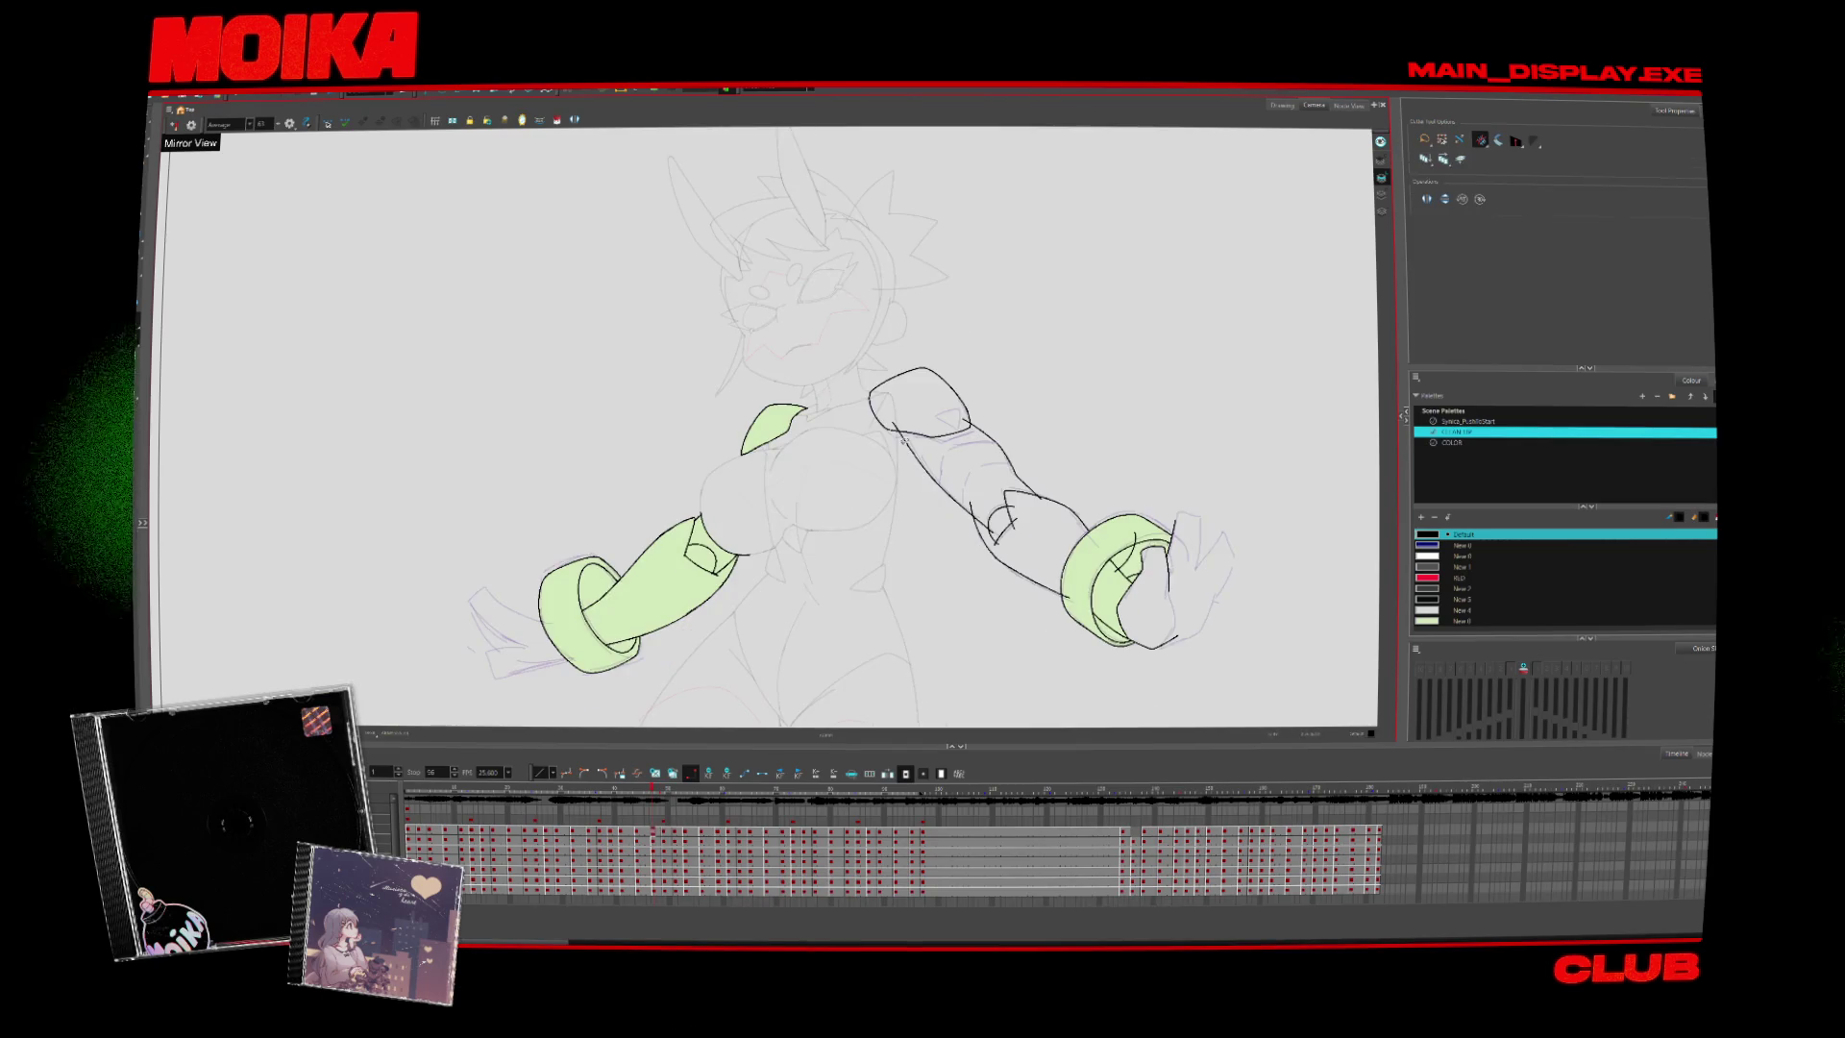
Ink a short black line at the right hand beside its green cuff
key(2)
key(2)
key(alt+z)
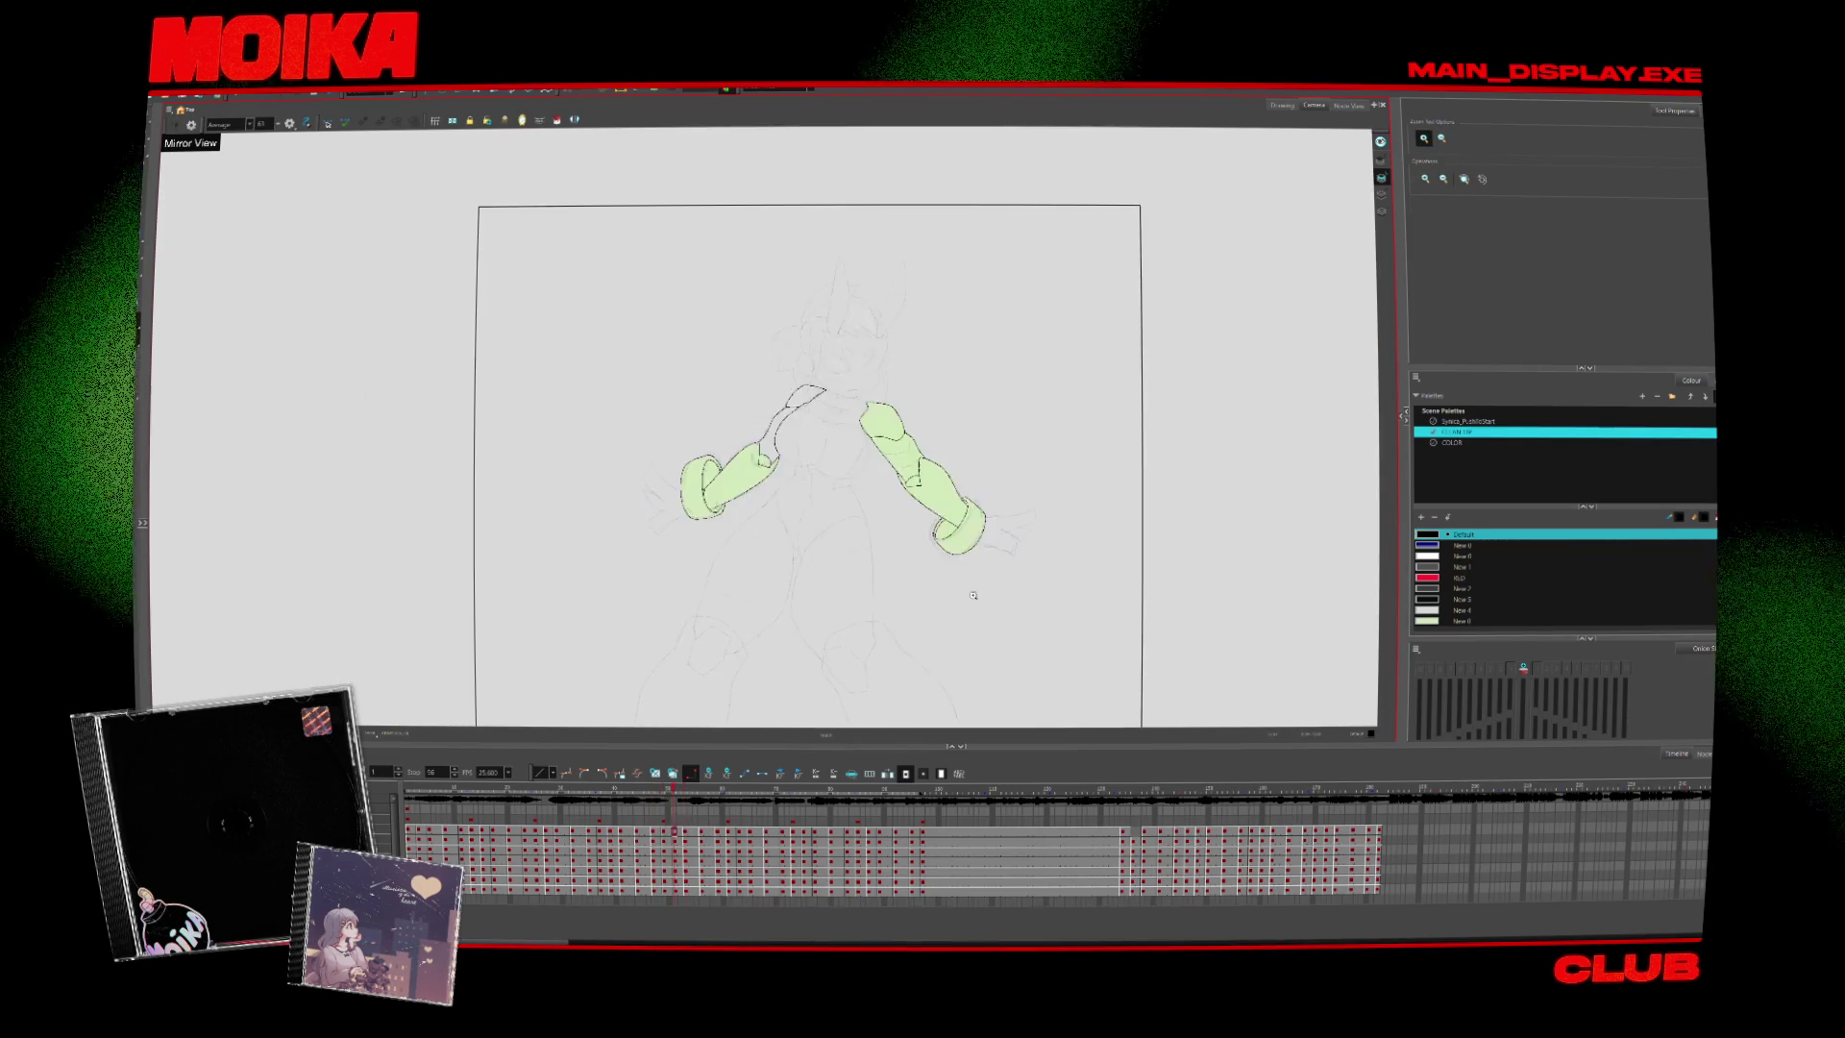
key(1)
key(1)
key(alt+b)
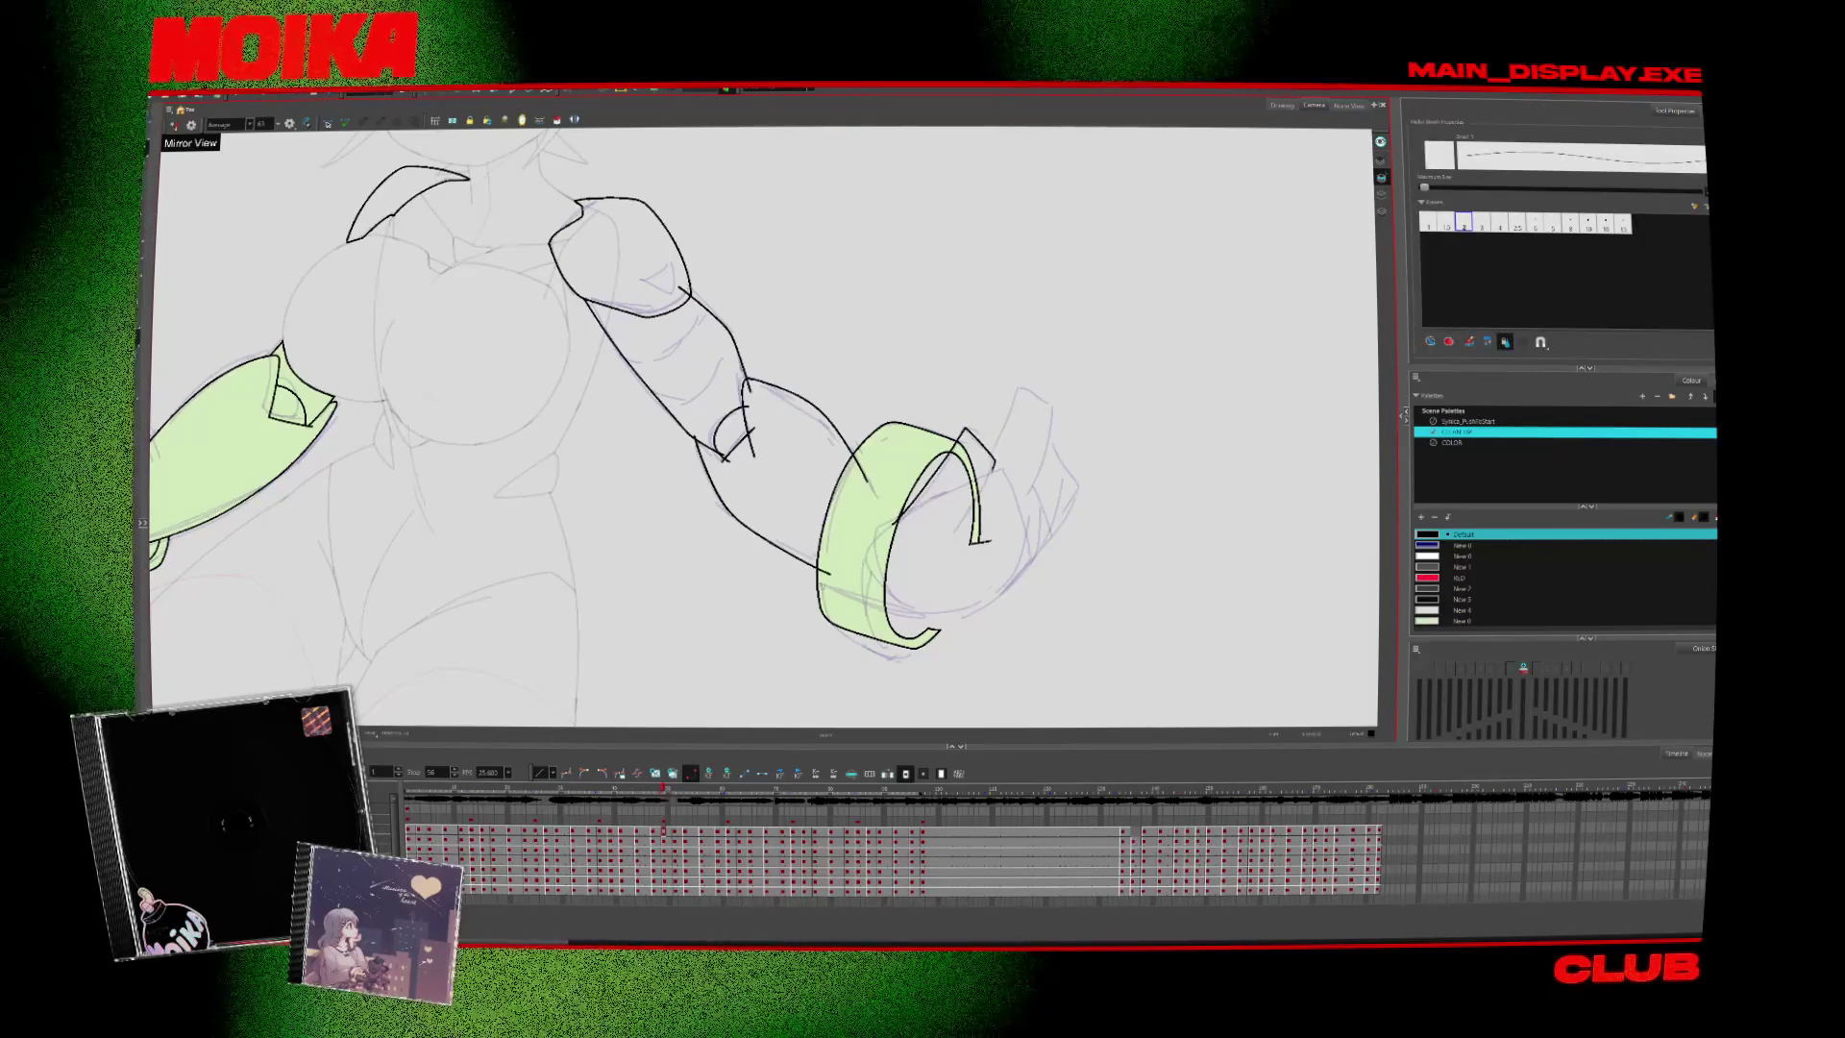
drag(964, 430, 992, 475)
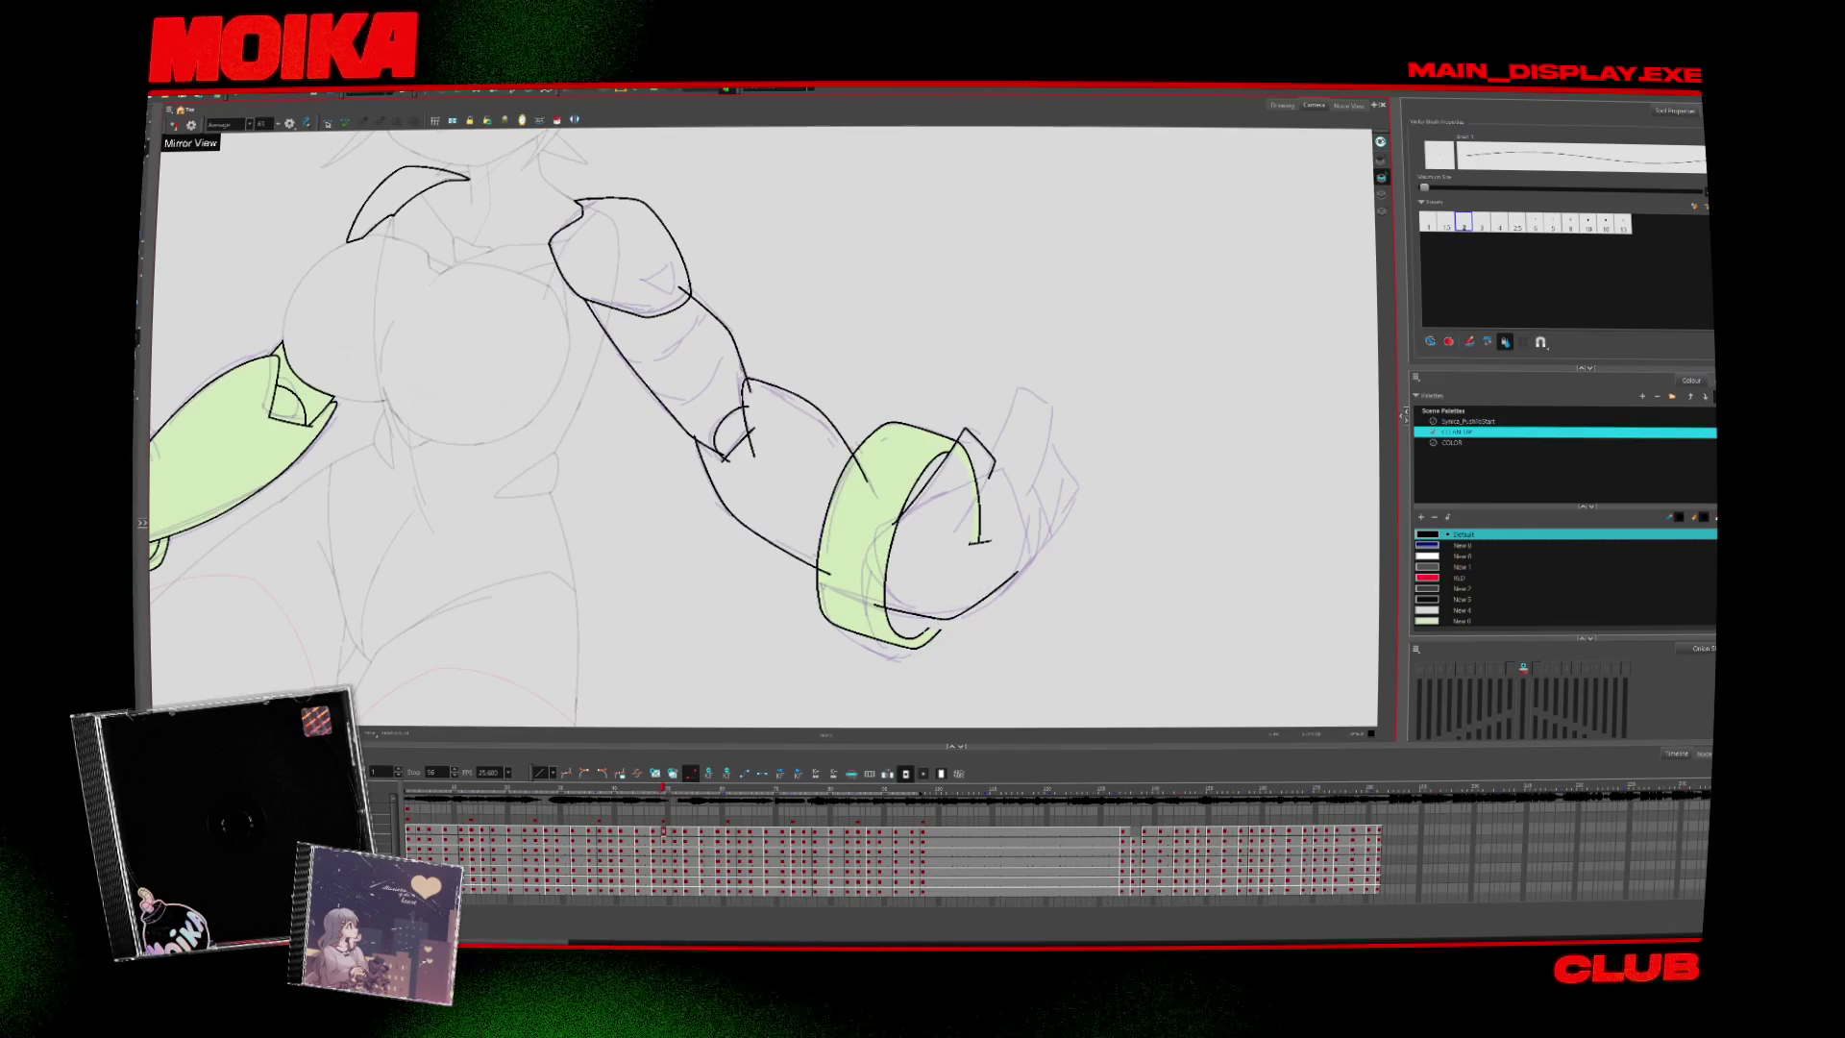
Zoom out to the whole figure, step to another arm pose and restore the normal view
key(alt+z)
alt+click(969, 637)
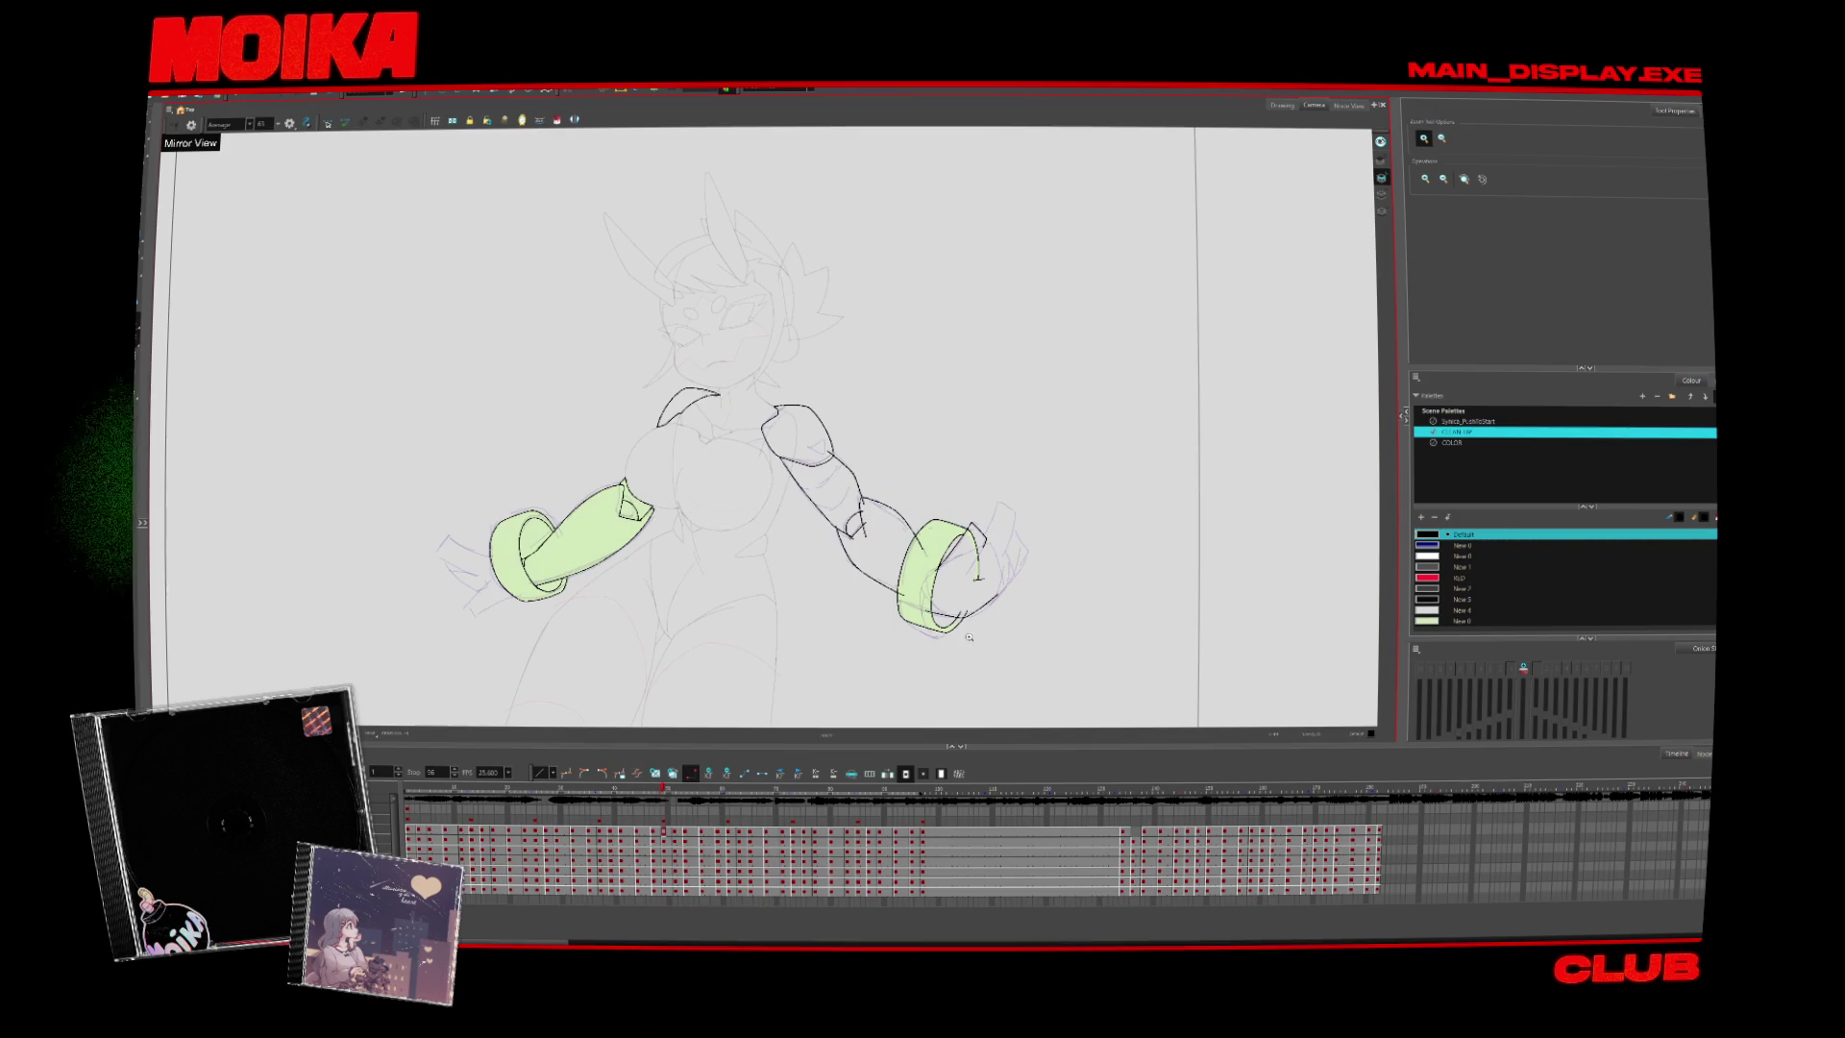
click(967, 552)
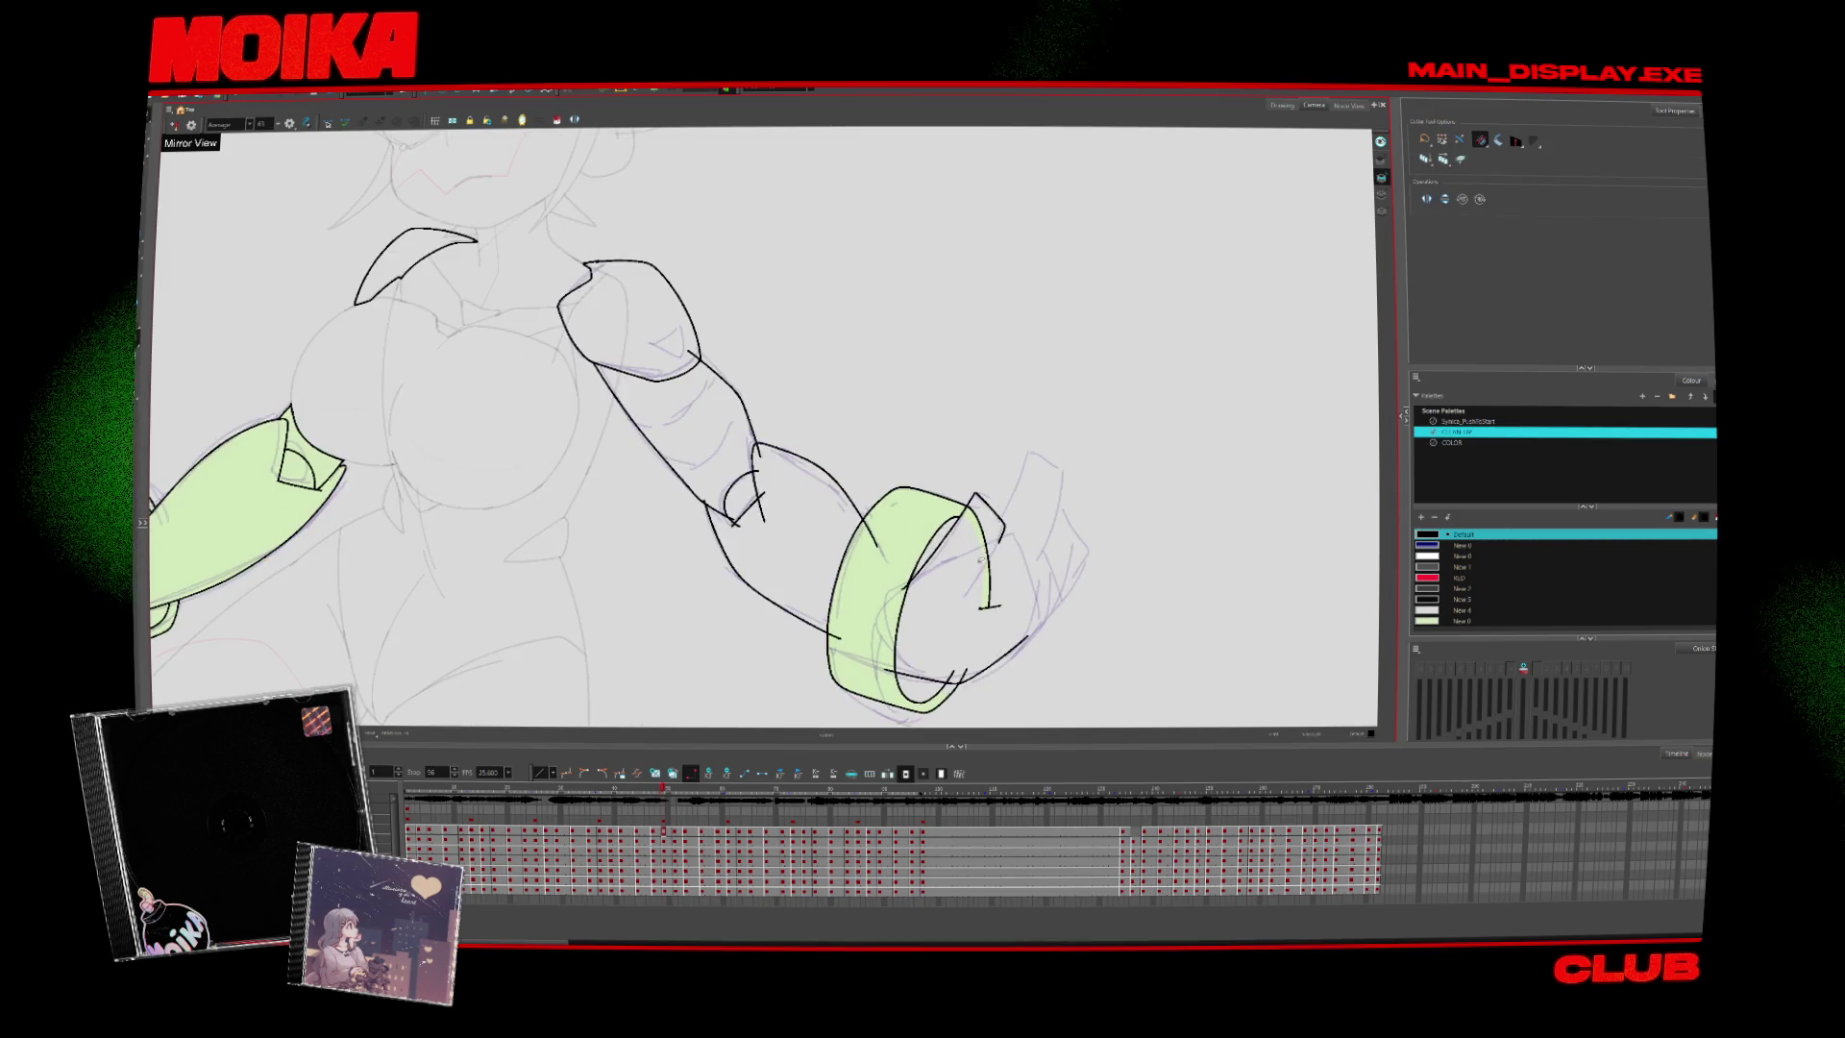
key(alt+z)
alt+click(976, 631)
key(period)
key(period)
key(period)
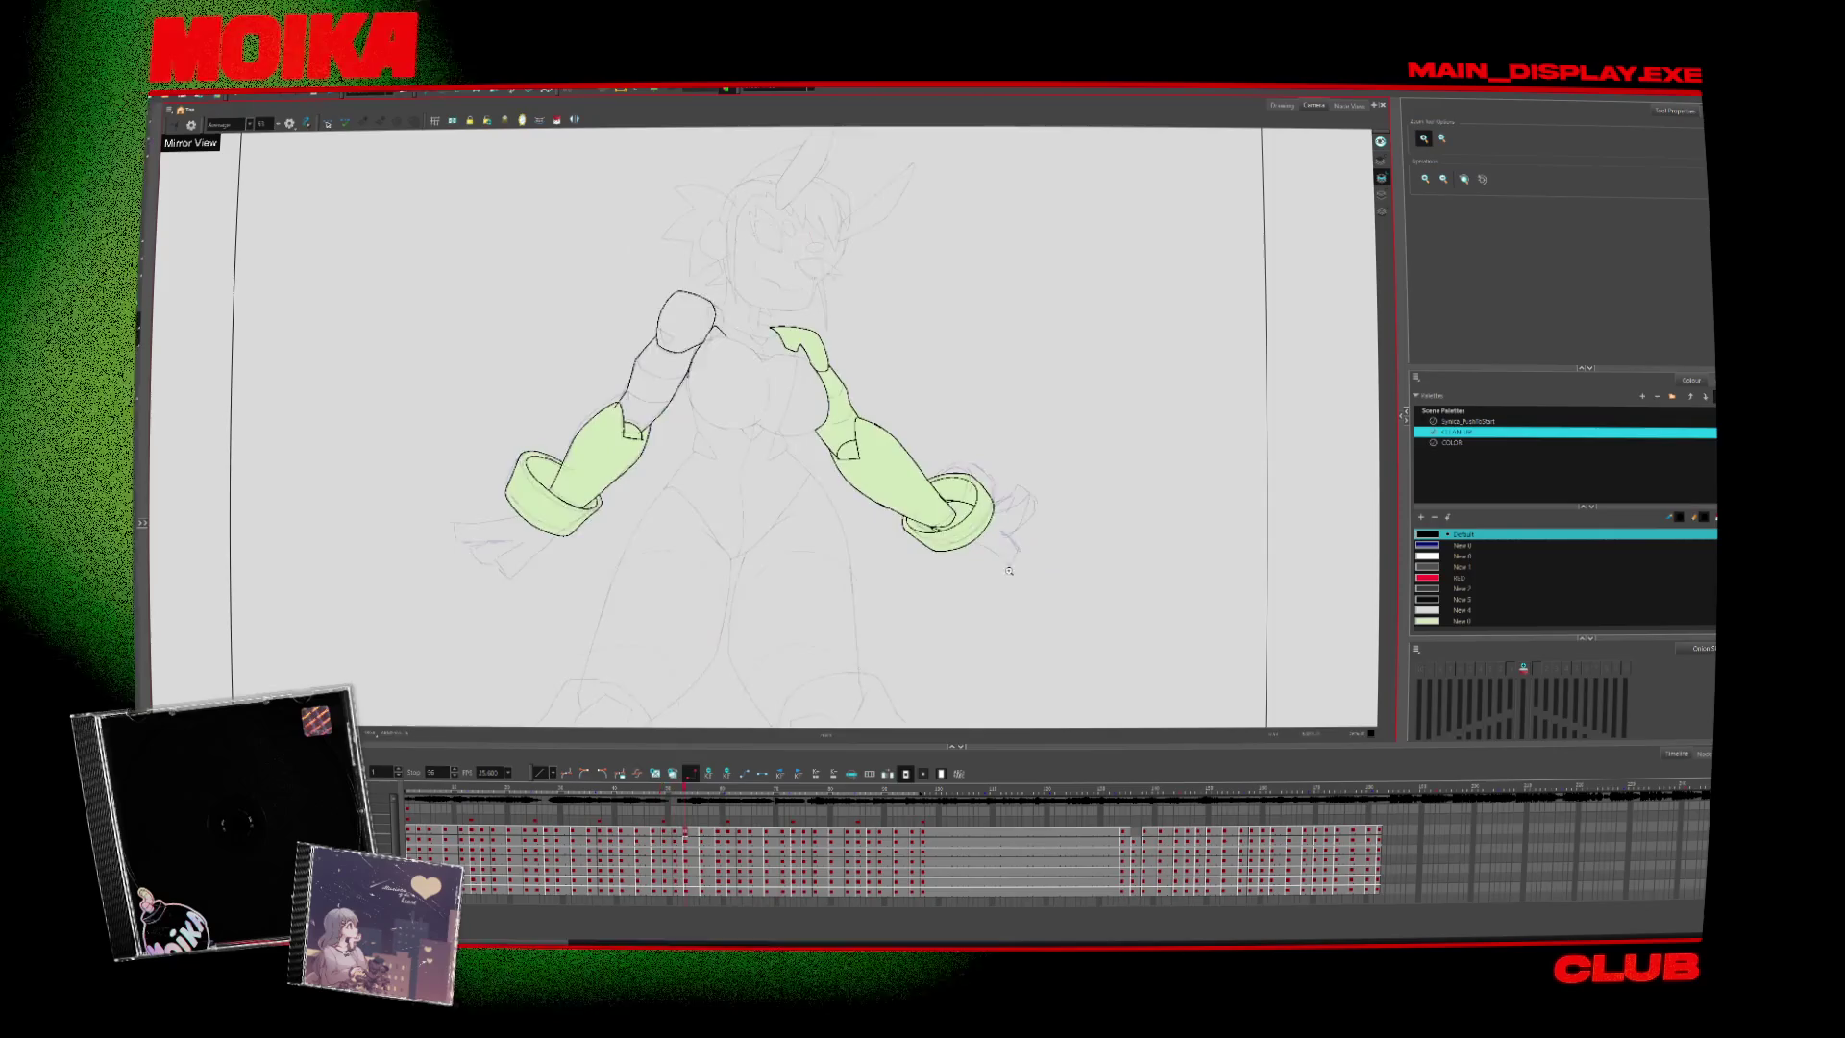
key(period)
key(period)
key(comma)
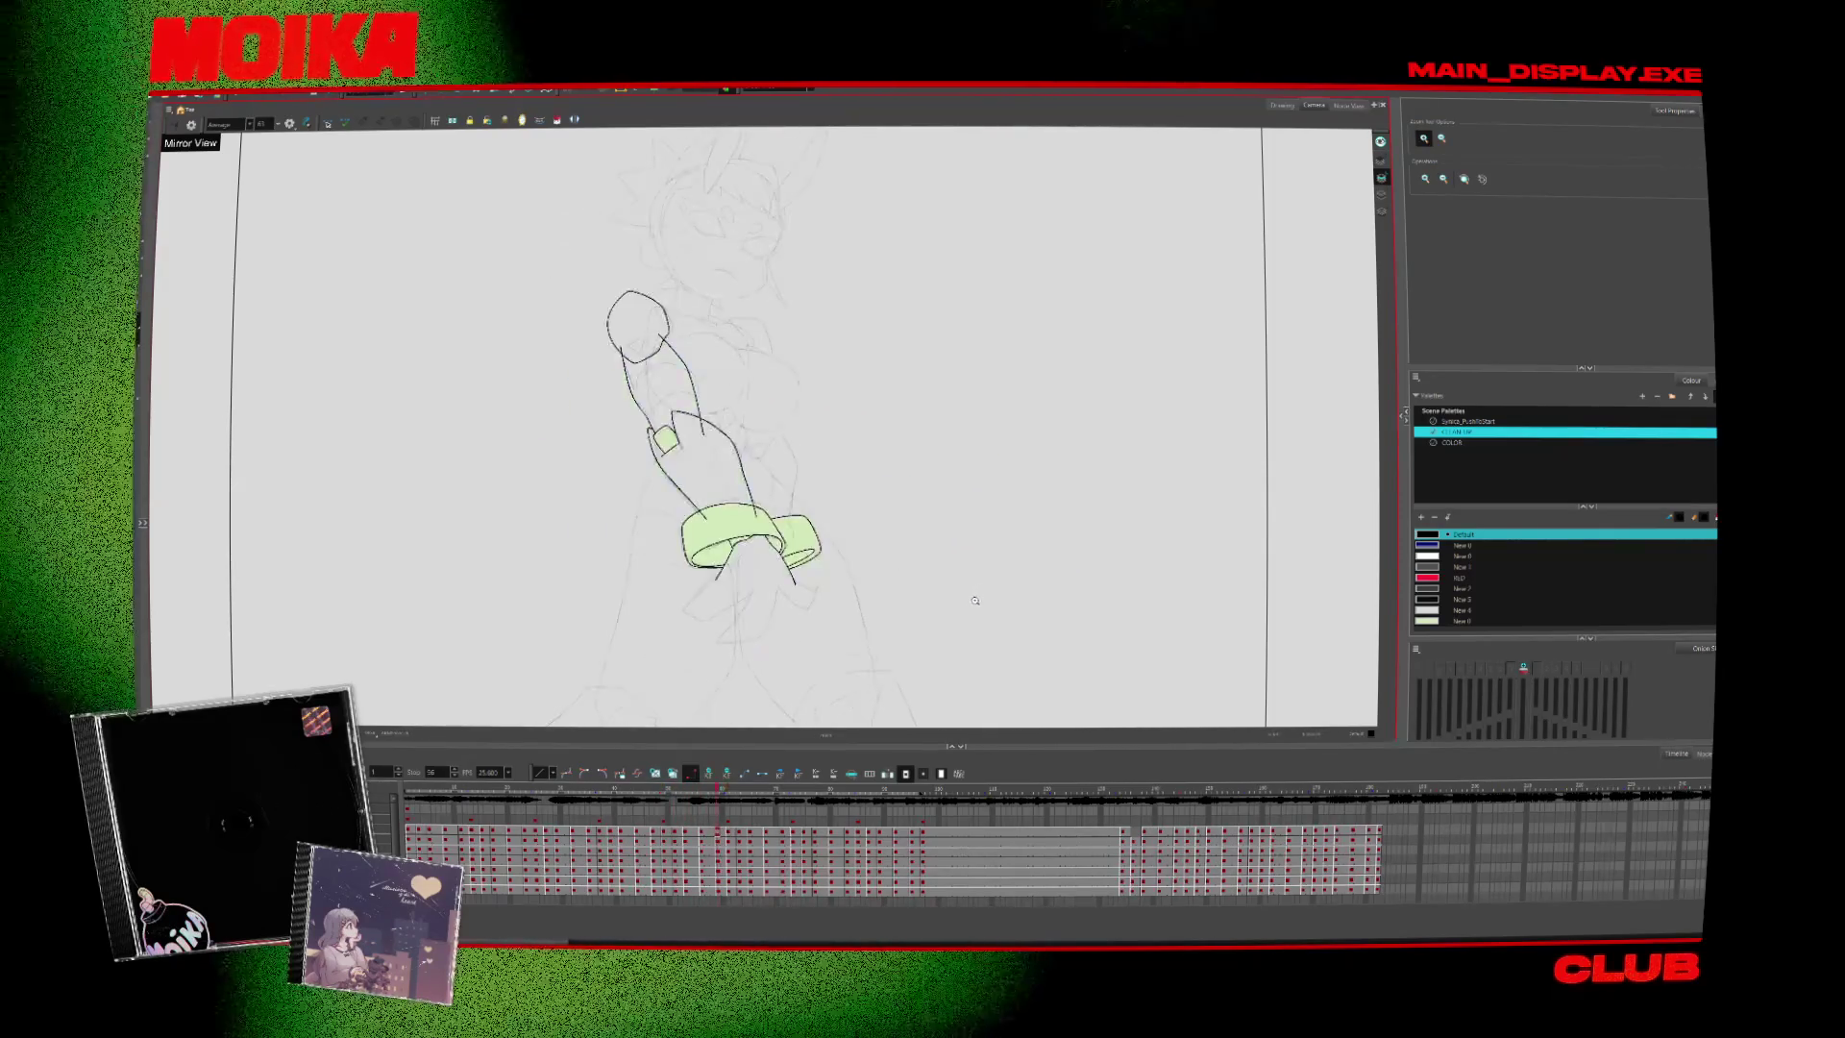
key(comma)
key(comma)
key(comma)
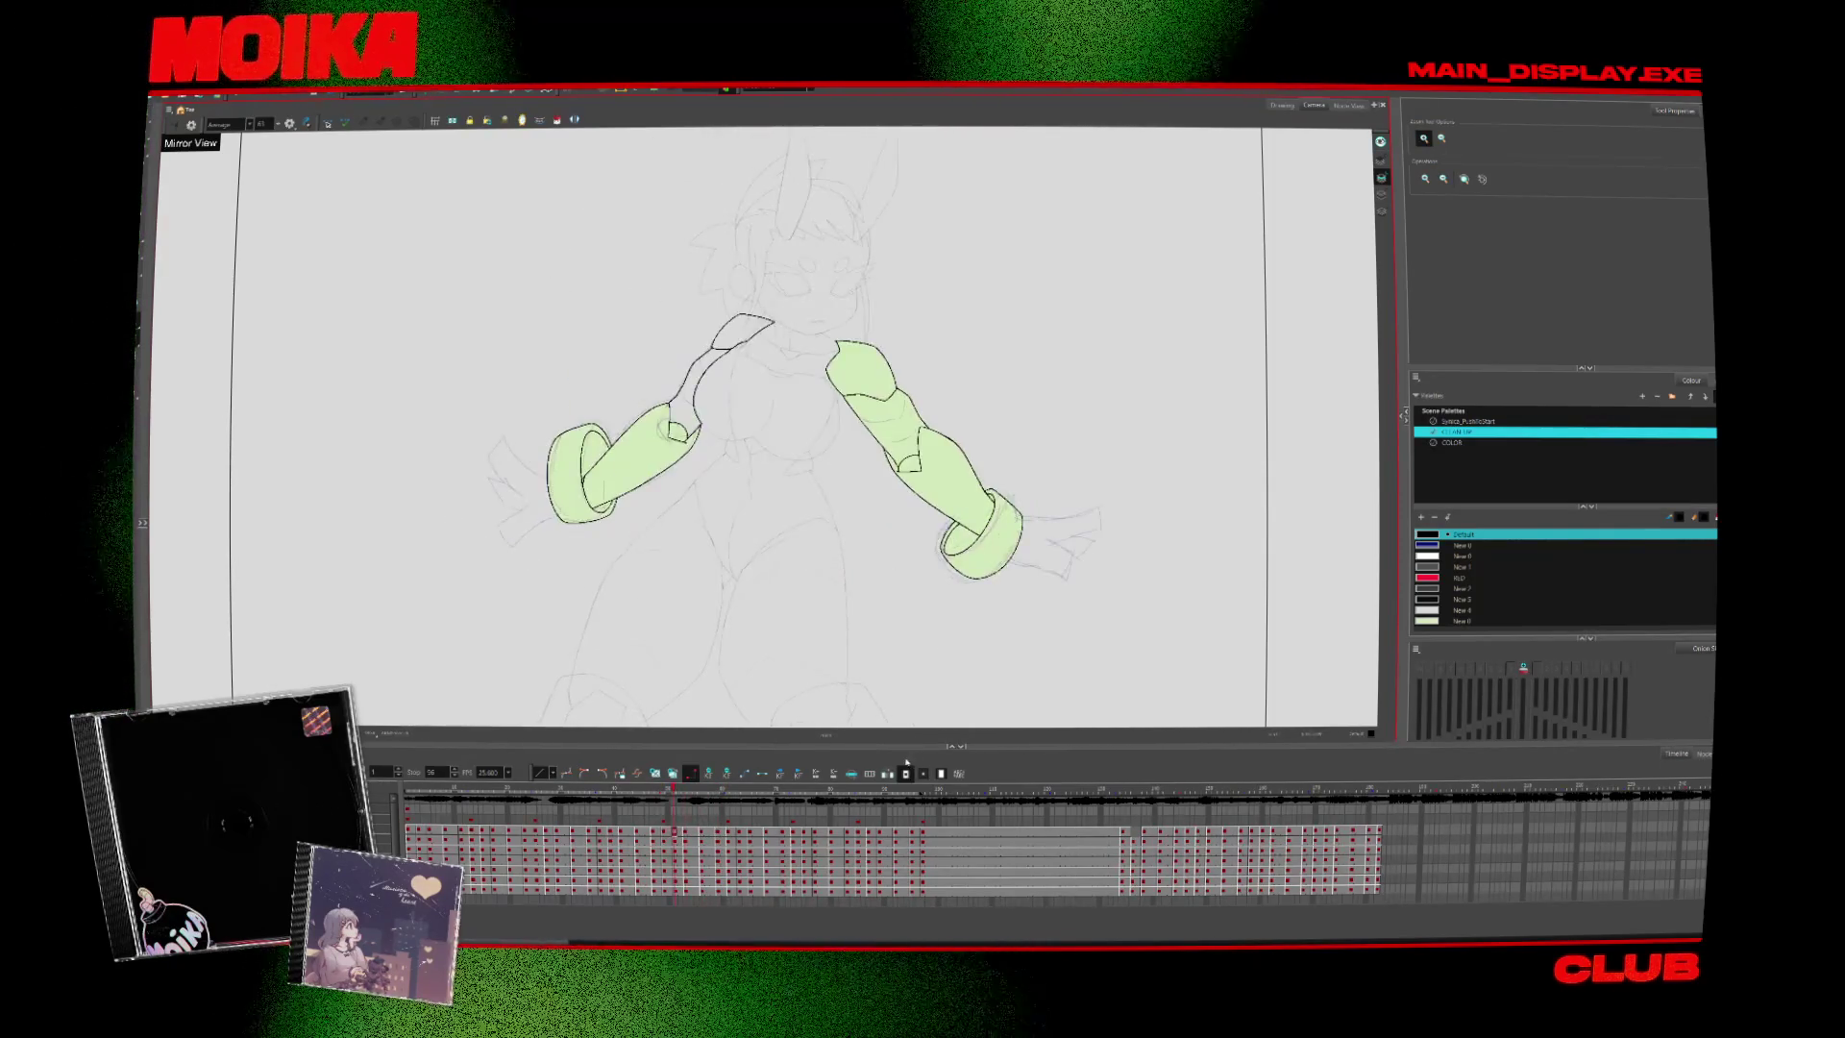
click(750, 323)
Ink a curved line near the shoulder, undoing a failed shoulder outline on the next drawing
key(4)
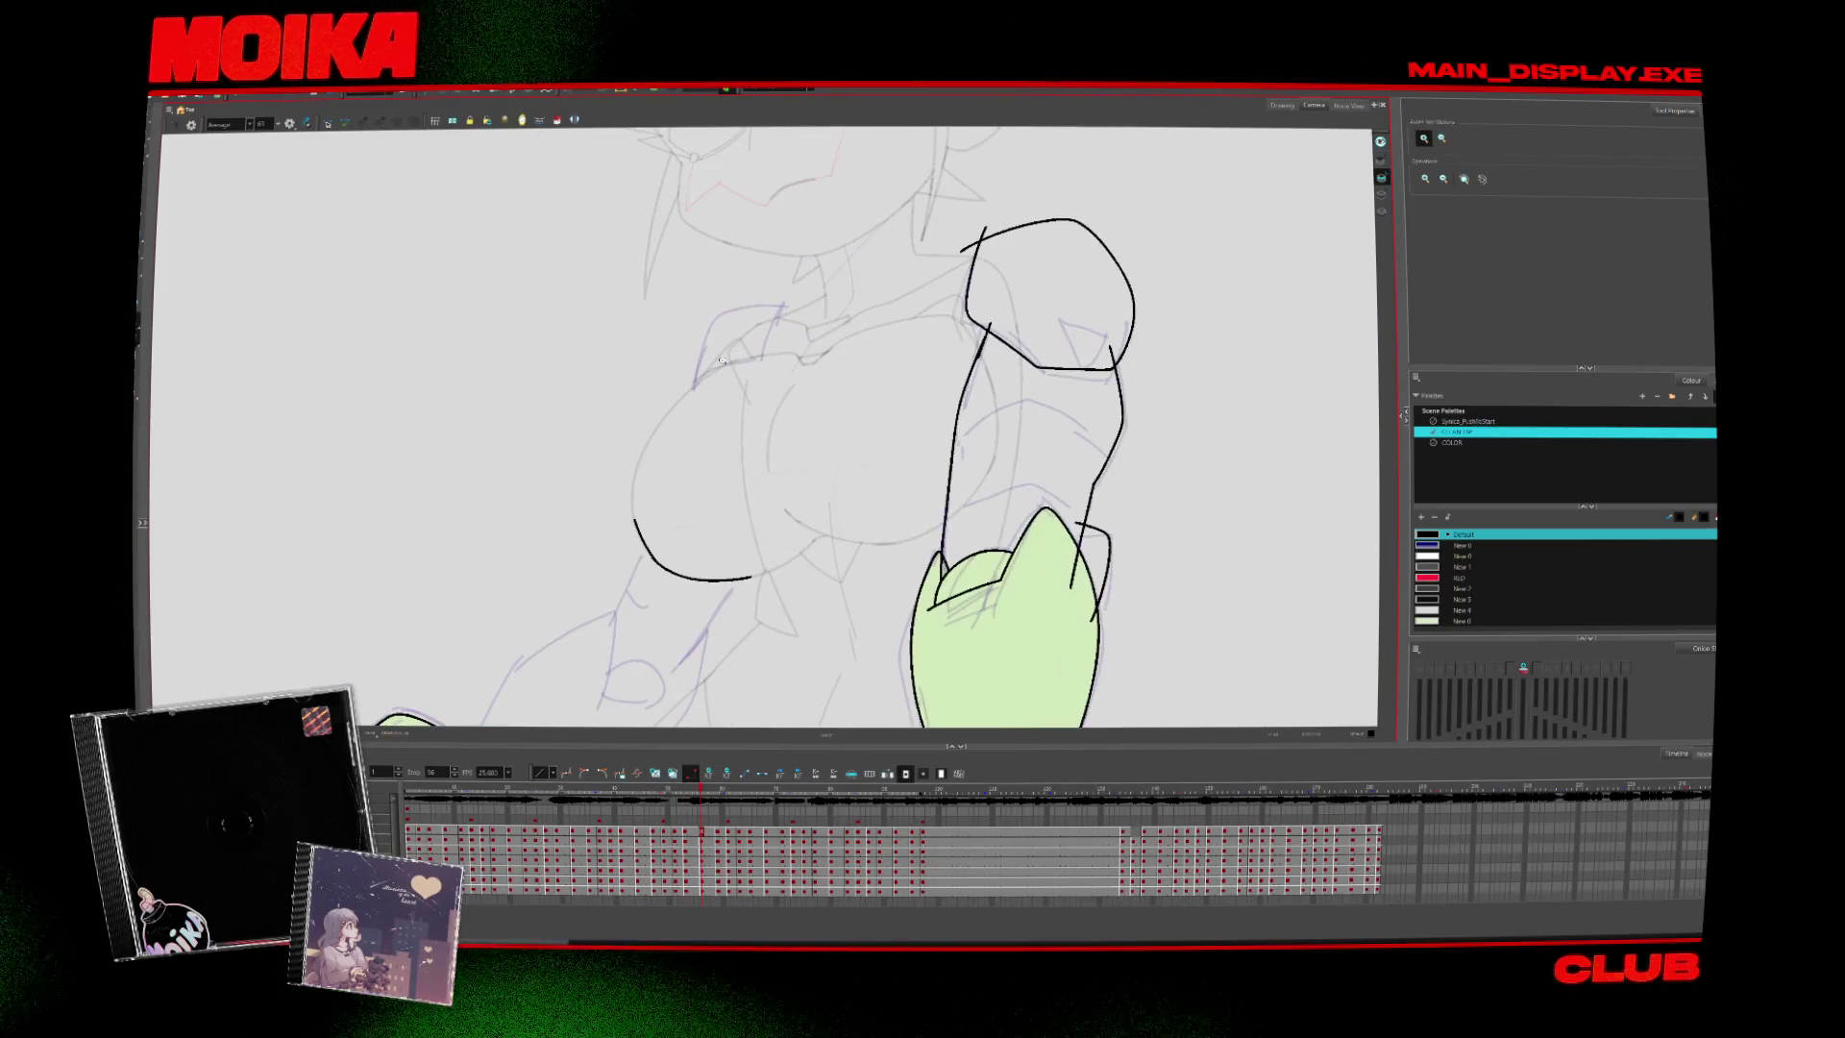
key(alt+b)
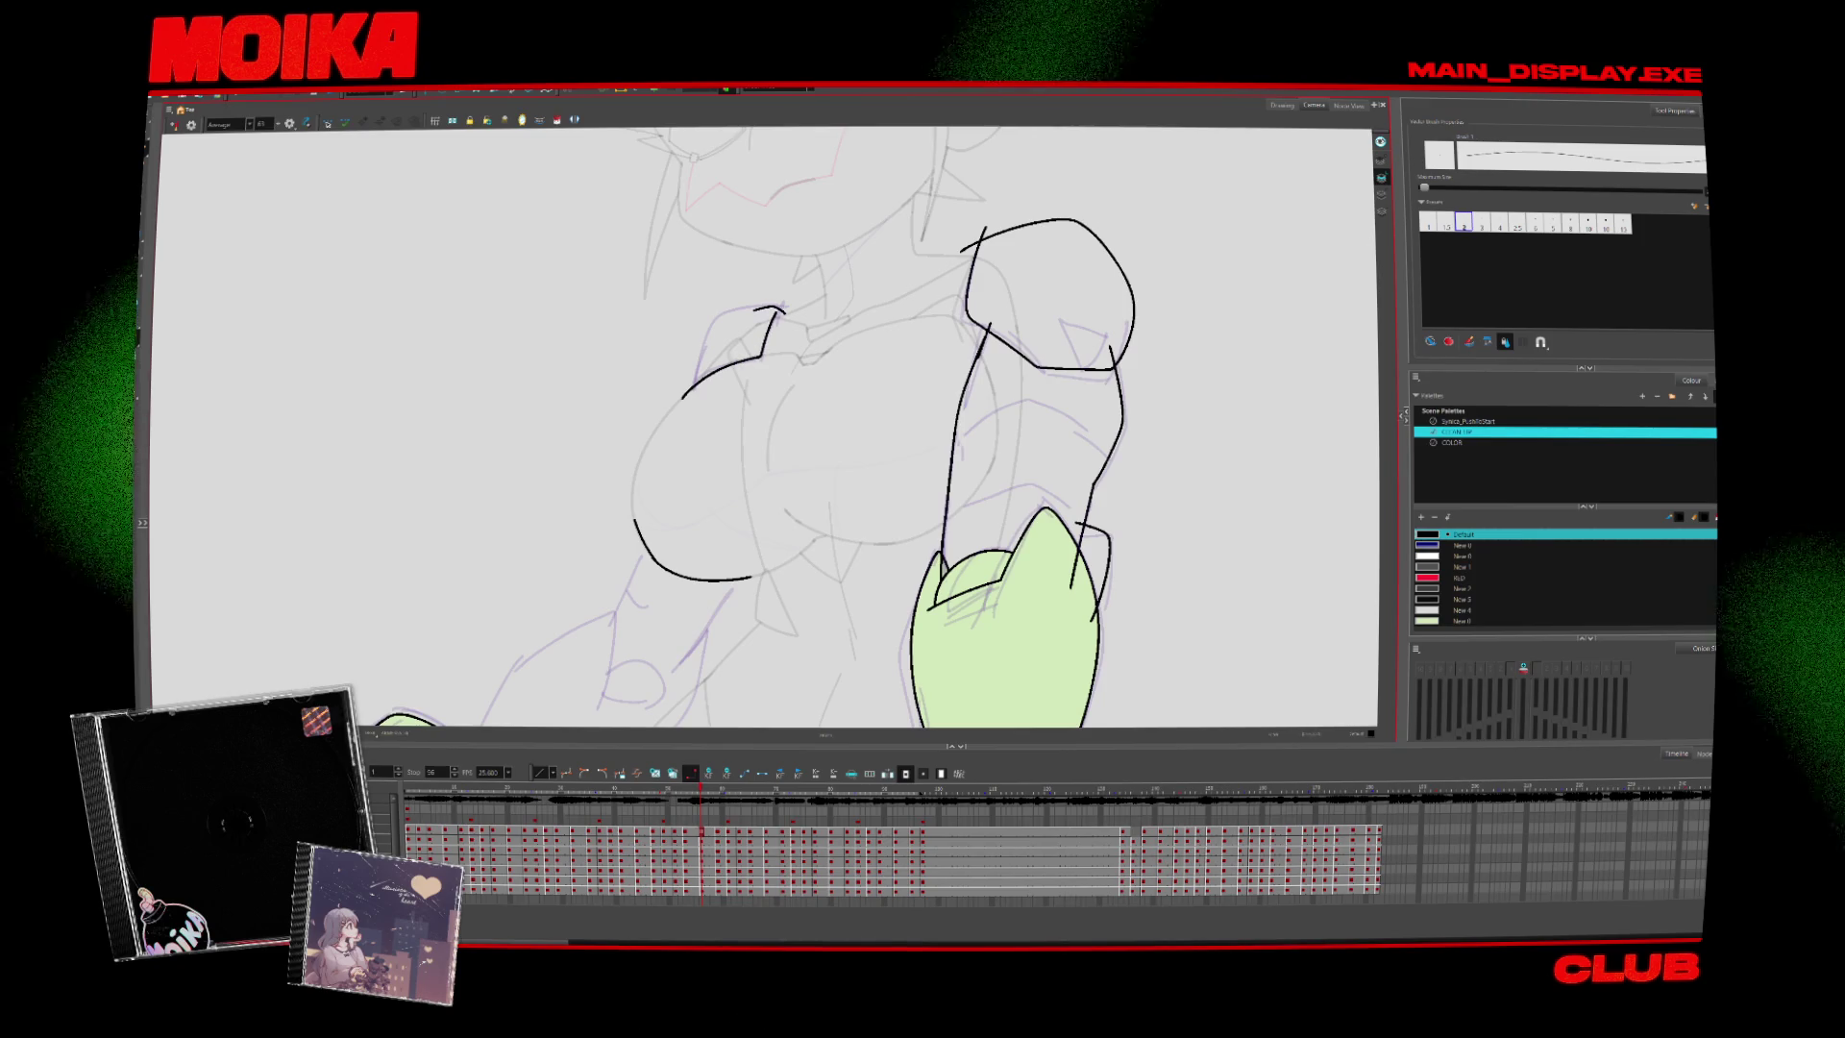
drag(690, 389, 780, 313)
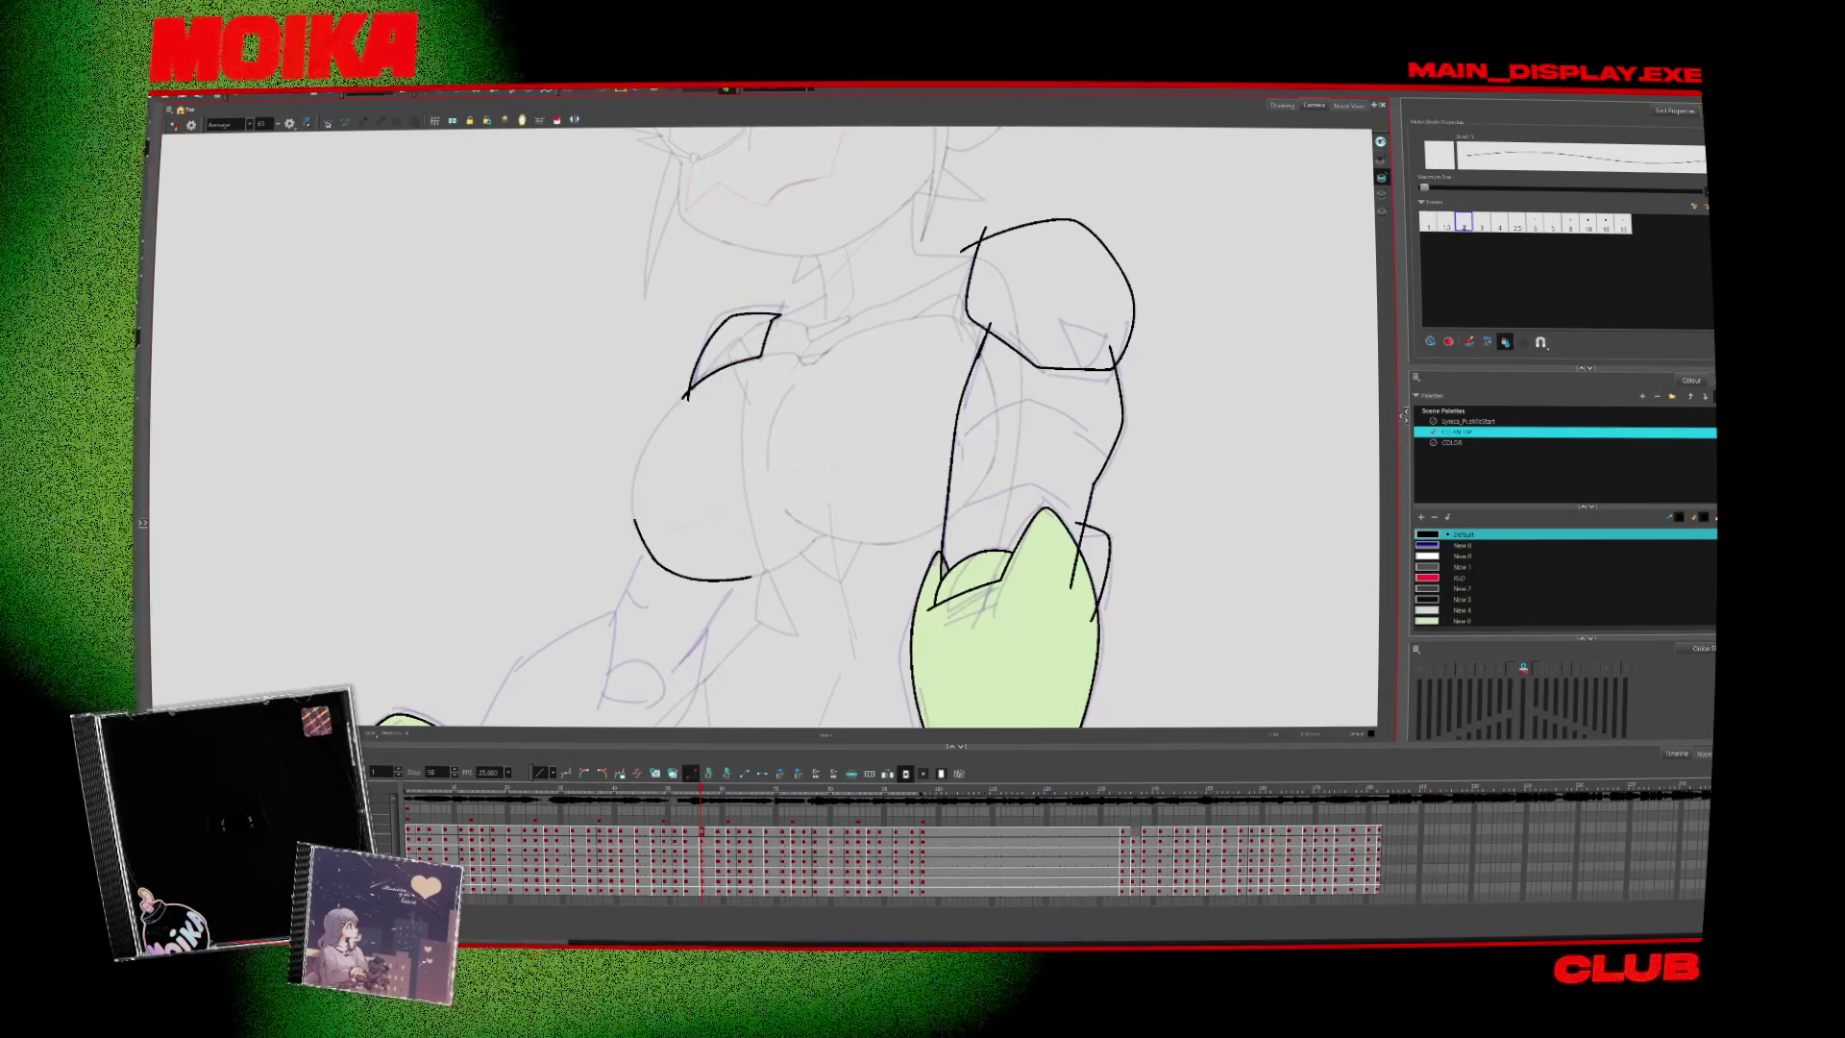
key(.)
mouse_move(735, 405)
mouse_down()
mouse_move(759, 320)
mouse_move(832, 317)
mouse_up()
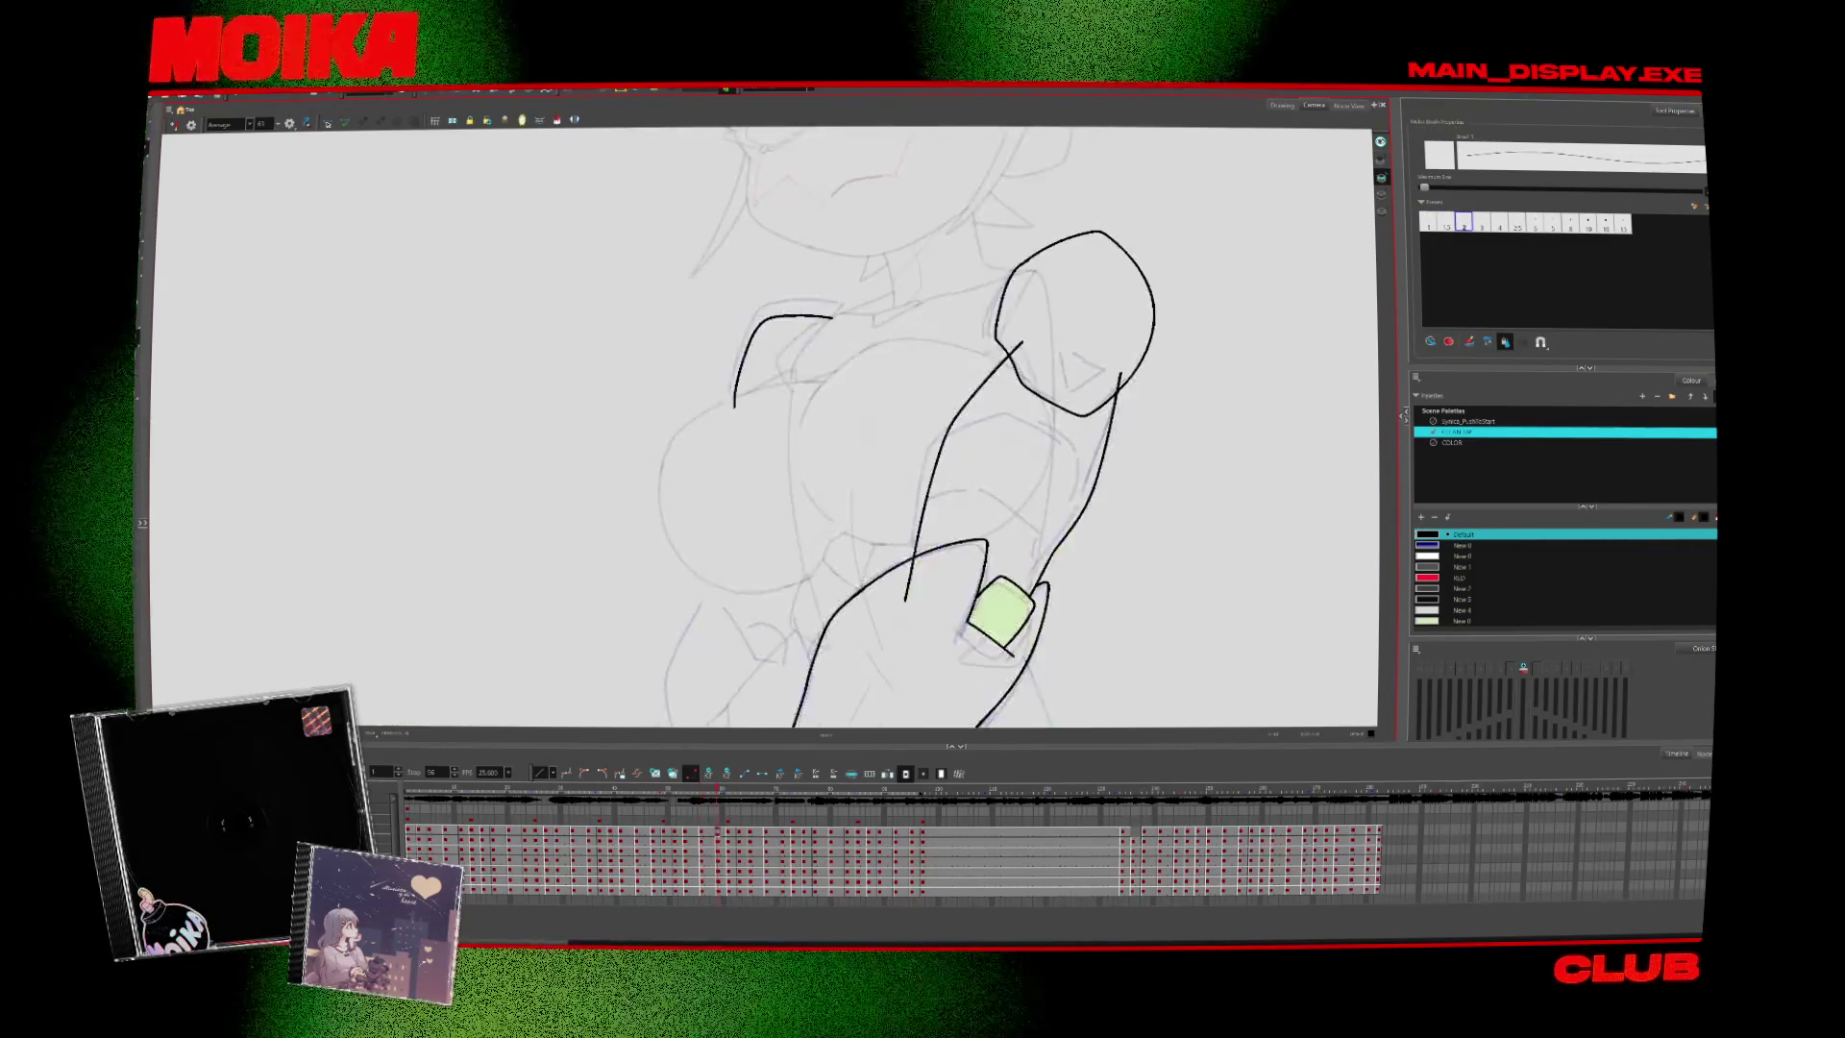
key(ctrl+z)
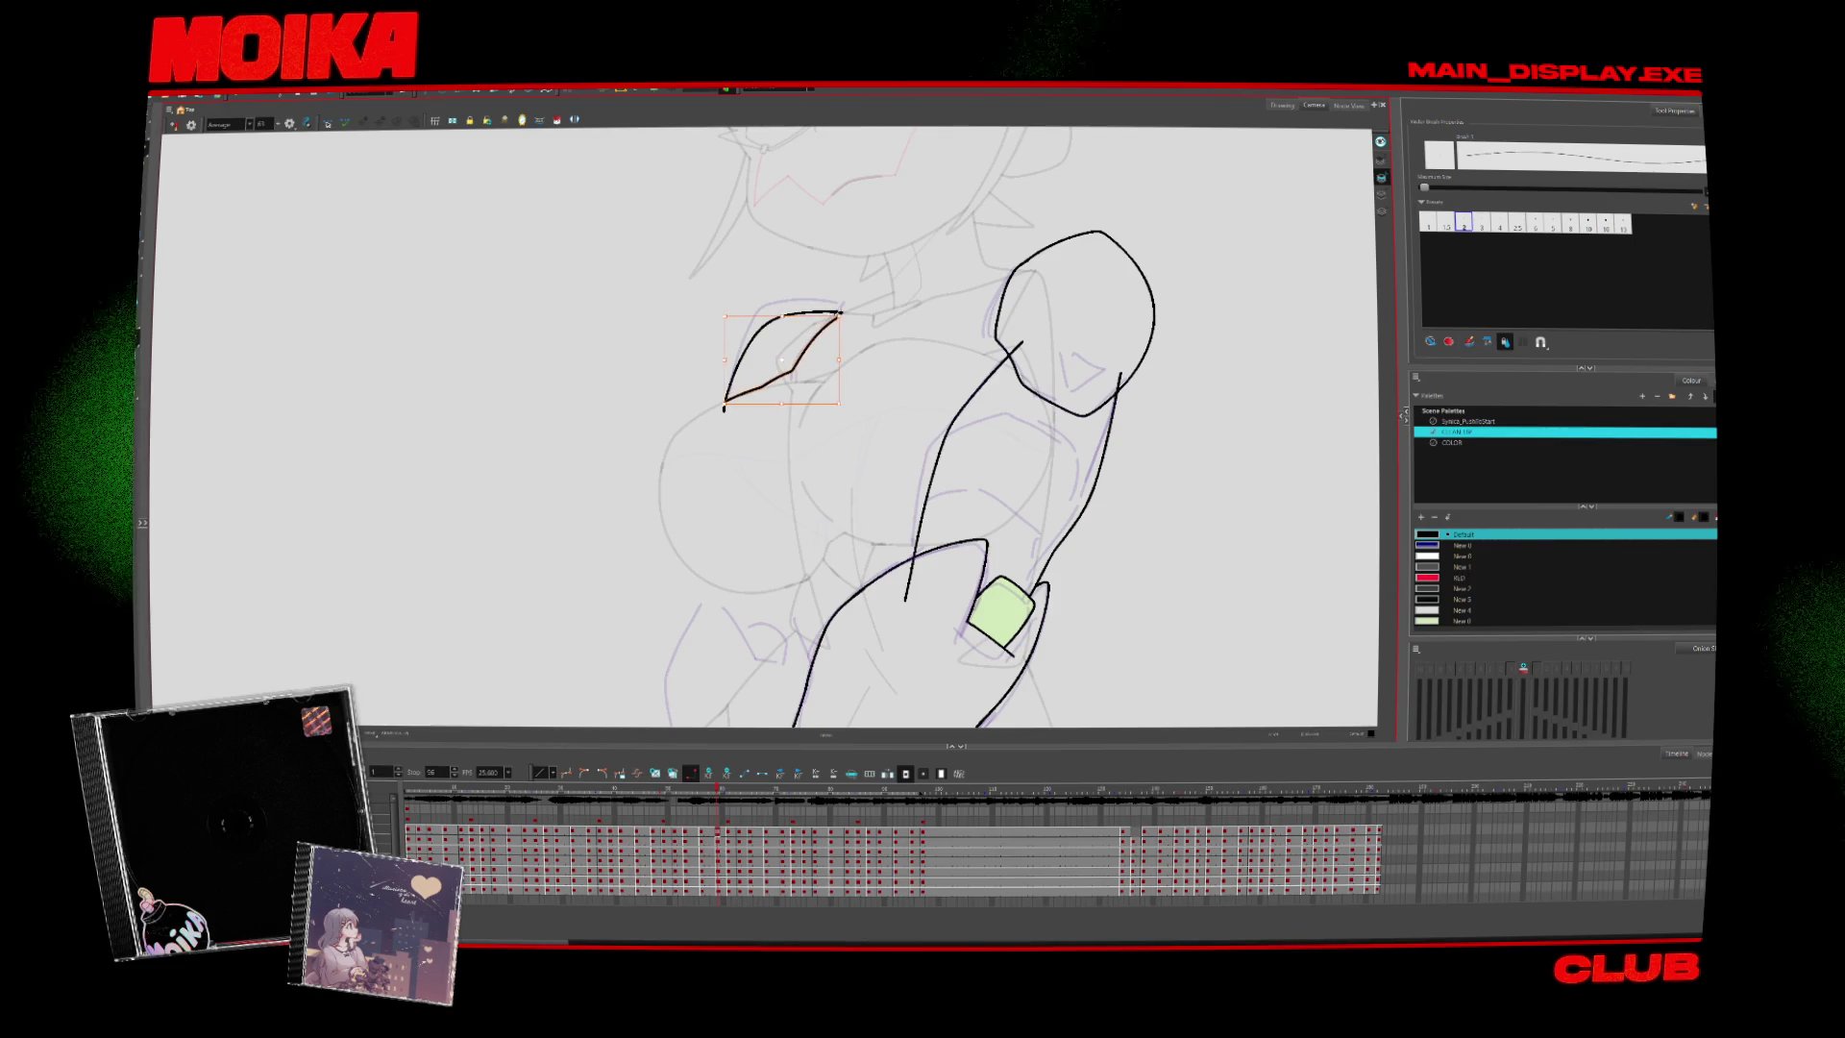
key(Escape)
Zoom and pan to centre the arms while comparing neighbouring drawings
key(.)
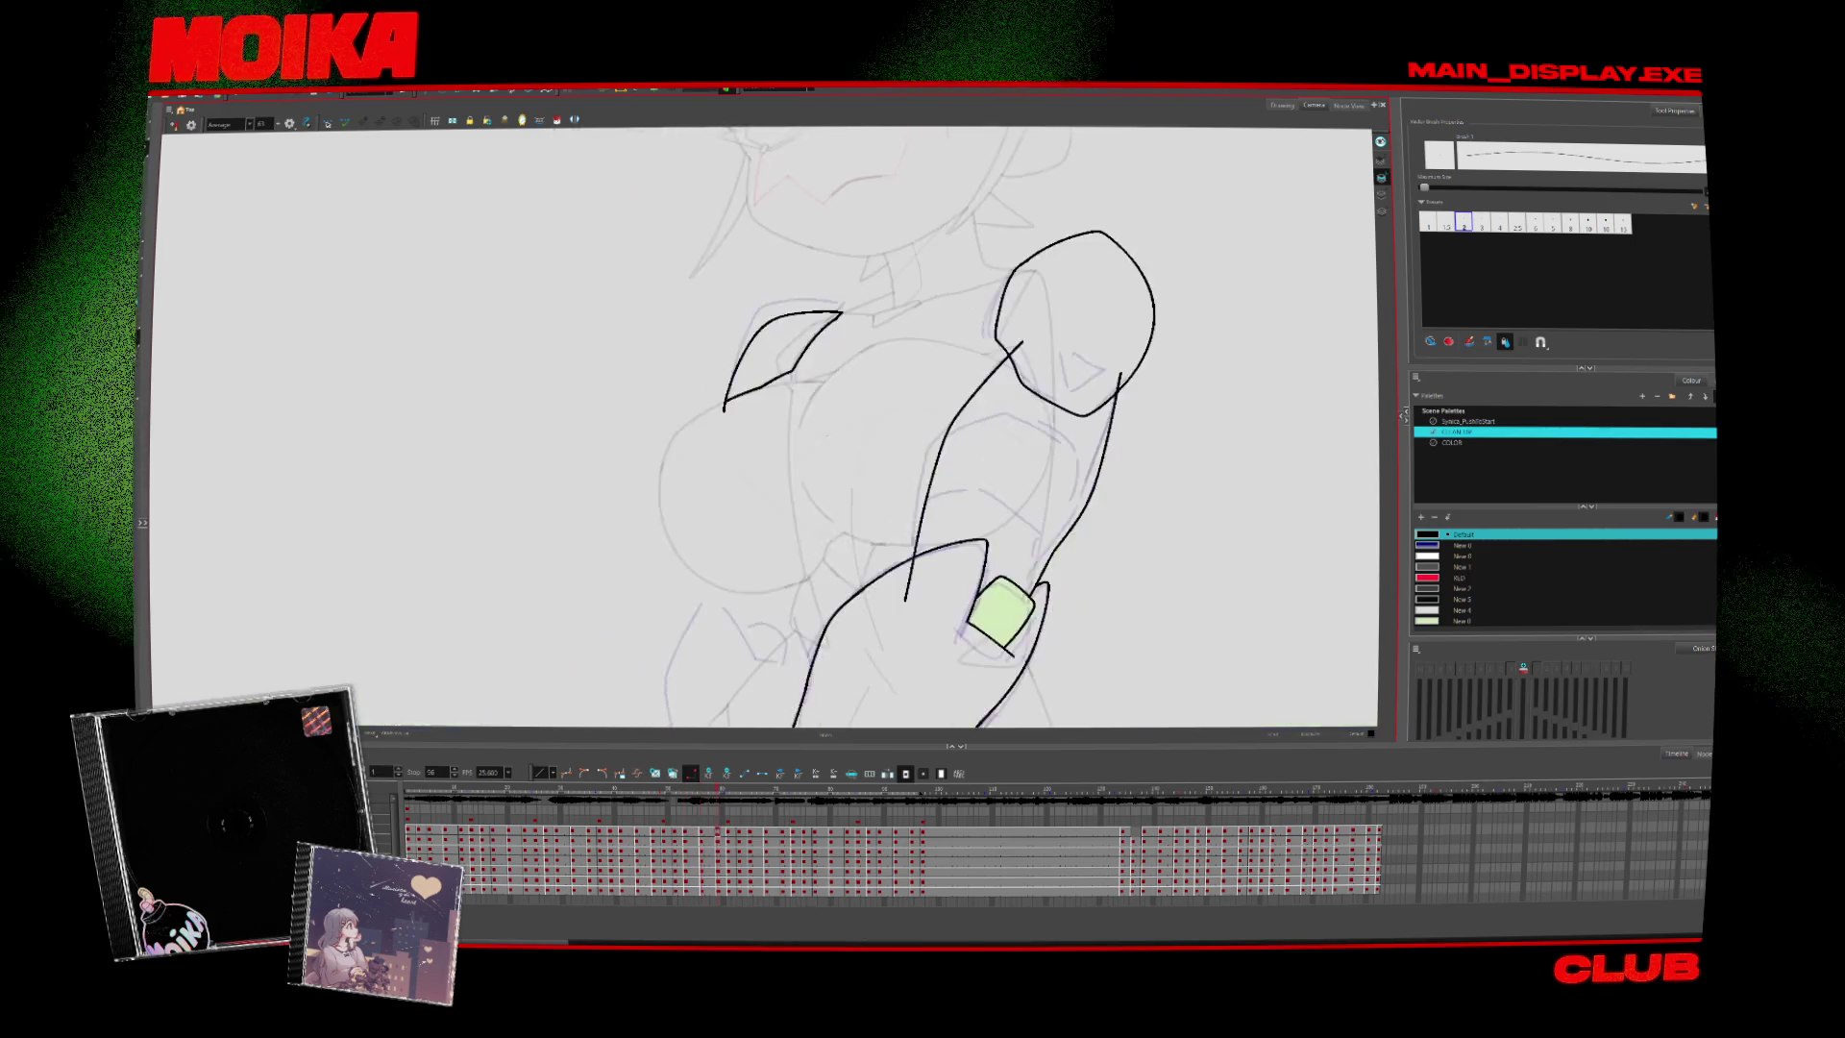
key(.)
key(alt+z)
scroll(964, 676, down, 2)
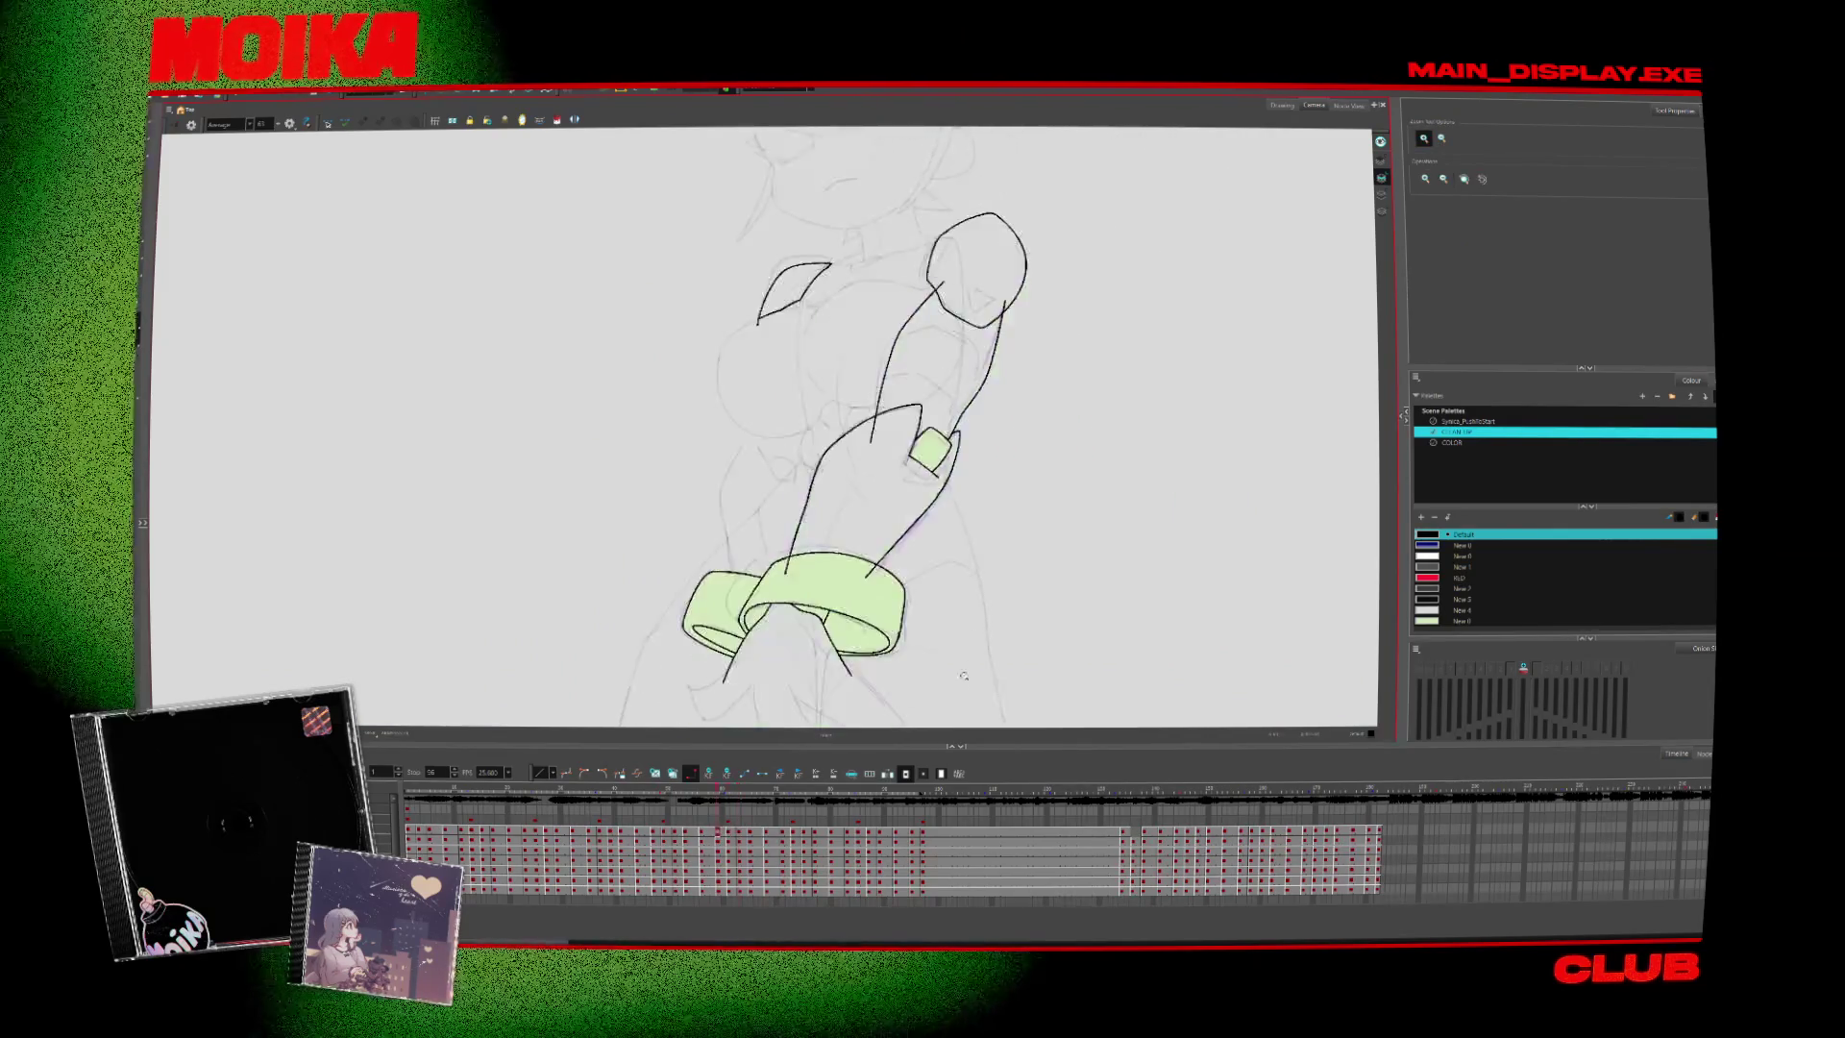
key(period)
key(comma)
drag(994, 664, 1011, 580)
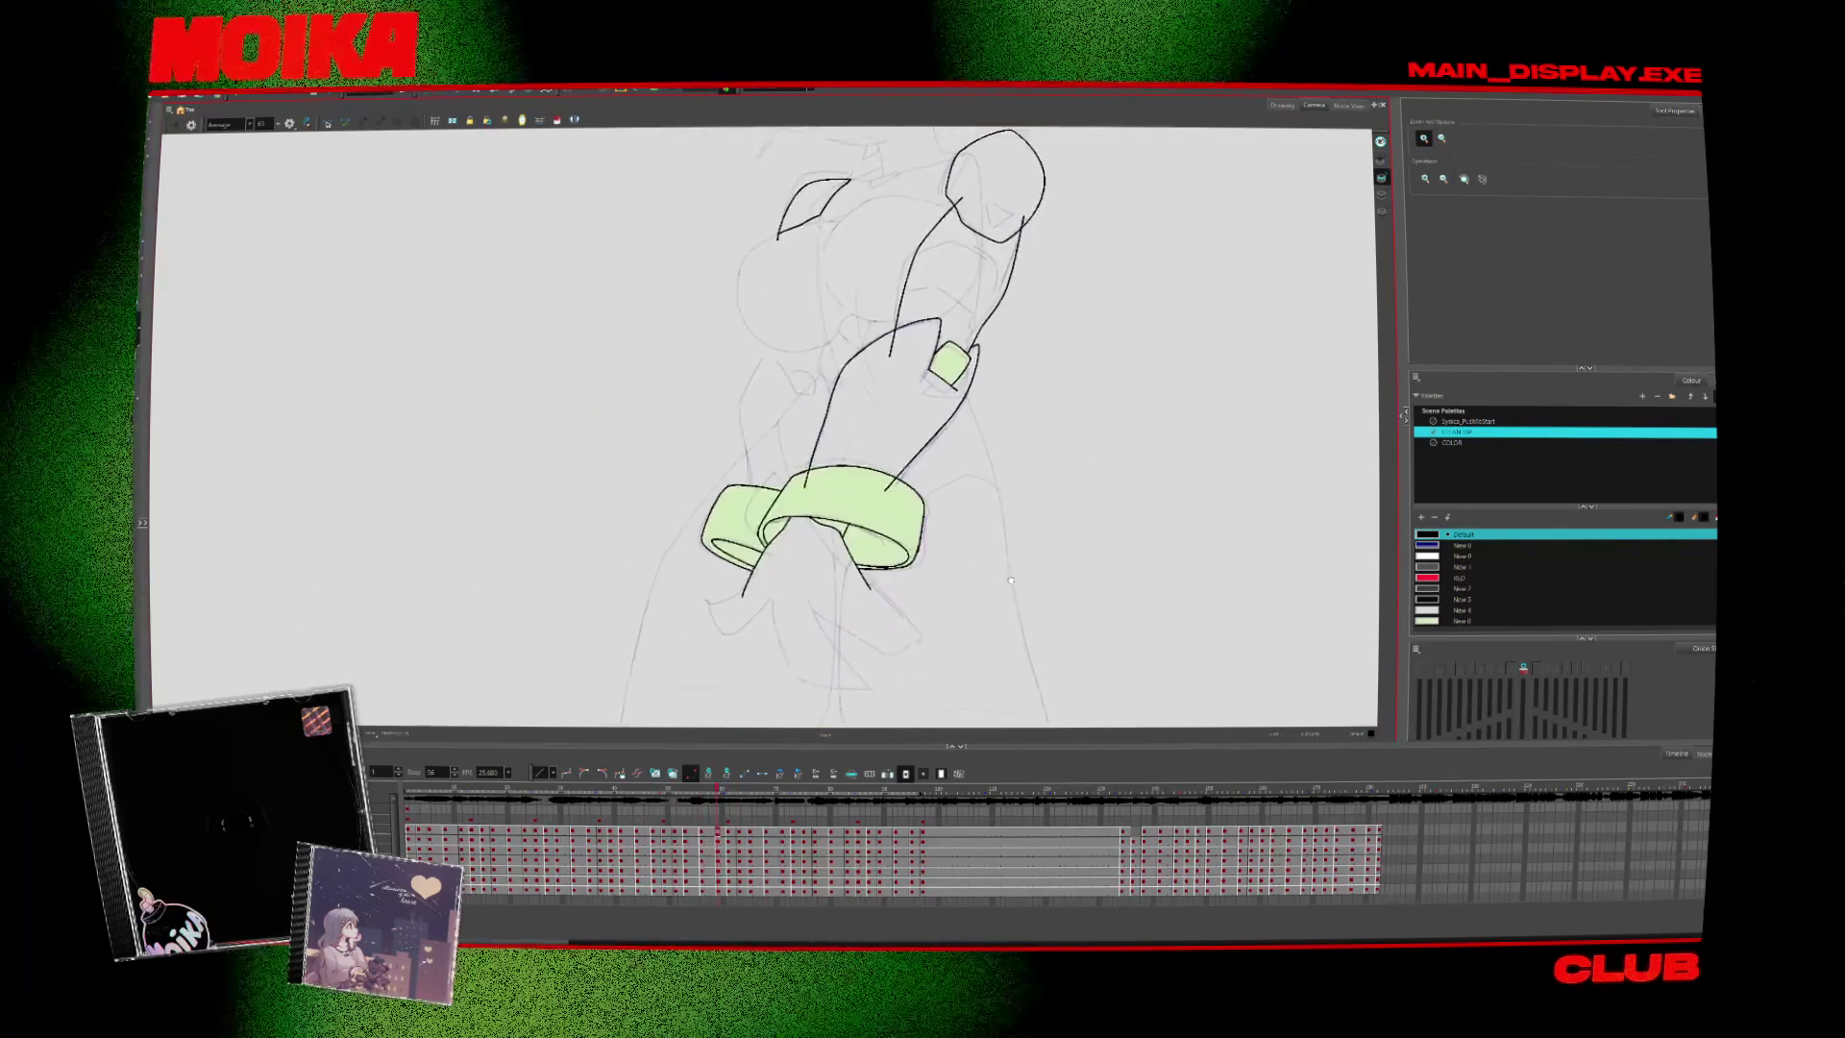
key(period)
key(comma)
key(period)
key(comma)
scroll(1011, 580, up, 2)
key(alt+b)
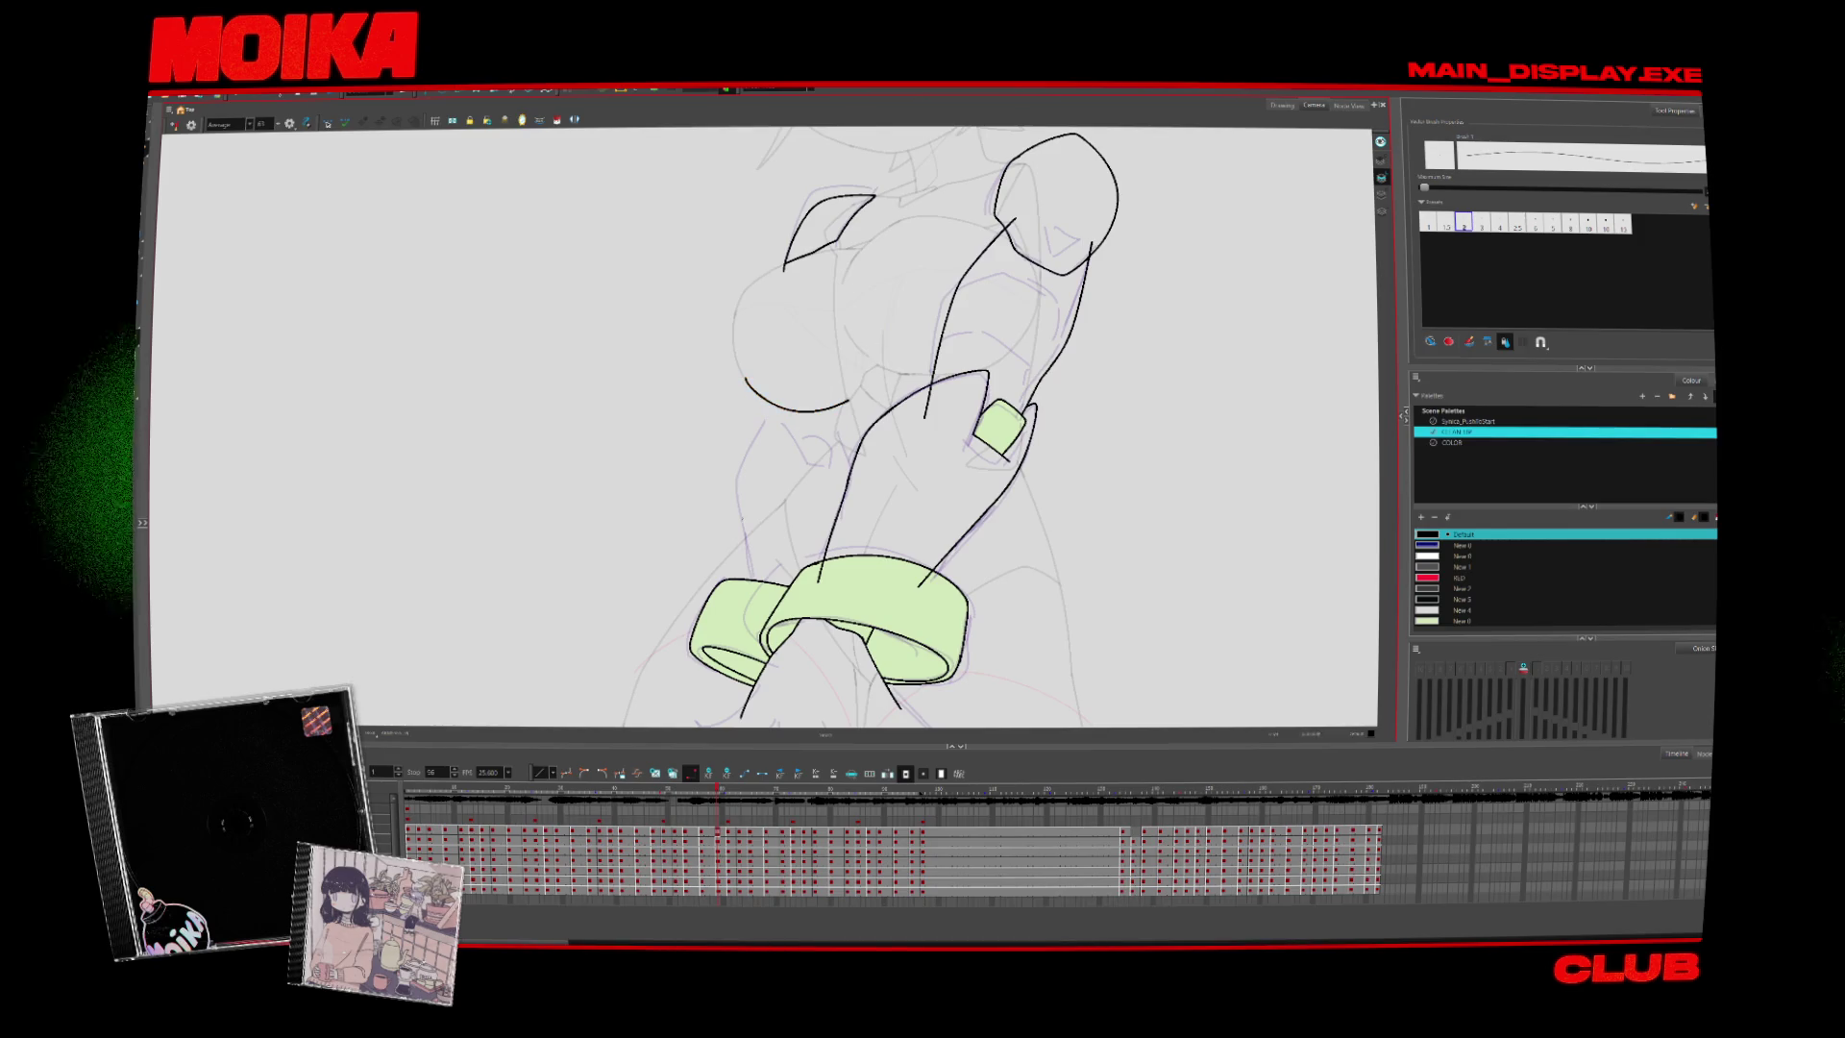
Draw the pointed upper-arm outline, a small elbow arc and a short line near the elbow
drag(803, 463, 752, 577)
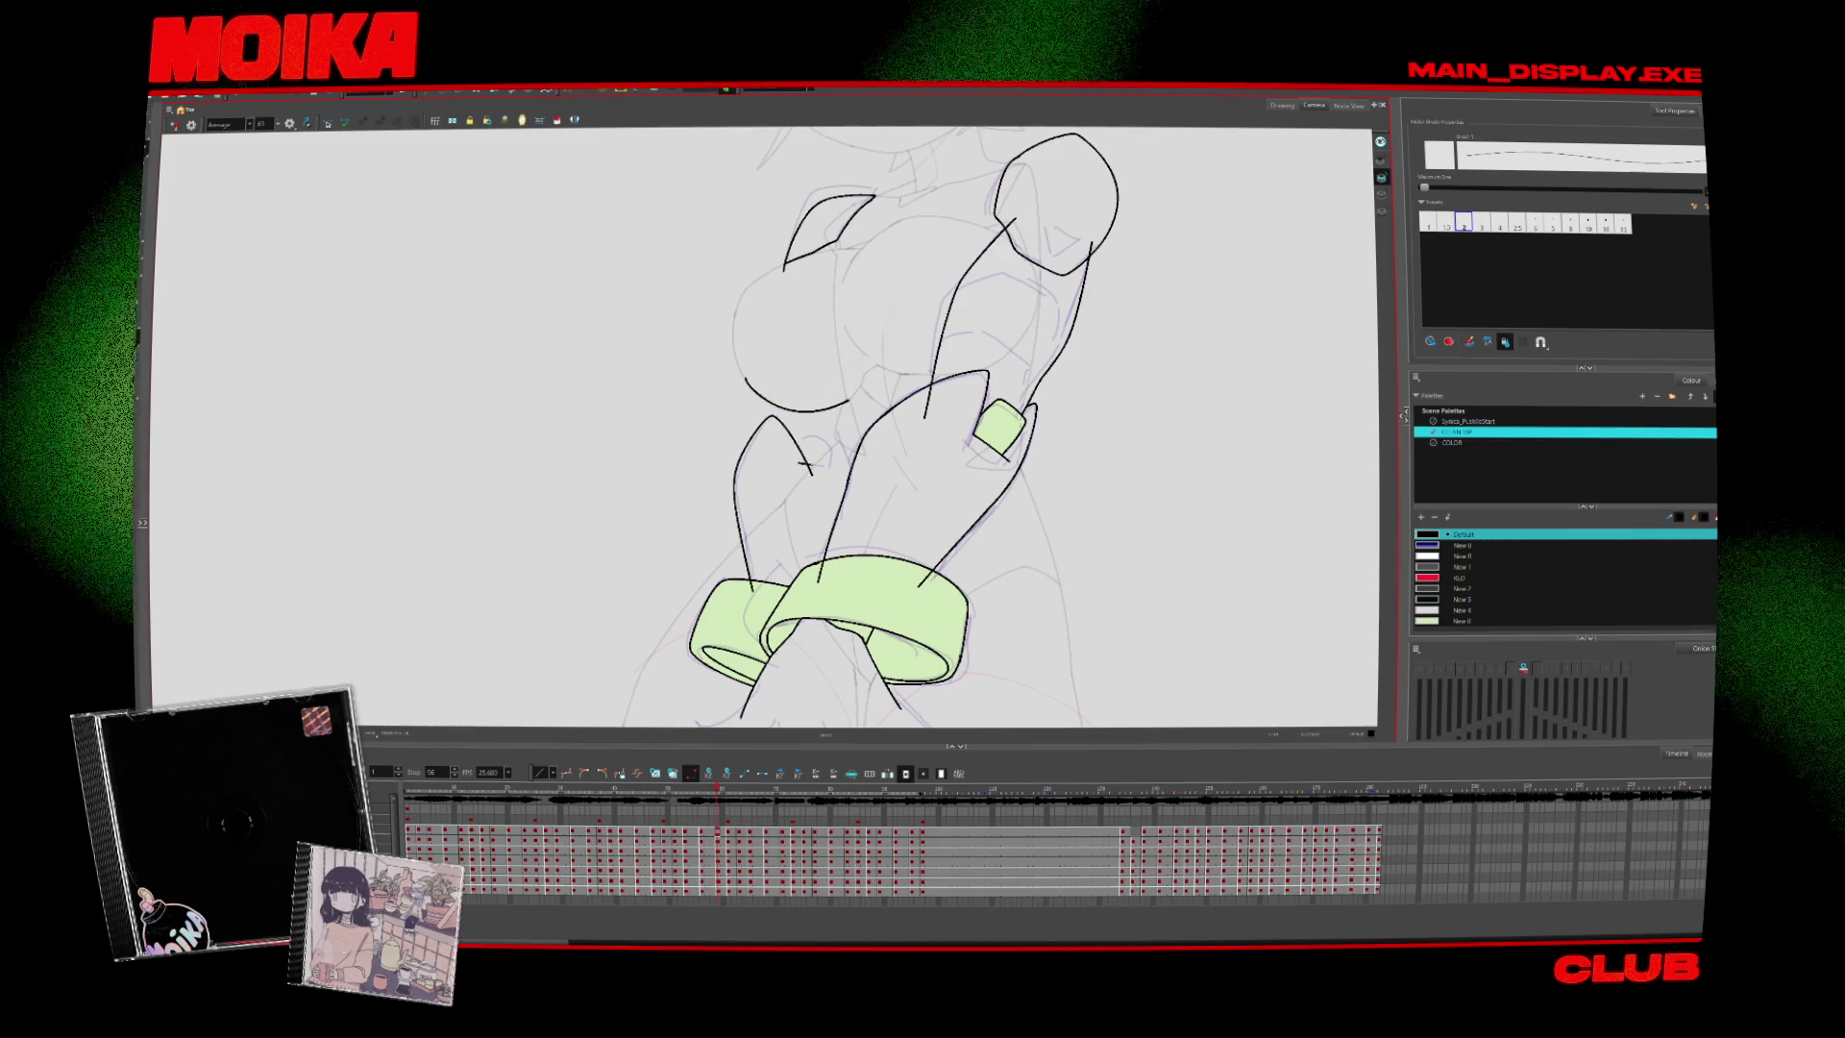
drag(796, 463, 830, 469)
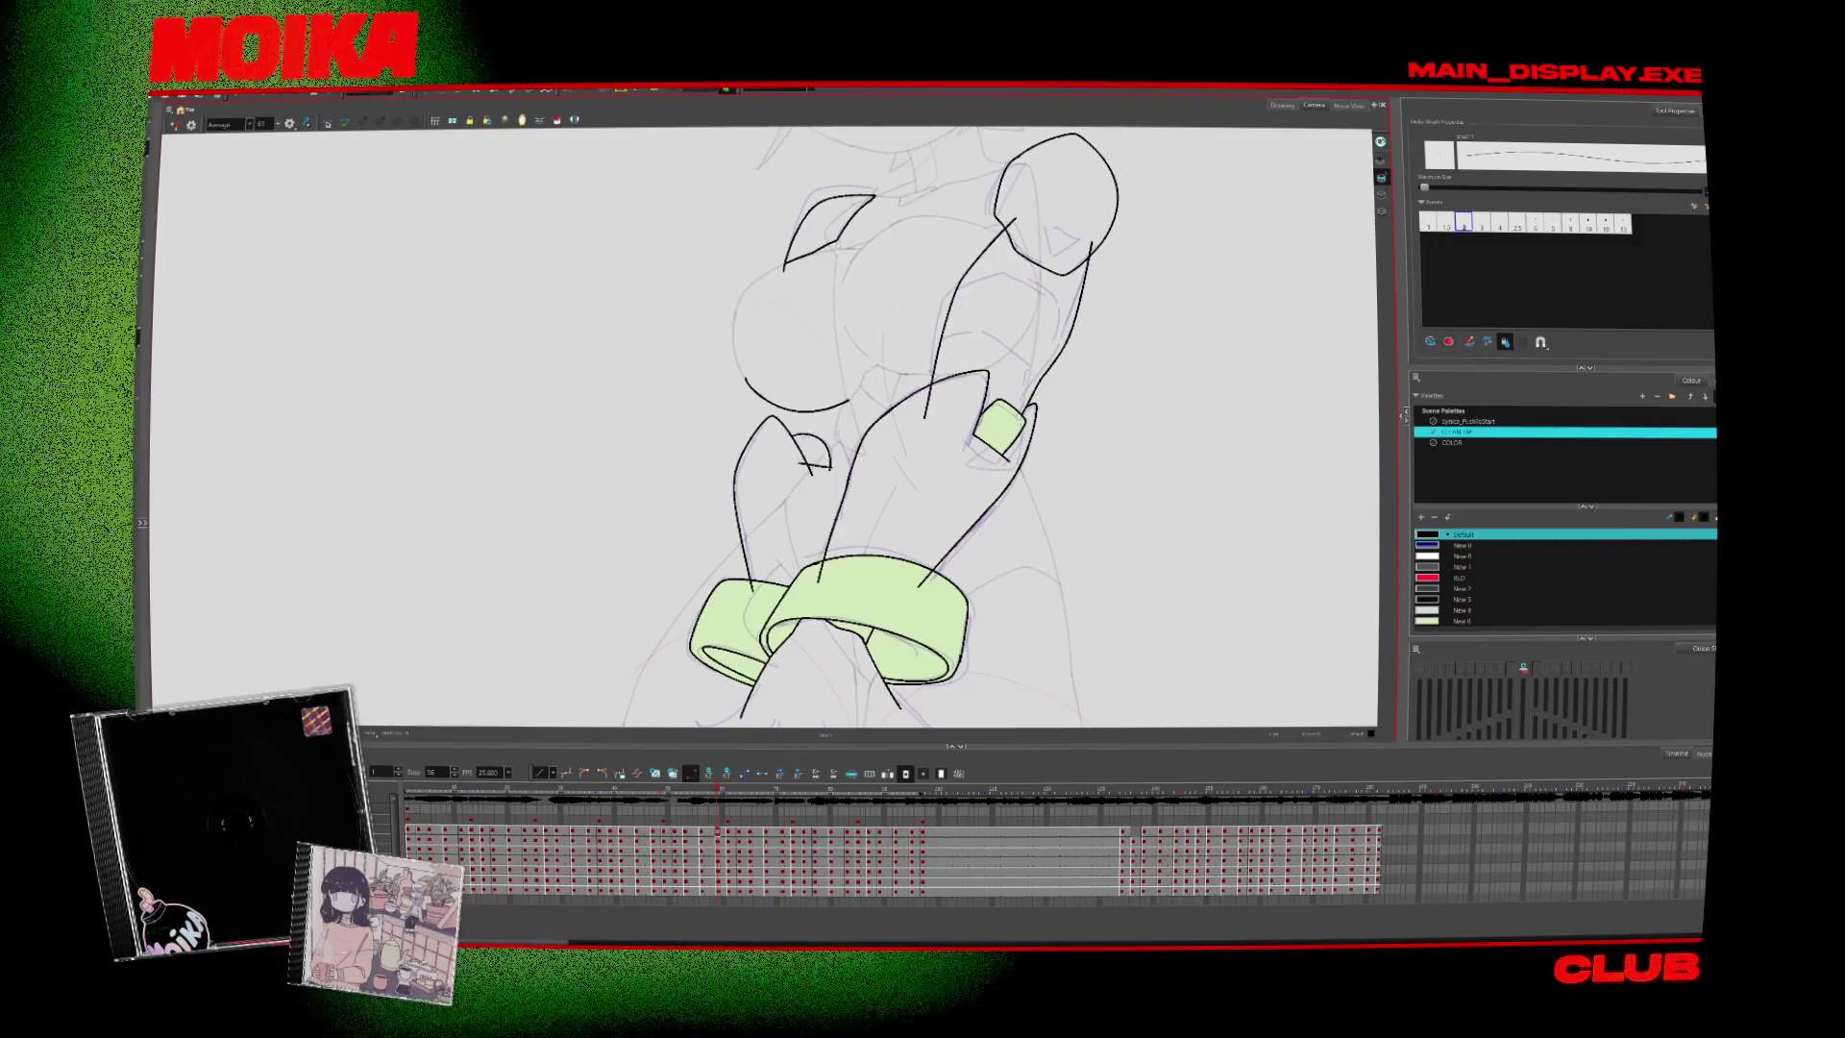
drag(773, 389, 774, 433)
key(period)
key(period)
key(comma)
key(comma)
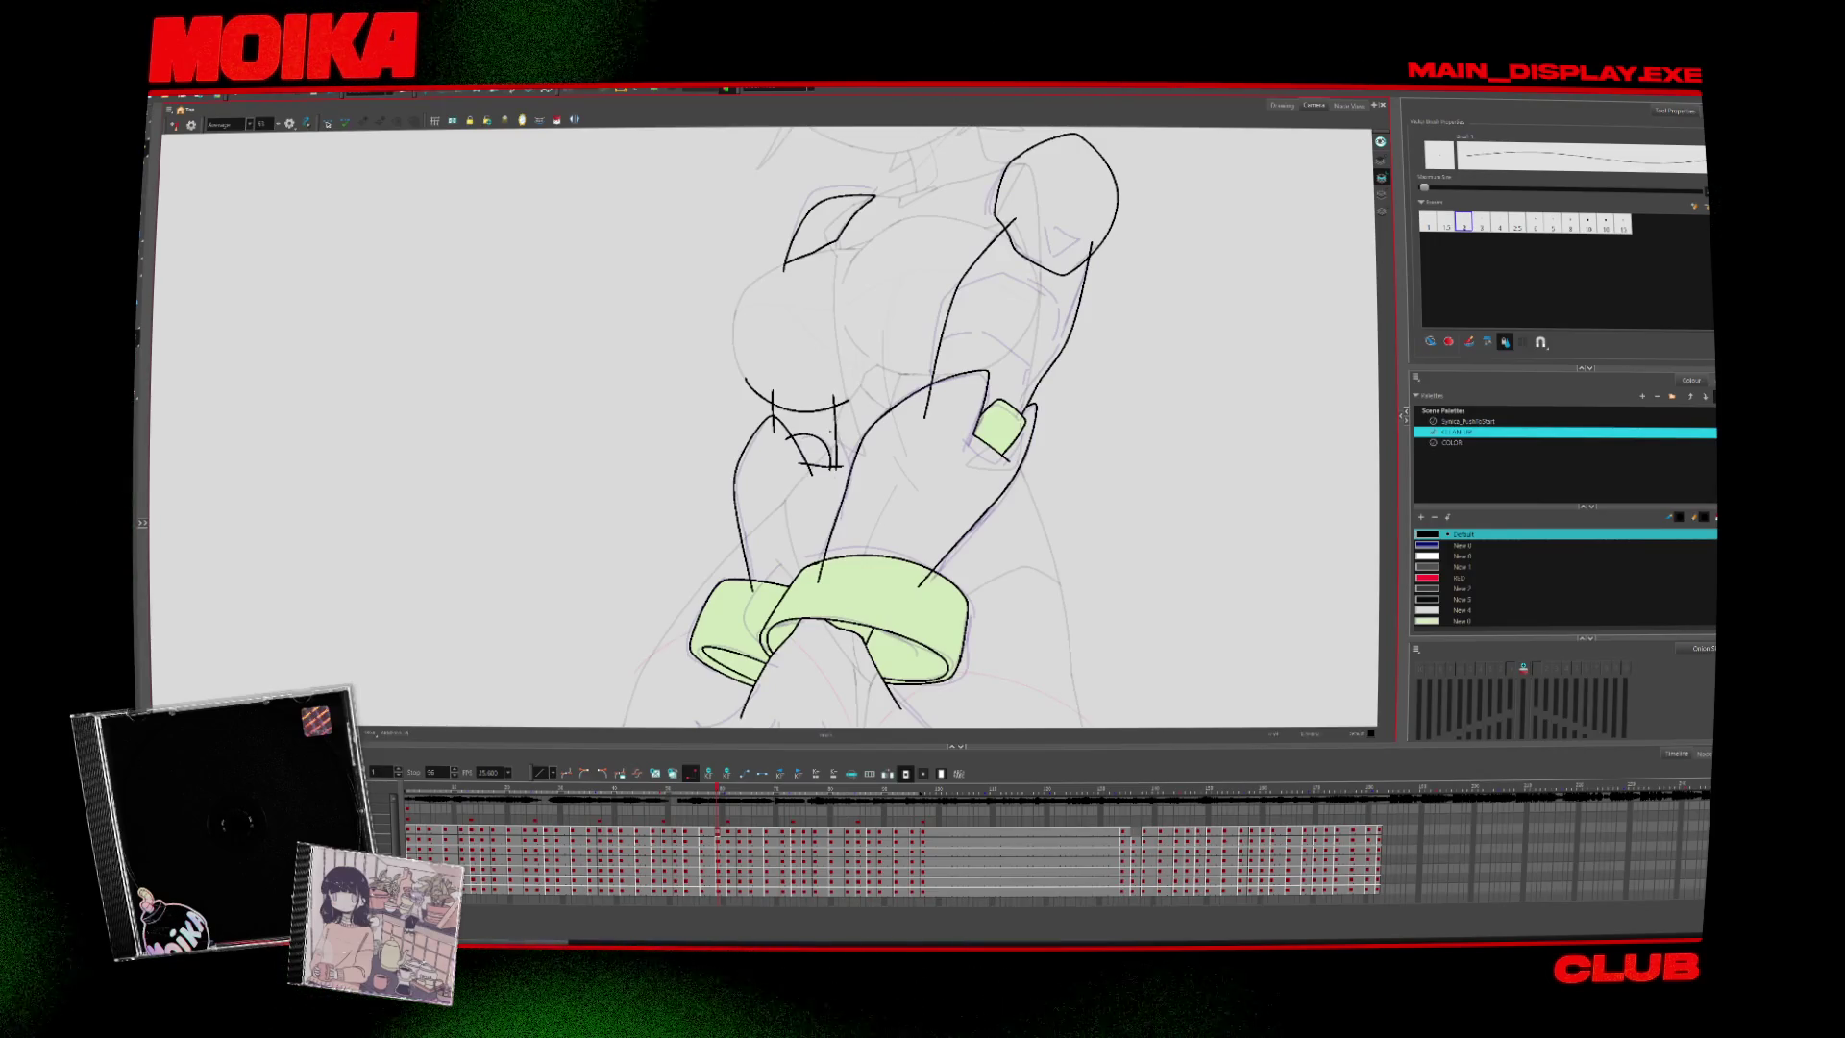
key(period)
key(period)
key(period)
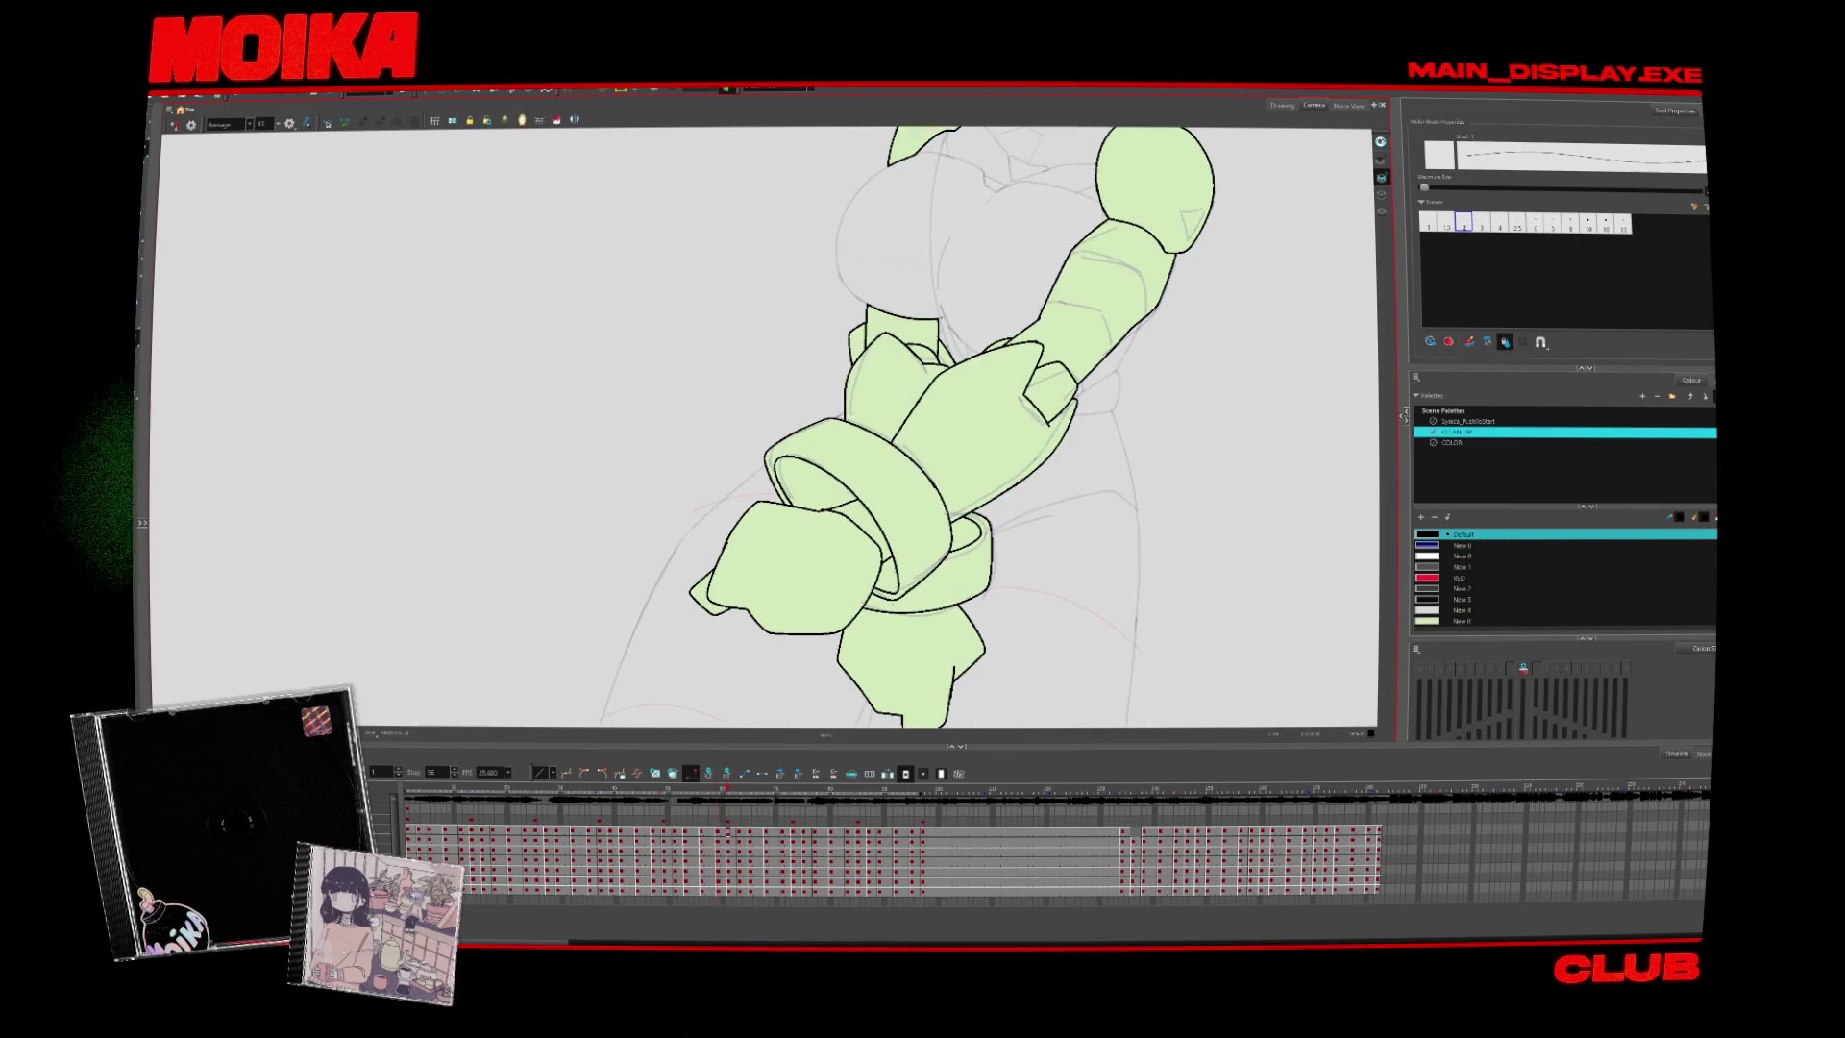
Draw the left upper arm's black outline above the green cuff on the next two-cuff drawing
key(comma)
key(comma)
key(comma)
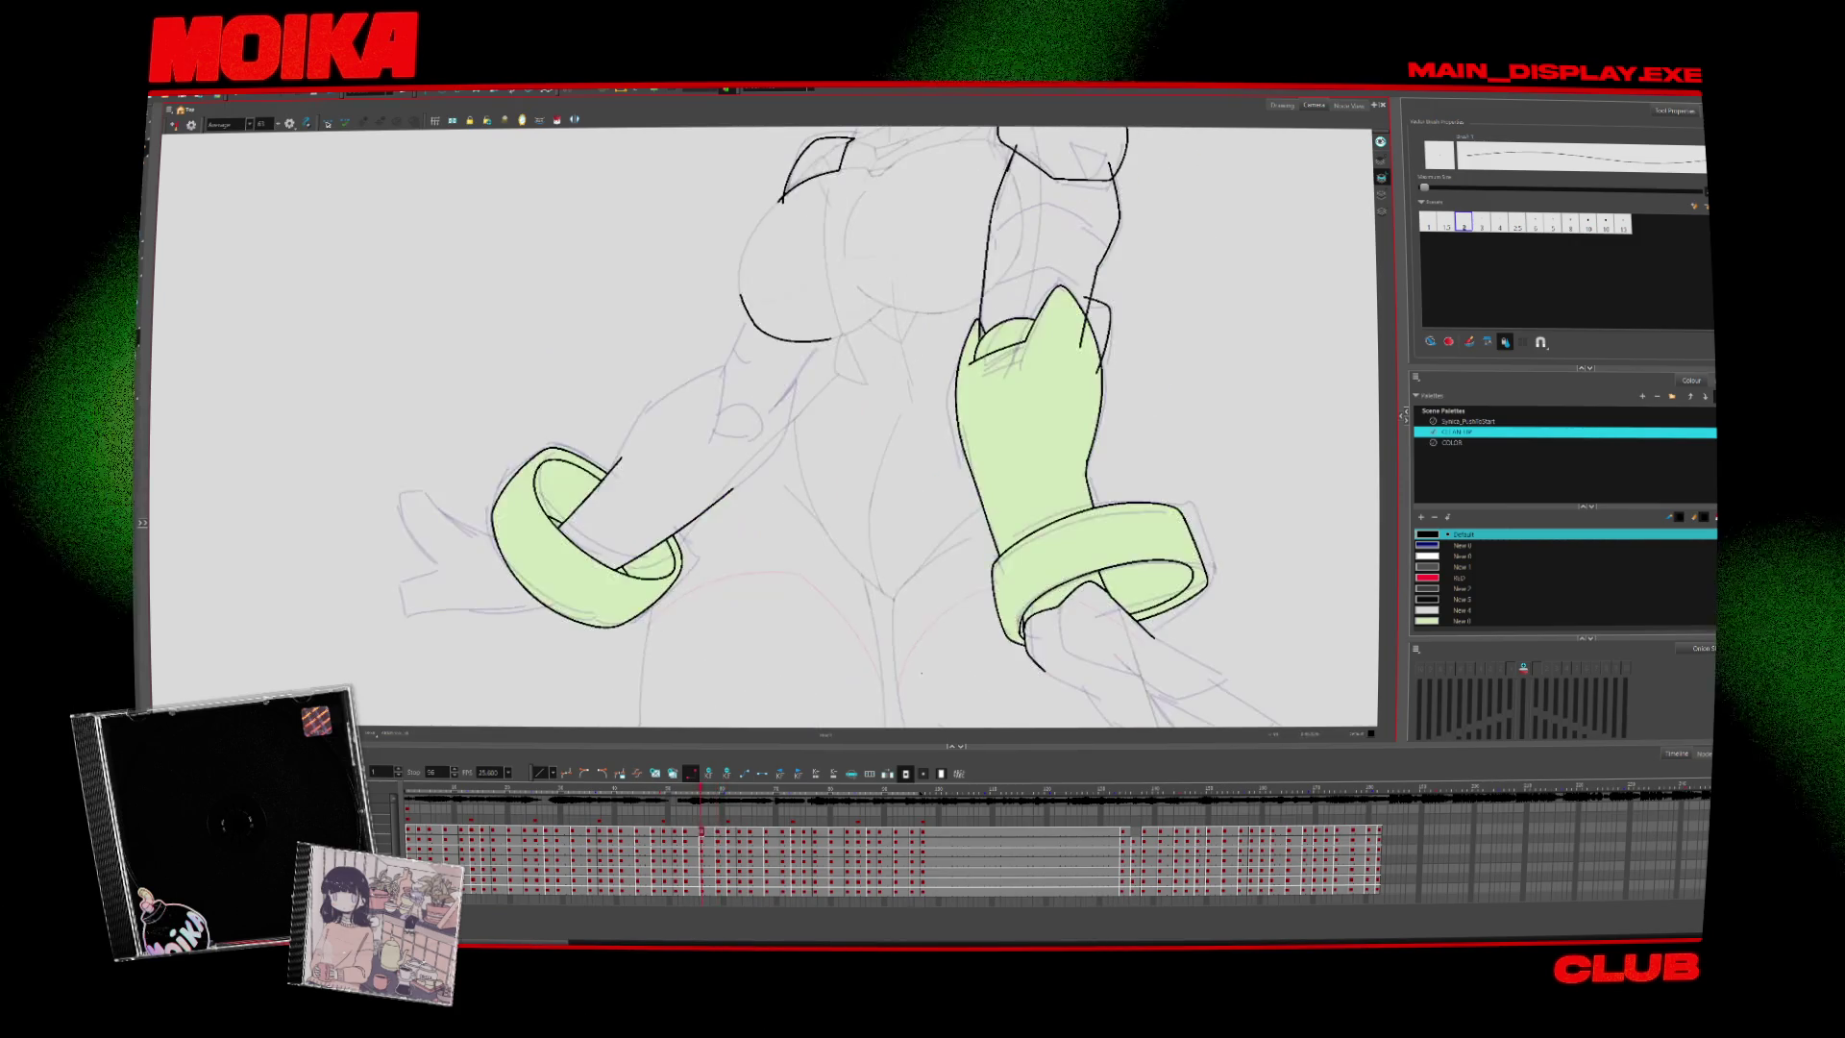
key(period)
key(period)
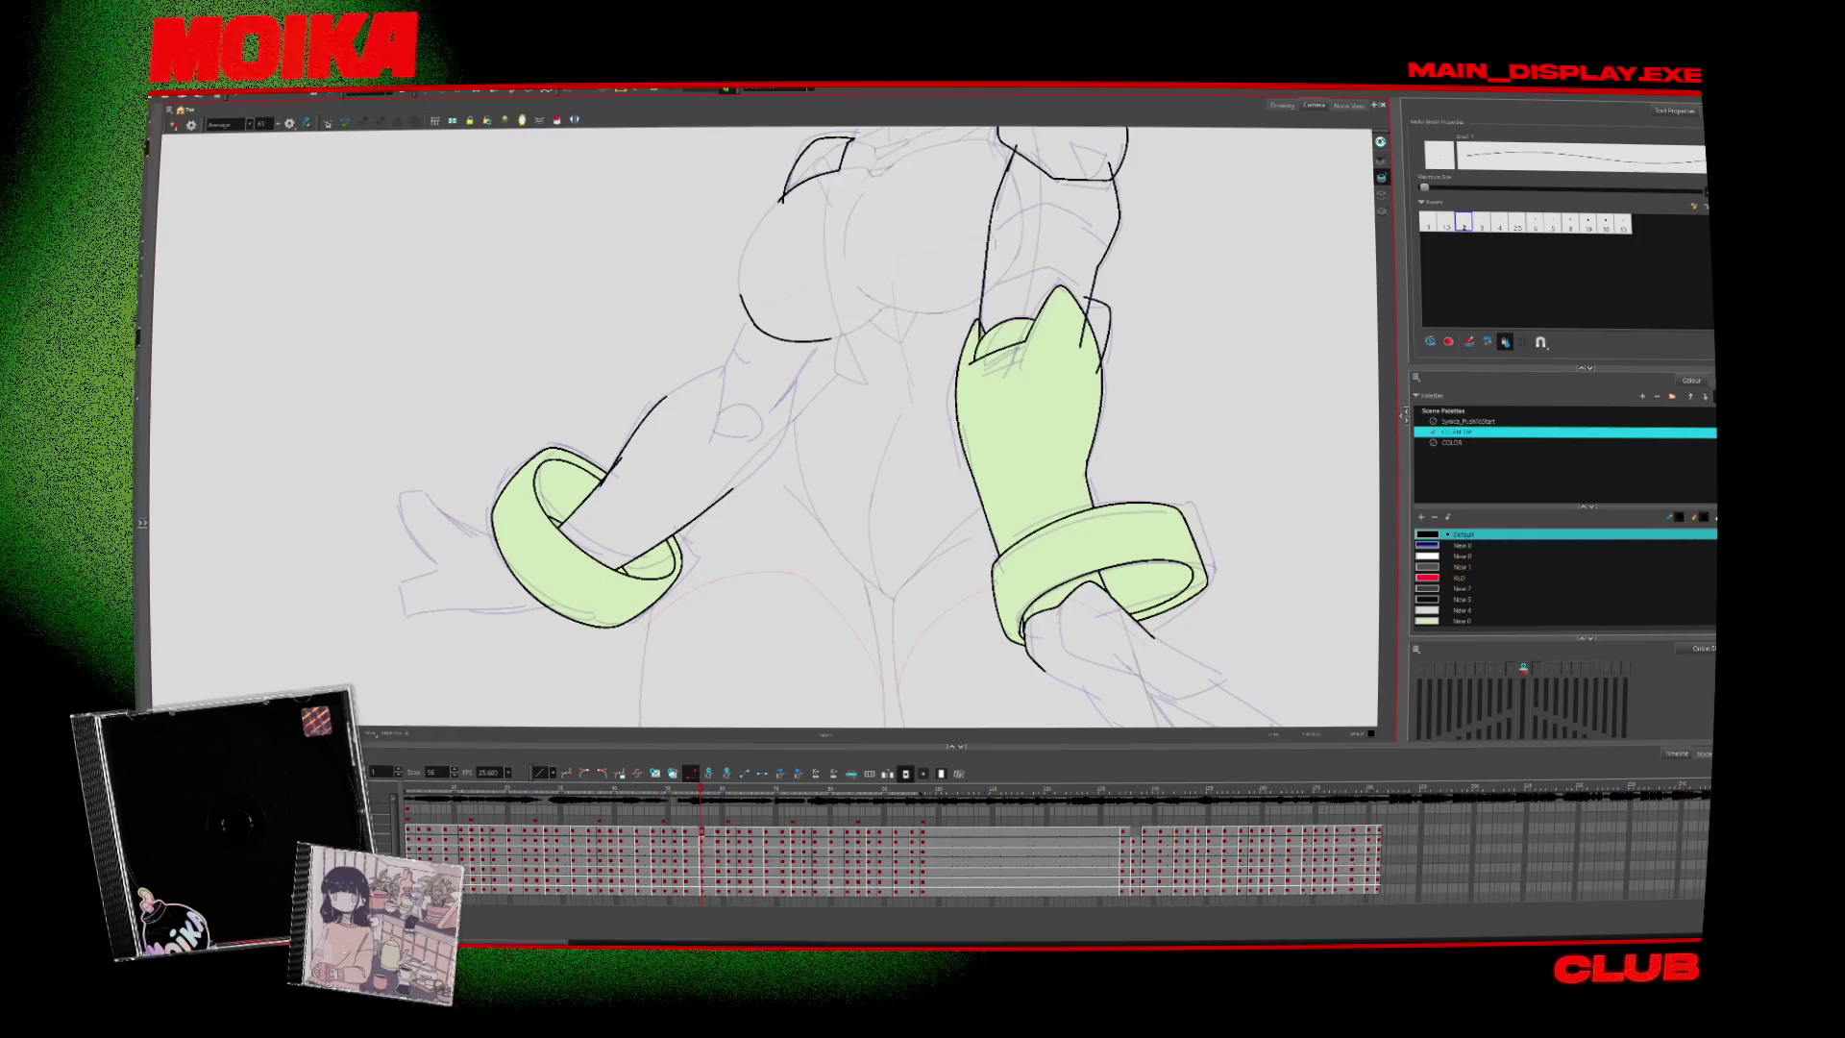
key(alt+s)
key(alt+b)
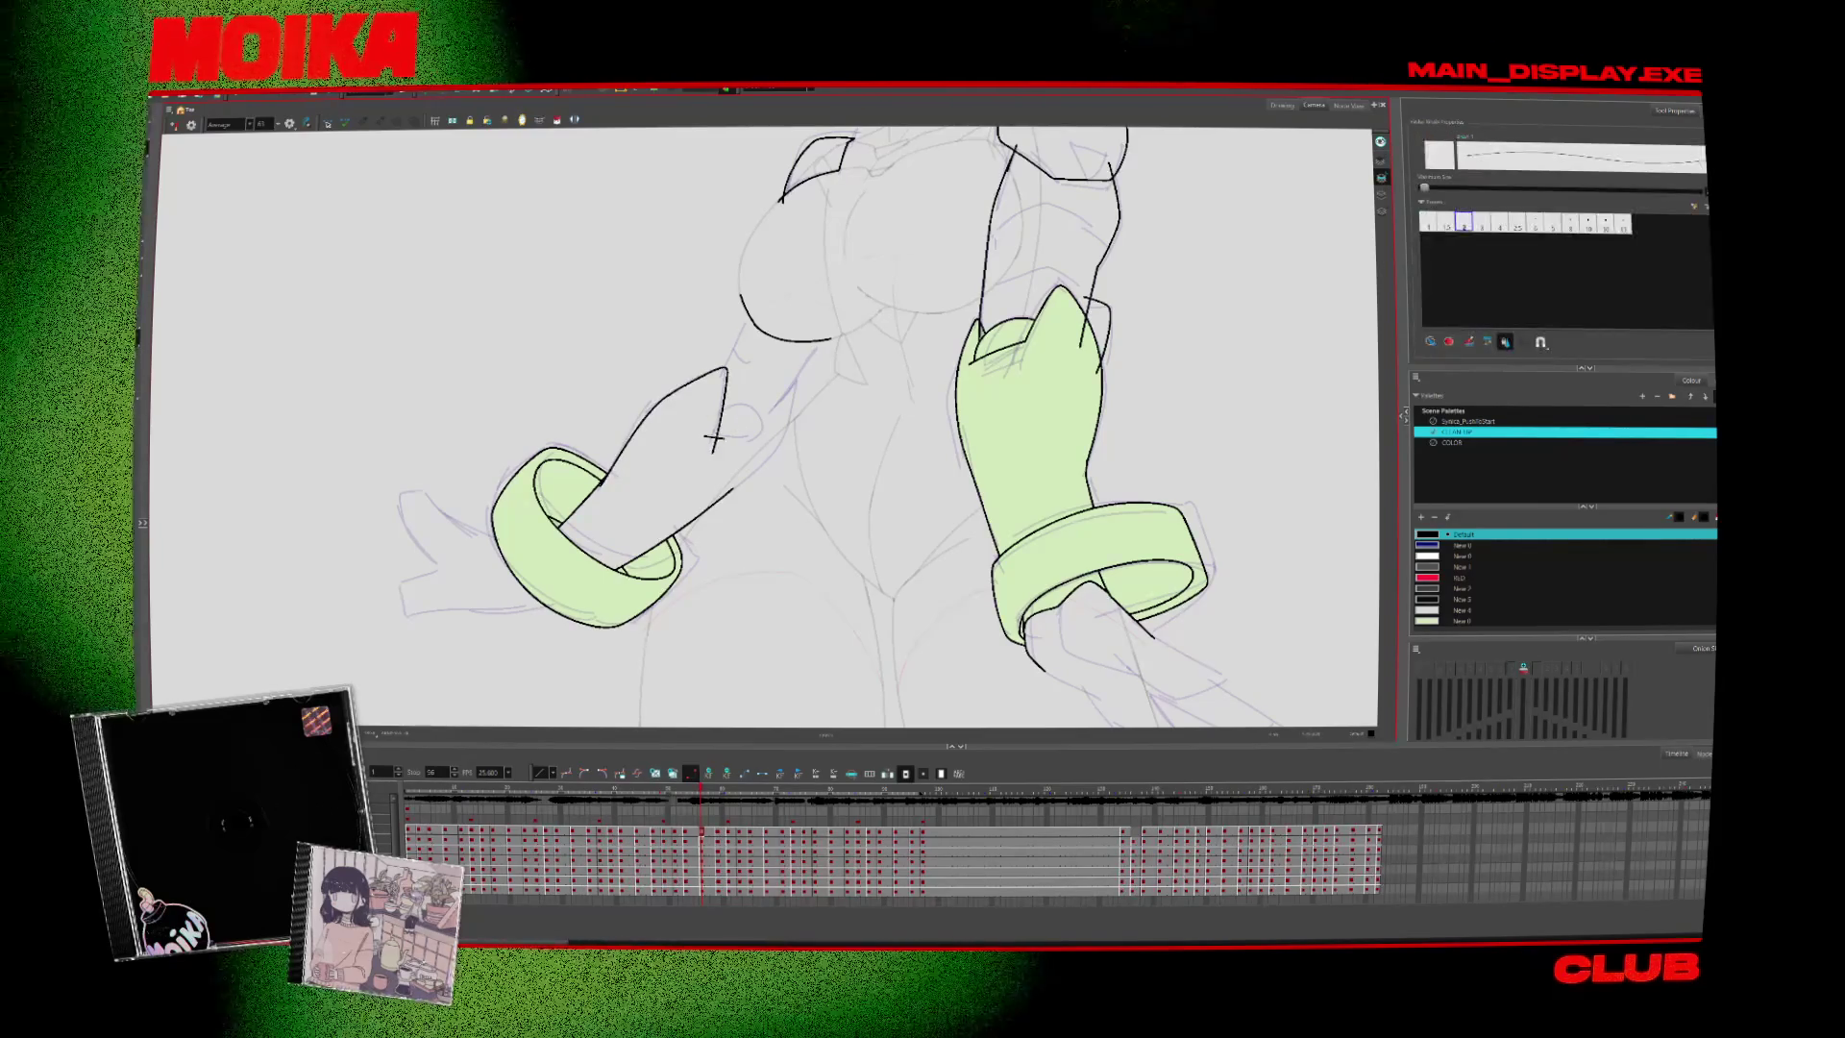
key(comma)
key(period)
drag(736, 412, 764, 440)
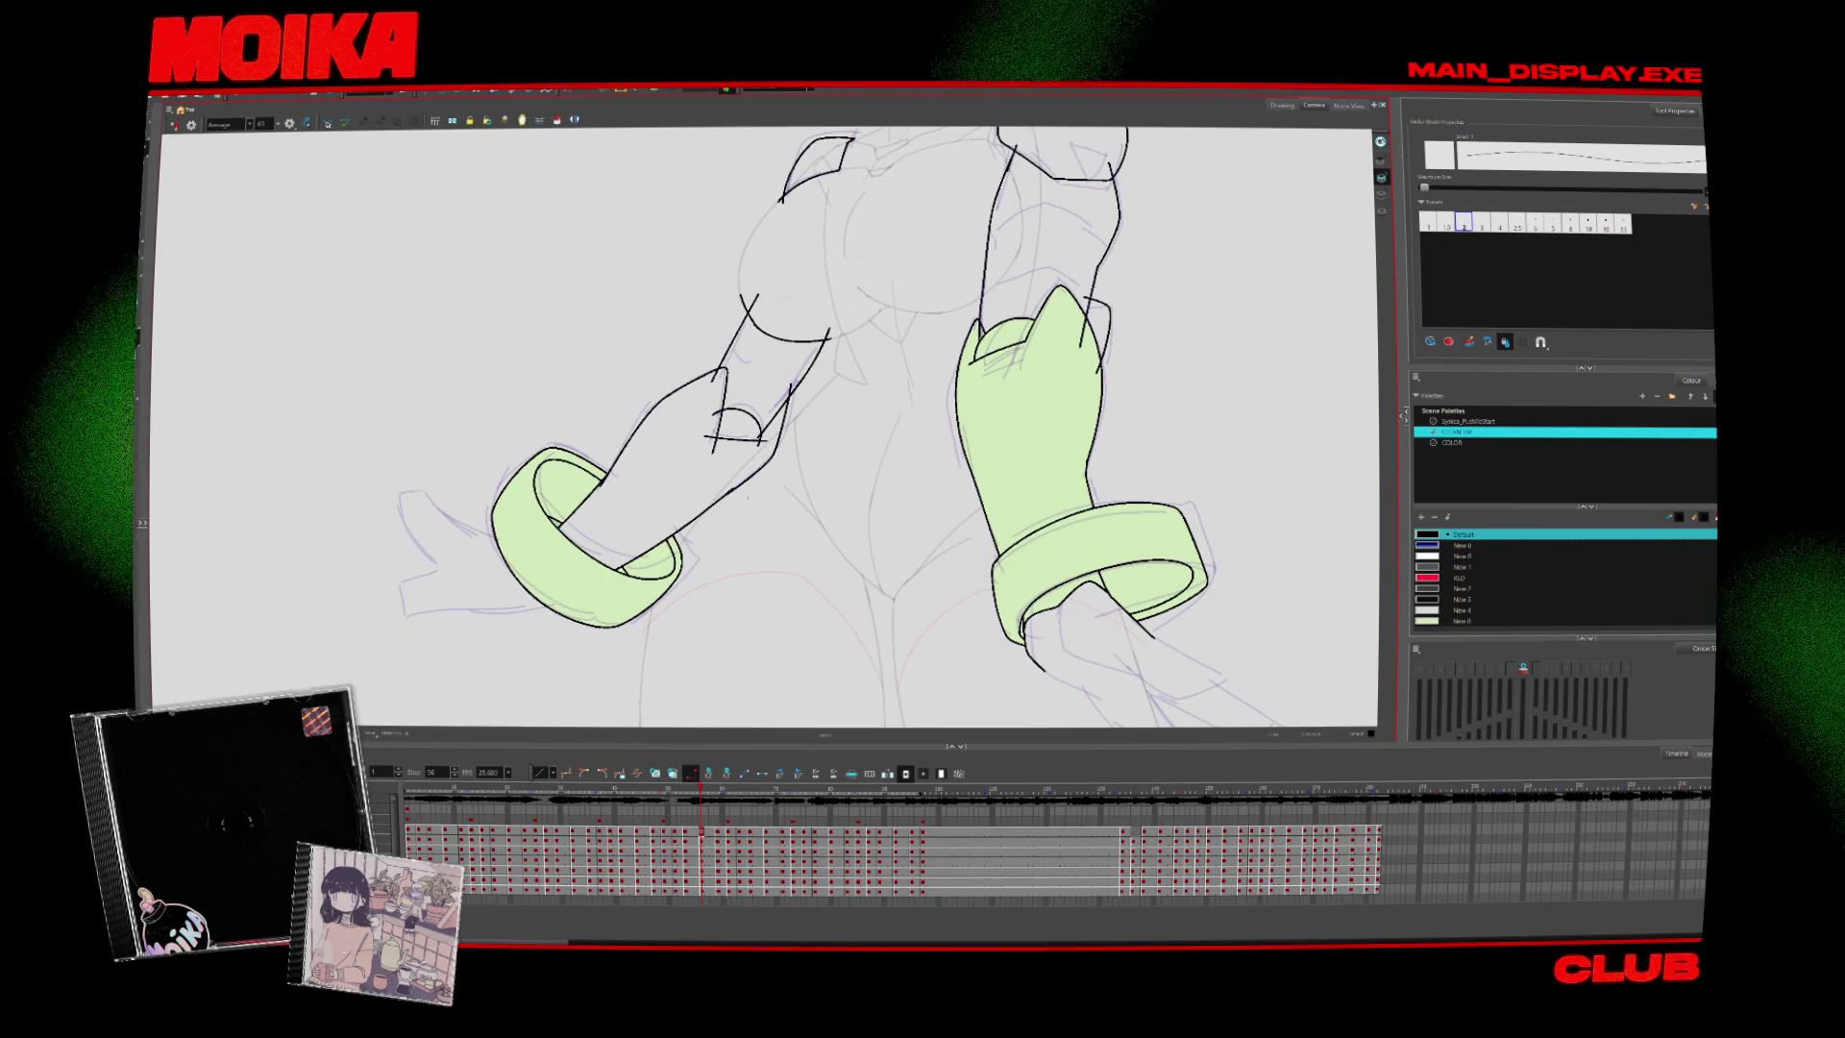
key(period)
key(period)
key(period)
key(alt+z)
Move to the pose with one green sleeve and pan to show the head and arms
key(period)
key(period)
key(period)
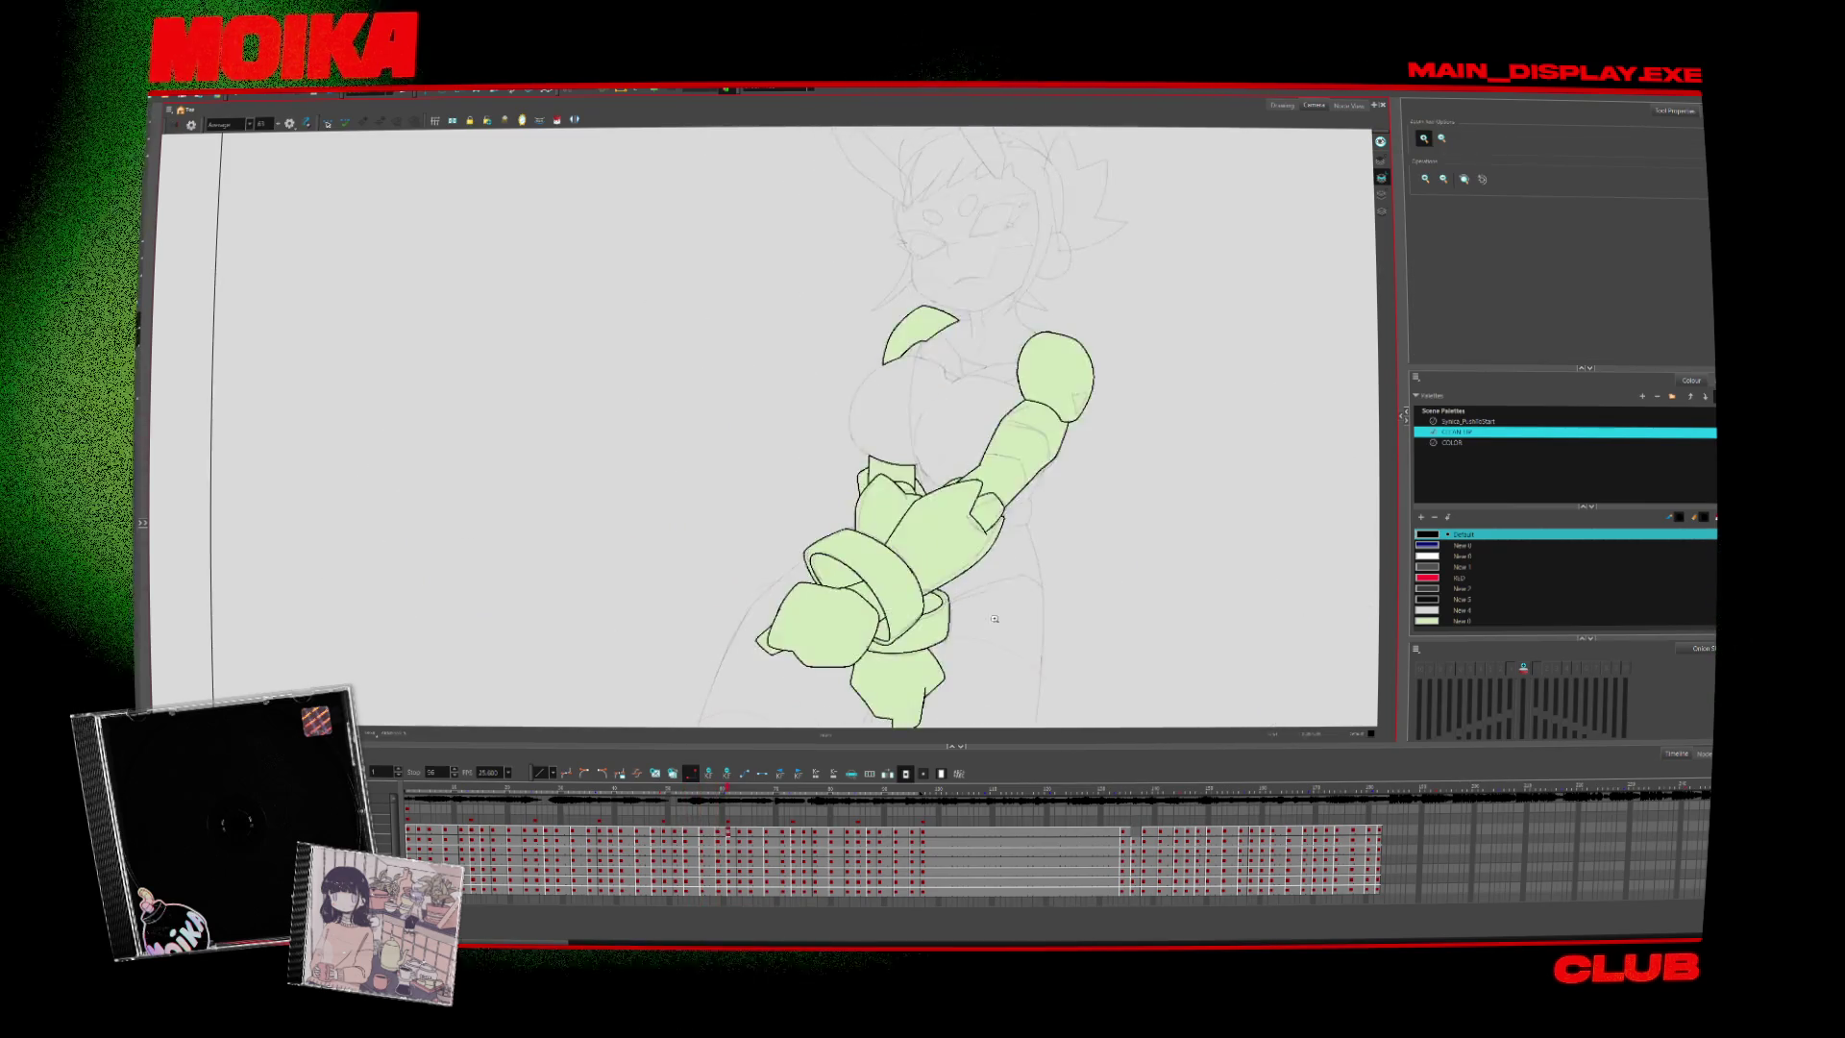
key(period)
key(period)
key(period)
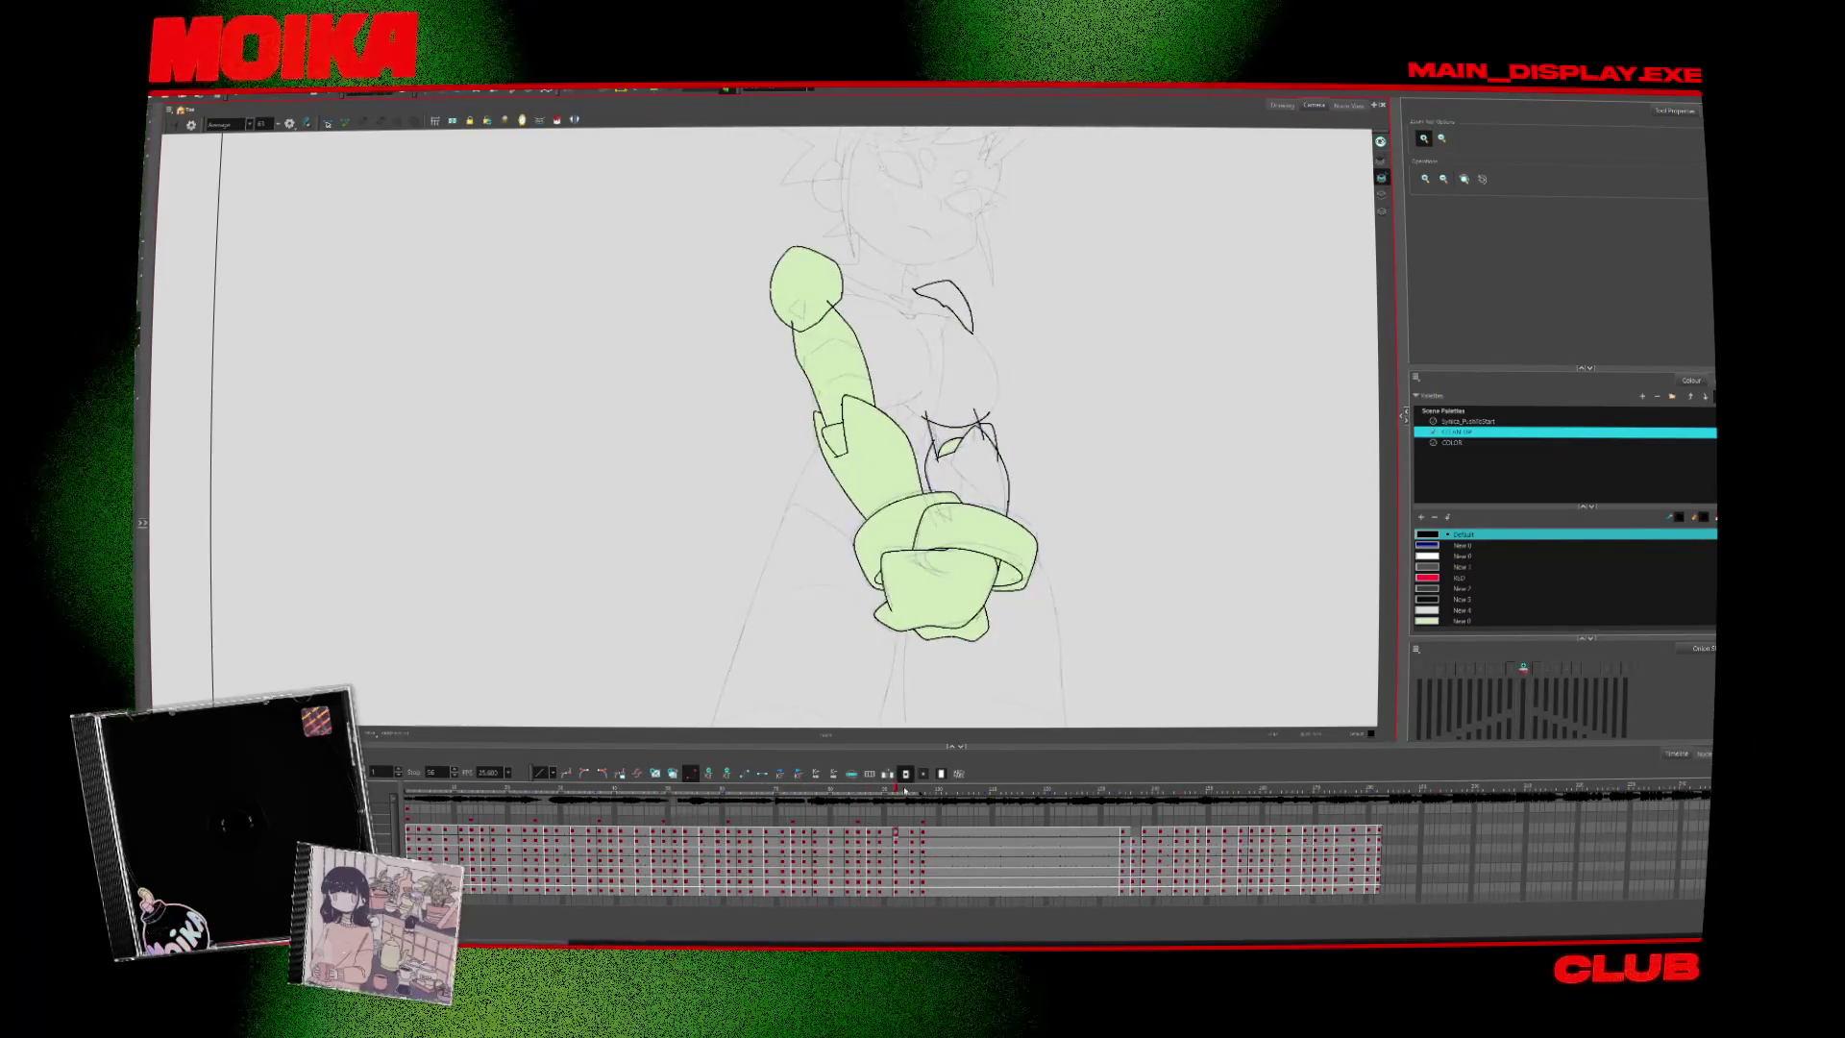
drag(904, 791, 529, 828)
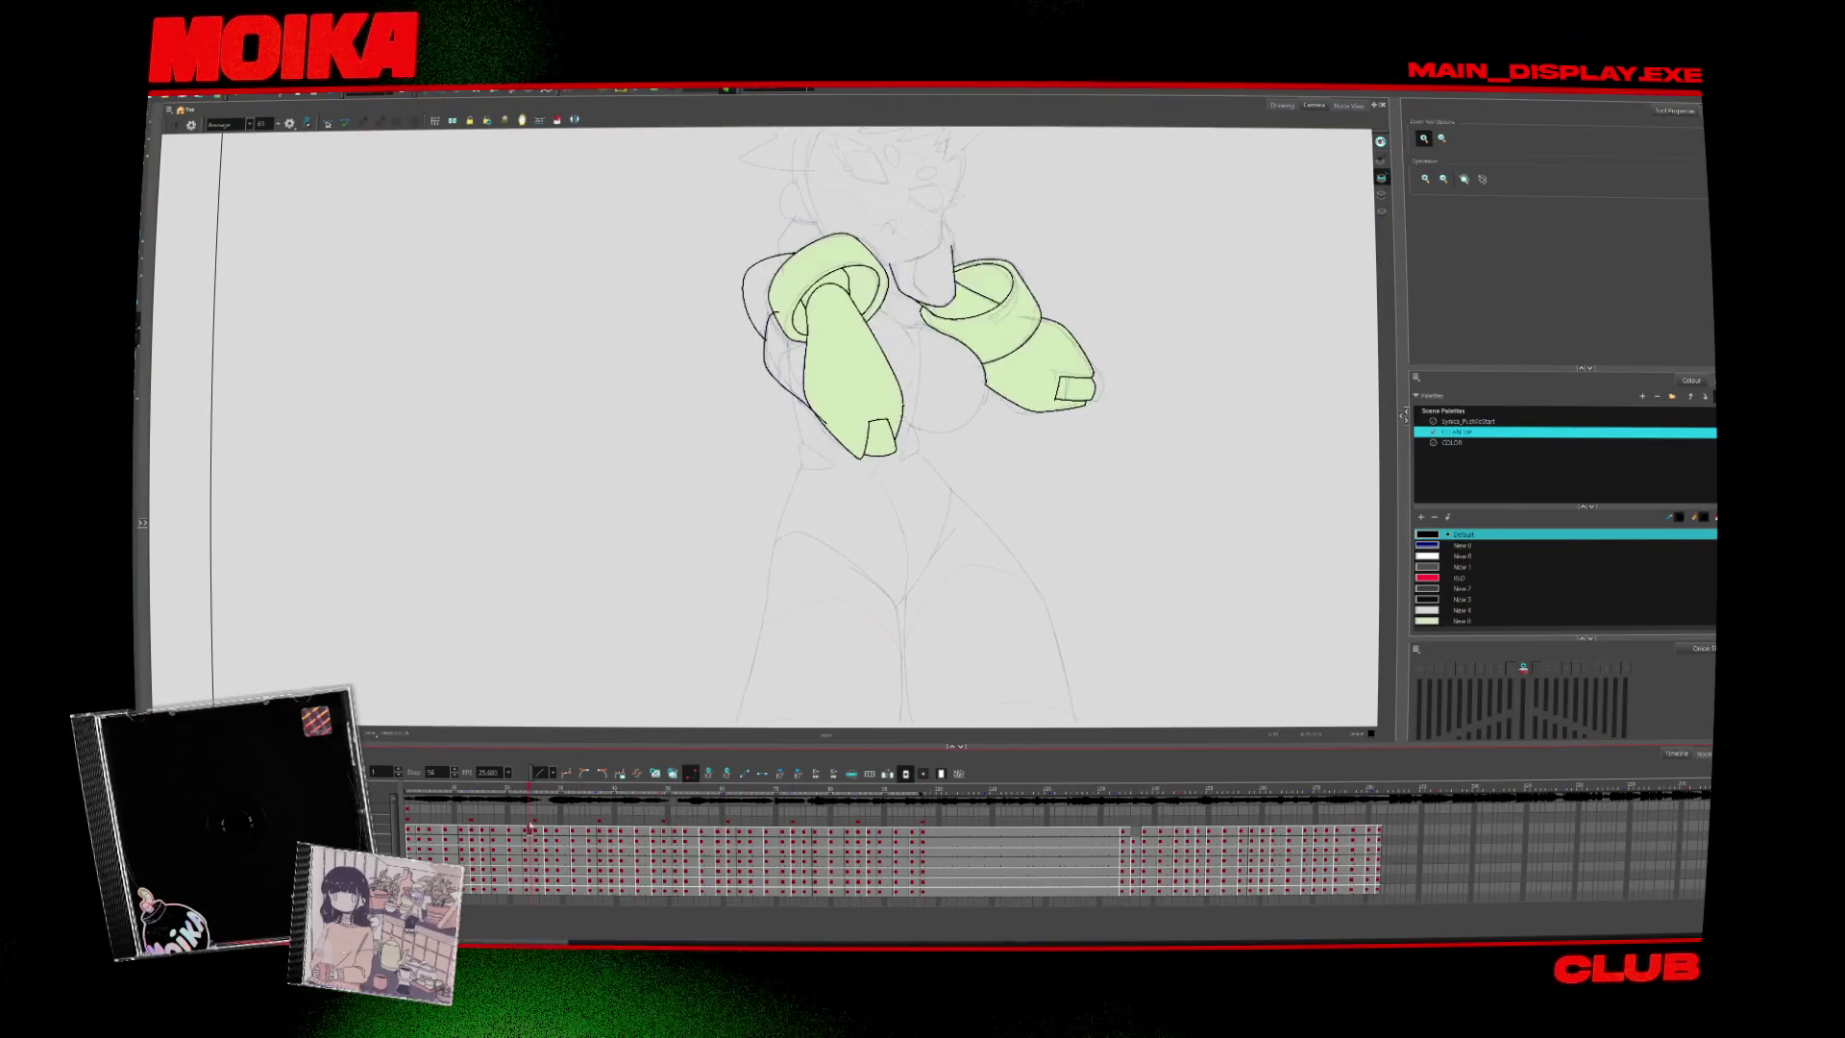
key(period)
key(period)
key(period)
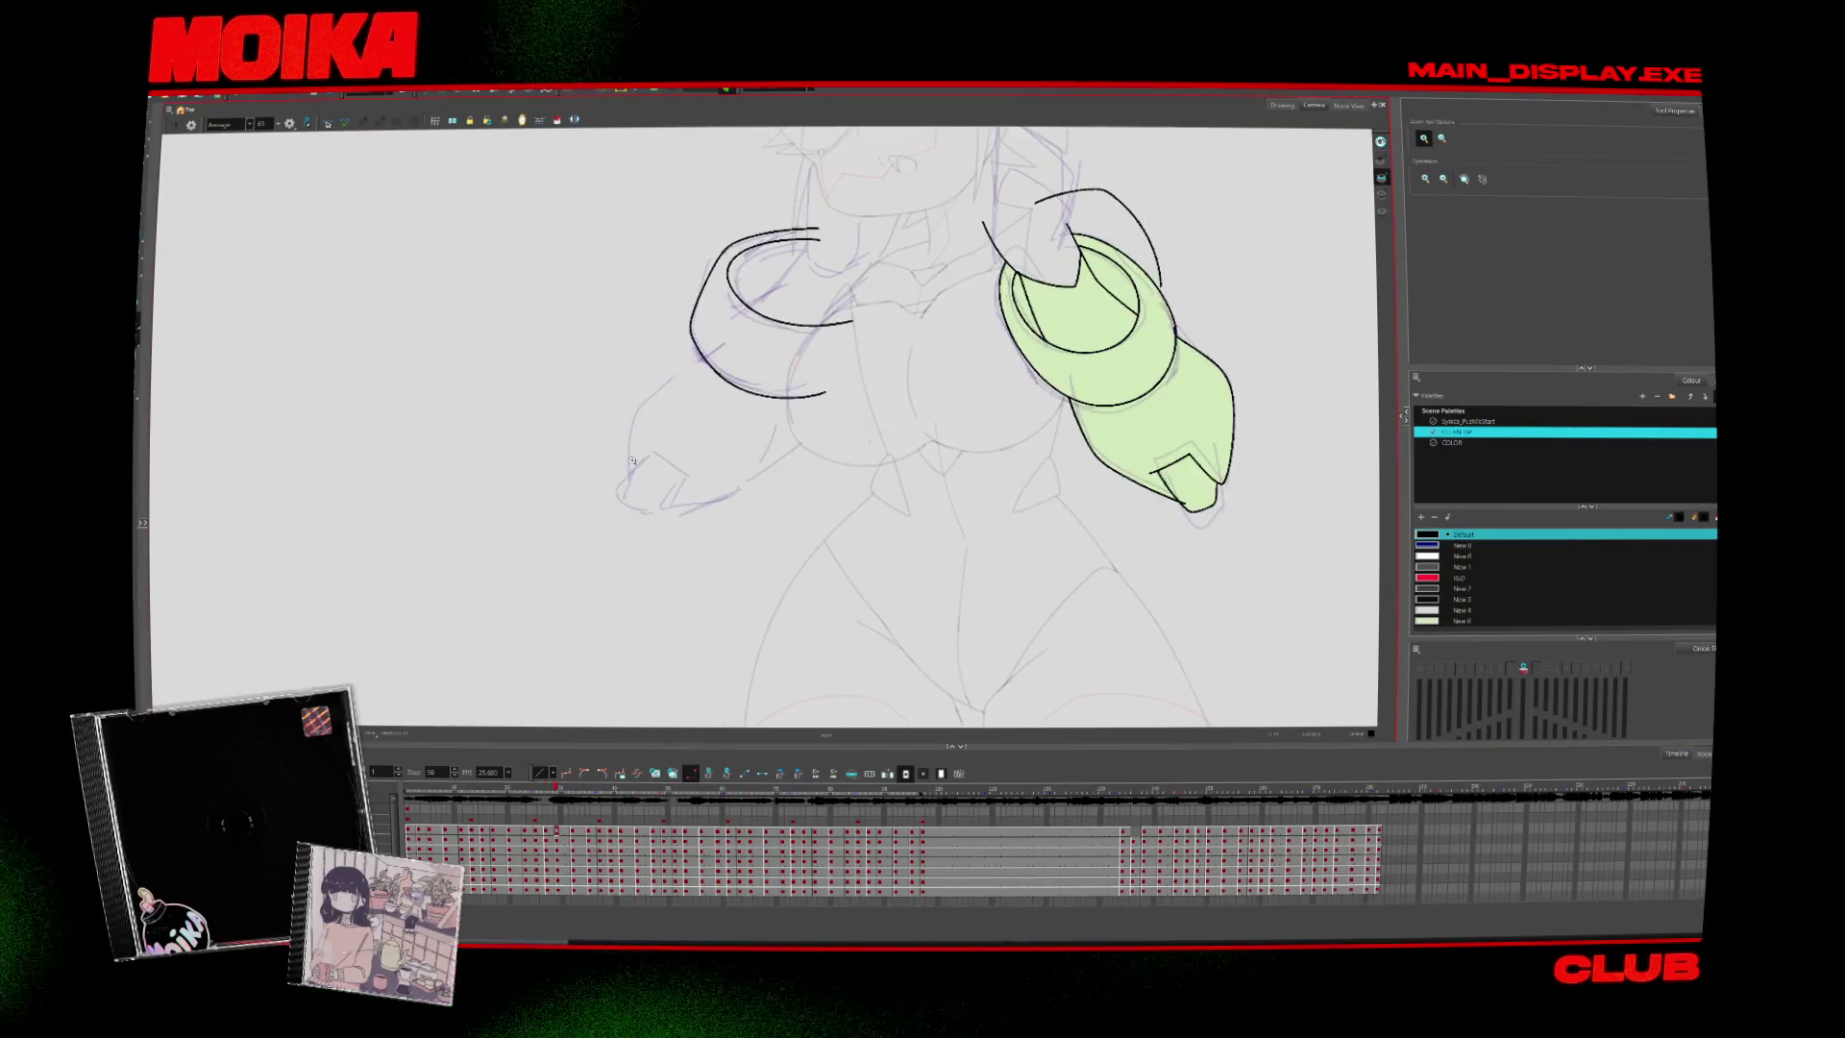
key(alt+b)
drag(807, 231, 737, 394)
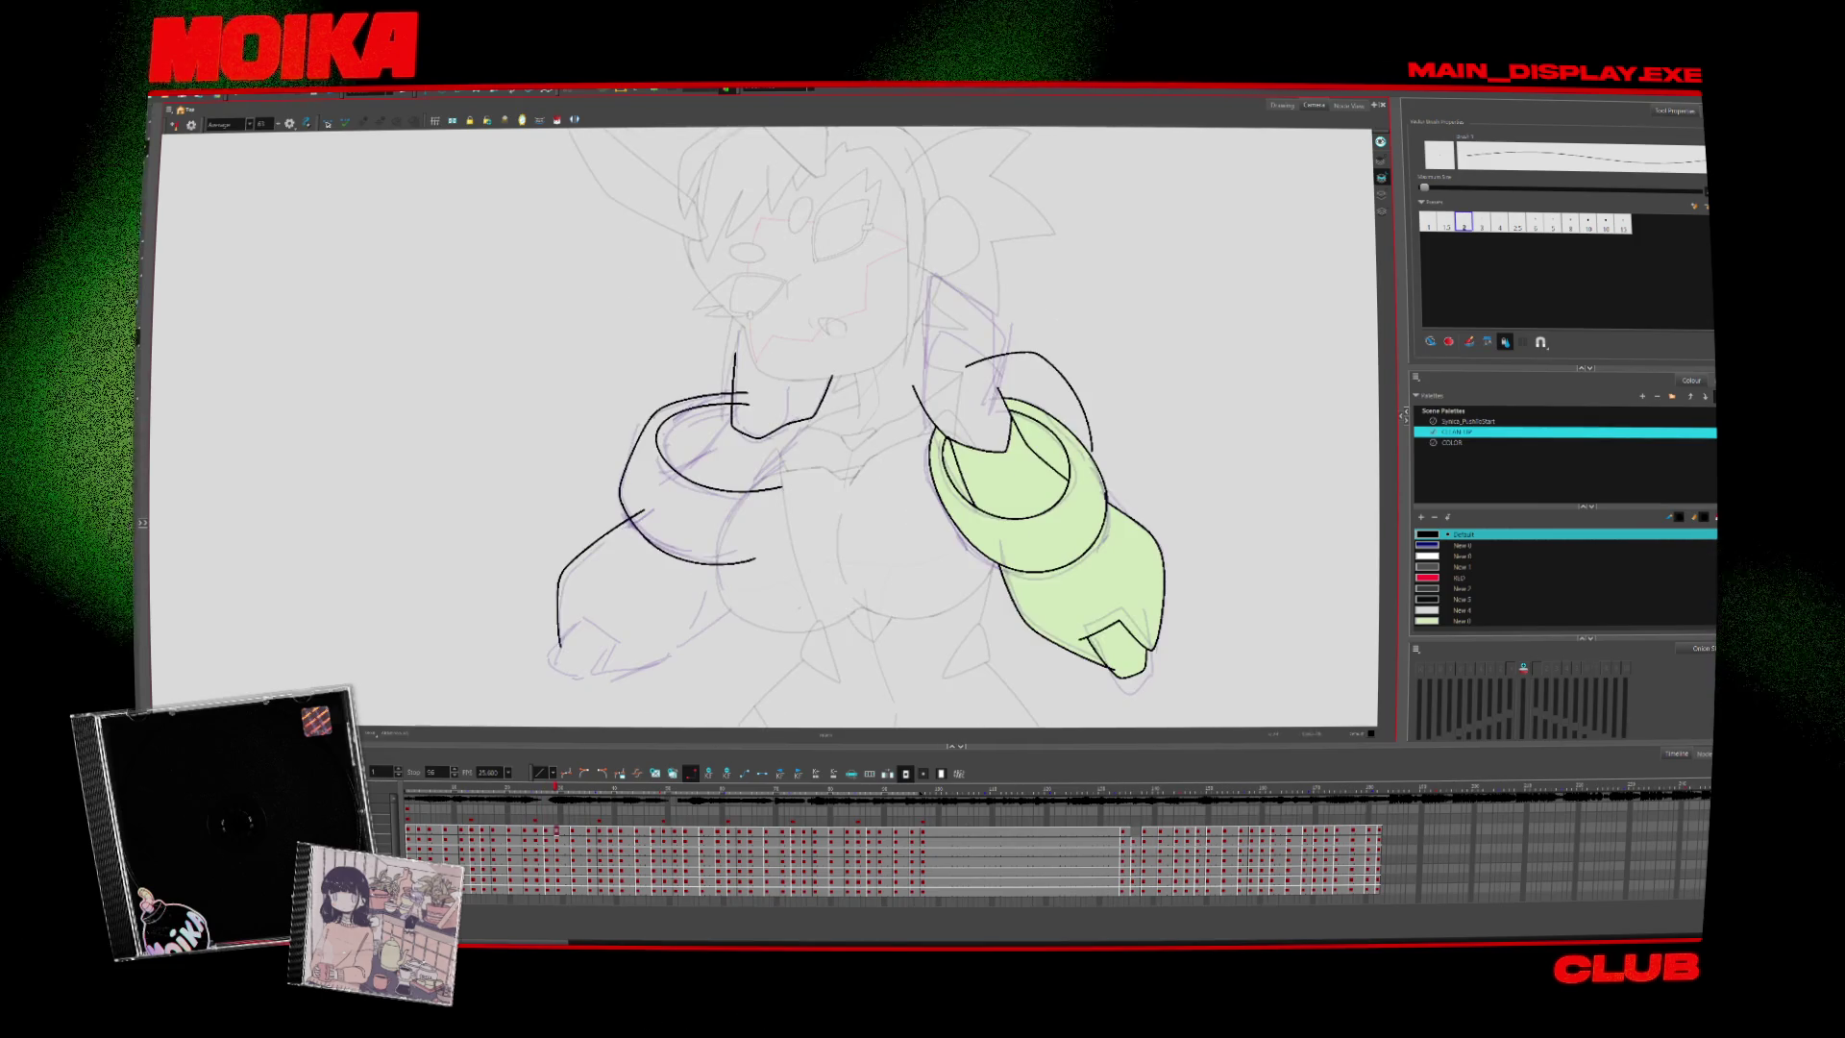
Draw the left cuff ring, a line inside it and the diagonal forearm outline
drag(815, 415, 833, 376)
drag(729, 413, 666, 477)
drag(809, 418, 740, 504)
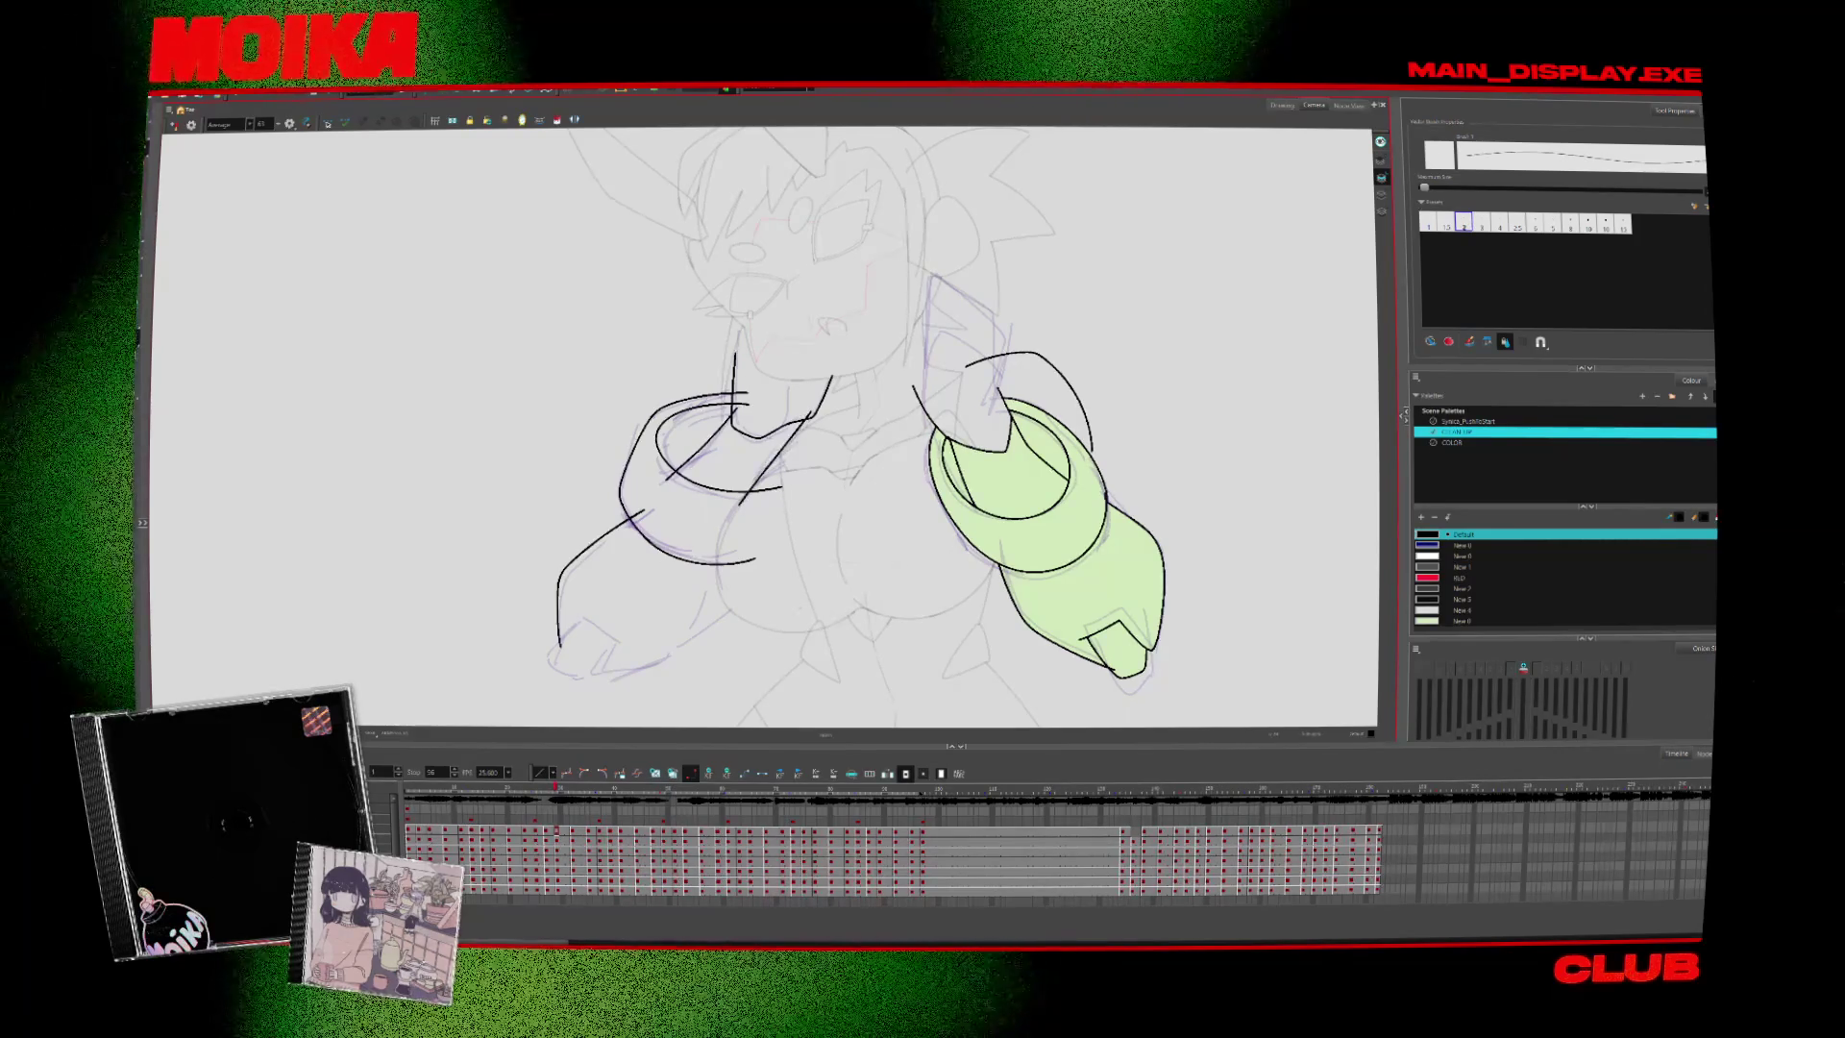
drag(570, 613, 585, 625)
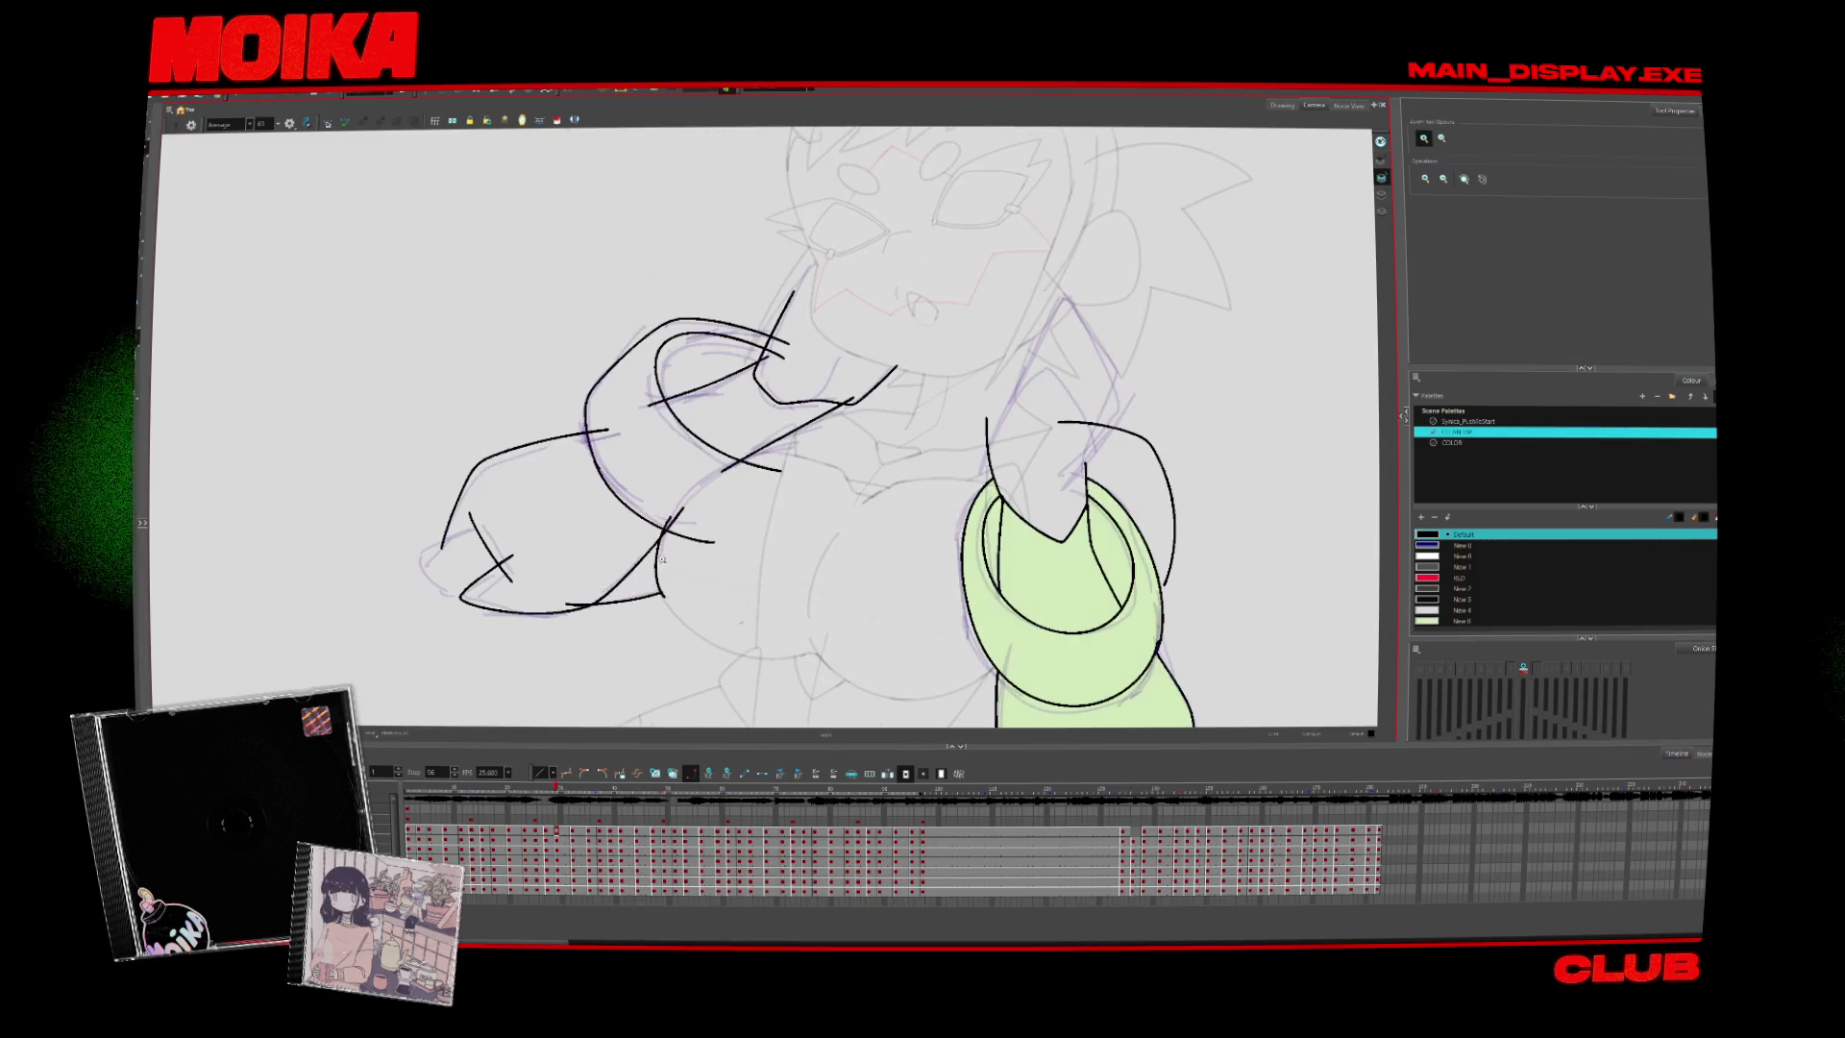
key(ctrl+z)
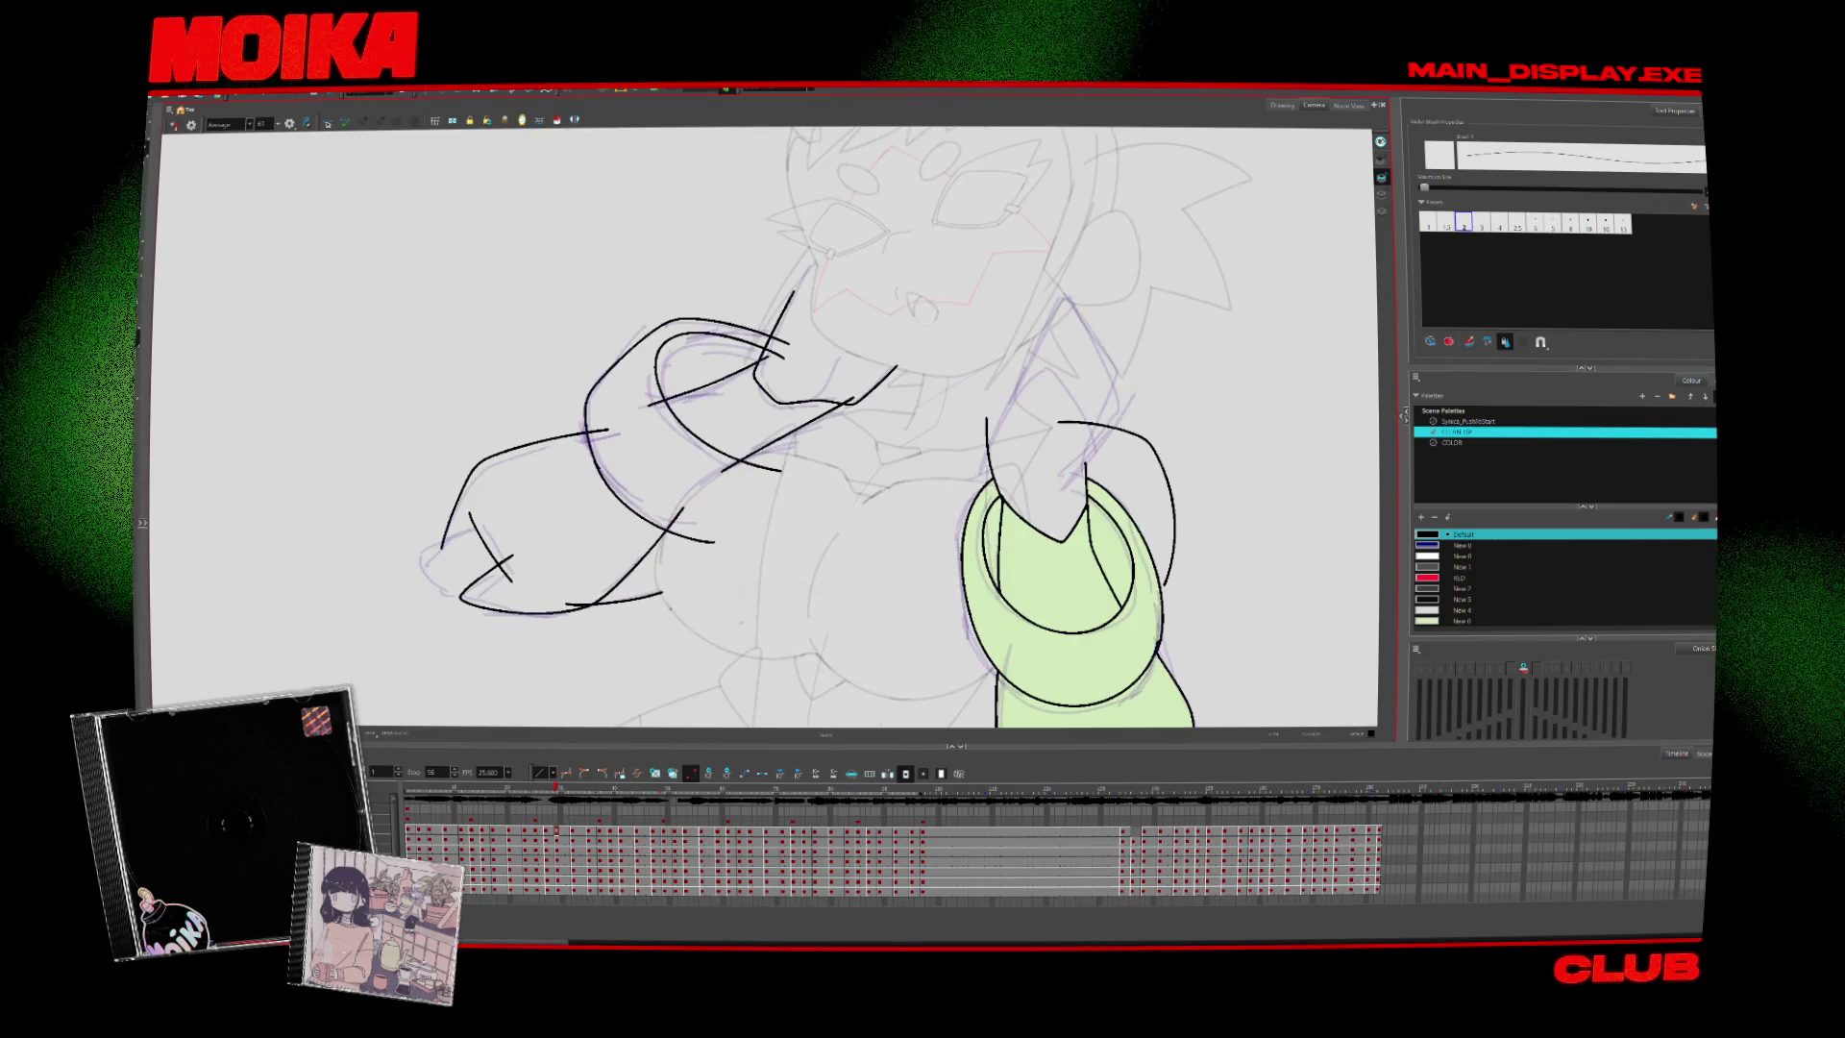
Restore the short stroke beside the left hand with redo
key(ctrl+shift+z)
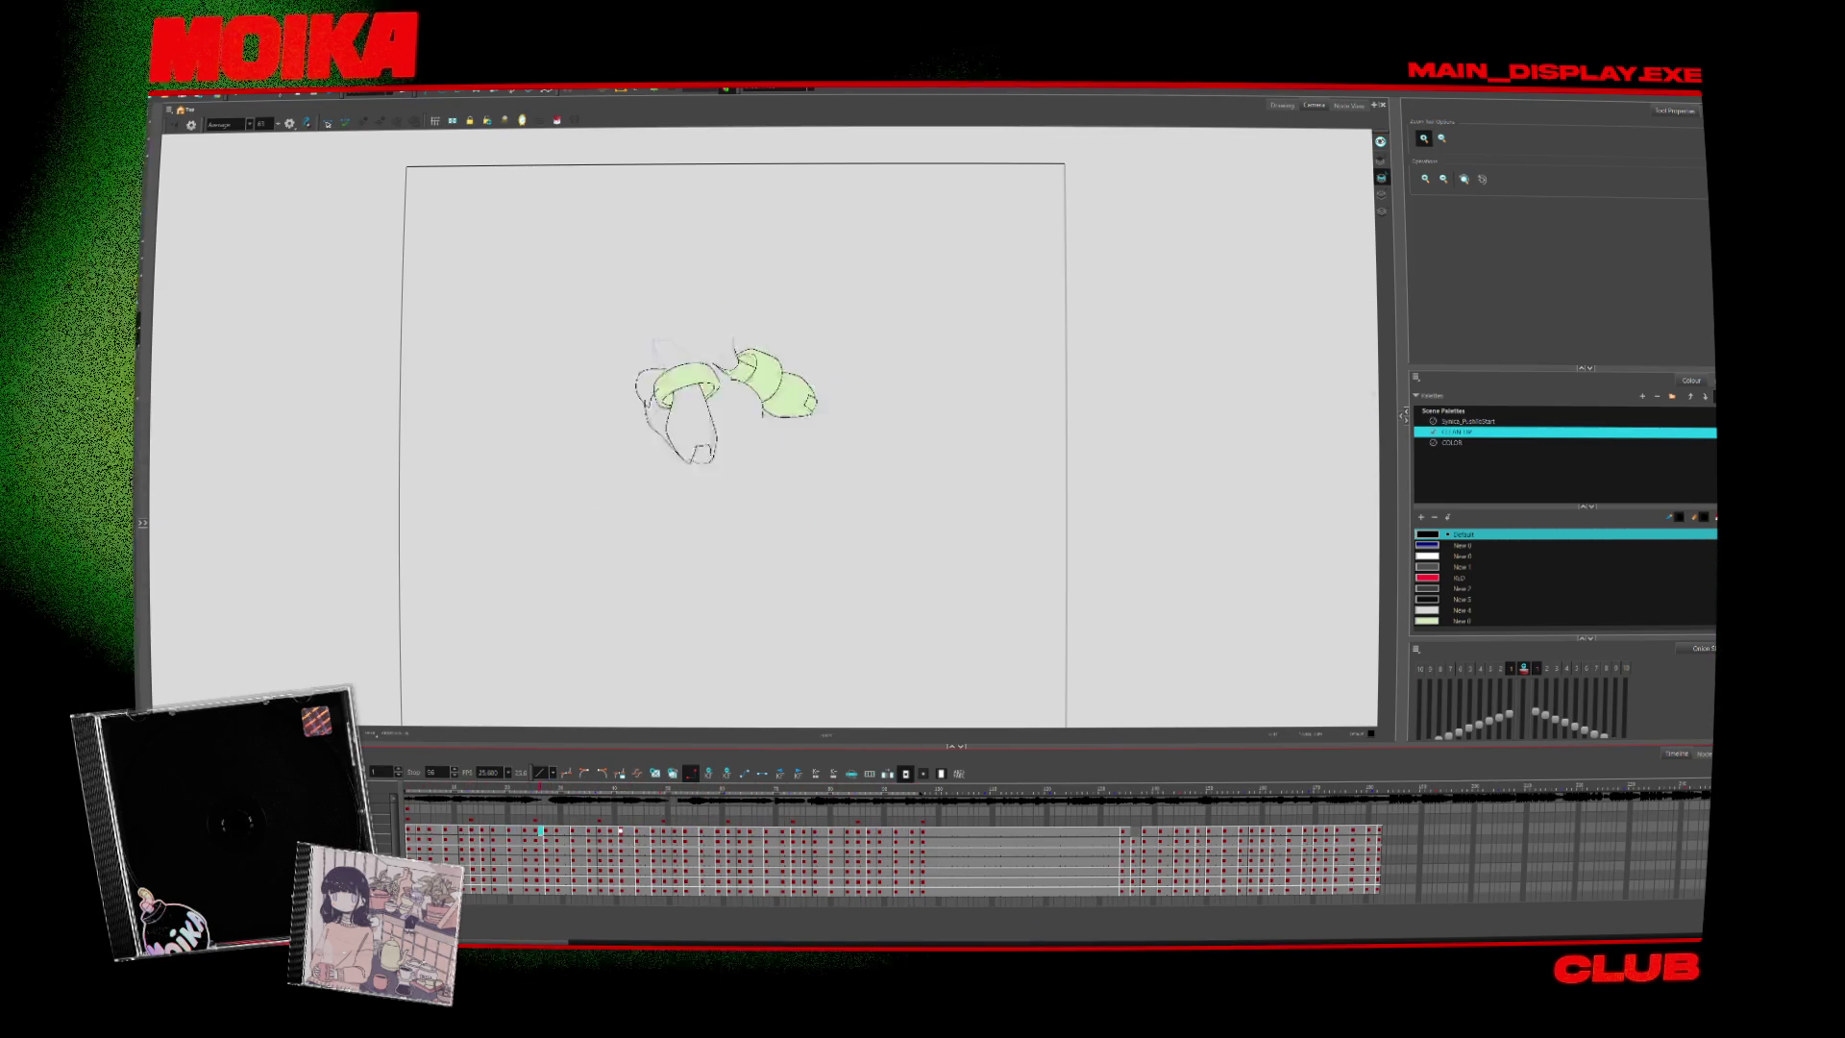
Ink the curved underside of the left fist and a rising line beneath the hand
click(577, 790)
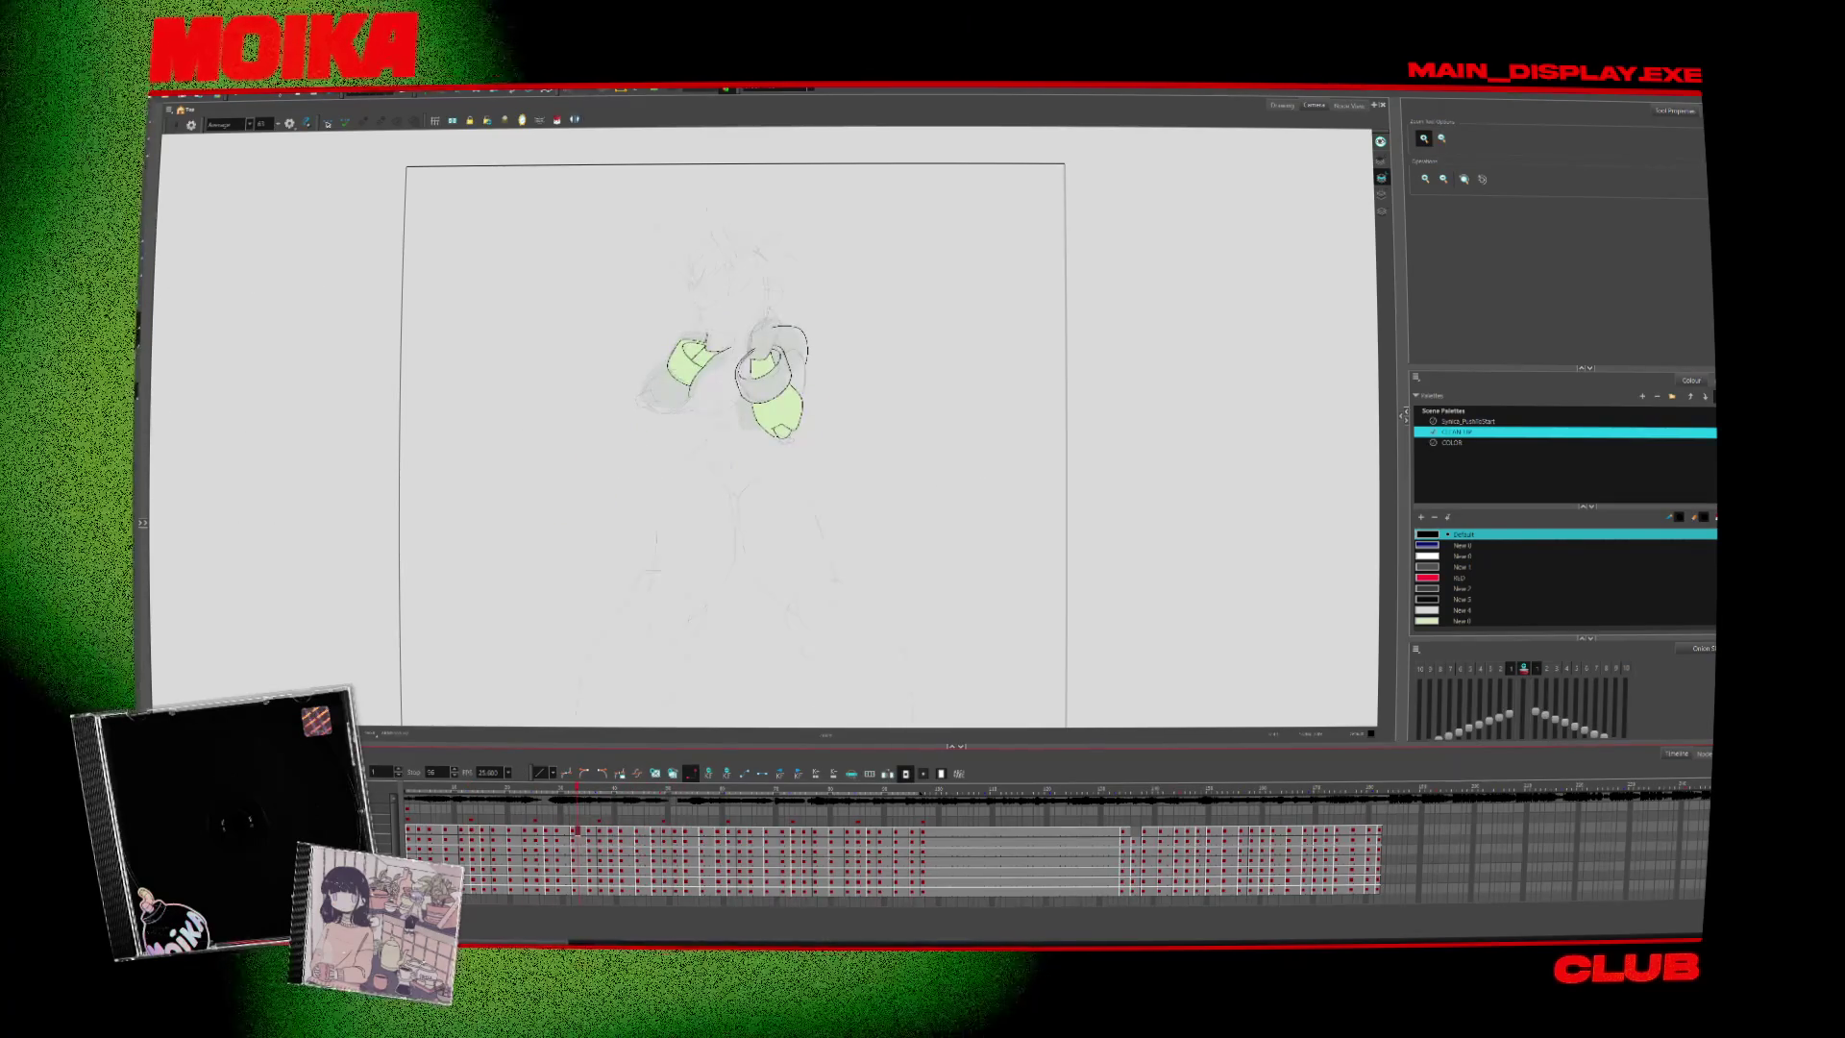
scroll(664, 370, up, 2)
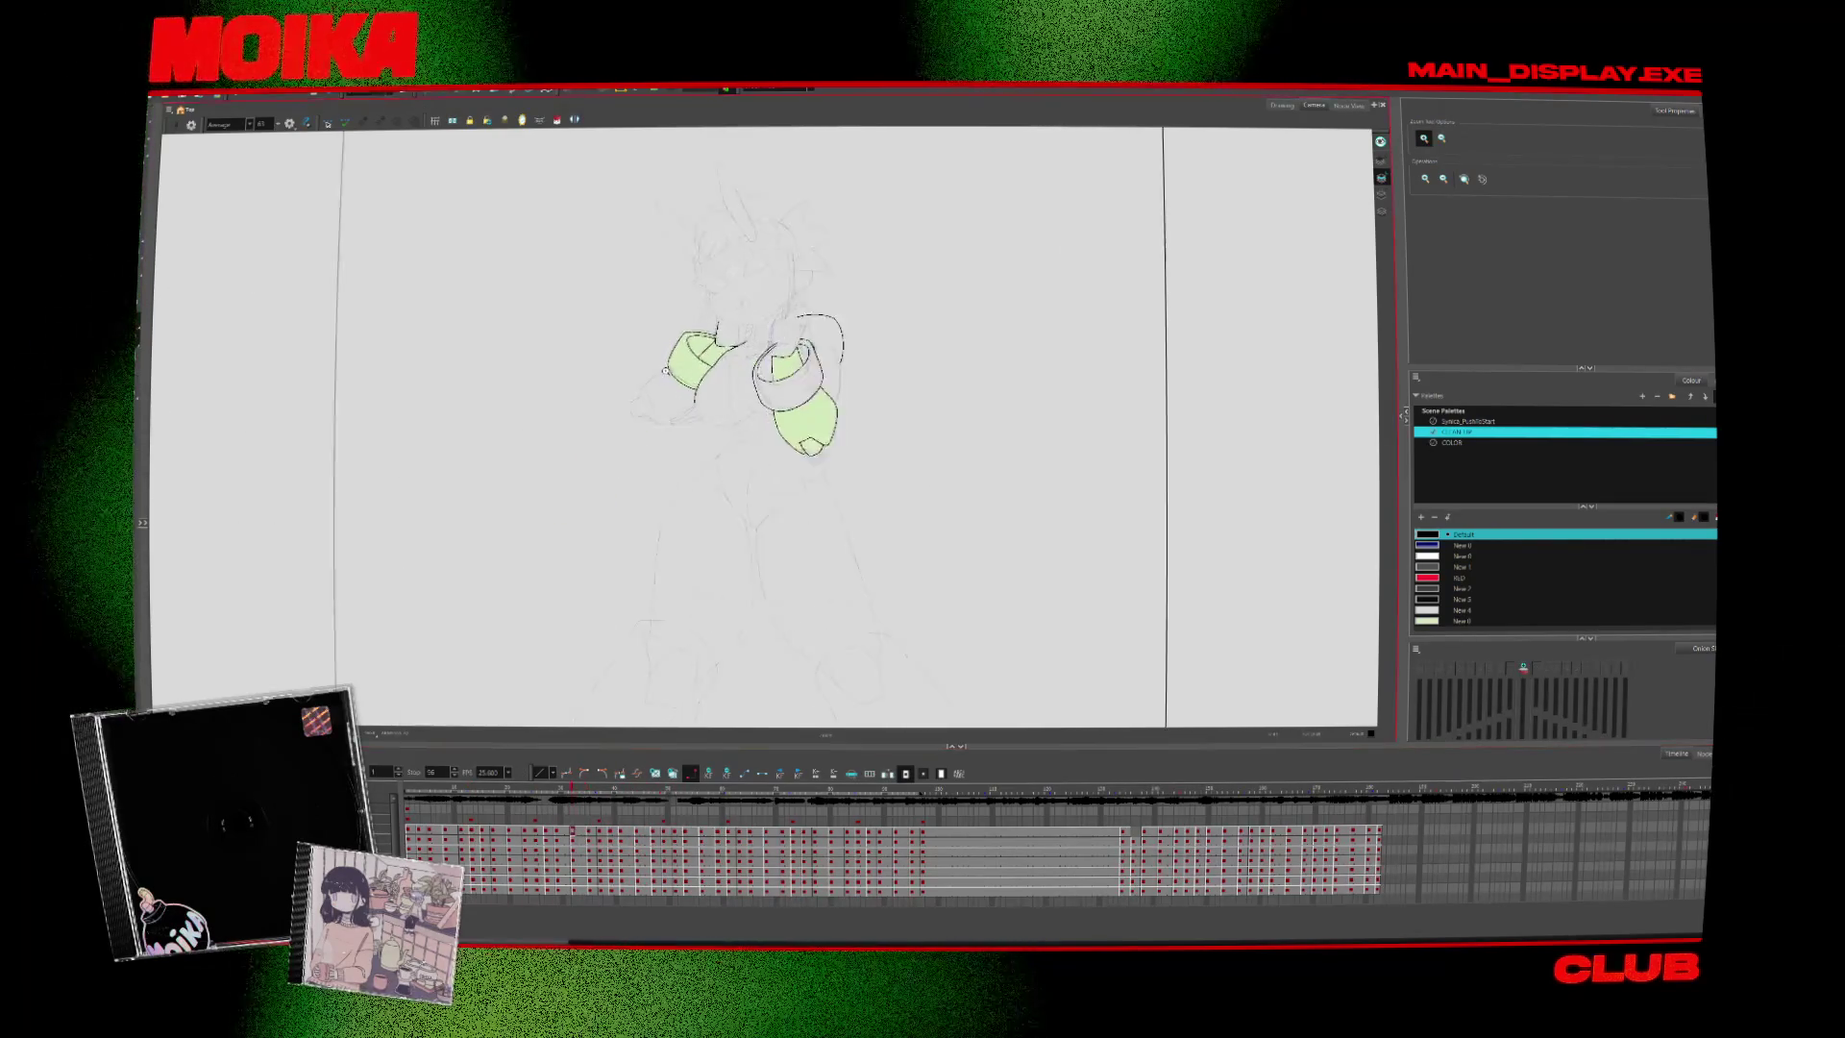
scroll(664, 370, up, 3)
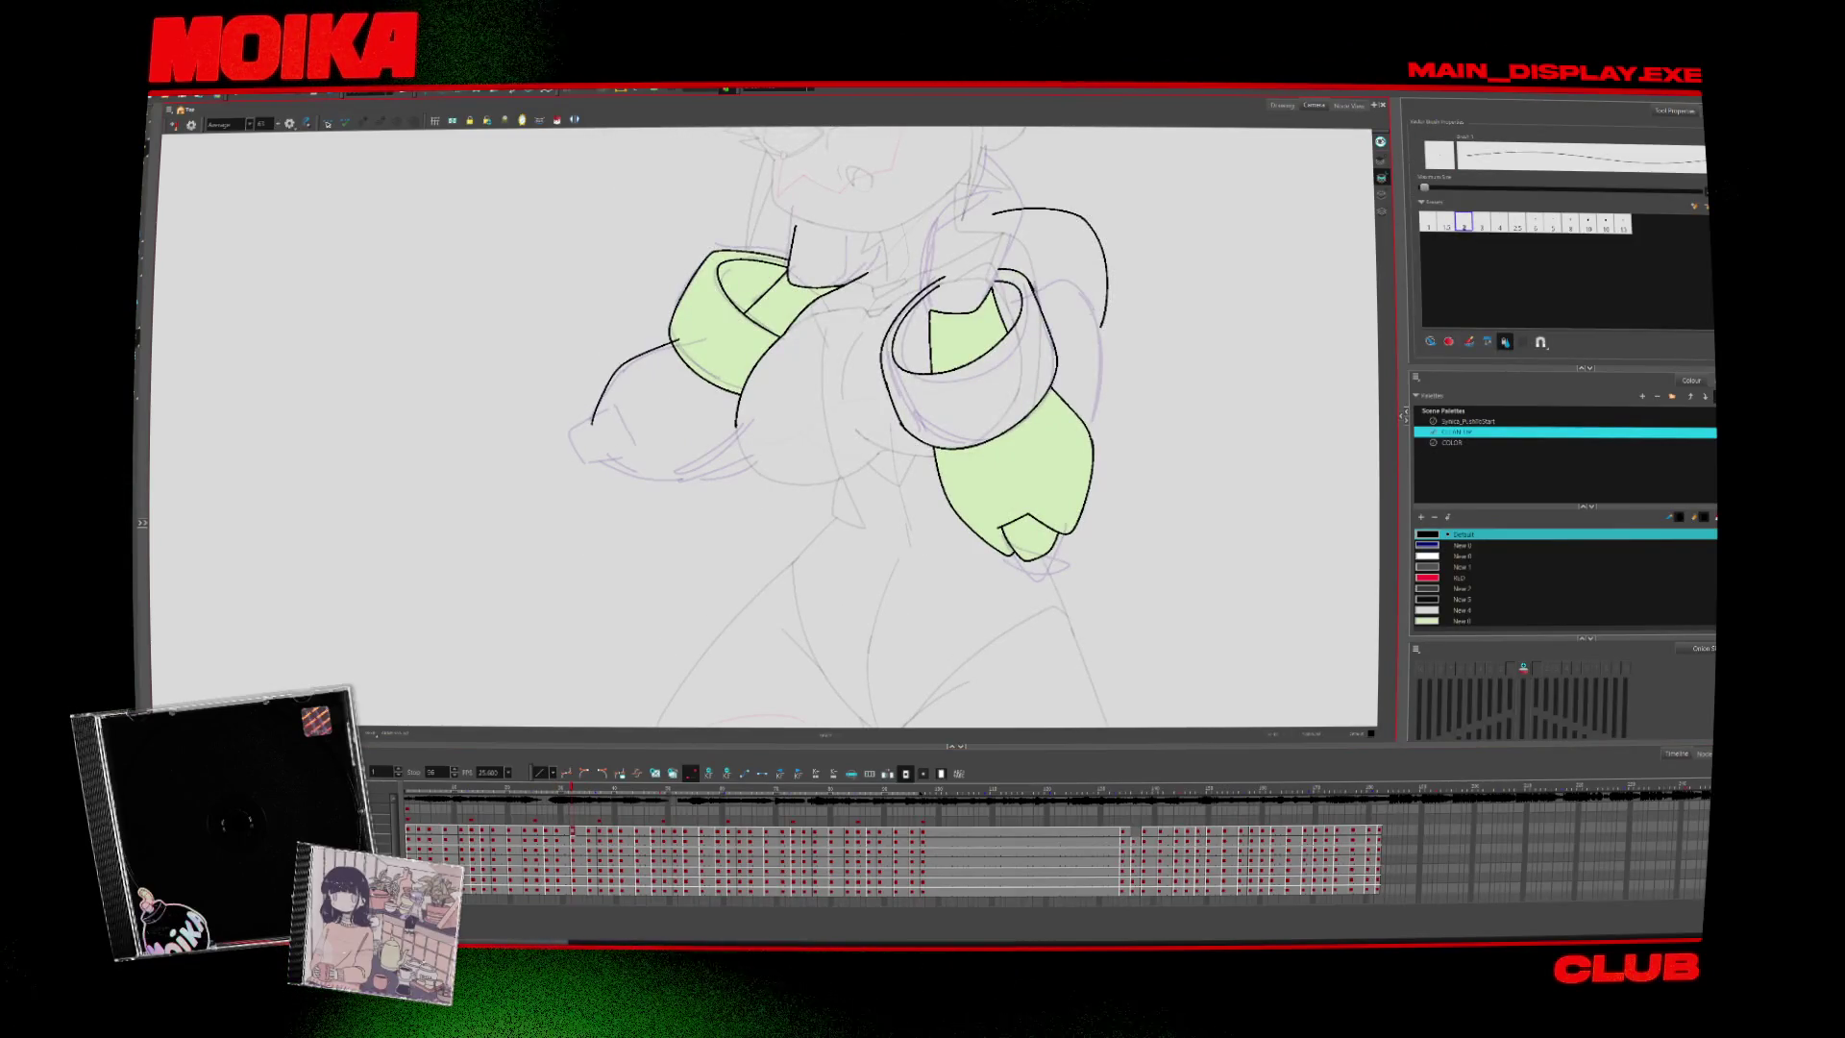
key(period)
key(comma)
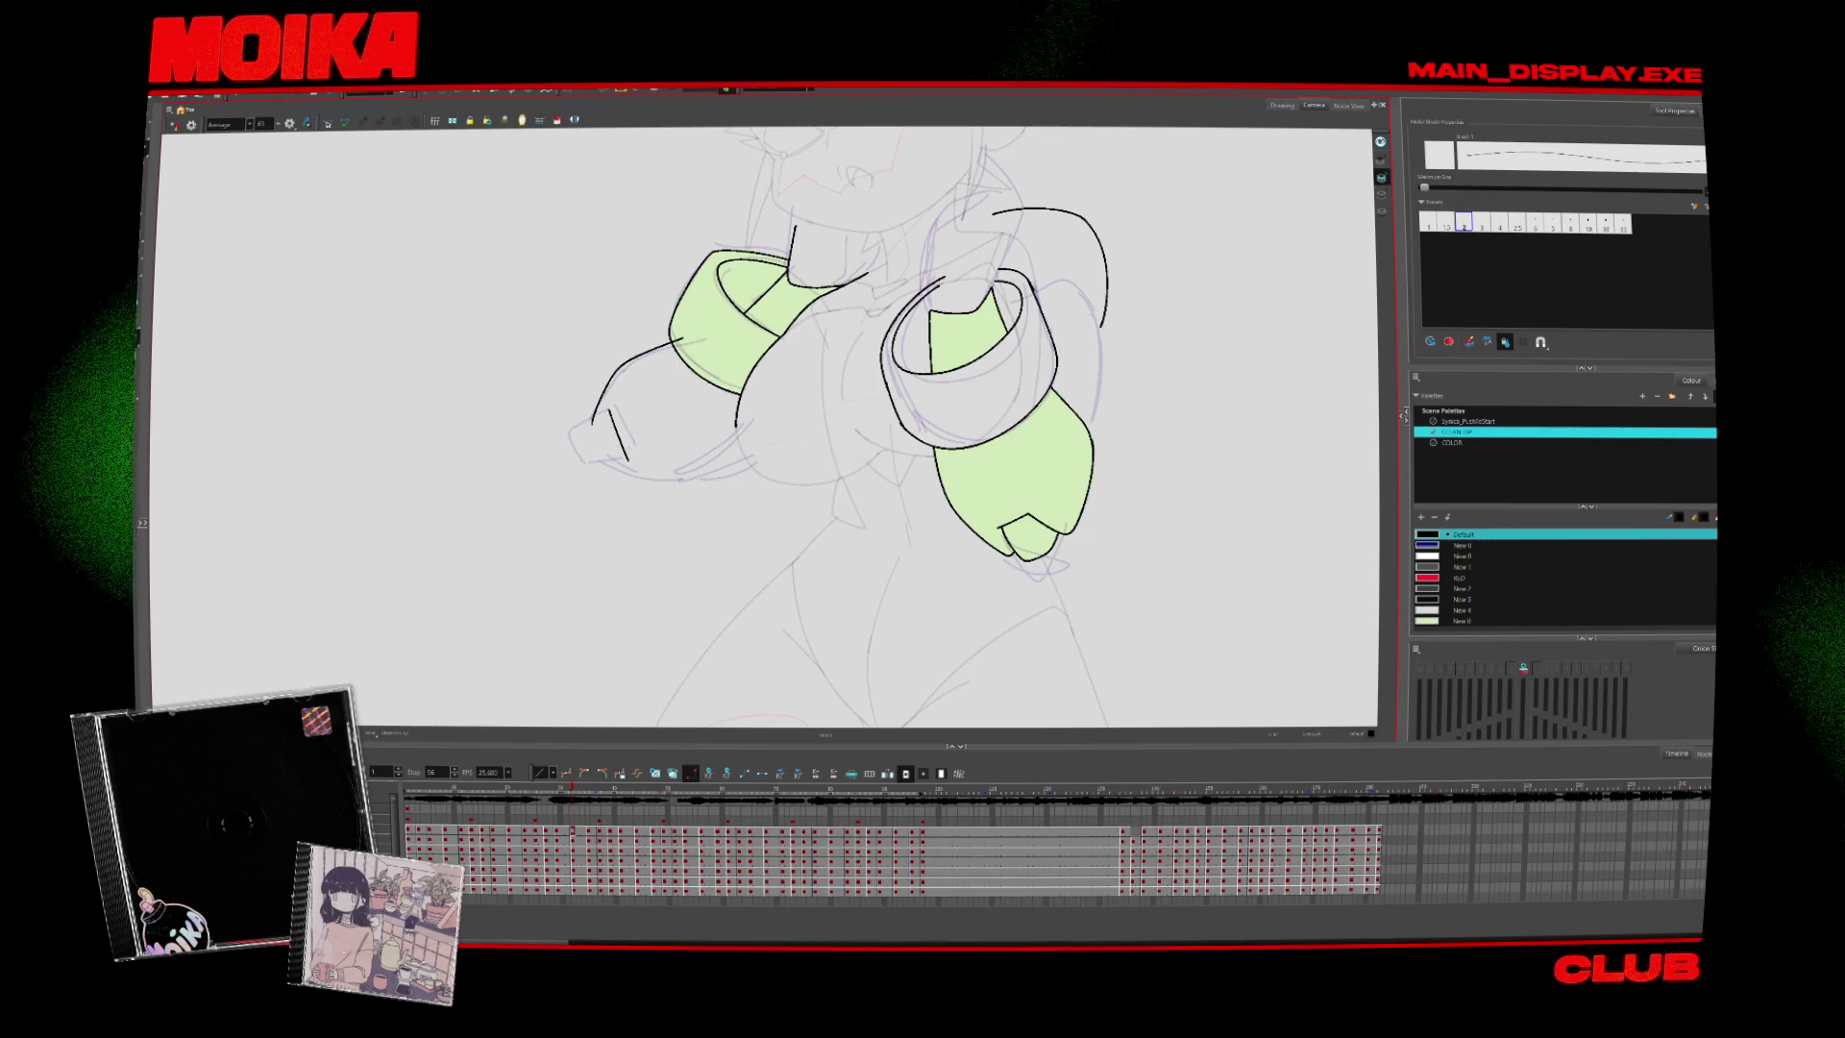
drag(605, 460, 774, 478)
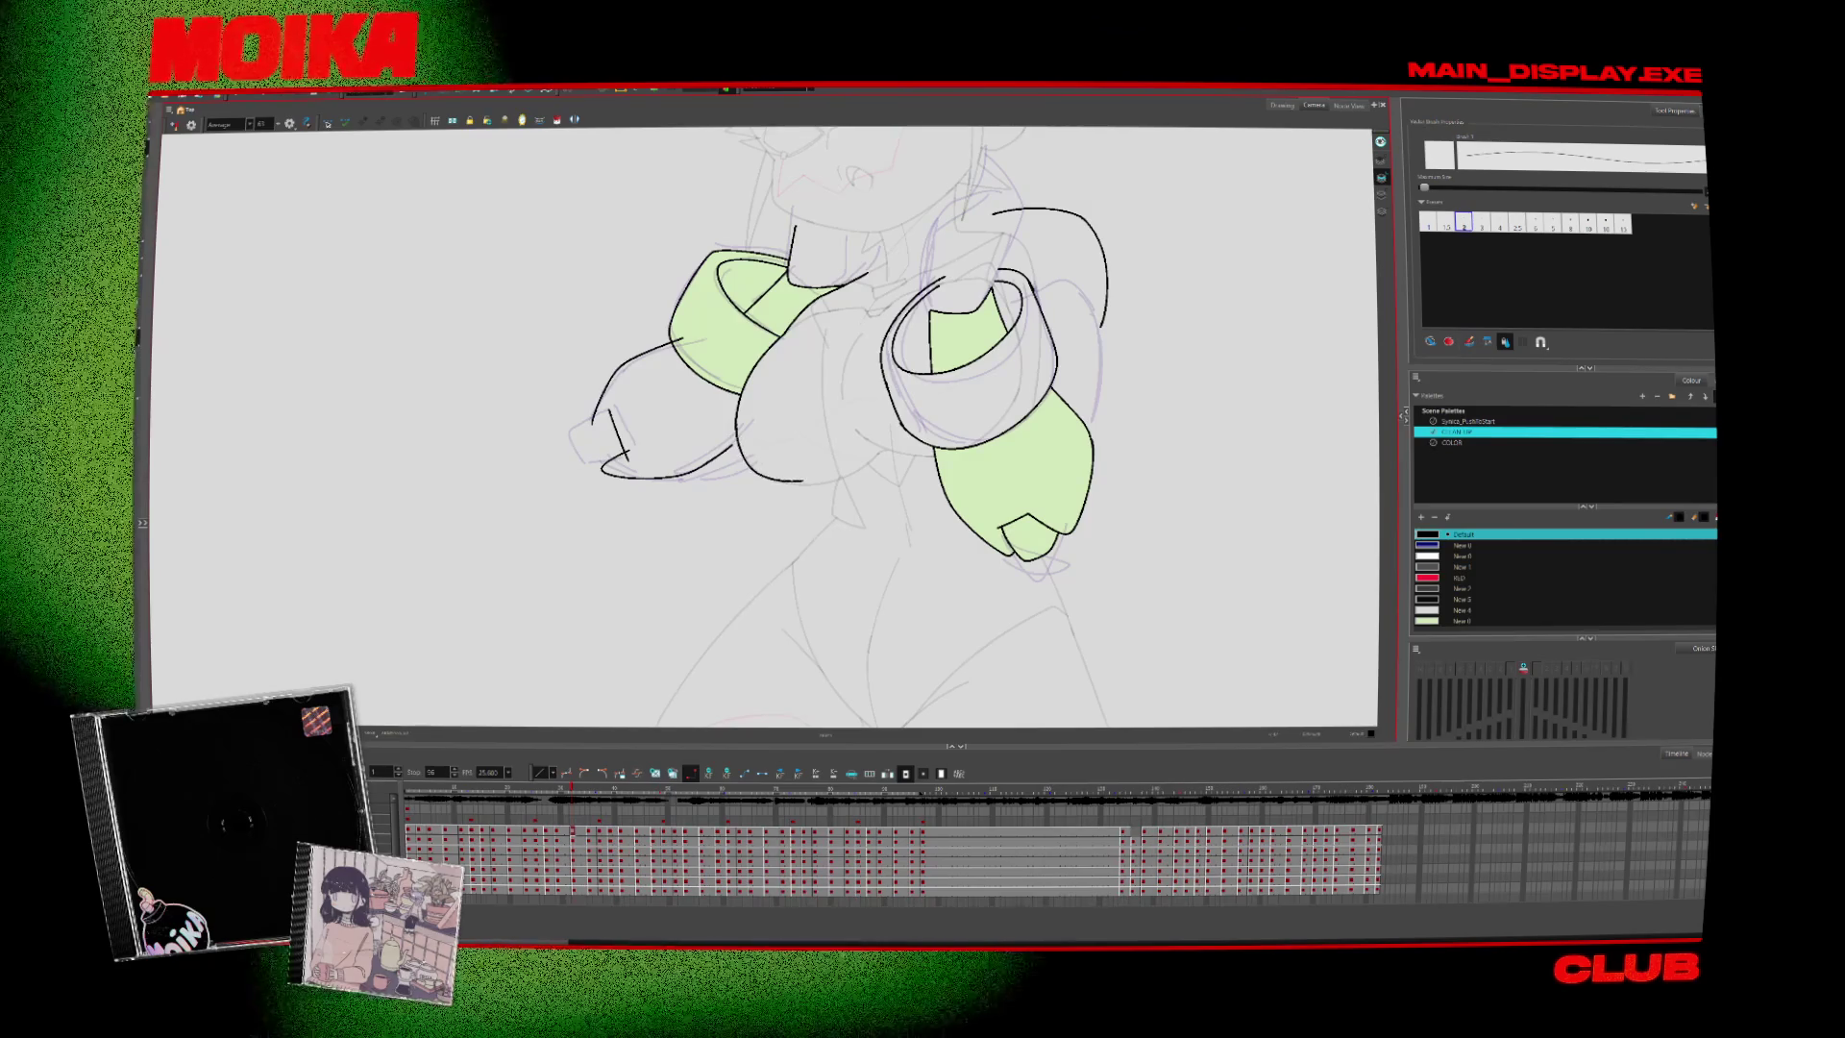
drag(687, 474, 772, 445)
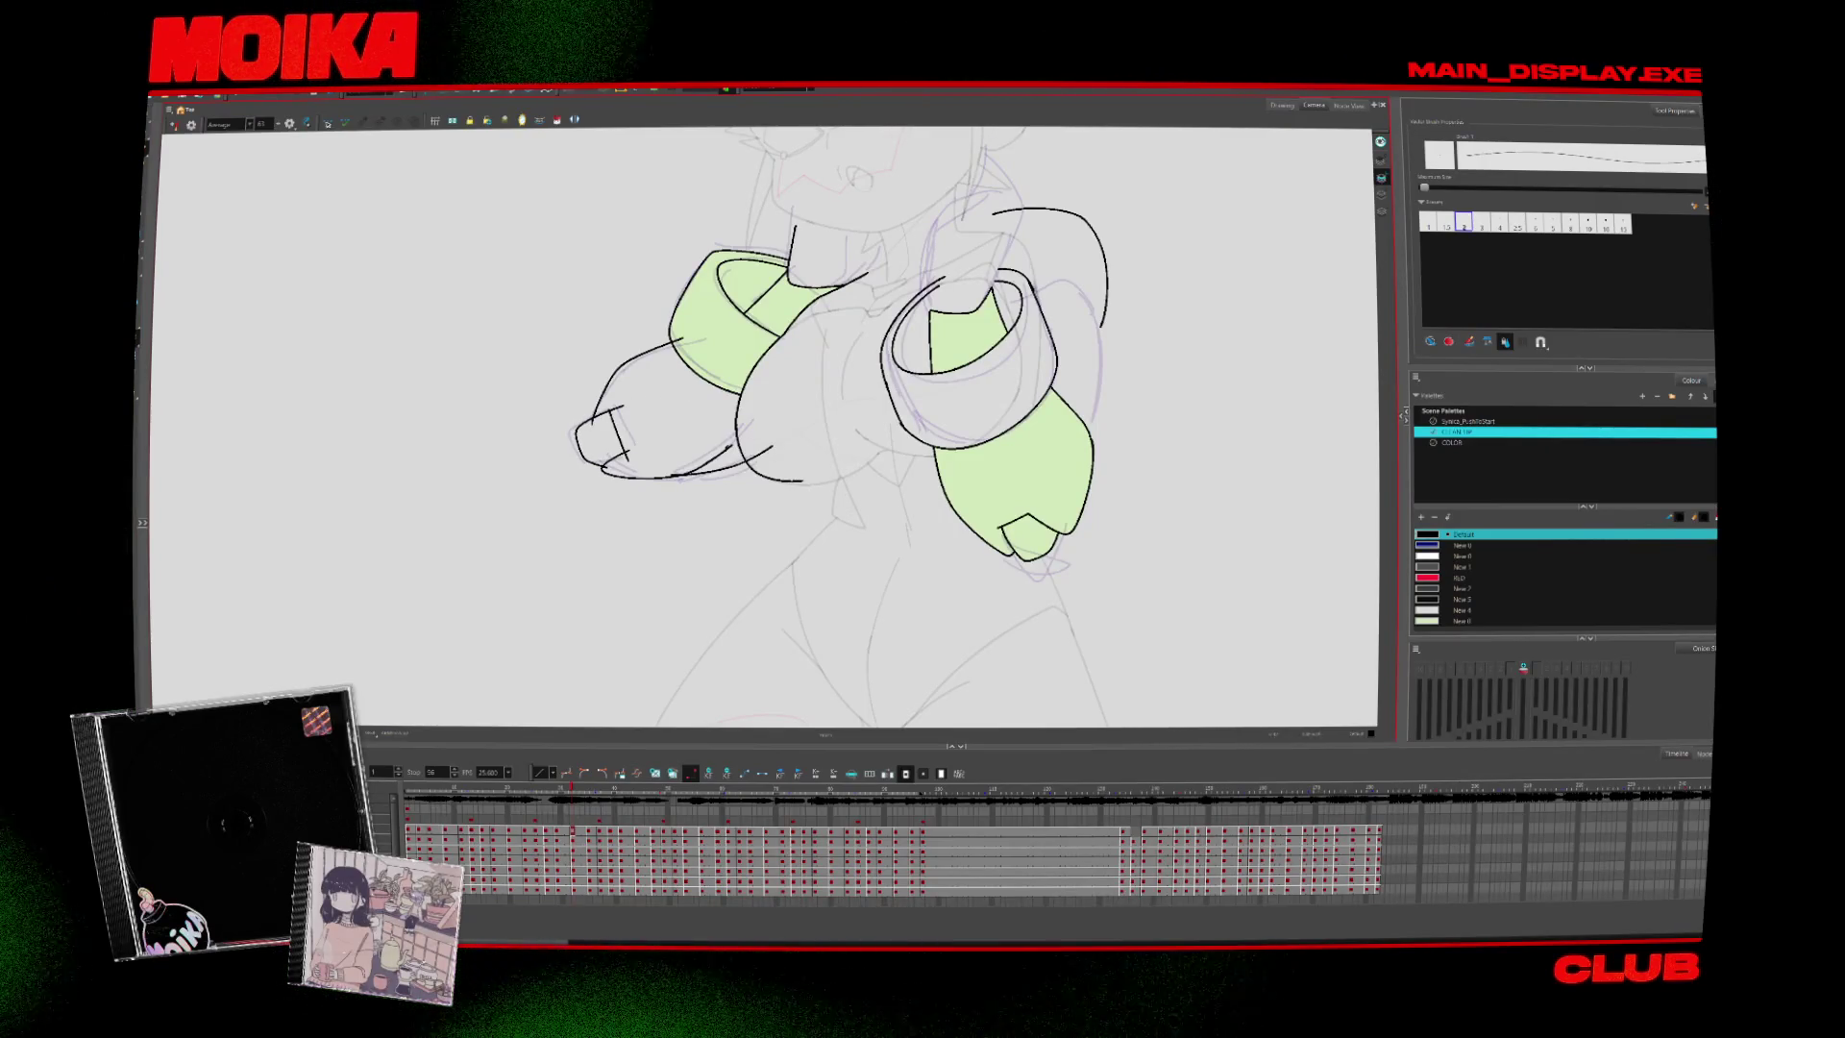
scroll(925, 575, down, 8)
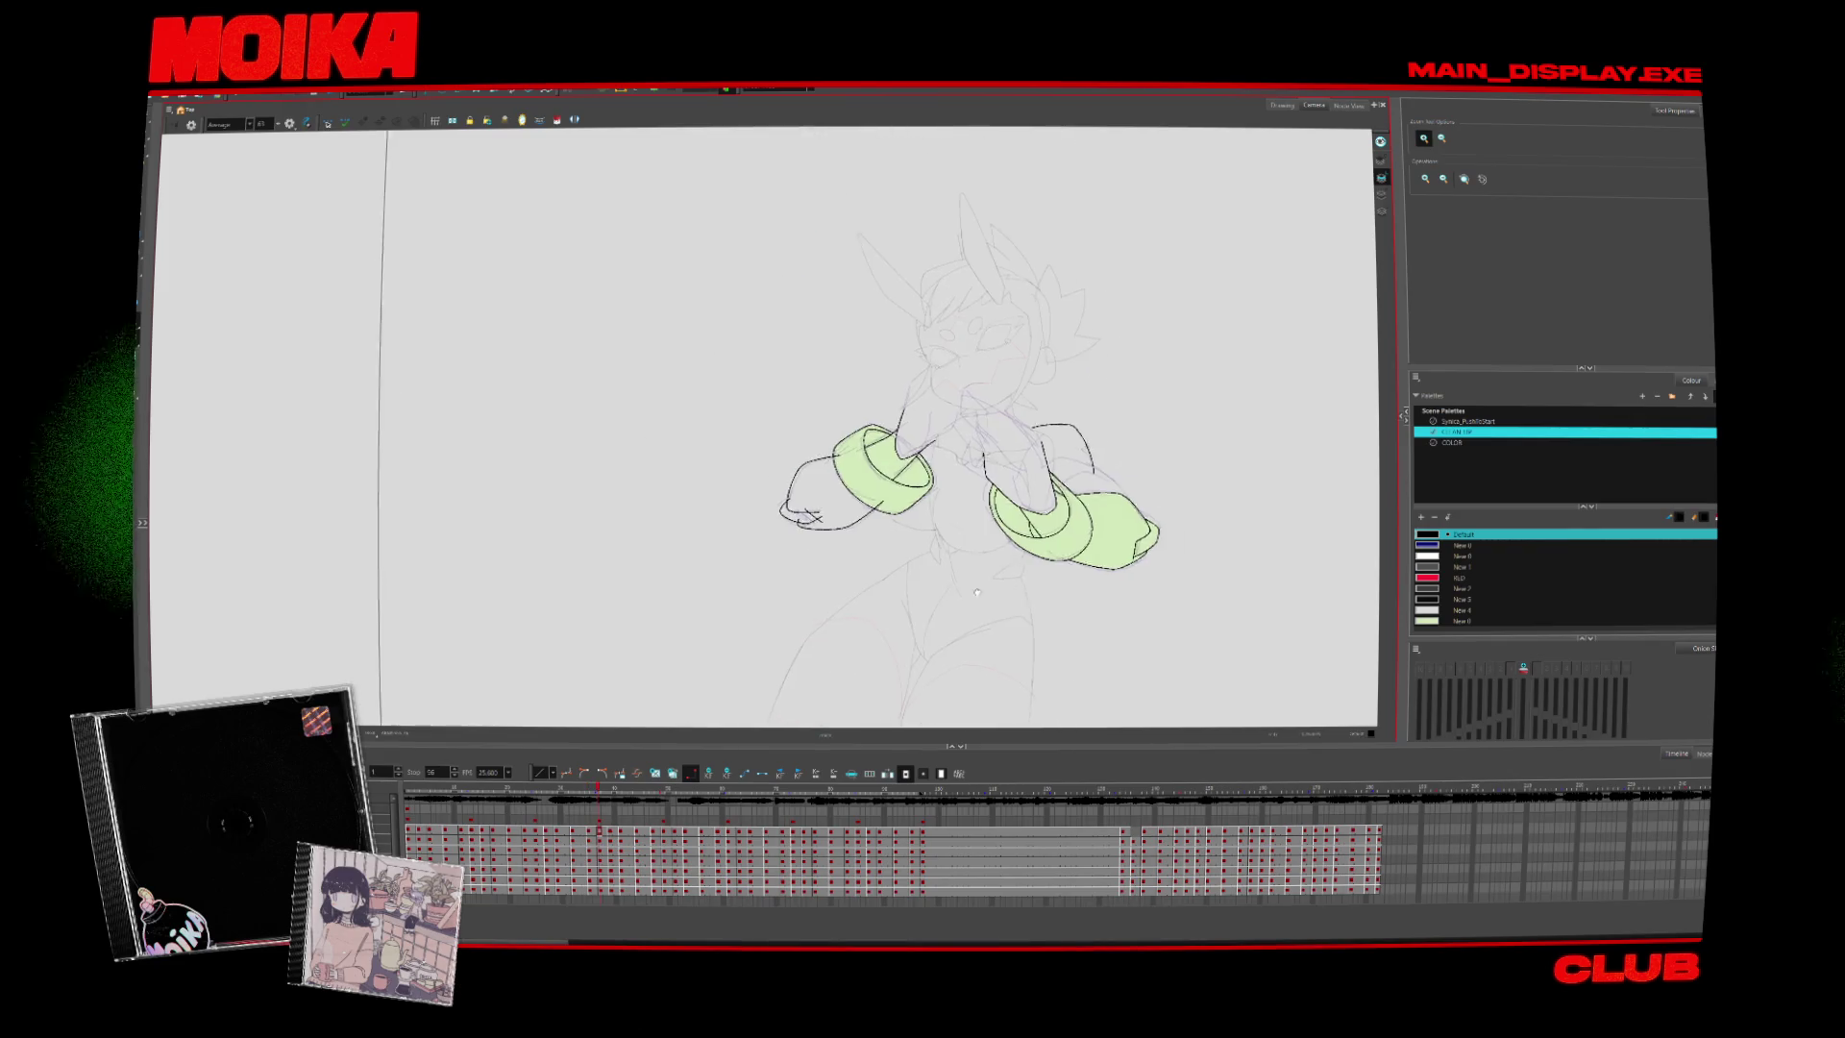
scroll(925, 576, up, 5)
key(alt+b)
key(4)
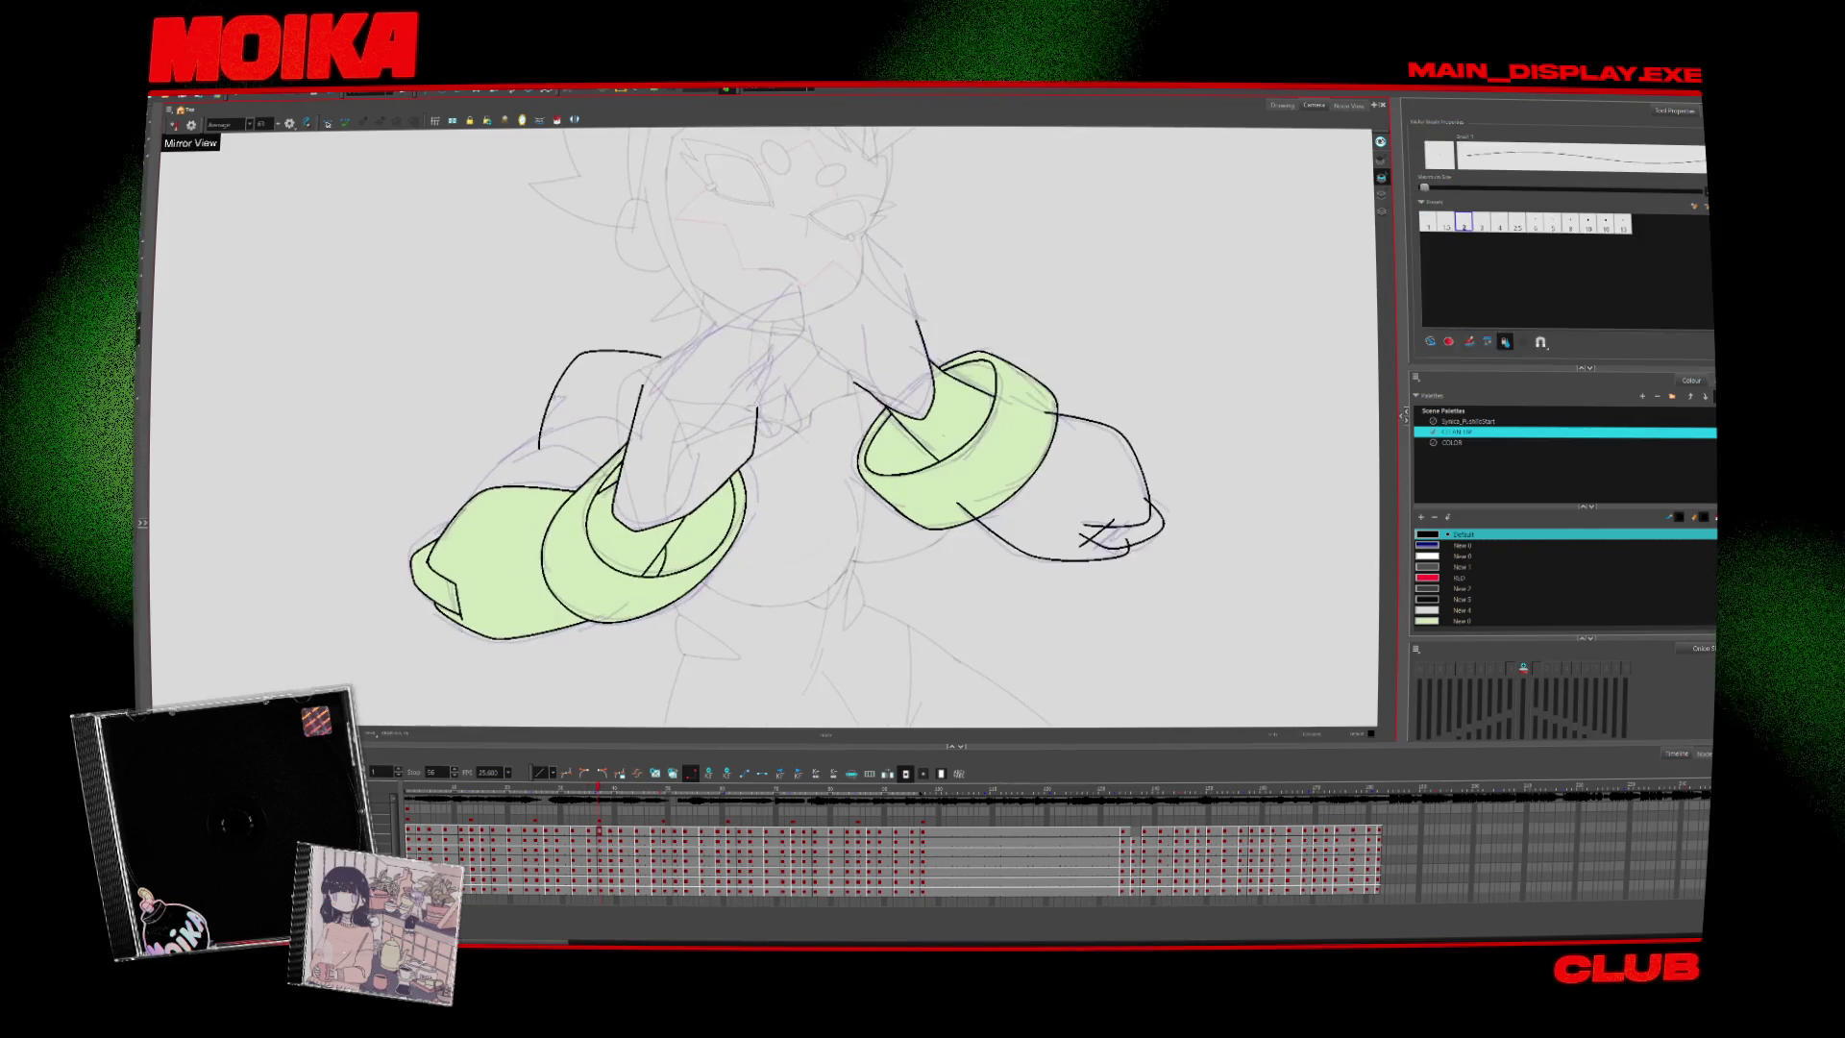
key(alt+s)
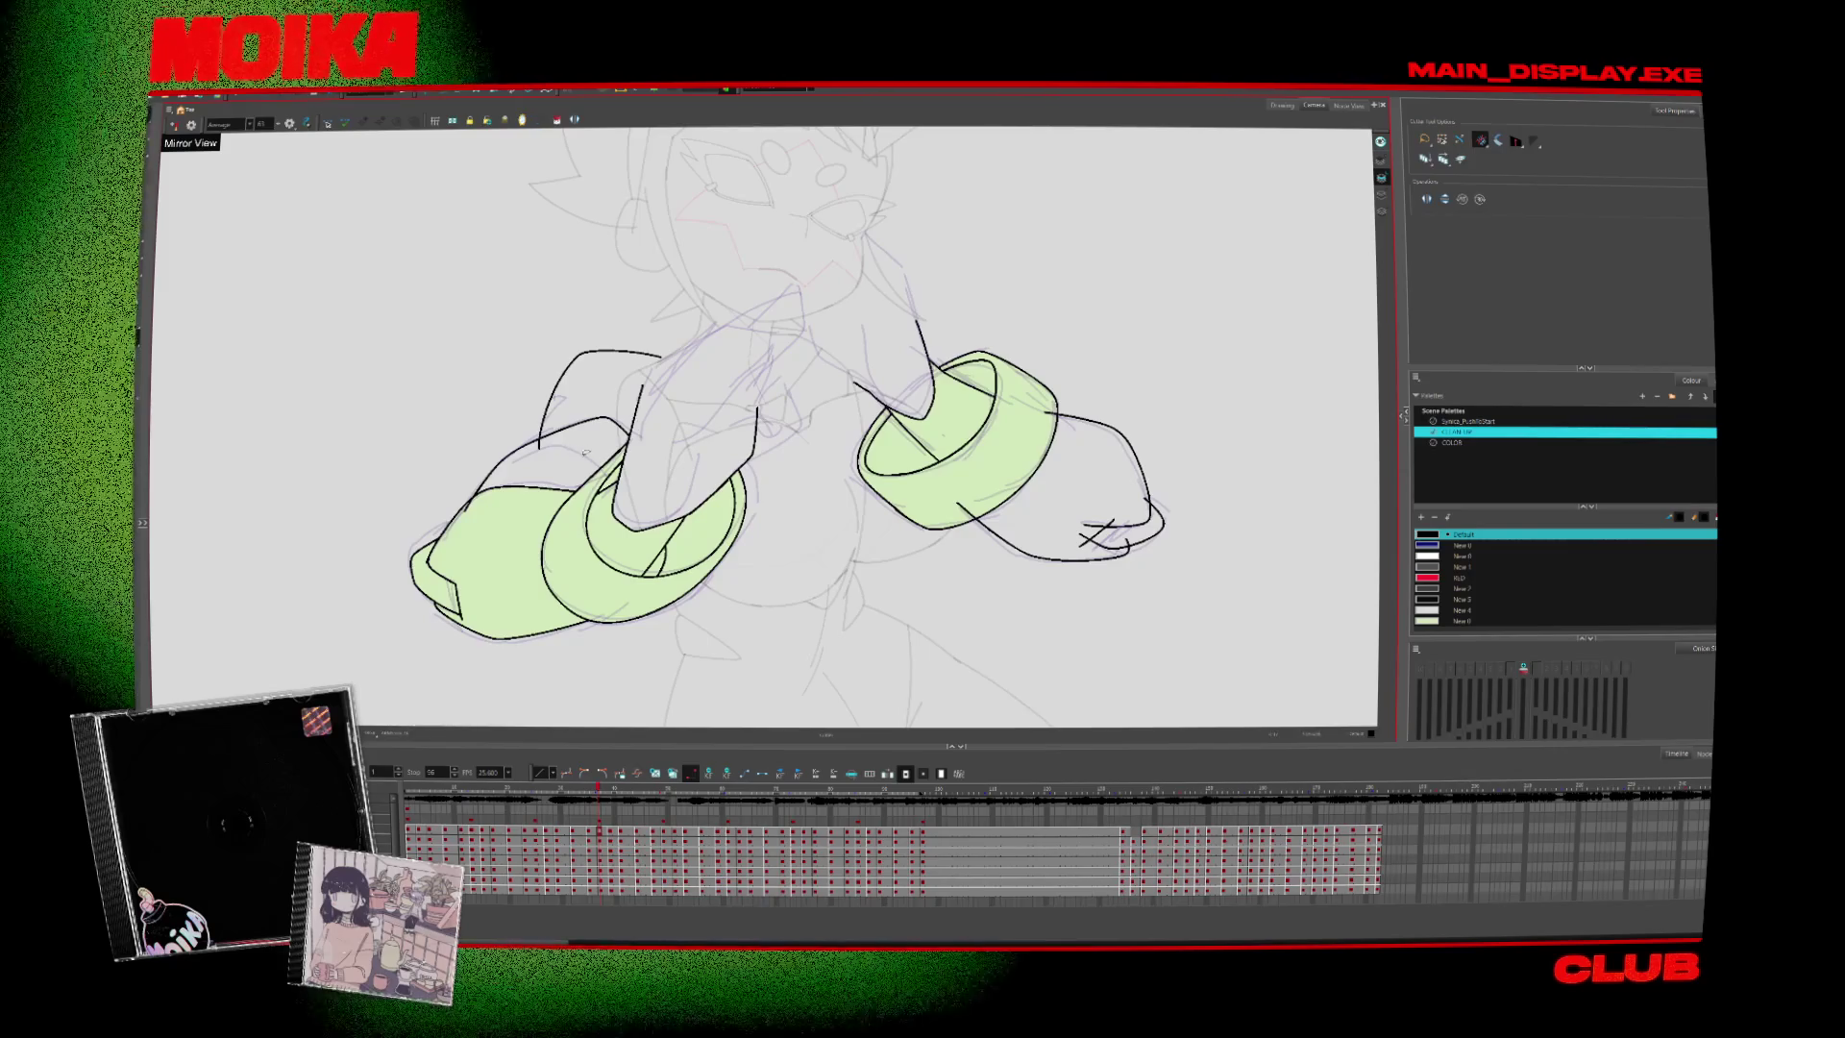
Zoom out and scrub forward to the drawing with only the left sleeve filled green
key(period)
key(comma)
key(alt+b)
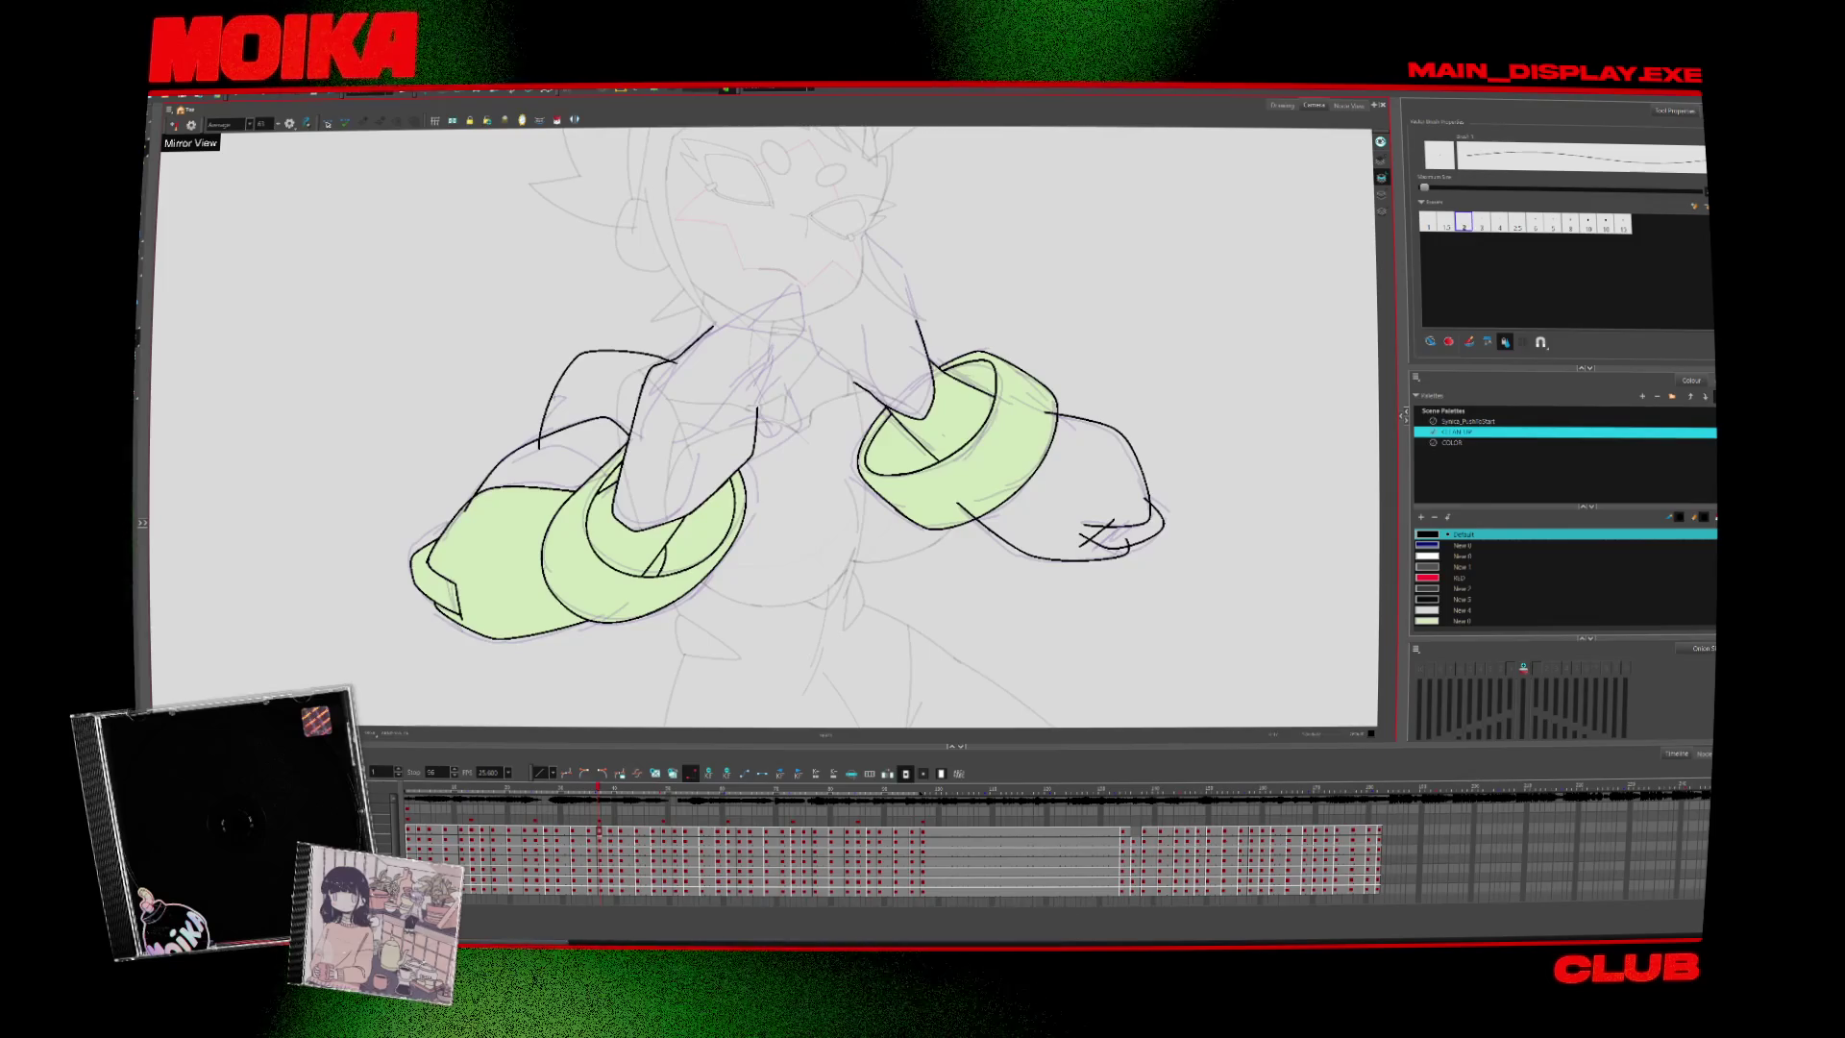
key(period)
key(period)
key(alt+z)
scroll(1059, 652, down, 5)
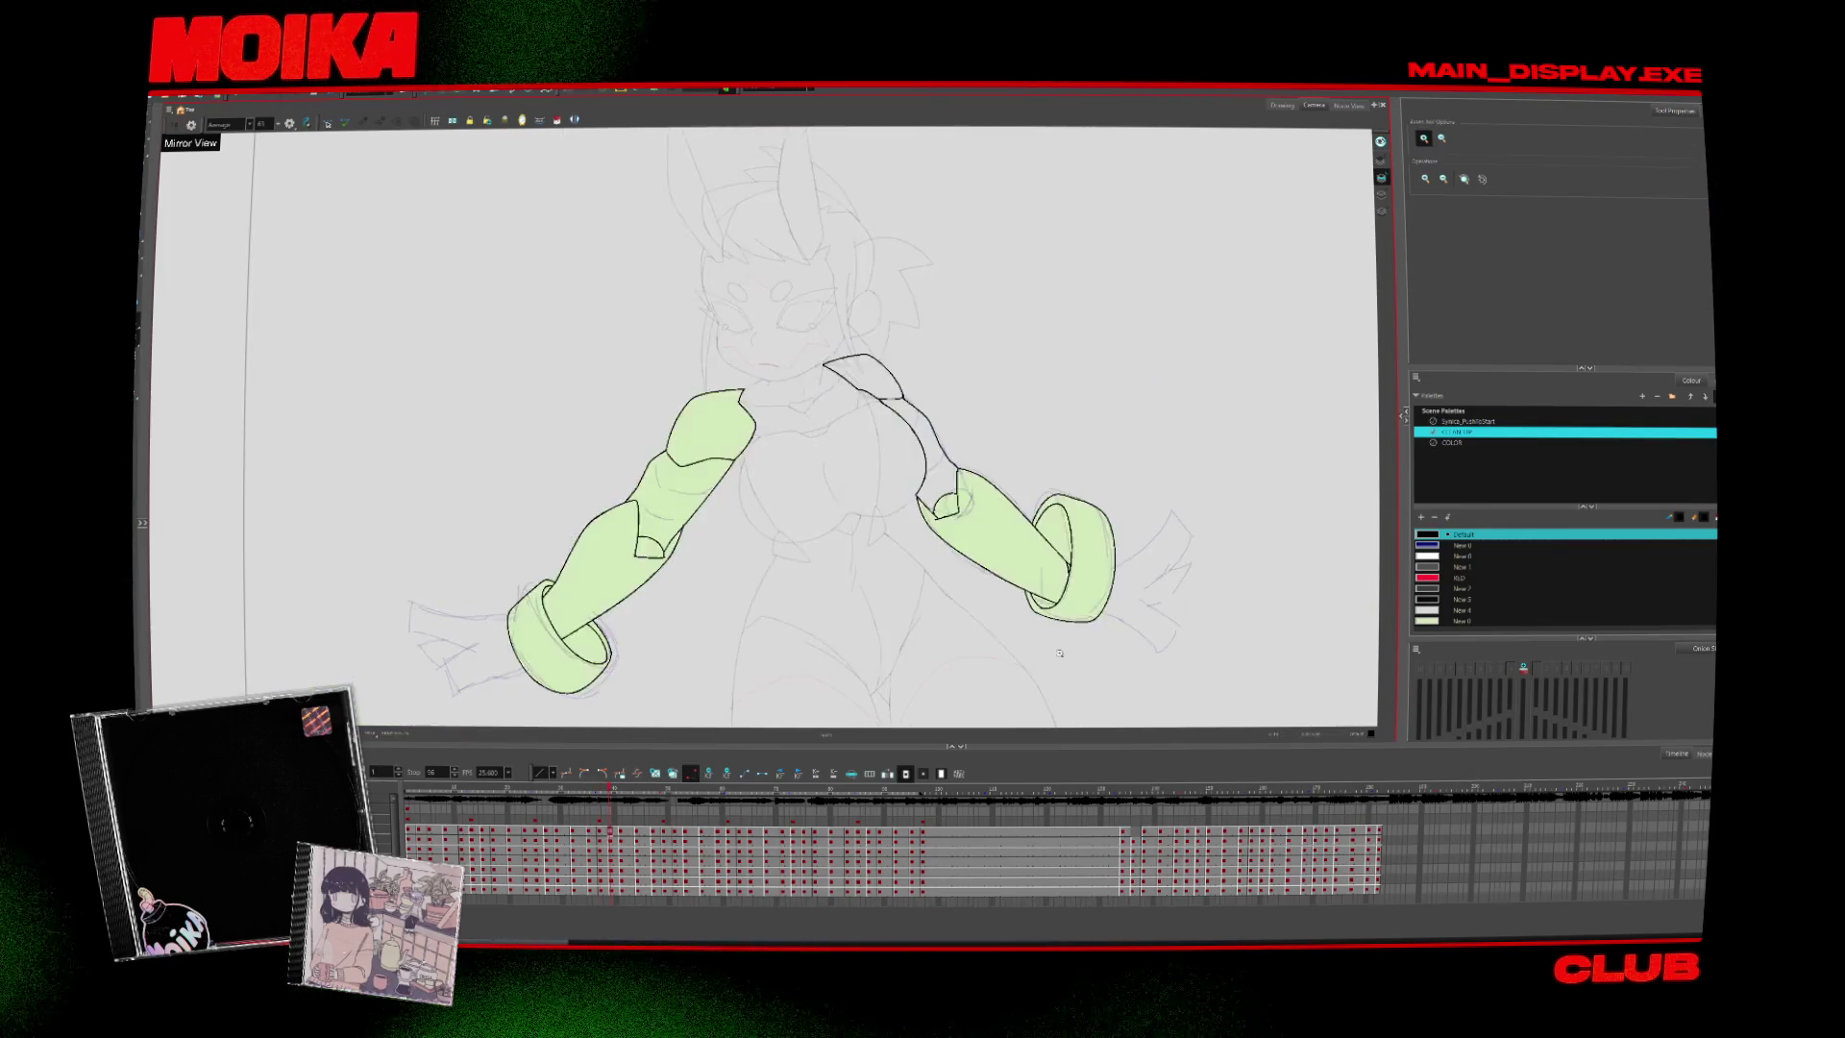
key(period)
key(period)
key(period)
key(period)
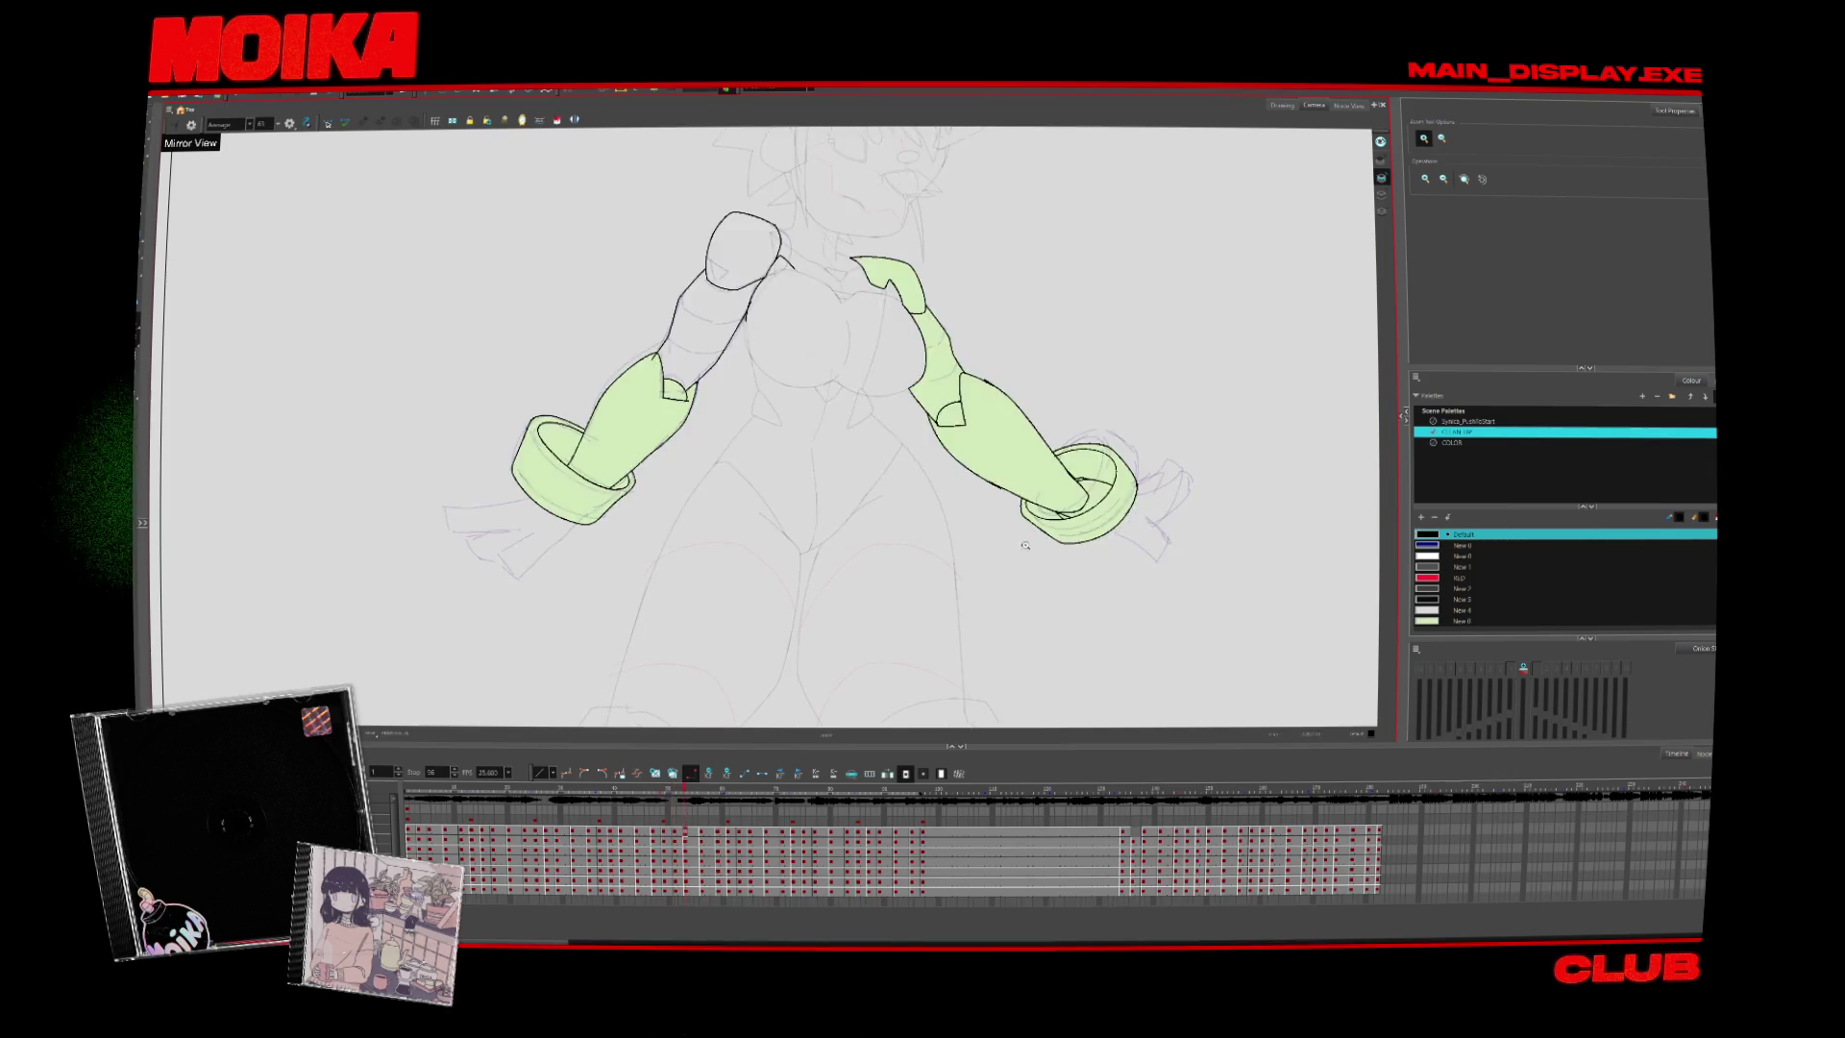
key(period)
key(period)
key(period)
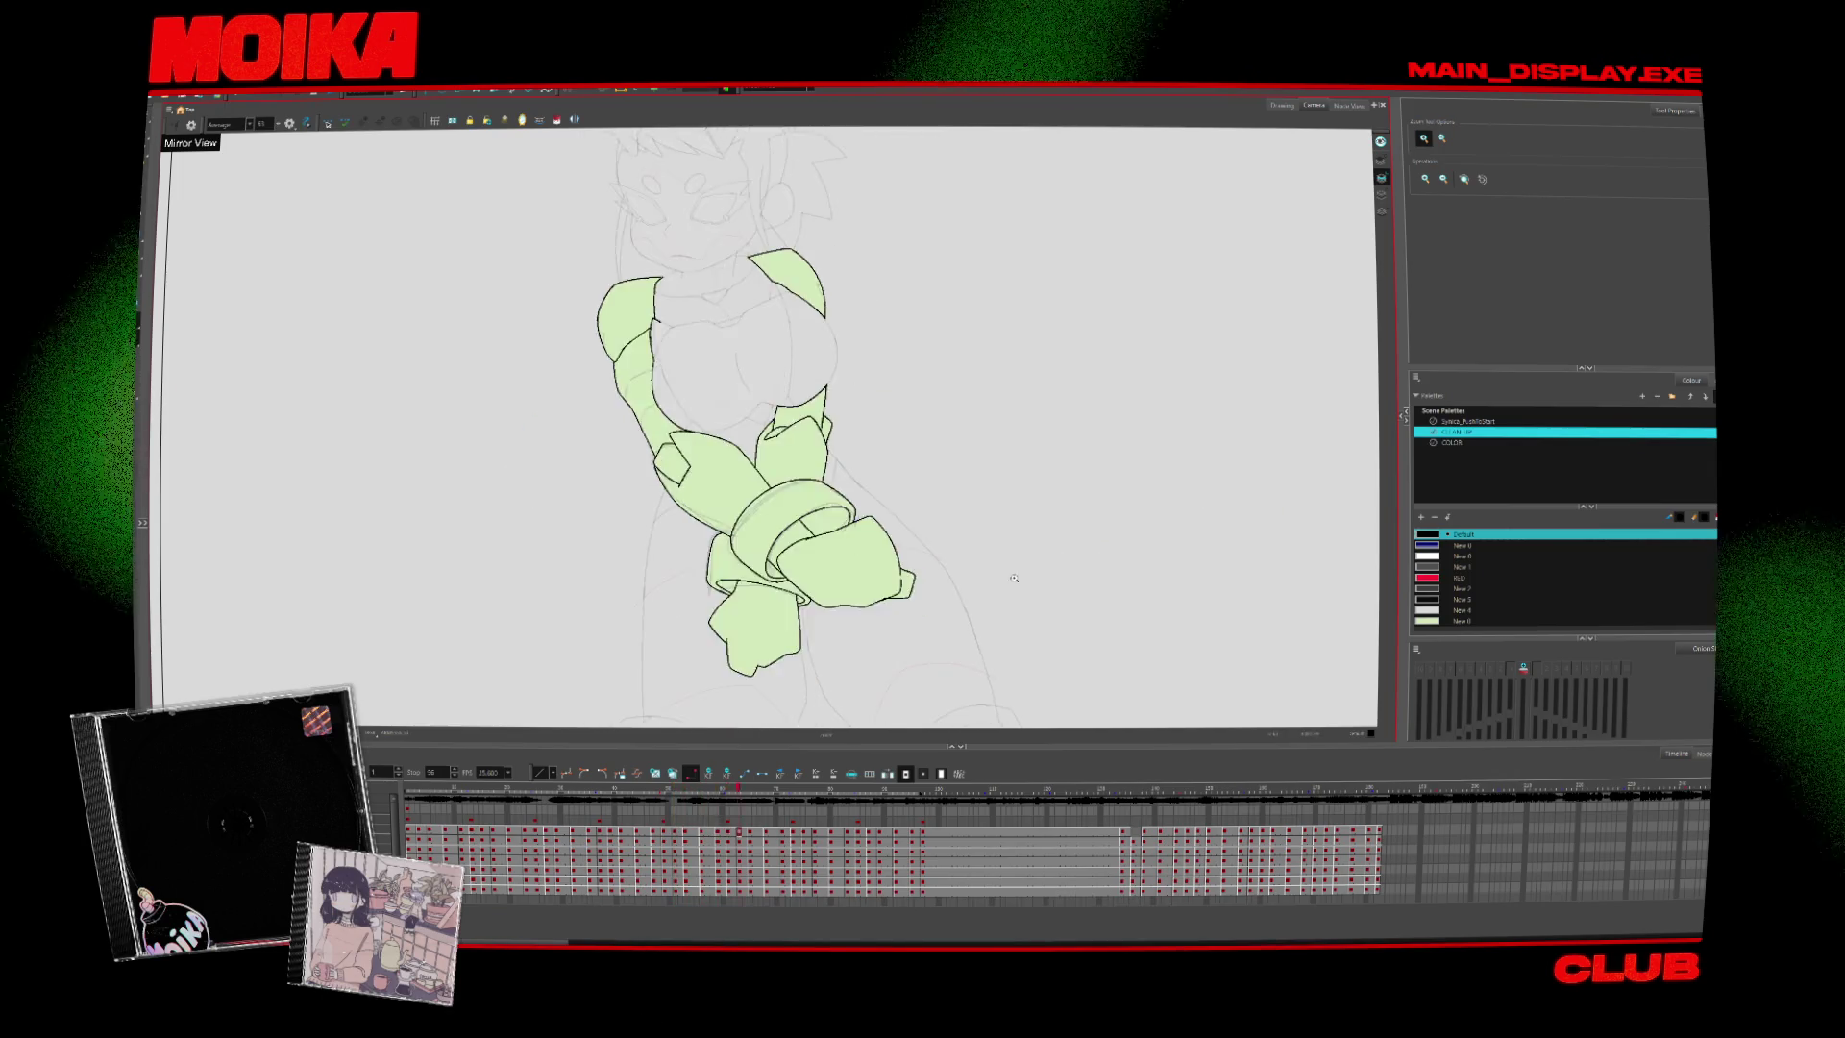
key(period)
key(period)
key(period)
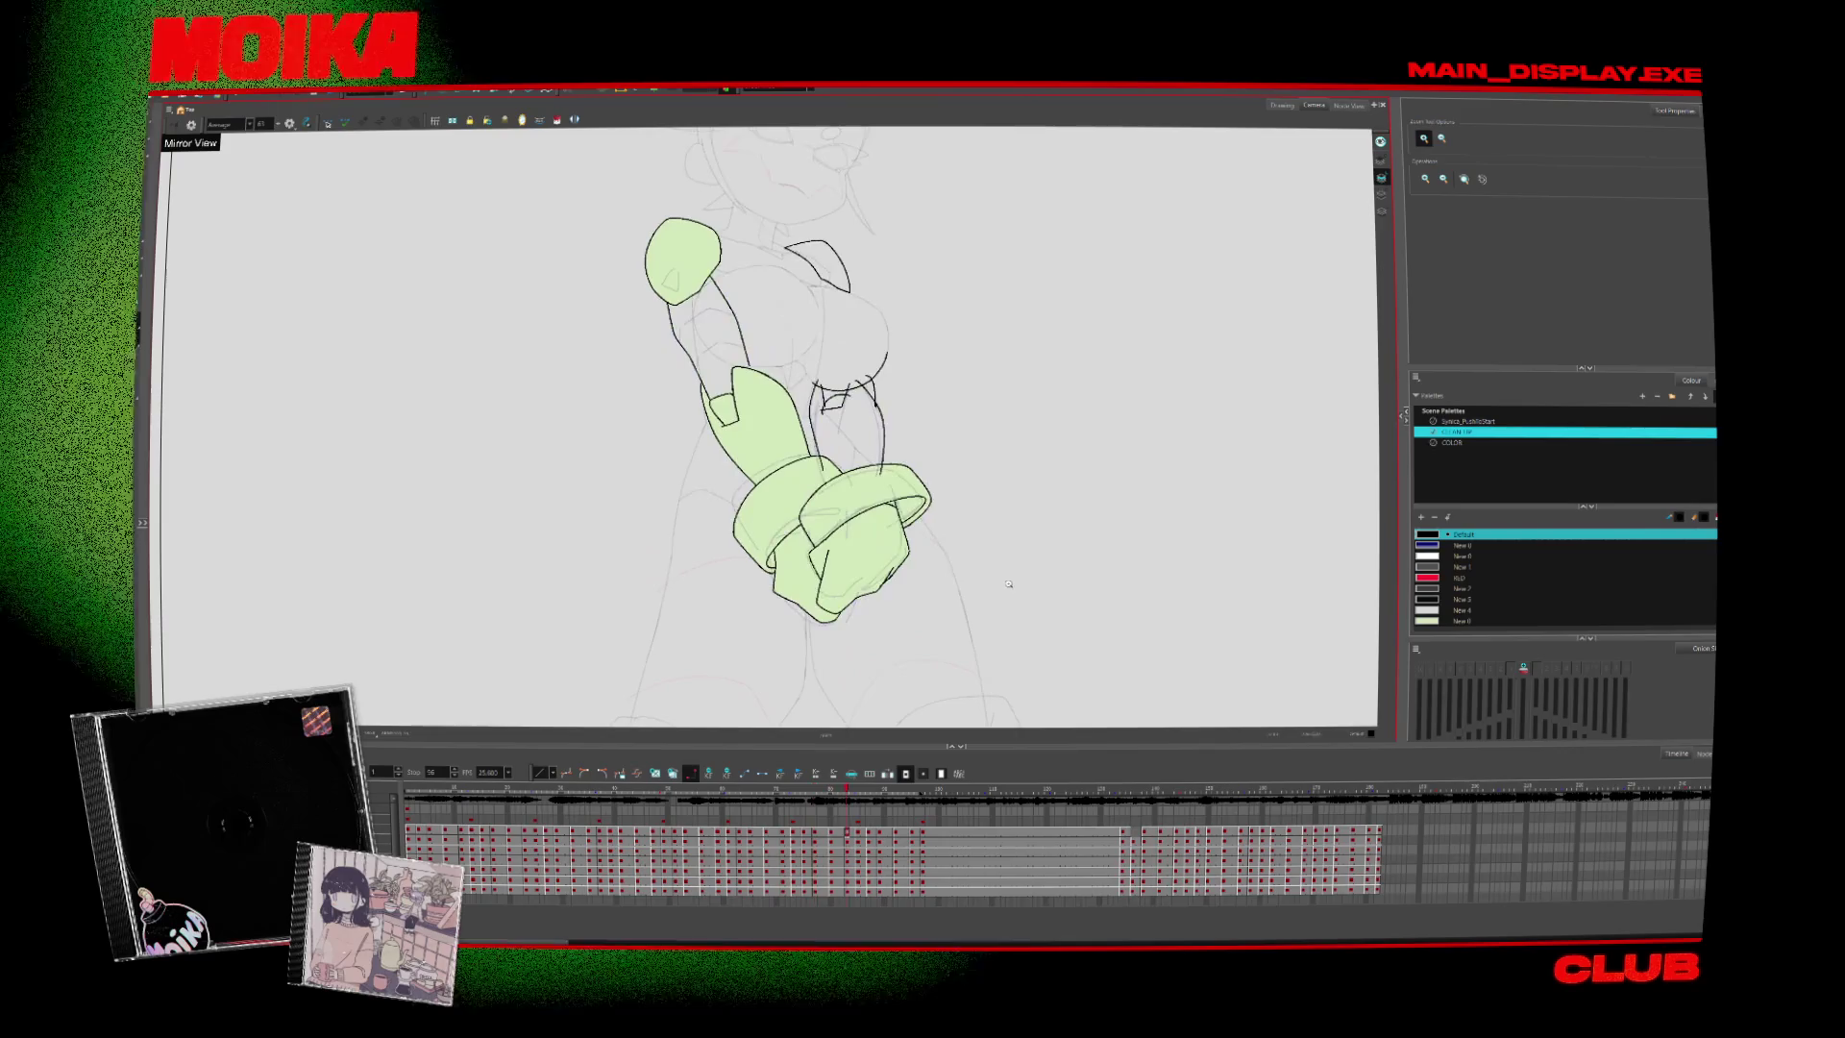
key(period)
key(period)
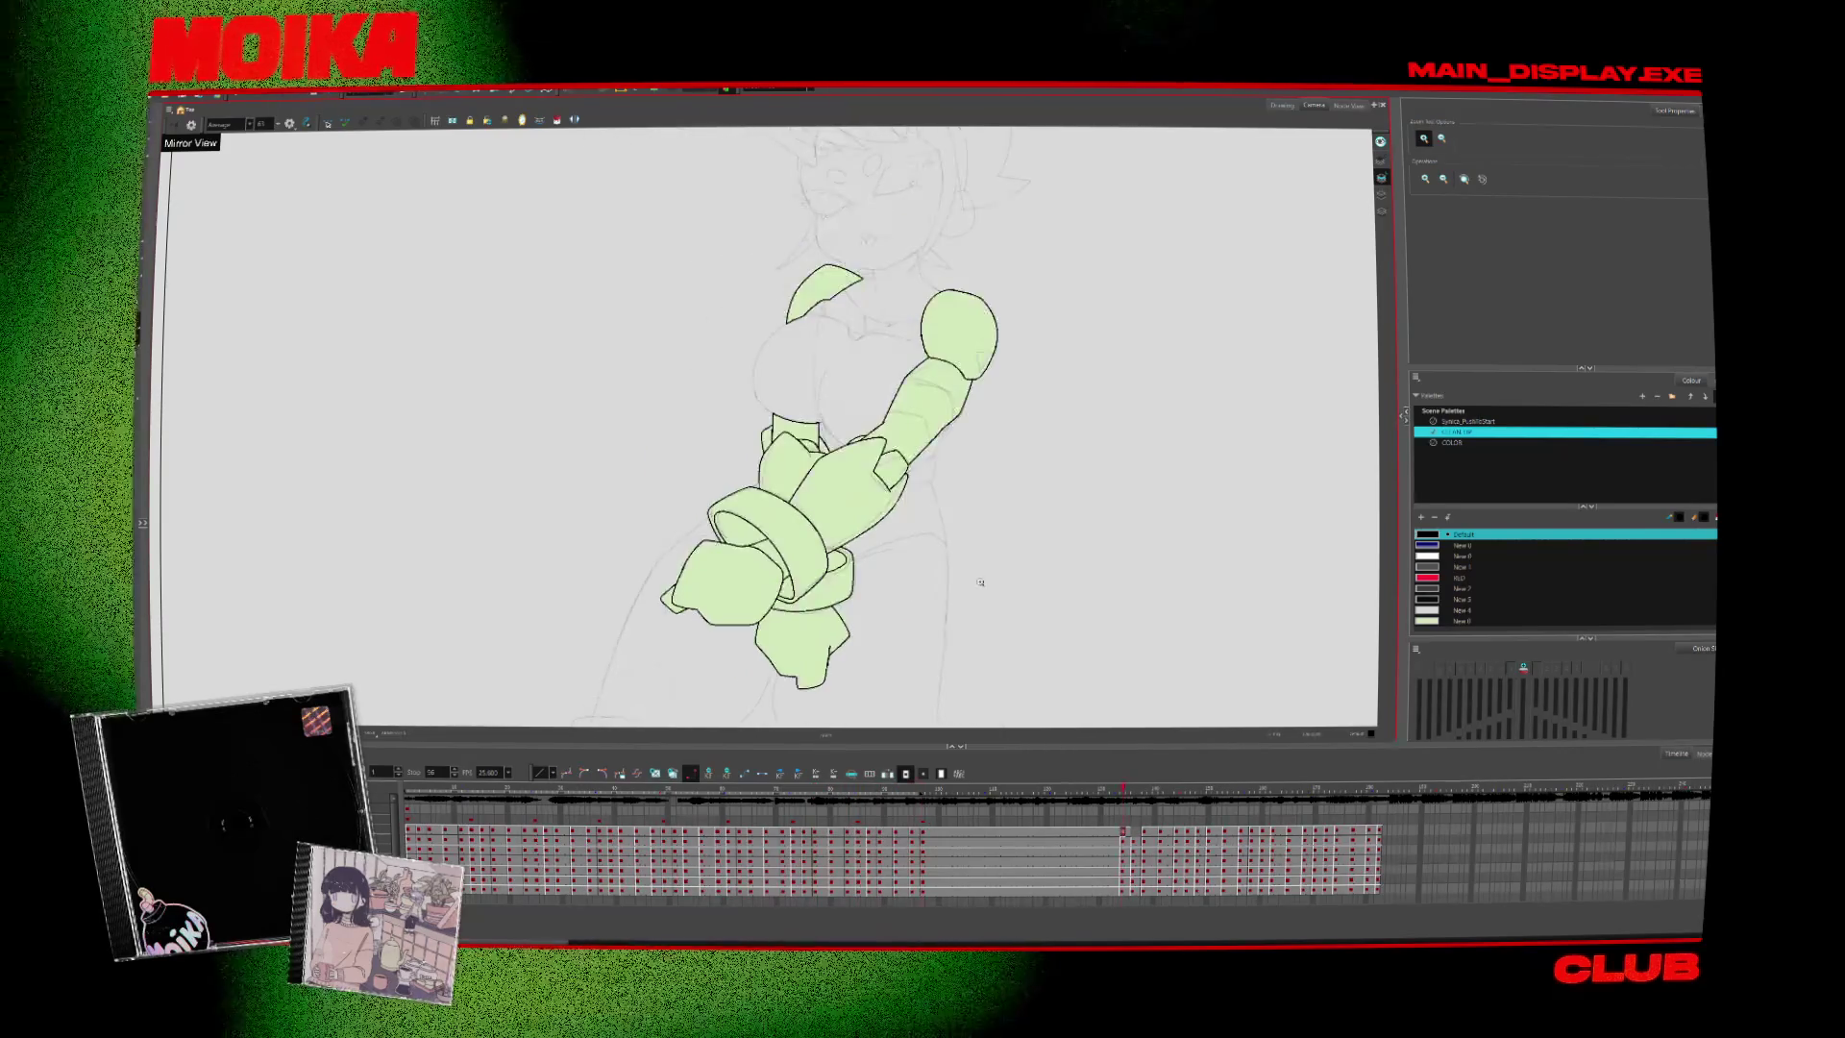
click(512, 787)
mouse_move(512, 787)
mouse_down()
mouse_move(579, 803)
mouse_move(555, 801)
mouse_up()
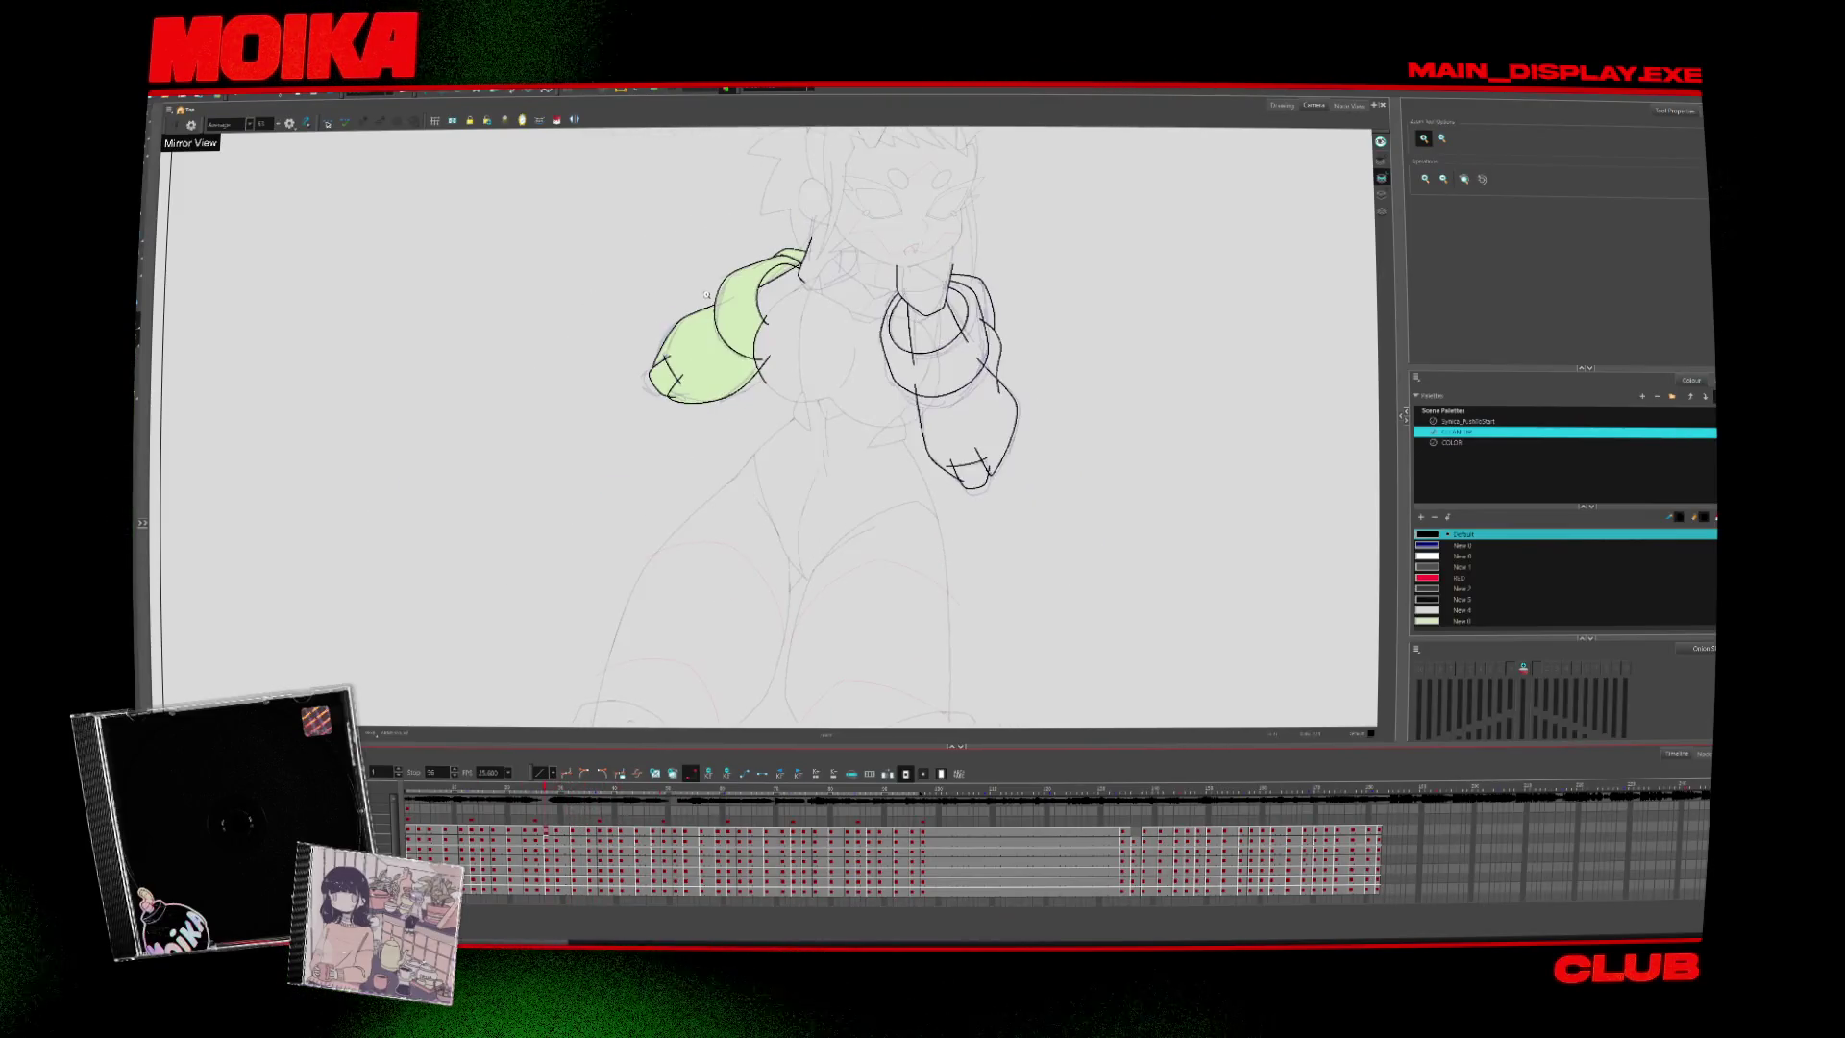
On the next drawing, brush two black contour strokes from the shoulder down the left sleeve's outer edge
key(2)
key(2)
key(alt+b)
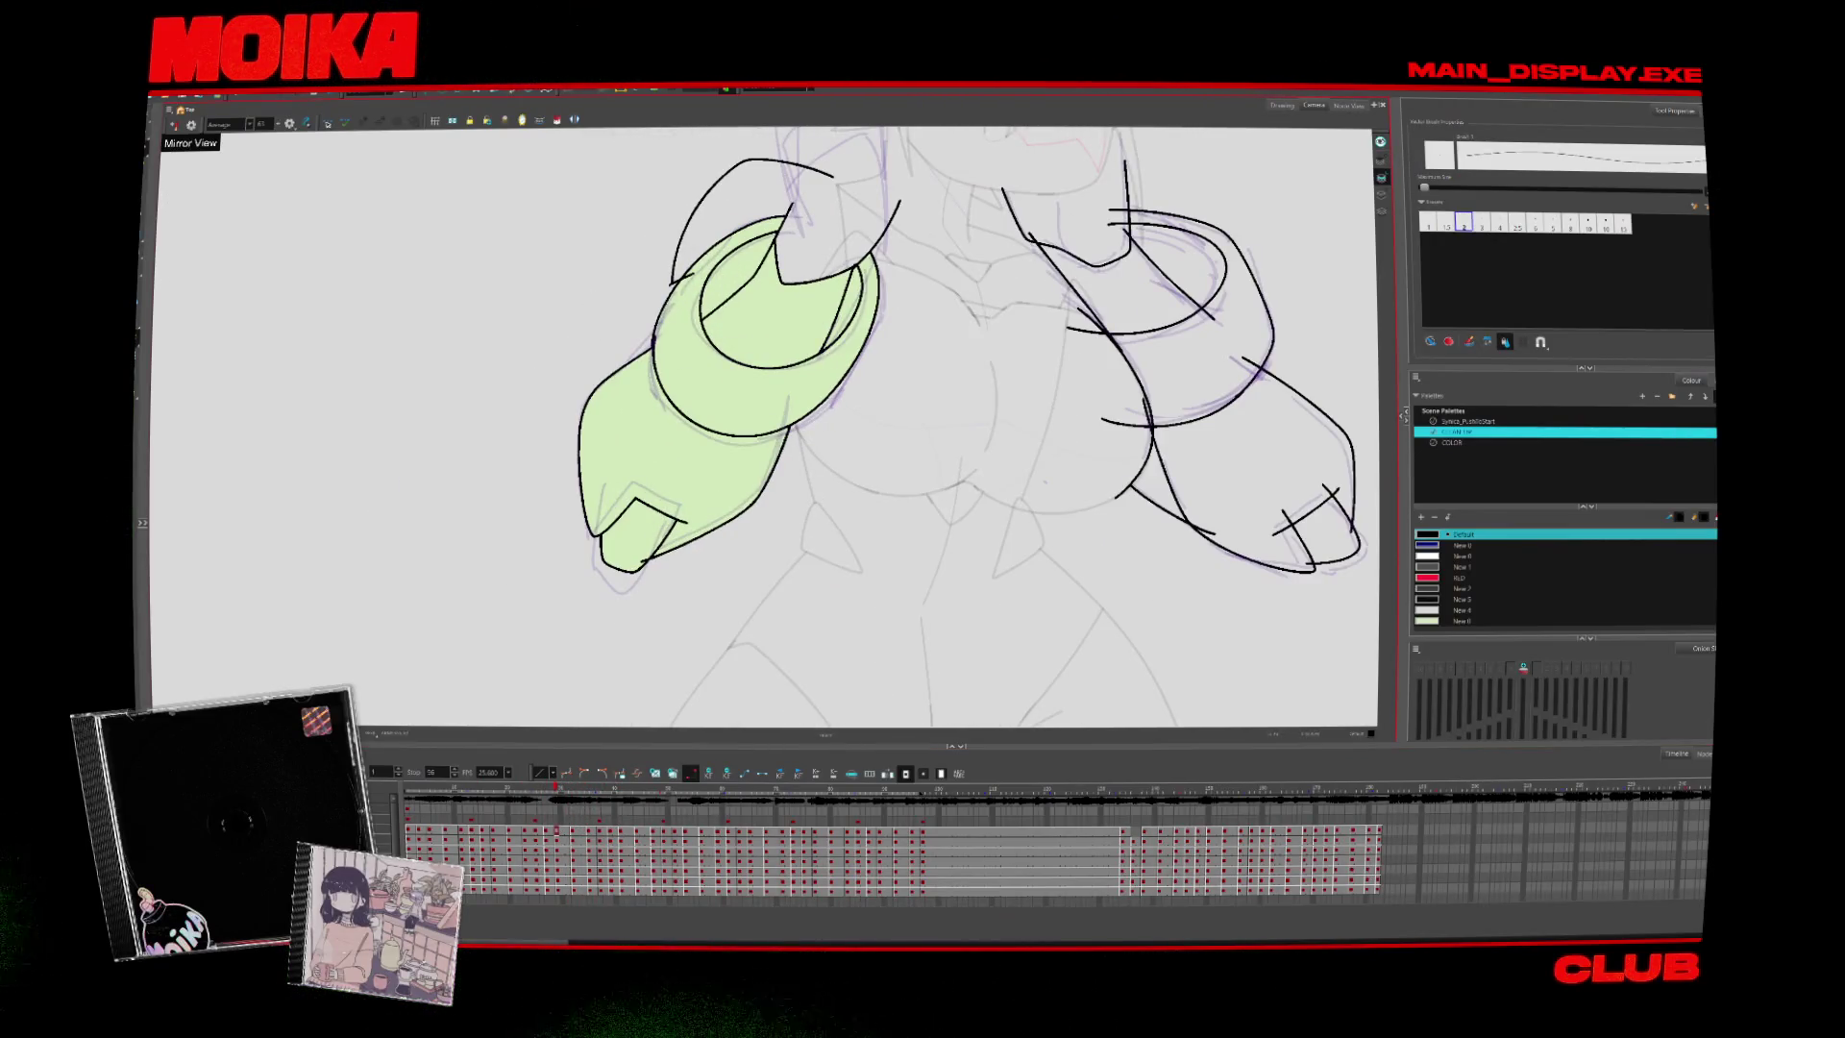
key(period)
key(period)
key(period)
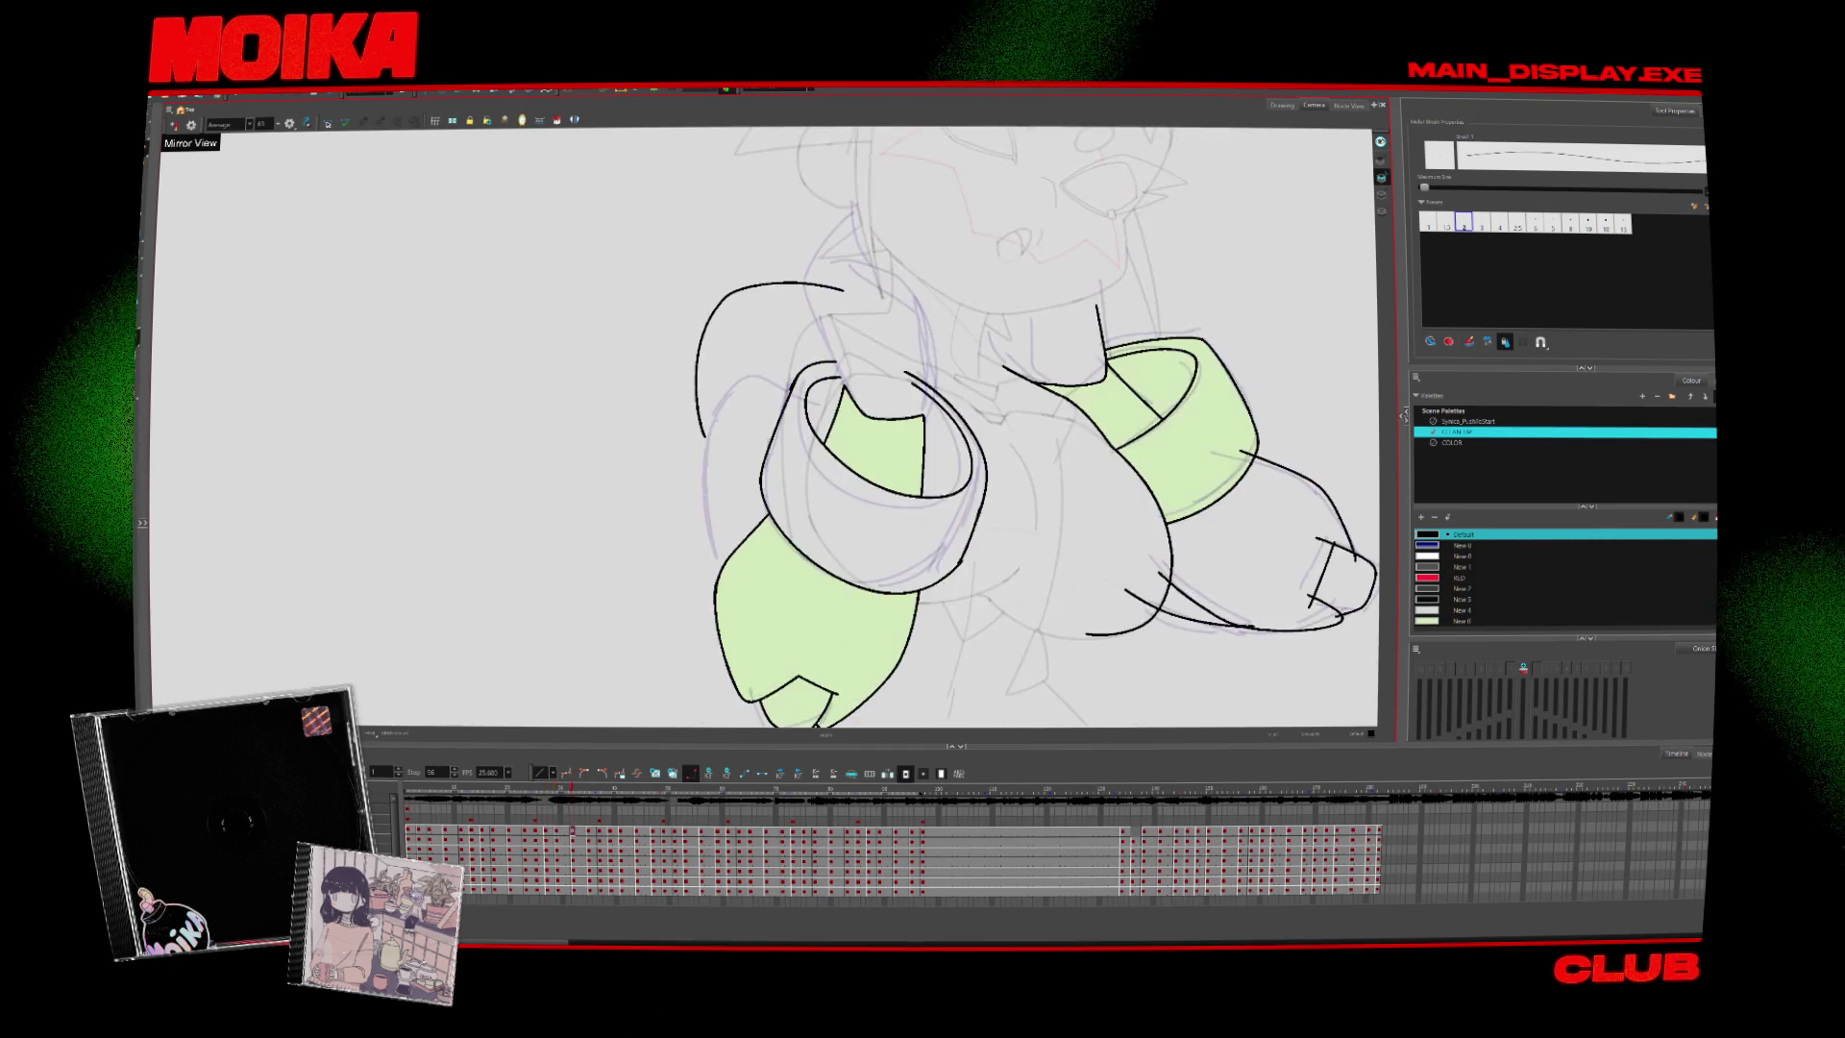
drag(704, 434, 783, 388)
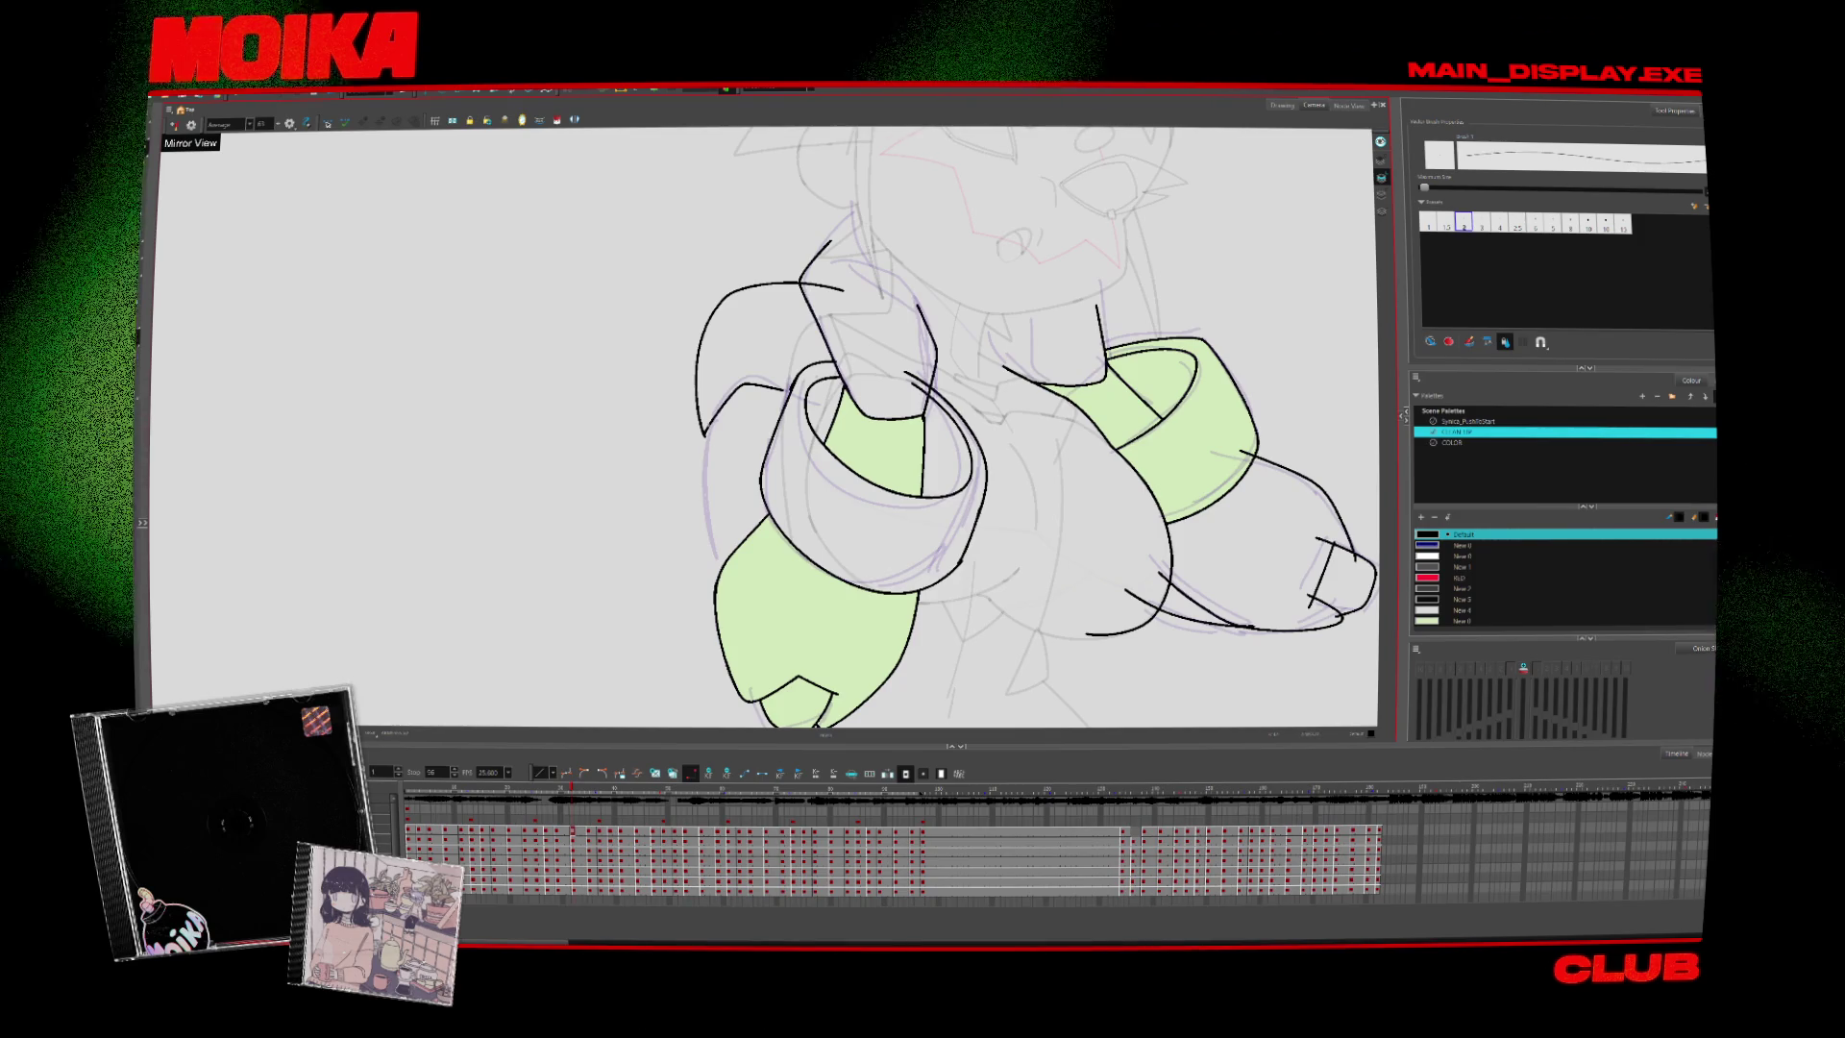
drag(705, 430, 716, 557)
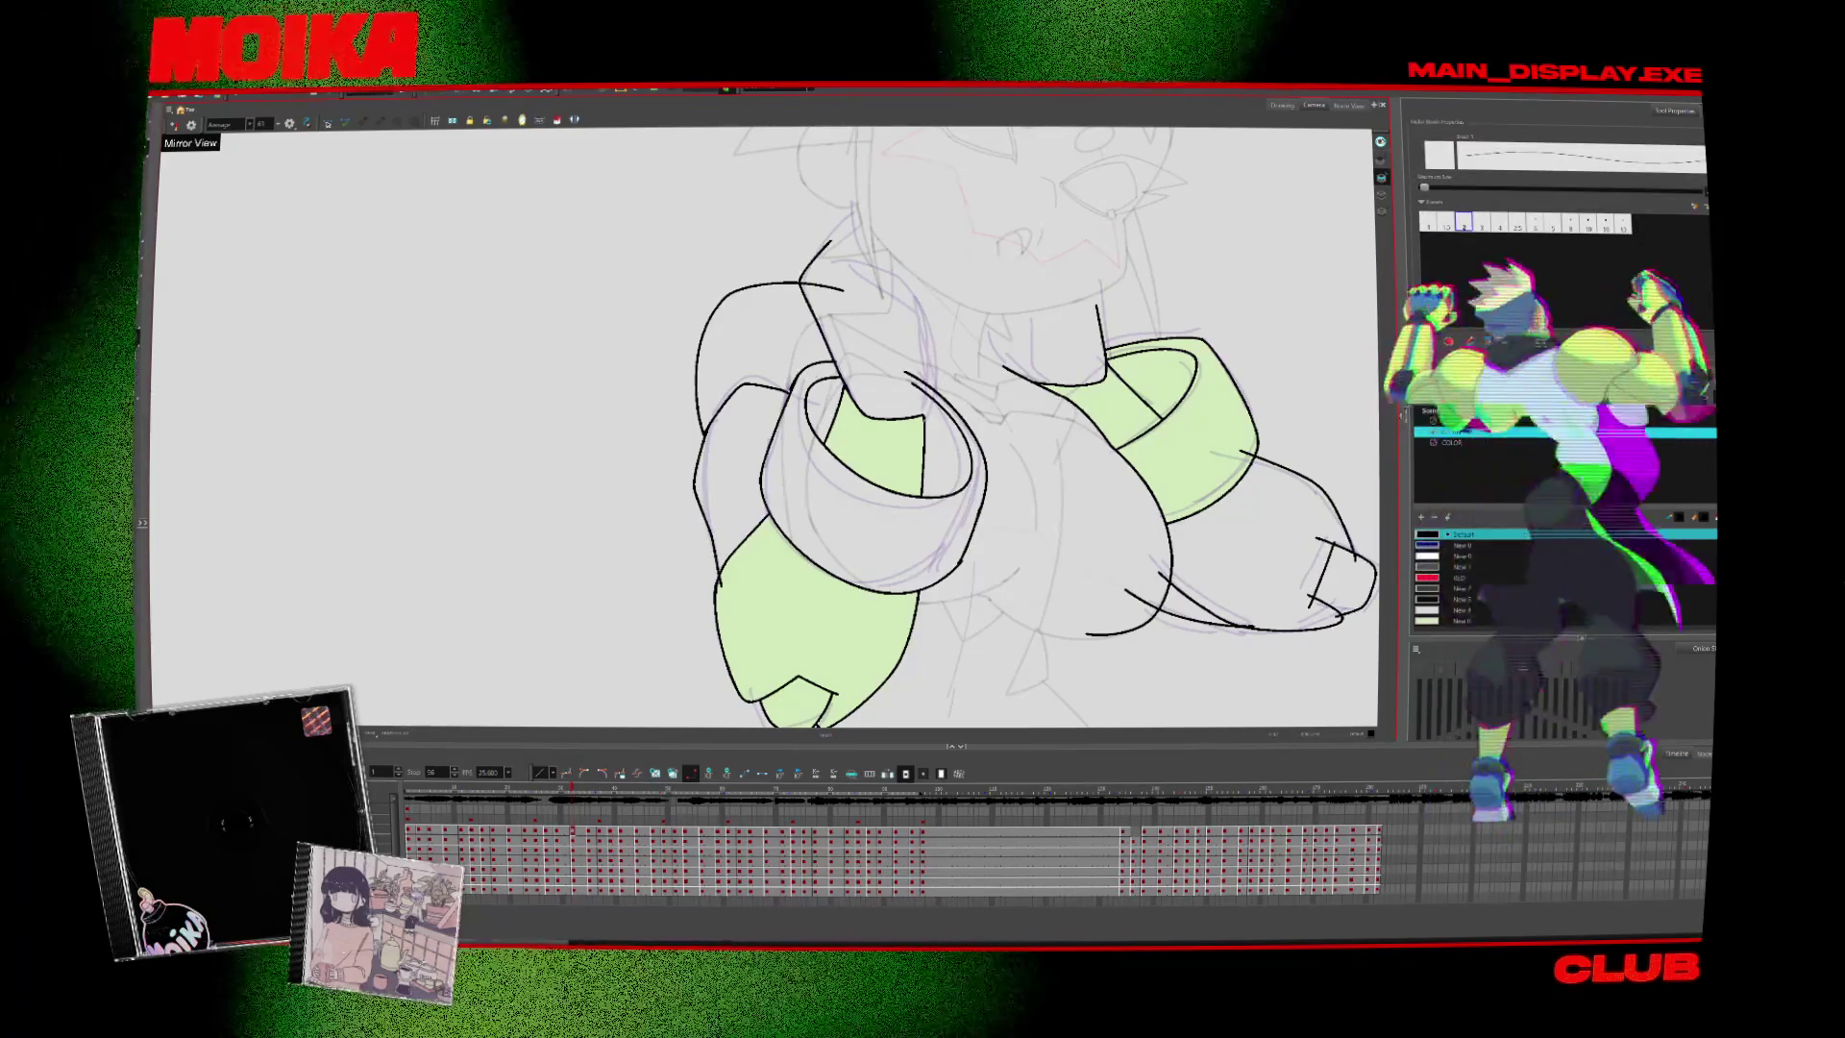
Zoom out and flip back and forth through the drawings, stopping on the raised-and-crossed arm pose
key(period)
key(alt+z)
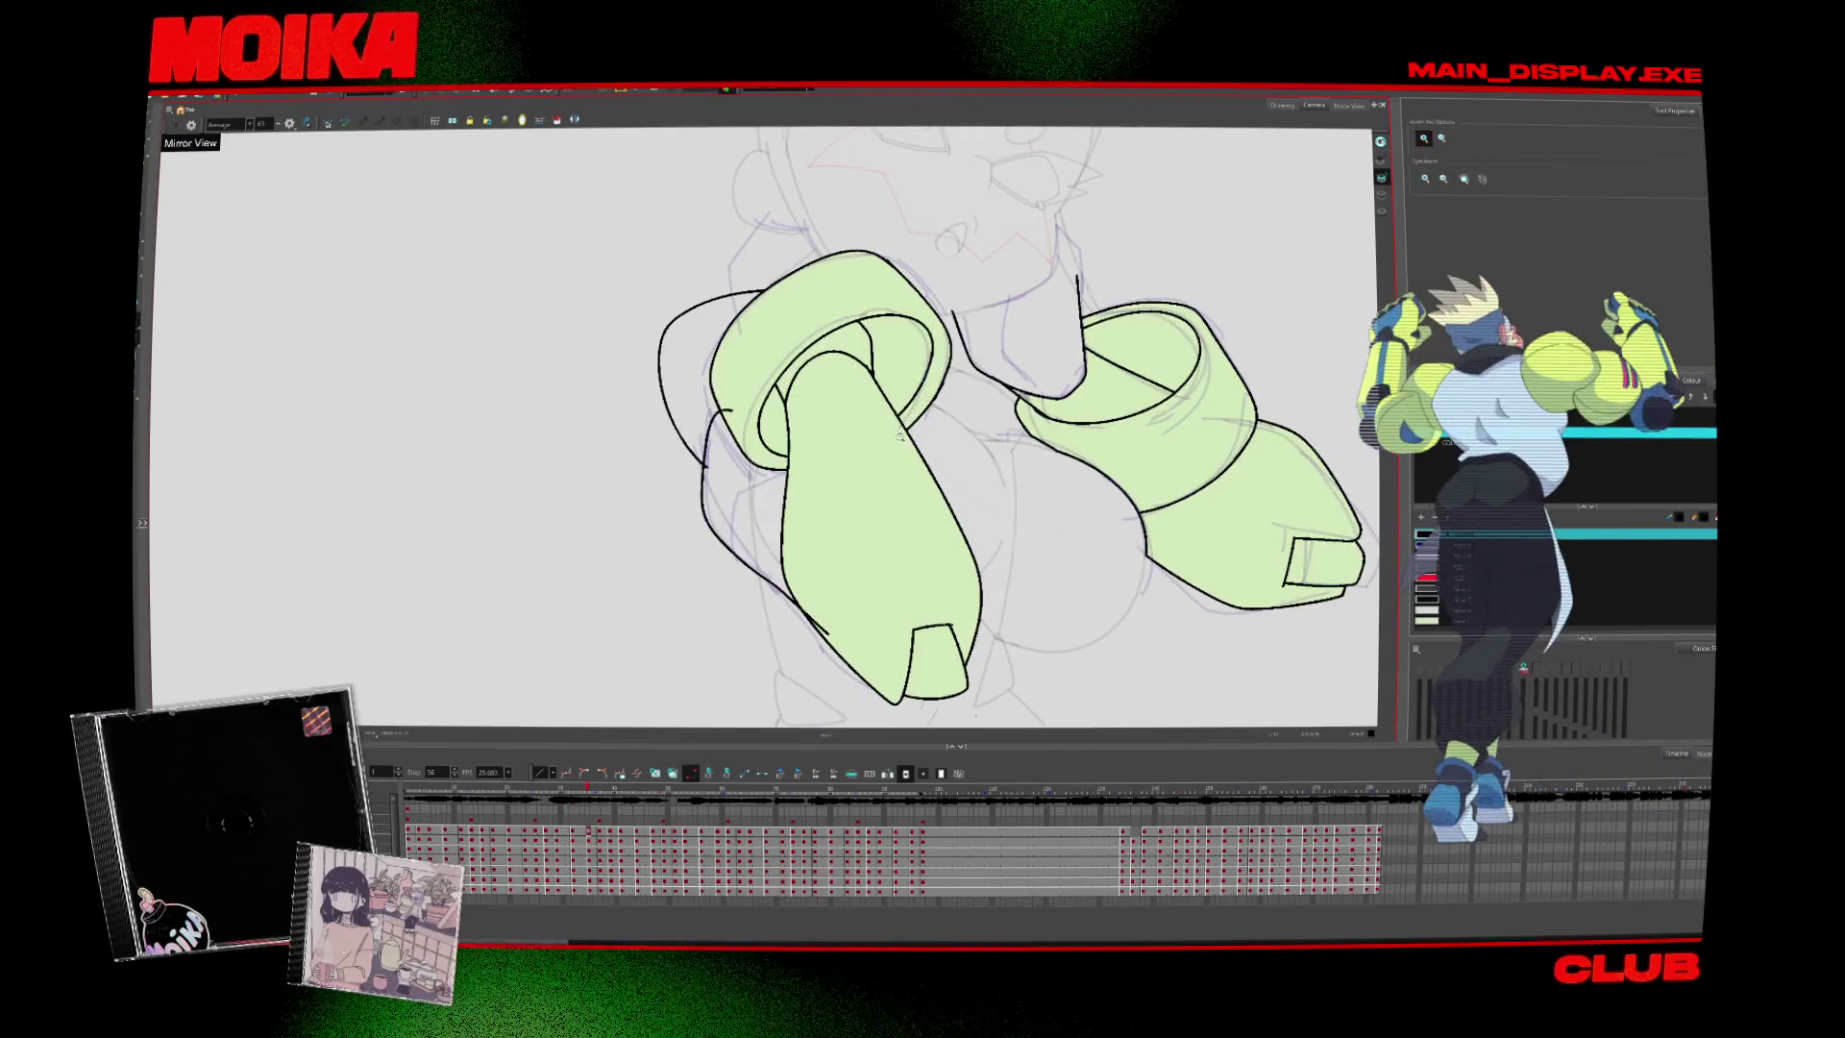
alt+click(1014, 505)
key(period)
key(period)
key(period)
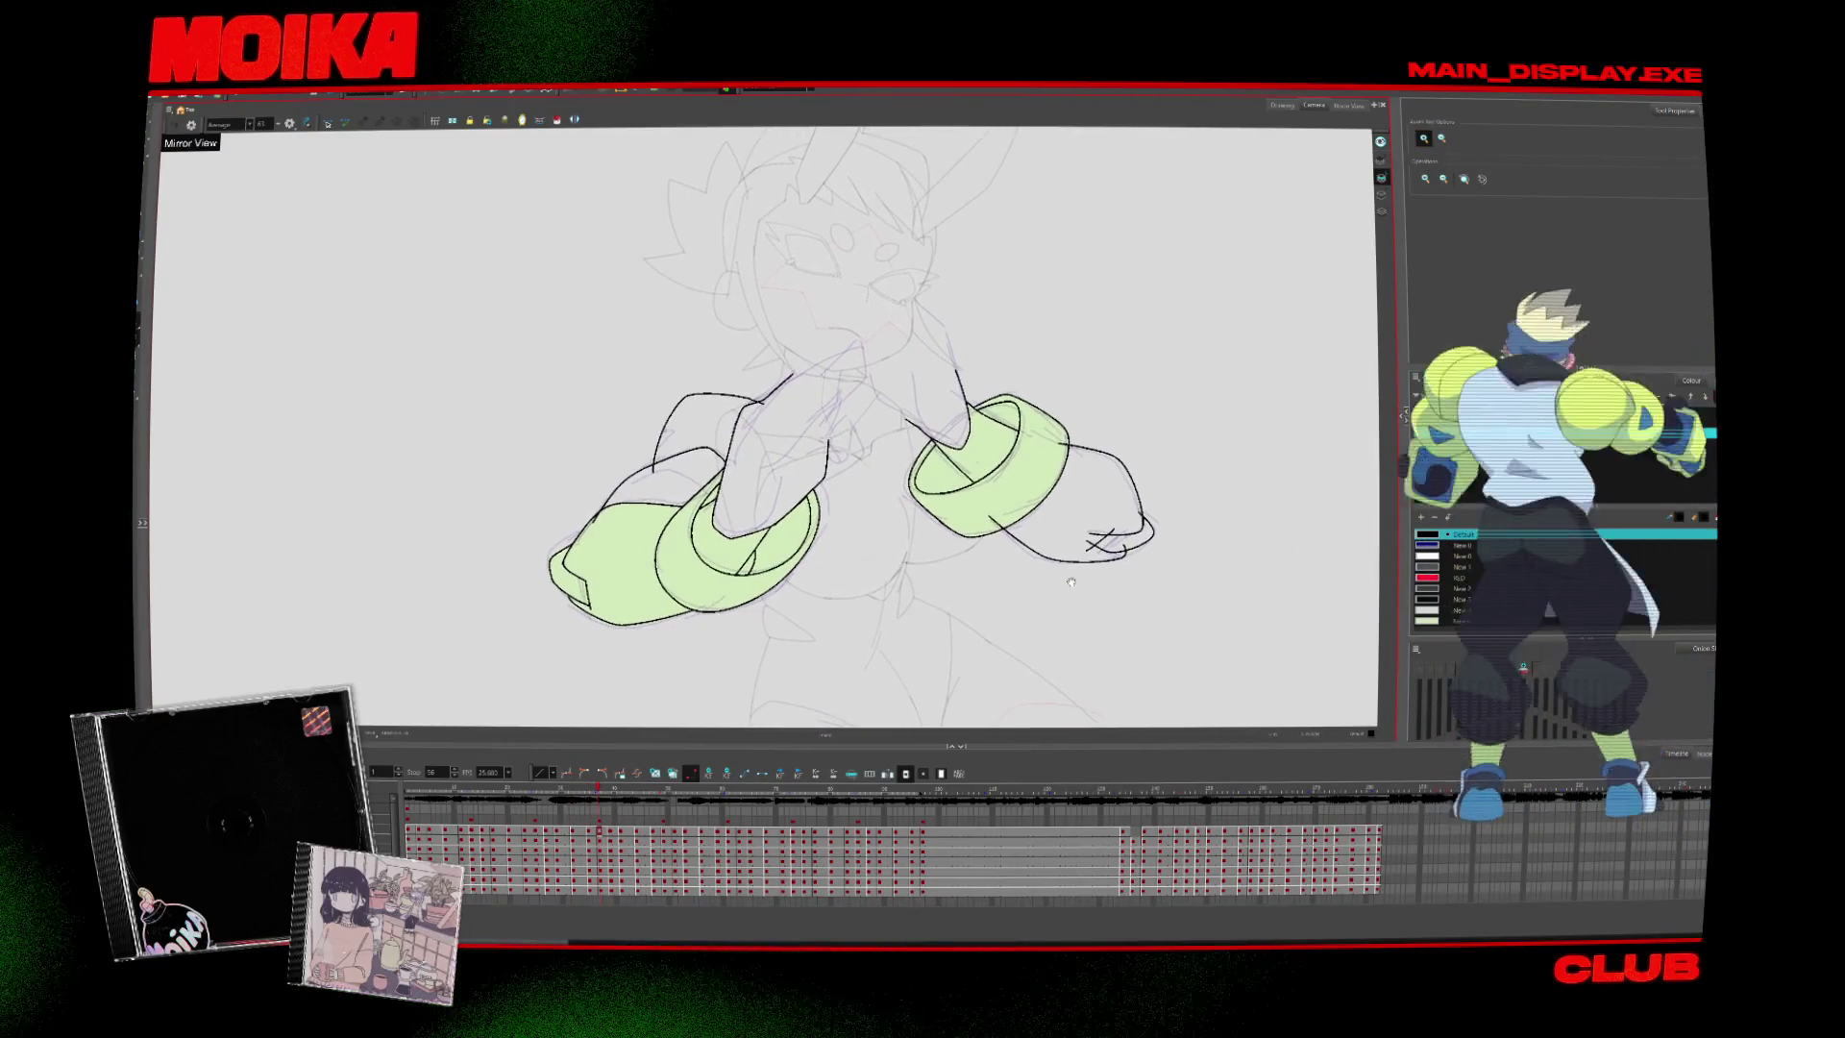
key(comma)
key(comma)
key(comma)
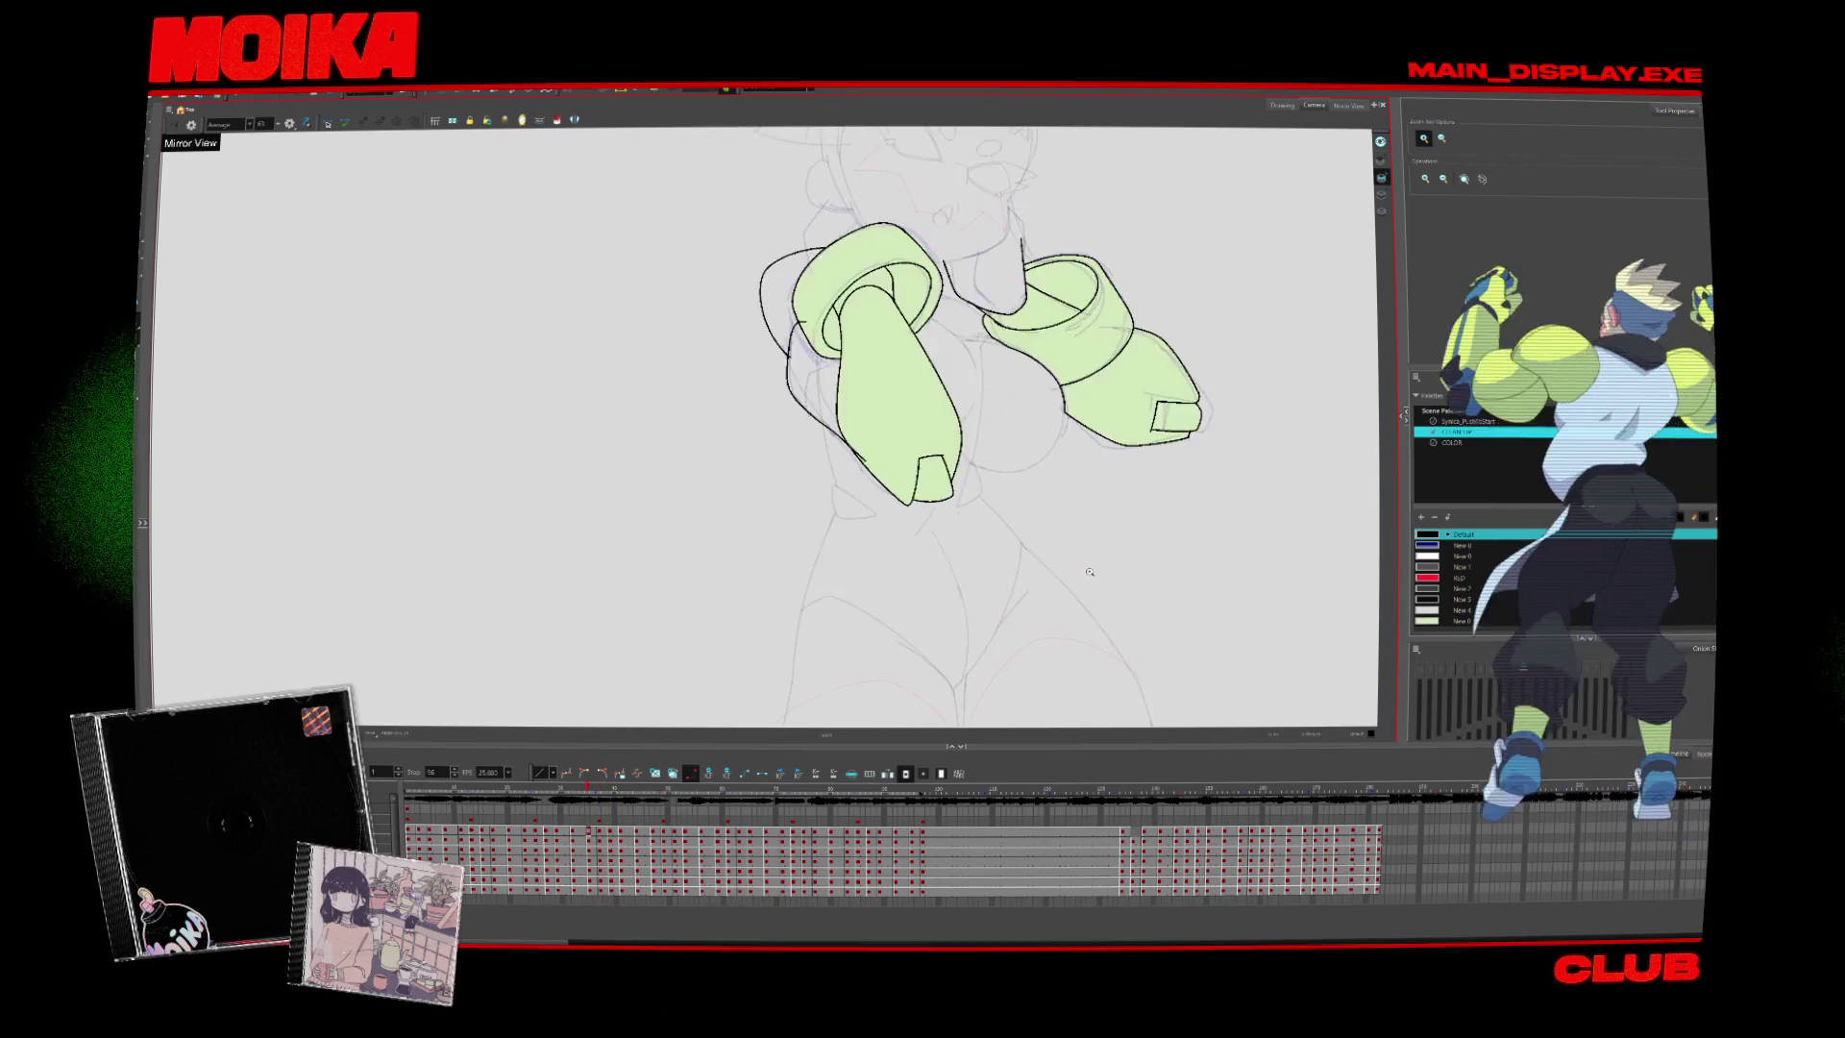
key(comma)
key(comma)
key(comma)
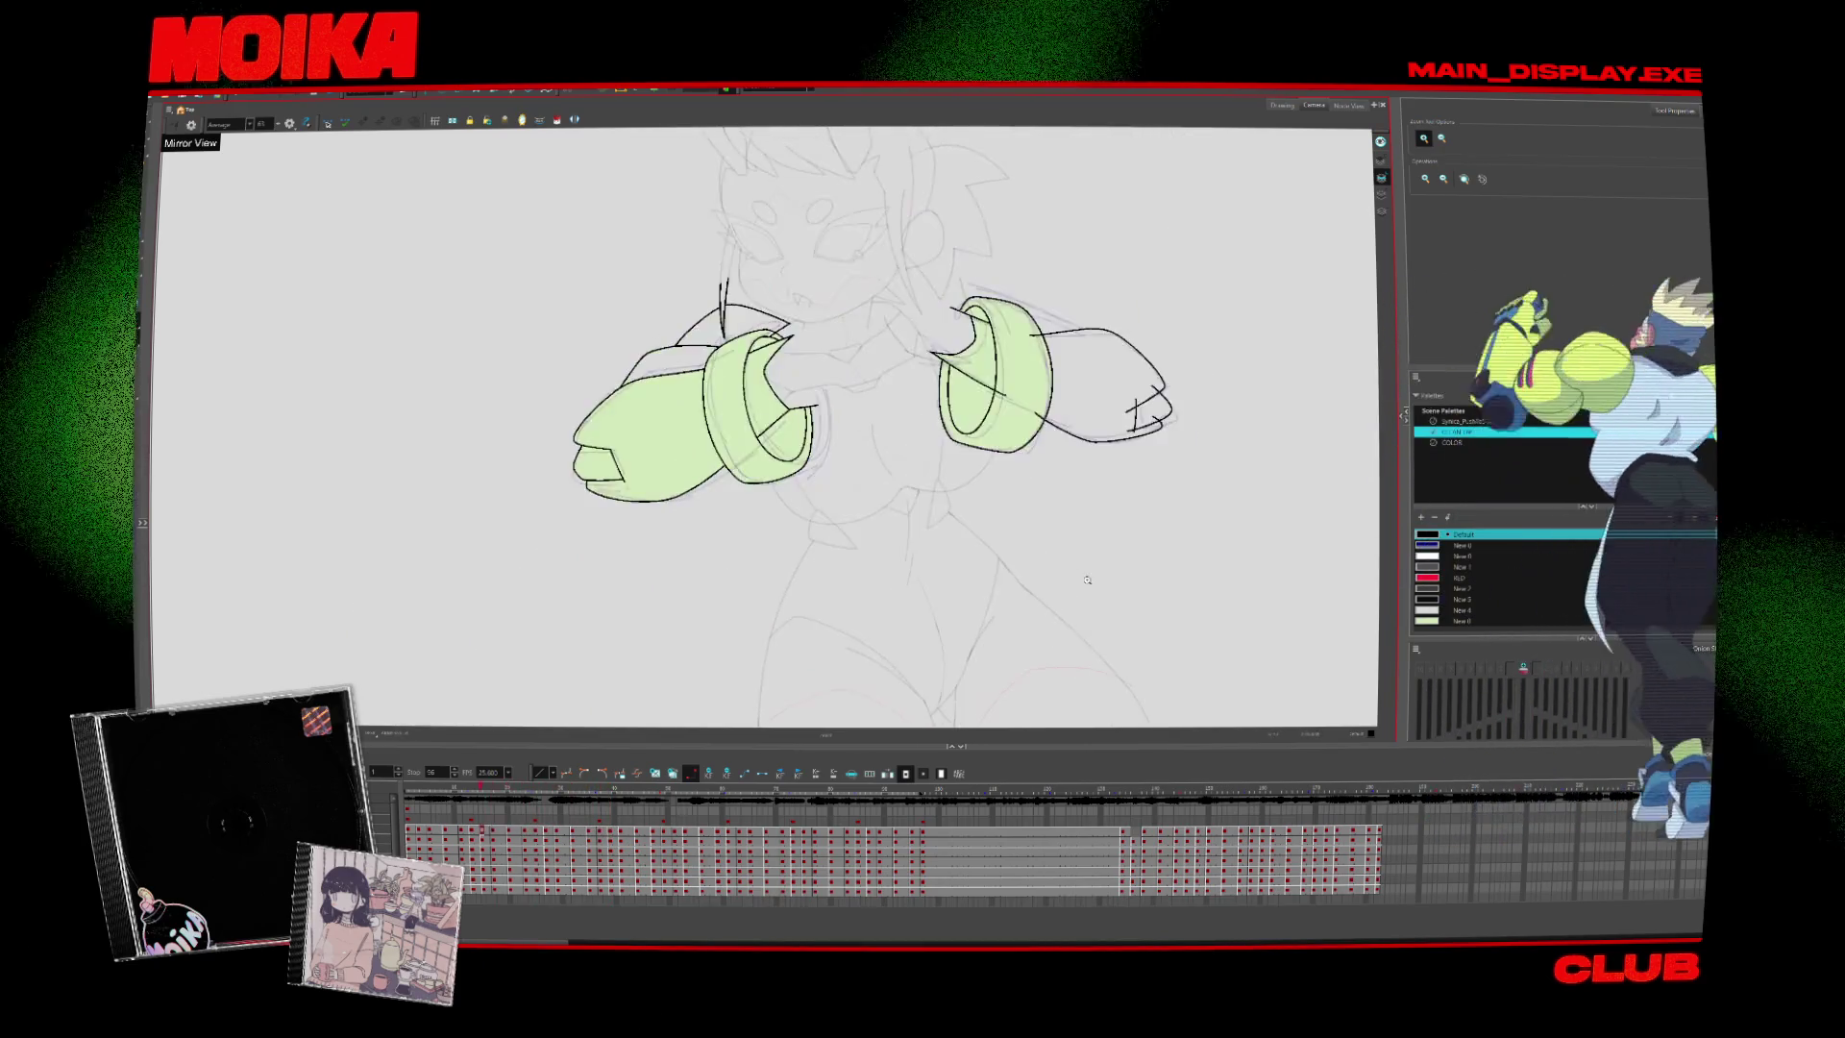
key(period)
key(period)
key(period)
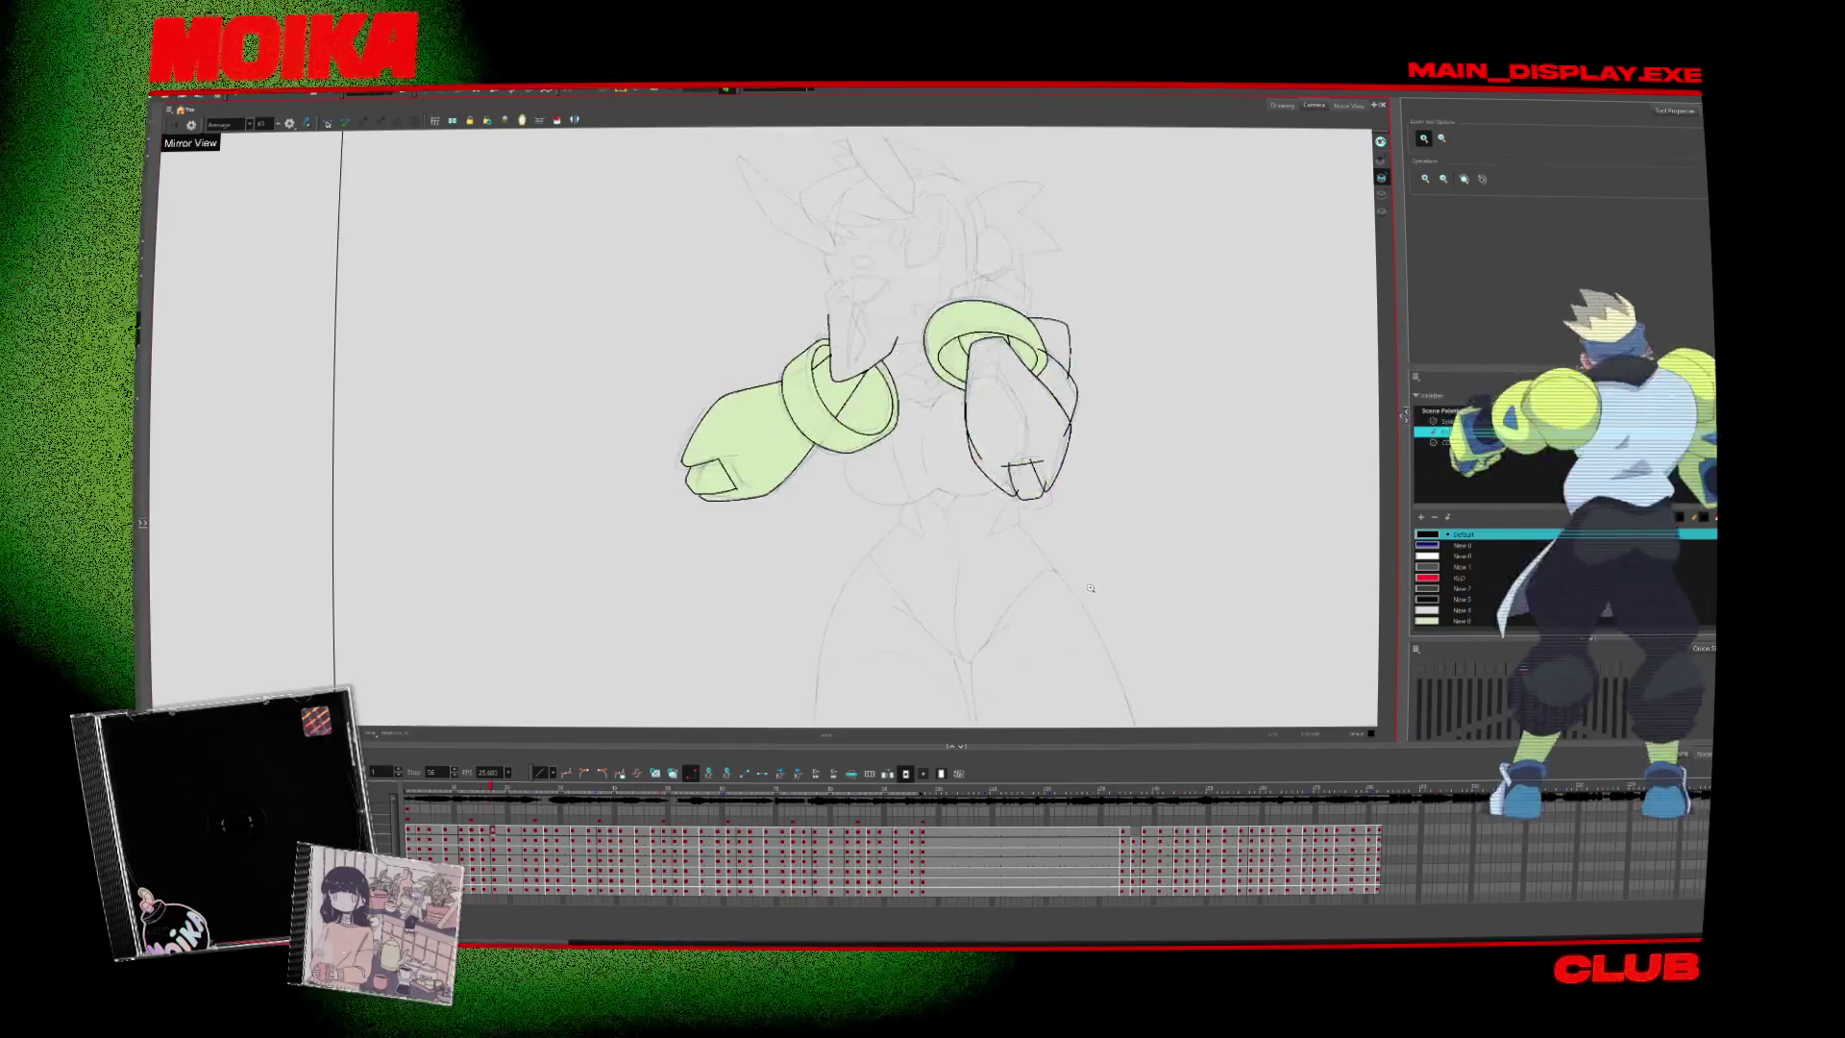
key(period)
key(period)
key(period)
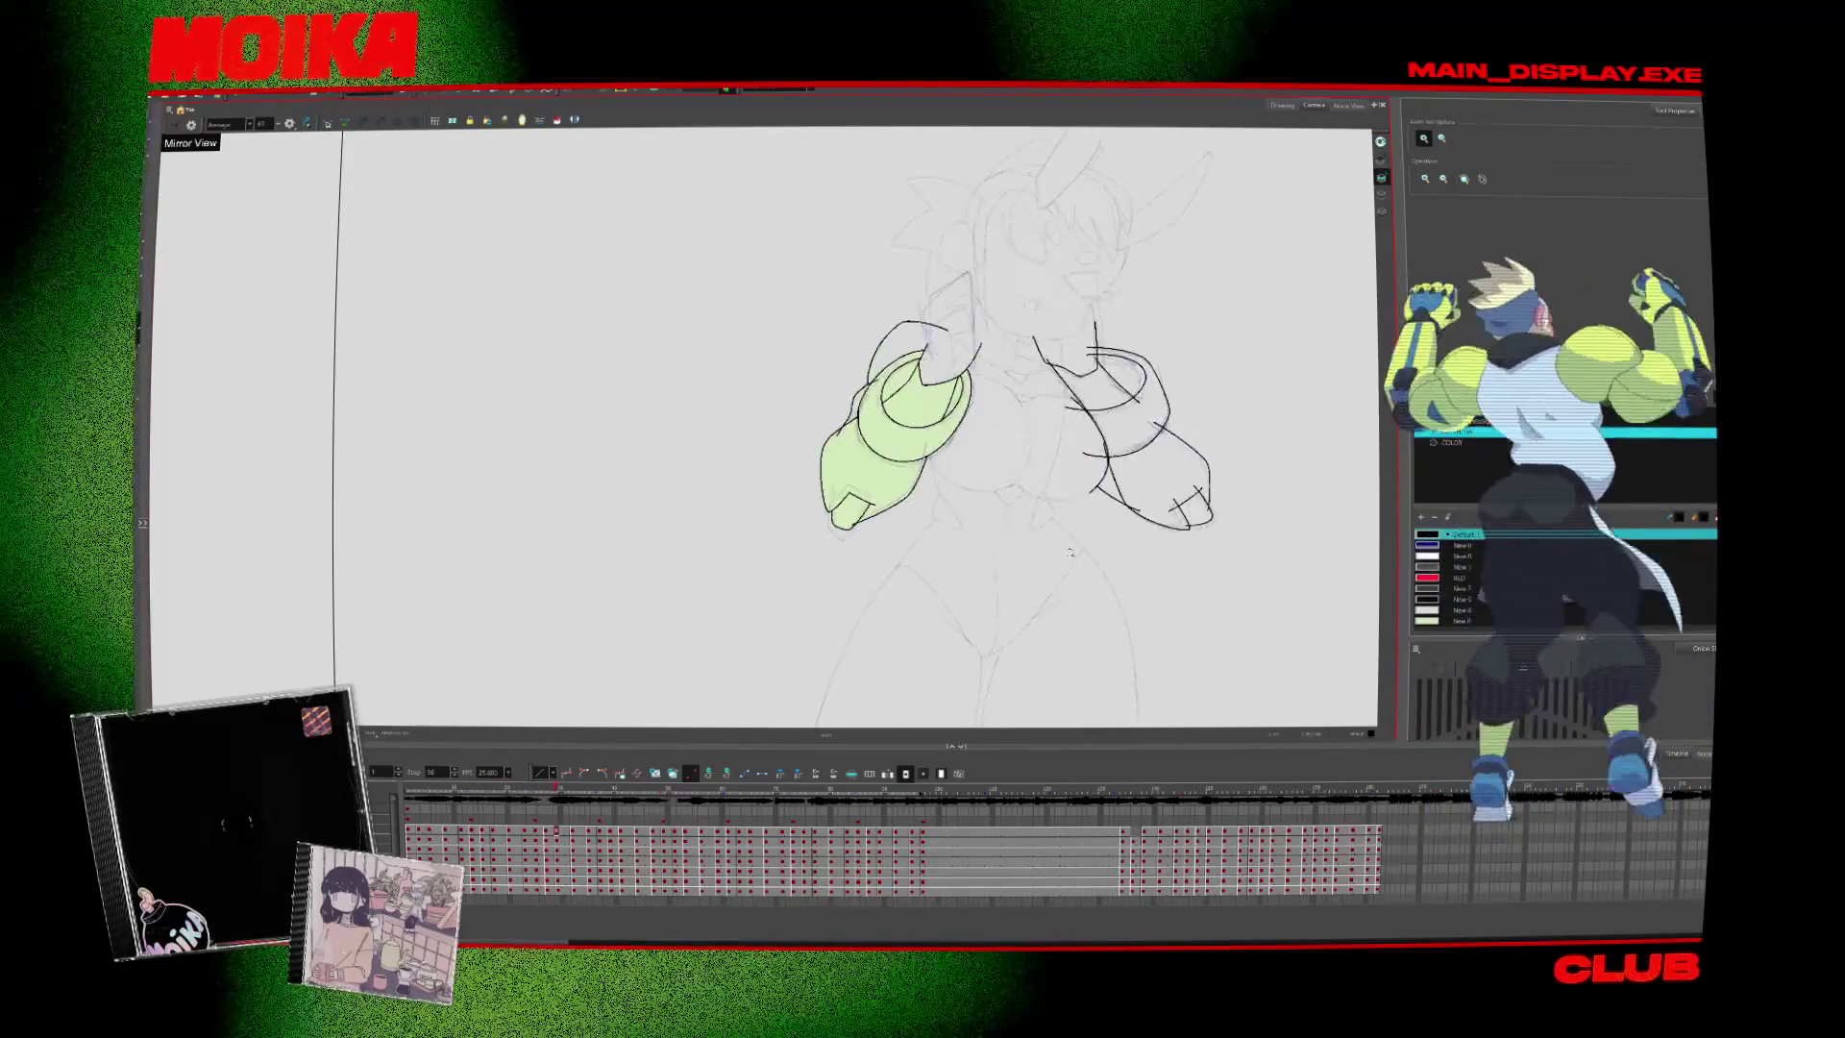
key(period)
key(period)
key(period)
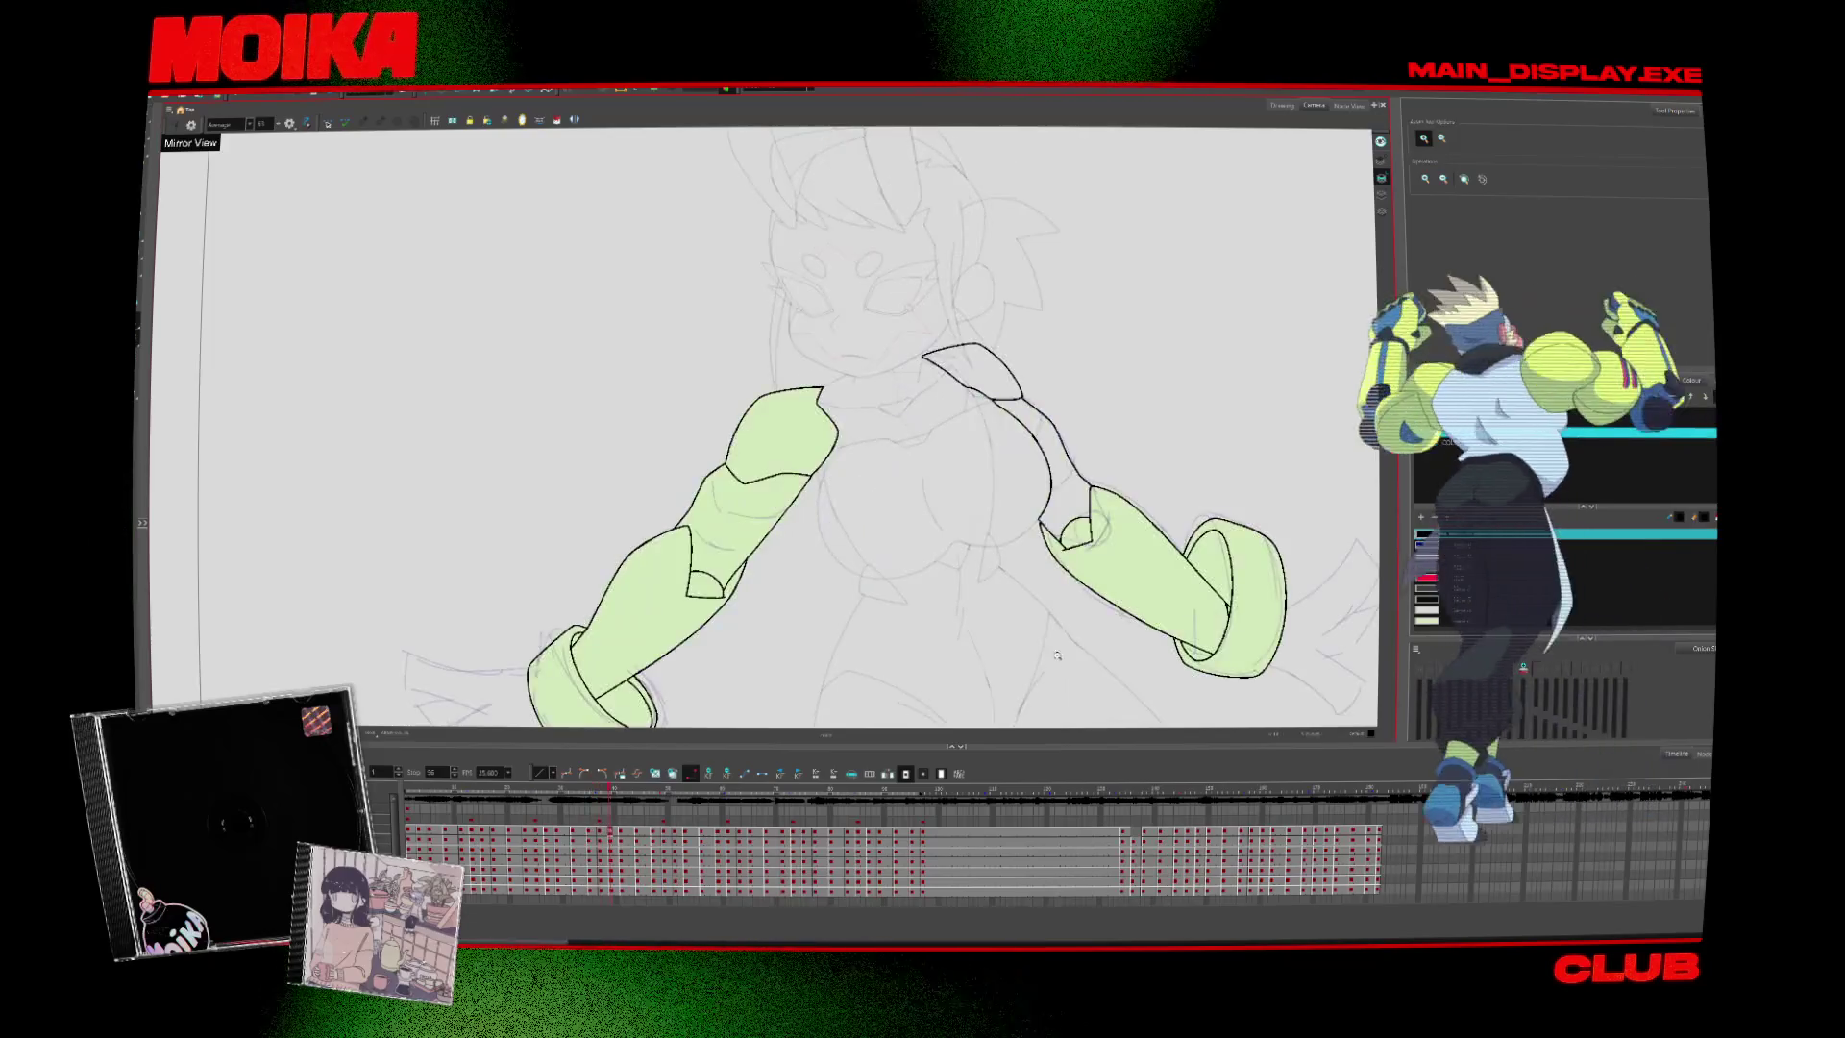
key(period)
key(period)
key(period)
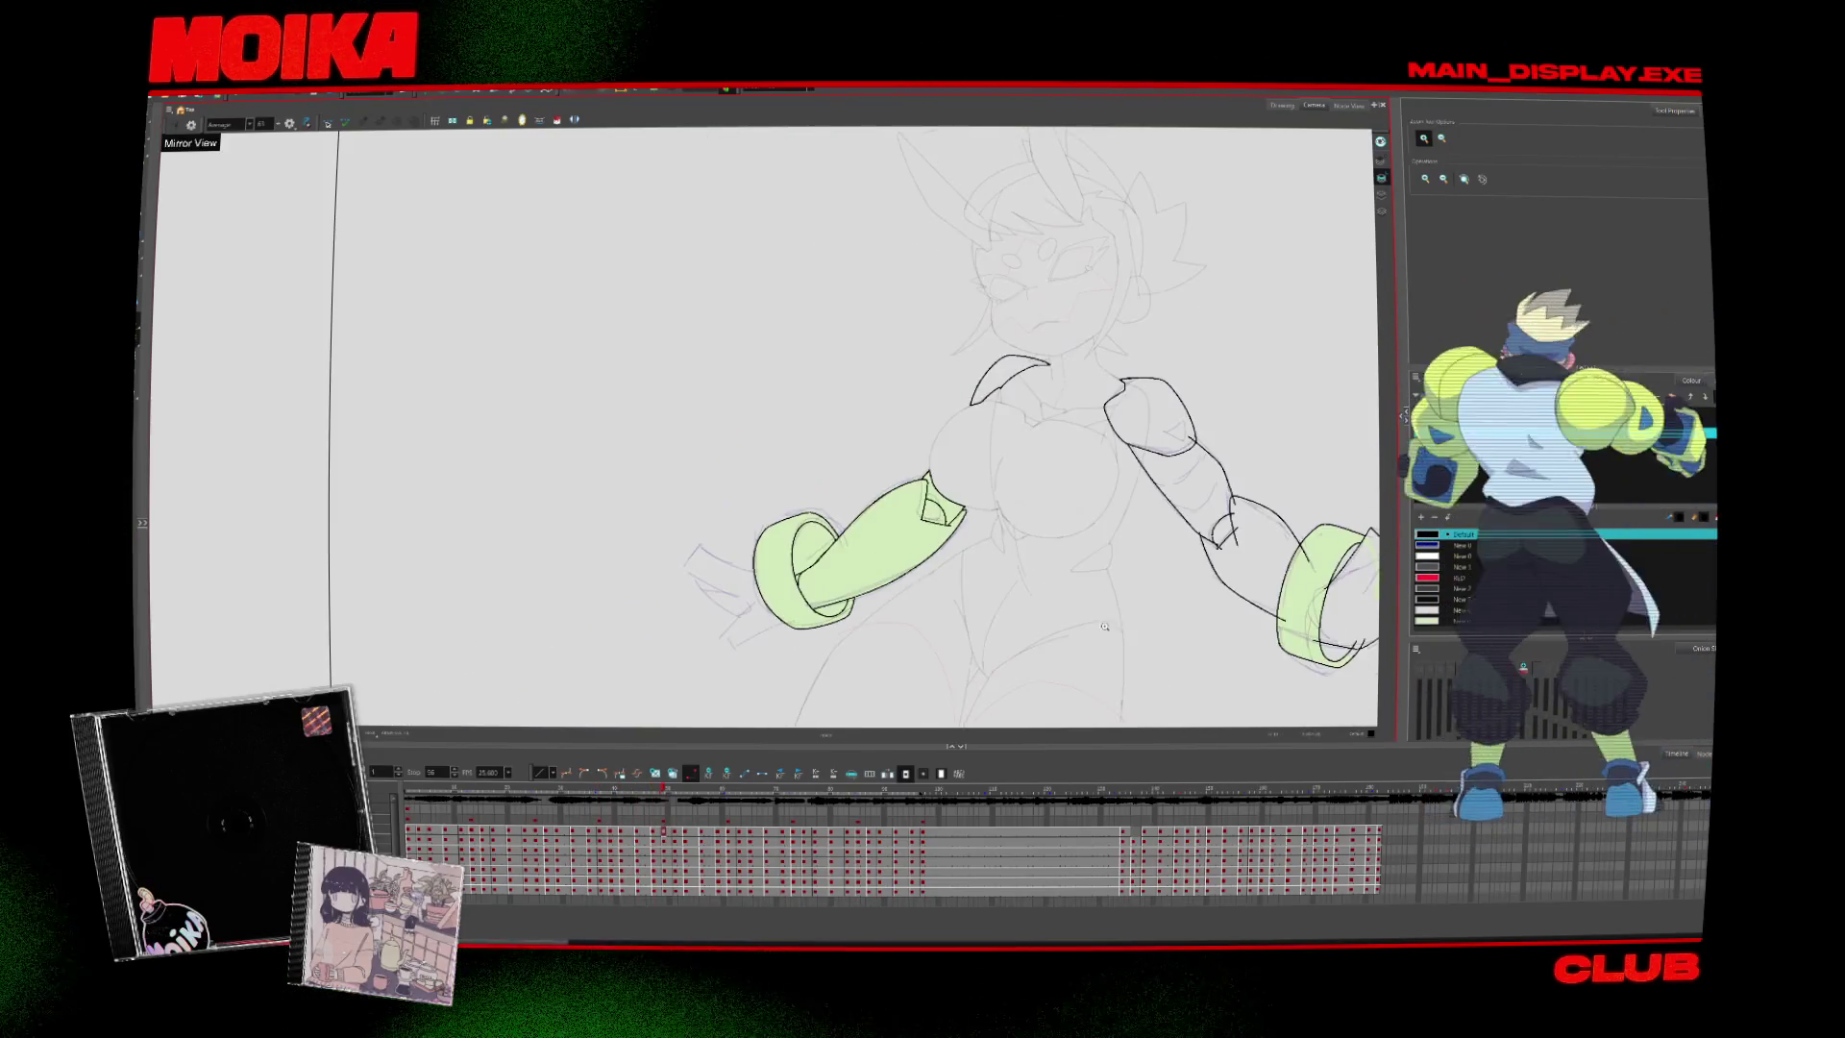
key(period)
key(period)
key(period)
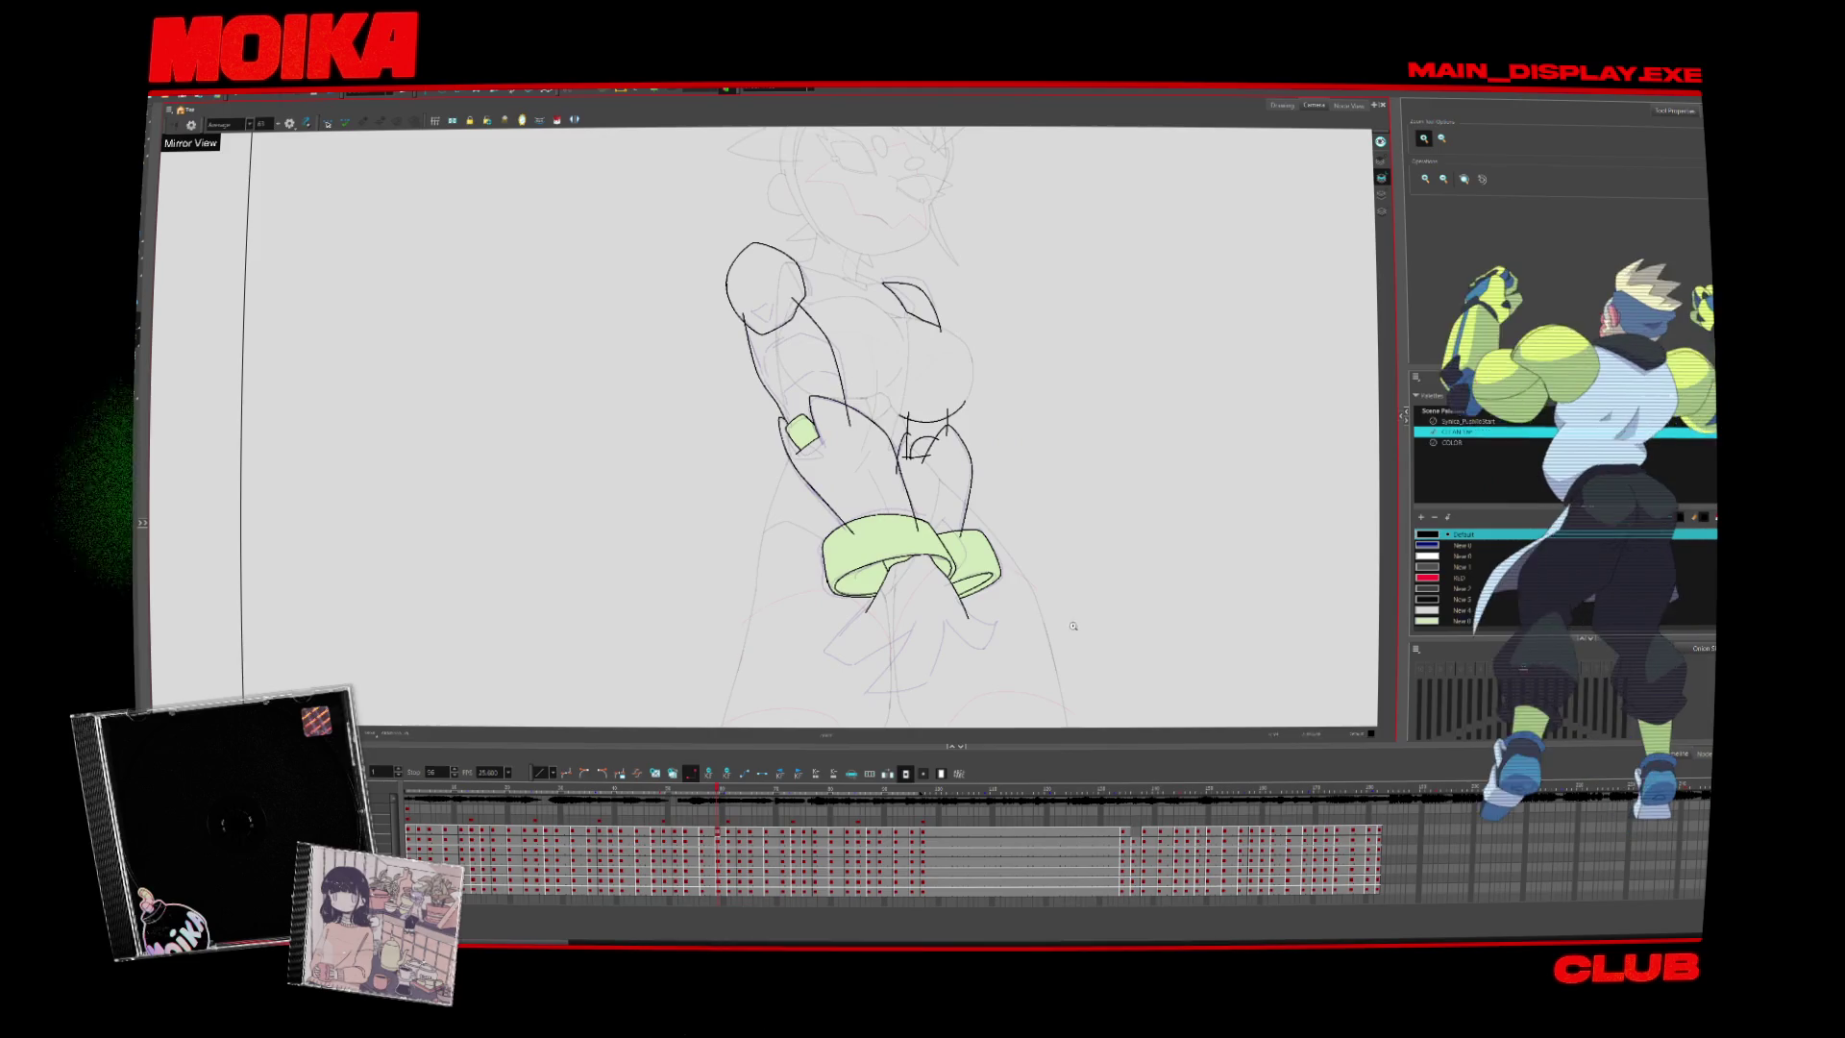
key(period)
key(period)
key(period)
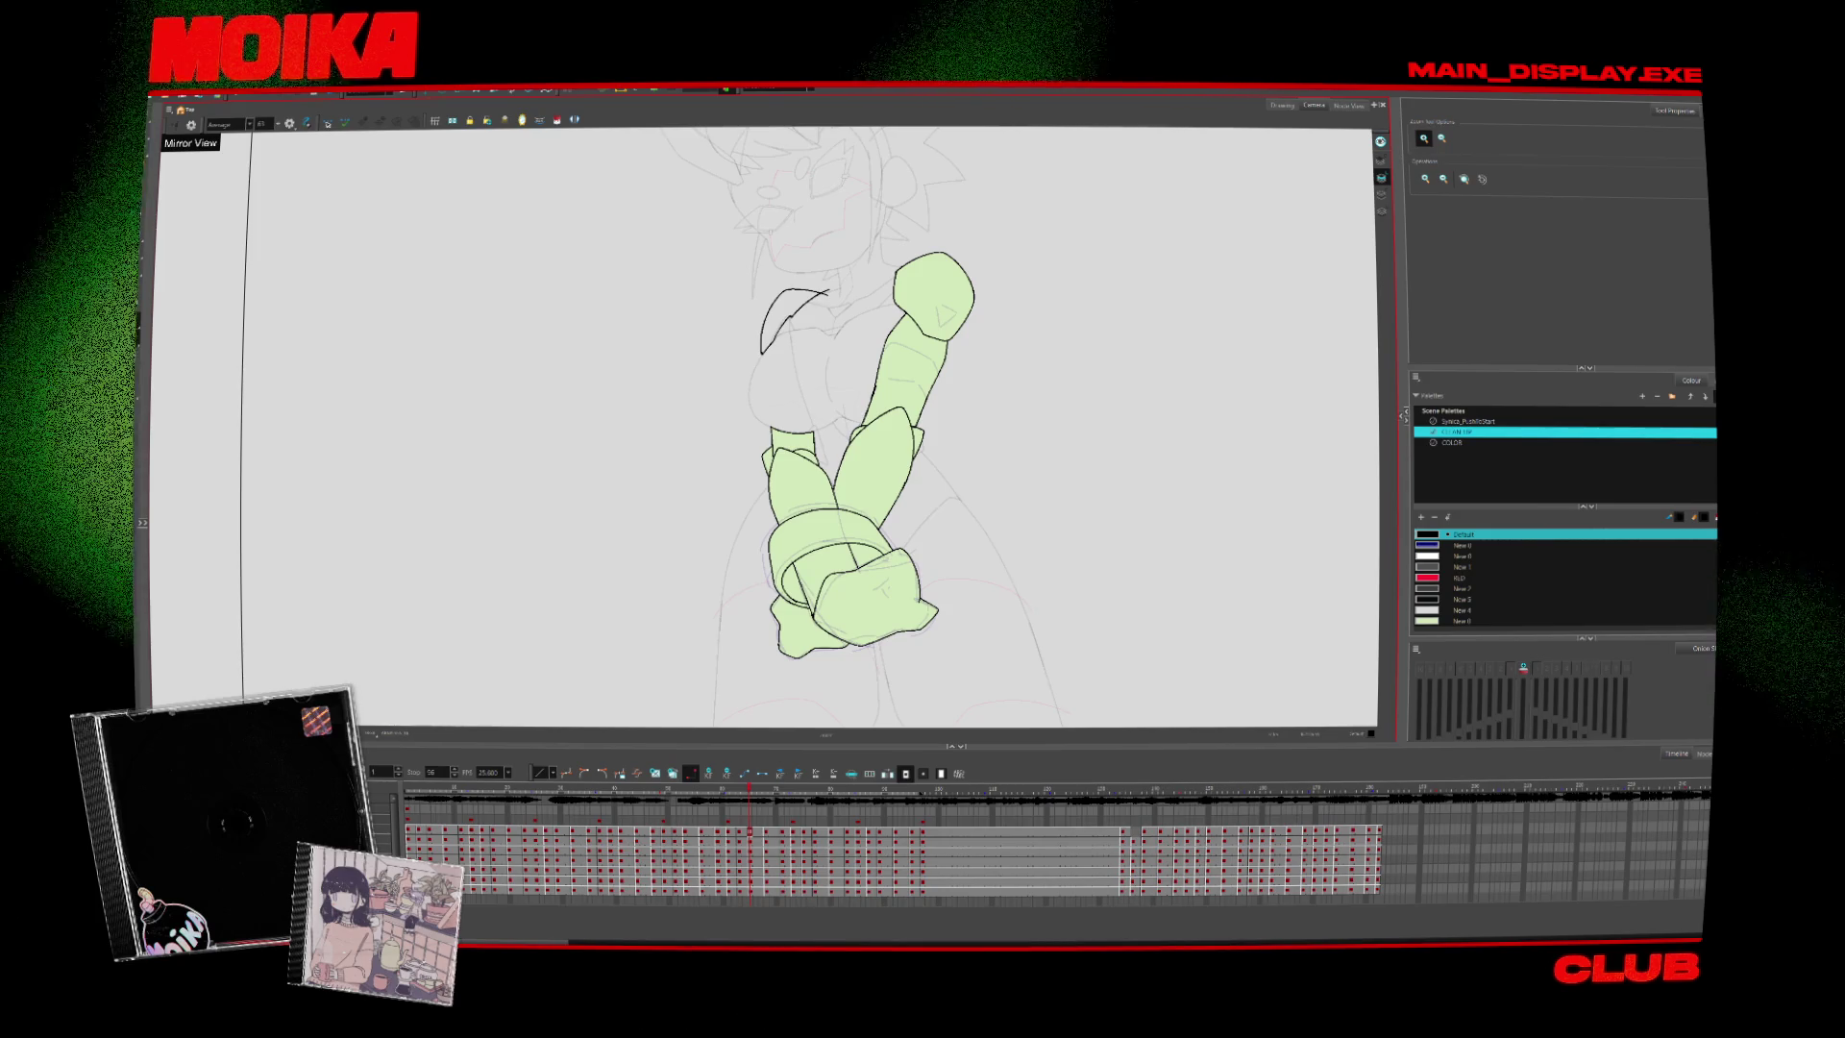
Delete the scribbled colour strokes and lasso-fill the arm segments with flat light green
key(Return)
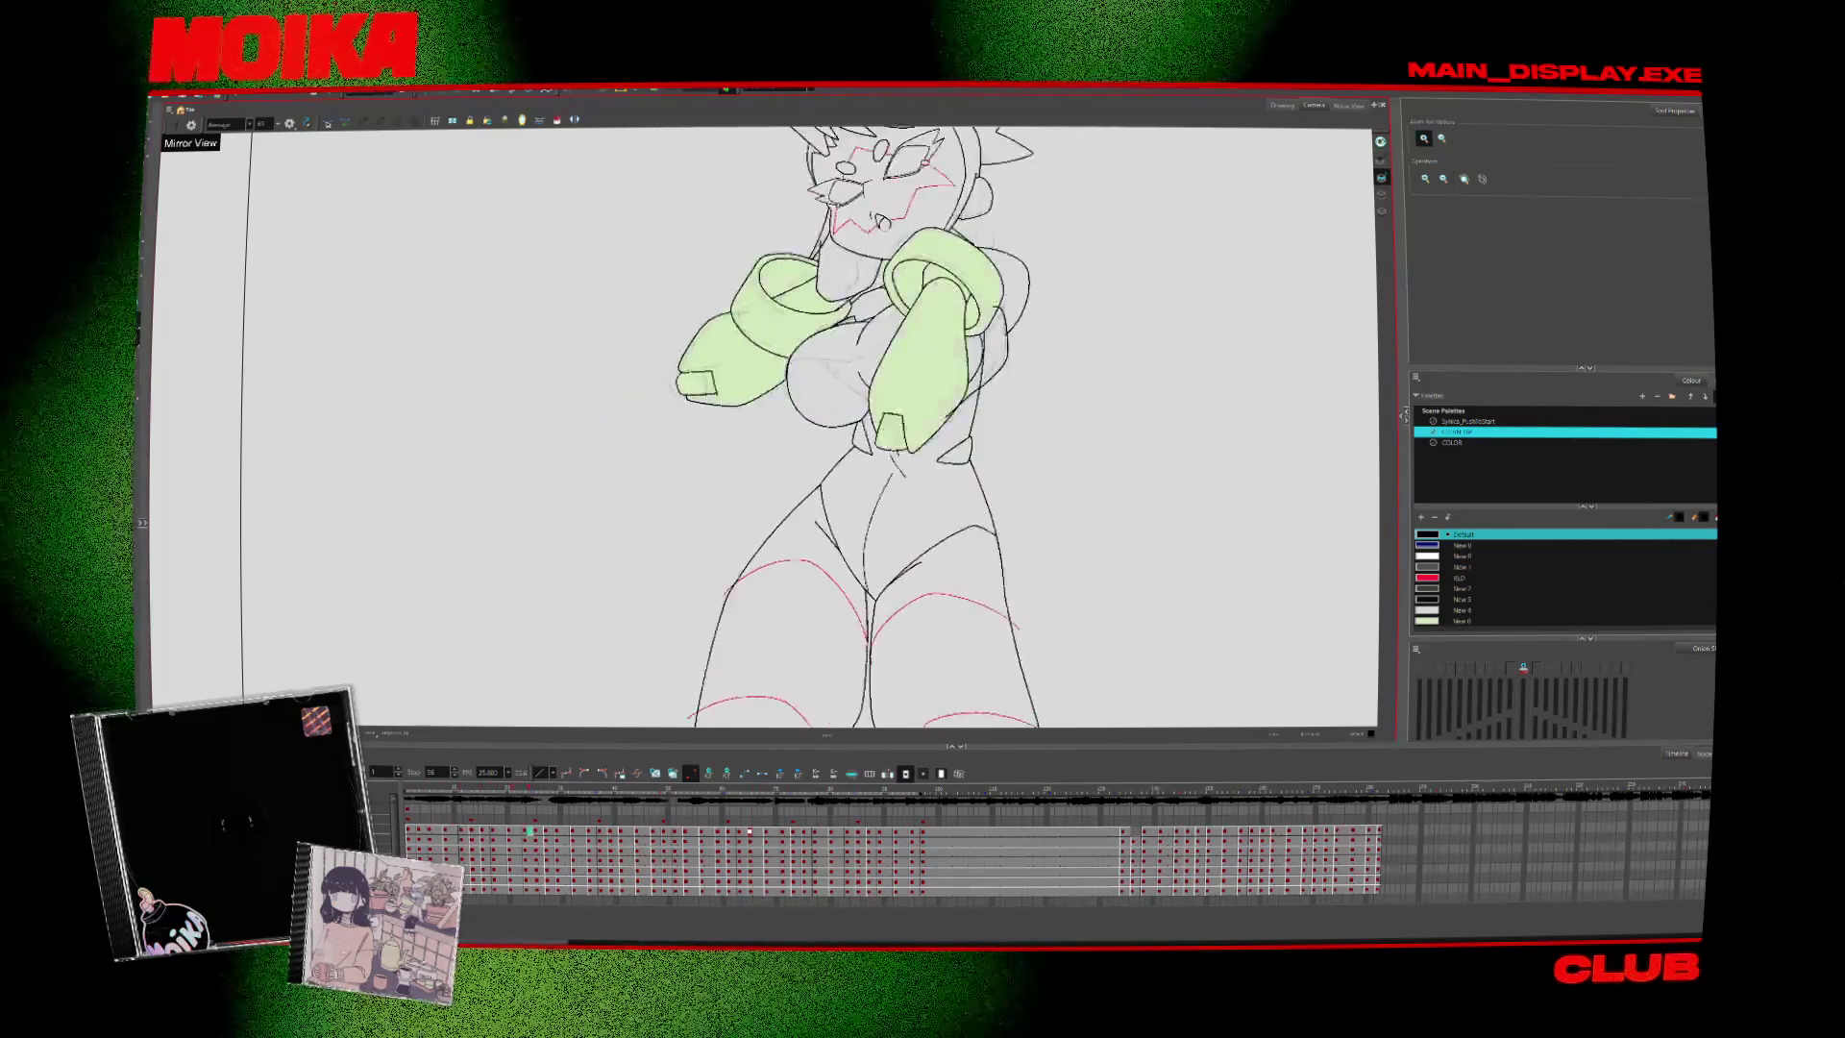
scroll(666, 308, down, 3)
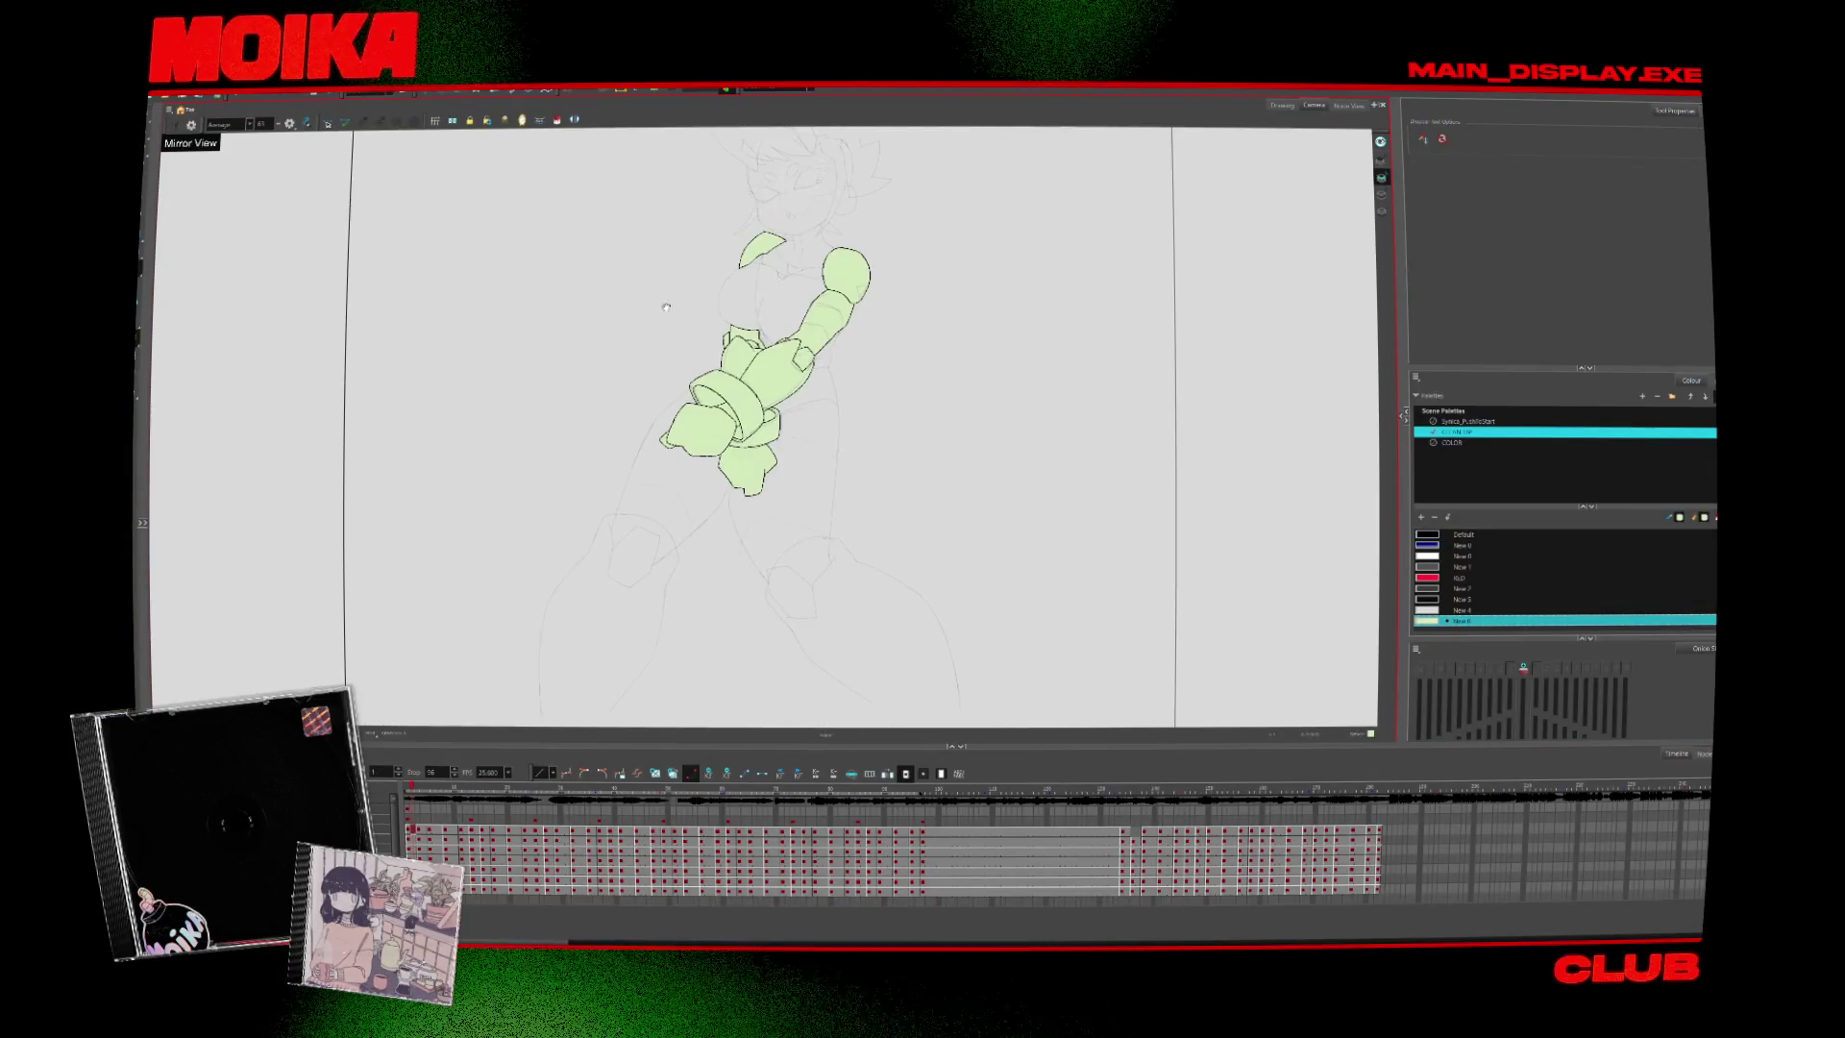
key(alt+i)
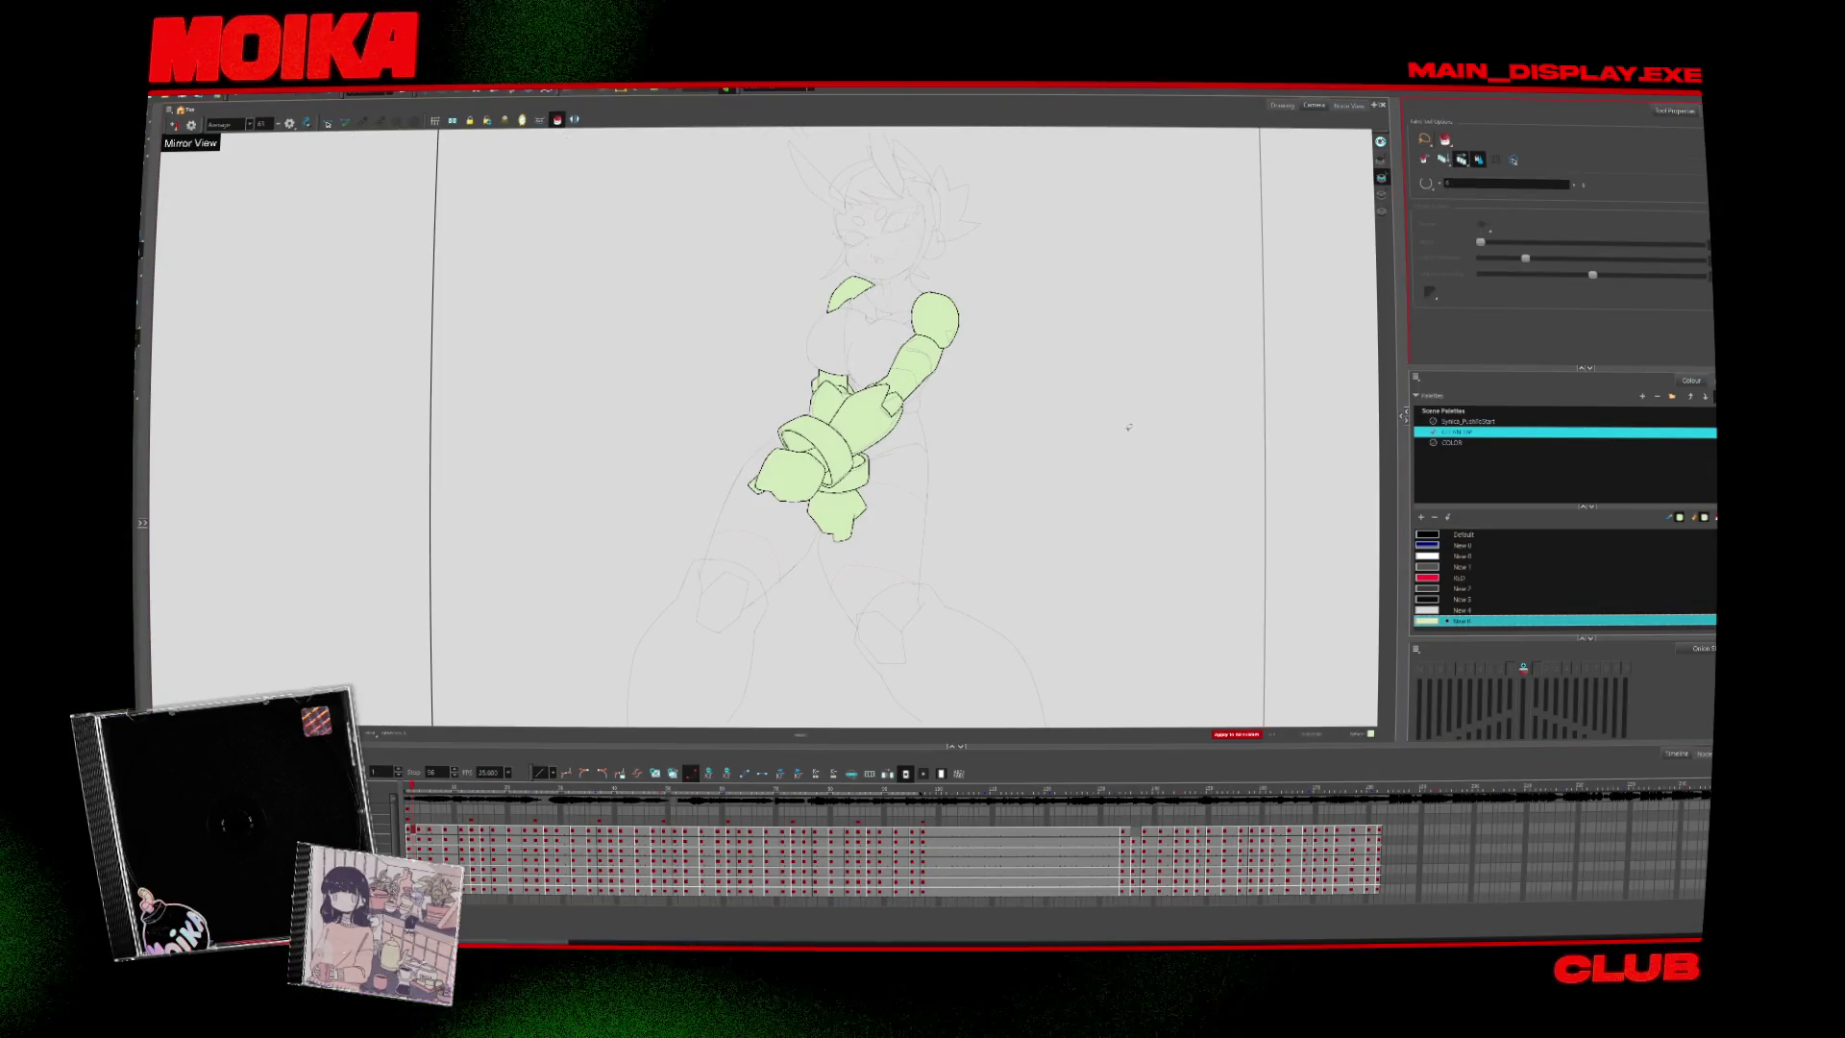
drag(898, 698, 1243, 480)
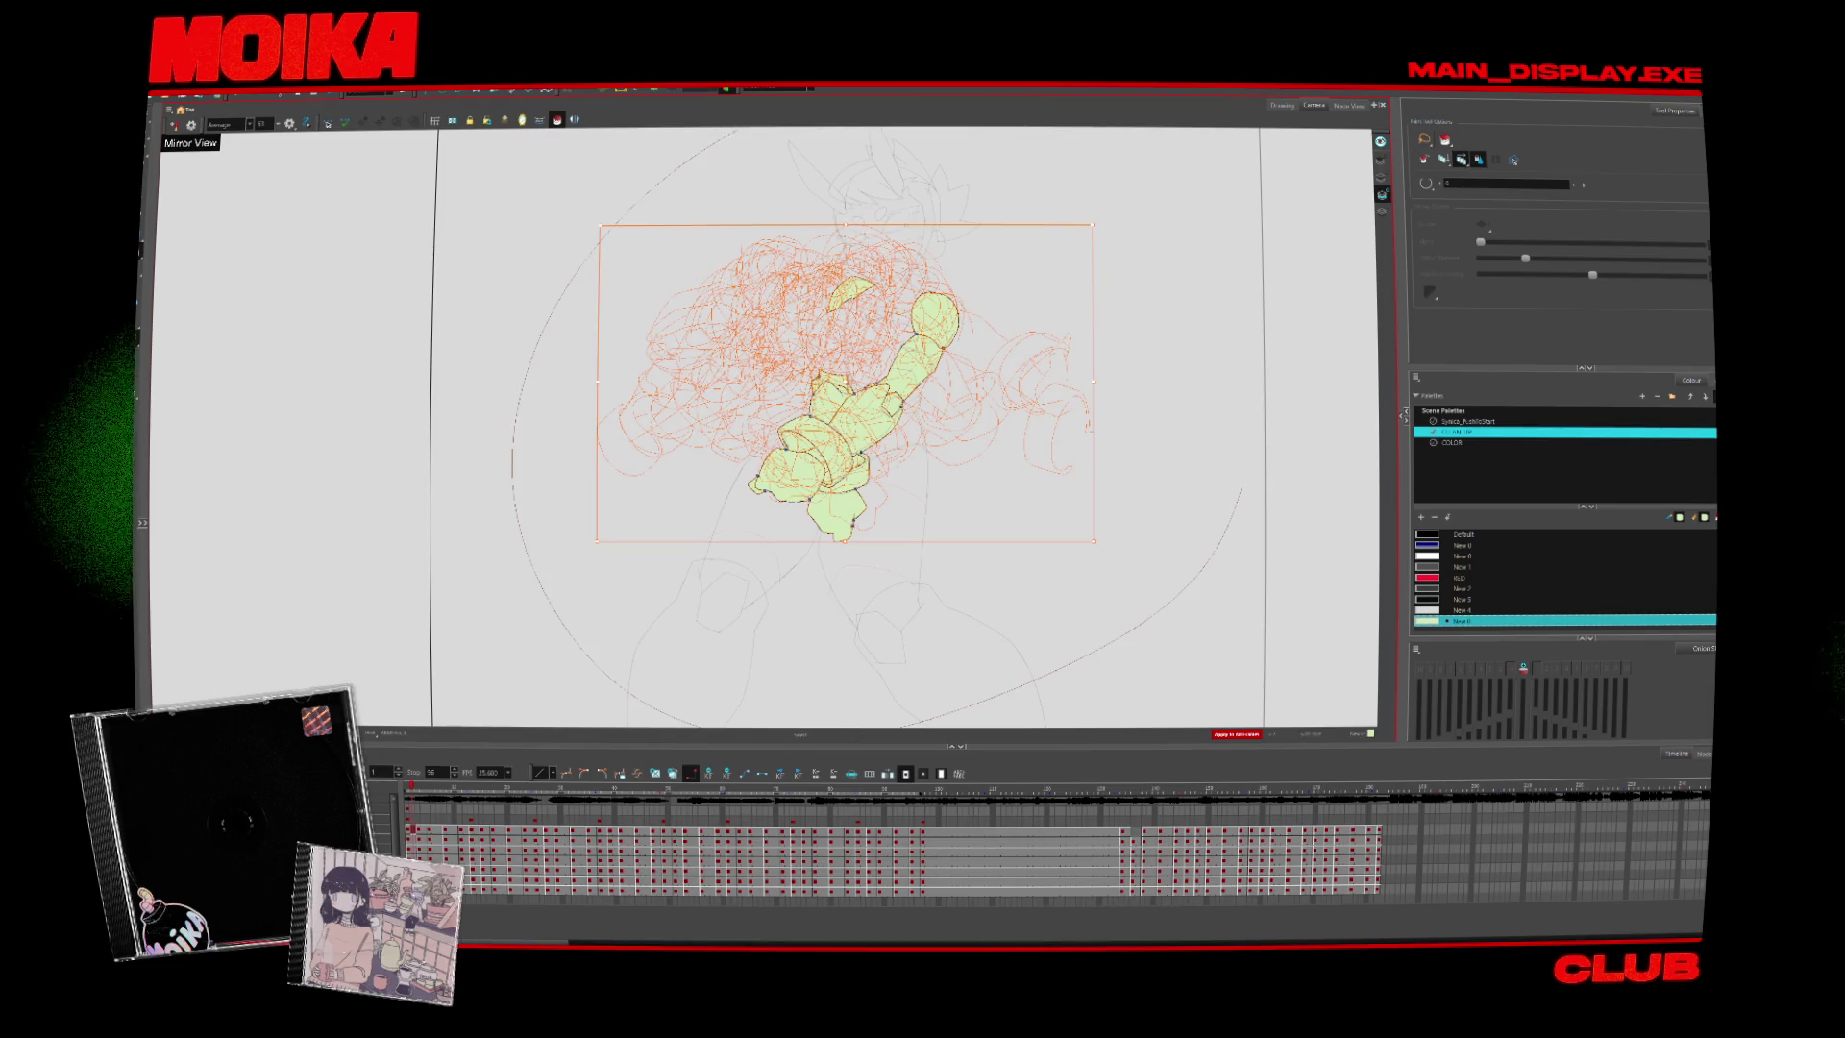
key(Delete)
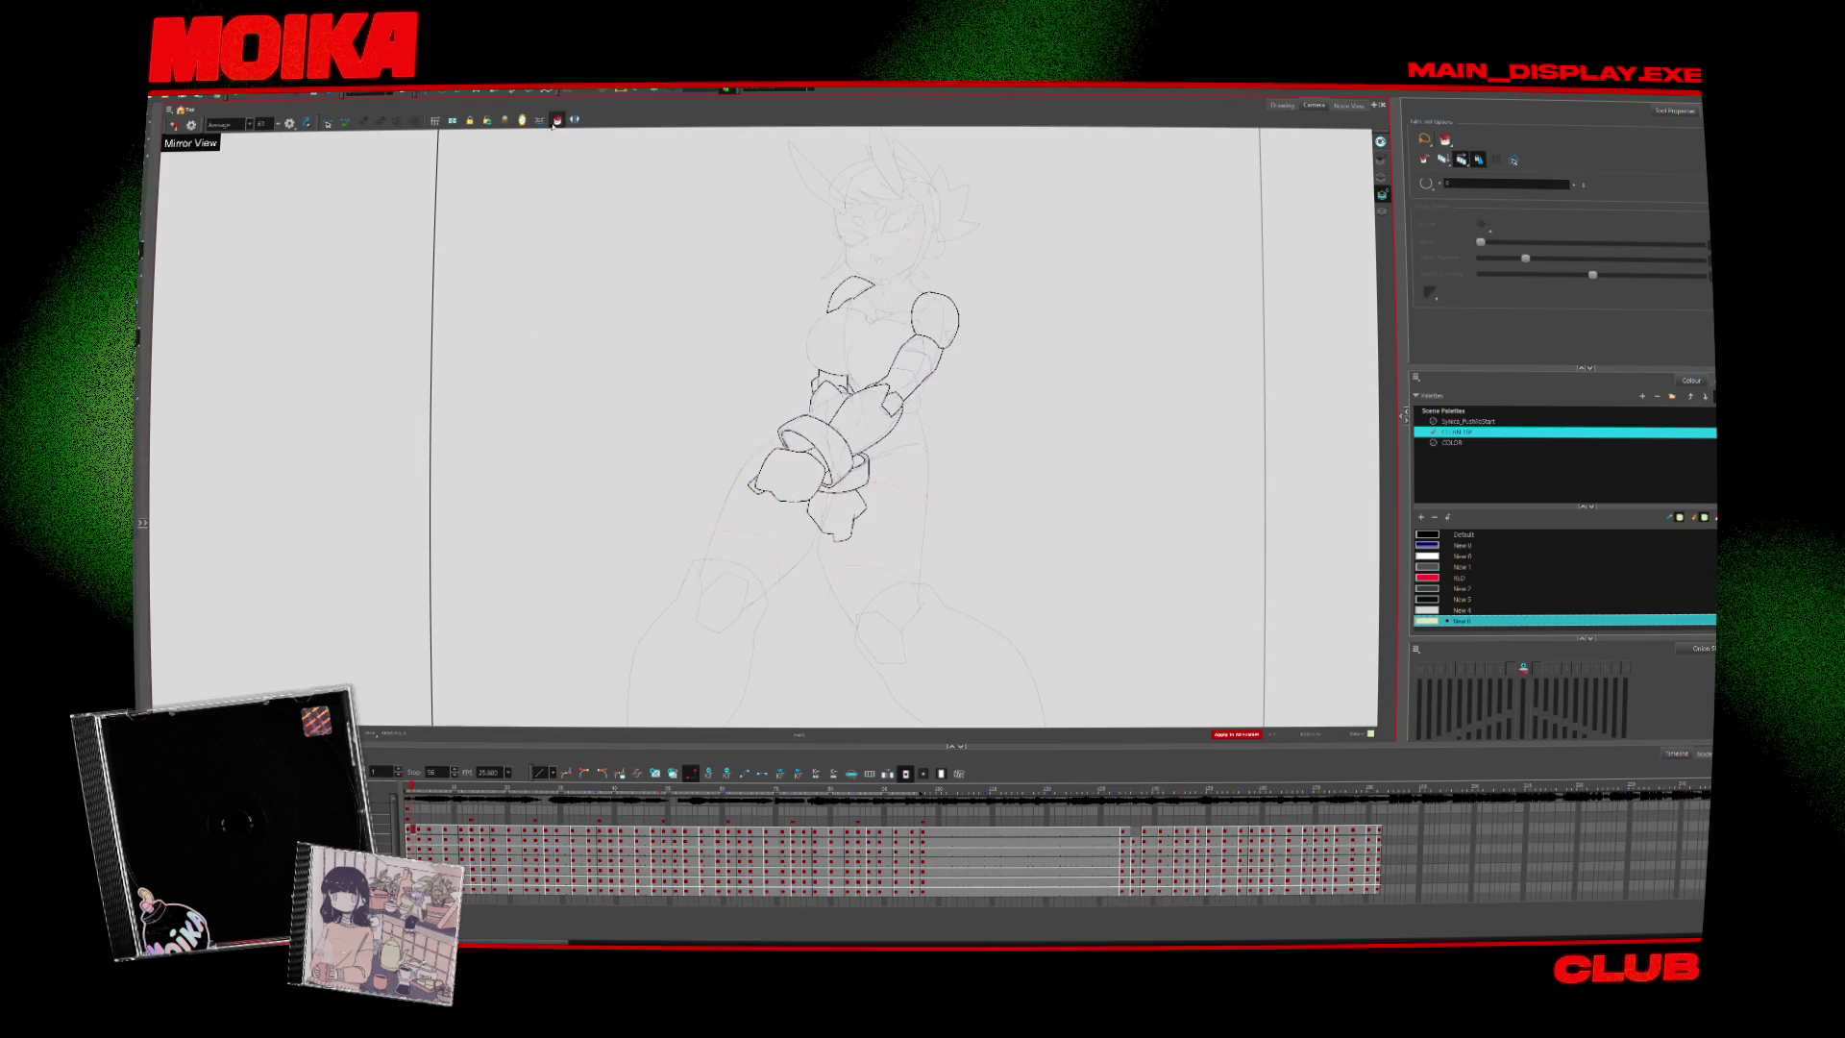
mouse_move(552, 123)
mouse_down()
mouse_move(1249, 192)
mouse_move(990, 903)
mouse_move(461, 432)
mouse_move(477, 762)
mouse_up()
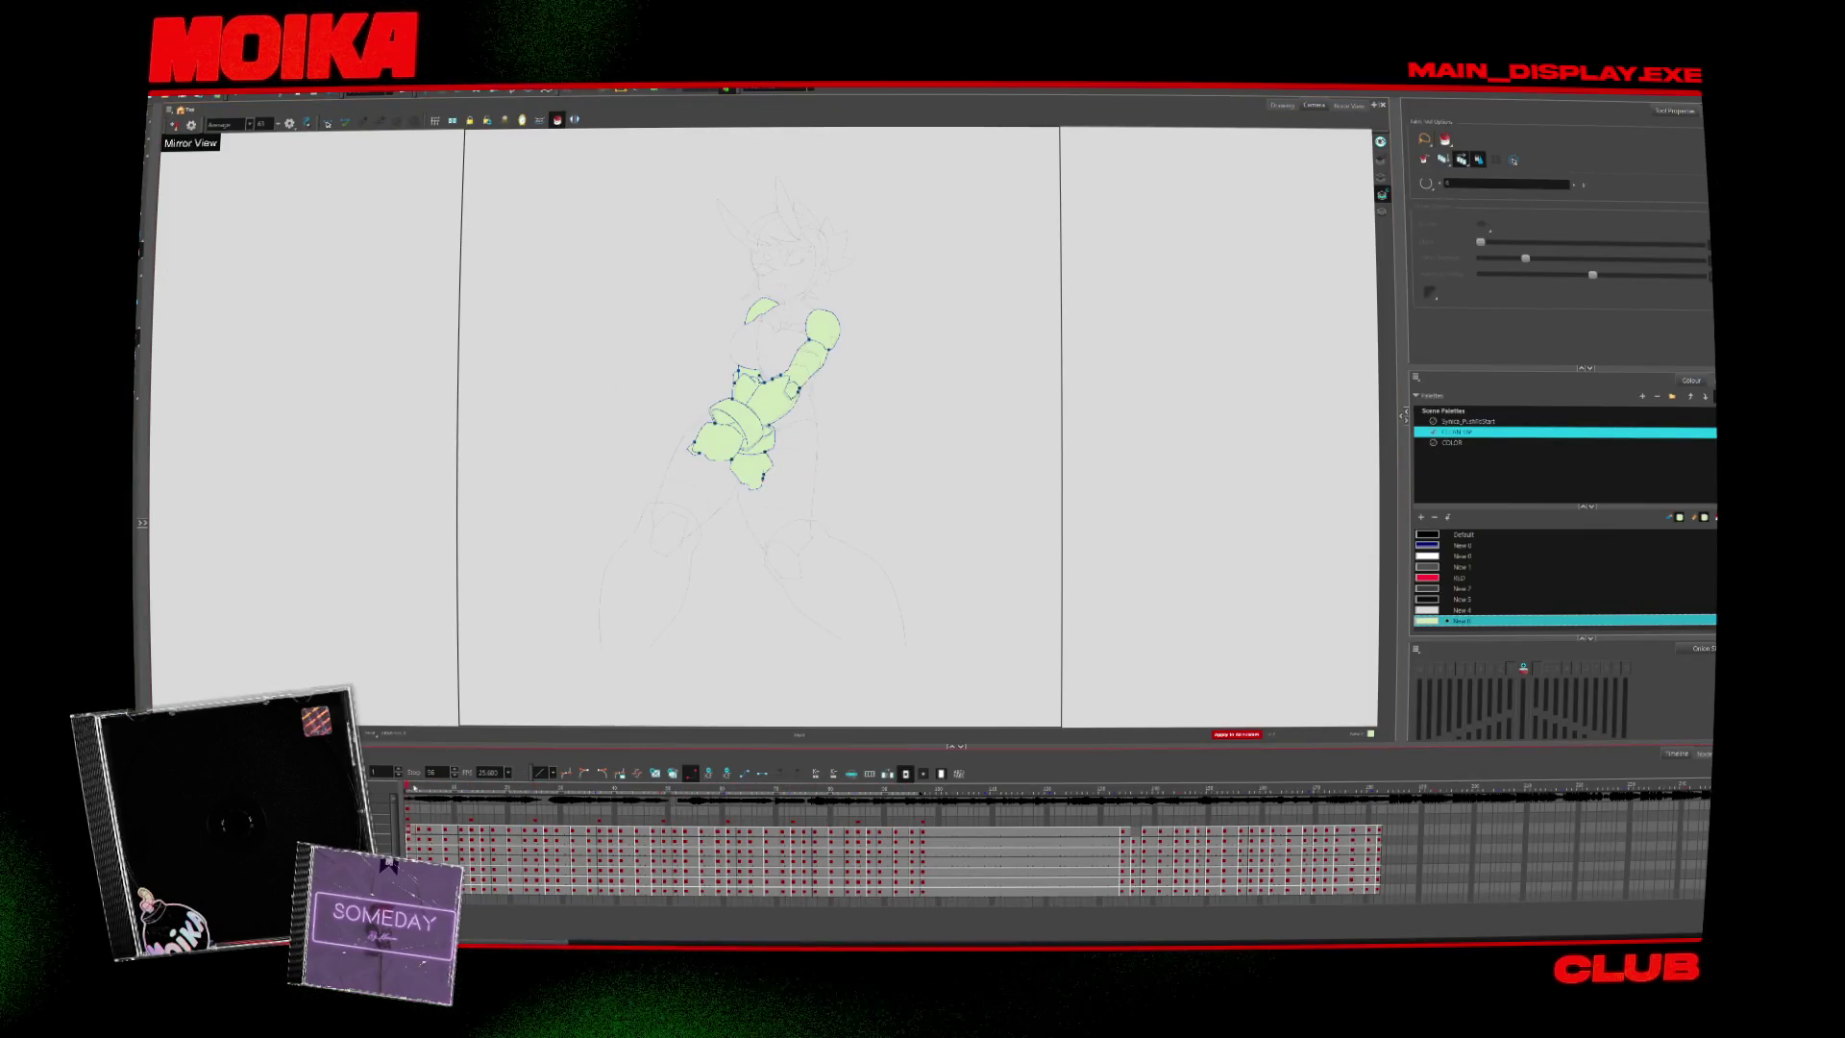
Zoom in on the arms and advance three drawings to the one missing line art
key(2)
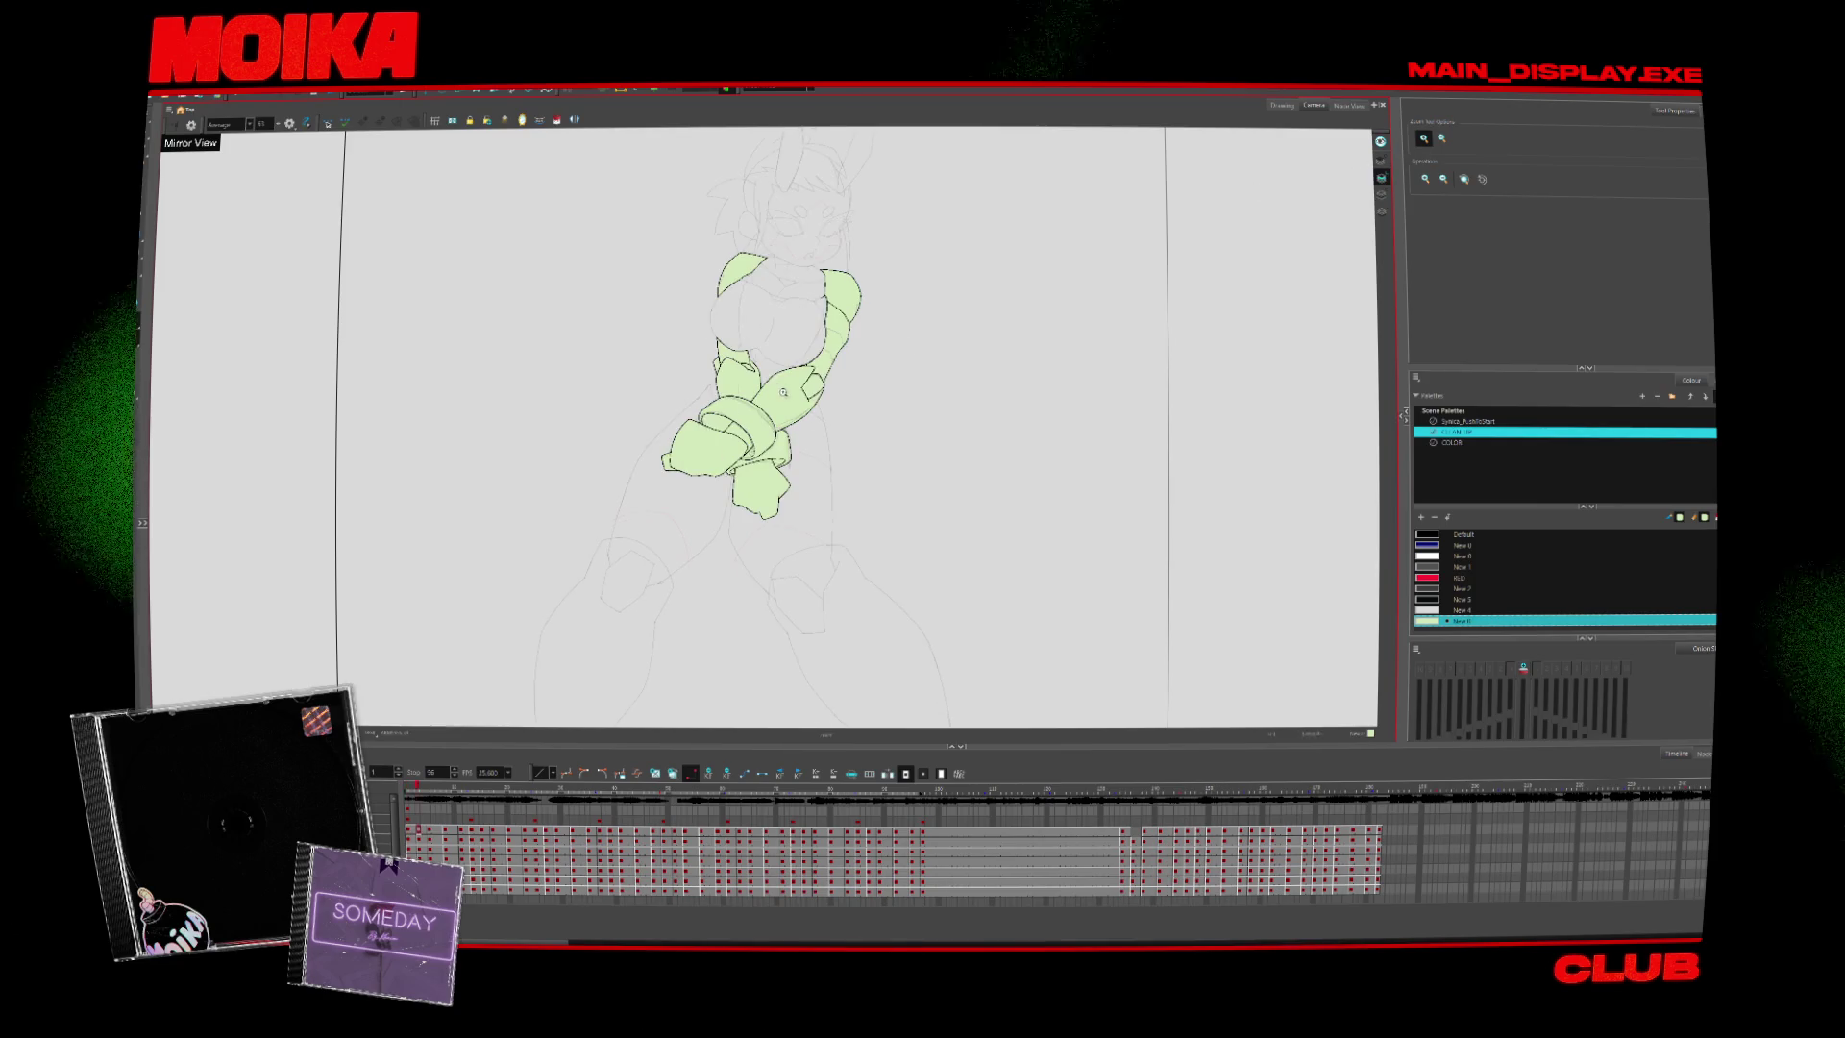
click(825, 439)
scroll(745, 425, up, 3)
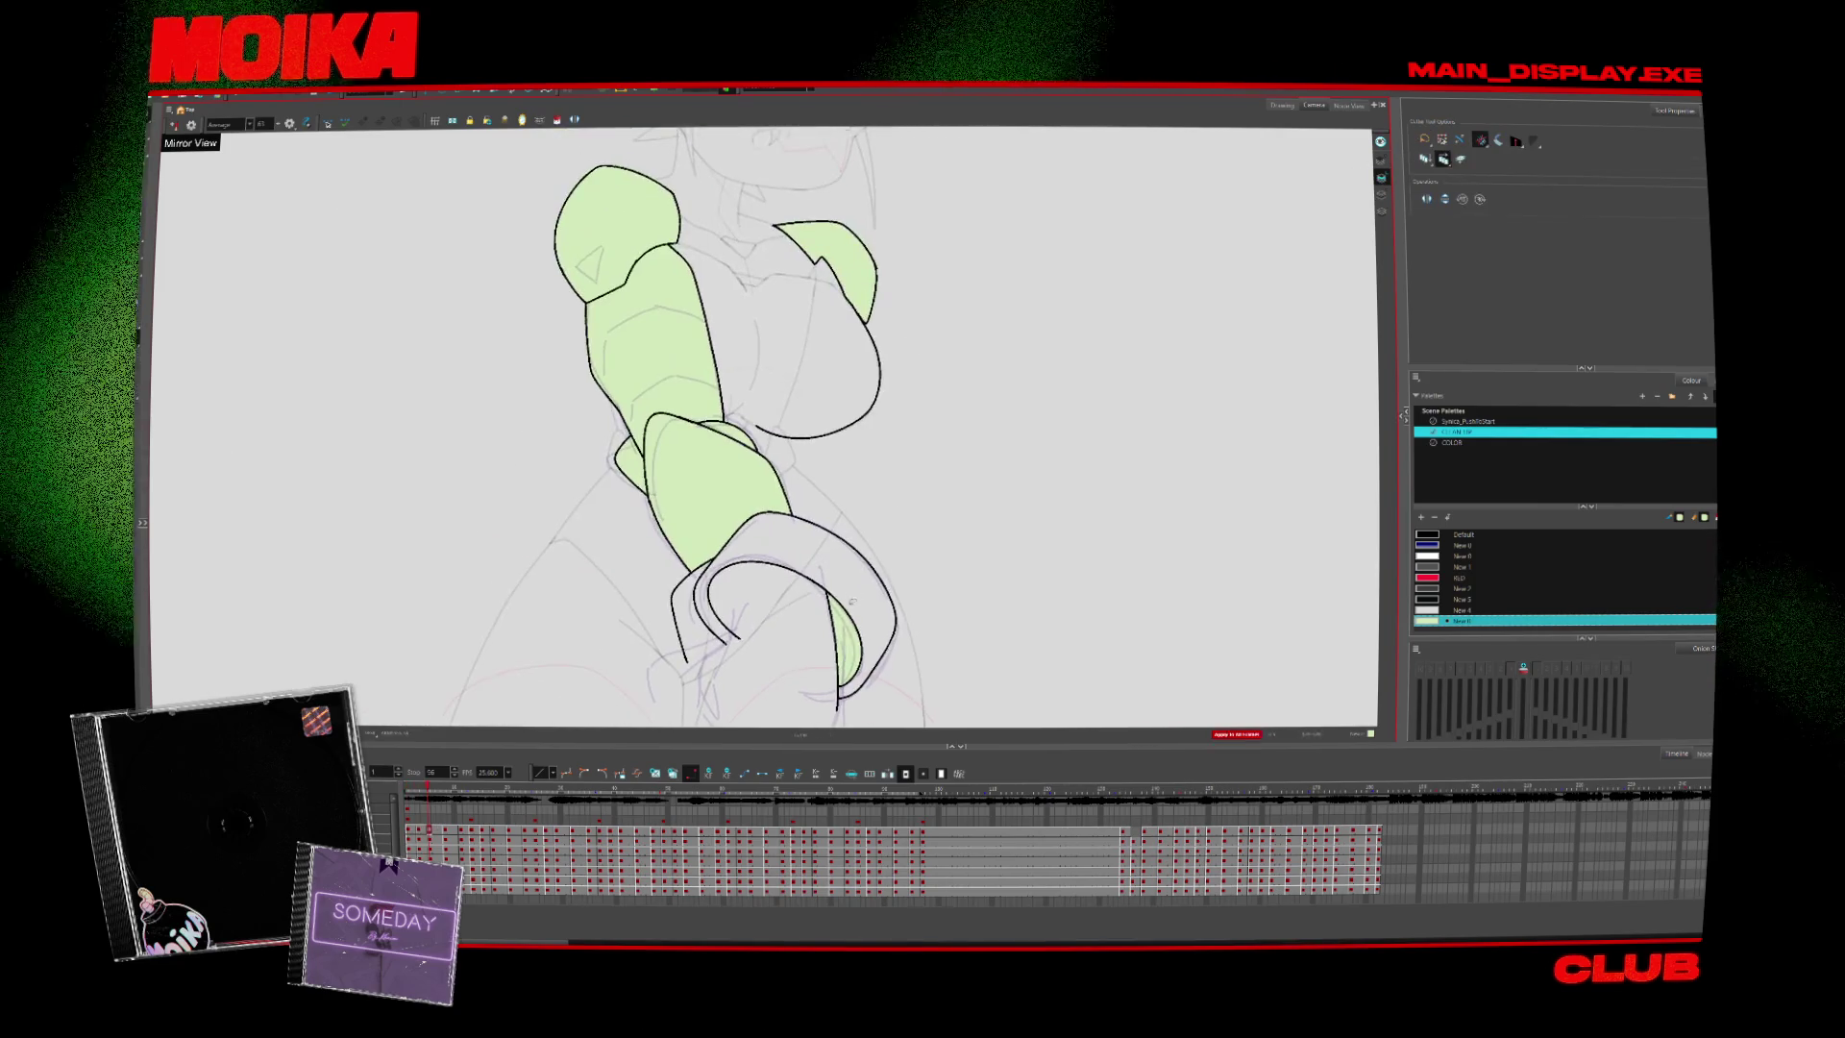
key(alt+b)
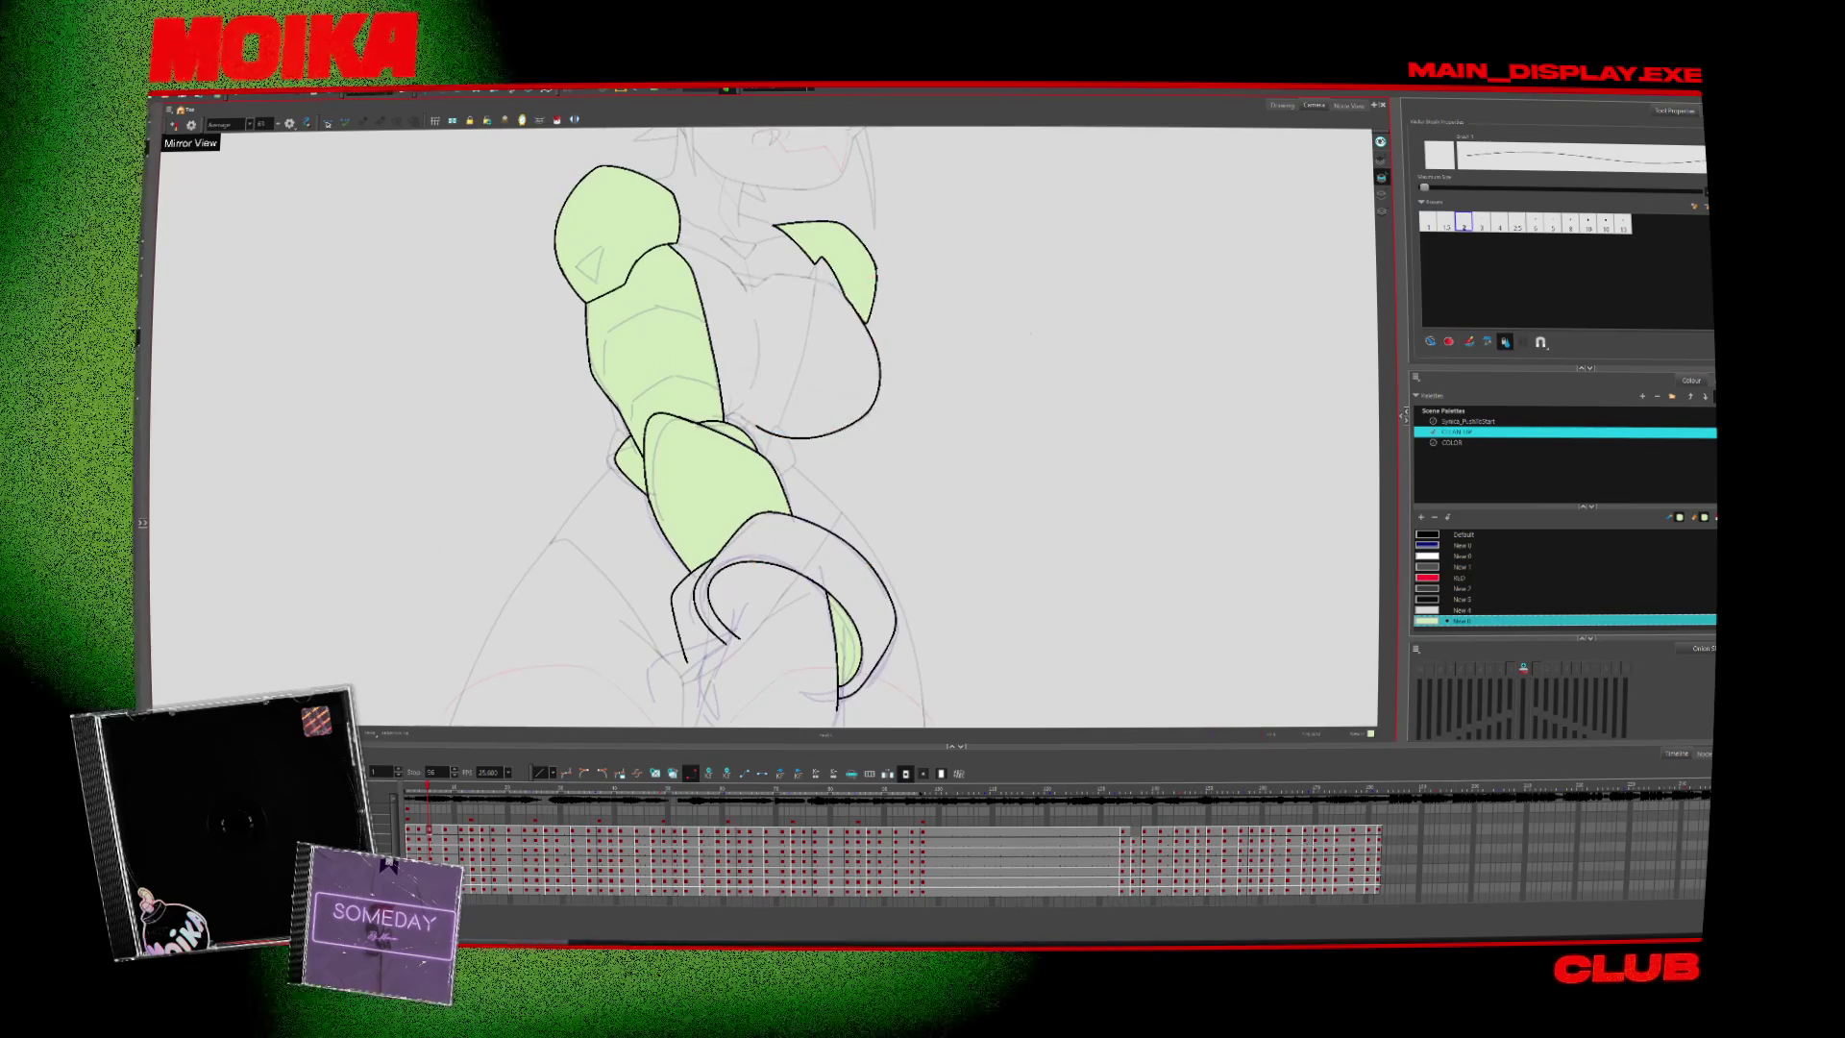
key(alt+s)
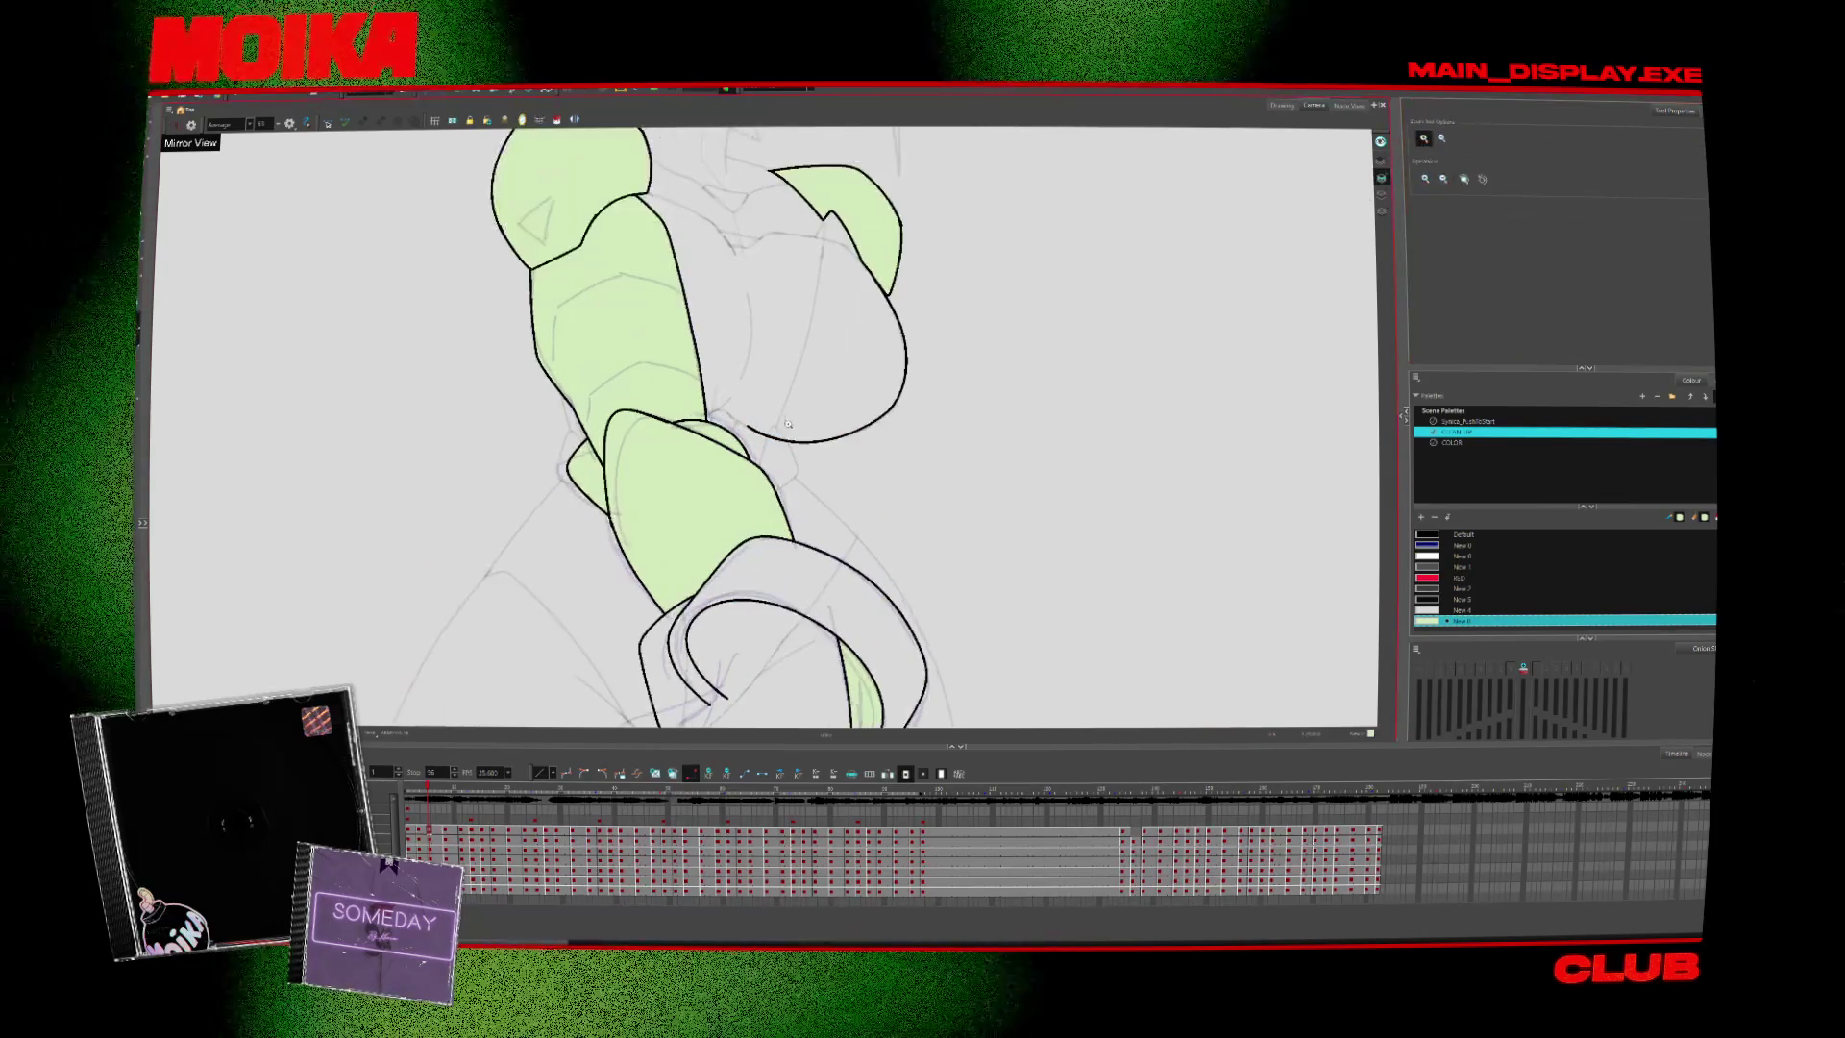
key(period)
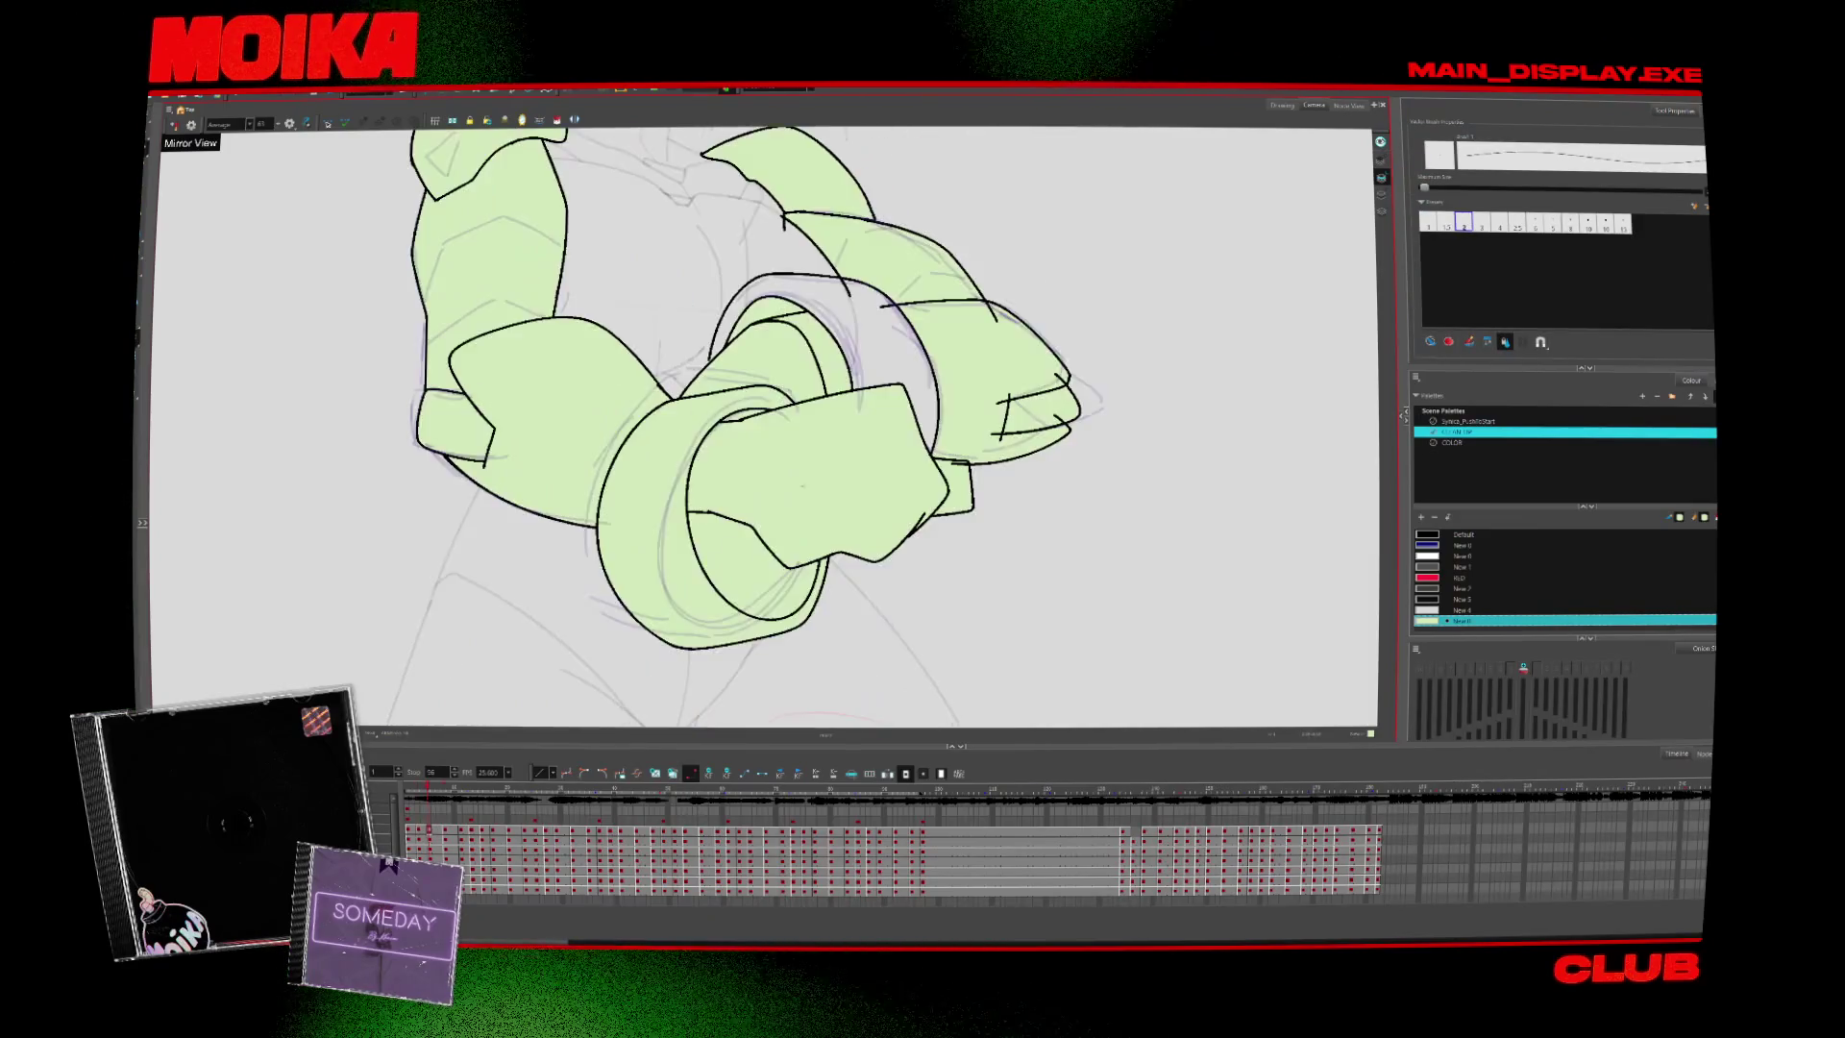
key(period)
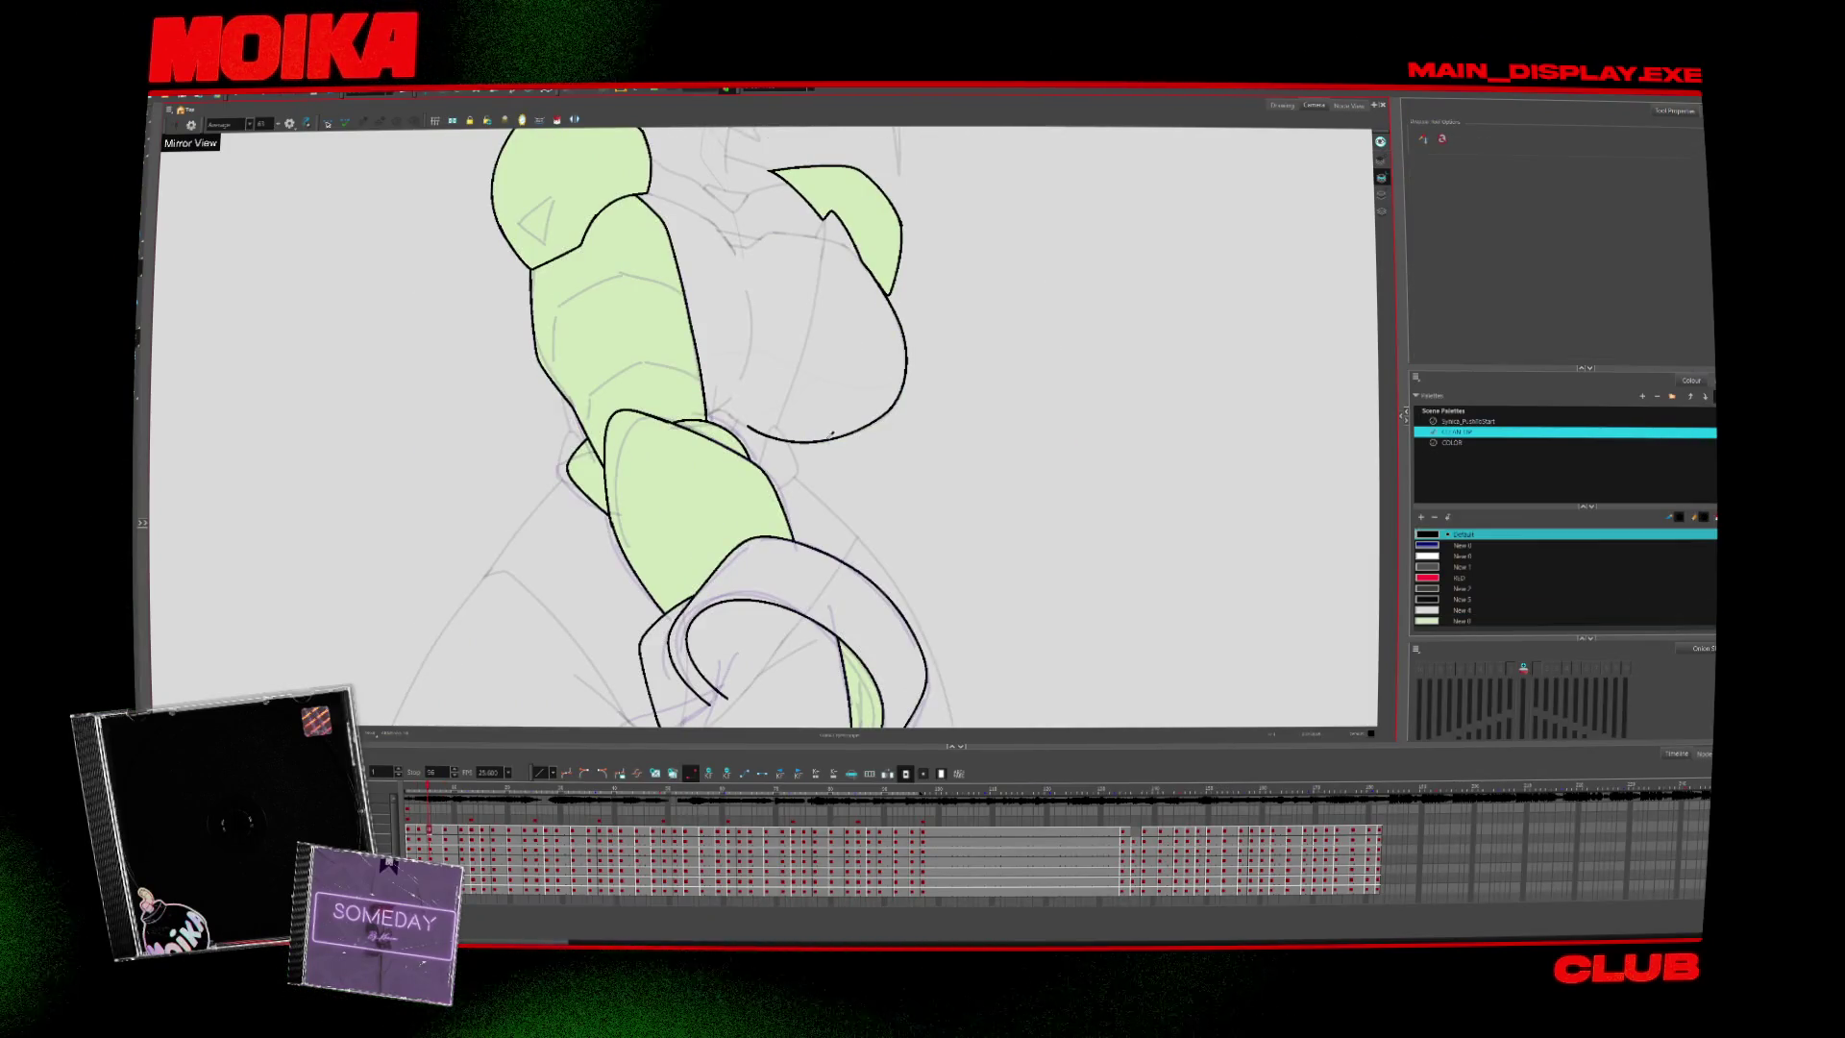
key(period)
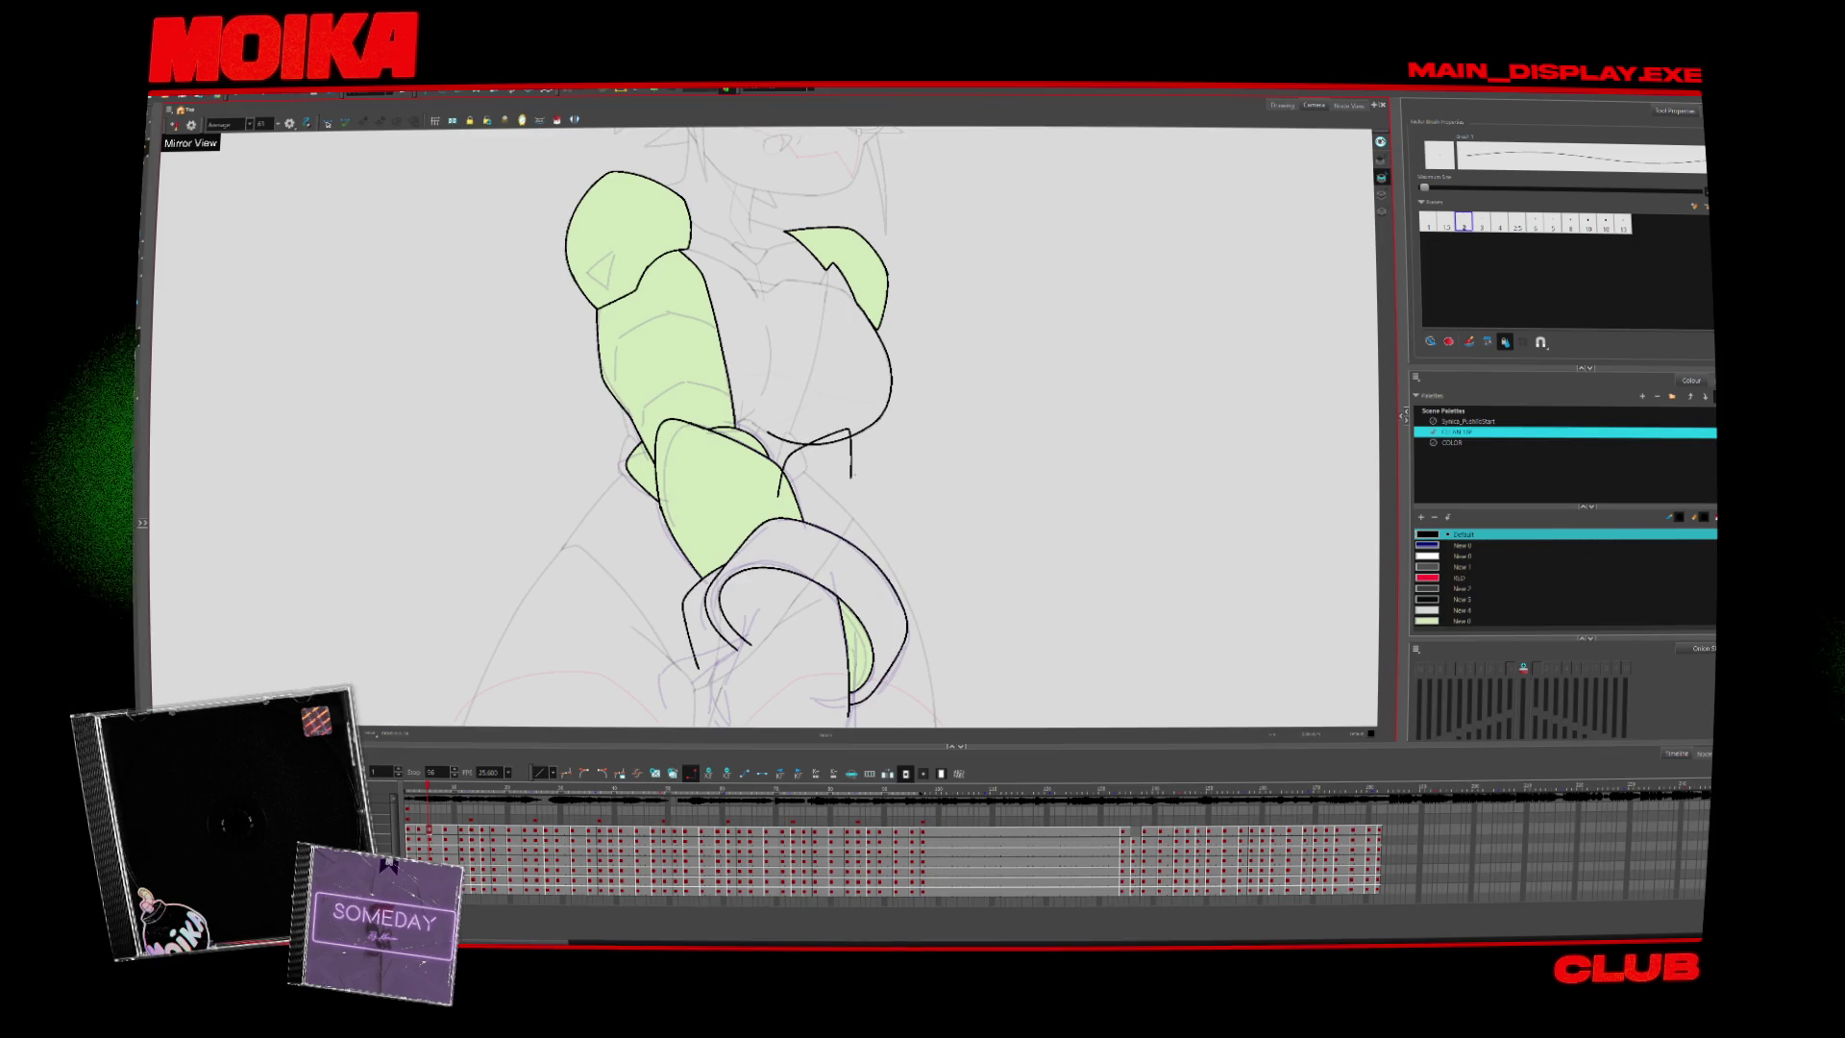
Ink three short black cuff strokes where the lower arm meets the chest
drag(845, 465, 867, 488)
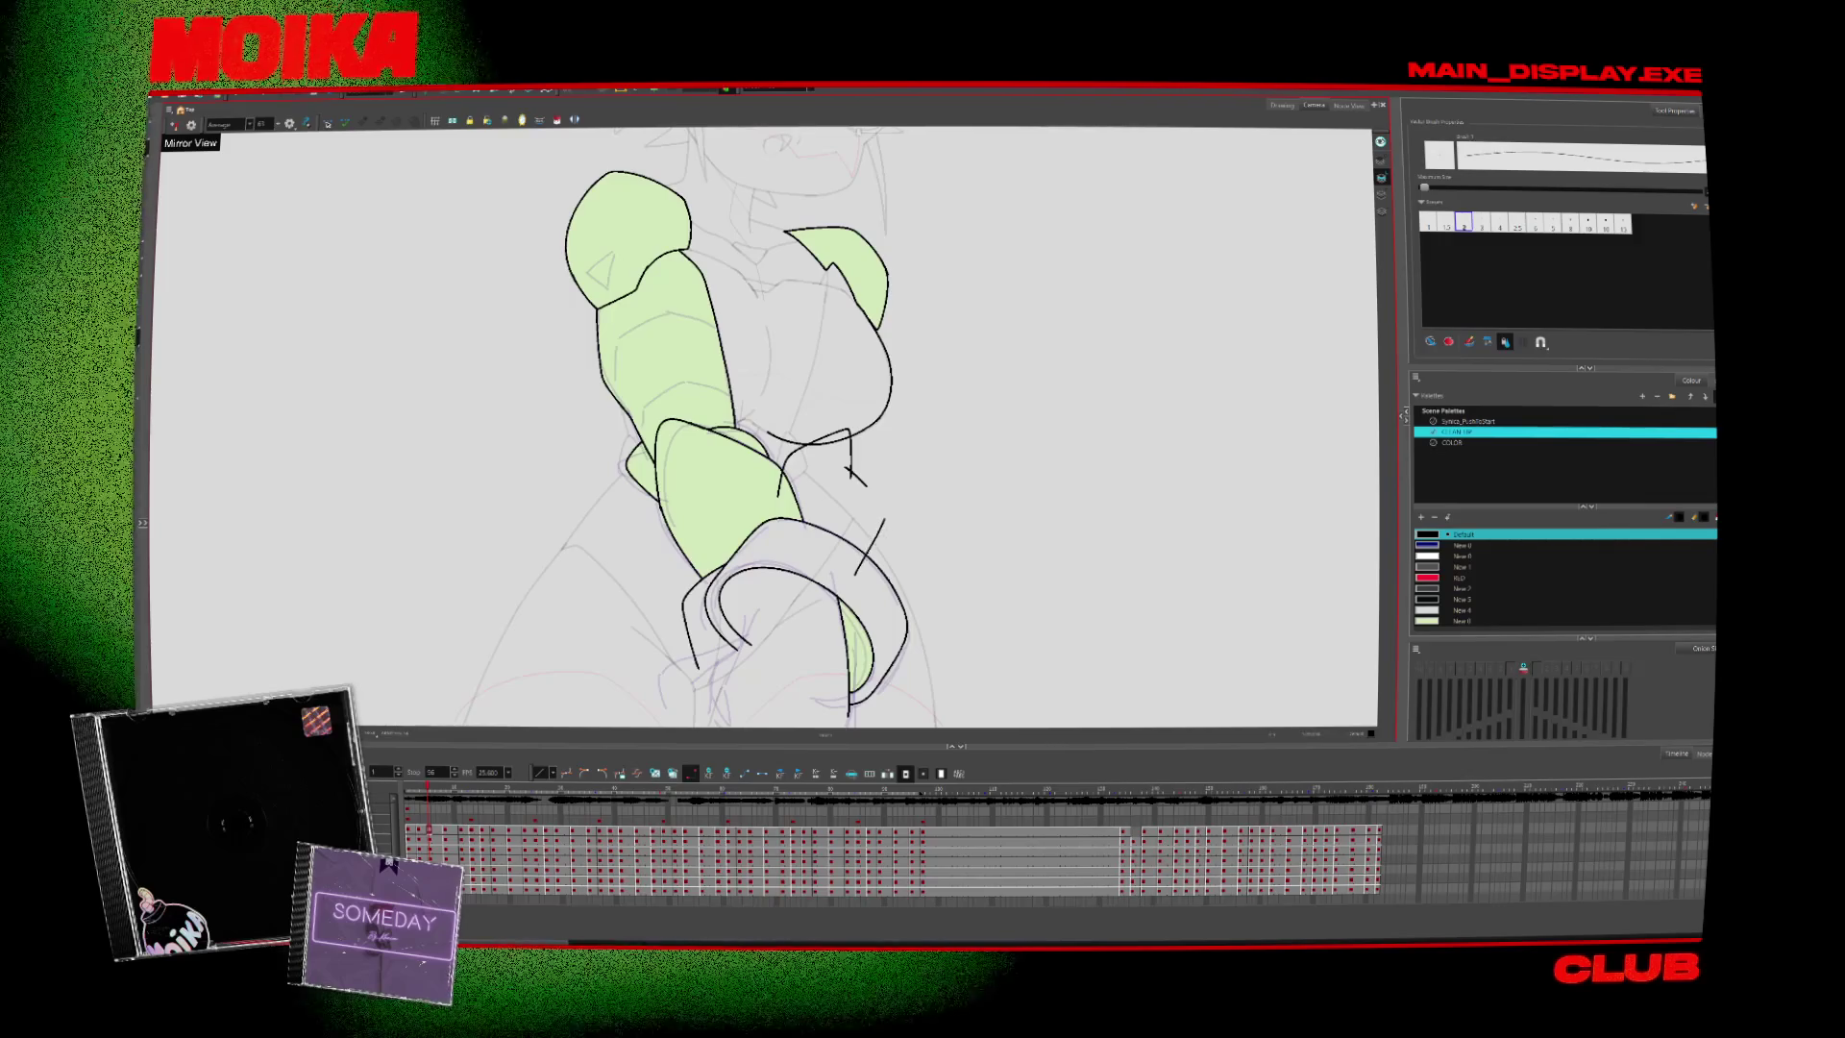
drag(862, 485, 846, 554)
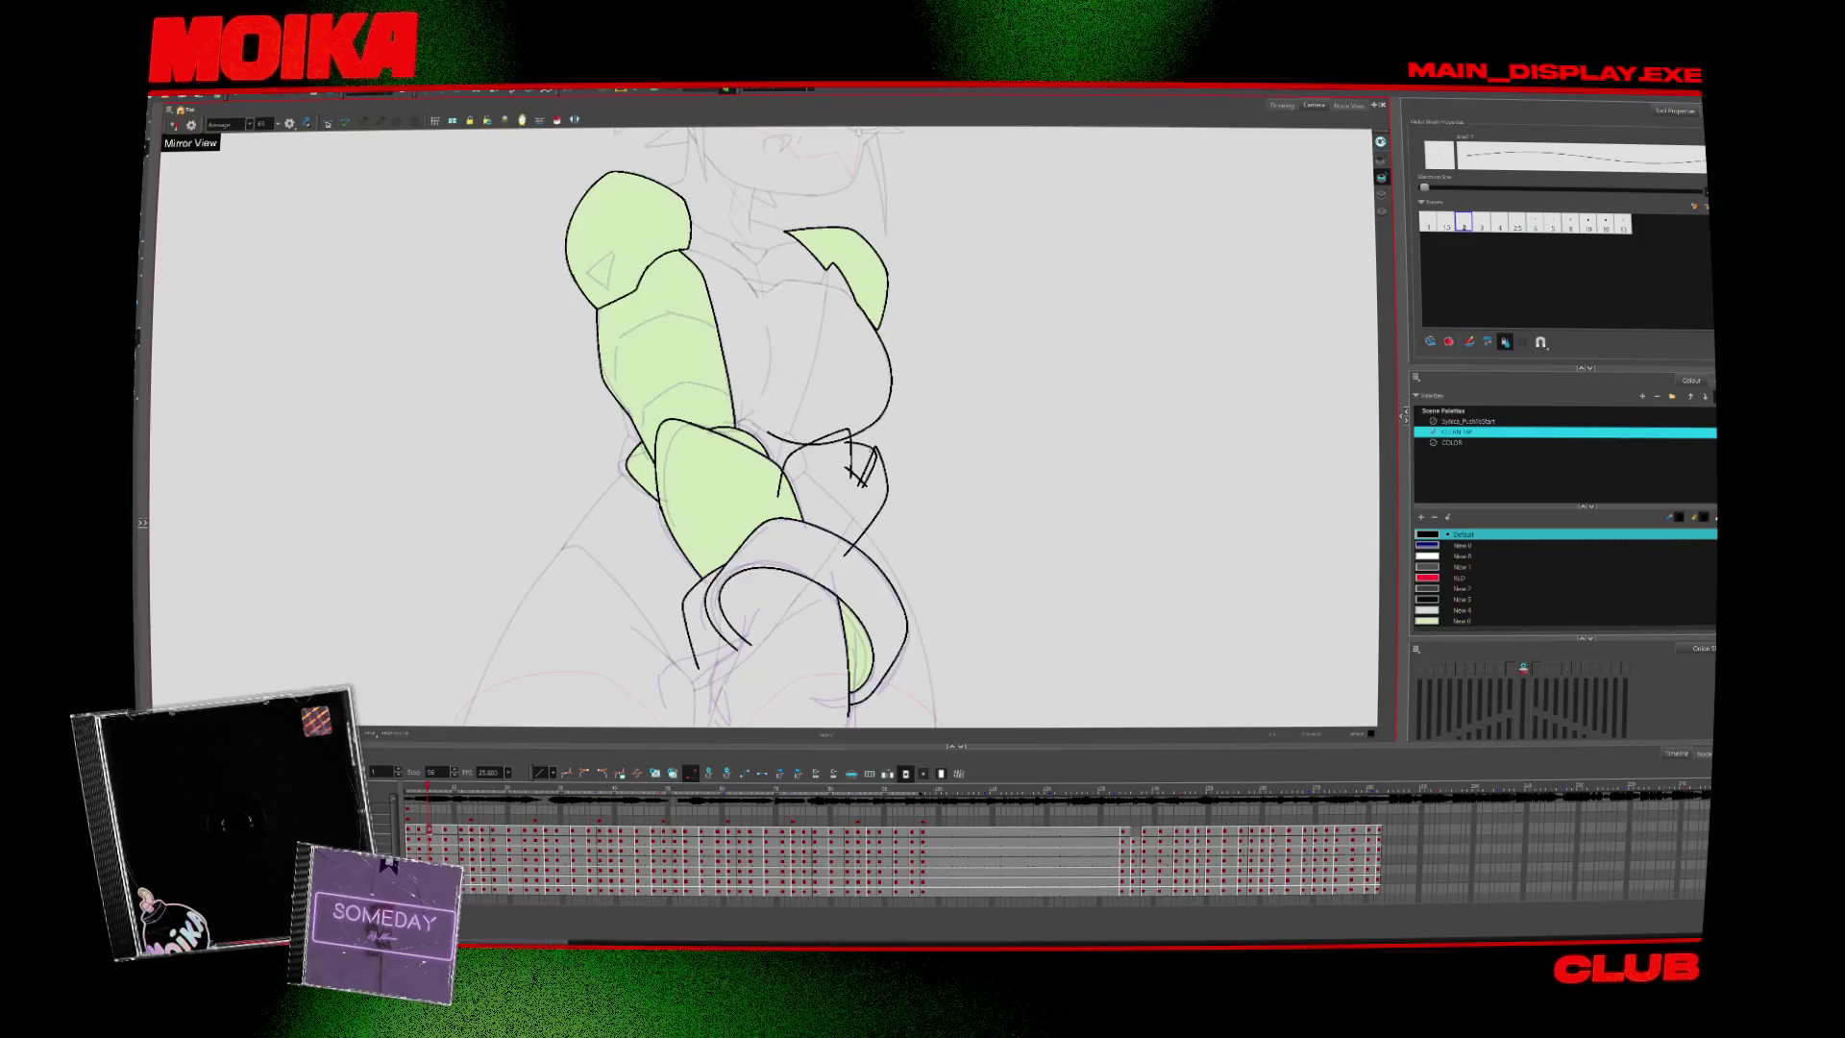
drag(870, 452, 879, 403)
key(alt+i)
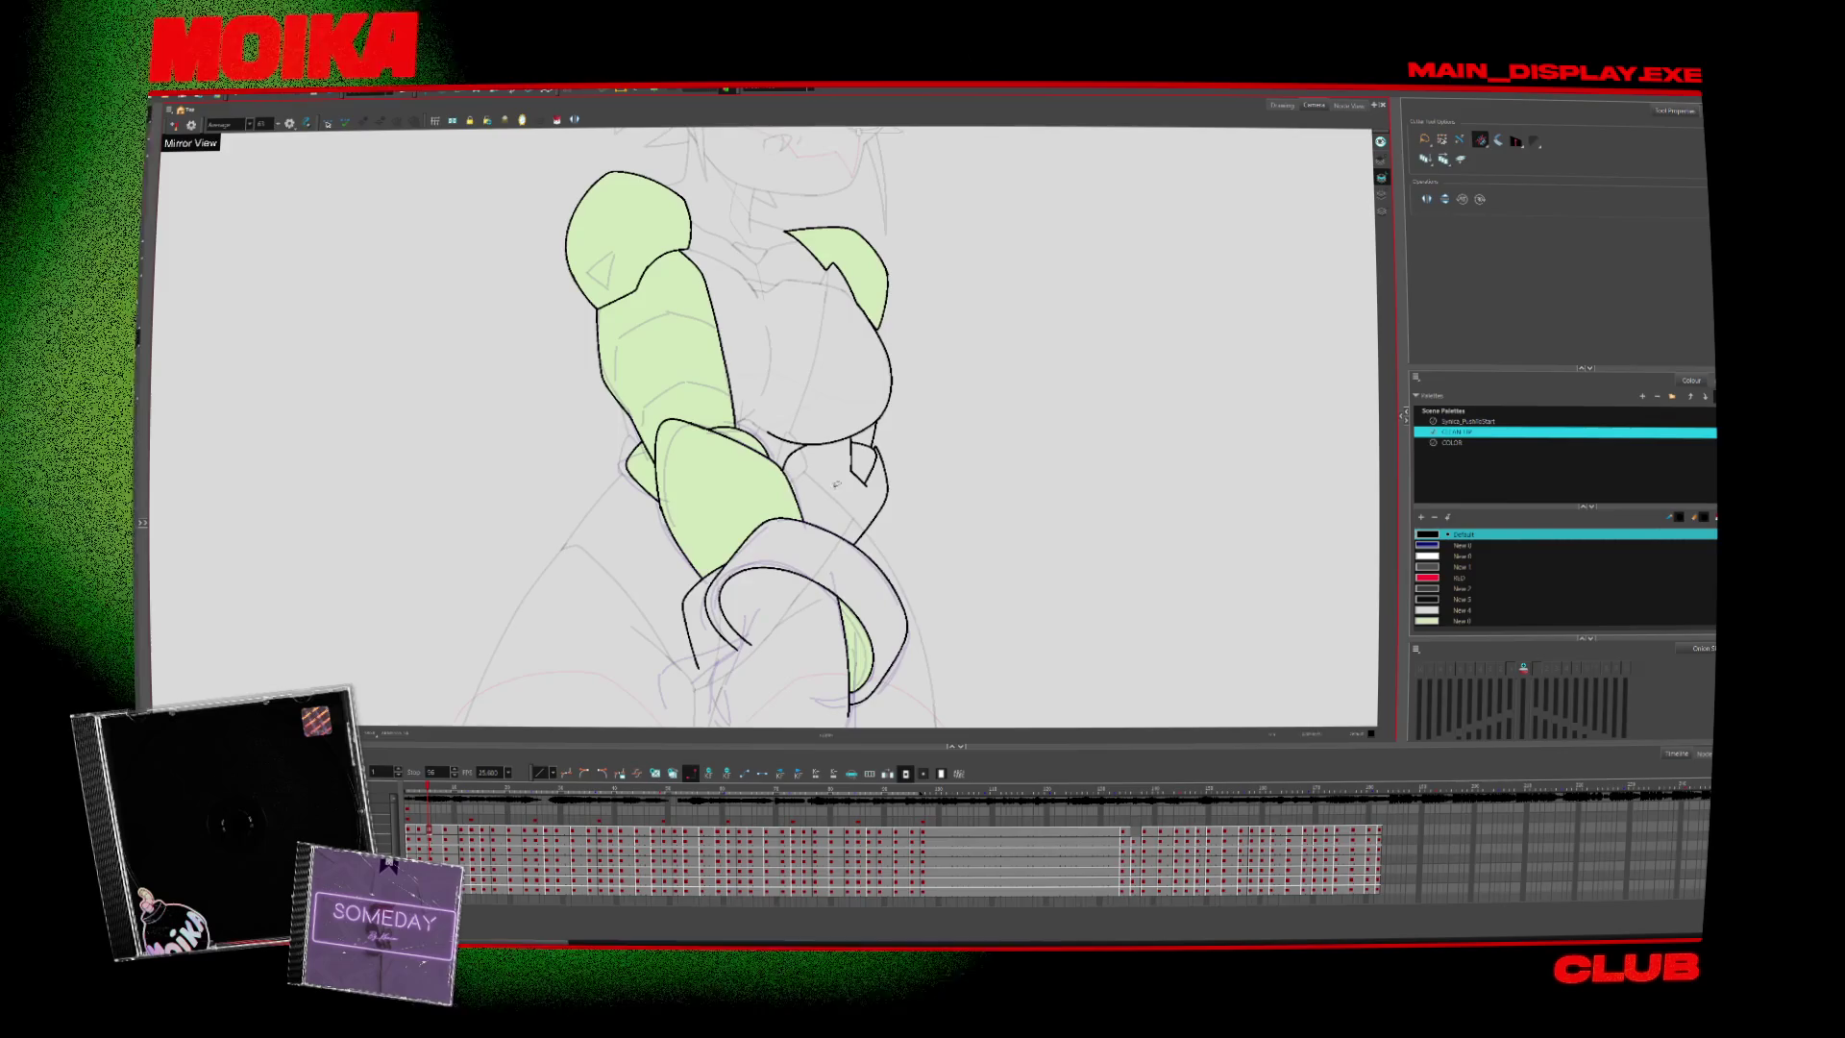
scroll(884, 354, down, 1)
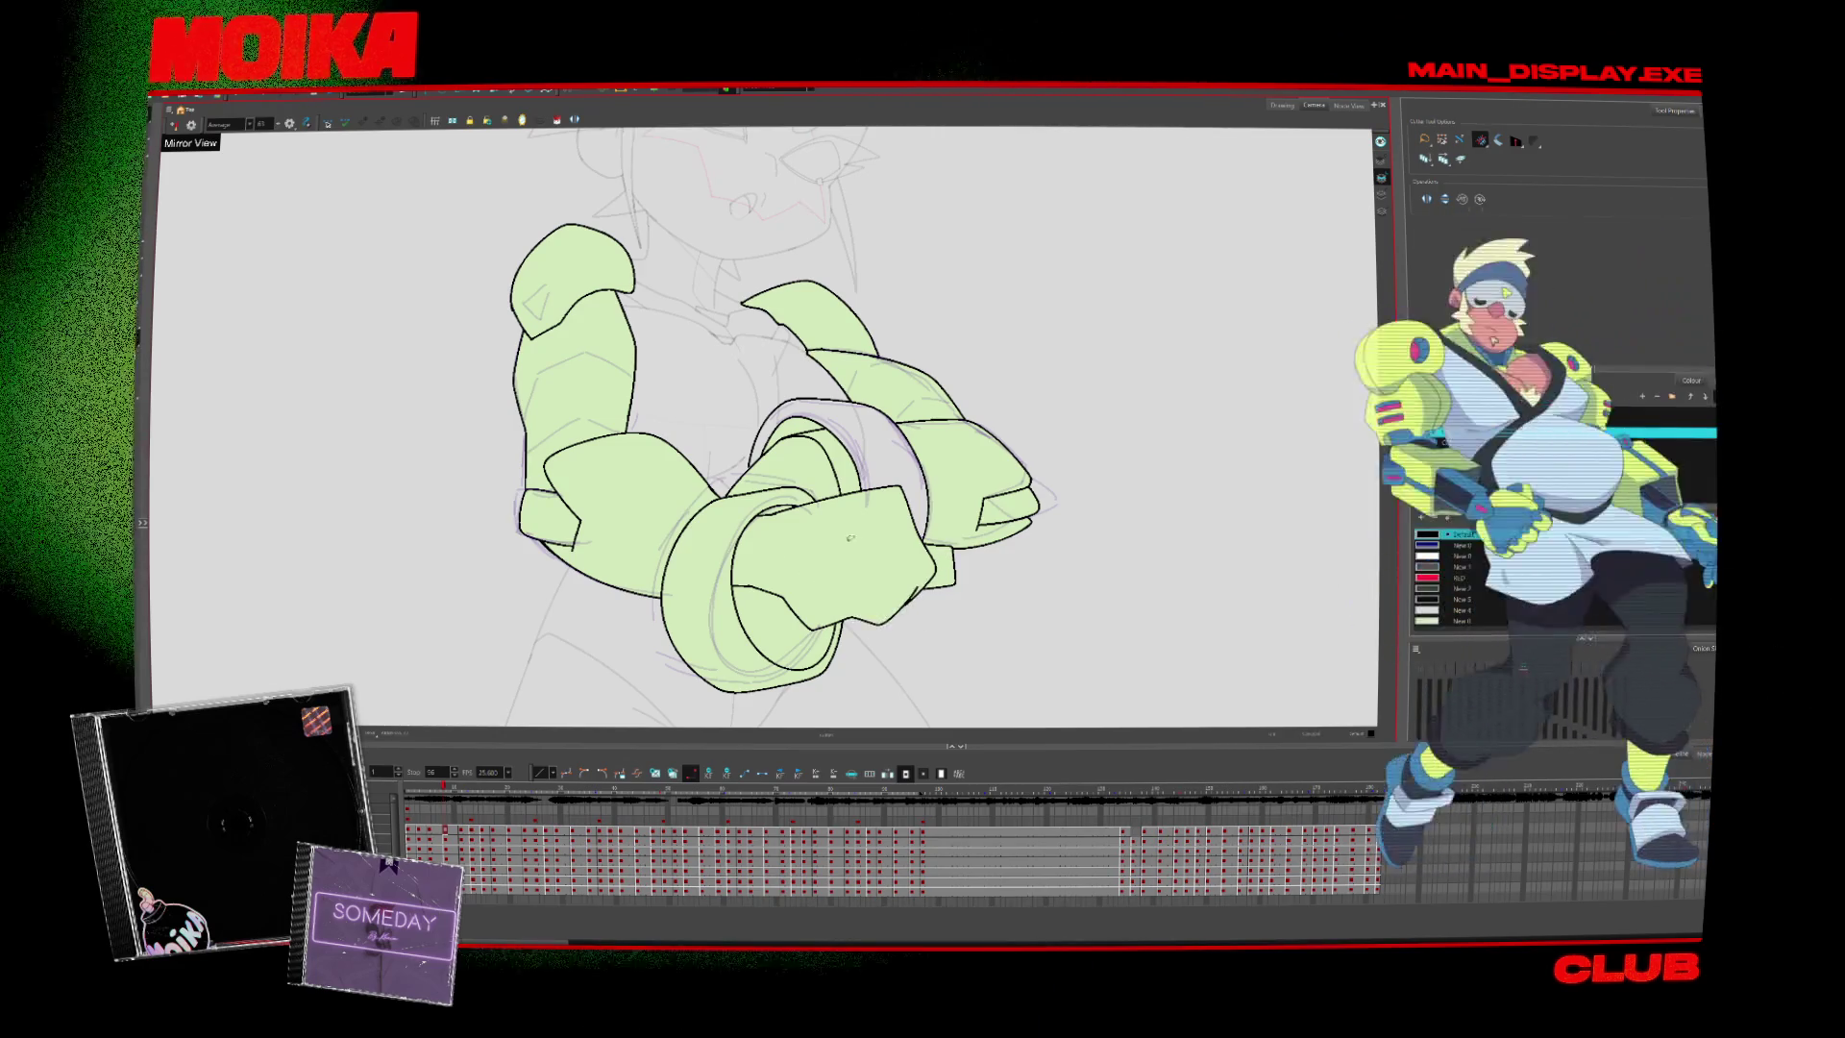
On the next drawing, hide the rough sketch and cut the stray crossing strokes from the right ring and hand
key(g)
key(g)
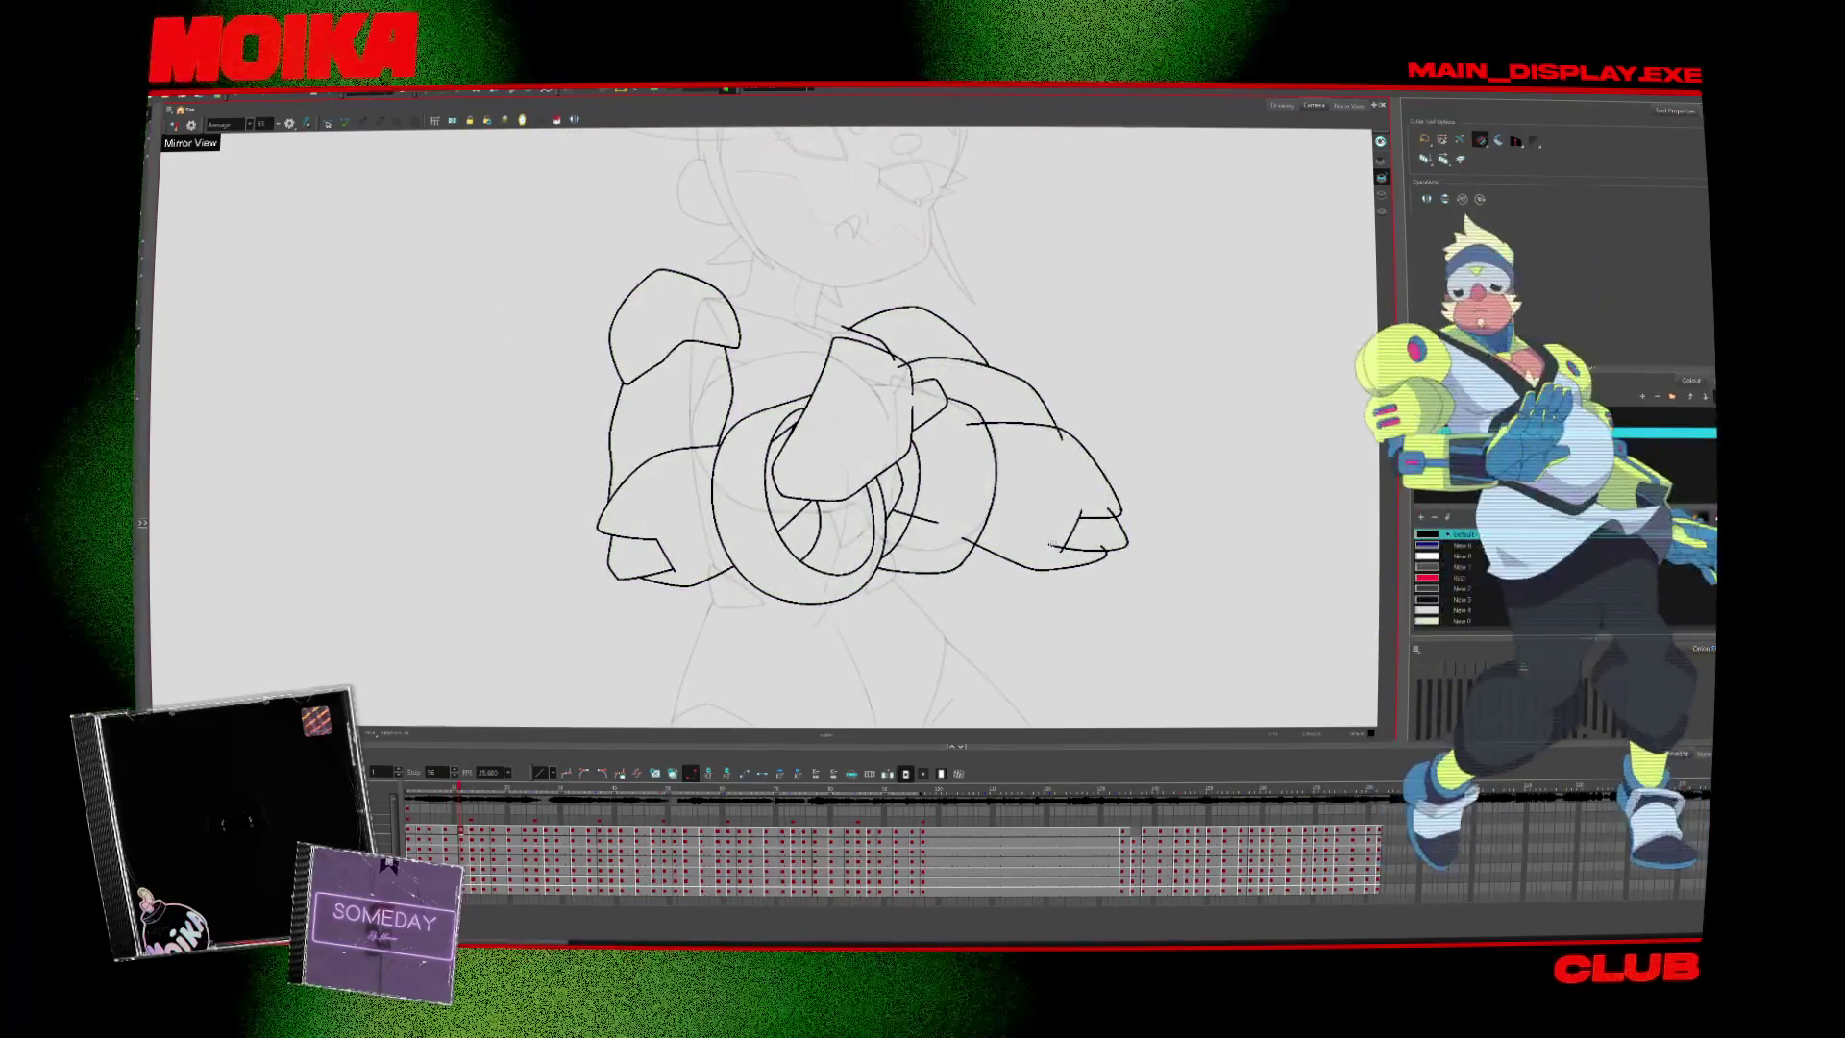
key(shift+l)
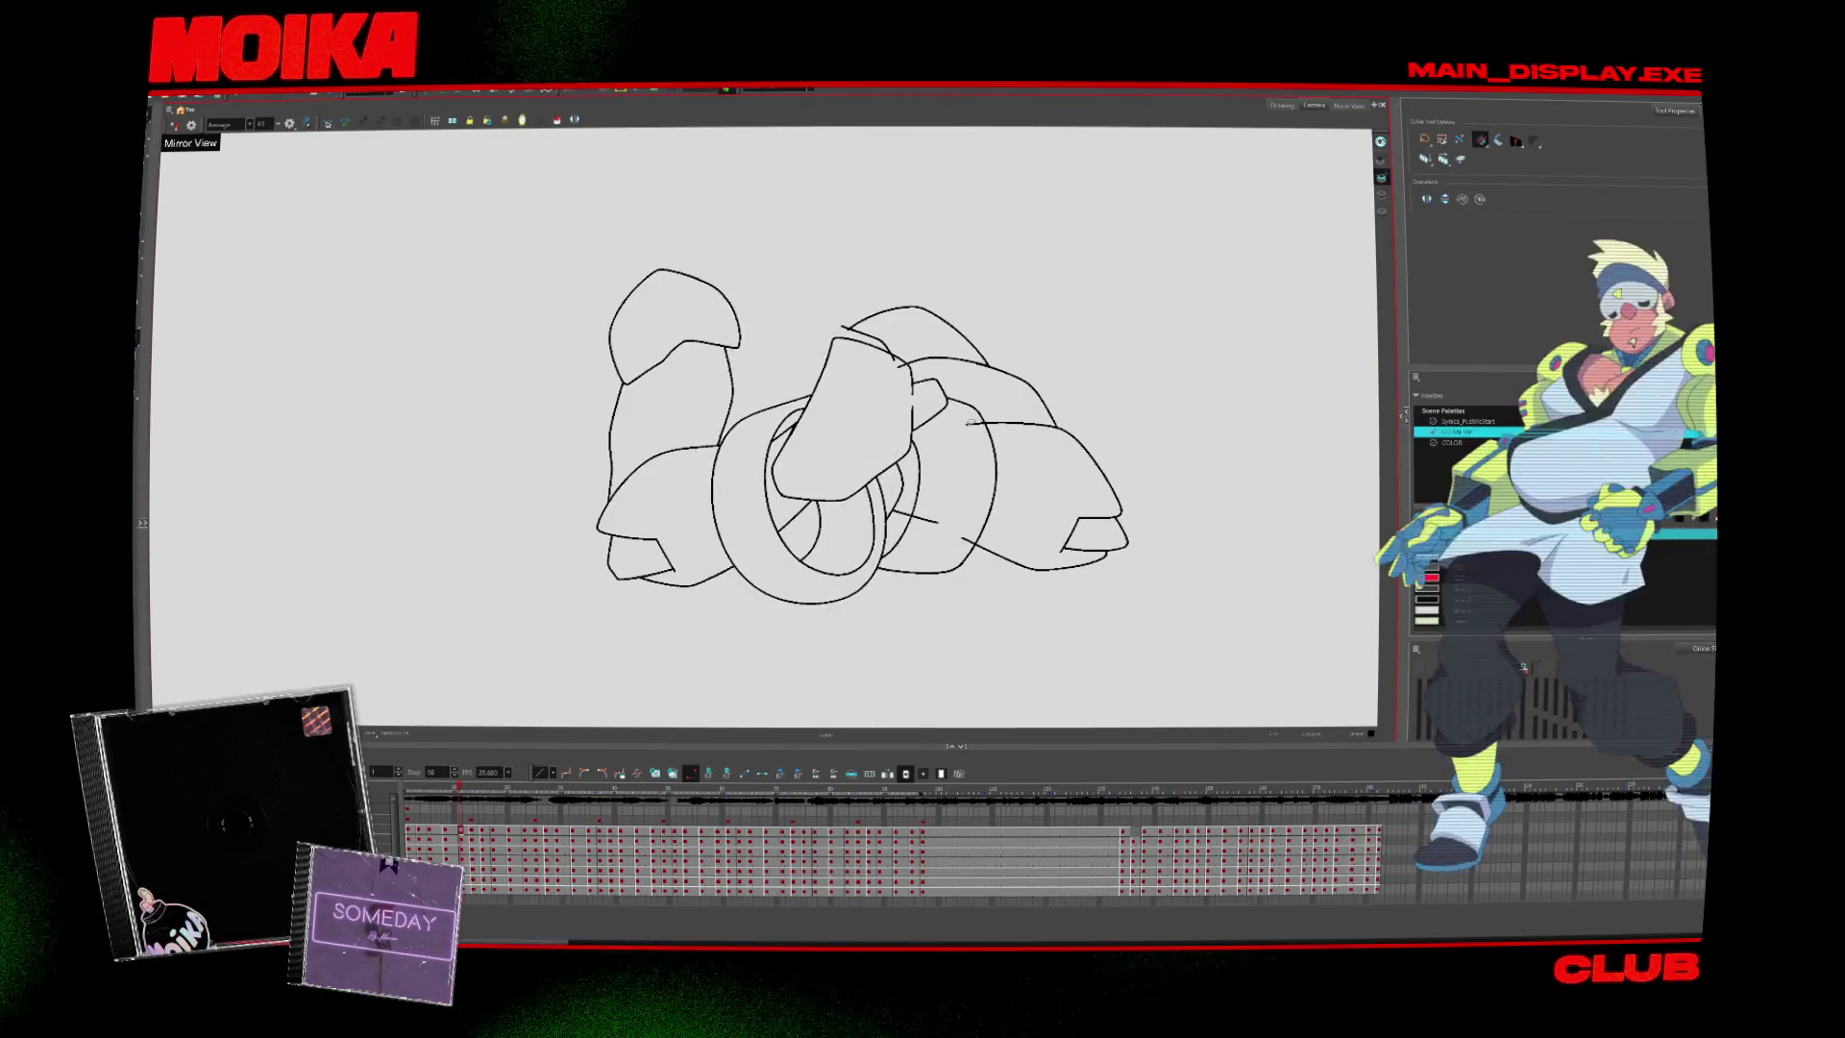
drag(969, 423, 976, 511)
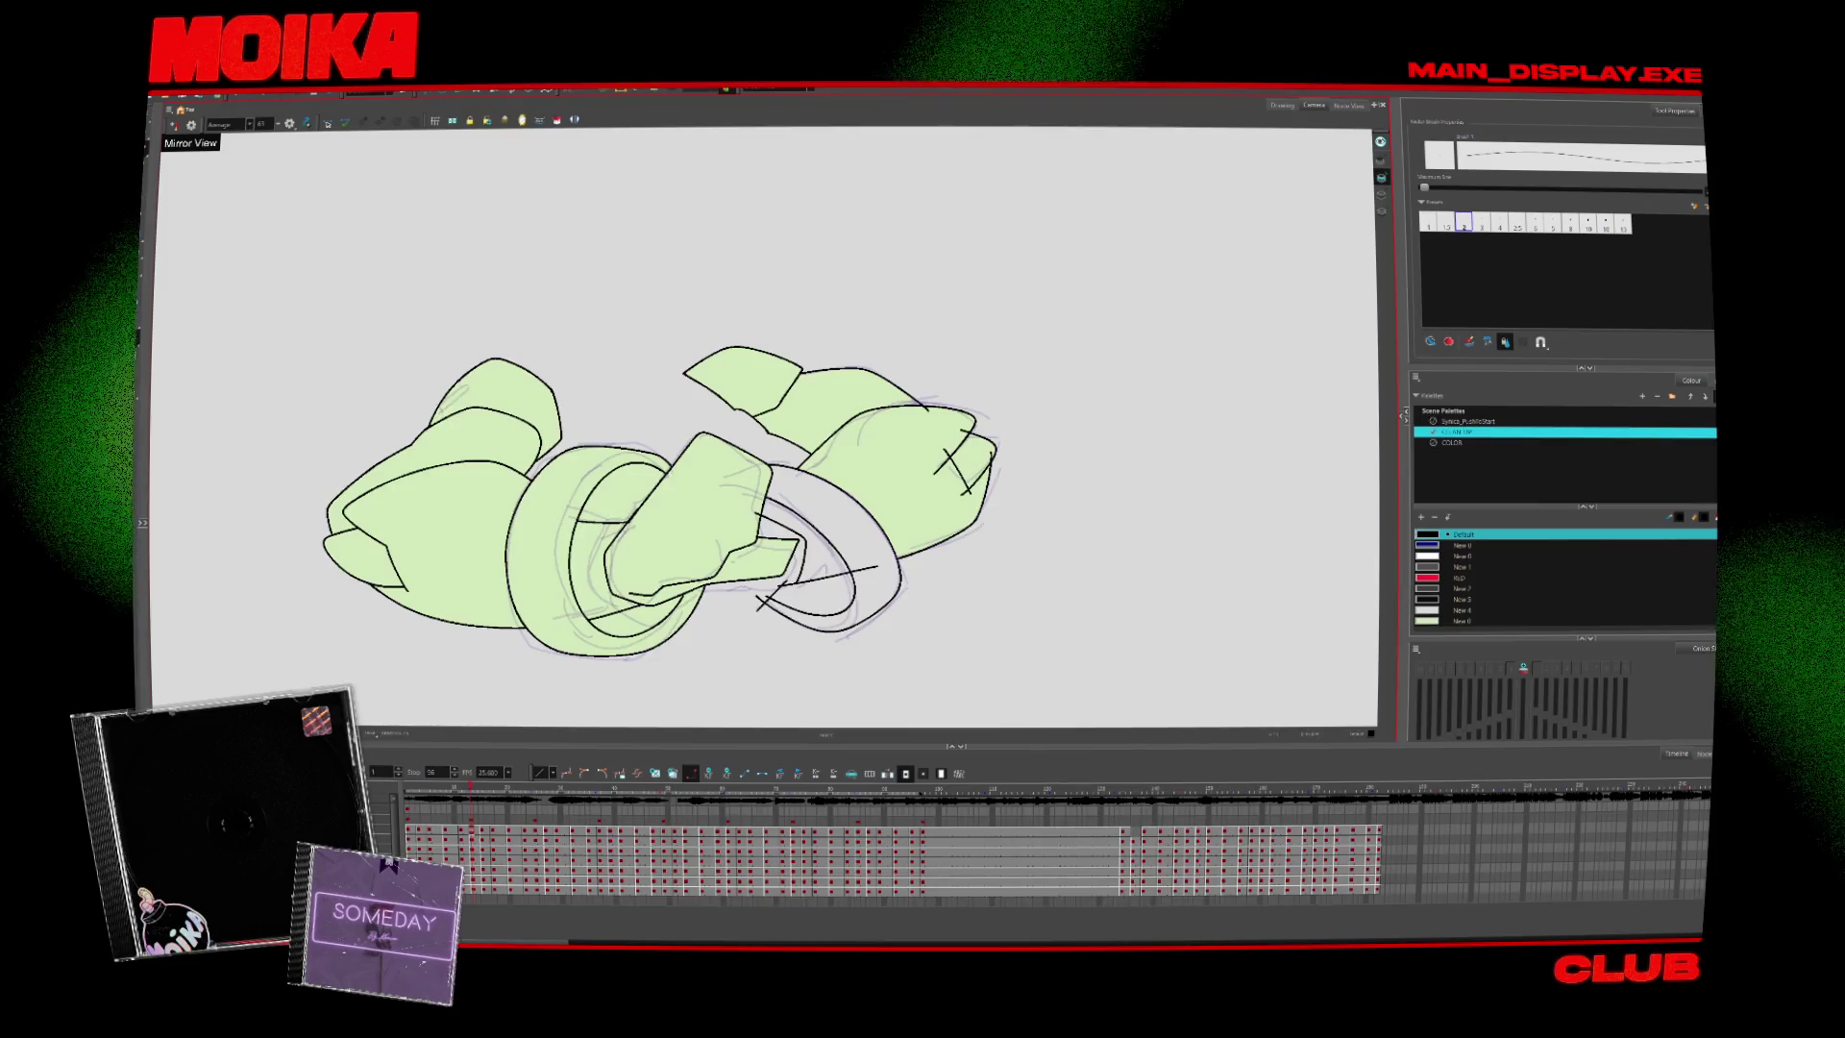
key(alt+s)
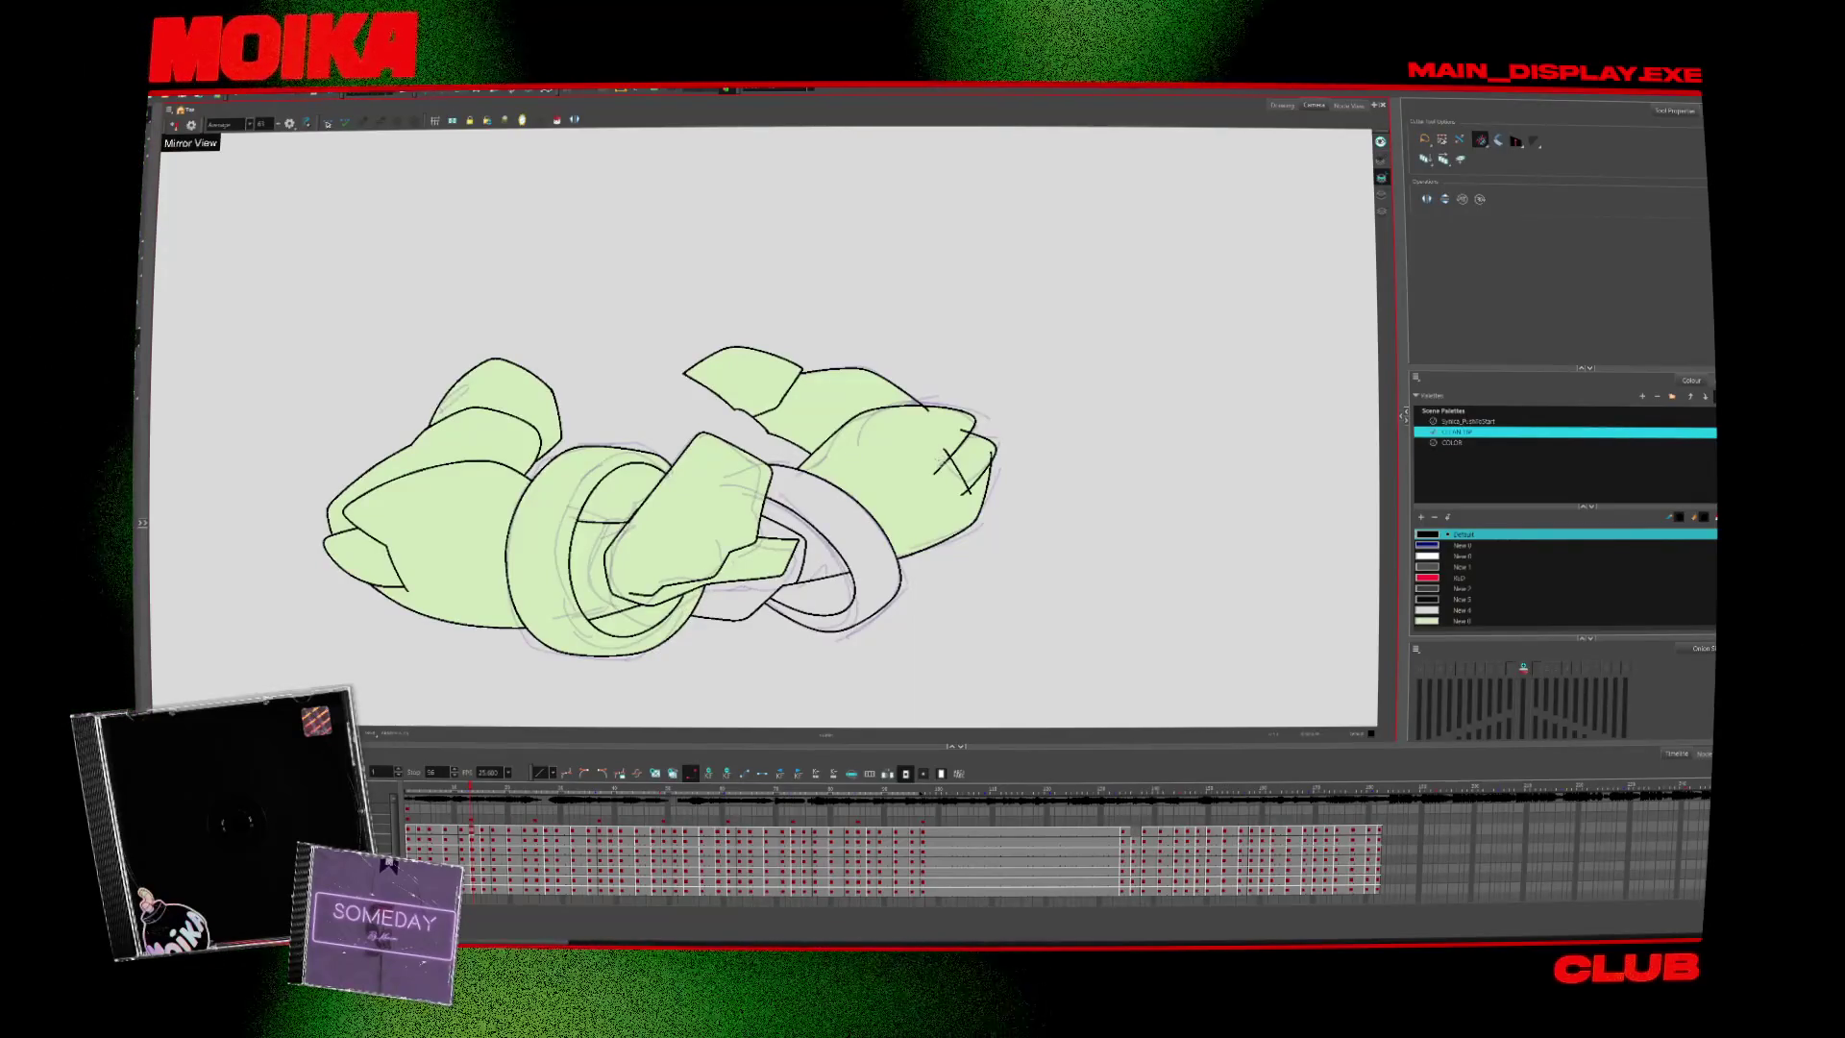
key(ctrl+z)
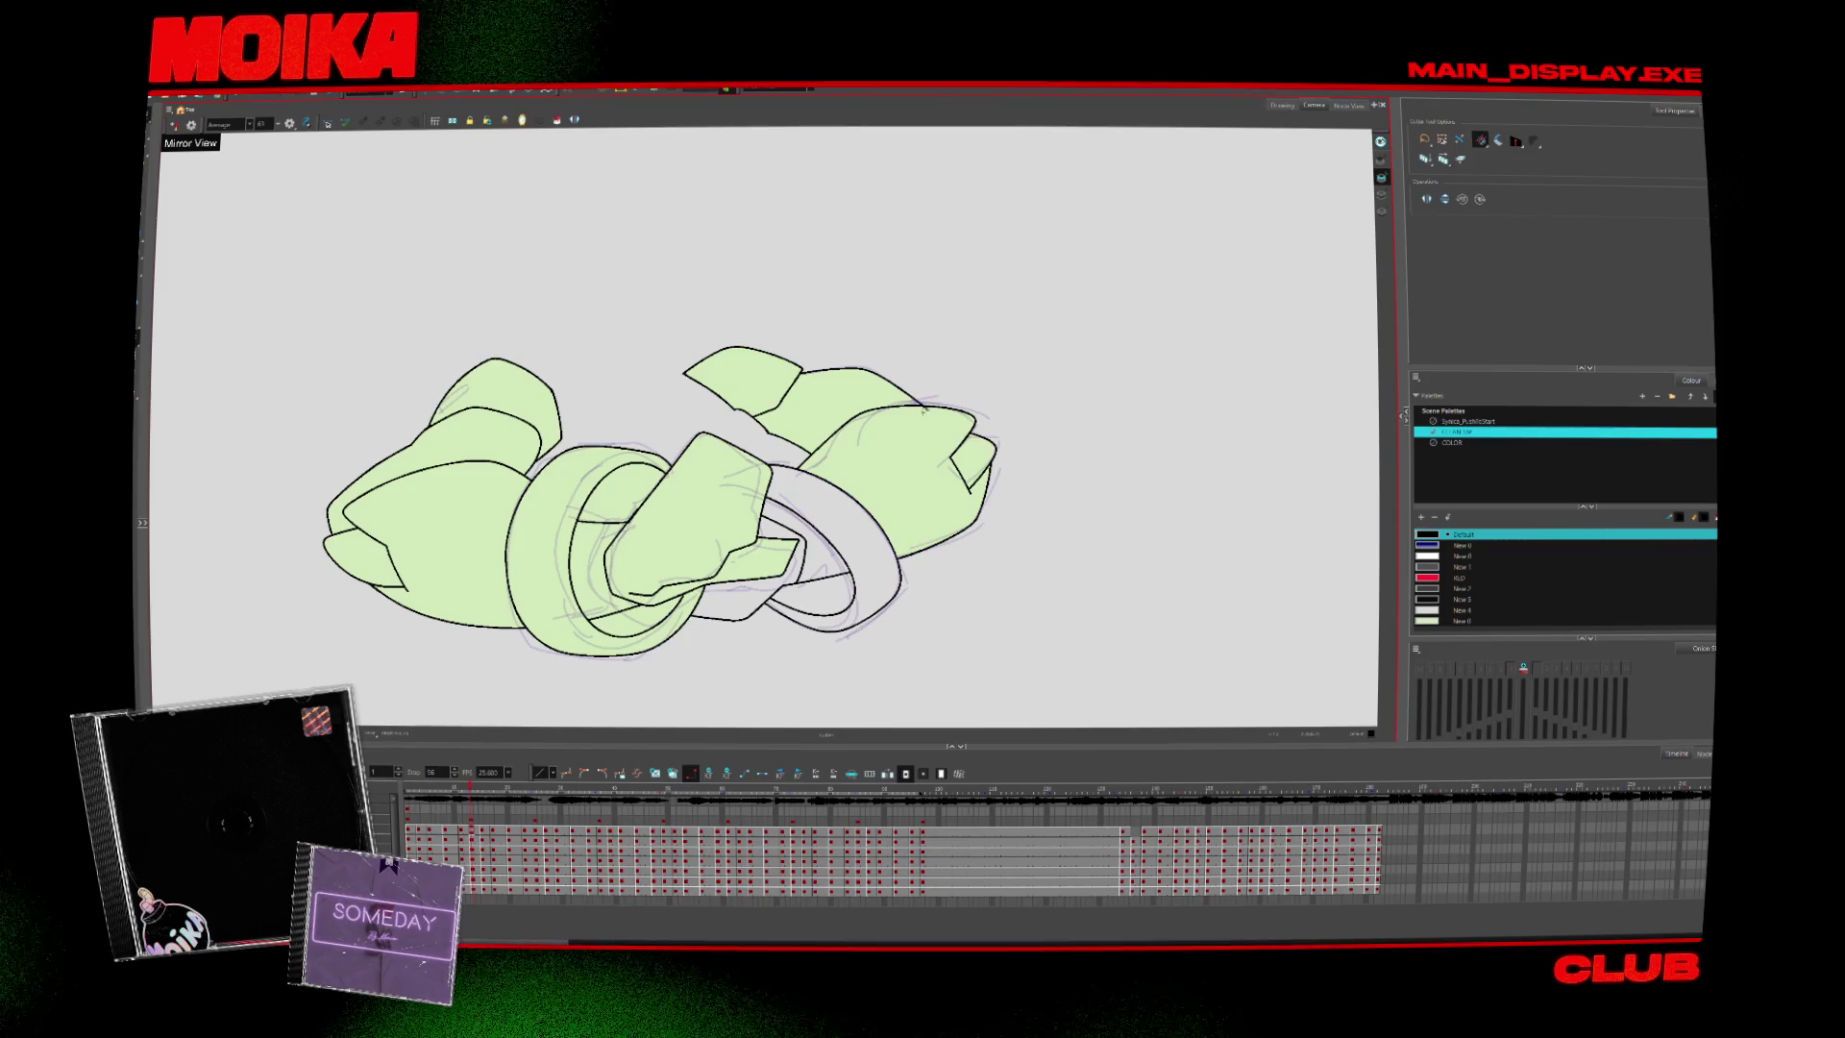
Two drawings ahead, trim the crossing stroke at the right fist's tip
key(period)
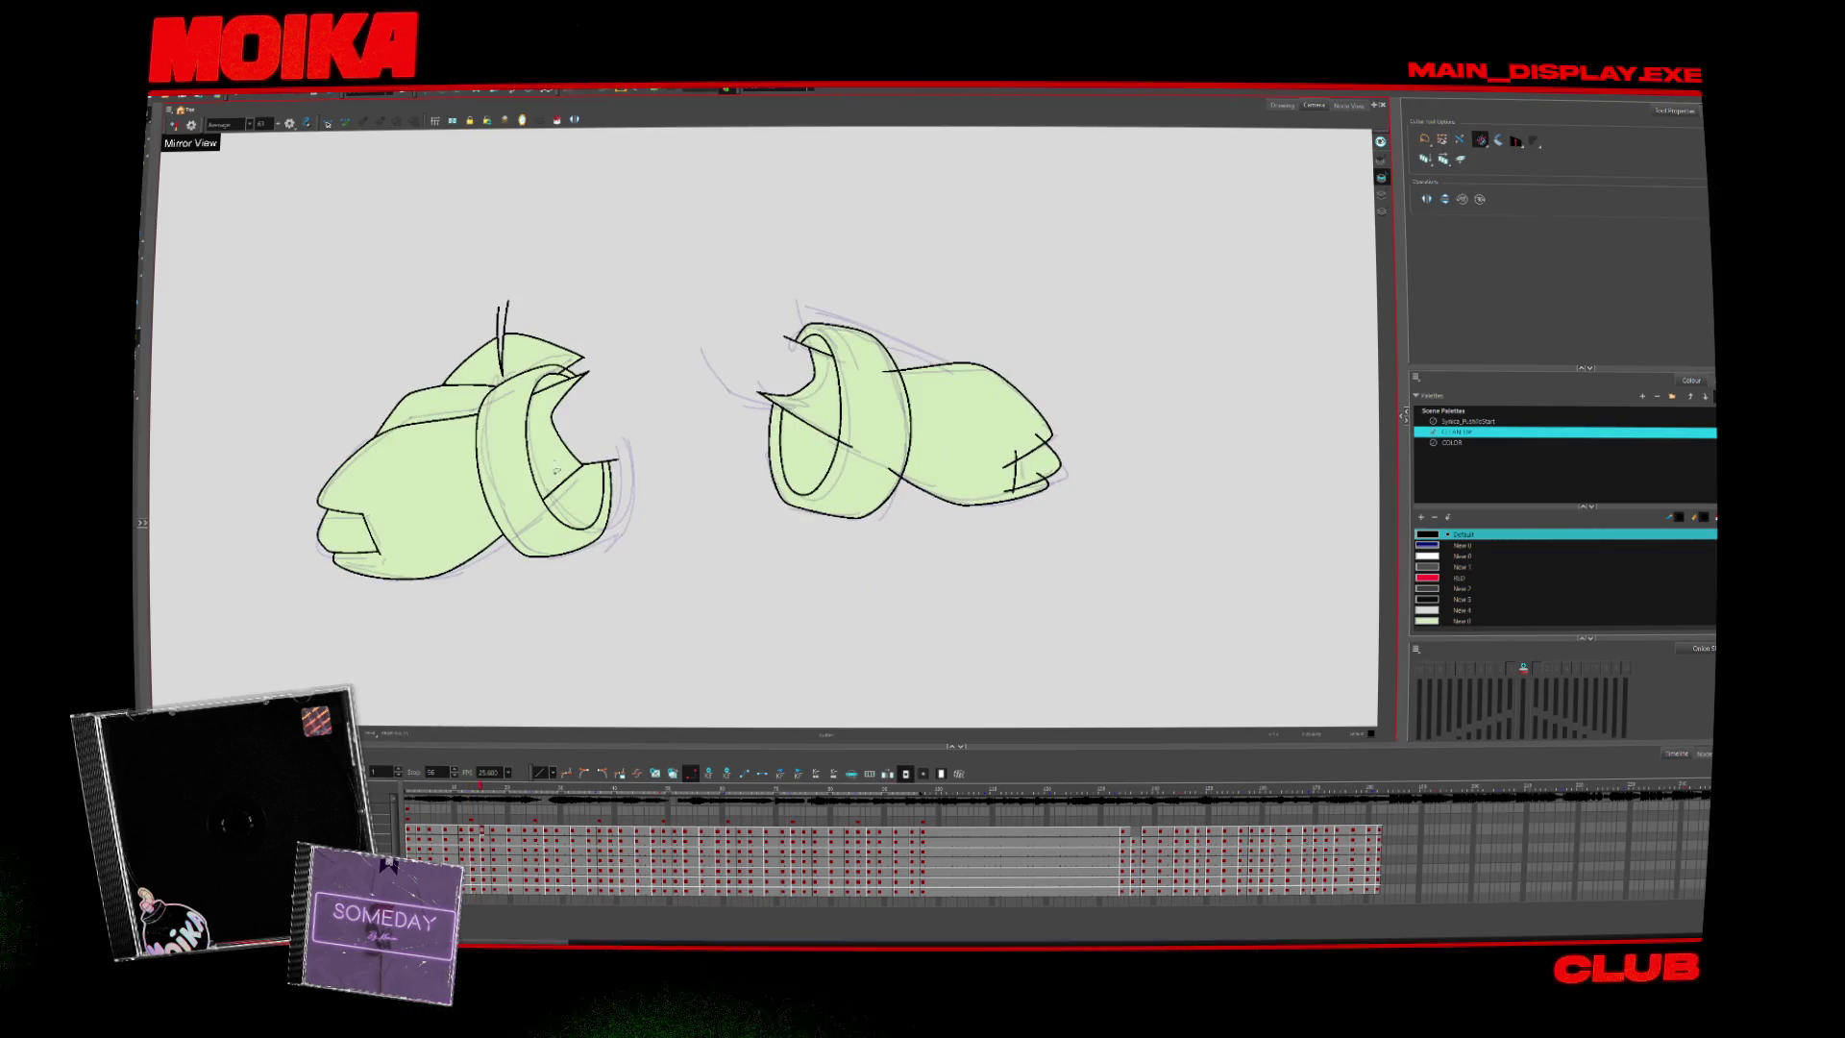
key(period)
scroll(567, 451, up, 3)
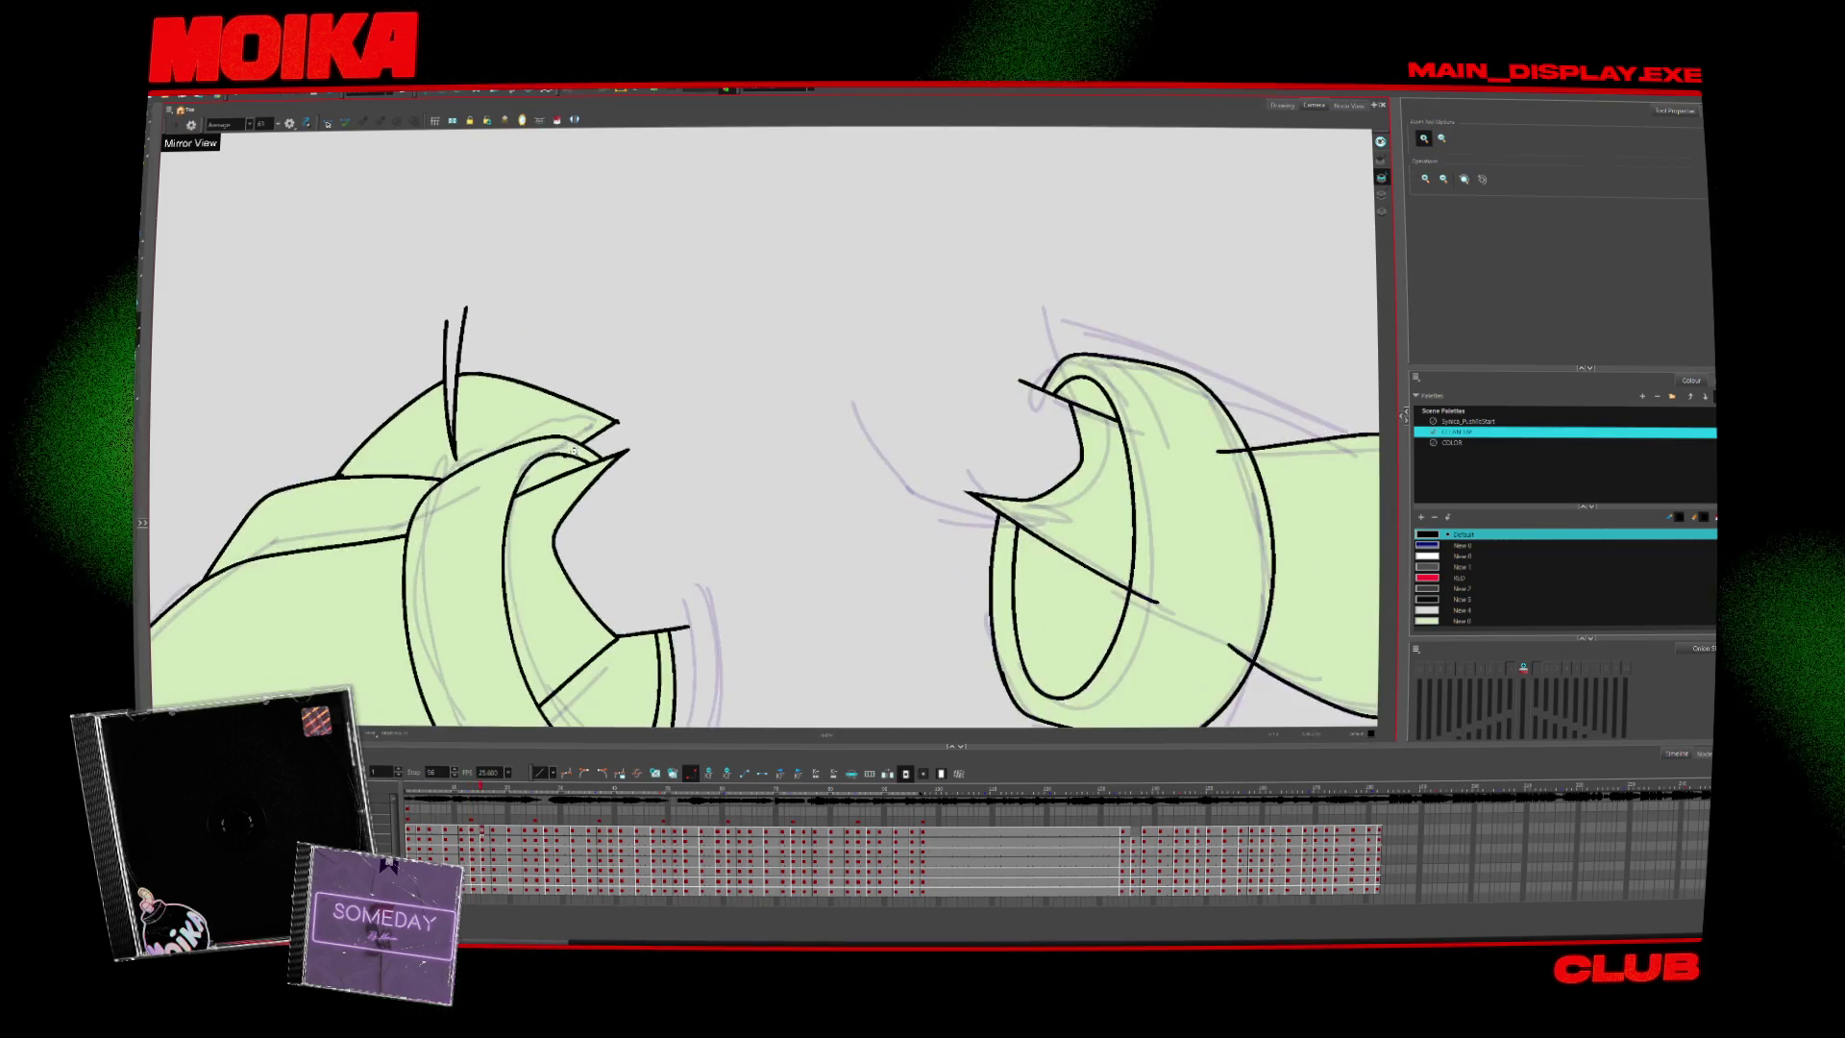
scroll(742, 558, down, 2)
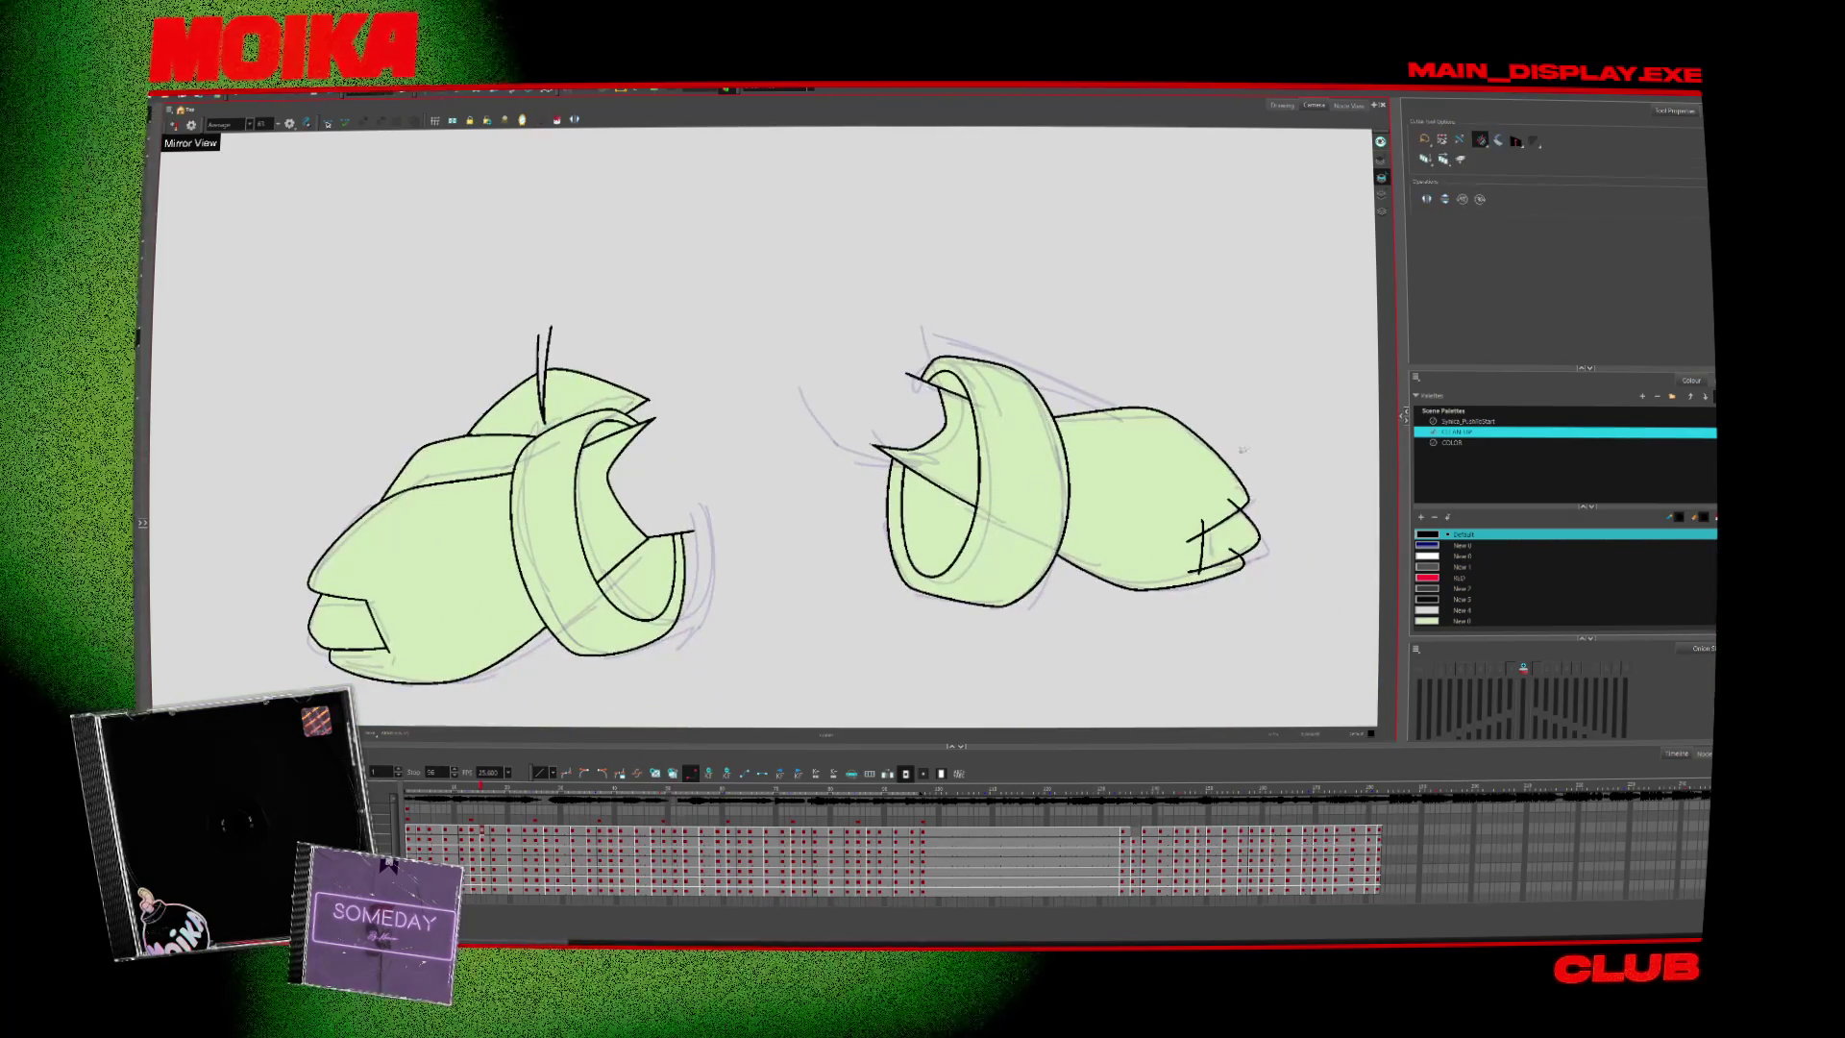
drag(1199, 572, 1202, 522)
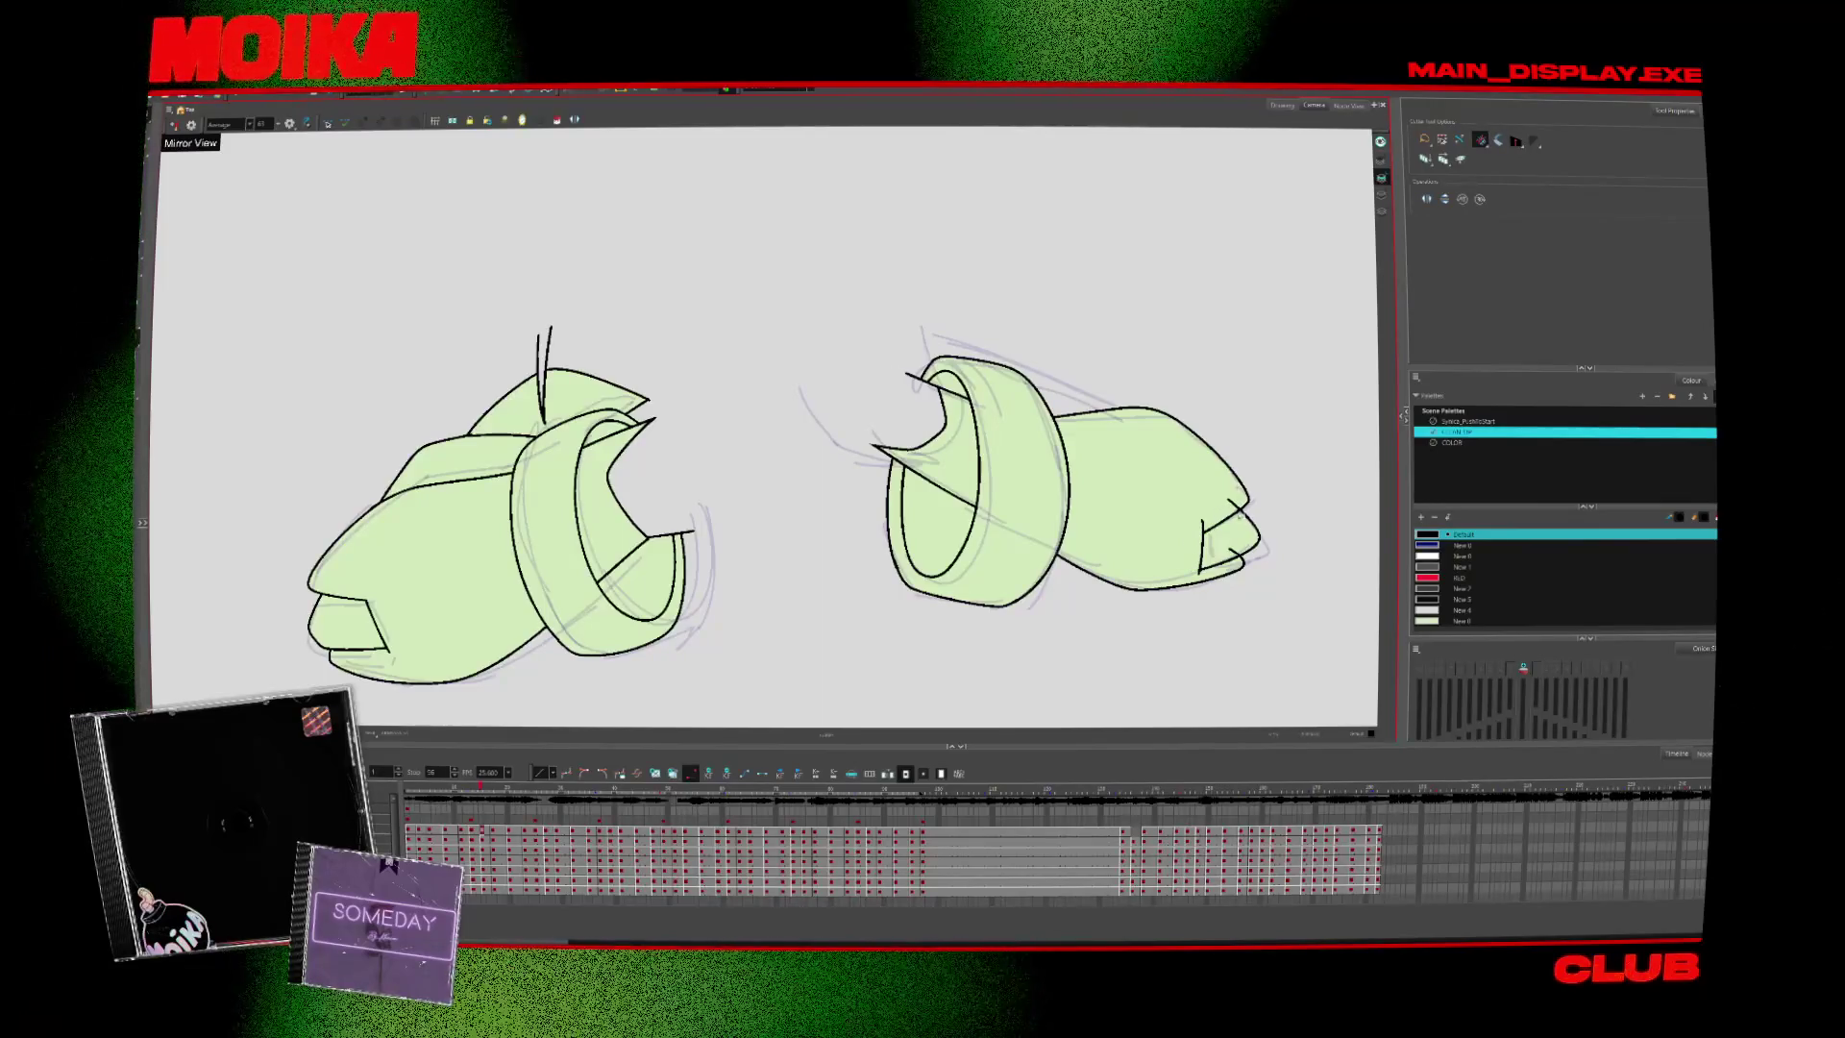
Two drawings later, cut the stray stroke and finger overshoot on the fist
key(period)
key(period)
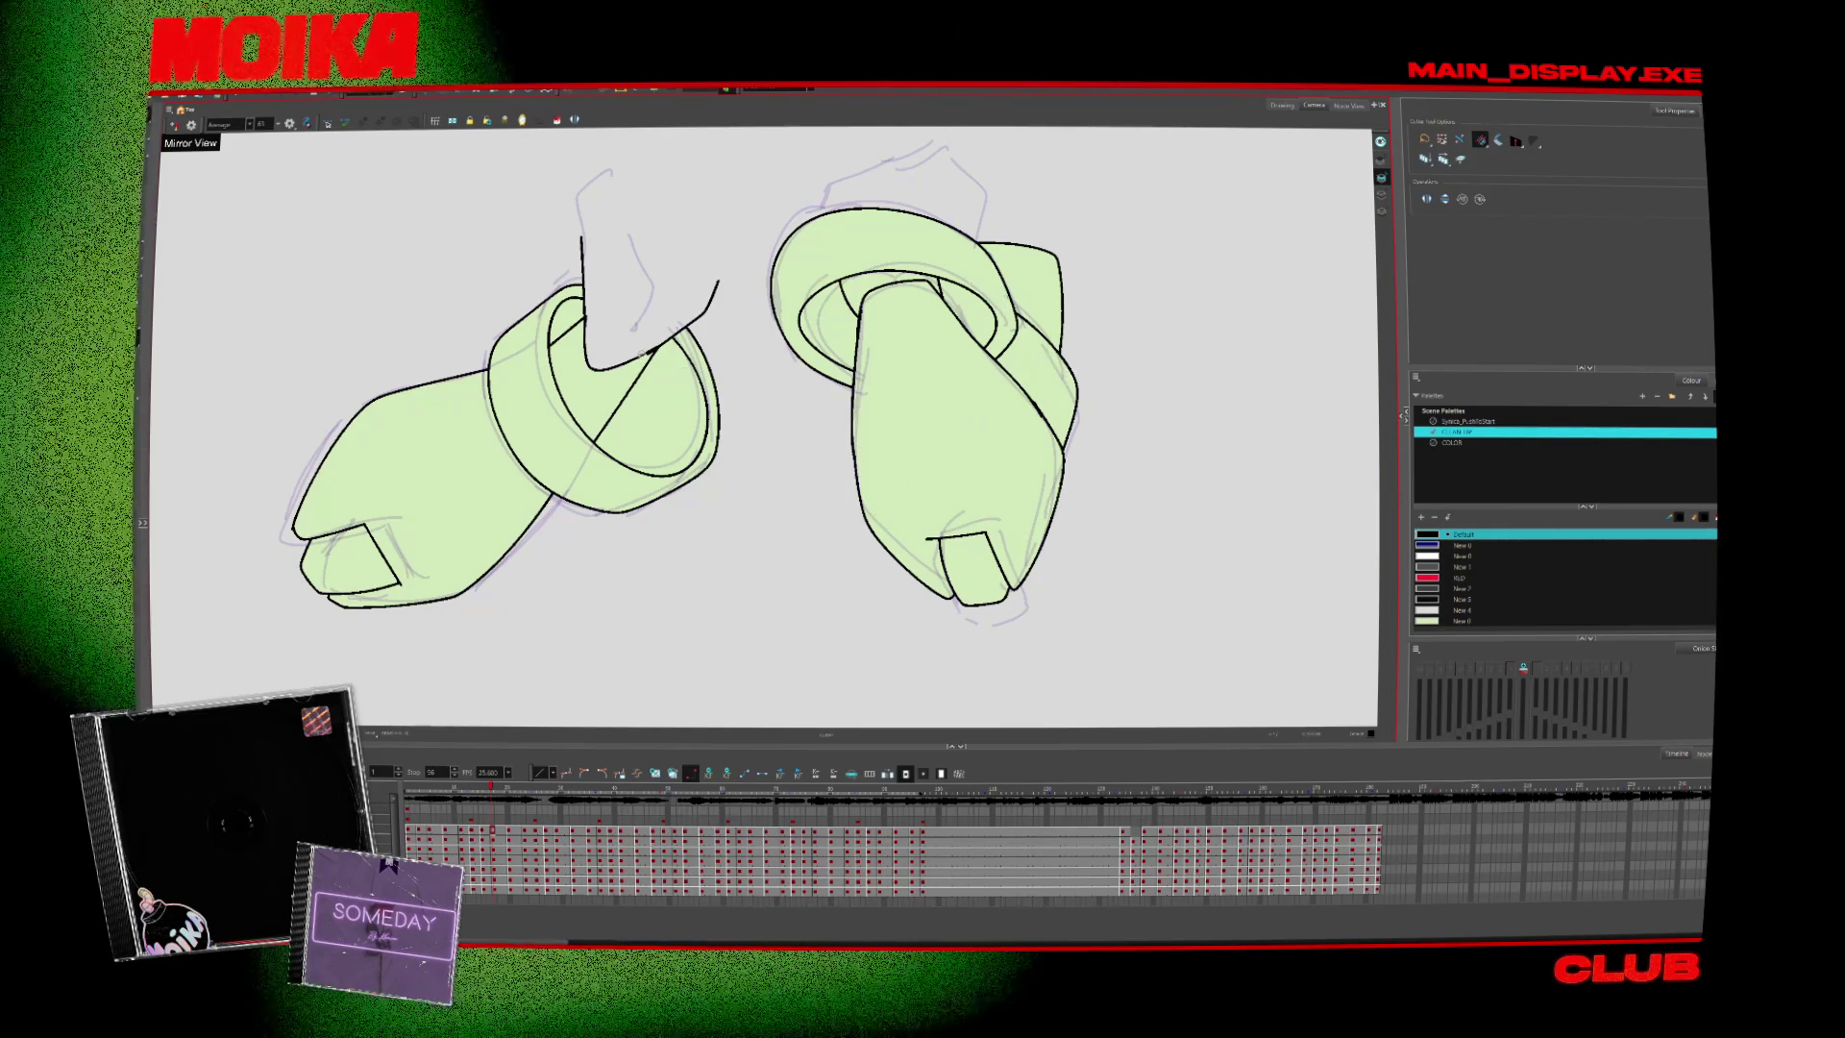
key(period)
drag(888, 478, 876, 501)
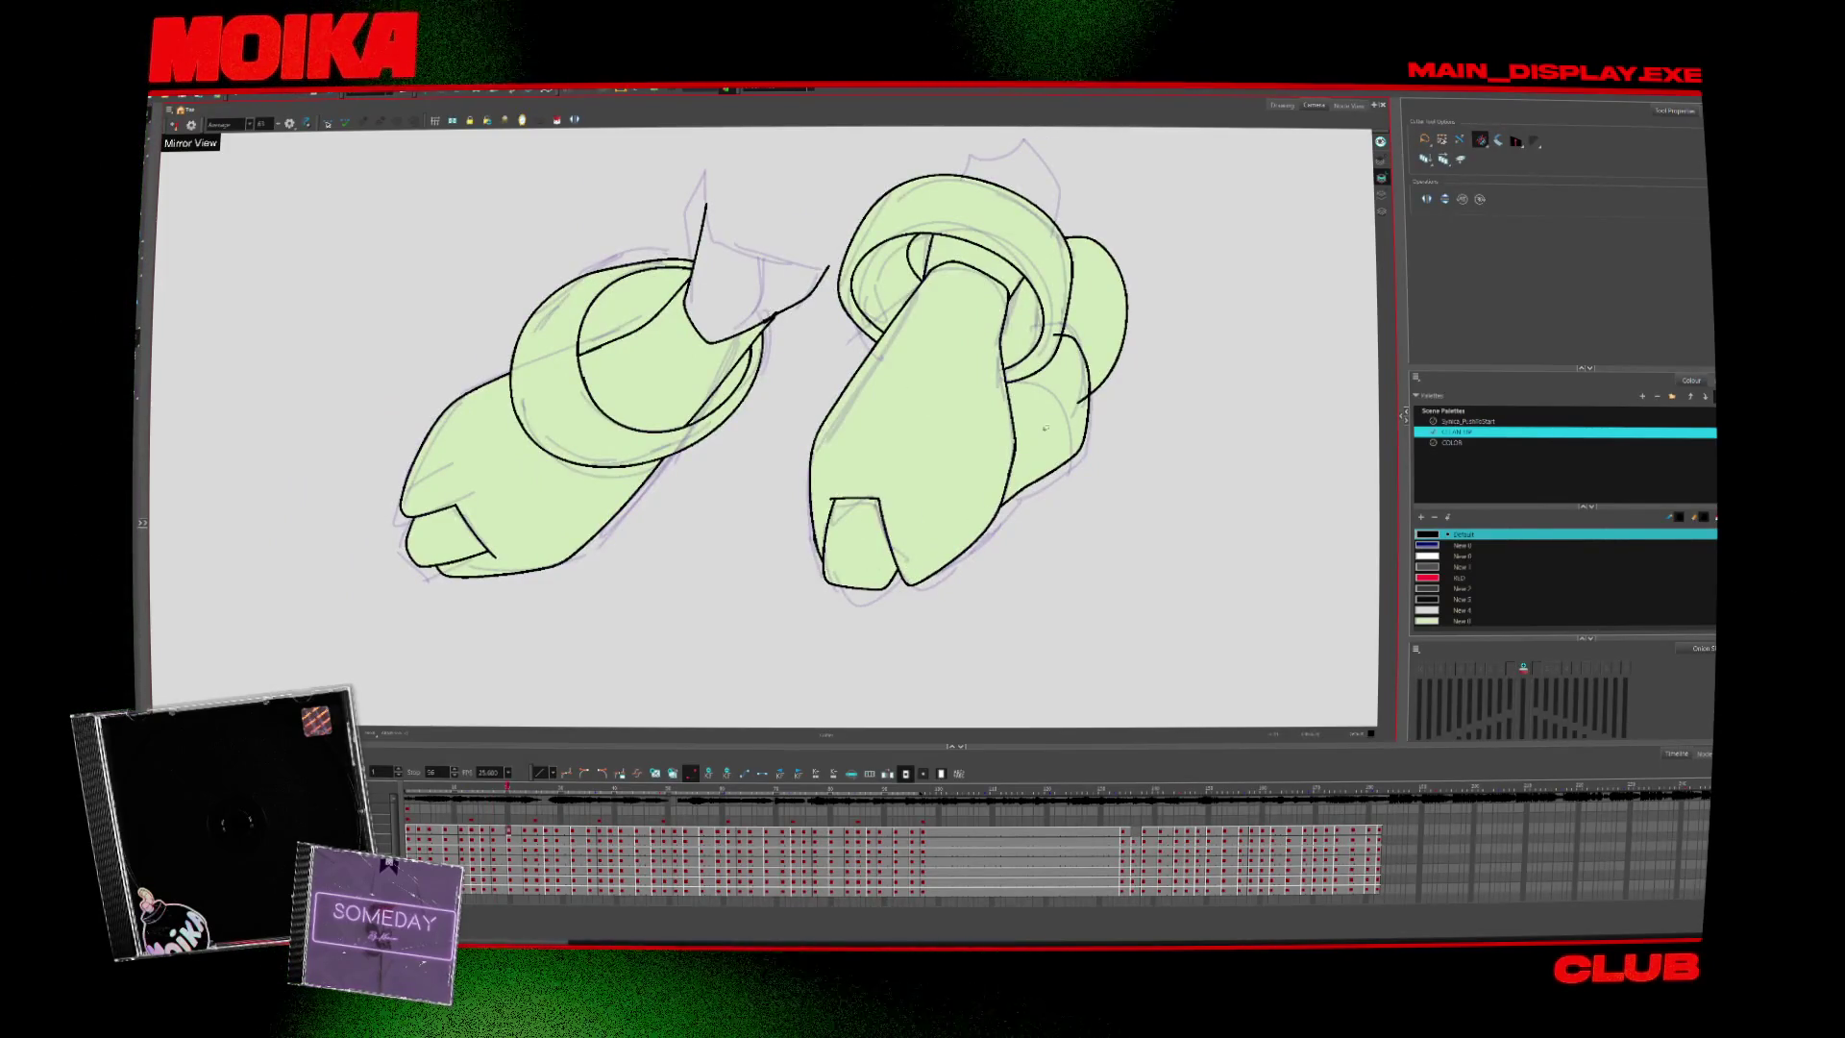
drag(1046, 427, 1025, 498)
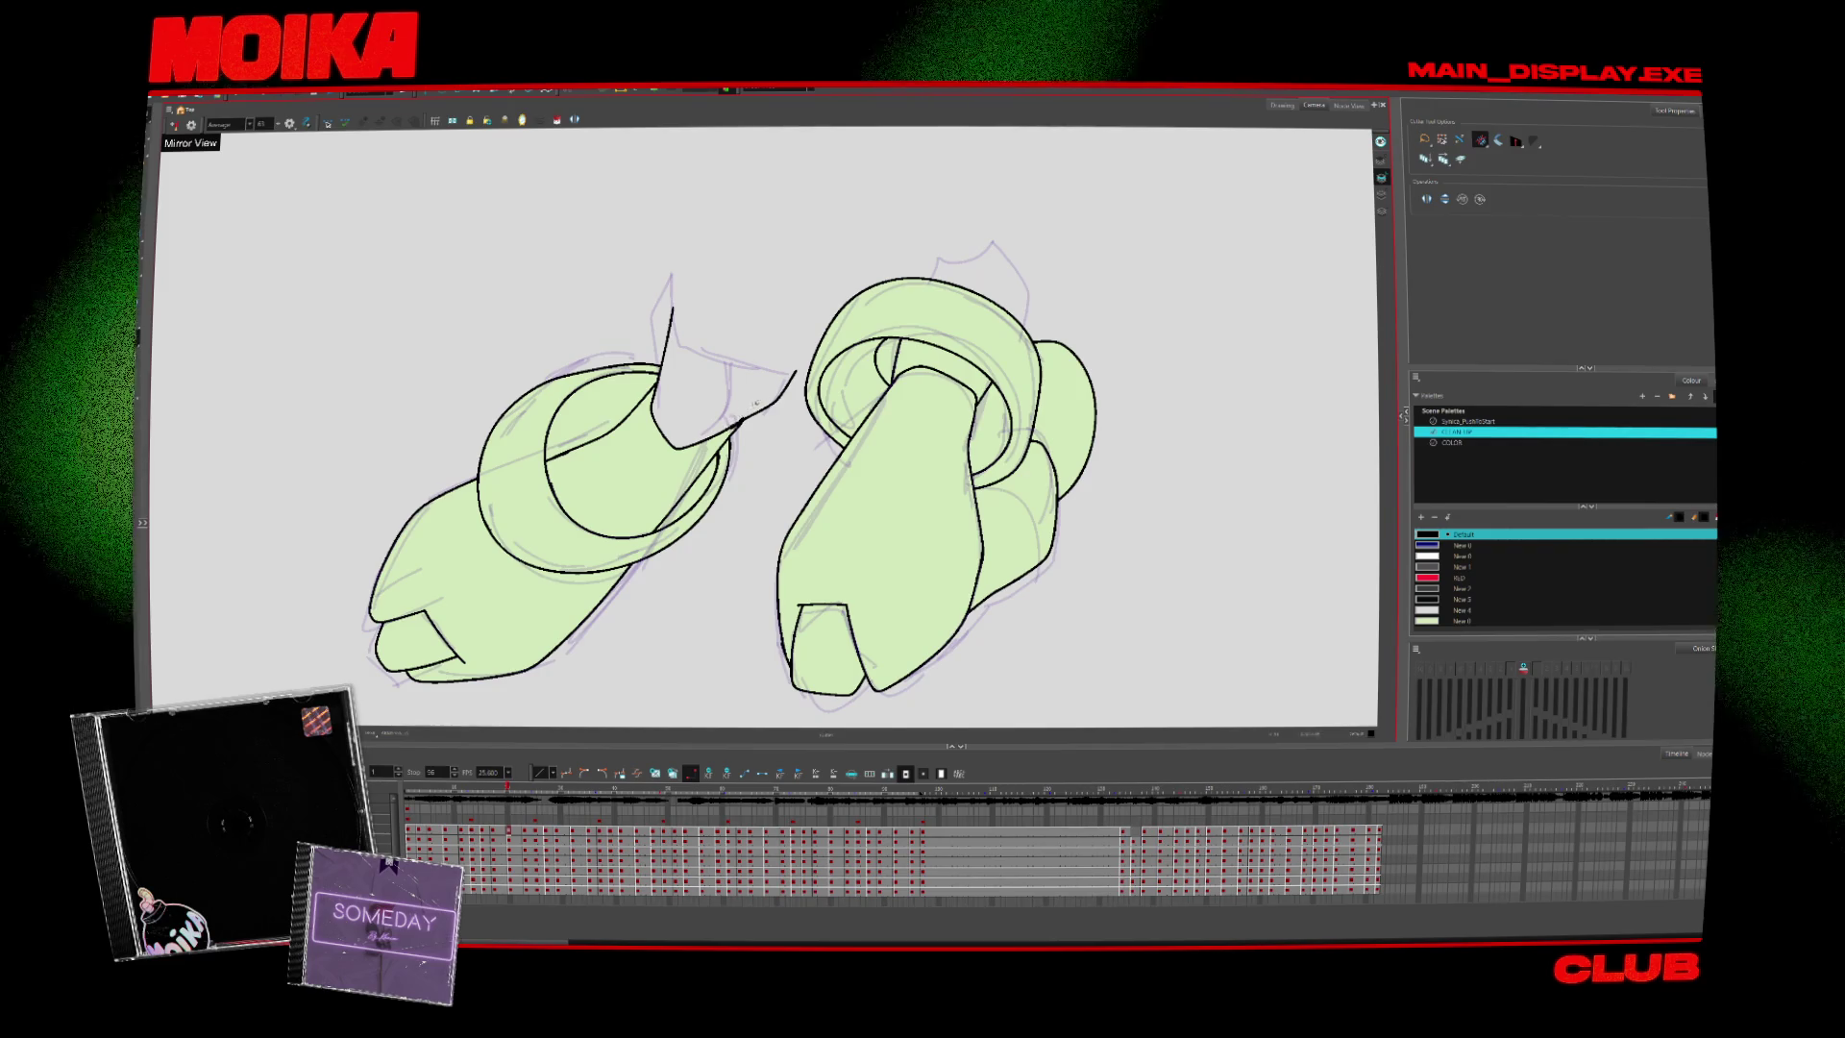
Several drawings further on, merge the crossing lines at the left fist's tip
key(period)
key(period)
key(period)
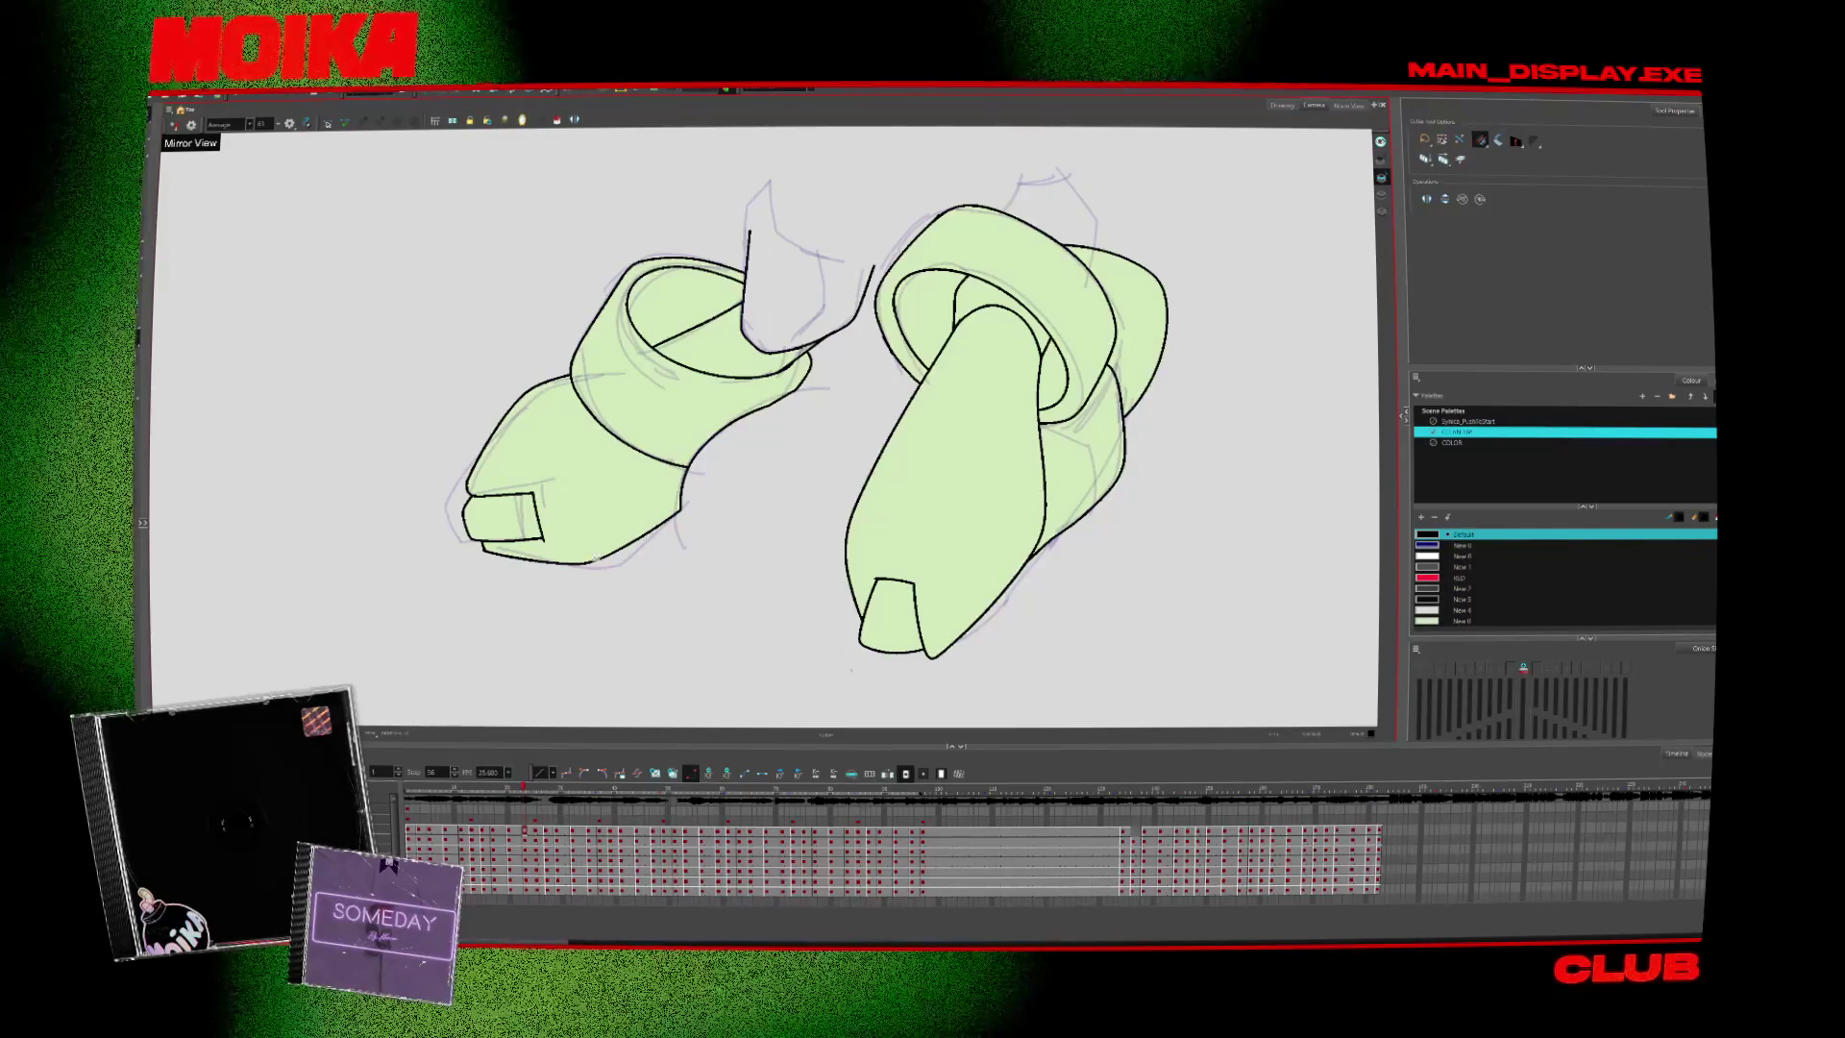
key(period)
key(period)
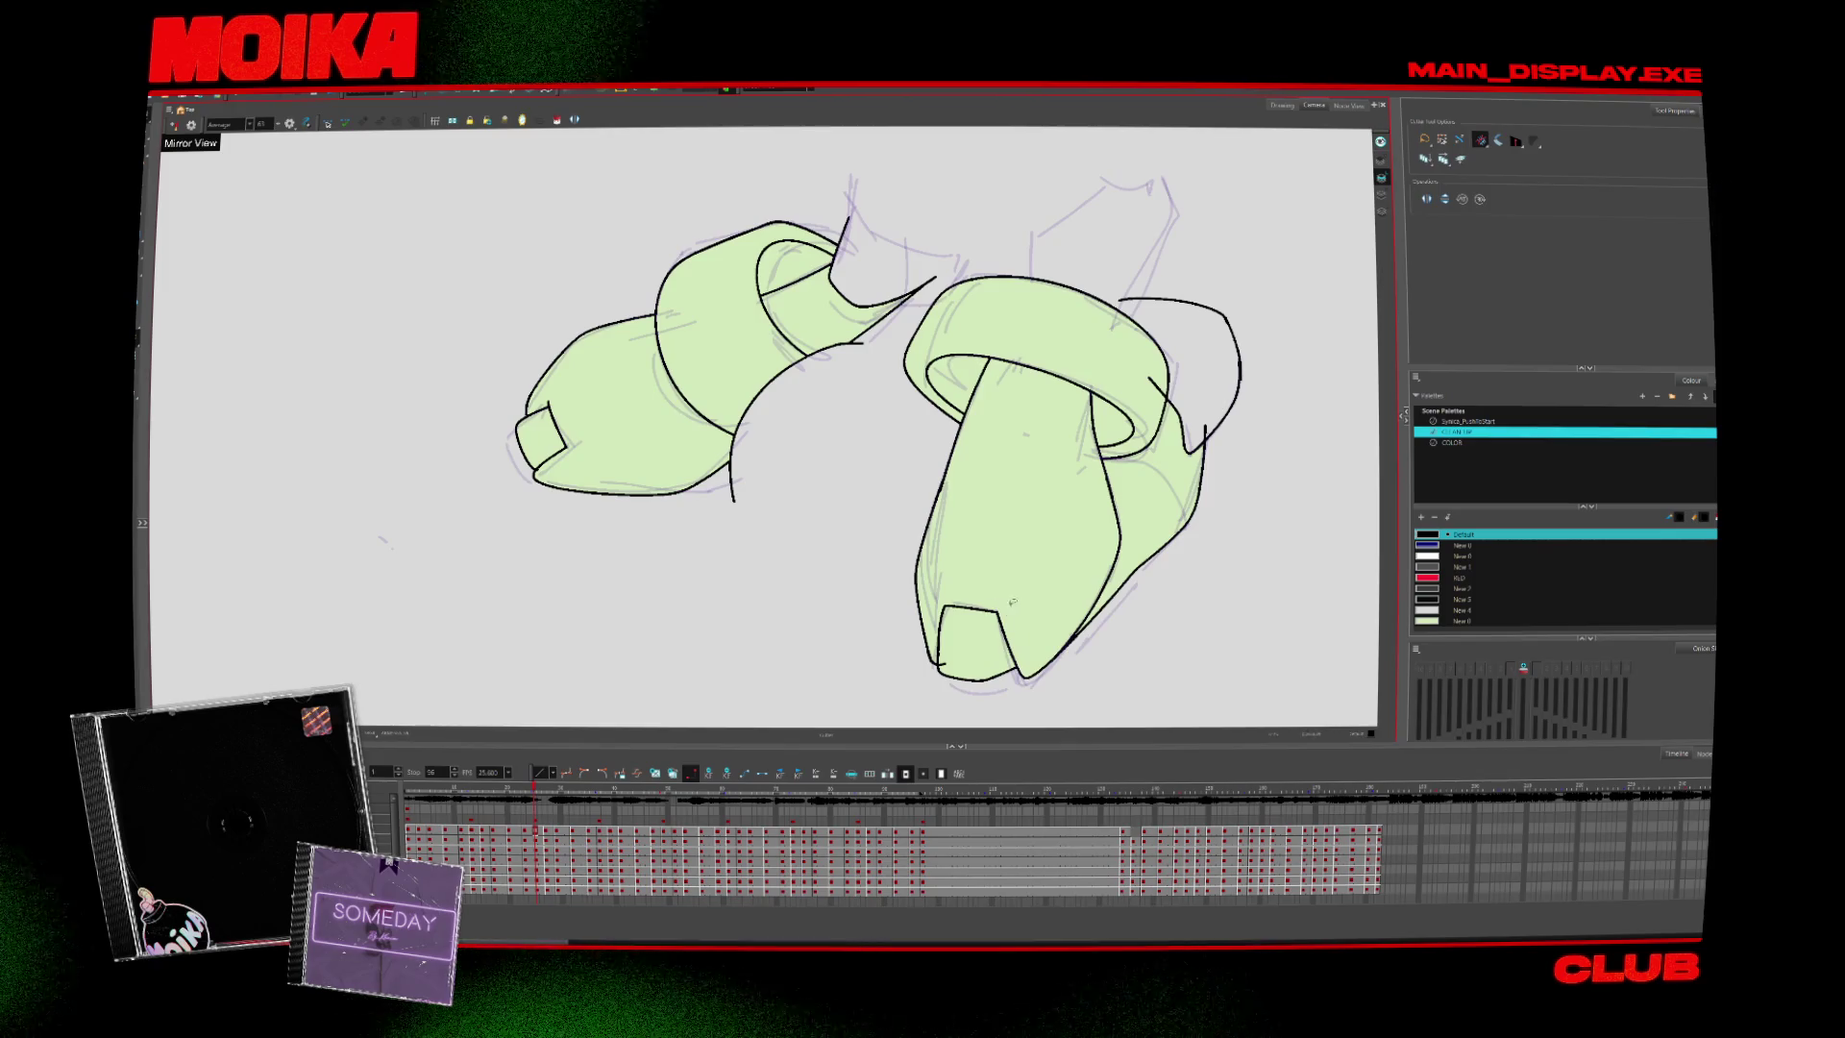
key(alt+b)
key(alt+t)
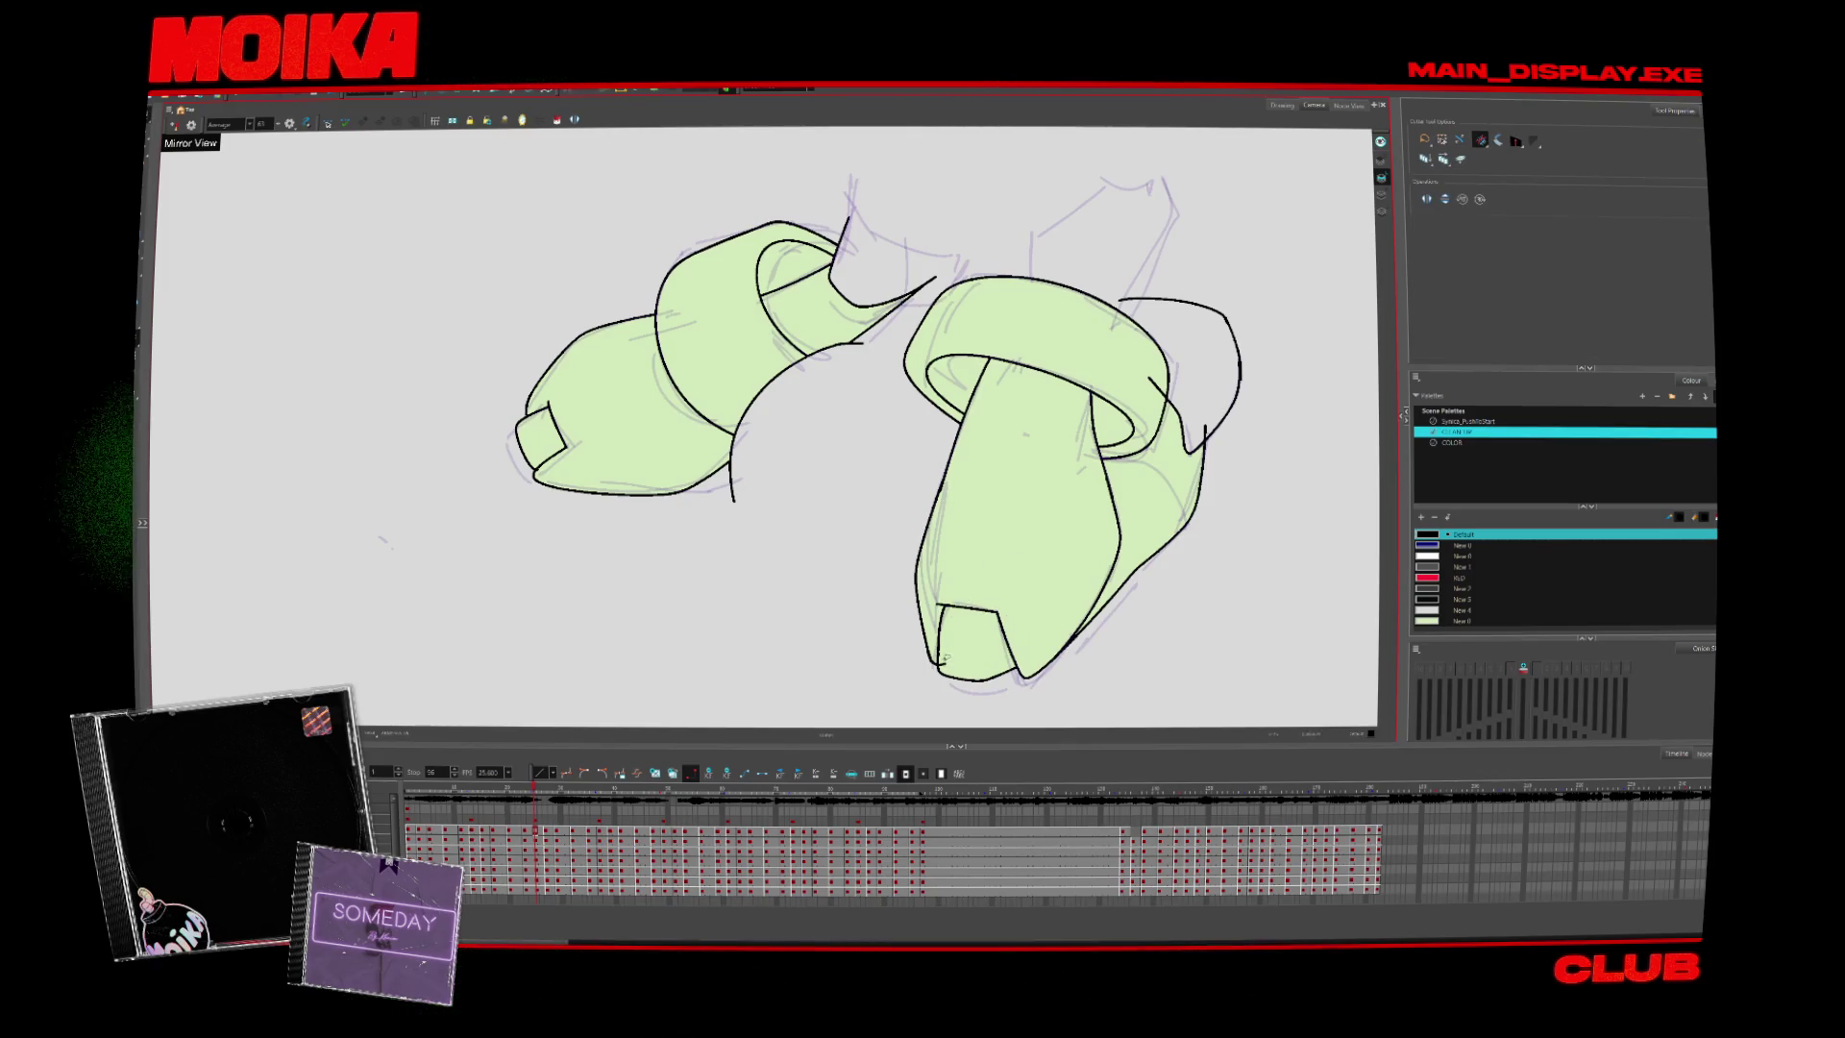
drag(768, 384, 594, 538)
key(alt+b)
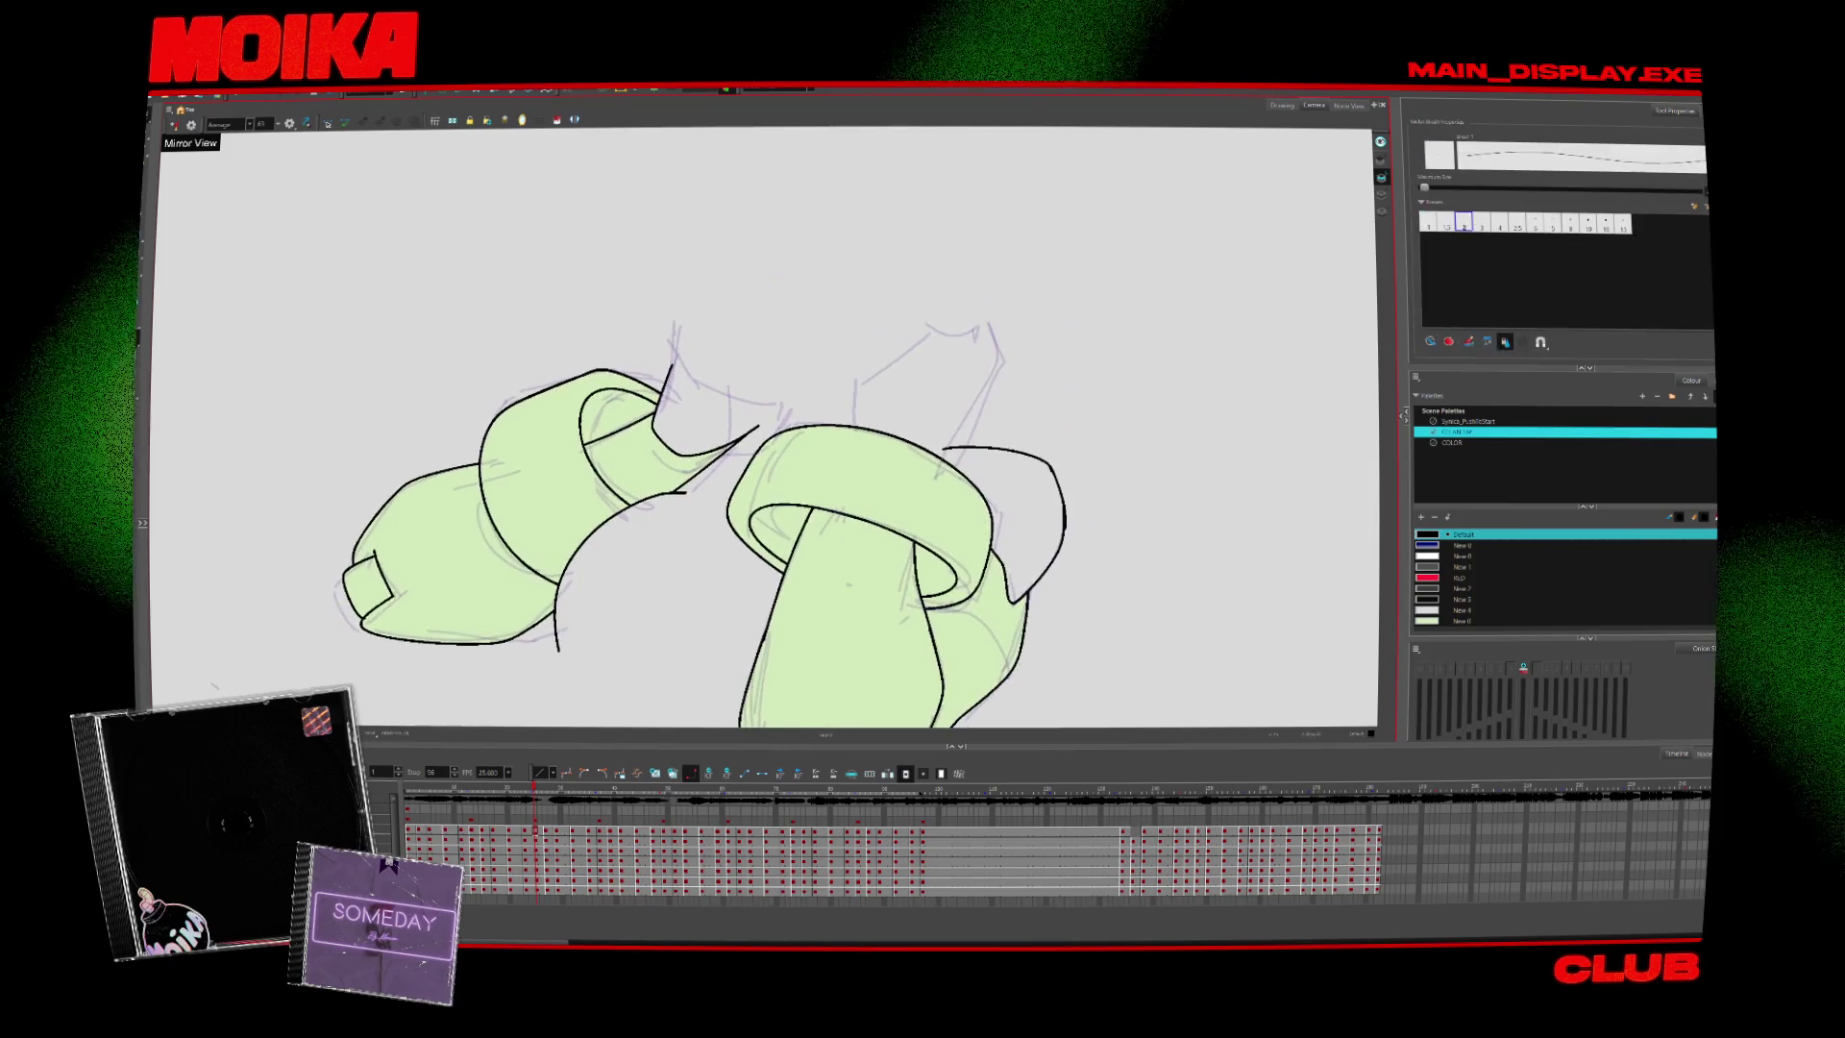
key(alt+t)
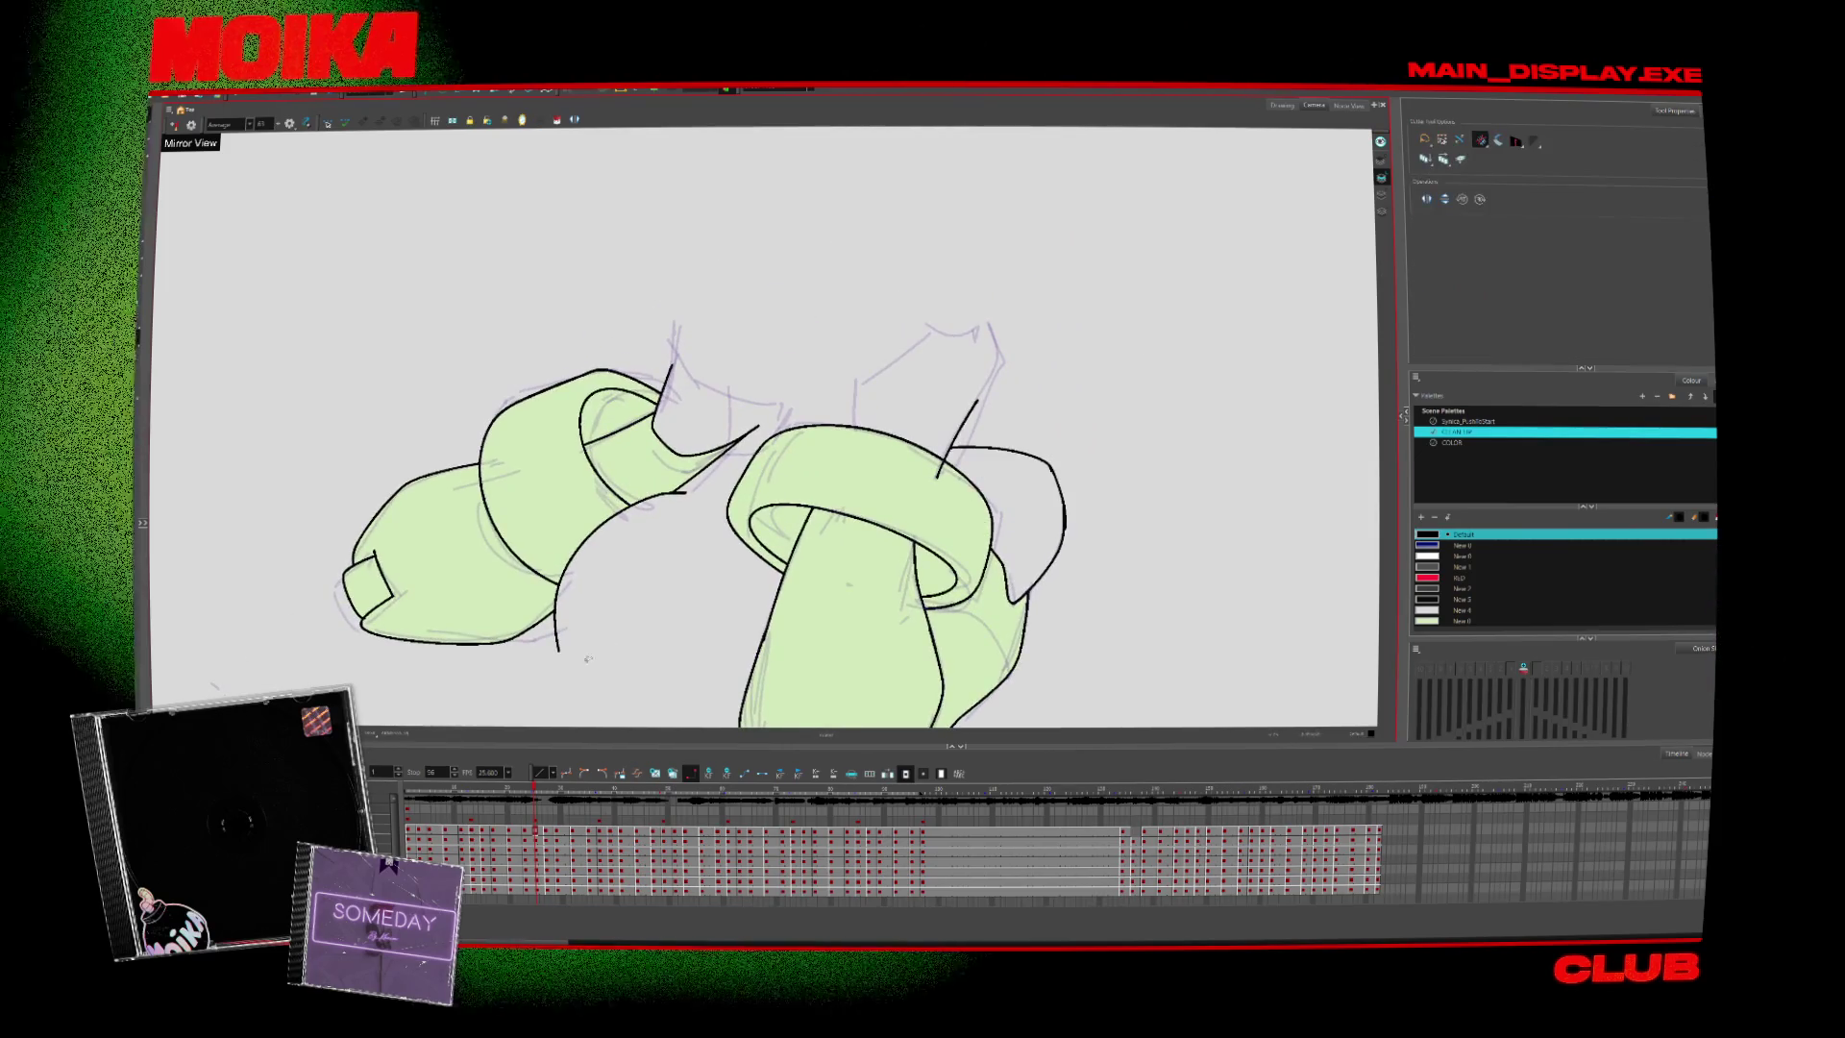
key(period)
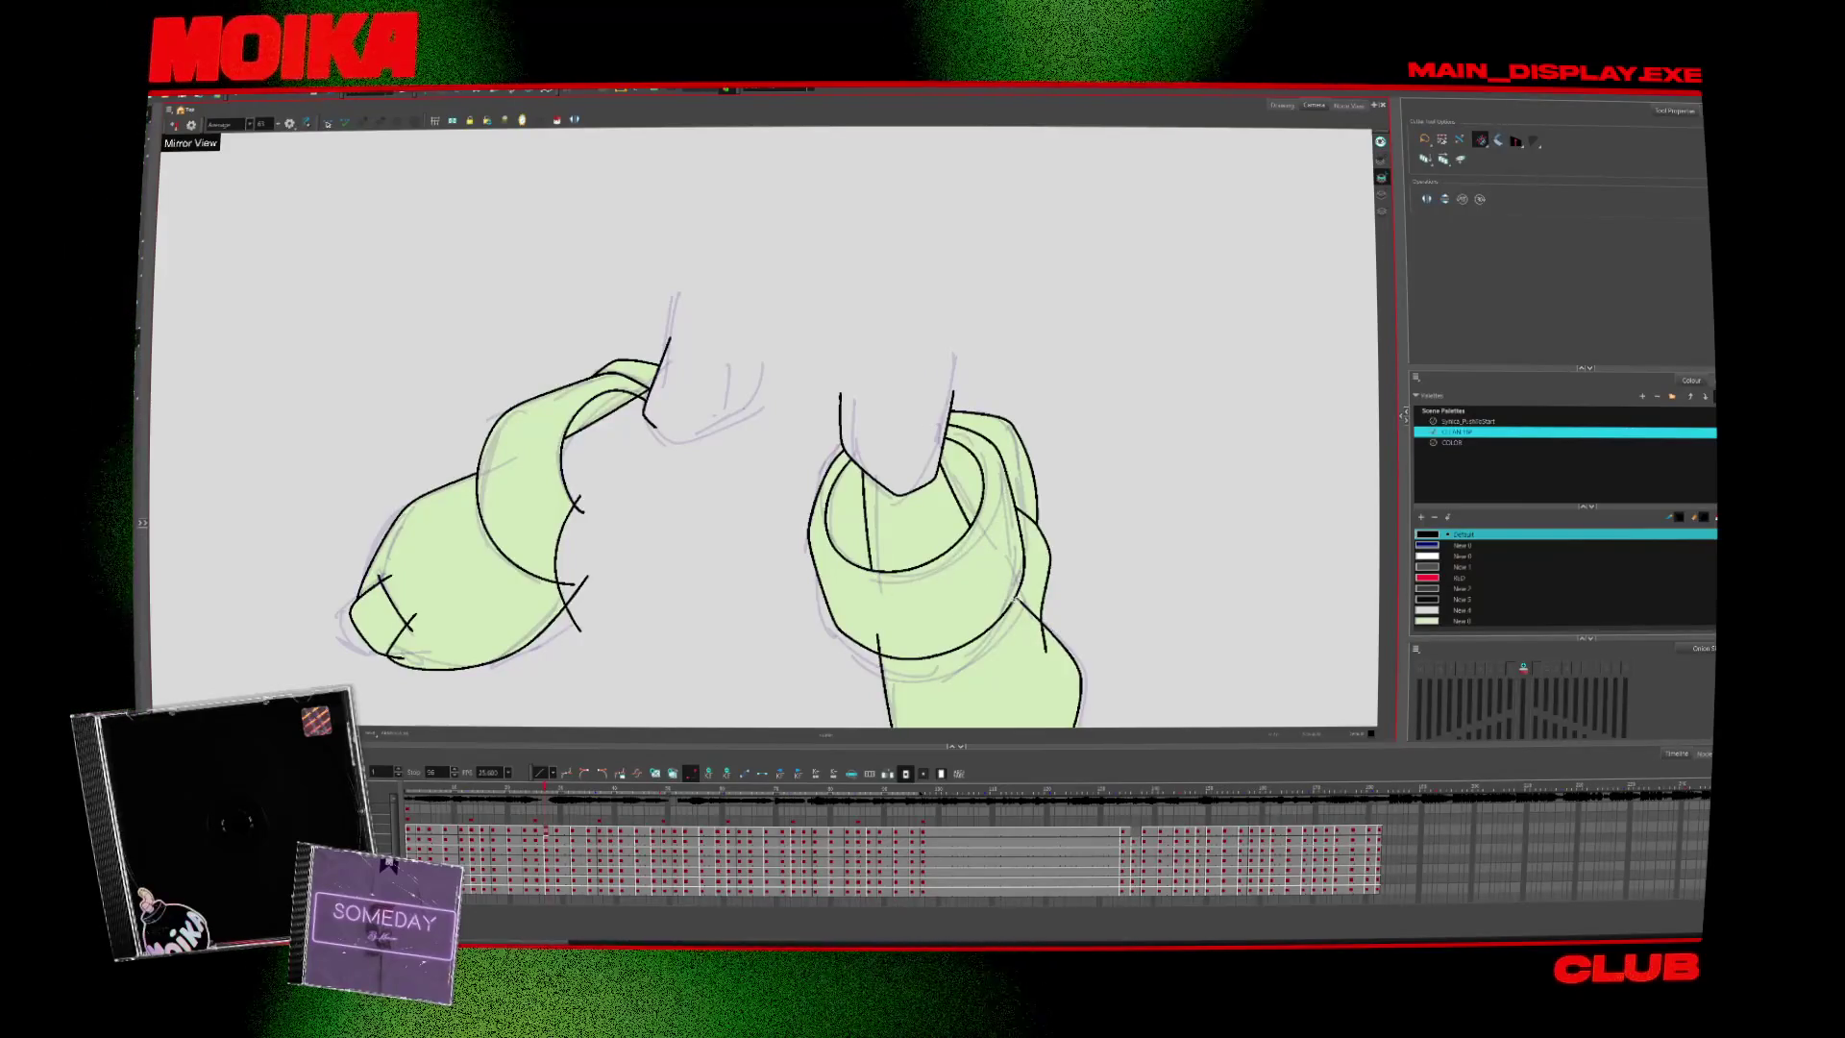
scroll(1015, 599, down, 5)
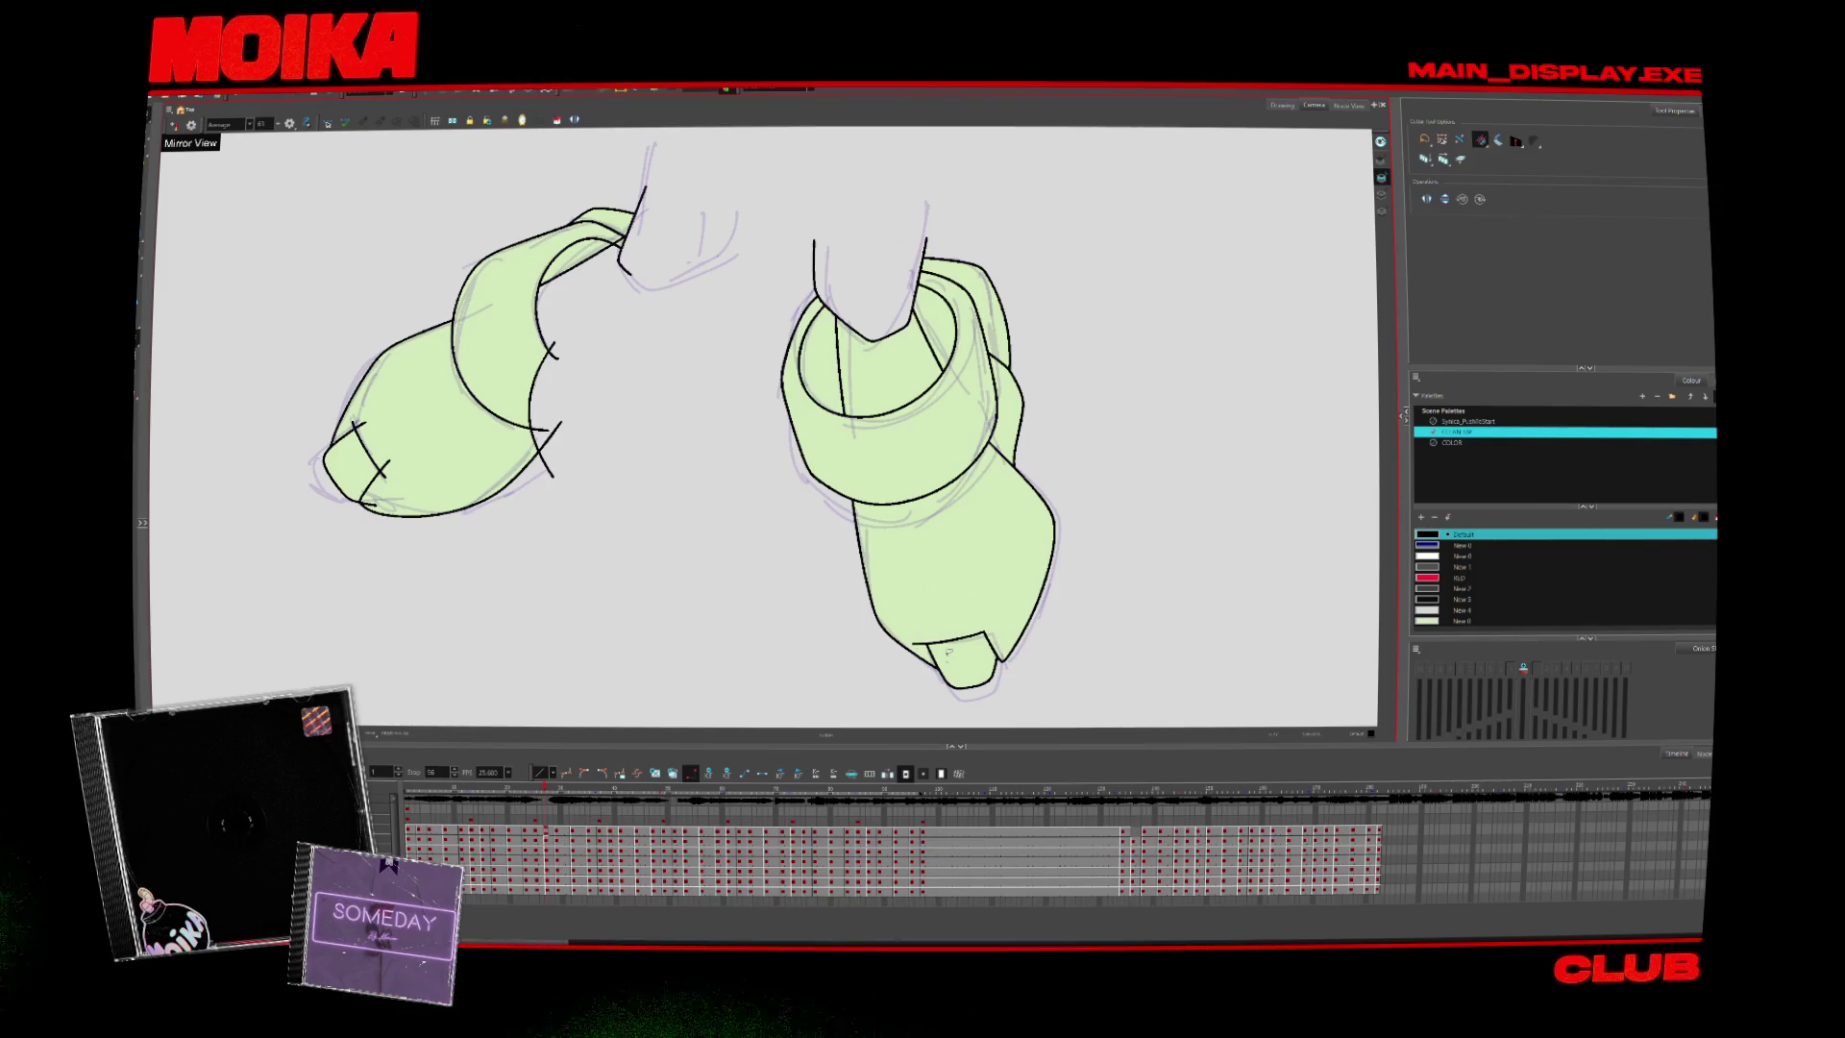
drag(549, 527, 631, 574)
drag(514, 554, 501, 541)
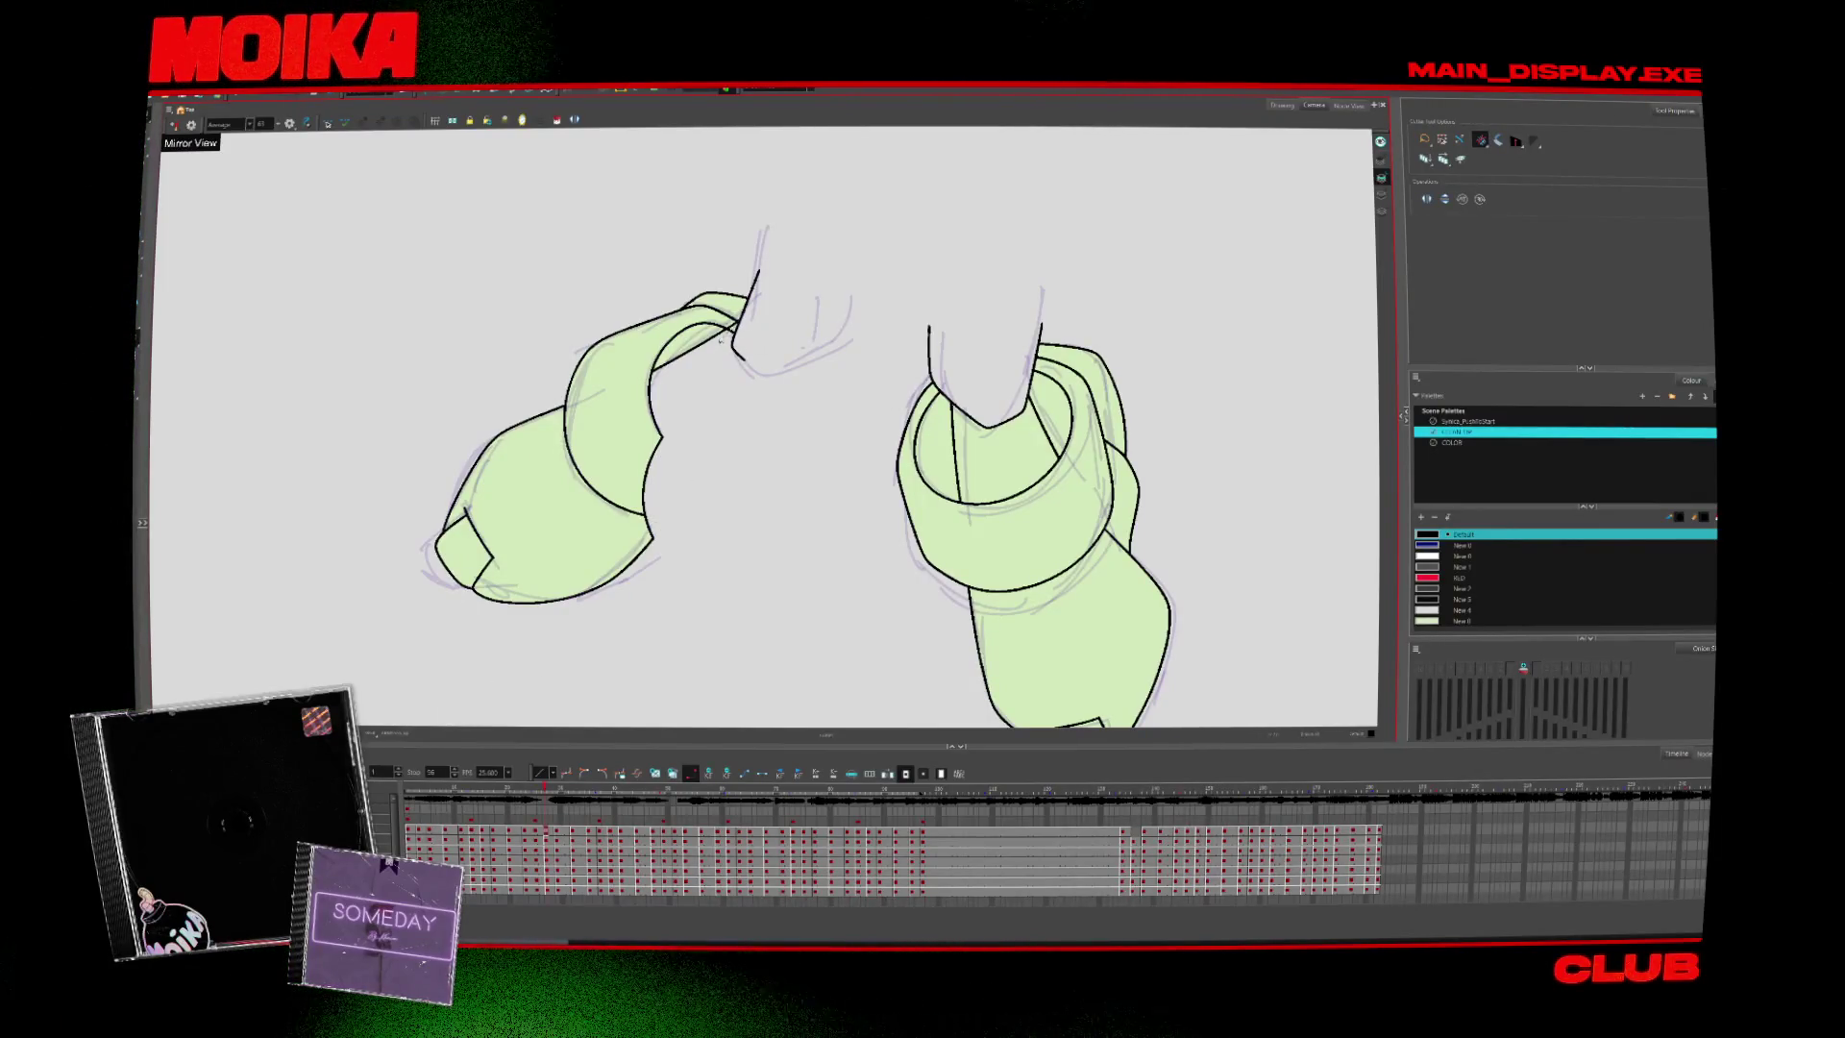
Play back the animation to check the cleaned-up fists
key(Return)
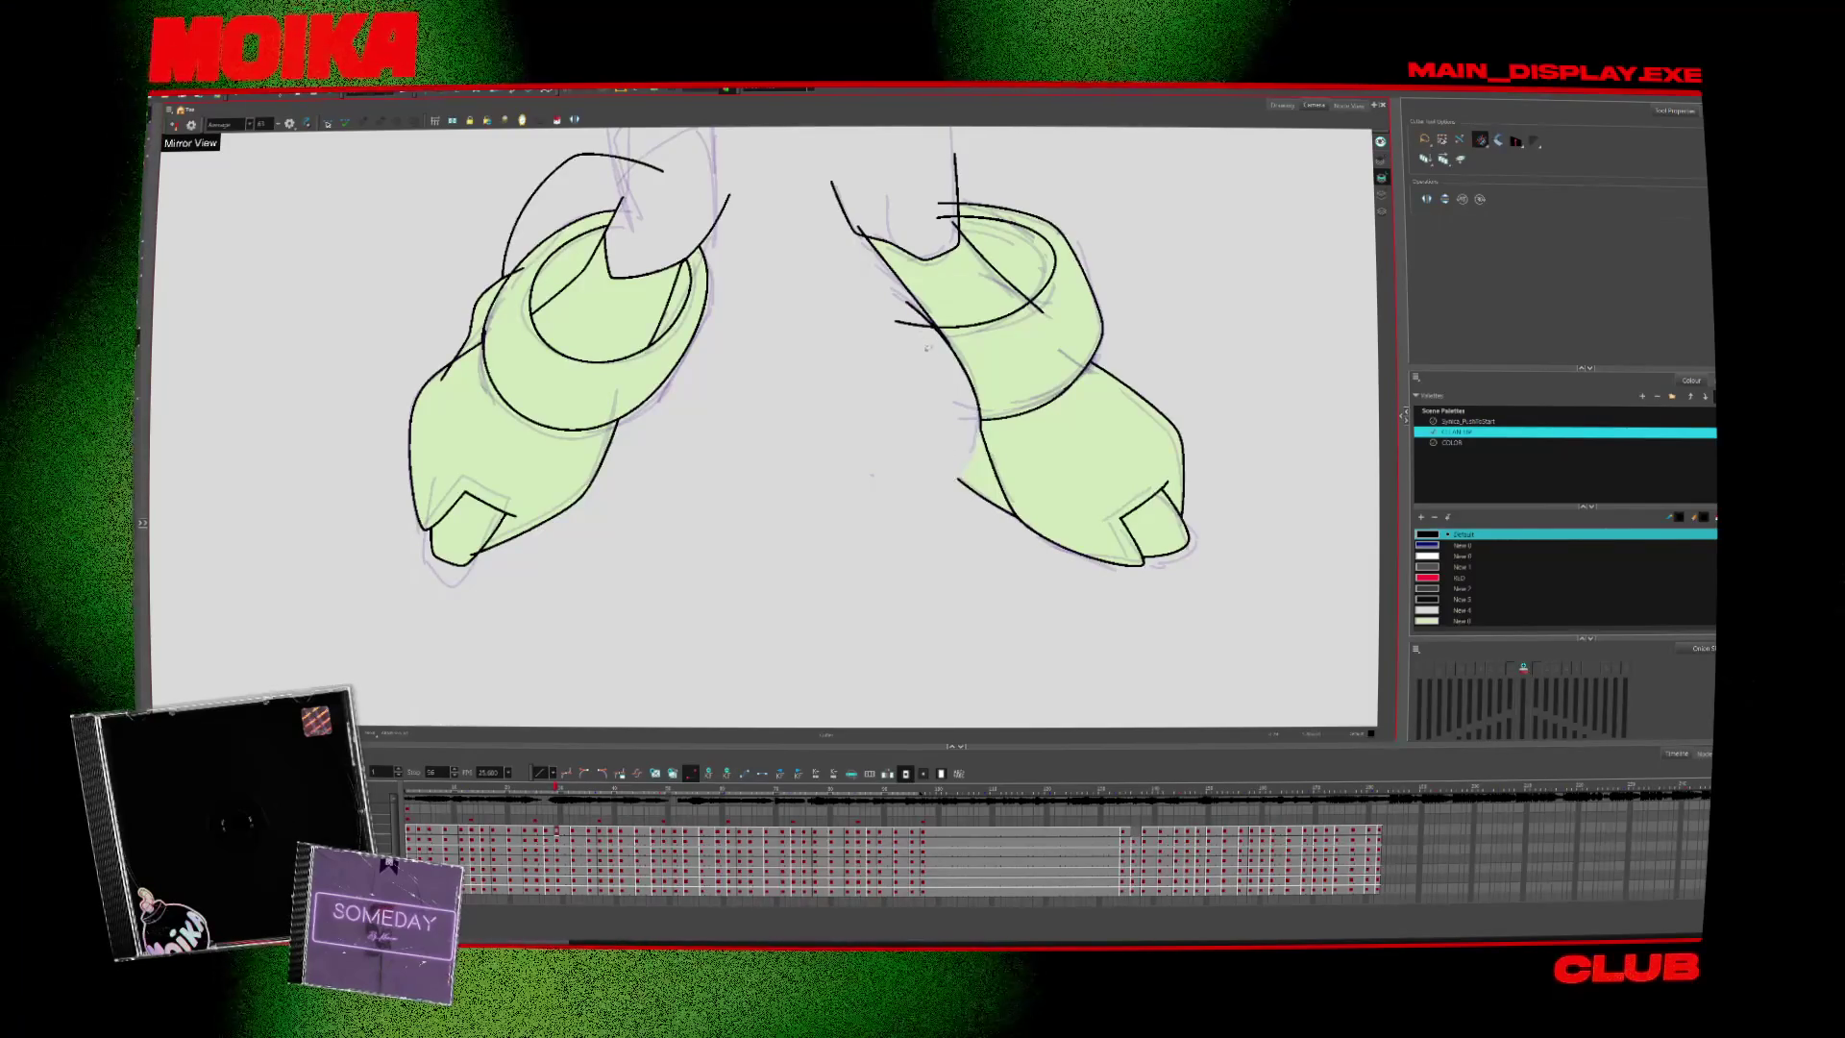
key(alt+b)
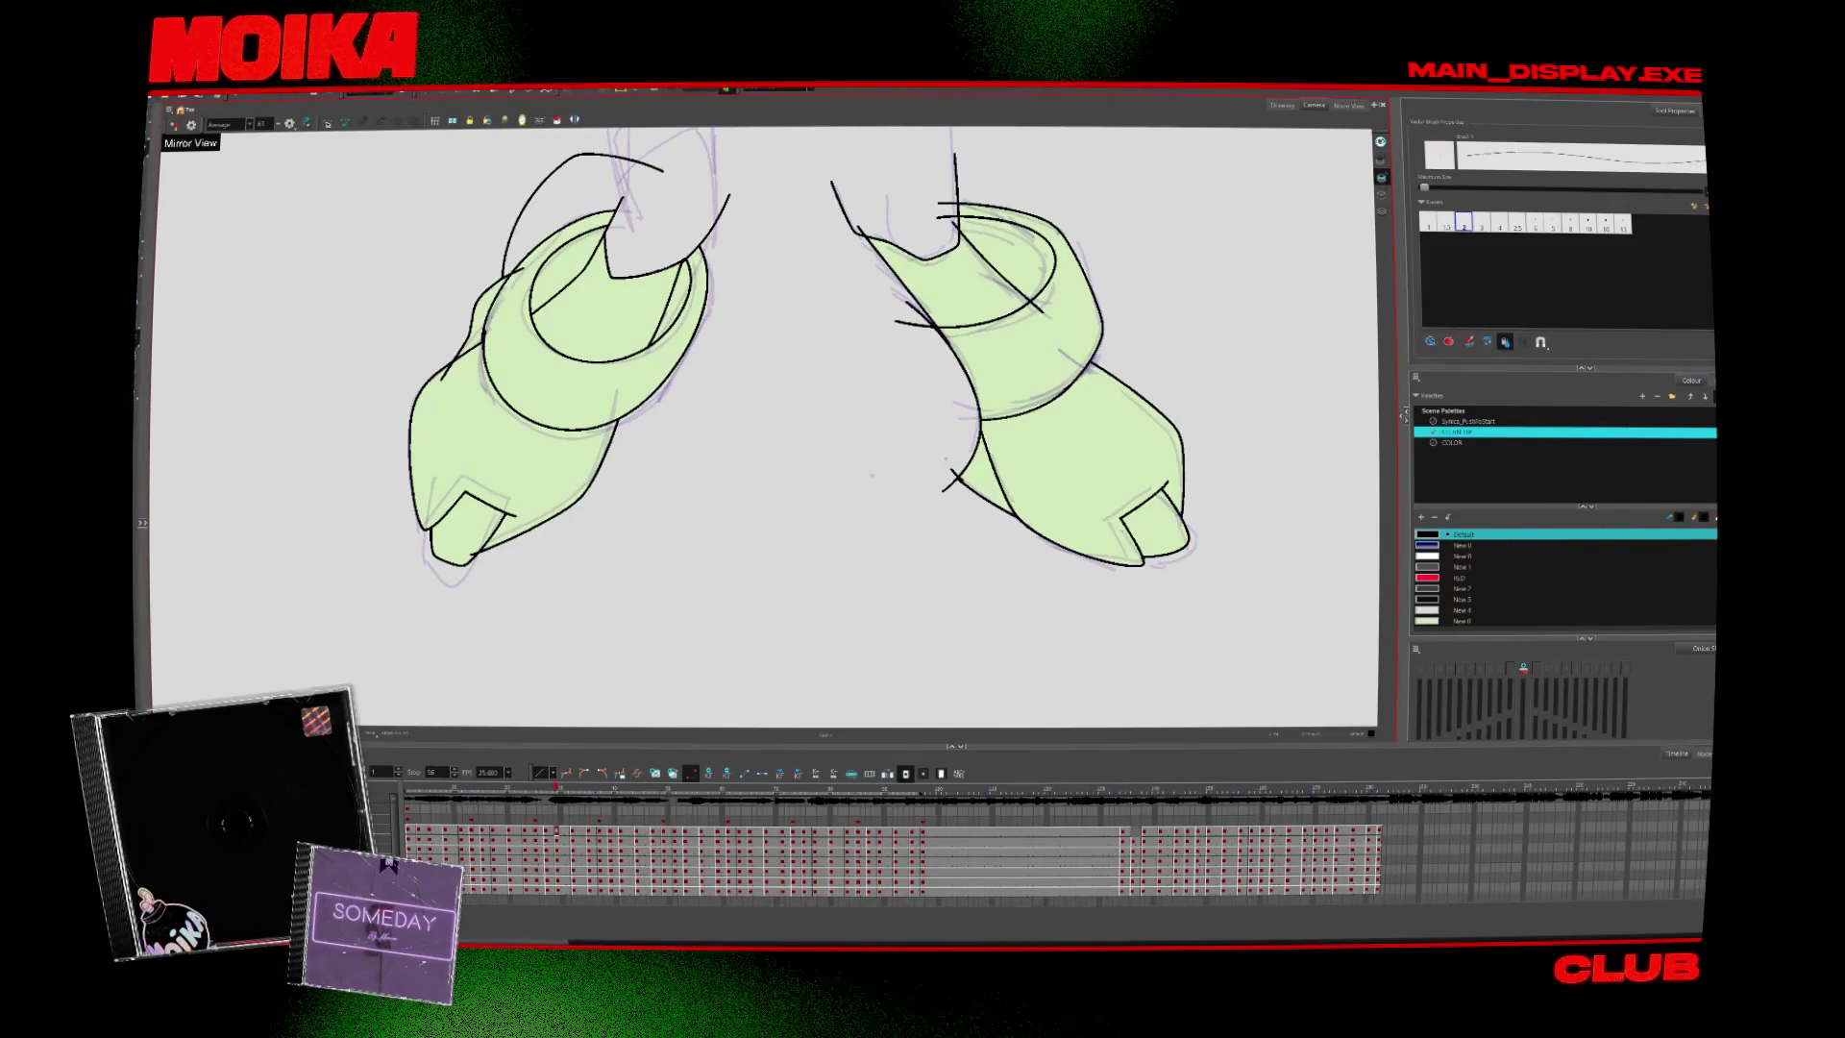
key(alt+s)
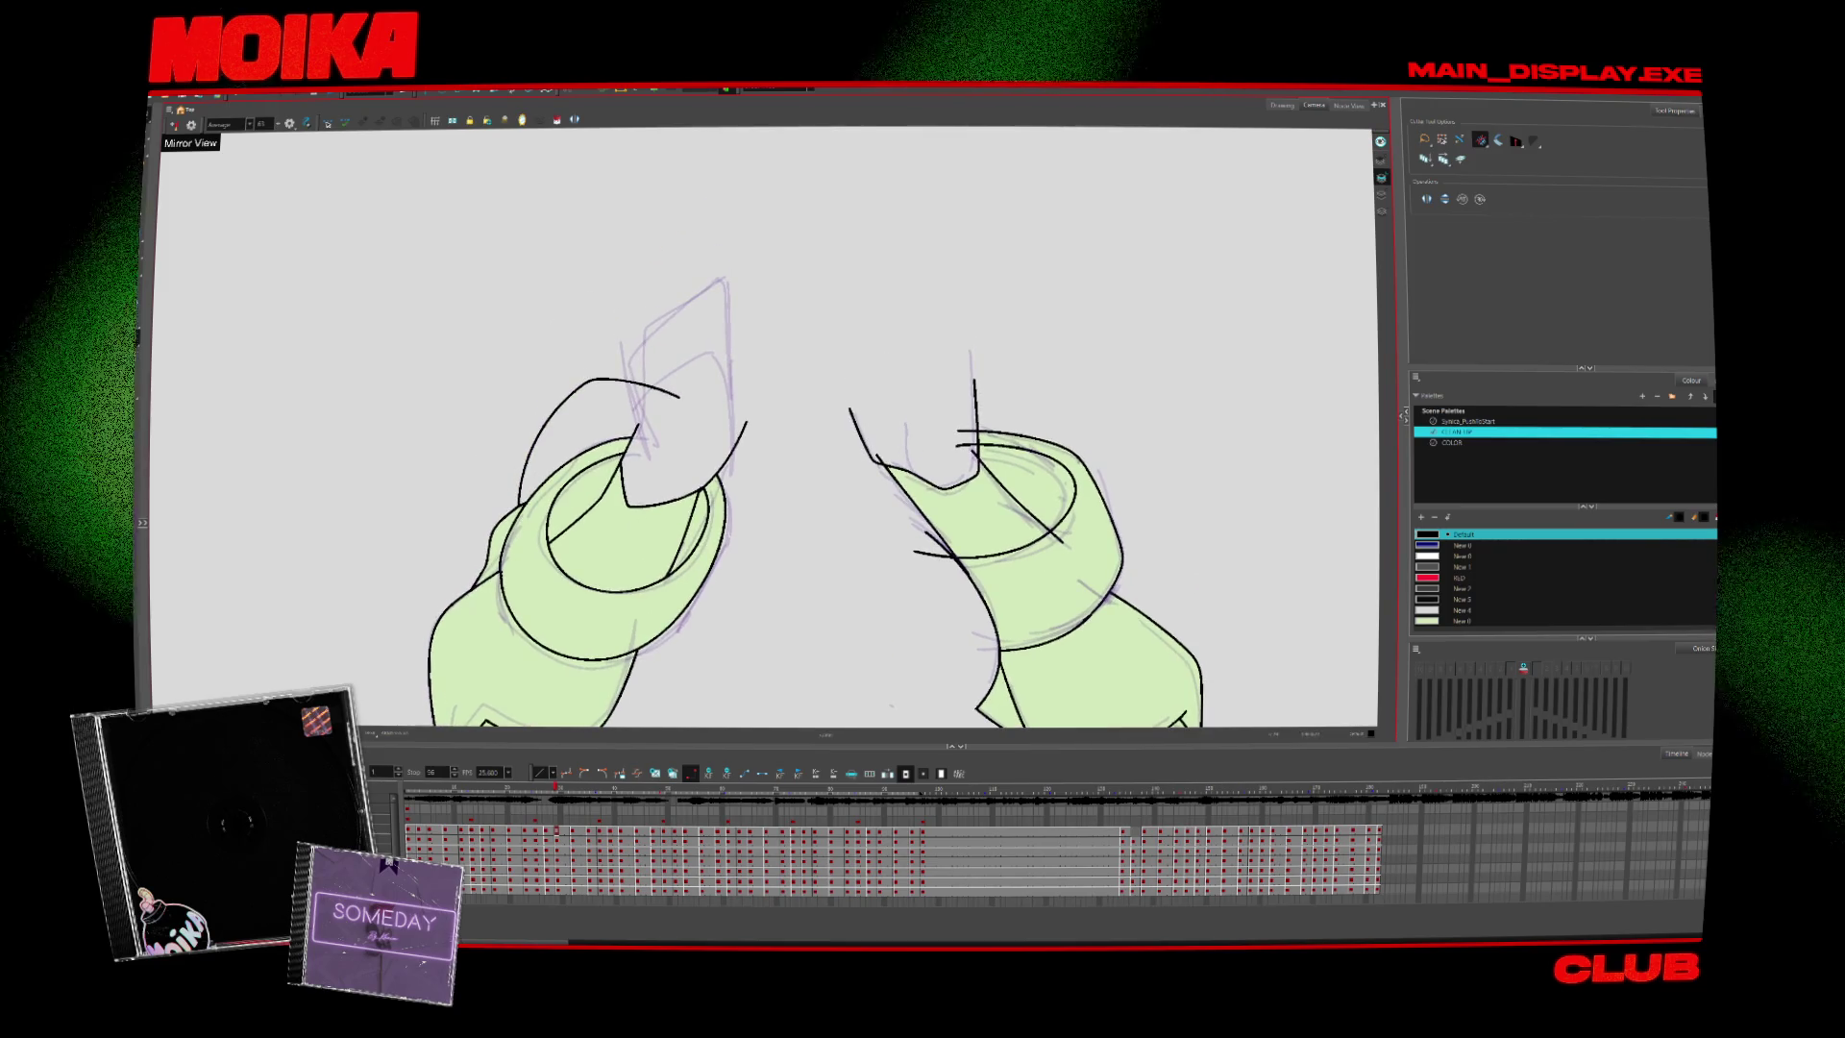
On the next drawing, revise the right hand's ink outline
key(alt+b)
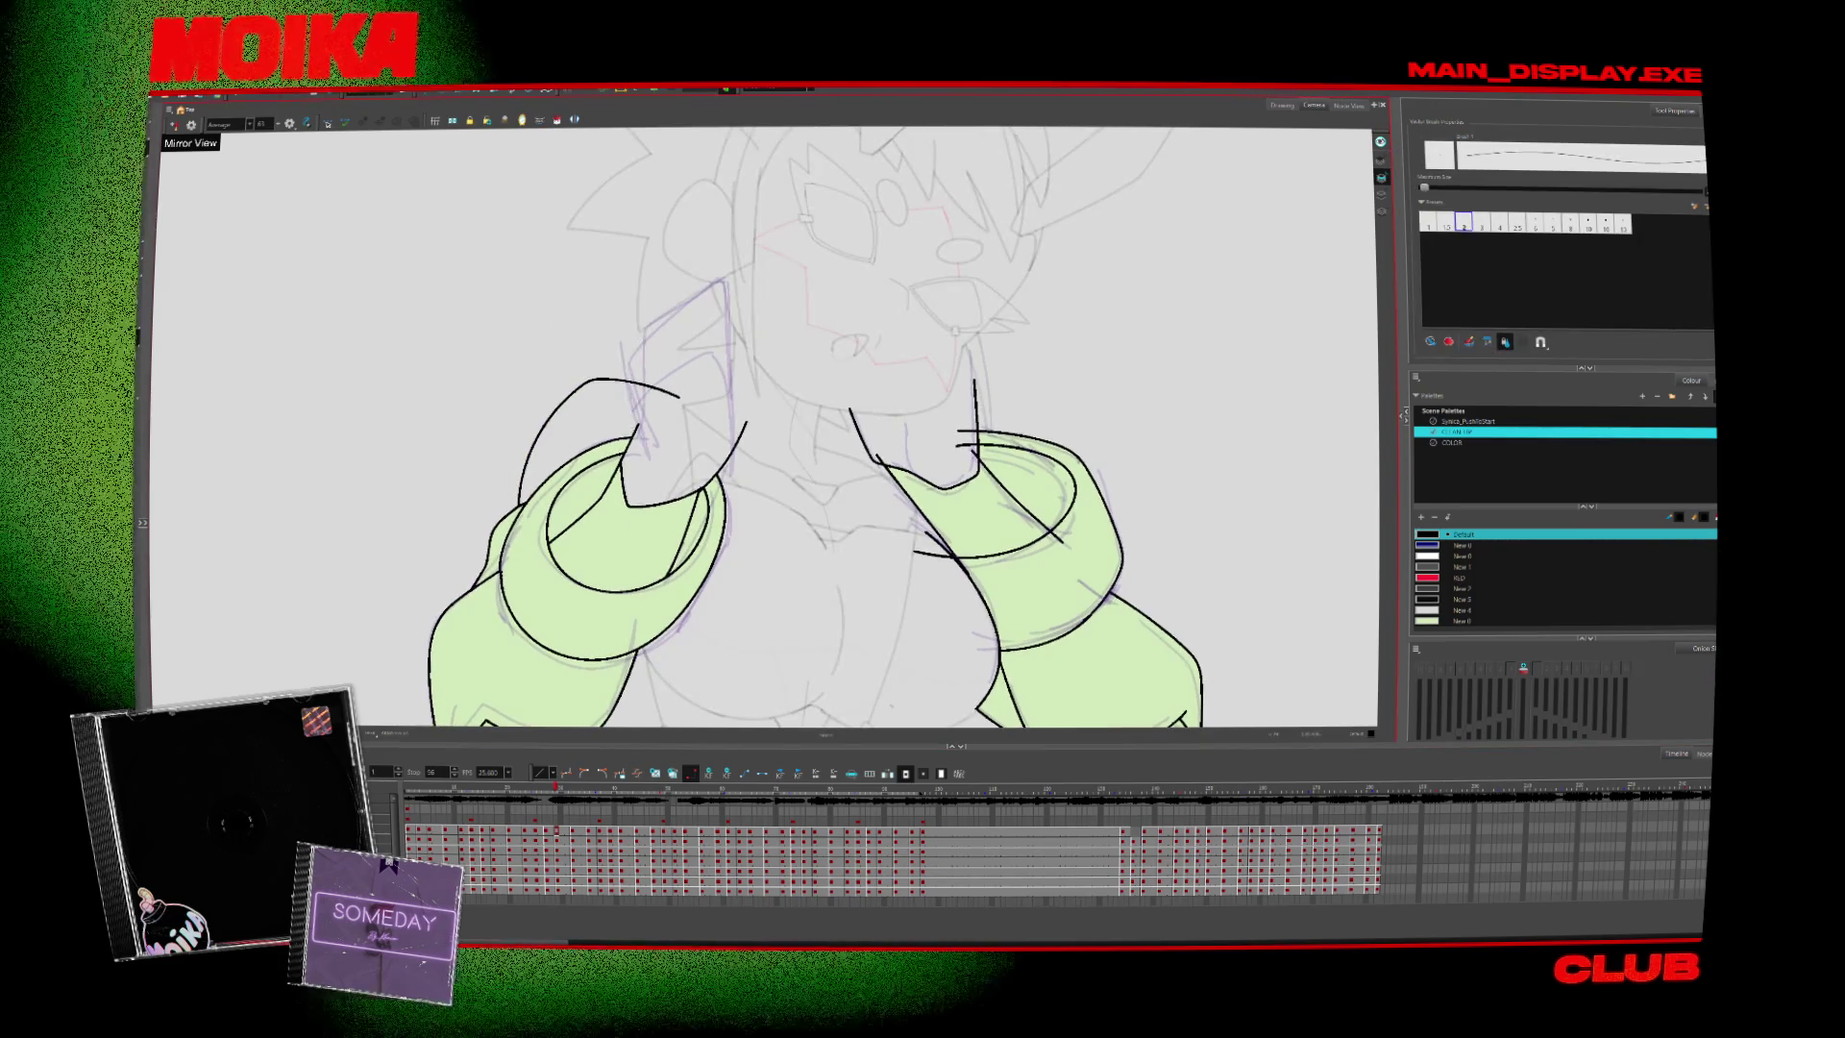
key(alt+i)
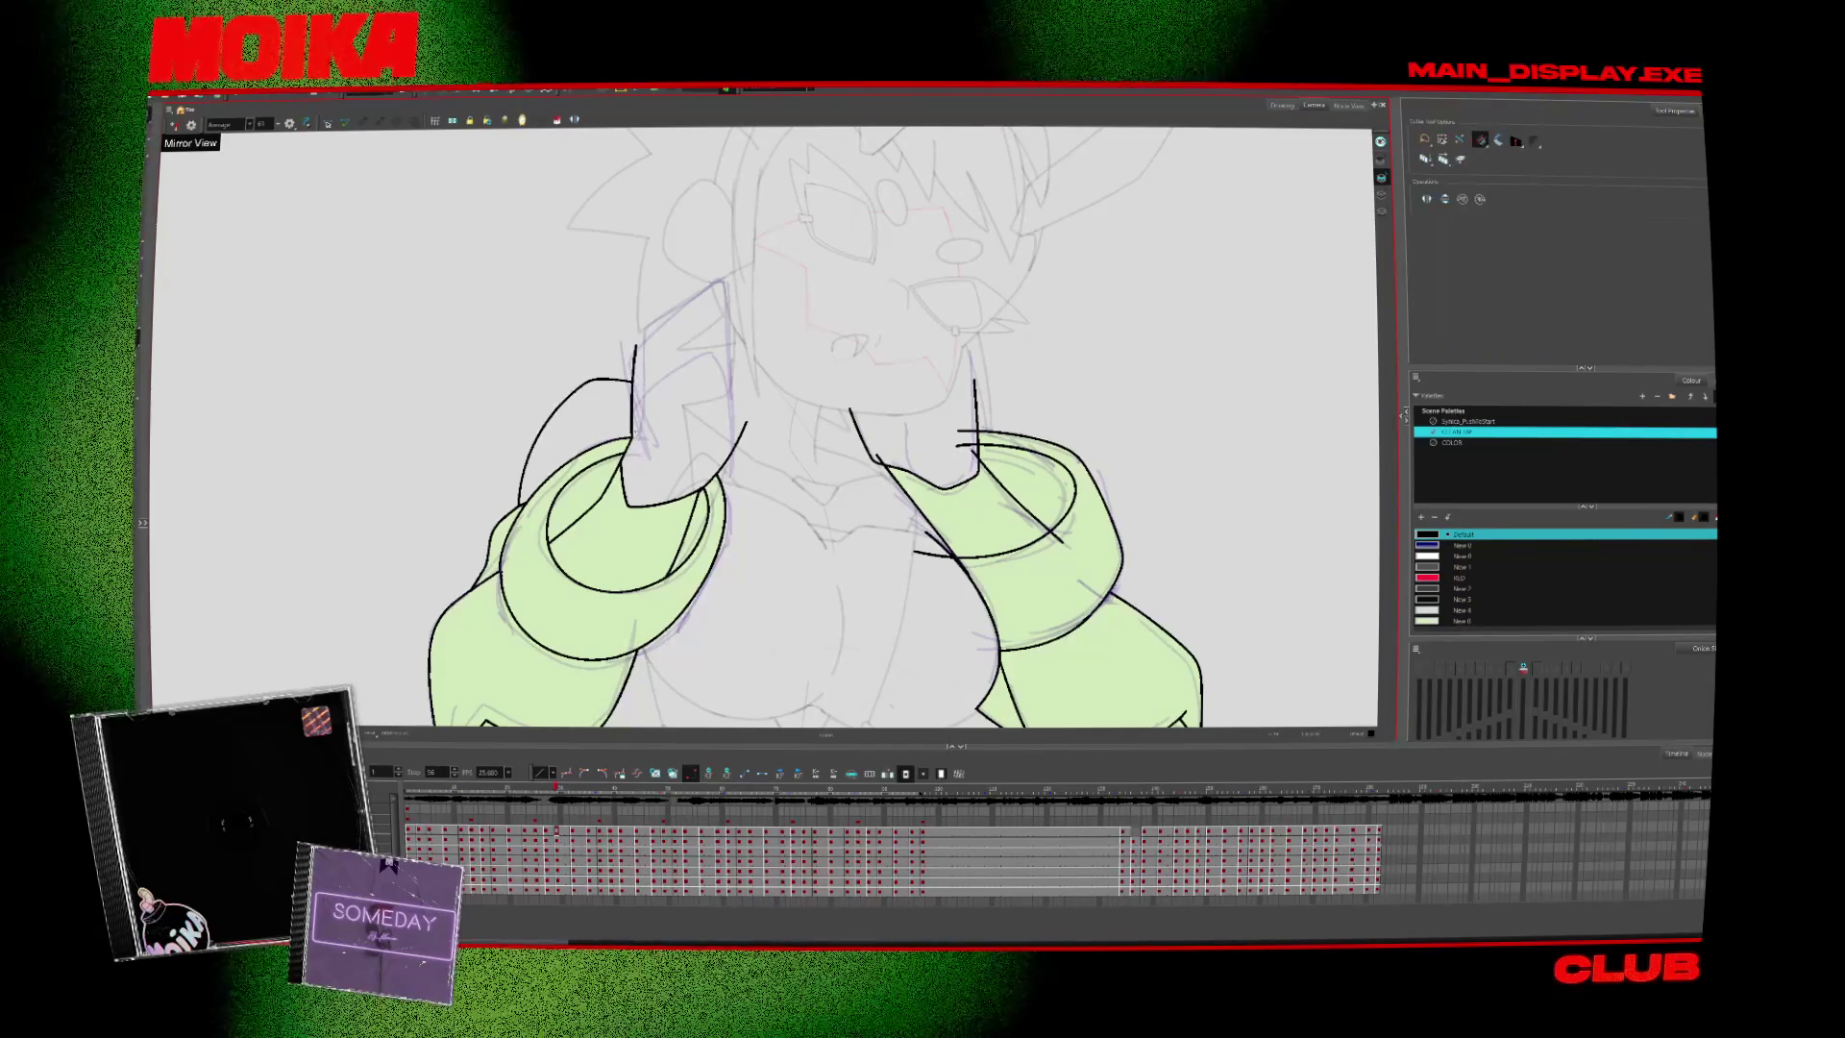
drag(899, 445, 860, 392)
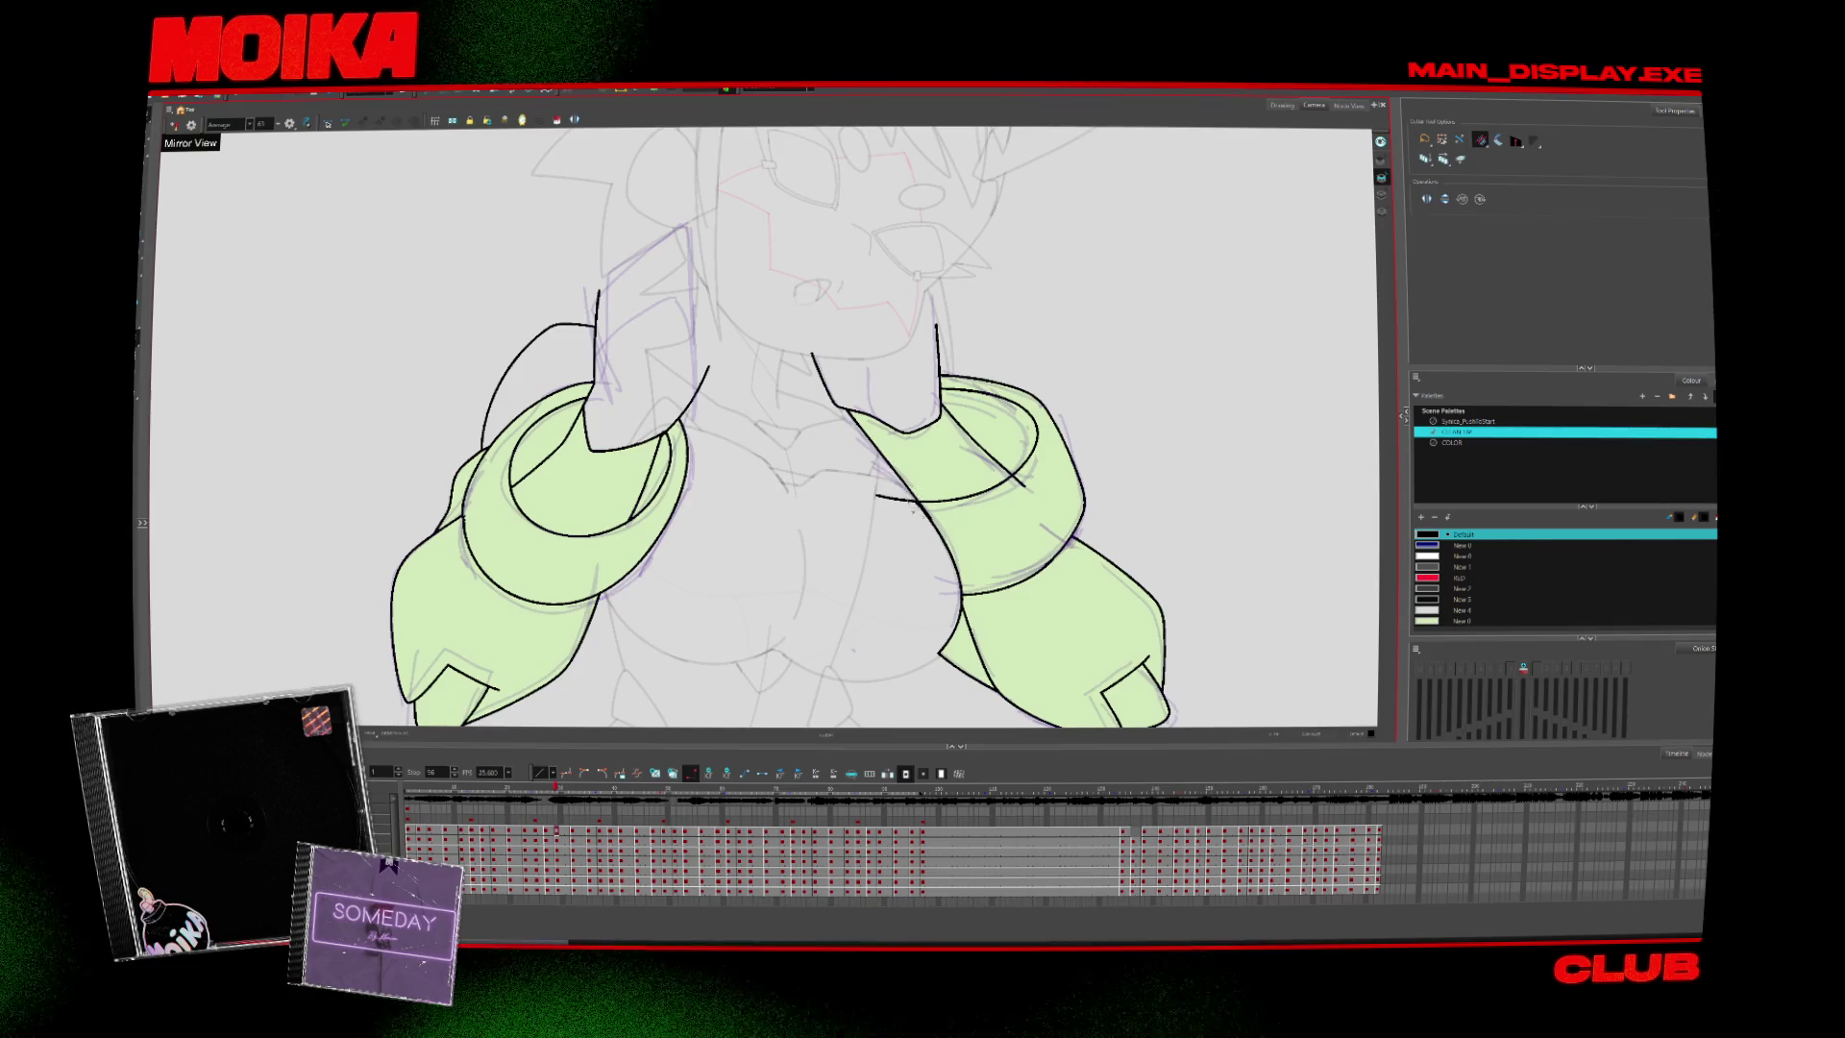
key(period)
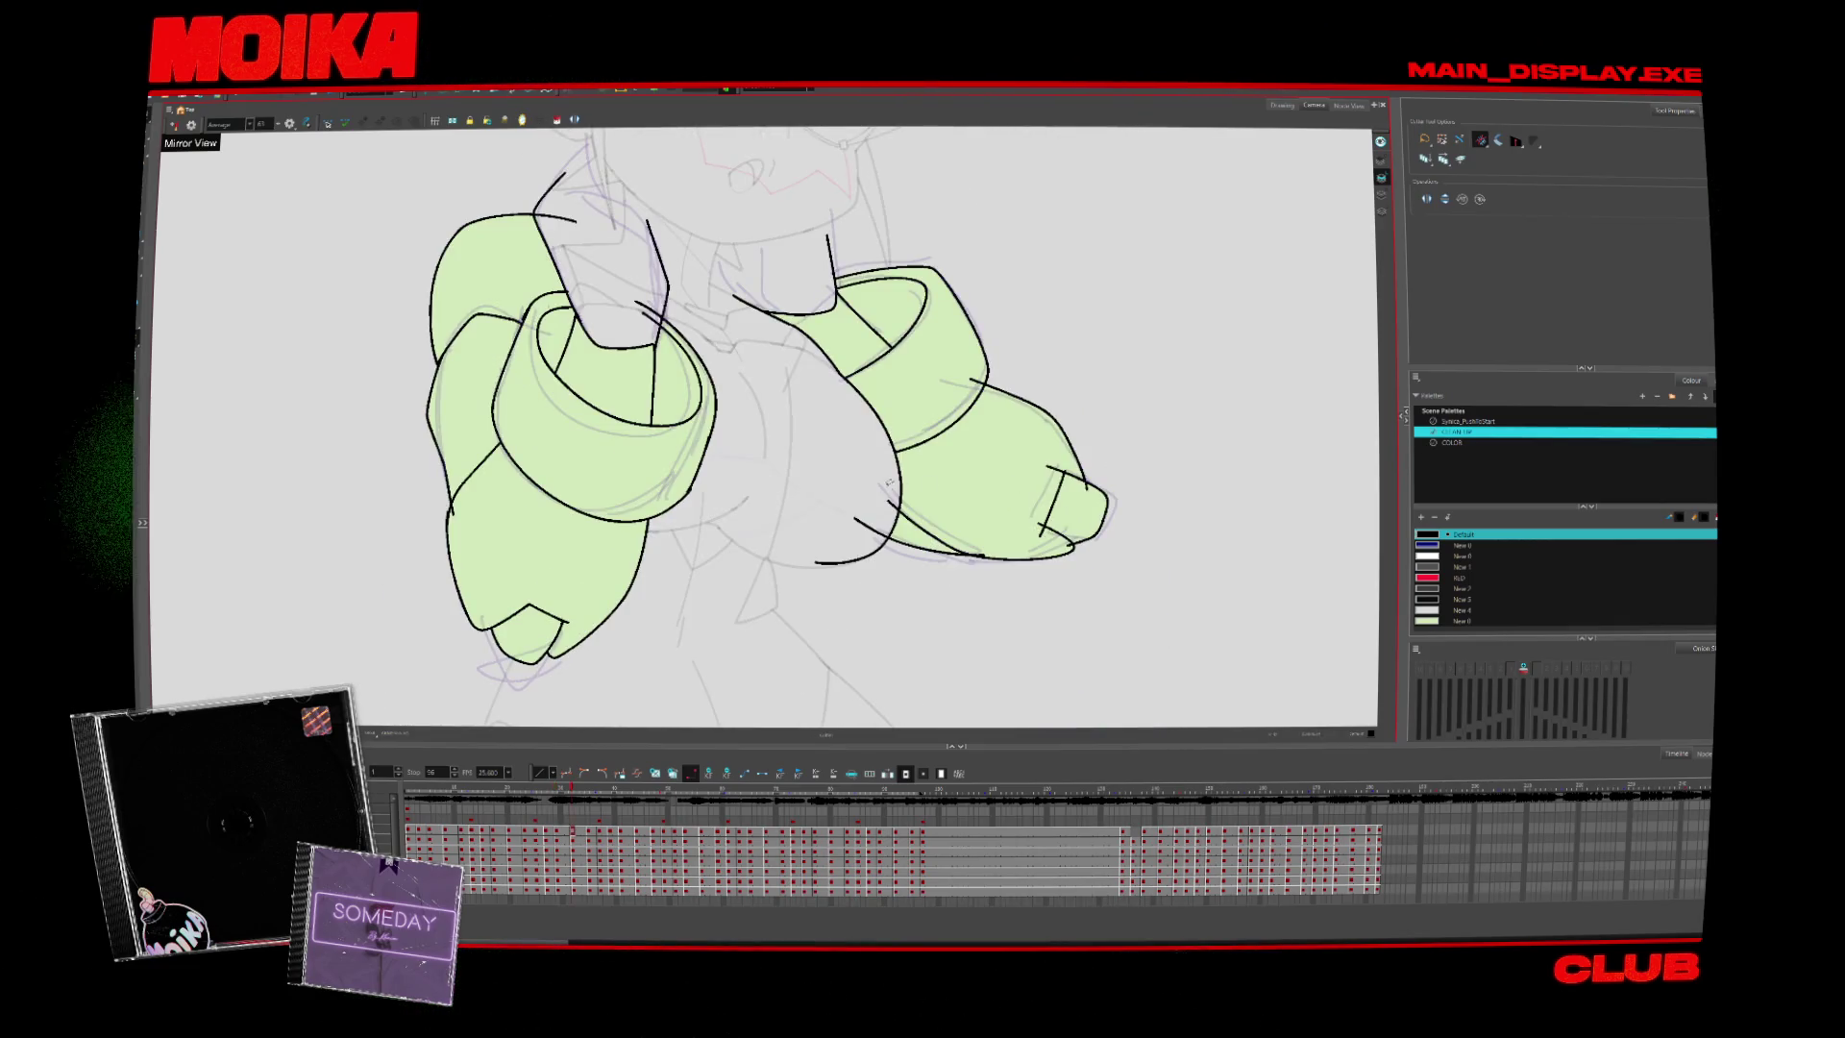
drag(898, 562, 953, 696)
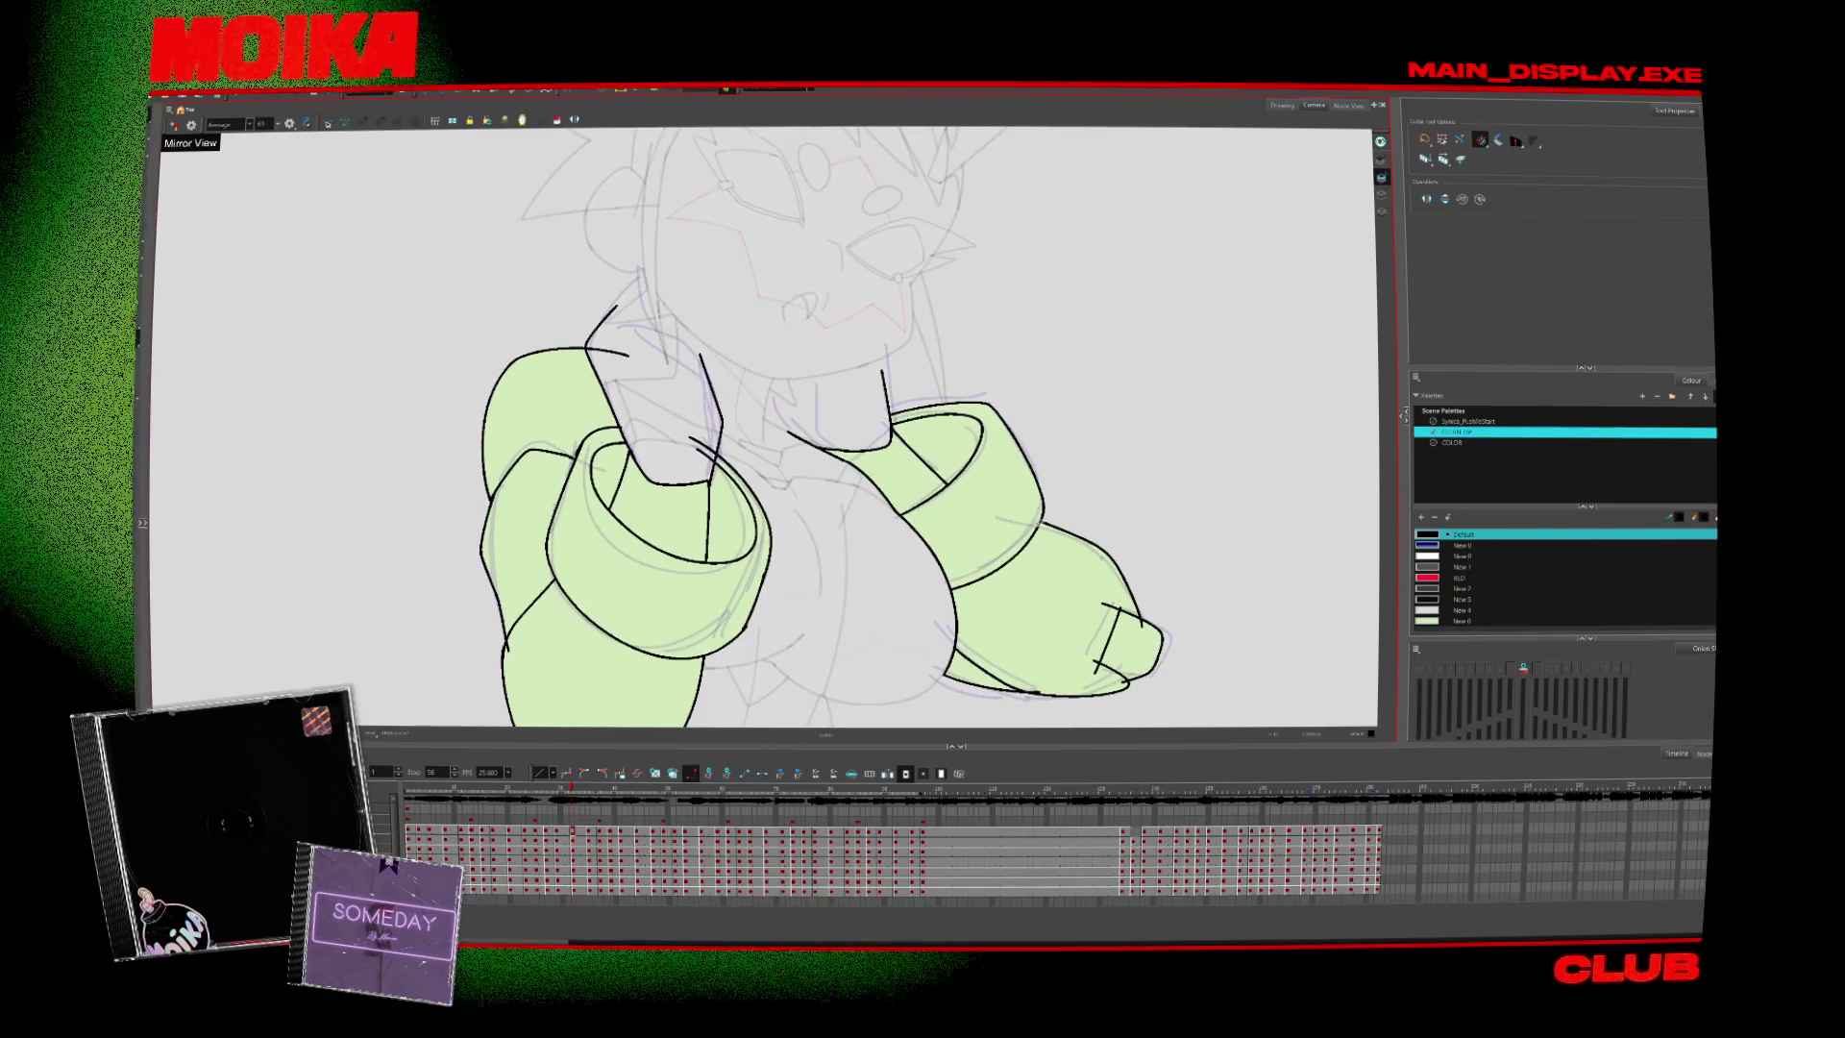
key(ctrl+z)
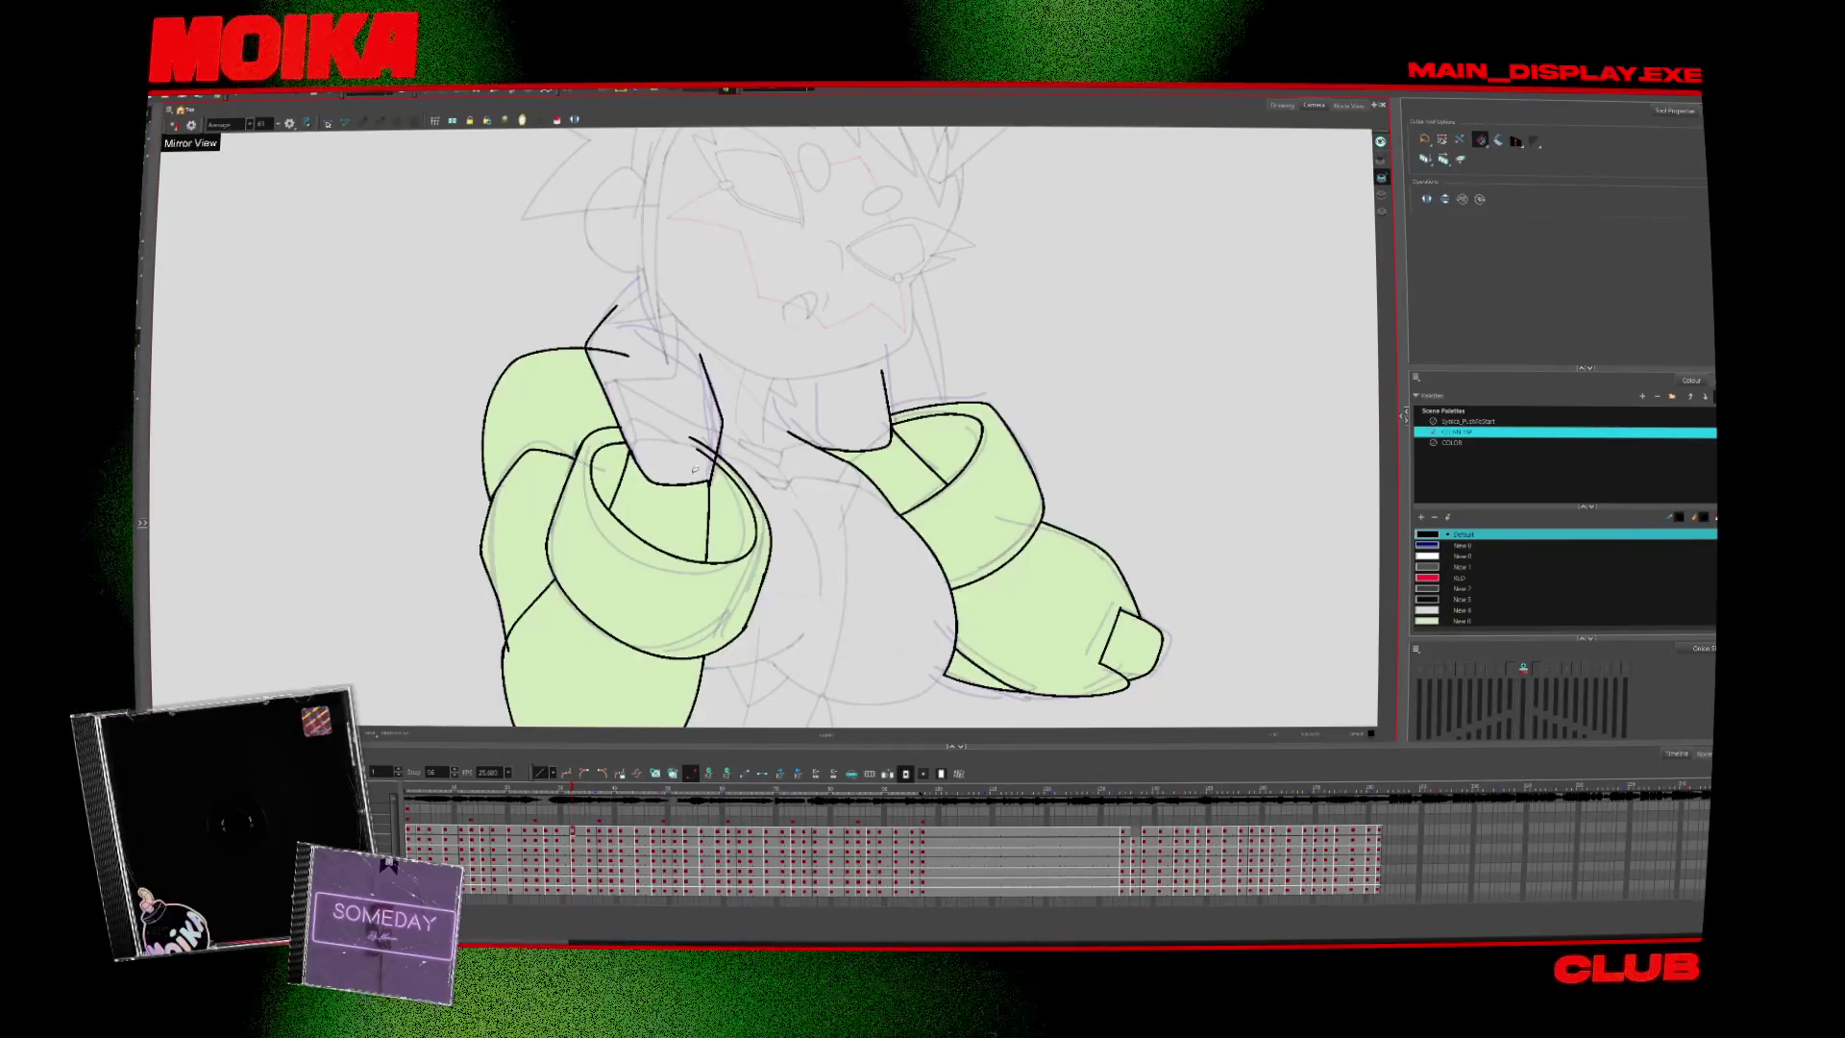
scroll(663, 353, down, 3)
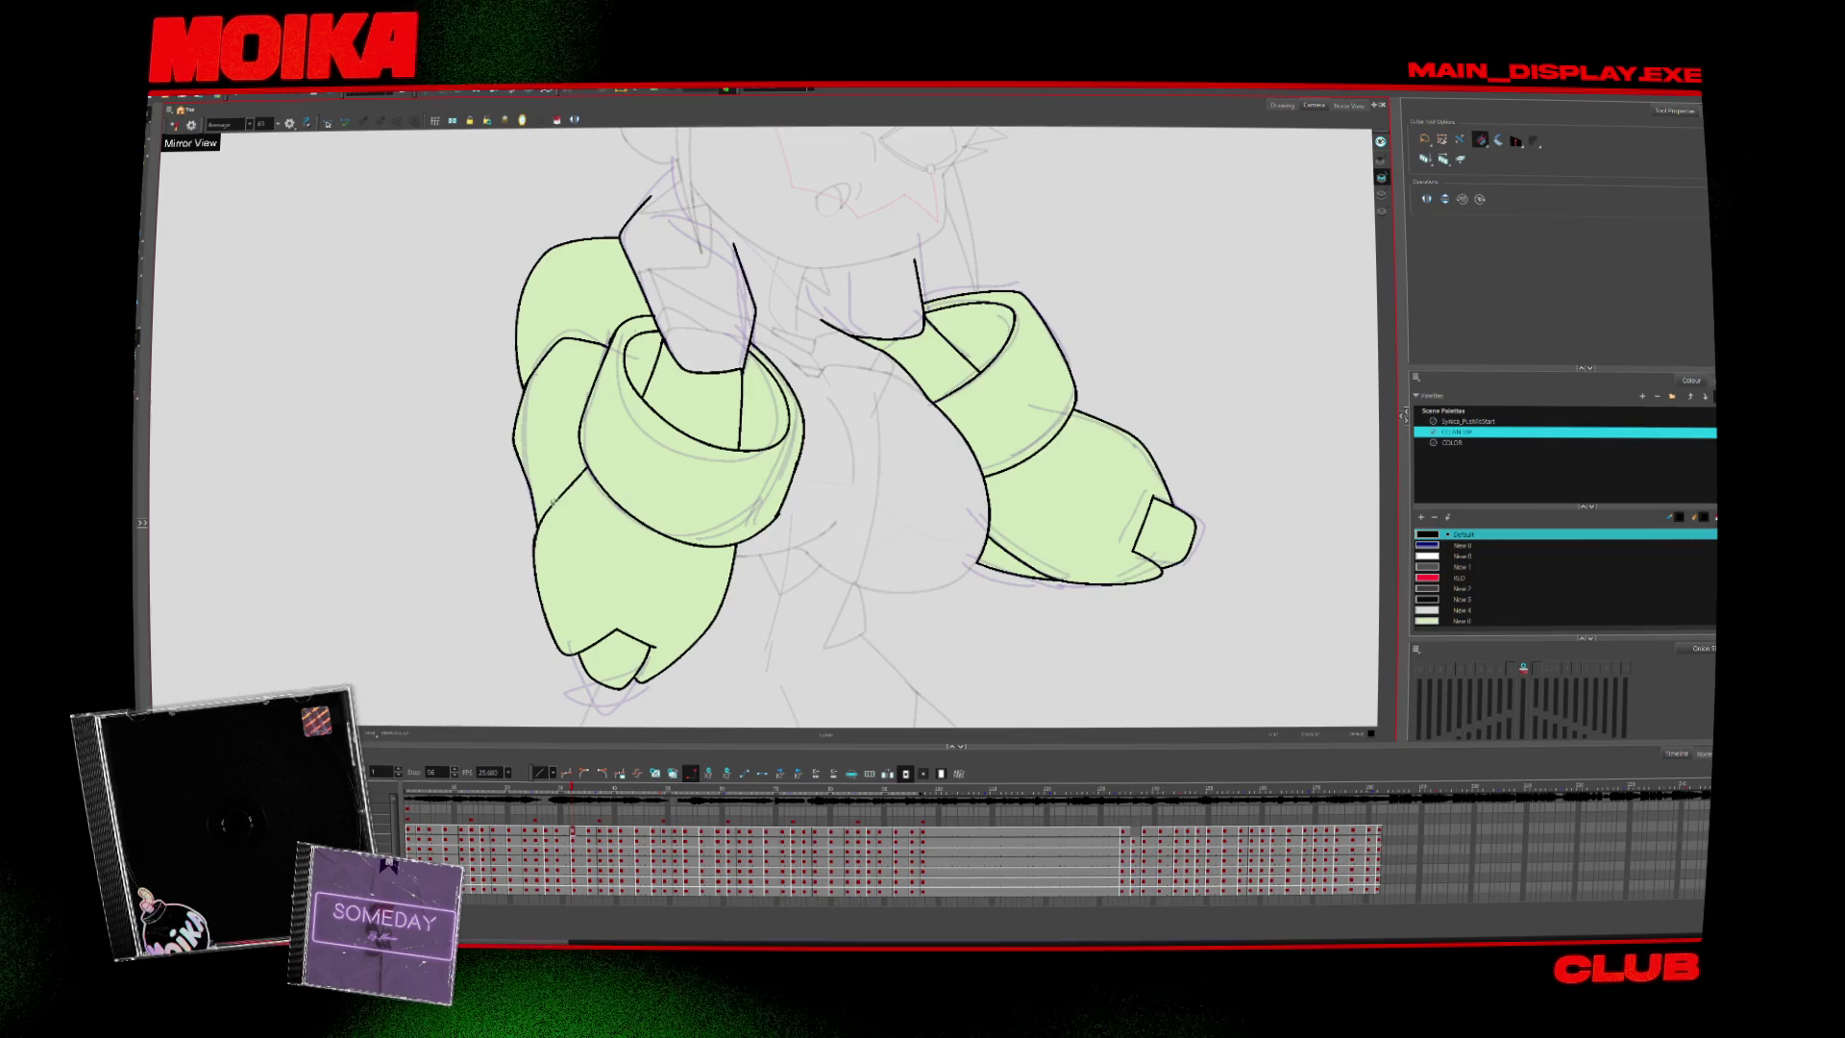
On a later drawing, trim the excess ink line ends around both fists
key(alt+b)
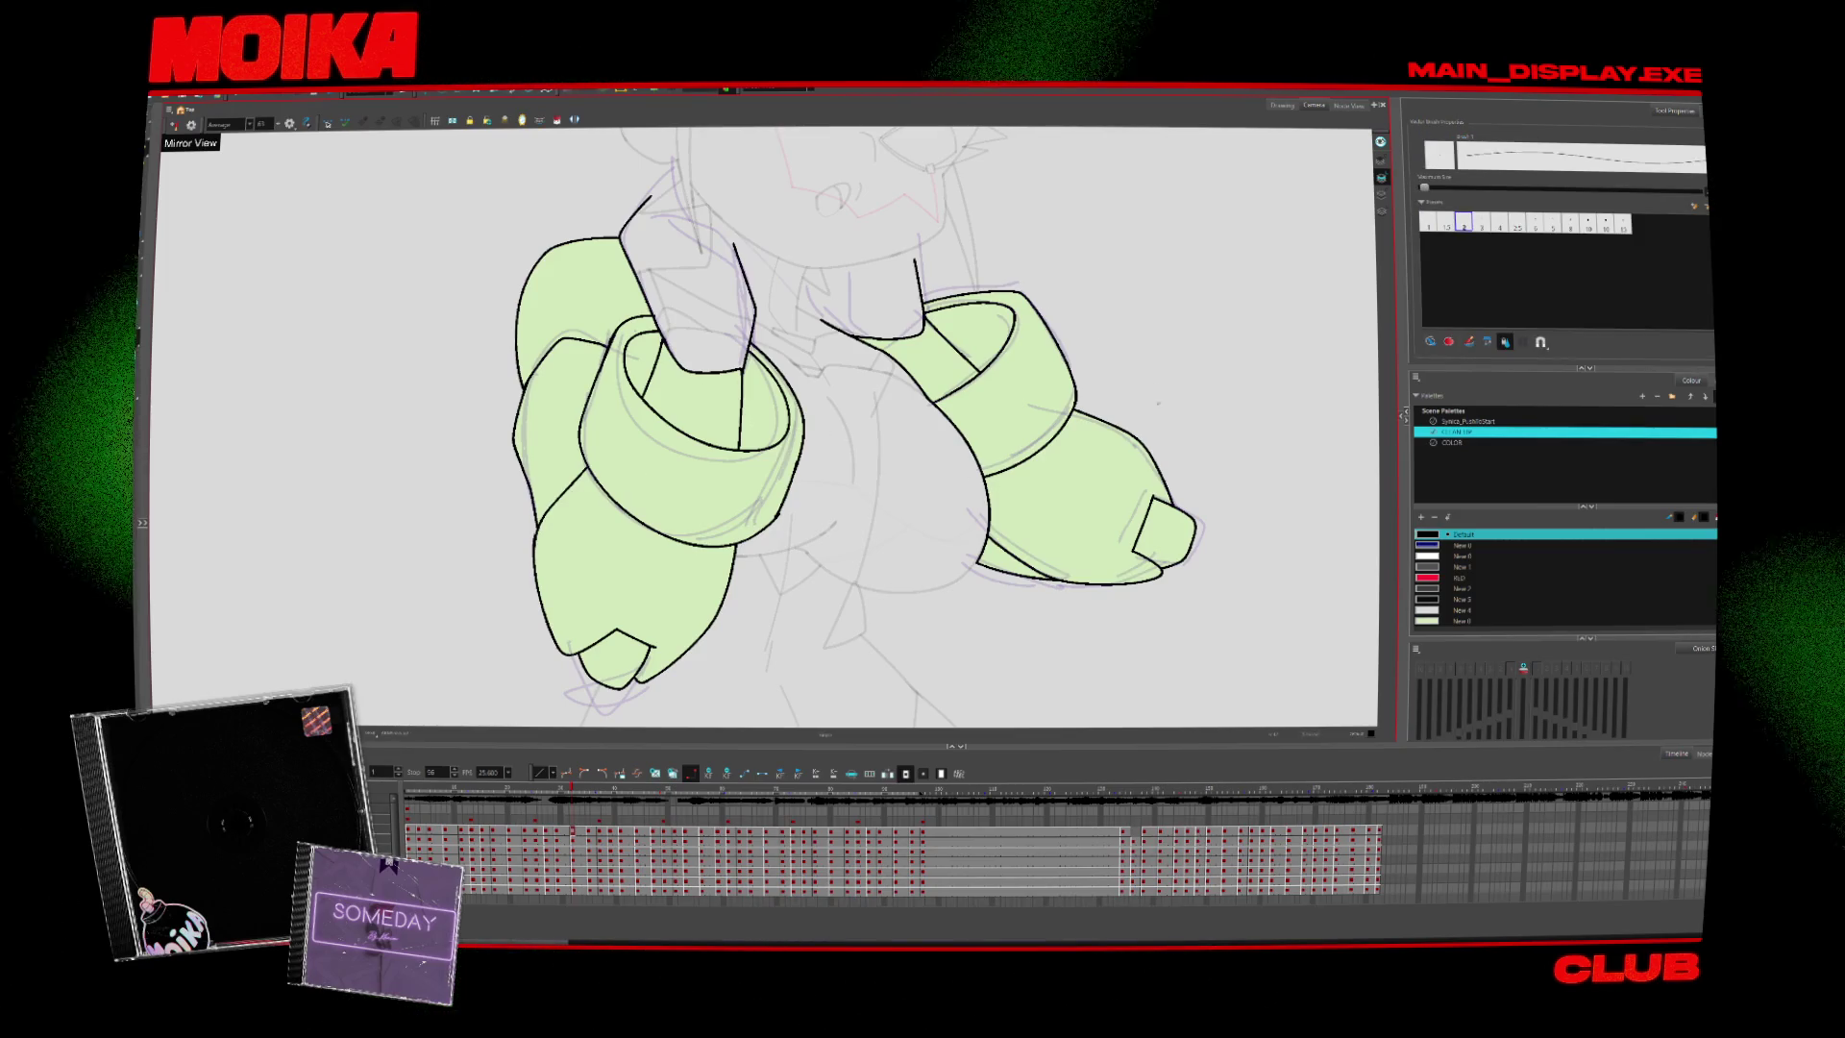
key(period)
key(period)
key(alt+t)
scroll(1005, 515, up, 3)
scroll(1005, 515, down, 5)
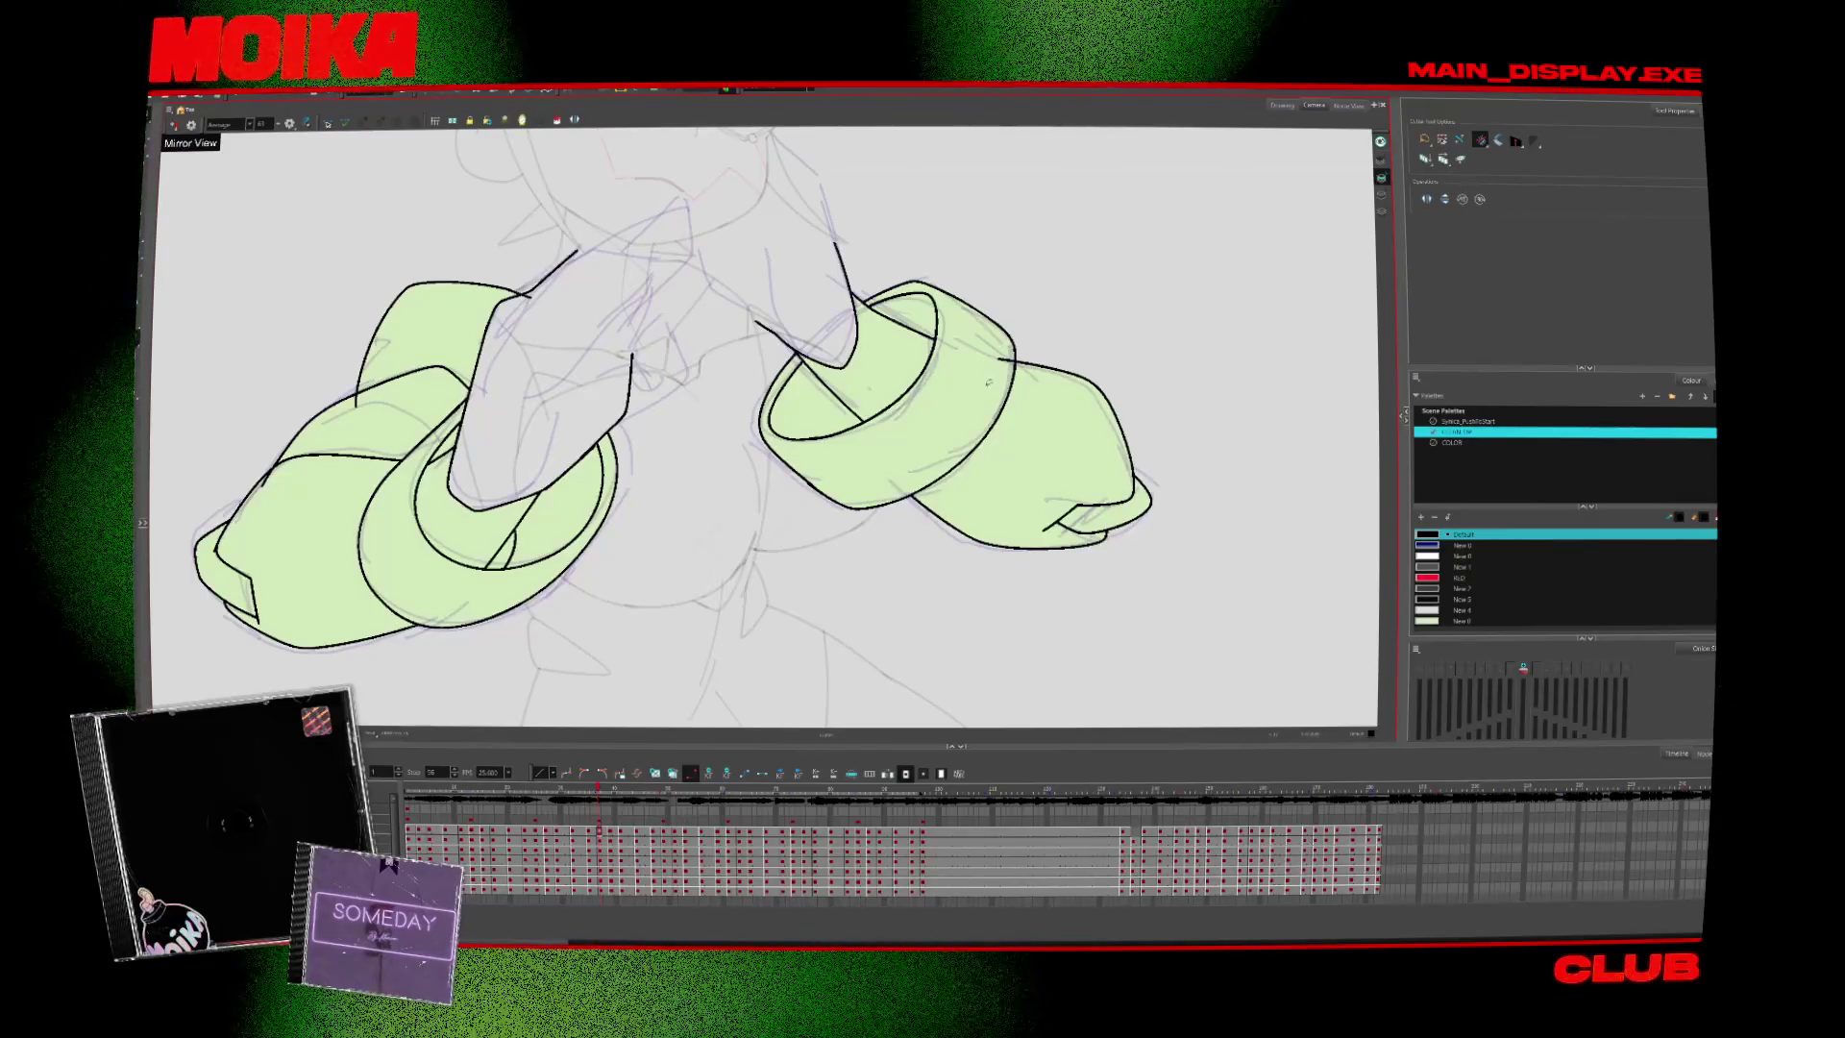
drag(879, 444, 1030, 516)
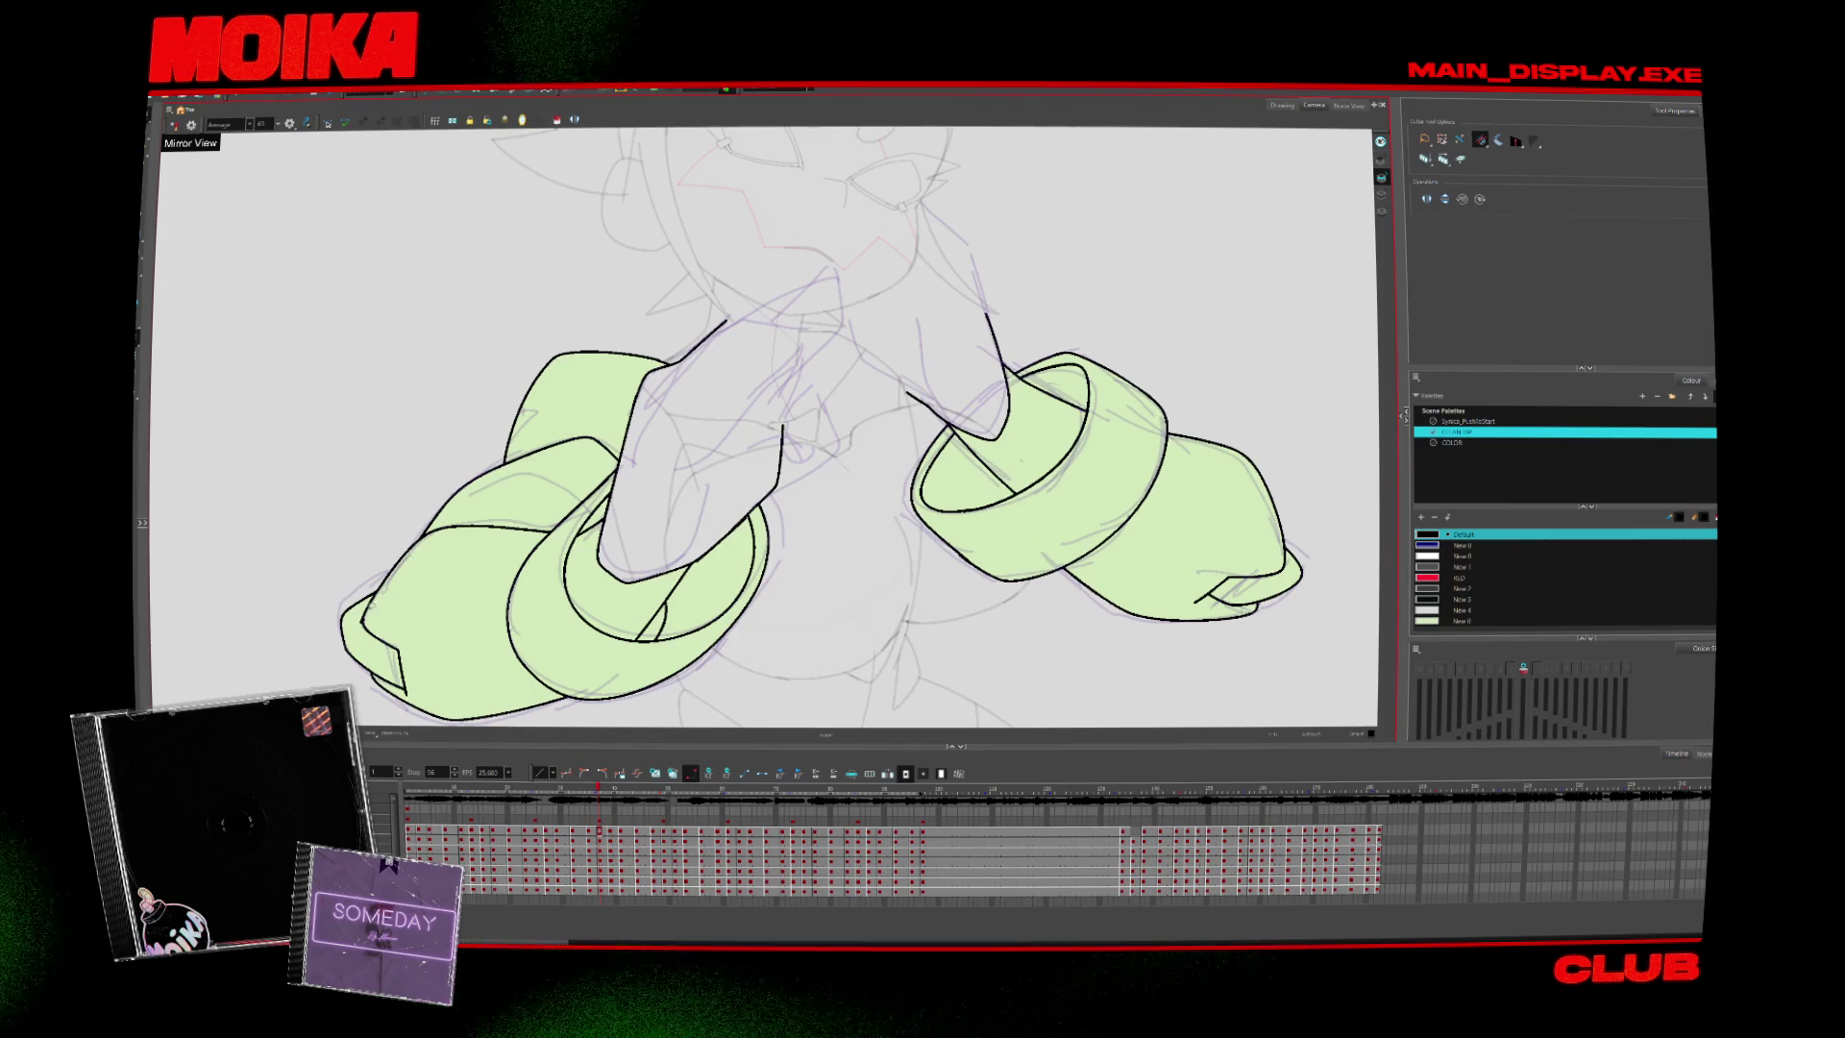
key(alt+b)
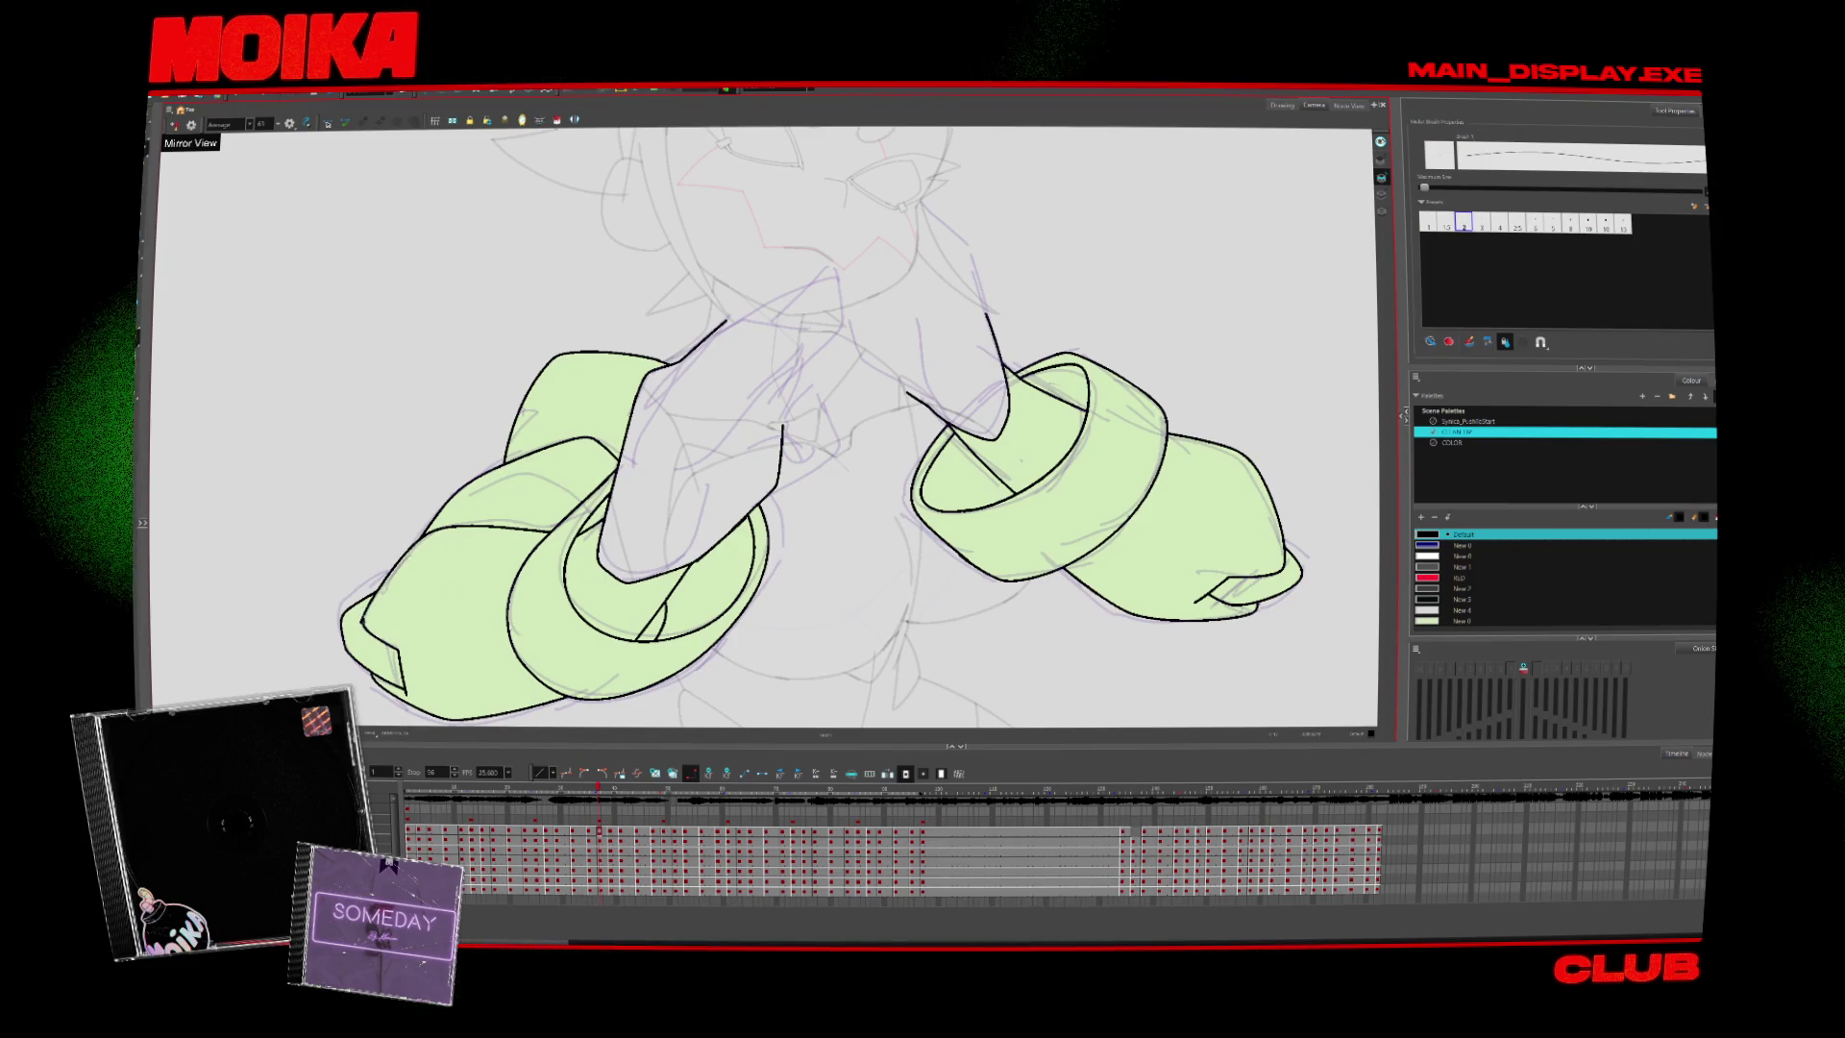
key(alt+t)
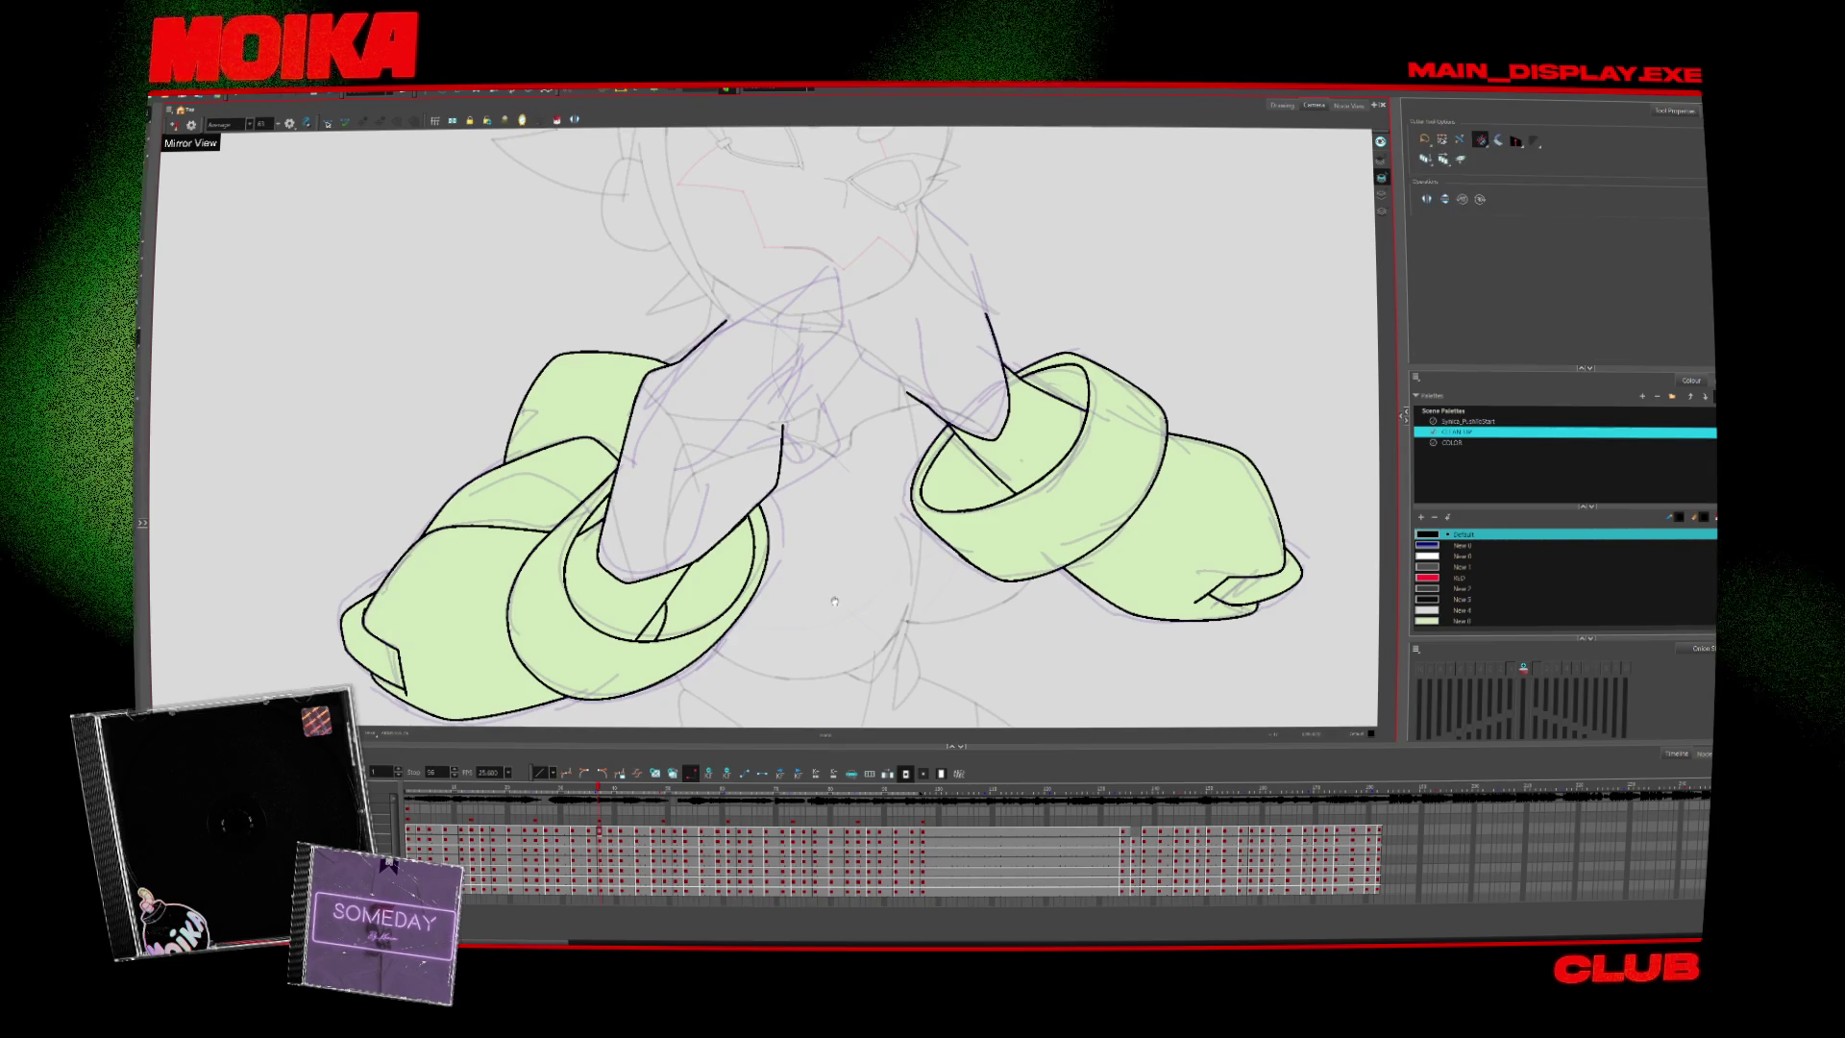
drag(974, 753, 998, 676)
key(period)
key(period)
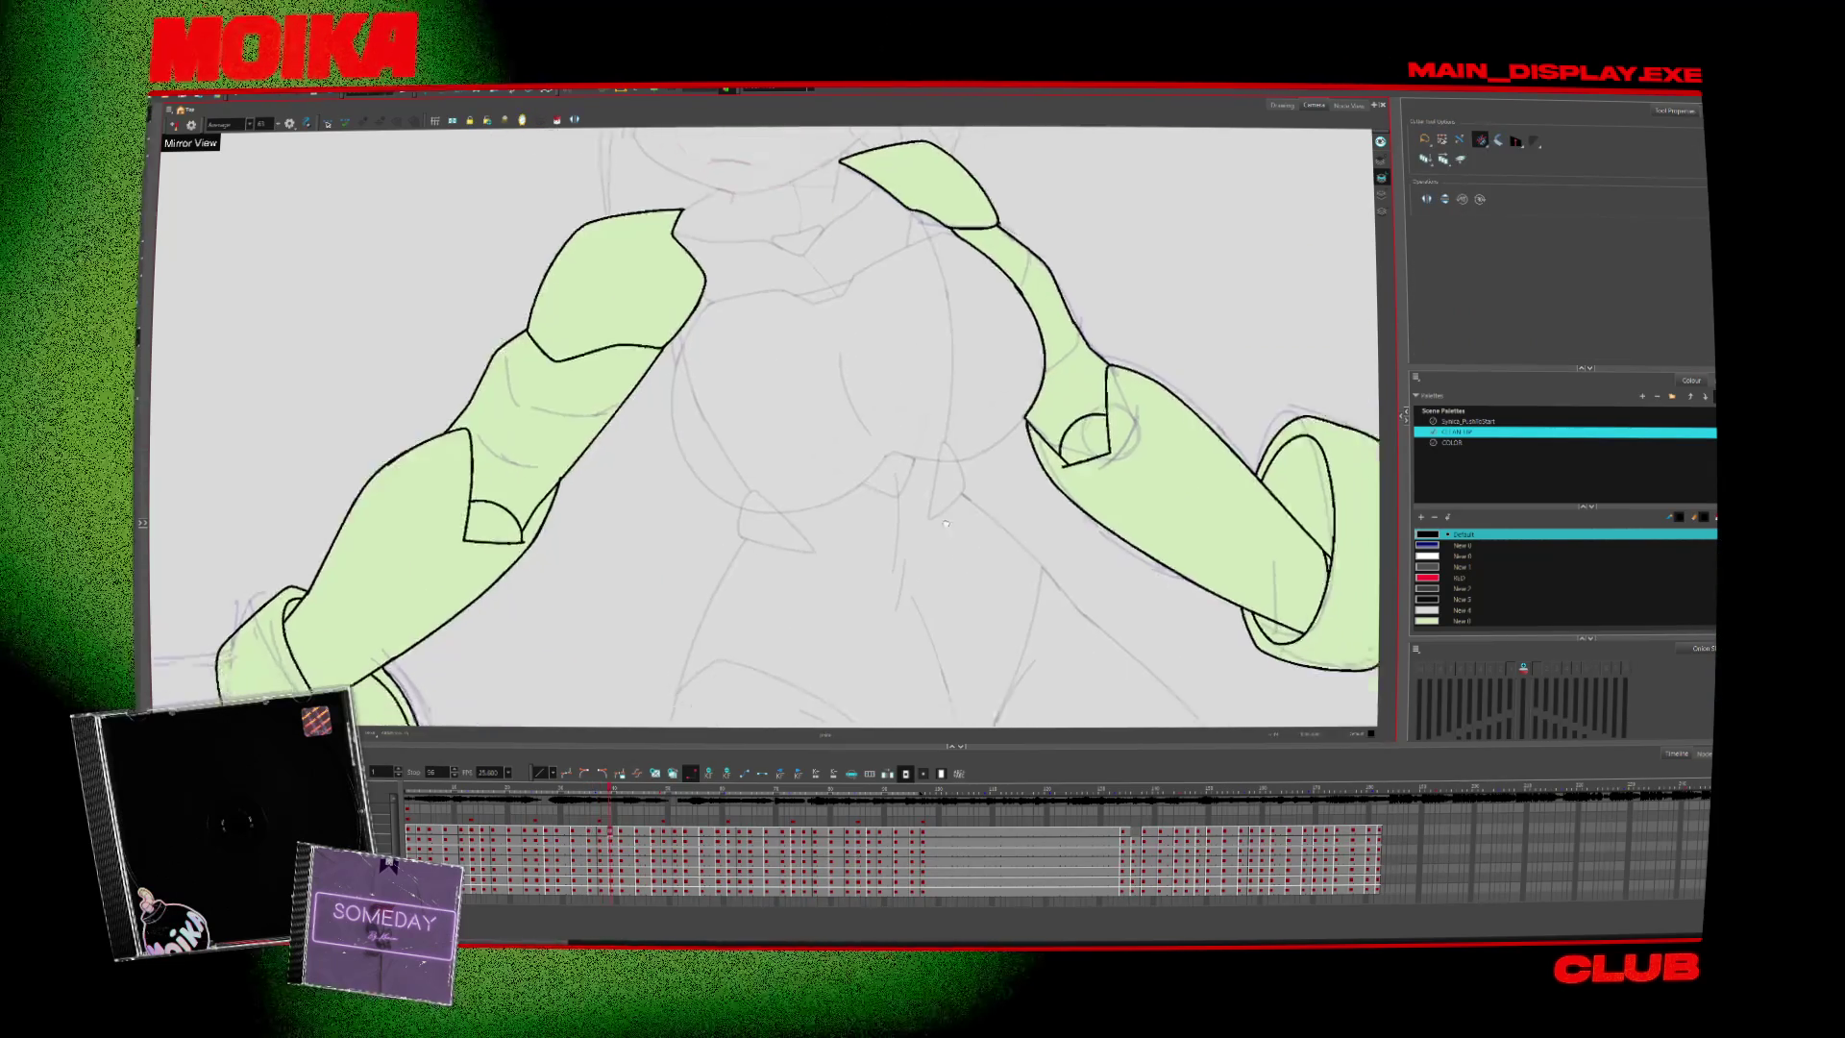
Inspect the next two drawings, panning over each arm's cuff ring and hand
scroll(738, 573, up, 2)
key(period)
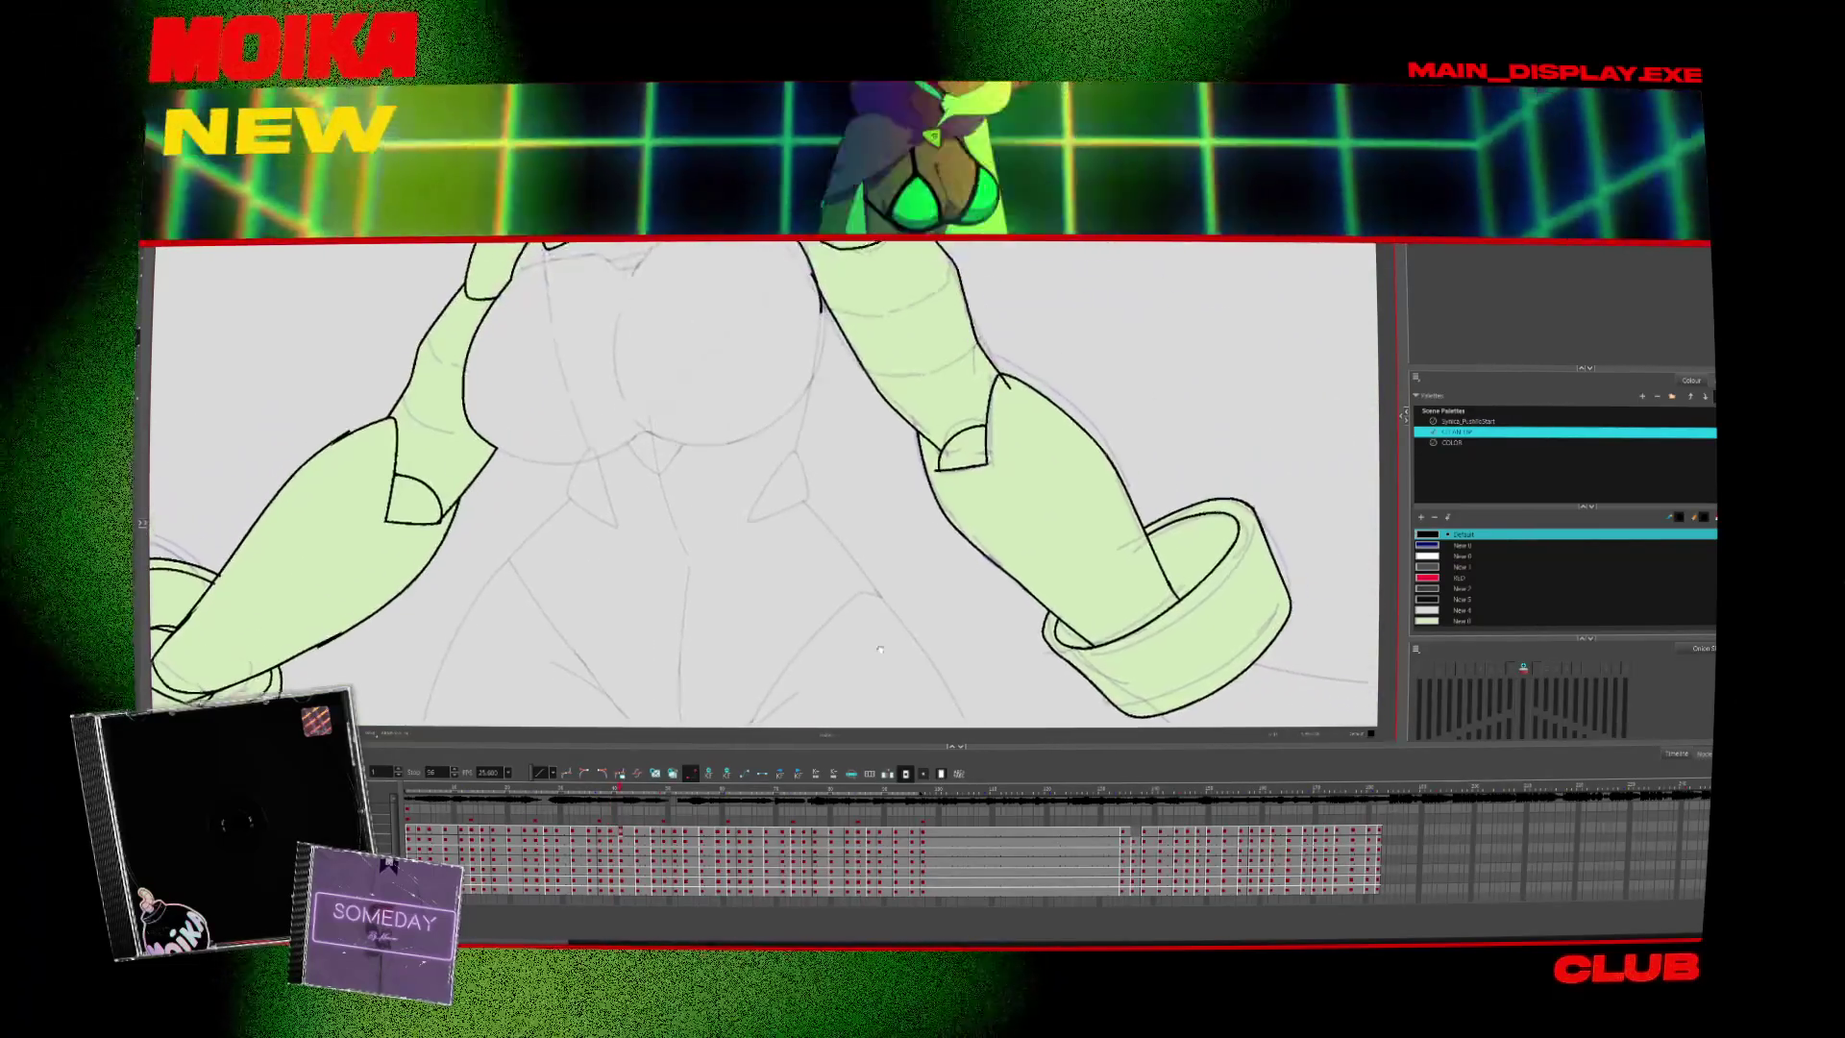
drag(317, 603, 711, 541)
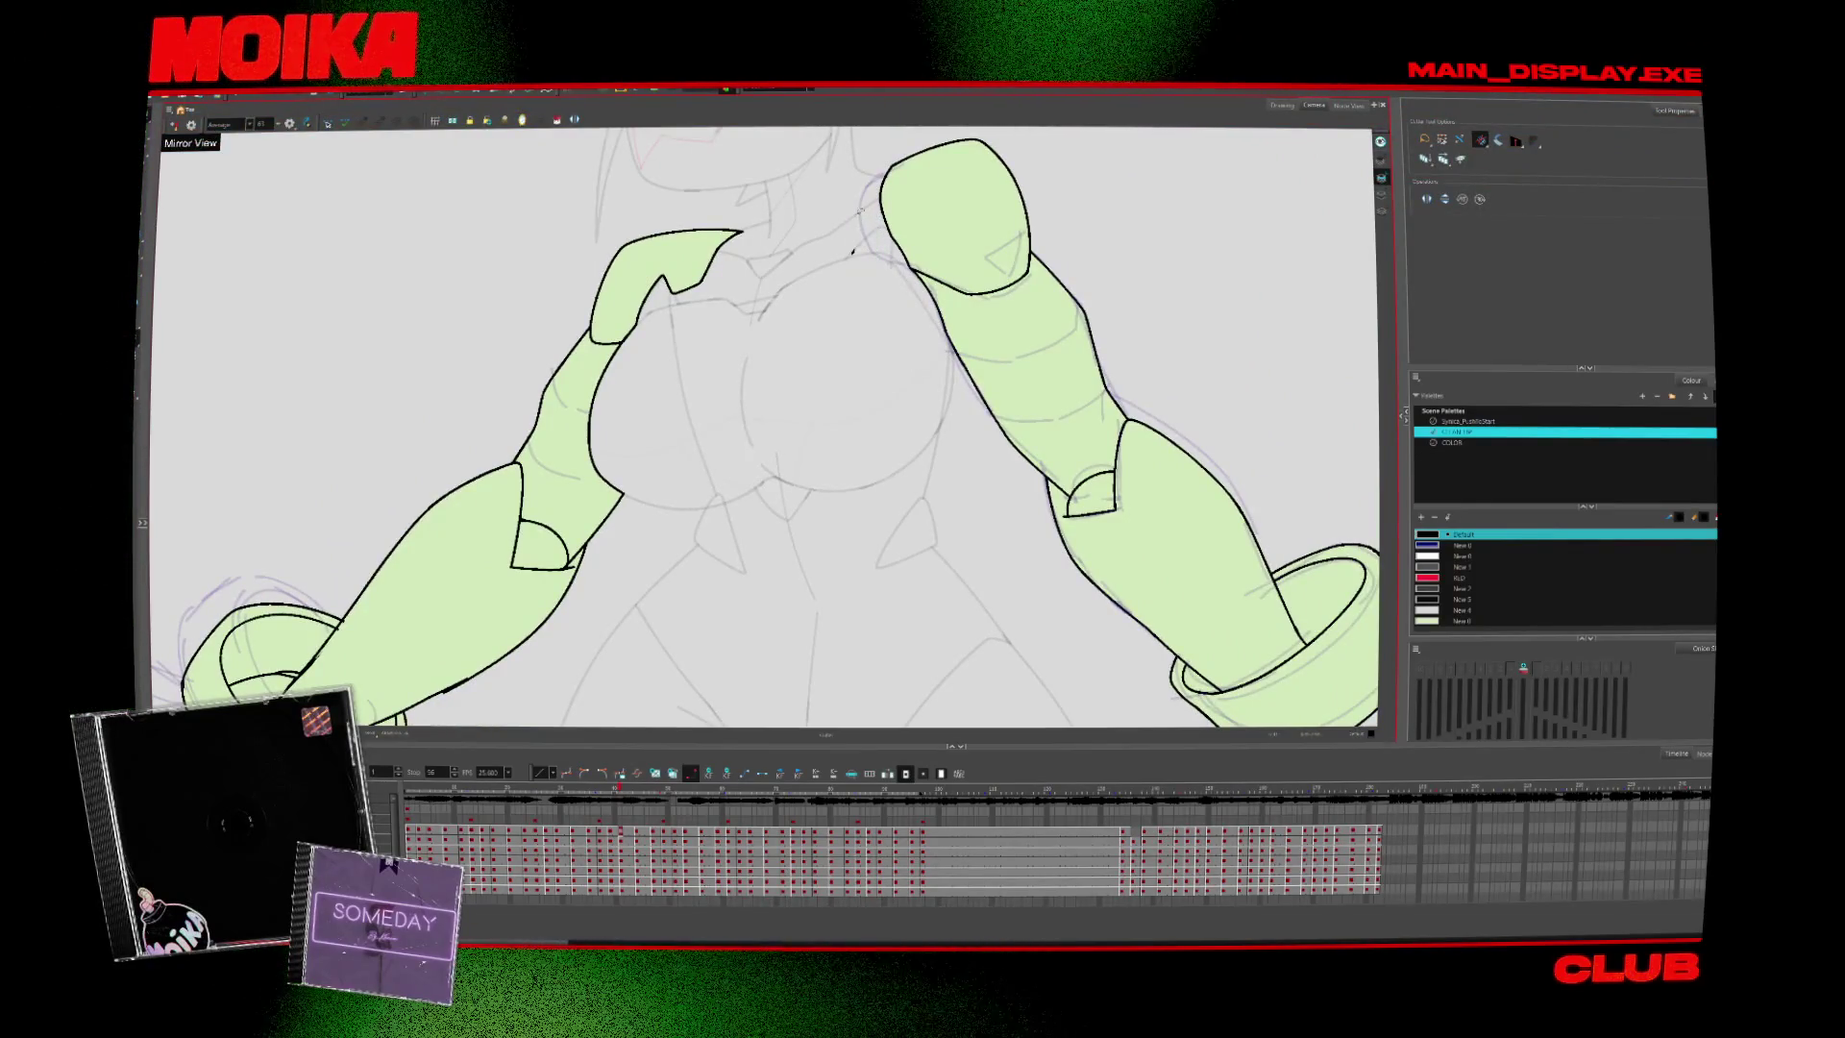
key(period)
key(period)
key(period)
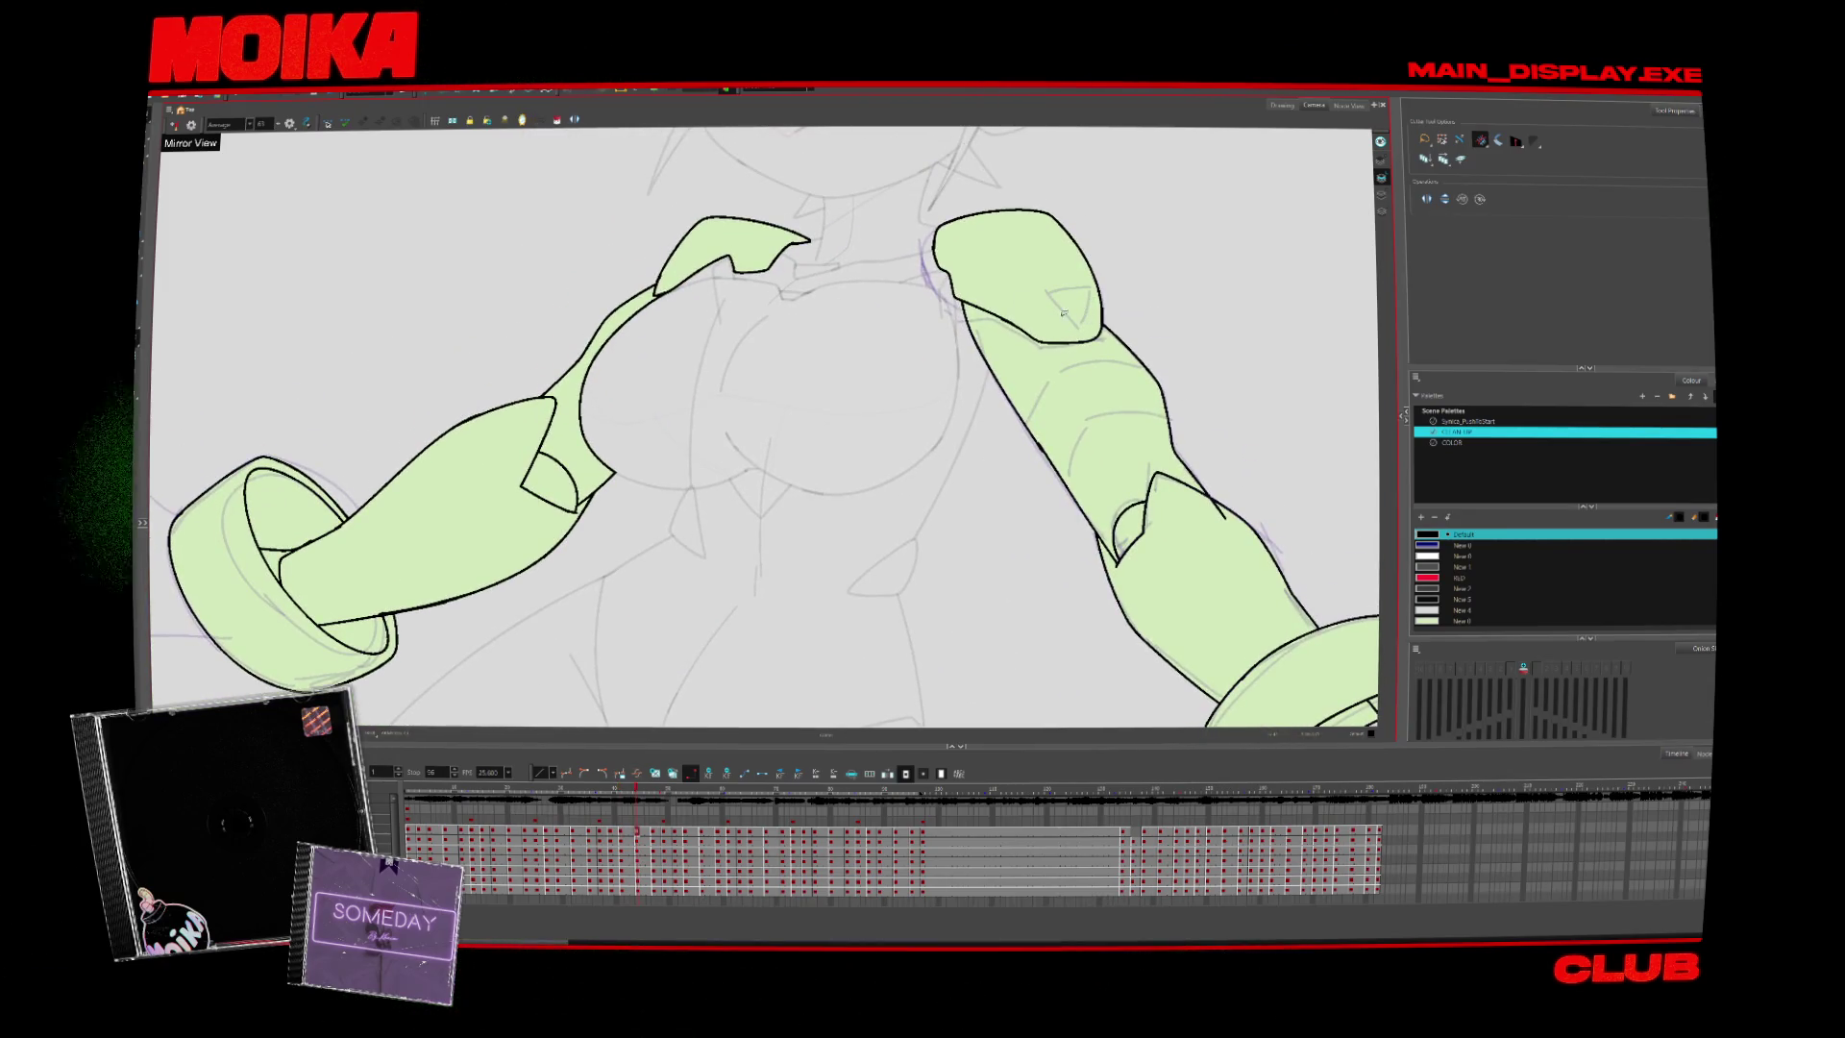
drag(1064, 312, 966, 309)
drag(1148, 439, 1076, 339)
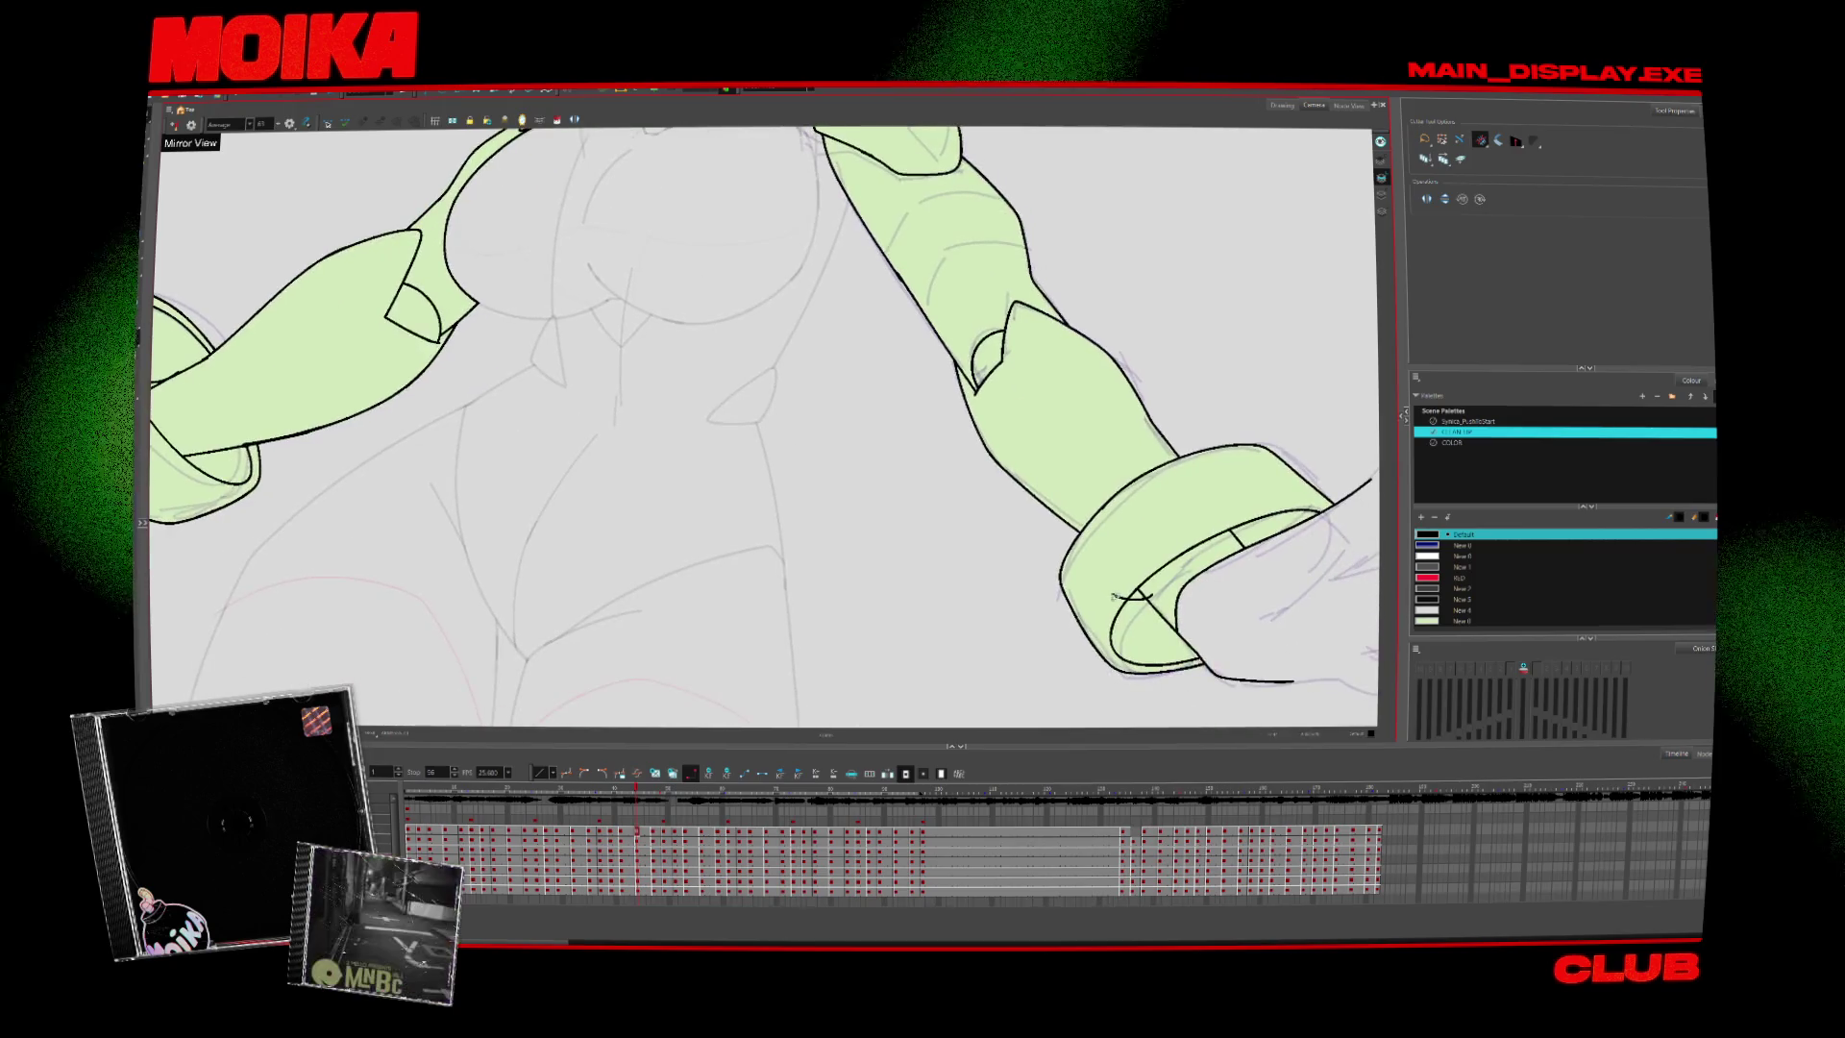
drag(1199, 596, 1051, 594)
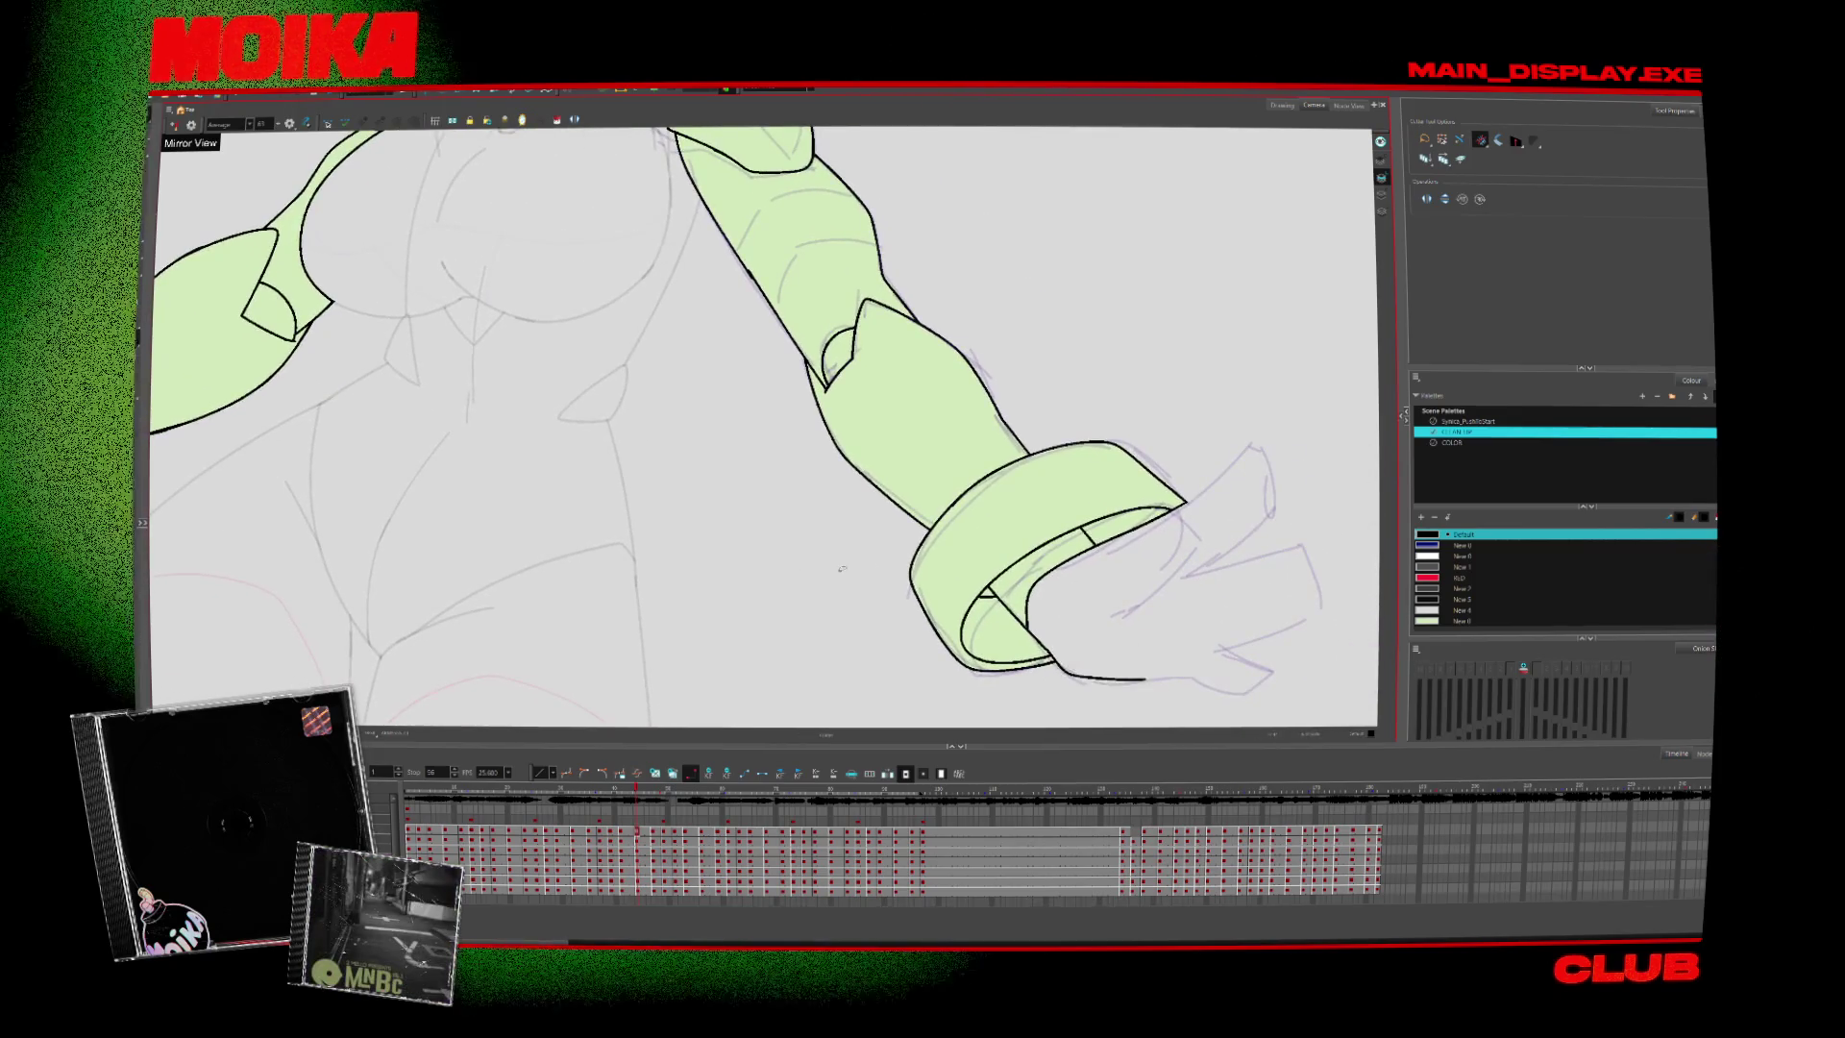
scroll(466, 560, down, 3)
scroll(705, 560, up, 2)
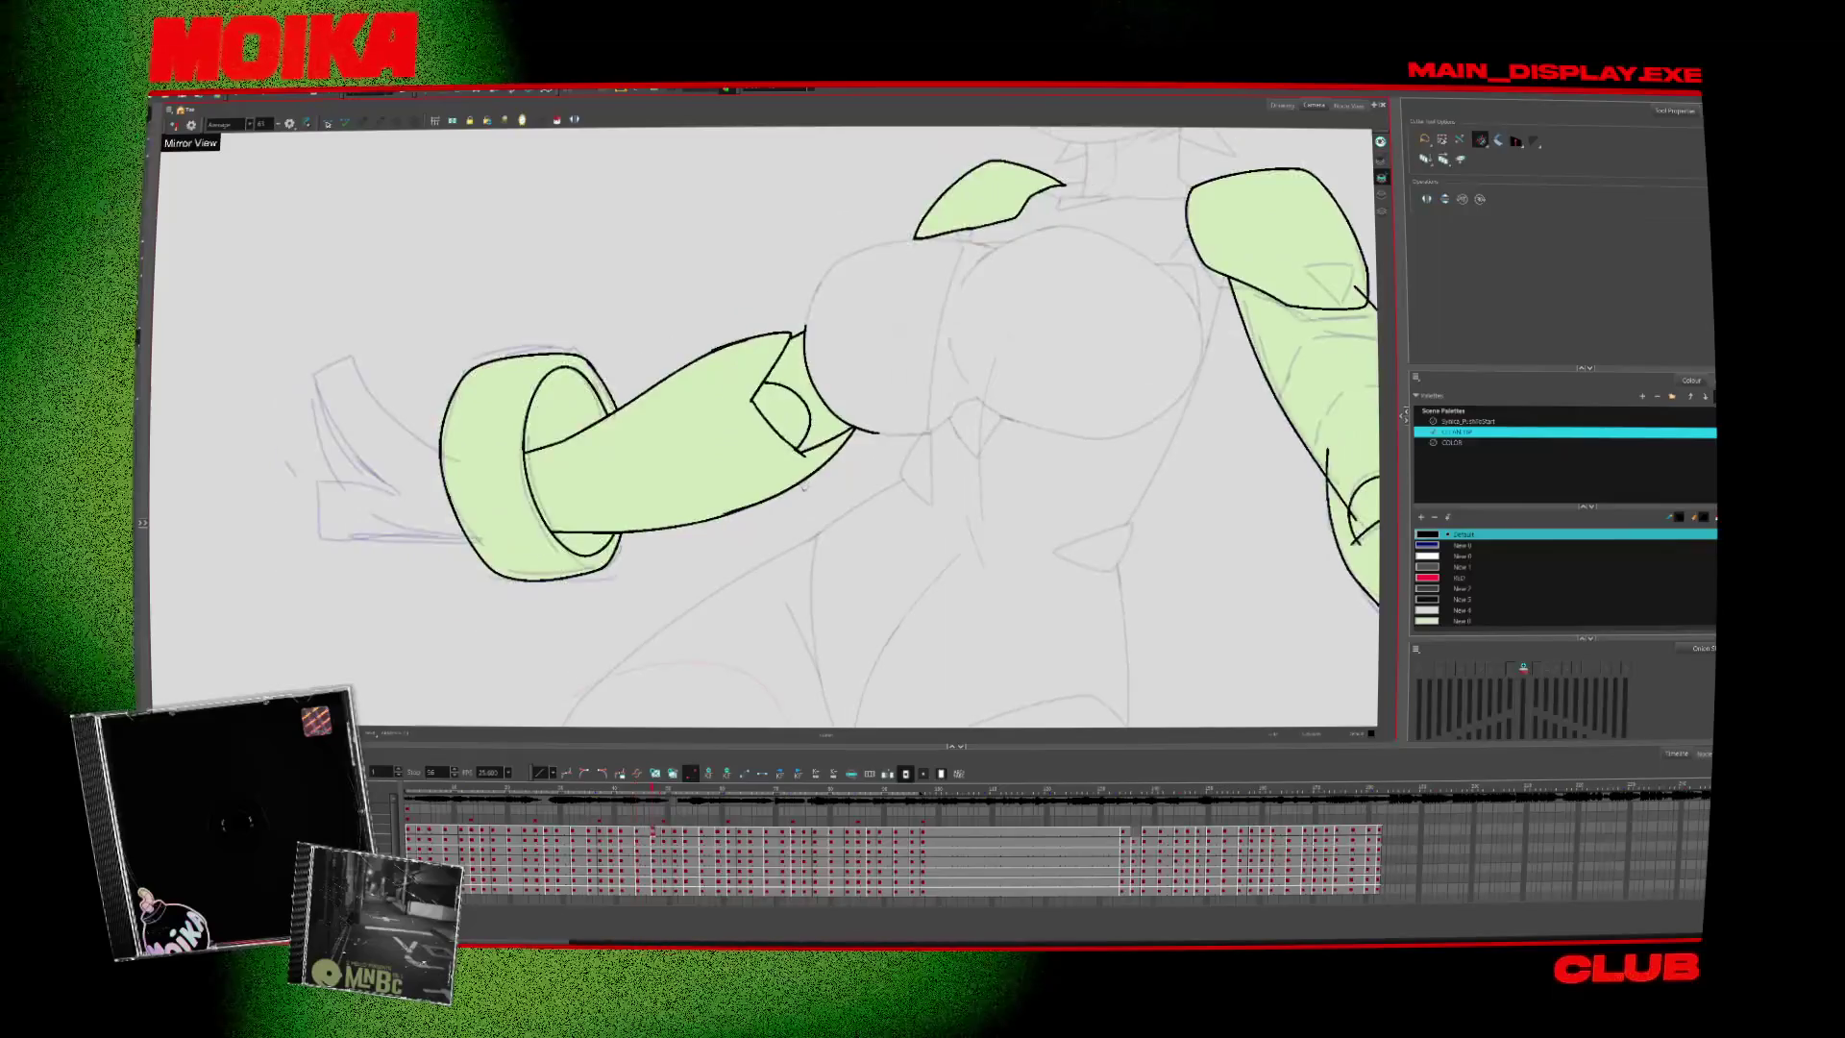
drag(704, 559, 541, 504)
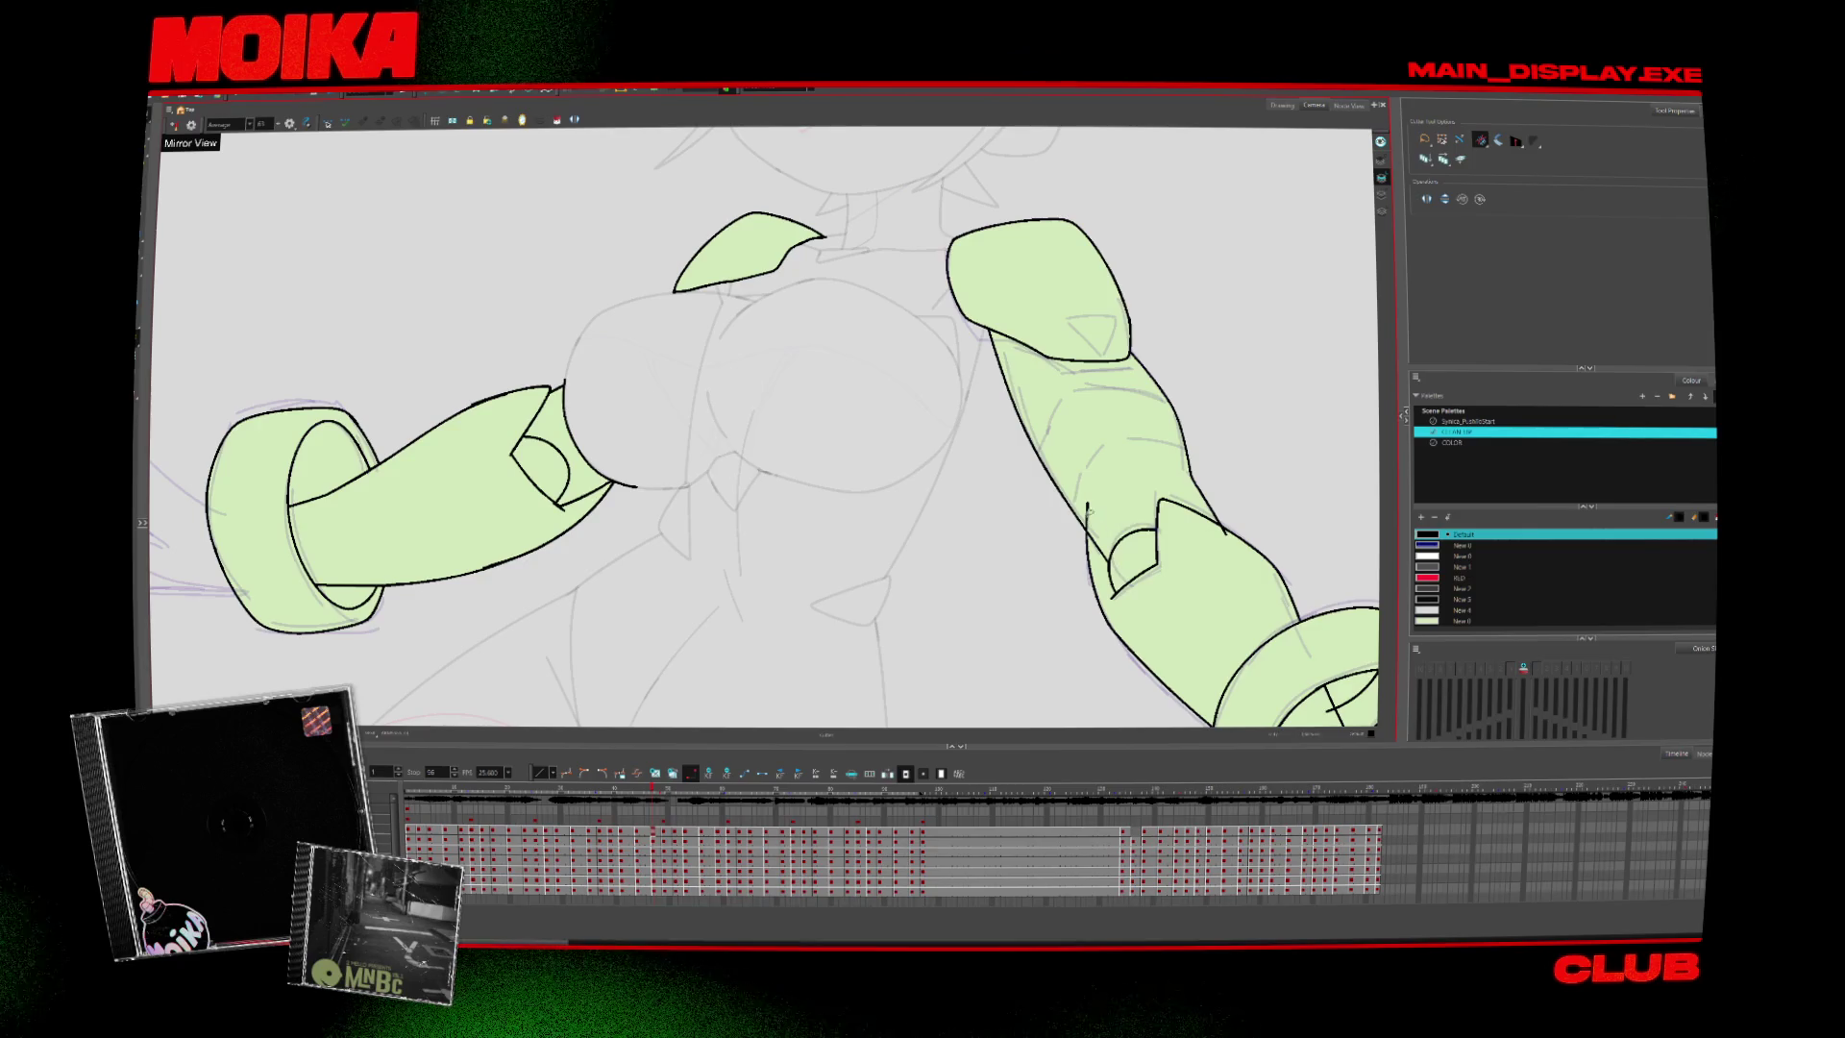
drag(1266, 590, 1148, 476)
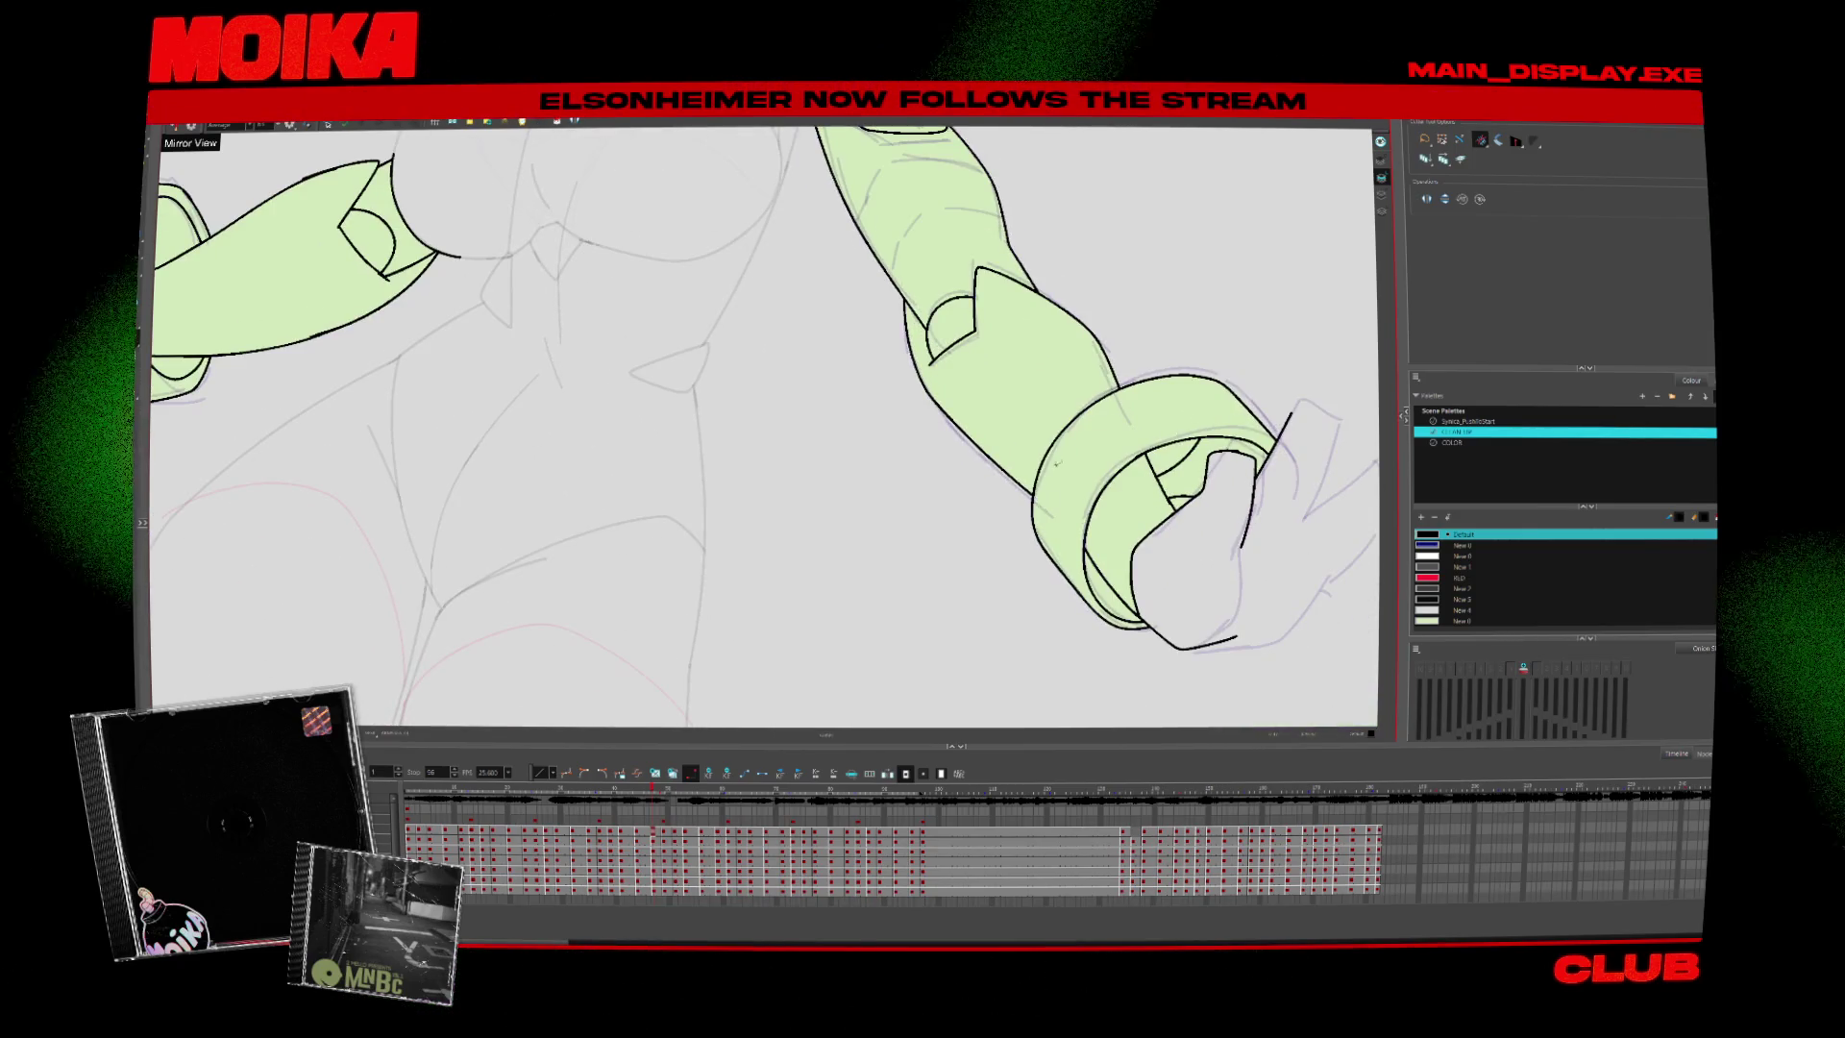
drag(942, 584, 1105, 622)
Flip forward through the following poses to the drawing with the hands crossed
key(period)
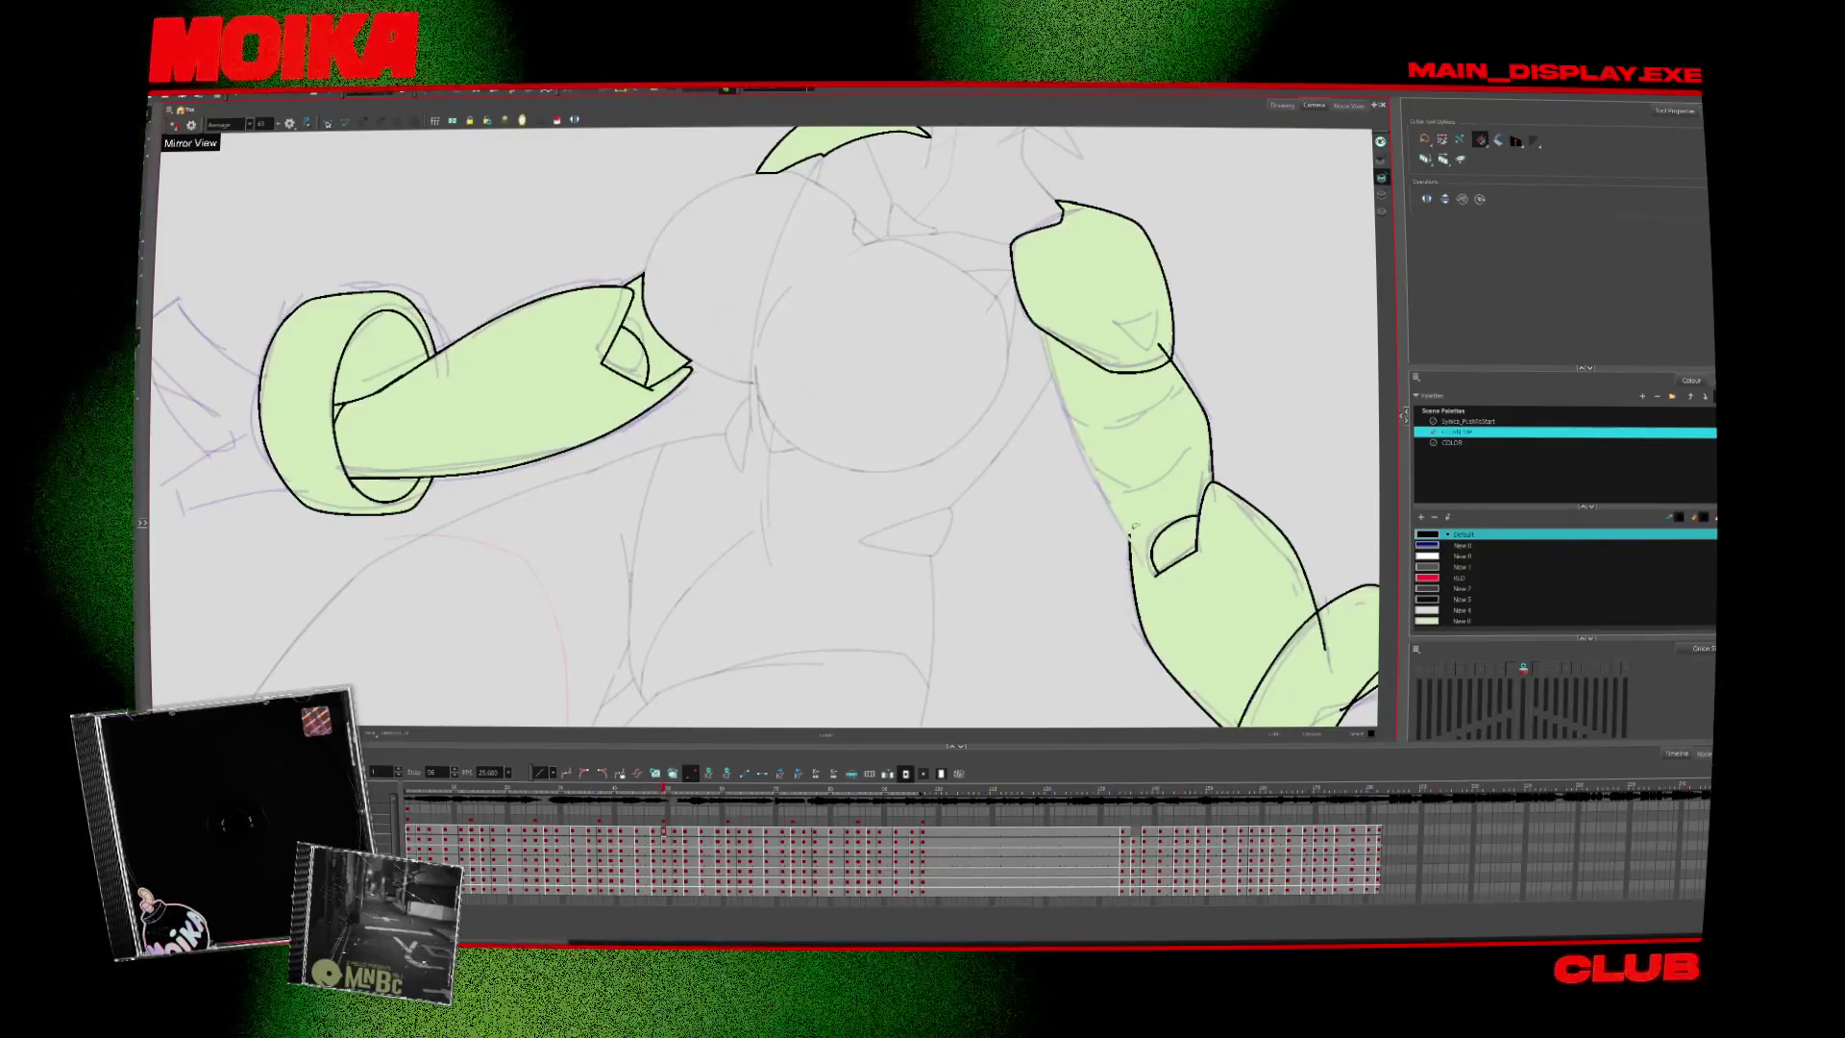
drag(1129, 469, 1084, 434)
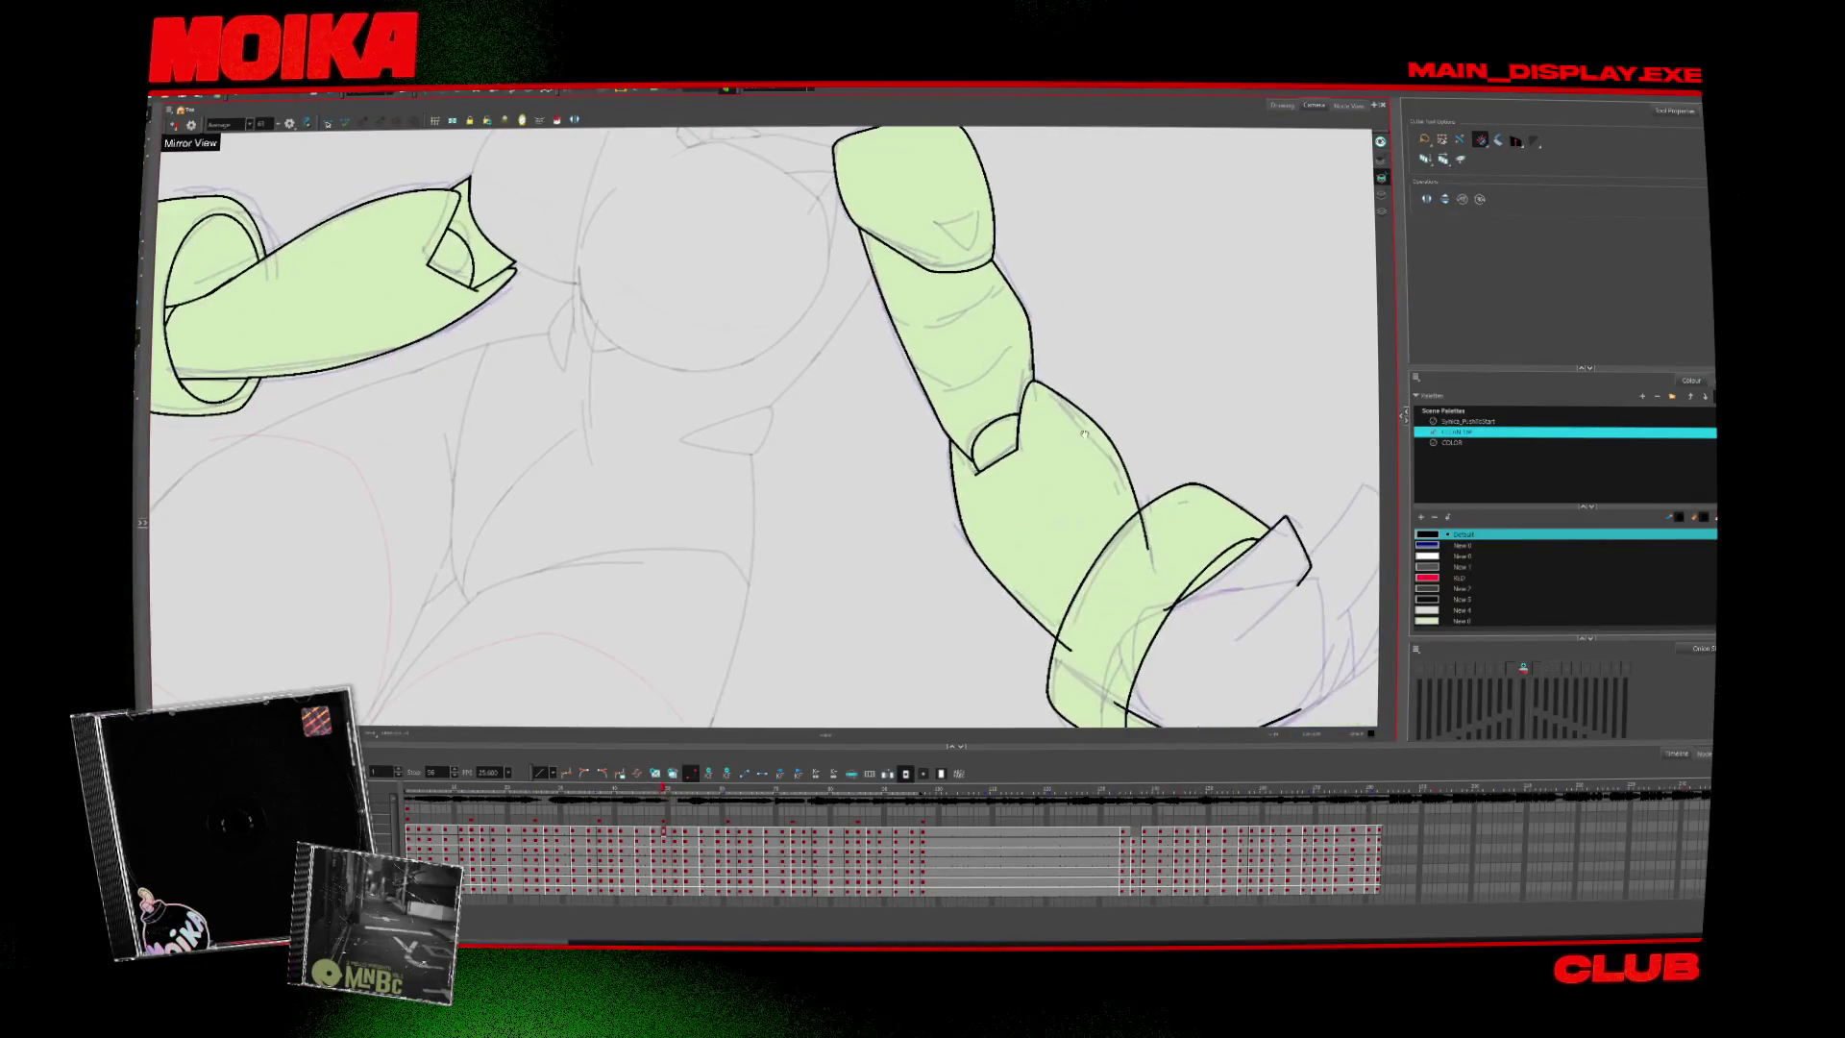
scroll(1170, 608, down, 3)
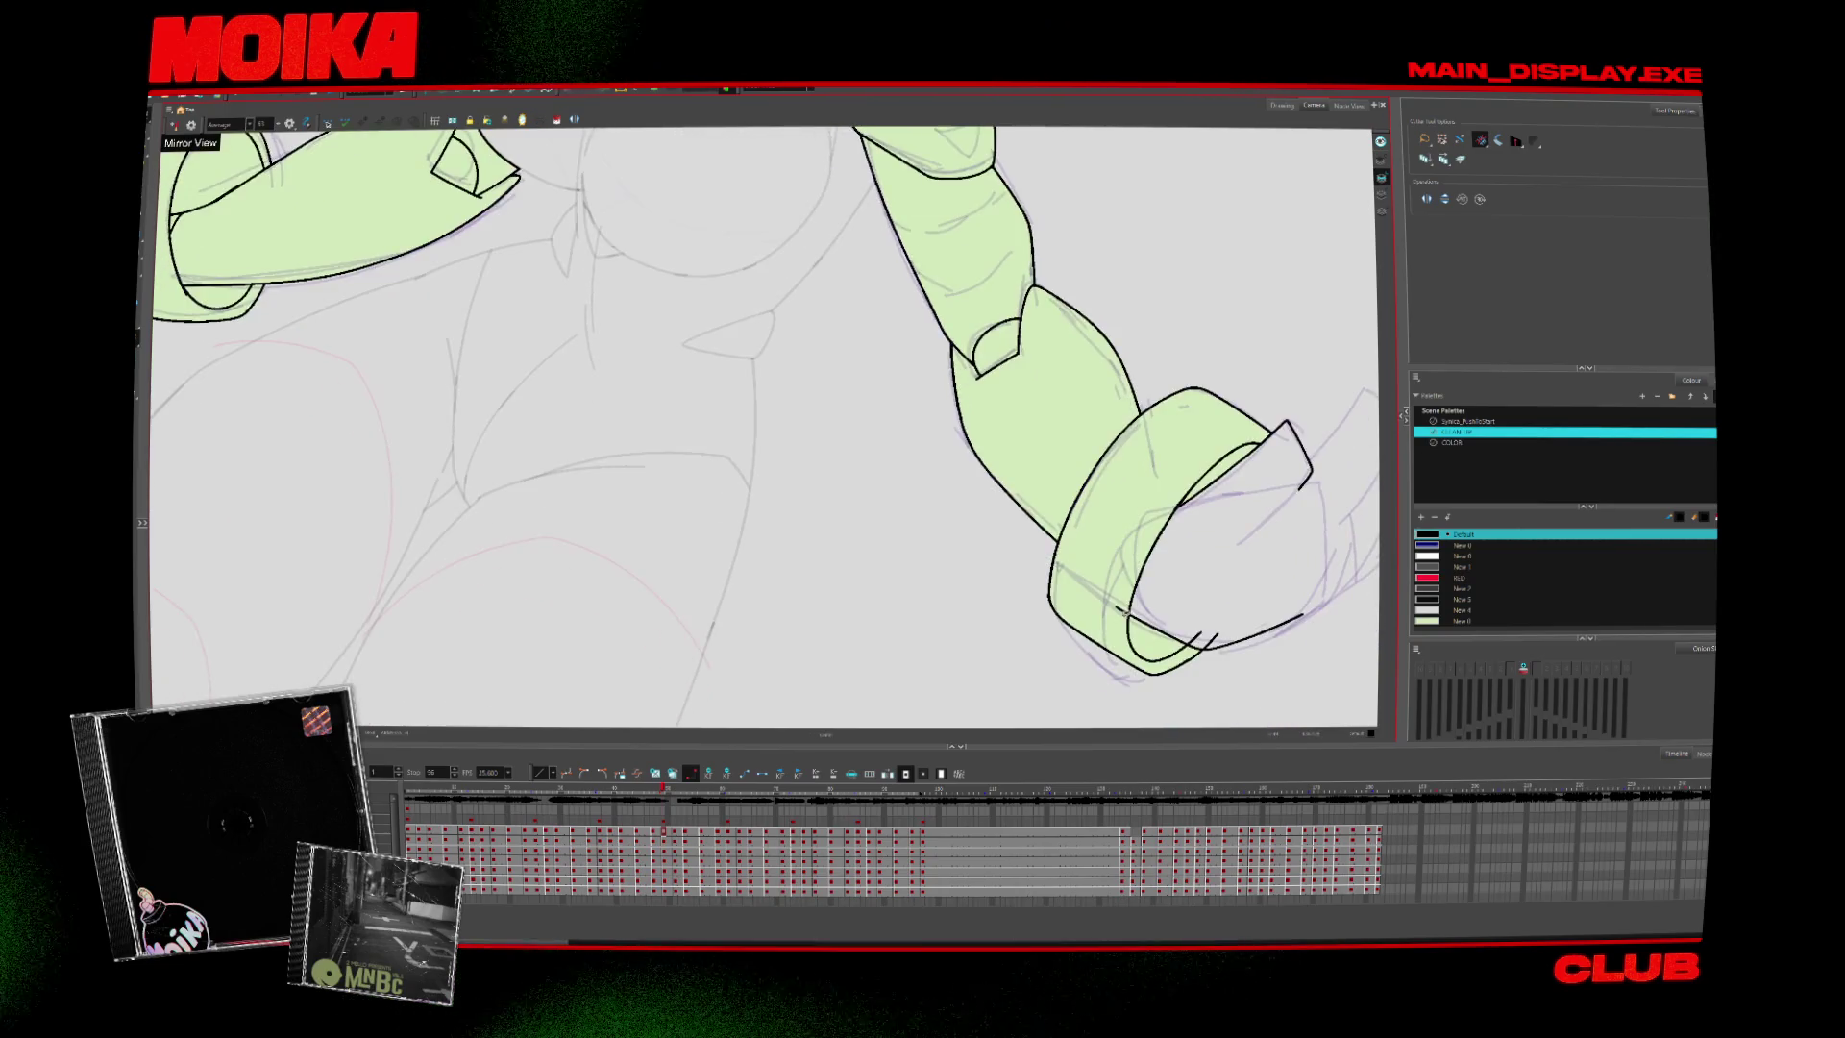
key(period)
key(period)
key(period)
key(period)
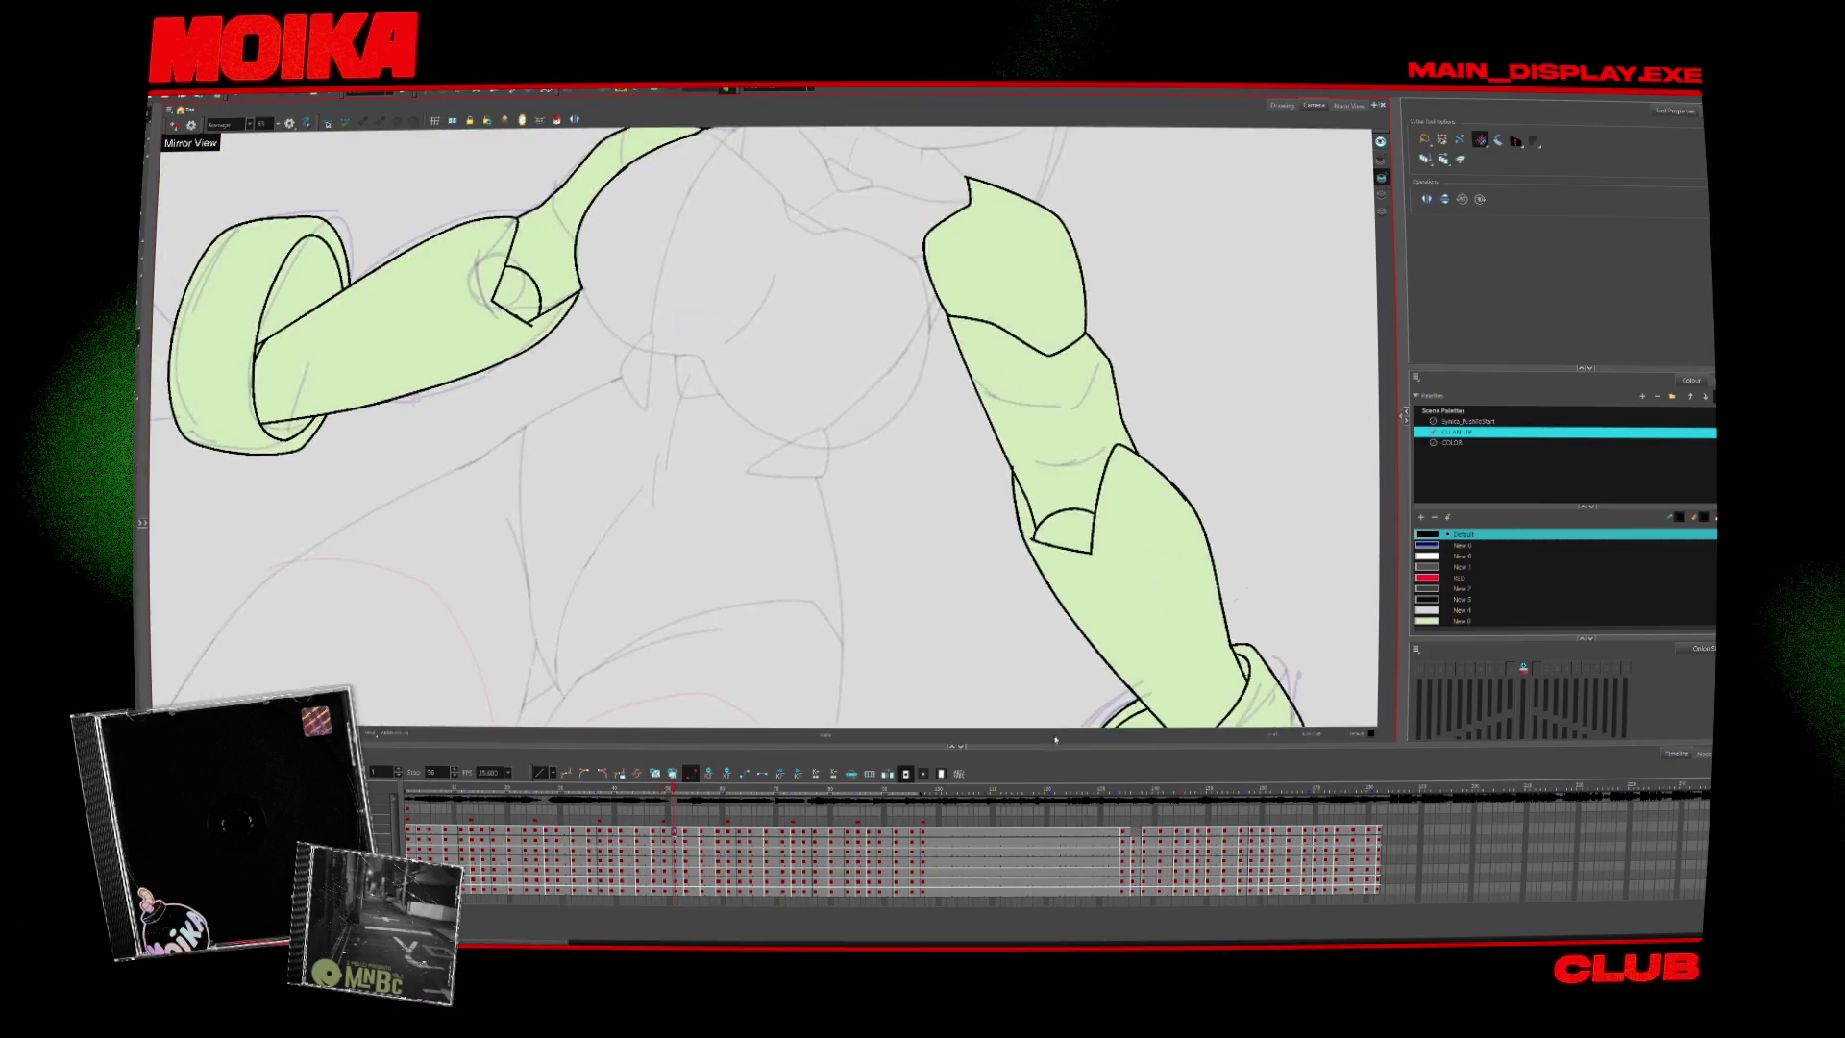
key(period)
key(period)
key(period)
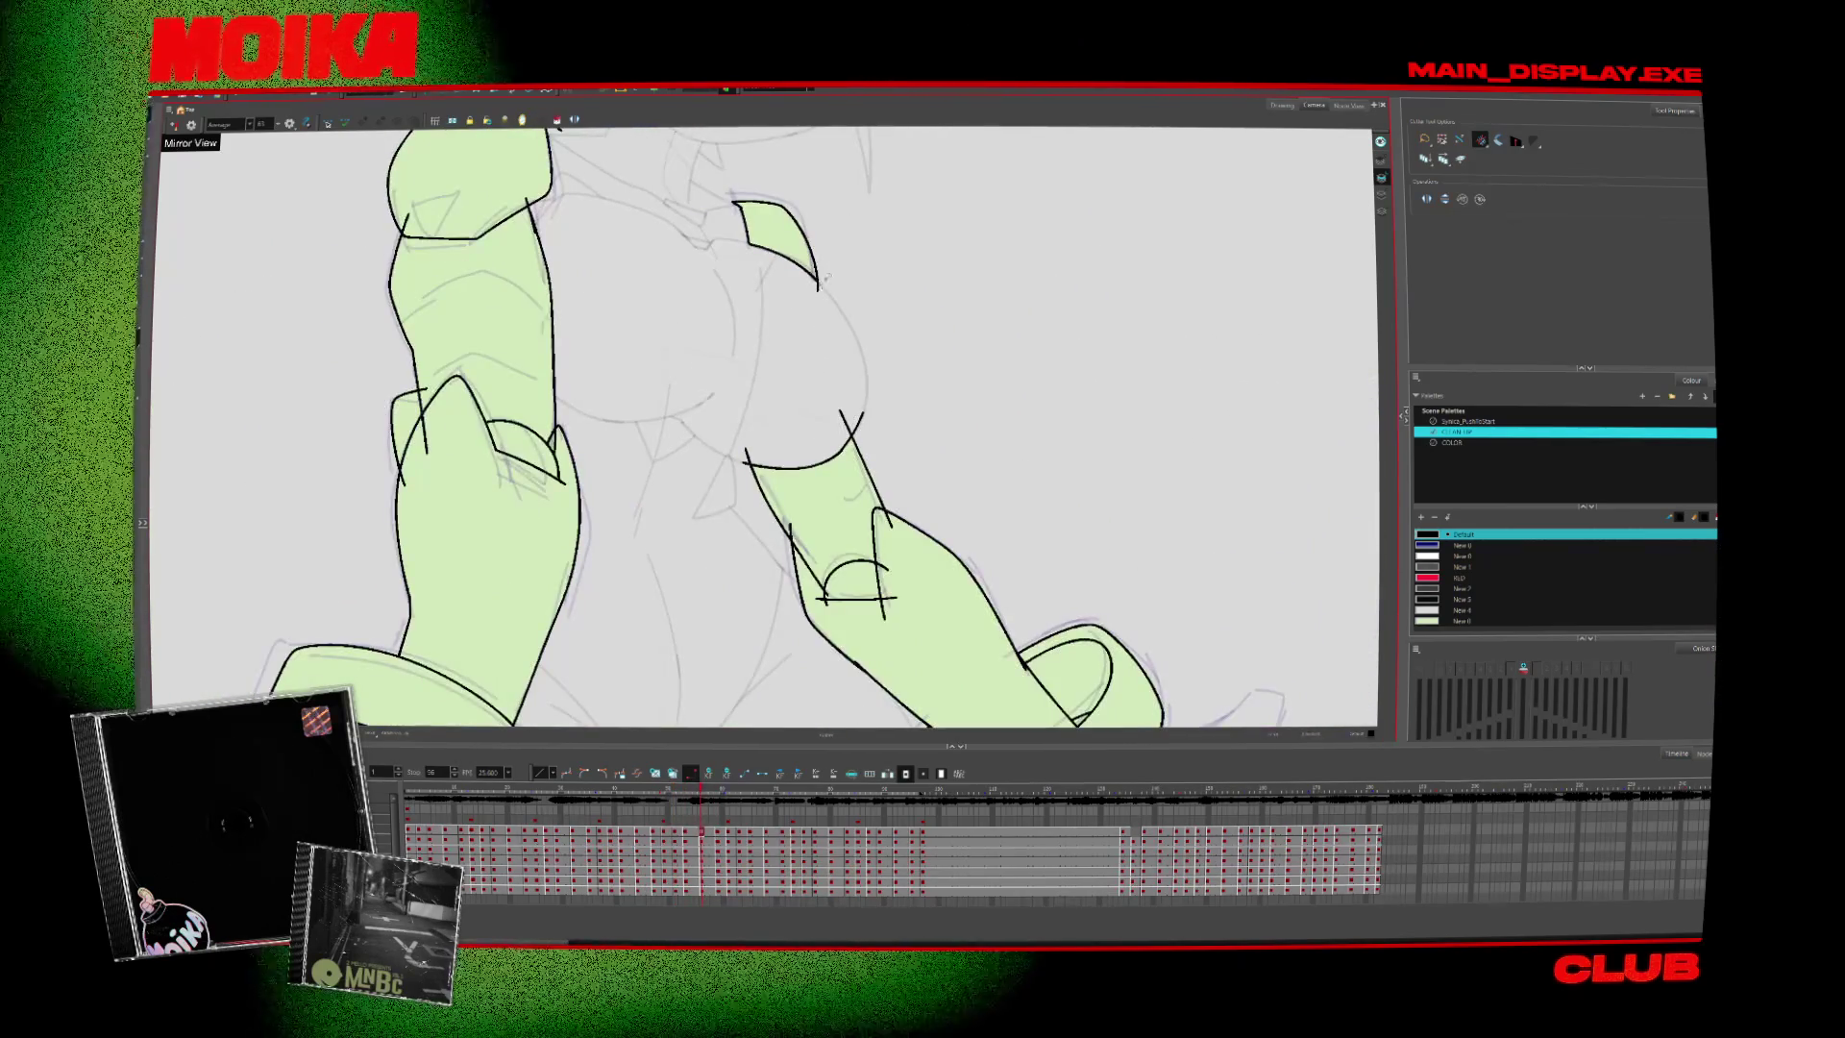
key(period)
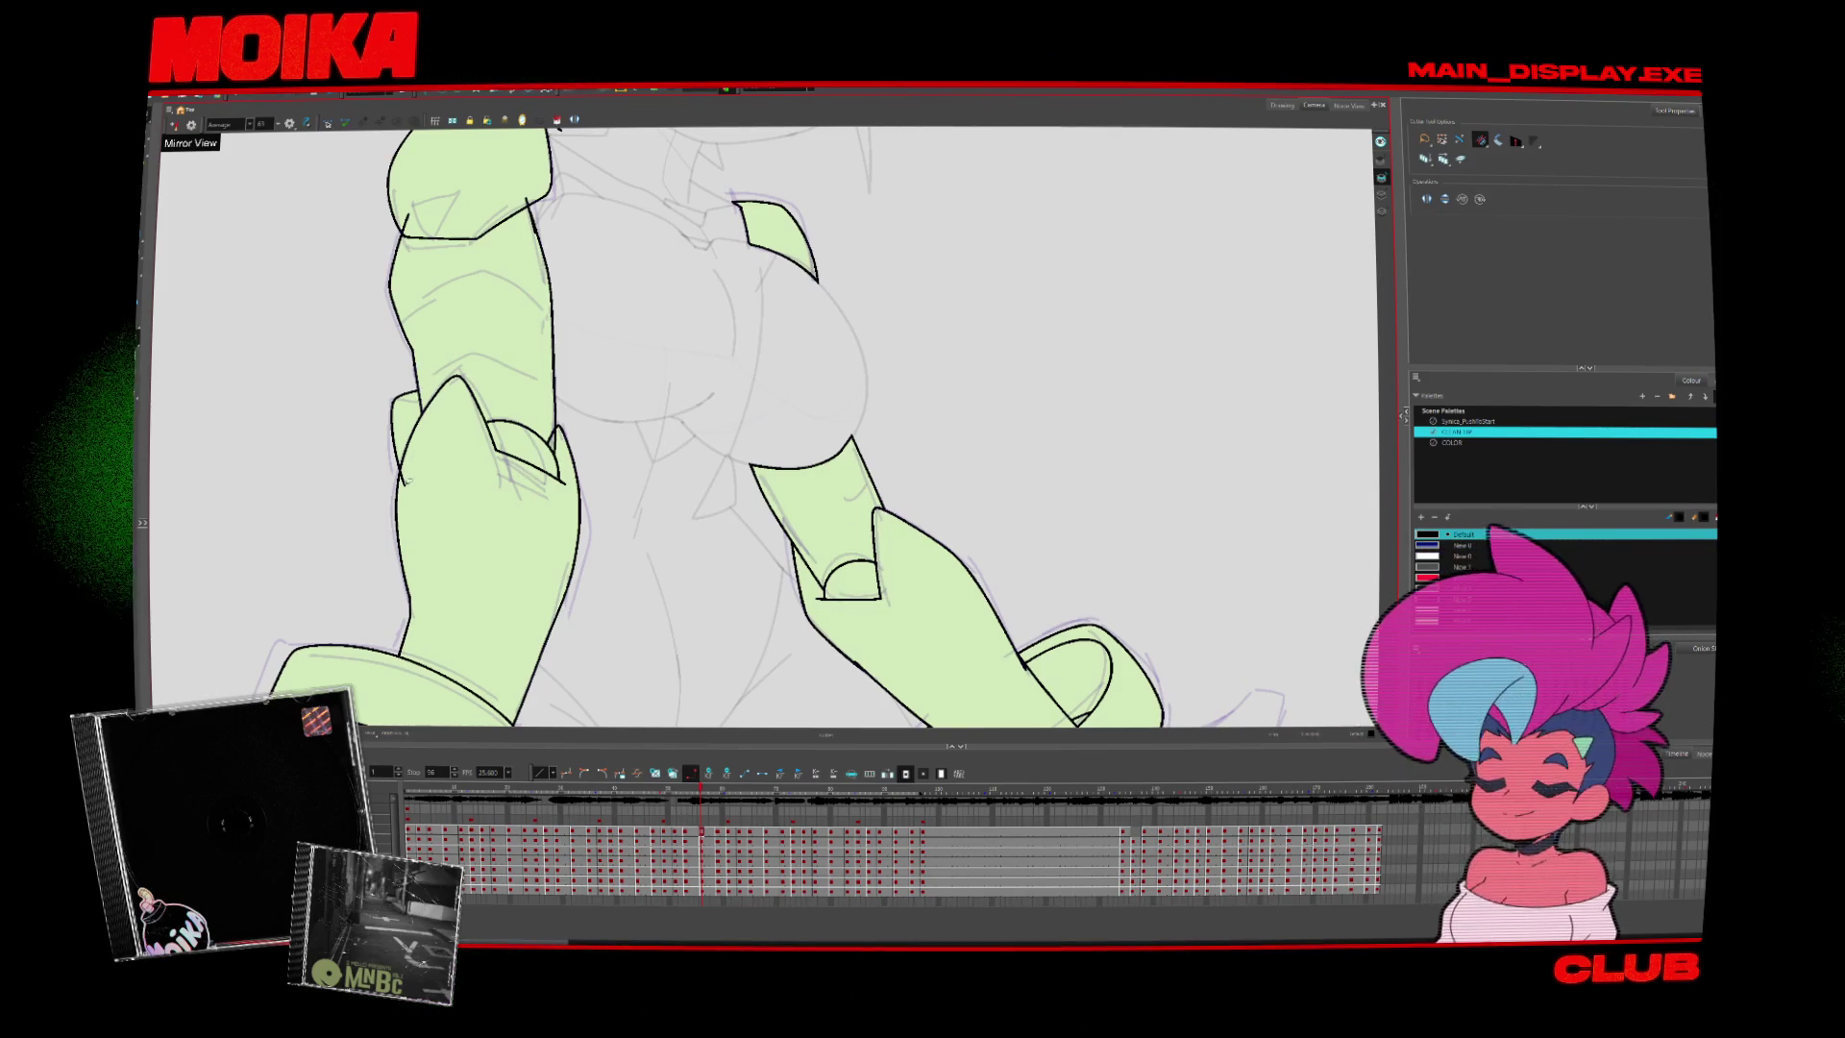
key(period)
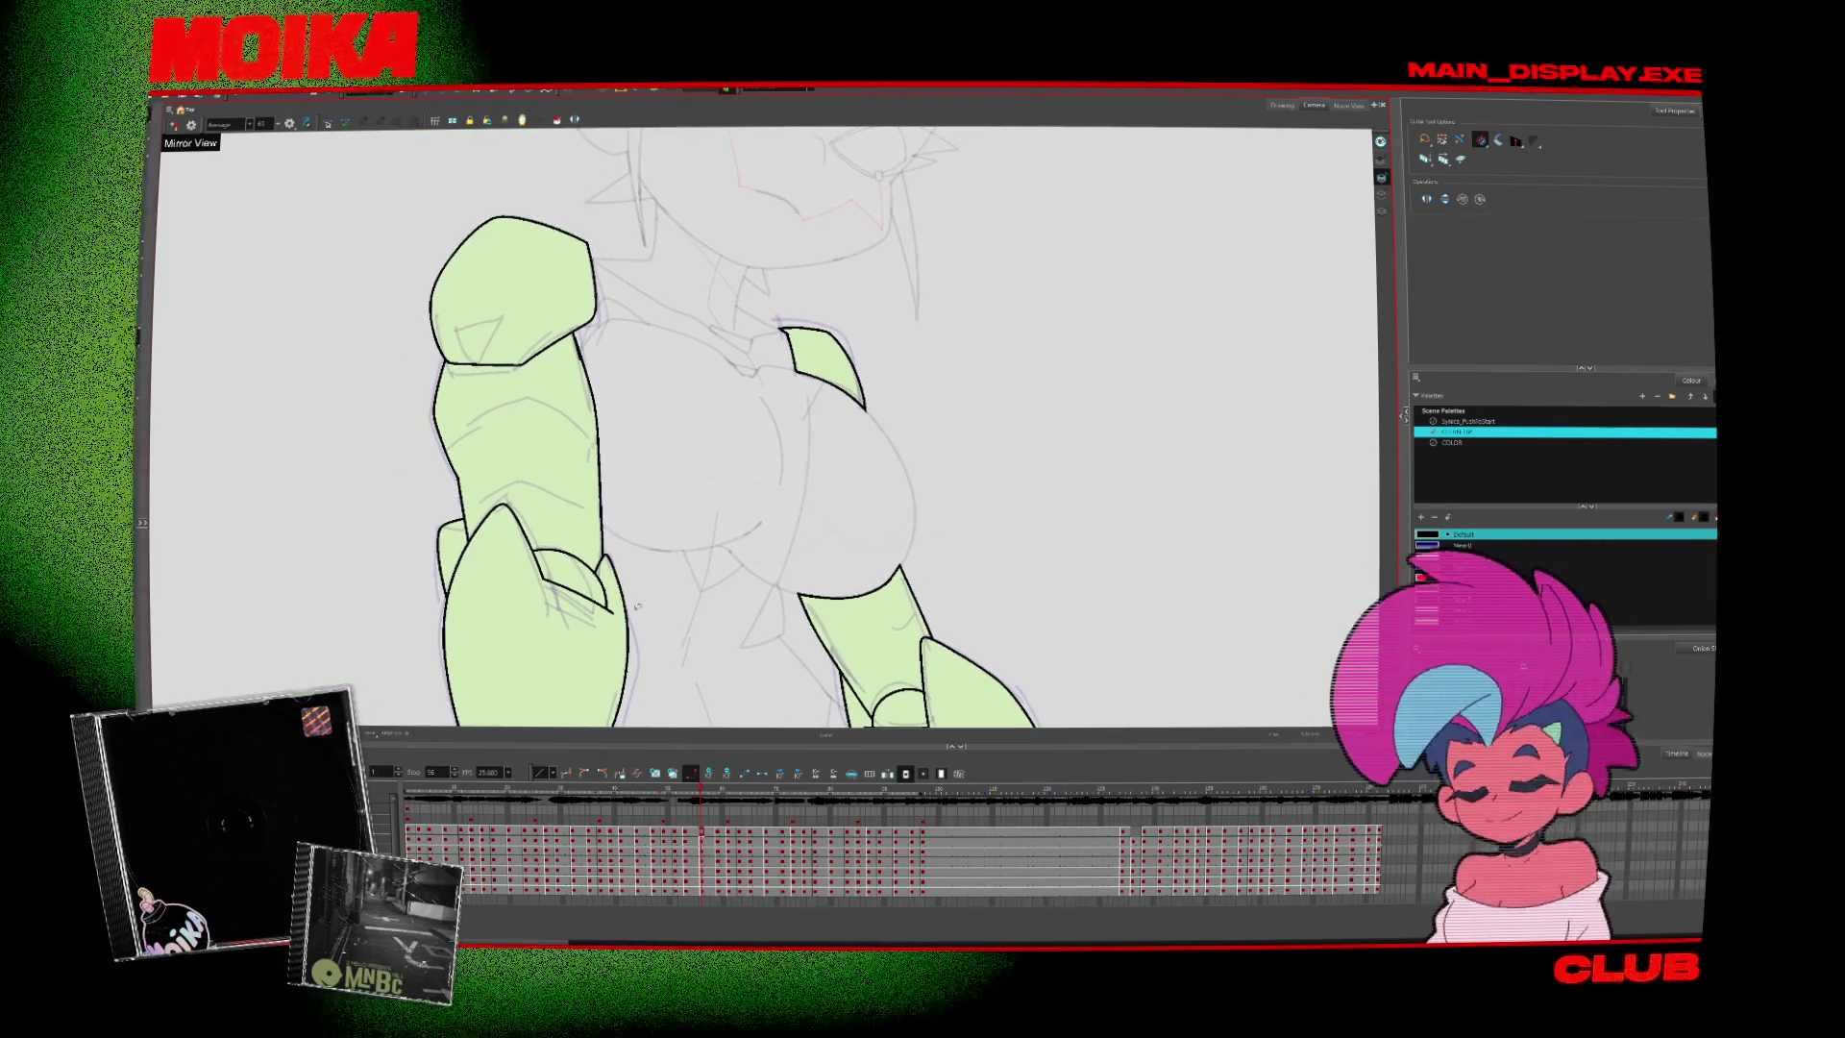
scroll(1095, 676, down, 5)
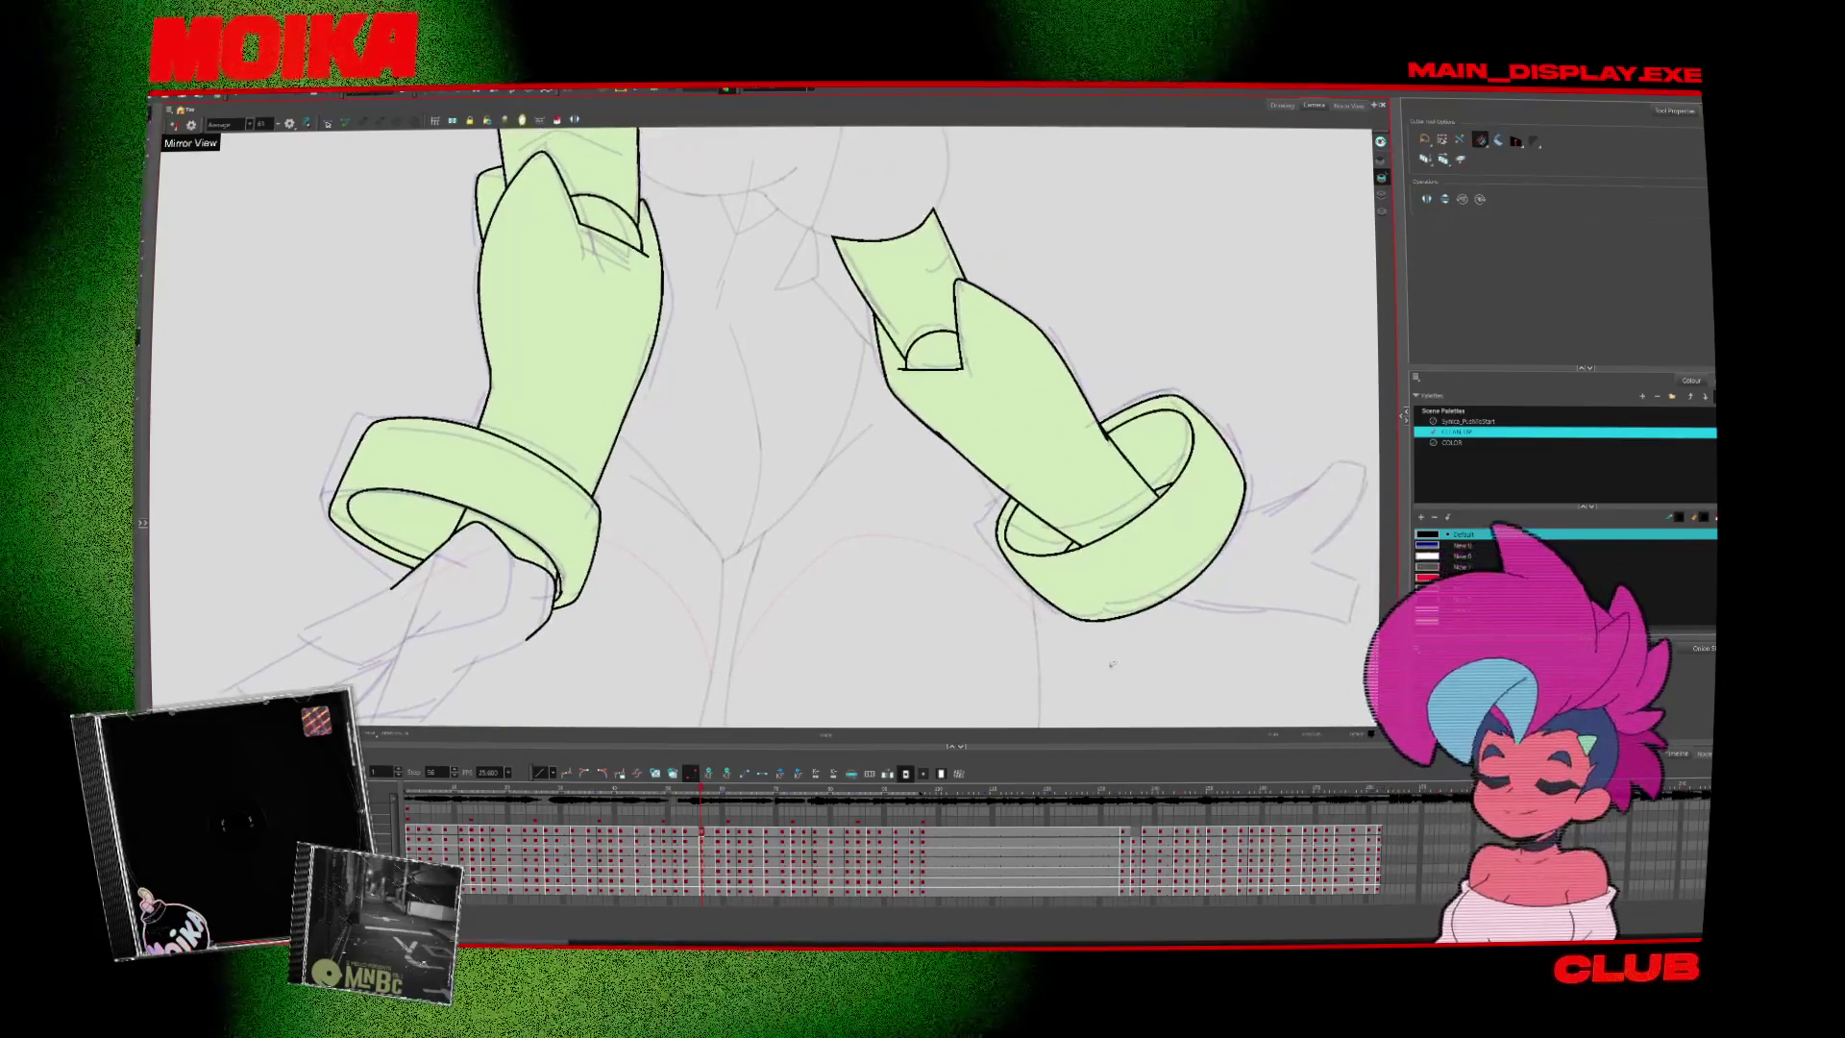
key(period)
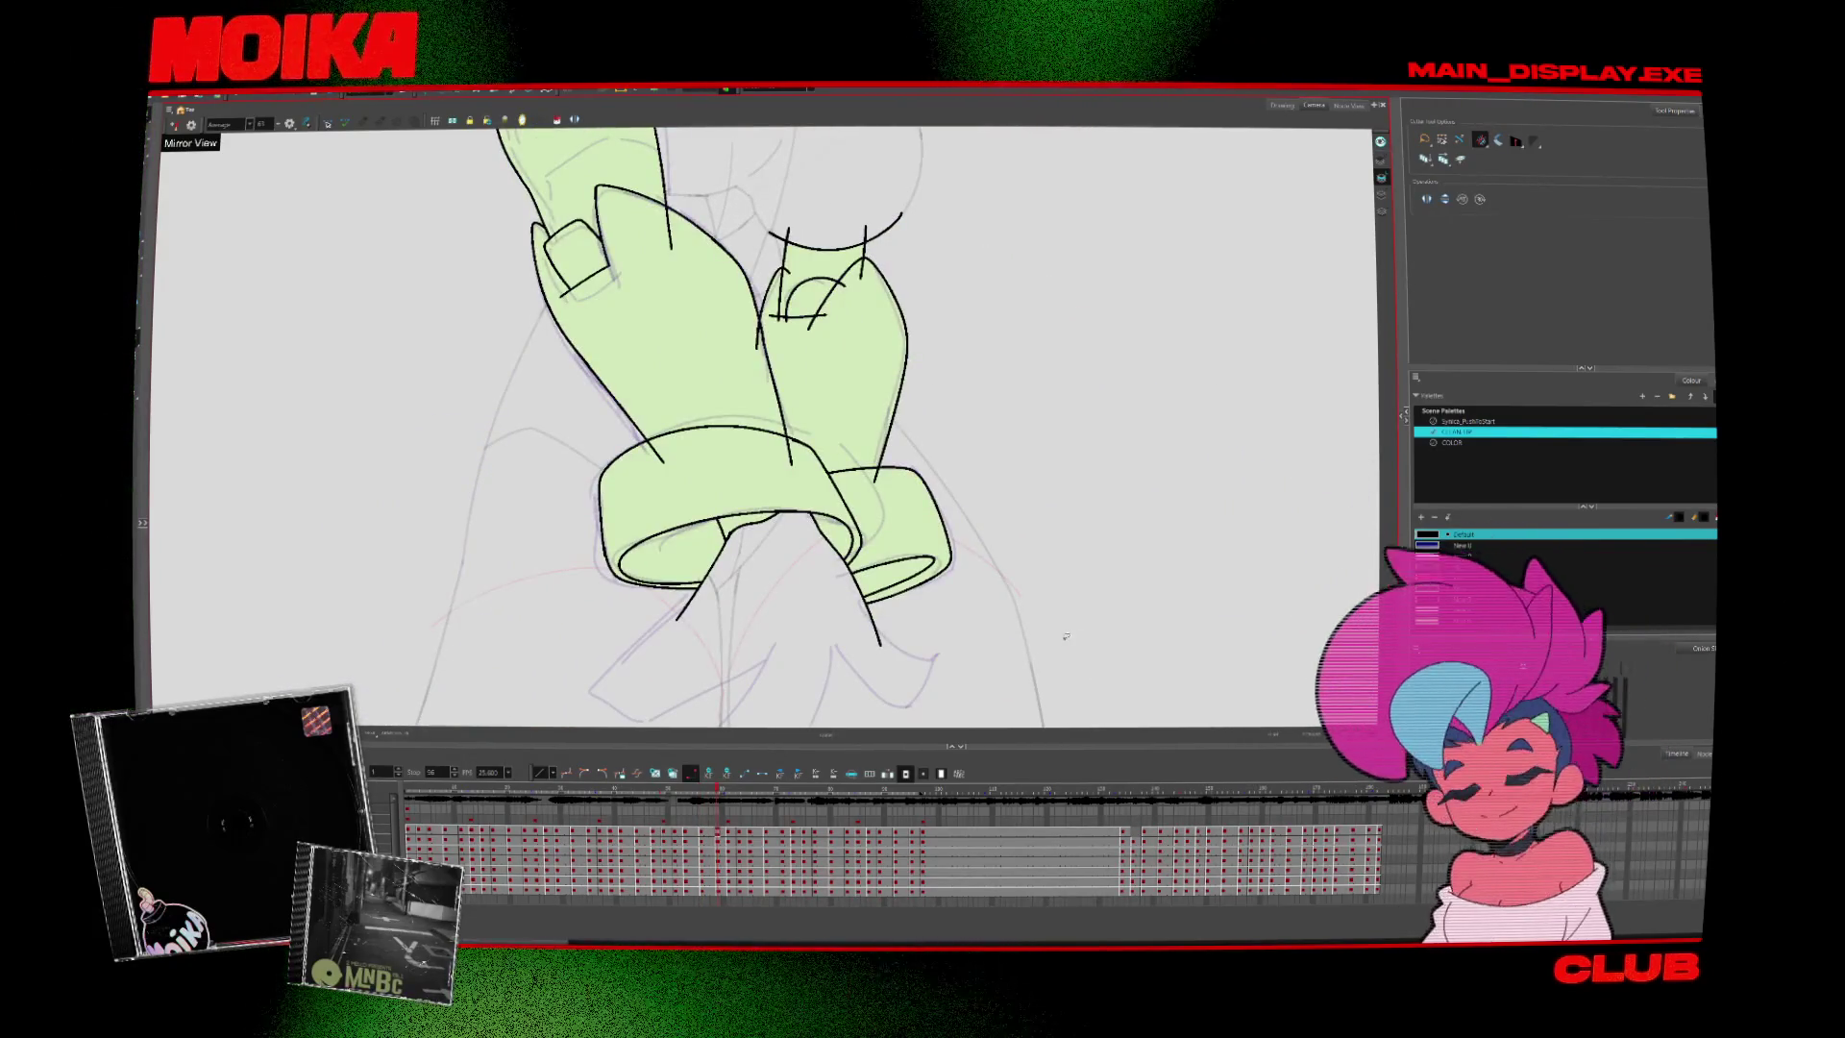
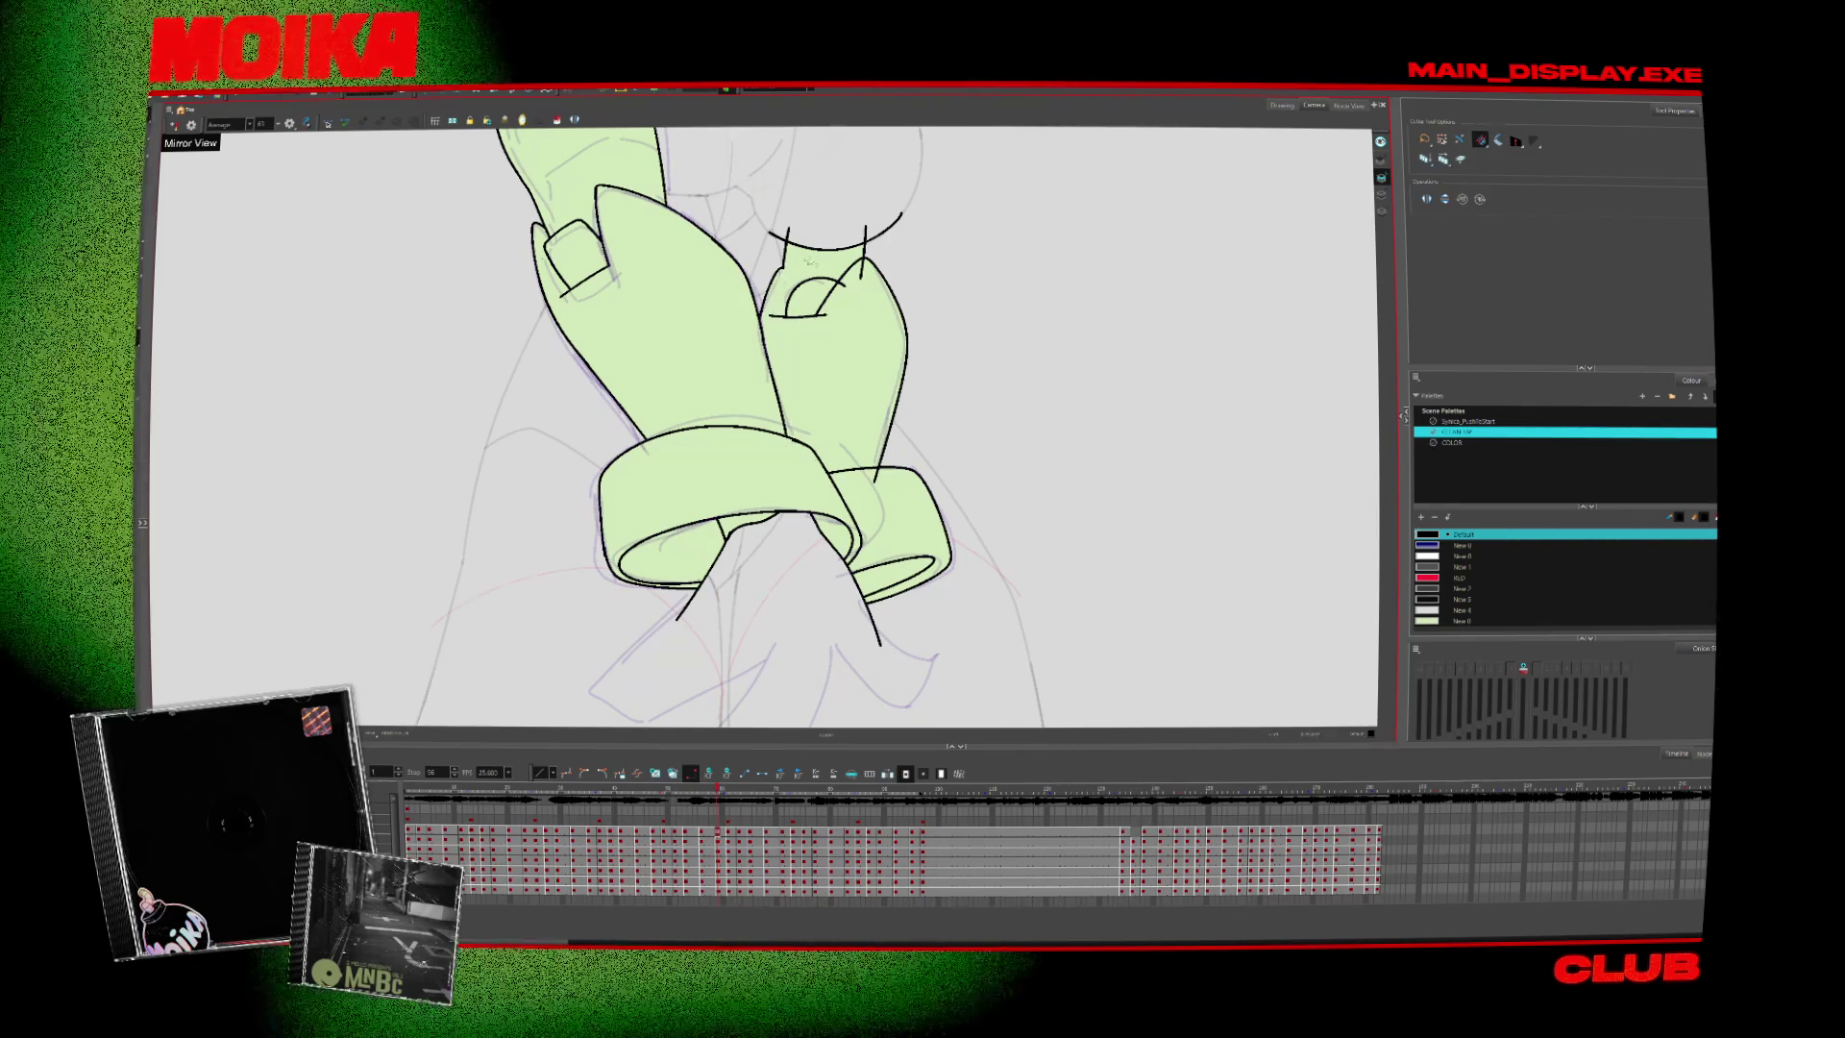
Erase the stray upper end of the arc above the knotted hands
drag(899, 215, 843, 240)
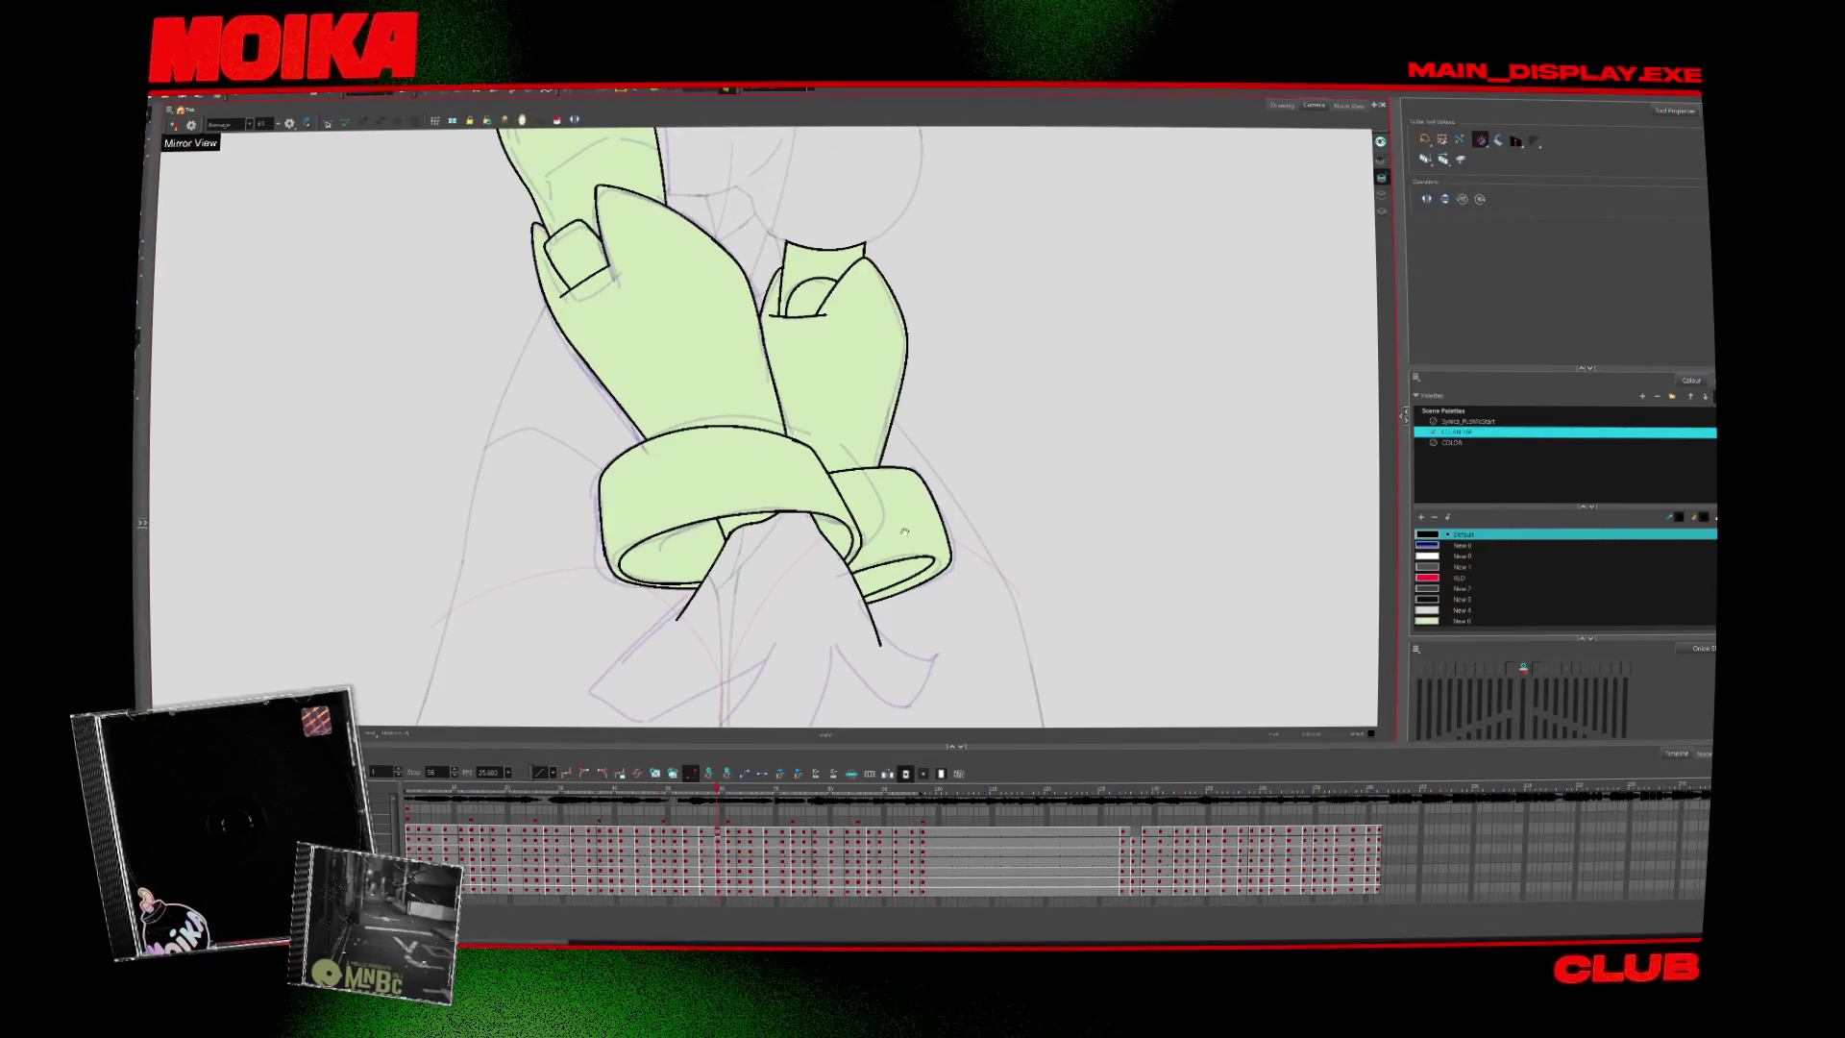
scroll(905, 532, up, 5)
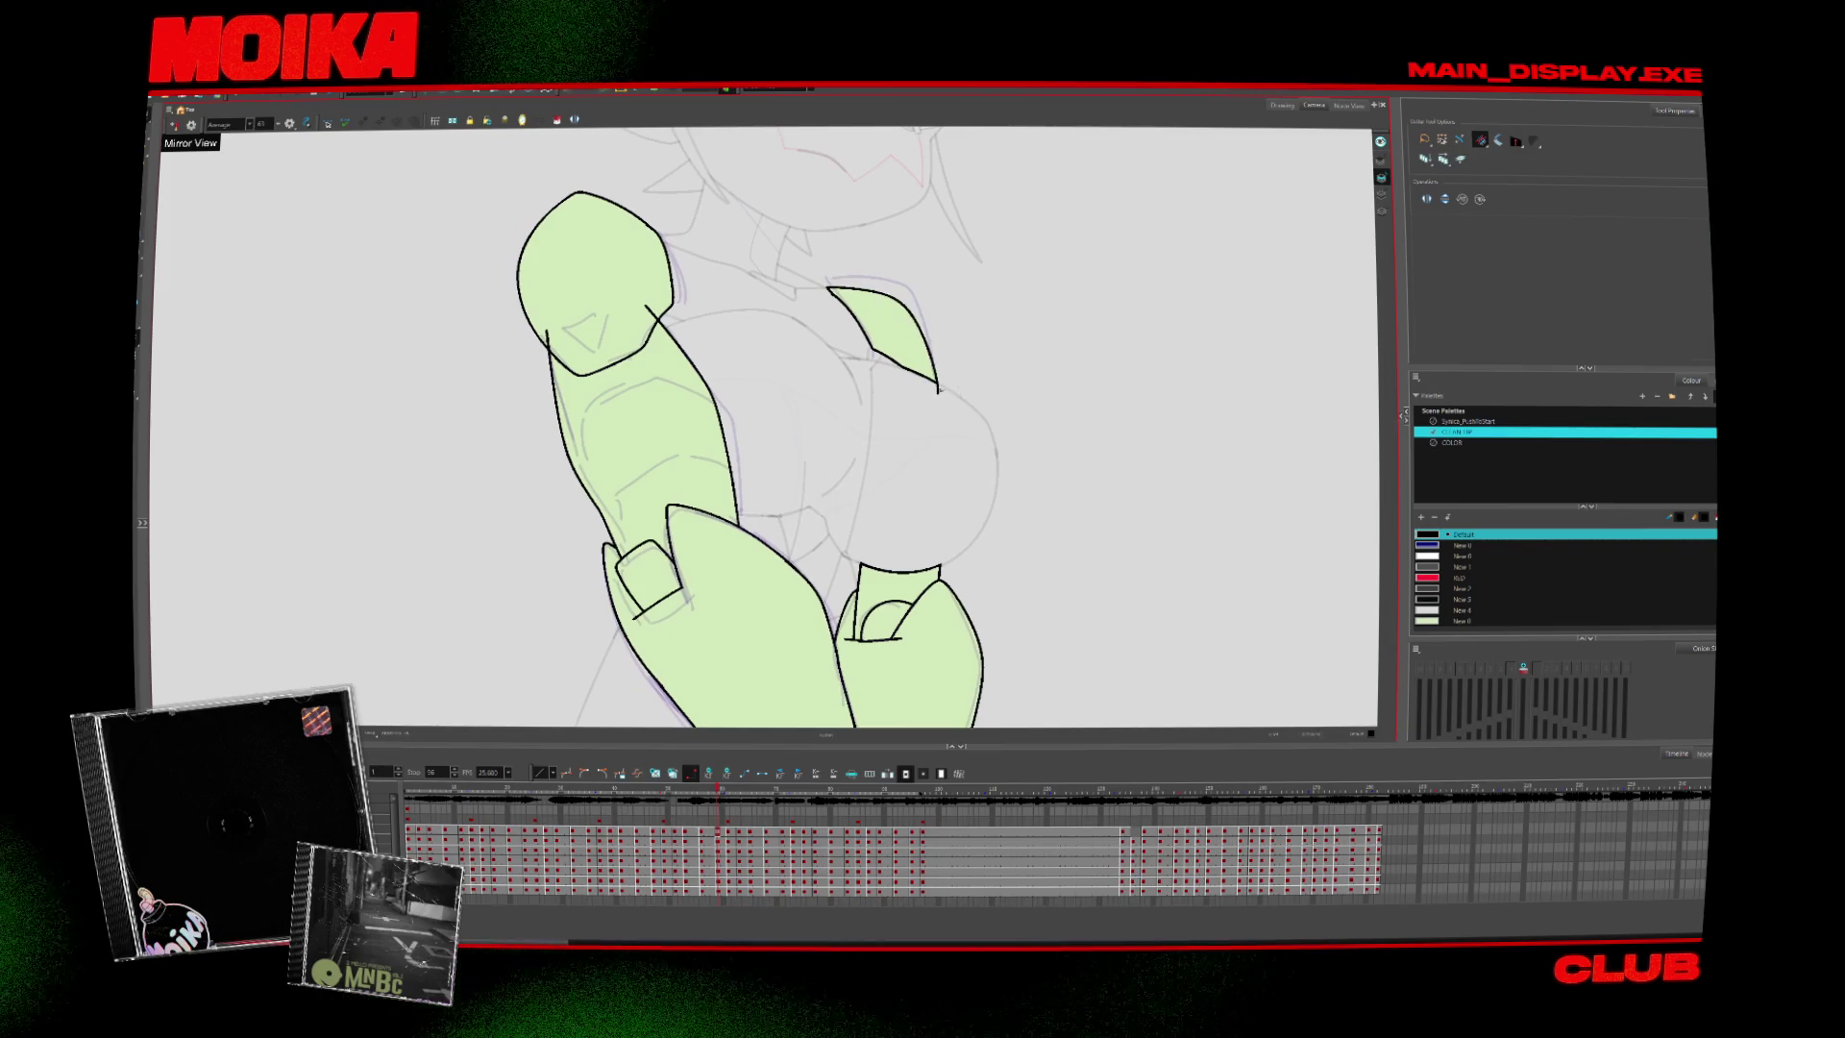
key(alt+b)
key(alt+i)
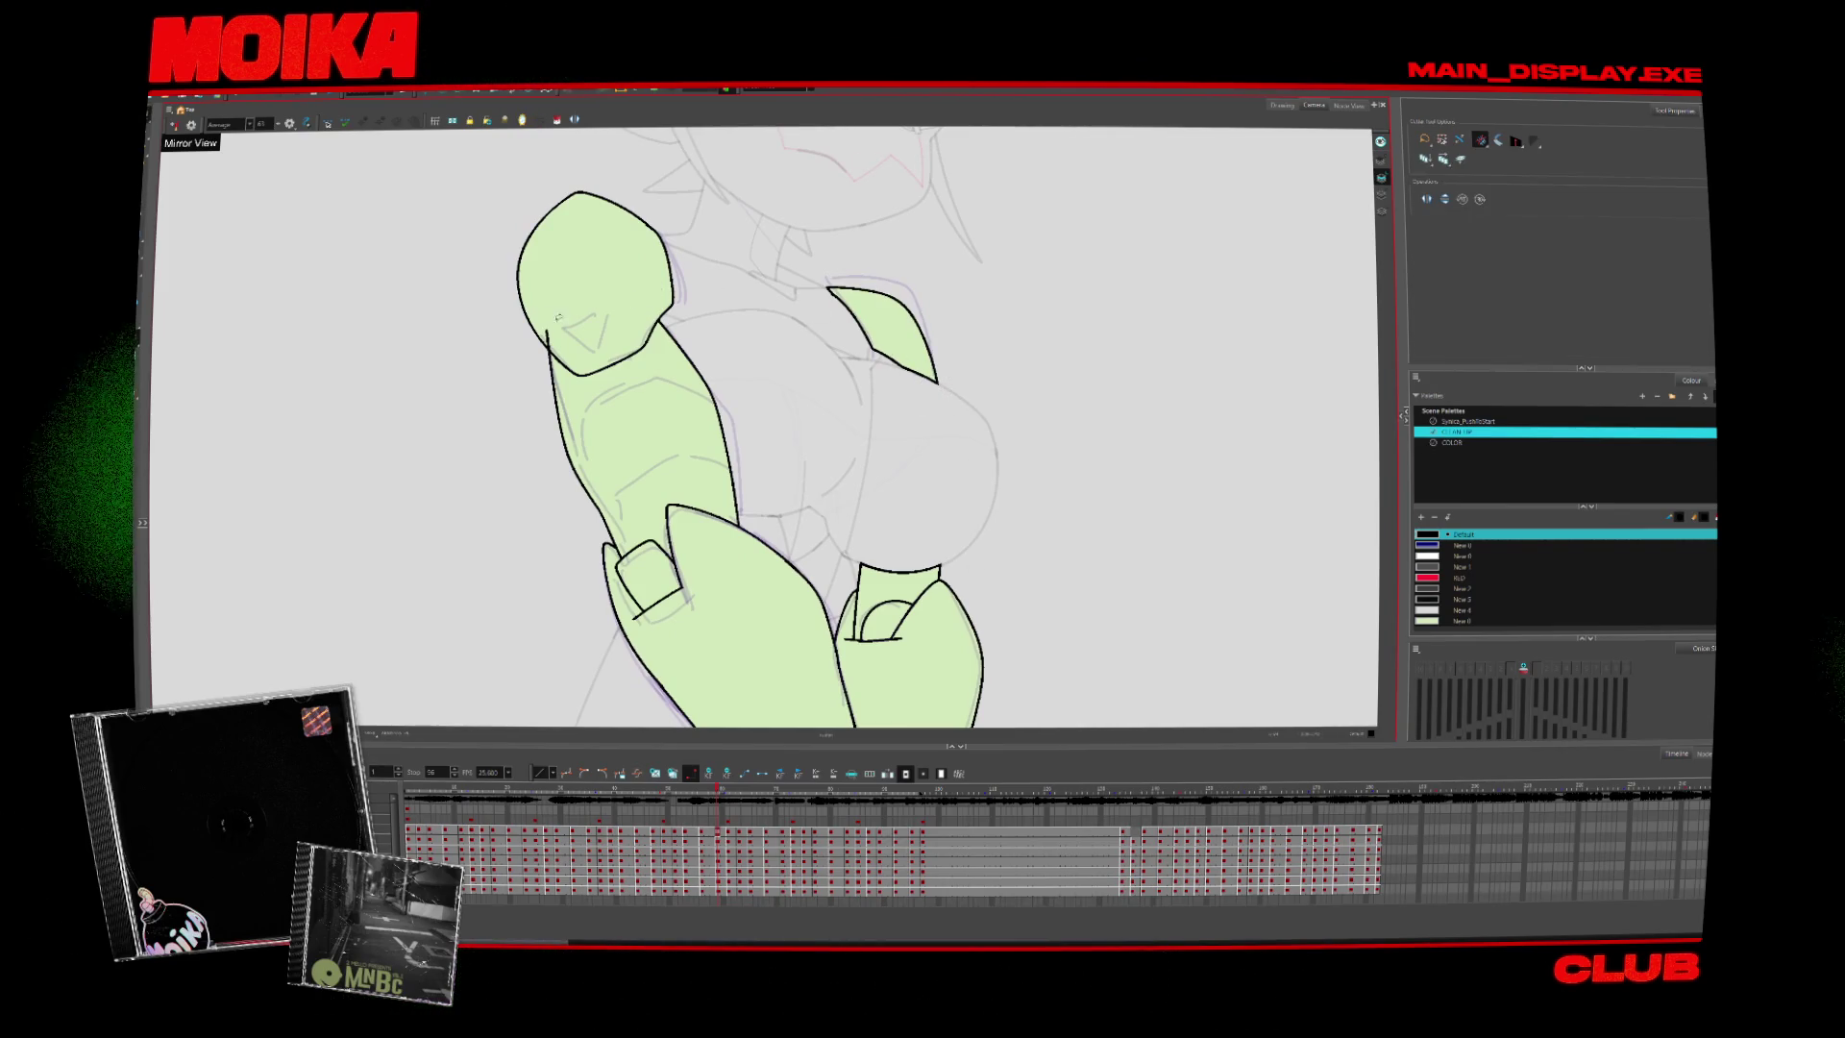
Step ahead two drawings and pan the view up over the hands toward the face
key(period)
key(period)
key(period)
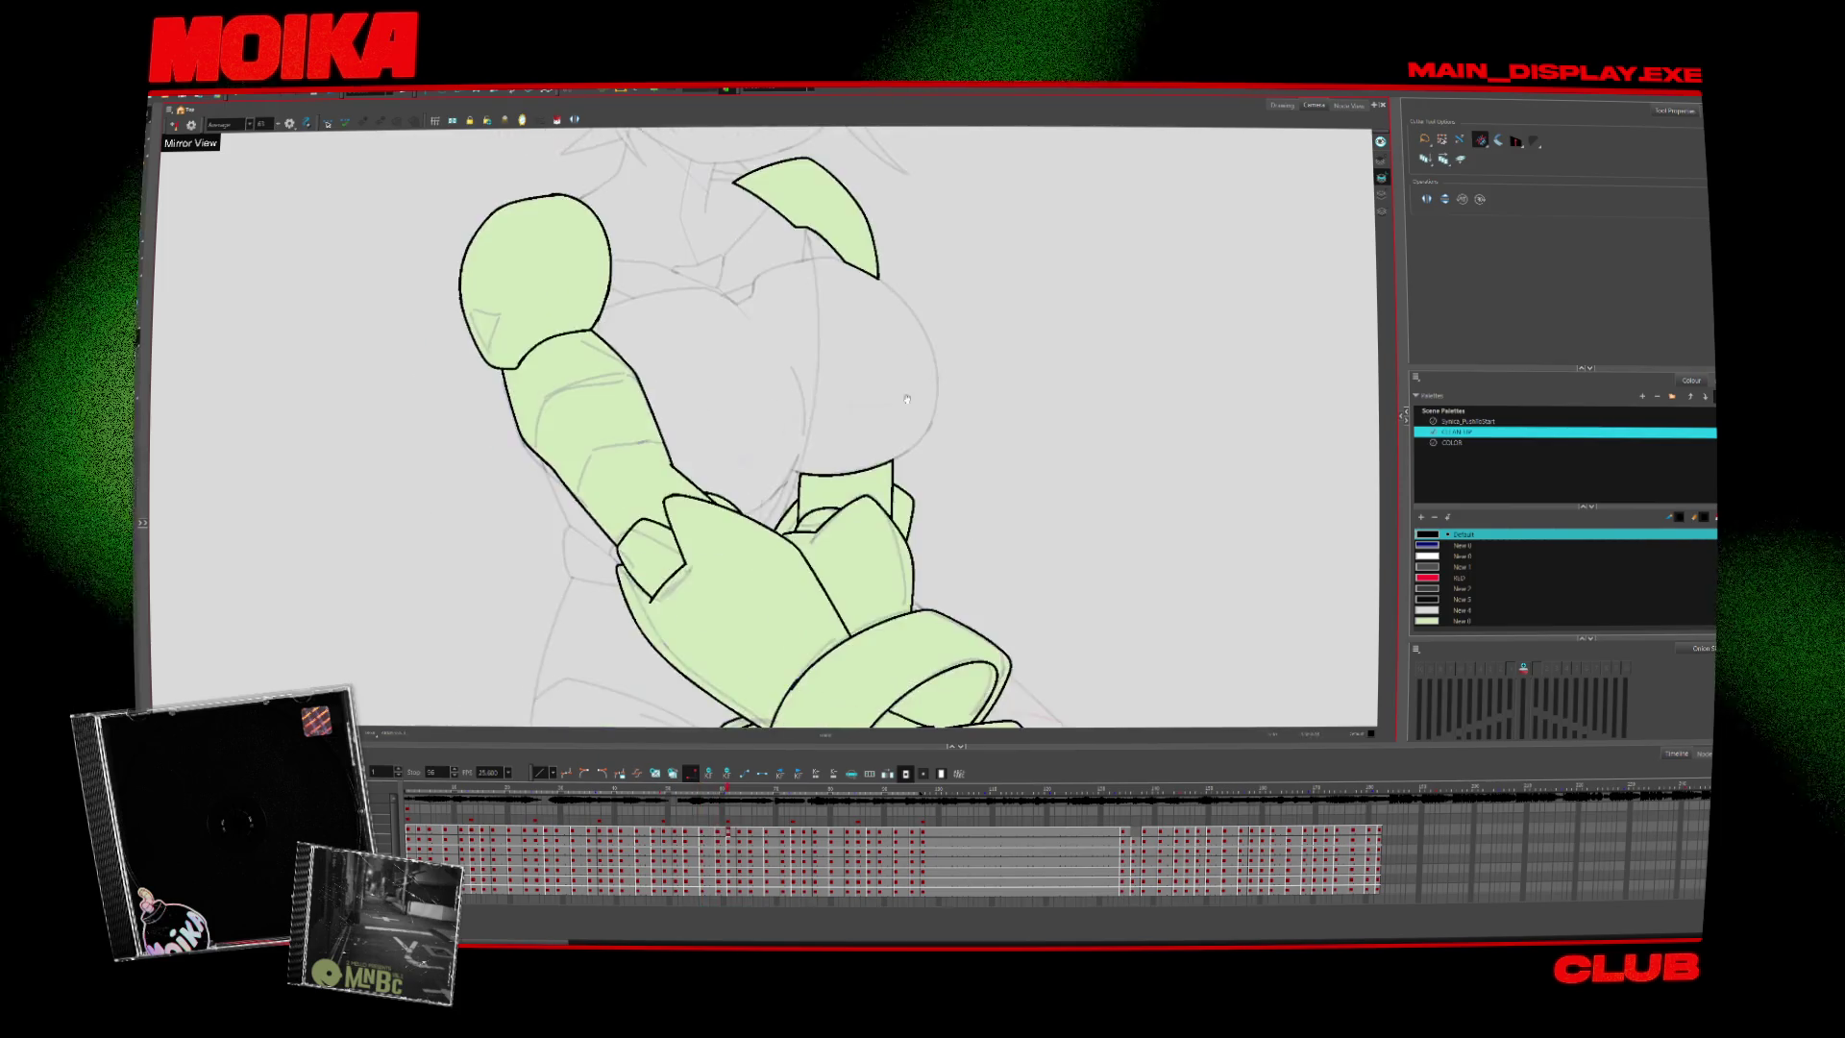
key(period)
key(alt+z)
scroll(1054, 434, down, 3)
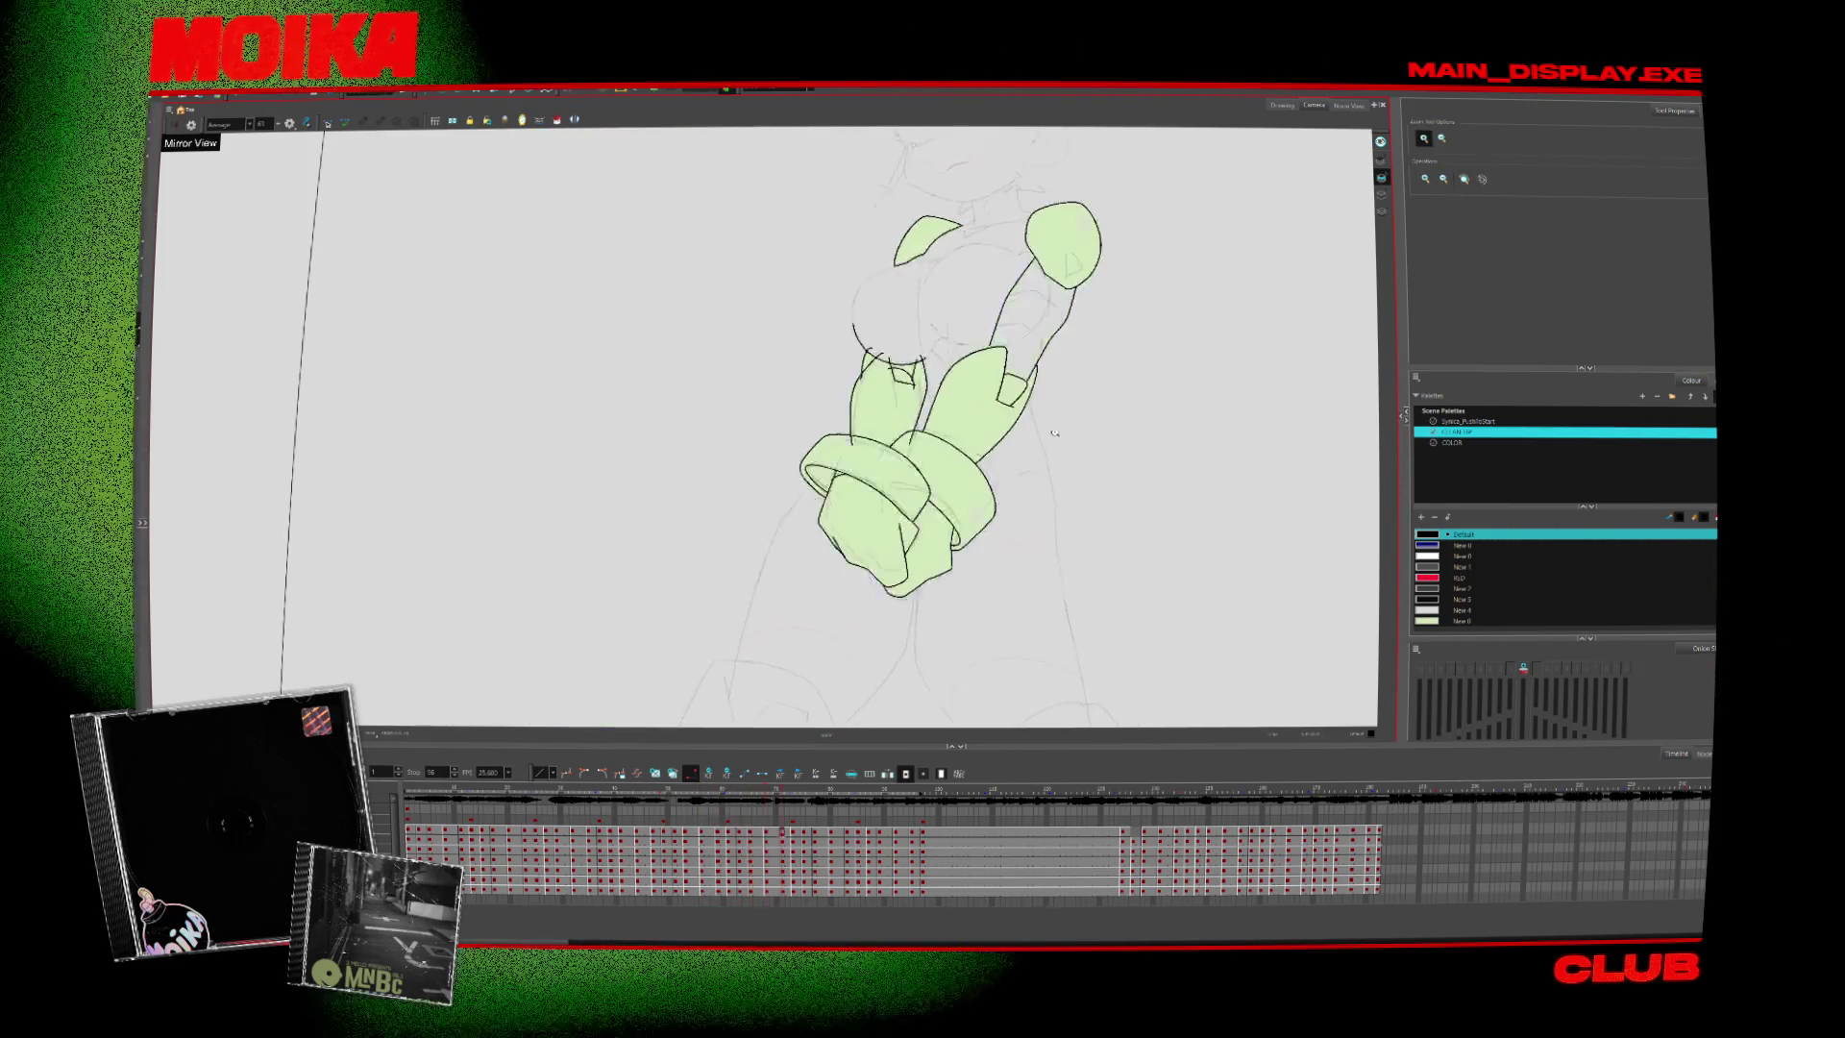
scroll(1054, 433, up, 5)
key(alt+i)
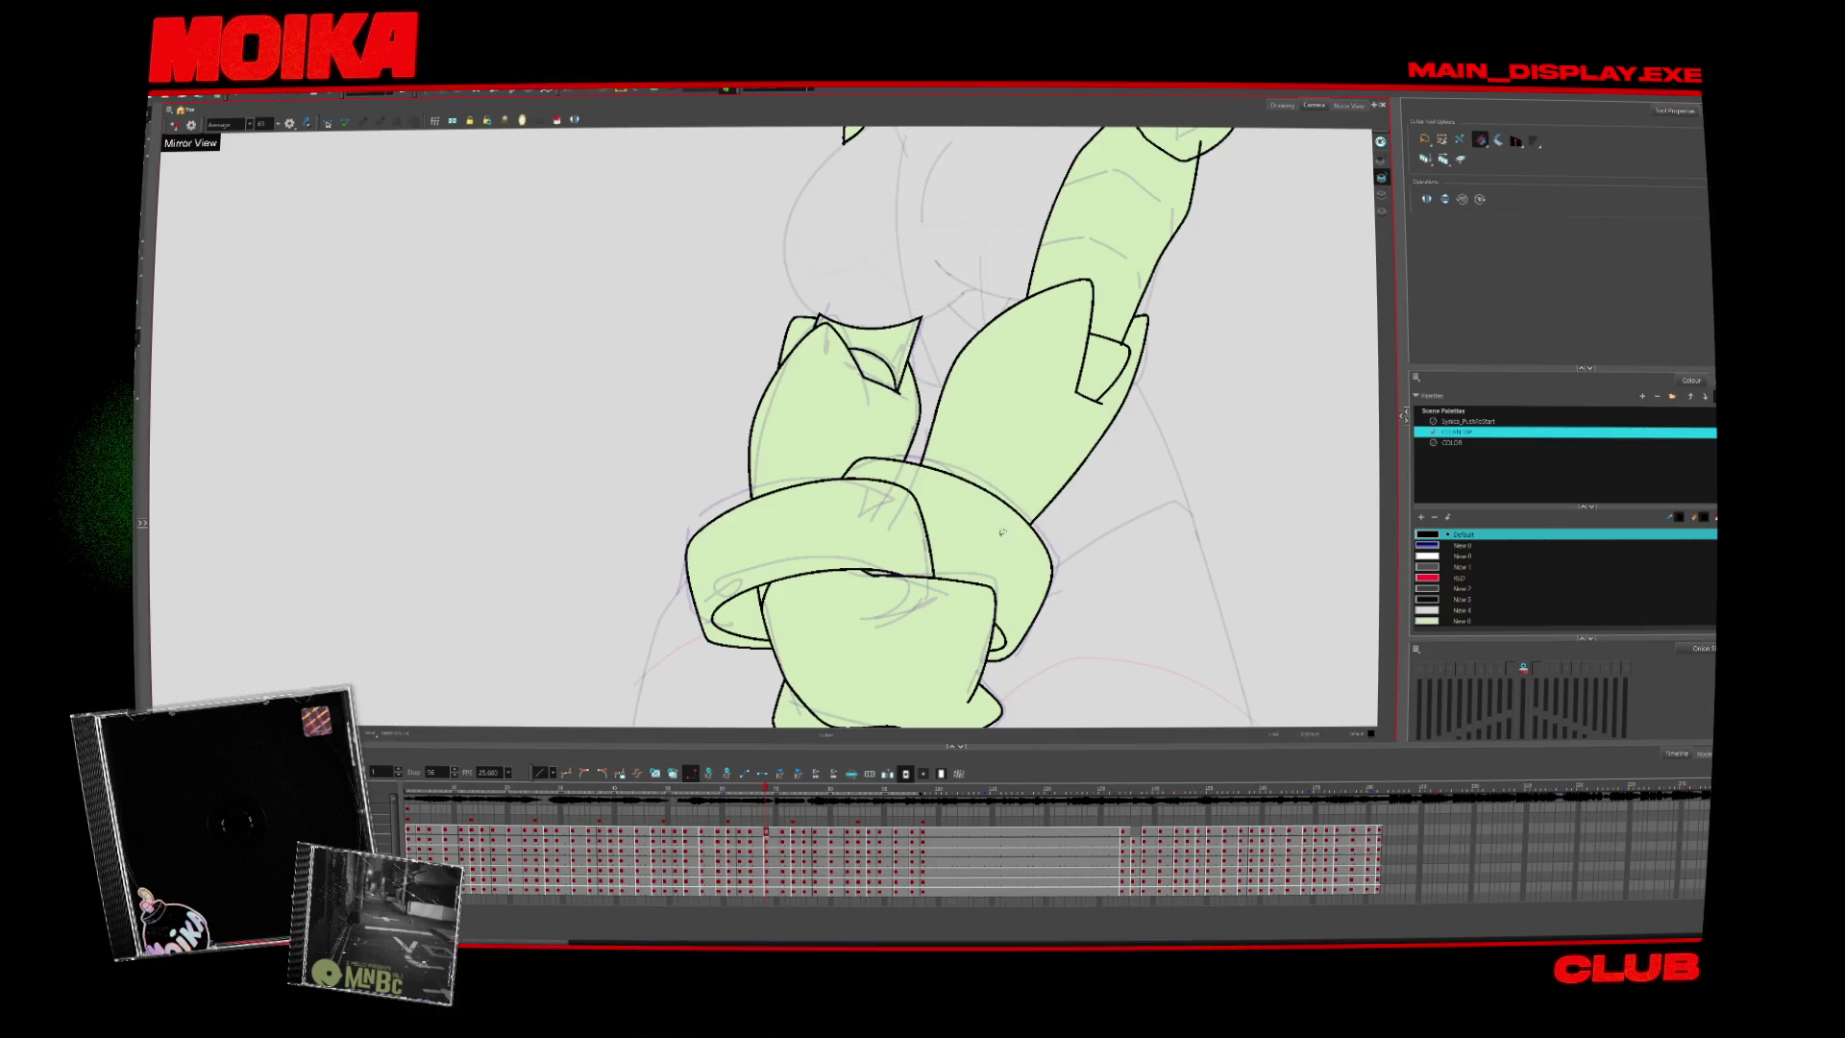
mouse_move(1003, 533)
mouse_down()
mouse_move(979, 416)
mouse_move(1020, 498)
mouse_up()
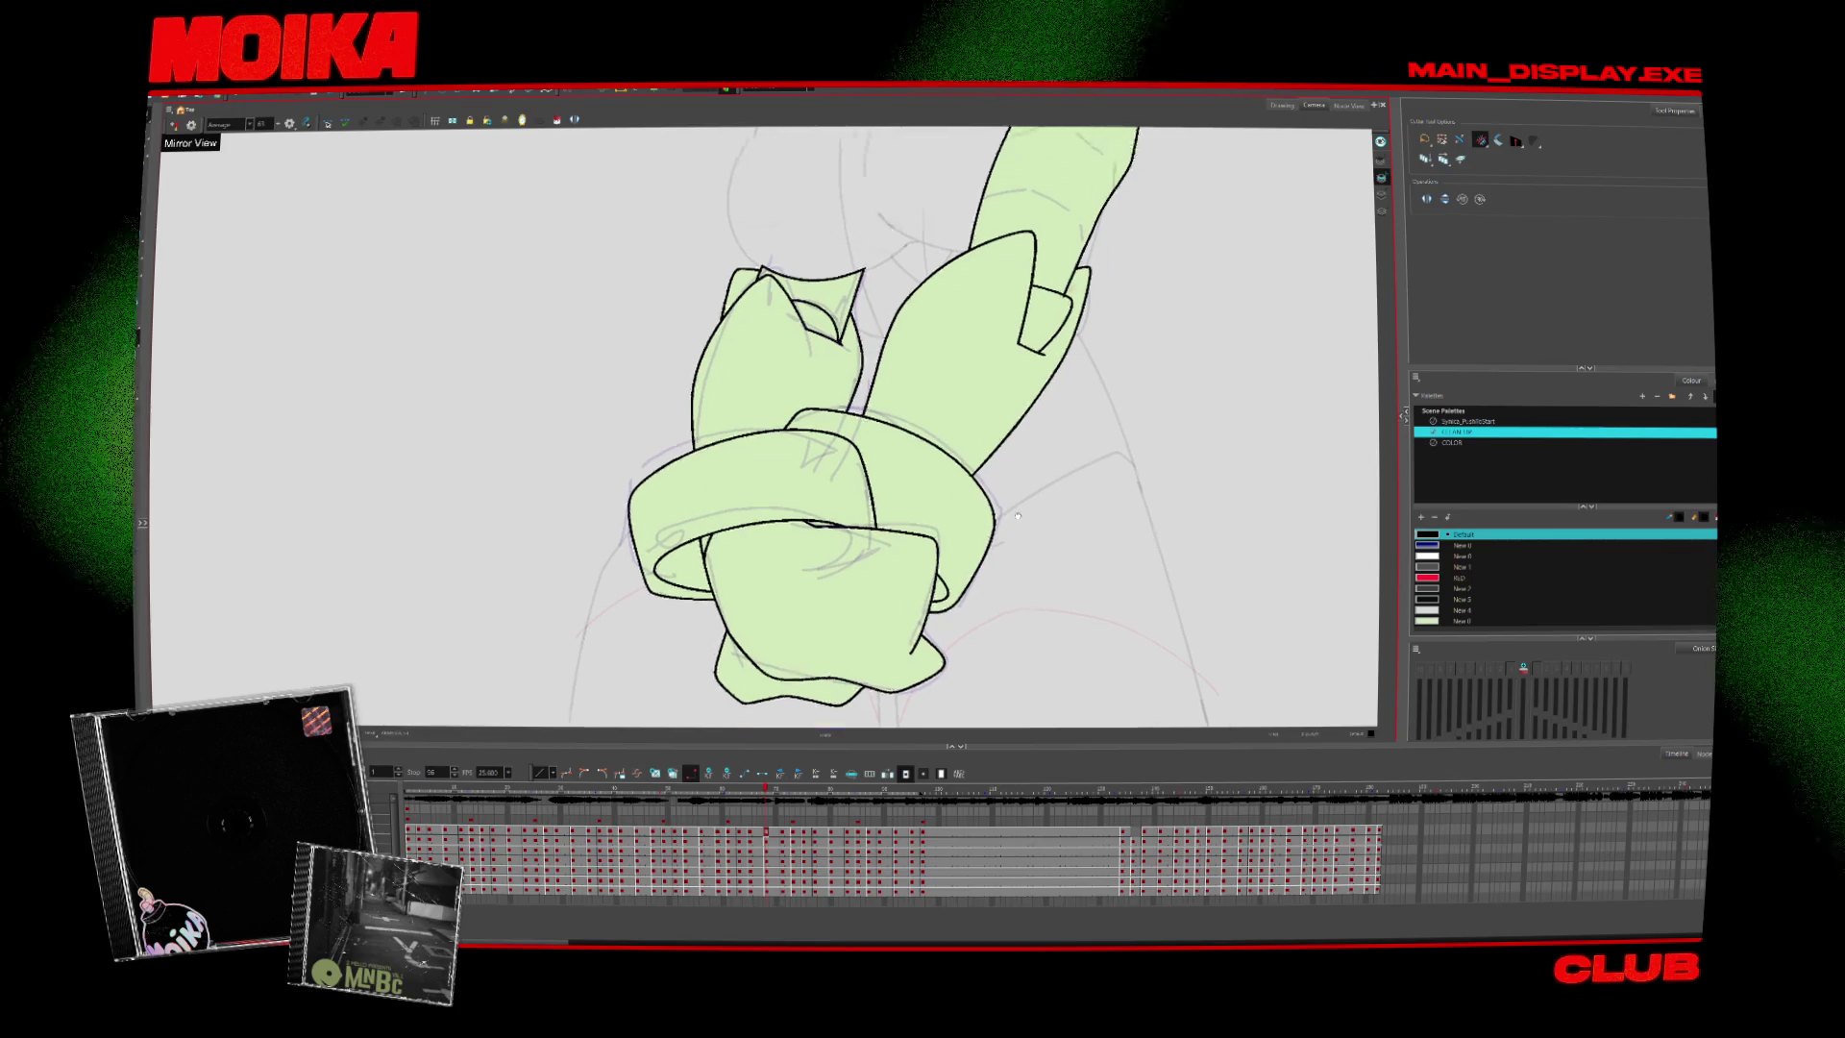
drag(1057, 173, 976, 541)
drag(1001, 359, 1030, 377)
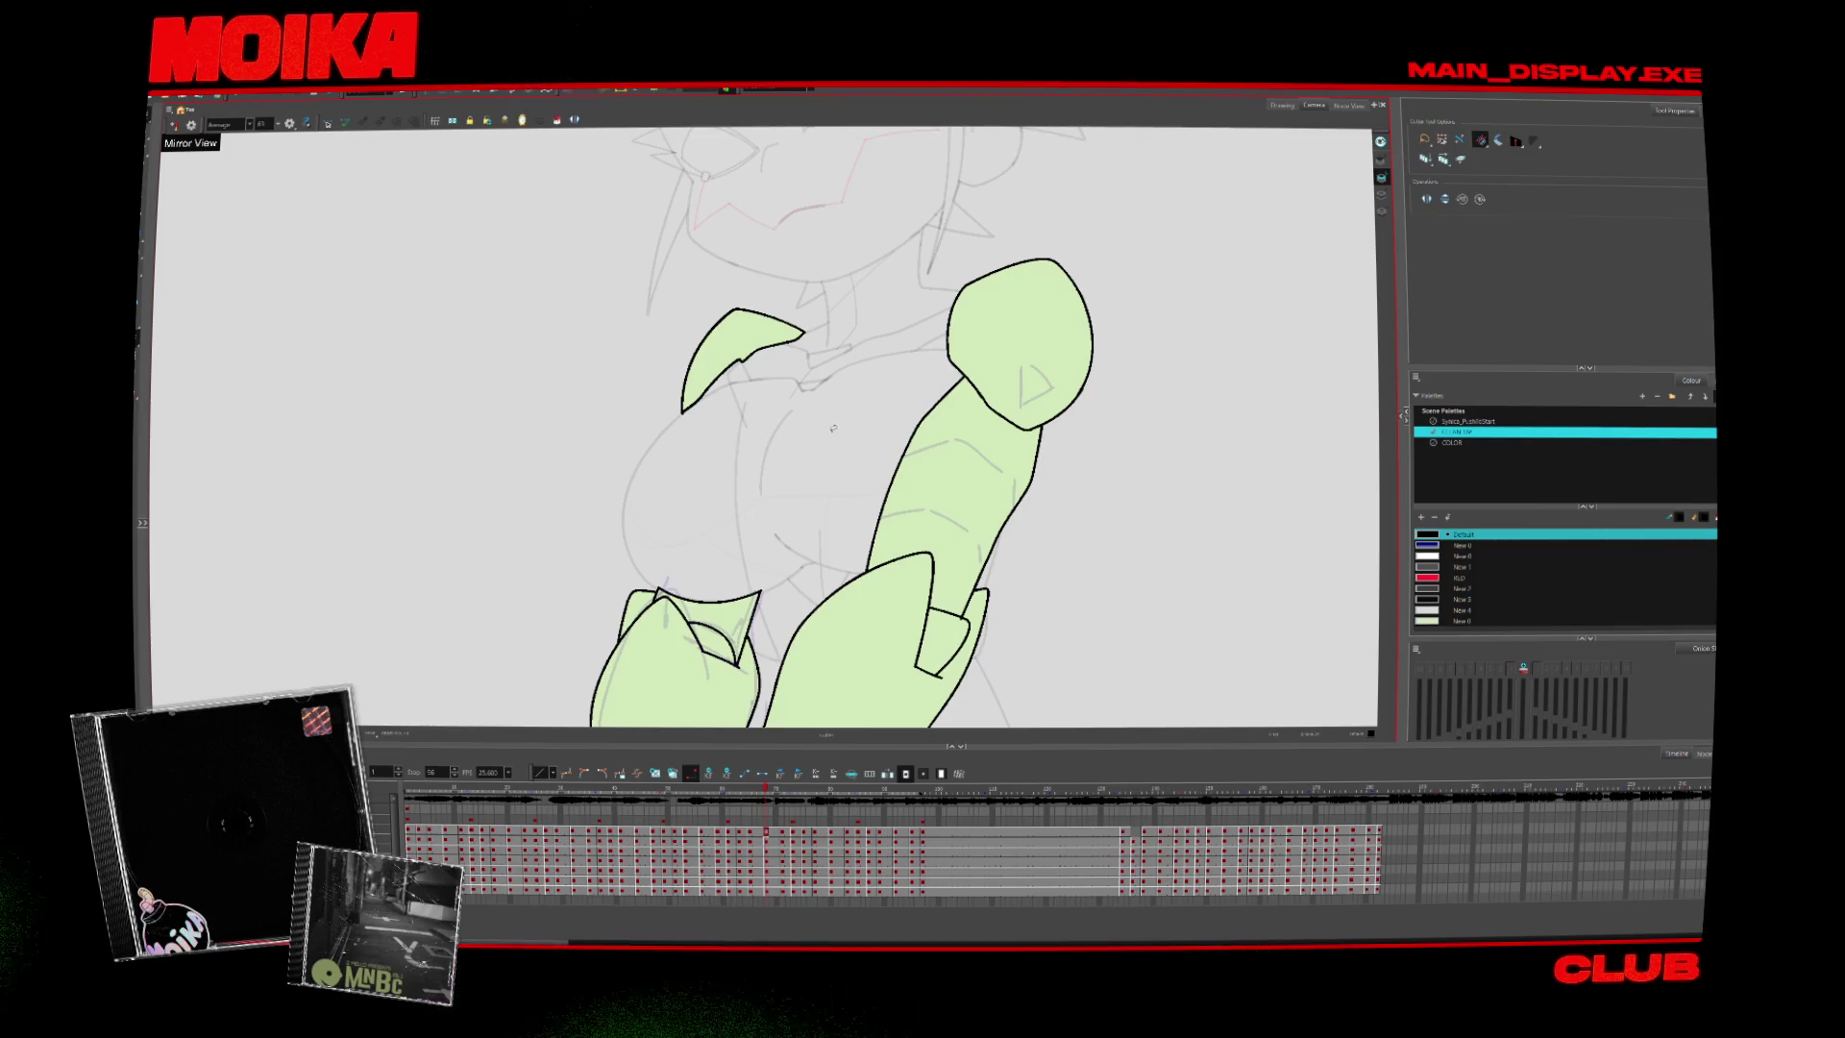
Step through the later poses, scrub back to an earlier pose, and fit the camera frame
key(period)
key(period)
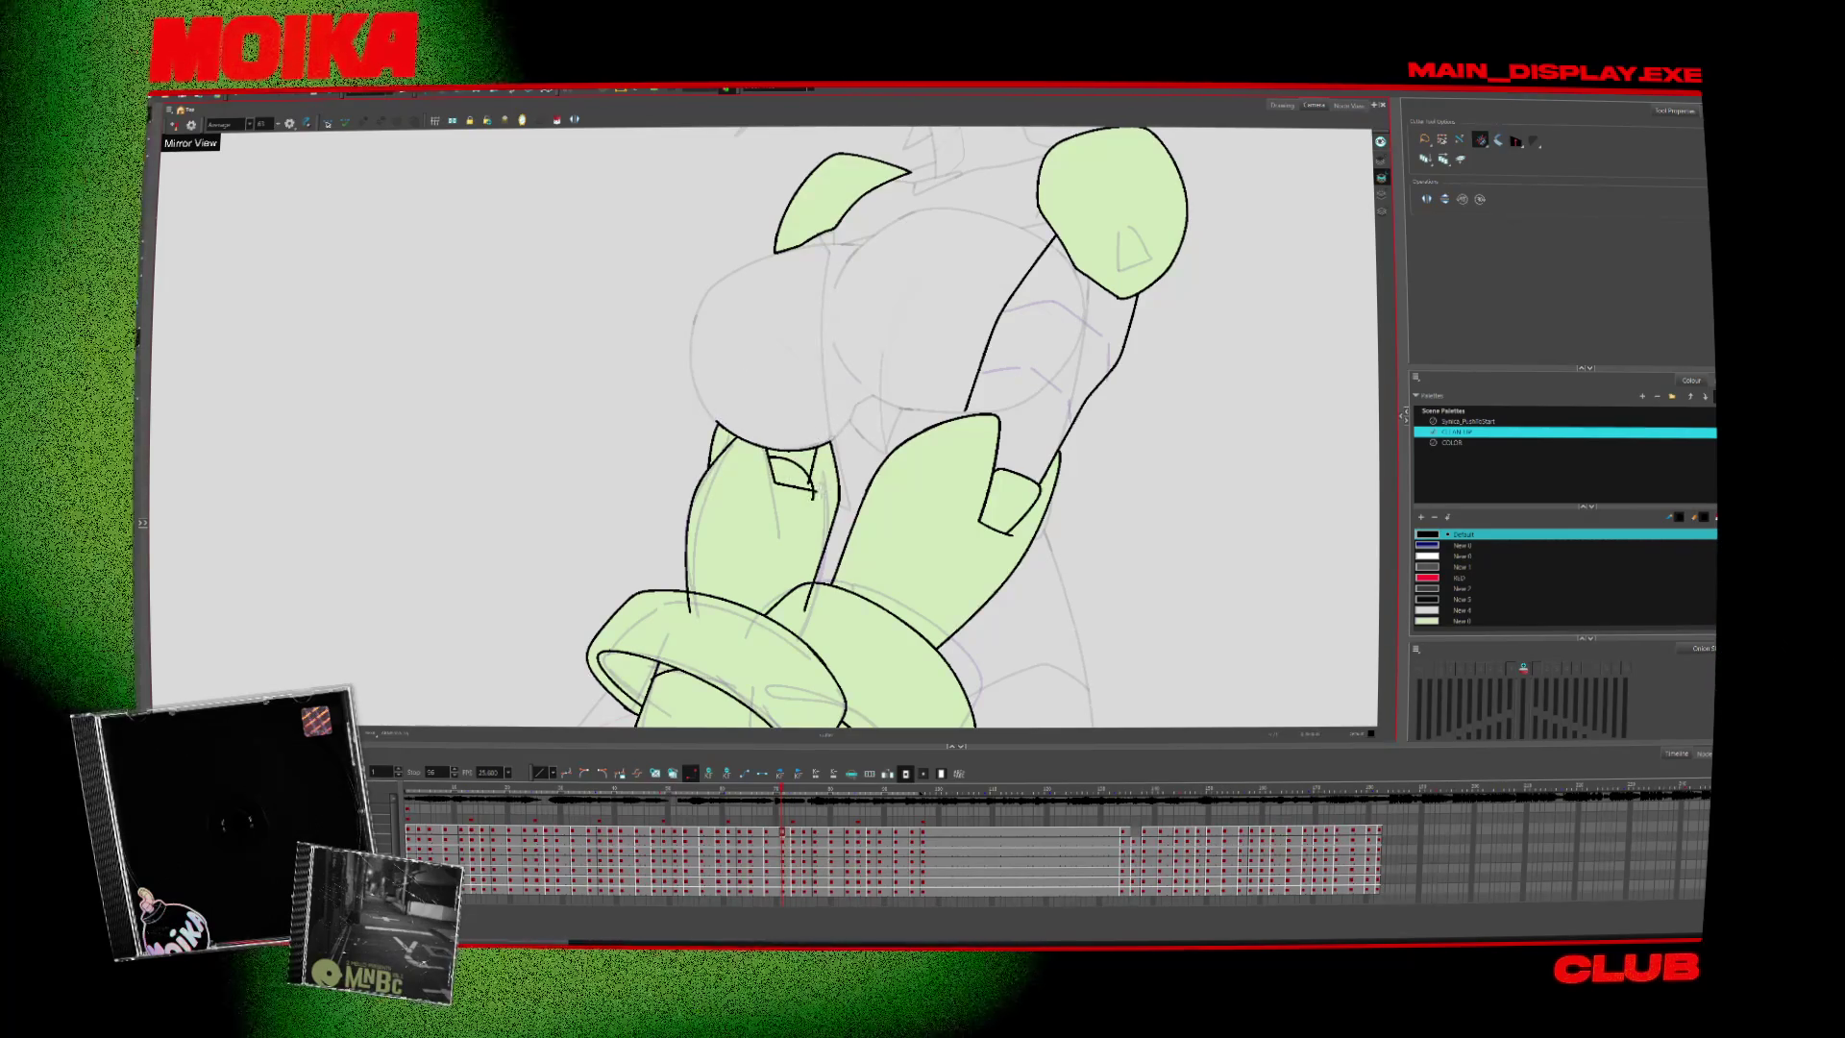
key(period)
key(period)
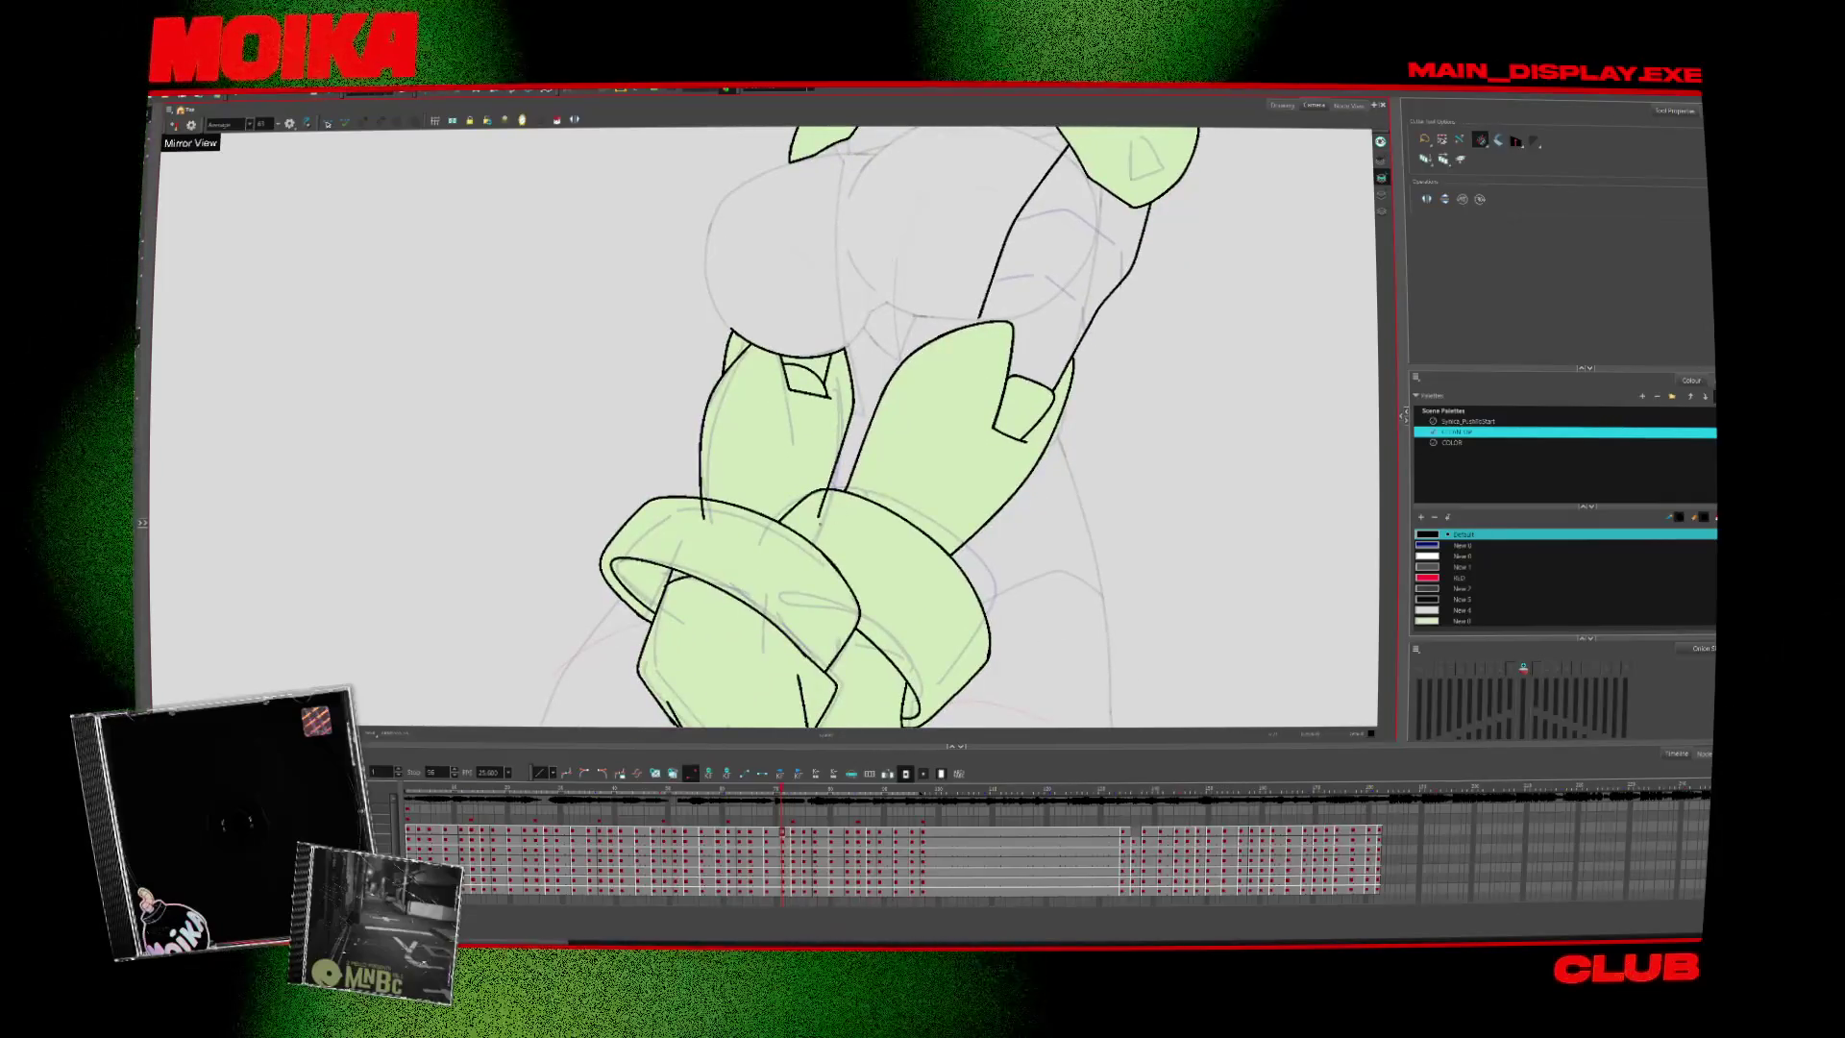
scroll(729, 524, up, 3)
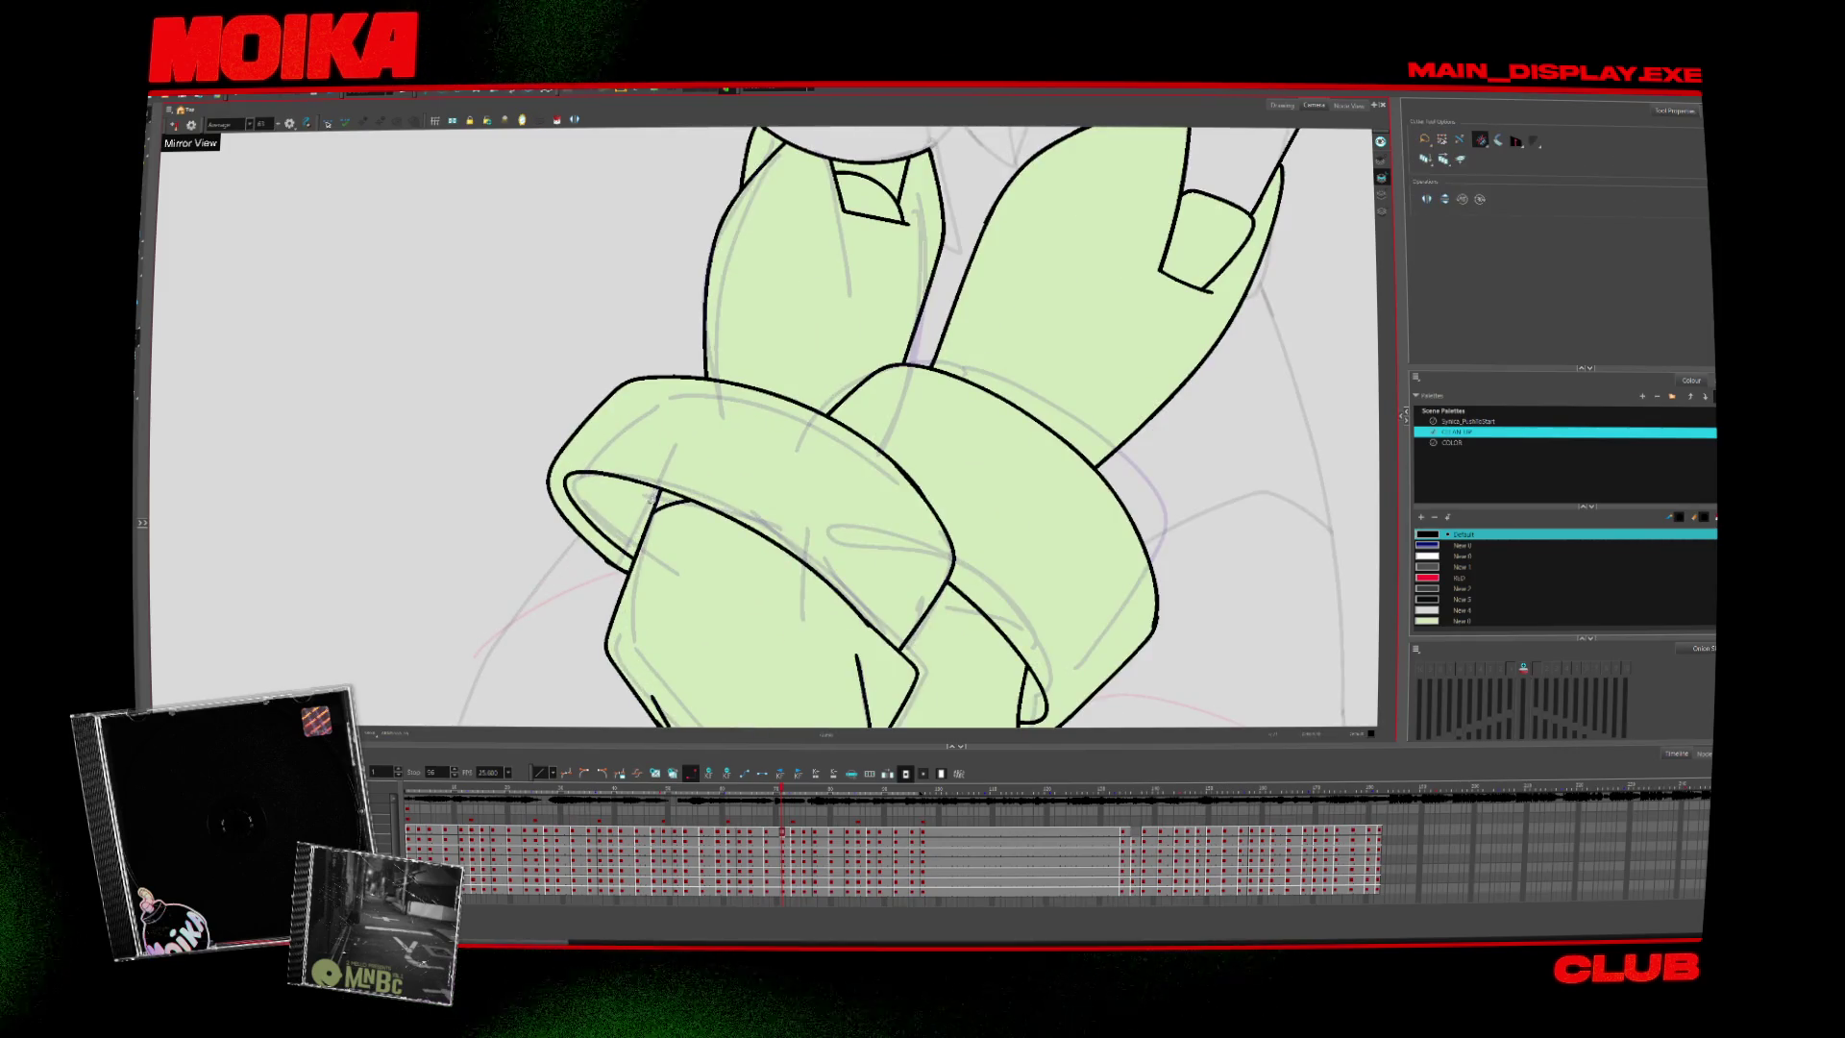
scroll(965, 540, down, 4)
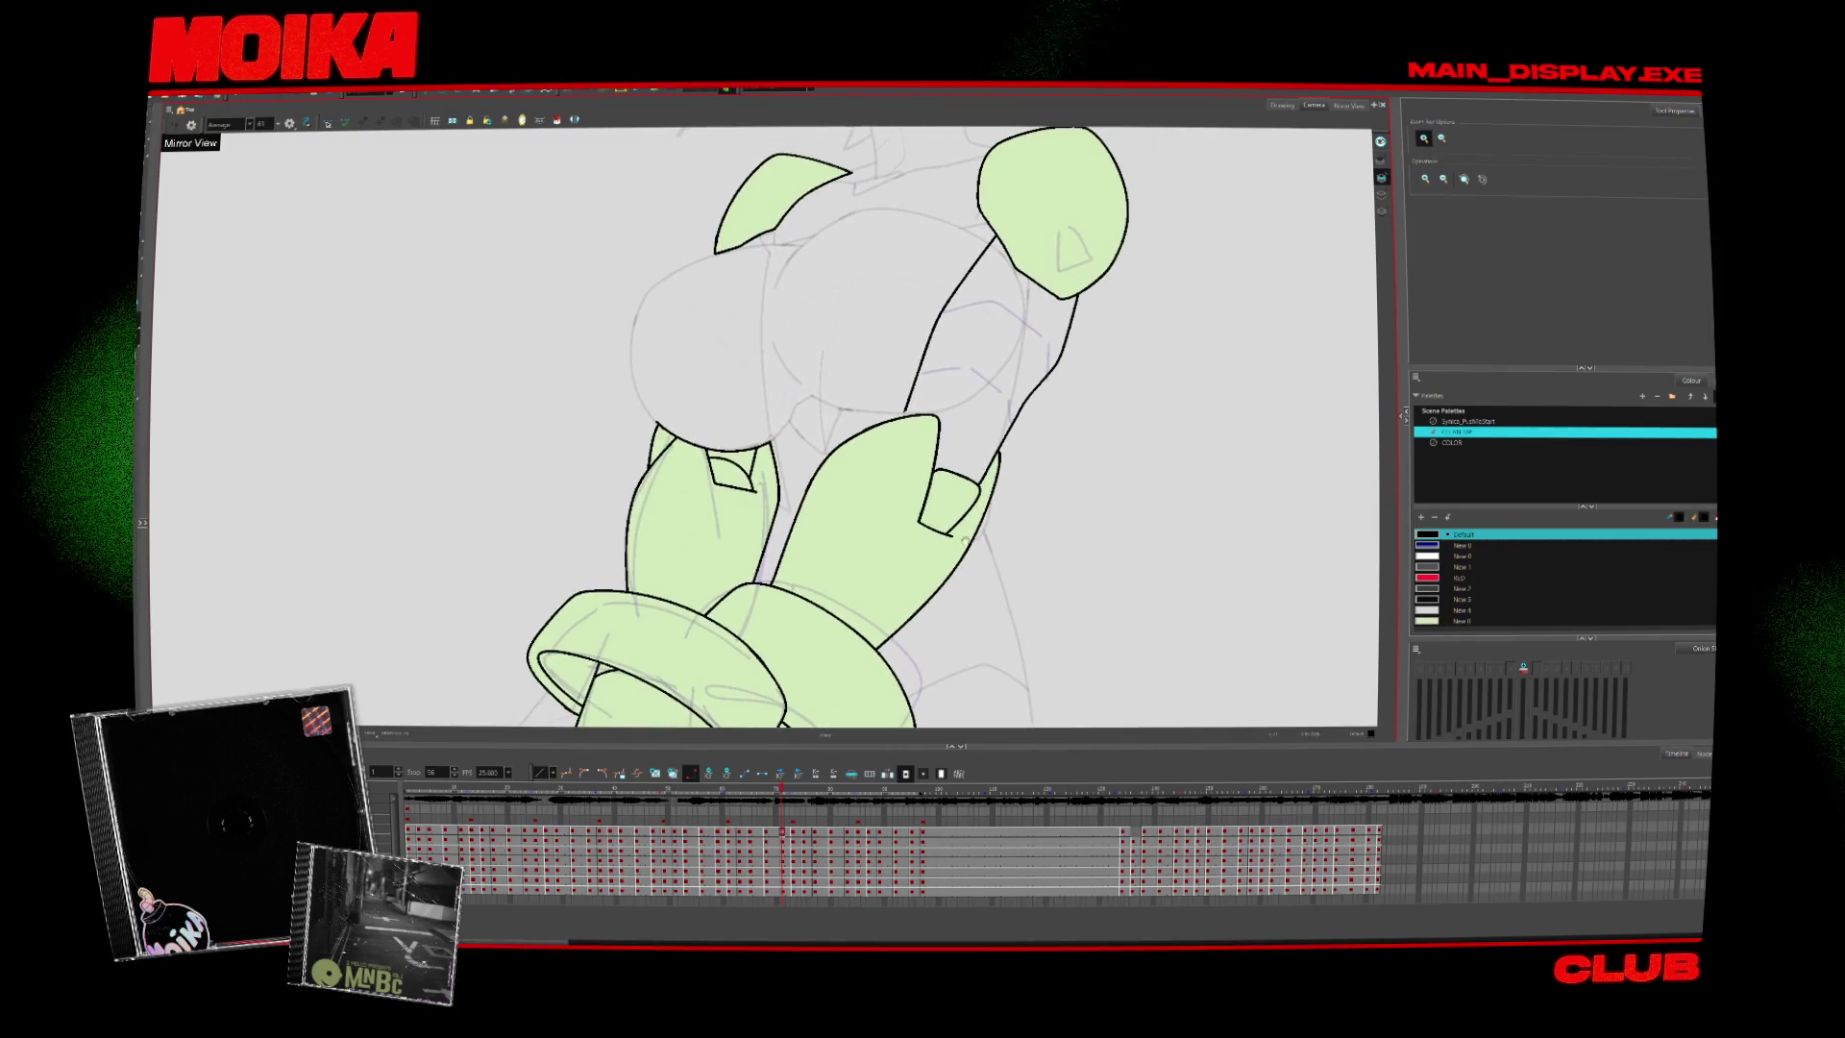
key(alt+b)
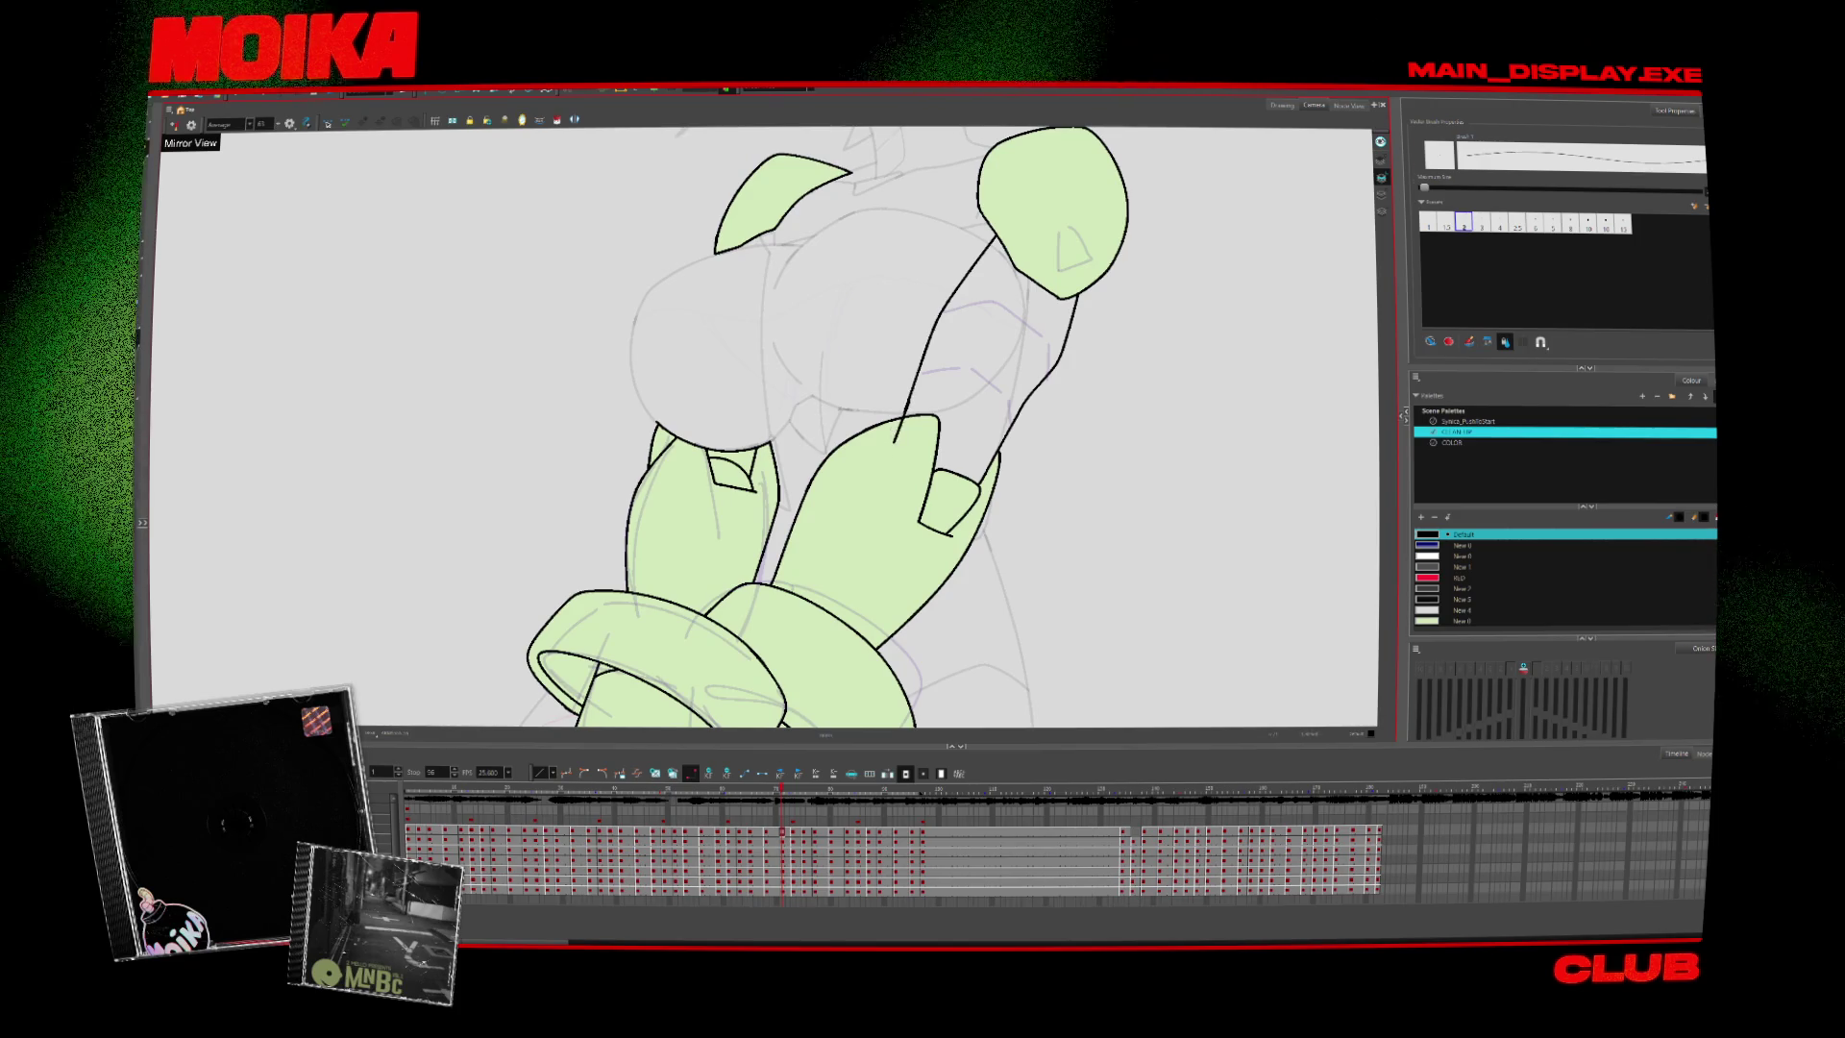
key(period)
key(period)
key(period)
key(period)
key(period)
key(period)
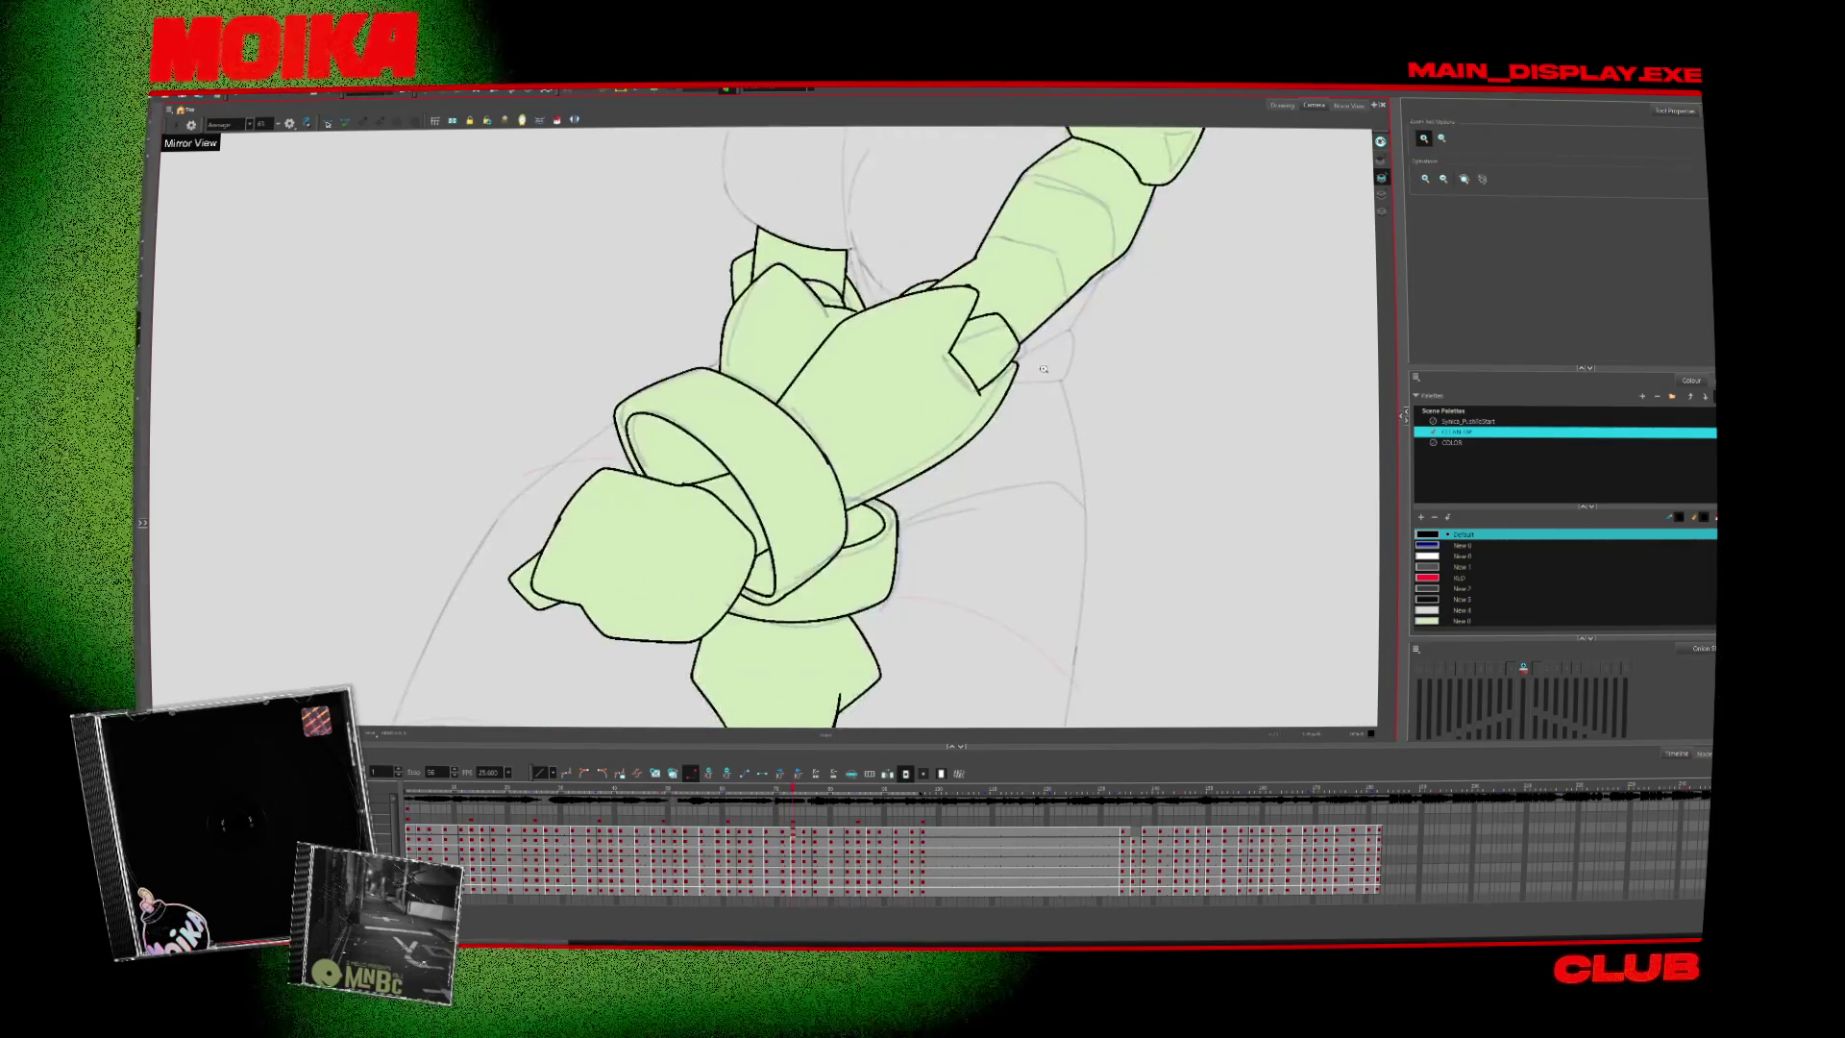
key(period)
key(period)
key(period)
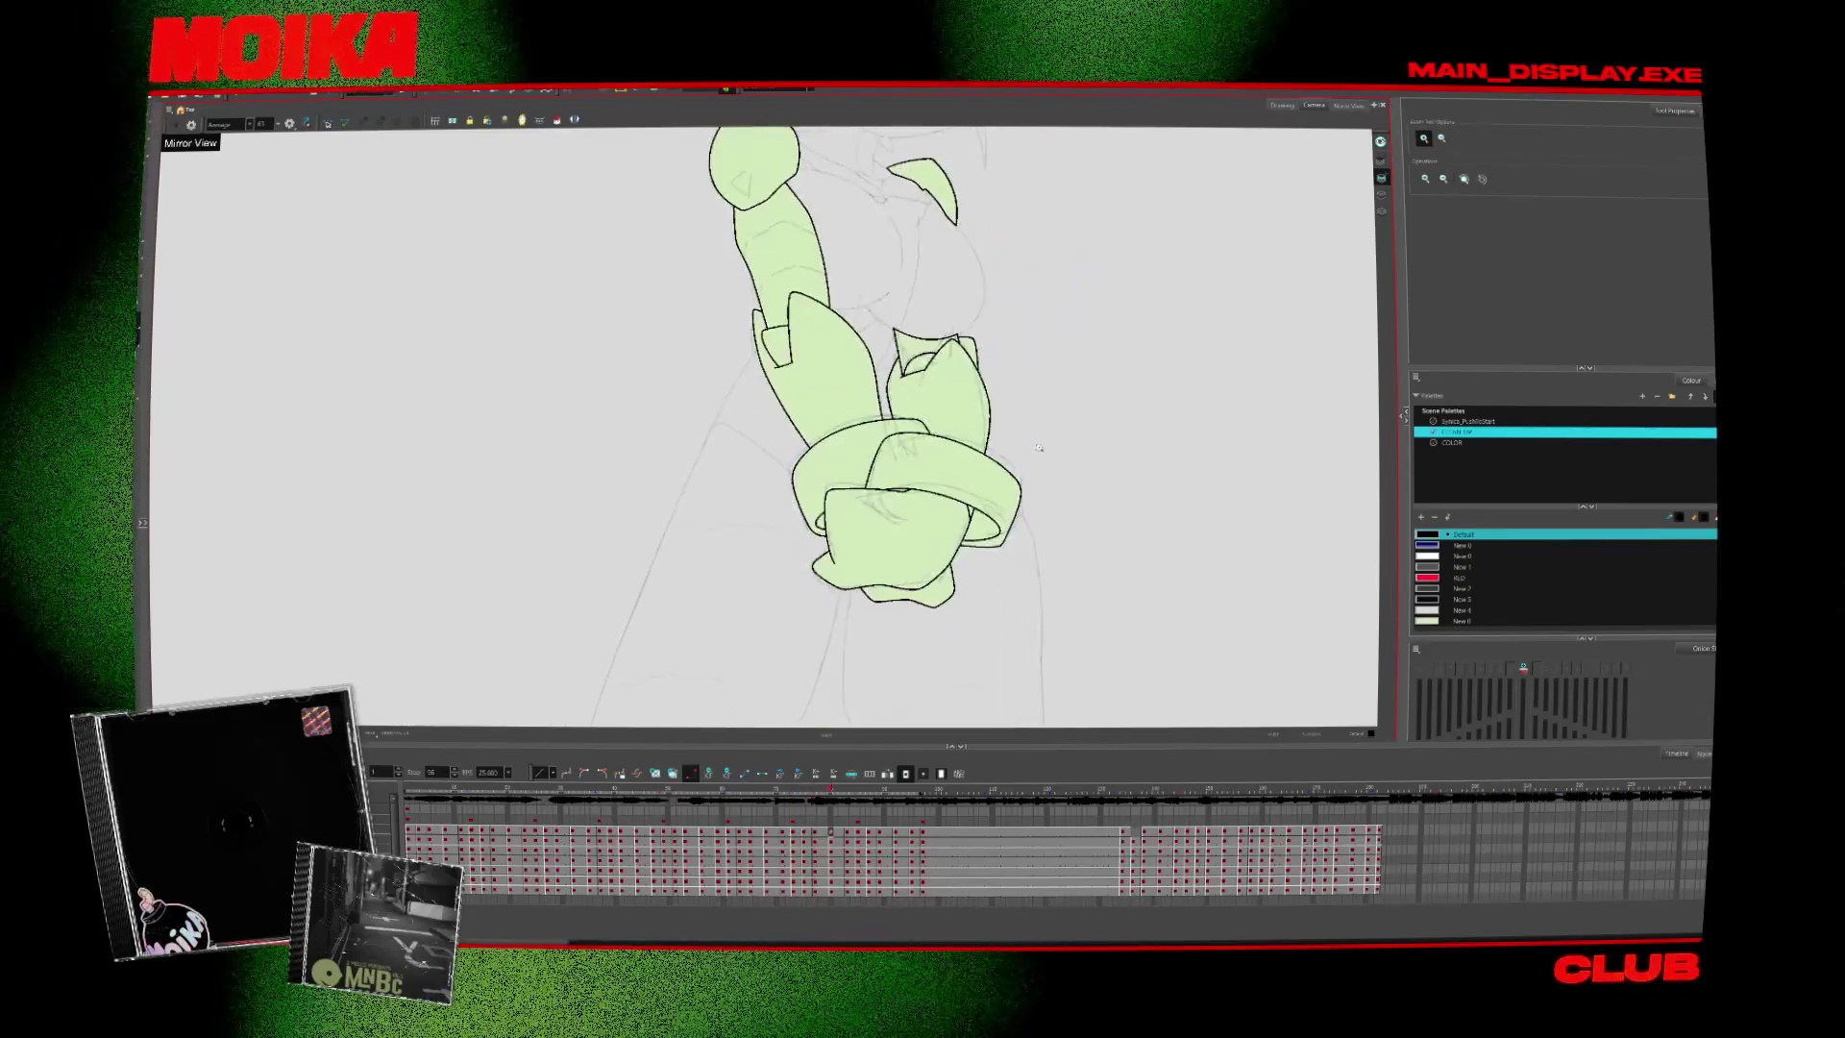
key(period)
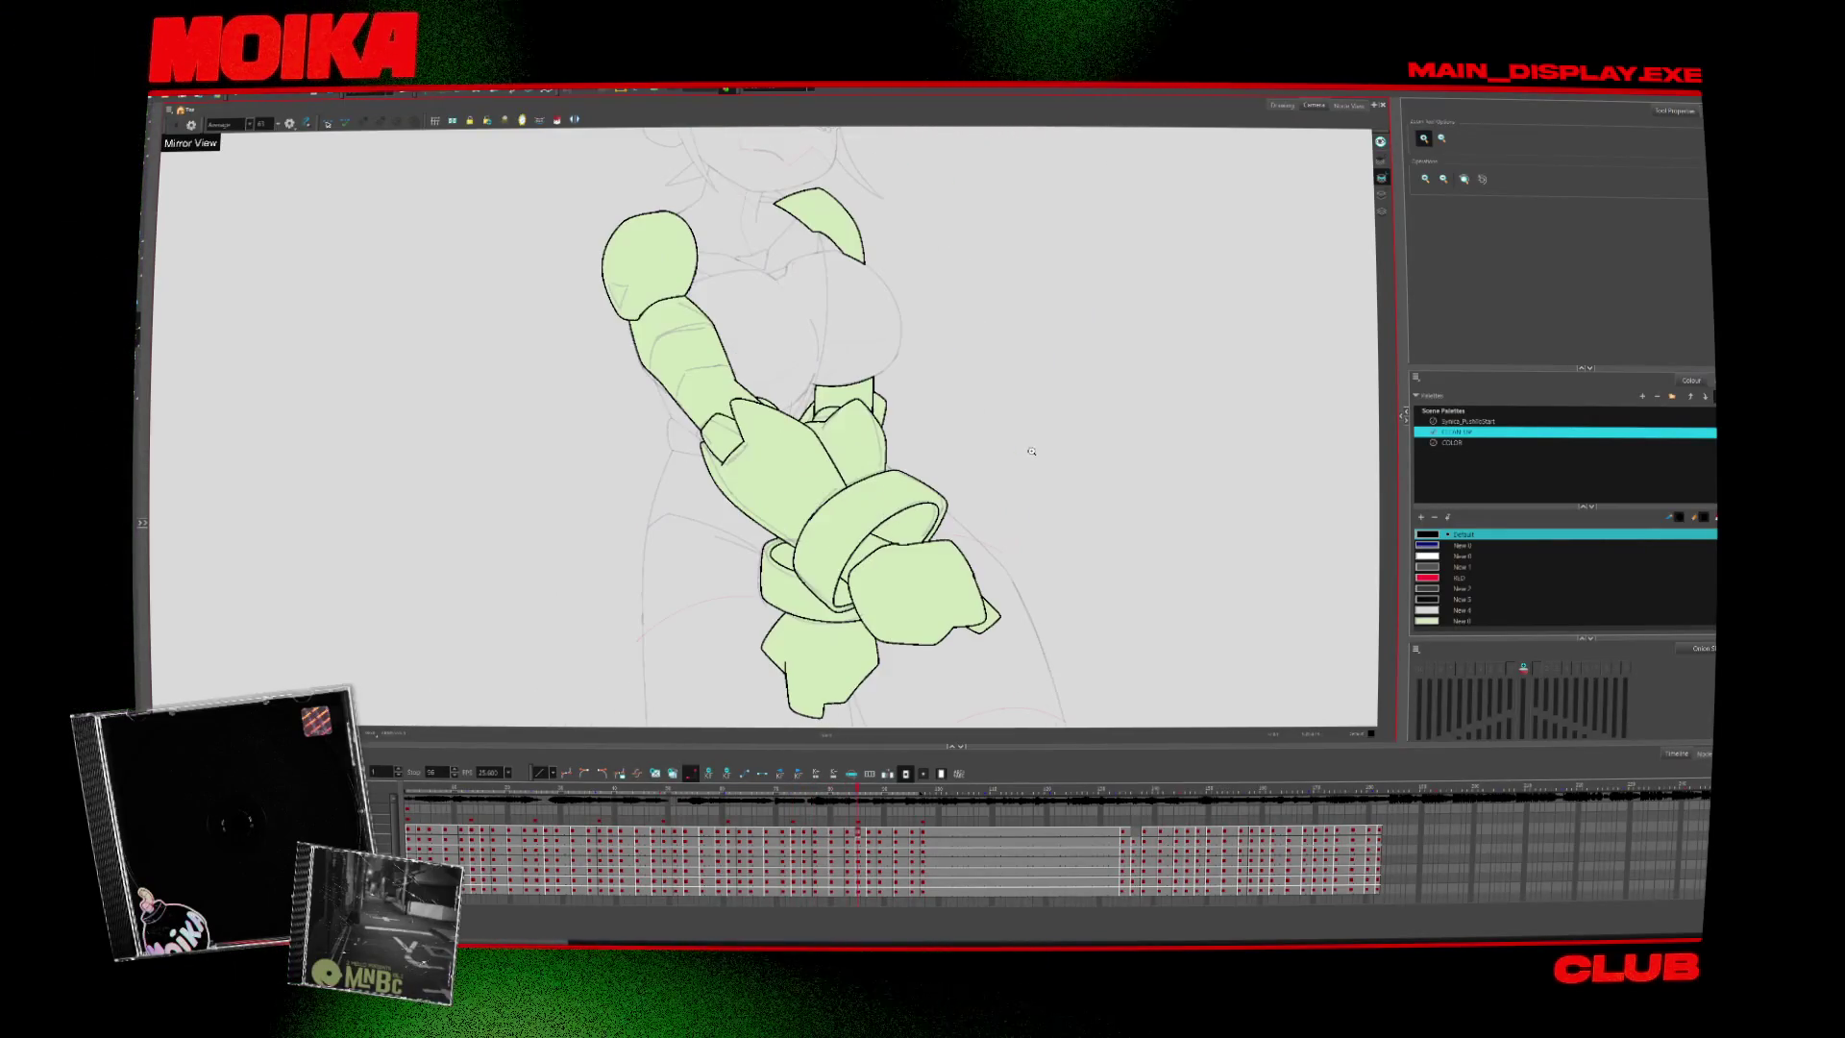
key(period)
key(period)
key(period)
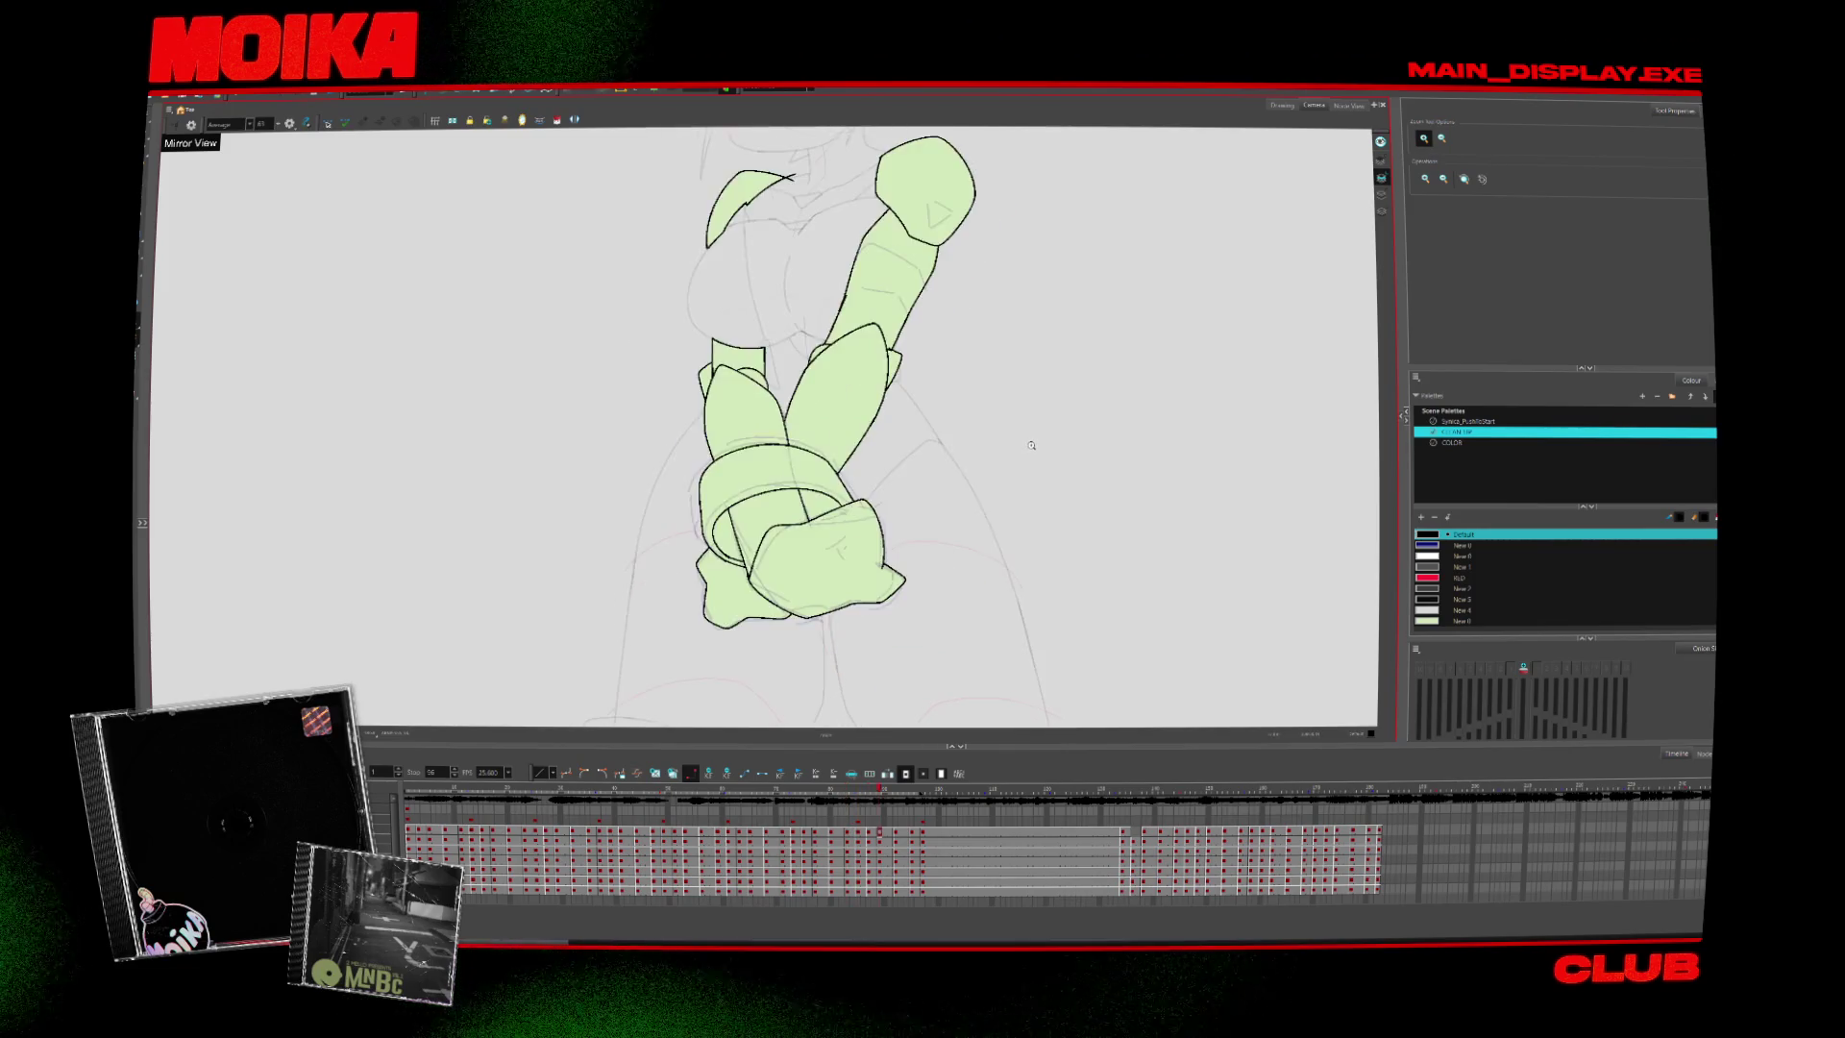
drag(921, 797, 429, 774)
key(shift+m)
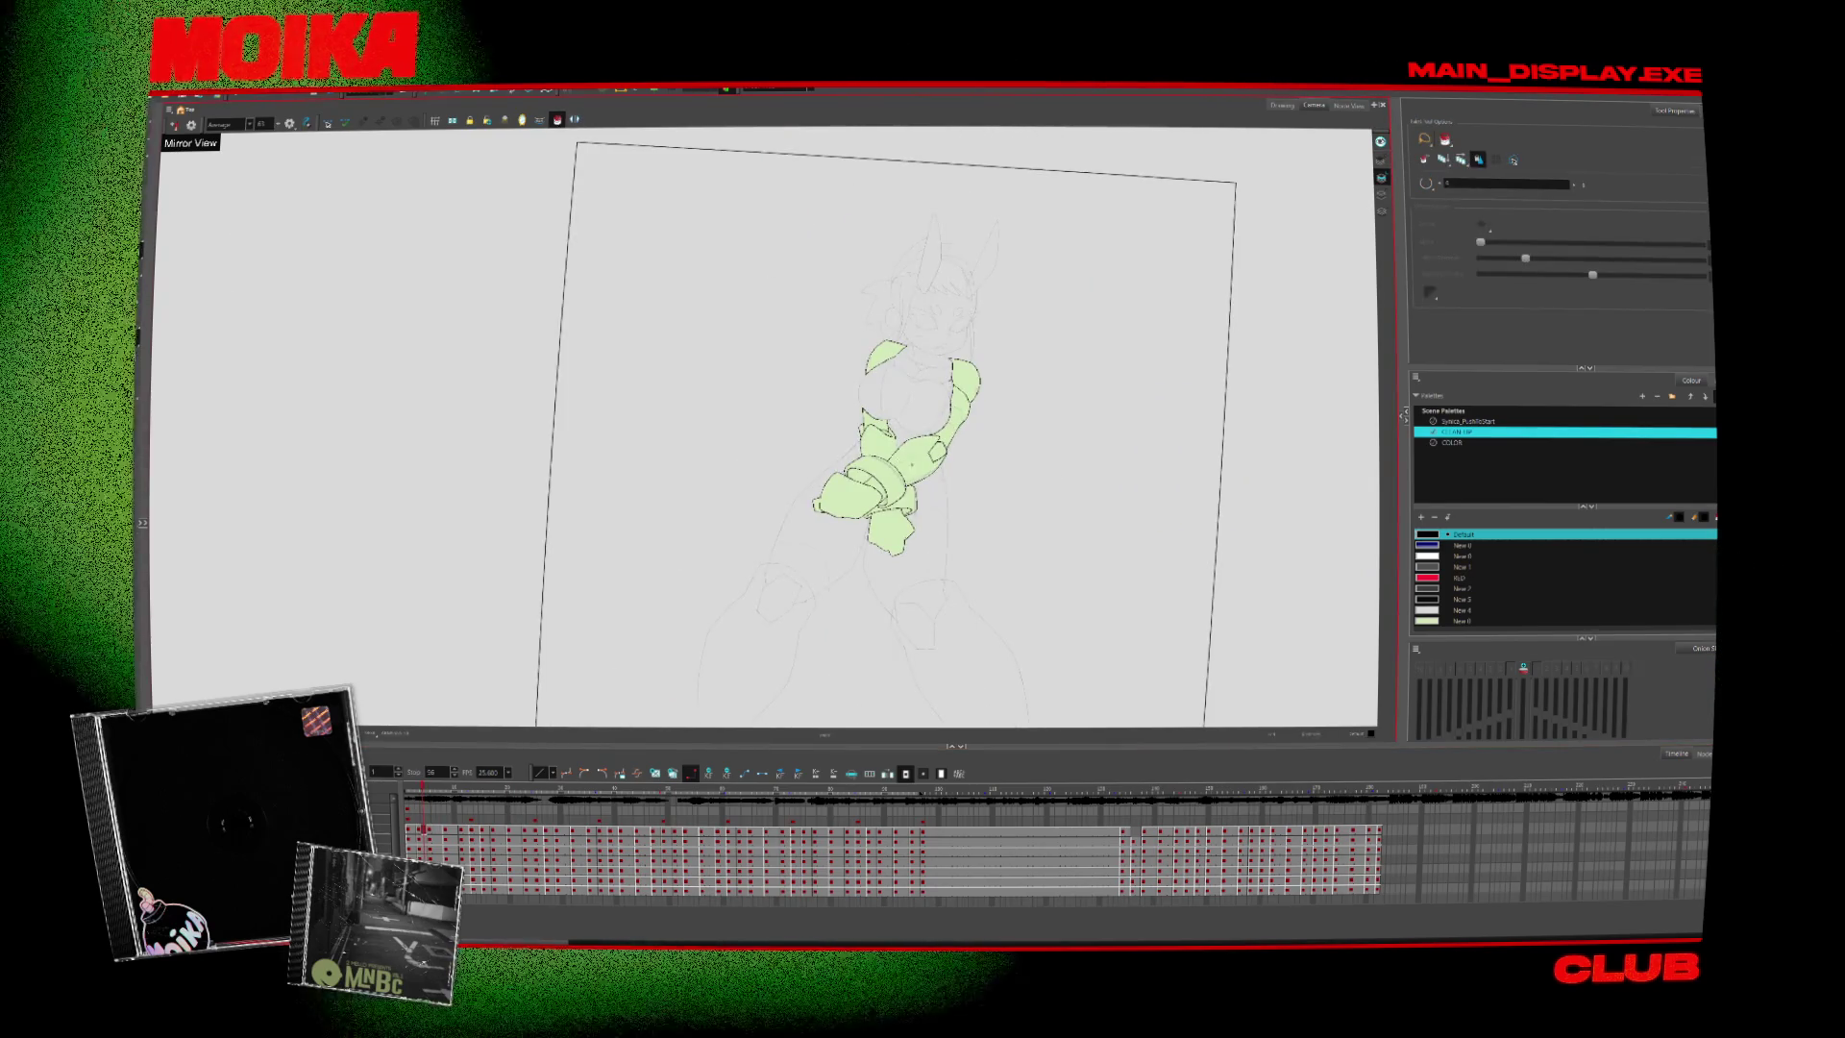
Sample the light-green armour fill with the Dropper to make New 8 the current colour
key(d)
click(884, 360)
key(alt+s)
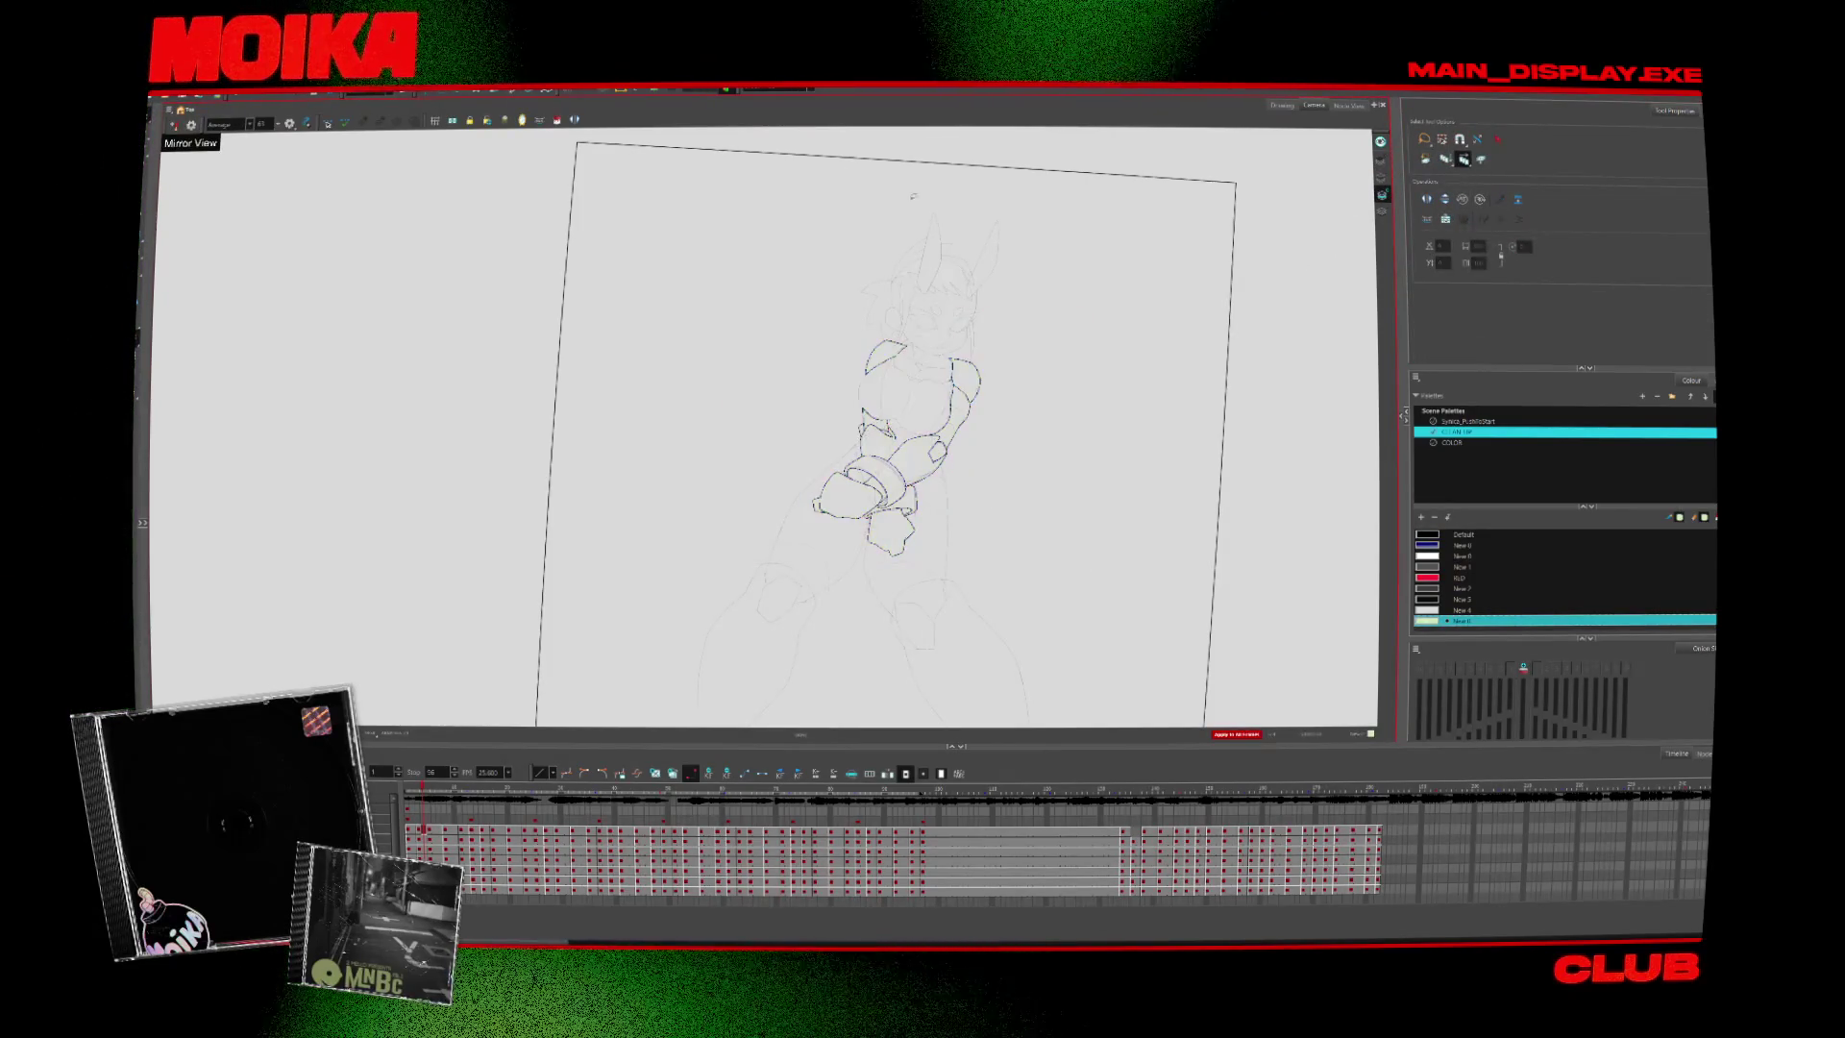
click(557, 120)
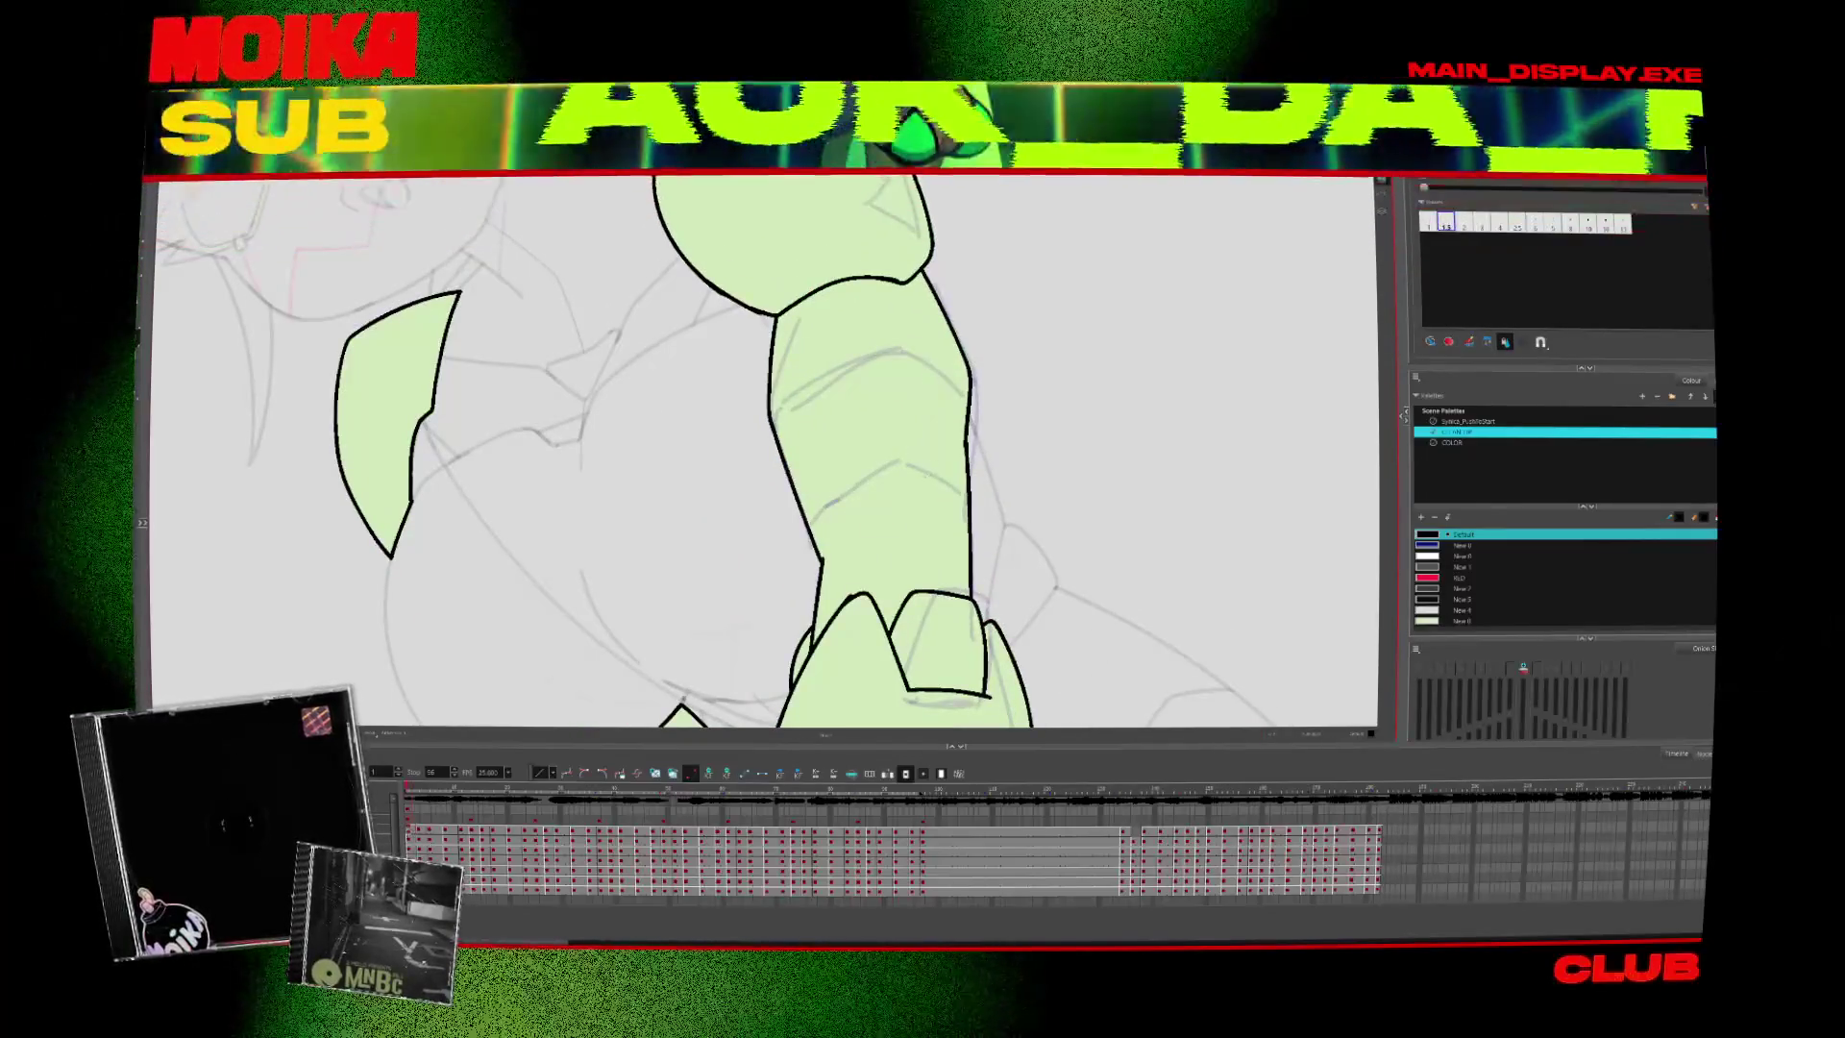
key(alt+t)
key(alt+b)
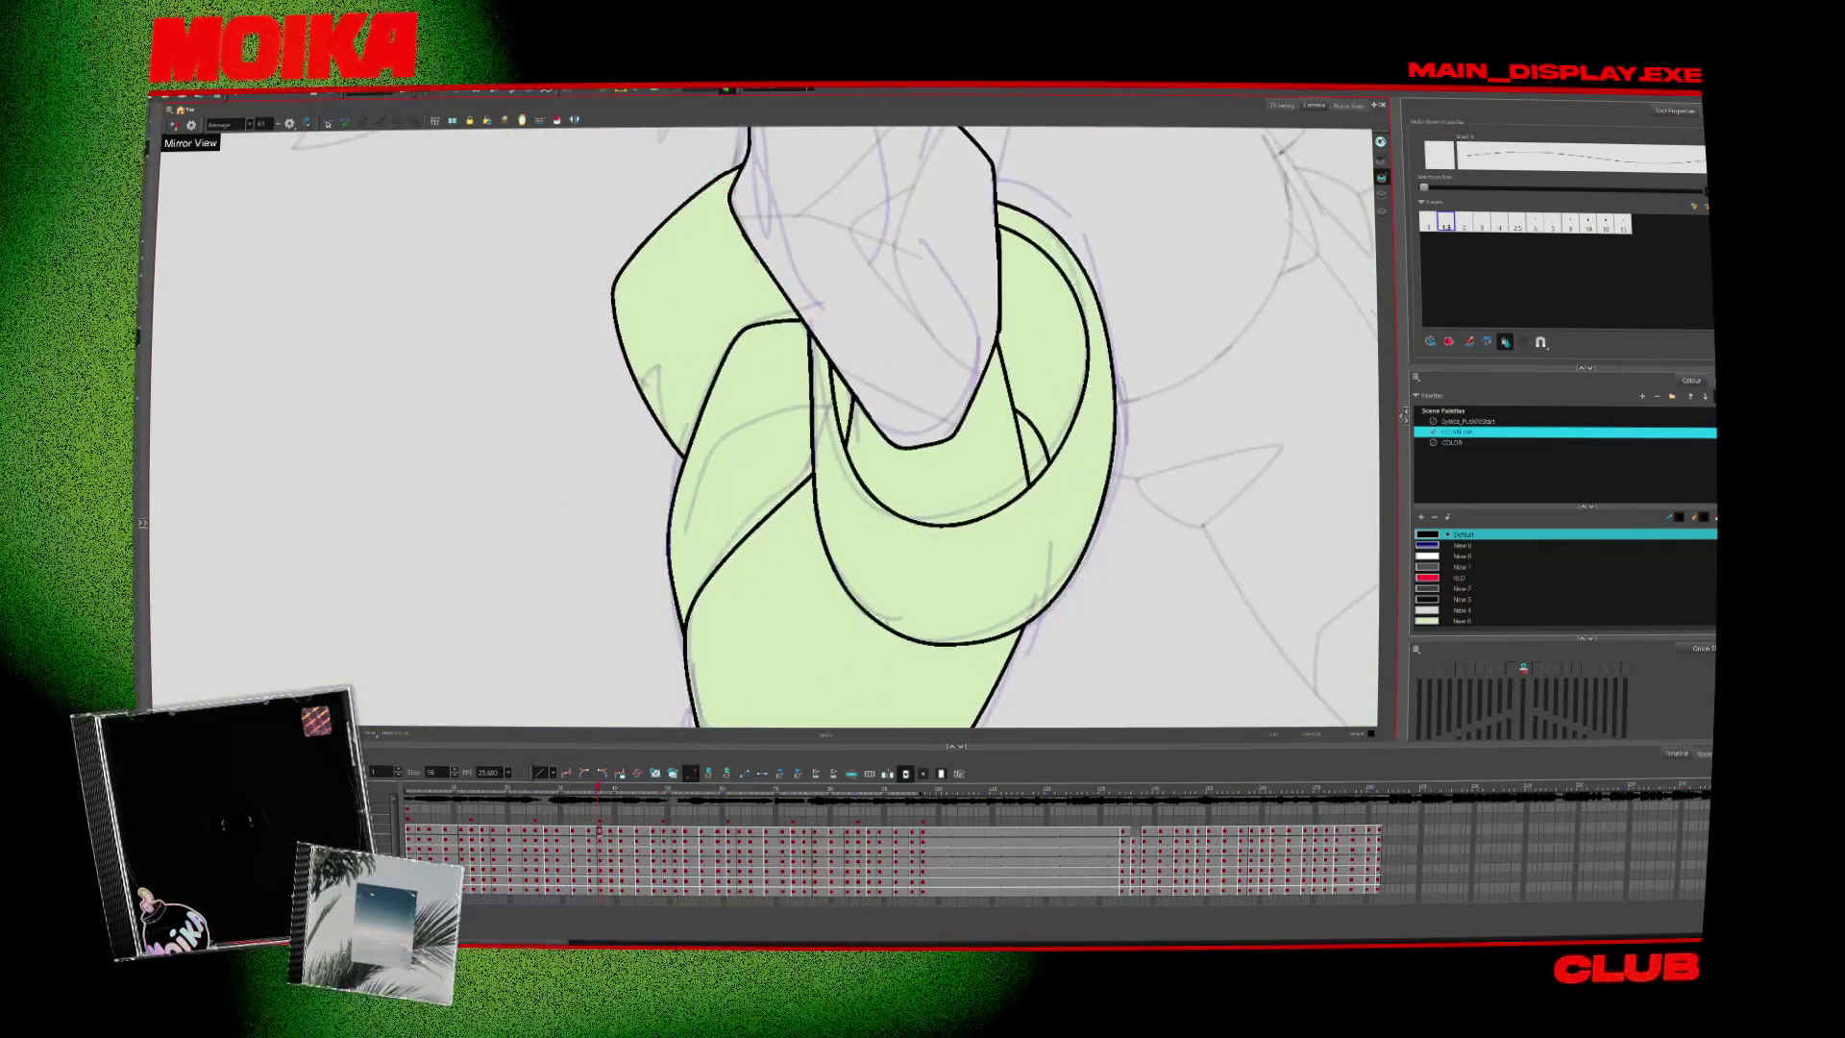
Ink black segment lines across the raised forearm on the first two drawings
drag(690, 459, 750, 438)
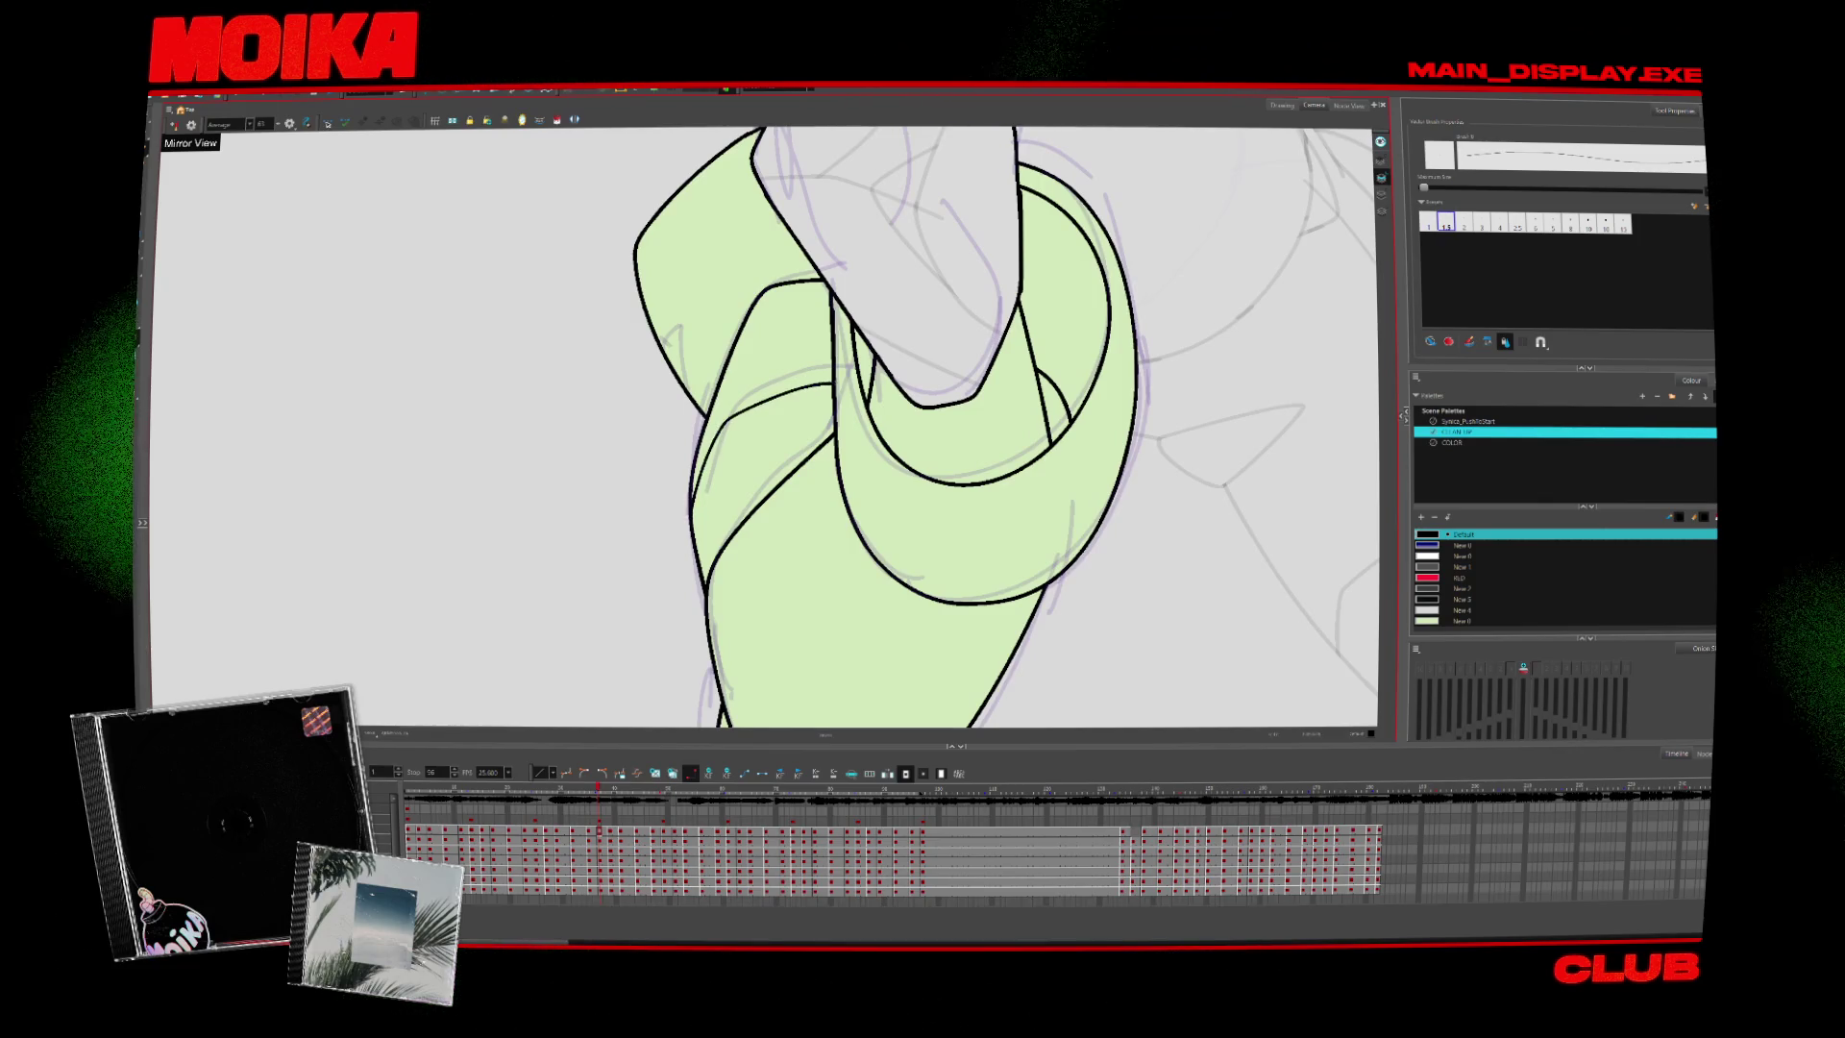
key(period)
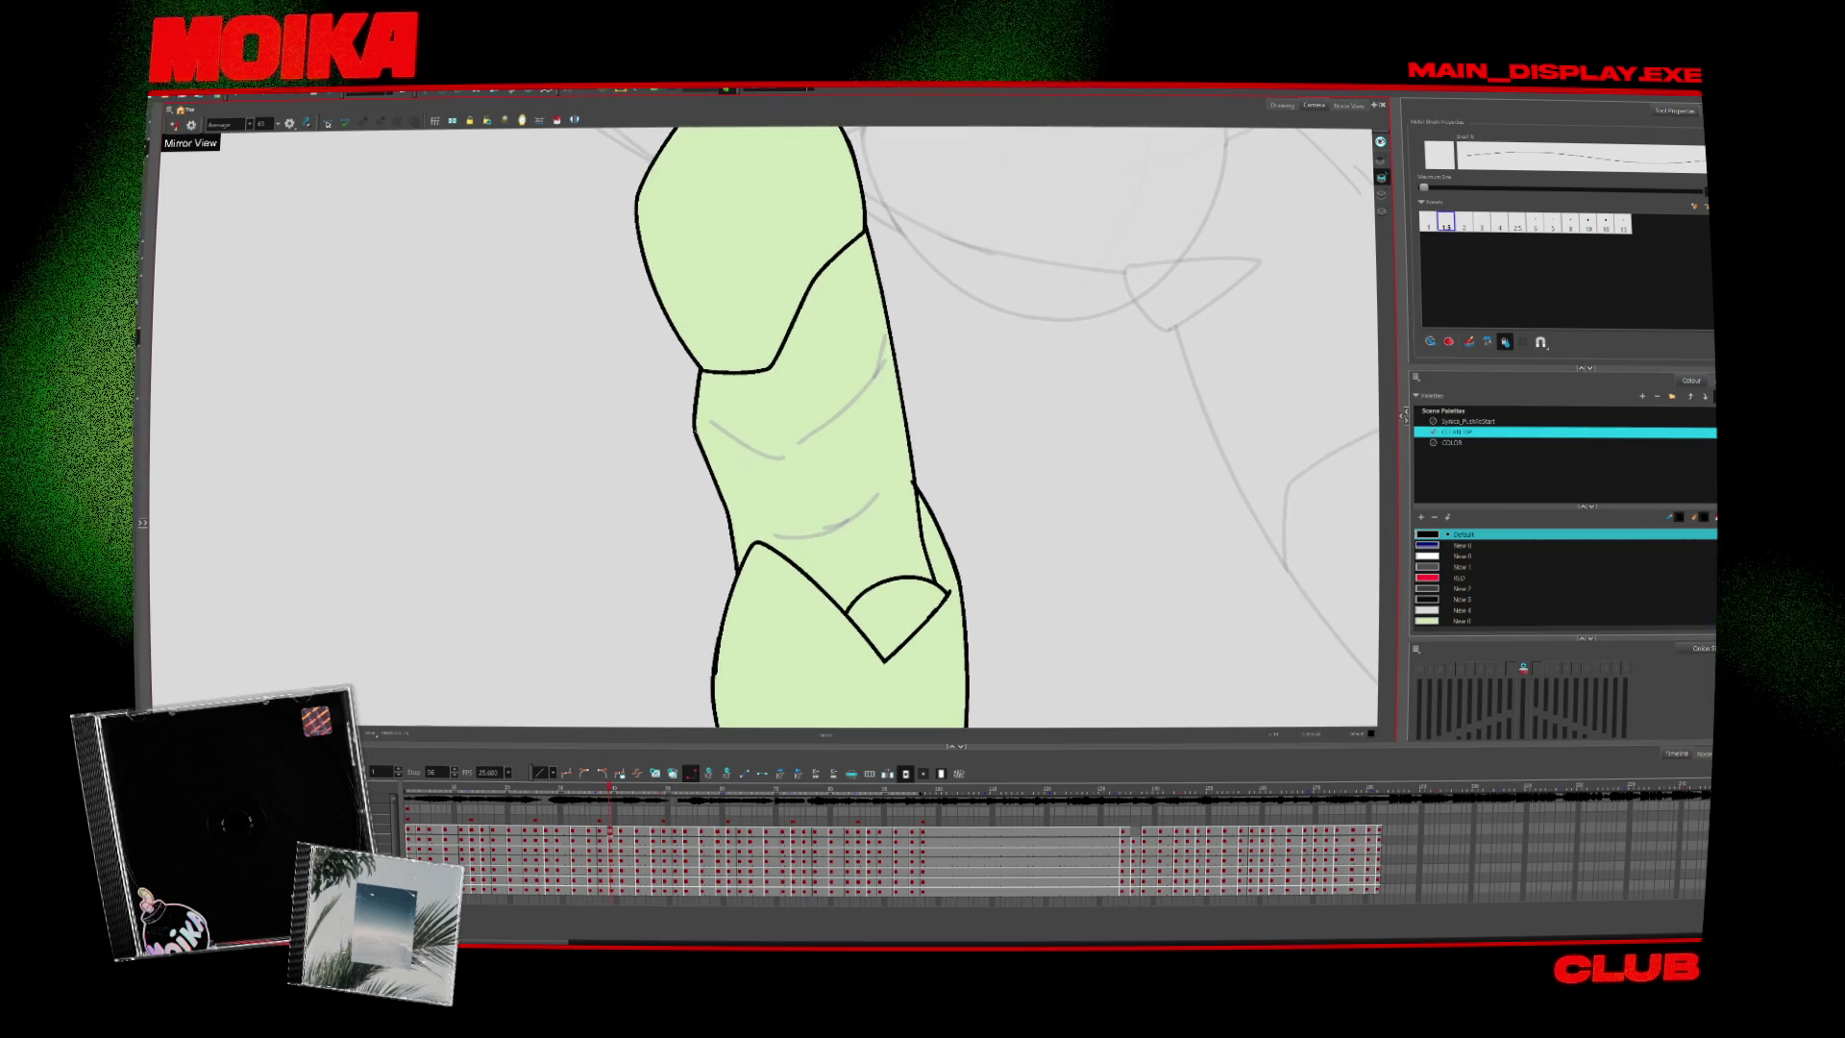
drag(697, 434, 889, 331)
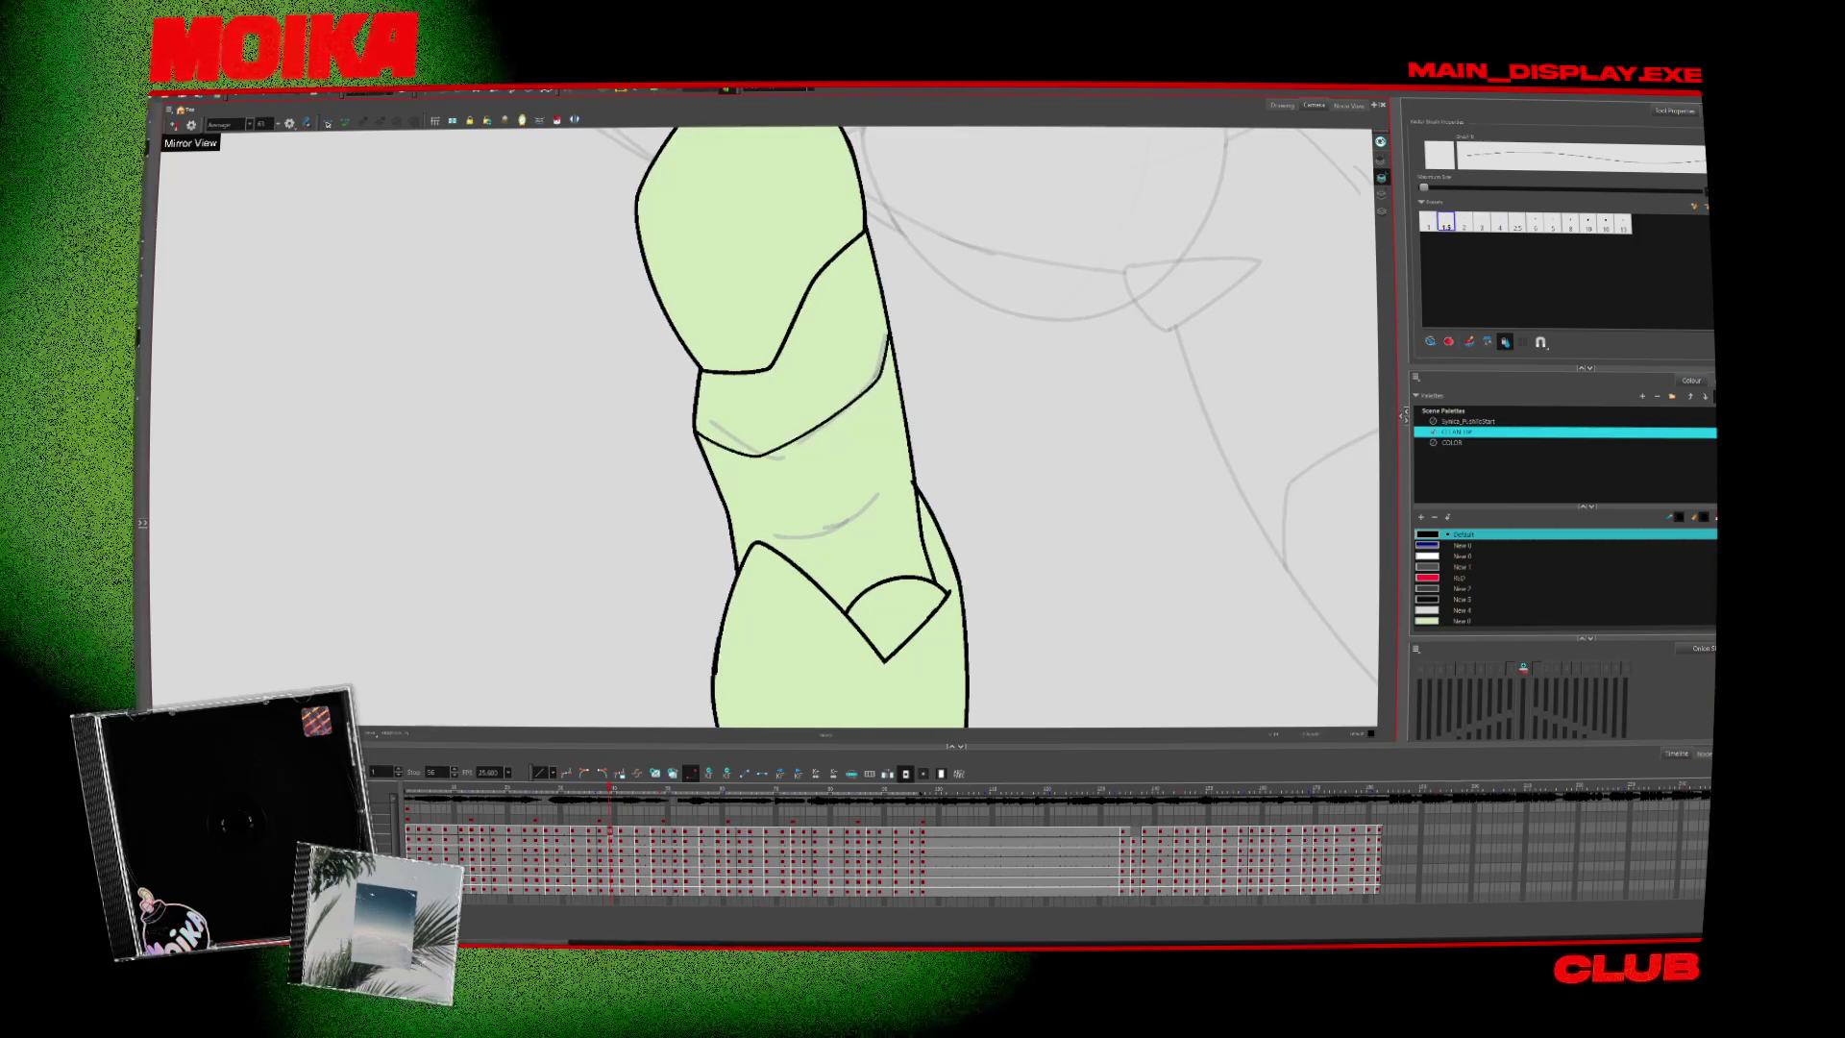
key(period)
key(period)
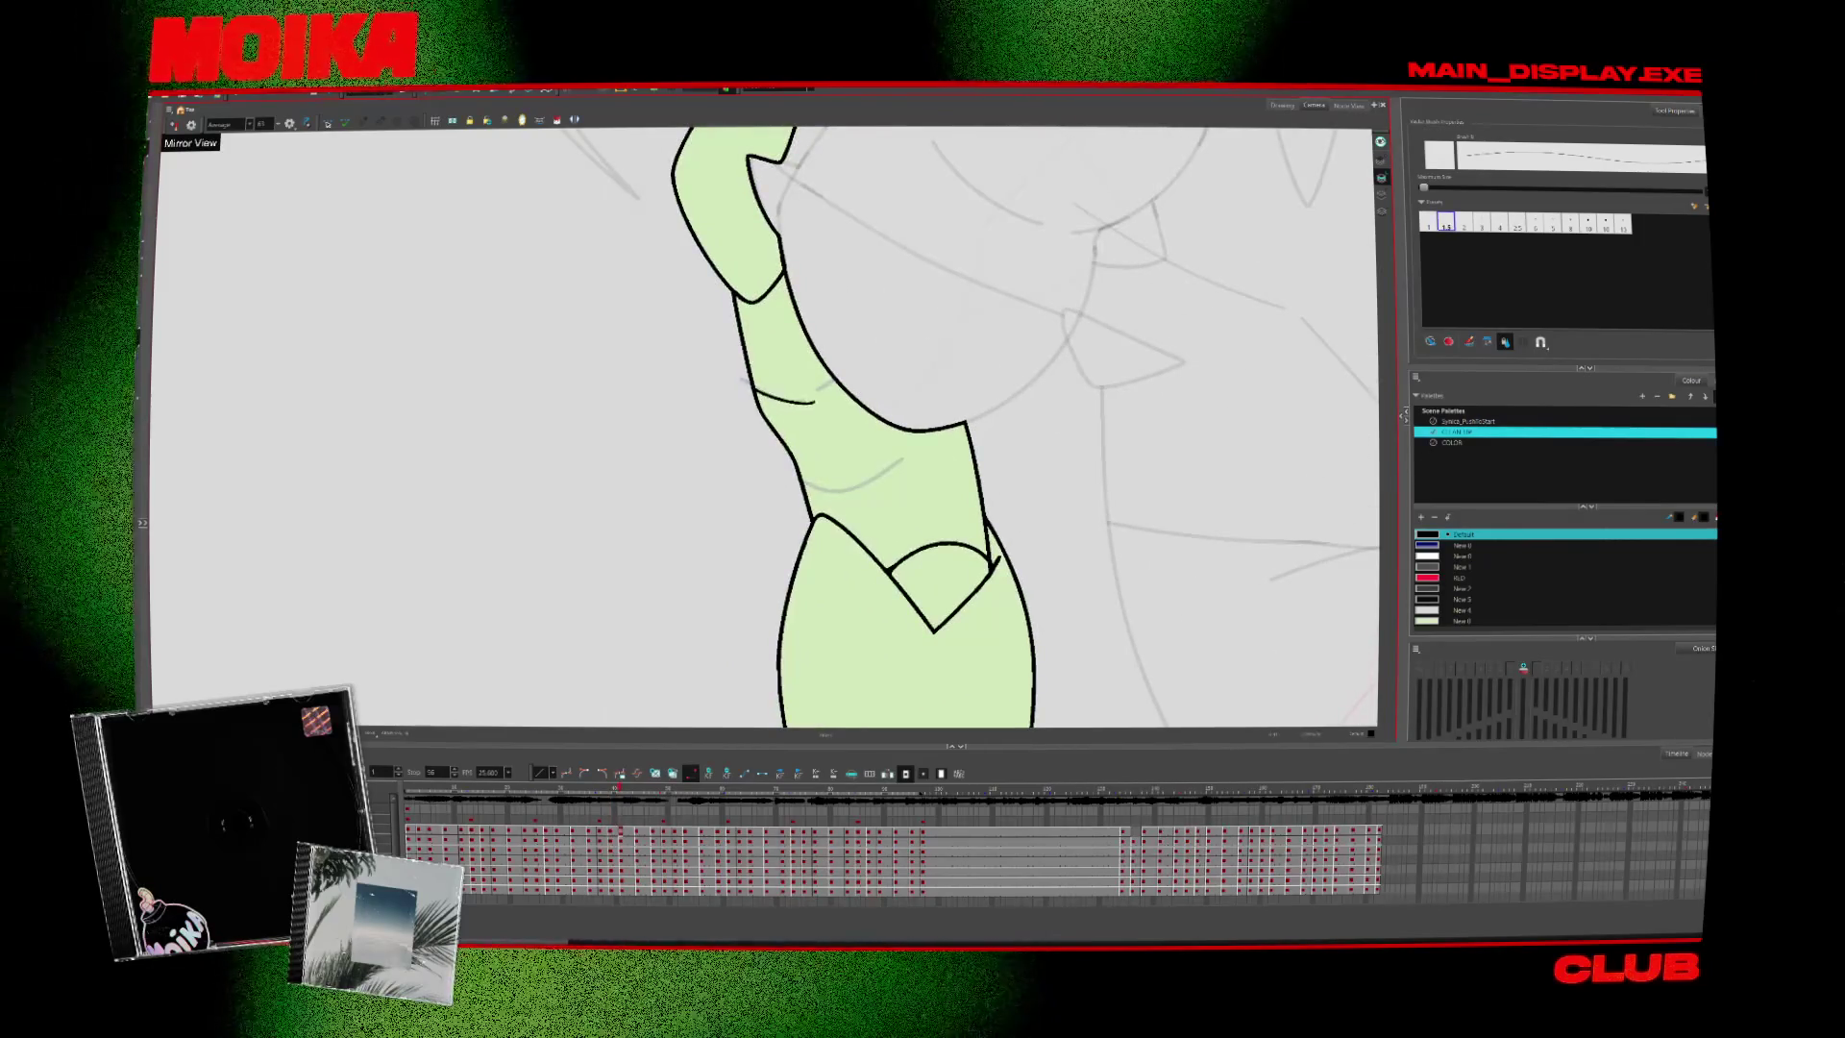
key(period)
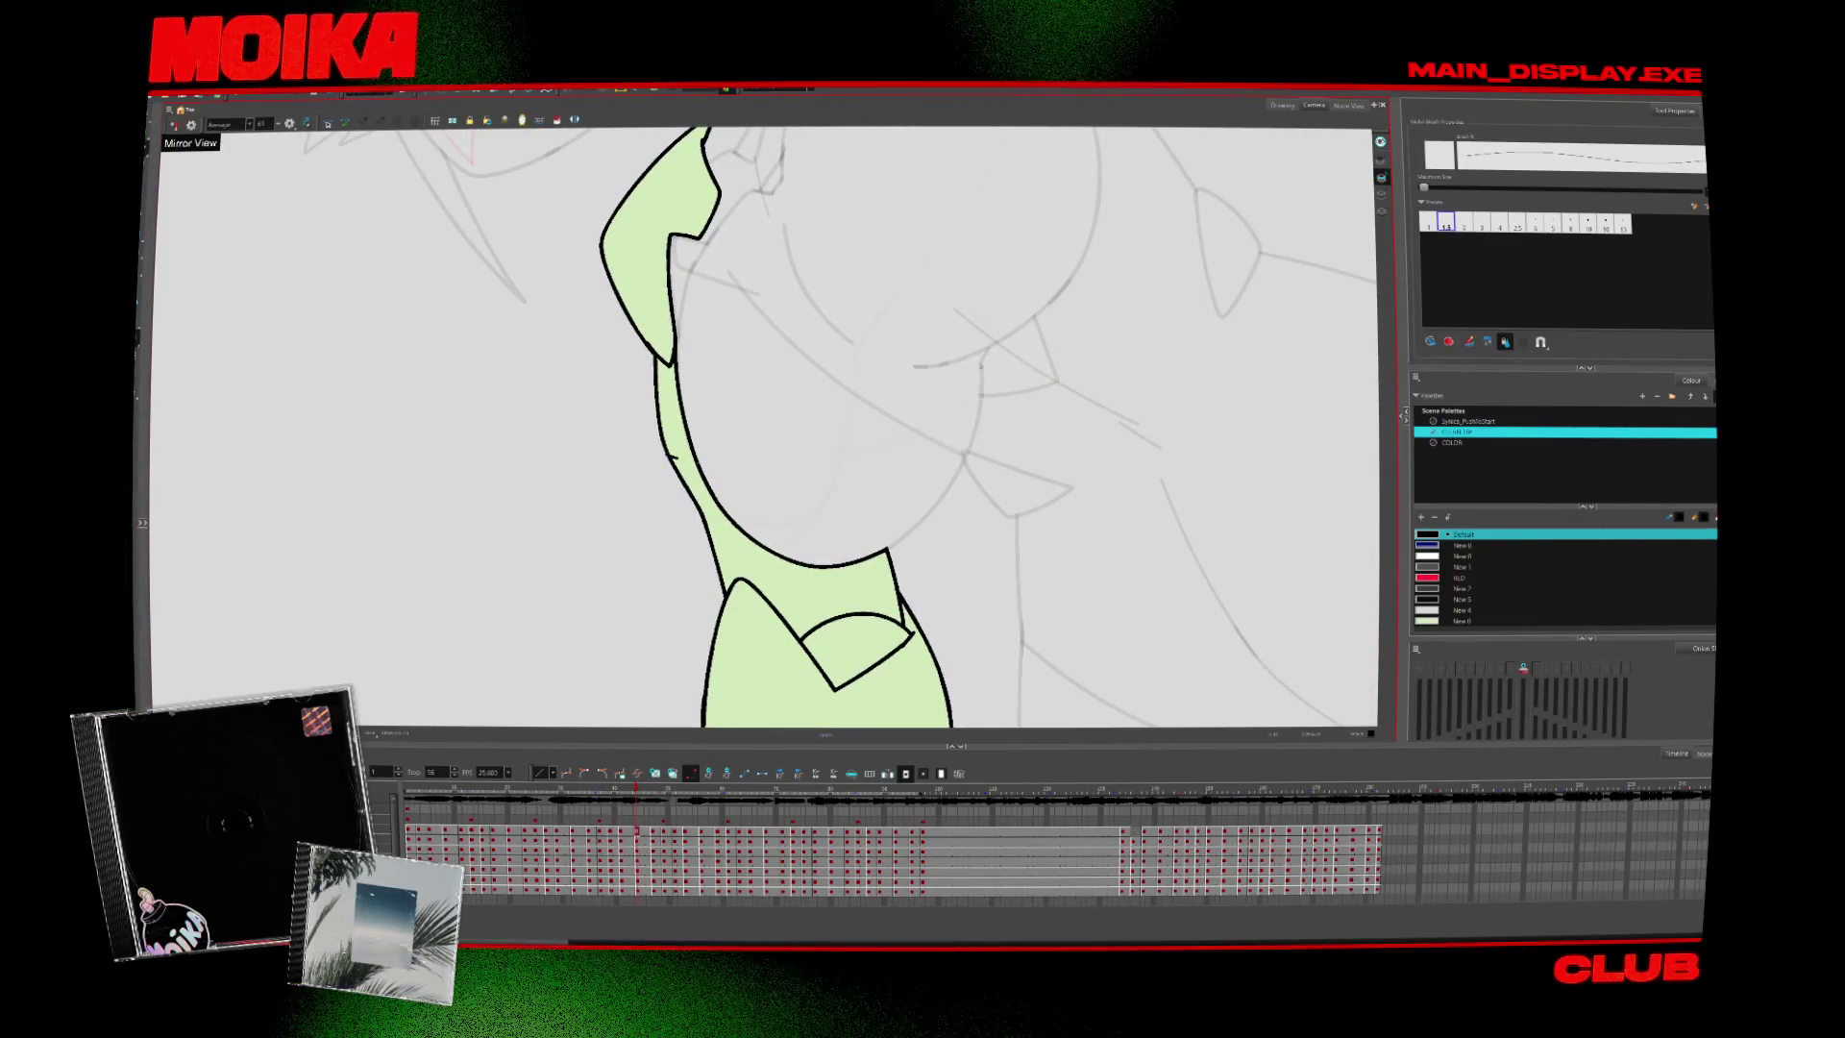
Step through the following arm drawings and deselect the freshly drawn line
key(alt+i)
key(period)
key(period)
key(period)
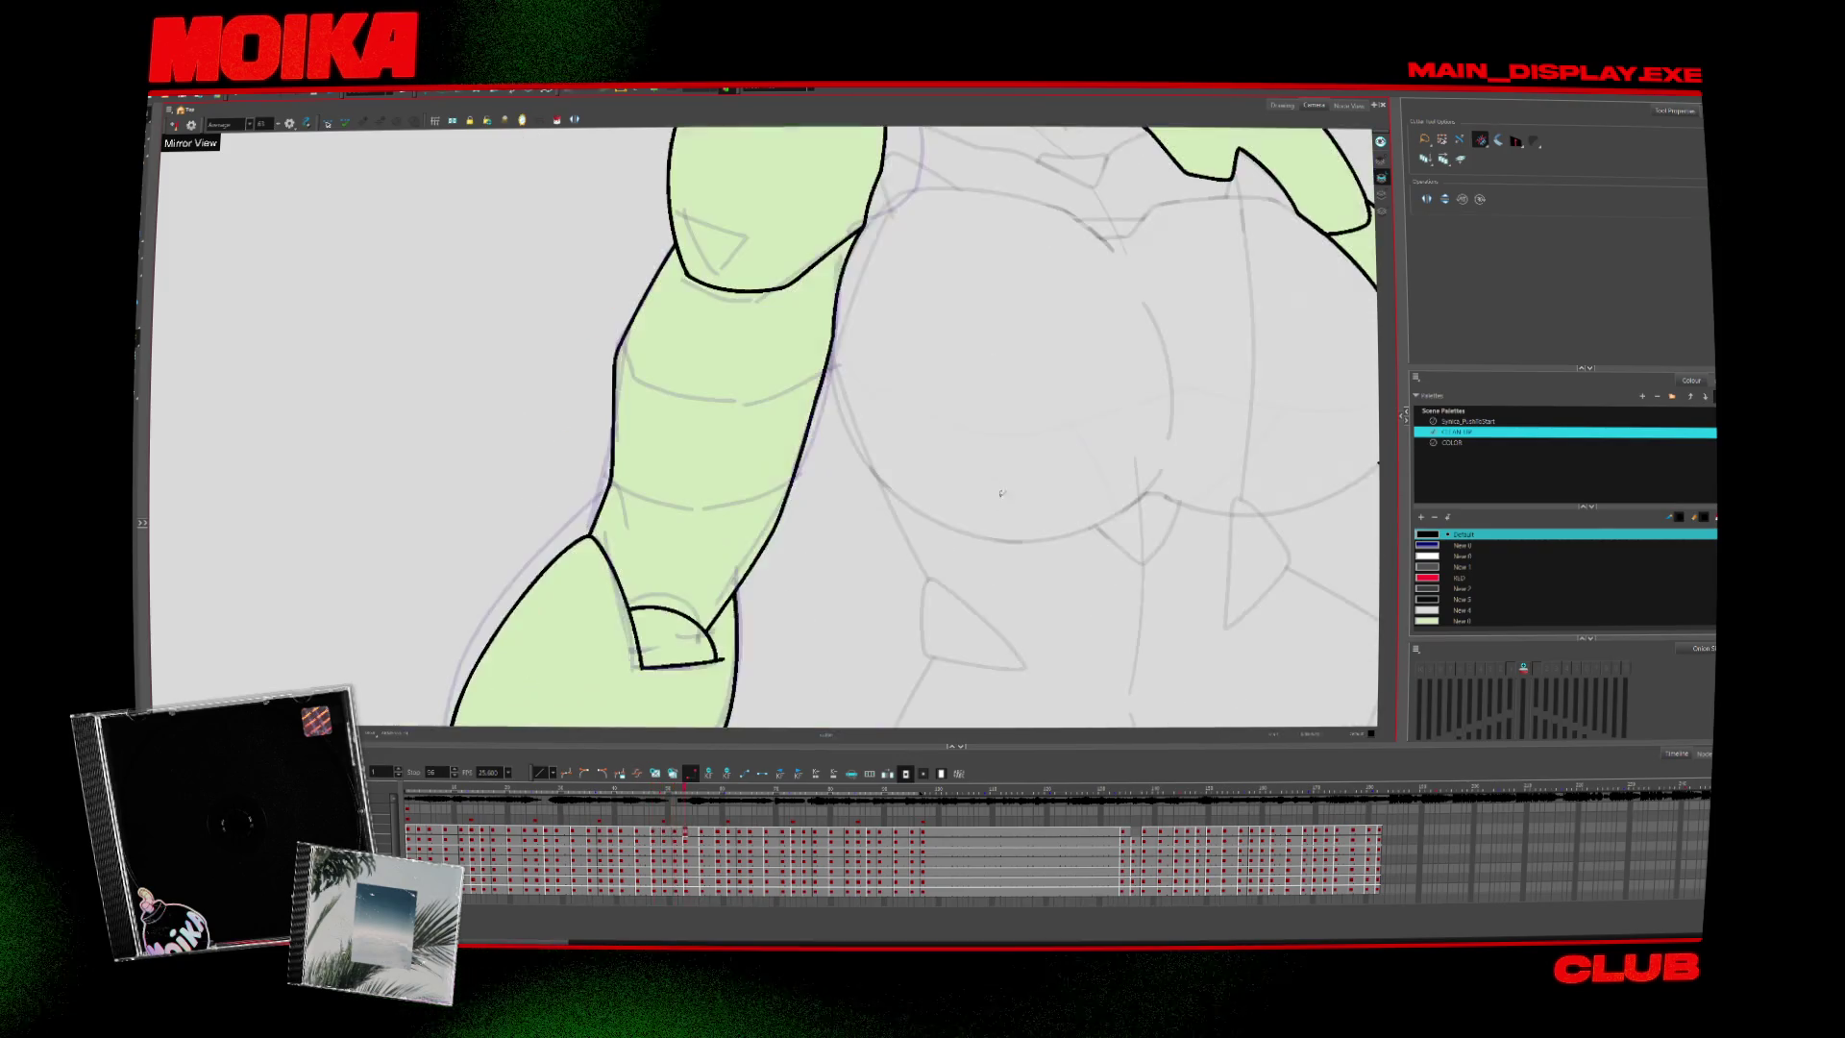
key(alt+b)
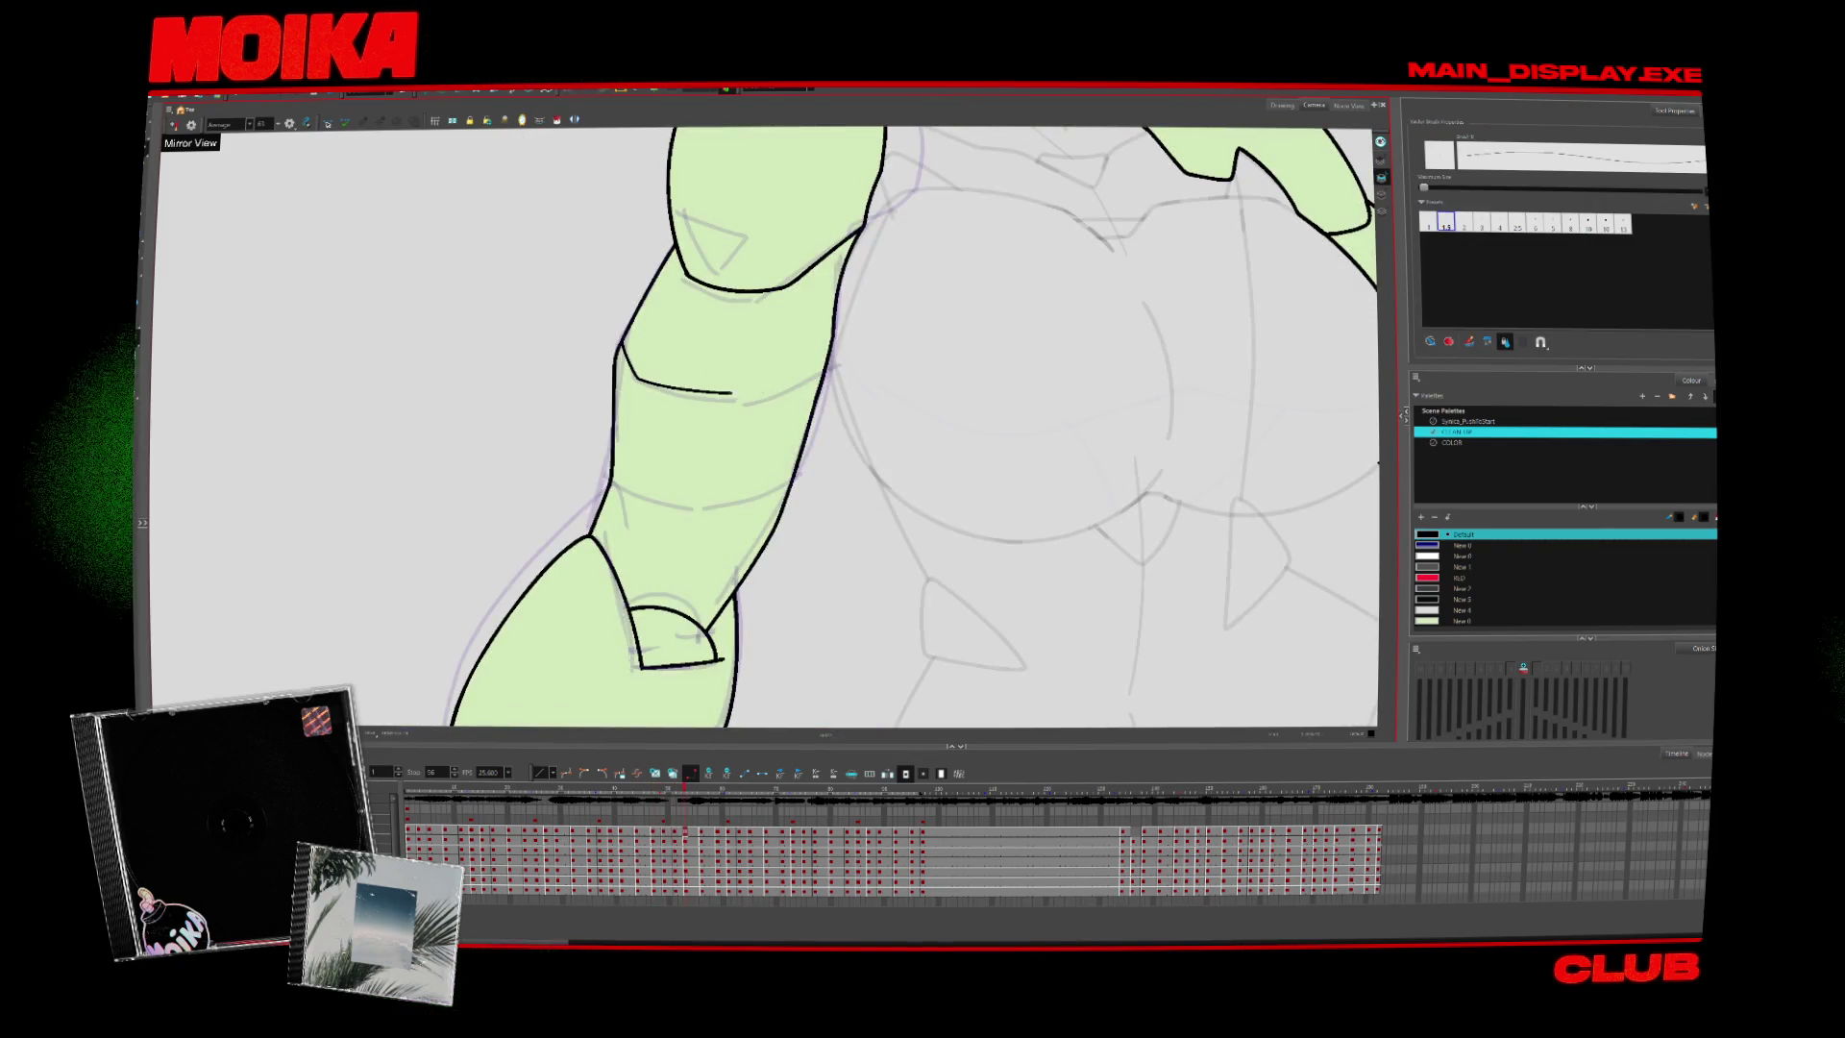
key(comma)
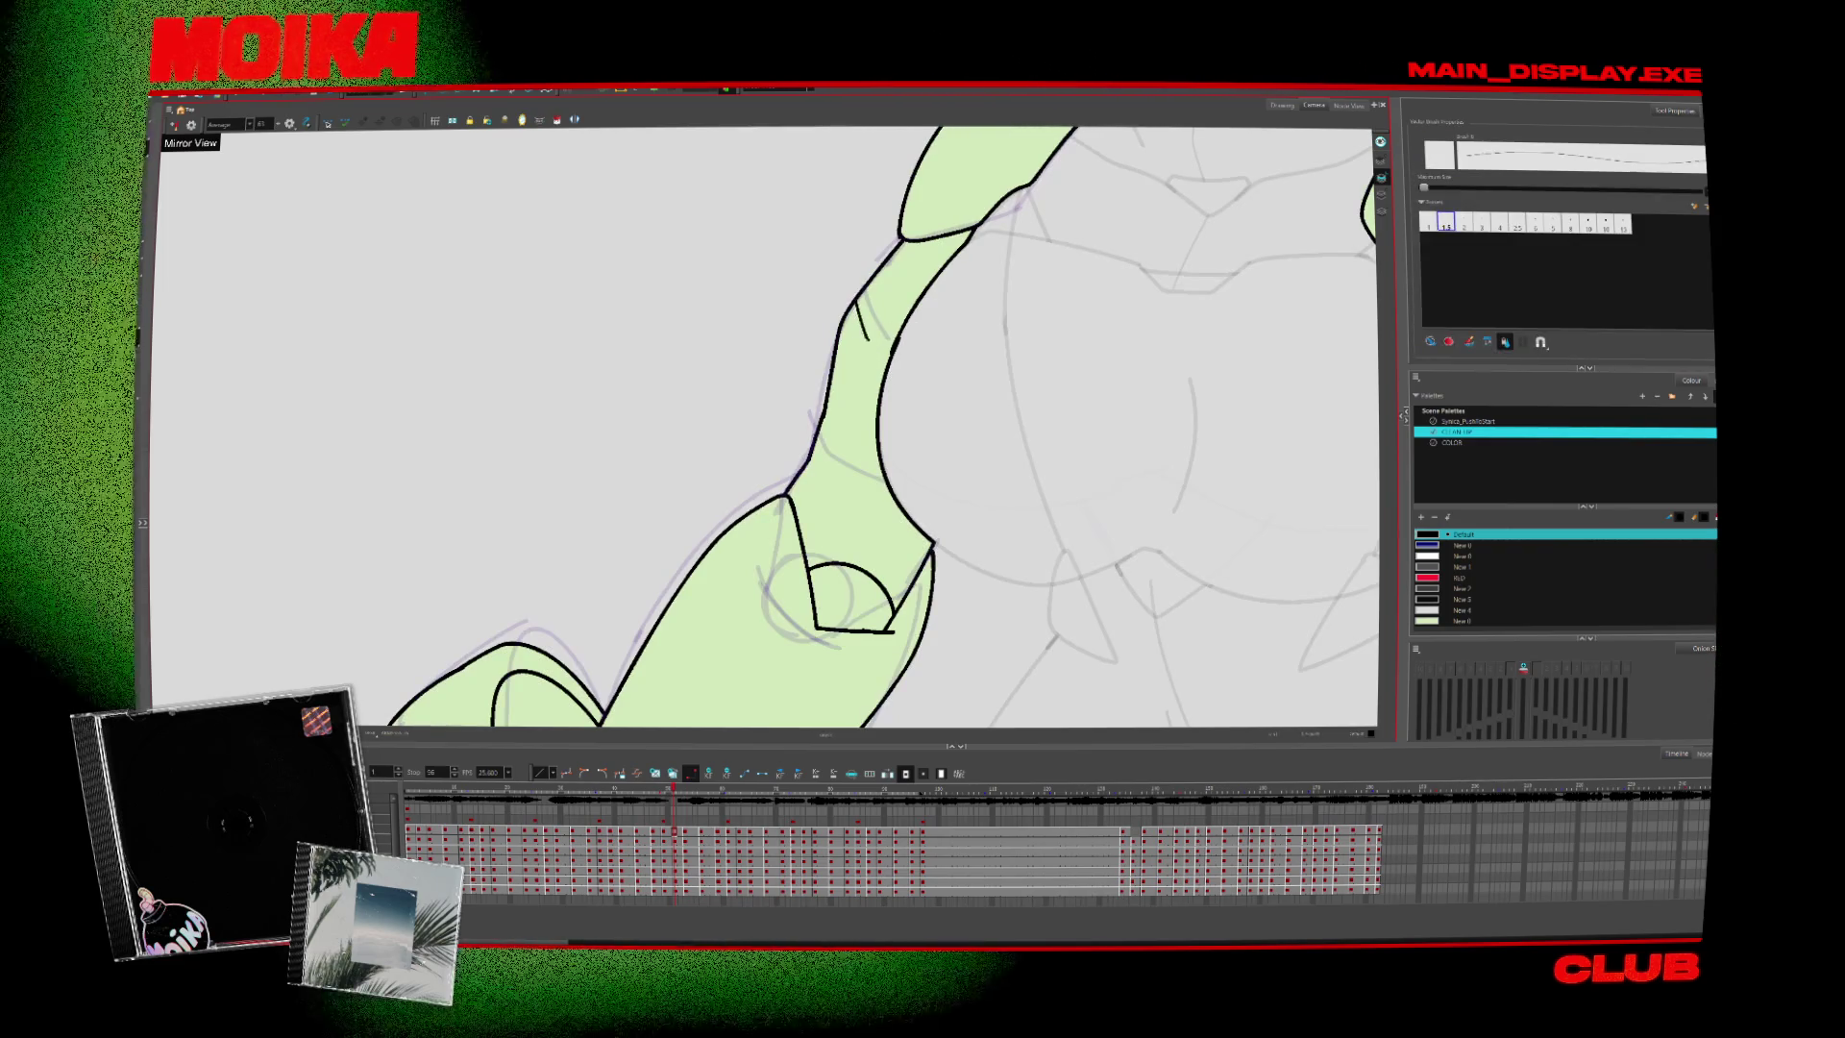
key(period)
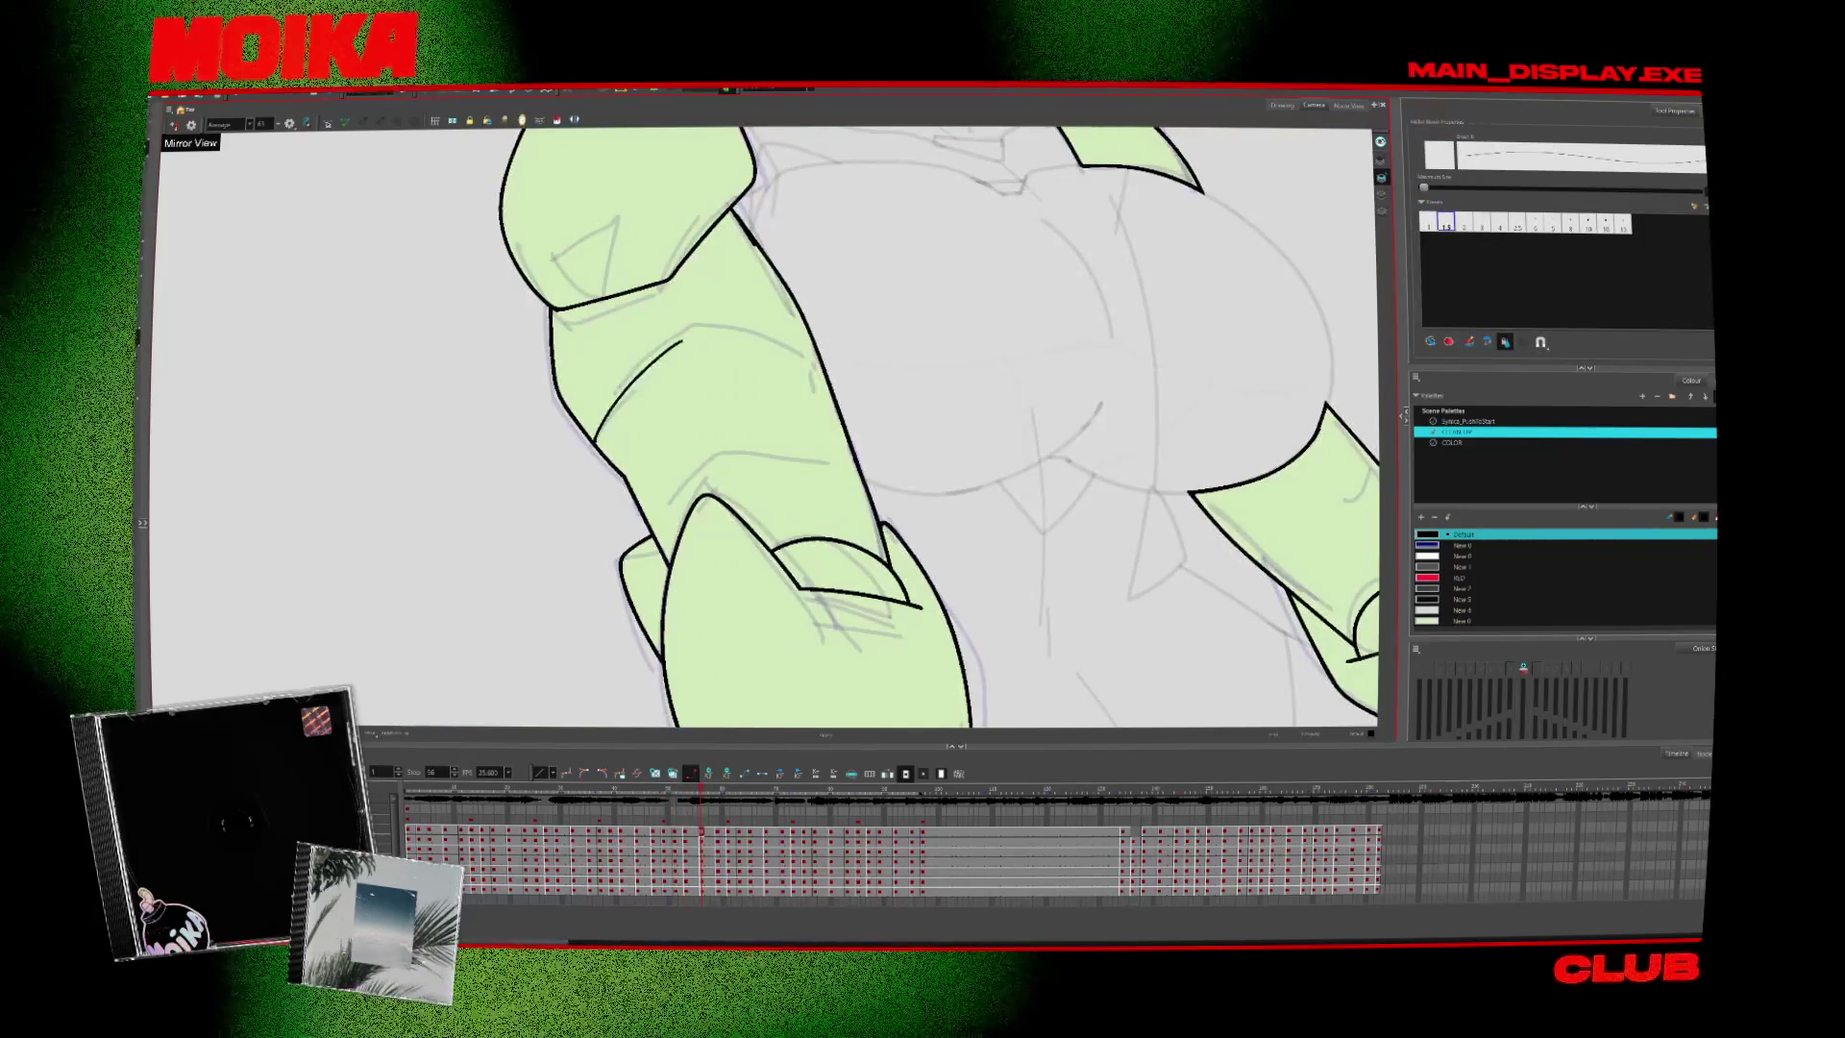
key(period)
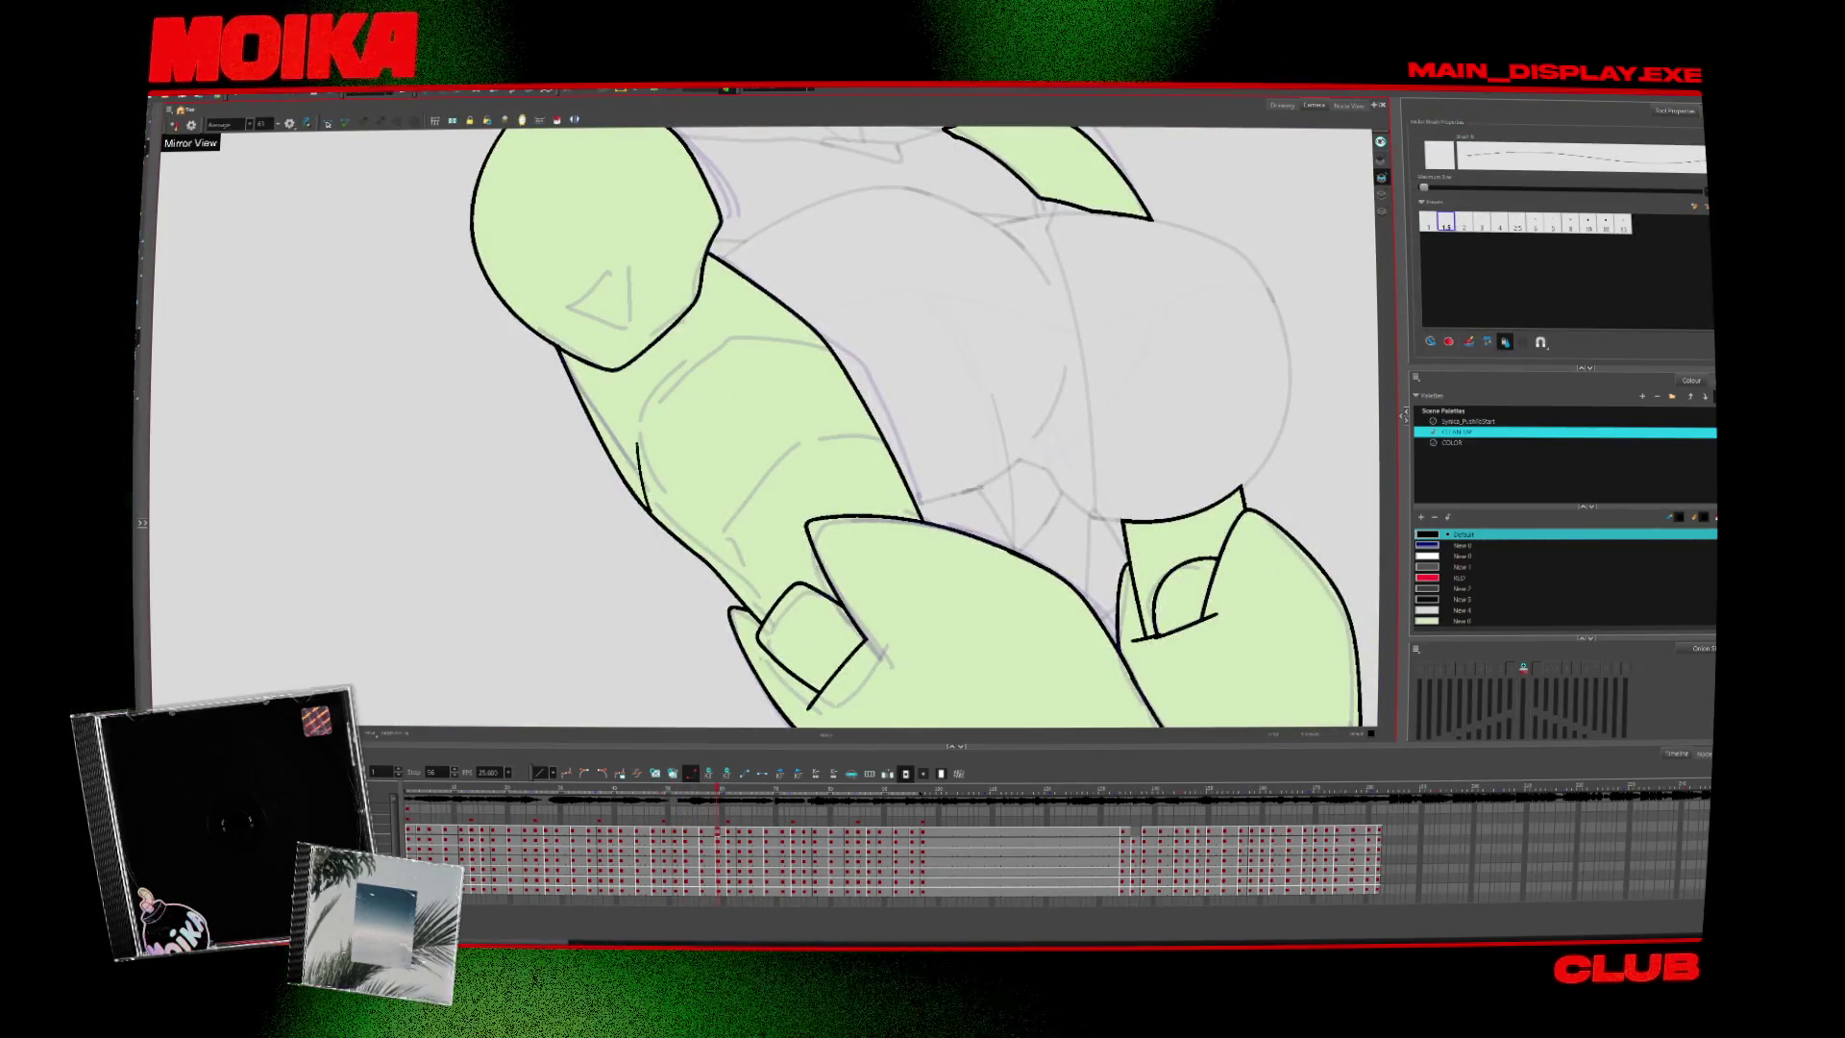
click(876, 364)
On a later drawing, extend the dividing line down the forearm
key(period)
key(period)
key(period)
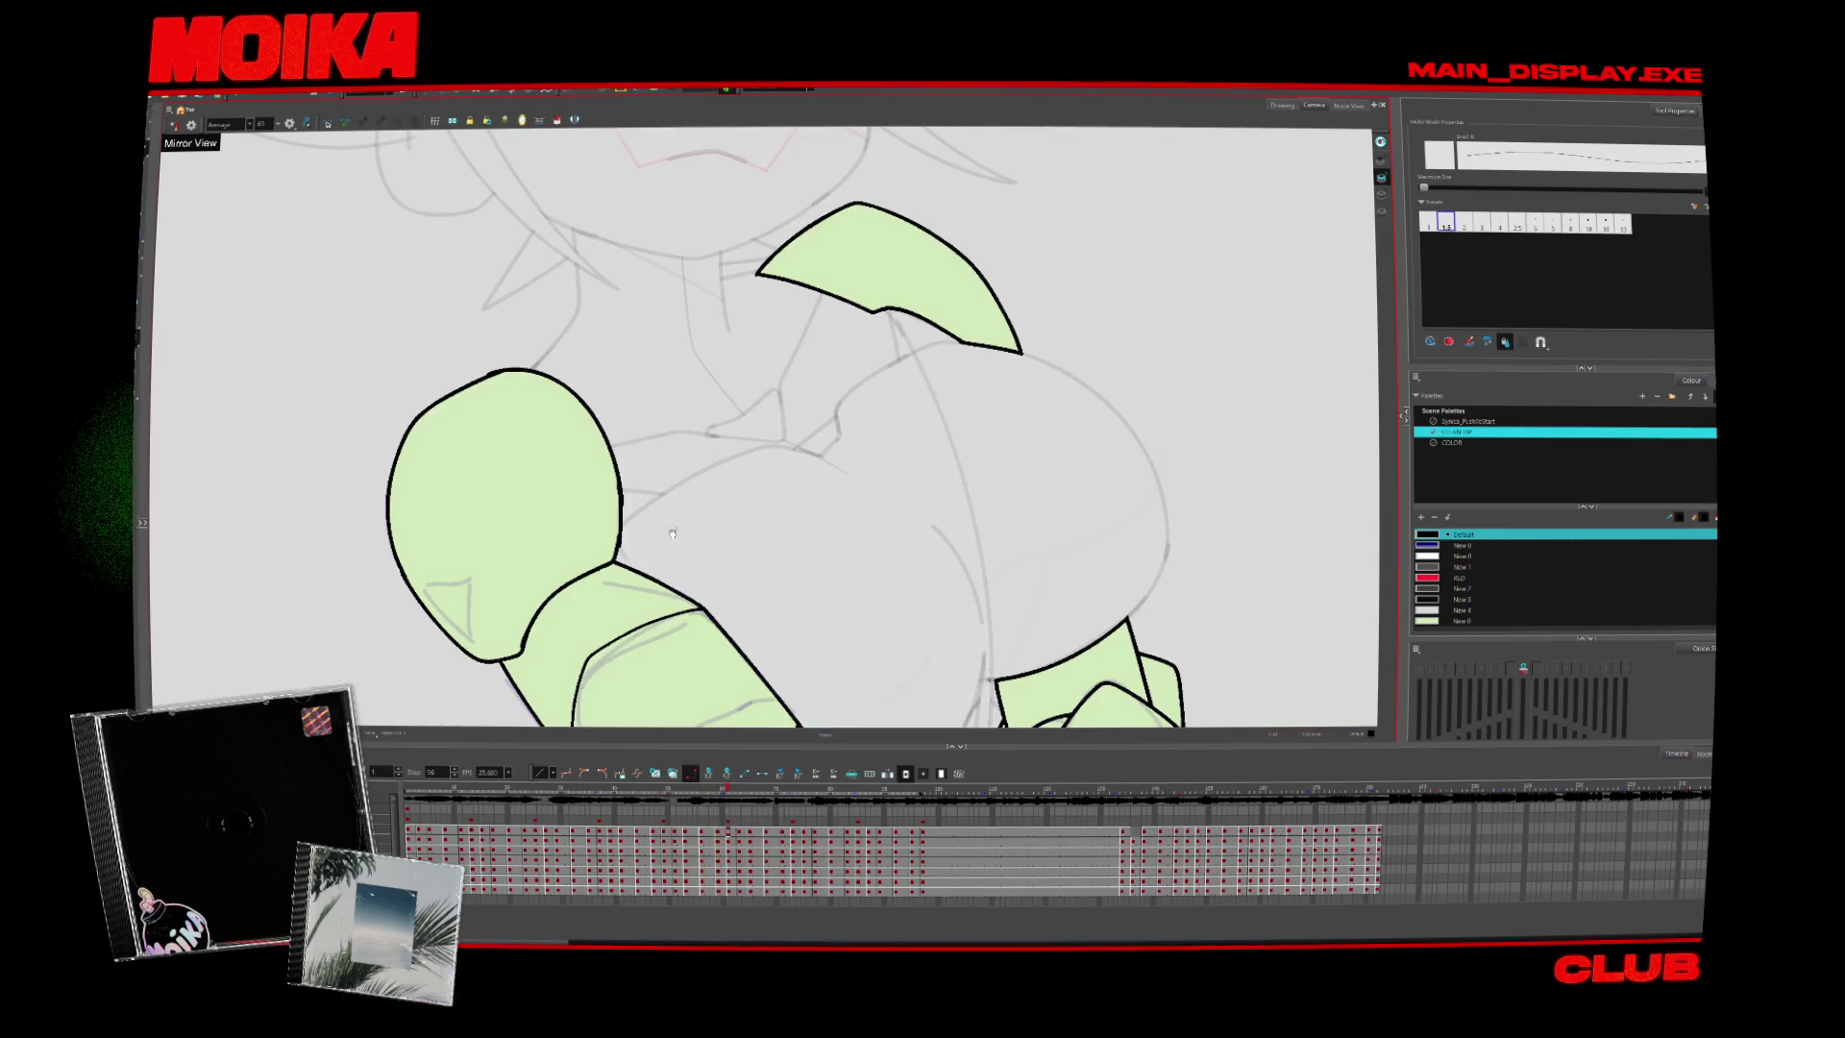
key(alt+z)
key(period)
key(period)
key(period)
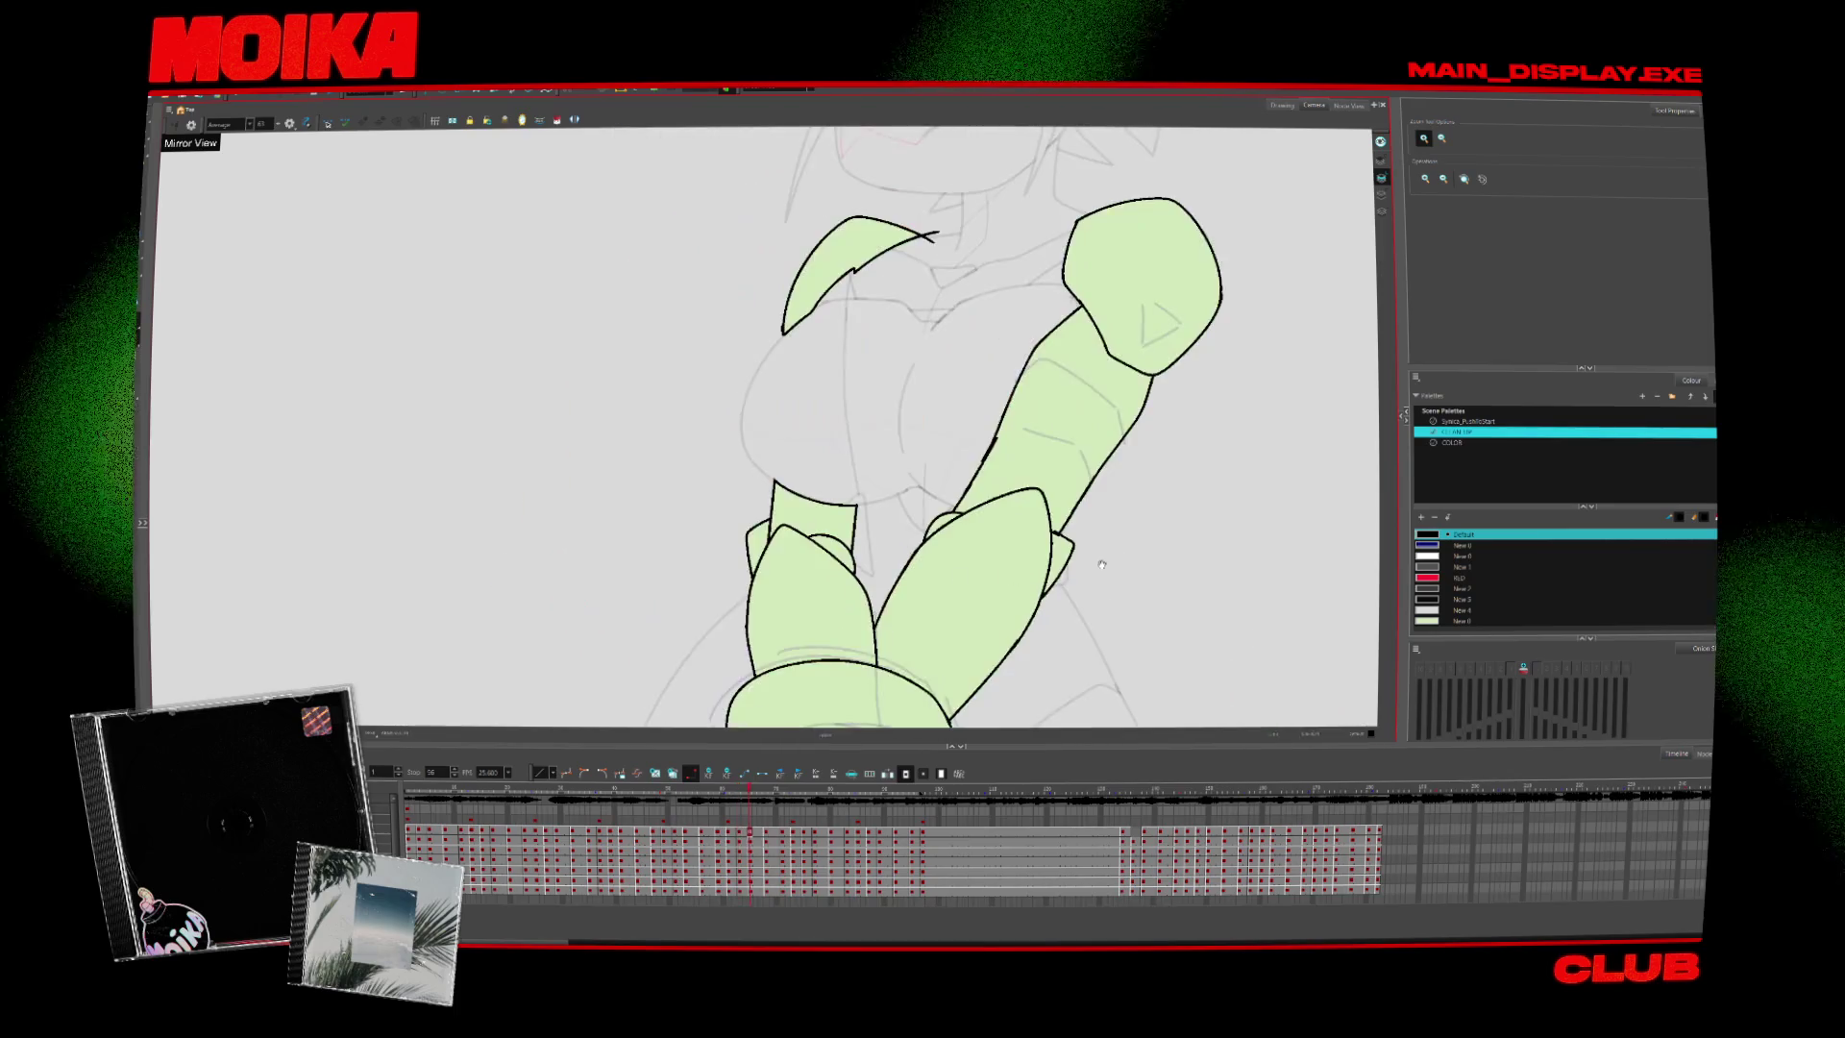
key(alt+s)
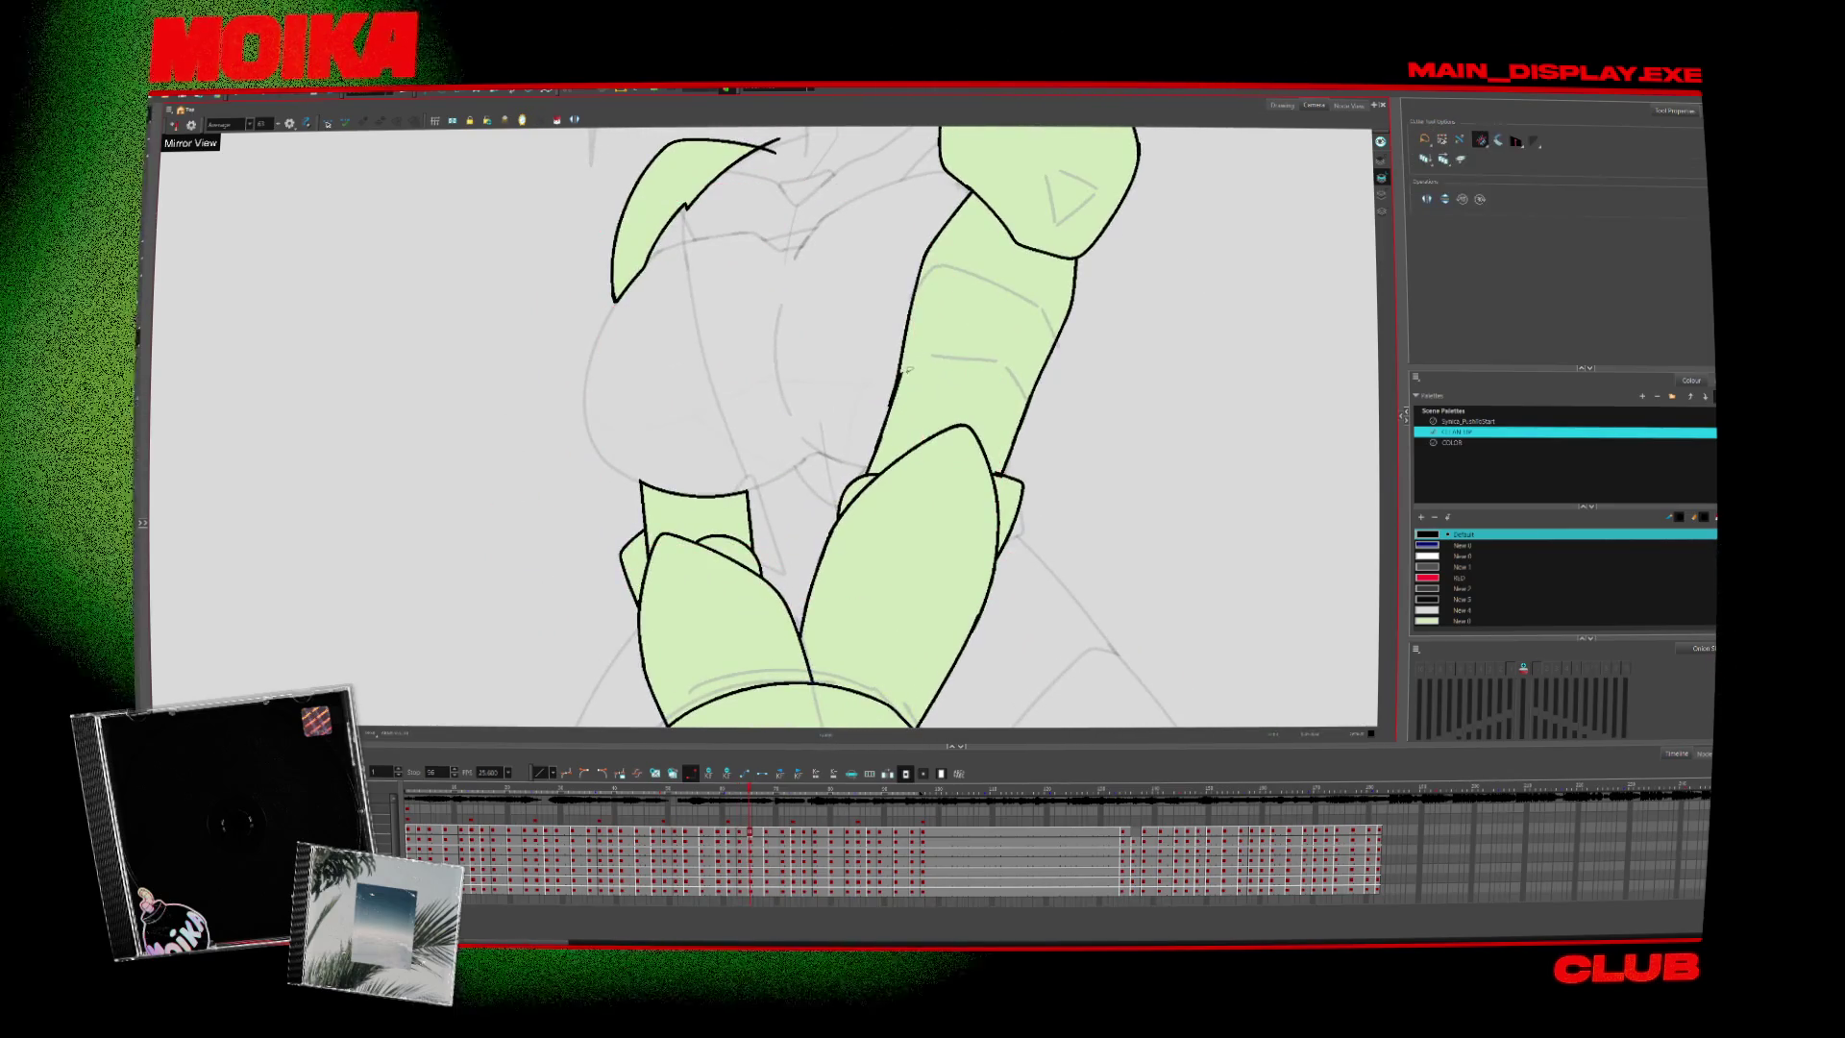
key(alt+b)
key(period)
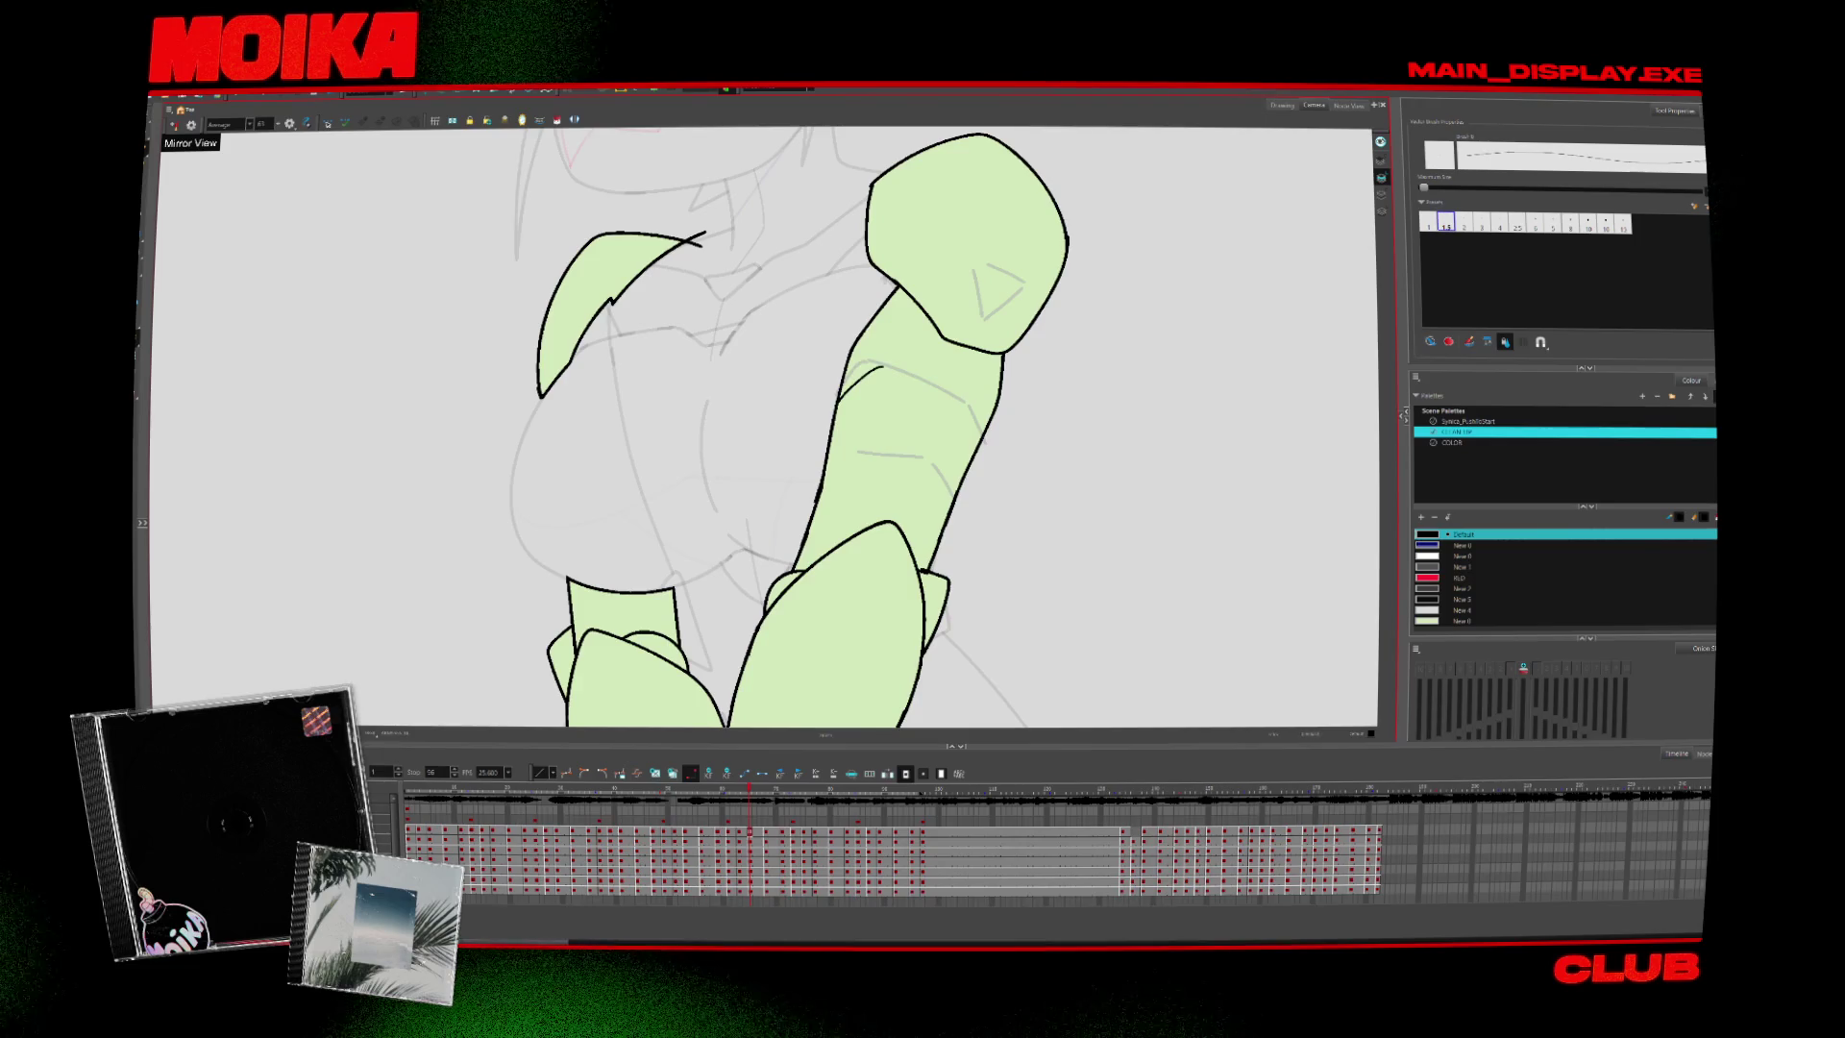
drag(958, 395, 980, 444)
key(alt+t)
key(period)
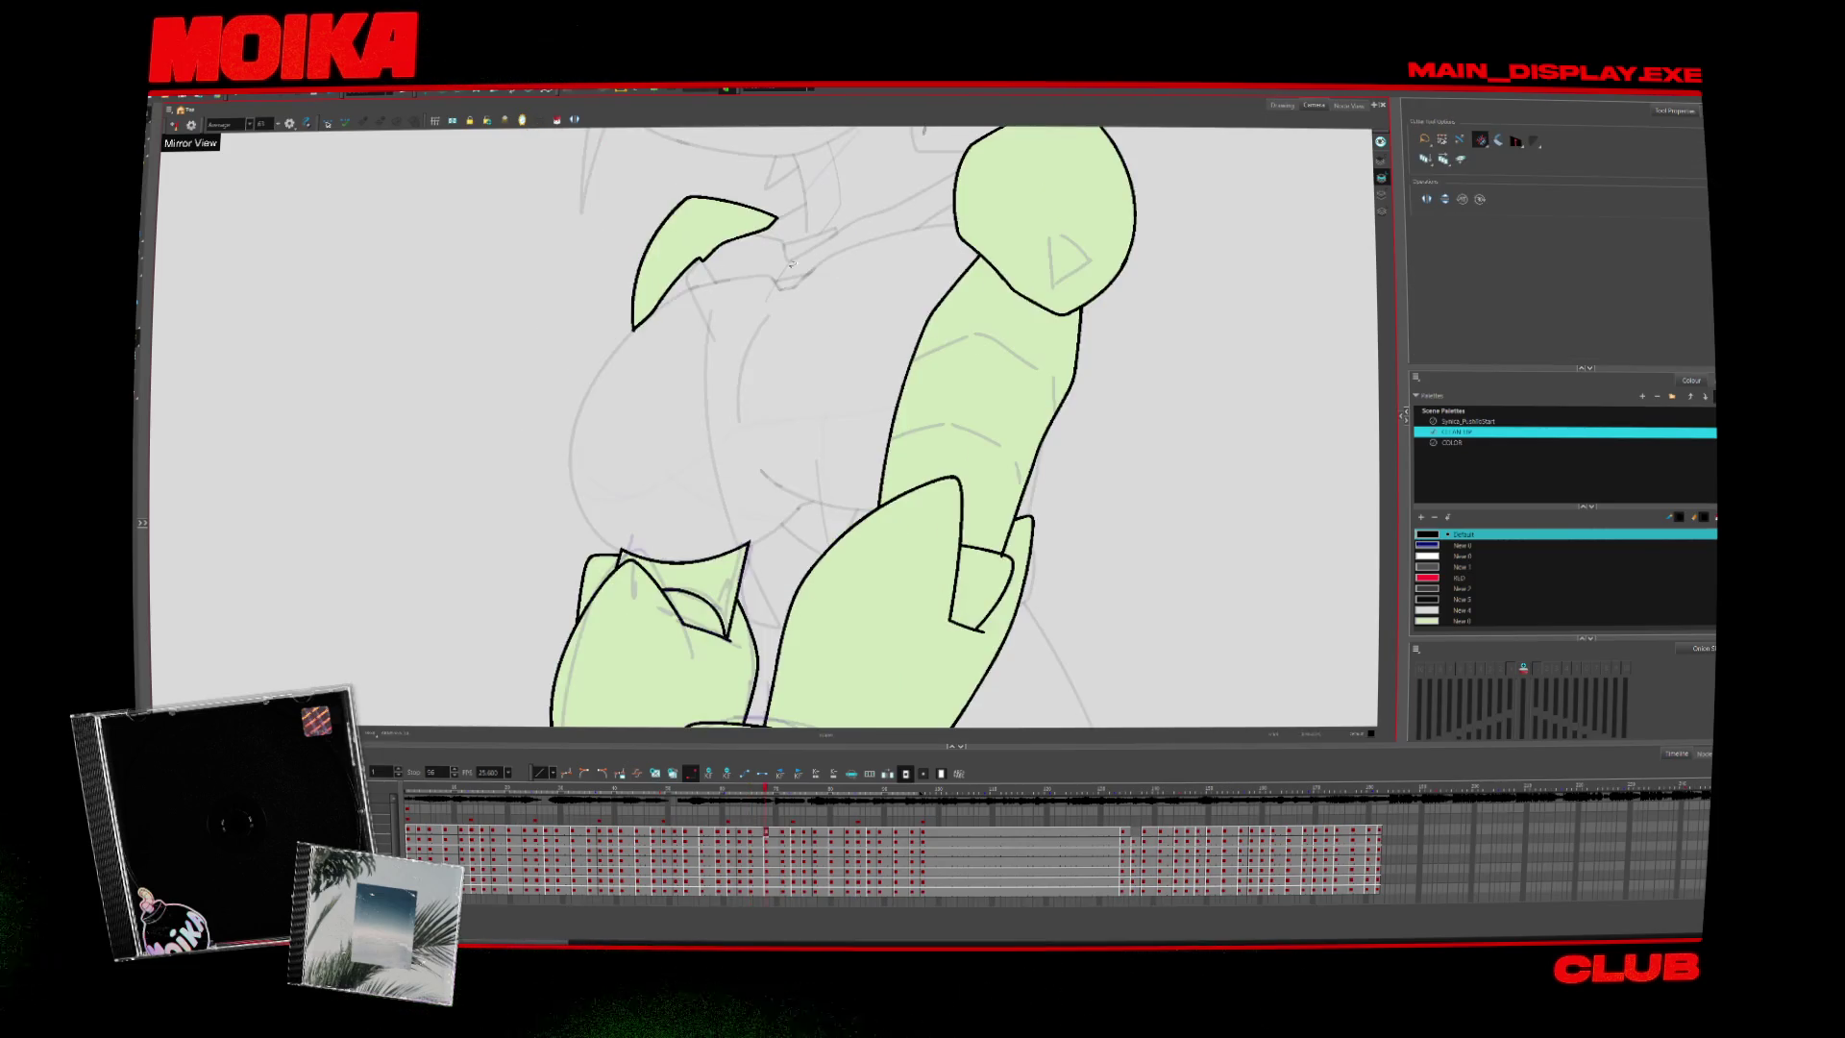
key(alt+b)
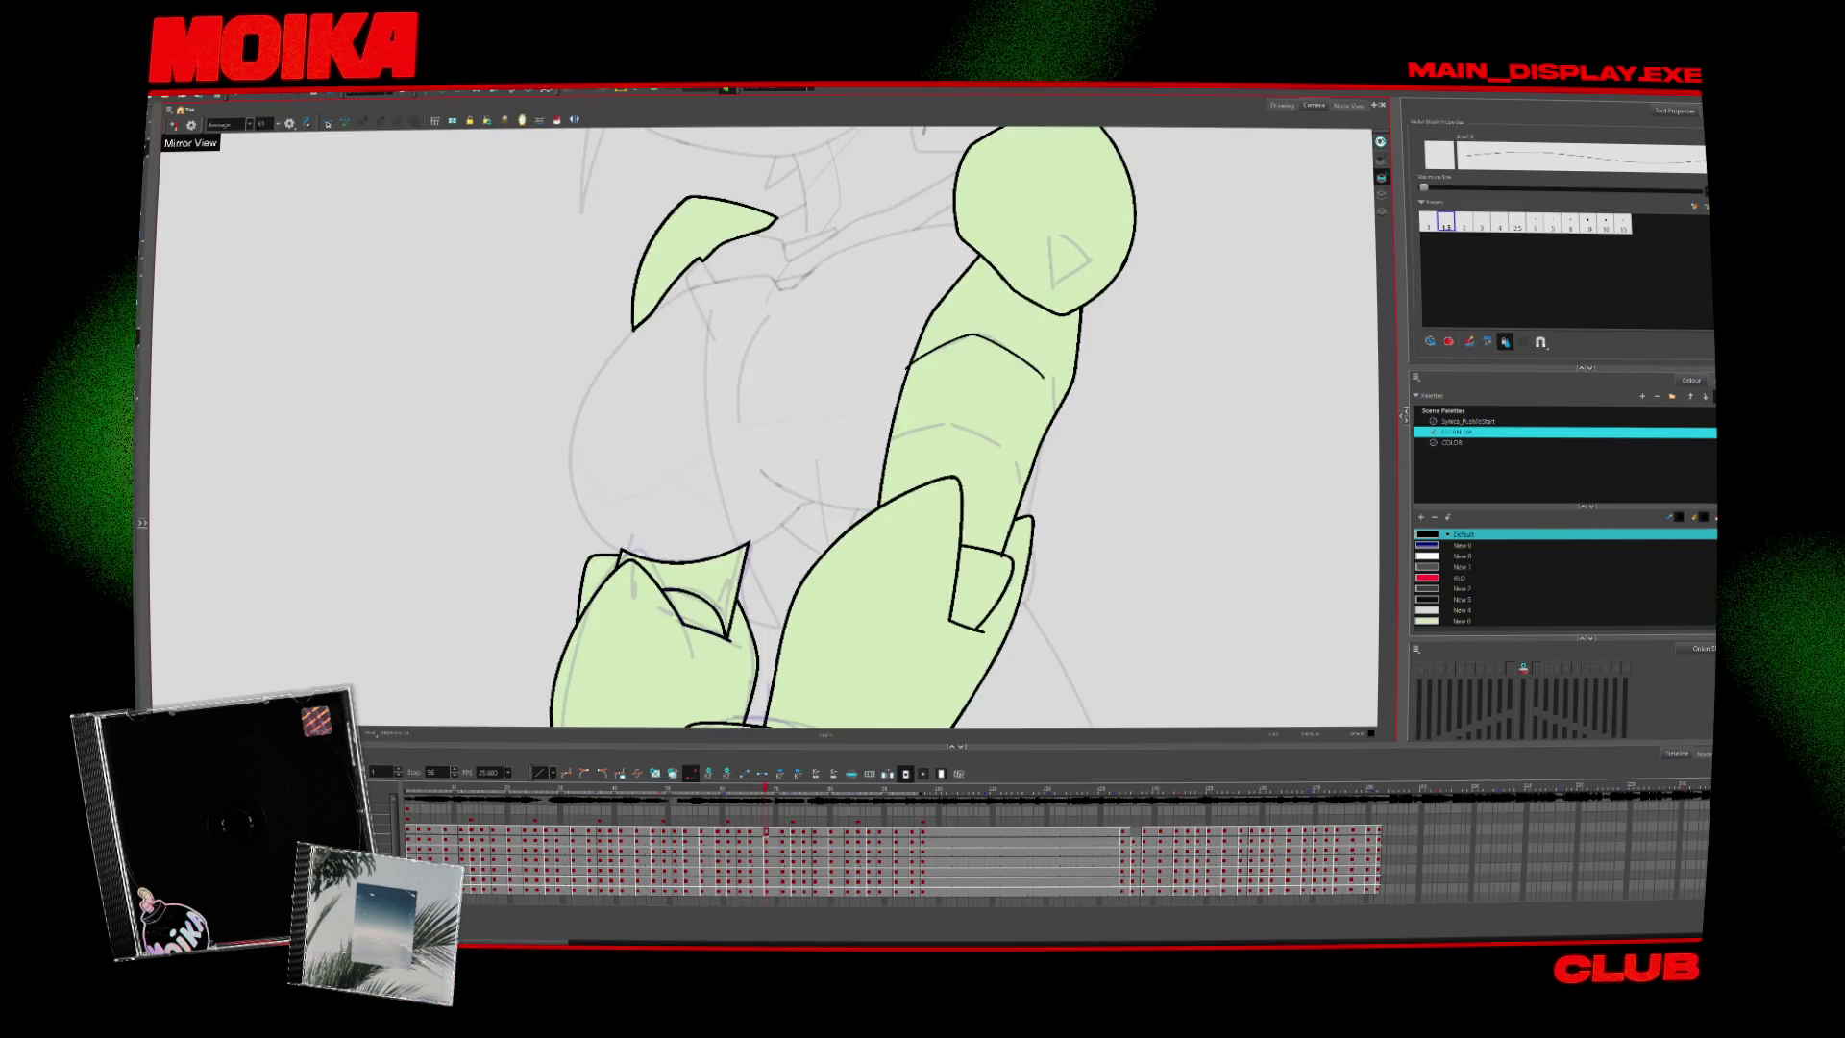
Draw a new armour division line across the arm on the next drawing, then deselect it
drag(979, 336, 1050, 437)
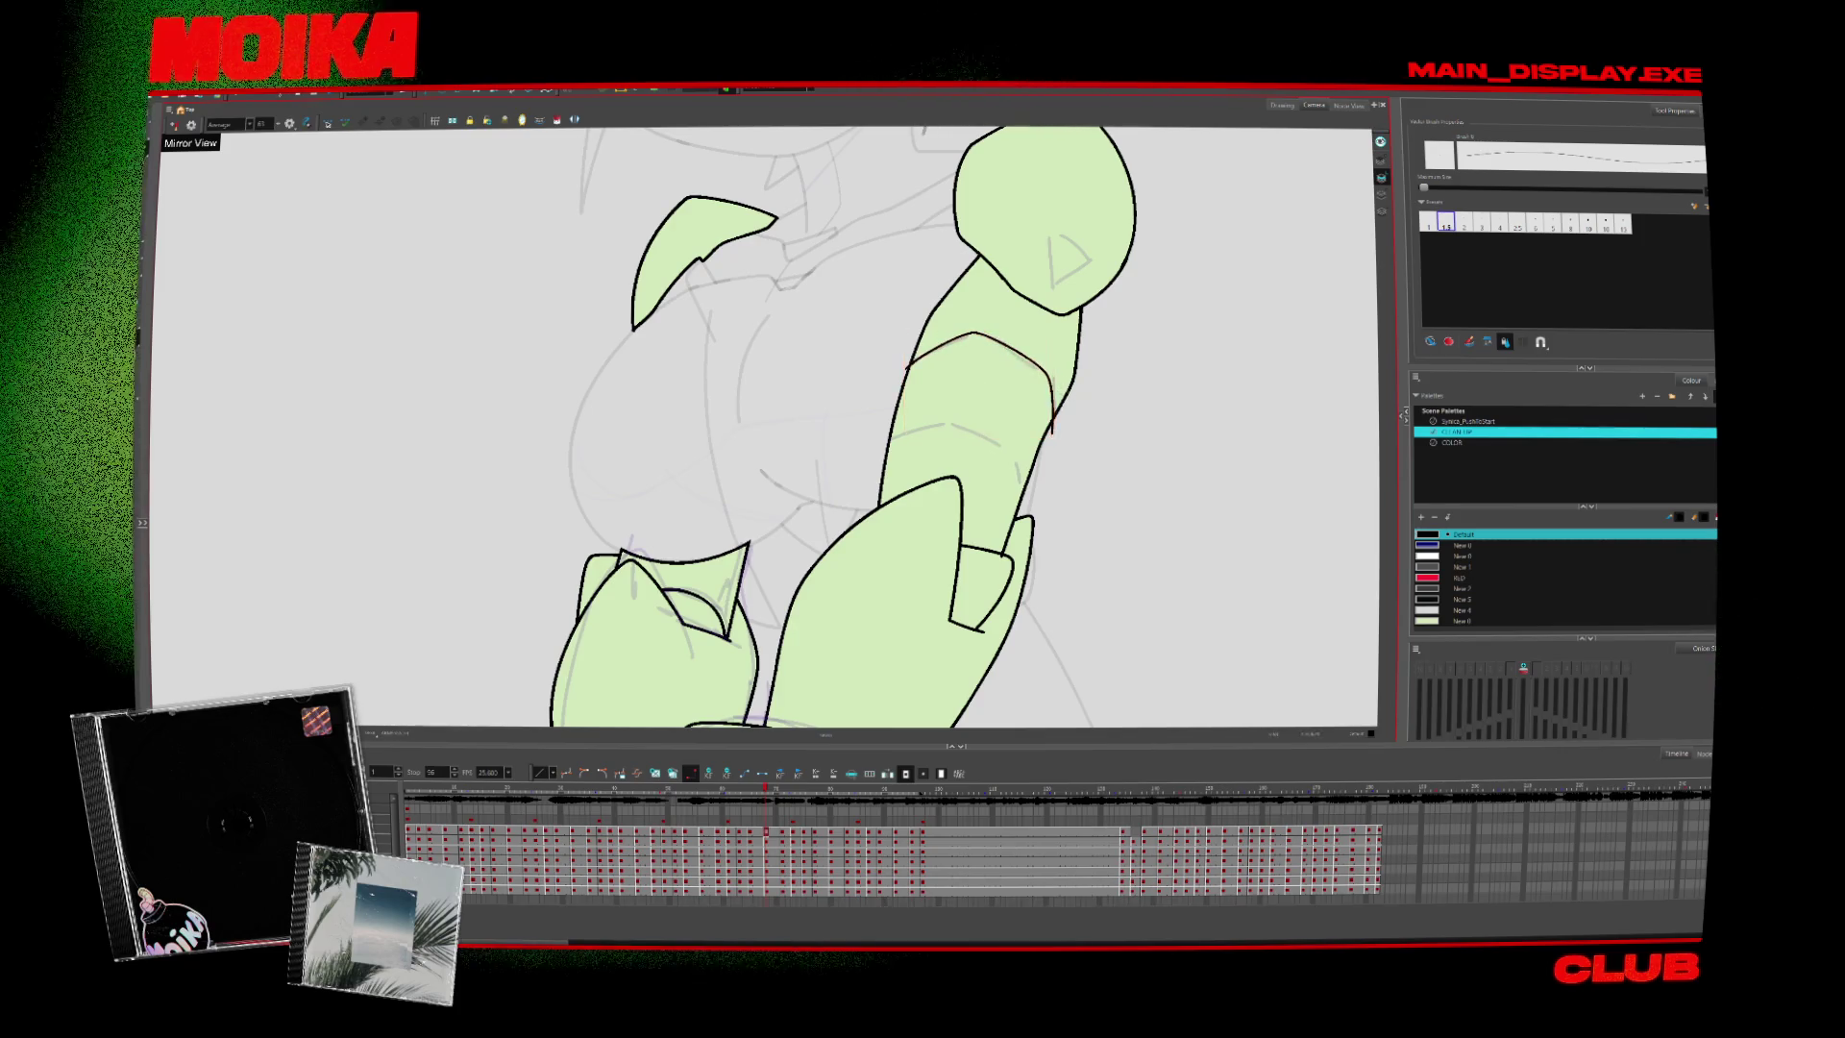
key(alt+t)
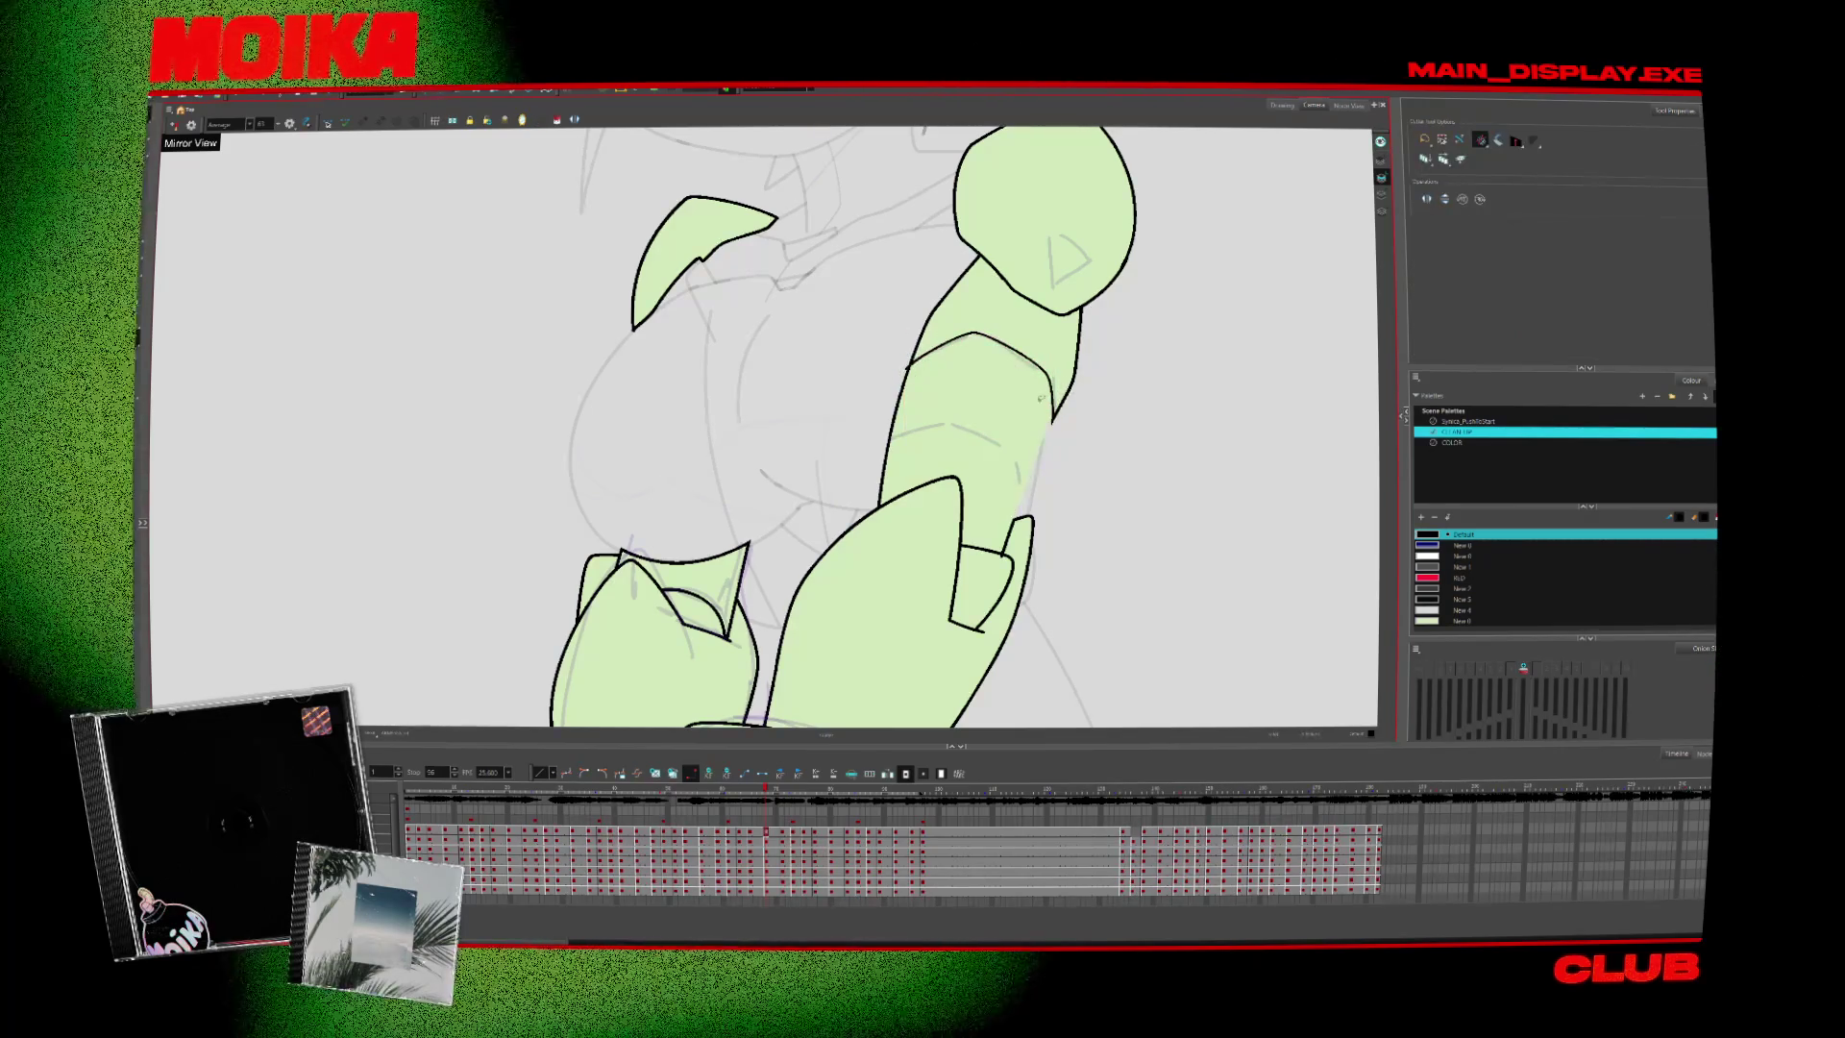
key(period)
key(alt+b)
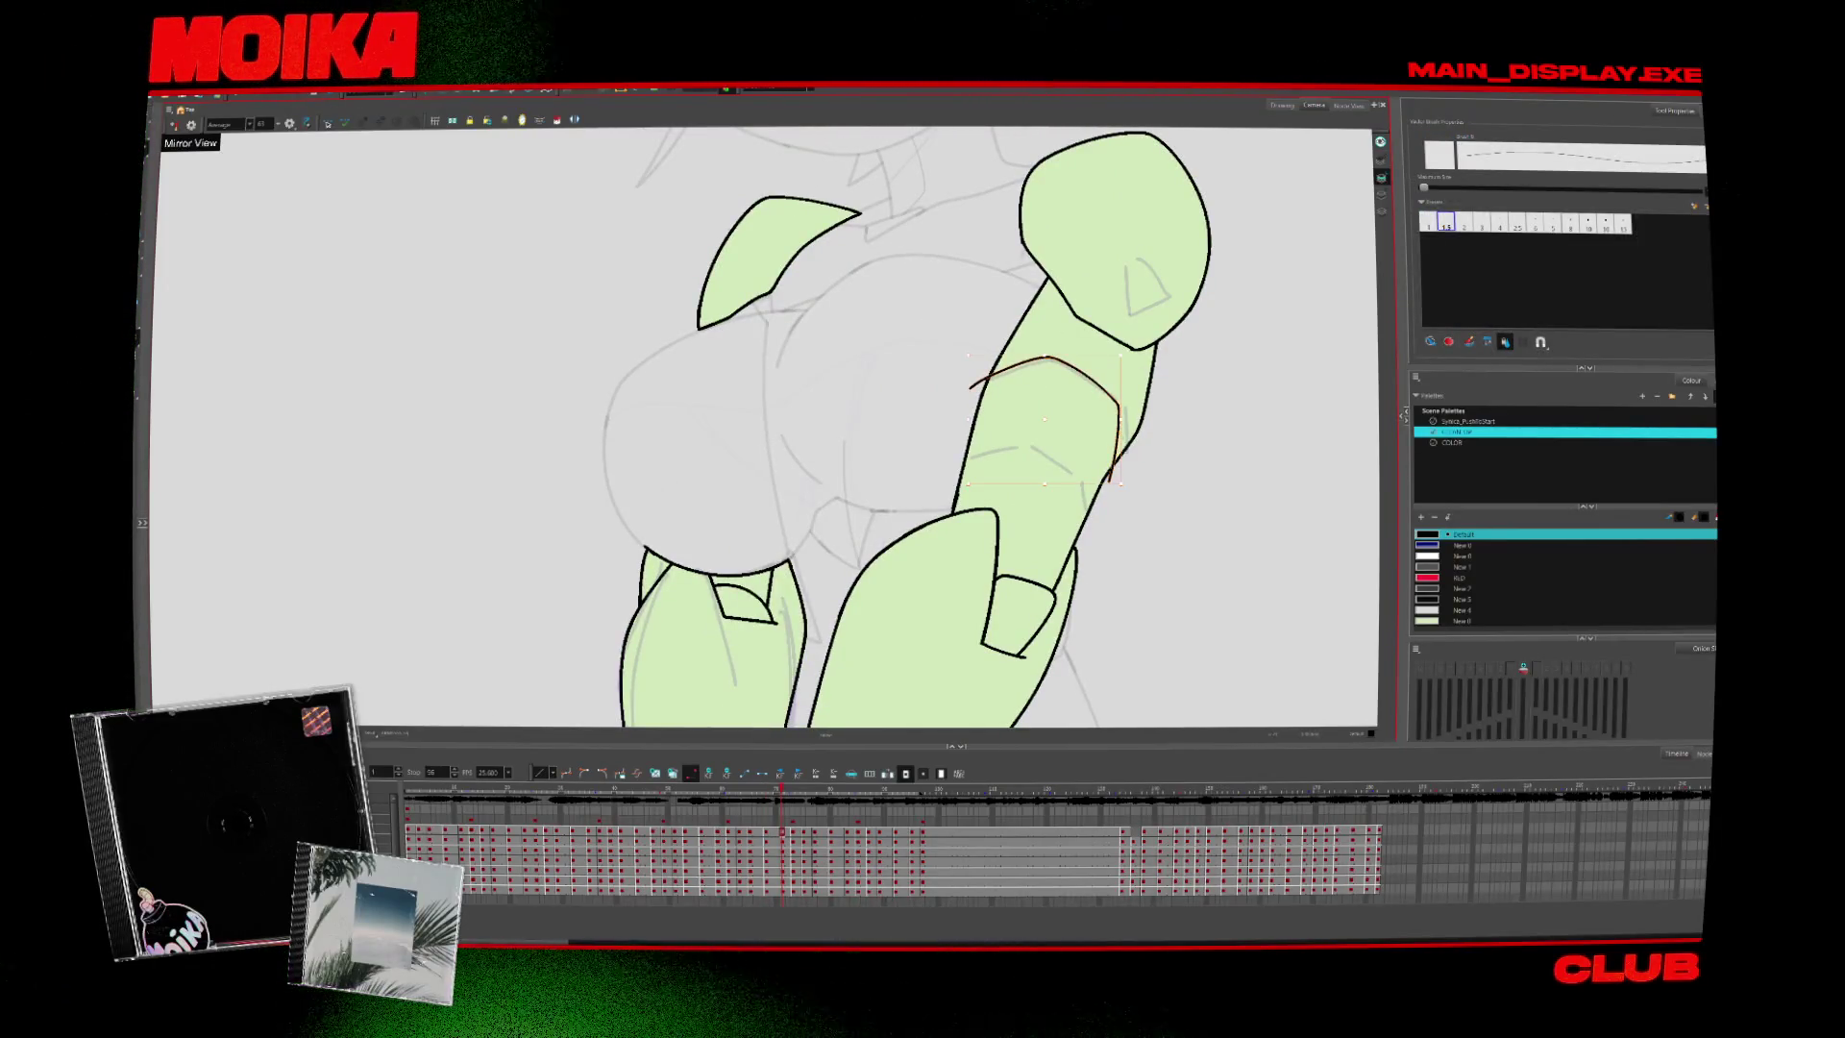
key(alt+t)
drag(967, 392, 849, 395)
key(alt+b)
Zoom out and play through the arm poses to check the new lines
scroll(1092, 515, down, 3)
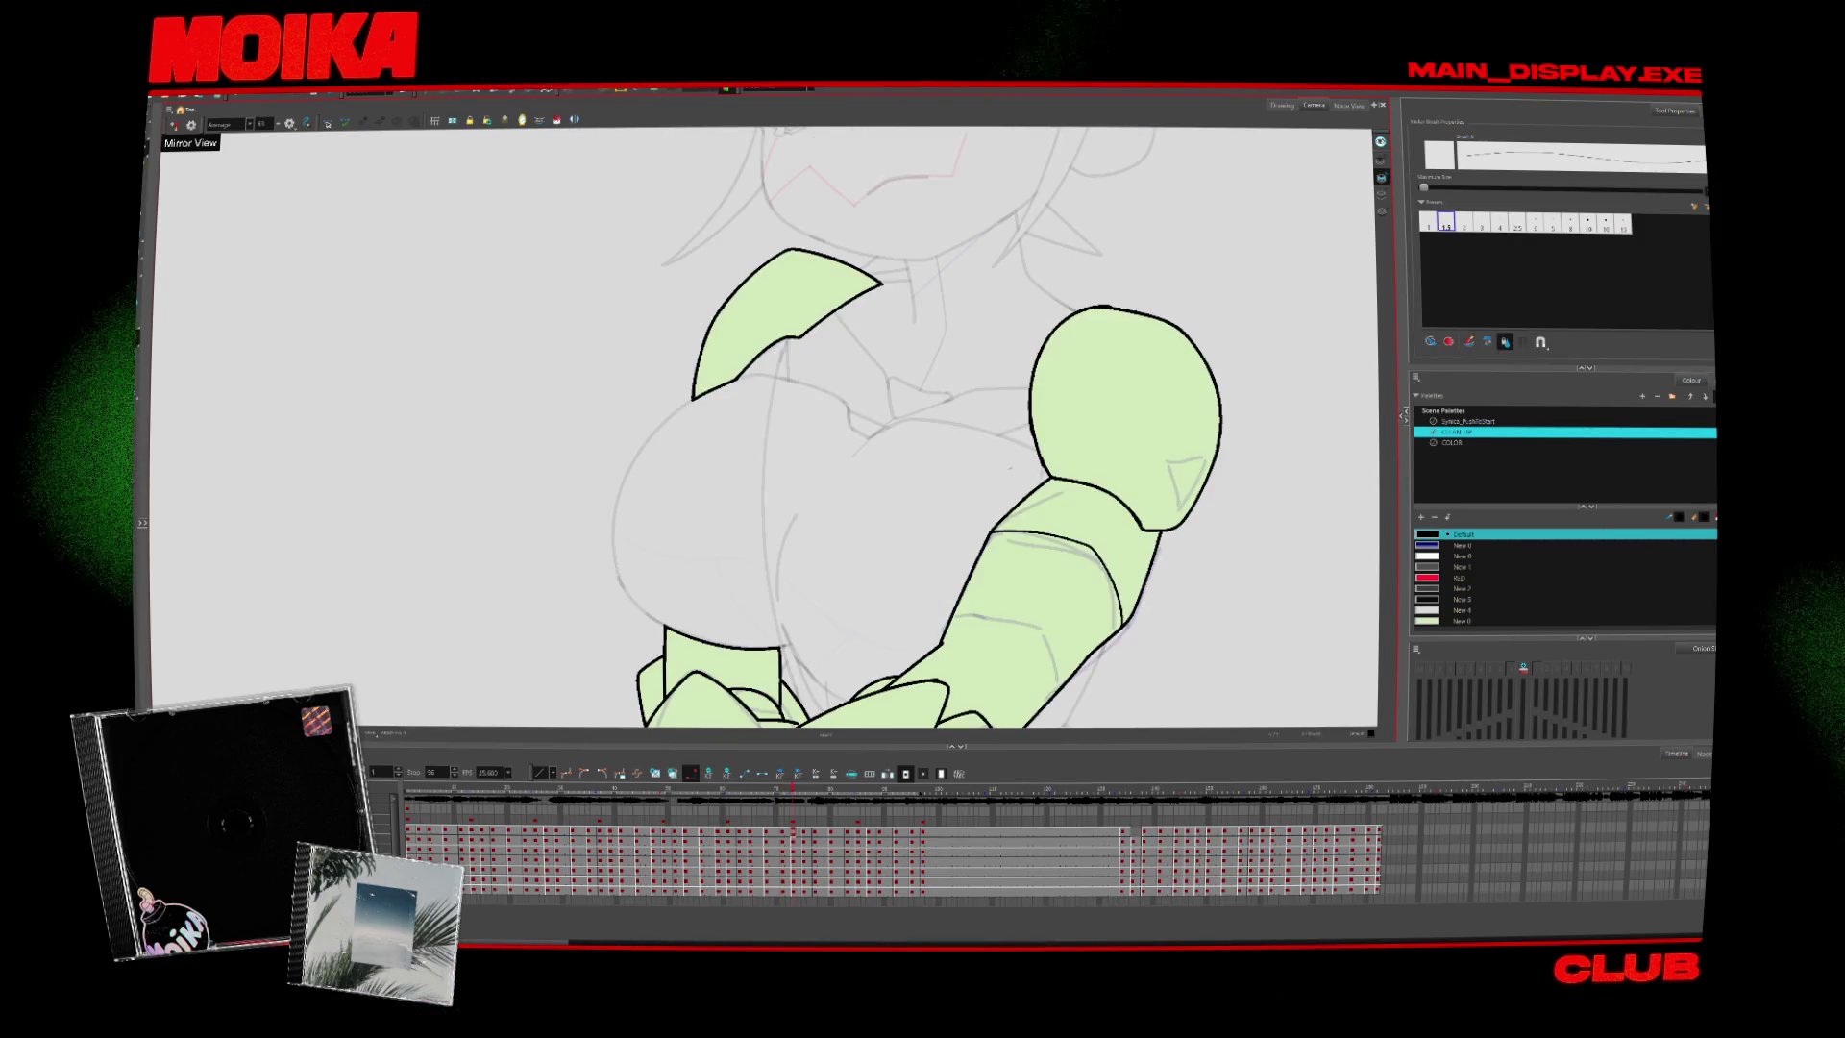
key(period)
key(period)
key(period)
key(alt+z)
key(Return)
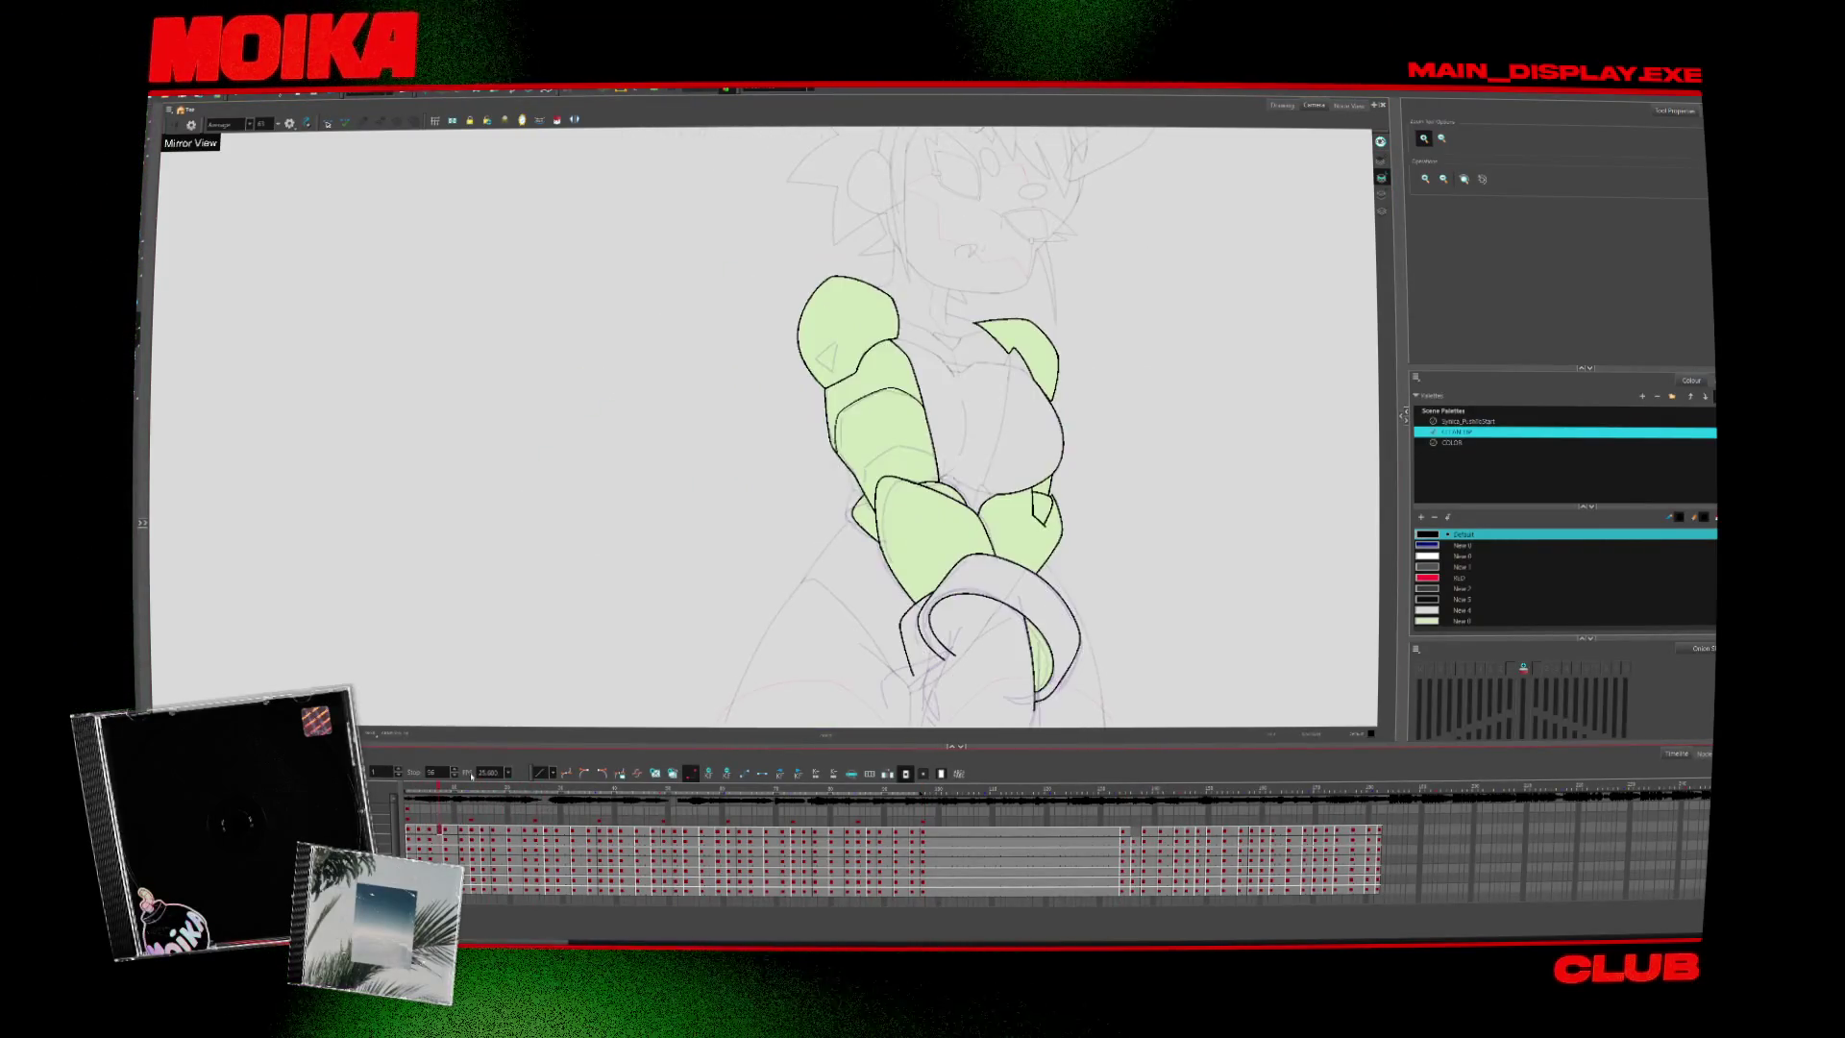
Zoom in and cut the stray outline piece off the knotted right arm
click(1057, 370)
key(alt+b)
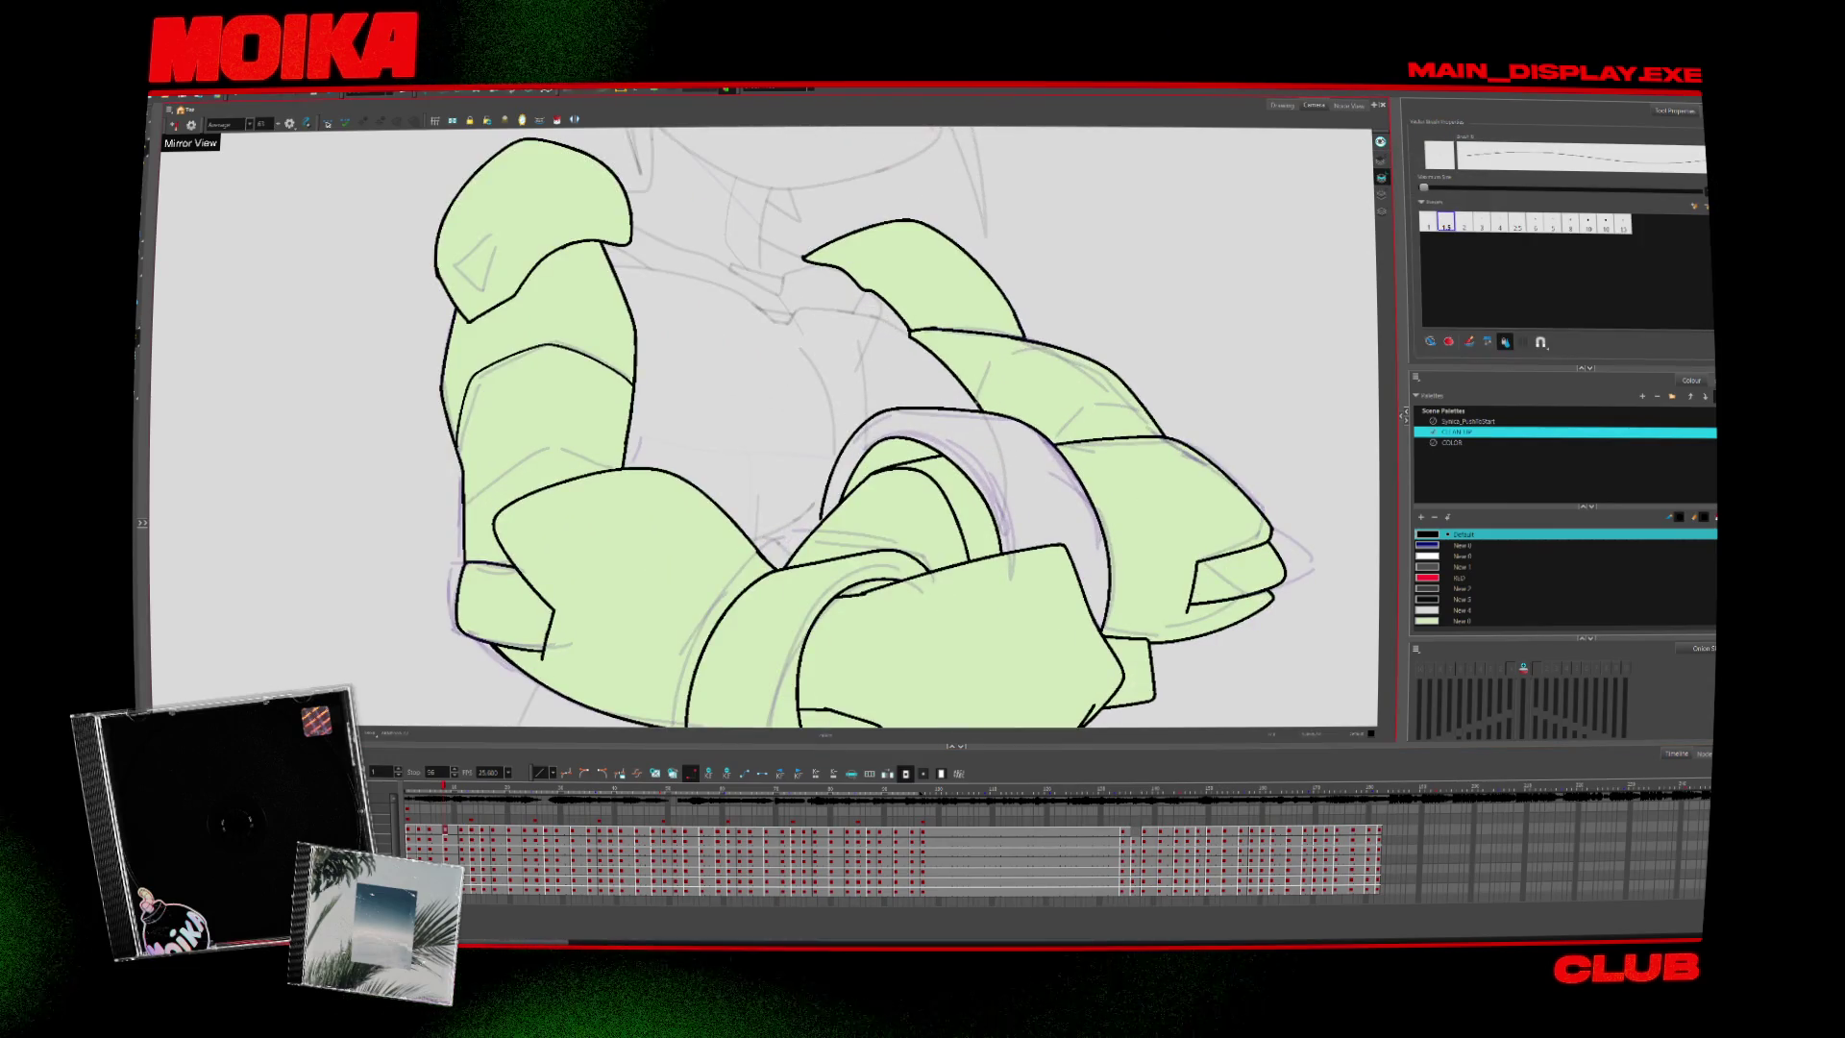
key(alt+t)
key(period)
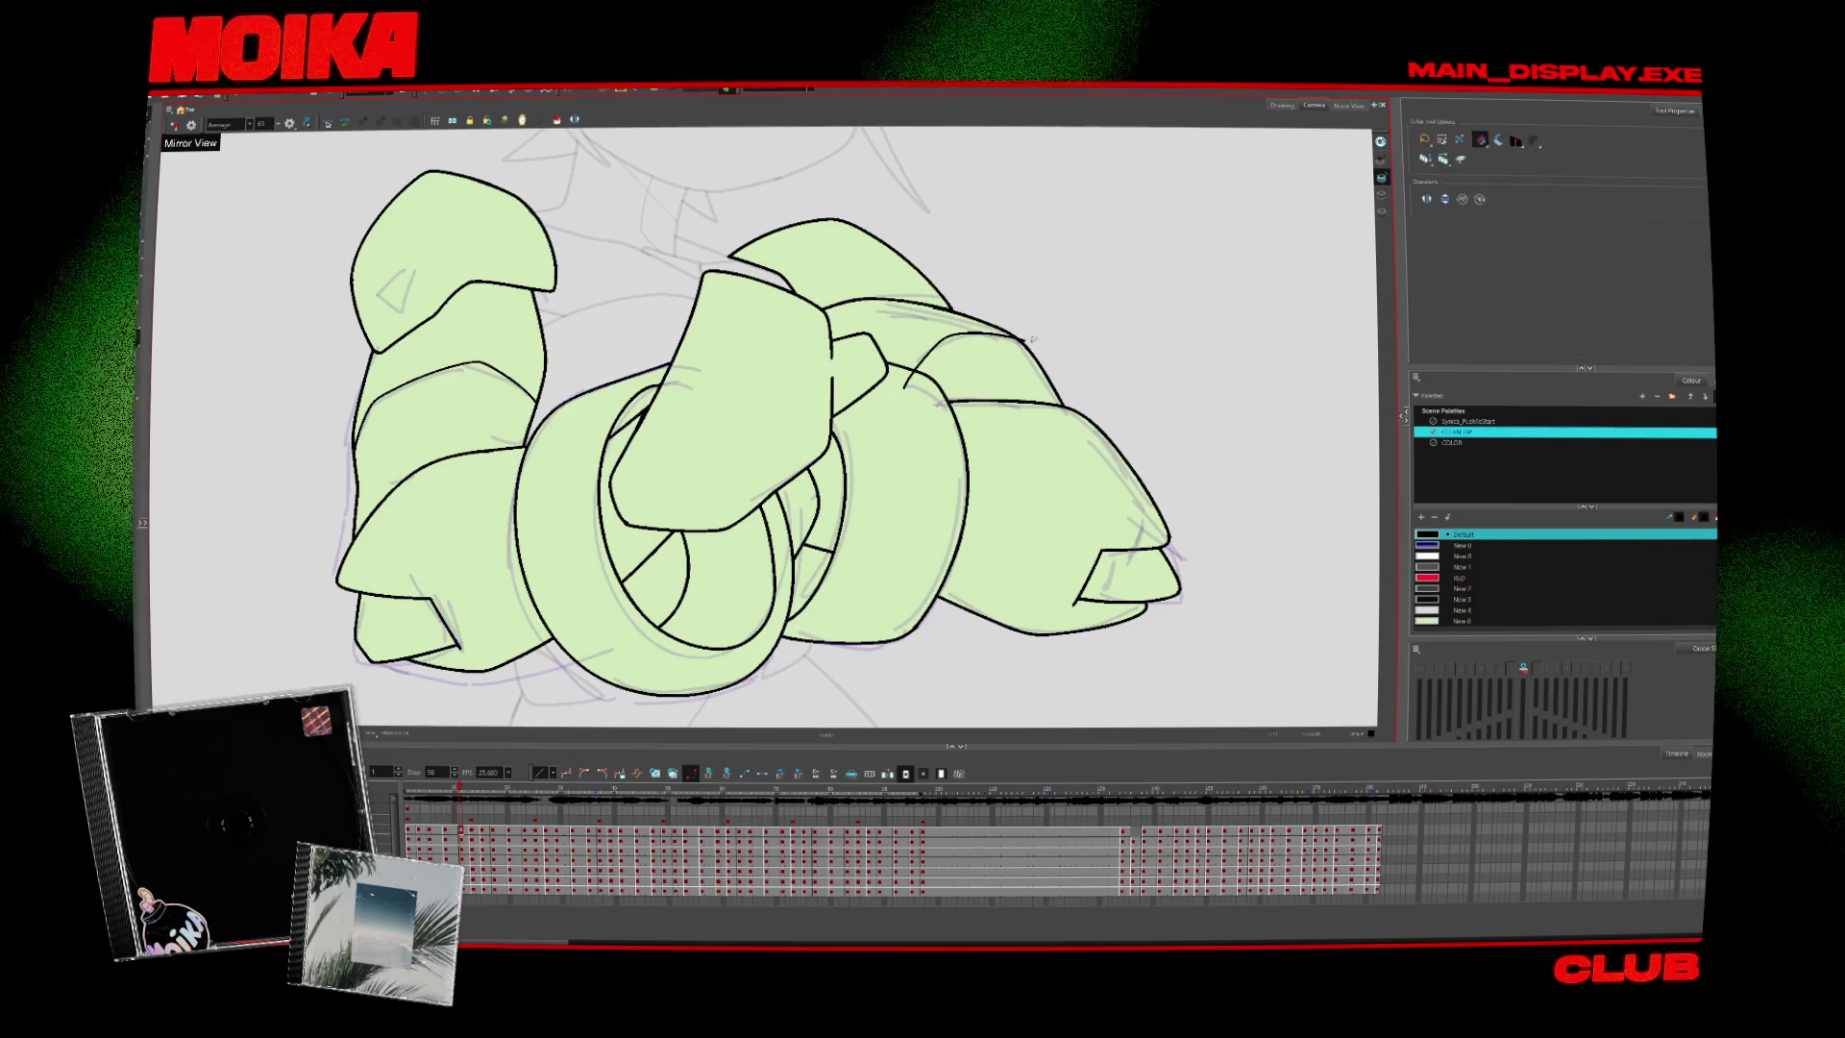
click(1031, 338)
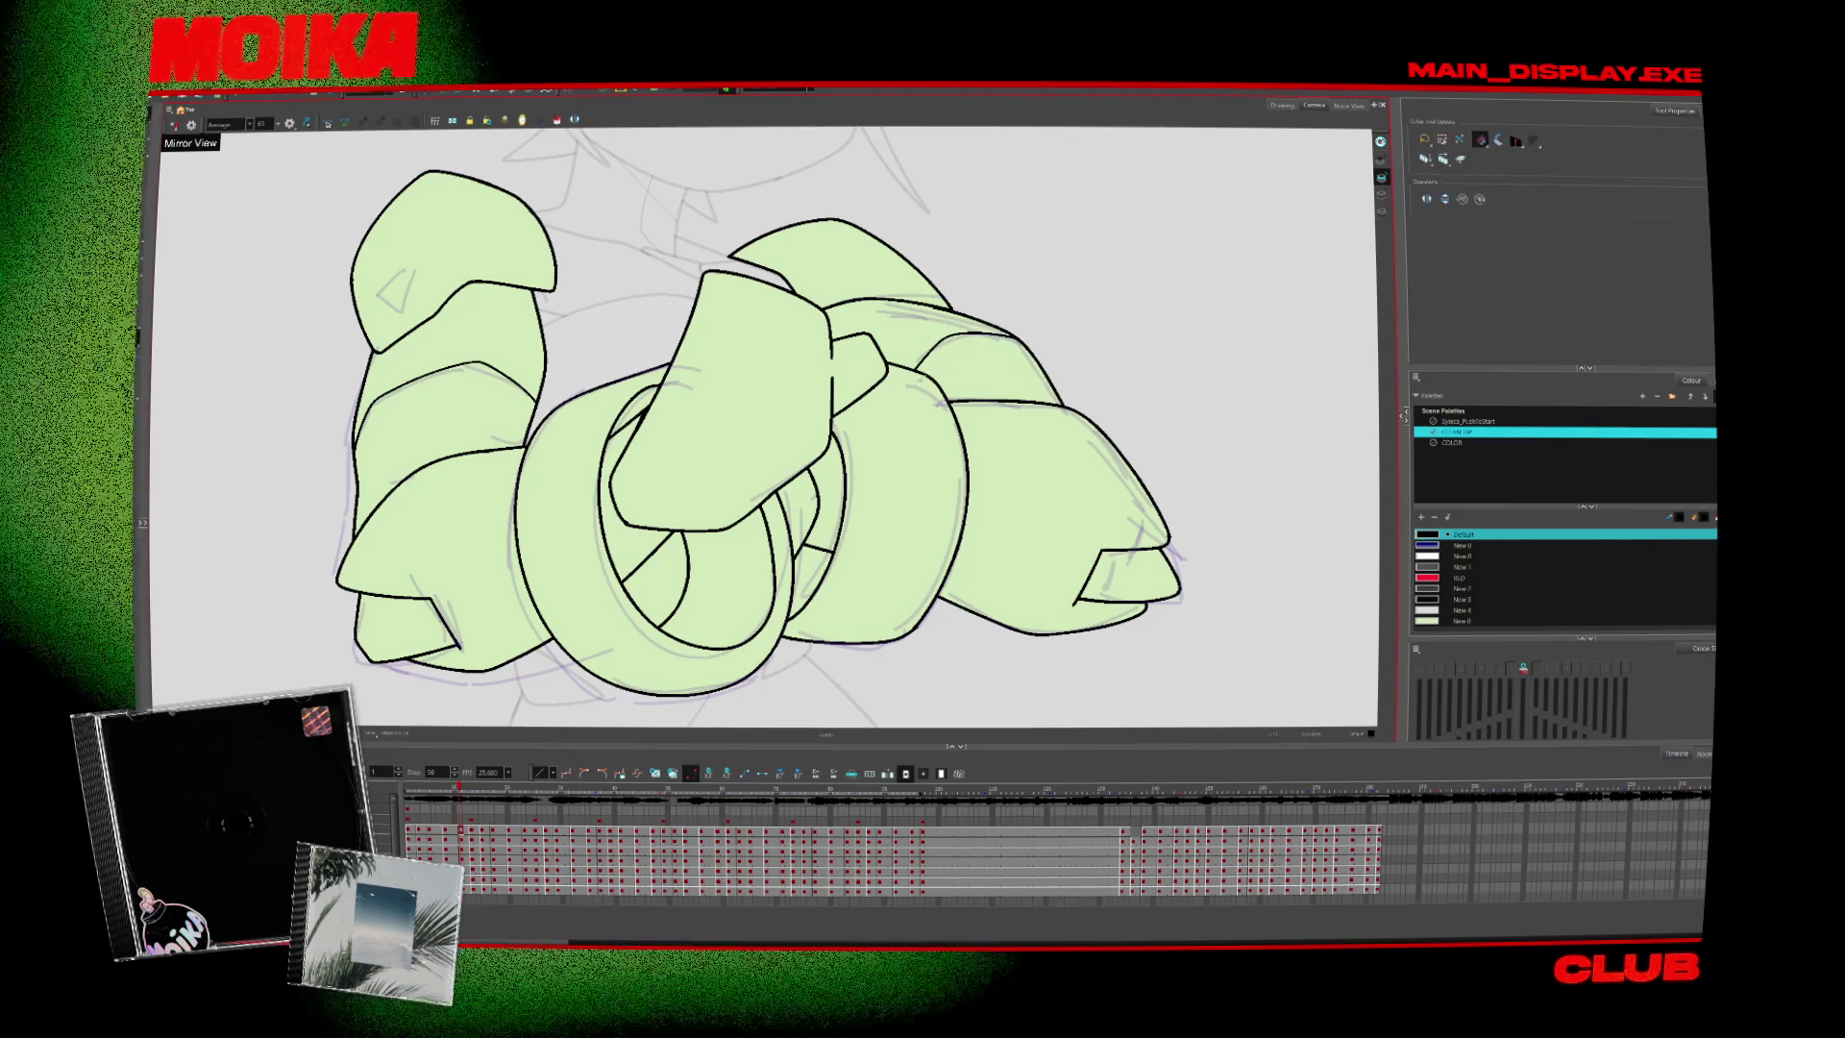
key(alt+b)
Flip between neighbouring drawings to compare, then step through later drawings
key(alt+s)
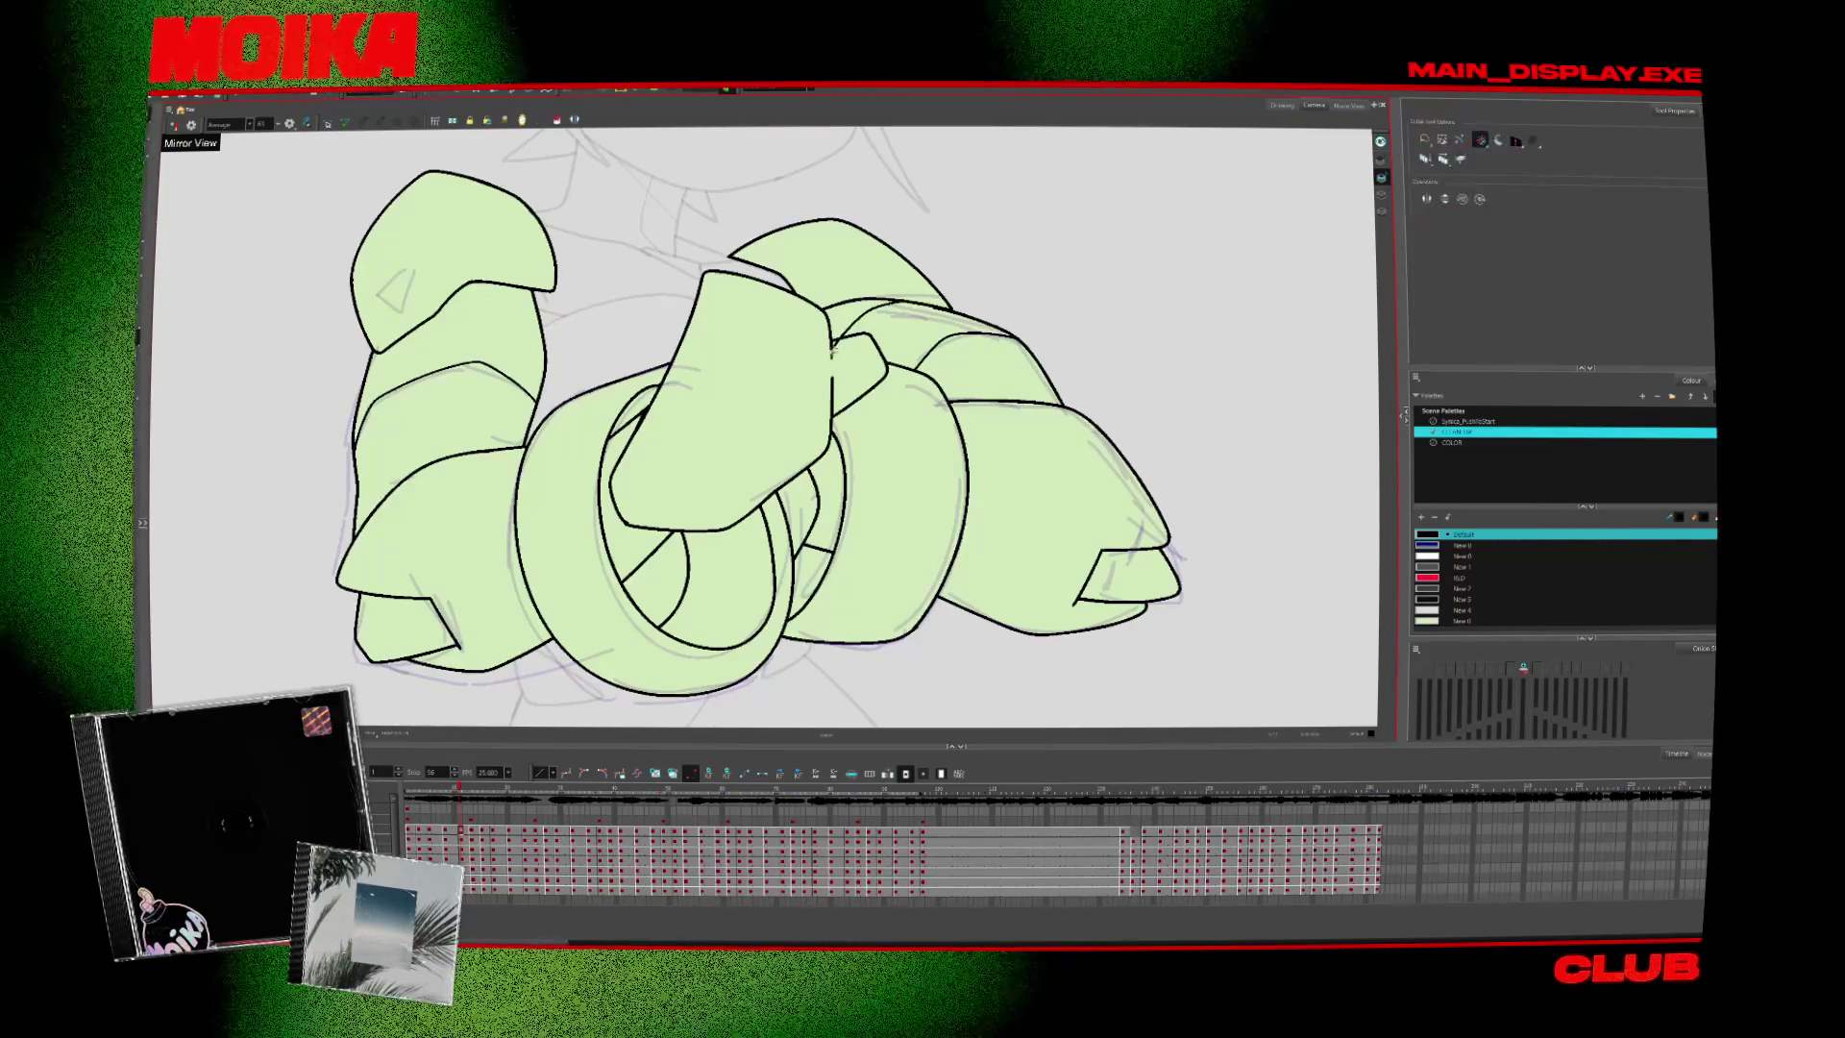
key(period)
key(alt+b)
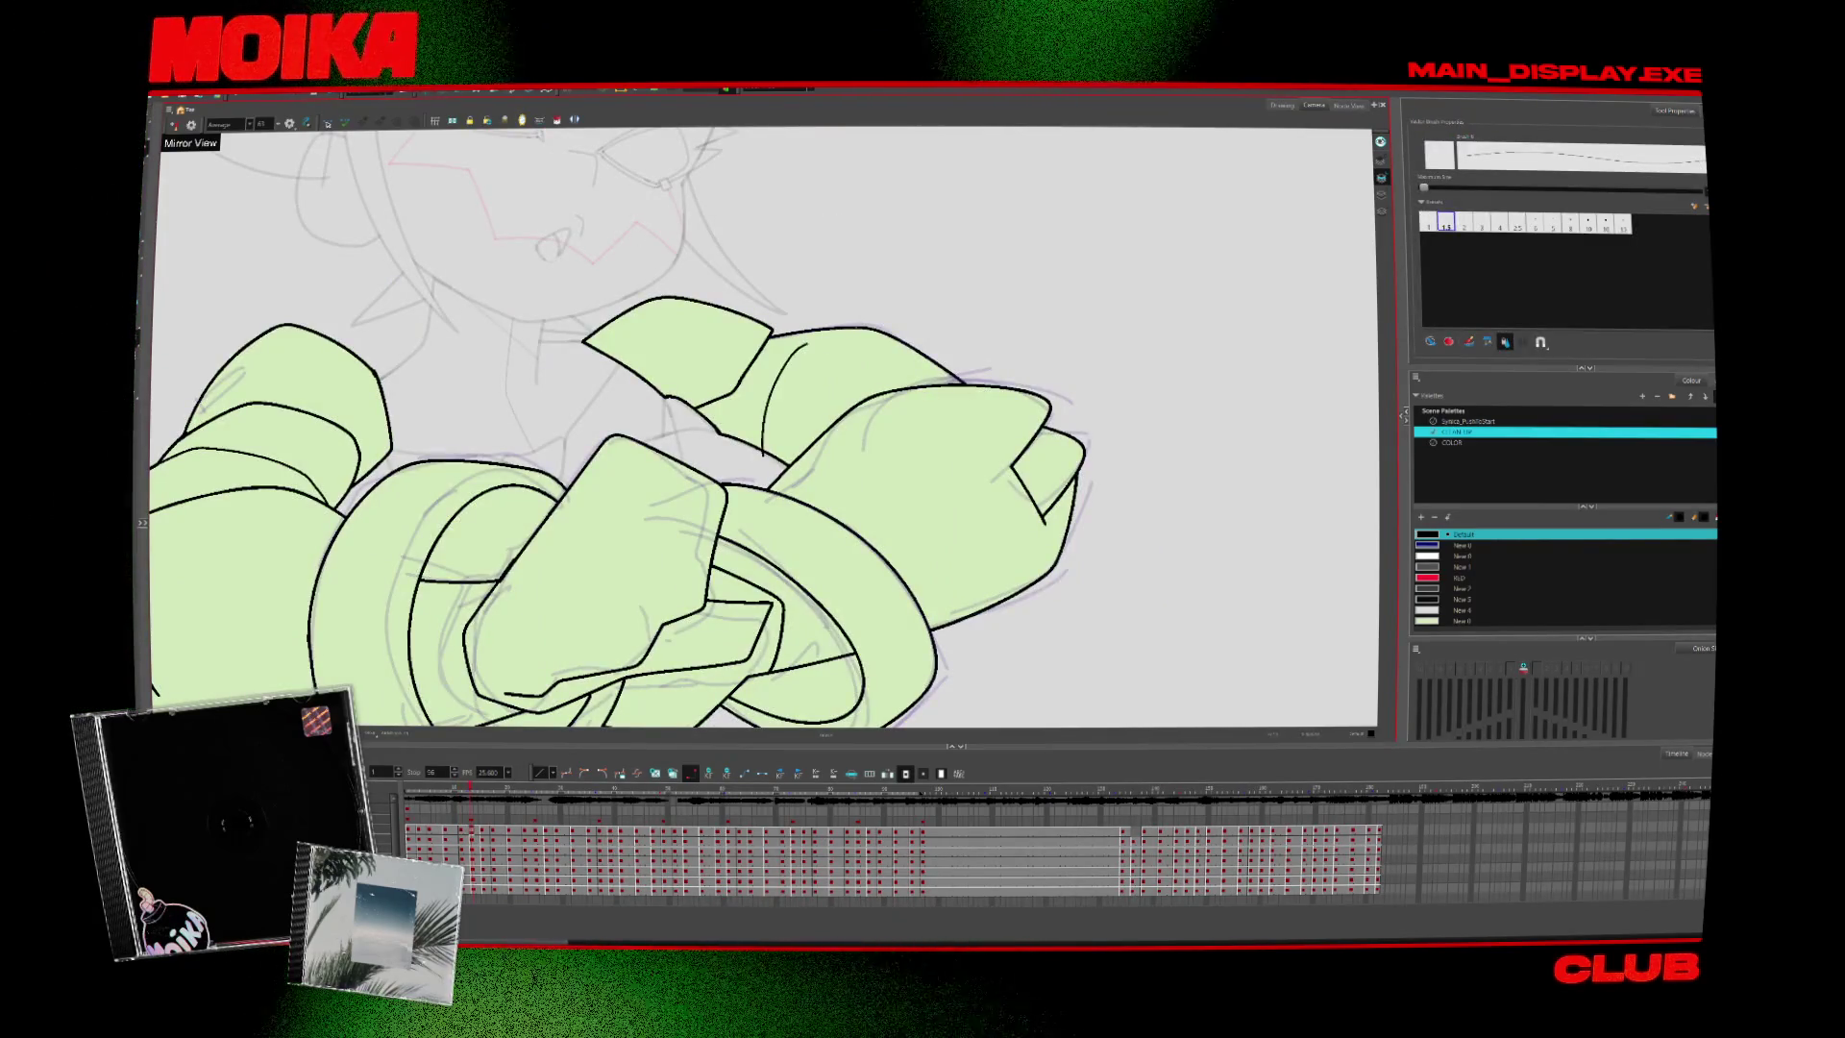
key(alt+t)
key(period)
key(comma)
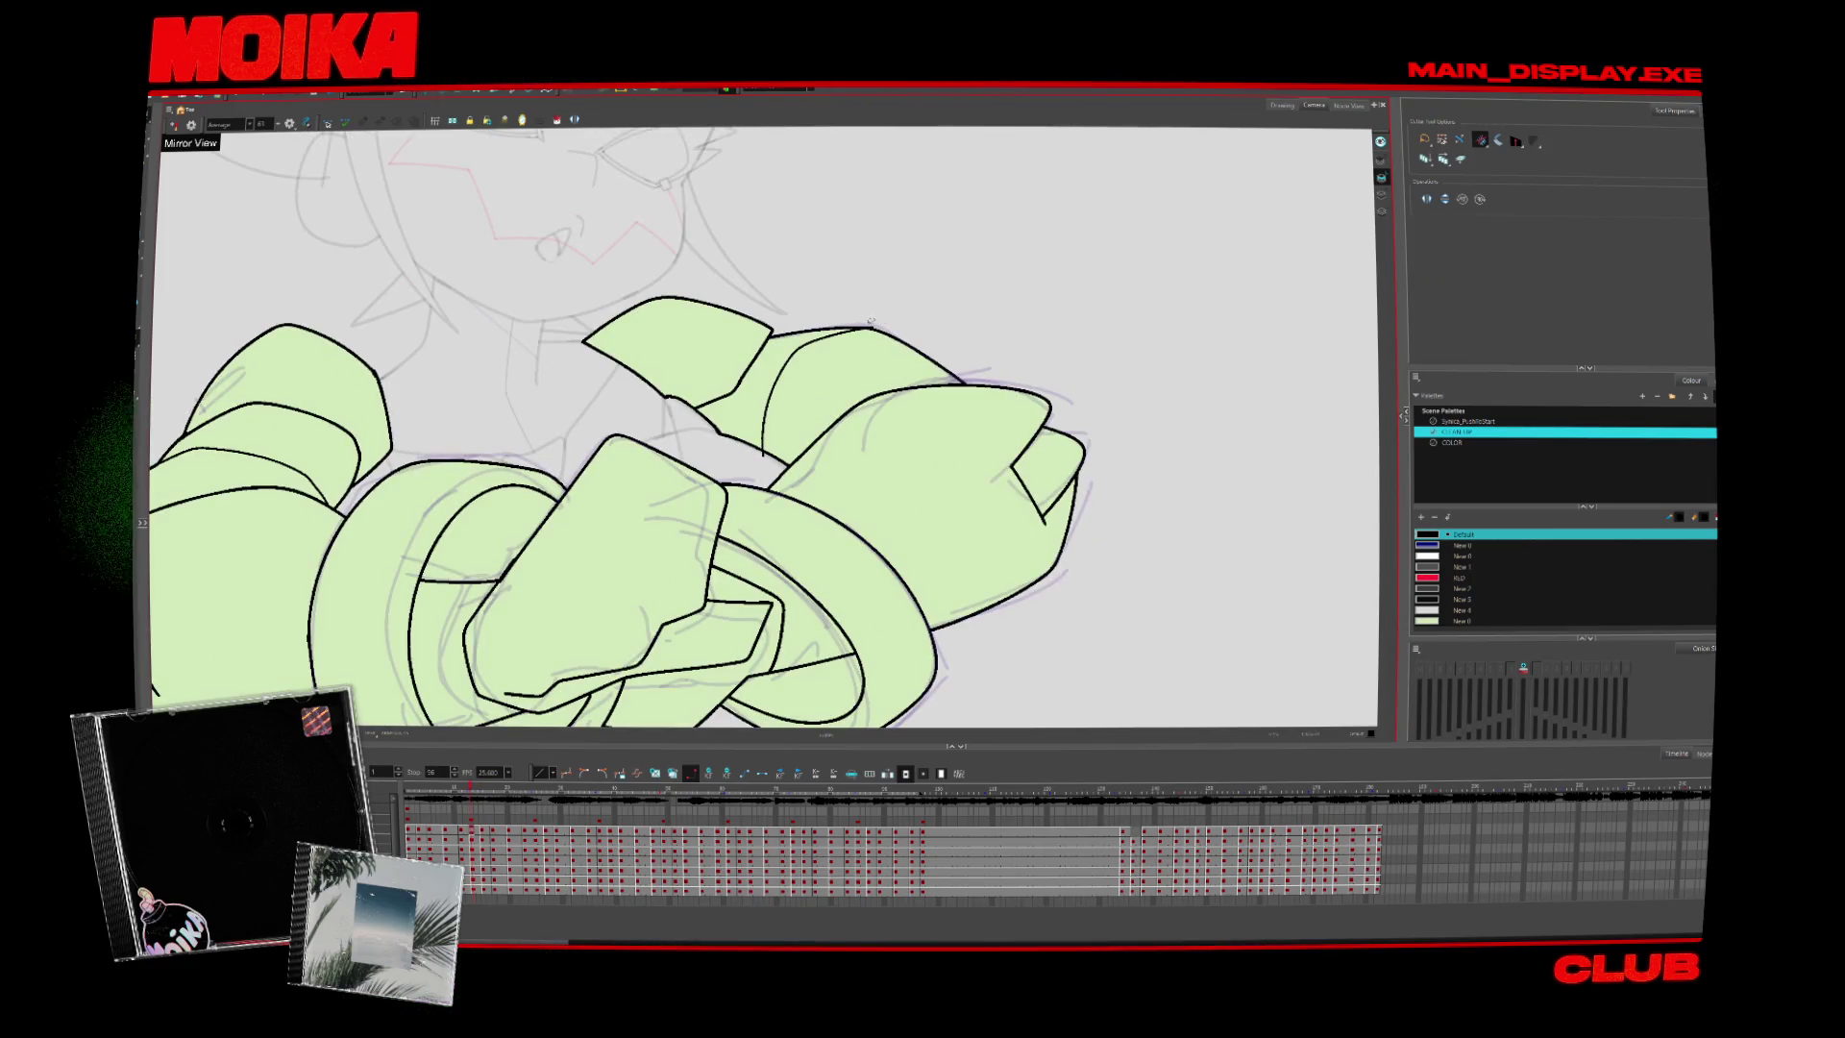
key(alt+z)
key(2)
key(period)
key(period)
key(period)
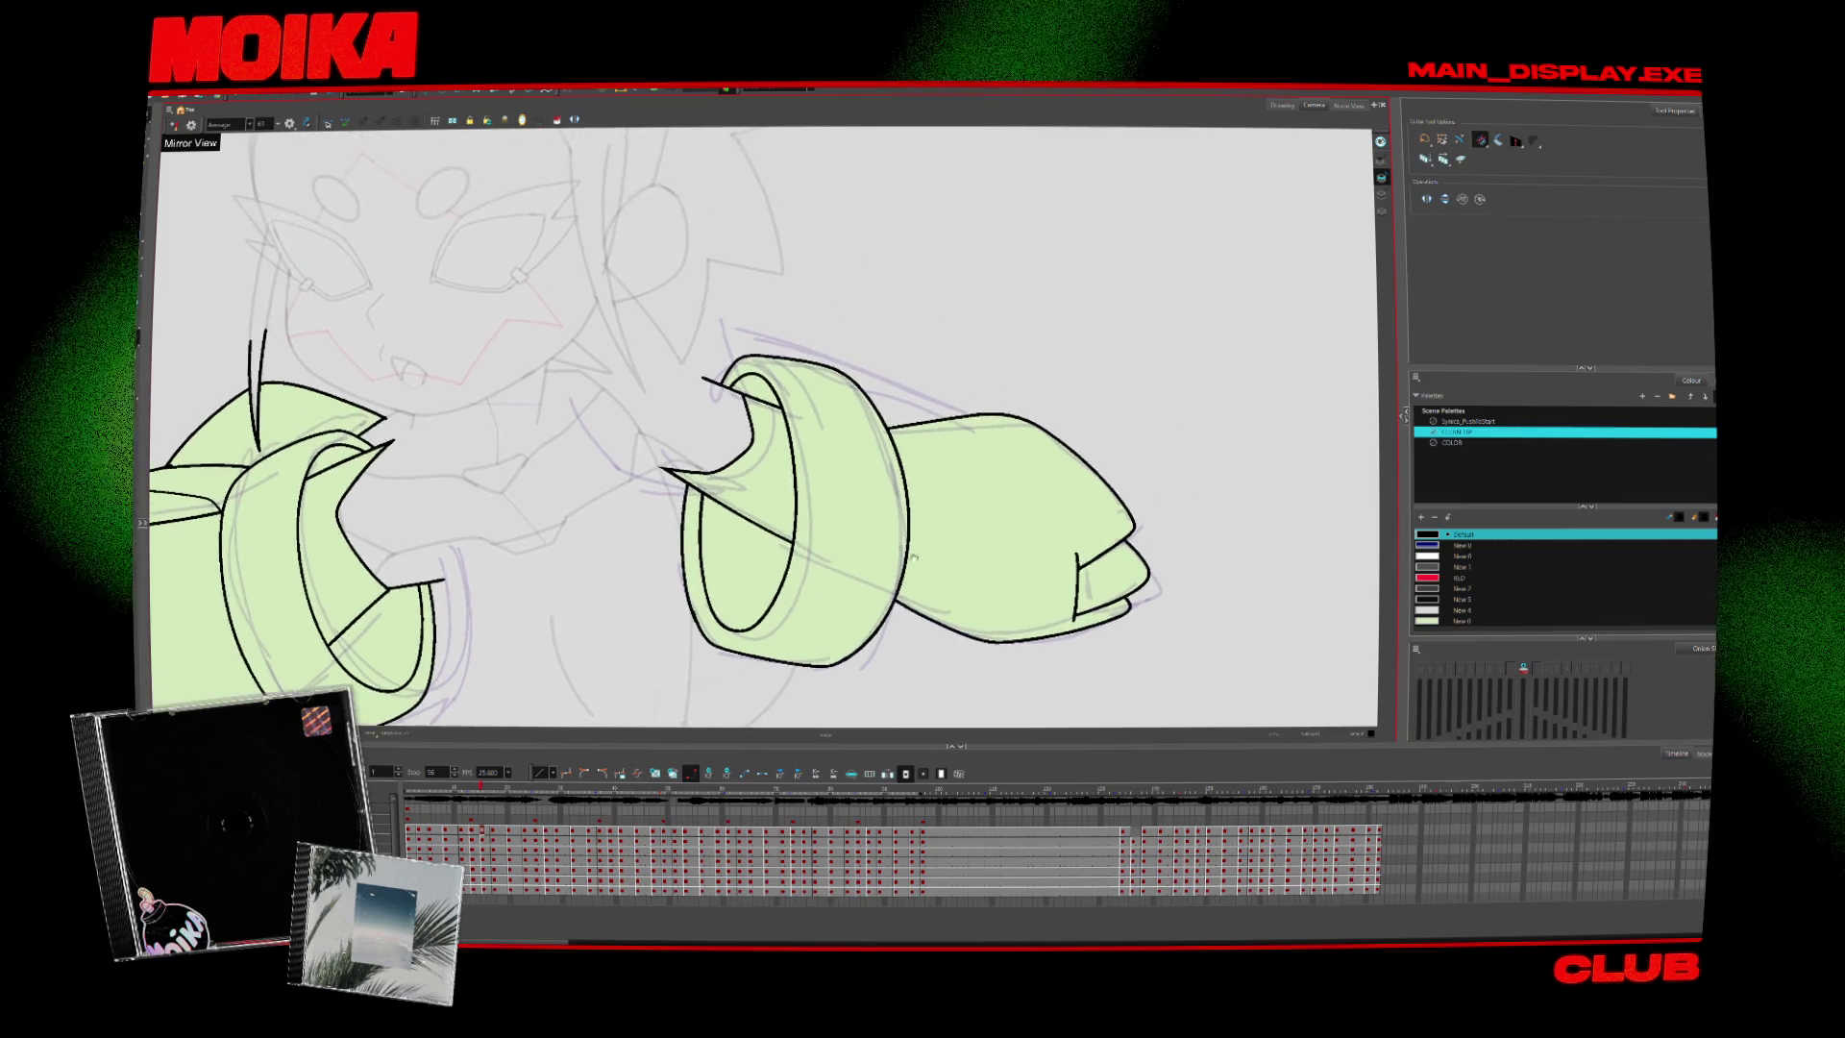
key(period)
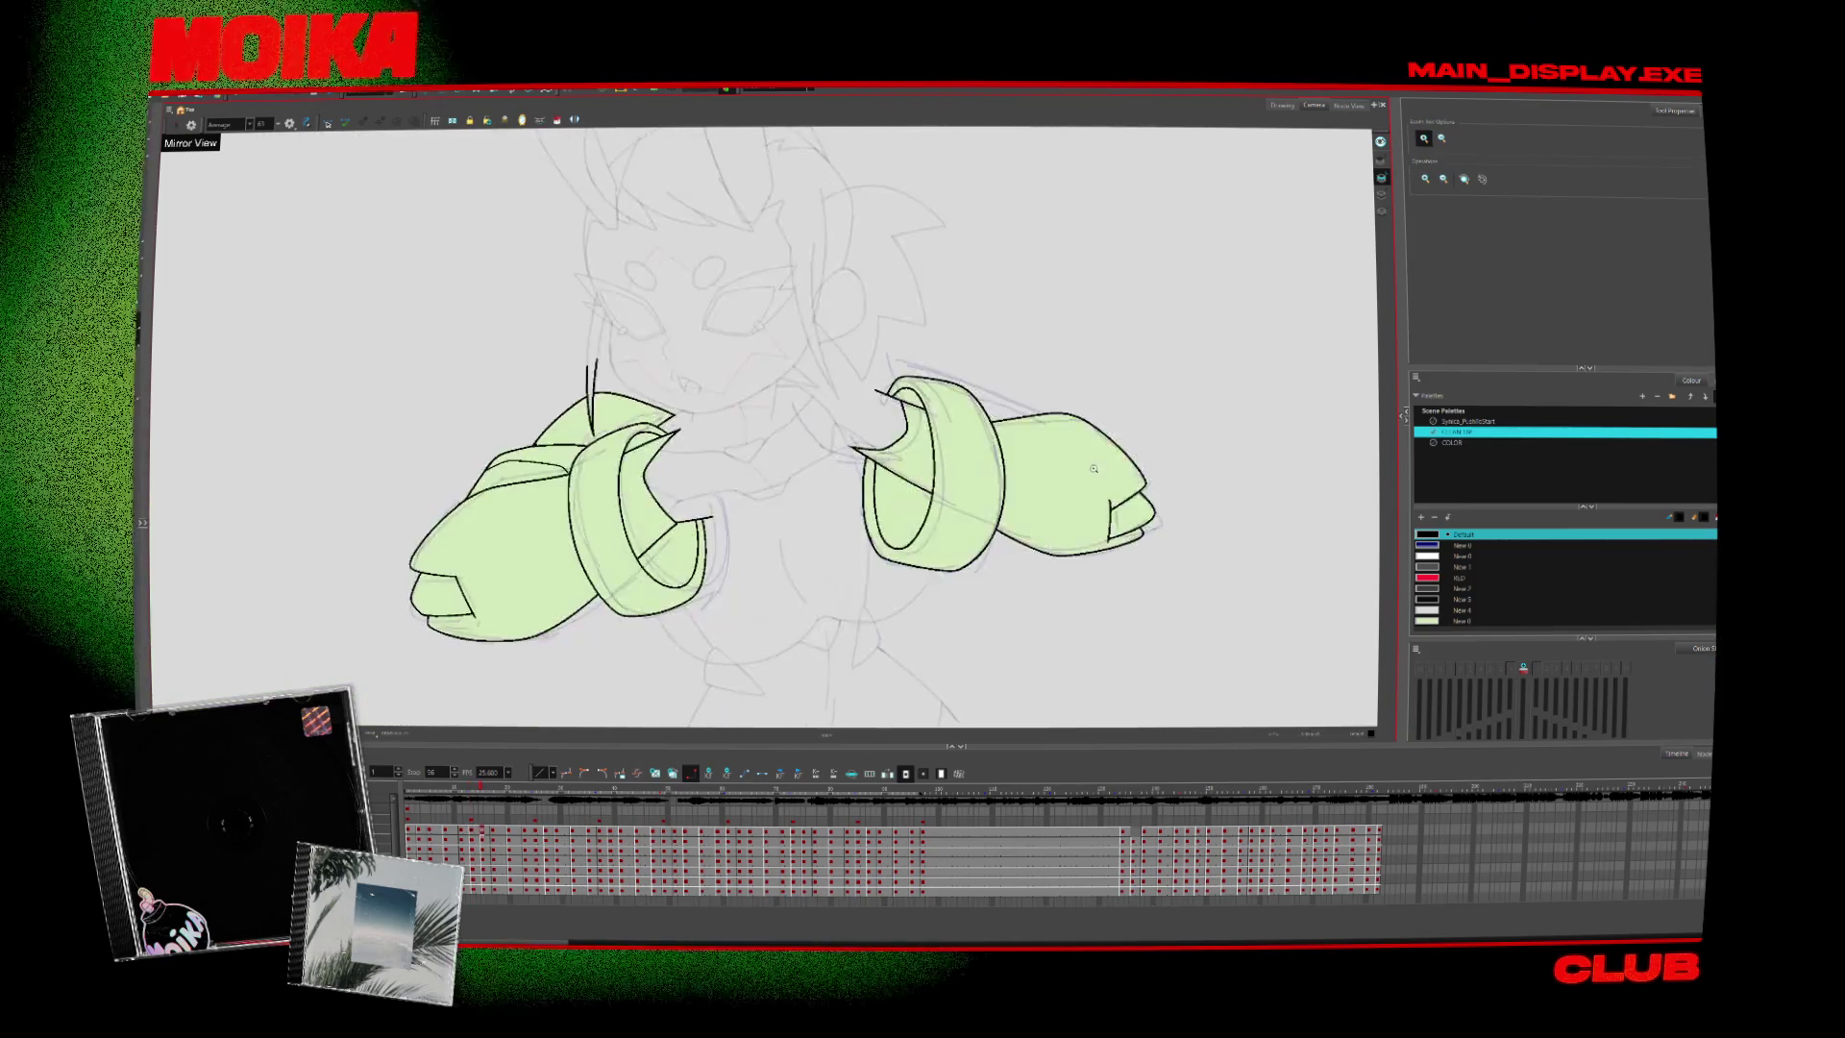
key(period)
key(1)
Step ahead a few more drawings and zoom out to see the whole pose
key(alt+b)
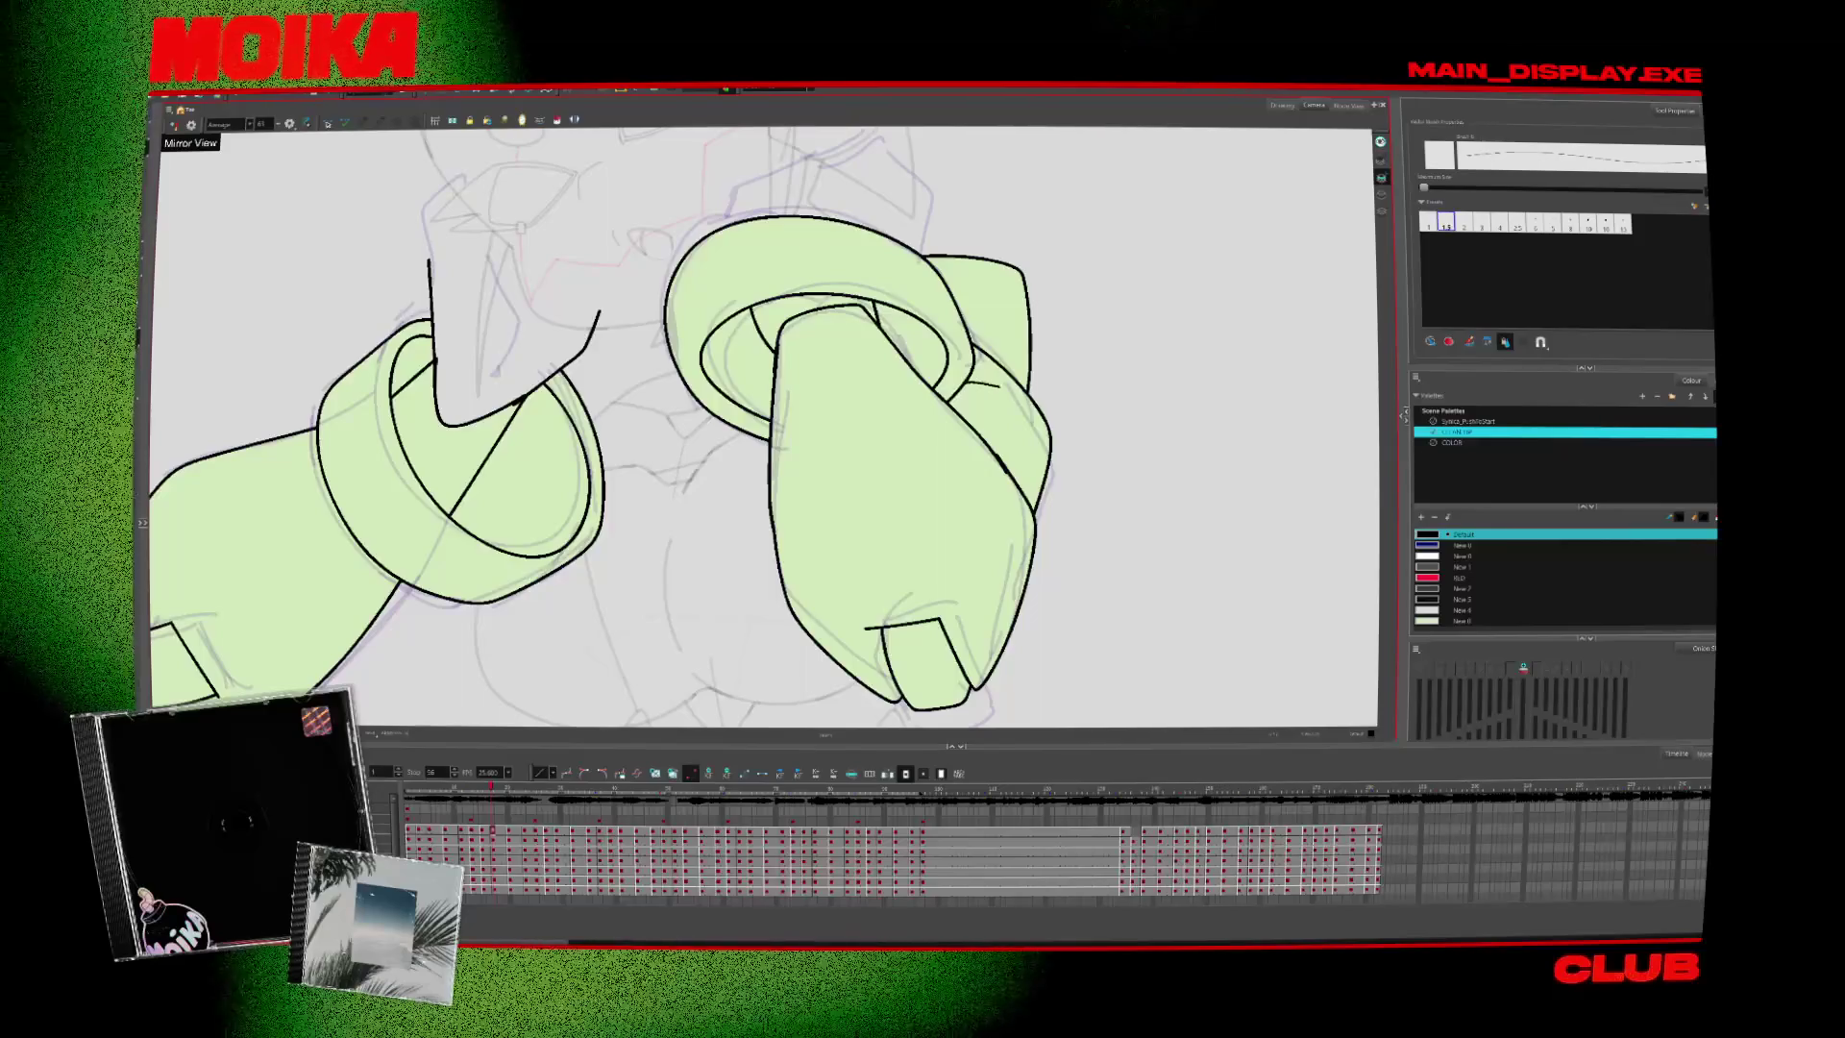
key(period)
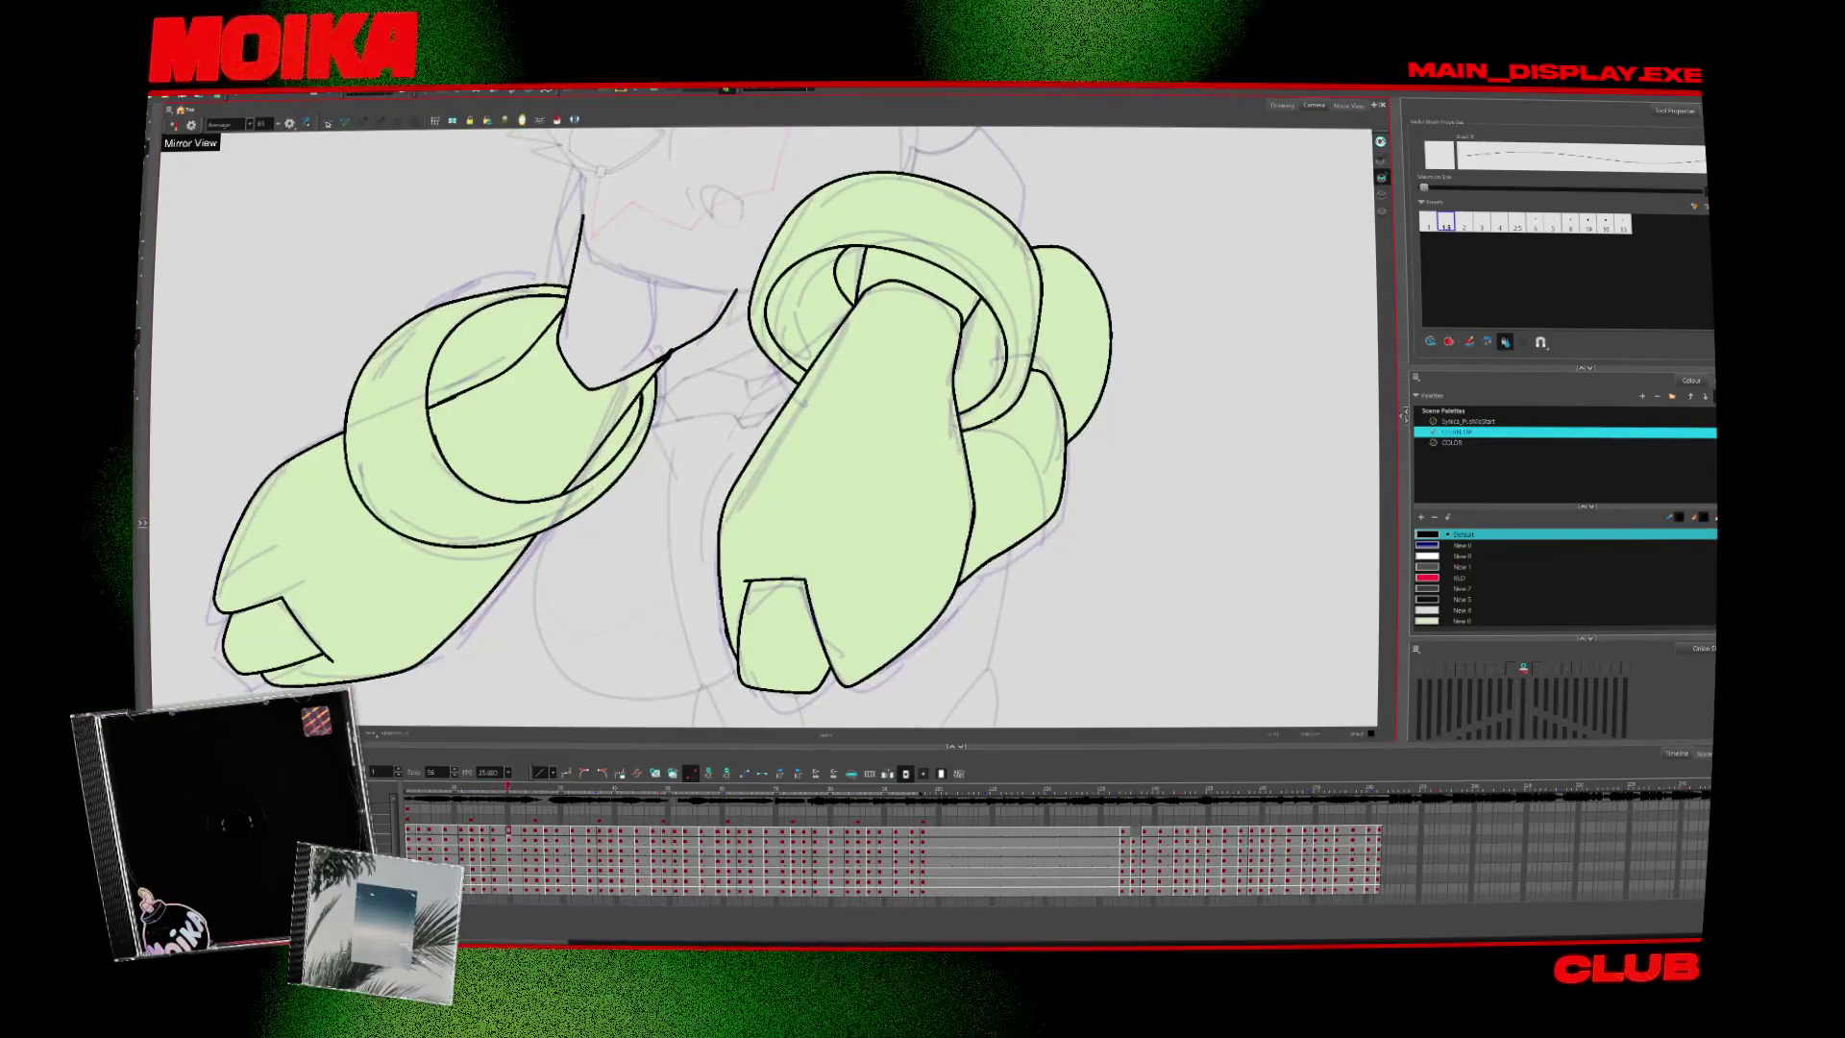
key(period)
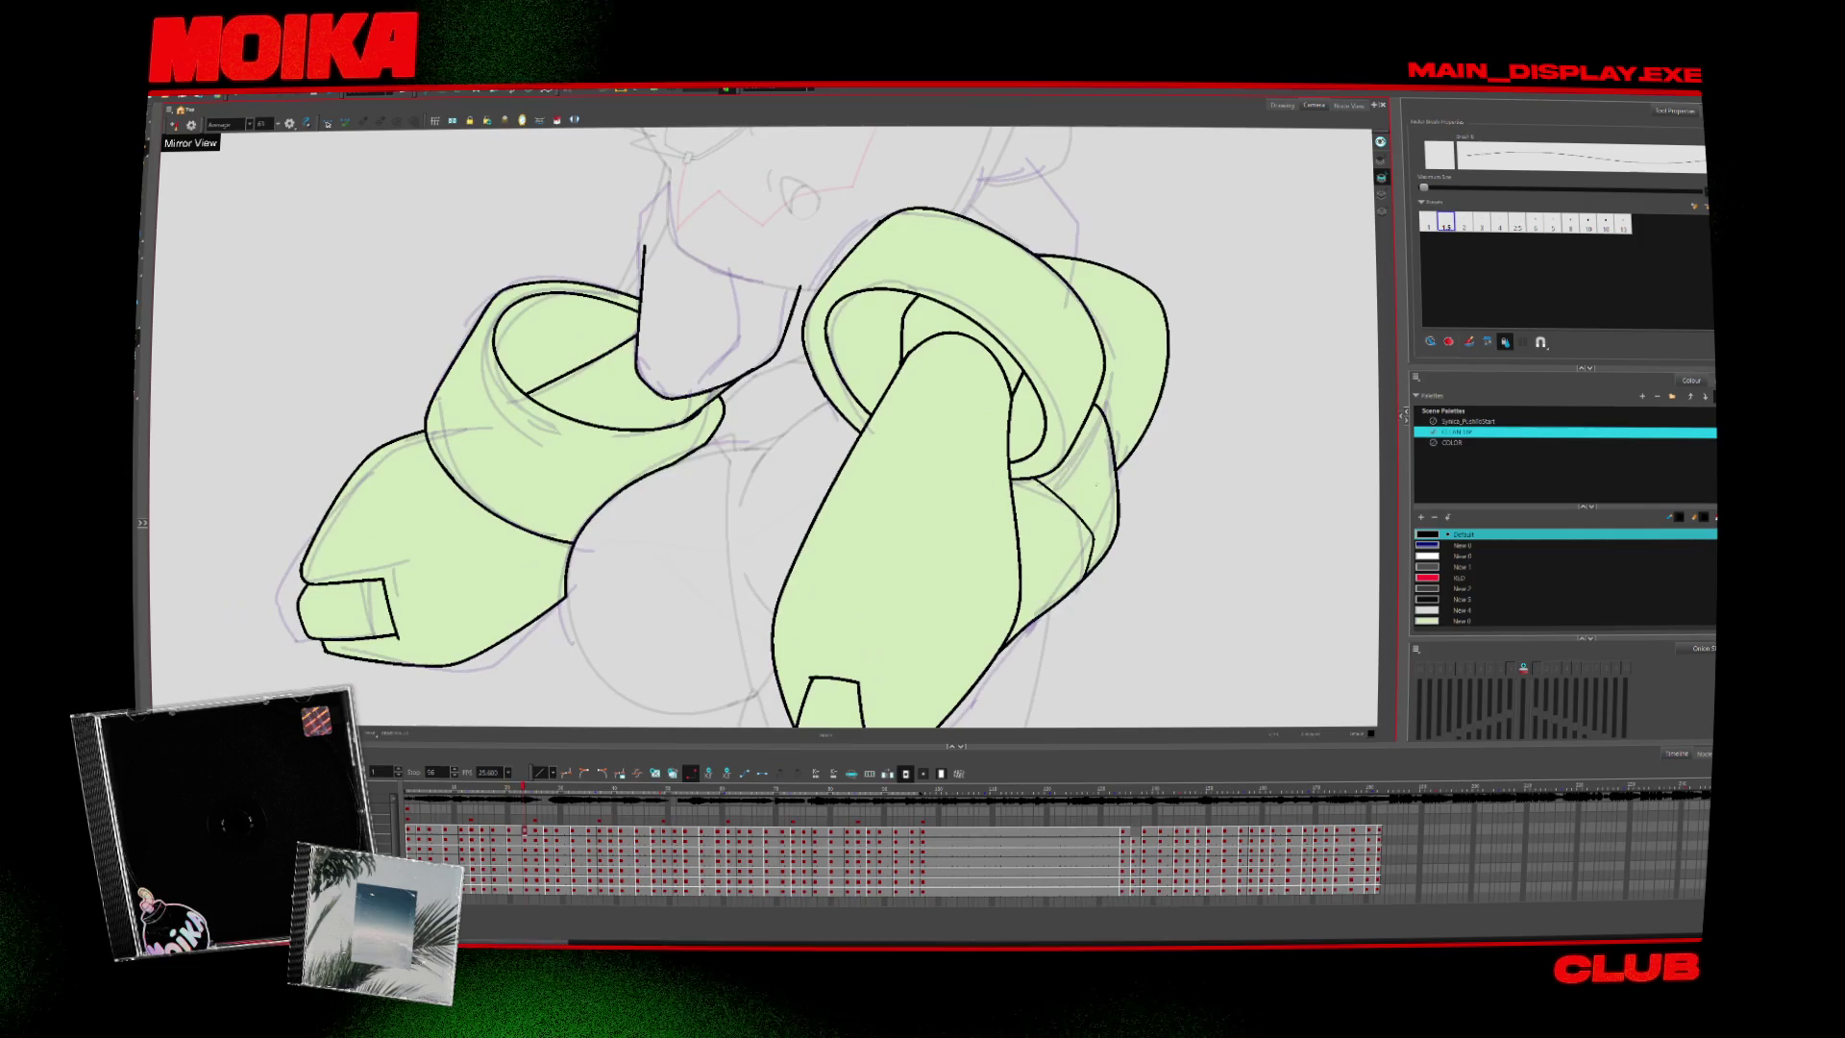
key(period)
key(period)
key(alt+z)
alt+click(1115, 512)
scroll(1115, 511, down, 2)
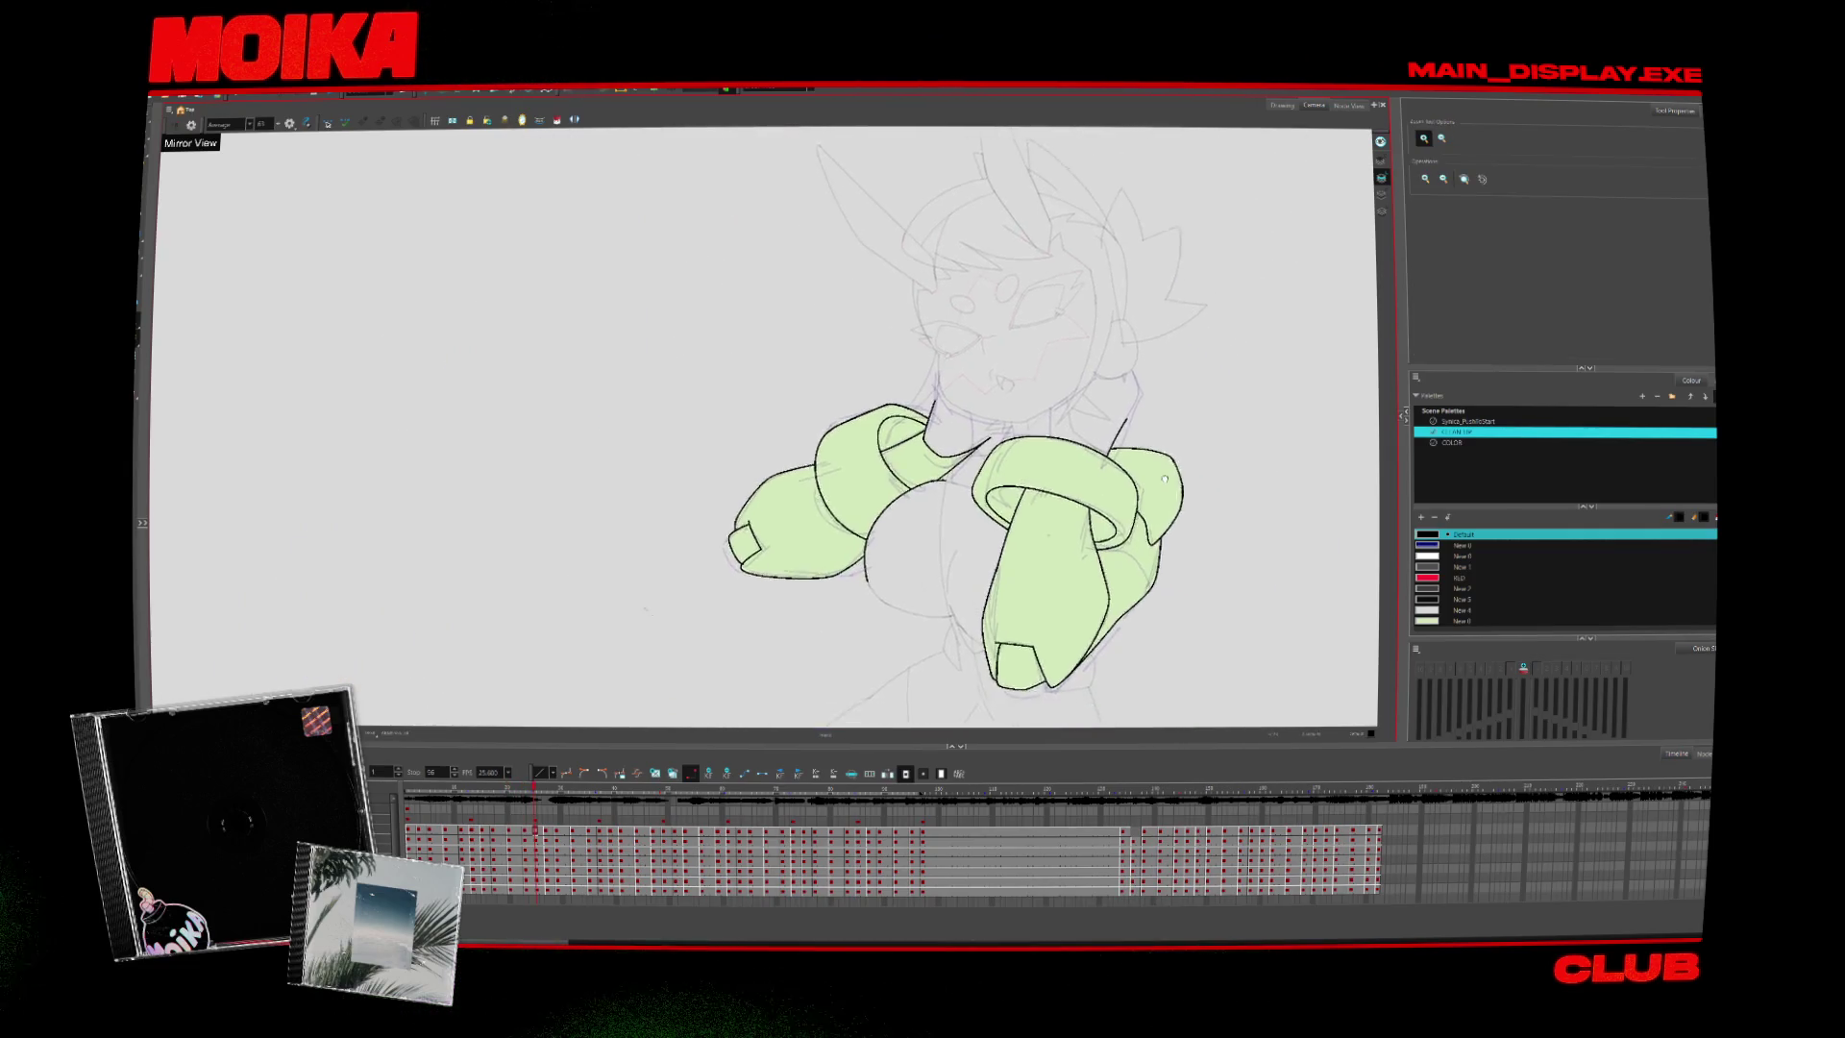
scroll(1115, 511, up, 5)
Advance through the remaining arm drawings and zoom out to the full pose
key(alt+b)
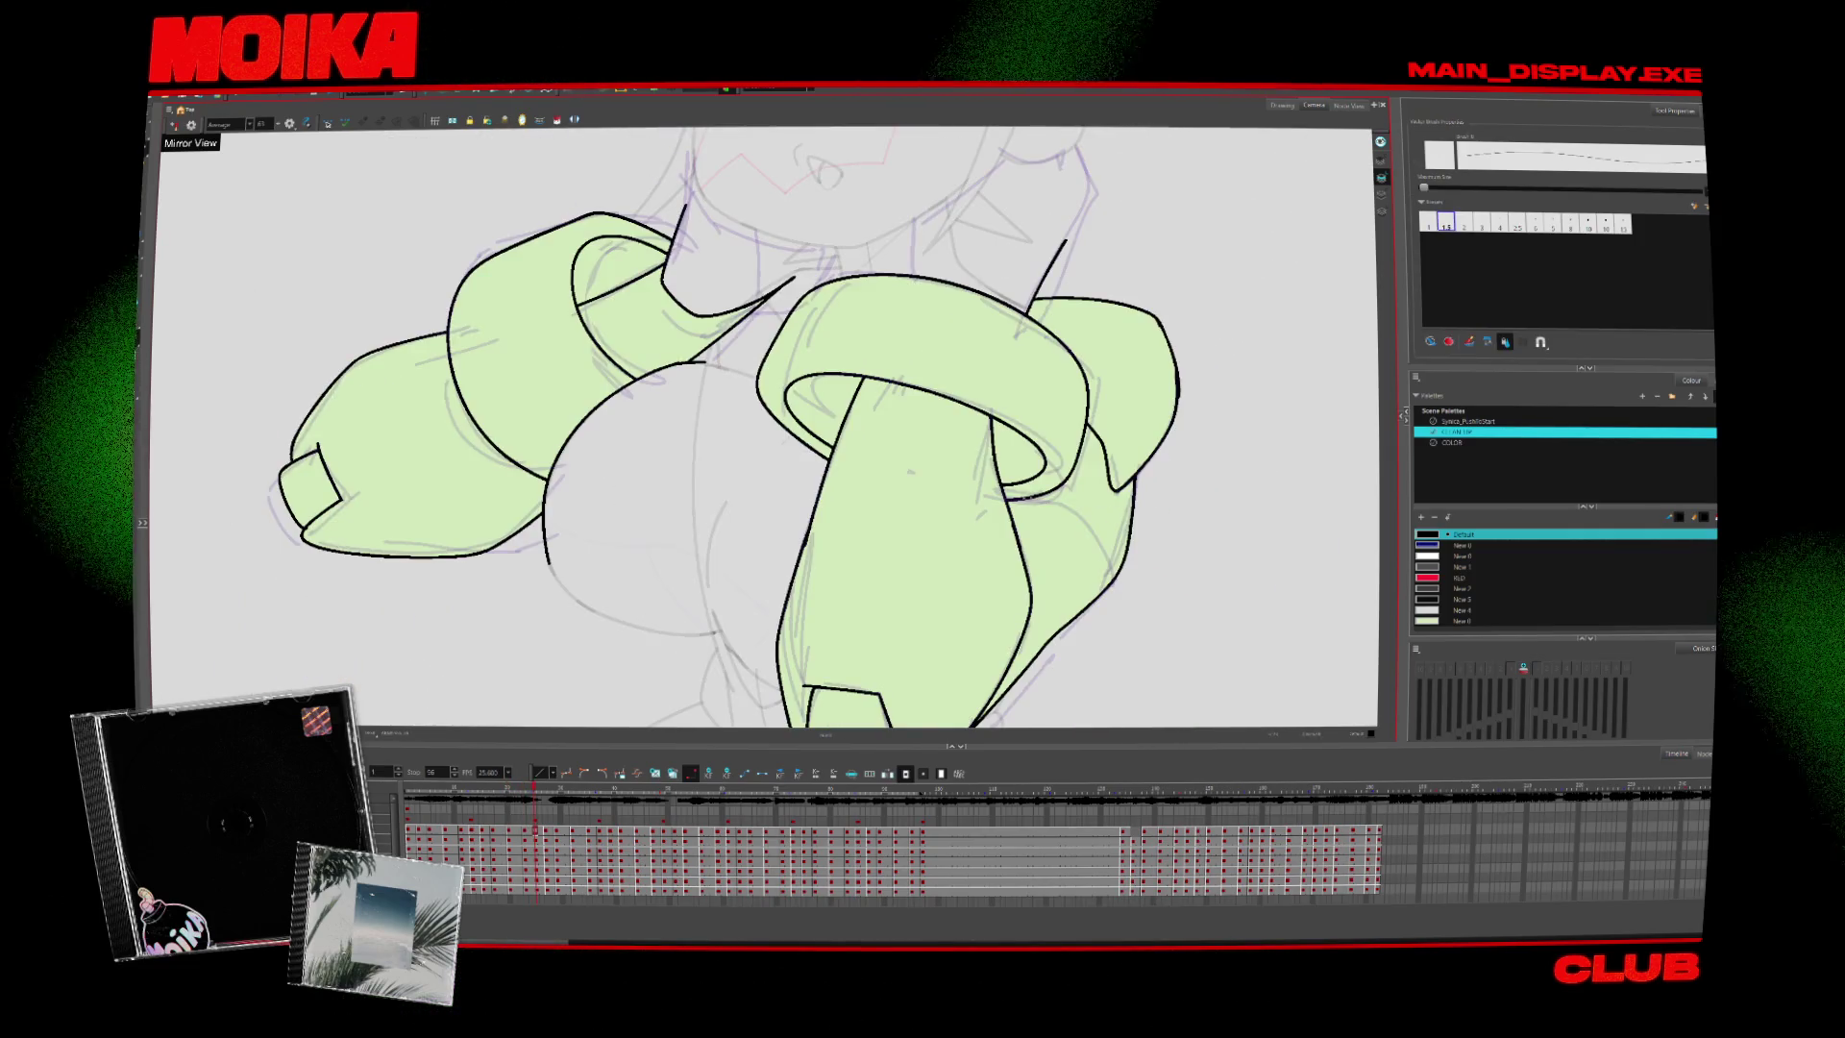
key(period)
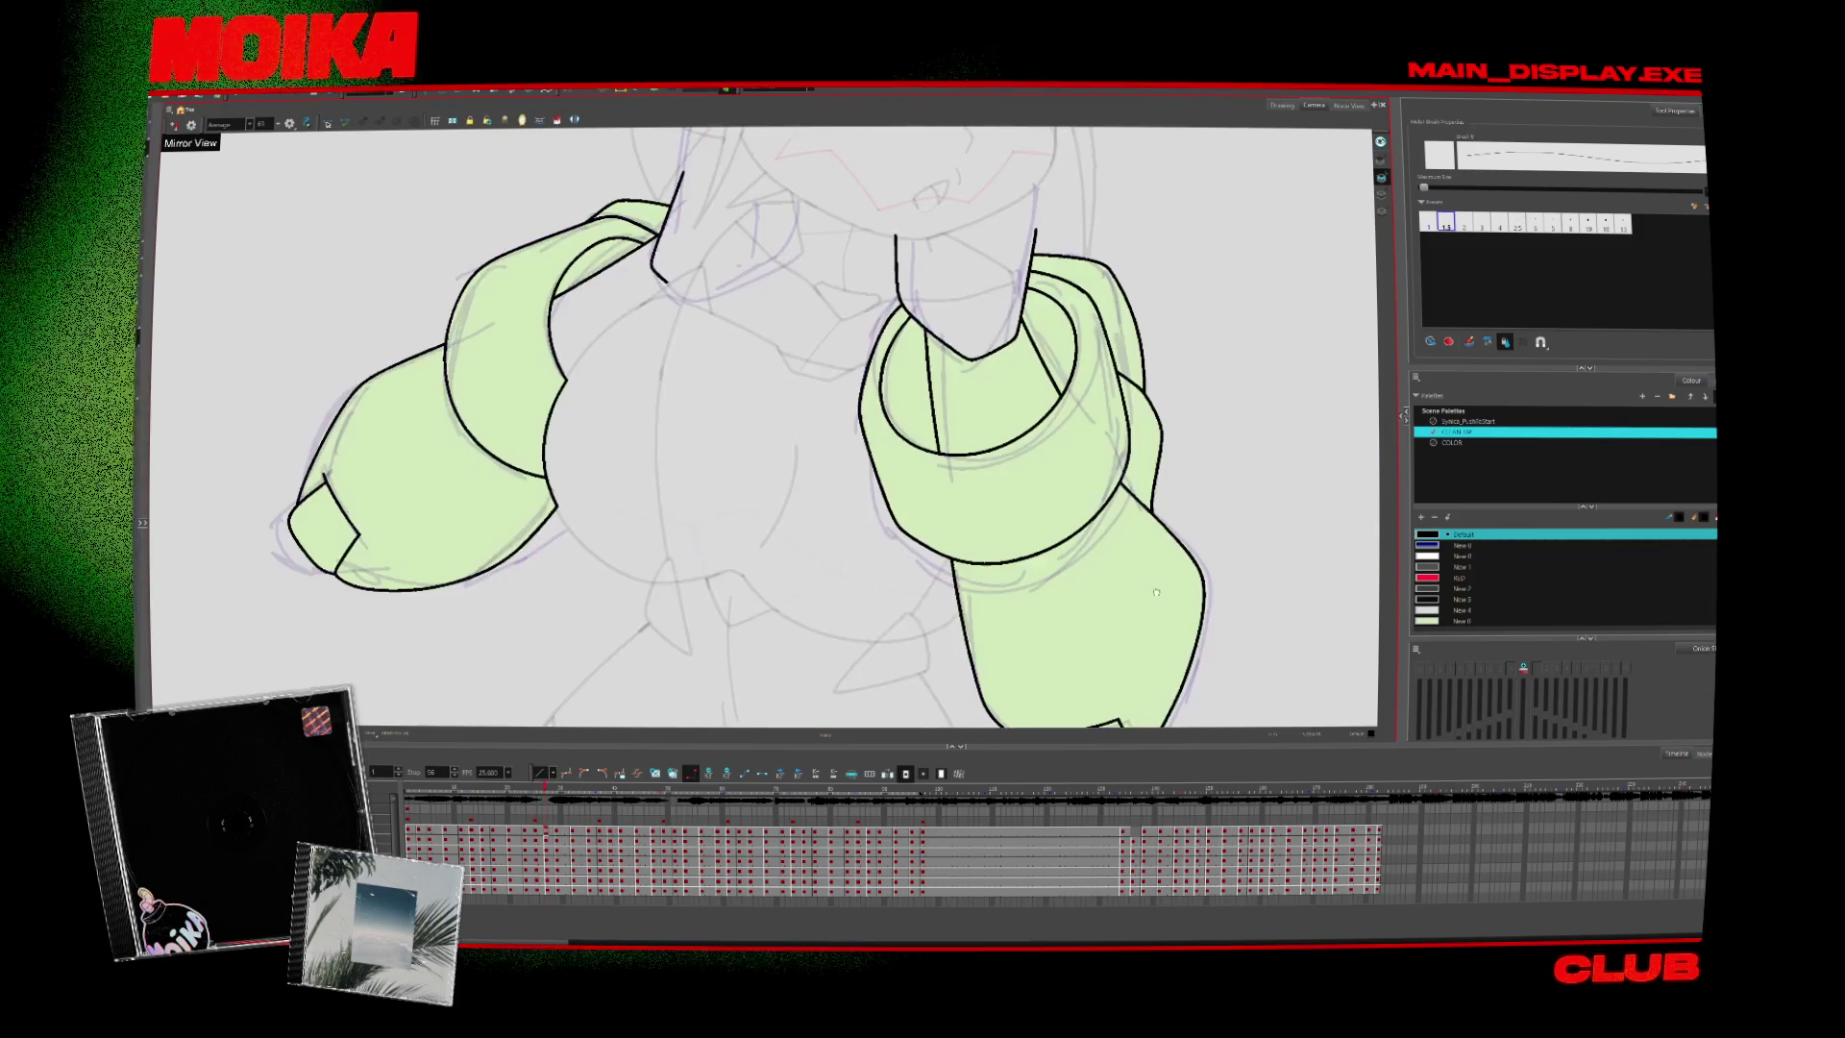
key(period)
key(period)
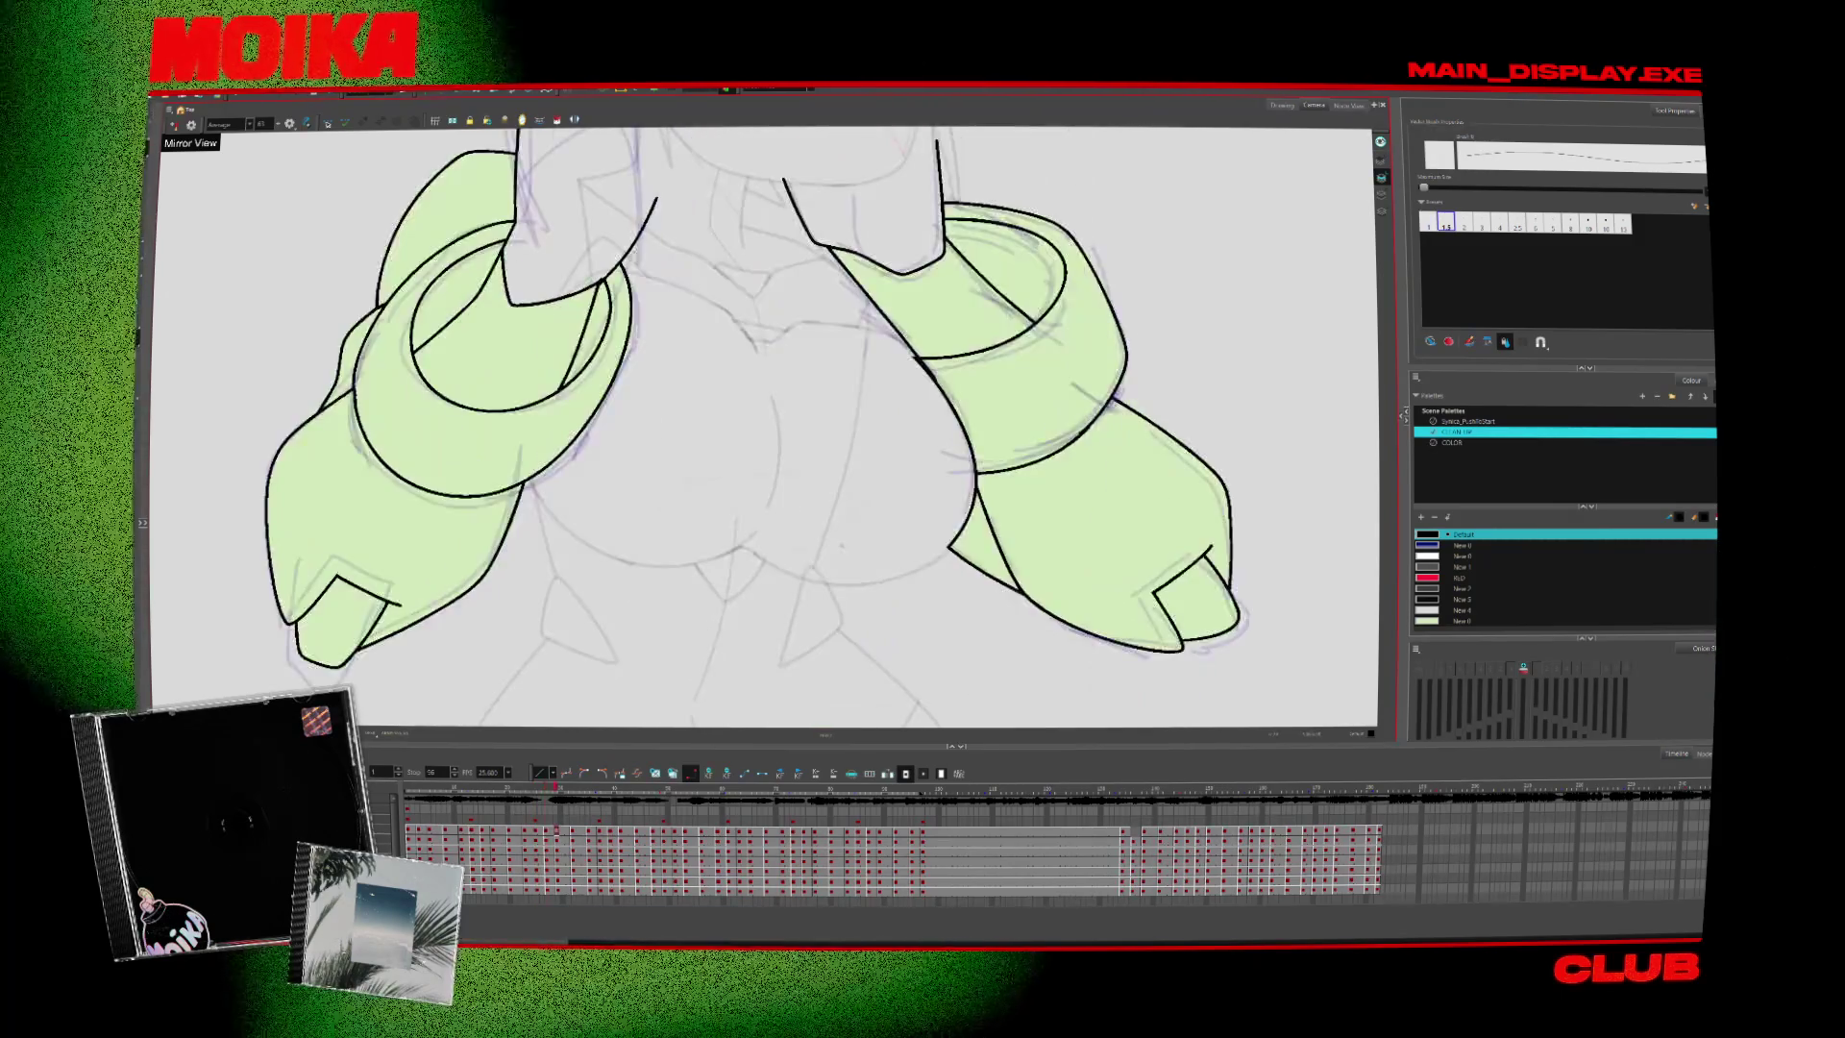
key(period)
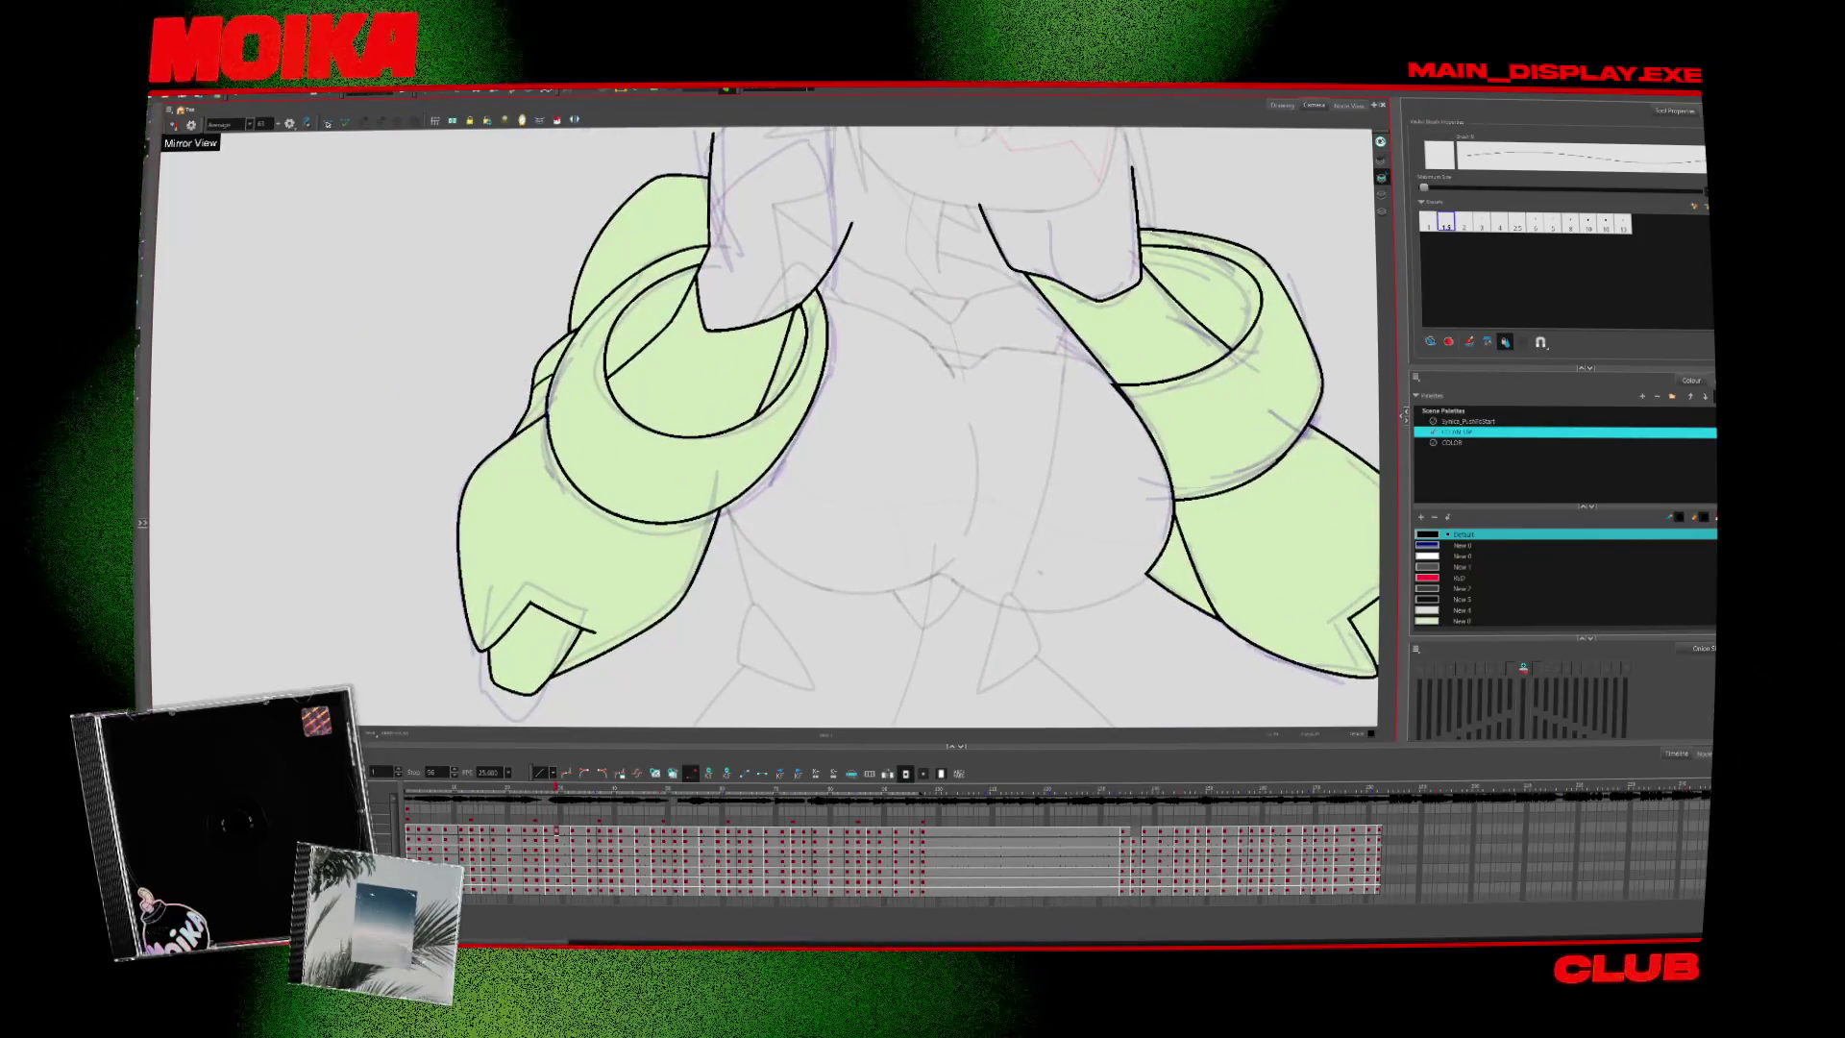
key(period)
key(period)
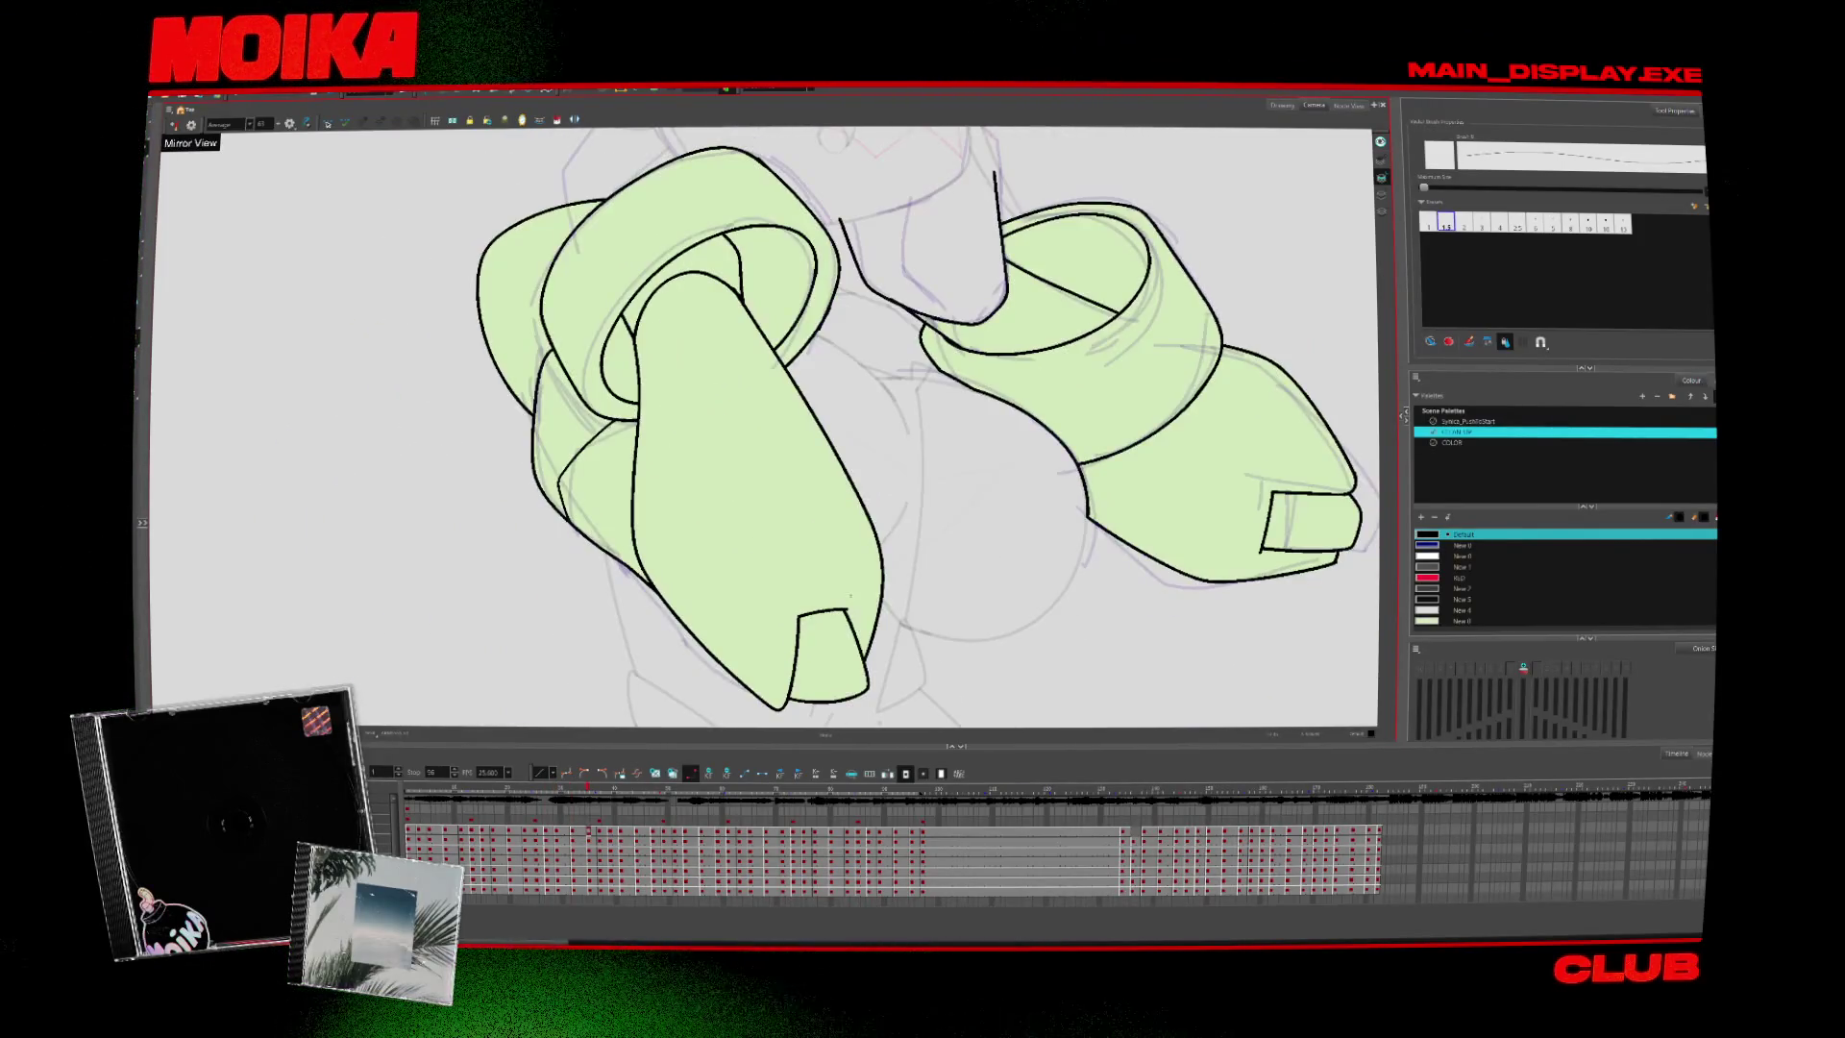
key(alt+z)
alt+click(1103, 633)
key(period)
key(period)
key(period)
key(period)
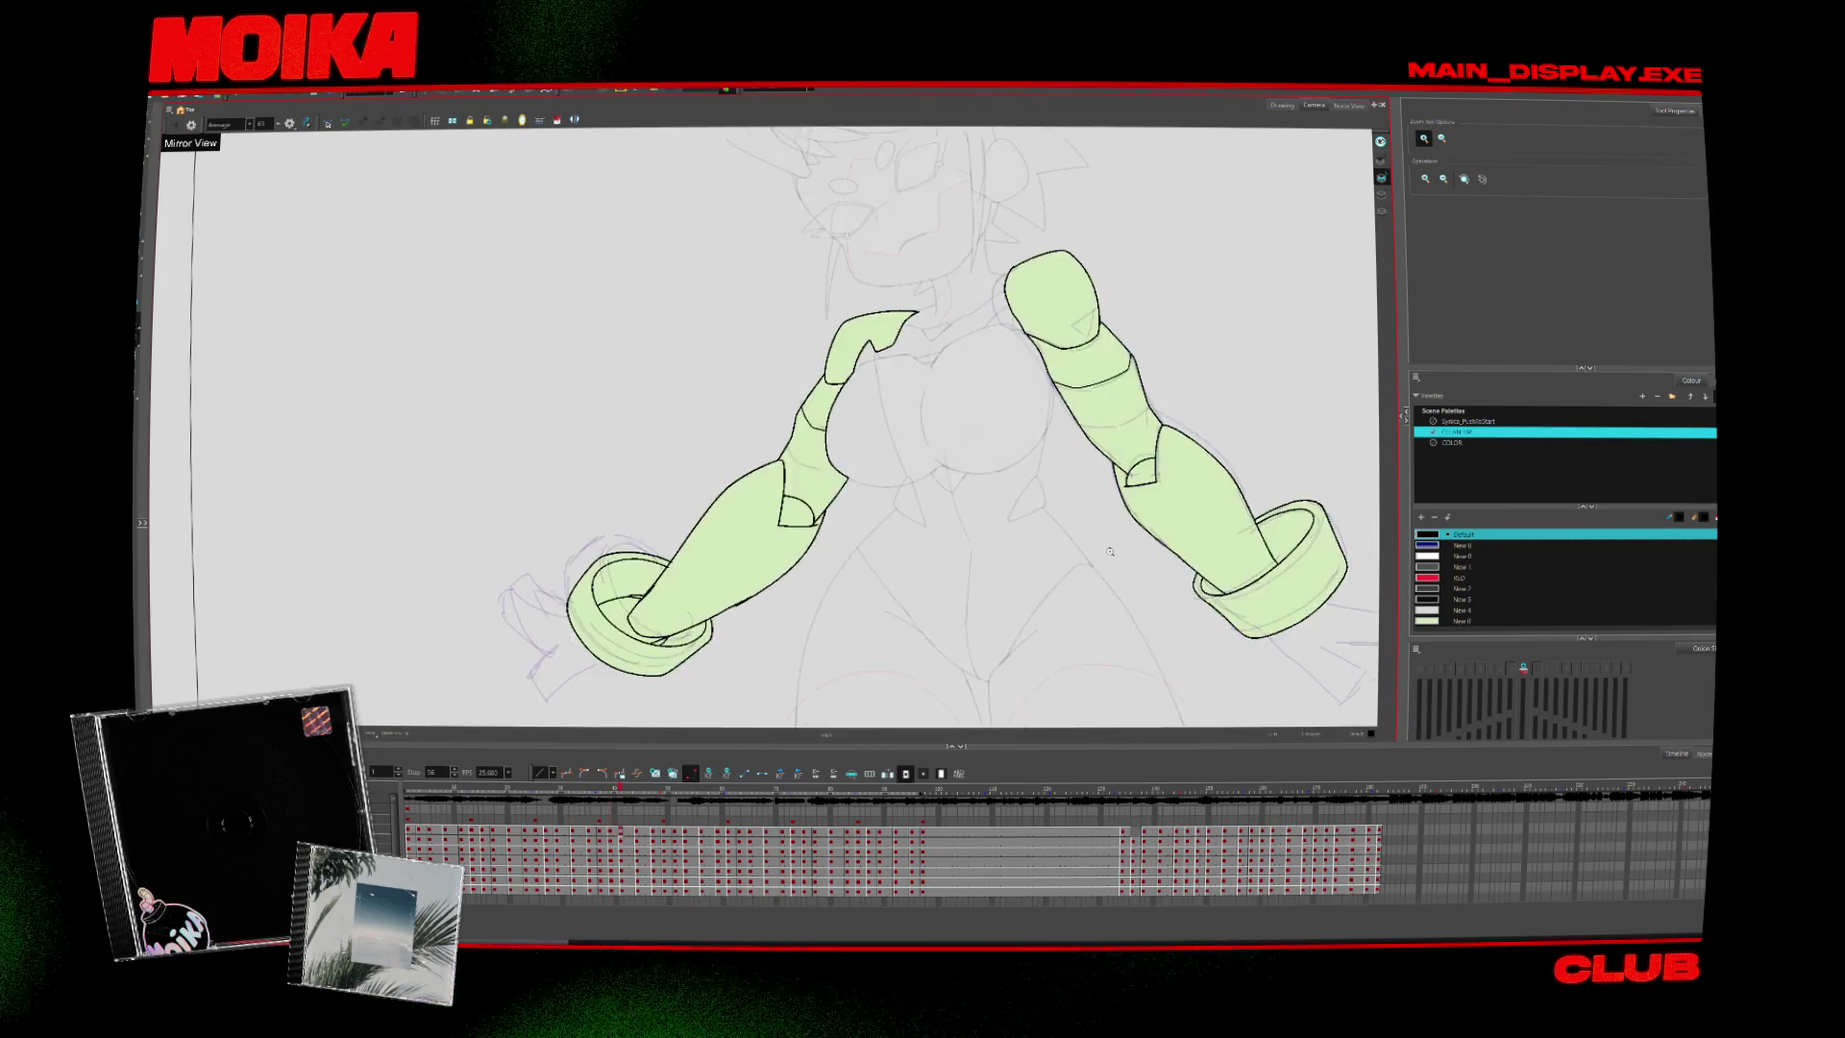
key(period)
key(period)
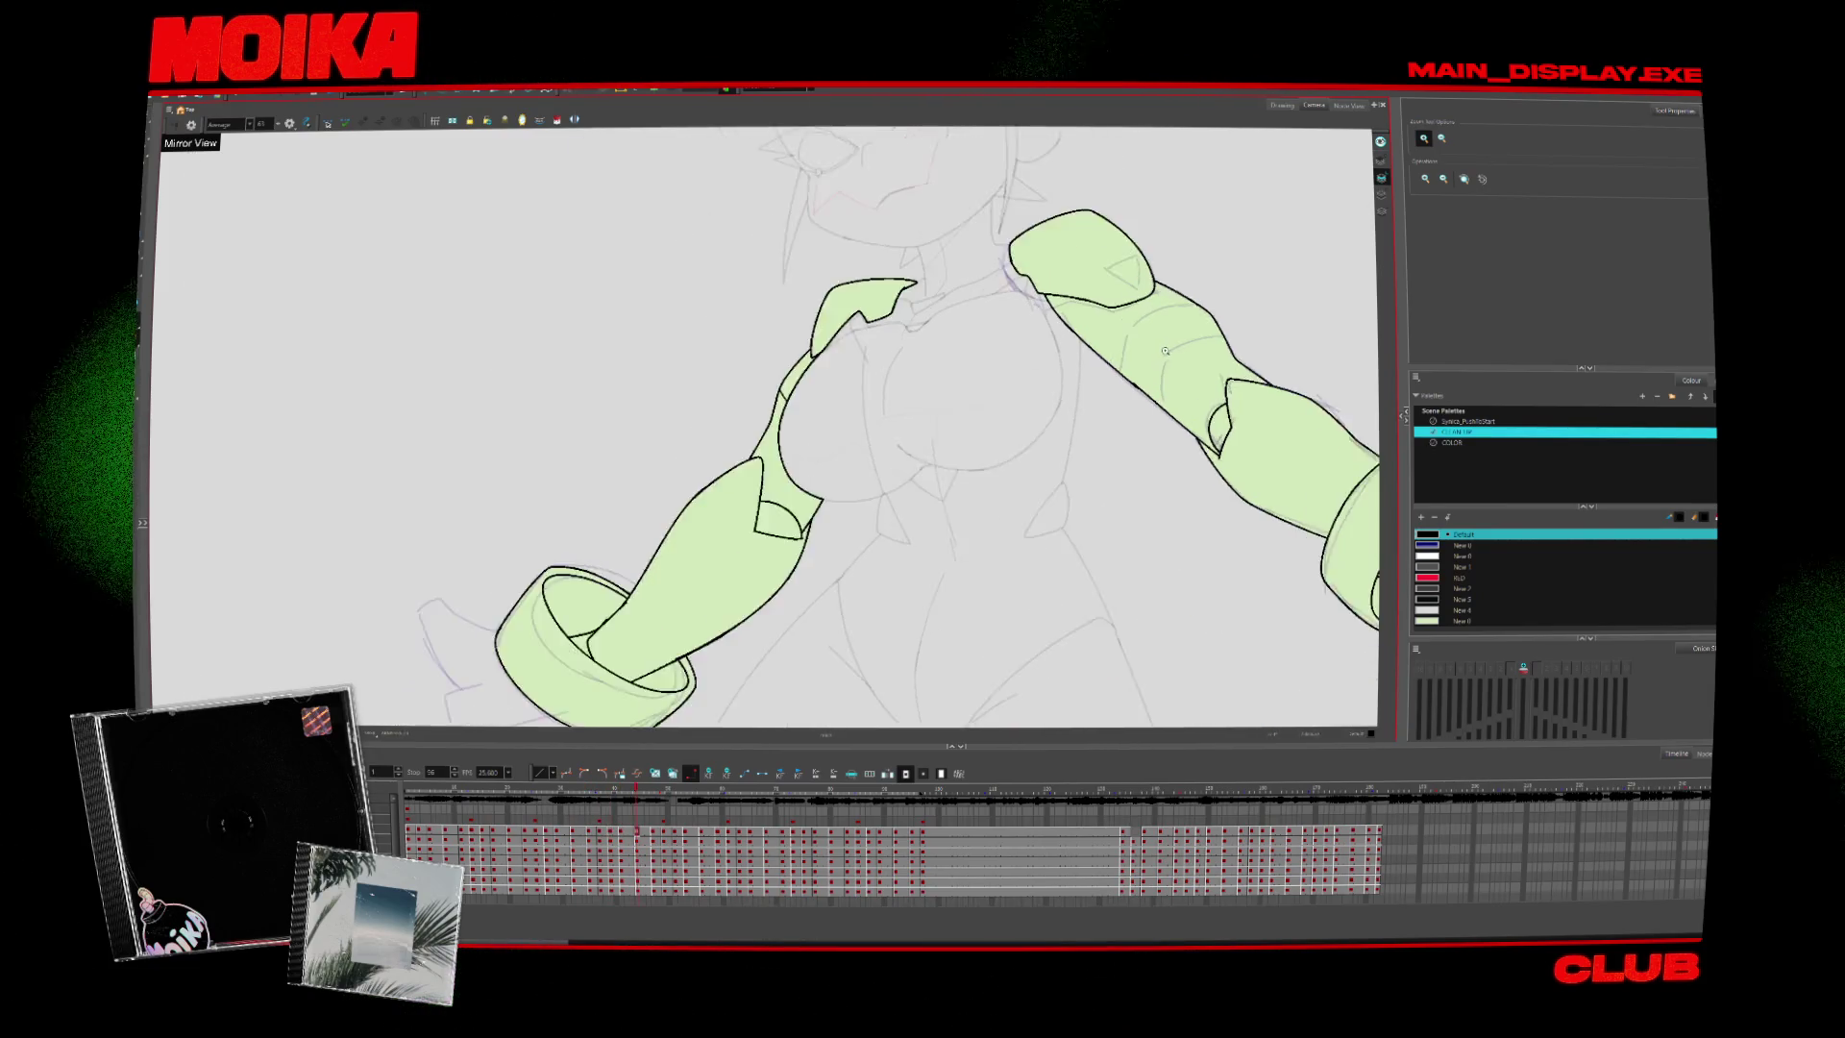
Zoom in on the arms and step through five later drawings
click(1096, 553)
key(alt+b)
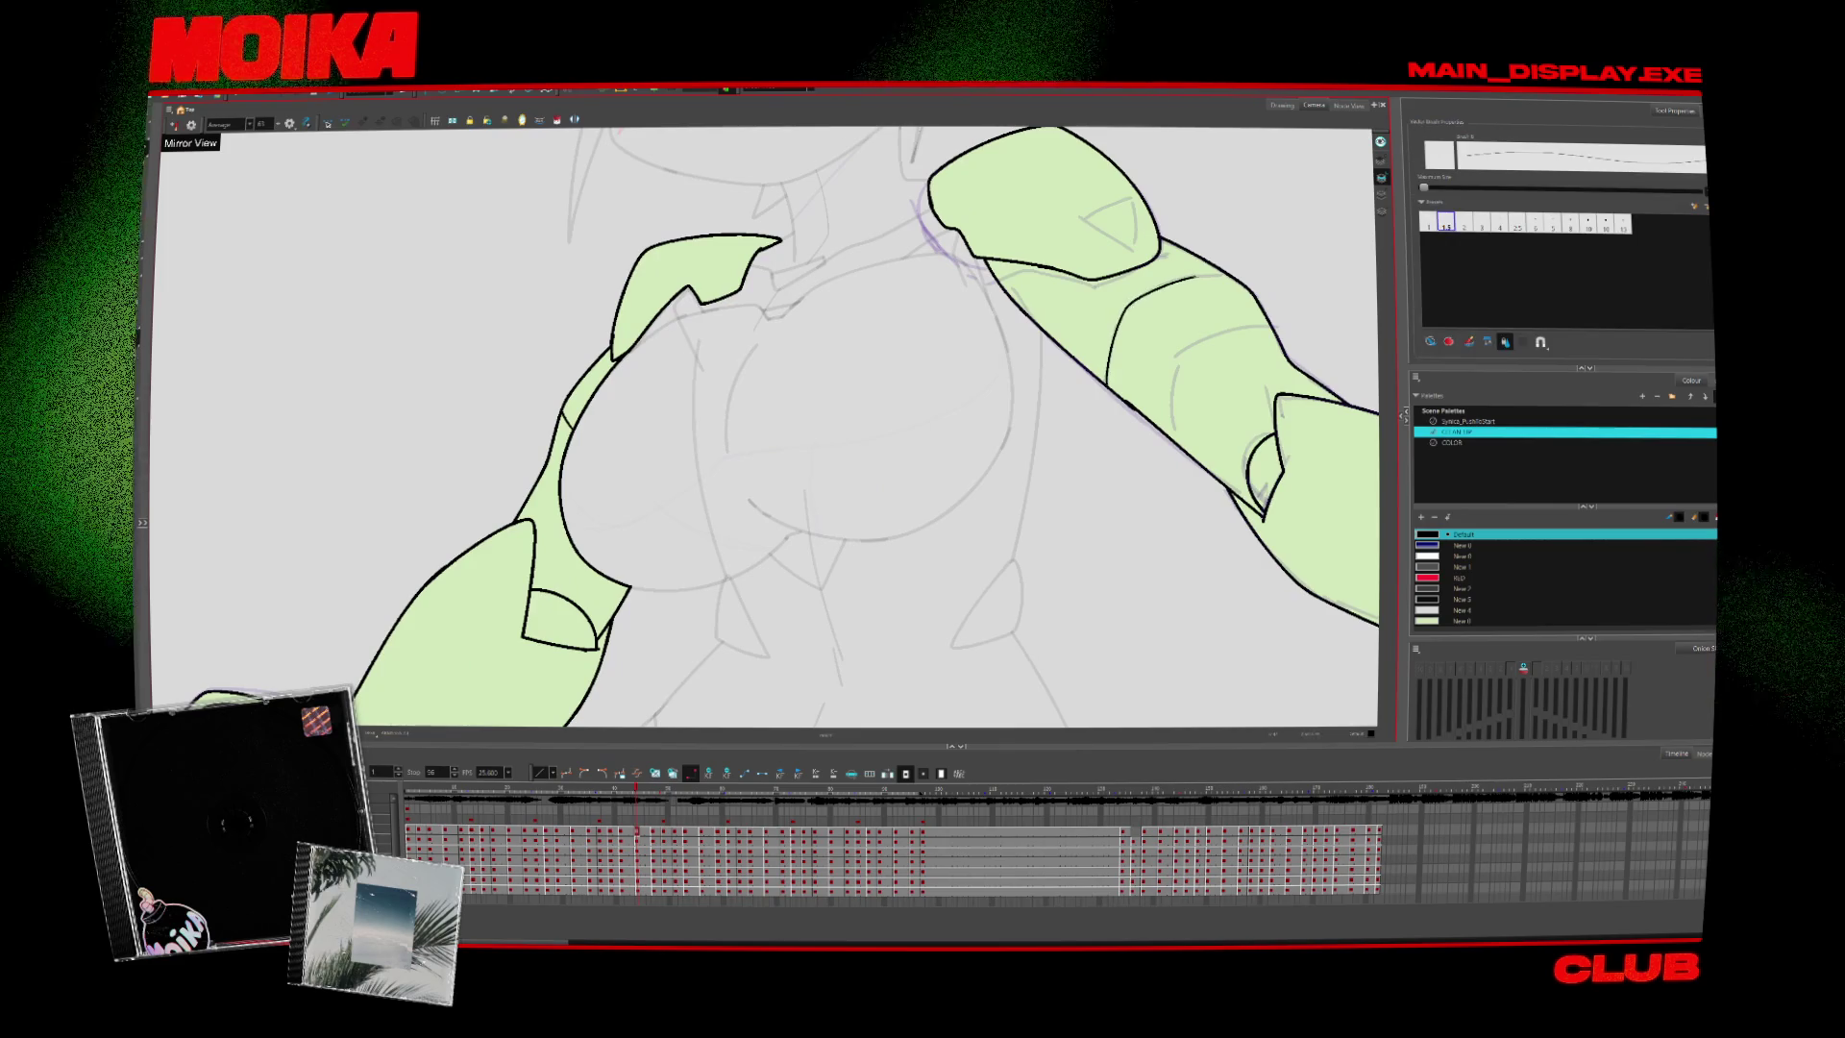
key(period)
key(period)
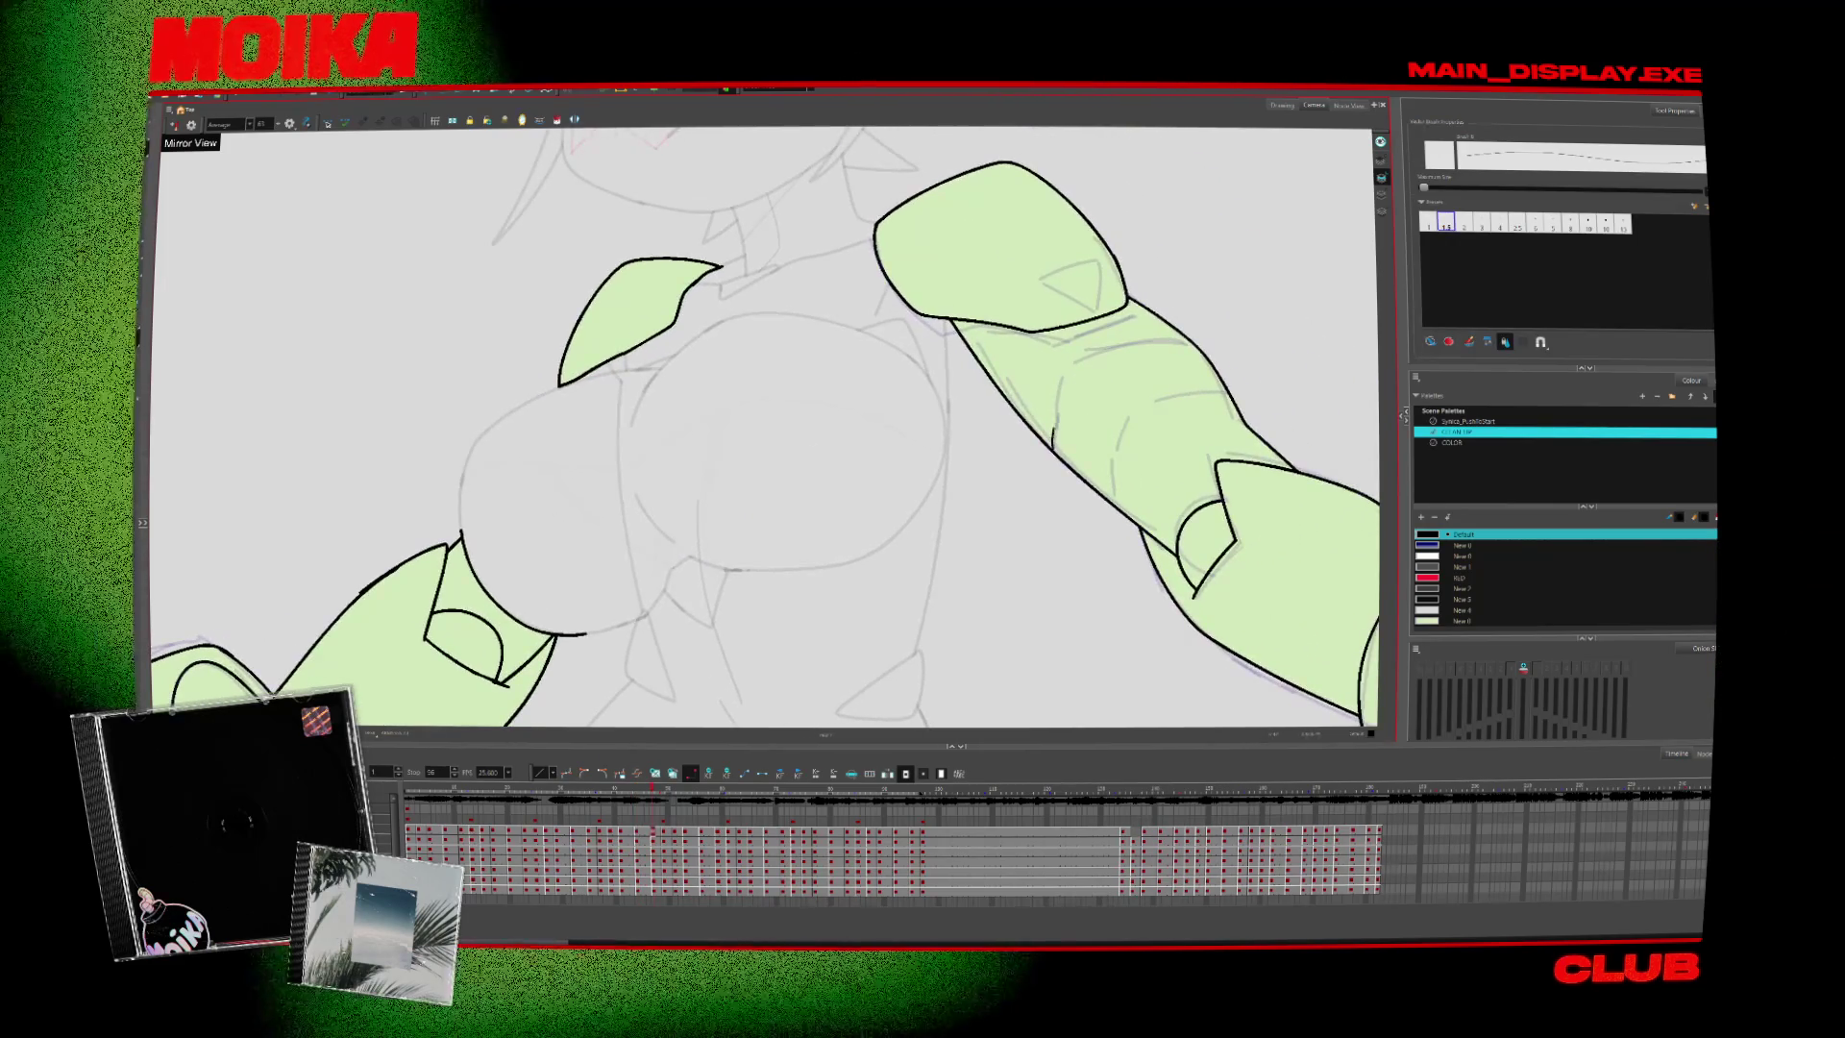
key(period)
key(period)
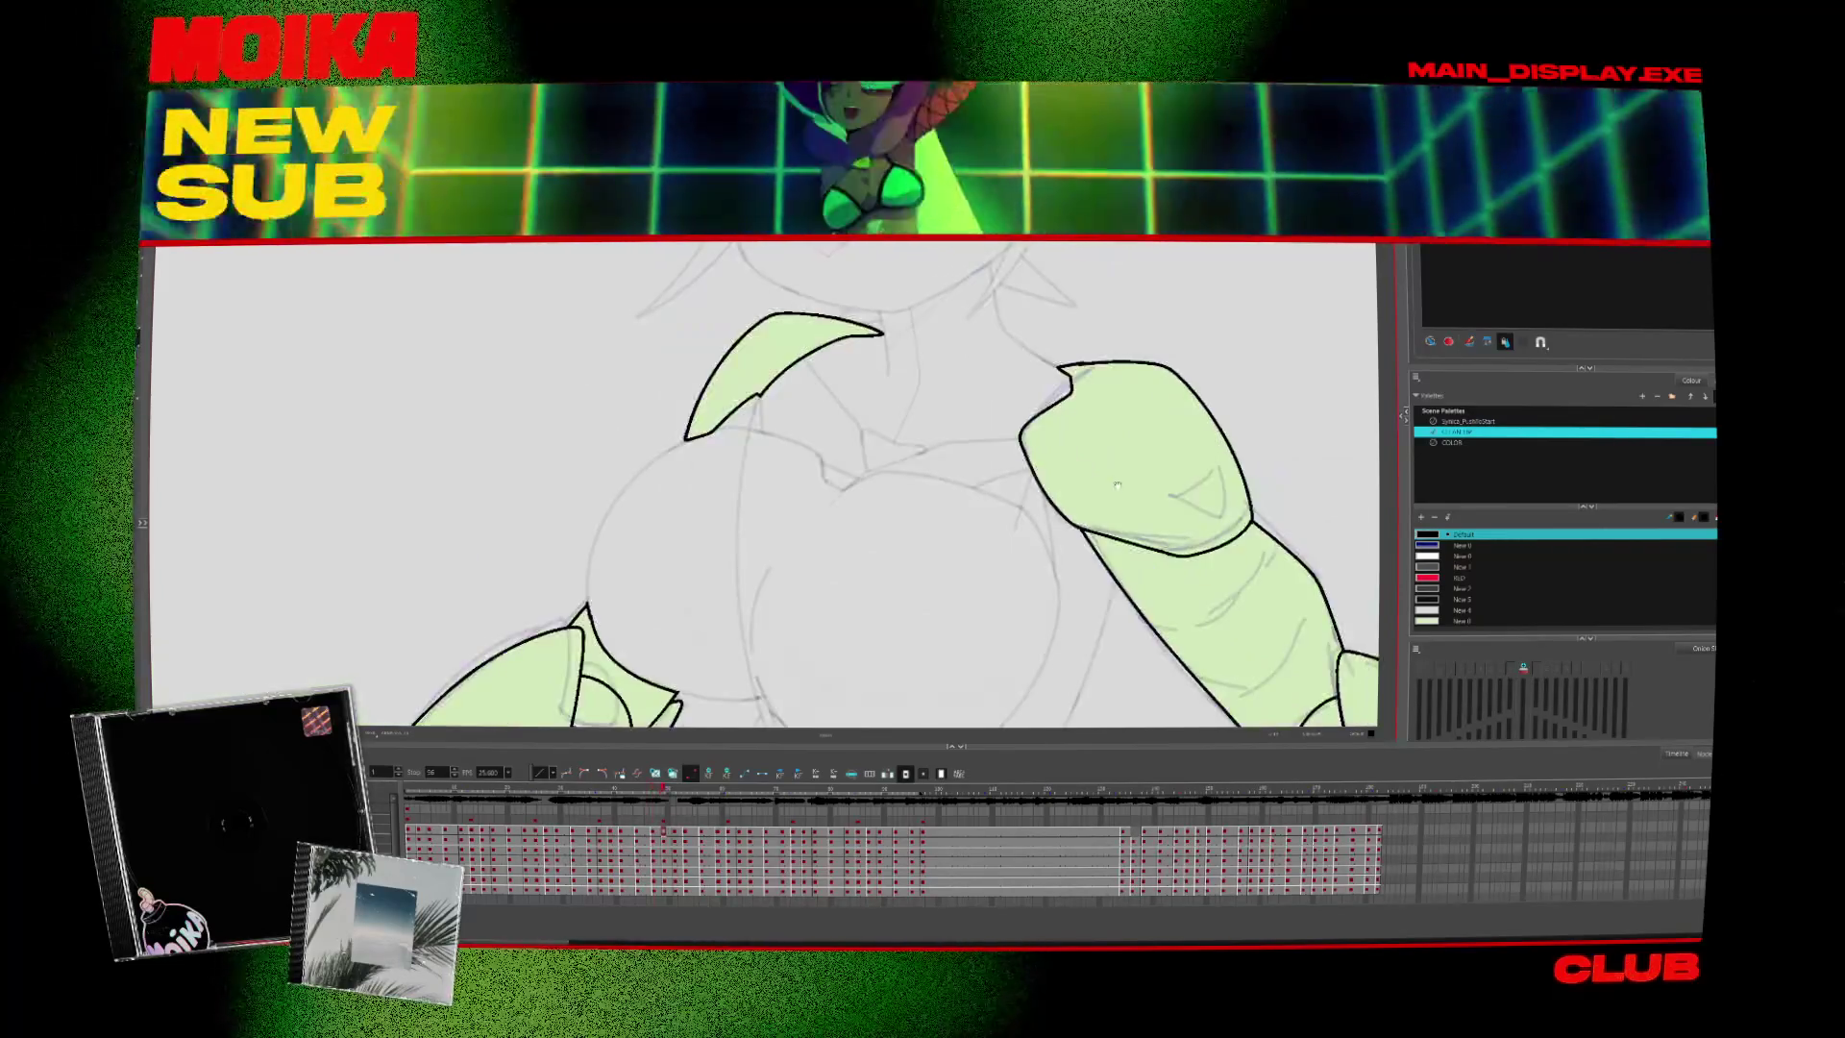
key(period)
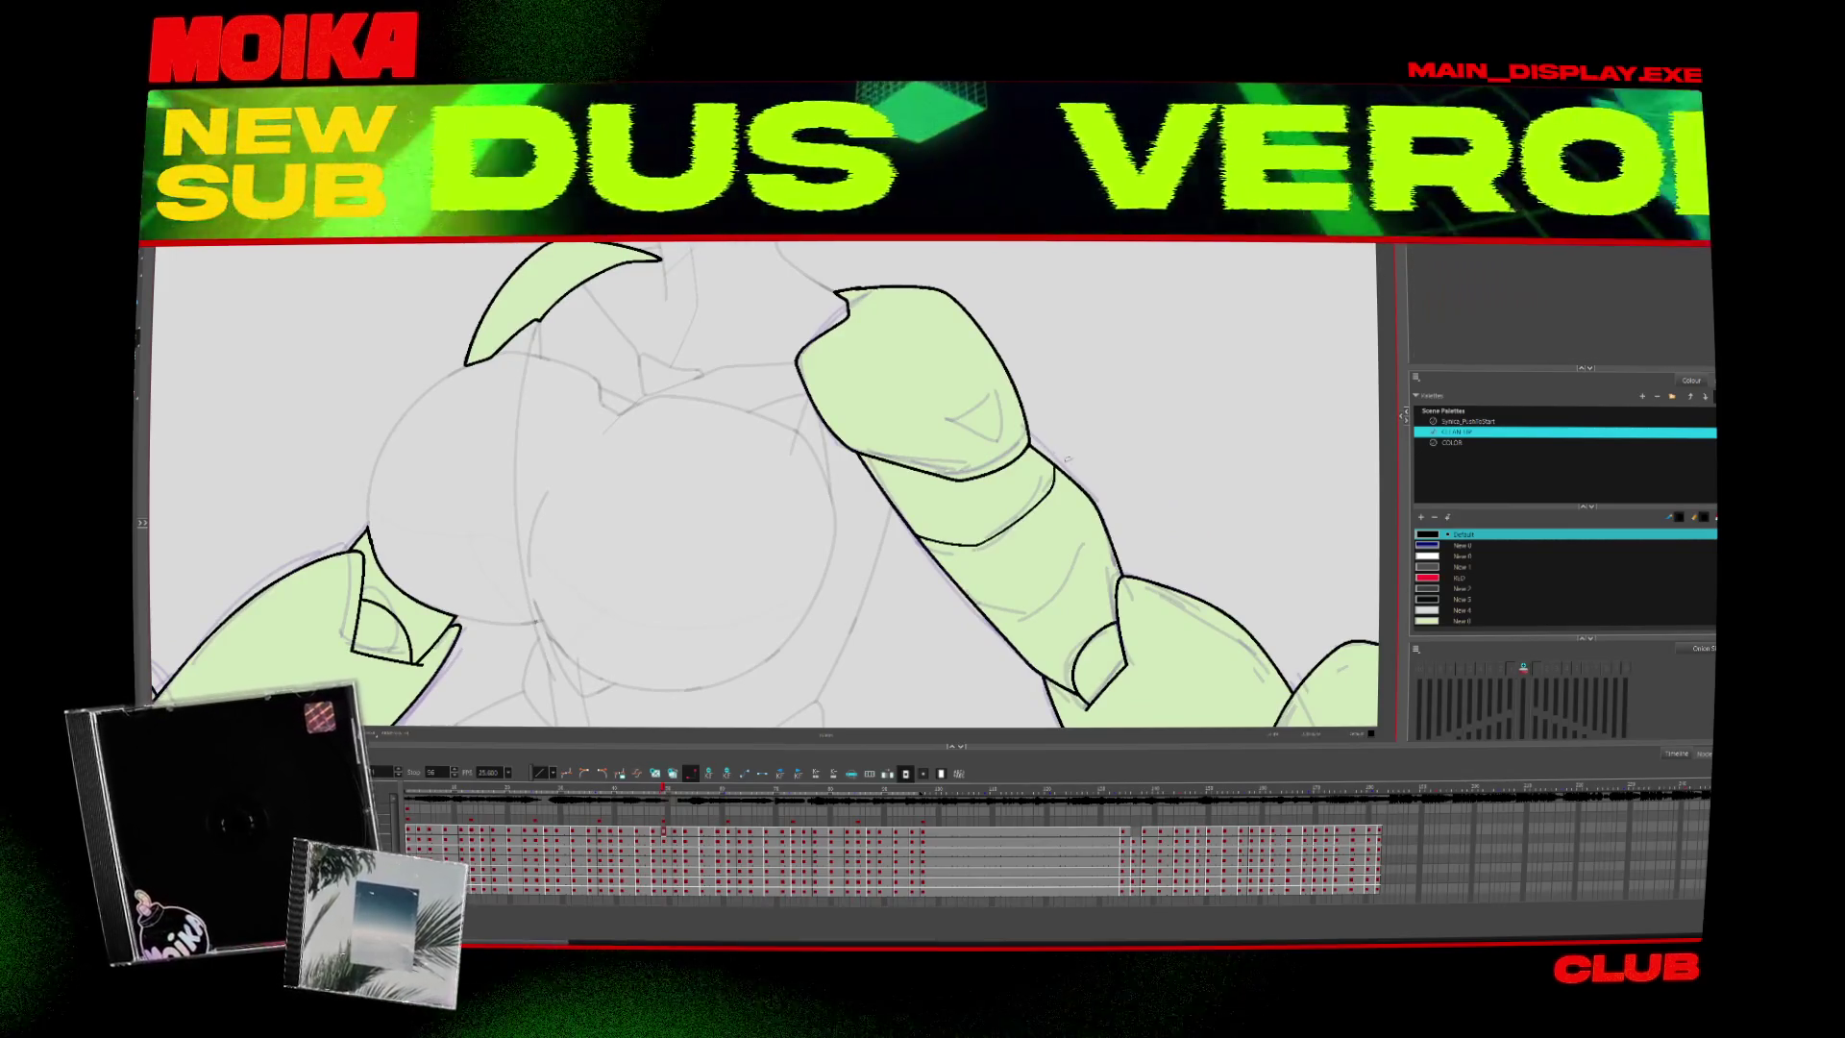
key(period)
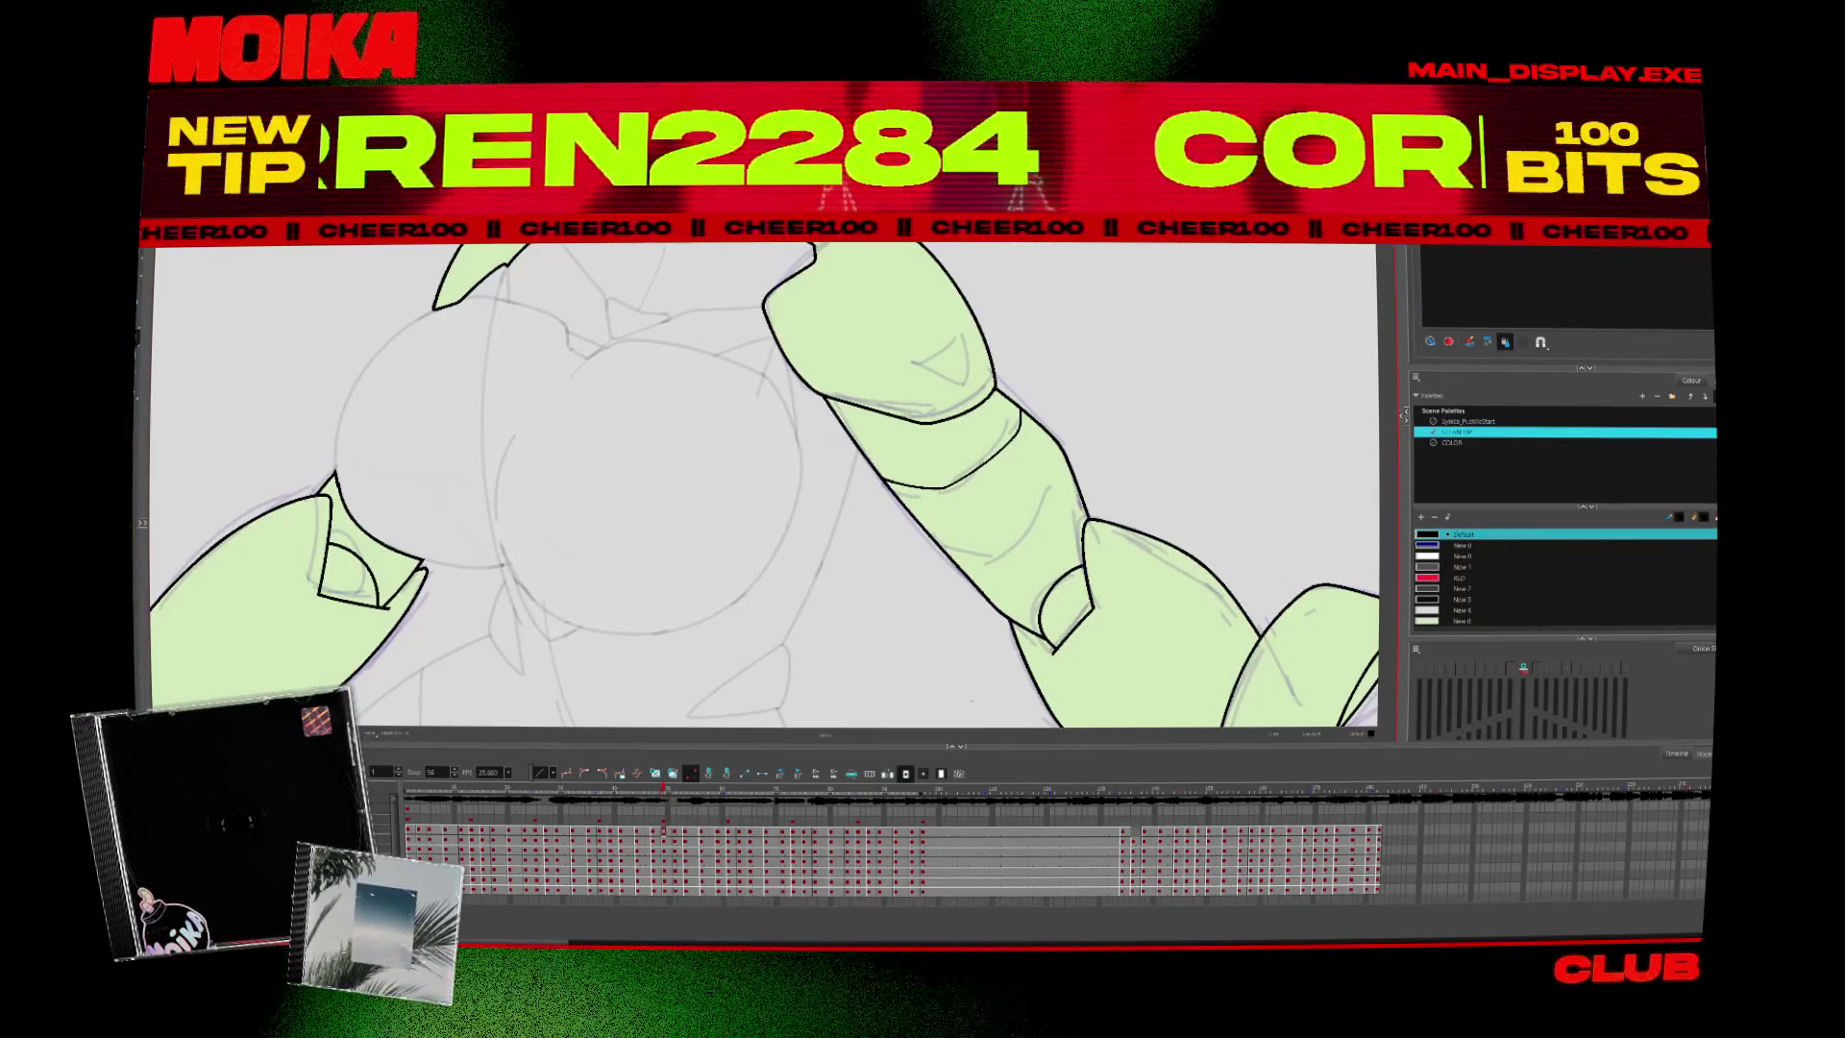
key(period)
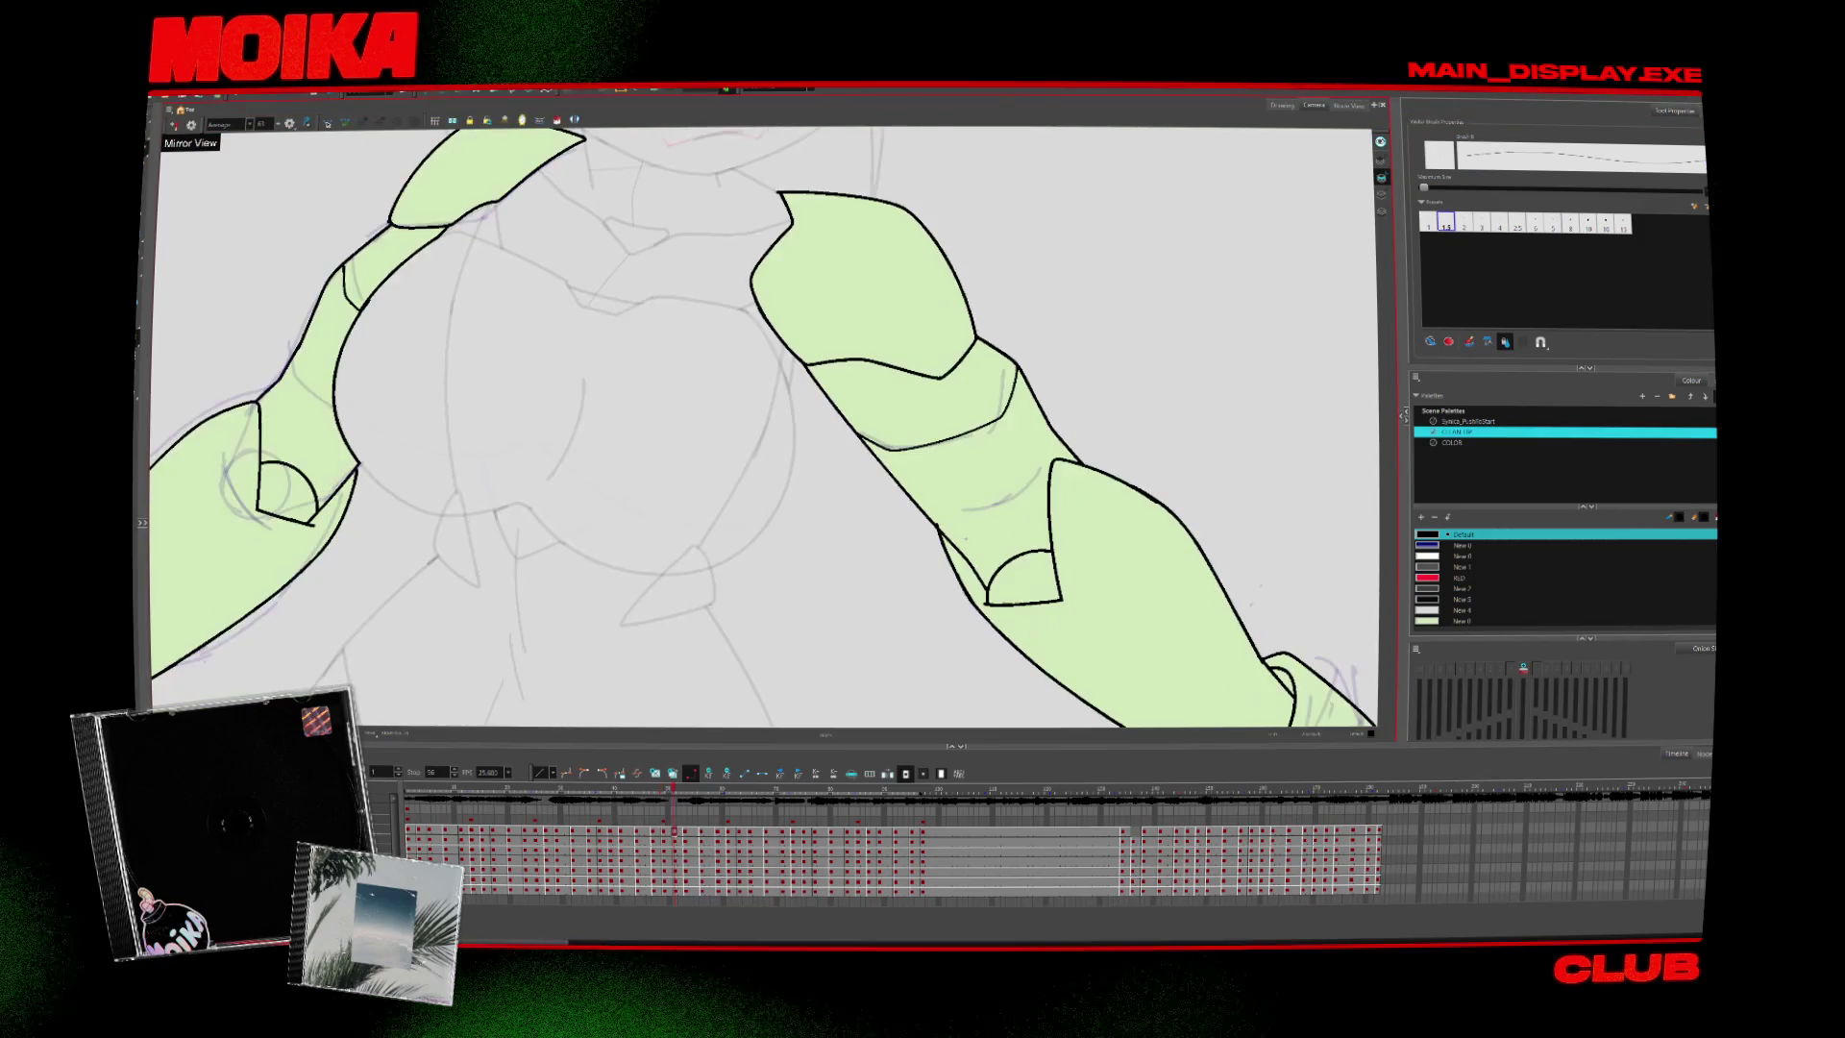
Step forward further, then zoom out so the whole character with knotted arms is visible
key(alt+i)
key(period)
key(period)
key(alt+b)
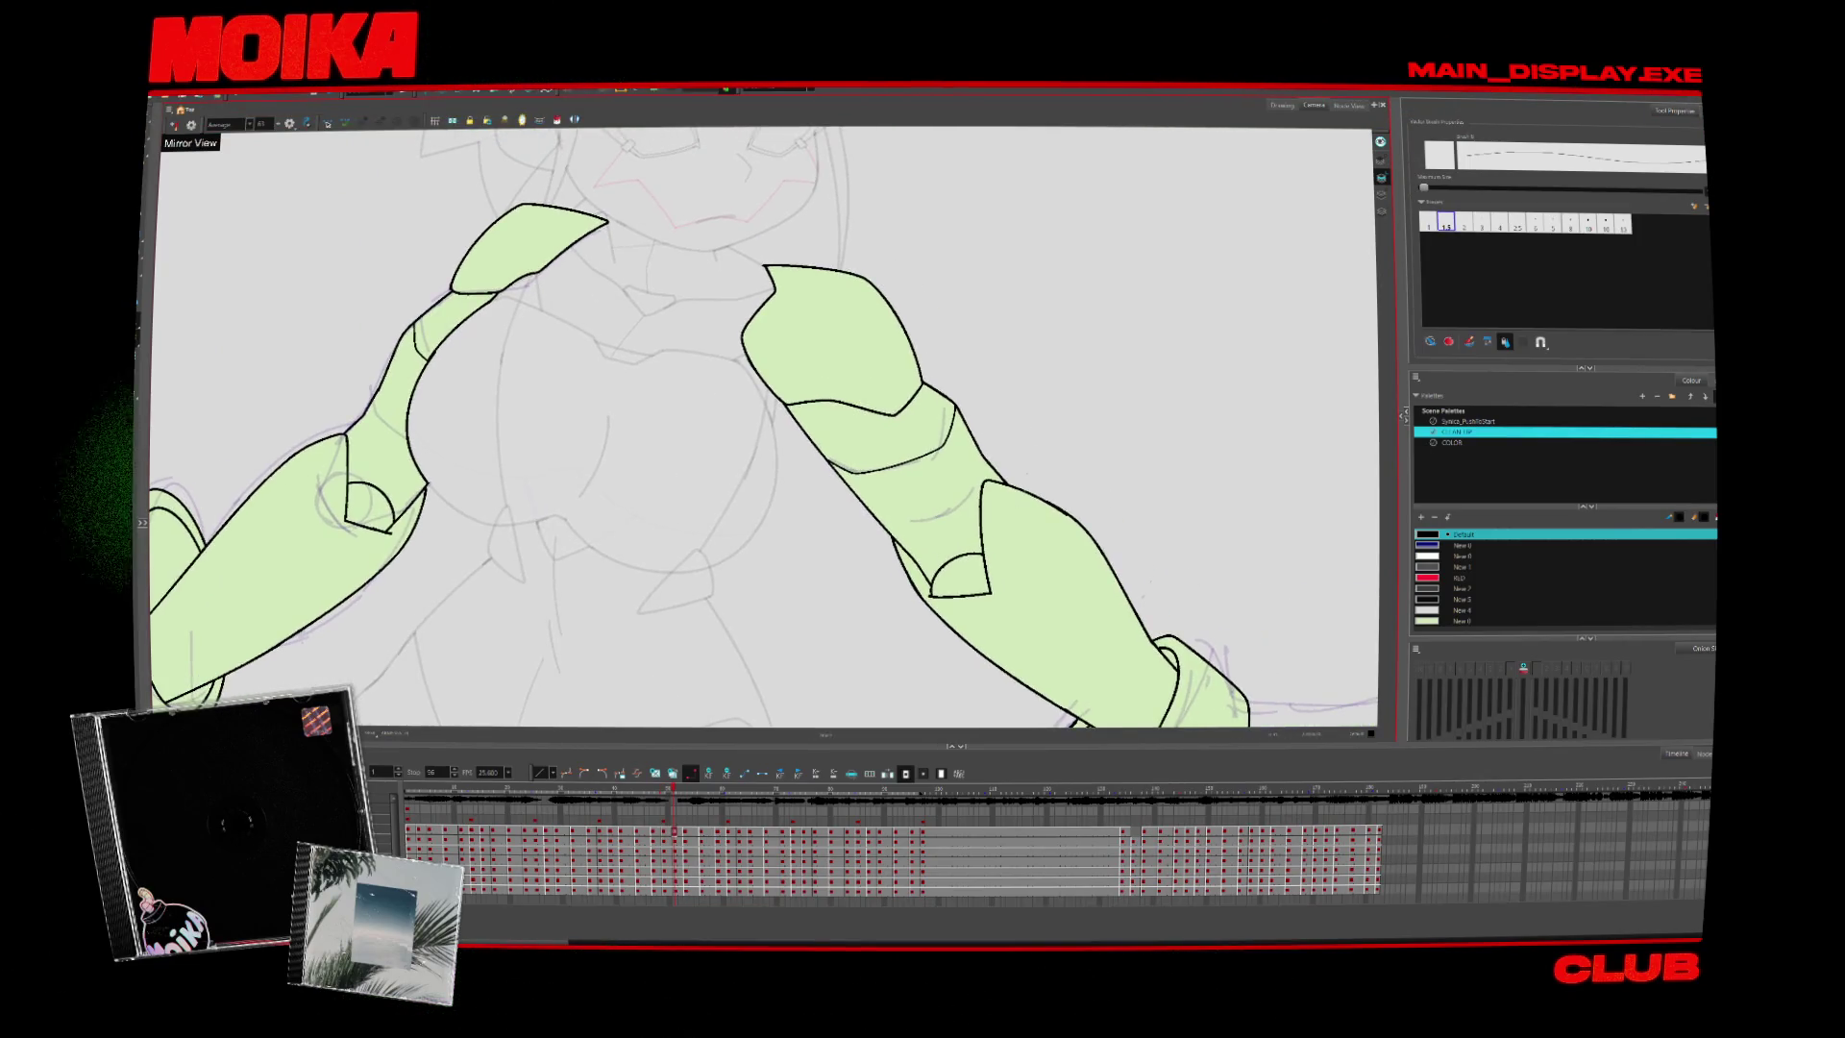
key(period)
key(period)
key(period)
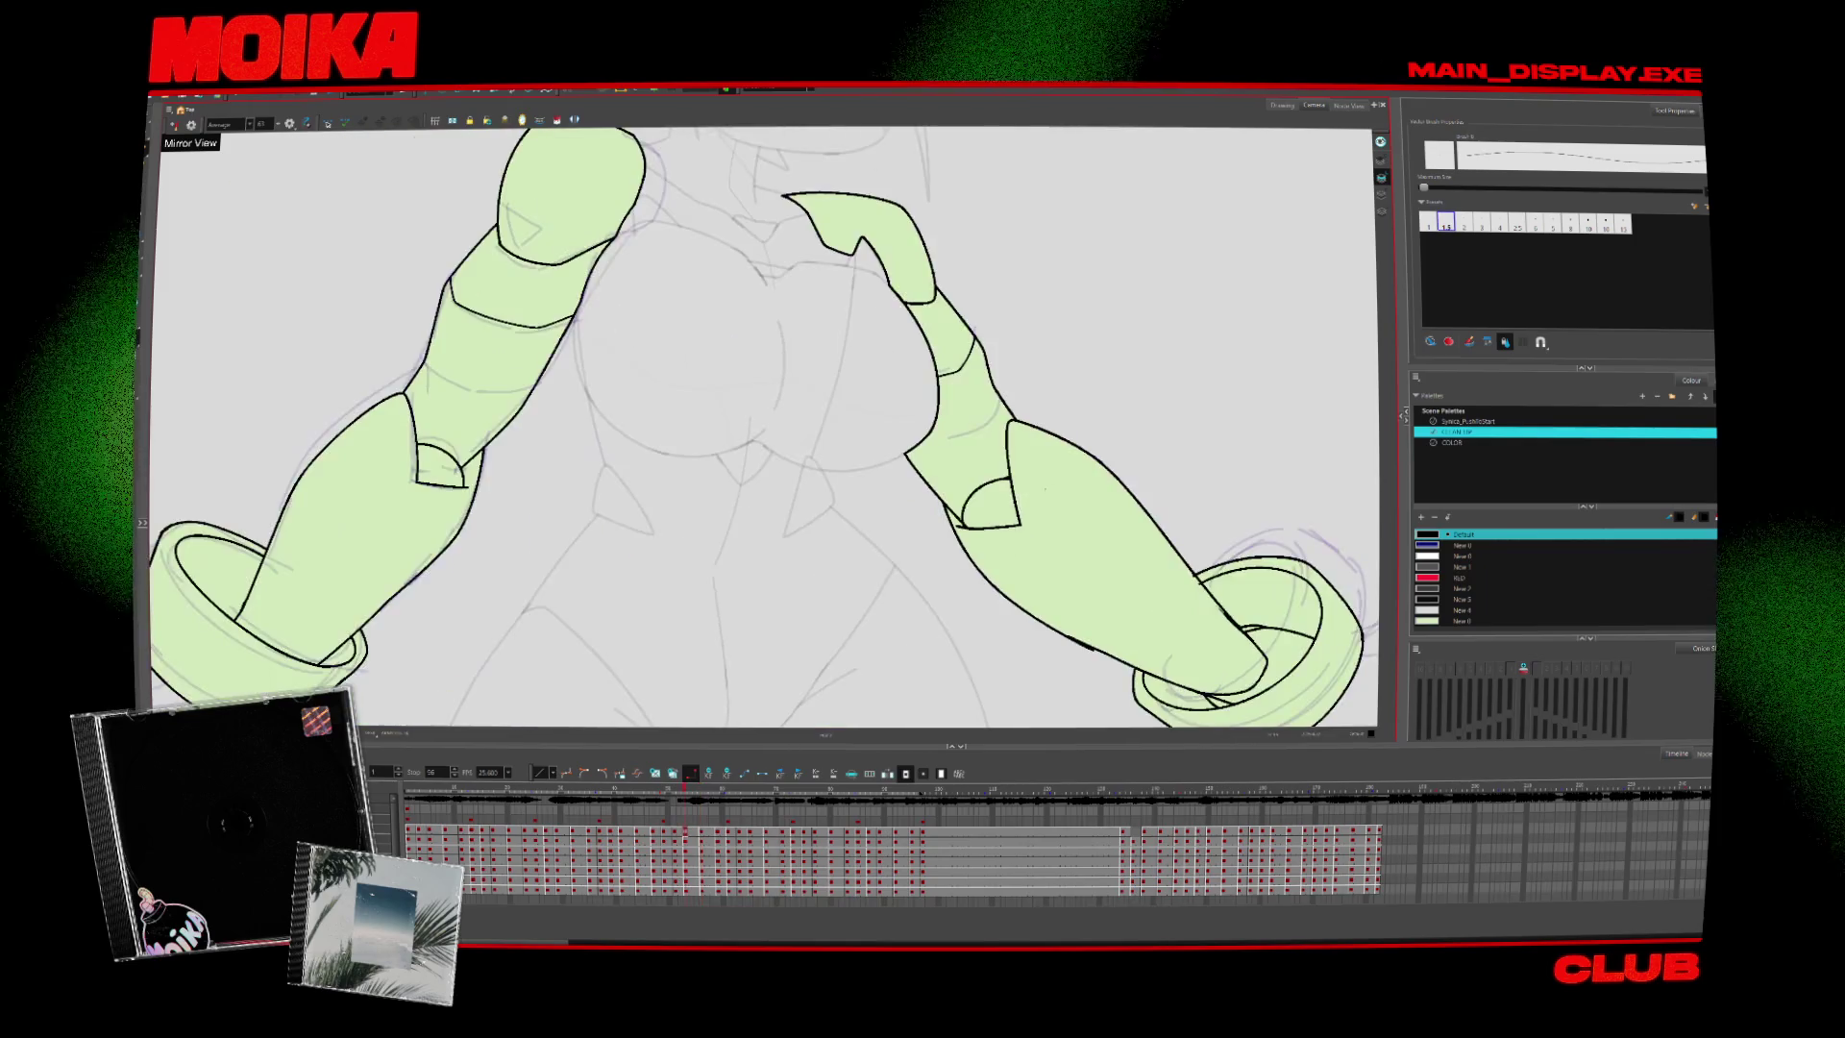
key(alt+z)
key(period)
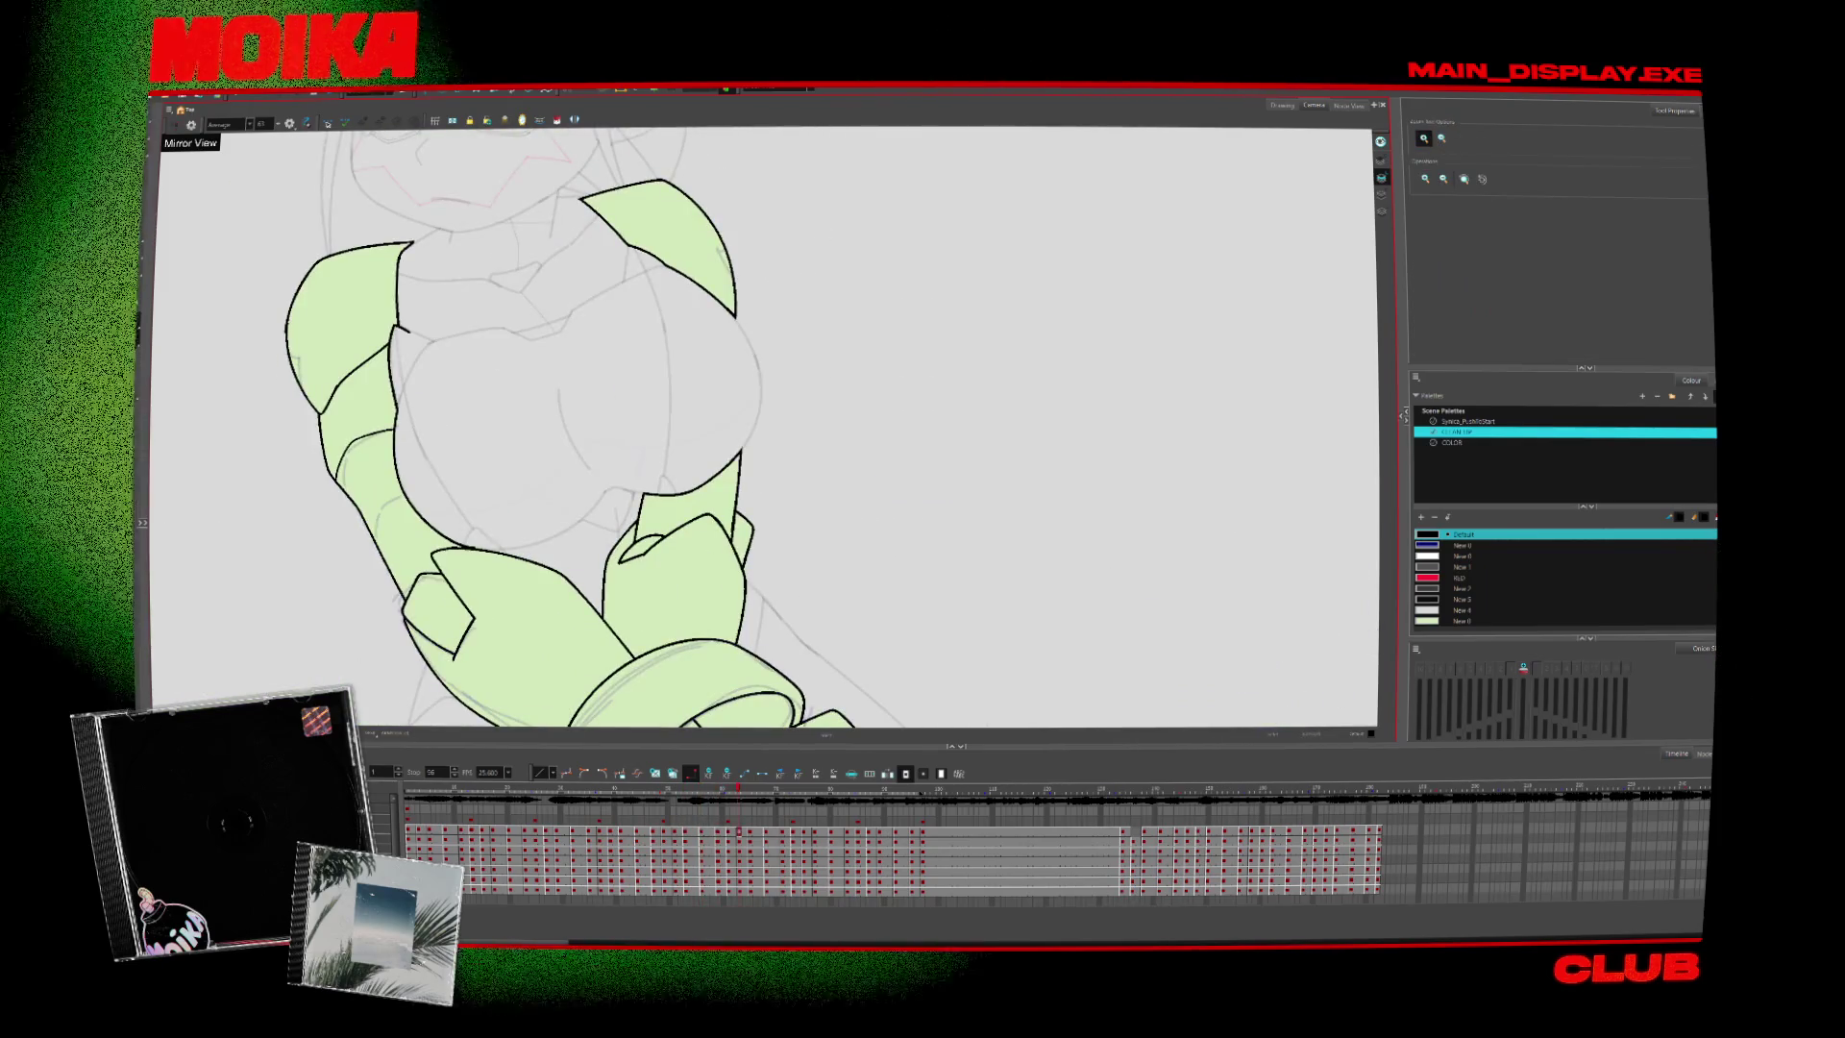
scroll(769, 433, down, 5)
scroll(769, 433, up, 3)
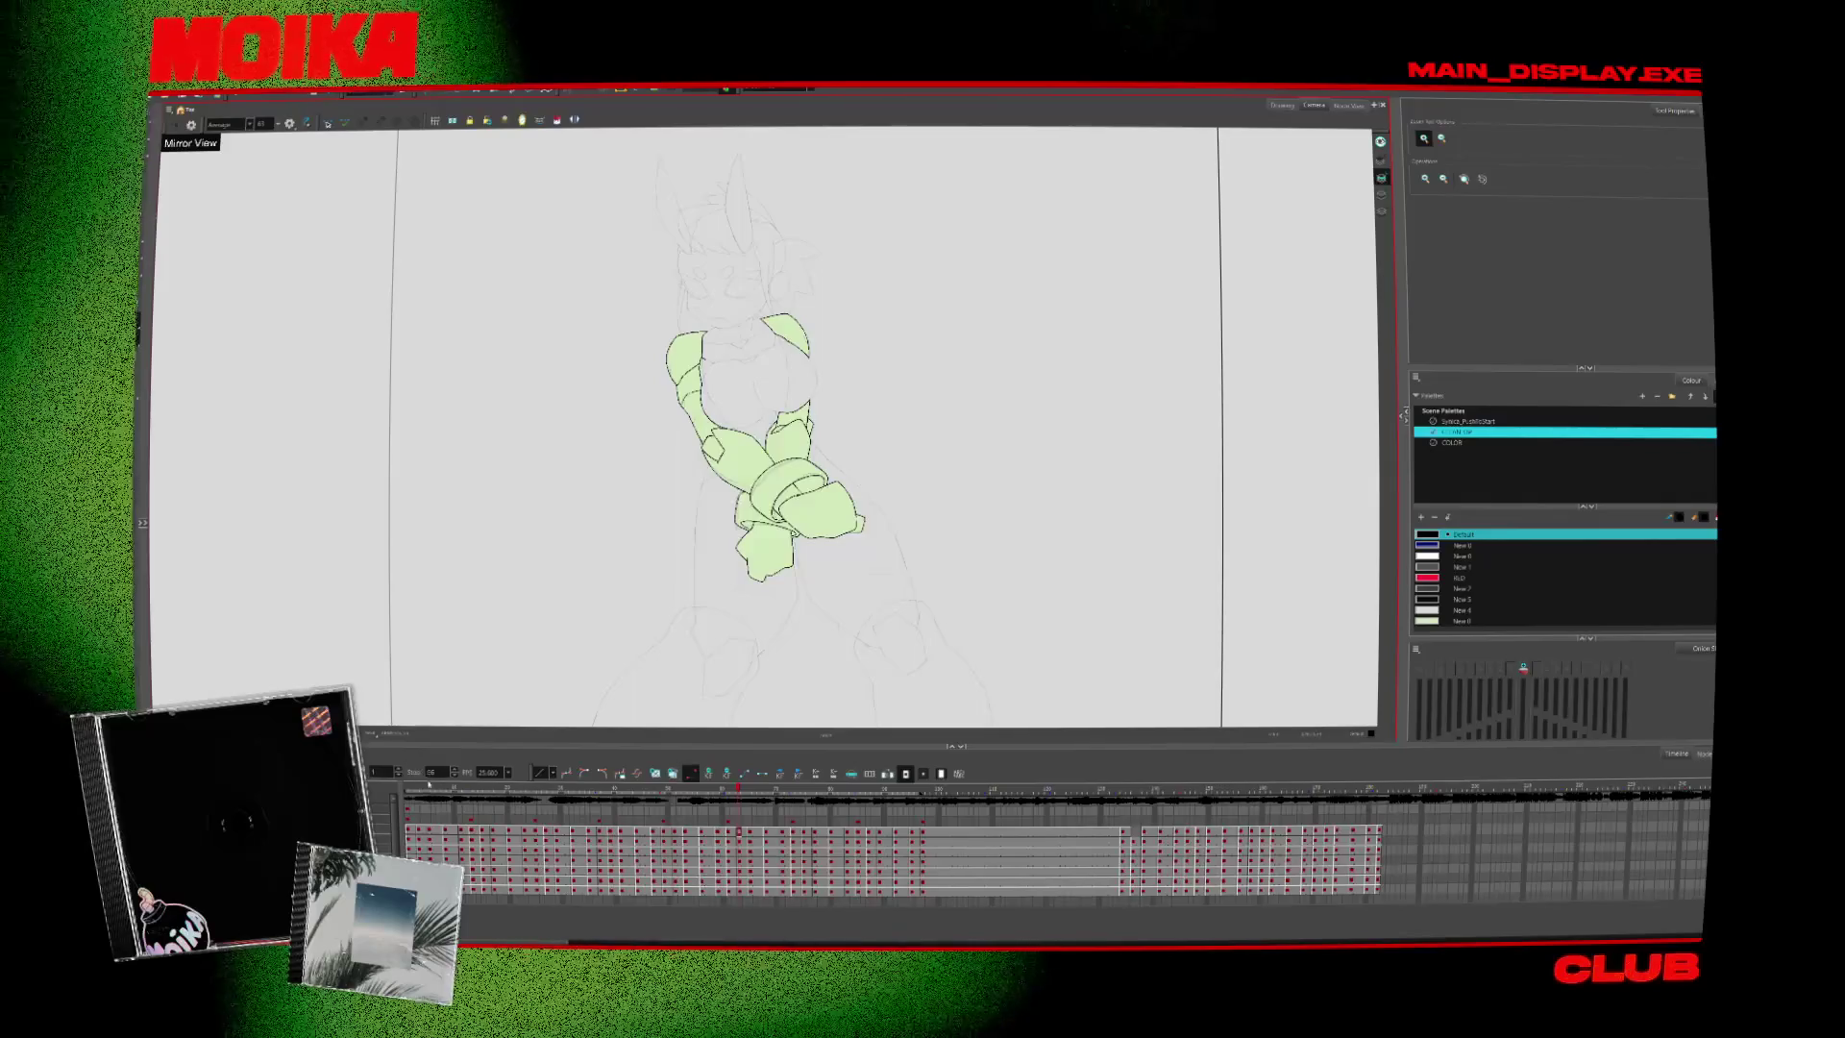
Play back the arm animation, then flip between neighbouring poses to compare the knot
key(Return)
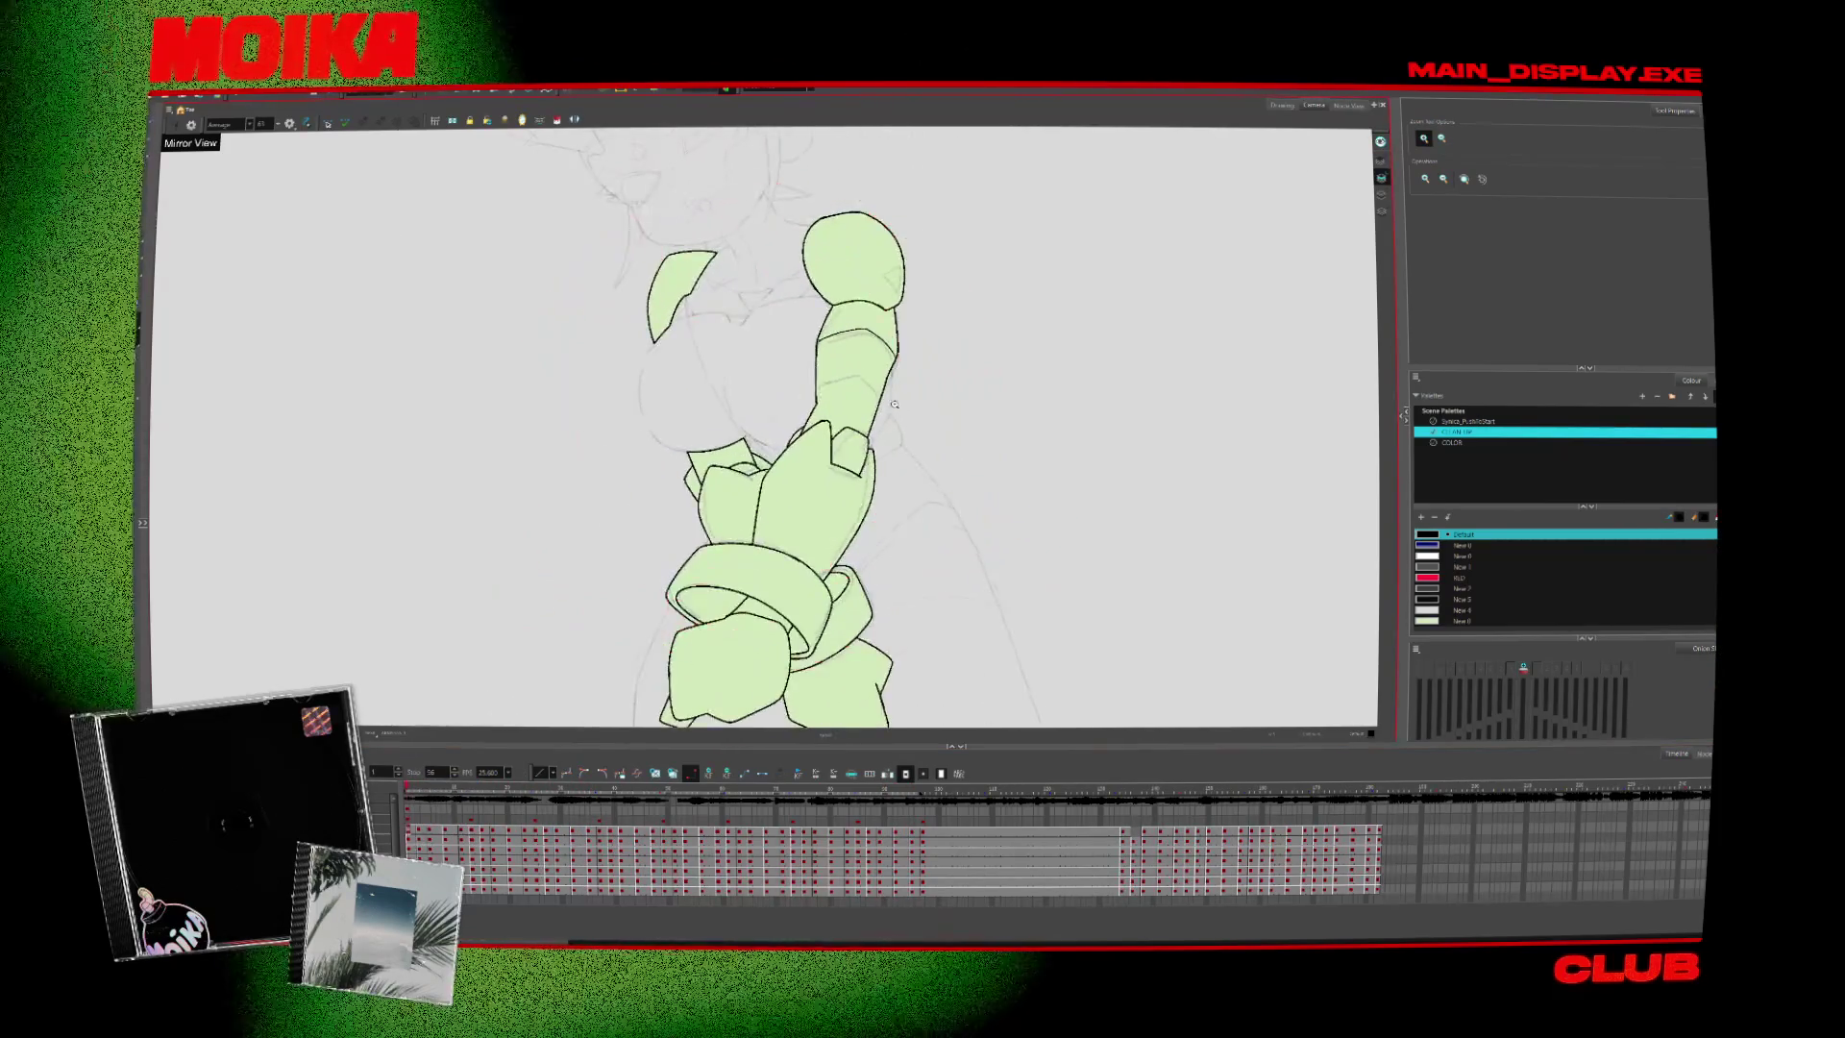
key(alt+b)
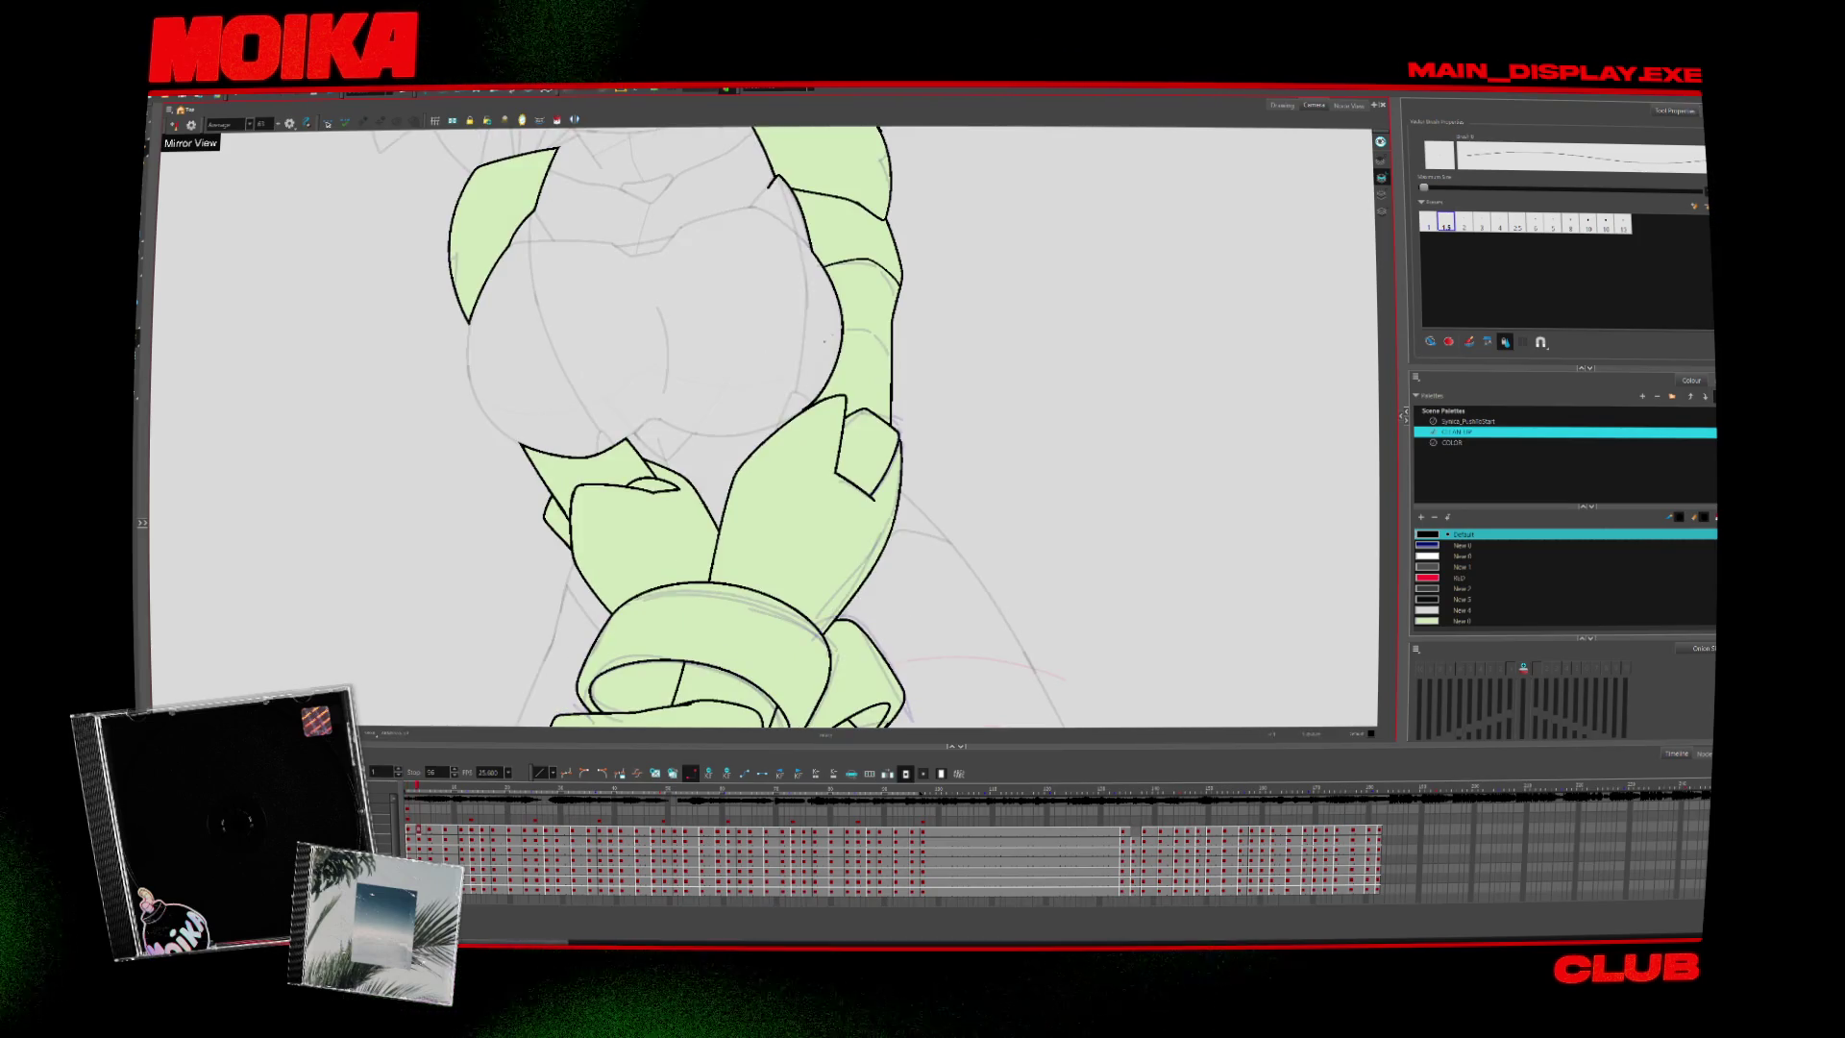
key(alt+s)
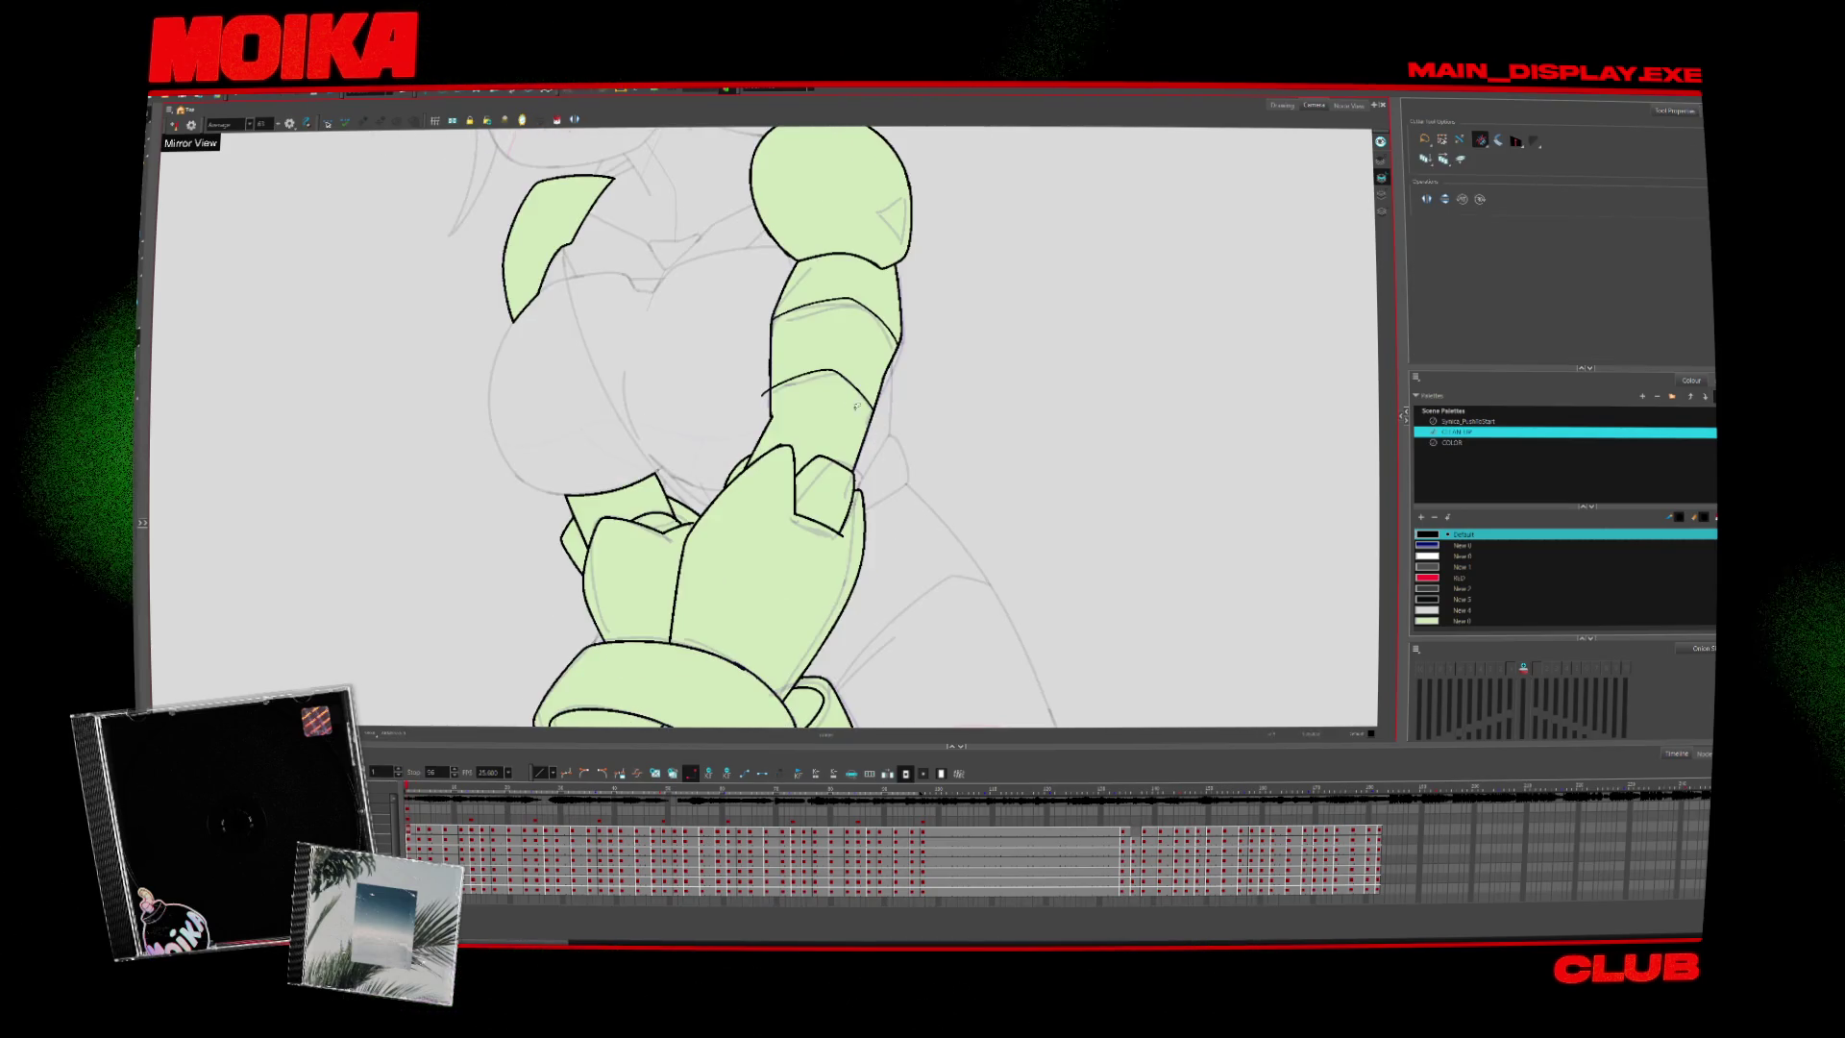
key(alt+b)
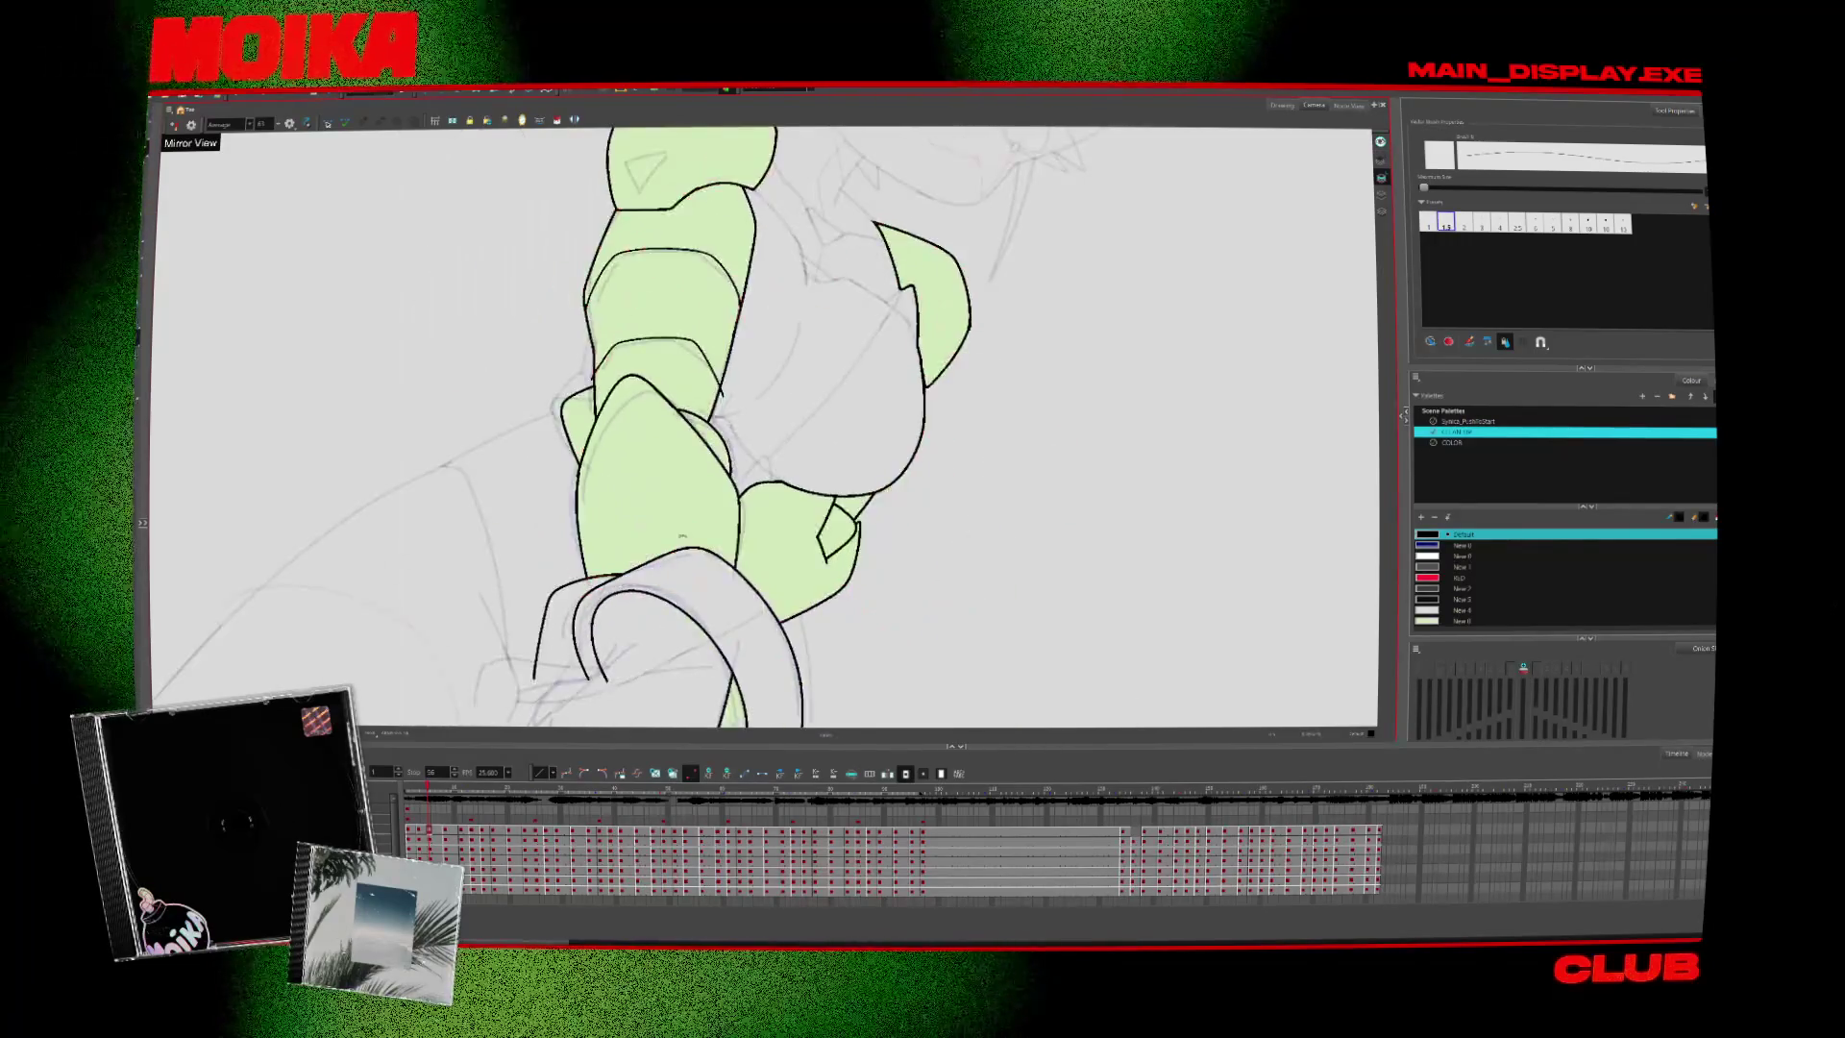
key(alt+s)
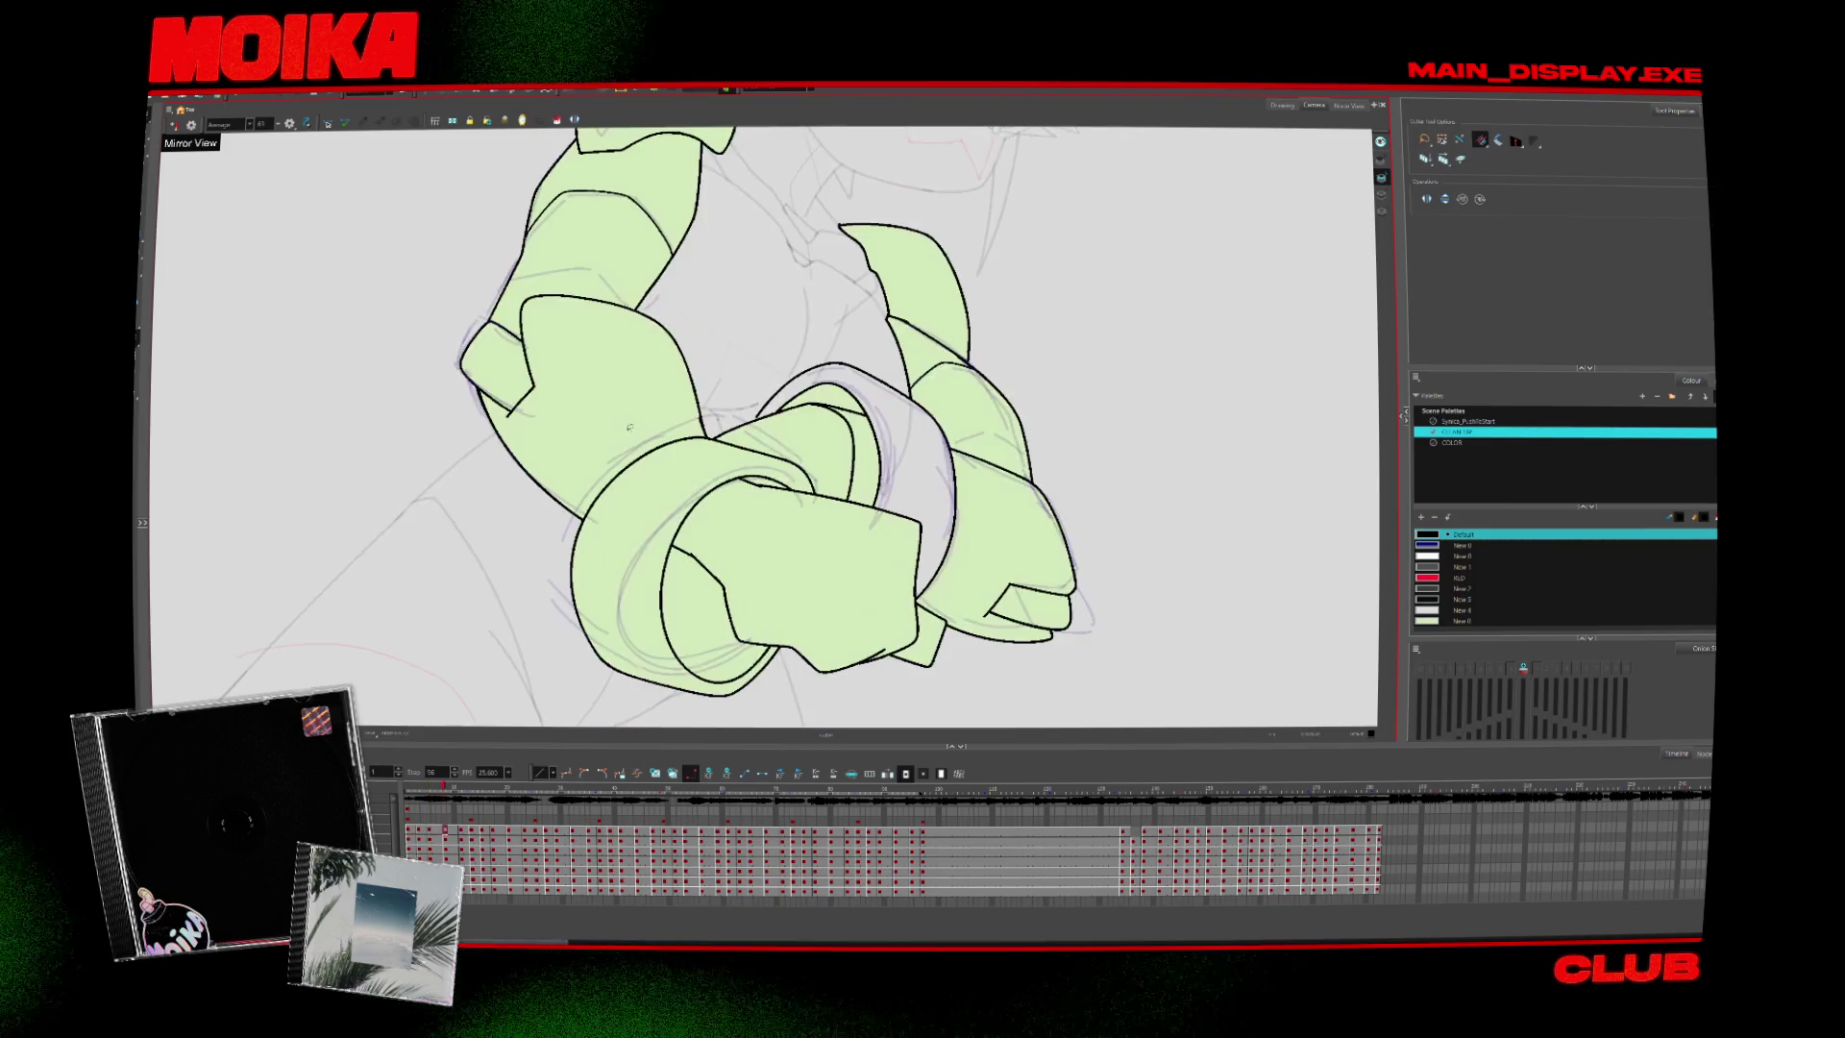
key(alt+b)
key(comma)
key(comma)
key(comma)
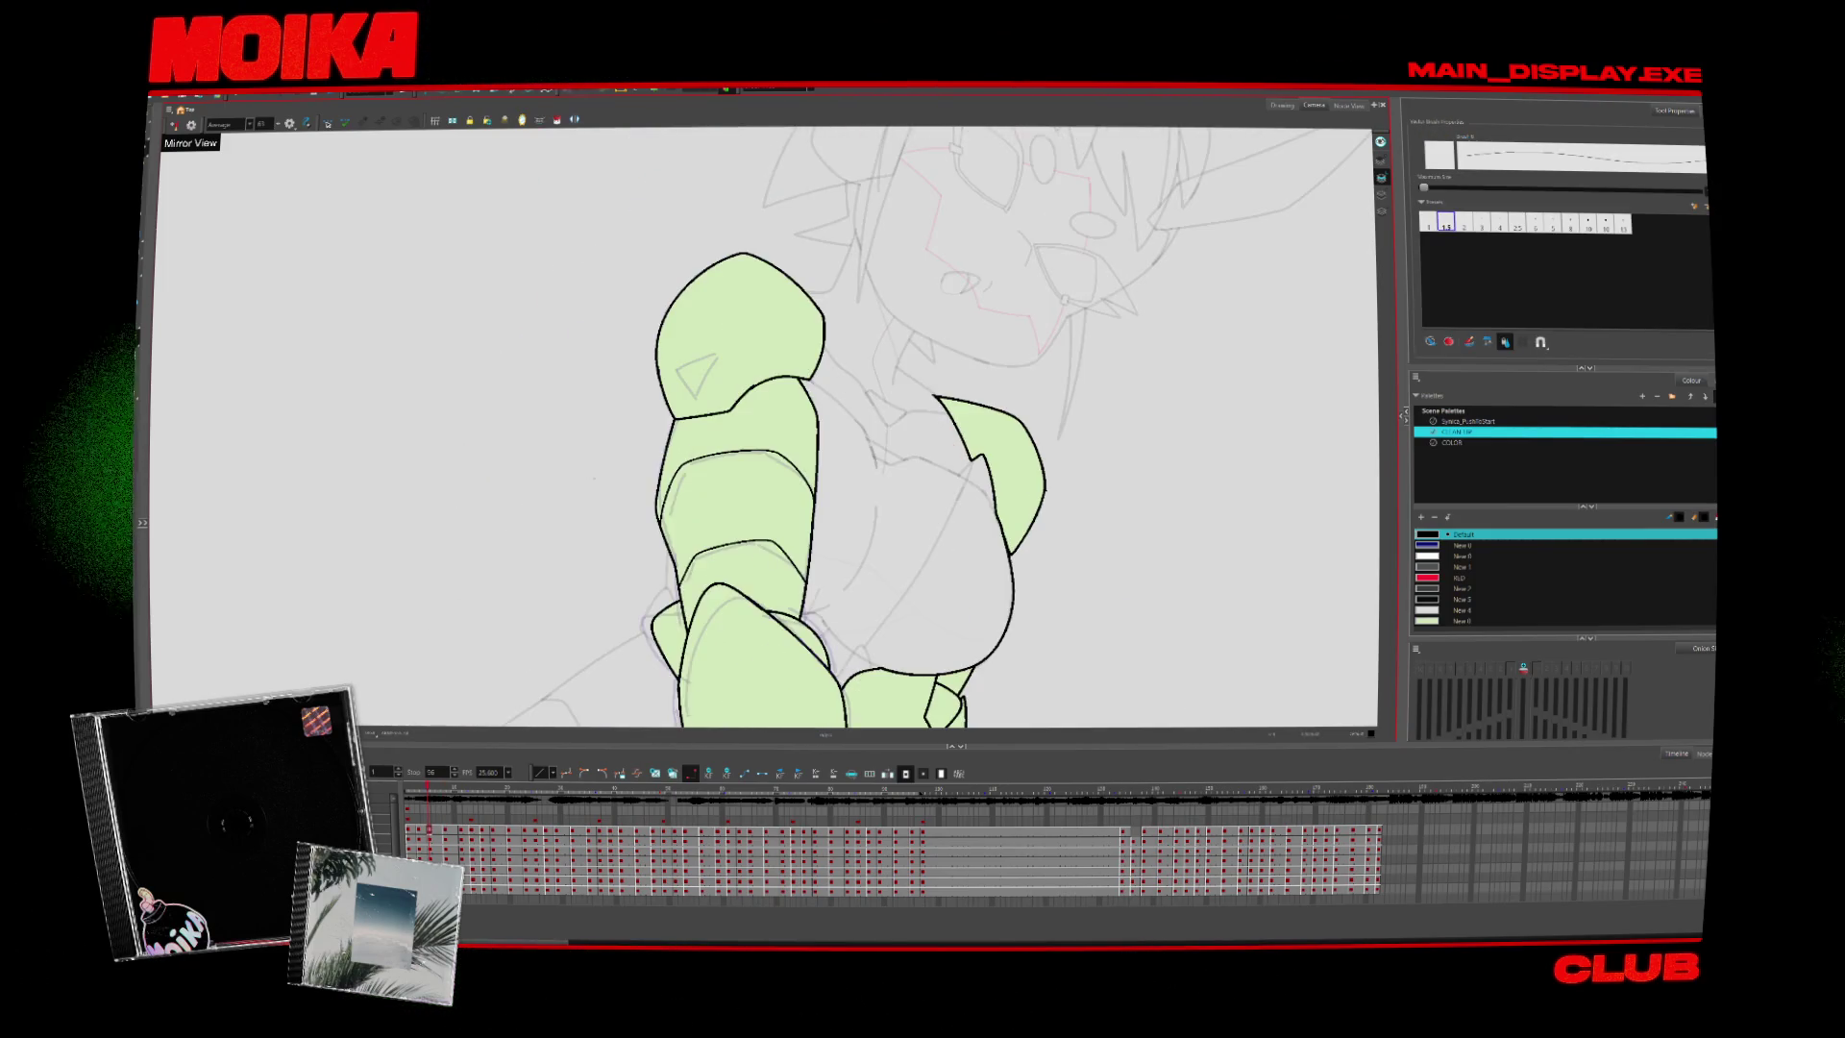
key(period)
key(period)
key(period)
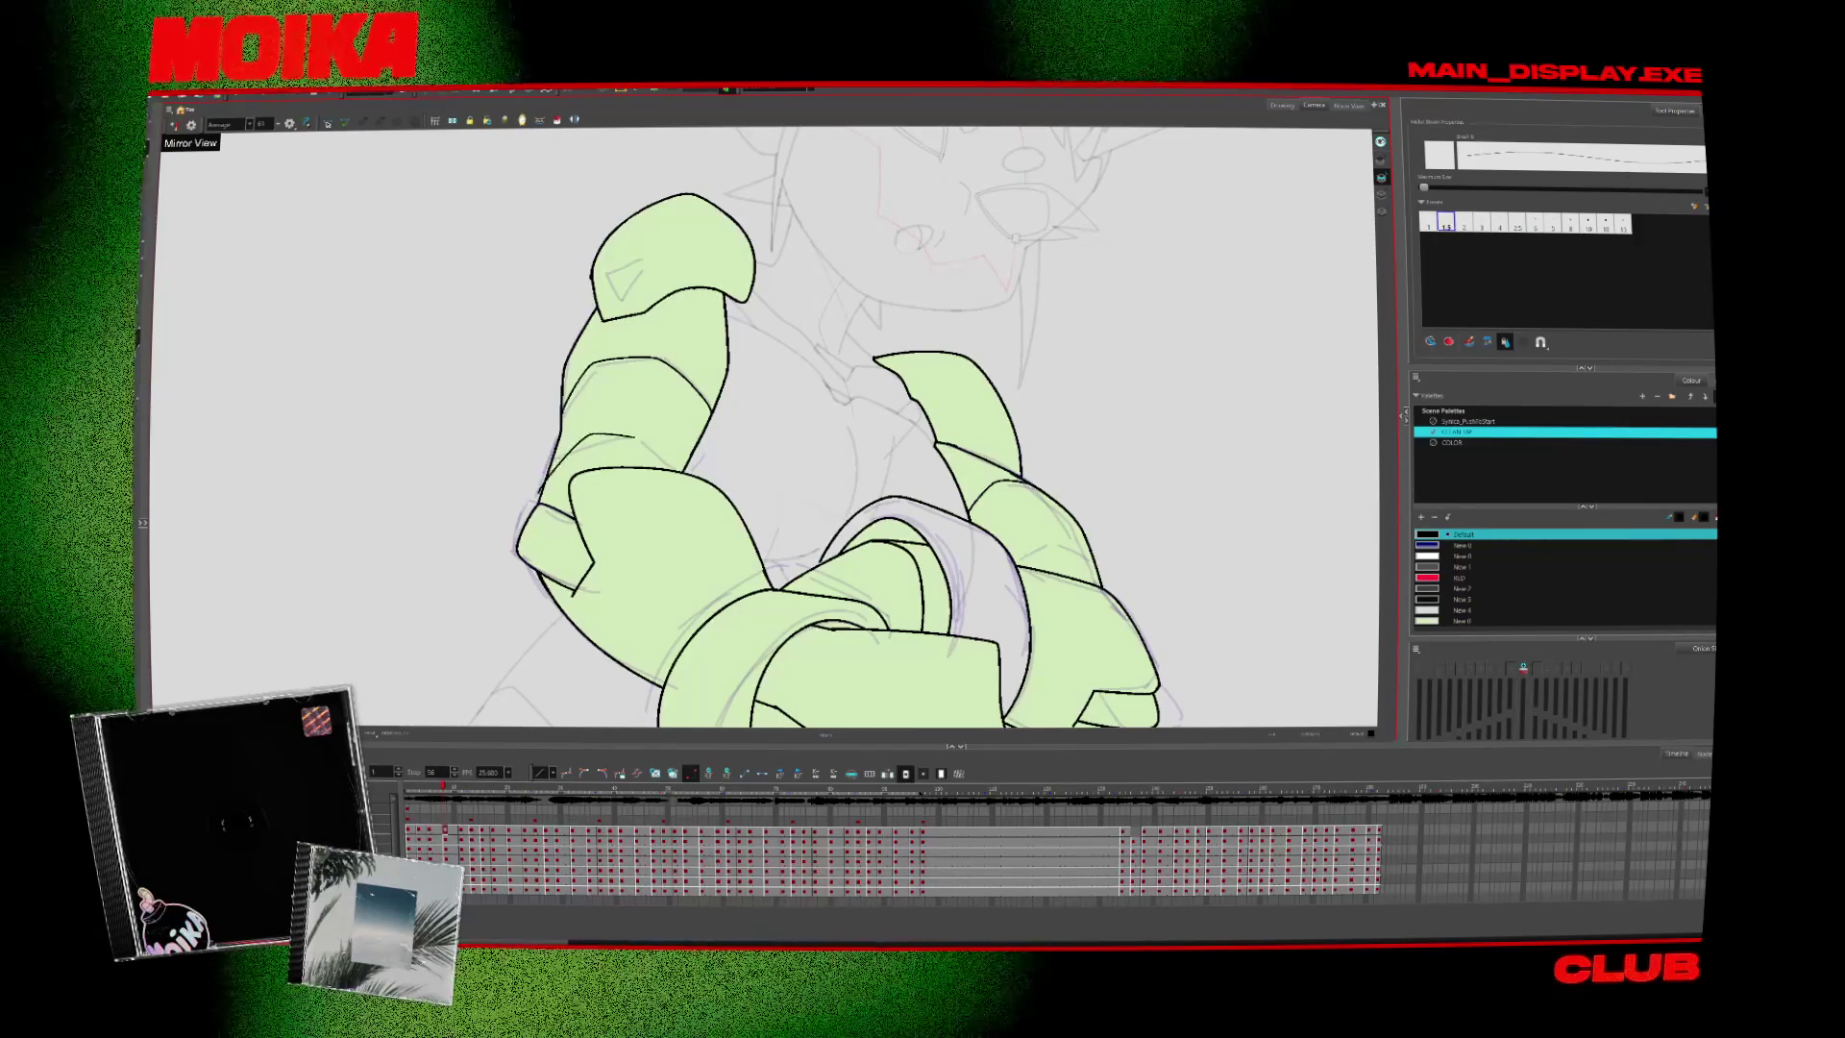
Reshape a forearm stroke by dragging its end downward
click(615, 436)
drag(694, 466, 690, 498)
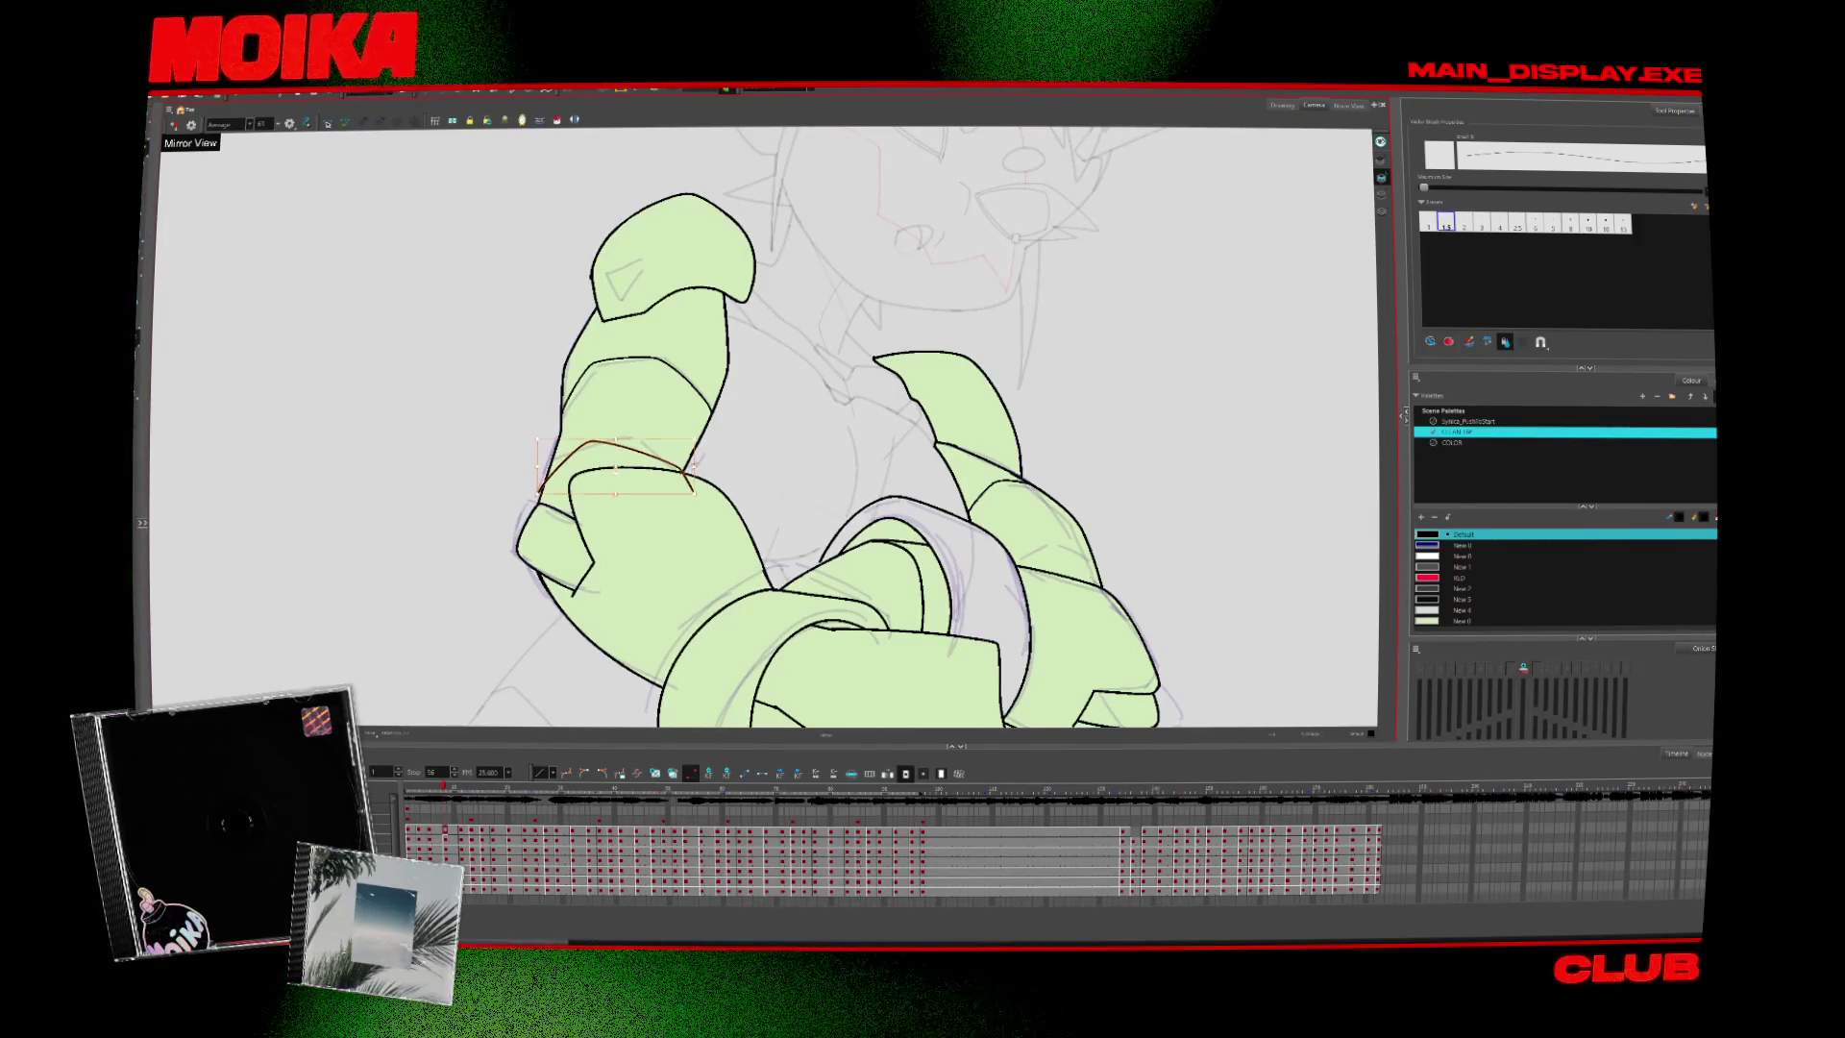
key(alt+t)
Step forward through the later arm poses, alternating between the Brush and Cutter tools
key(period)
key(period)
key(period)
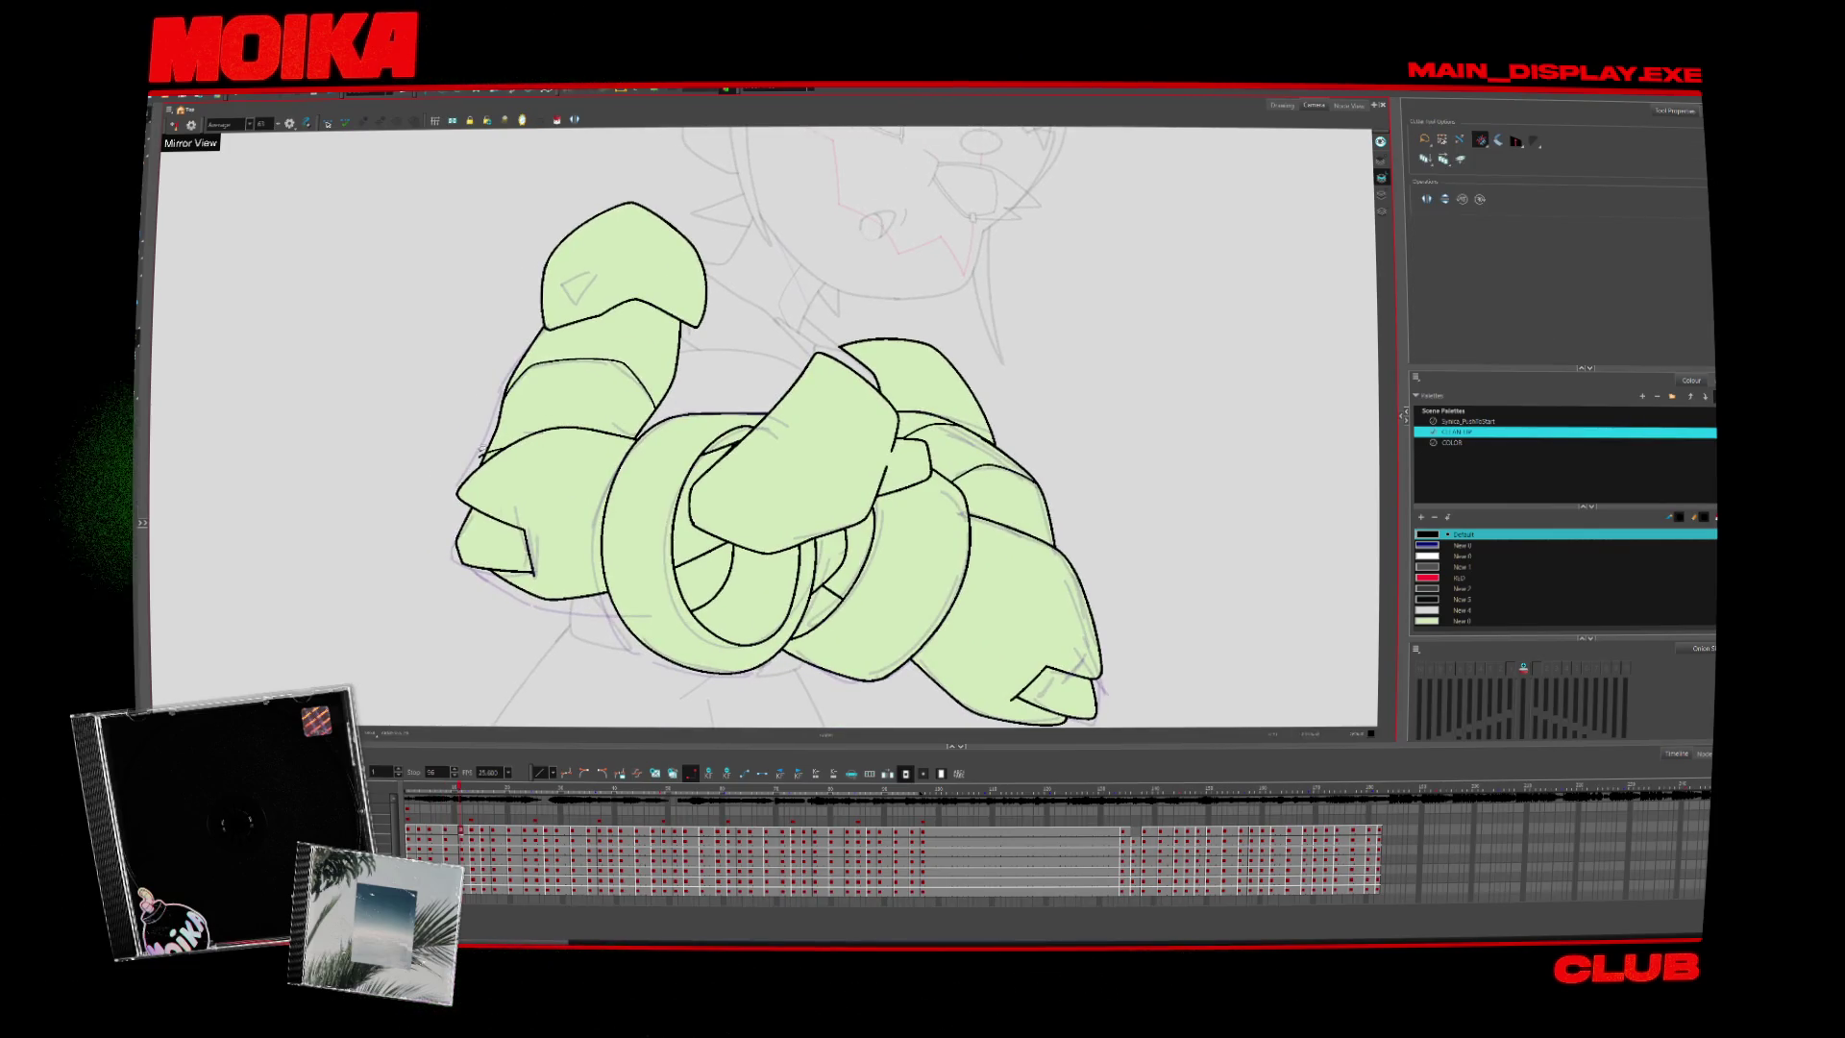
key(period)
key(period)
key(period)
key(alt+b)
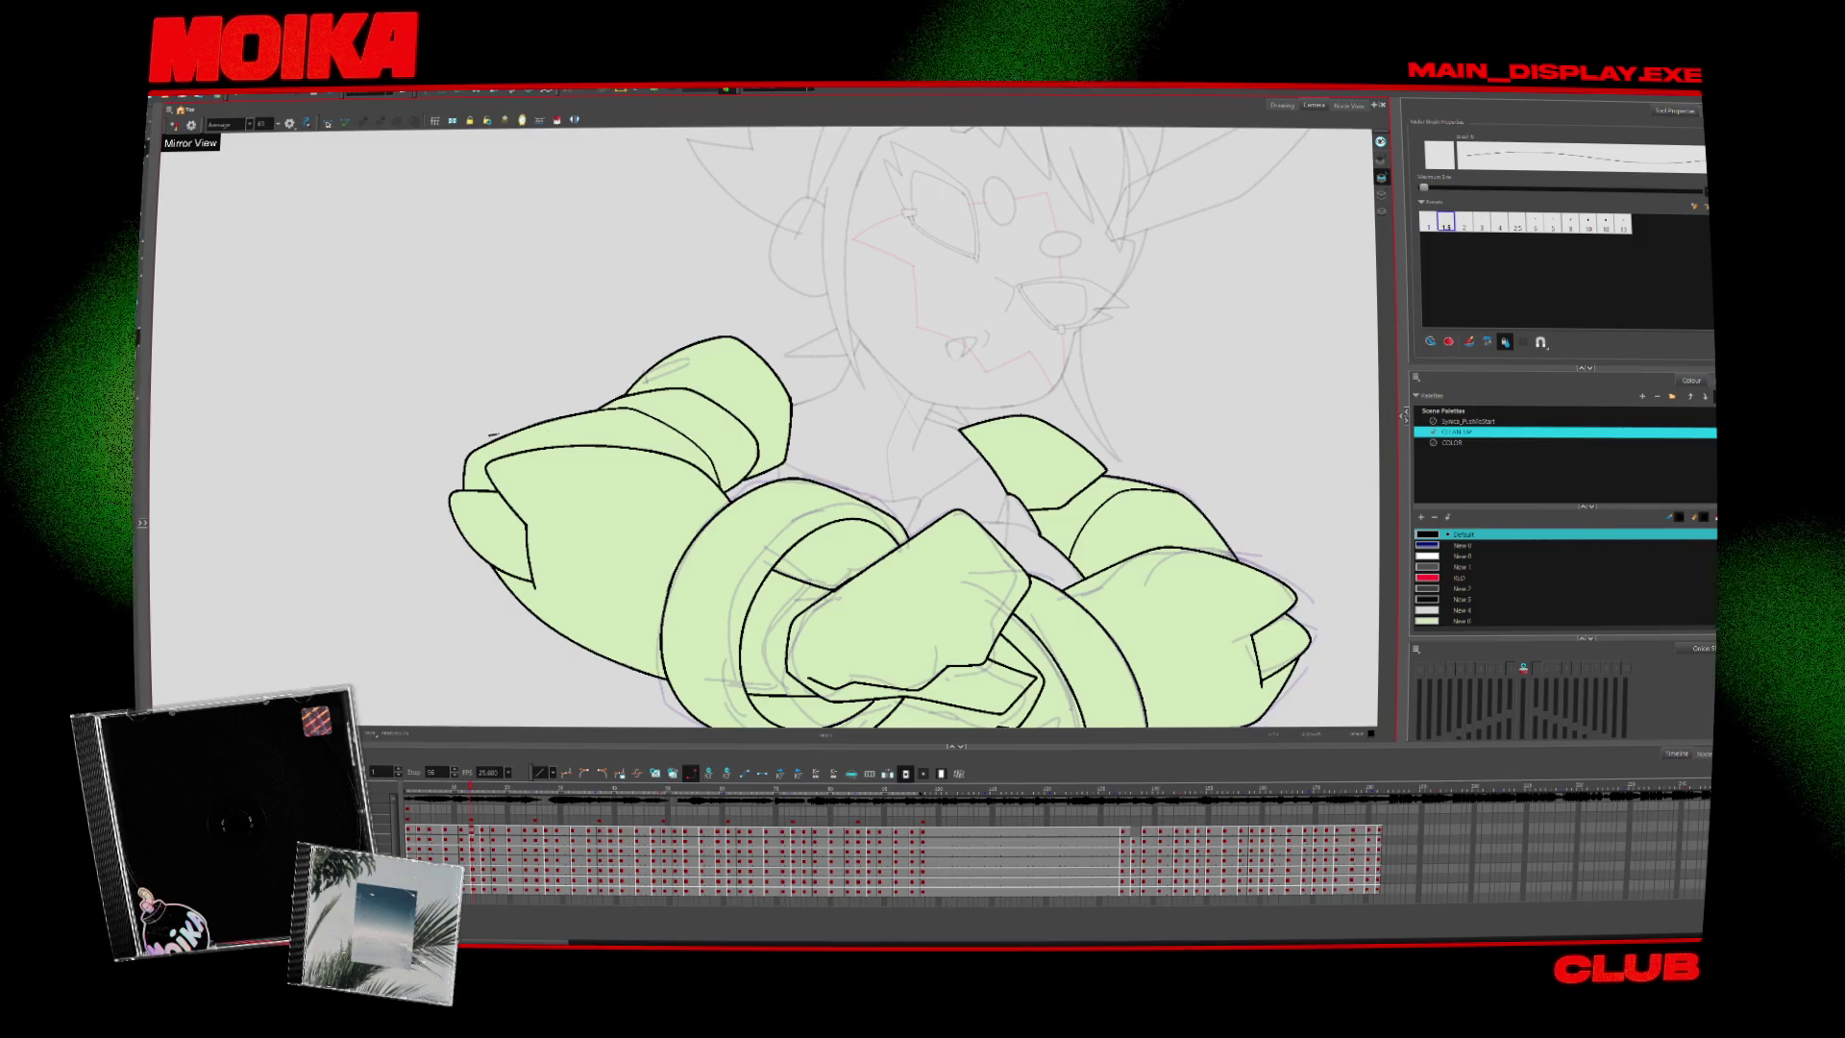
key(alt+t)
key(period)
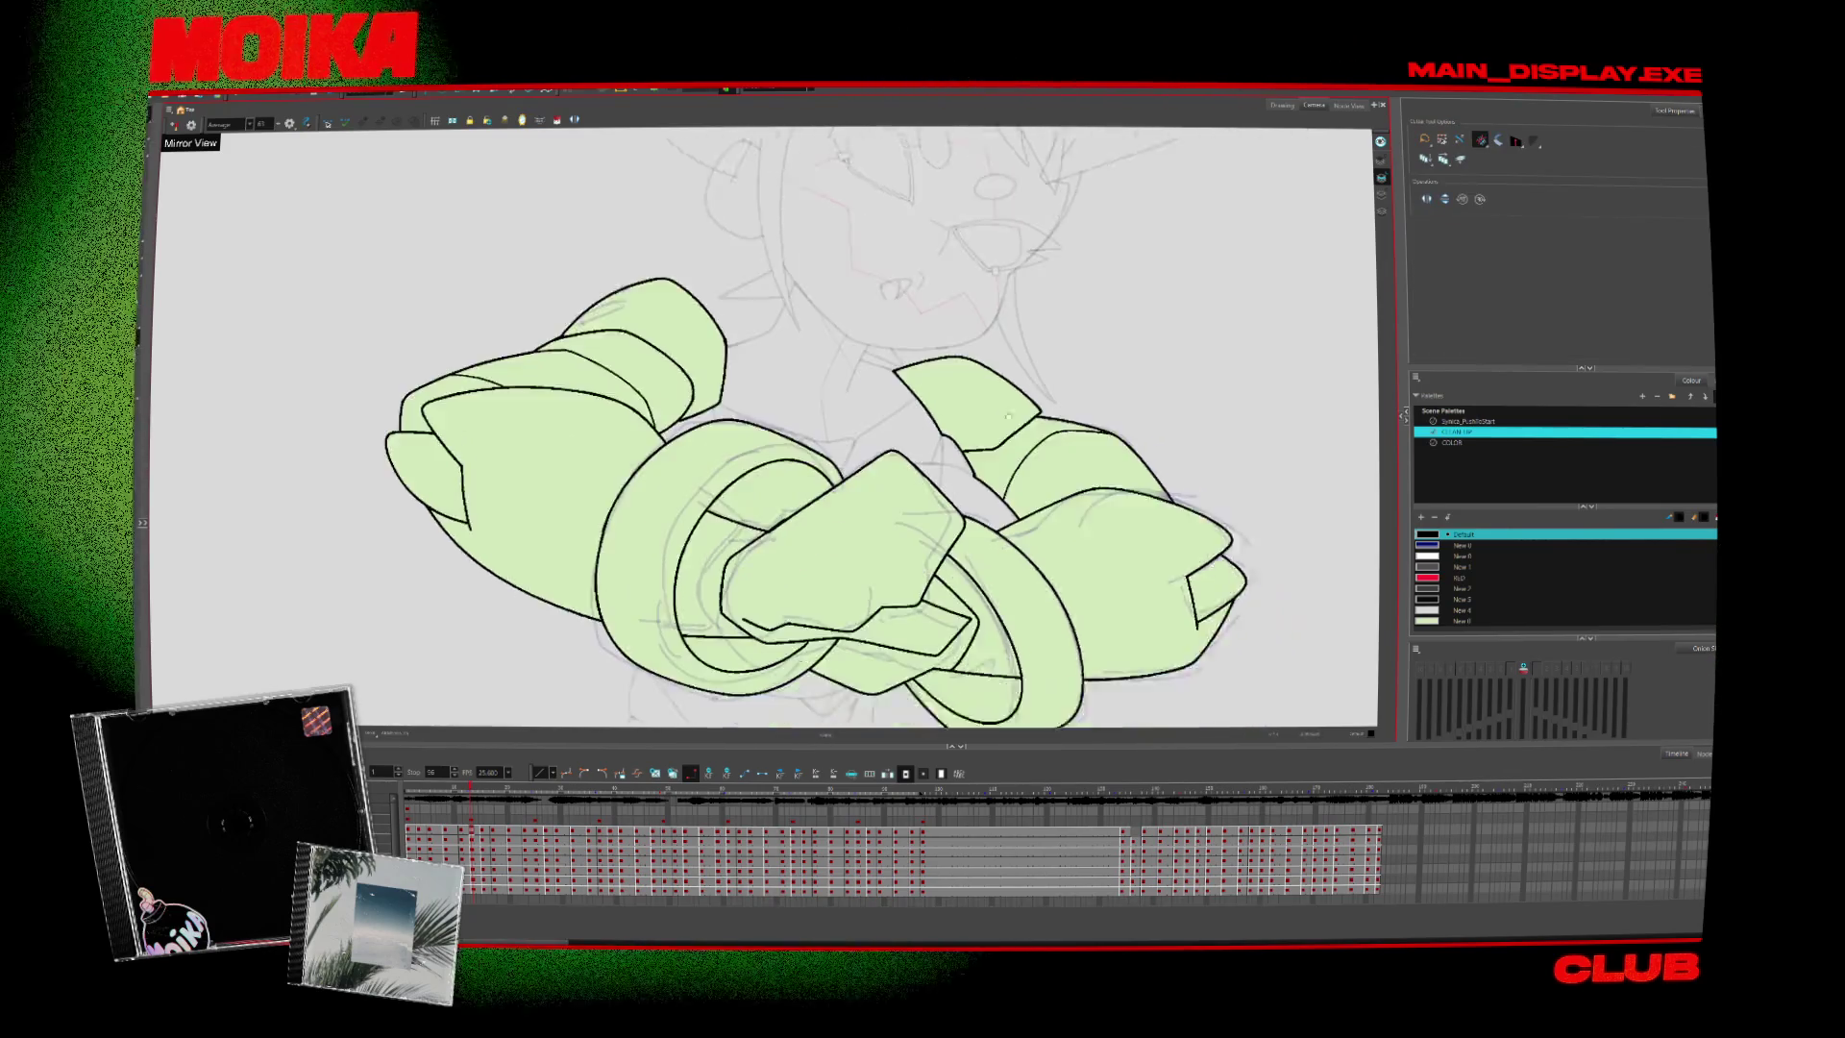
key(period)
key(period)
key(alt+b)
key(alt+t)
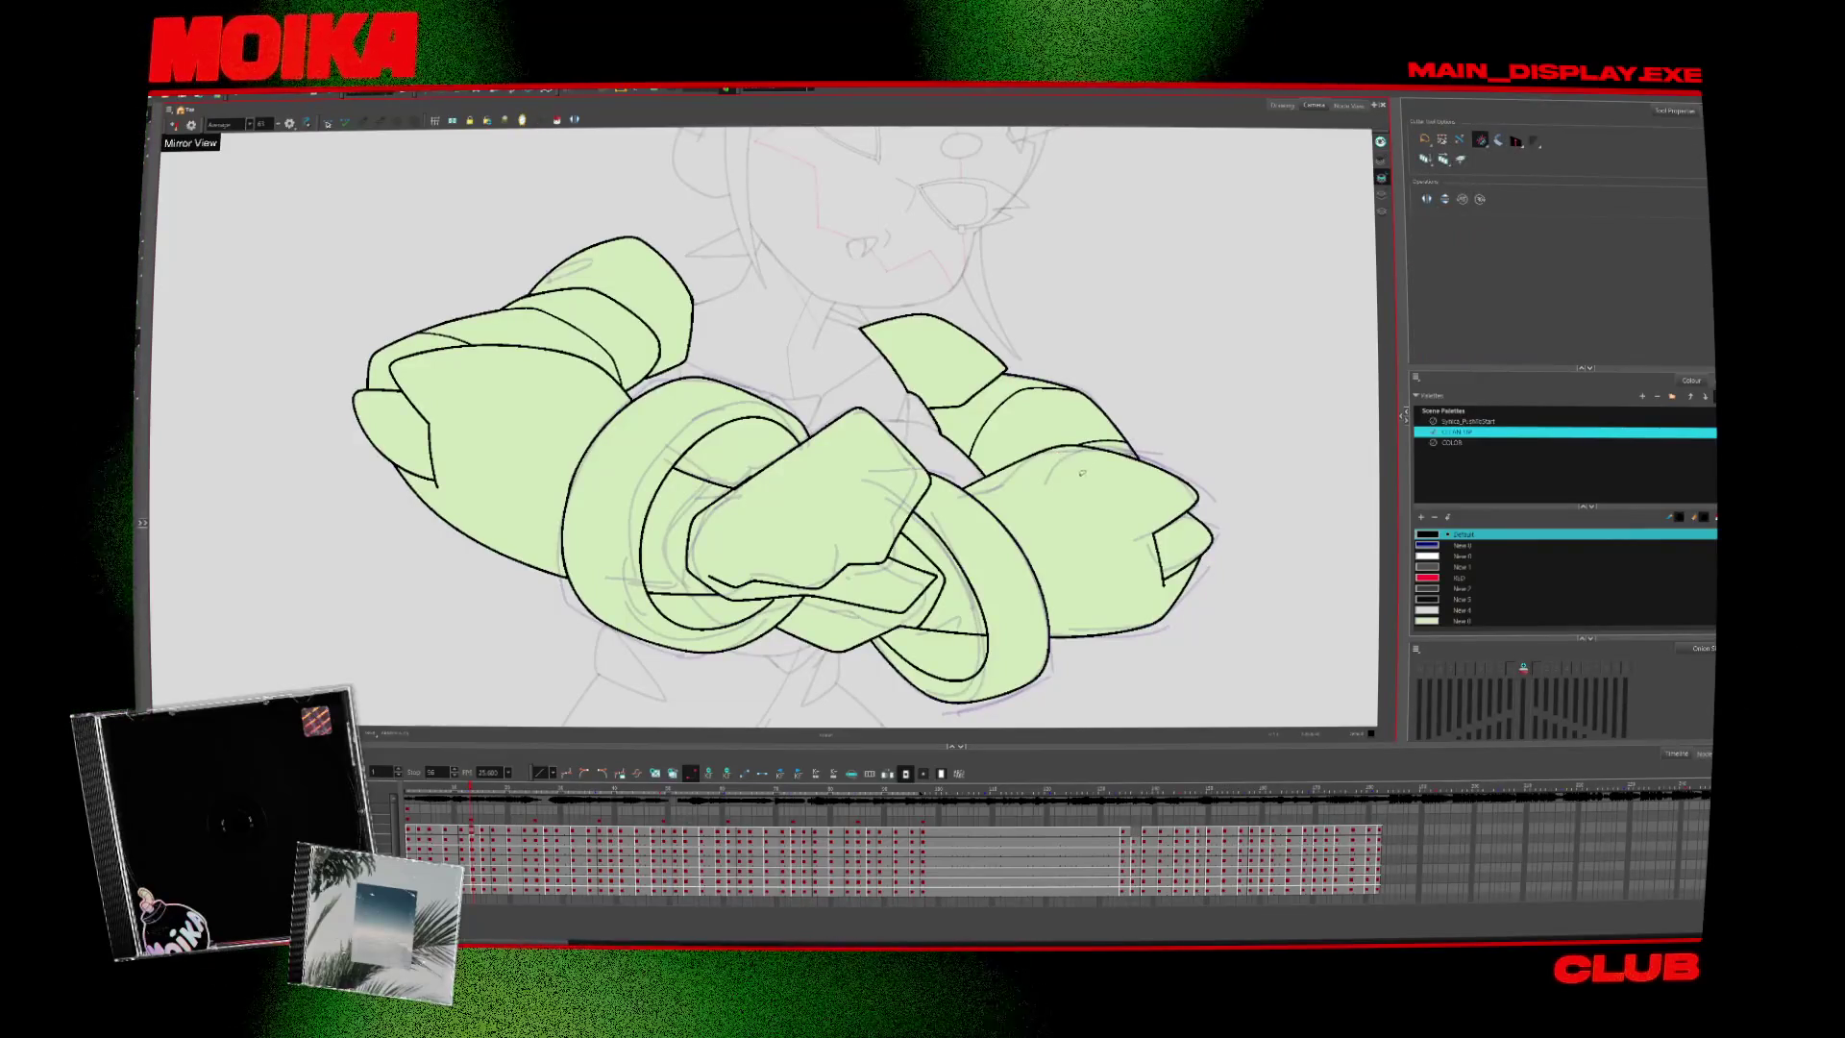
key(alt+b)
key(period)
key(period)
key(period)
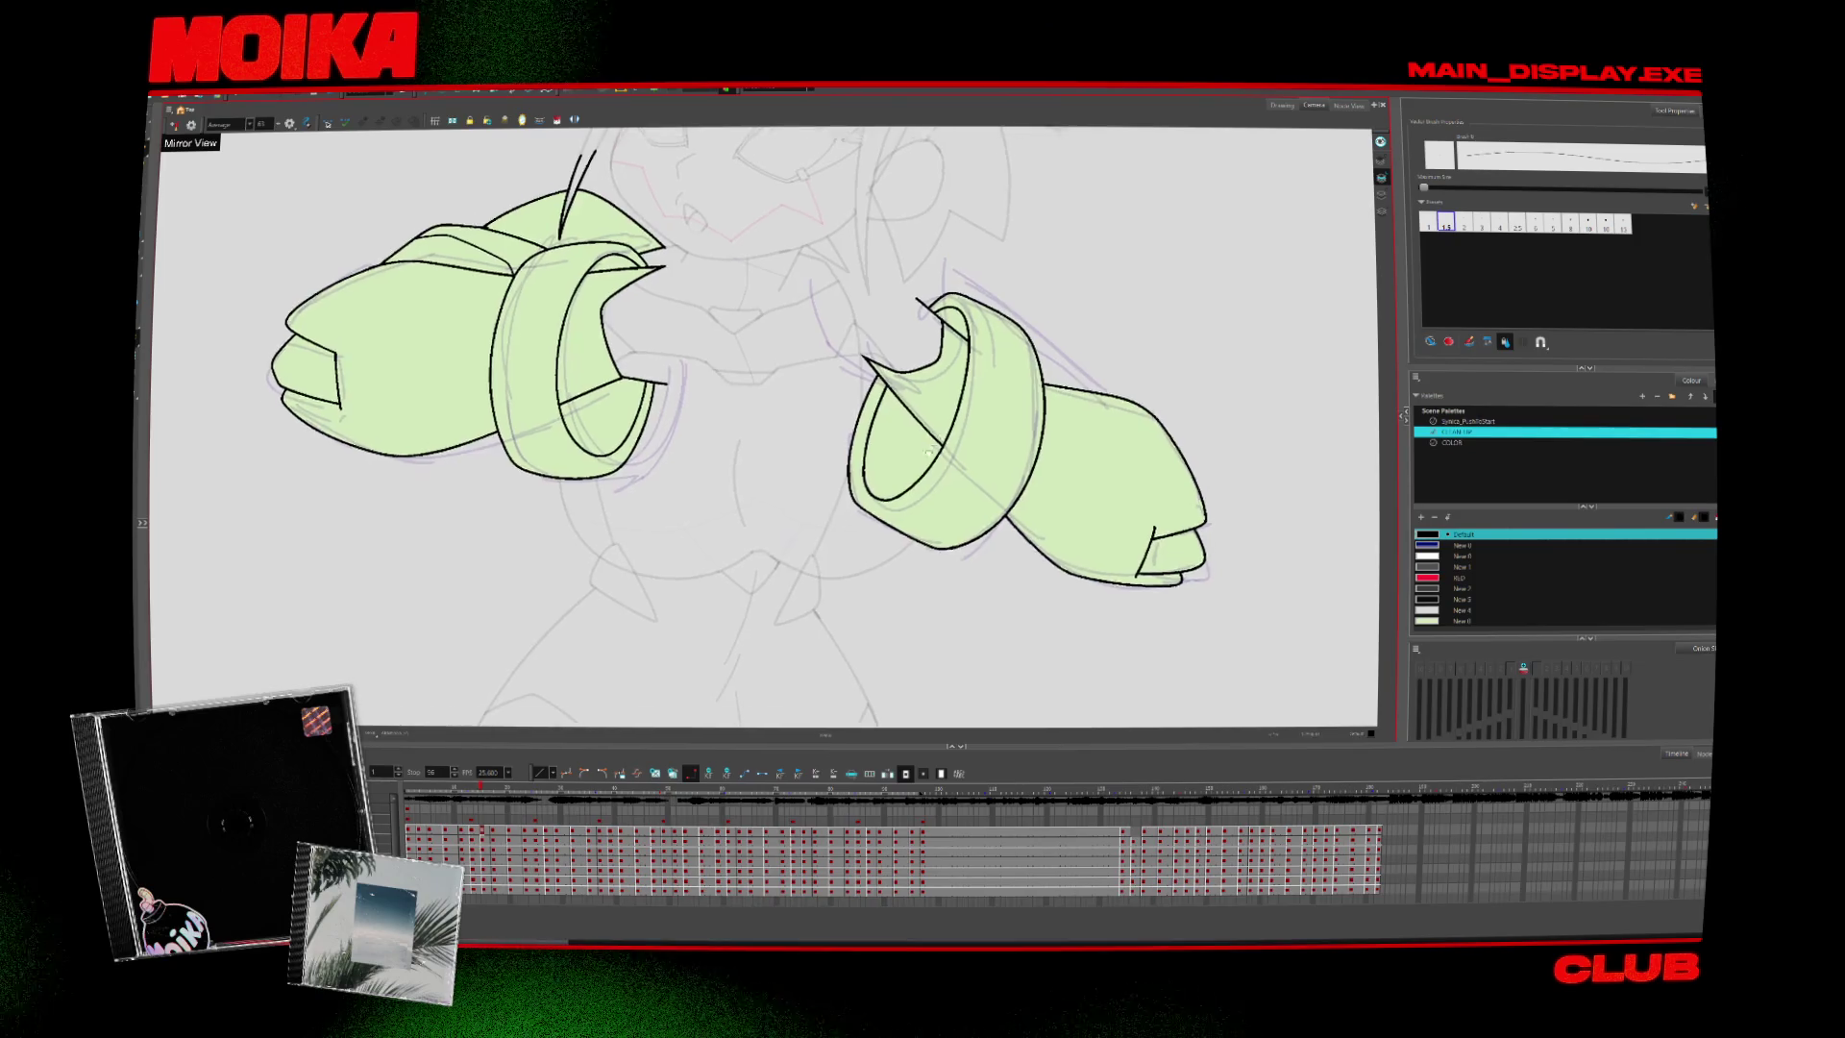
key(period)
key(period)
key(period)
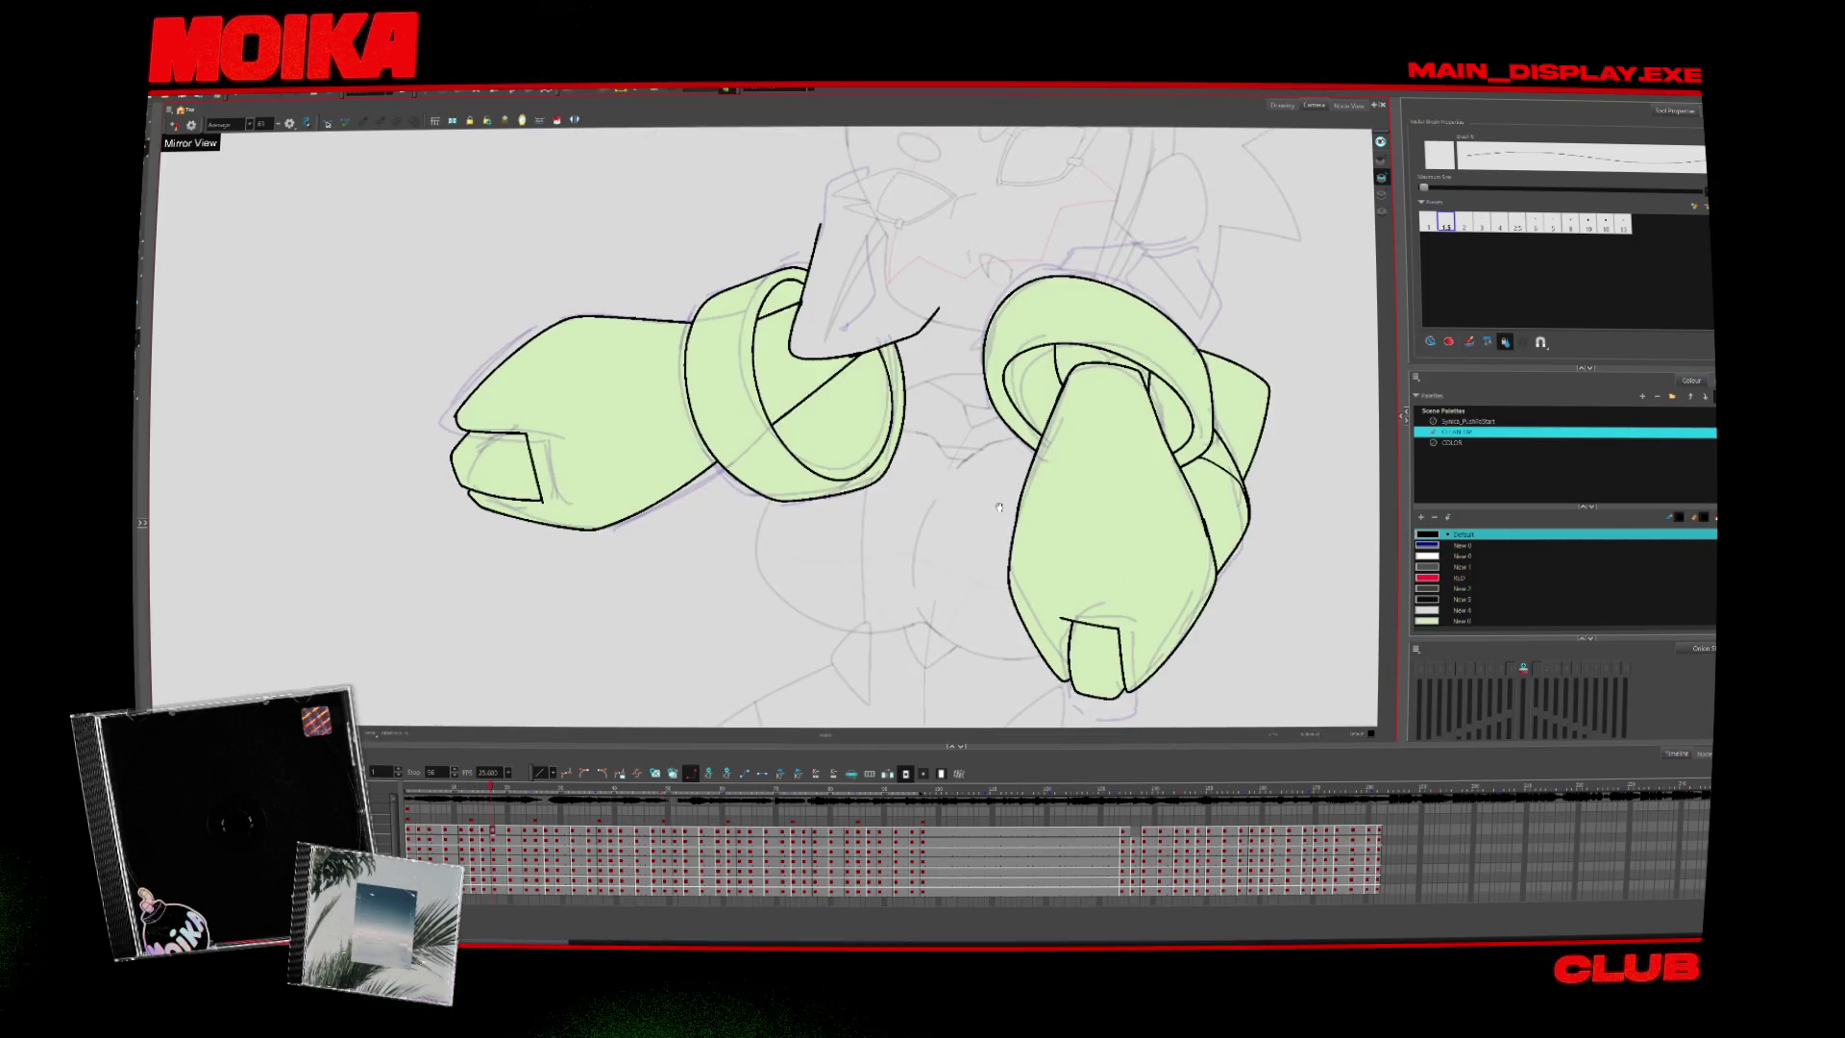
Re-centre the view on the knotted arms and check the next drawing
drag(999, 506, 832, 420)
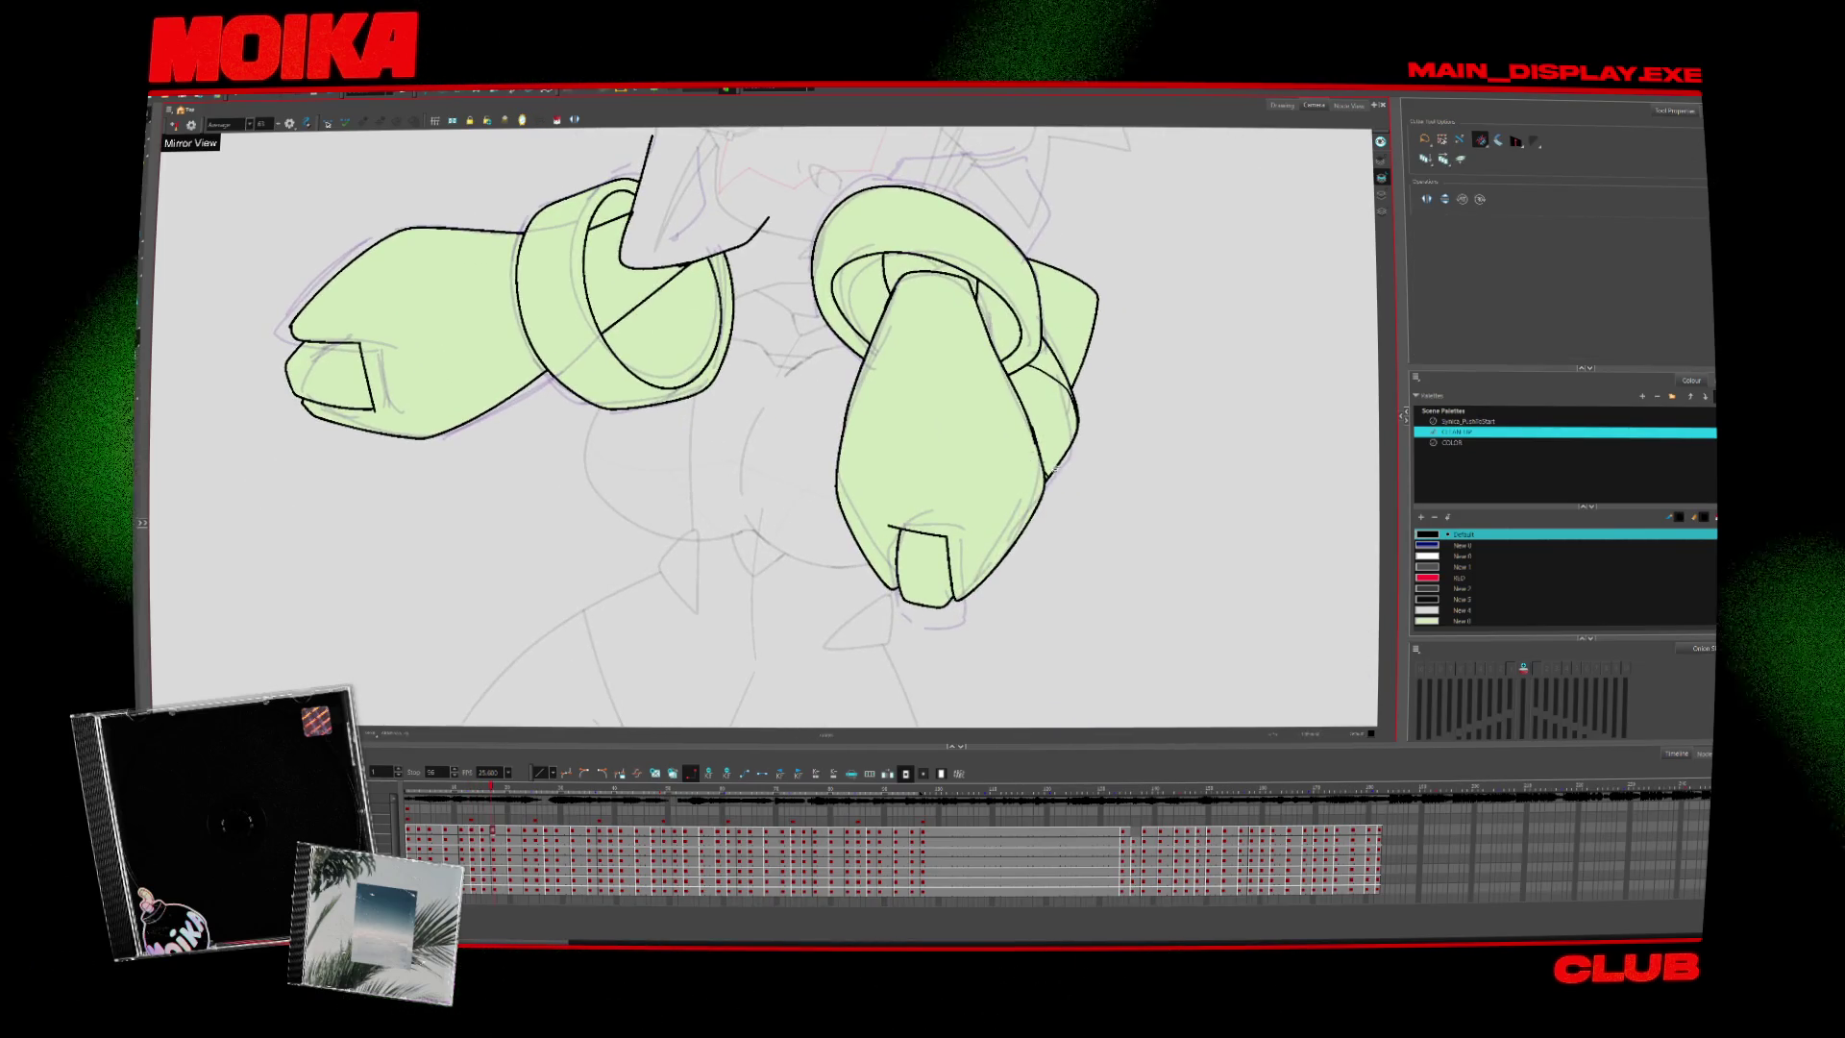
key(period)
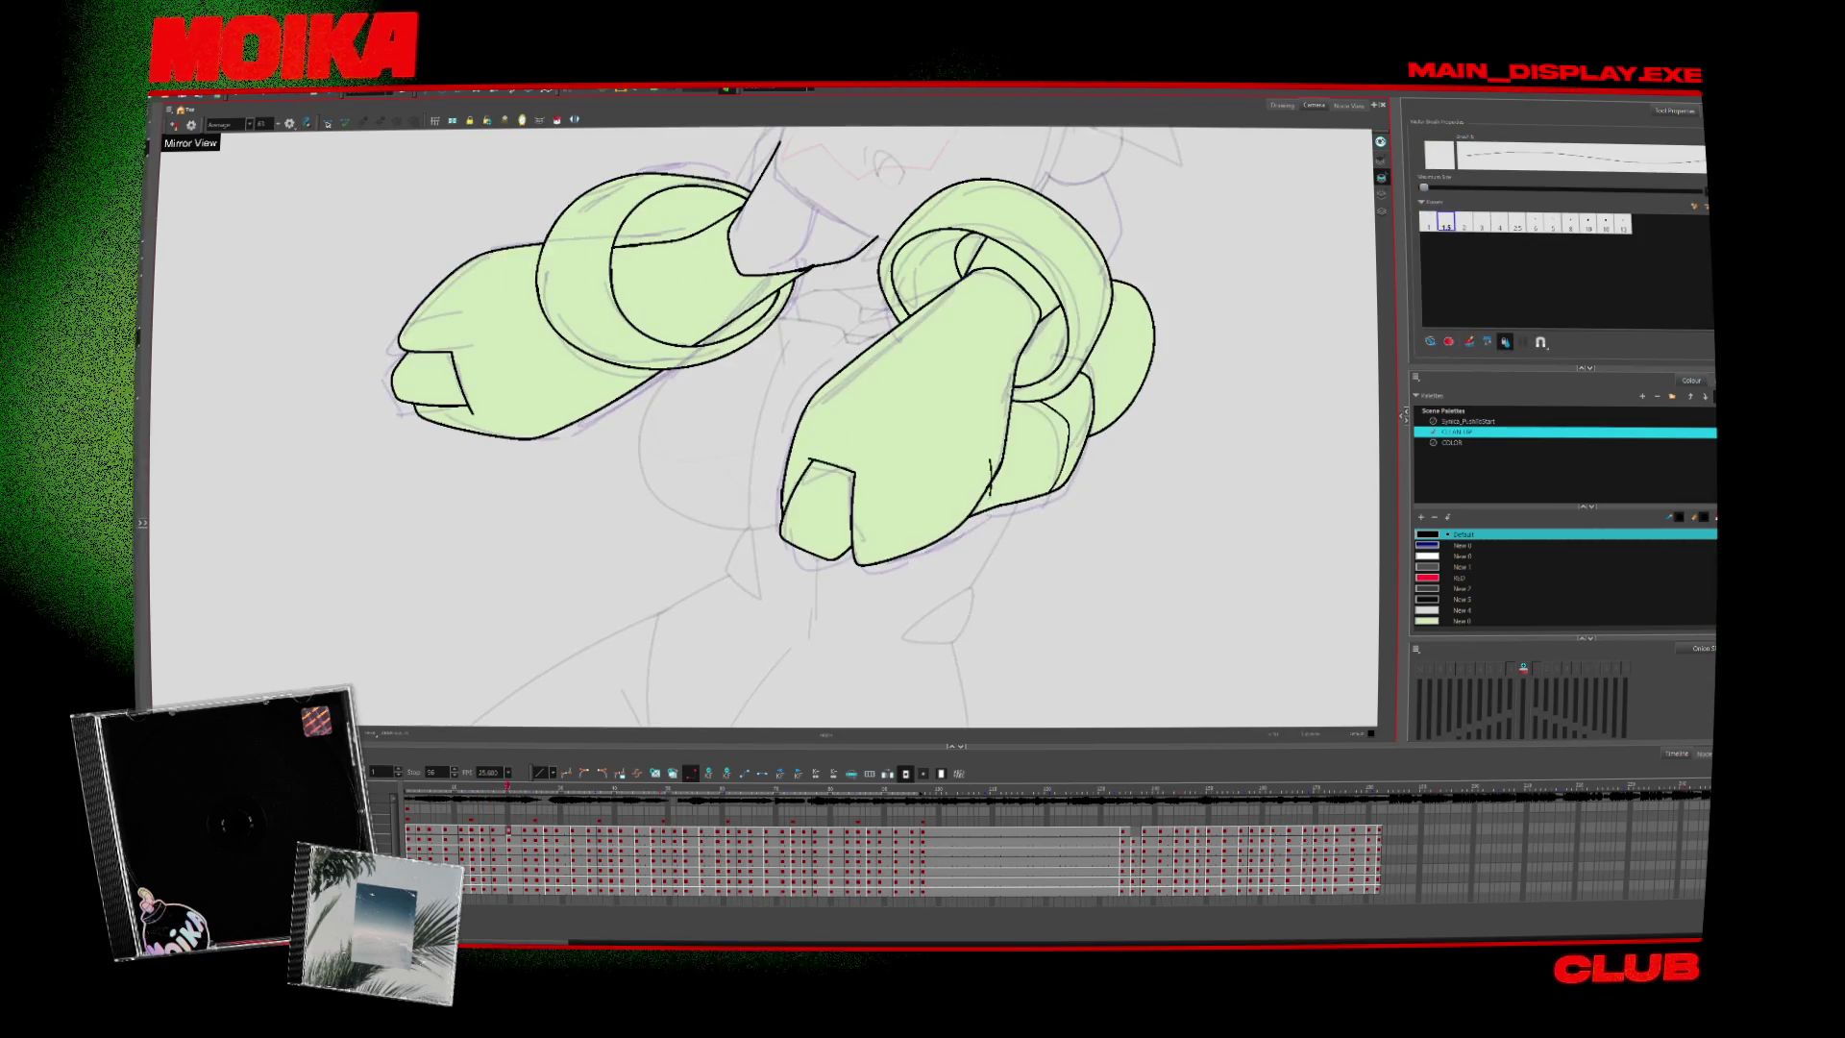
key(alt+s)
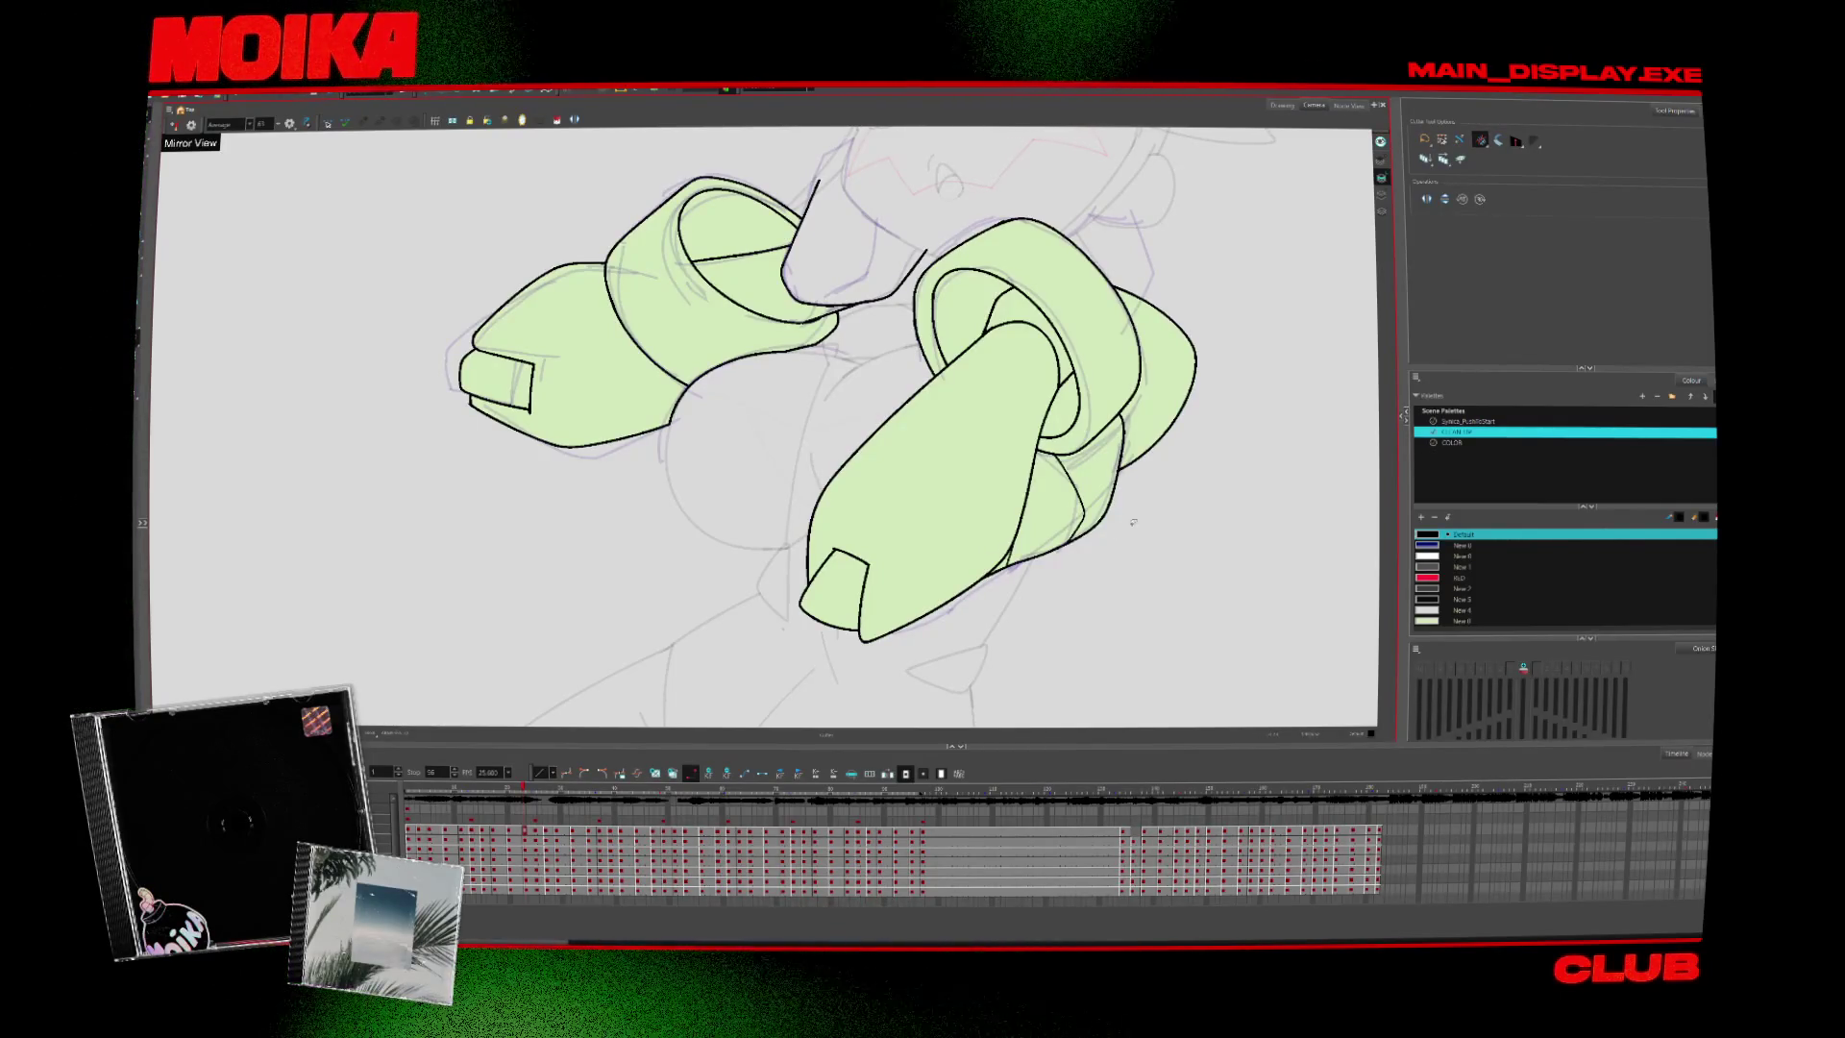
drag(1133, 522, 1131, 501)
key(alt+b)
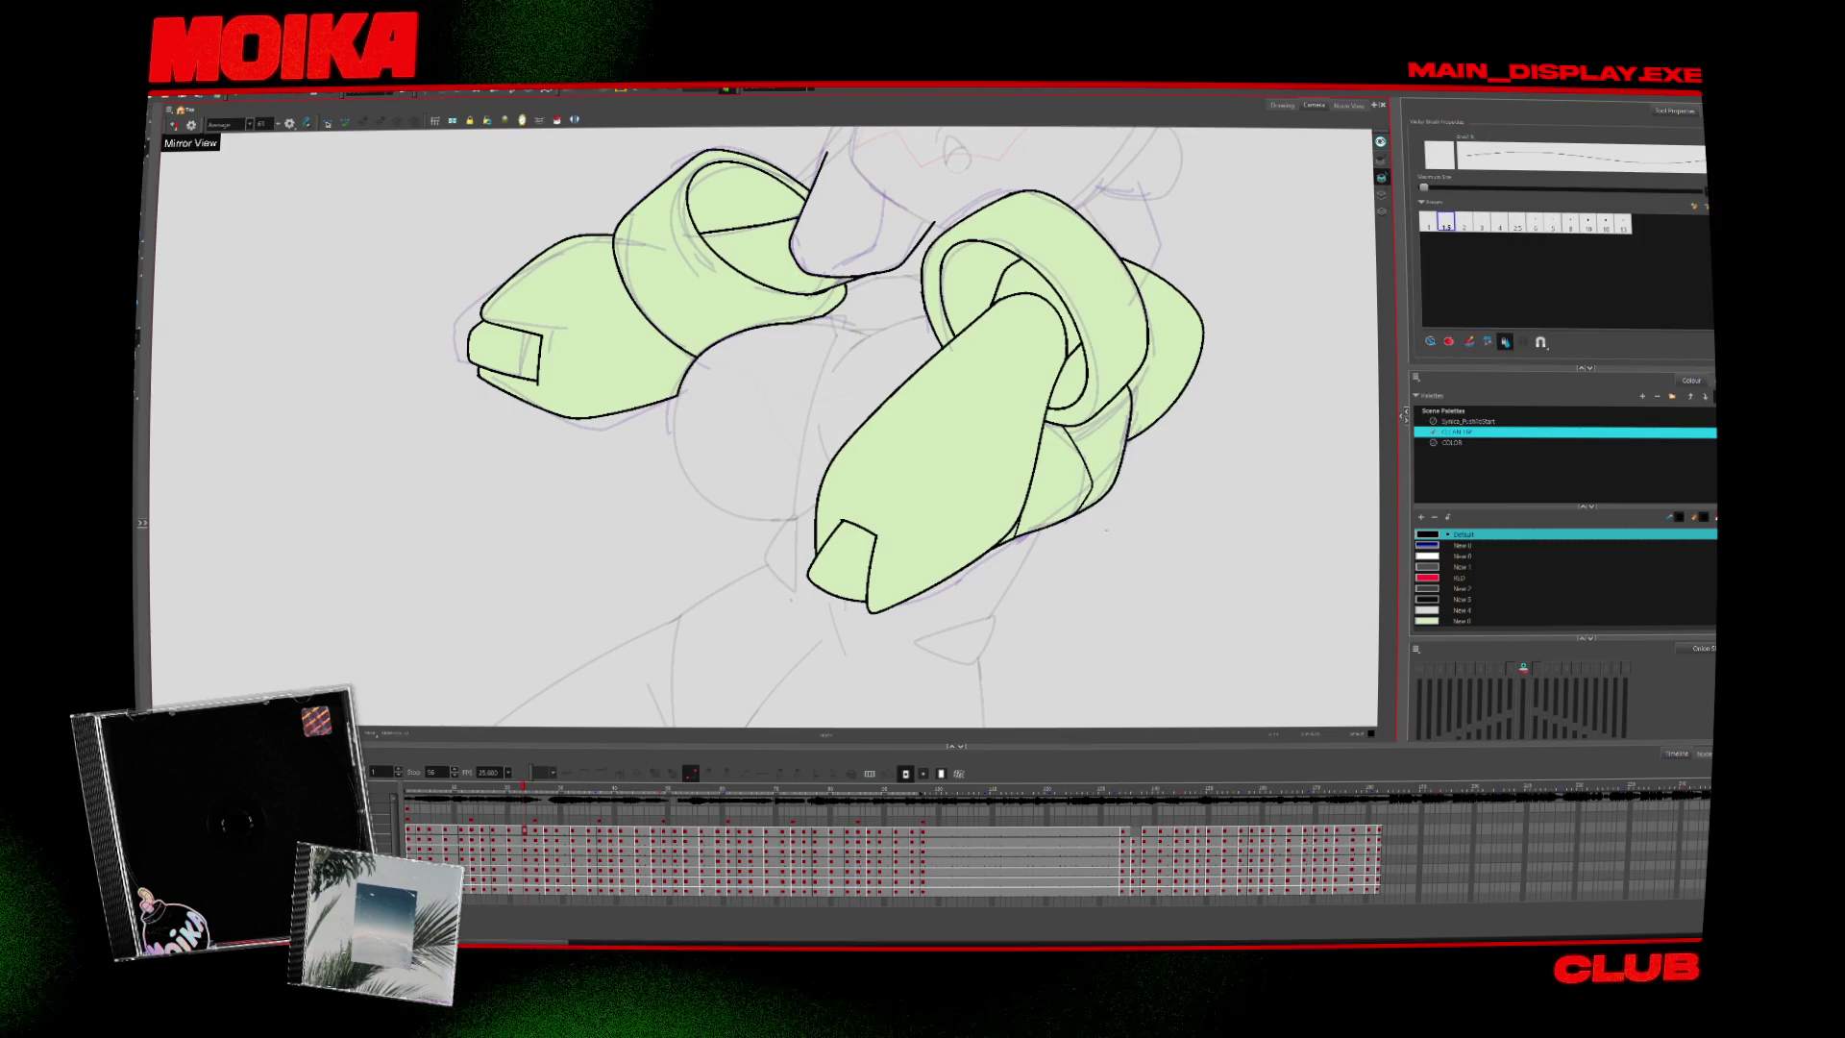
Return to the start of the animation and step forward through the arm drawings again
click(411, 797)
drag(684, 553, 612, 498)
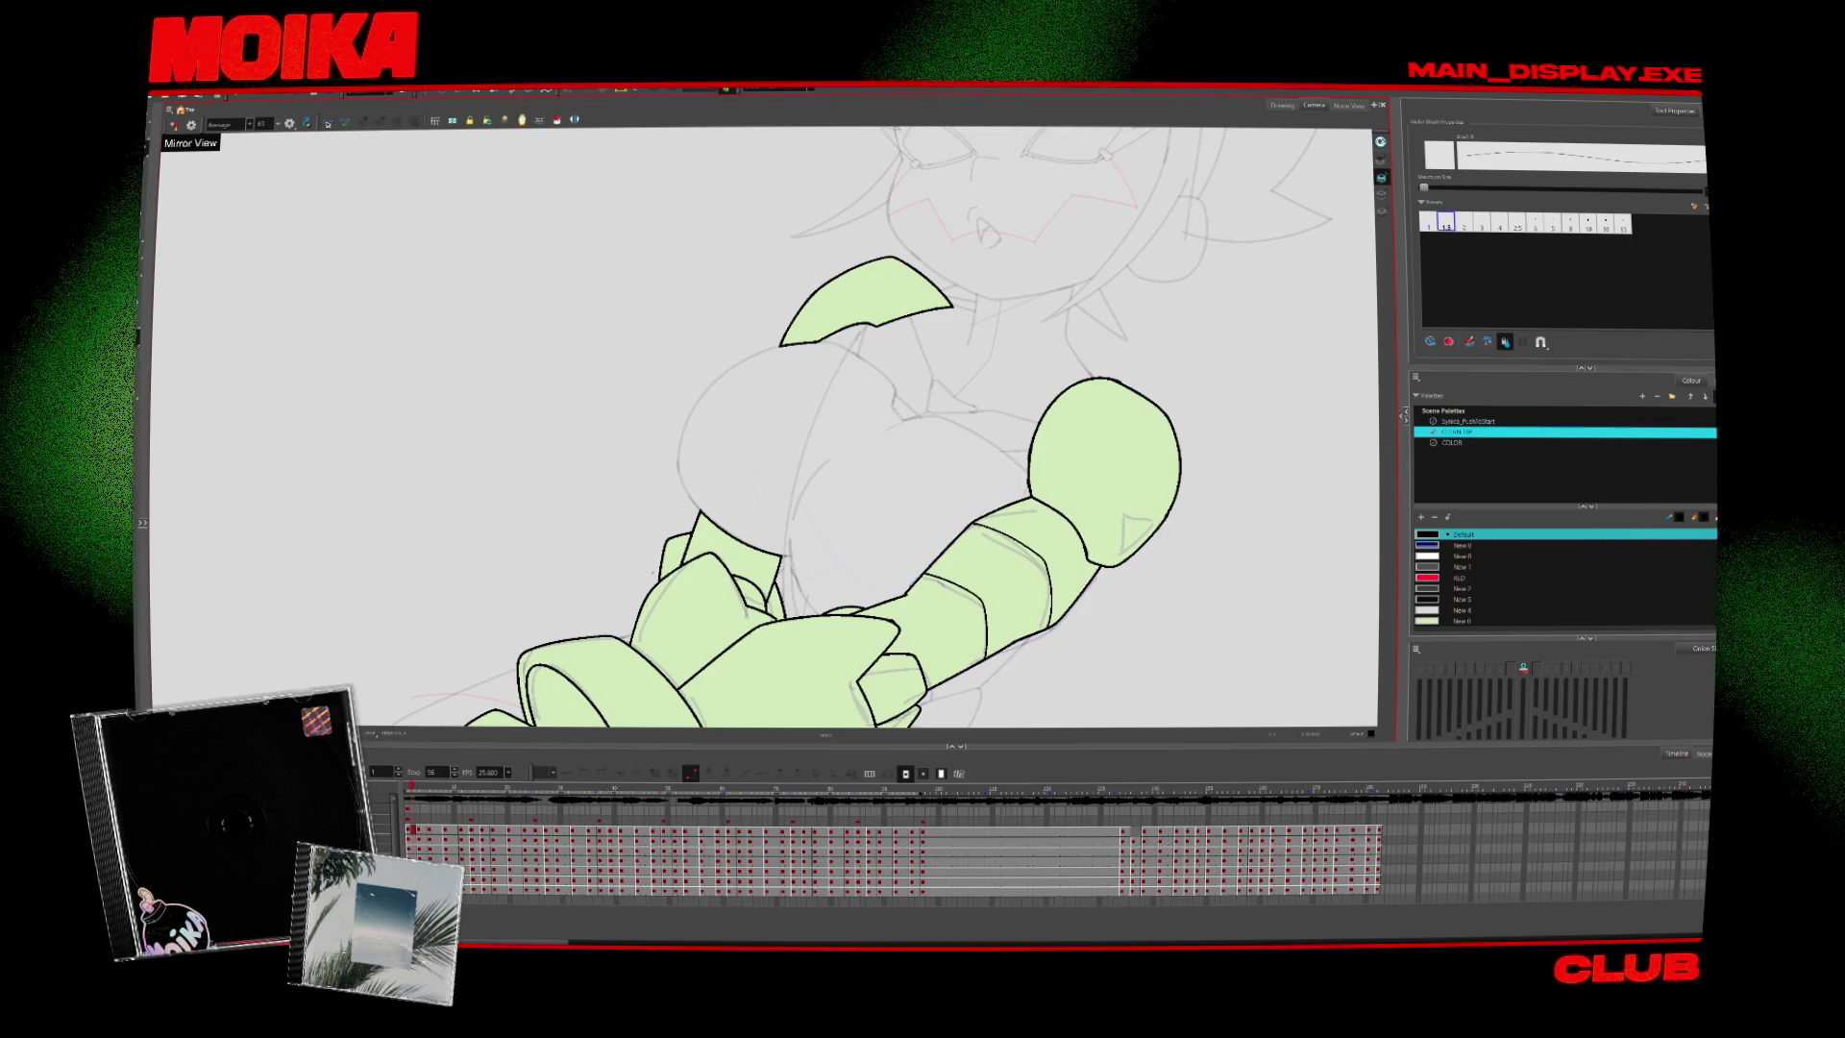
key(period)
key(period)
key(period)
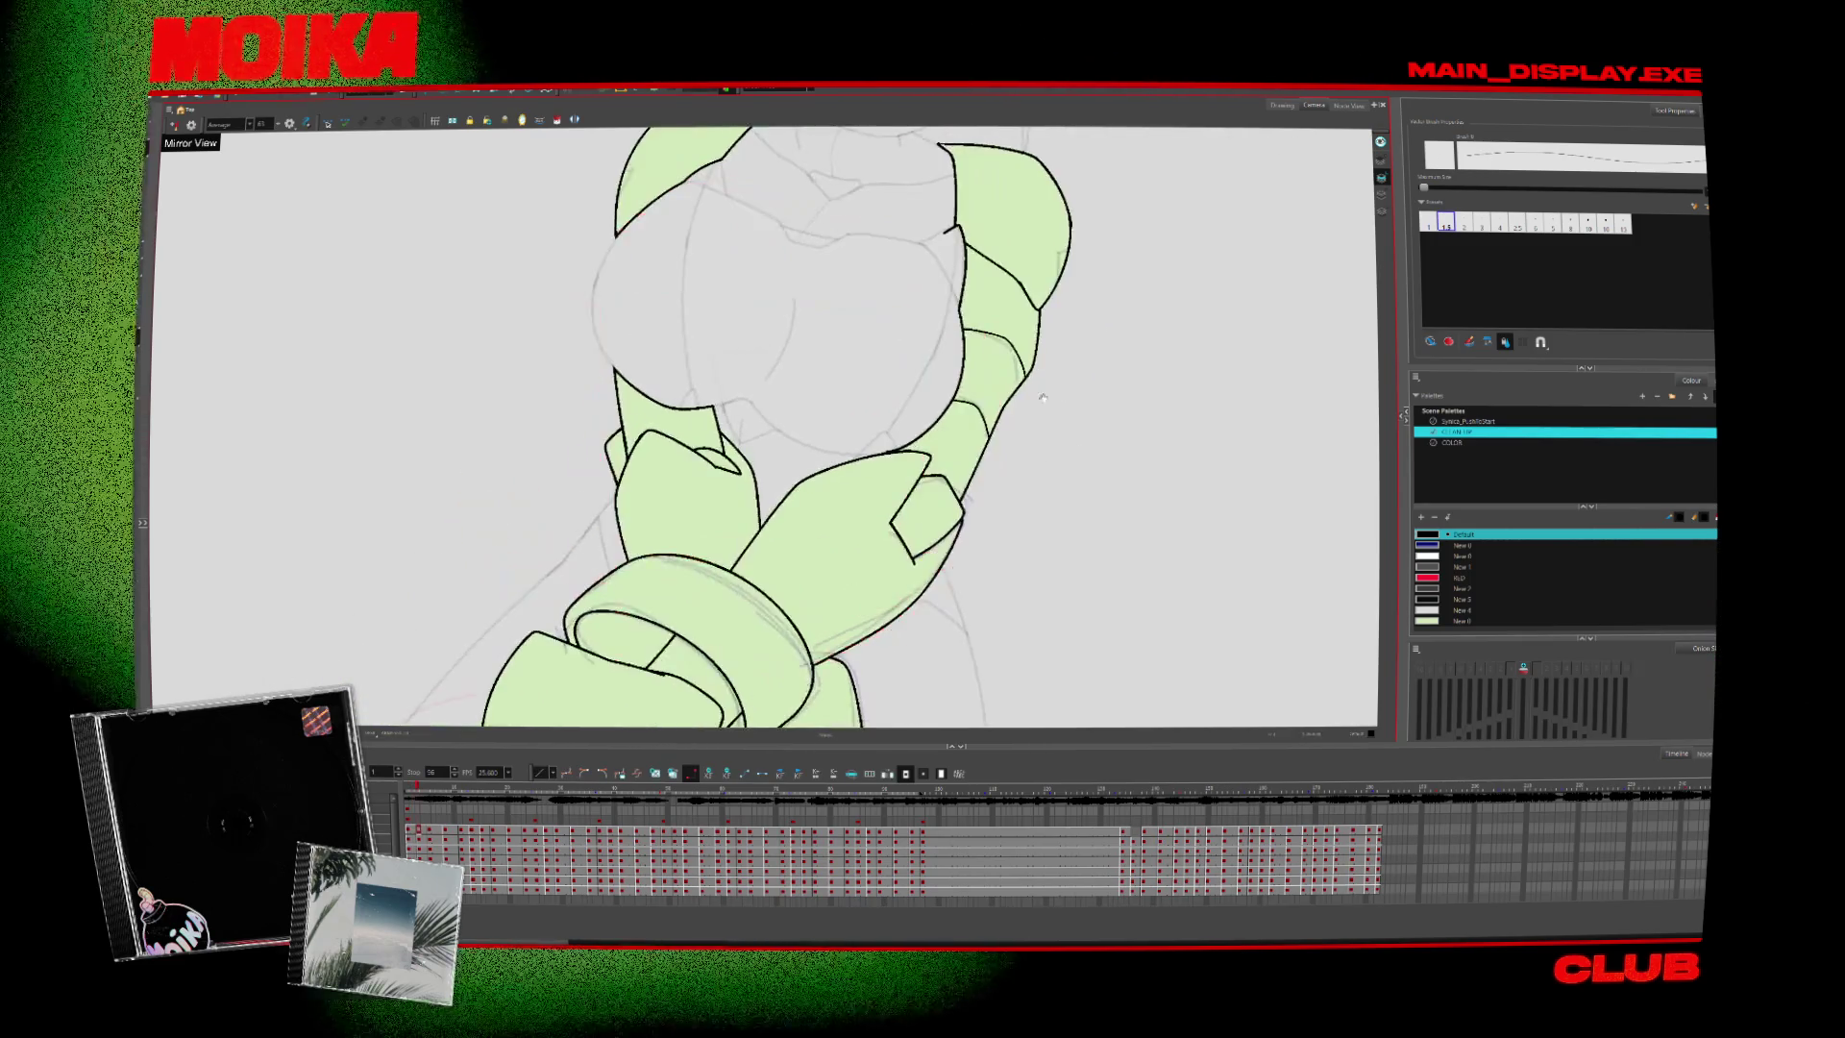
key(period)
key(period)
key(period)
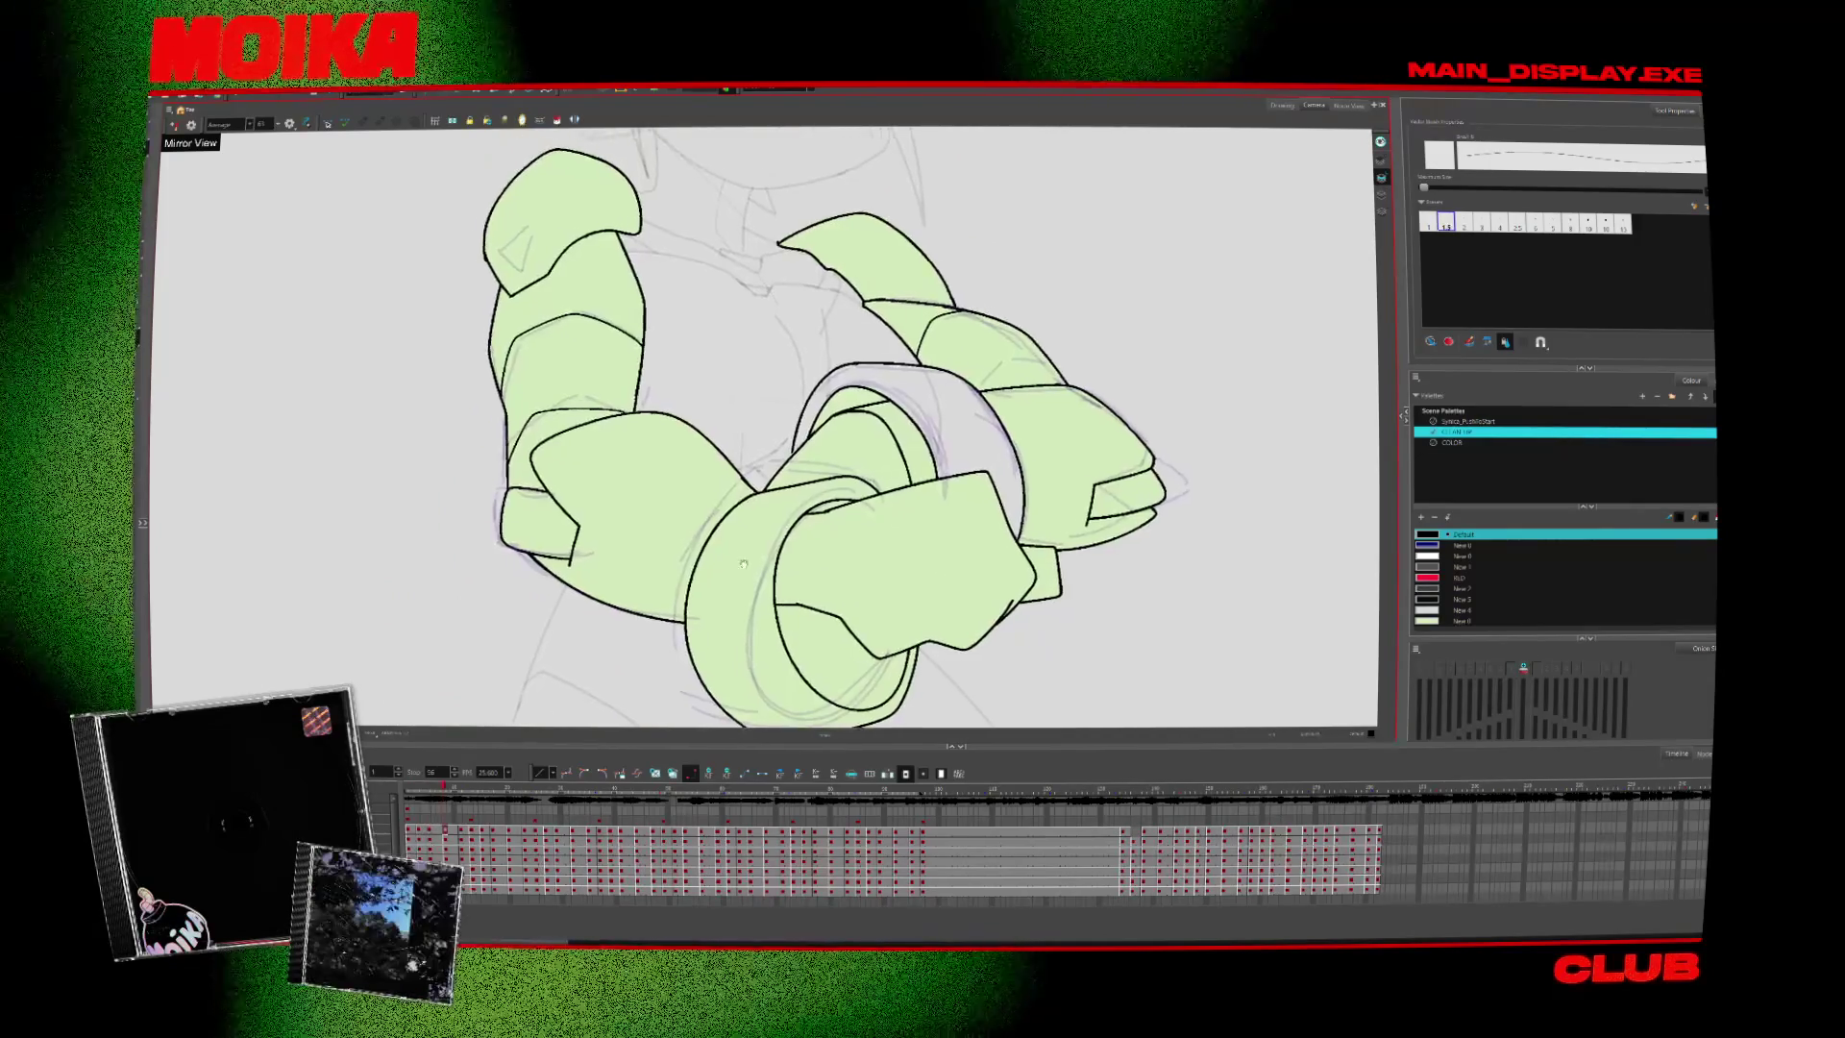
drag(743, 564, 690, 596)
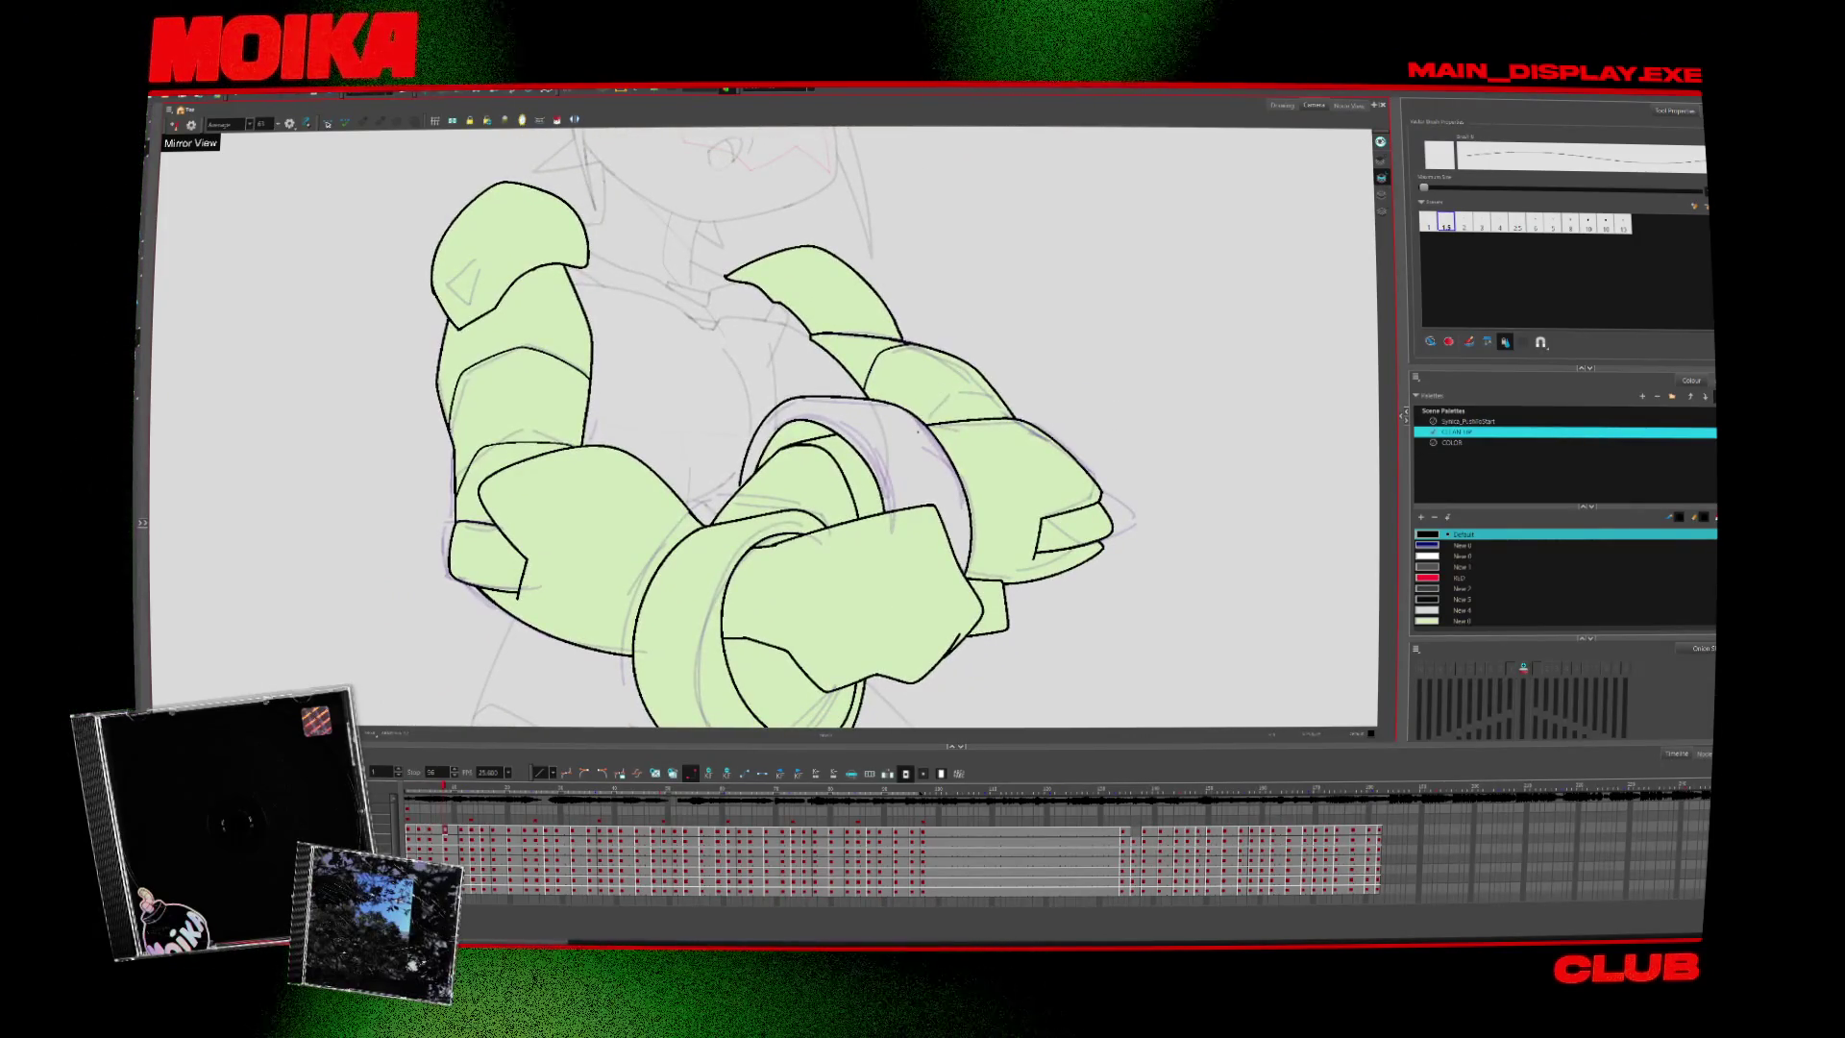
key(alt+t)
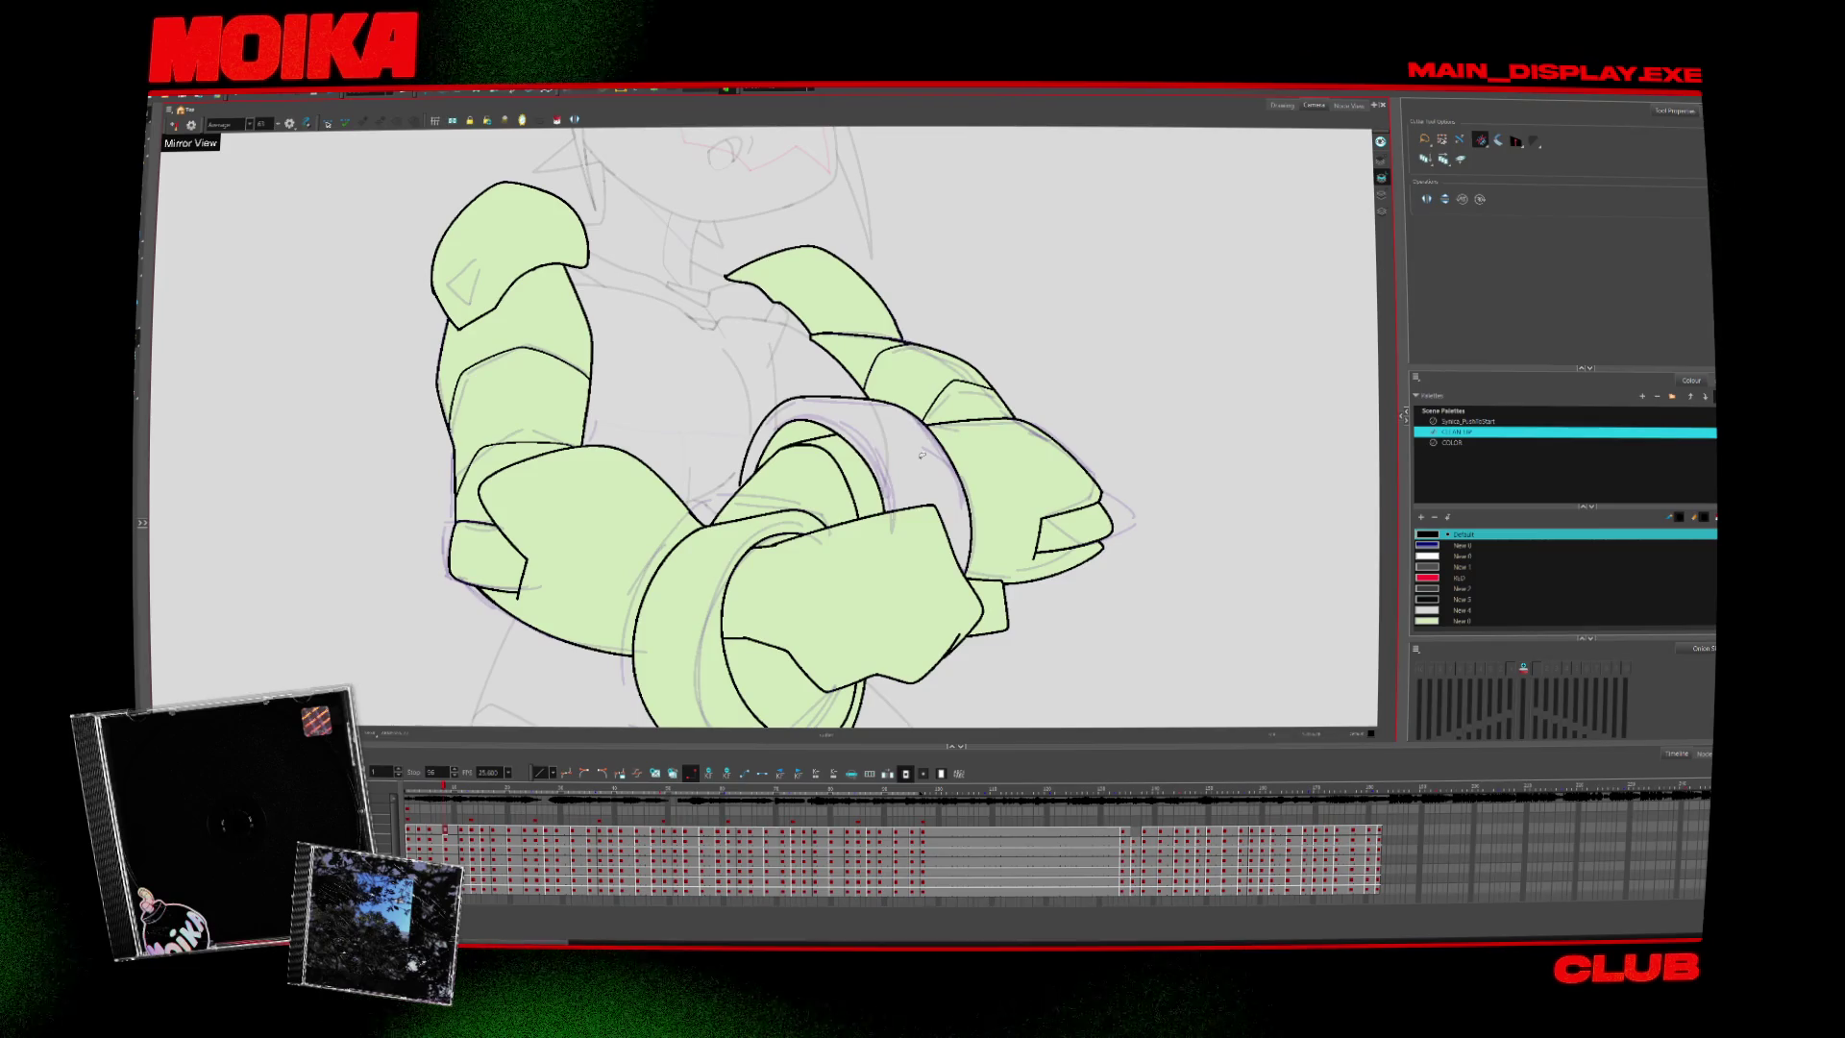
key(period)
key(period)
key(period)
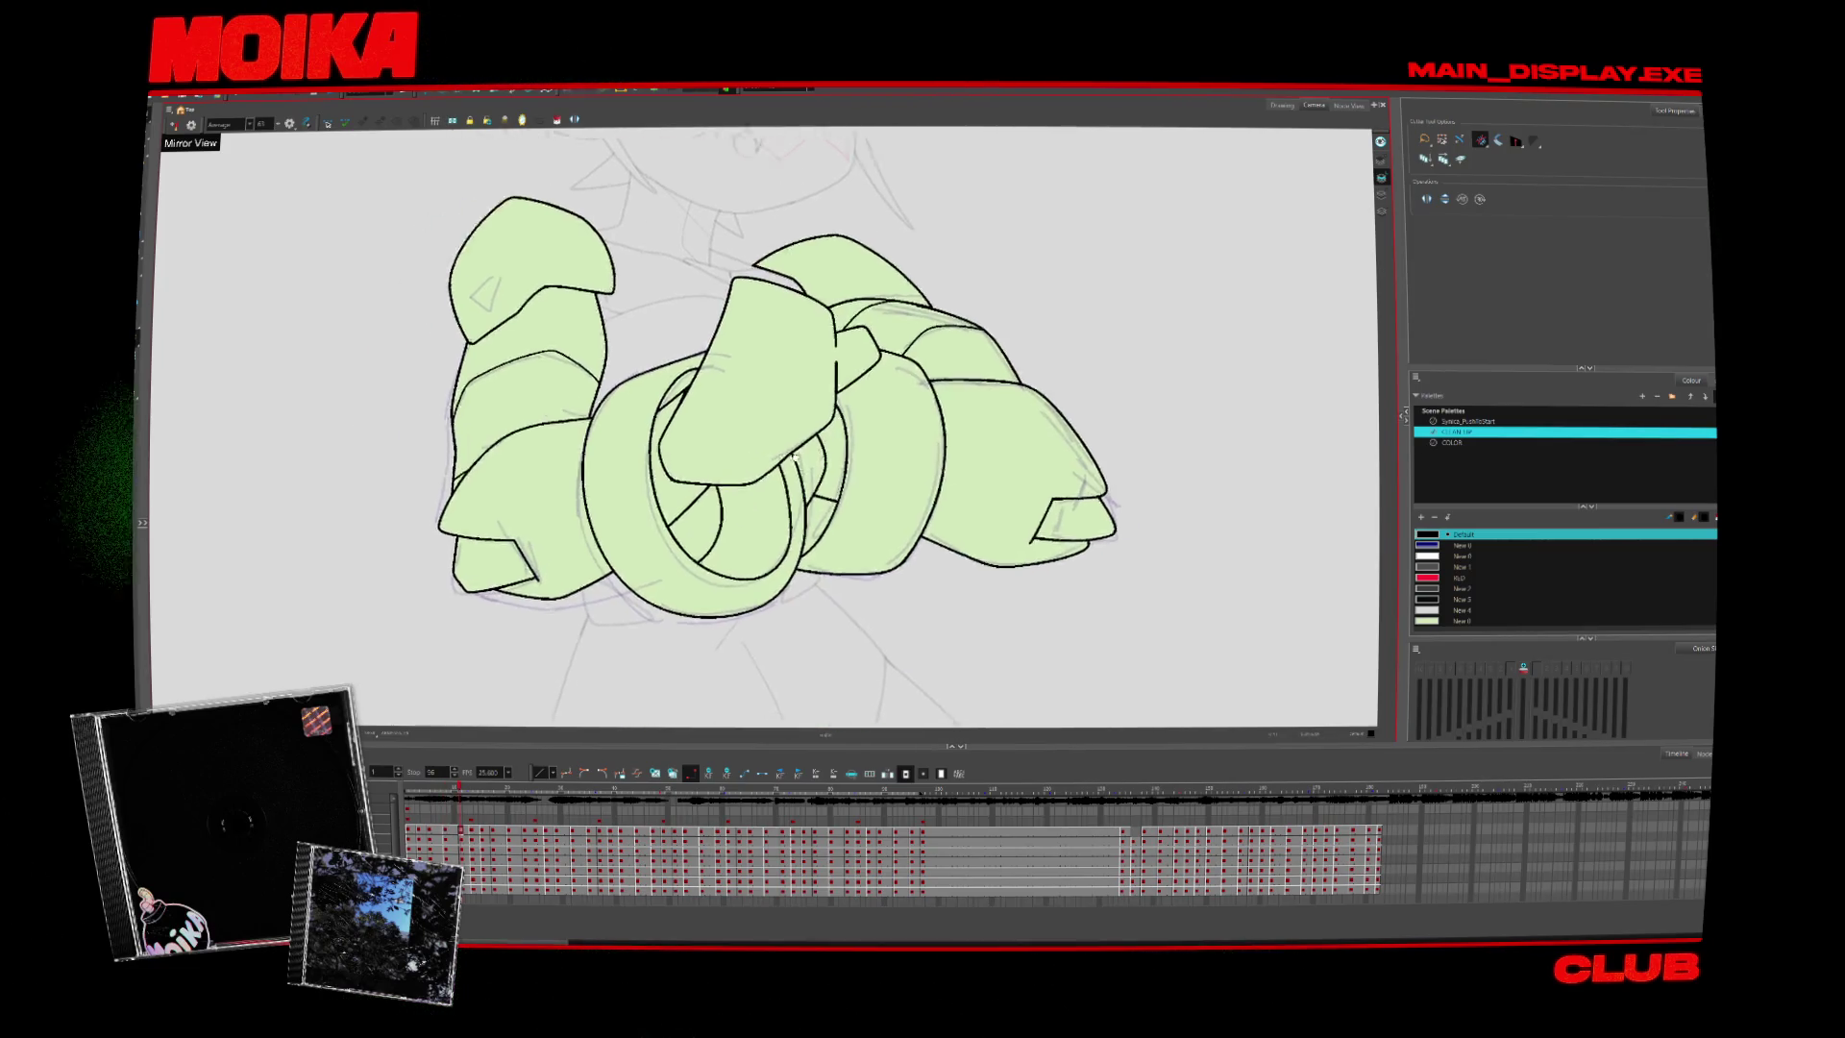
key(alt+b)
key(period)
key(period)
key(period)
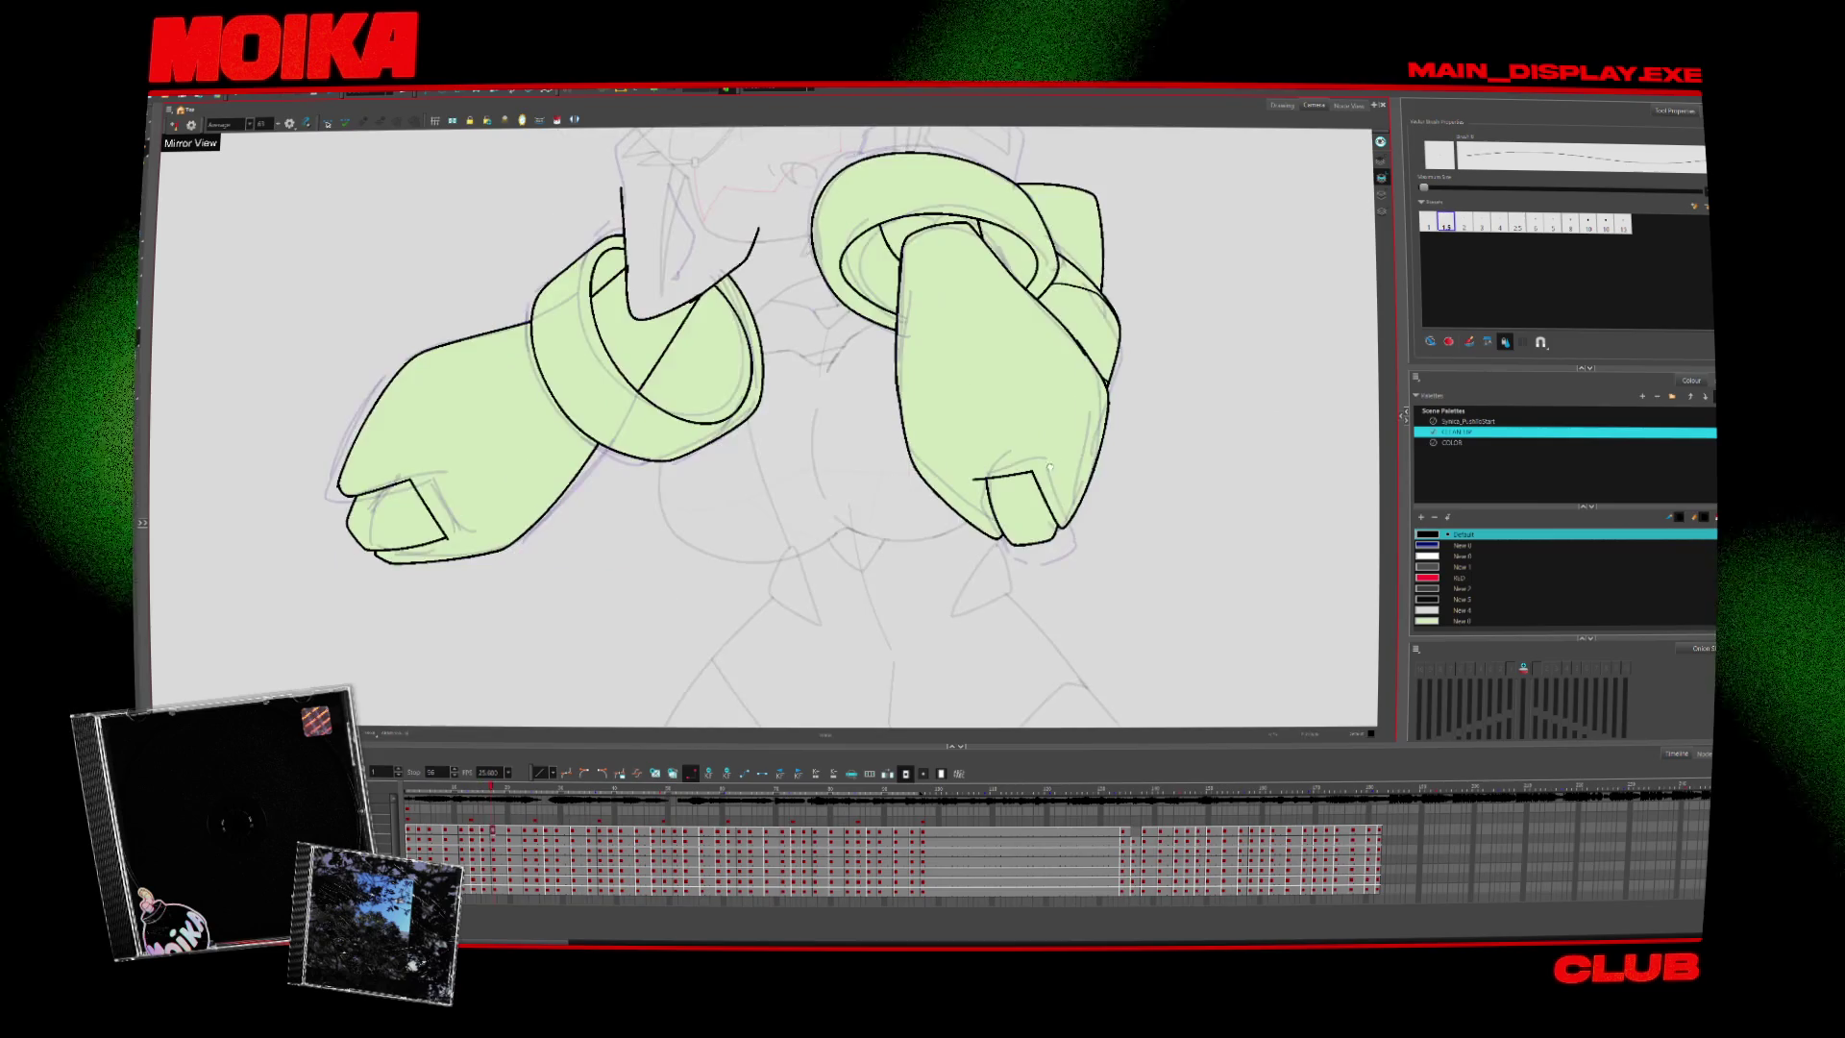
key(period)
key(period)
key(period)
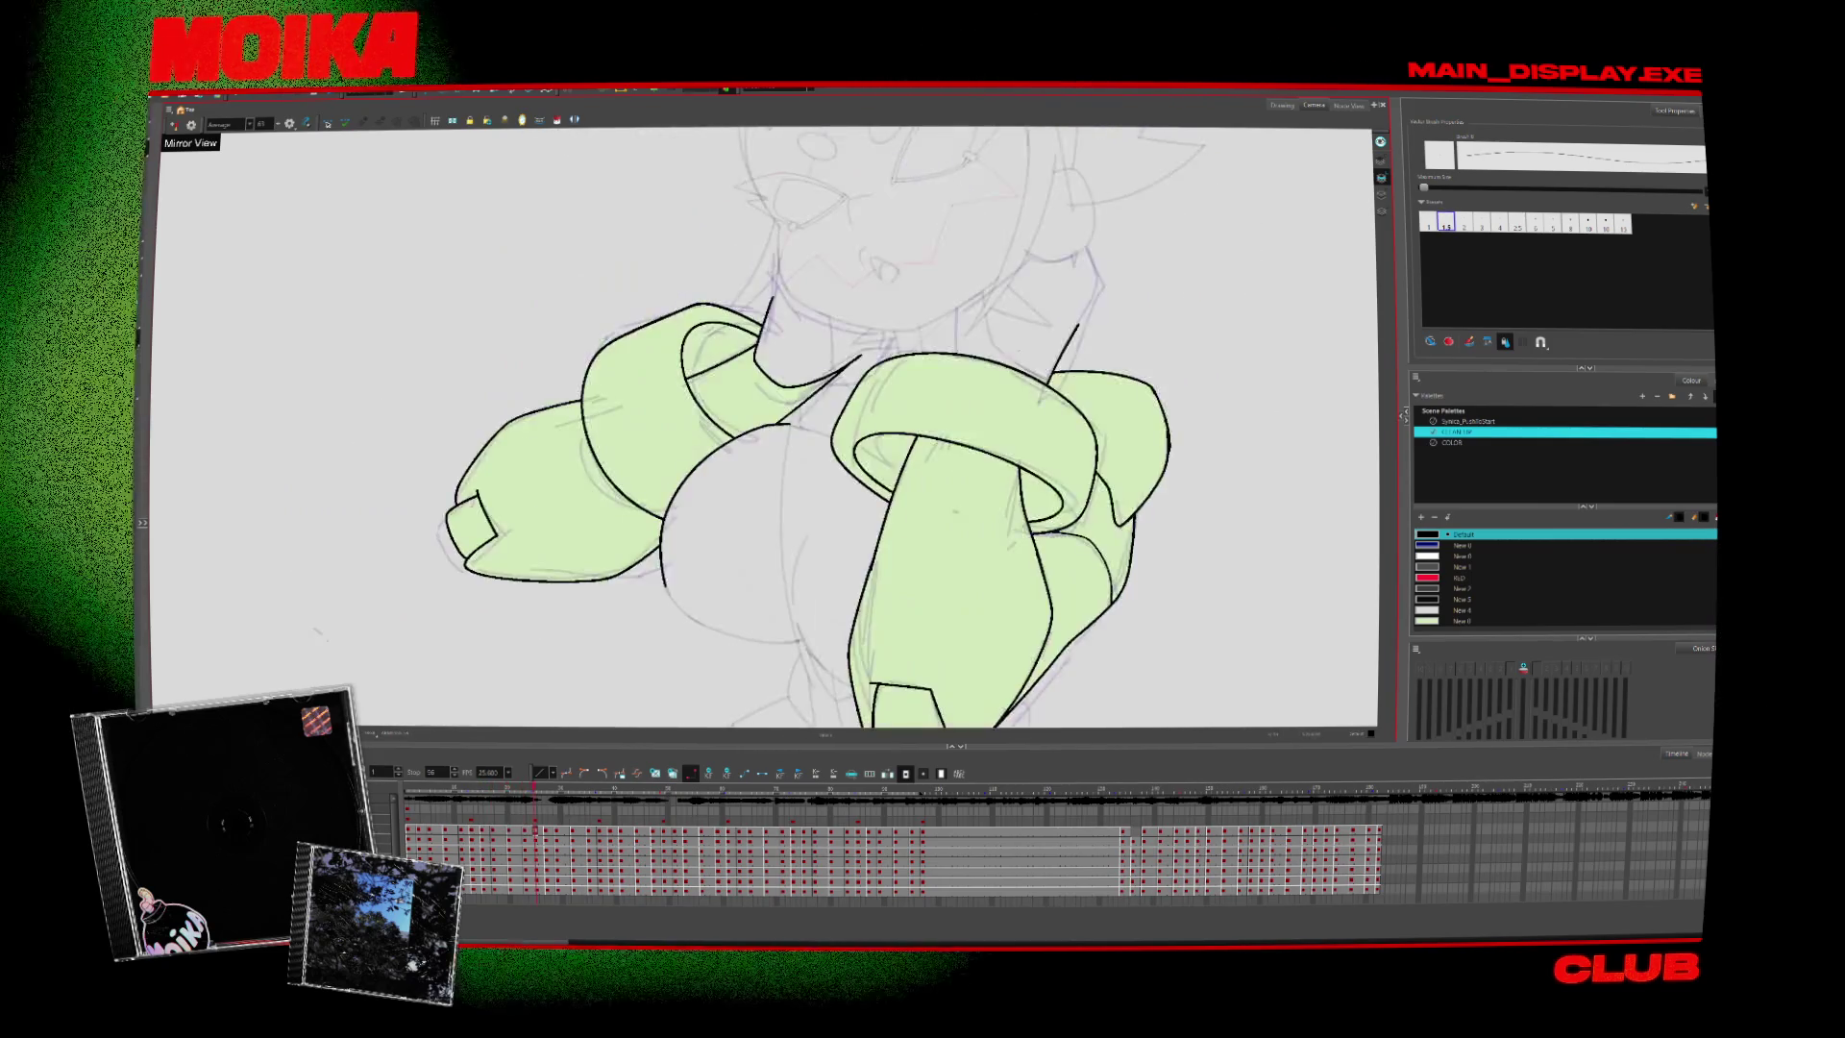
Keep advancing through later drawings, inspecting the black ink and green fill
key(alt+z)
key(period)
key(period)
key(period)
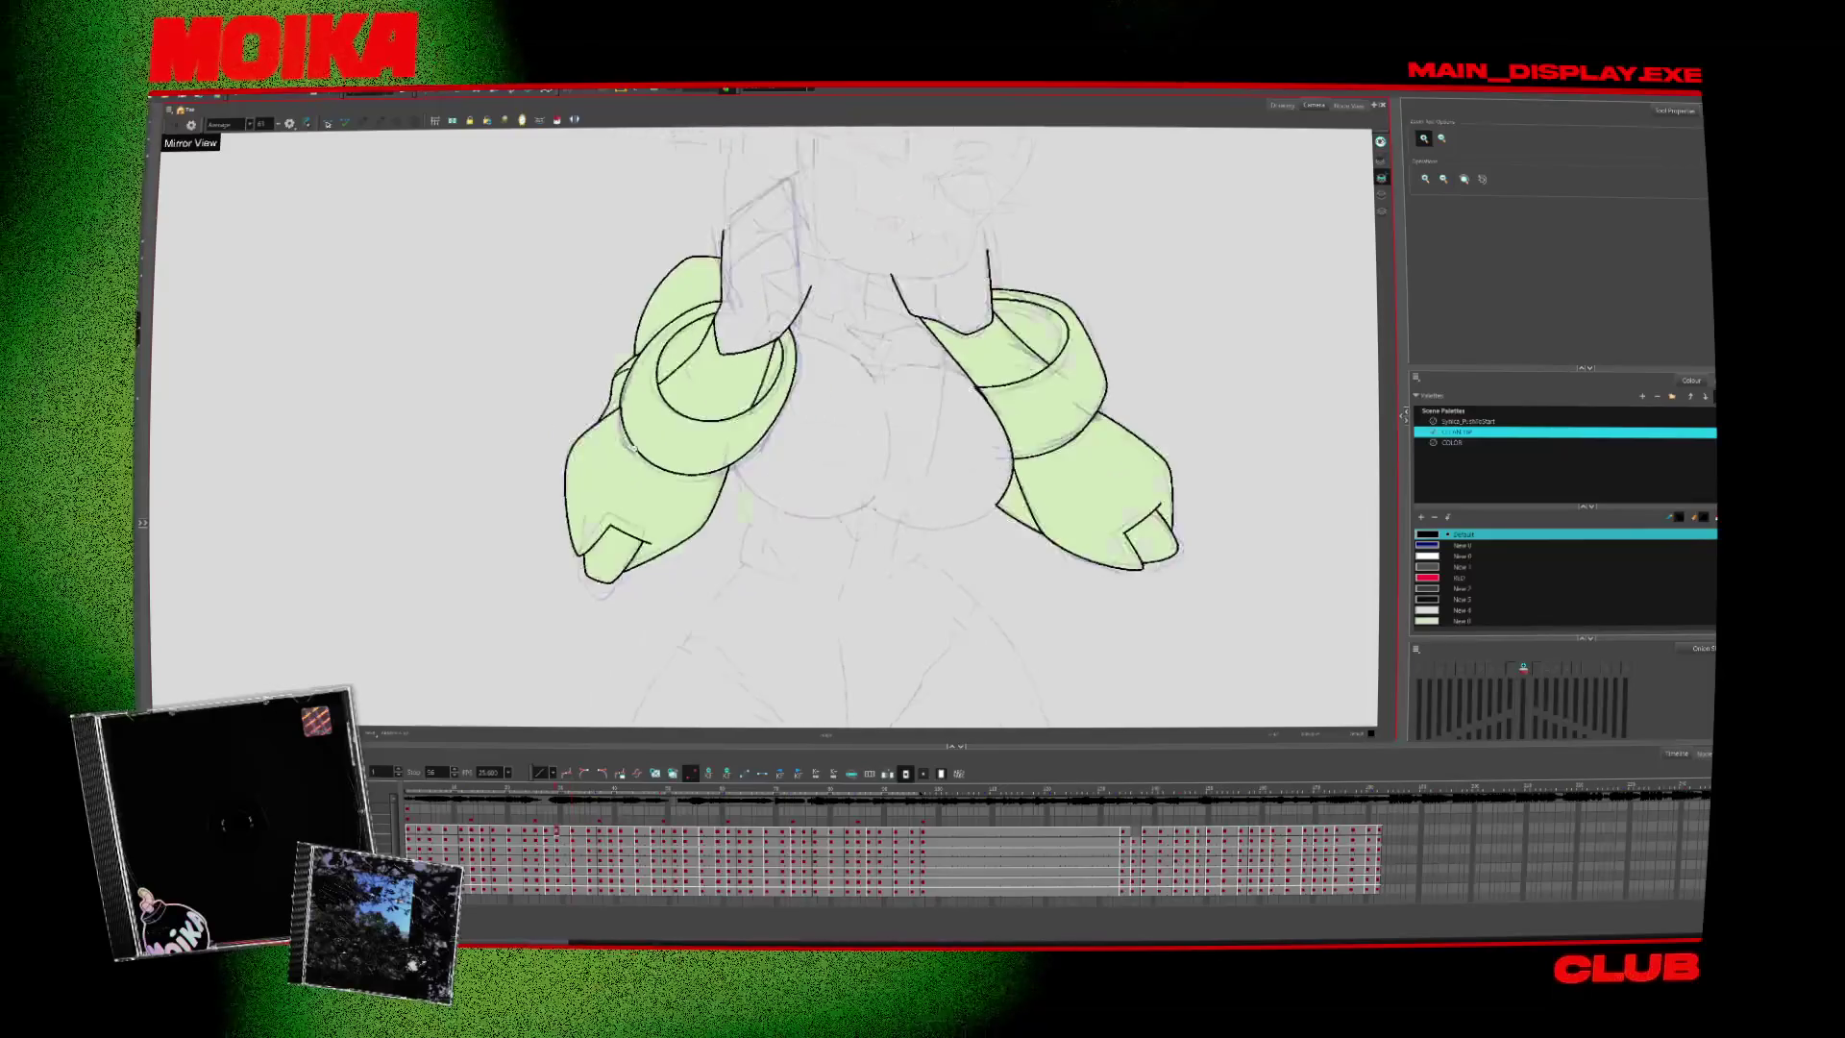
key(alt+b)
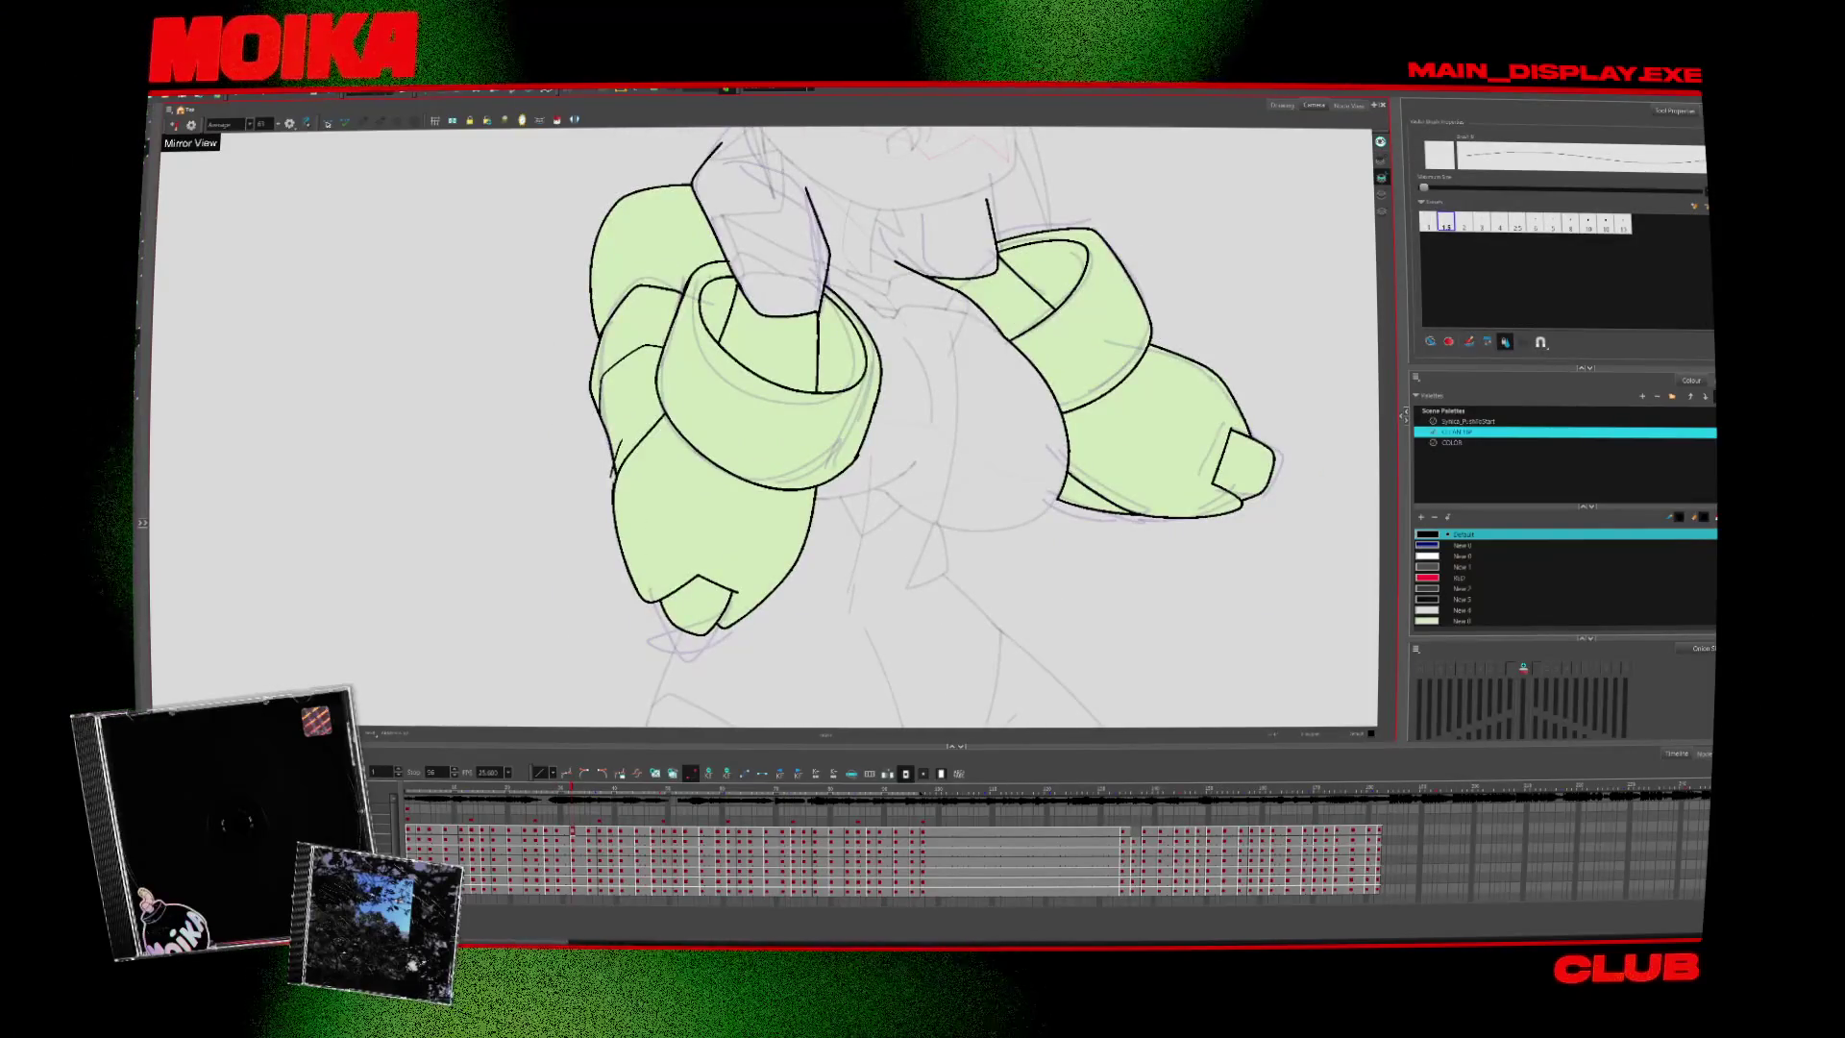
key(alt+t)
key(period)
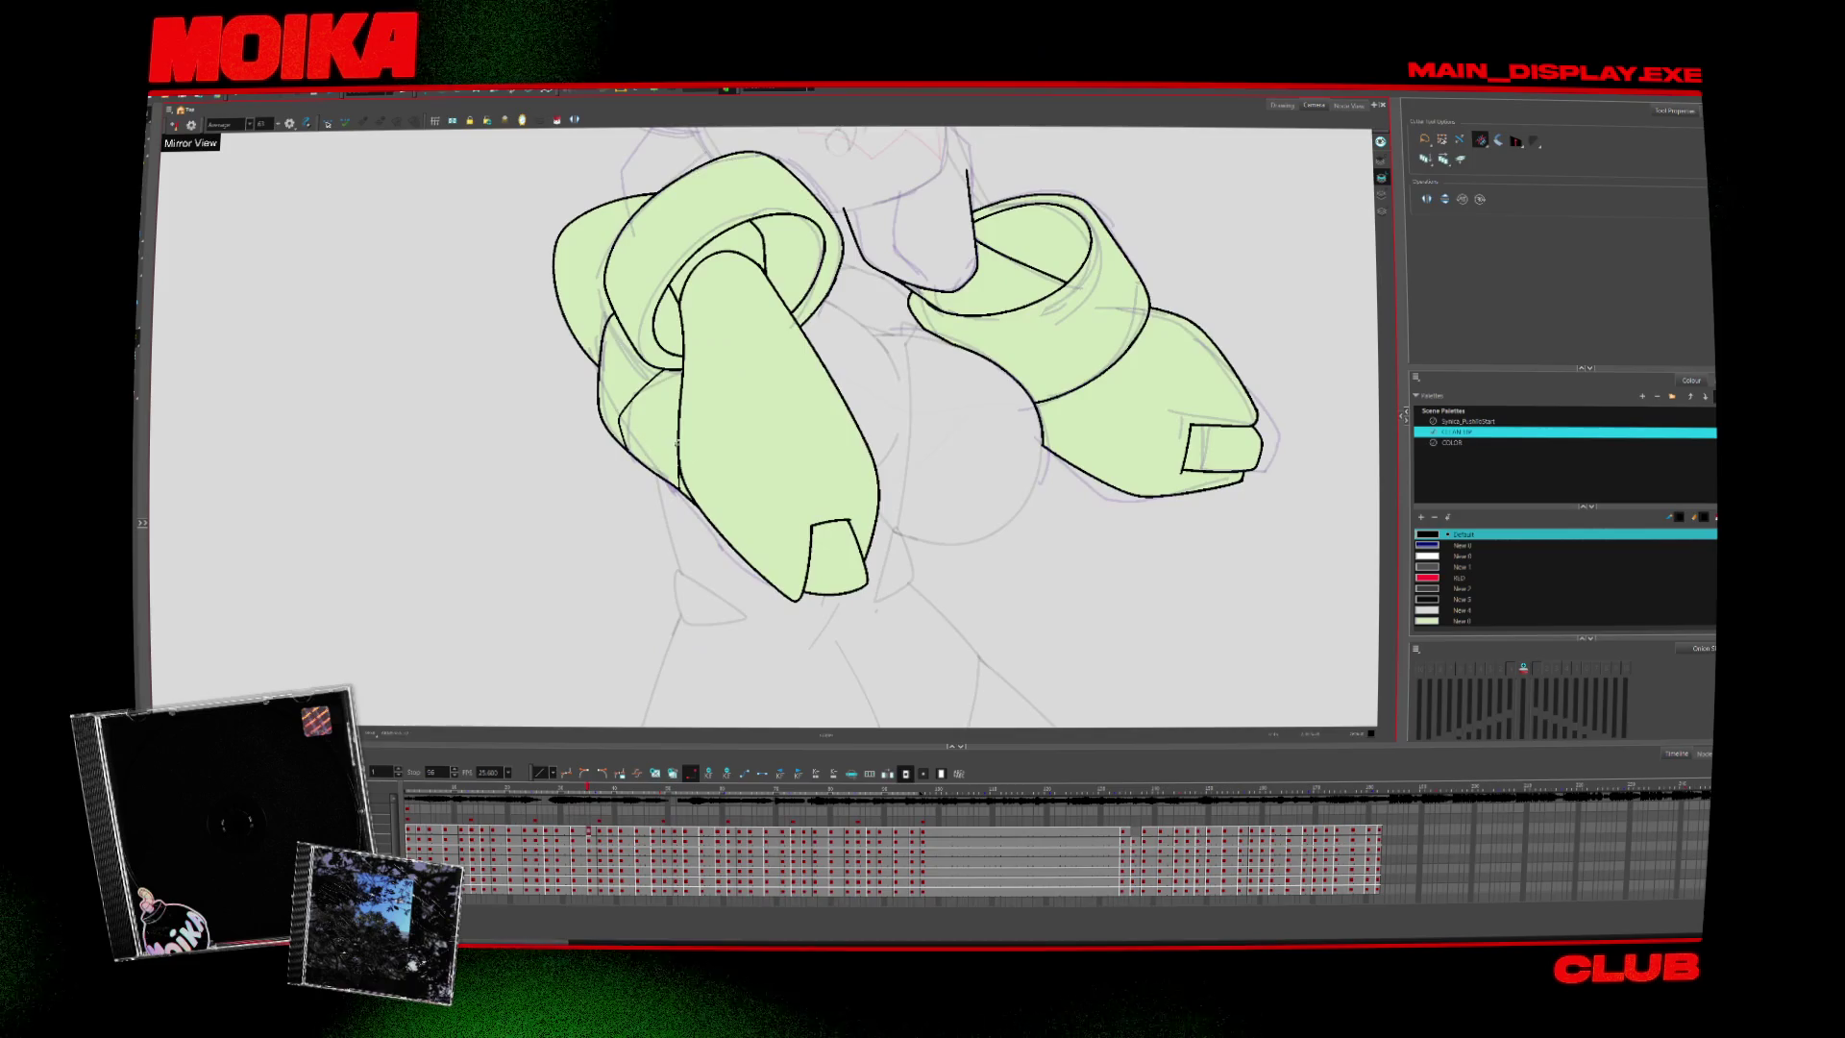
key(alt+b)
key(period)
drag(1111, 504, 1098, 425)
key(alt+t)
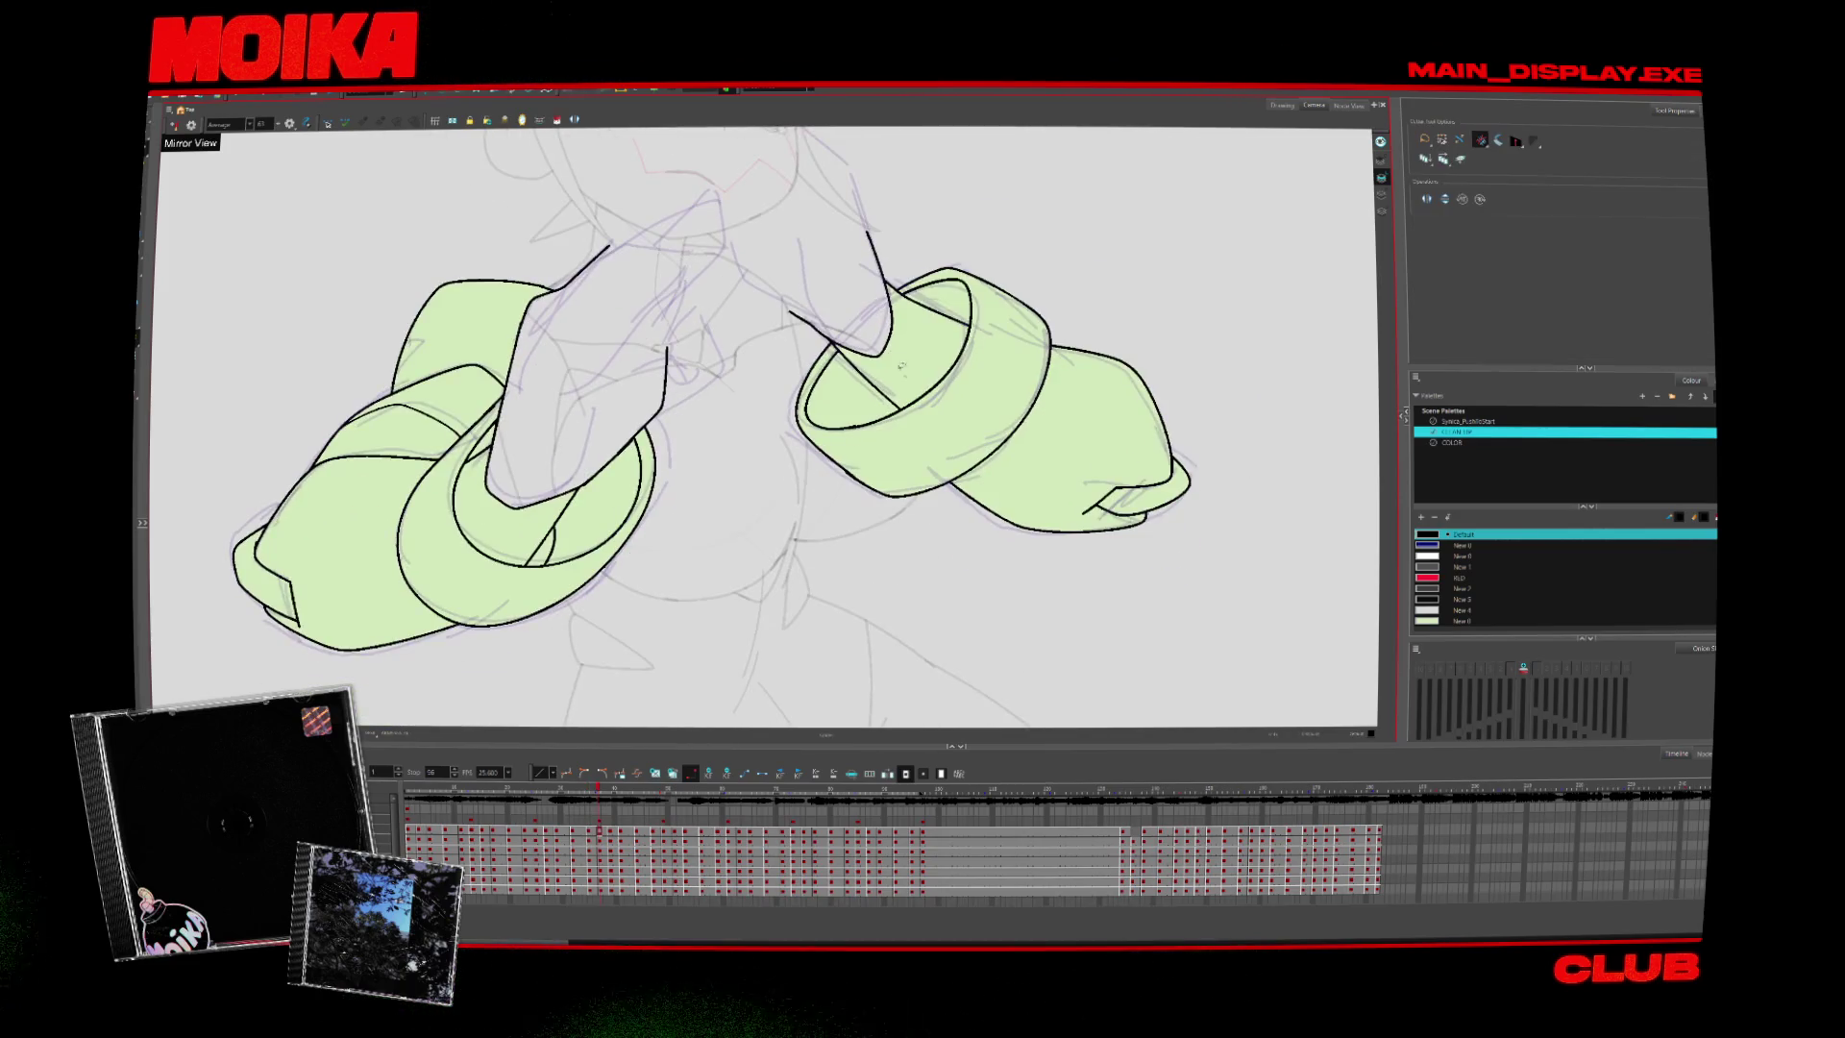
key(period)
key(period)
key(alt+b)
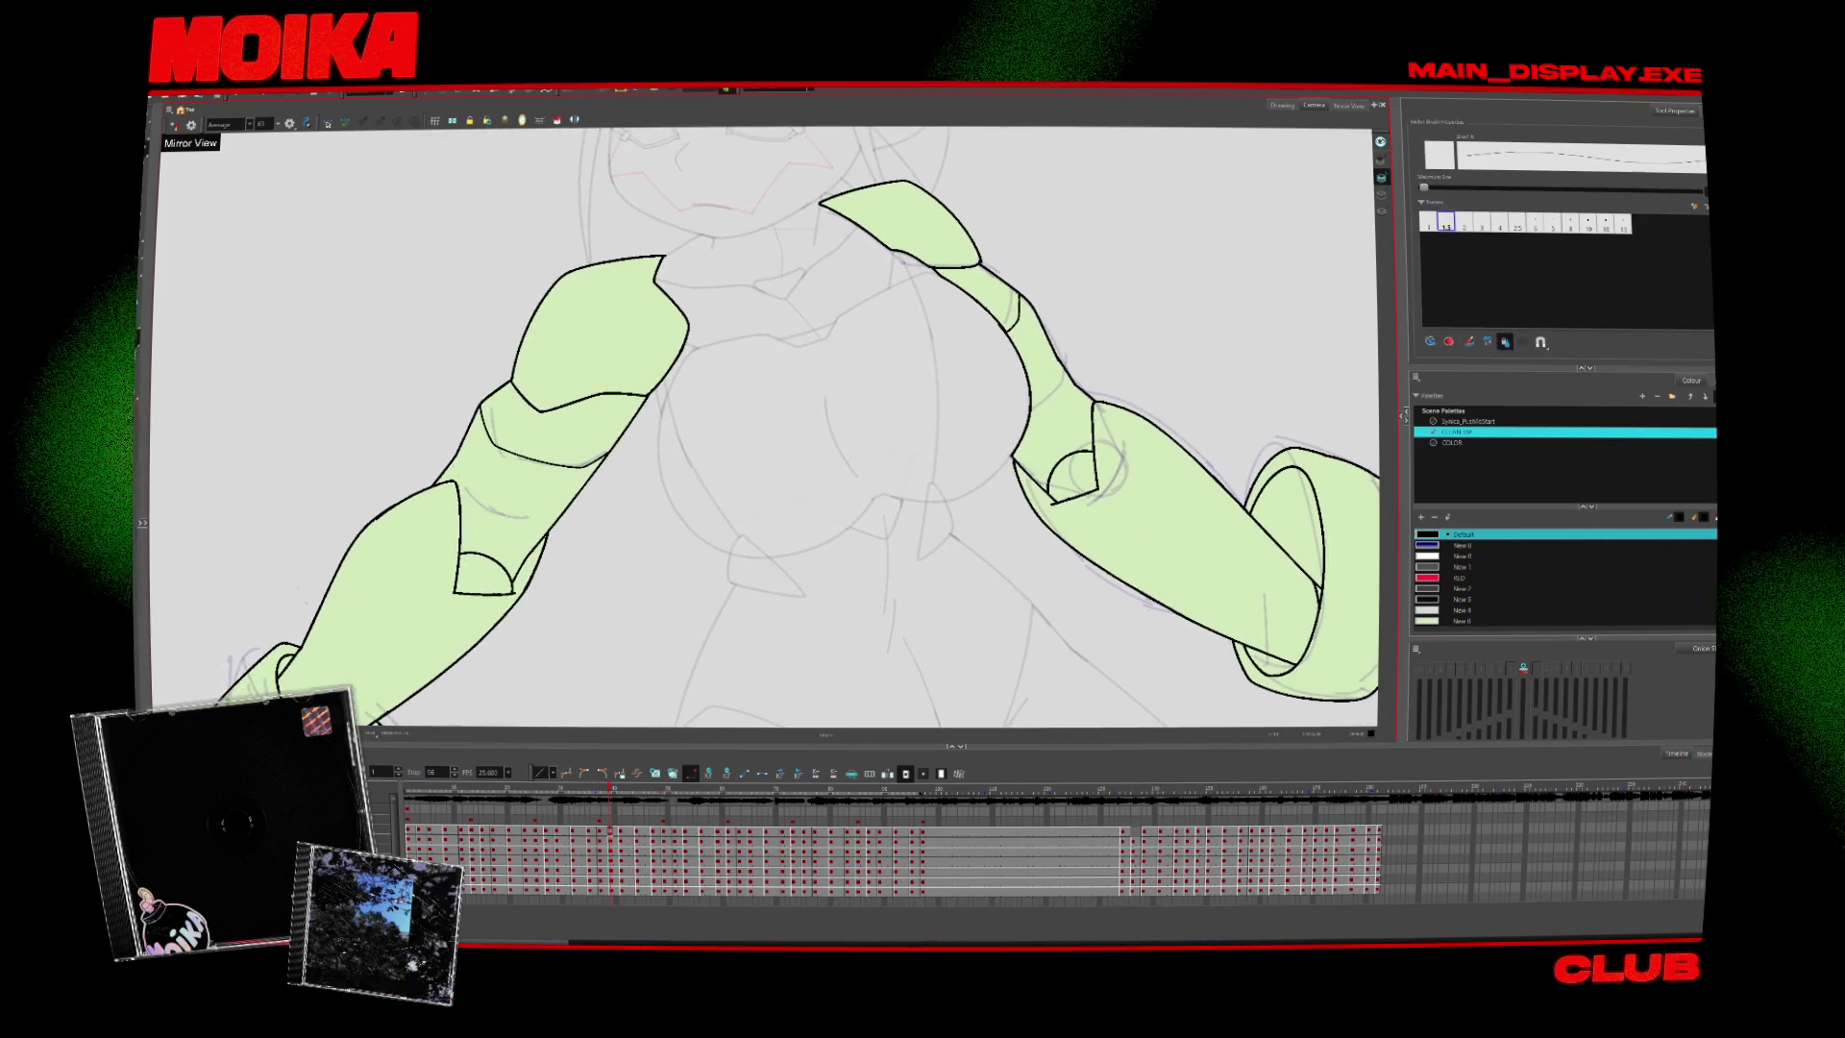
Reach the drawing with arms spread apart, cuffed wrists and pointed fins
key(alt+t)
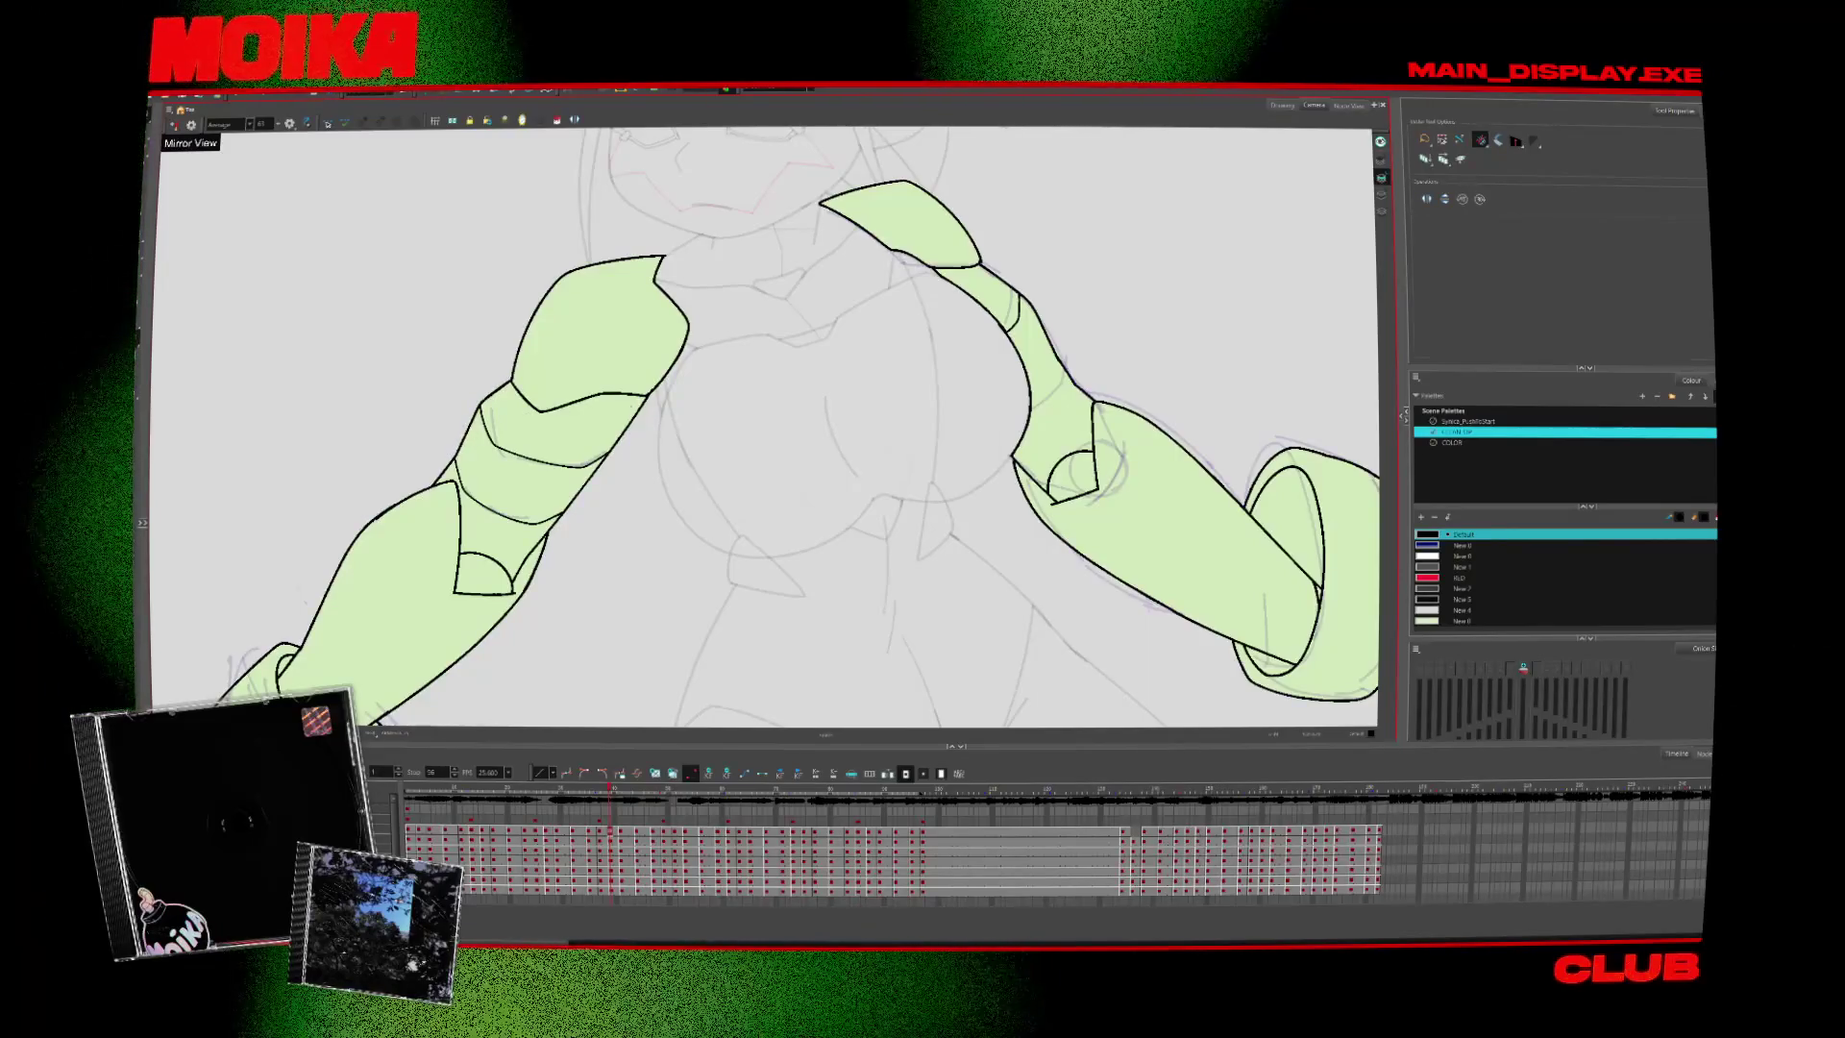
key(alt+b)
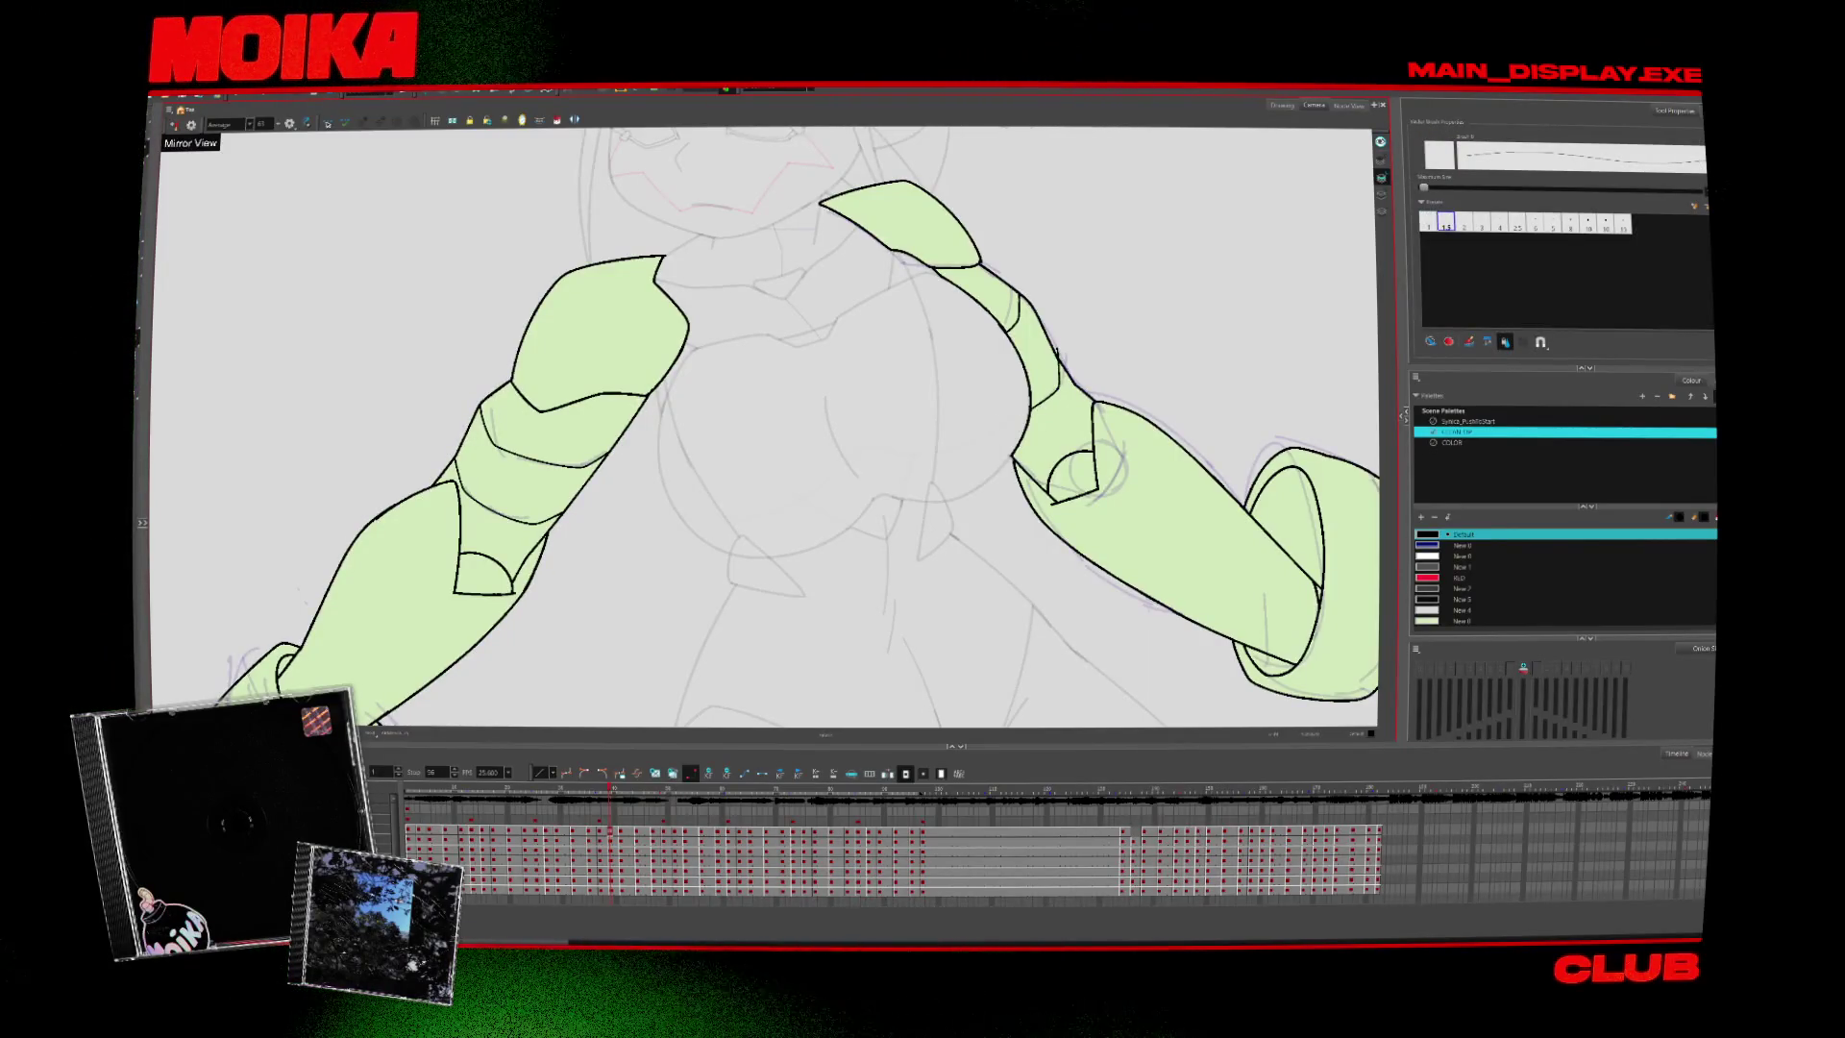
key(alt+t)
key(period)
key(alt+b)
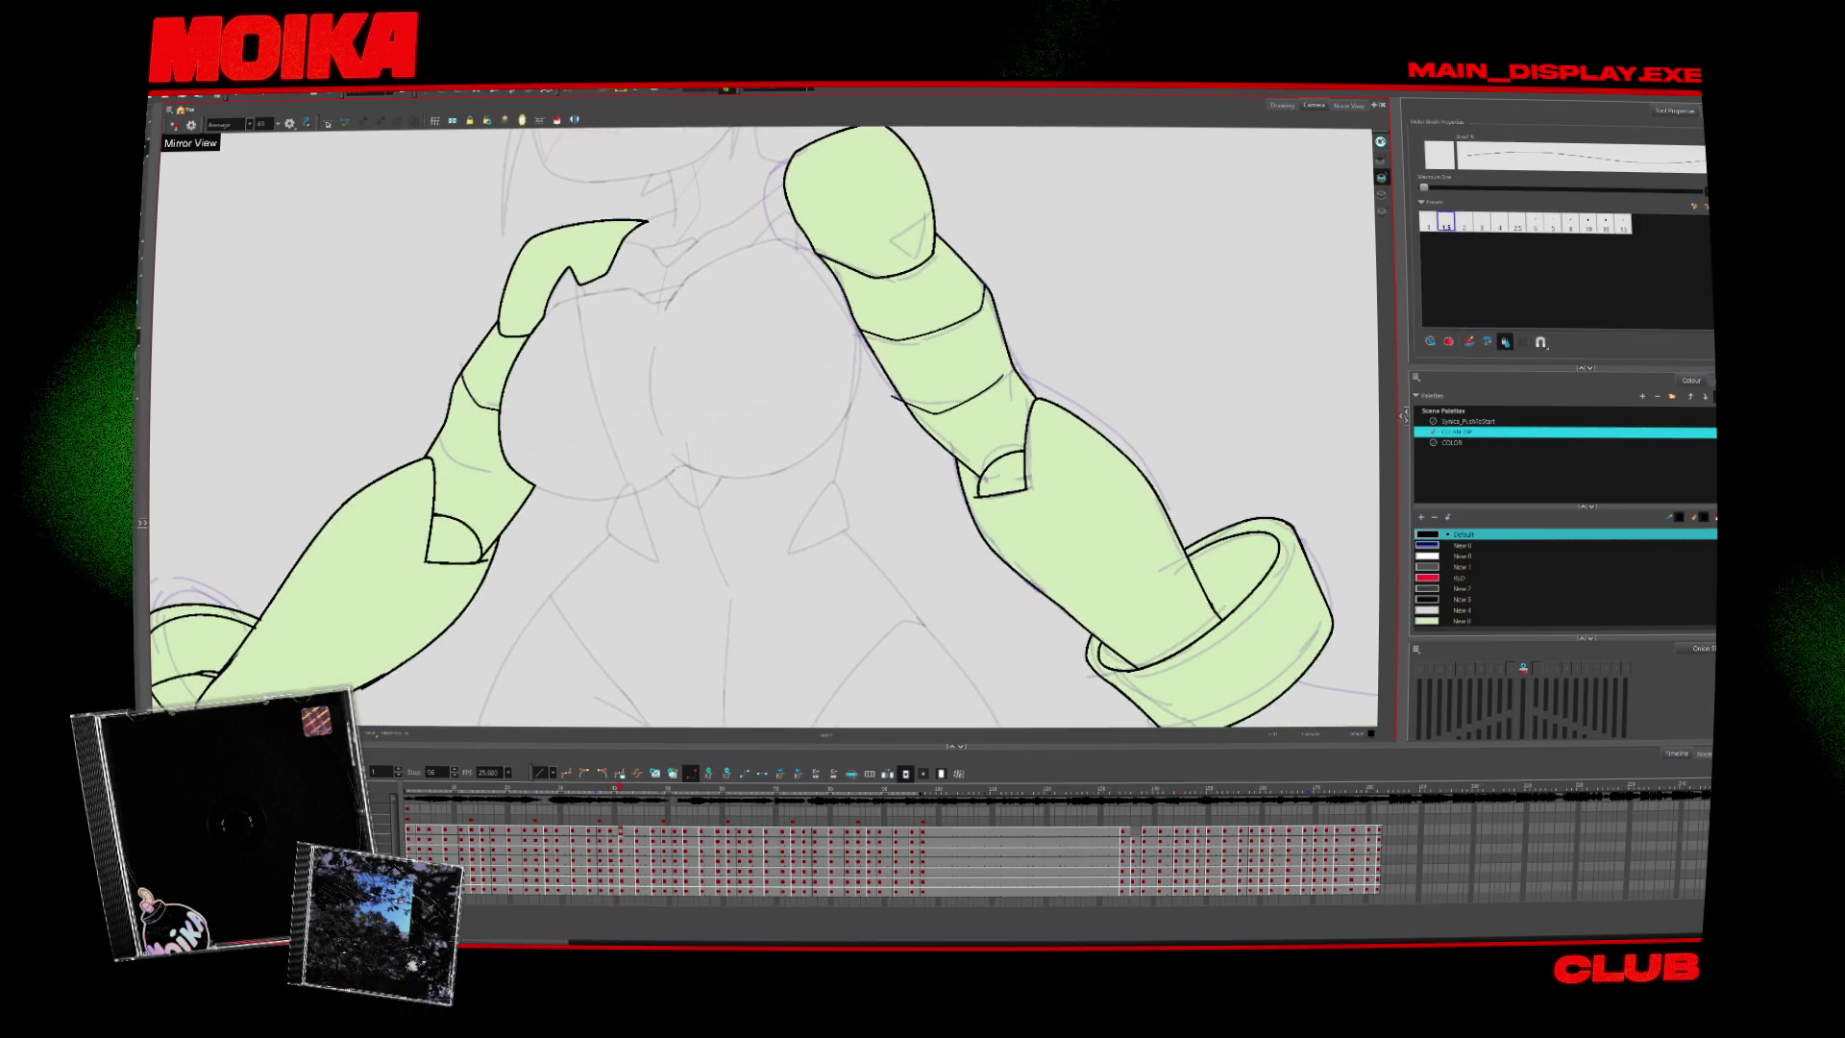
key(alt+t)
key(period)
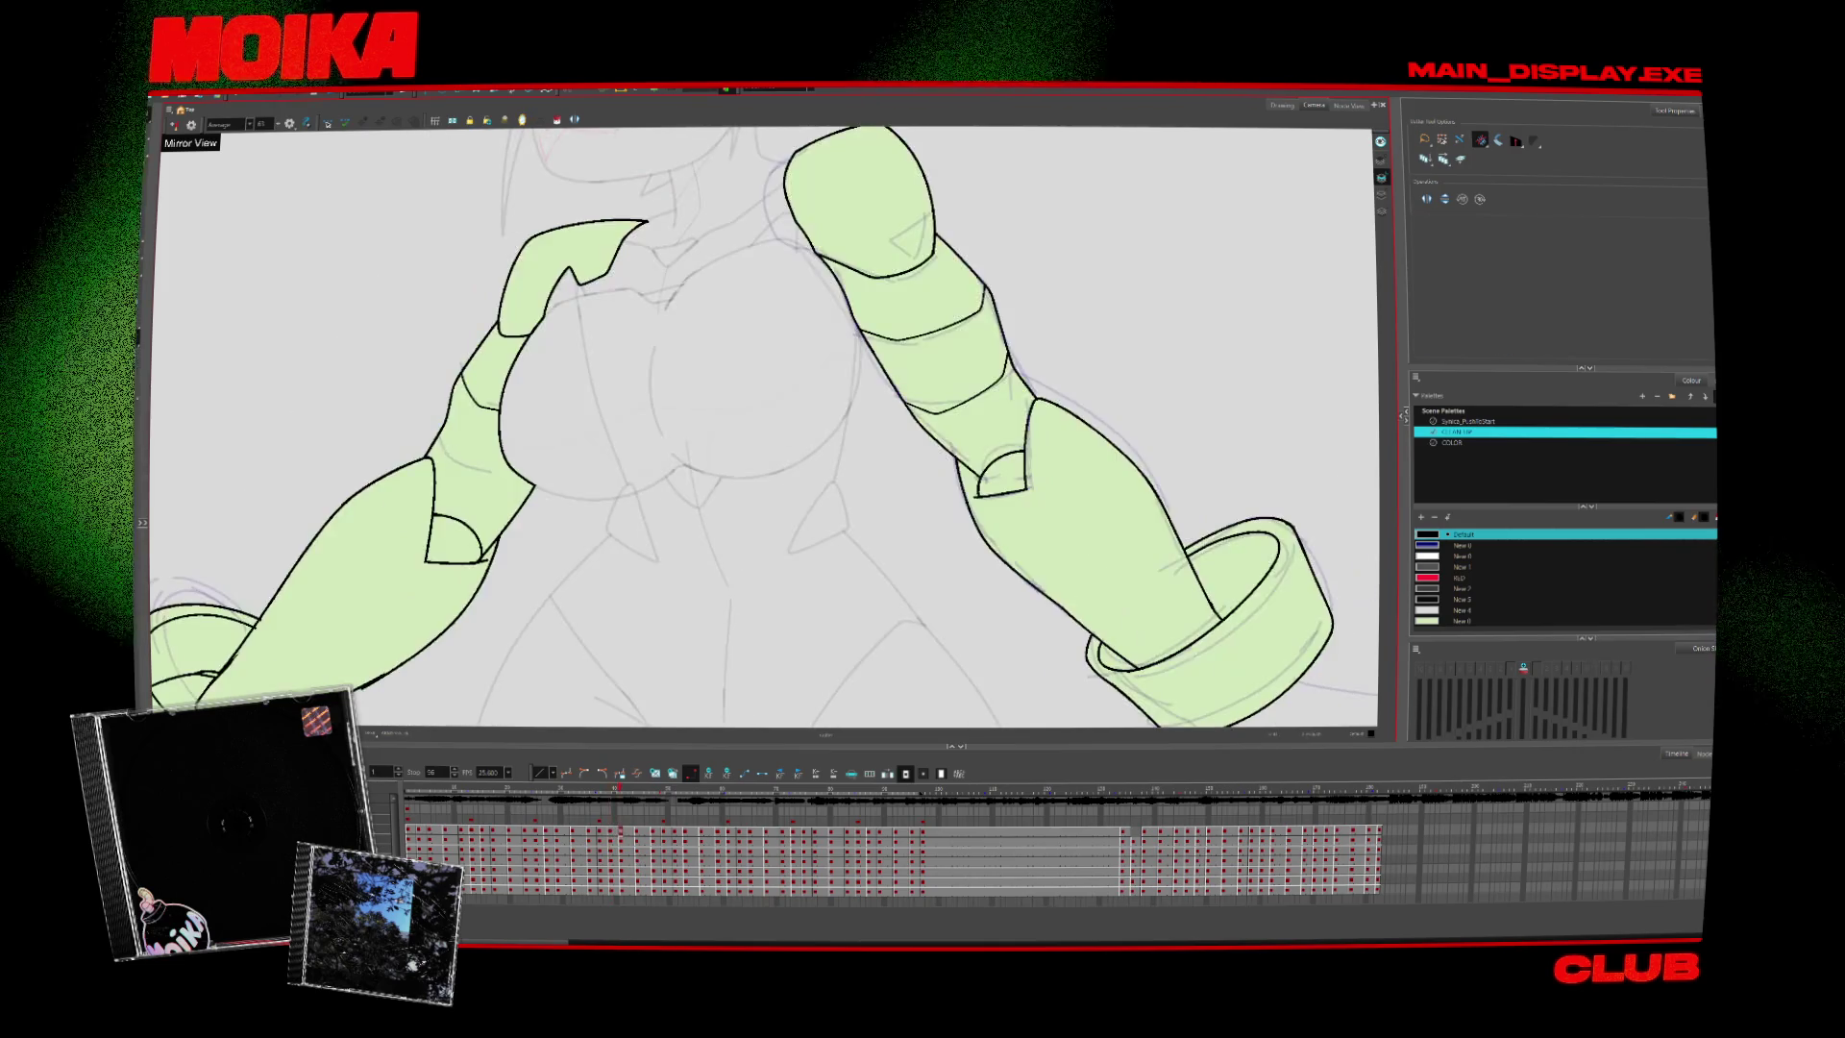
key(alt+b)
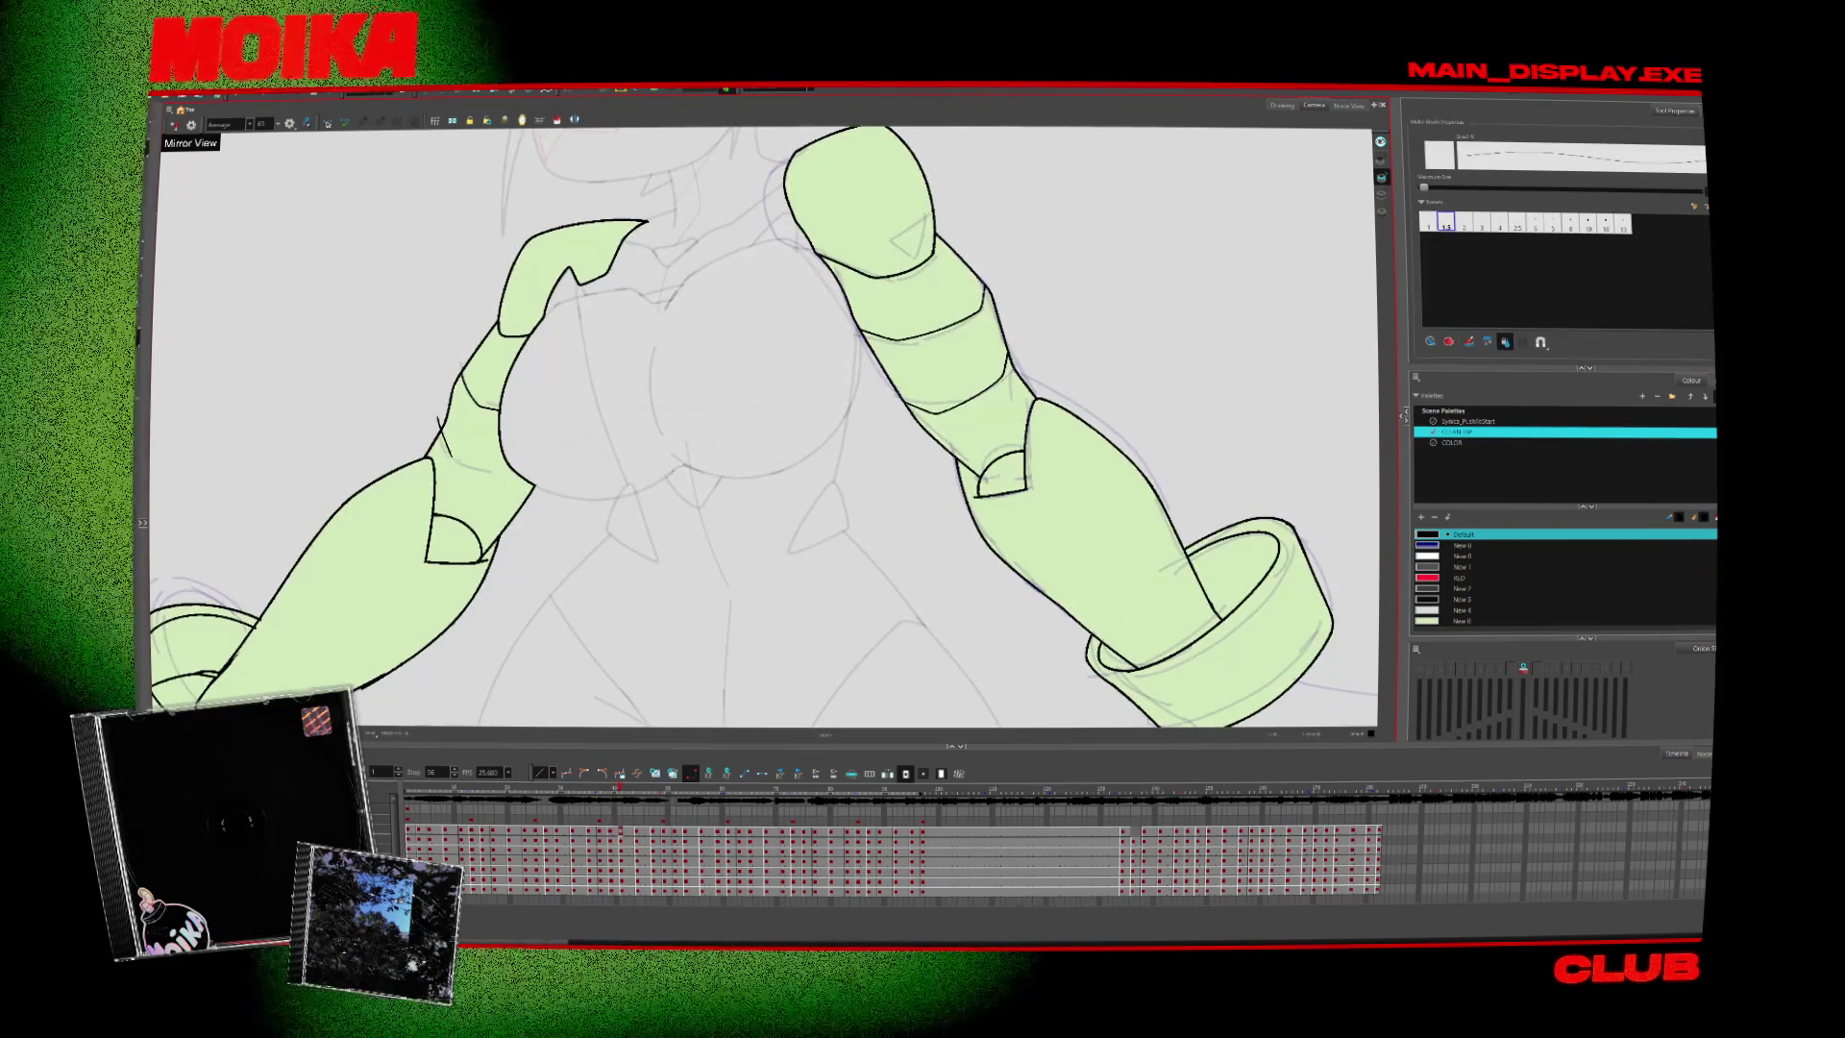
key(alt+t)
Step ahead through the next arm poses, switching between Brush, Cutter and Select
key(period)
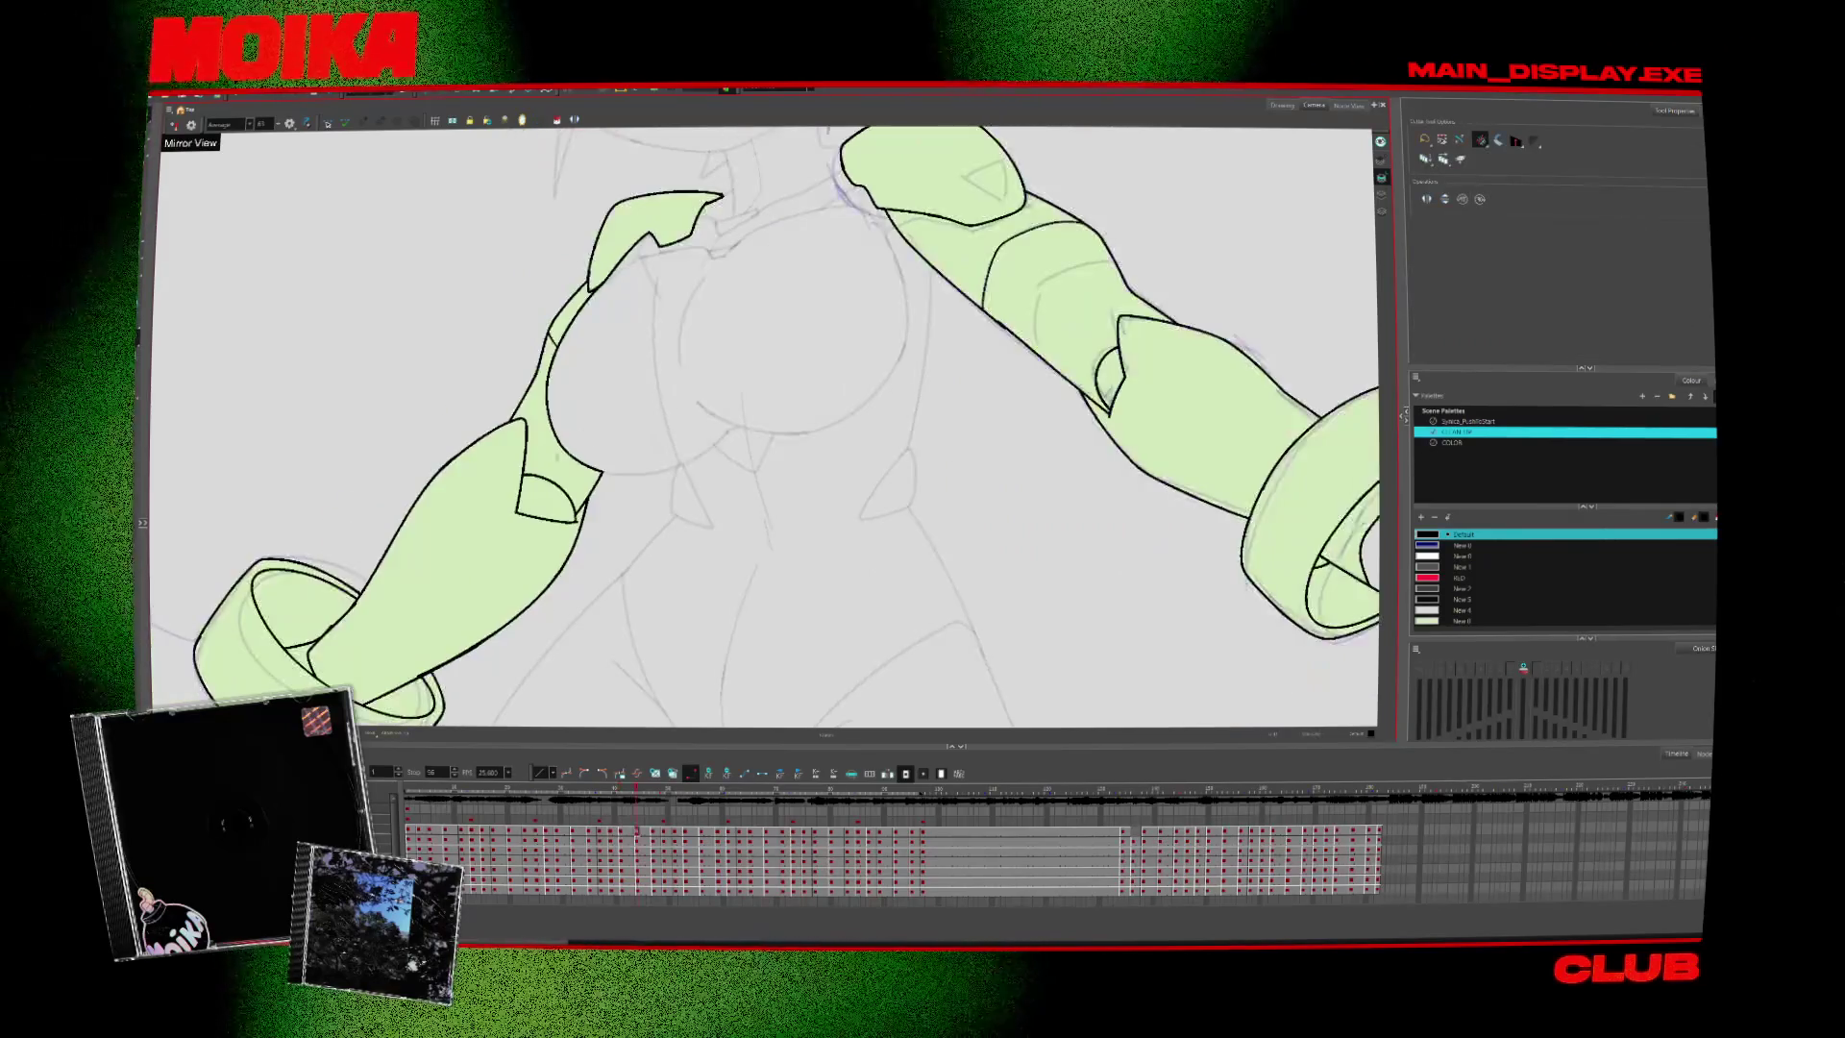
key(alt+b)
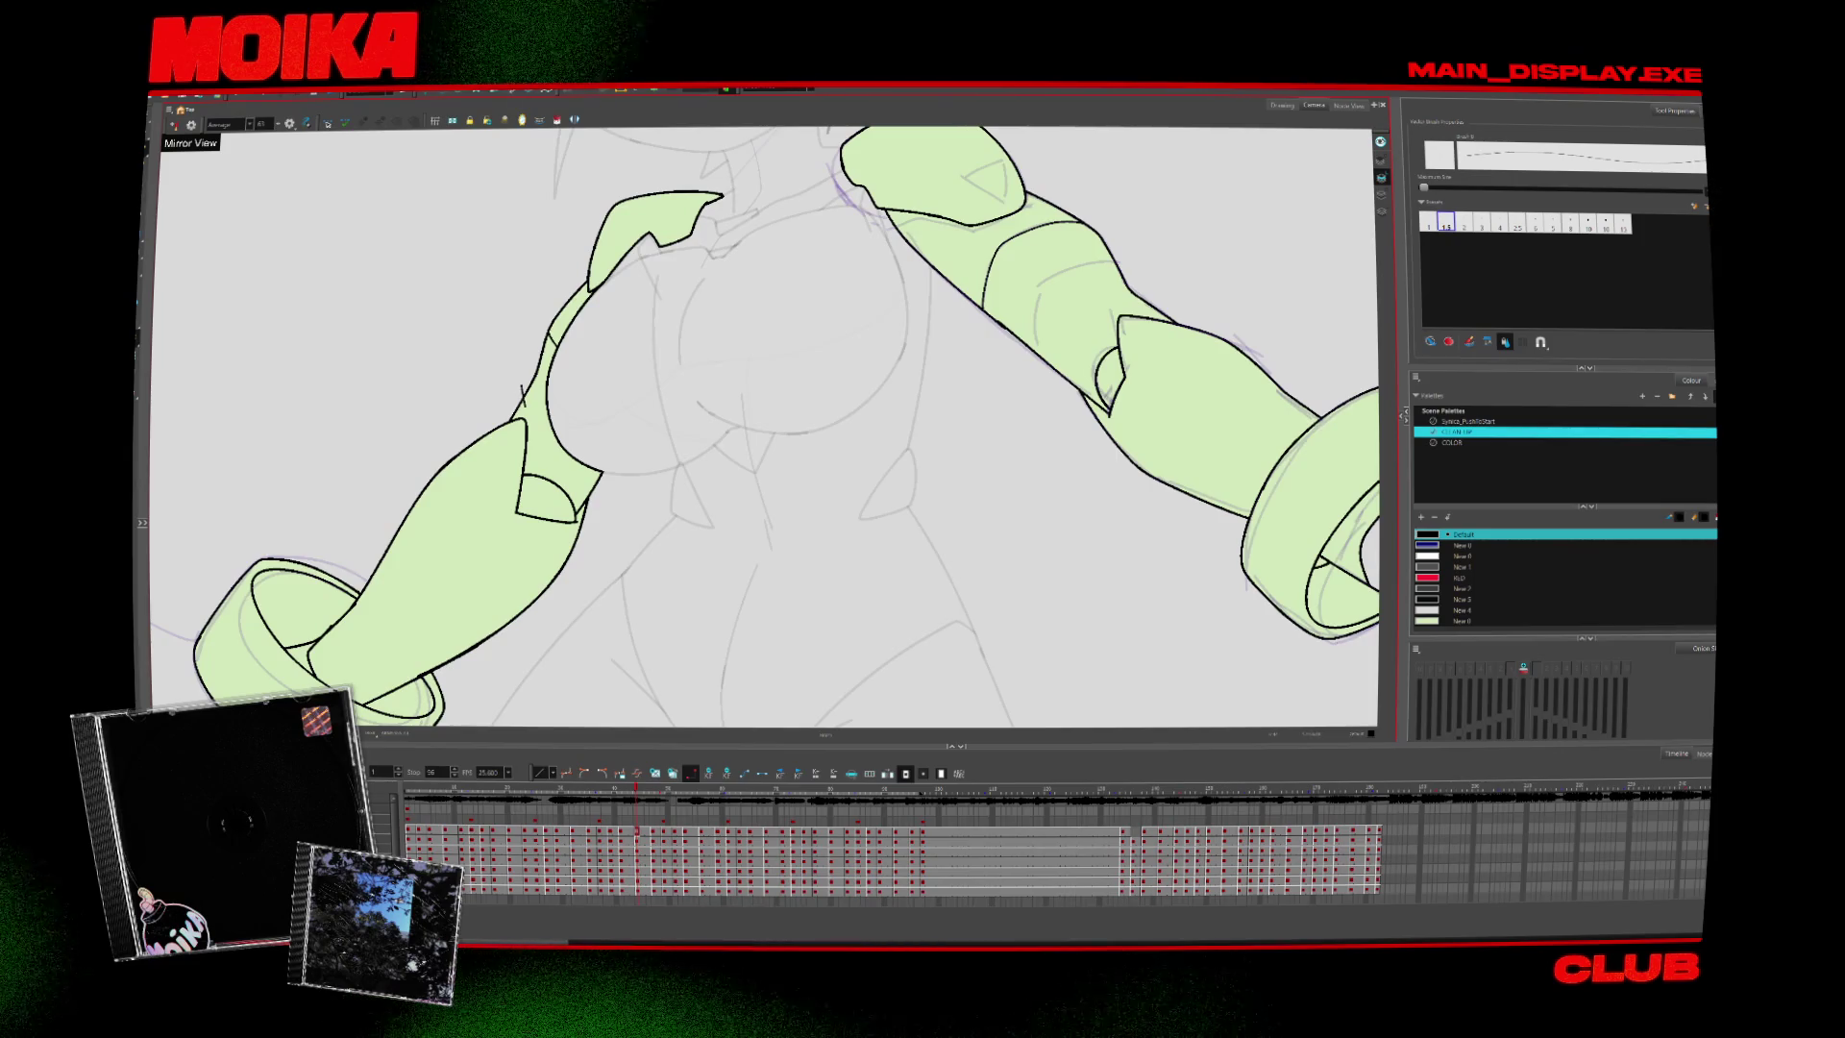
key(alt+t)
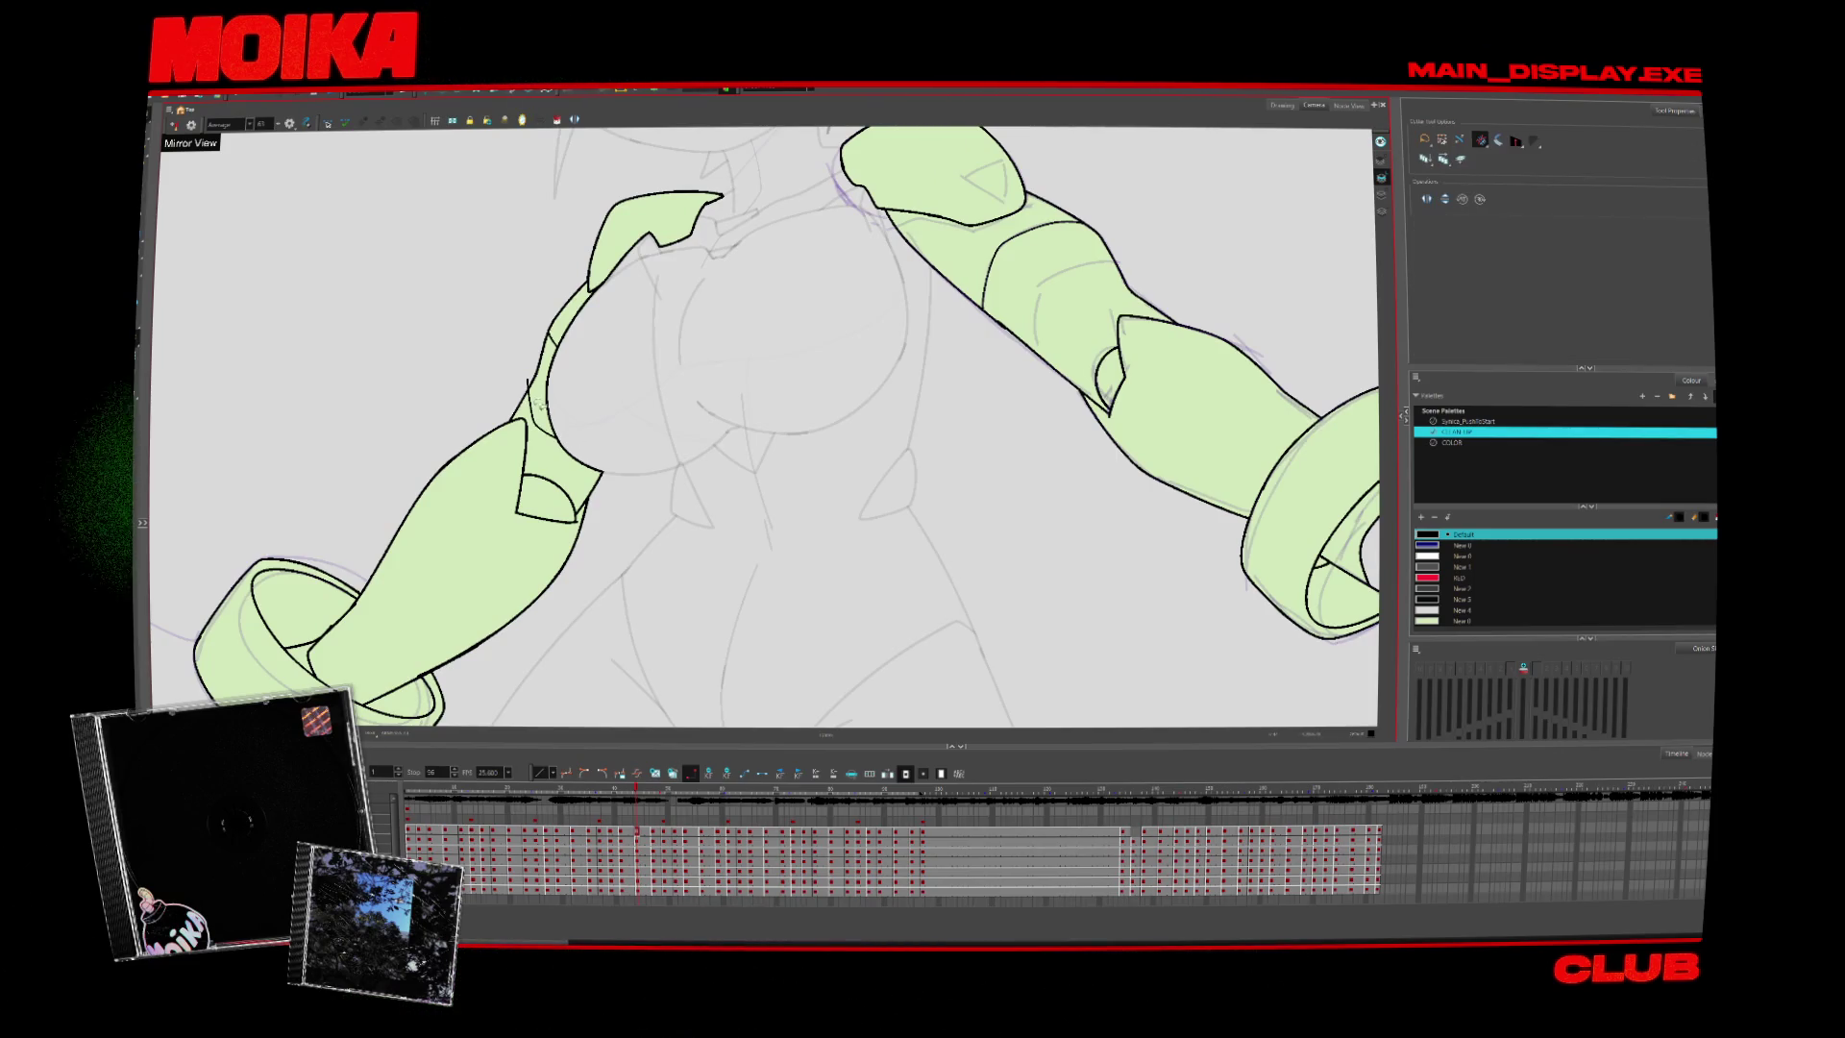
key(alt+b)
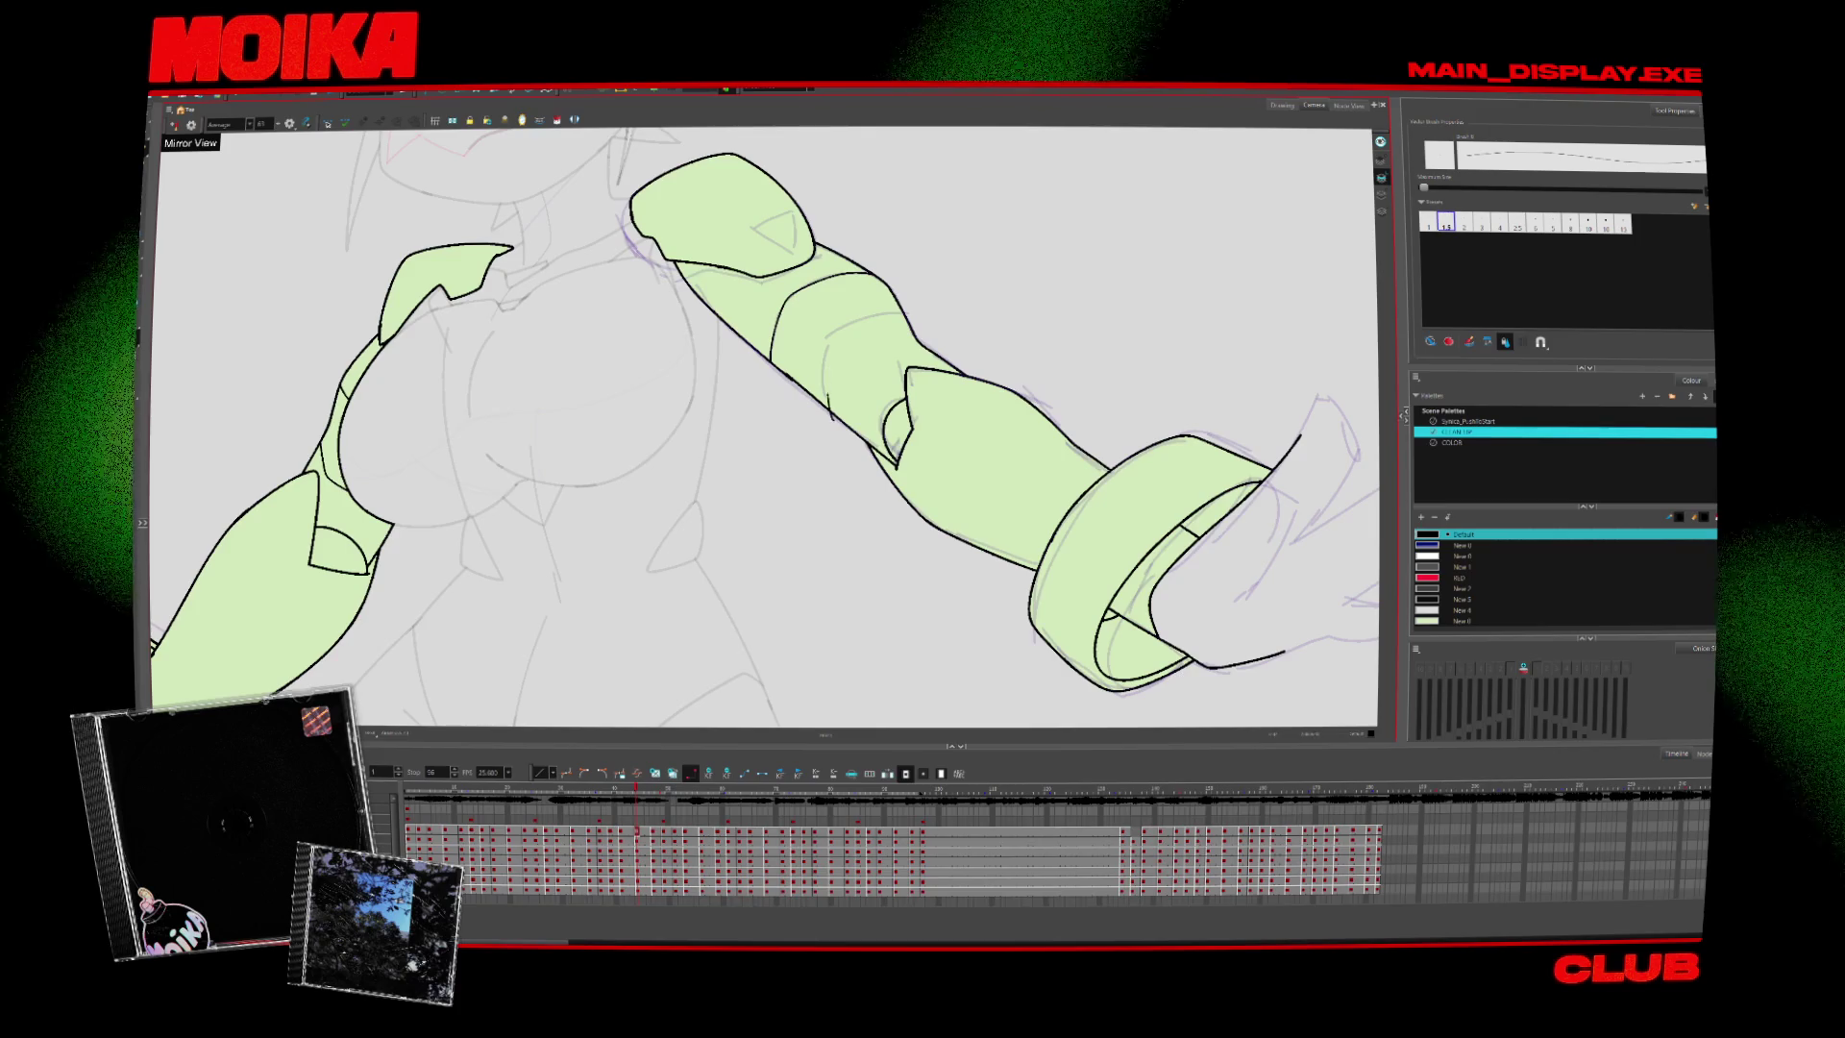
key(period)
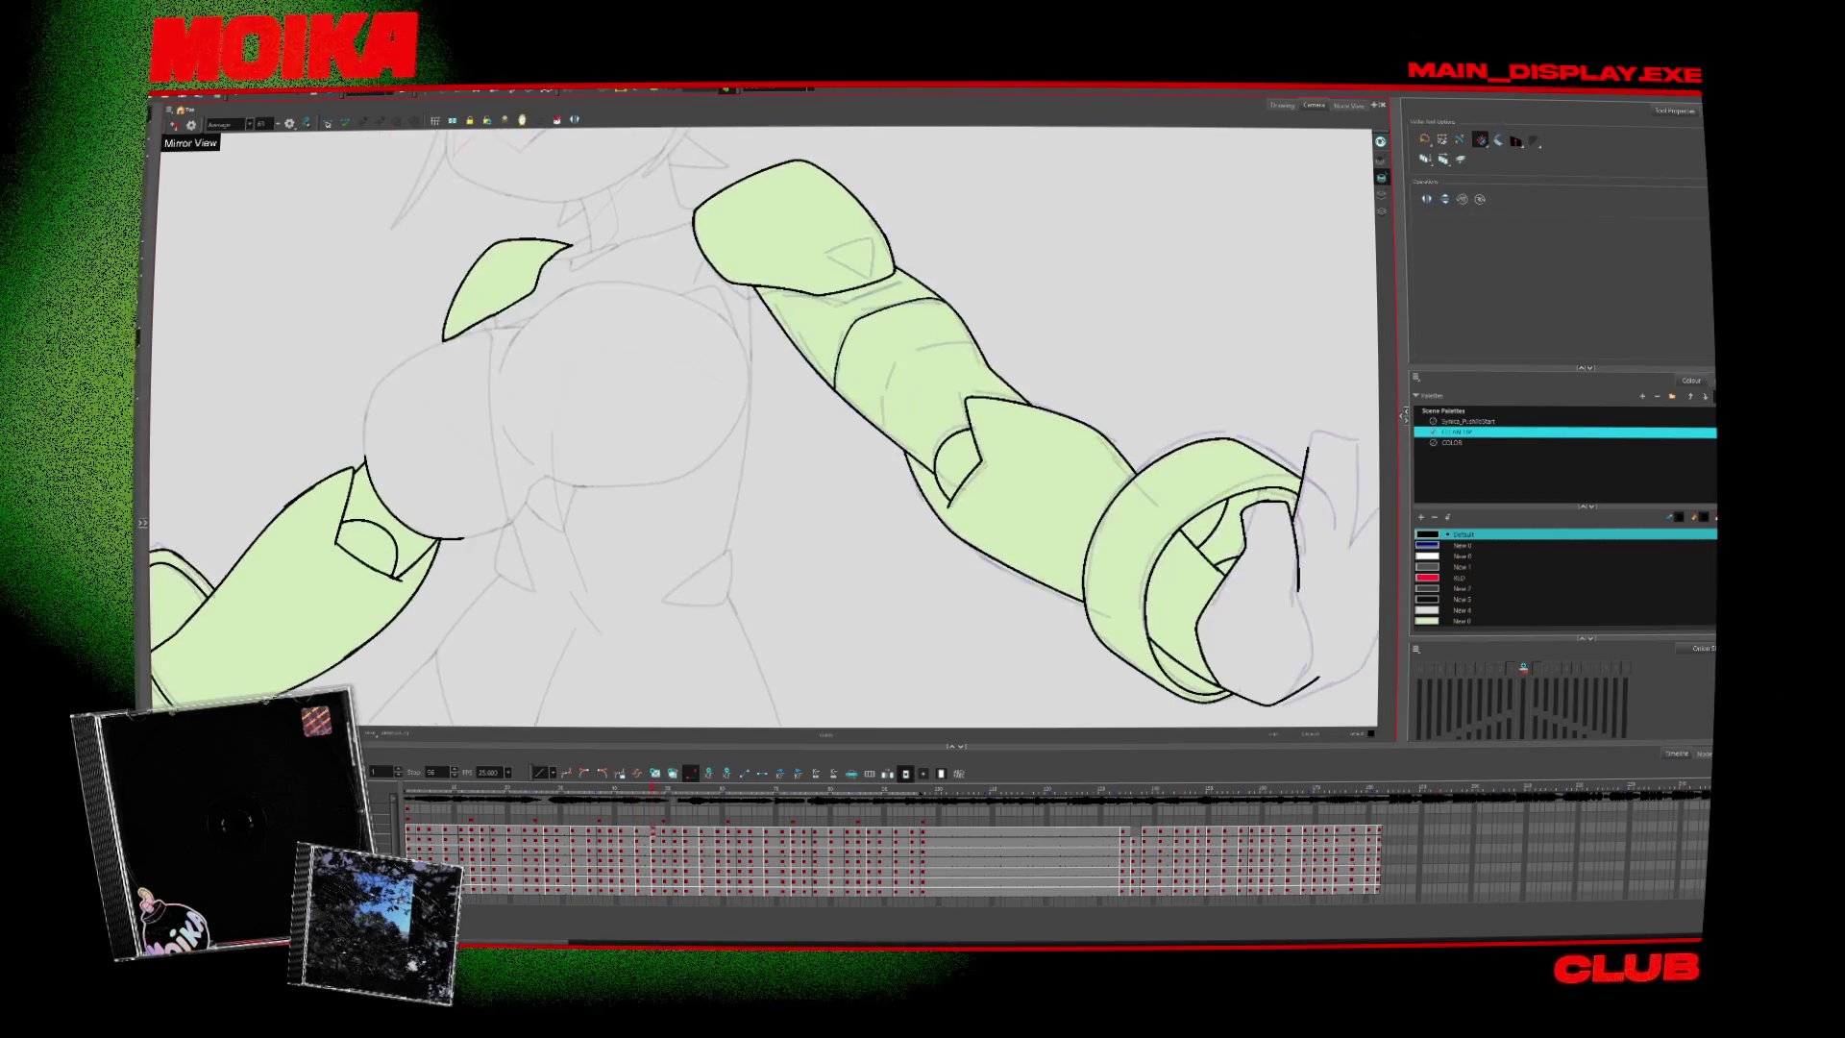
key(alt+s)
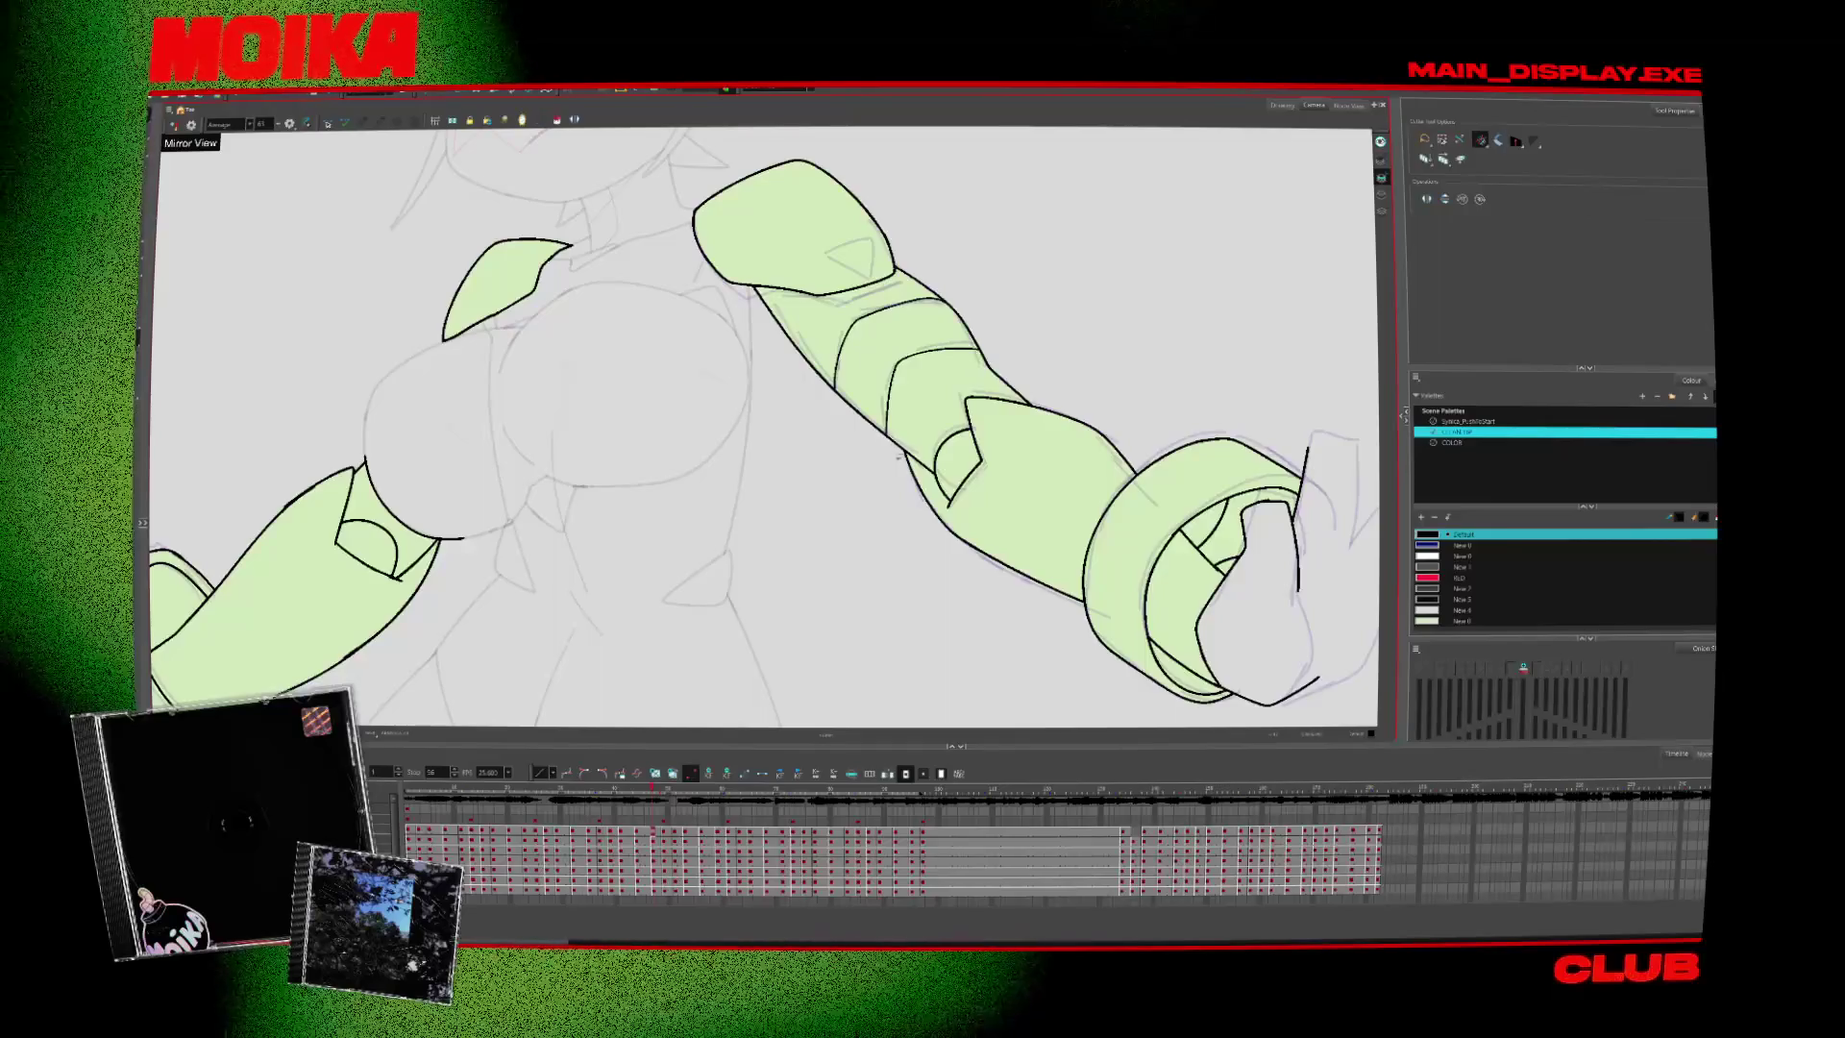
key(period)
key(period)
key(alt+b)
Add an ink line along the forearm's lower edge and check the next pose
scroll(913, 436, down, 3)
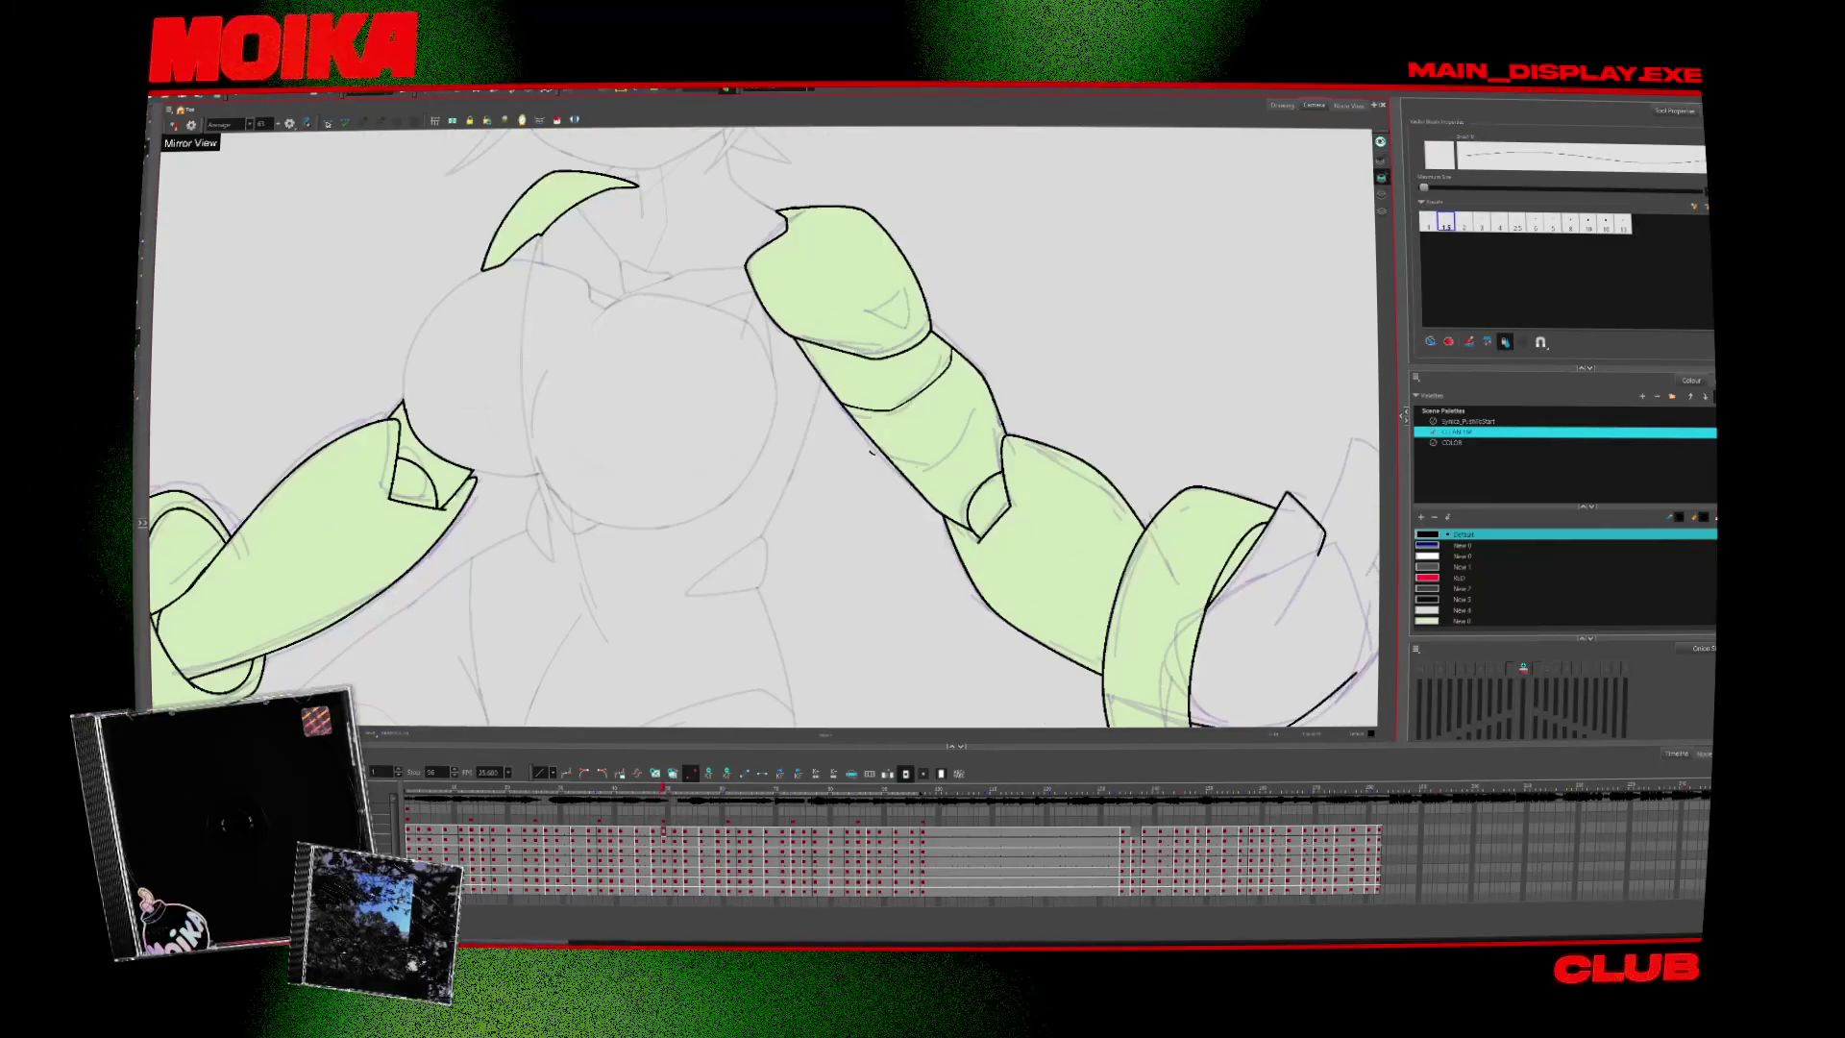
drag(870, 451, 939, 466)
key(alt+t)
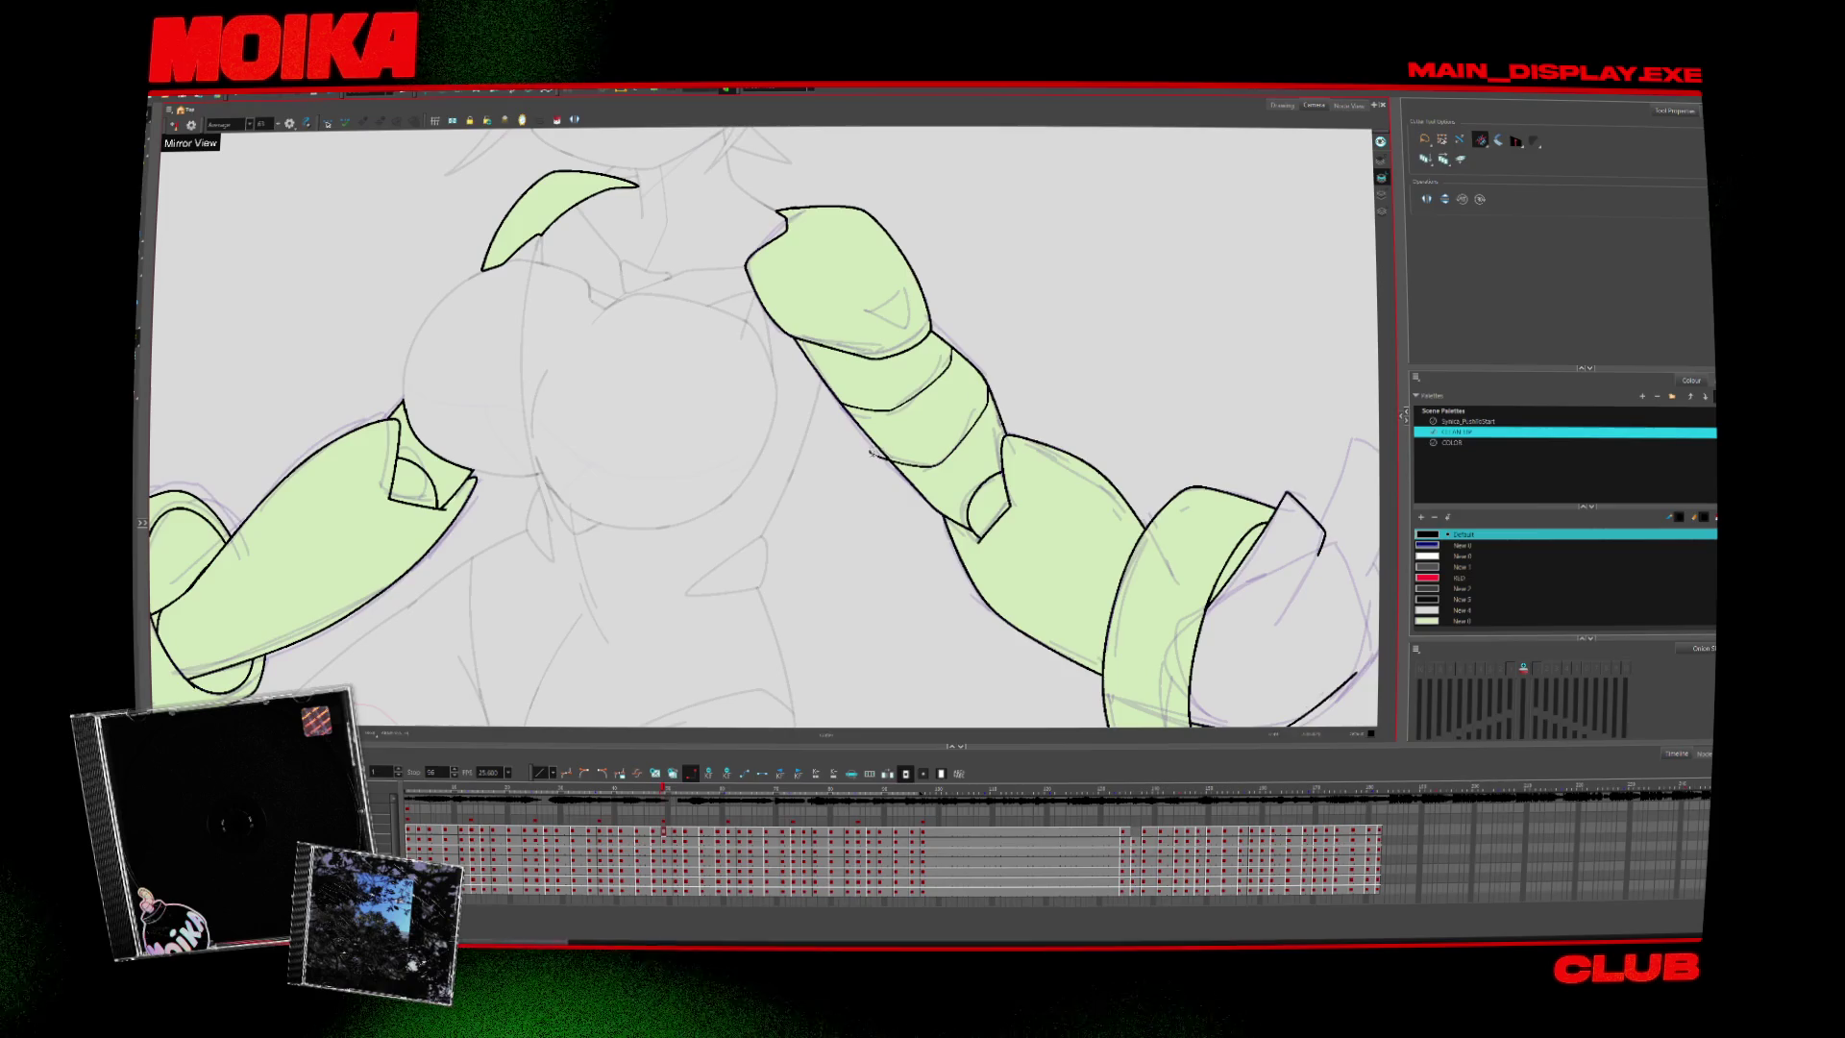
scroll(871, 452, down, 2)
key(alt+b)
scroll(828, 467, down, 3)
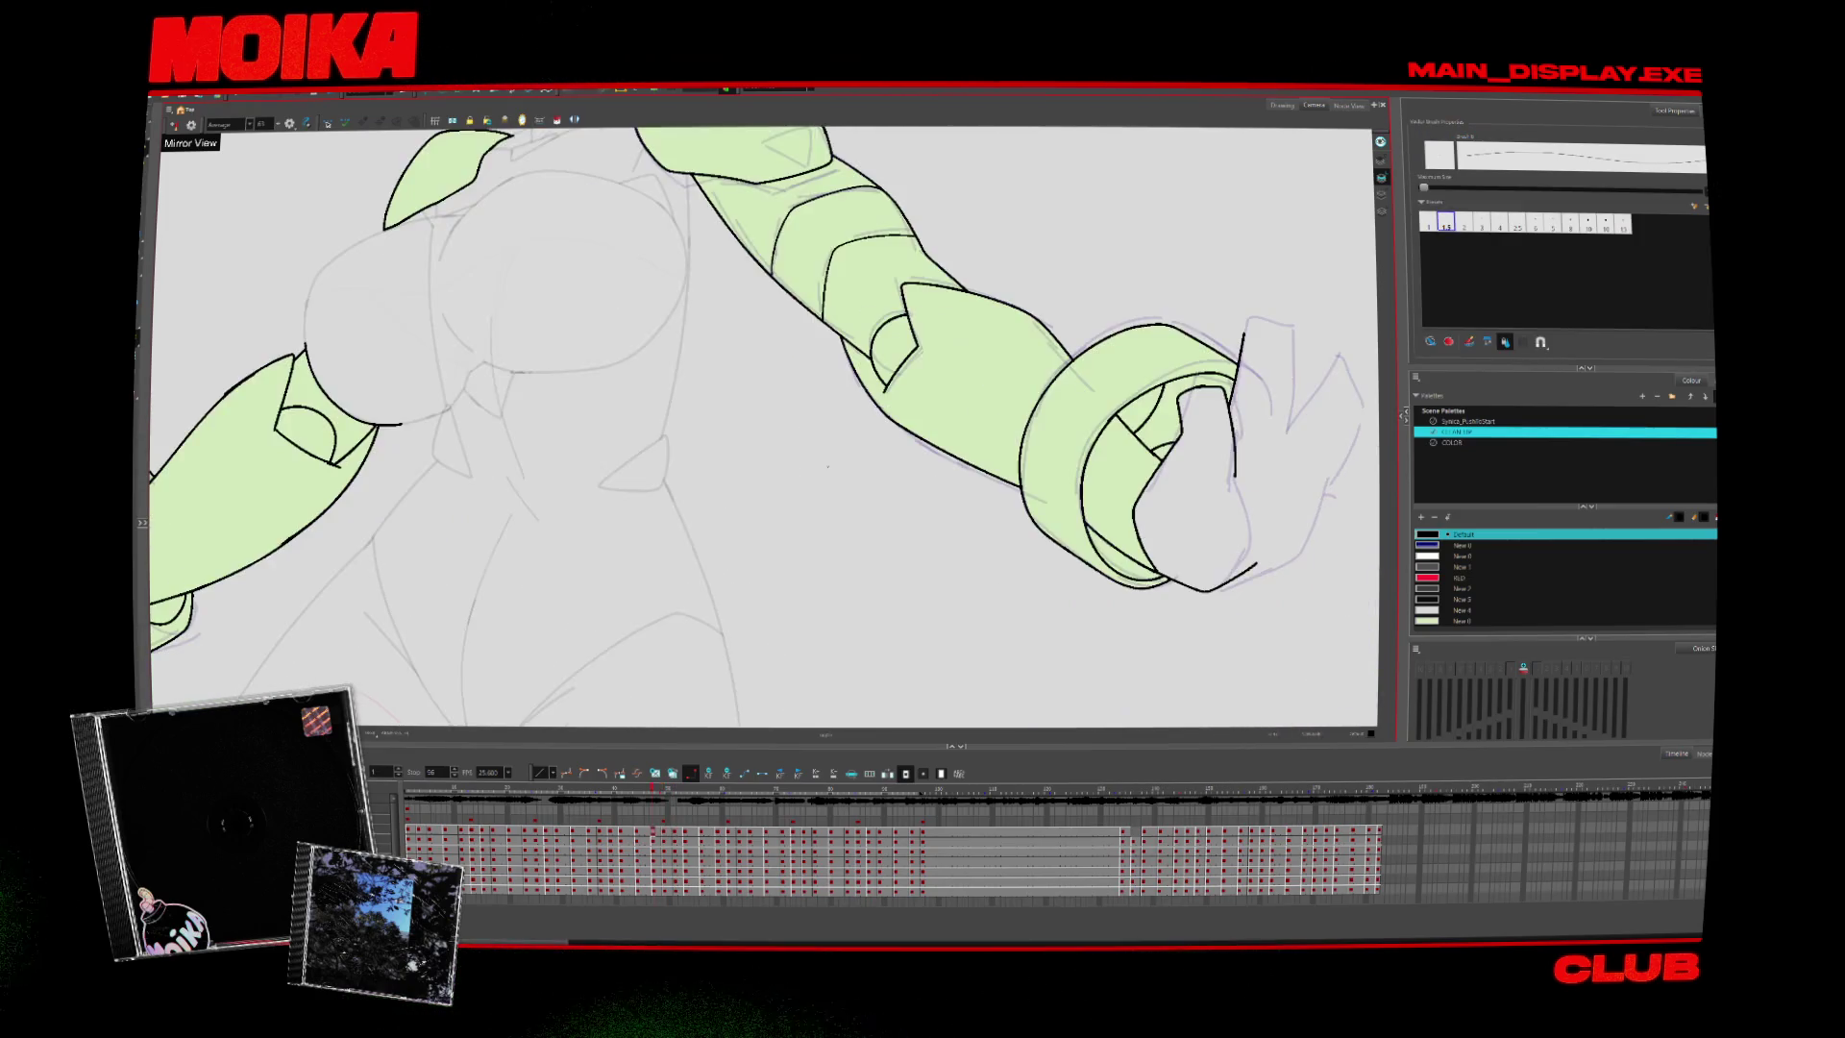
key(period)
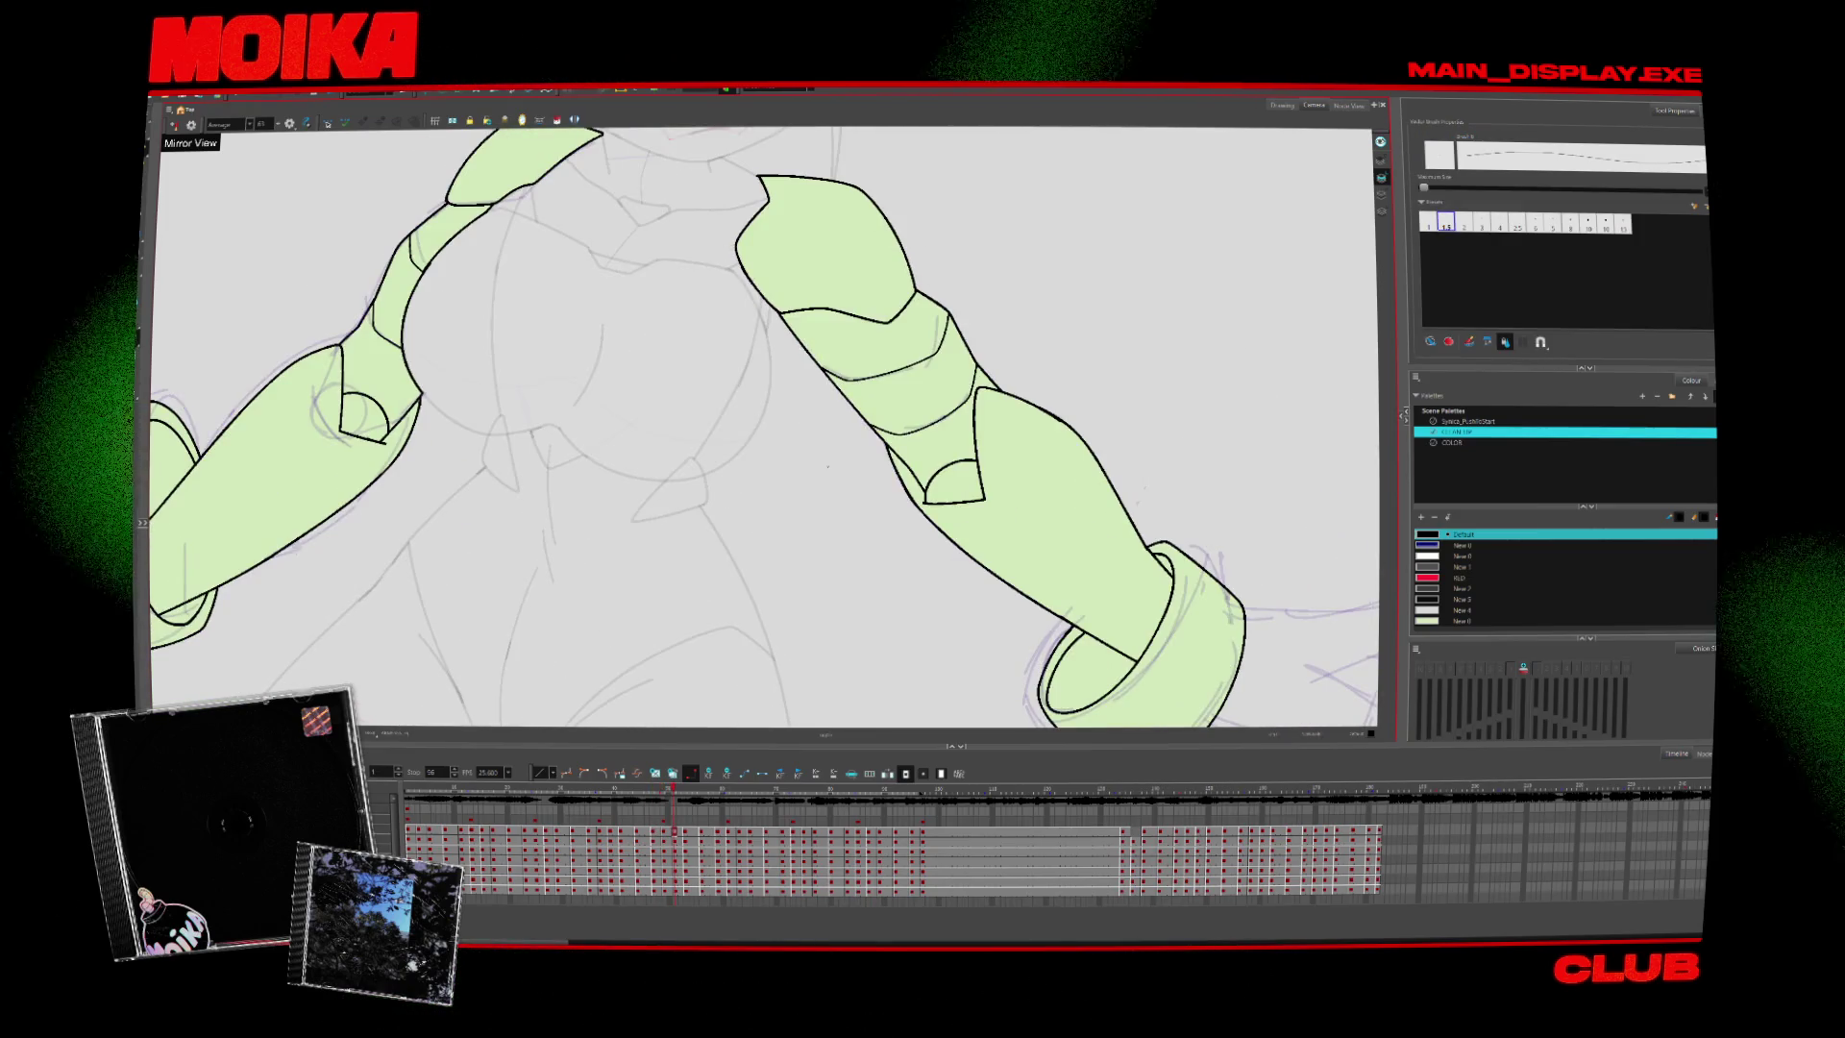
scroll(764, 427, up, 2)
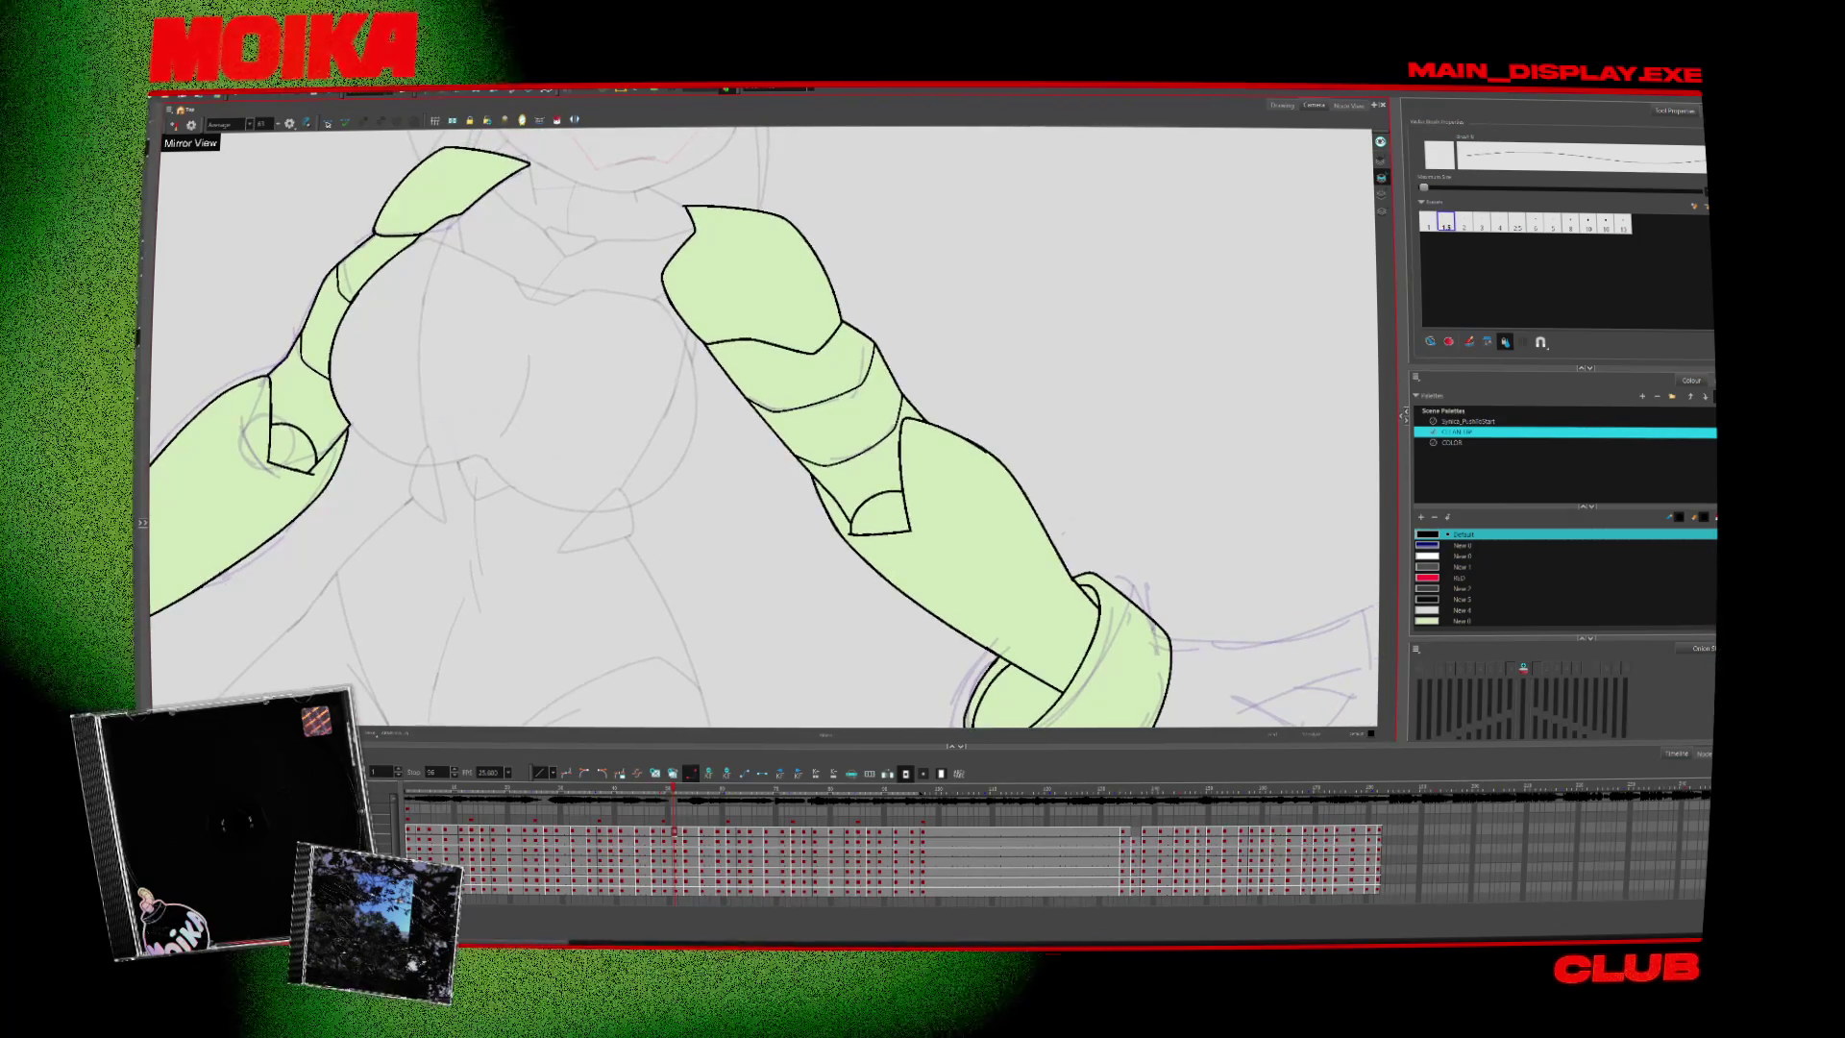
Zoom in on the arms and advance to the later drawing needing the band
key(period)
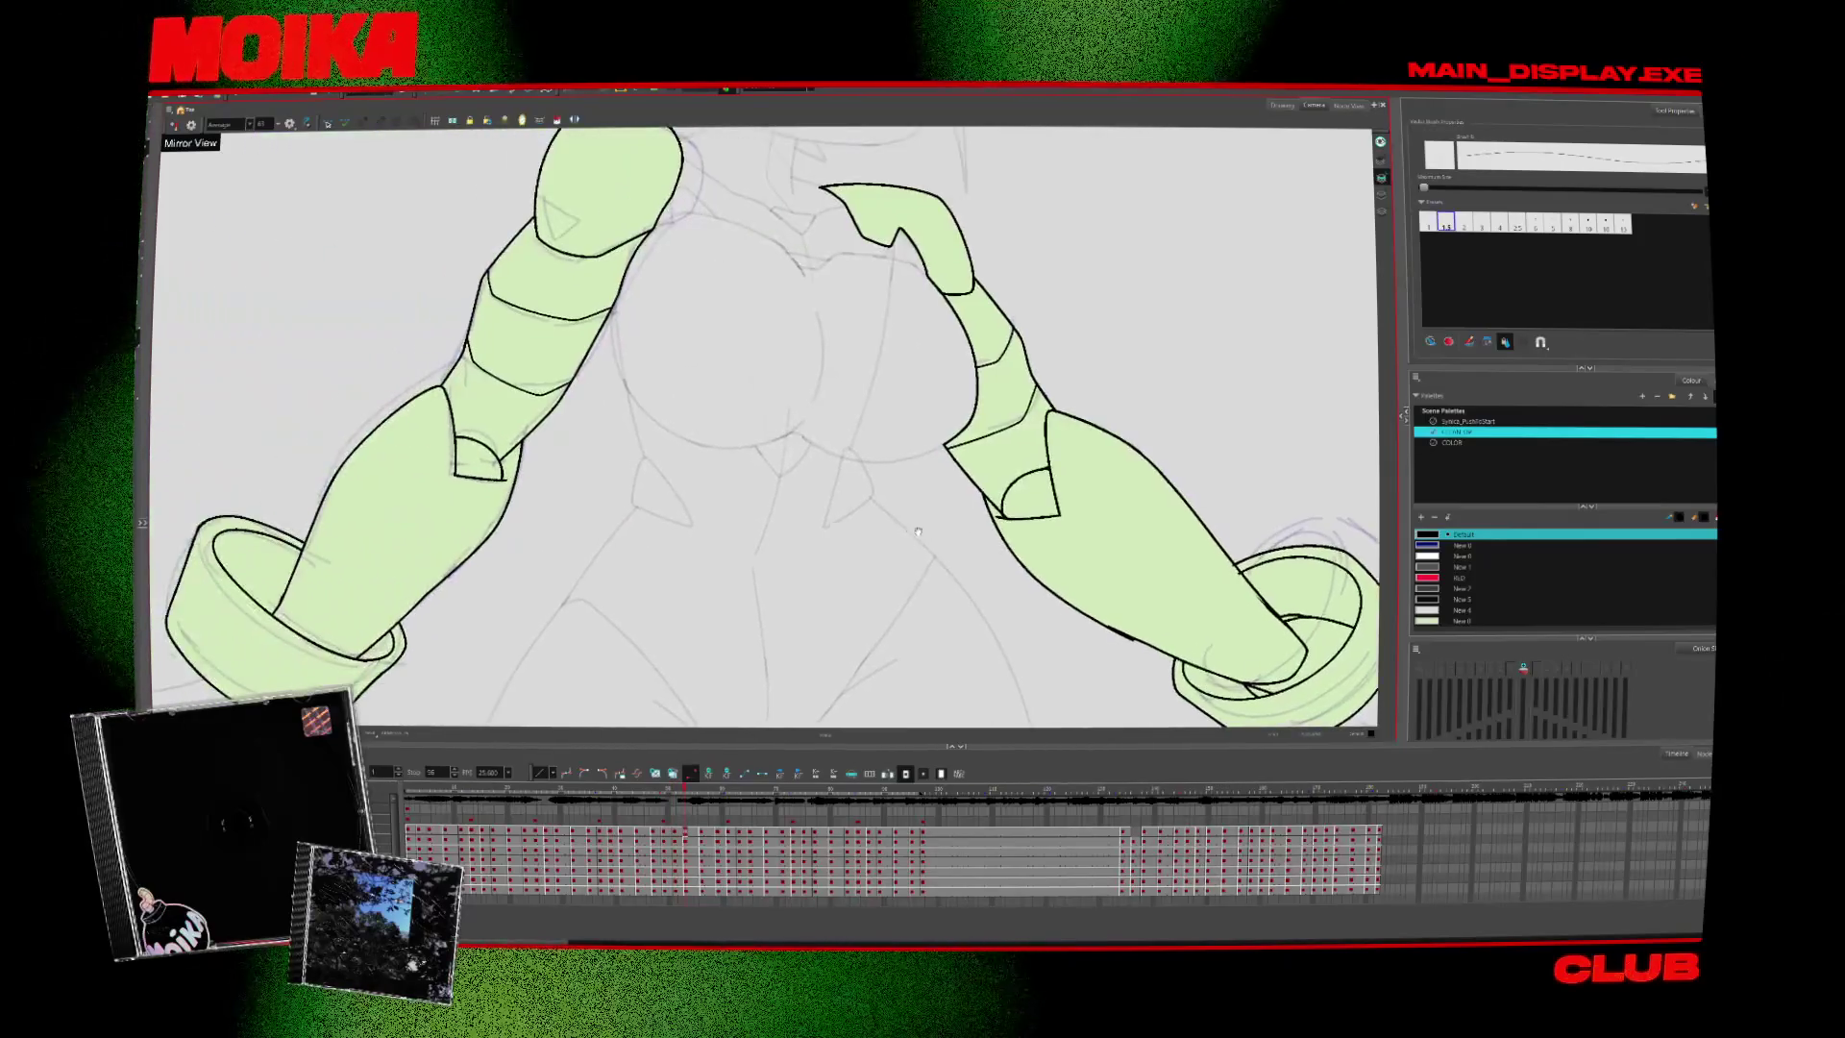
key(period)
key(period)
key(period)
key(alt+z)
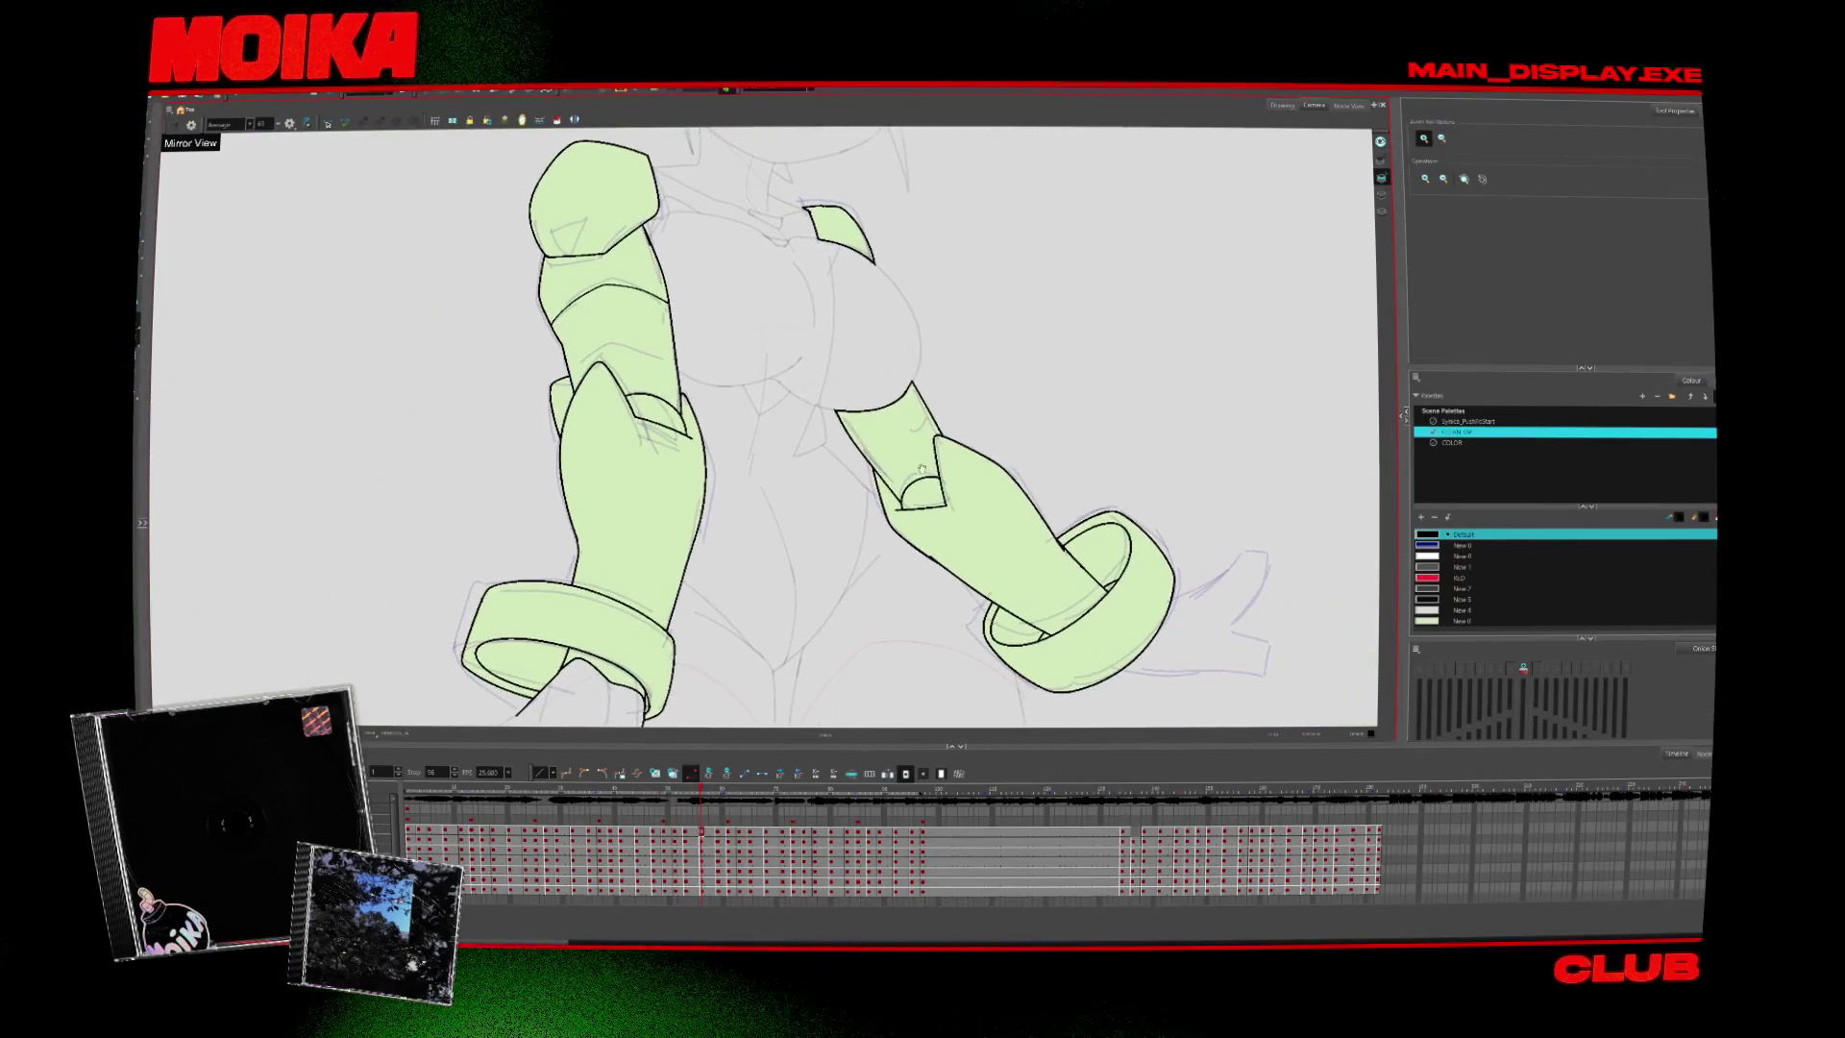
click(576, 339)
key(alt+b)
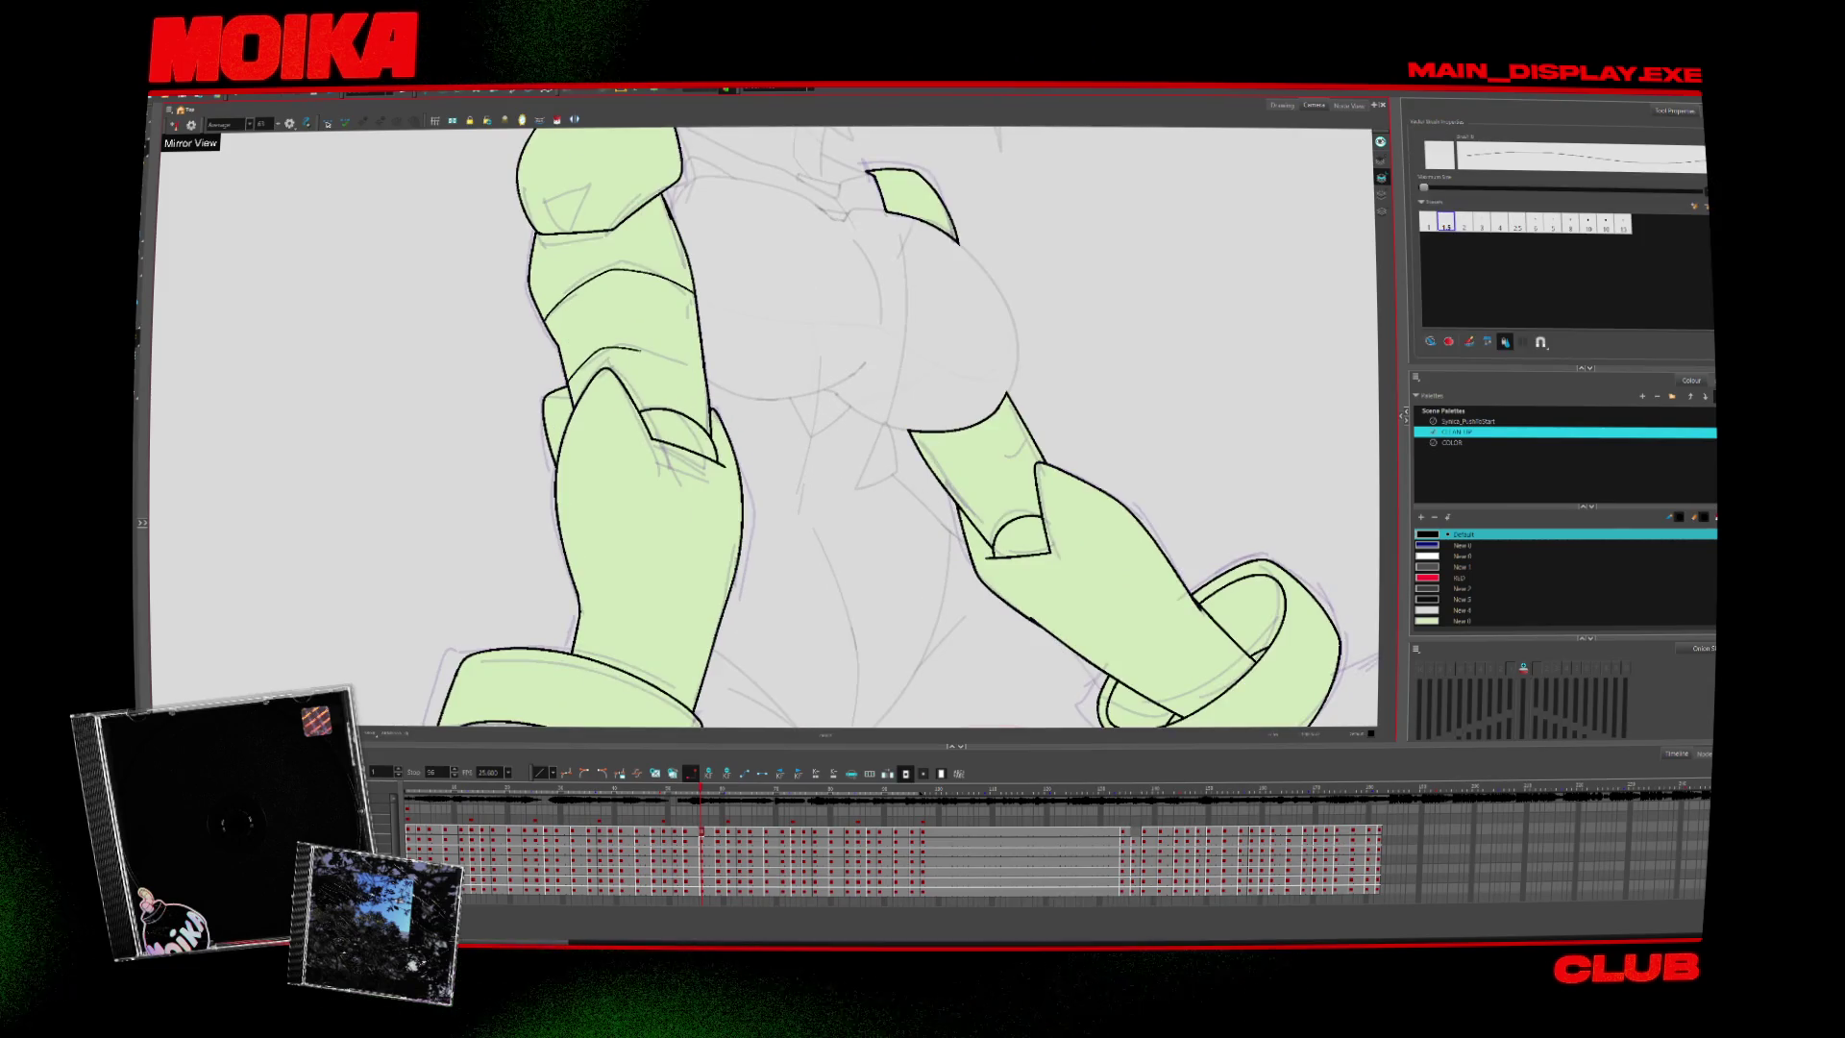
key(period)
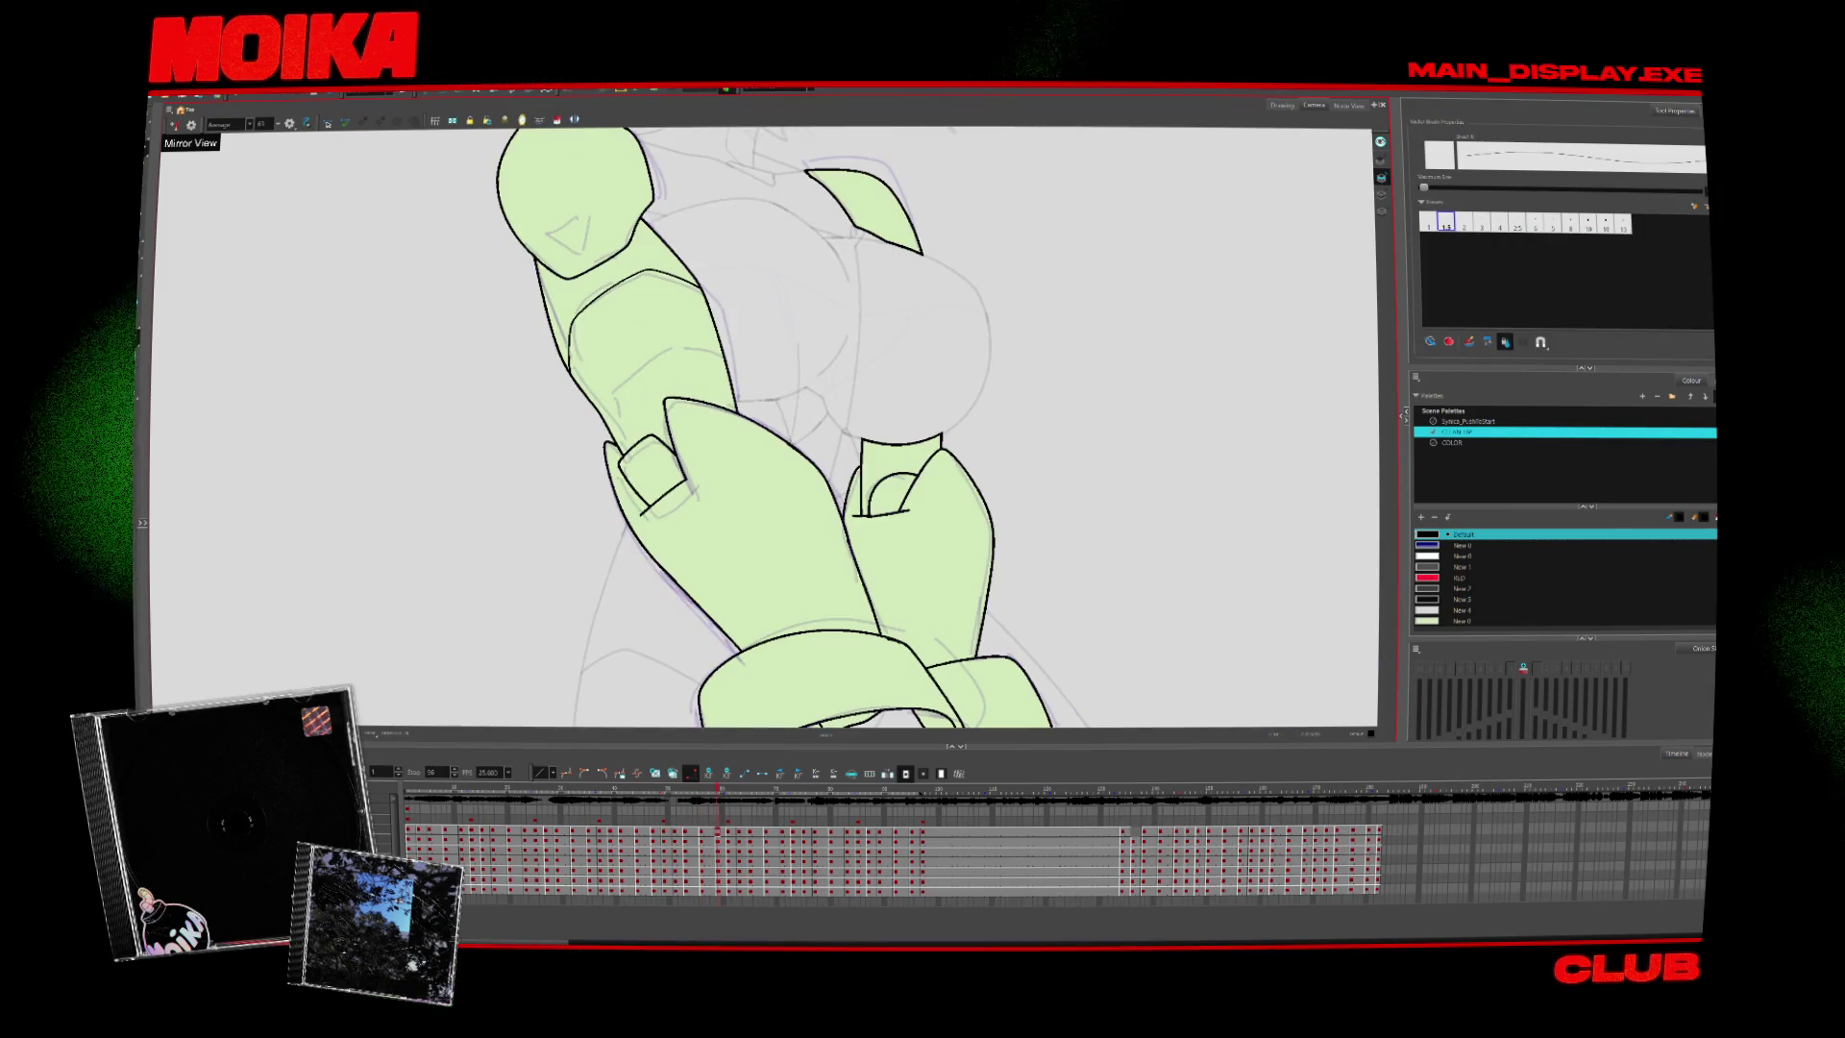
key(alt+s)
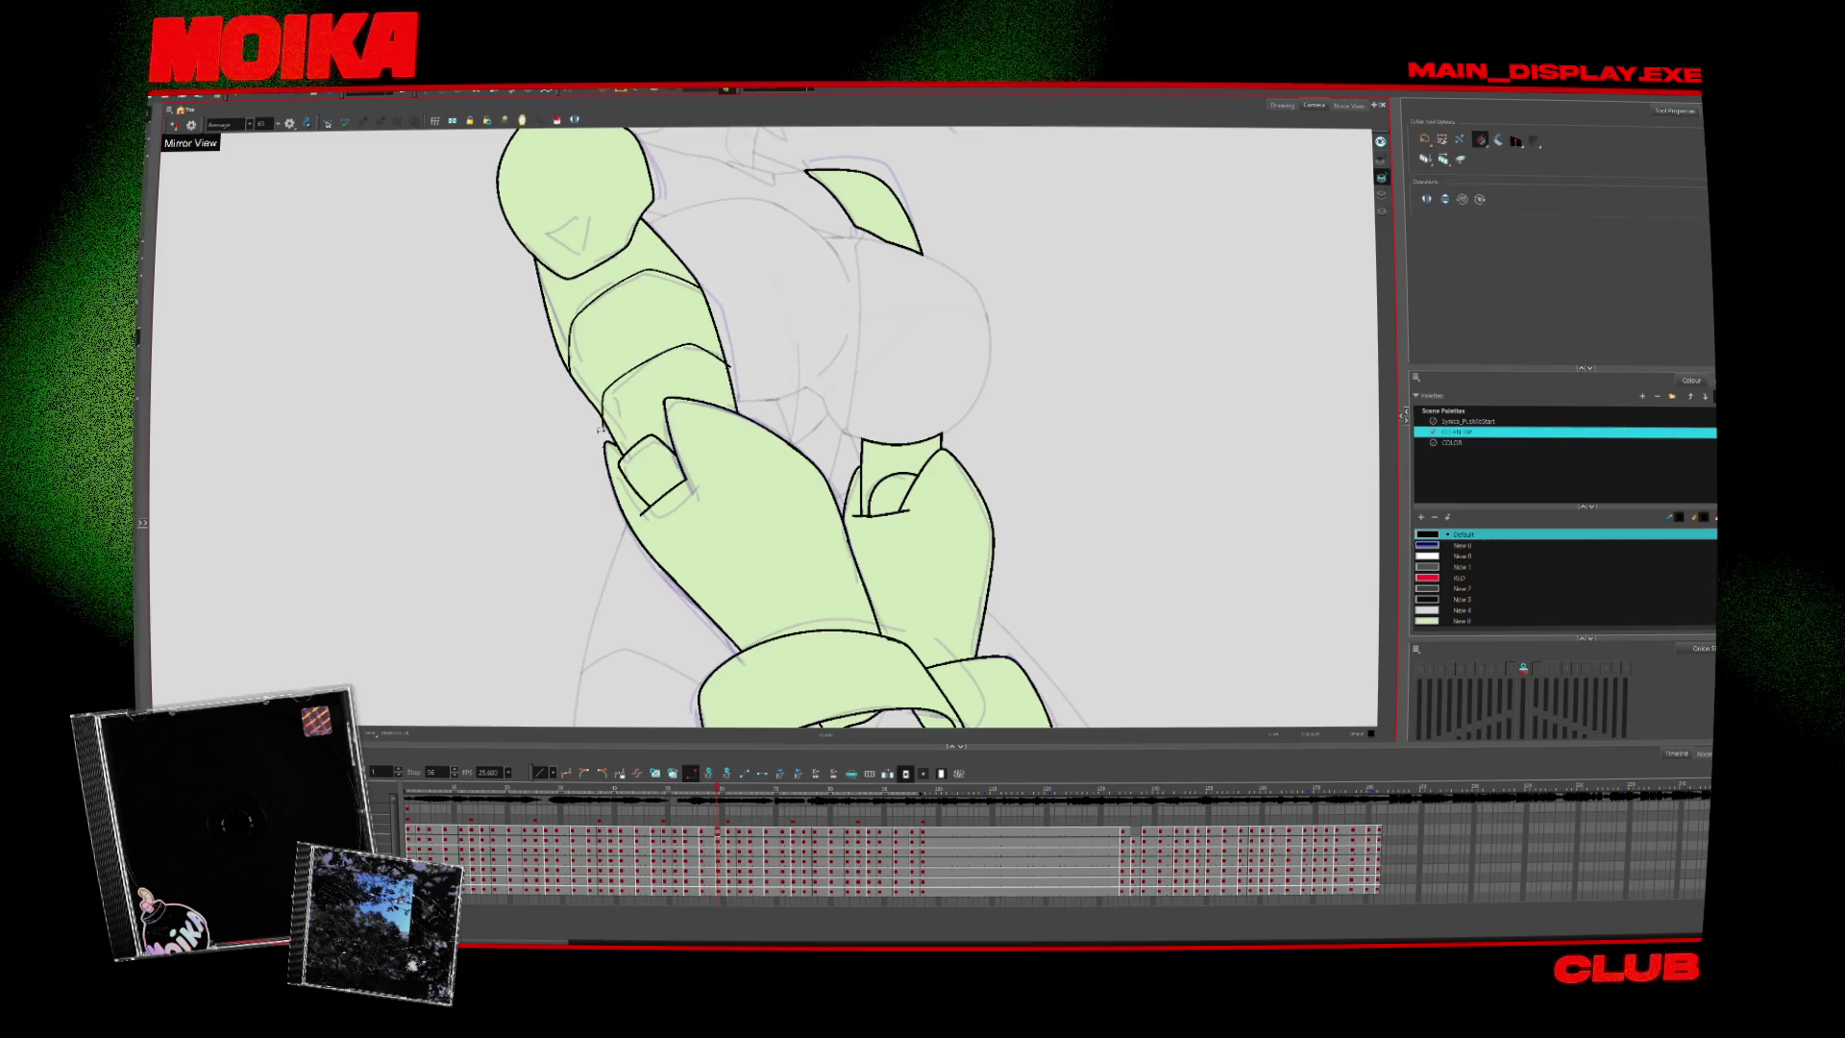
key(period)
key(period)
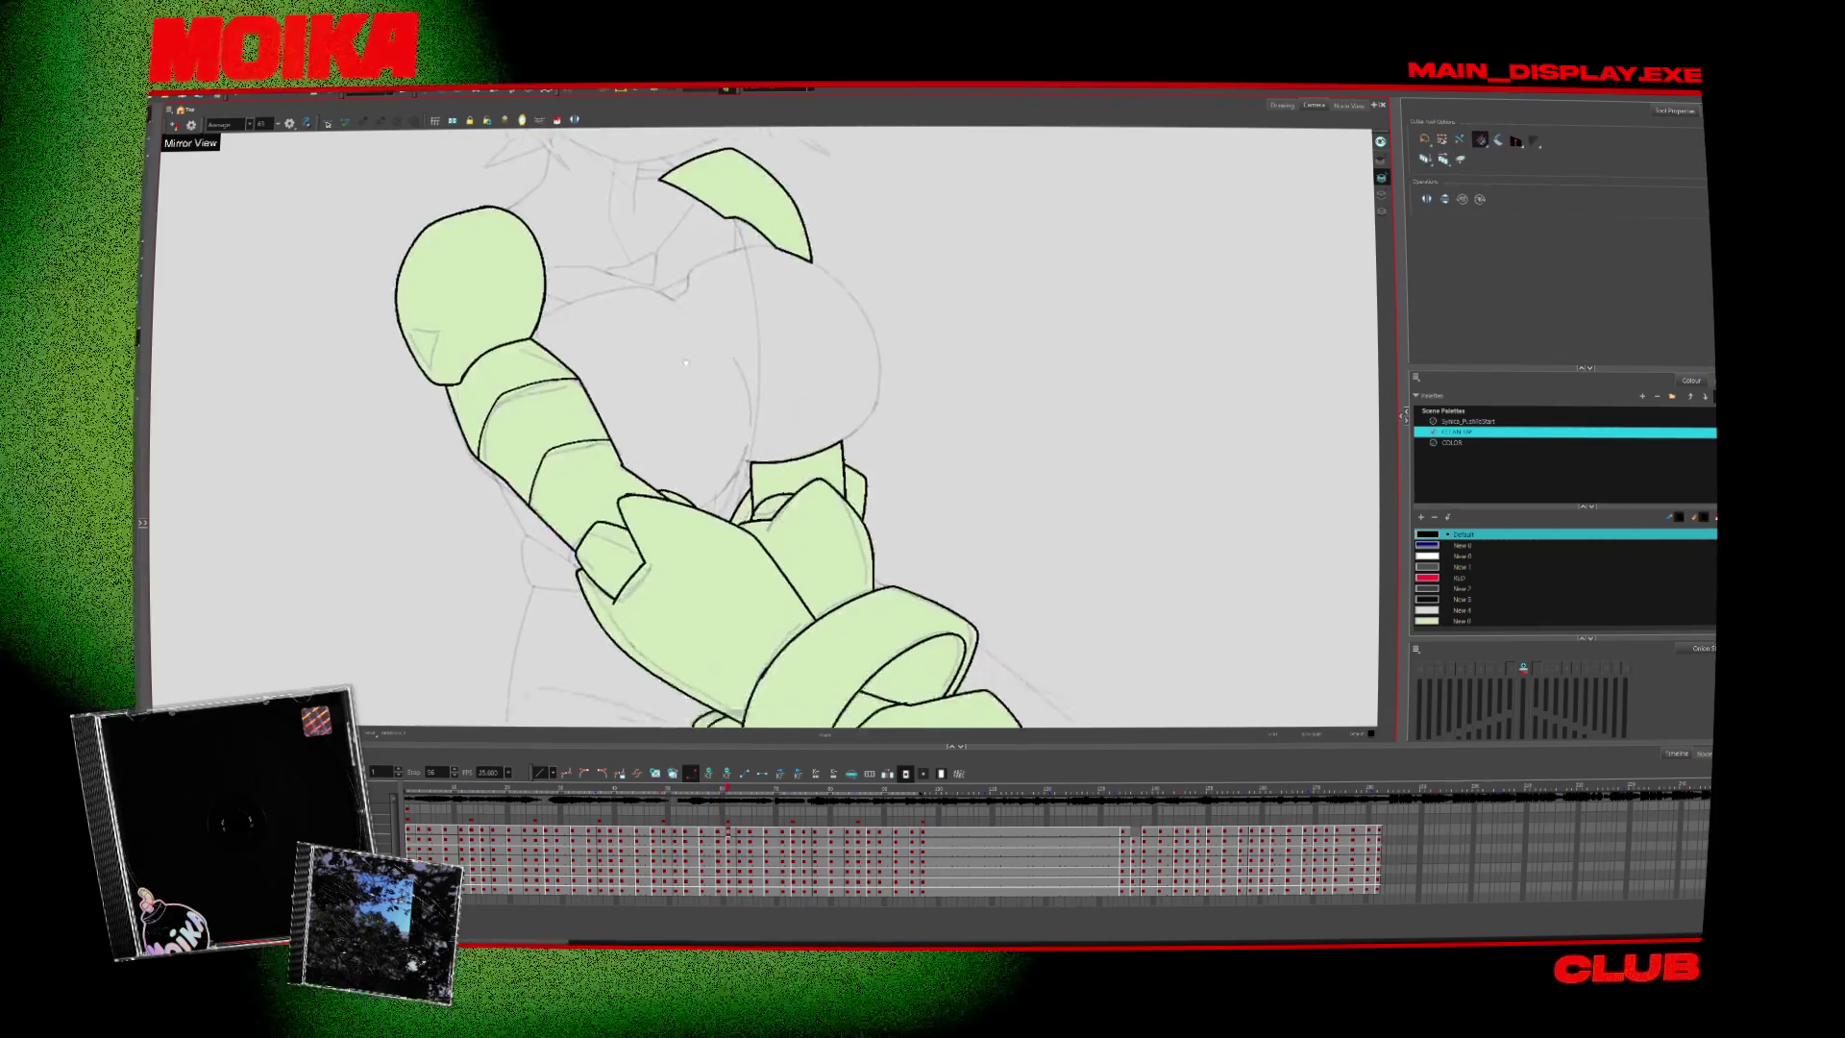
key(period)
key(period)
key(alt+b)
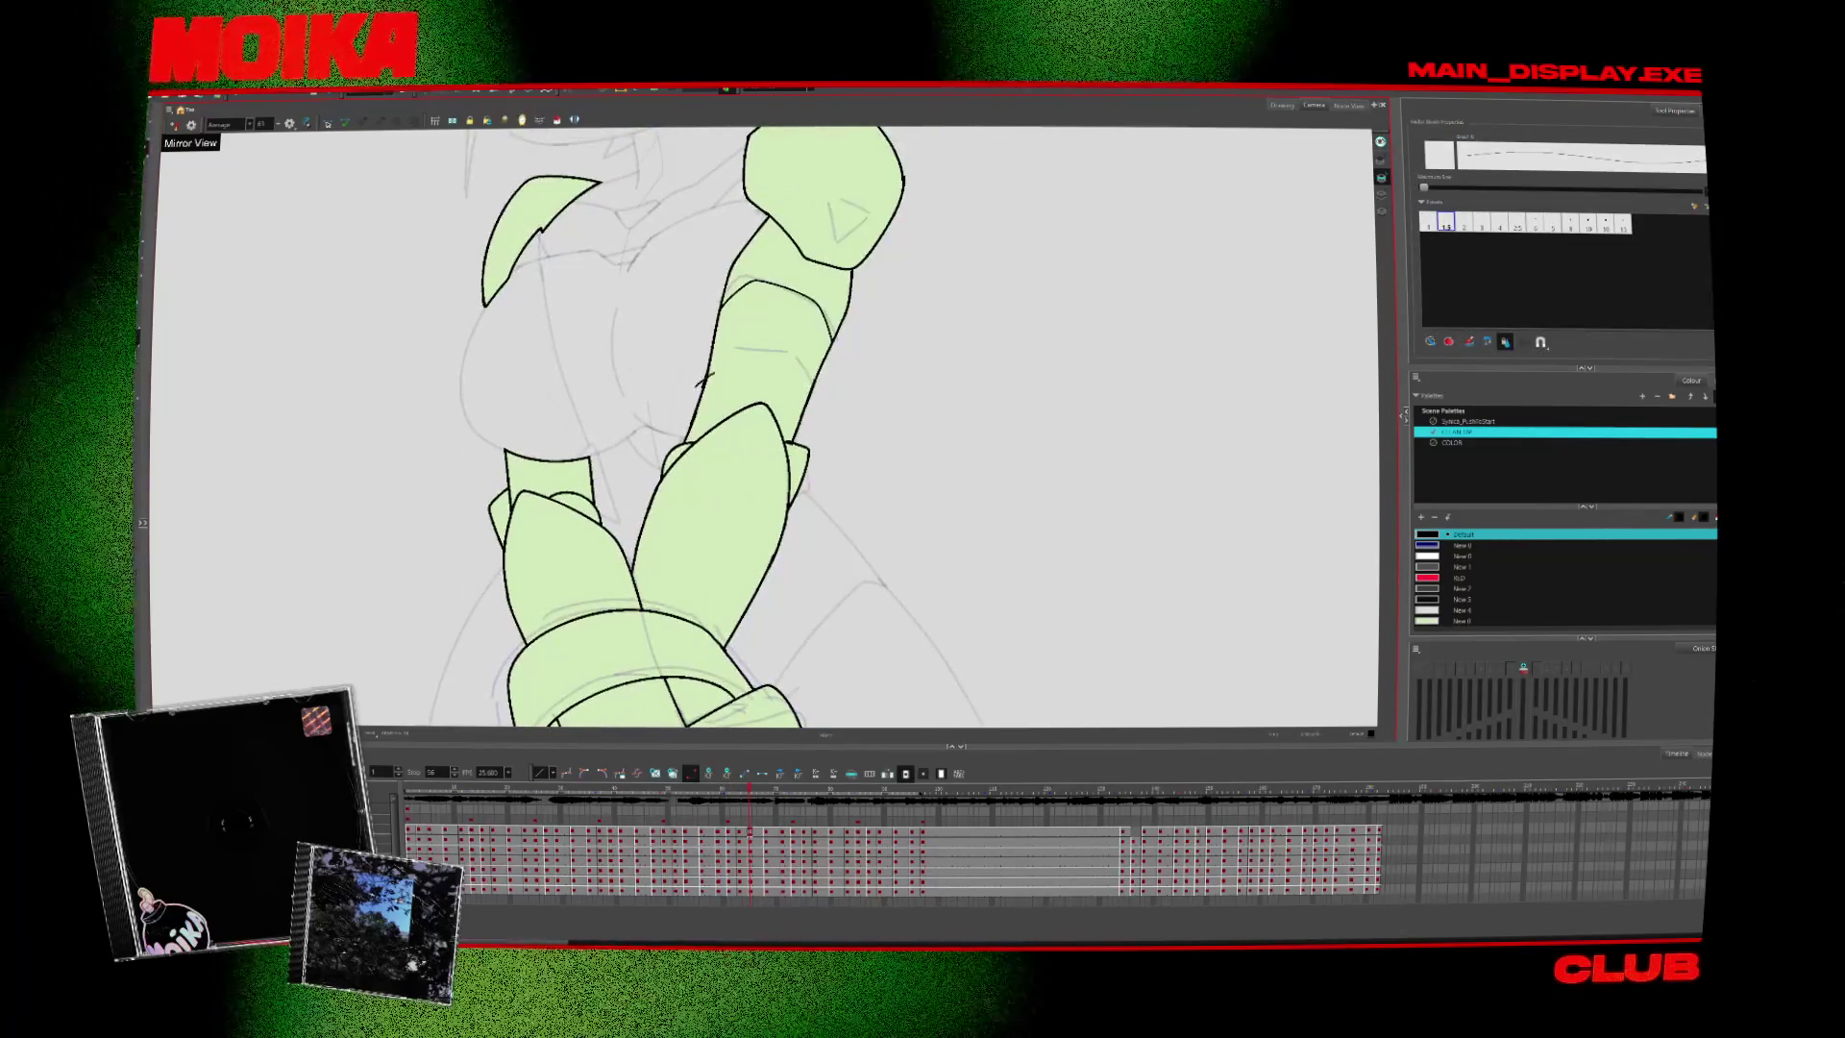
Draw an arched armor-band line across the upper arm and flip frames to compare it
drag(715, 376, 795, 382)
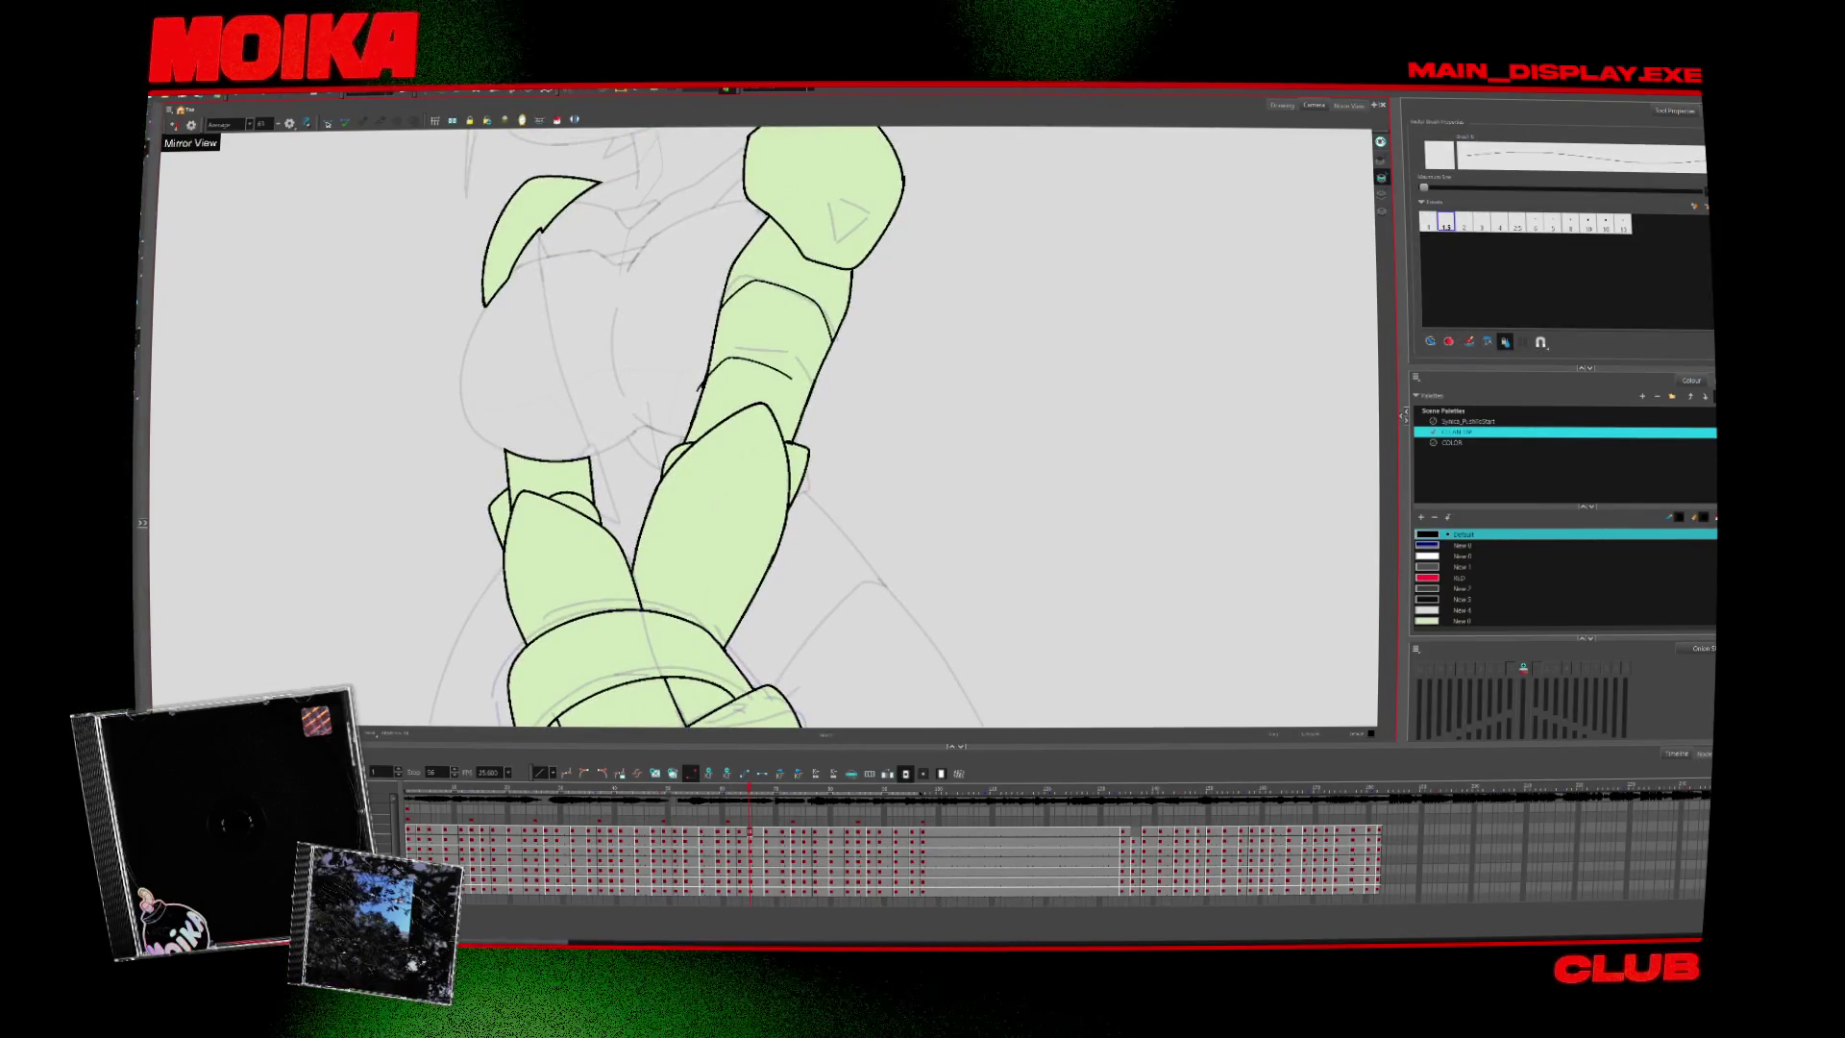
key(alt+t)
key(period)
key(alt+b)
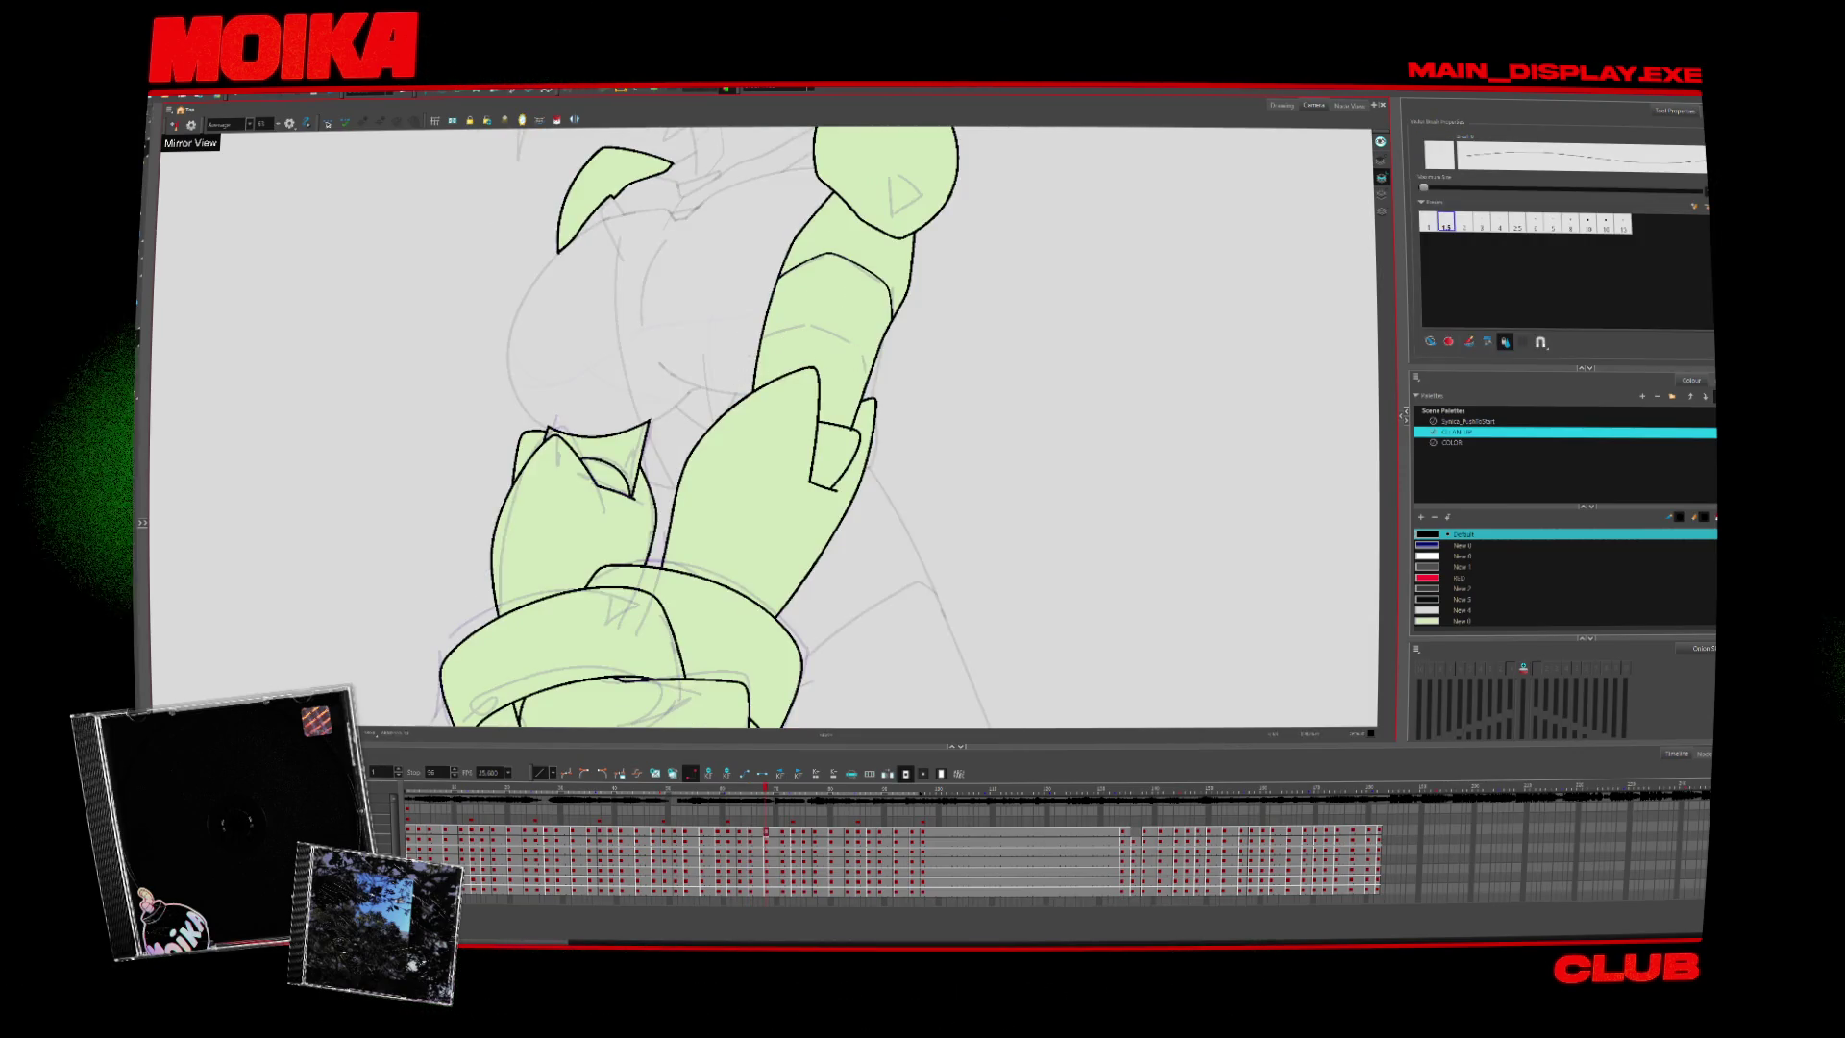
key(comma)
key(period)
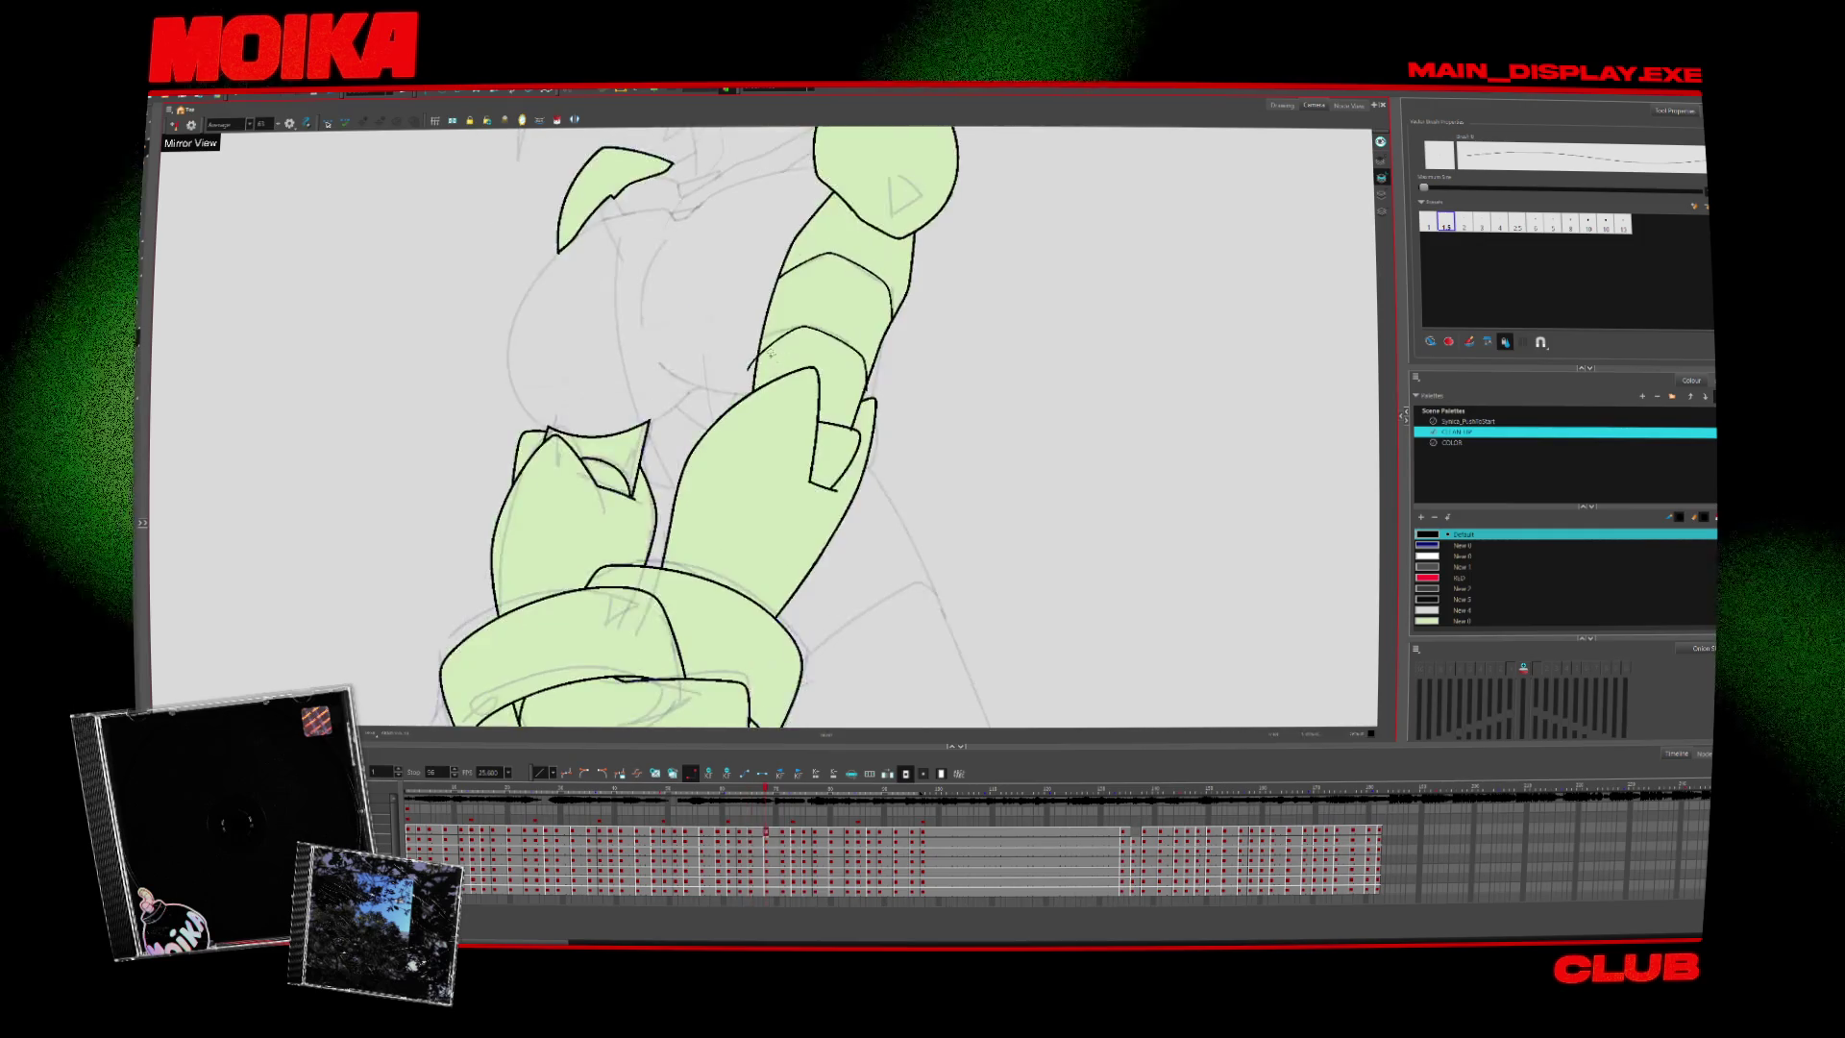
key(ctrl+v)
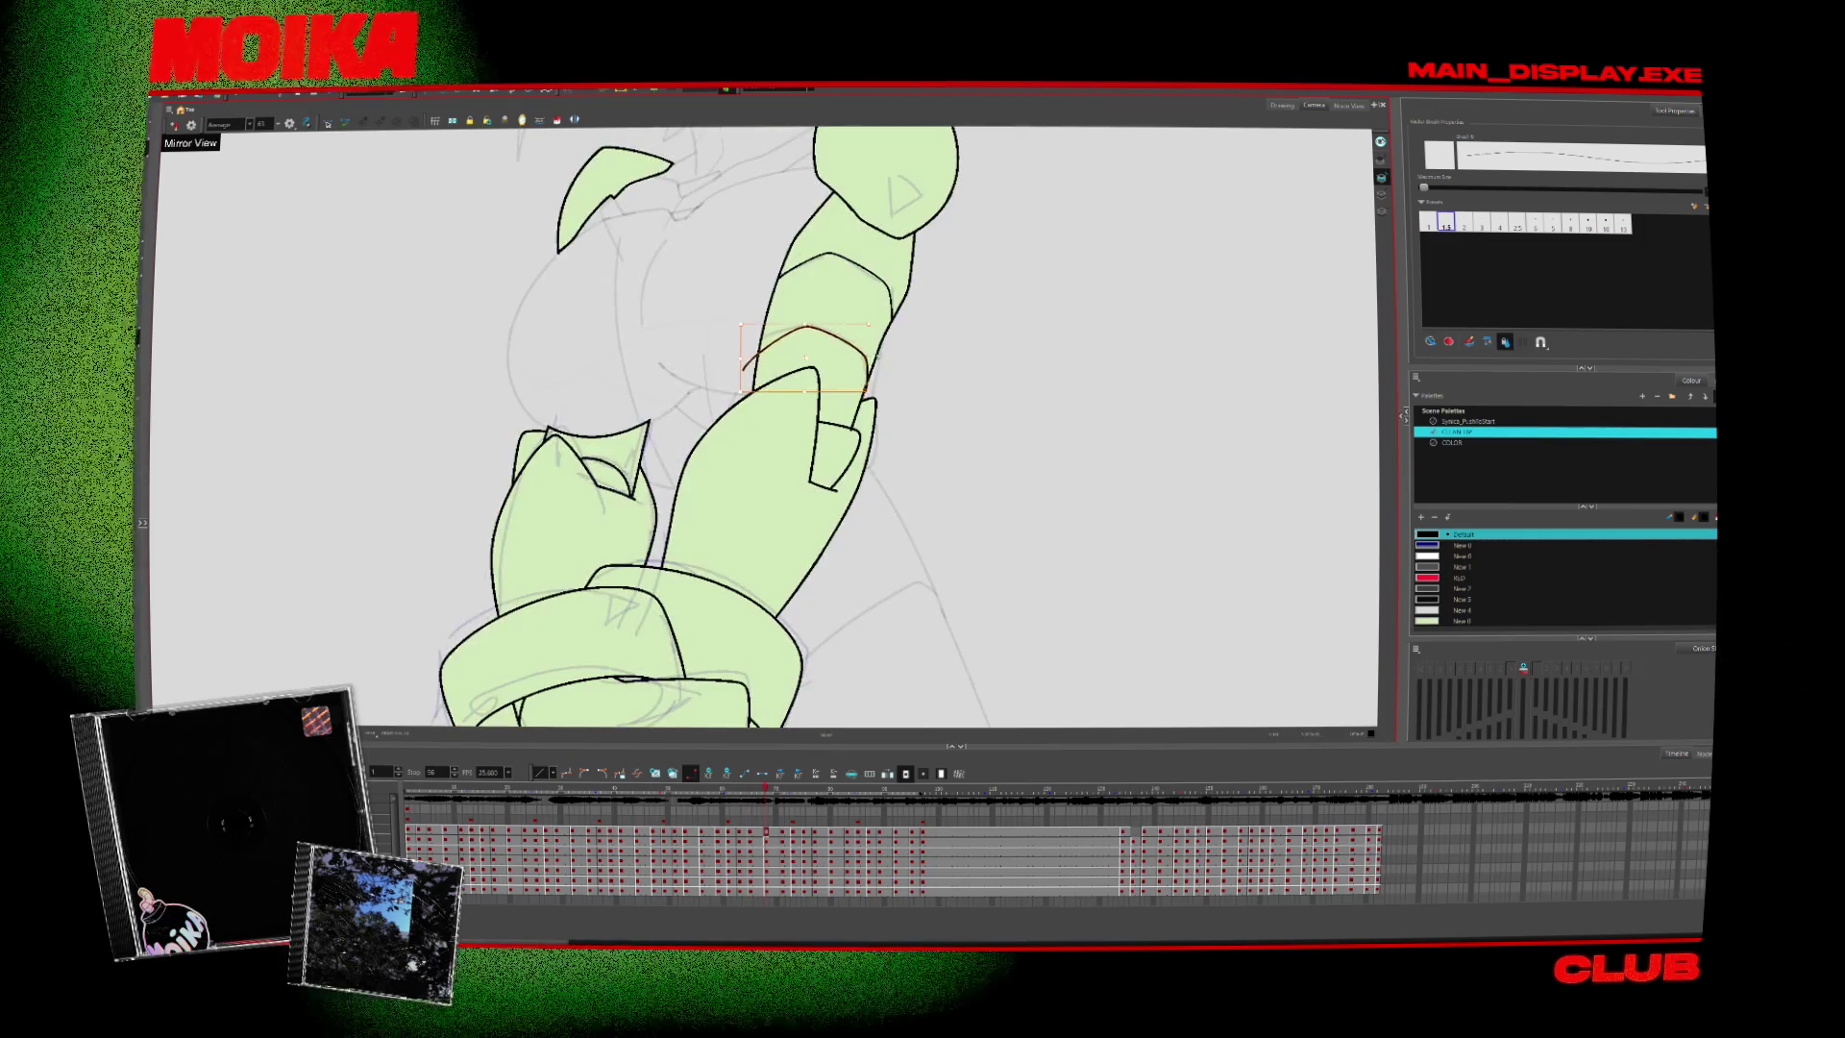
key(alt+t)
key(alt+b)
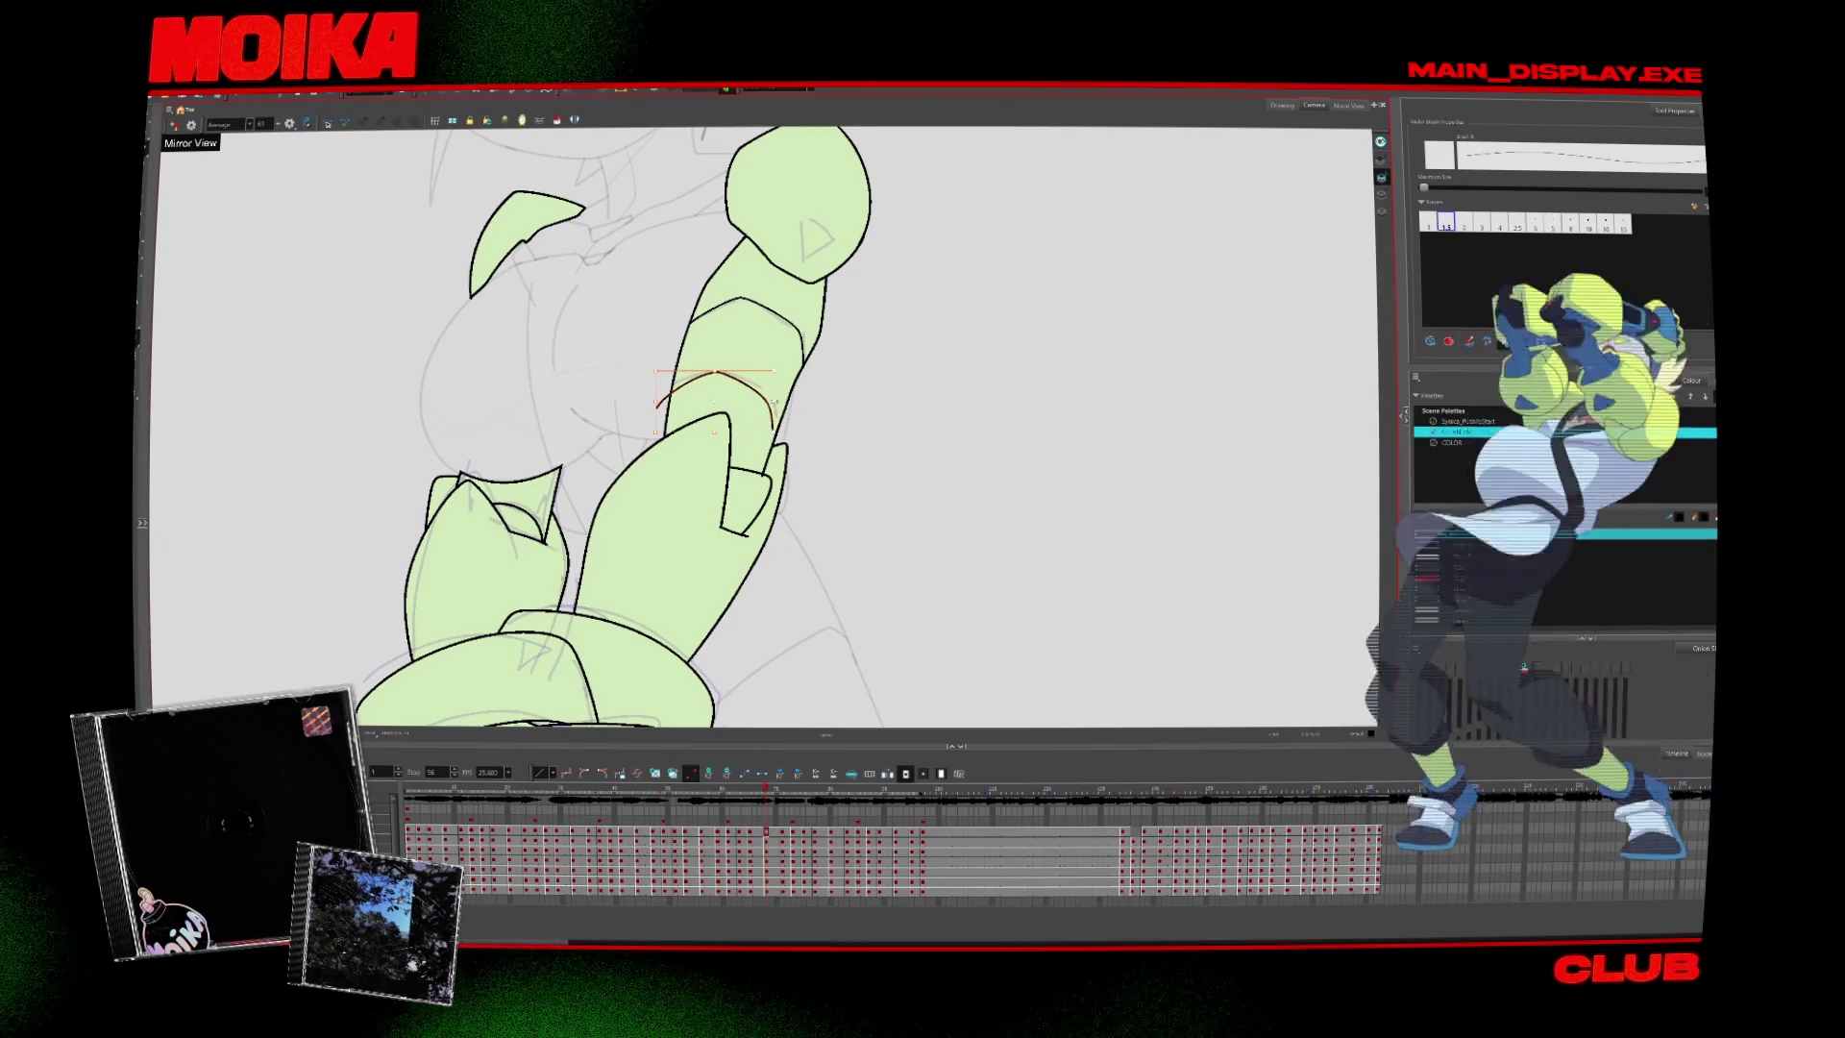
key(alt+t)
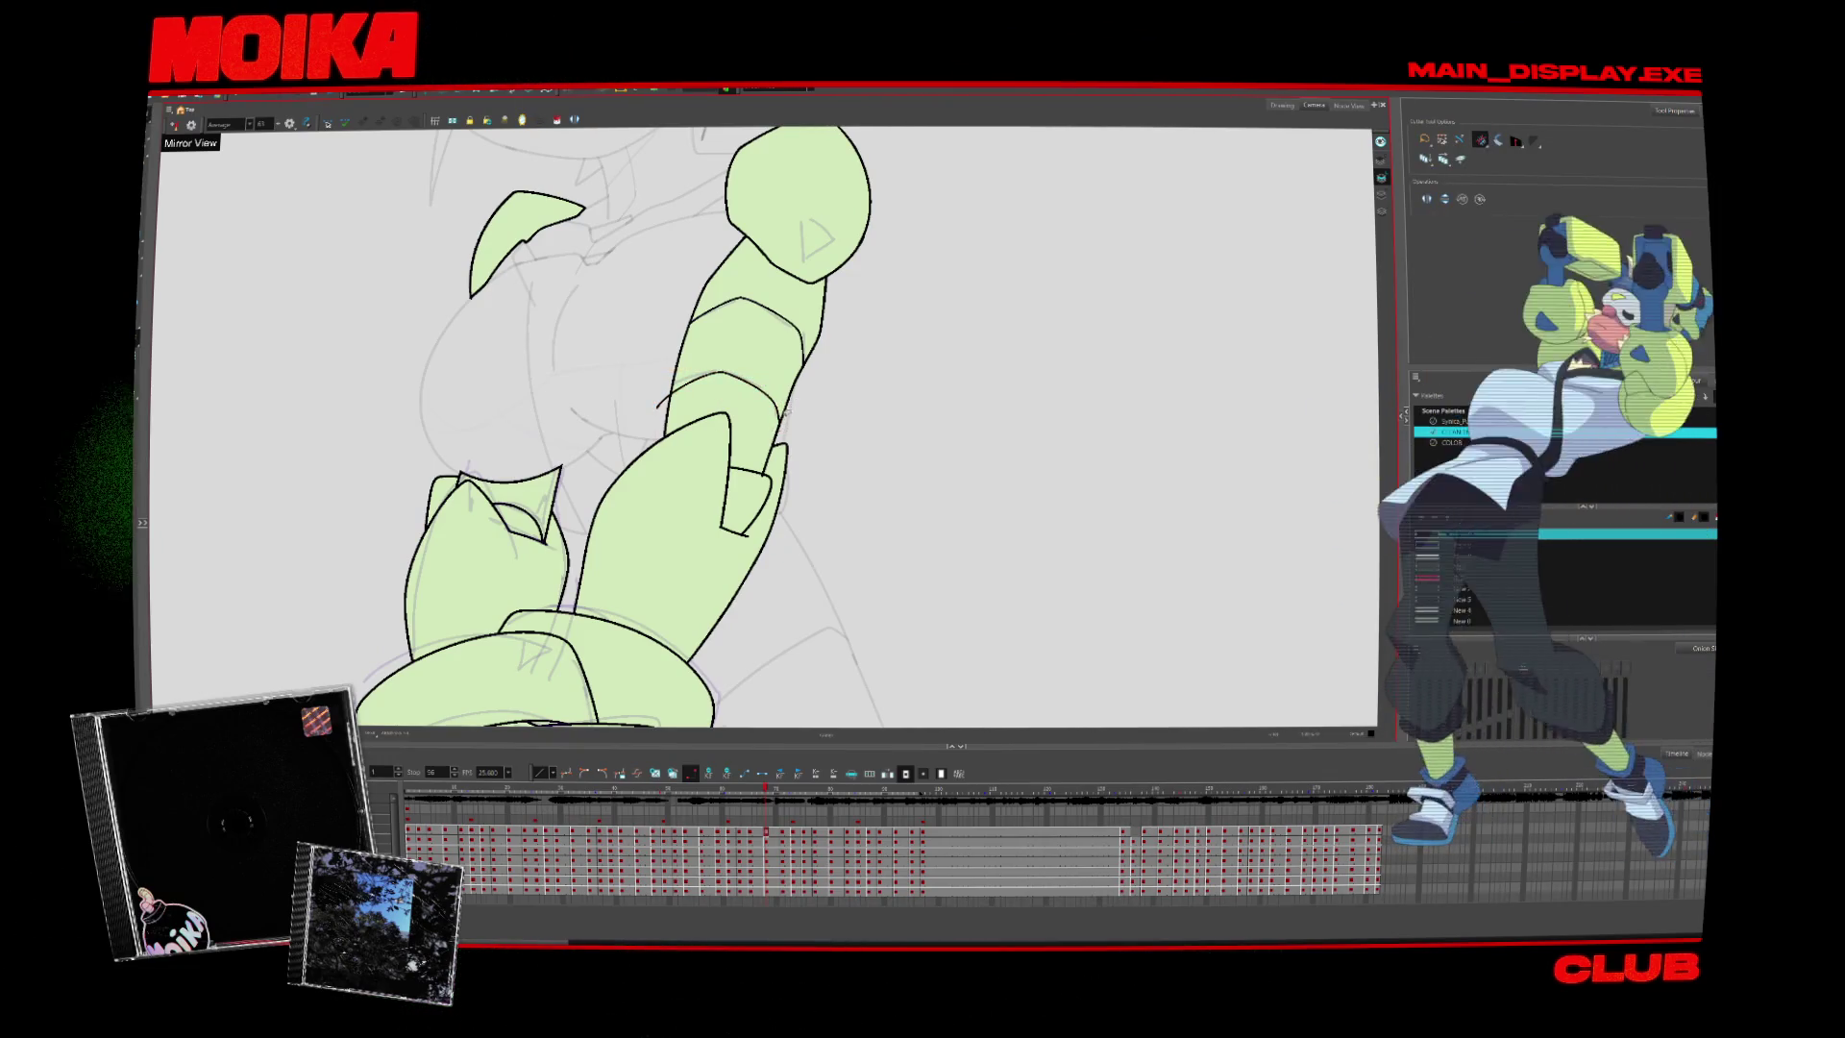
key(alt+b)
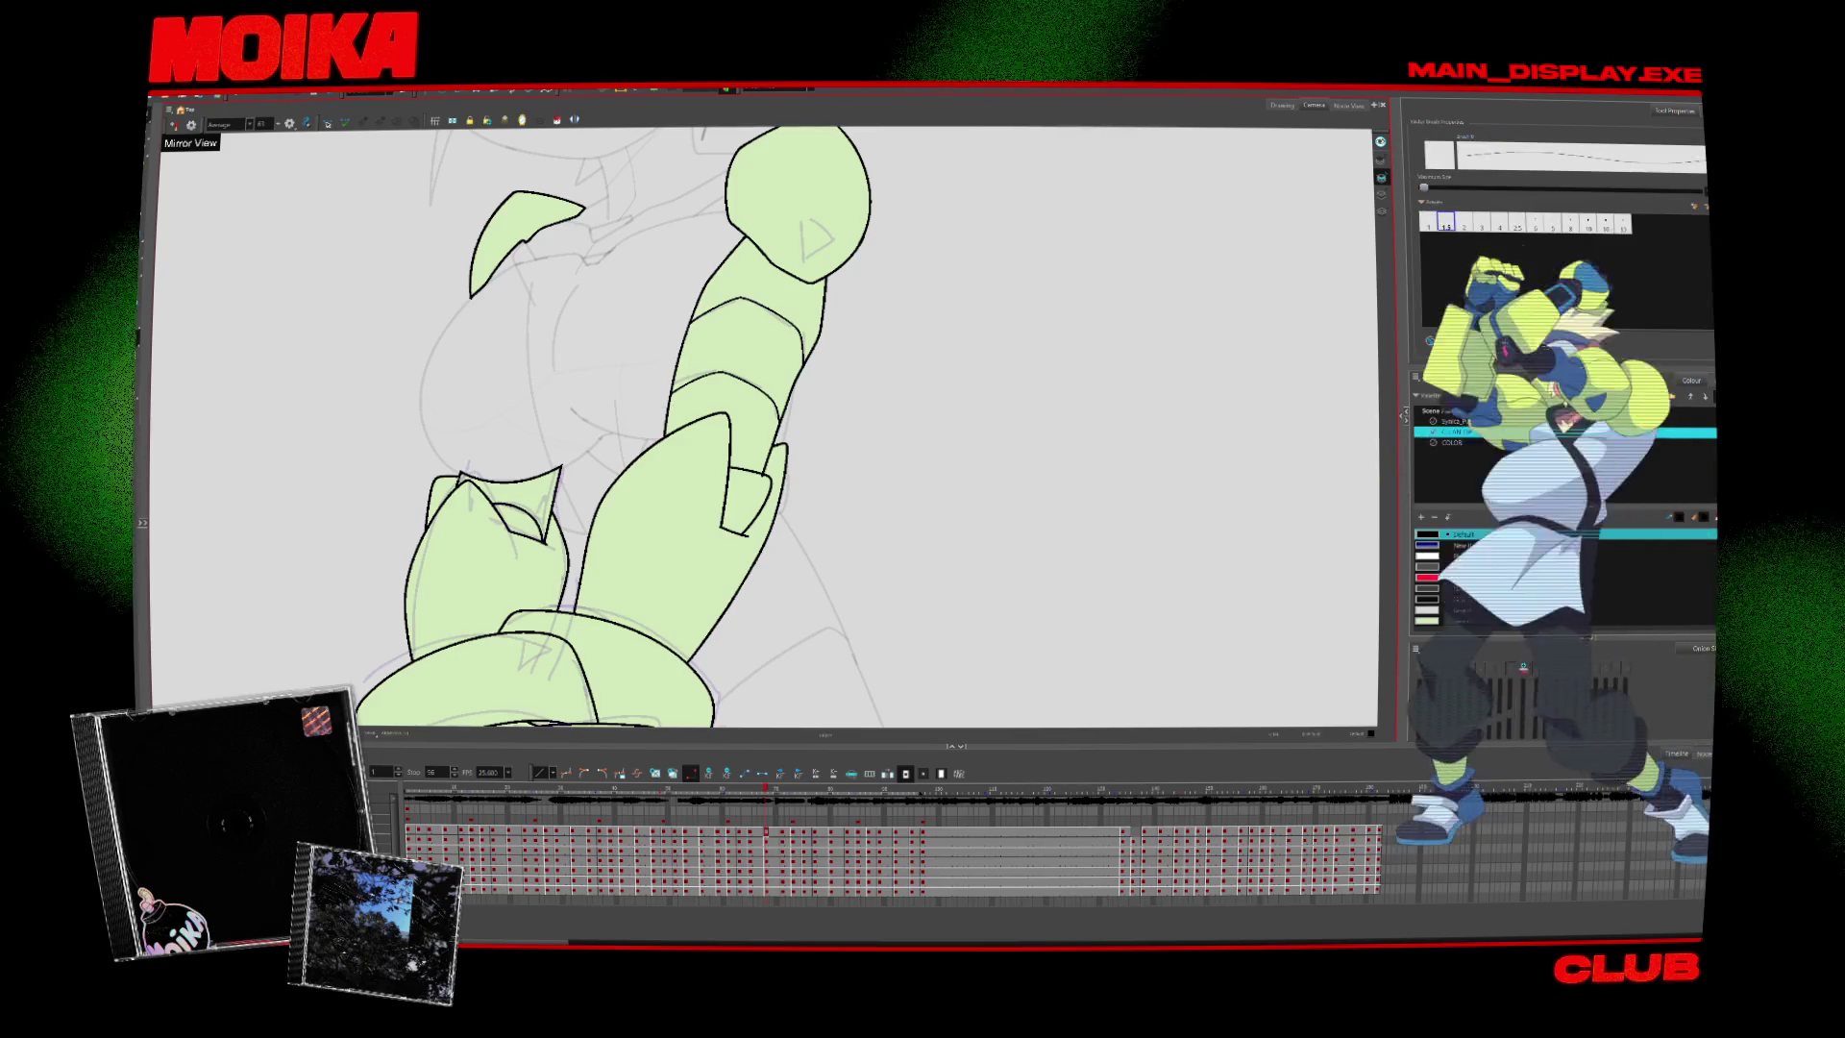
key(4)
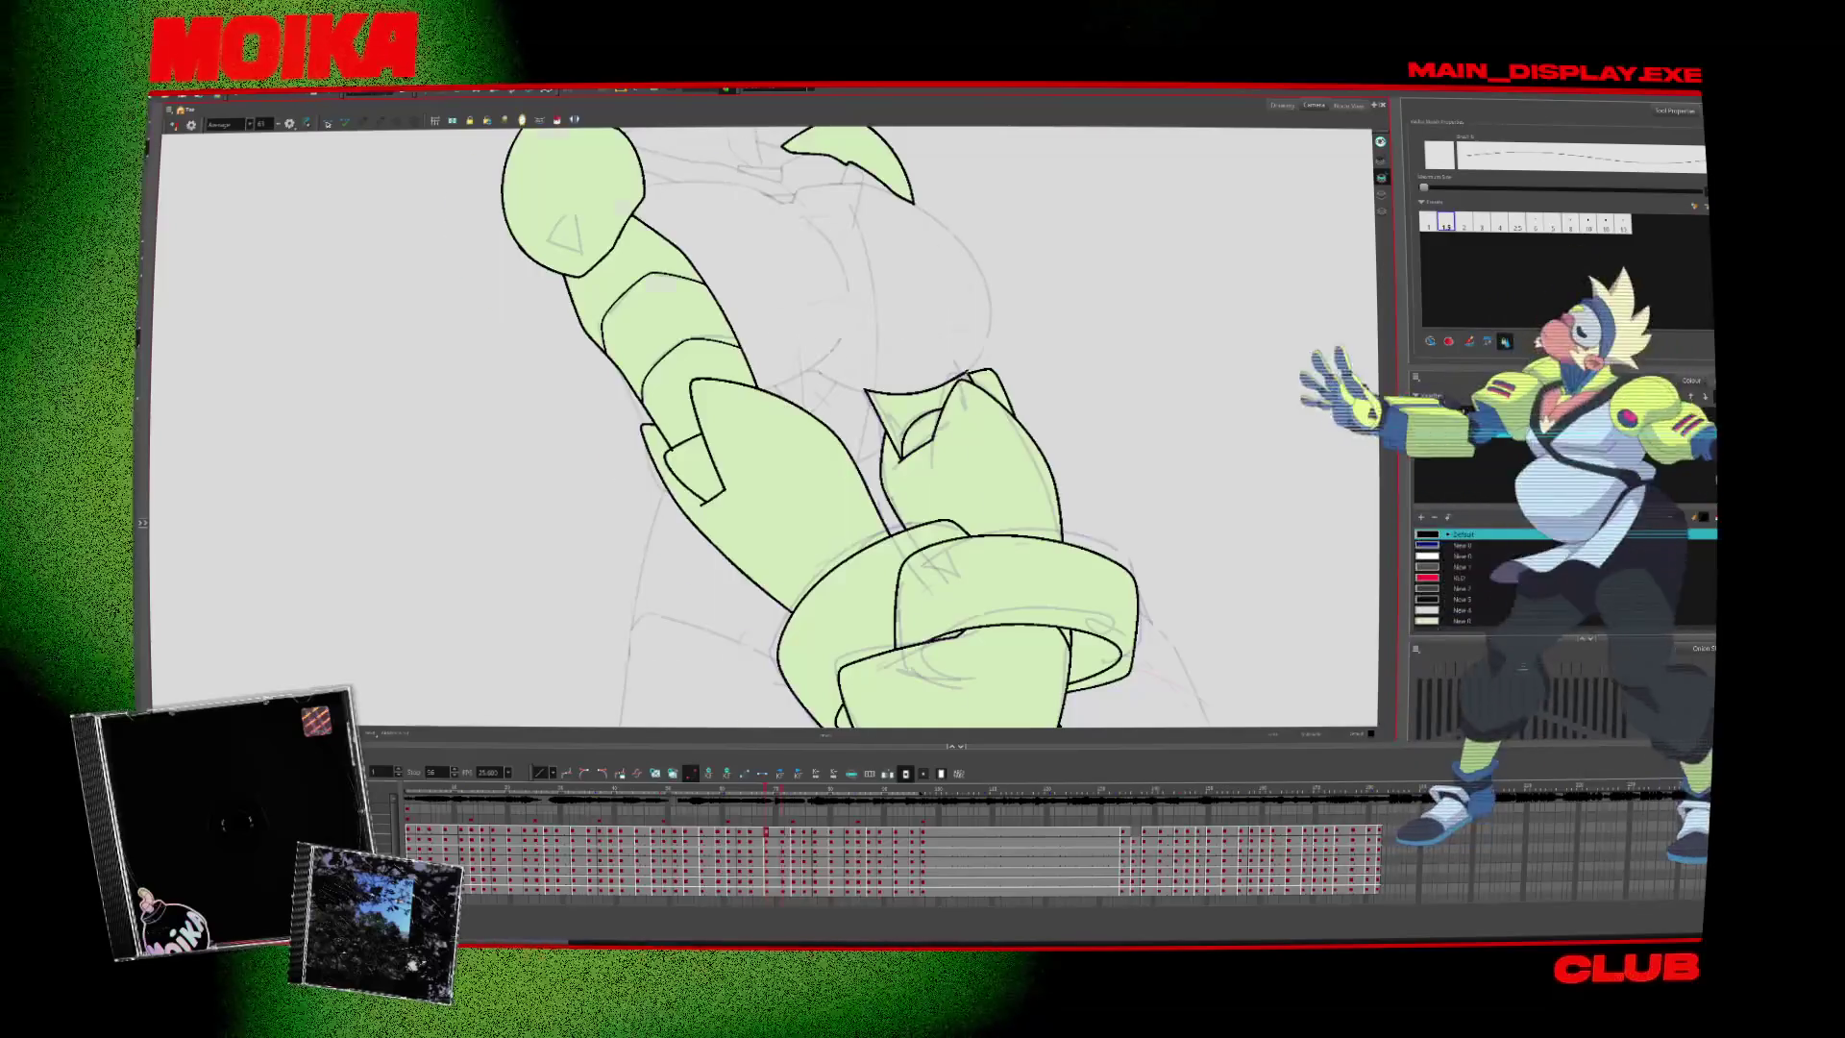
key(4)
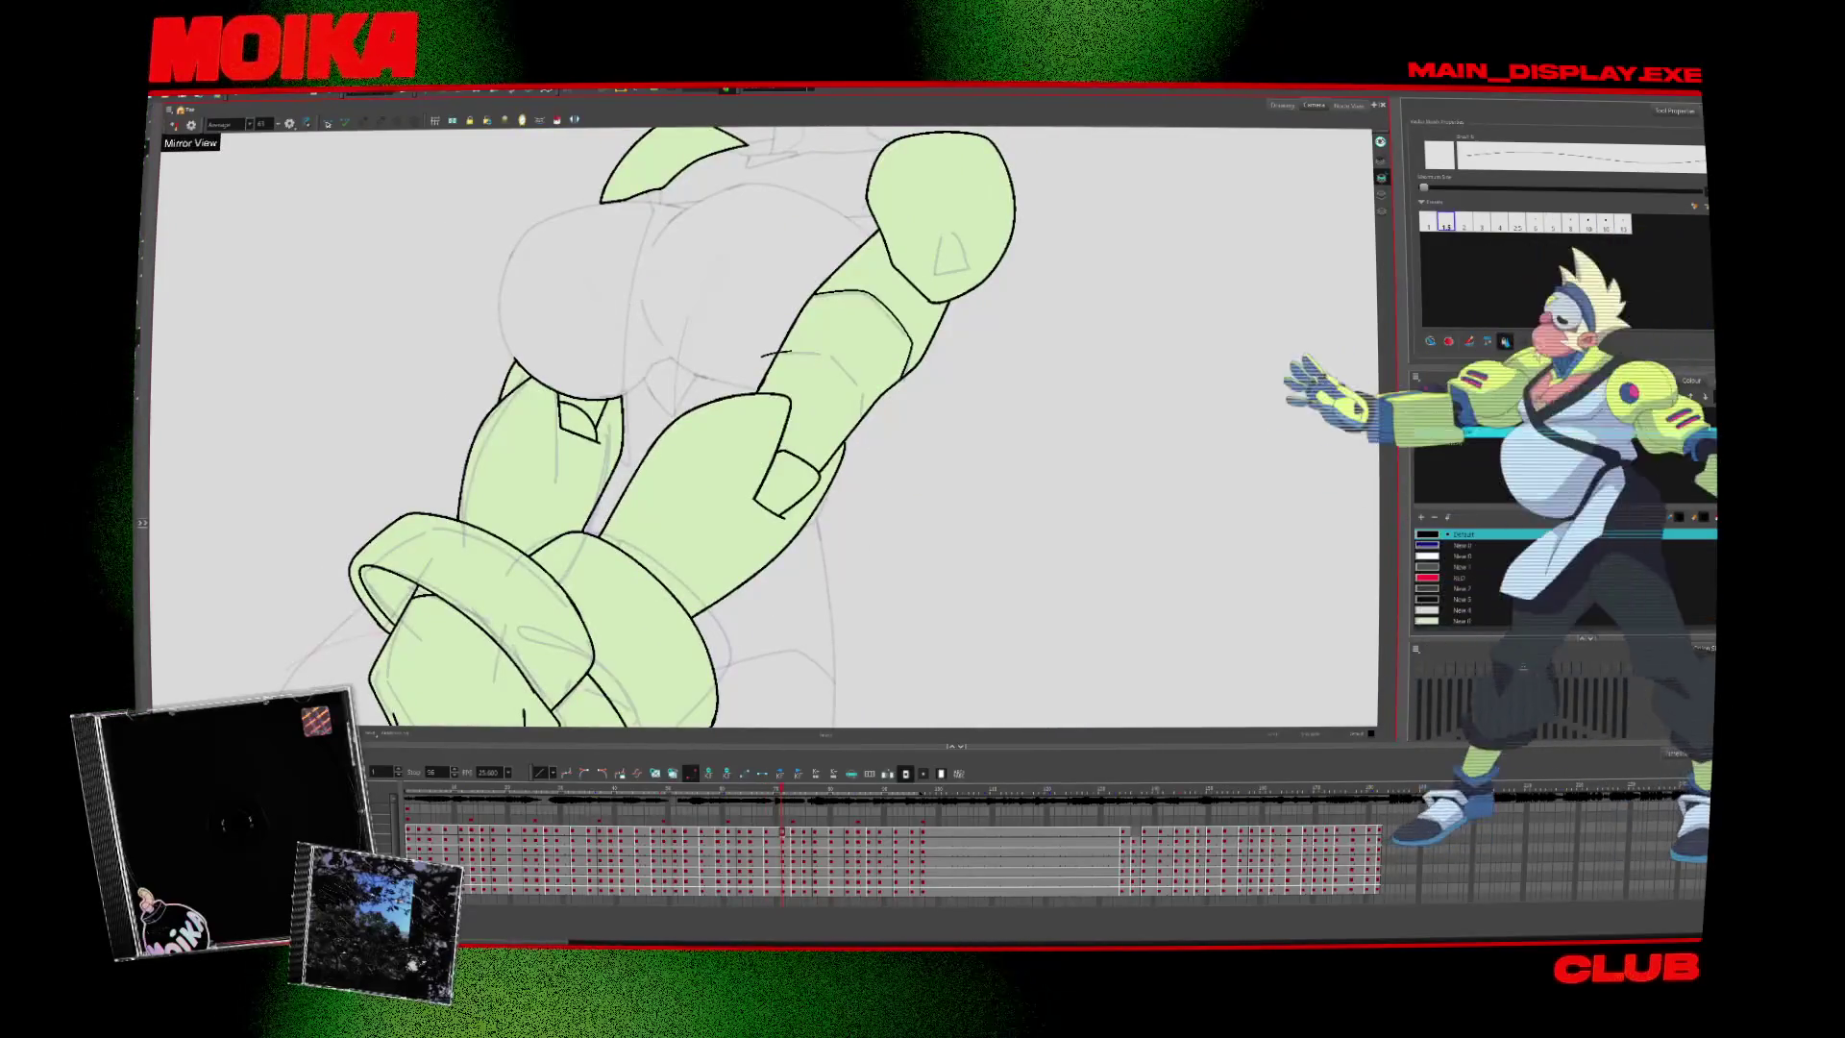
key(alt+s)
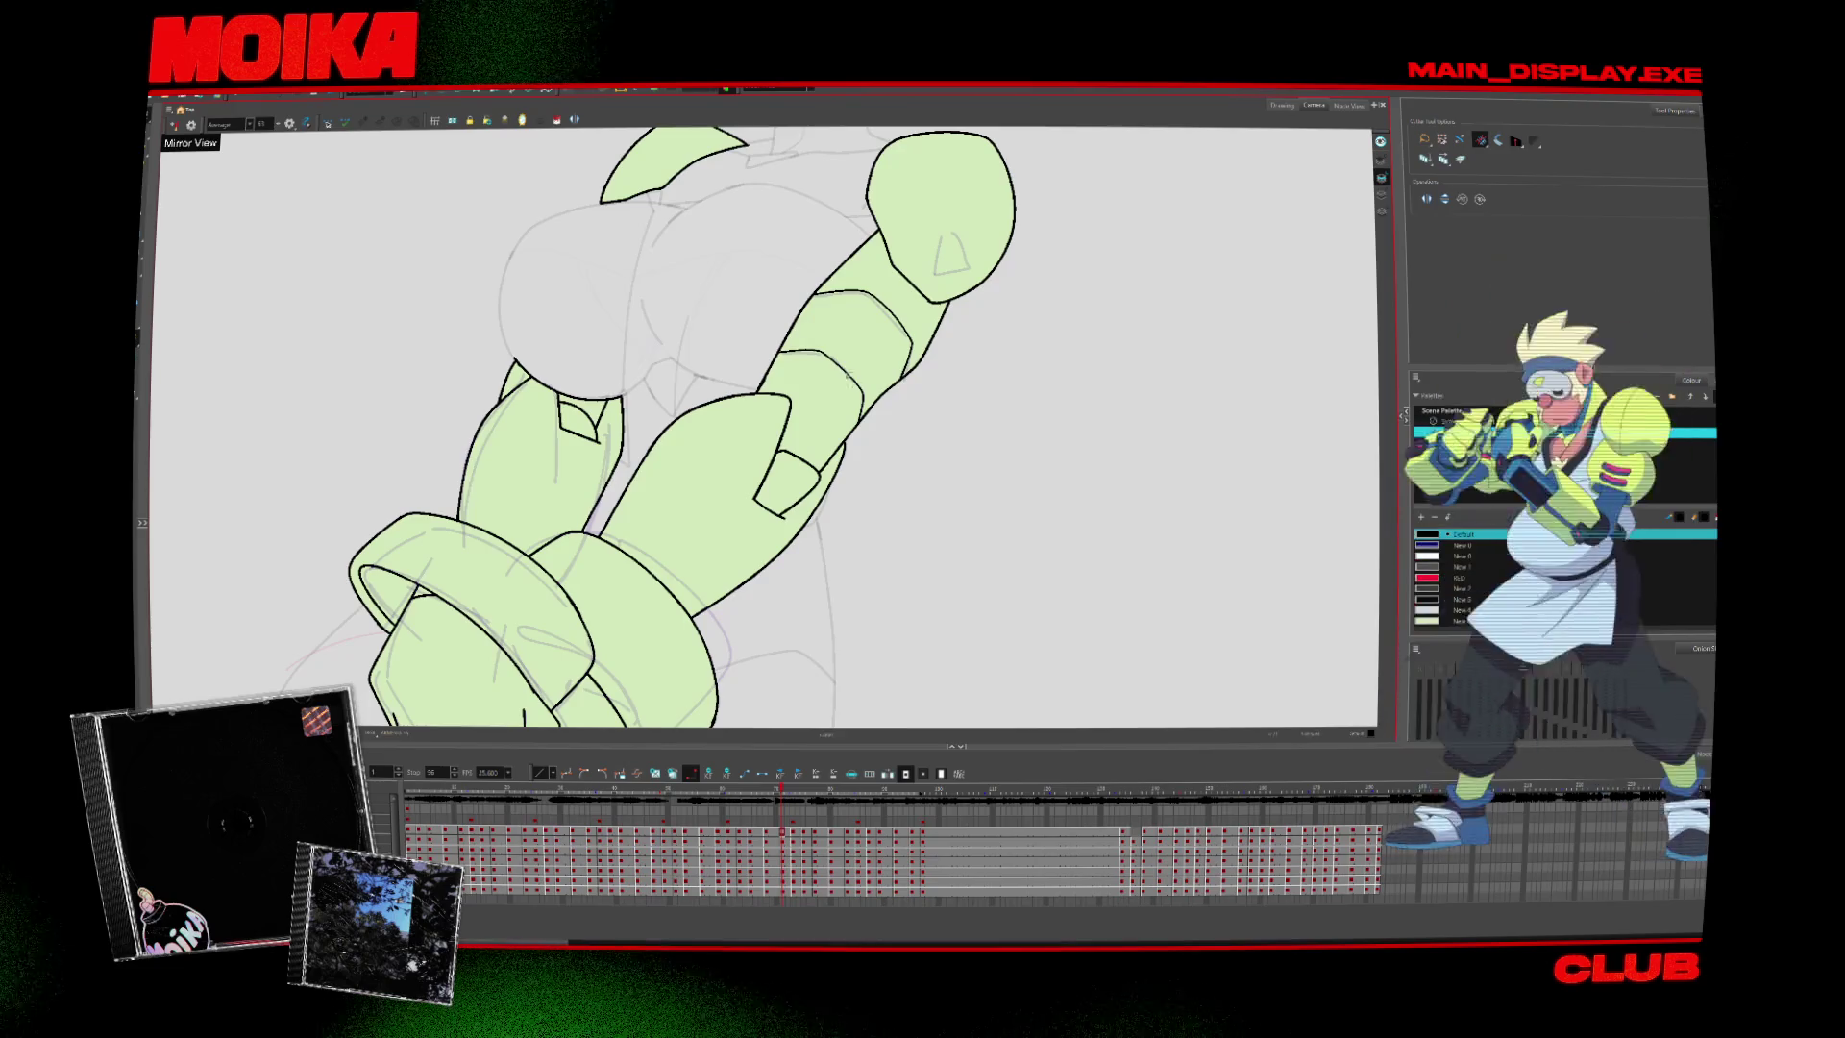
key(alt+z)
key(period)
key(period)
key(period)
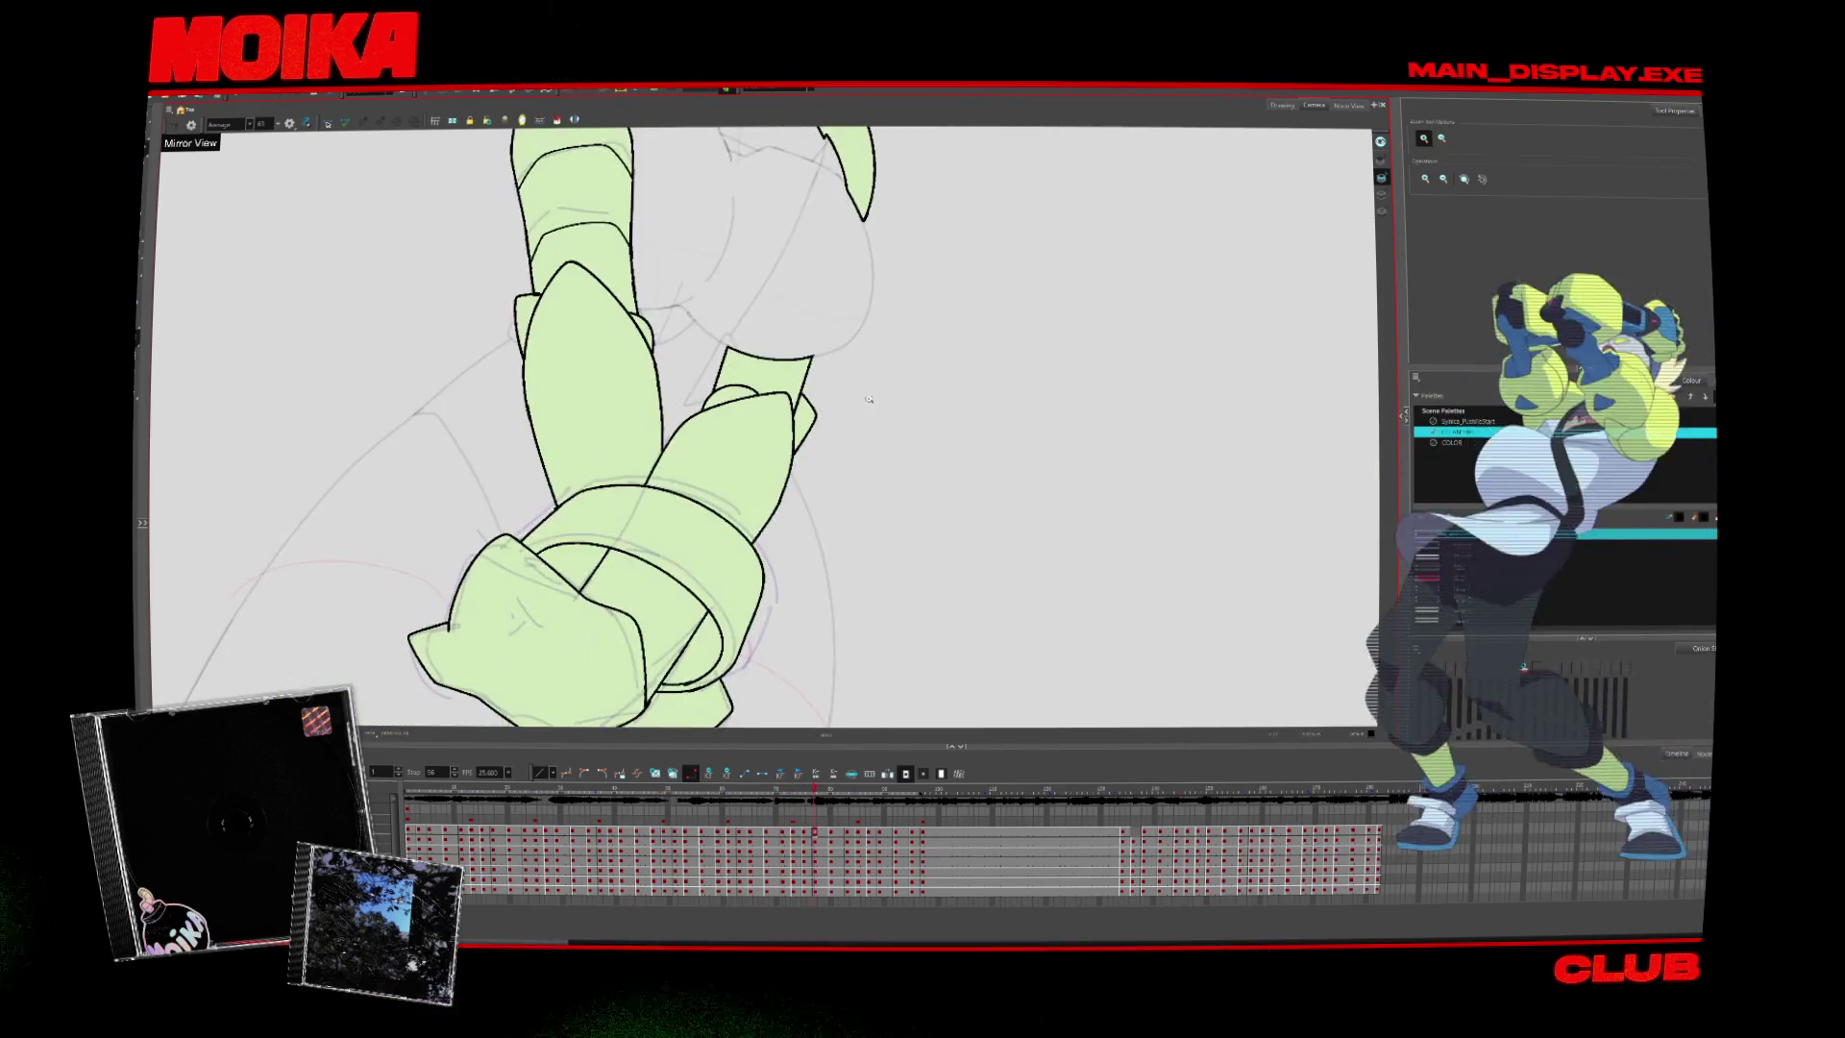
key(period)
key(period)
key(period)
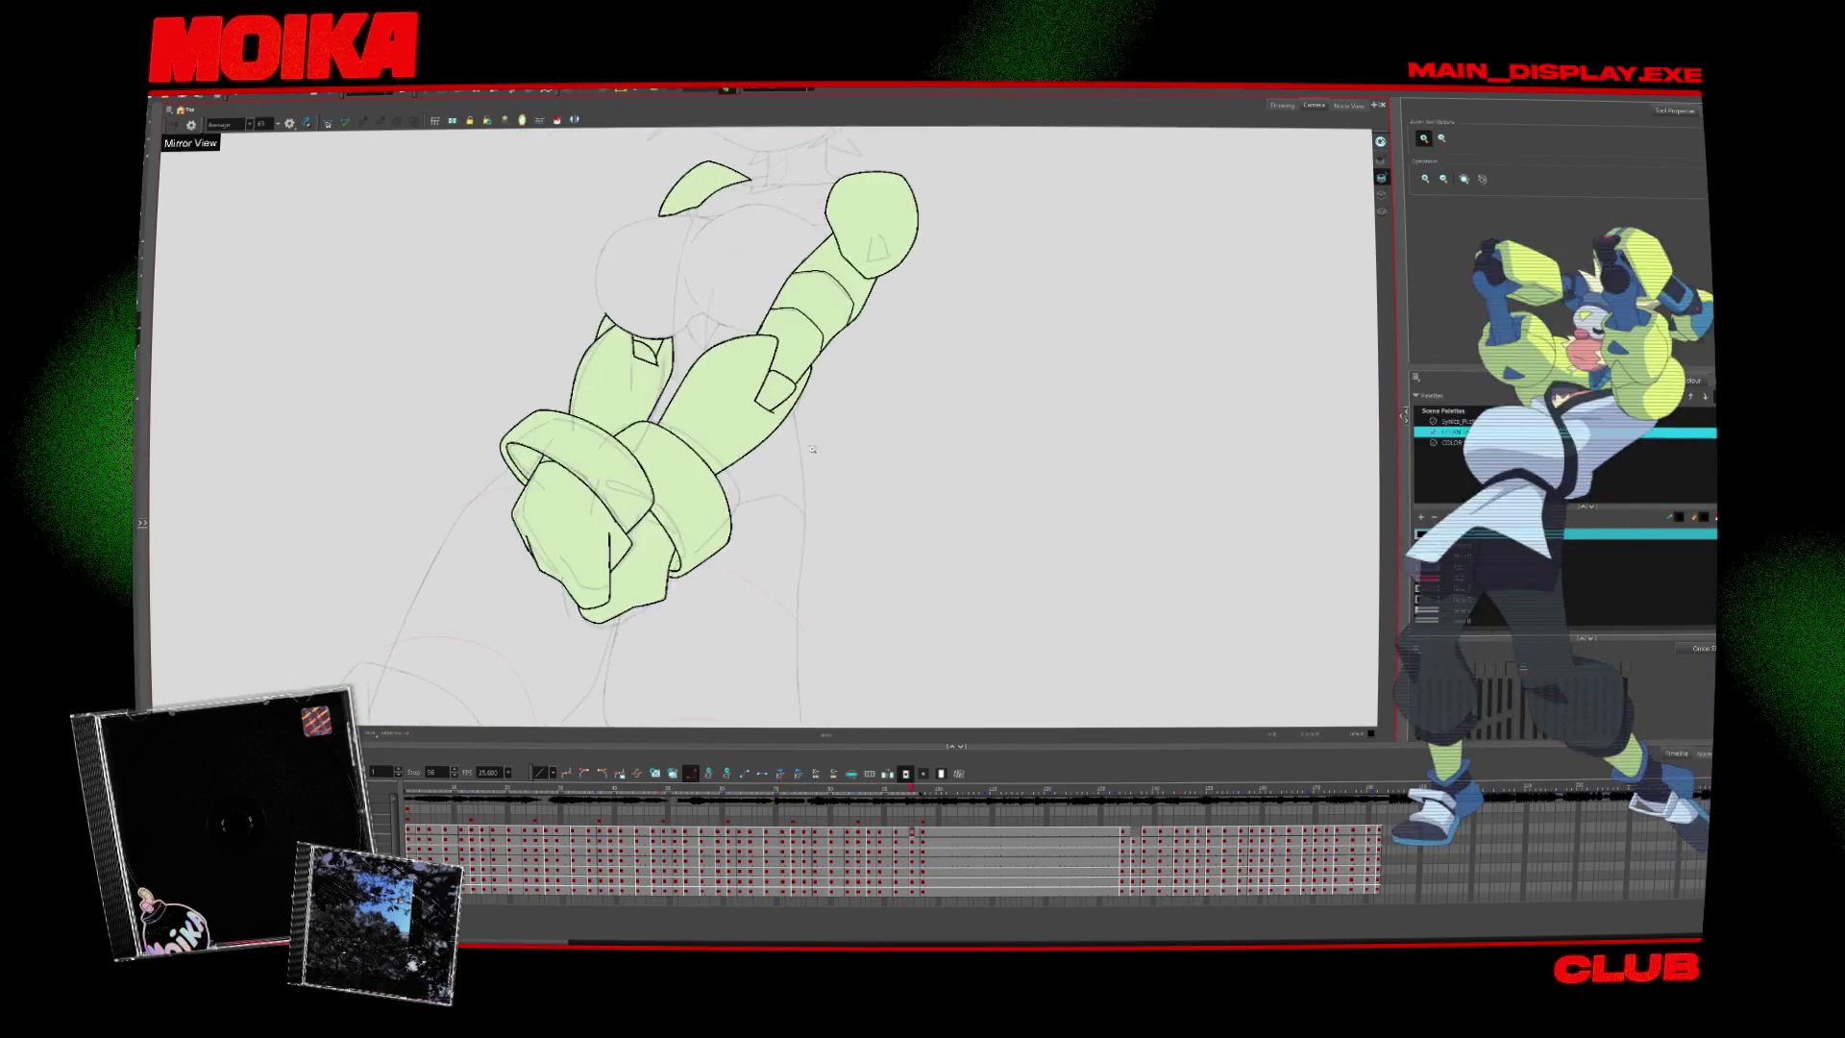
key(period)
key(Return)
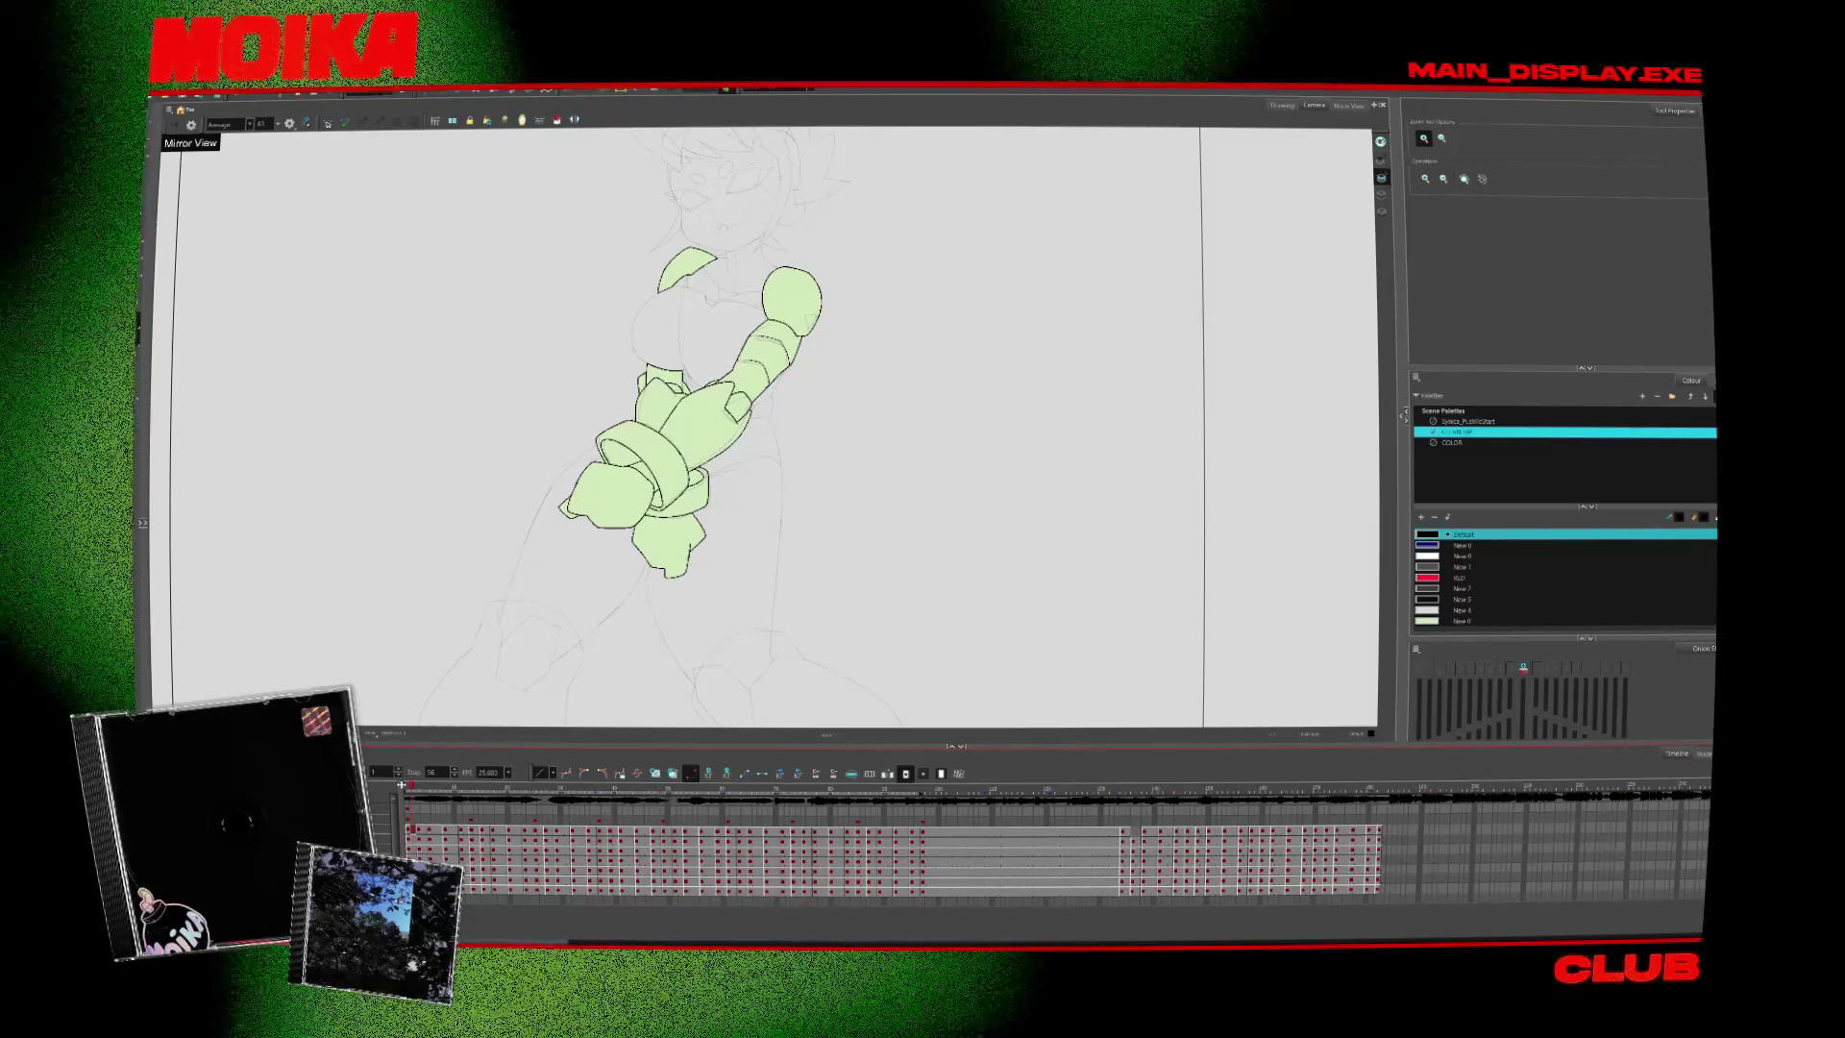
Rotate the view and draw a triangular slot on the rounded forearm end
scroll(806, 314, up, 3)
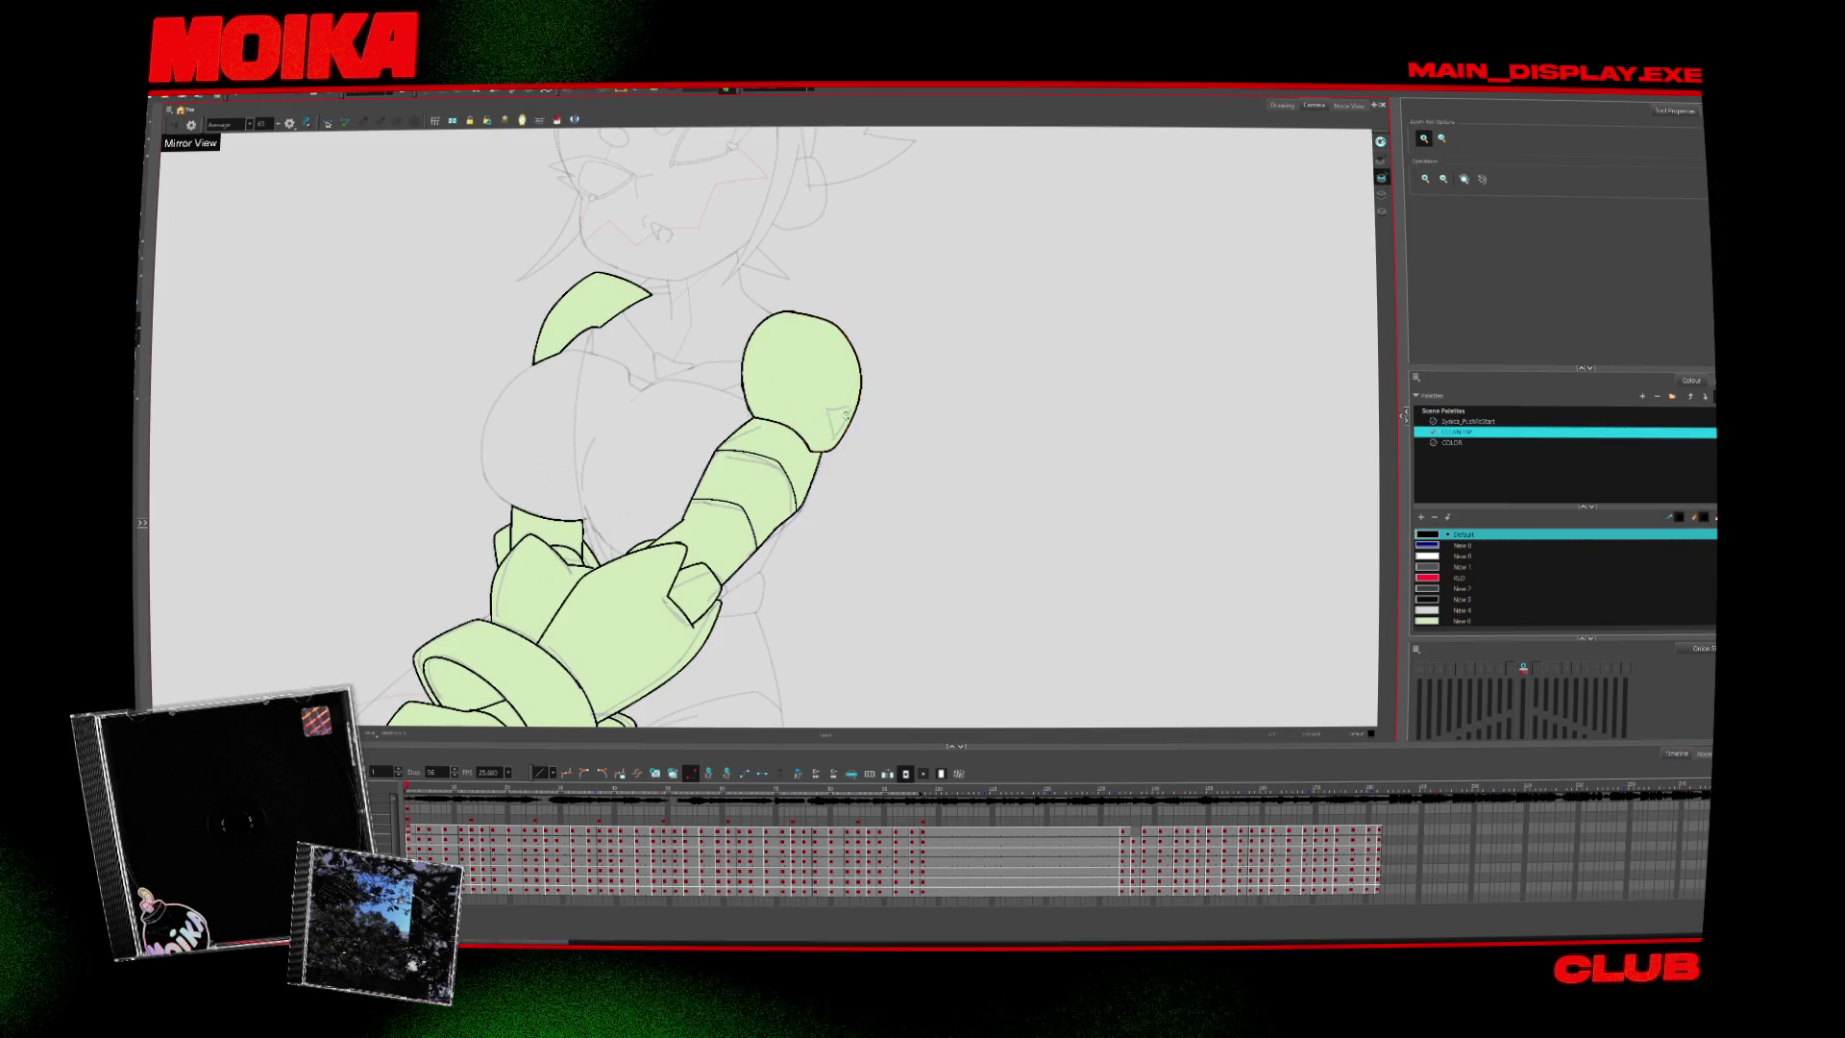
key(period)
key(period)
key(period)
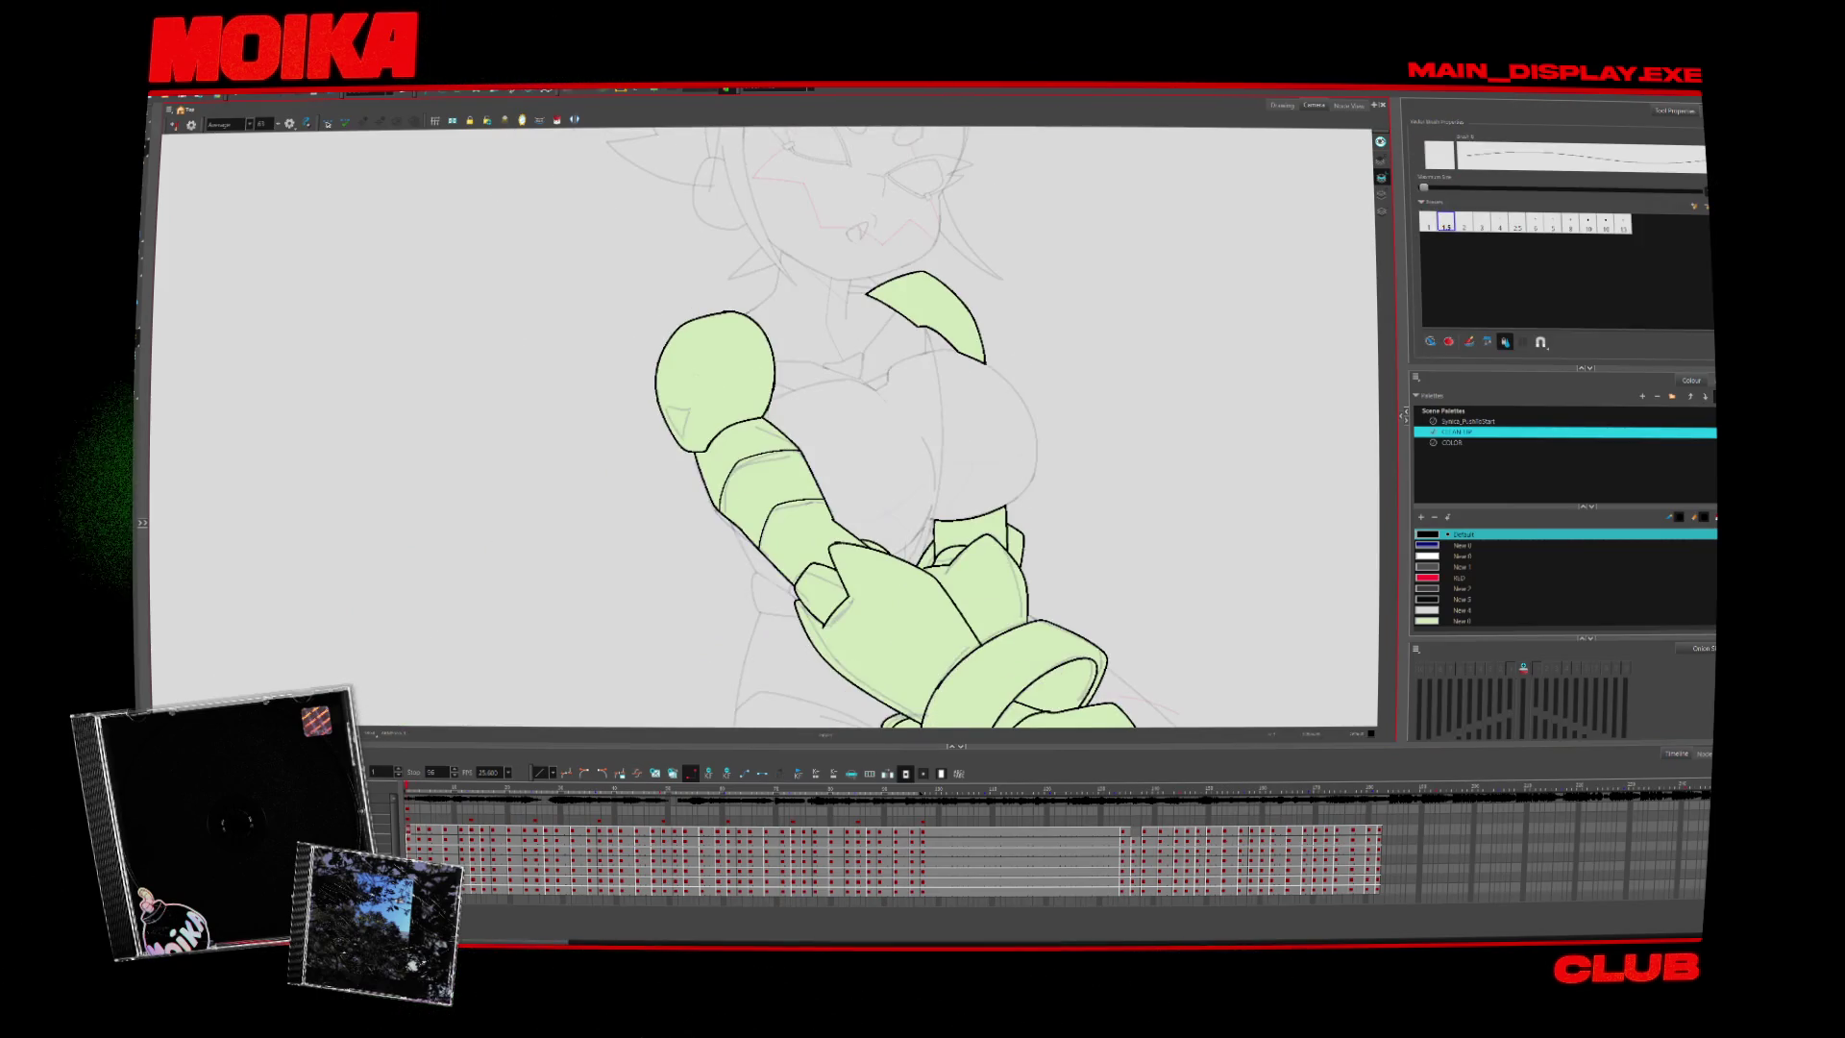
scroll(807, 317, up, 1)
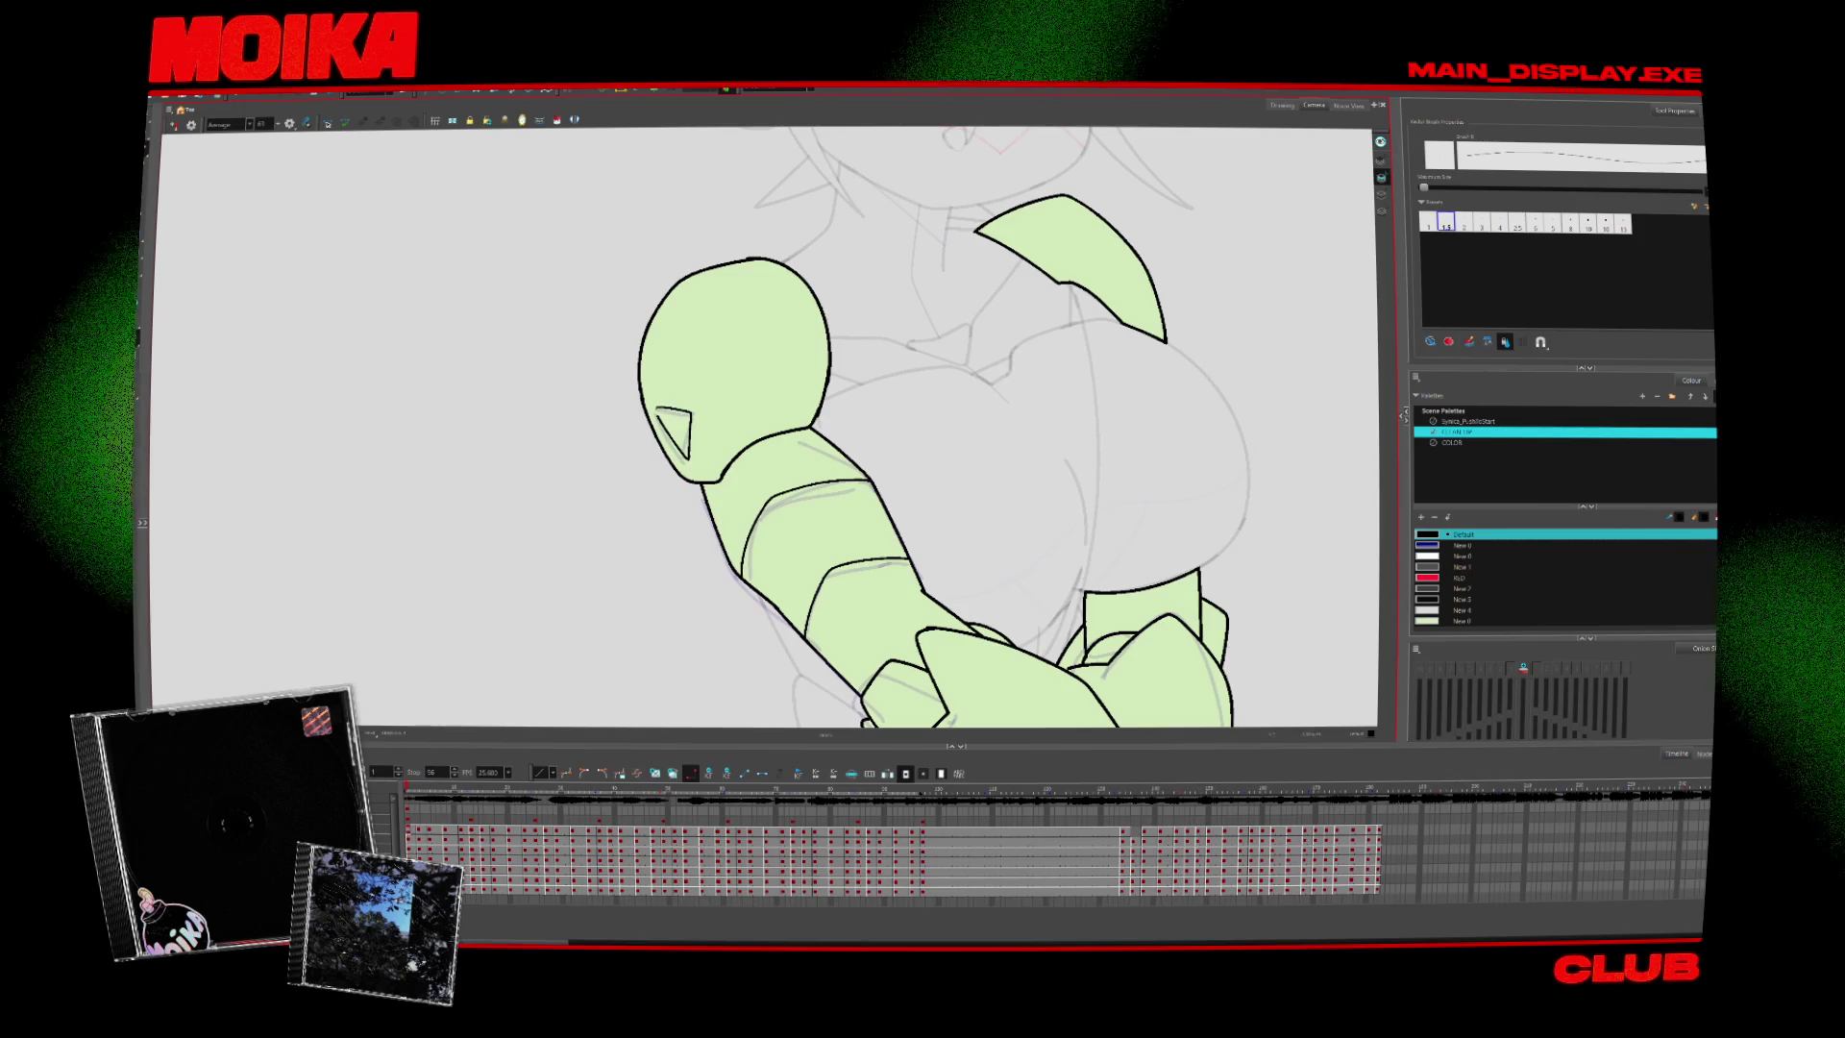
key(v)
key(v)
drag(694, 366, 736, 359)
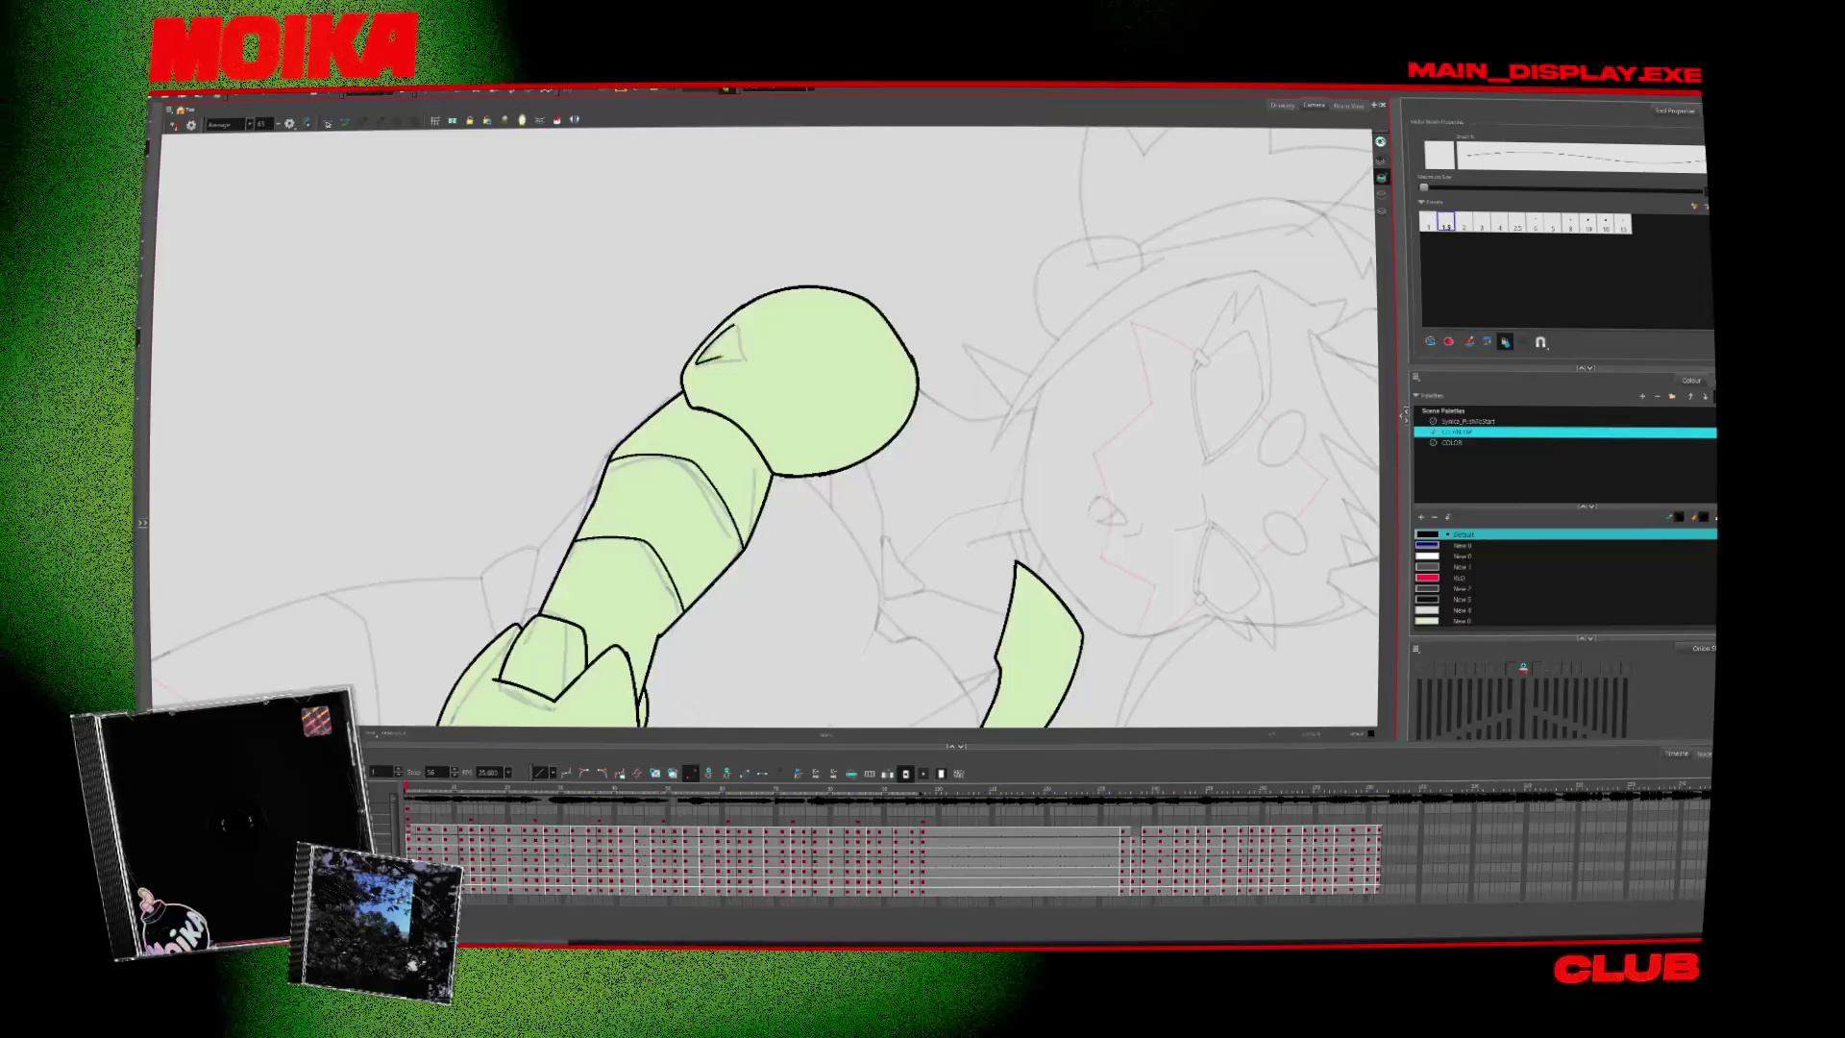
On the next drawing, add a short slot stroke atop the forearm end
key(period)
drag(756, 326, 783, 306)
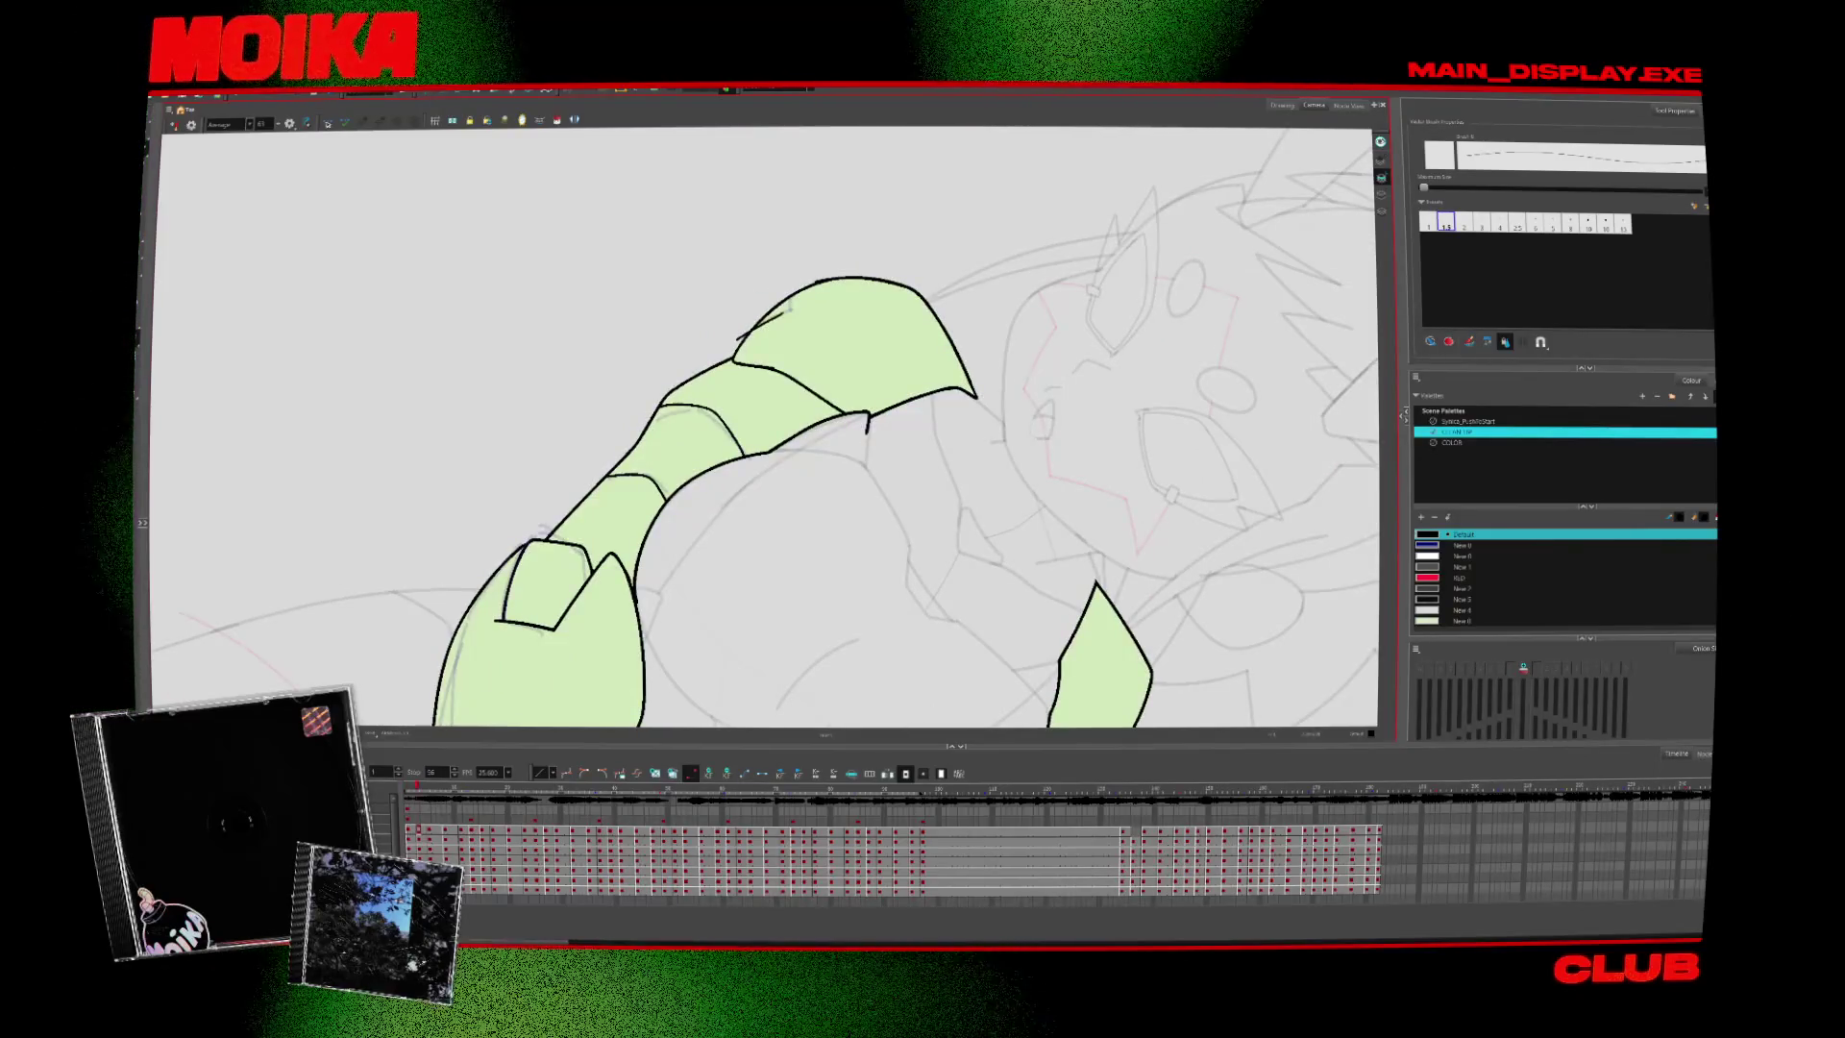
key(alt+i)
key(alt+b)
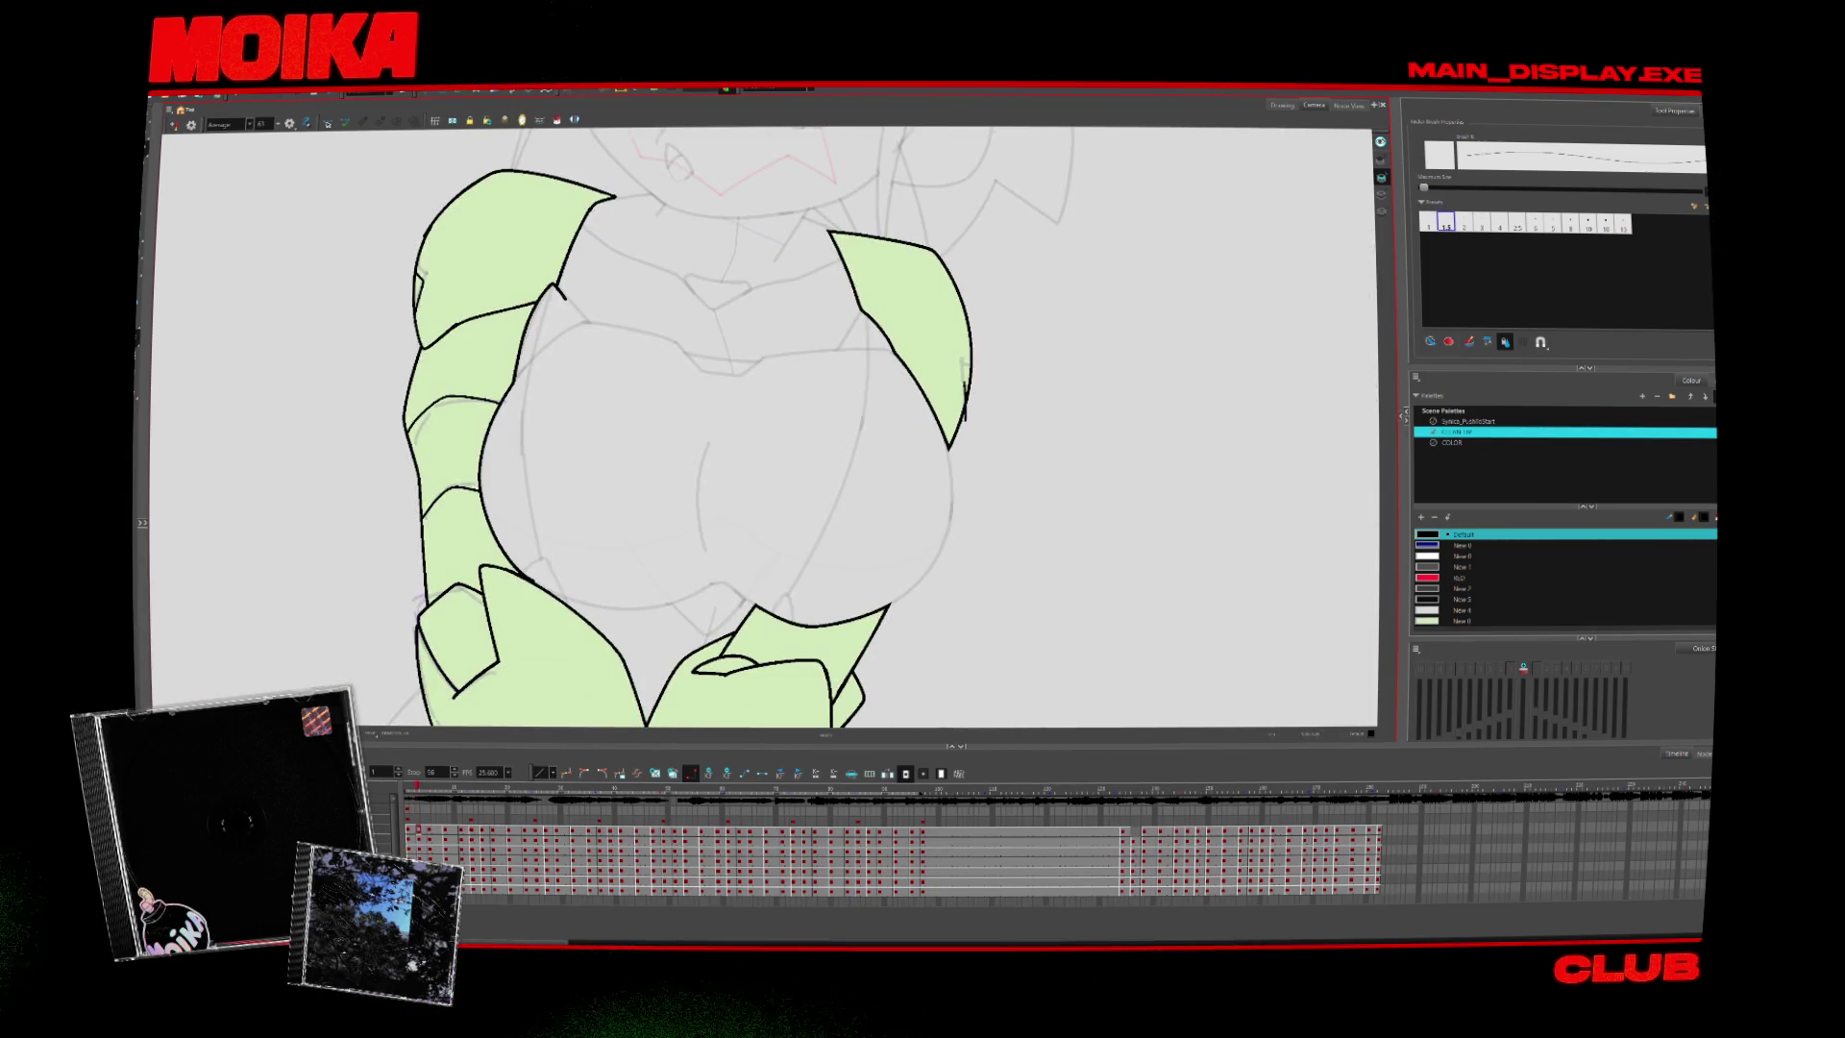
key(alt+i)
key(.)
key(alt+b)
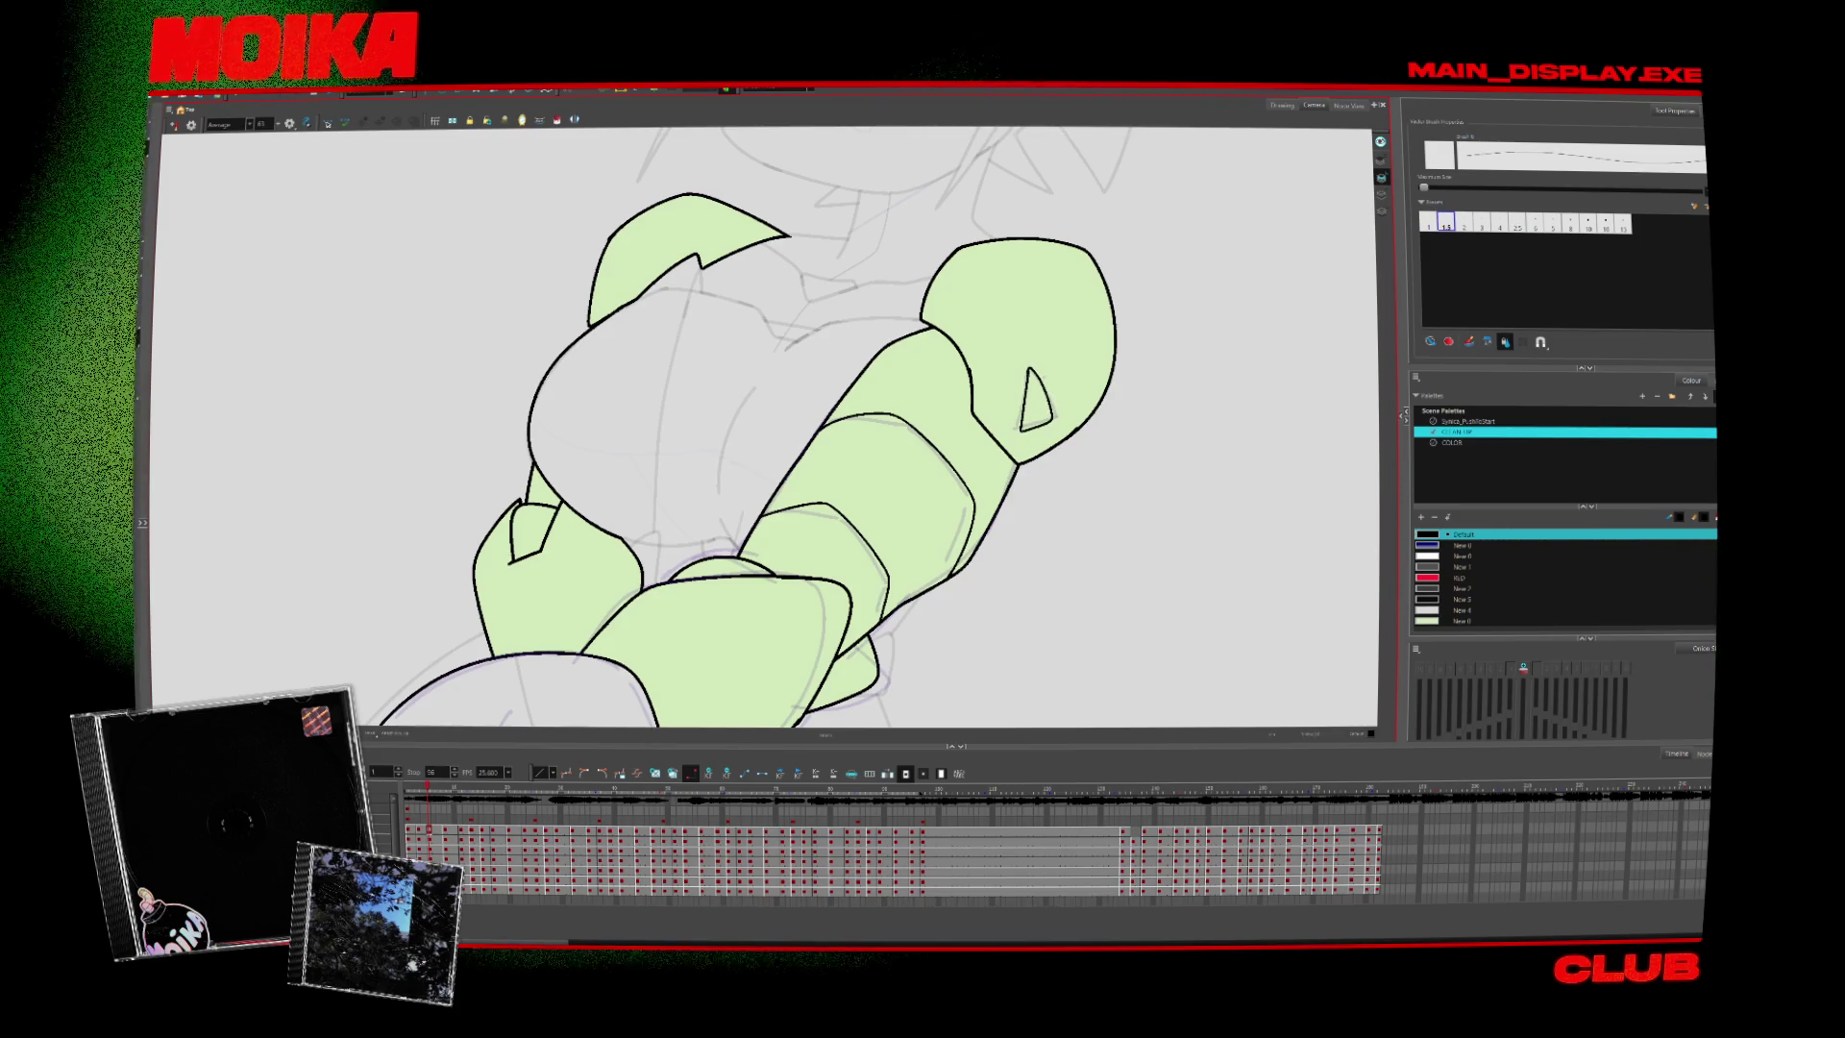
Advance through the following drawings to the arms curled low beneath the face
key(.)
key(period)
key(period)
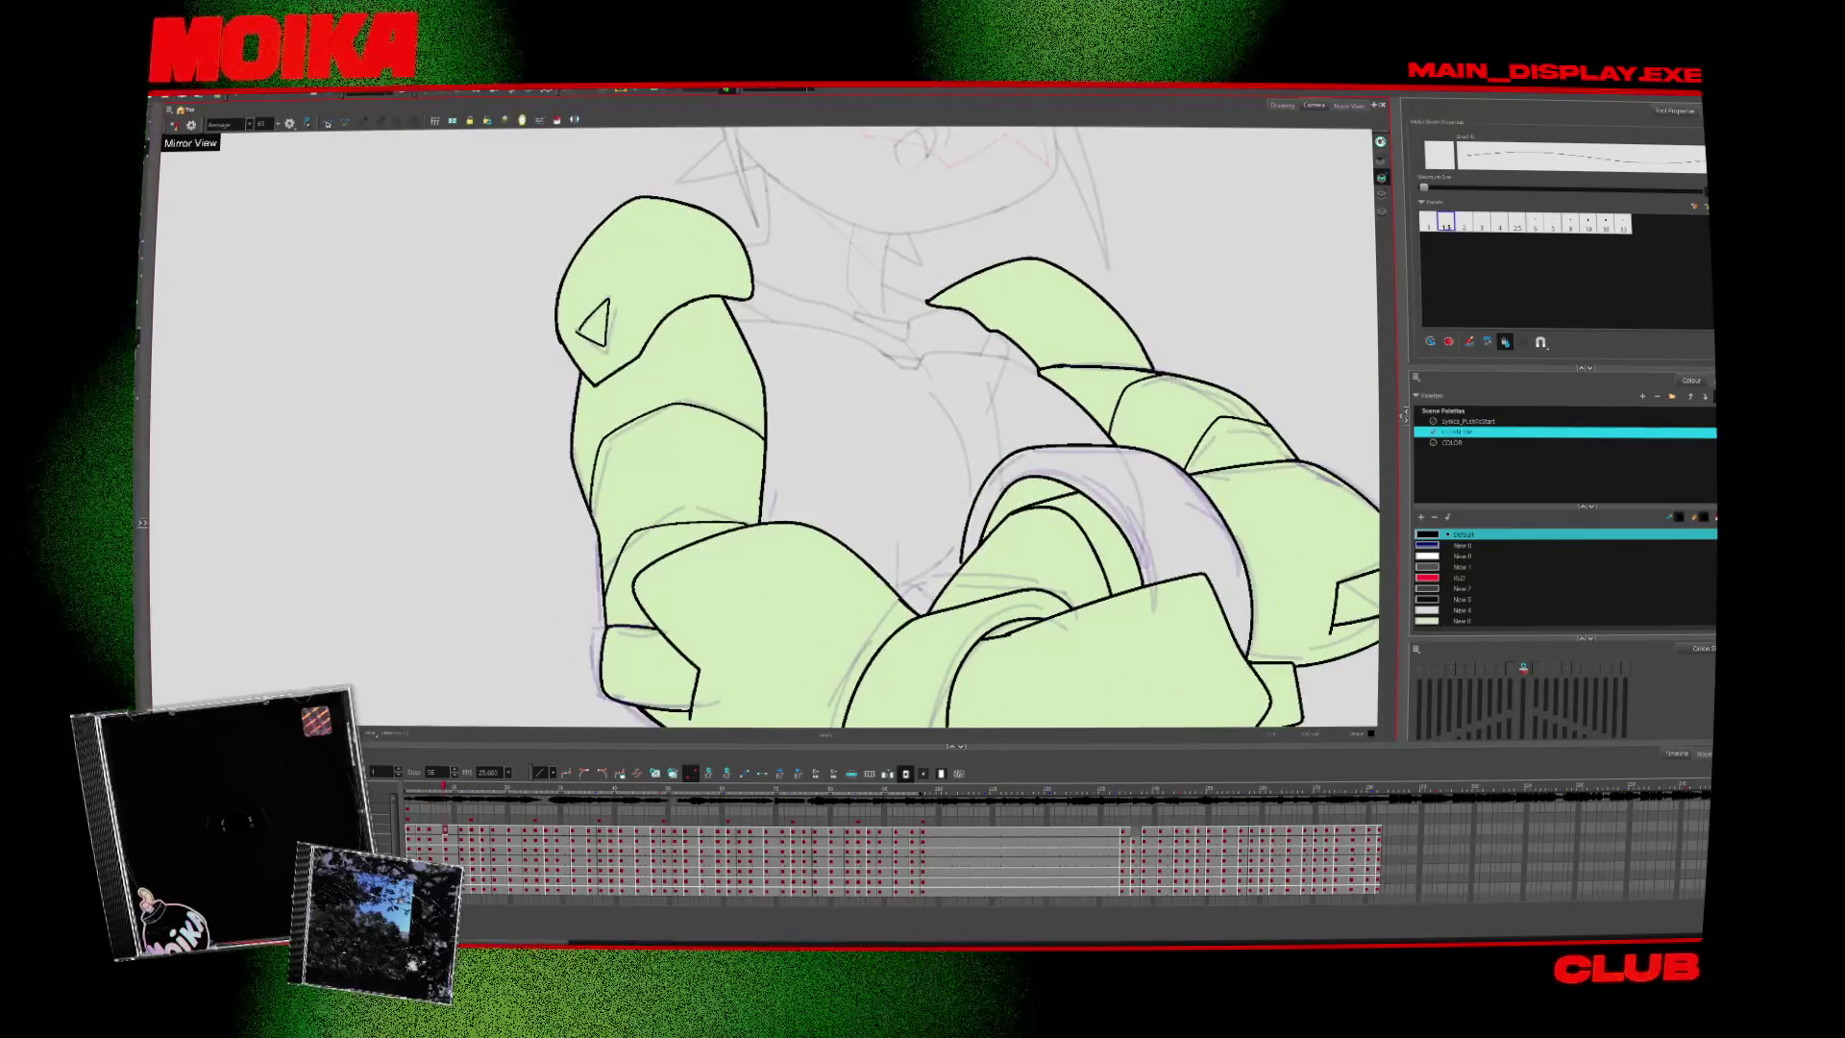
key(period)
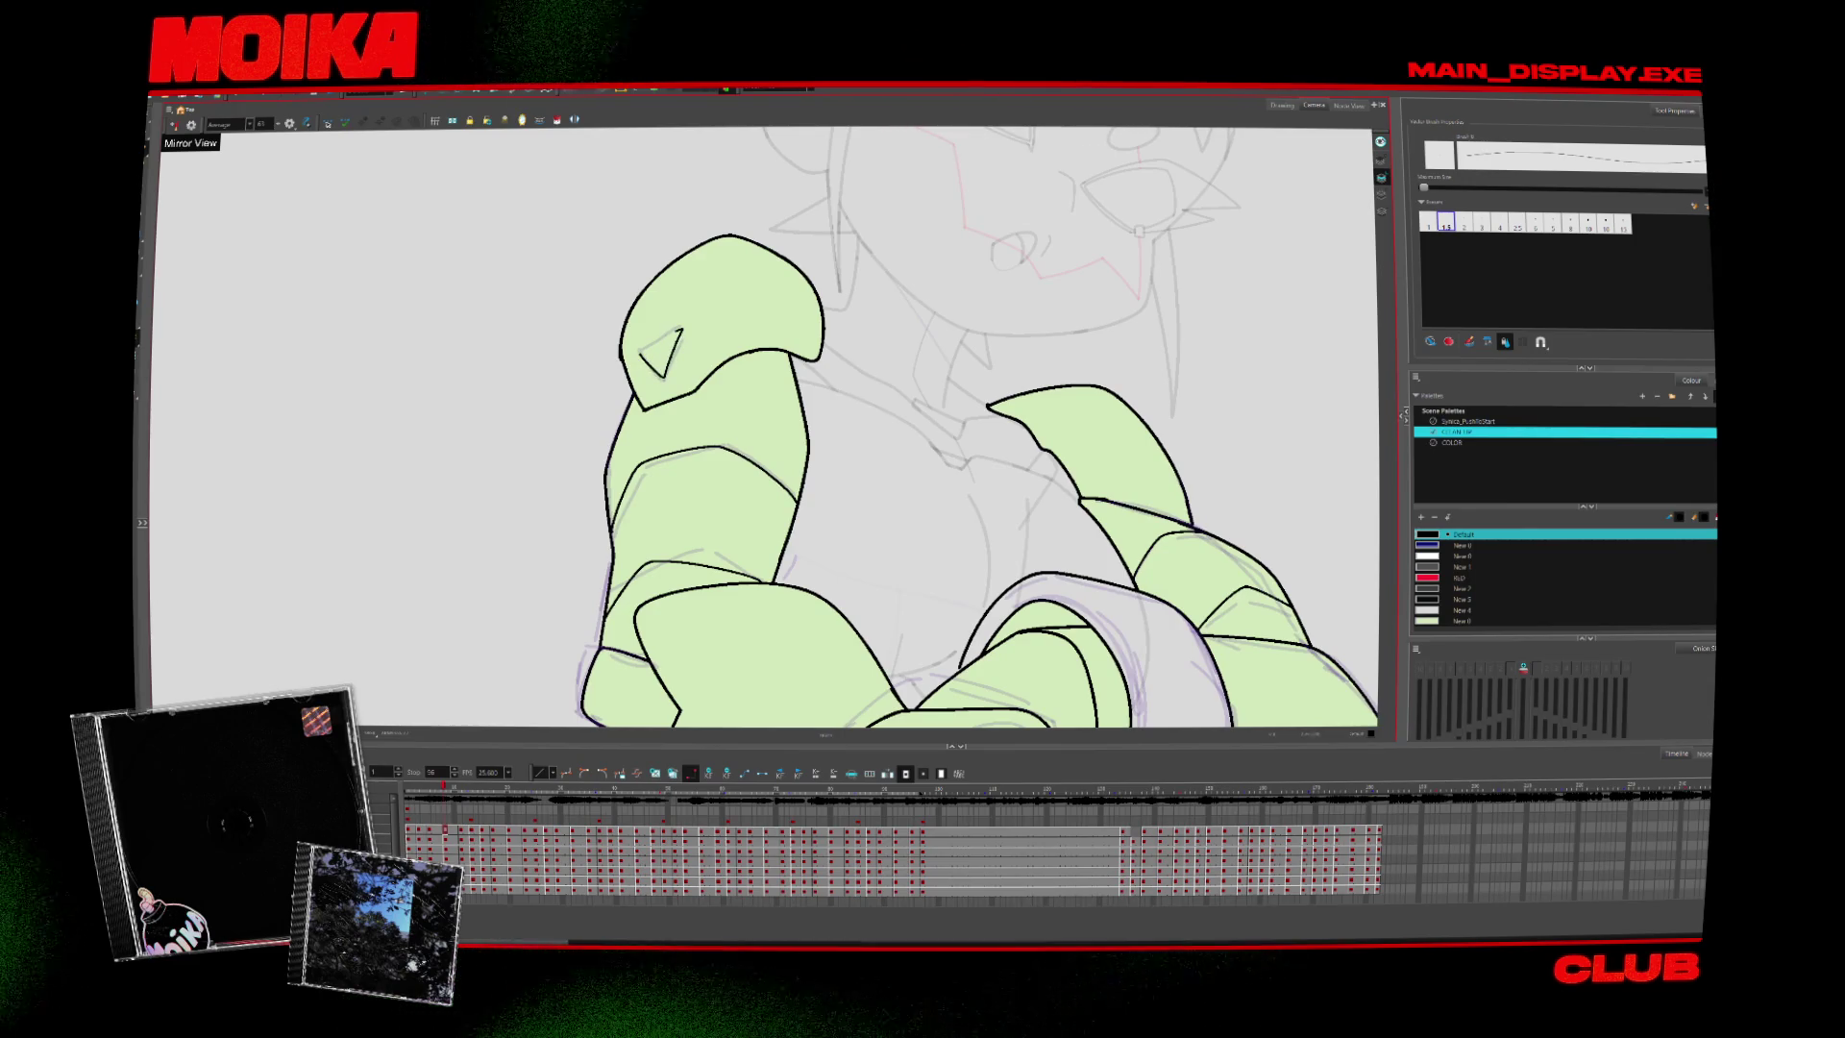
key(period)
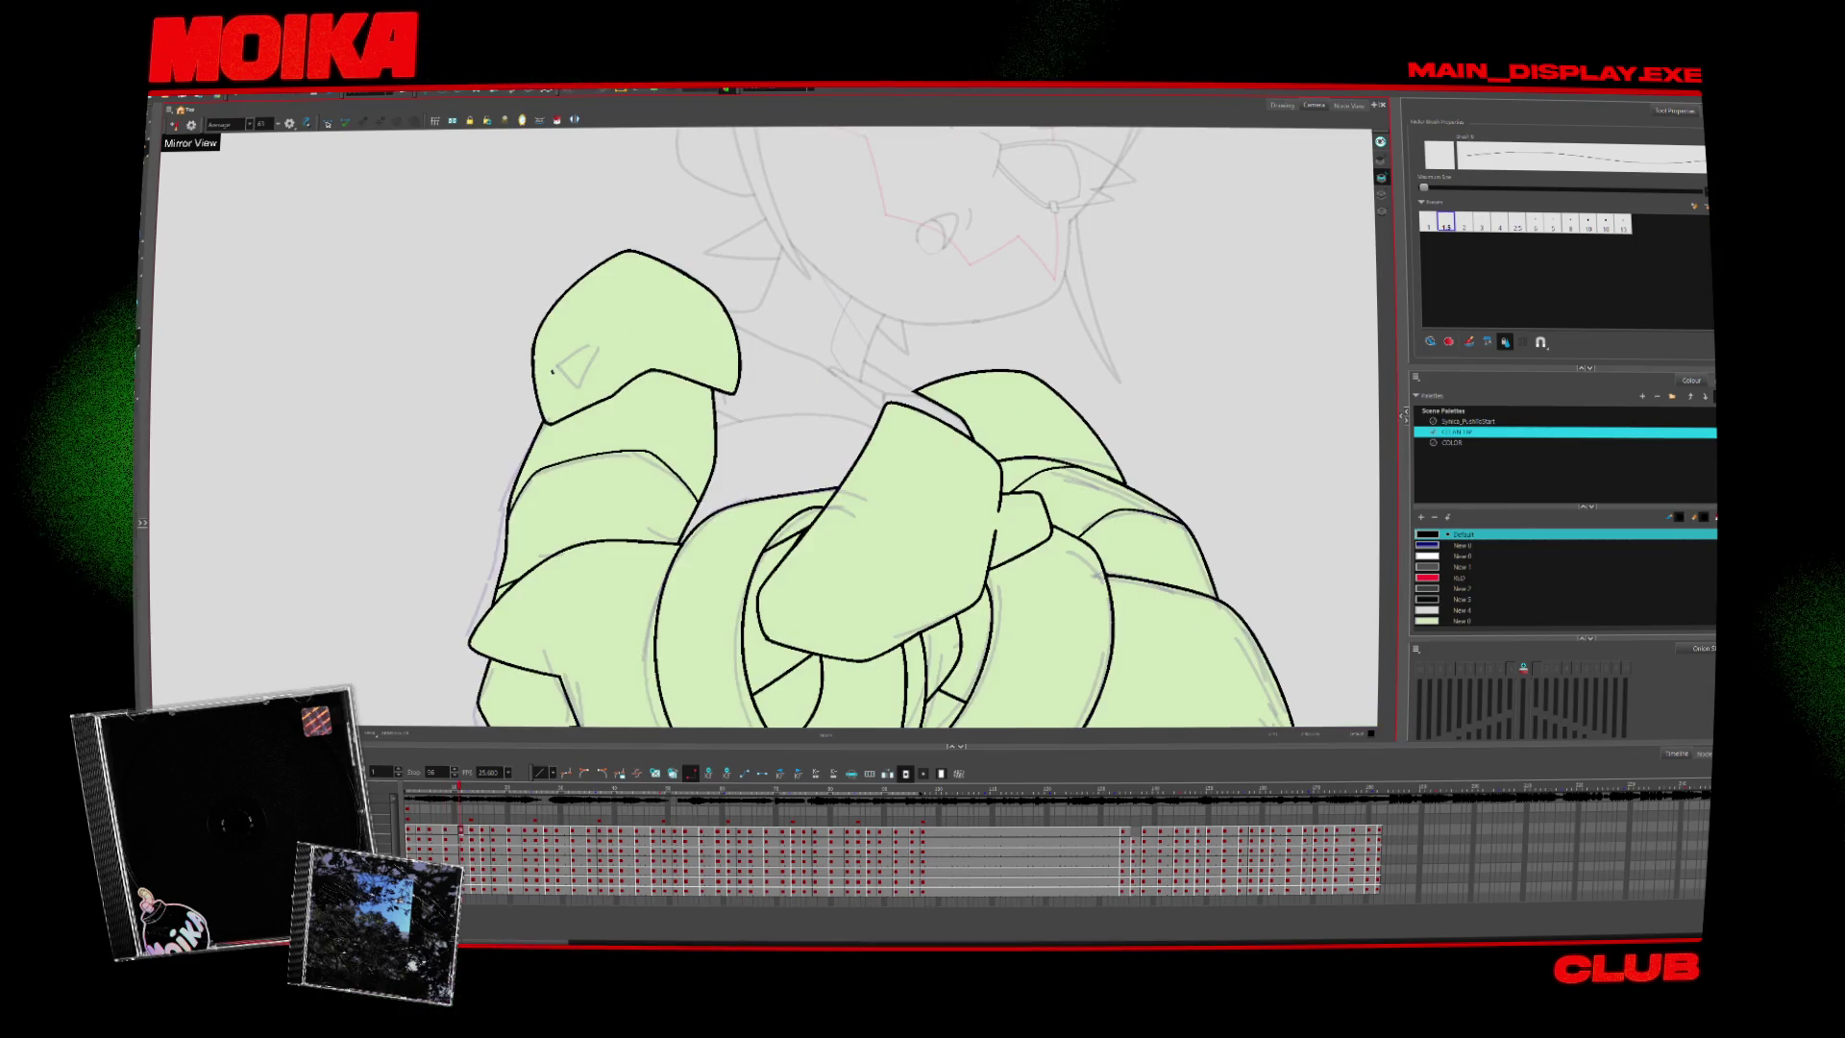
key(period)
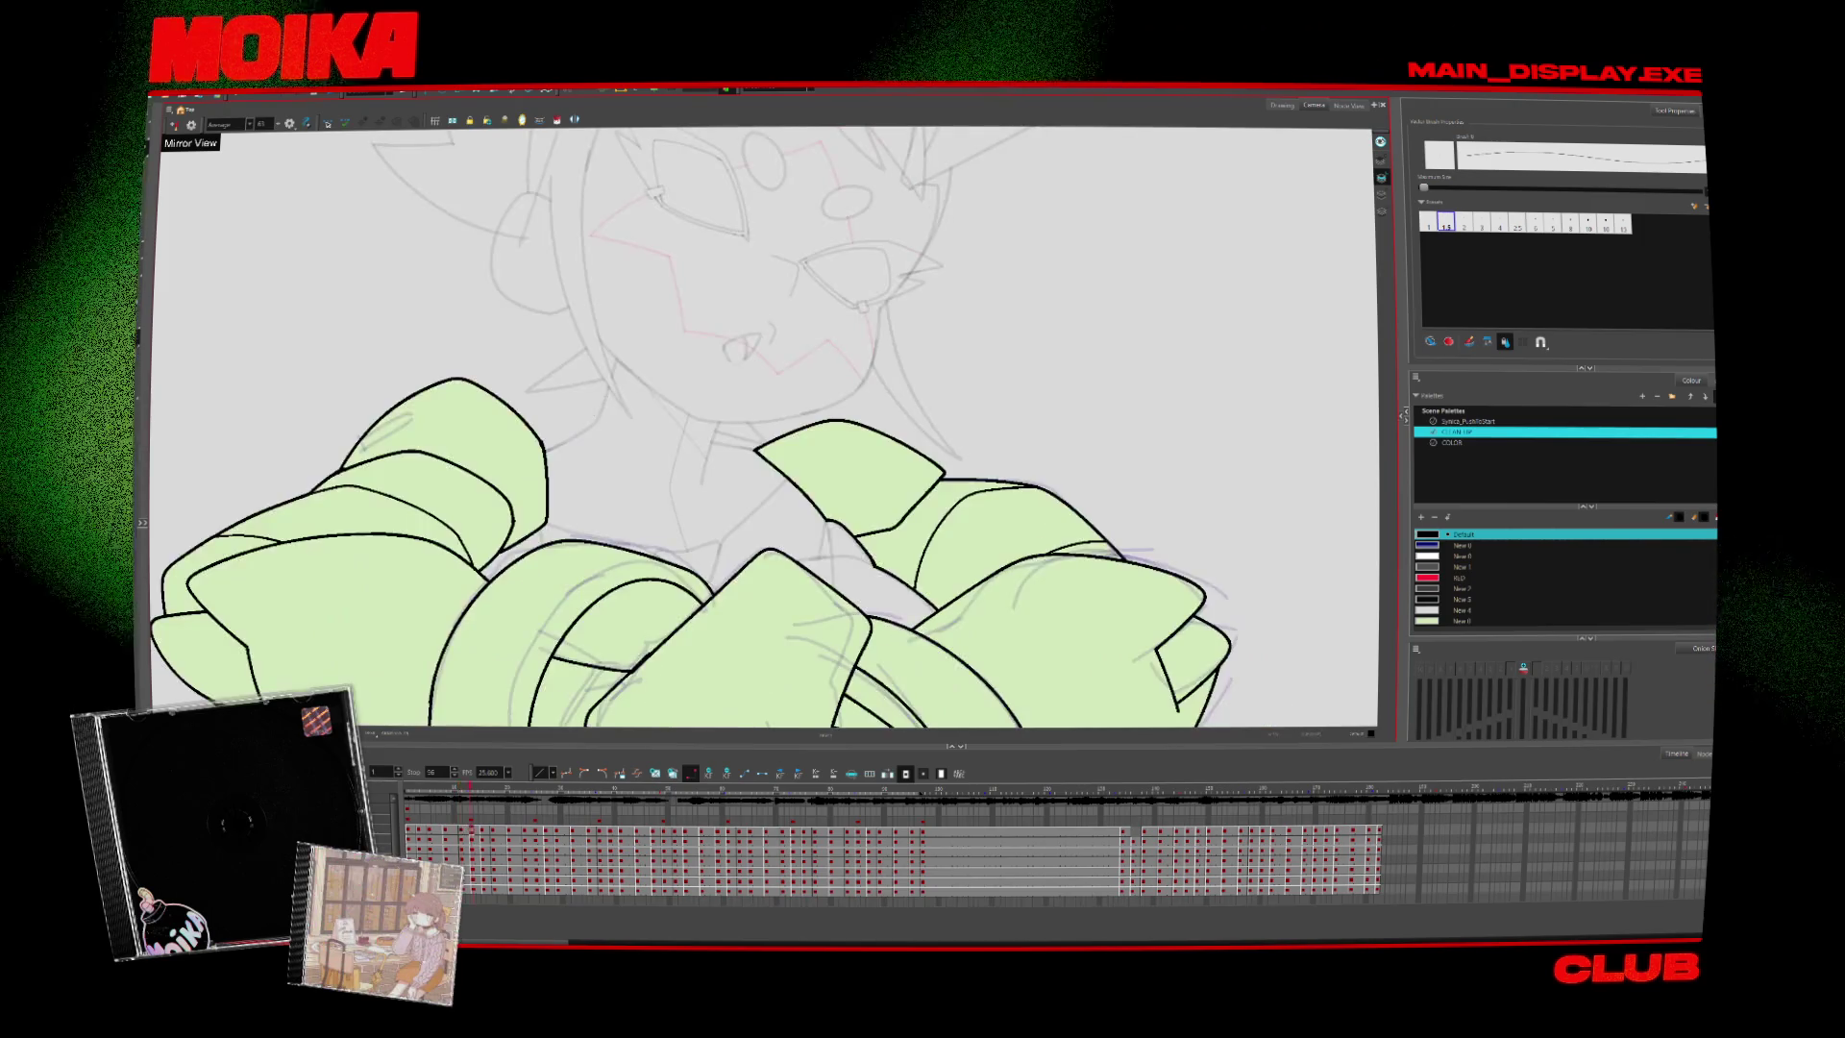
Draw a triangular slot detail on the left forearm, then move to the next drawings
drag(403, 424, 365, 450)
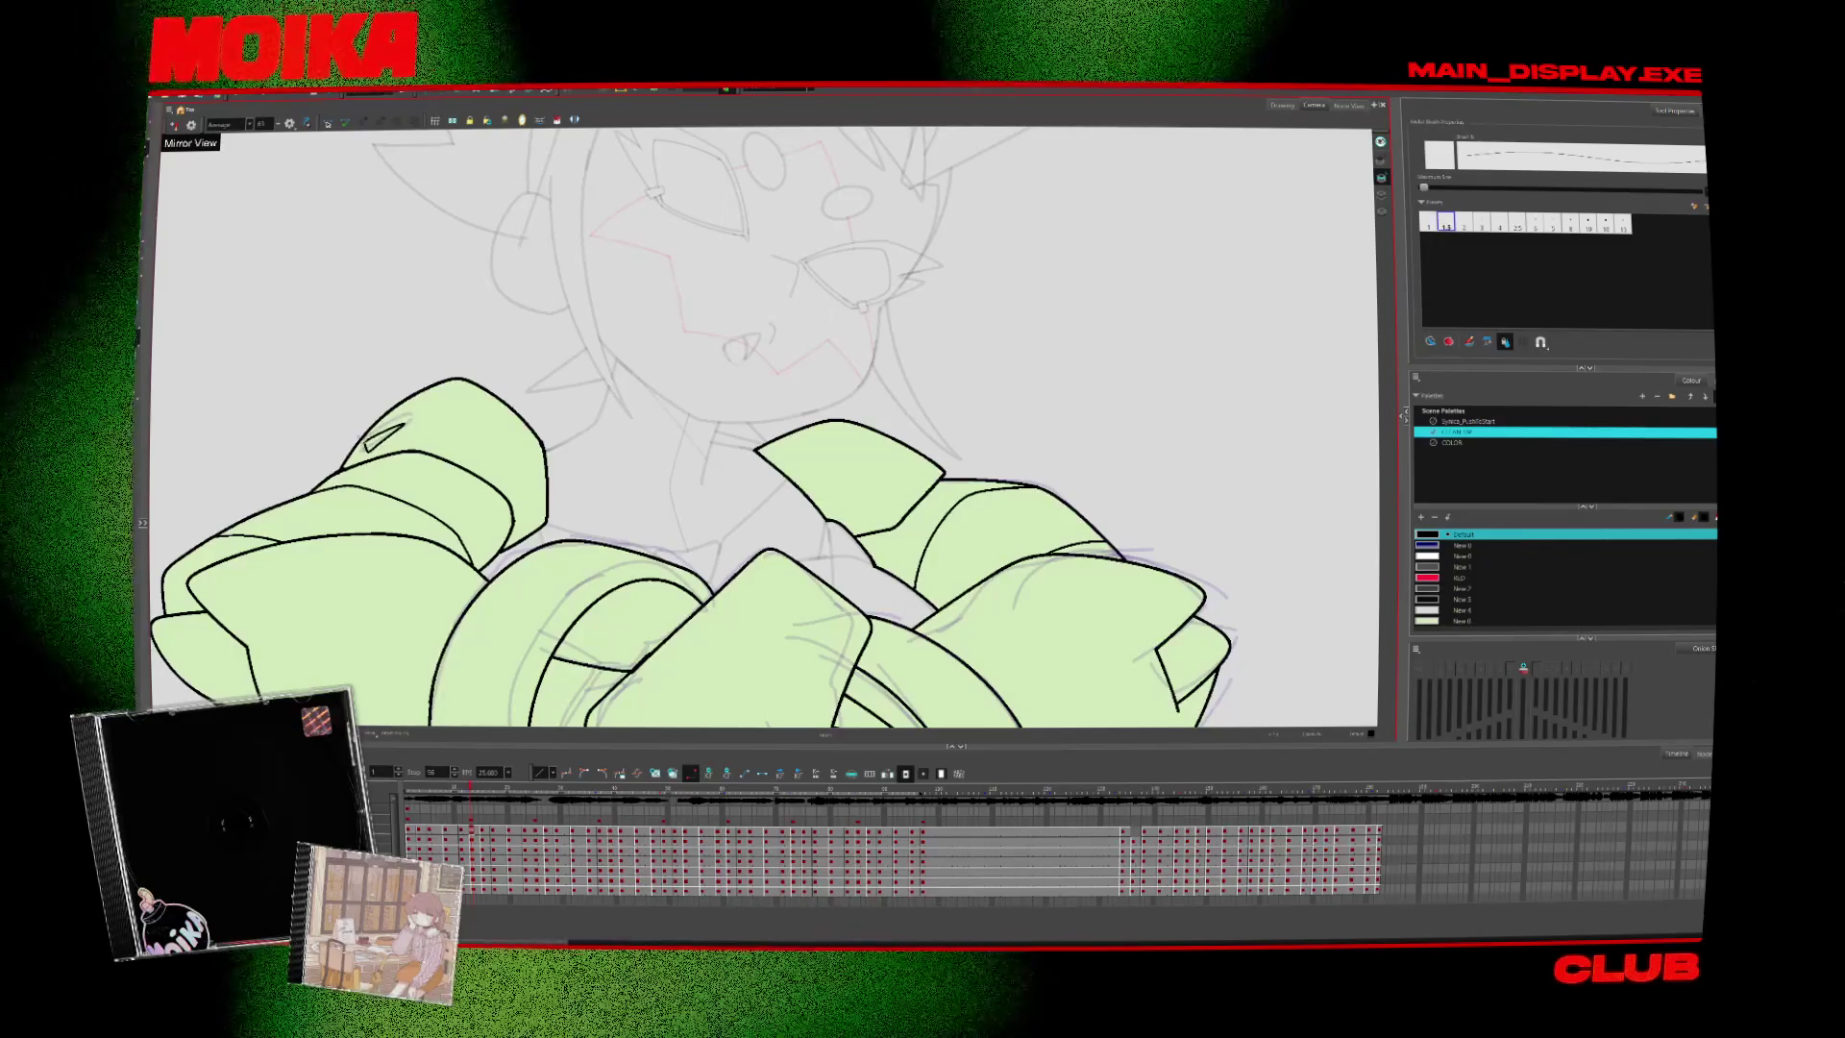
key(period)
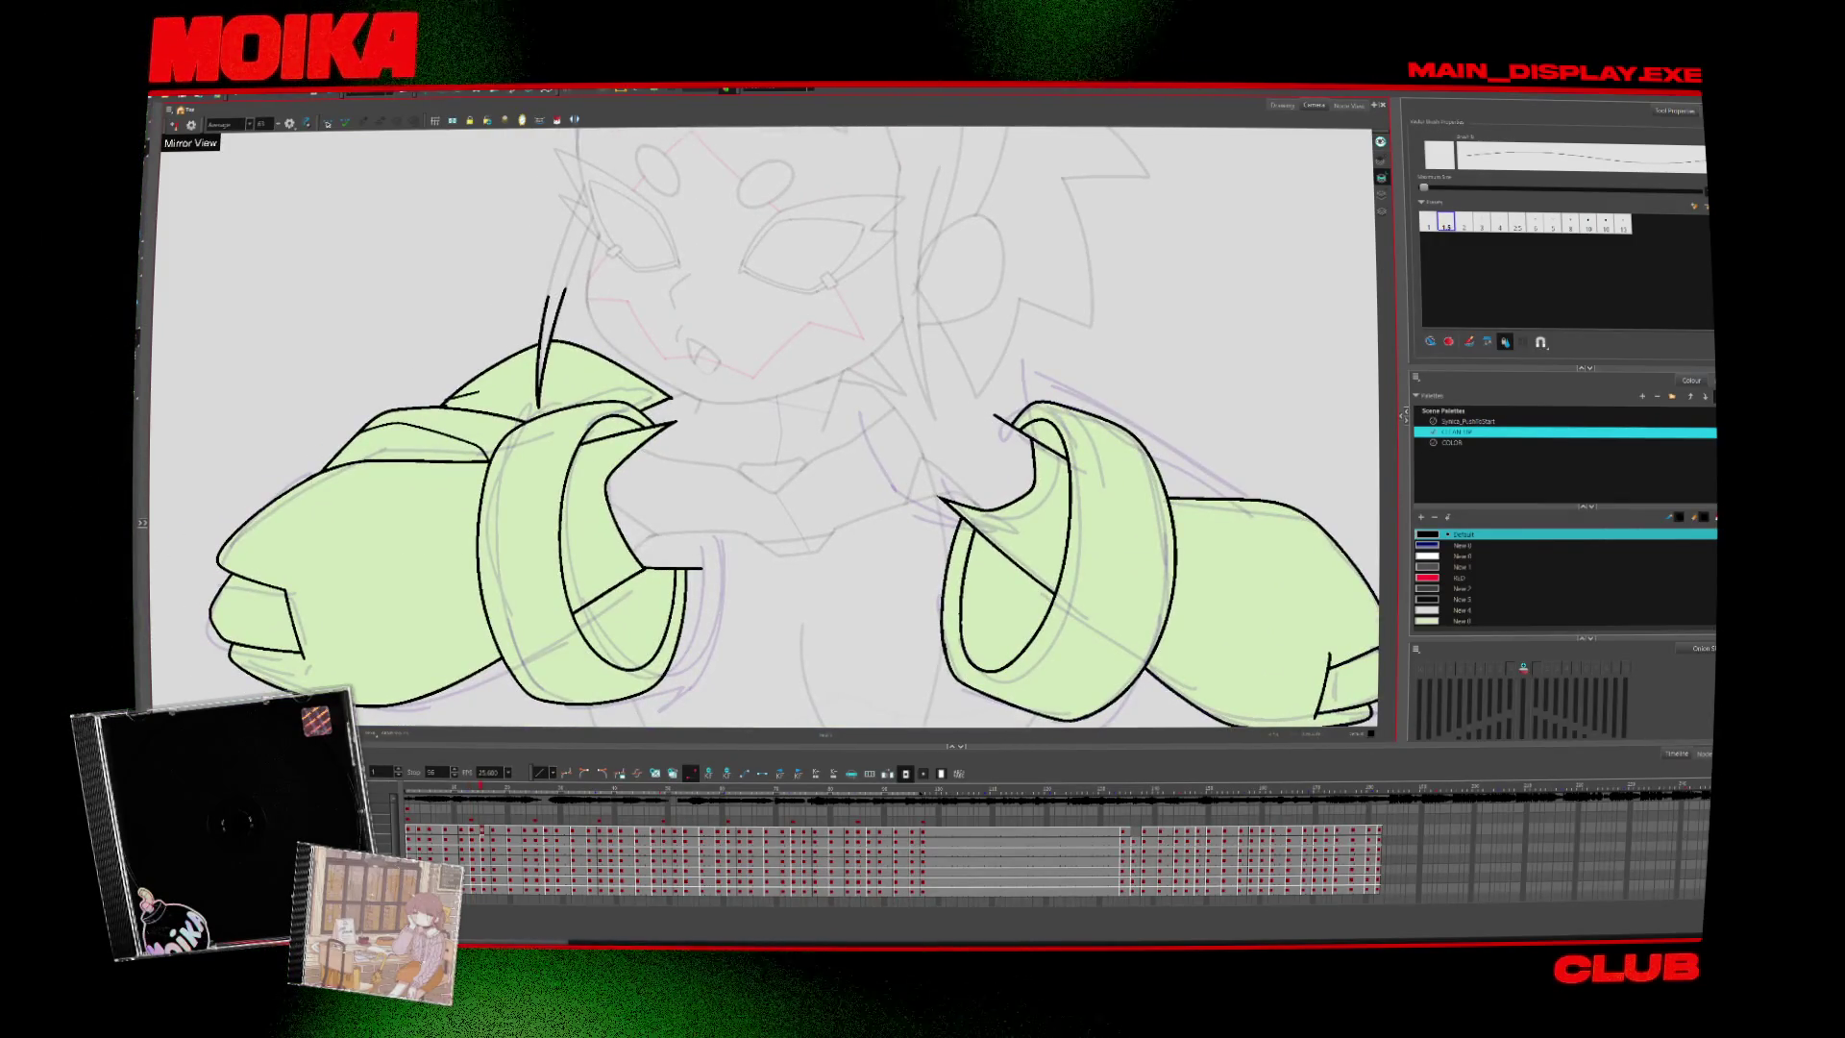
key(period)
key(period)
key(period)
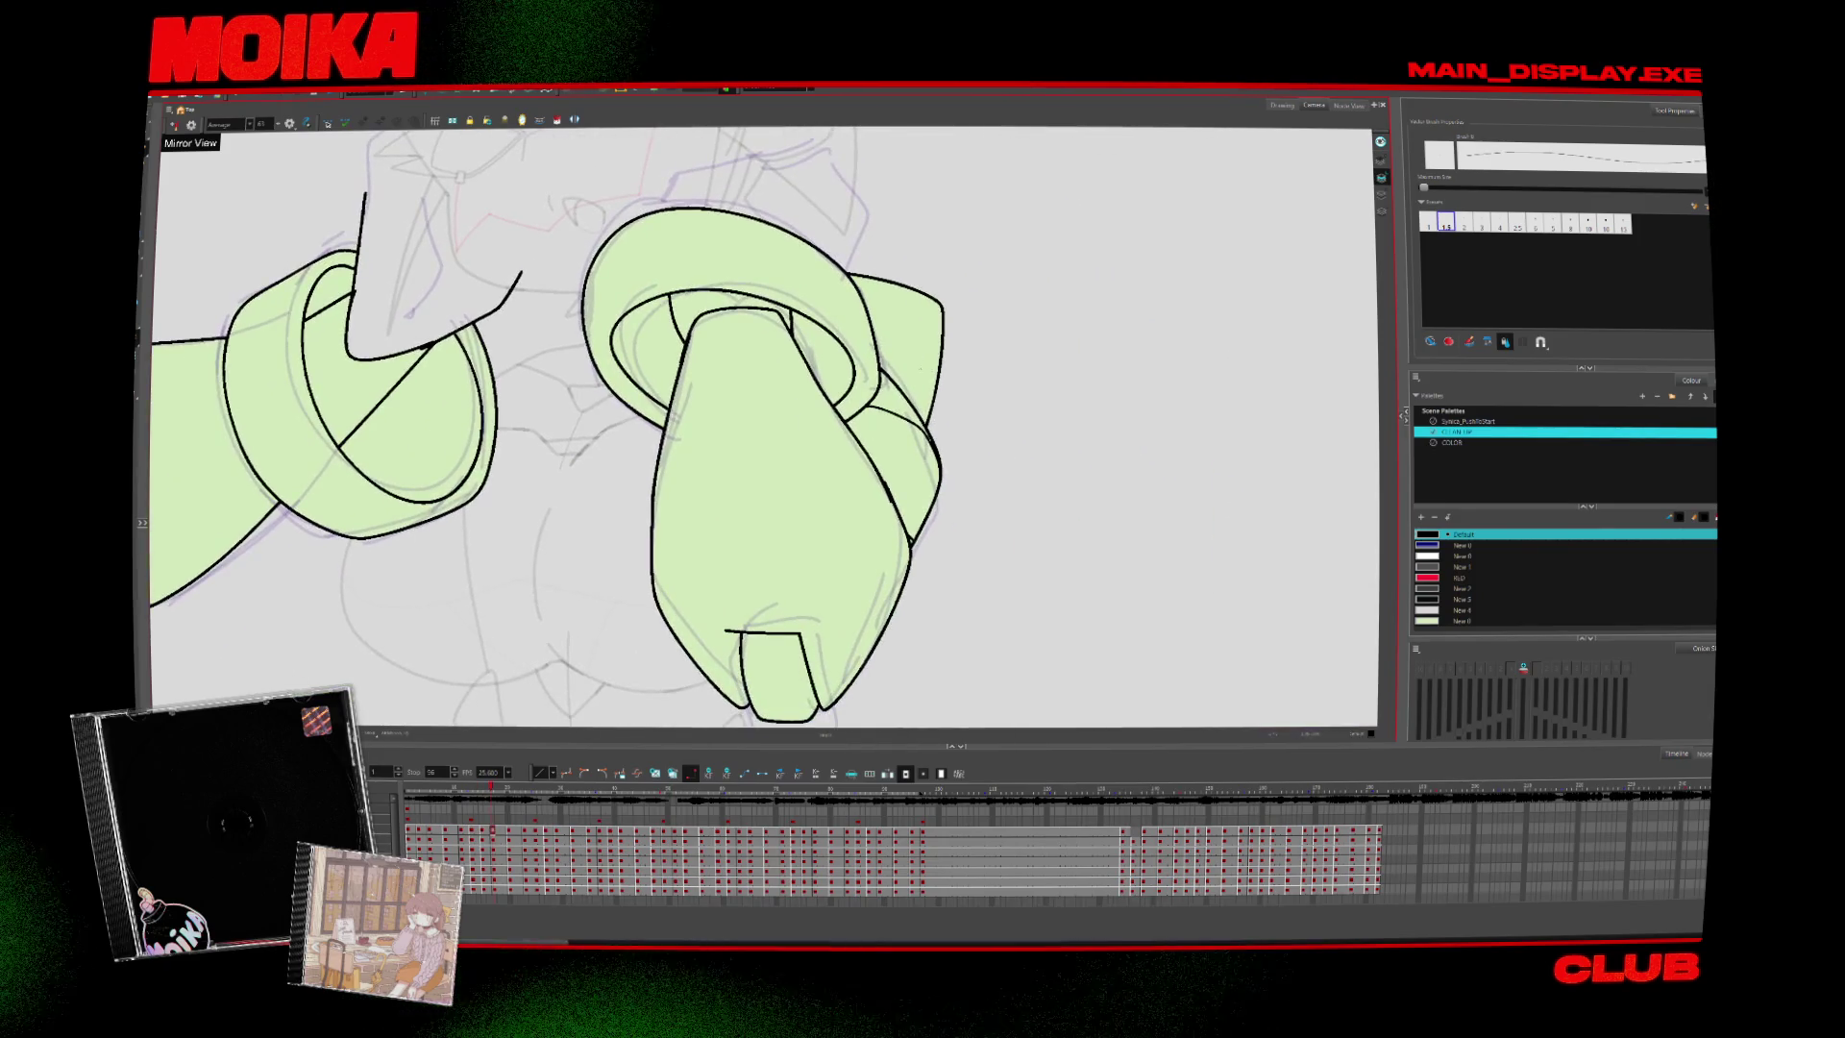
key(period)
key(period)
key(period)
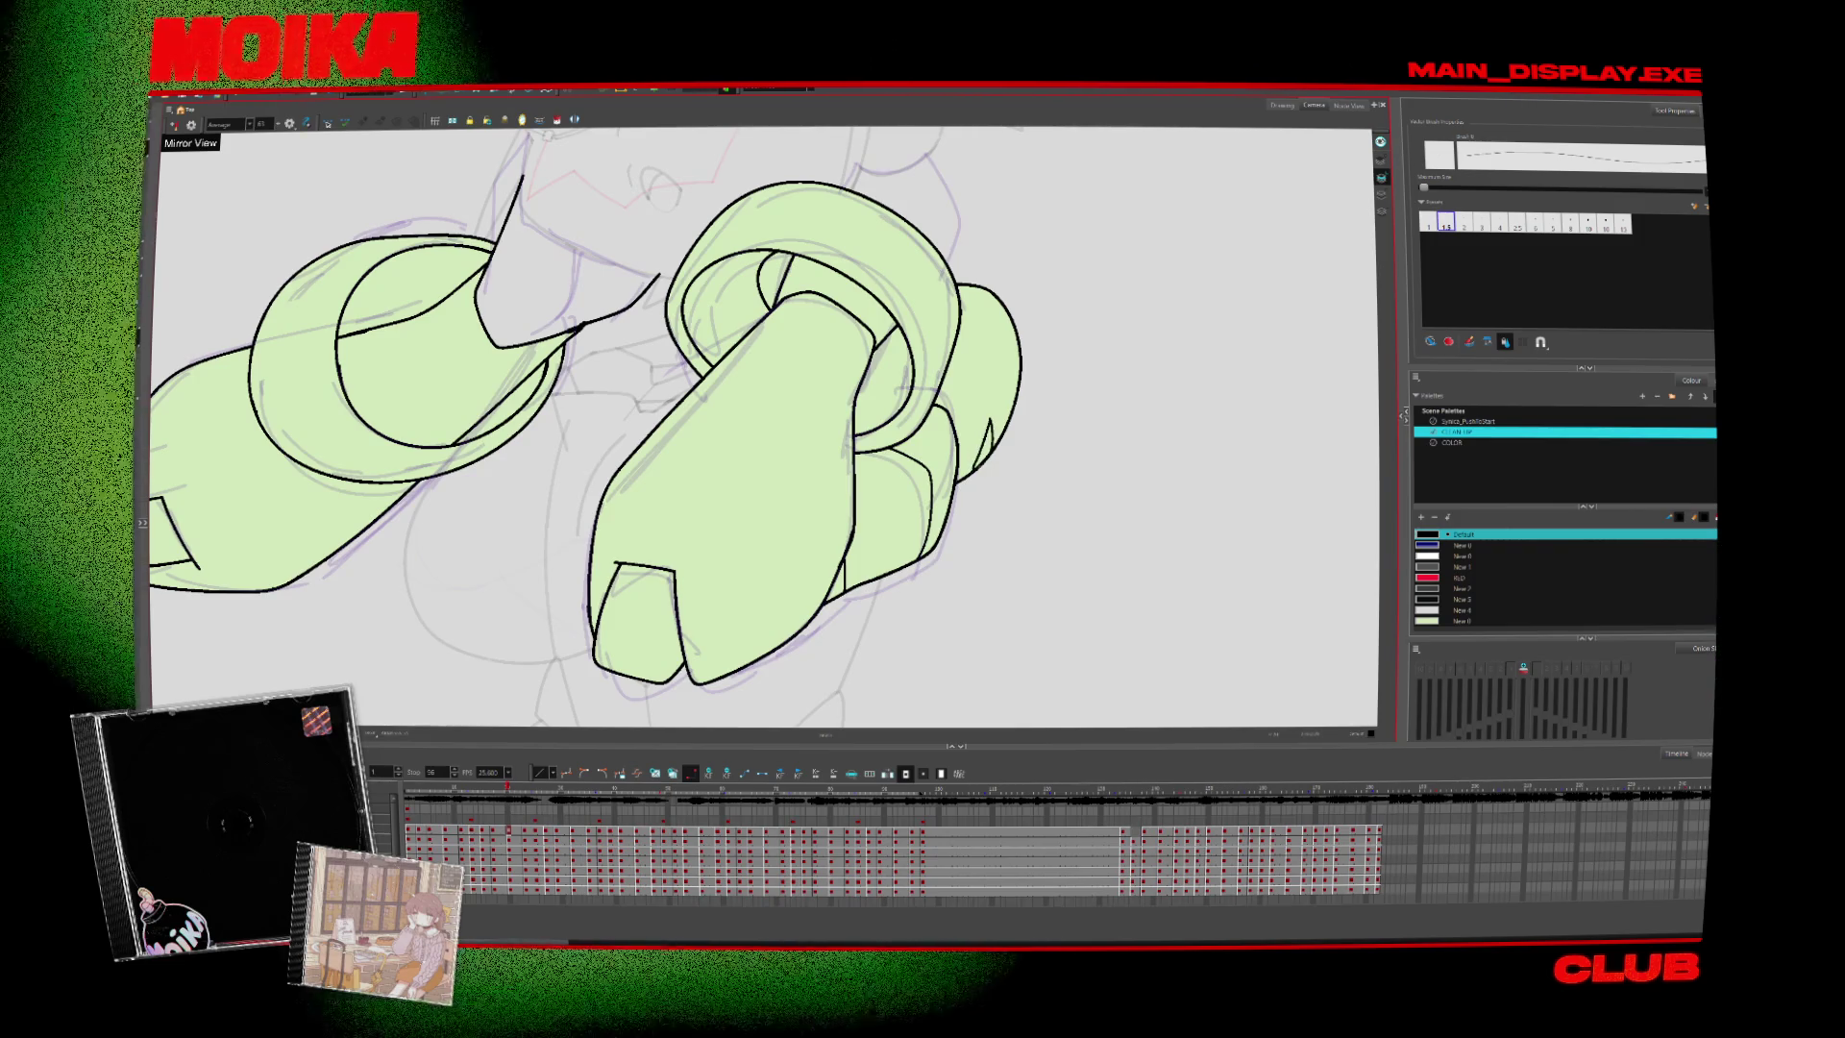
Step forward through the later knotted-arm drawings, flipping back once to compare poses
key(period)
key(period)
key(period)
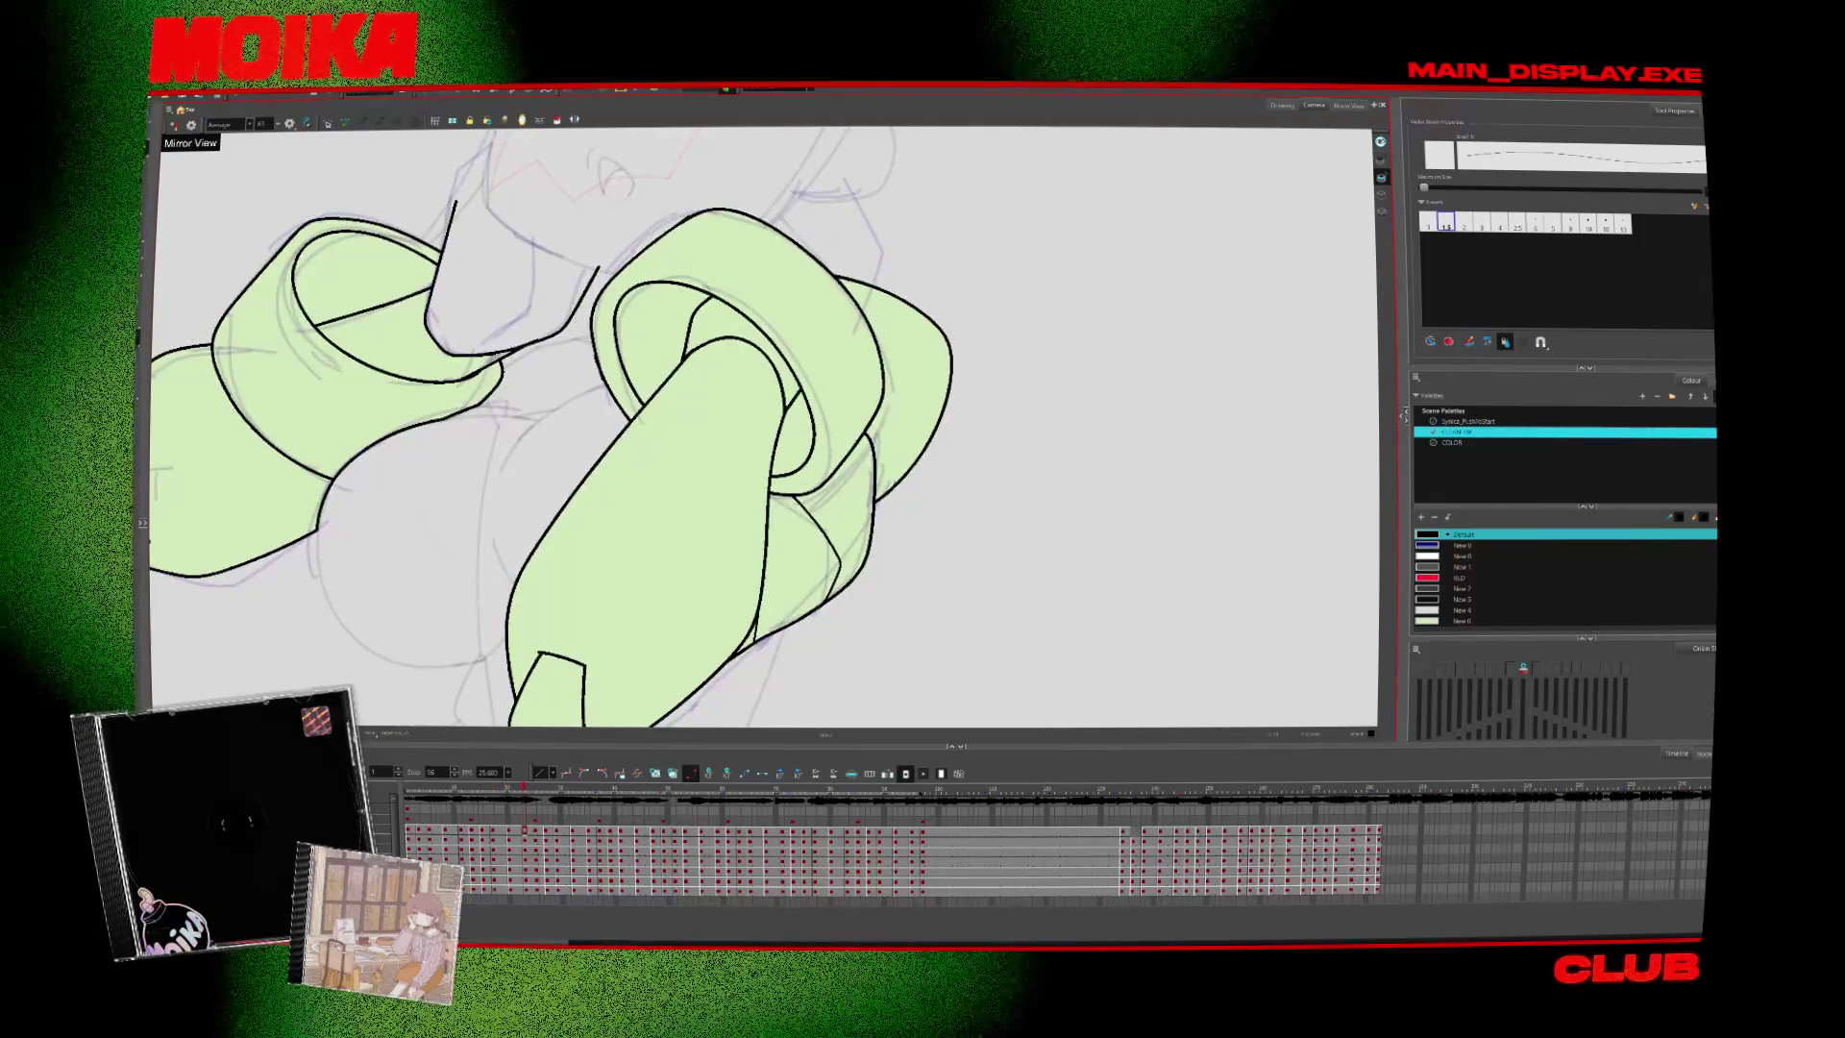
key(period)
key(period)
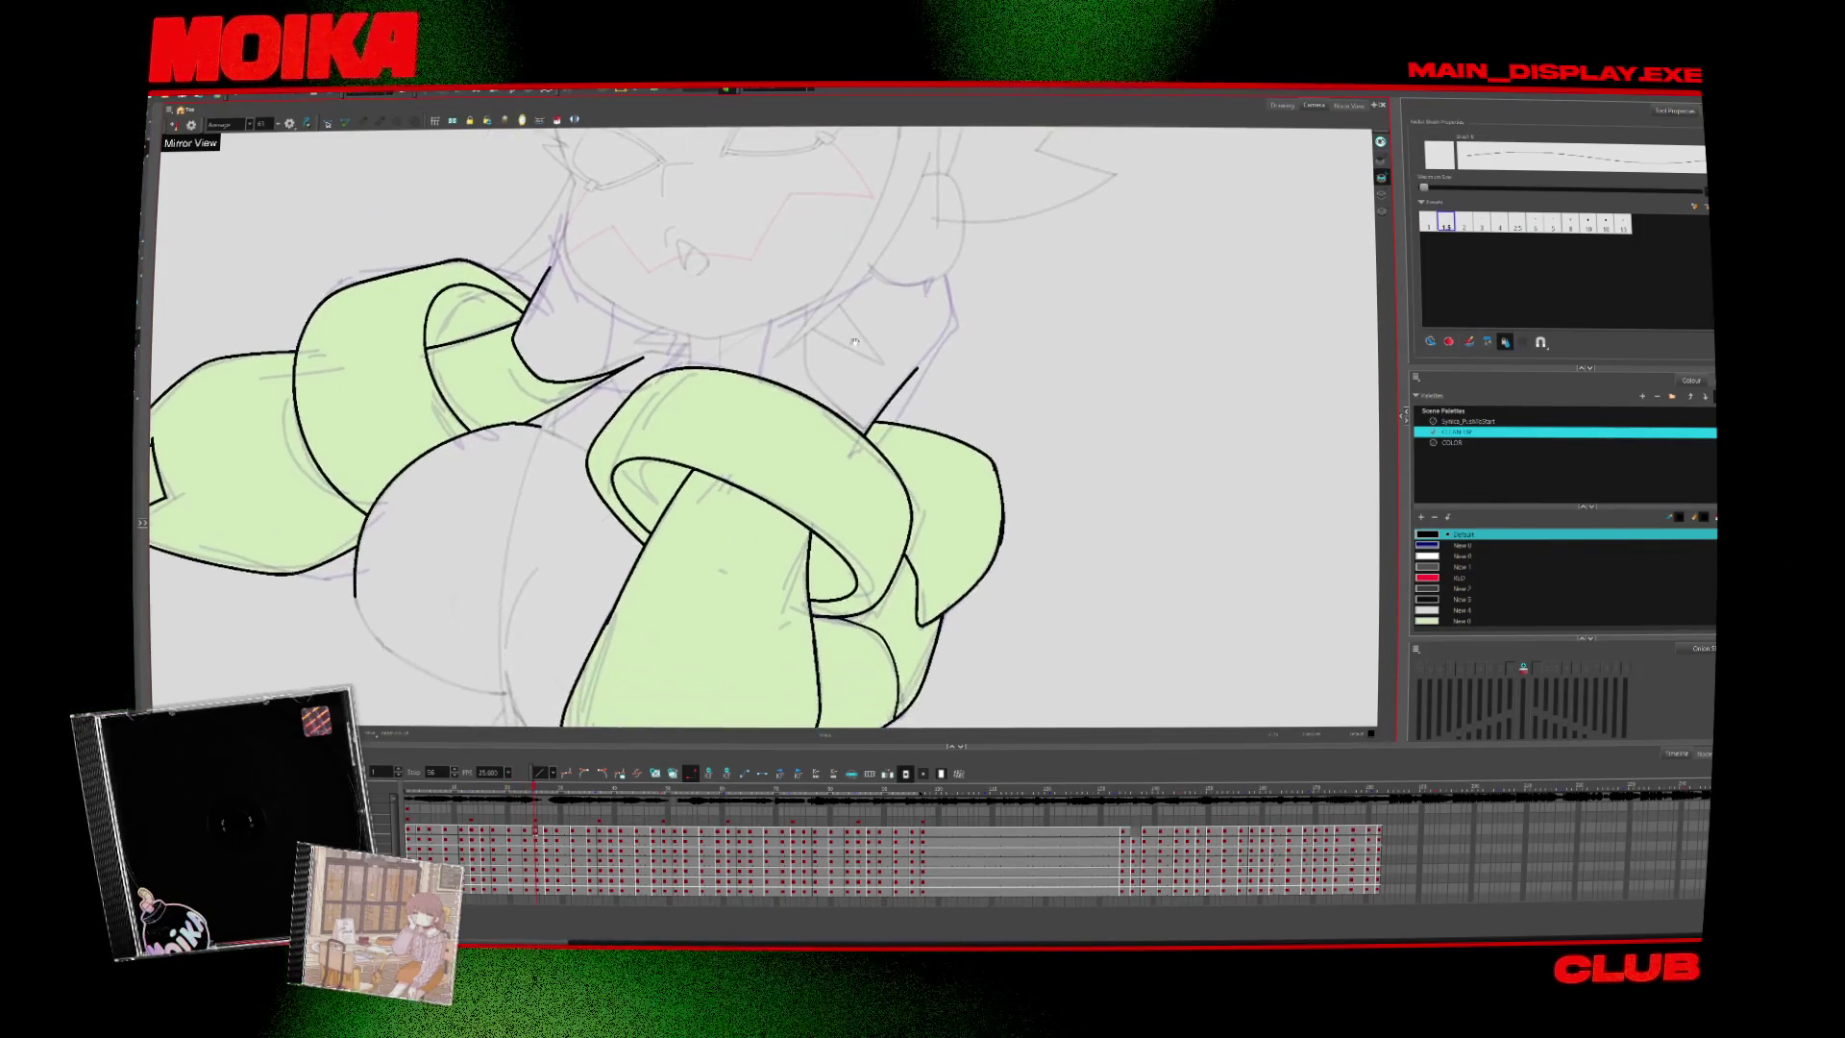
key(period)
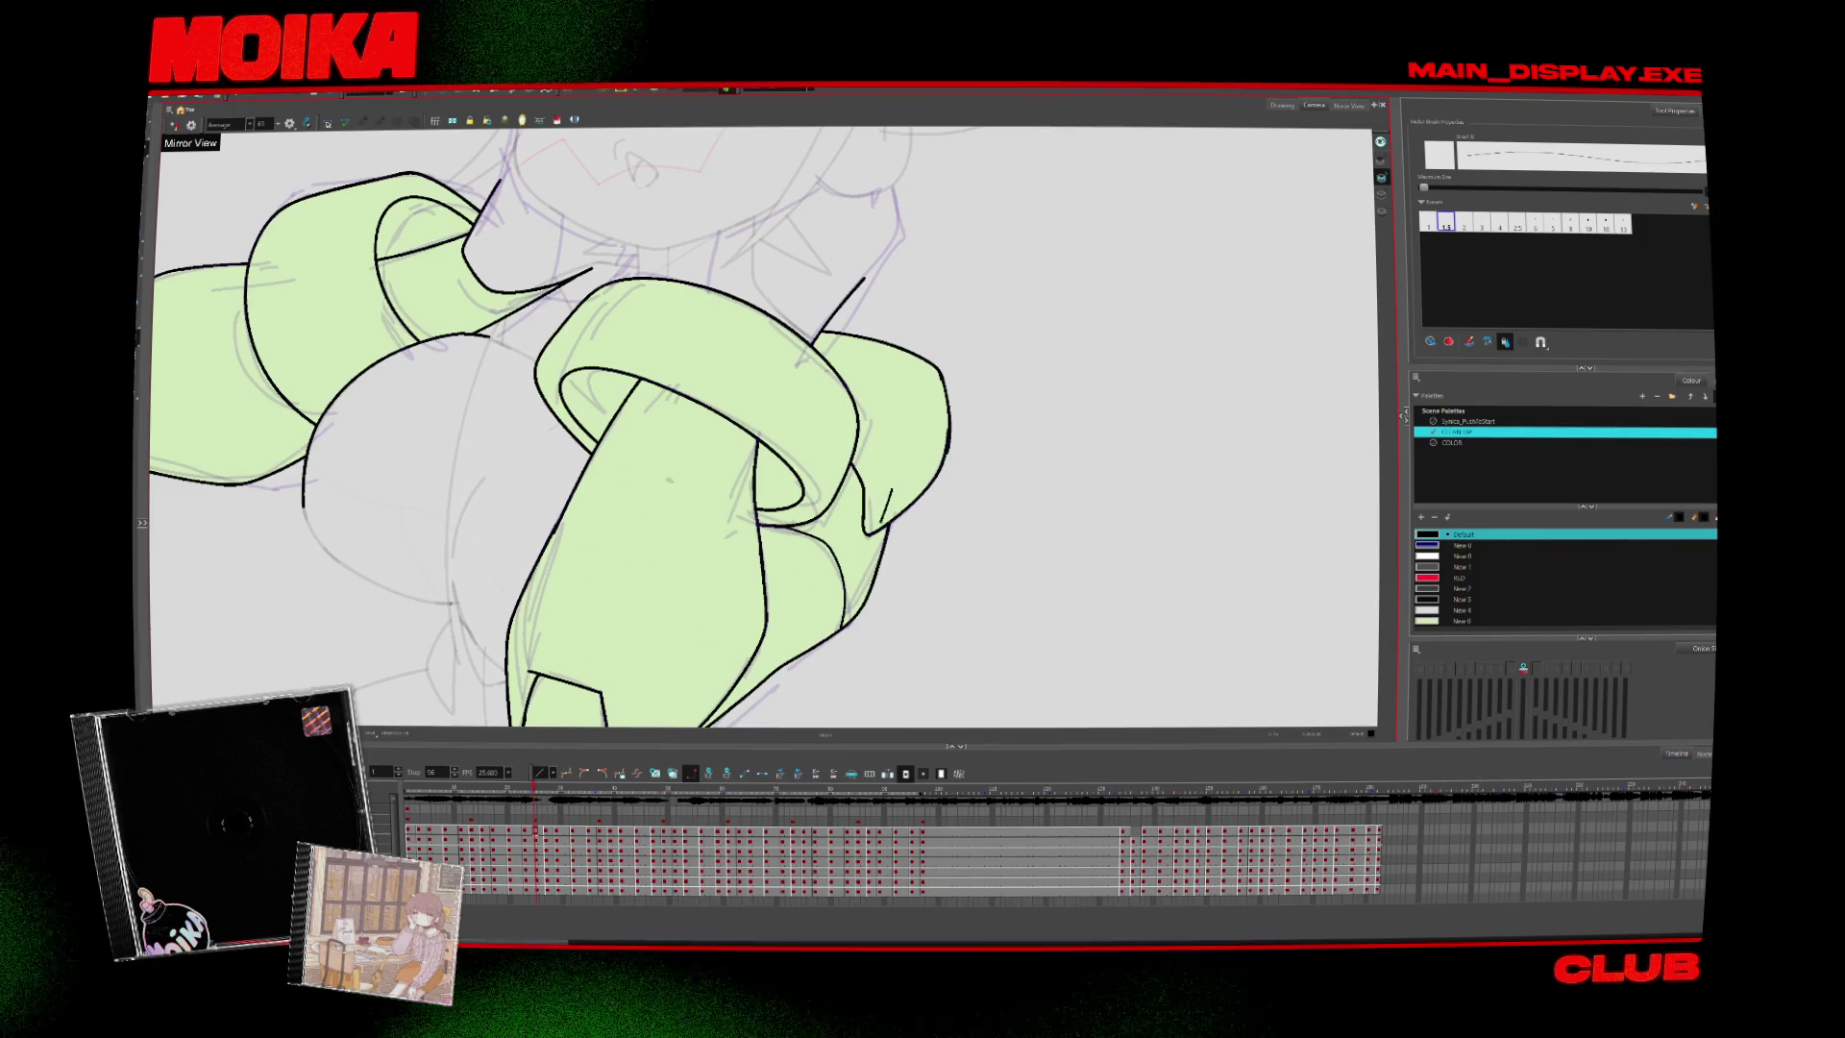
key(period)
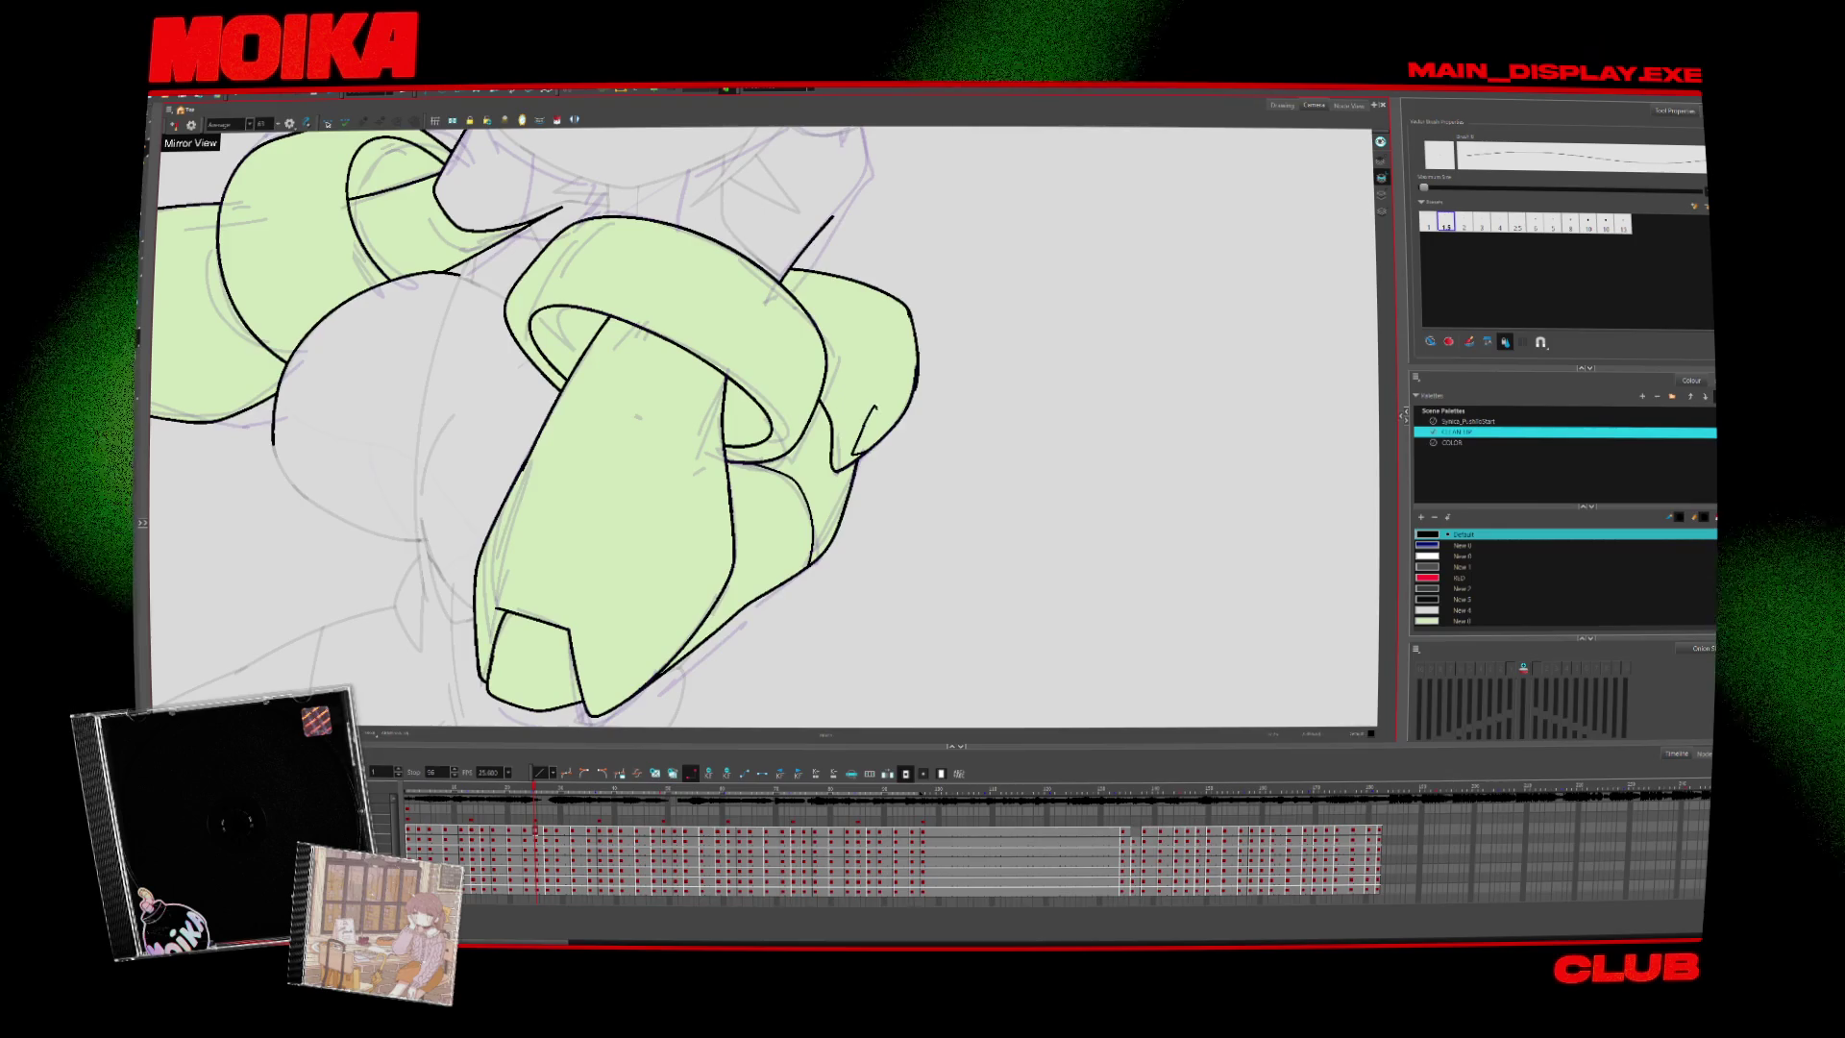
key(period)
key(comma)
key(period)
key(period)
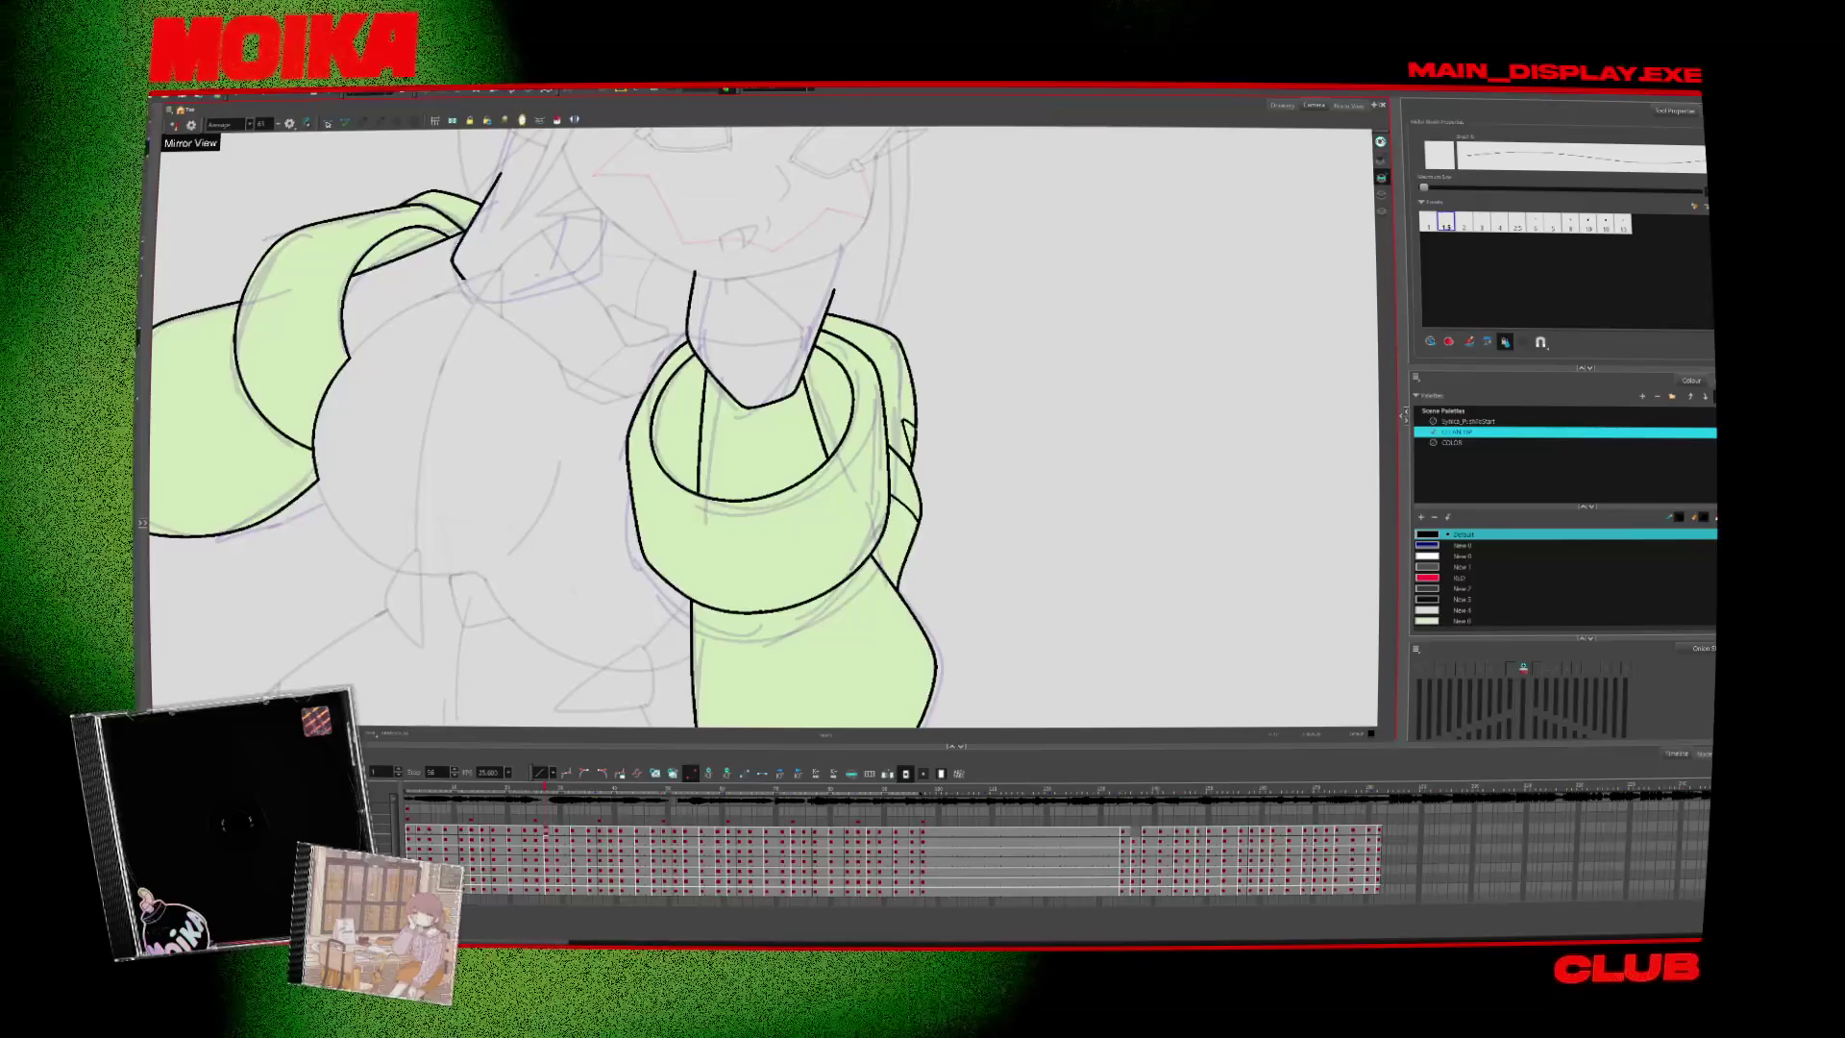
key(period)
key(period)
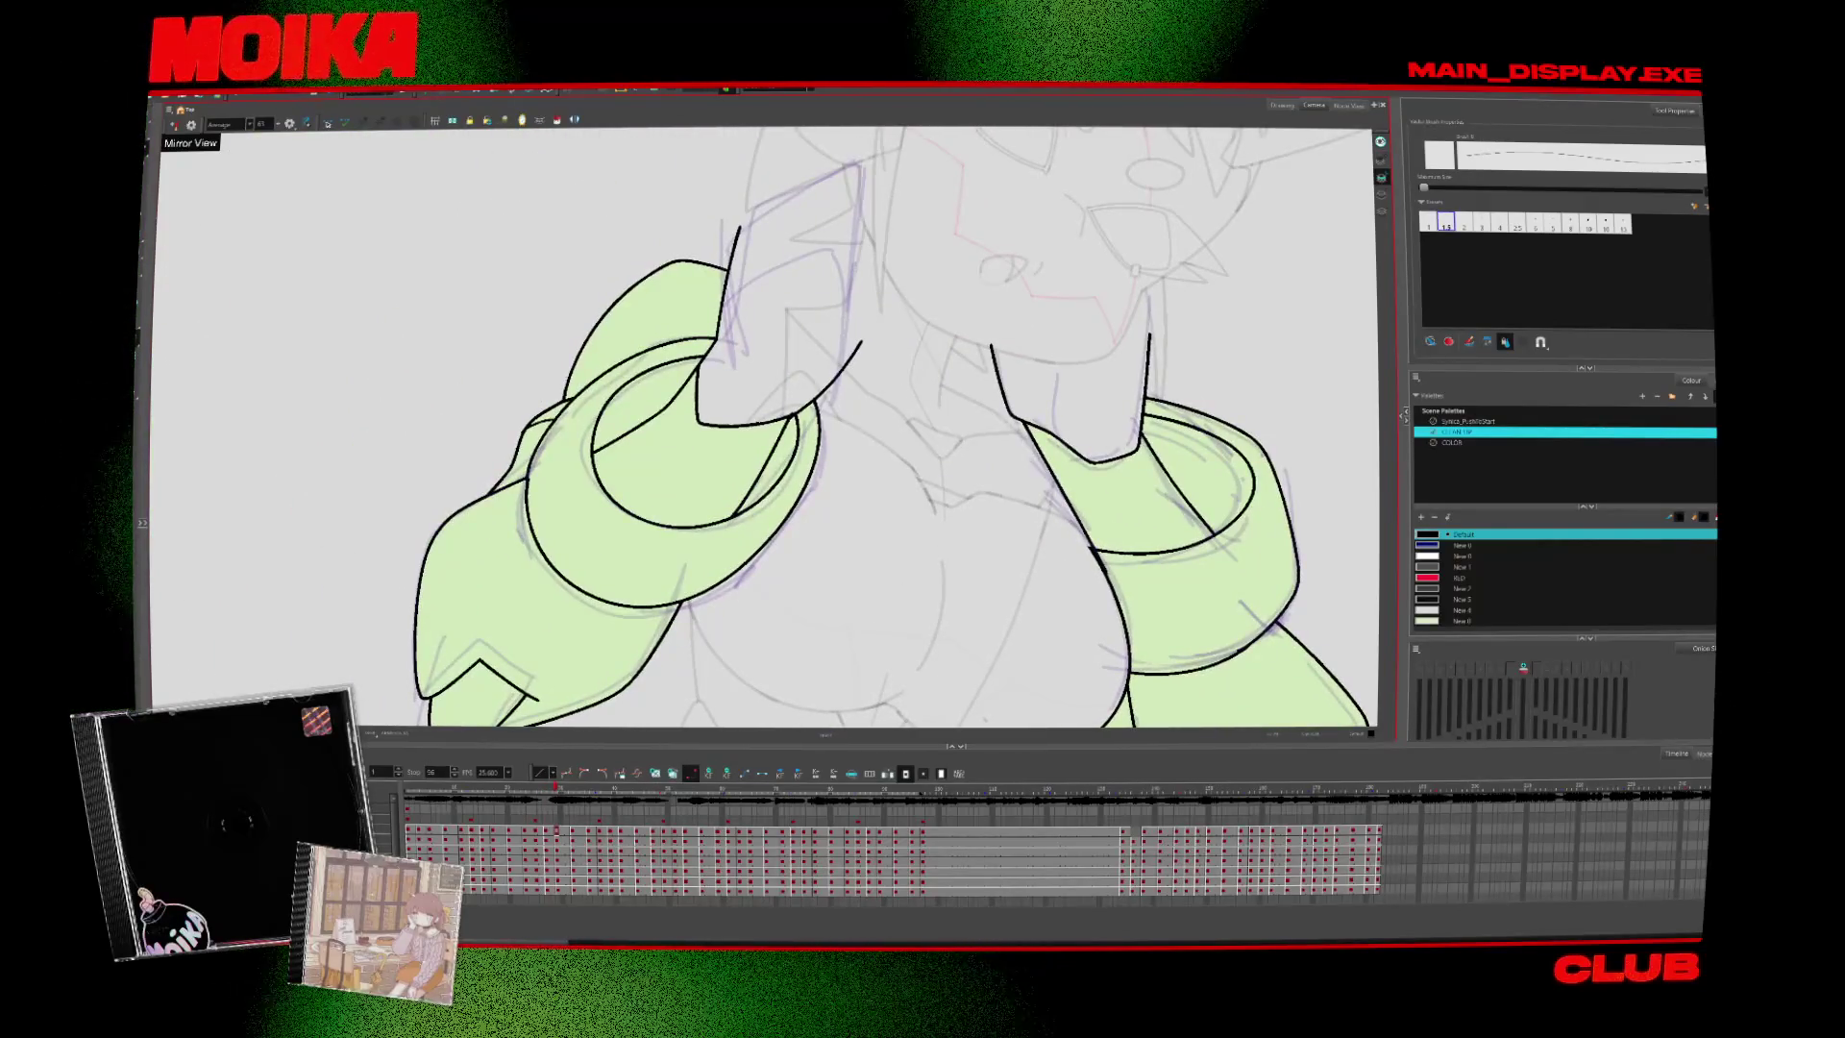
key(period)
key(period)
key(period)
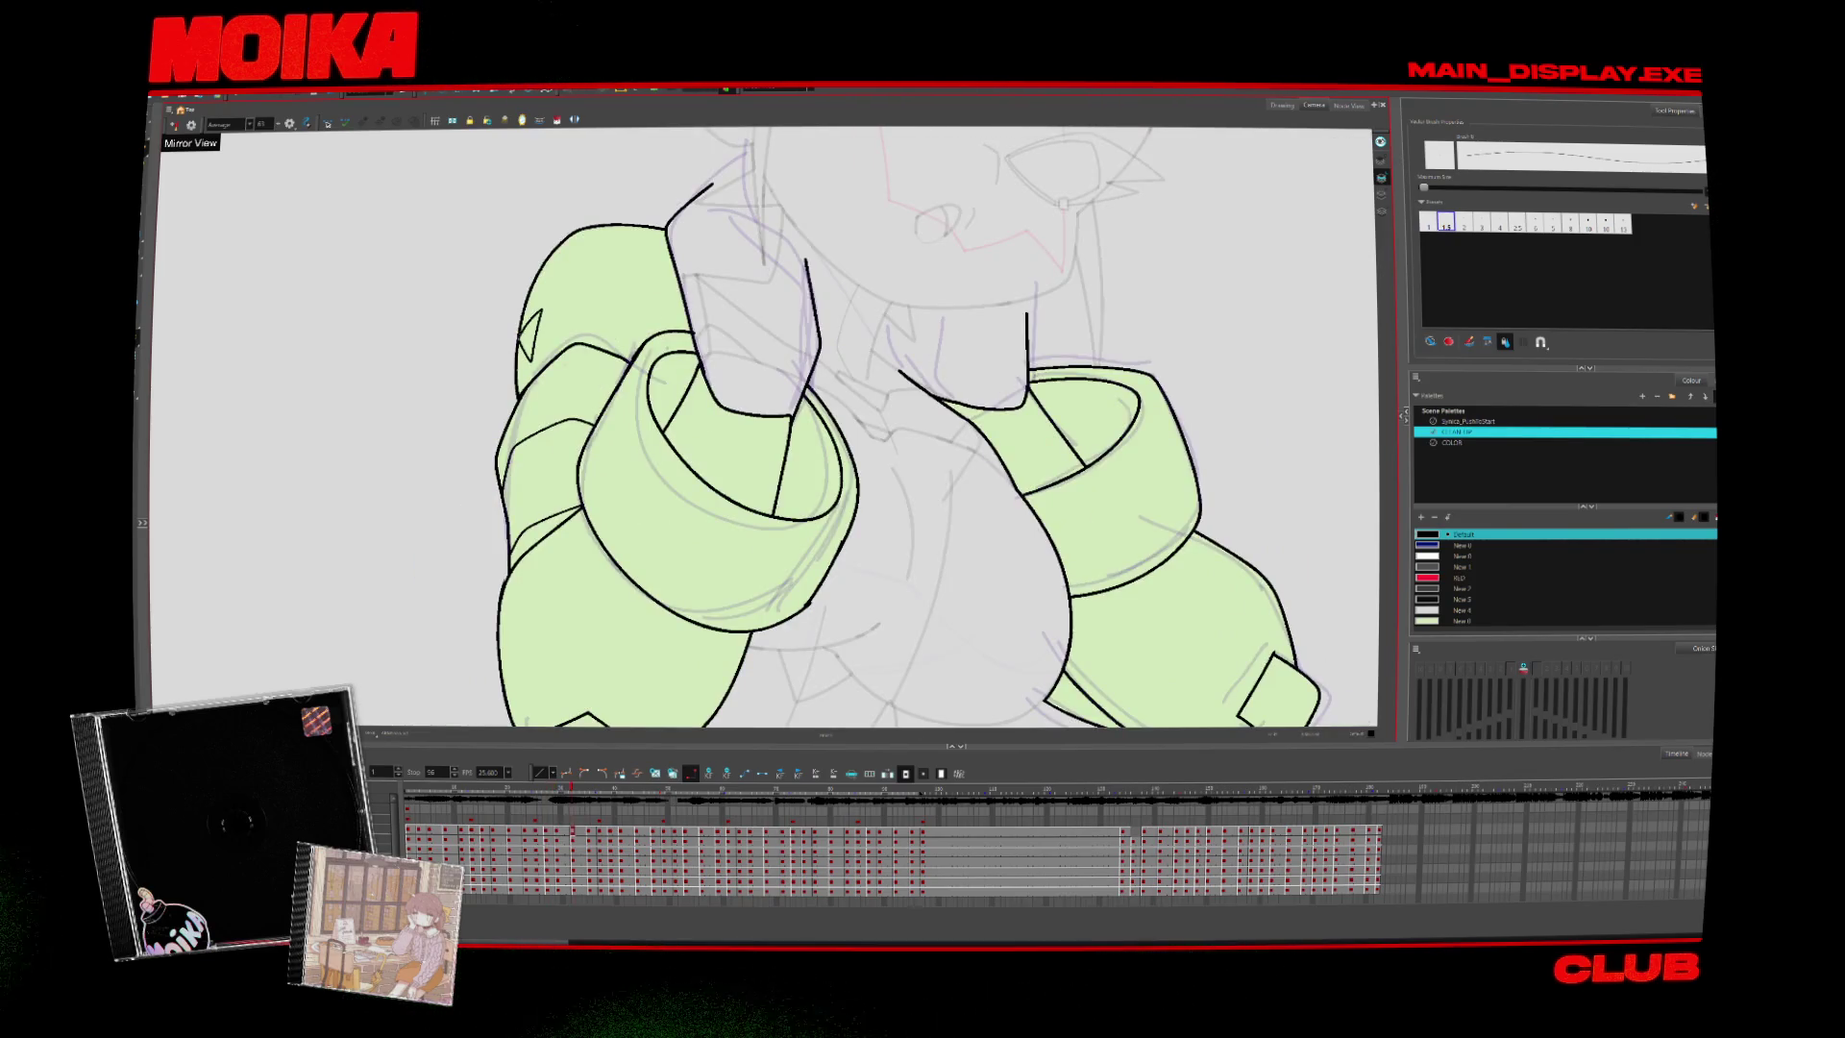
Step back two drawings, then forward to the lowered arms with ringed cuffs
key(comma)
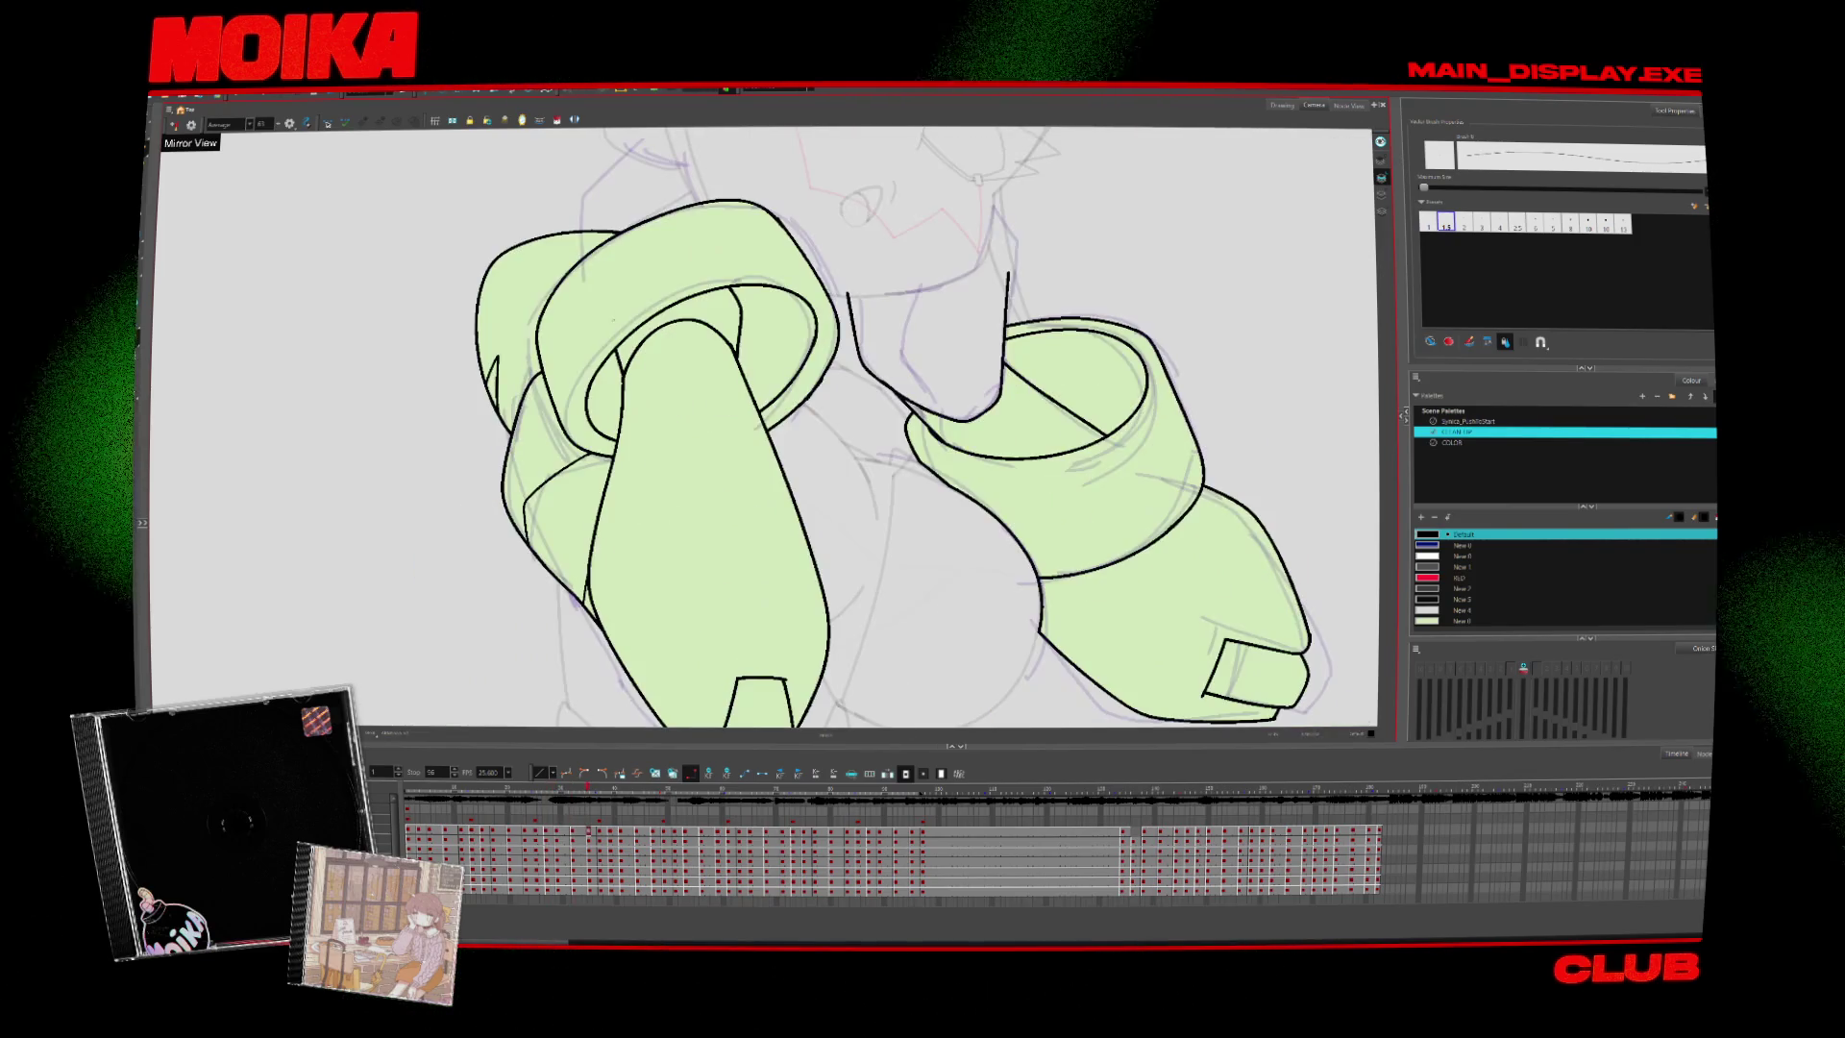
key(comma)
key(comma)
key(period)
key(period)
key(period)
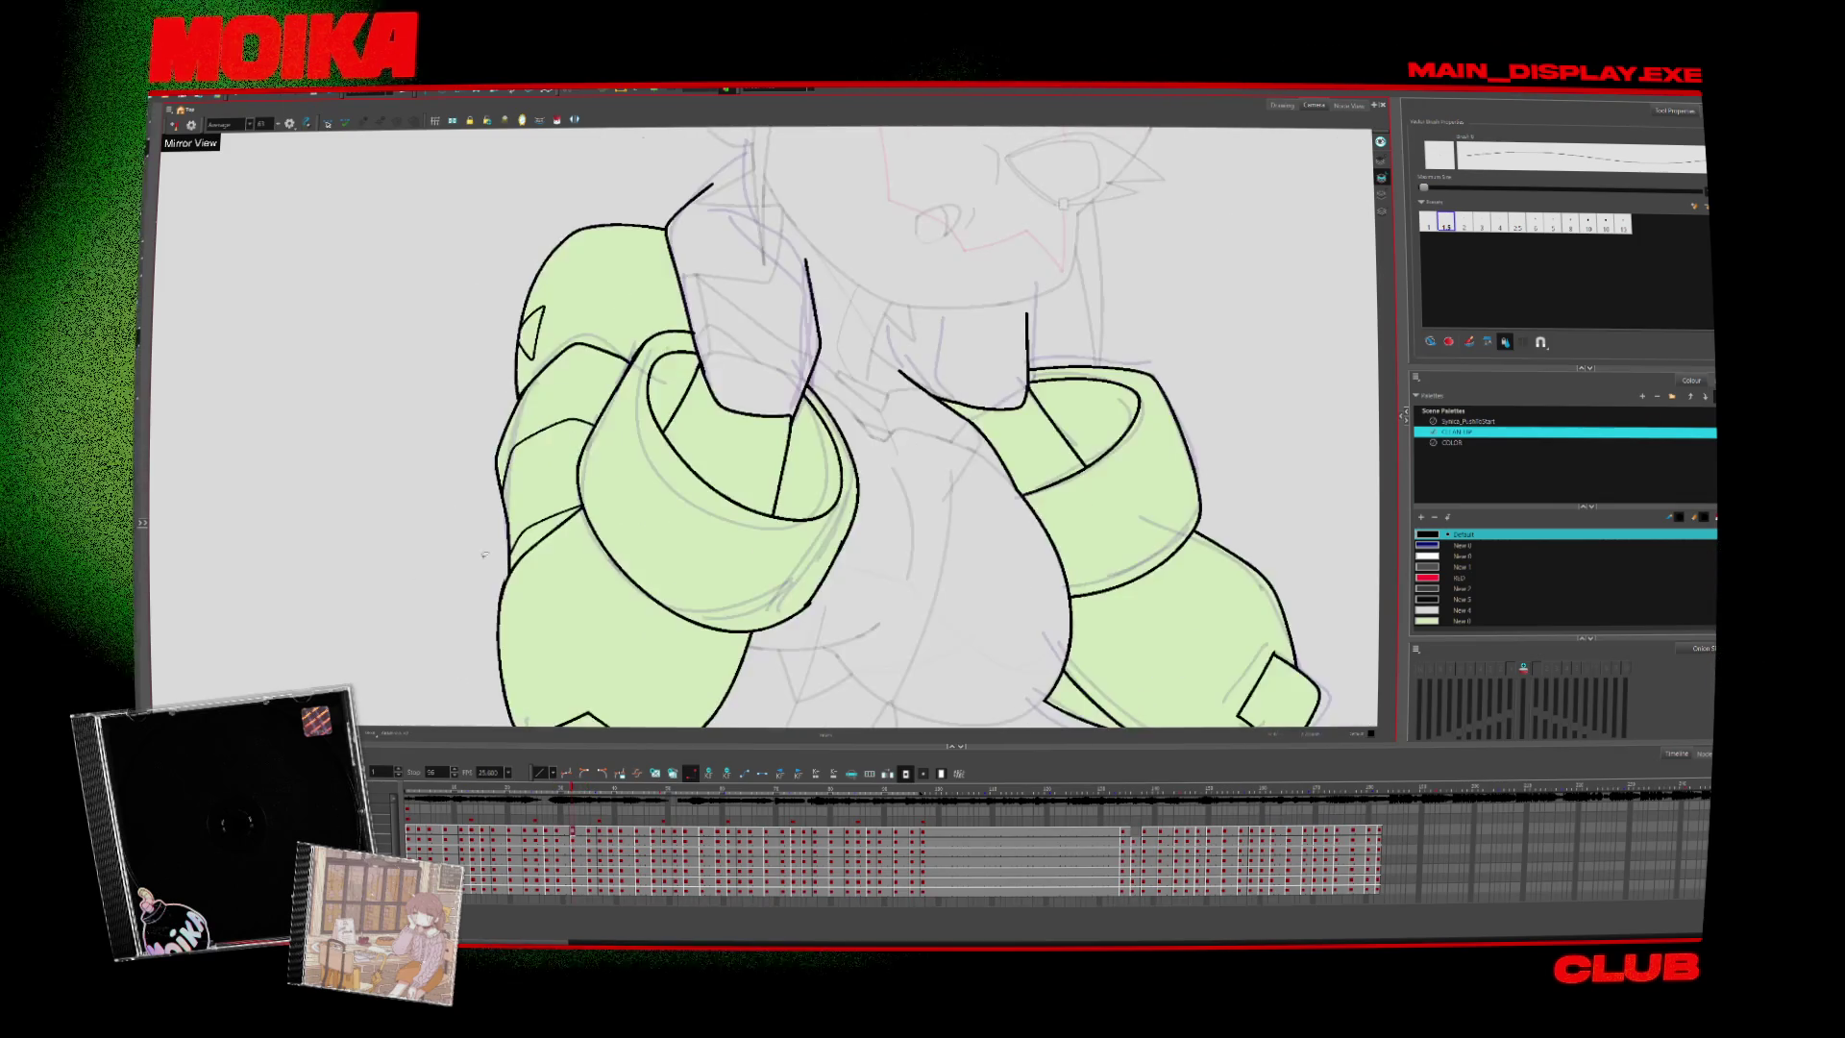
key(period)
key(period)
key(period)
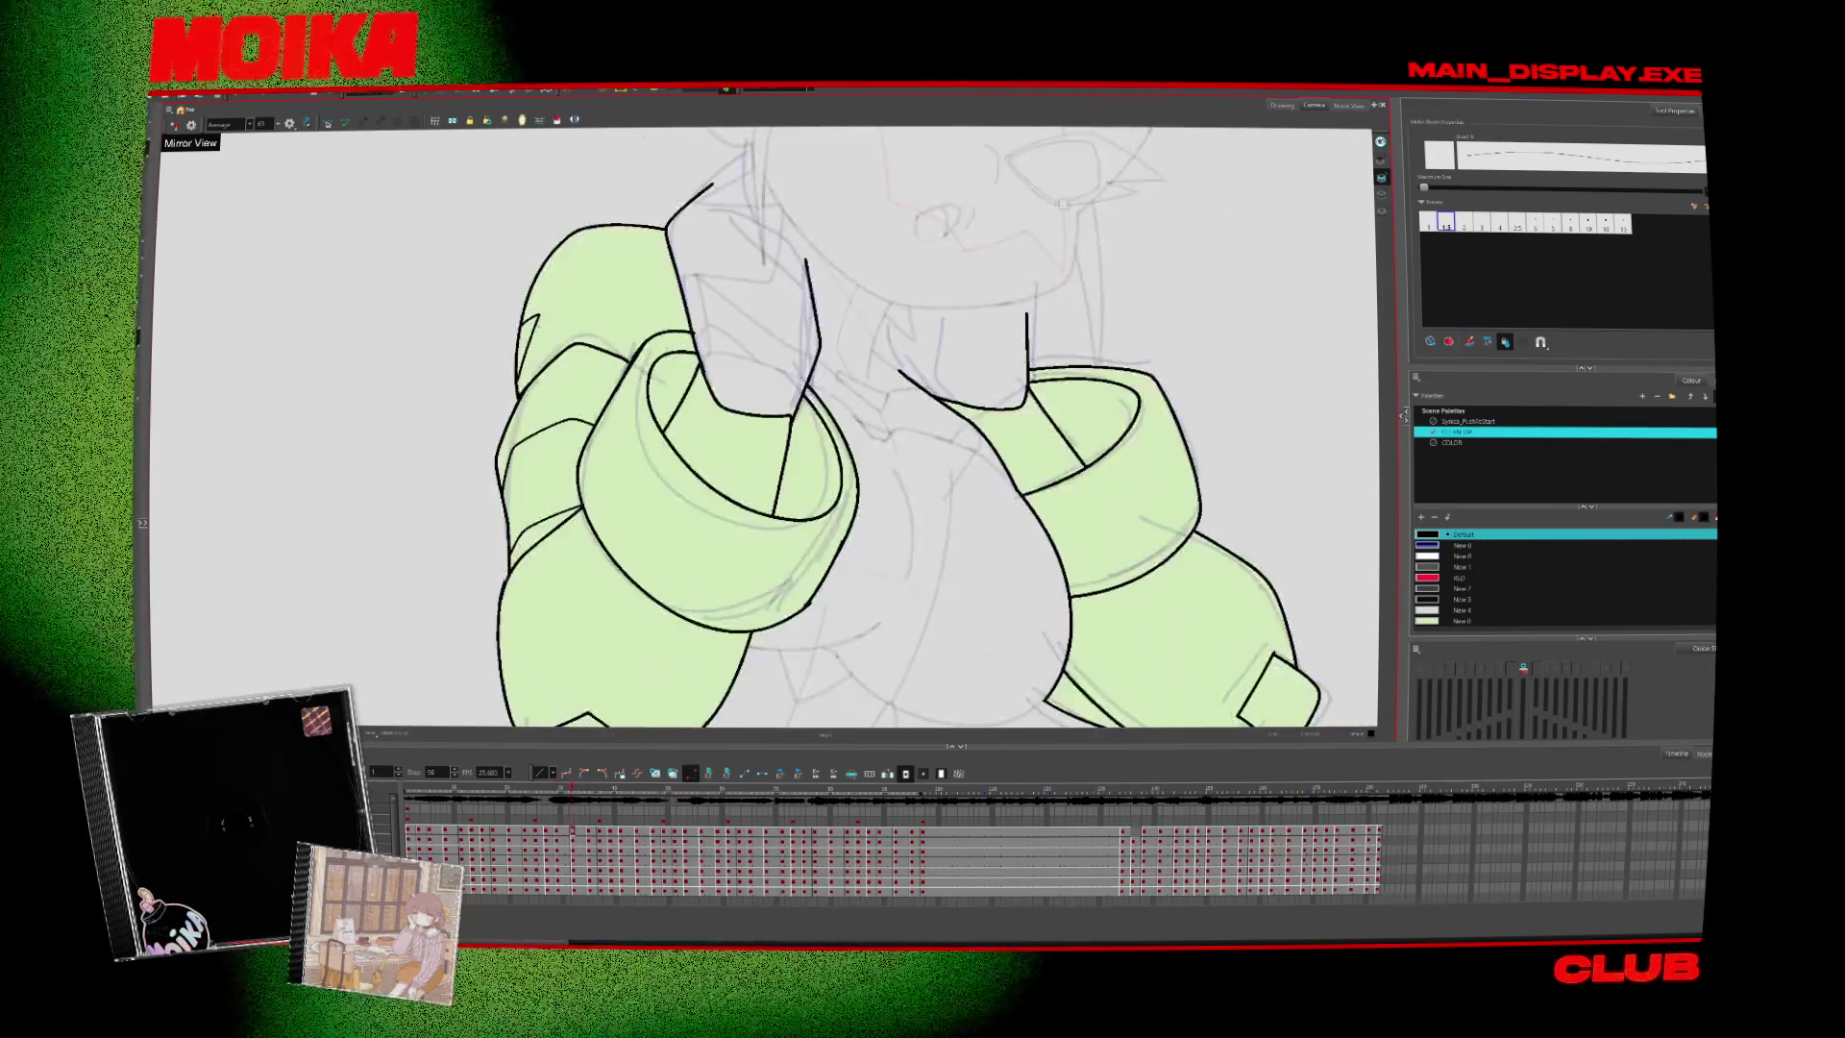
key(period)
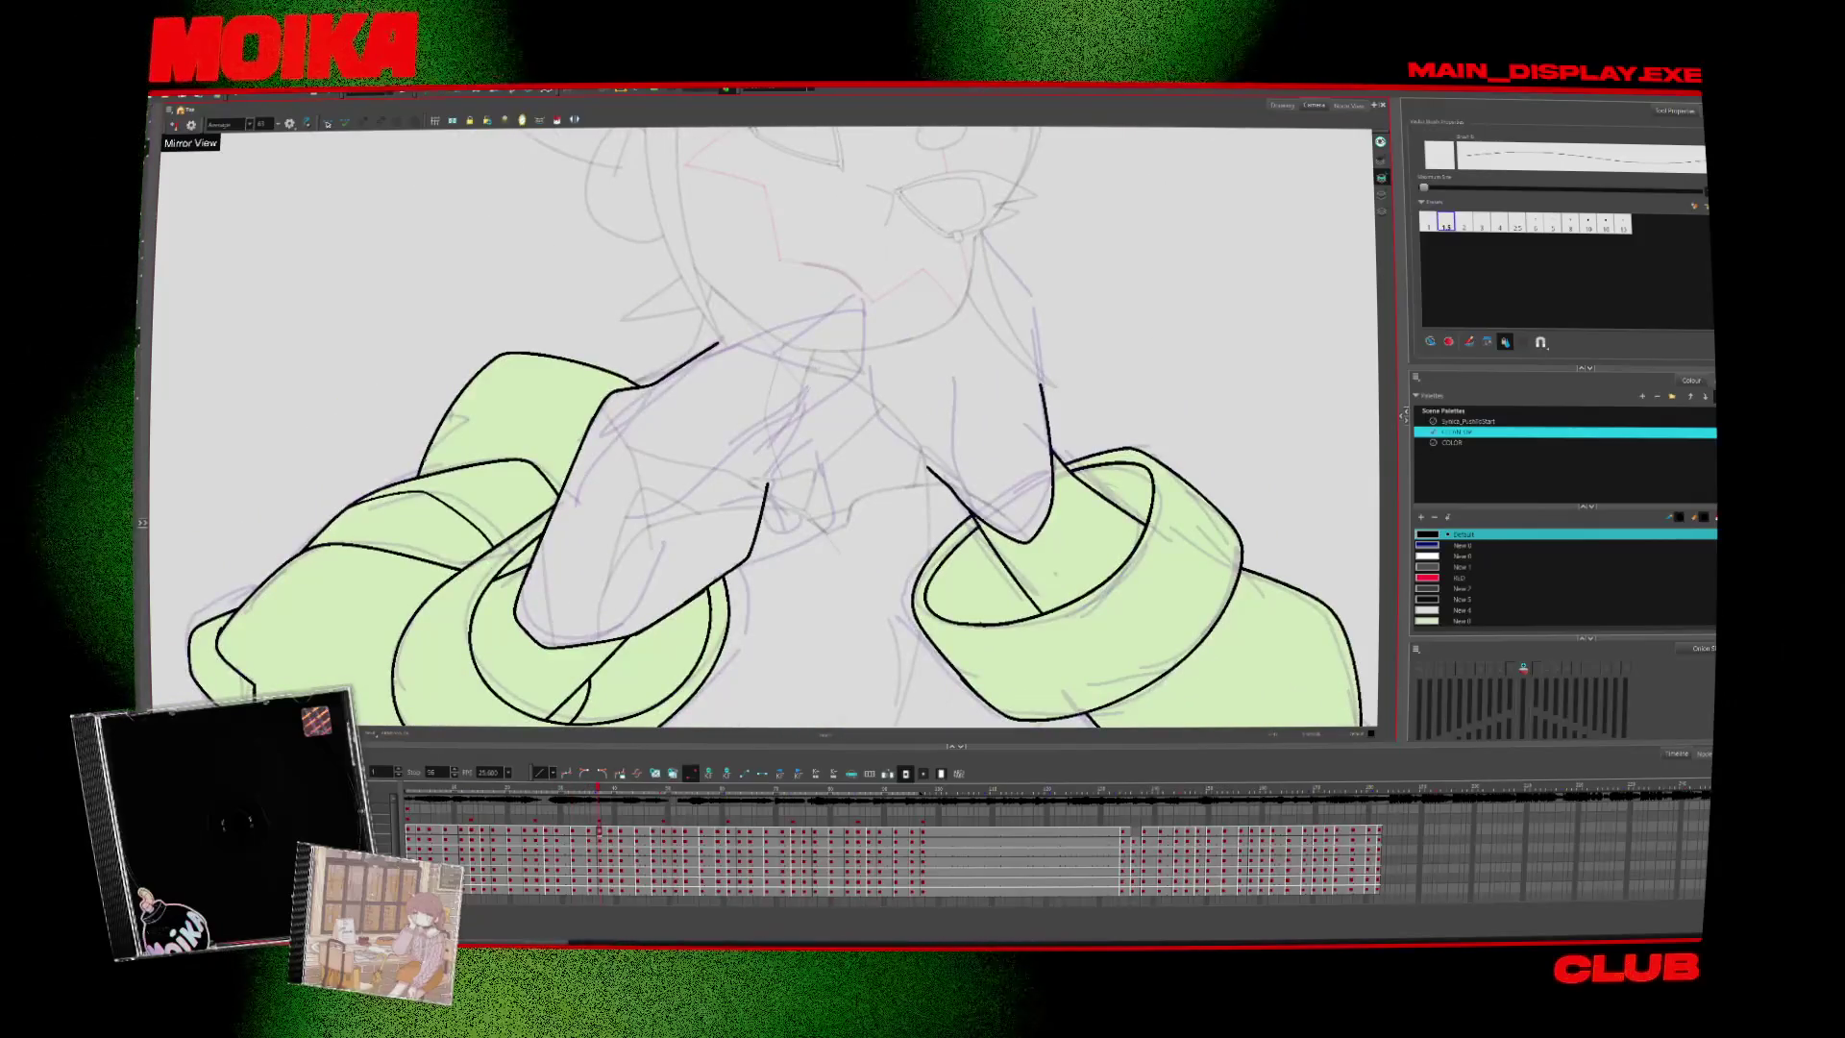
Advance to the raised-arm drawings and ink a triangle slot on the right forearm
key(period)
key(period)
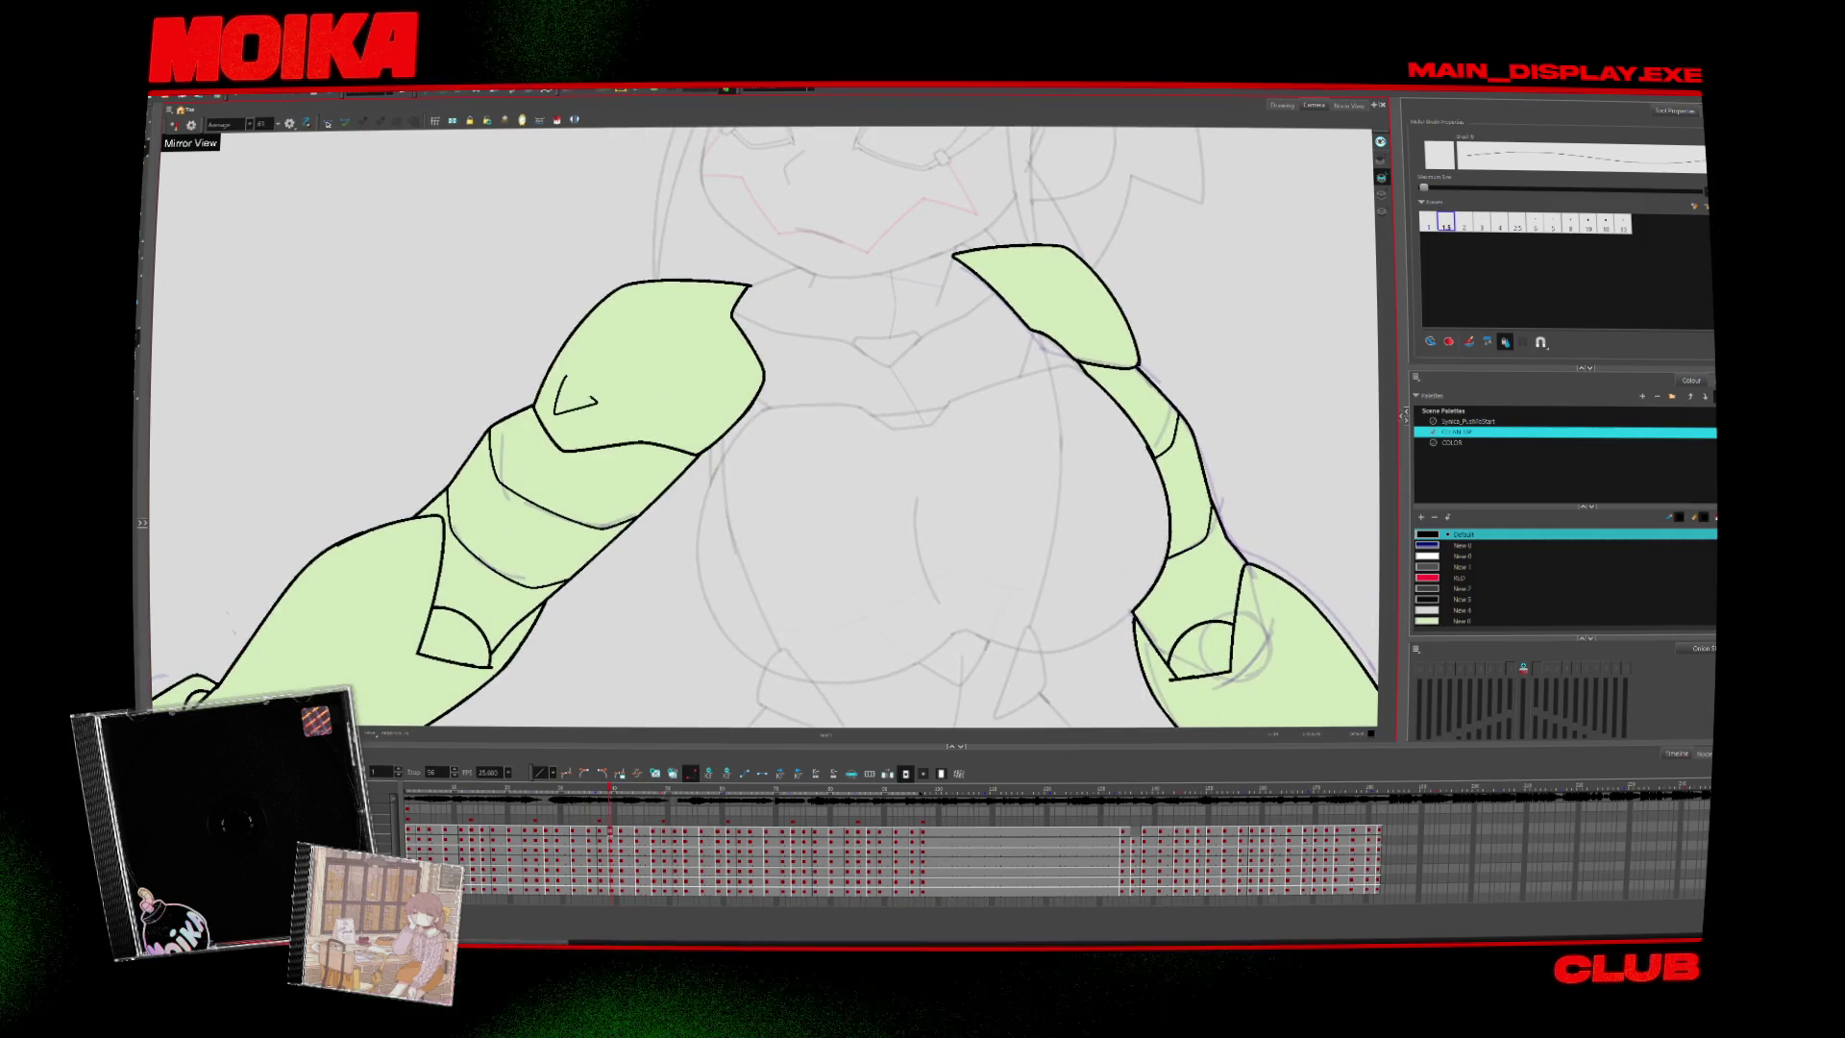
key(period)
key(period)
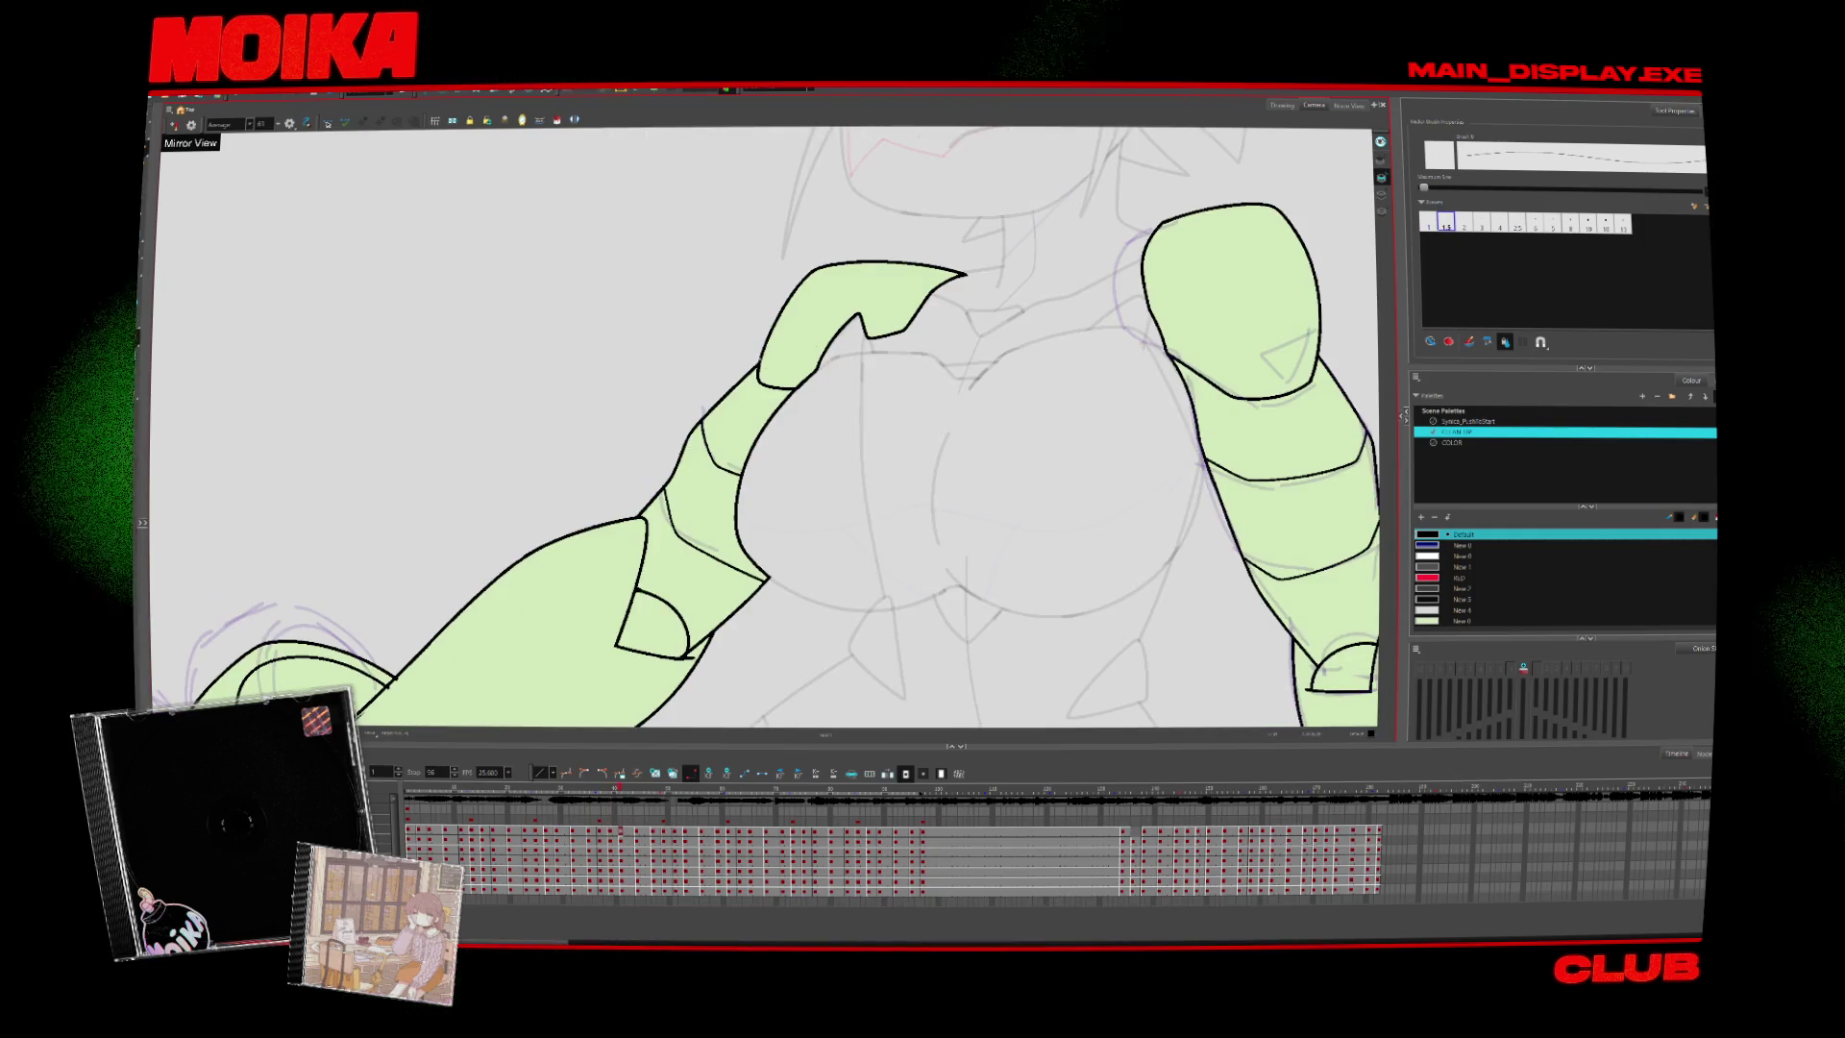
key(period)
key(period)
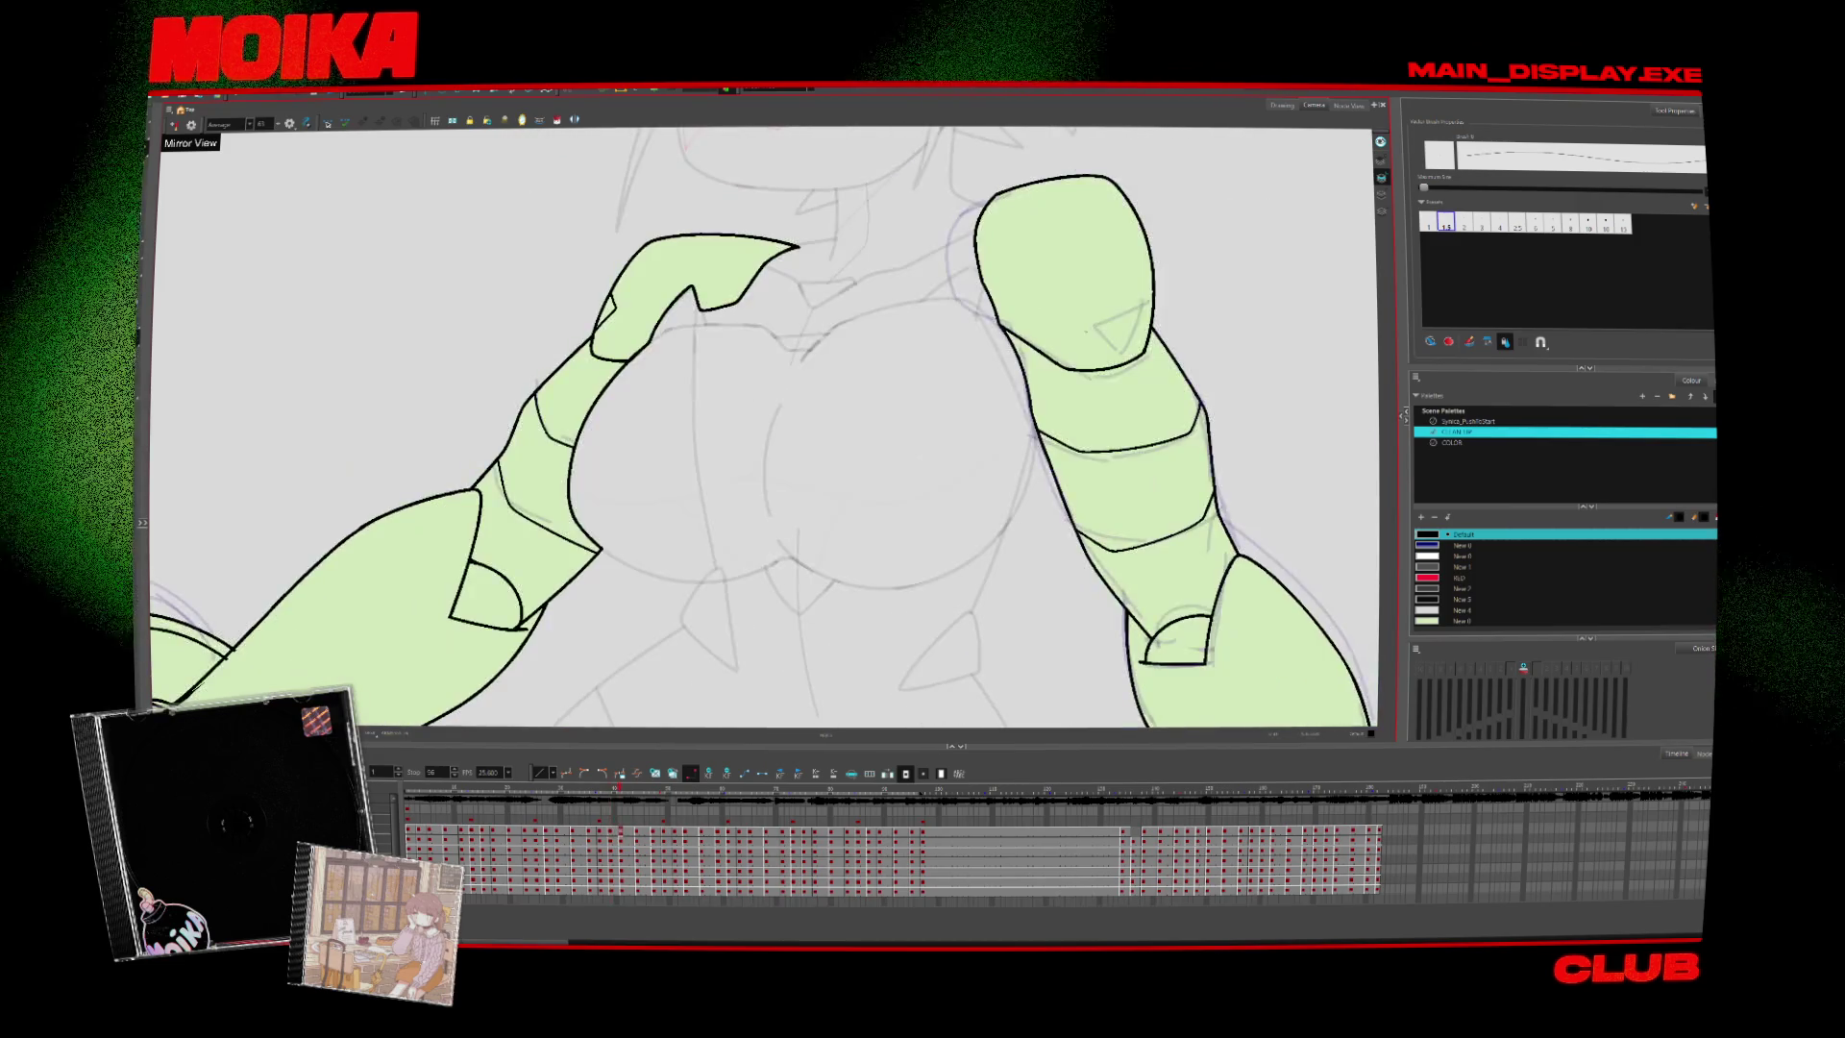
drag(1093, 324, 1135, 310)
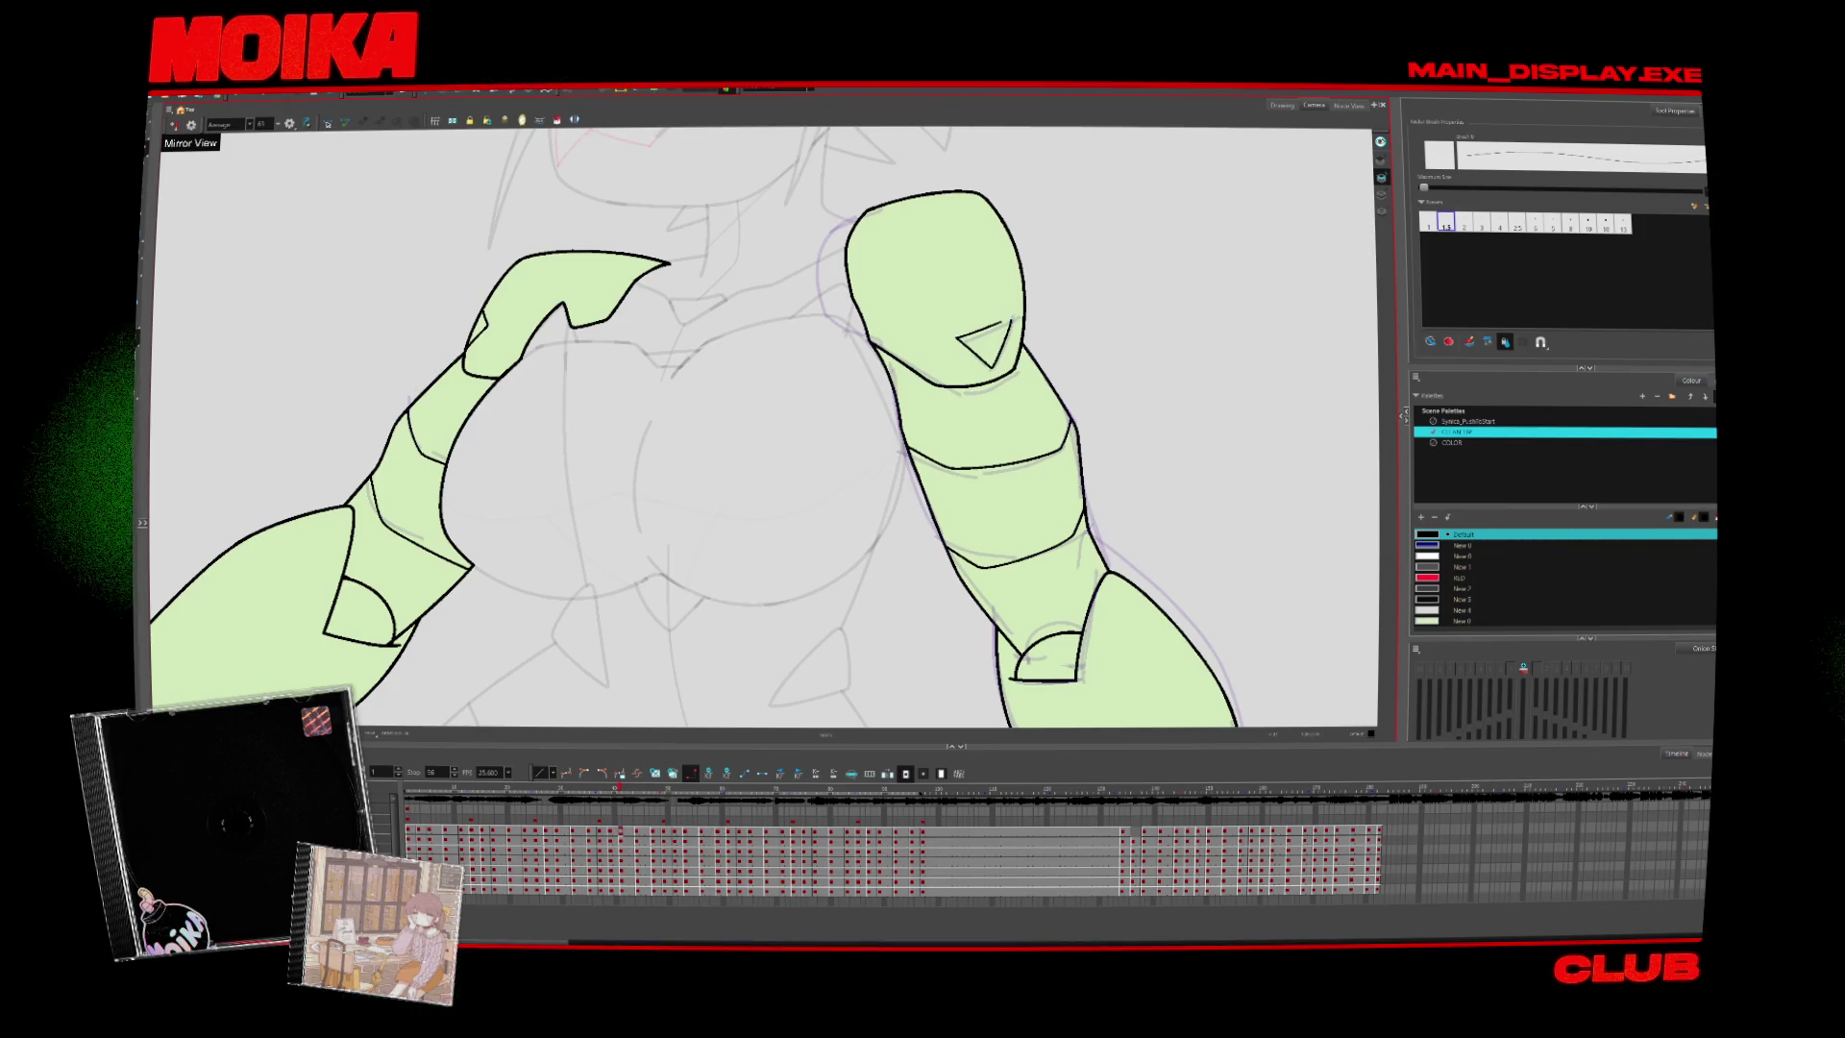
On a later pose, draw a chevron slot mark on the forearm and flip the view horizontally
key(period)
key(period)
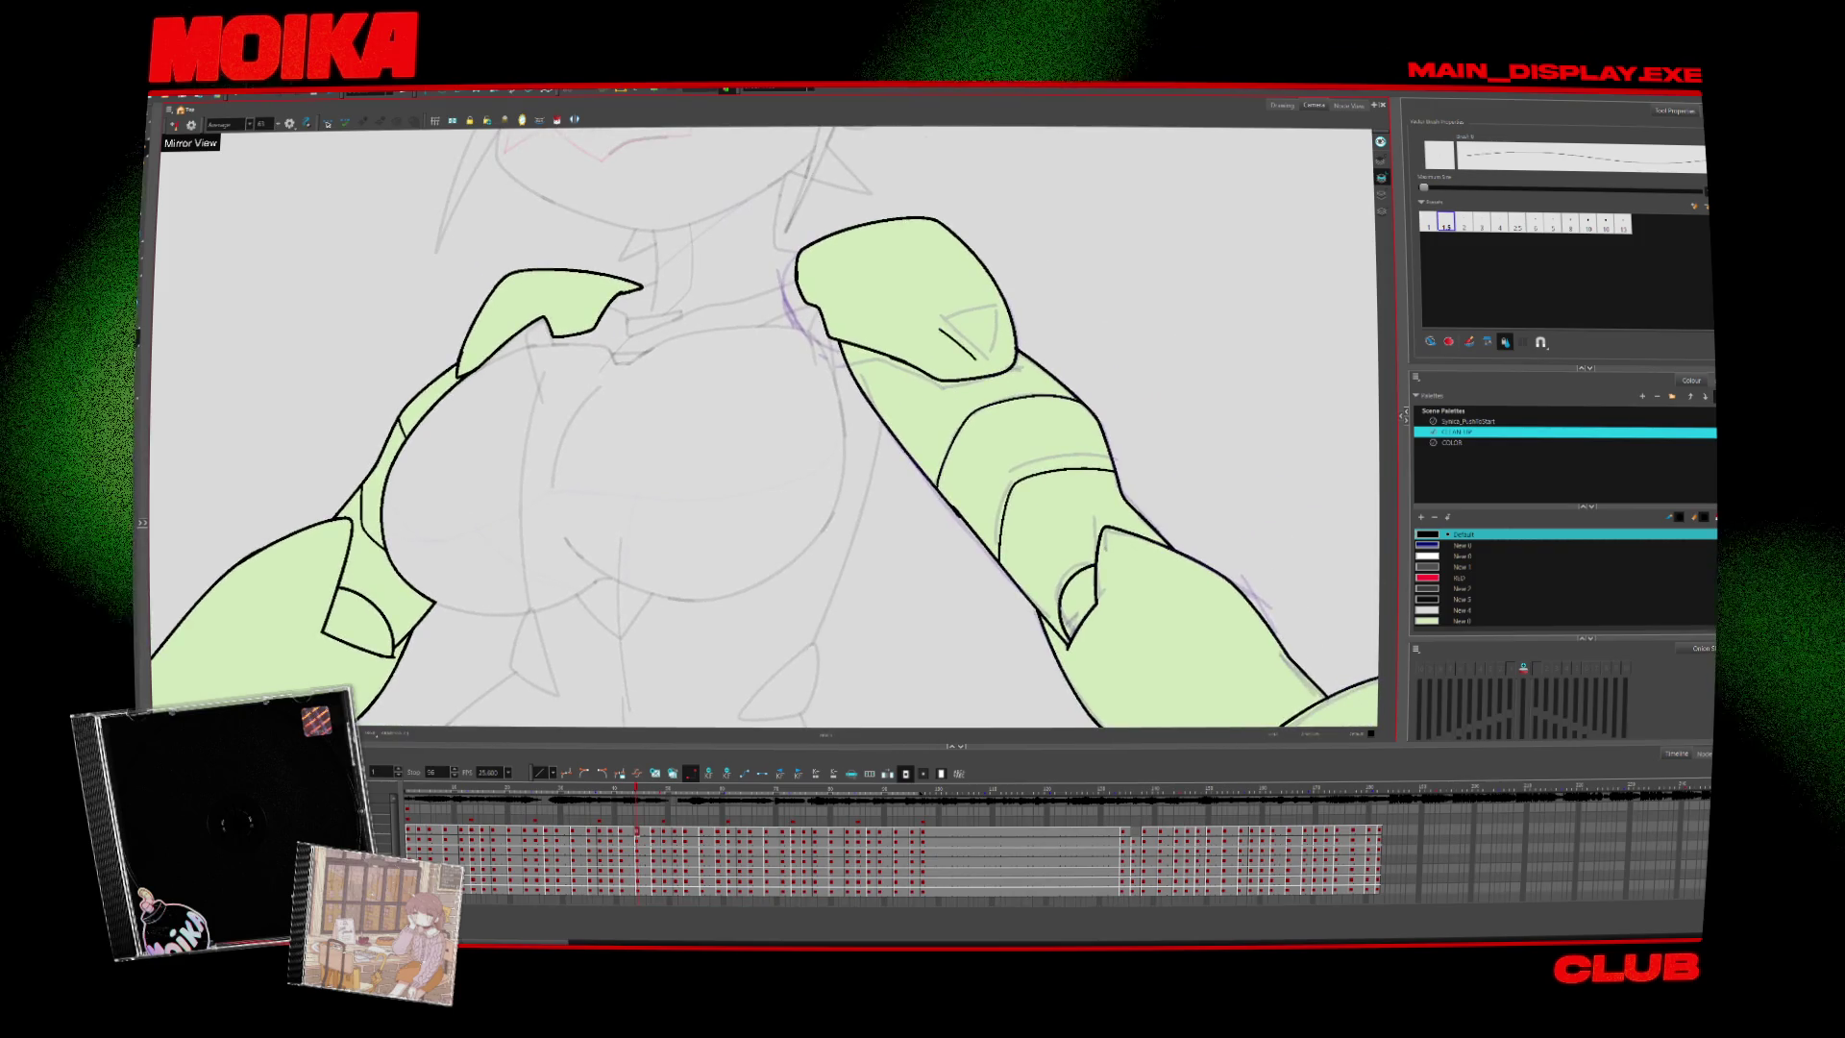
key(comma)
key(comma)
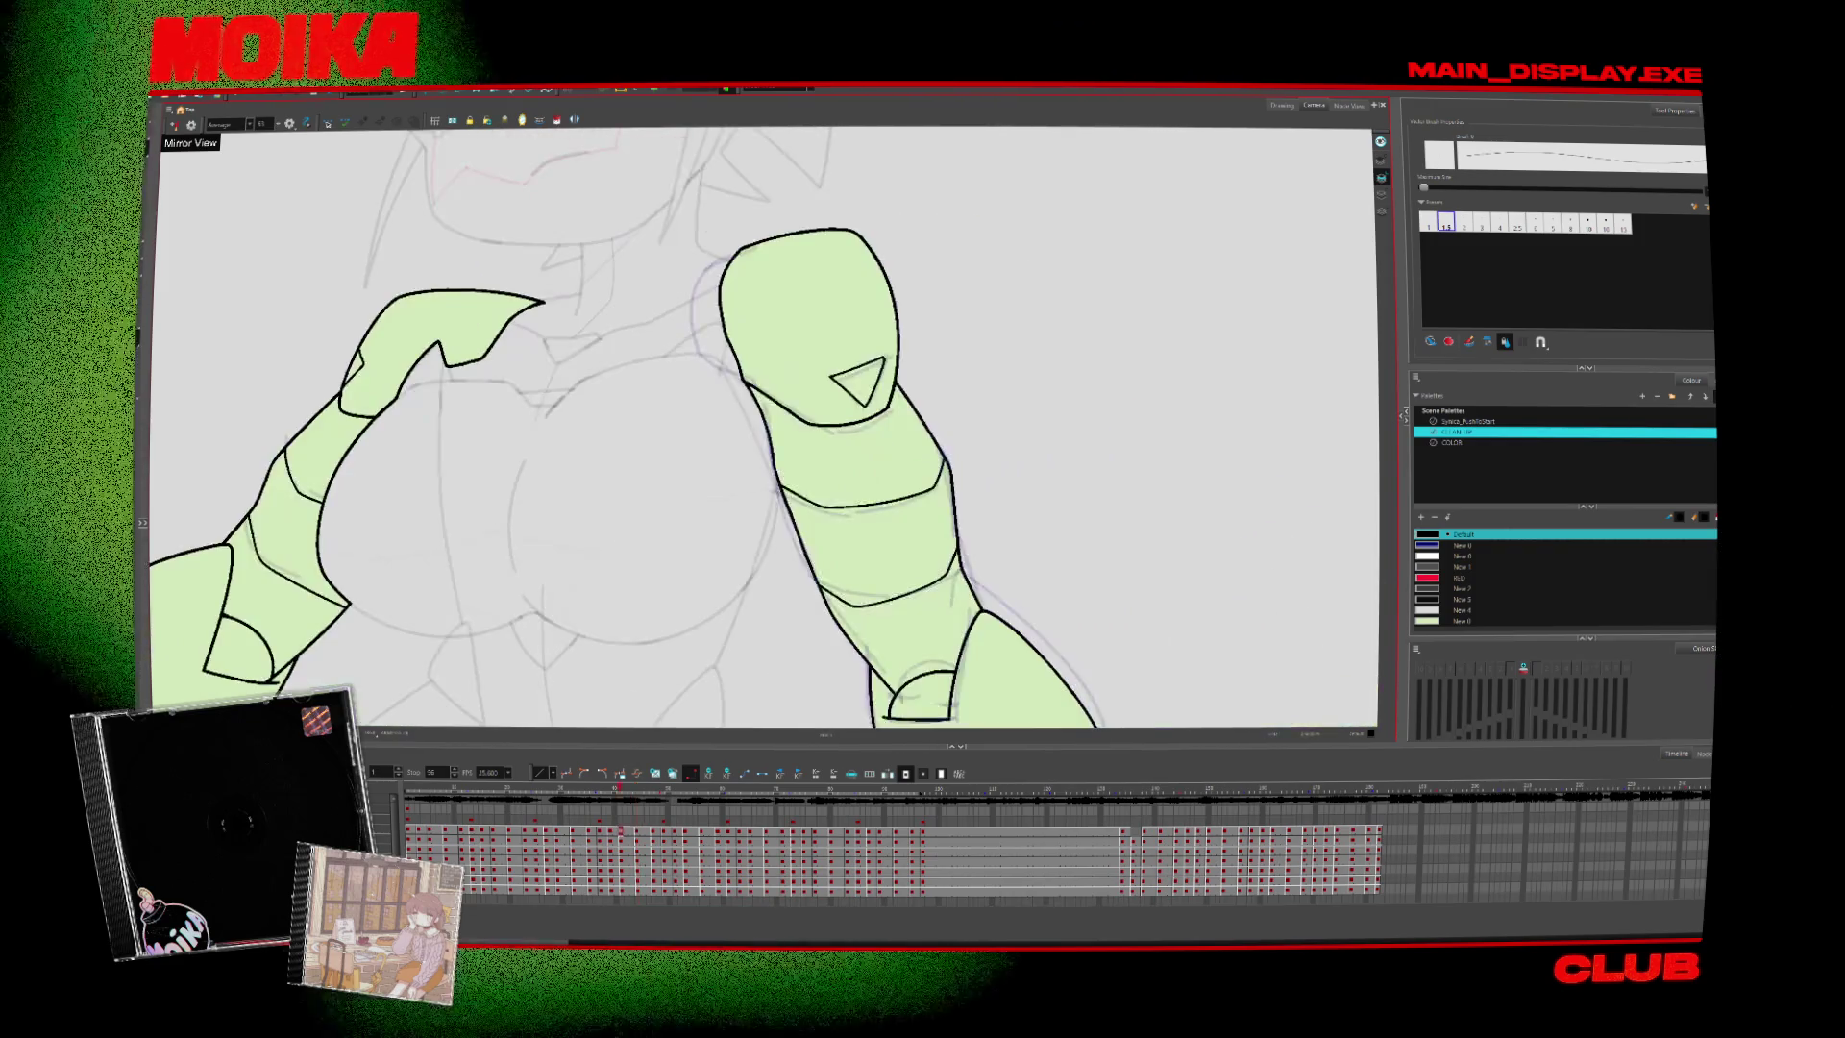
key(period)
key(period)
key(period)
key(period)
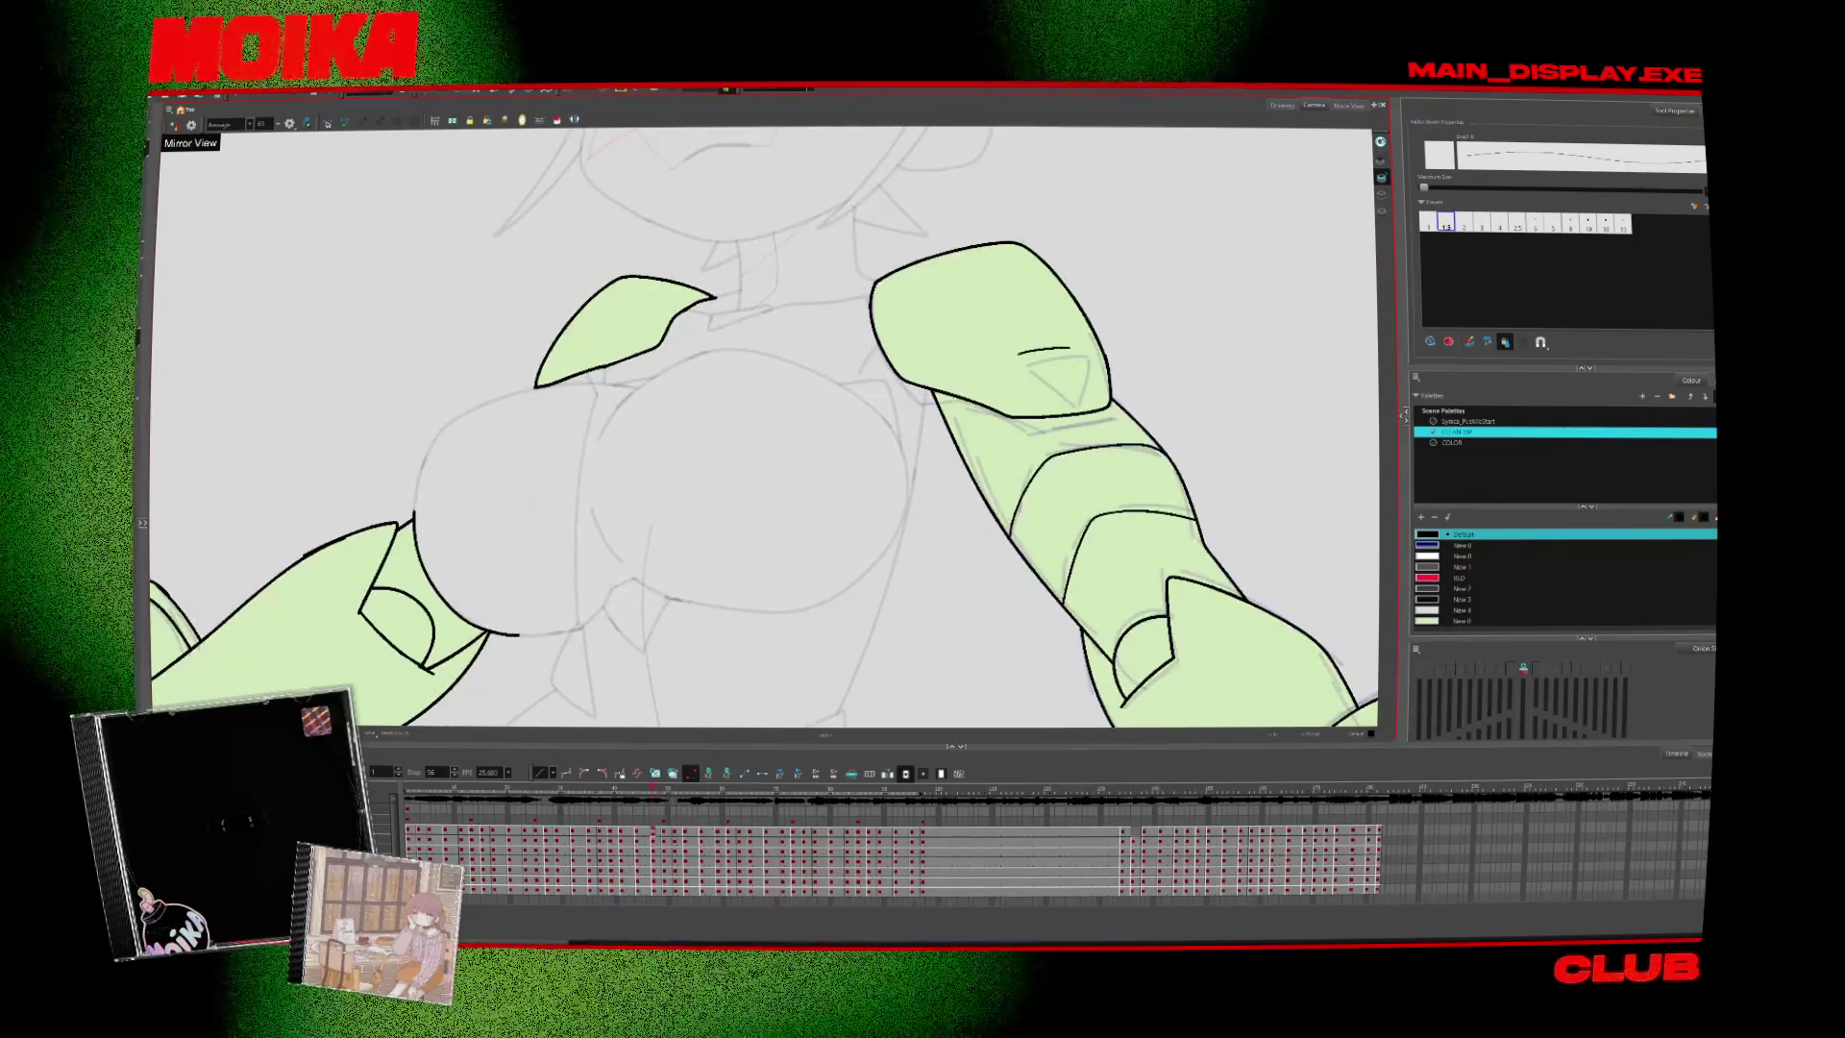
drag(1077, 345, 1047, 373)
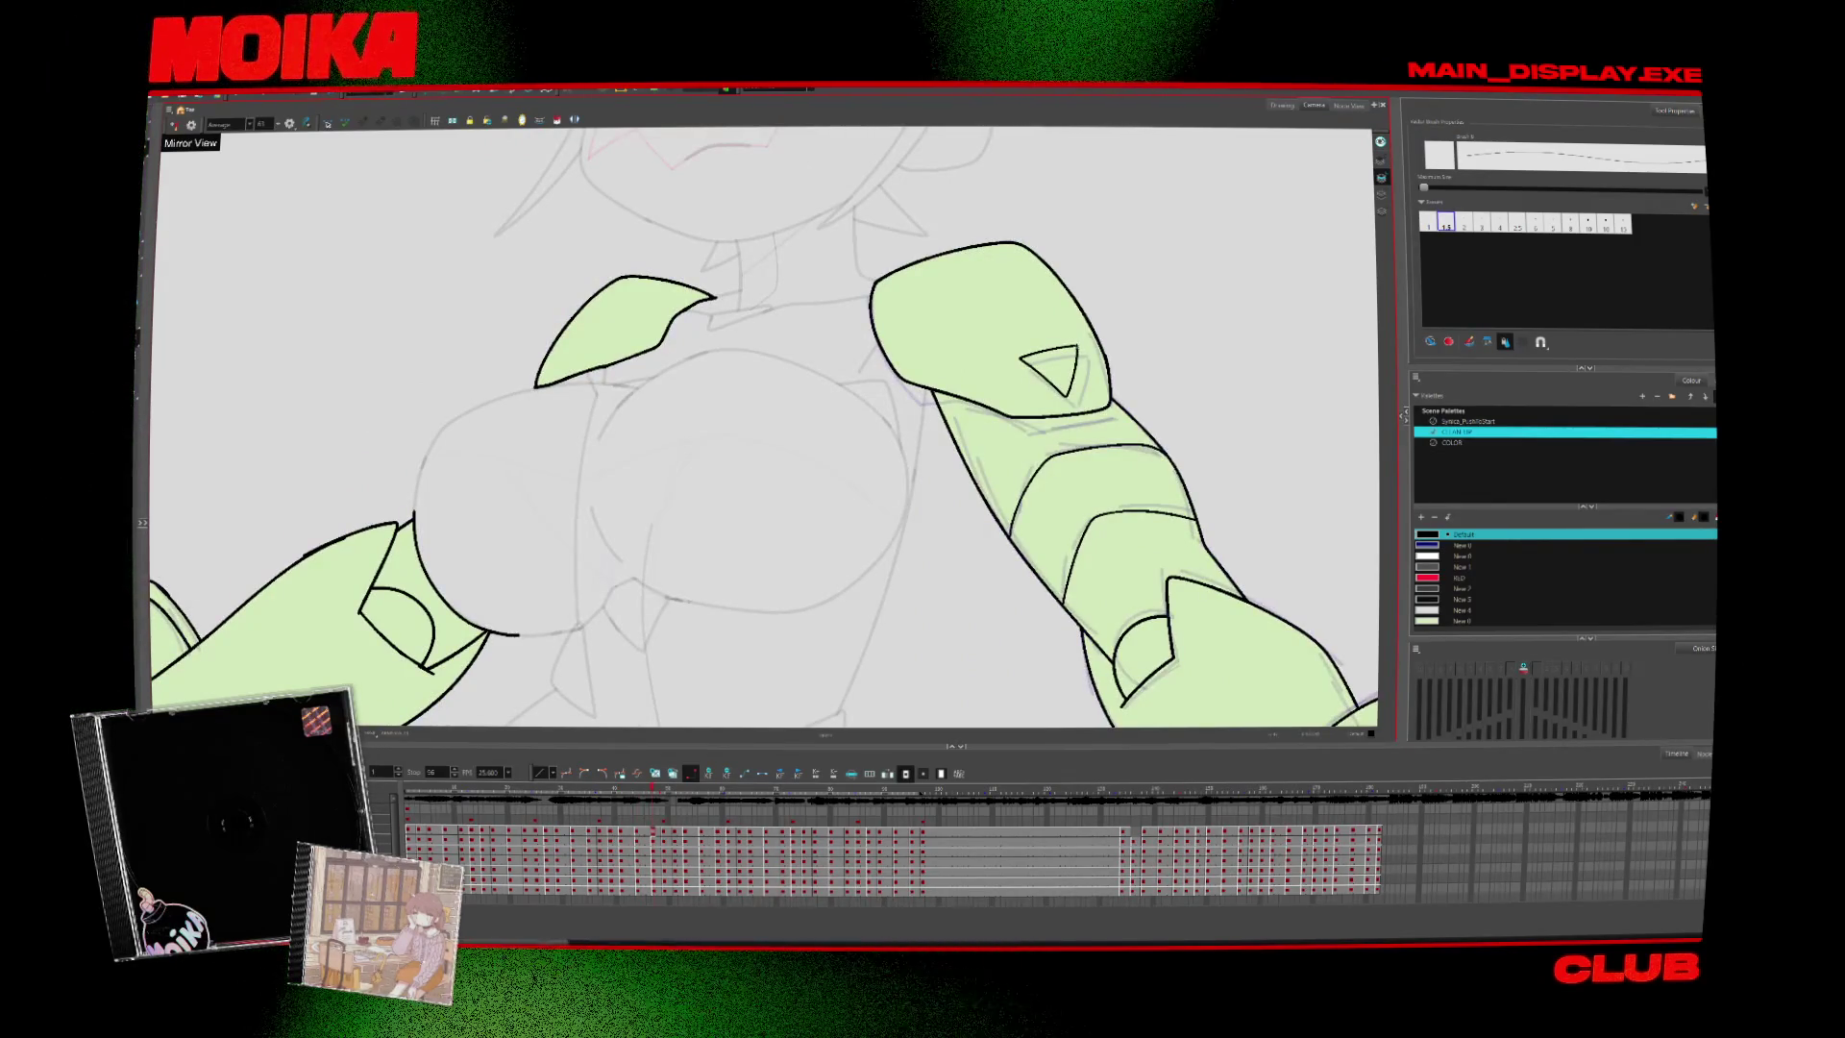
click(173, 125)
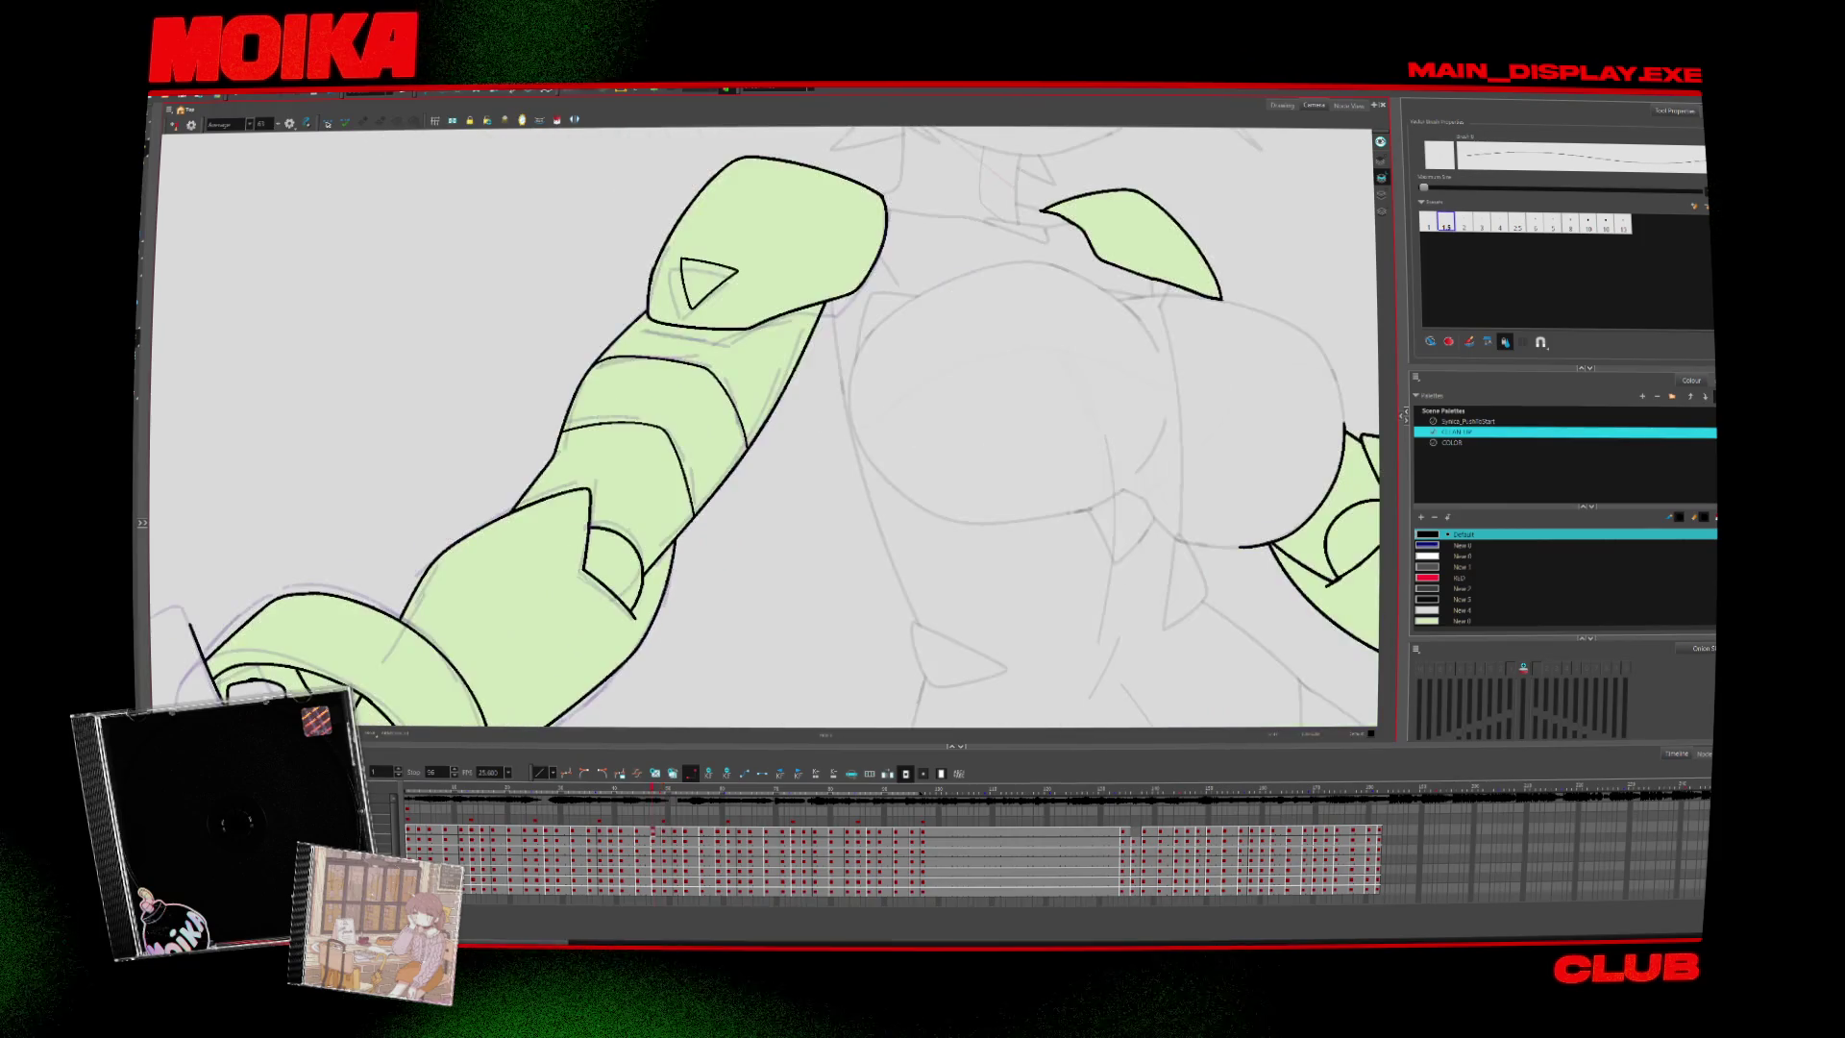
Step forward several drawings and undo the top edge of the triangle mark
key(period)
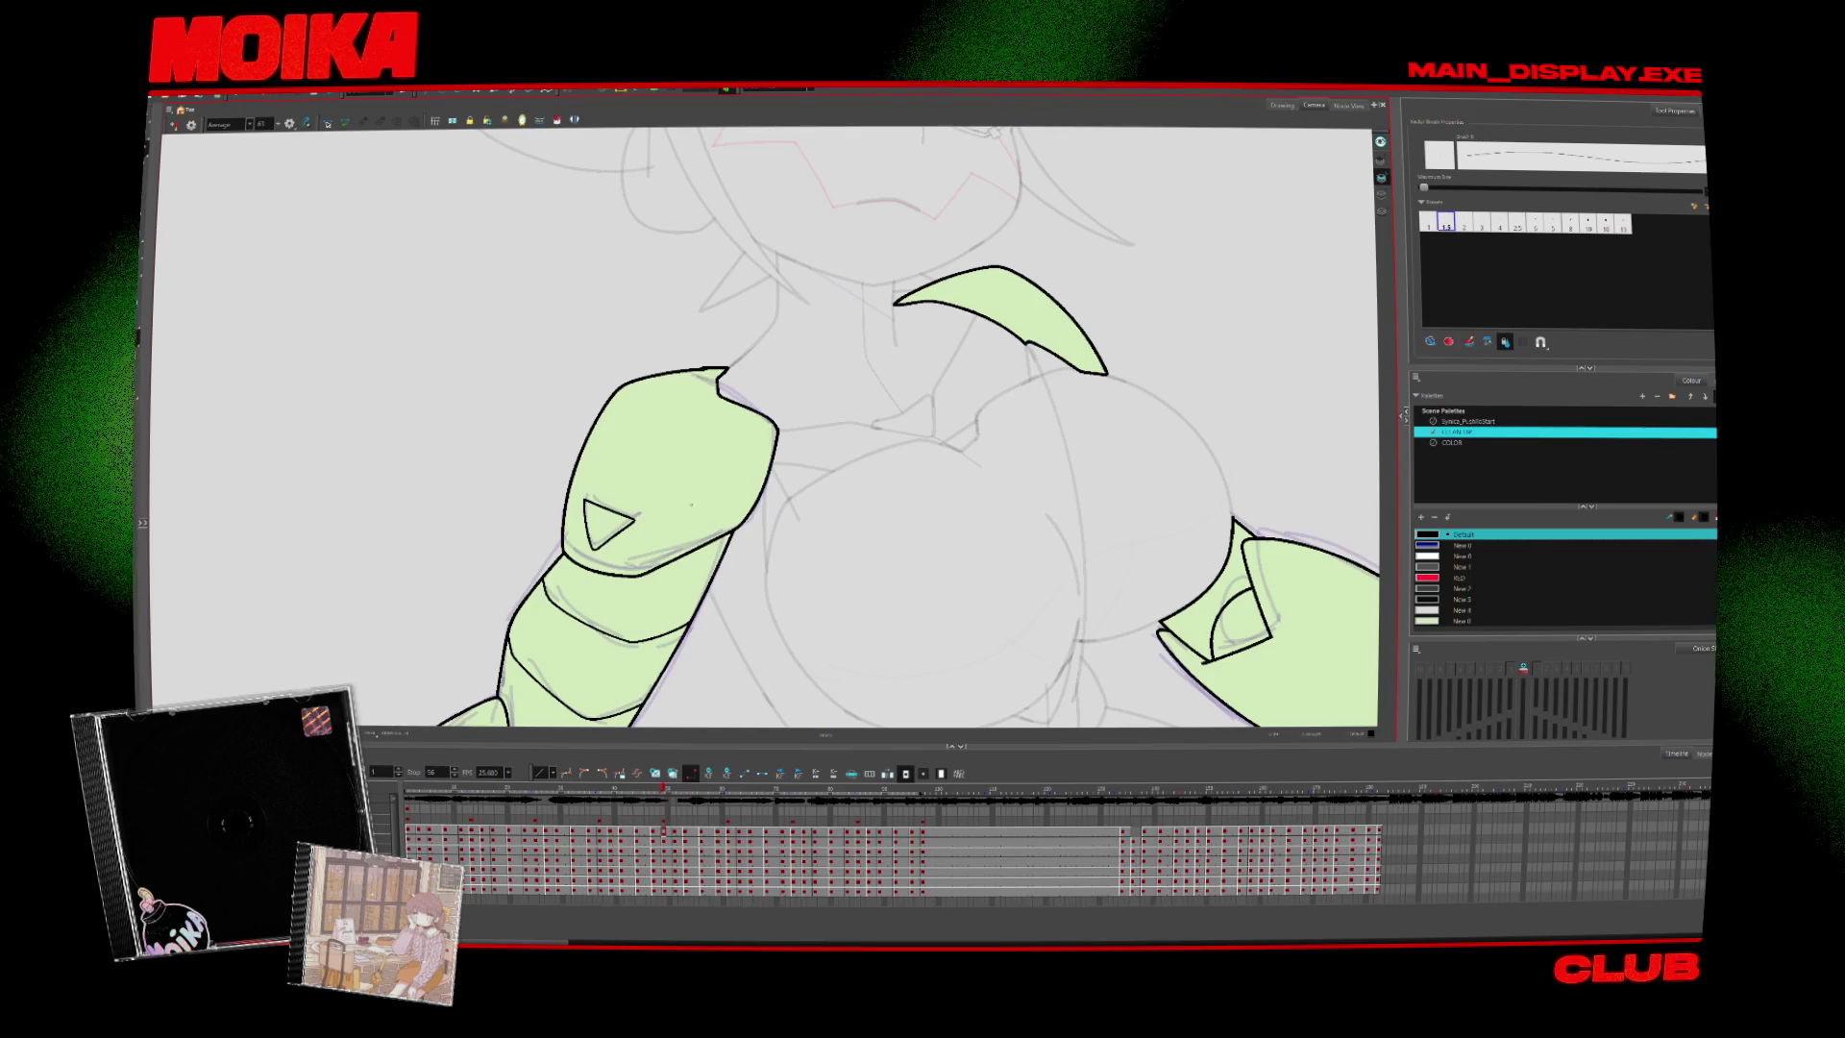
key(period)
key(period)
key(period)
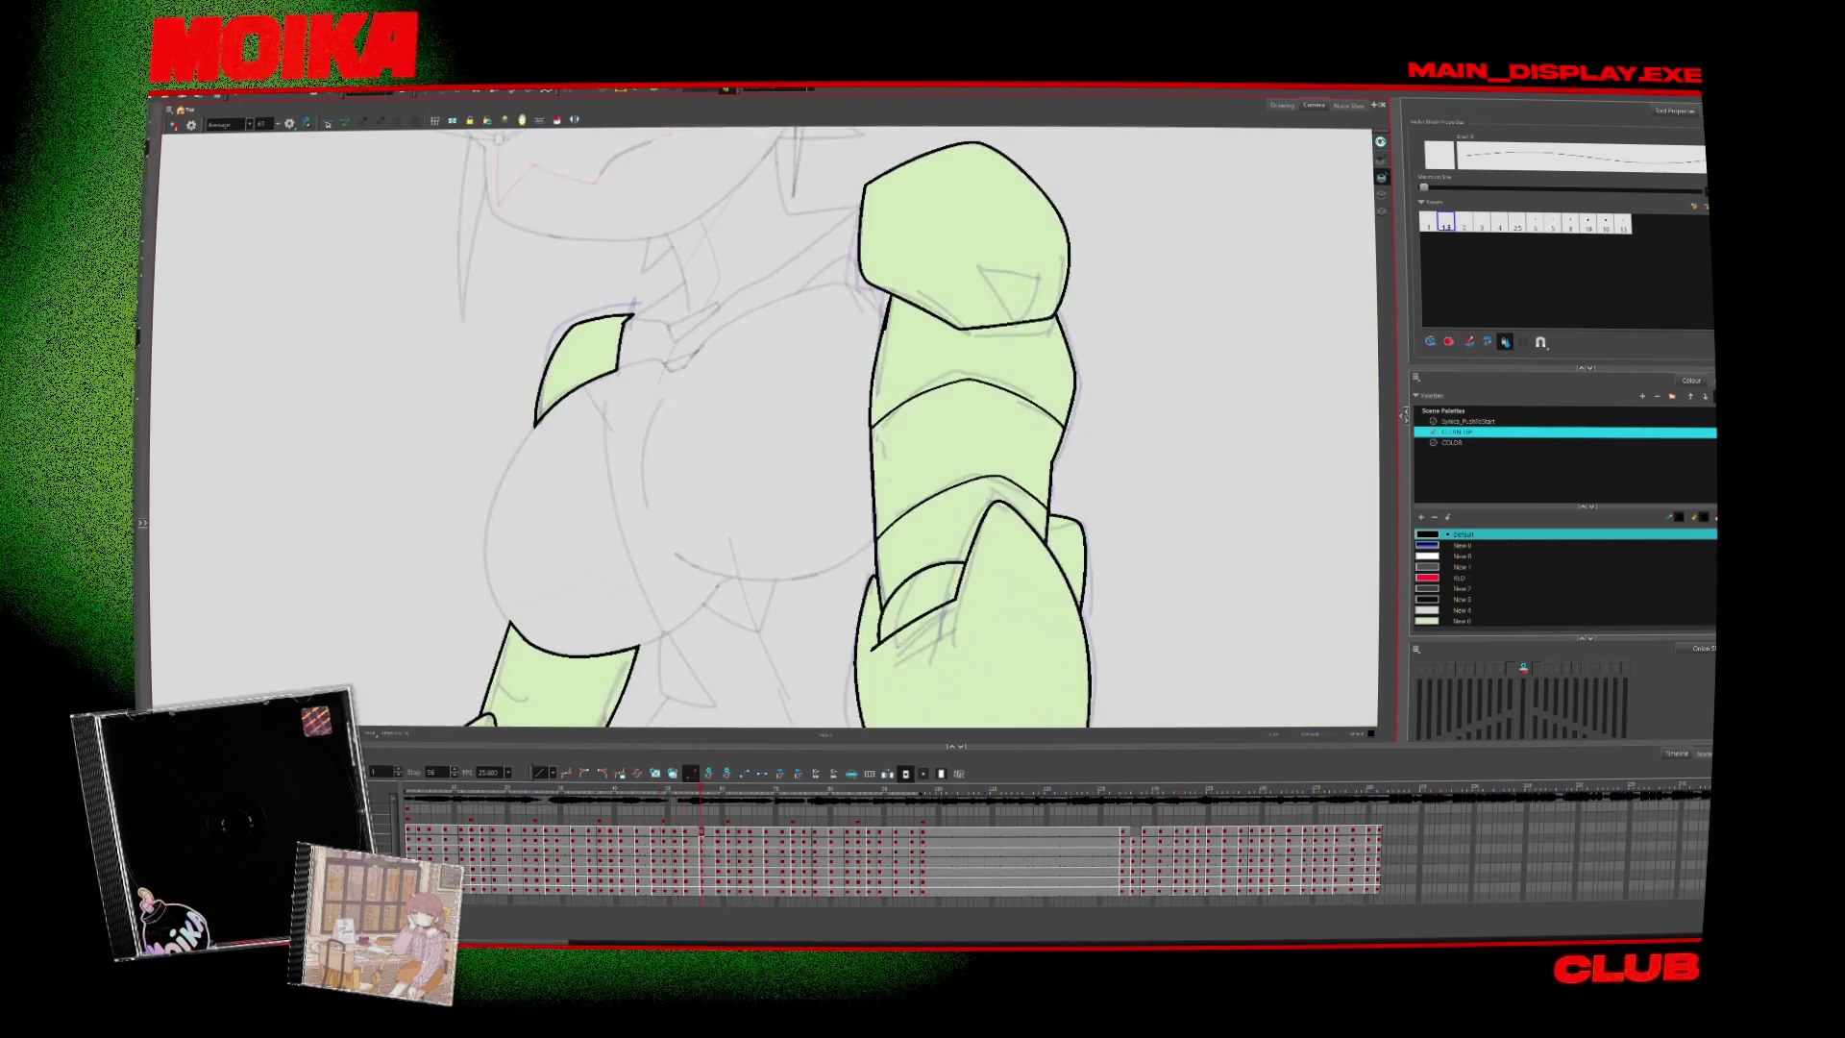
key(period)
key(period)
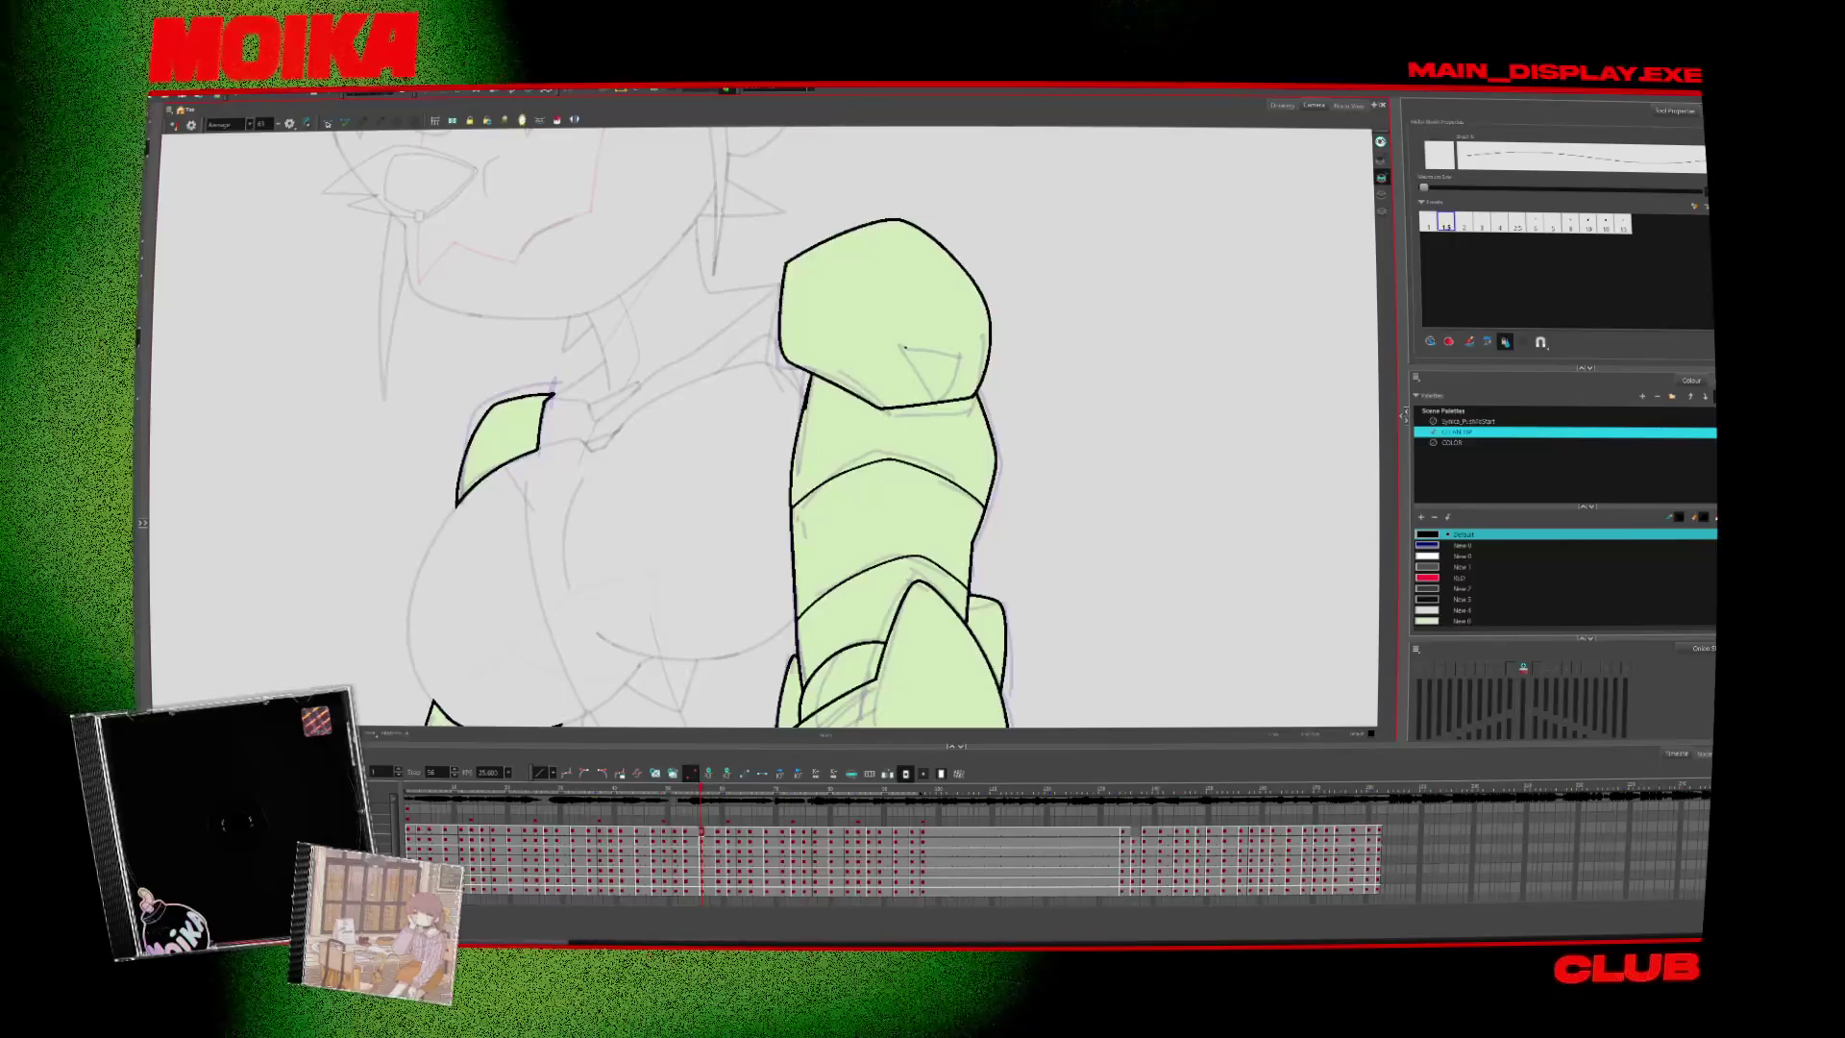
key(period)
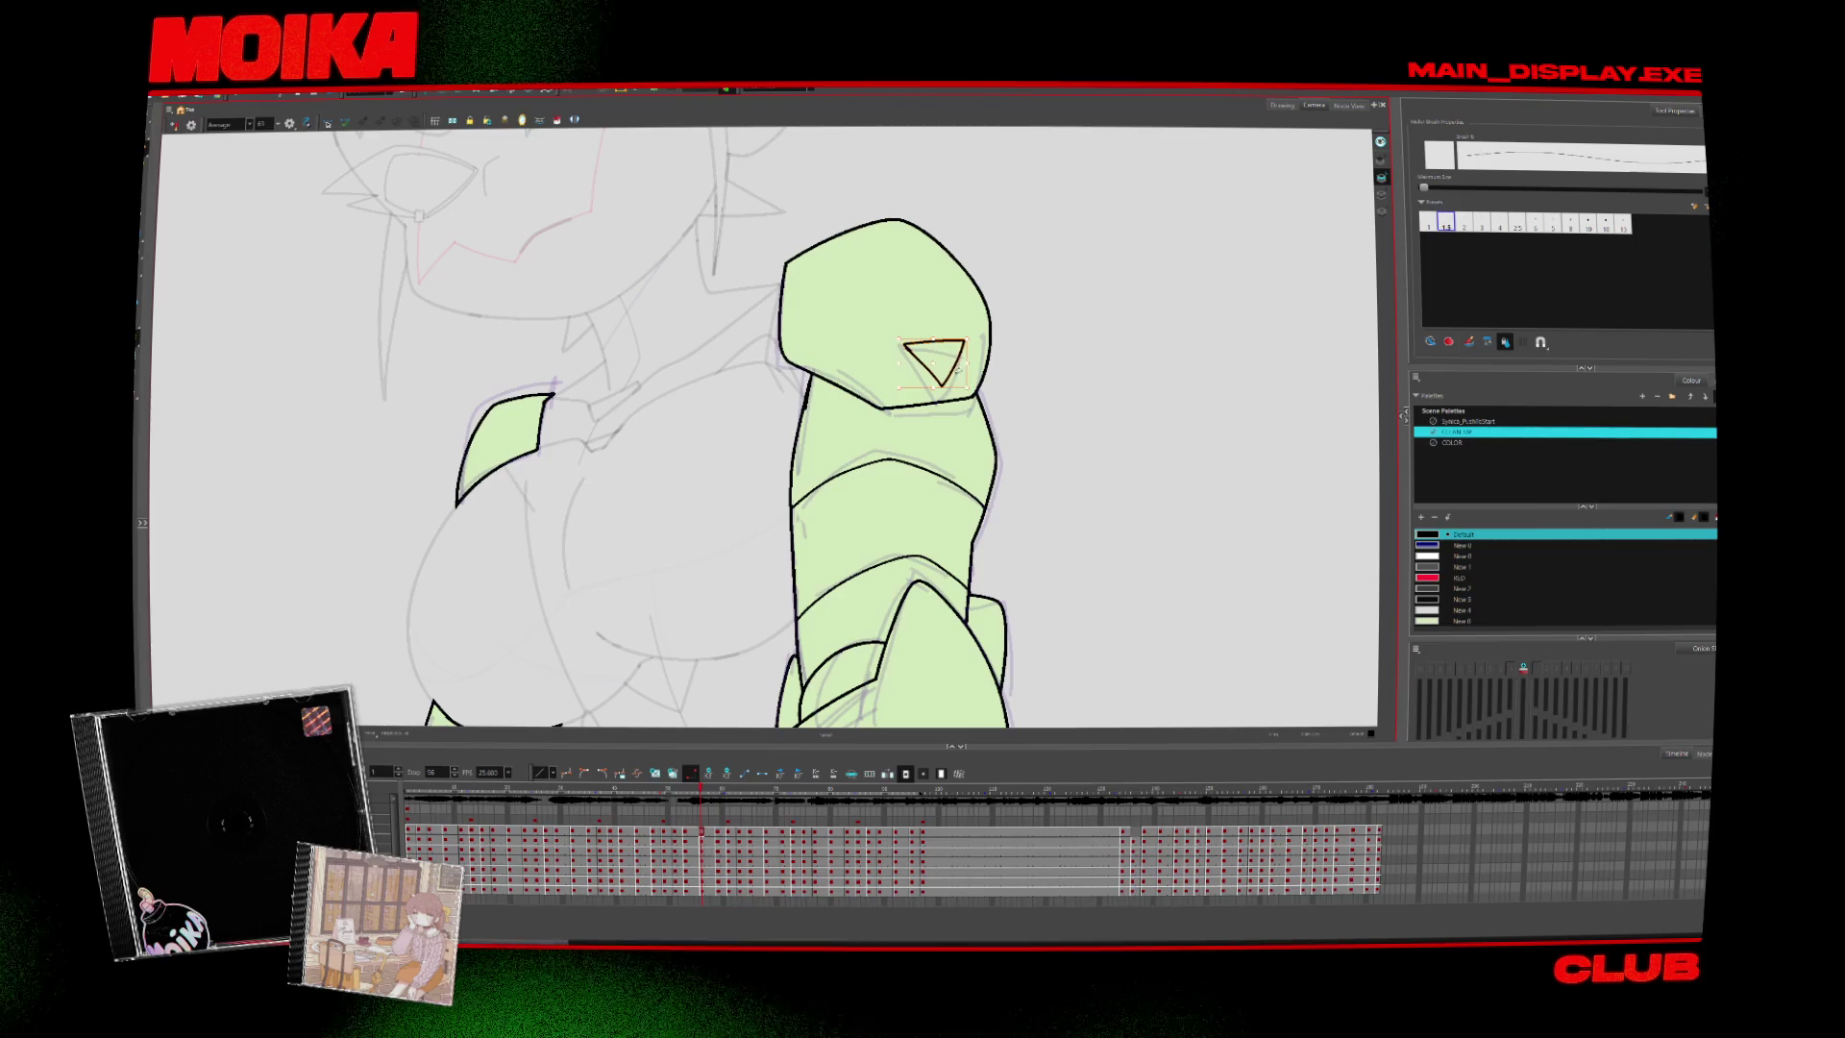
key(period)
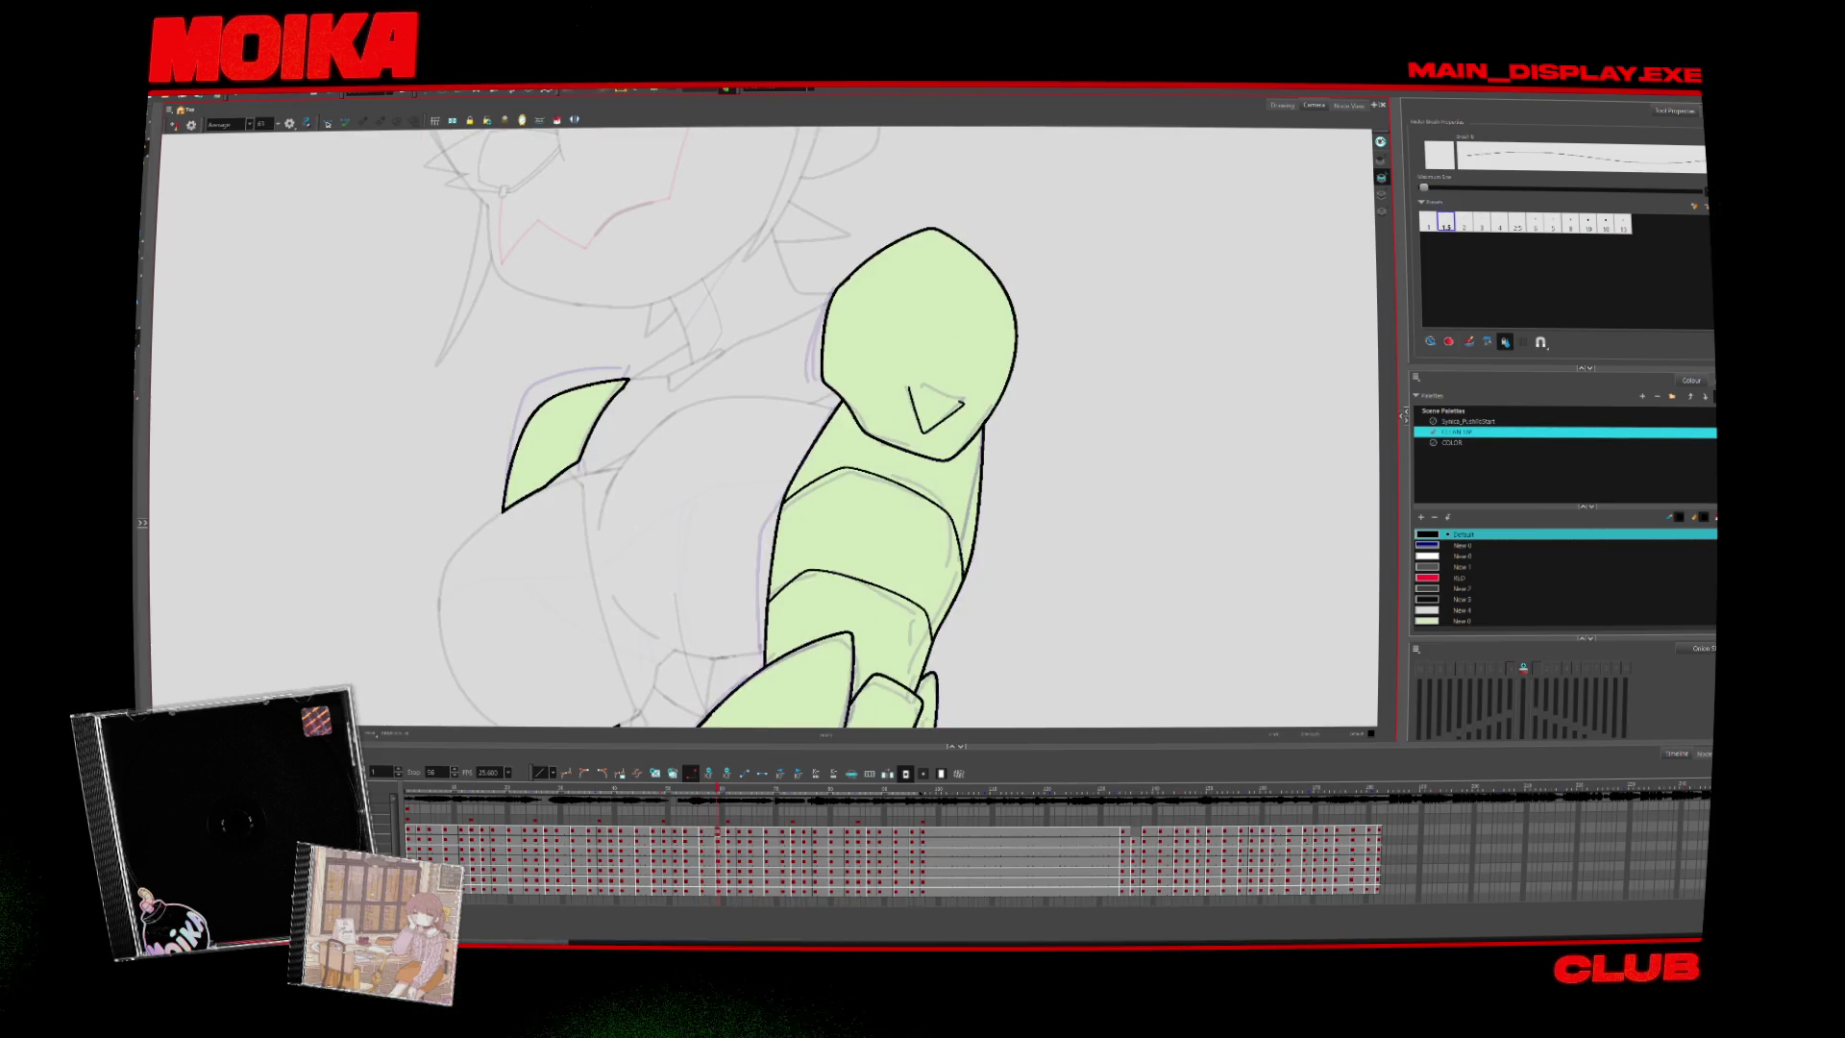
key(ctrl+z)
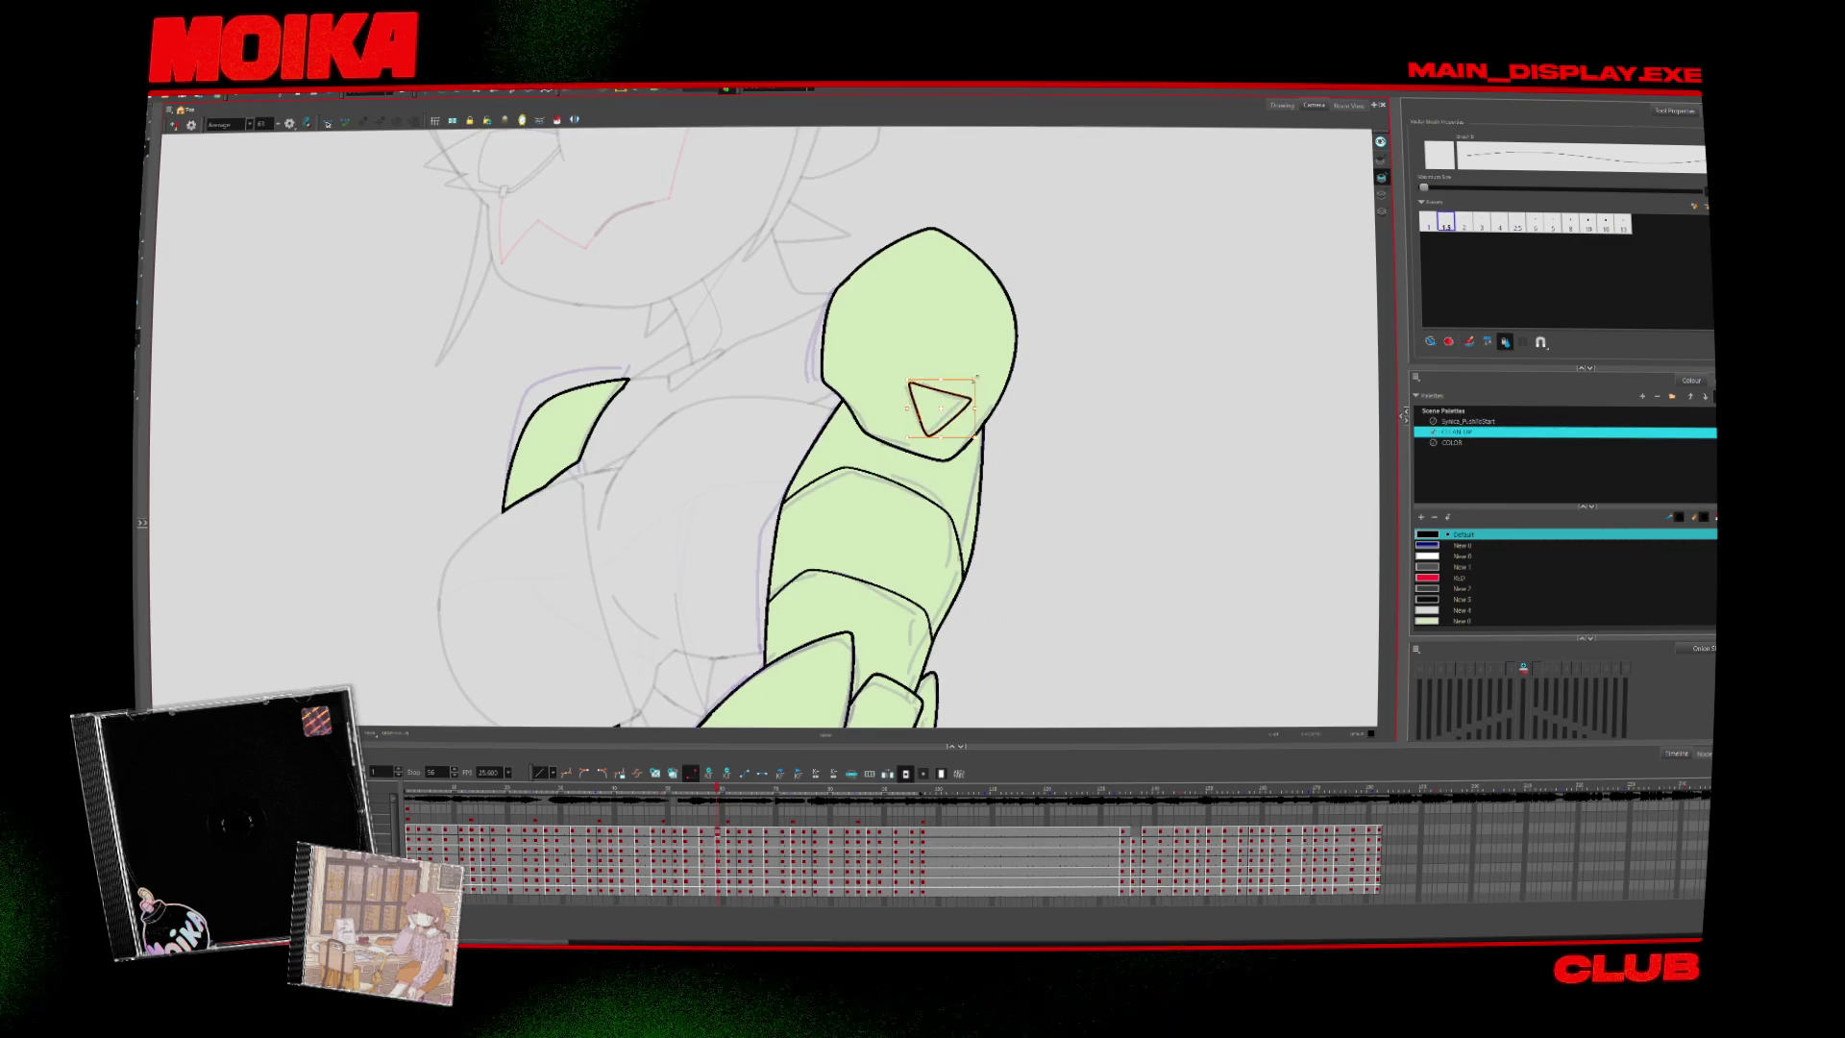
Flip the view back, play through the poses, then draw a triangle slot inside the upper arm
key(4)
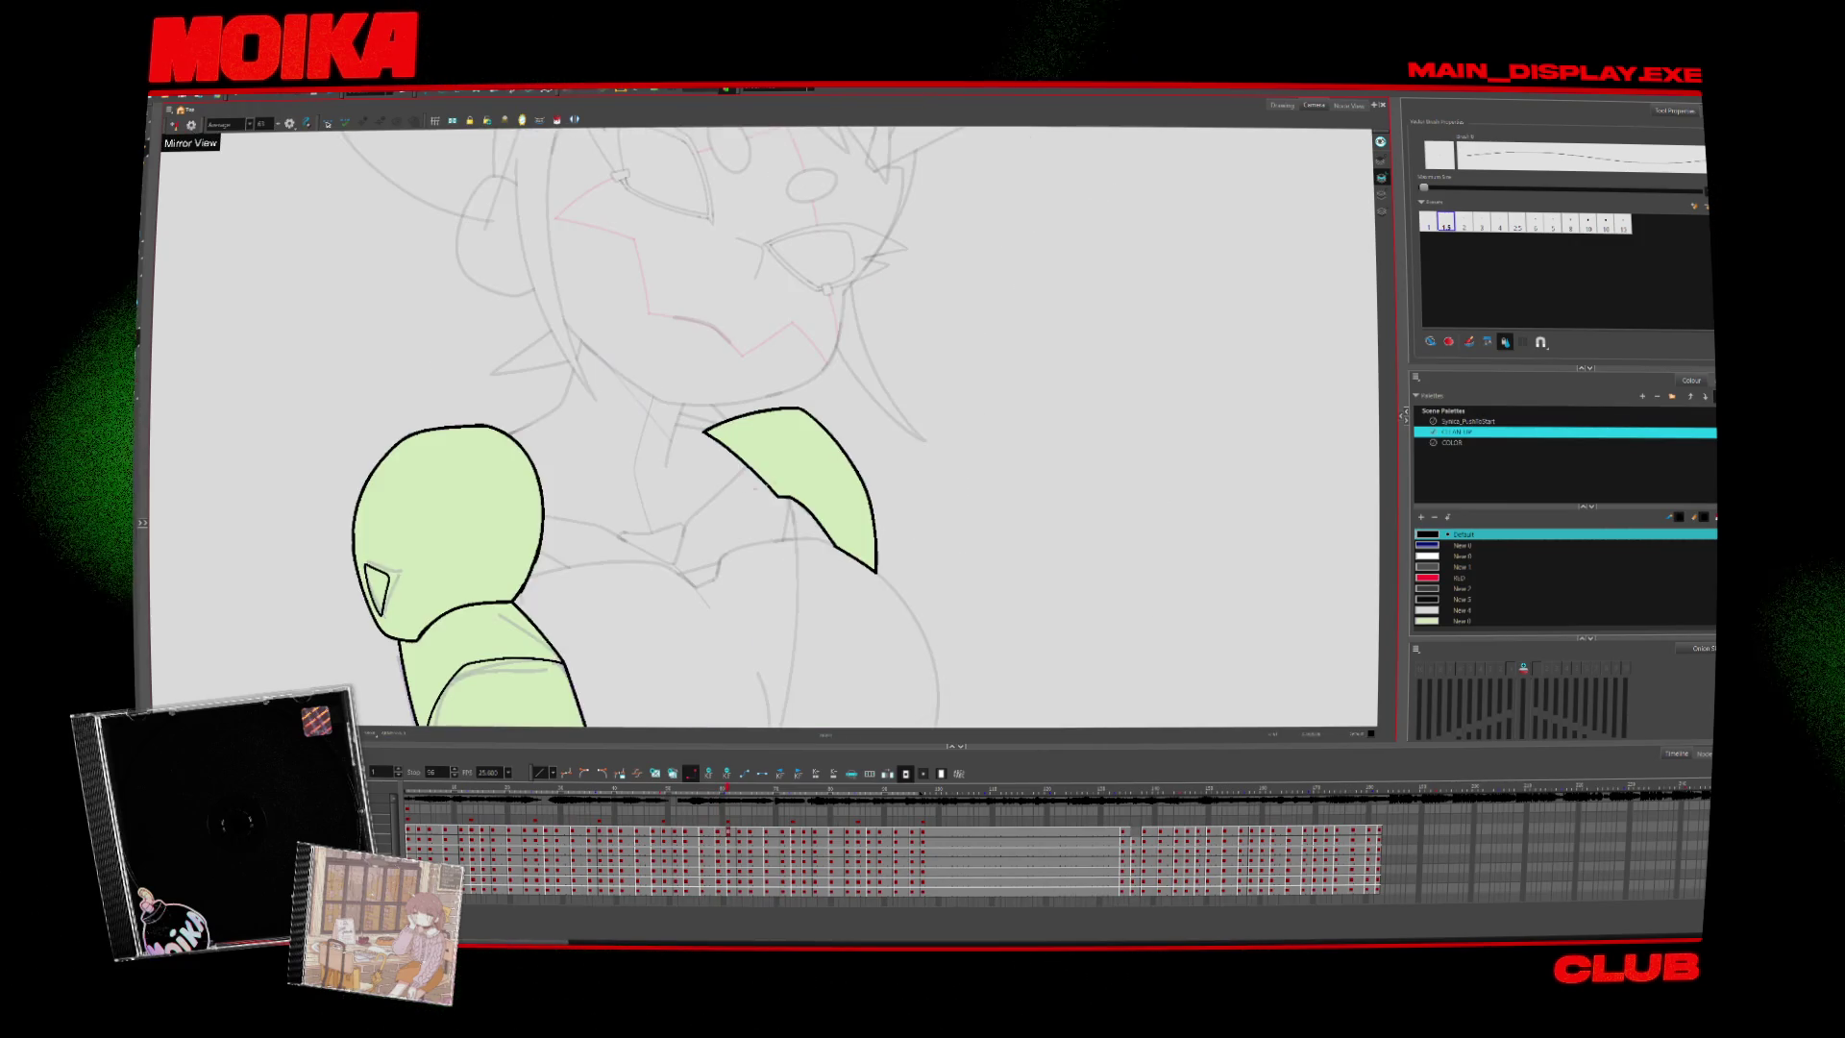
scroll(1036, 410, up, 3)
scroll(1036, 409, down, 3)
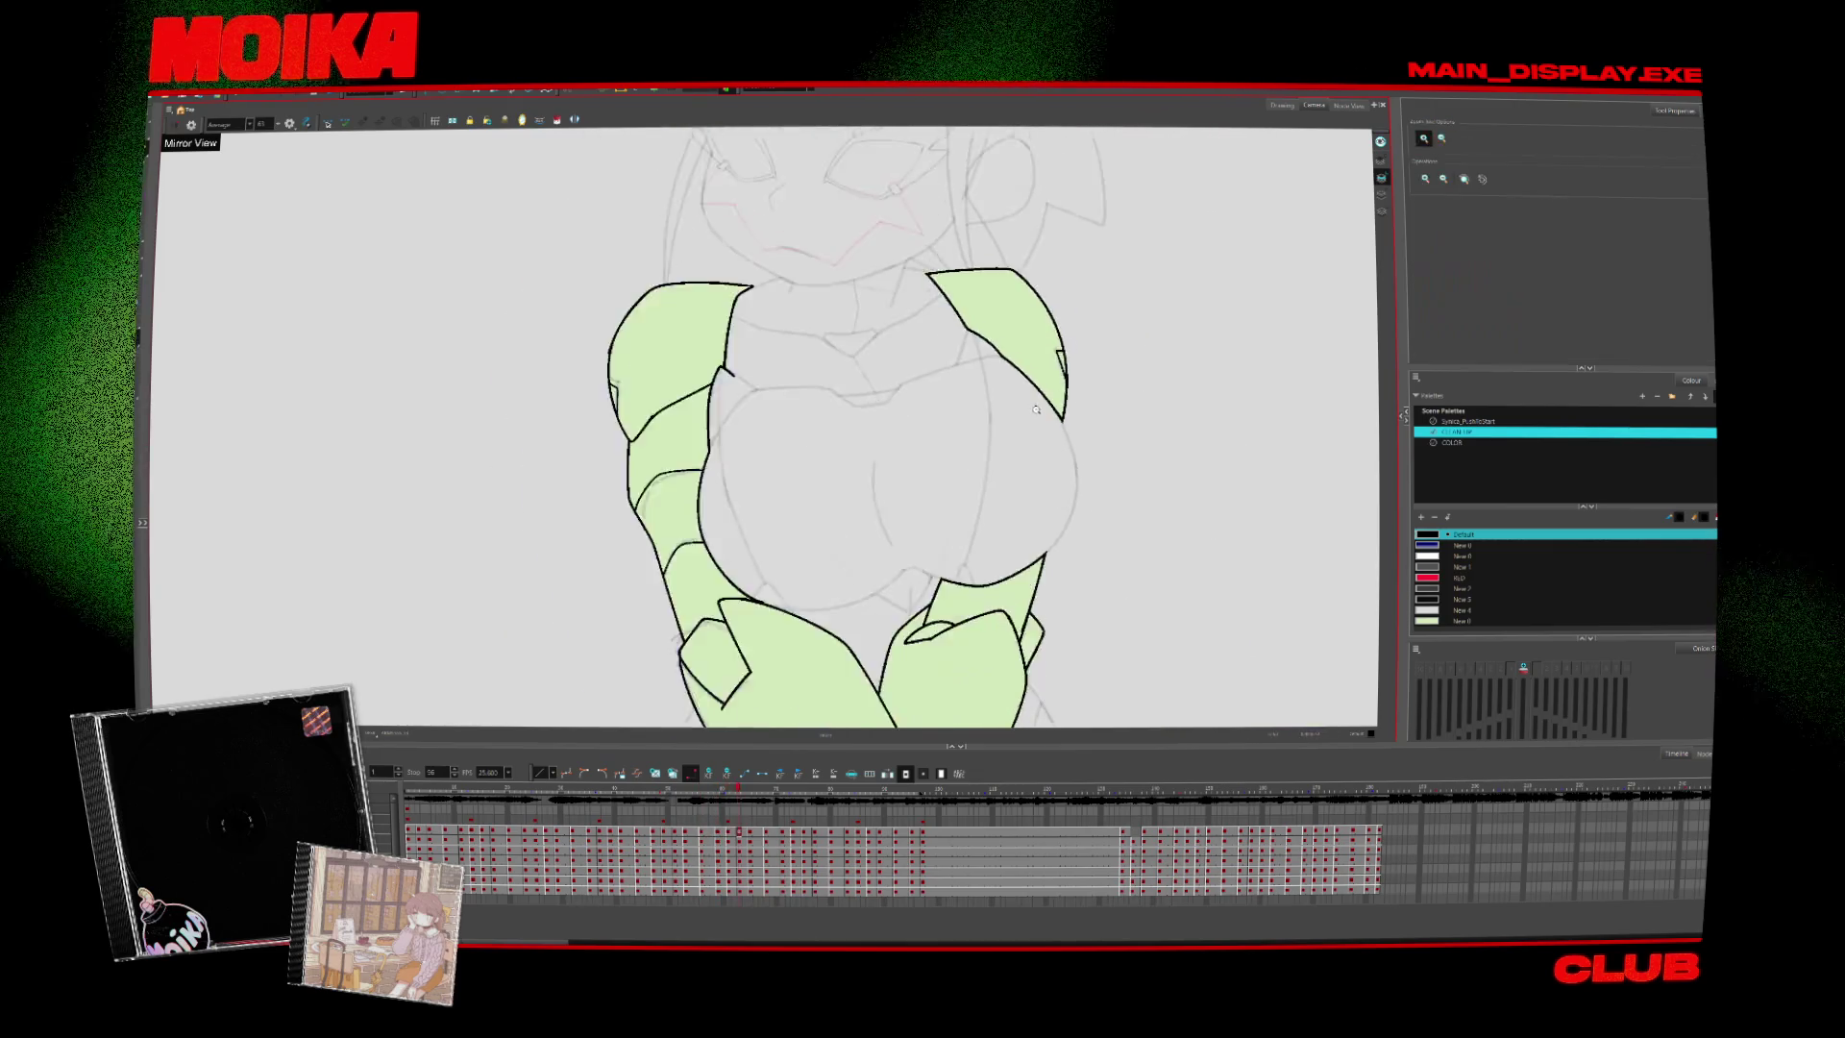
key(Return)
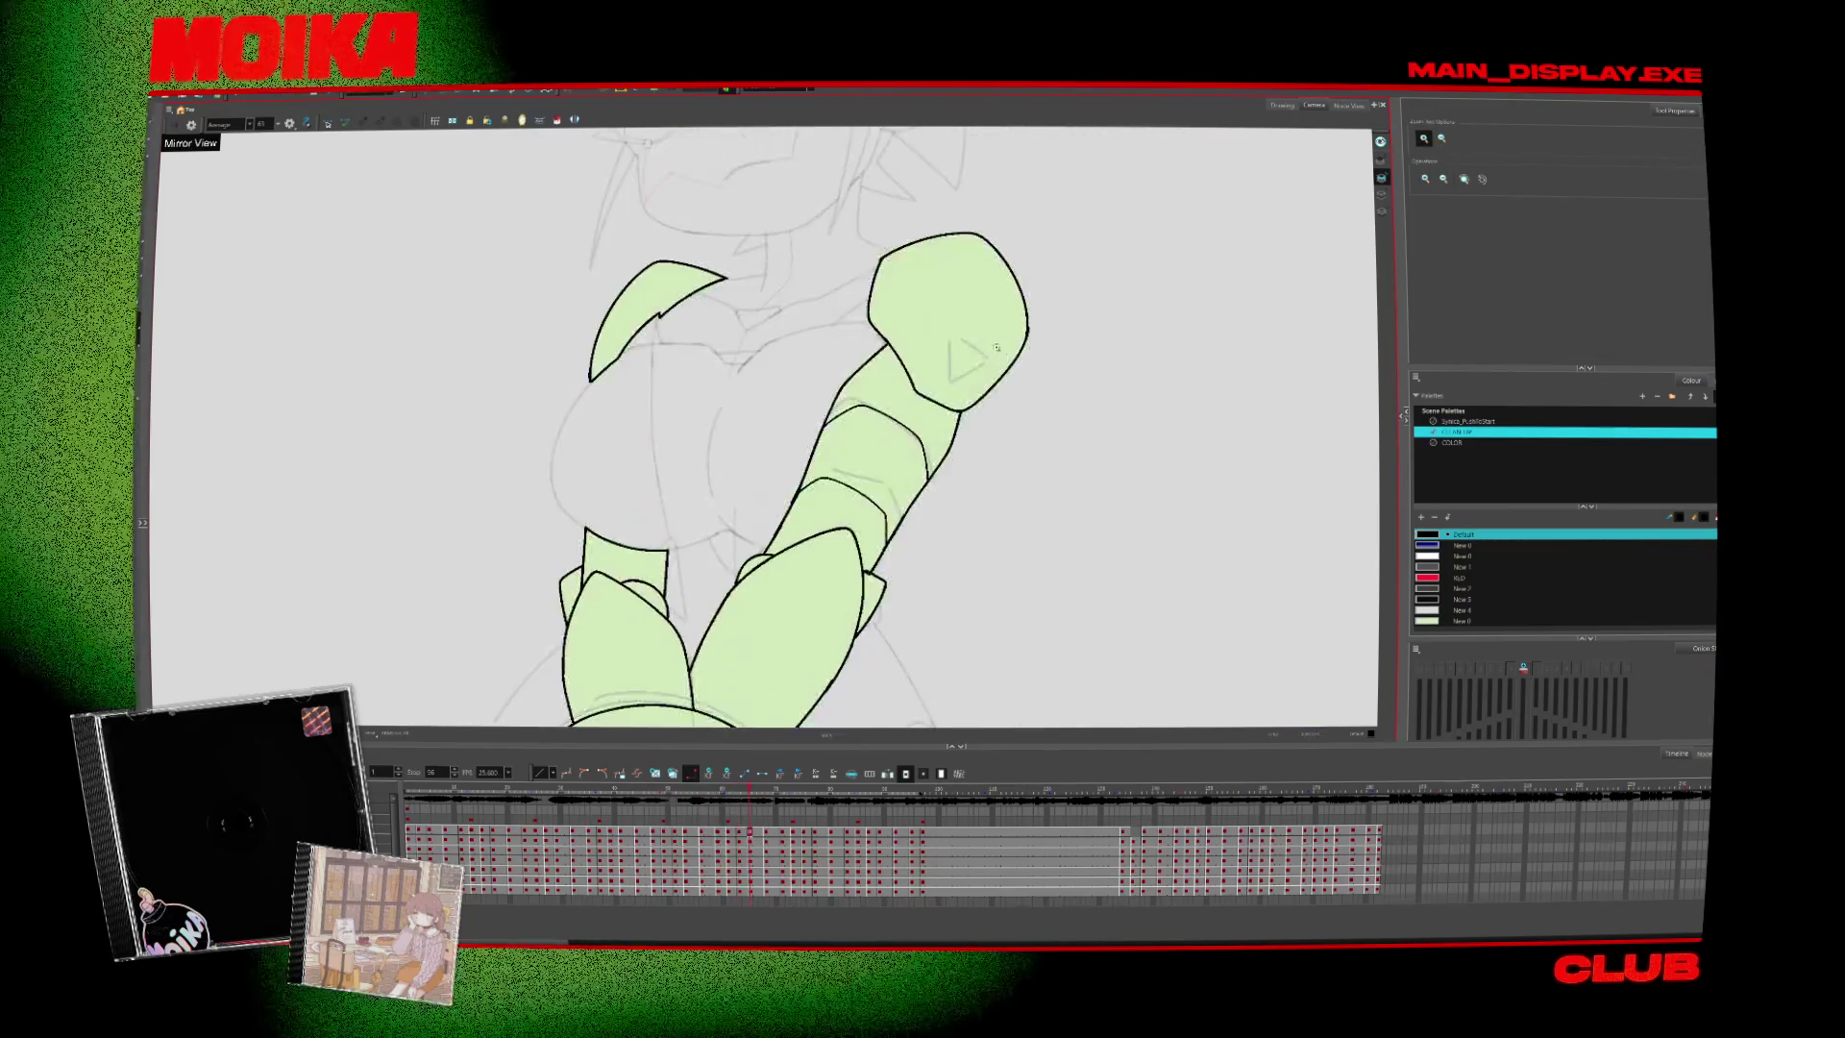
scroll(996, 348, up, 1)
key(alt+b)
drag(945, 352, 978, 376)
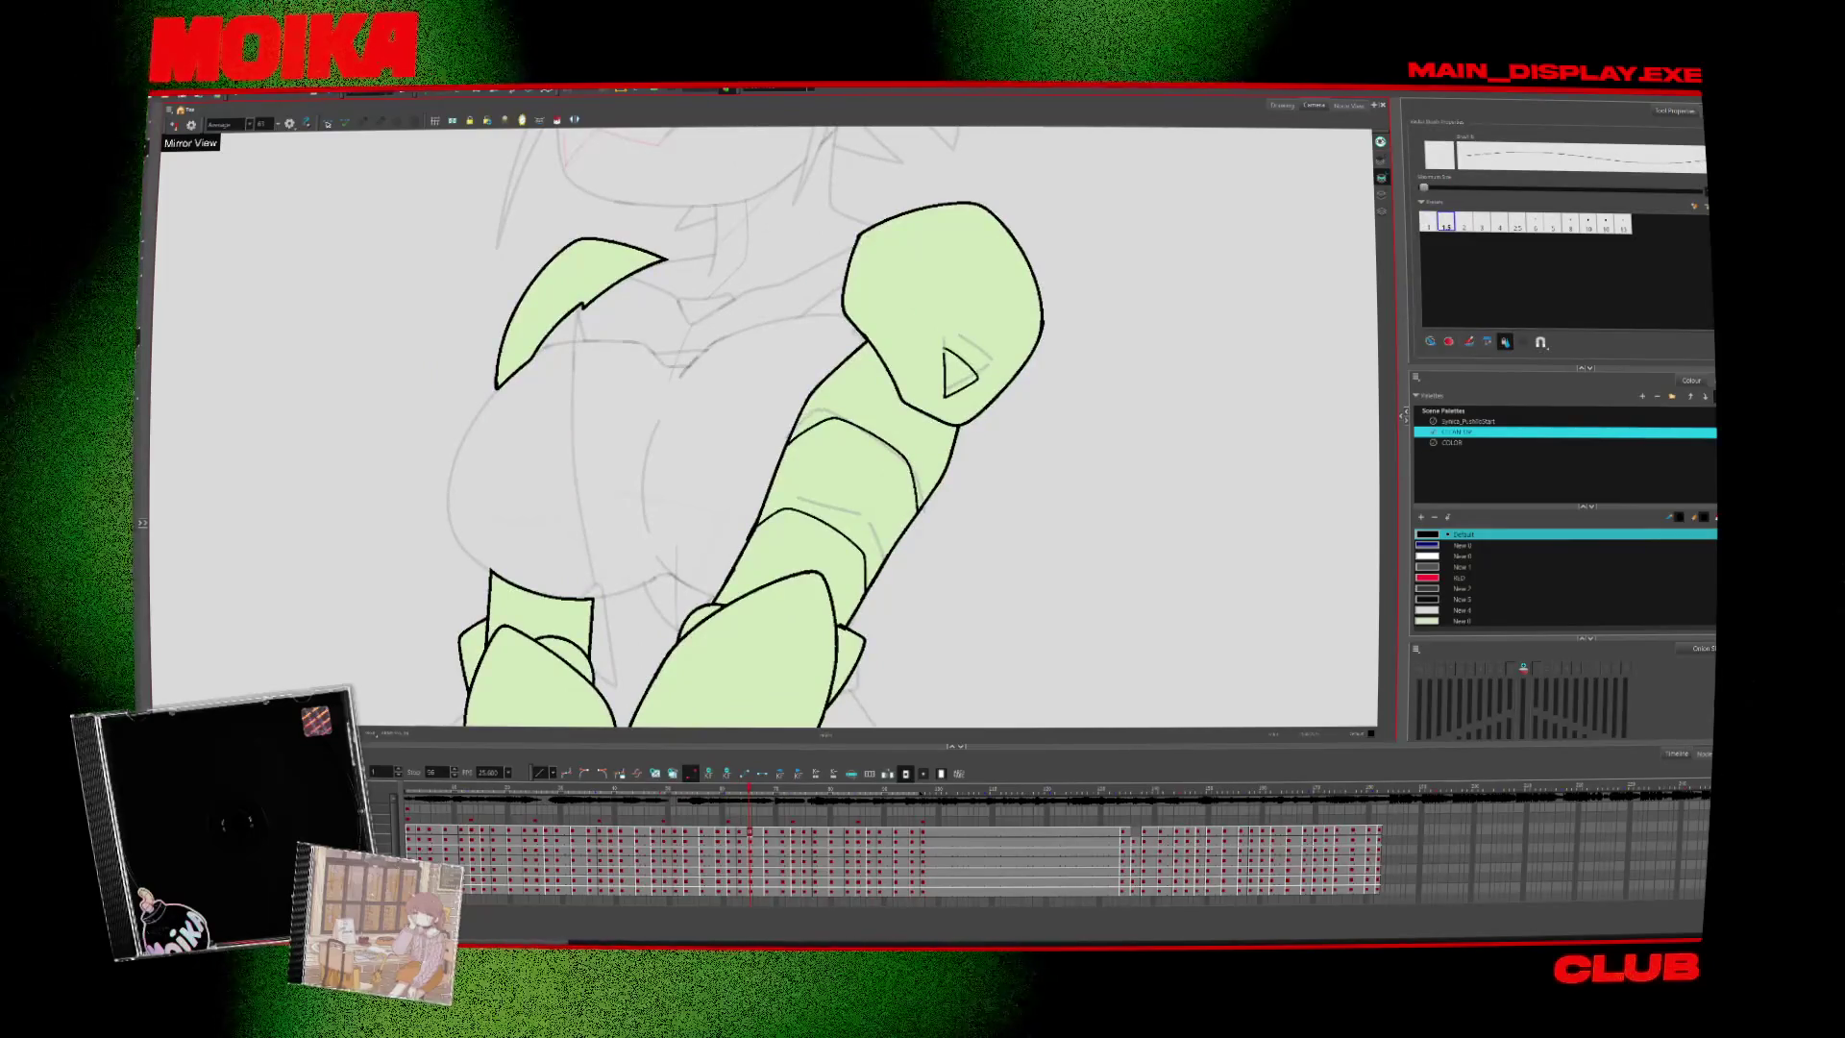
Step through the following drawings of the inked green arms
key(period)
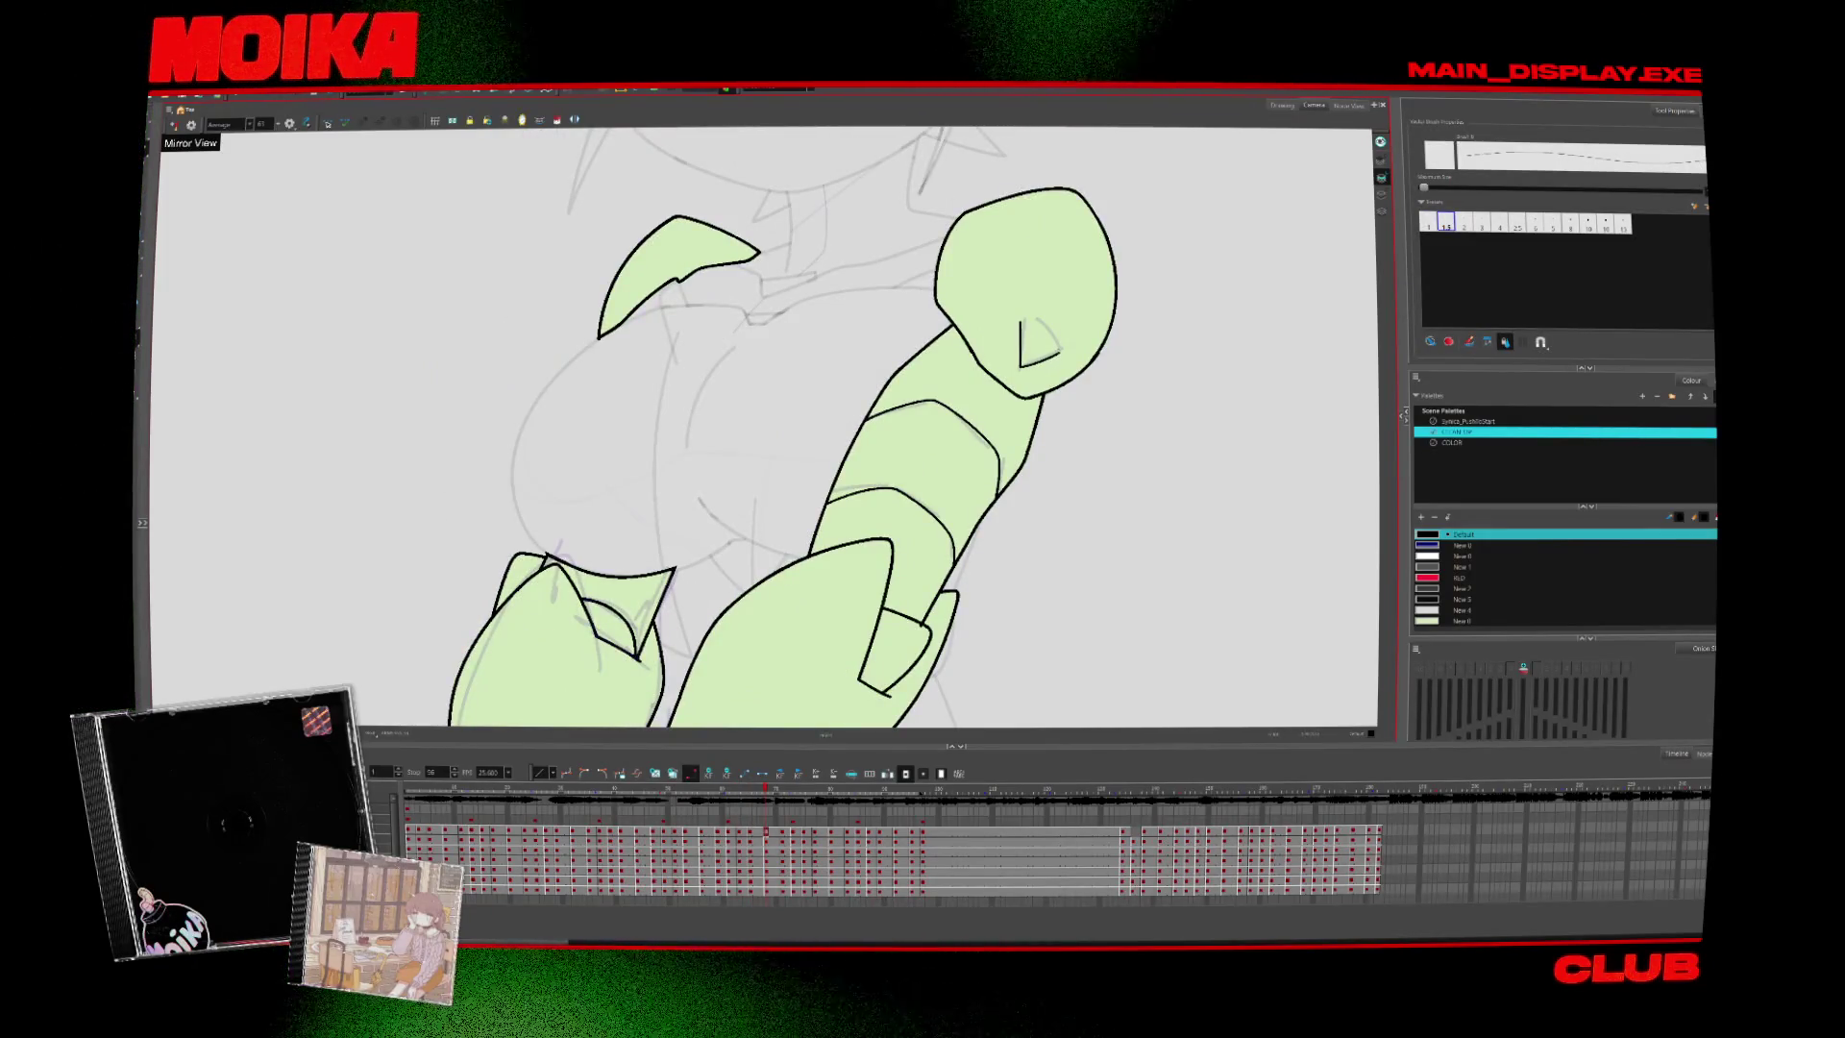
key(period)
key(period)
key(period)
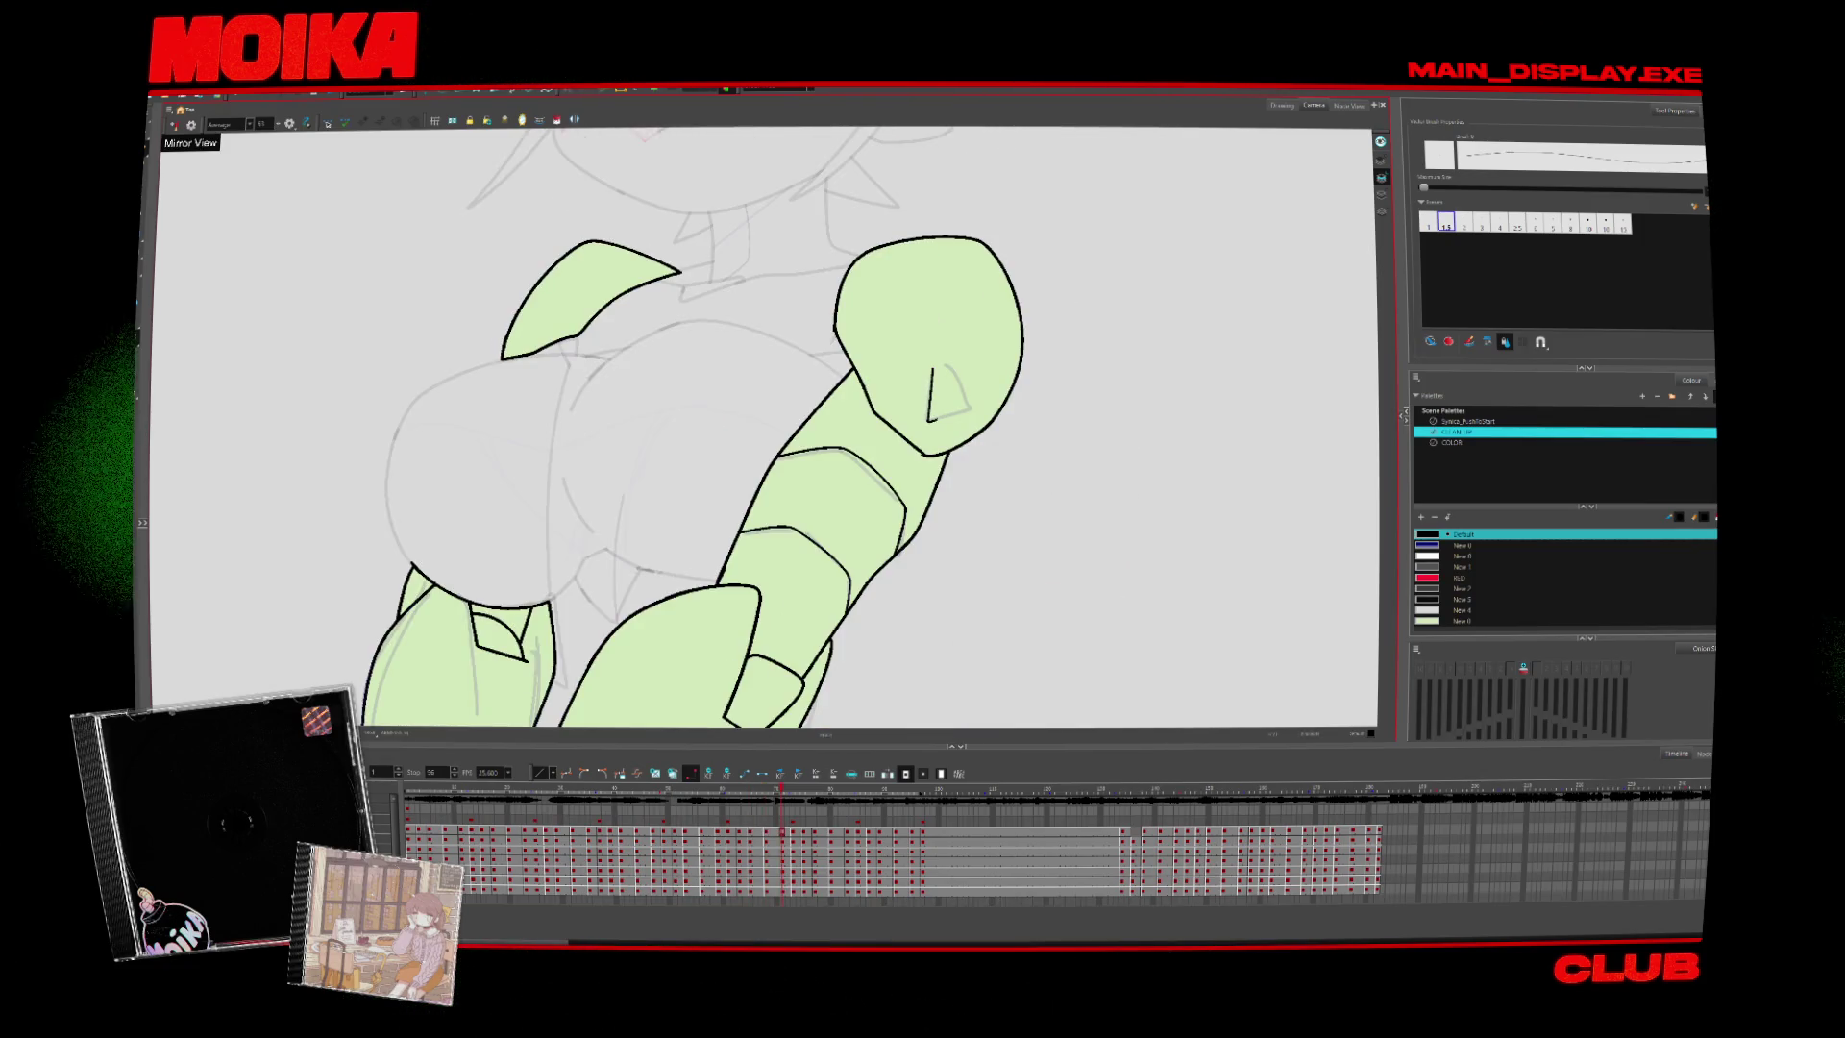
key(period)
key(period)
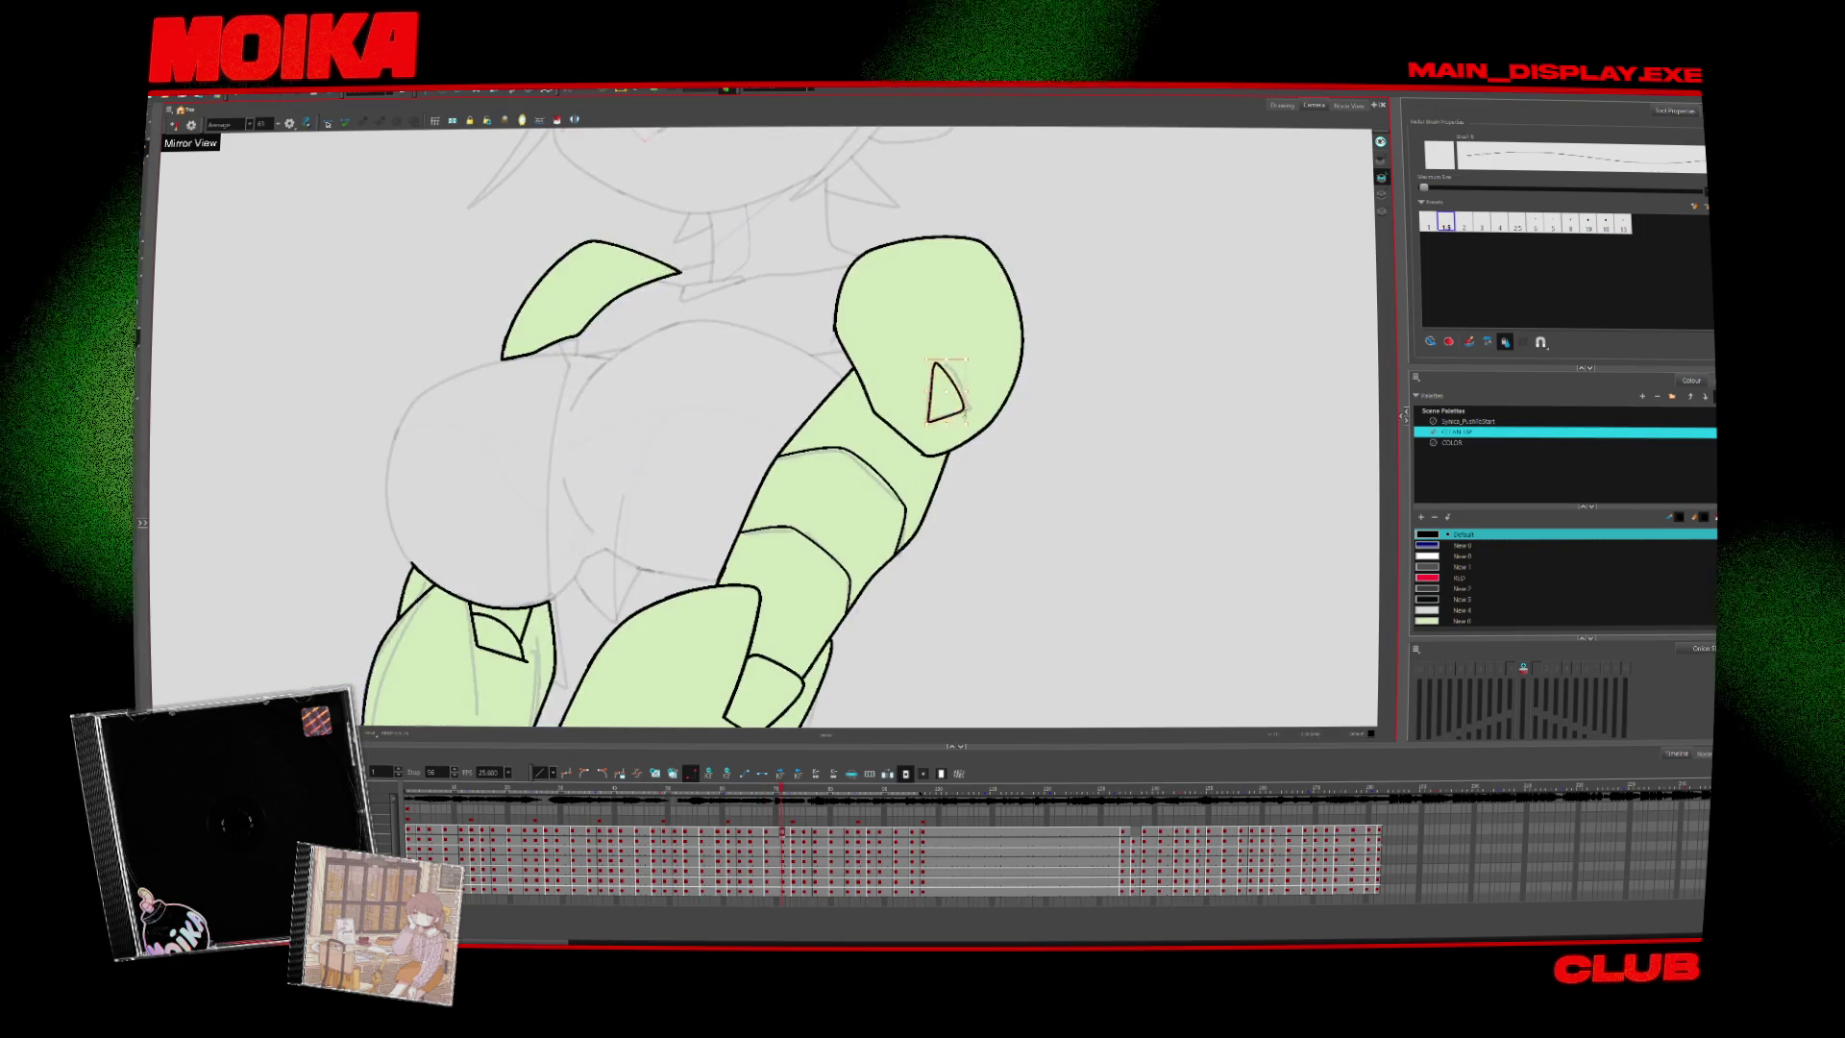
key(period)
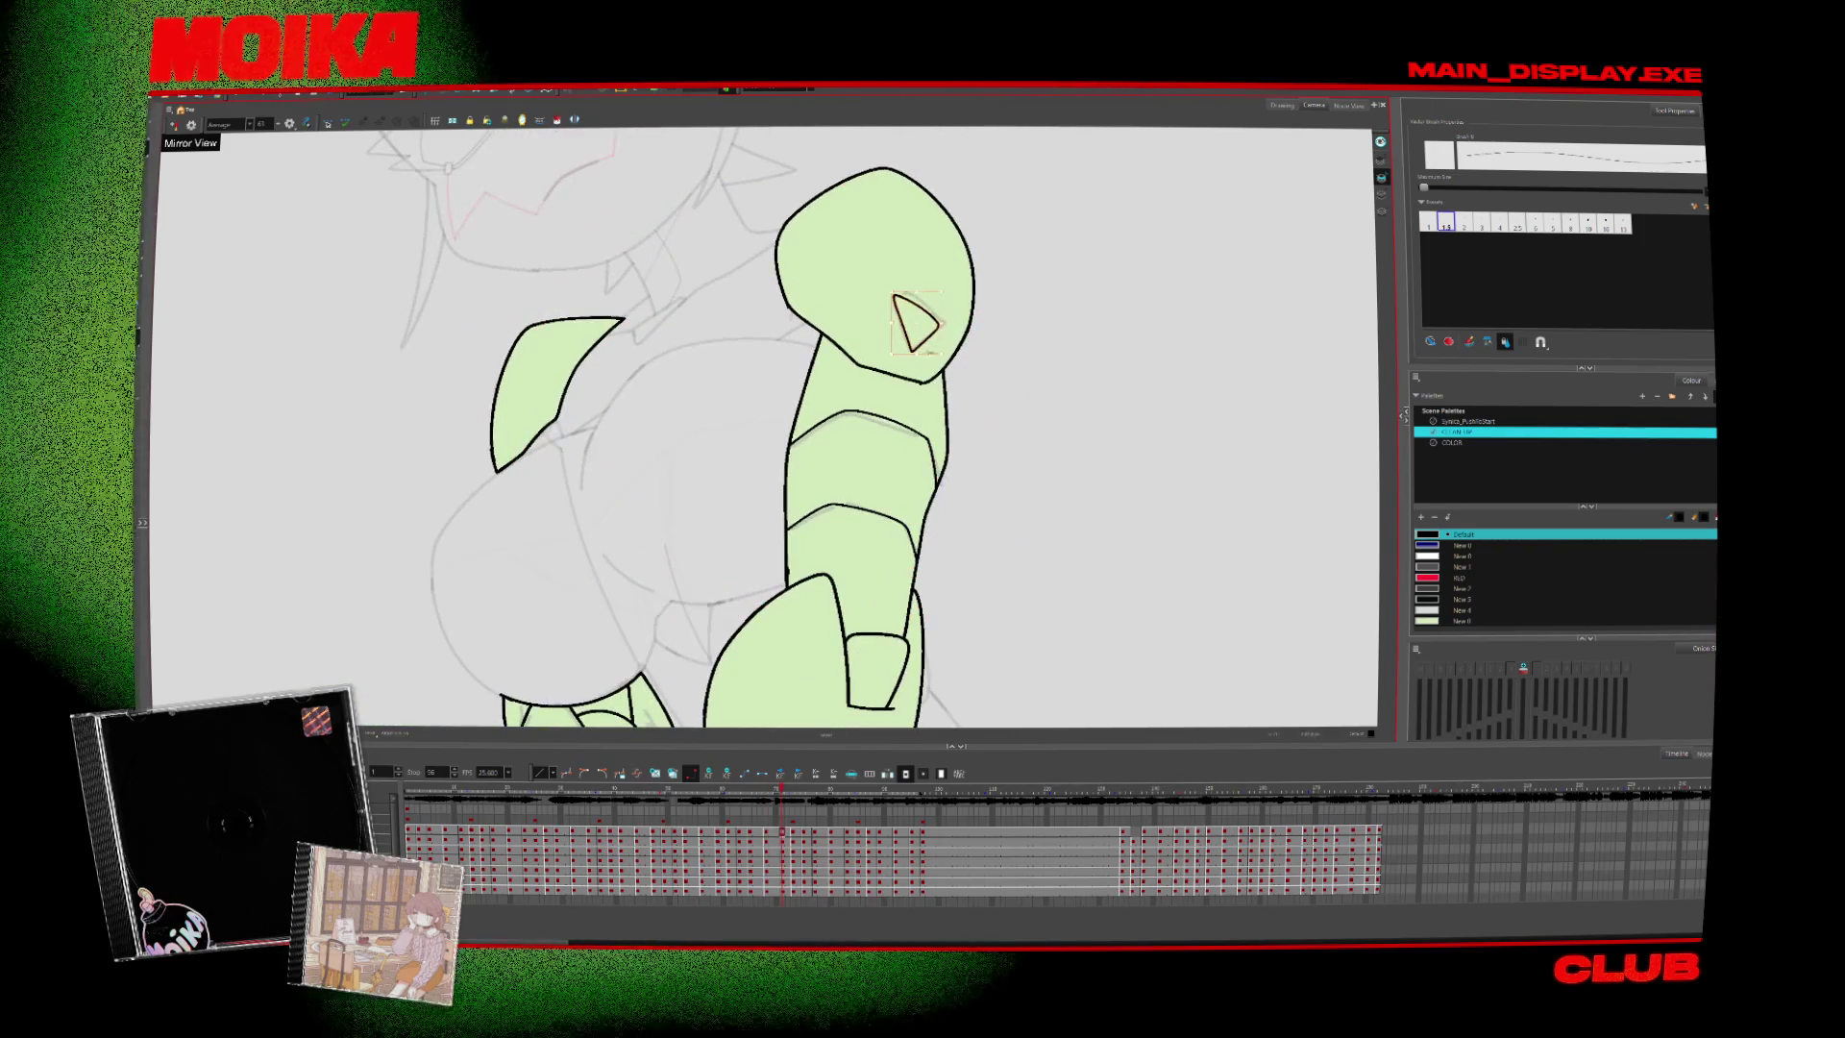
key(period)
key(period)
key(period)
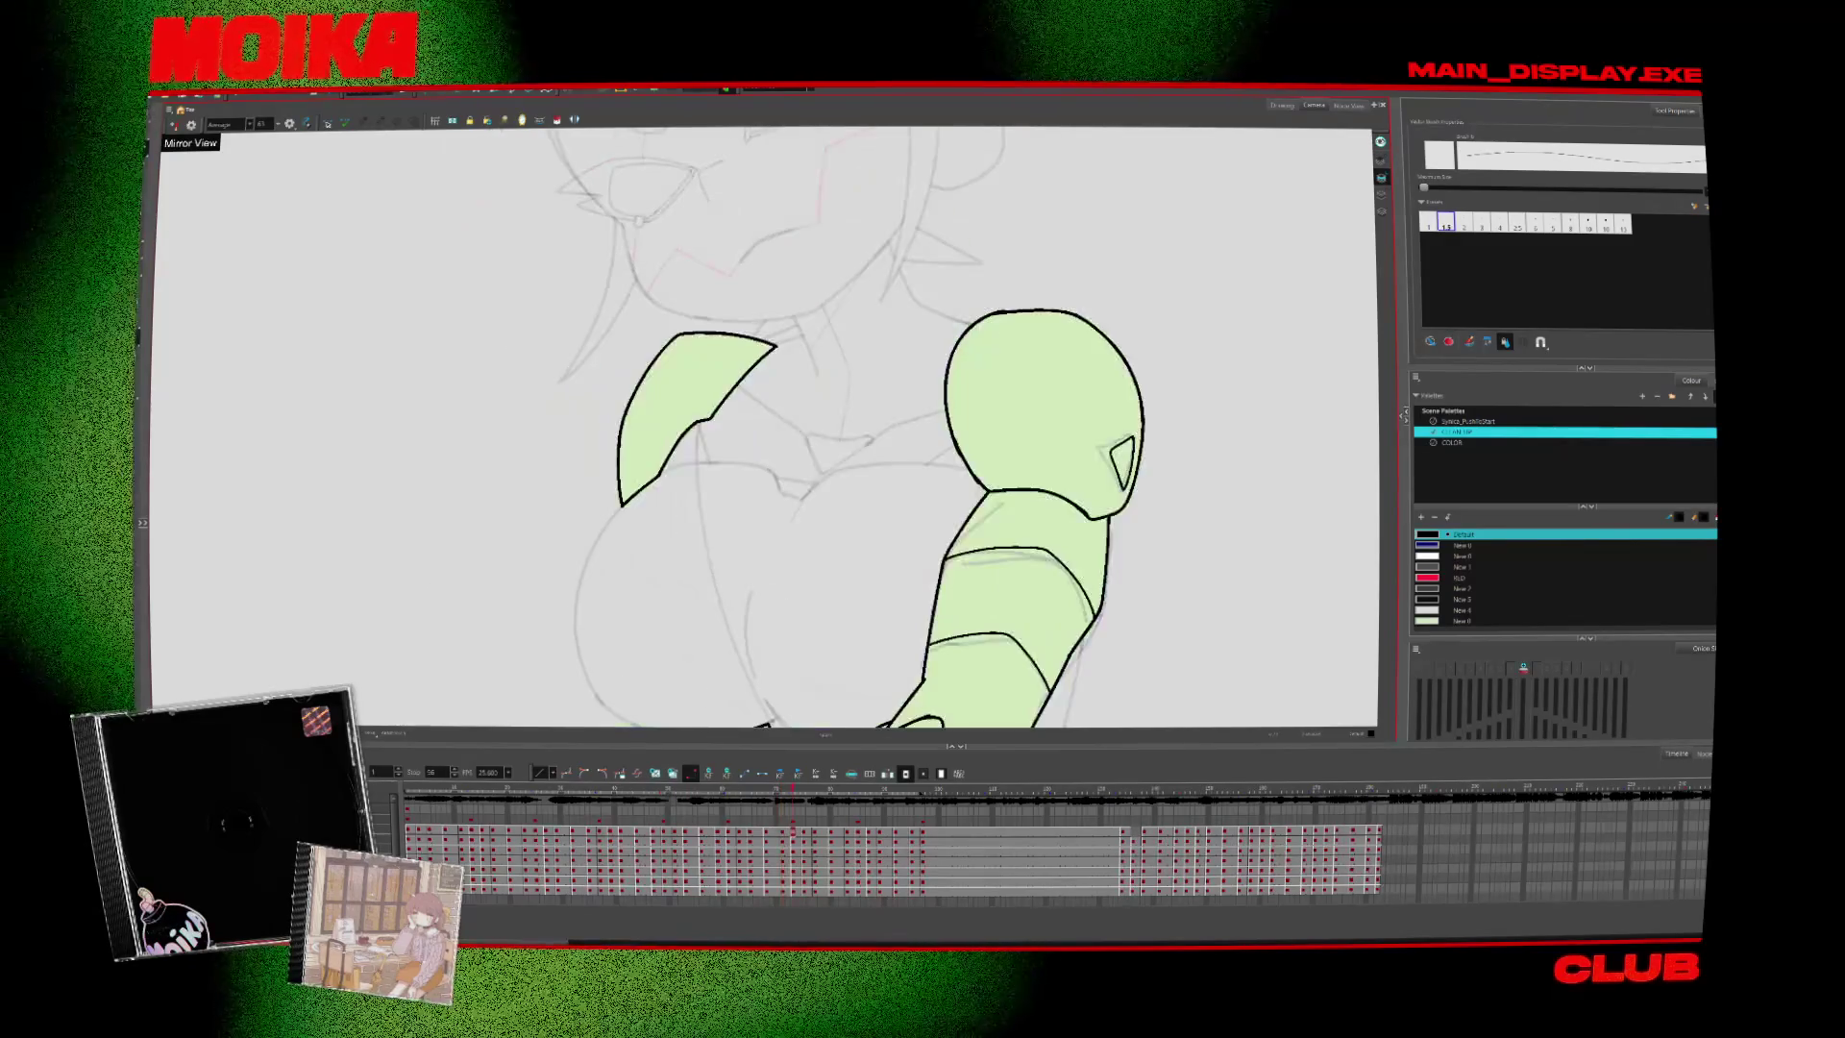
key(period)
Show the full camera frame, return to the first frame and play the animation
key(shift+m)
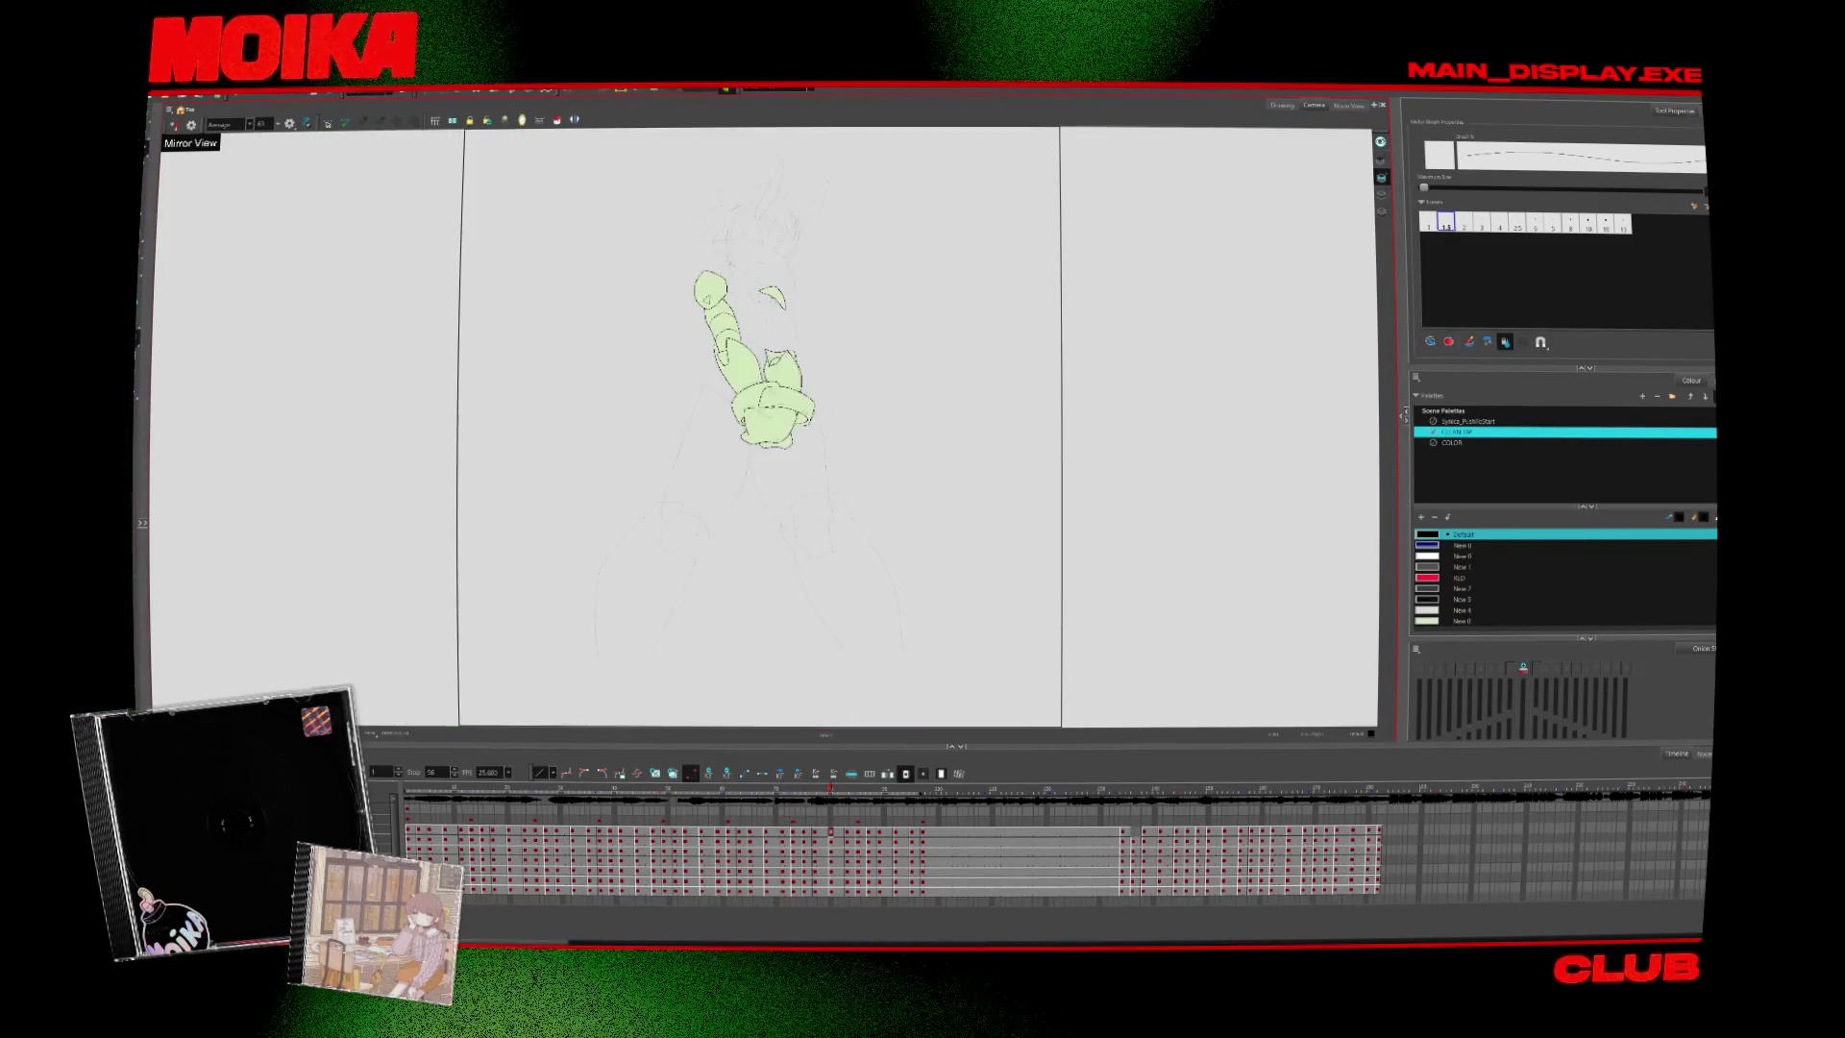
key(period)
key(alt+z)
click(763, 372)
key(period)
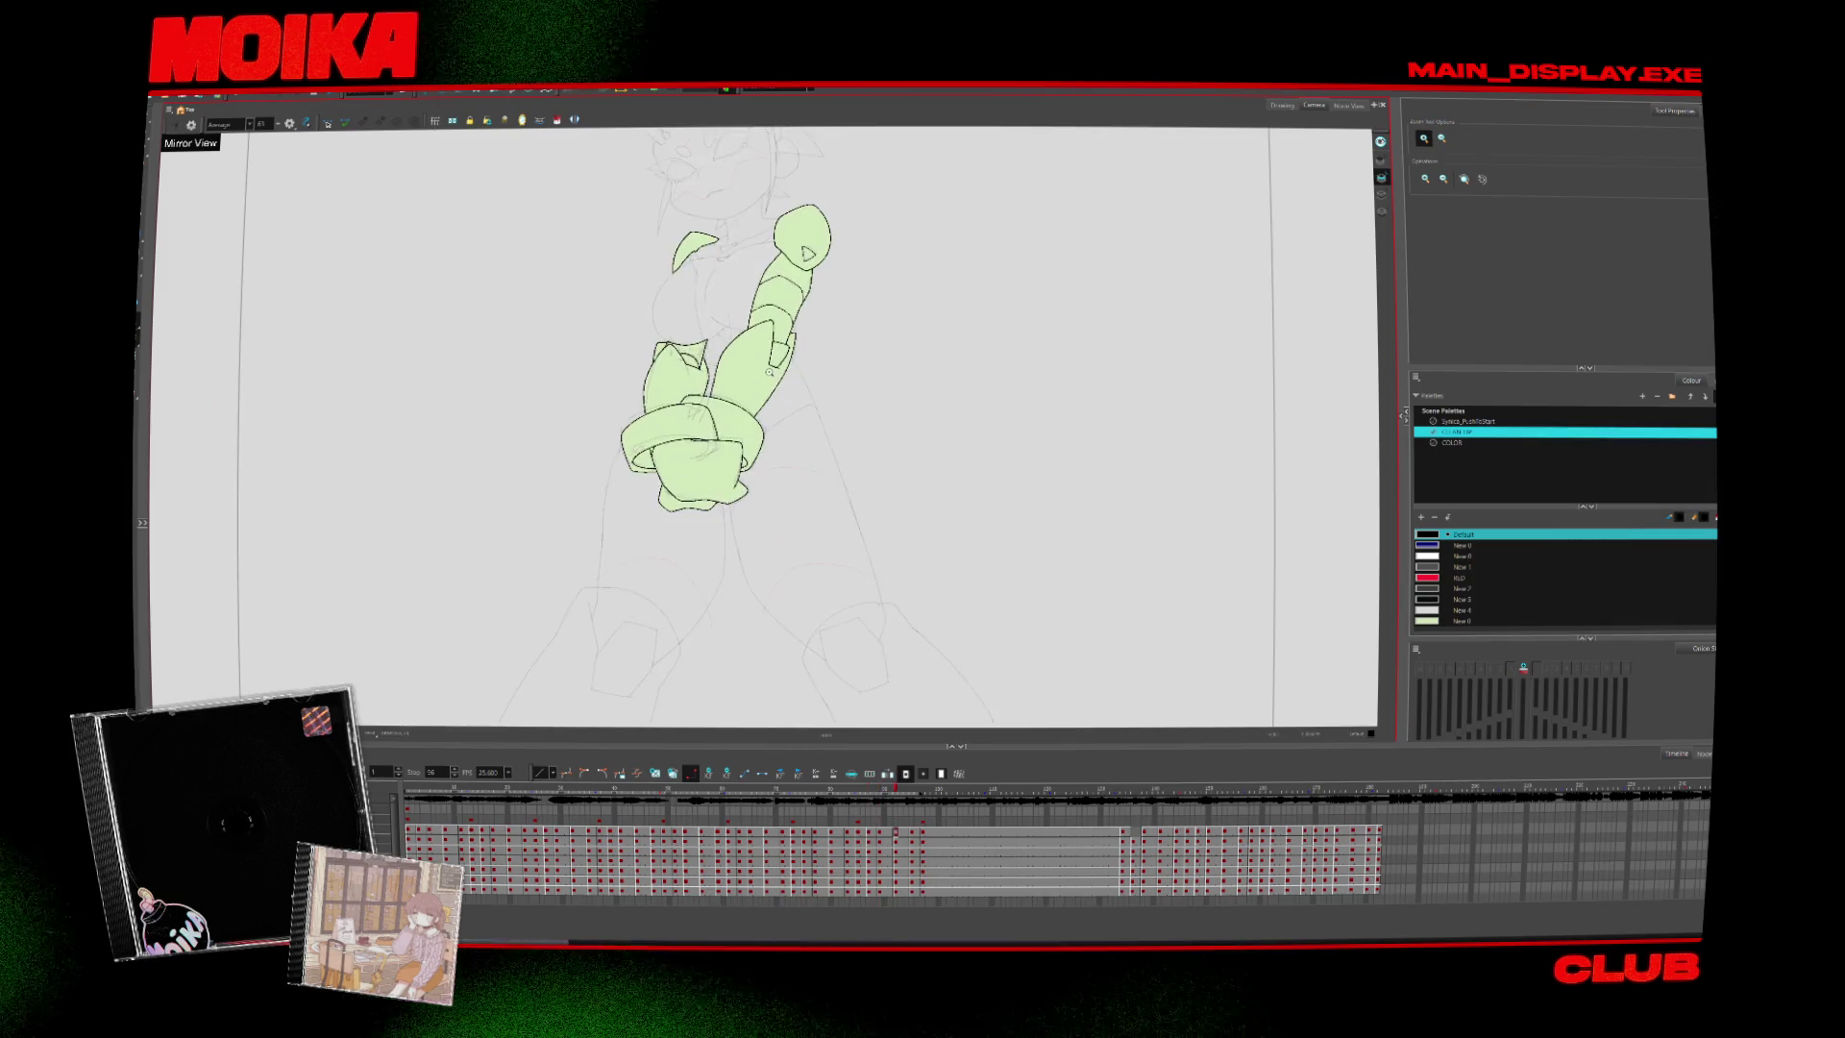
key(shift+comma)
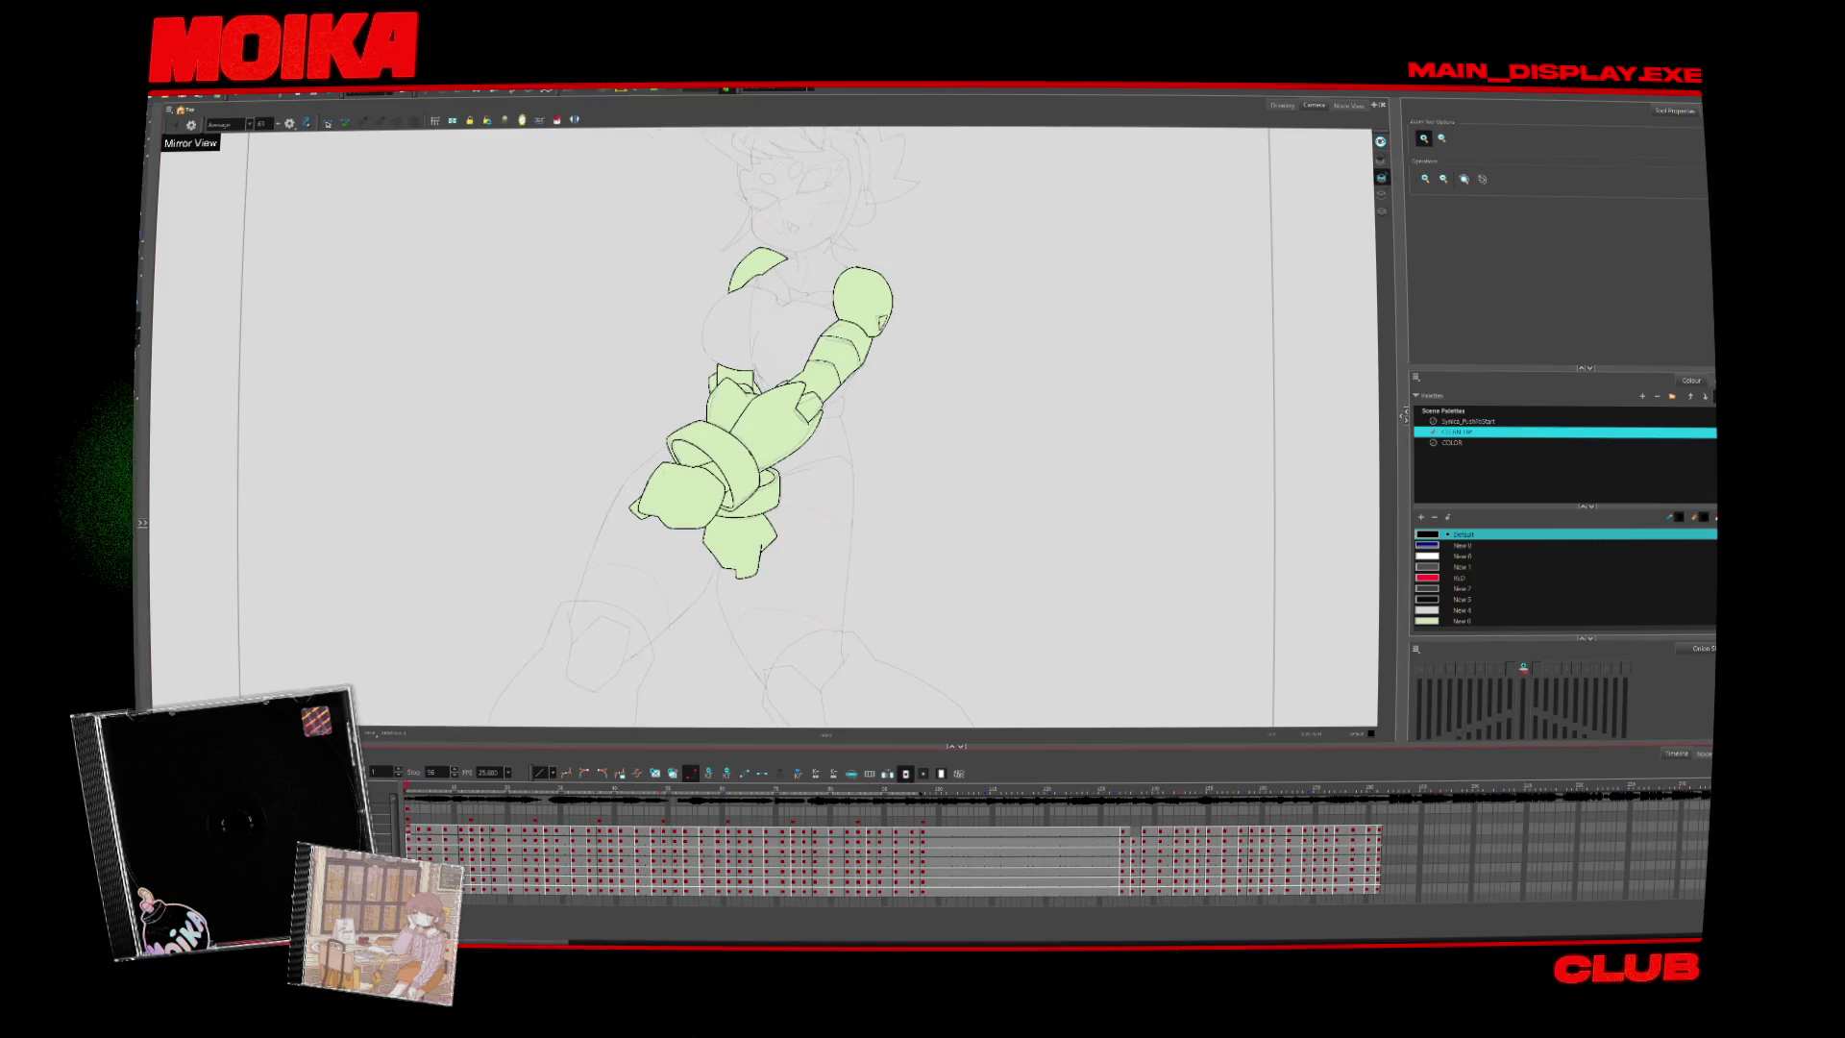
key(Return)
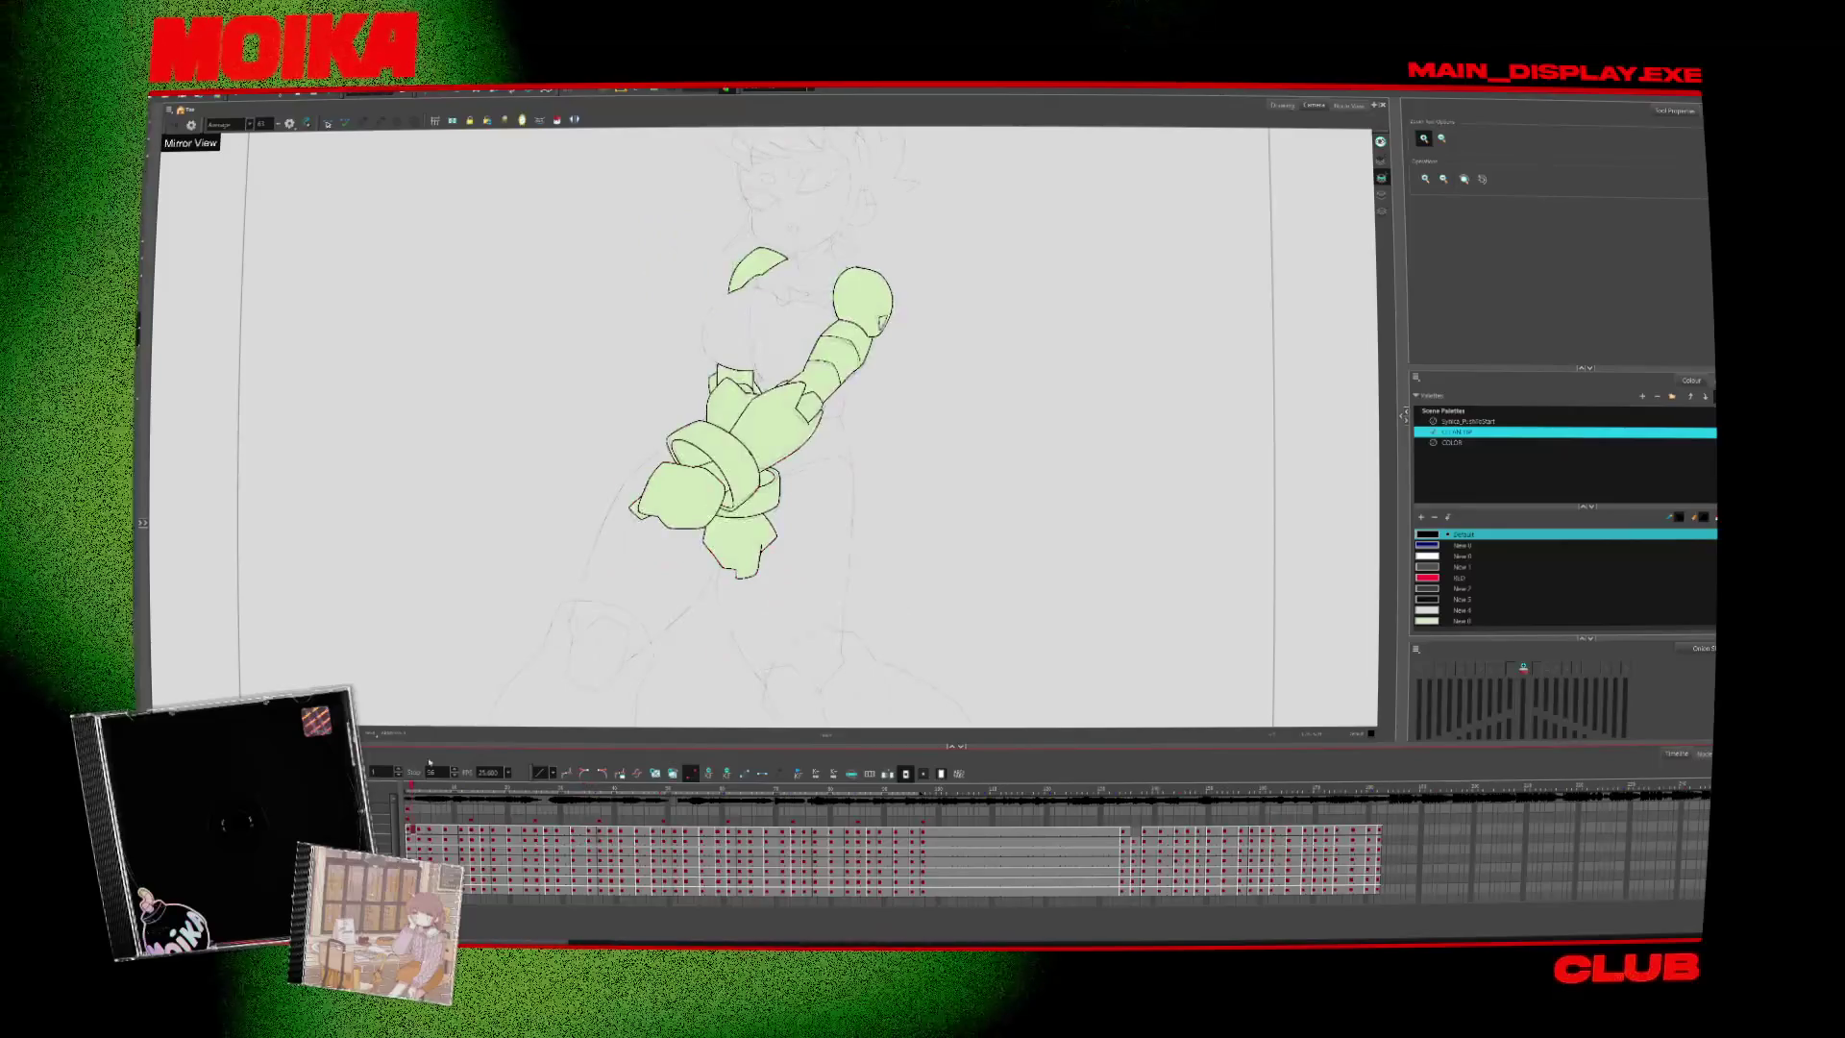
Zoom in close on the knotted arms and step through the next two drawings
click(752, 408)
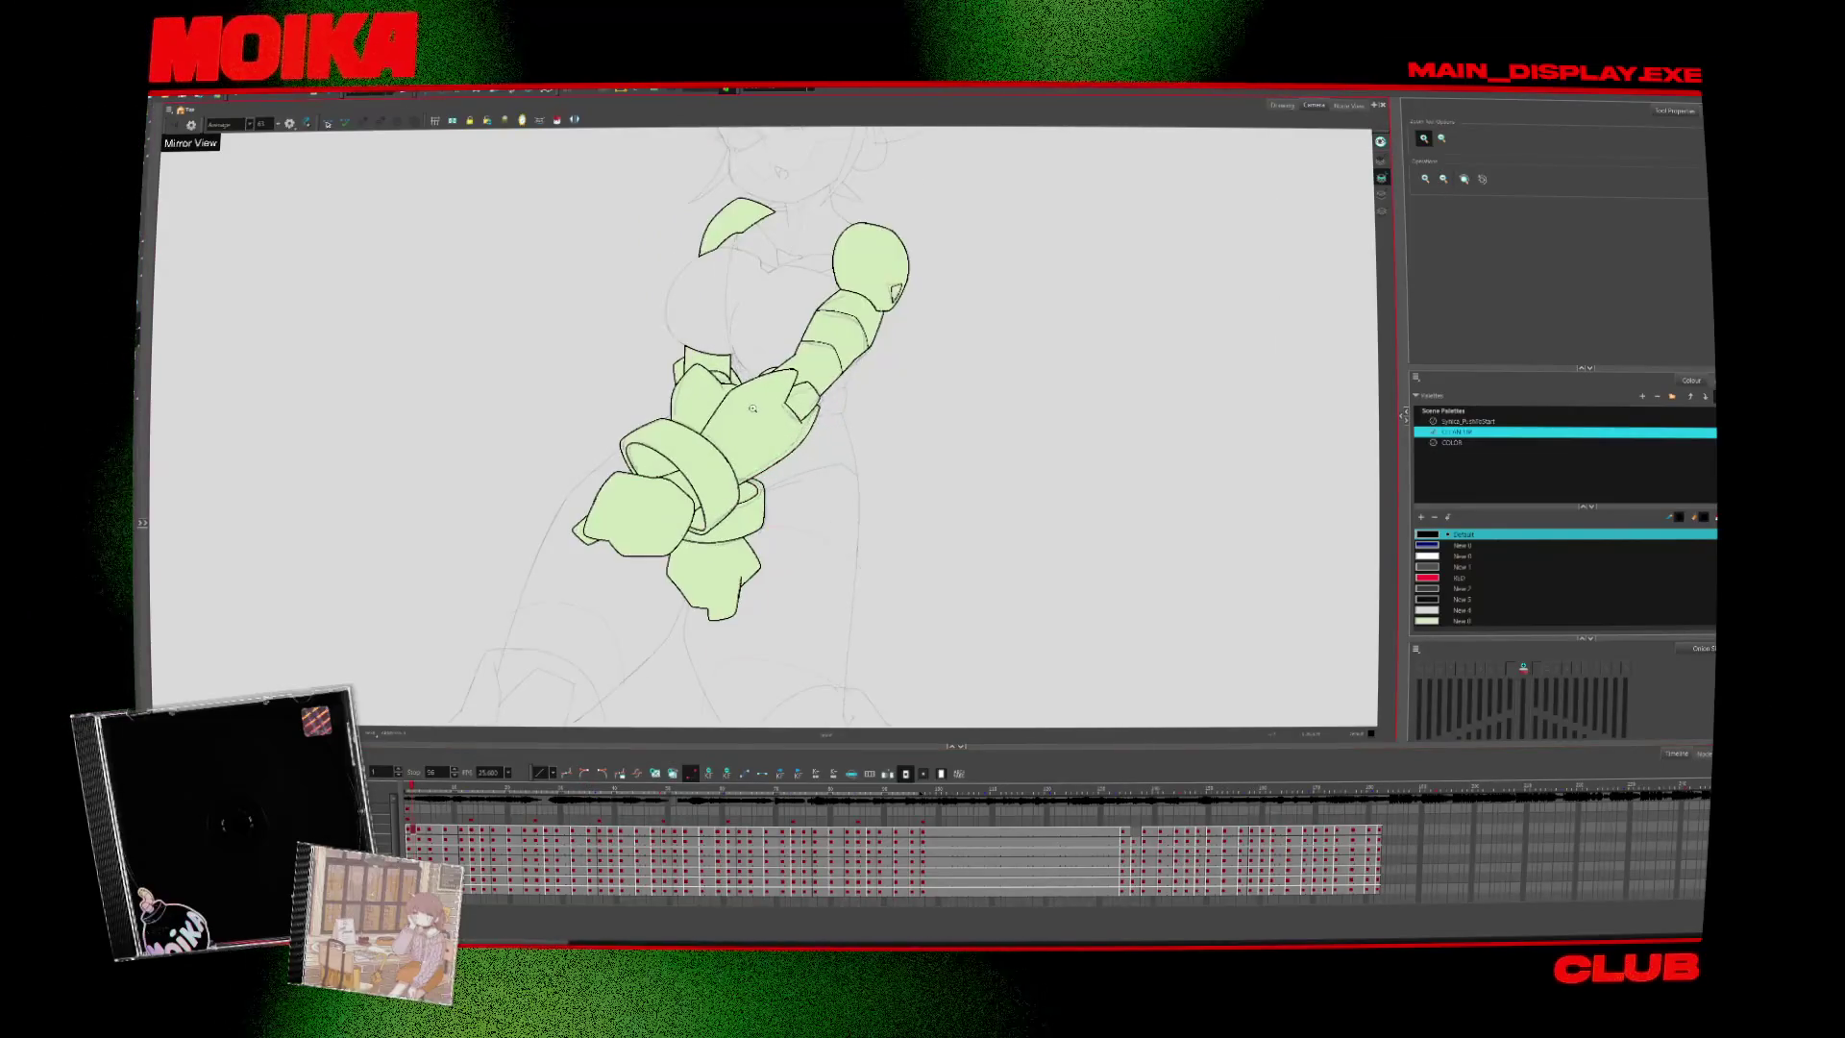
click(752, 409)
key(alt+b)
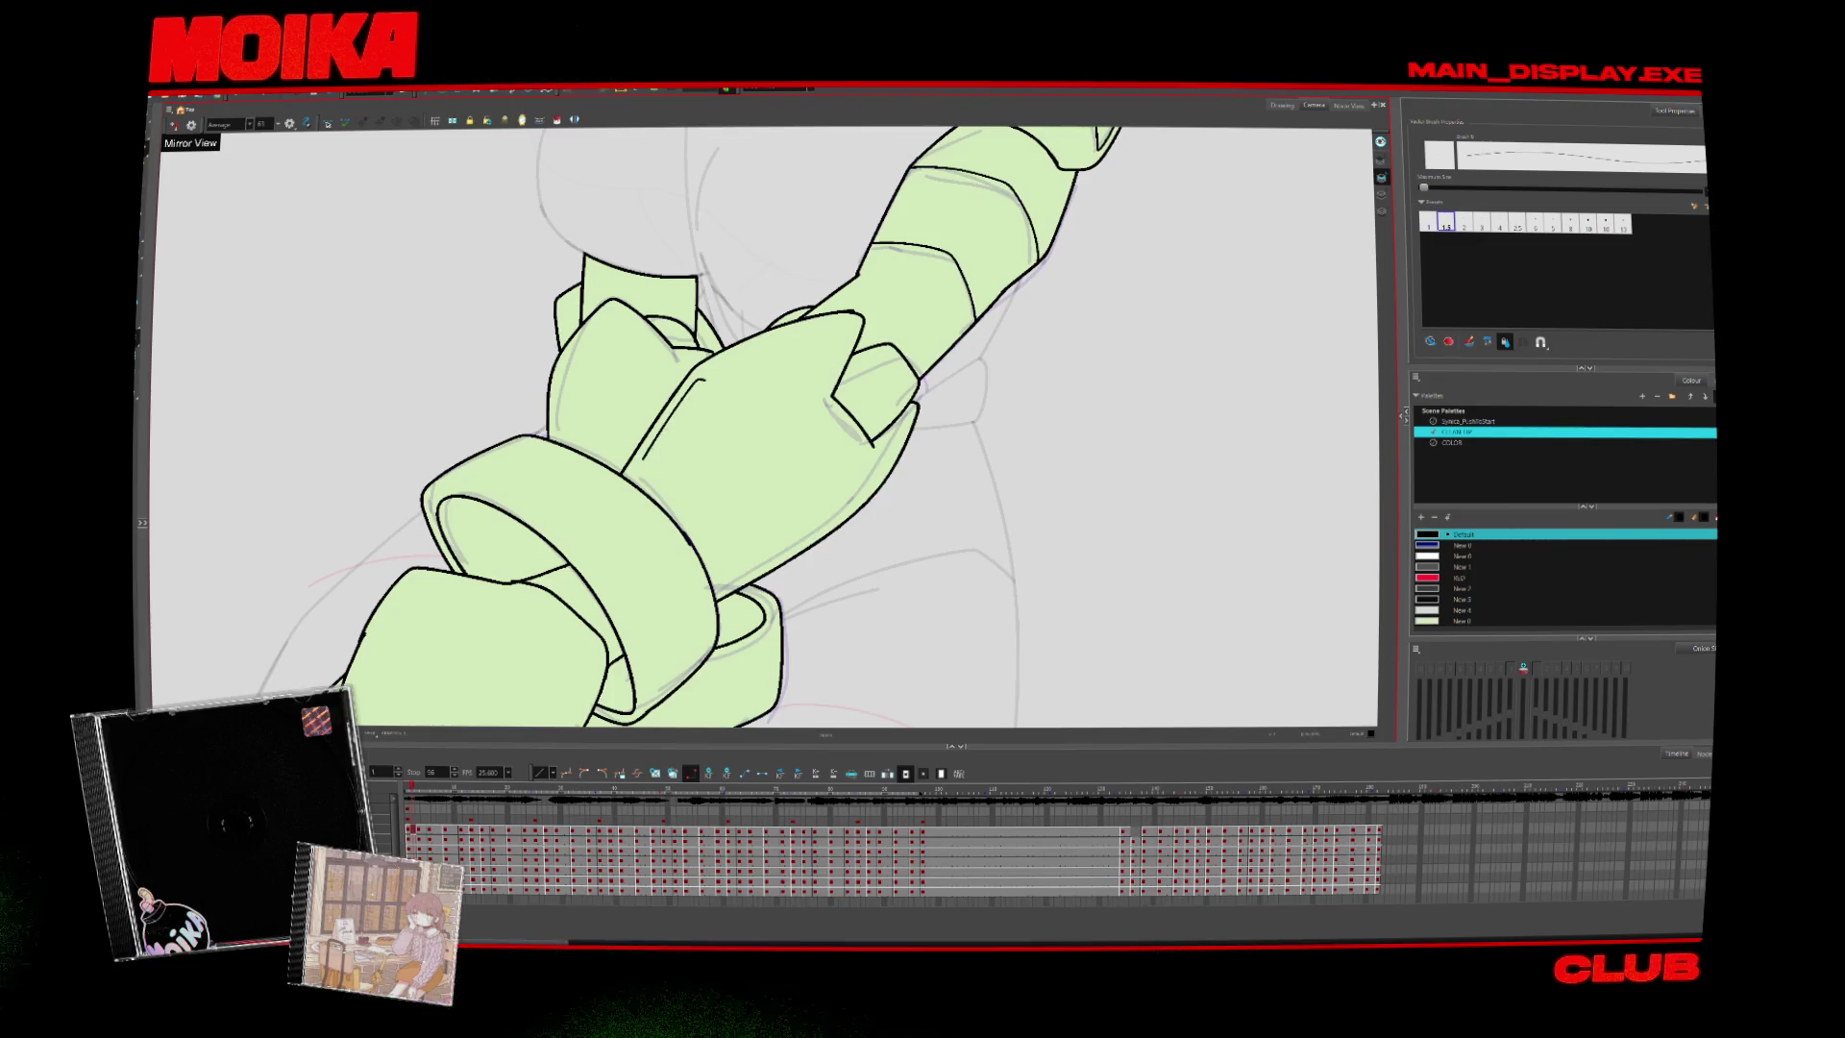
key(period)
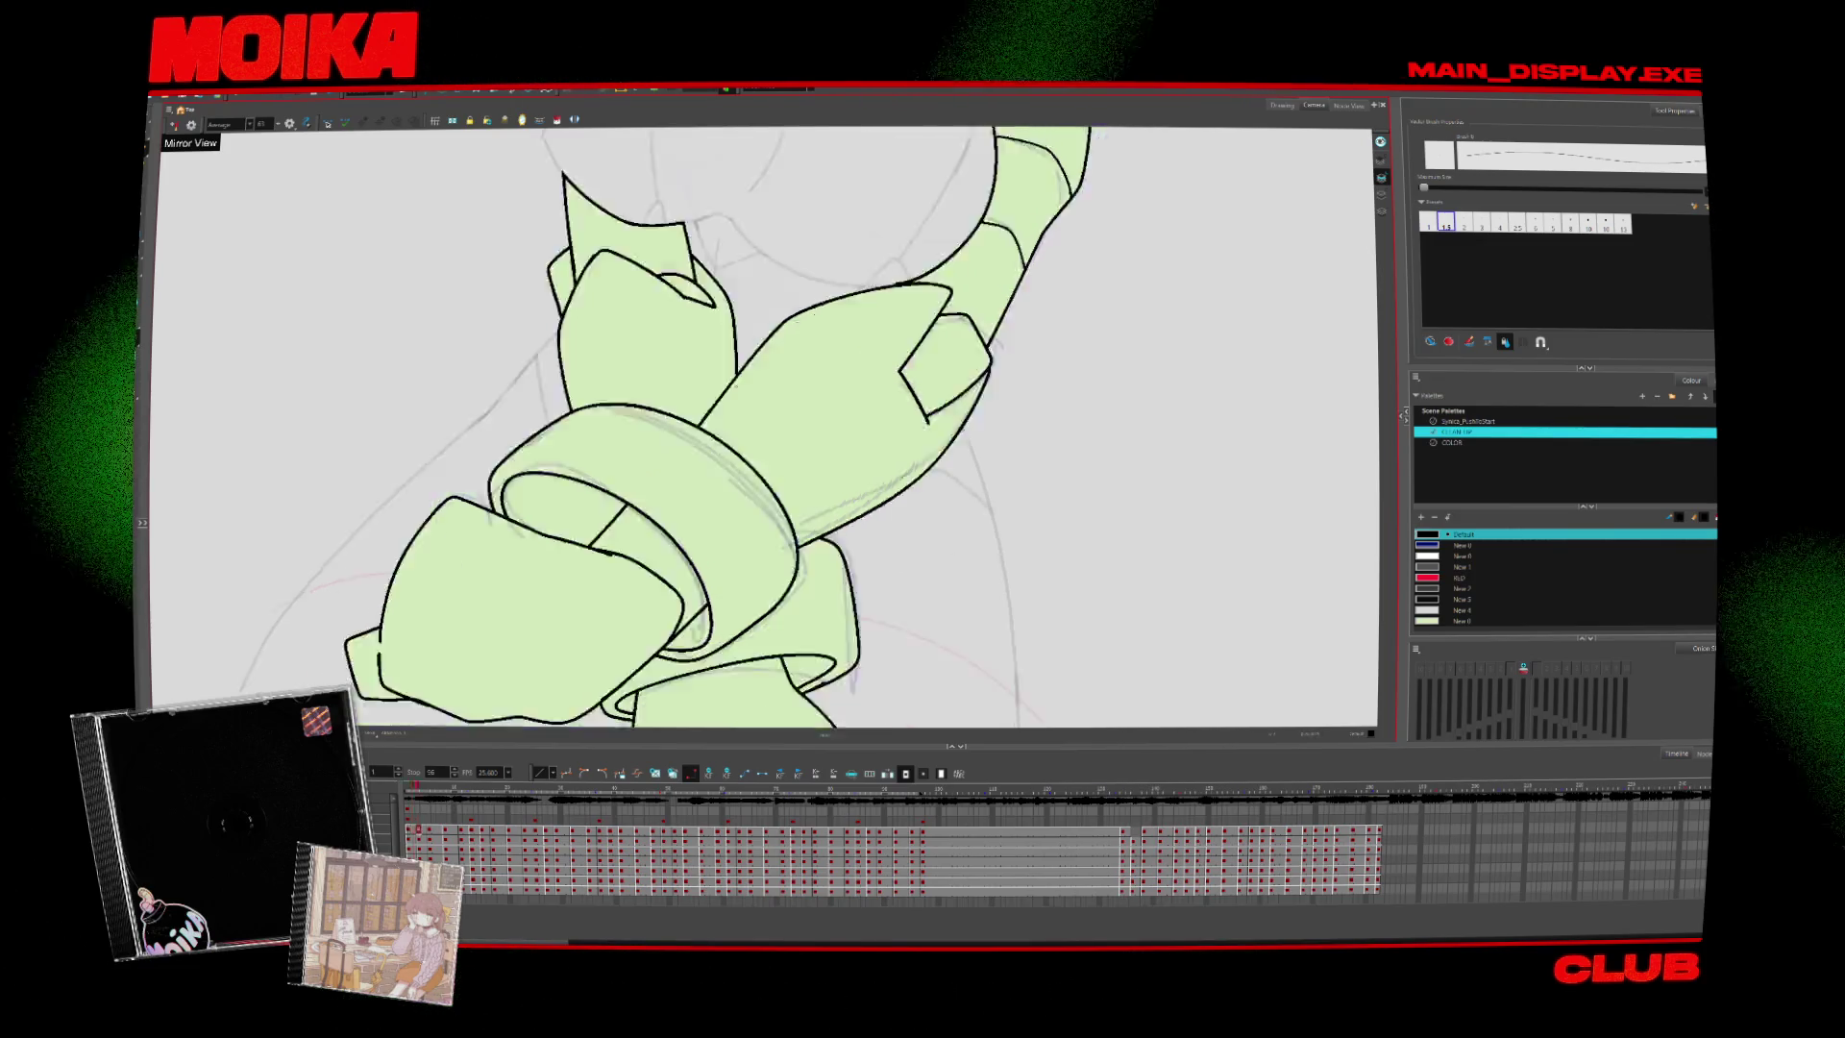
key(period)
key(period)
key(period)
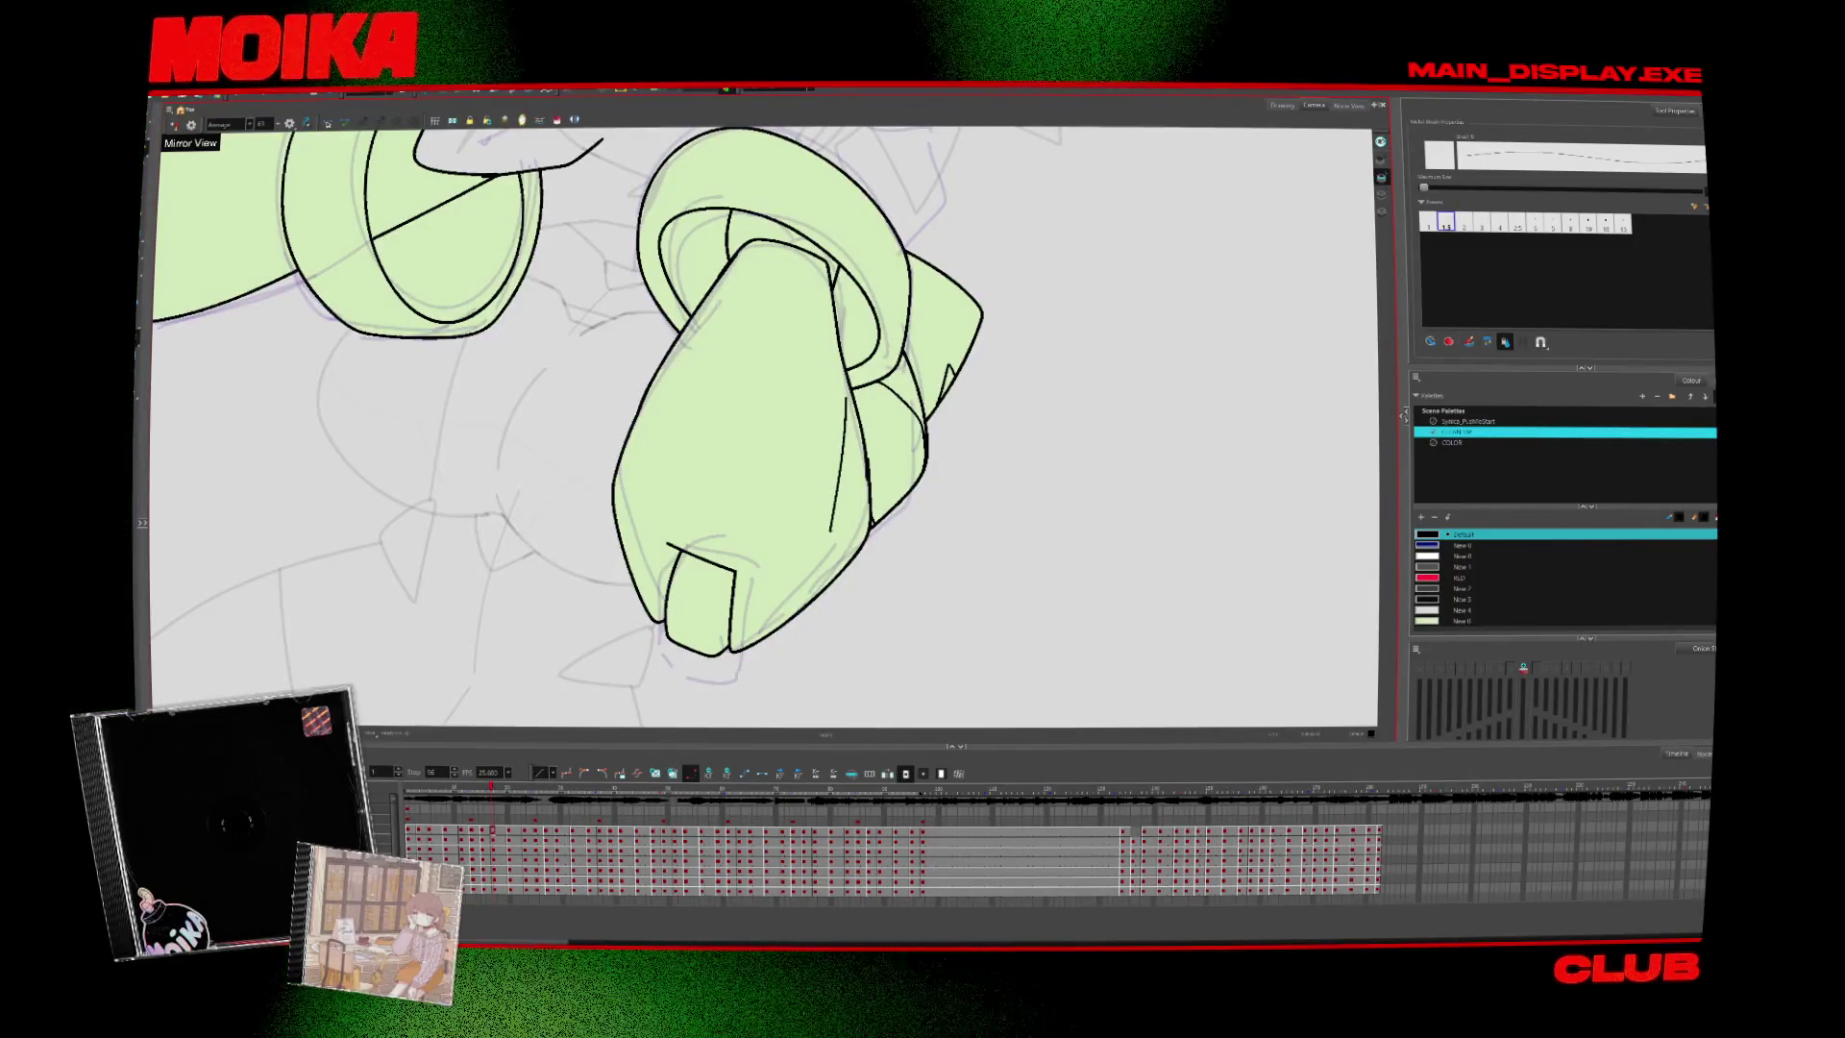
Zoom out to the whole figure and step back and forth between neighbouring frames
key(alt+z)
scroll(872, 515, down, 5)
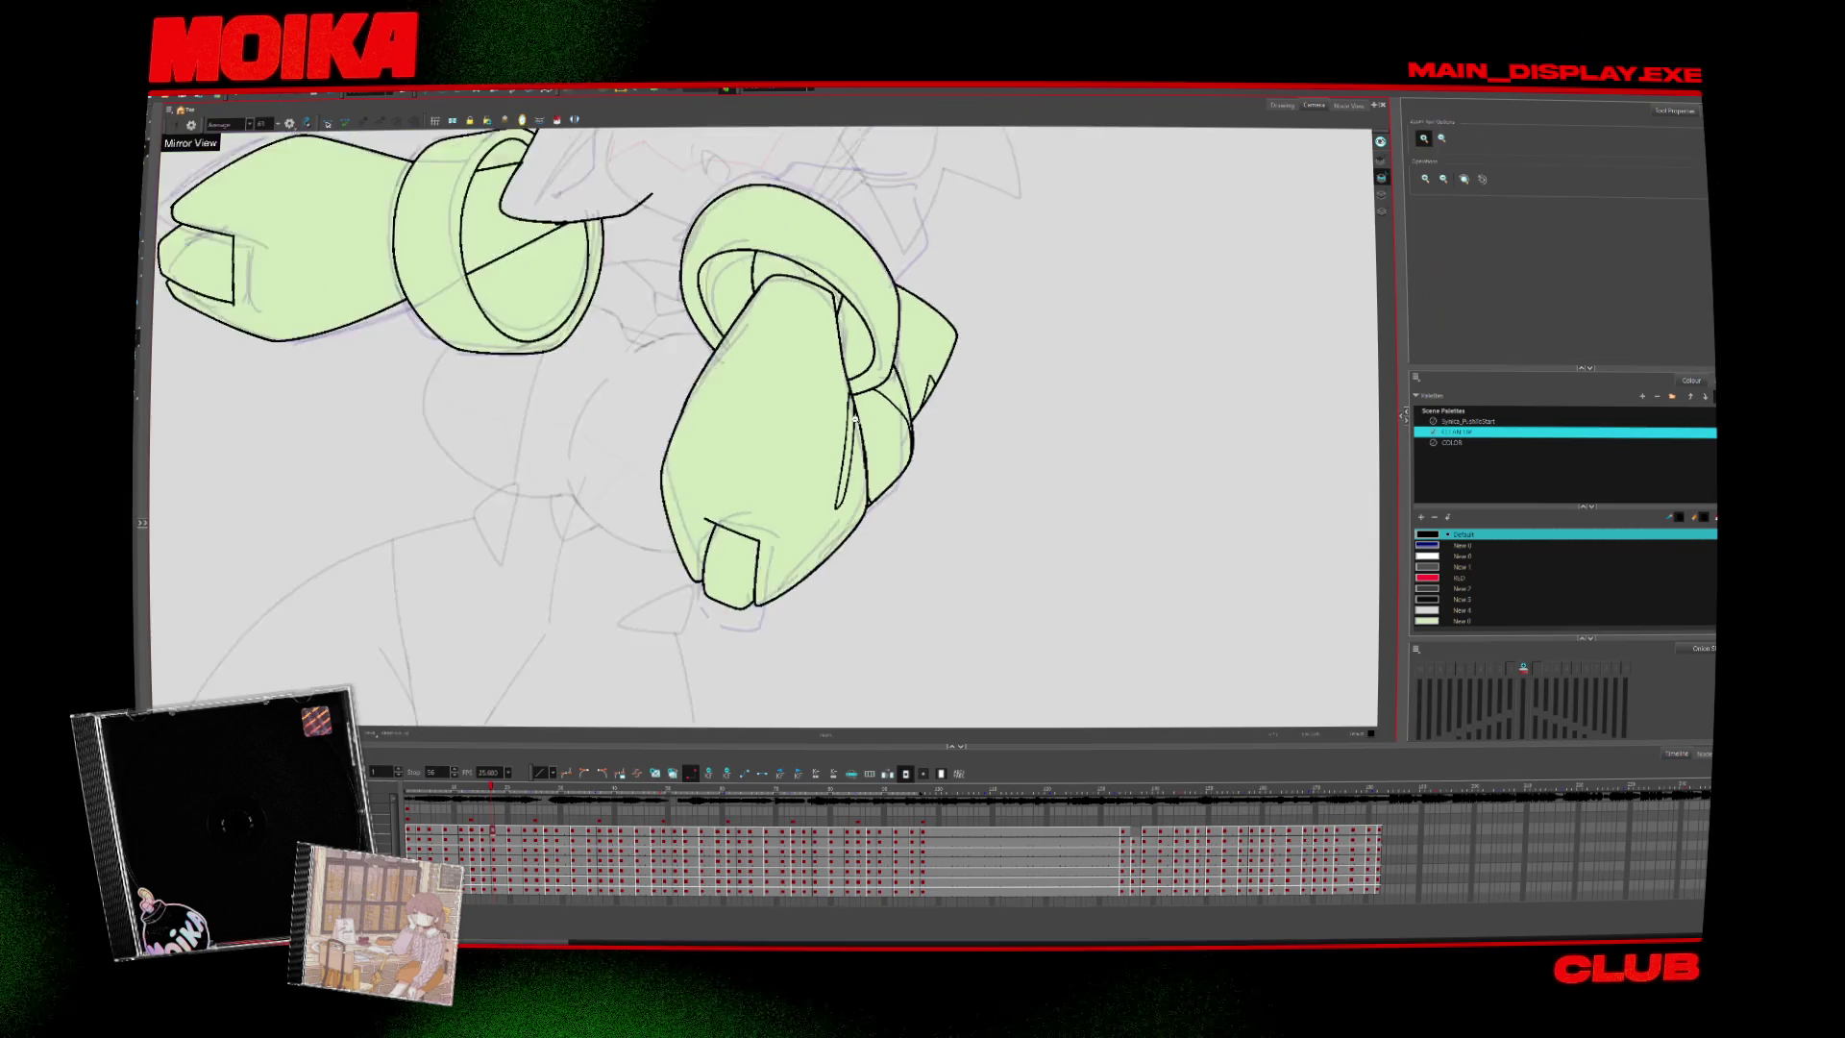
key(period)
key(comma)
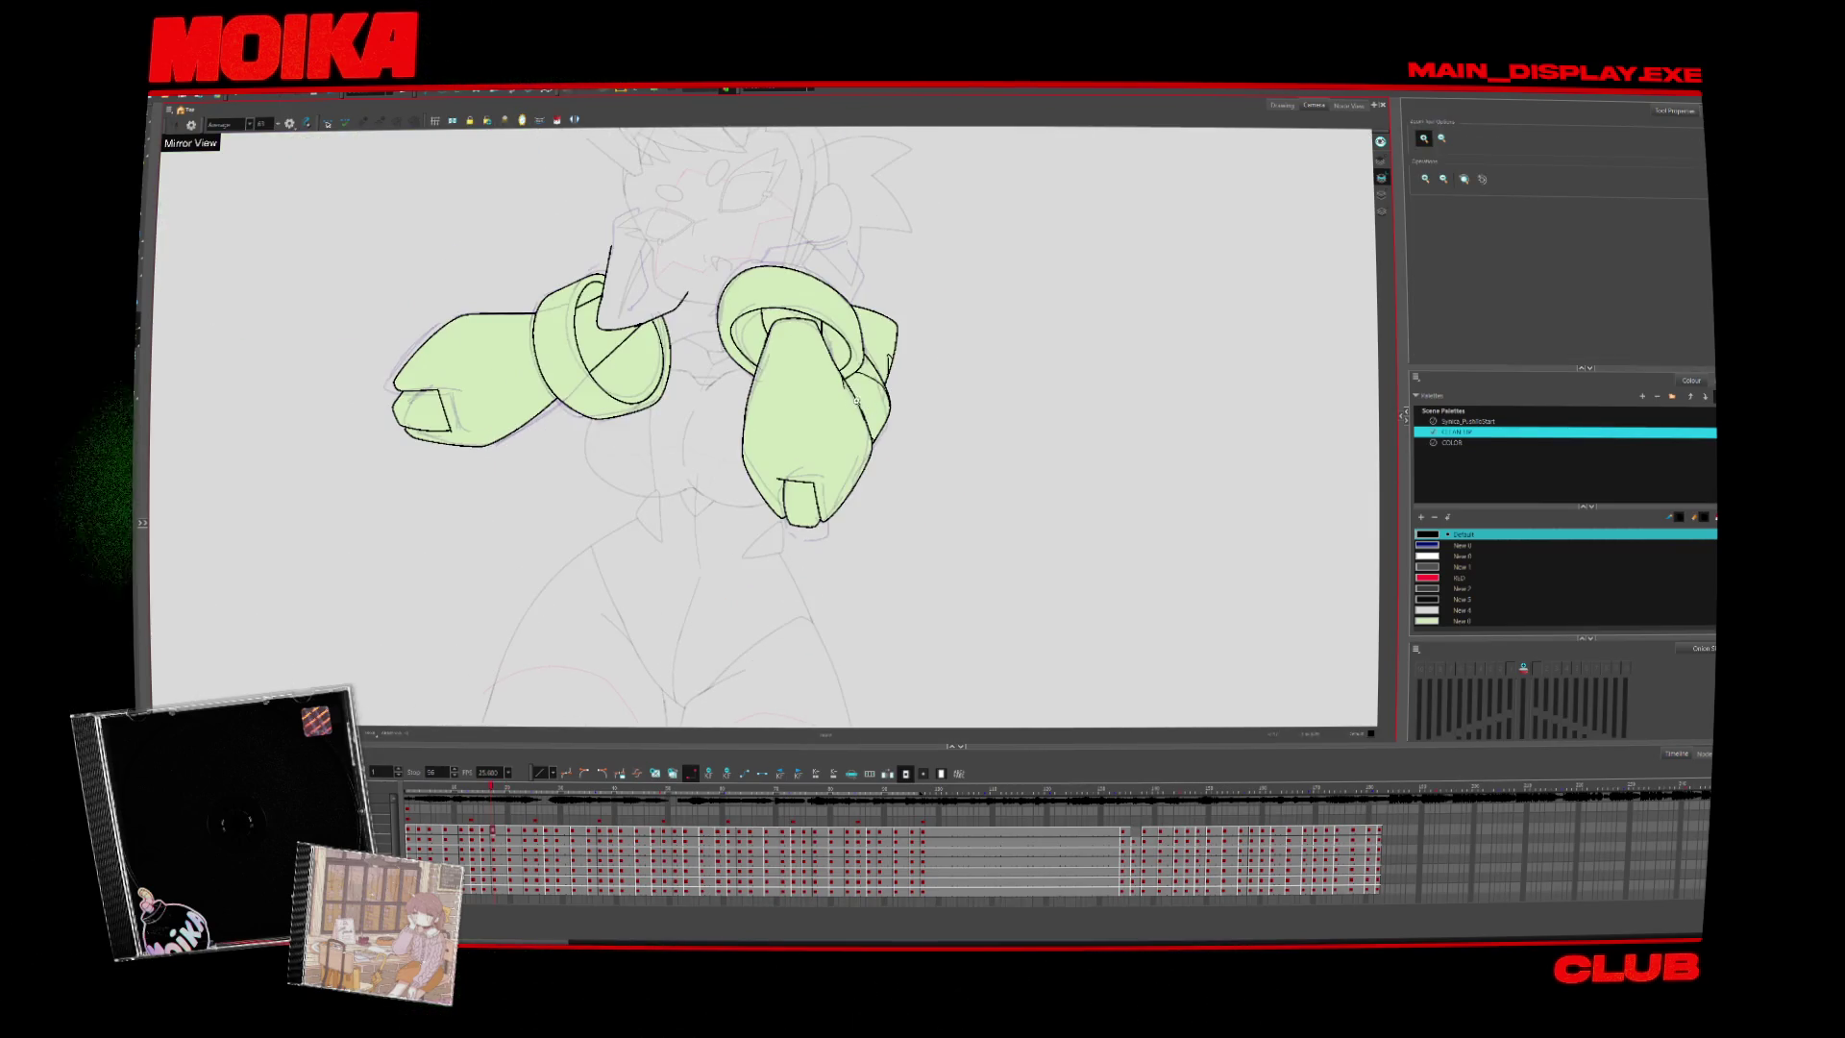
key(period)
key(period)
key(period)
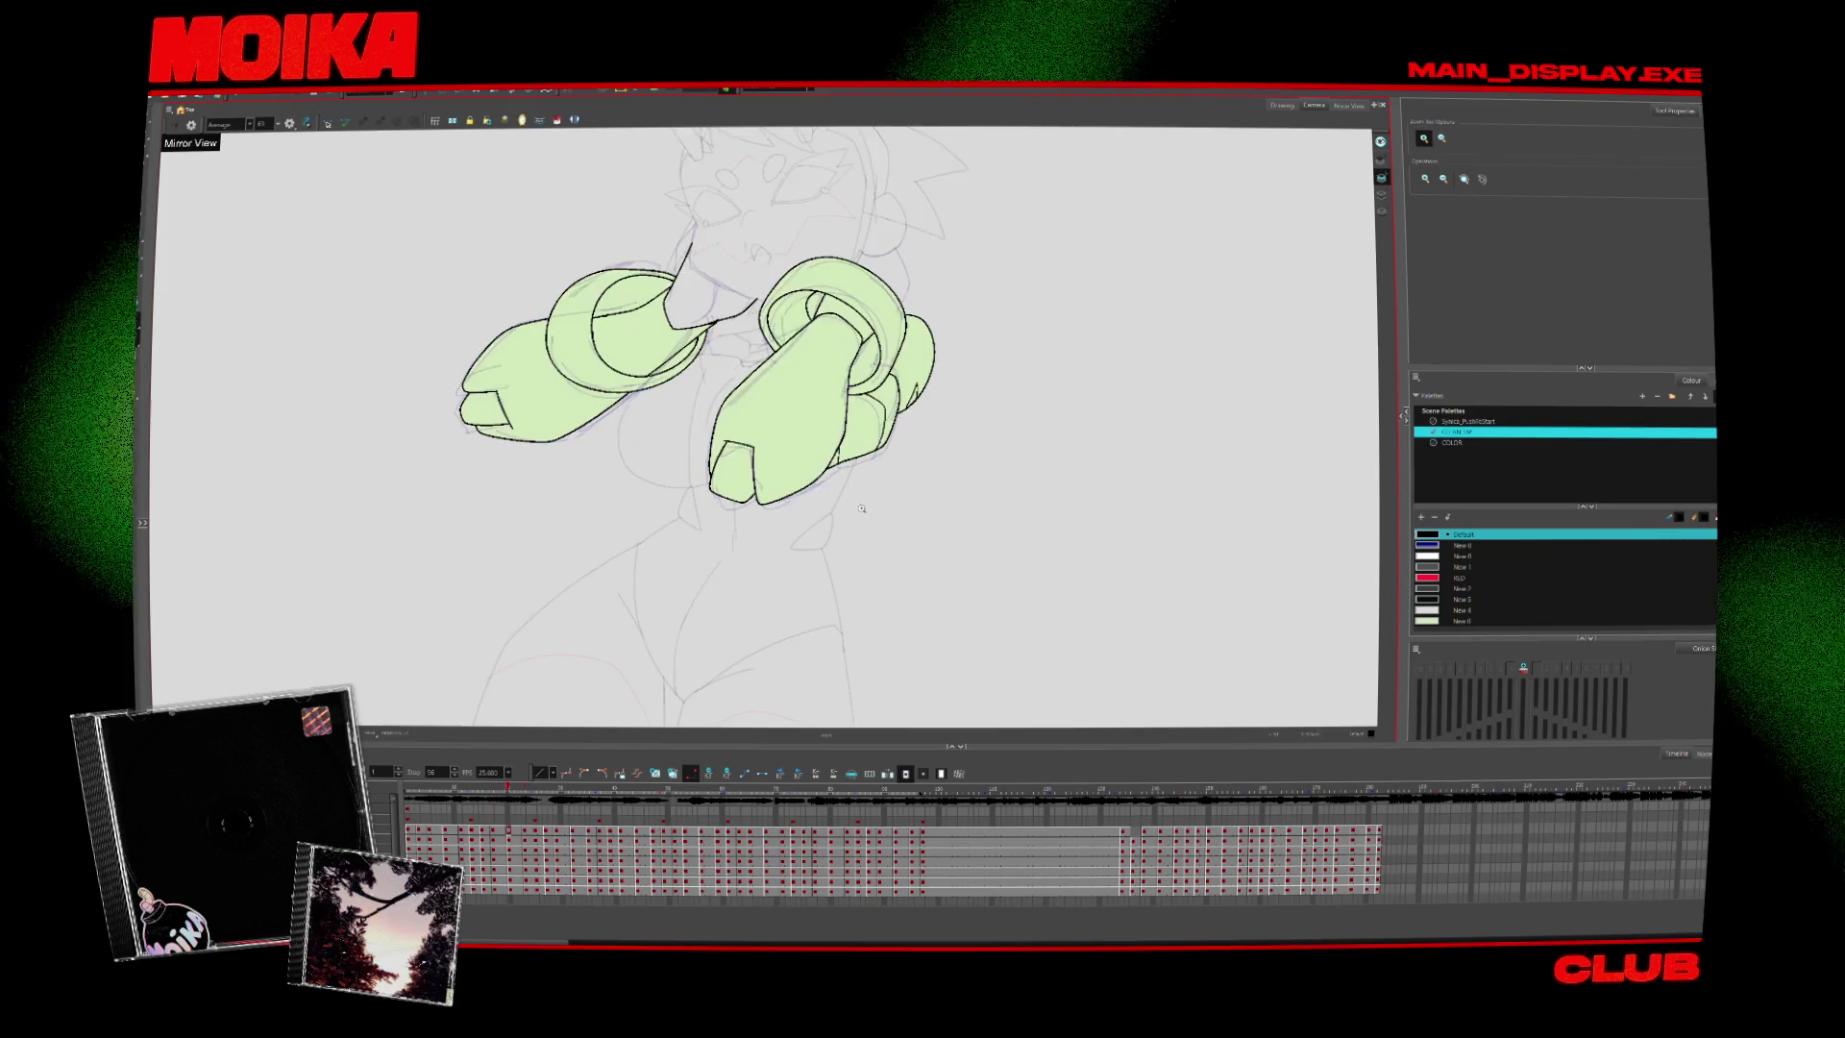
key(space)
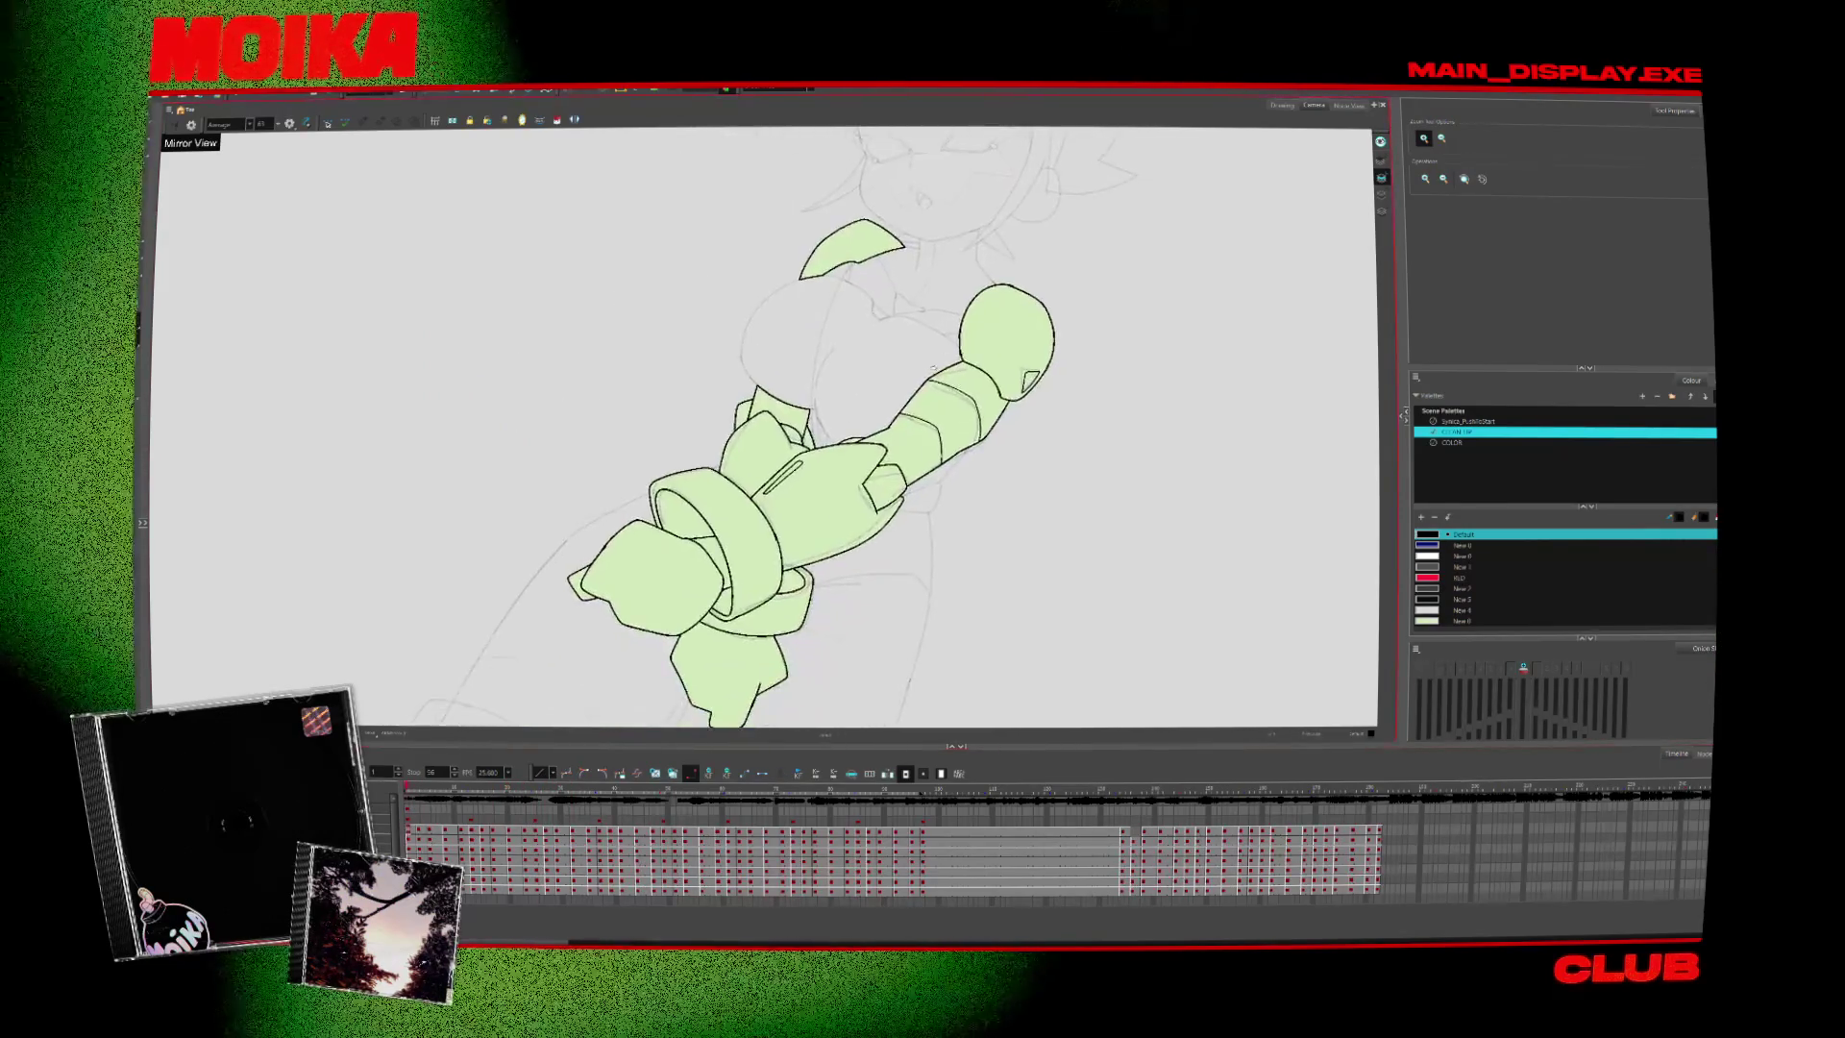
Zoom in on the knotted arms and advance four drawings to the next pose
click(752, 451)
key(alt+b)
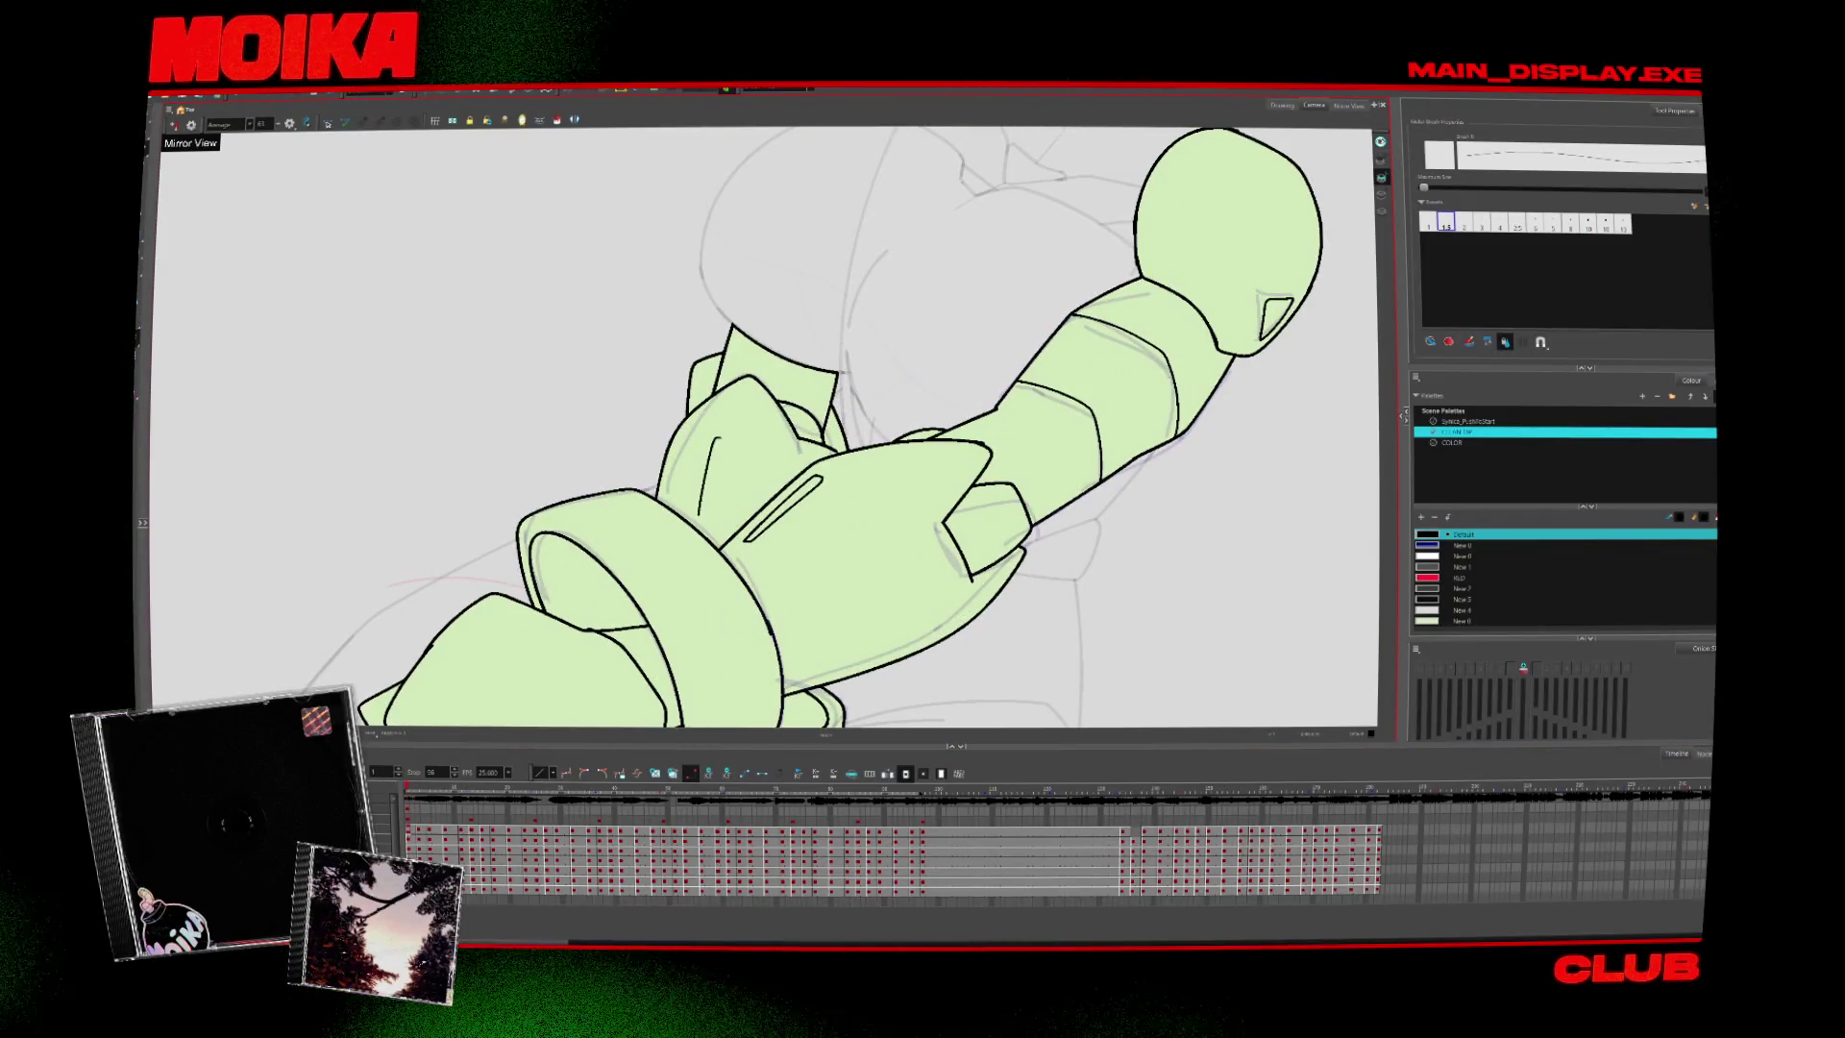
key(period)
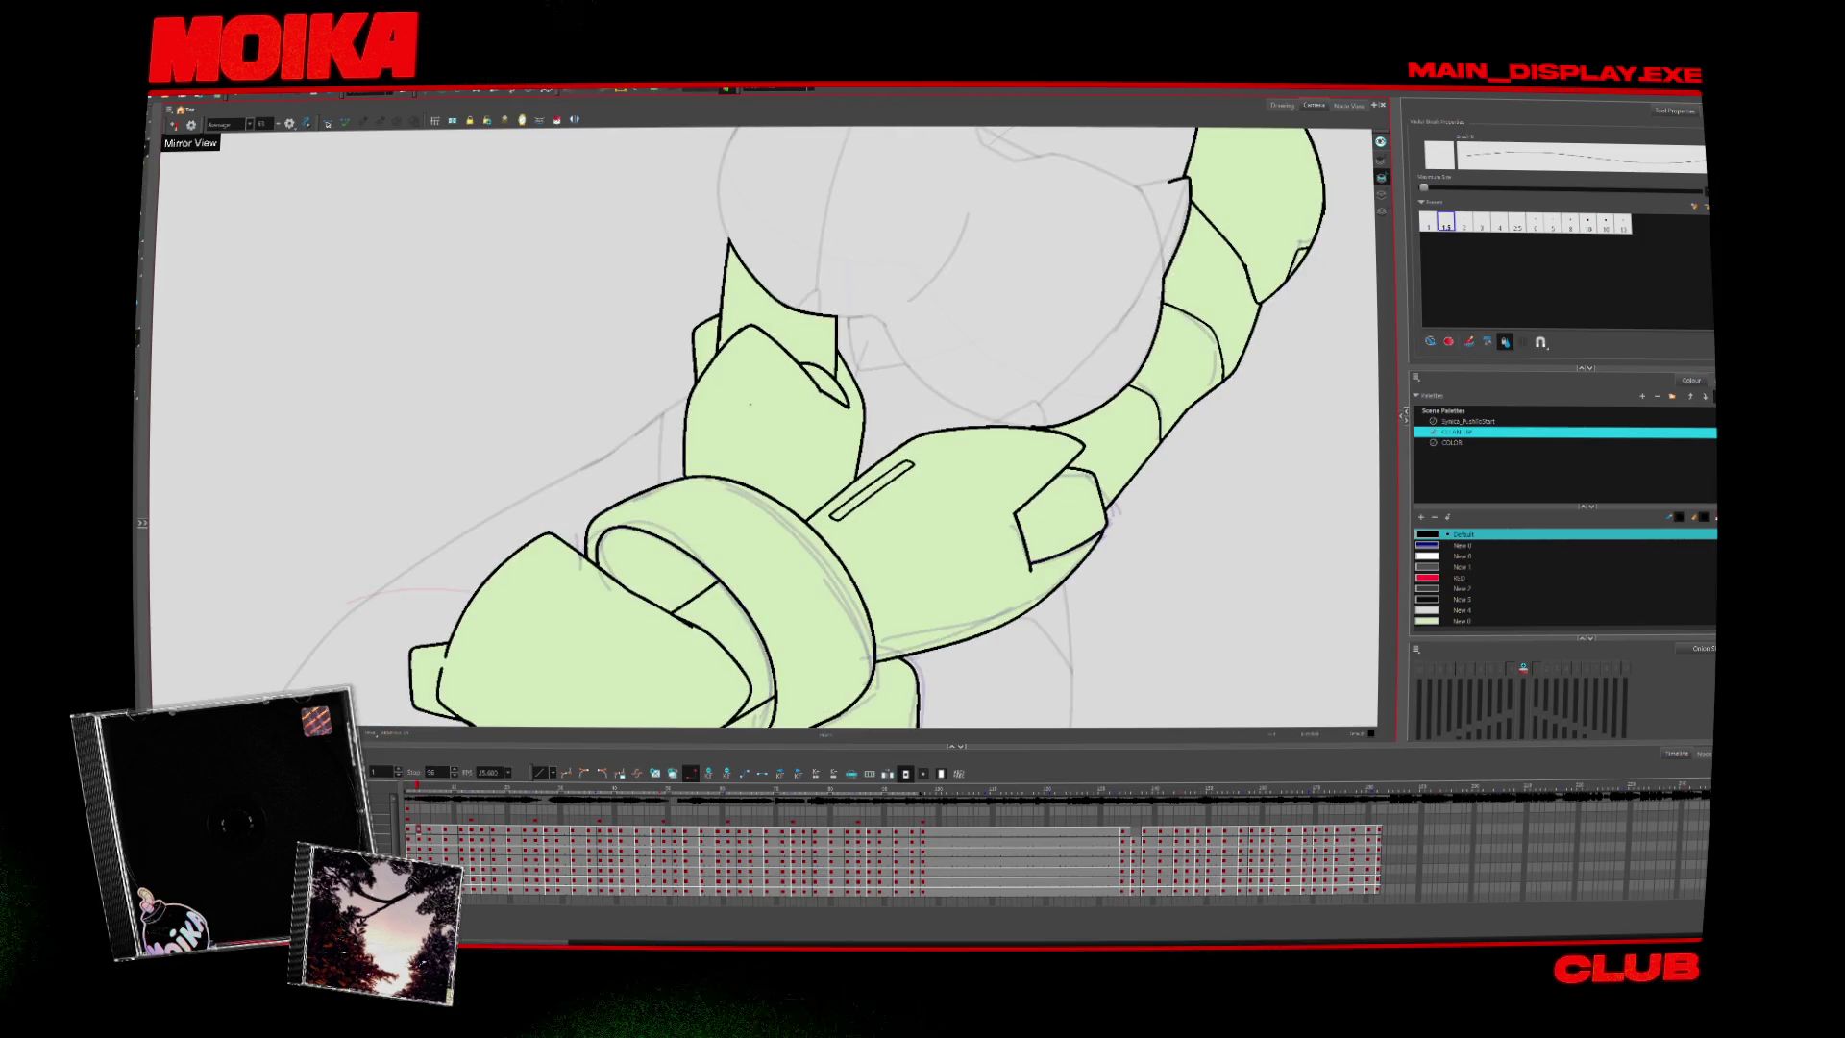
key(period)
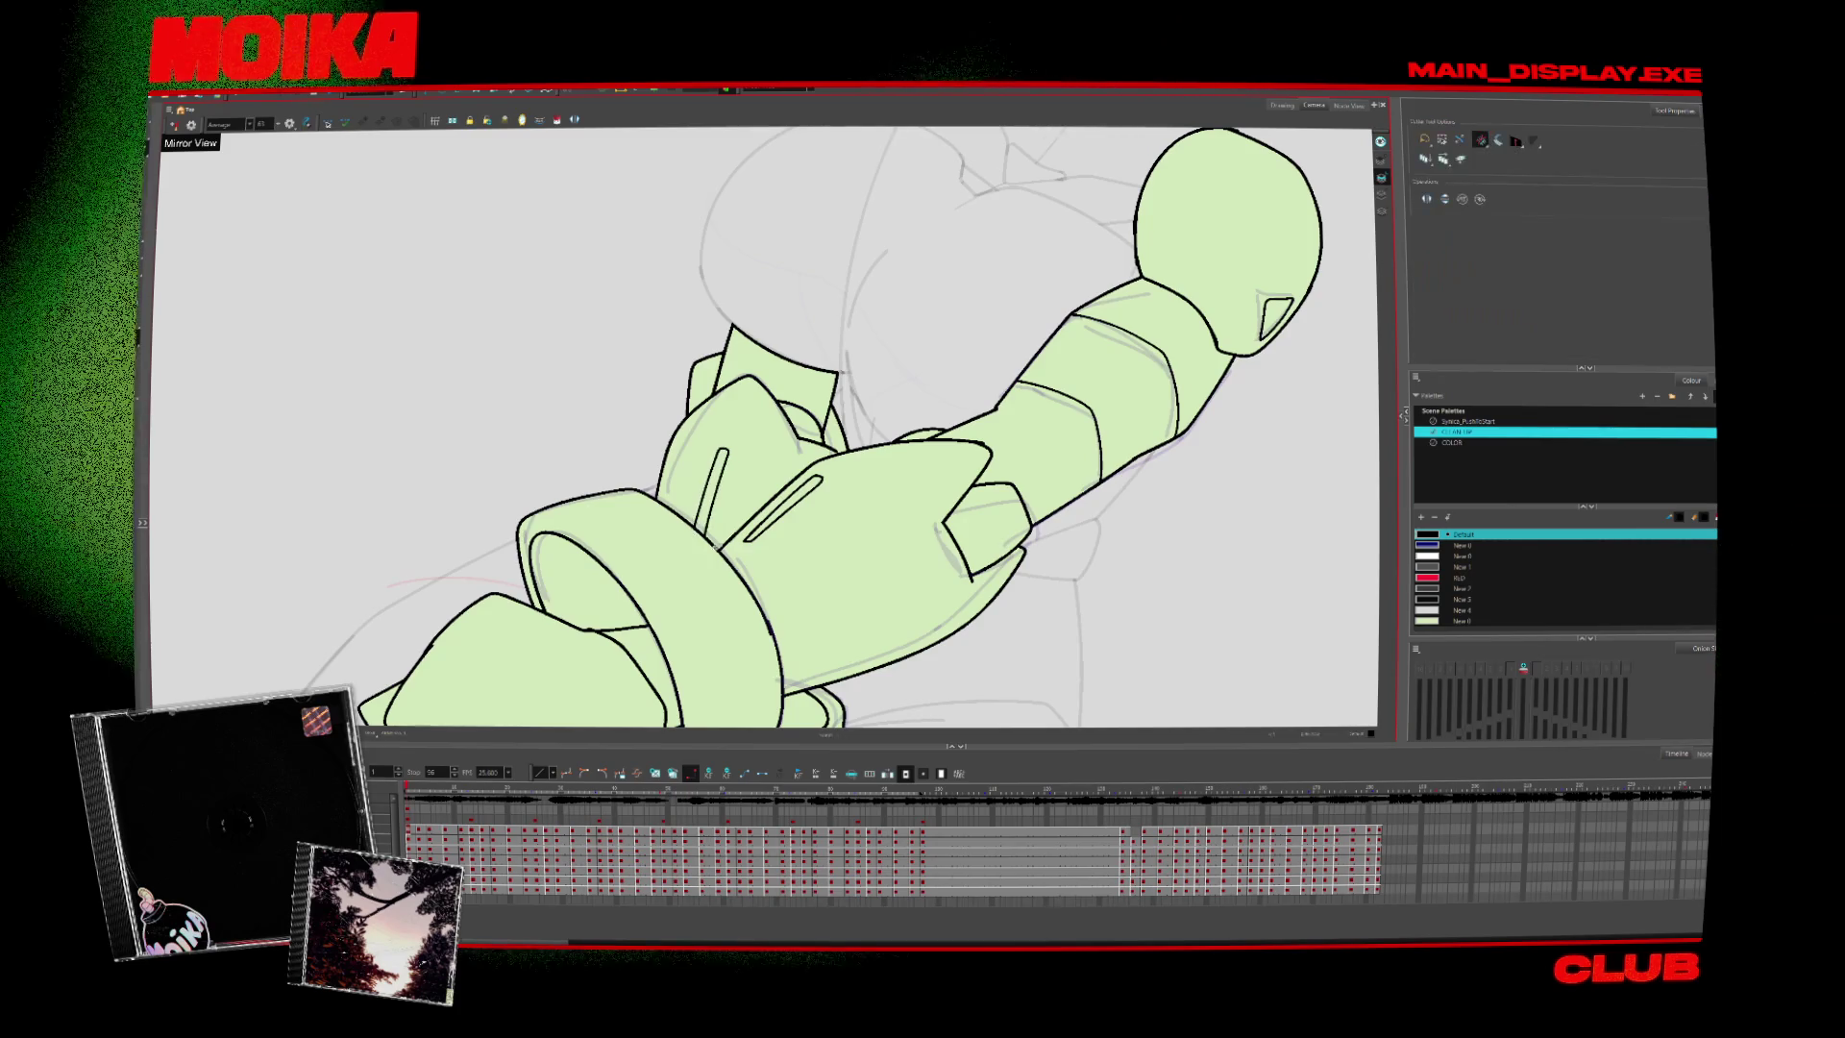
key(period)
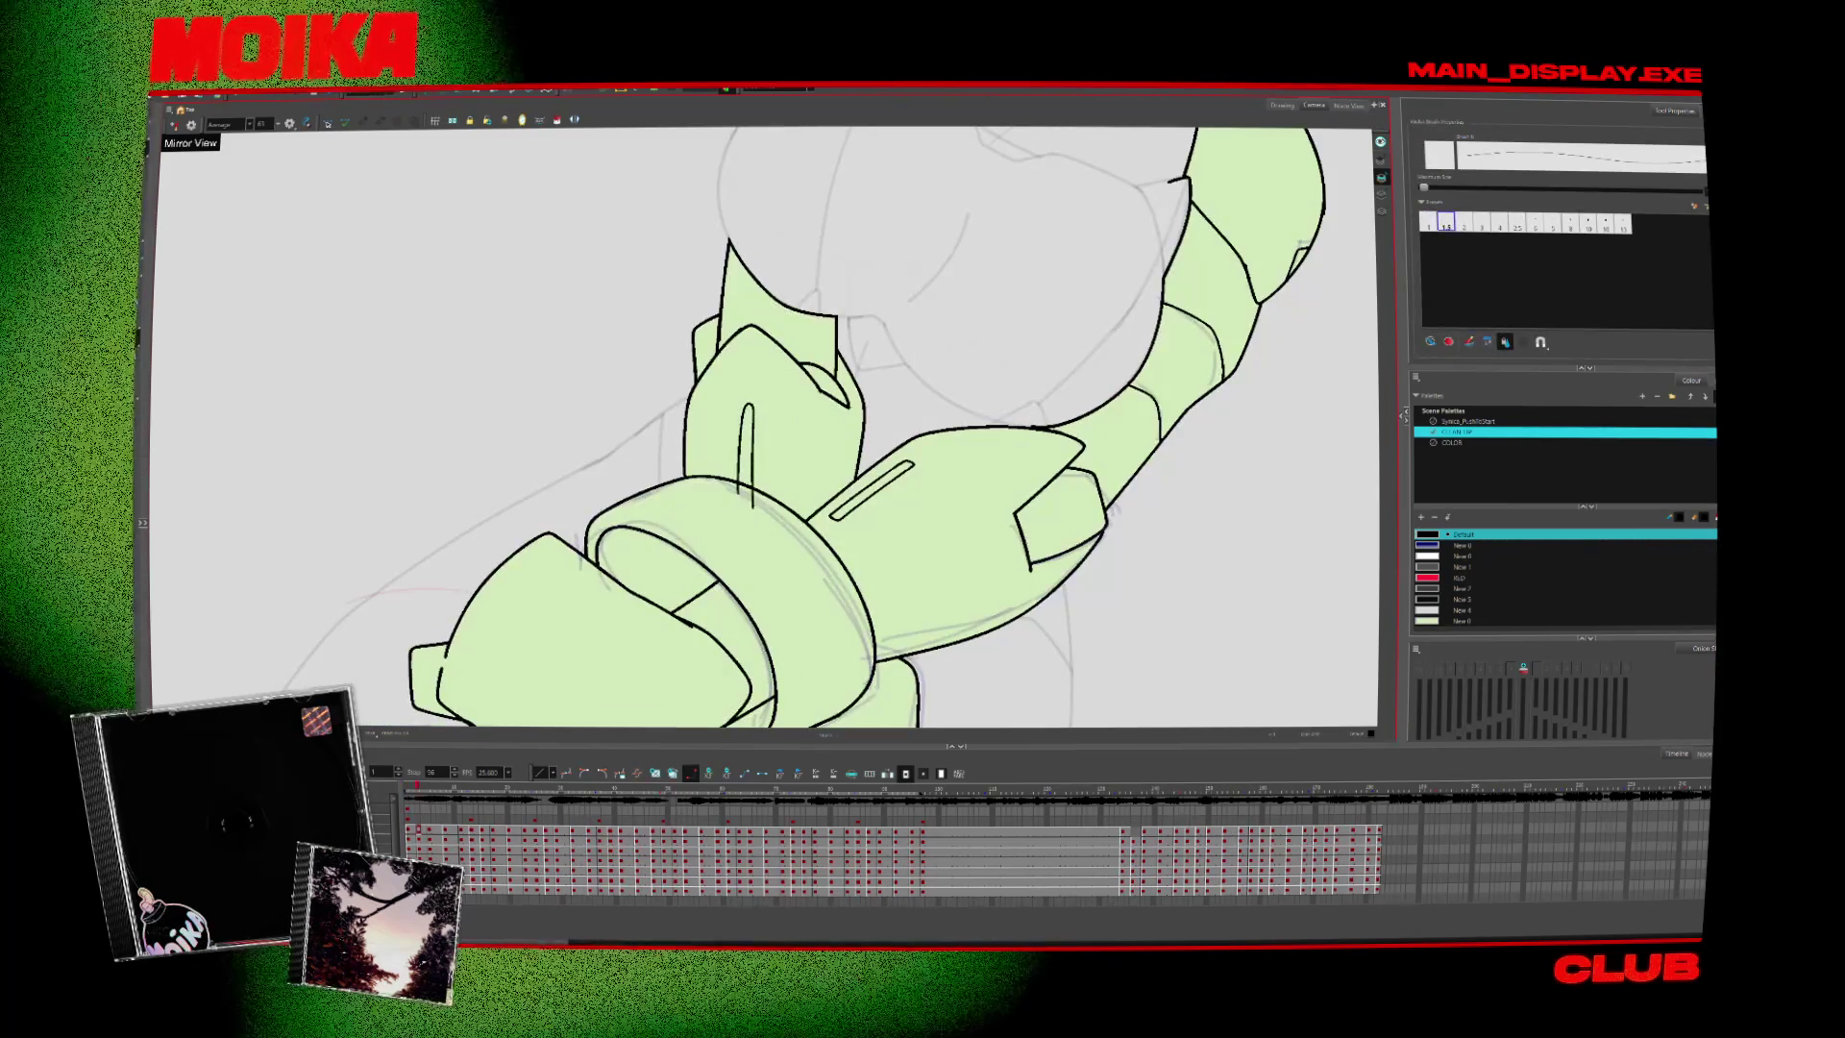
key(period)
key(period)
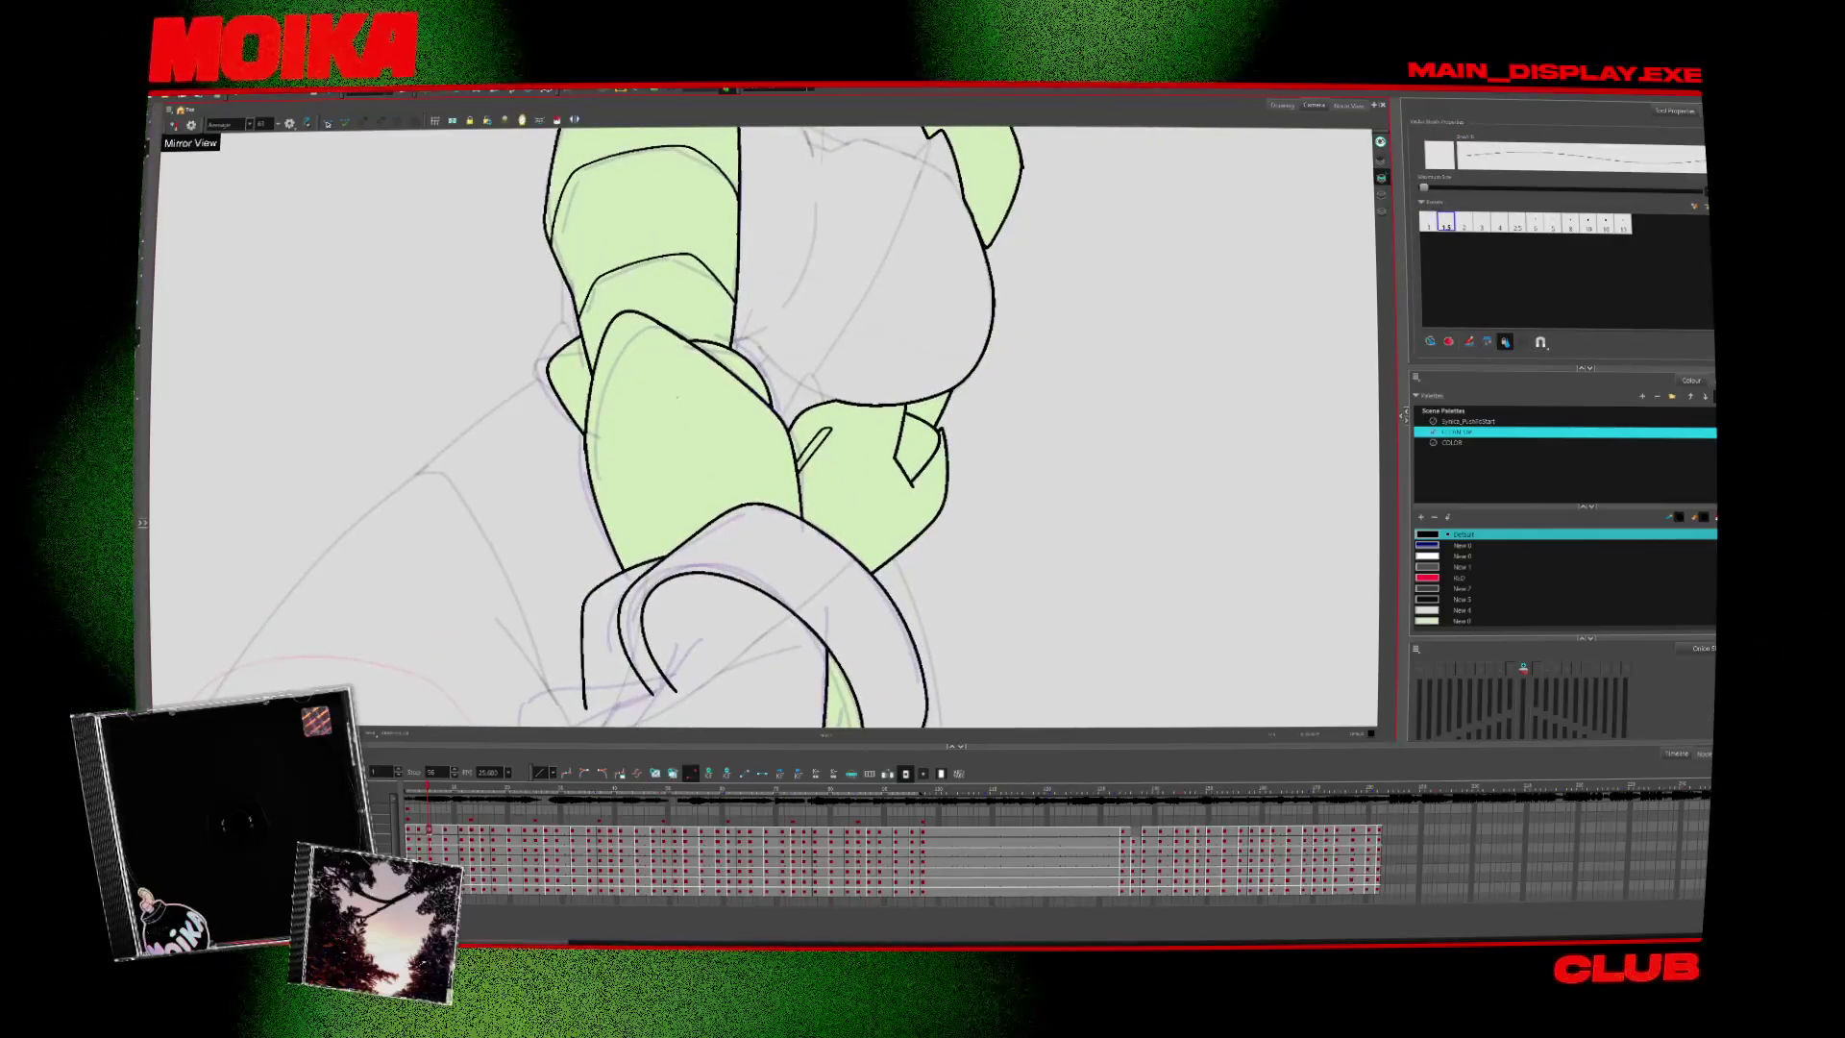
Draw a slot line on the forearm armour and compare it against neighbouring drawings
drag(670, 393, 693, 458)
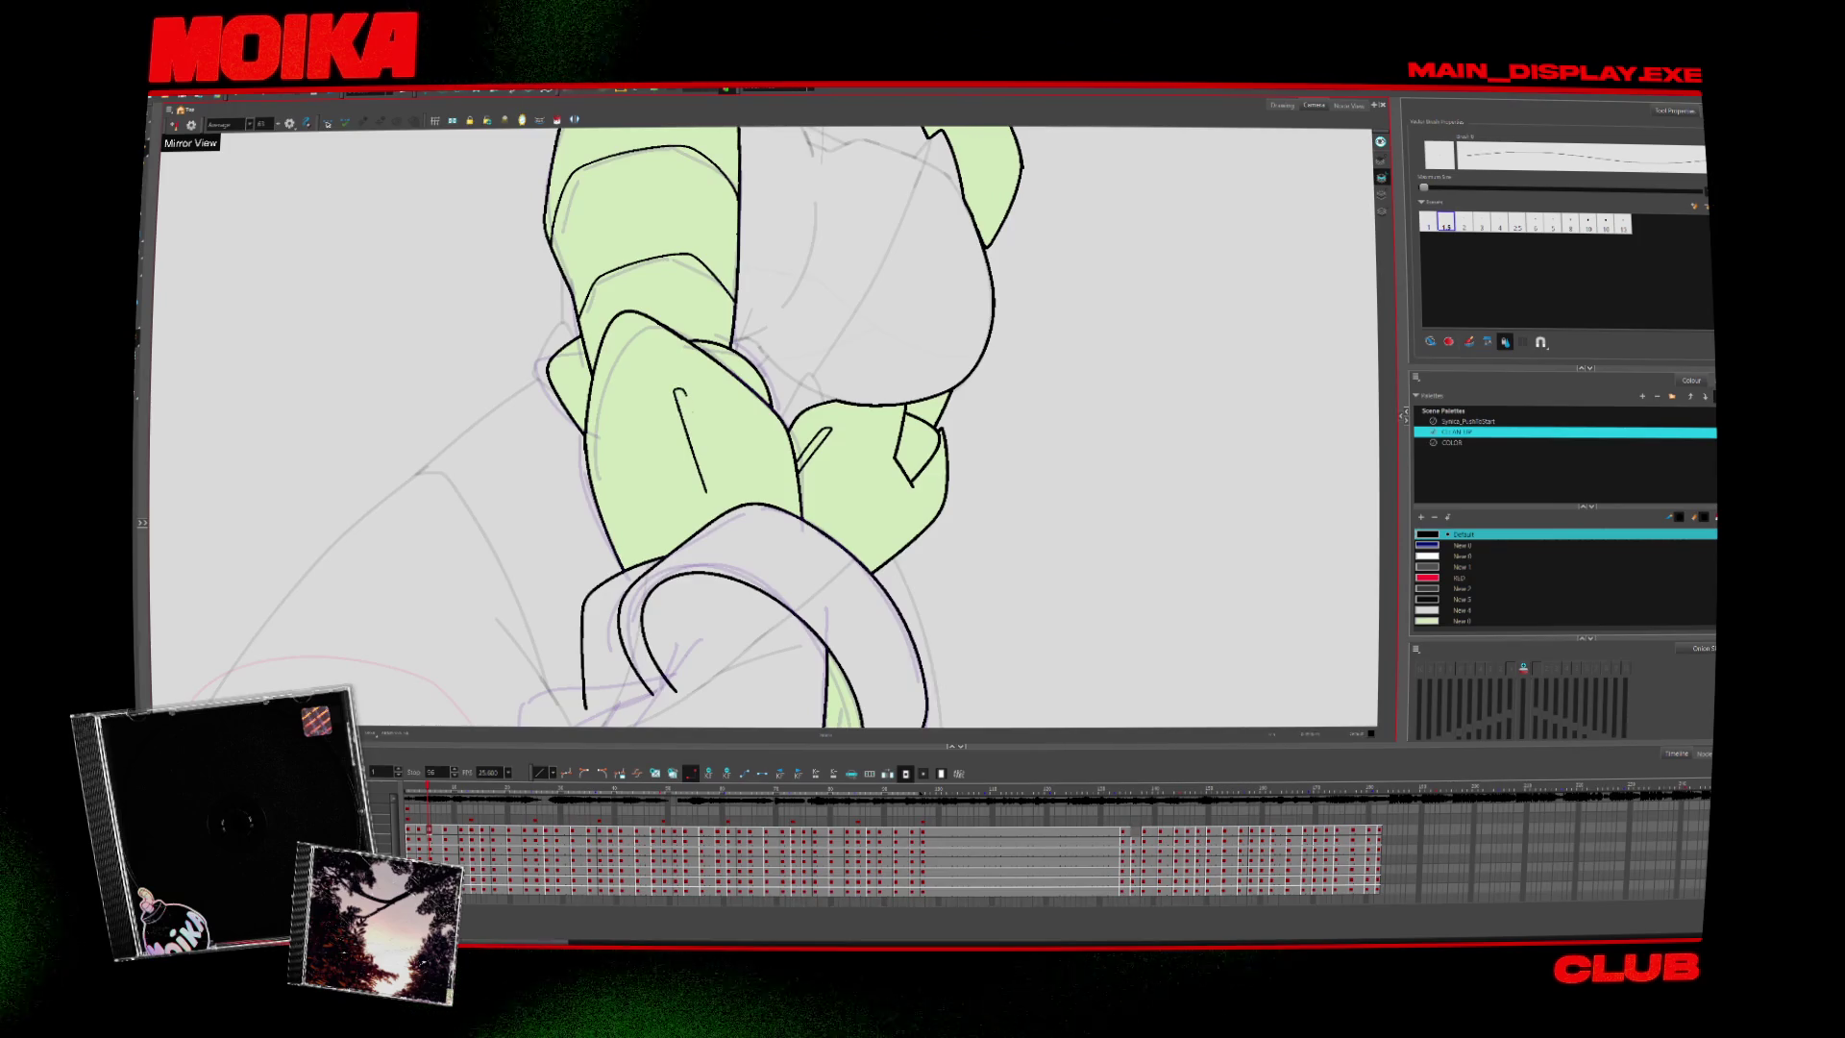
key(period)
key(alt+z)
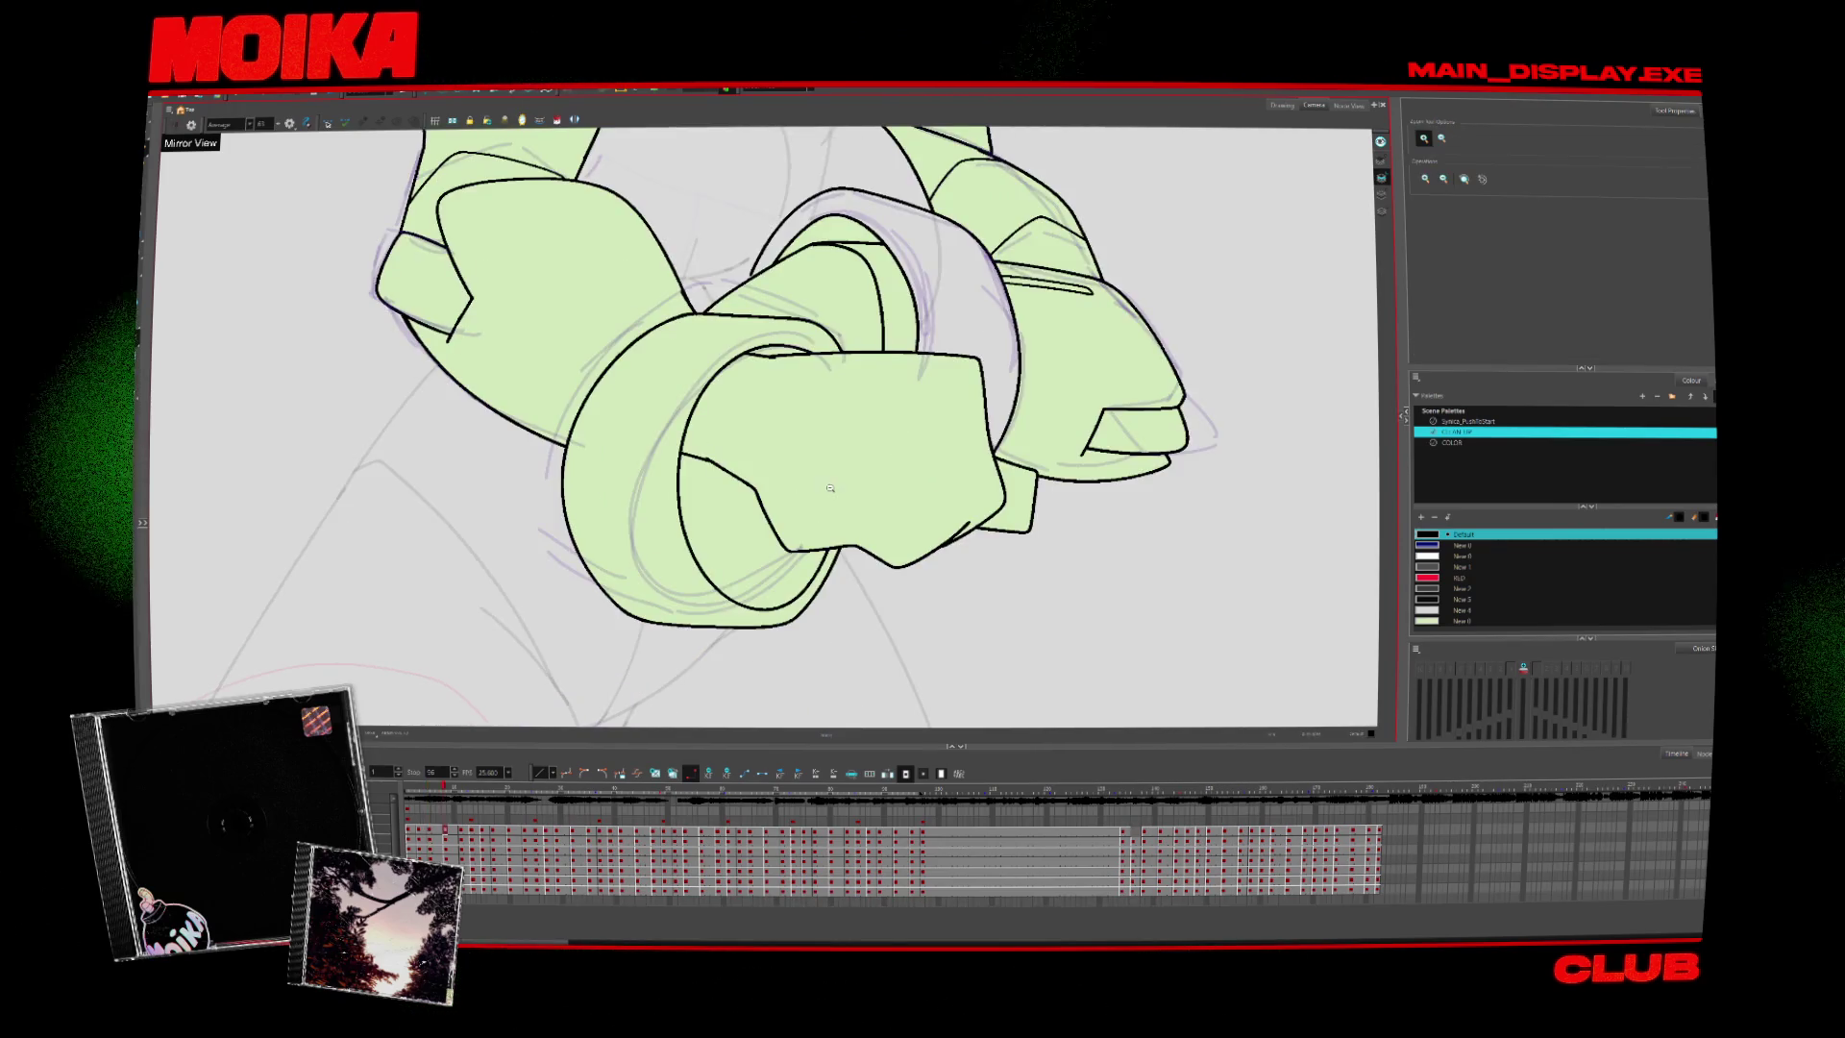
alt+click(850, 488)
key(comma)
key(period)
key(period)
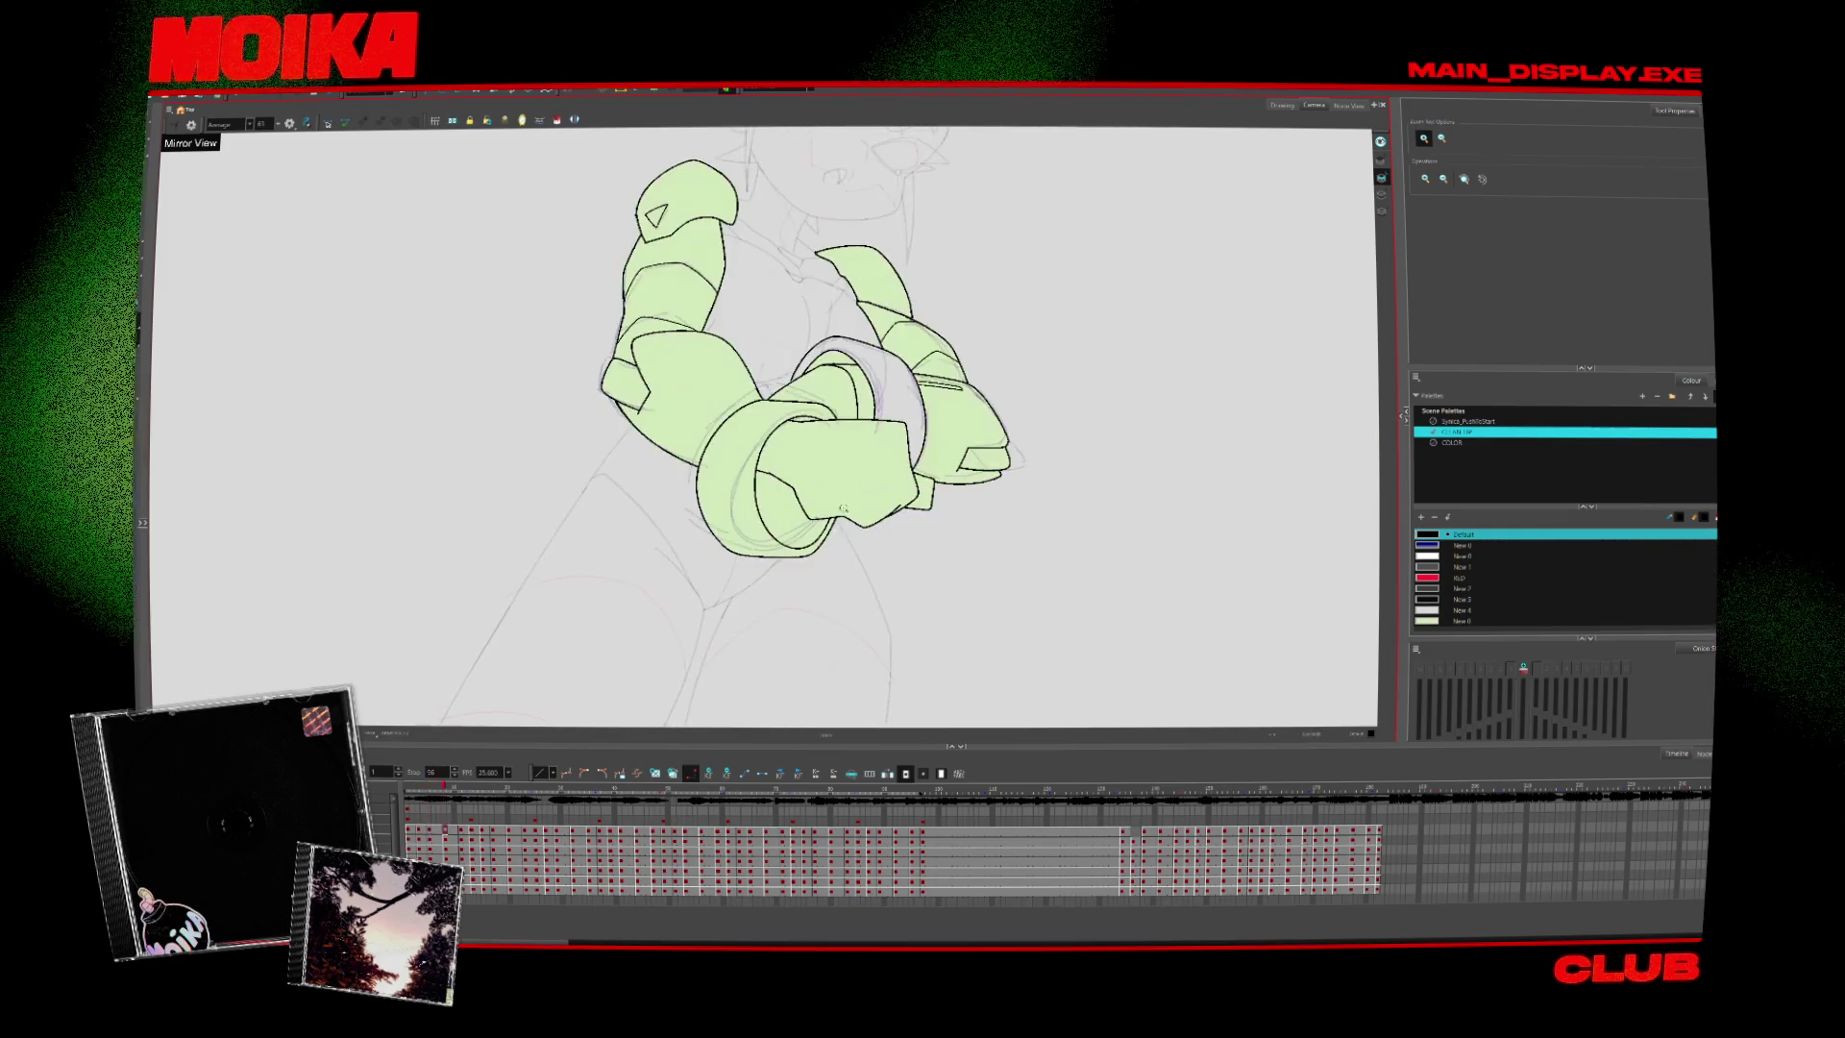
key(comma)
key(comma)
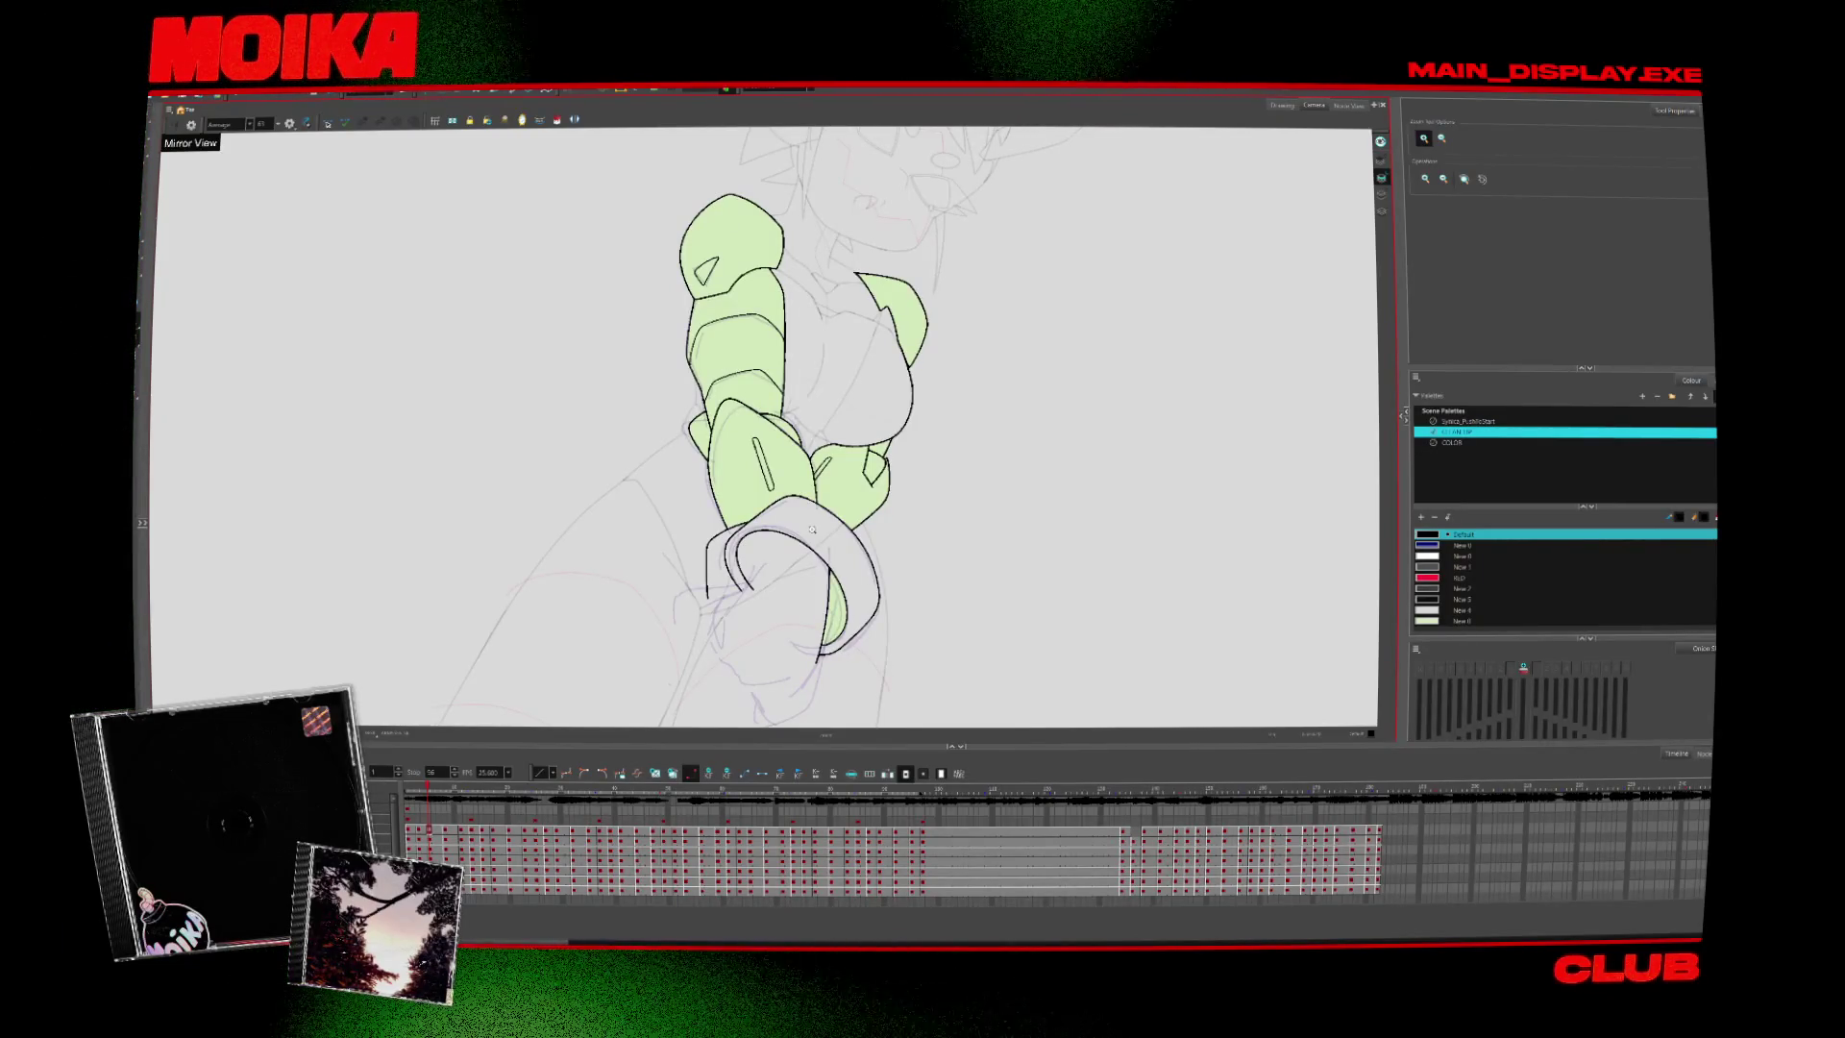
key(period)
key(period)
key(period)
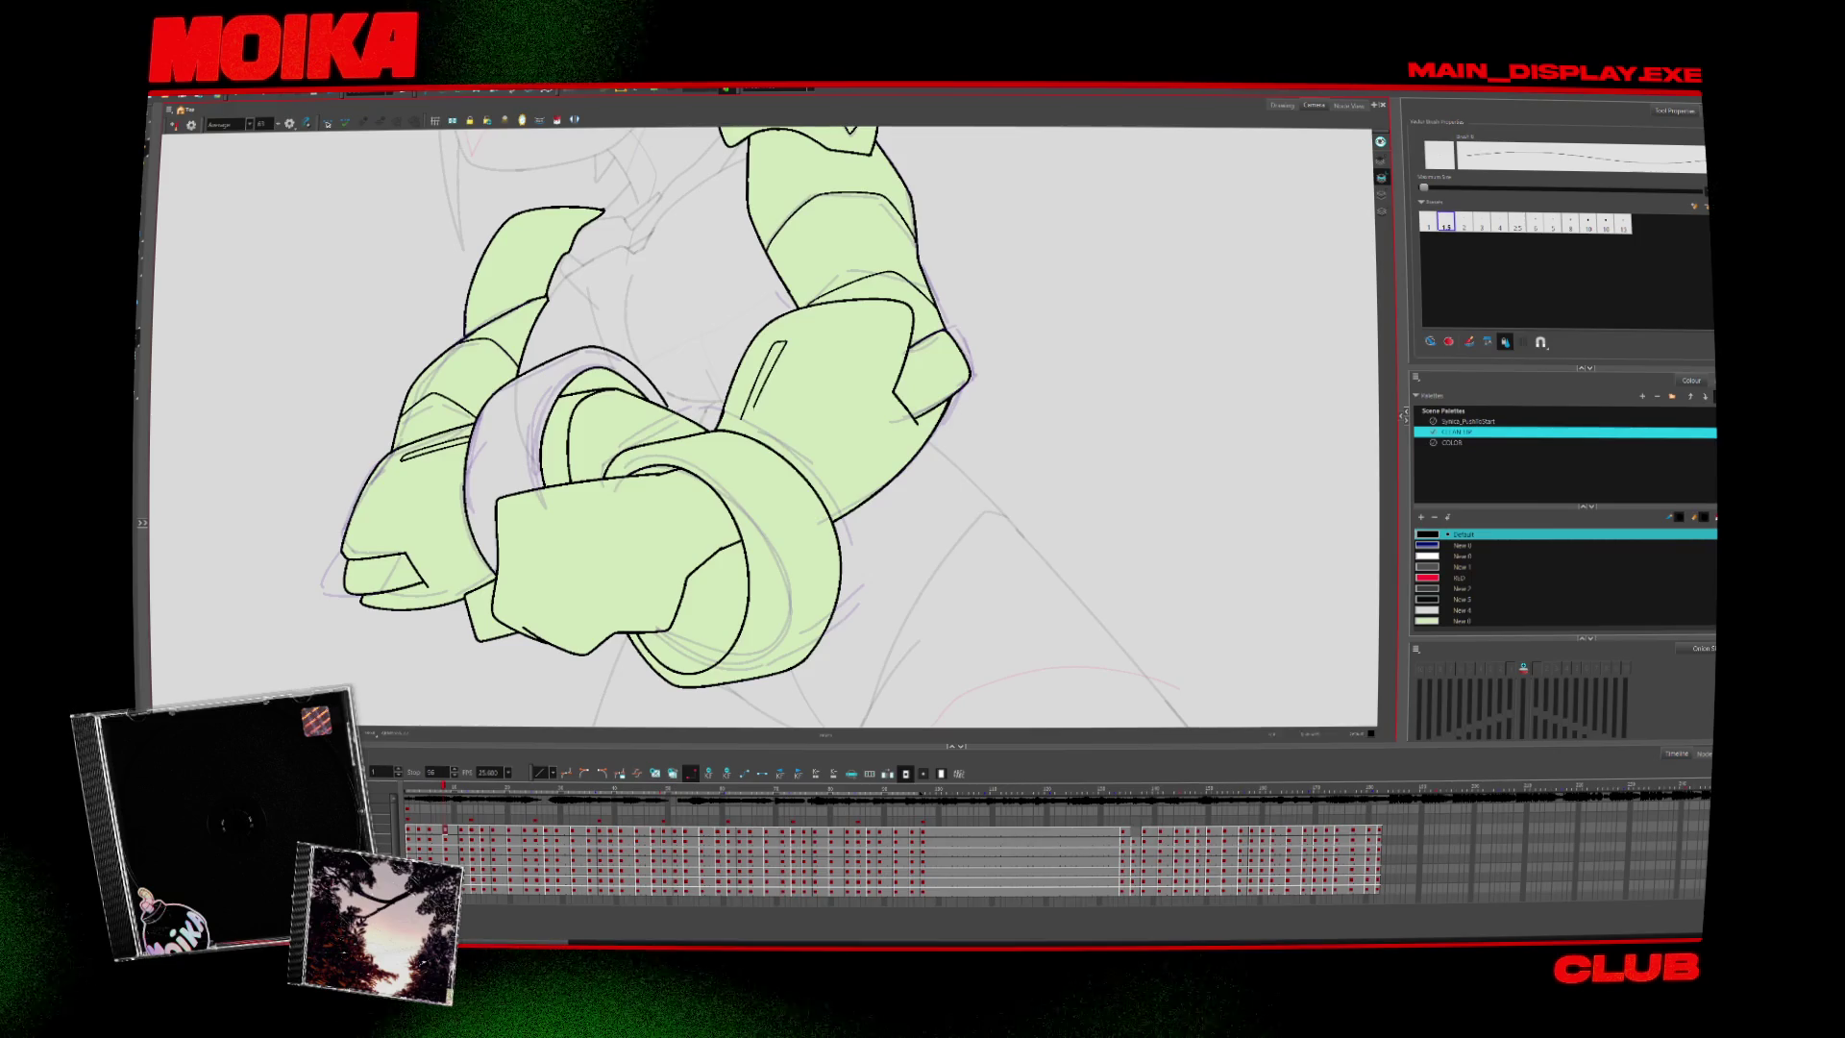
Move to the drawing with the new arm pose and draw a slot line on the green forearm
key(period)
key(comma)
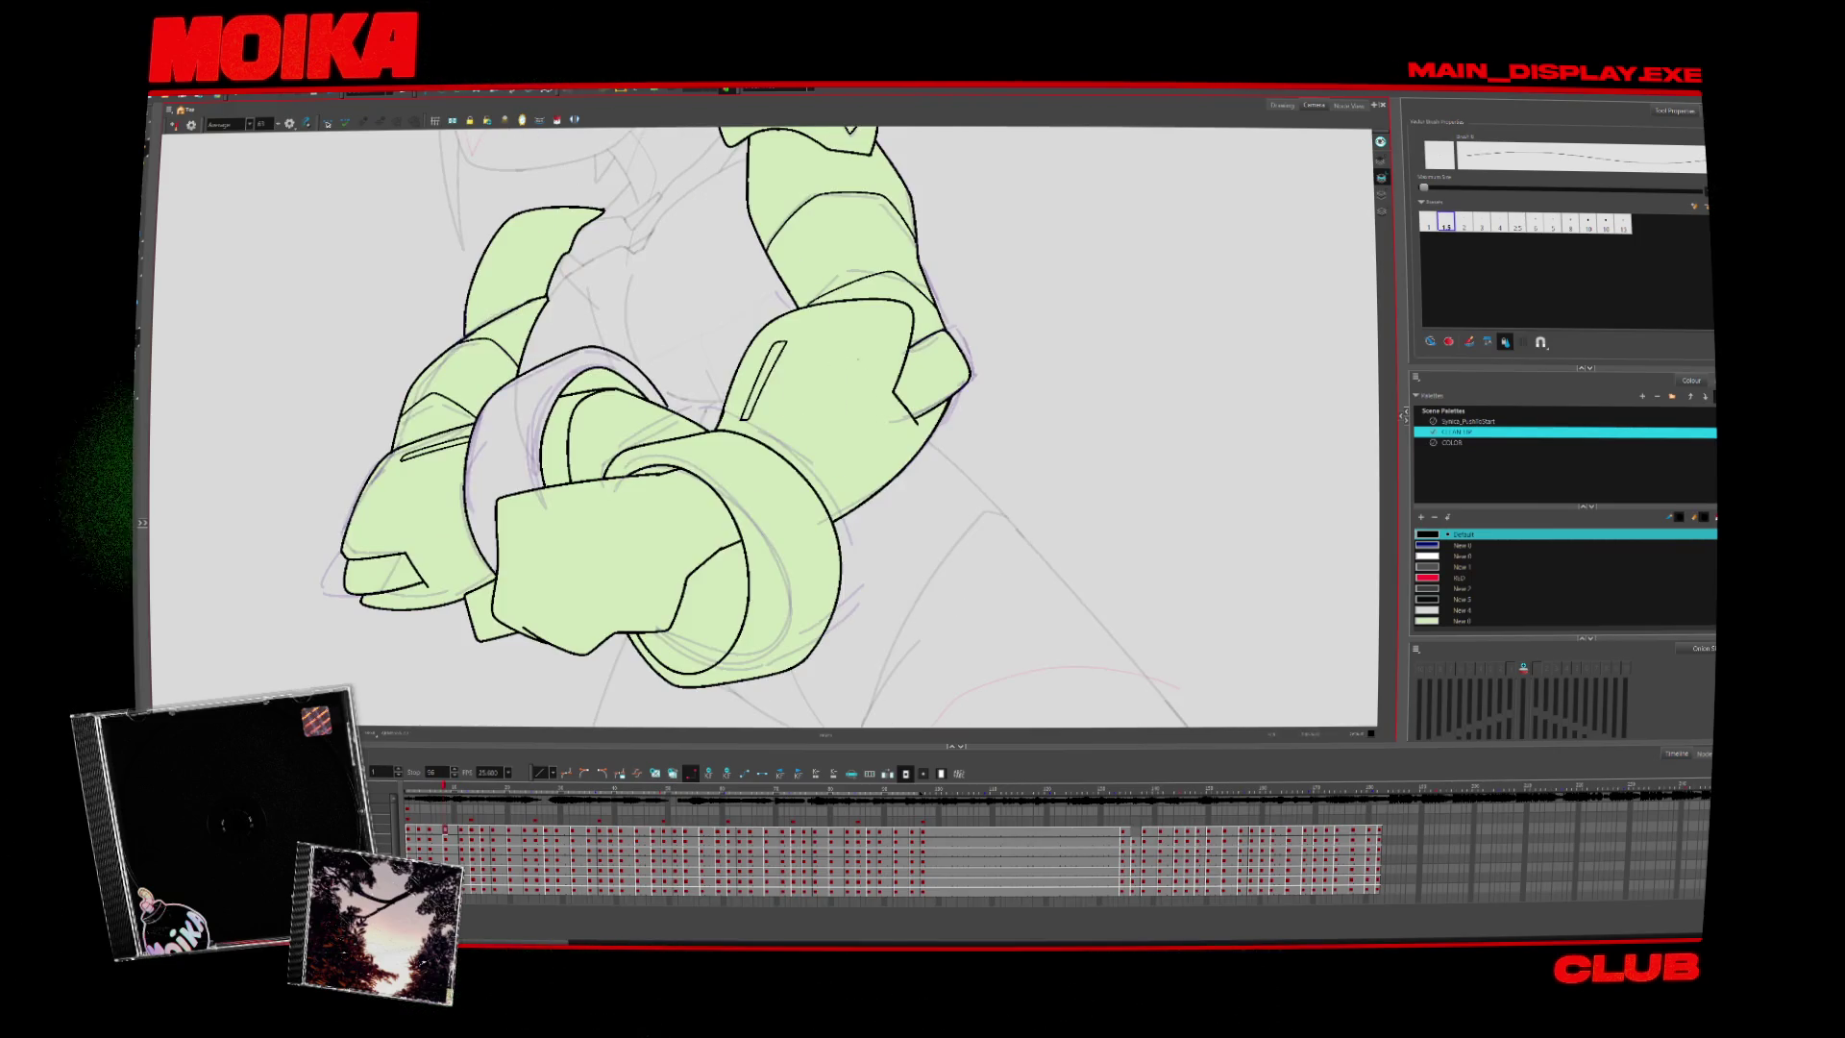
key(period)
key(period)
key(period)
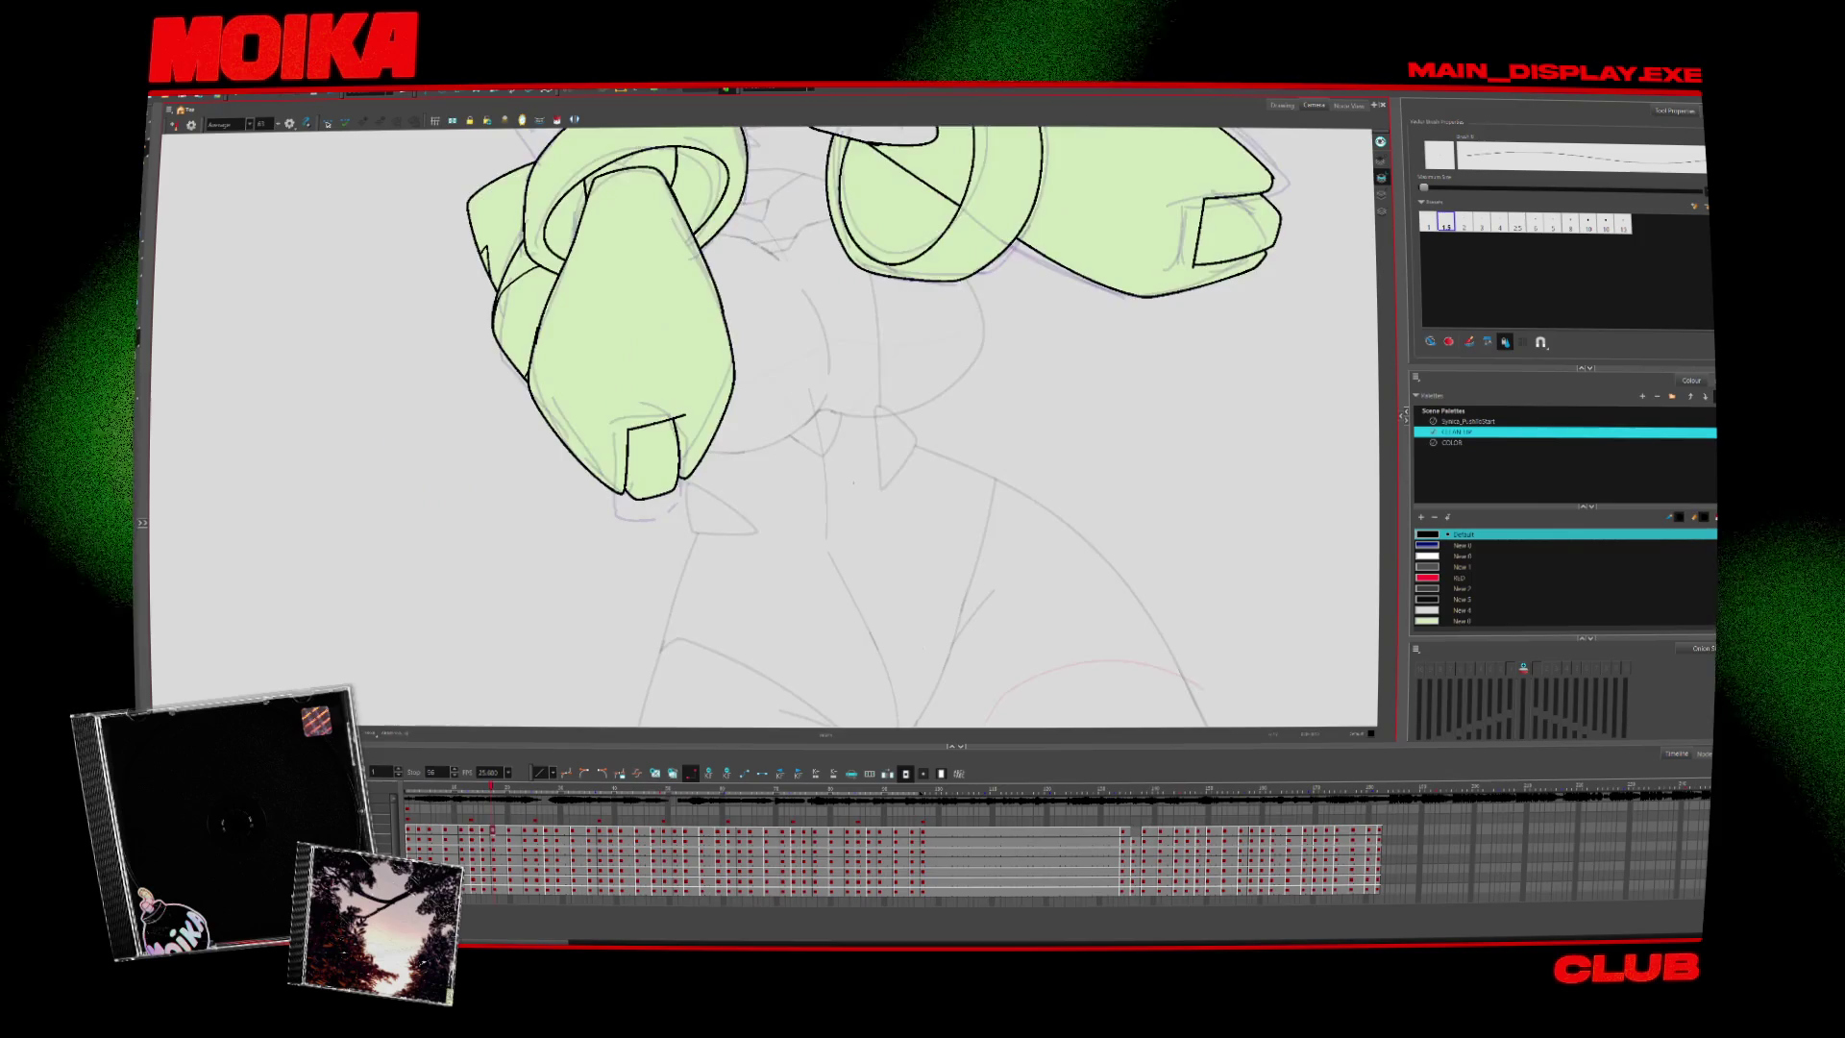
key(period)
key(period)
key(period)
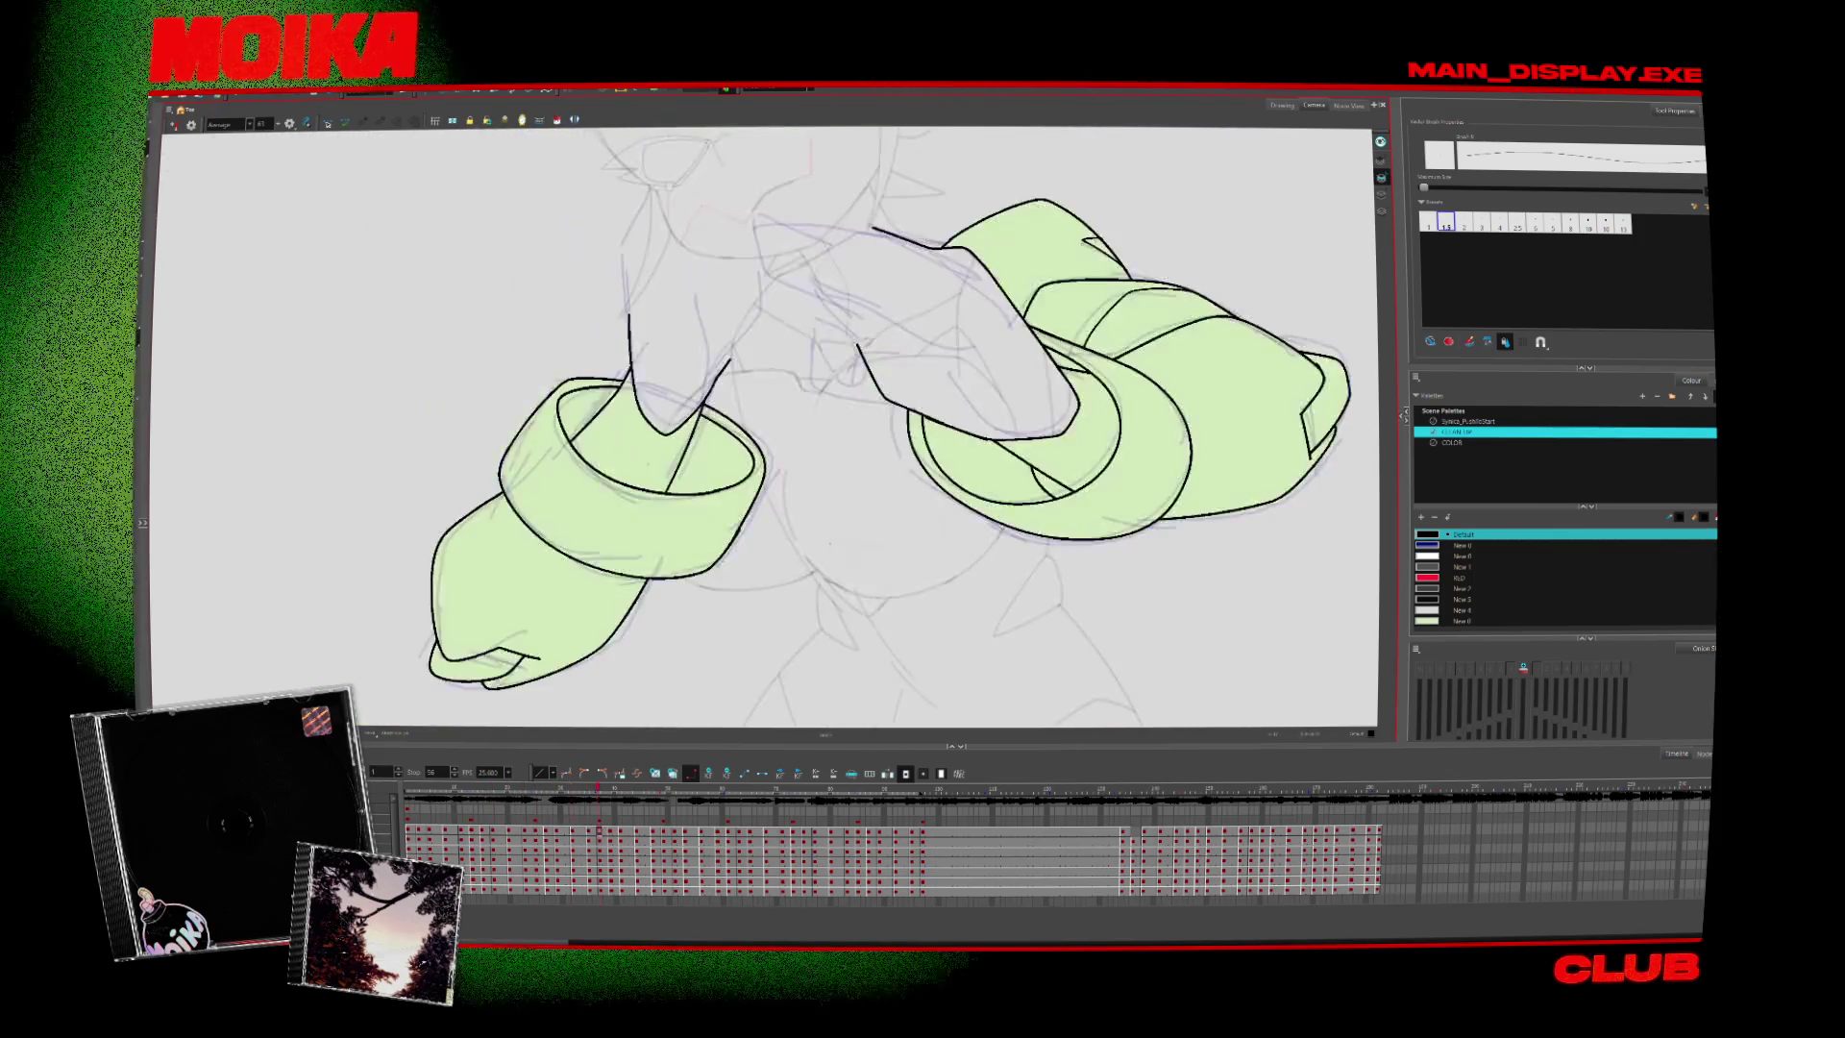
key(period)
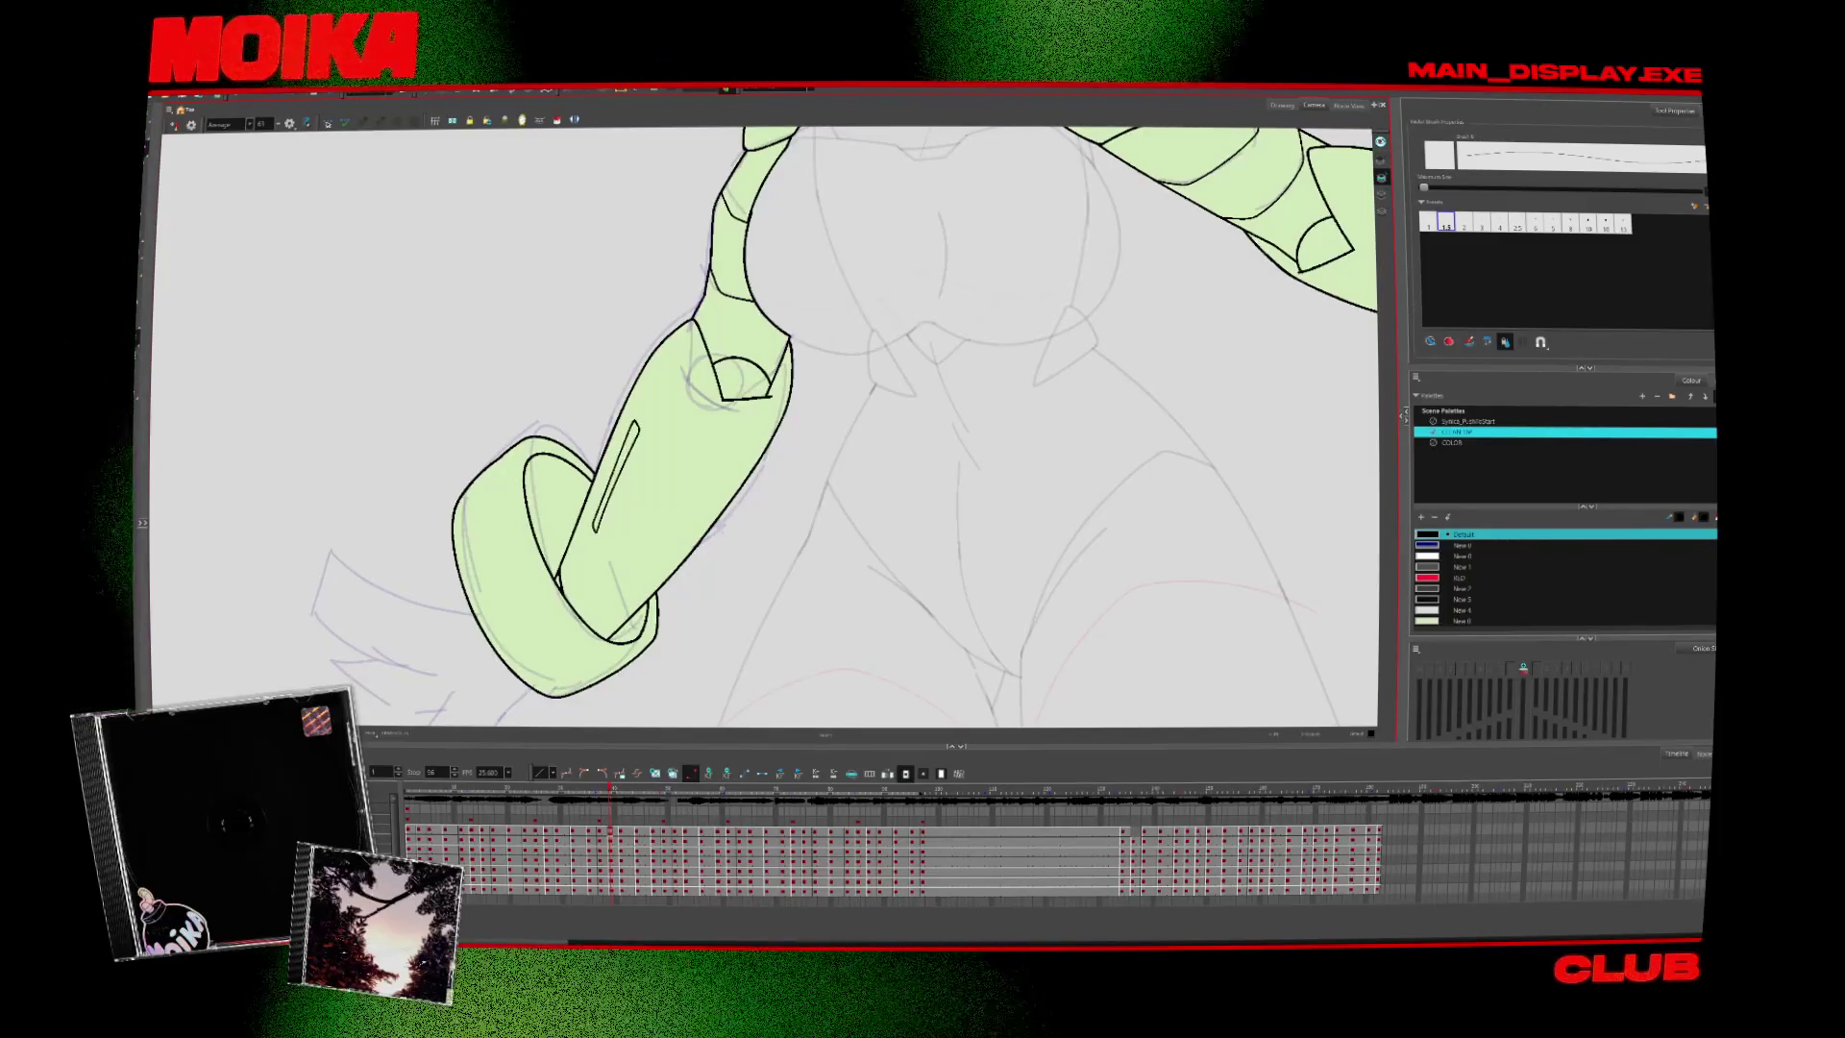
key(period)
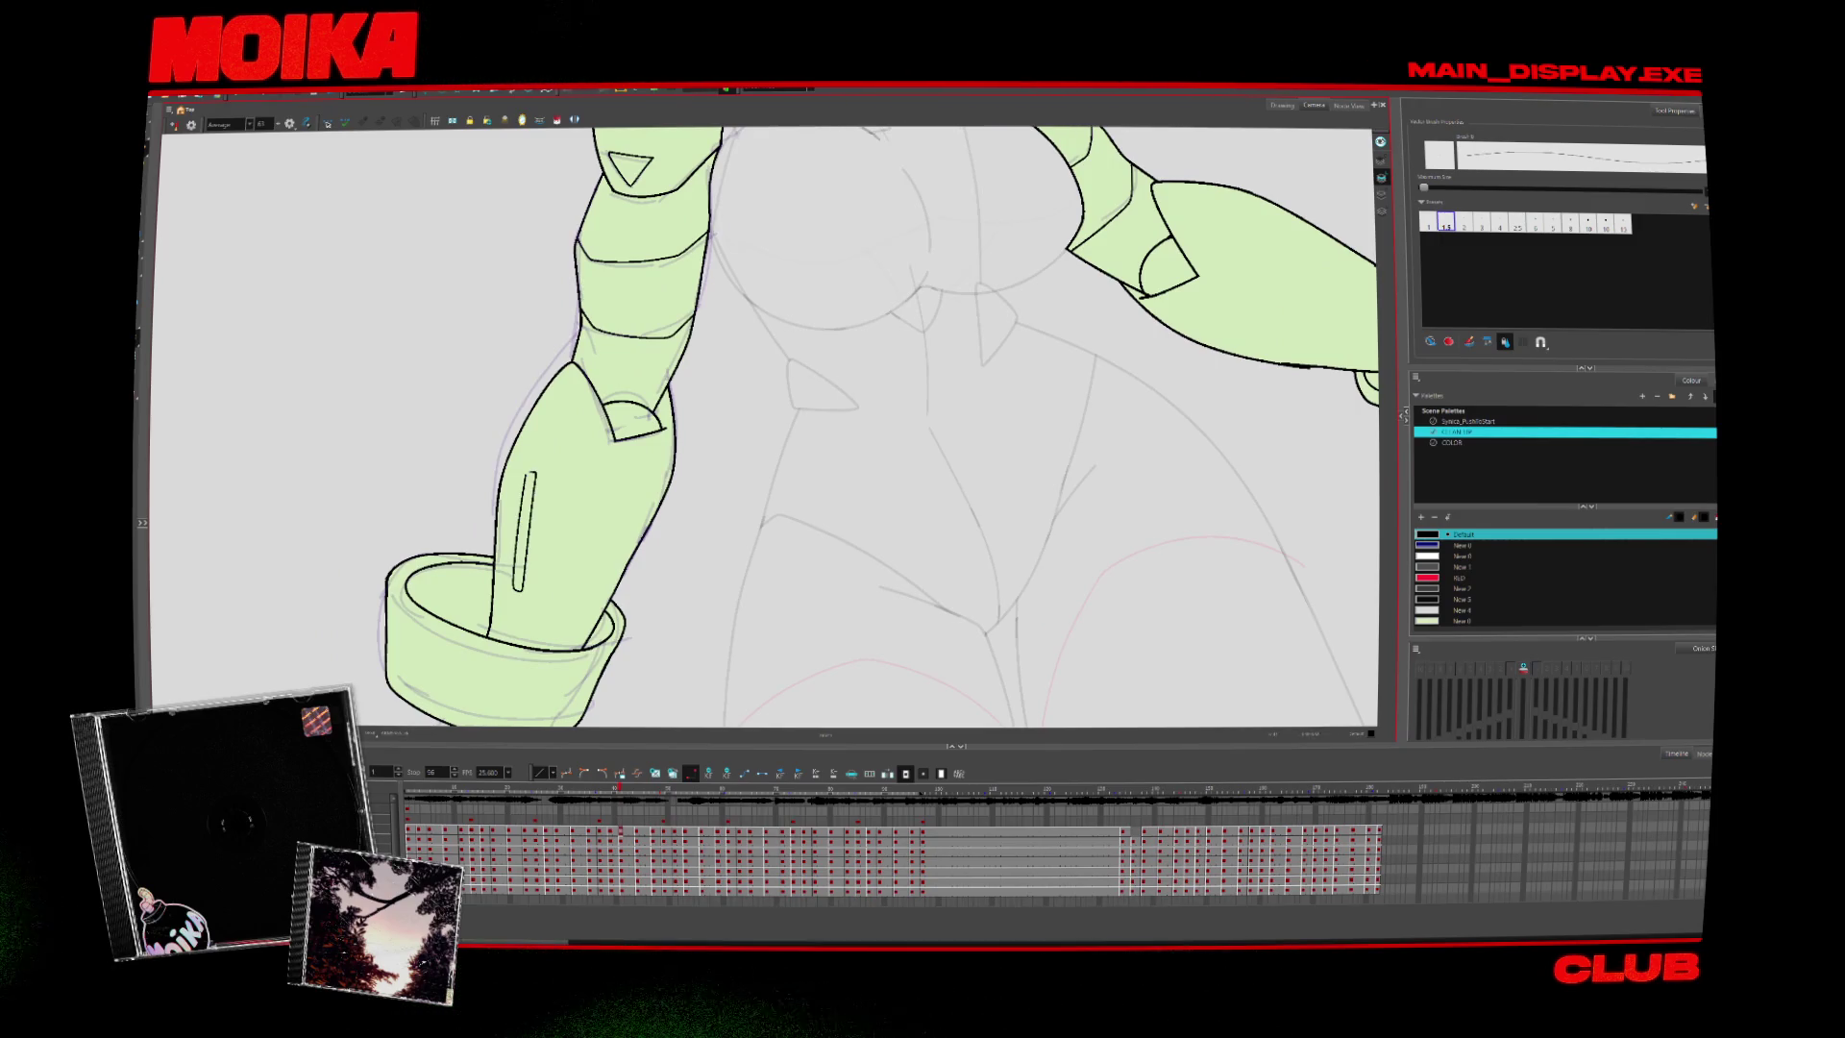
key(comma)
drag(625, 423, 616, 455)
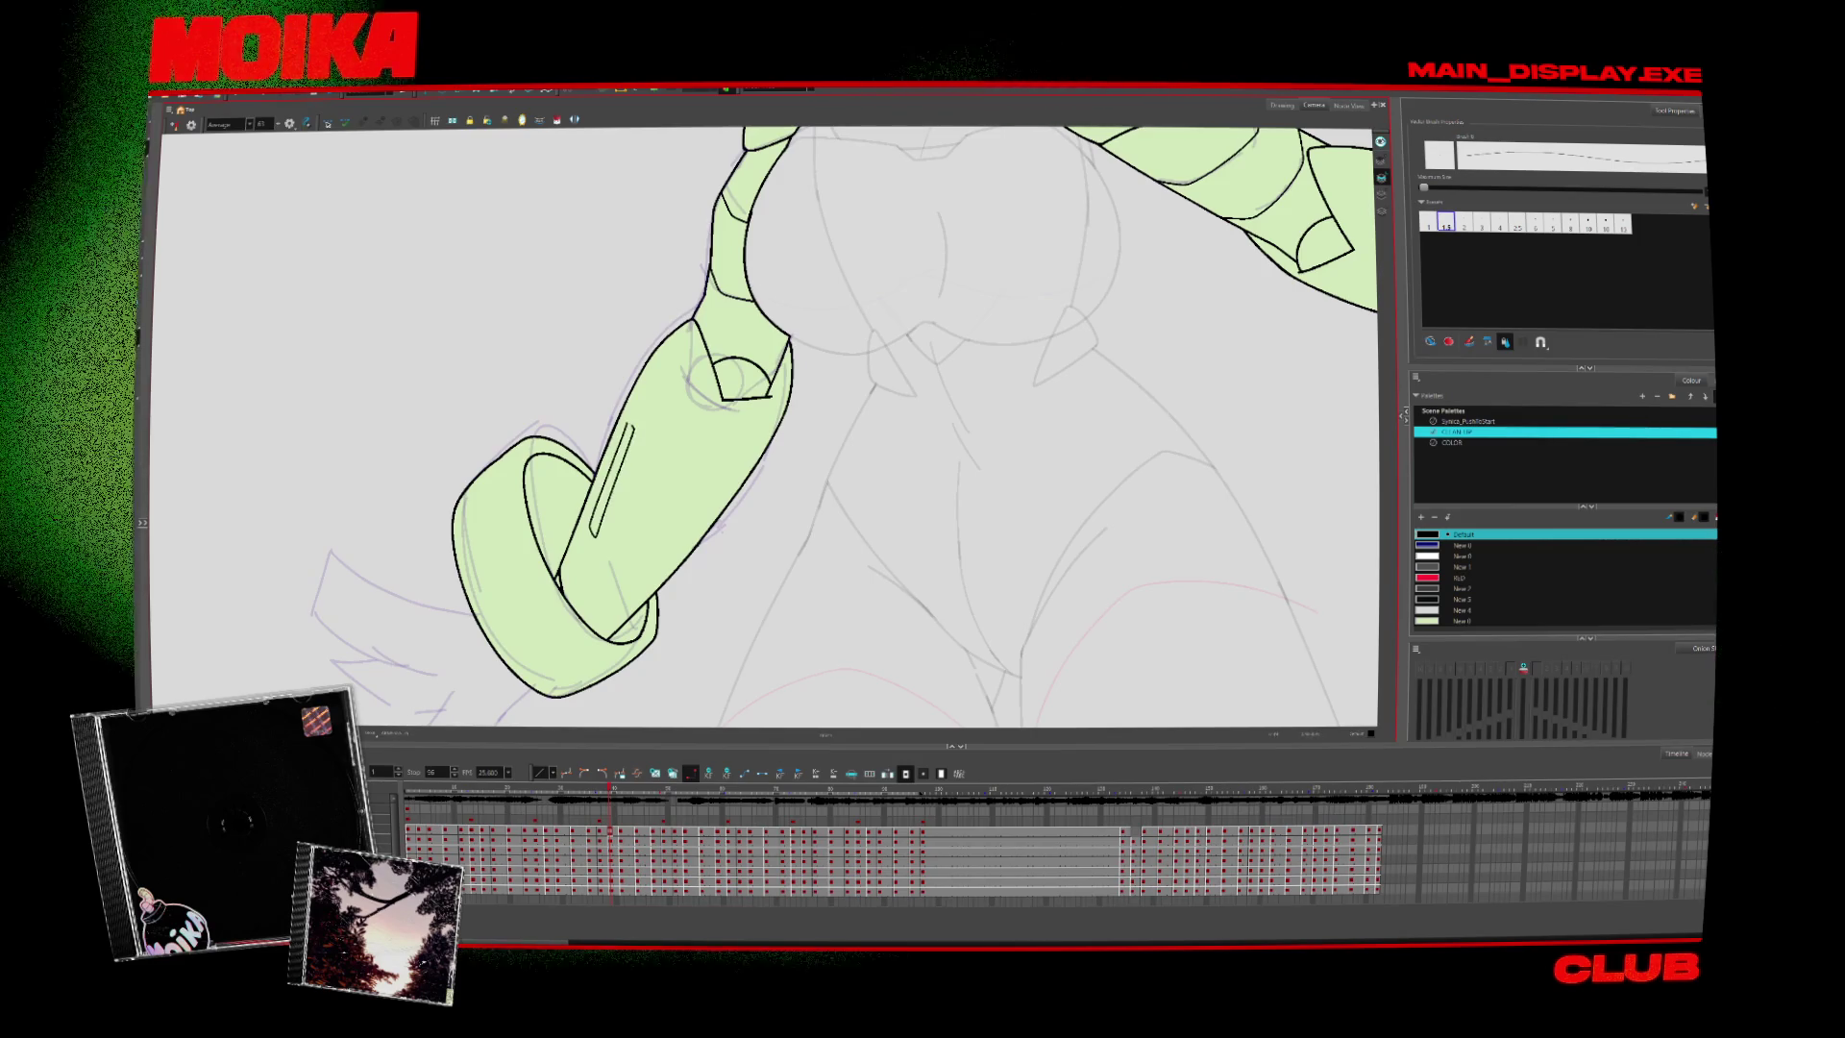
Draw slot lines on the left forearm in the next two drawings
key(period)
key(period)
key(period)
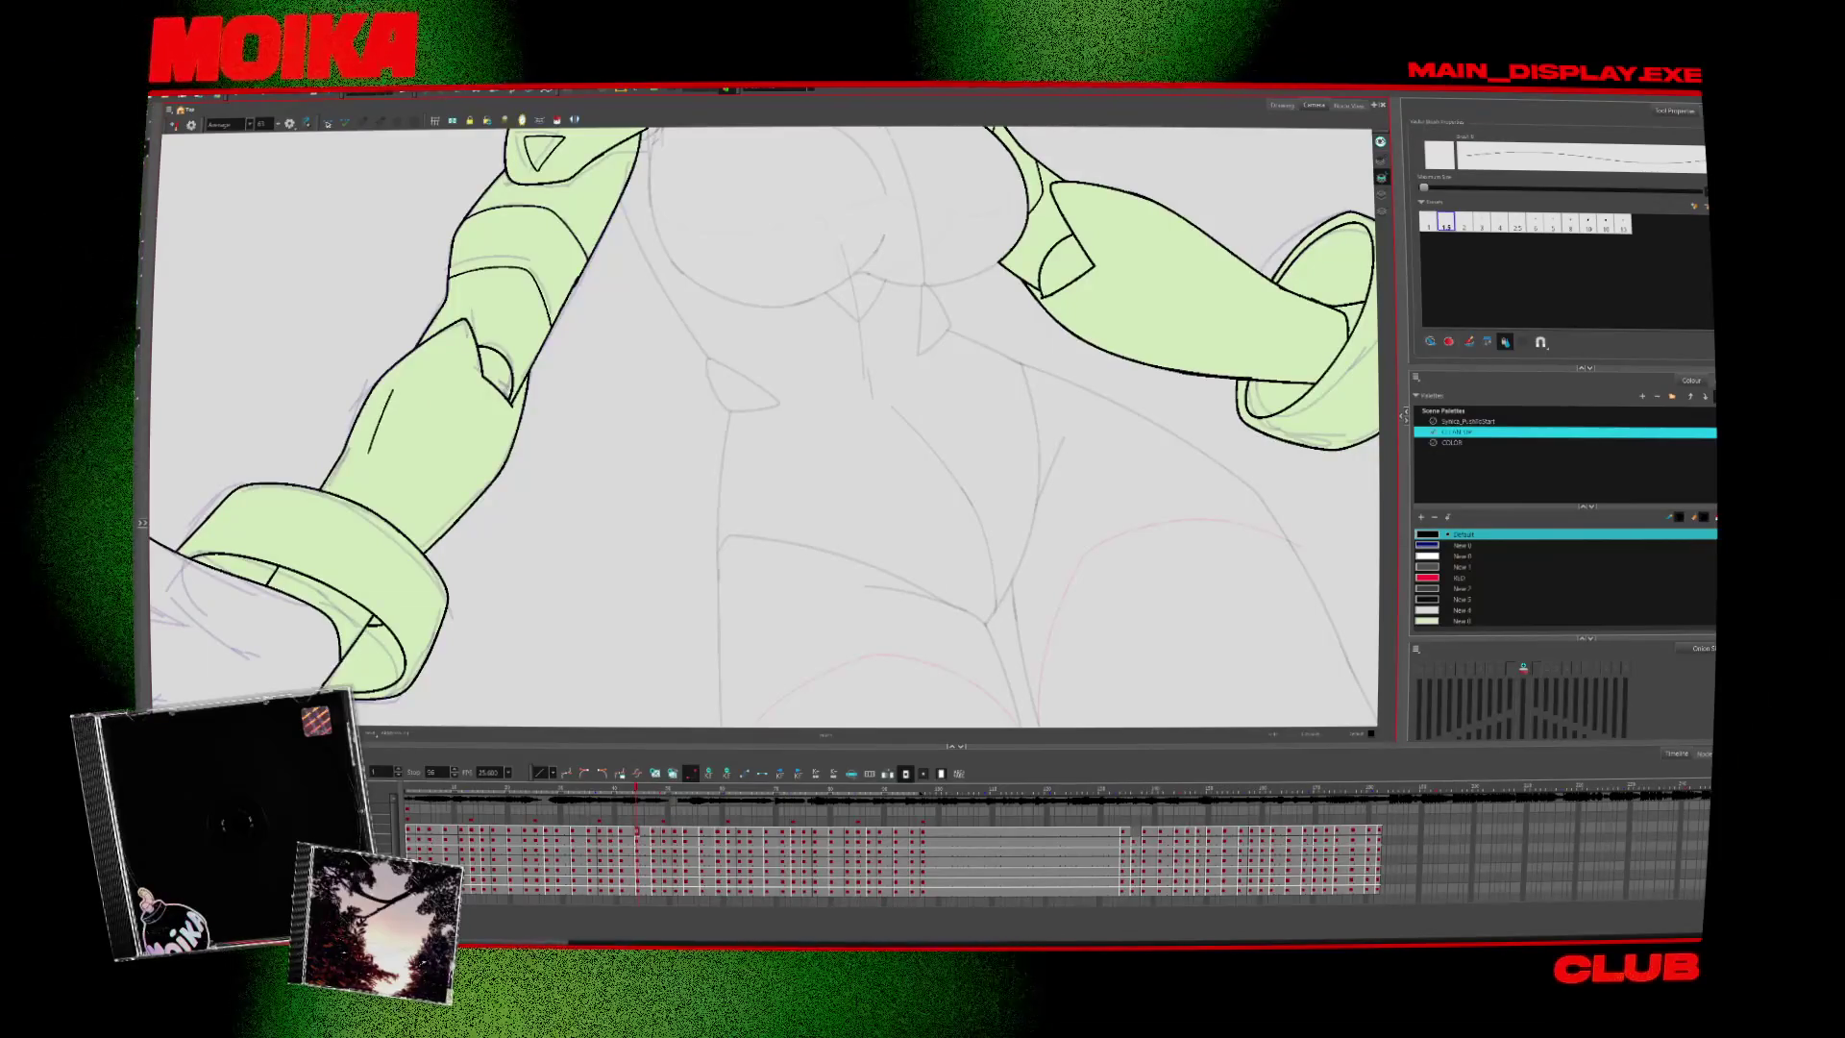
drag(388, 392, 357, 473)
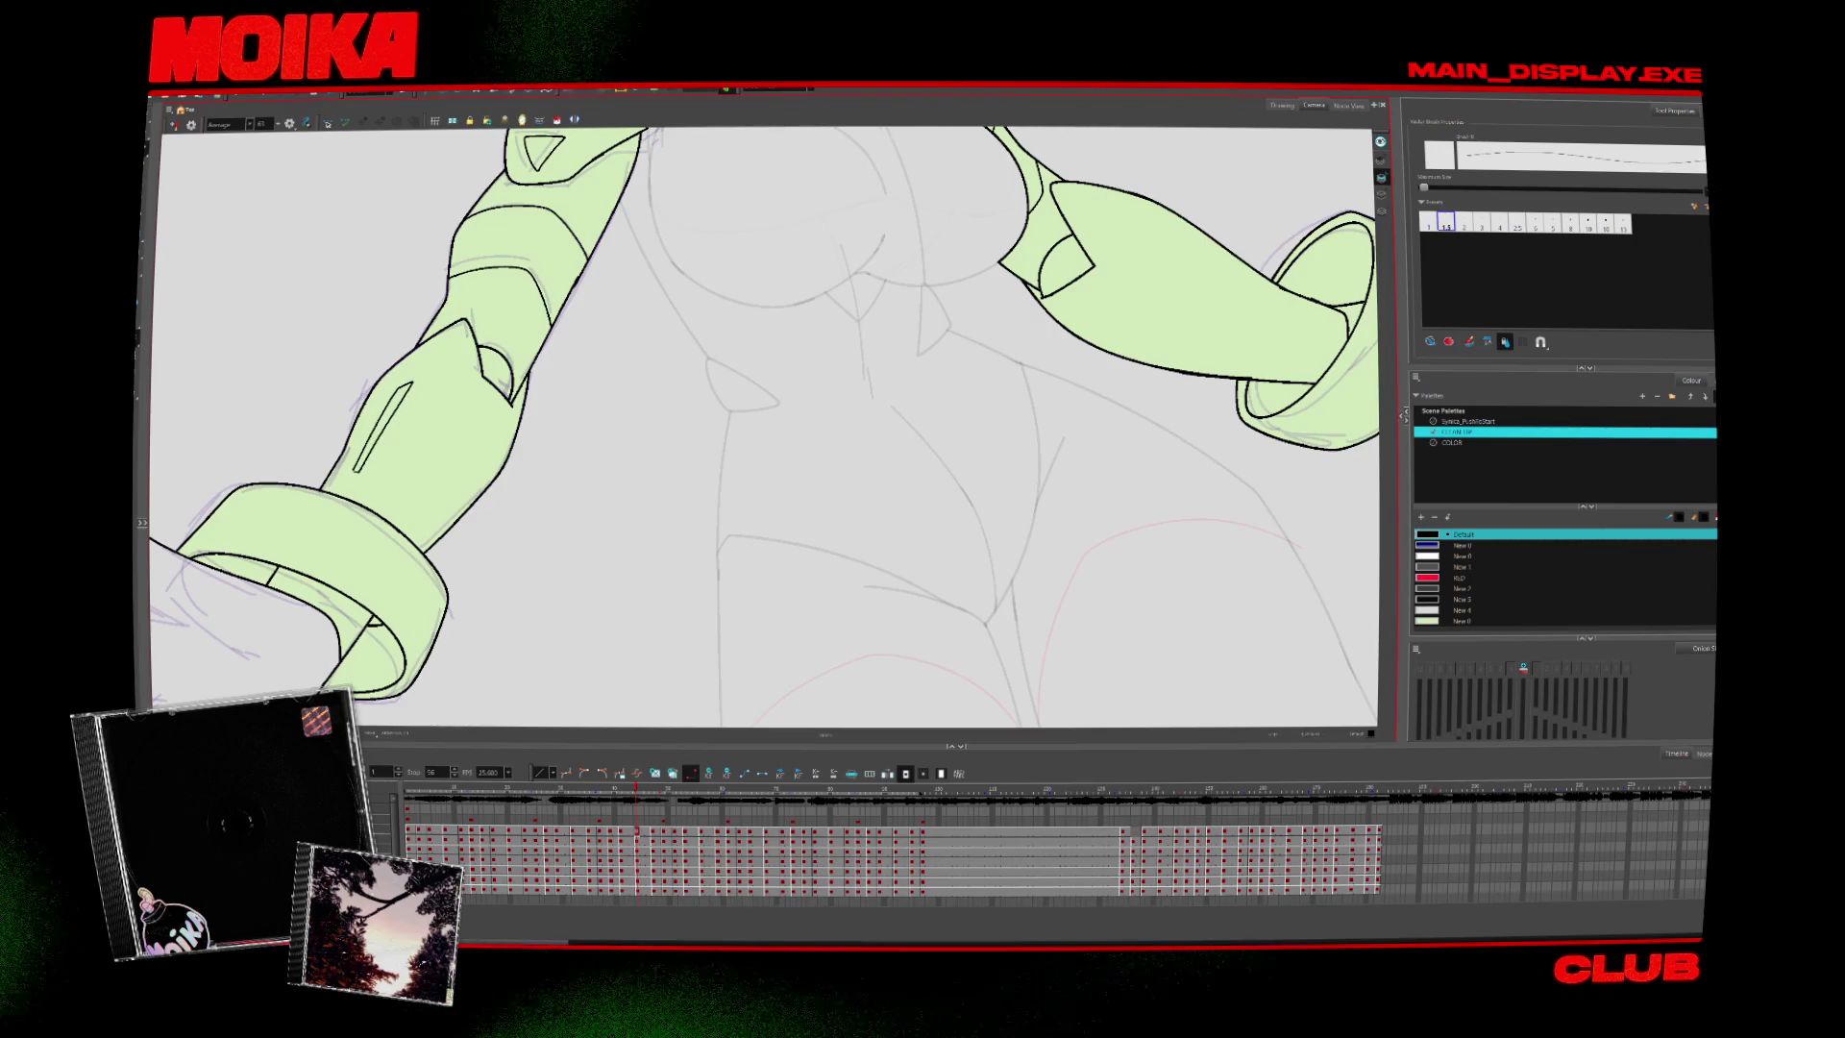
key(period)
key(period)
key(period)
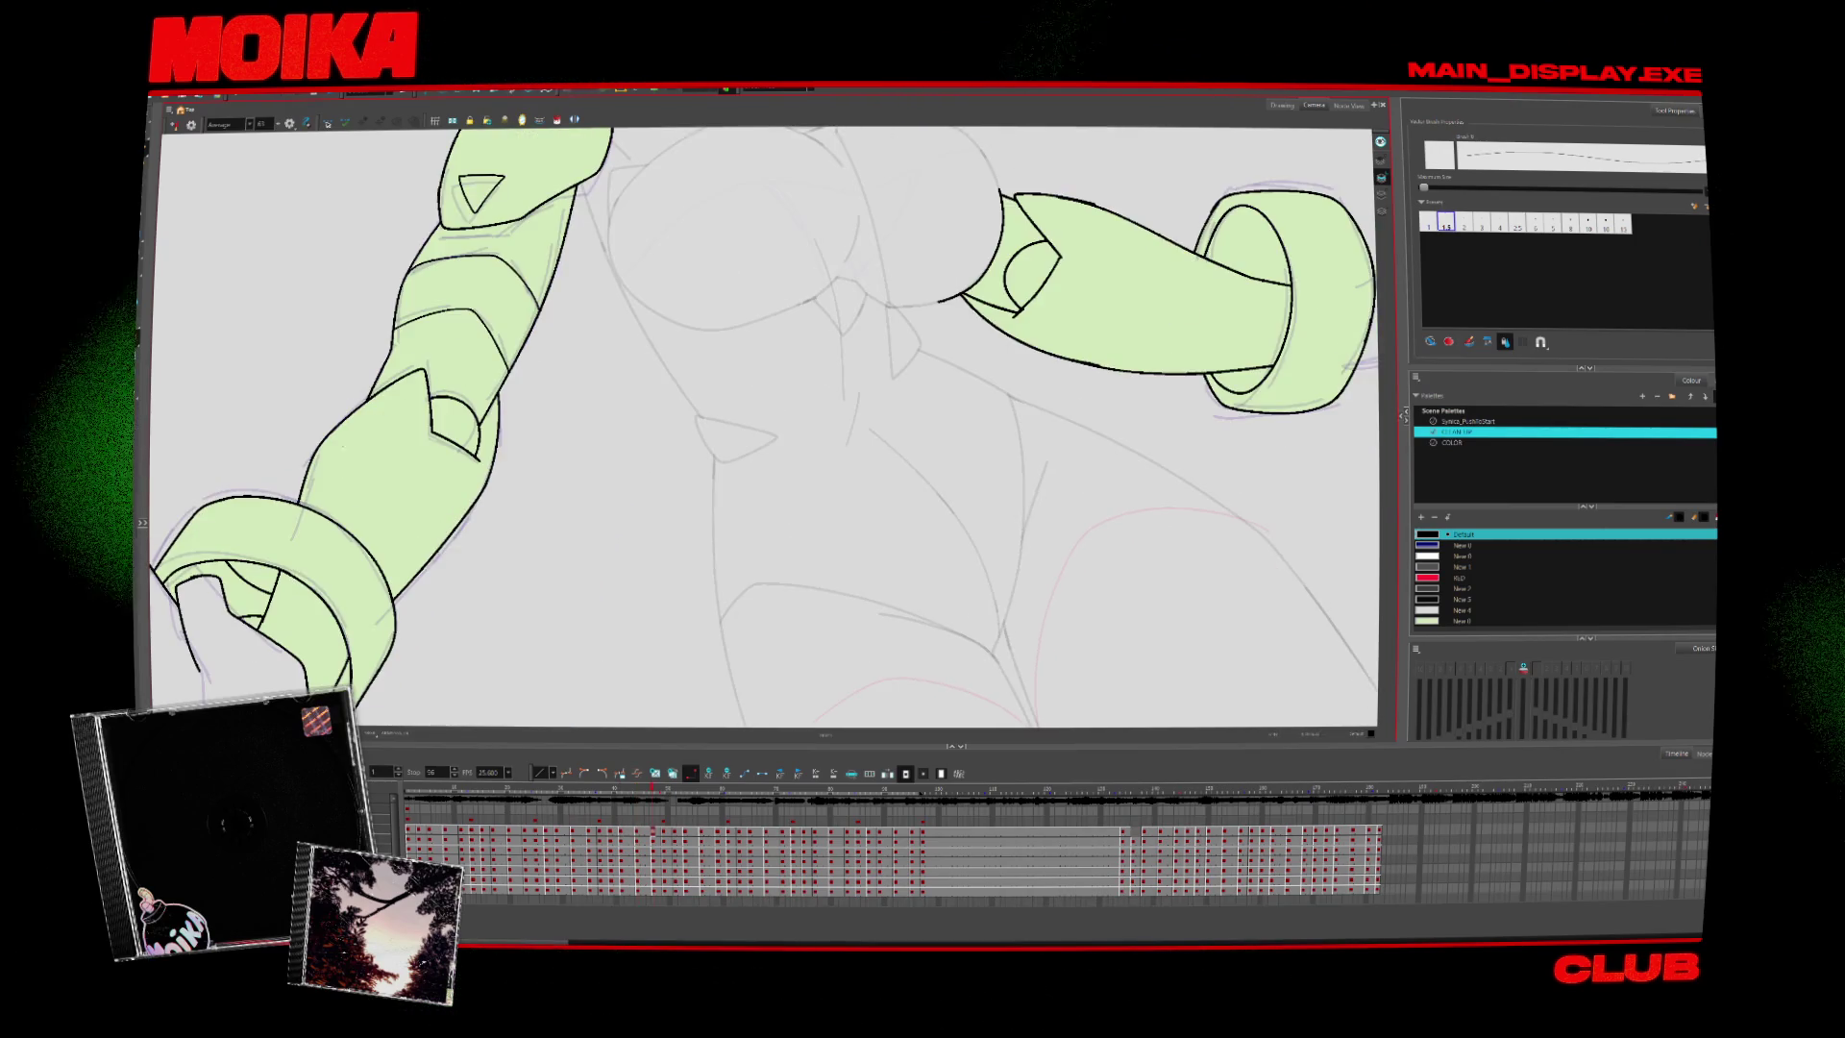
drag(327, 463, 309, 523)
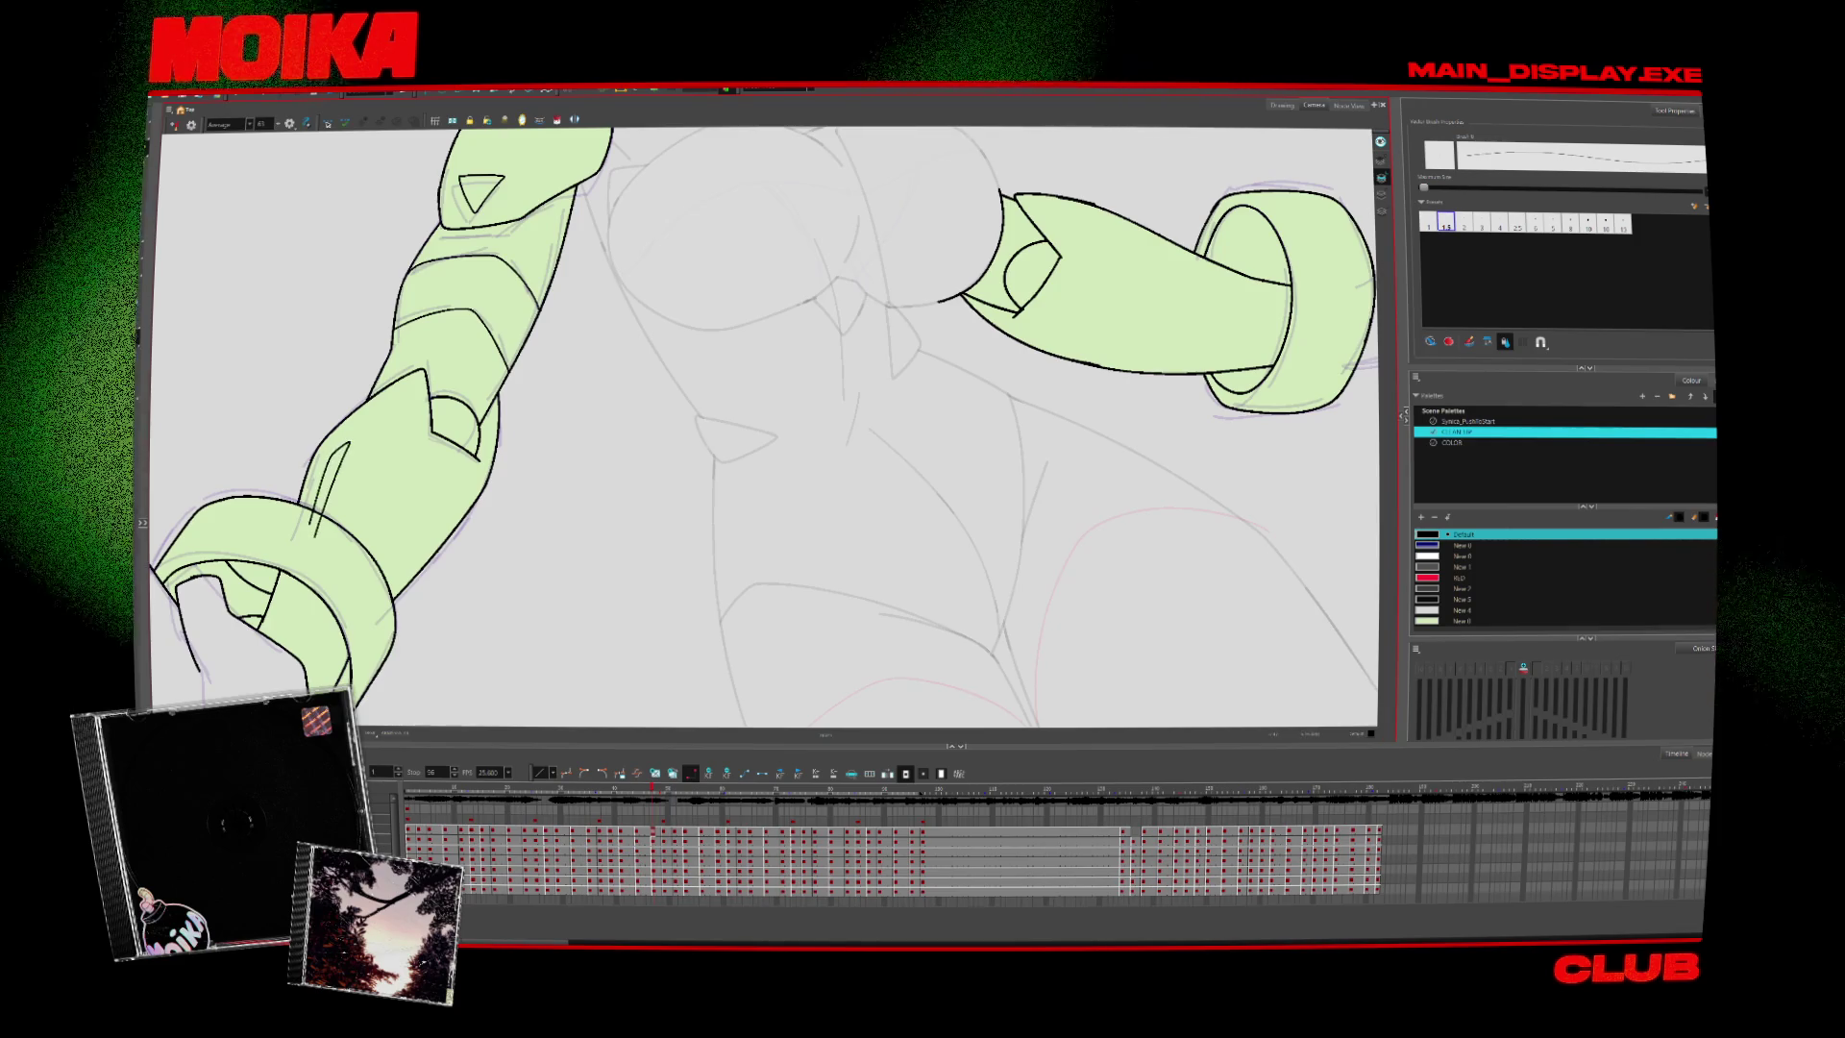
Compare neighbouring drawings and pan the view up and right on the arm being inked
key(alt+s)
key(period)
key(period)
key(alt+b)
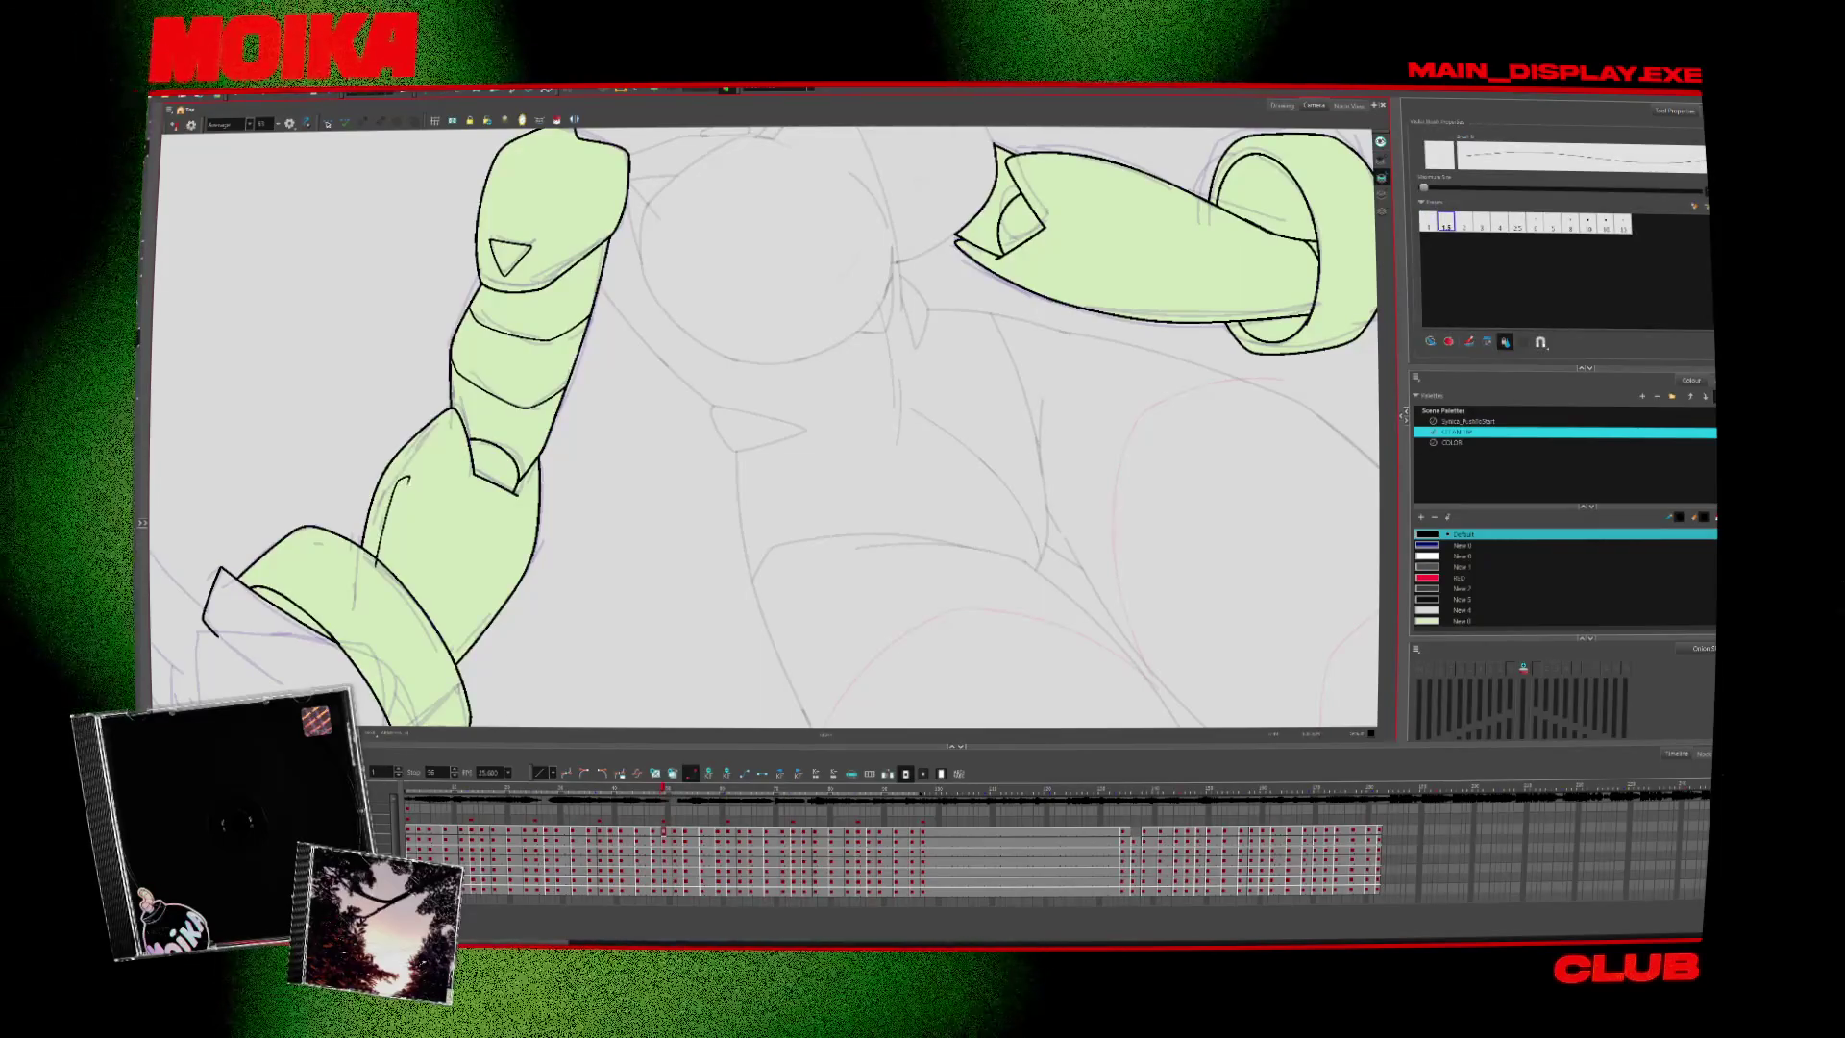
key(alt+i)
key(period)
key(comma)
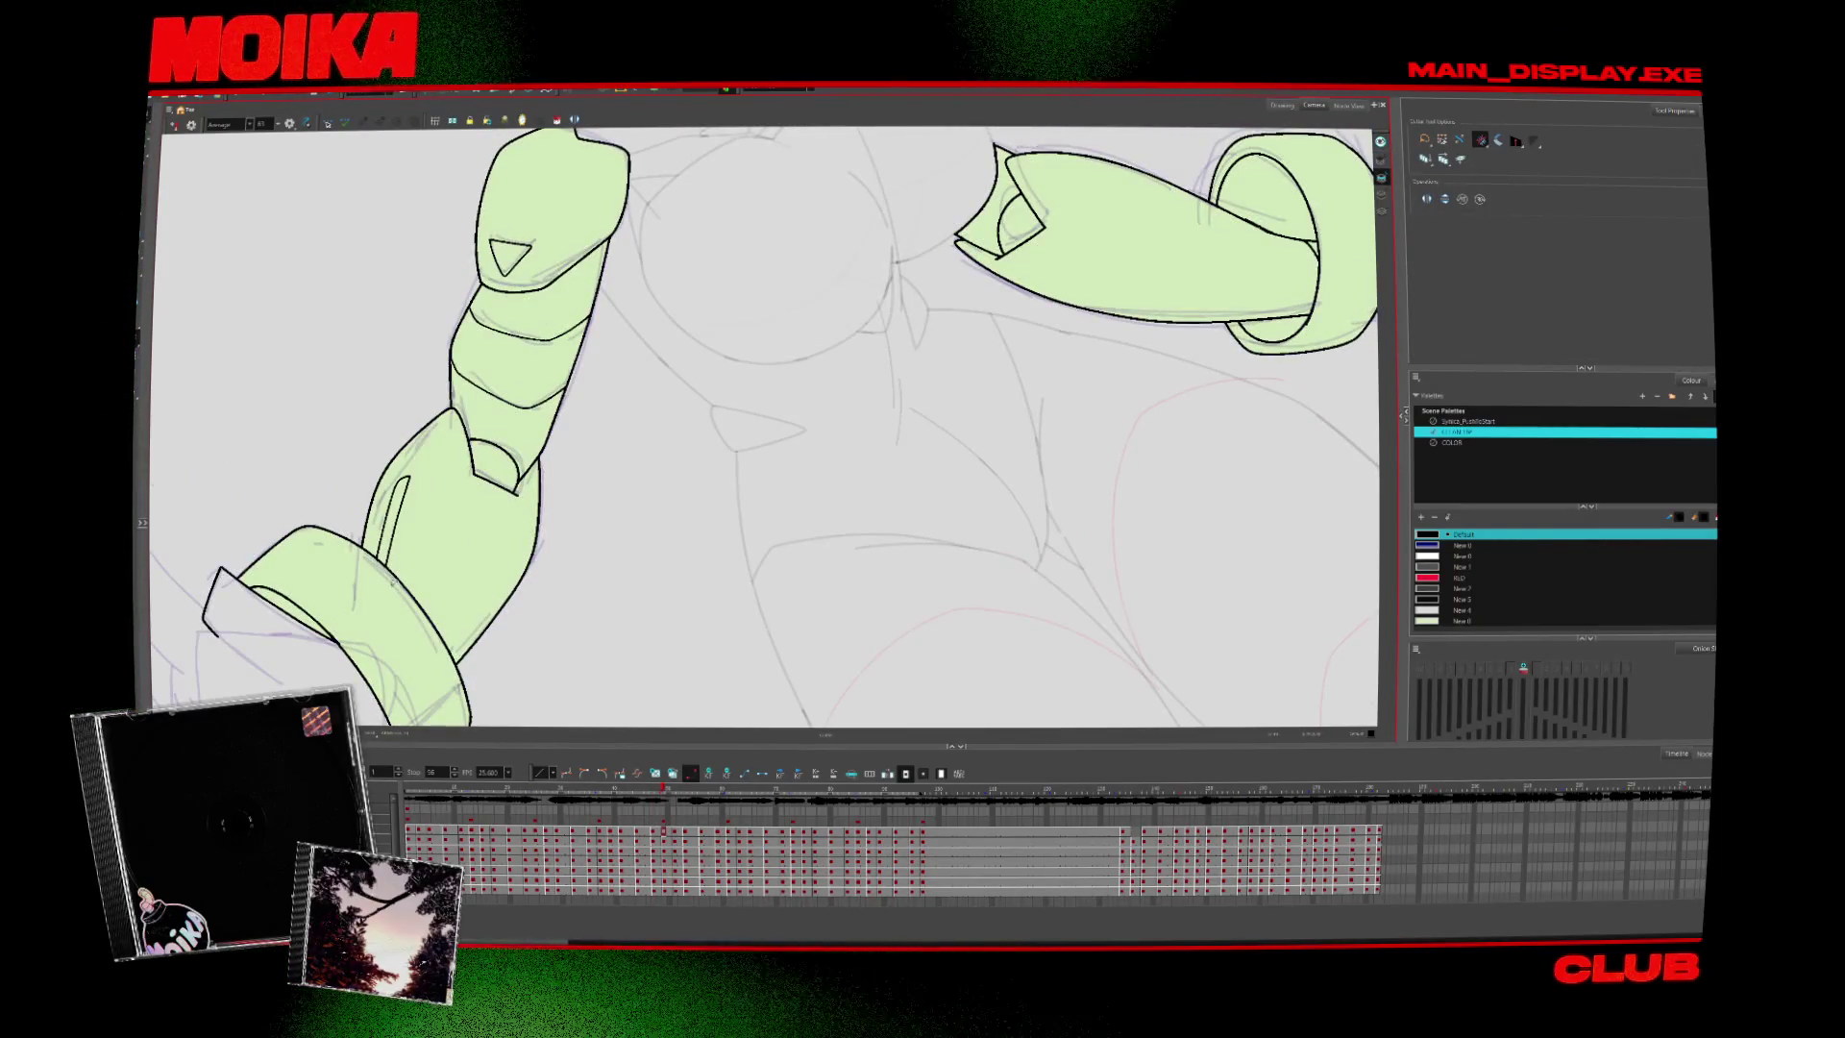
drag(449, 586, 484, 534)
key(alt+b)
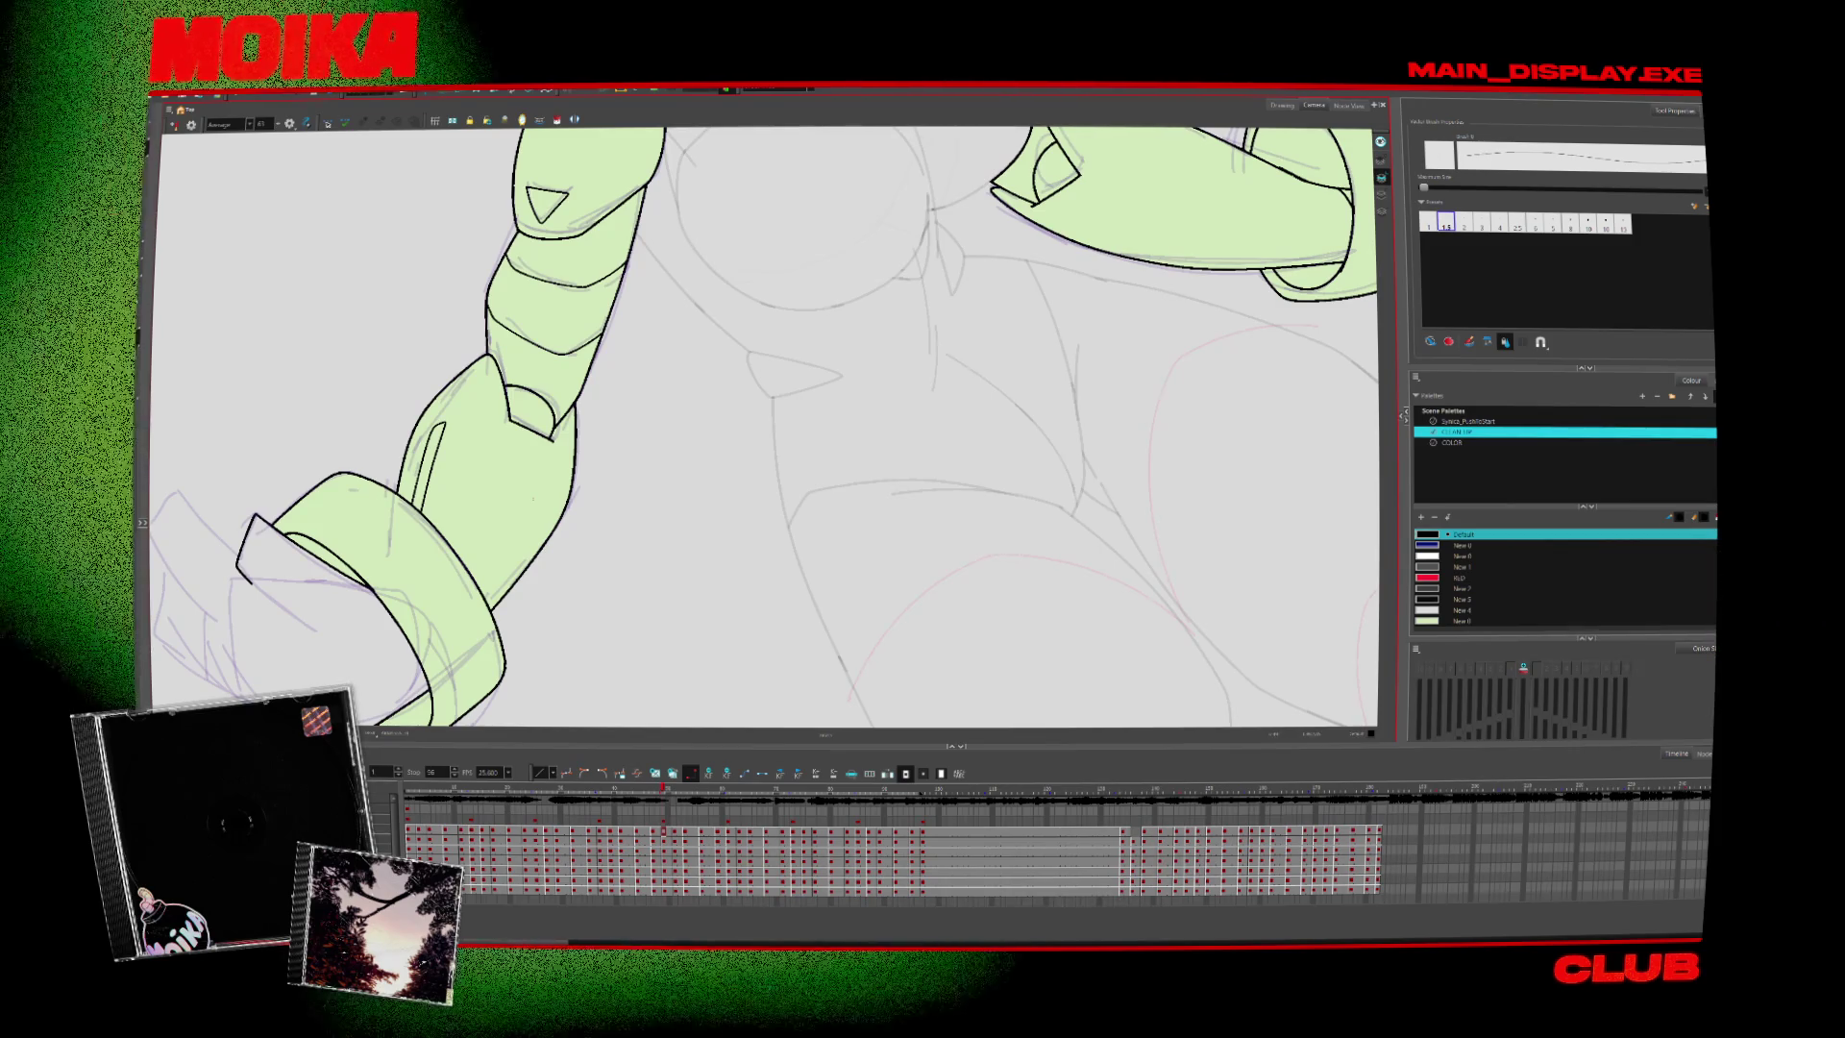
Step to the drawings of the arm lowered into the ringed cuff
key(period)
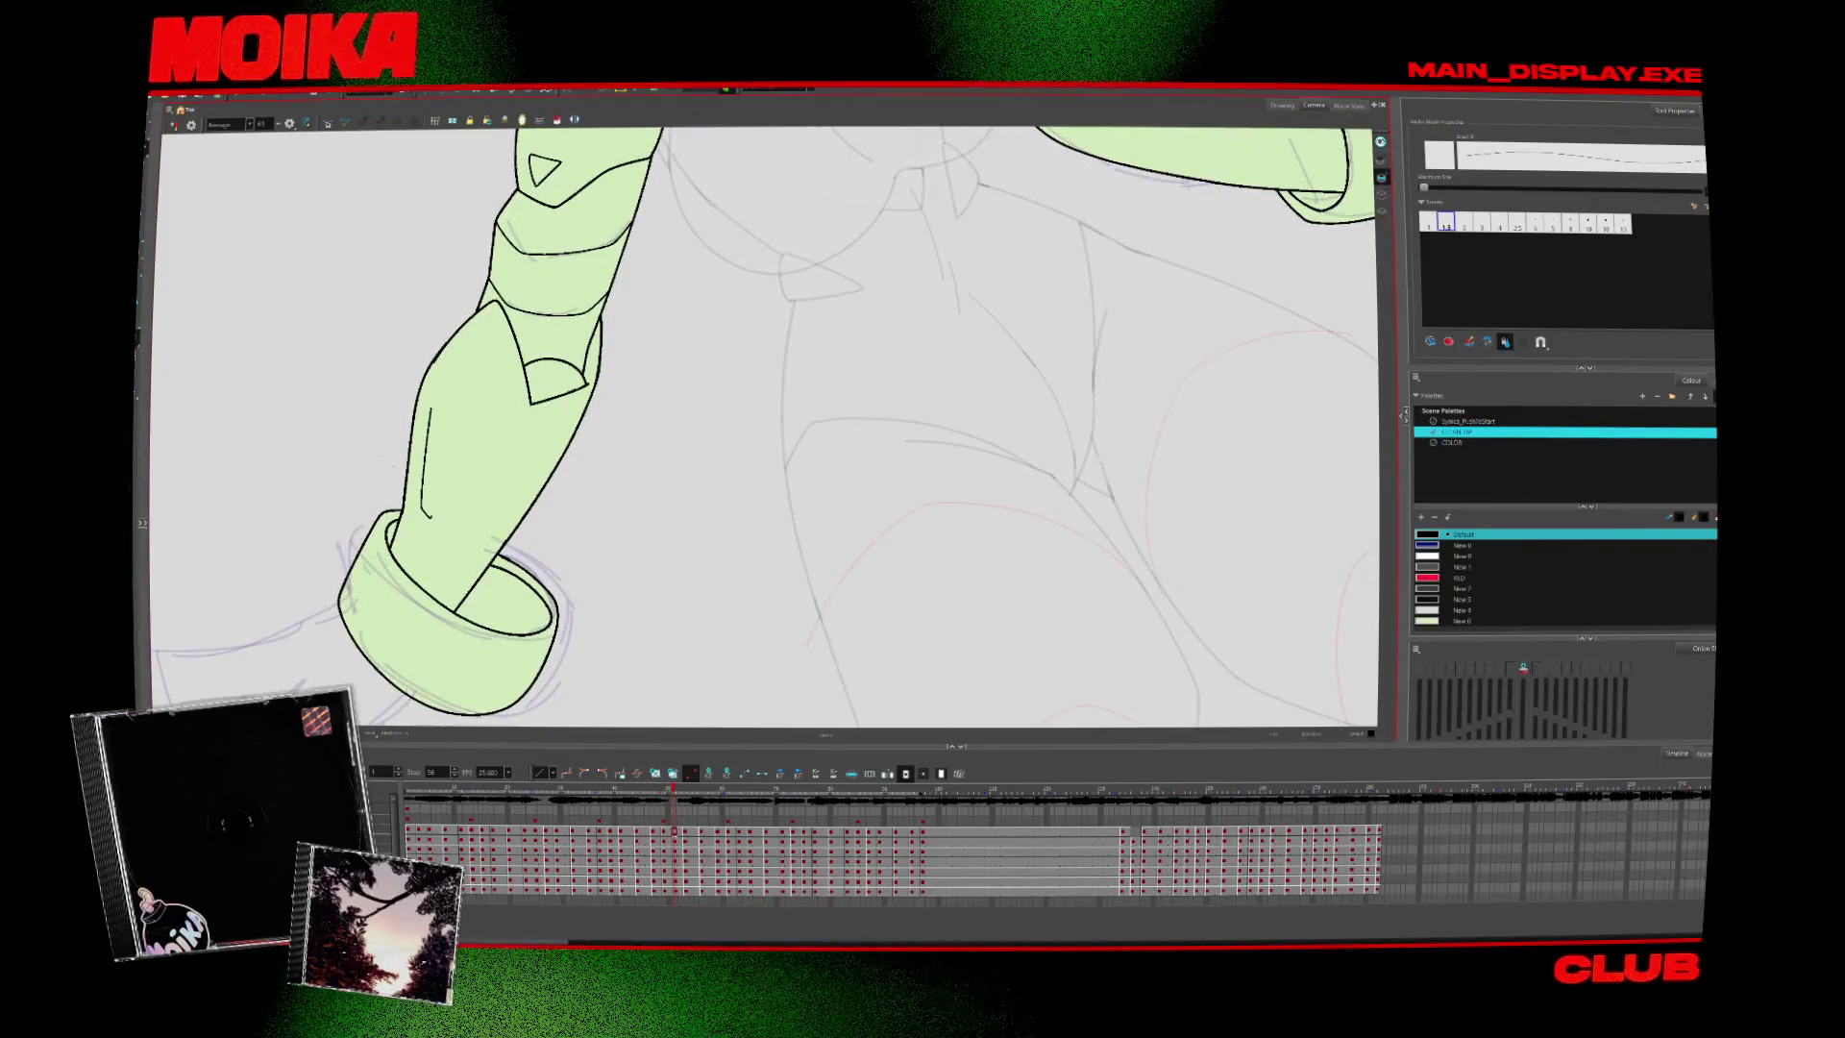
key(period)
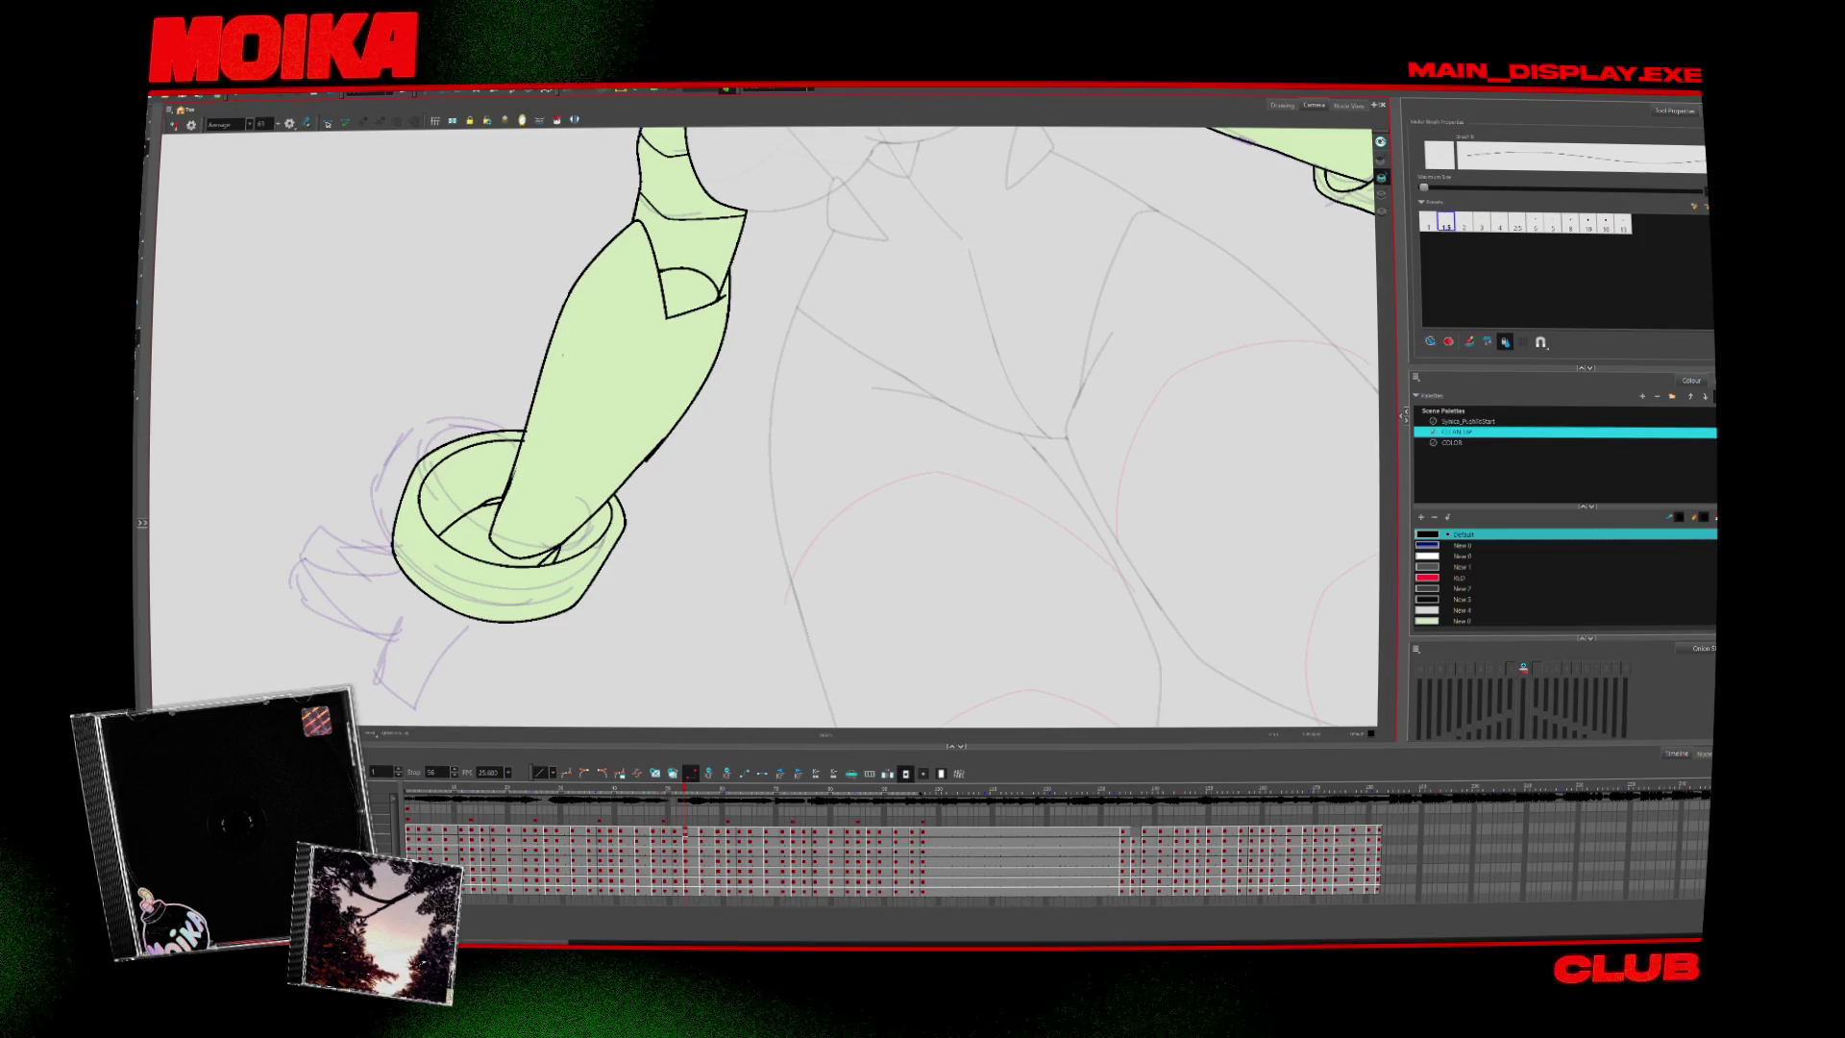
key(alt+e)
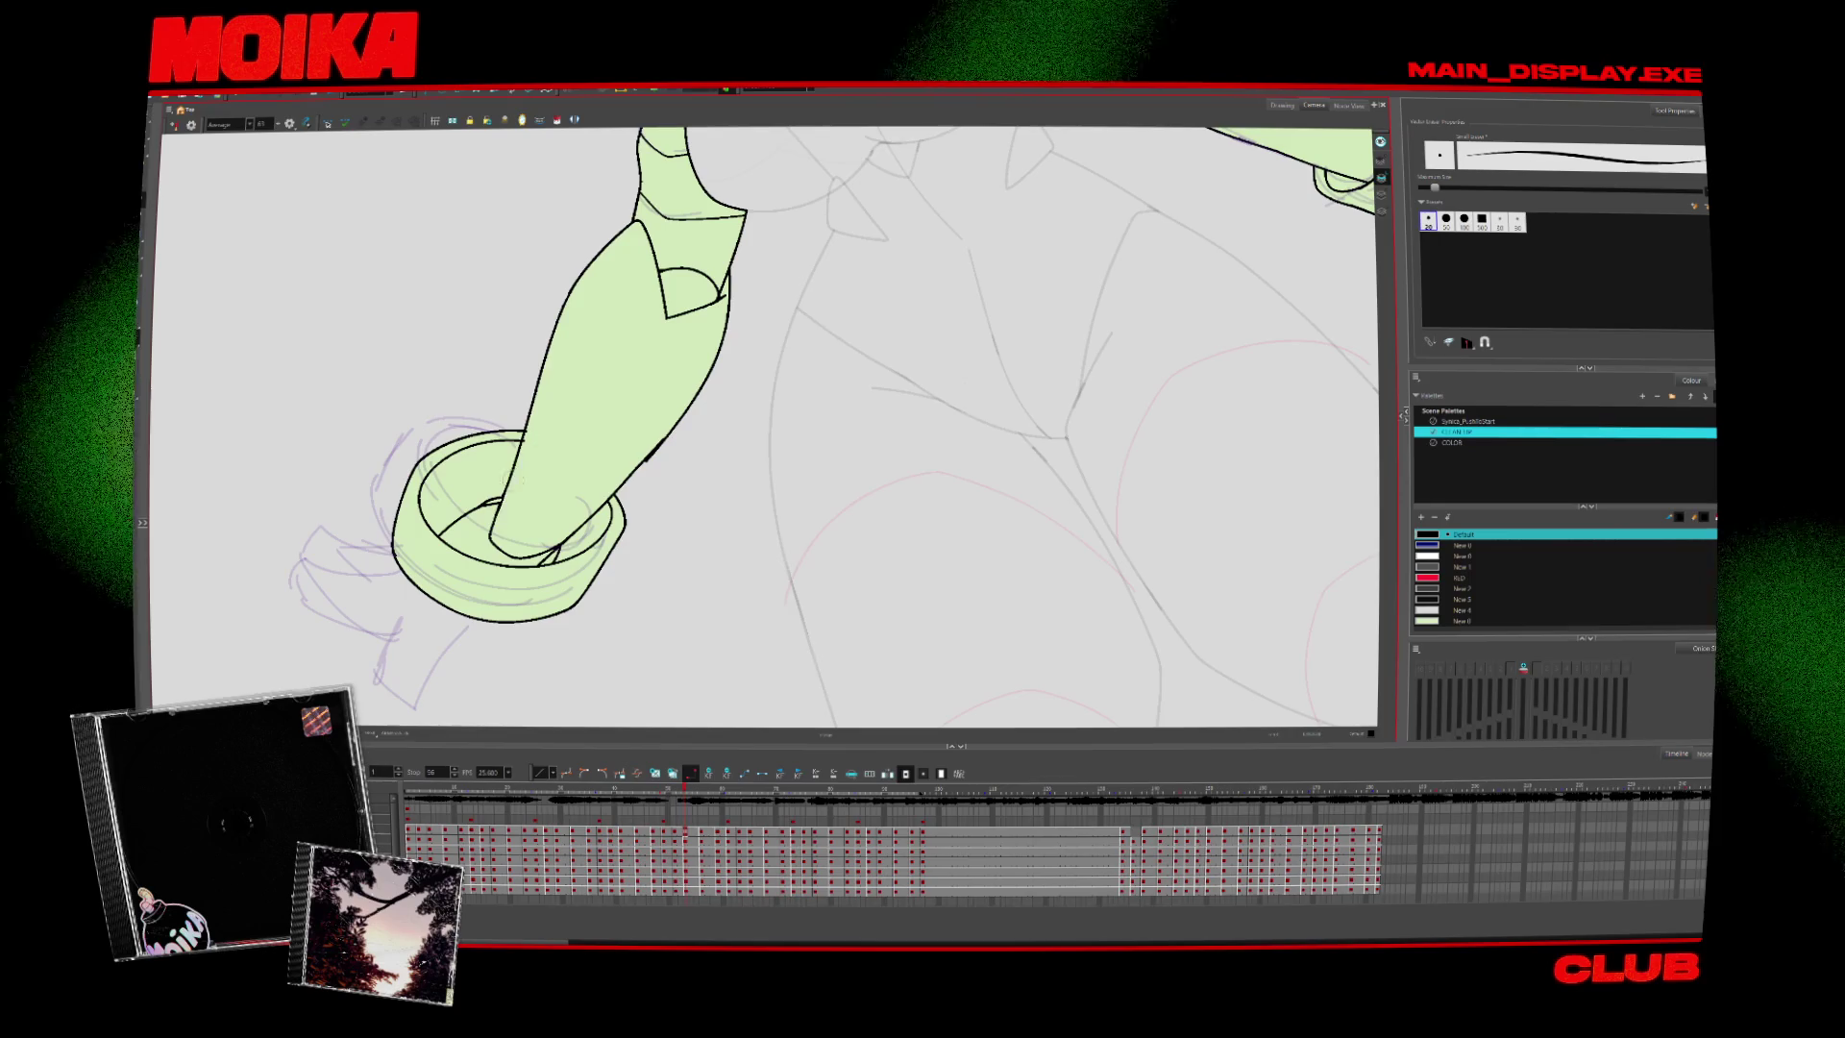
key(alt+slash)
key(comma)
key(period)
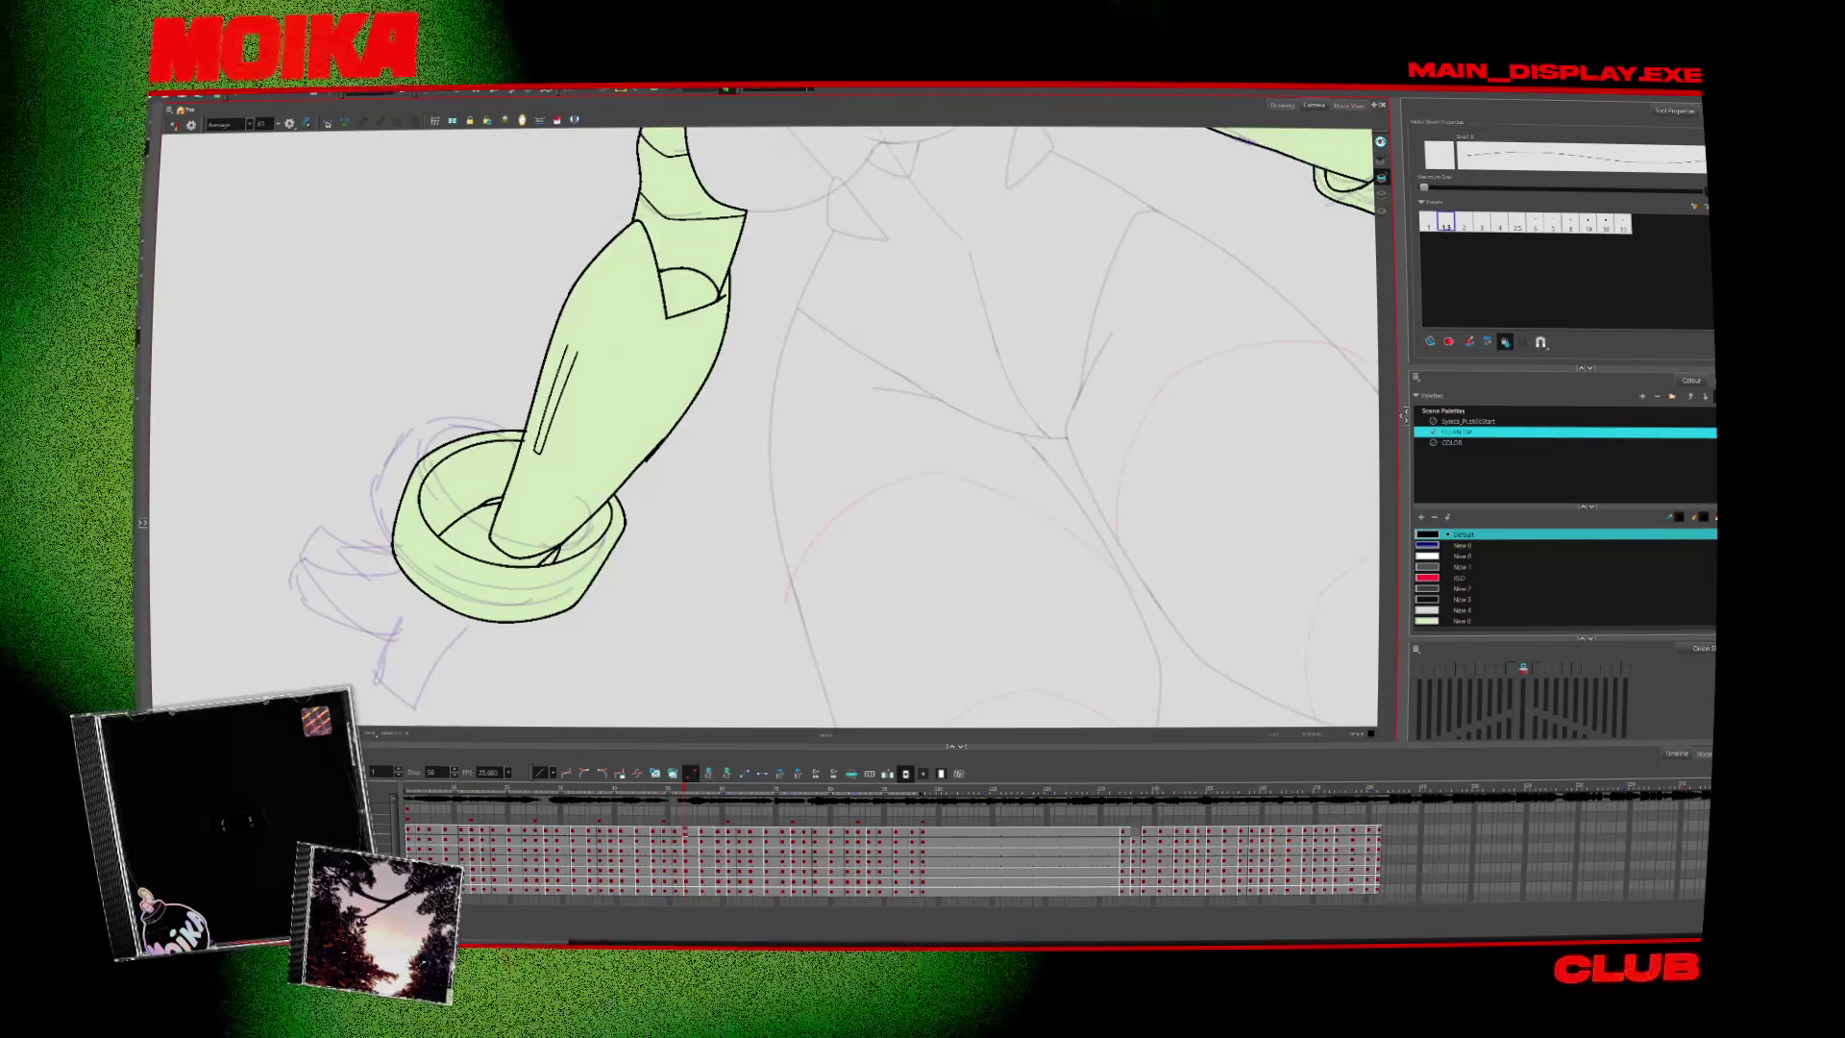
Flip between neighbouring drawings to compare the slot, then advance to the next hands drawing
key(alt+s)
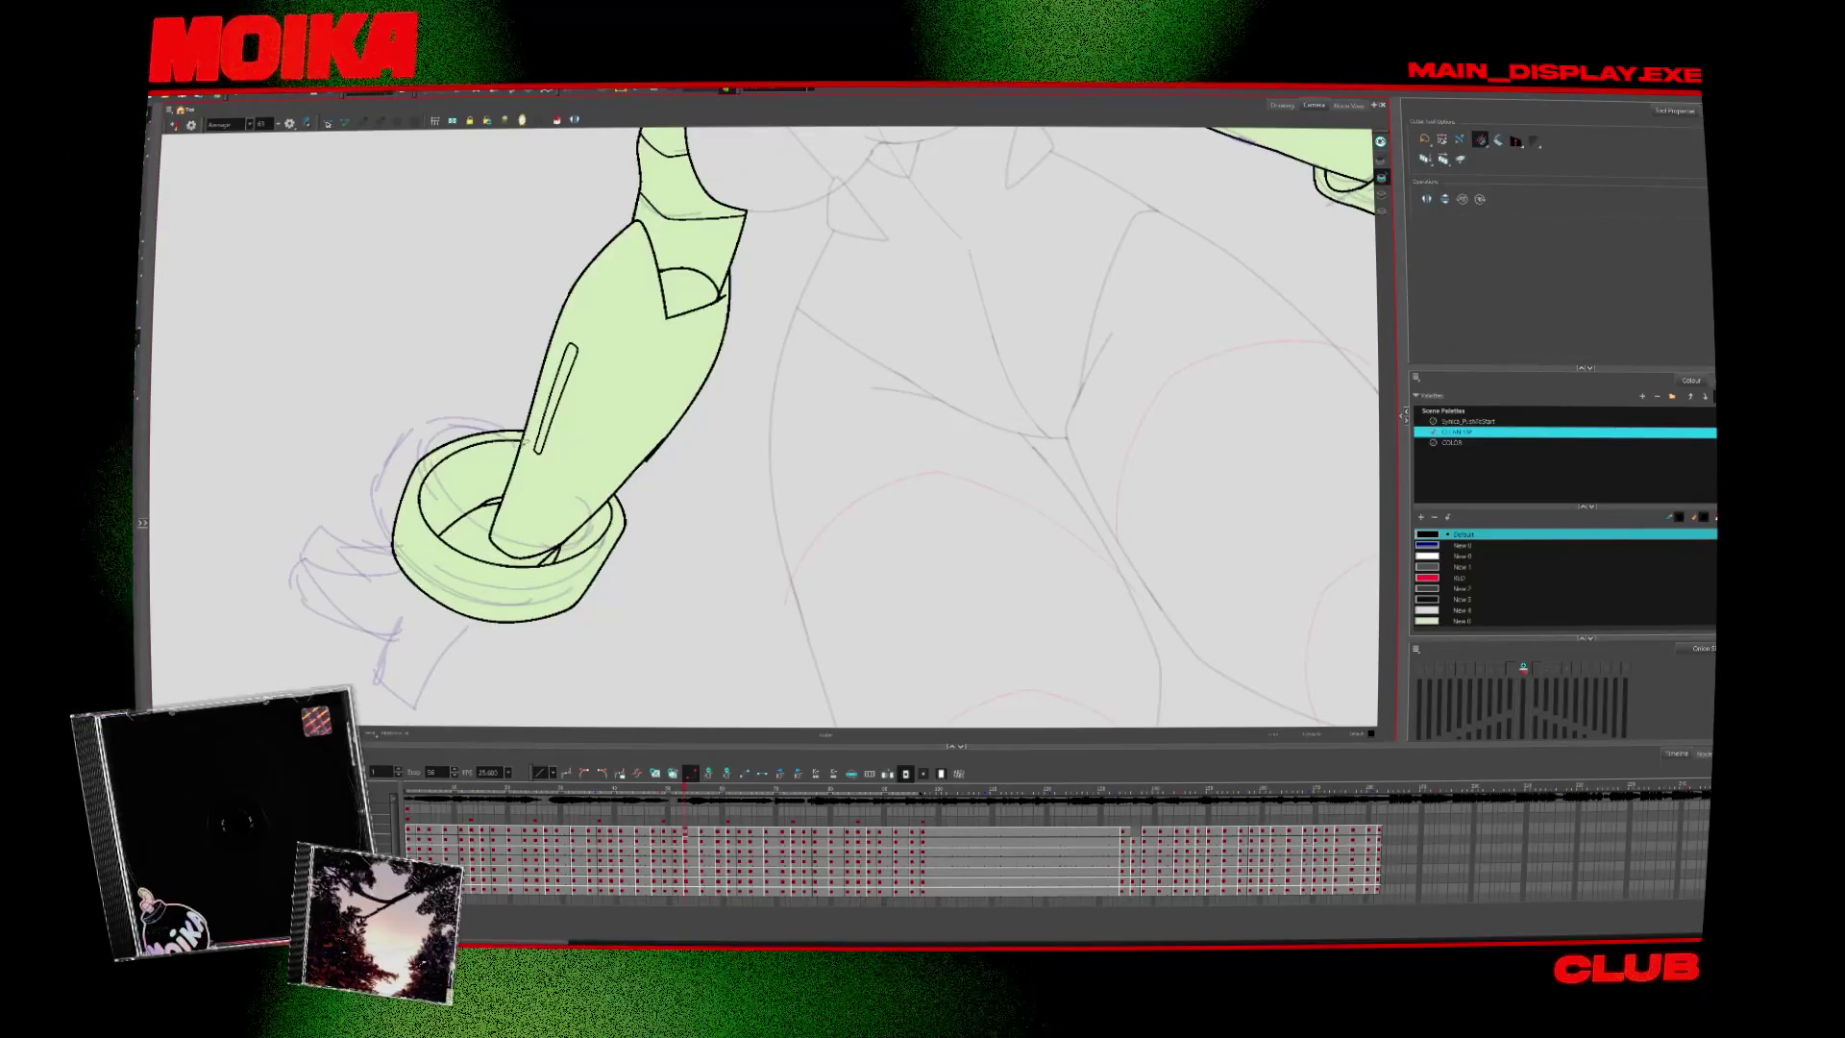
key(period)
key(comma)
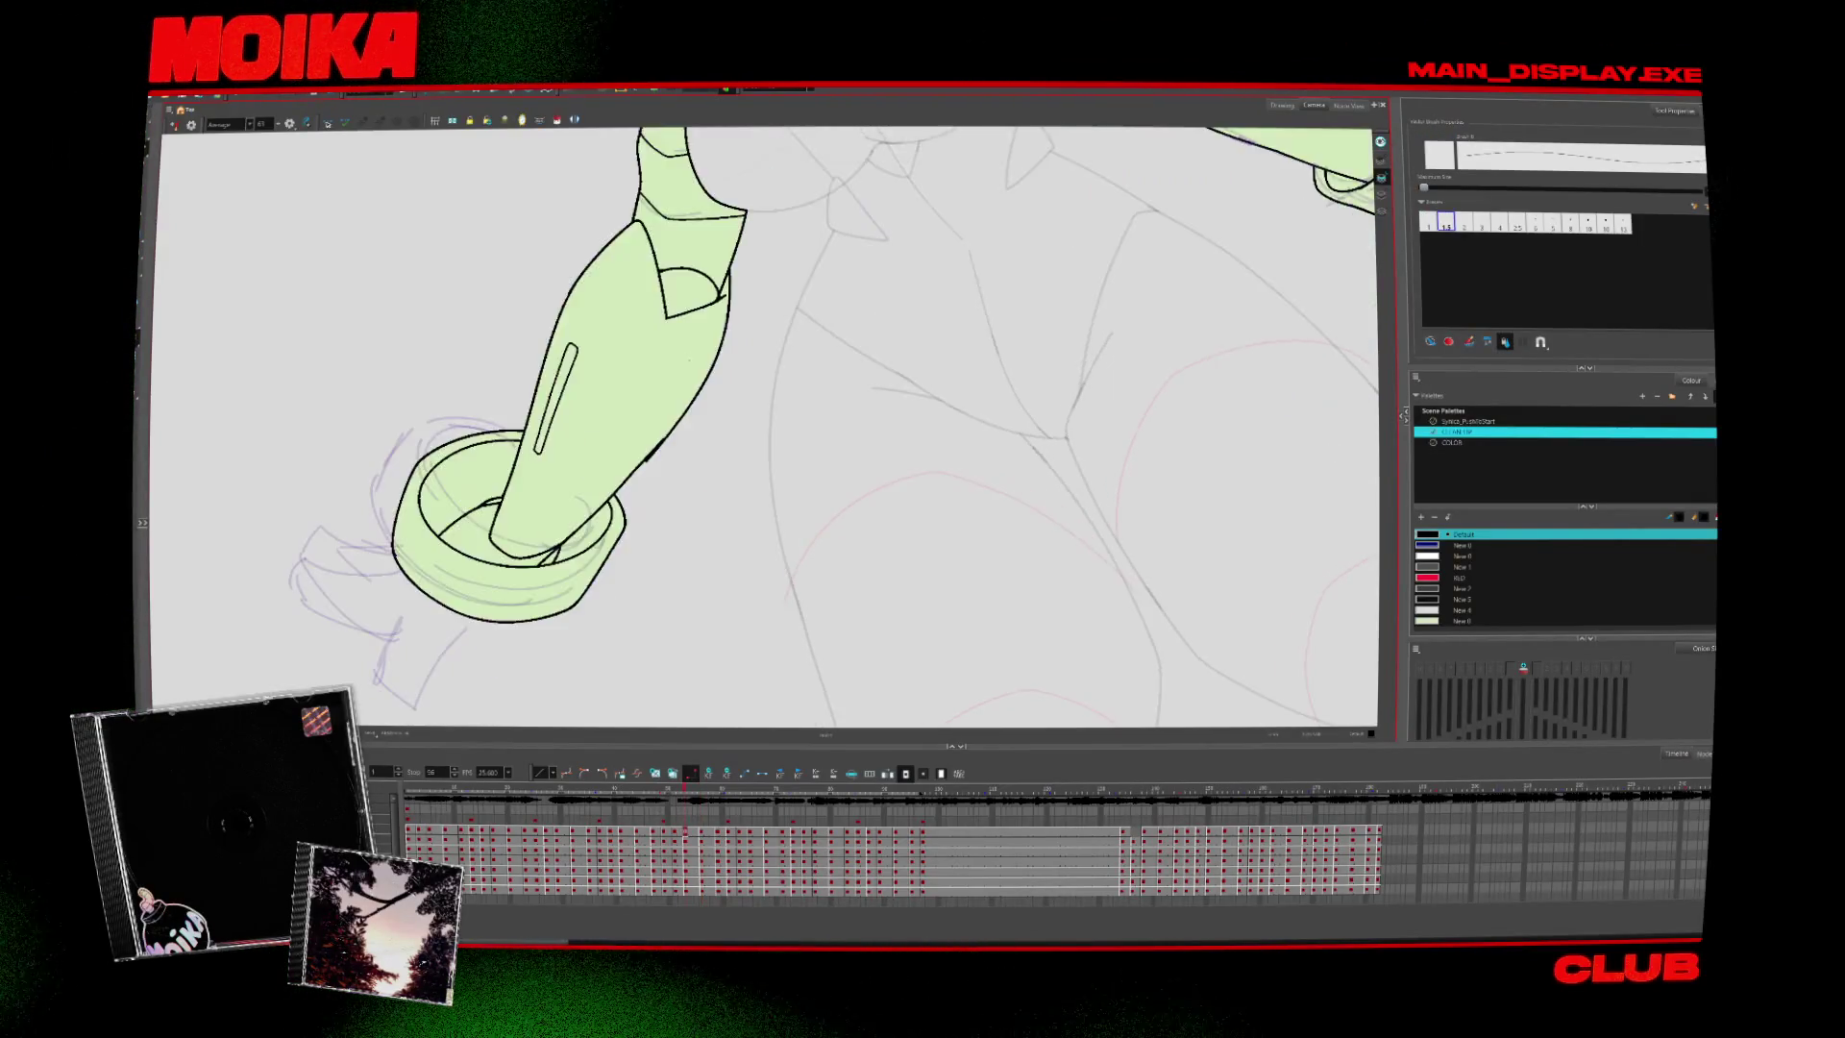
key(period)
key(alt+b)
key(period)
key(comma)
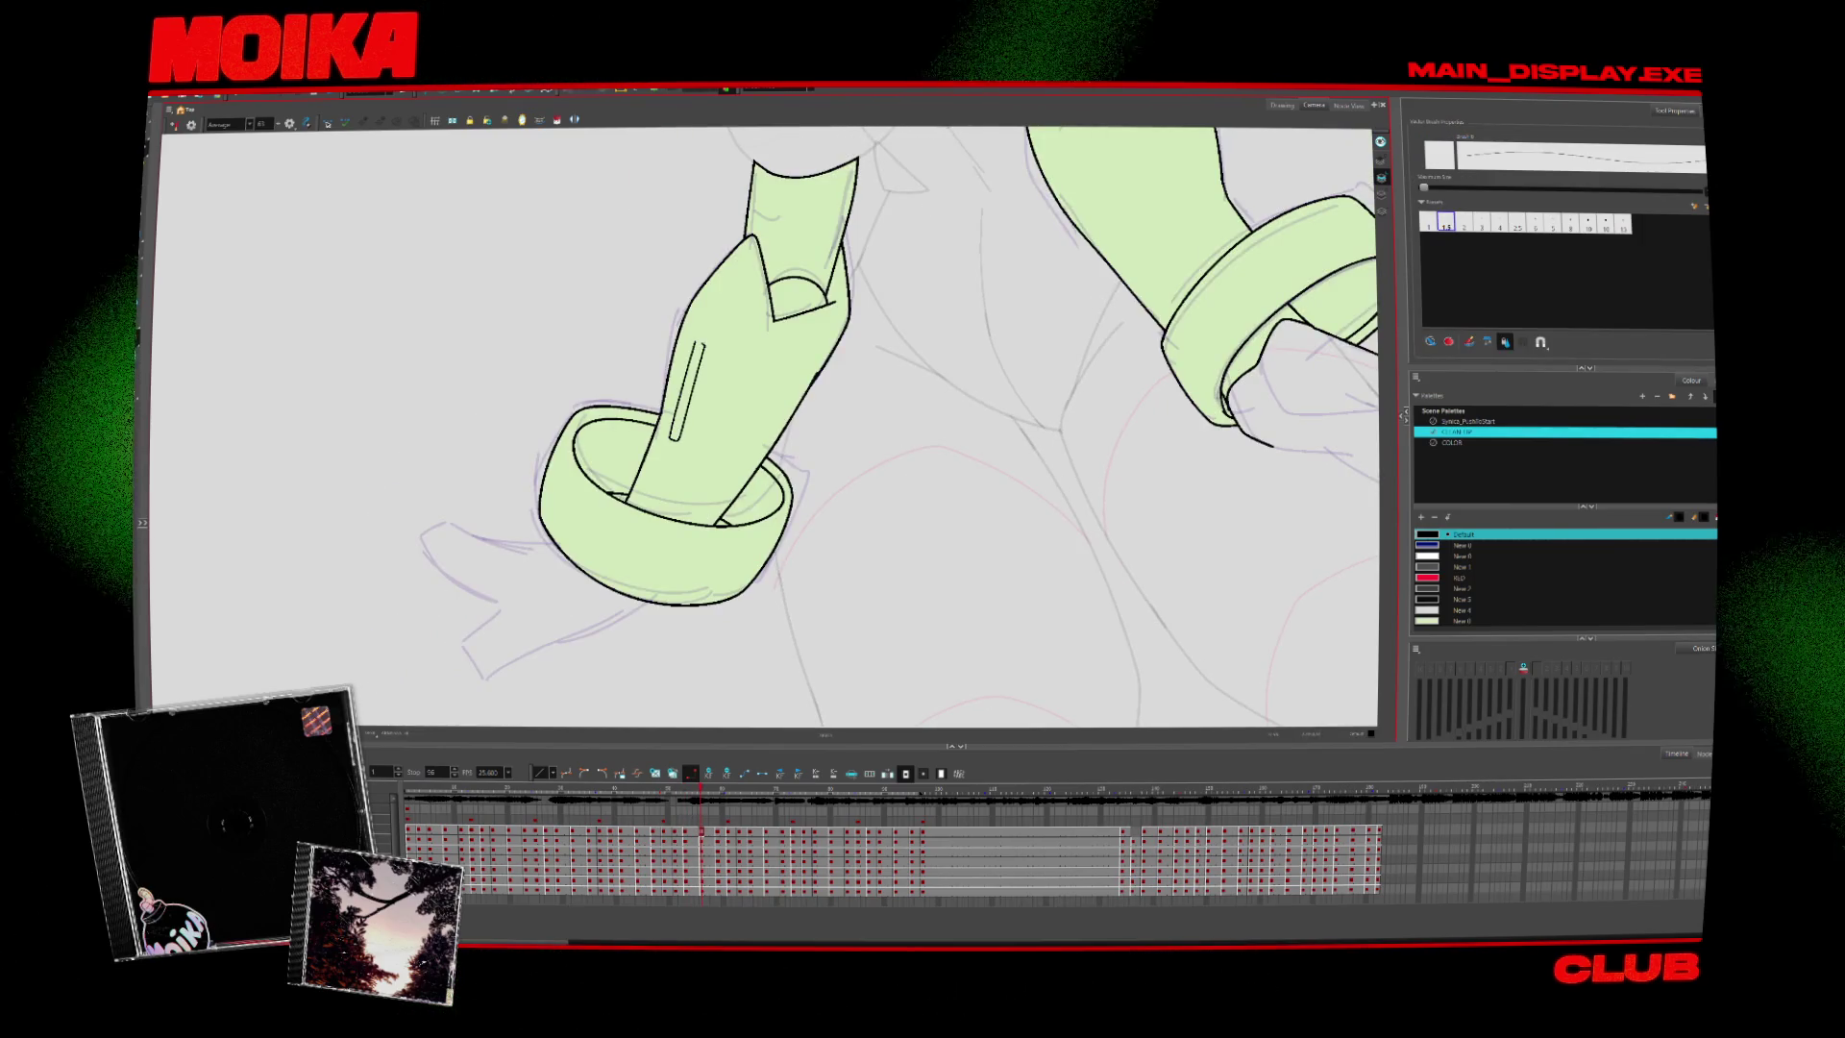
key(period)
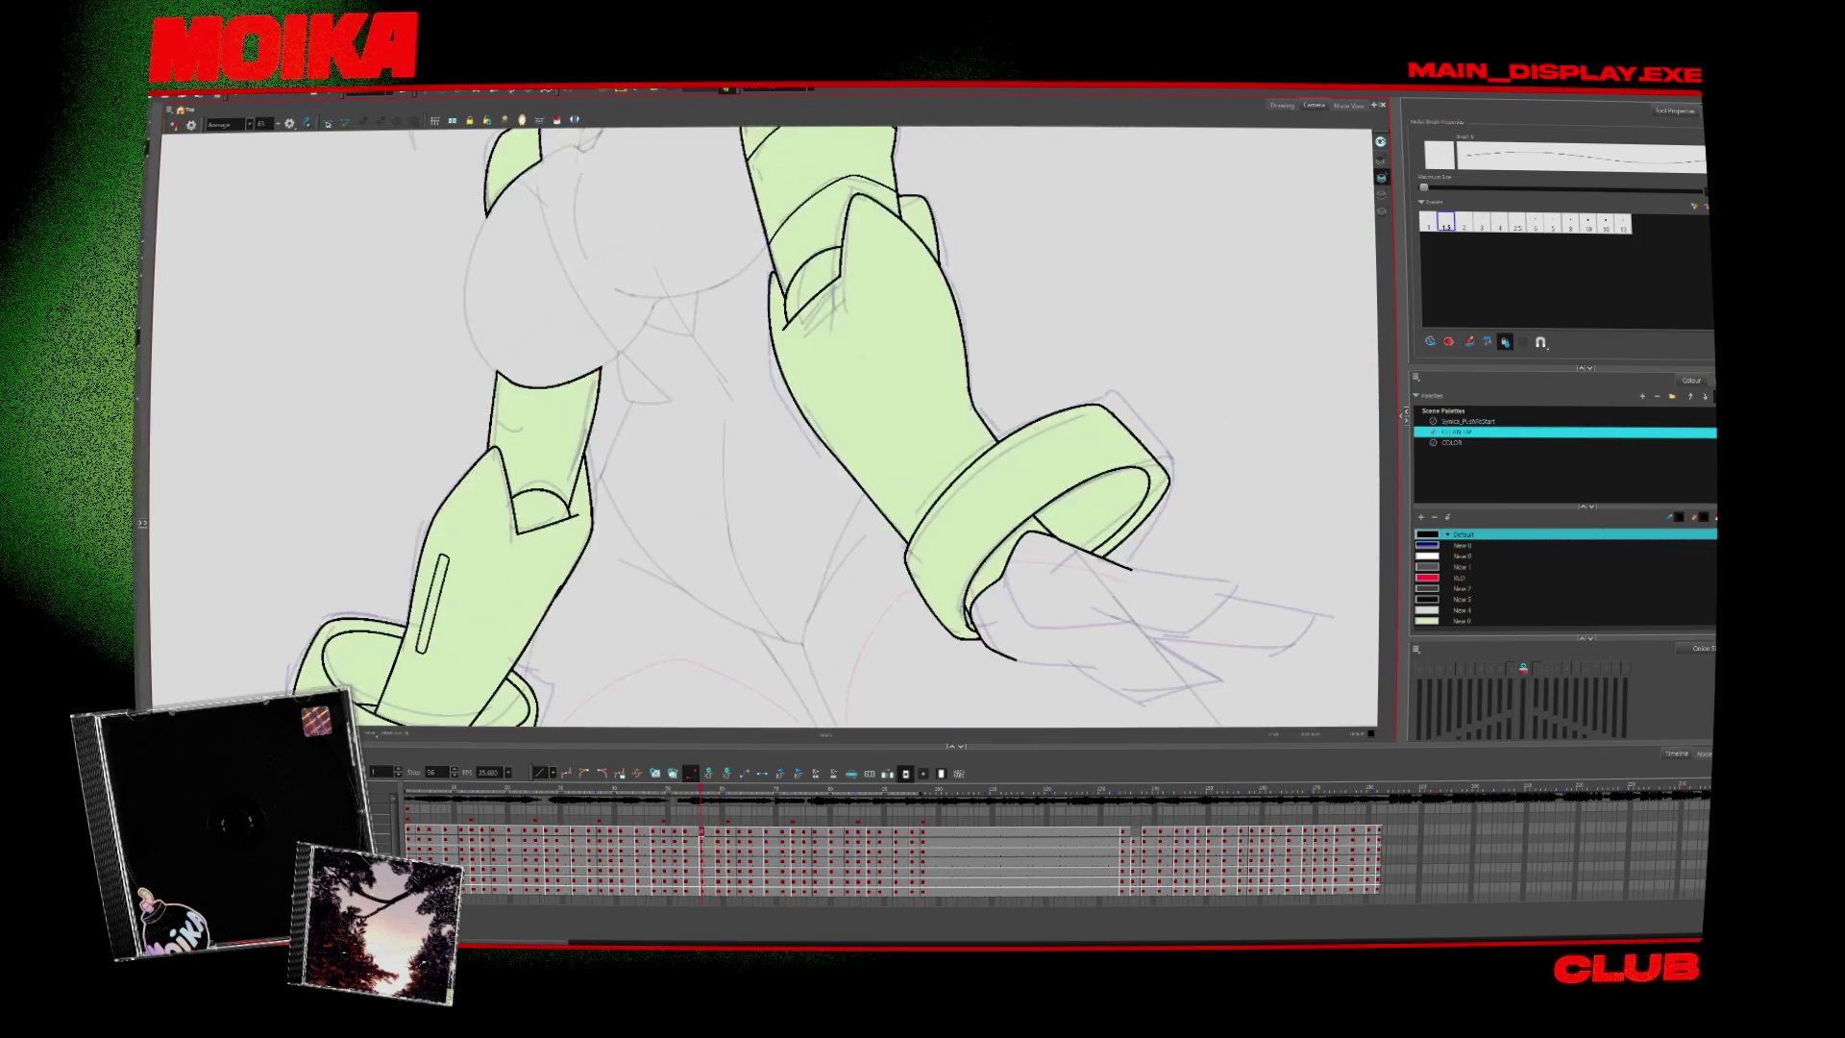
Frame both hands and undo the stray stroke inside the left hand
key(alt+z)
key(alt+s)
key(period)
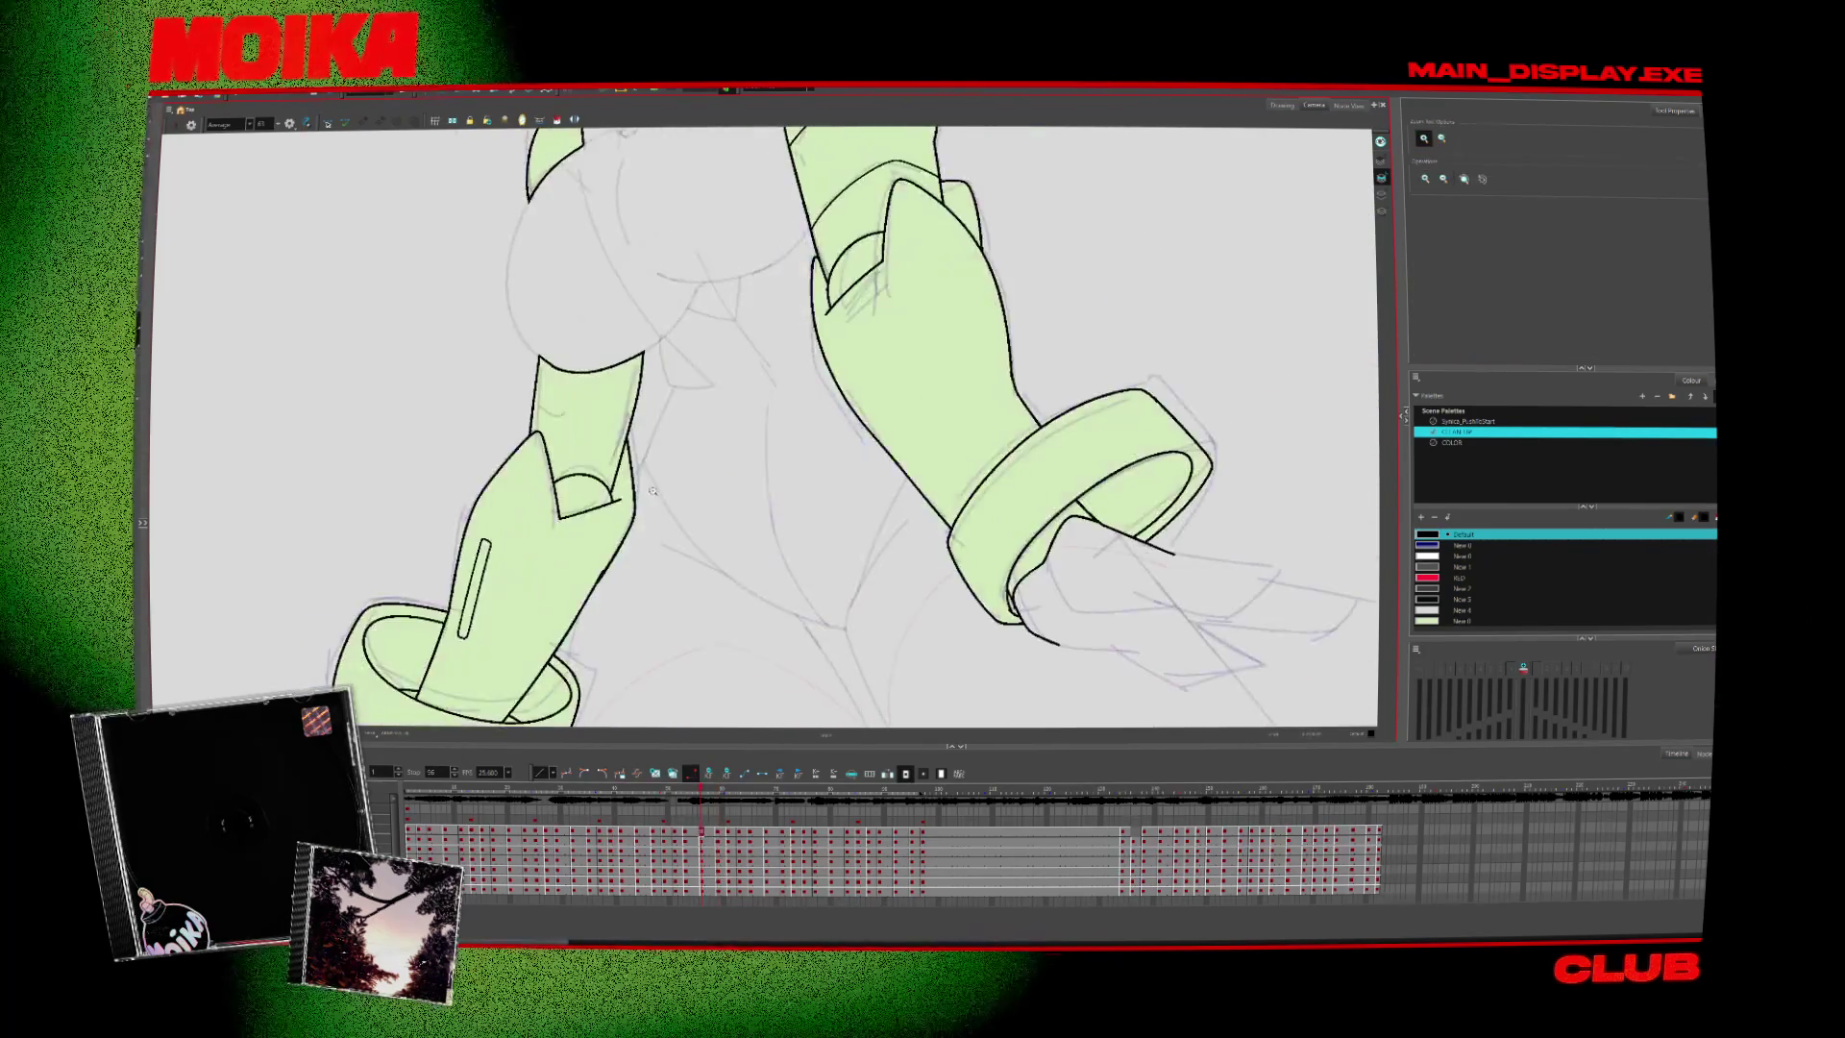
key(comma)
key(alt+b)
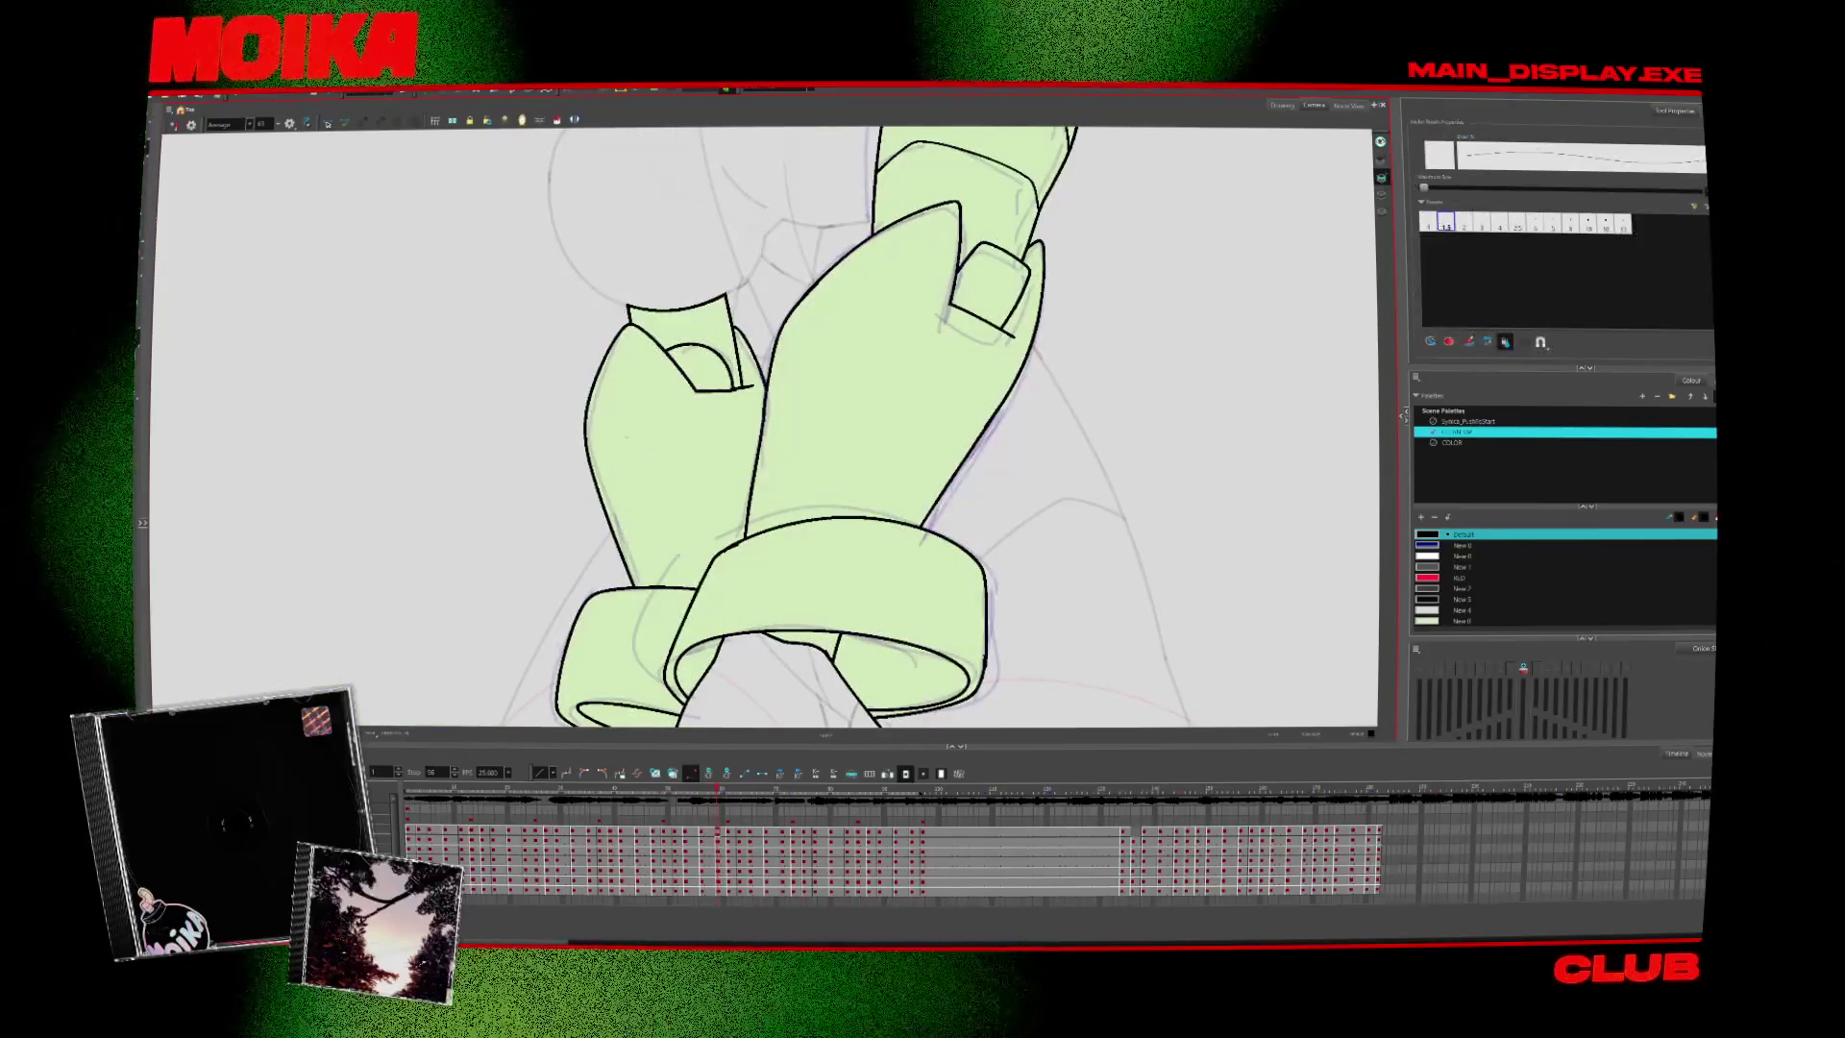
key(ctrl+z)
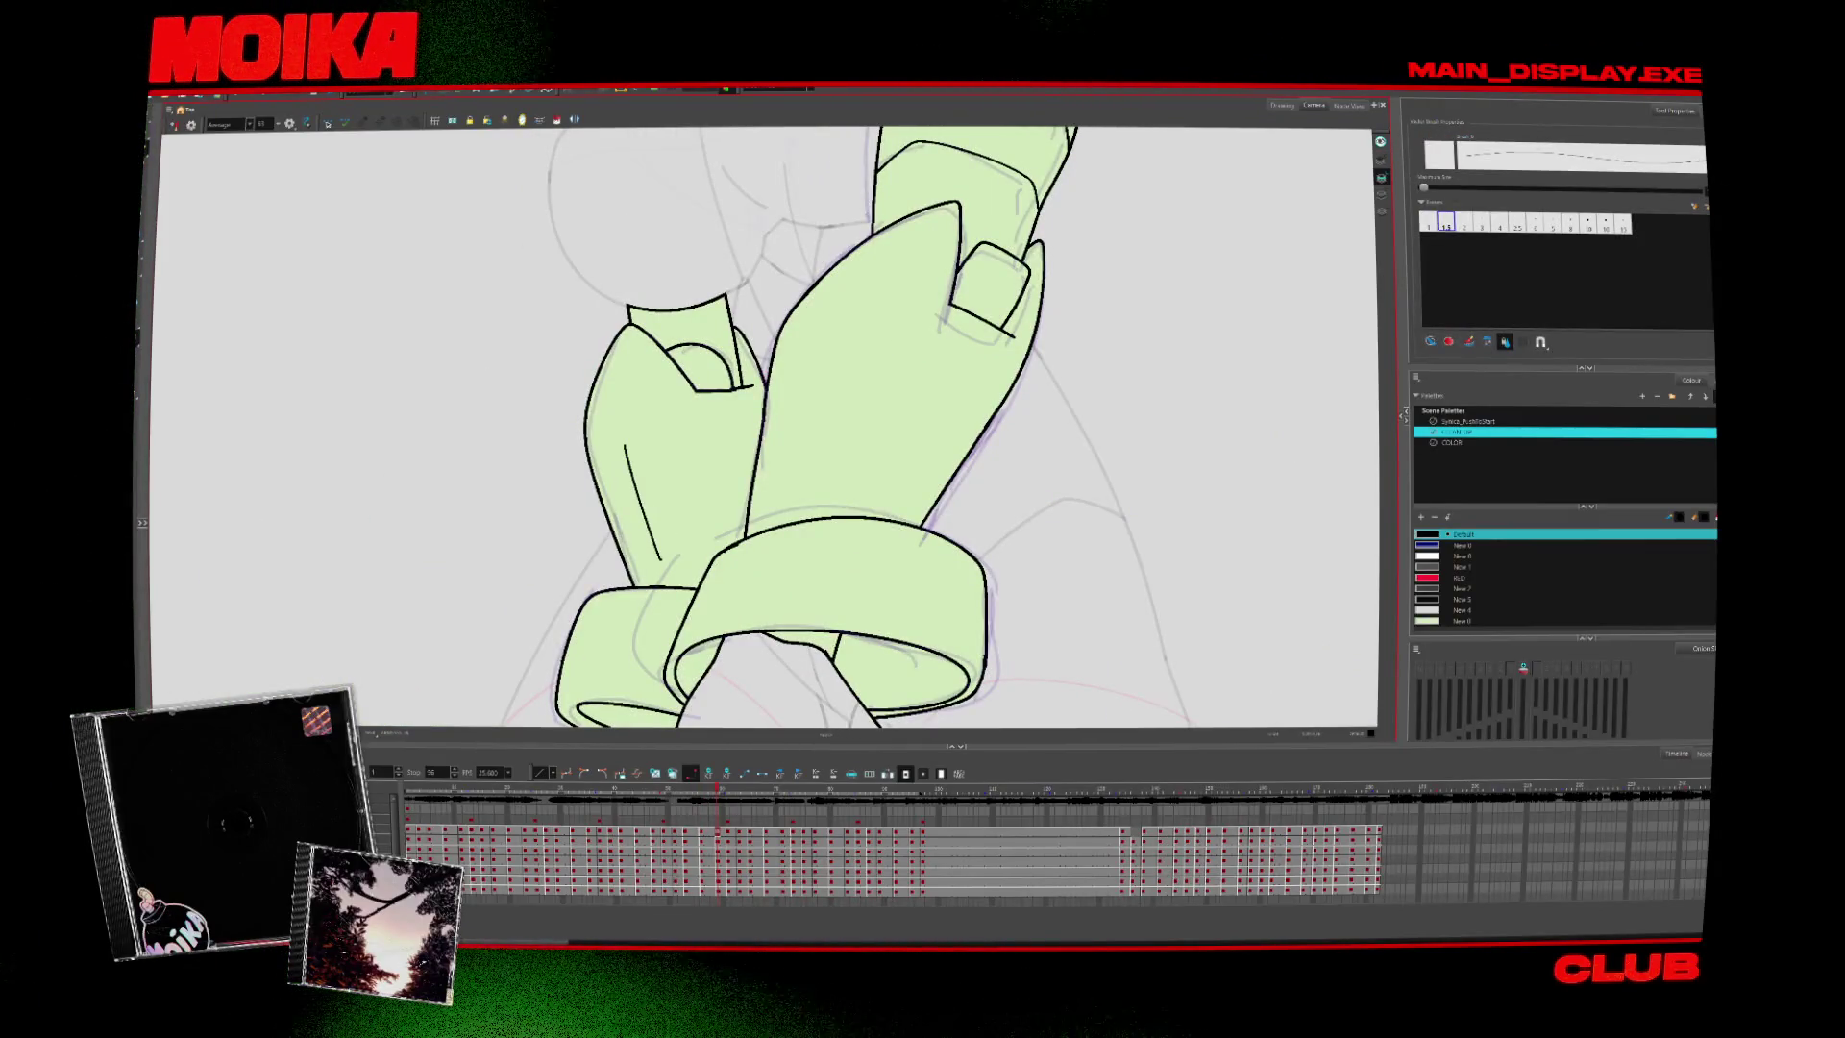
Zoom out to the whole arm and play back the animation to review the slots
scroll(926, 545, down, 5)
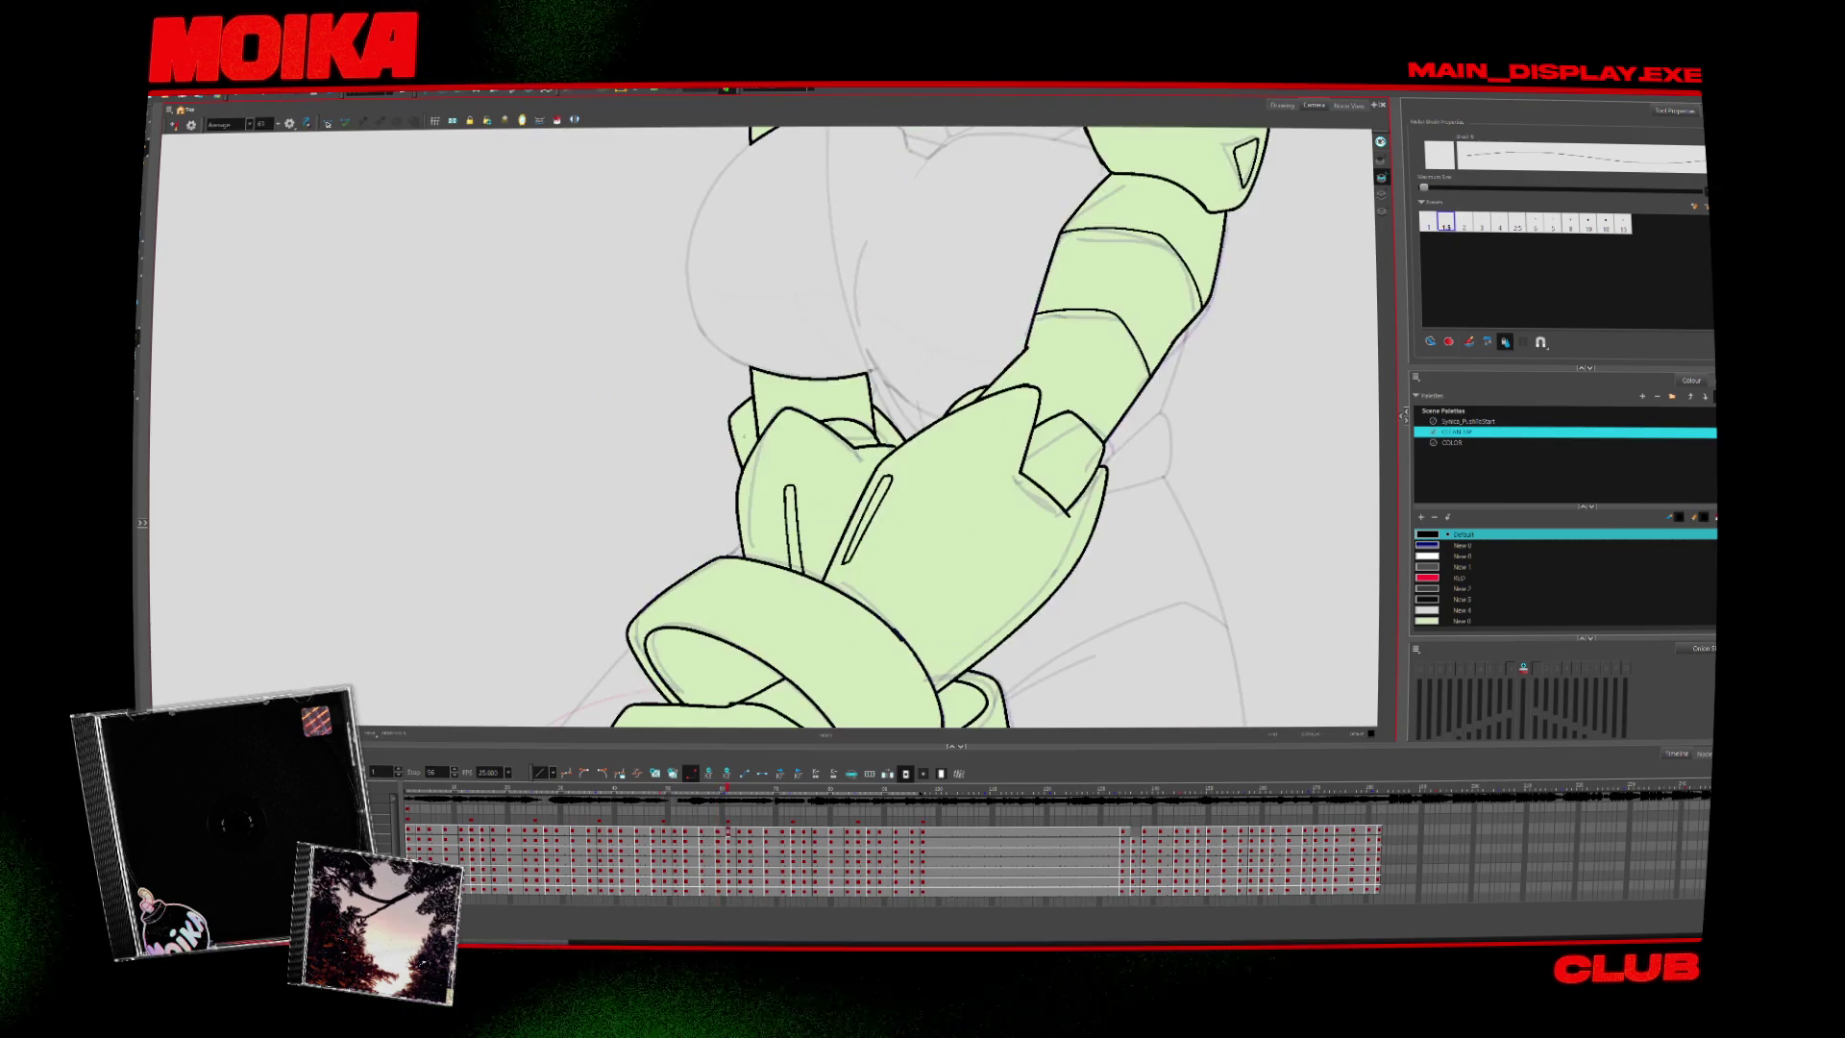
key(alt+z)
key(Return)
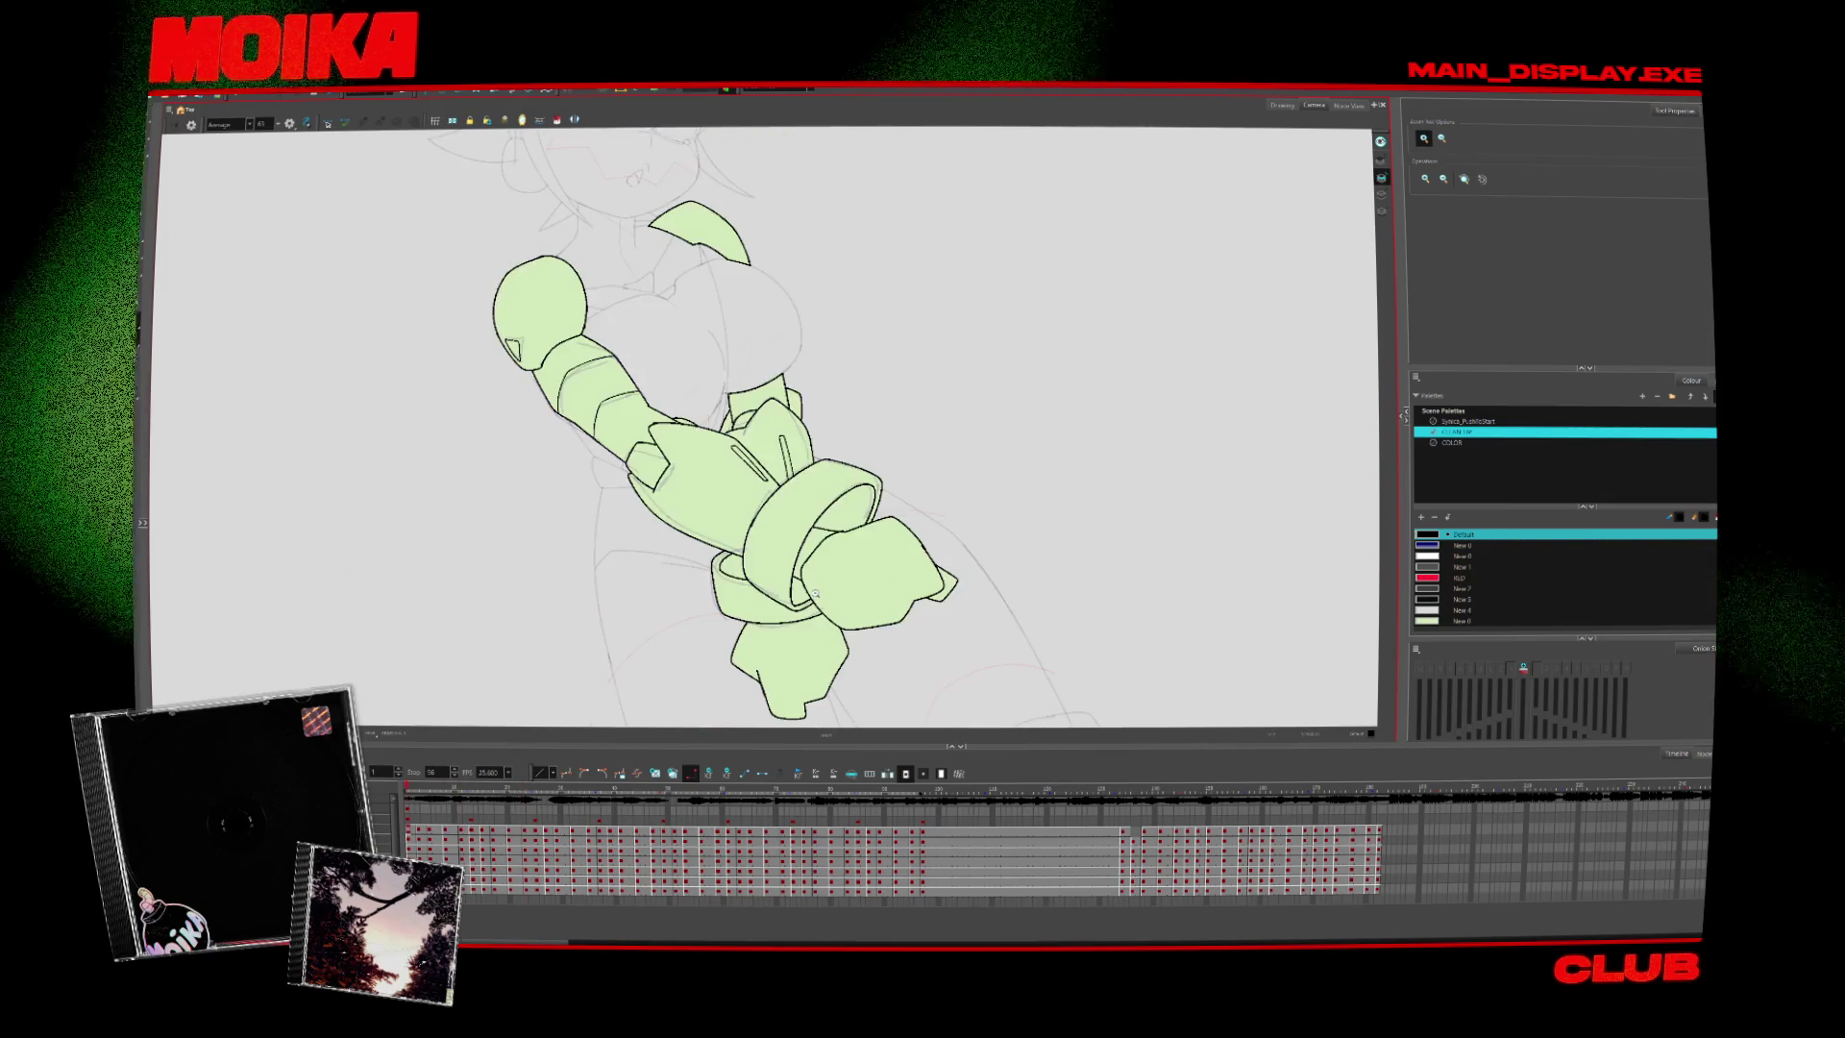
scroll(695, 520, down, 3)
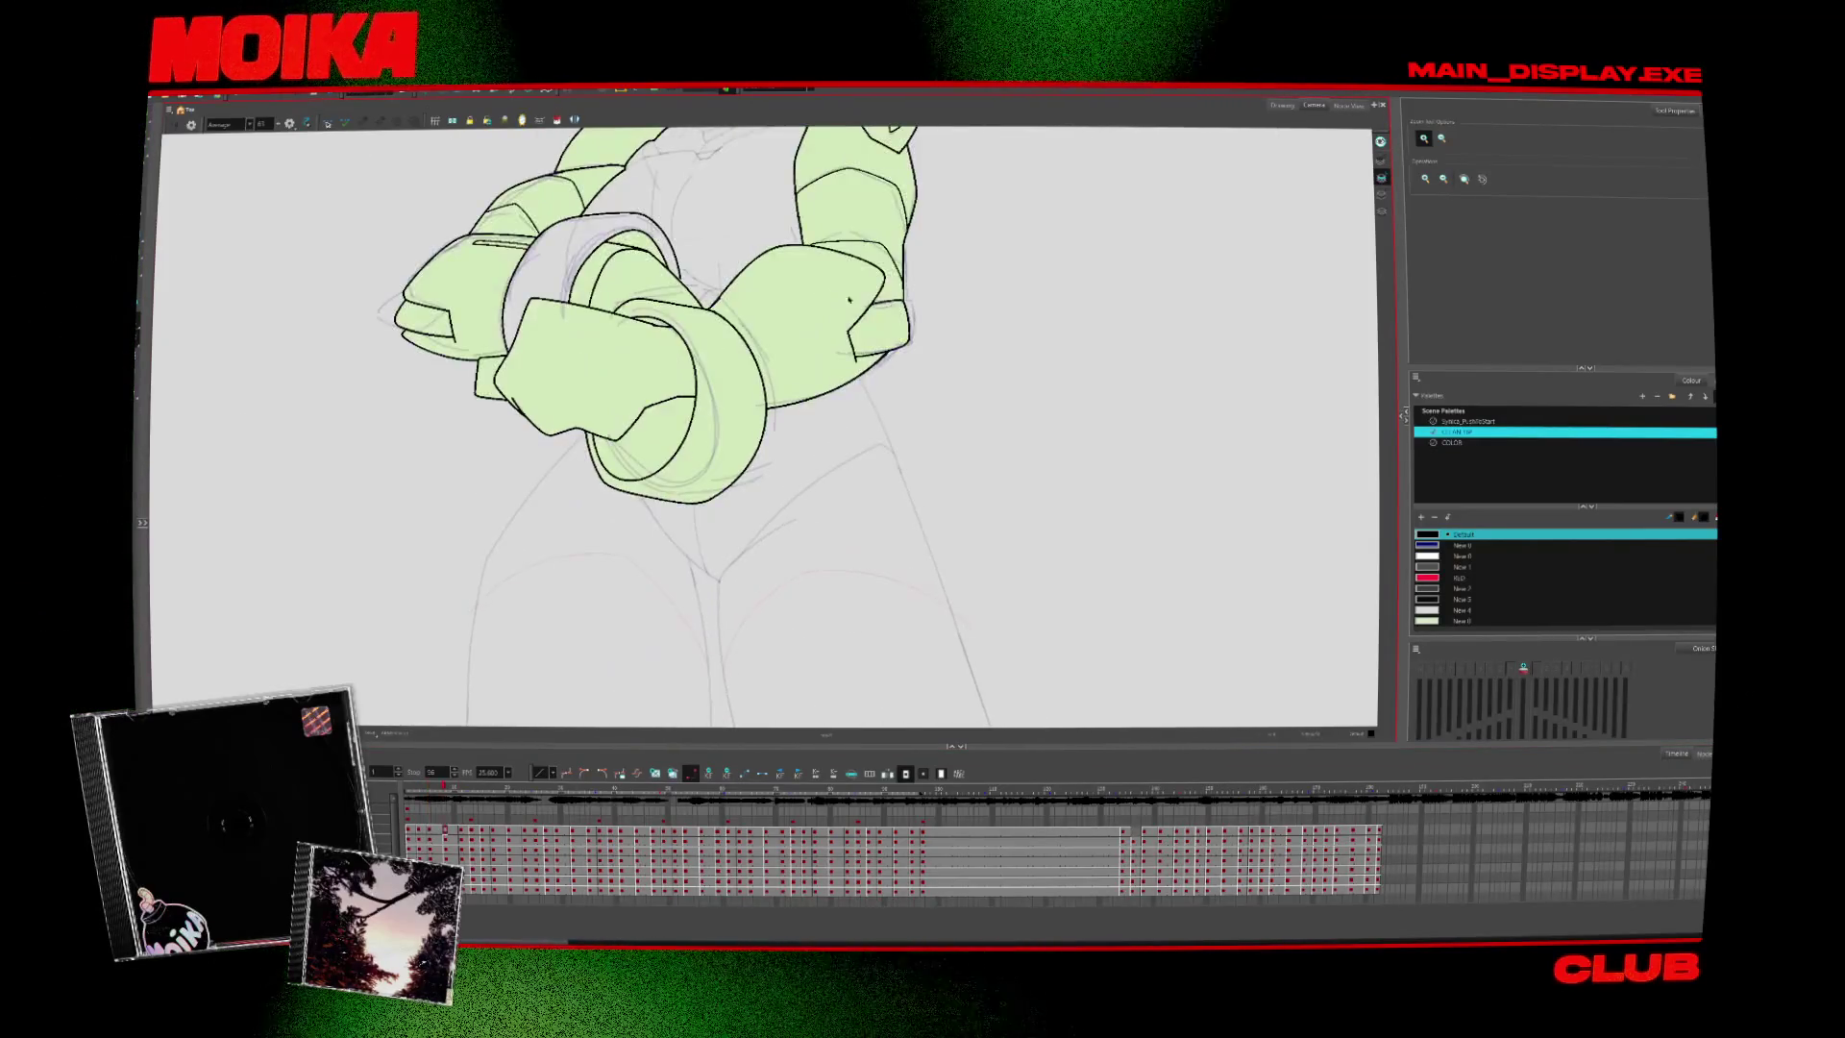
key(alt+x)
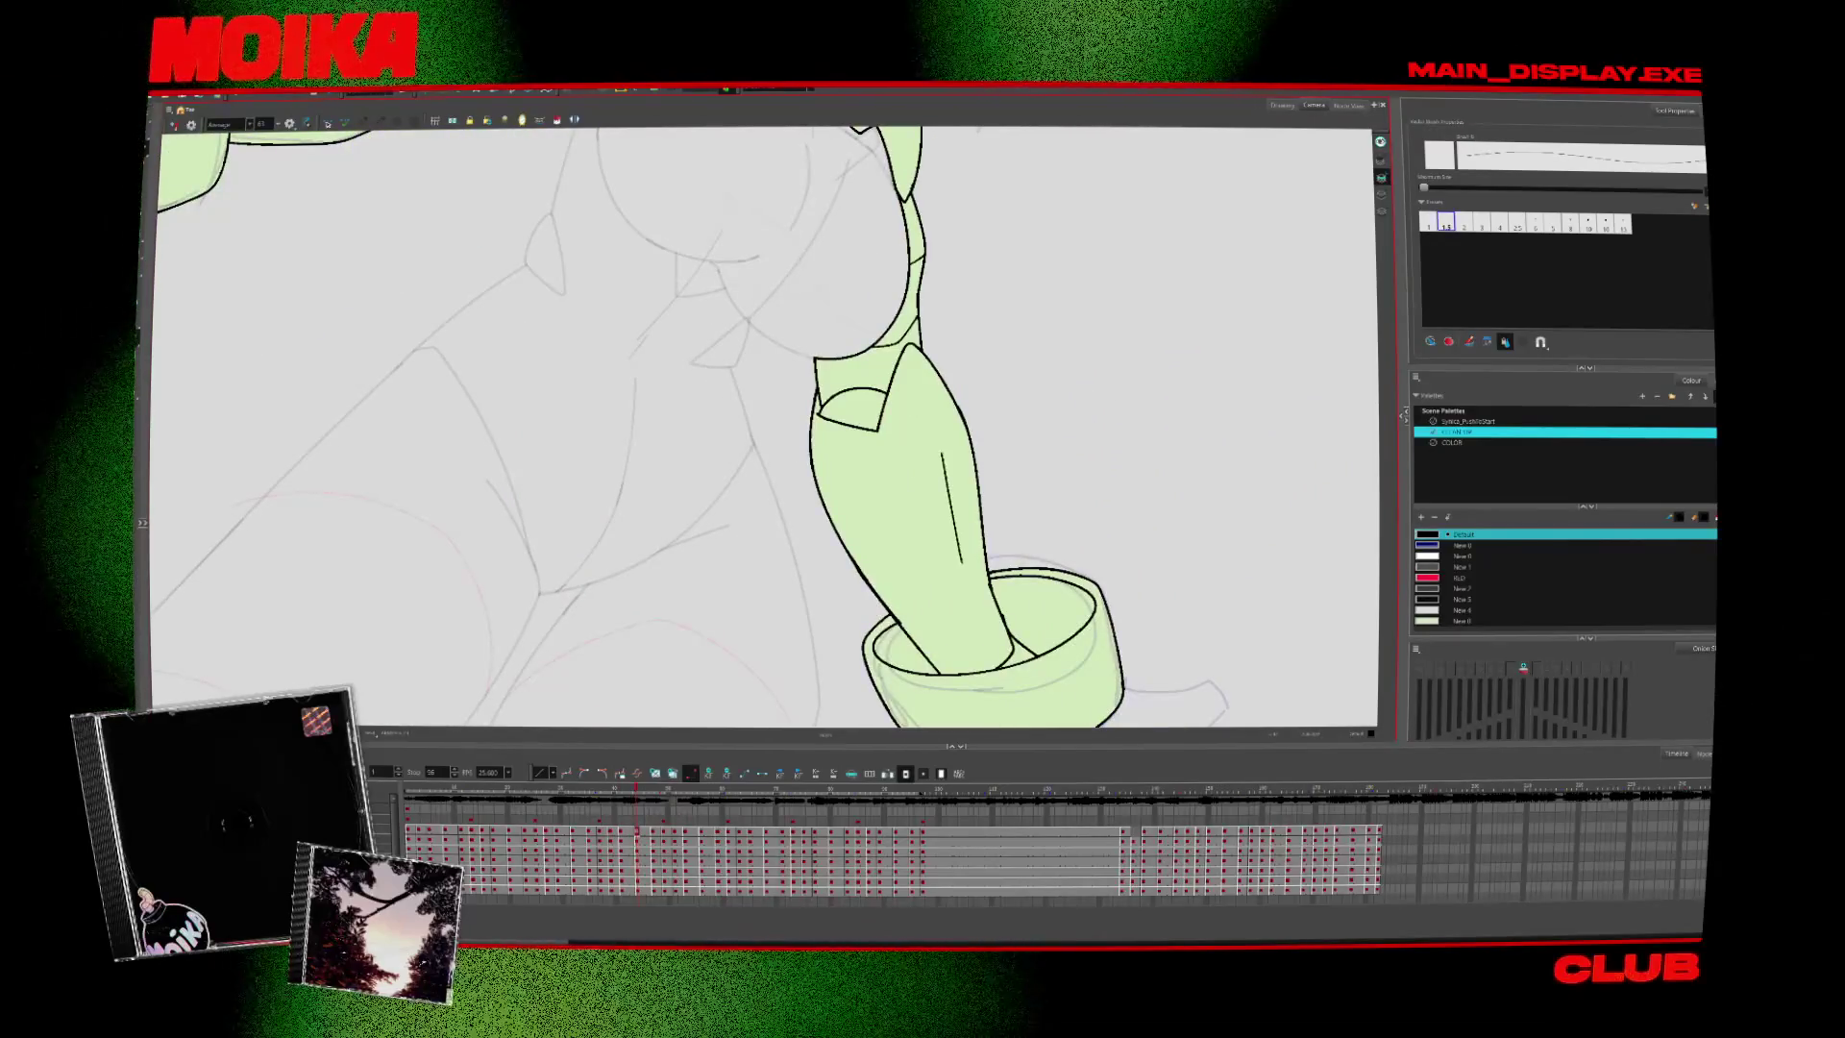
Draw slot outlines down the green forearm on two poses, comparing neighbouring drawings
drag(944, 459, 965, 571)
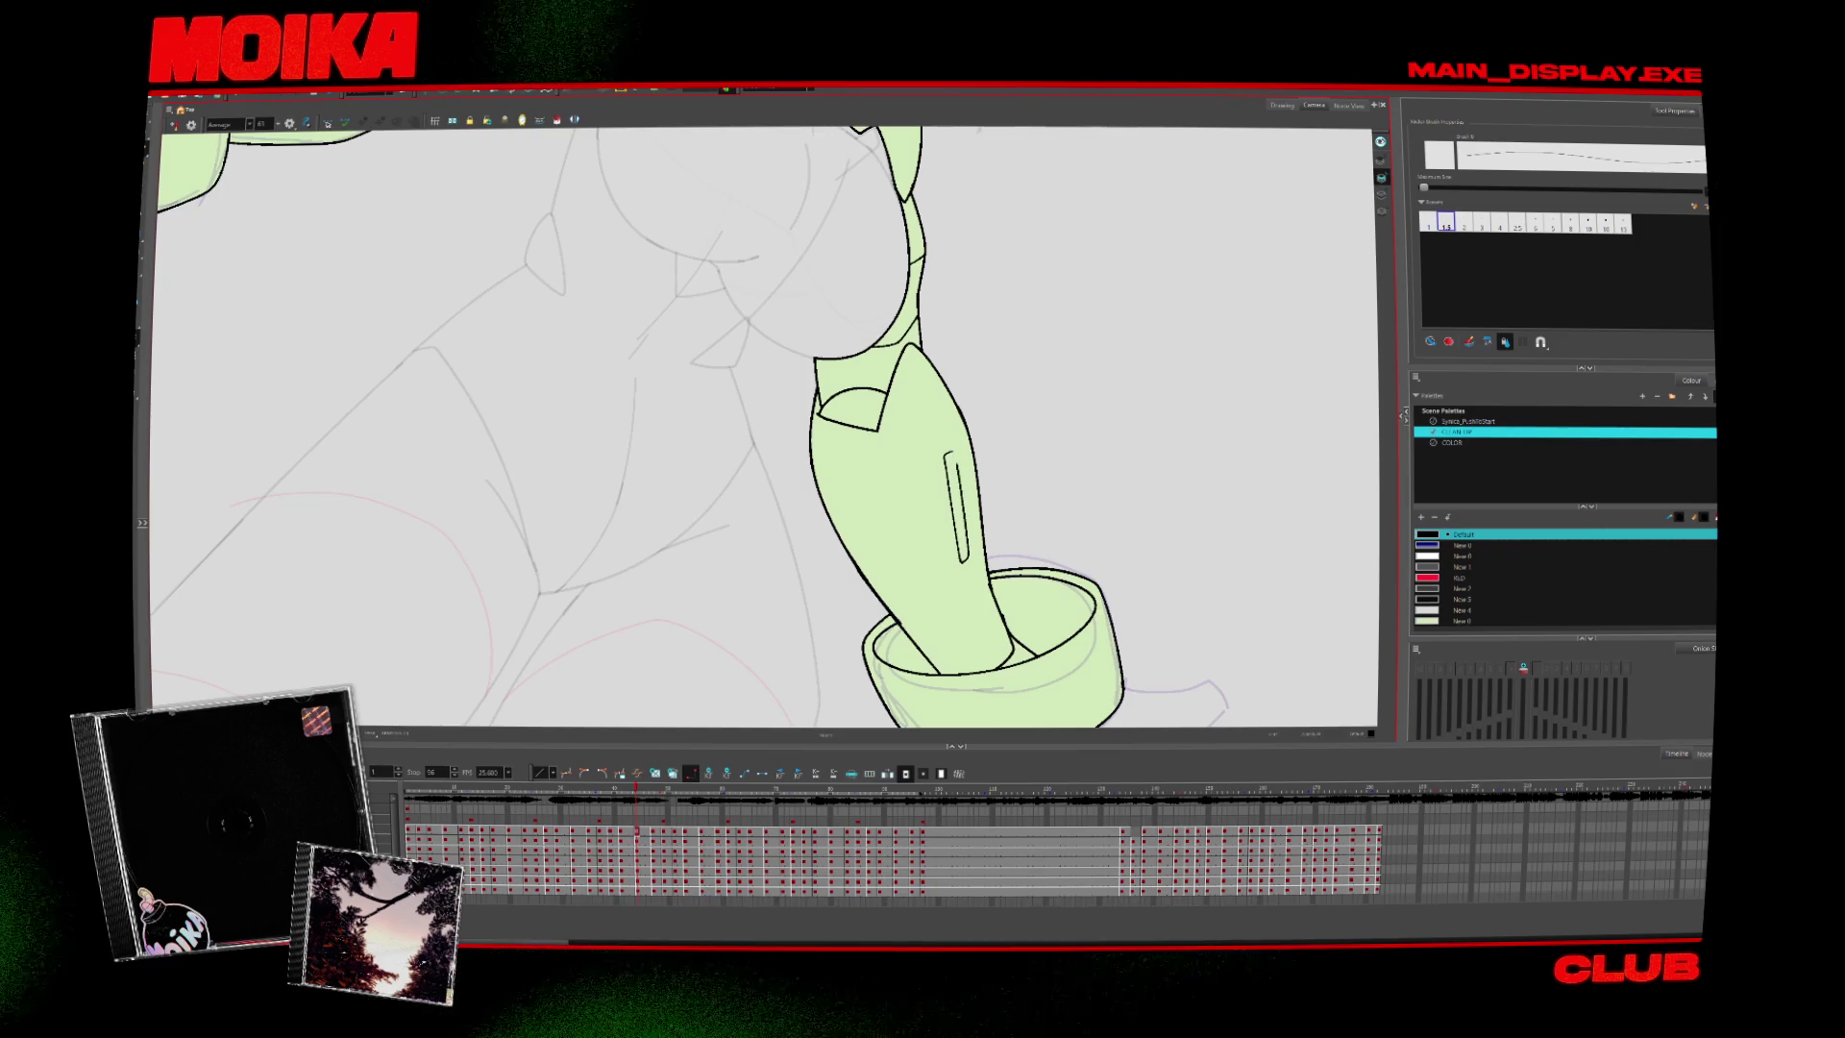
key(Return)
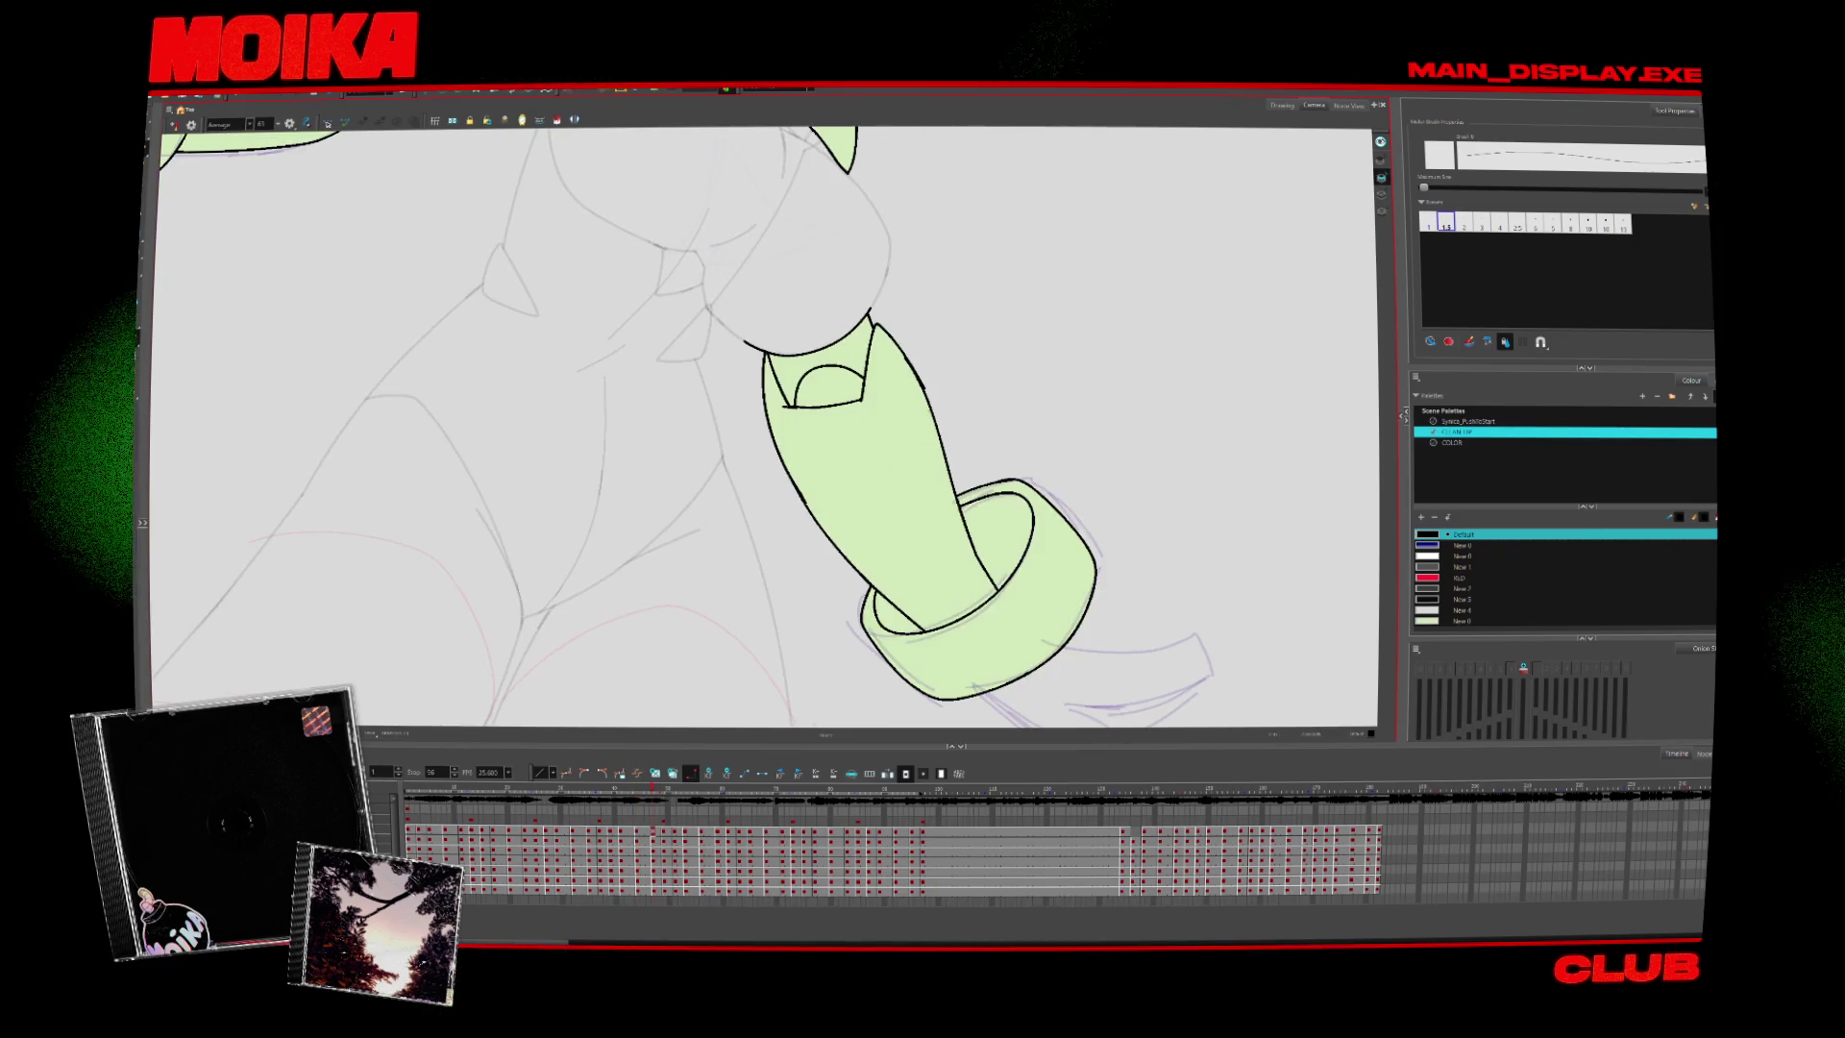
drag(920, 411, 952, 524)
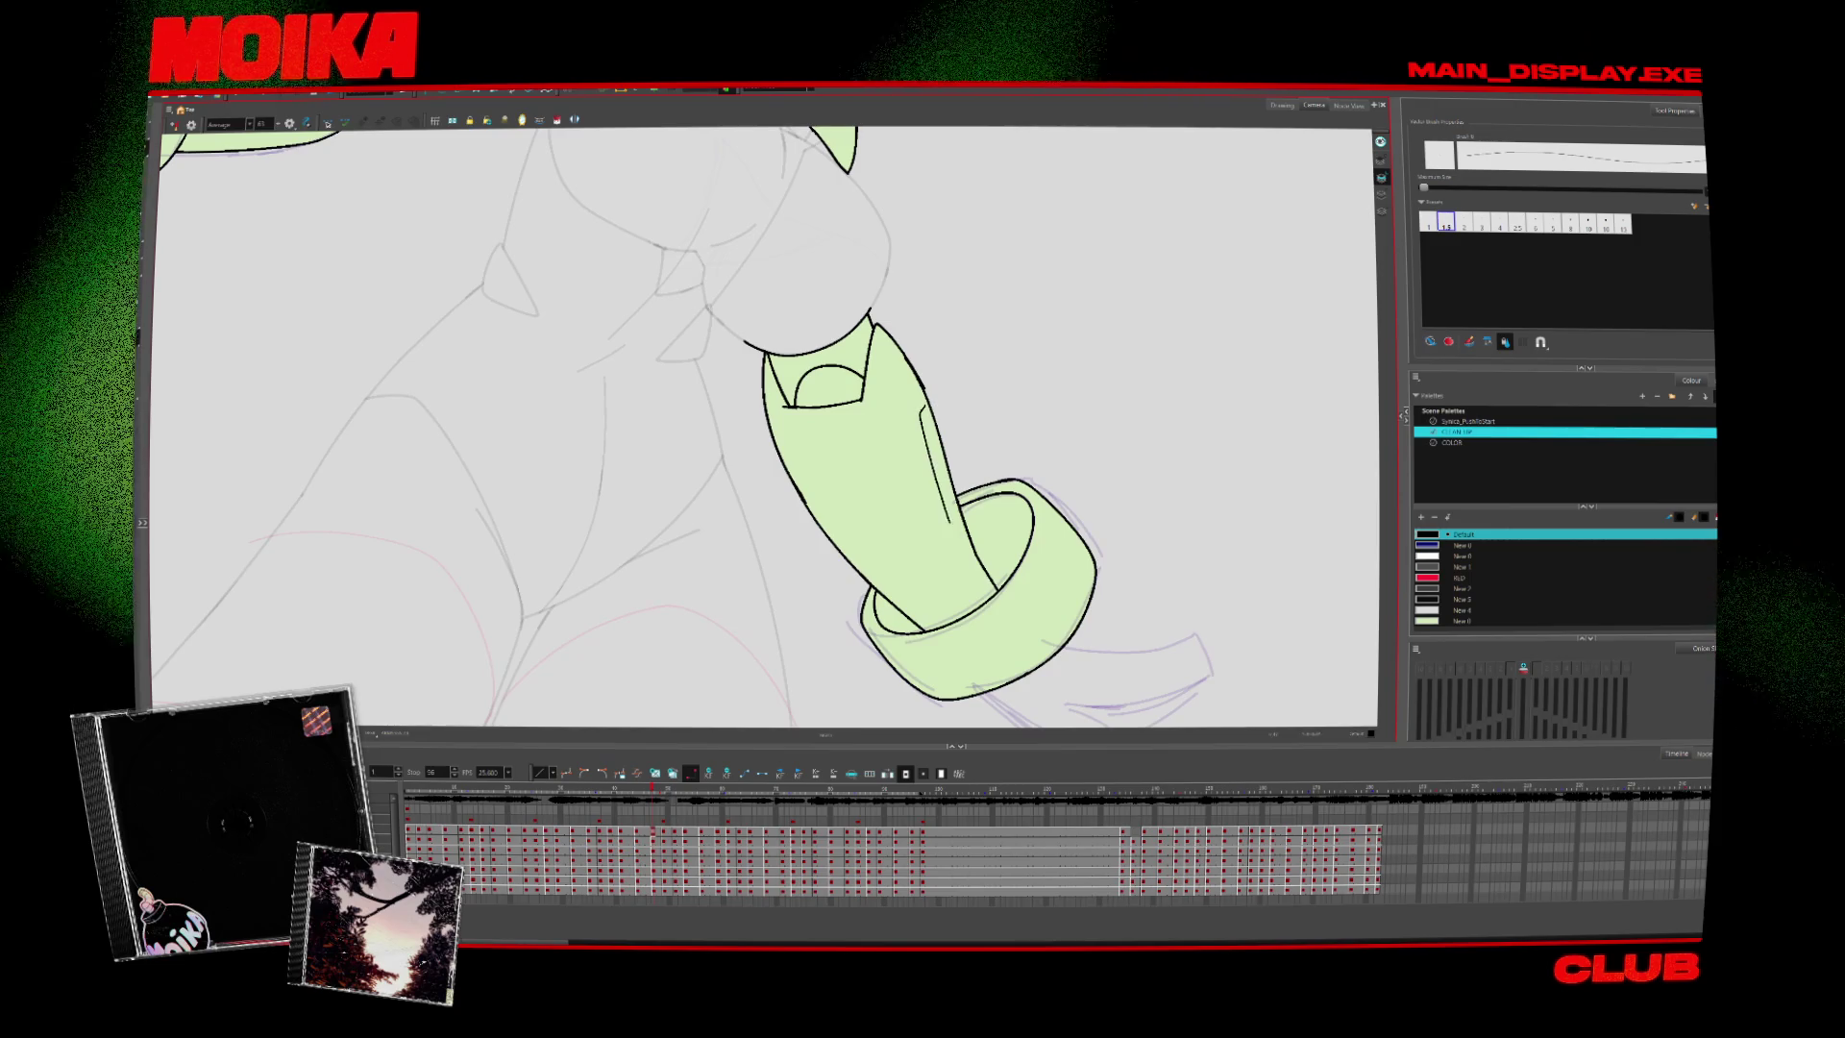
key(period)
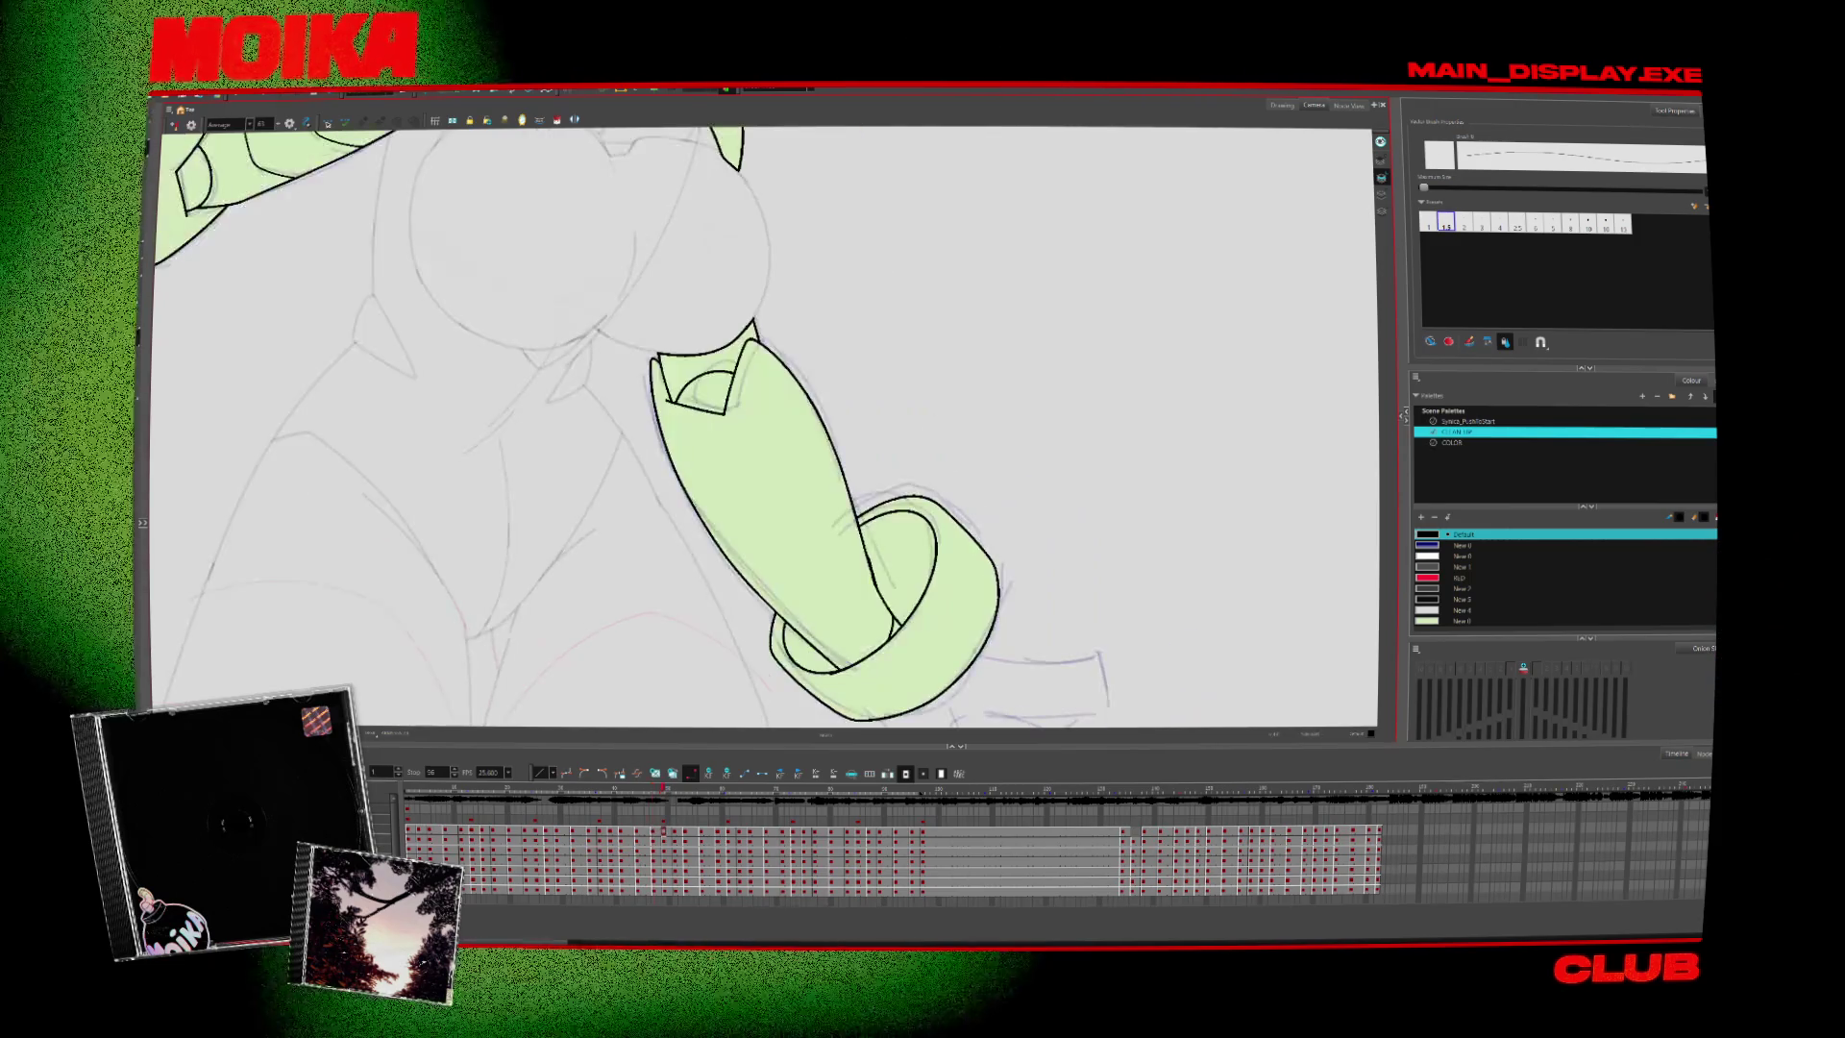
key(comma)
key(period)
key(comma)
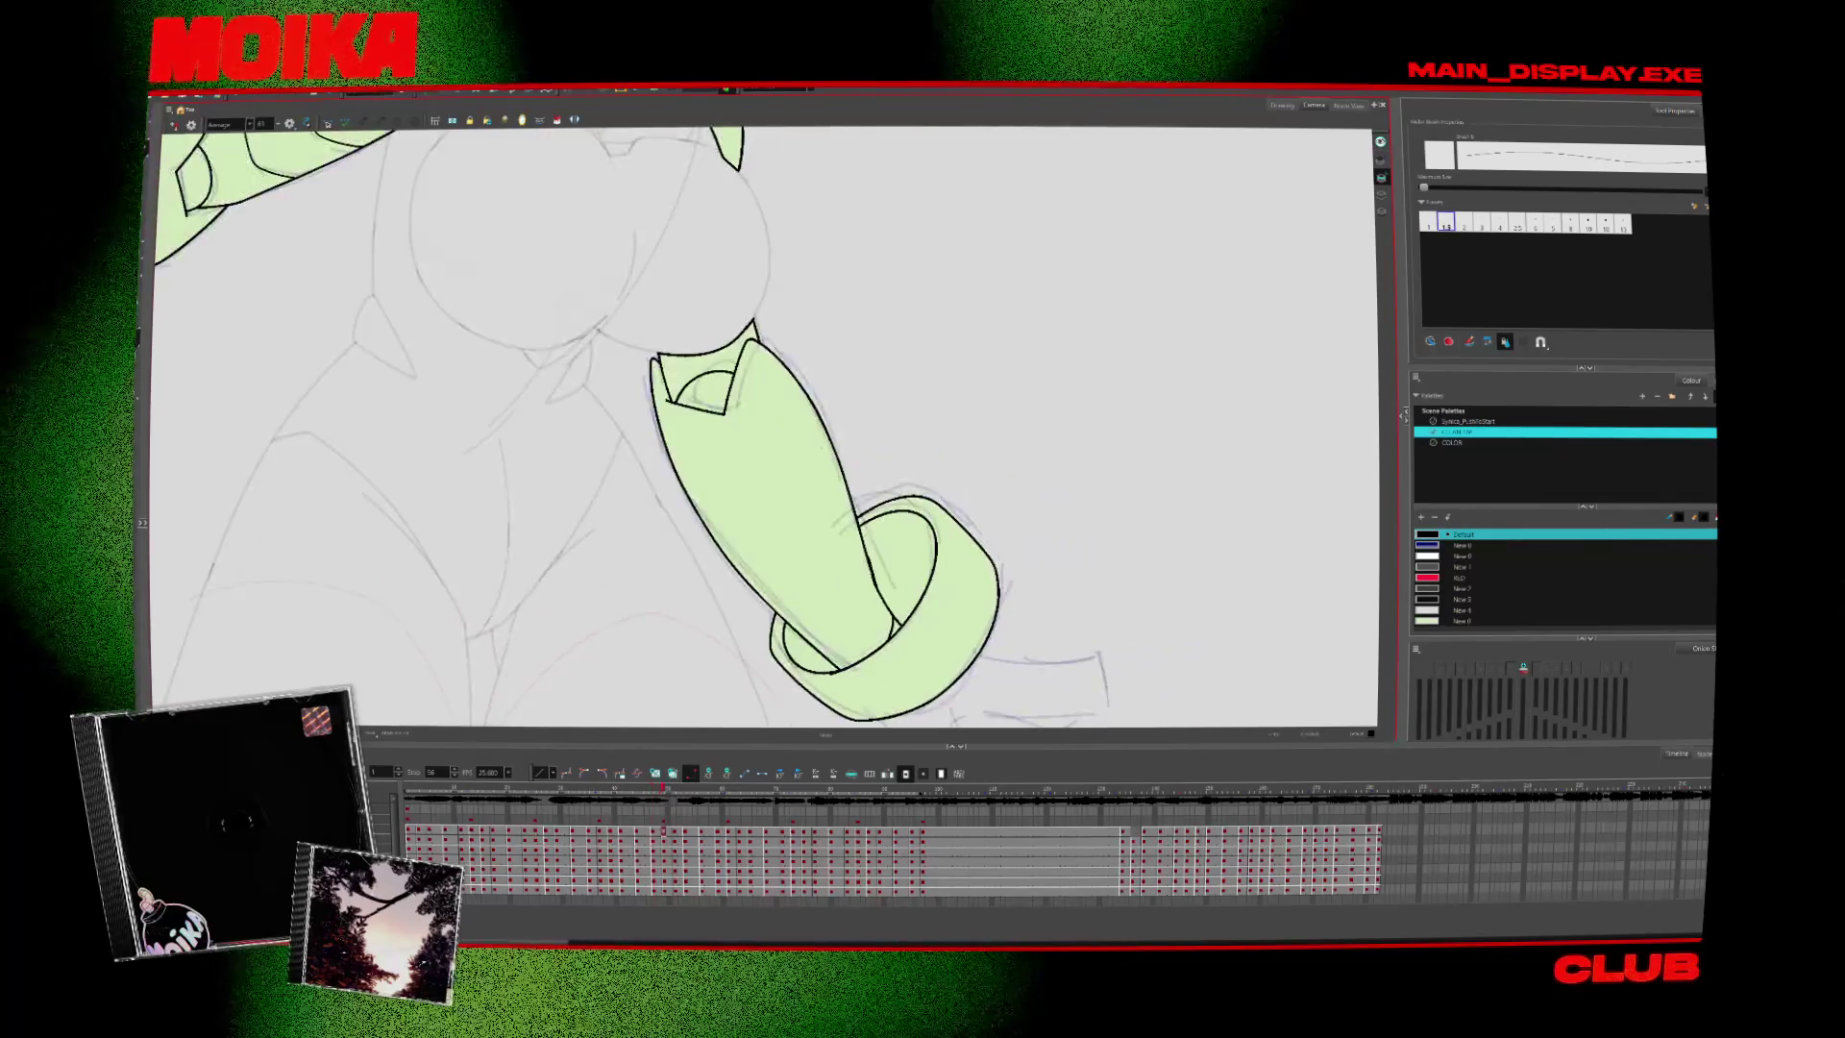
key(period)
key(period)
key(period)
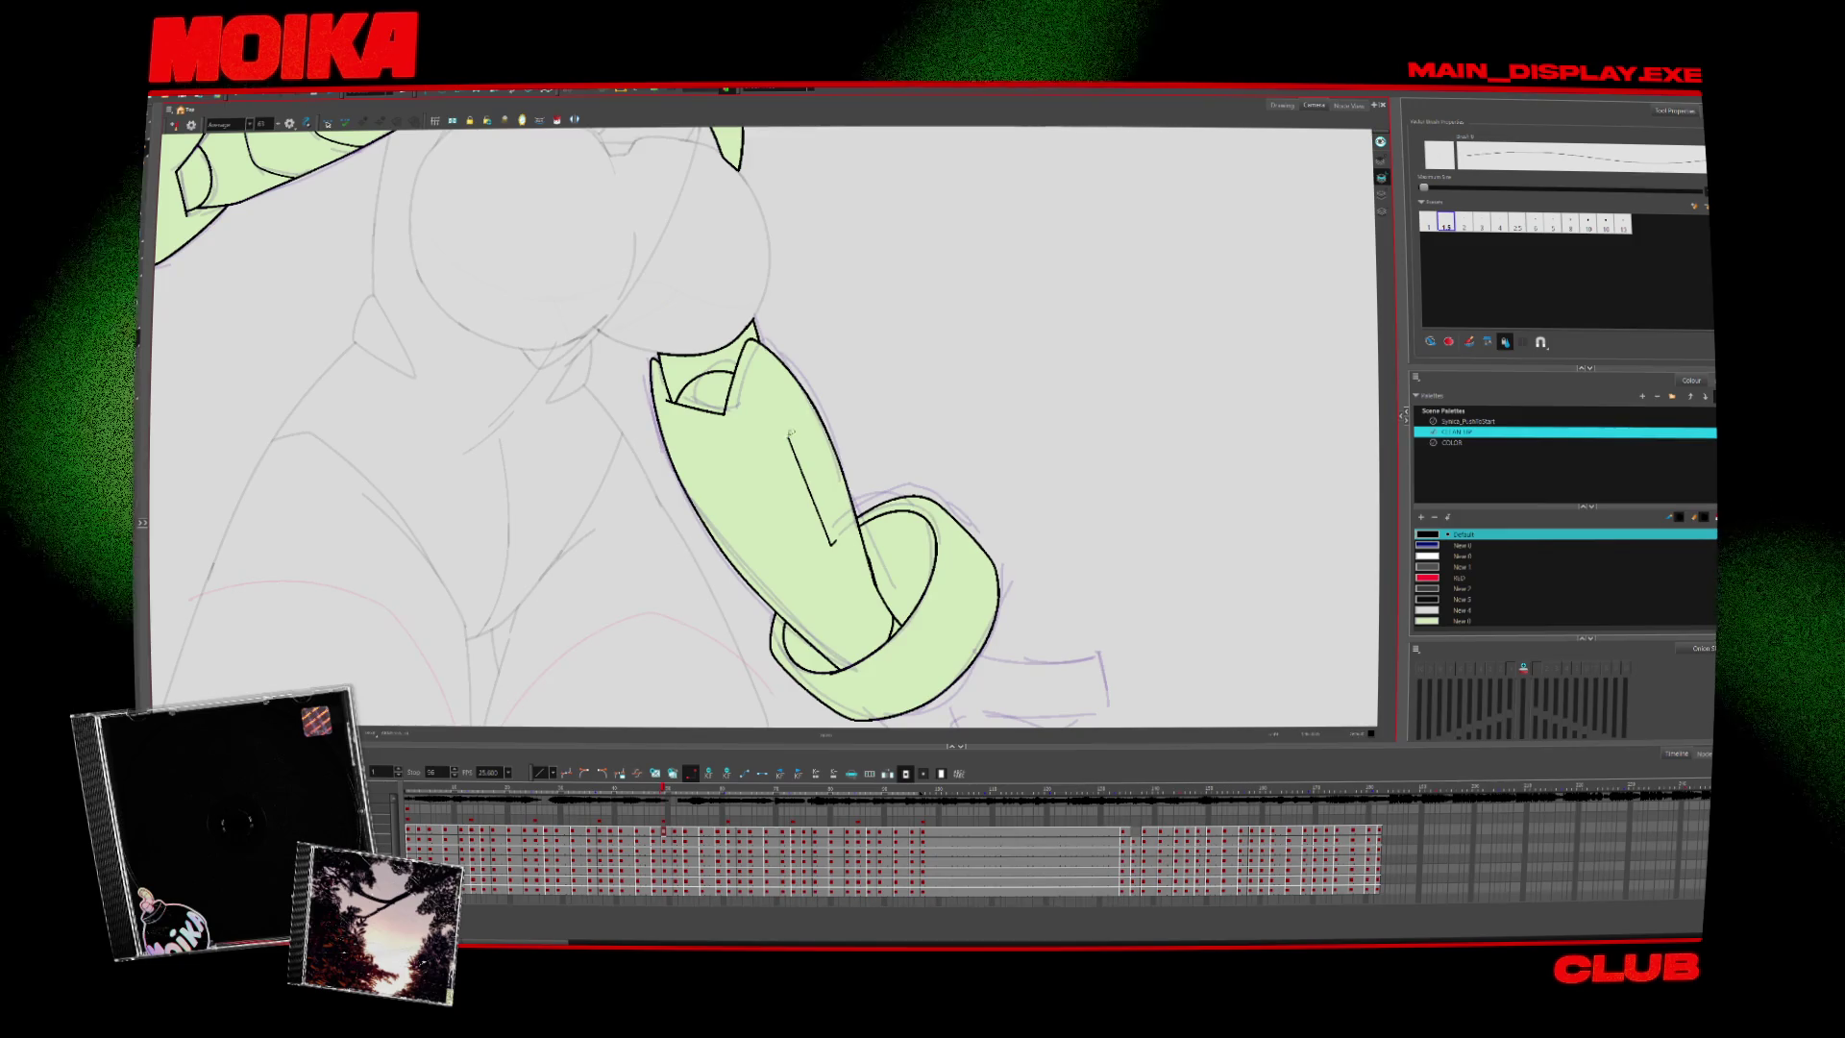
Close the forearm slot lines into elongated outlines on the next poses
drag(792, 432, 835, 541)
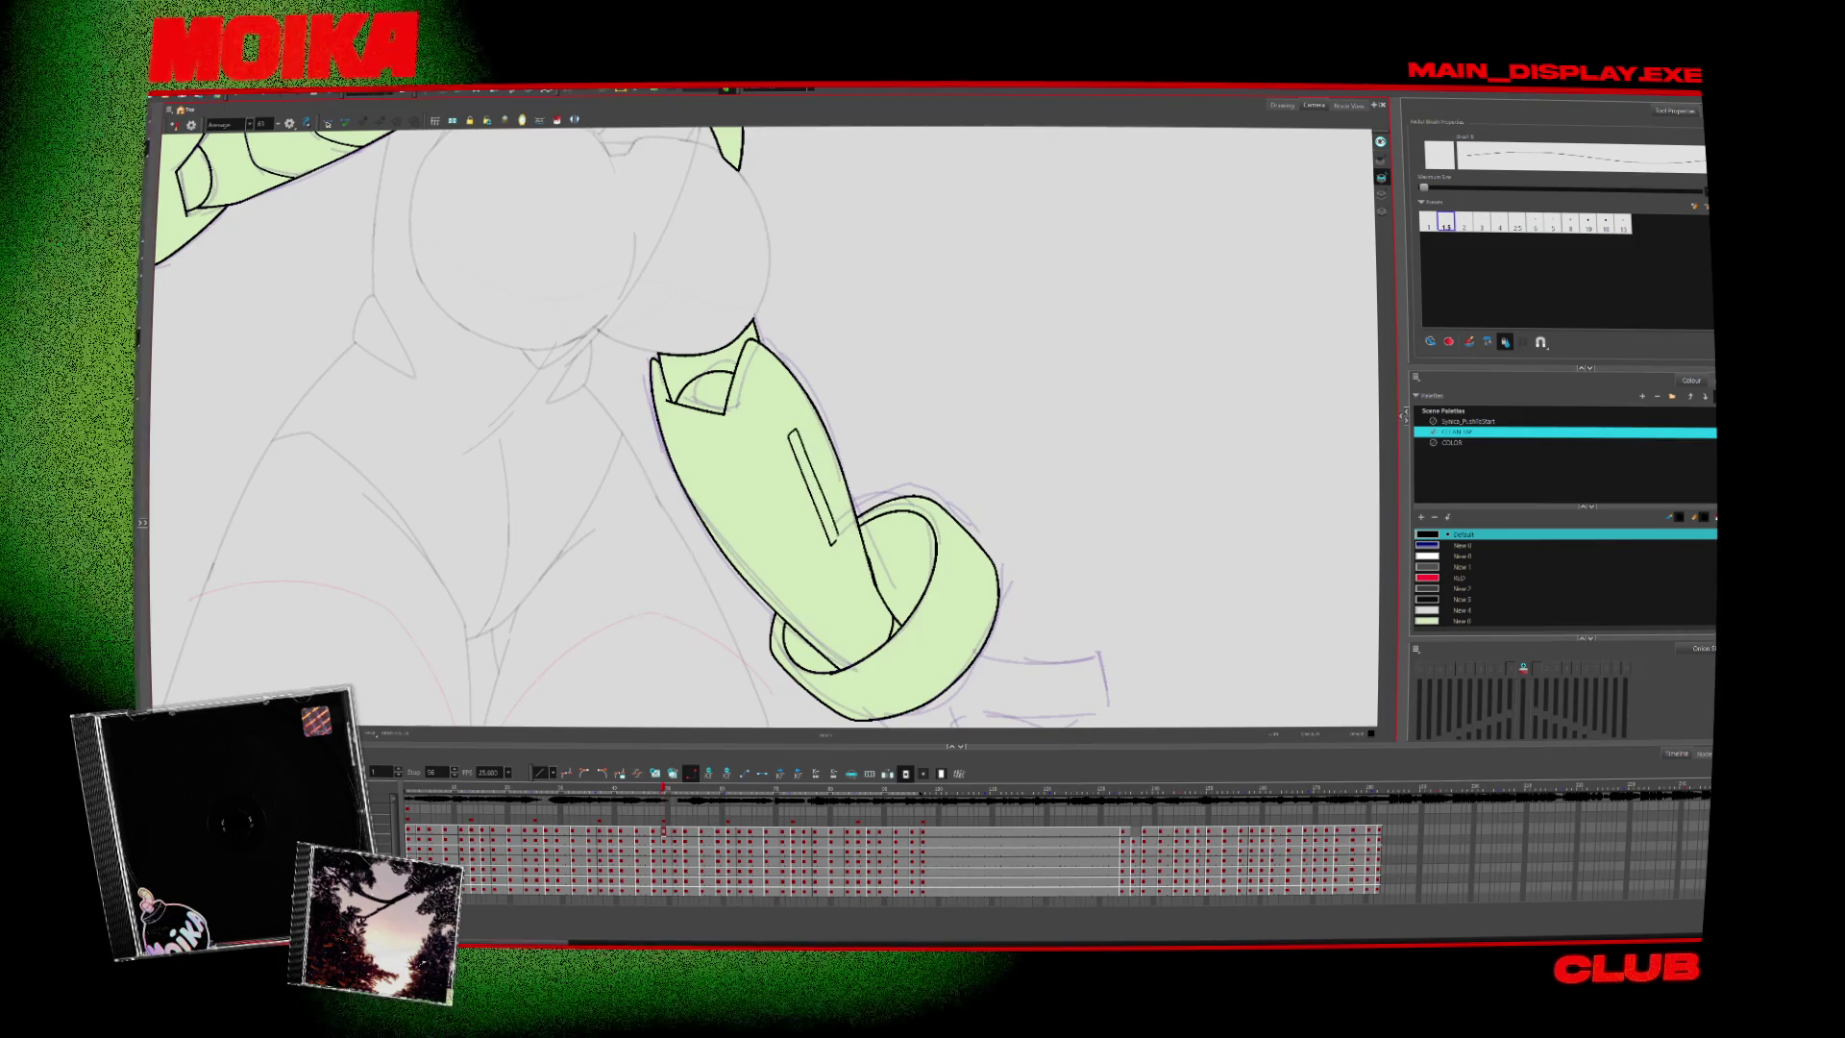
key(period)
key(comma)
key(period)
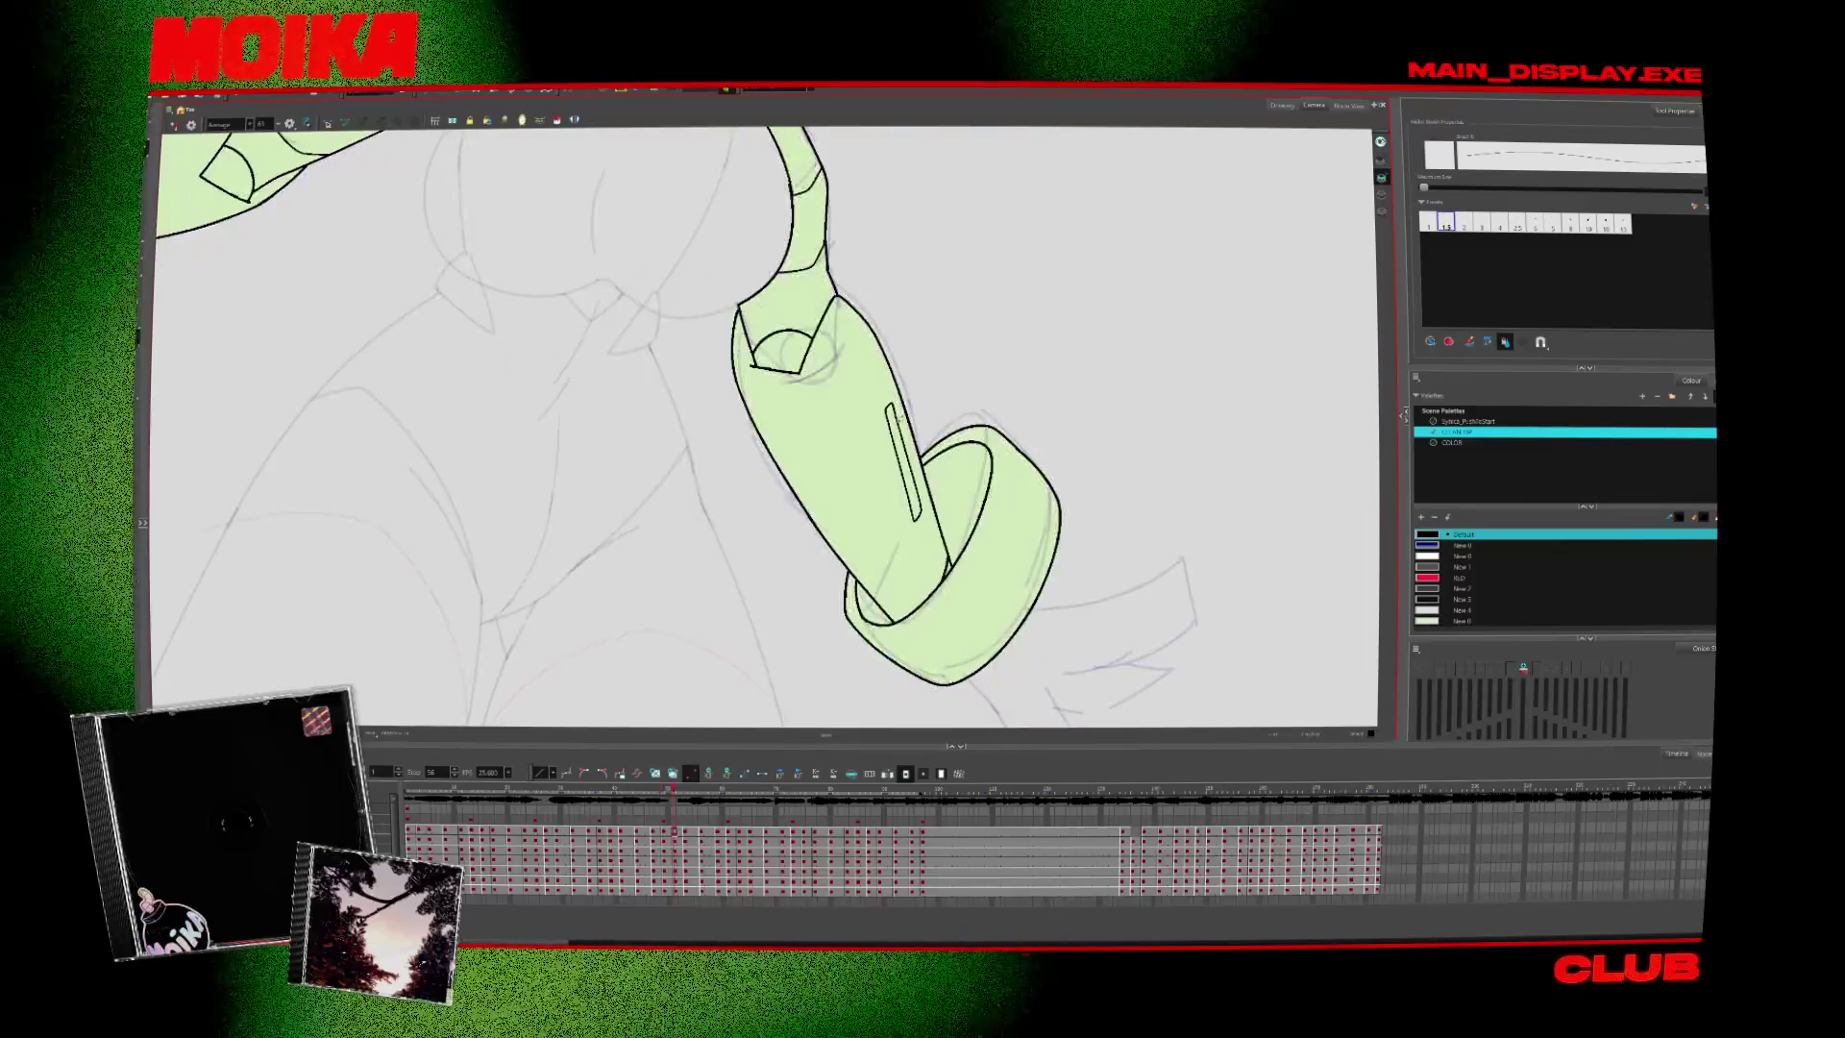
click(903, 461)
key(period)
key(period)
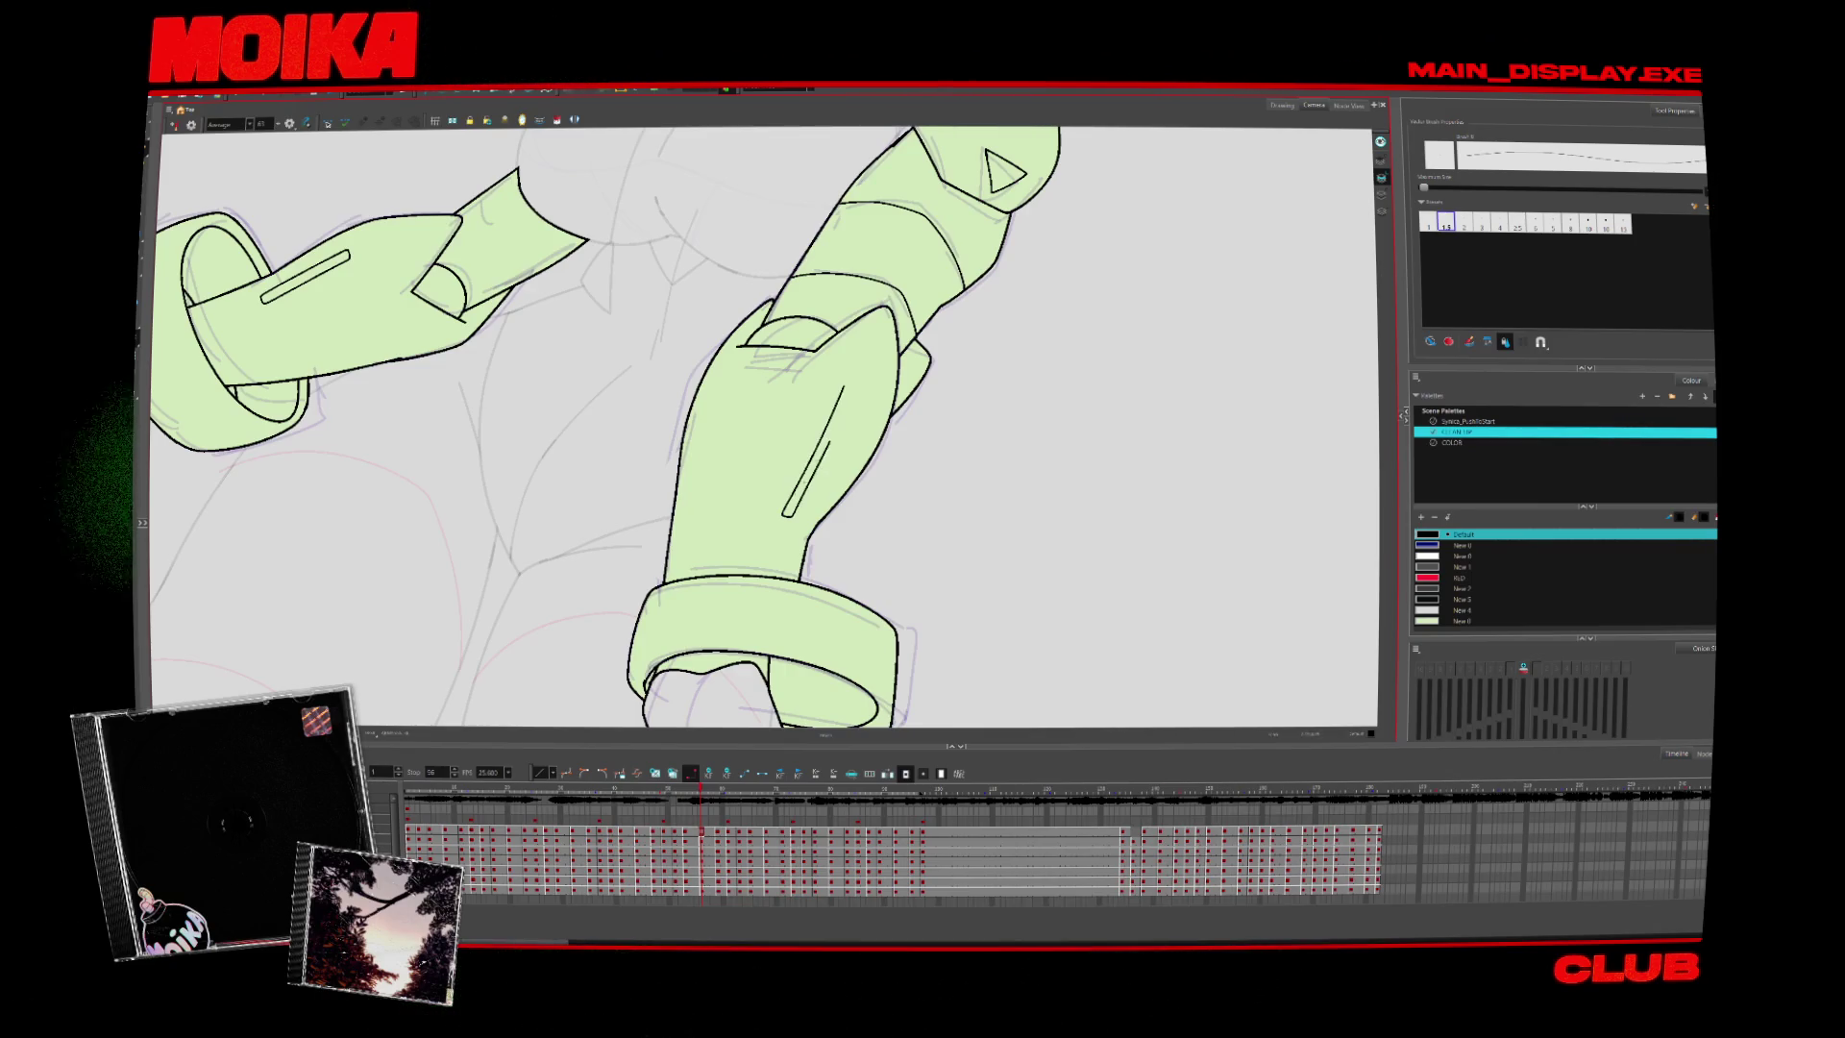
drag(772, 519, 836, 400)
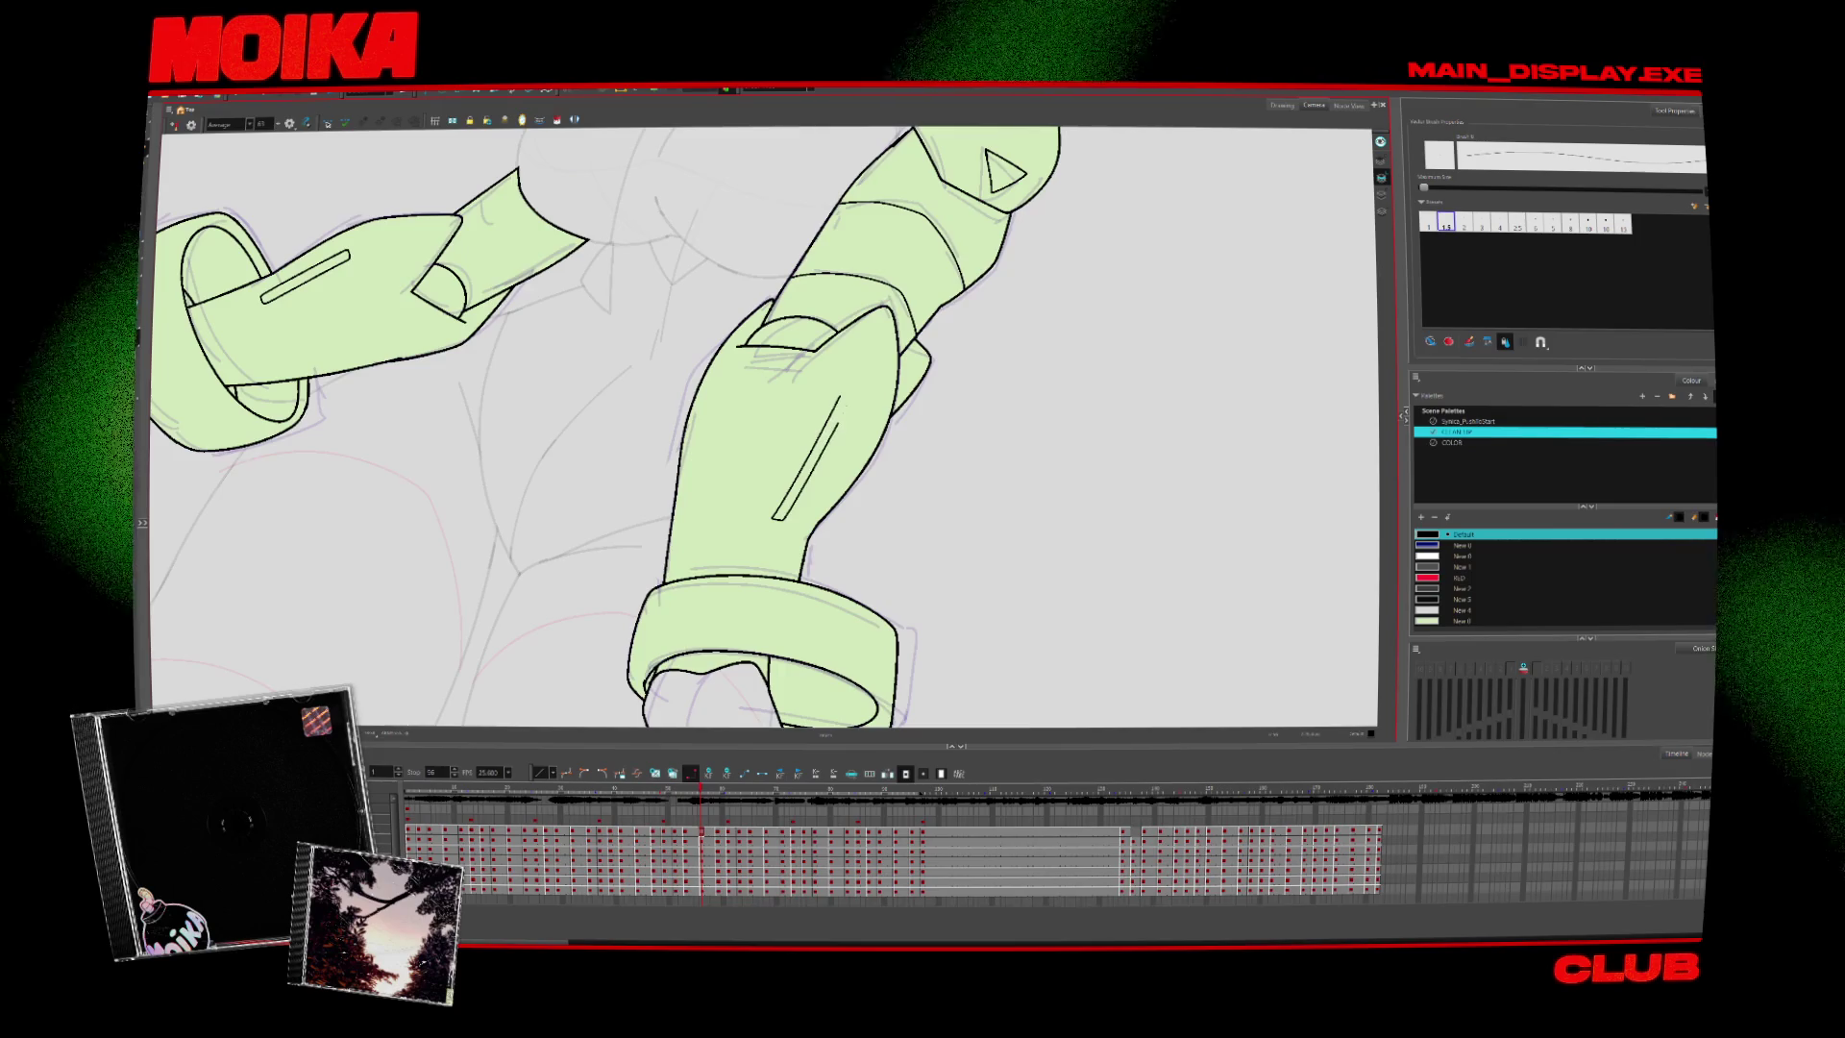
Step through the following arm drawings to check the slotted armour continues
key(period)
key(period)
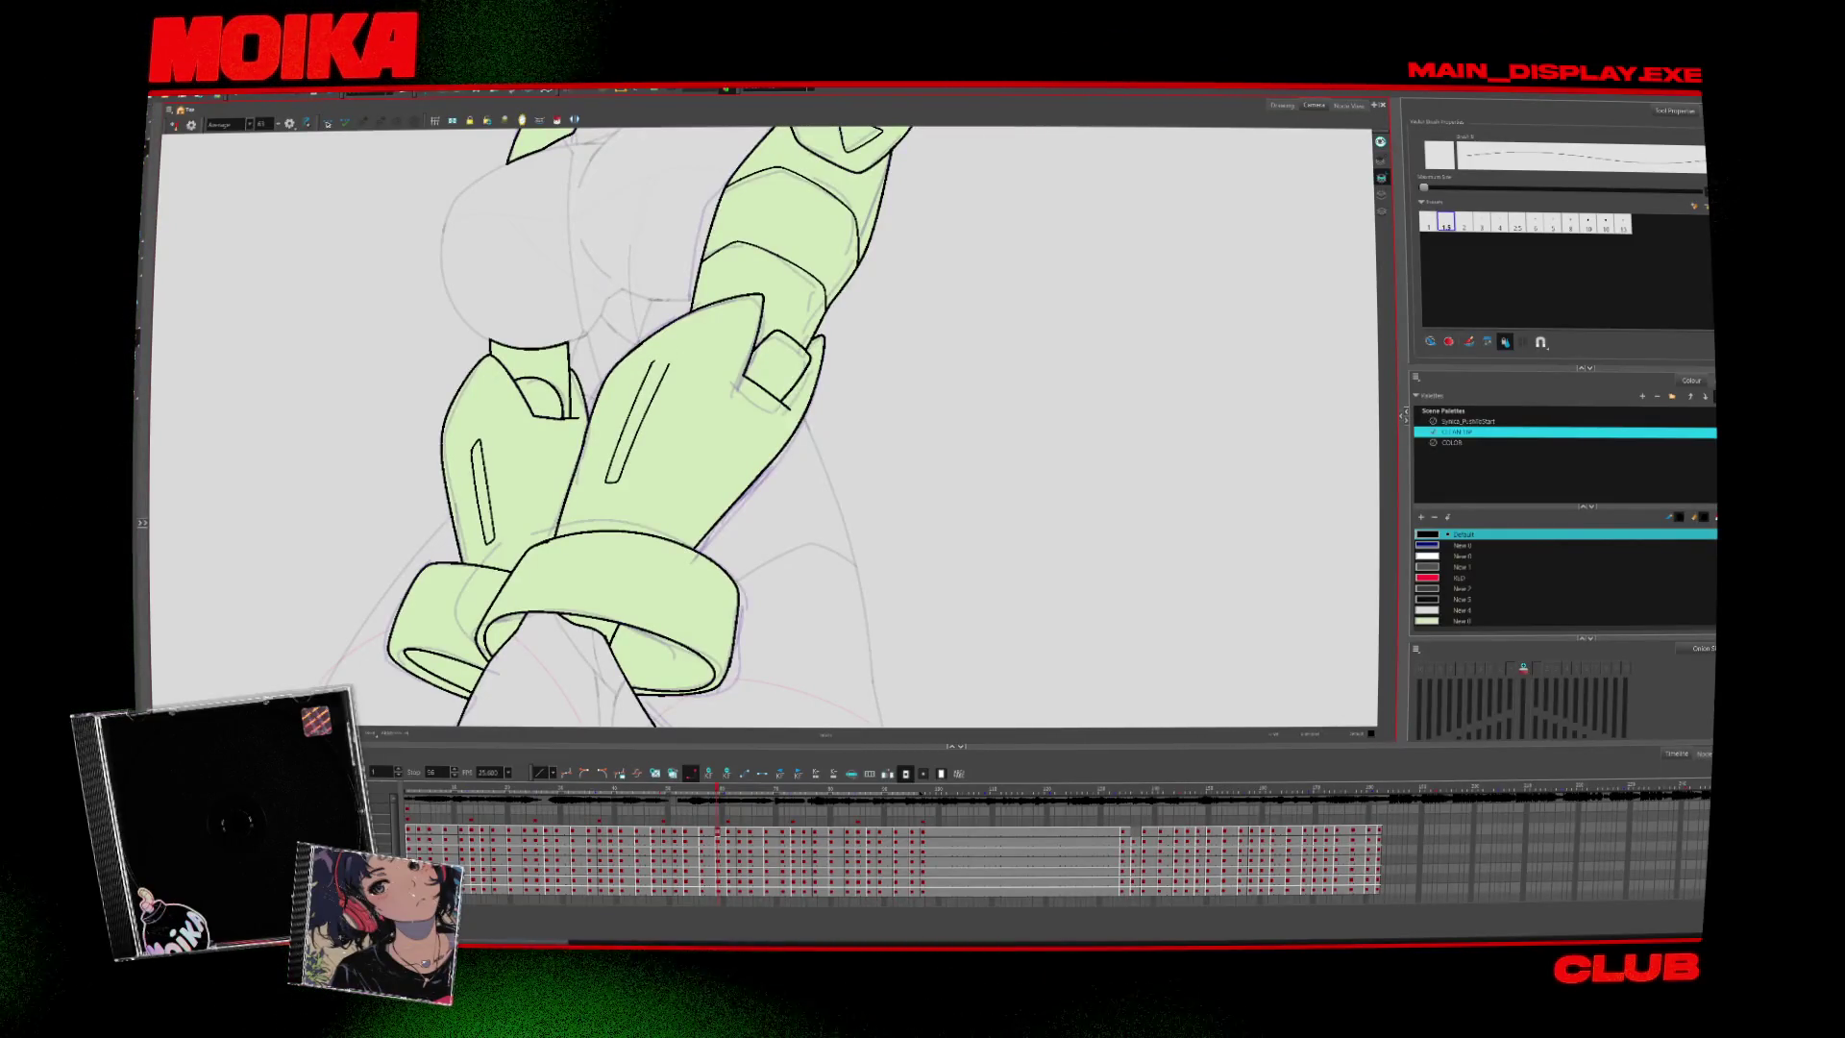
key(period)
key(comma)
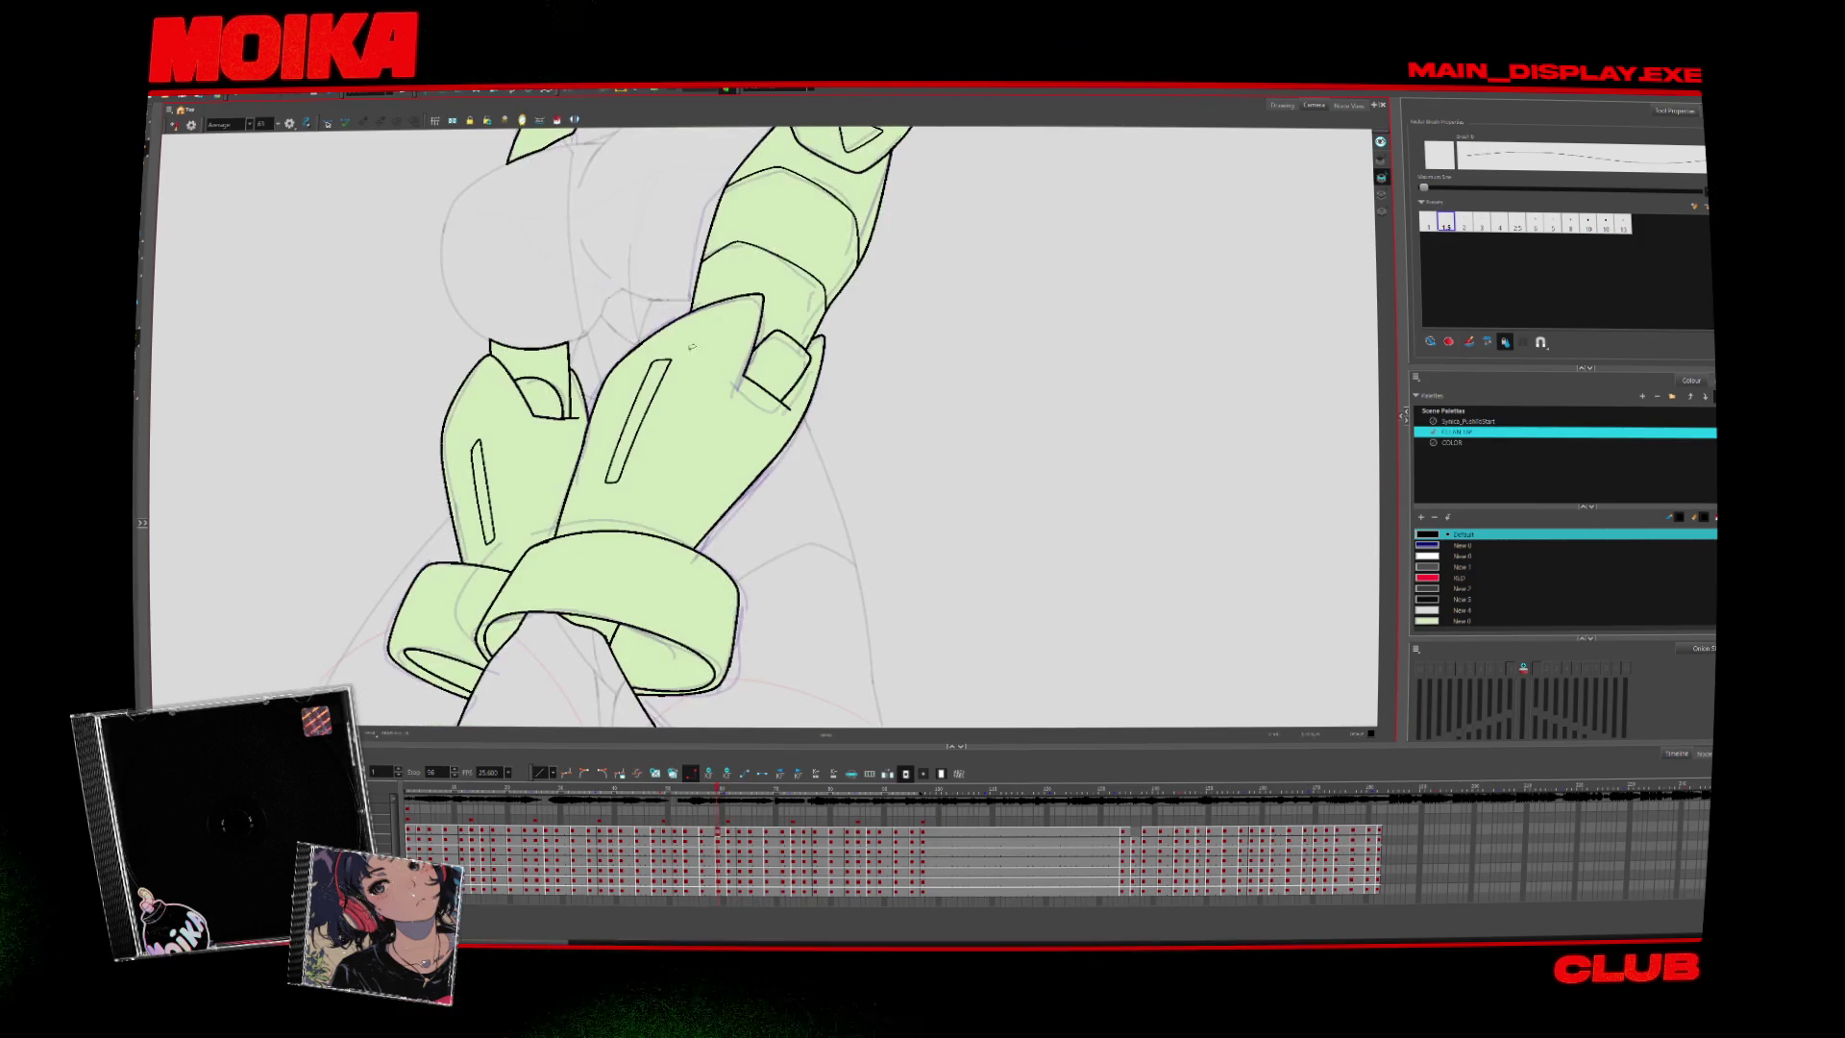
key(period)
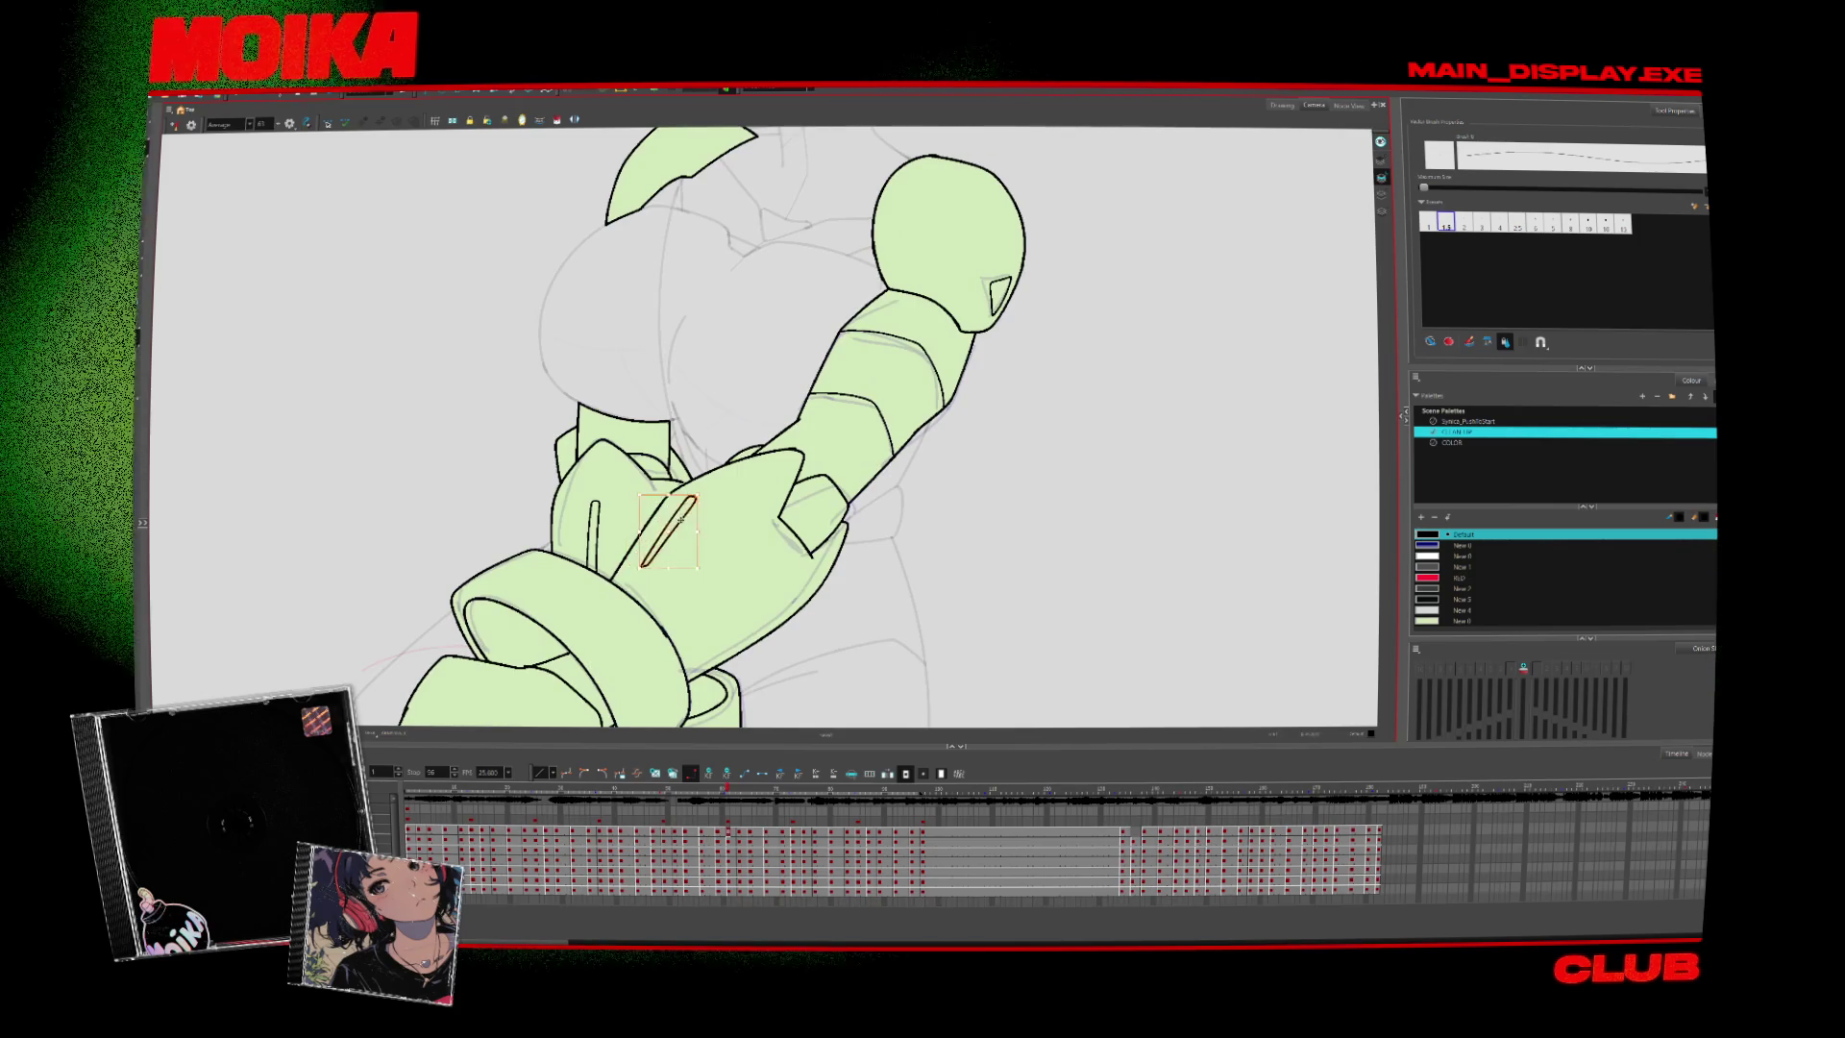
Zoom the canvas and select the small slanted slot stroke on the forearm
key(alt+z)
scroll(781, 516, down, 4)
scroll(781, 516, up, 4)
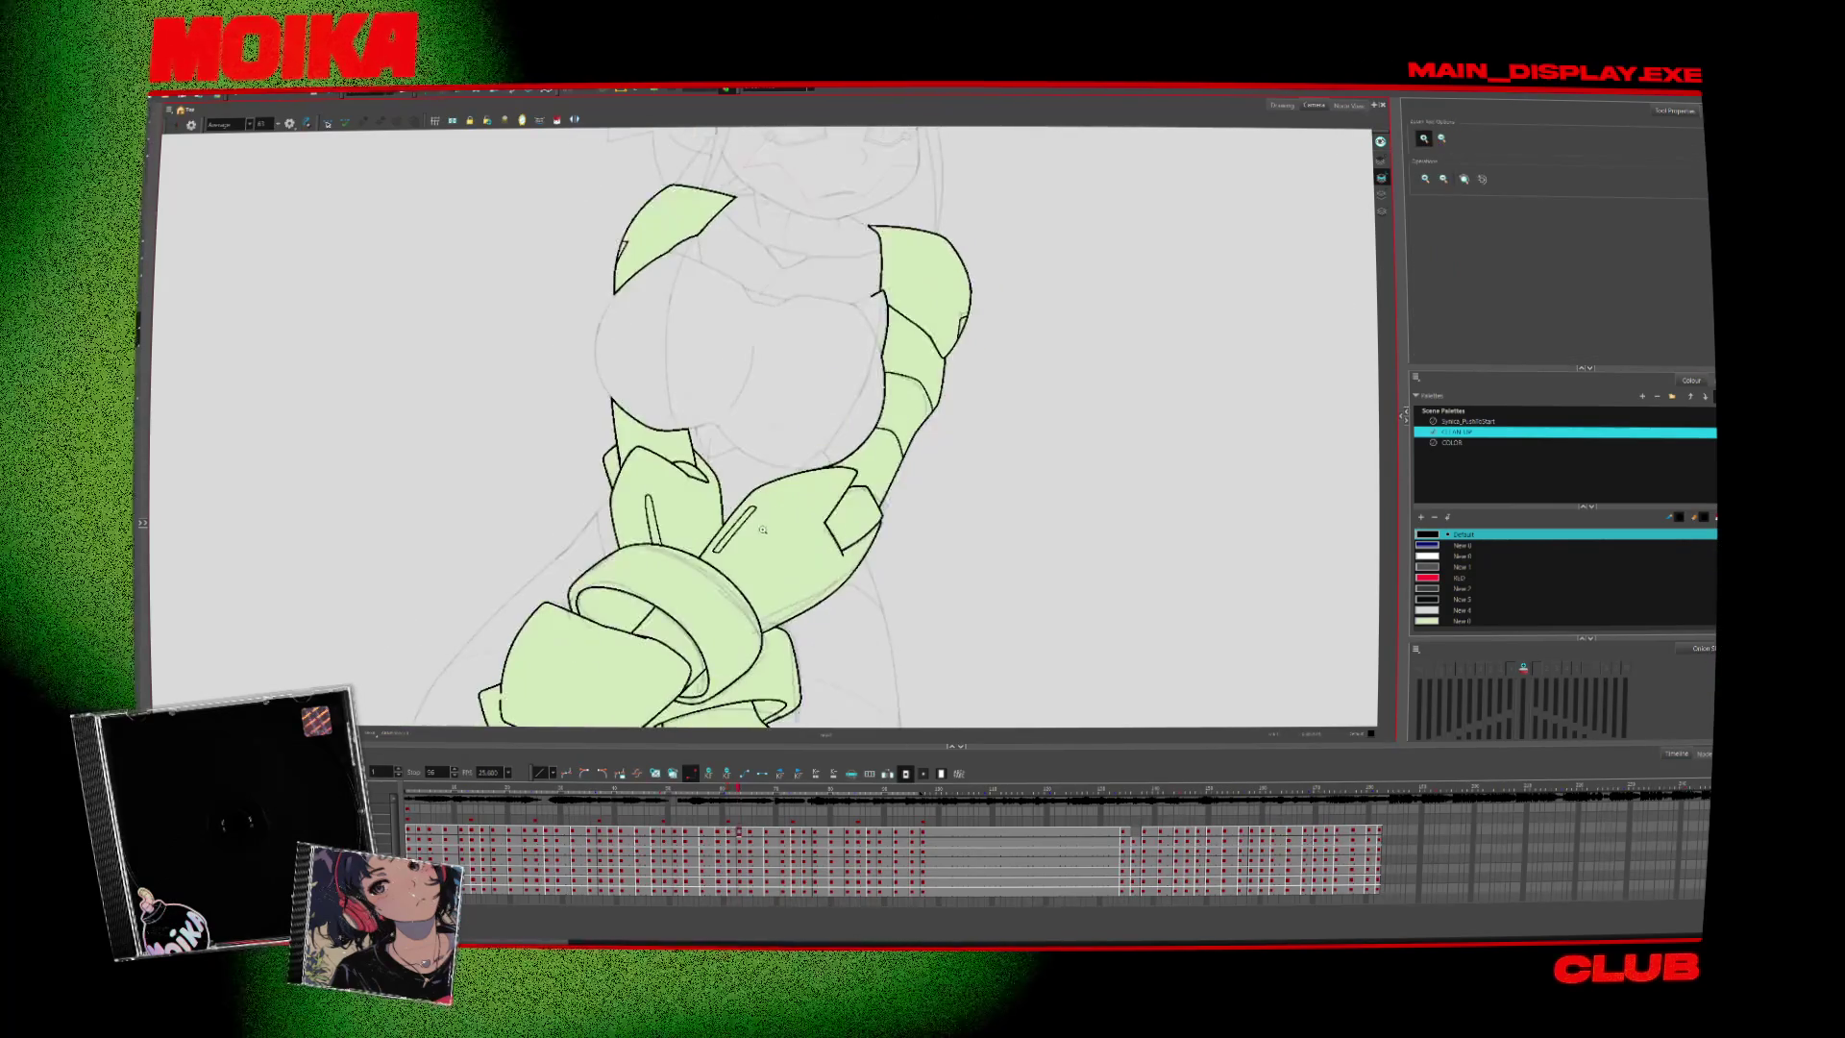
key(Escape)
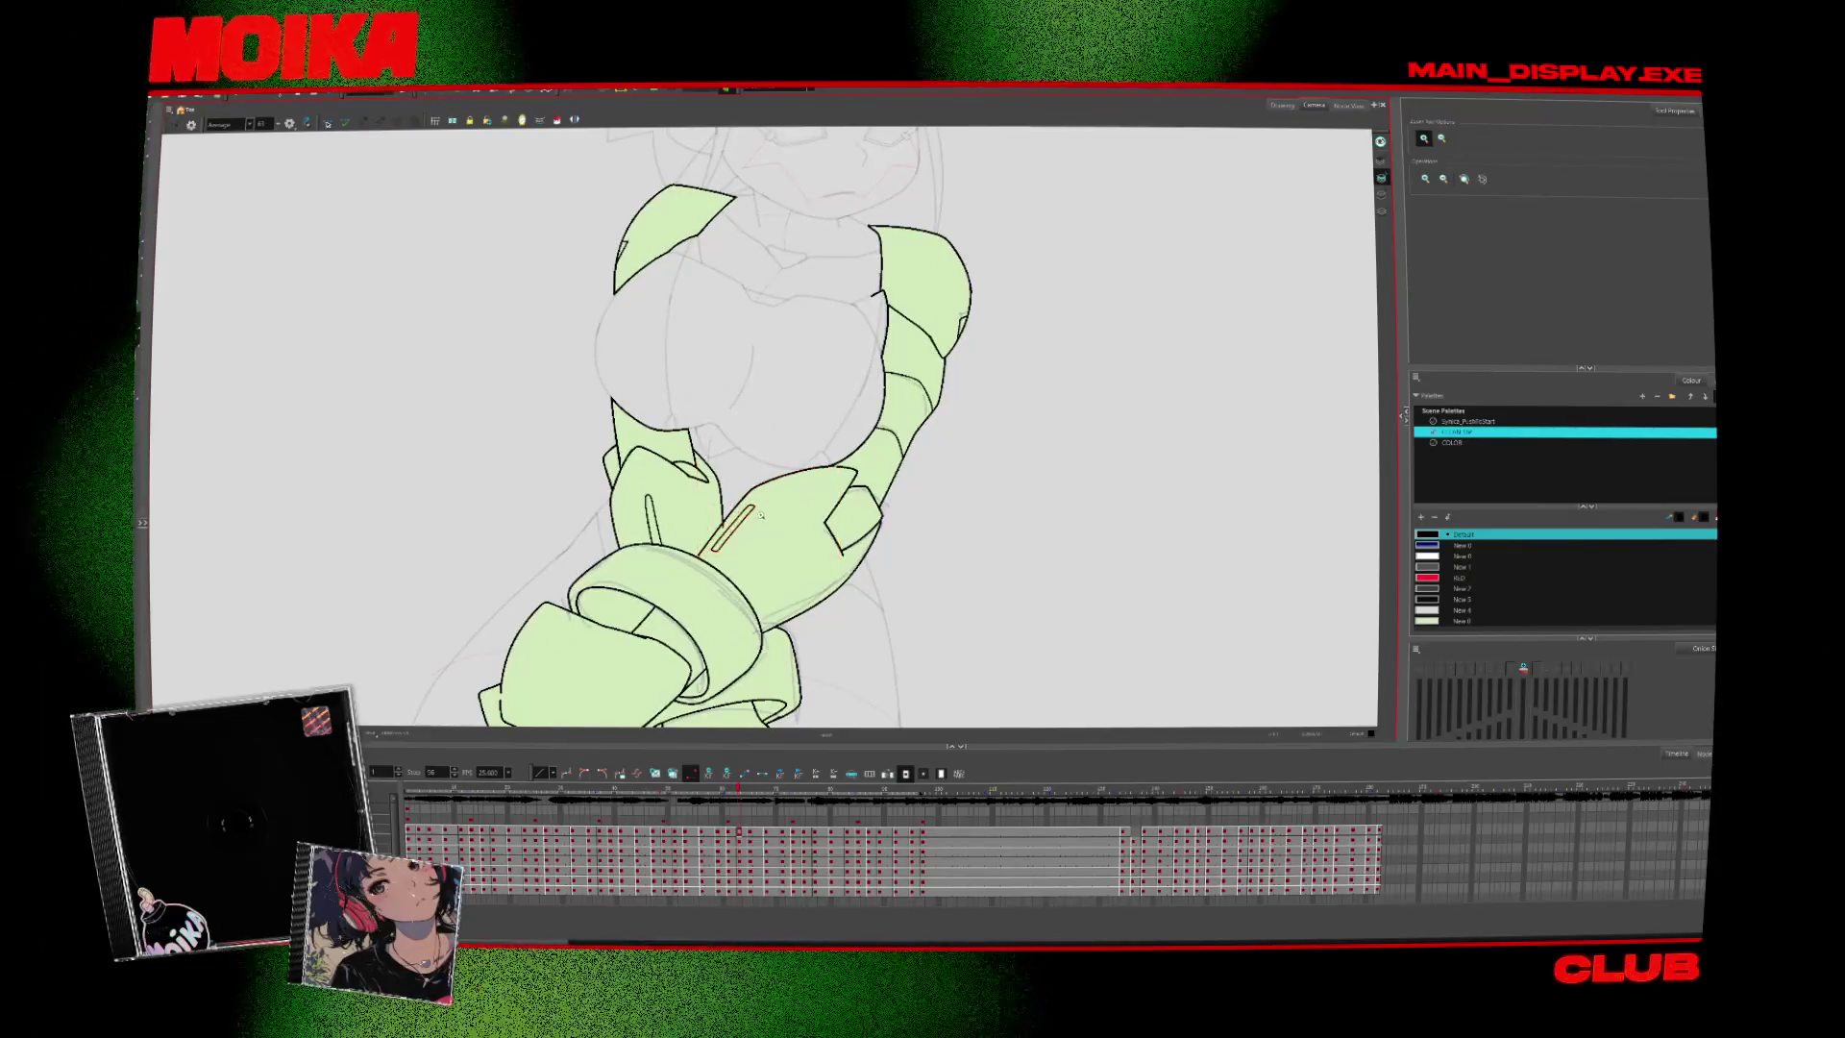
click(756, 527)
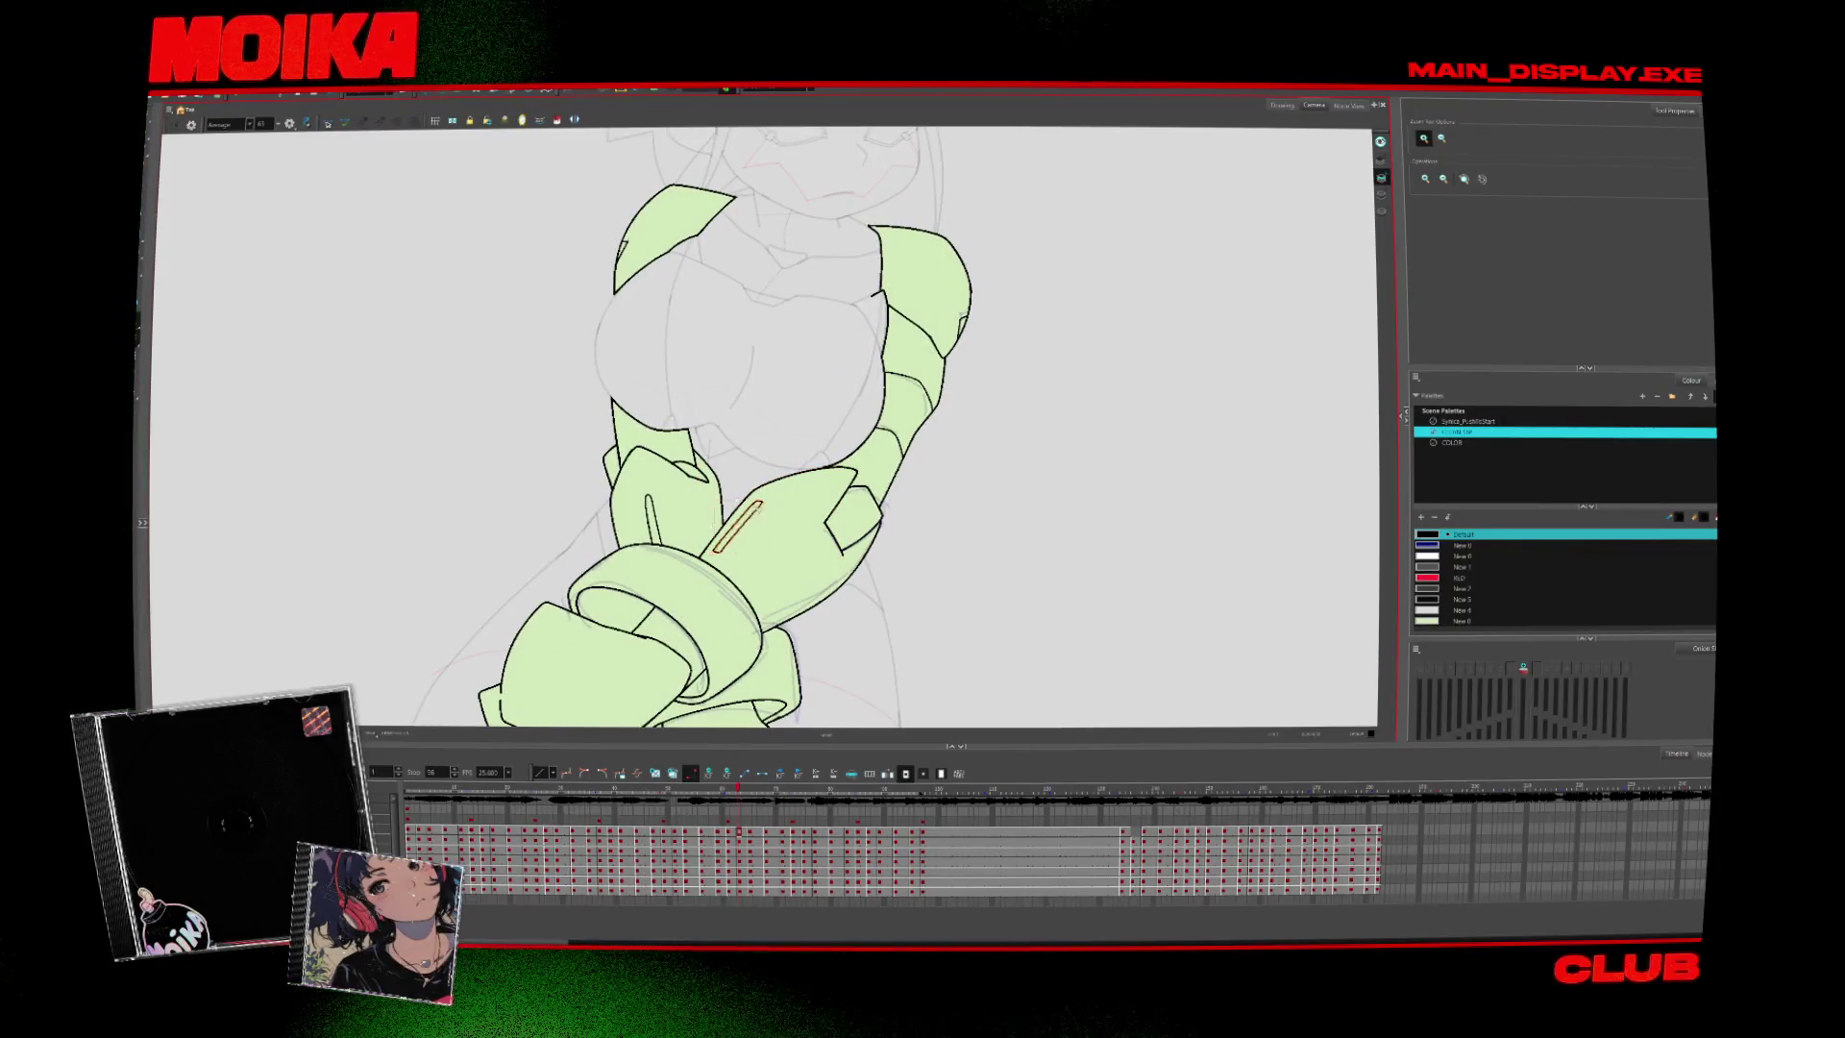
Step through the neighbouring arm drawings to compare the slot placement
key(period)
key(period)
key(period)
key(alt+b)
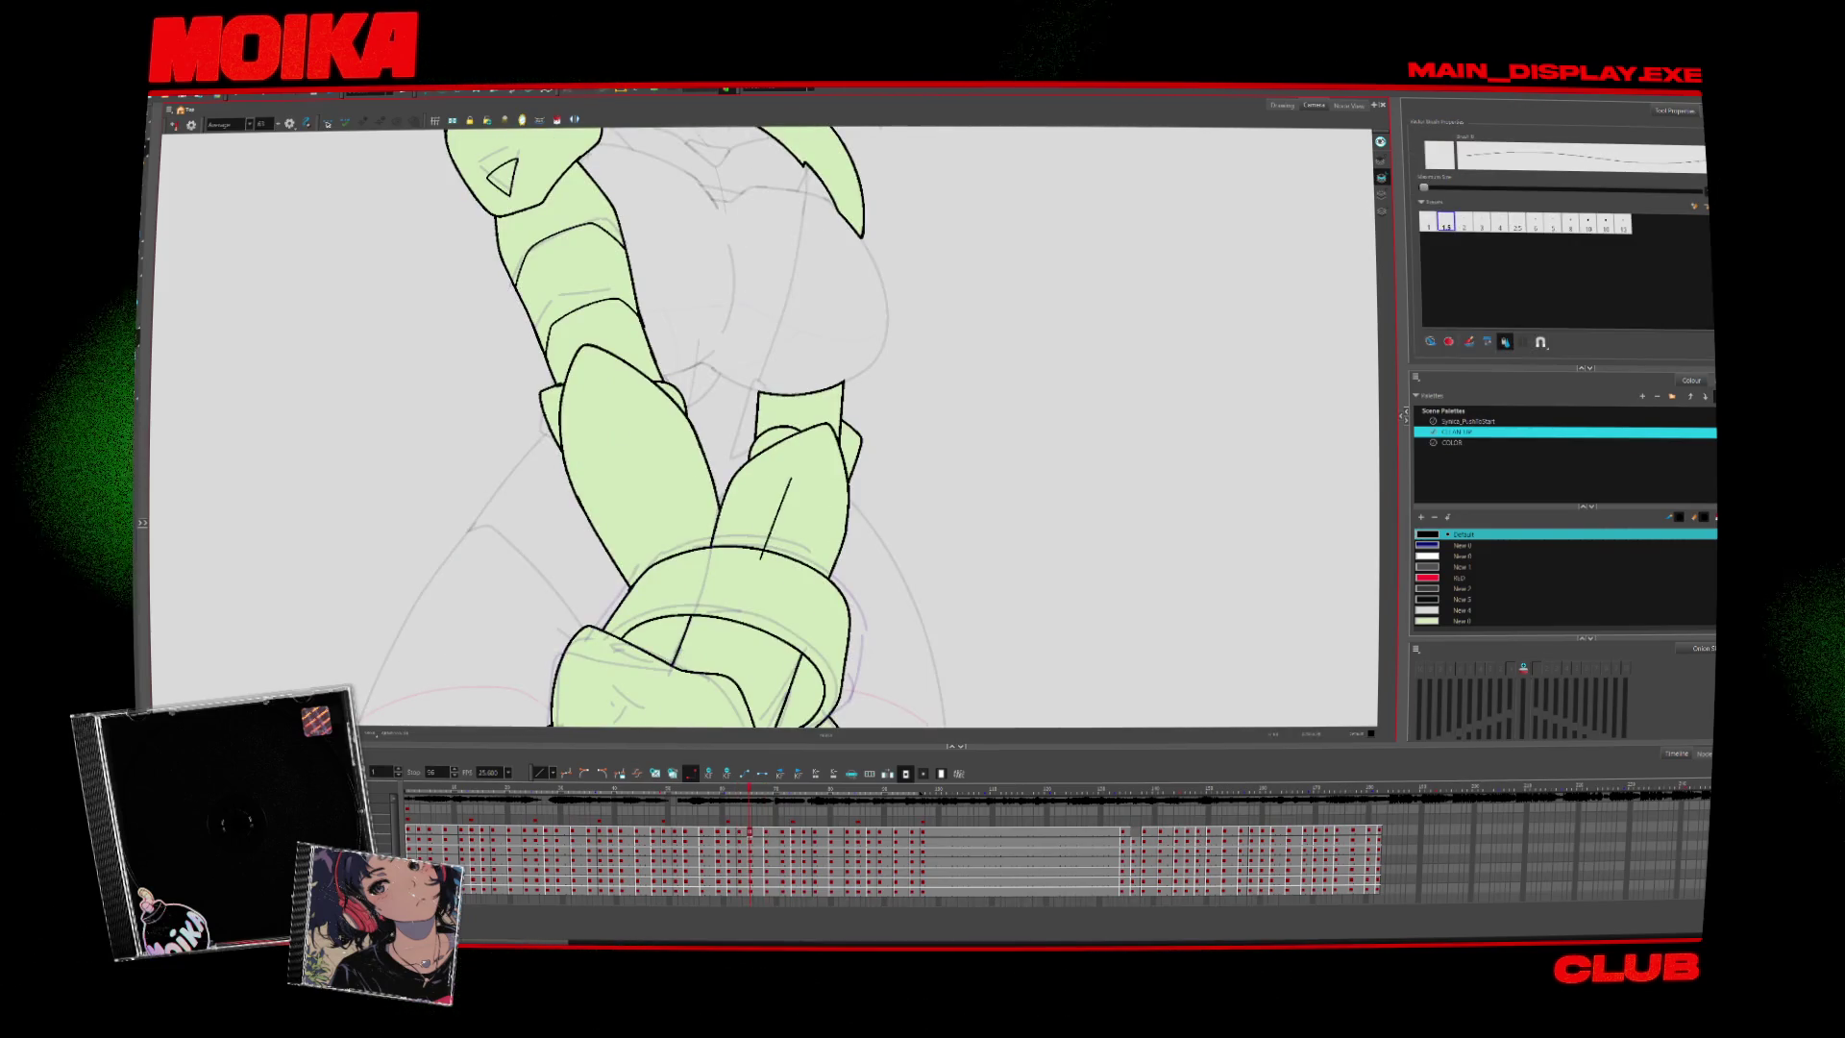
key(alt+i)
key(period)
key(comma)
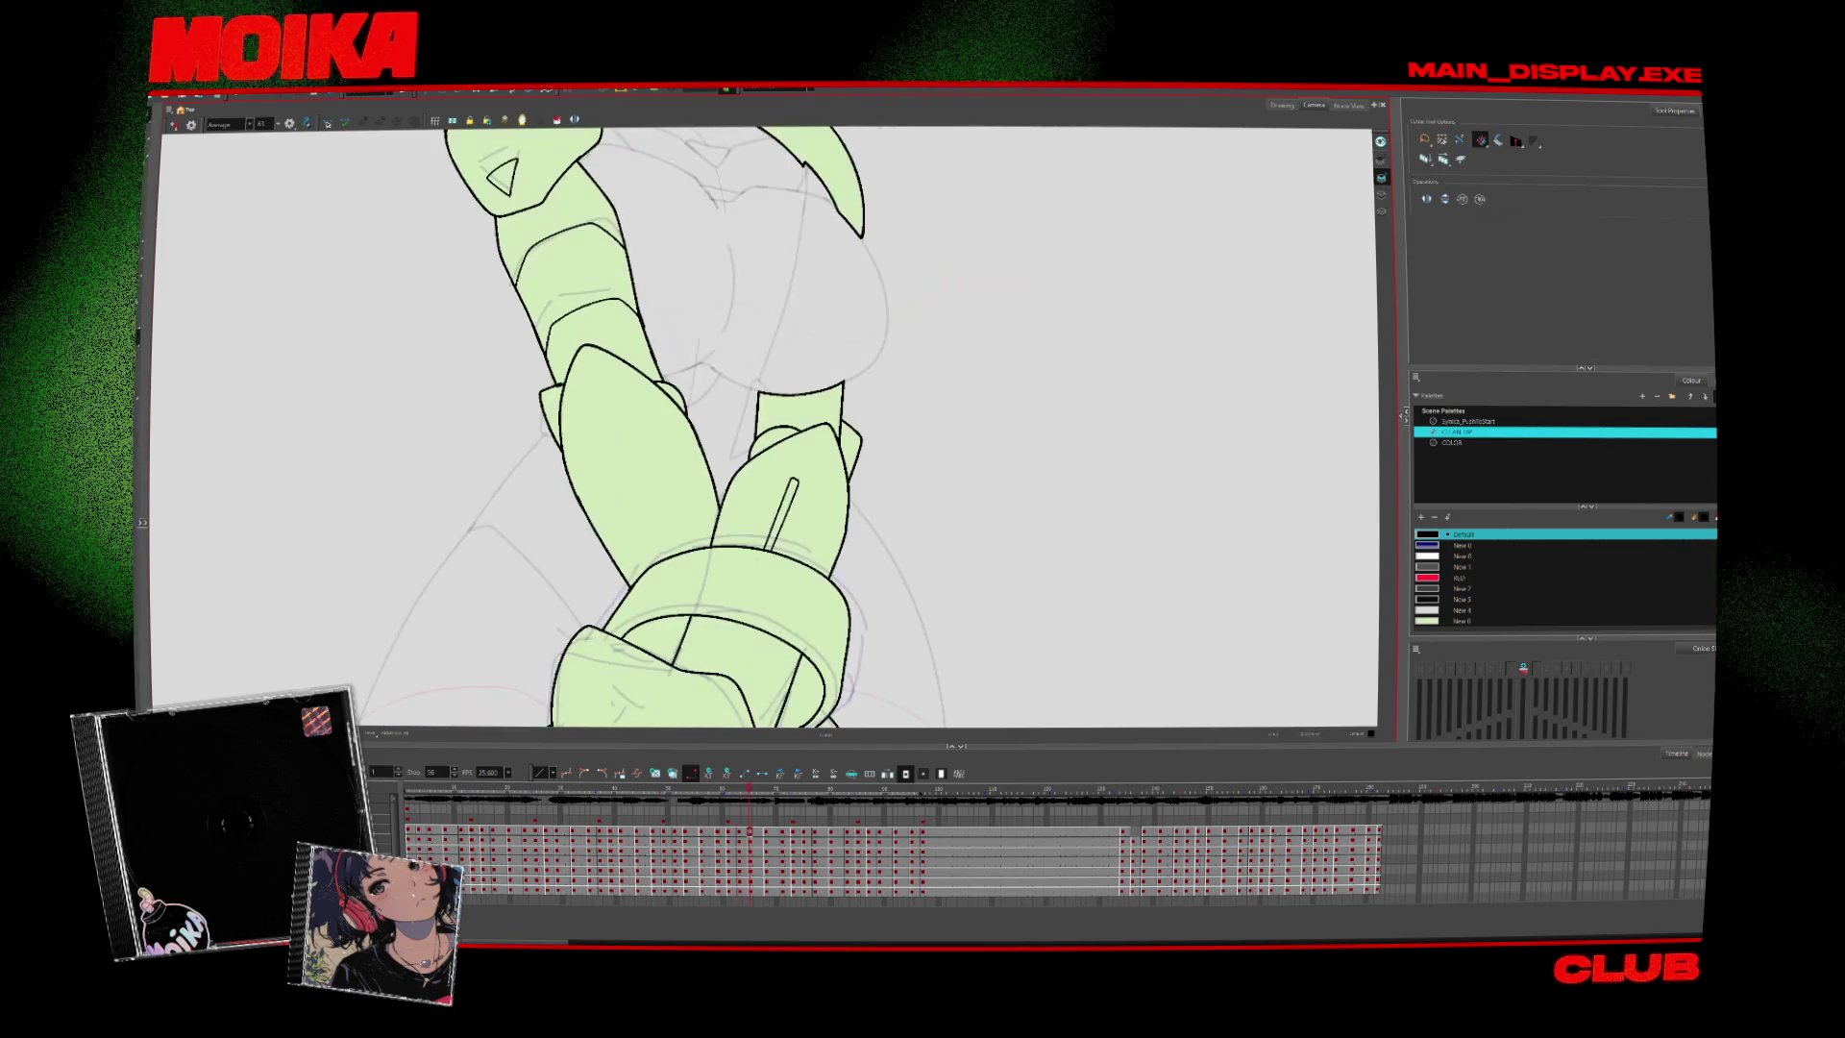
Brush a slanted slot on the left forearm, trim it shorter, and check it mirrored
key(alt+b)
drag(612, 420, 653, 518)
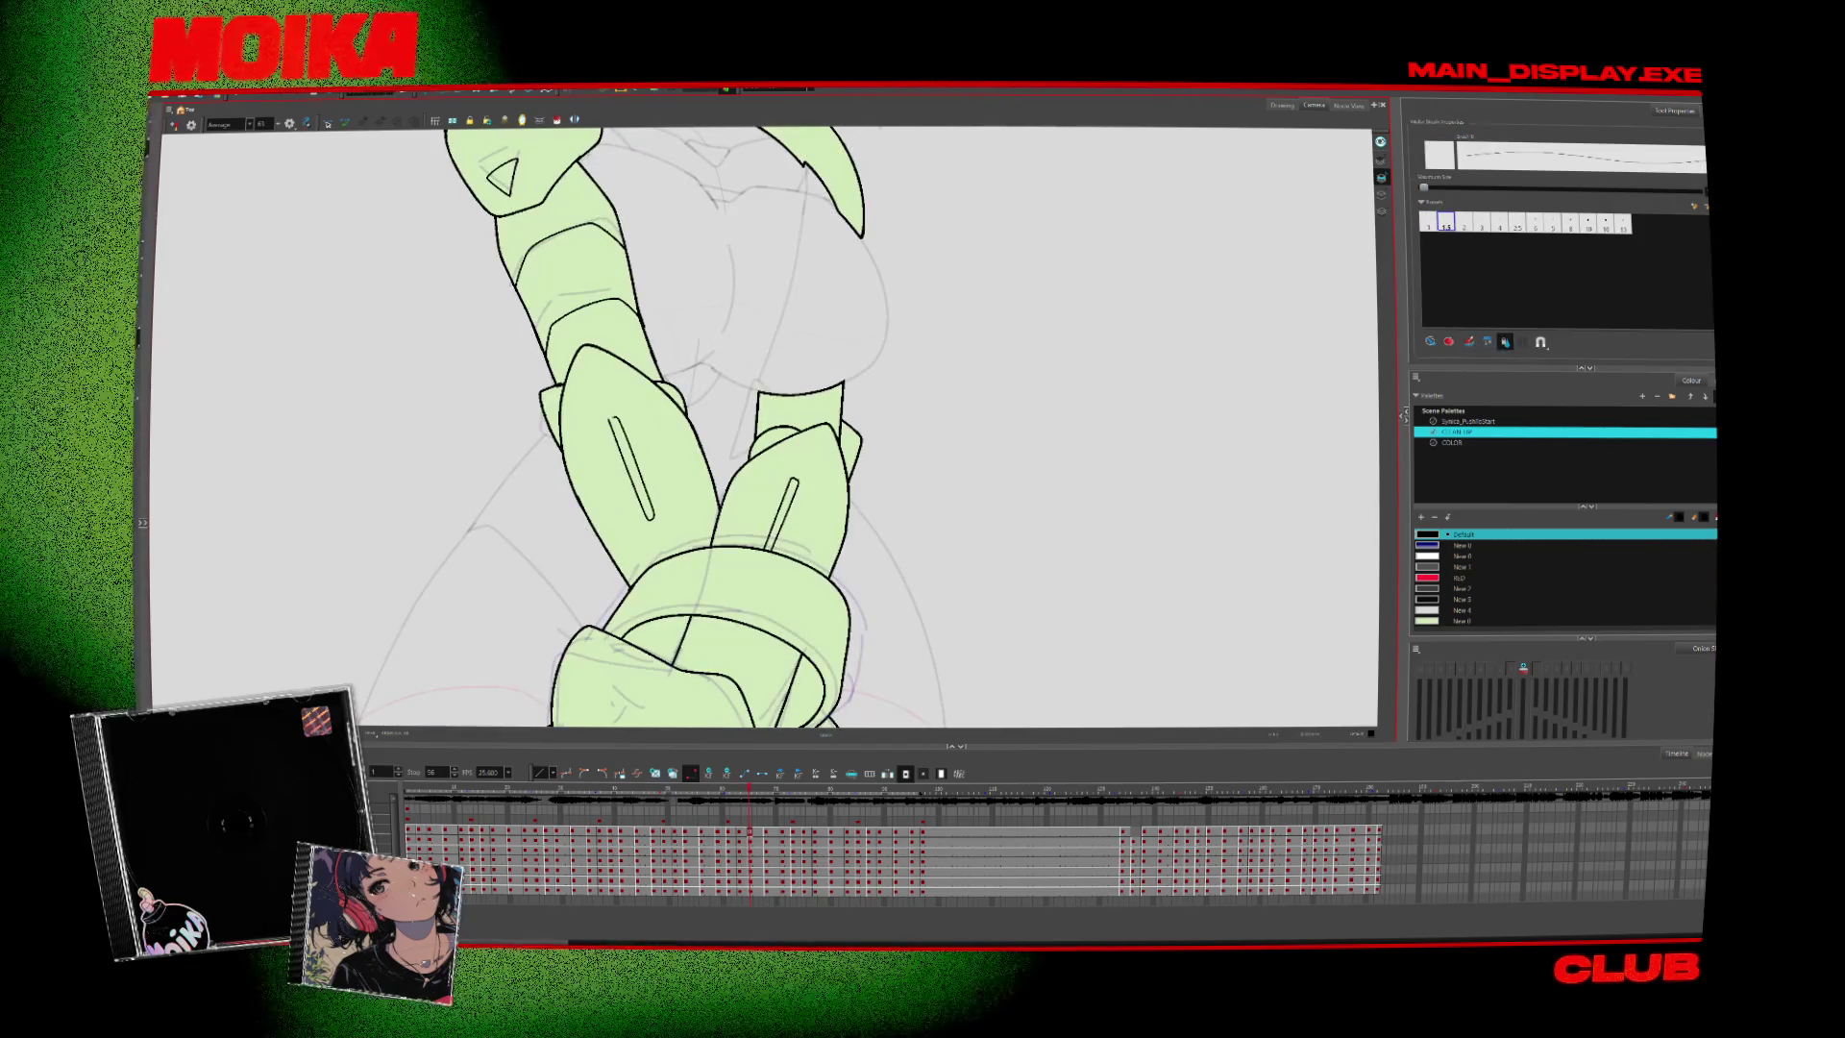
key(period)
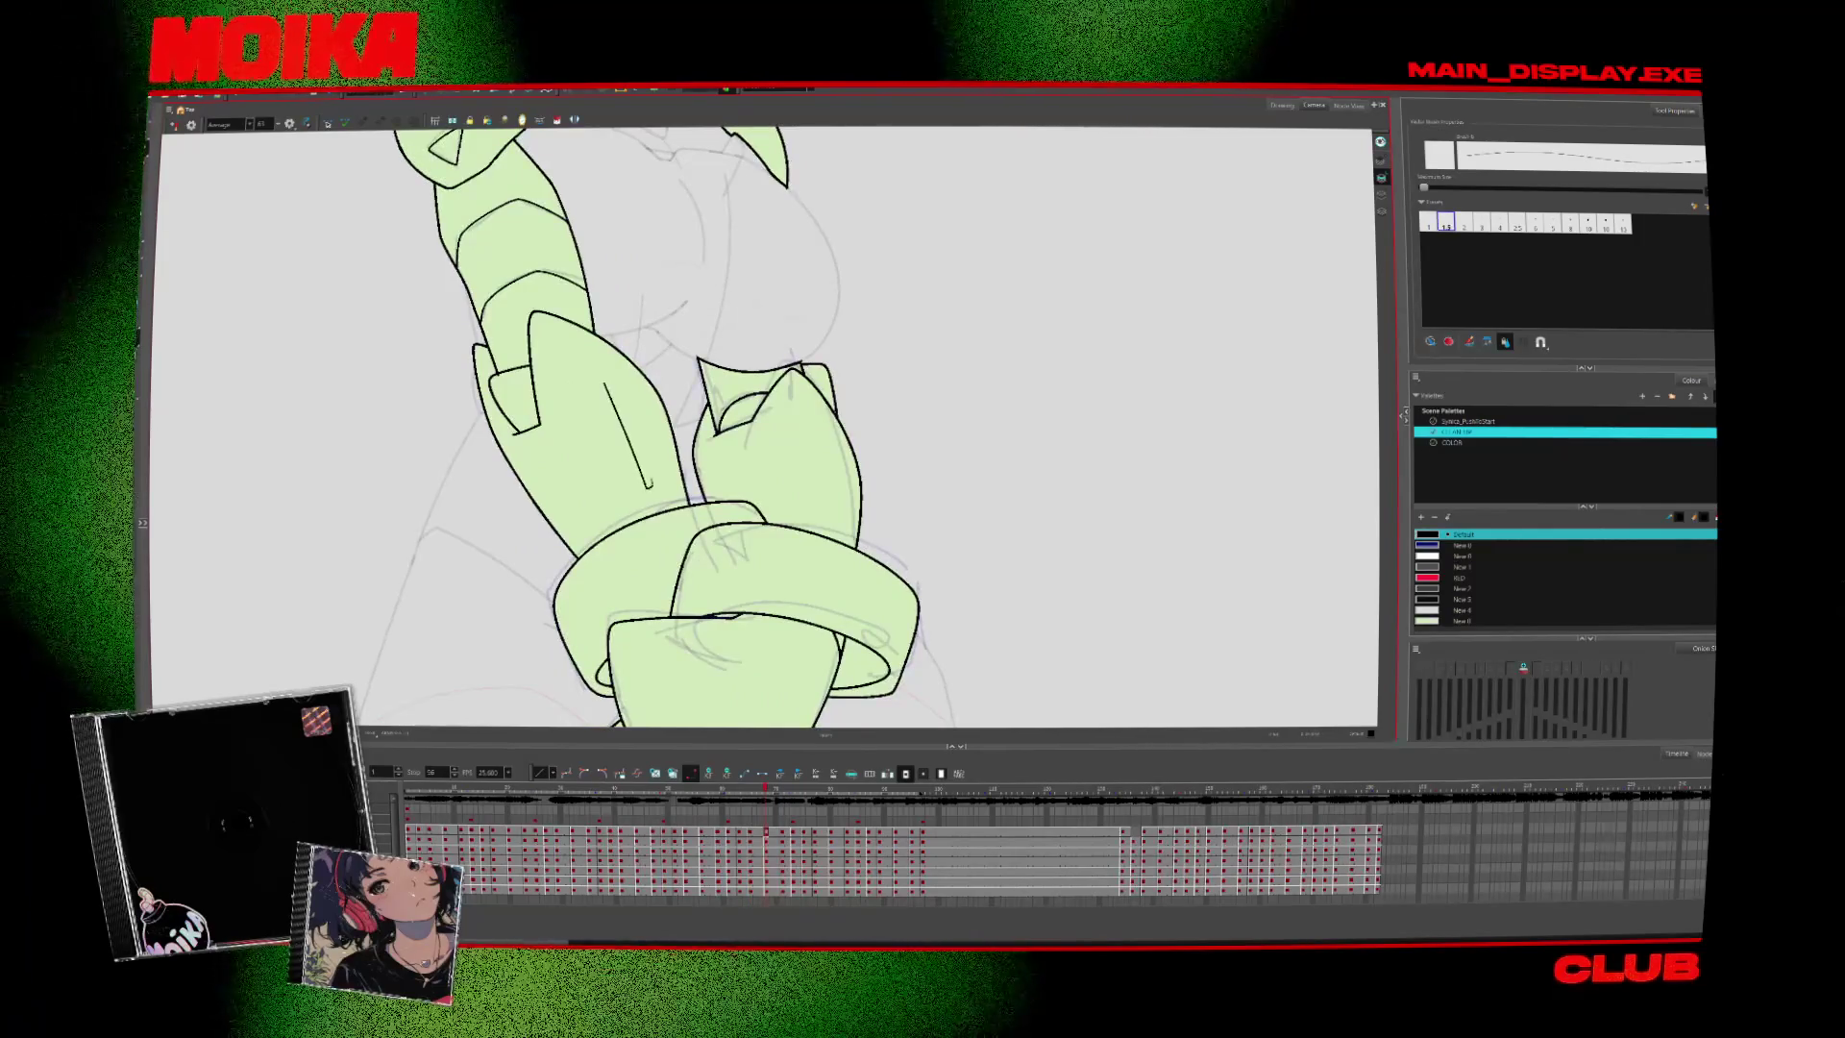
drag(636, 452, 656, 492)
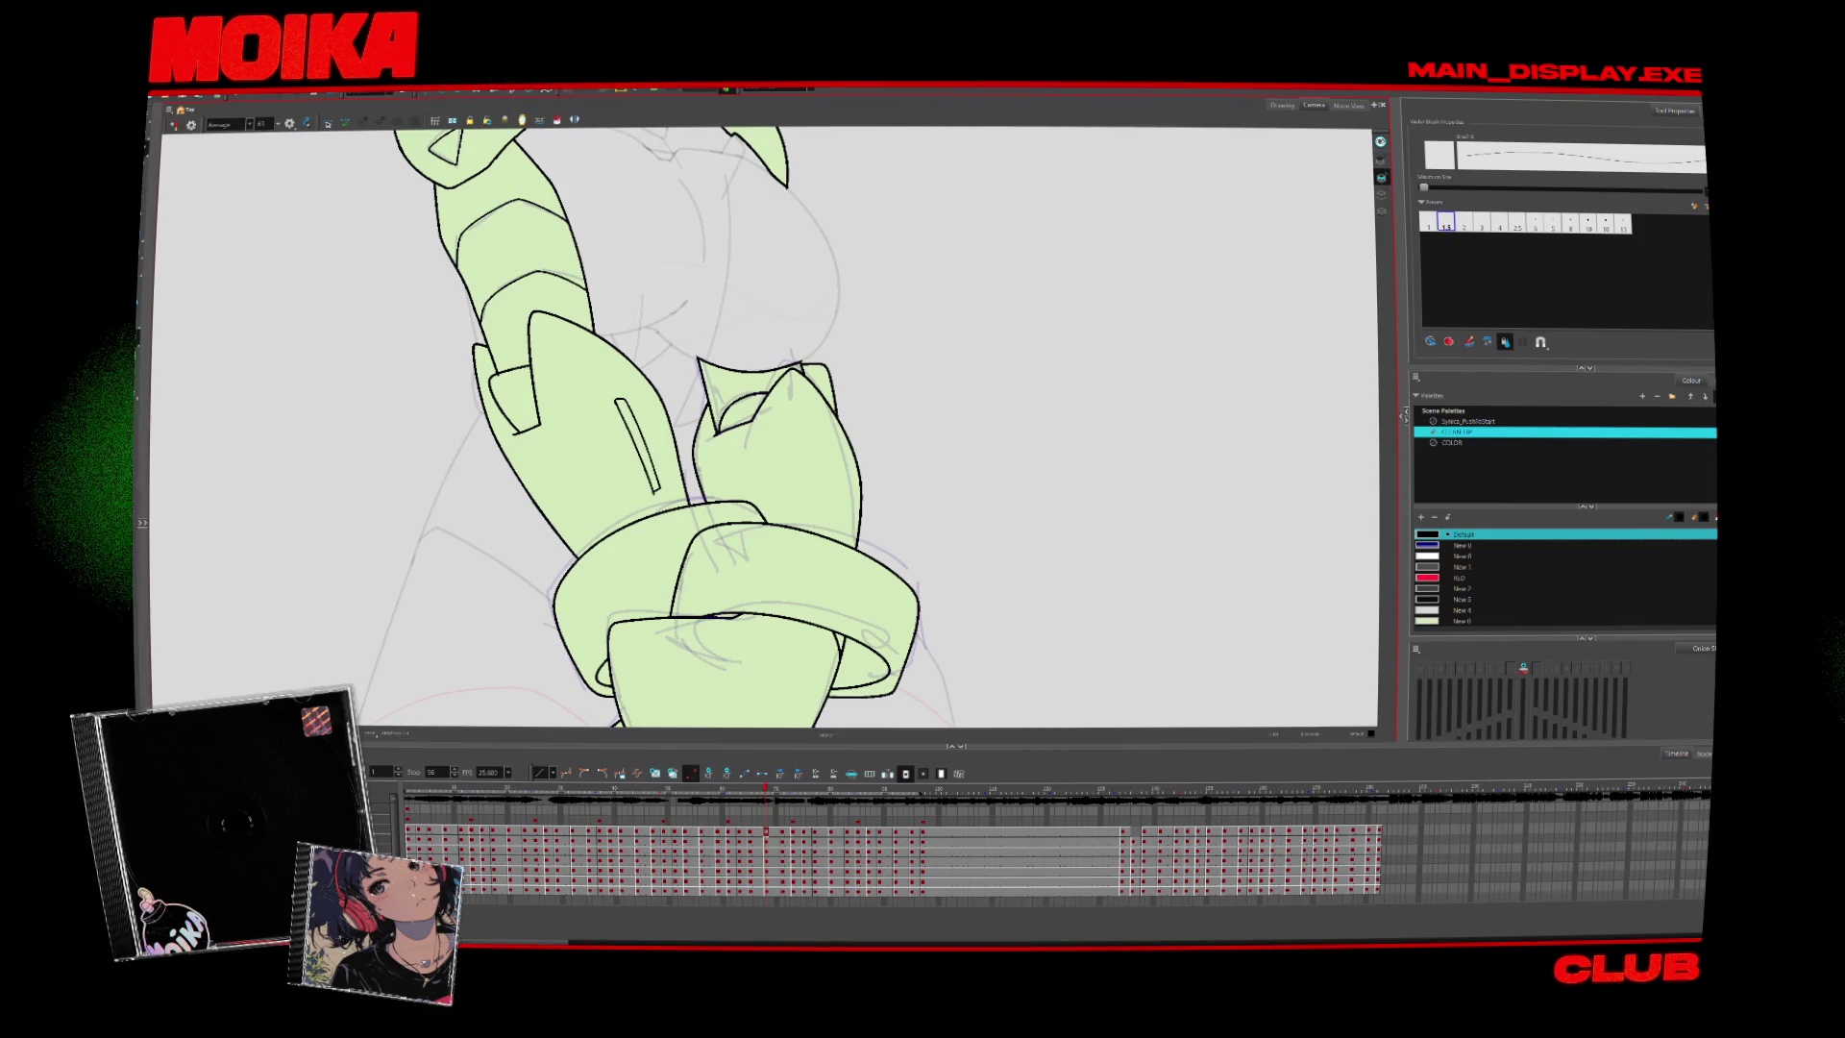
key(4)
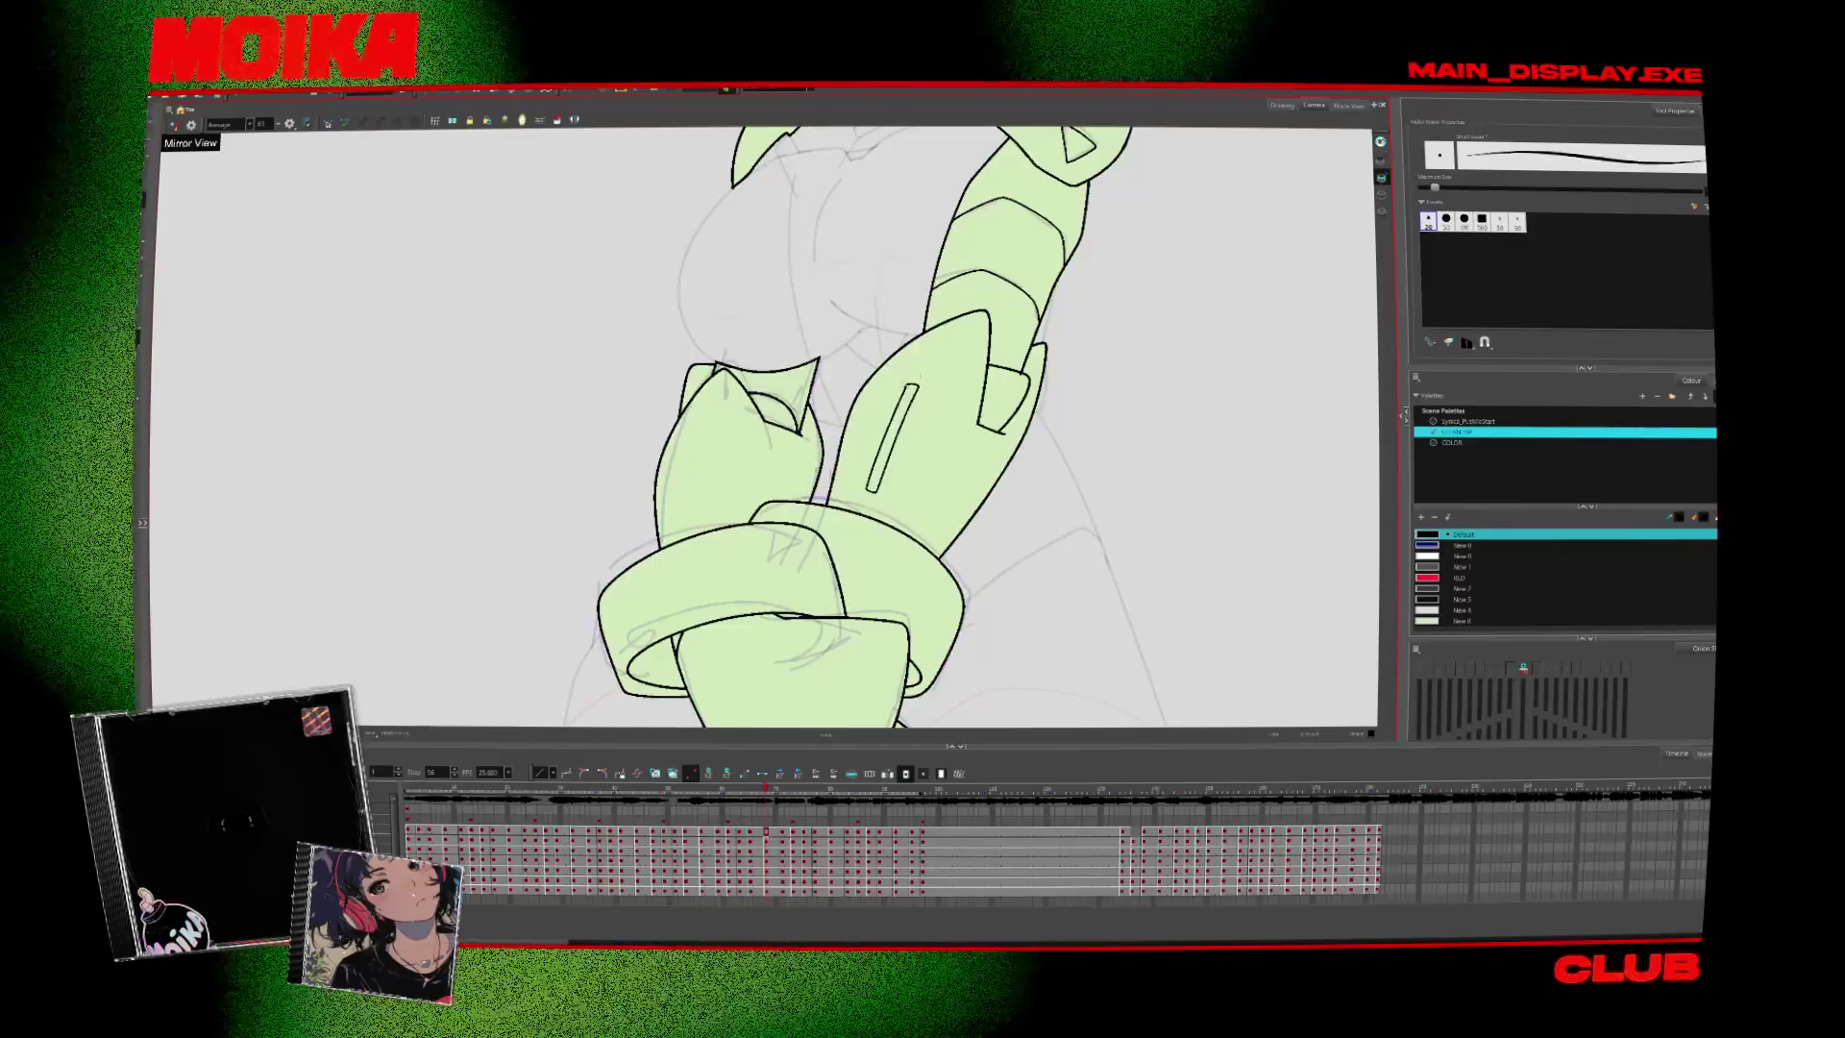
key(f)
key(period)
key(period)
key(period)
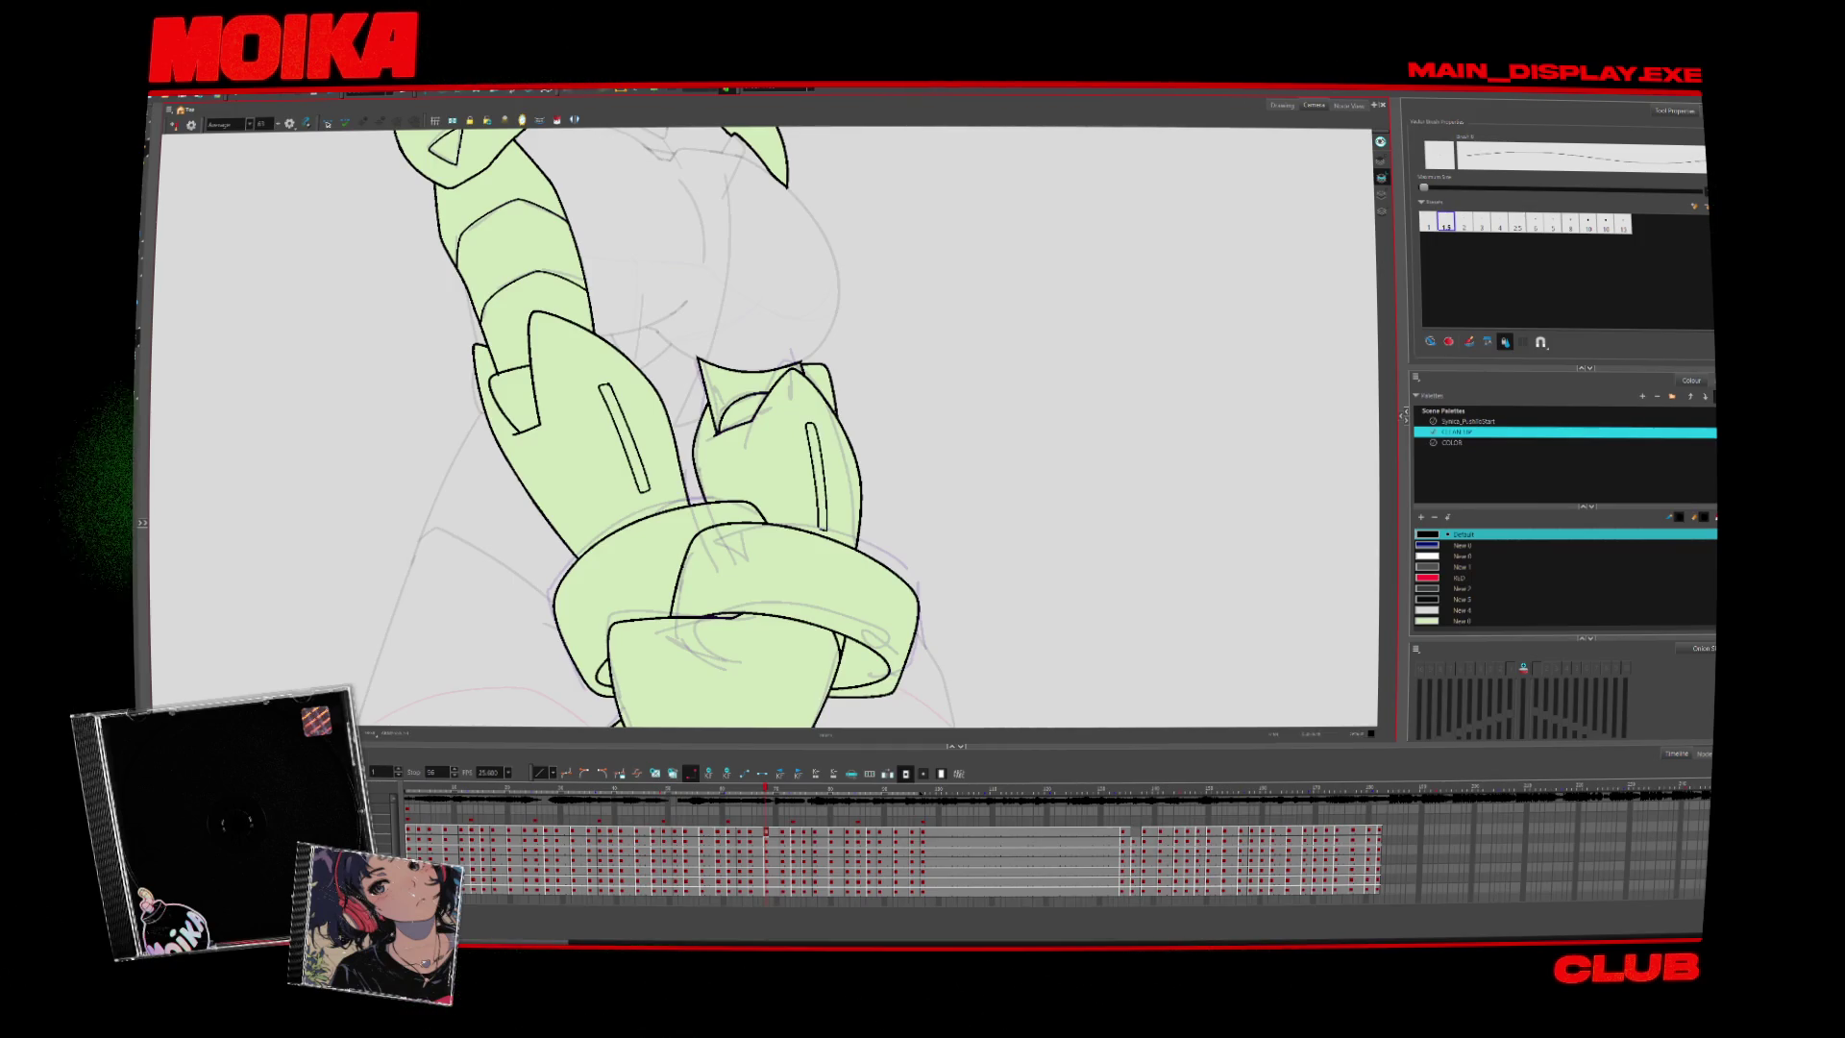
key(period)
key(period)
key(period)
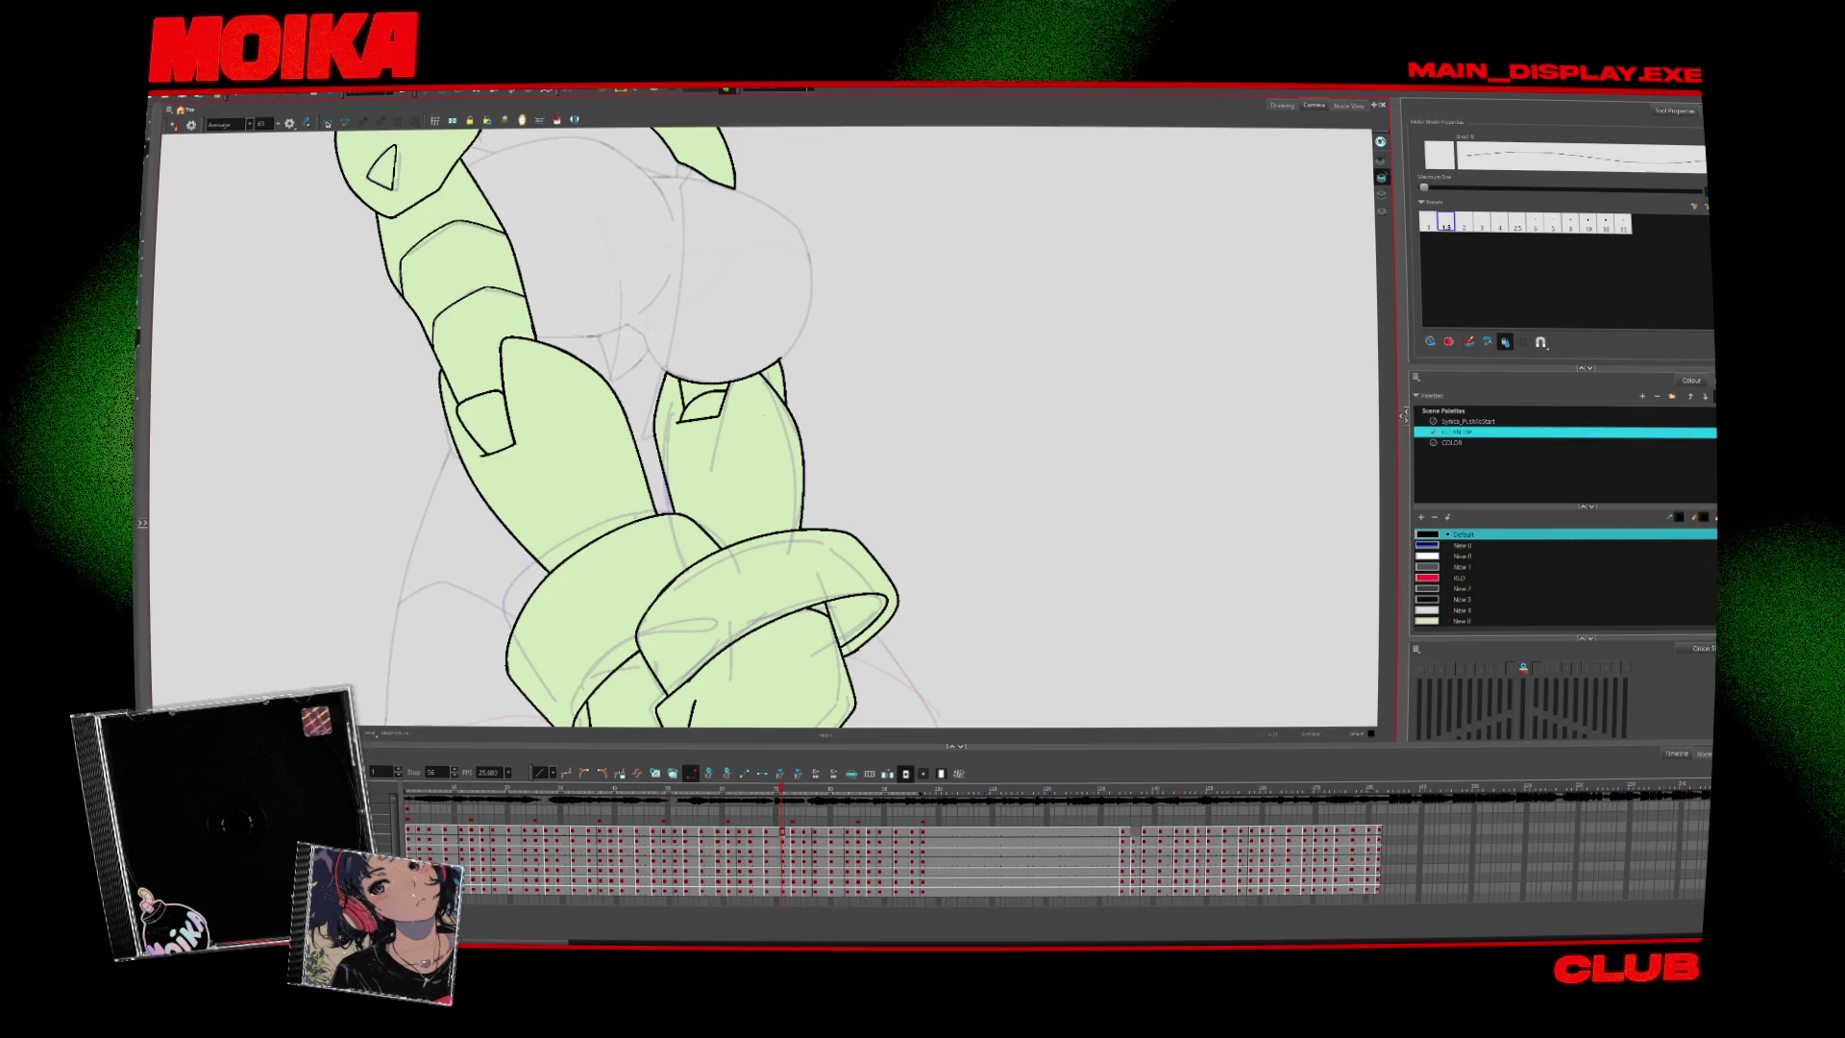
Add a slot line on the right forearm, verifying it against the mirrored view and adjacent drawings
click(173, 125)
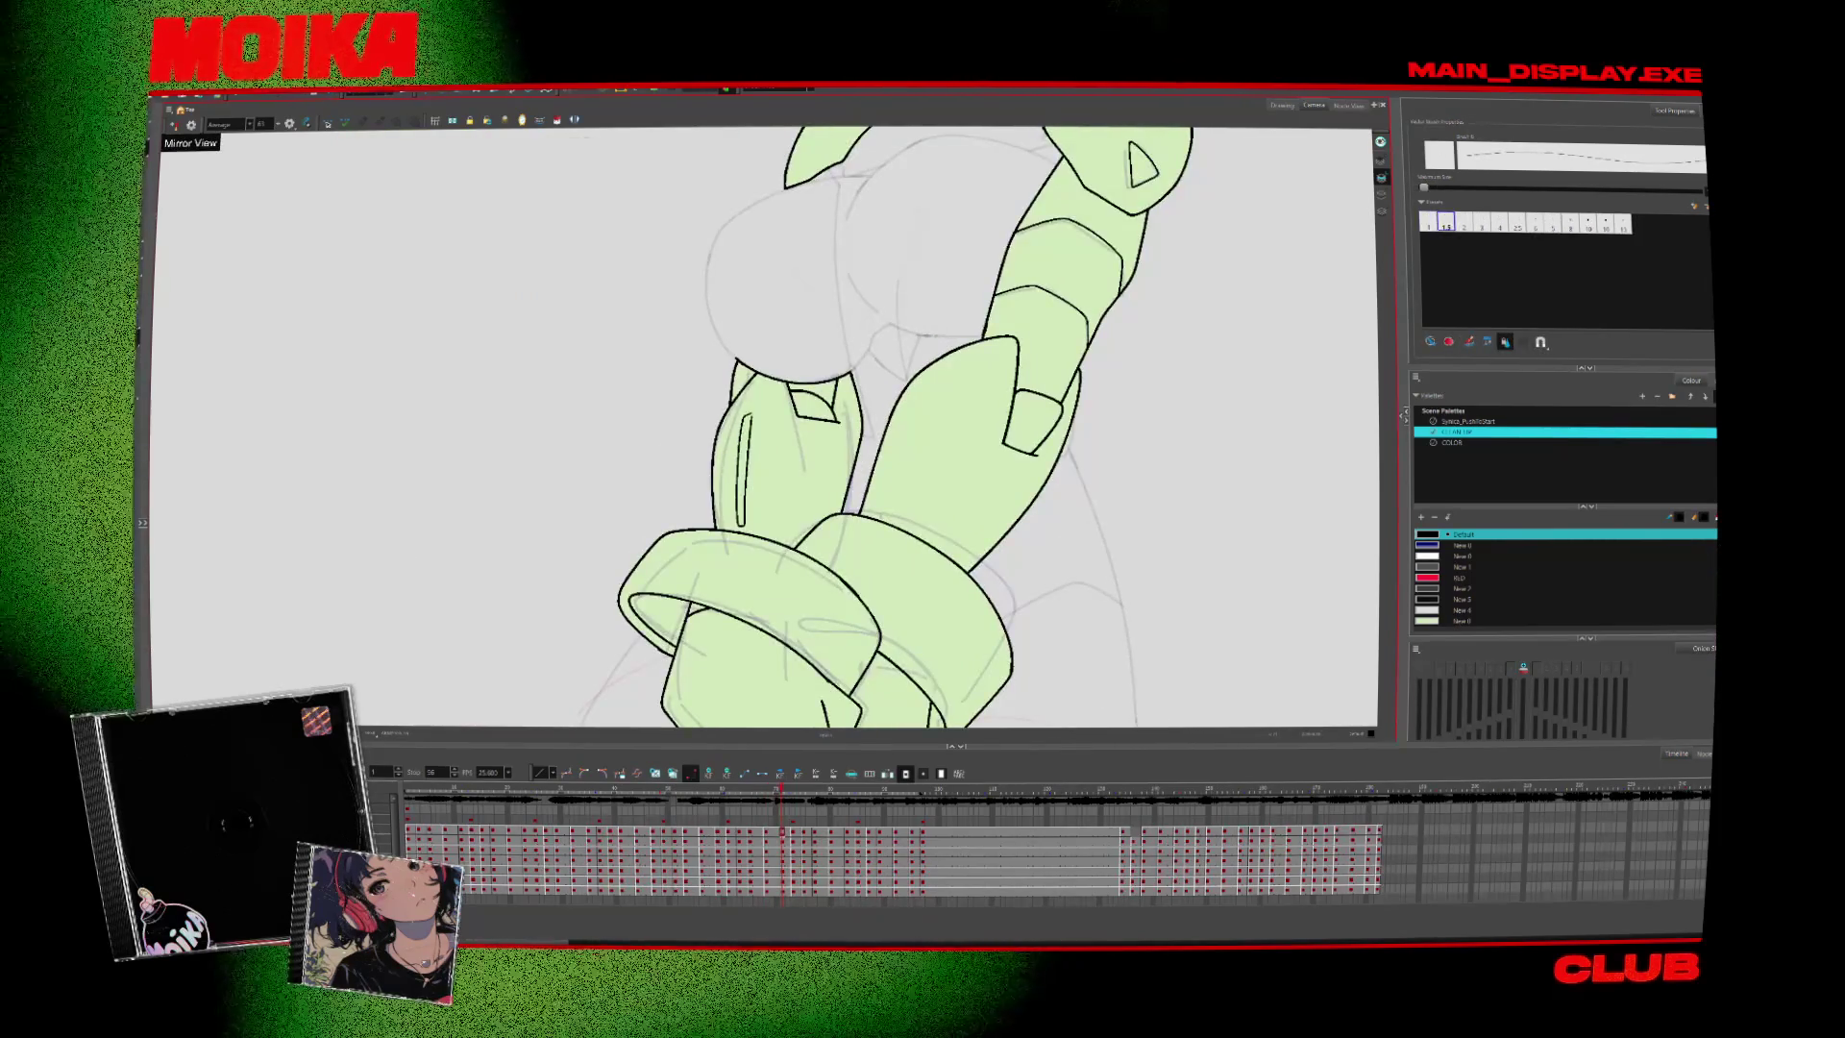
click(173, 126)
key(period)
key(comma)
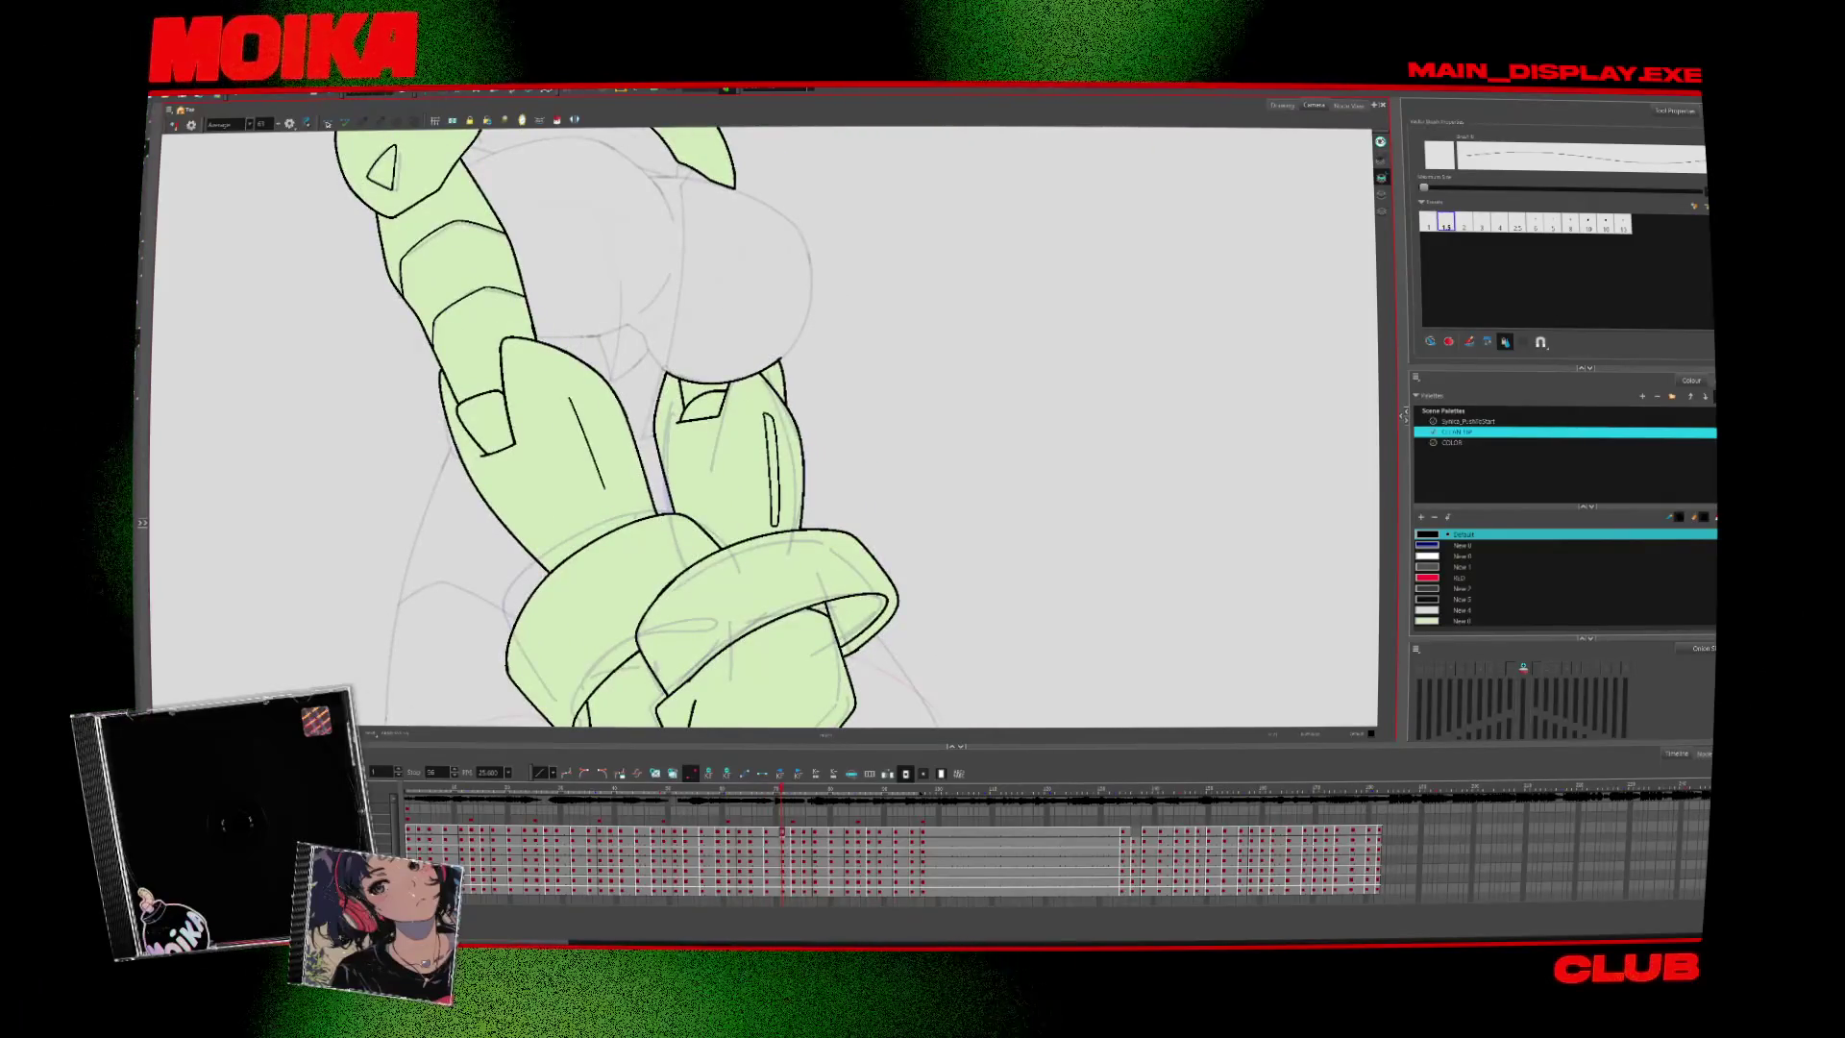
drag(574, 398, 616, 507)
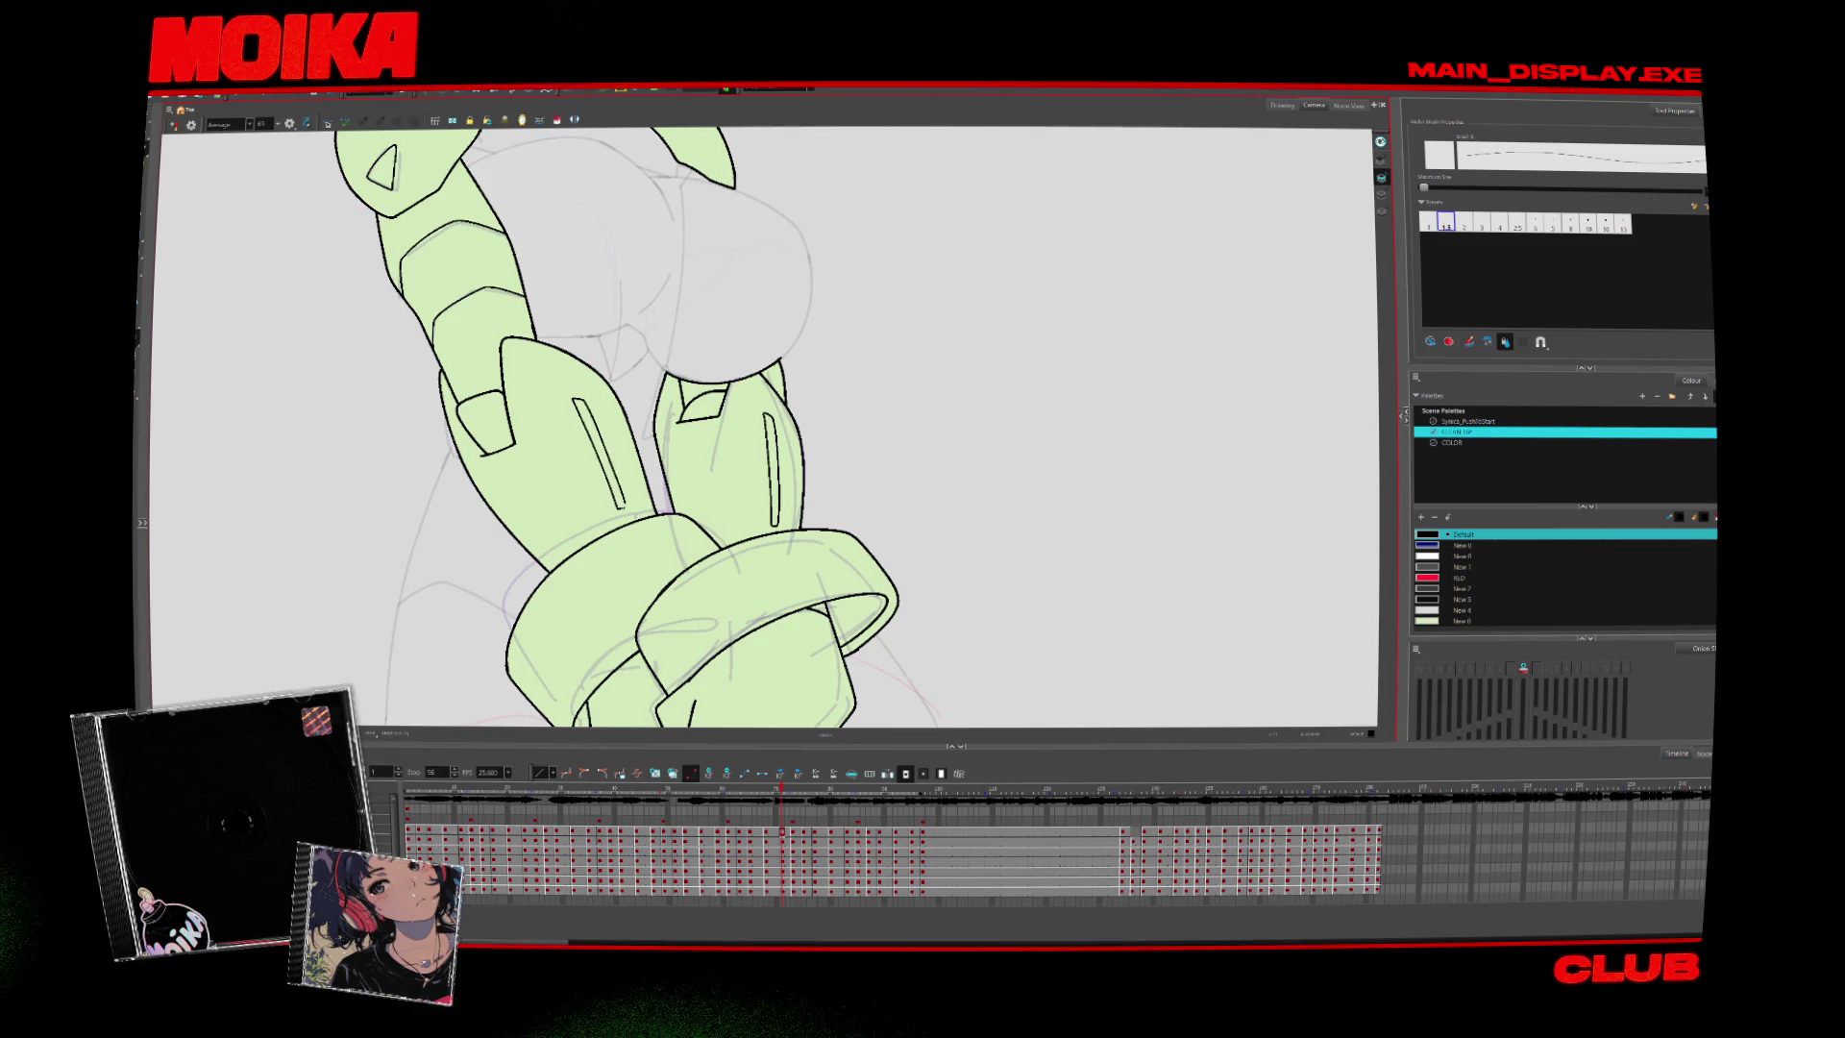
click(174, 126)
key(period)
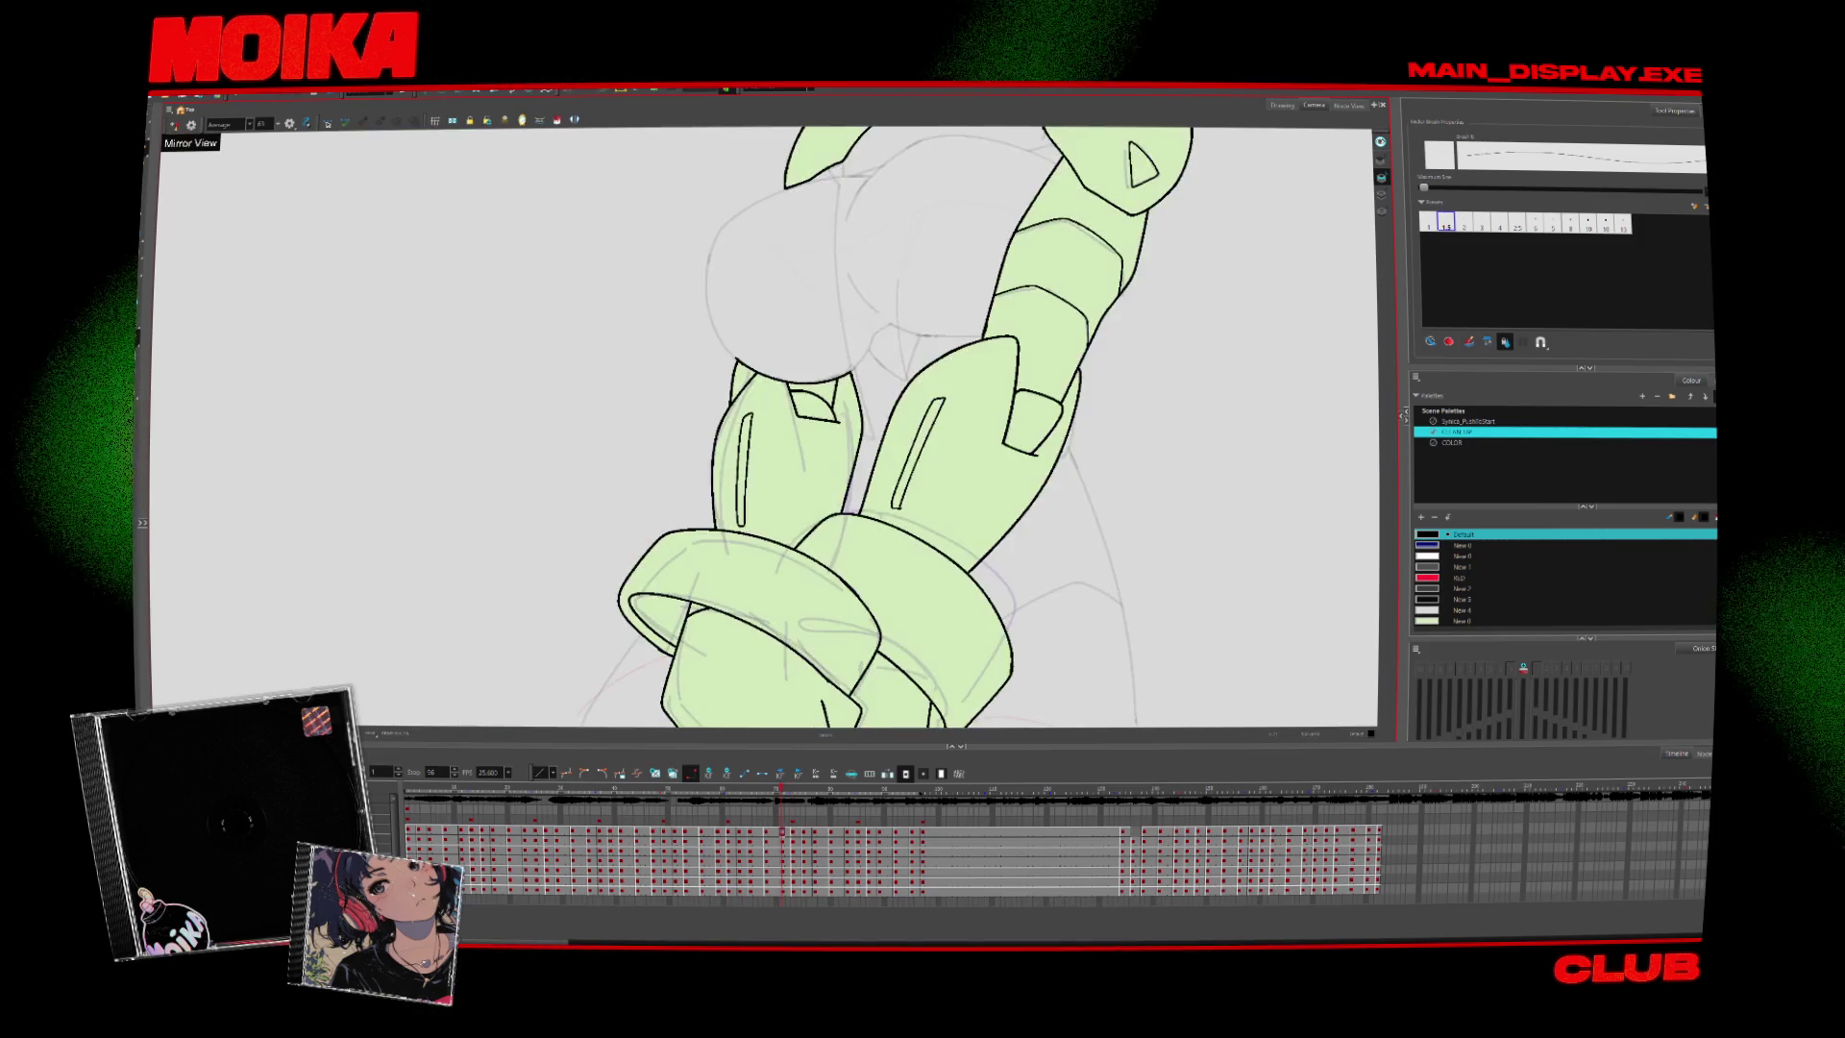
key(comma)
key(ctrl+z)
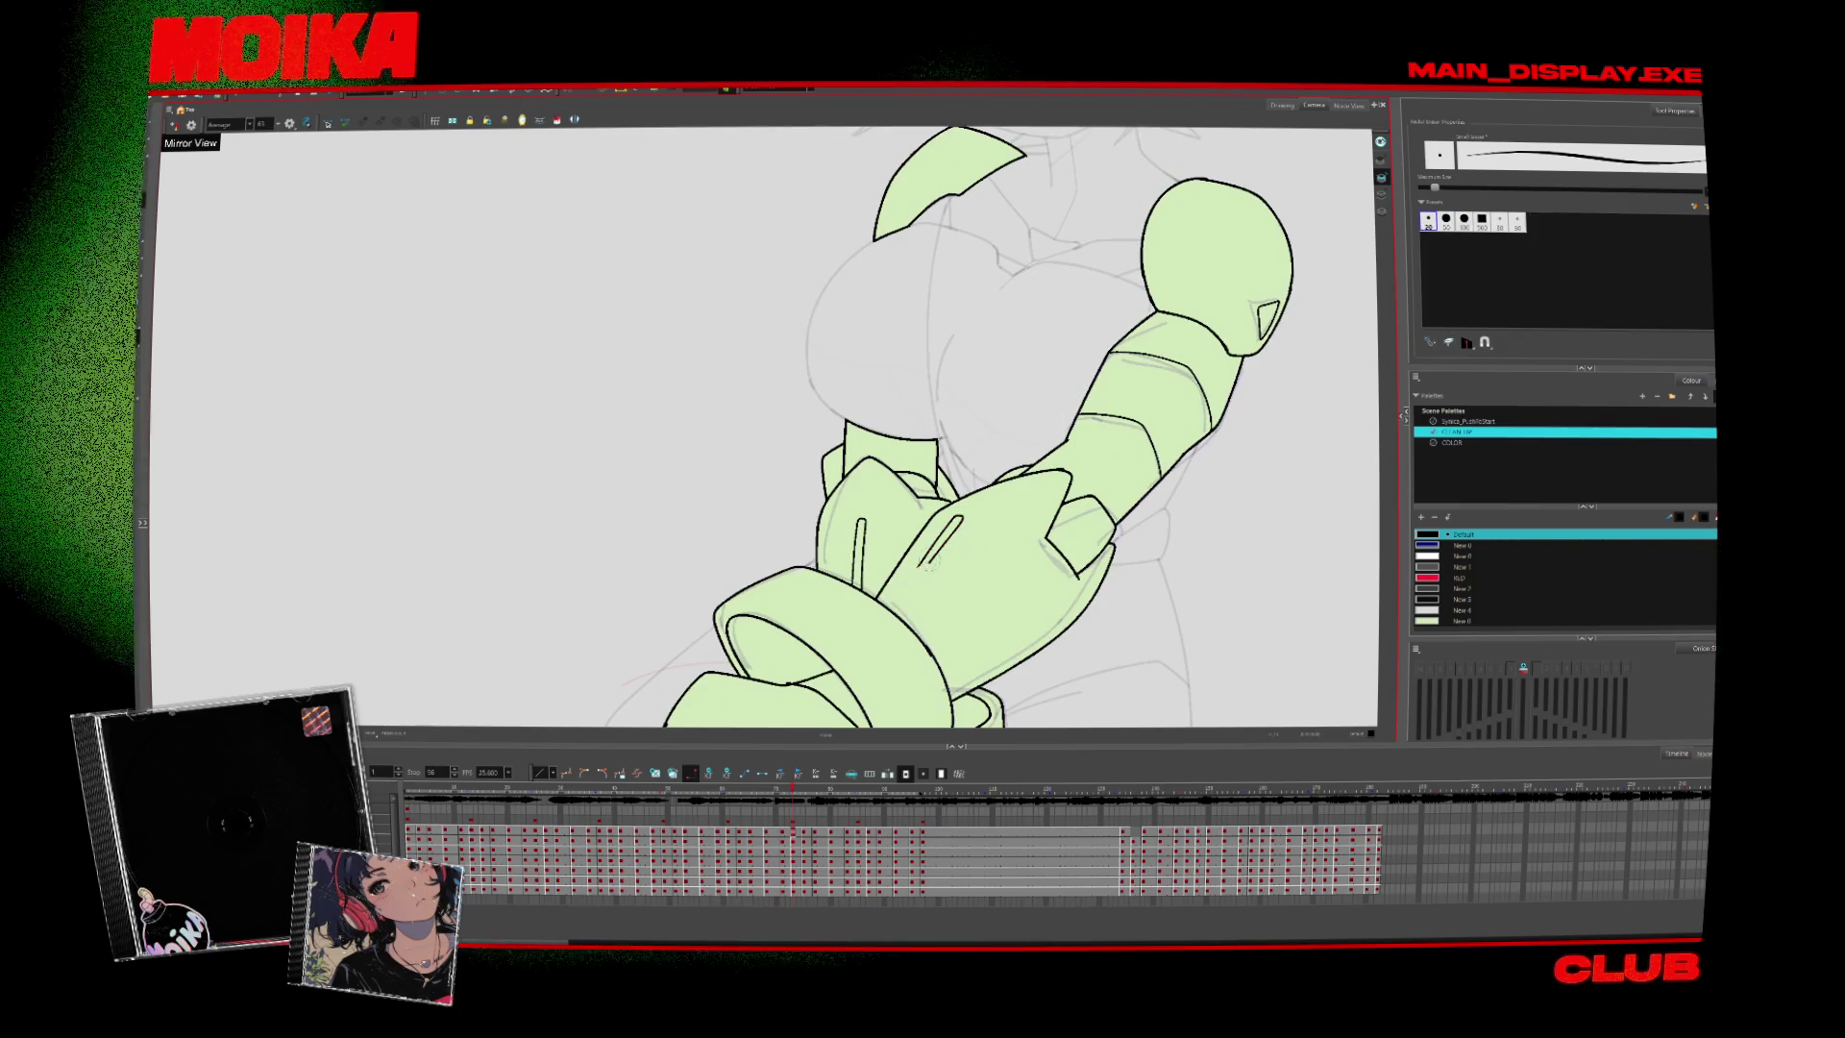
key(ctrl+shift+z)
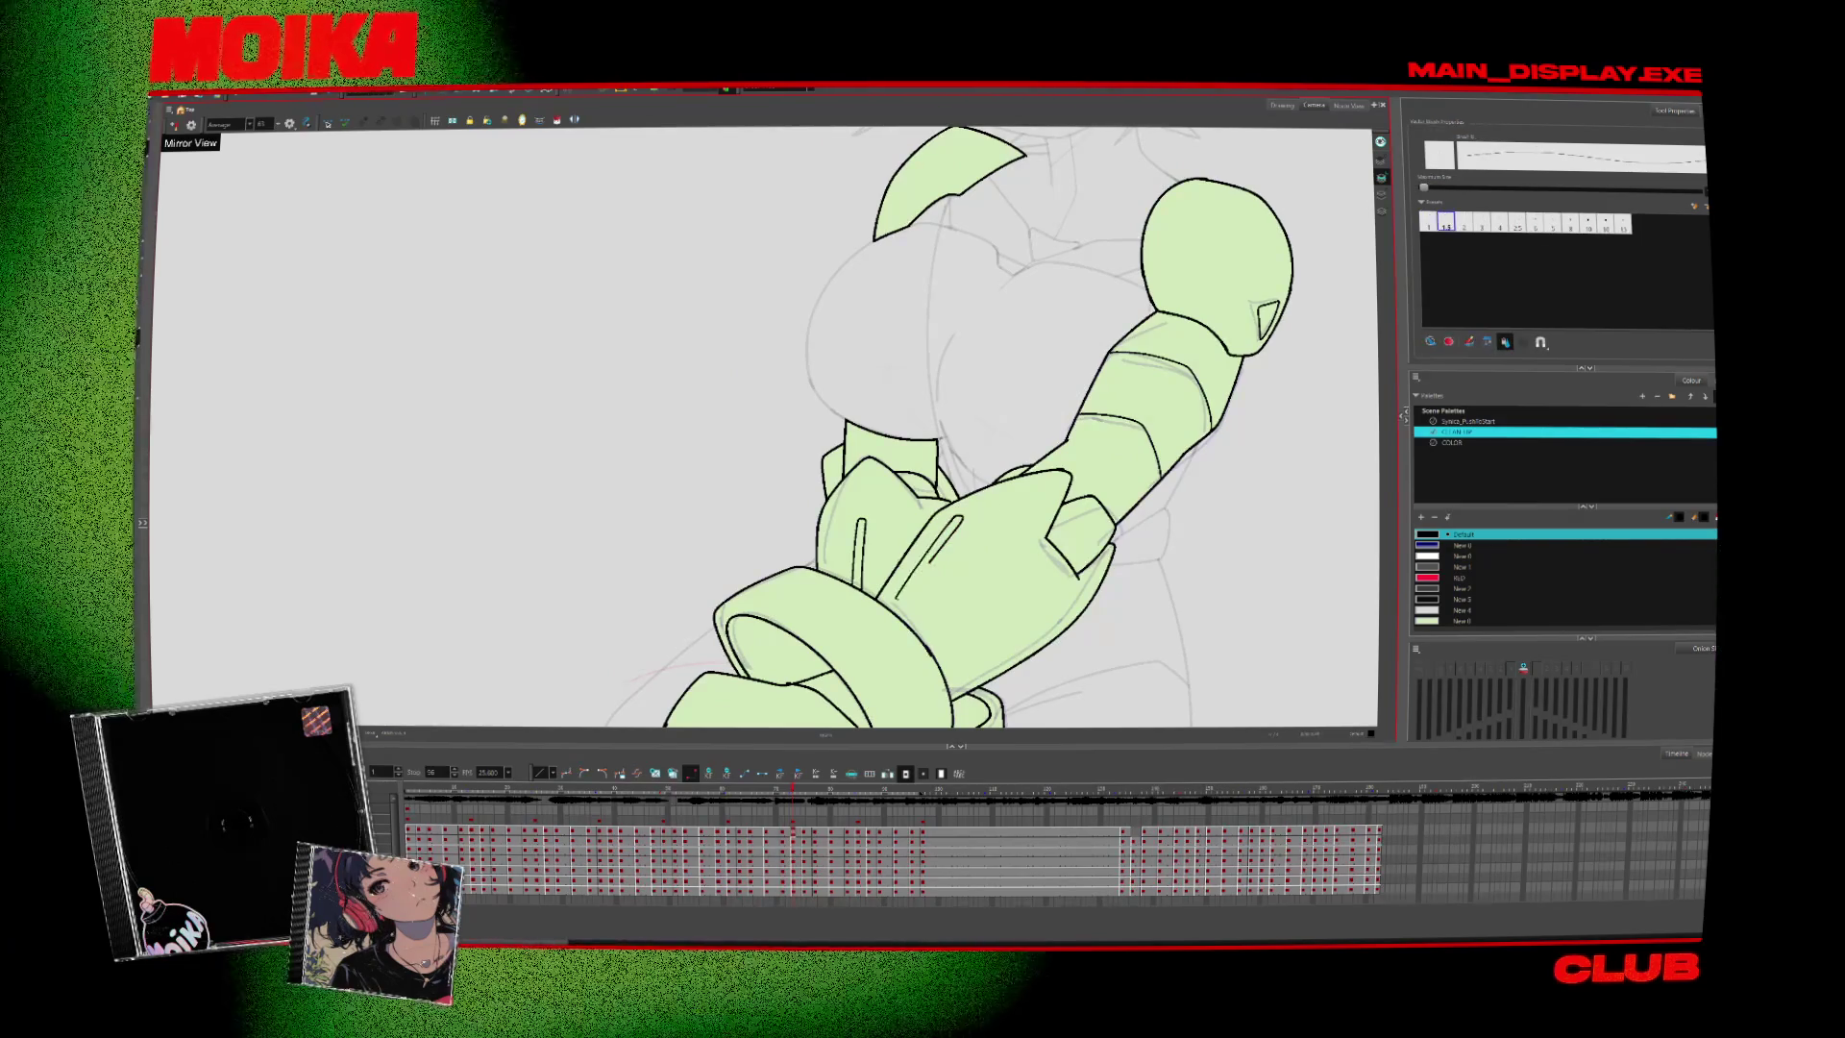
Advance through the following arm drawings, zooming out to see the whole character
key(period)
key(period)
key(period)
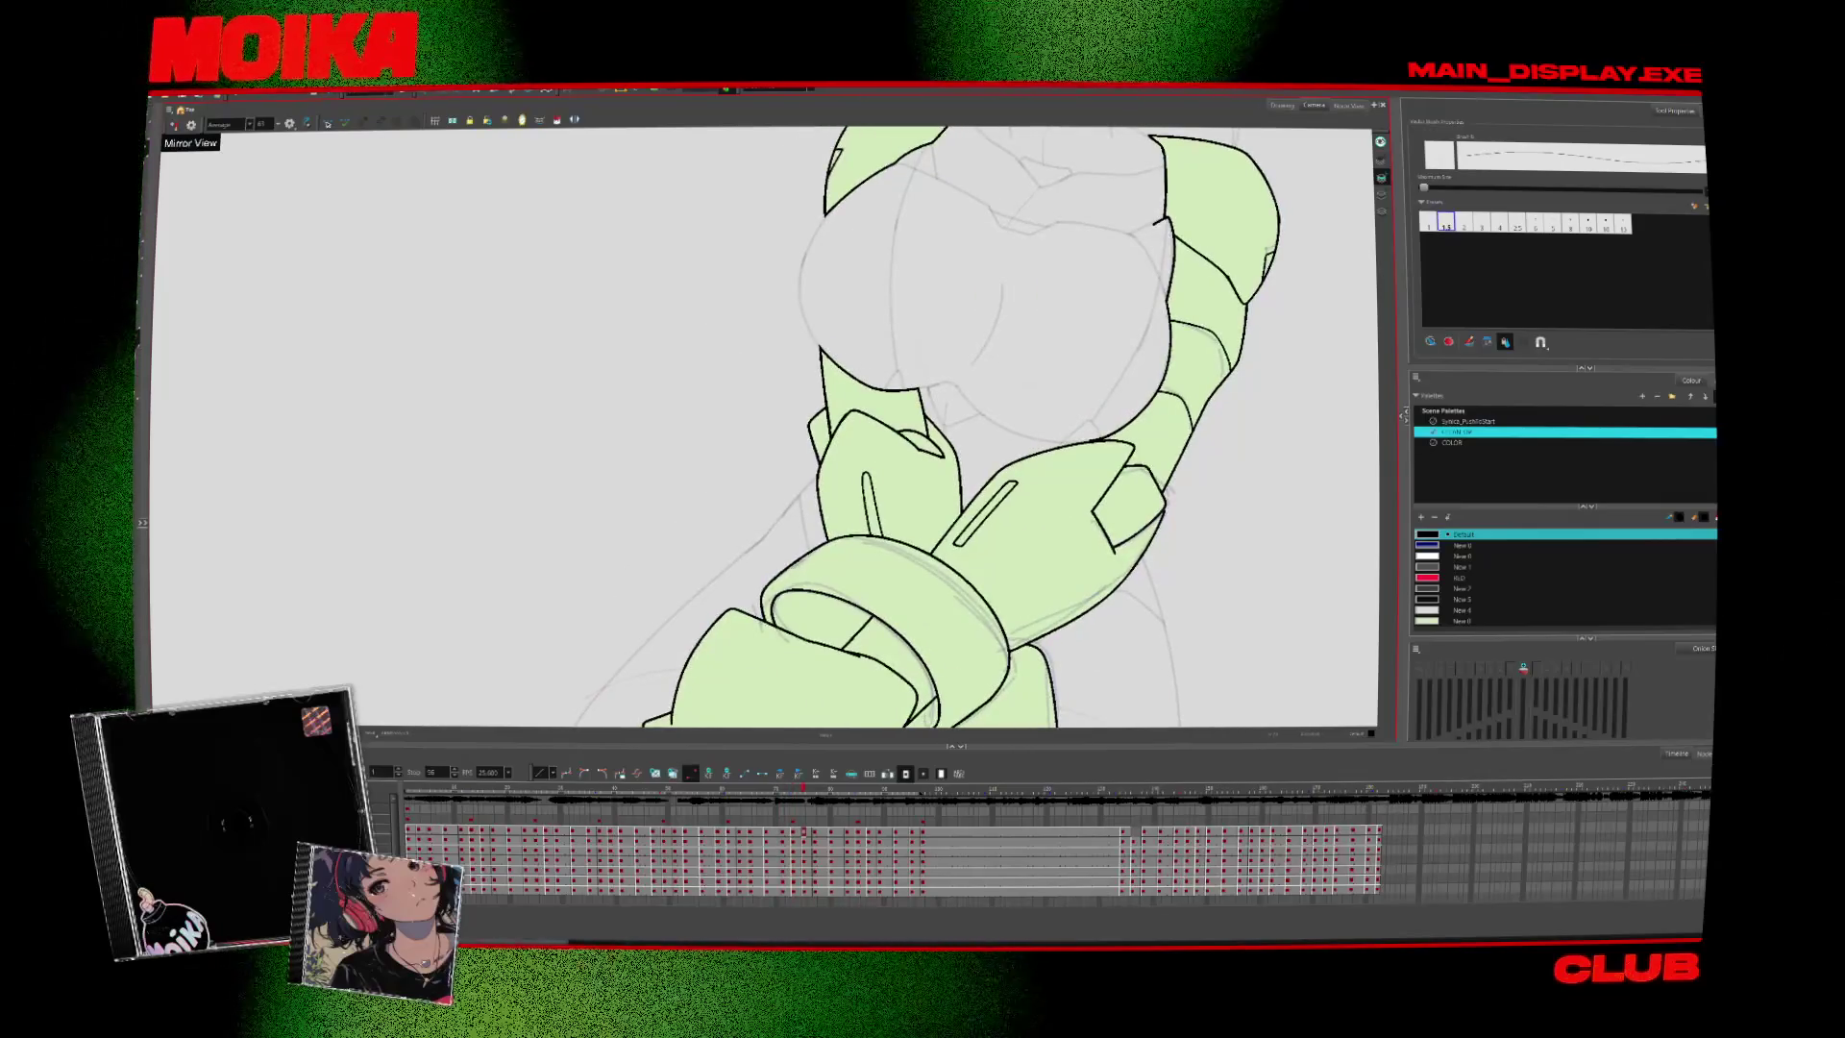
key(period)
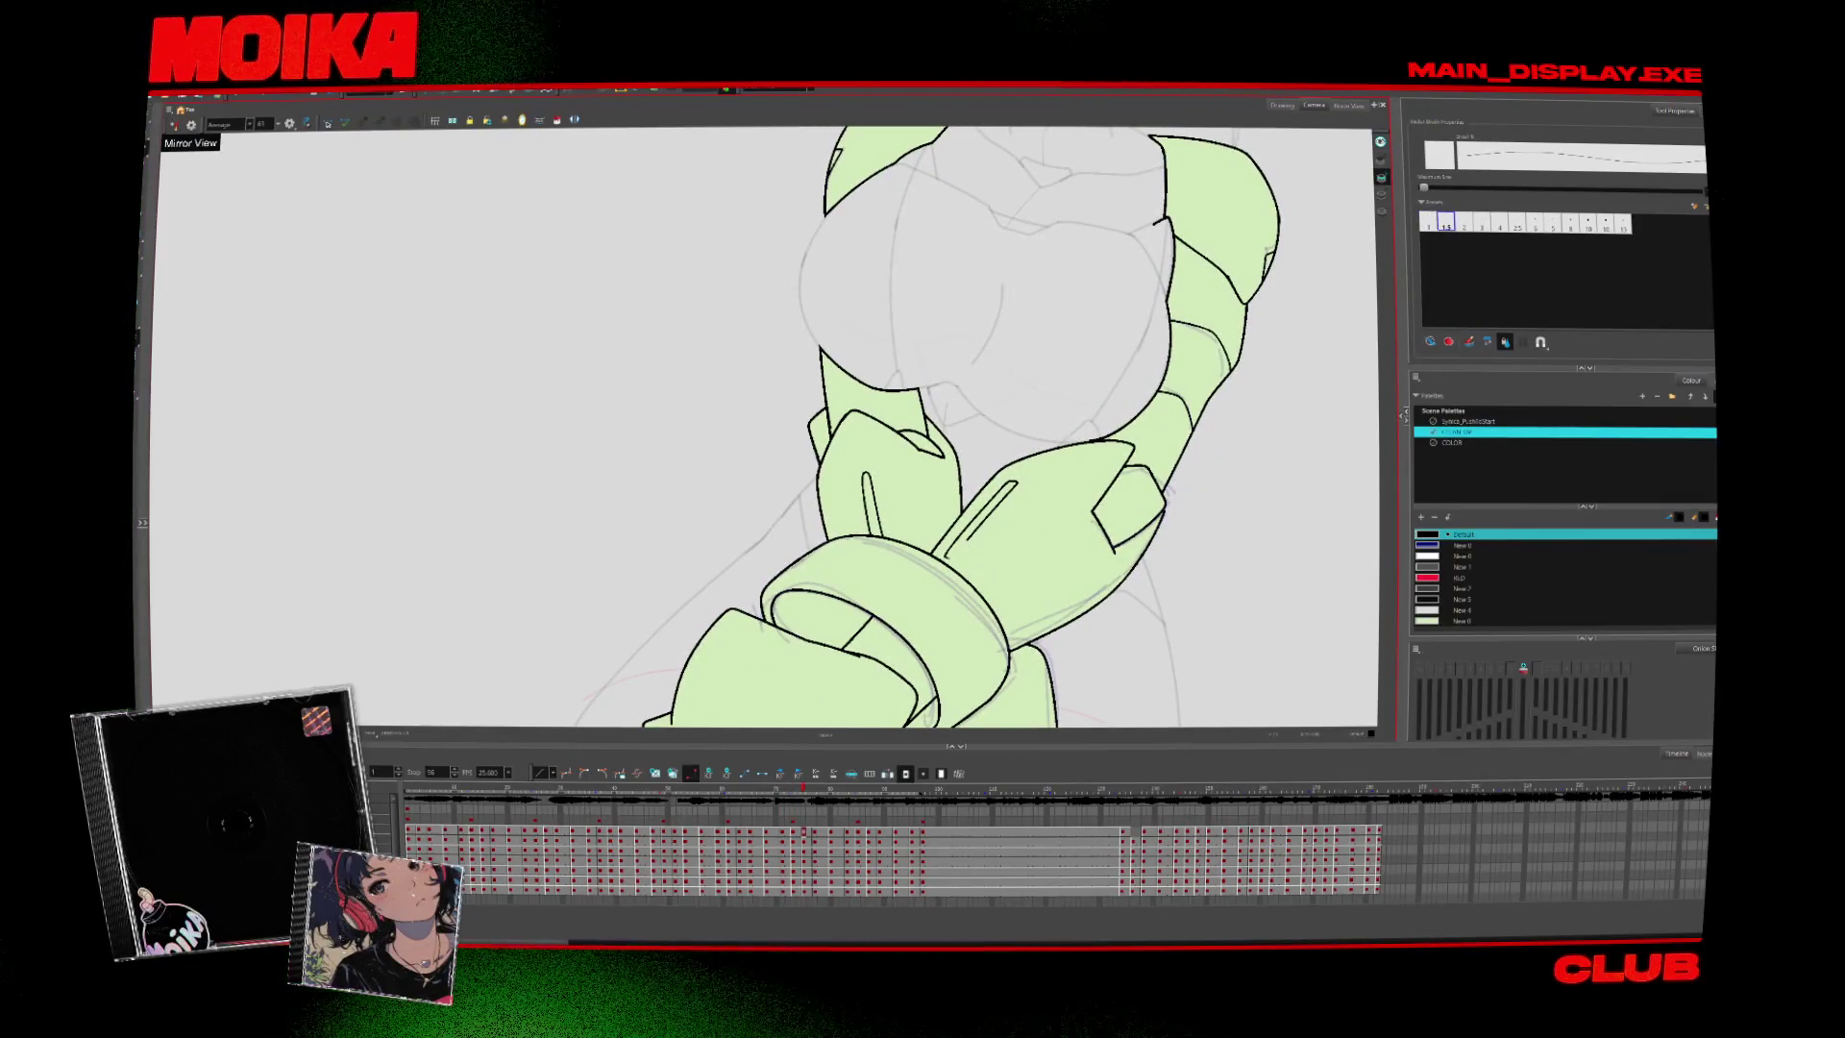
key(period)
key(alt+z)
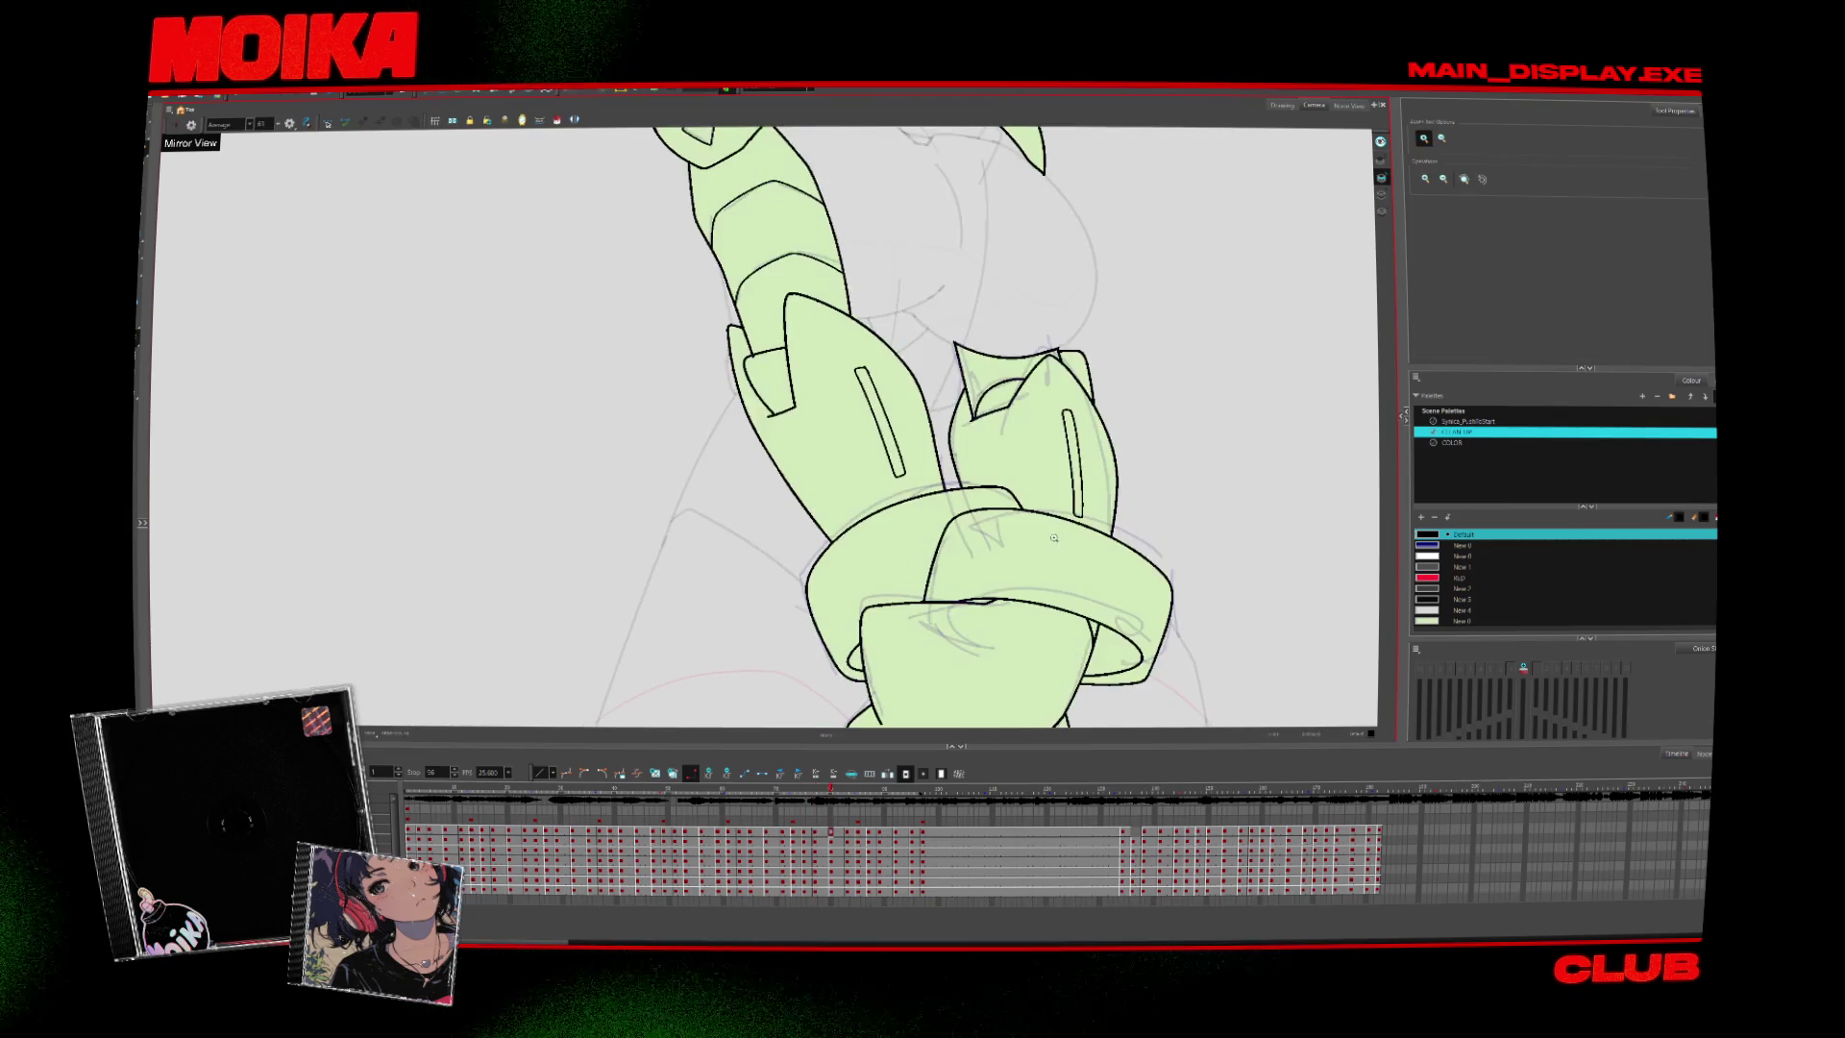
alt+click(857, 573)
key(period)
key(period)
key(period)
key(comma)
key(comma)
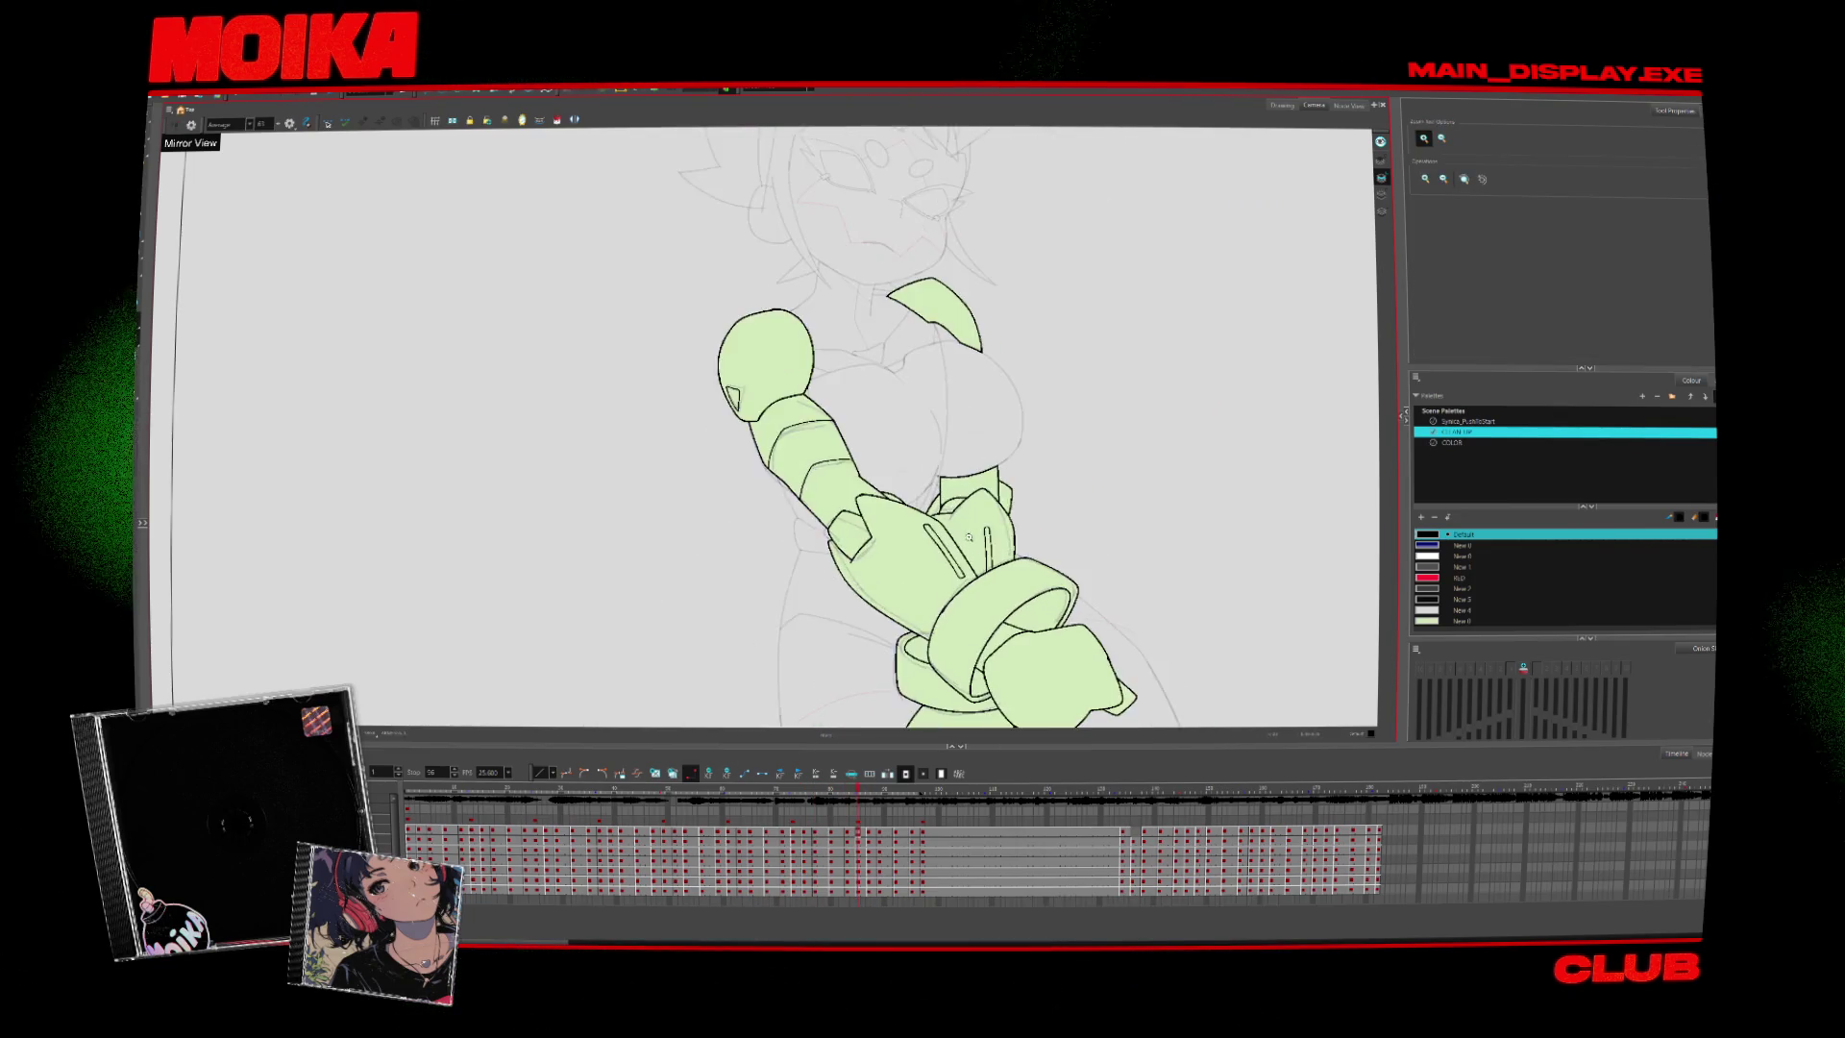
key(space)
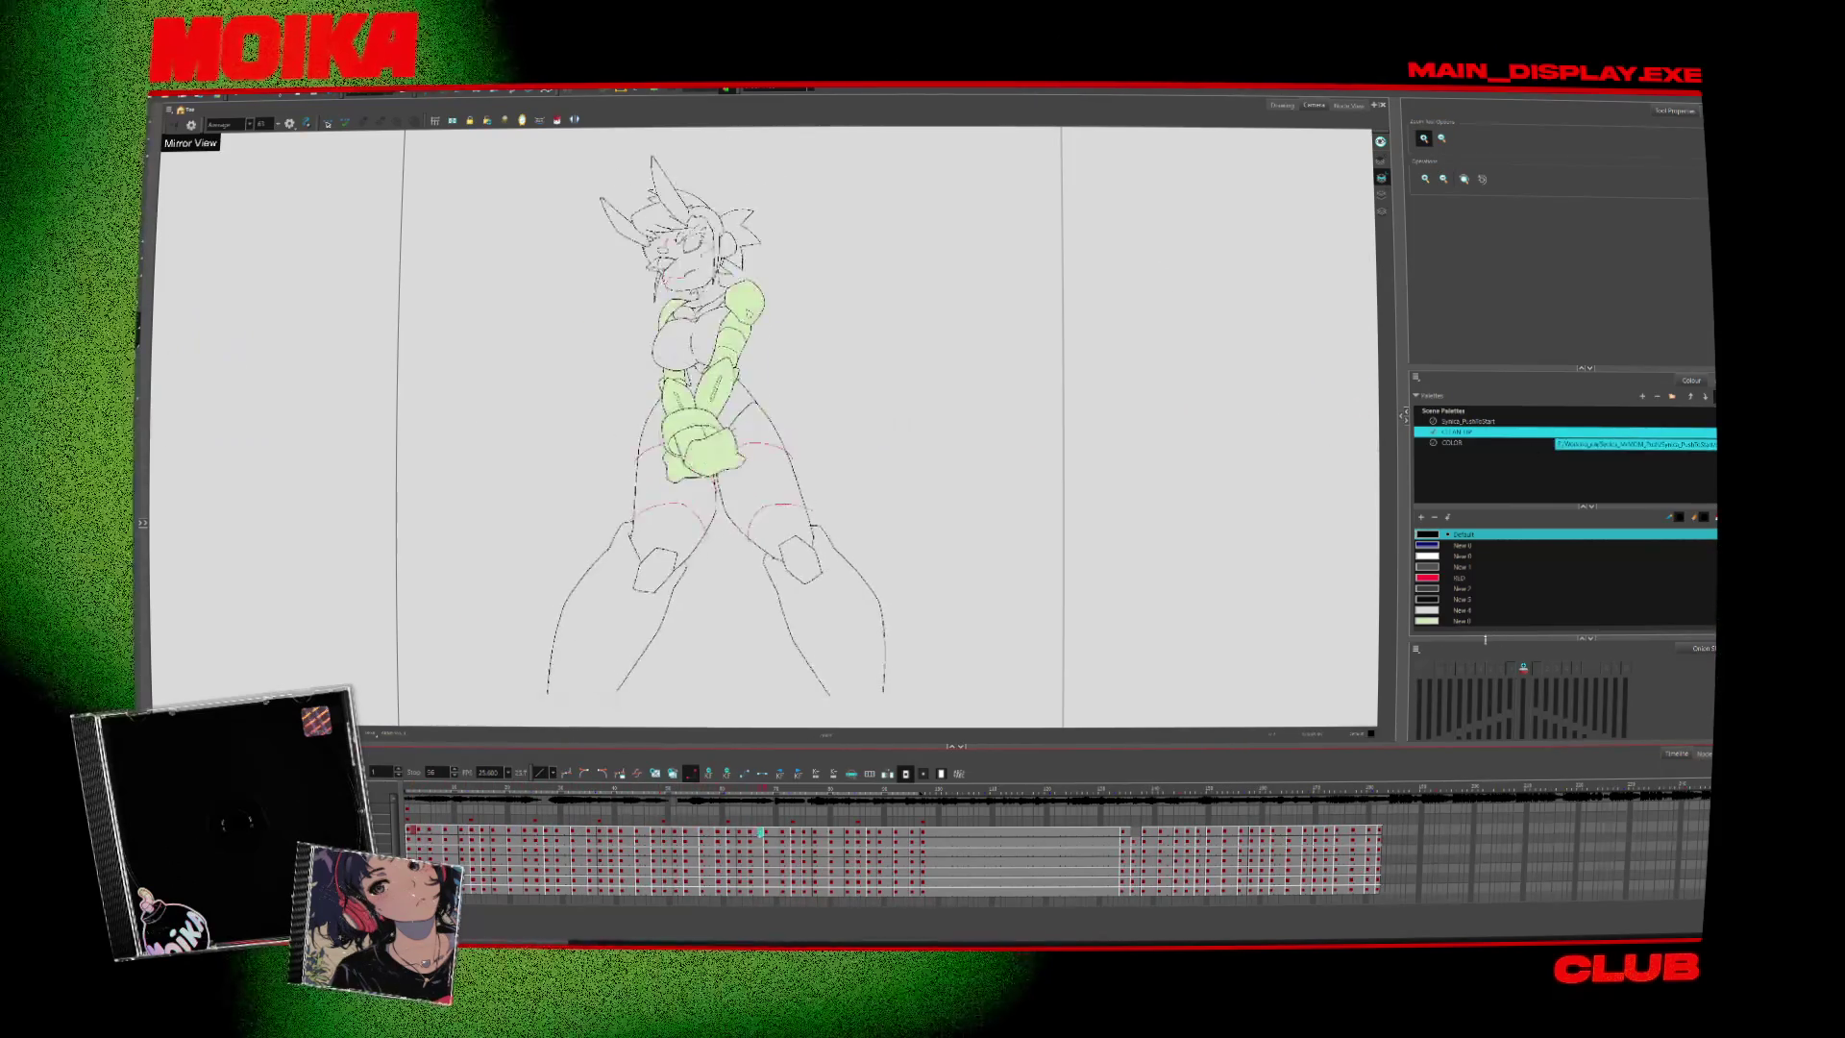
double_click(1461, 621)
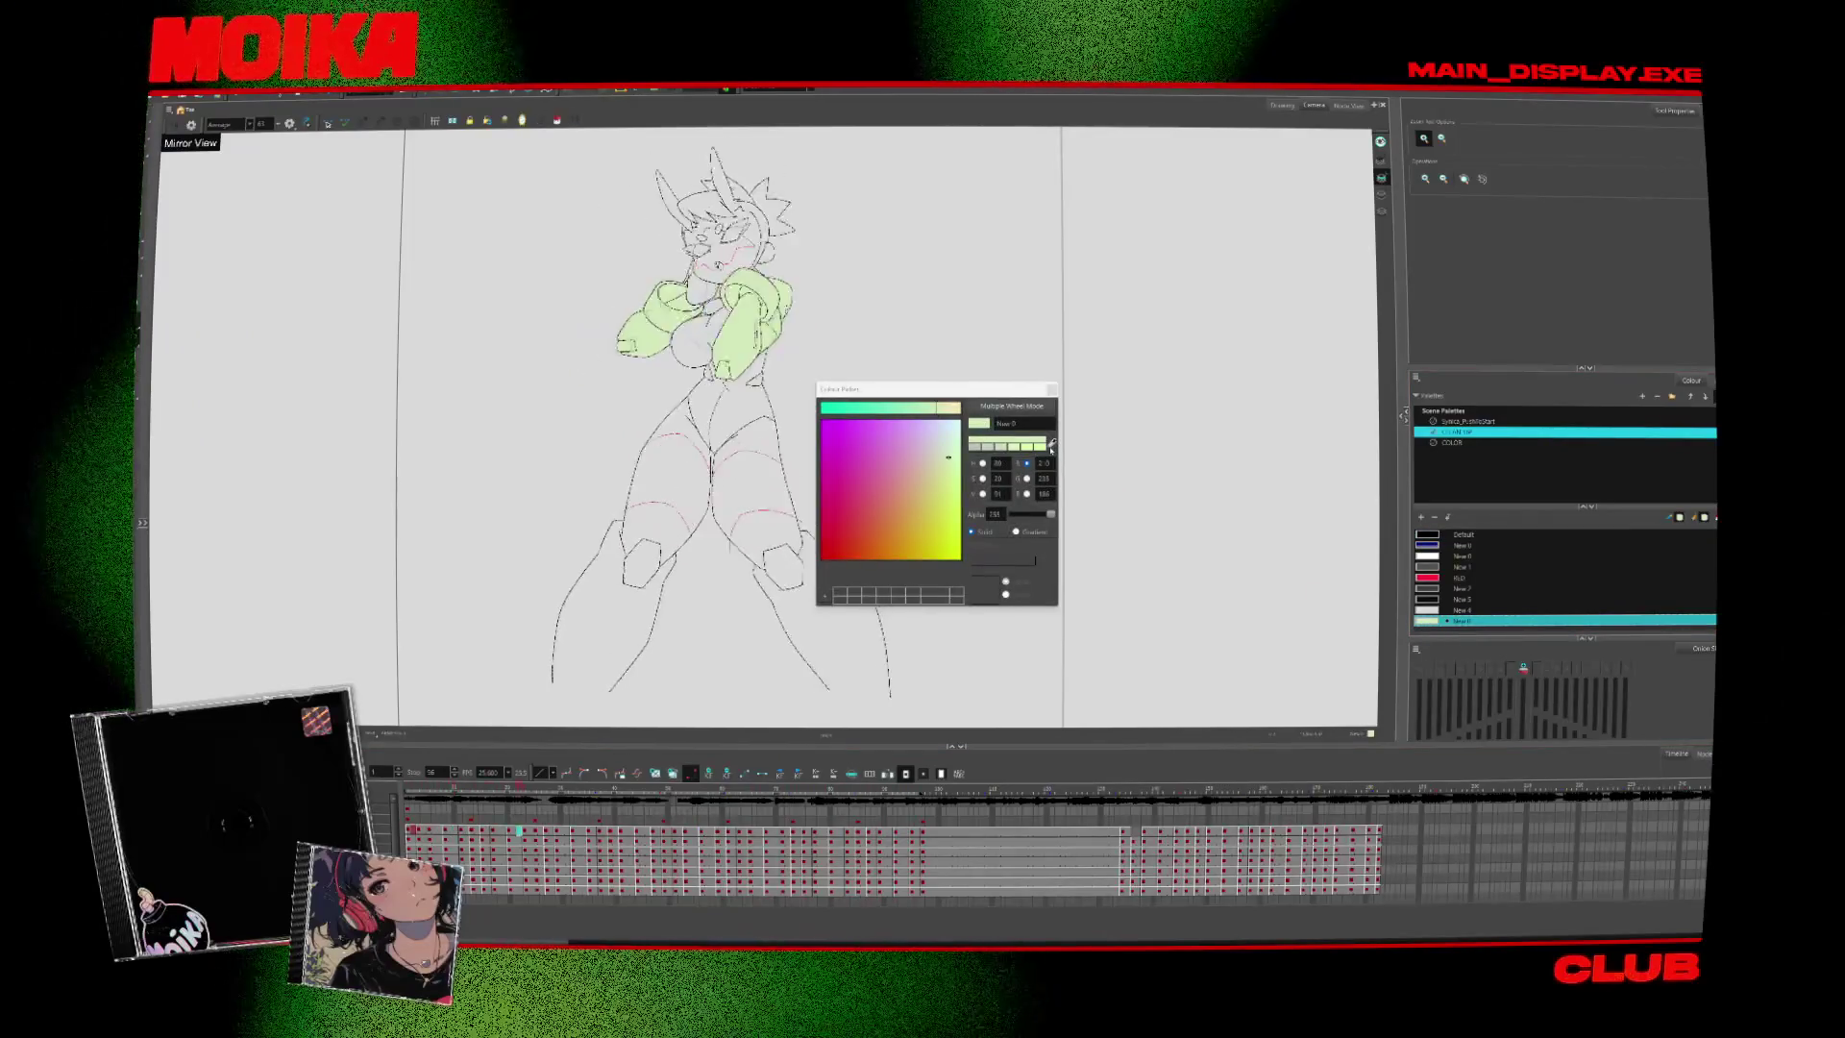
click(1054, 394)
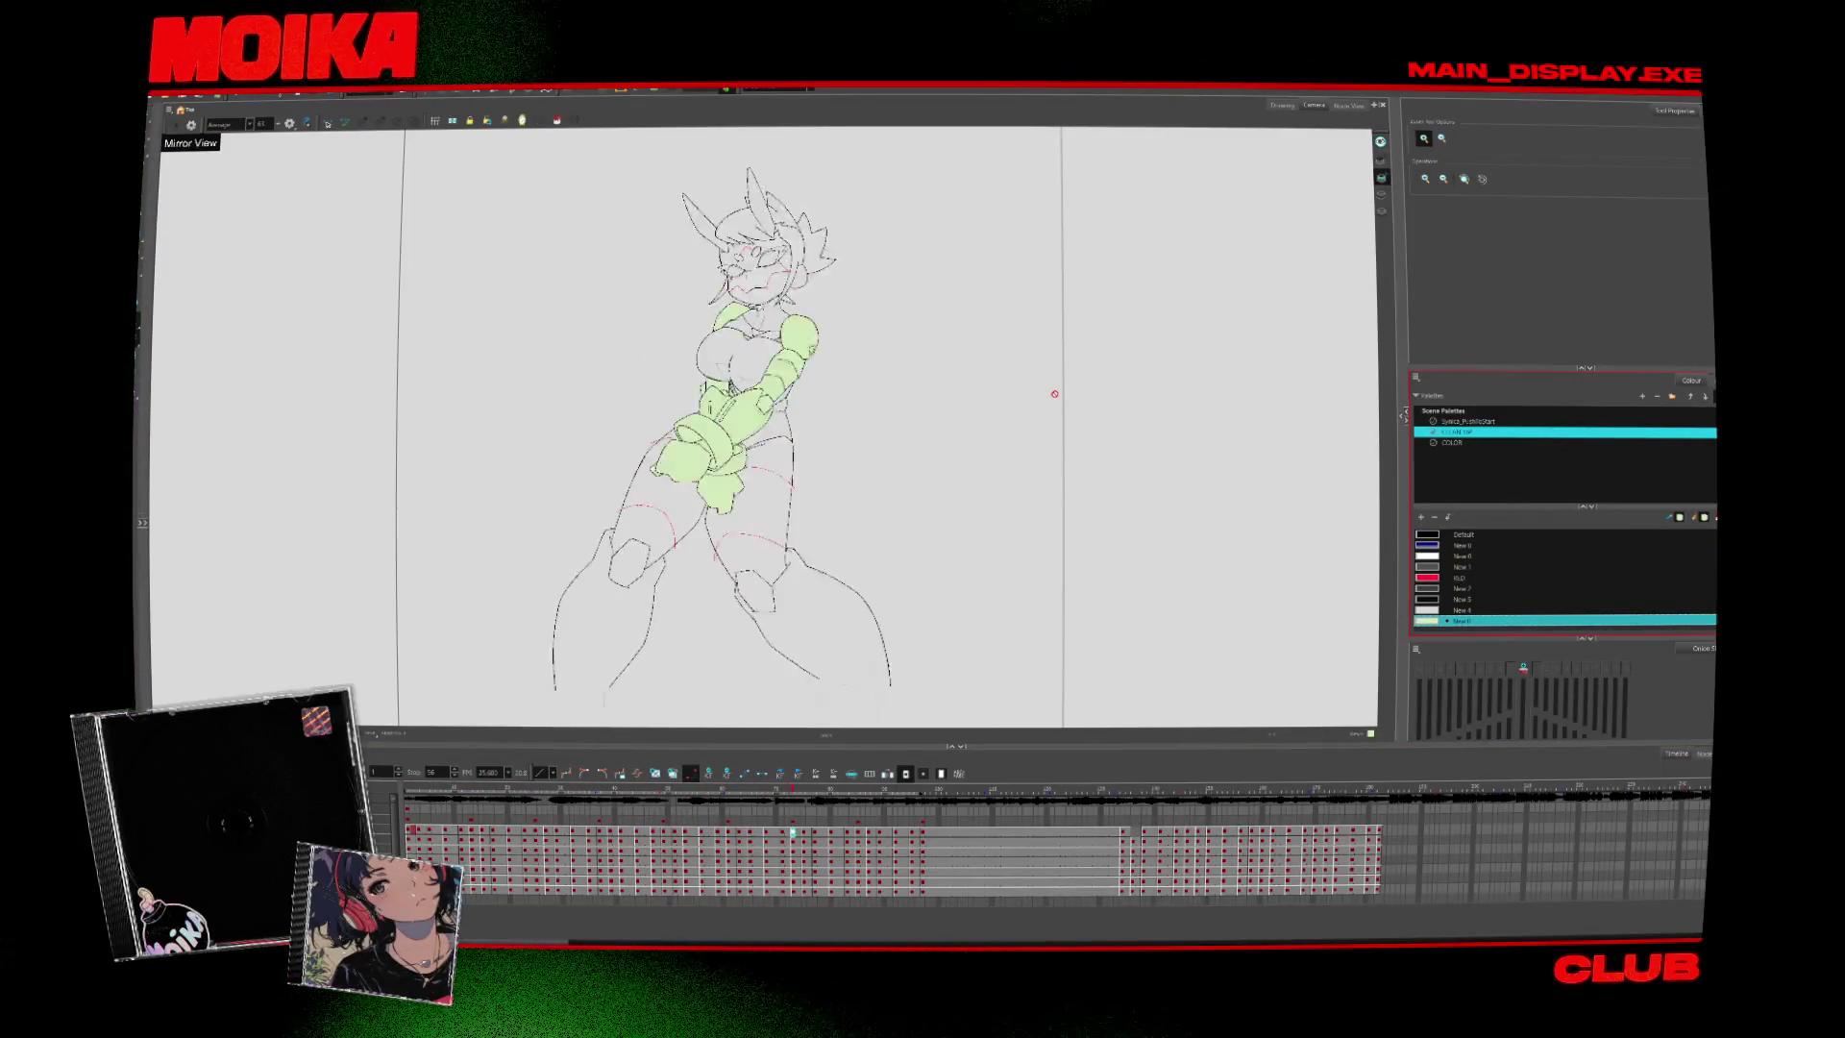
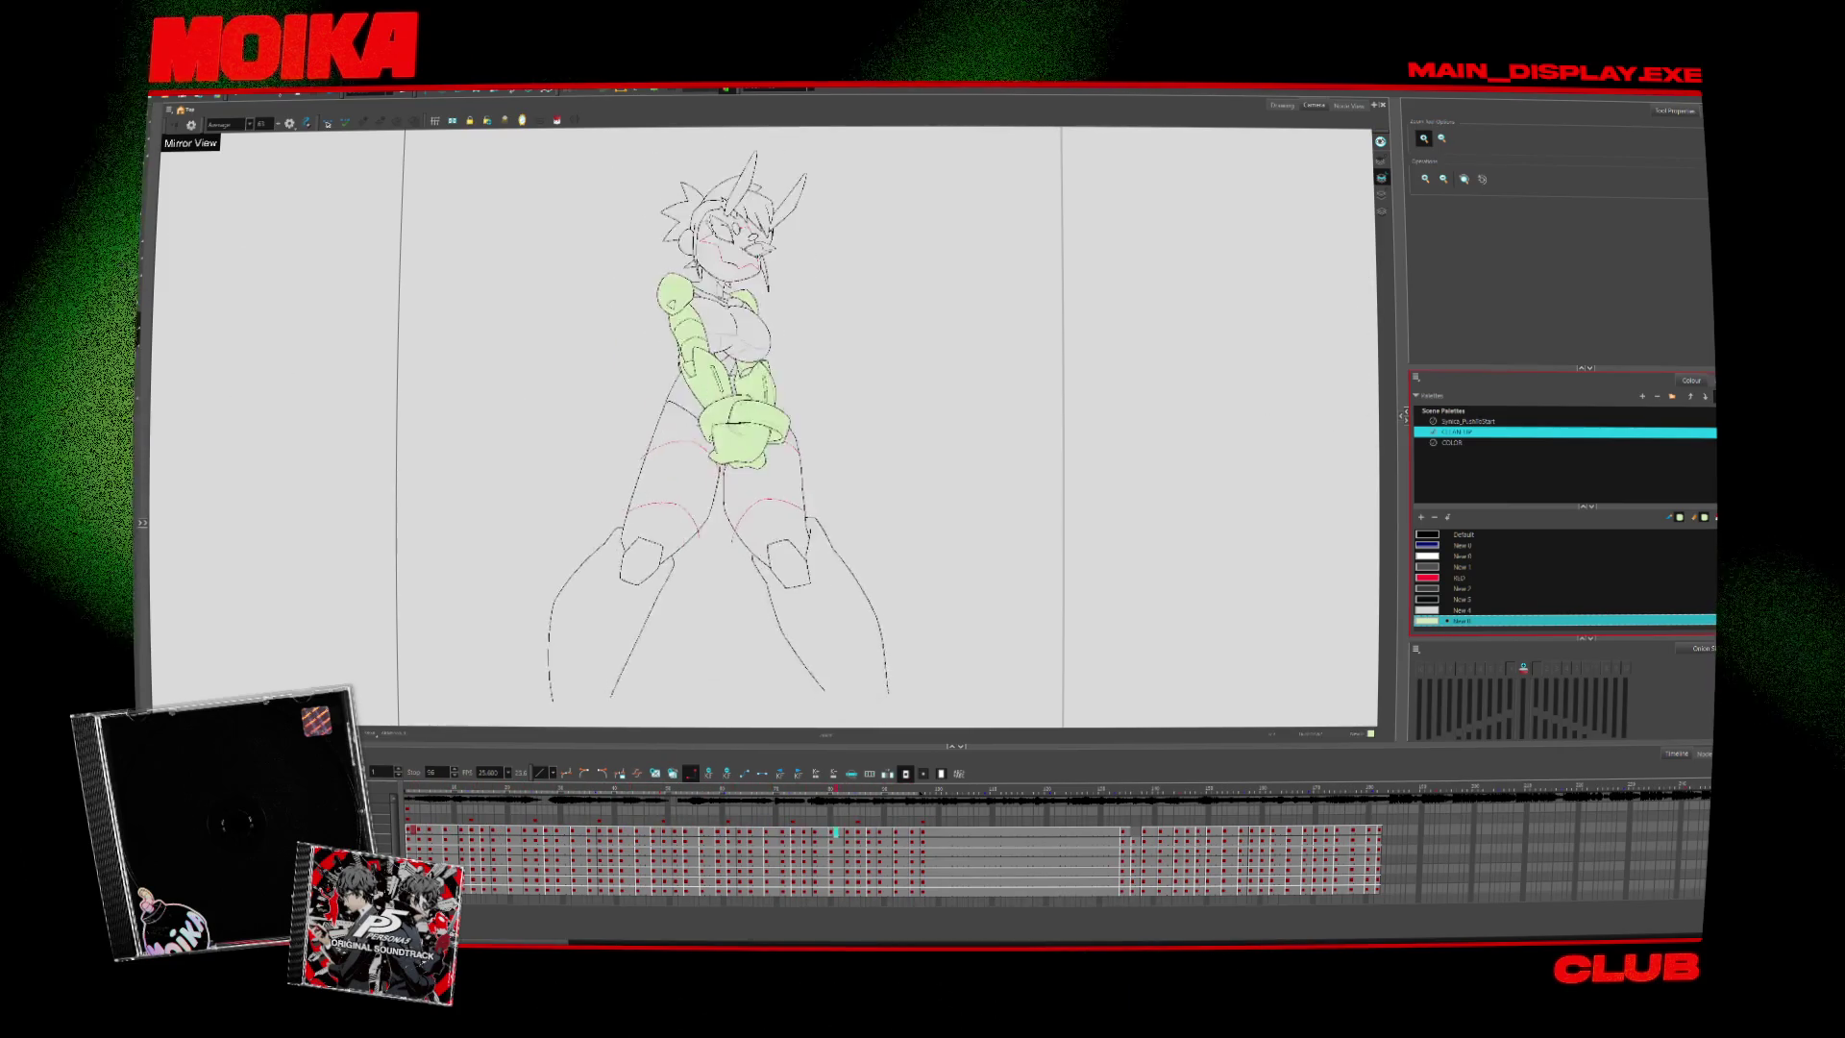
With the brush, draw a test ink stroke using the other palette, then return to the CLEAN UP palette
scroll(754, 462, up, 10)
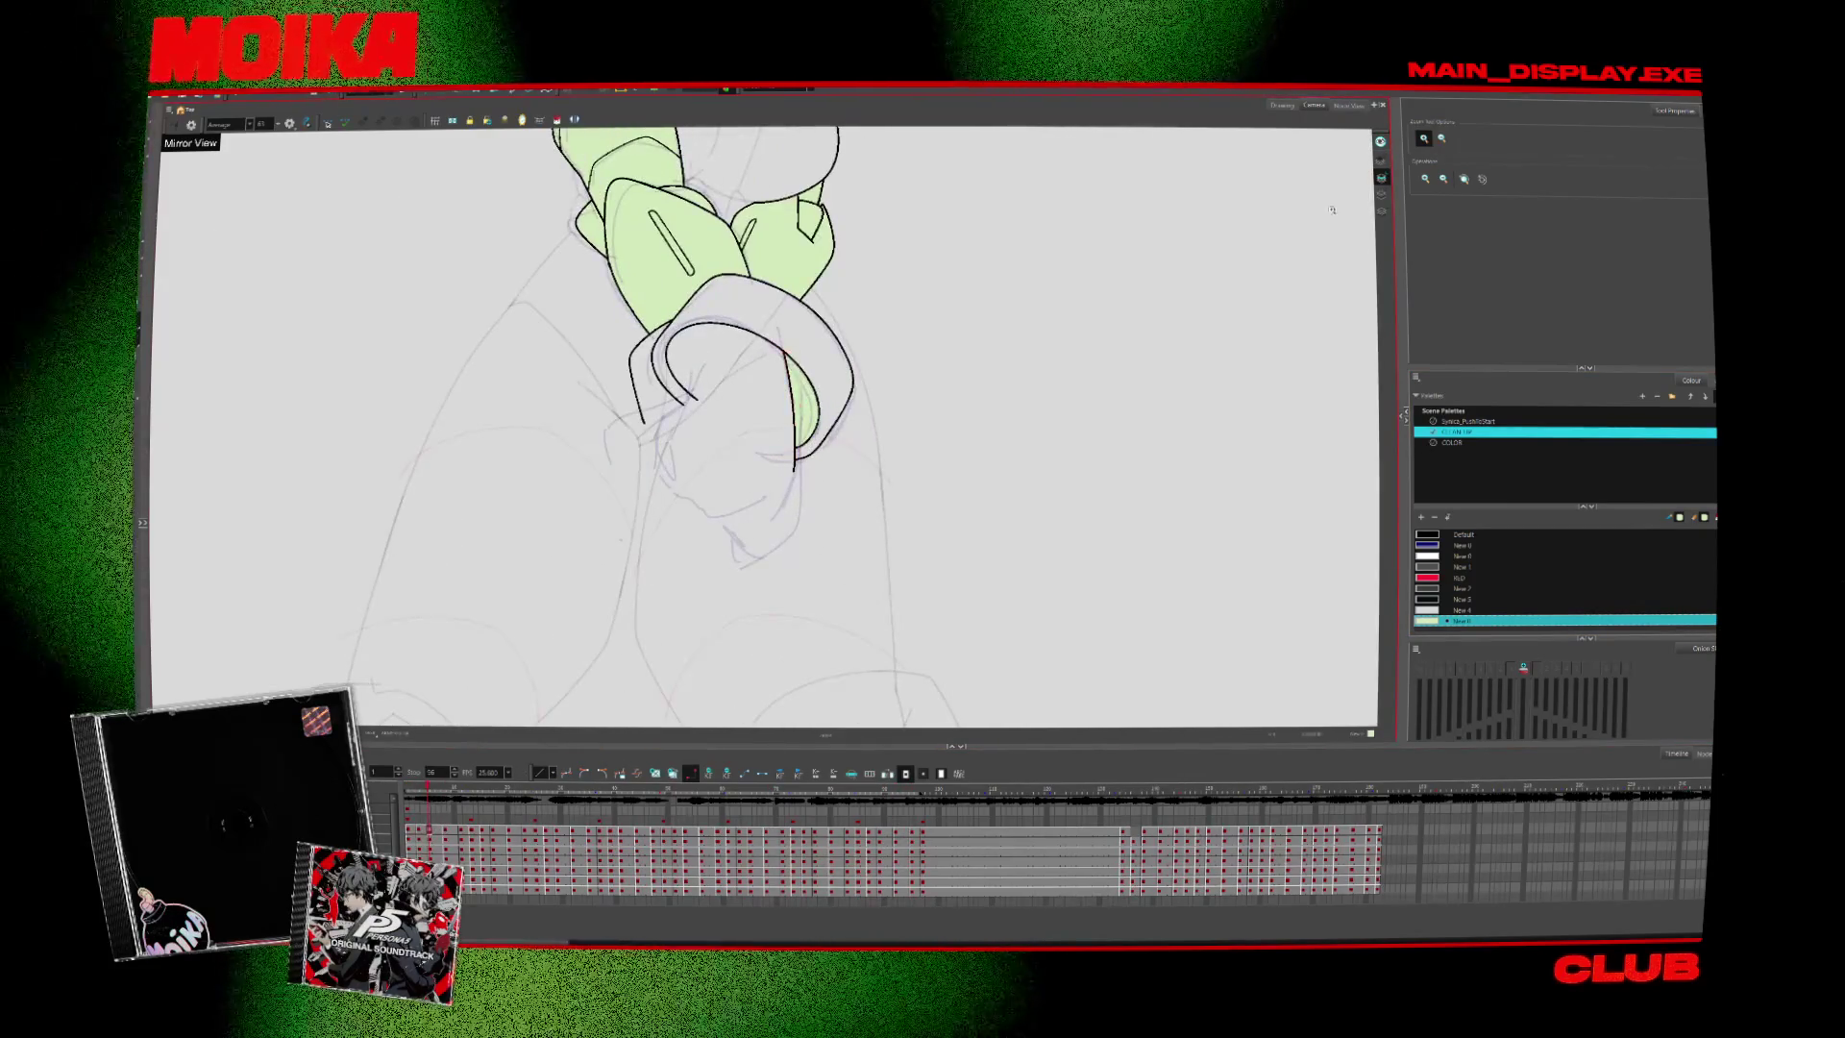
key(alt+b)
click(1470, 421)
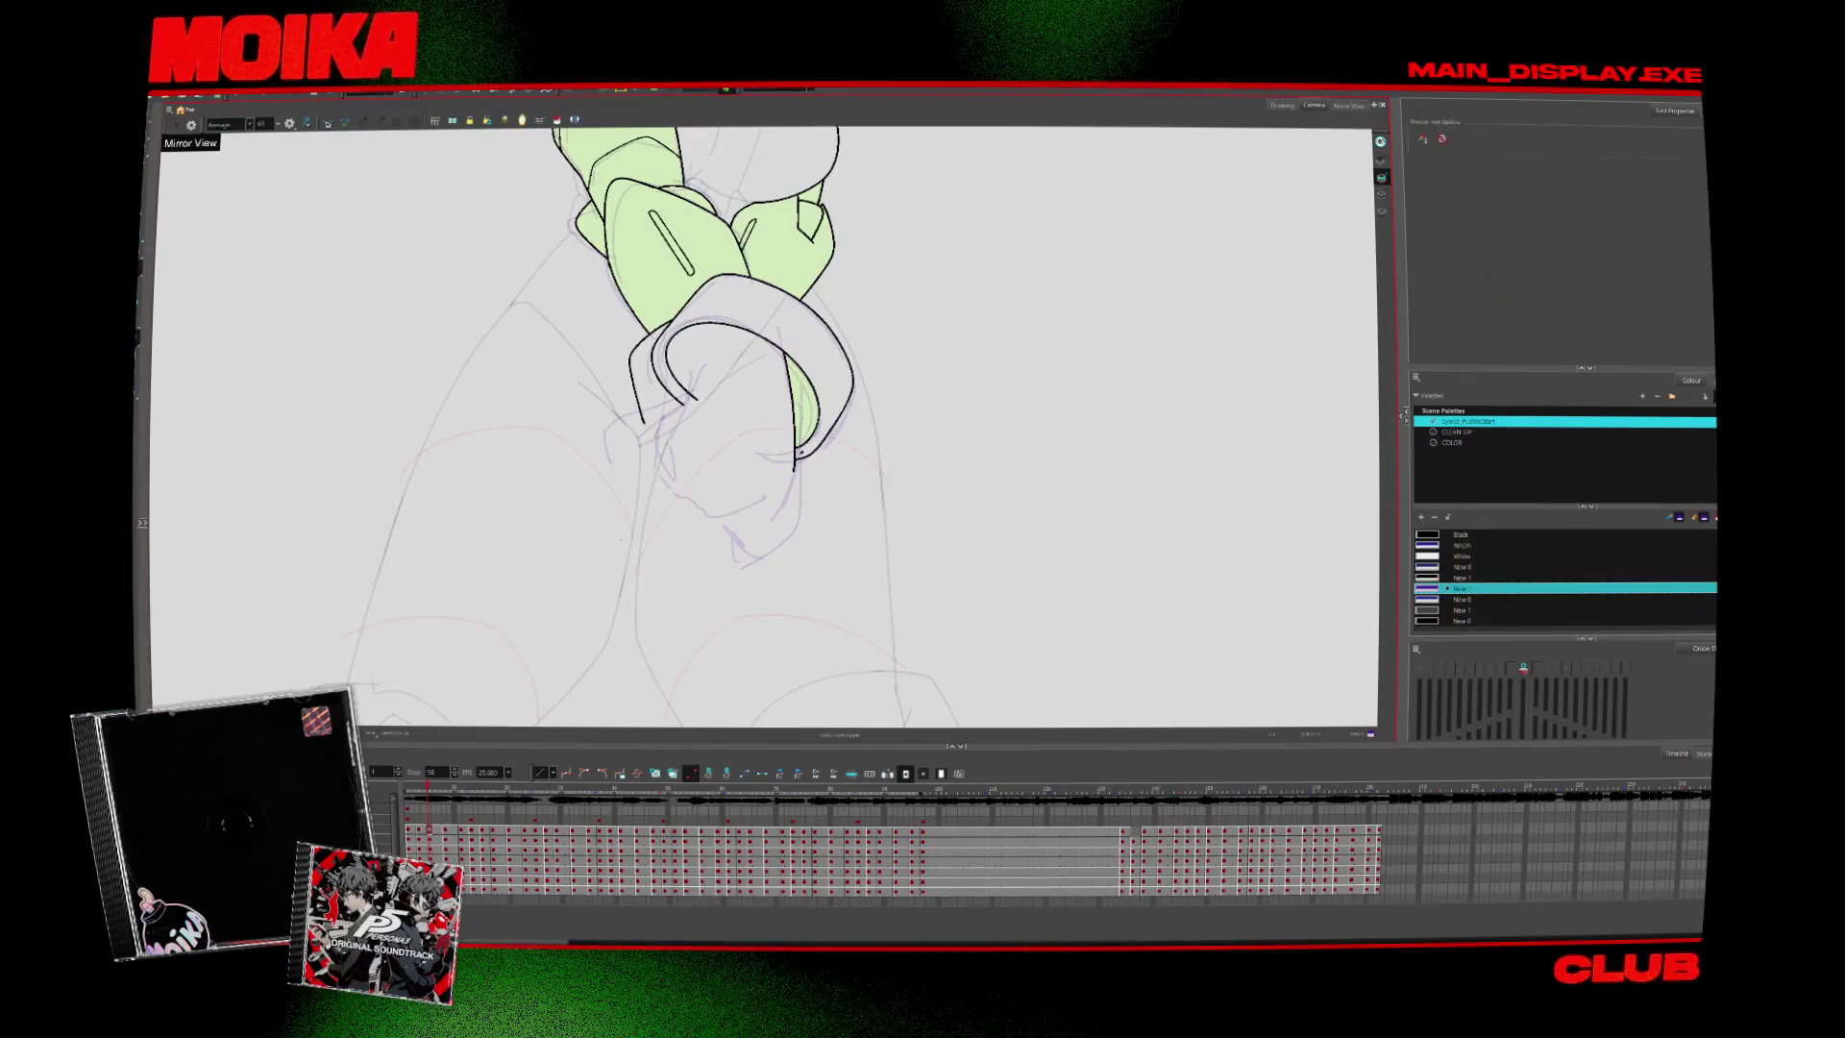
drag(833, 460, 829, 485)
click(1456, 431)
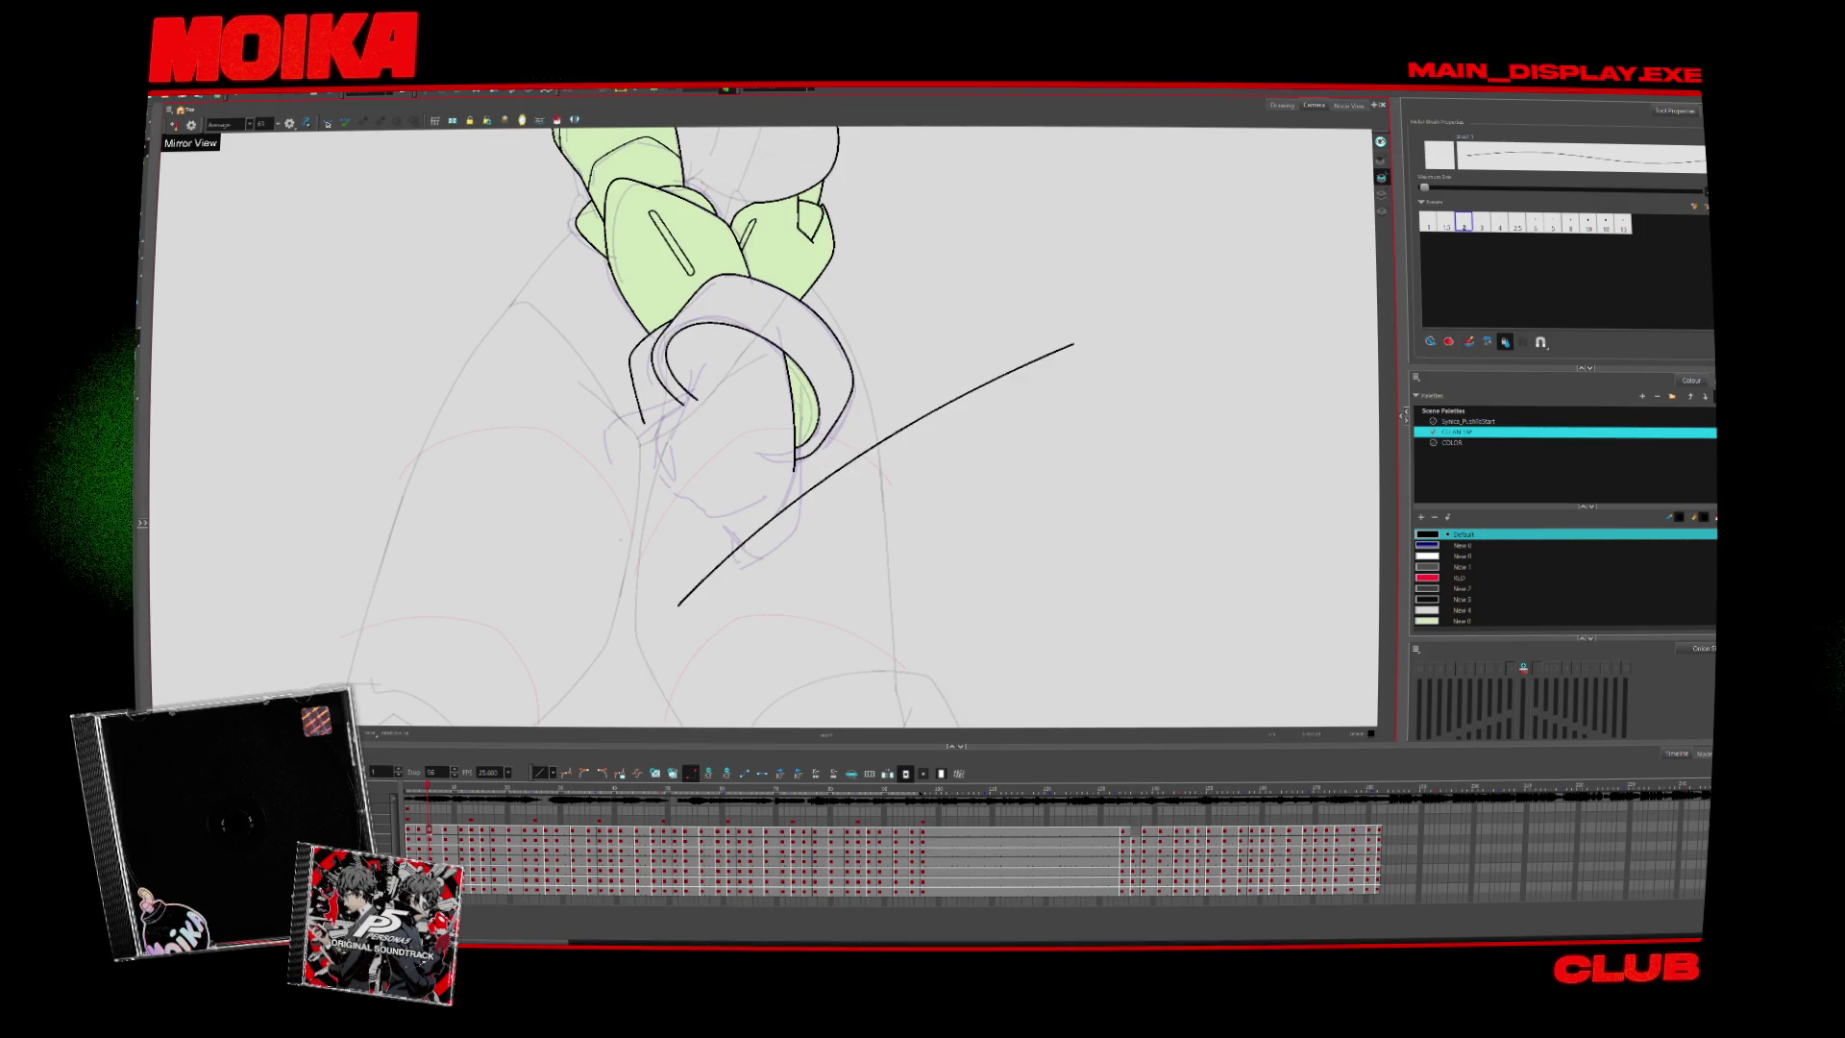
scroll(688, 384, up, 2)
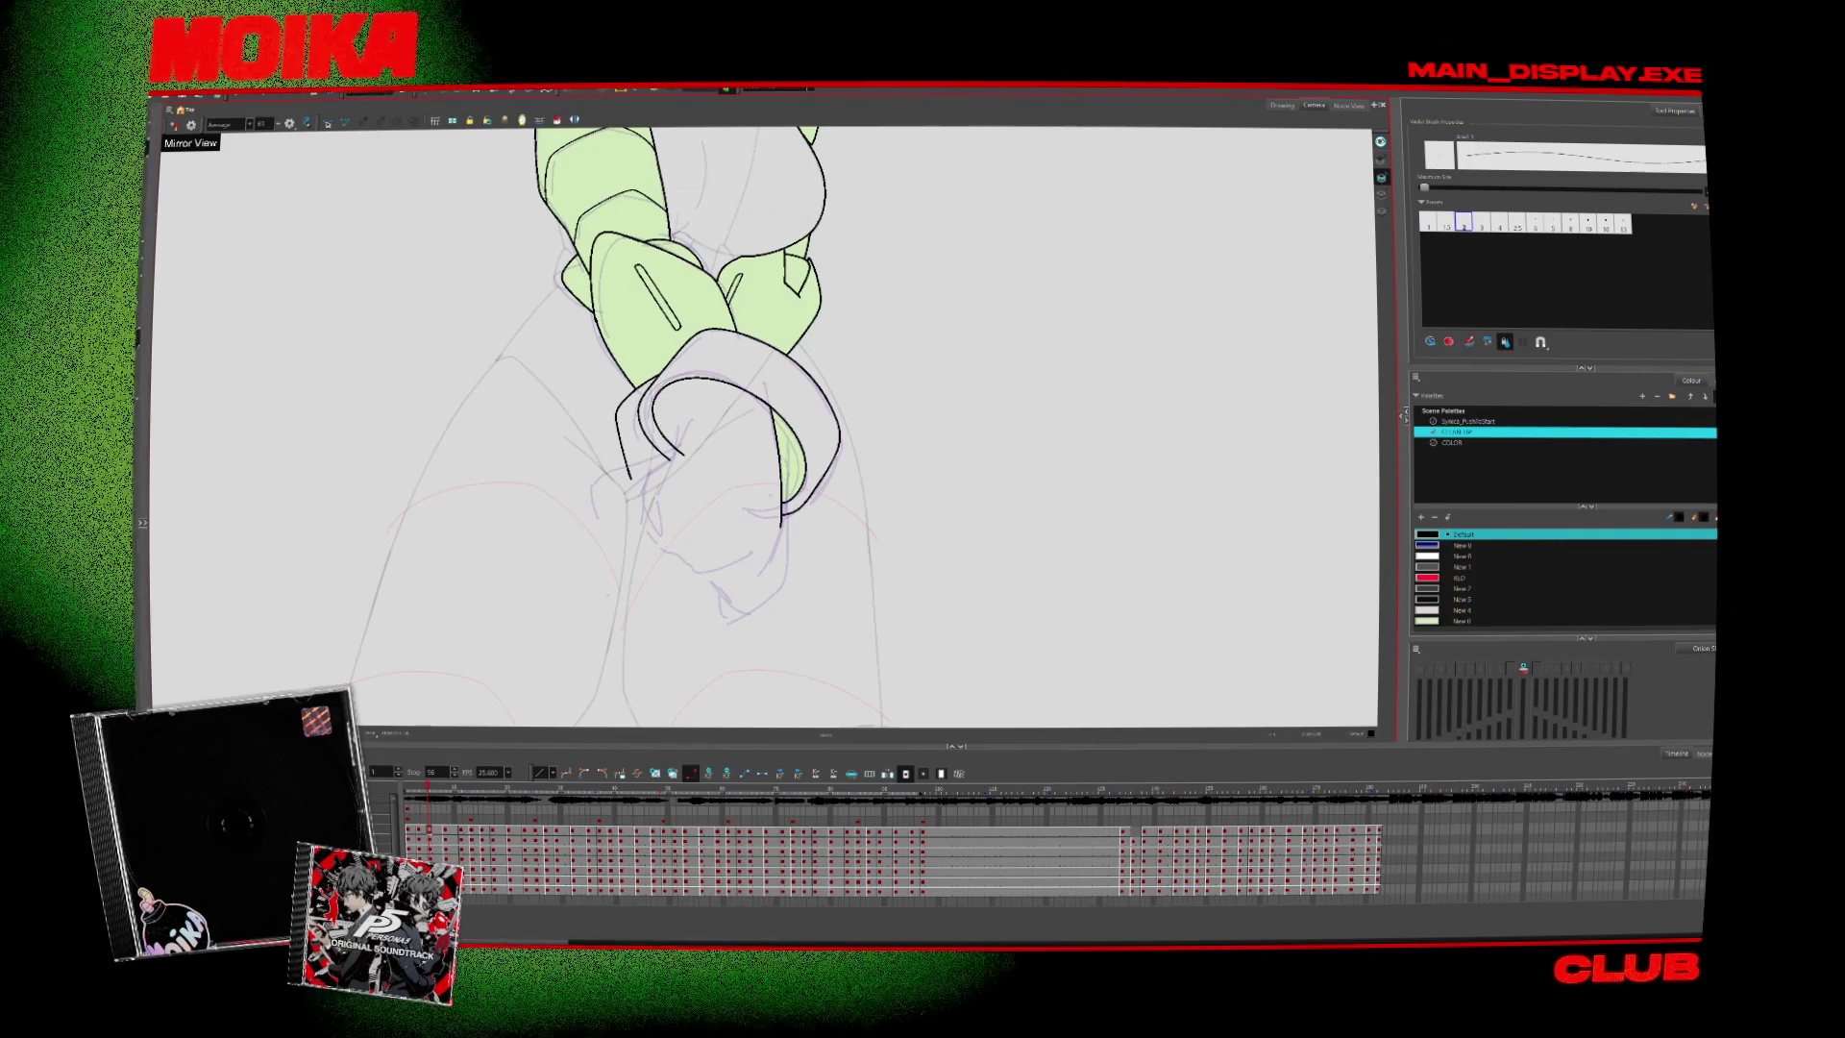
Step forward several drawings to a later arm pose, zoomed in on the arms with the brush ready
key(period)
key(period)
key(period)
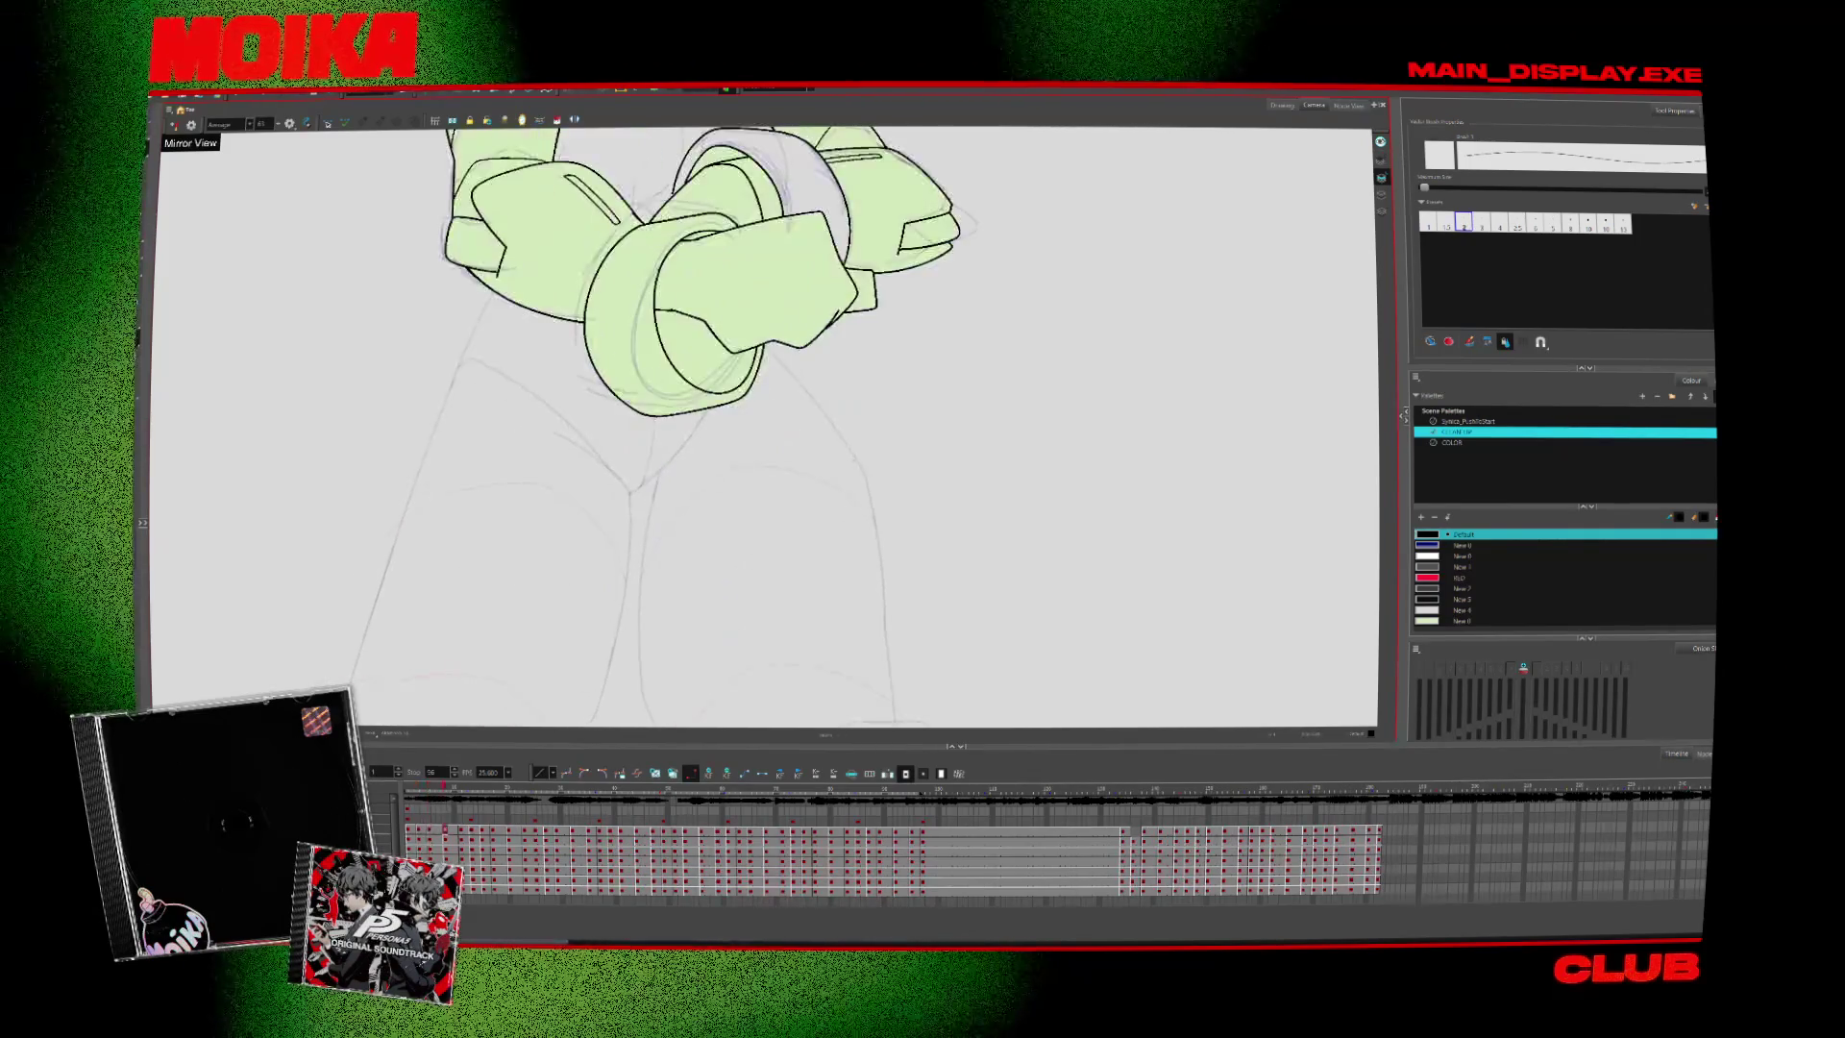
key(alt+s)
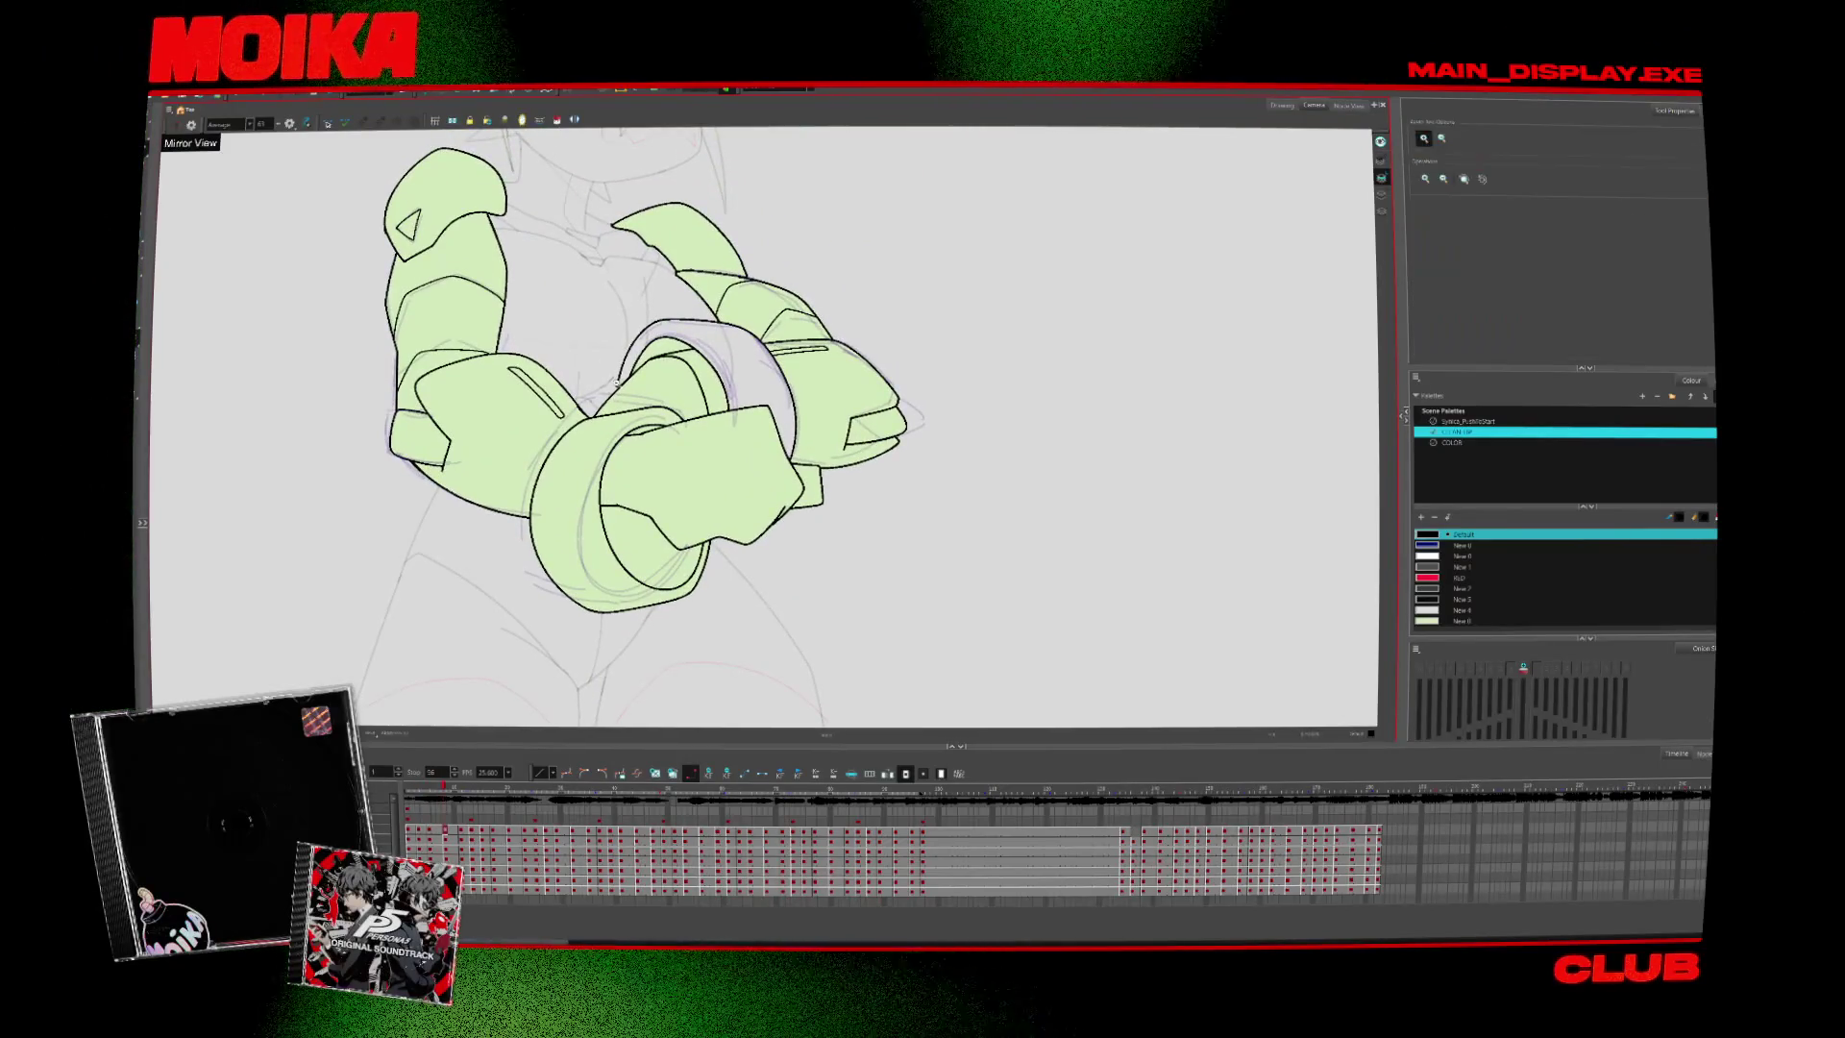
scroll(586, 288, up, 1)
key(alt+z)
key(period)
key(period)
key(period)
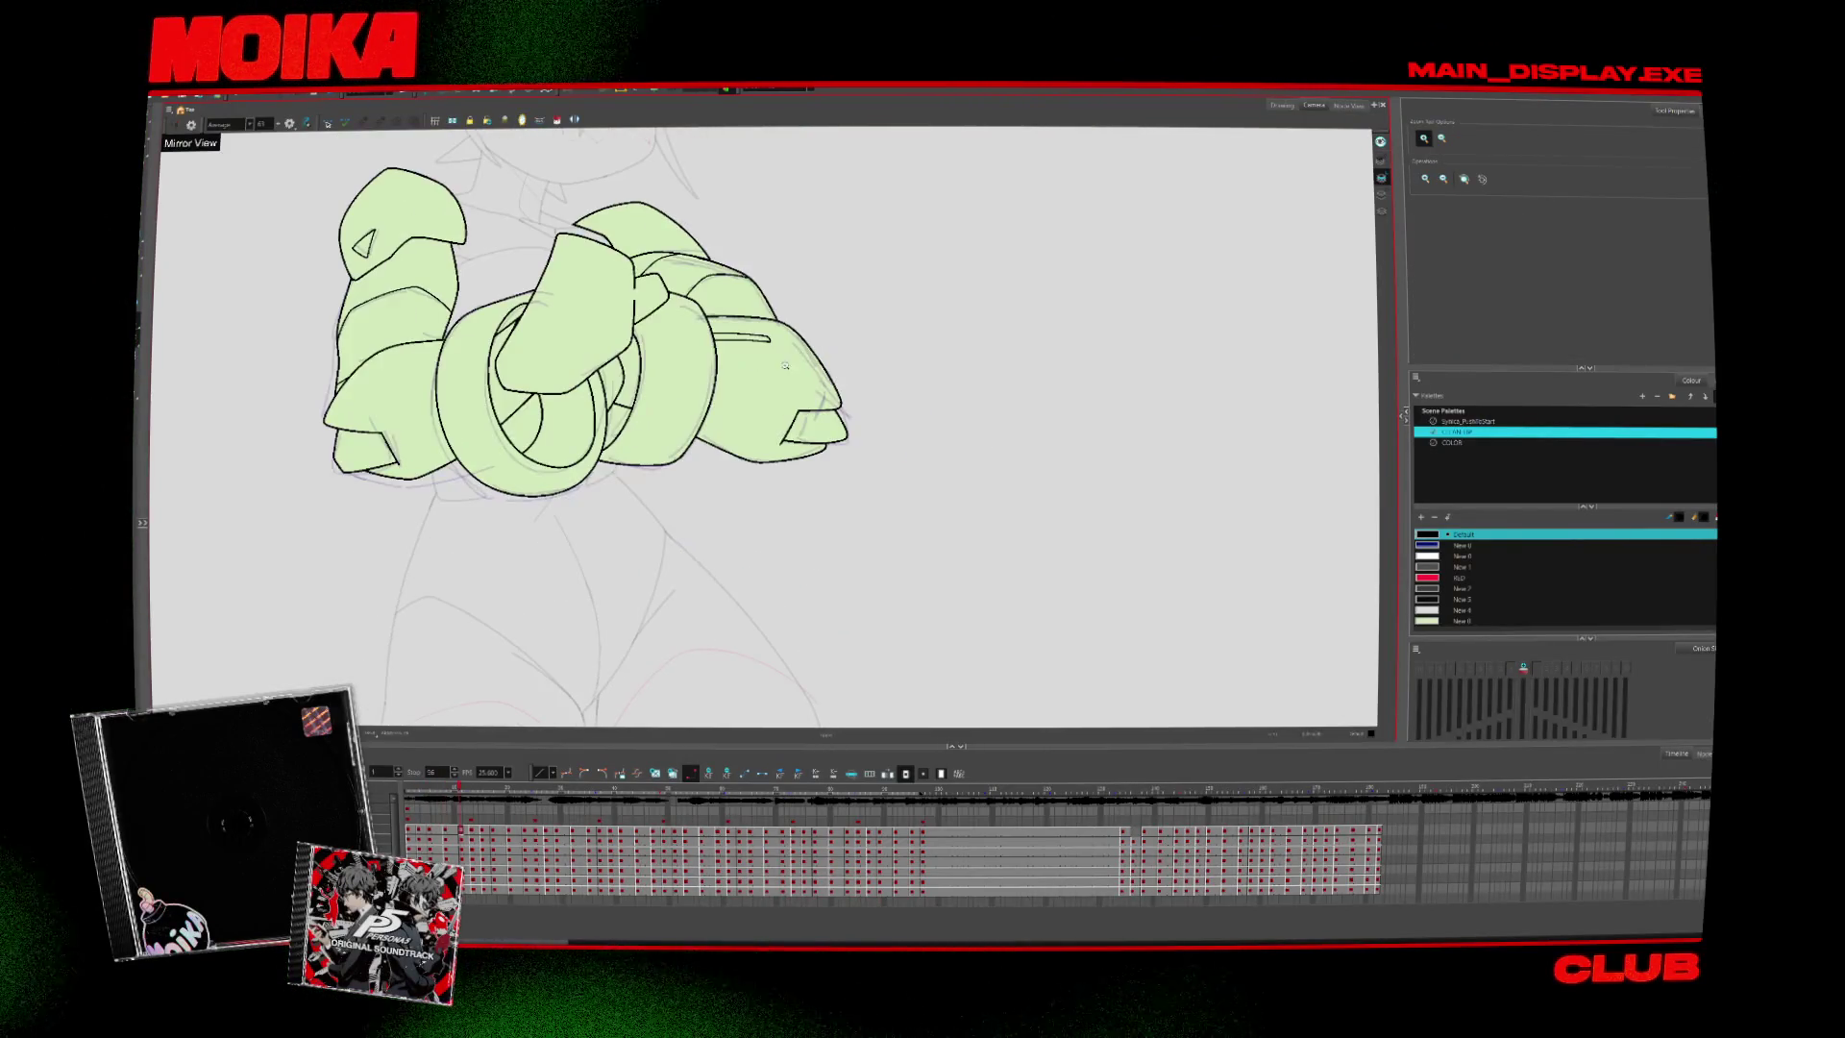
key(period)
key(period)
key(period)
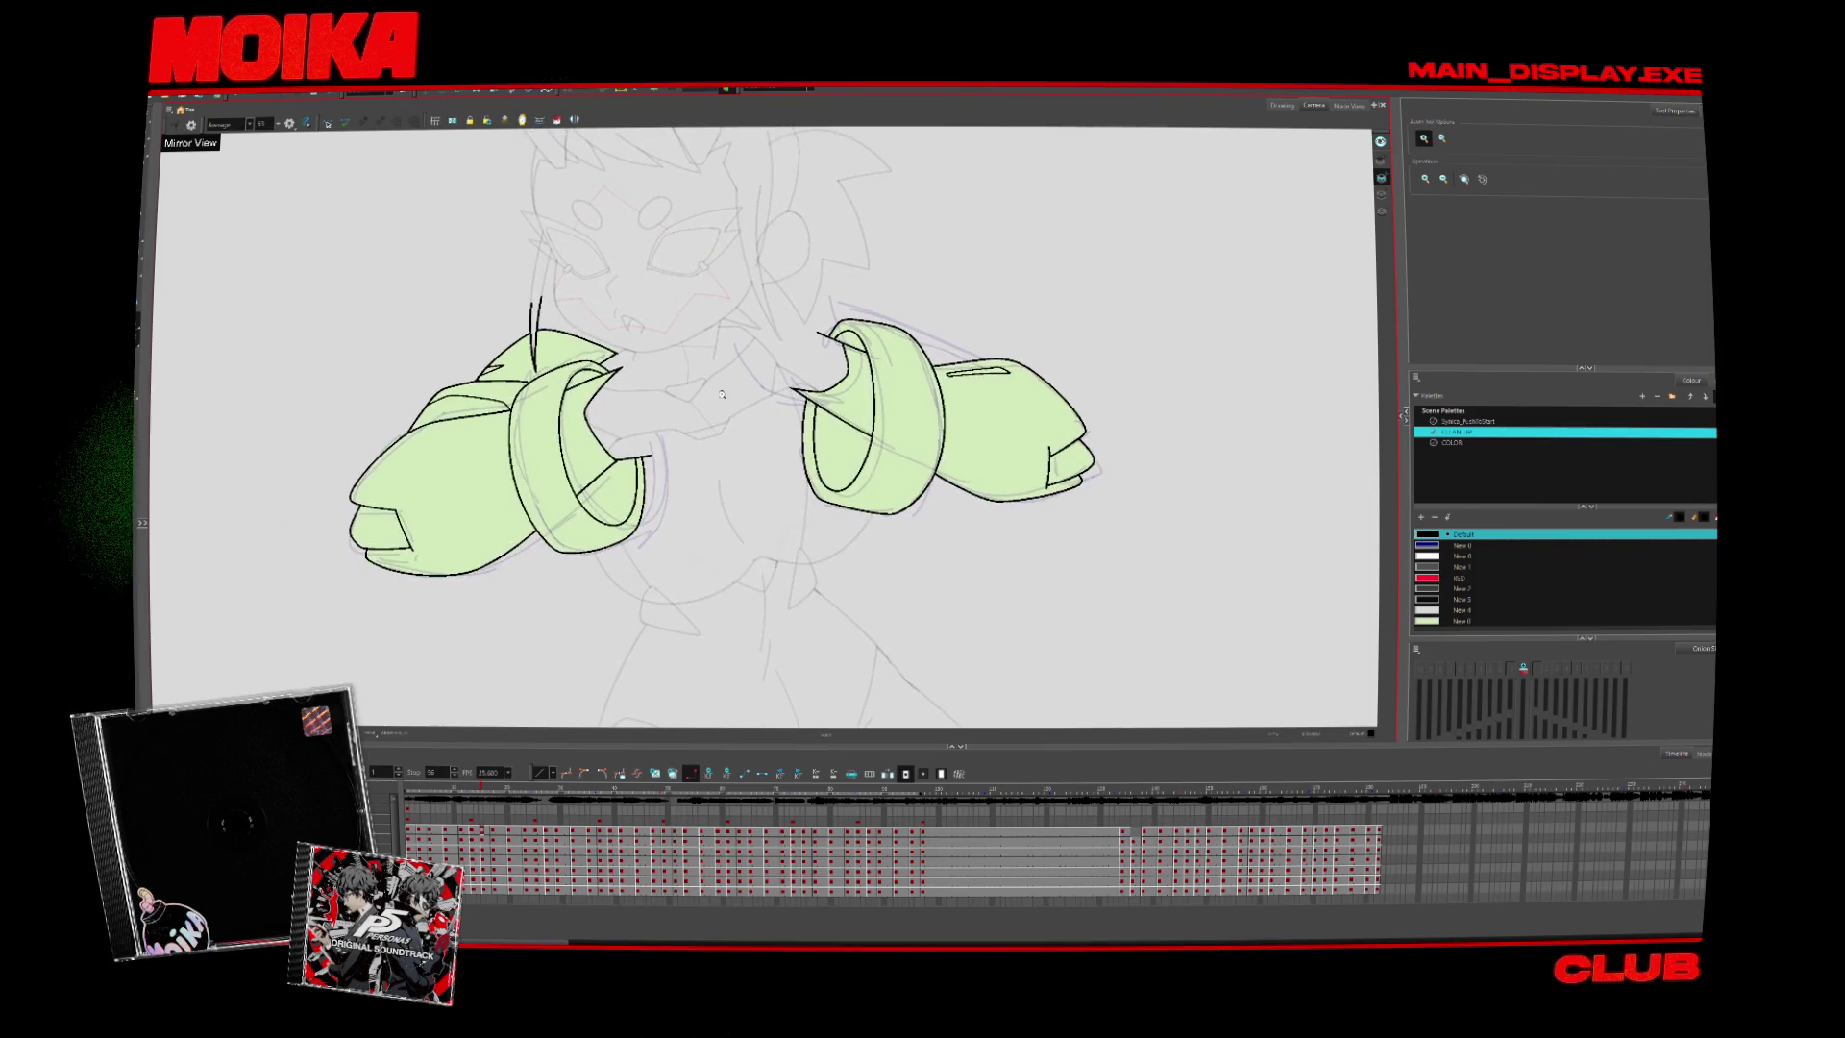
click(820, 456)
key(alt+b)
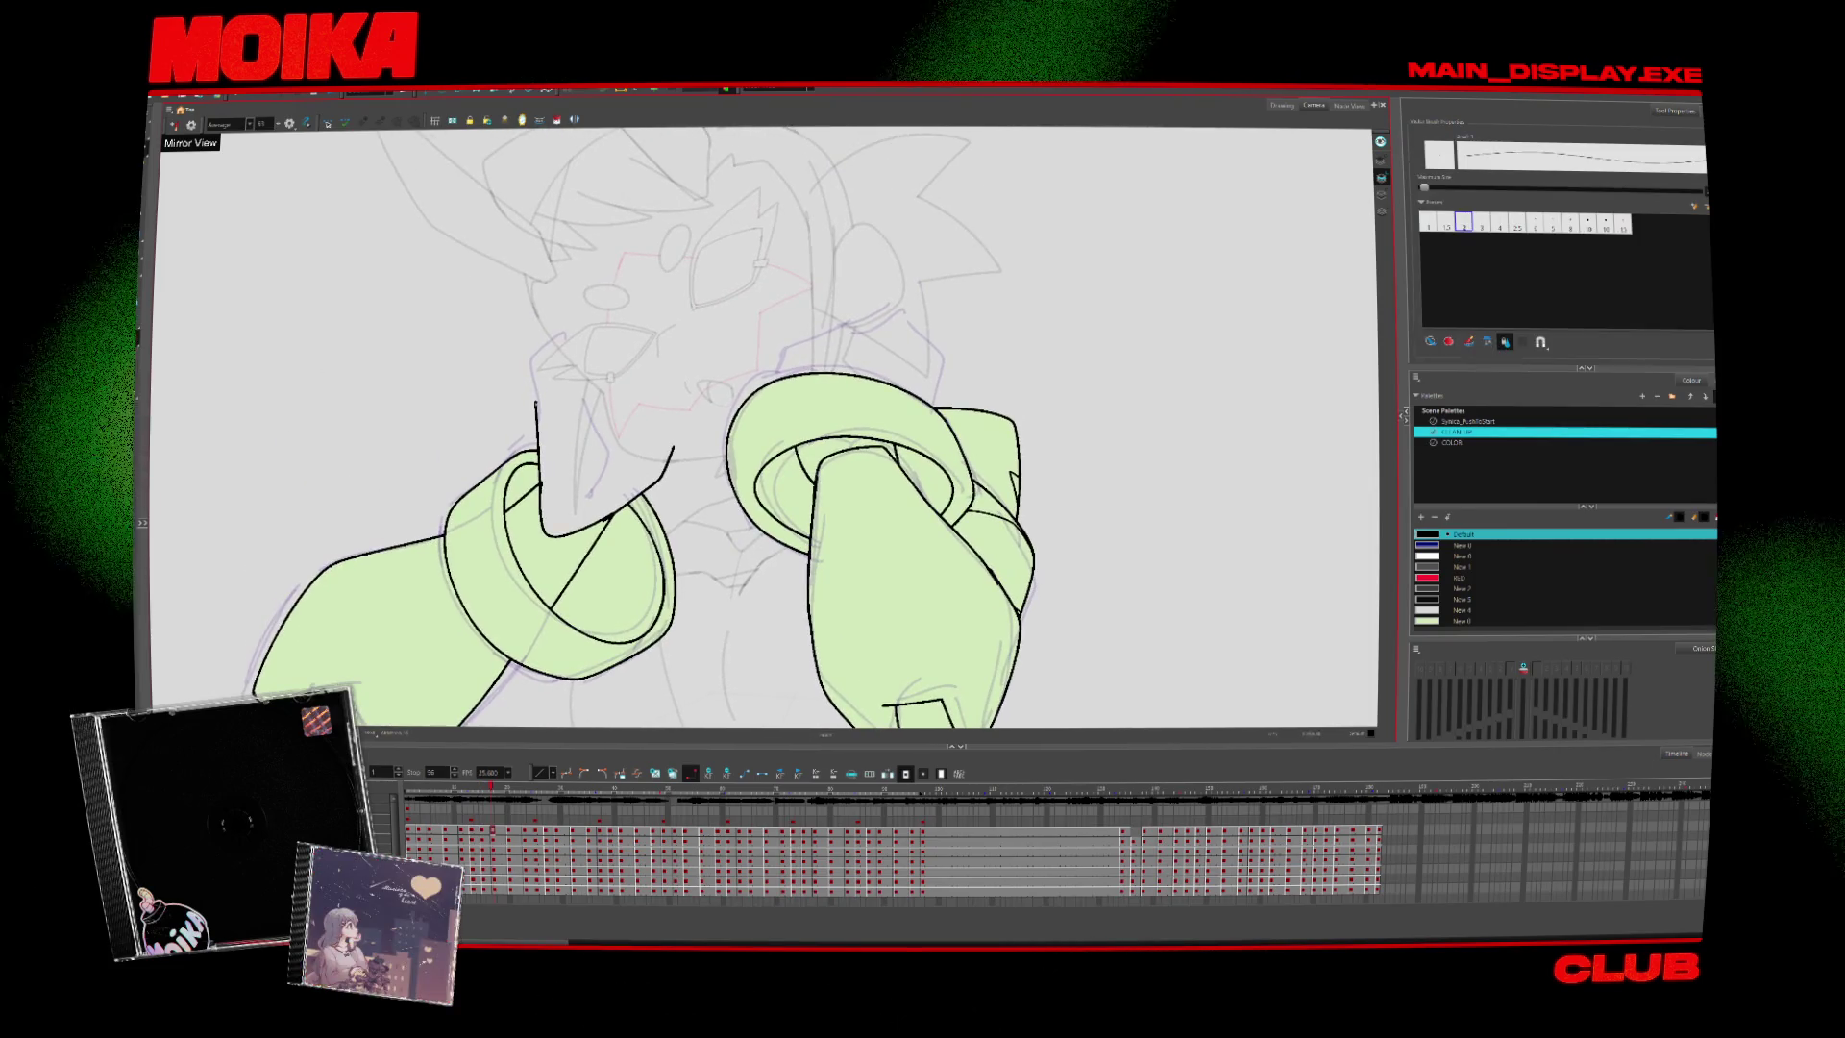
Ink the mouth line down the face and short right-sleeve lines, undoing the last sleeve stroke
key(2)
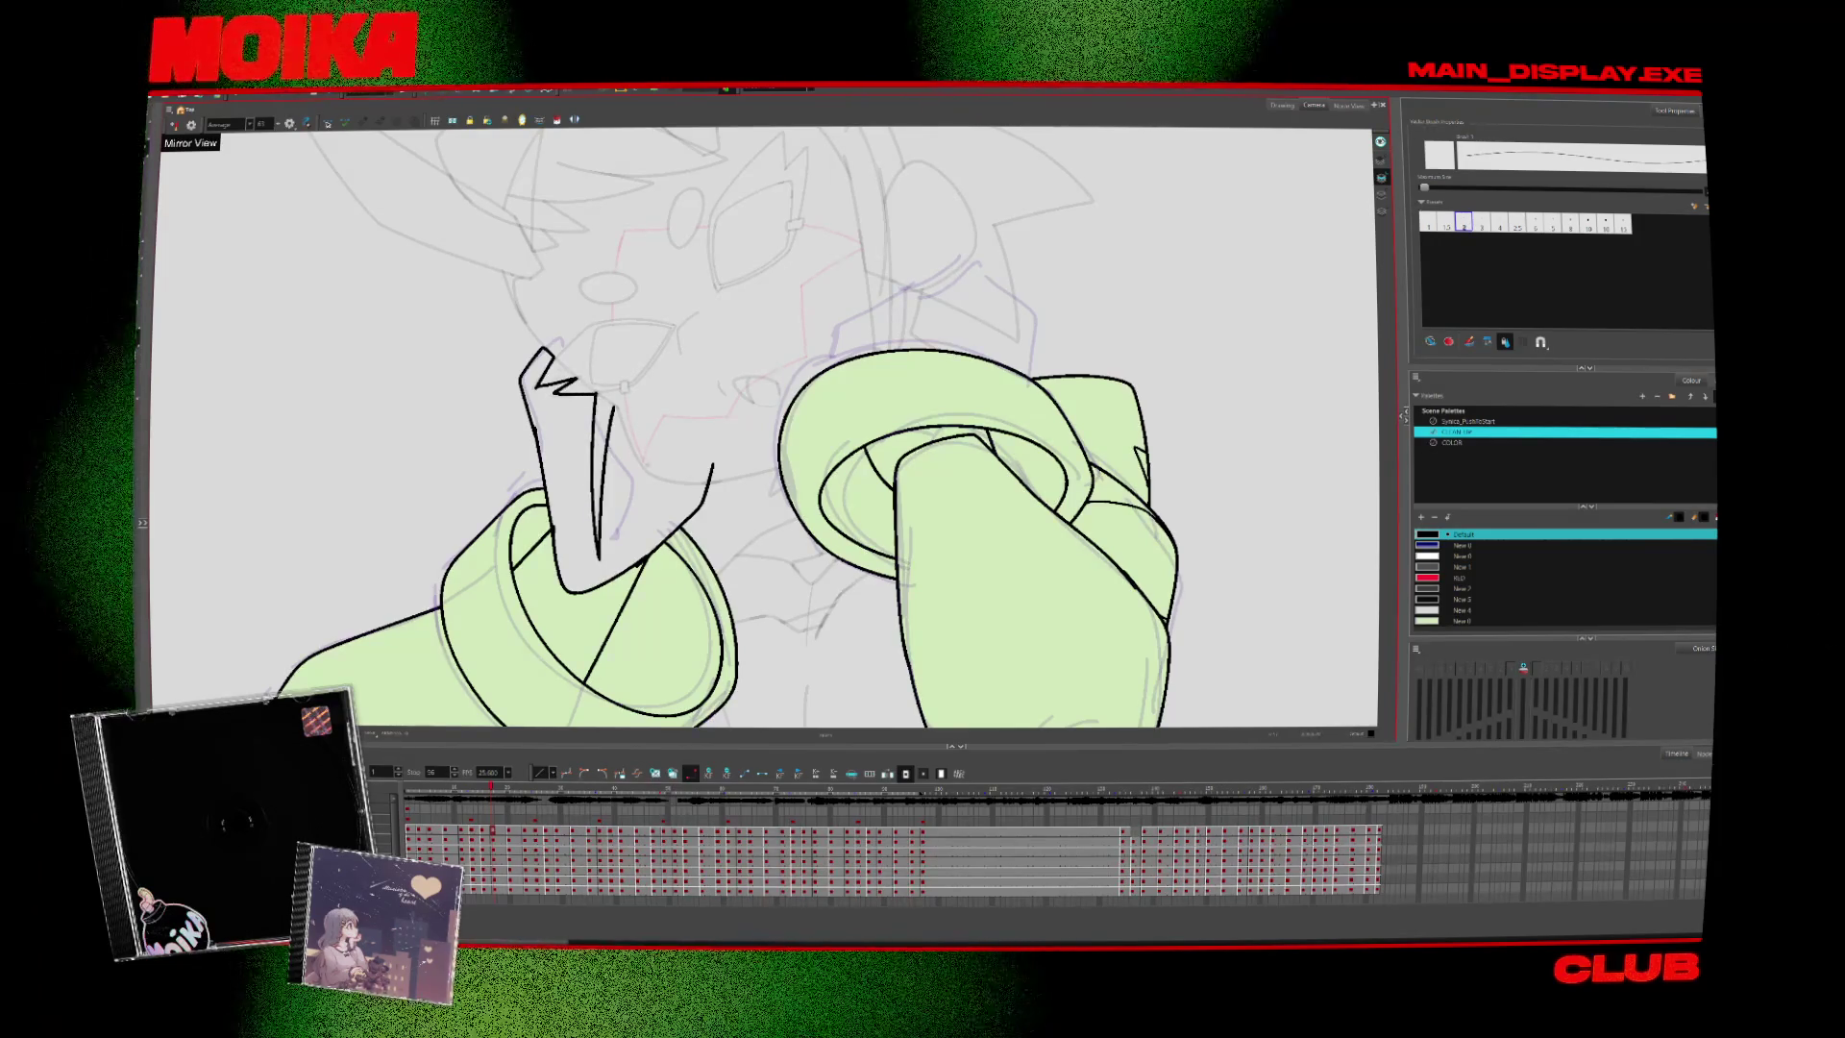
drag(611, 408, 711, 485)
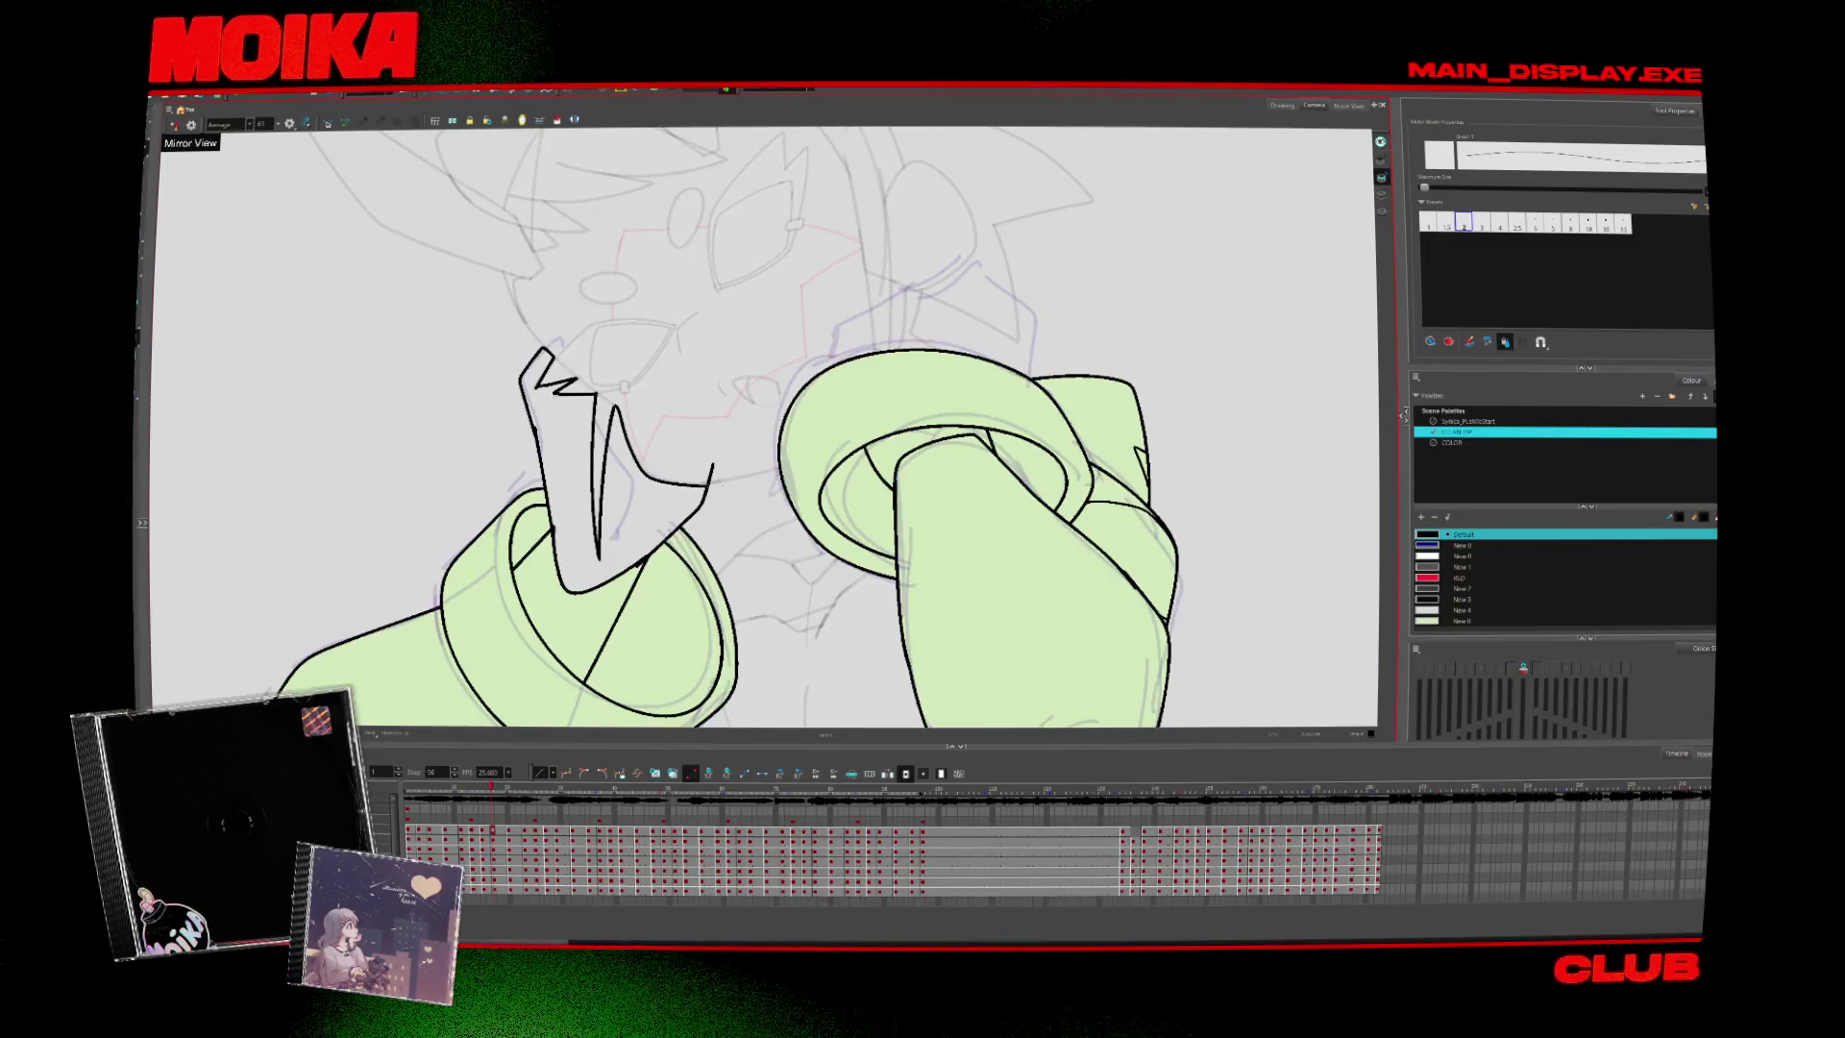
key(comma)
key(comma)
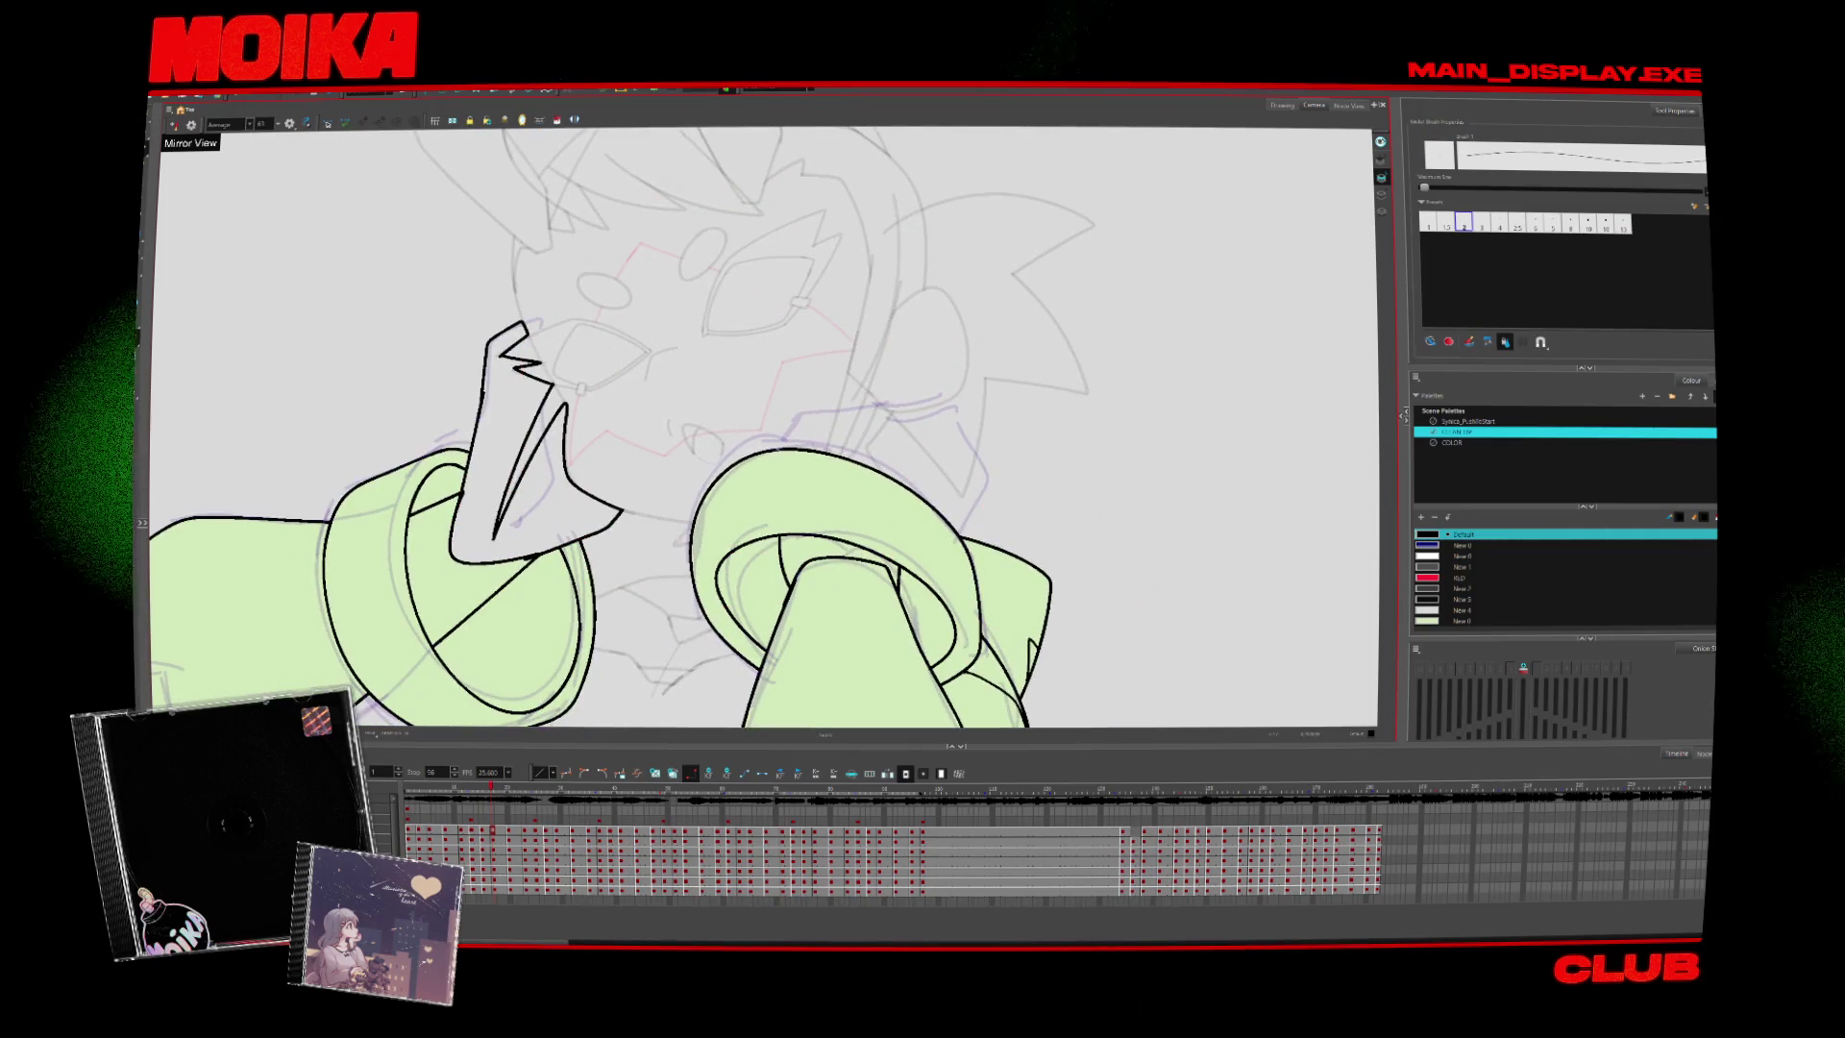
drag(779, 466, 844, 402)
mouse_move(836, 471)
mouse_down()
mouse_move(863, 398)
mouse_move(954, 394)
mouse_up()
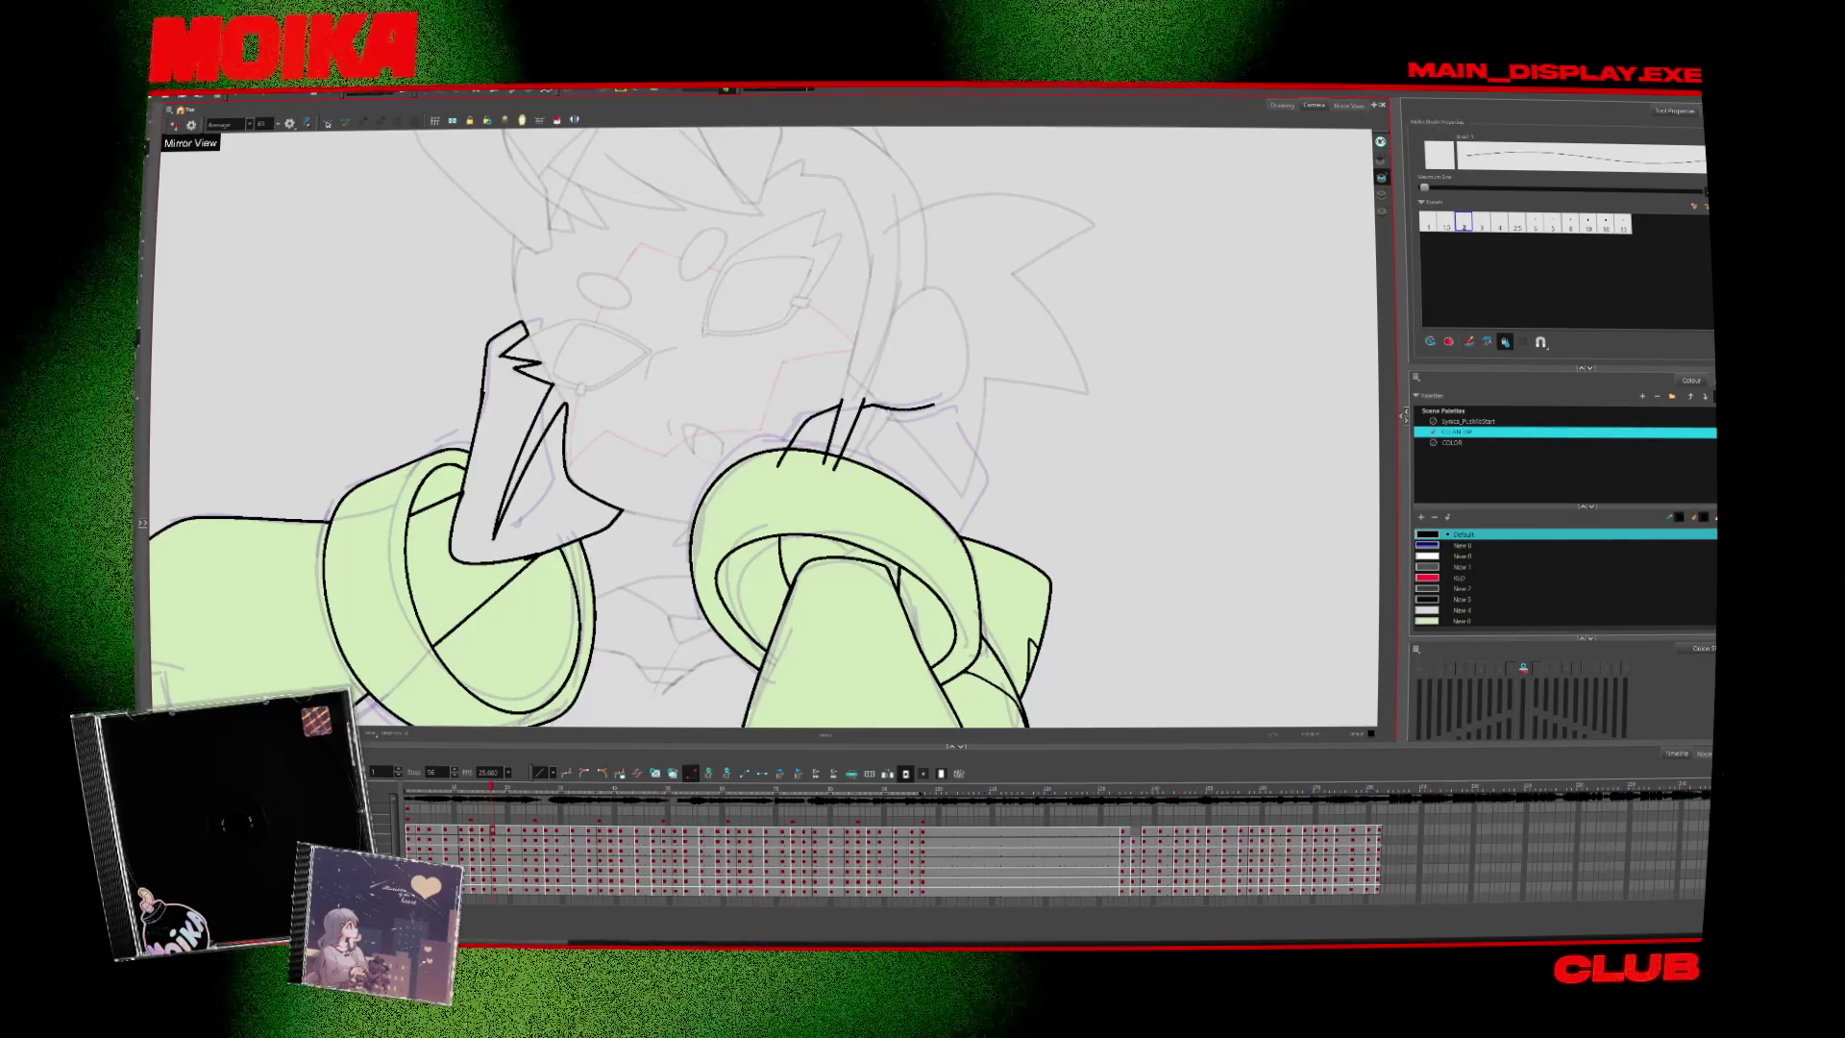
key(ctrl+z)
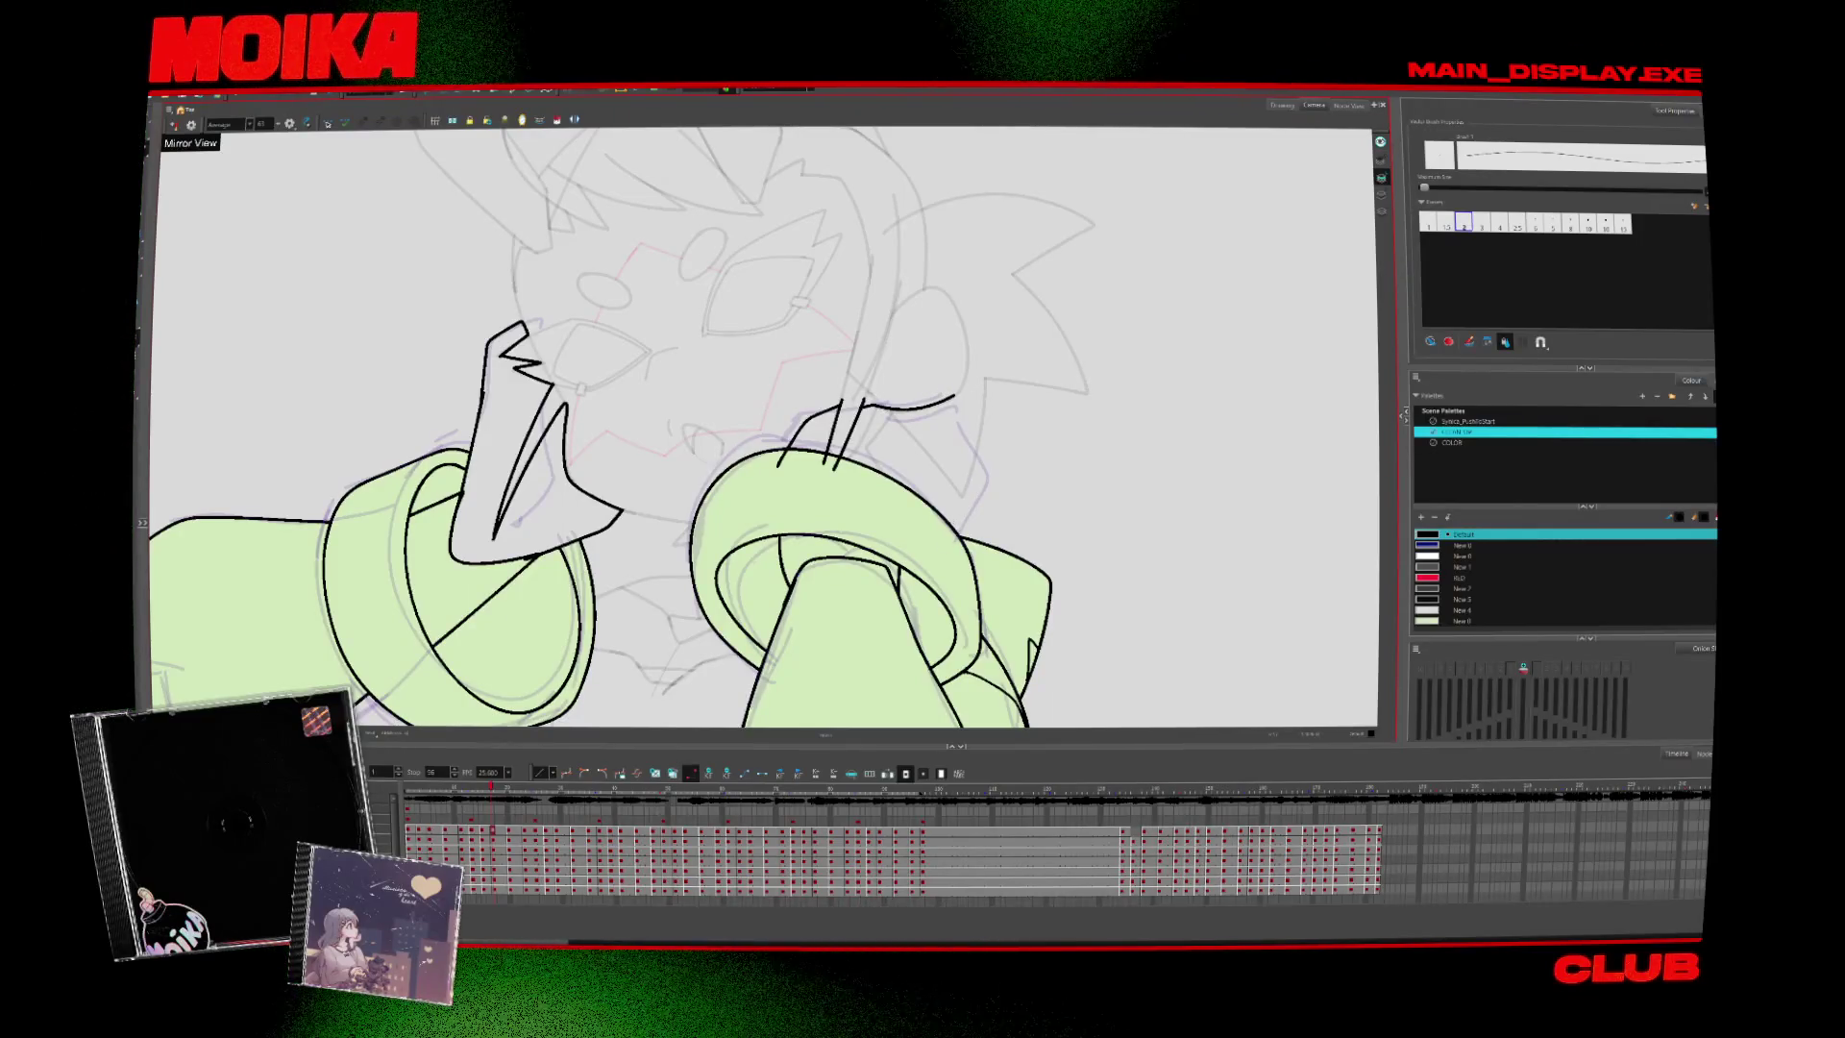
Trim stroke ends poking into the green ring with the Cutter, then advance to the next drawing
key(alt+s)
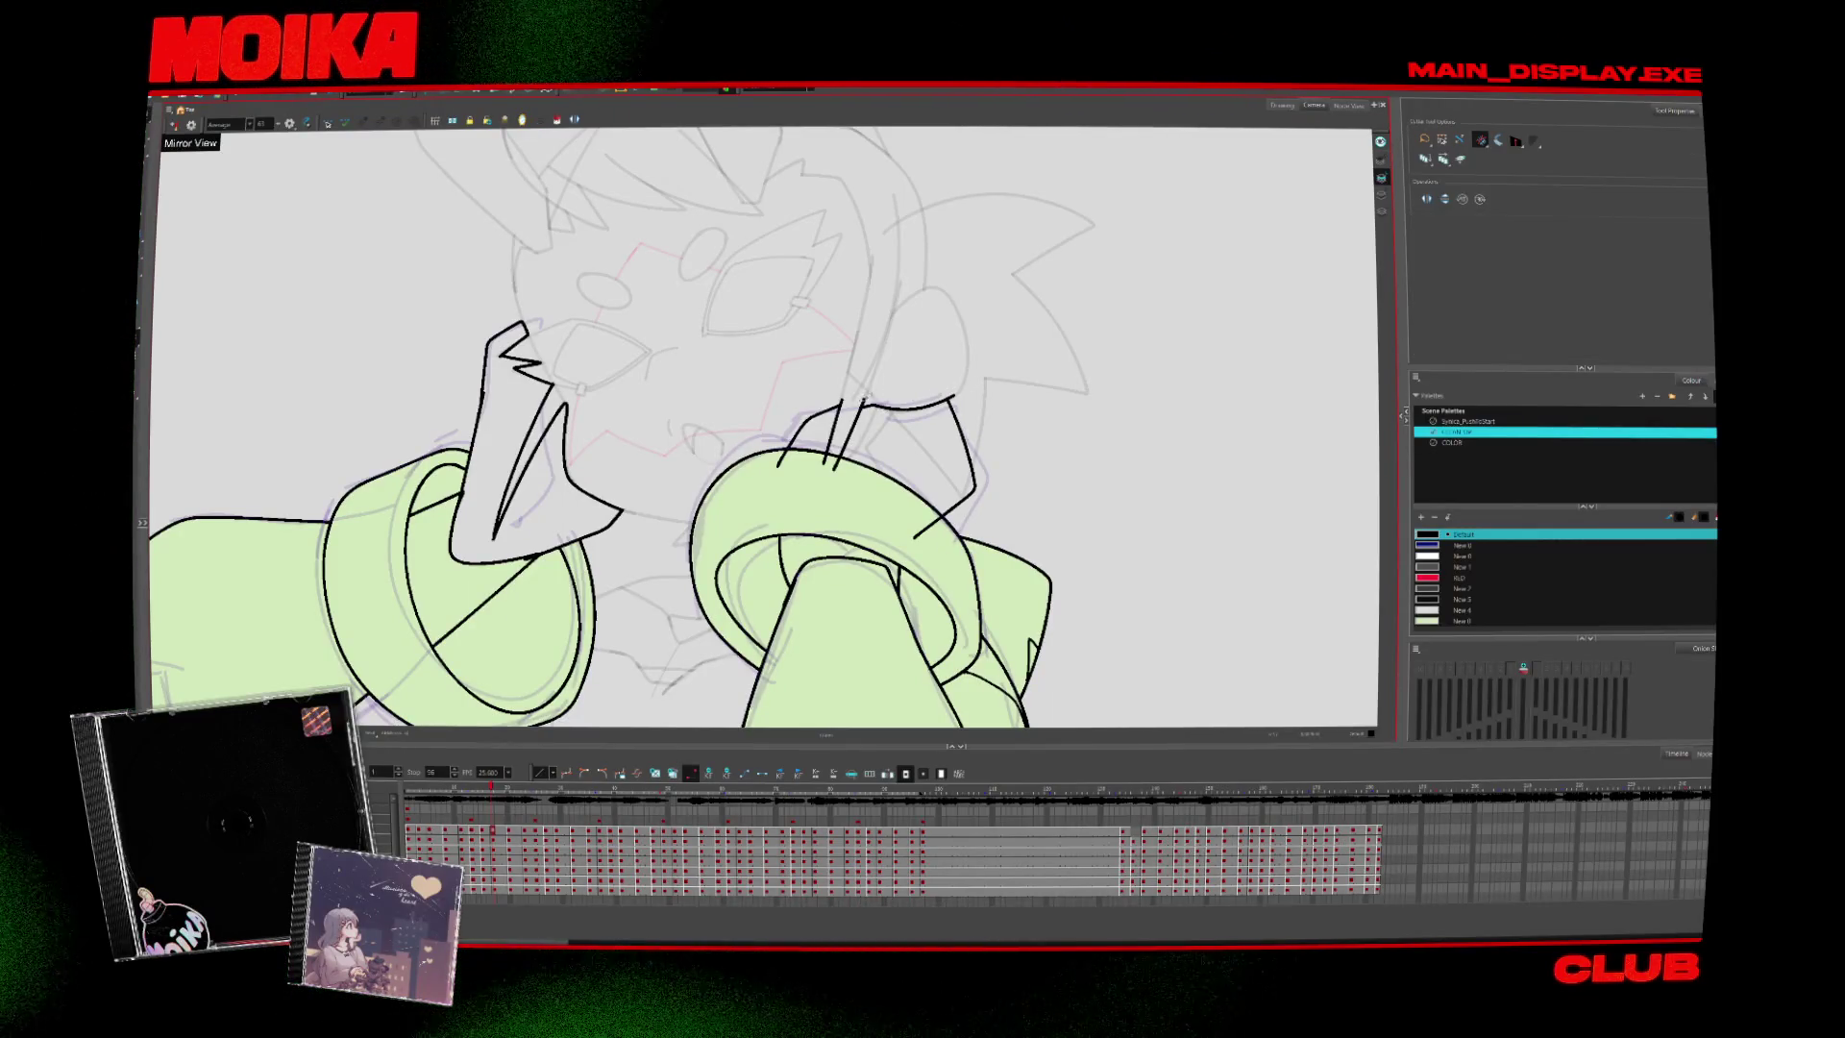
key(alt+b)
key(alt+t)
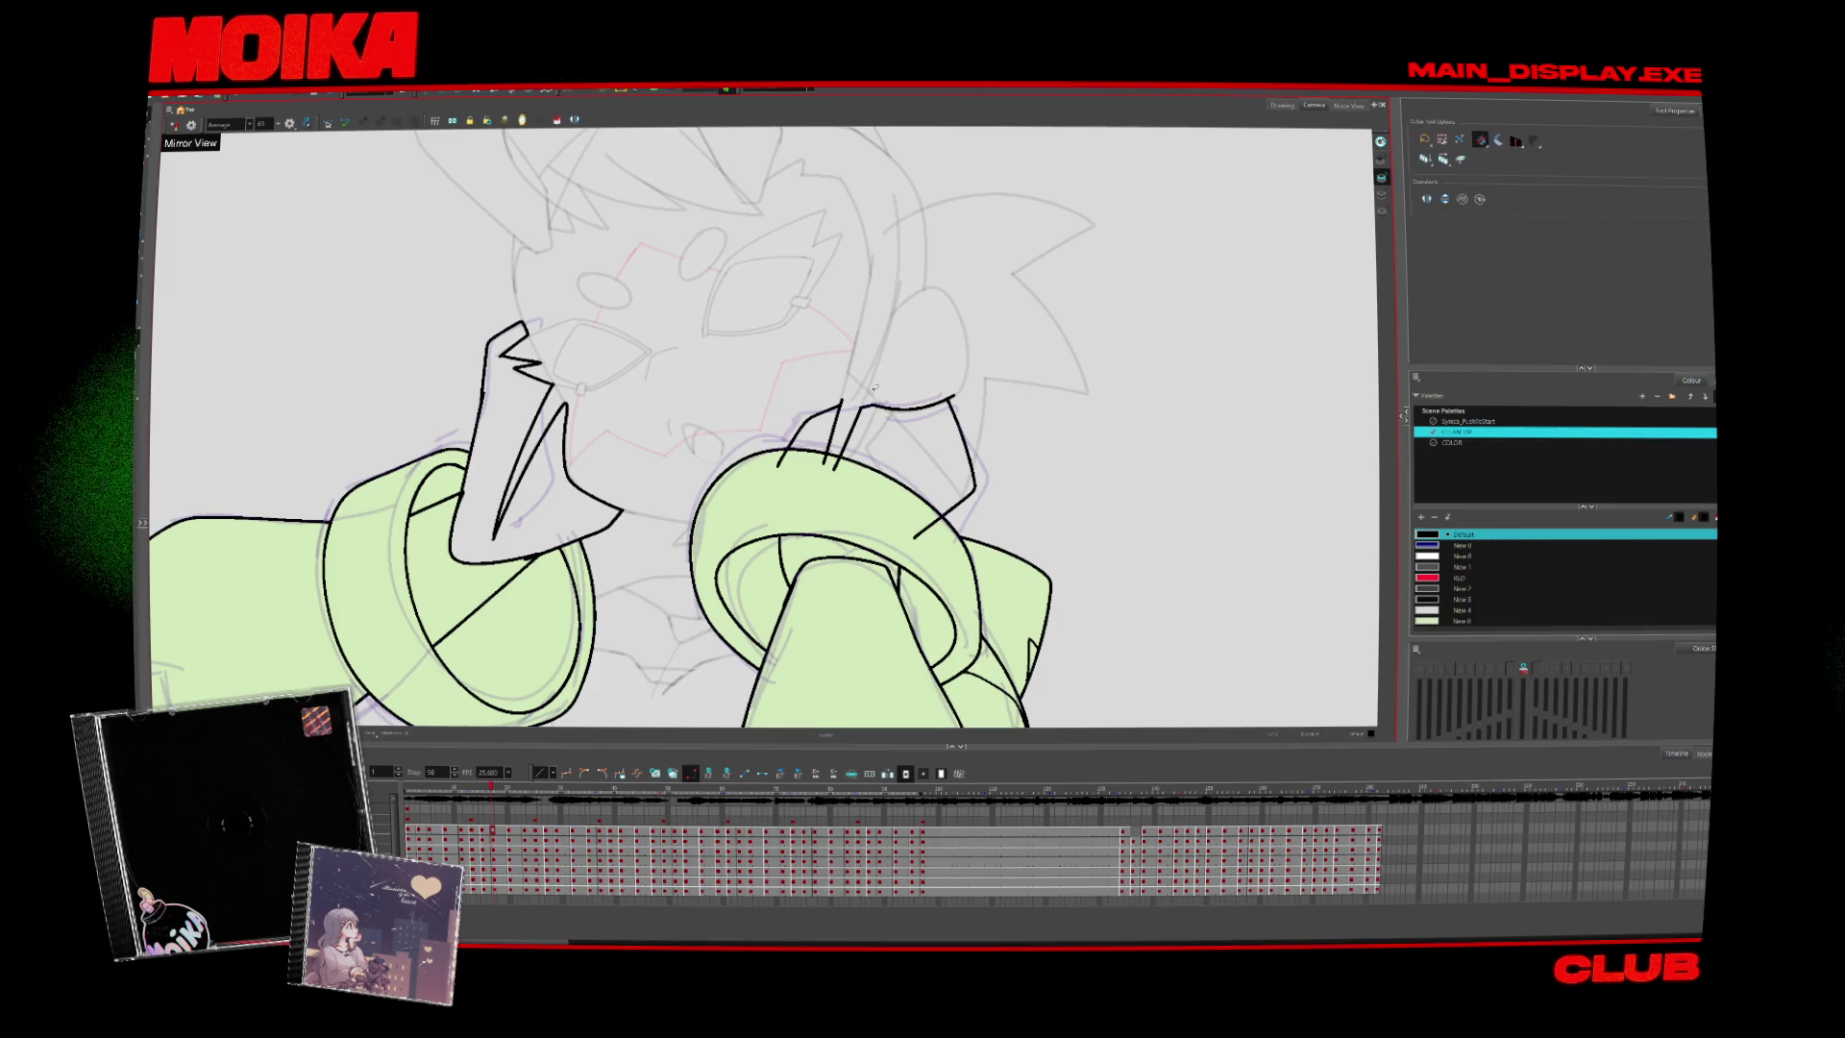
key(alt+b)
key(alt+t)
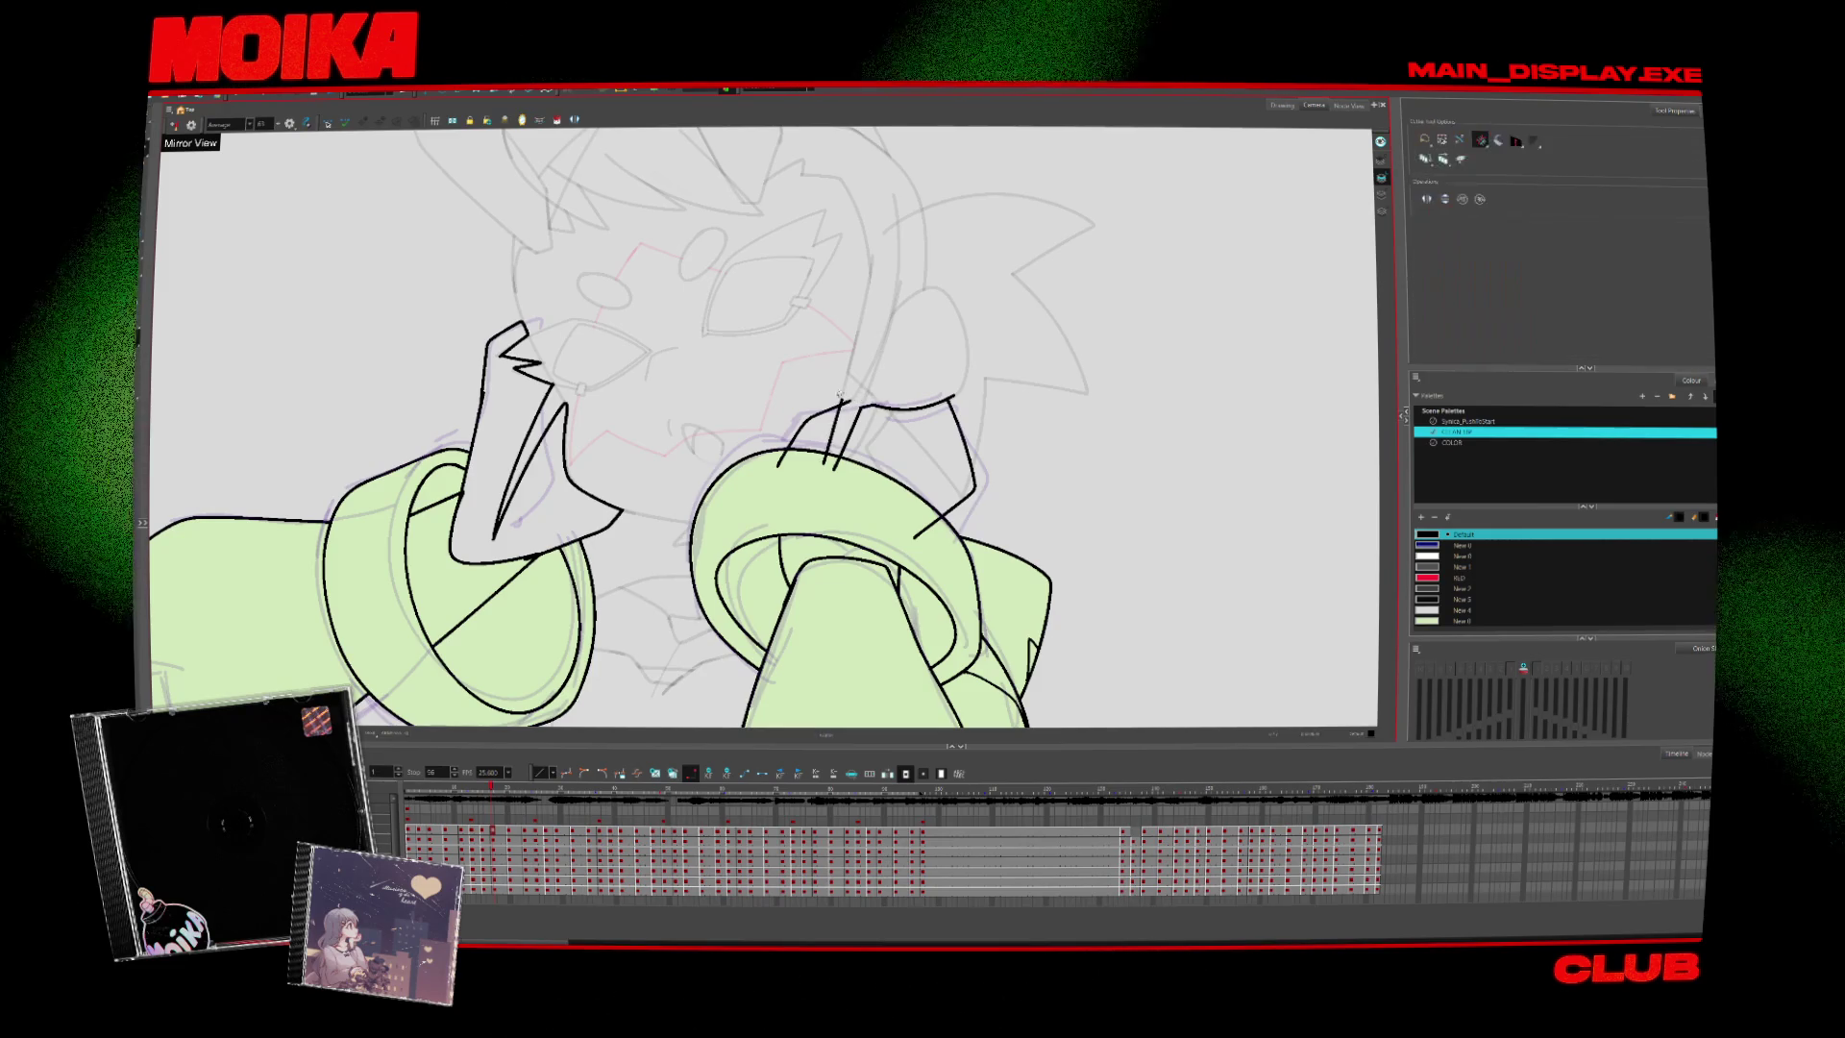
drag(821, 466, 914, 519)
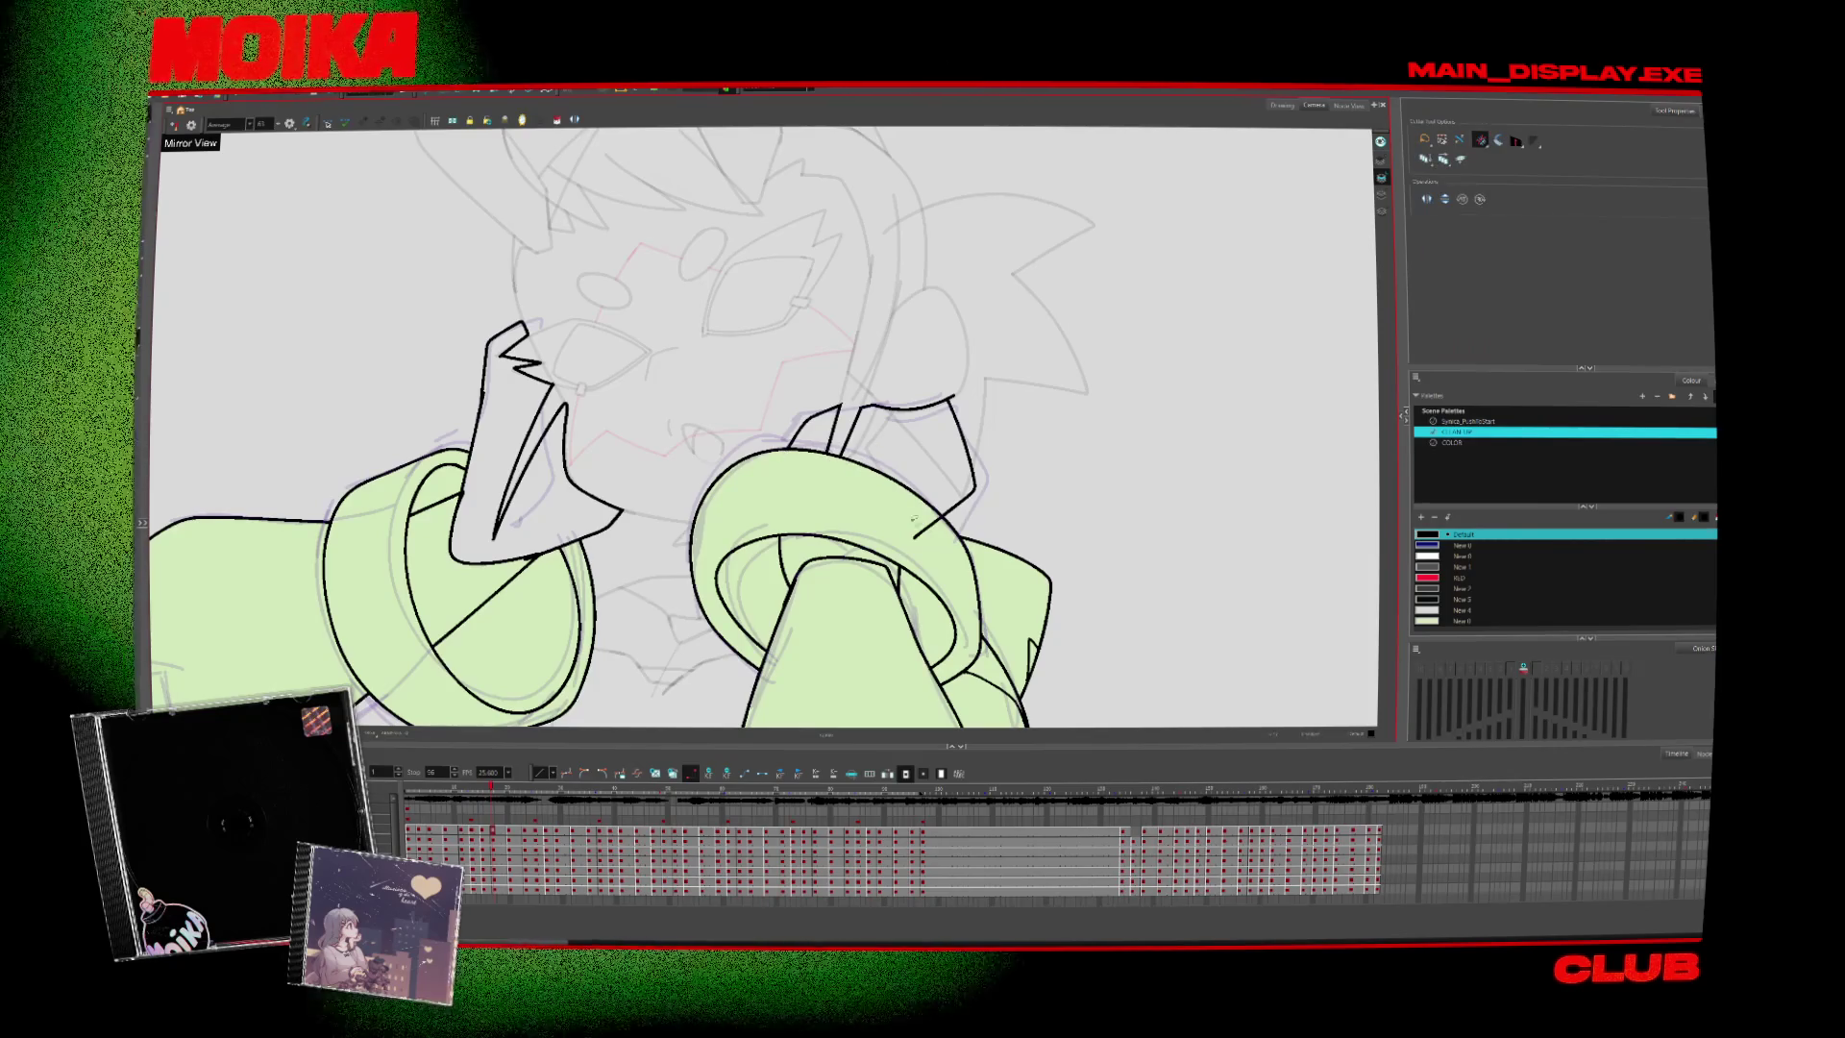
key(period)
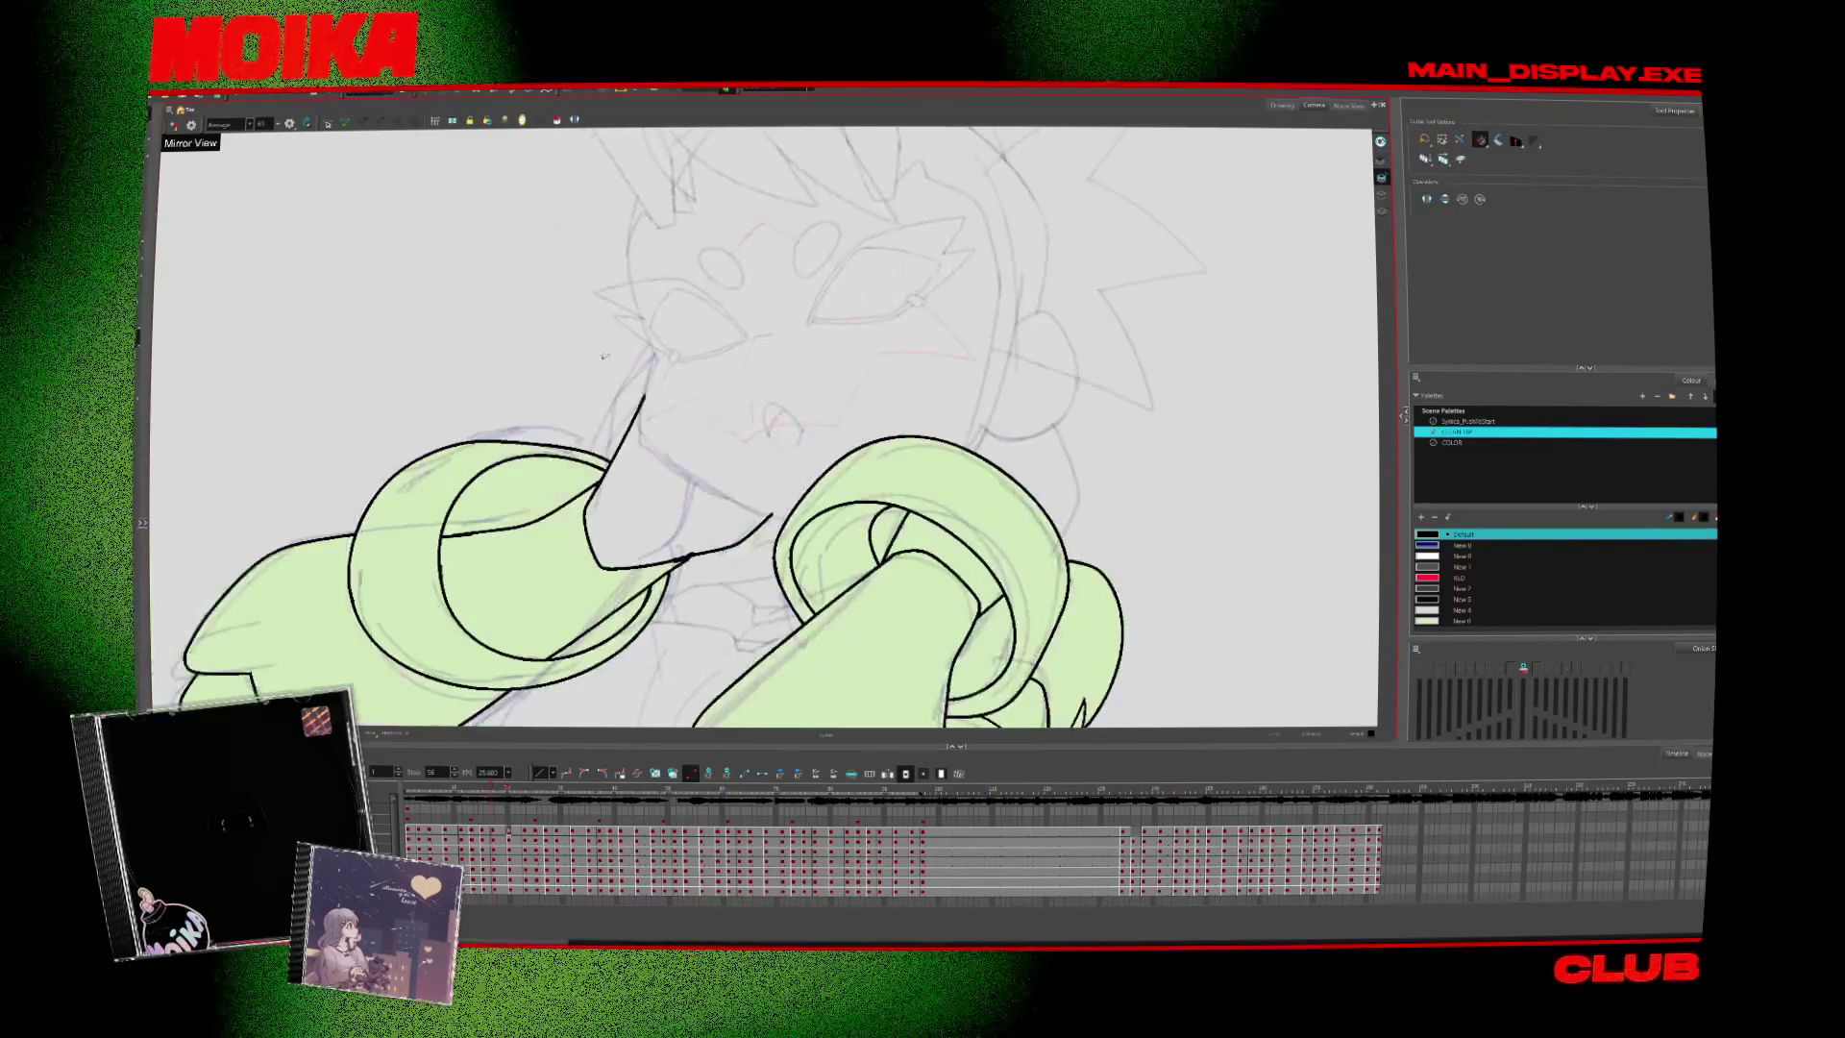
key(alt+b)
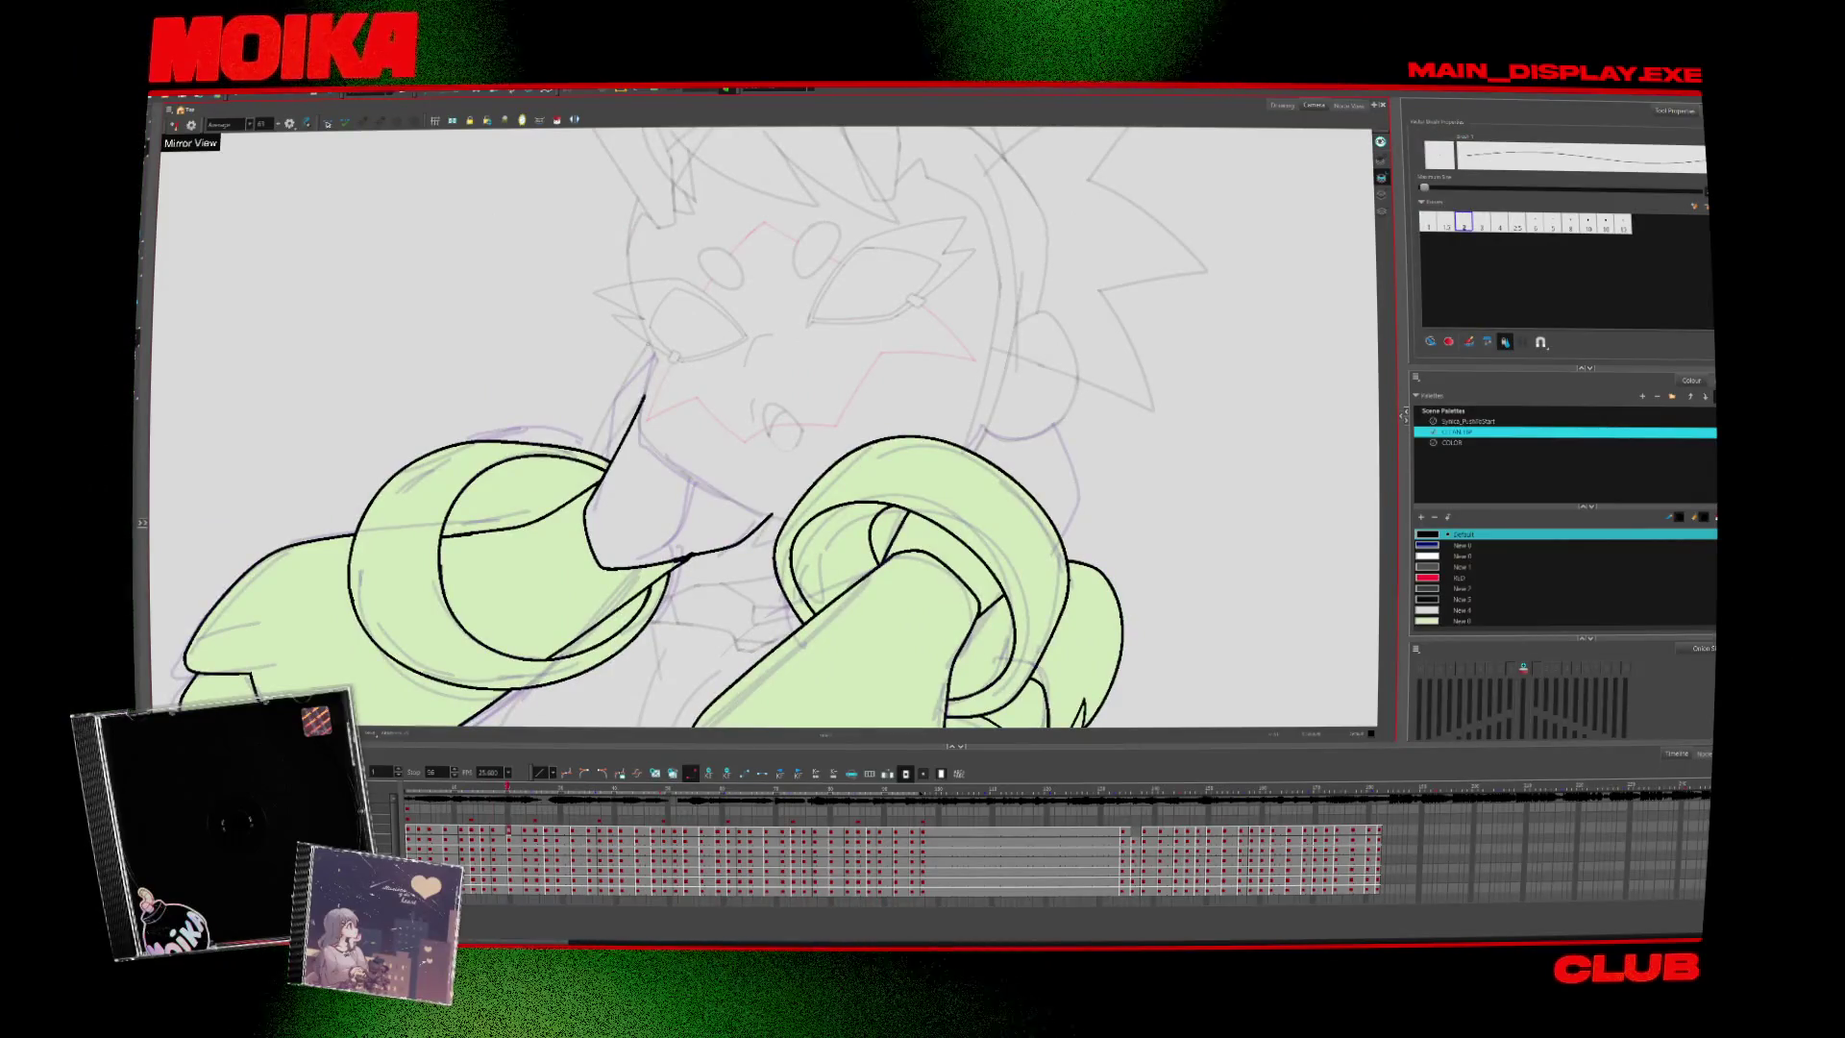
key(ctrl+z)
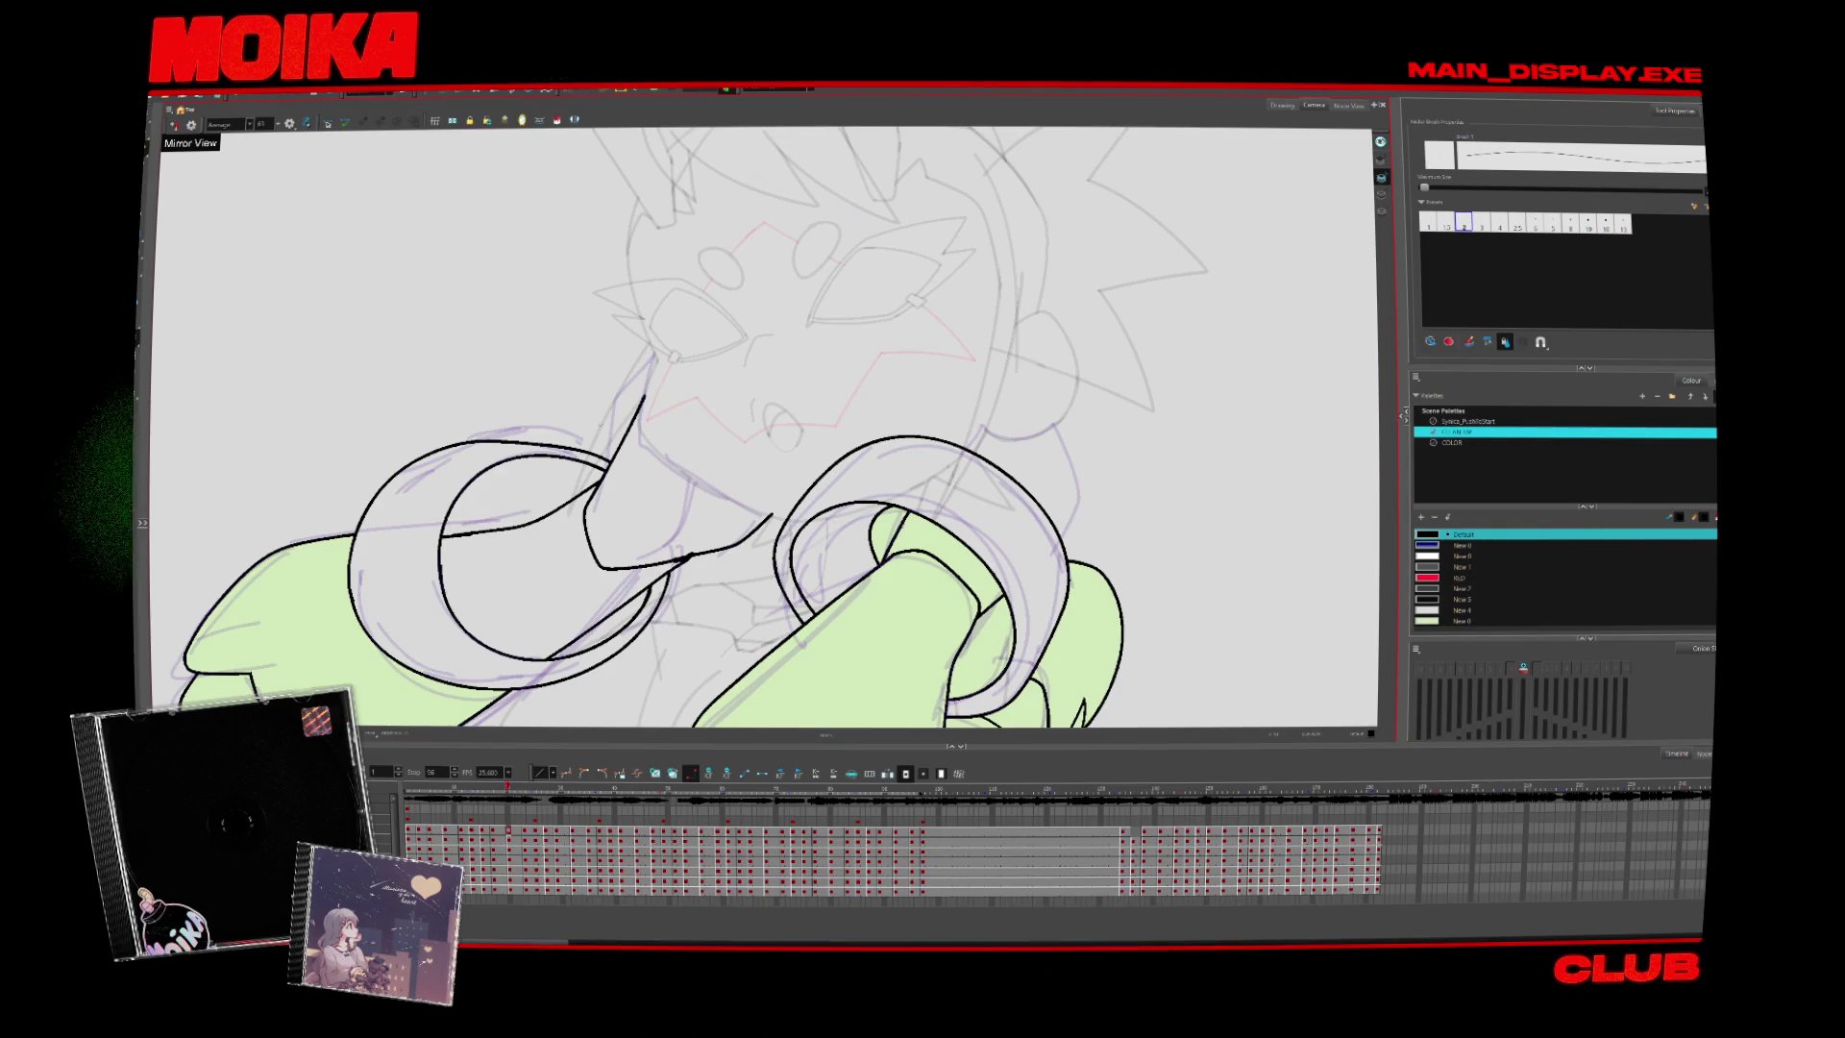
Add short ink strokes near the nose, rotating the view and back upright
drag(593, 434, 570, 511)
key(alt+t)
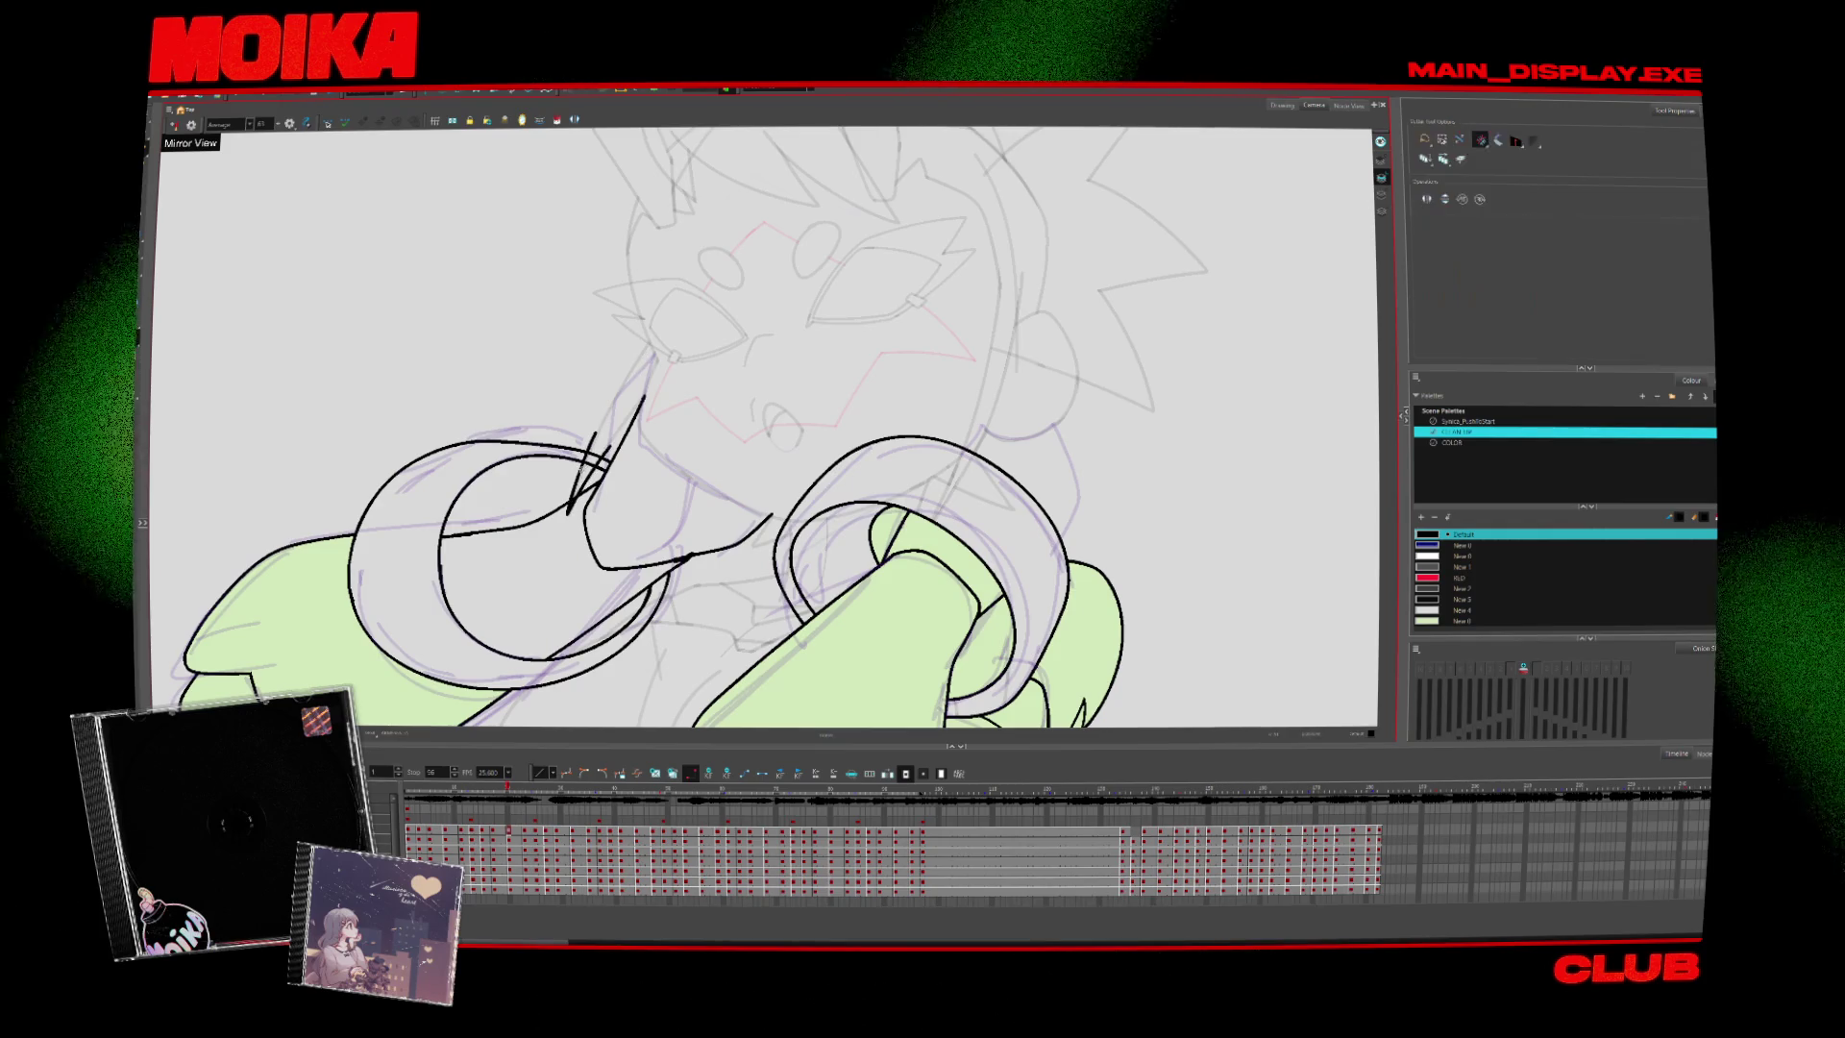
key(alt+b)
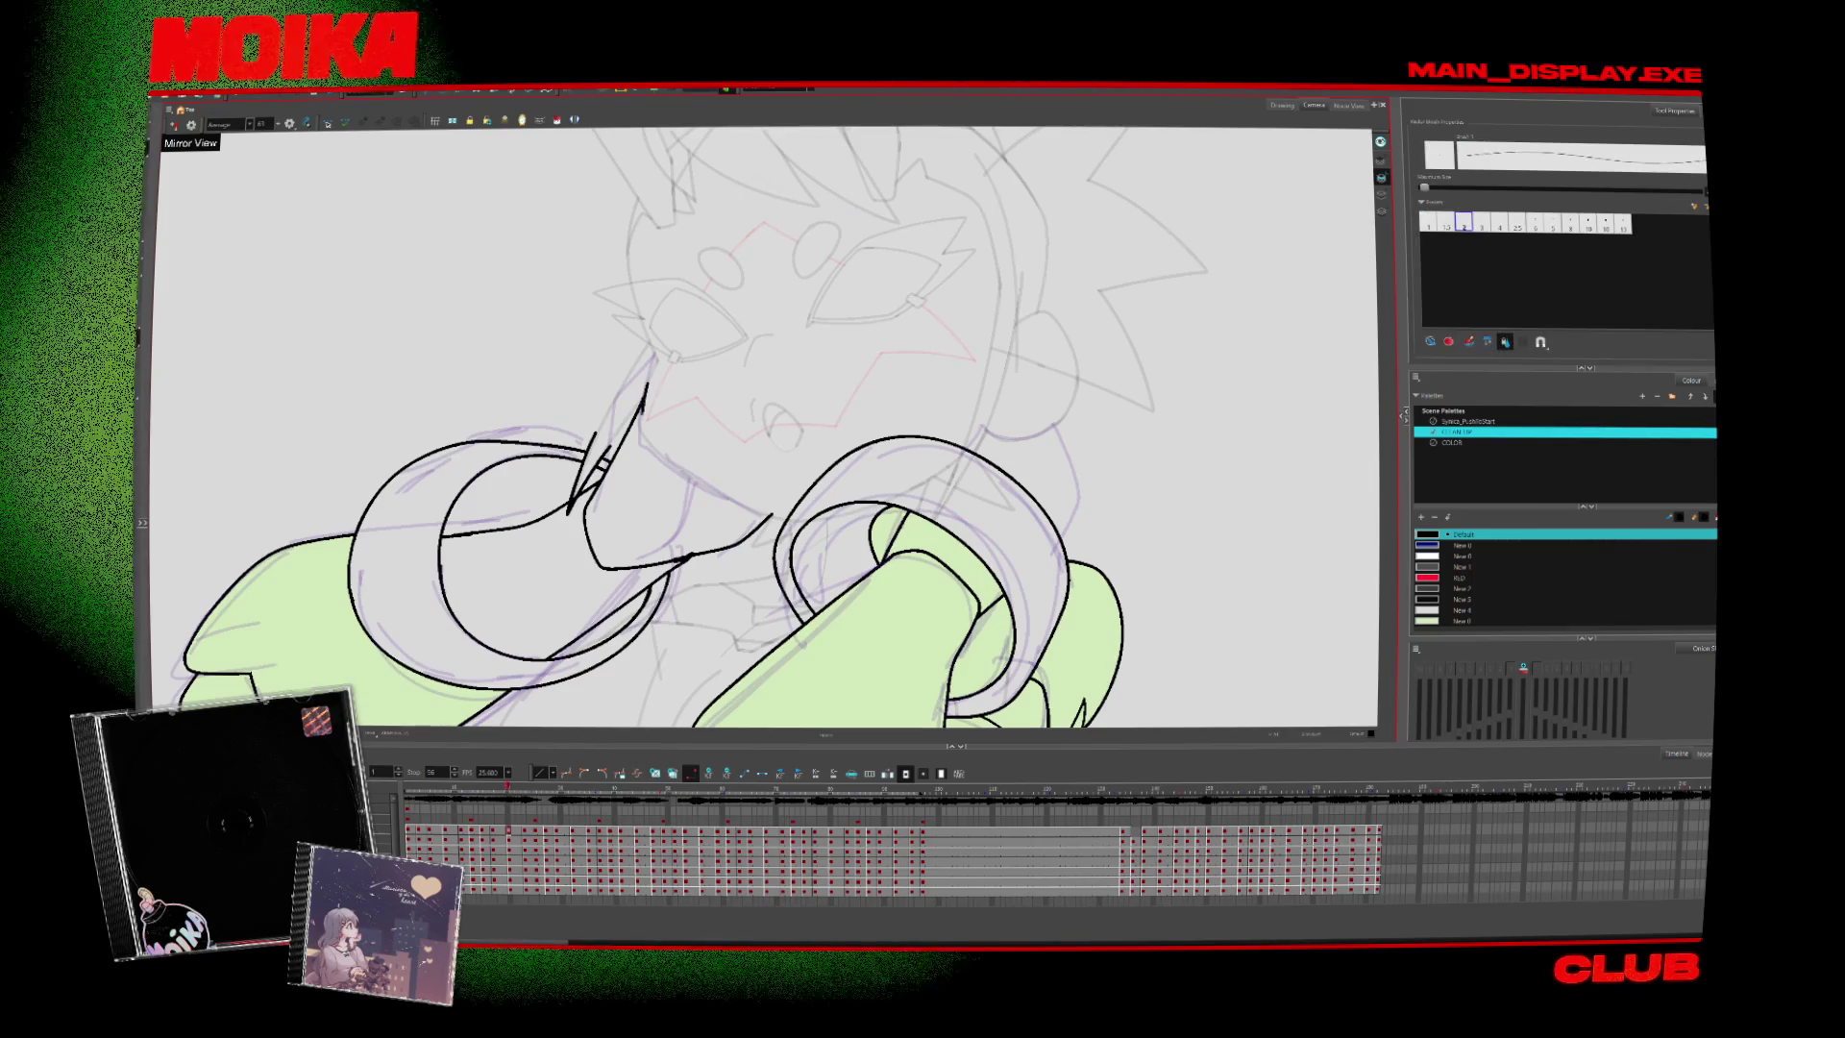
key(v)
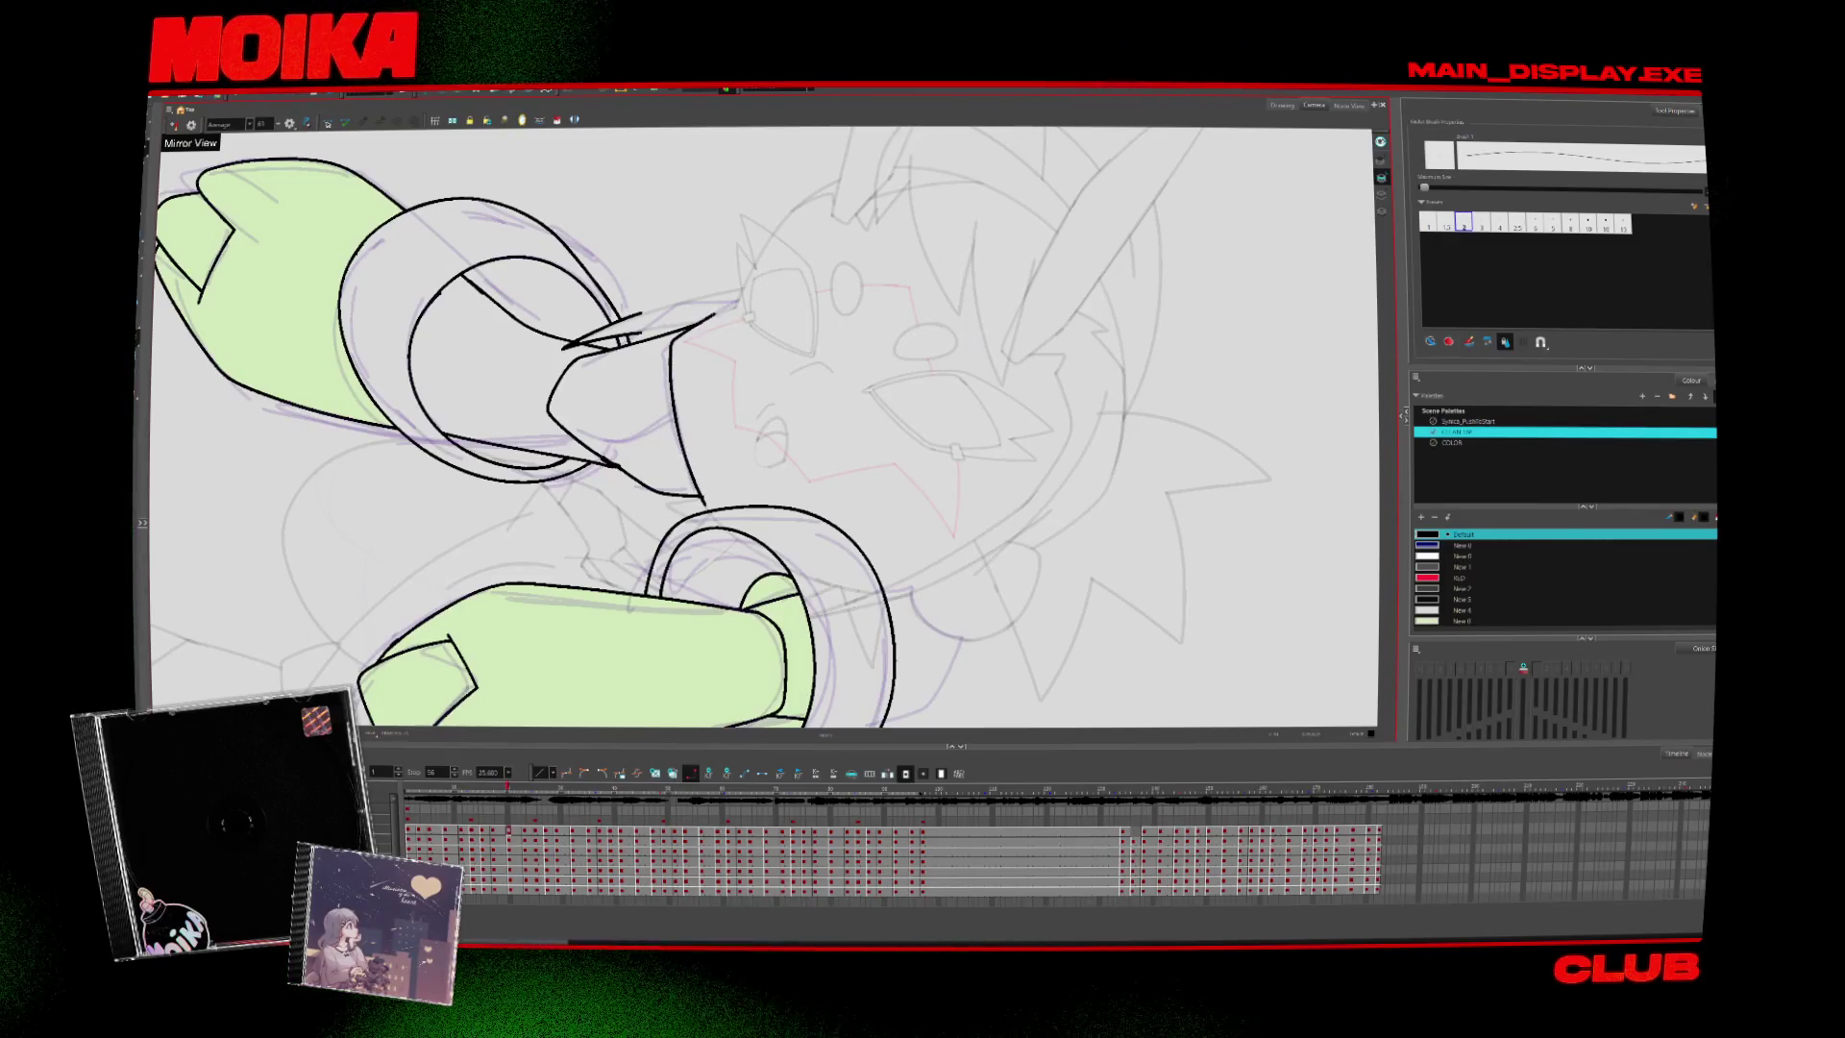
key(alt+t)
key(c)
key(c)
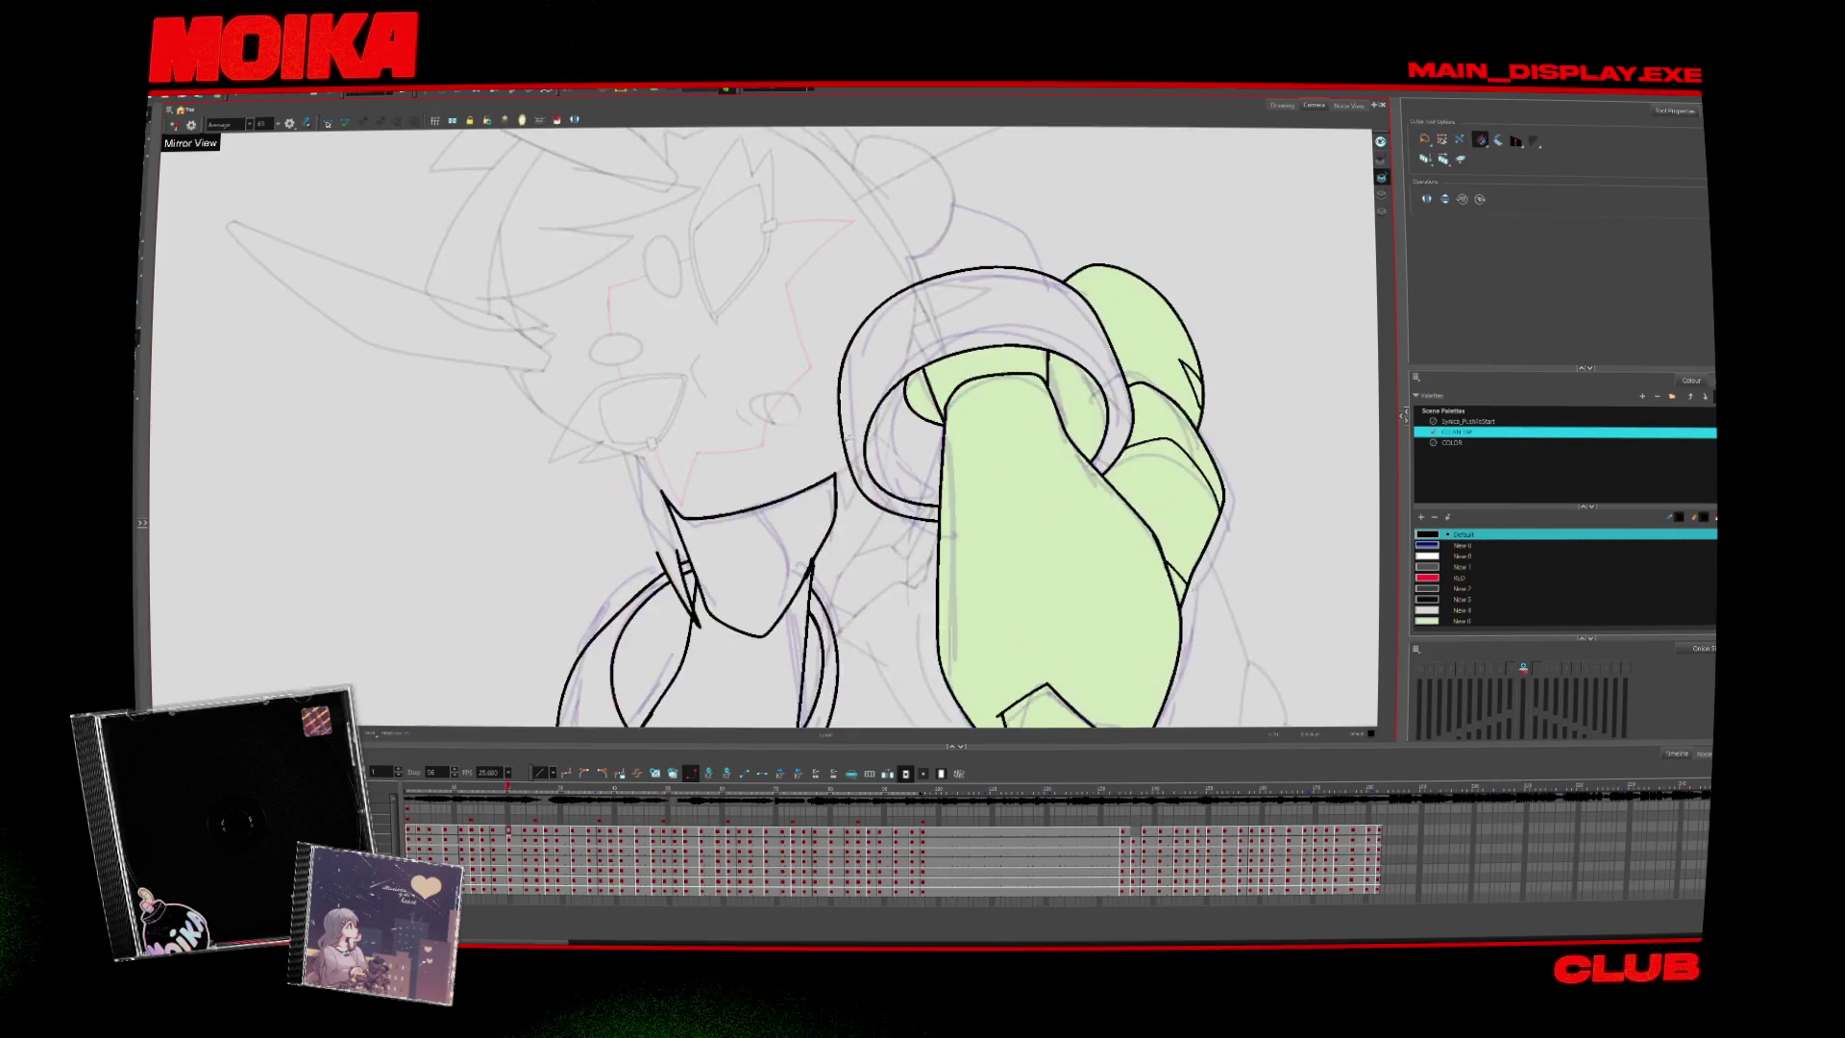
key(c)
key(c)
key(alt+b)
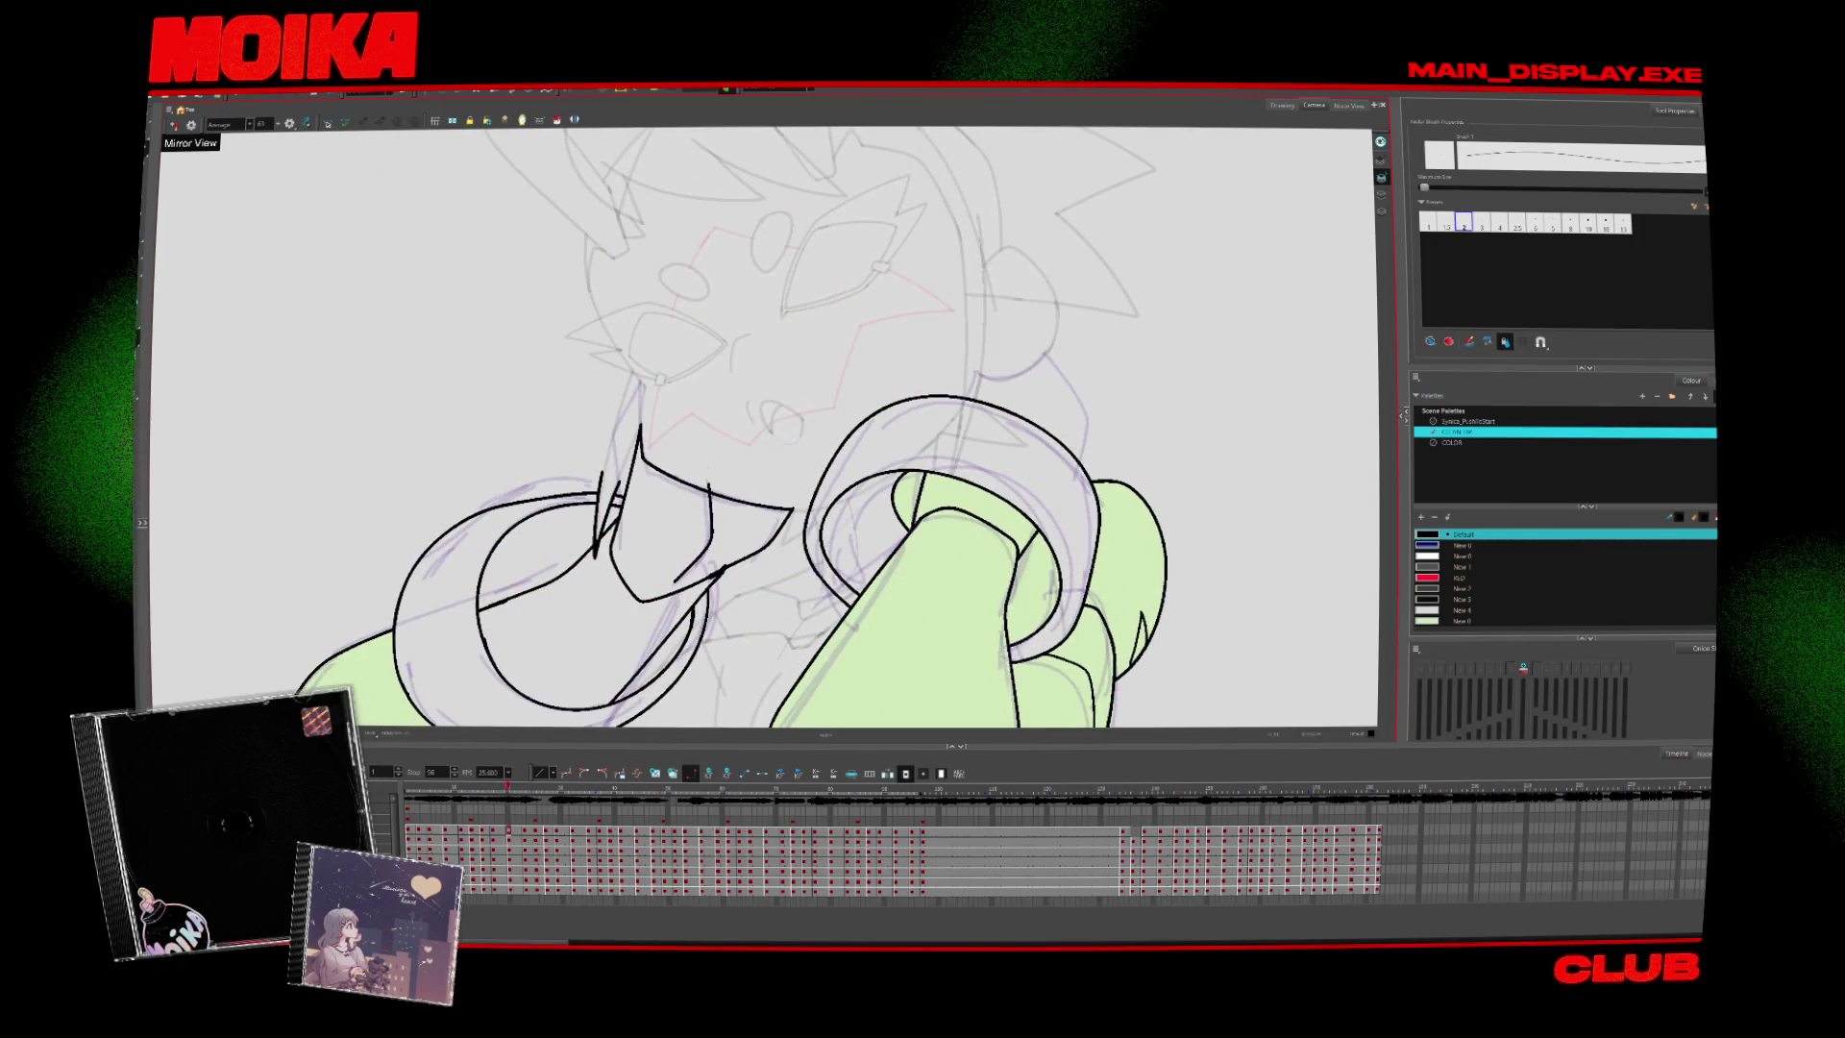
key(alt+s)
Flip back and forth through neighbouring drawings to check the arm motion
key(comma)
key(alt+b)
key(period)
key(period)
key(period)
key(comma)
key(comma)
key(comma)
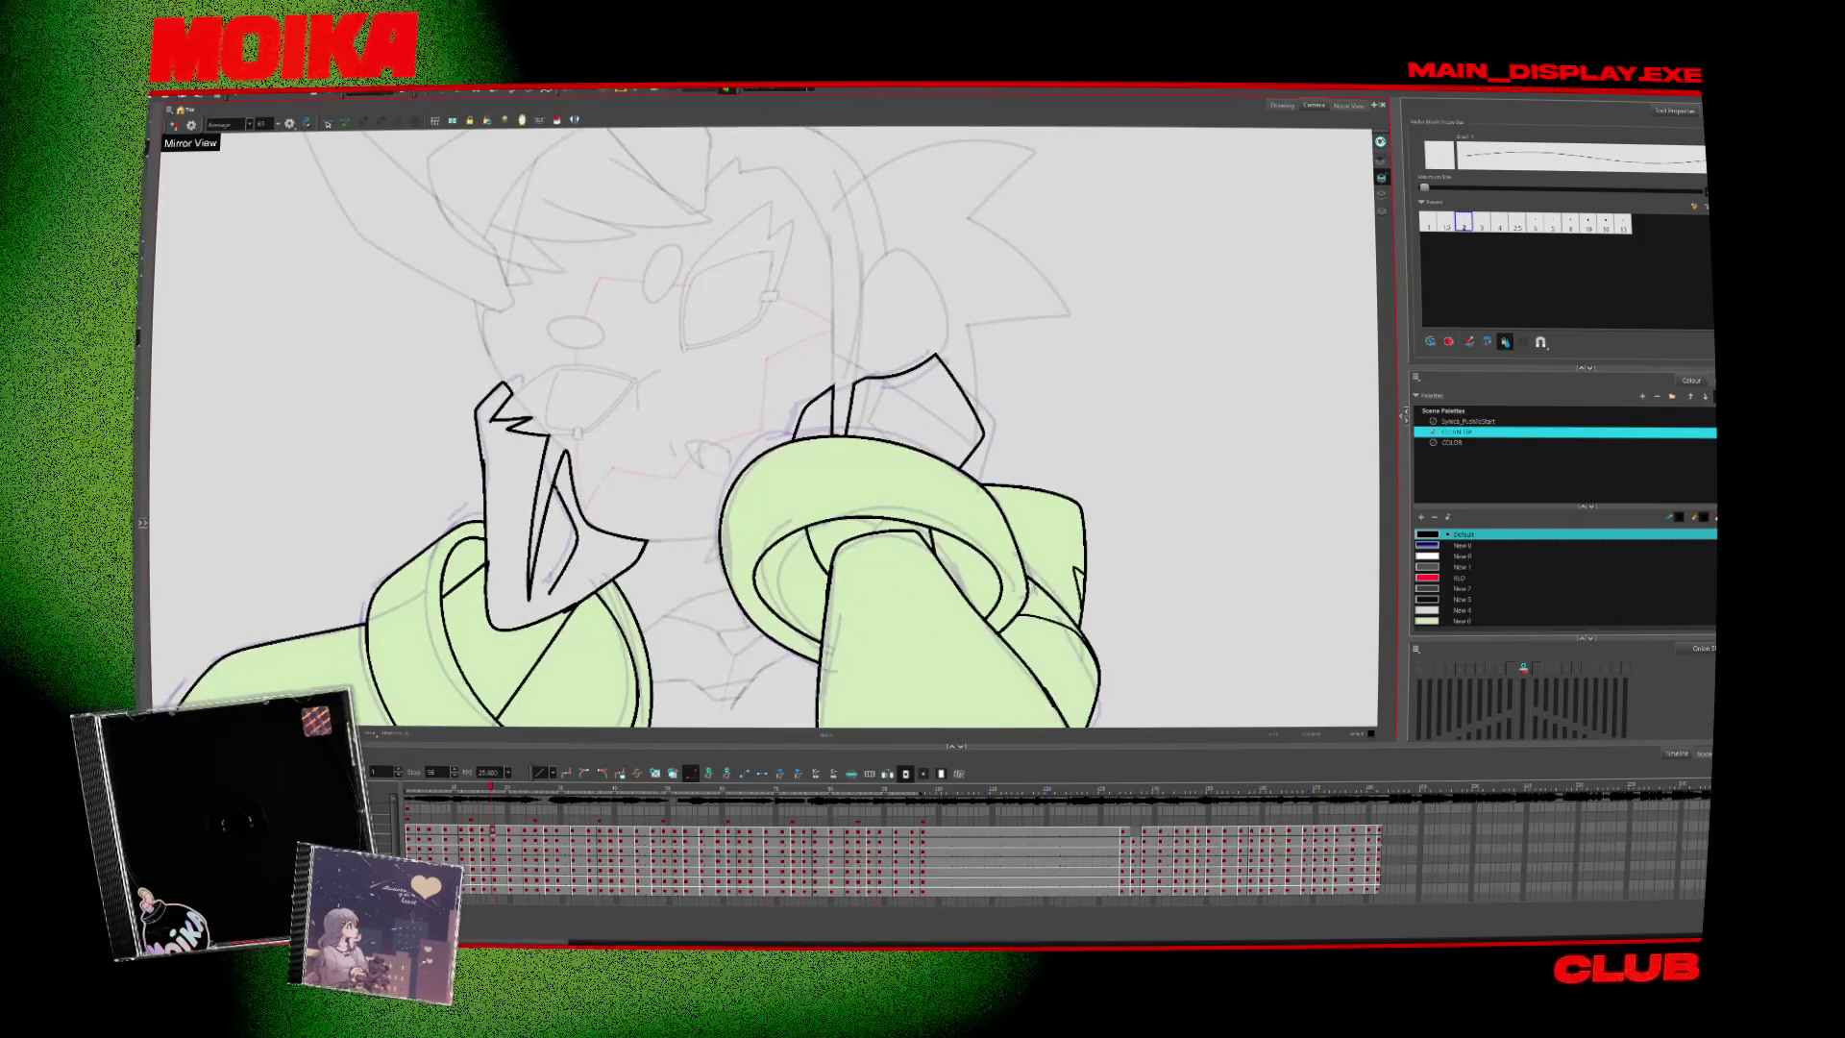
key(period)
key(period)
key(period)
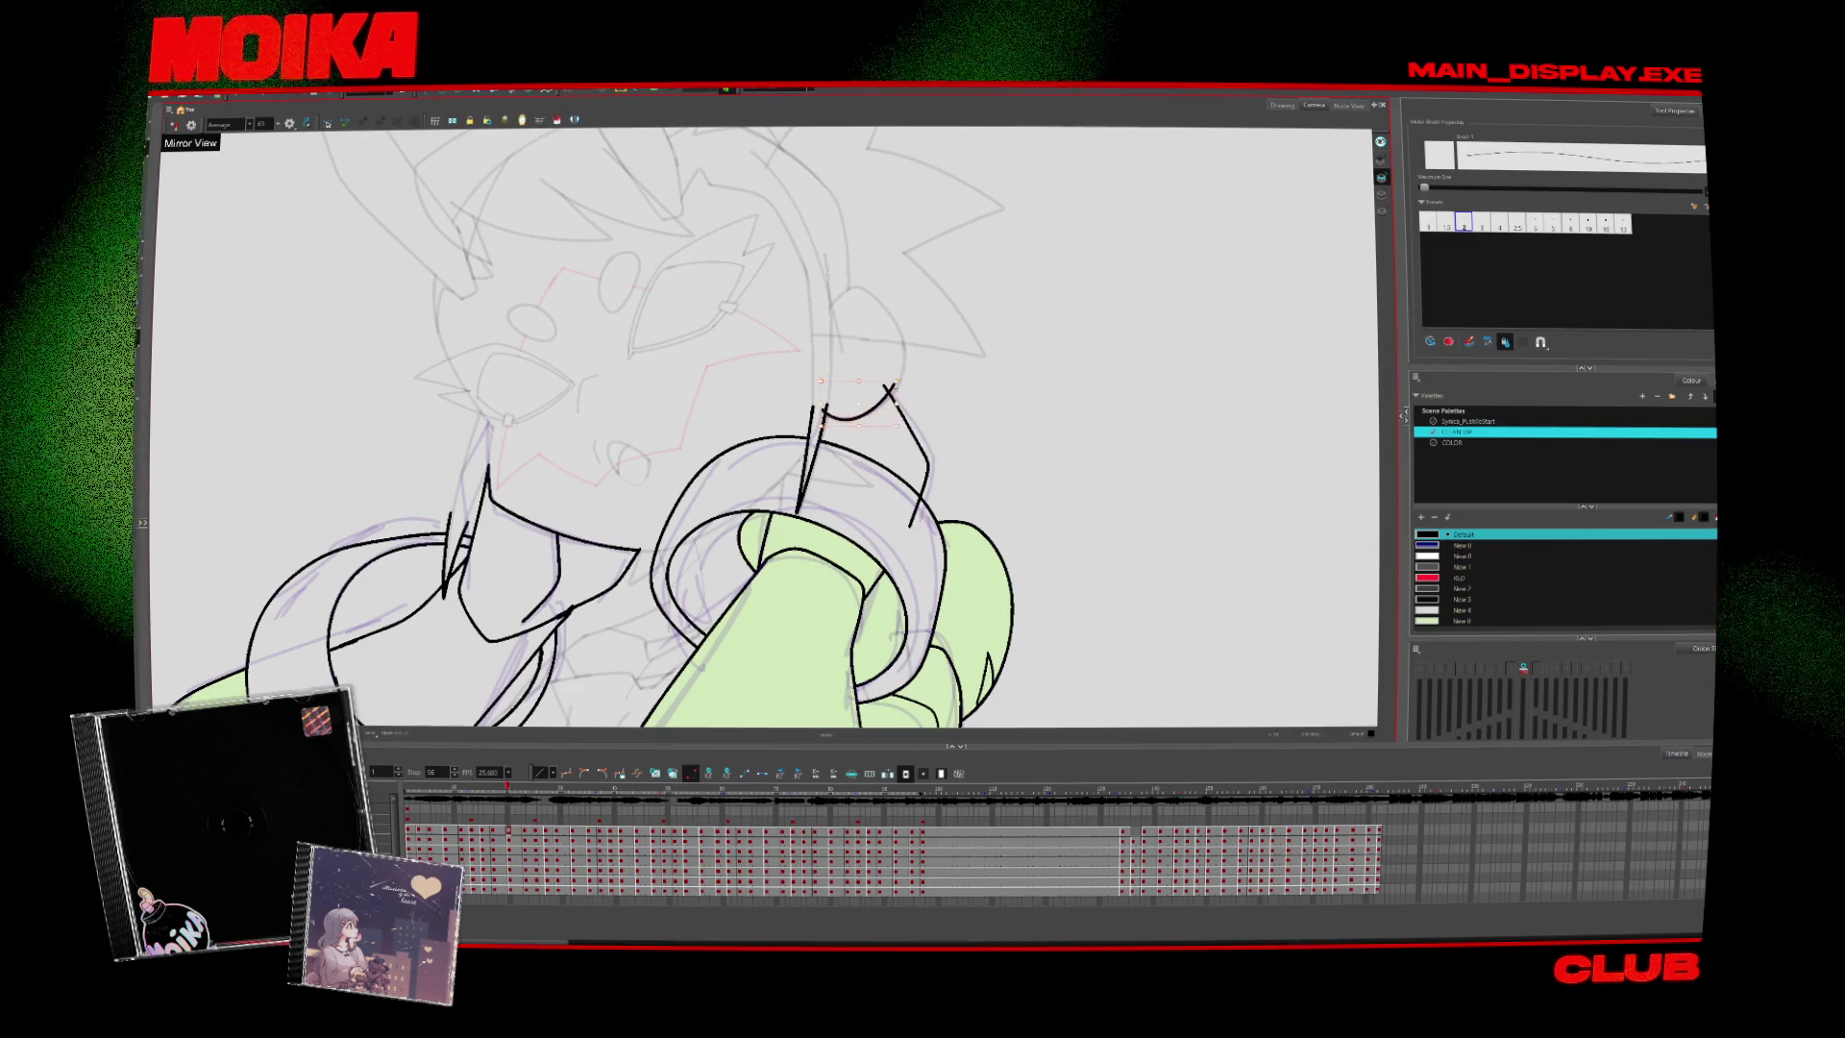
key(alt+s)
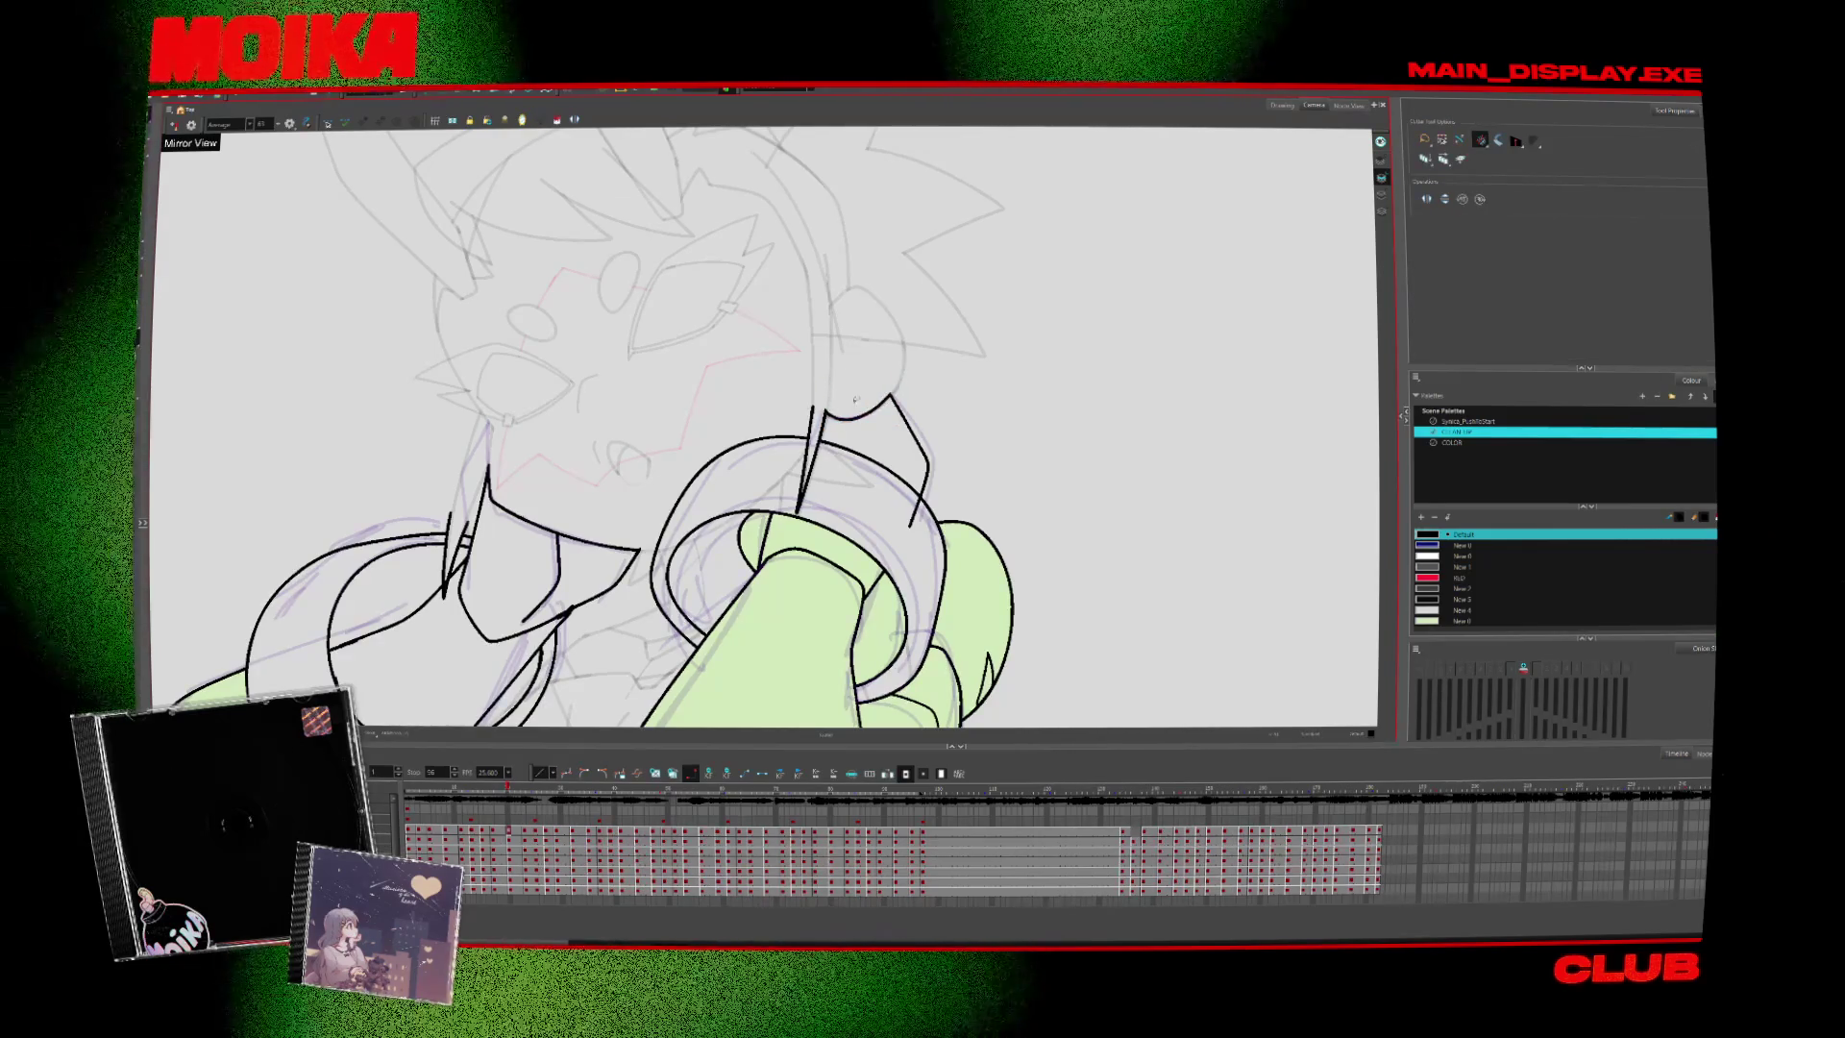
key(period)
key(comma)
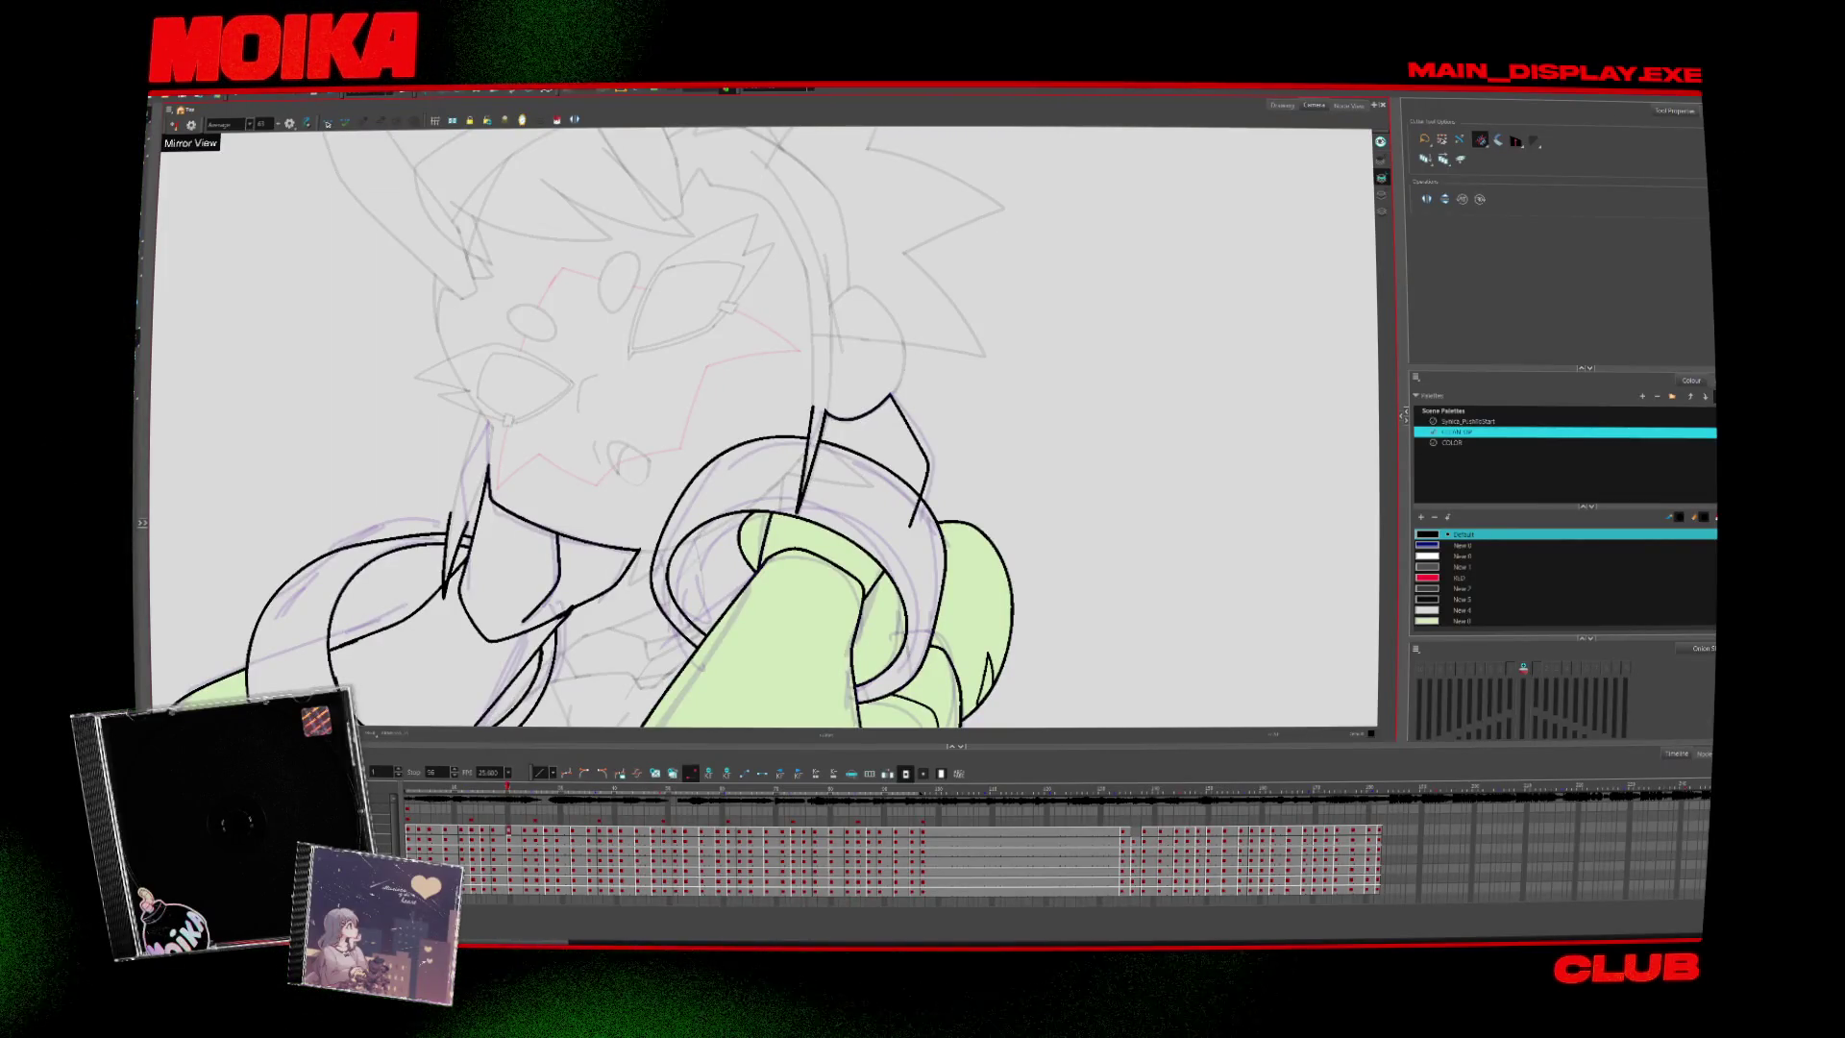
Add a short black ink stroke to the gauntlet and advance to the next drawing
key(alt+b)
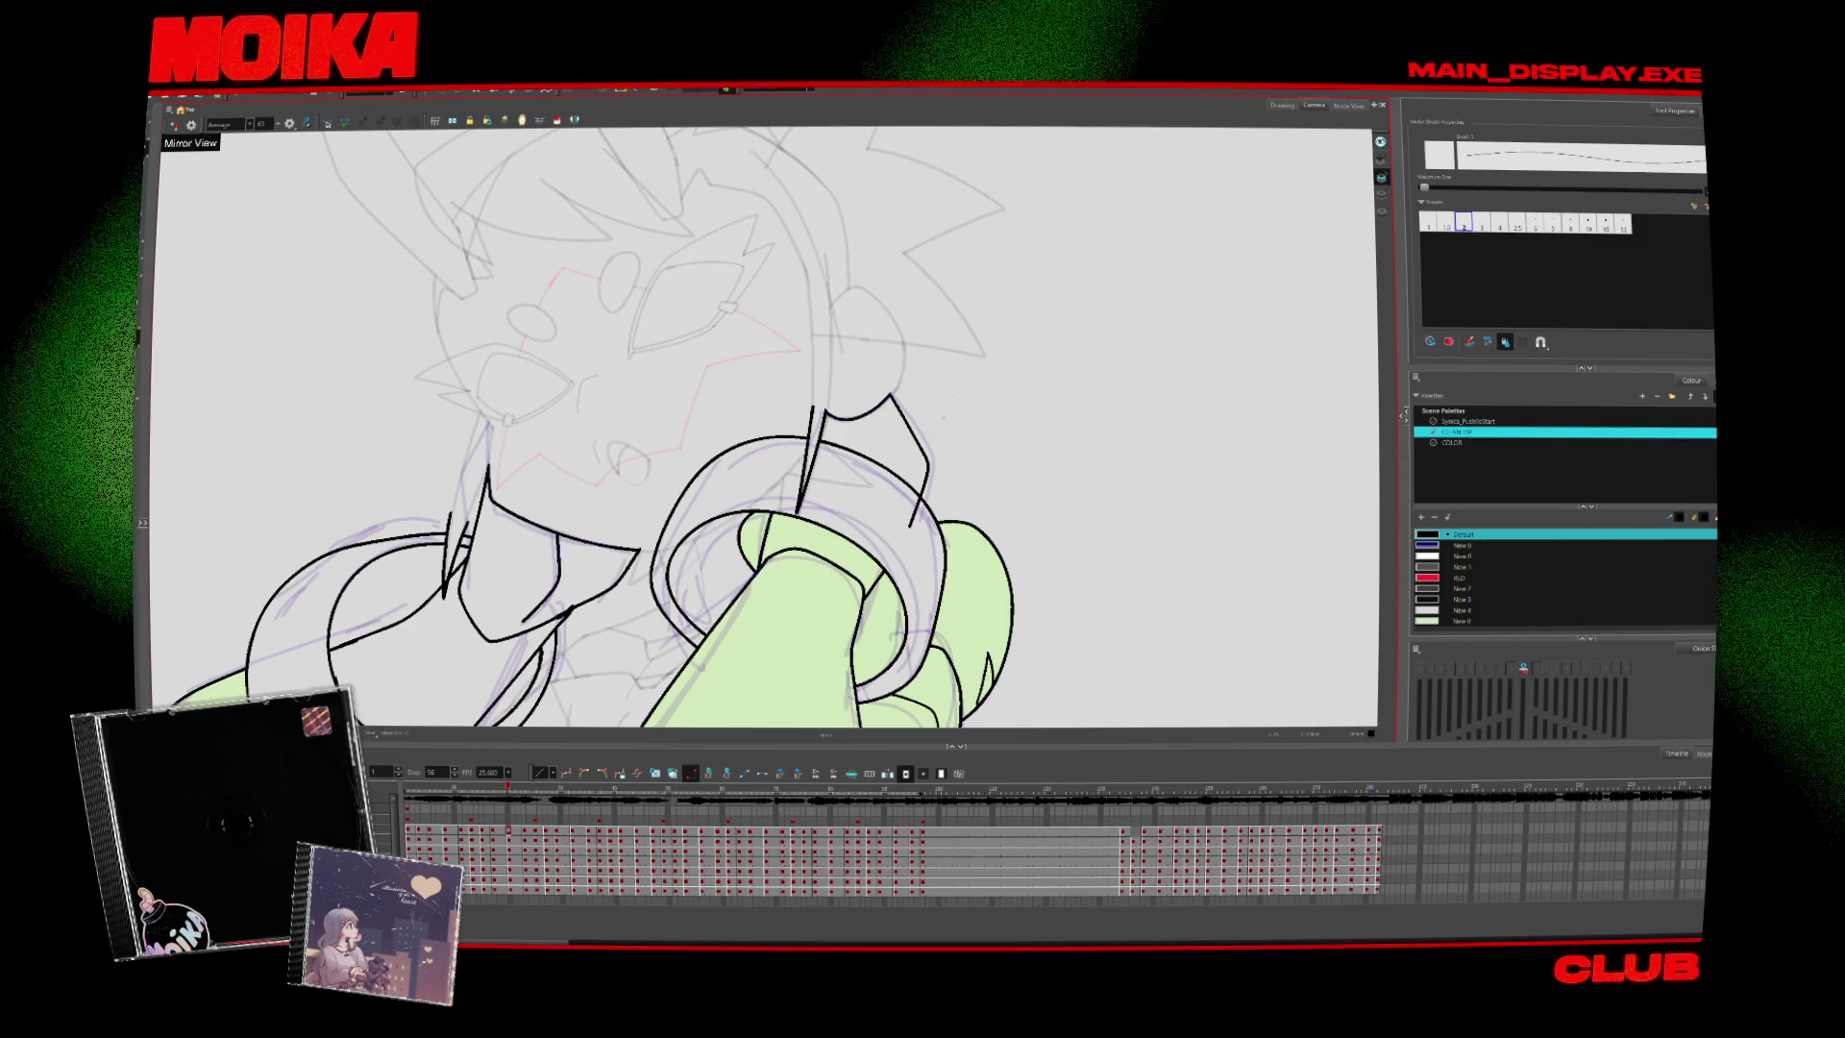
drag(555, 535, 559, 575)
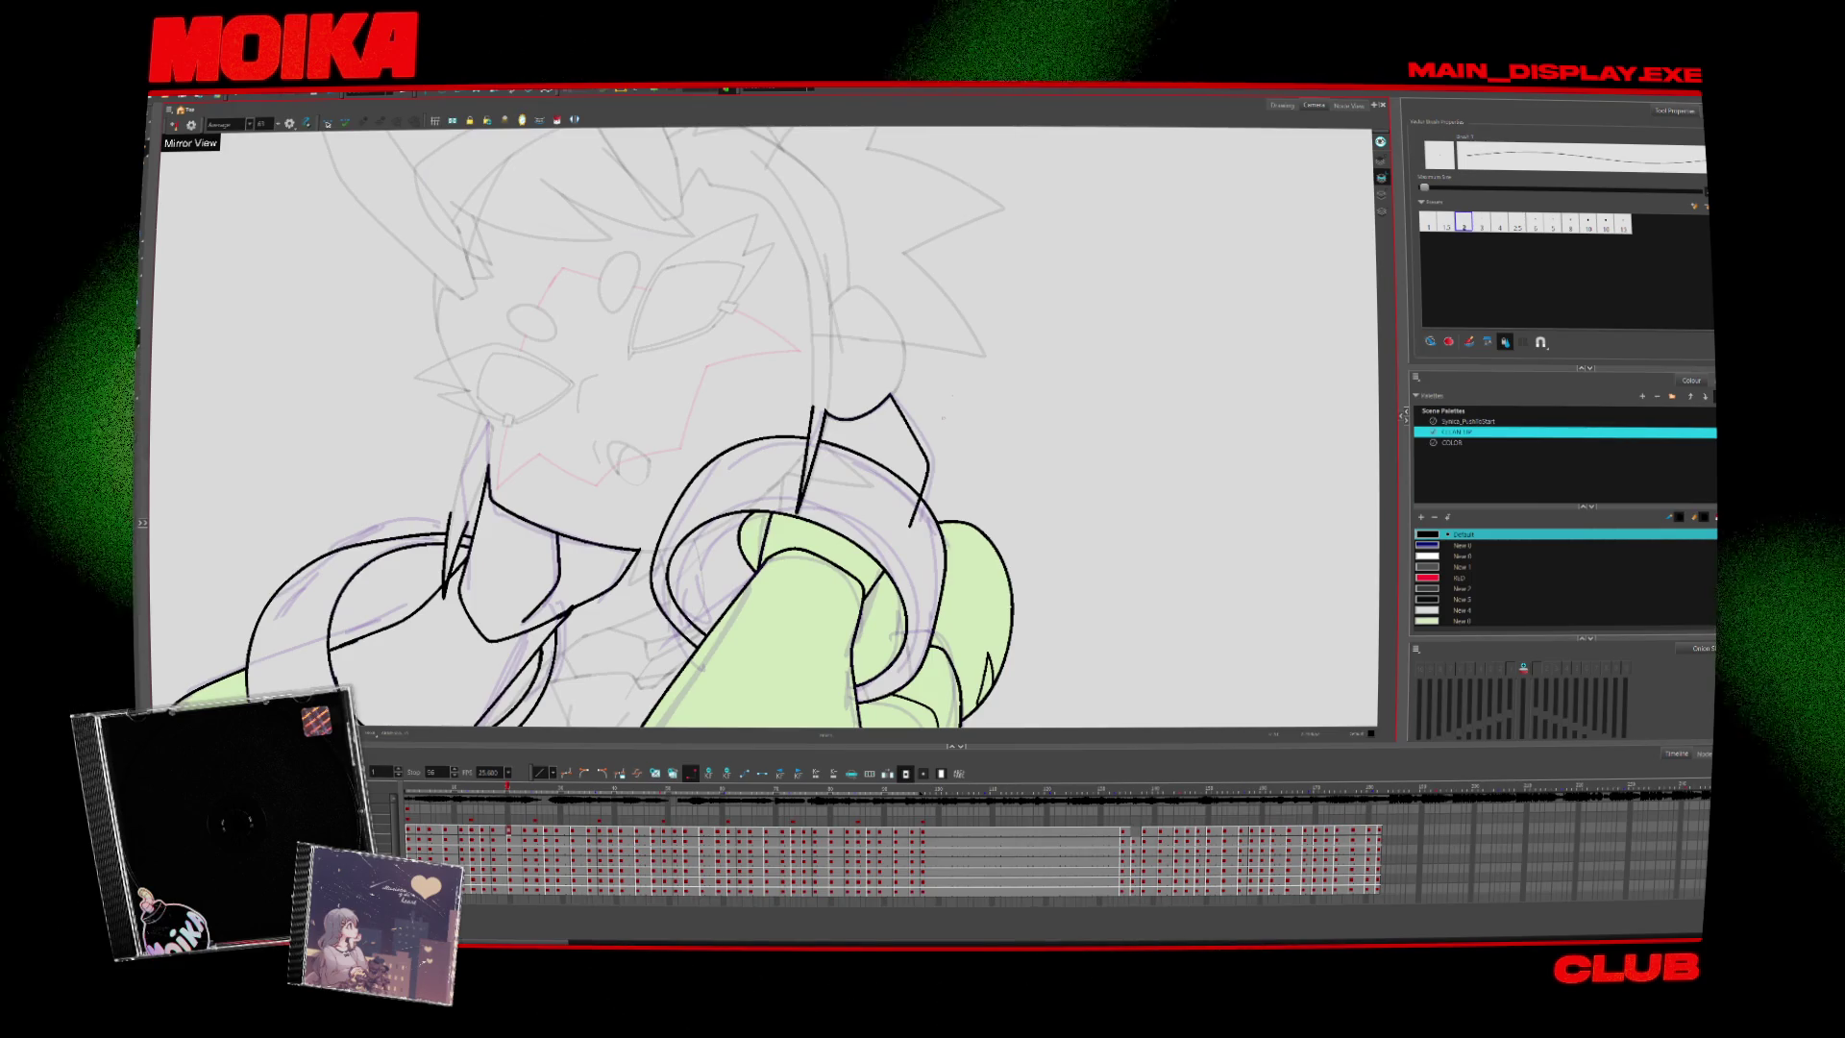
key(alt+s)
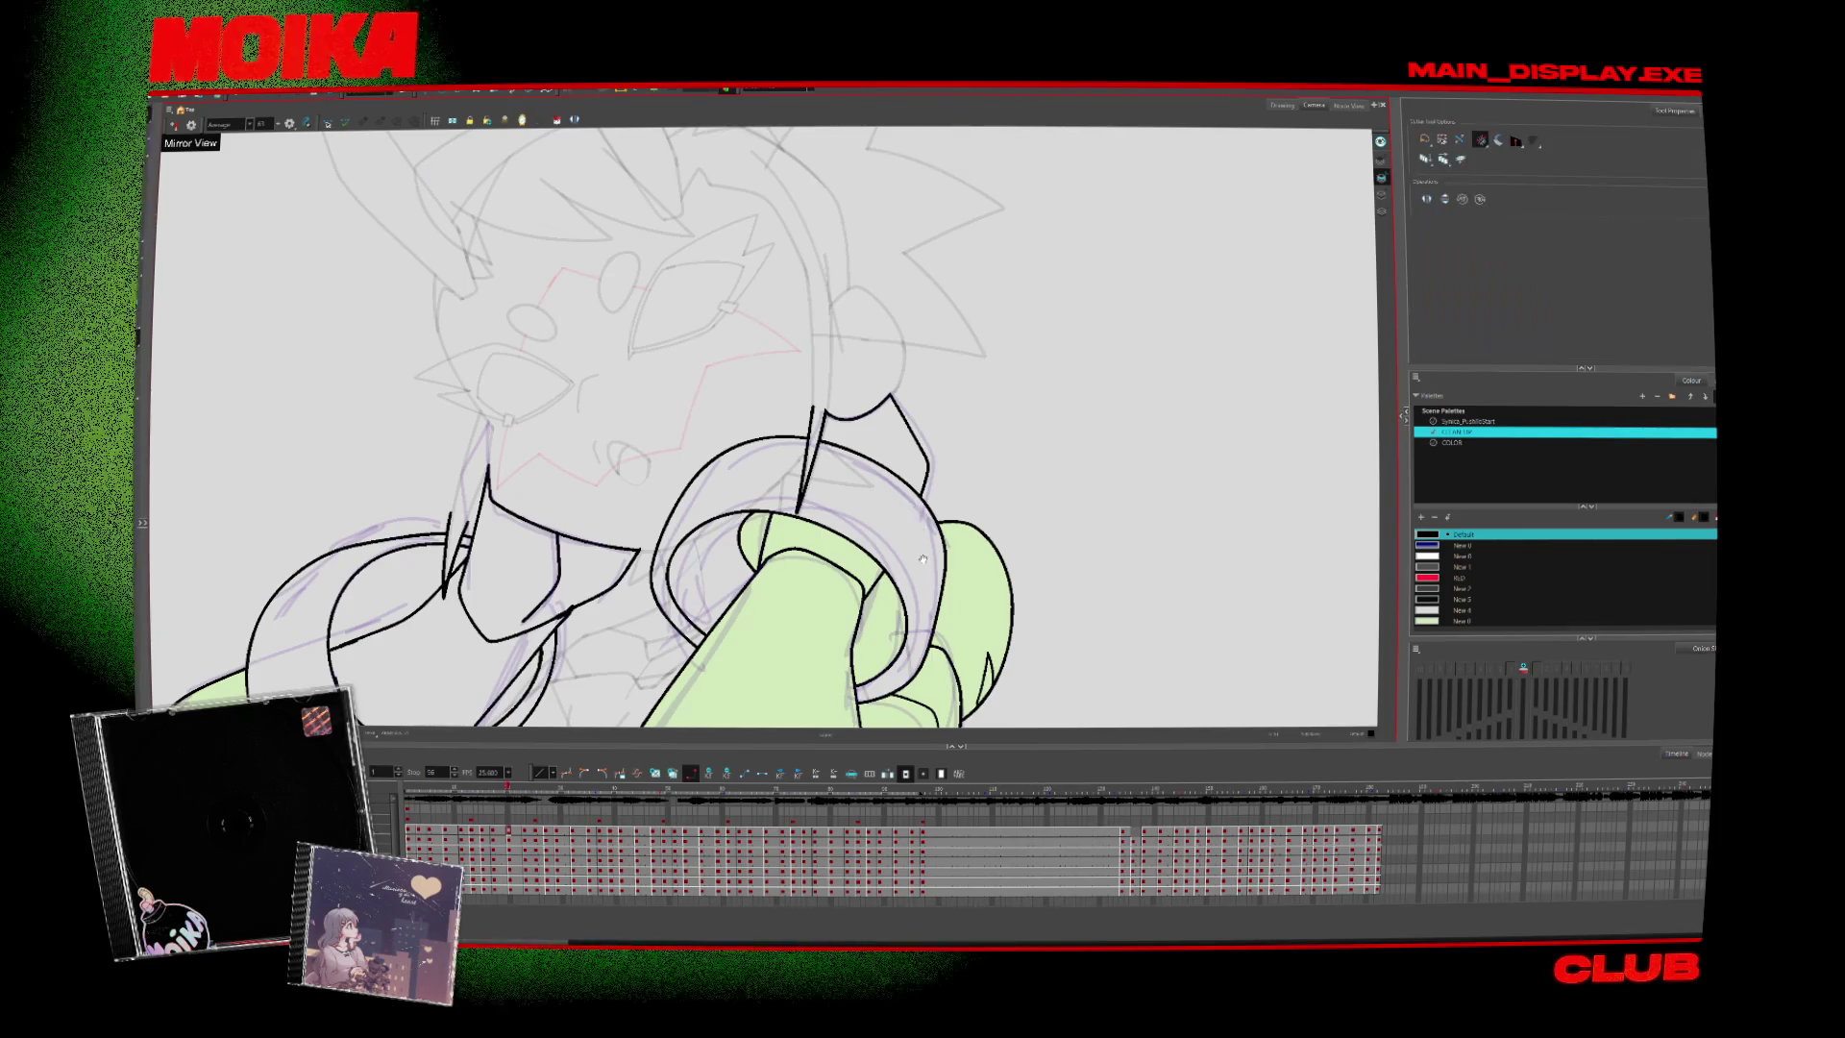
key(period)
key(alt+b)
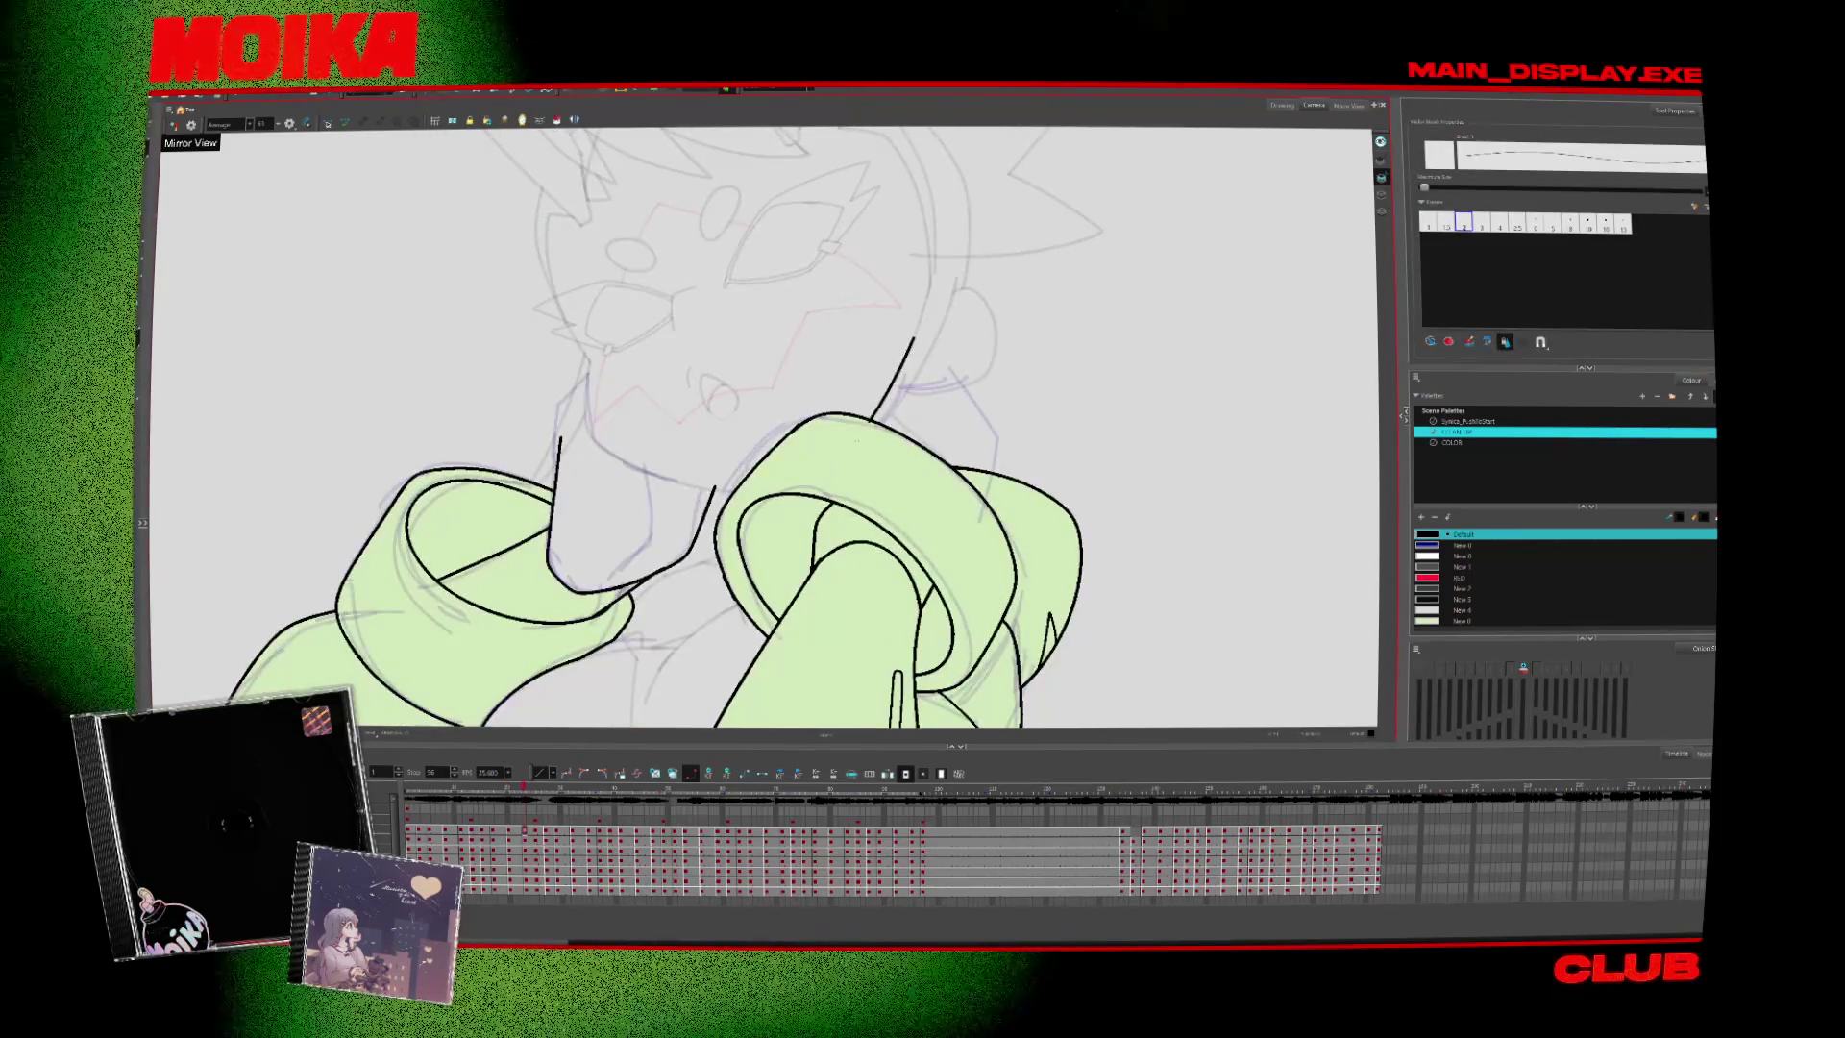
Undo the green fill on the right sleeve, join the gauntlet lines, and draw a diagonal forearm line
key(ctrl+z)
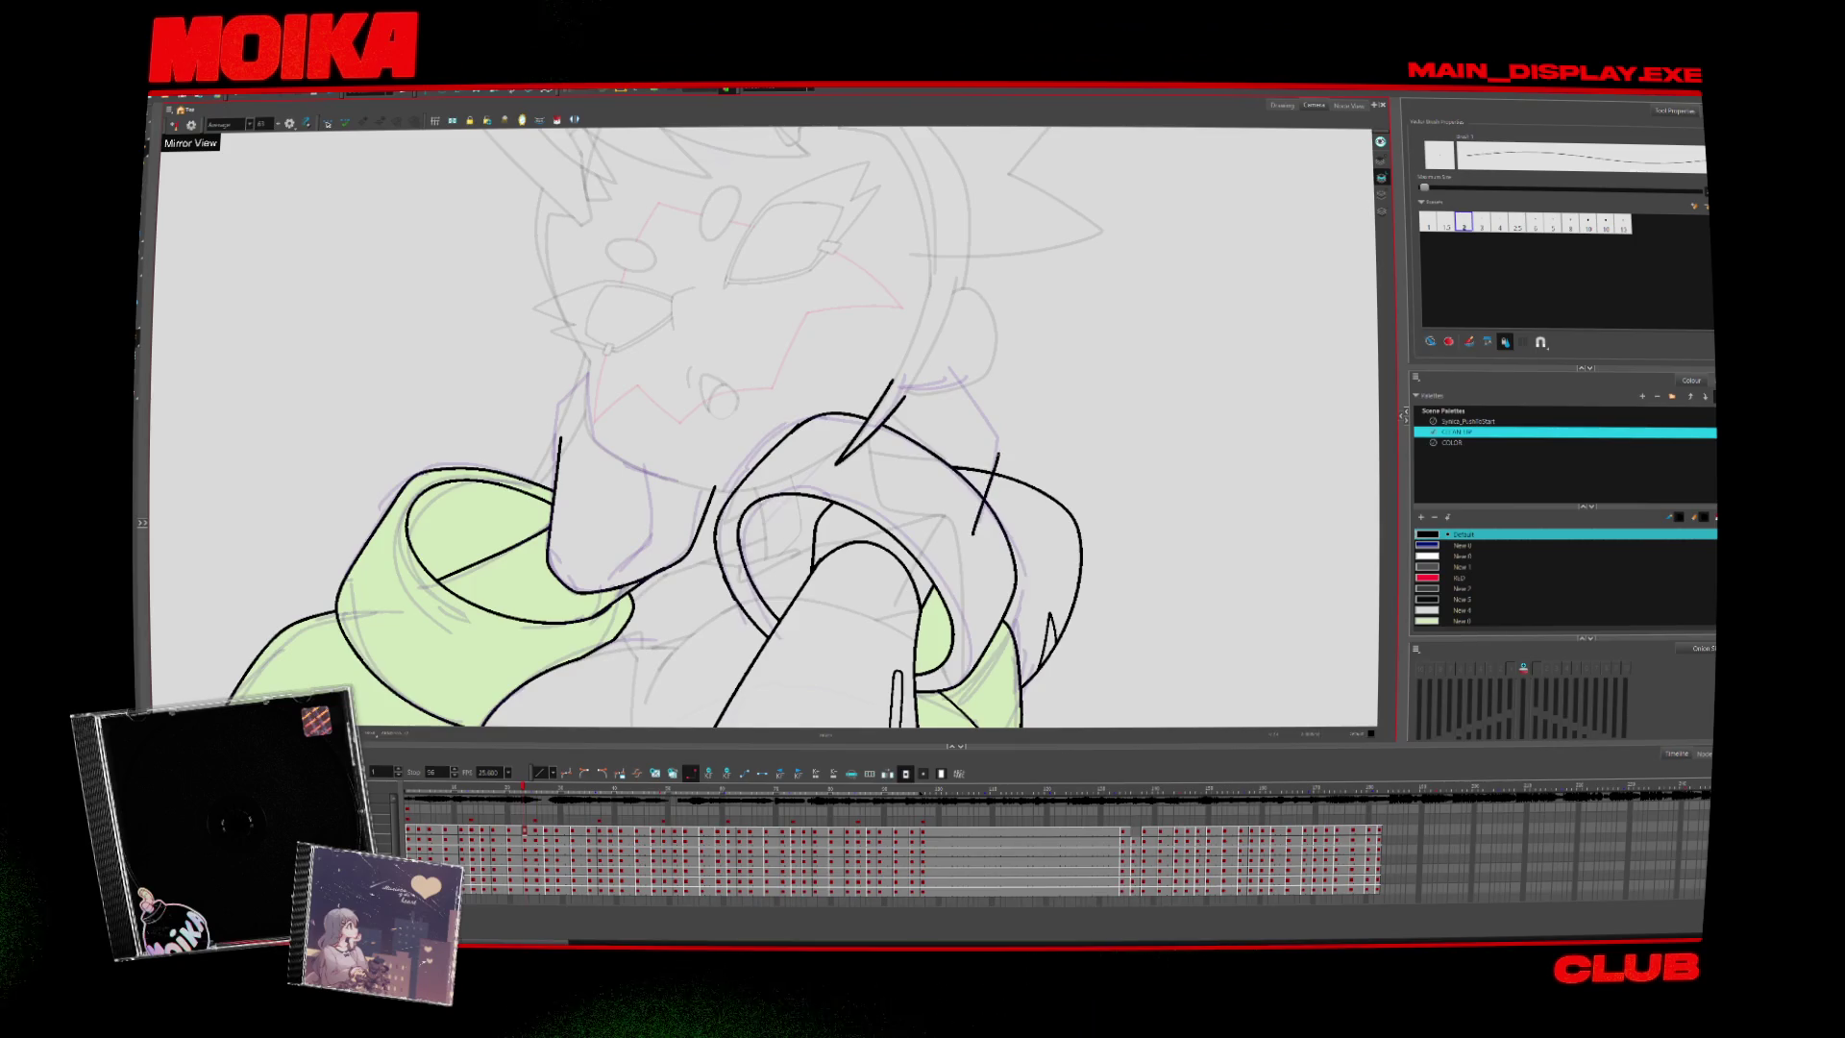
drag(908, 391, 973, 378)
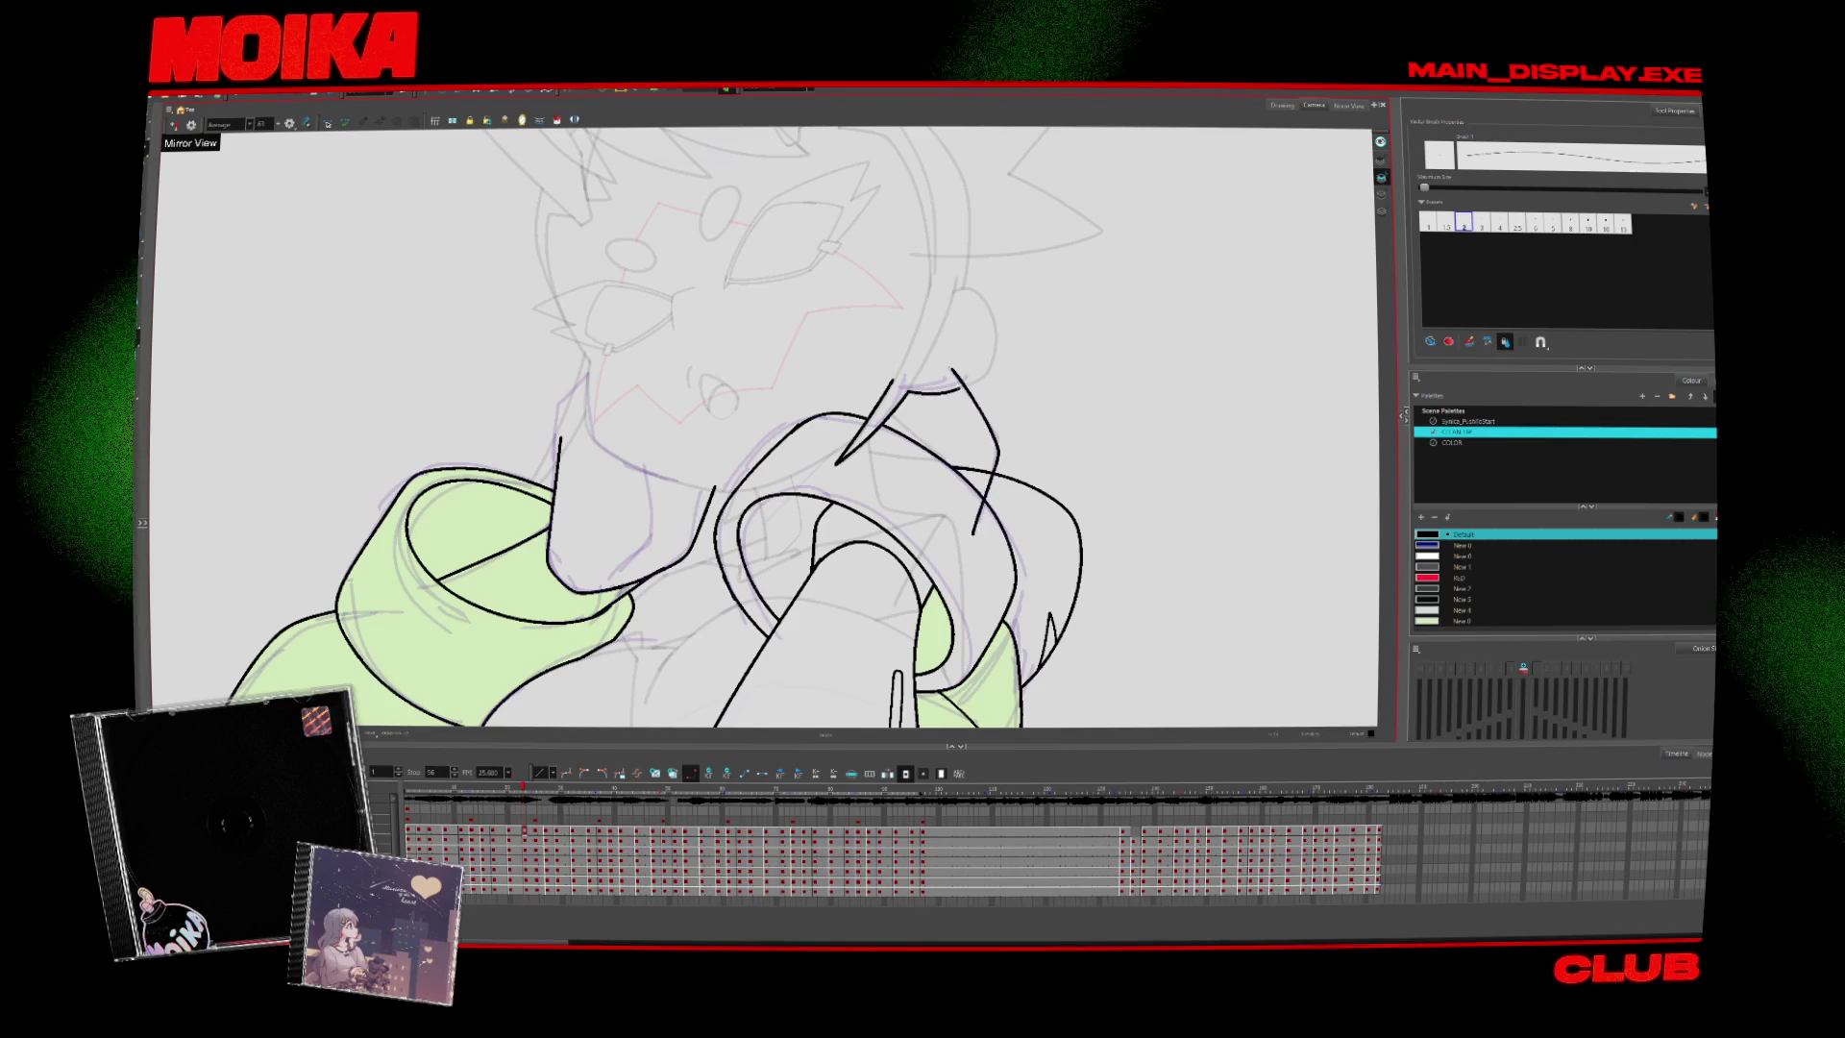
key(alt+t)
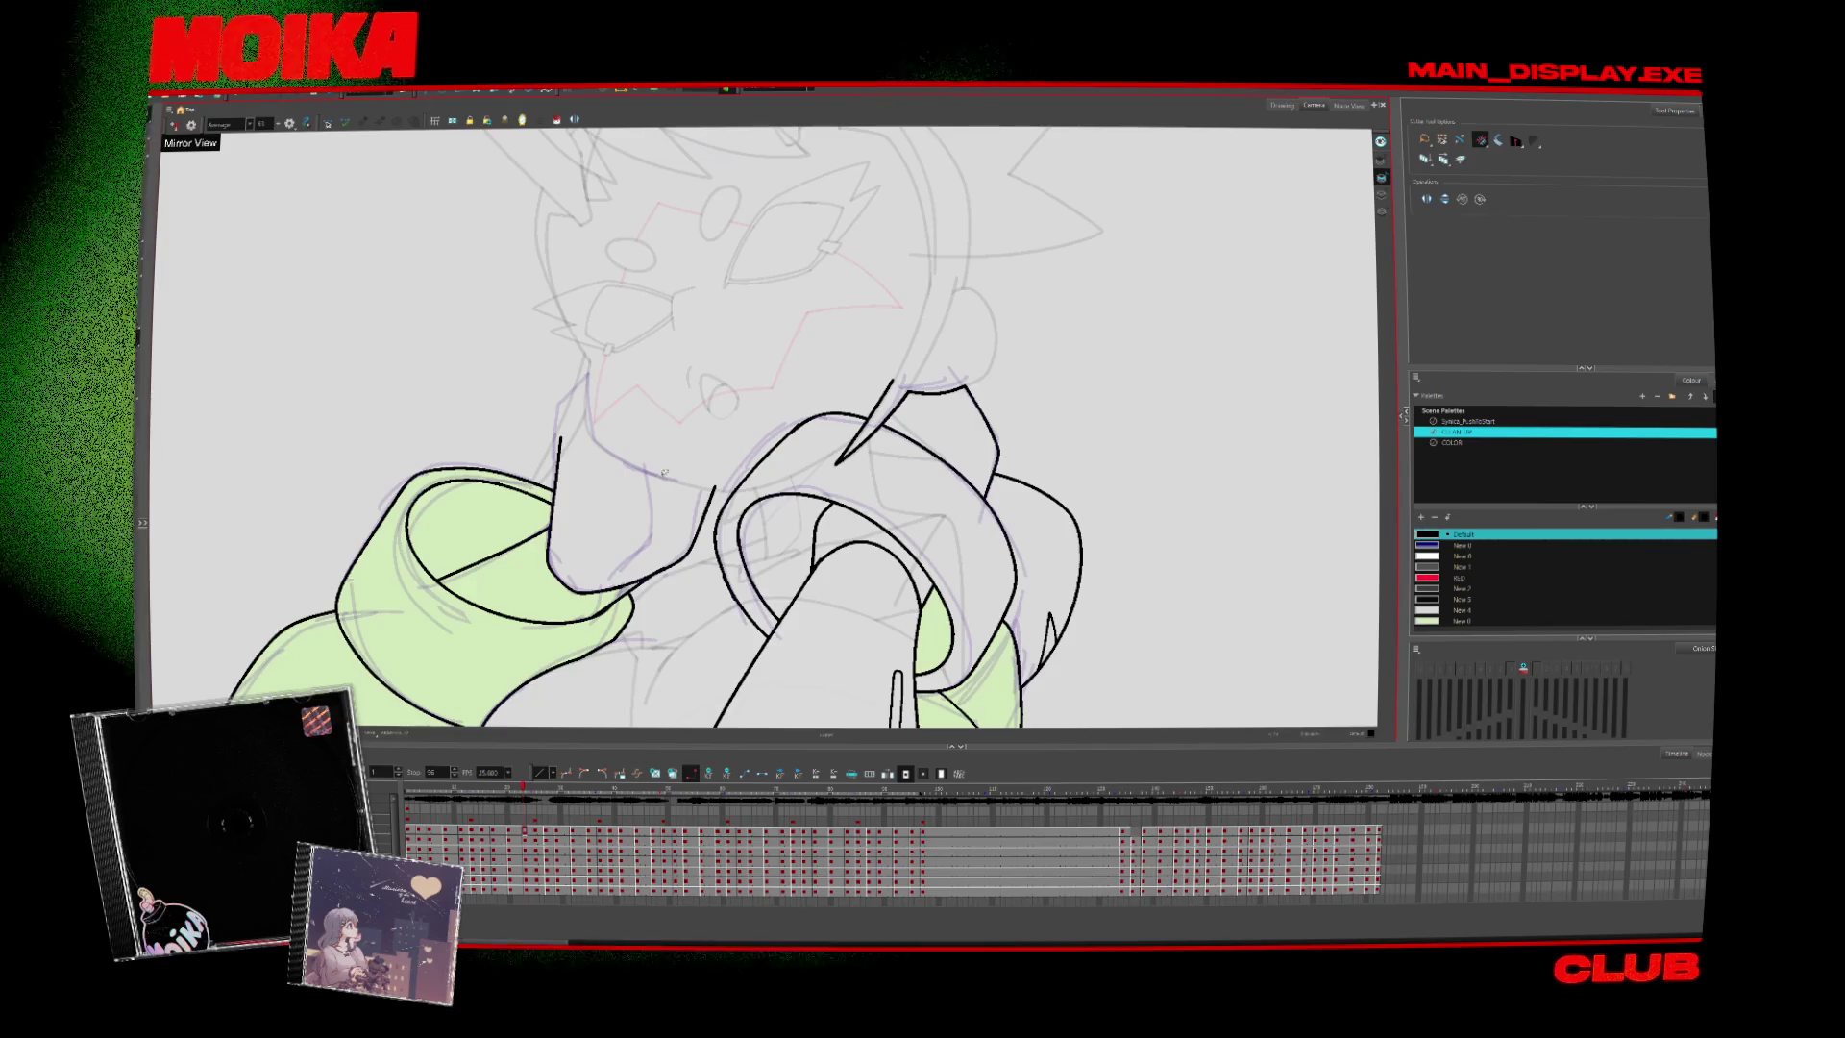
key(alt+/)
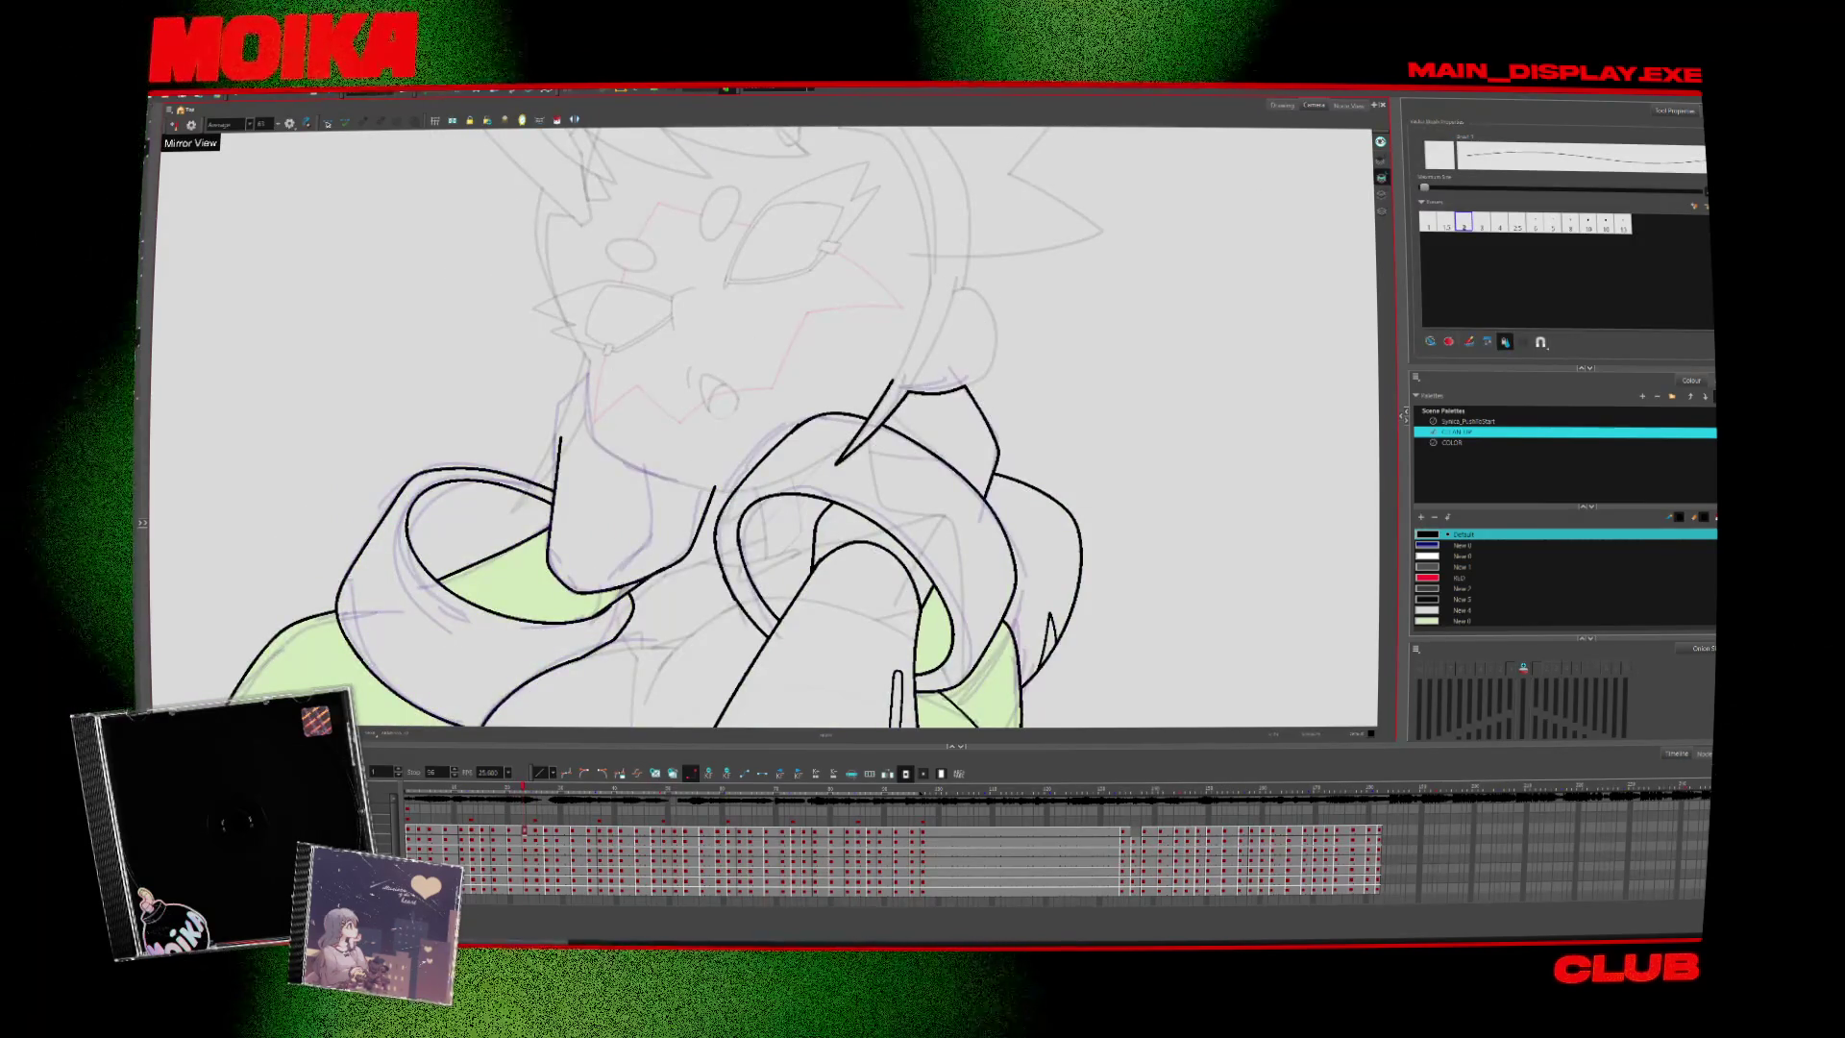
drag(510, 516, 590, 347)
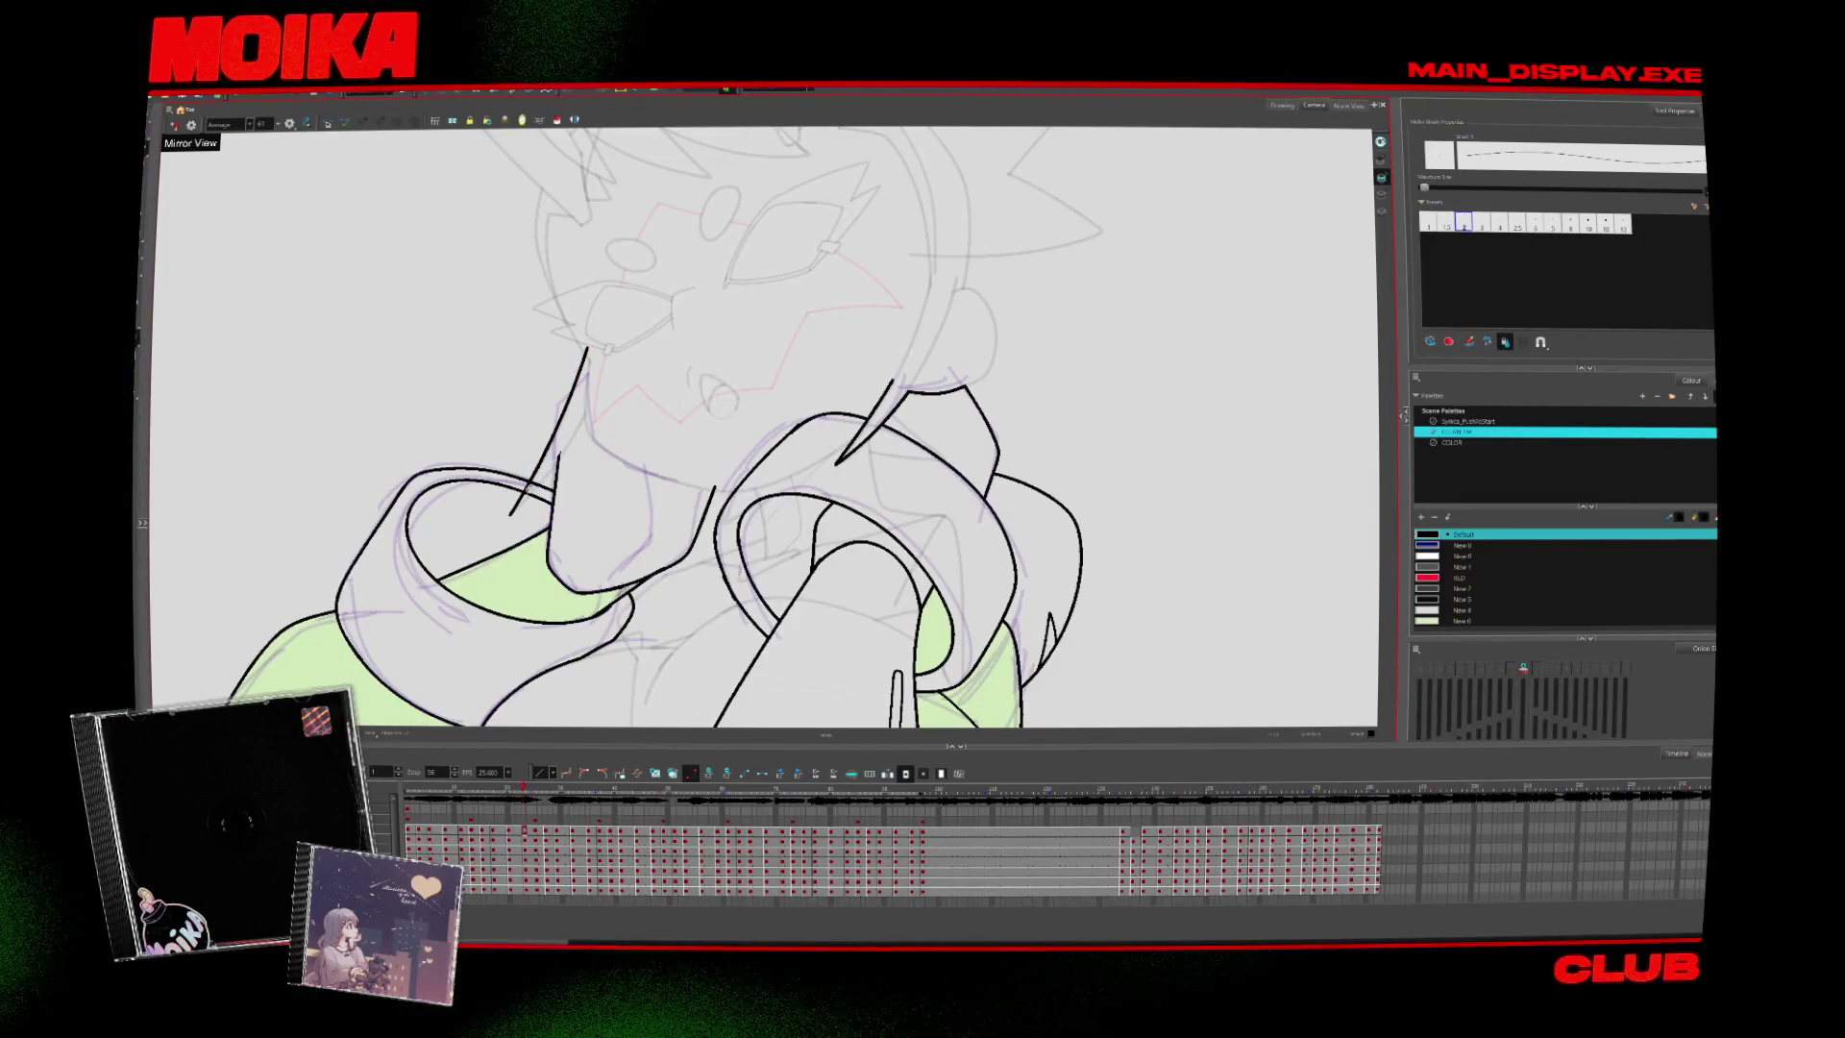
key(alt+s)
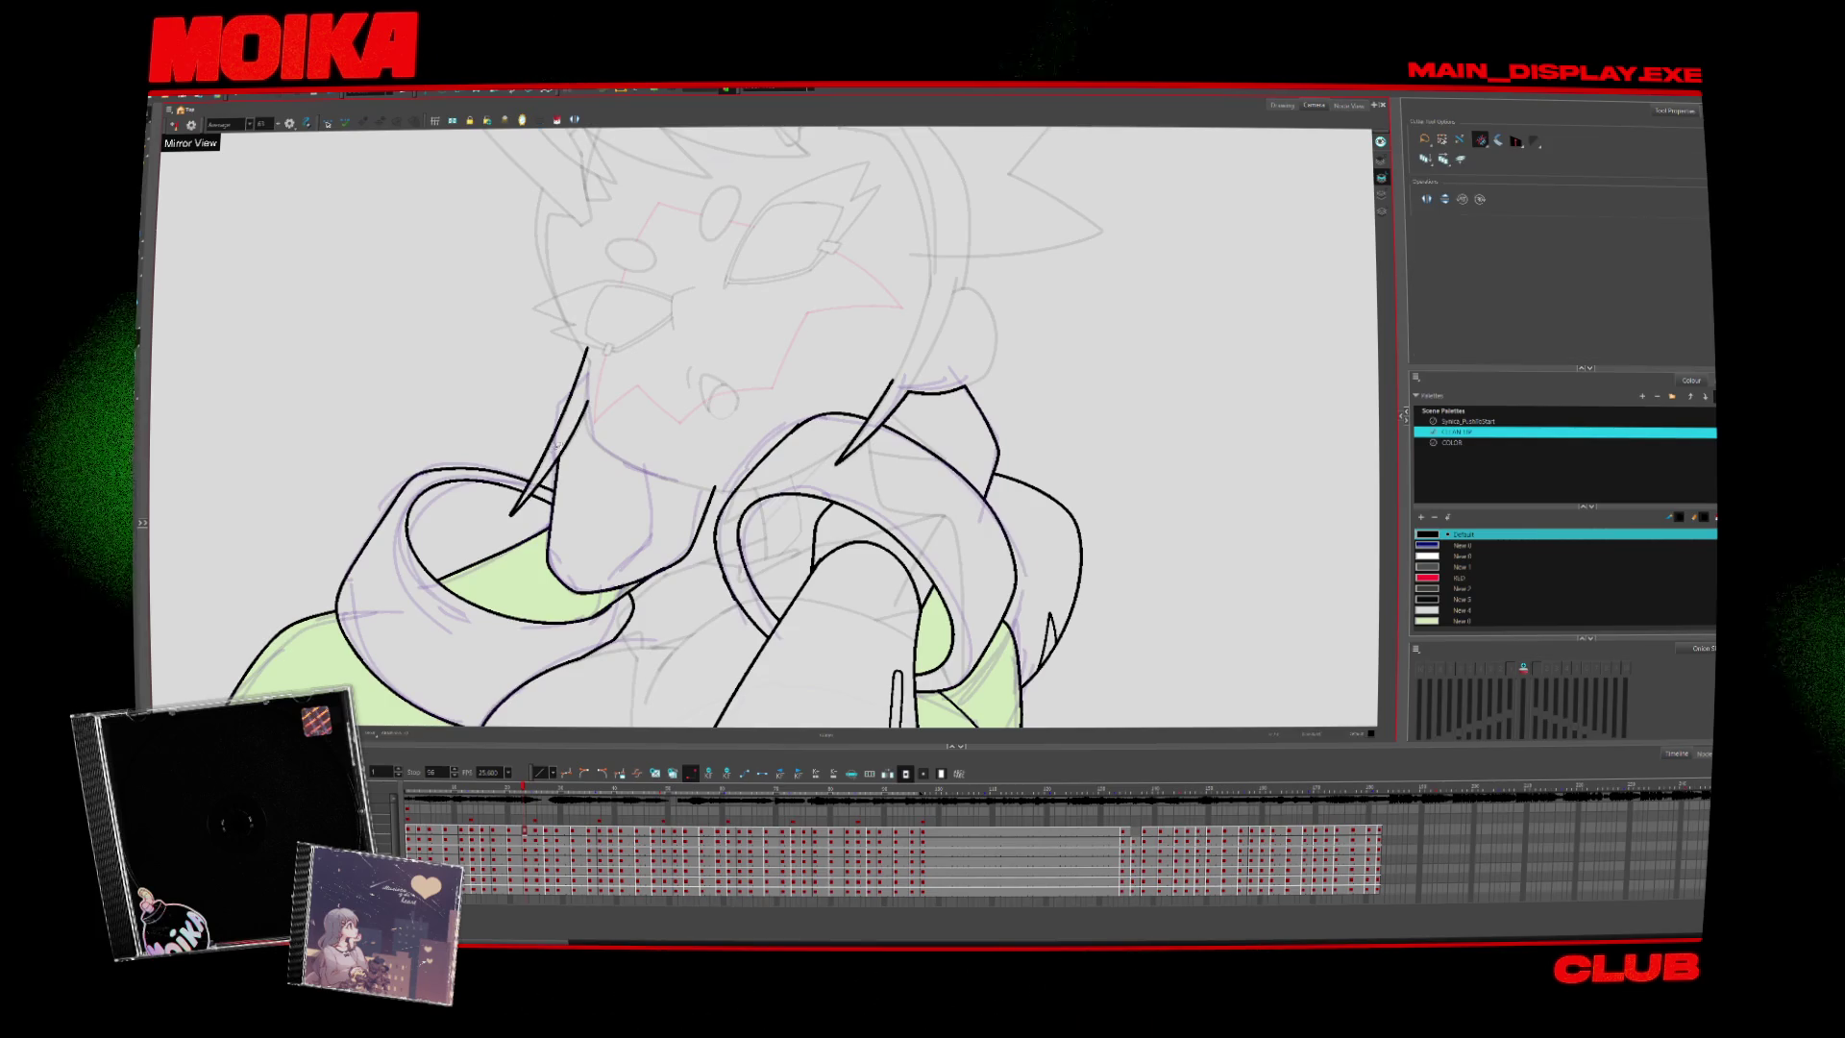
Move to the next drawing and rotate and pan the canvas view for easier inking
key(alt+b)
key(period)
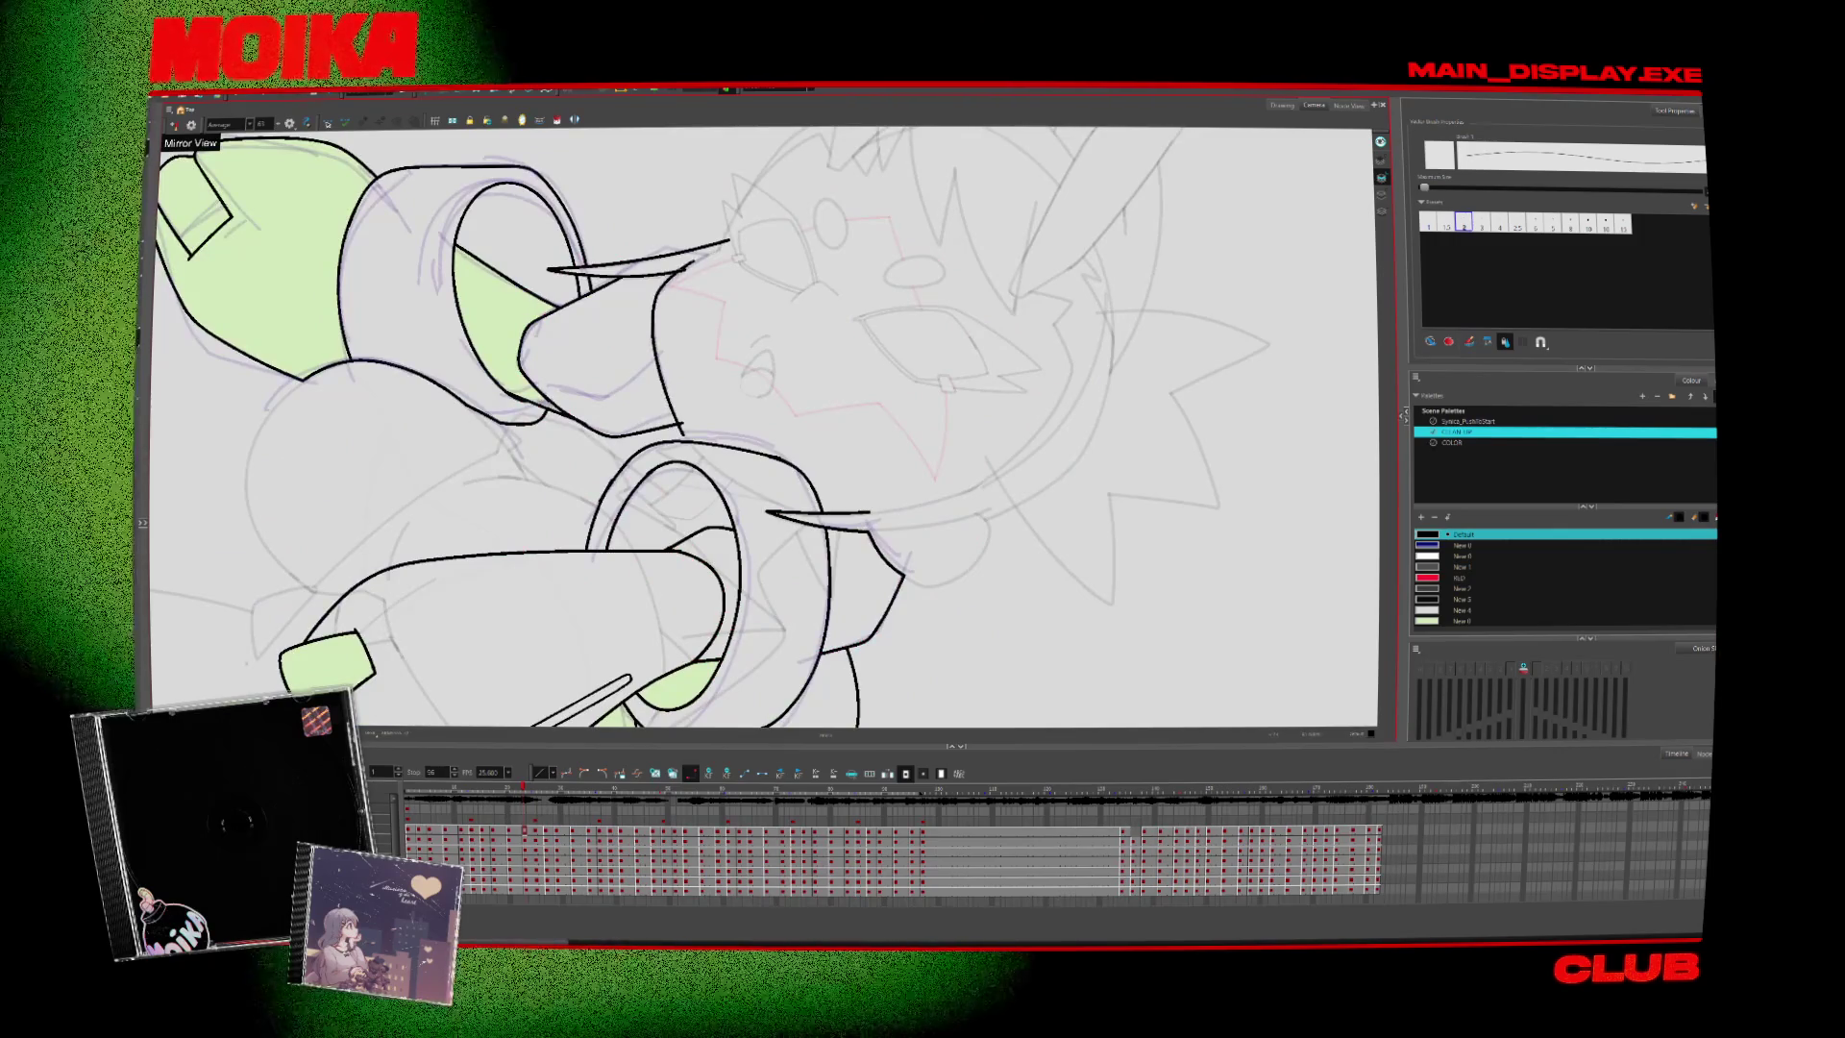
ctrl+alt+drag(932, 355, 898, 289)
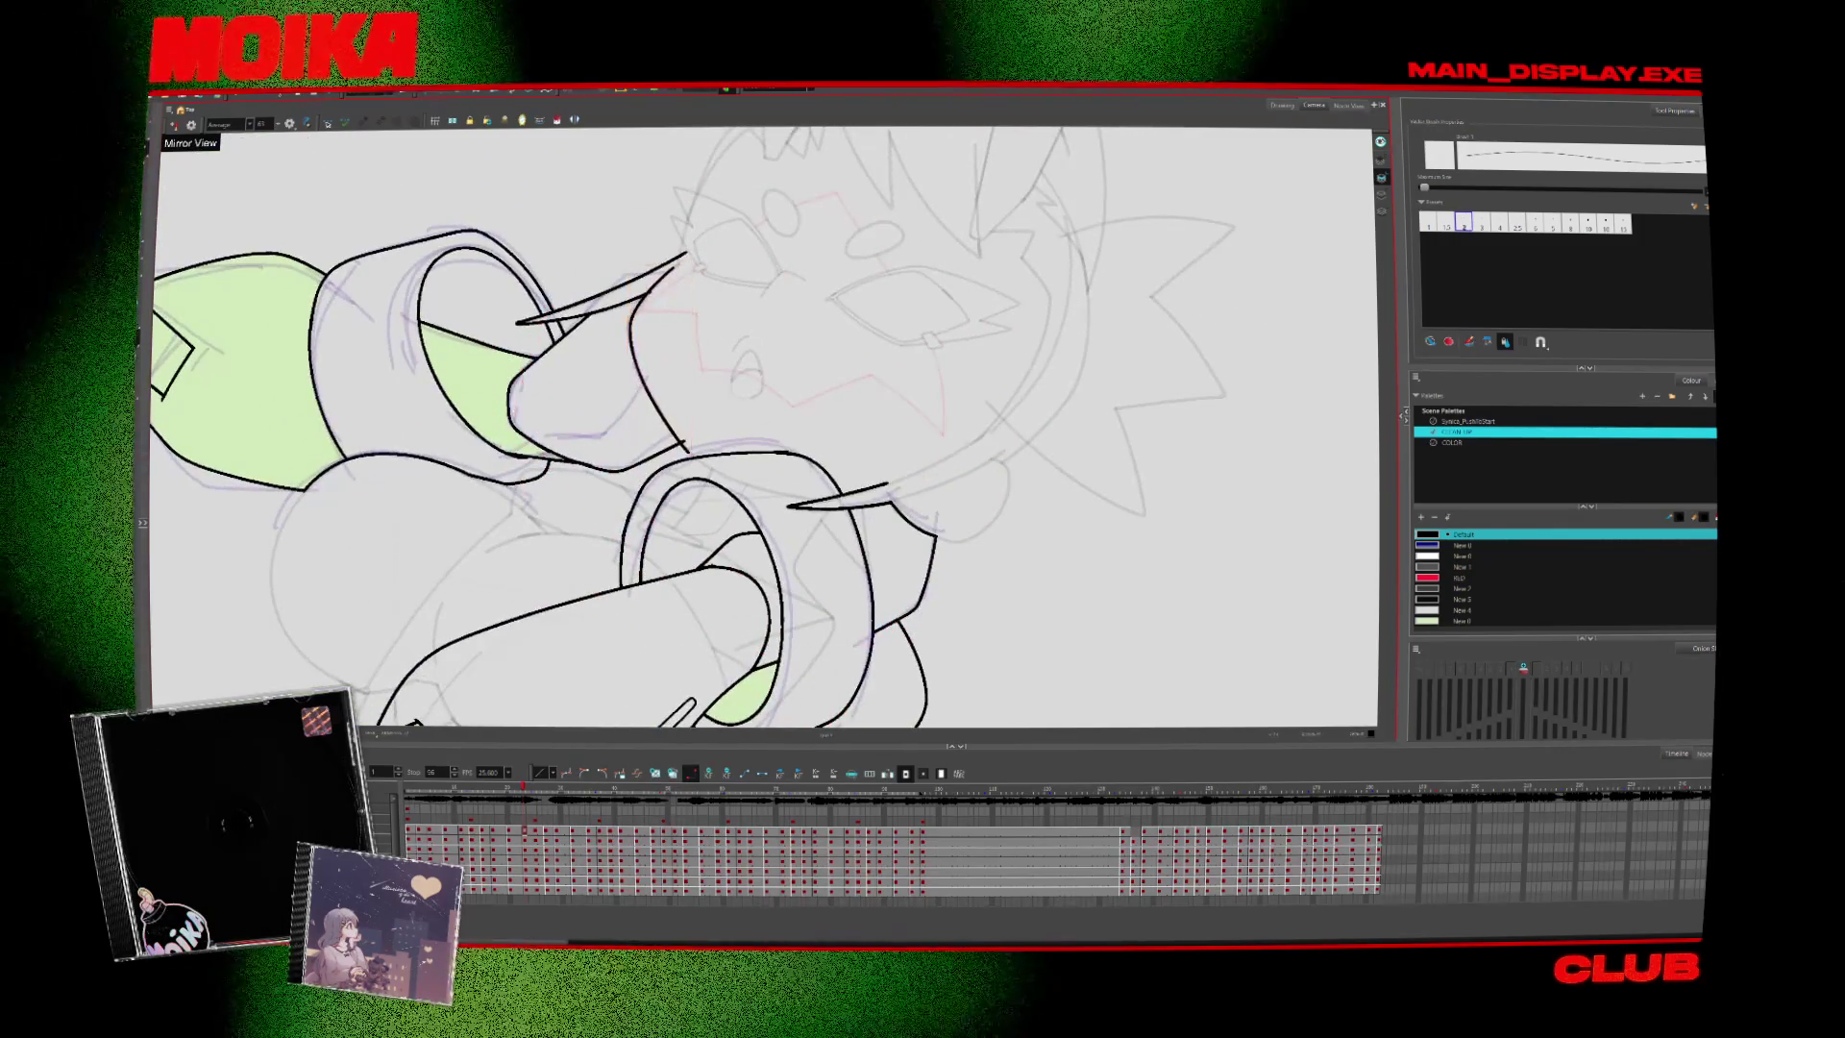
key(alt+t)
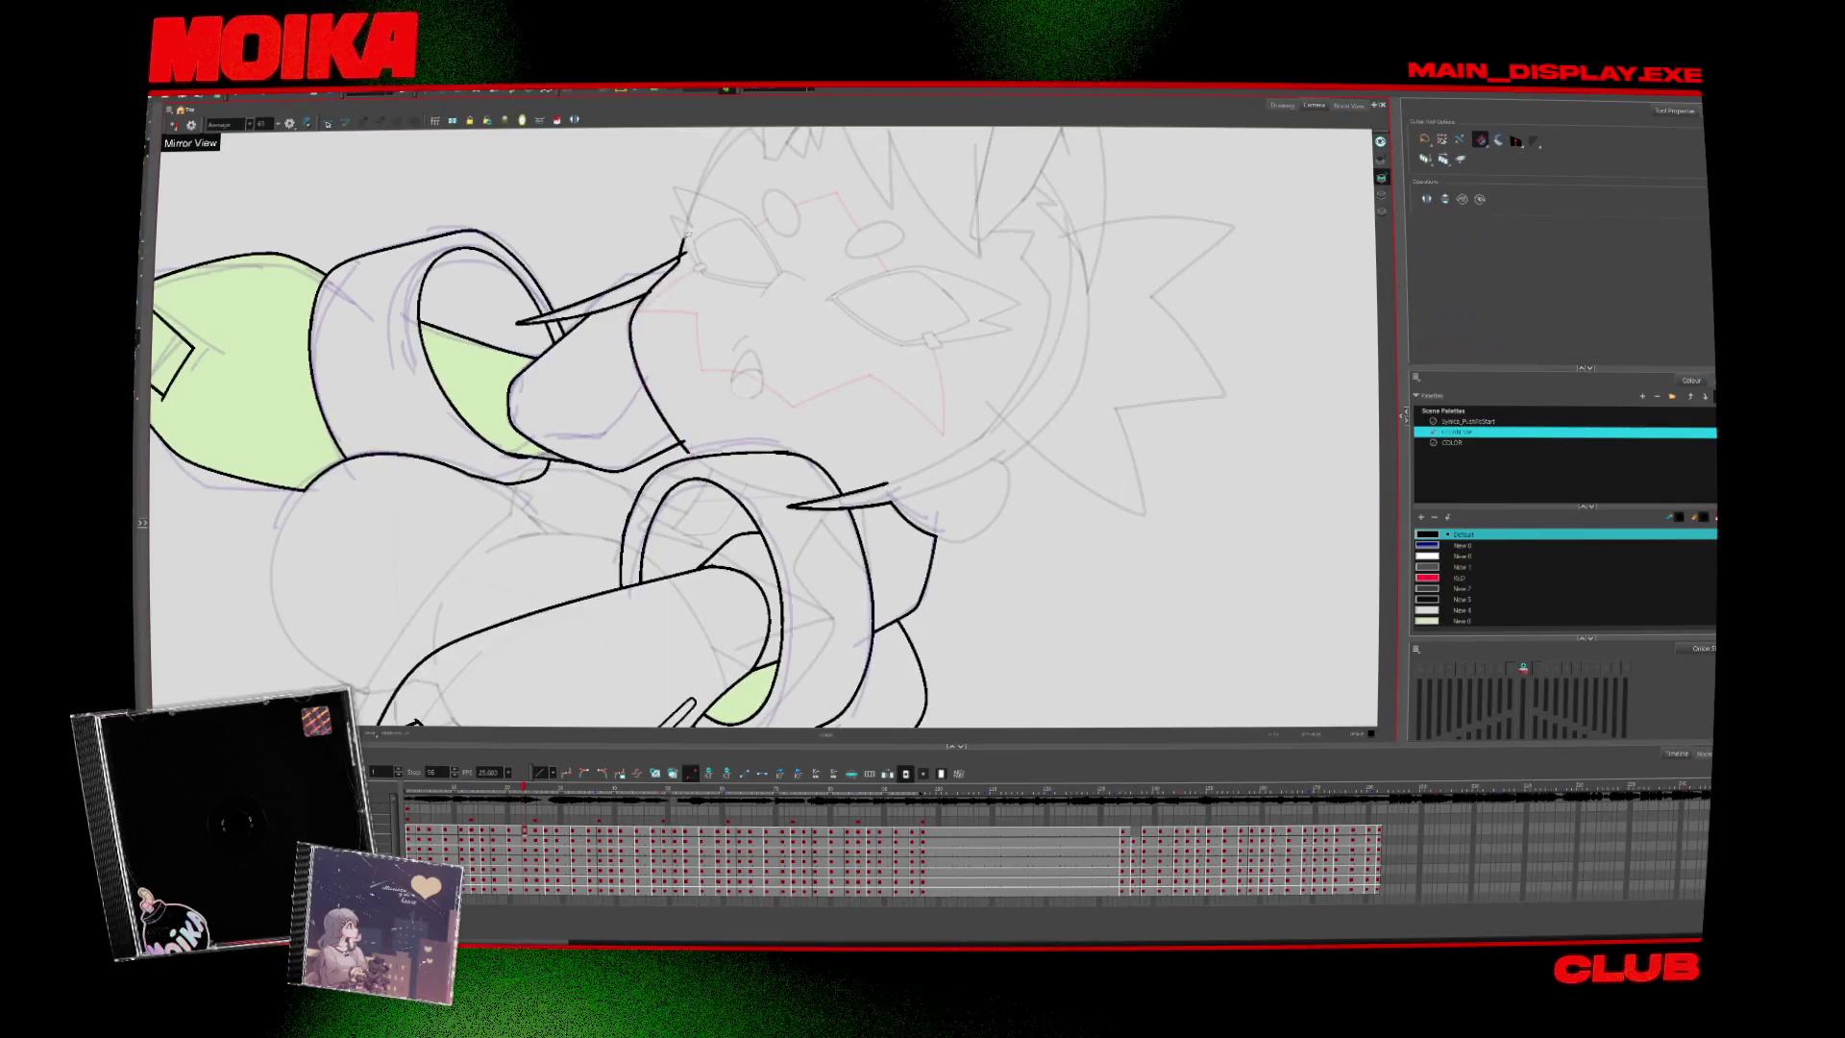
drag(684, 448, 816, 288)
key(alt+b)
key(alt+t)
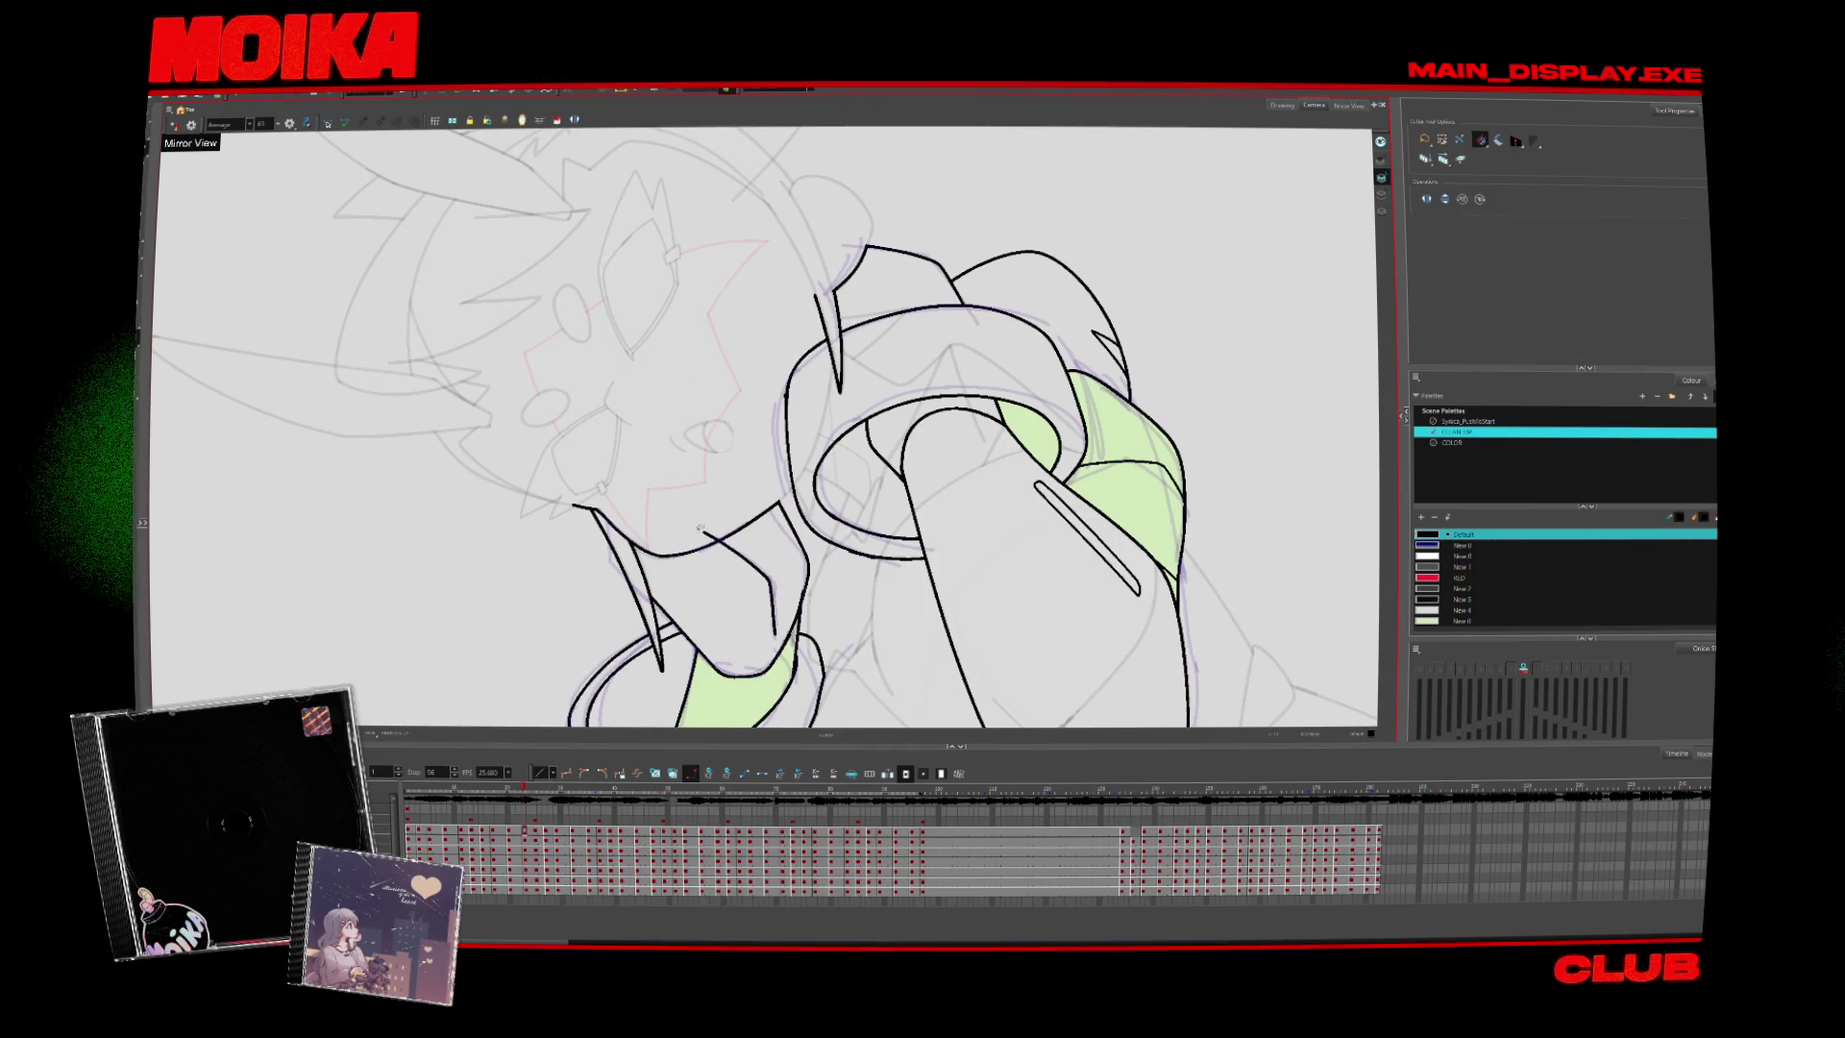
drag(754, 567, 711, 538)
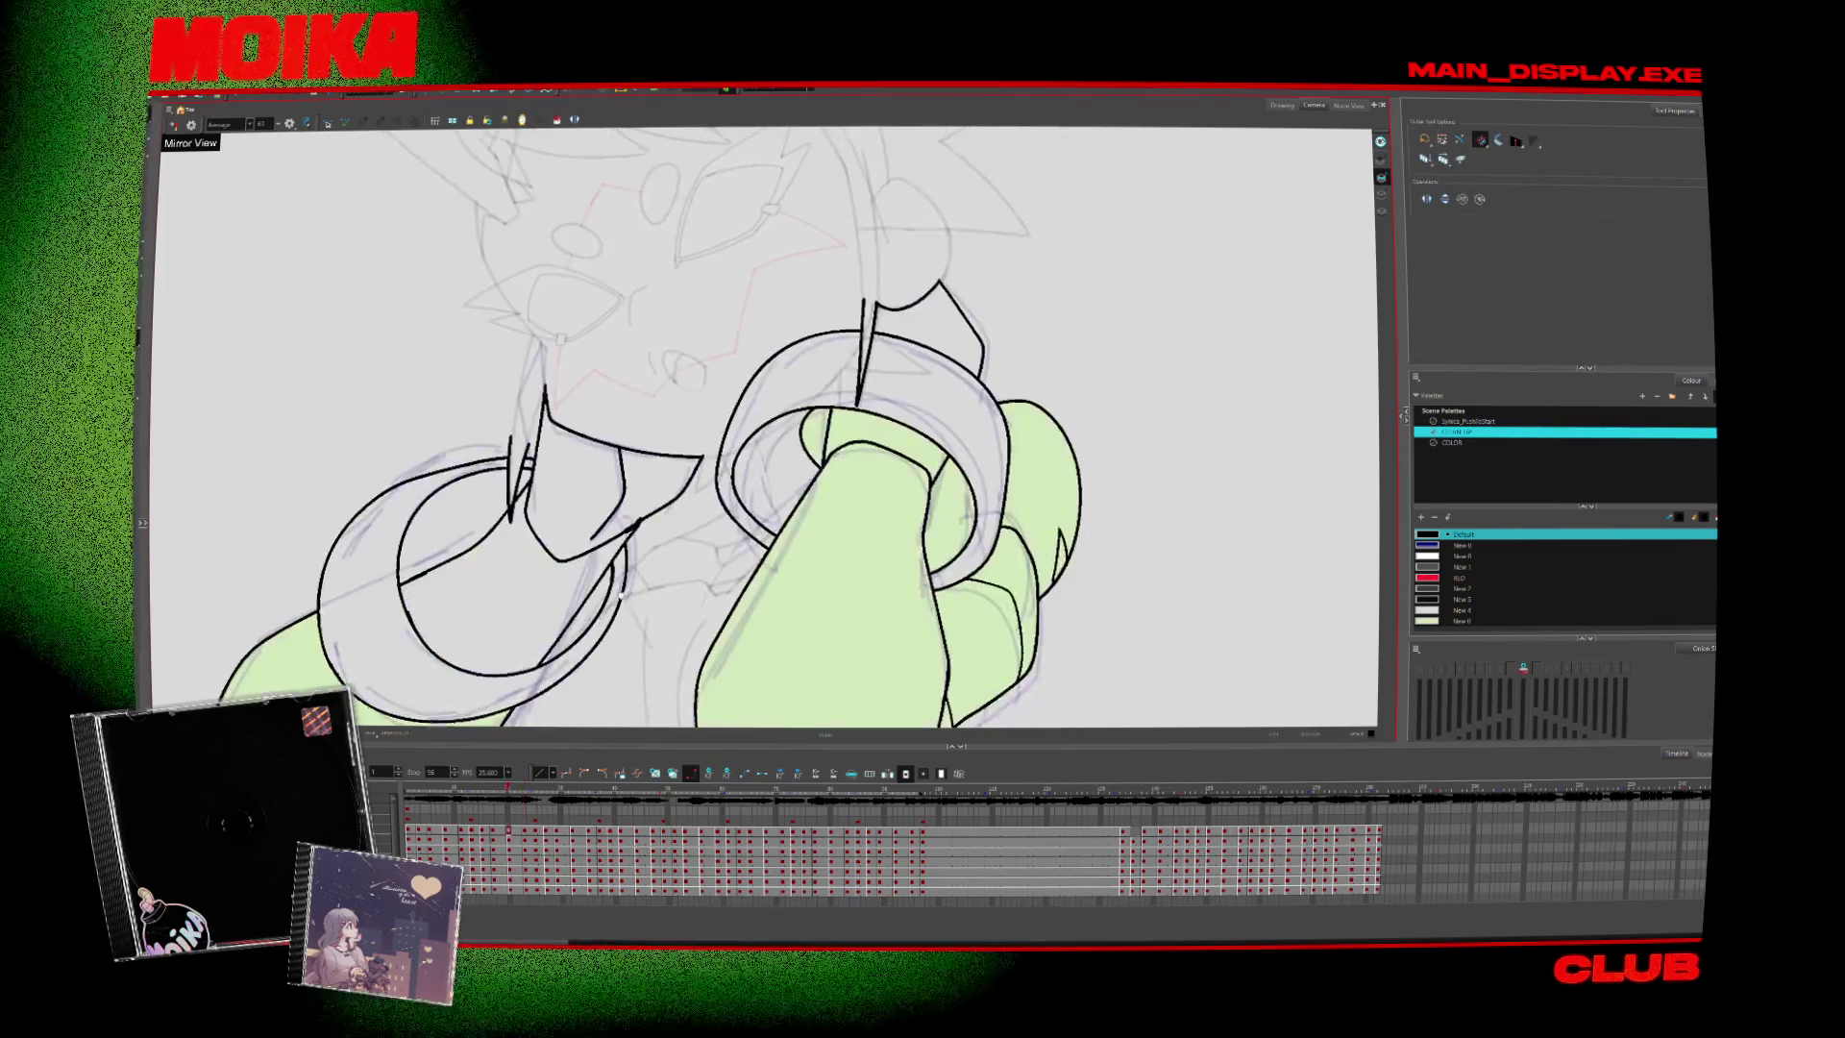
drag(622, 594, 699, 512)
key(alt+b)
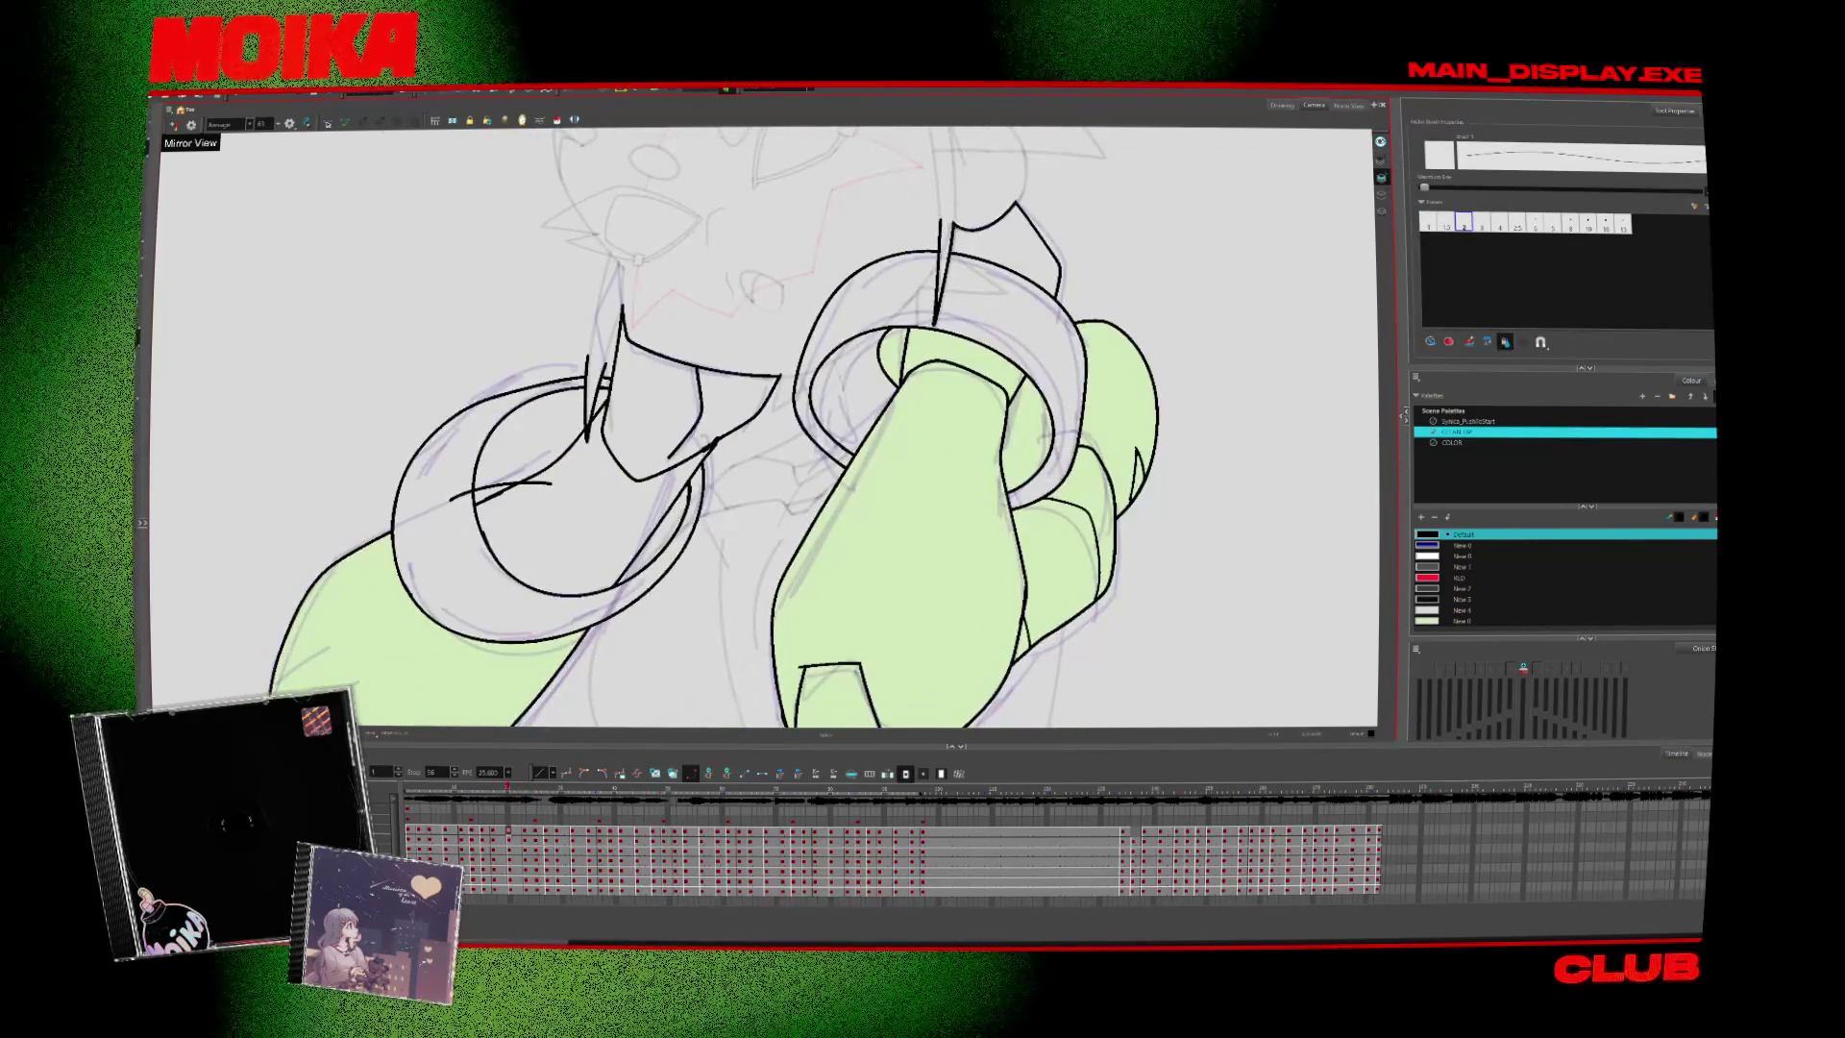
key(alt+t)
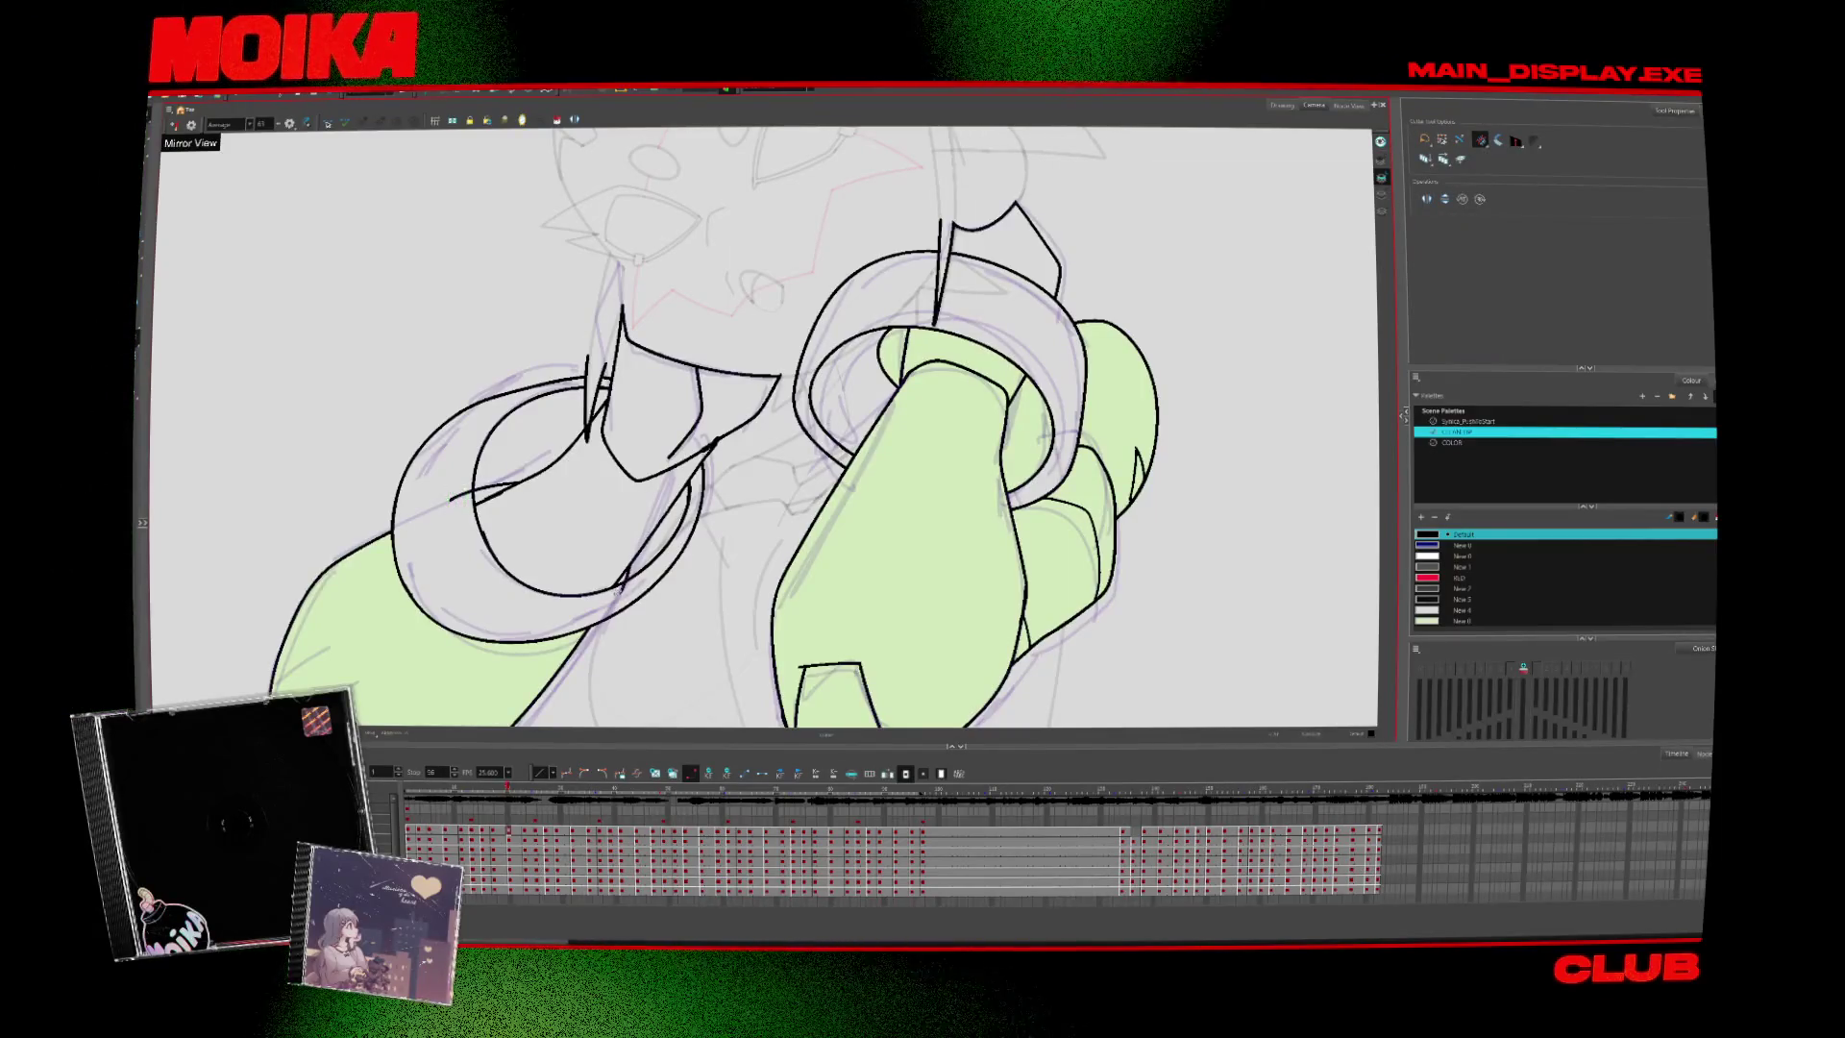
Flip between adjacent drawings to check the gauntlet motion
key(period)
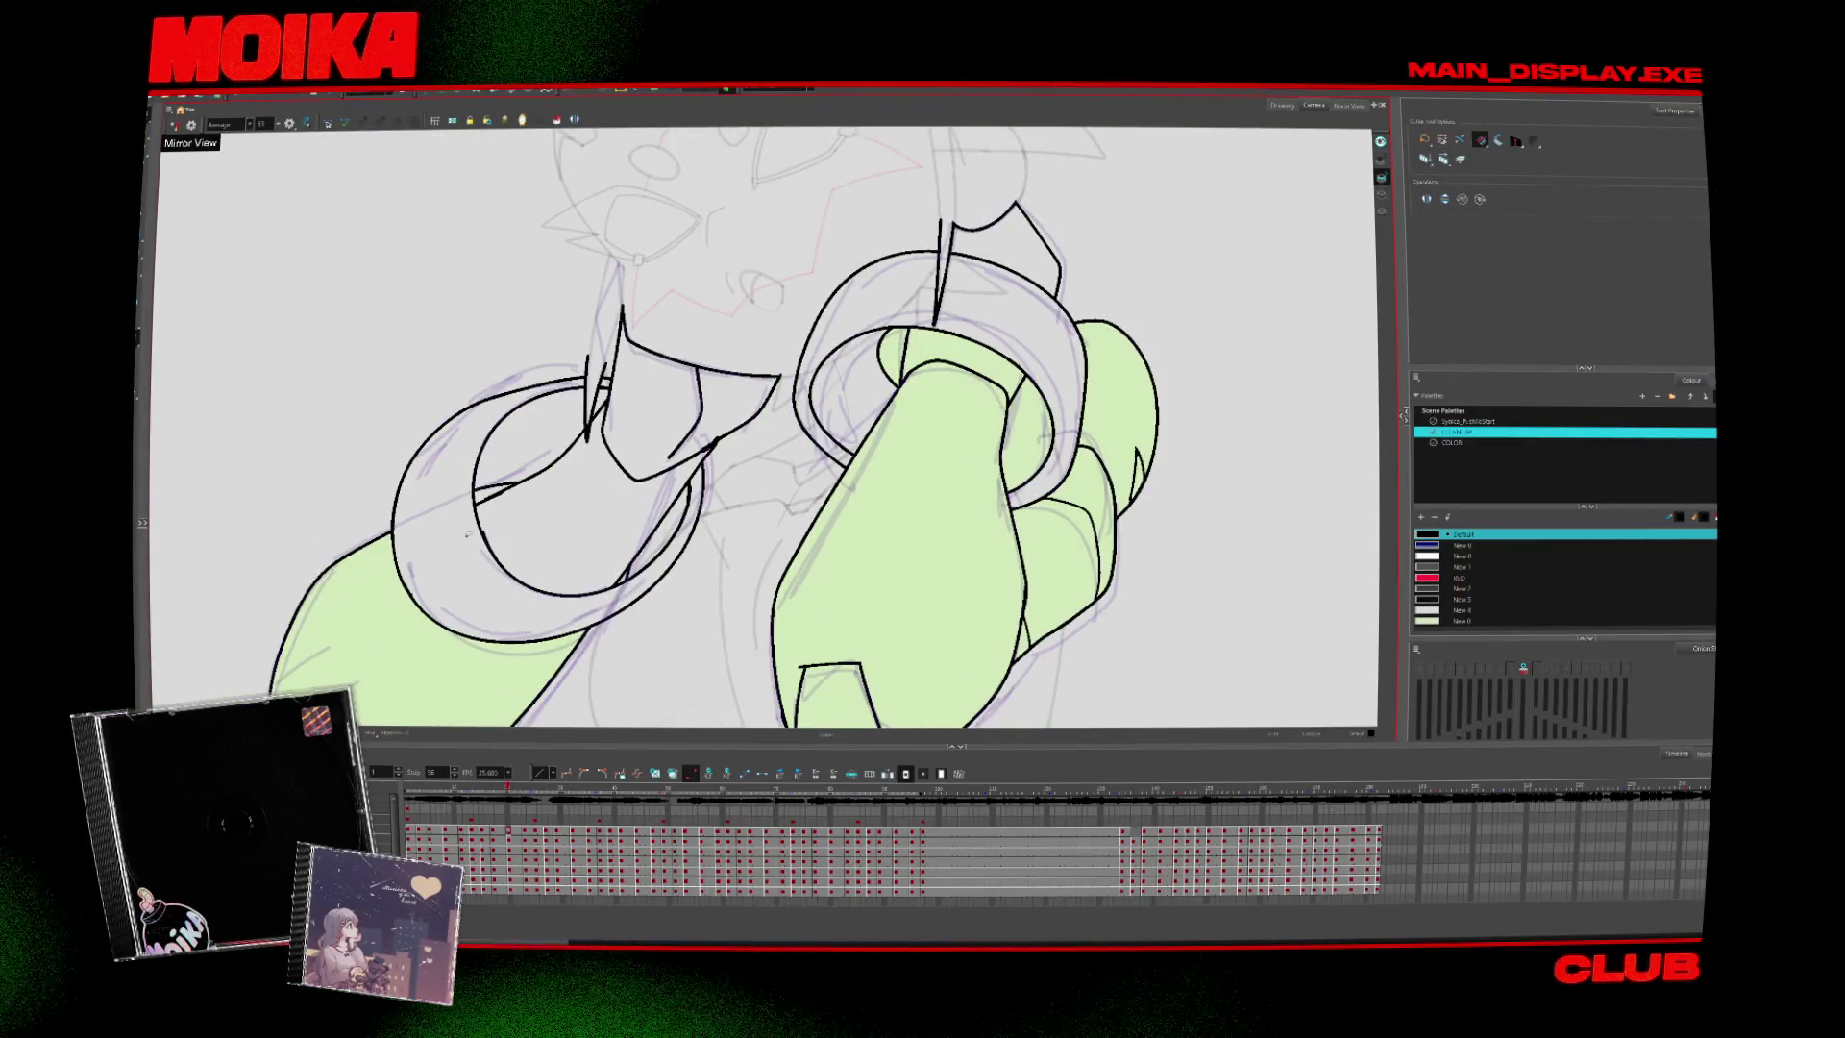
key(comma)
key(alt+b)
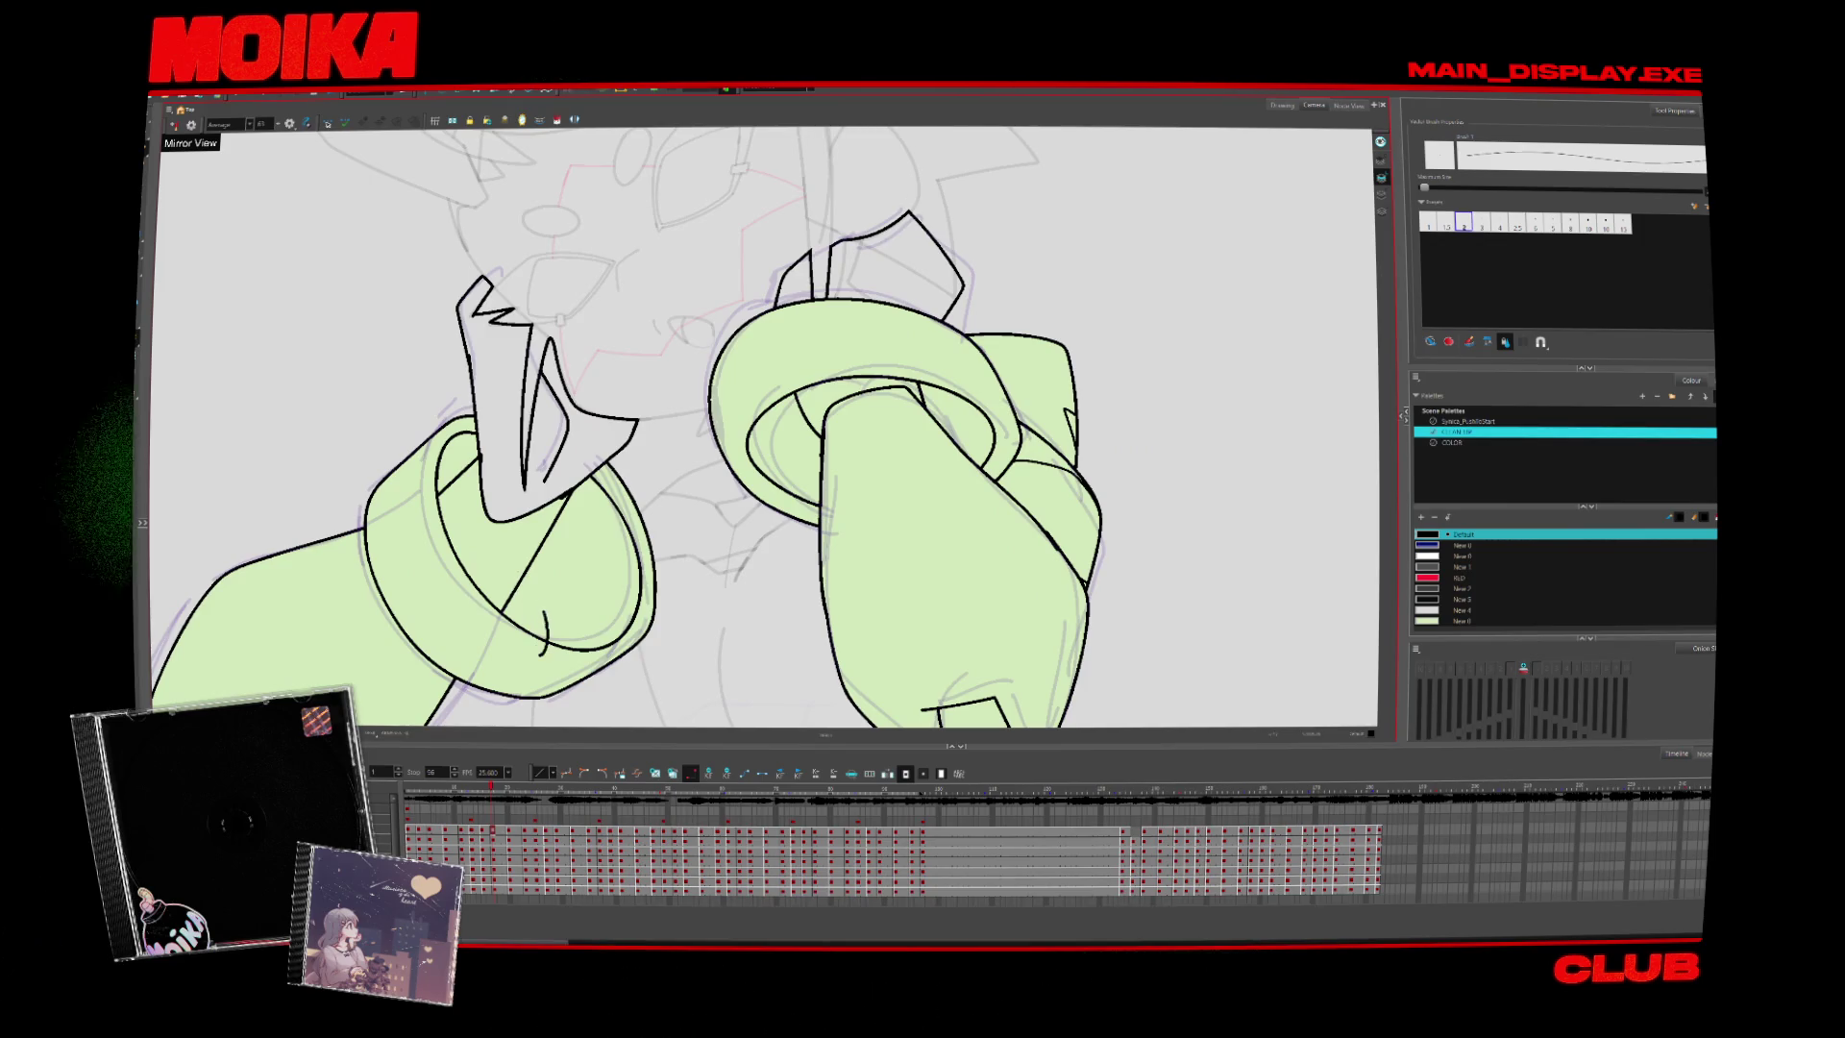
key(alt+t)
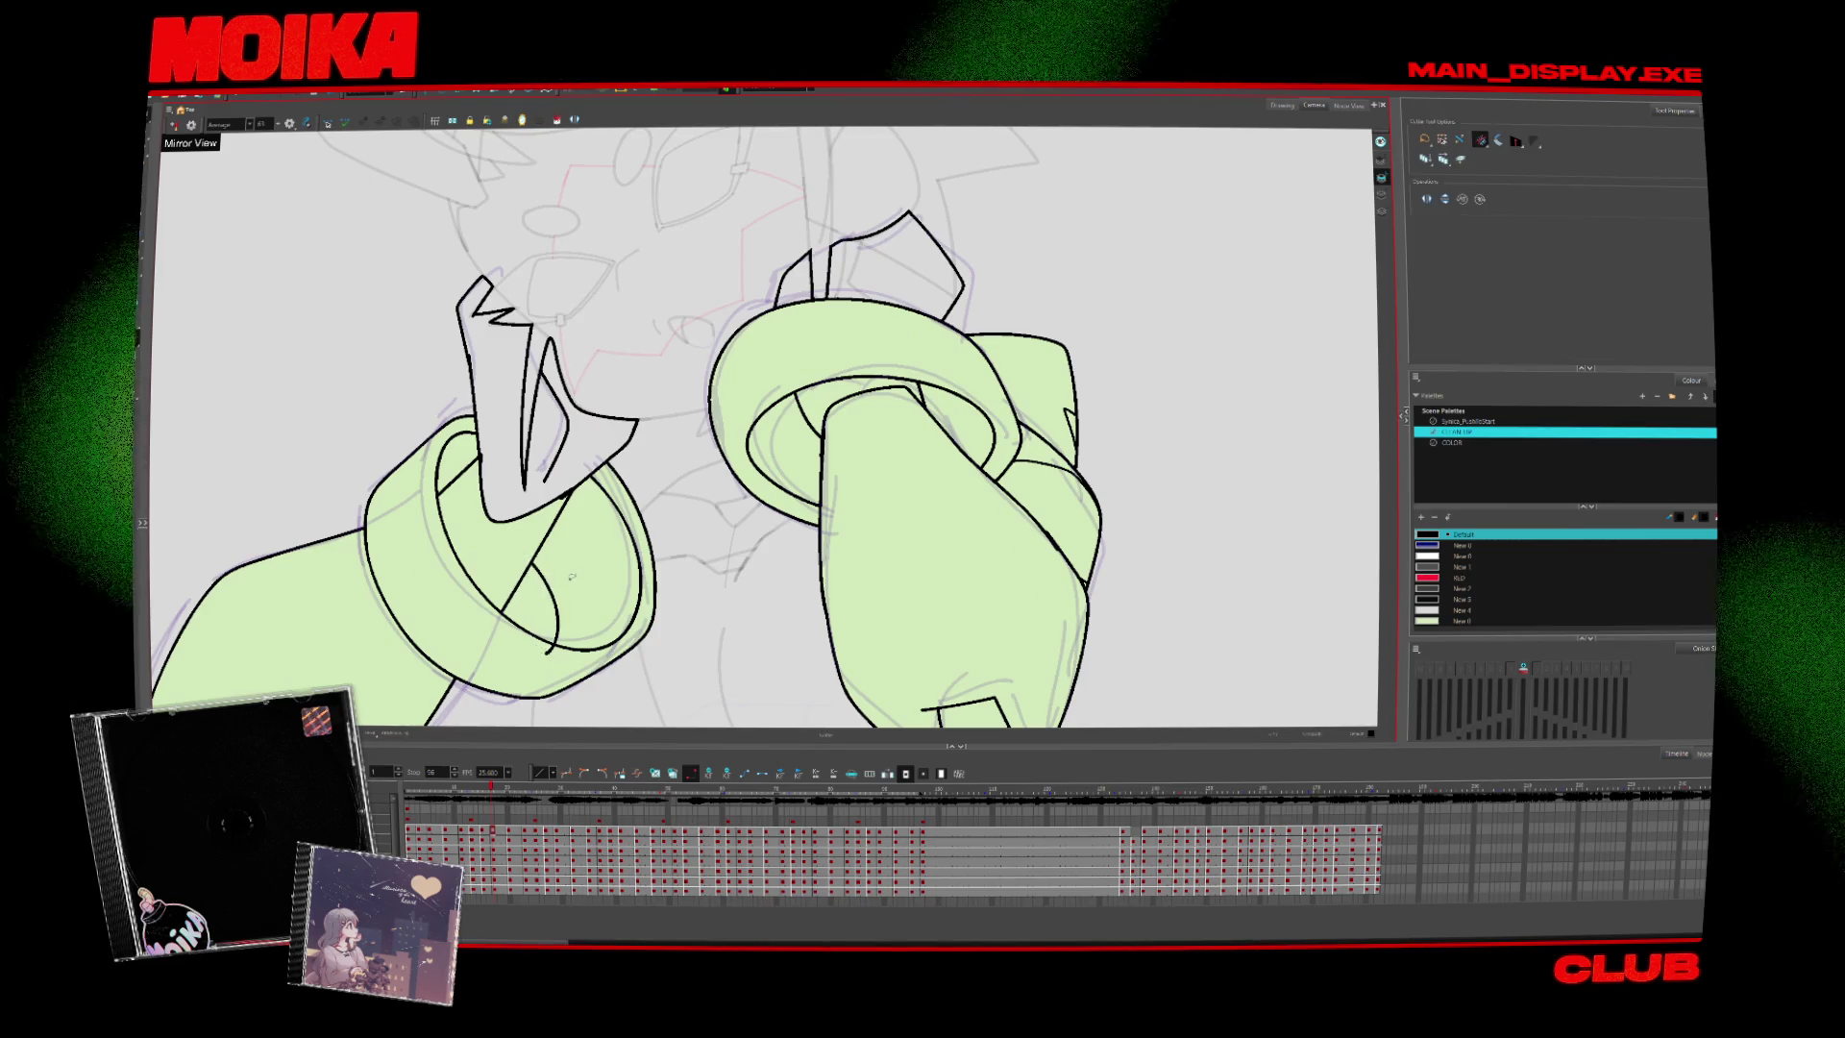
key(alt+b)
key(comma)
key(period)
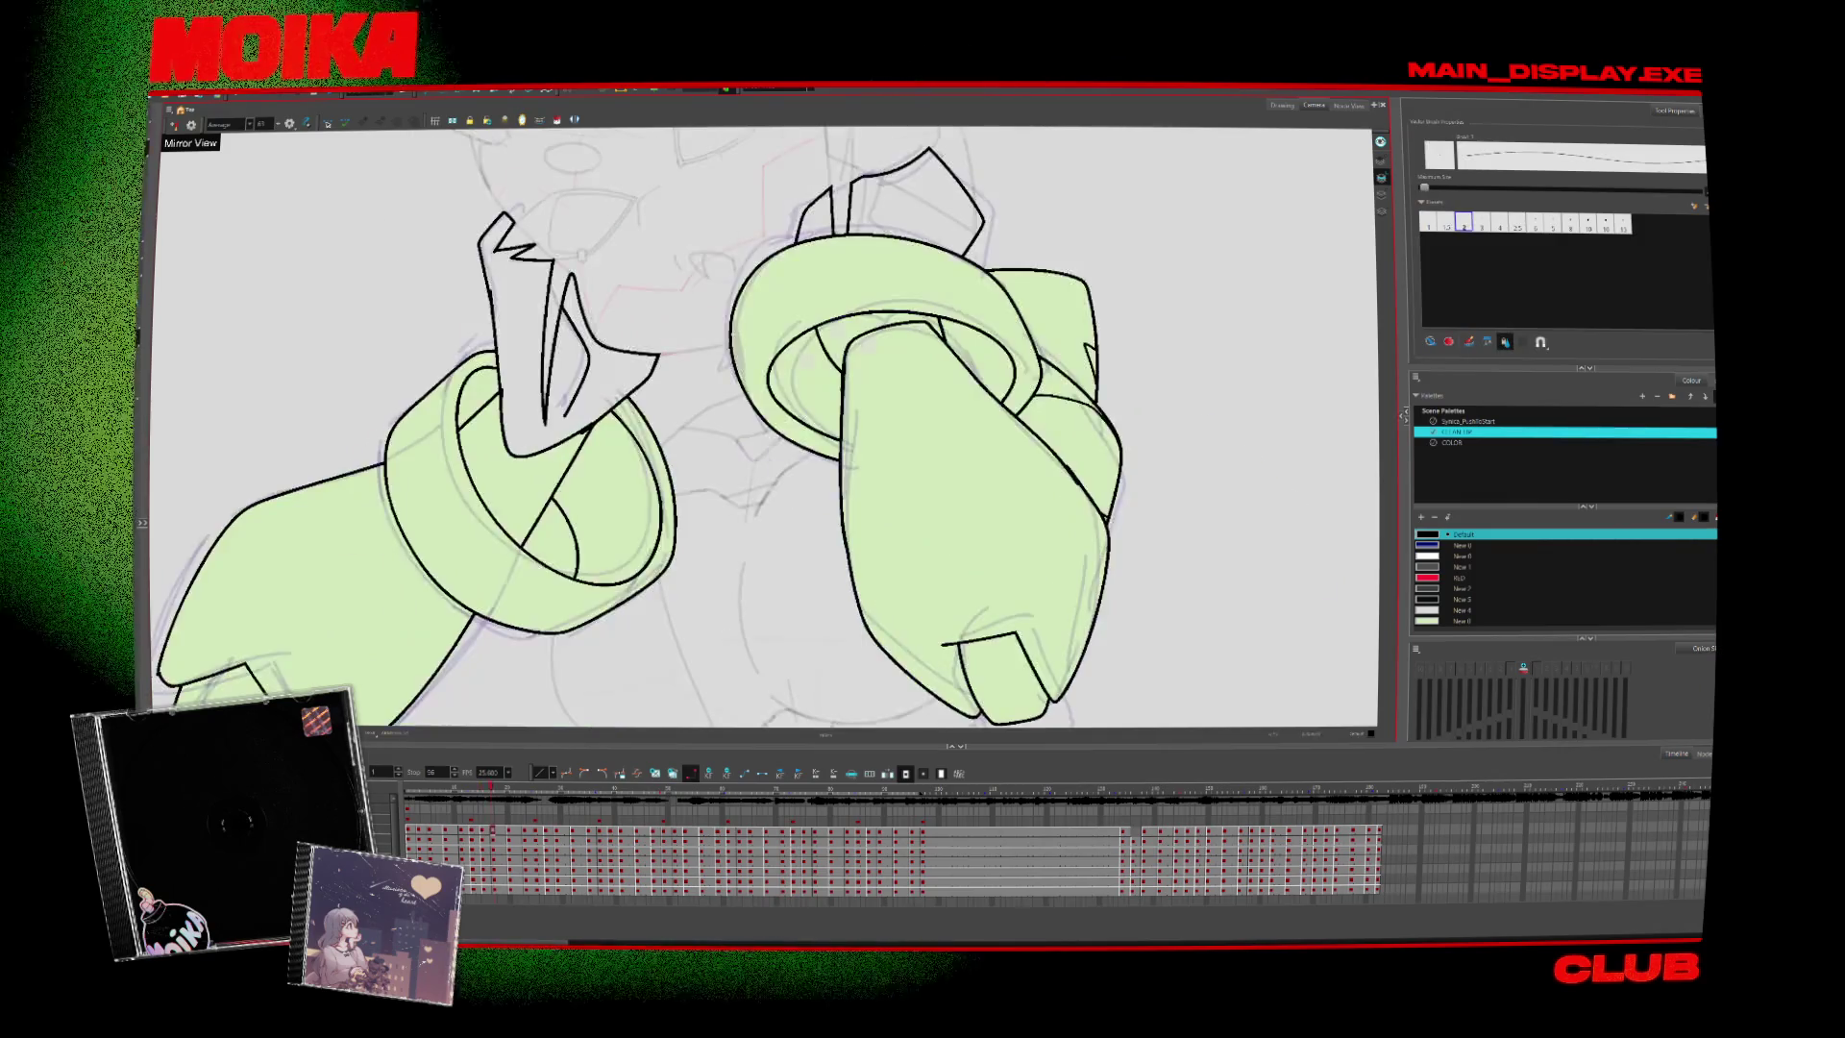
key(comma)
Step back two drawings, then forward again to the adjacent drawing
key(alt+t)
key(comma)
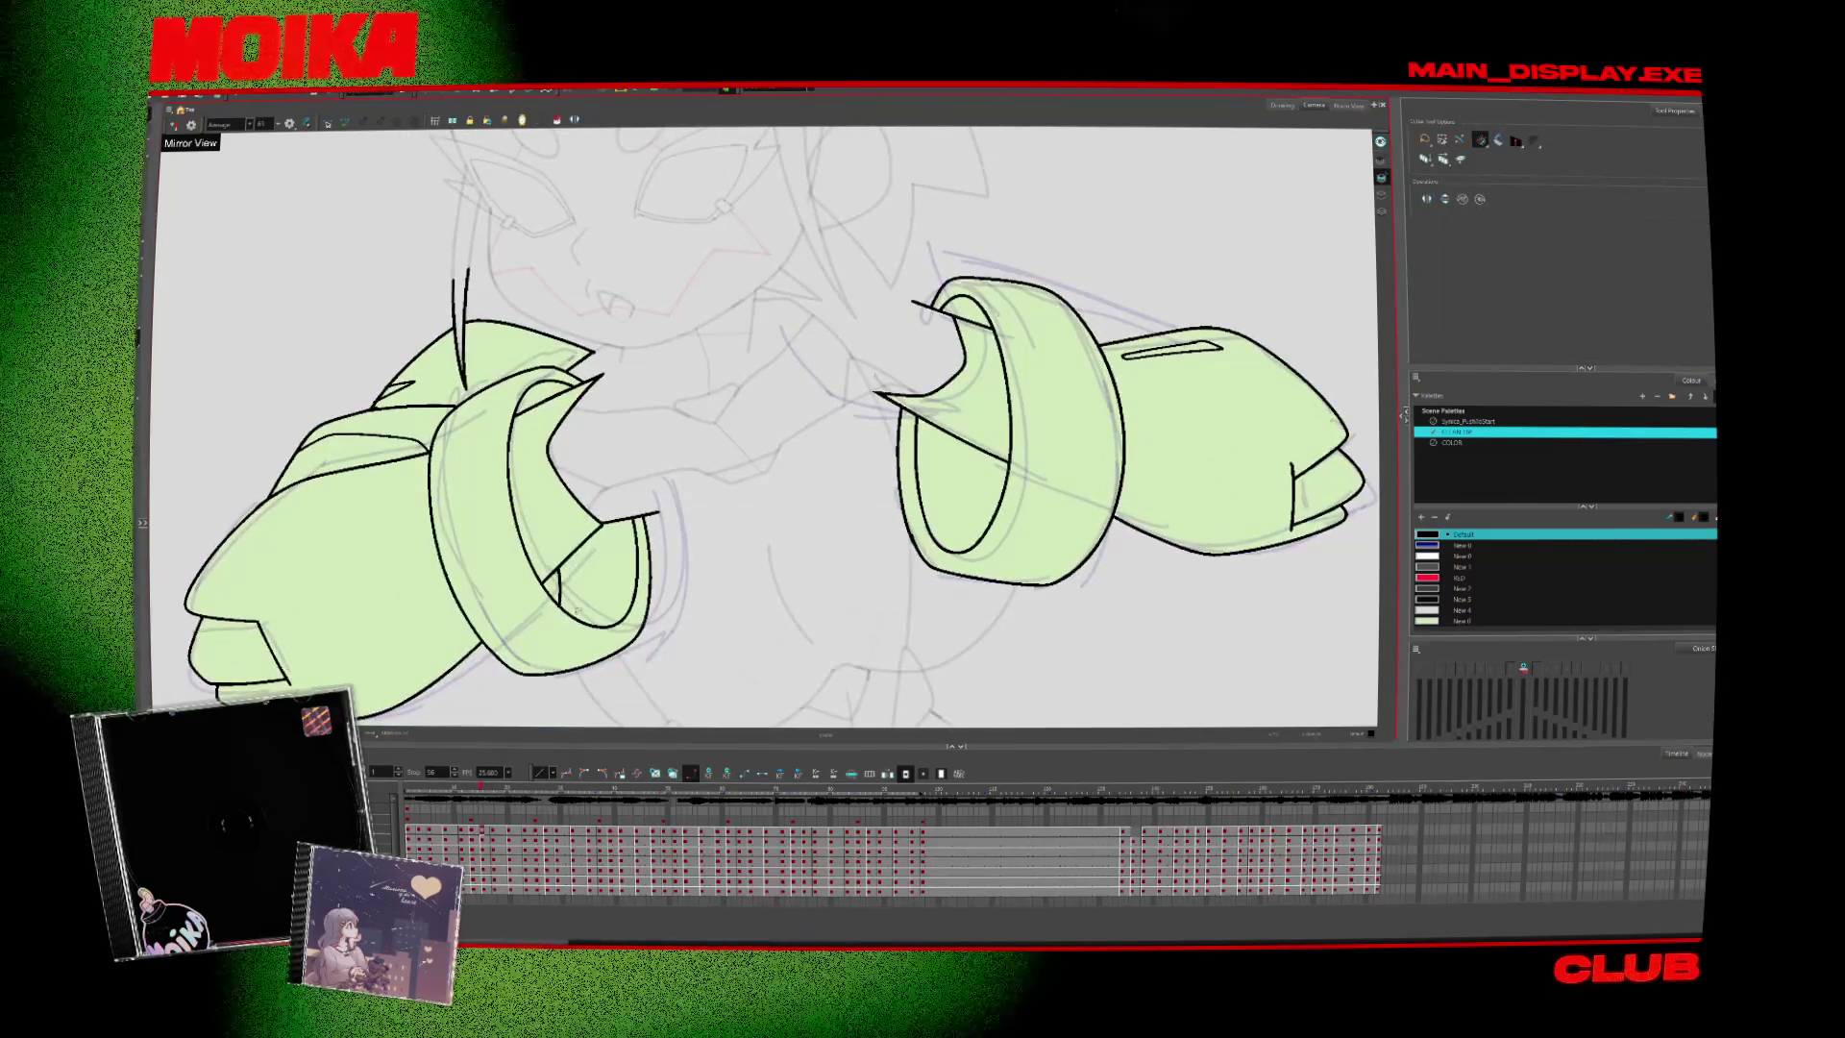
key(comma)
key(period)
key(period)
key(period)
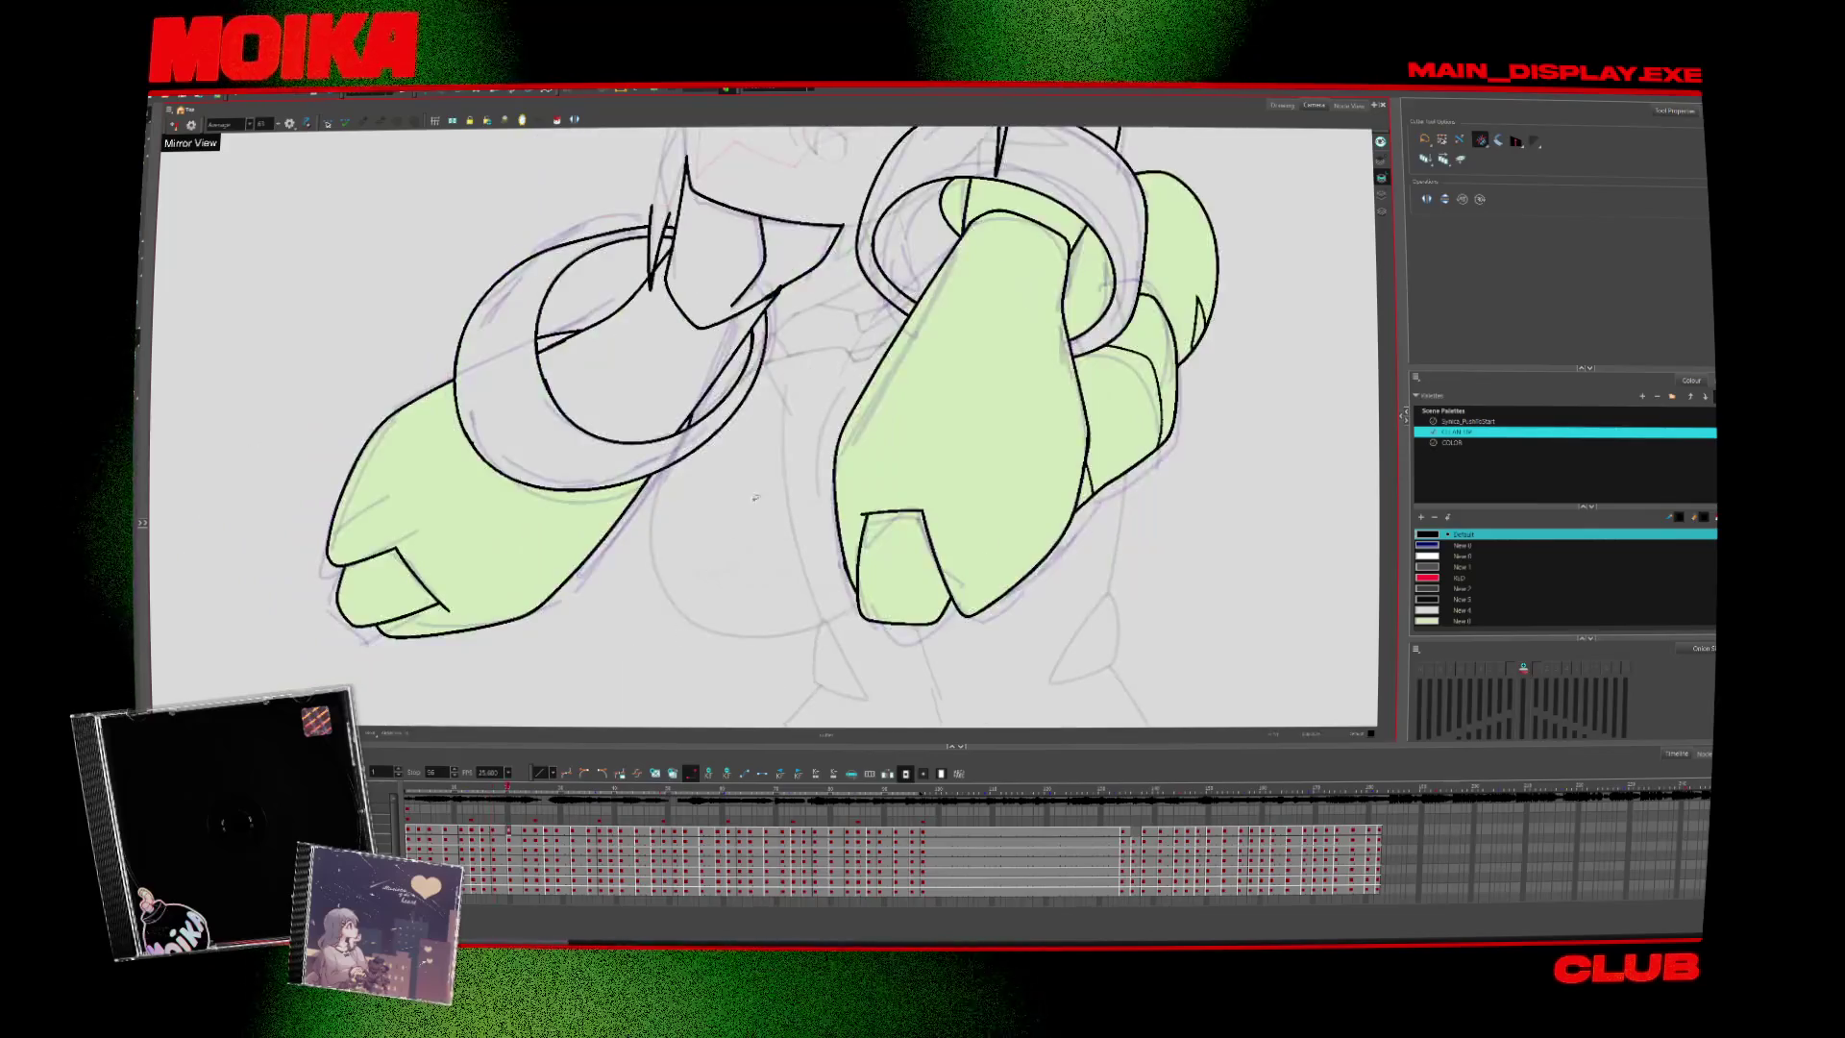
key(alt+b)
key(period)
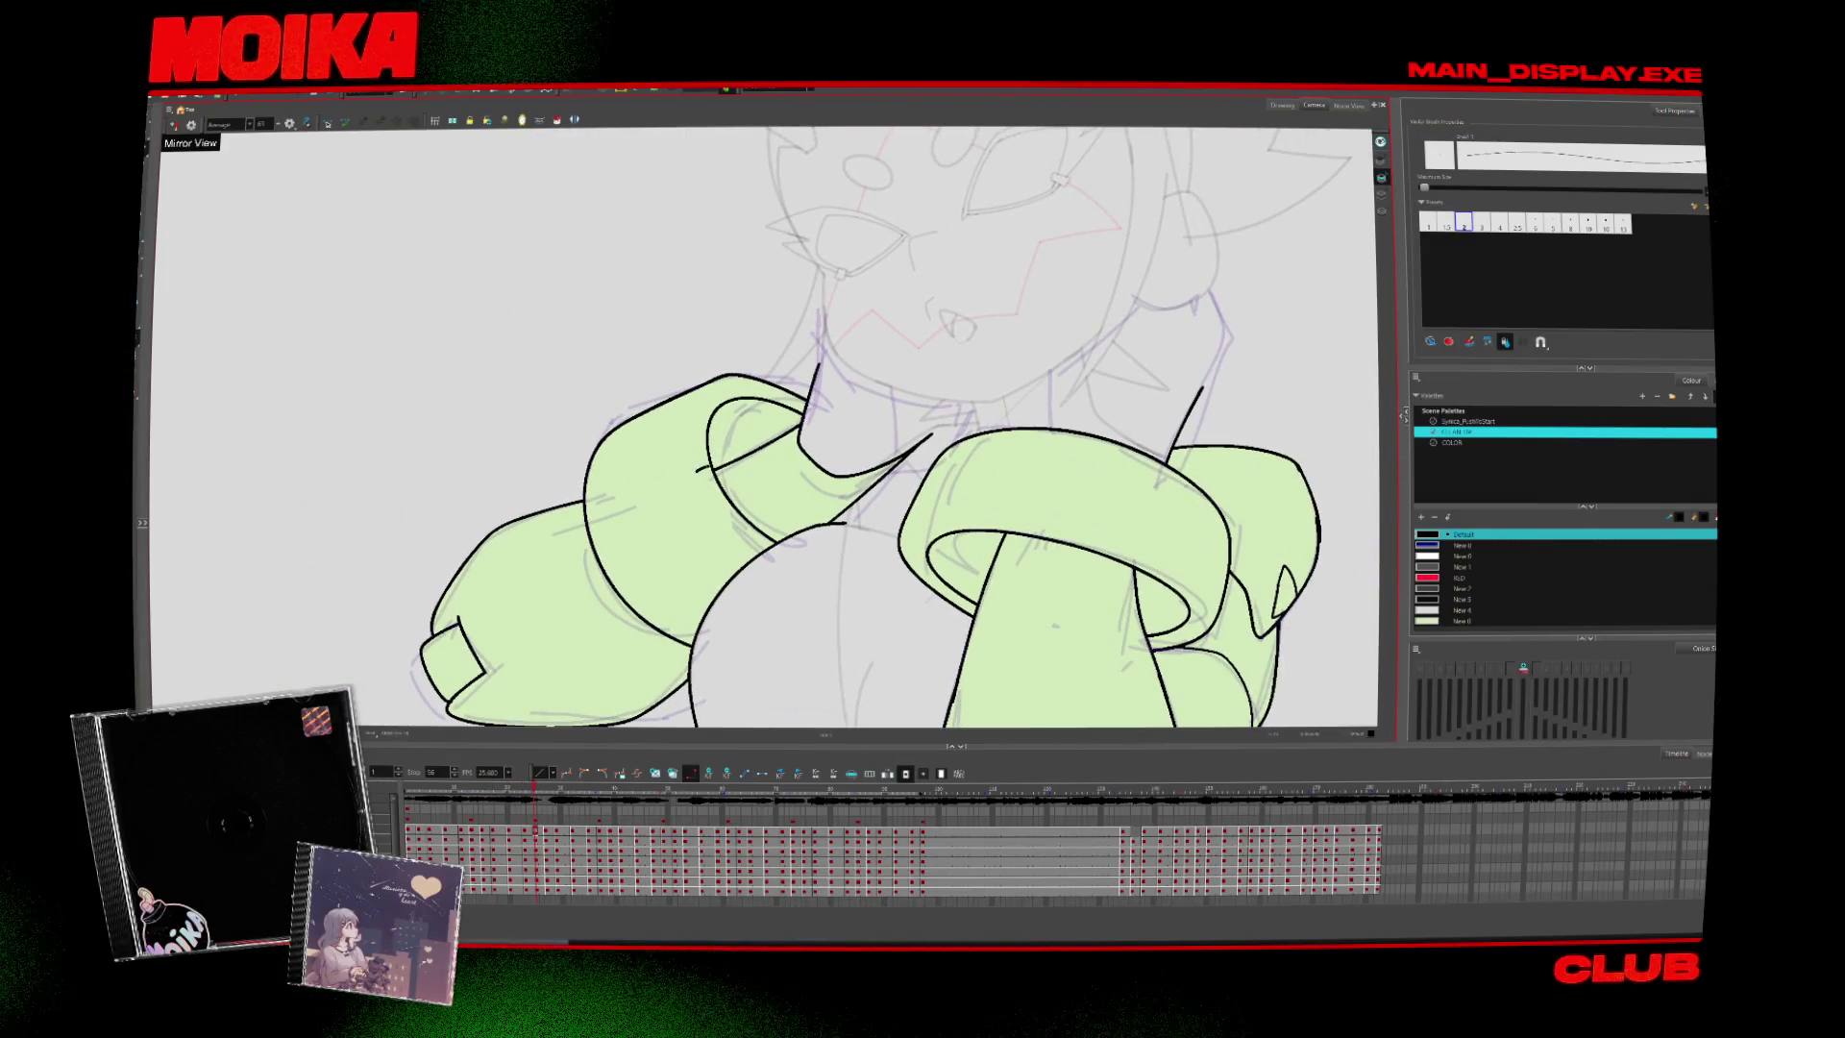
Step through adjacent frames comparing poses, reaching the raised-hands drawing and beyond
key(period)
key(comma)
key(comma)
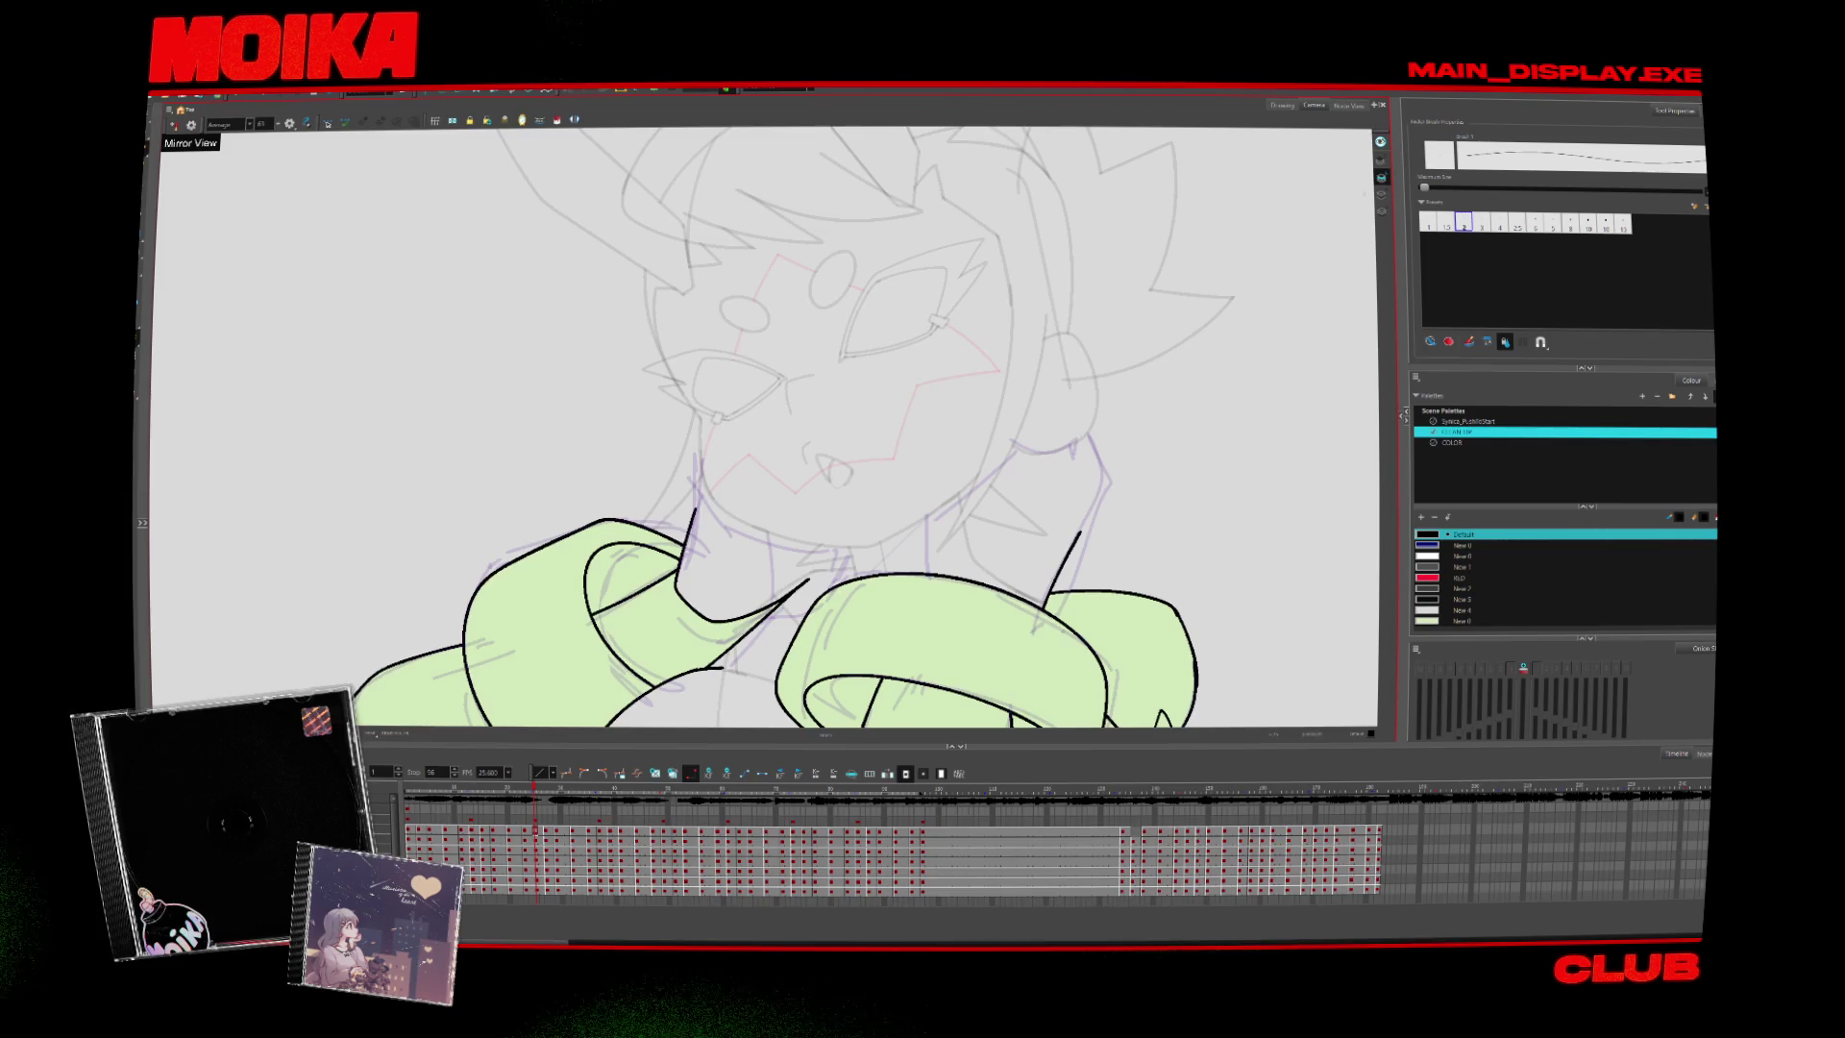
key(comma)
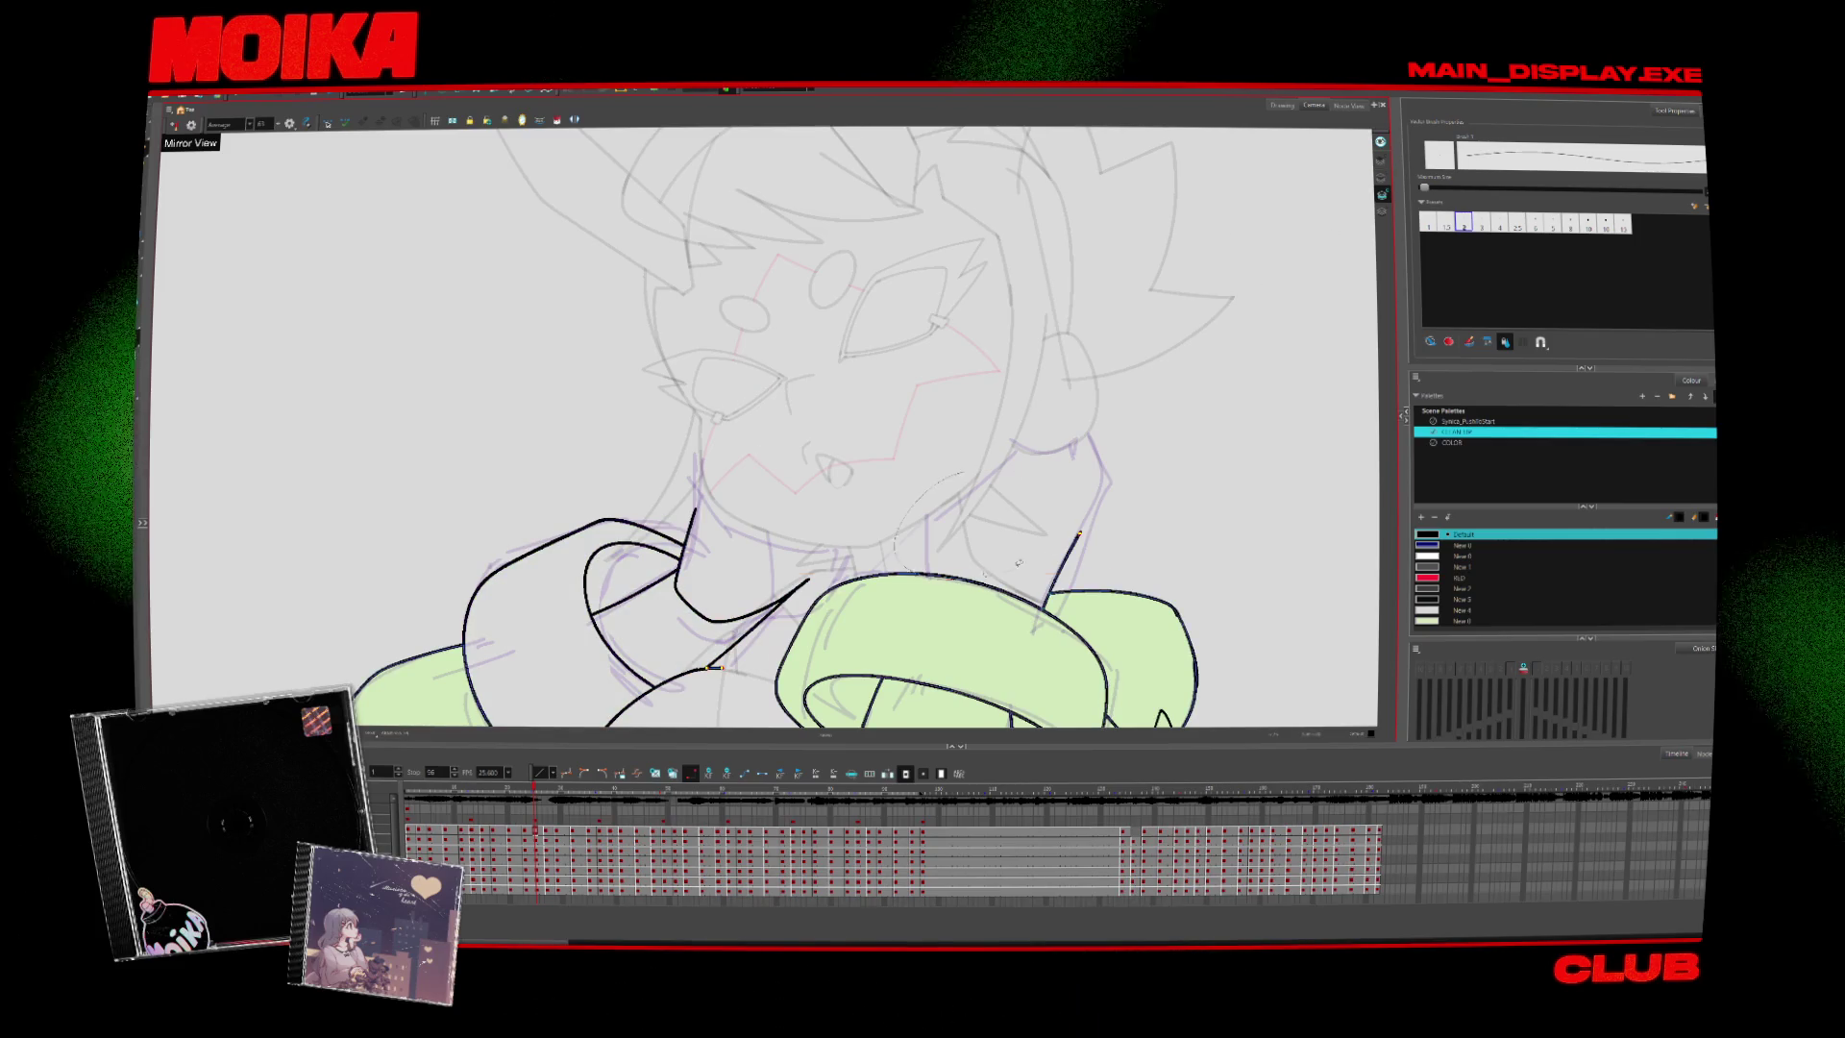
key(comma)
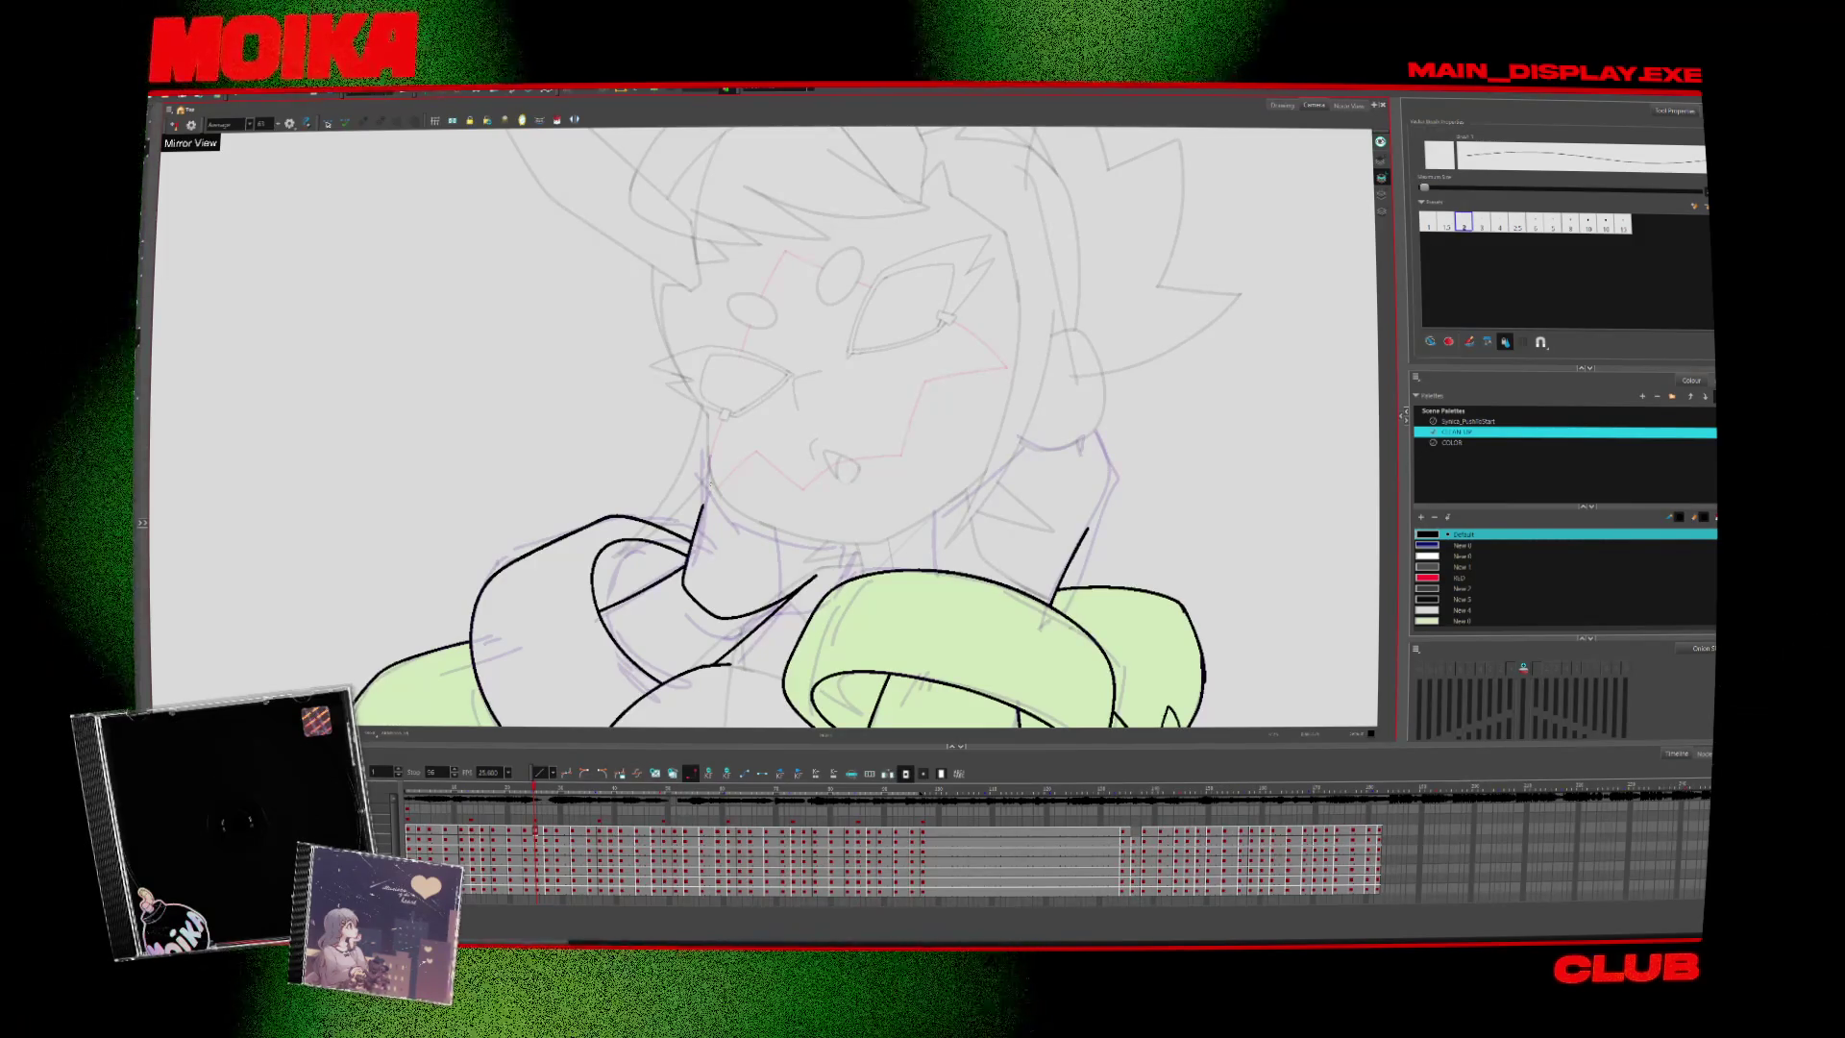
key(period)
key(comma)
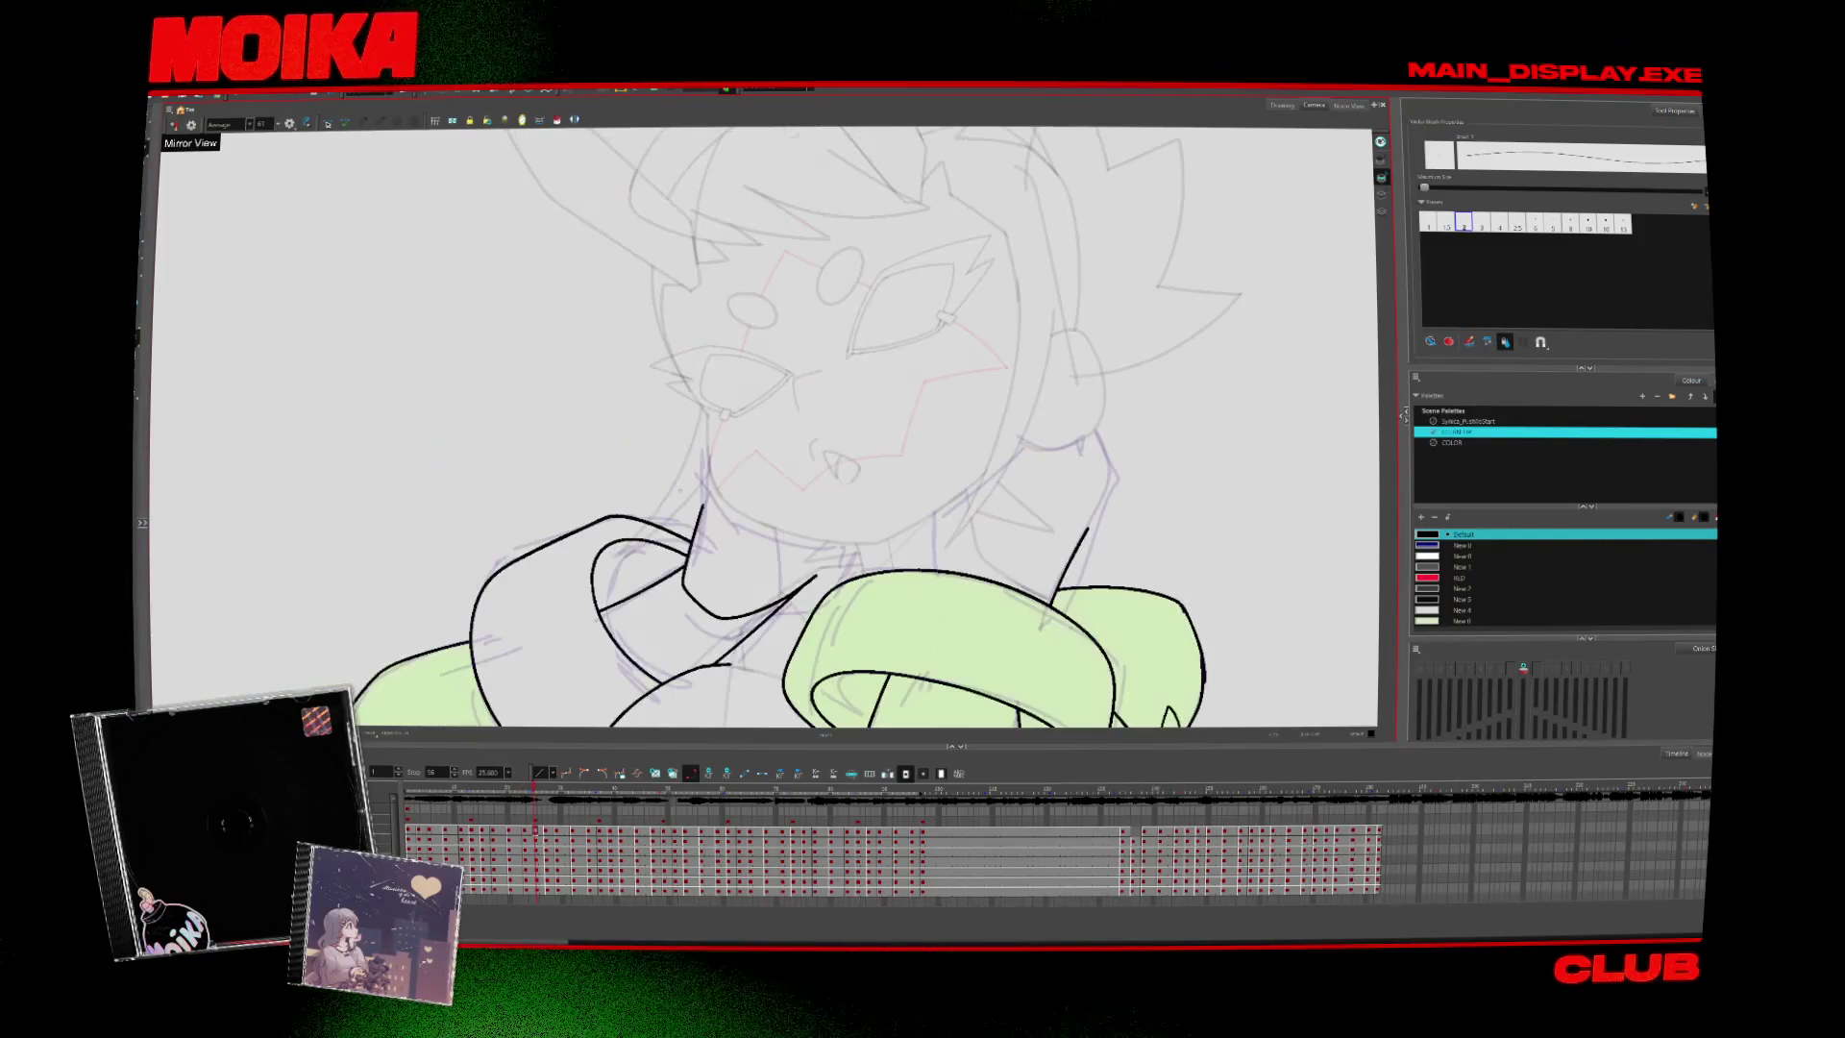
key(period)
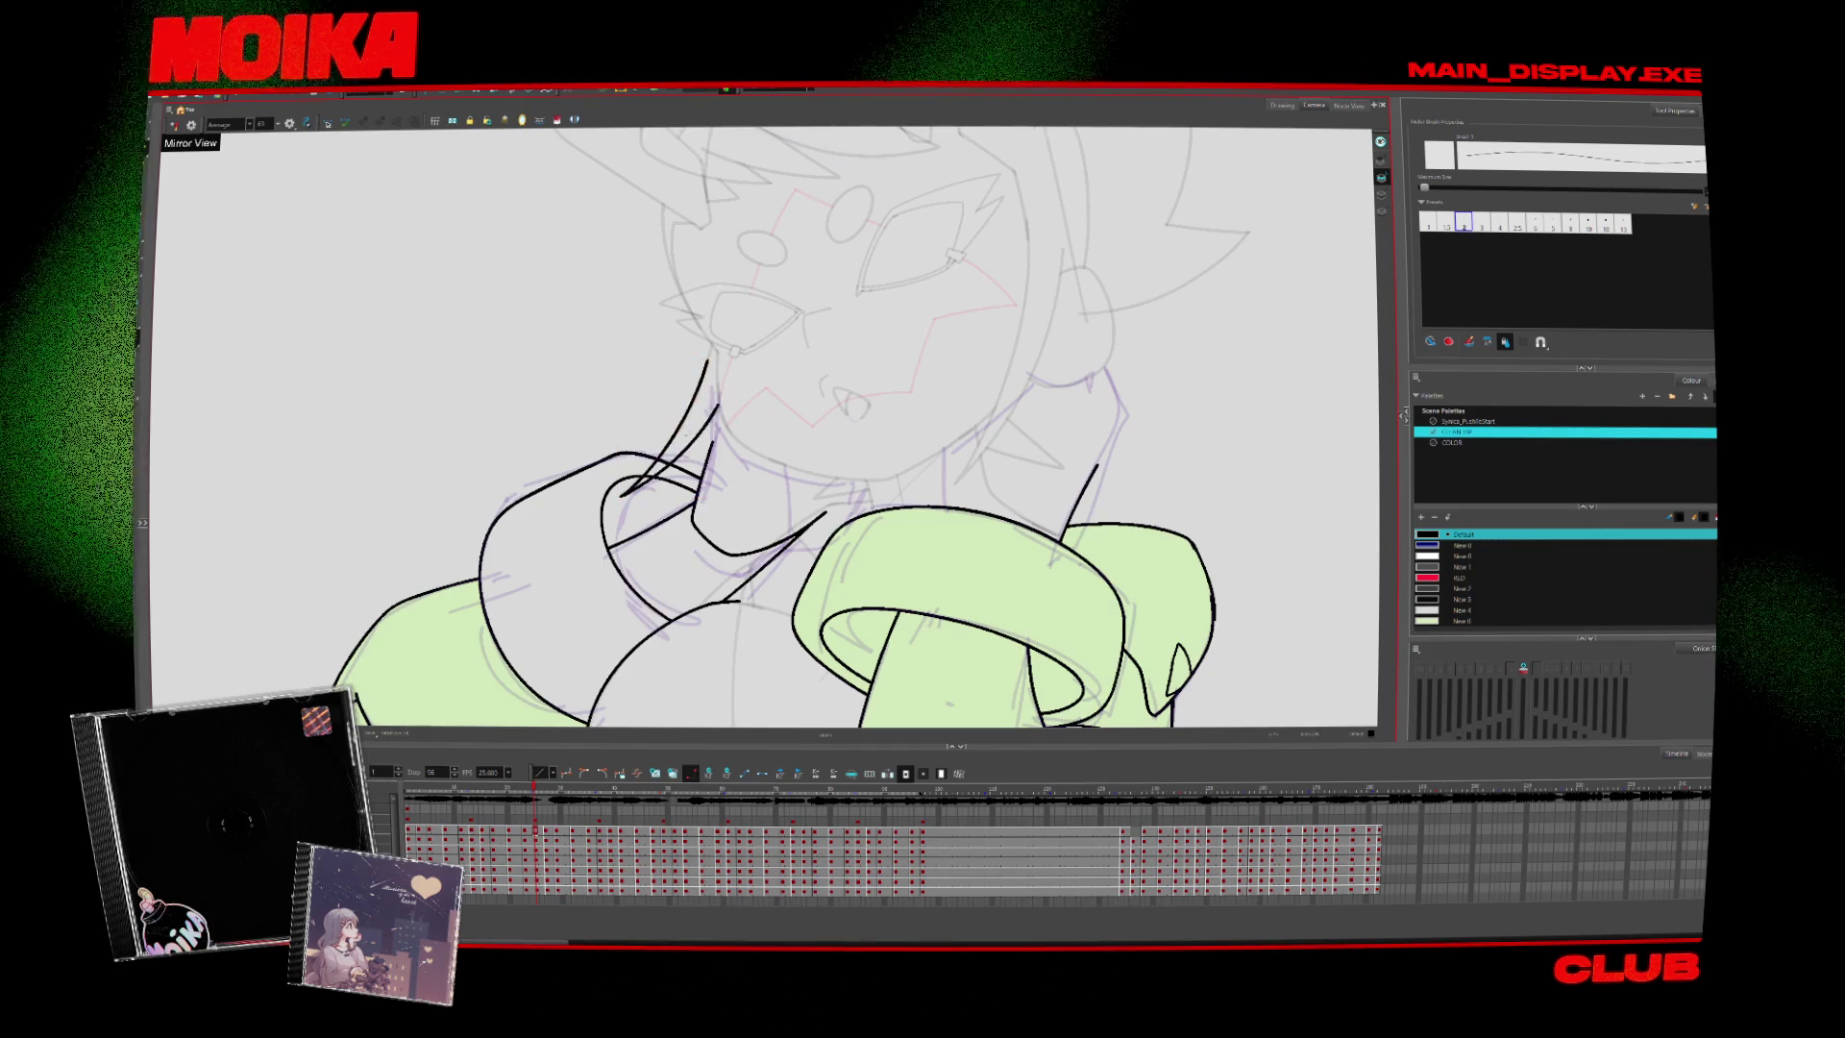
key(period)
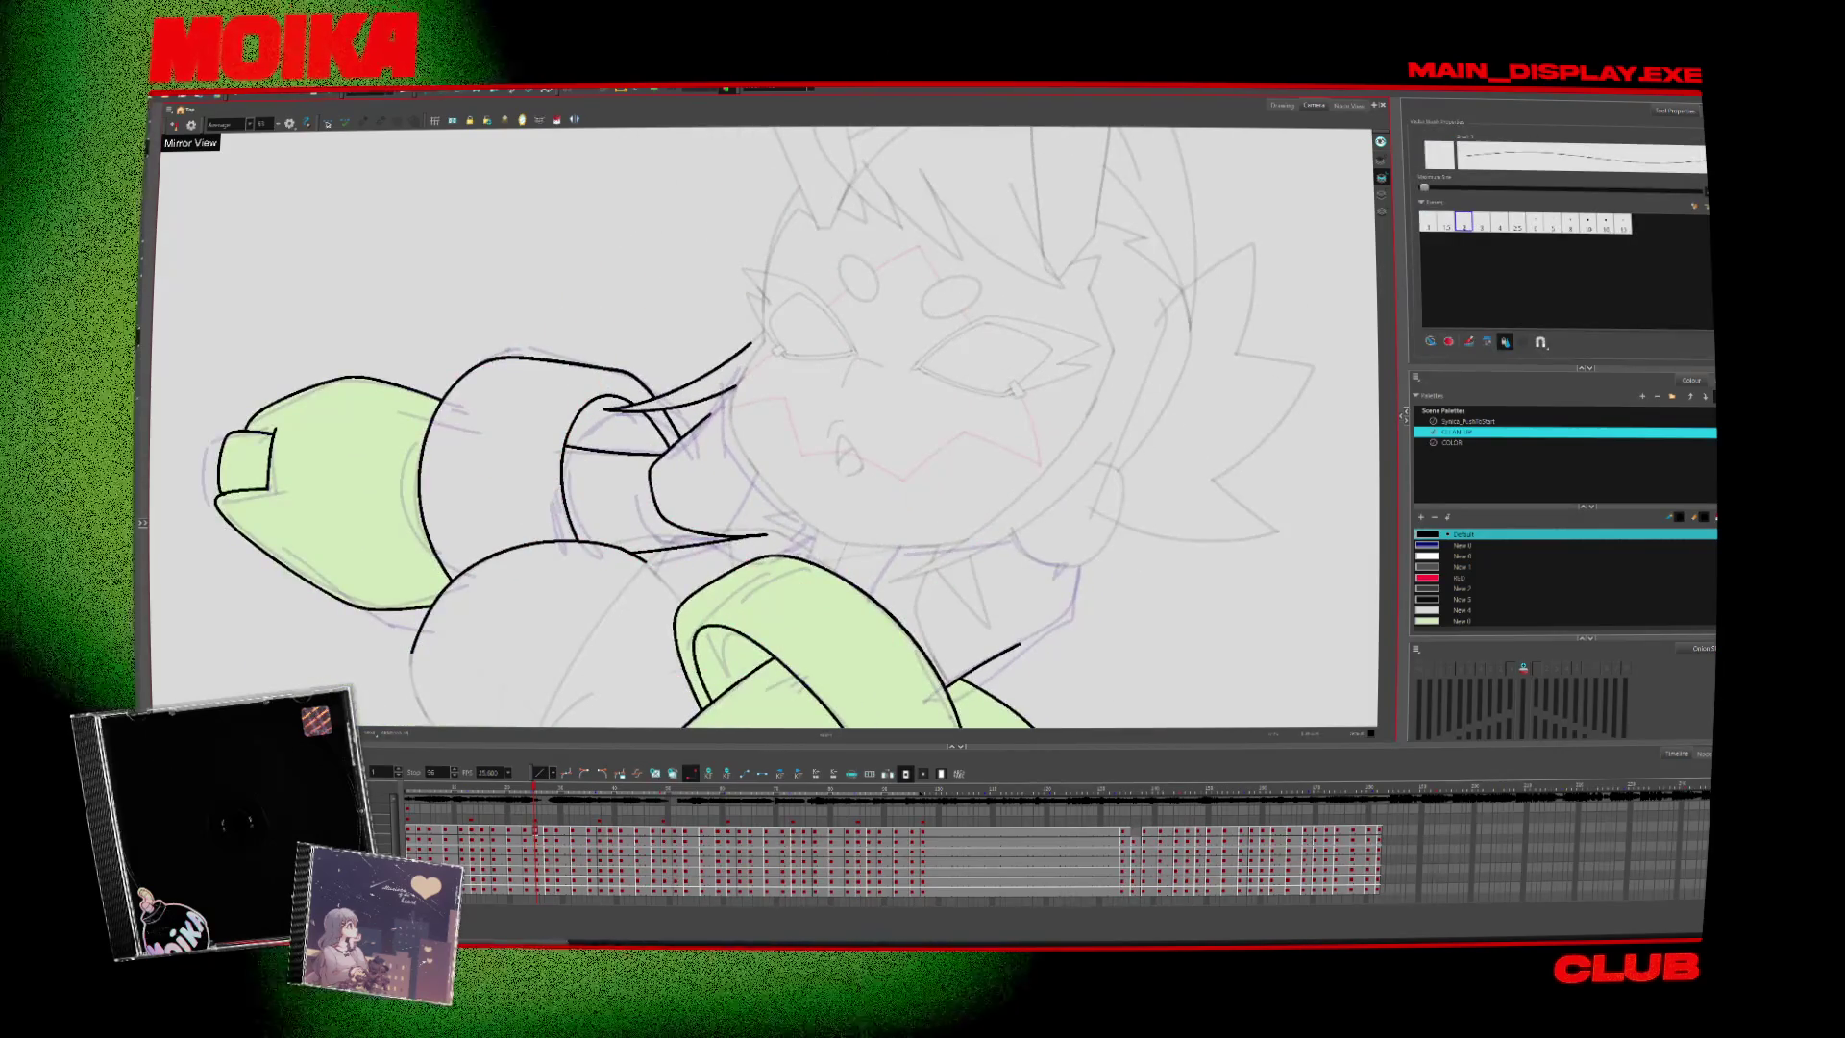
key(period)
key(period)
key(period)
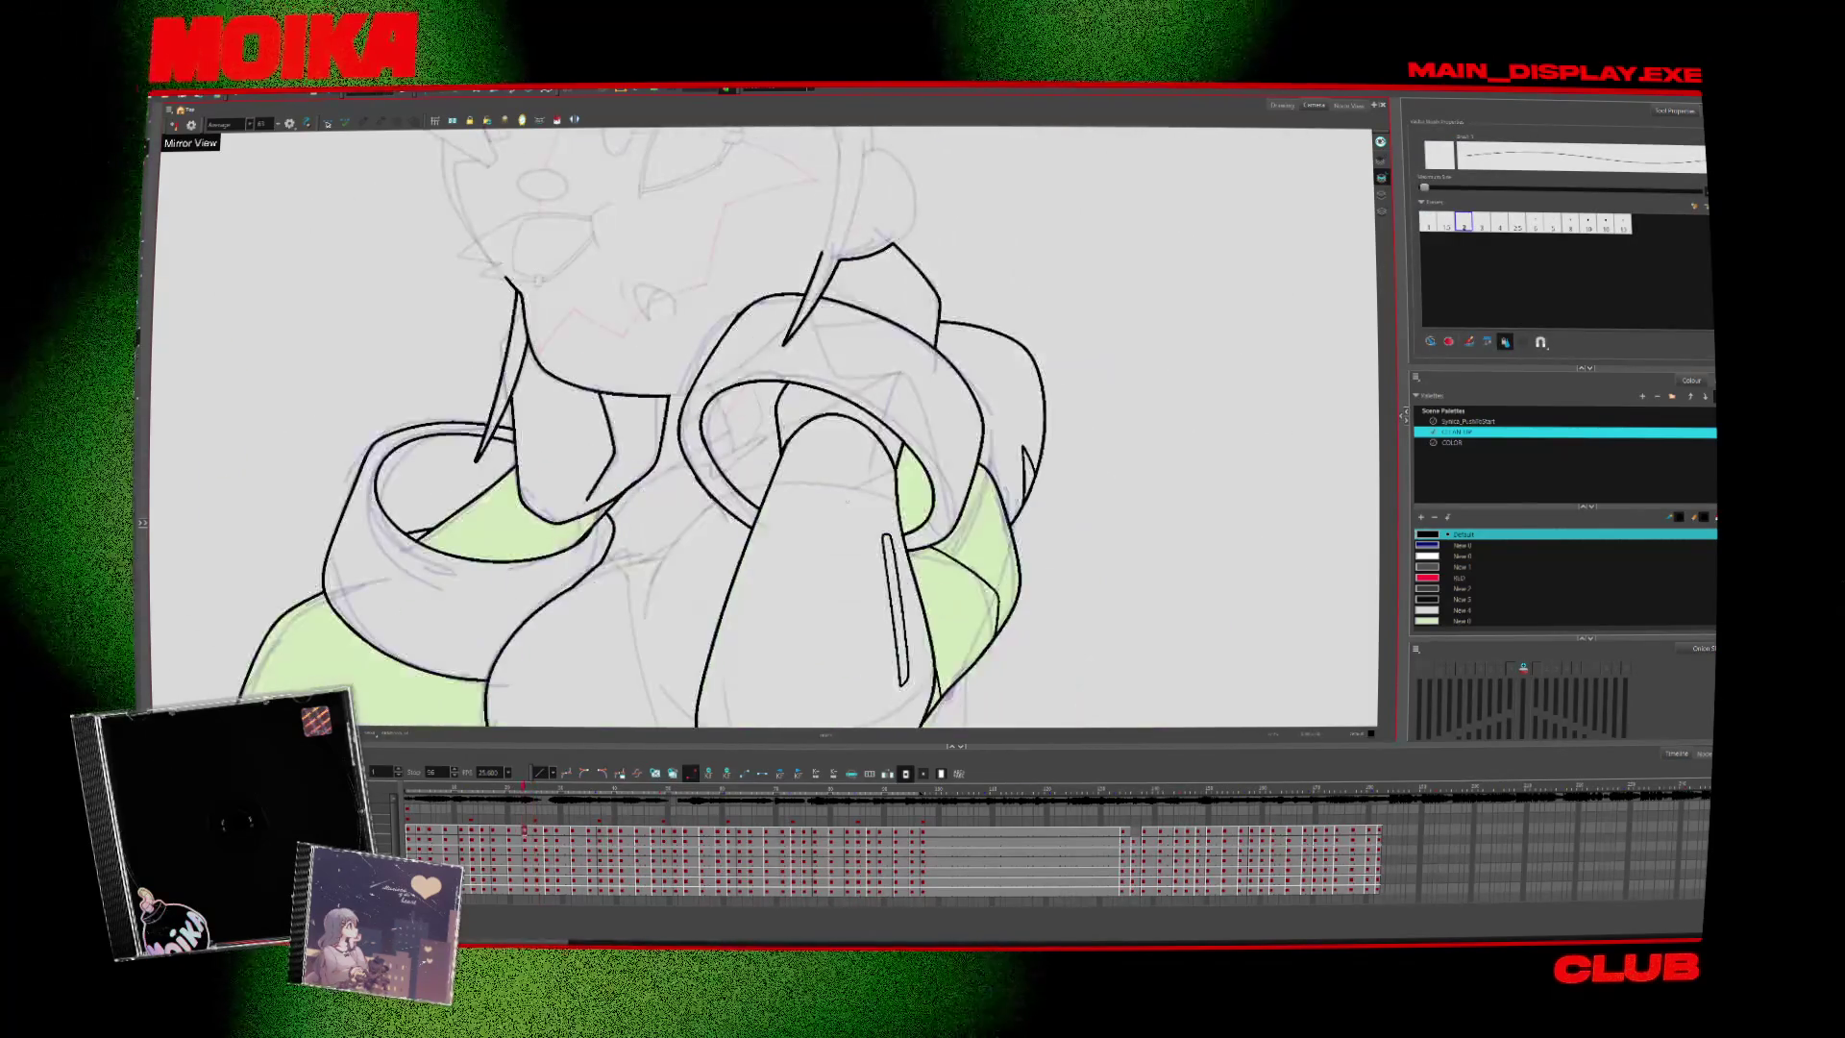
Undo the last neck stroke change and ink the chin line down to the neck on the sideways-turned drawing
key(ctrl+z)
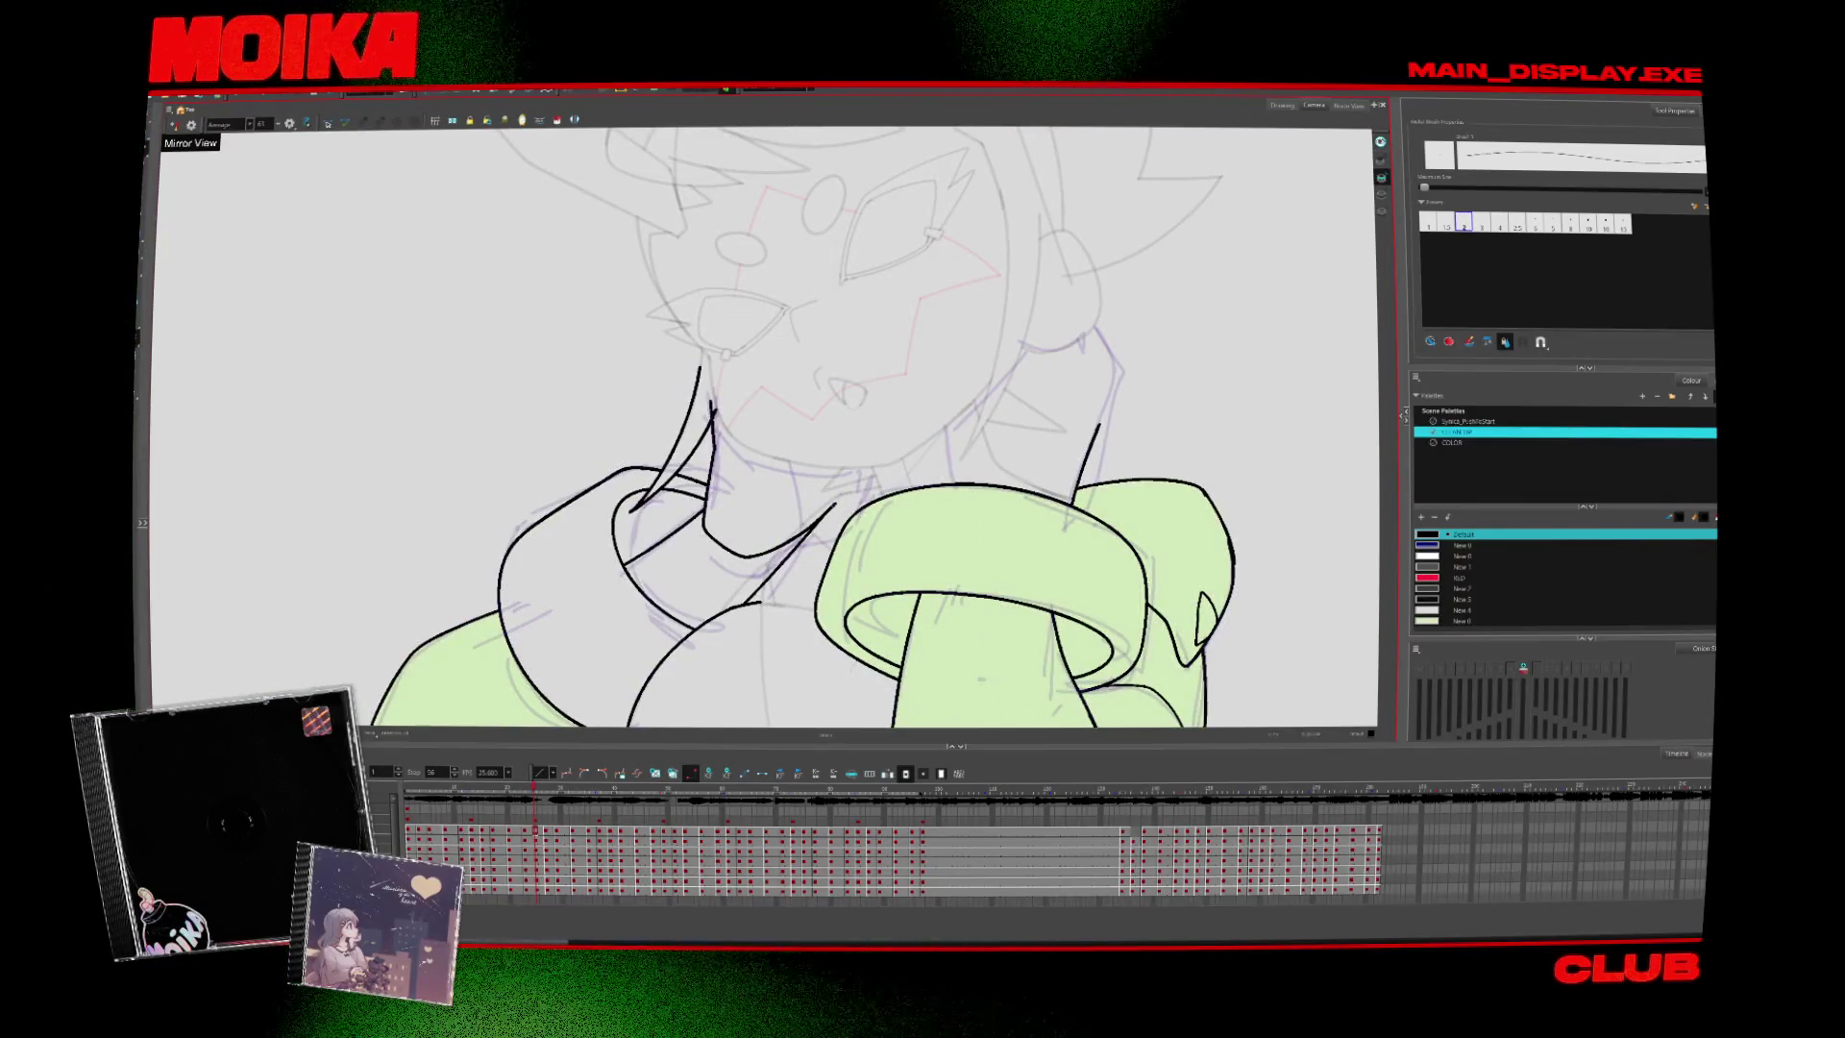
key(period)
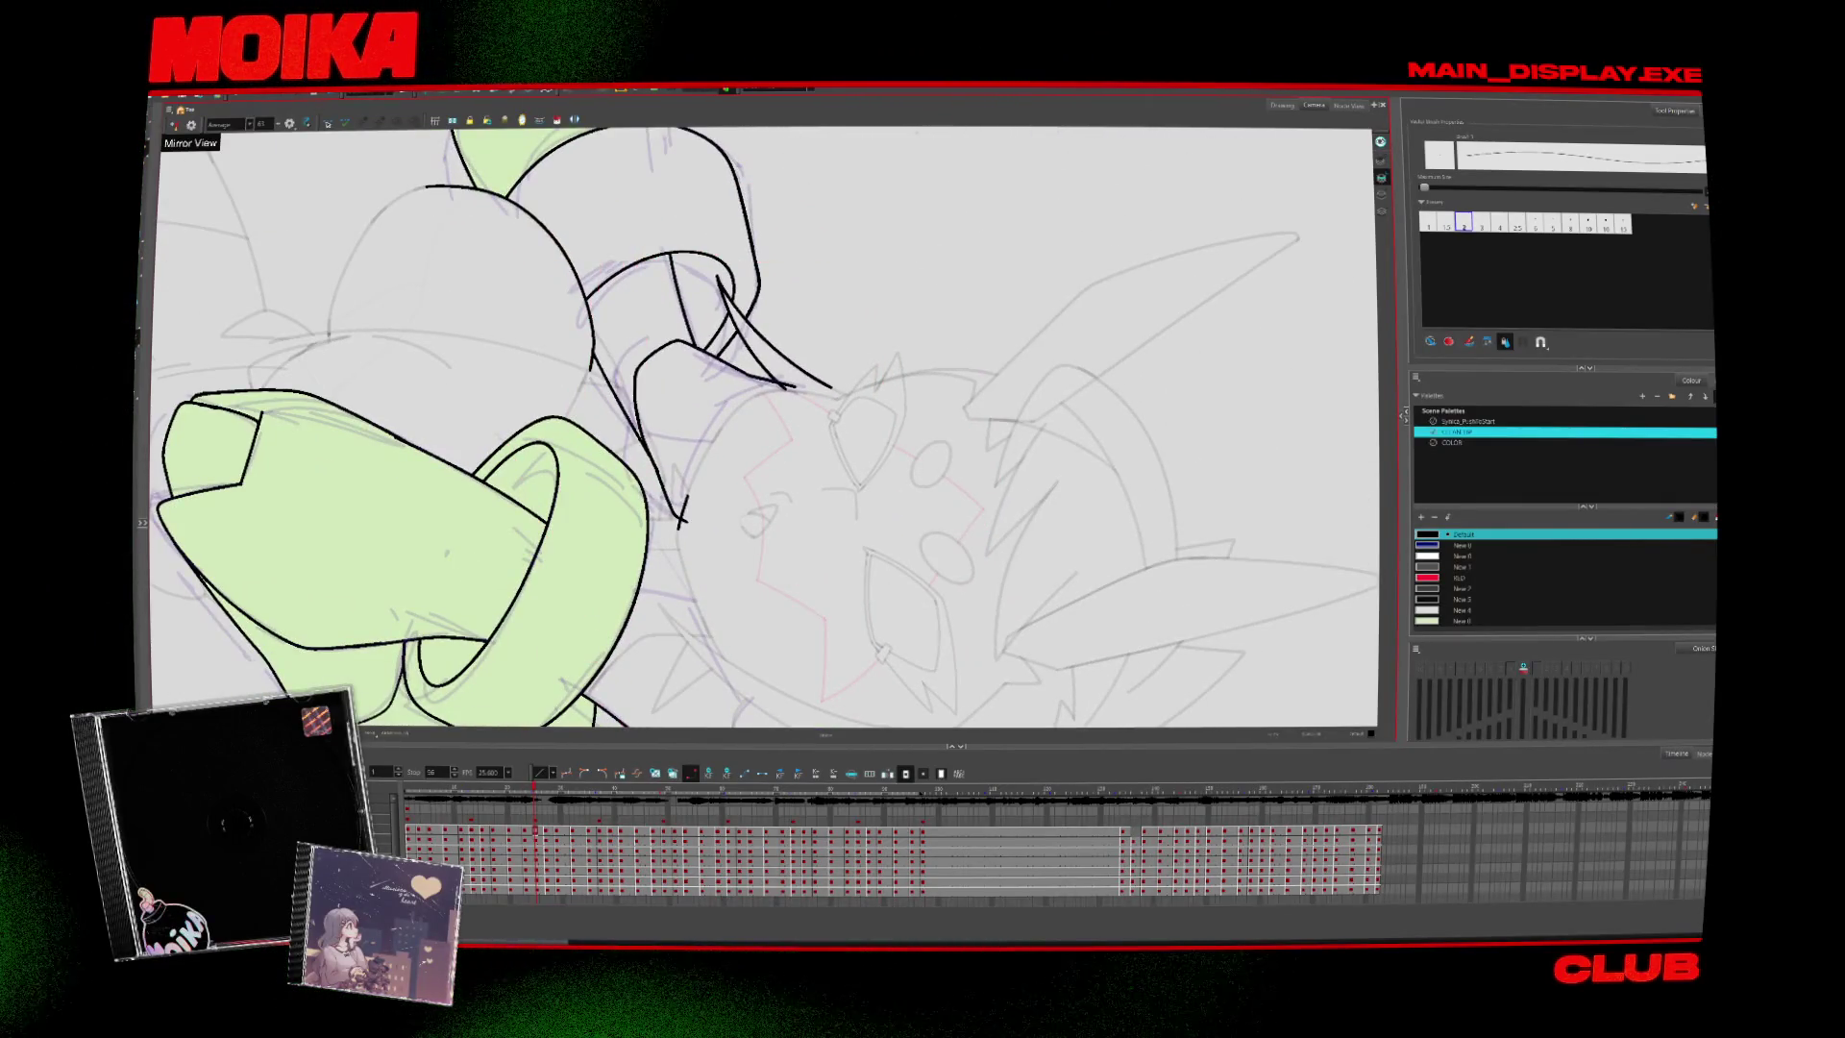
key(period)
key(alt+s)
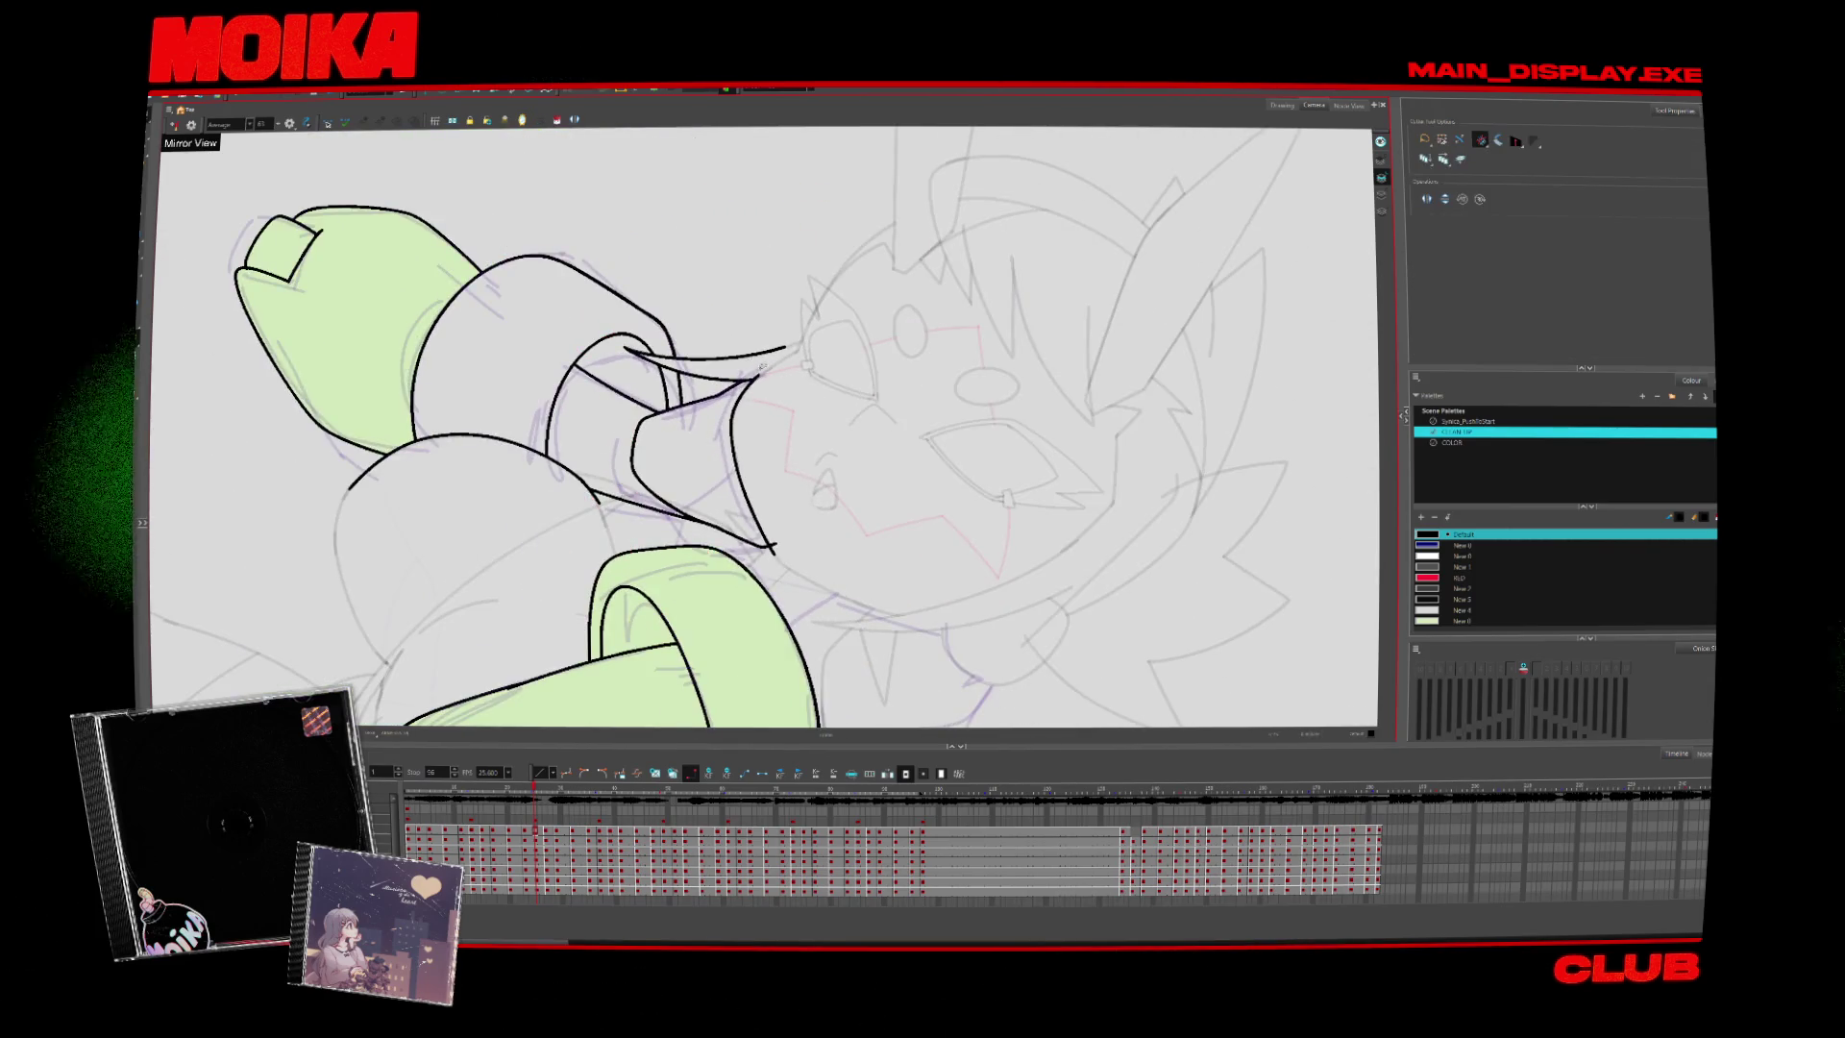
drag(759, 379, 773, 548)
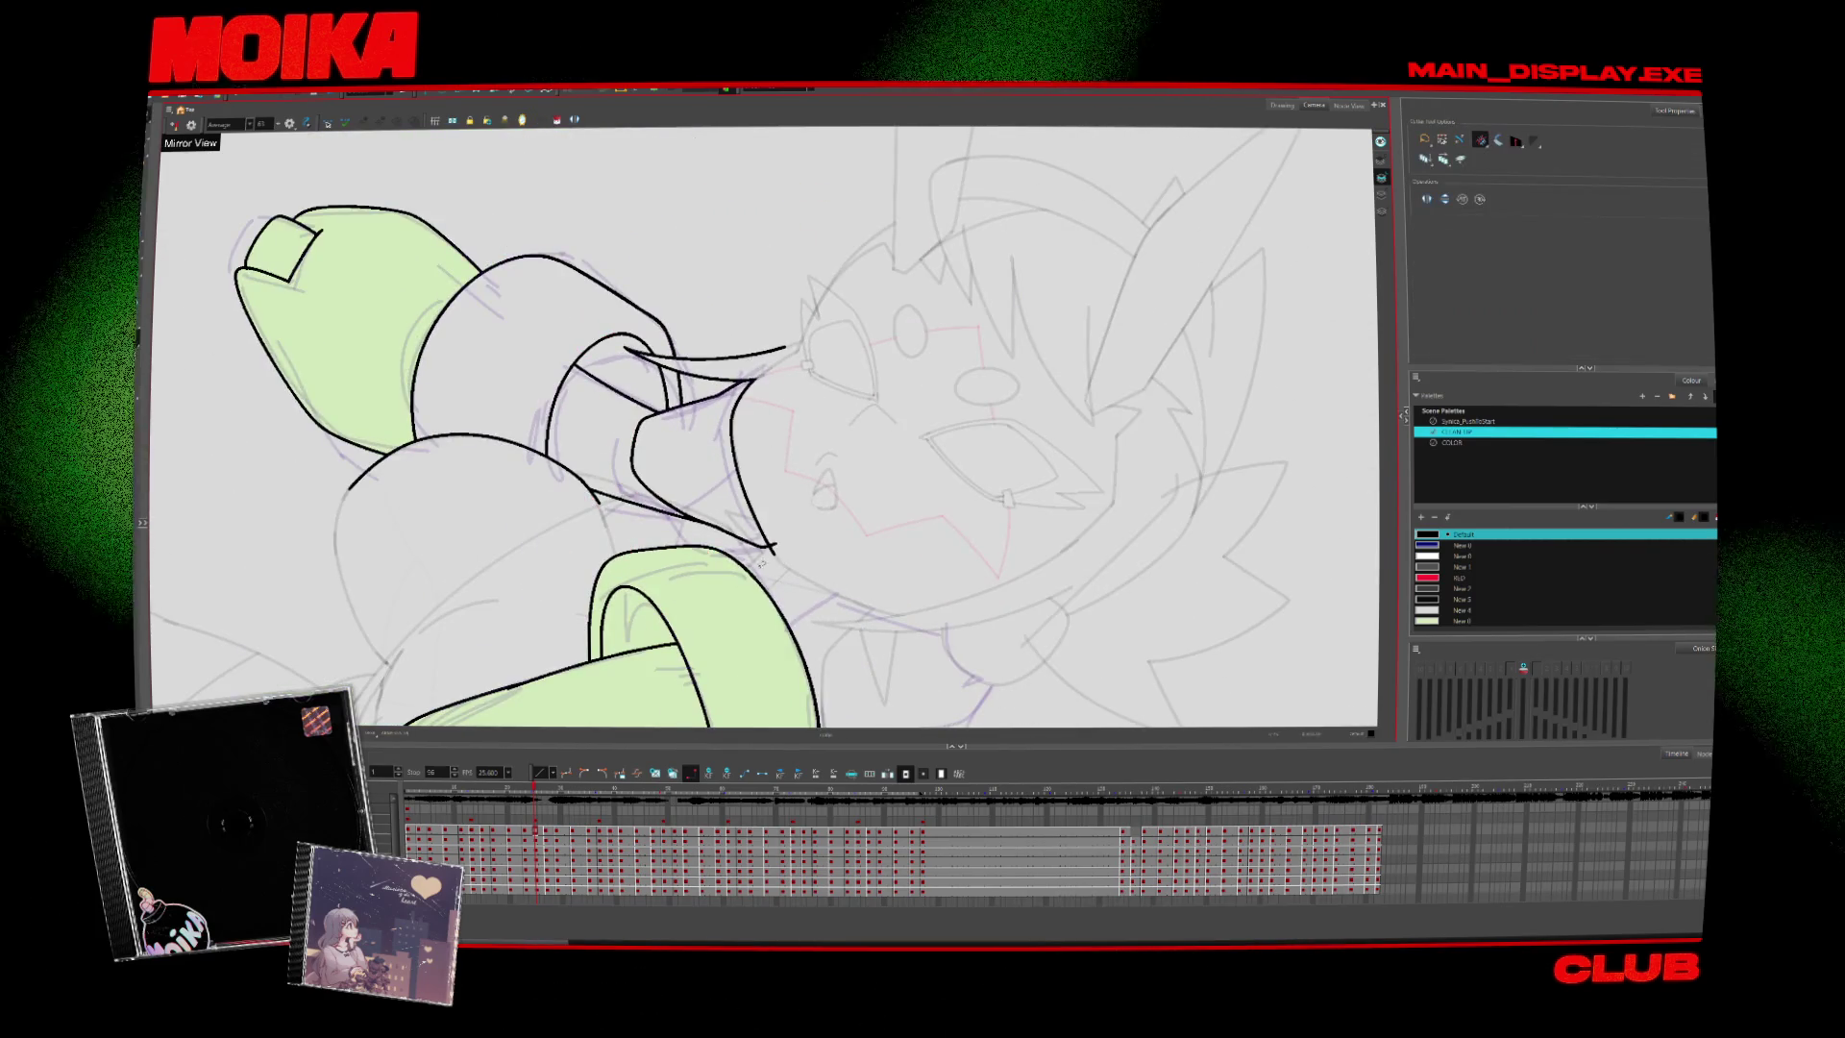
key(period)
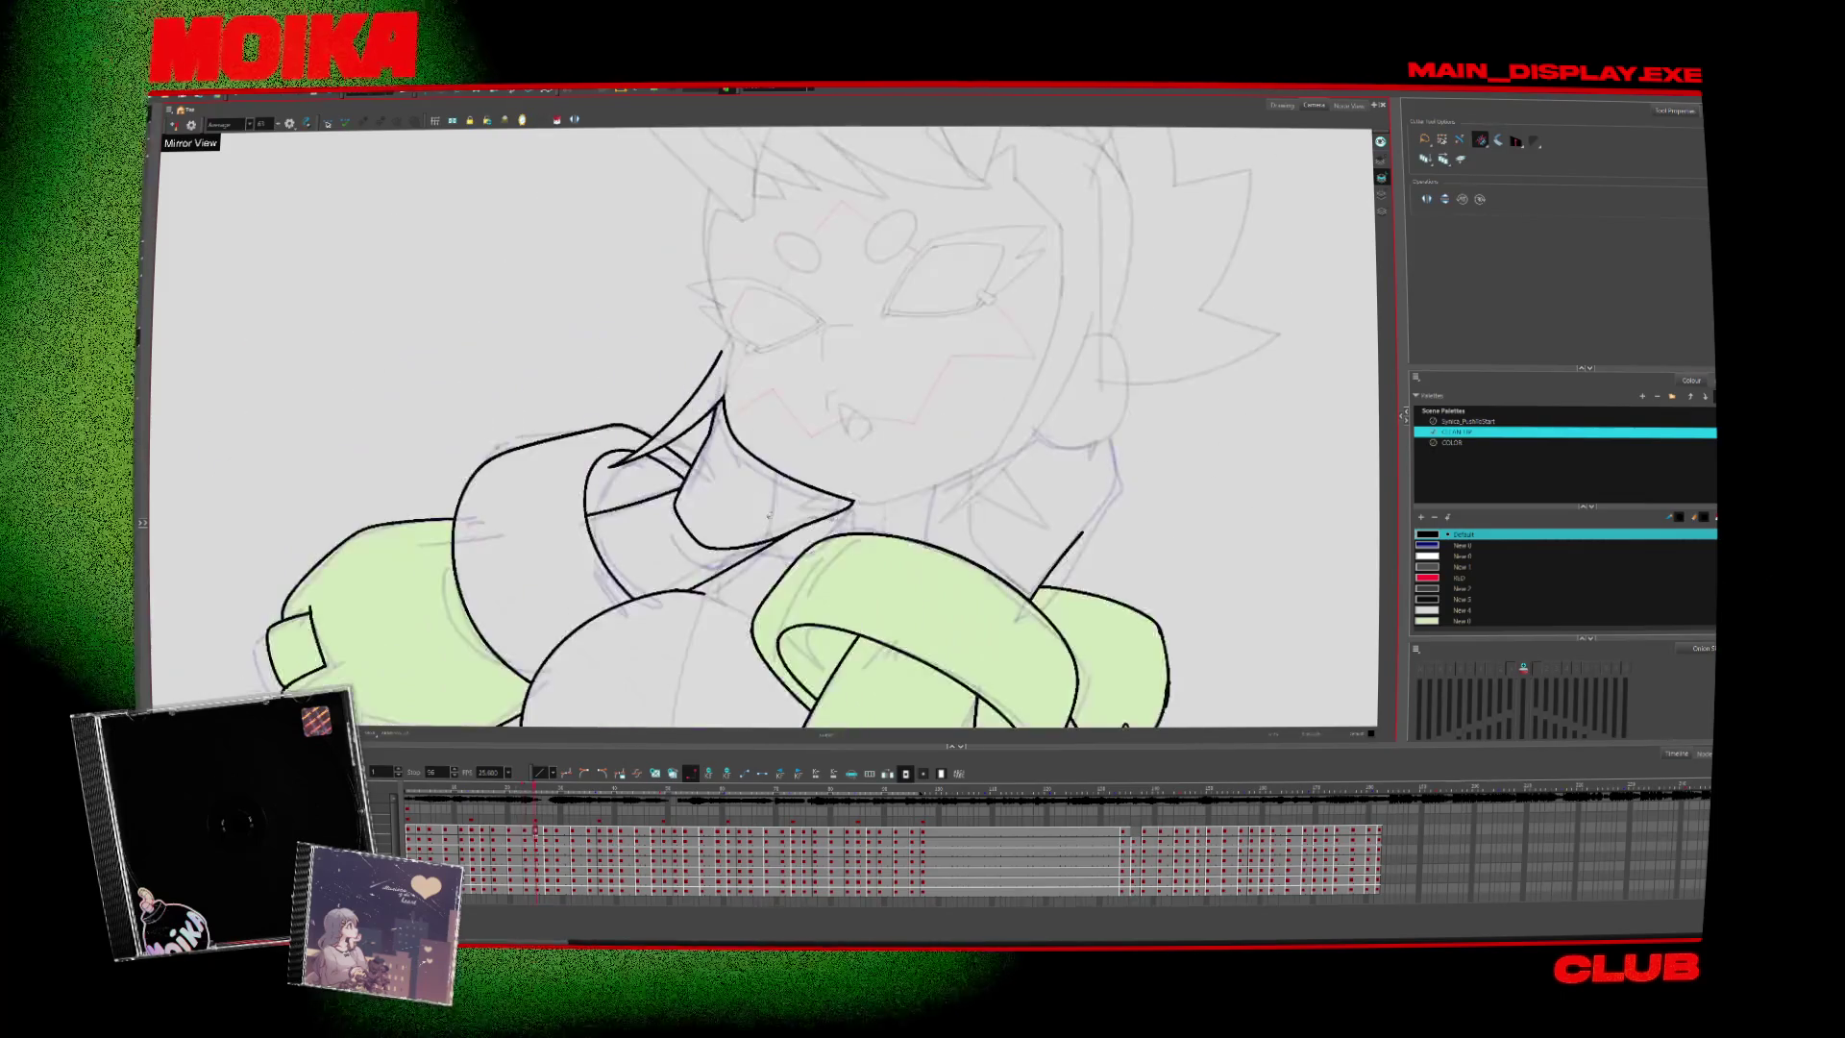
key(alt+b)
Flip forward and back through frames, then jump ahead to a later frame to ink
key(alt+i)
key(period)
key(period)
key(period)
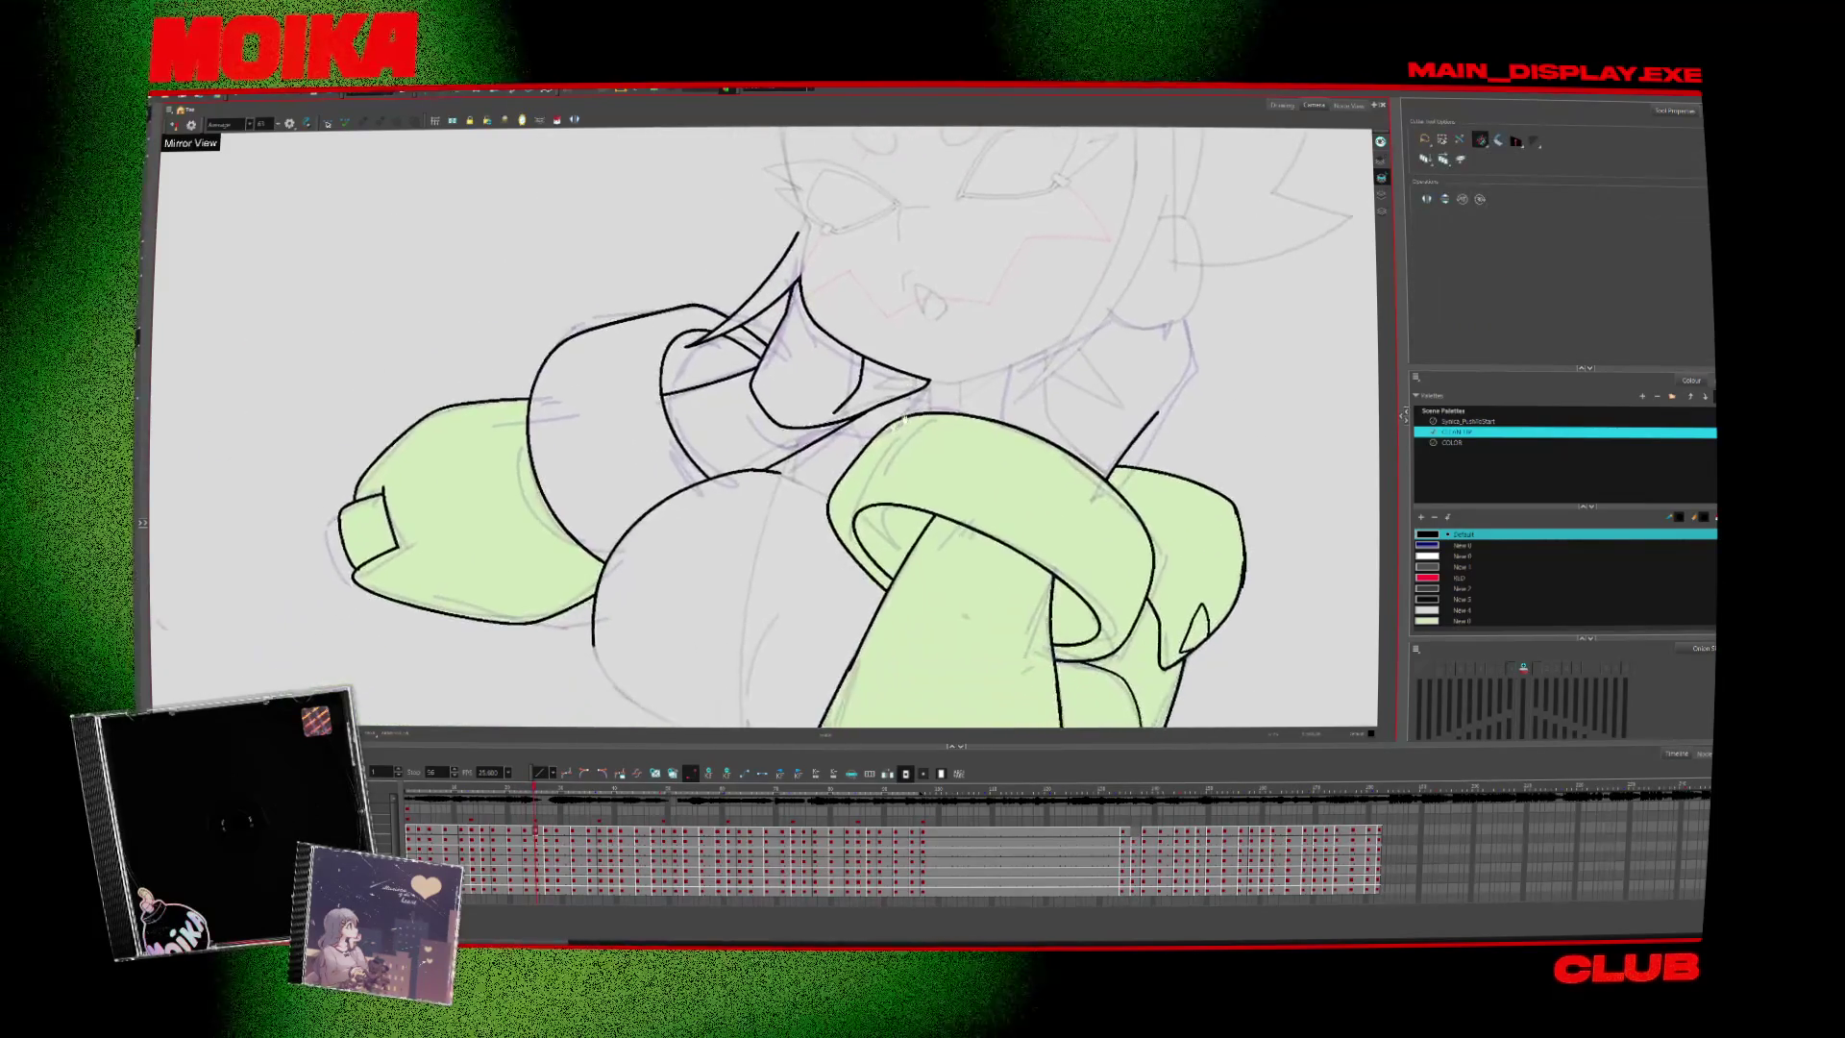
key(comma)
key(comma)
key(comma)
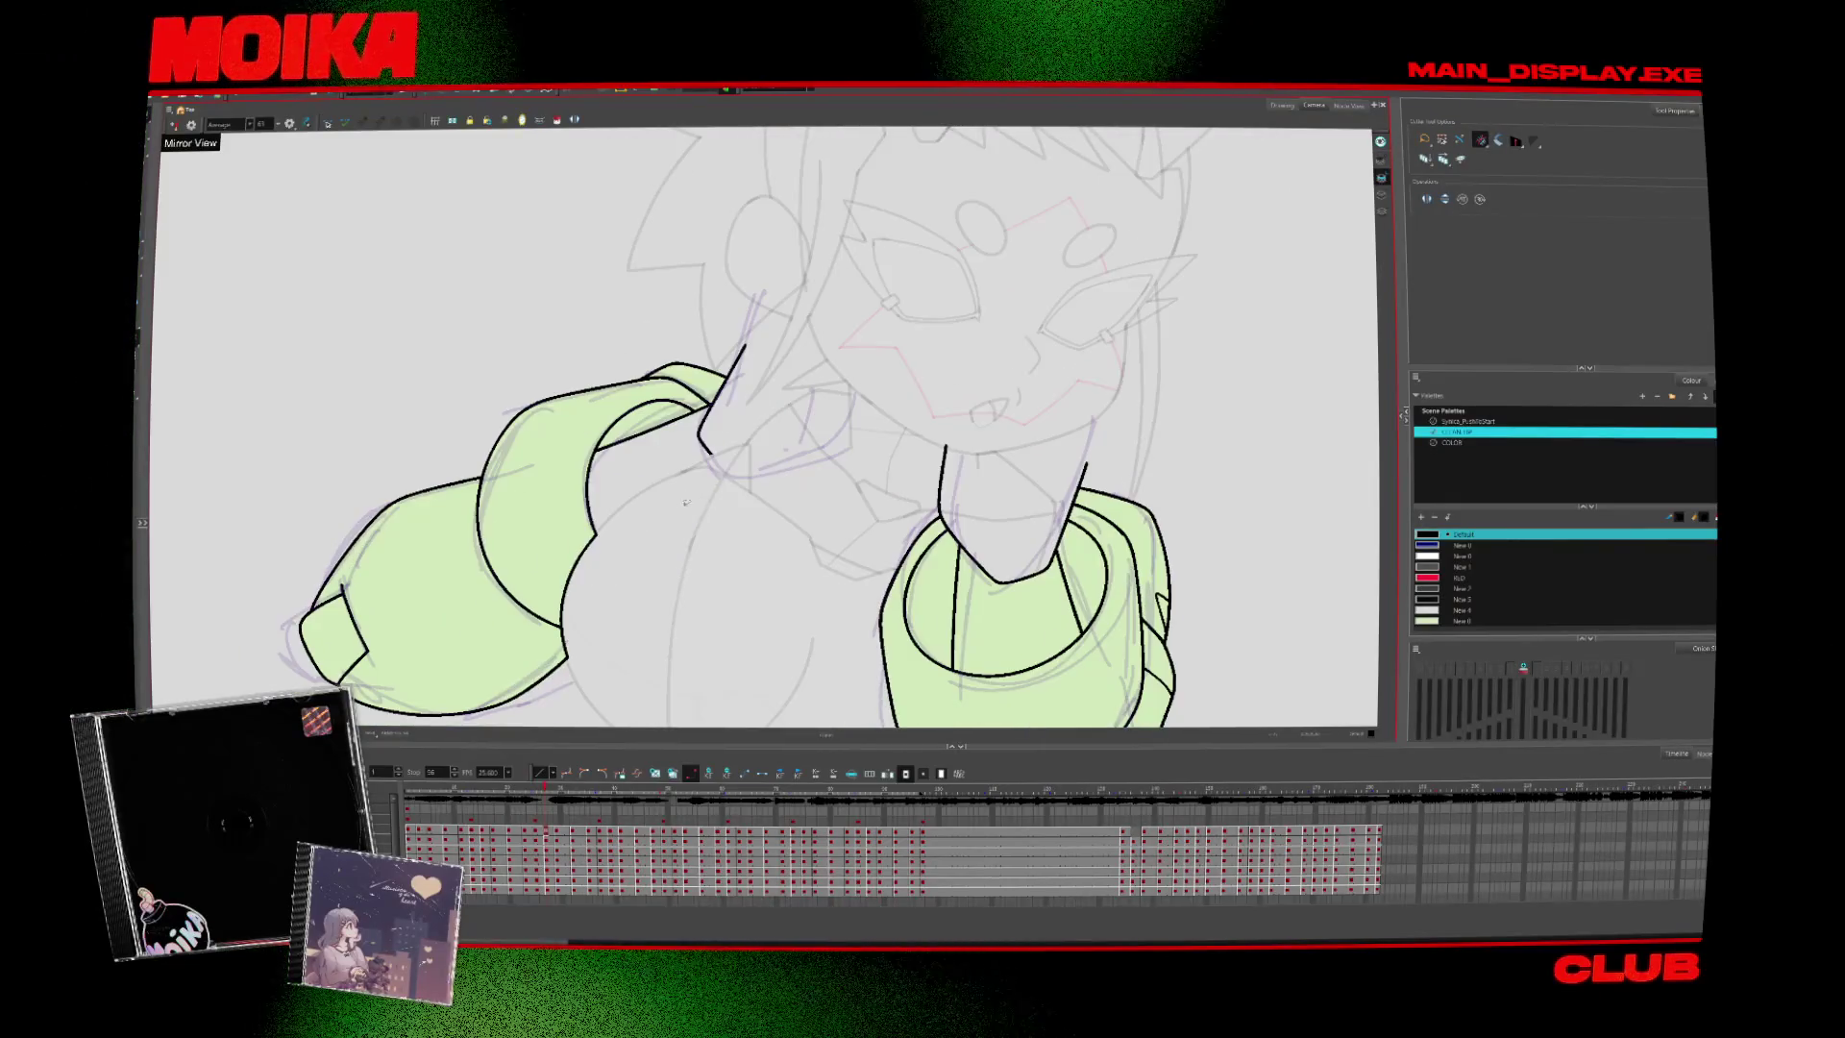
key(period)
key(period)
key(period)
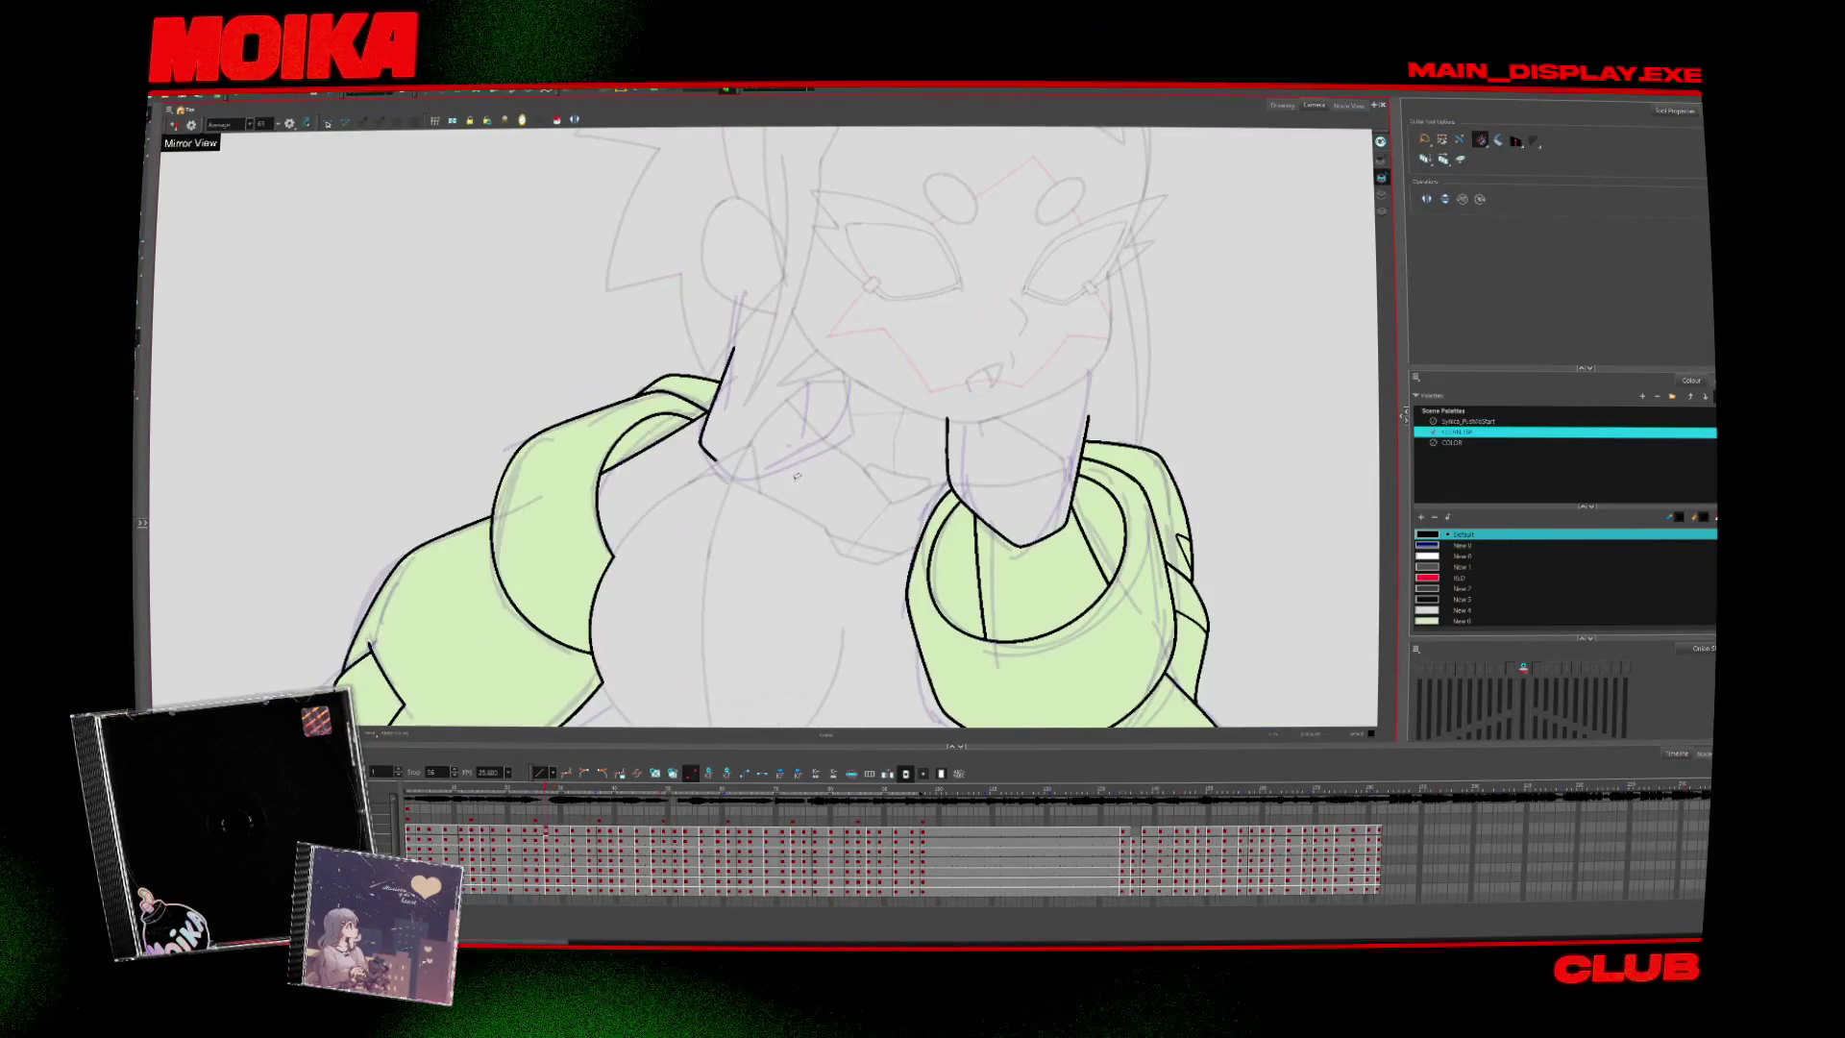
key(comma)
key(comma)
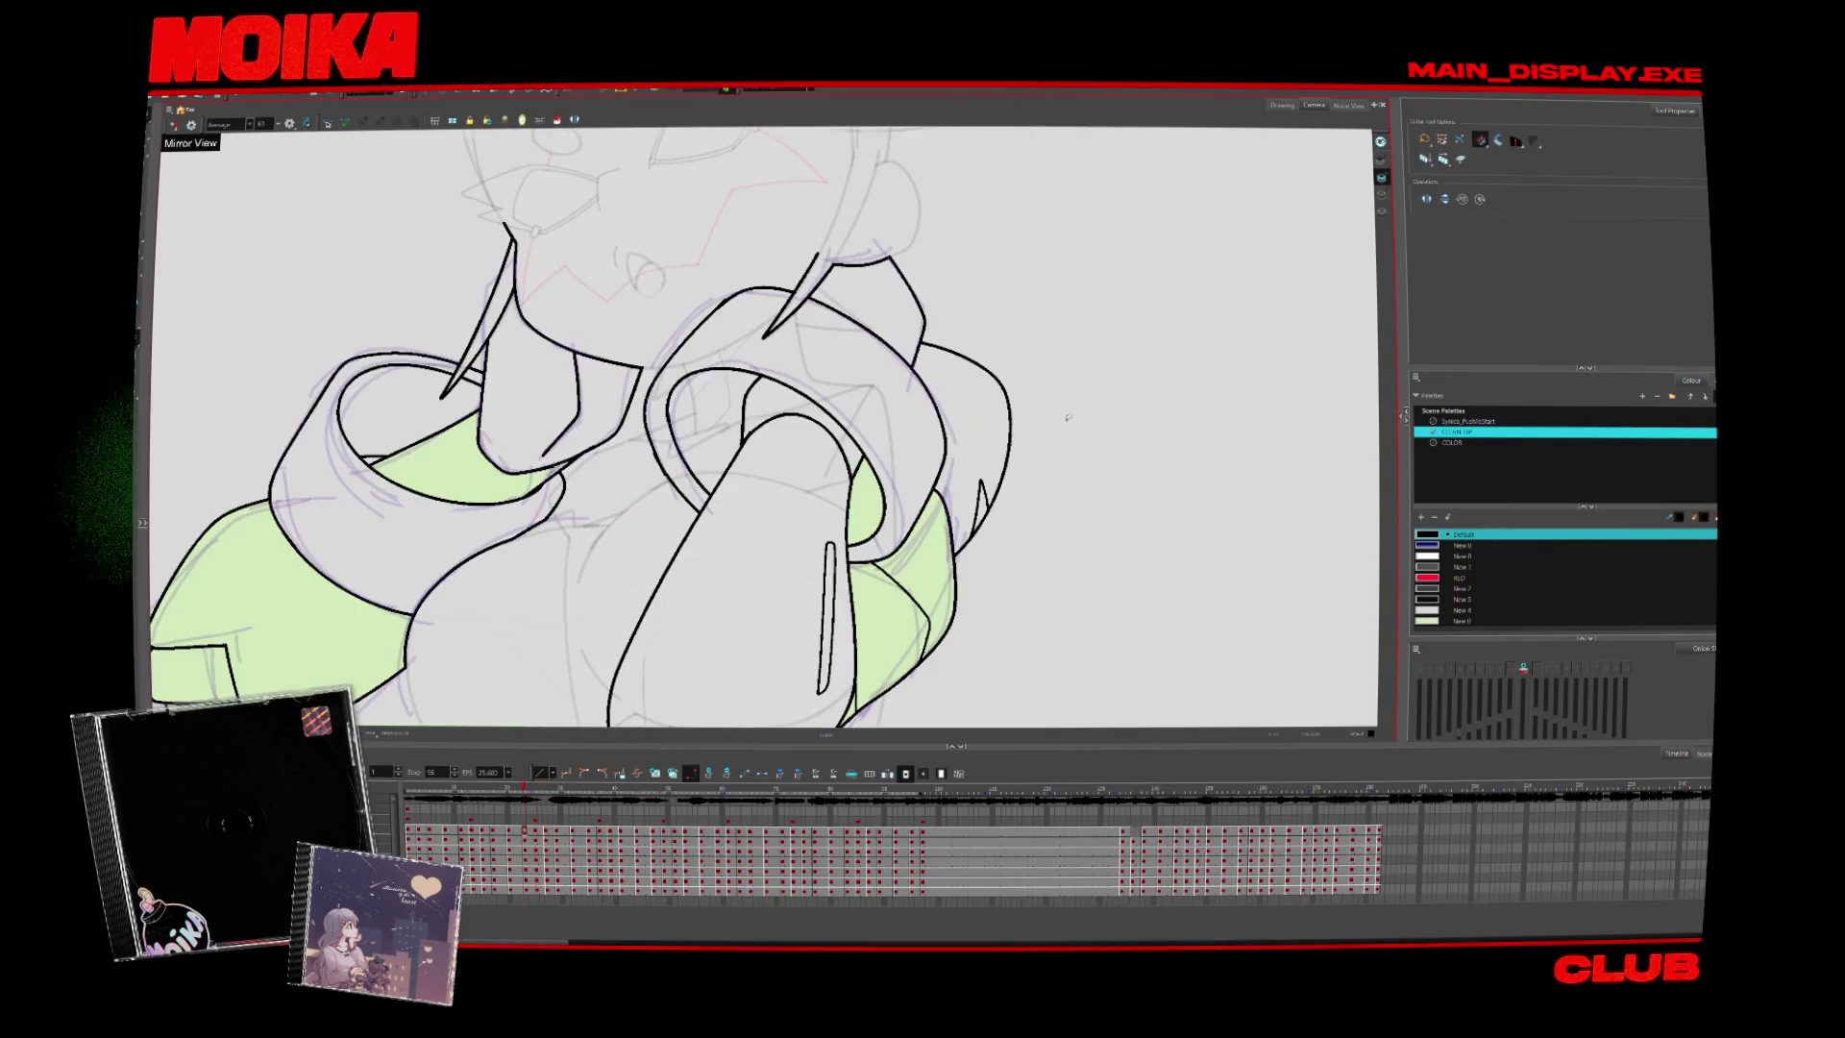
key(period)
key(period)
key(alt+b)
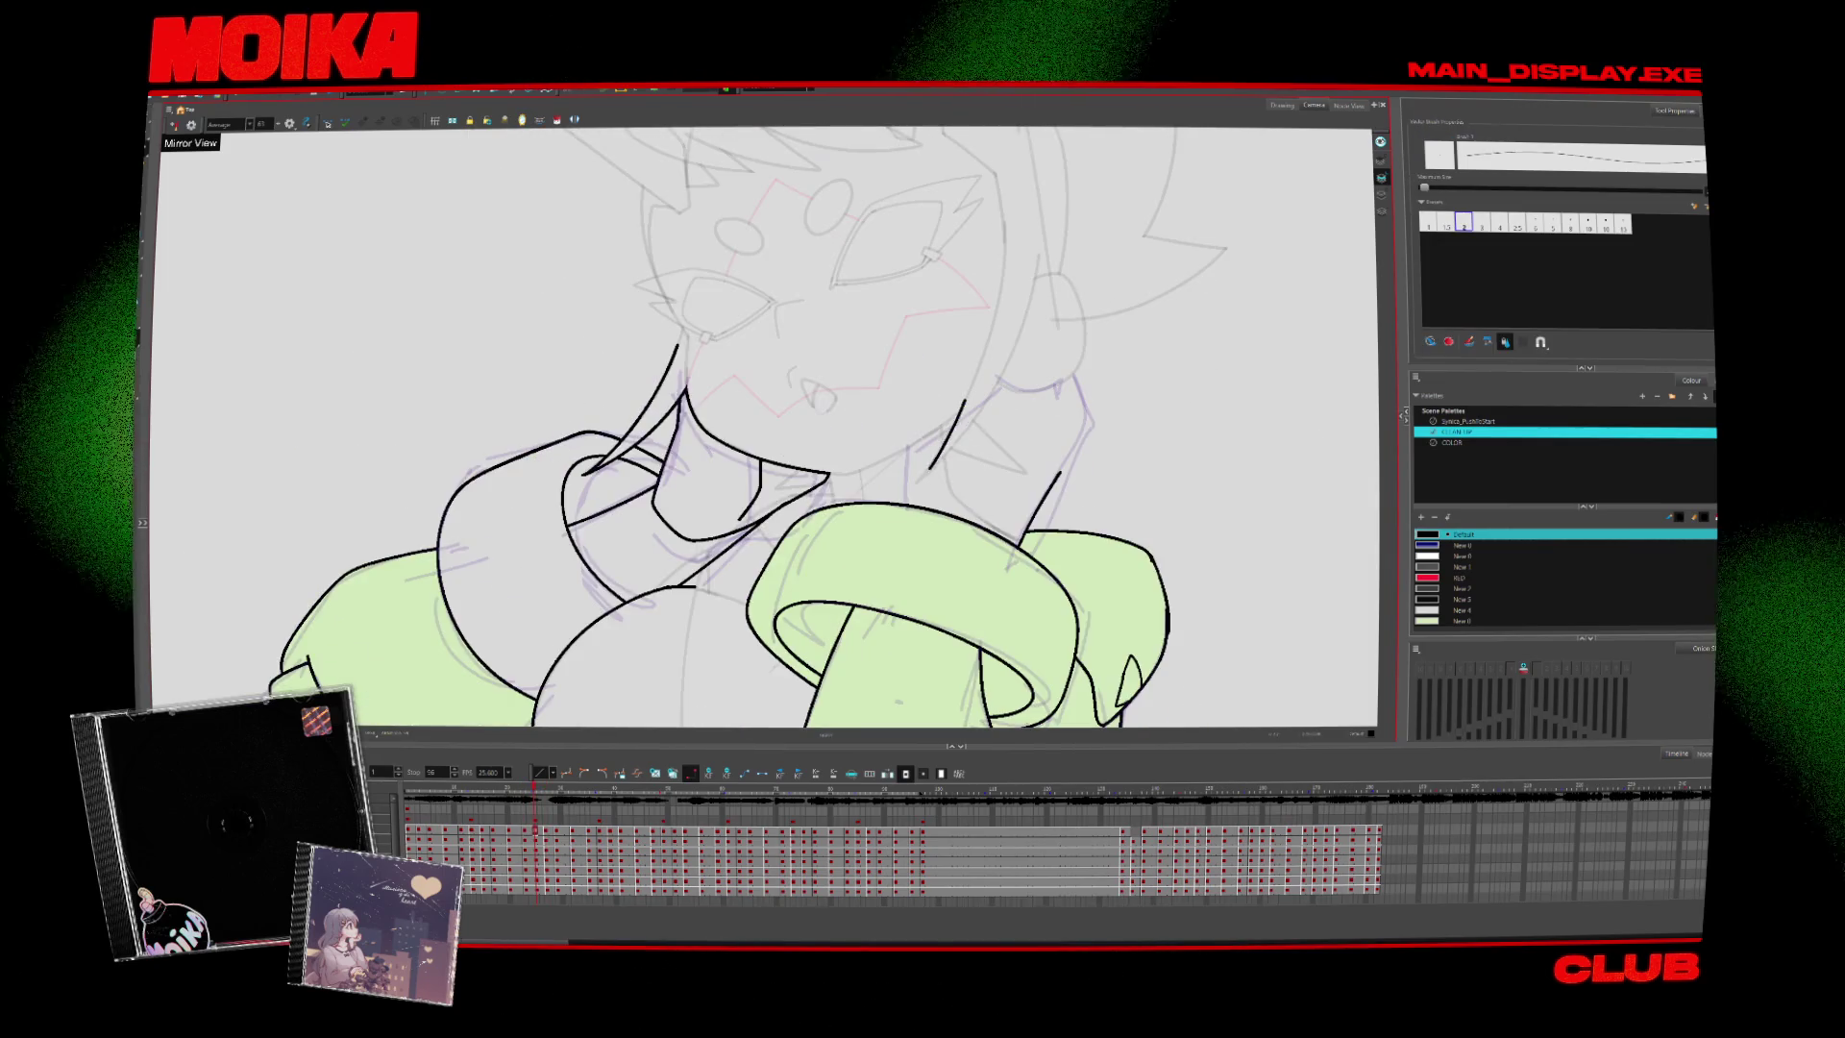
Ink a neck line from the jaw toward the collar and the other side of the neck
drag(968, 396, 920, 475)
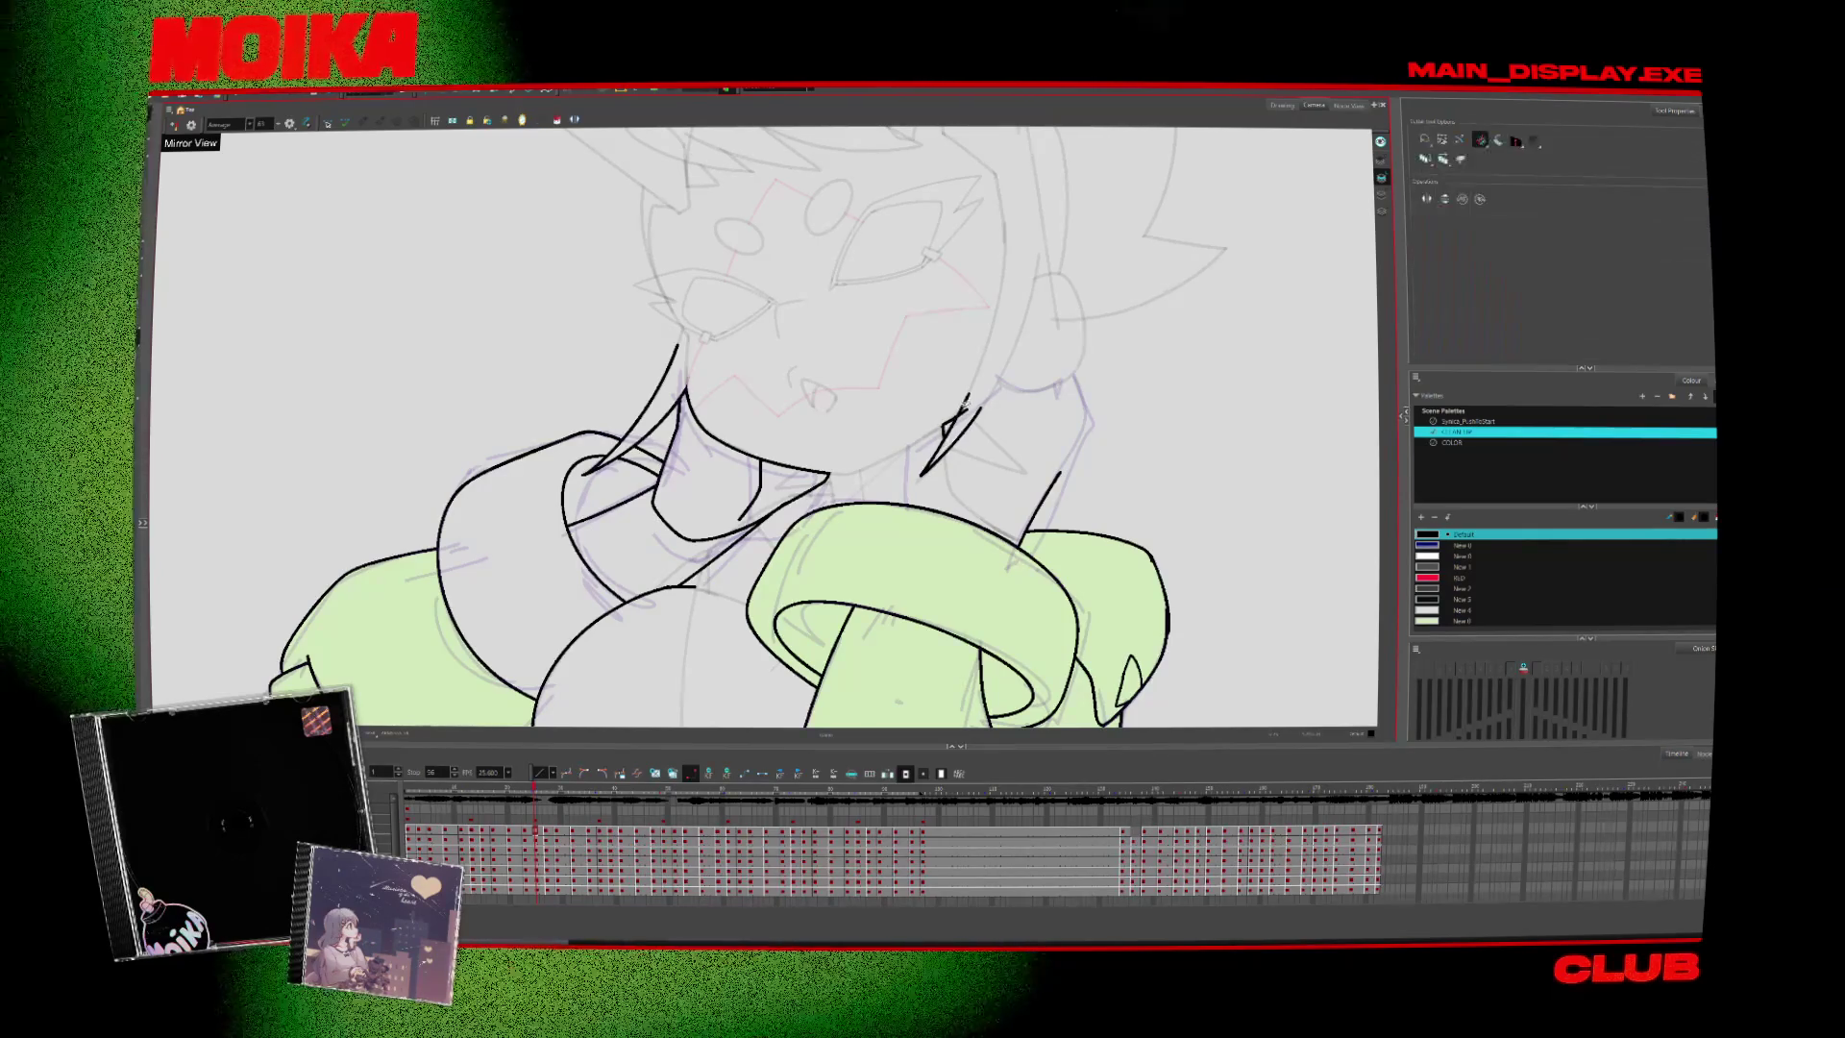
drag(947, 469, 893, 524)
mouse_move(954, 468)
mouse_down()
mouse_move(1002, 515)
mouse_move(980, 512)
mouse_up()
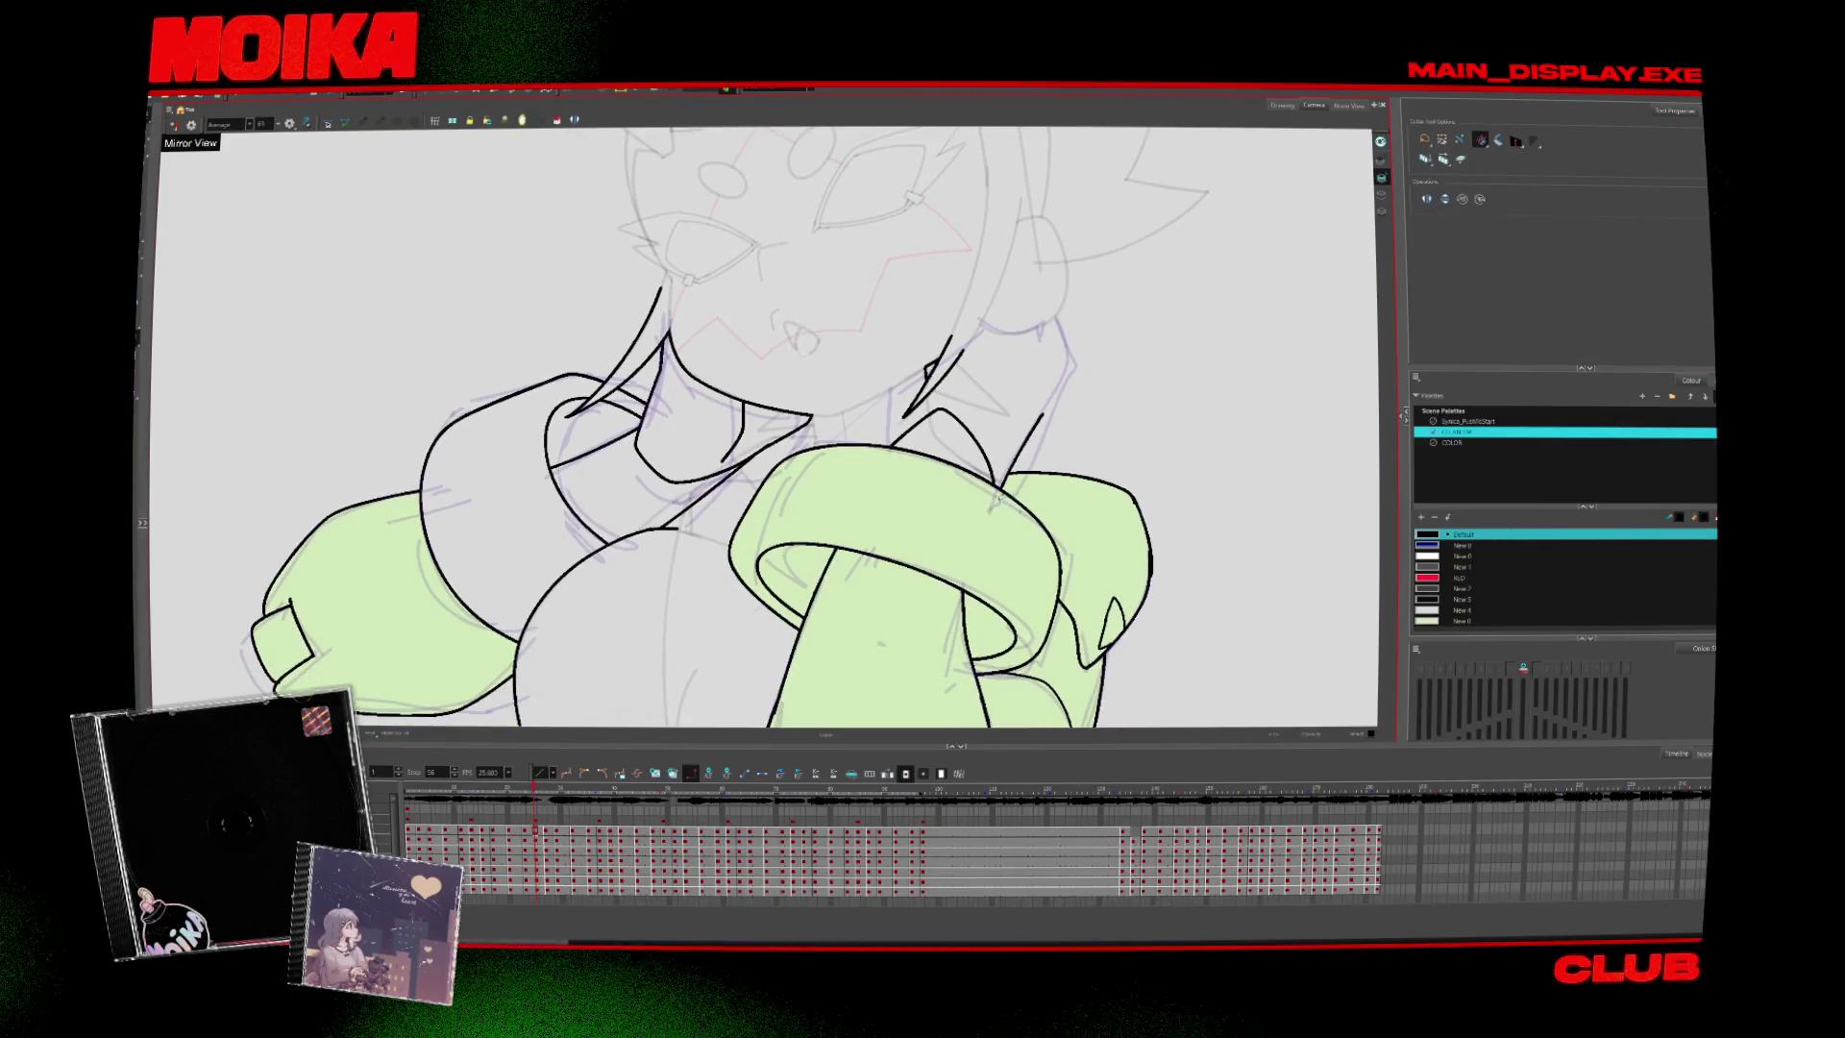
key(alt+b)
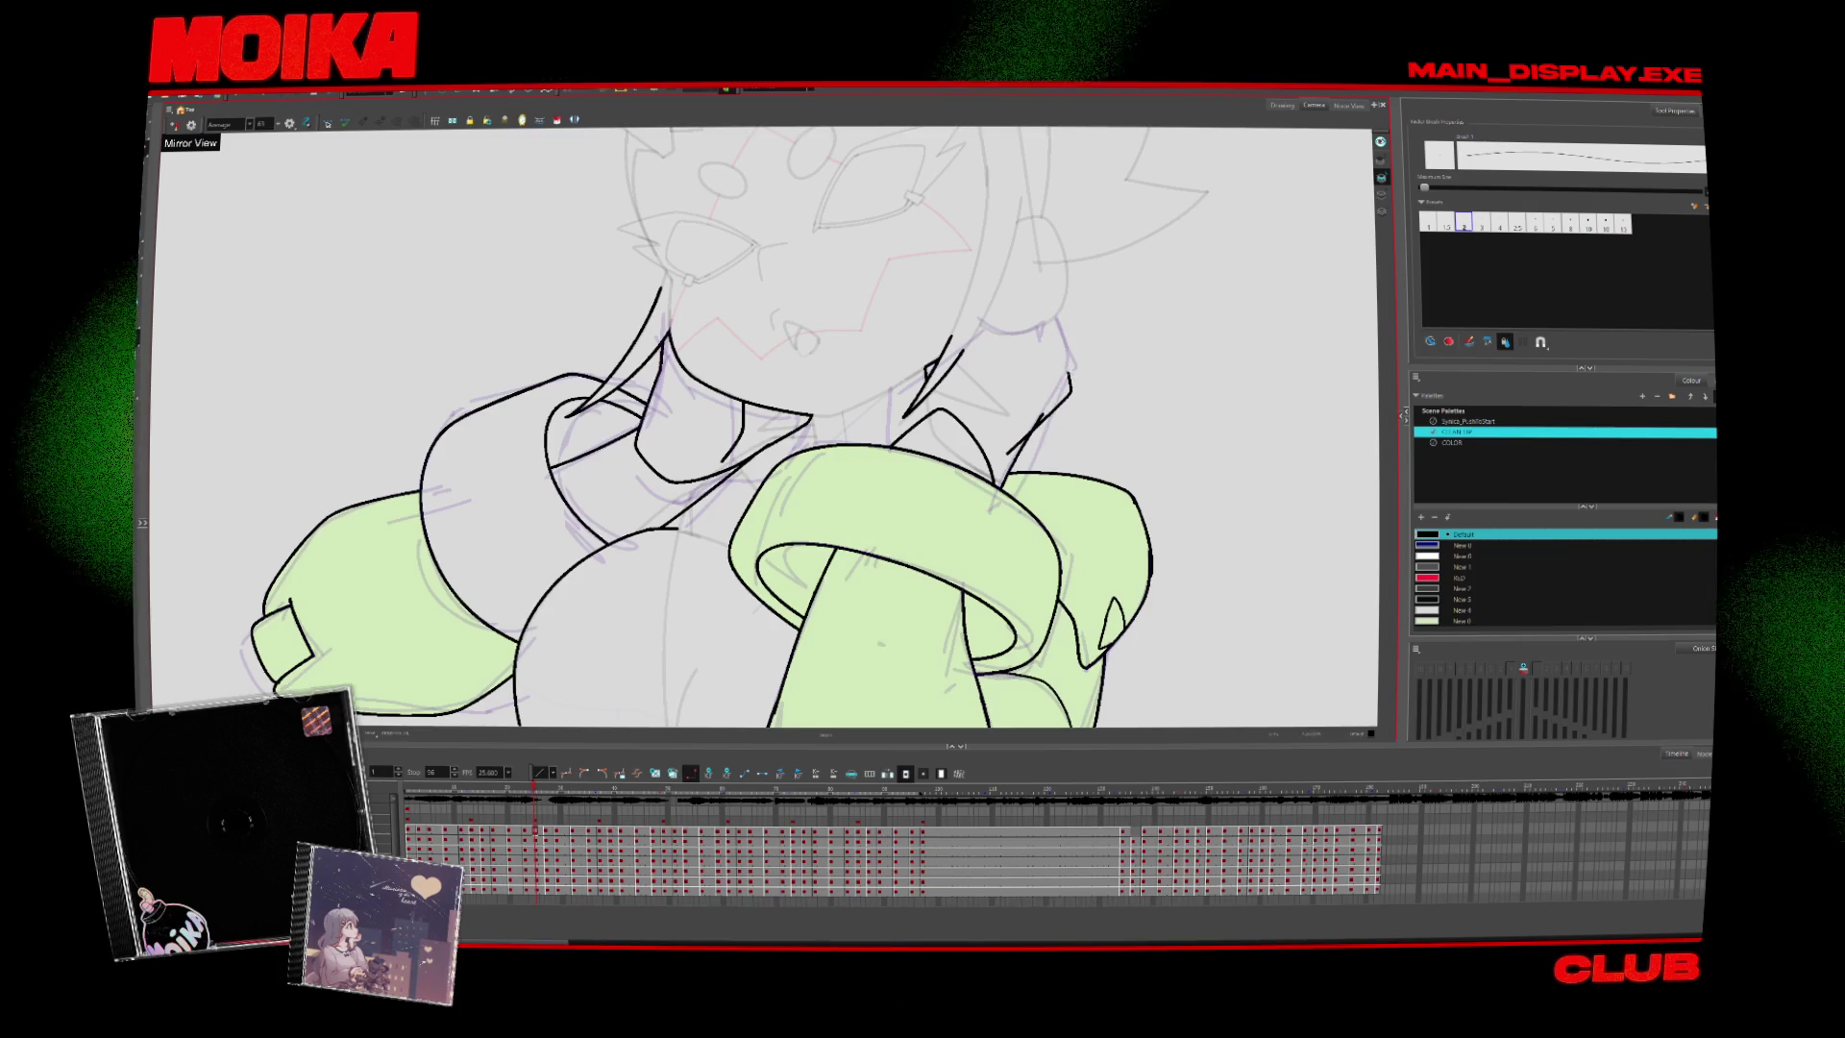
Toggle between the Paint, Brush and Cutter tools, then flip between frames to check the motion
key(alt+i)
key(alt+b)
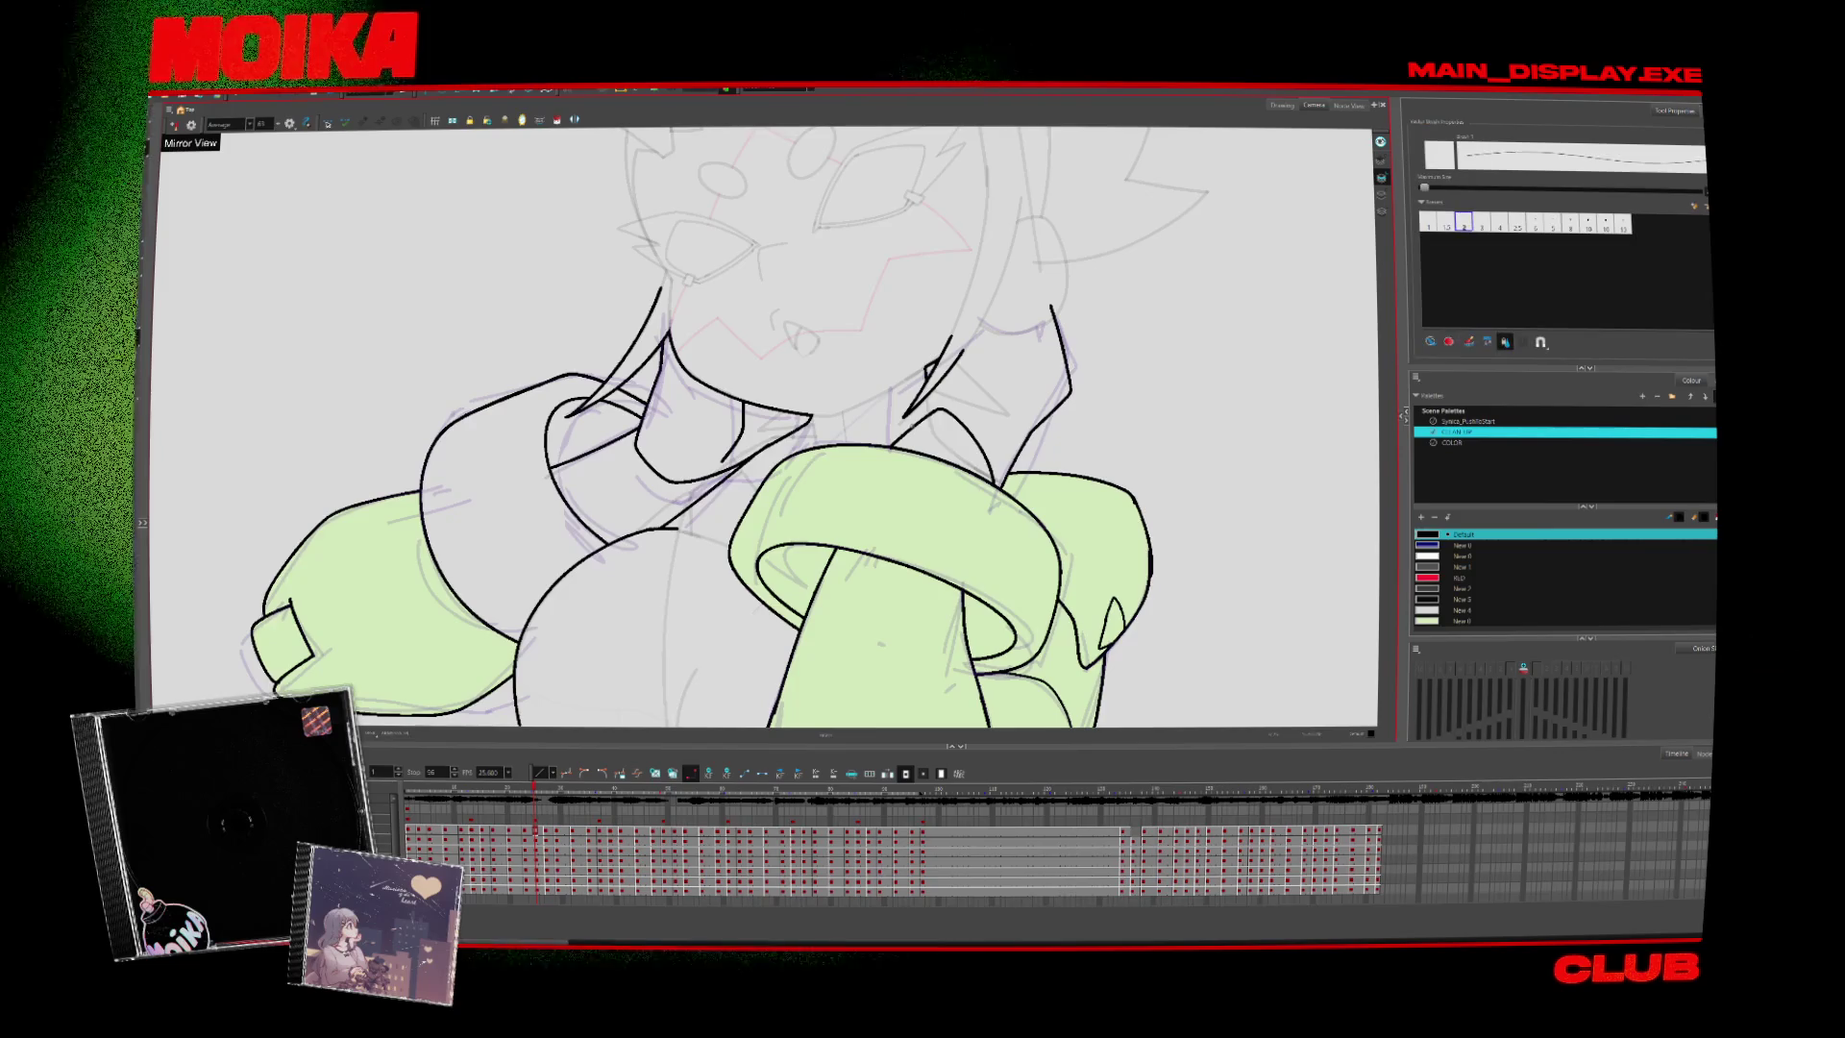
key(alt+i)
key(alt+b)
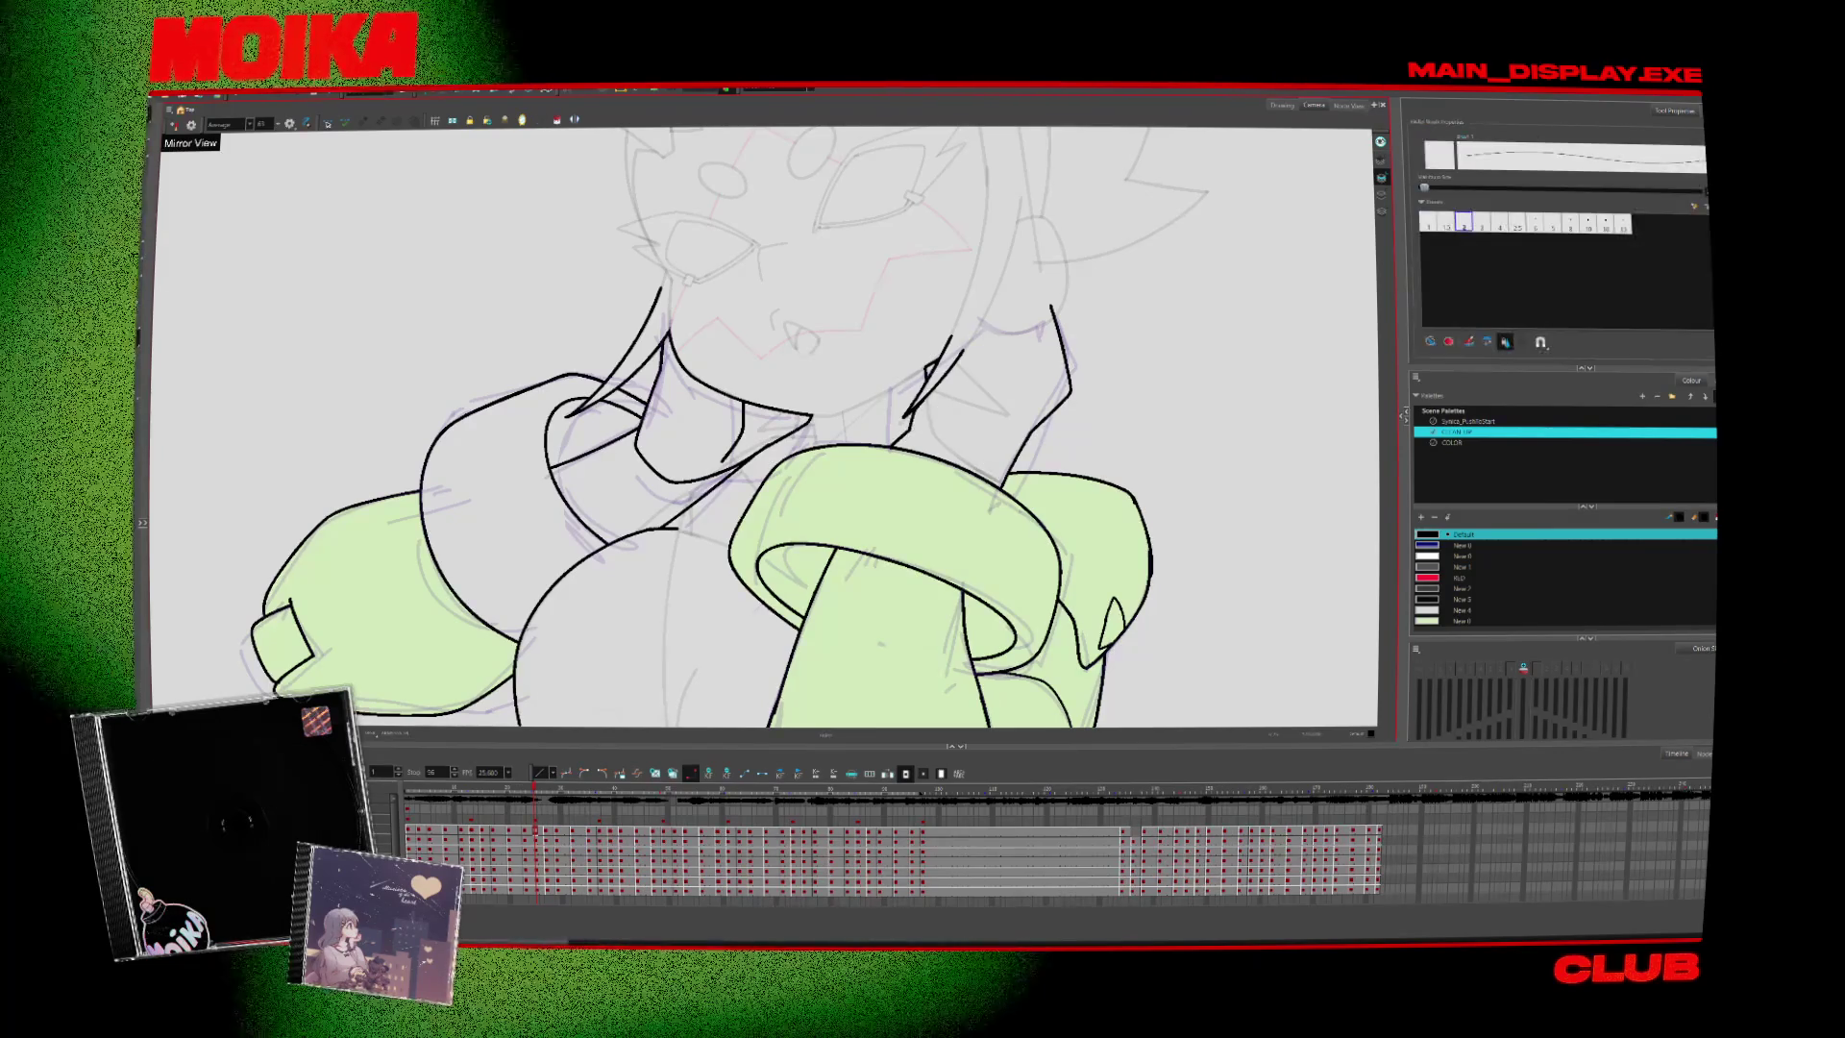
key(alt+i)
key(alt+b)
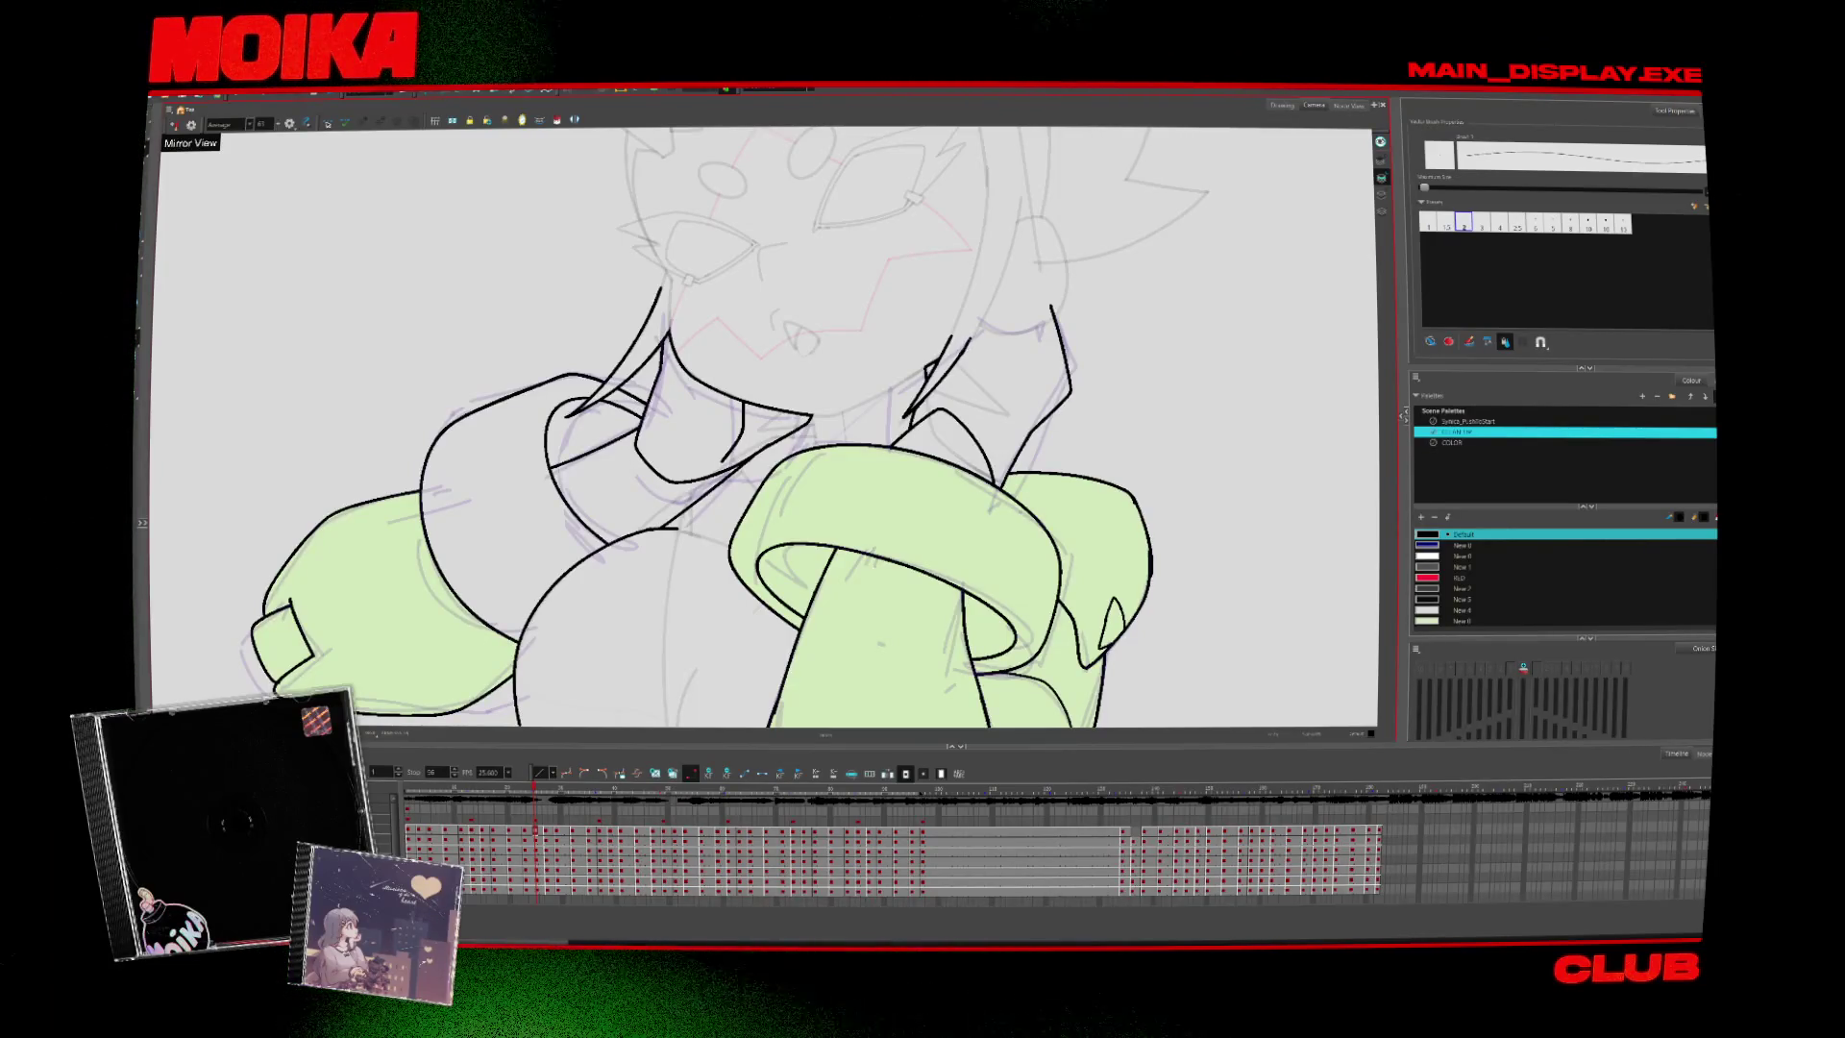
key(alt+t)
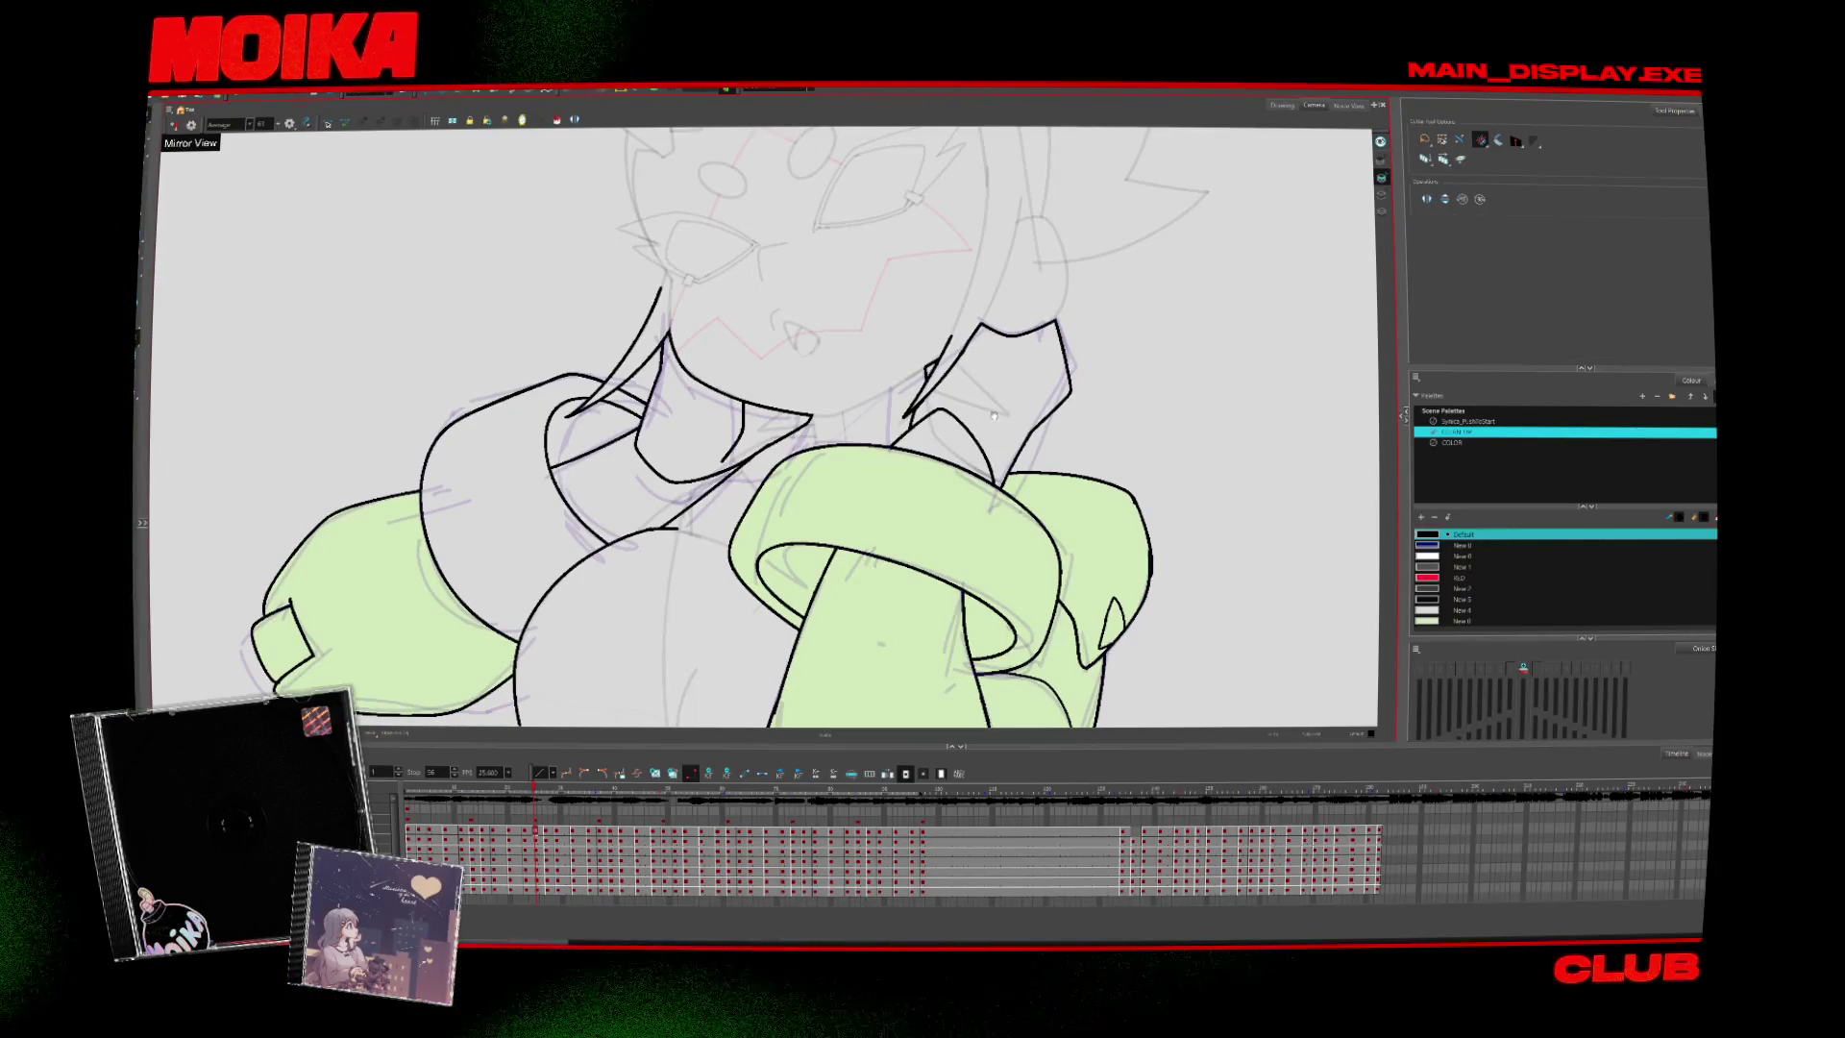
key(period)
key(comma)
key(period)
key(period)
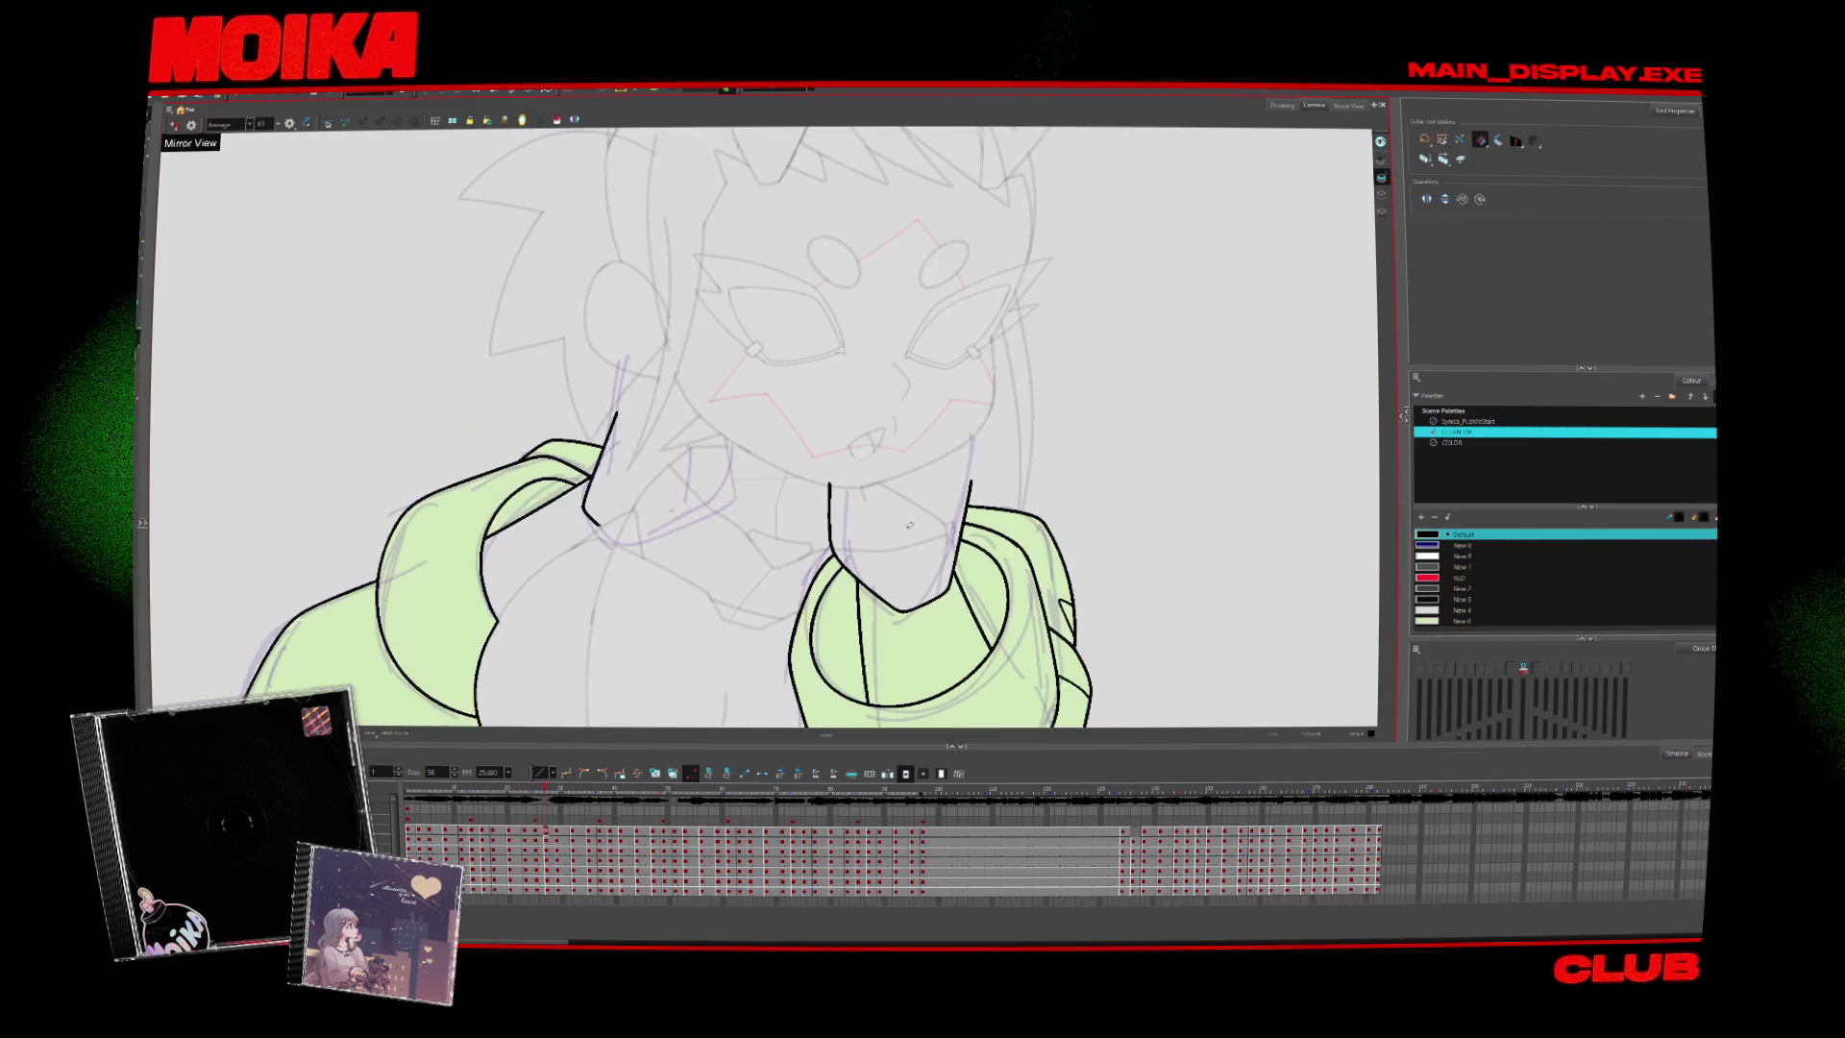
Draw a clean pencil neck line down from the jaw and shift the view to centre the arms
key(alt+b)
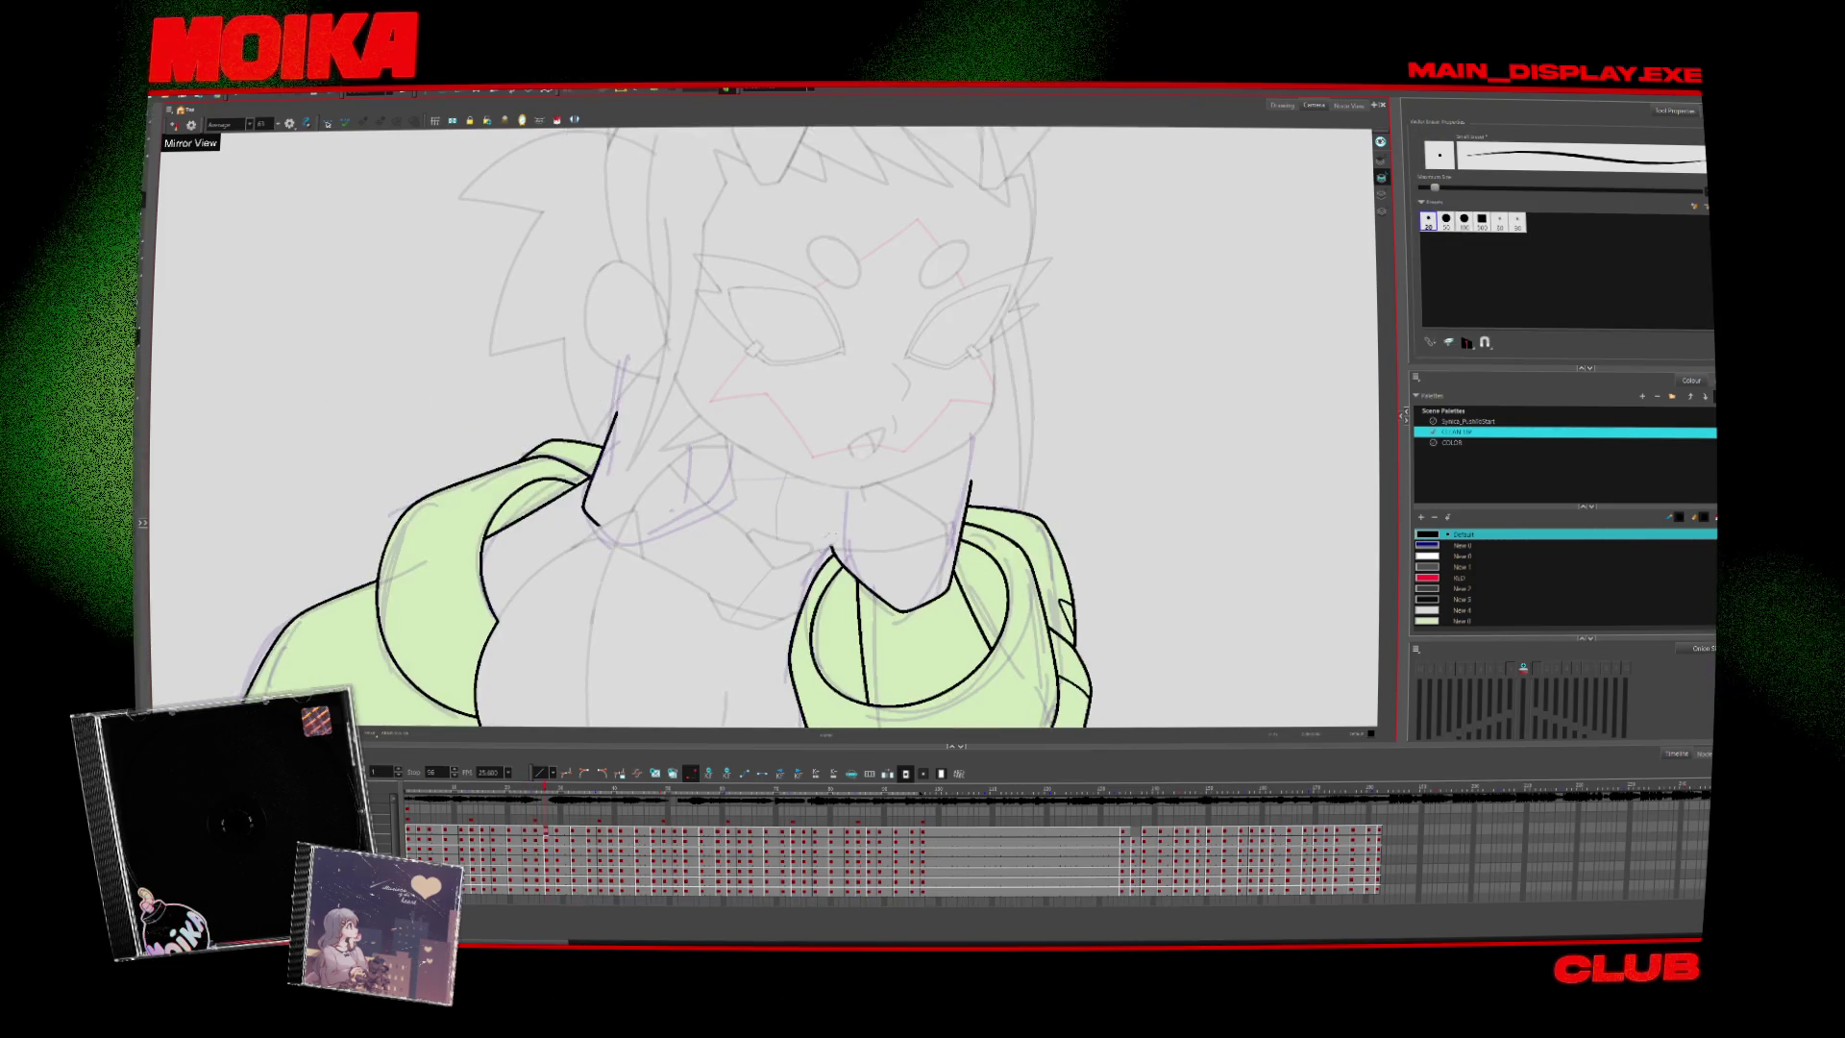
key(alt+slash)
mouse_move(845, 490)
mouse_down()
mouse_move(833, 545)
mouse_move(978, 437)
mouse_up()
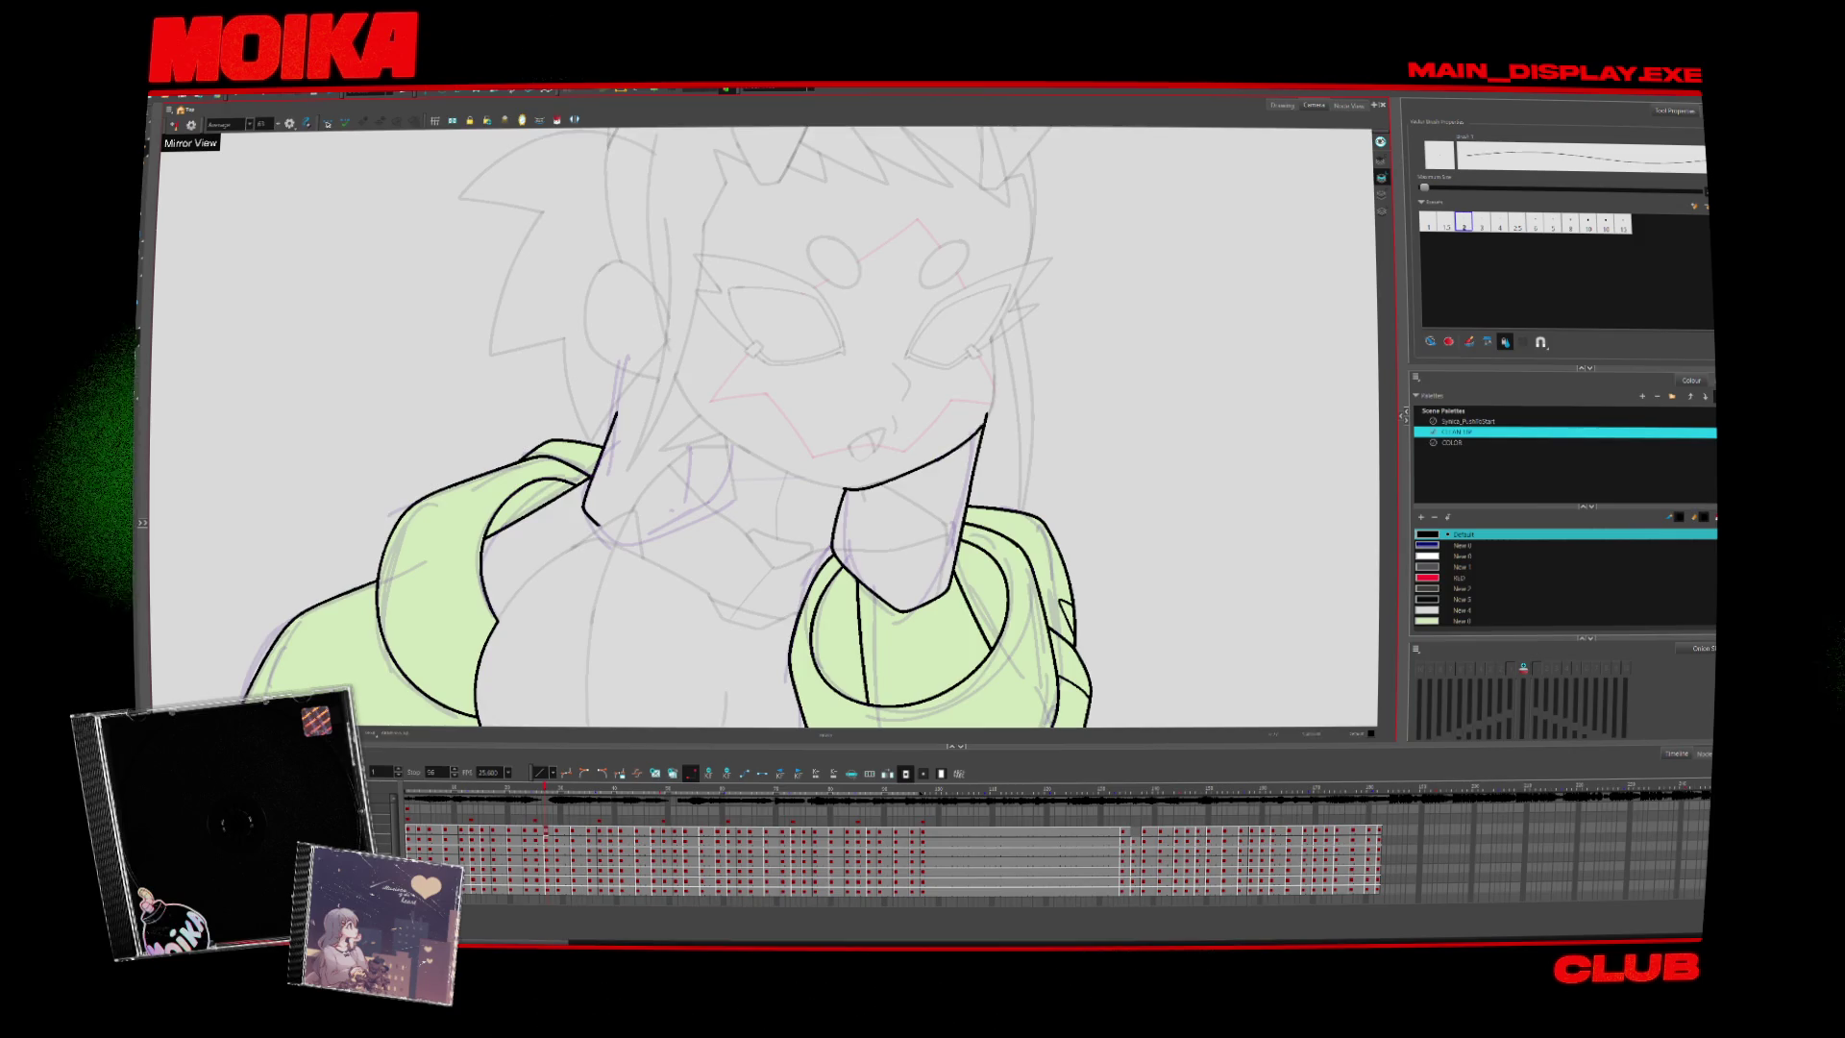
key(alt+t)
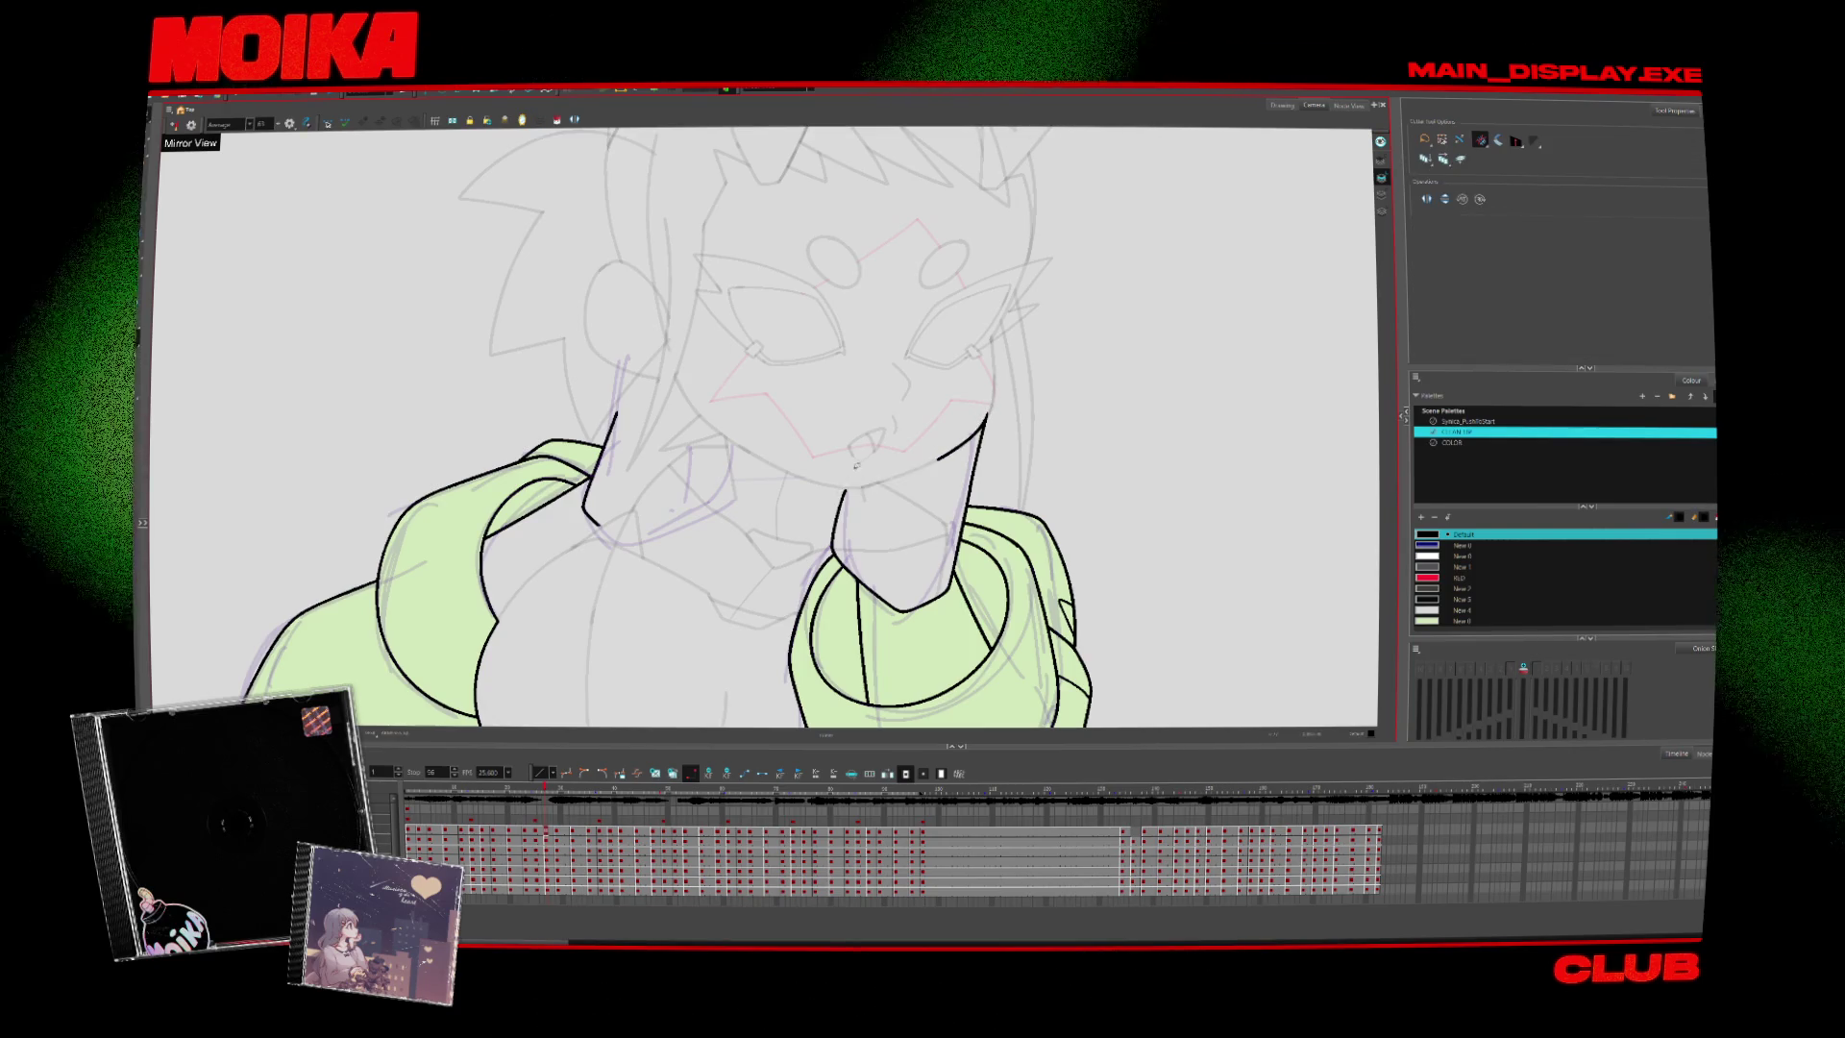
mouse_move(579, 712)
mouse_down()
mouse_move(663, 688)
mouse_move(676, 664)
mouse_up()
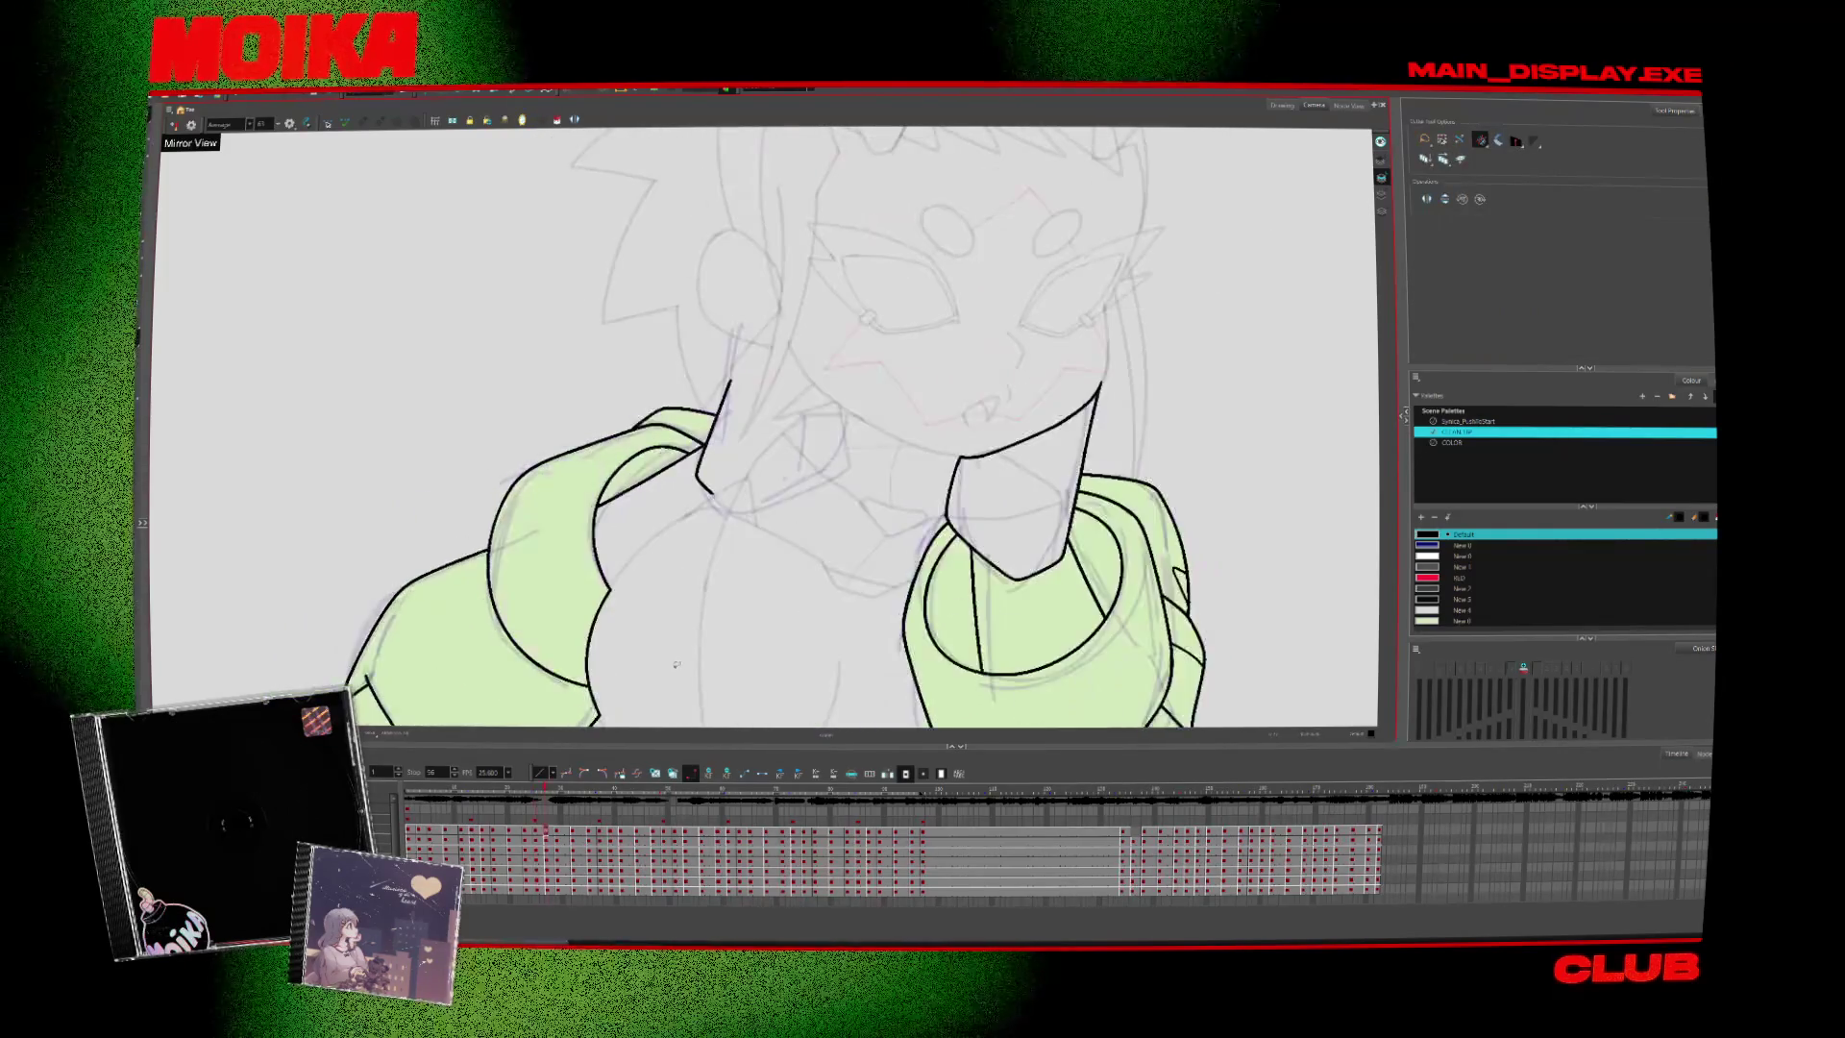
Advance to the next drawing and bring the neck and shoulders into view for inking
key(period)
drag(767, 519, 797, 634)
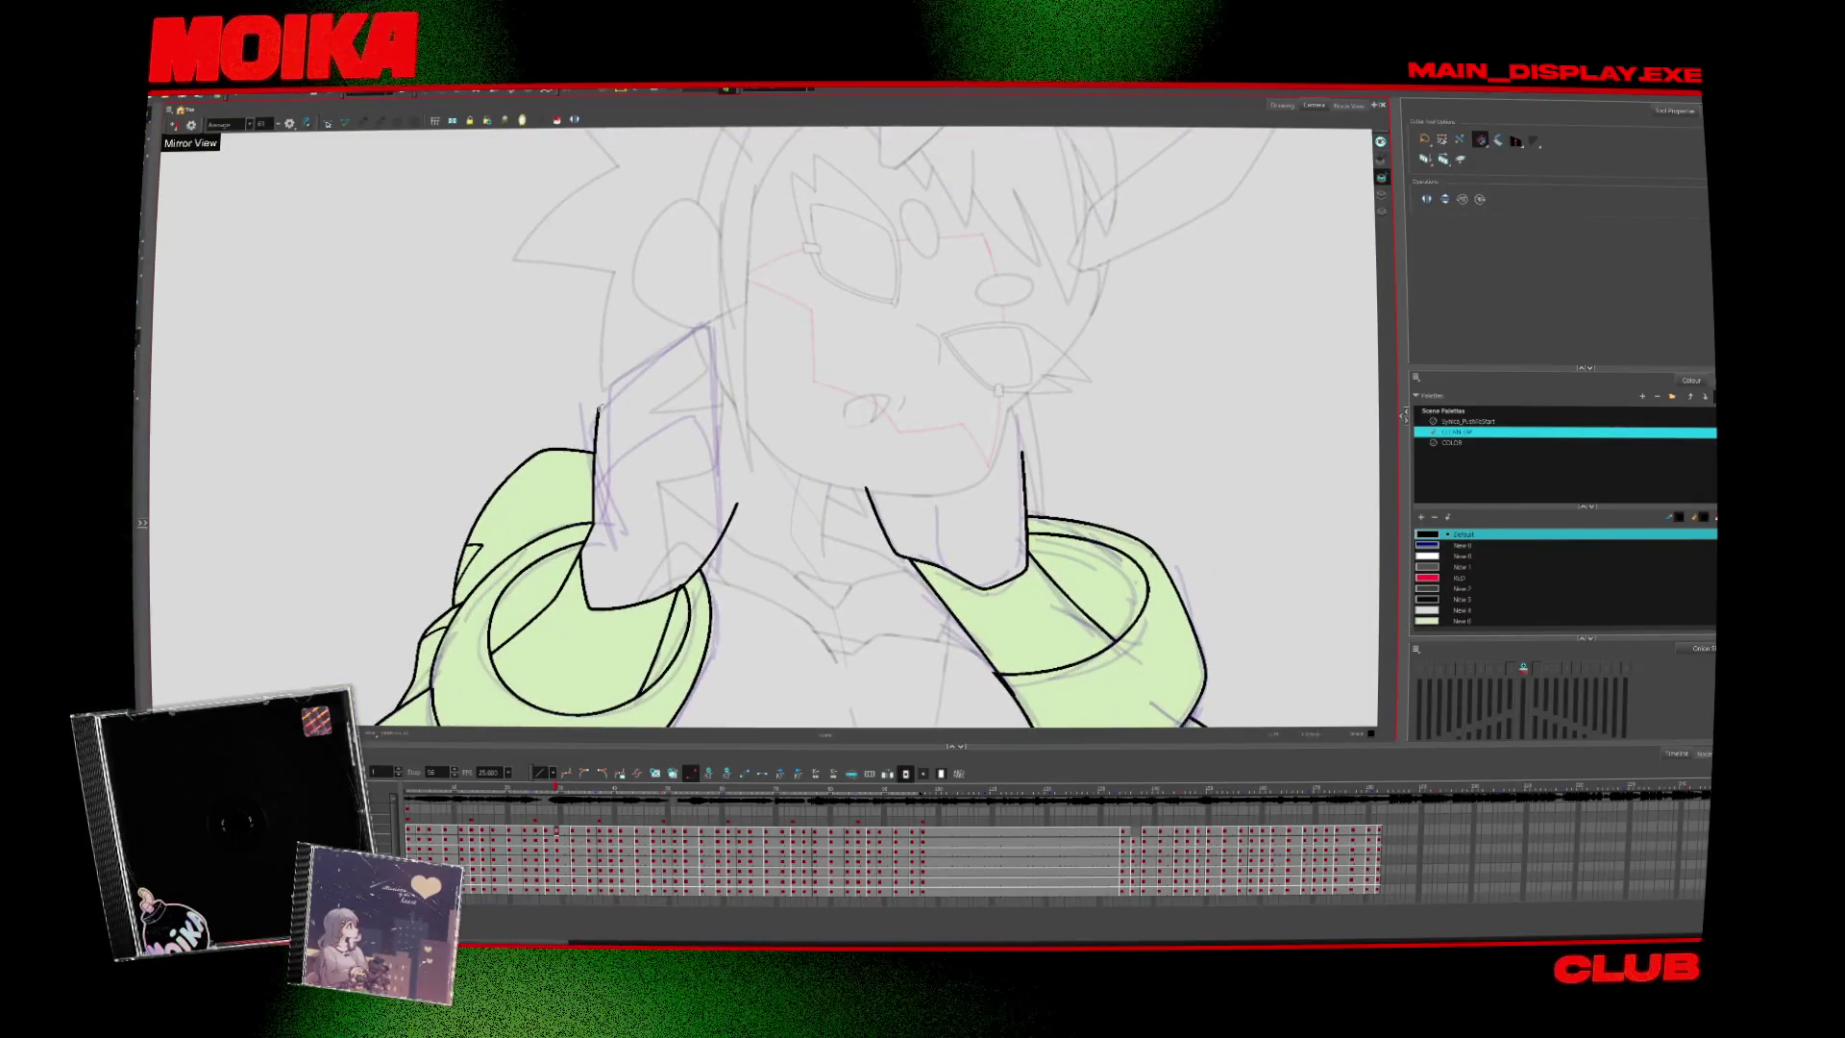
key(alt+b)
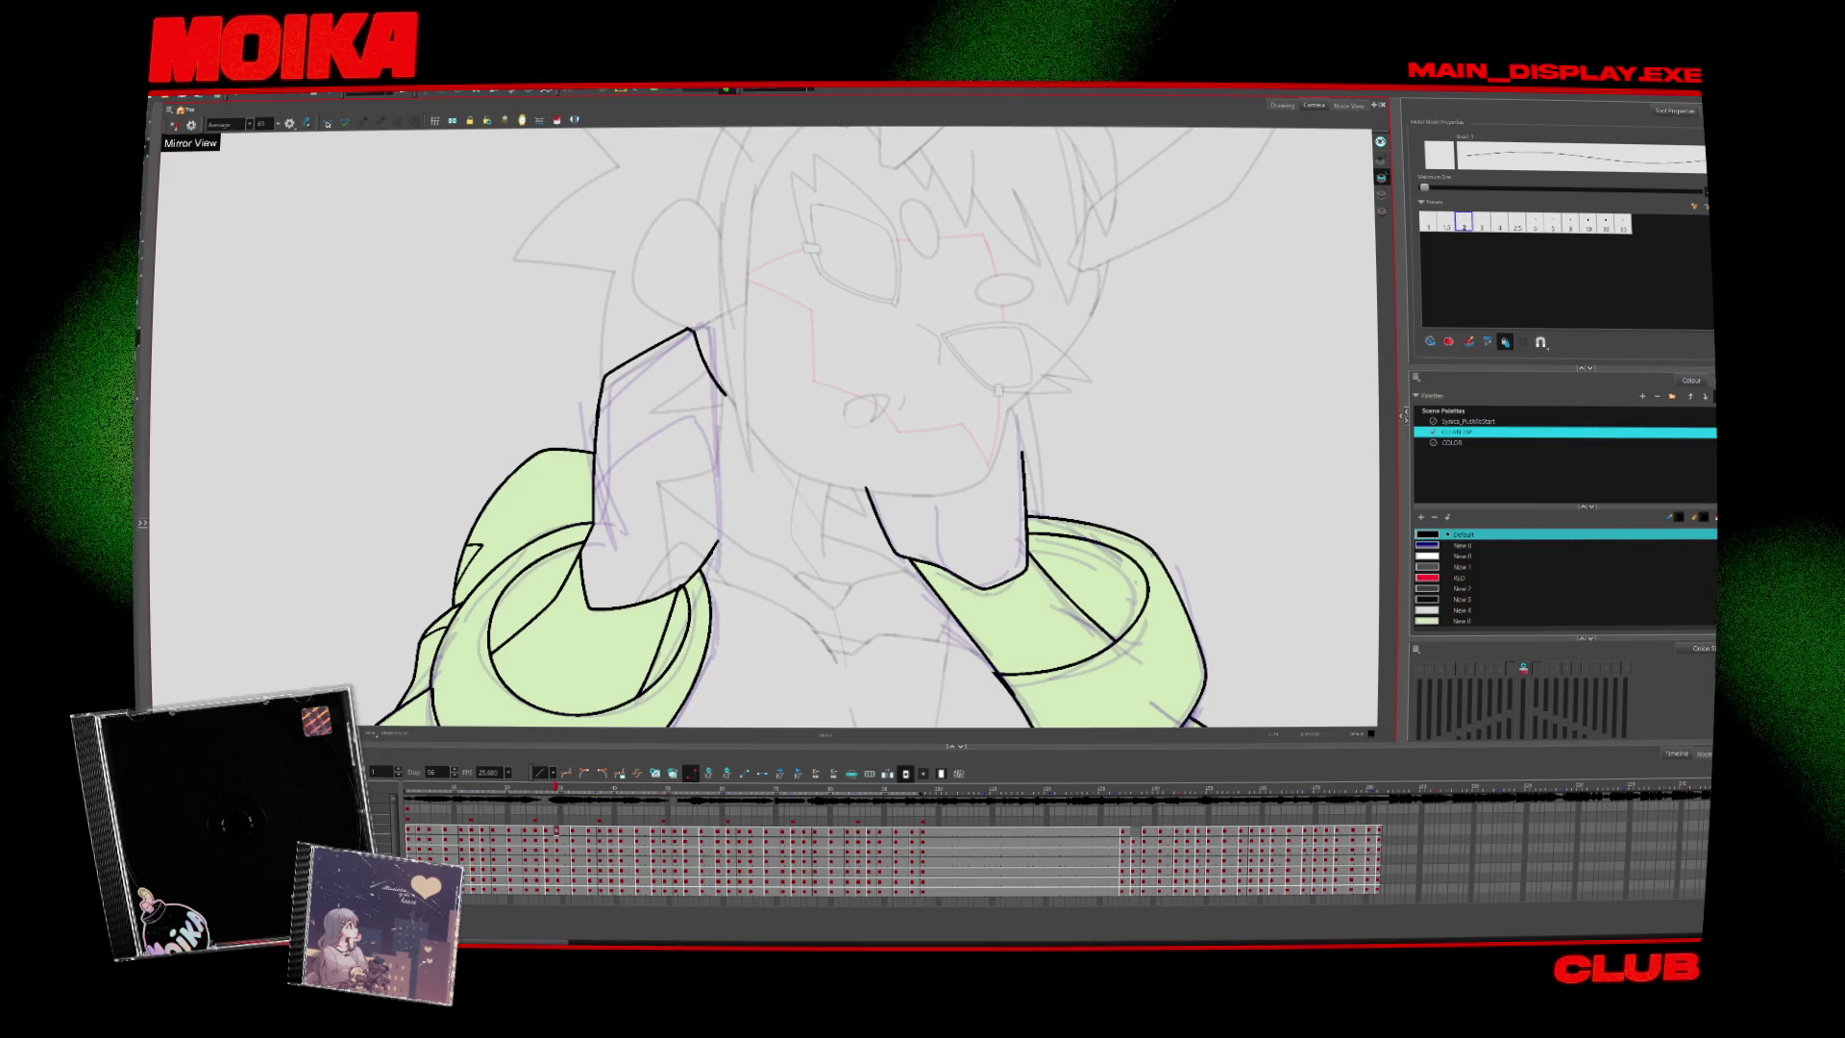
Advance to the next drawing and erase the thick stray stroke on the forearm
key(alt+z)
alt+click(906, 543)
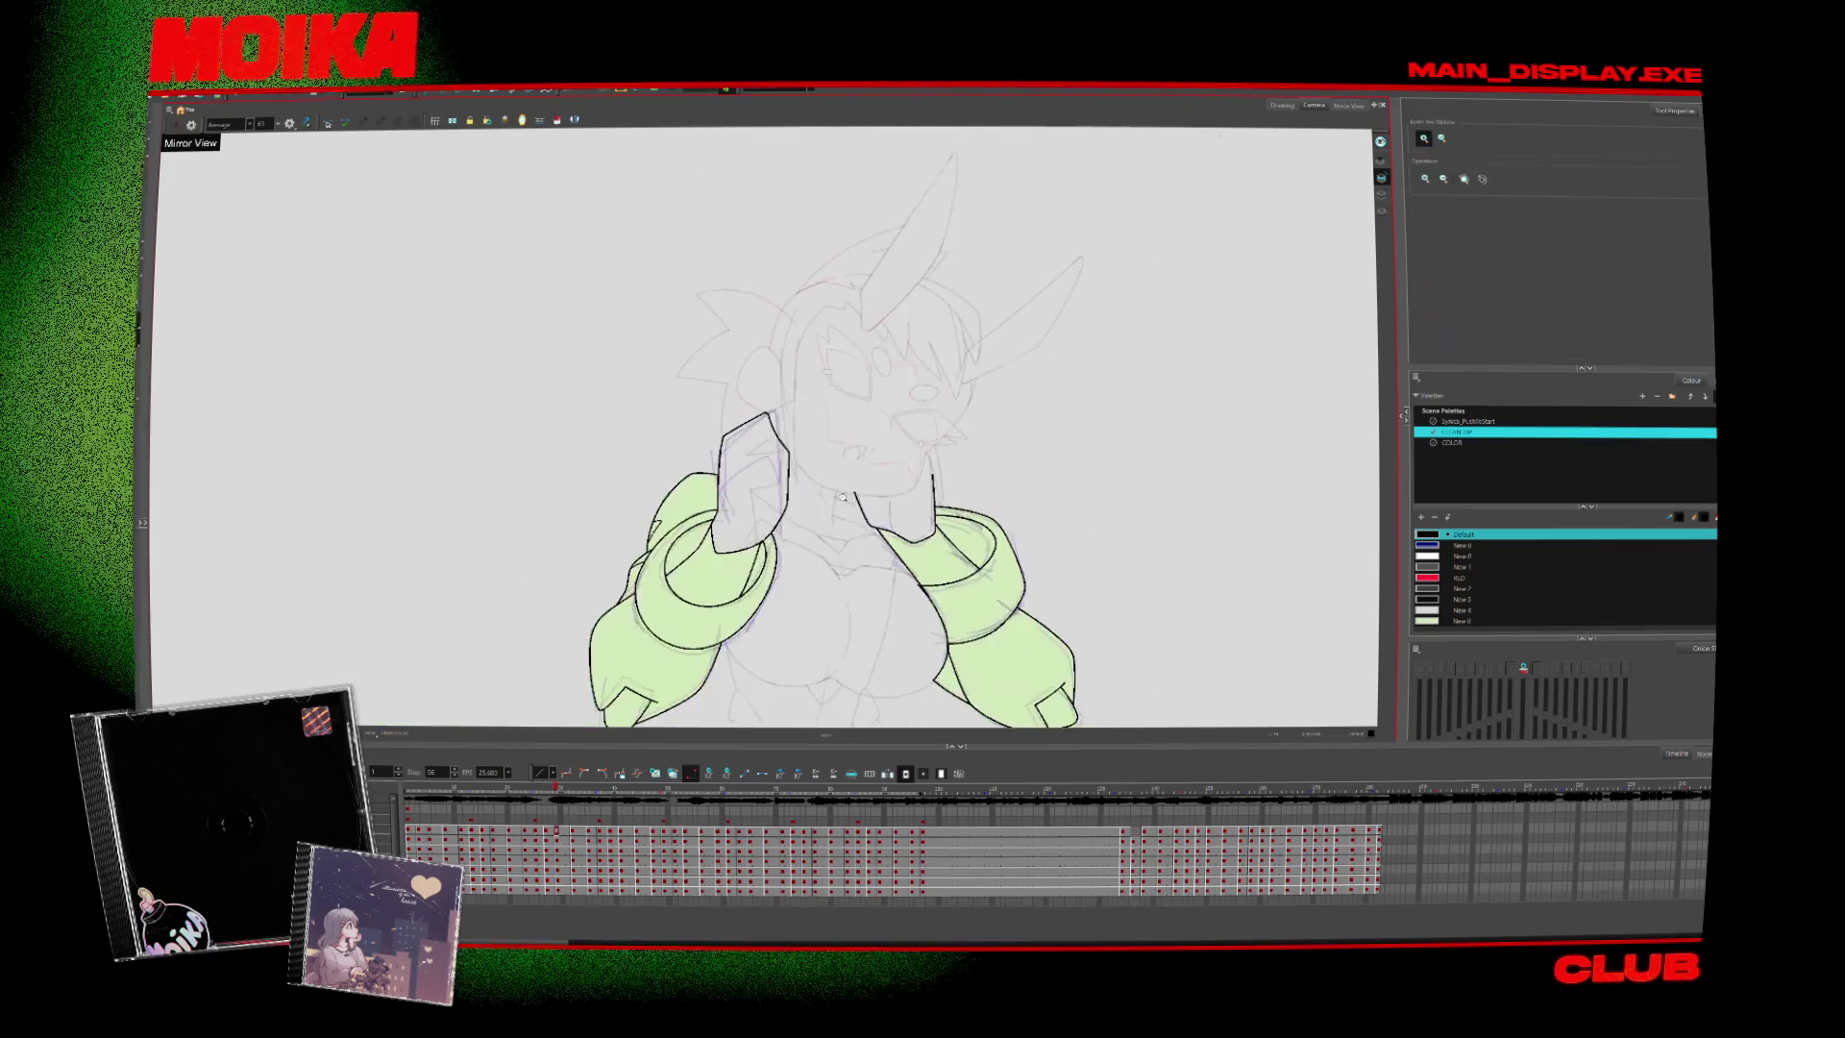
key(.)
click(906, 543)
key(alt+b)
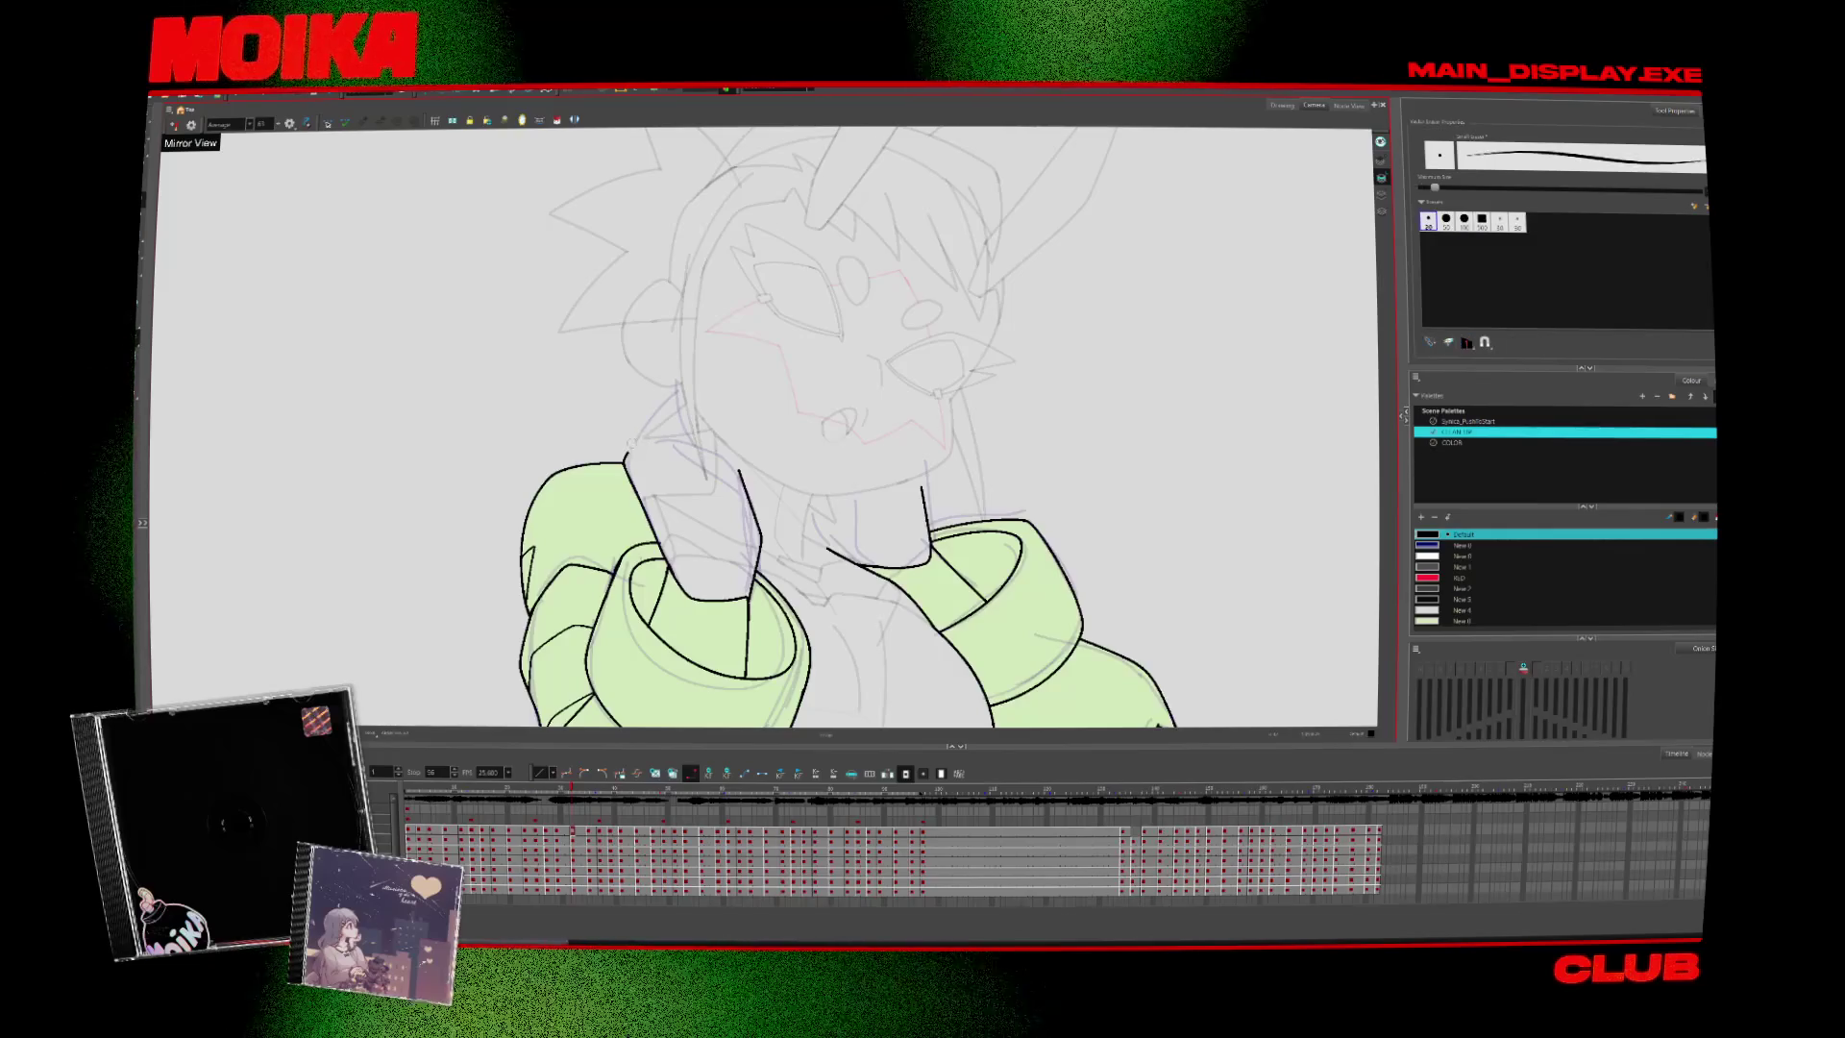
key(alt+e)
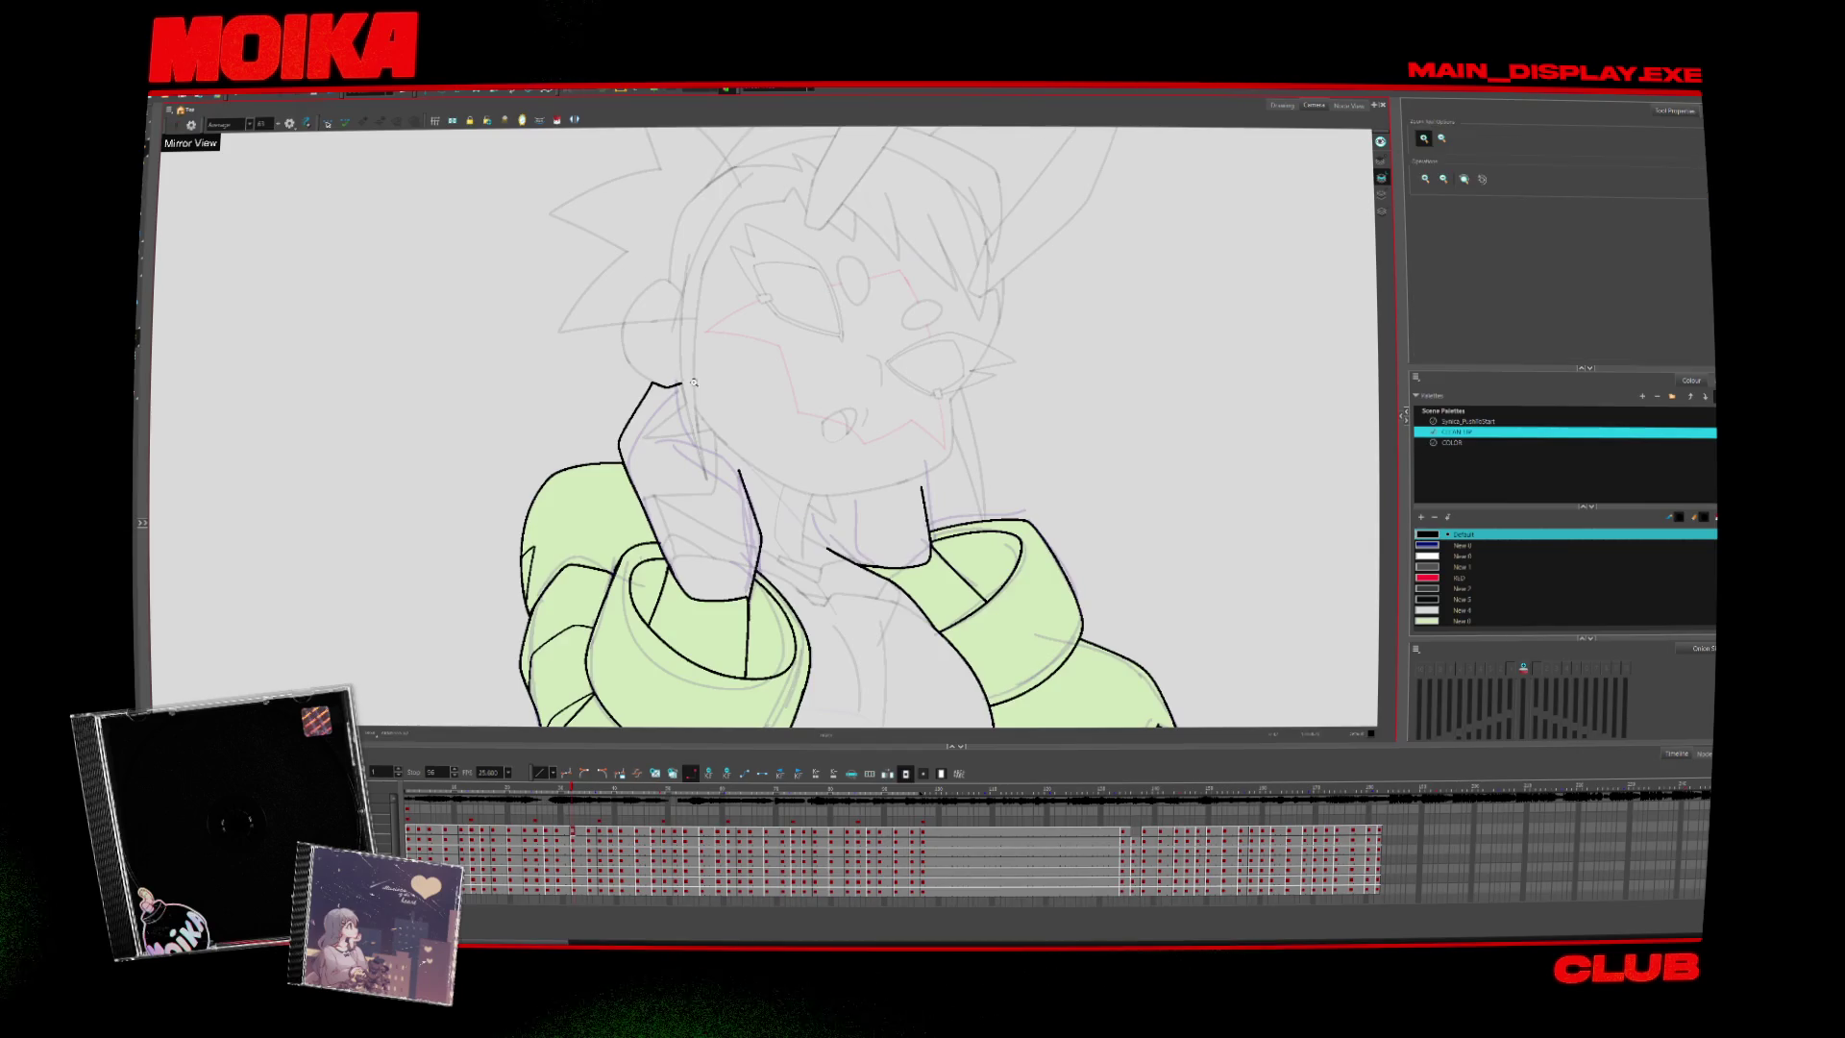
scroll(707, 378, up, 1)
drag(678, 384, 710, 499)
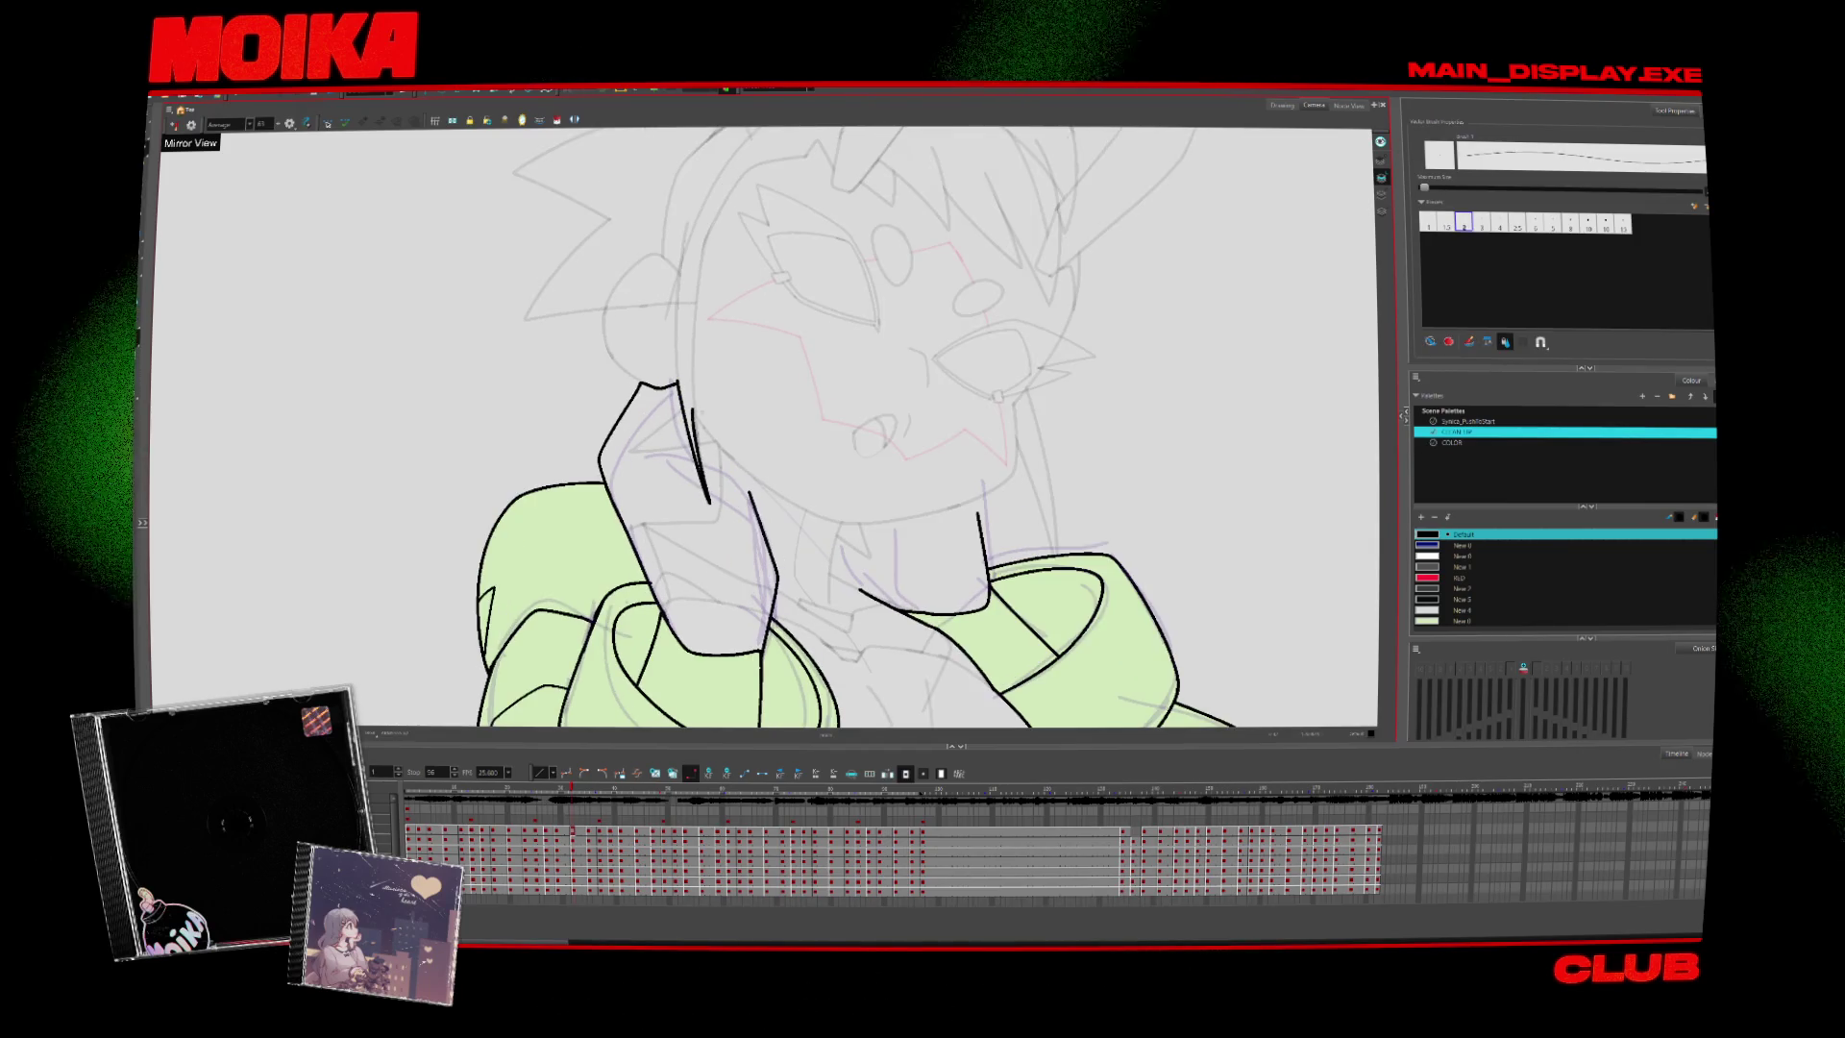
Check the drawing in mirrored view, then erase and redraw the upper arm line along the hand
key(4)
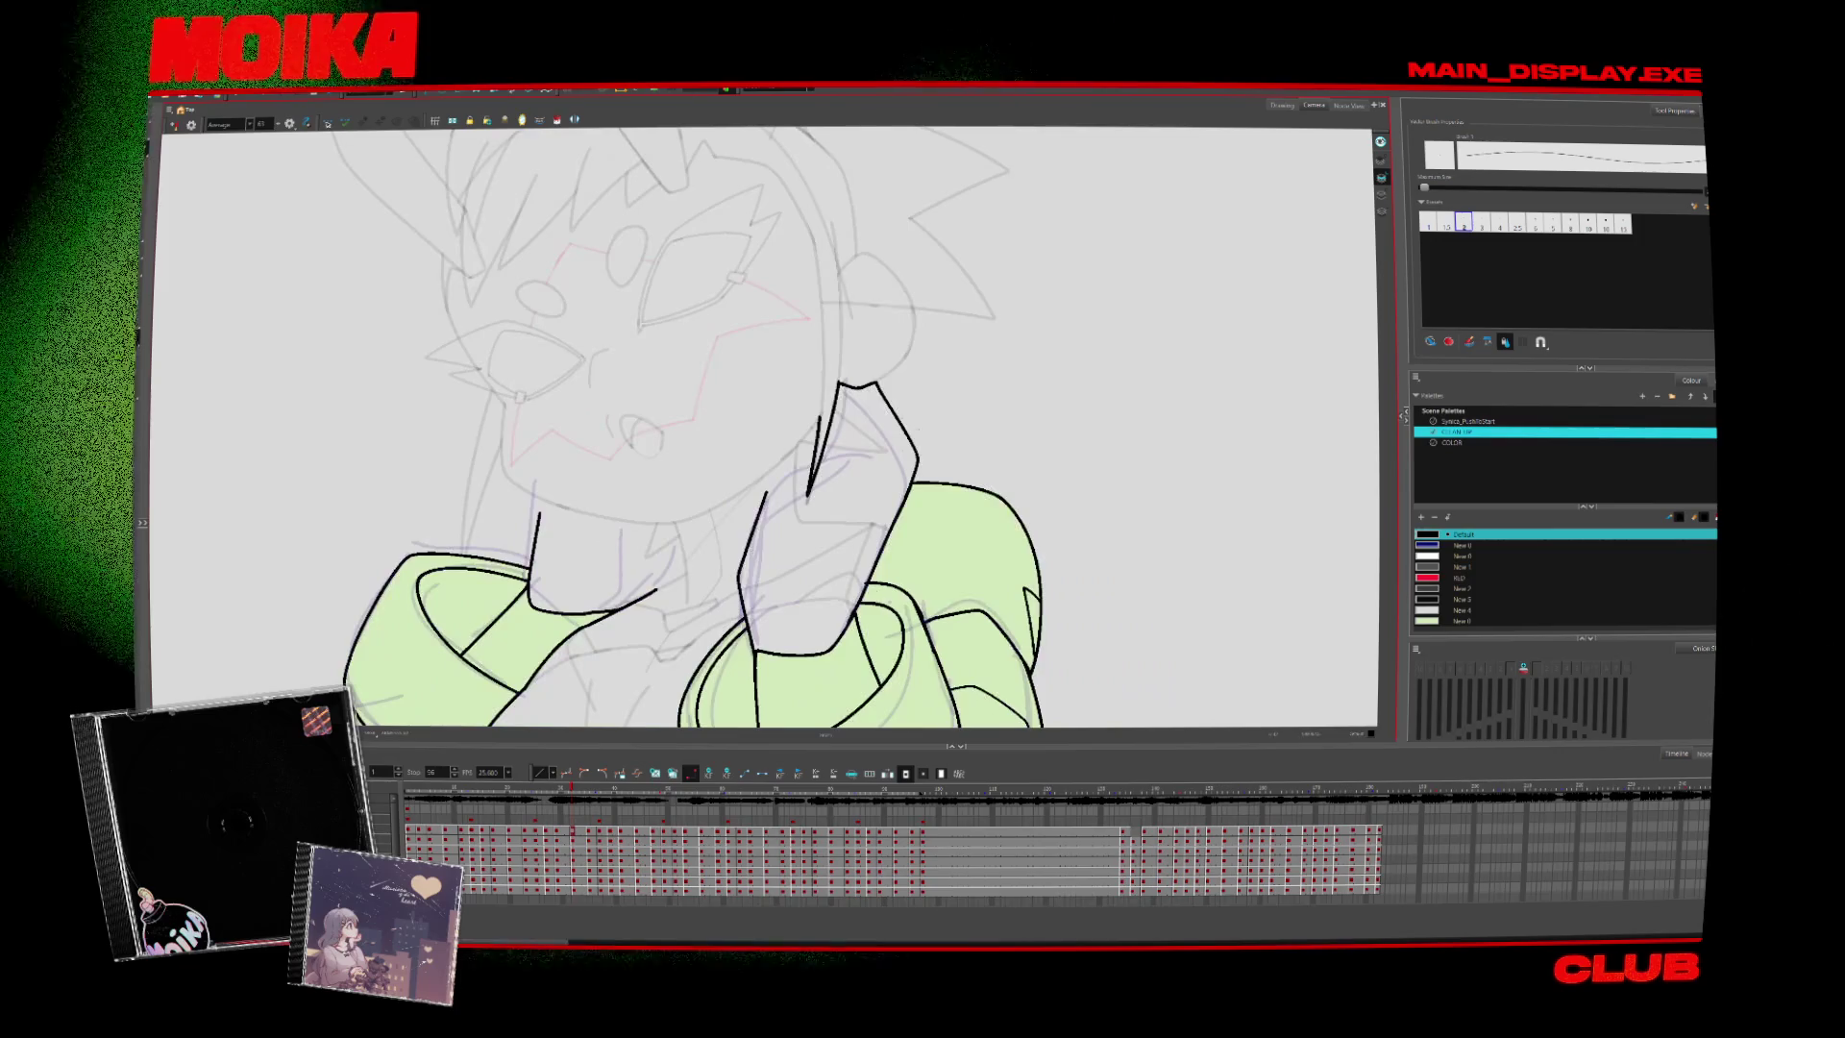
key(e)
key(4)
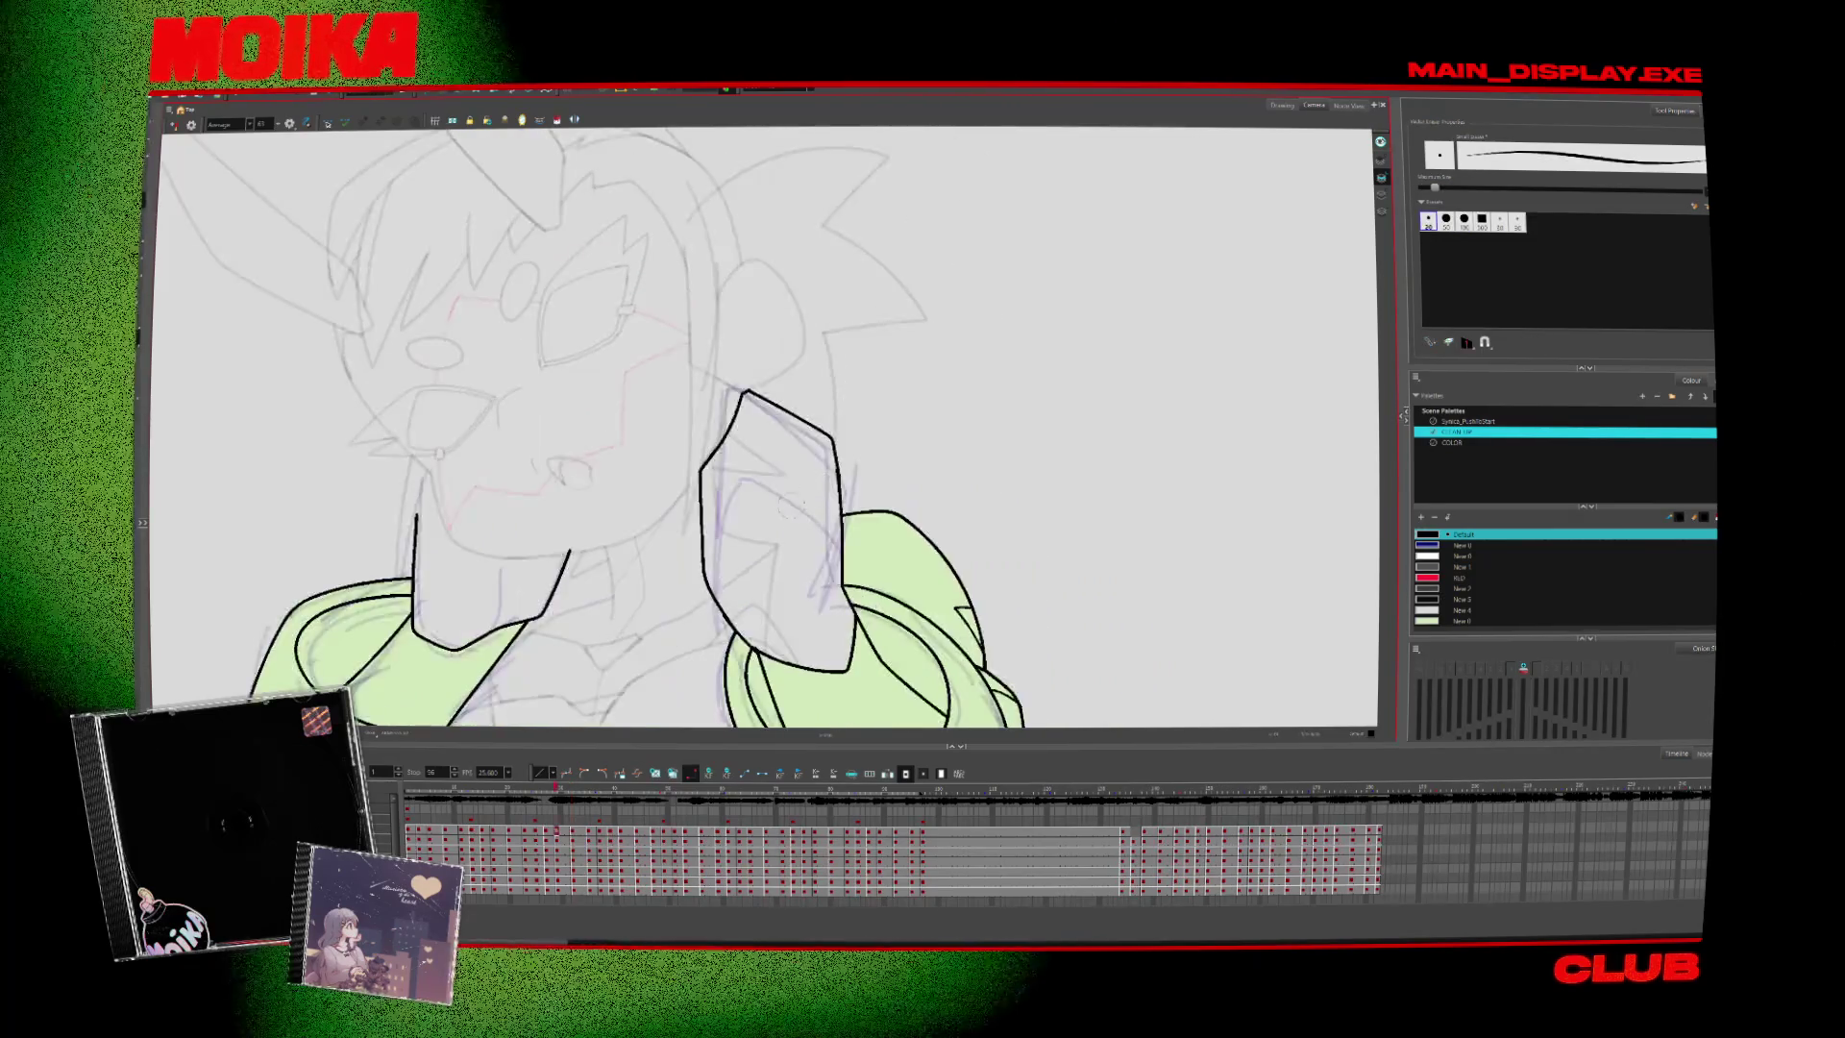
key(4)
drag(767, 492, 740, 571)
key(alt+b)
drag(793, 469, 739, 586)
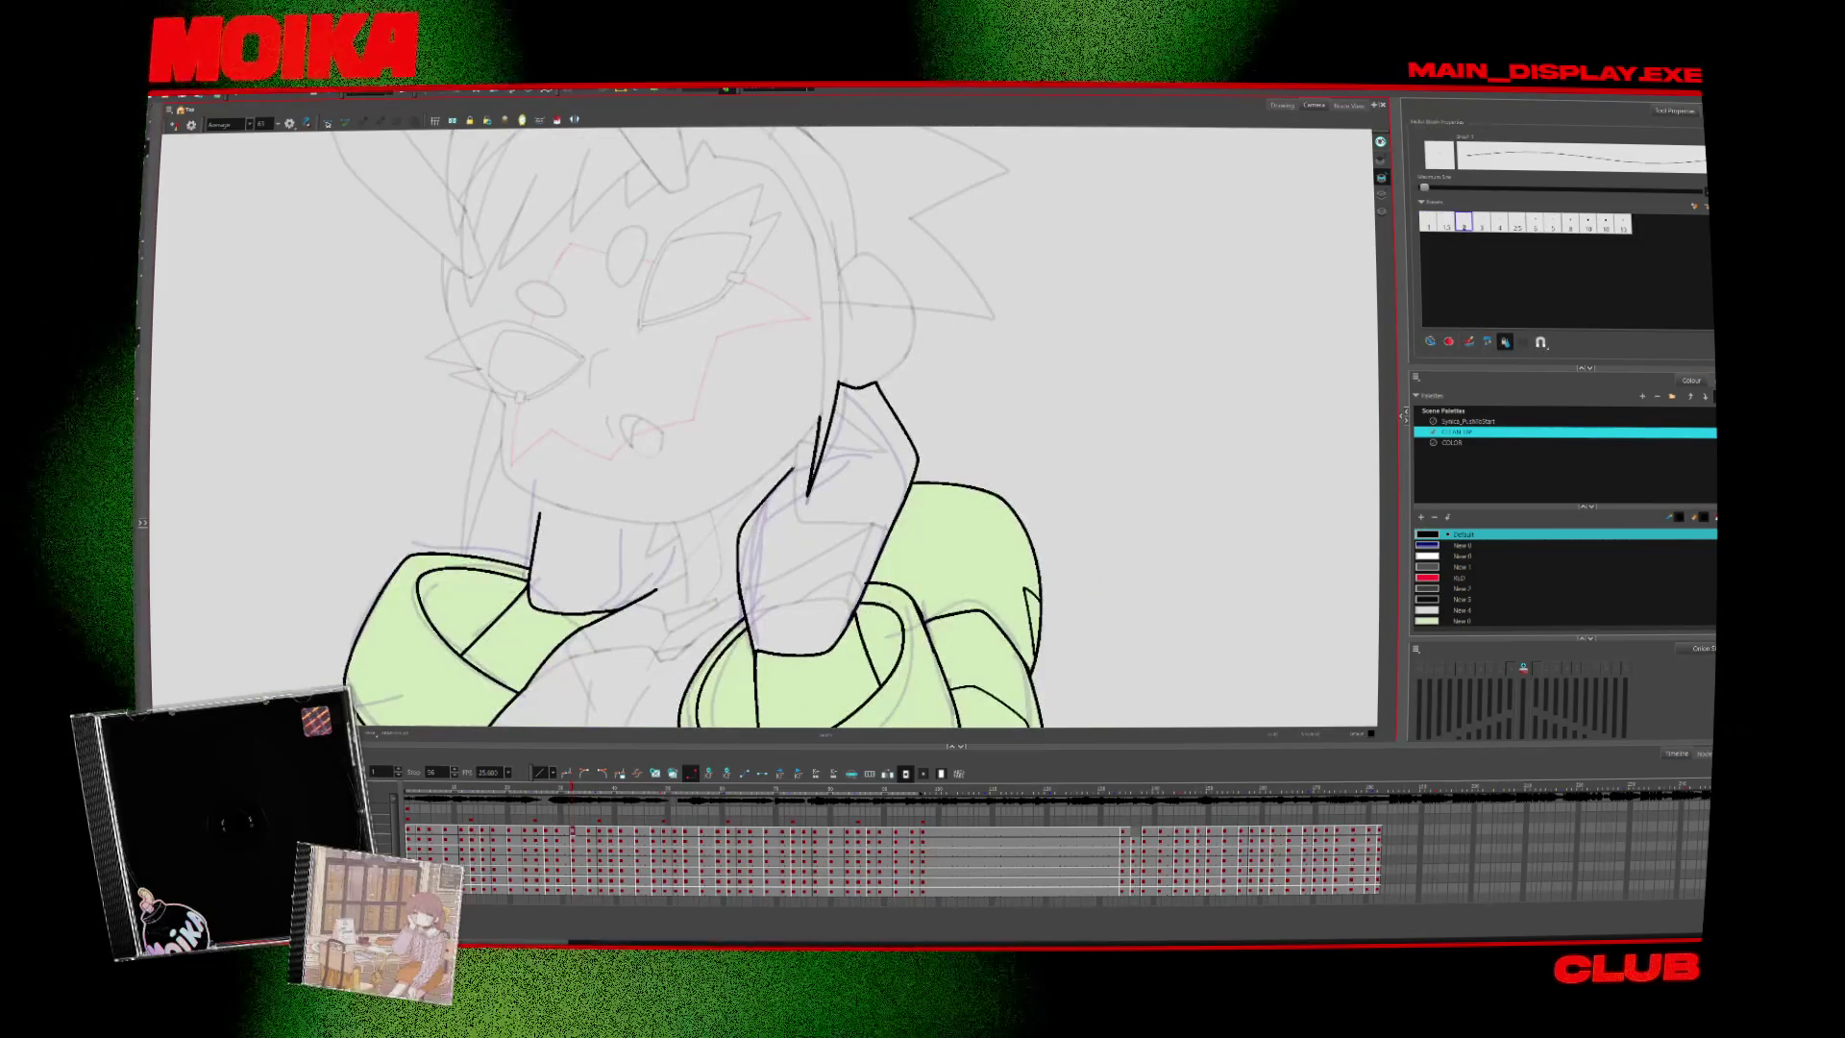
Compare the arm's proportions with the previous drawing in mirrored view
drag(768, 481, 797, 404)
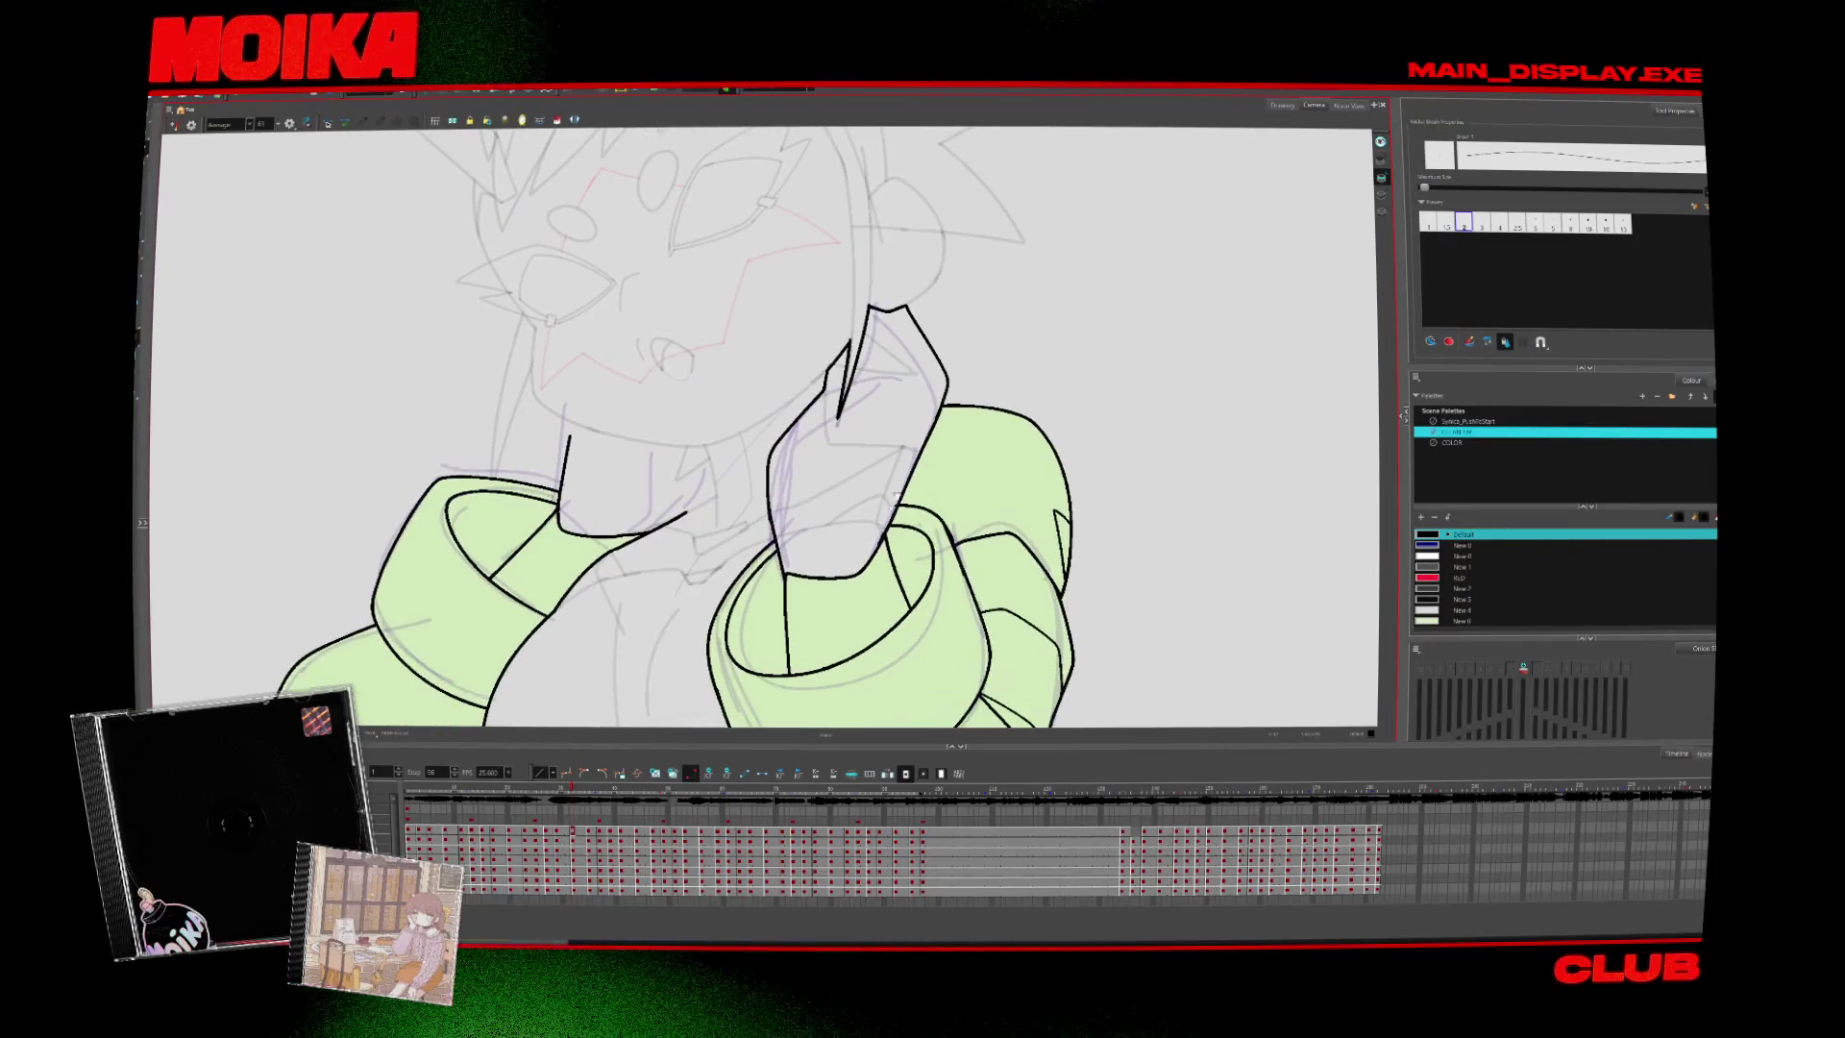
key(4)
key(4)
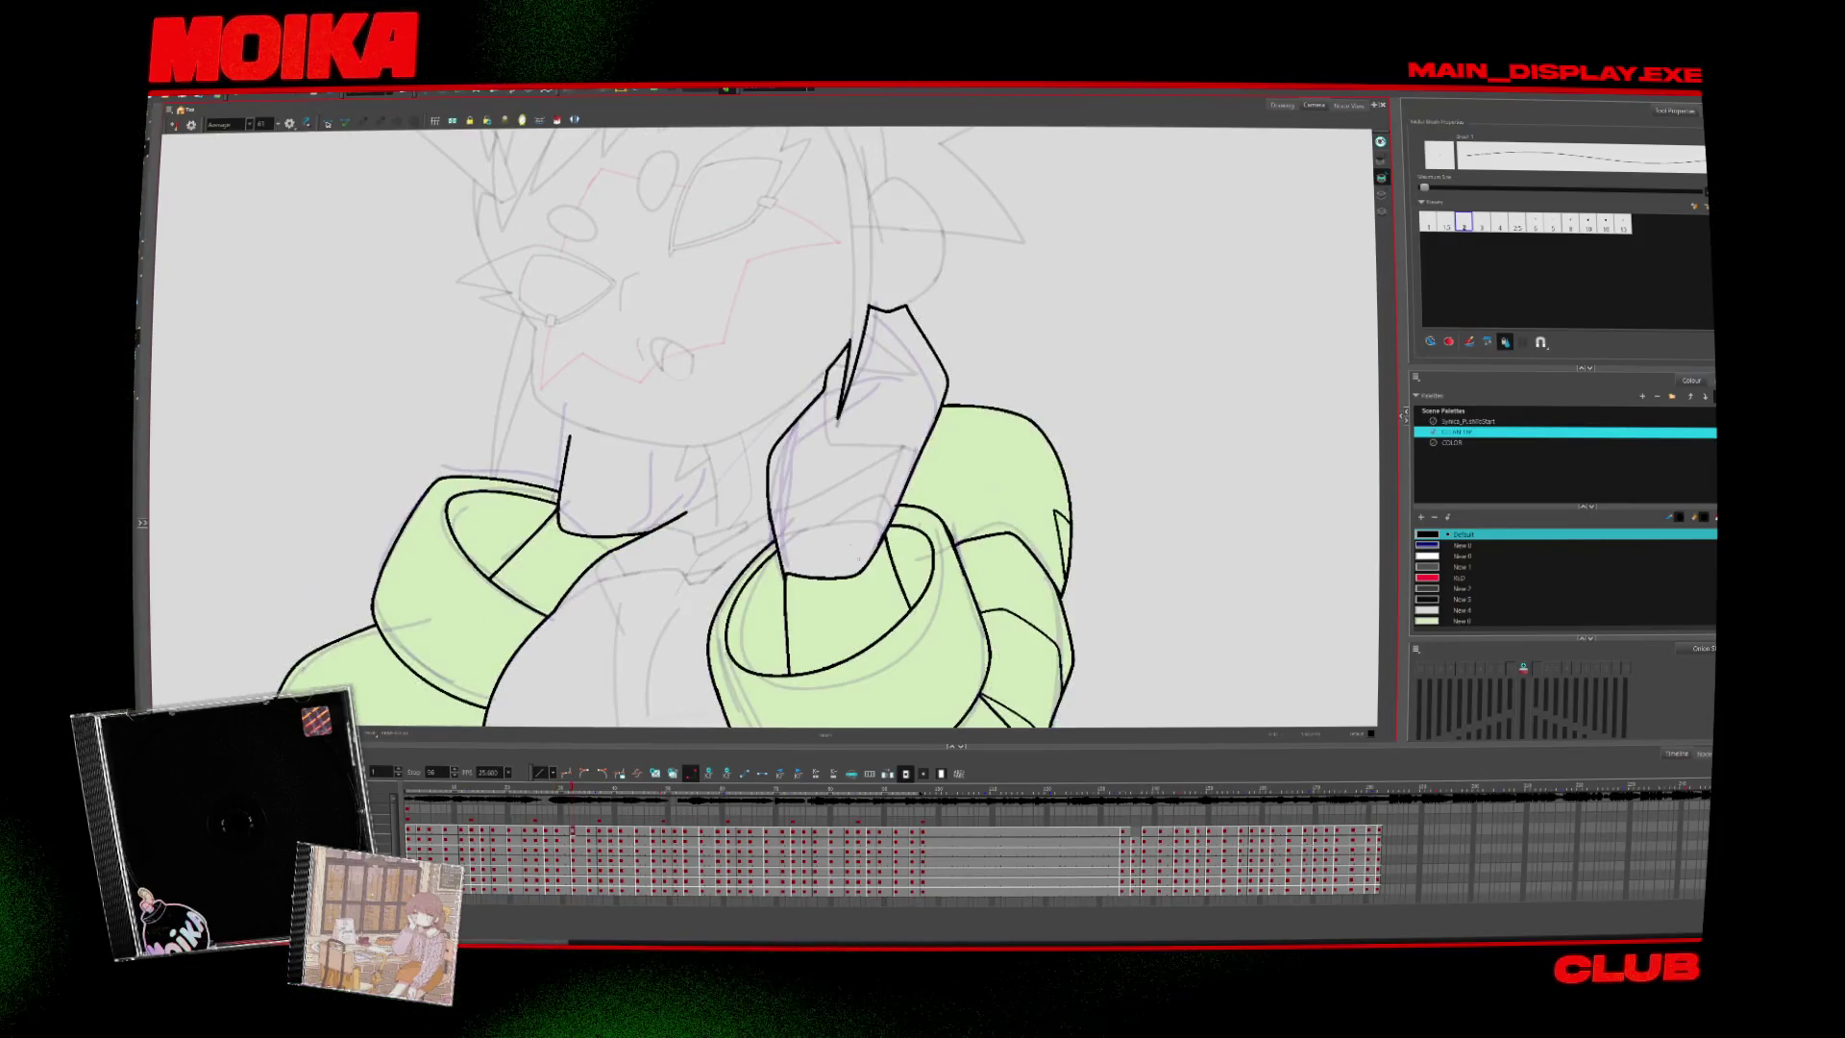
key(comma)
key(period)
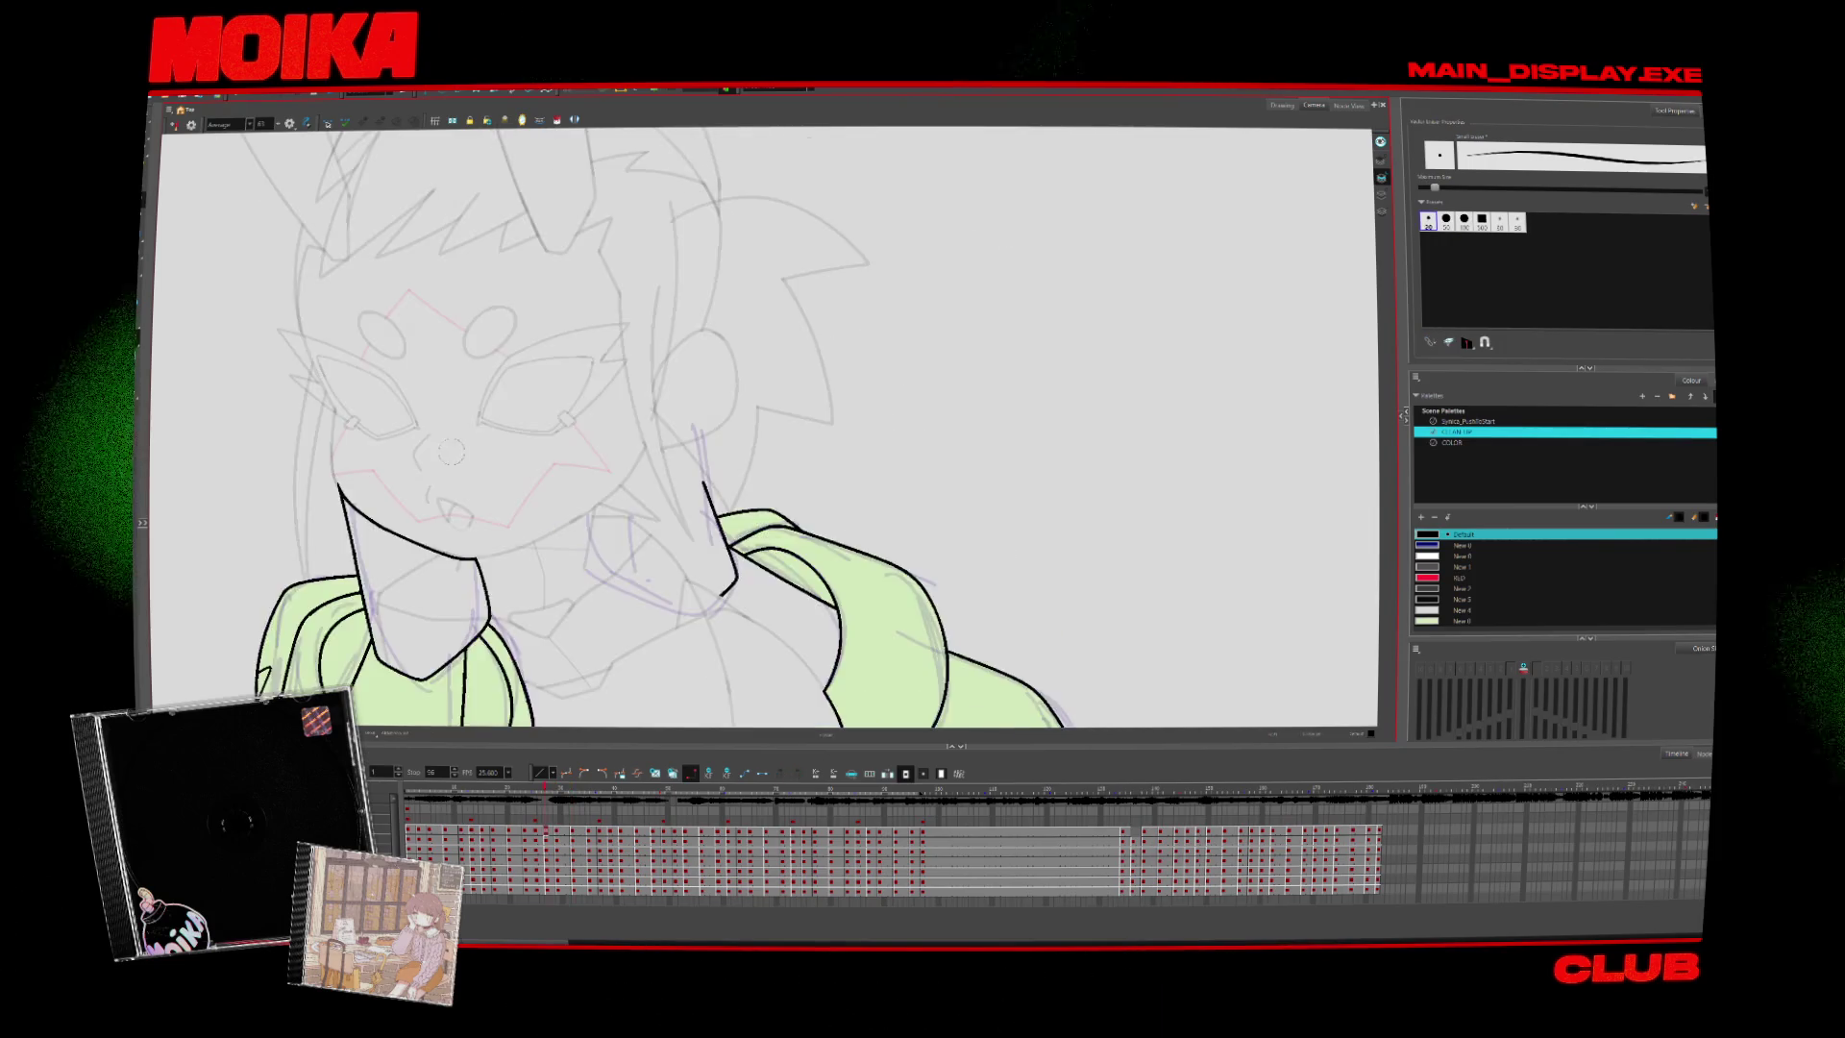
key(comma)
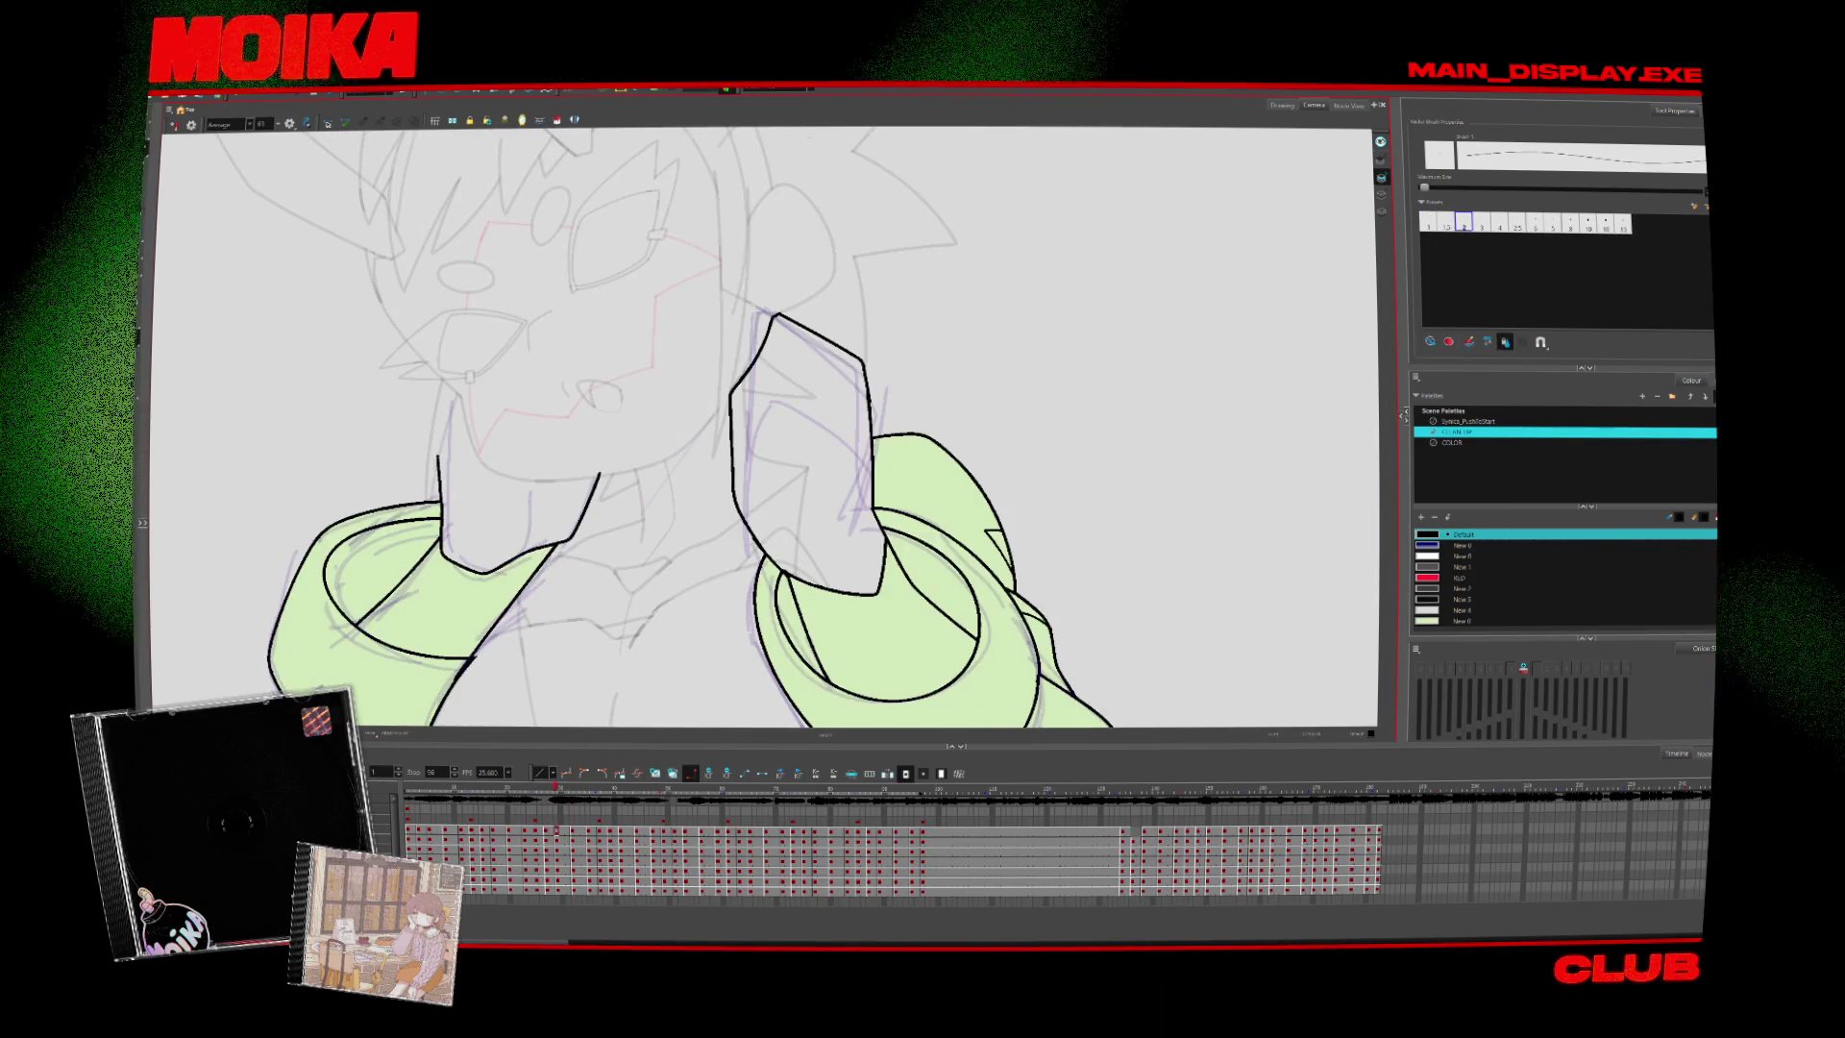
Ink the jaw lines beside and under the hand, undoing a stray cheek stroke, and trim overlaps
drag(429, 384, 440, 495)
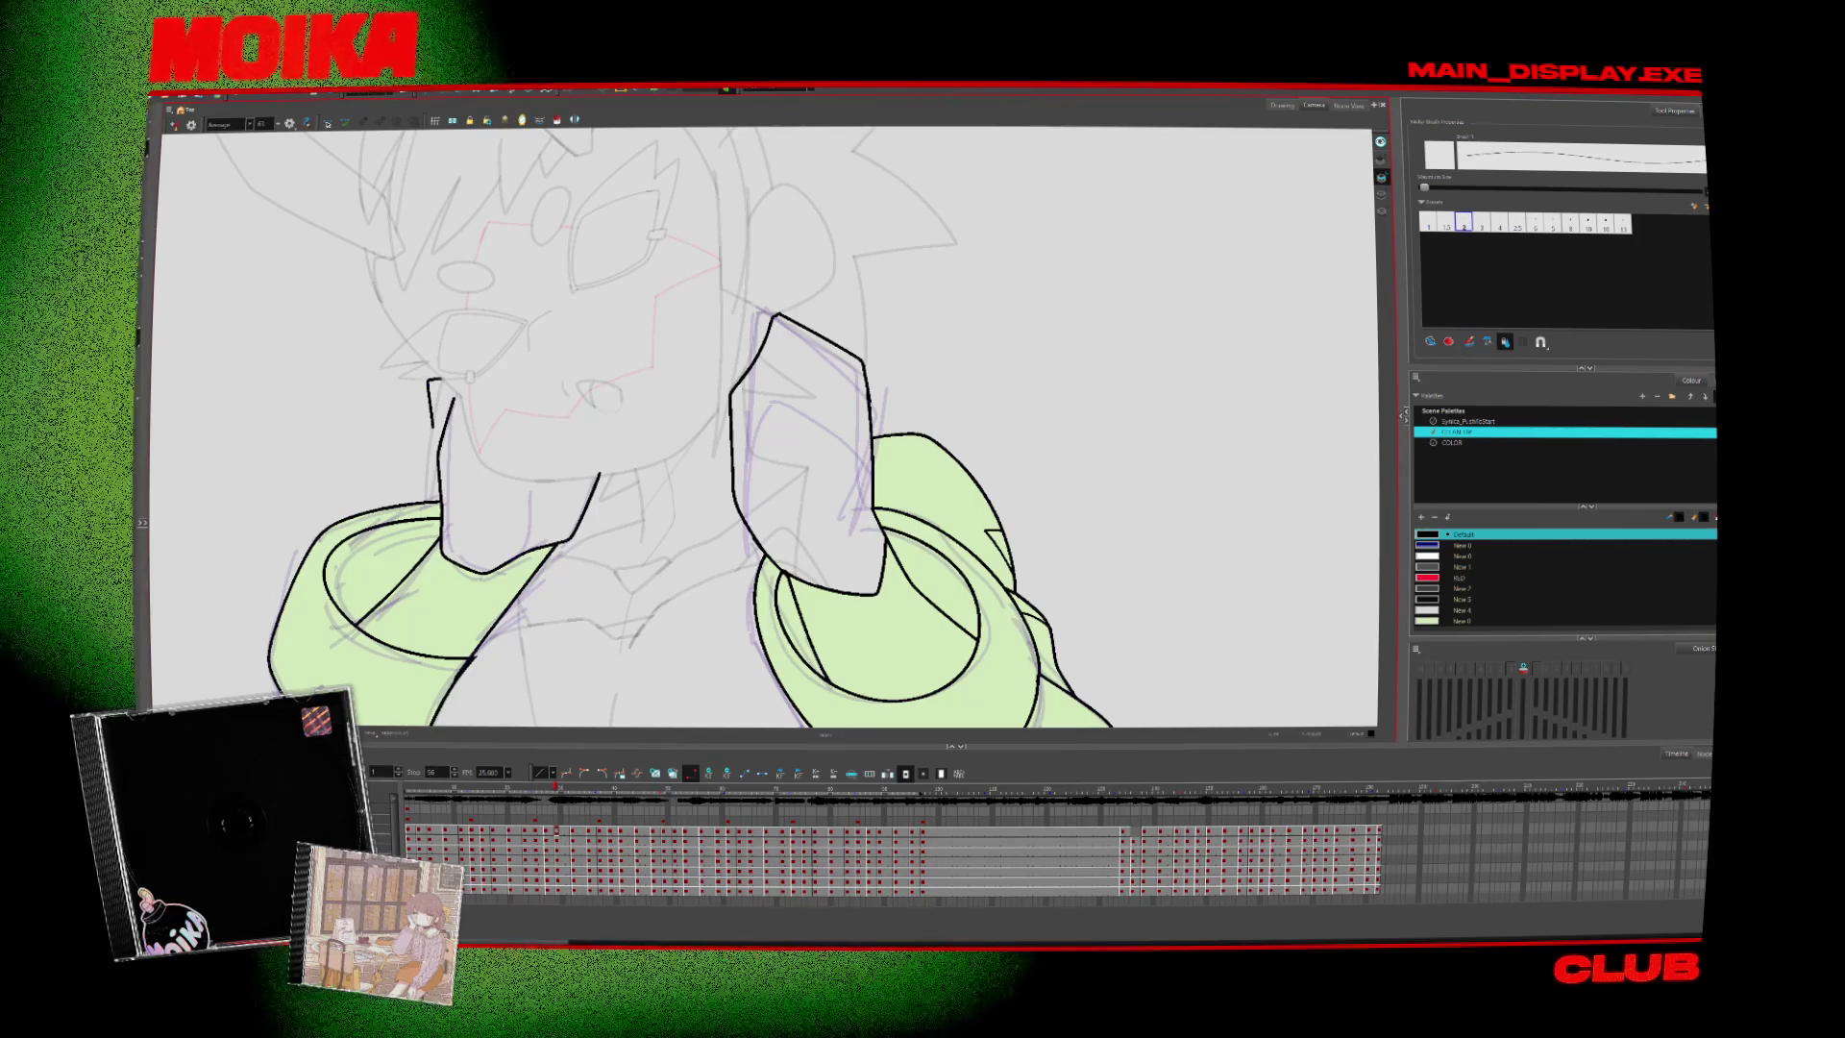
mouse_move(429, 380)
mouse_down()
mouse_move(434, 424)
mouse_move(482, 459)
mouse_up()
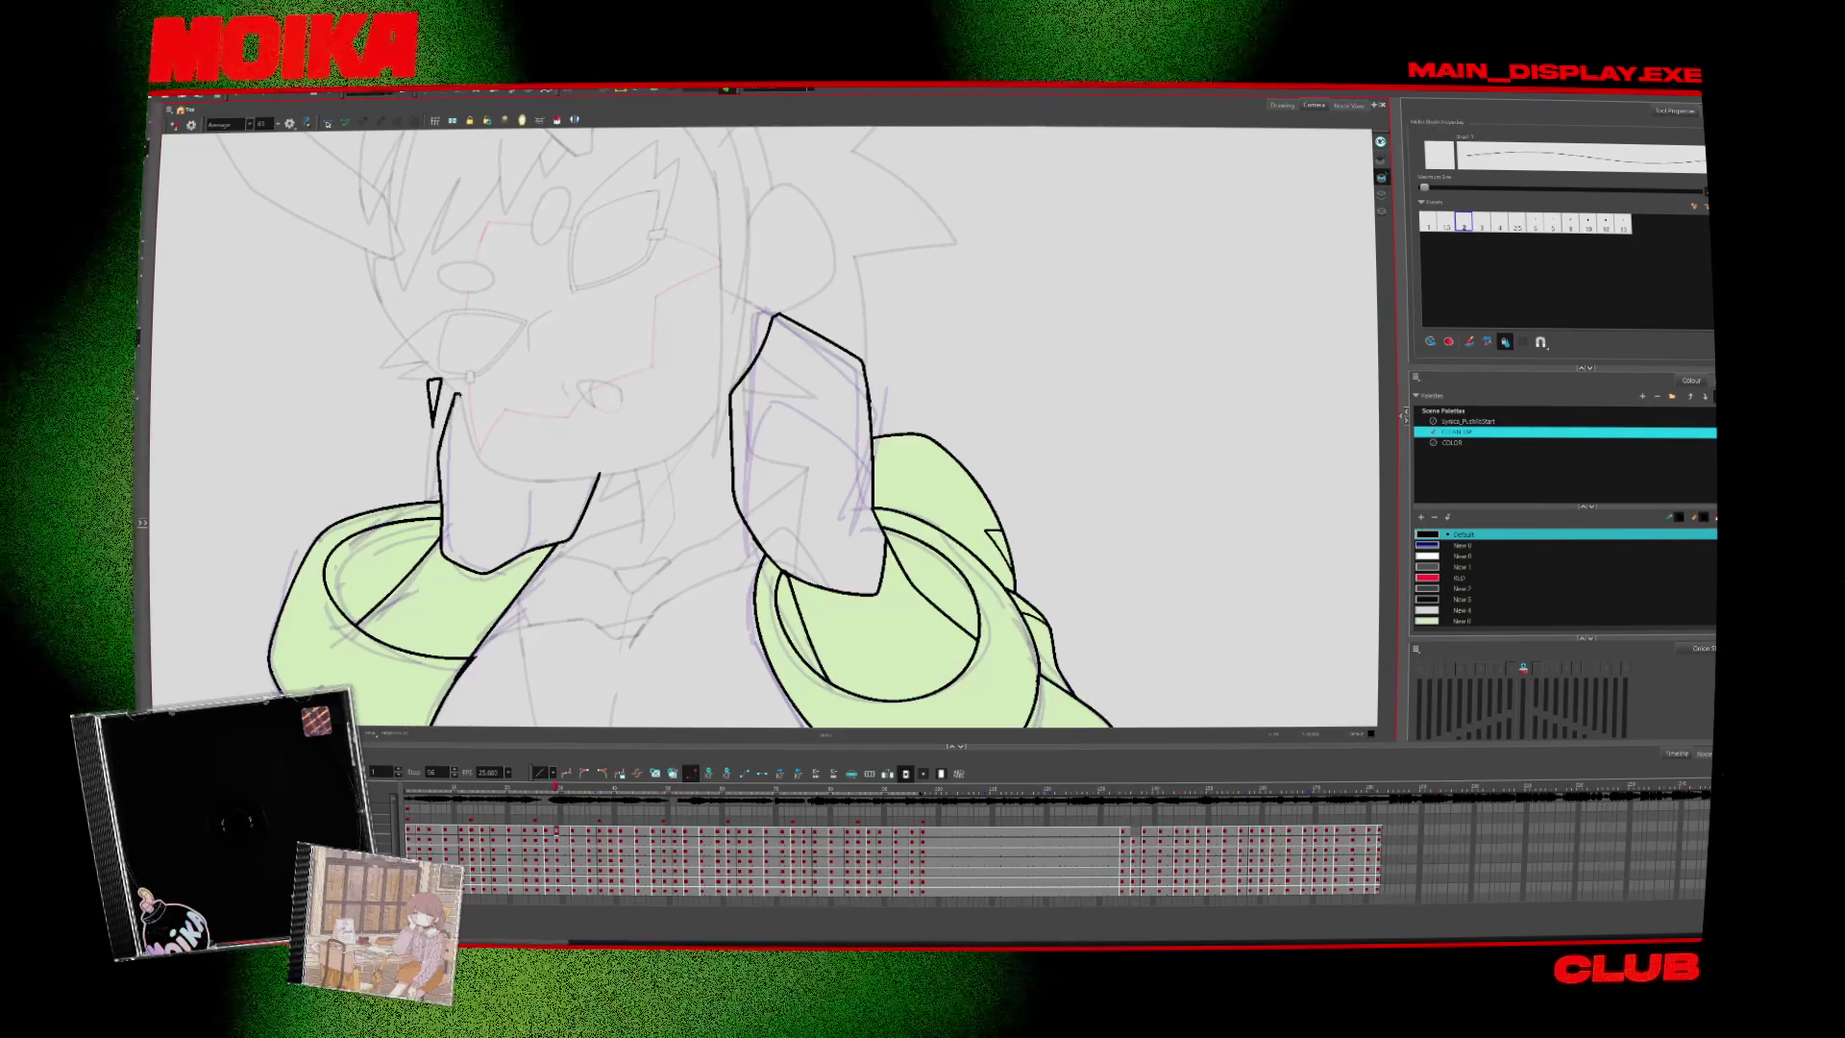
key(ctrl+z)
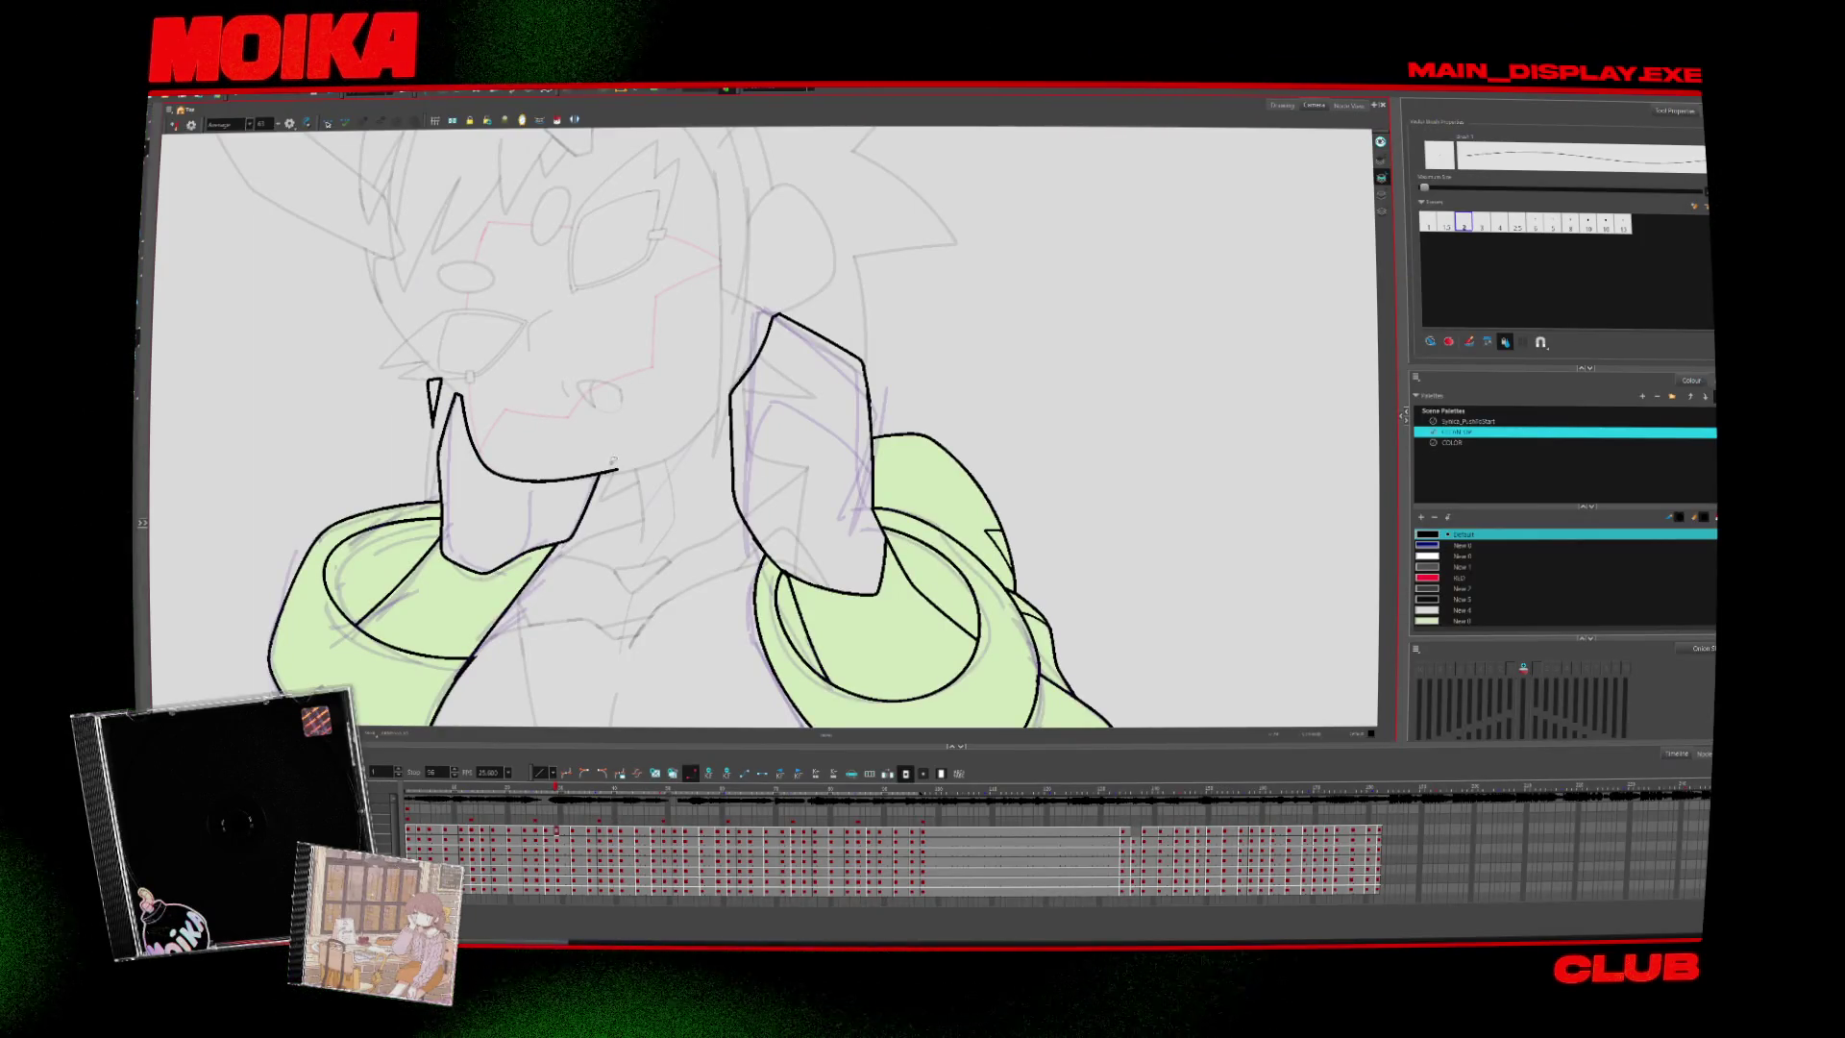
drag(620, 471, 617, 472)
key(alt+t)
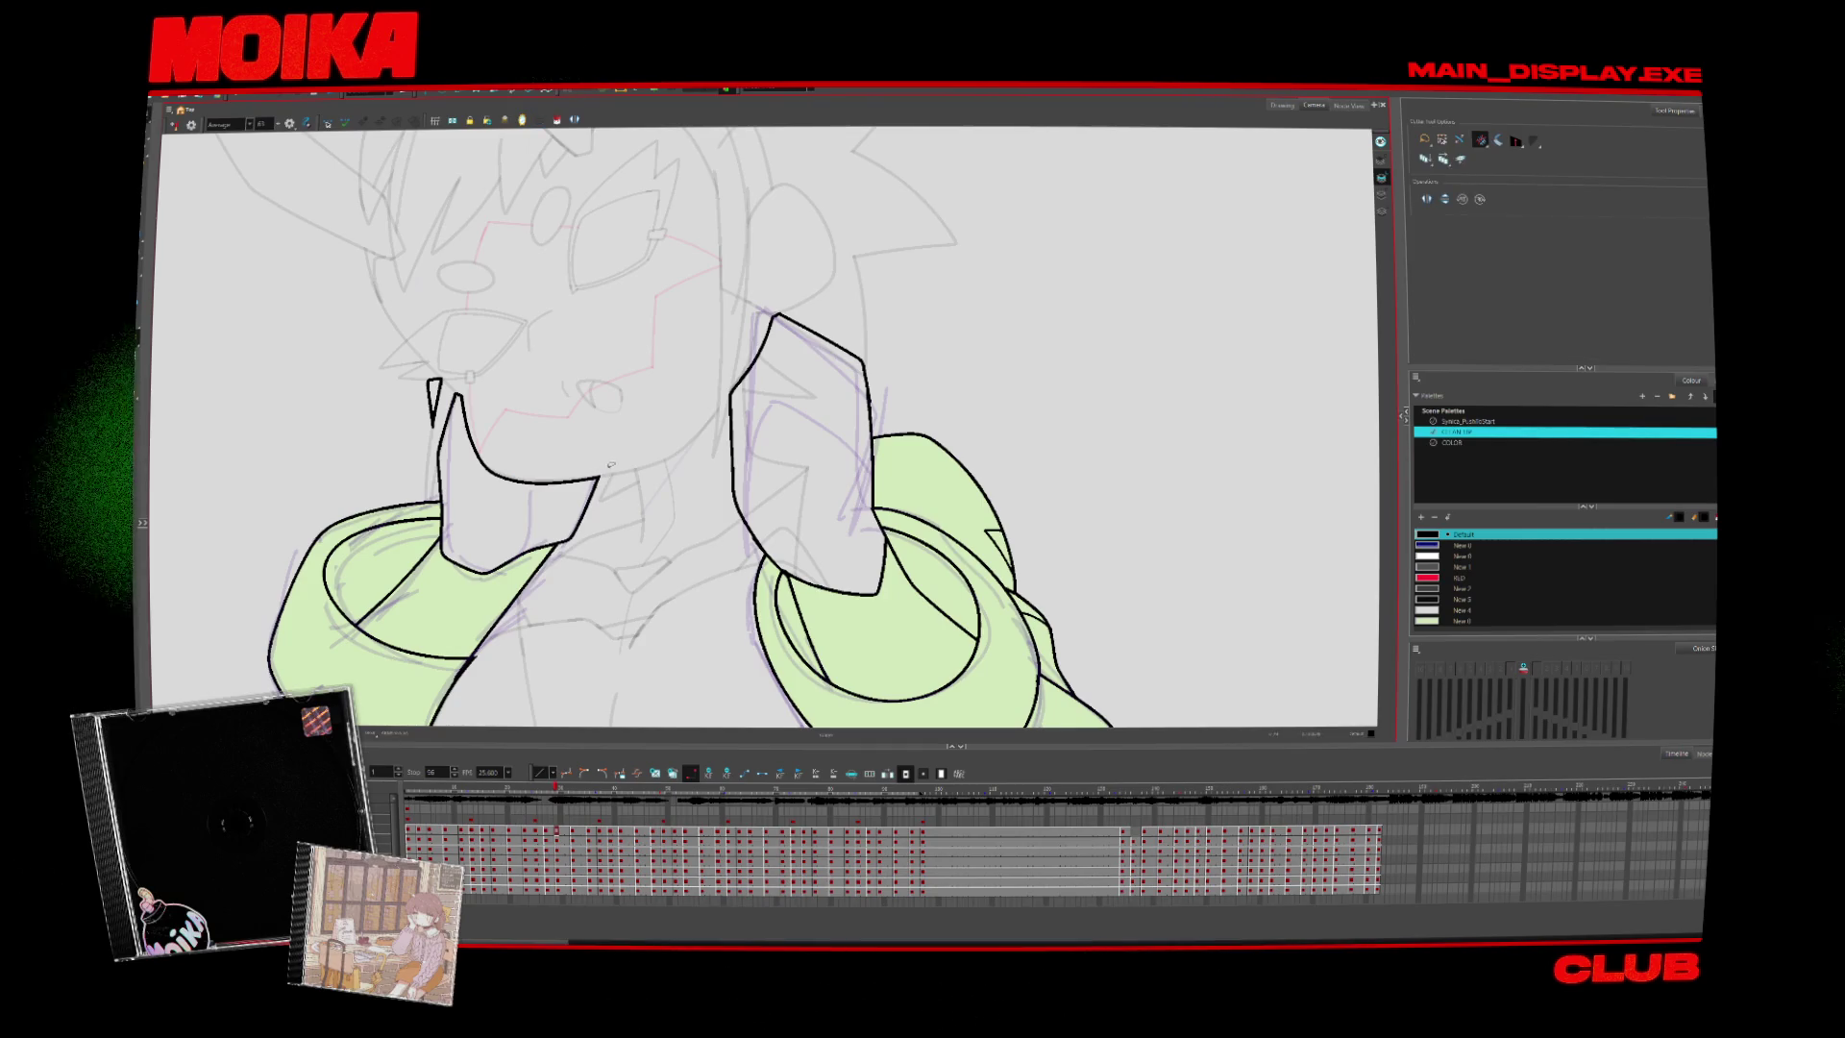
key(alt+b)
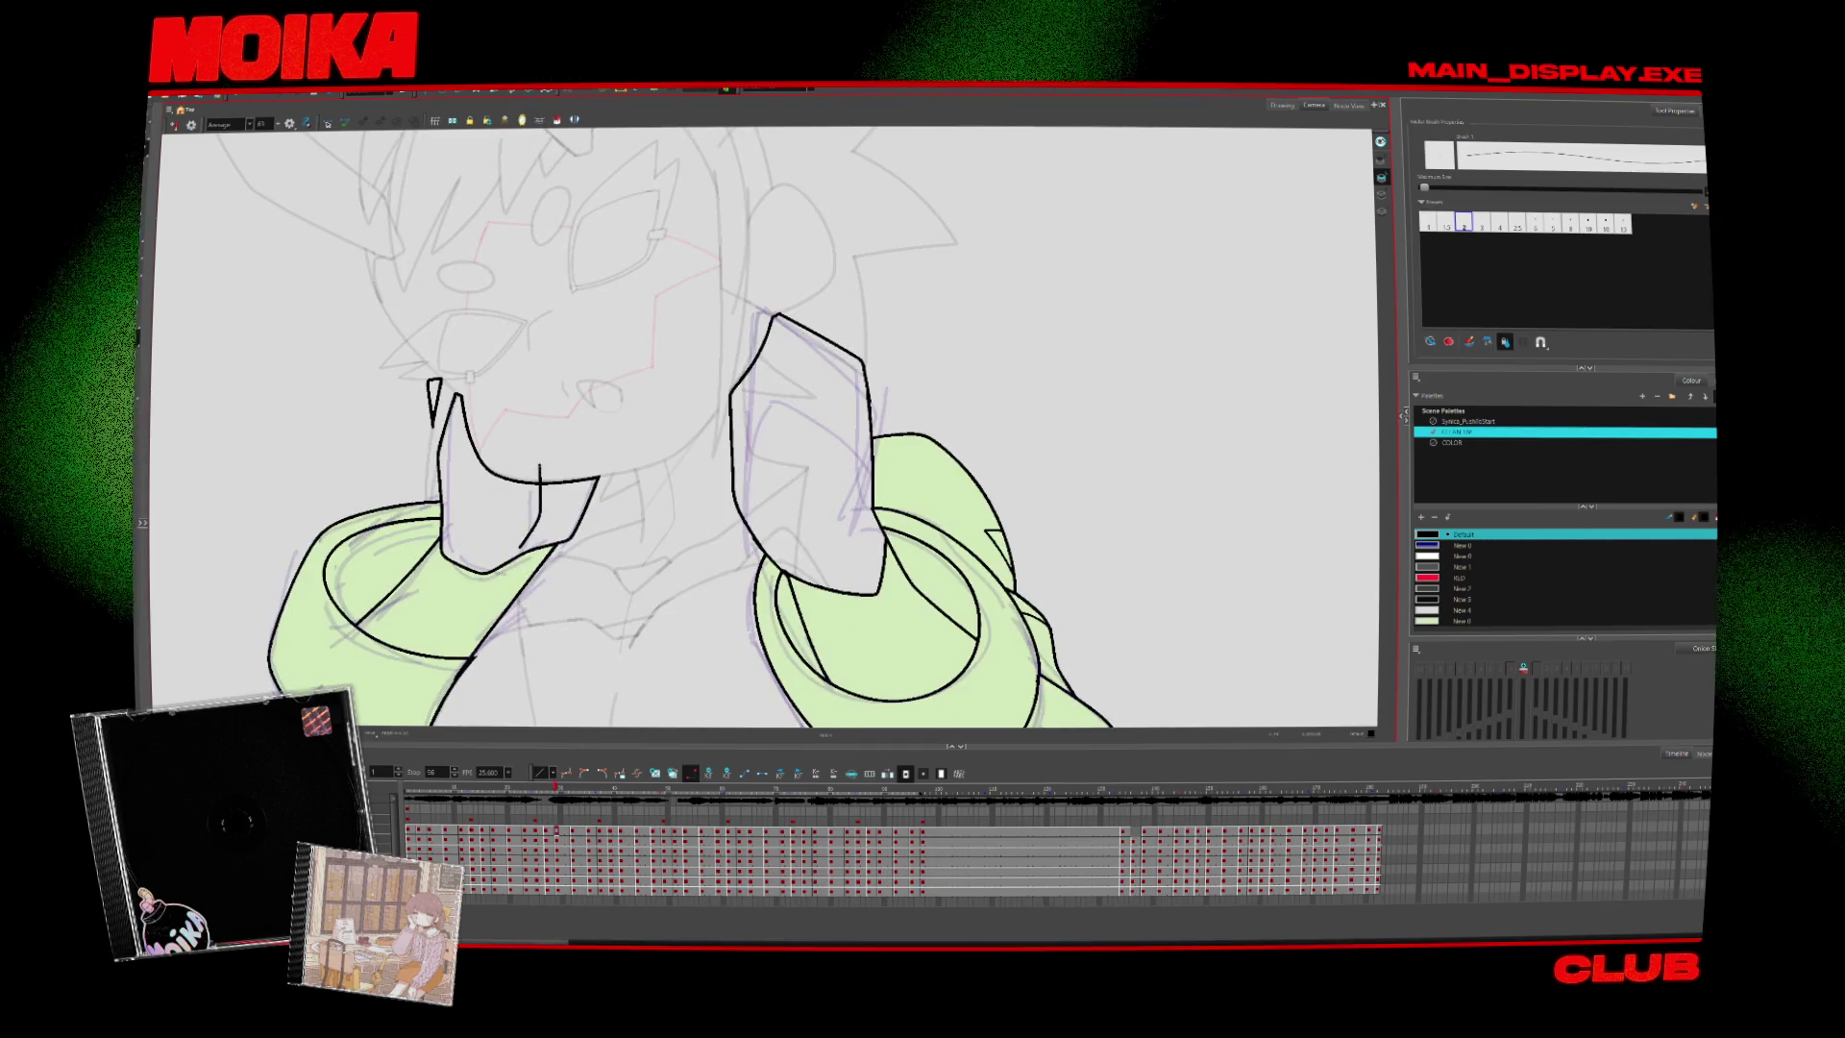
key(alt+t)
mouse_move(644, 637)
mouse_down()
mouse_move(702, 599)
mouse_move(756, 513)
mouse_move(624, 674)
mouse_up()
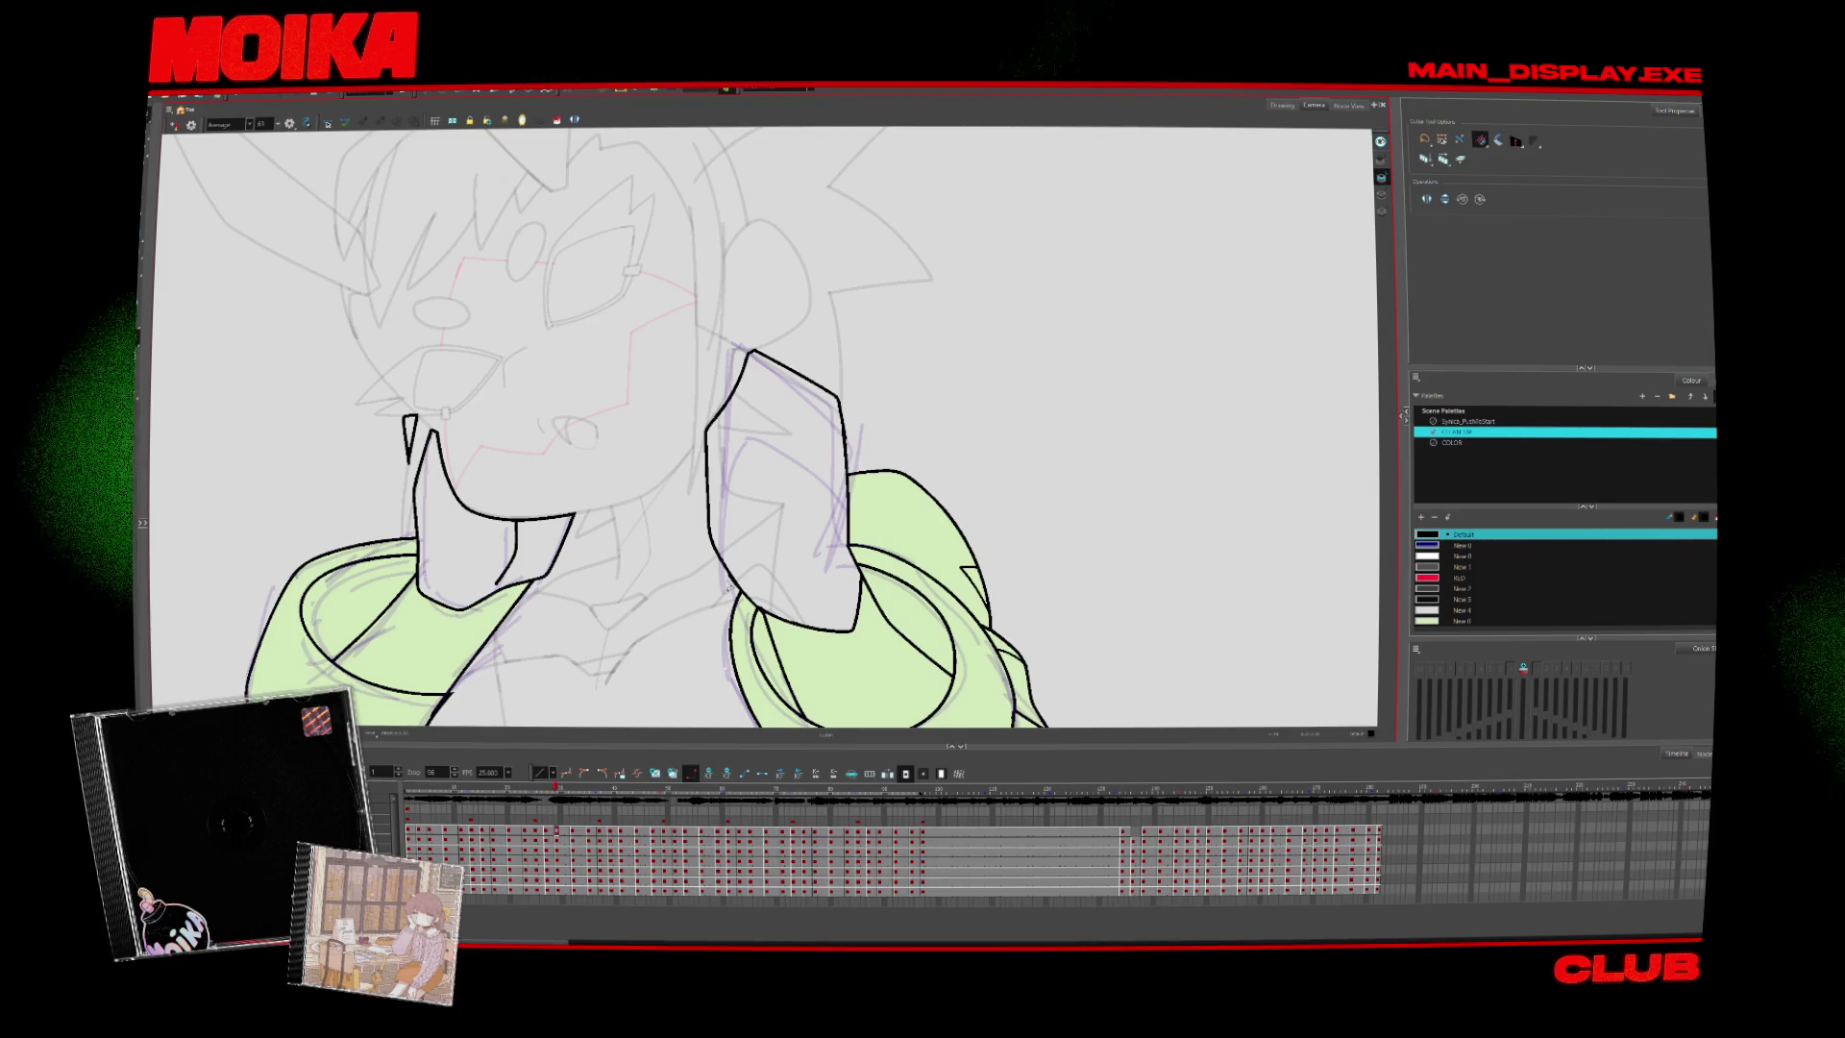
Rotate the view and ink the closing line at the left side of the mouth
key(alt+b)
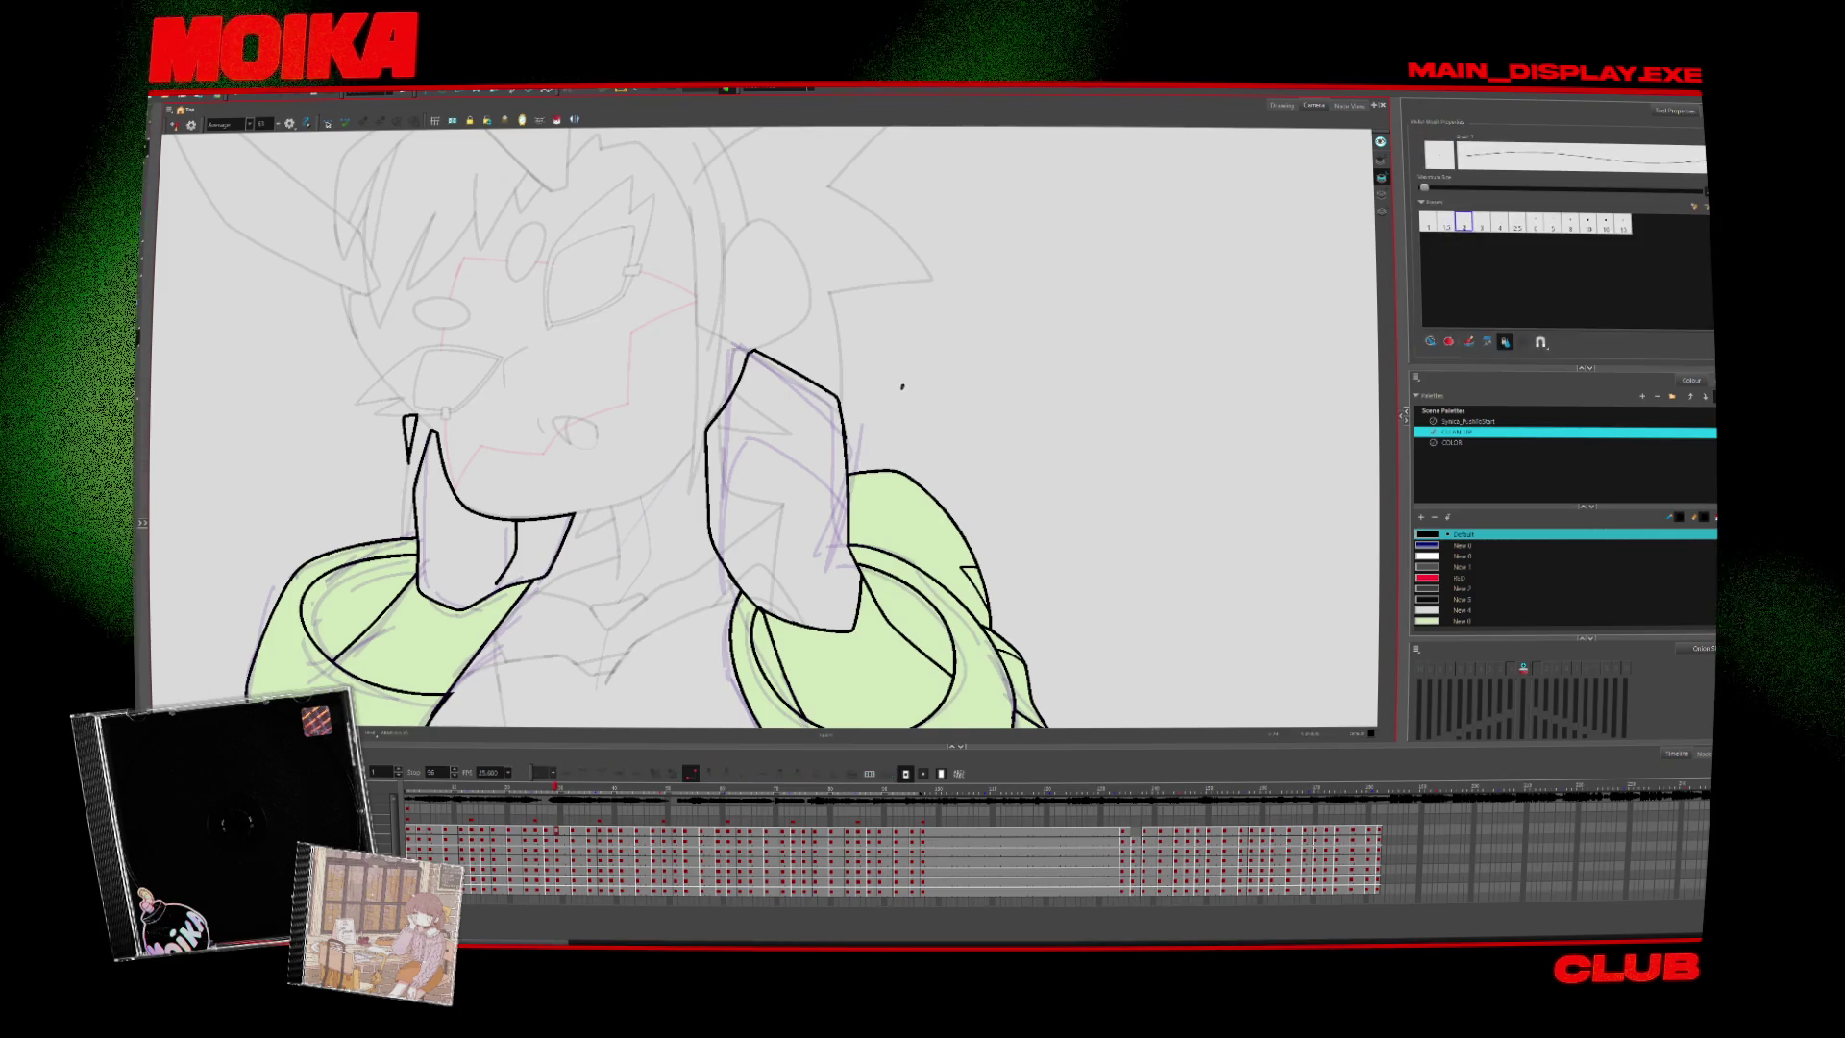
key(m)
key(m)
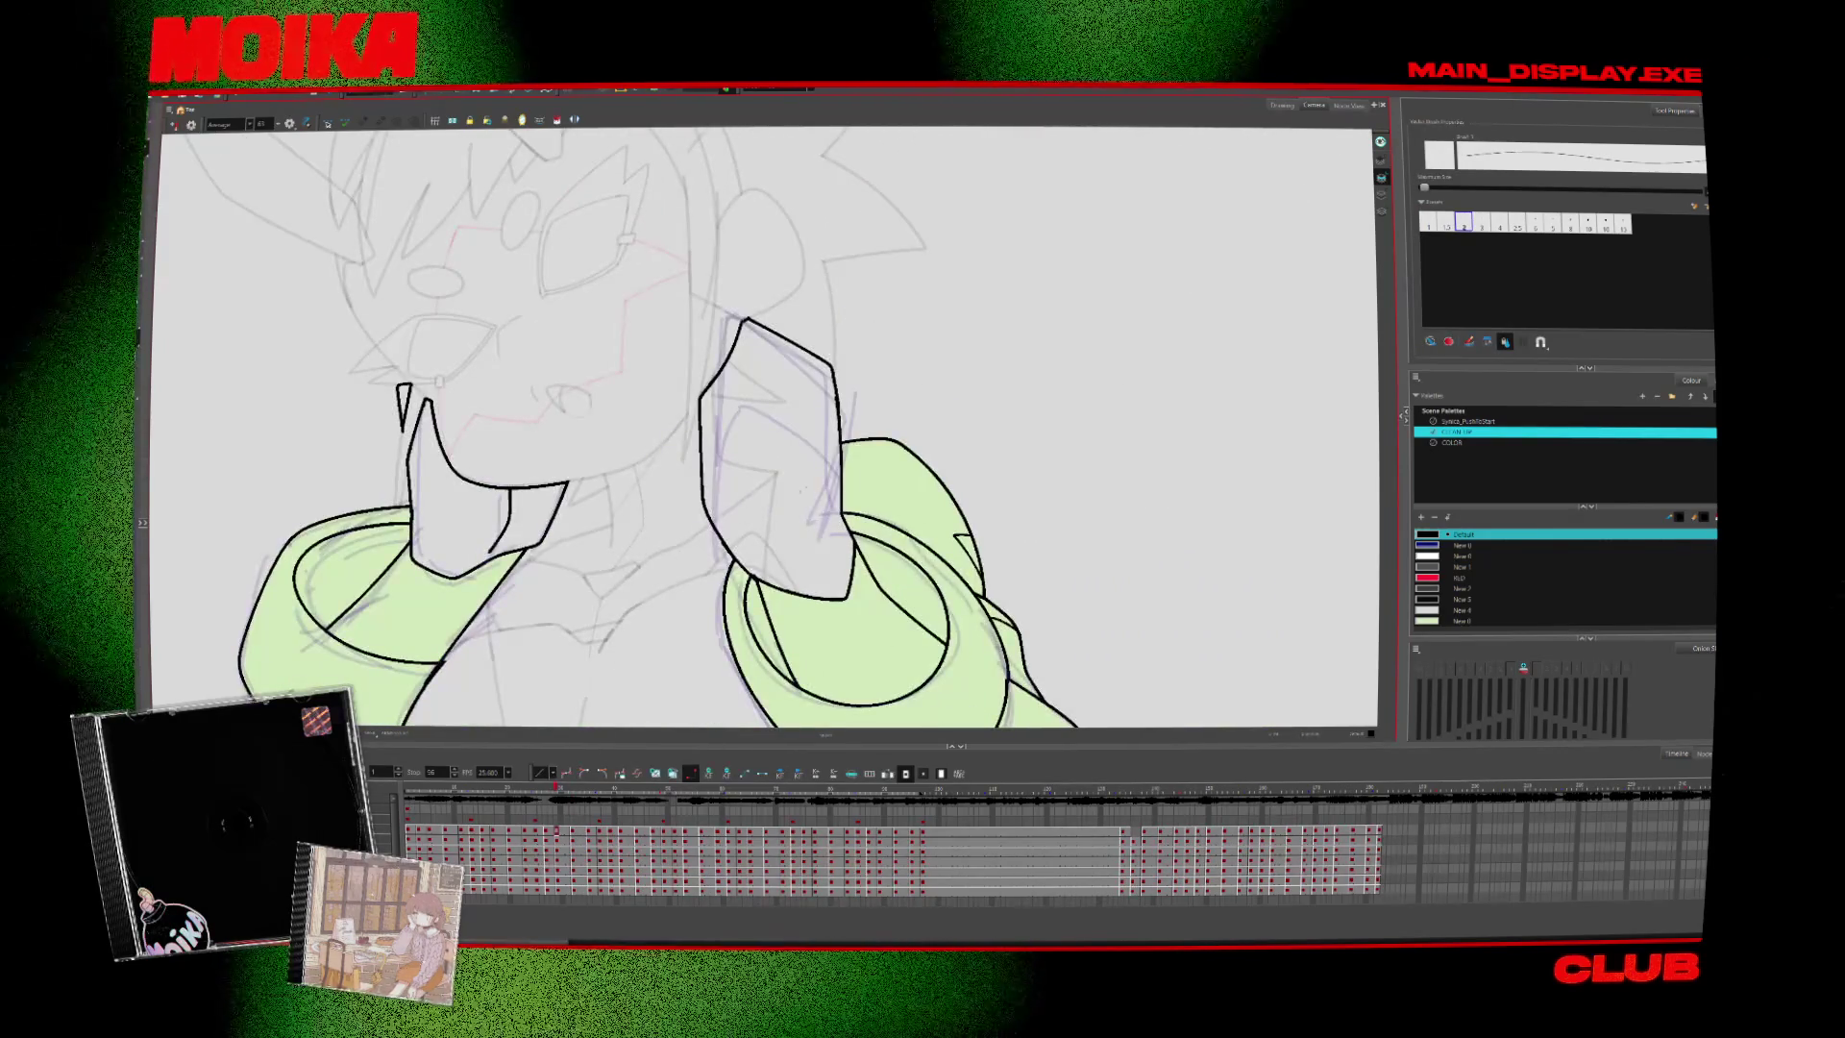
key(m)
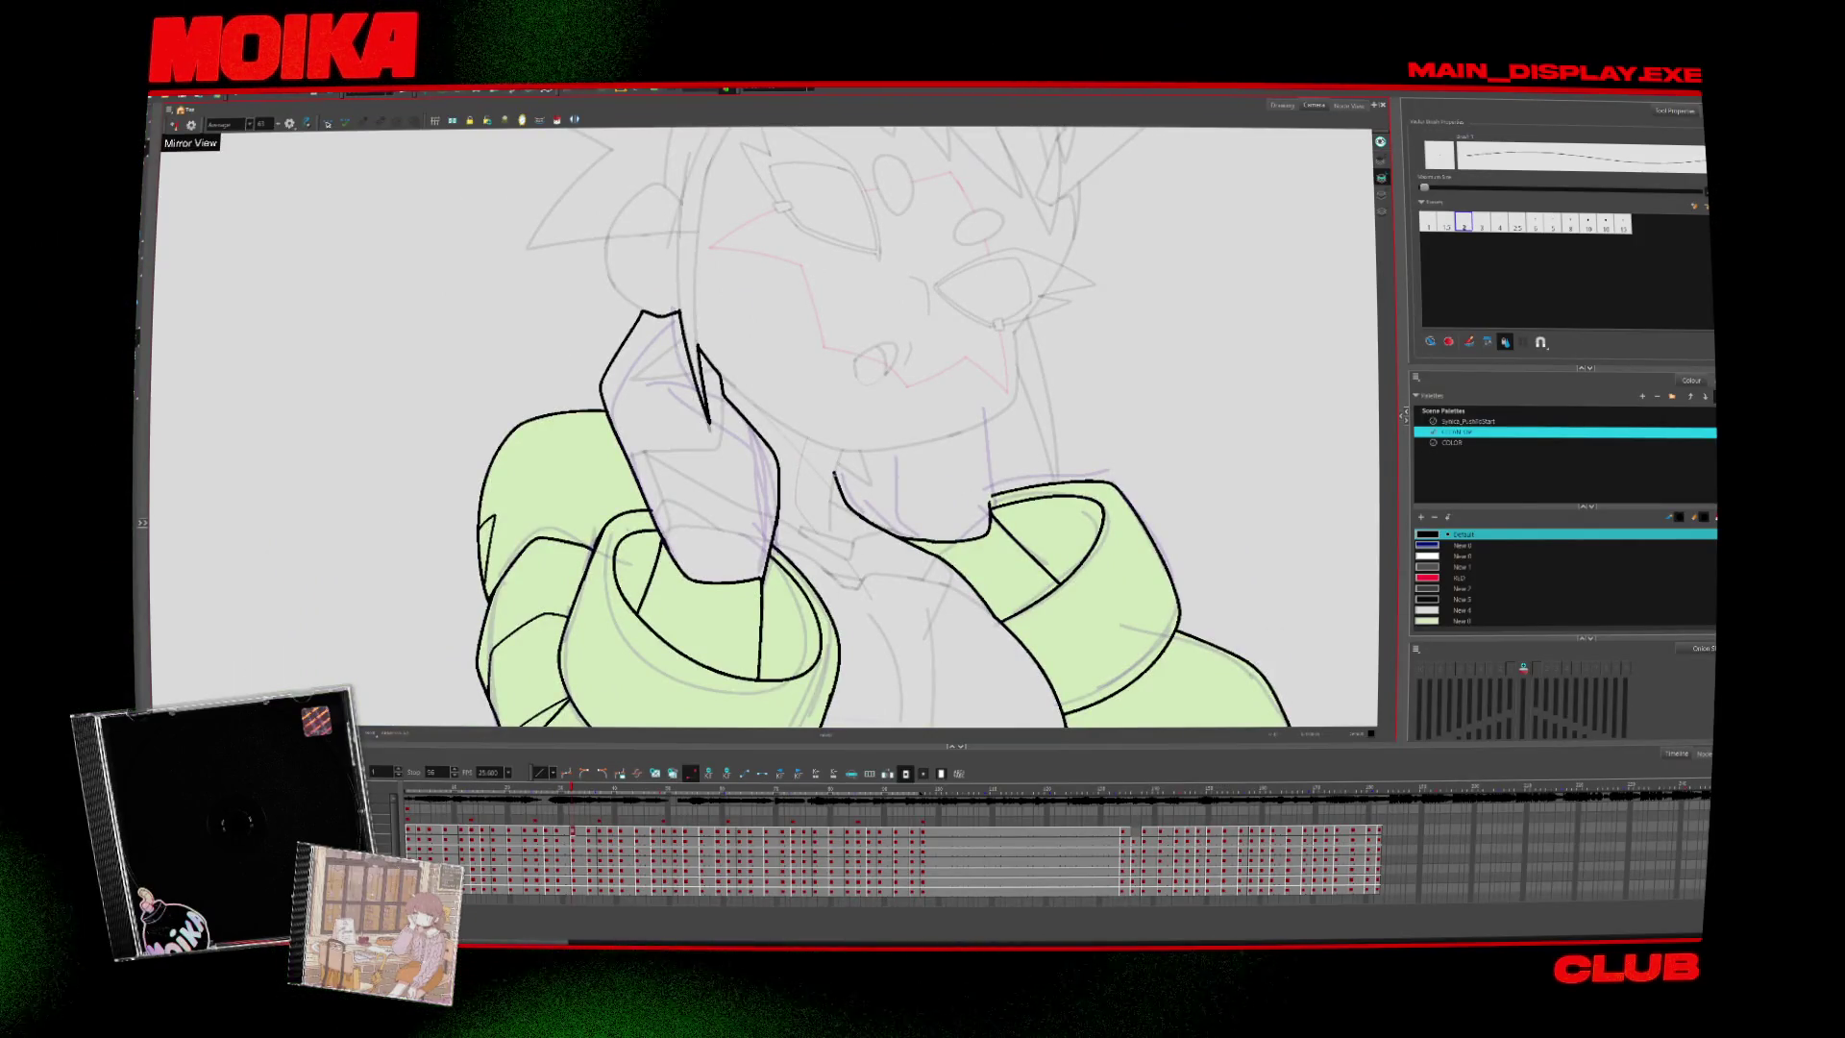
key(v)
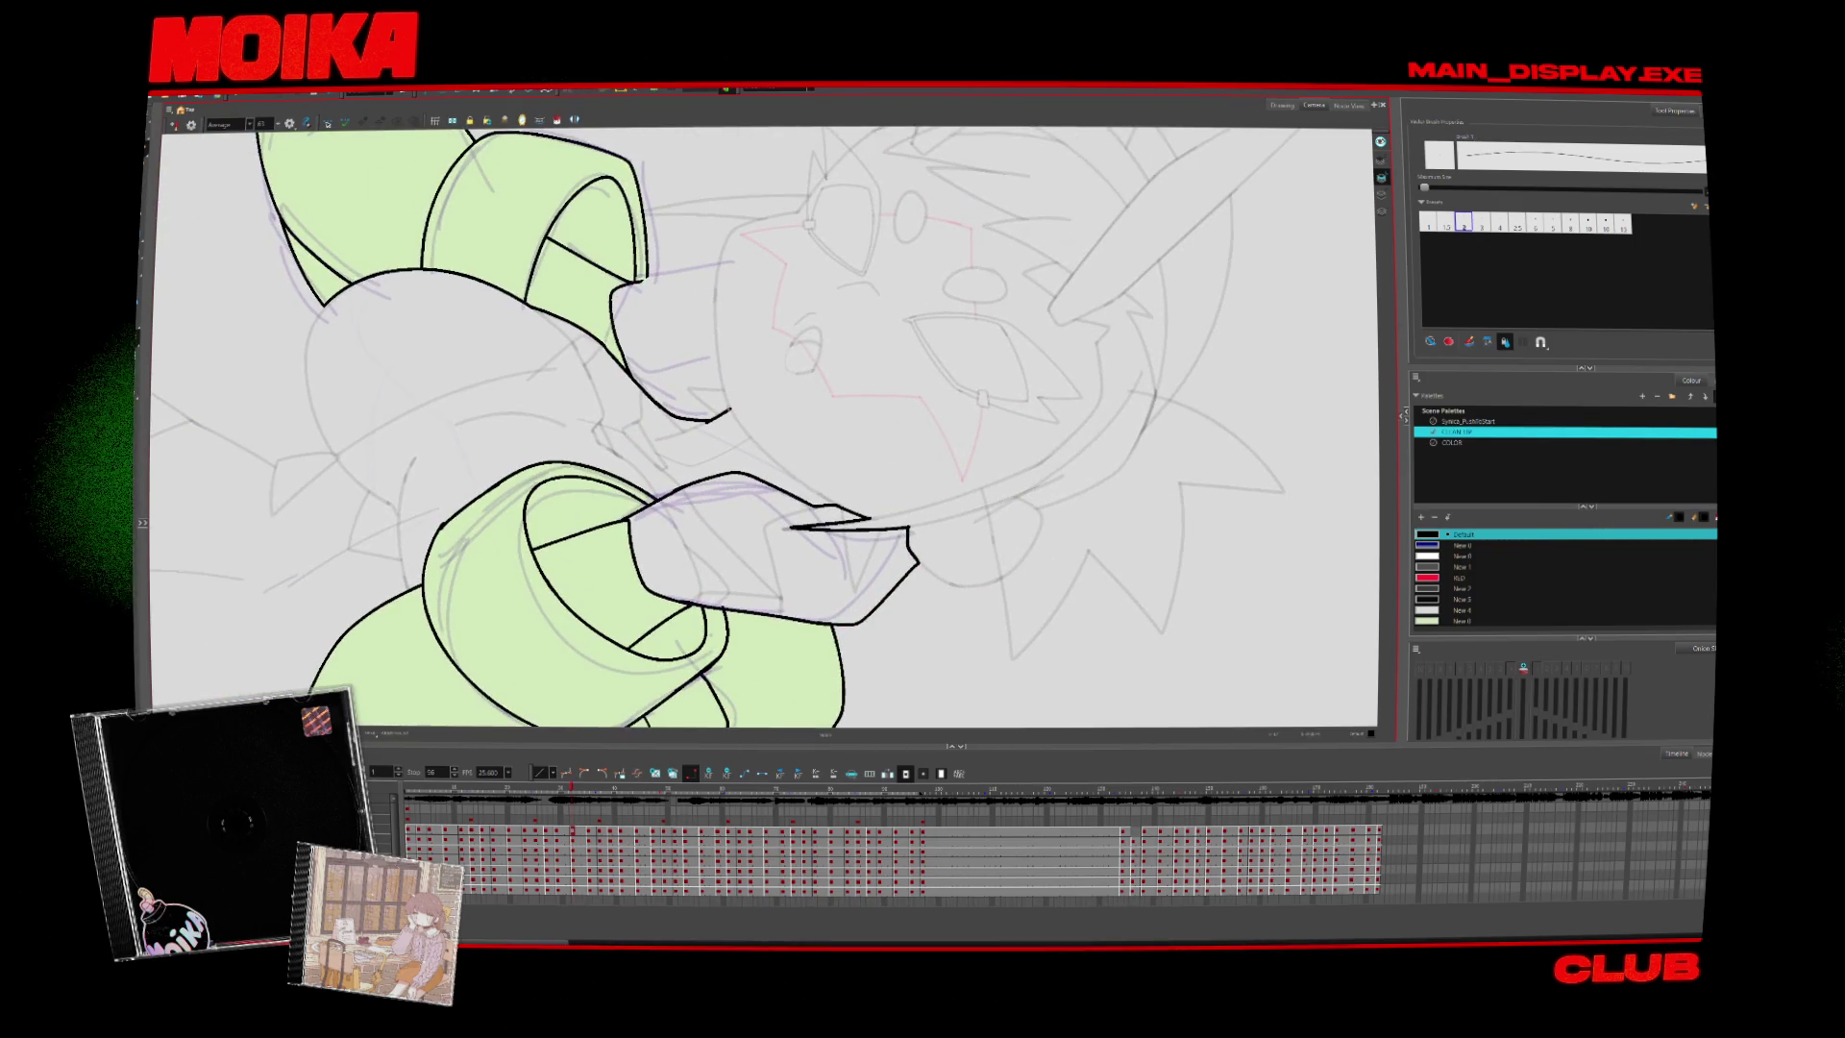
key(v)
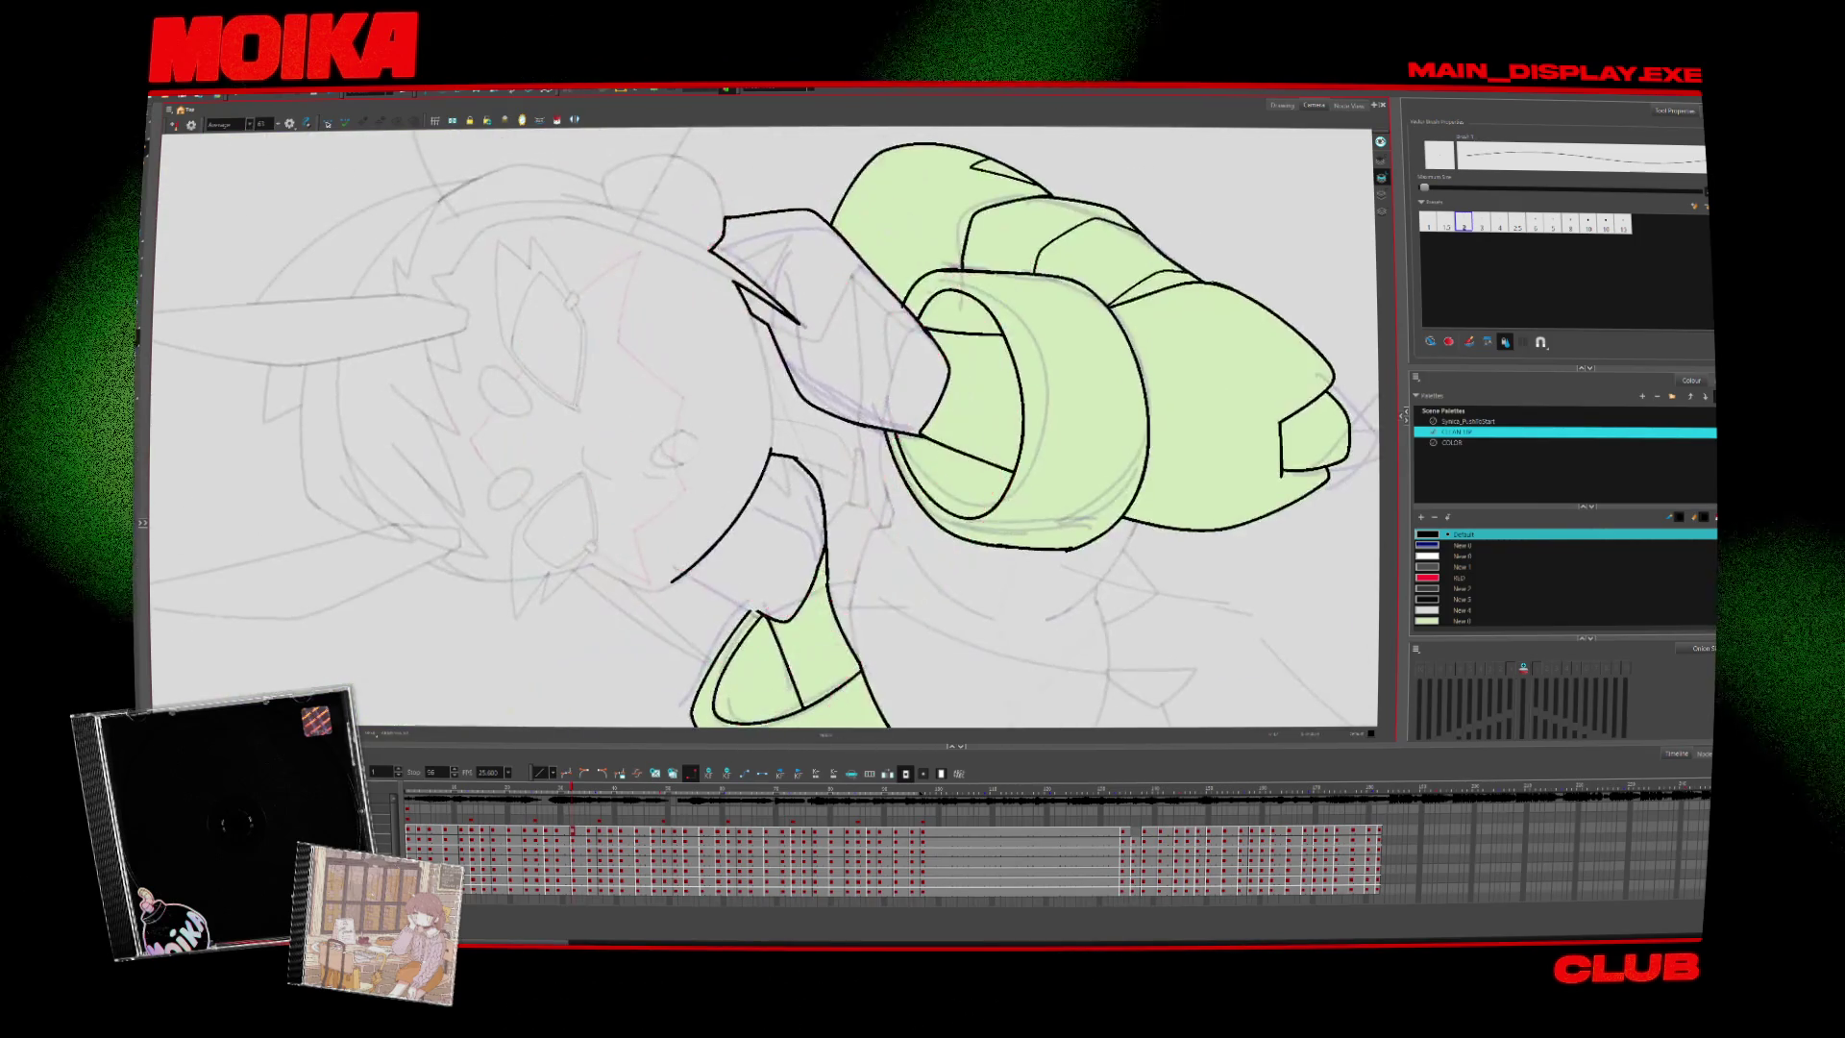
drag(595, 470, 619, 544)
Step forward two drawings to the next poses of the hands
key(alt+t)
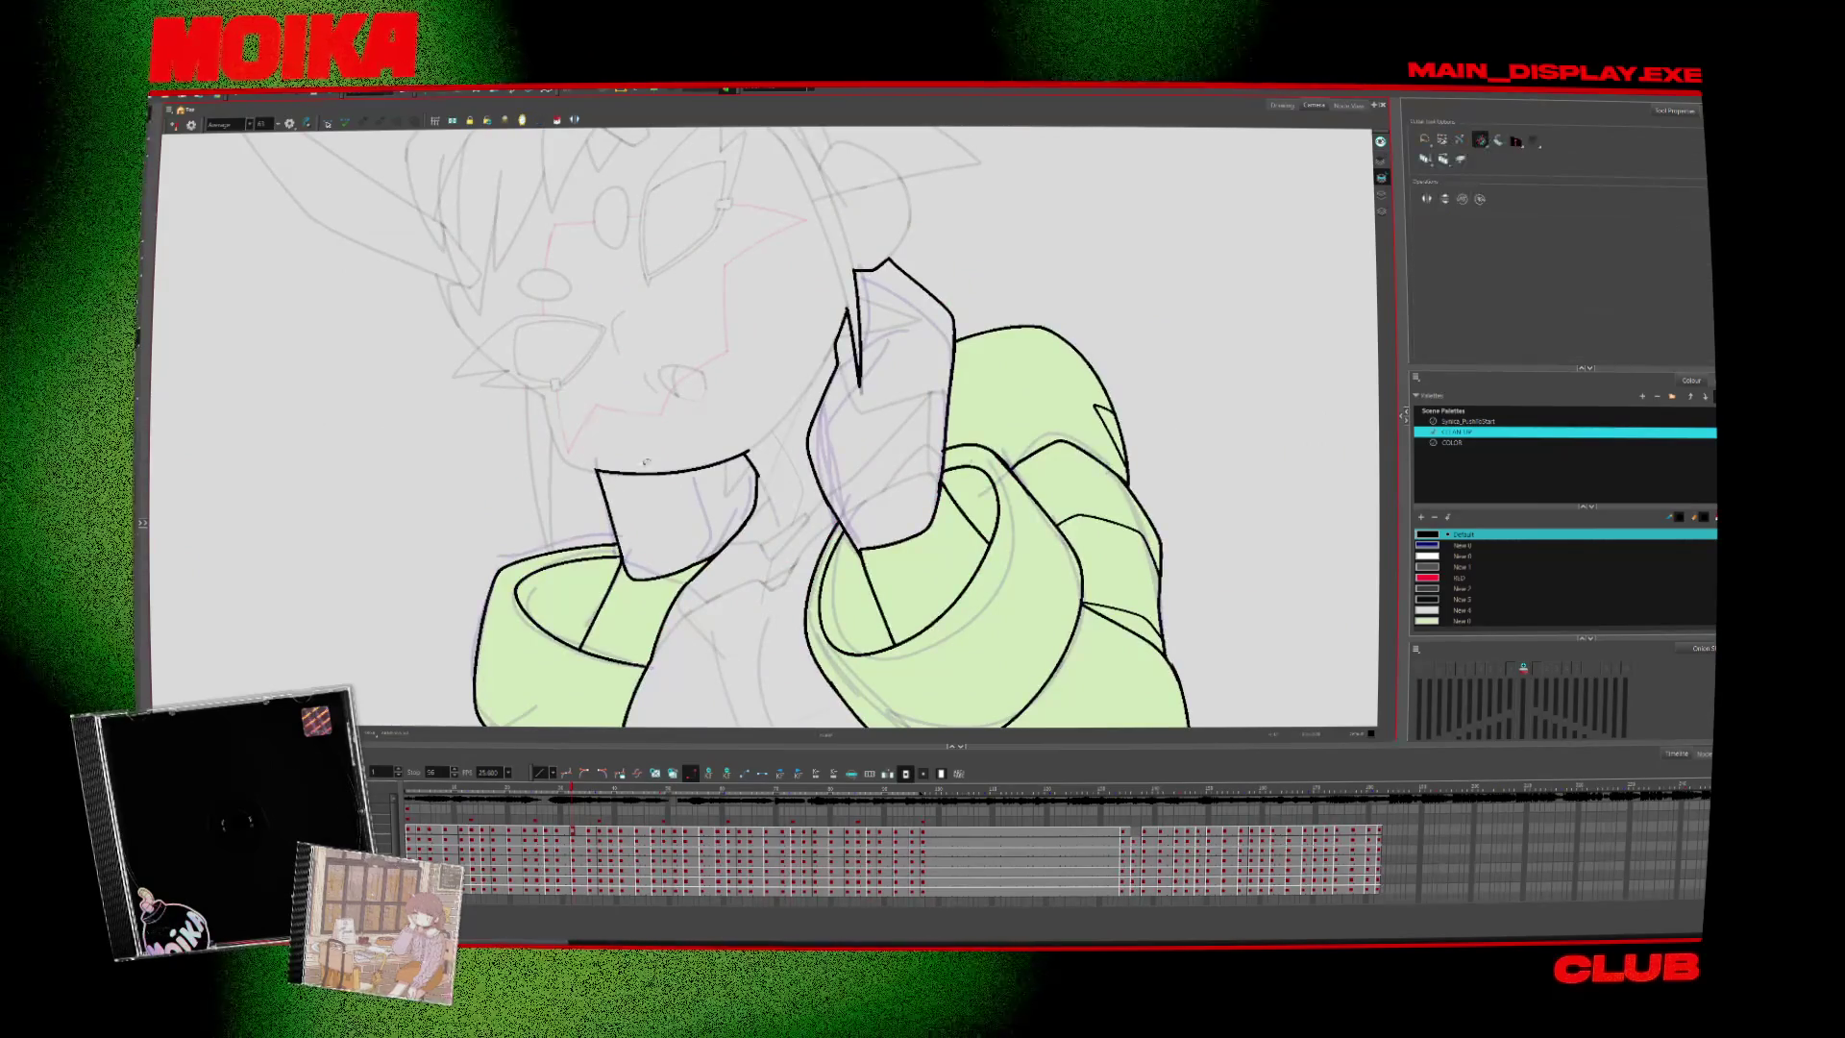
key(period)
key(comma)
key(alt+b)
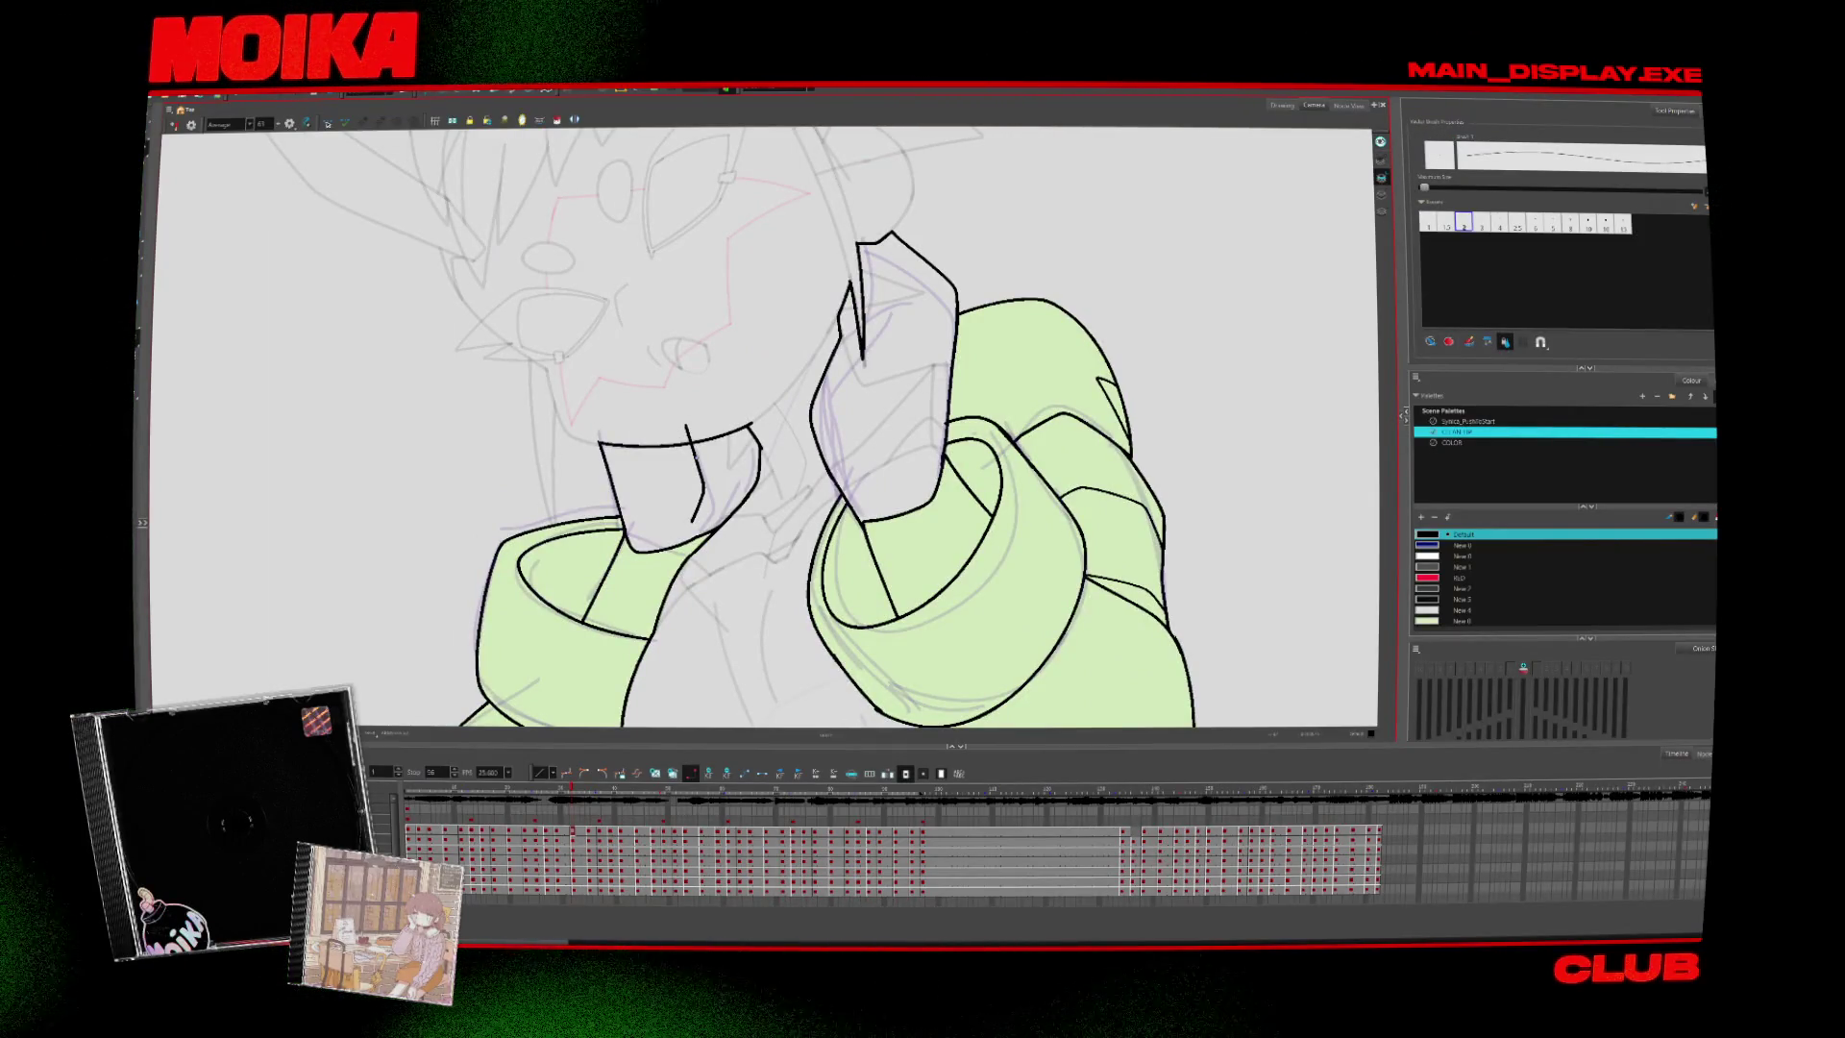
key(period)
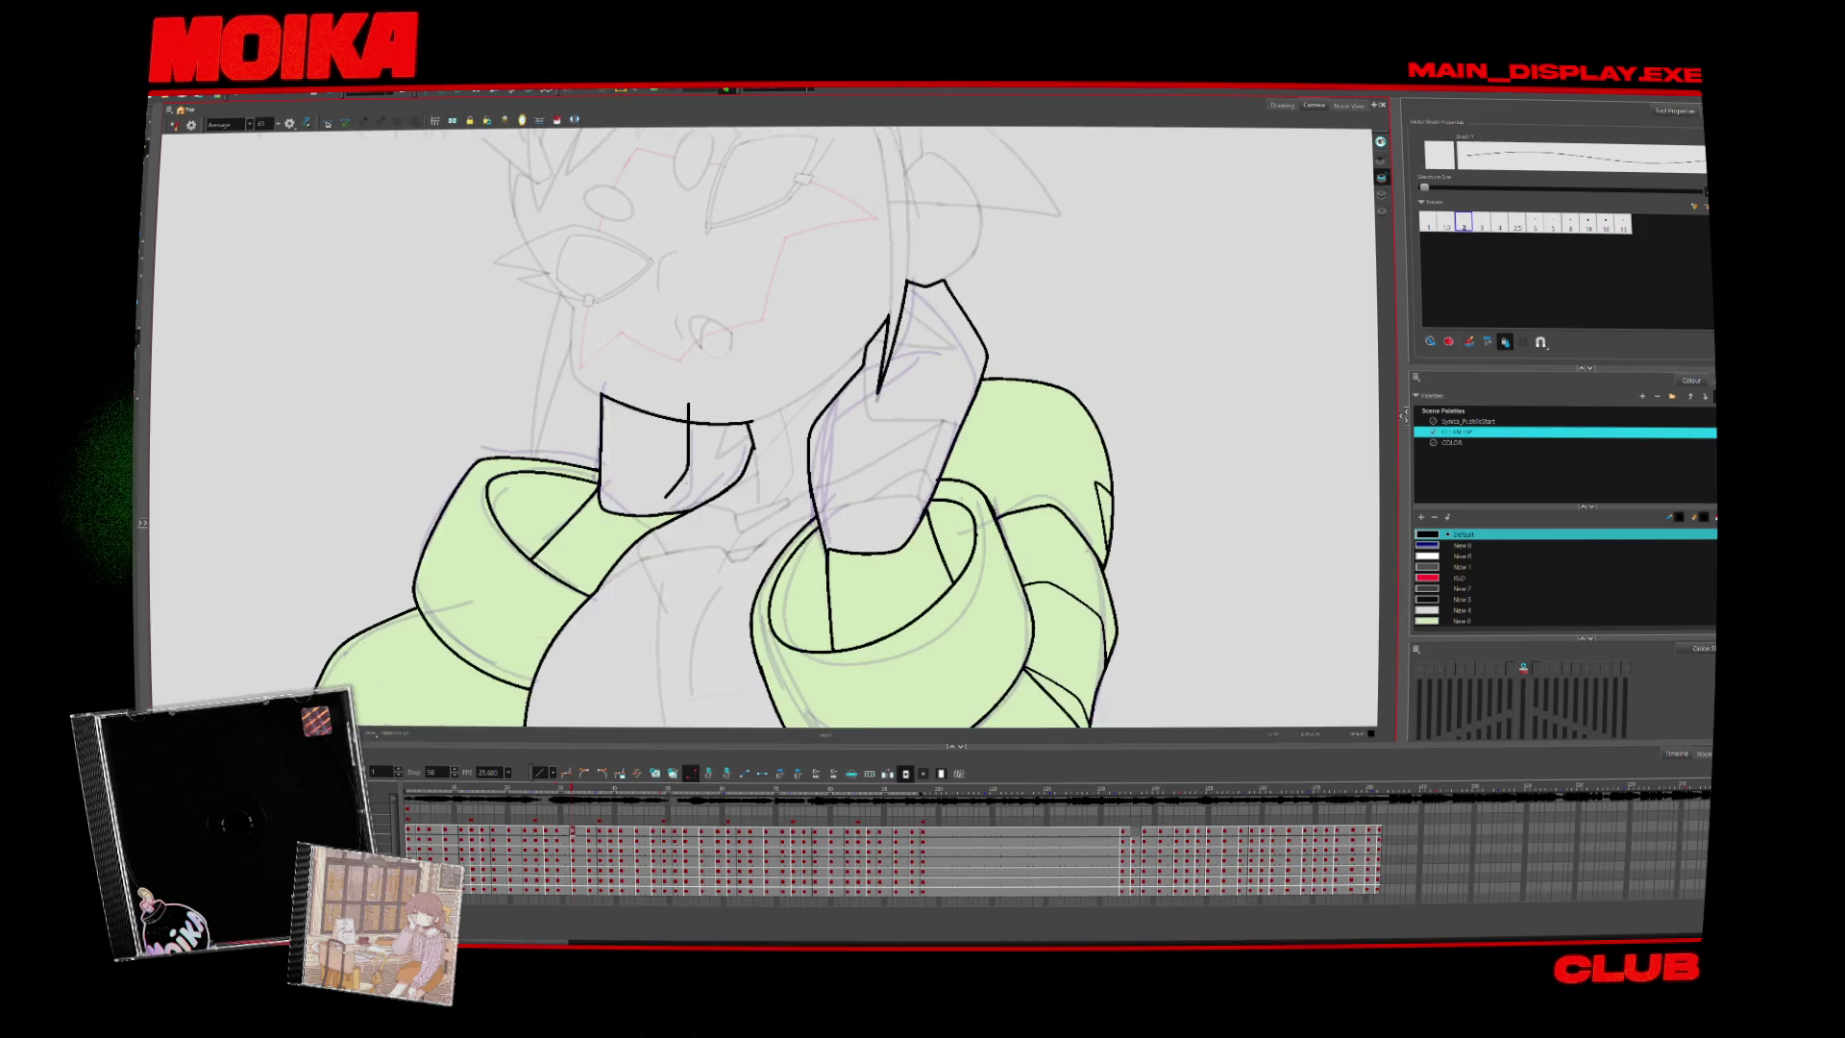
key(period)
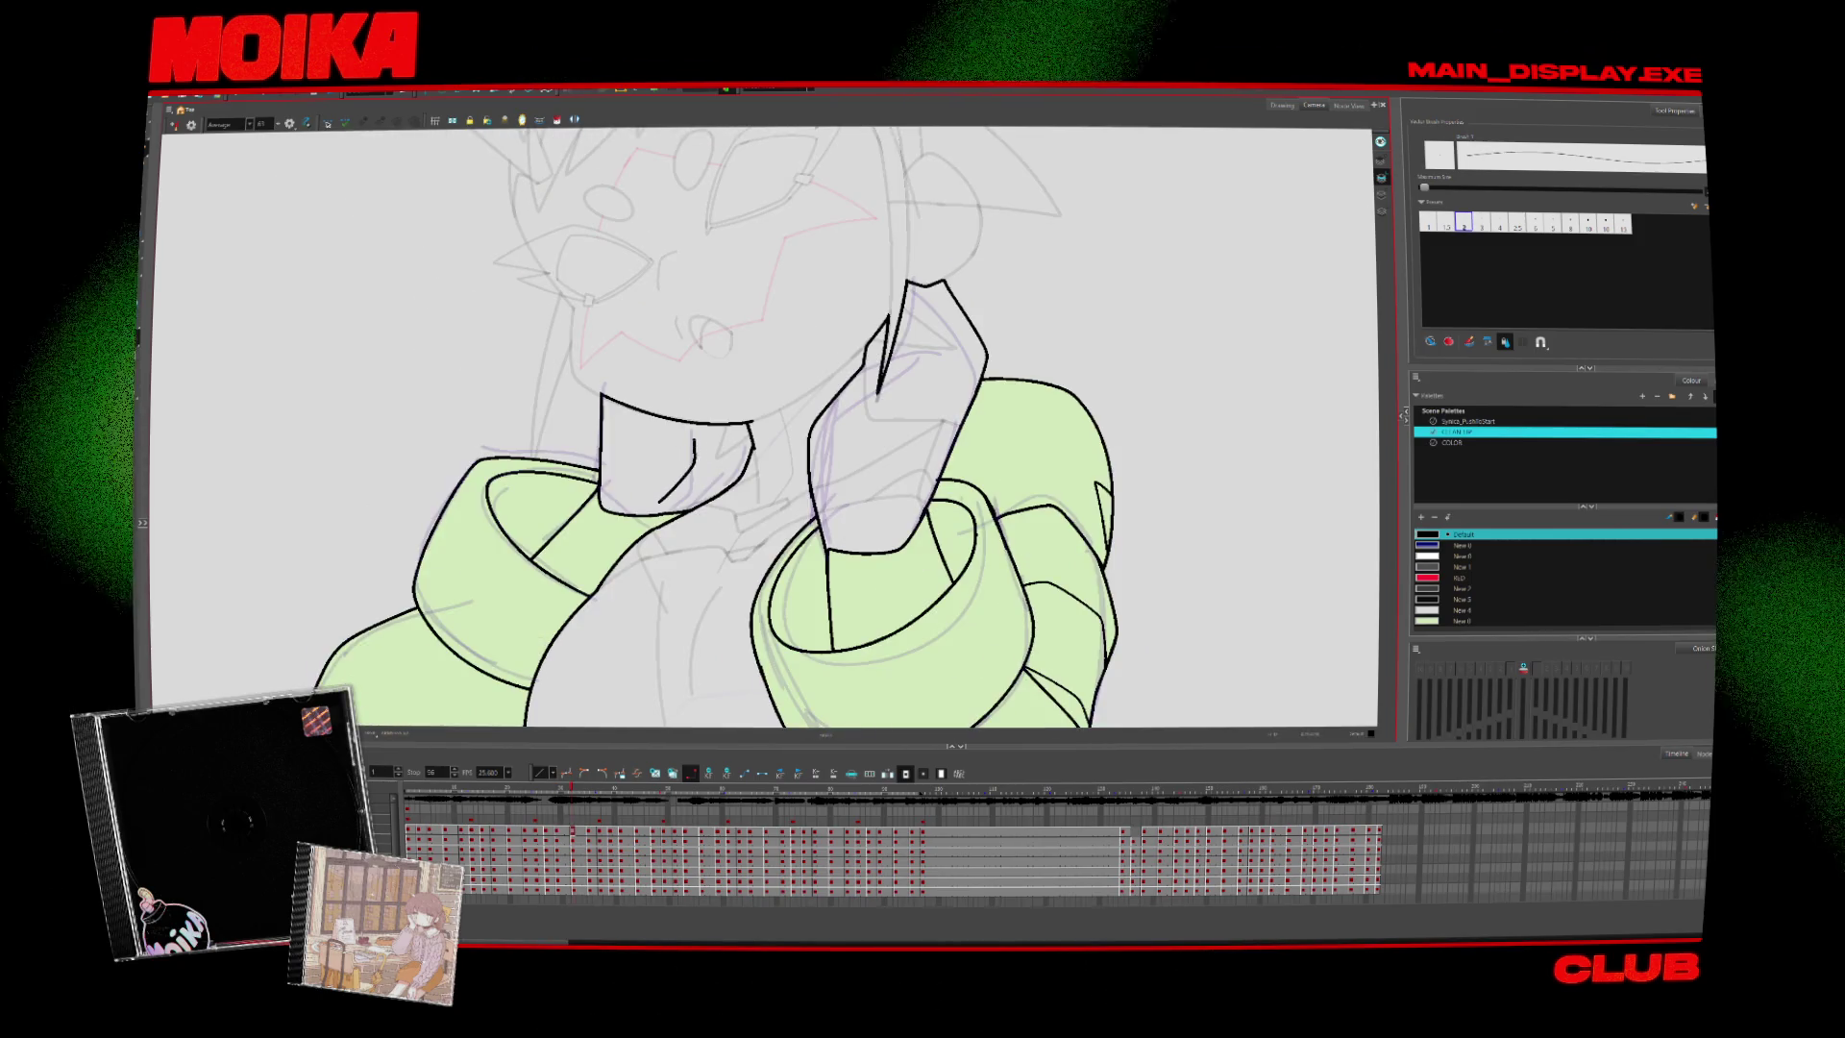
key(alt+z)
Advance three drawings and erase the top of the arm line
key(period)
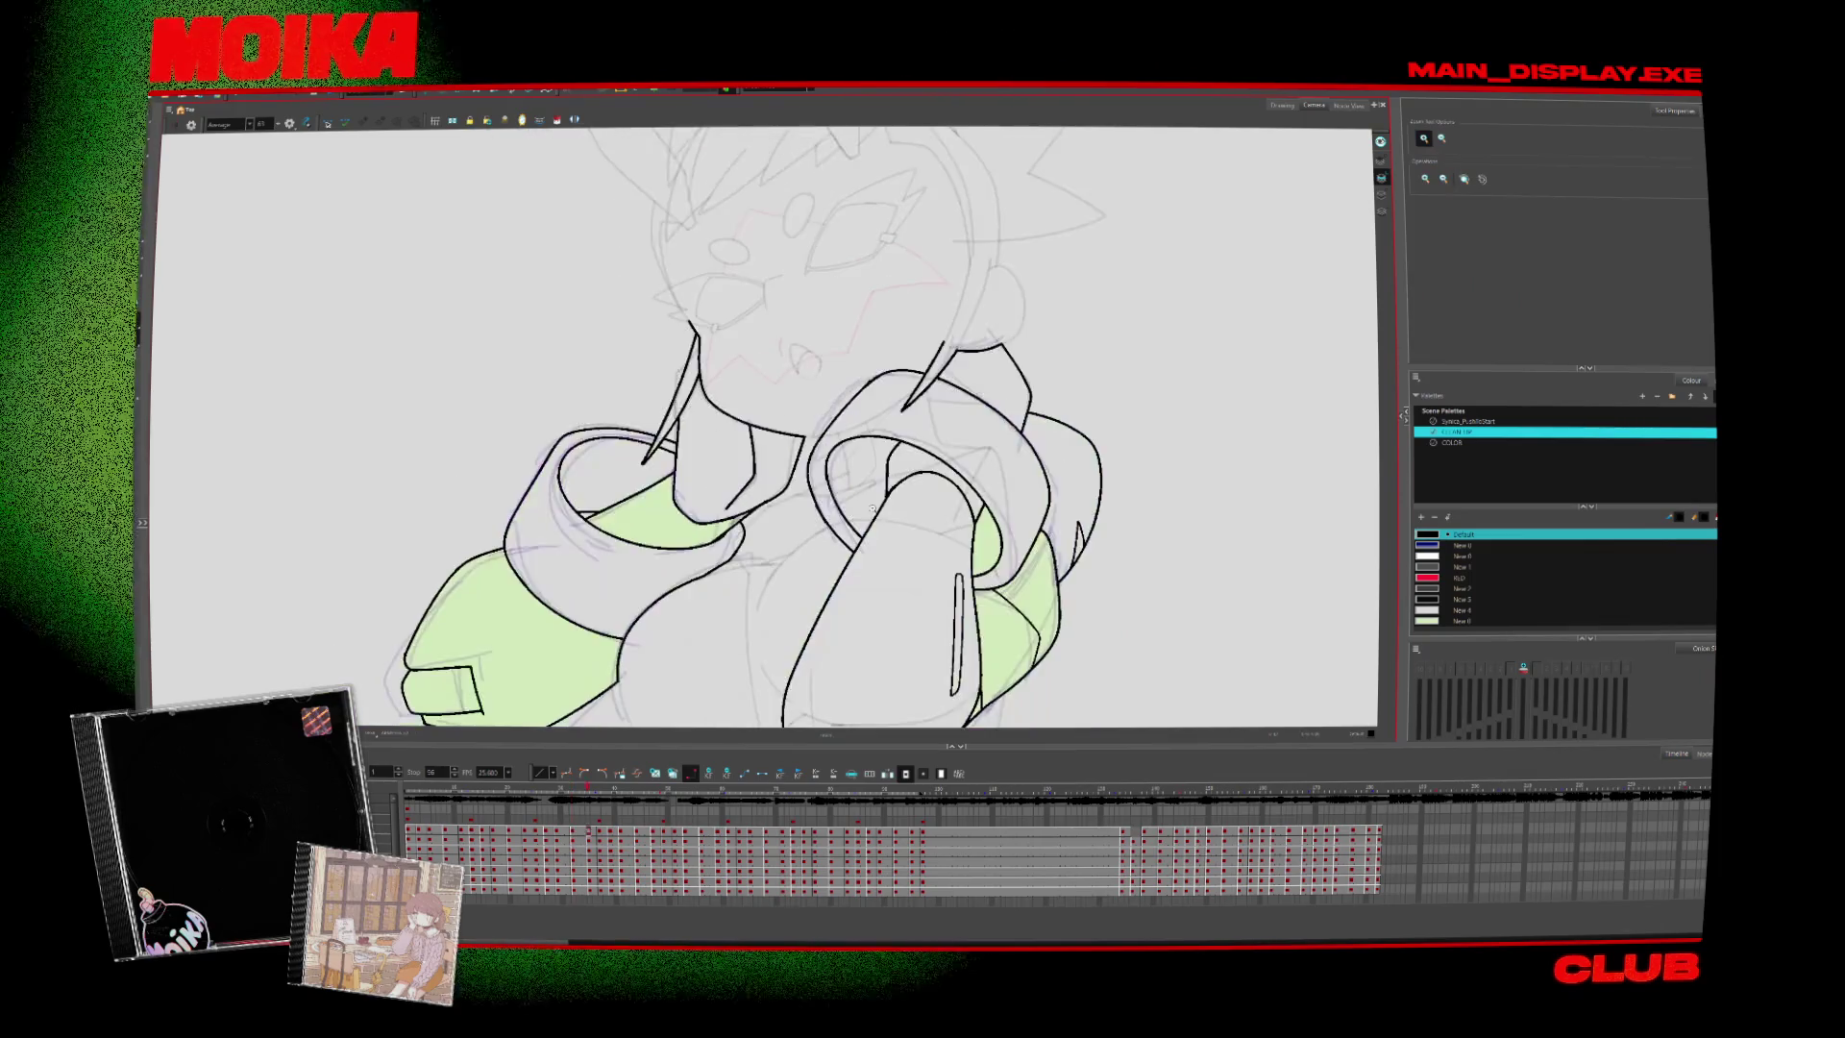
key(period)
key(period)
key(period)
key(period)
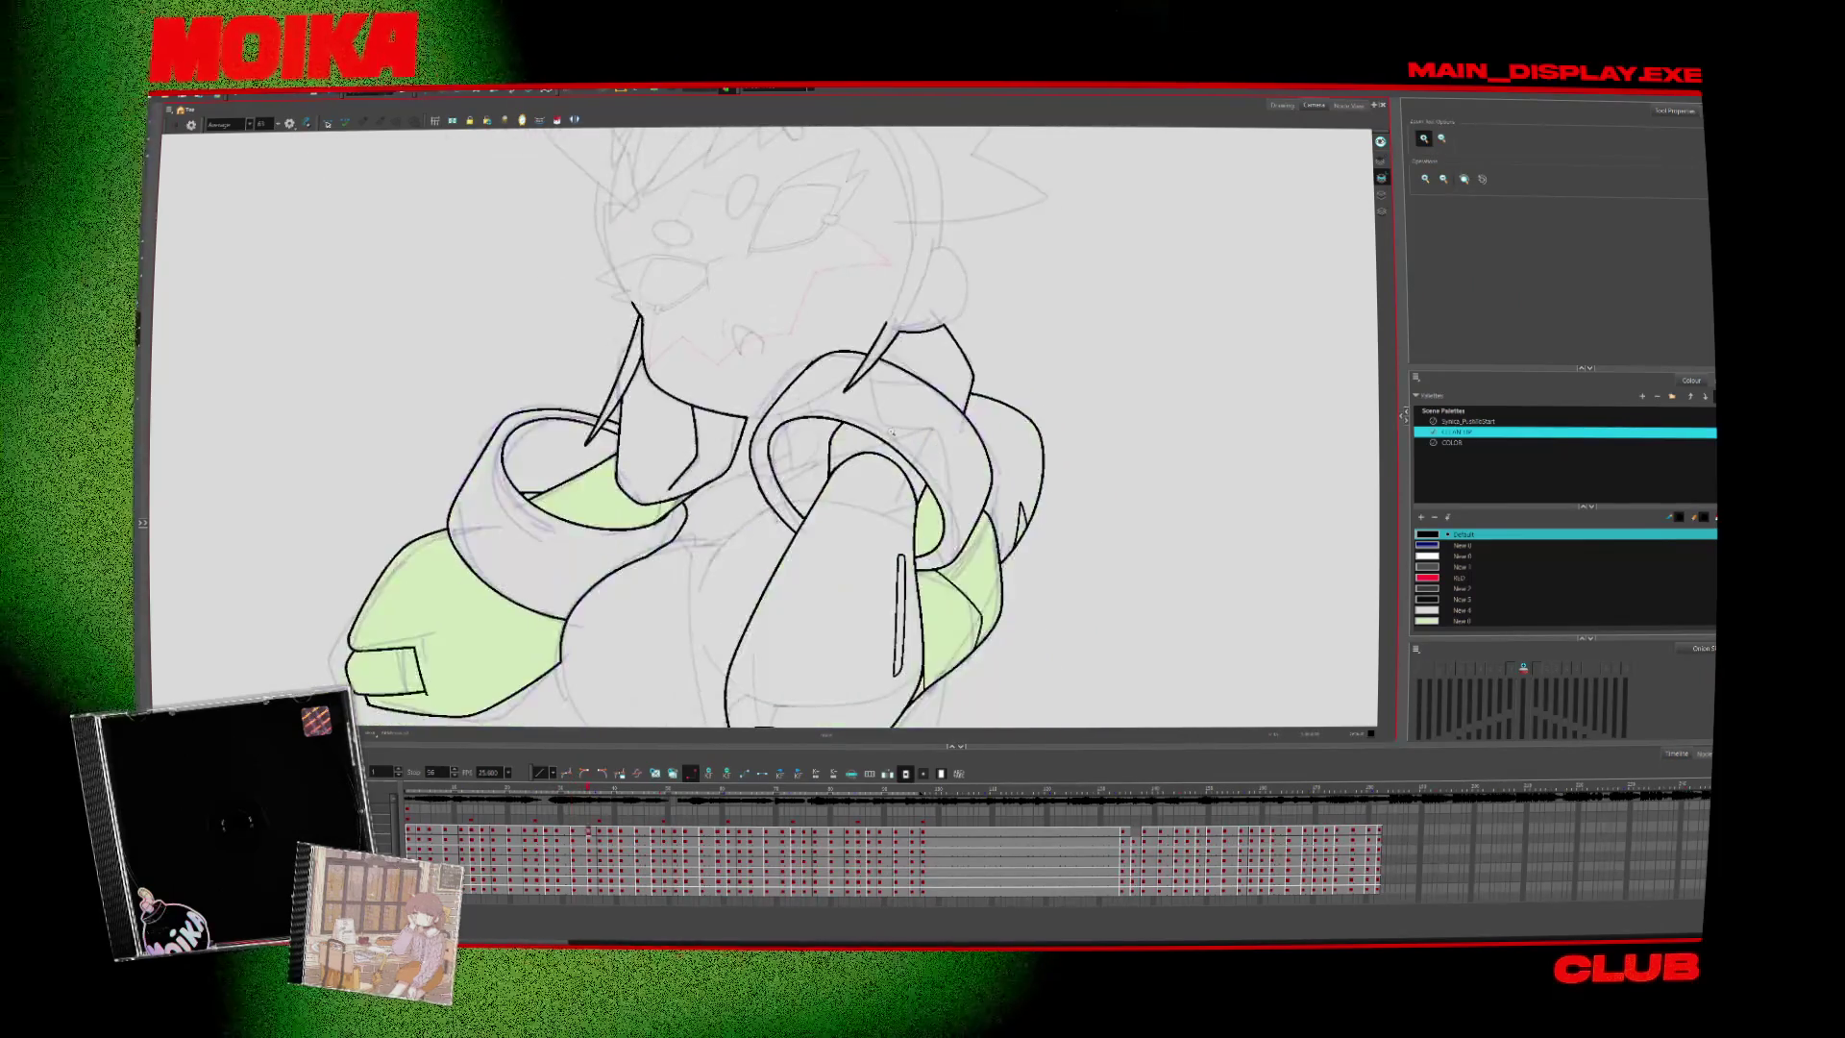
key(period)
key(period)
key(period)
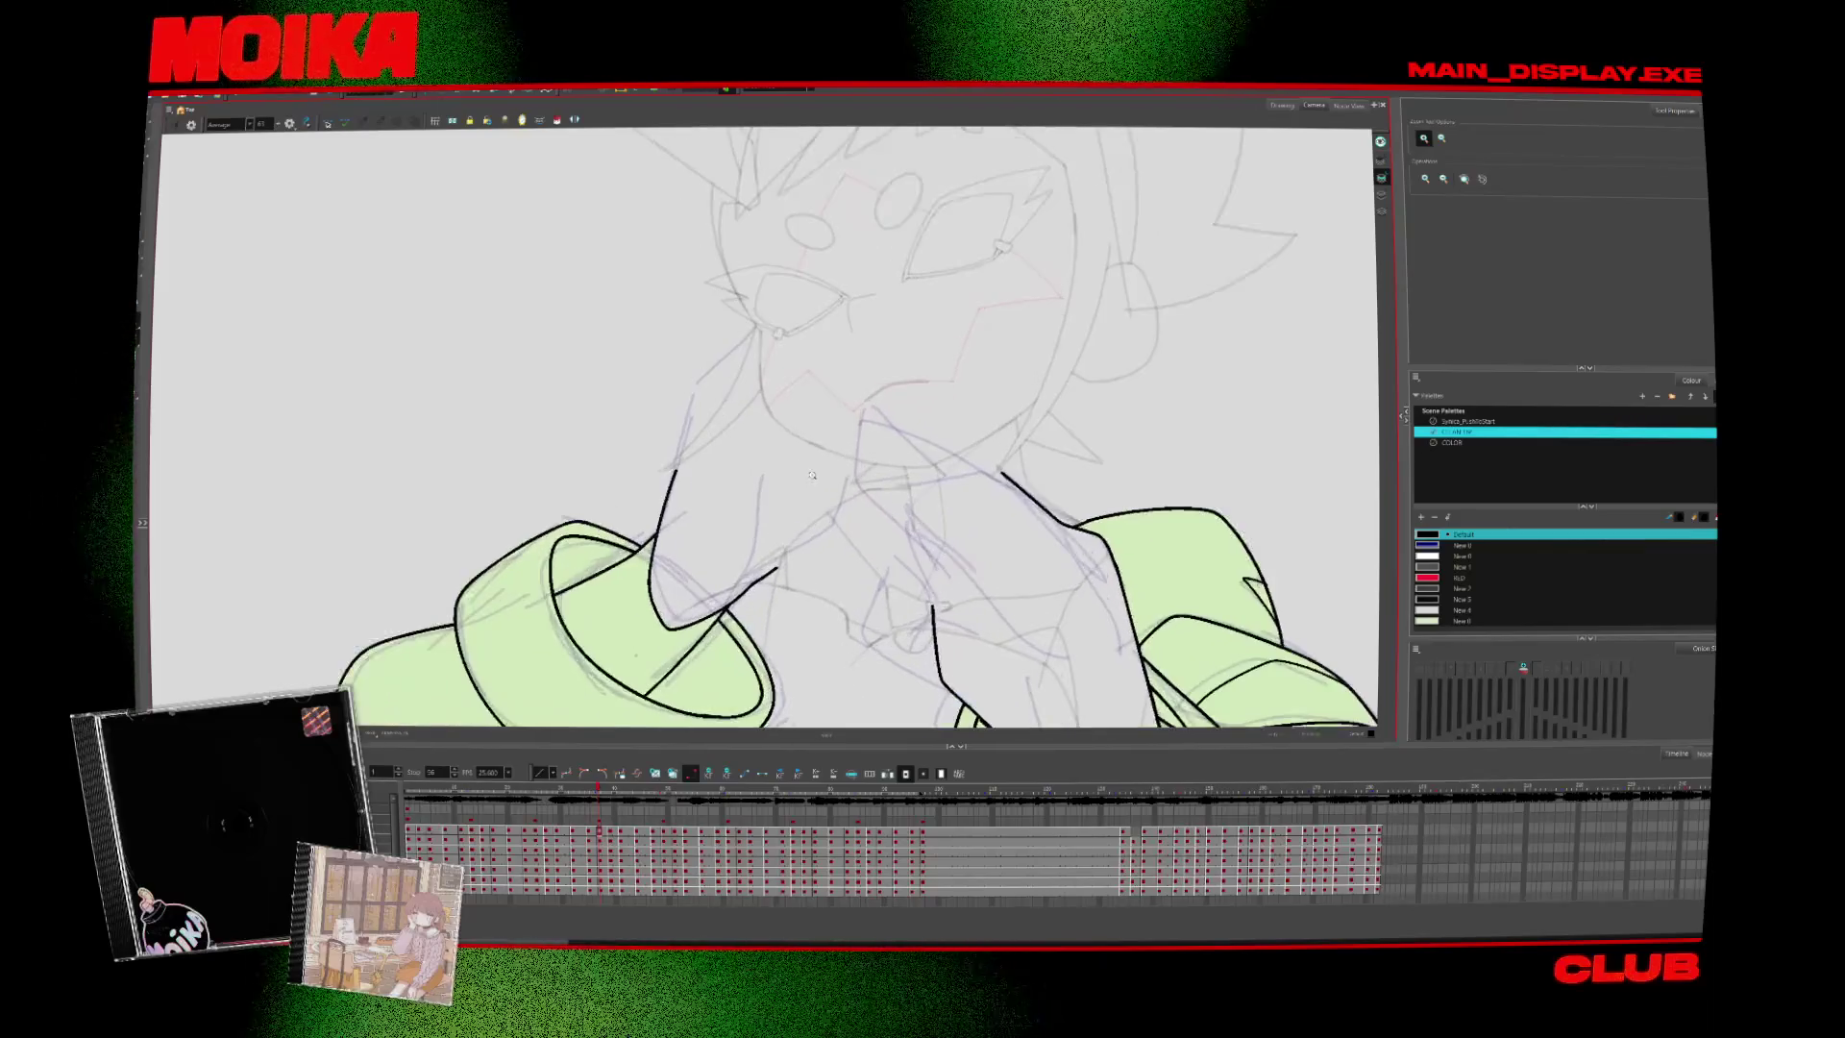
key(alt+e)
drag(676, 467, 667, 490)
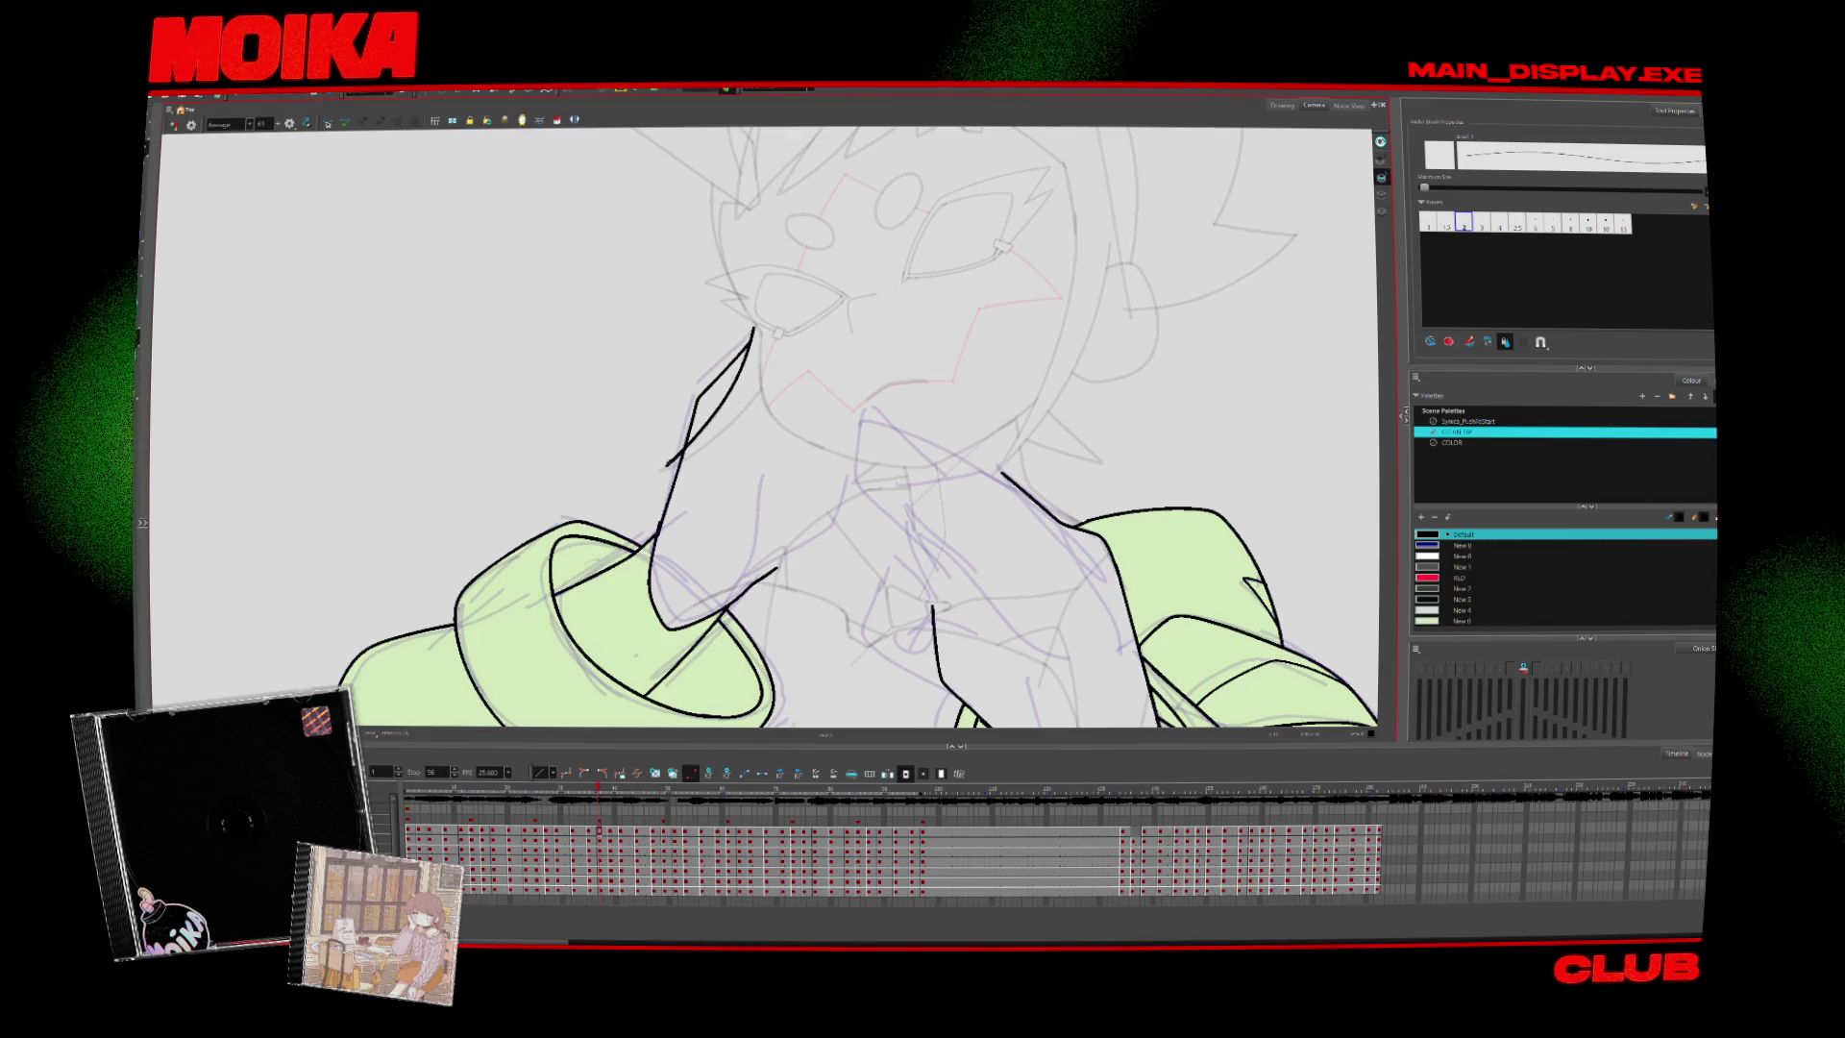
Zoom in on the face, rotate the canvas, and ink a line along the raised hand
key(alt+z)
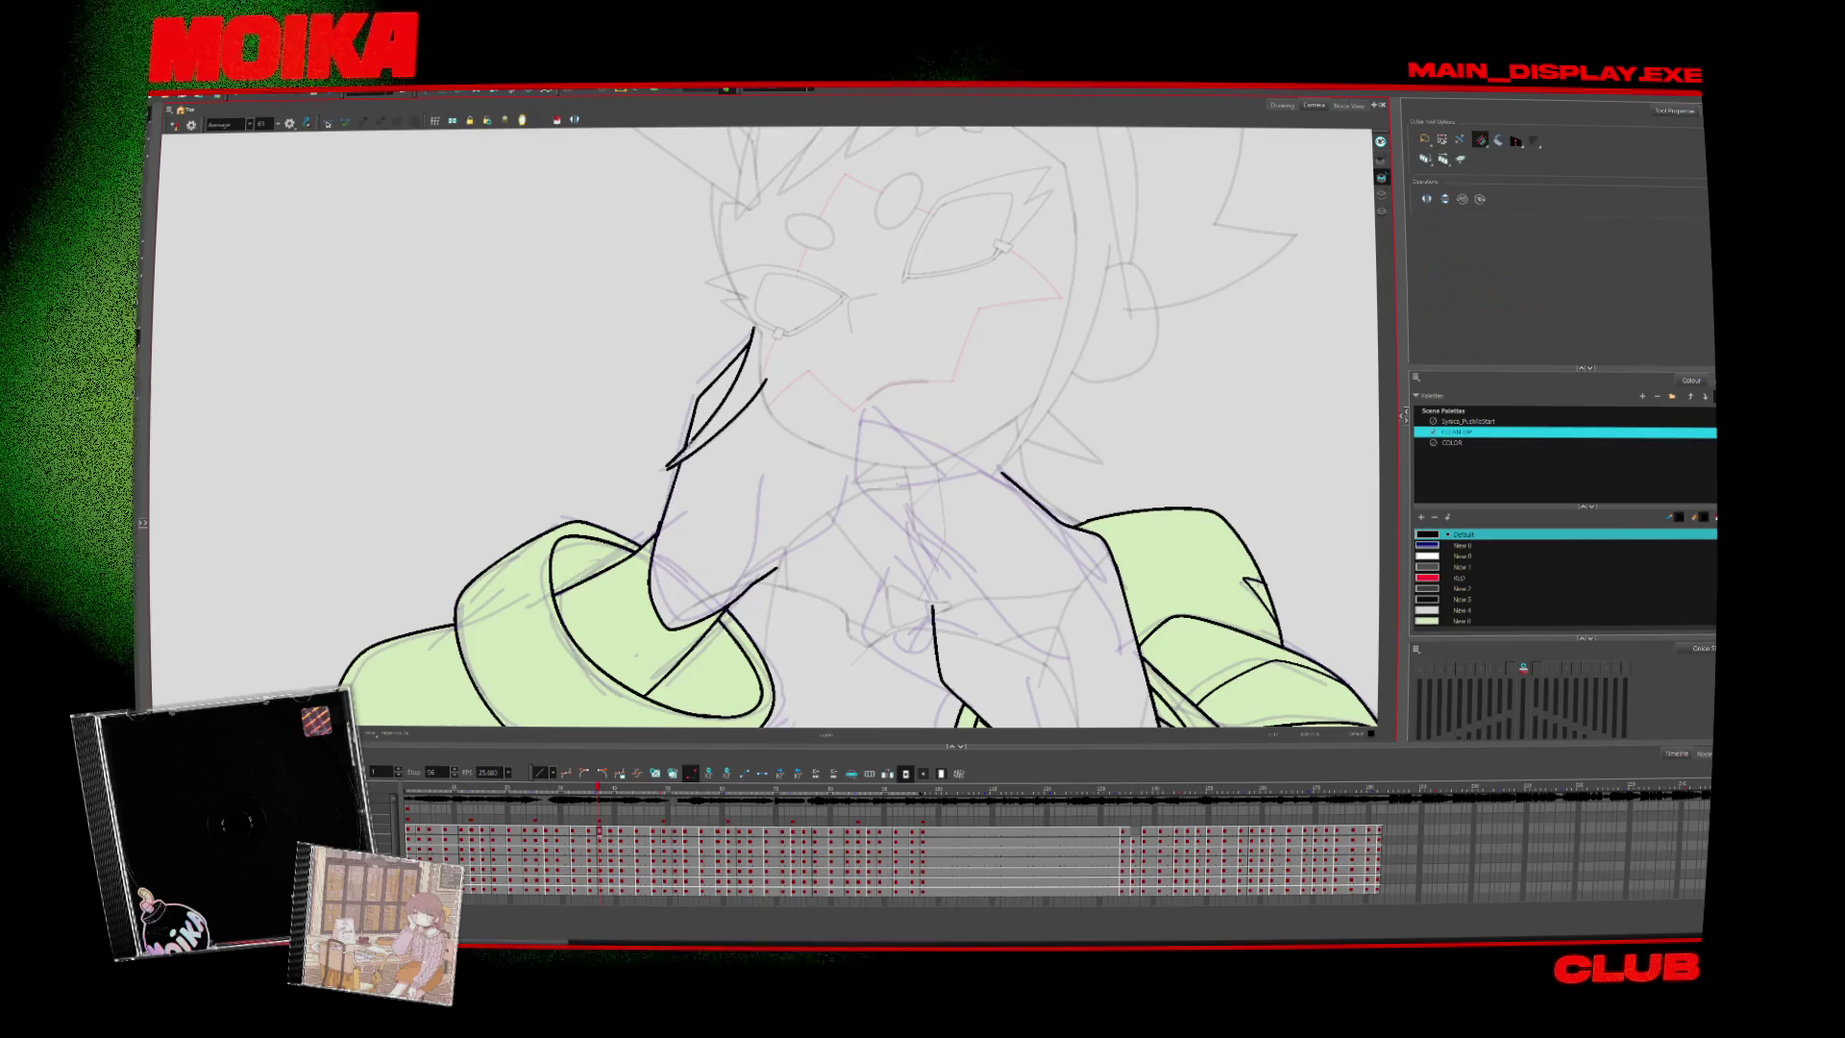
click(766, 338)
key(alt+t)
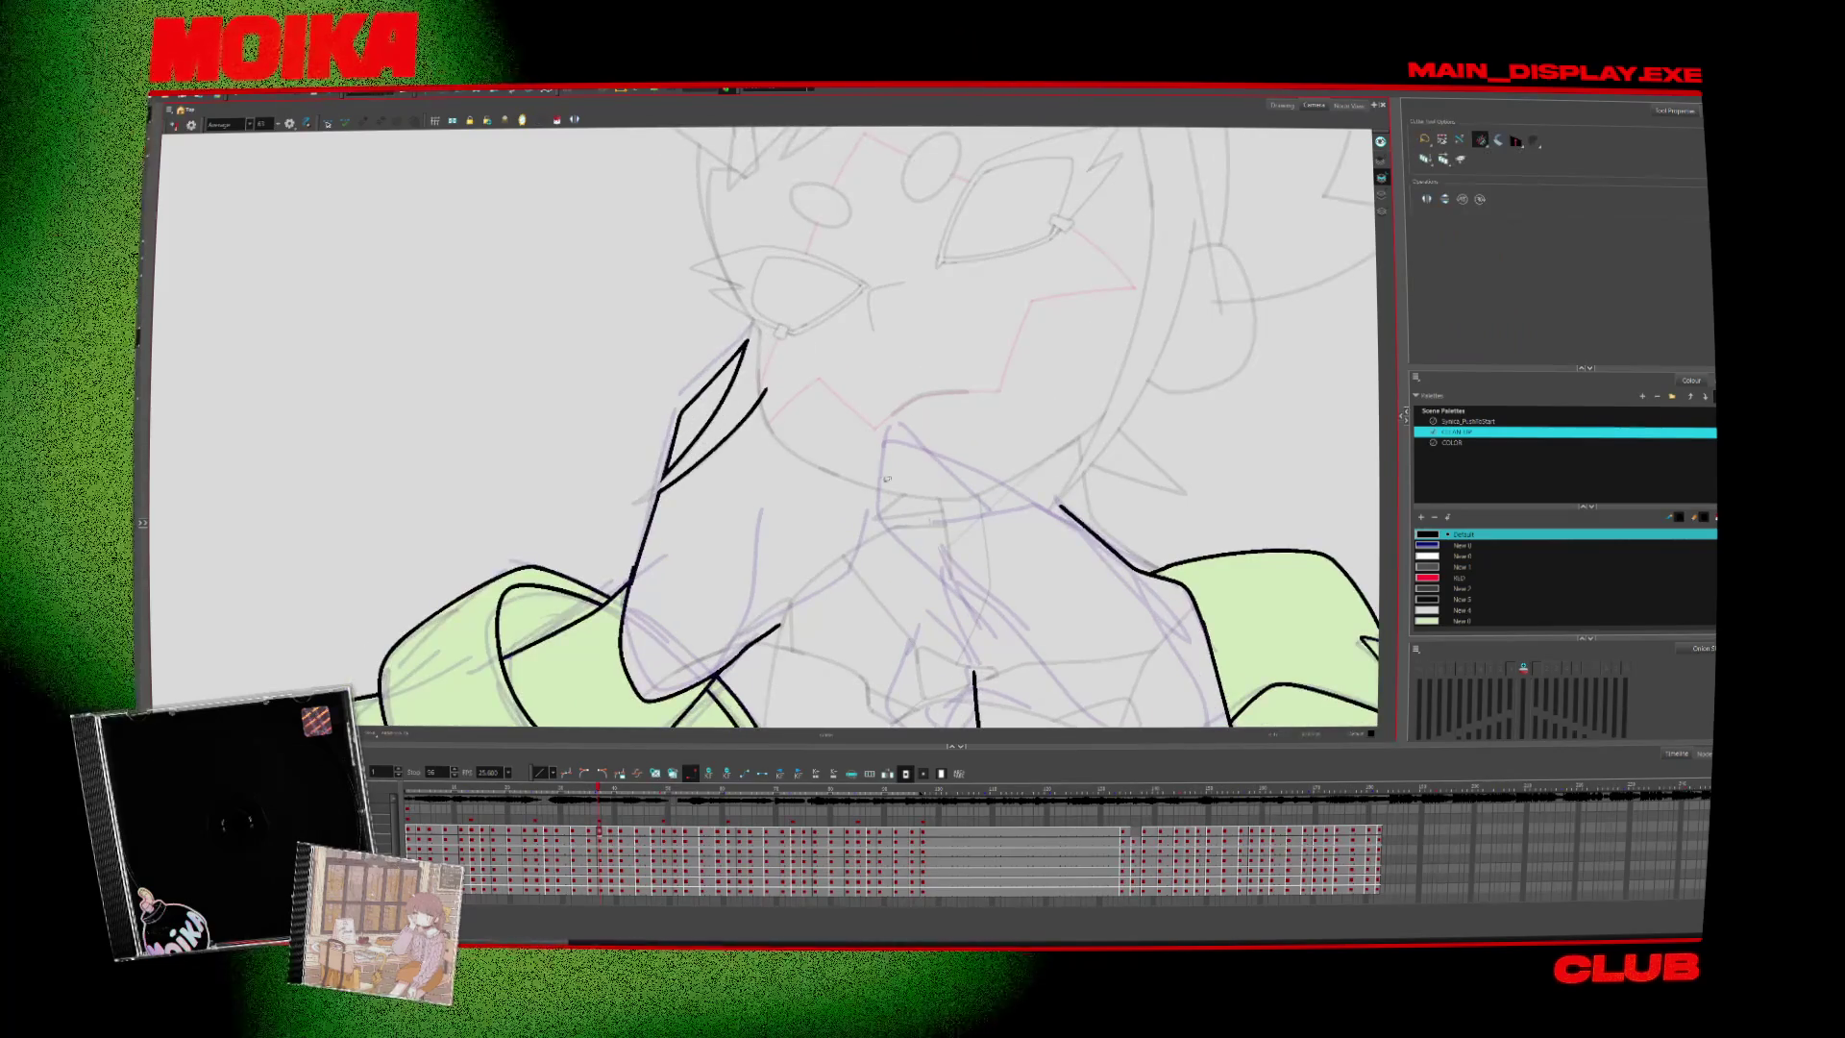
mouse_move(886, 477)
mouse_down()
mouse_move(895, 449)
mouse_move(827, 384)
mouse_up()
key(alt+b)
drag(825, 473, 838, 548)
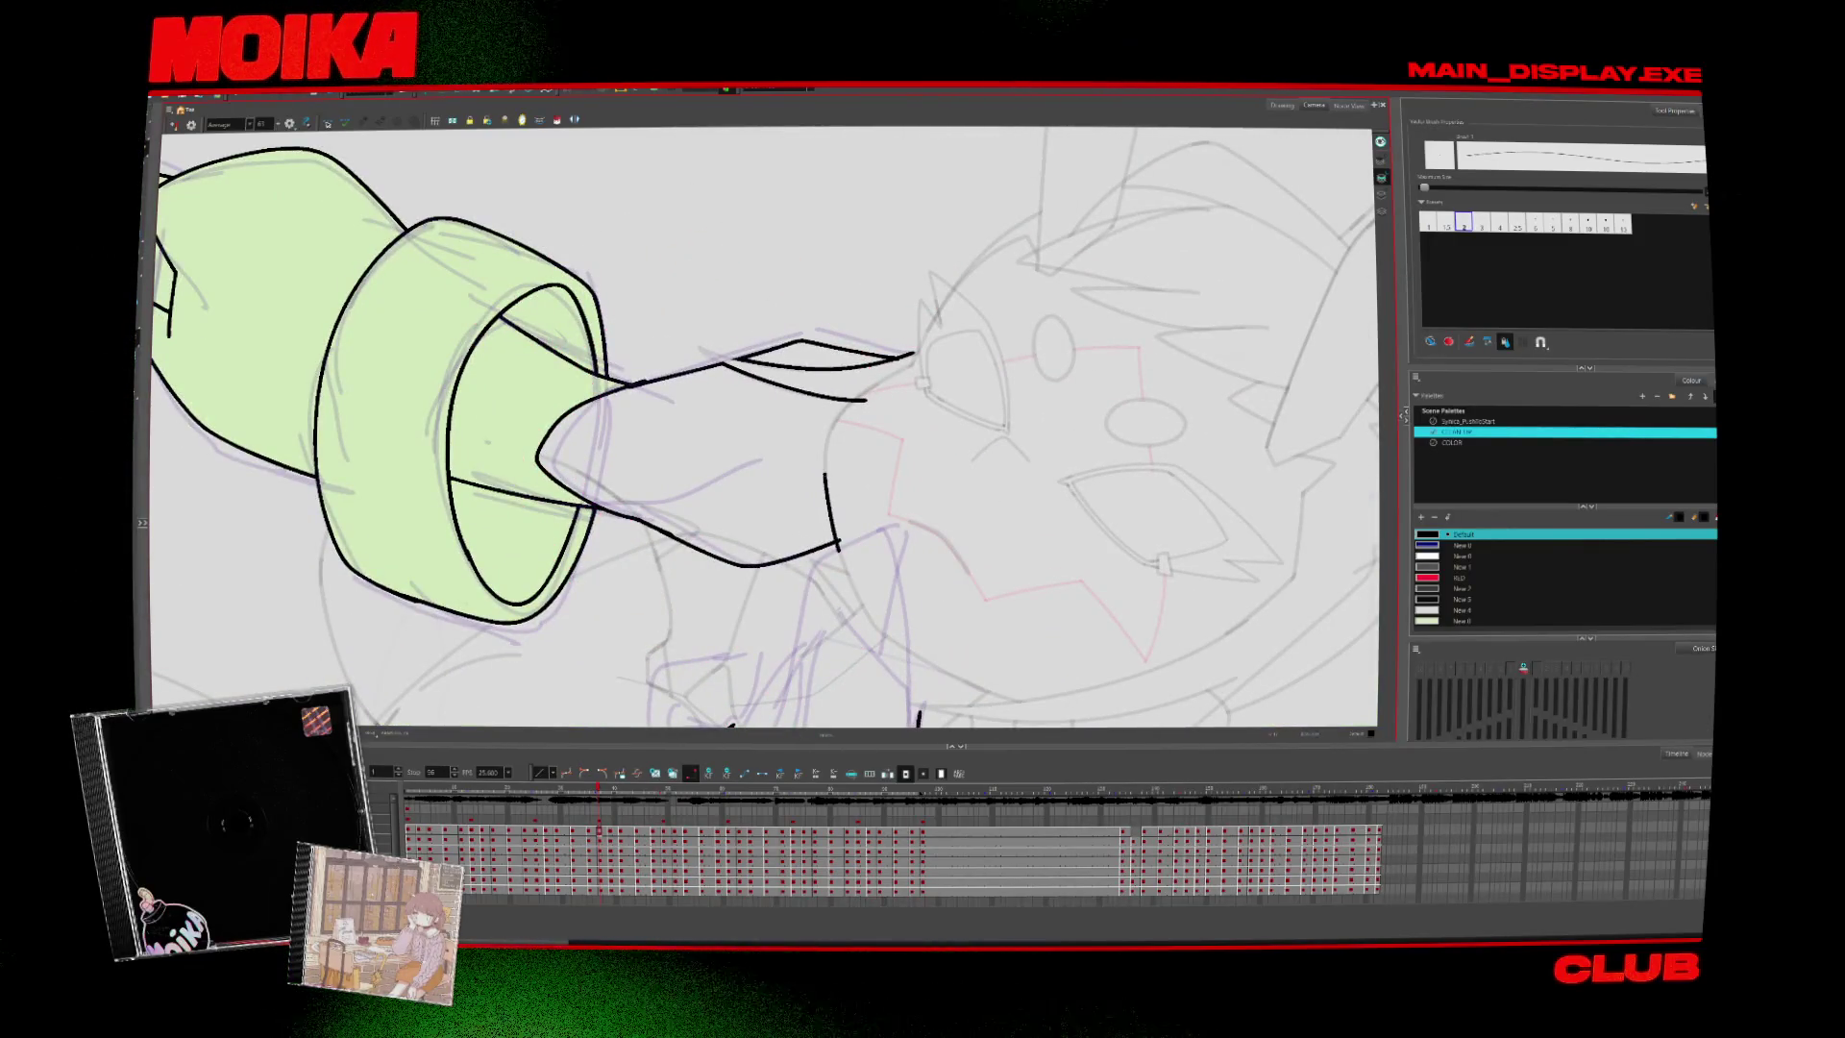
key(alt+t)
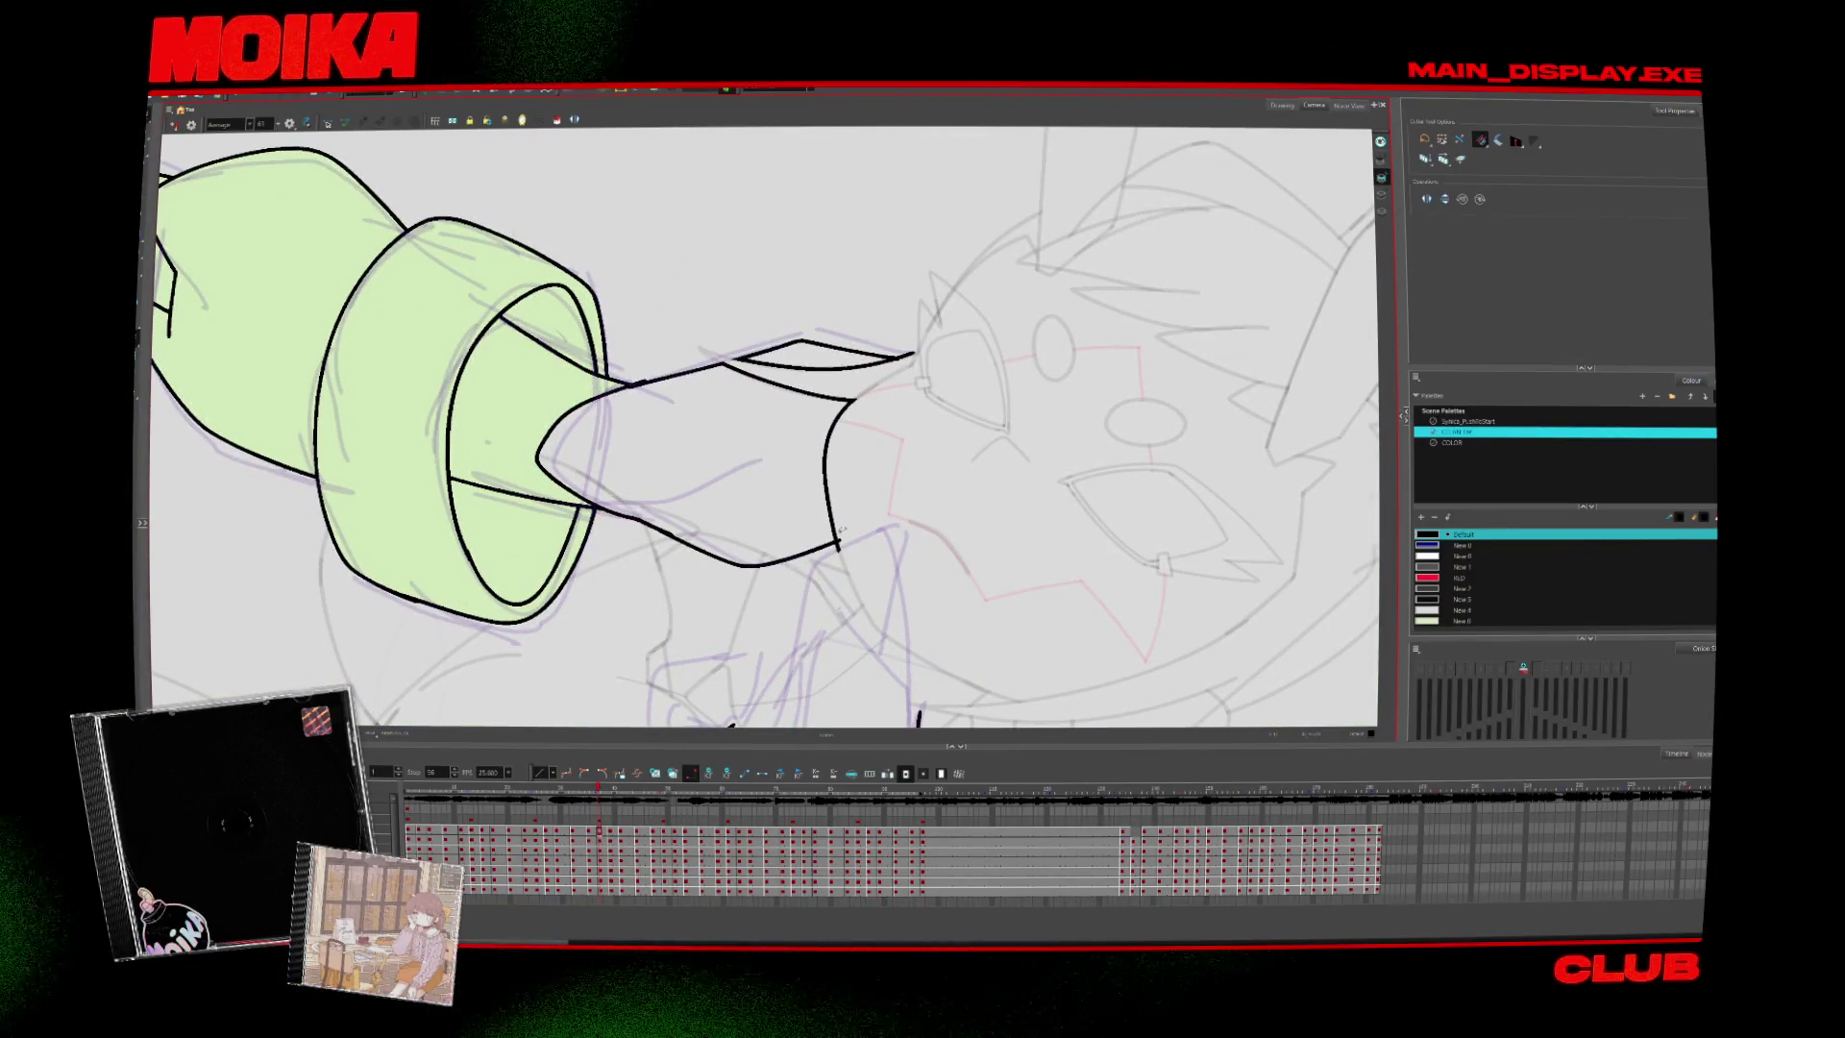
Rotate the view upright and ink two outline strokes along the hand's edge near the mouth
key(shift+x)
key(alt+b)
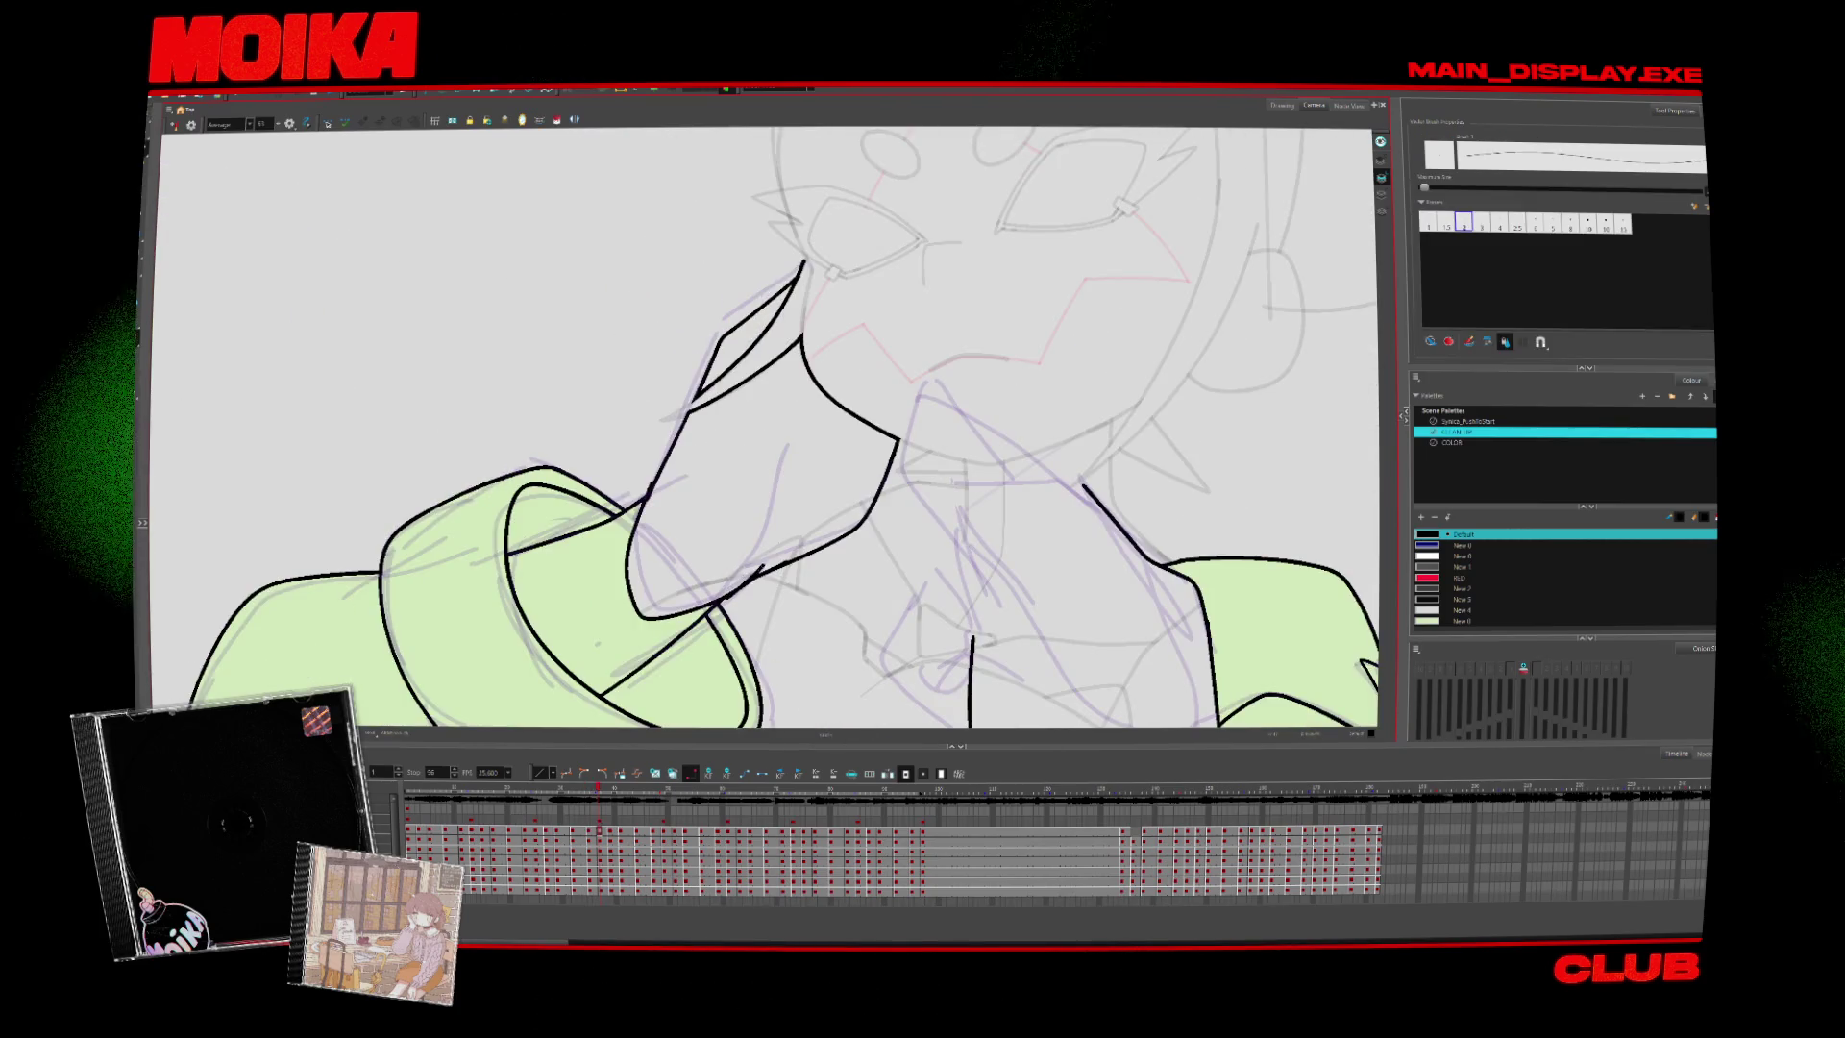
drag(785, 459, 770, 551)
drag(789, 469, 766, 572)
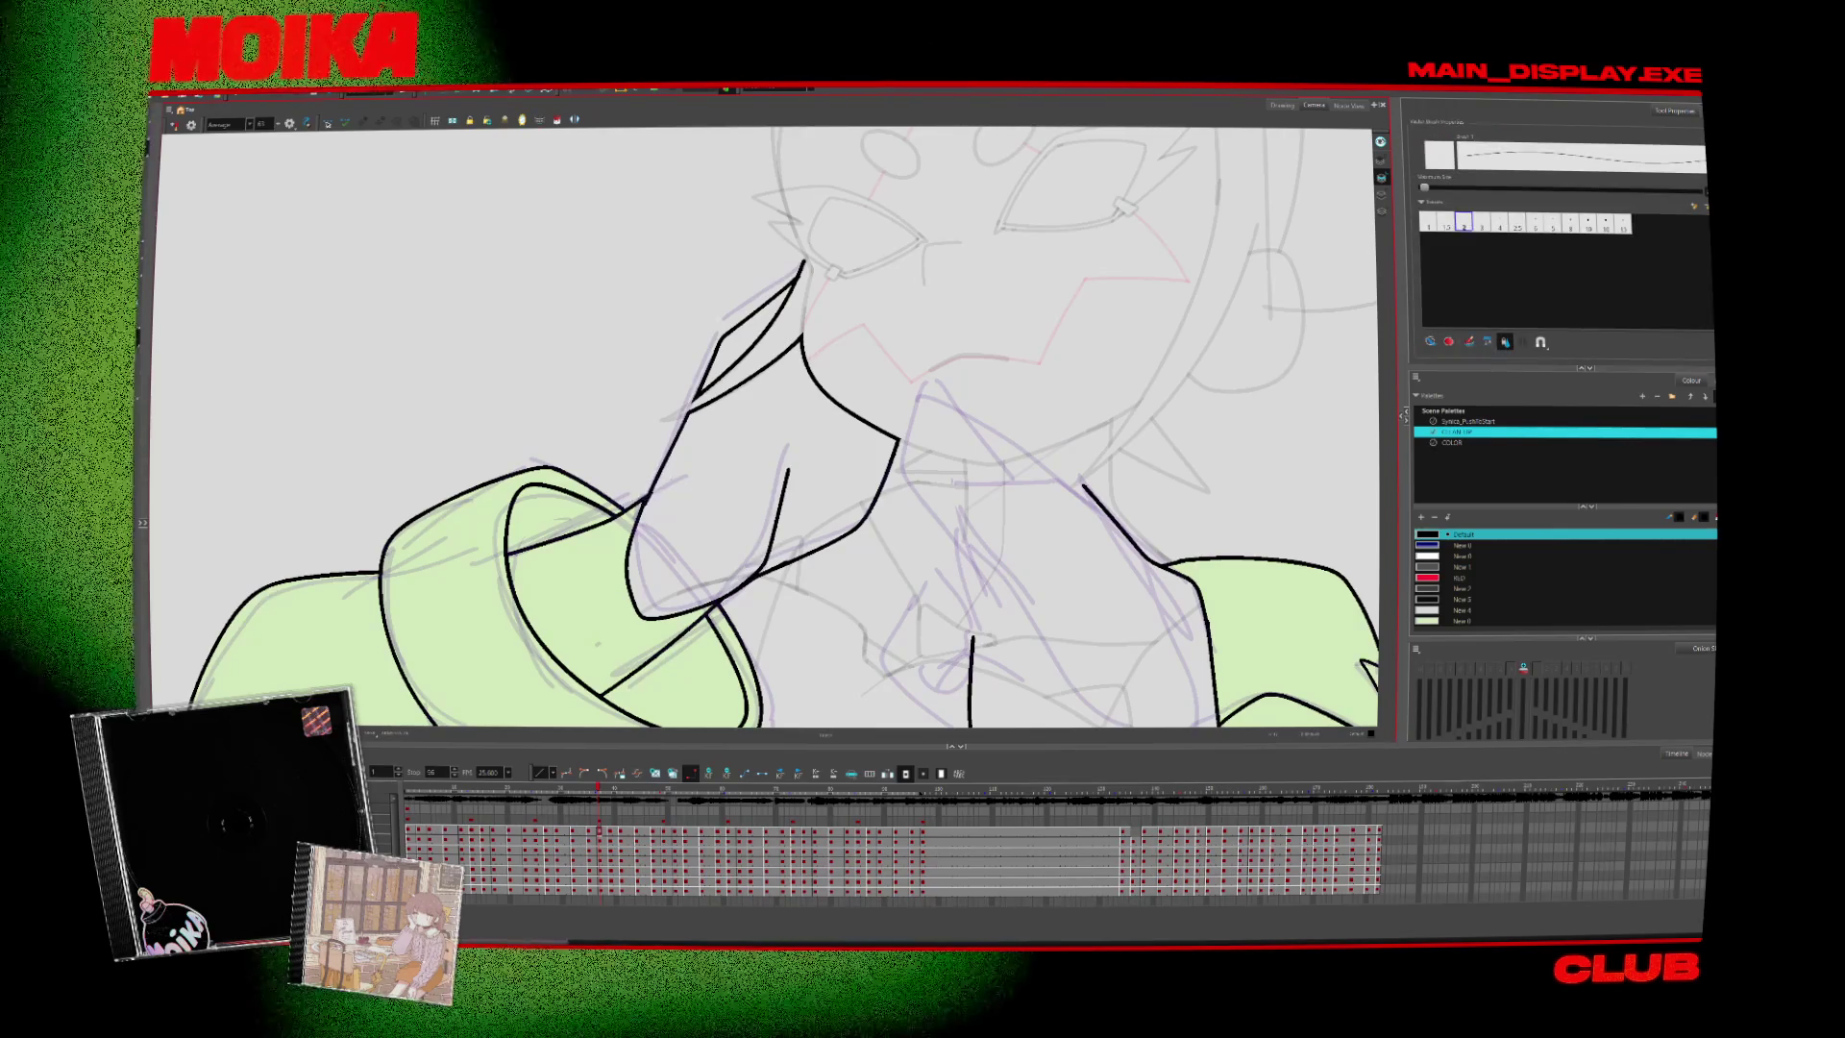
key(alt+z)
scroll(889, 425, down, 3)
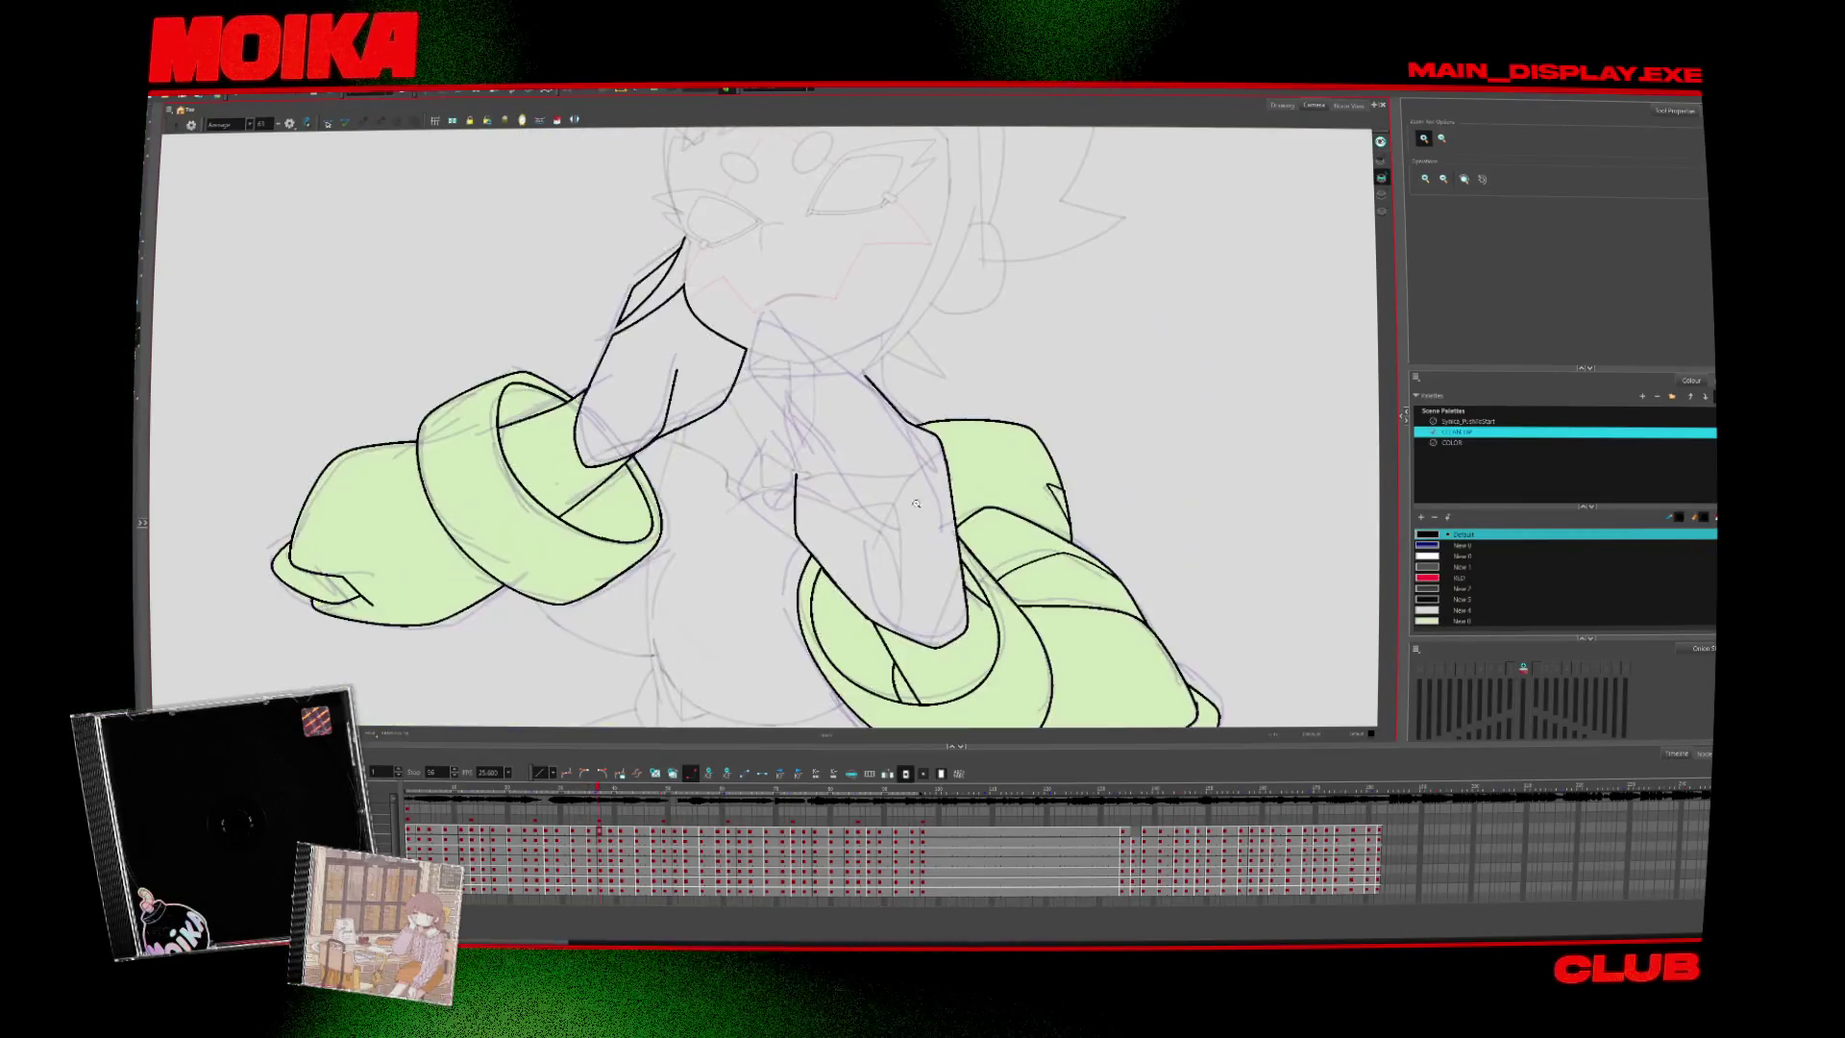
In mirrored view, ink the left hand's outer edge, a finger line, and the fingertip contour
key(4)
key(alt+b)
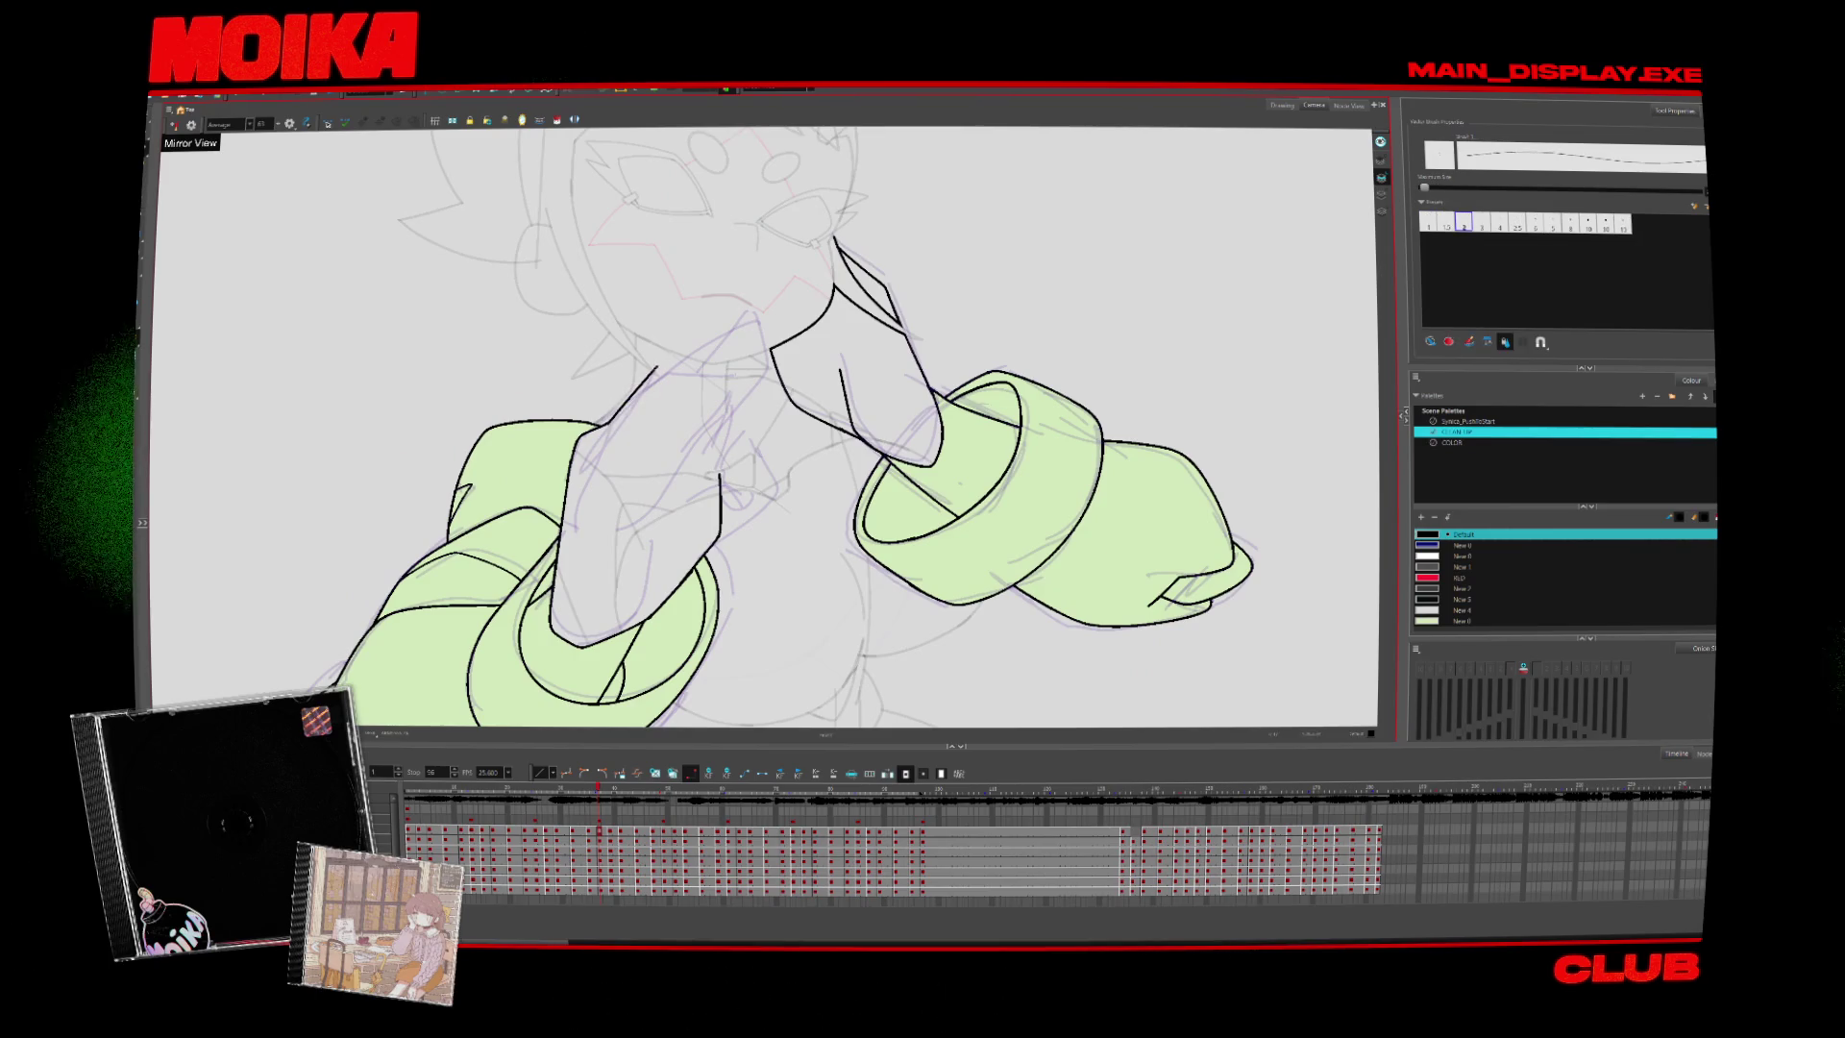
drag(759, 331, 716, 423)
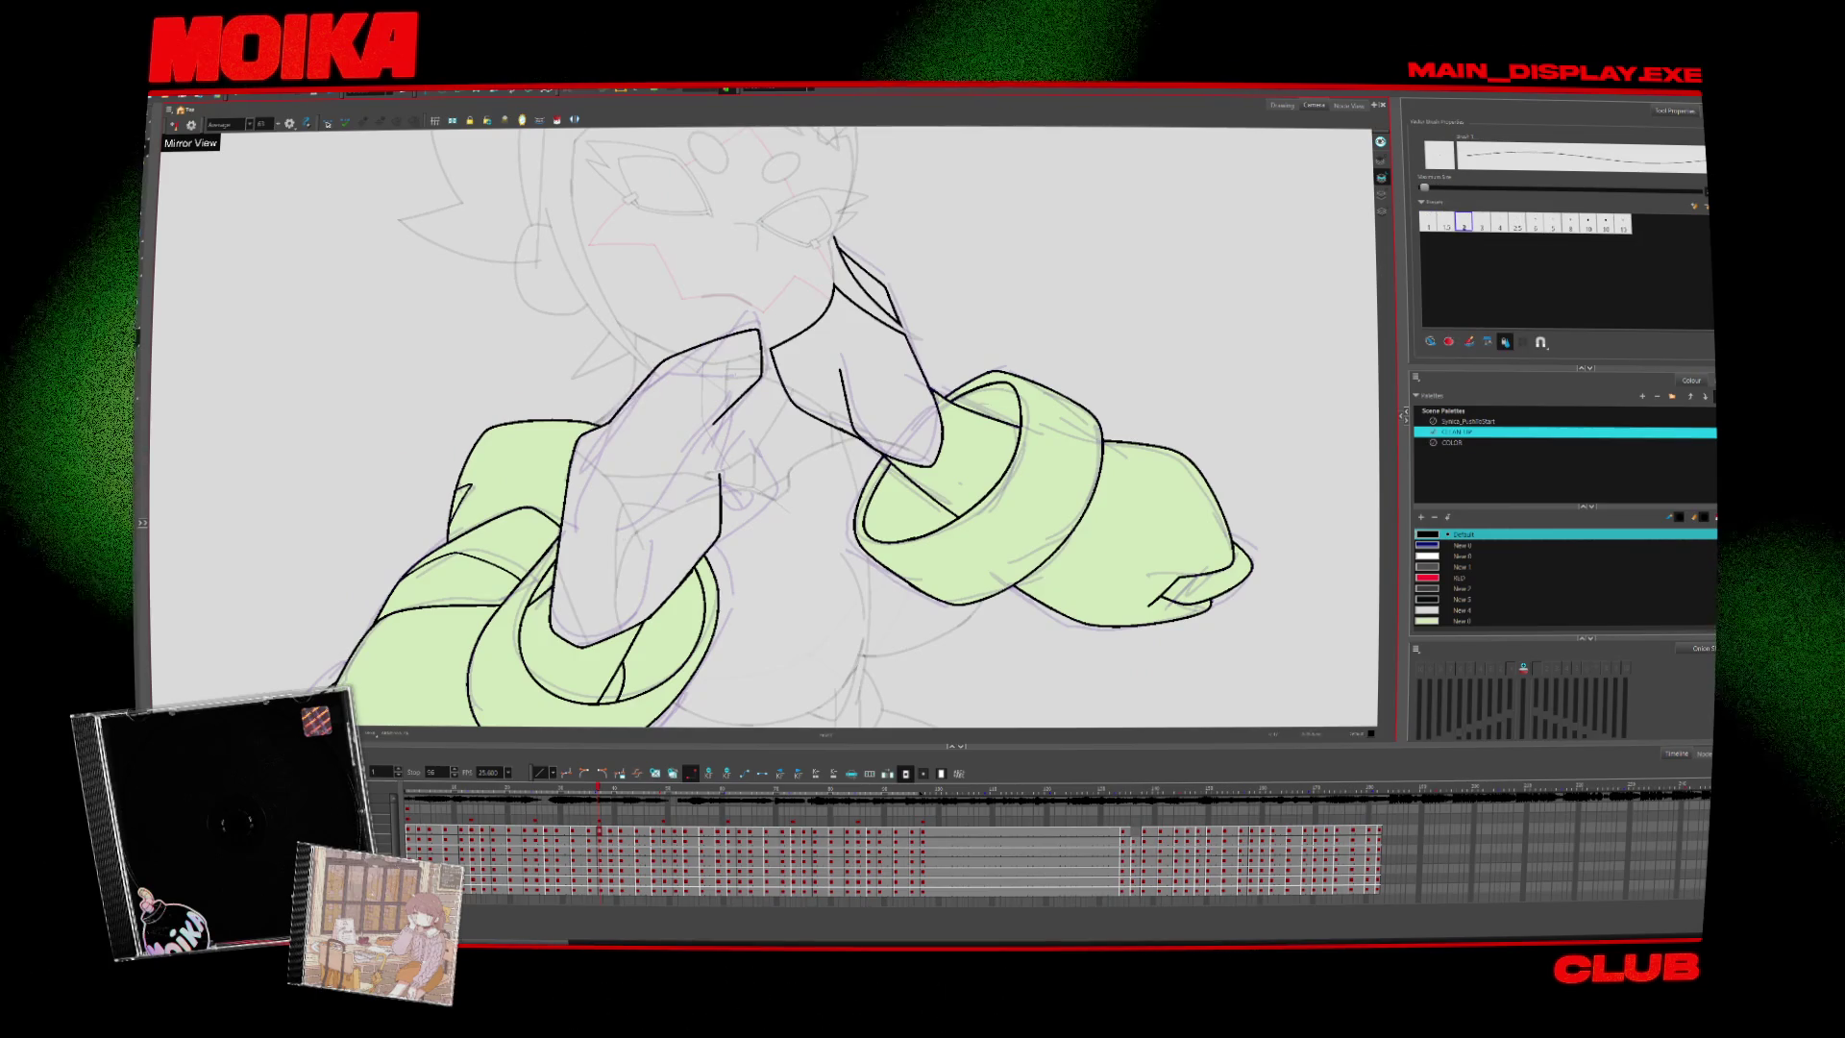
drag(583, 533, 663, 528)
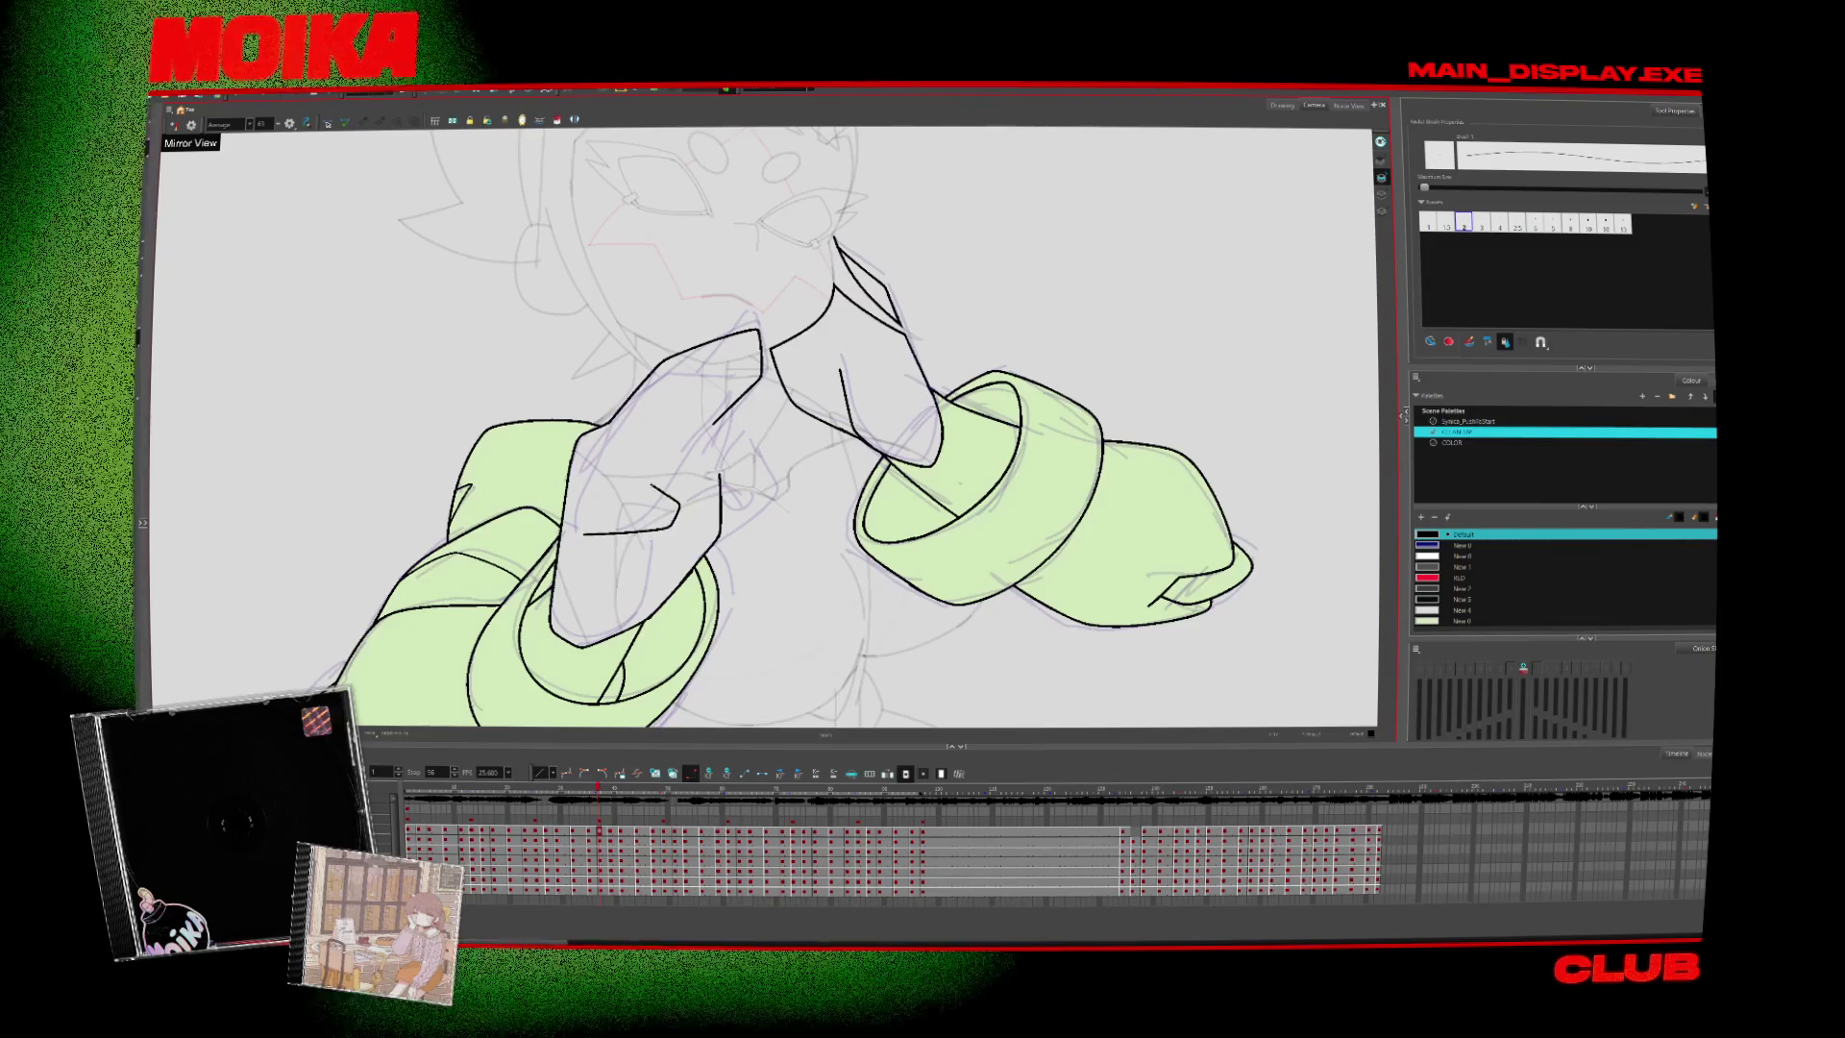
mouse_move(685, 372)
mouse_down()
mouse_move(720, 437)
mouse_move(678, 368)
mouse_up()
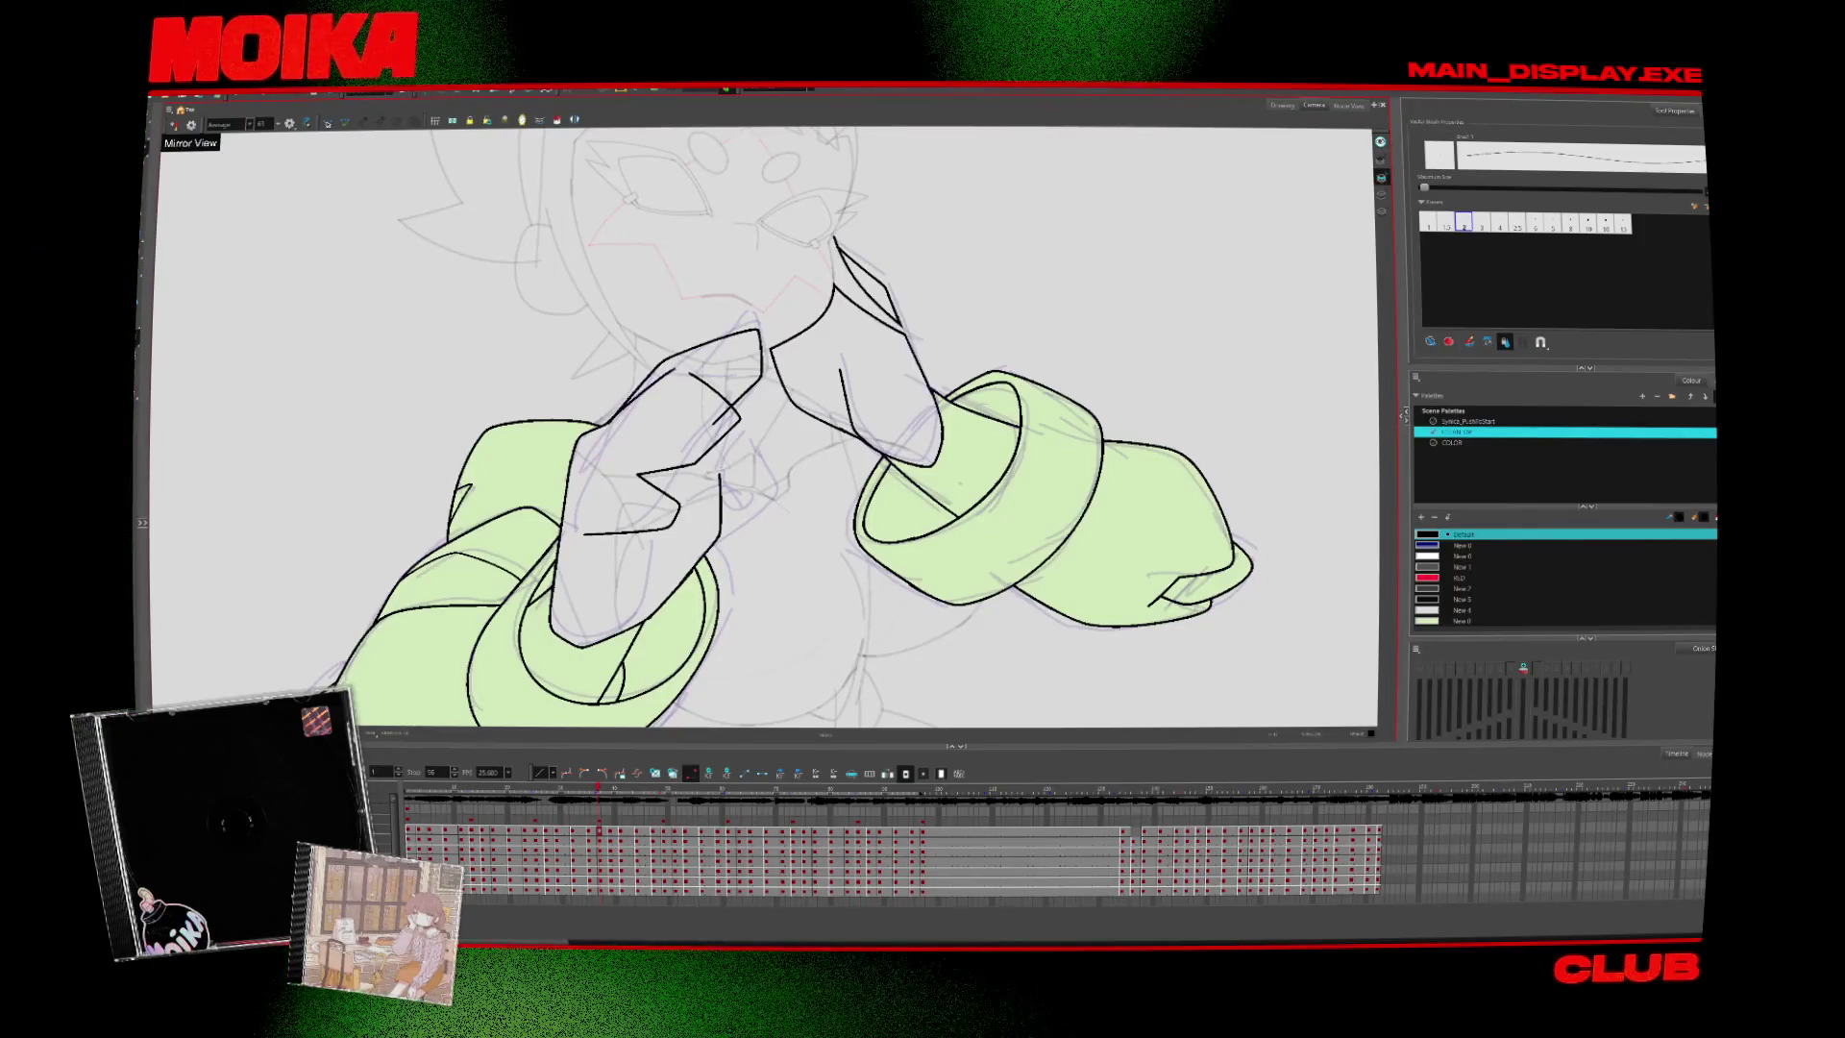
key(alt+t)
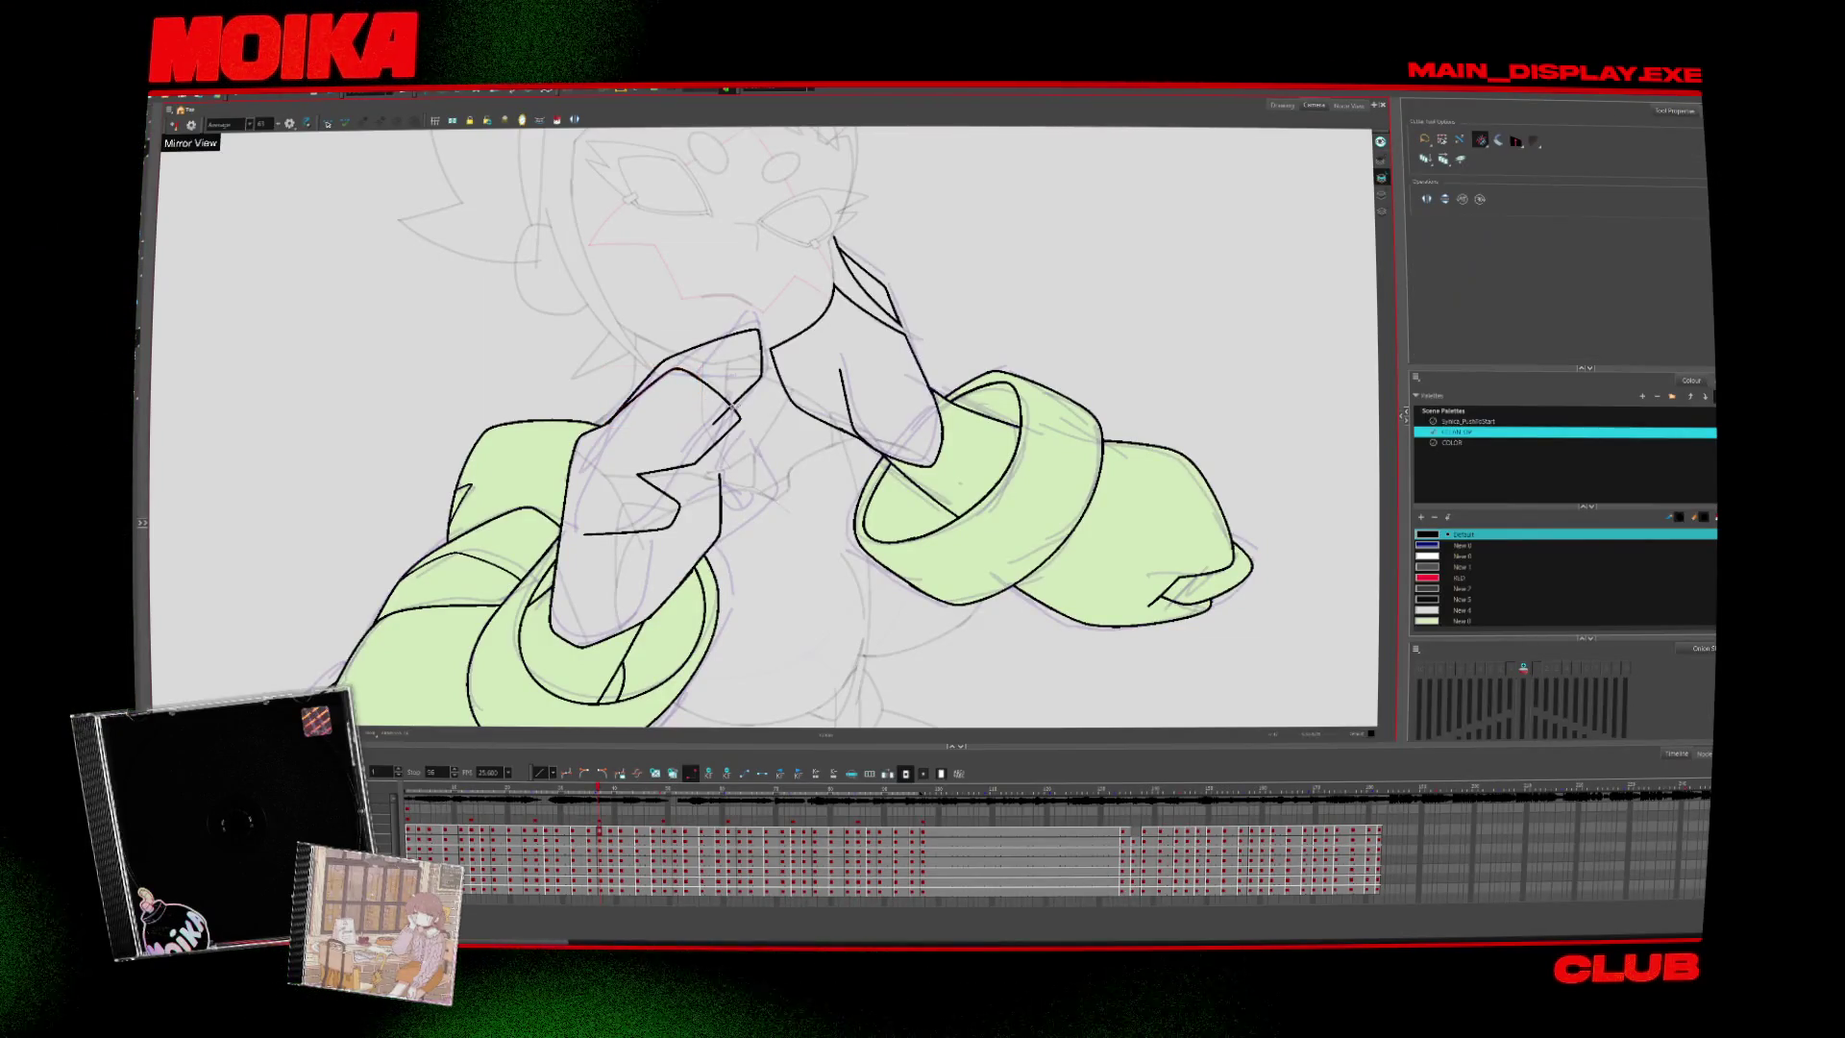
key(alt+b)
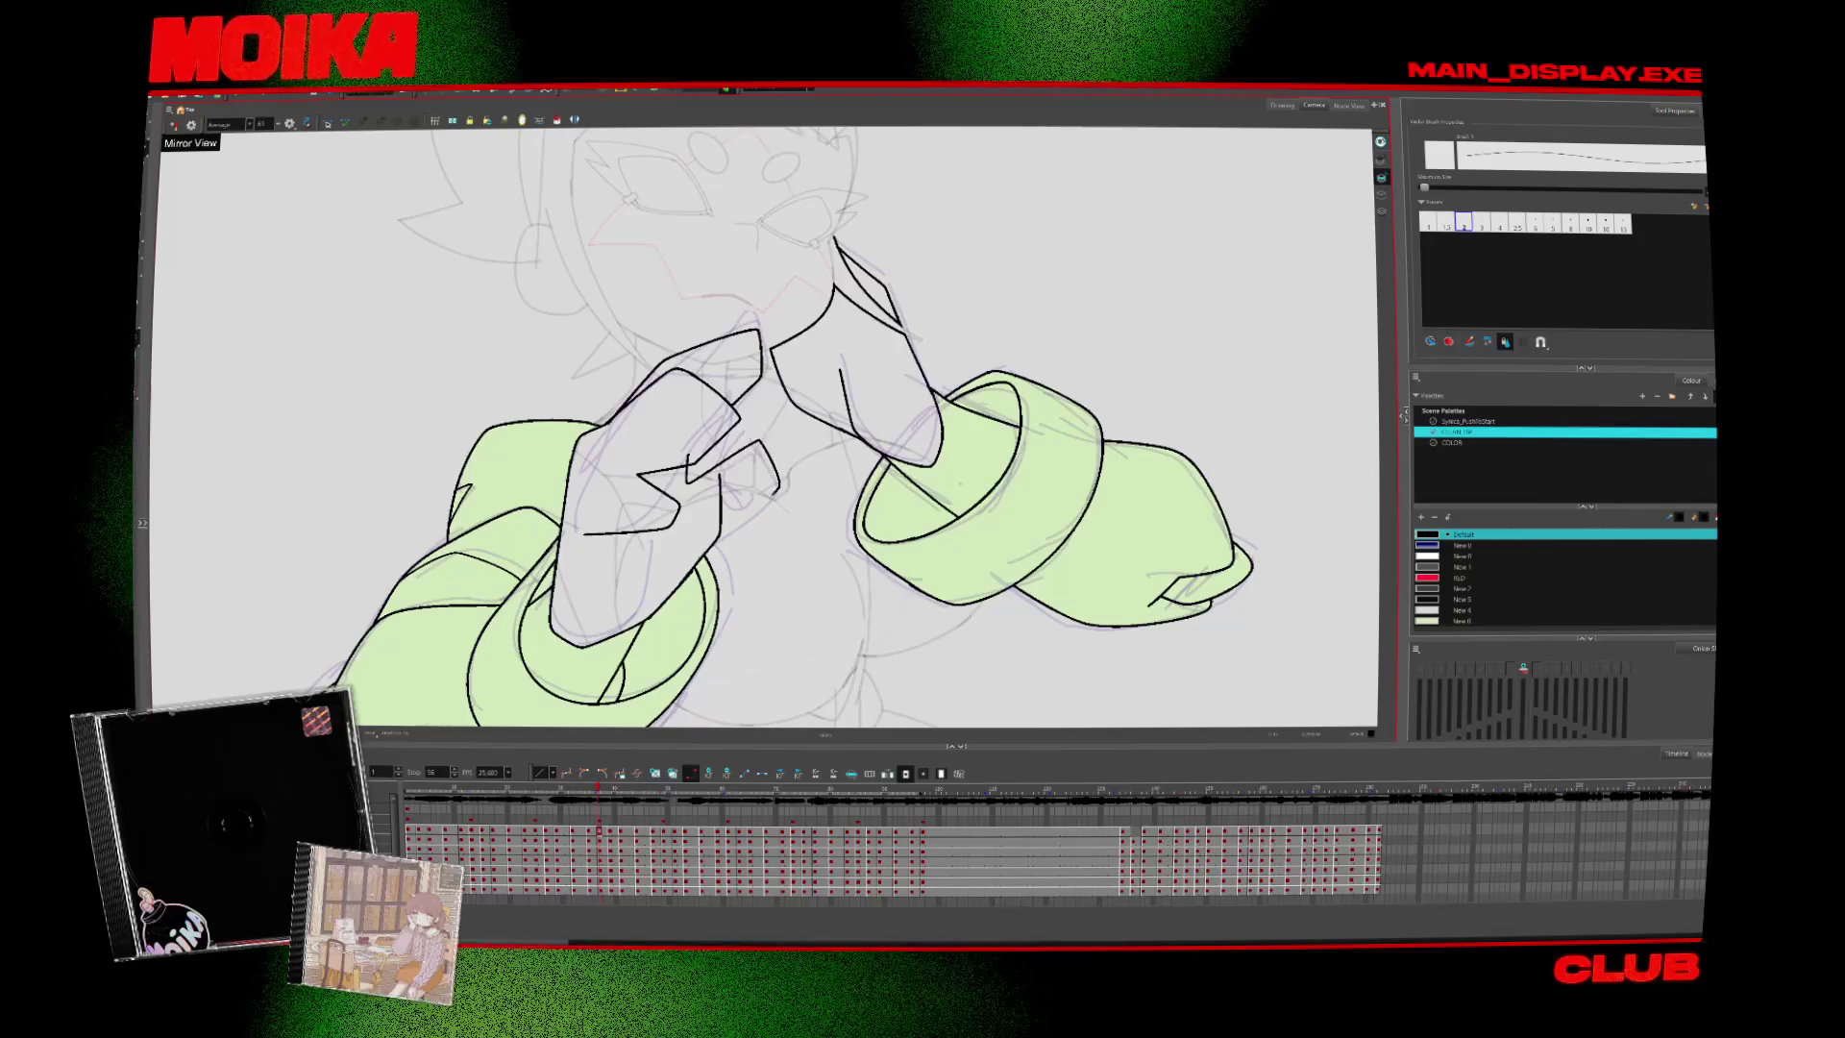
Add a short finger detail stroke to the hand
key(alt+i)
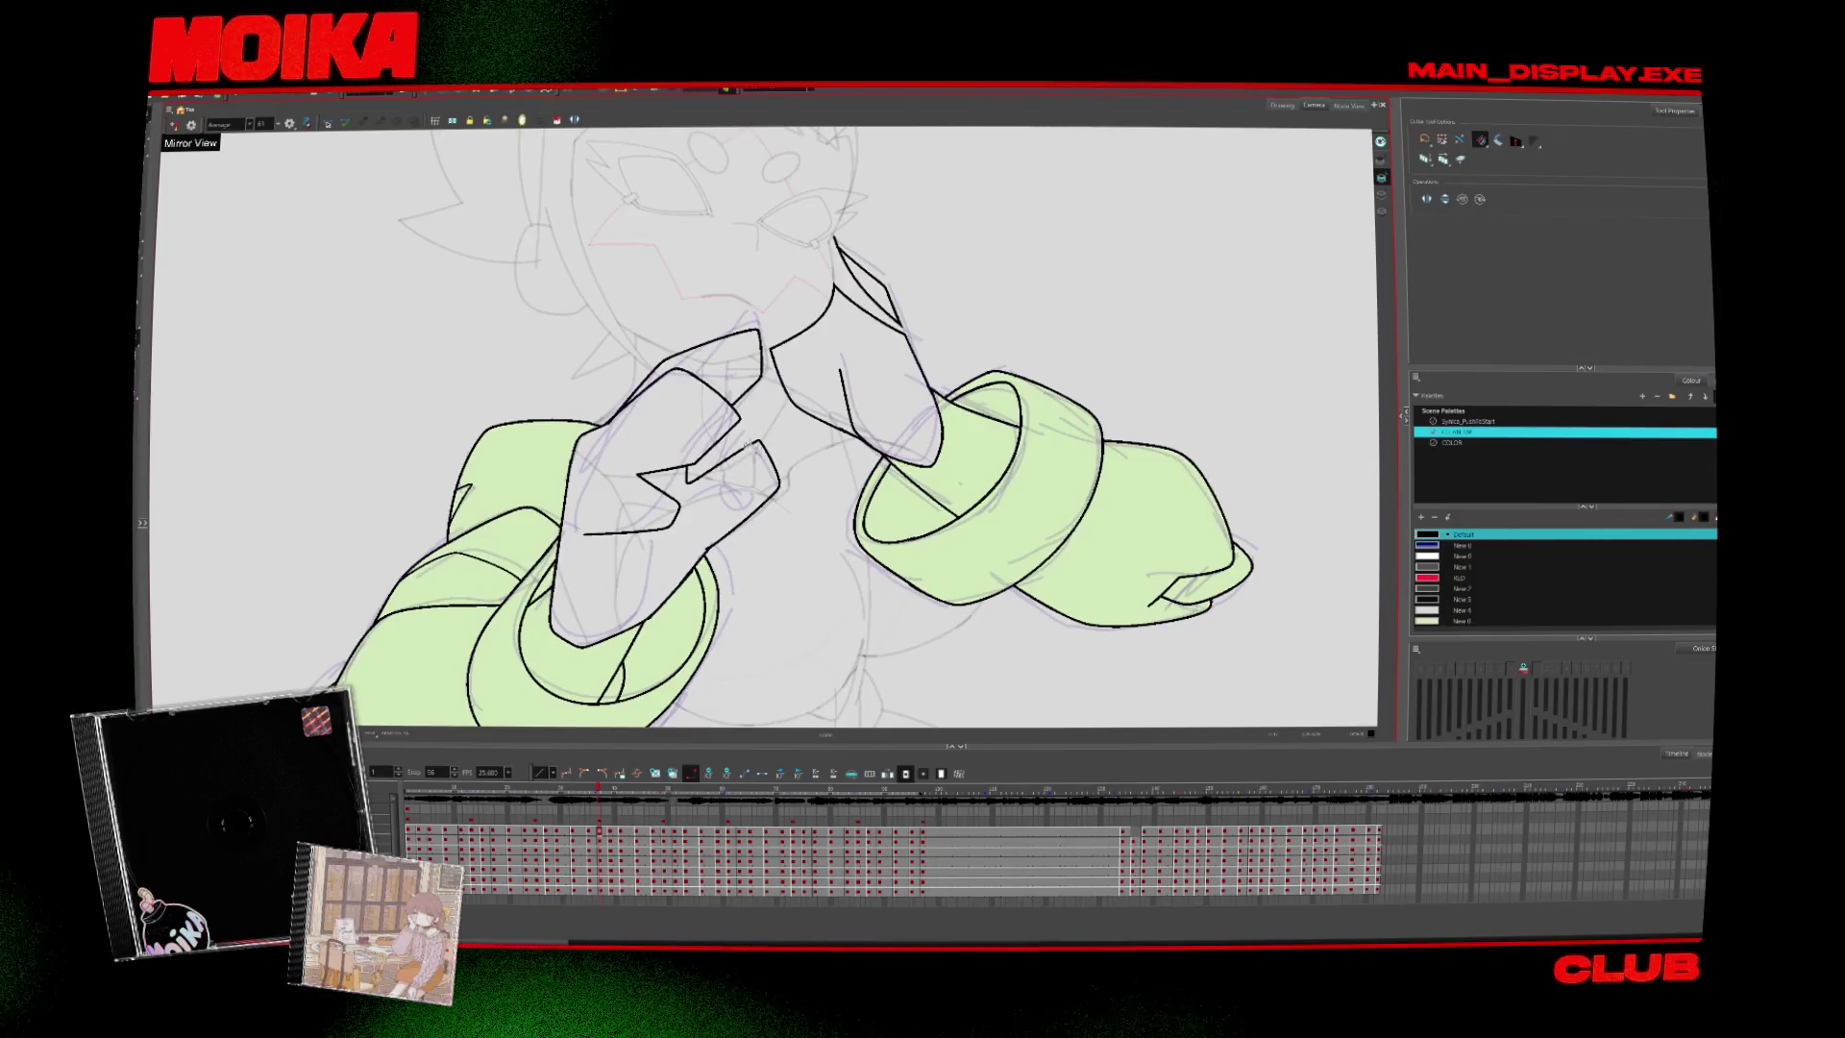
key(alt+b)
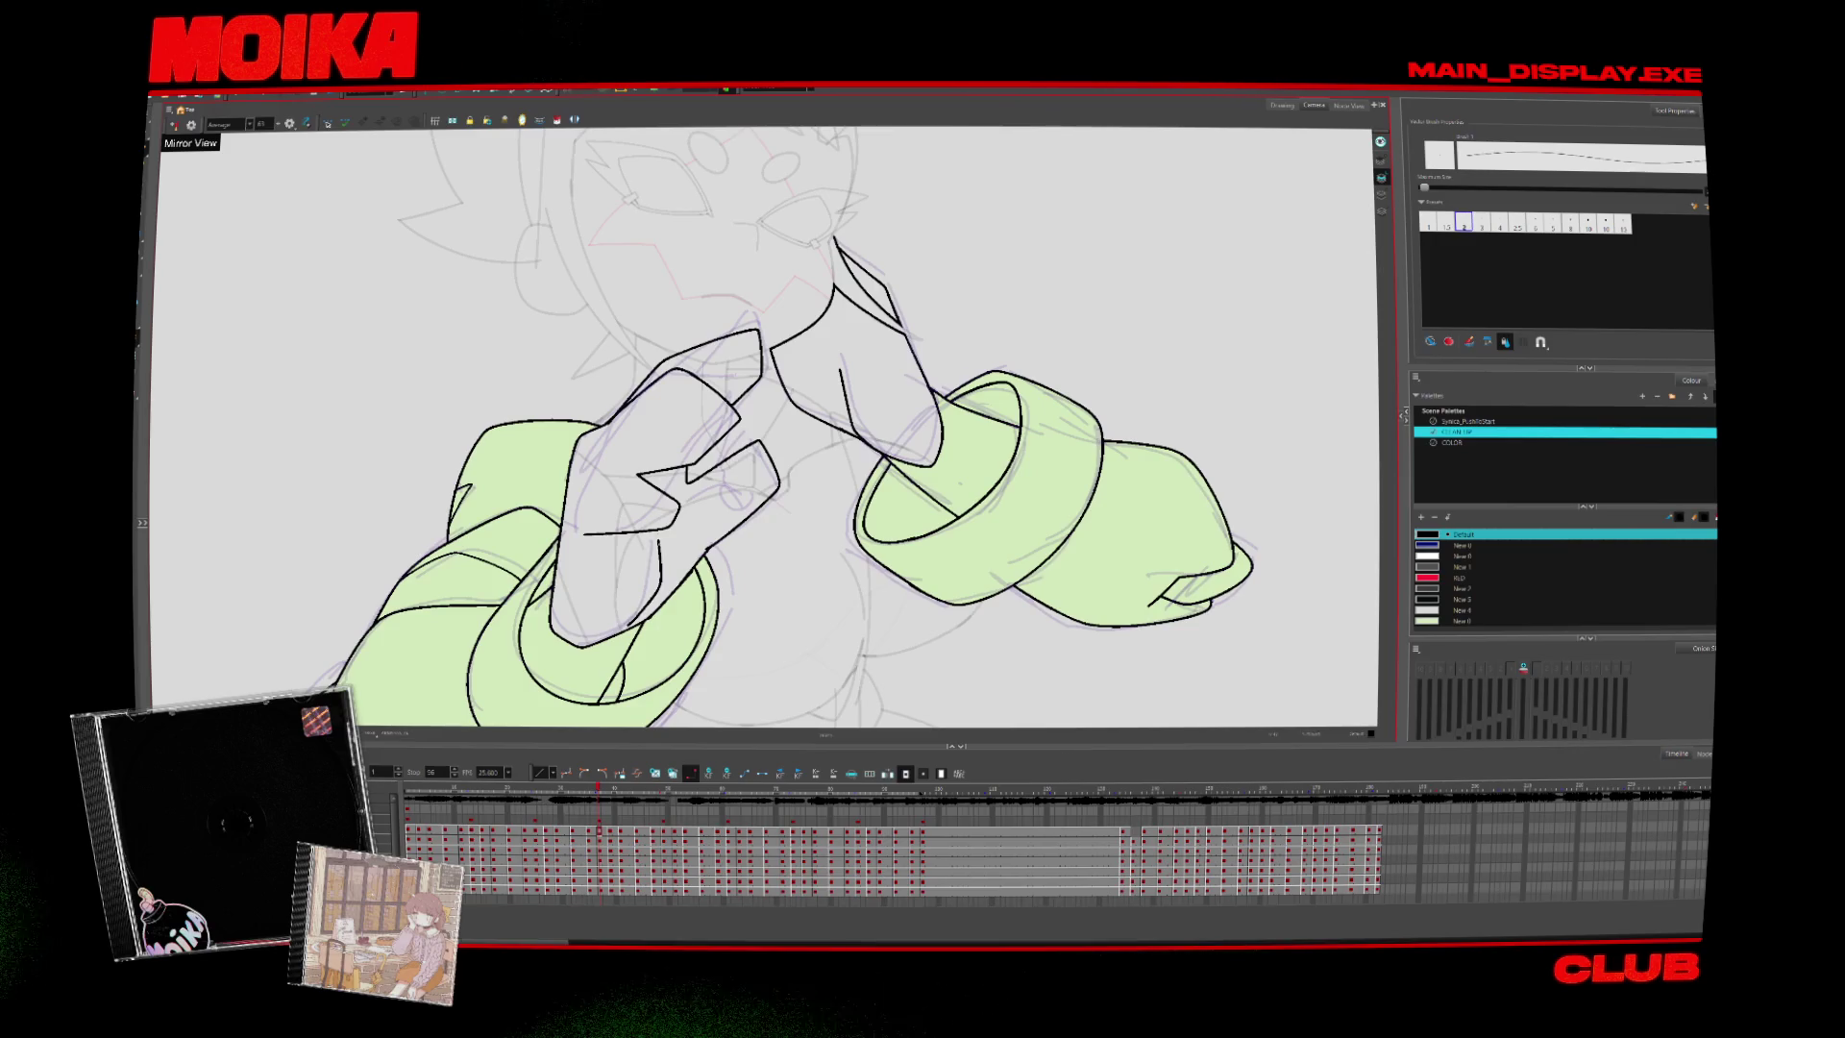
drag(659, 566, 638, 606)
key(alt+i)
Flip between neighbouring drawings to compare the arm poses
key(alt+z)
scroll(772, 553, down, 3)
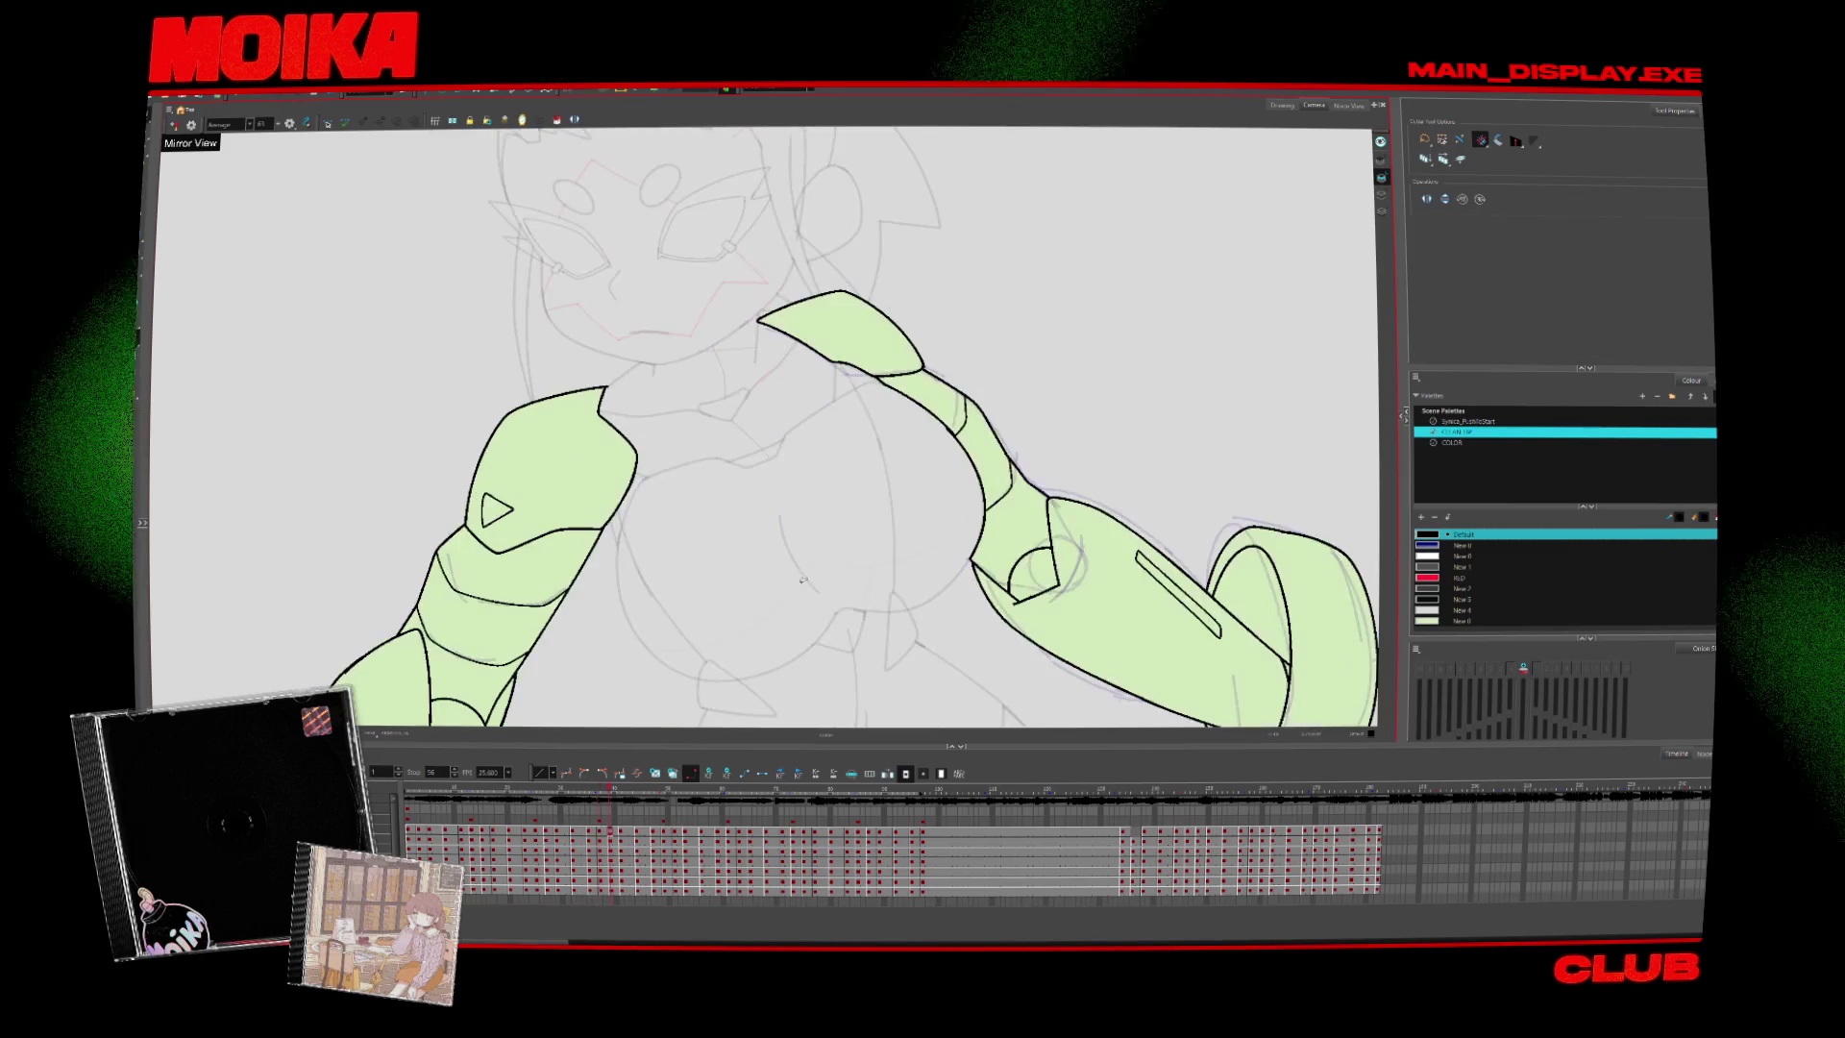
key(period)
key(period)
key(comma)
key(comma)
key(comma)
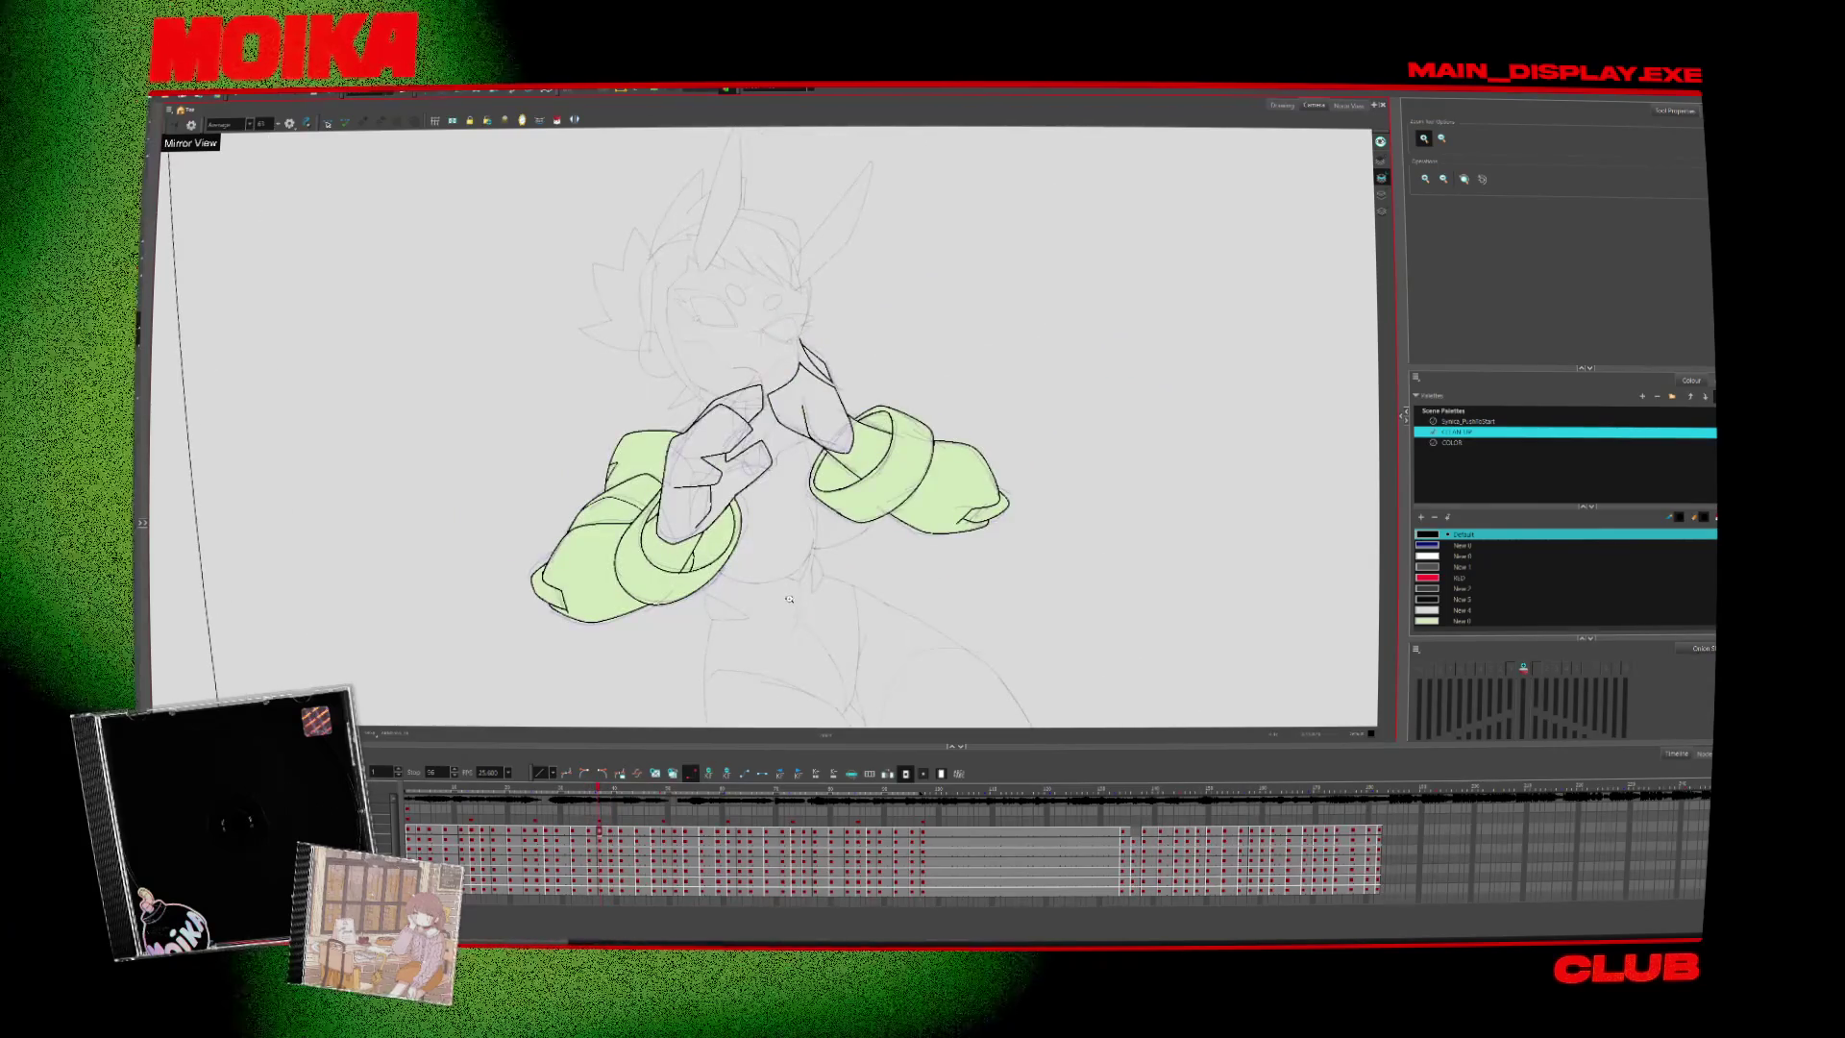
key(comma)
key(period)
scroll(789, 599, up, 3)
key(alt+b)
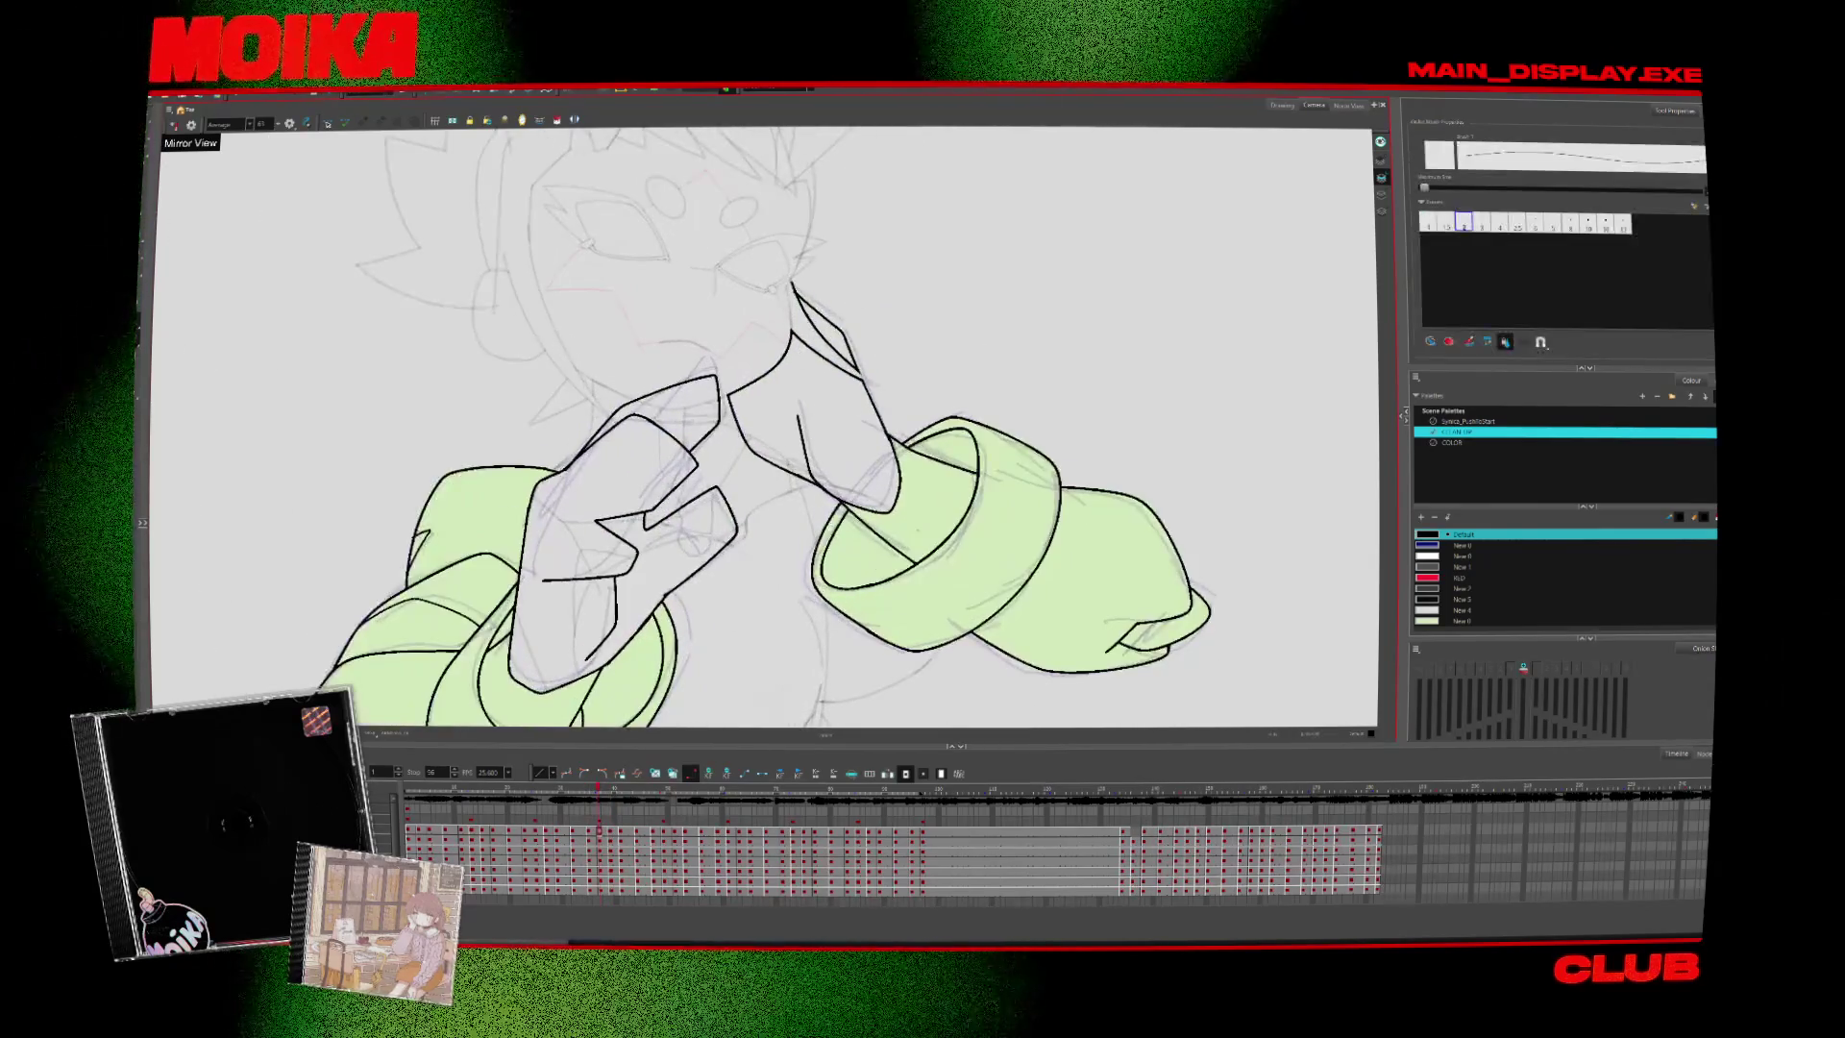
key(comma)
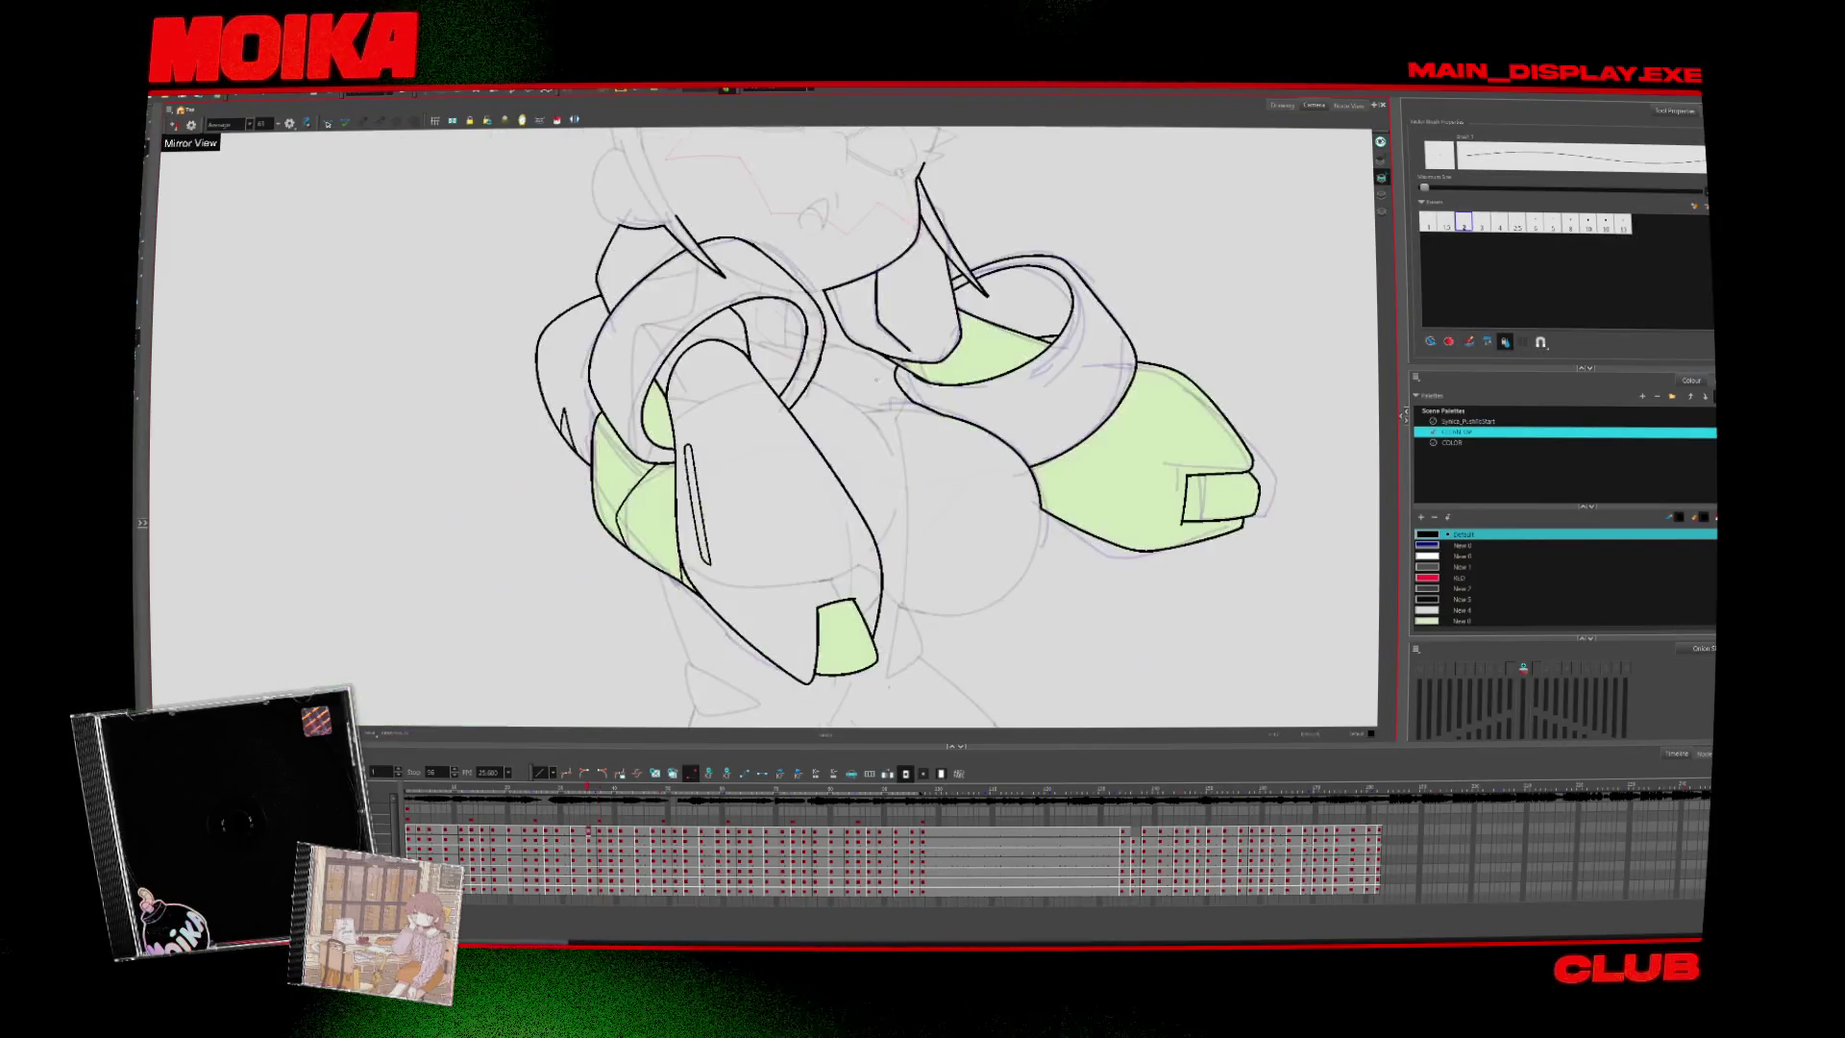
key(period)
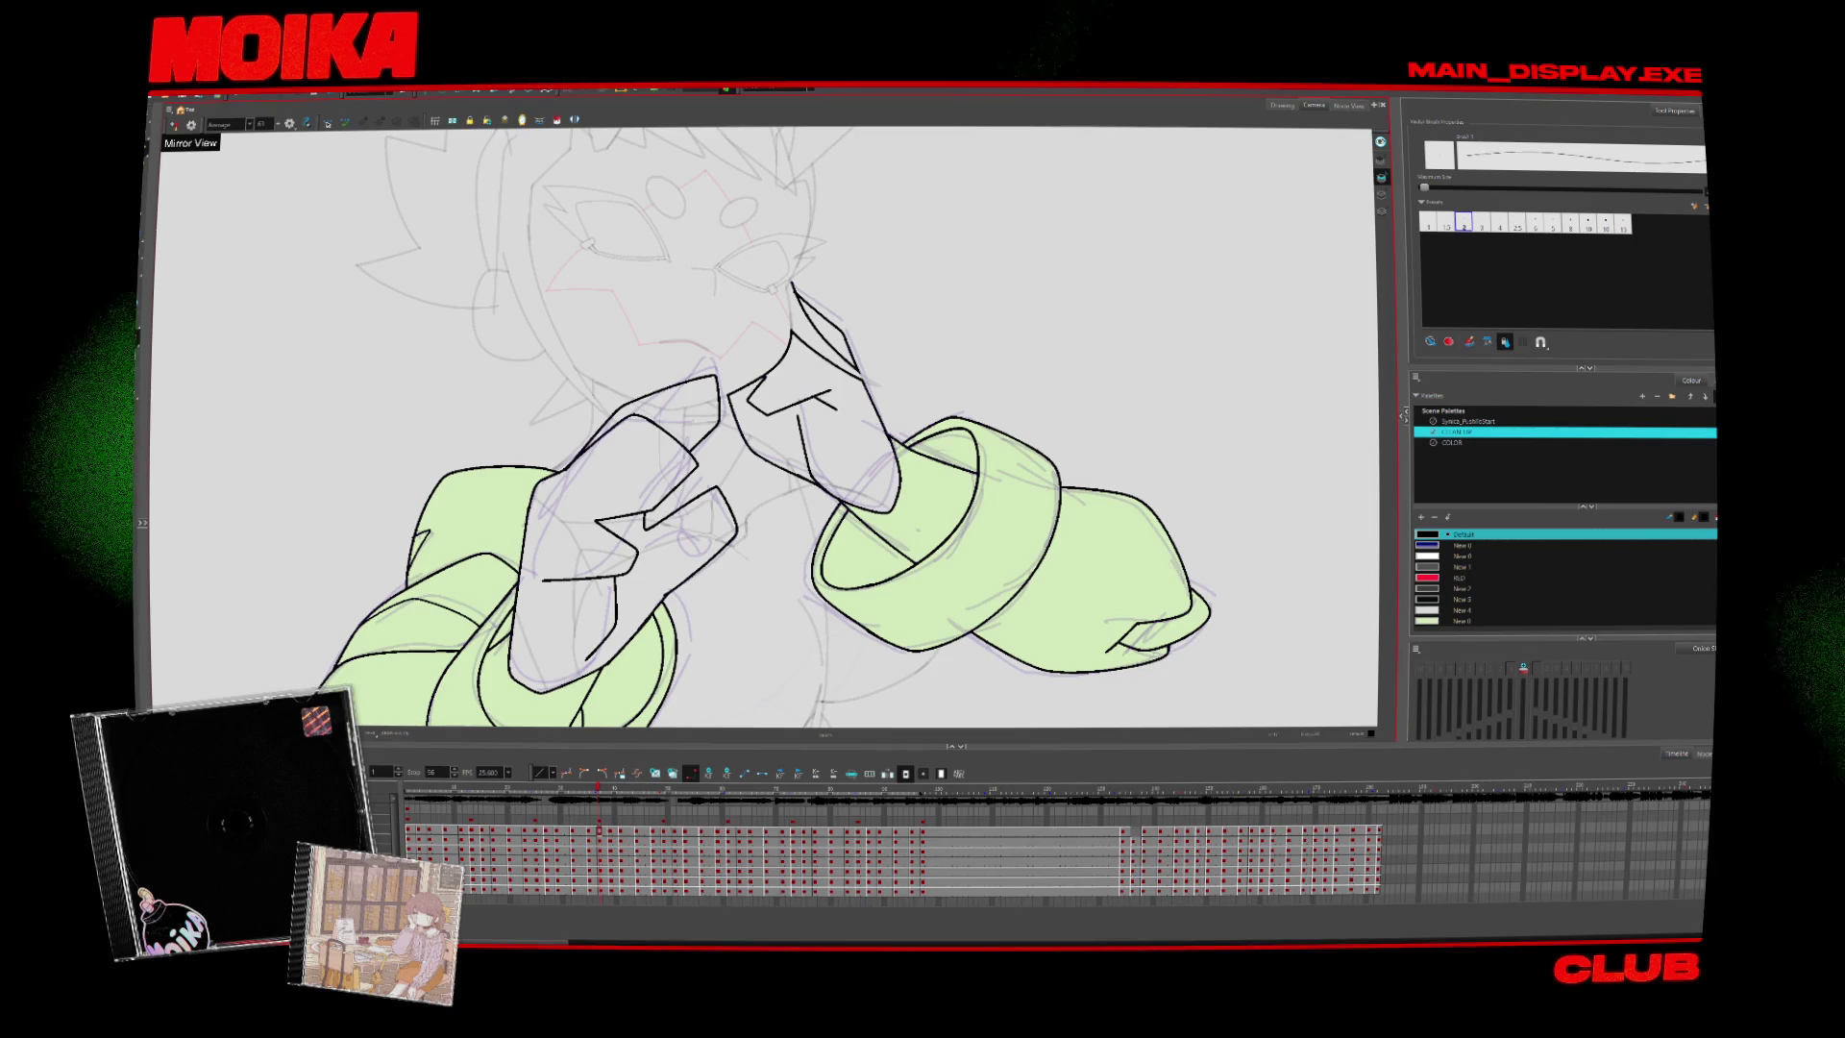
Turn off mirrored view and step through the drawings to the extended-arm pose
key(alt+t)
key(4)
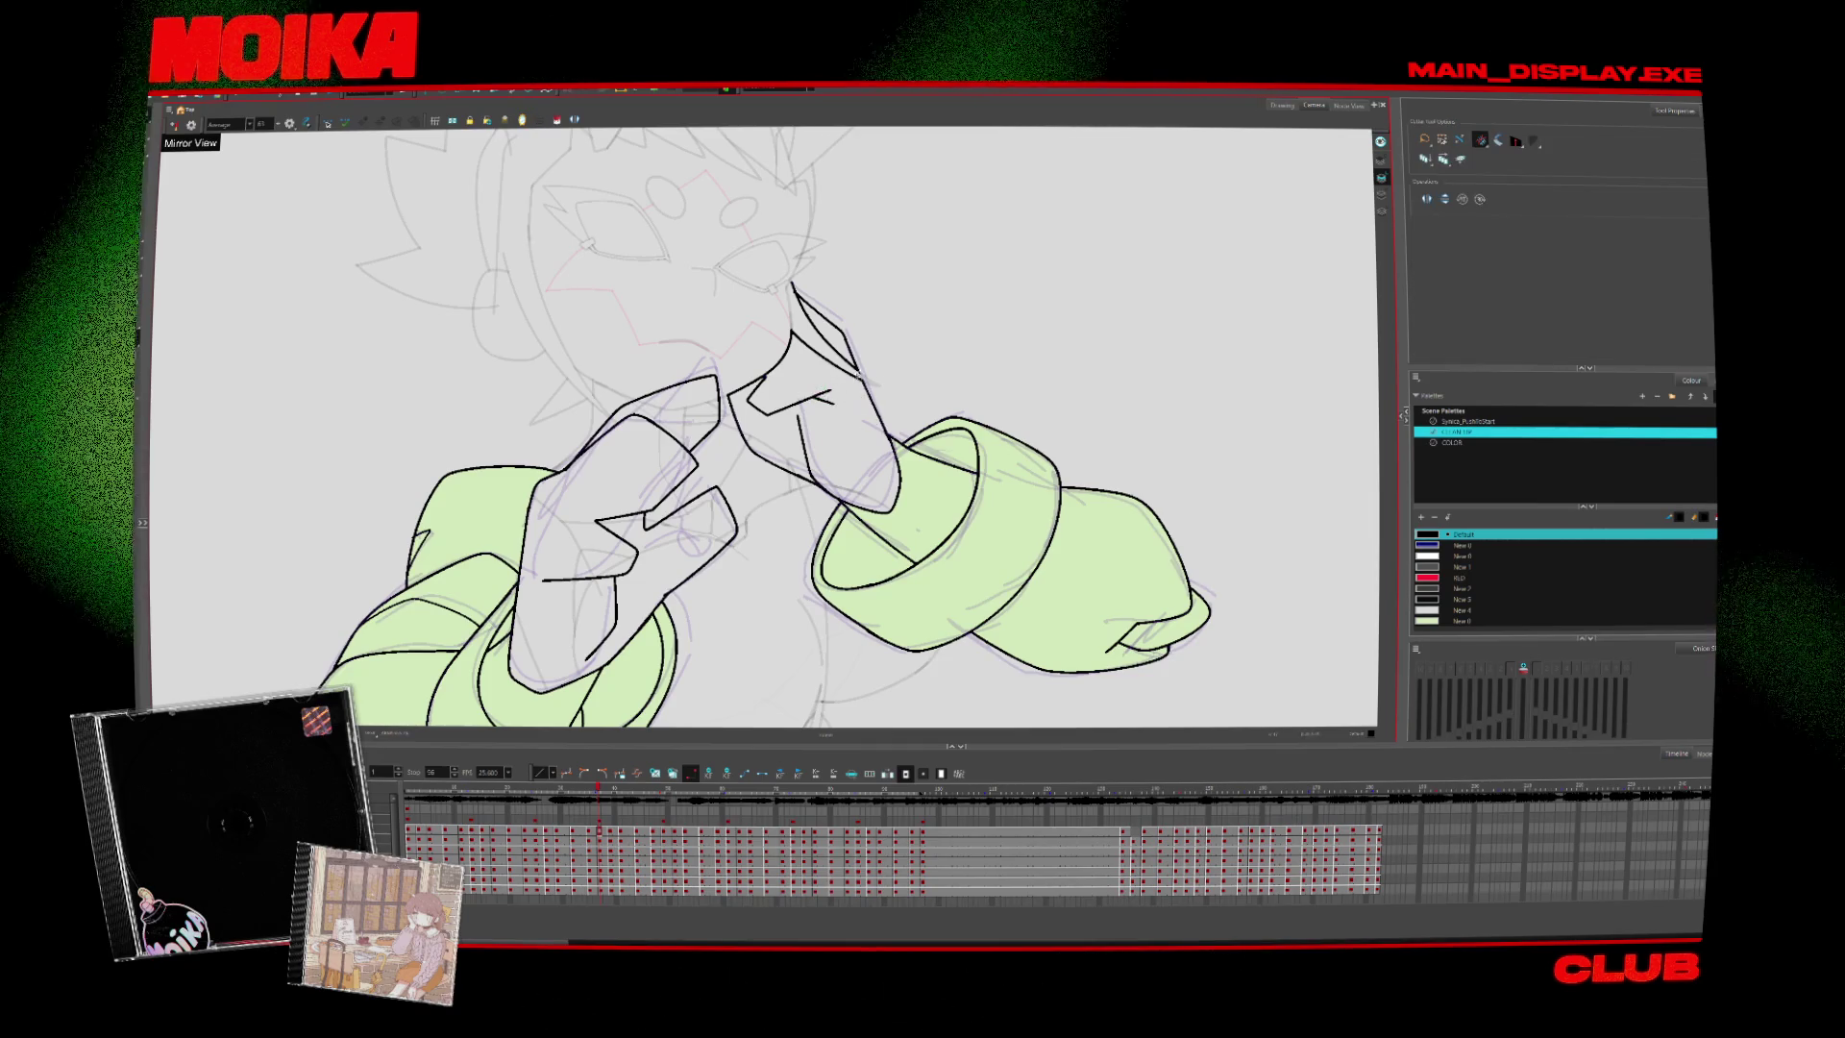
key(comma)
key(period)
key(alt+z)
scroll(885, 517, down, 6)
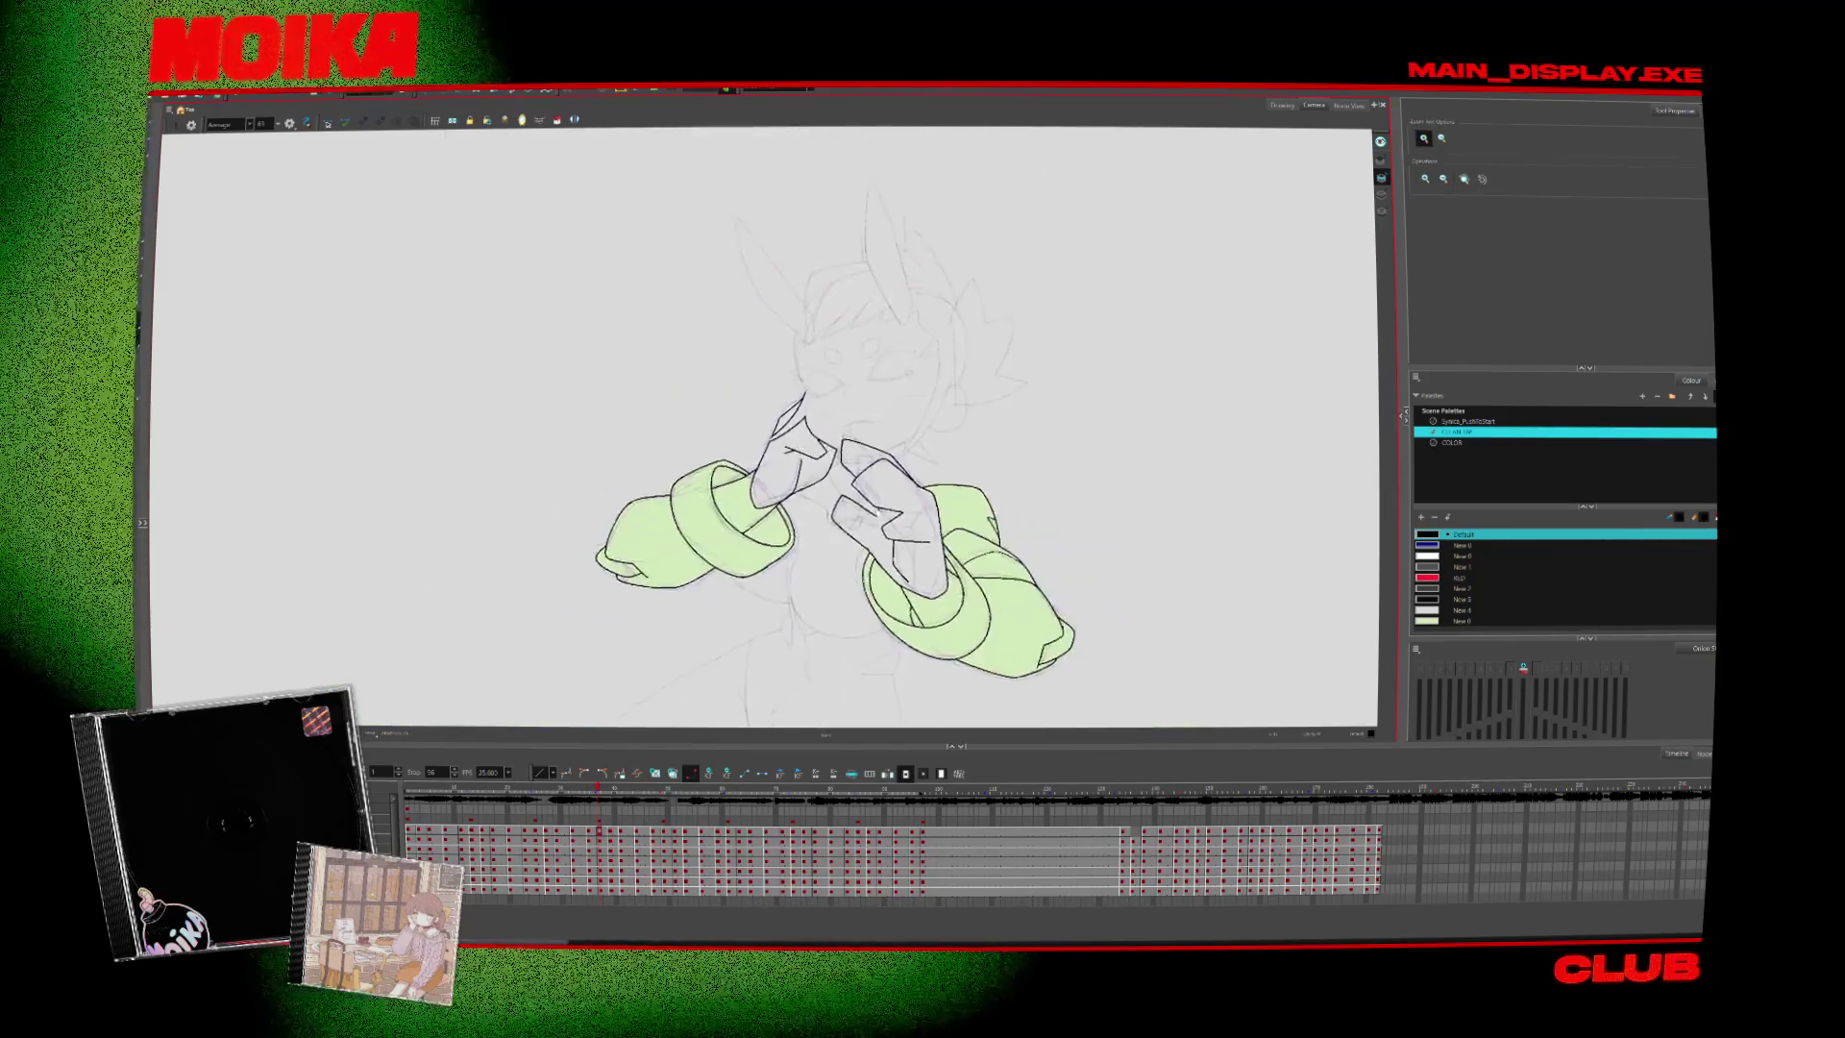
key(period)
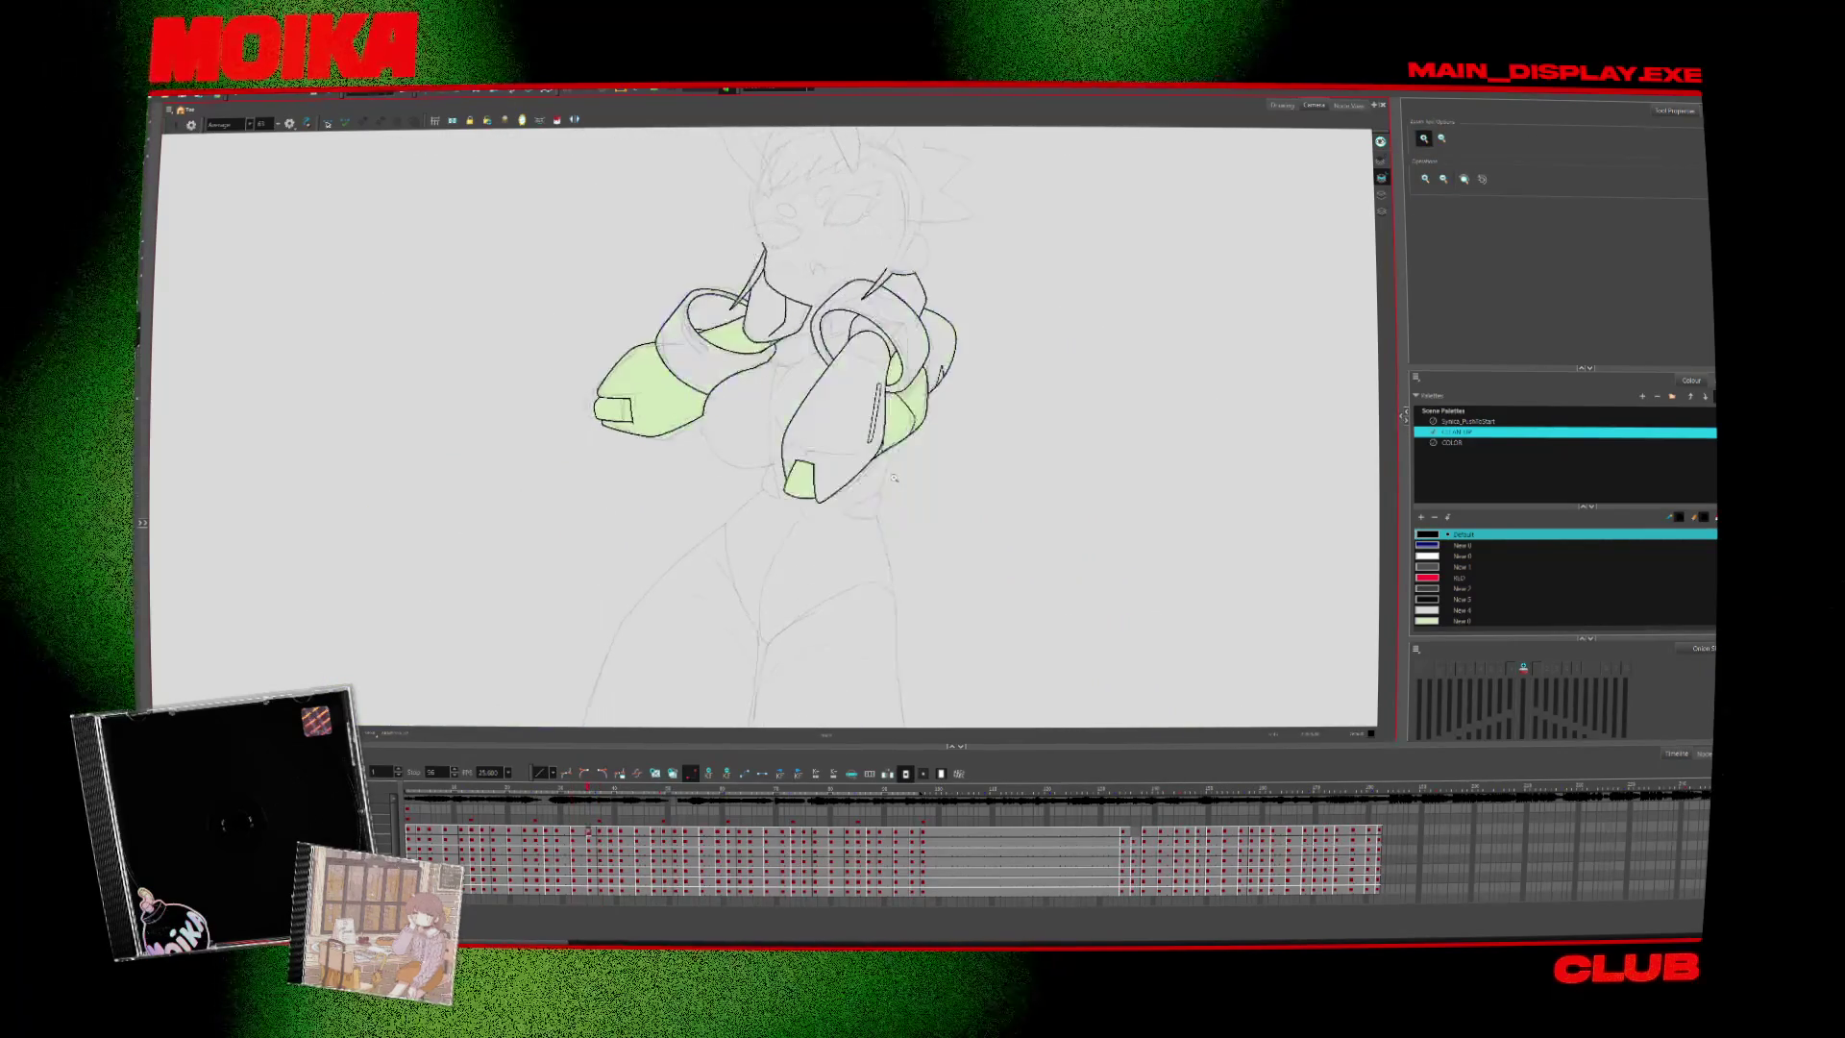
key(comma)
key(period)
key(period)
key(period)
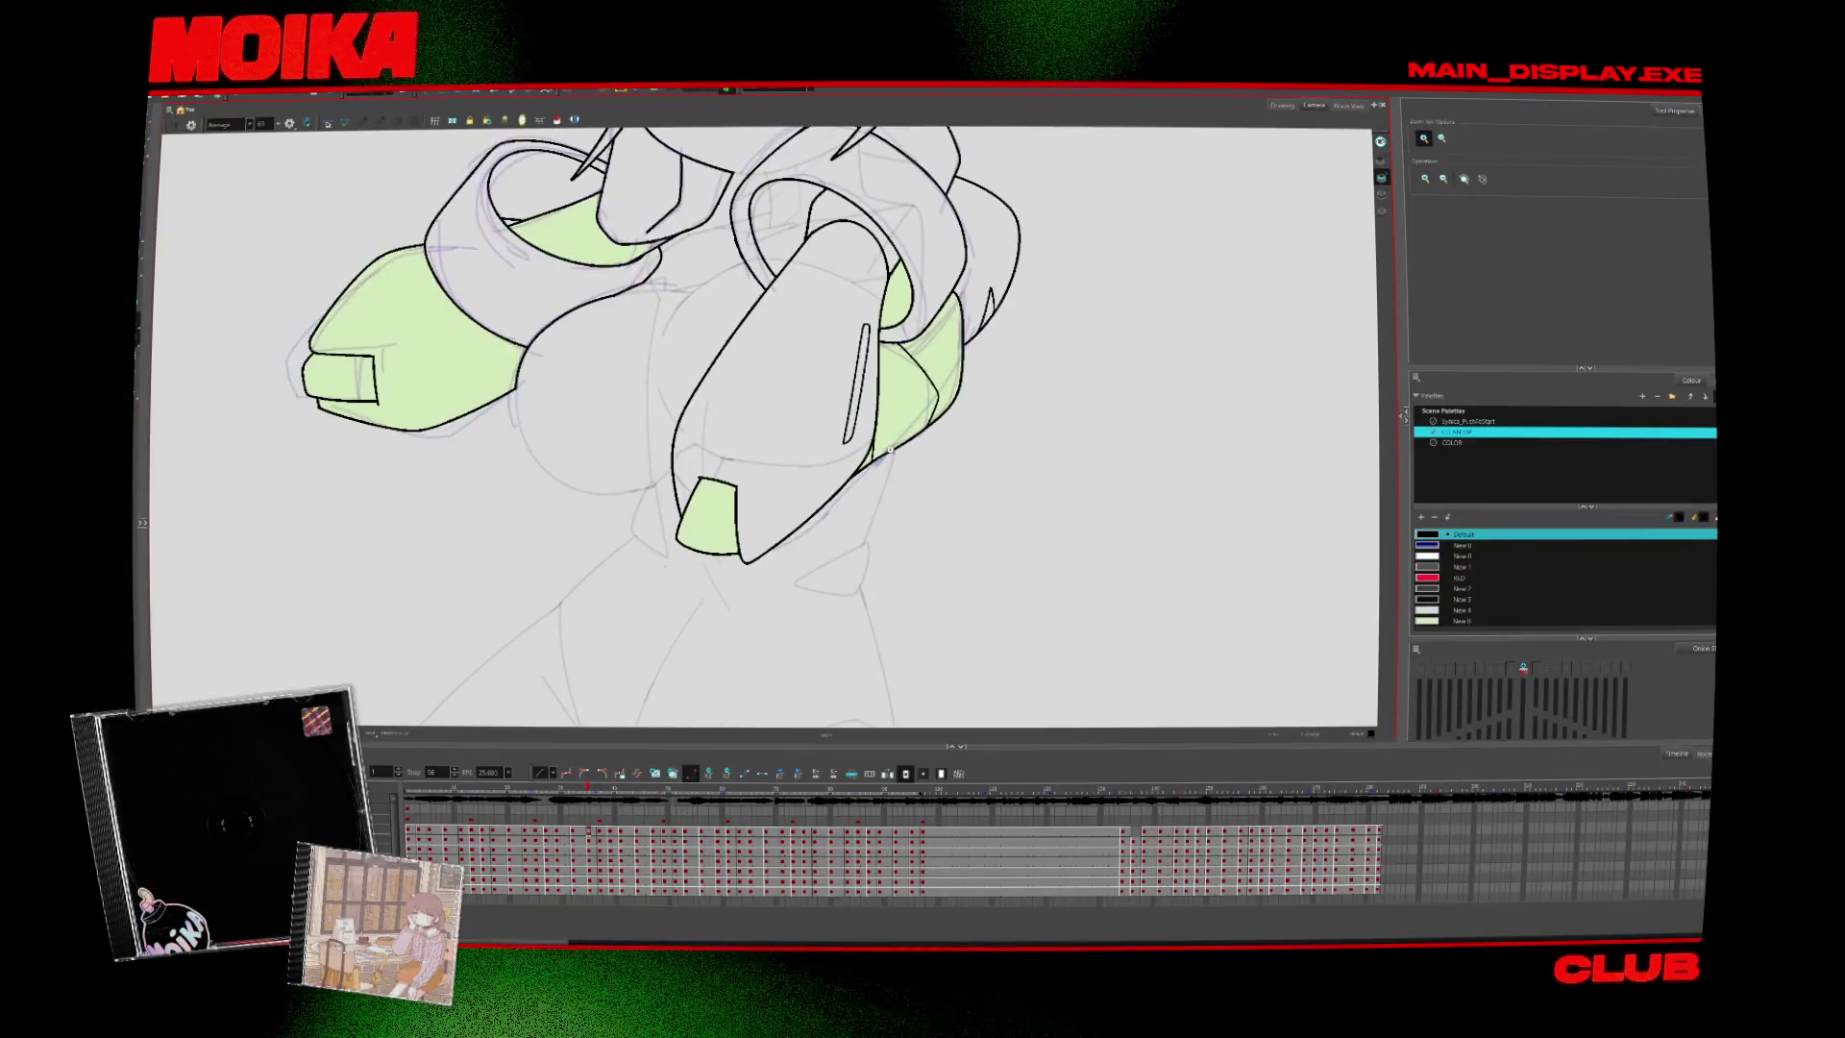
key(comma)
key(period)
key(period)
key(period)
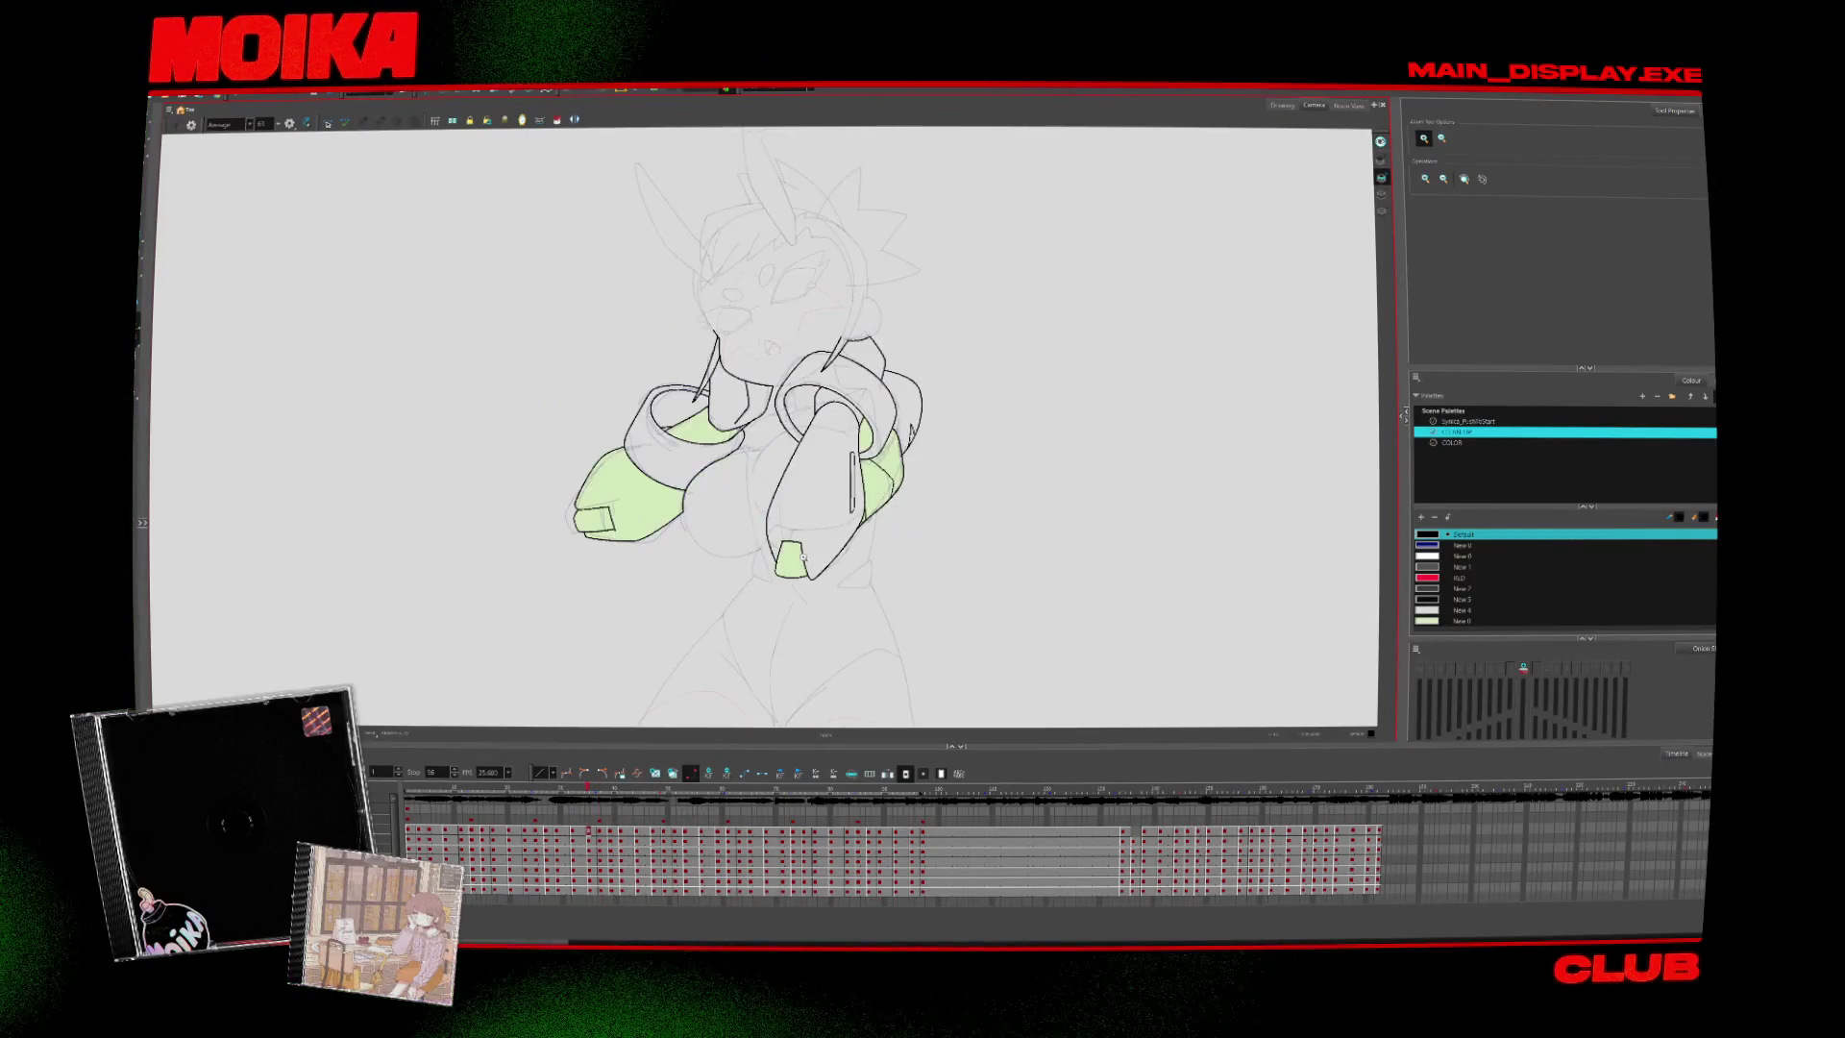
key(period)
key(comma)
key(period)
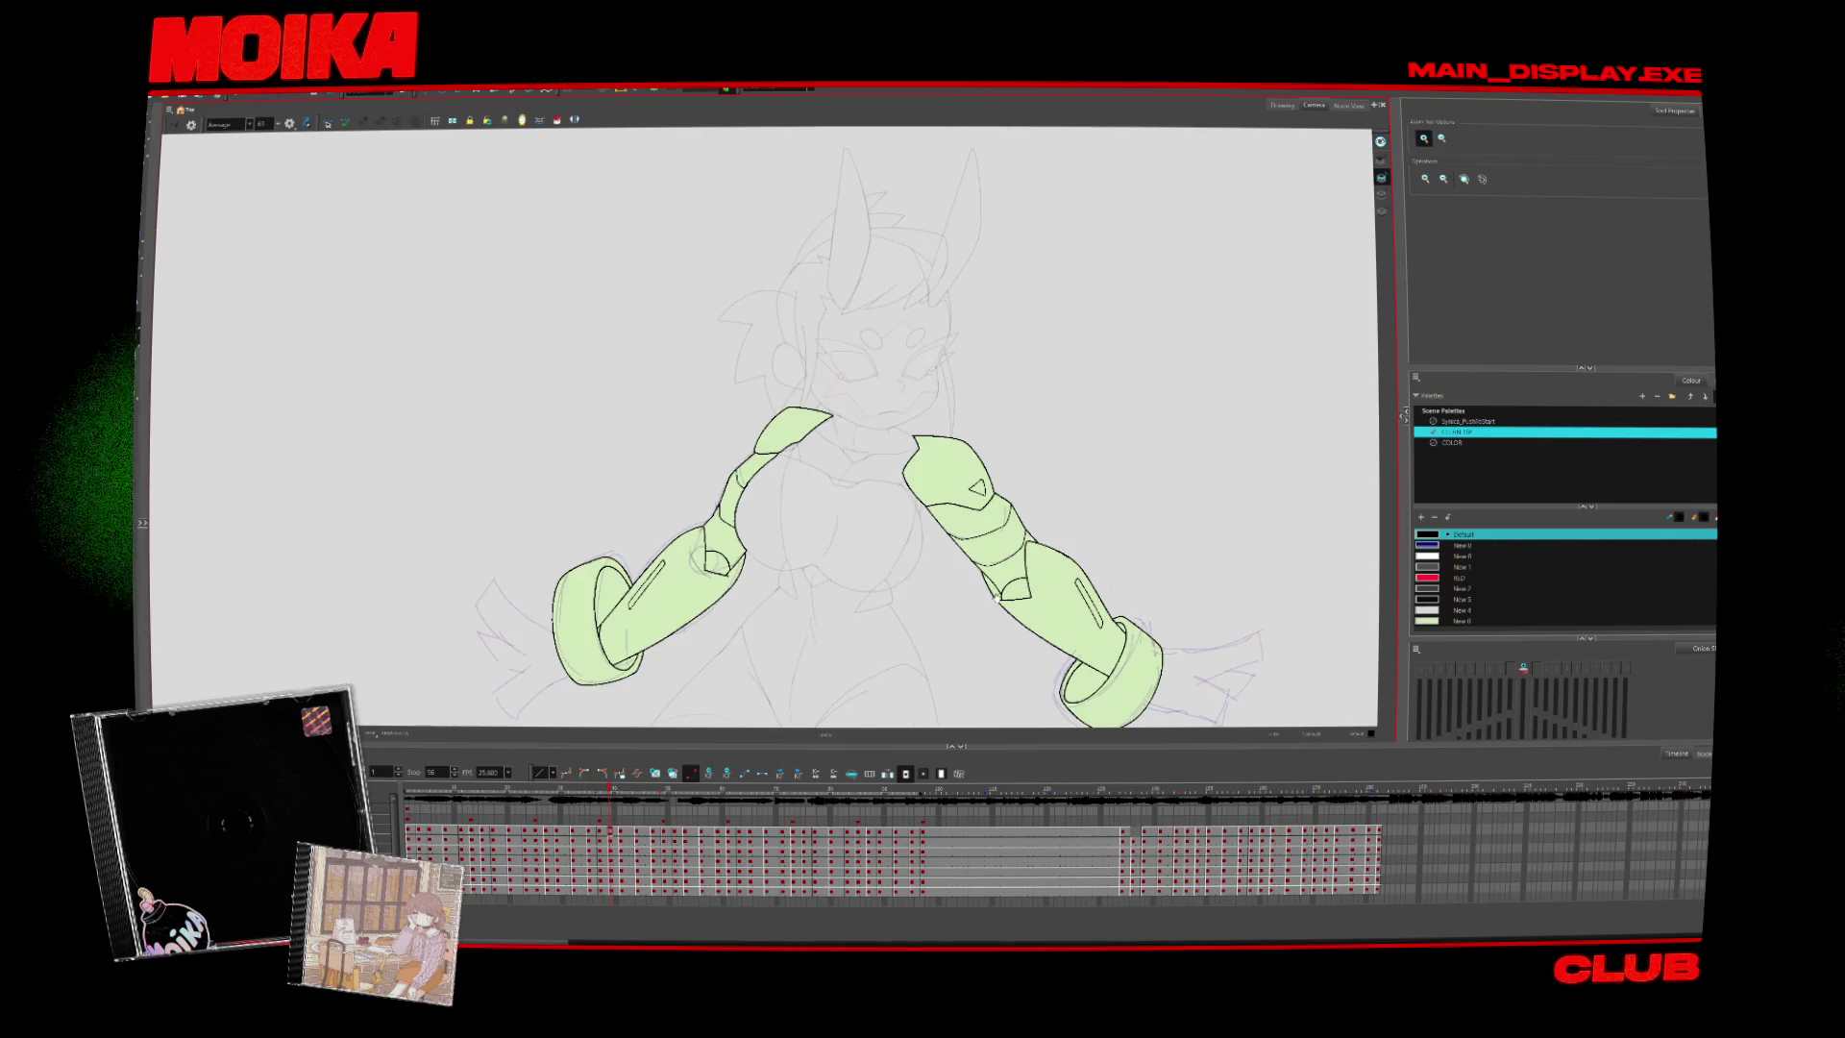
key(period)
key(period)
key(period)
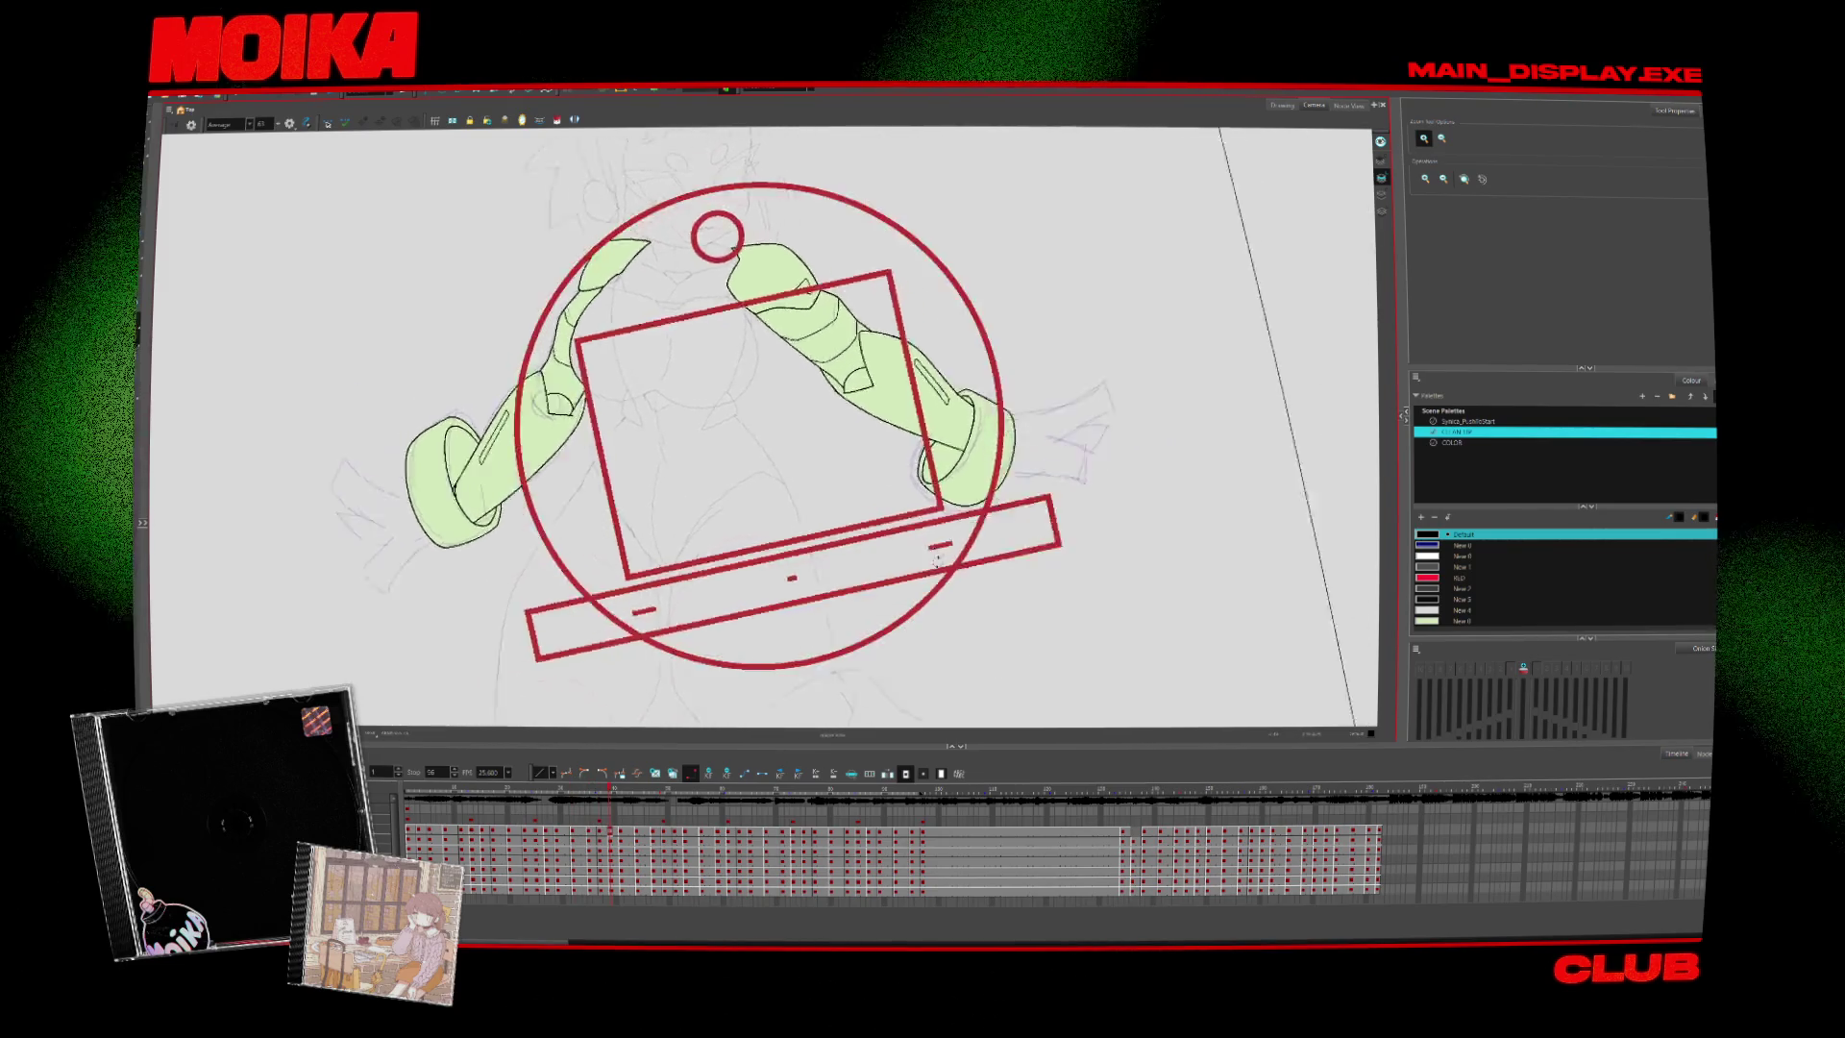
Try a line from the hand toward the upper right, undo it, and fit the whole frame in view
scroll(937, 557, up, 5)
key(alt+b)
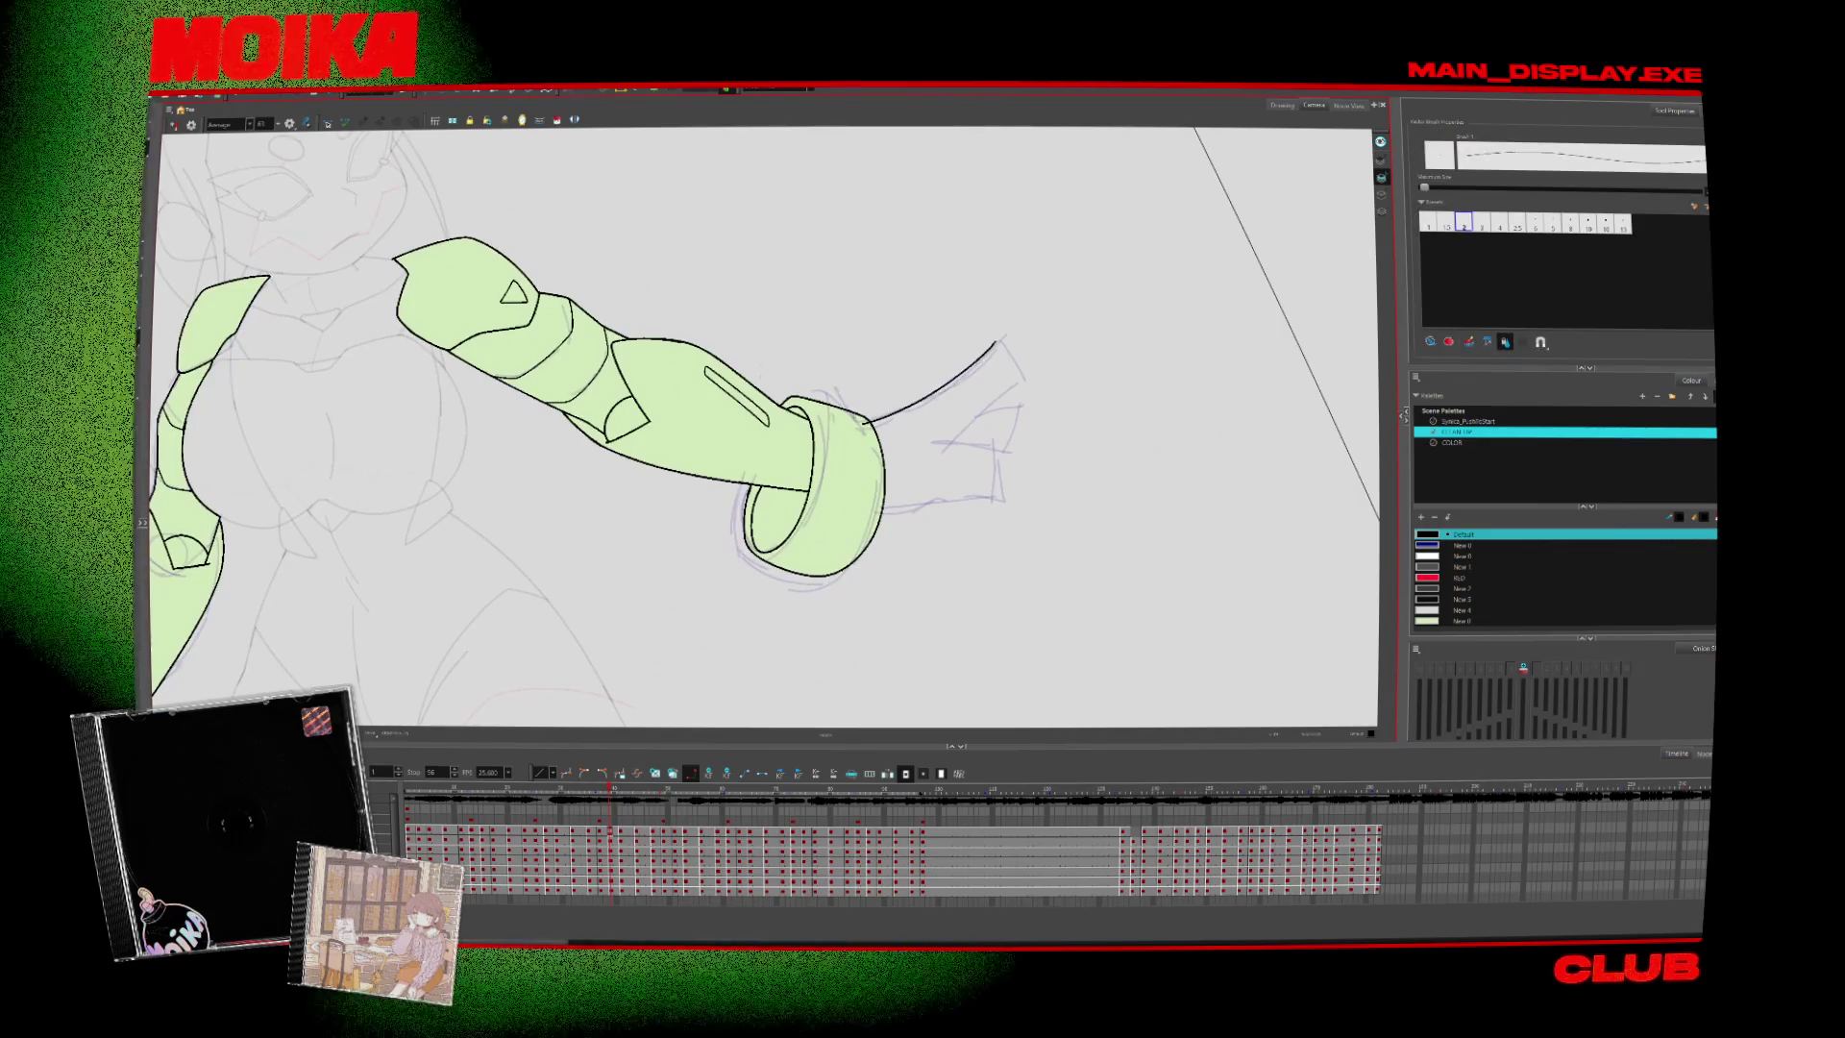
drag(865, 422, 1004, 348)
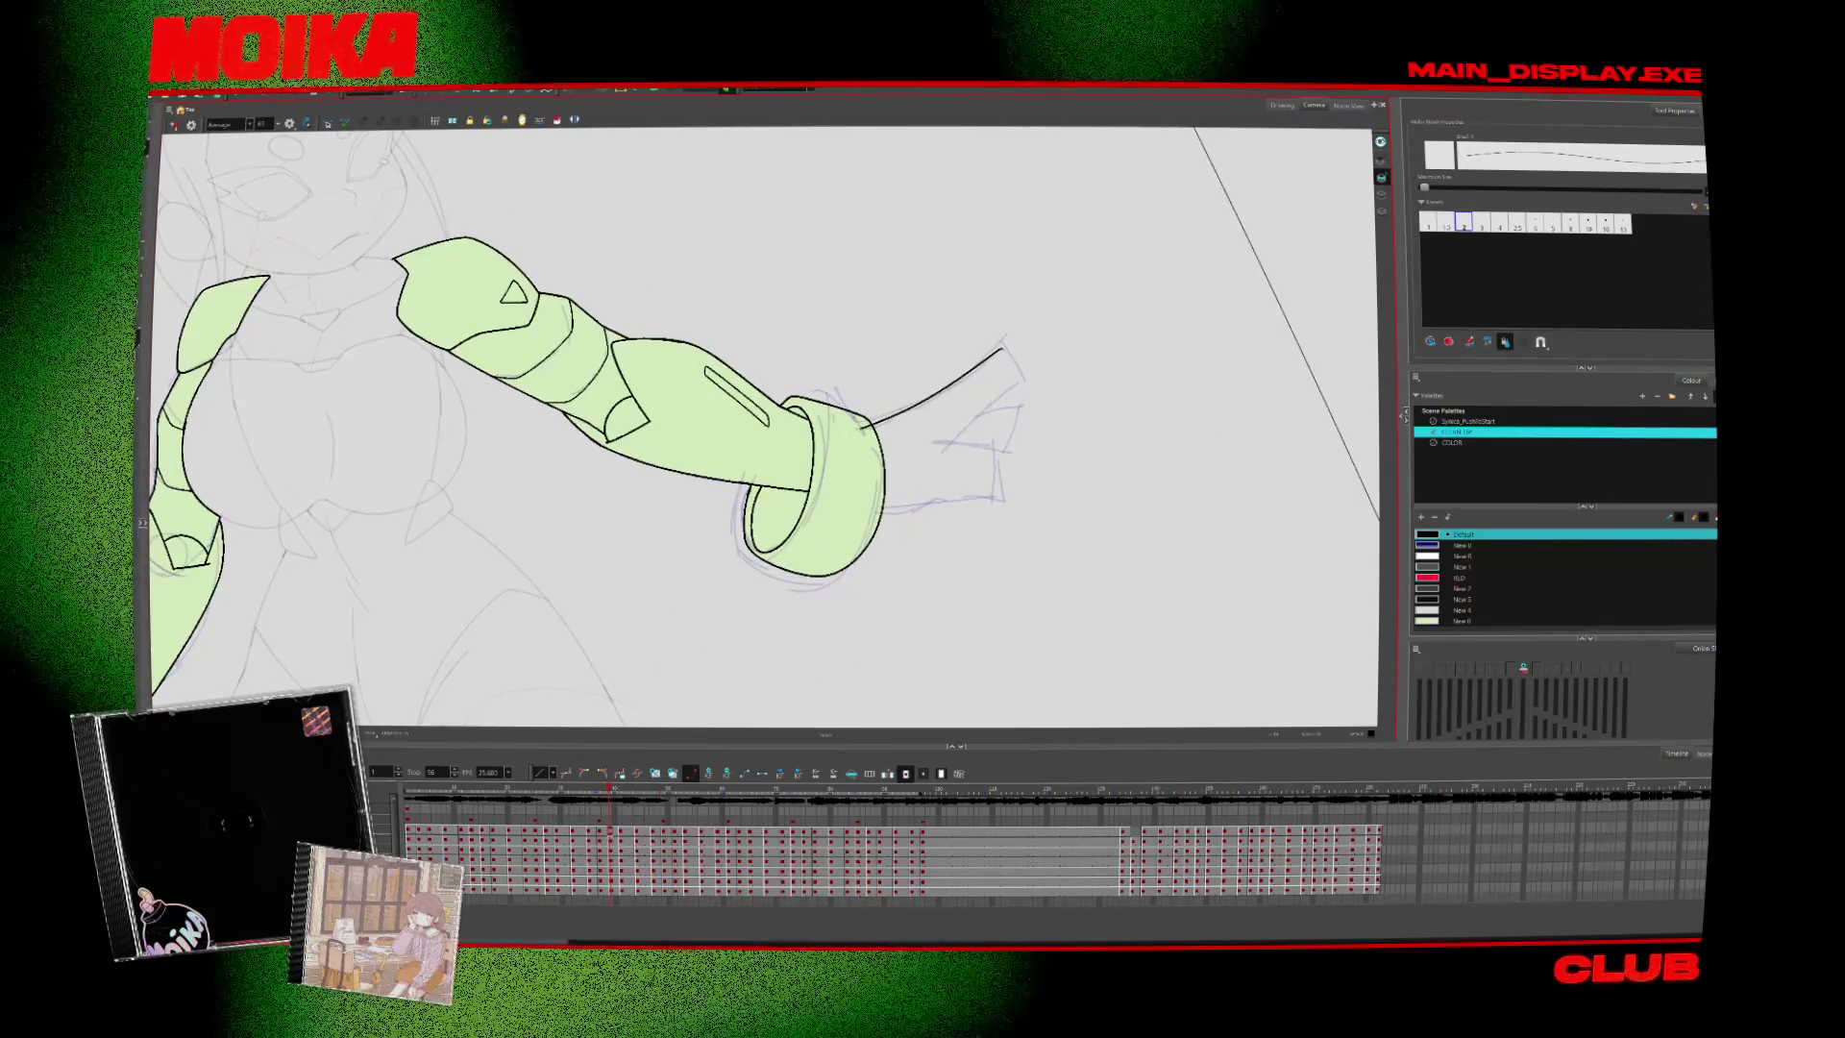
key(ctrl+z)
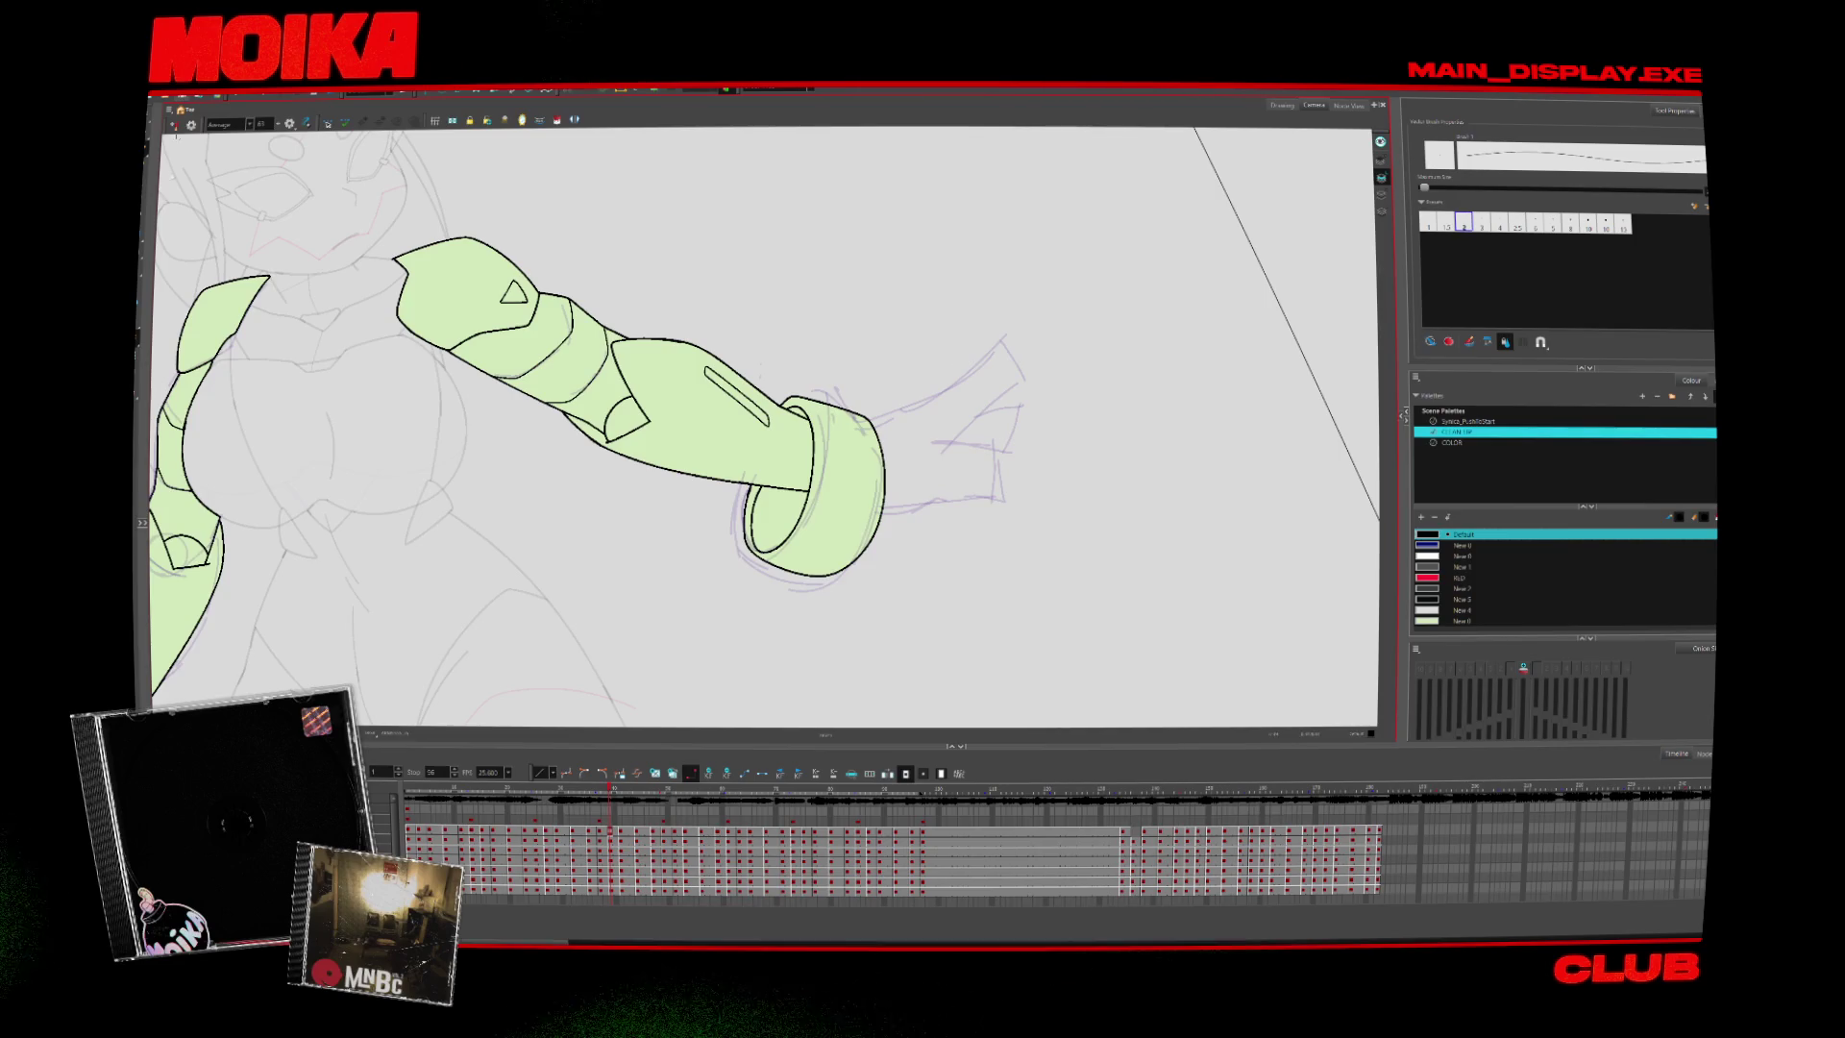
key(shift+m)
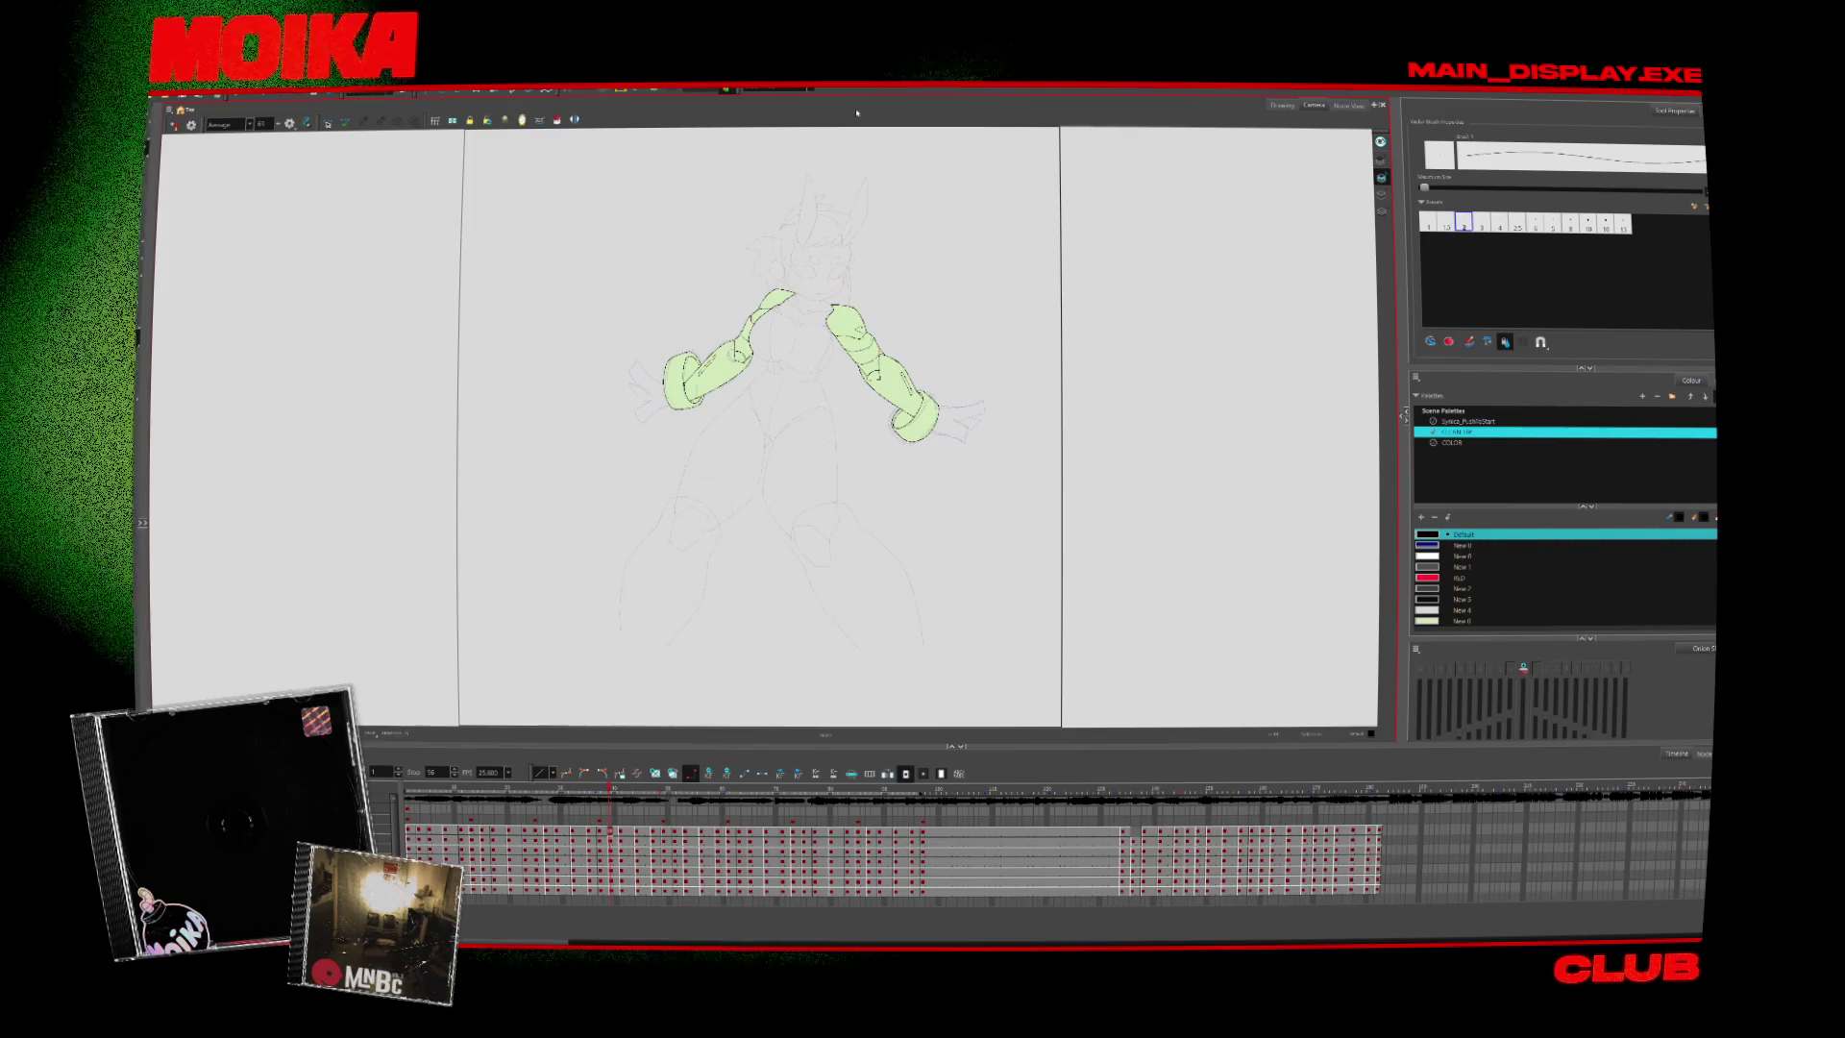
scroll(803, 293, up, 2)
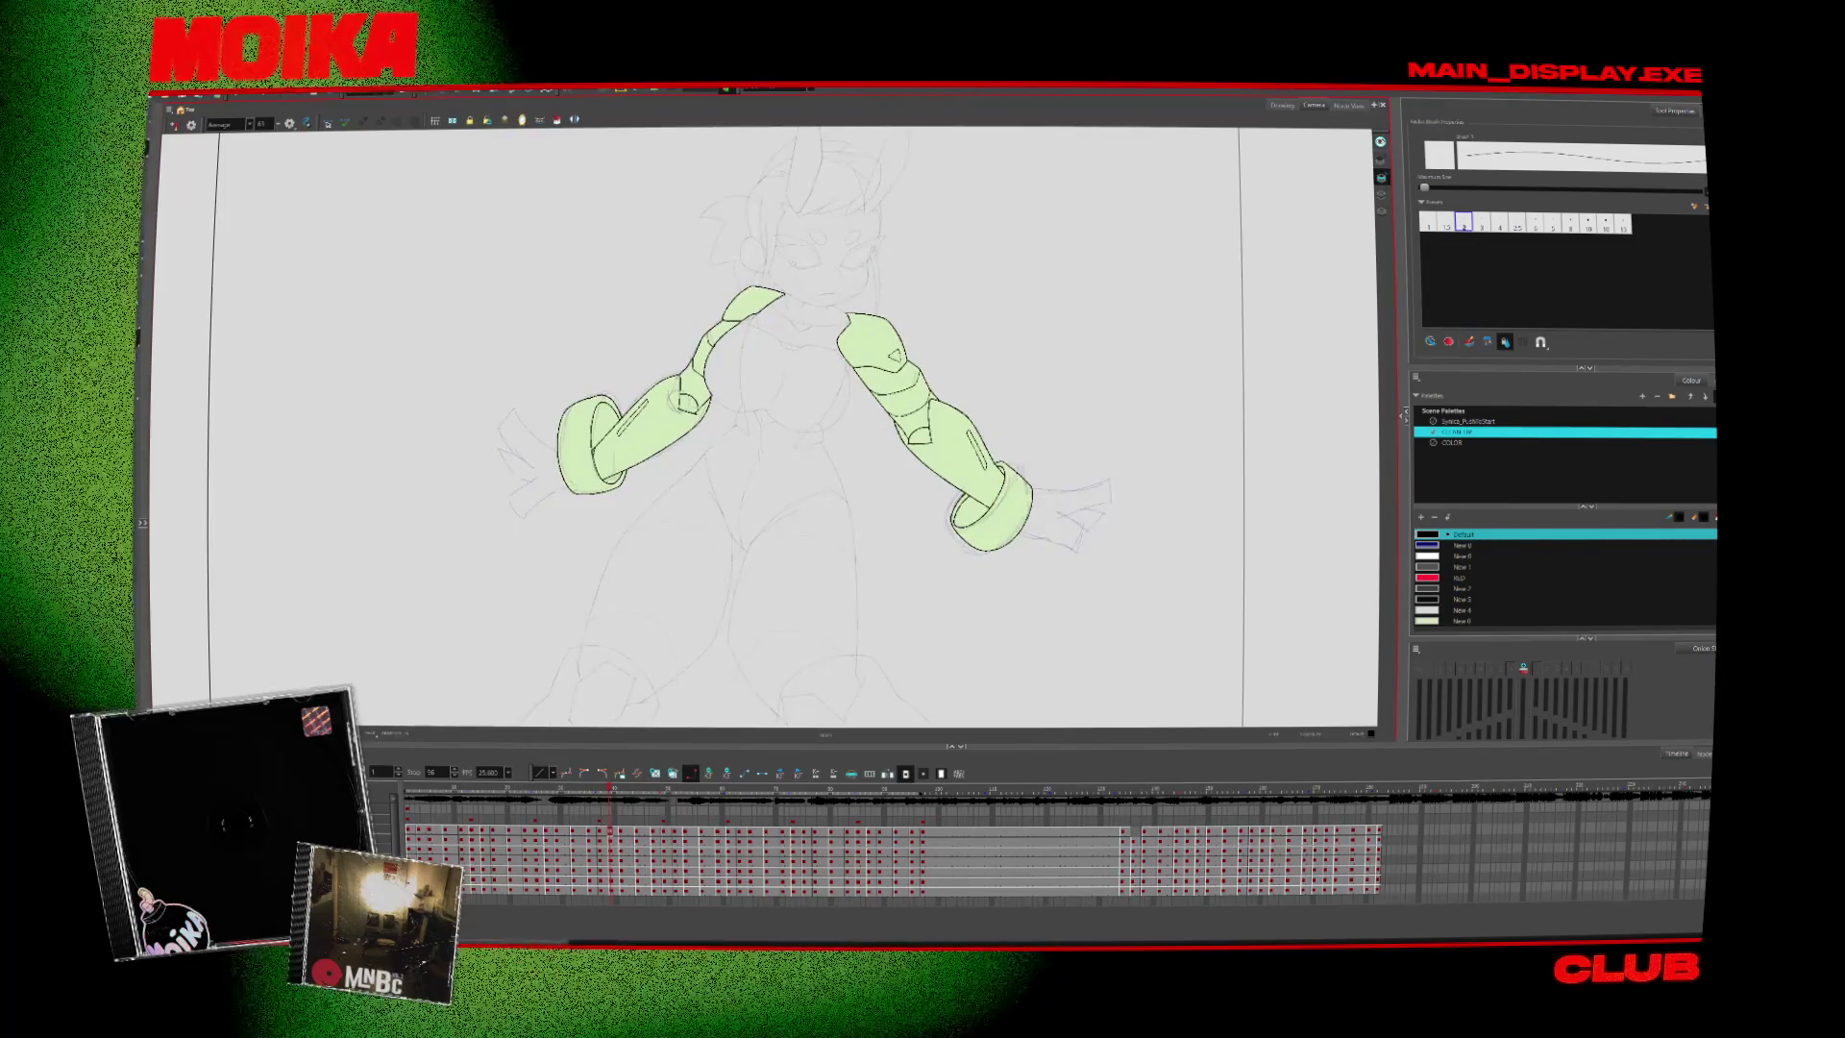
click(172, 120)
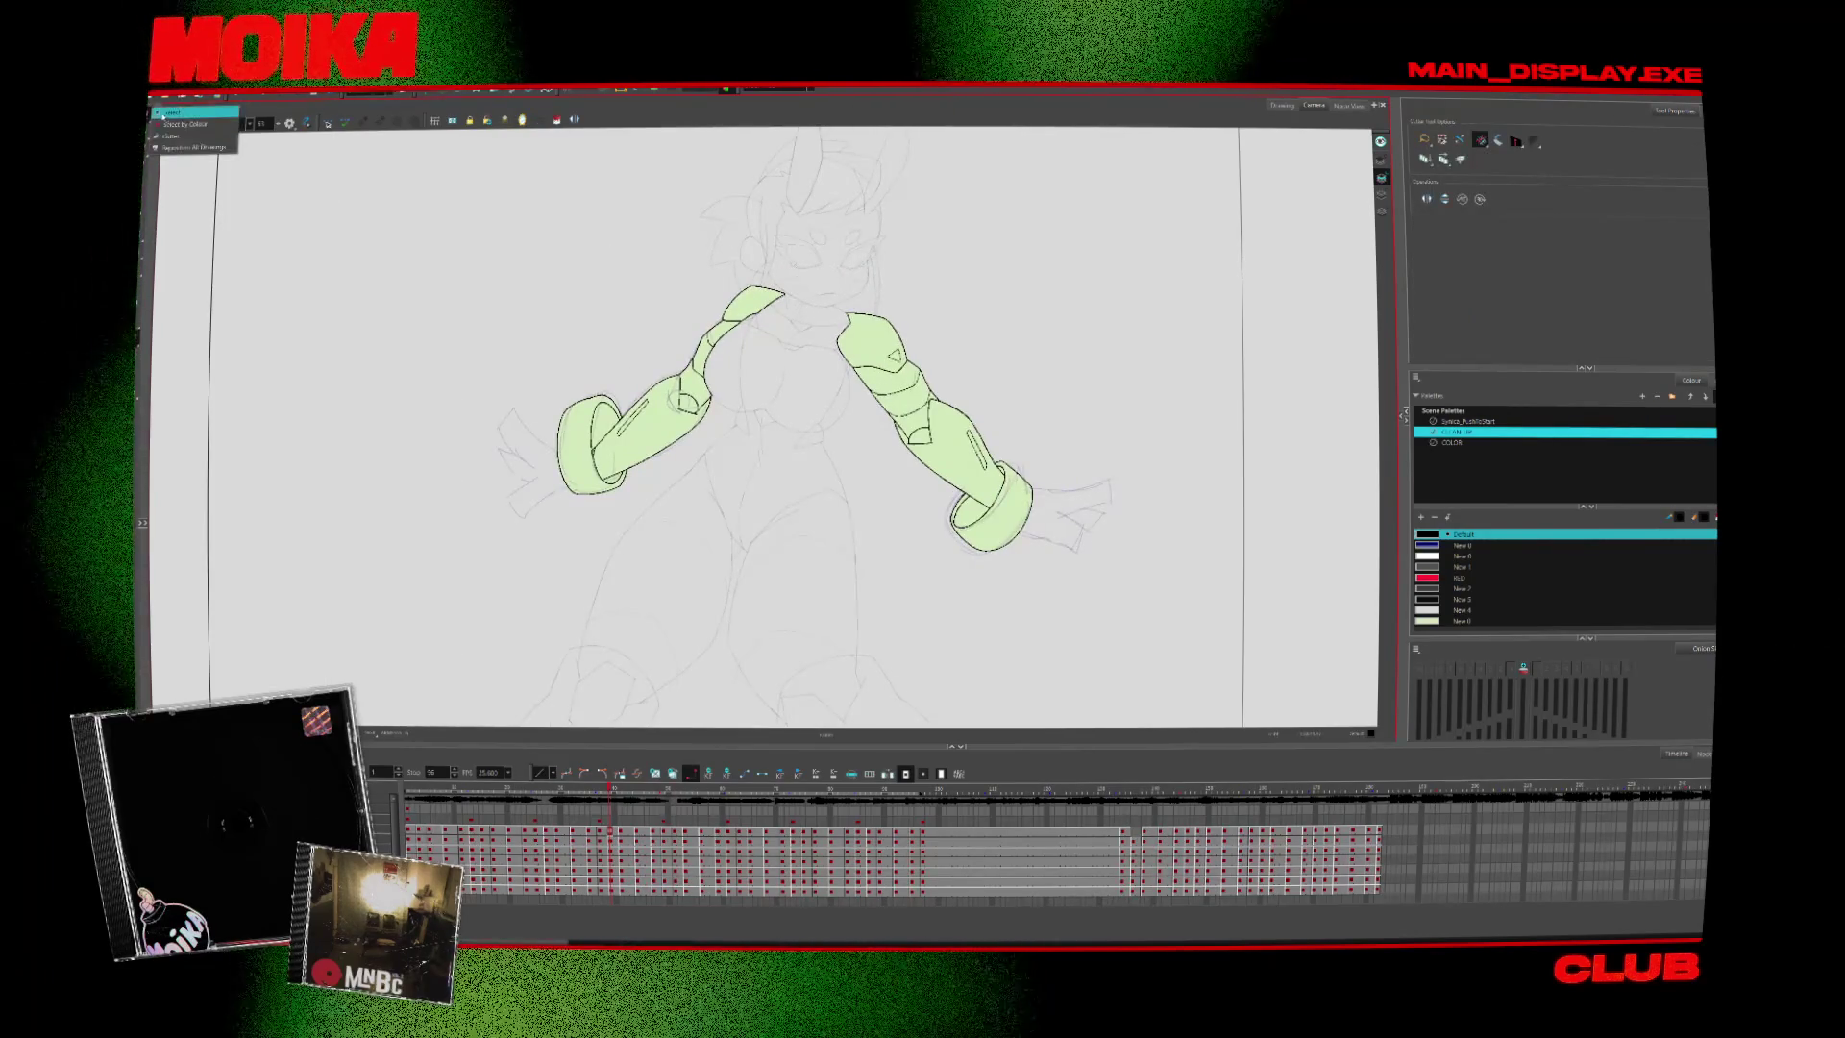
Choose the Select tool, show the full line art, and return to frame 1 fitted in view
click(173, 112)
key(shift+l)
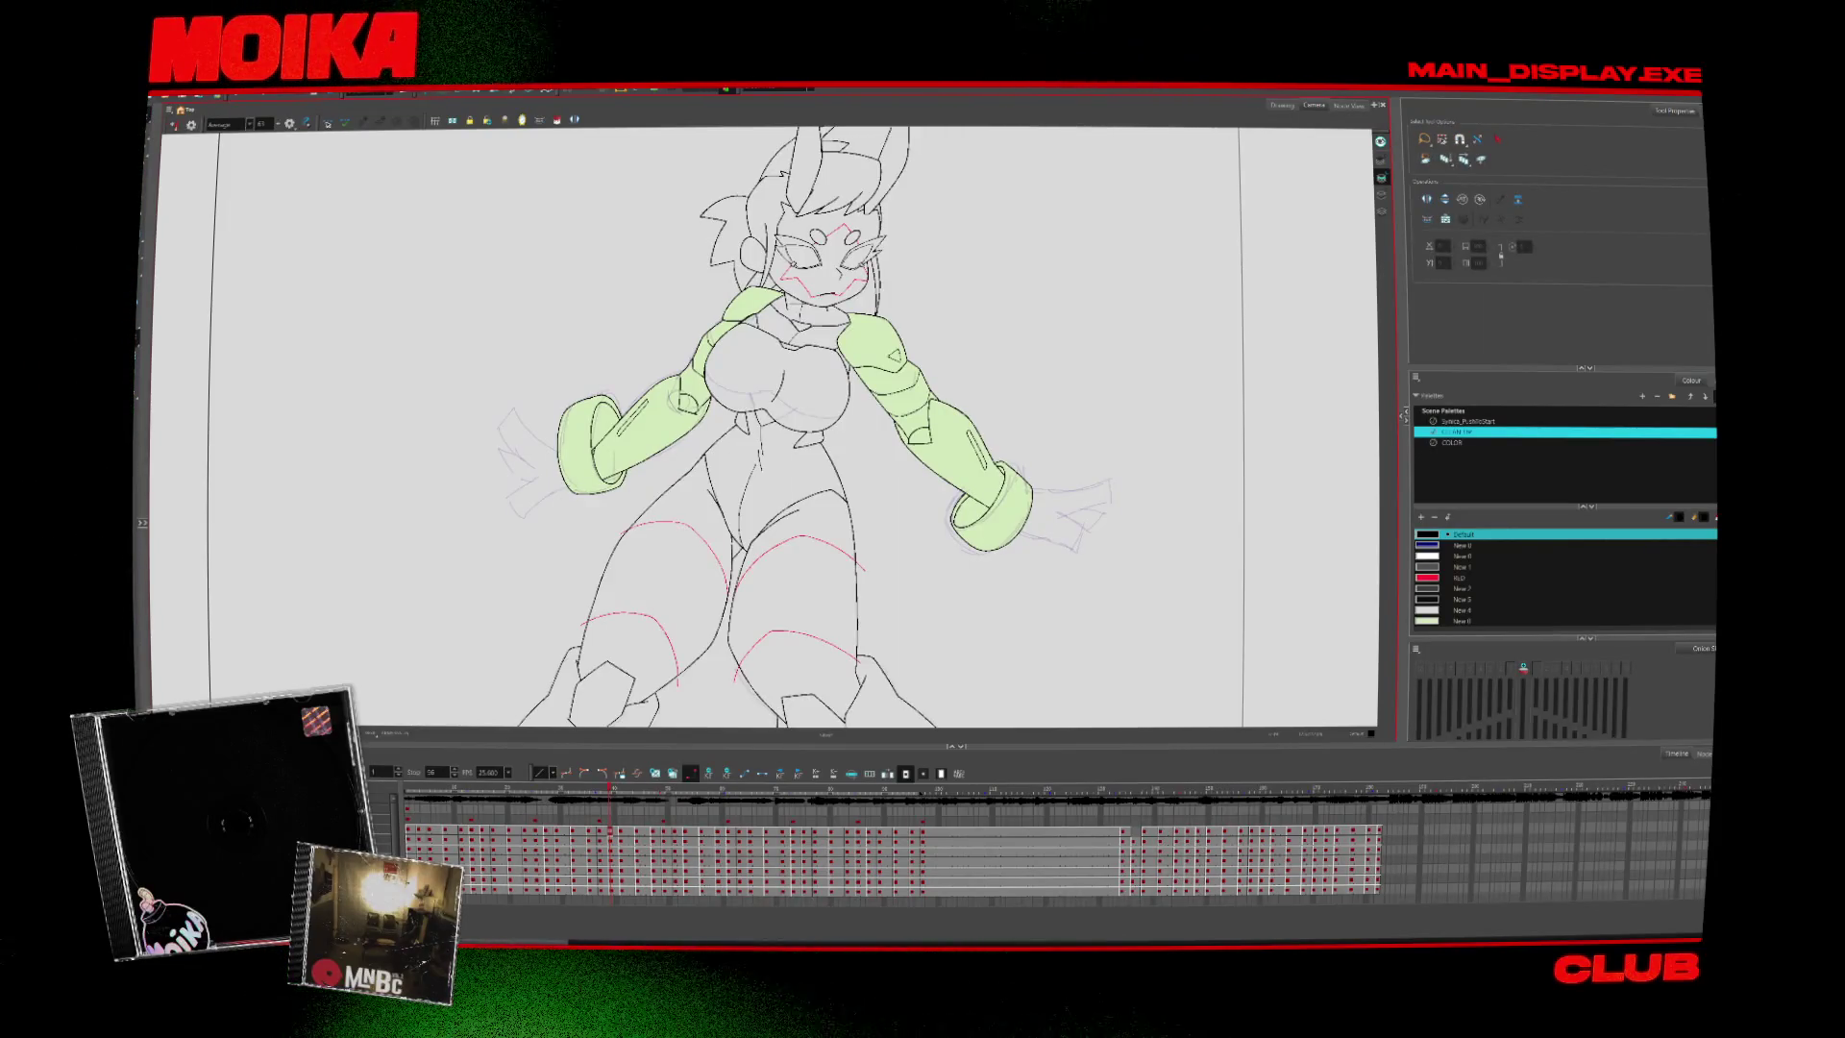
click(408, 794)
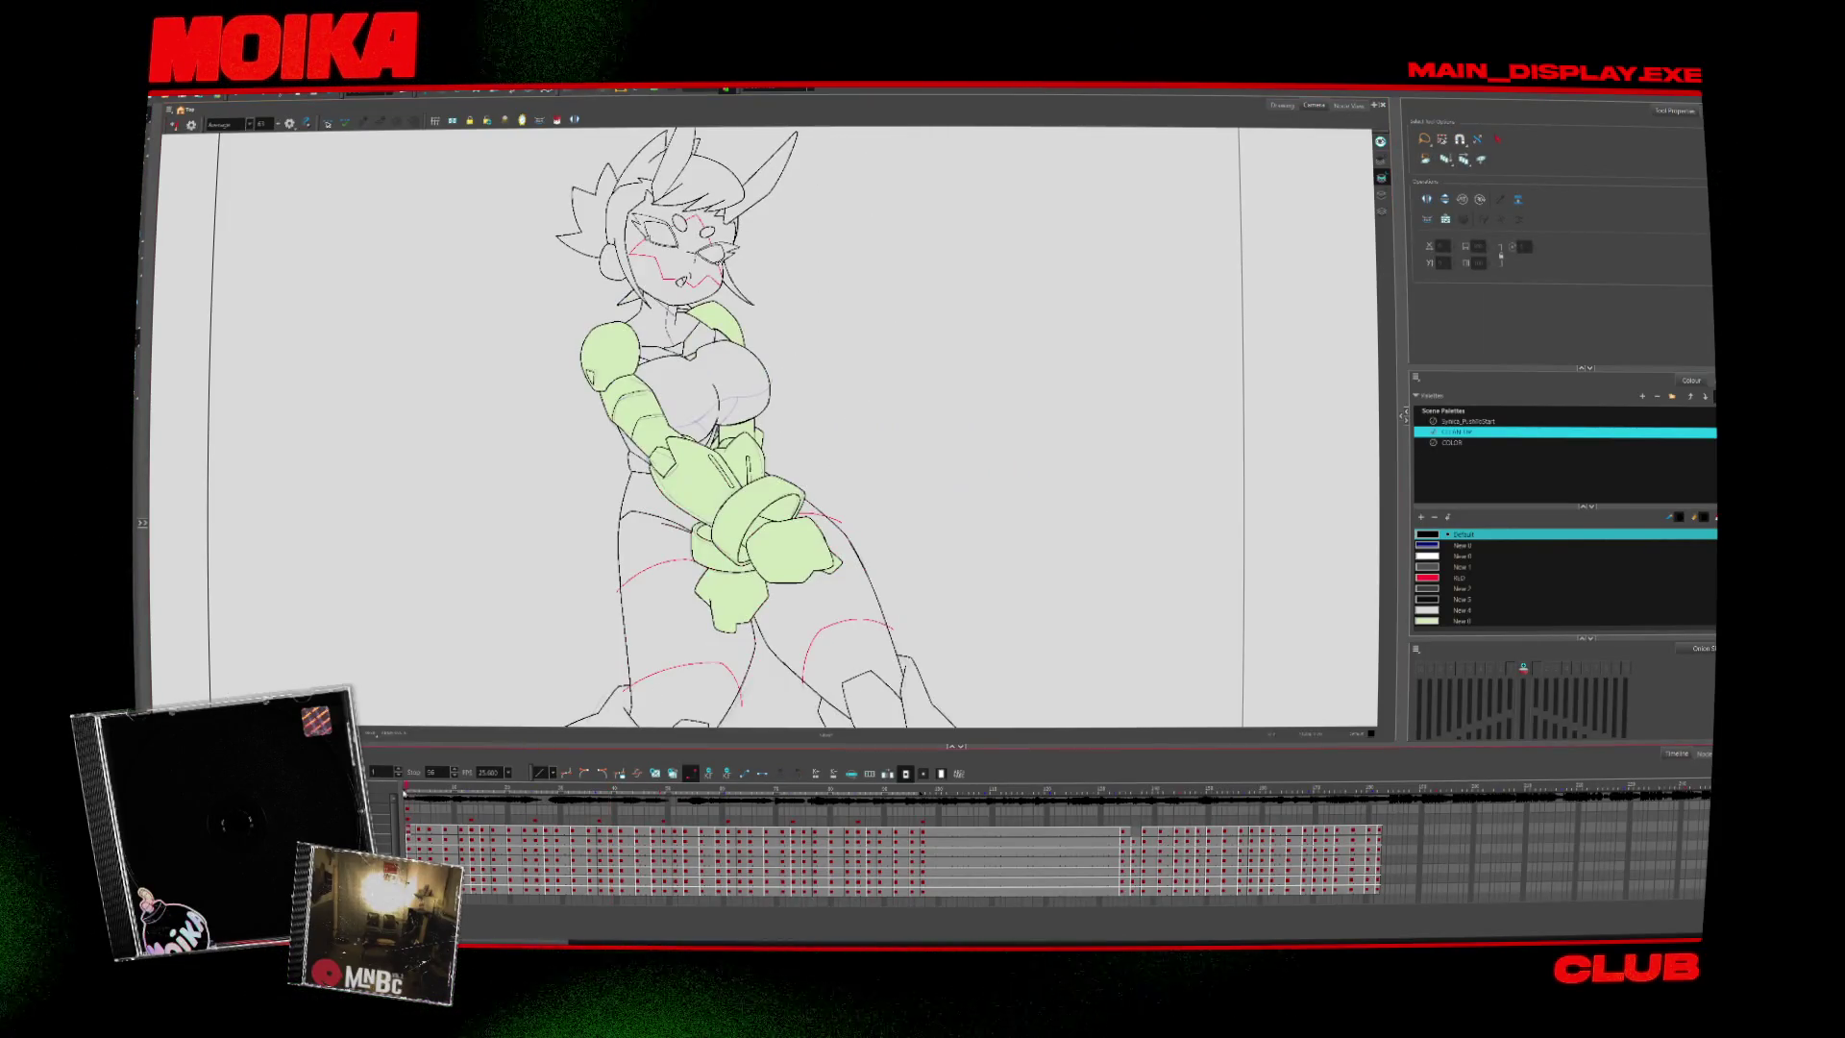
key(shift+m)
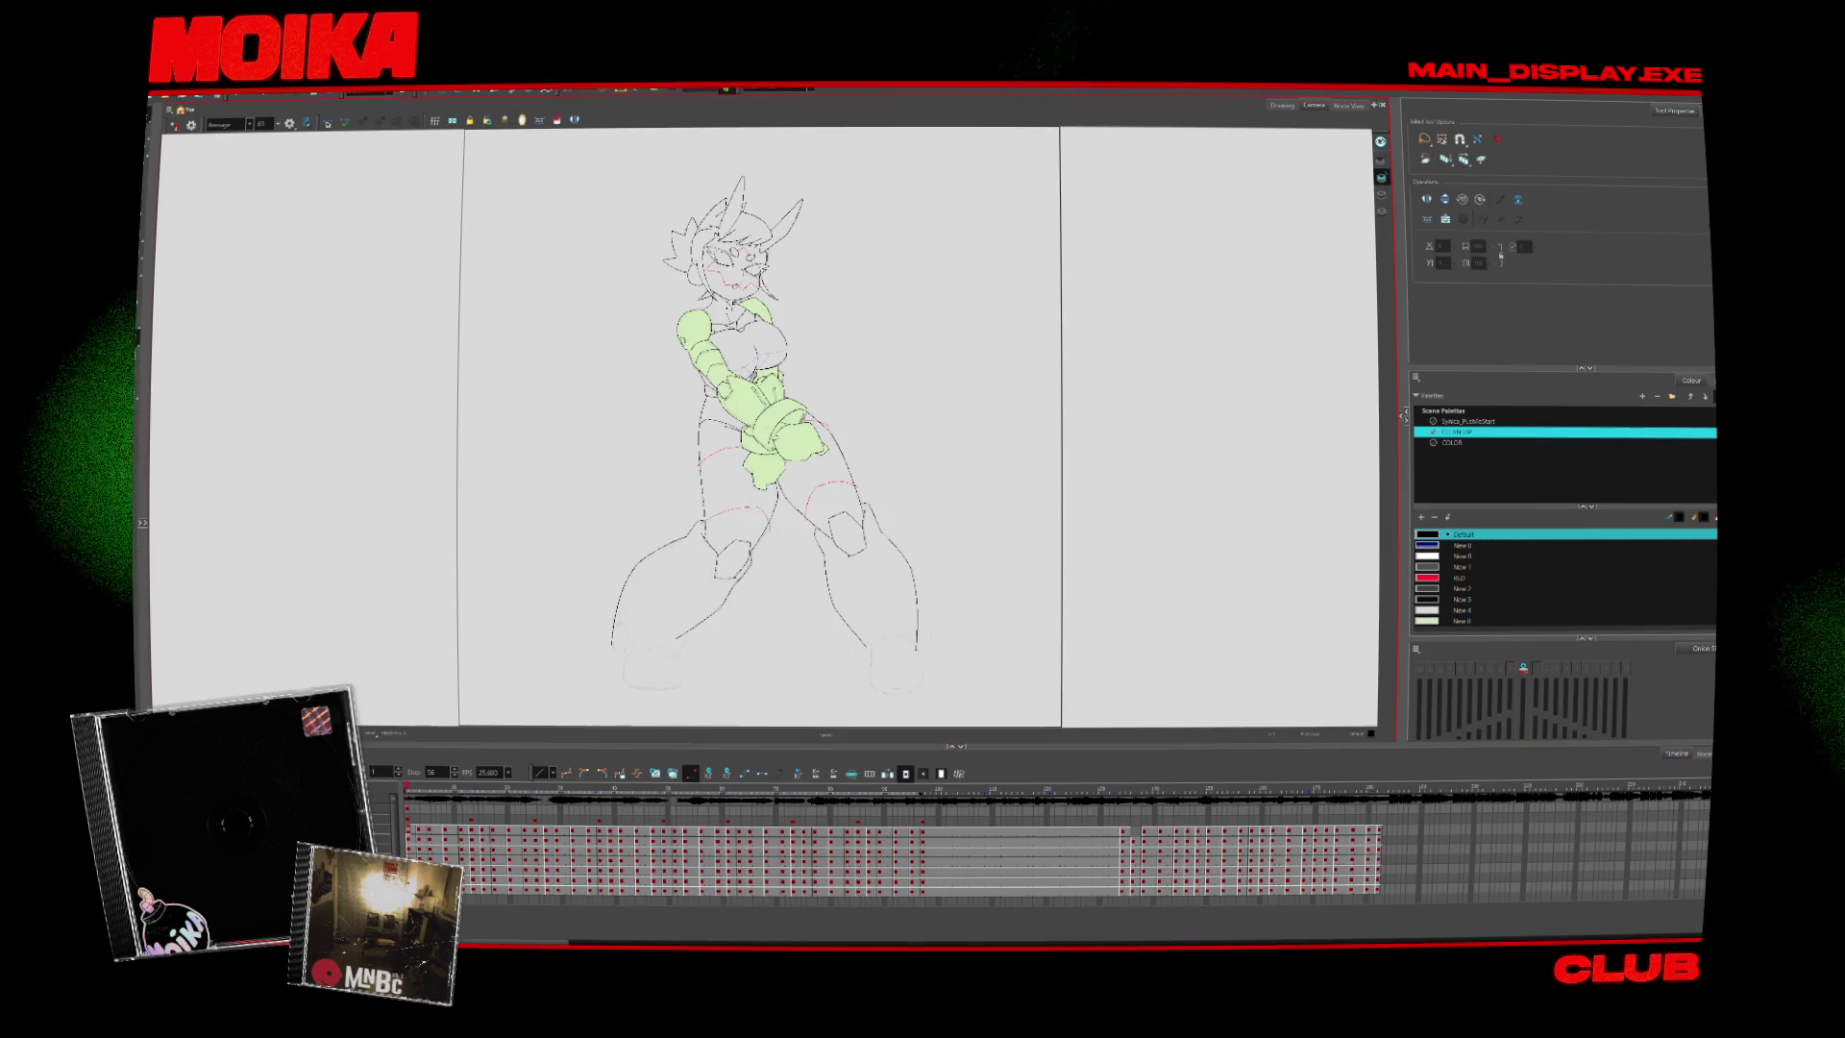
scroll(759, 423, up, 3)
scroll(759, 422, down, 2)
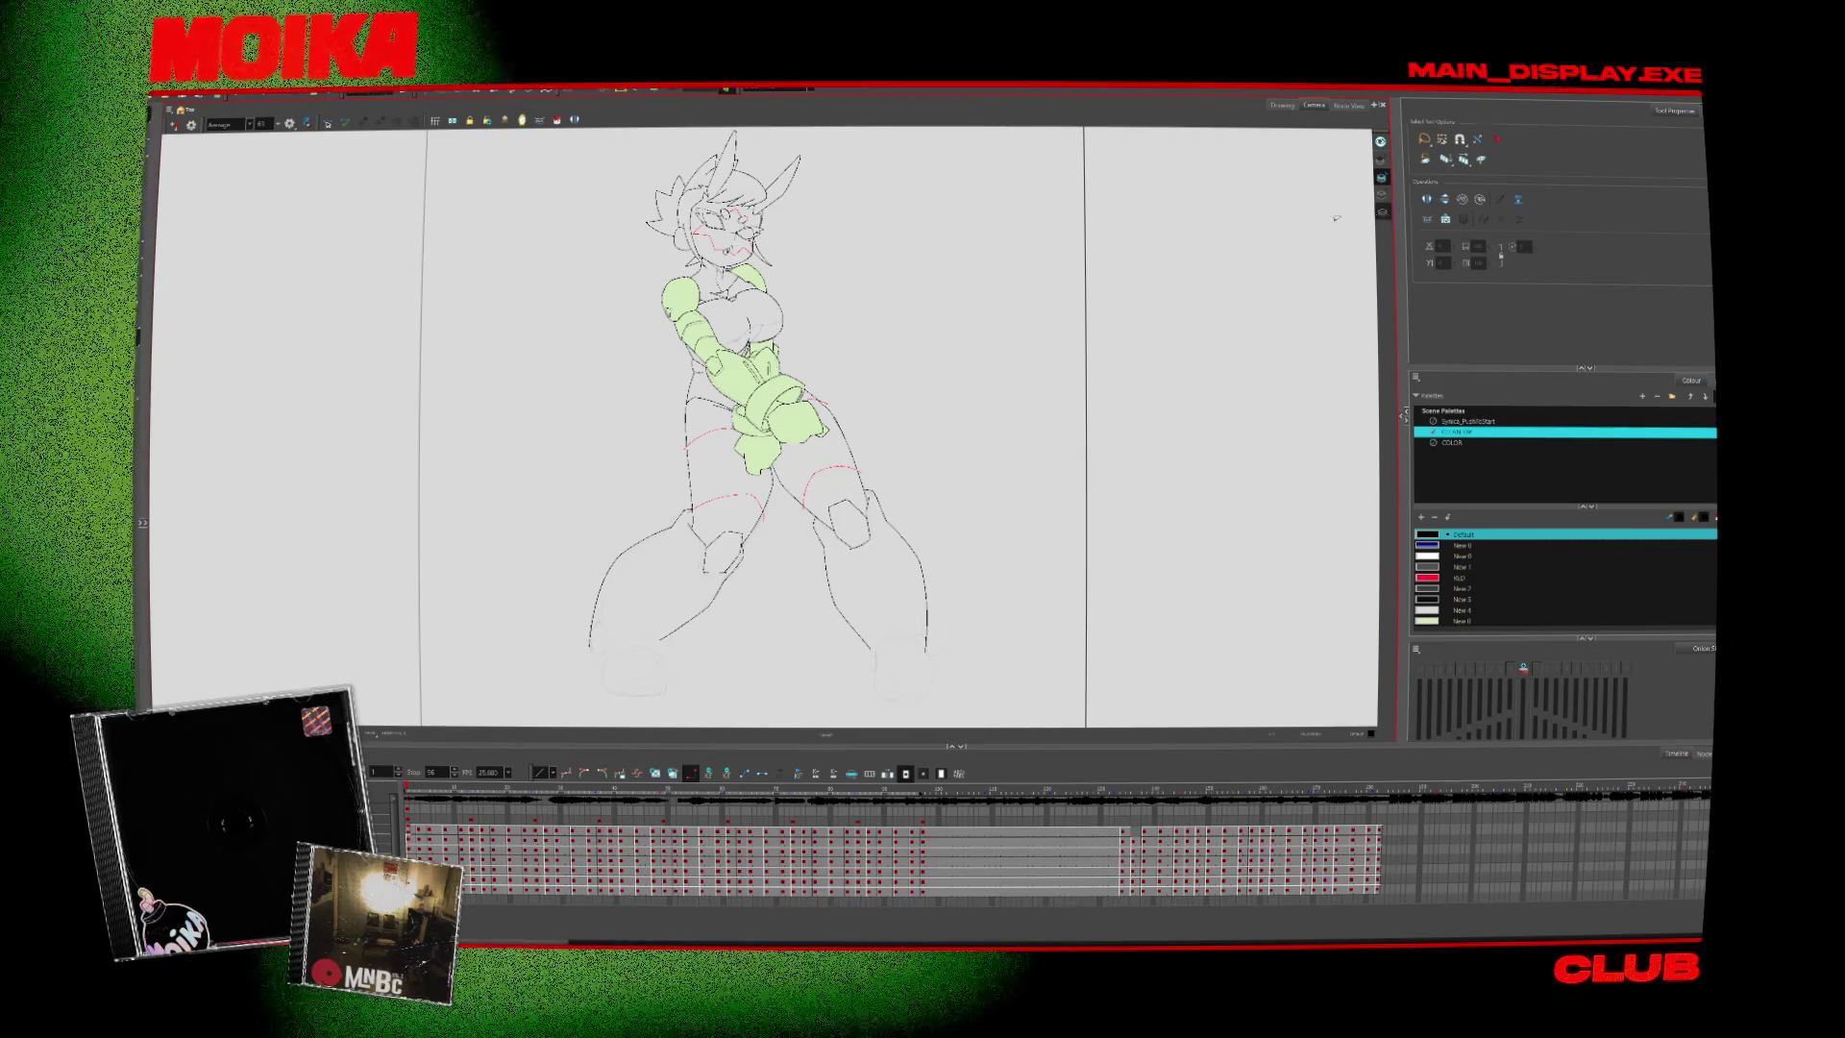
Select all arm strokes and pick a different swatch from the other colour palette
key(ctrl+a)
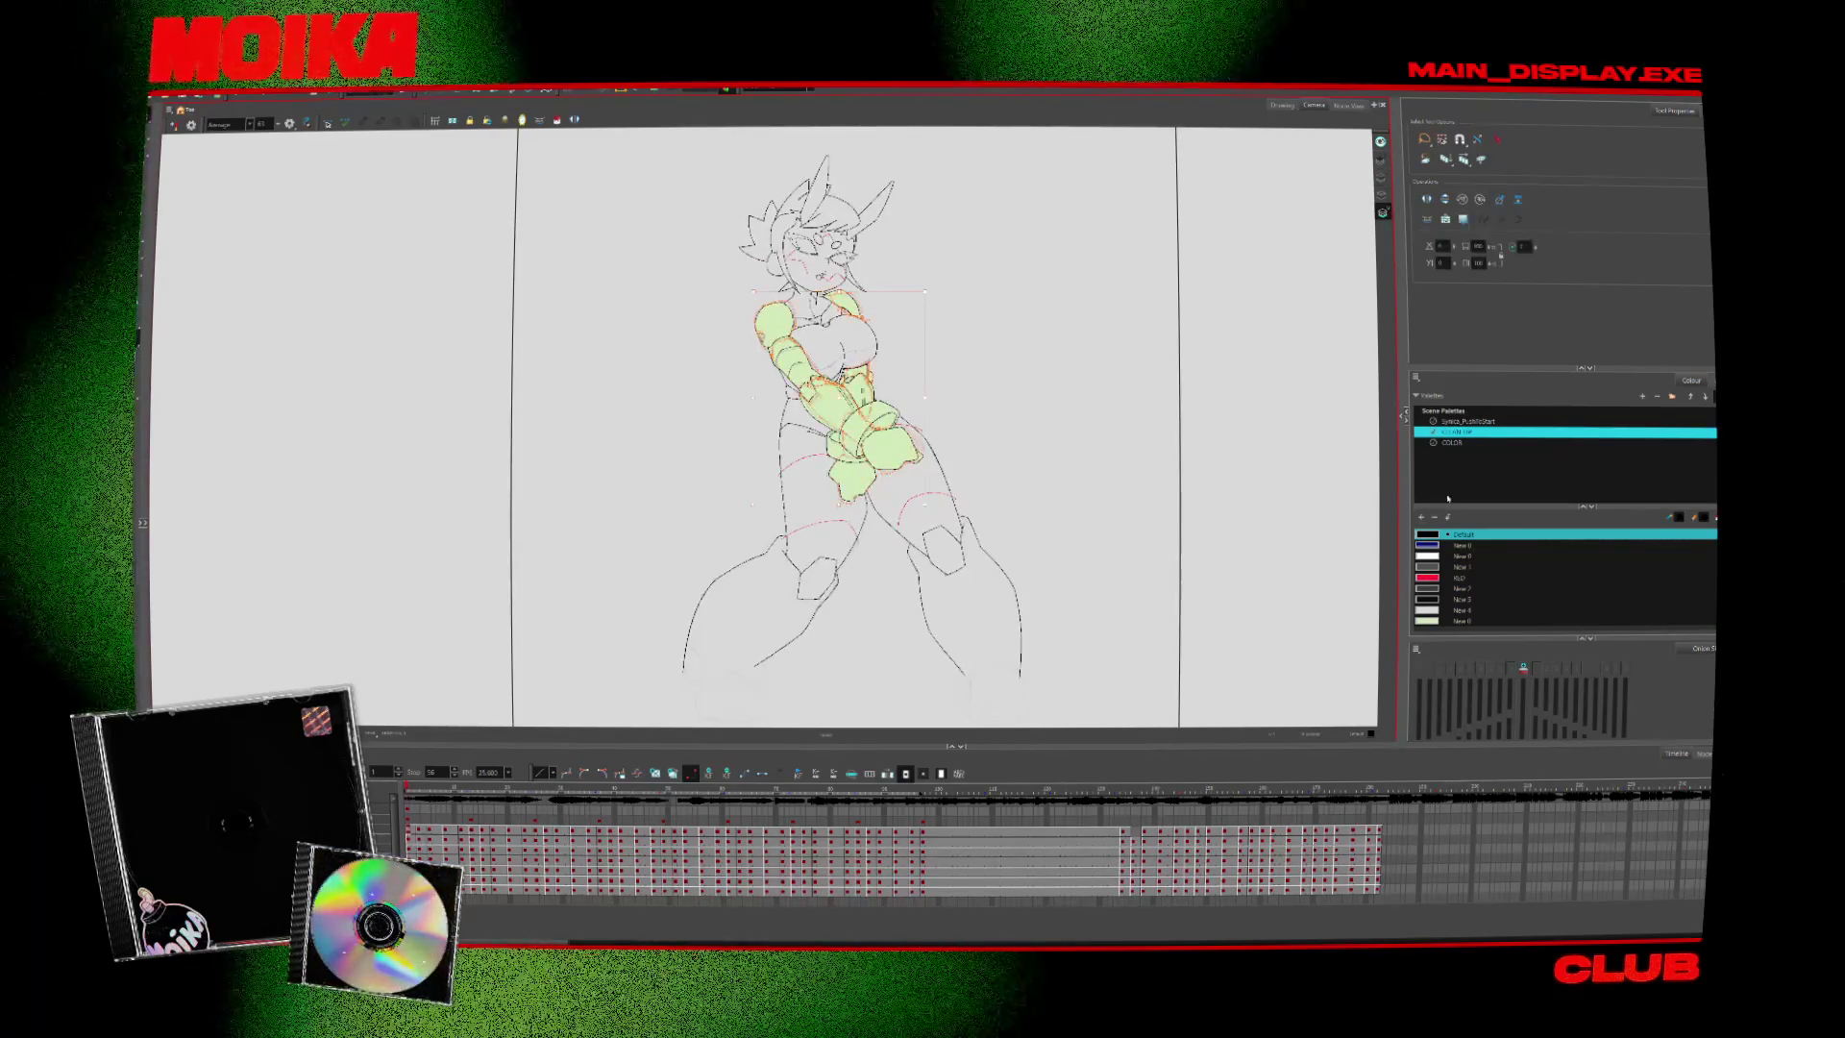
click(1456, 422)
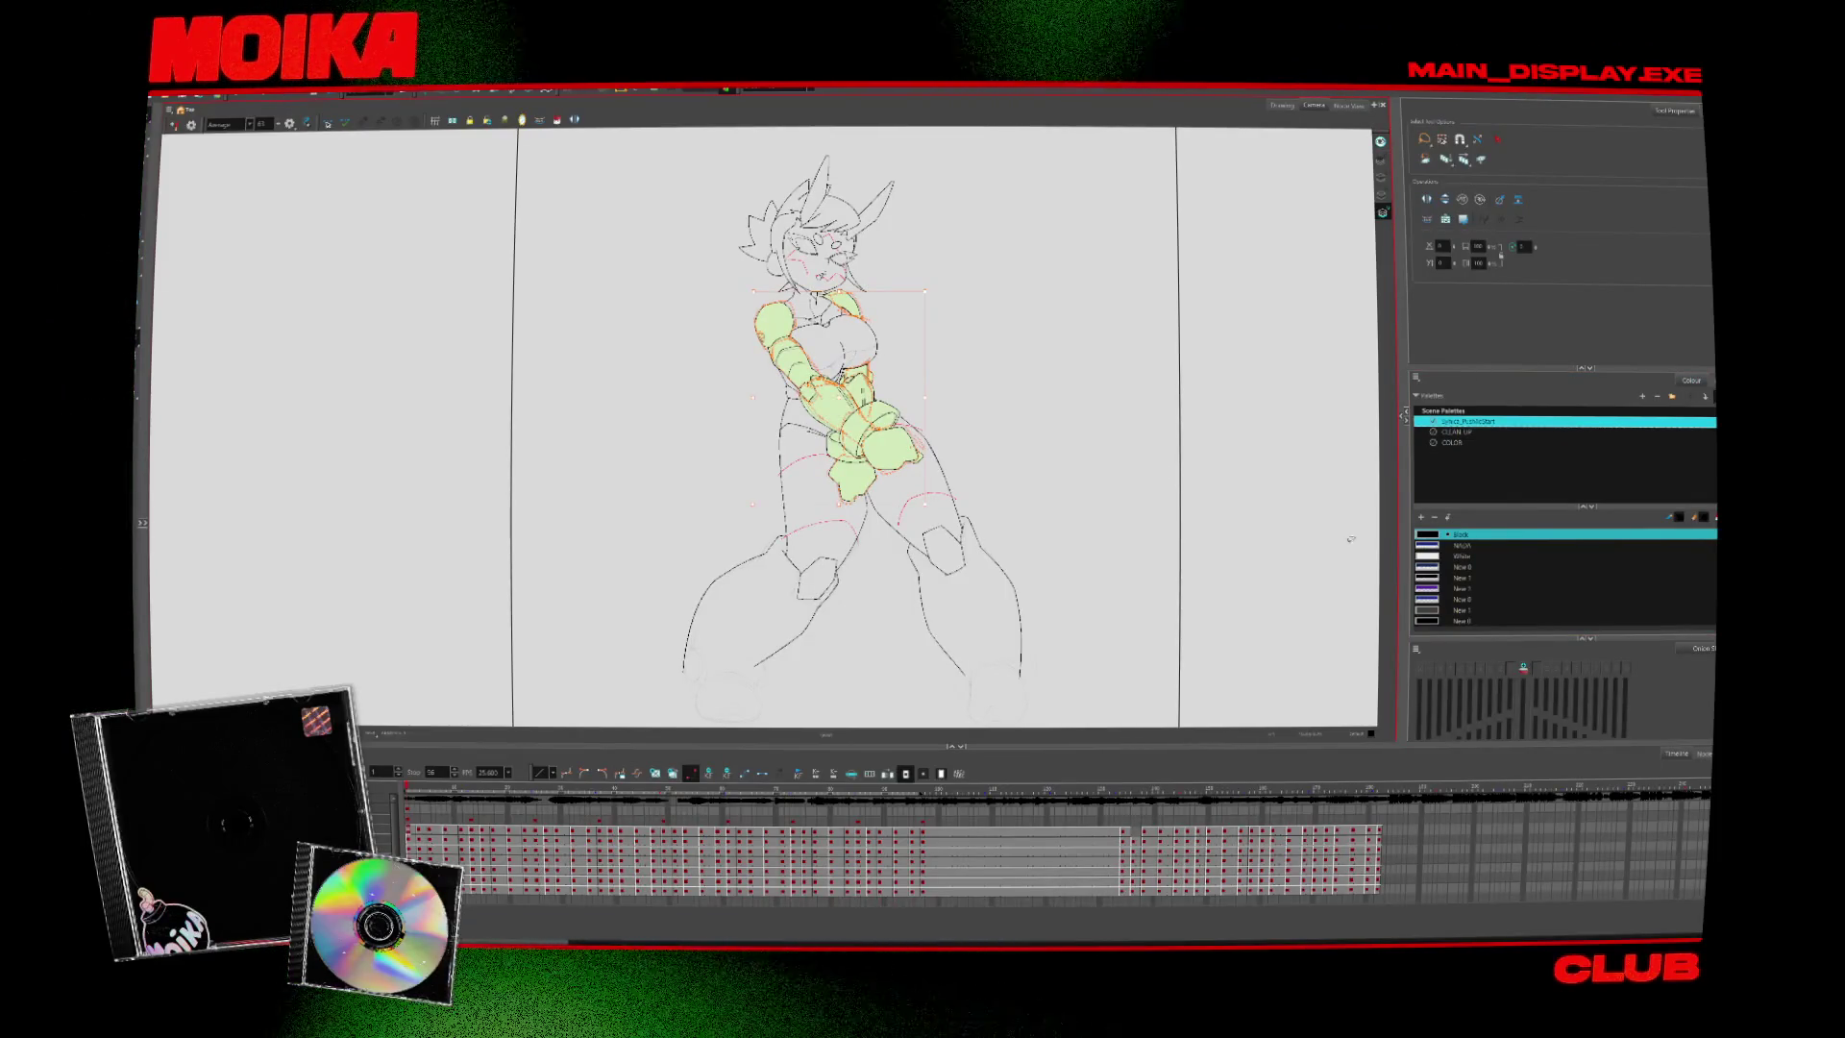
click(1446, 545)
key(2)
key(2)
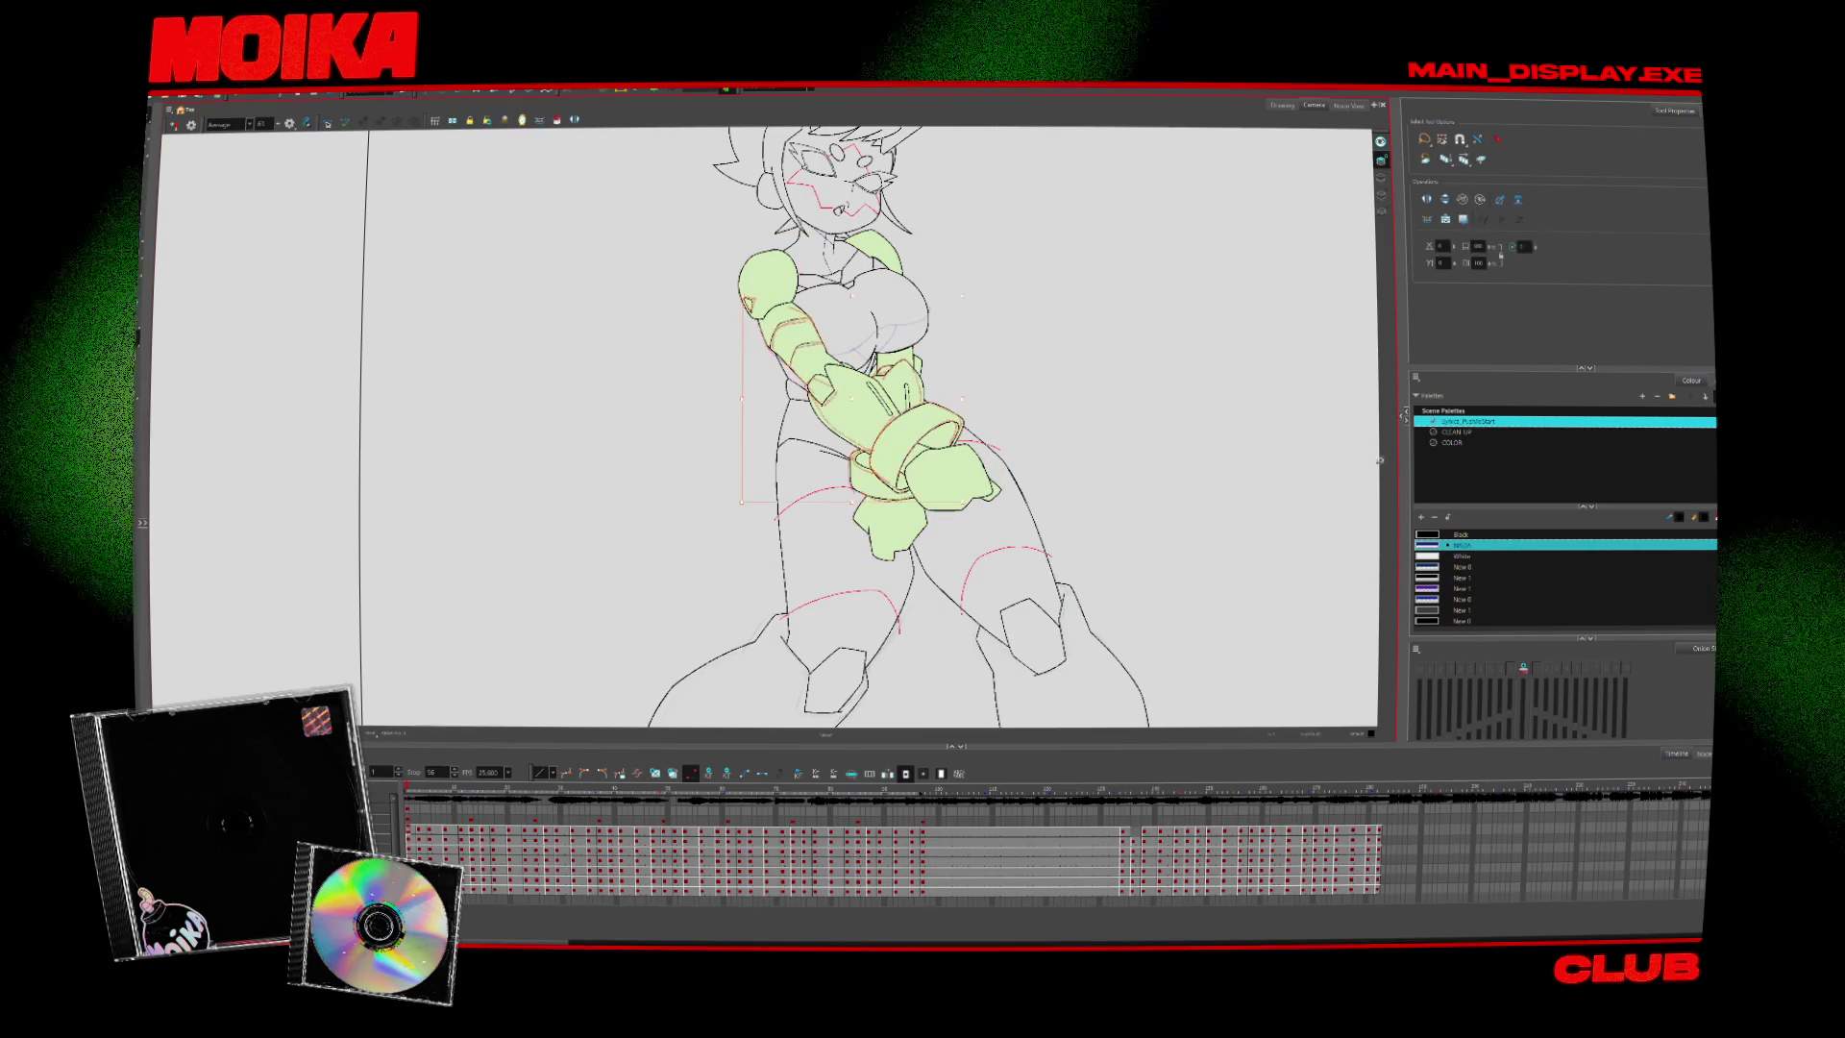
Step through the next five drawings, then clear the stroke selection
key(.)
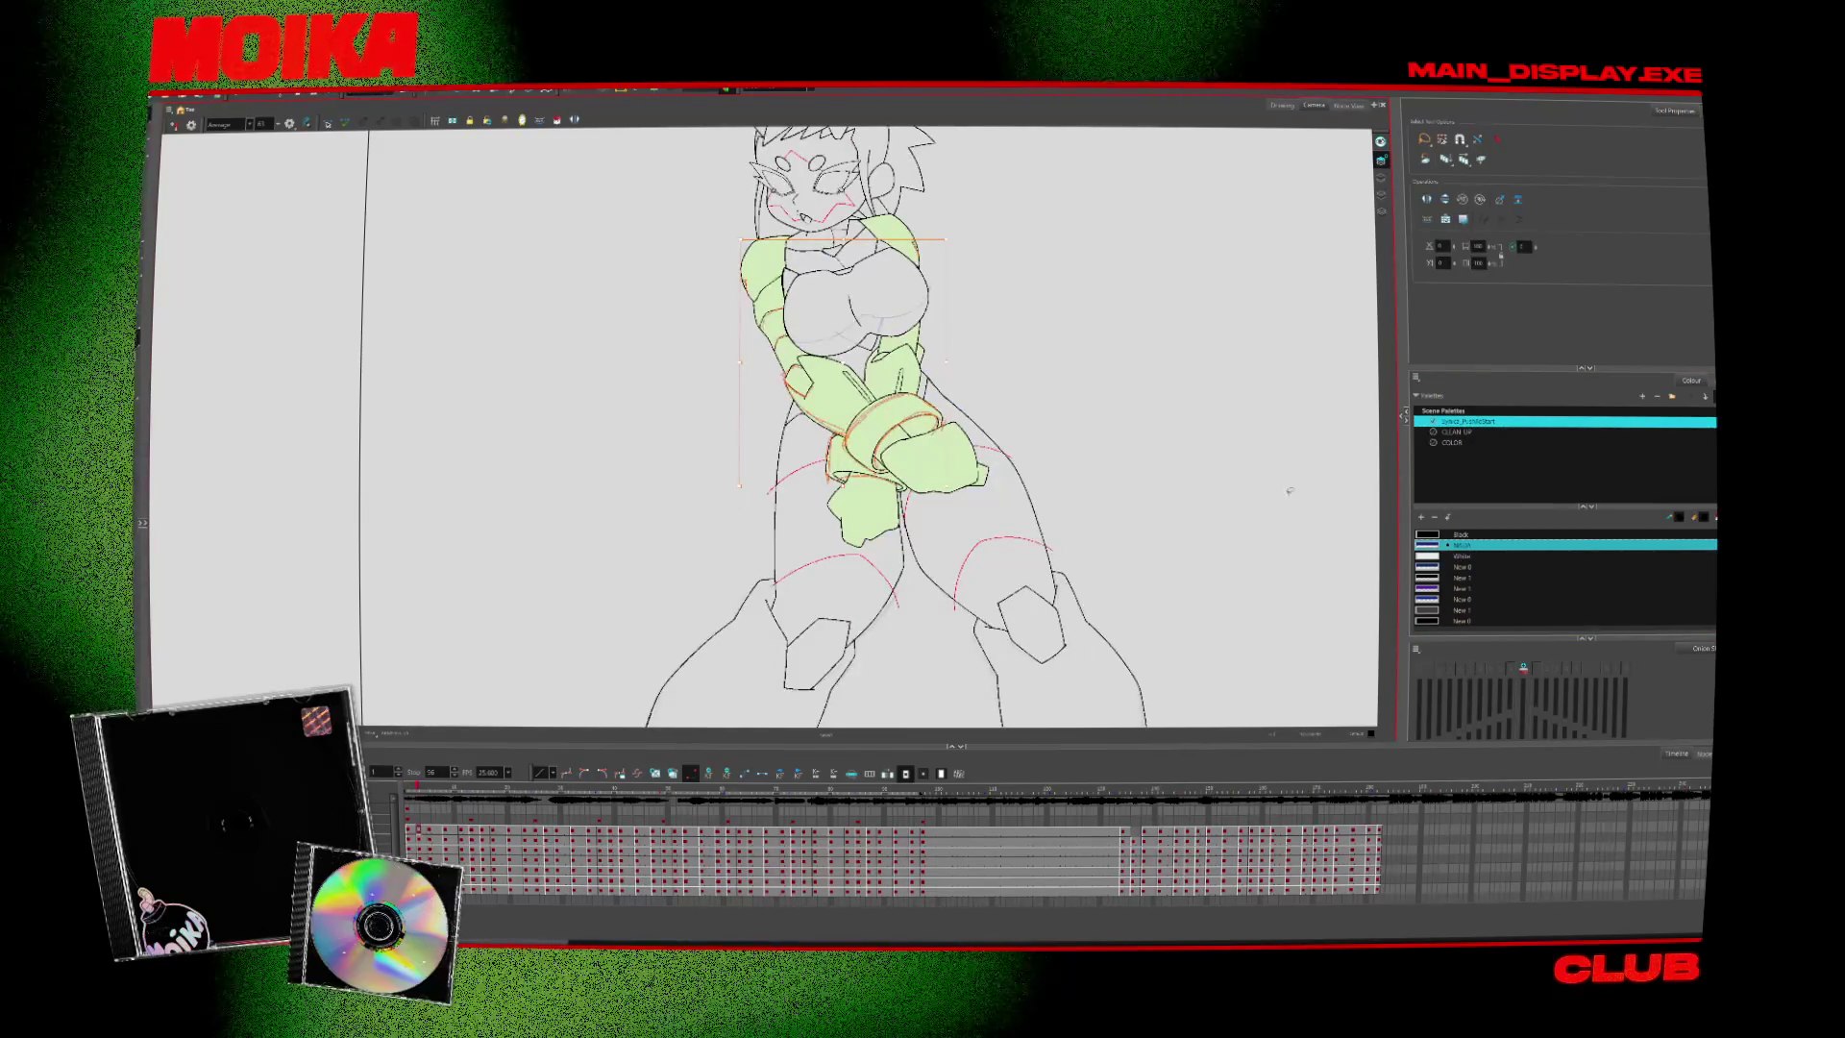
key(.)
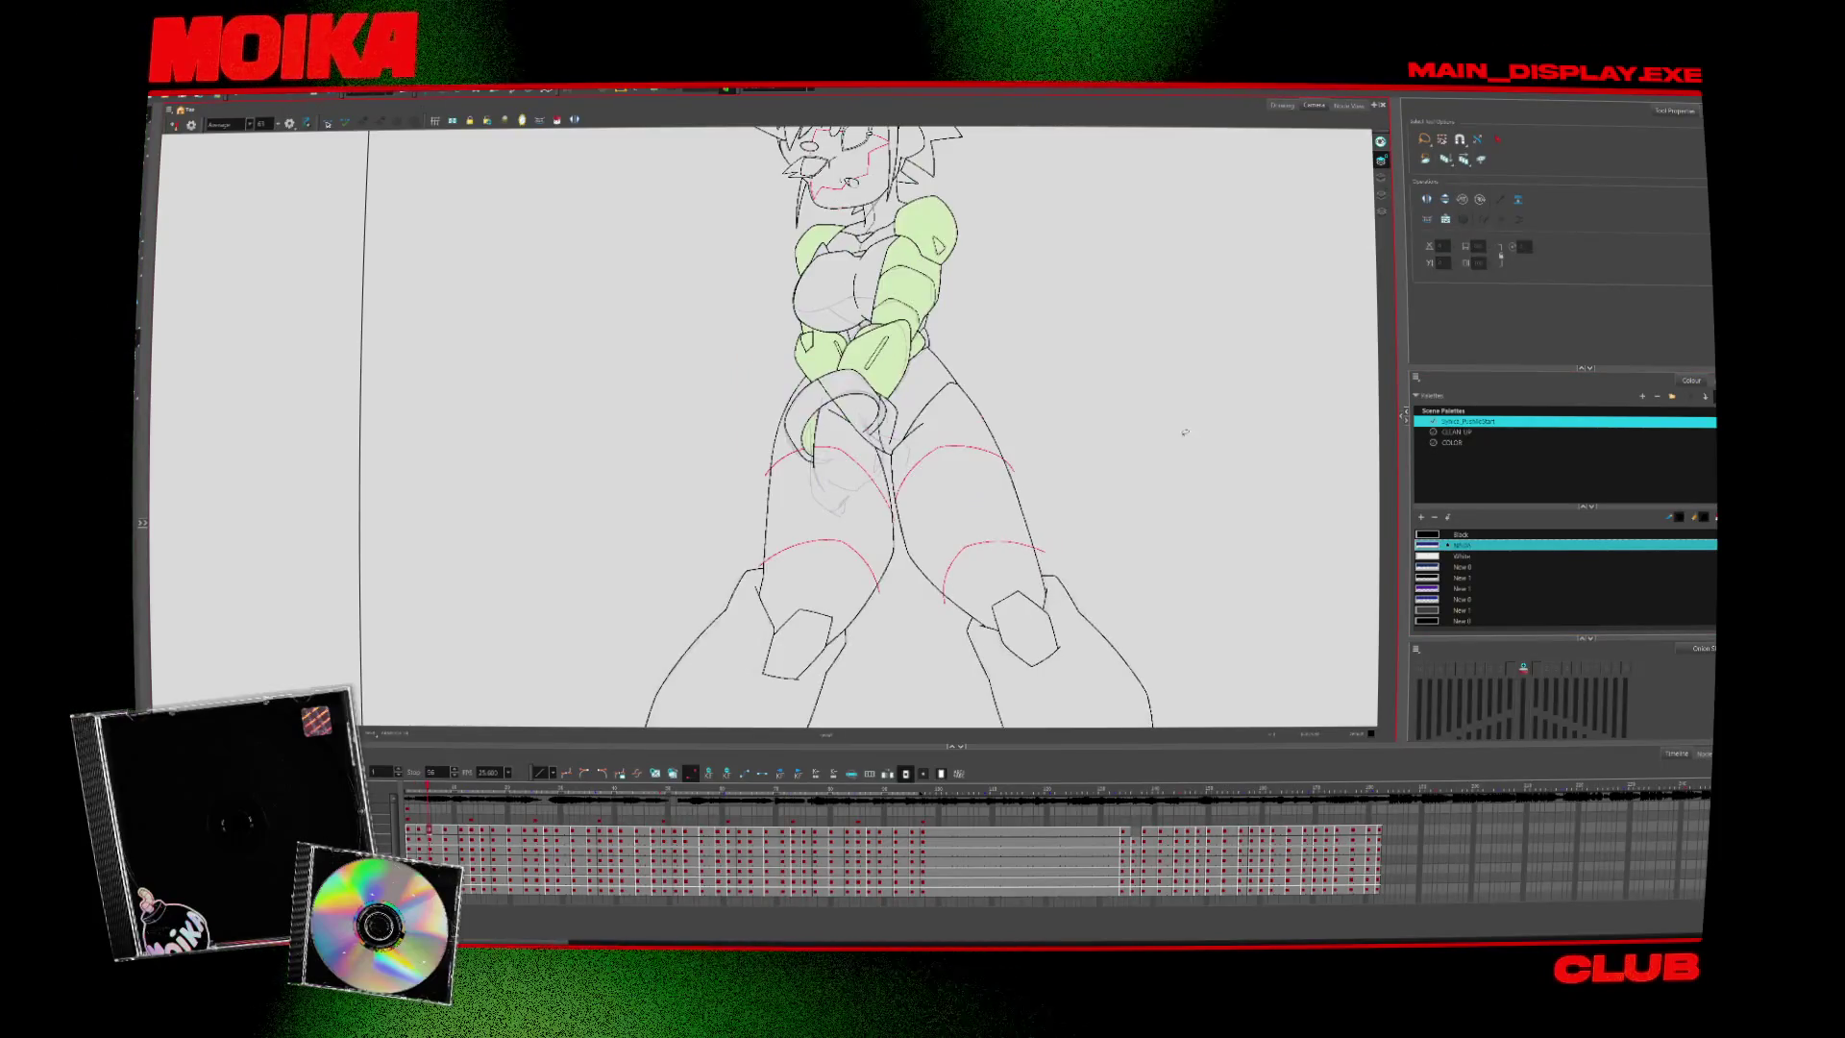
key(.)
key(.)
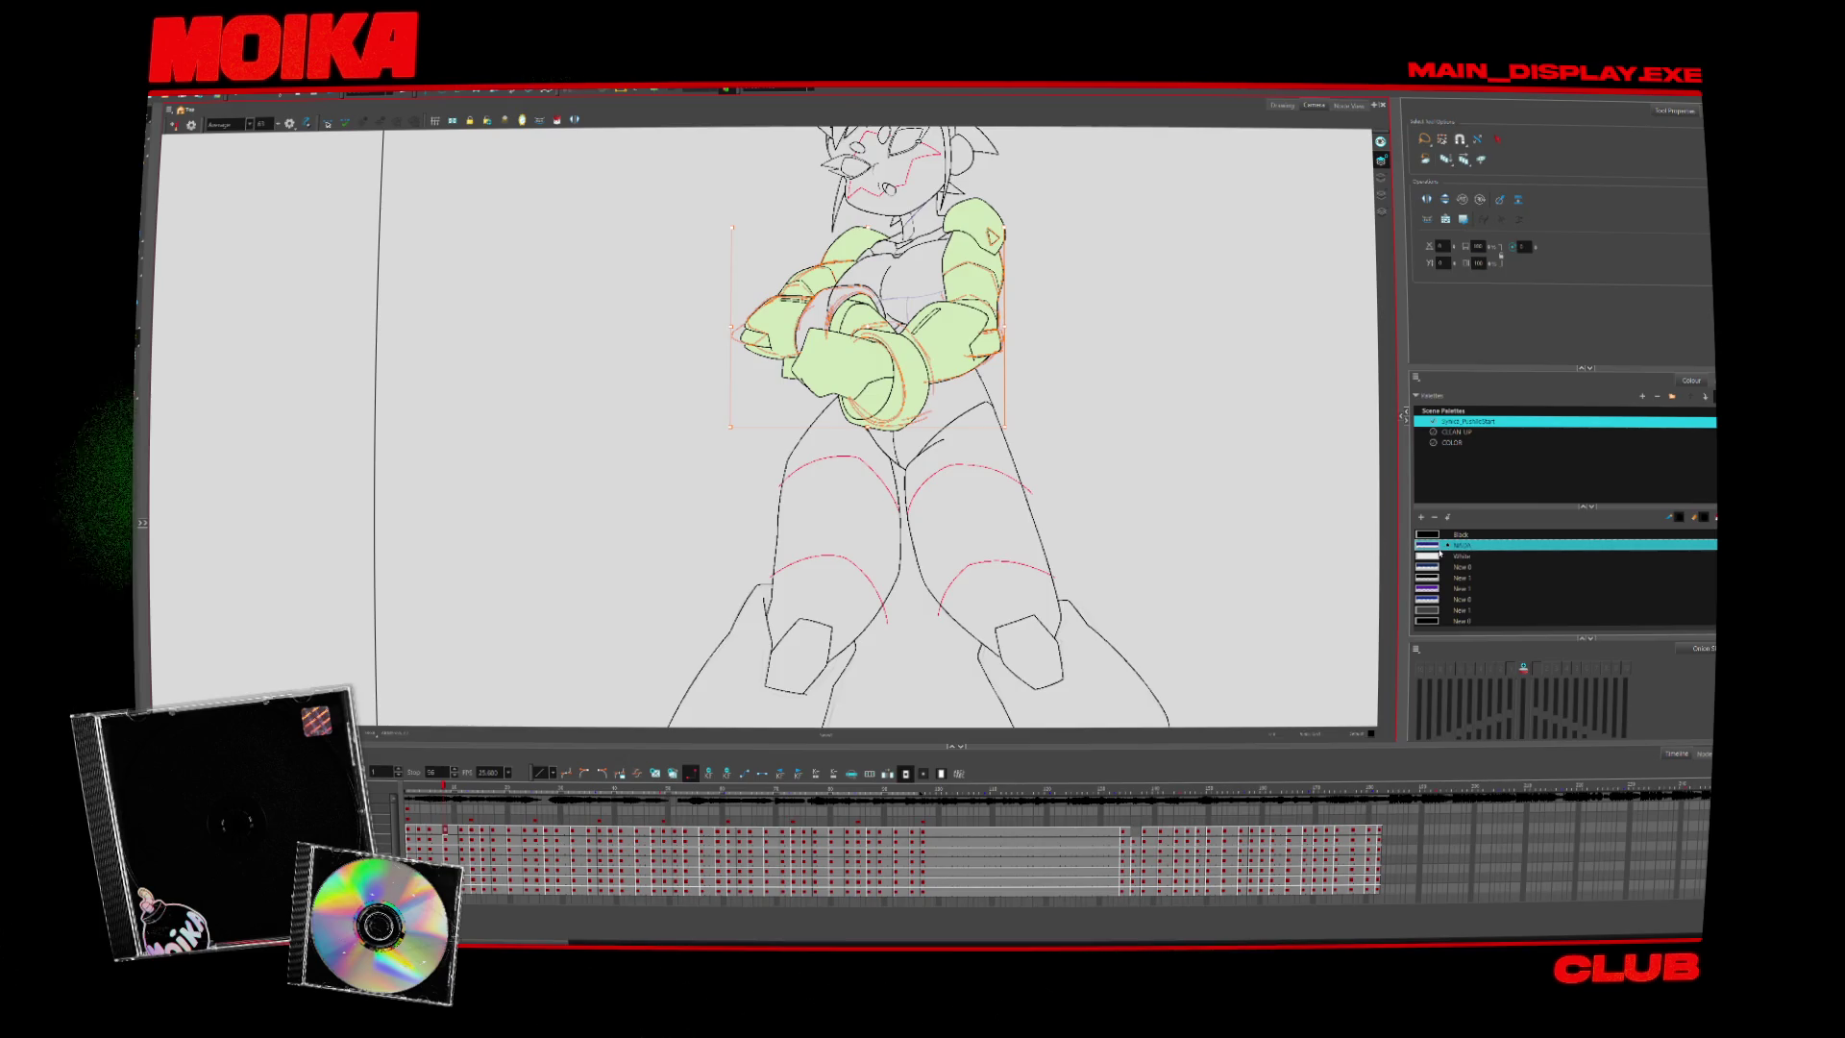
key(.)
key(.)
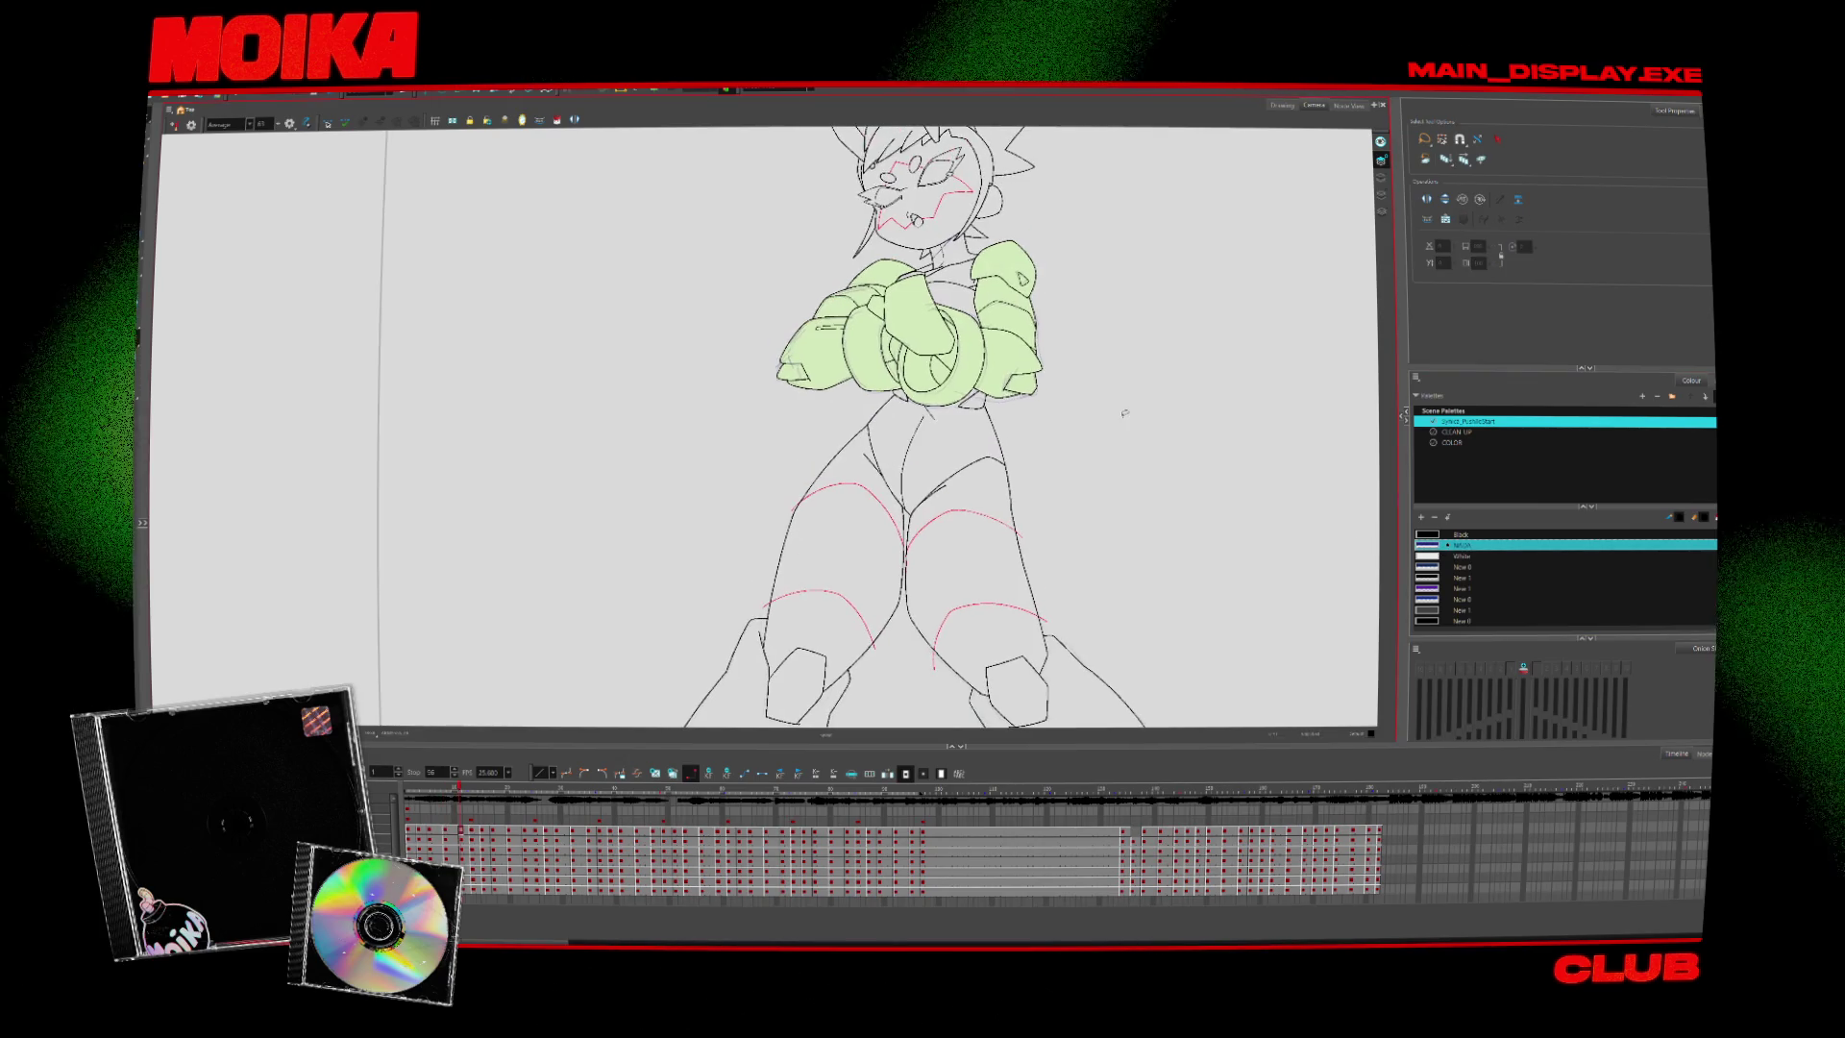
key(.)
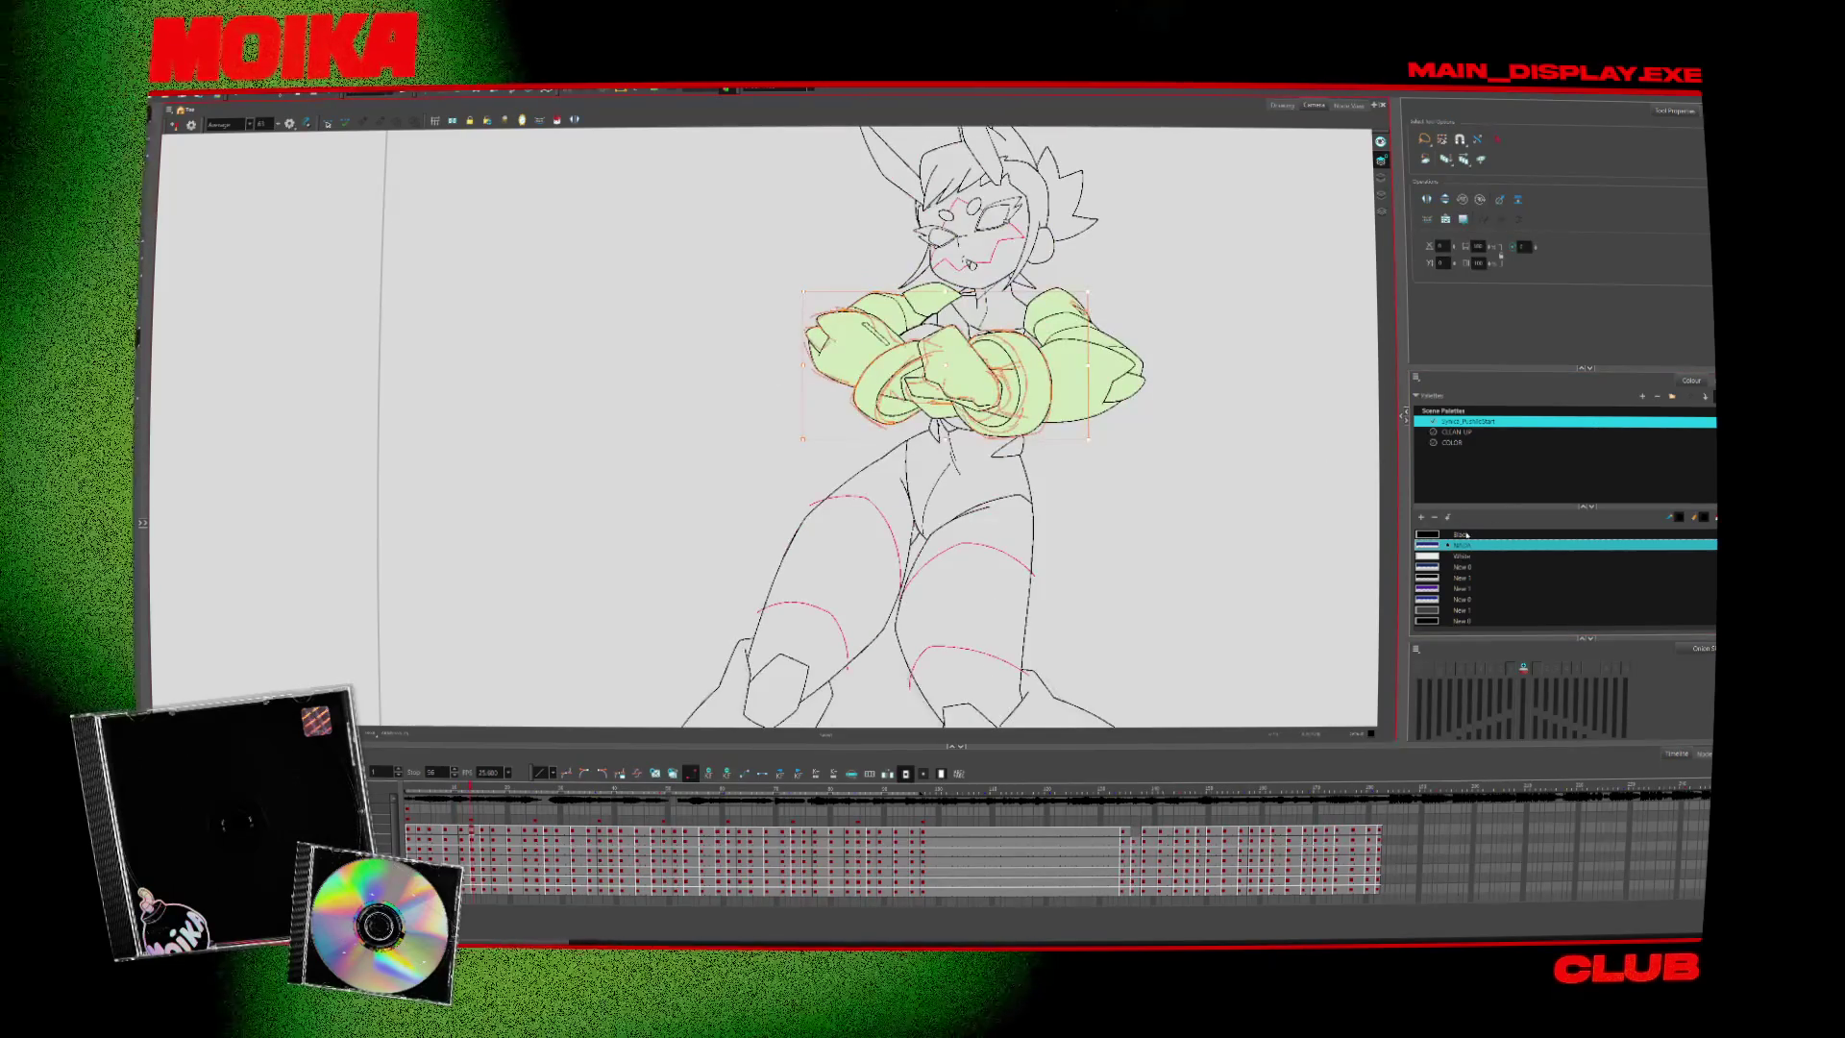
click(1263, 486)
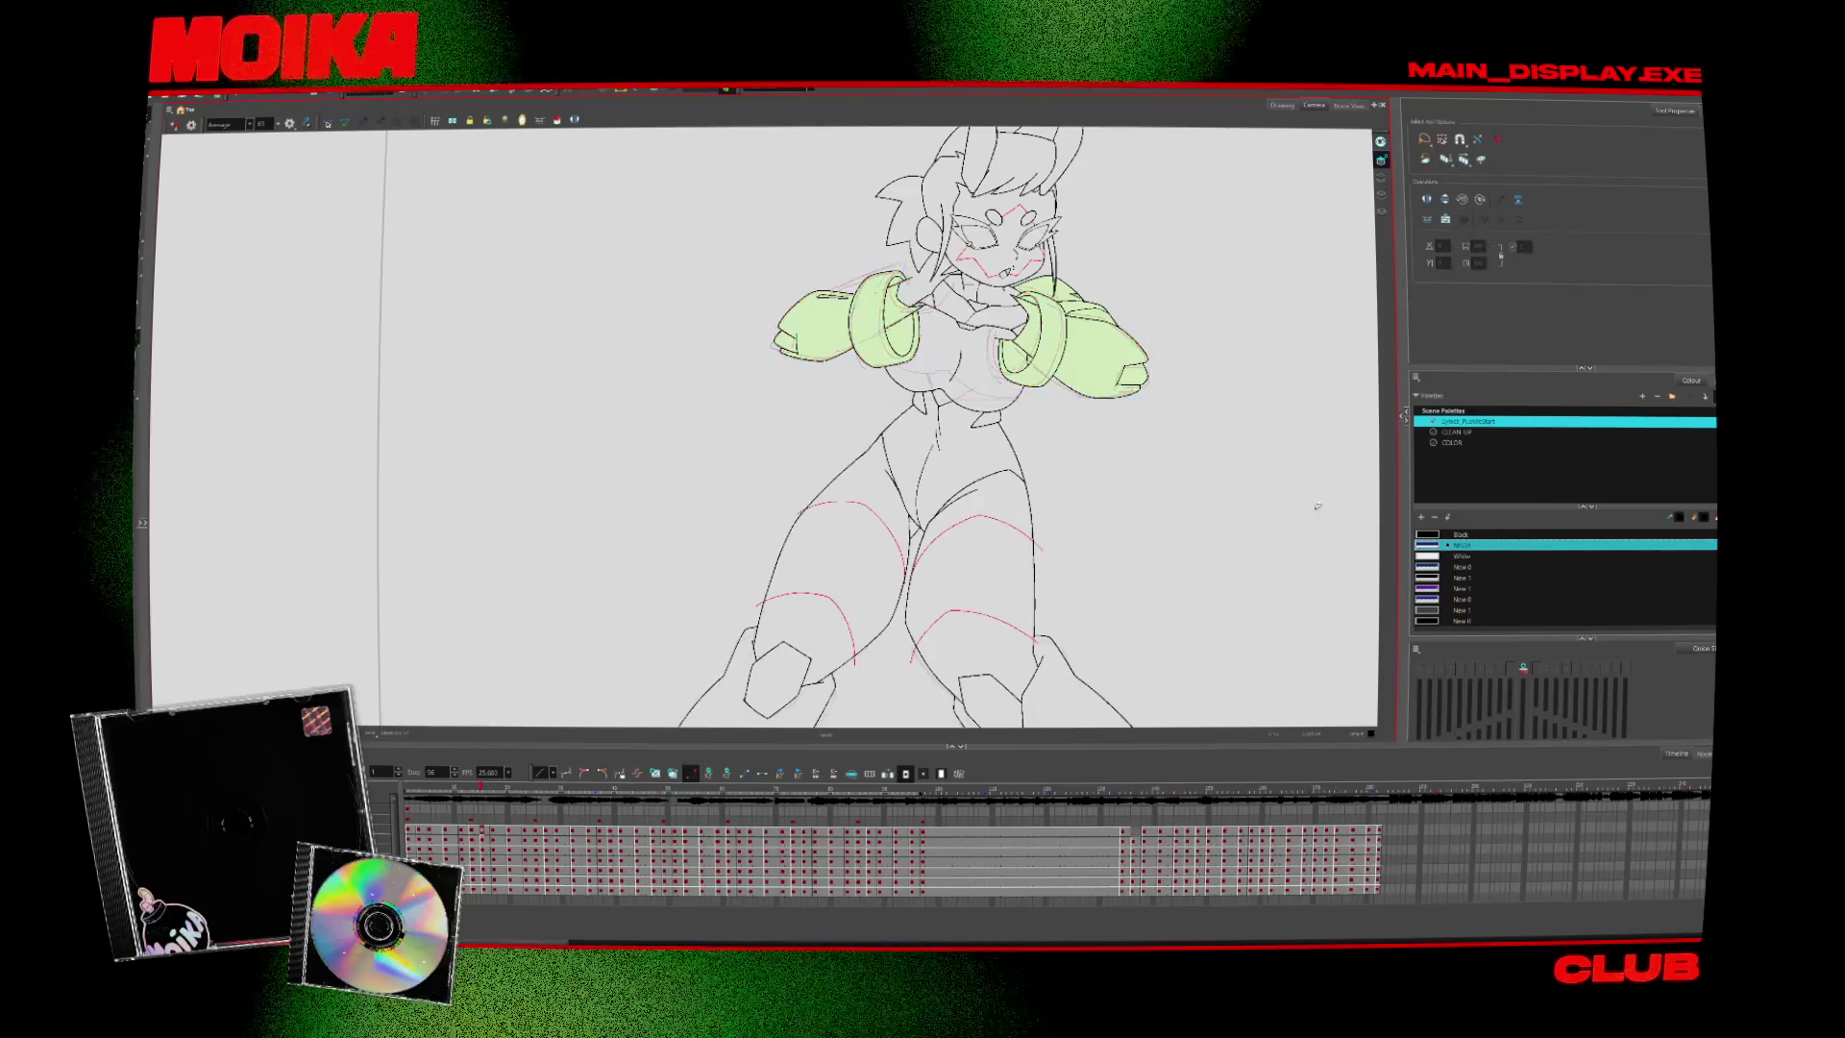
Keep stepping through later drawings, then deselect the arms and fade the other line art
key(.)
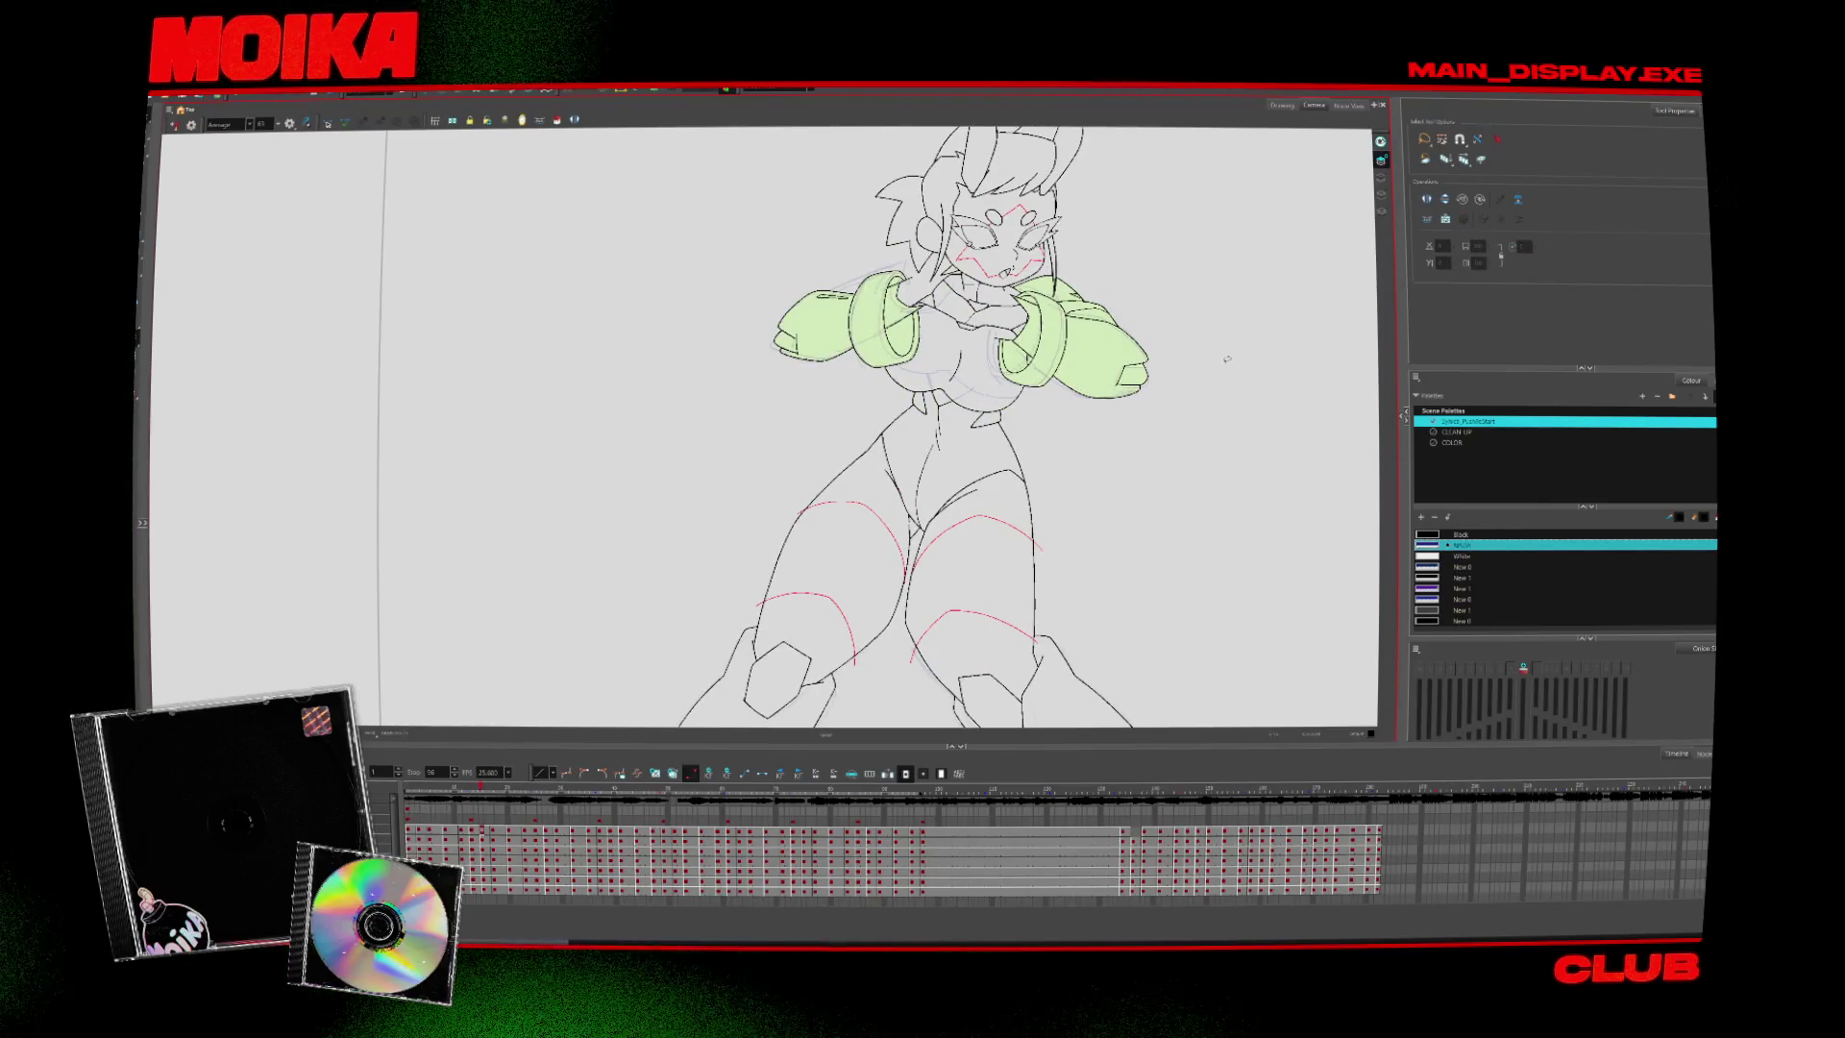
key(.)
key(.)
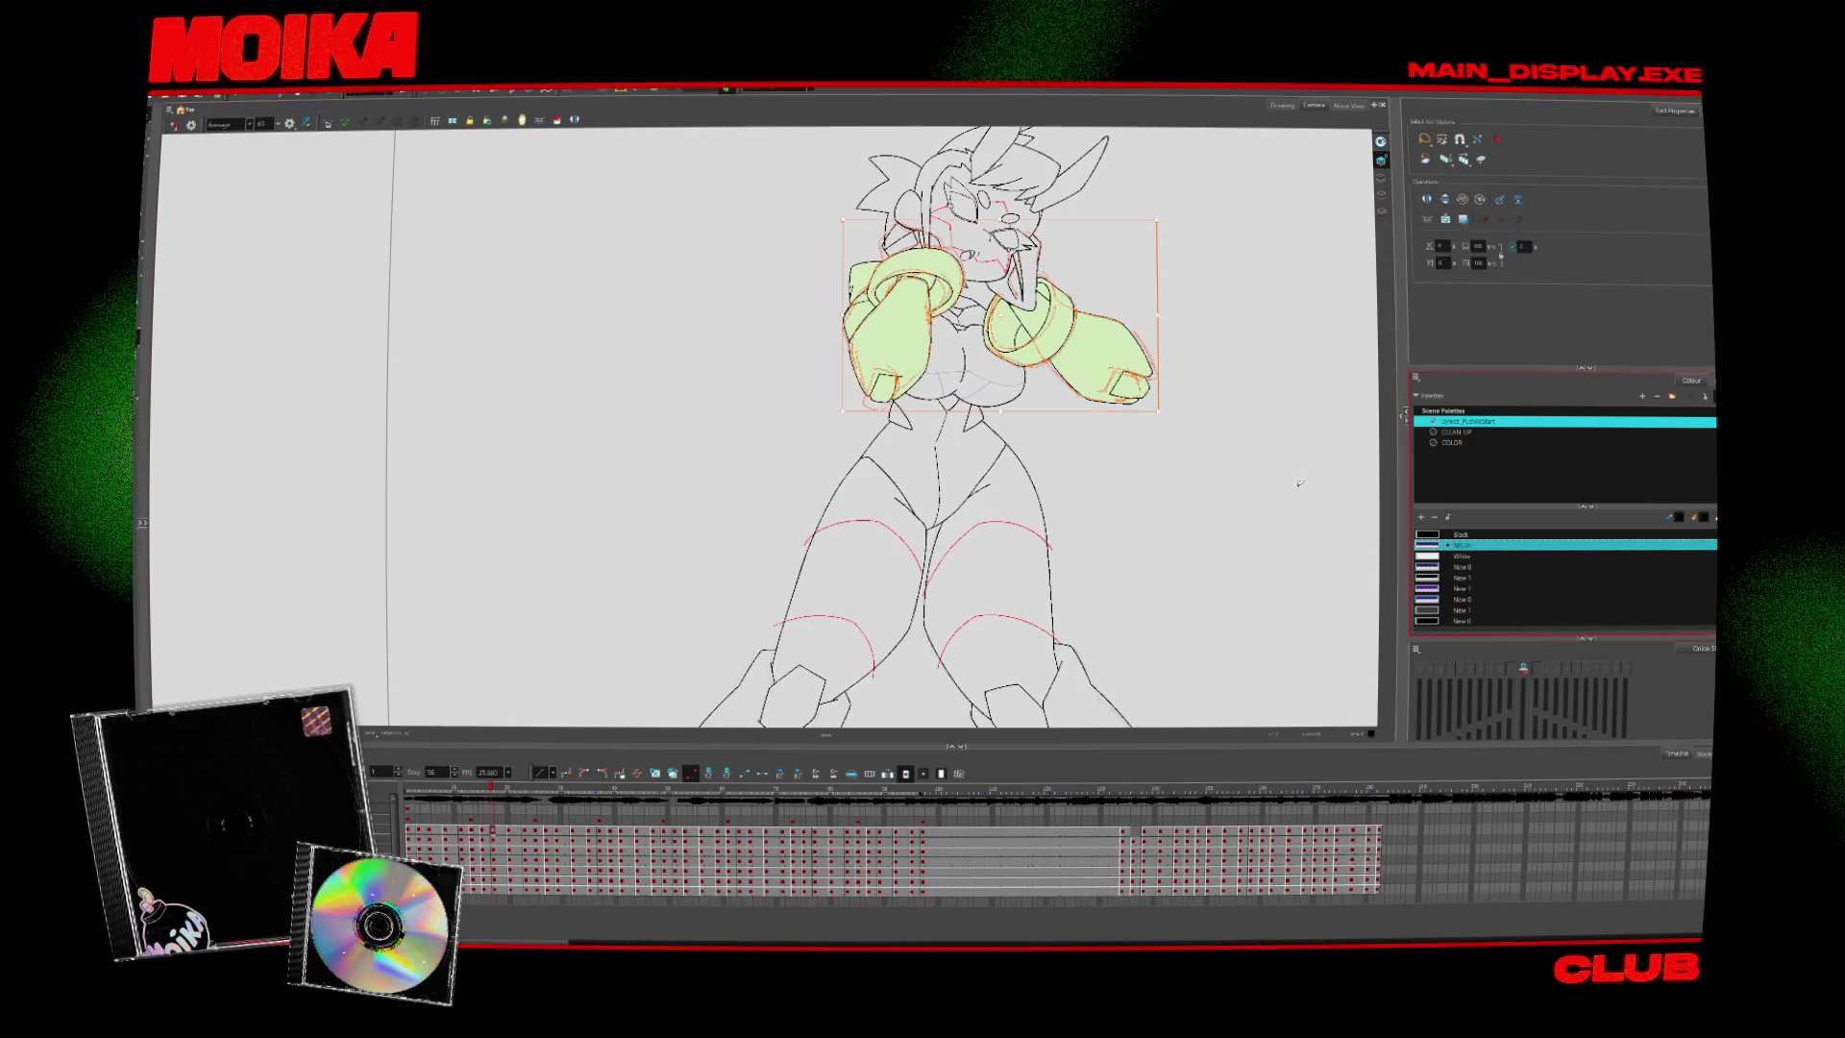
key(.)
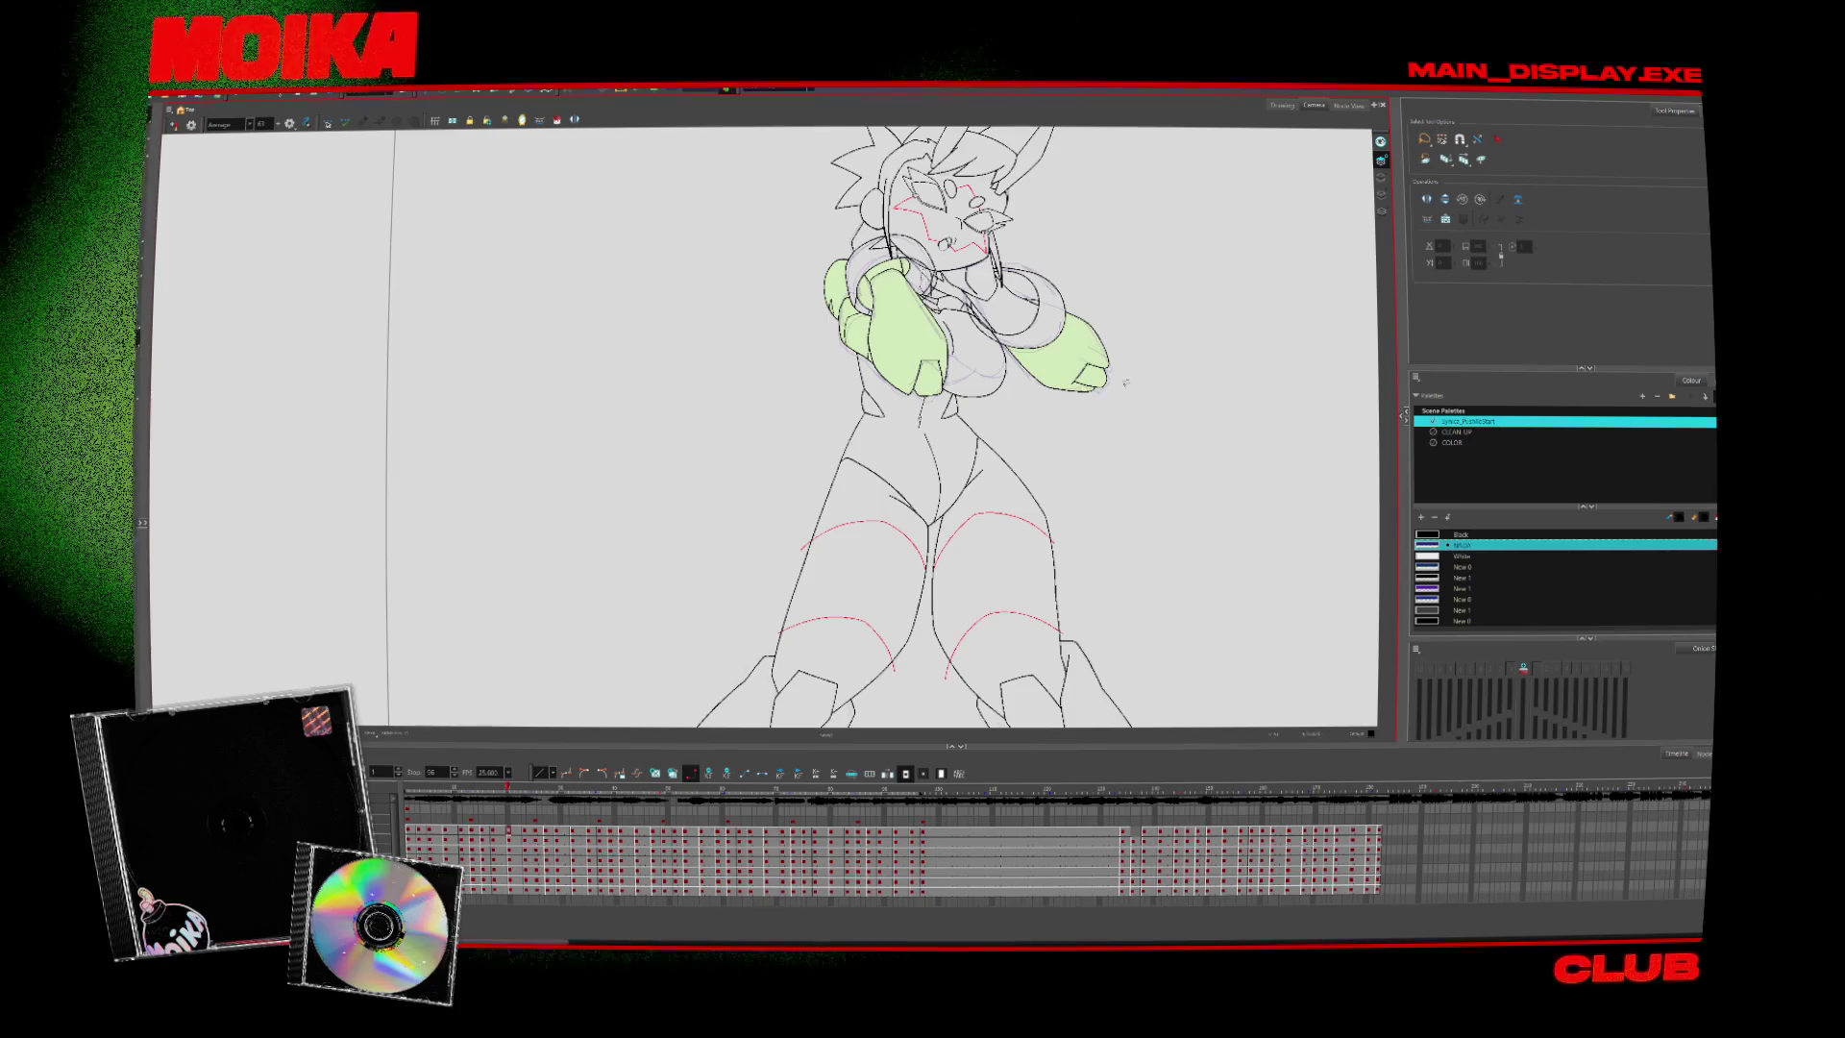
scroll(1103, 366, up, 3)
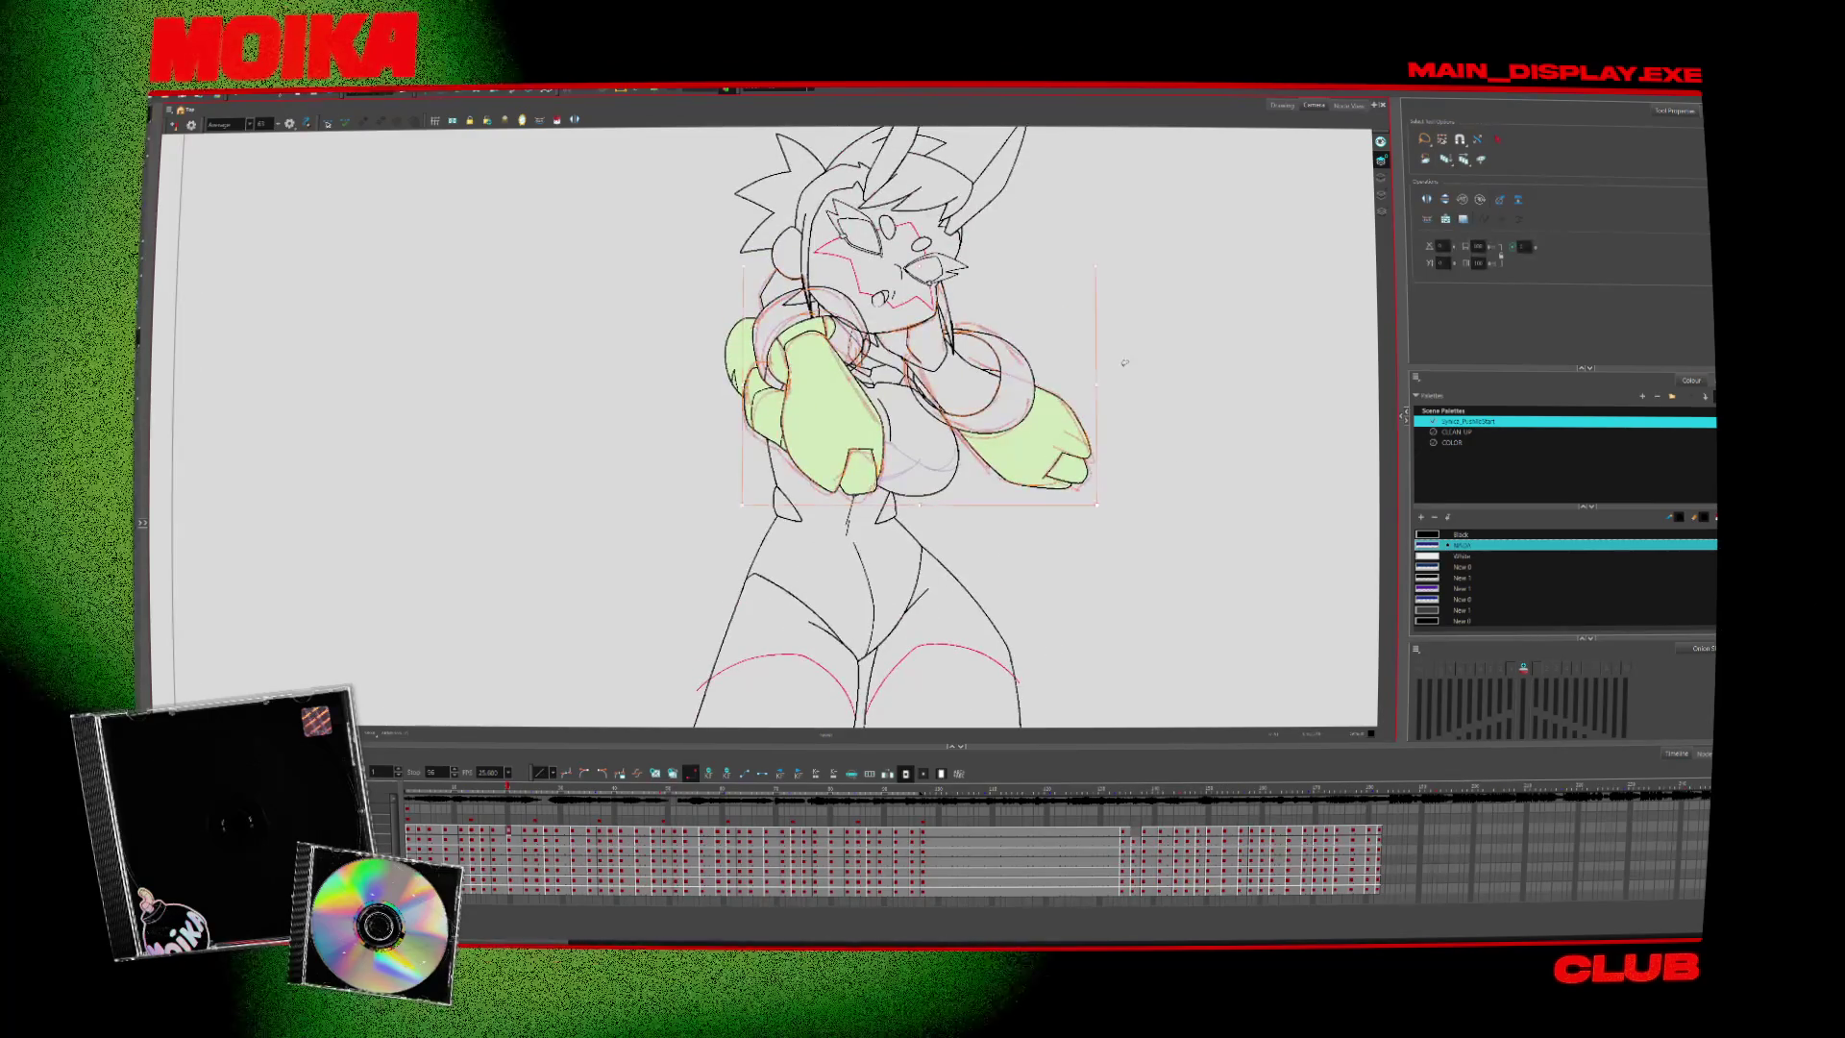
key(period)
key(period)
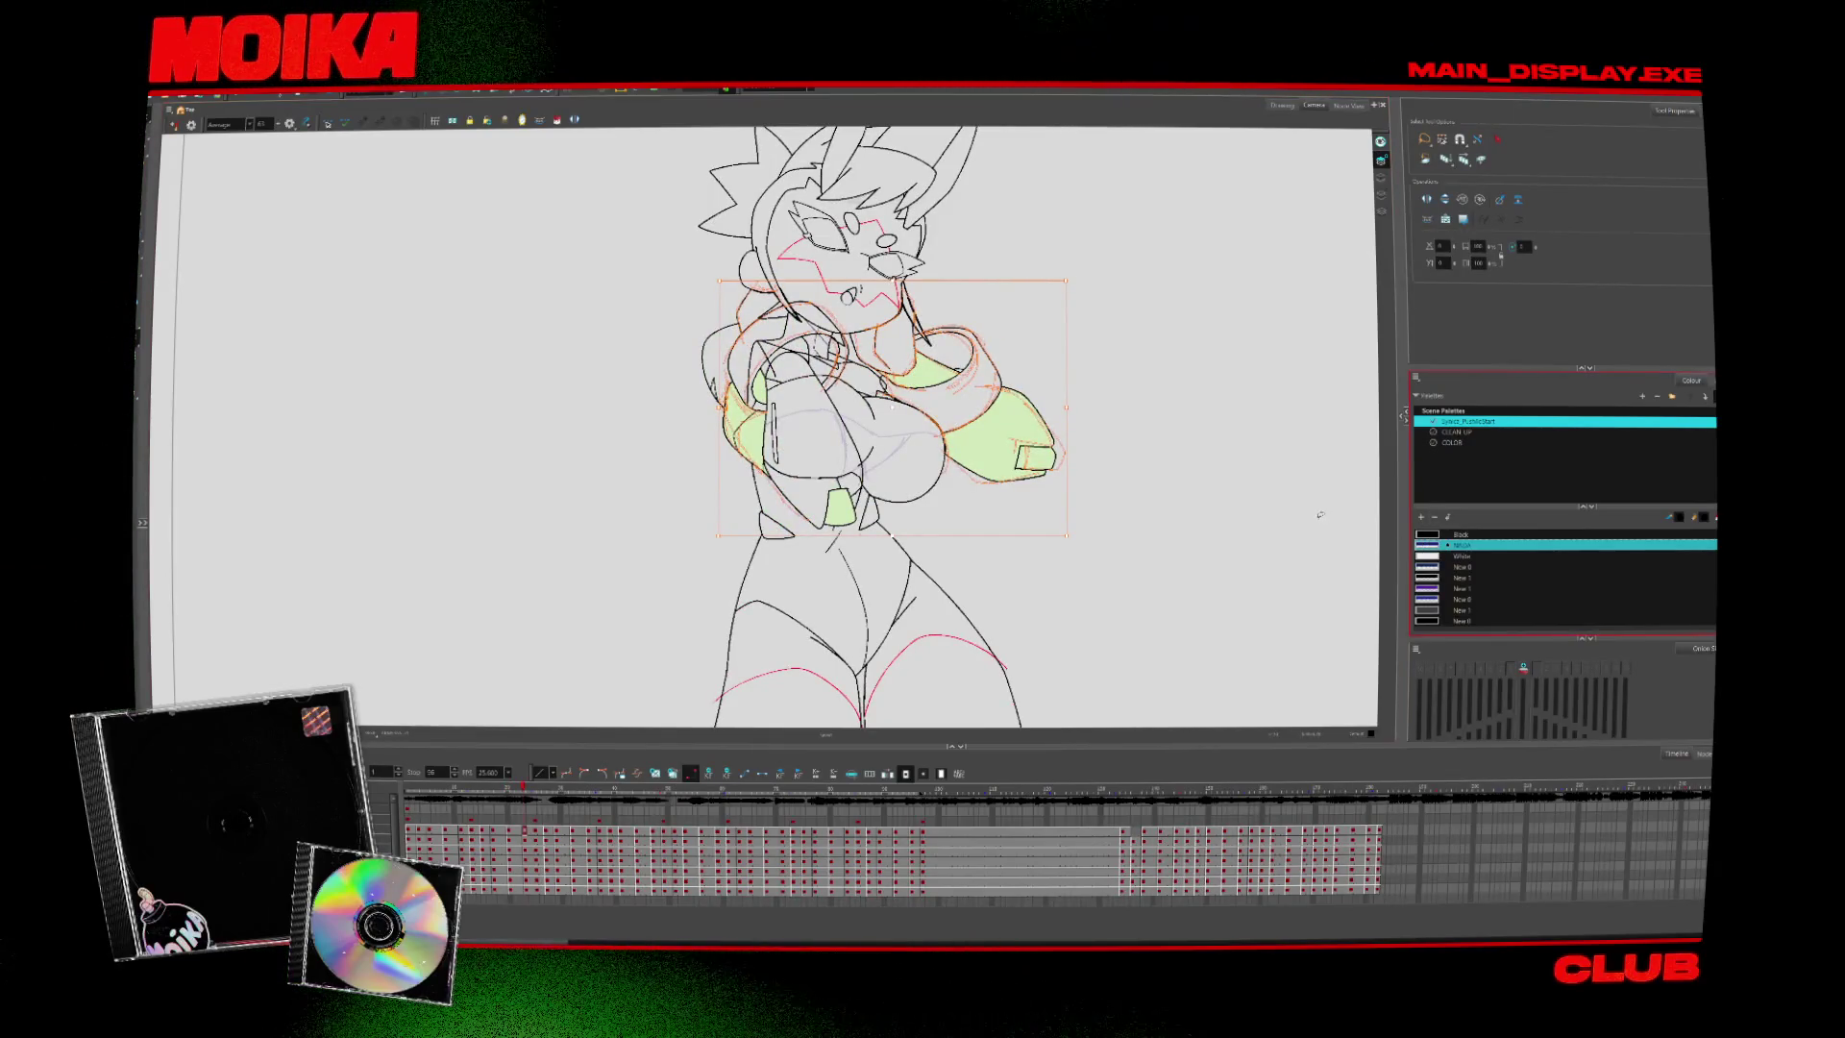
key(period)
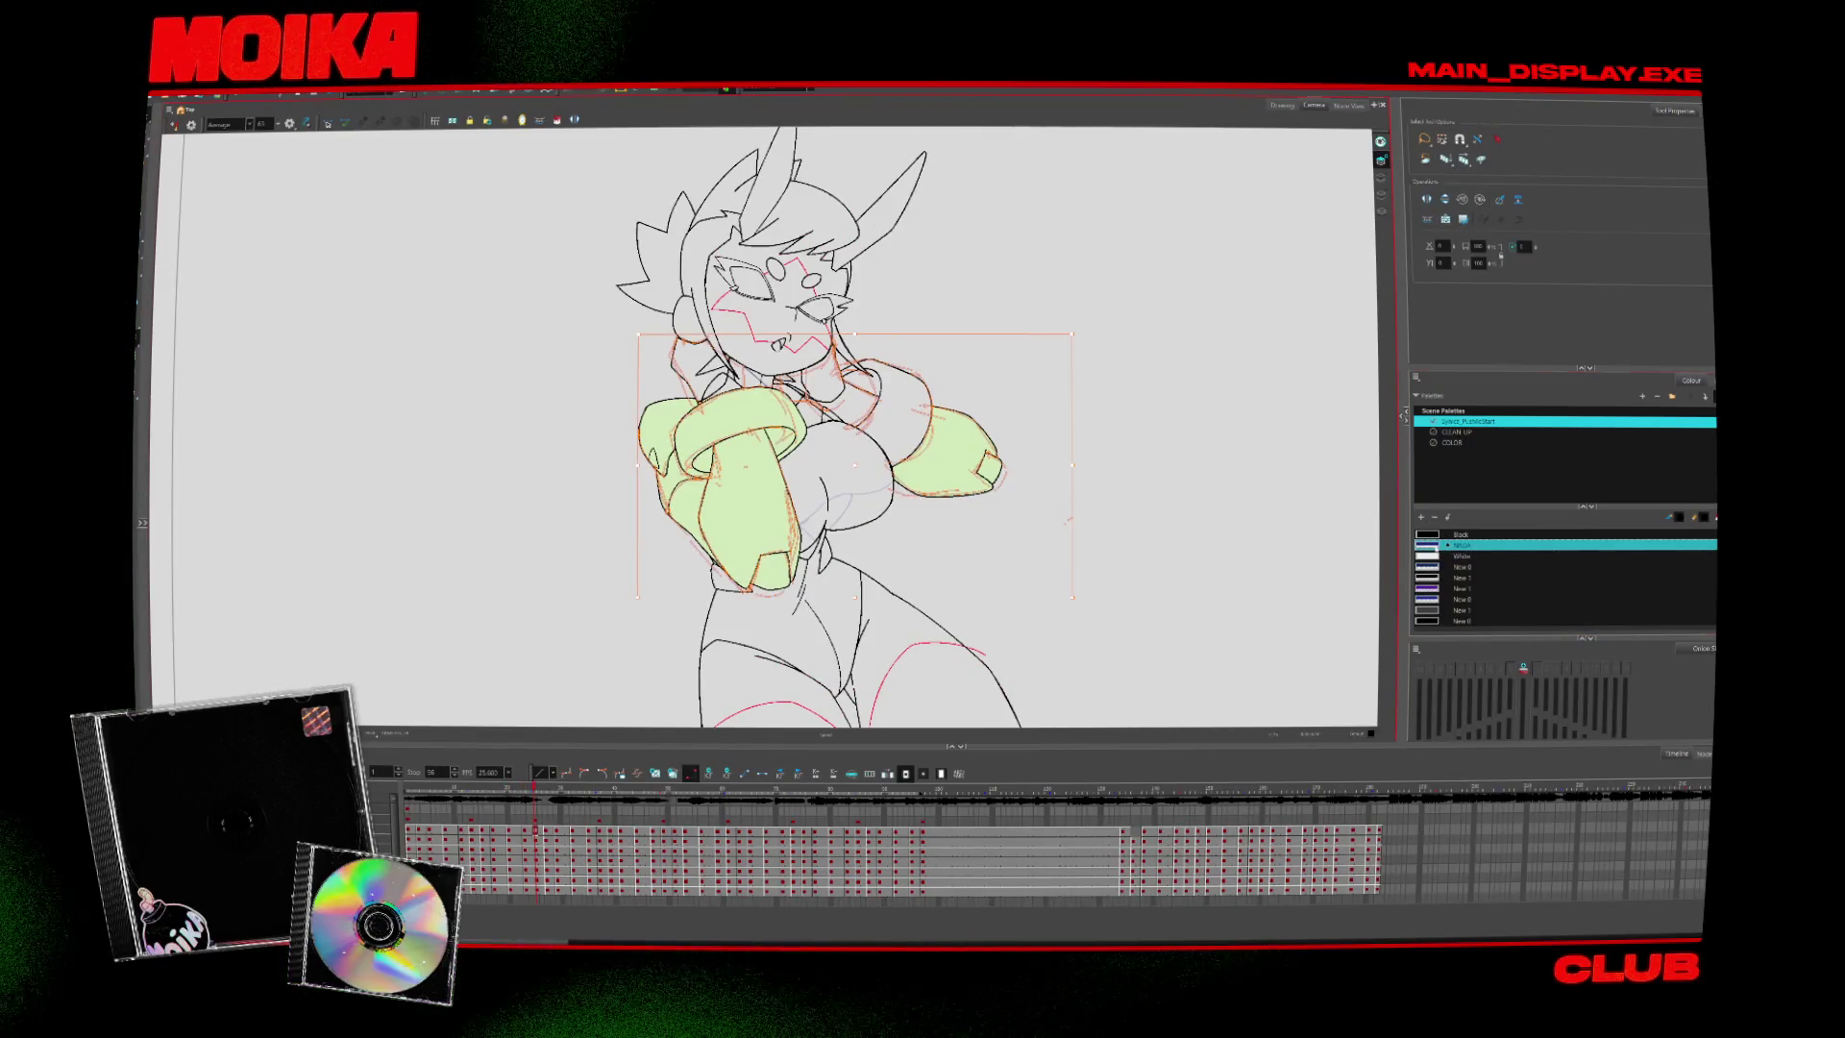
key(period)
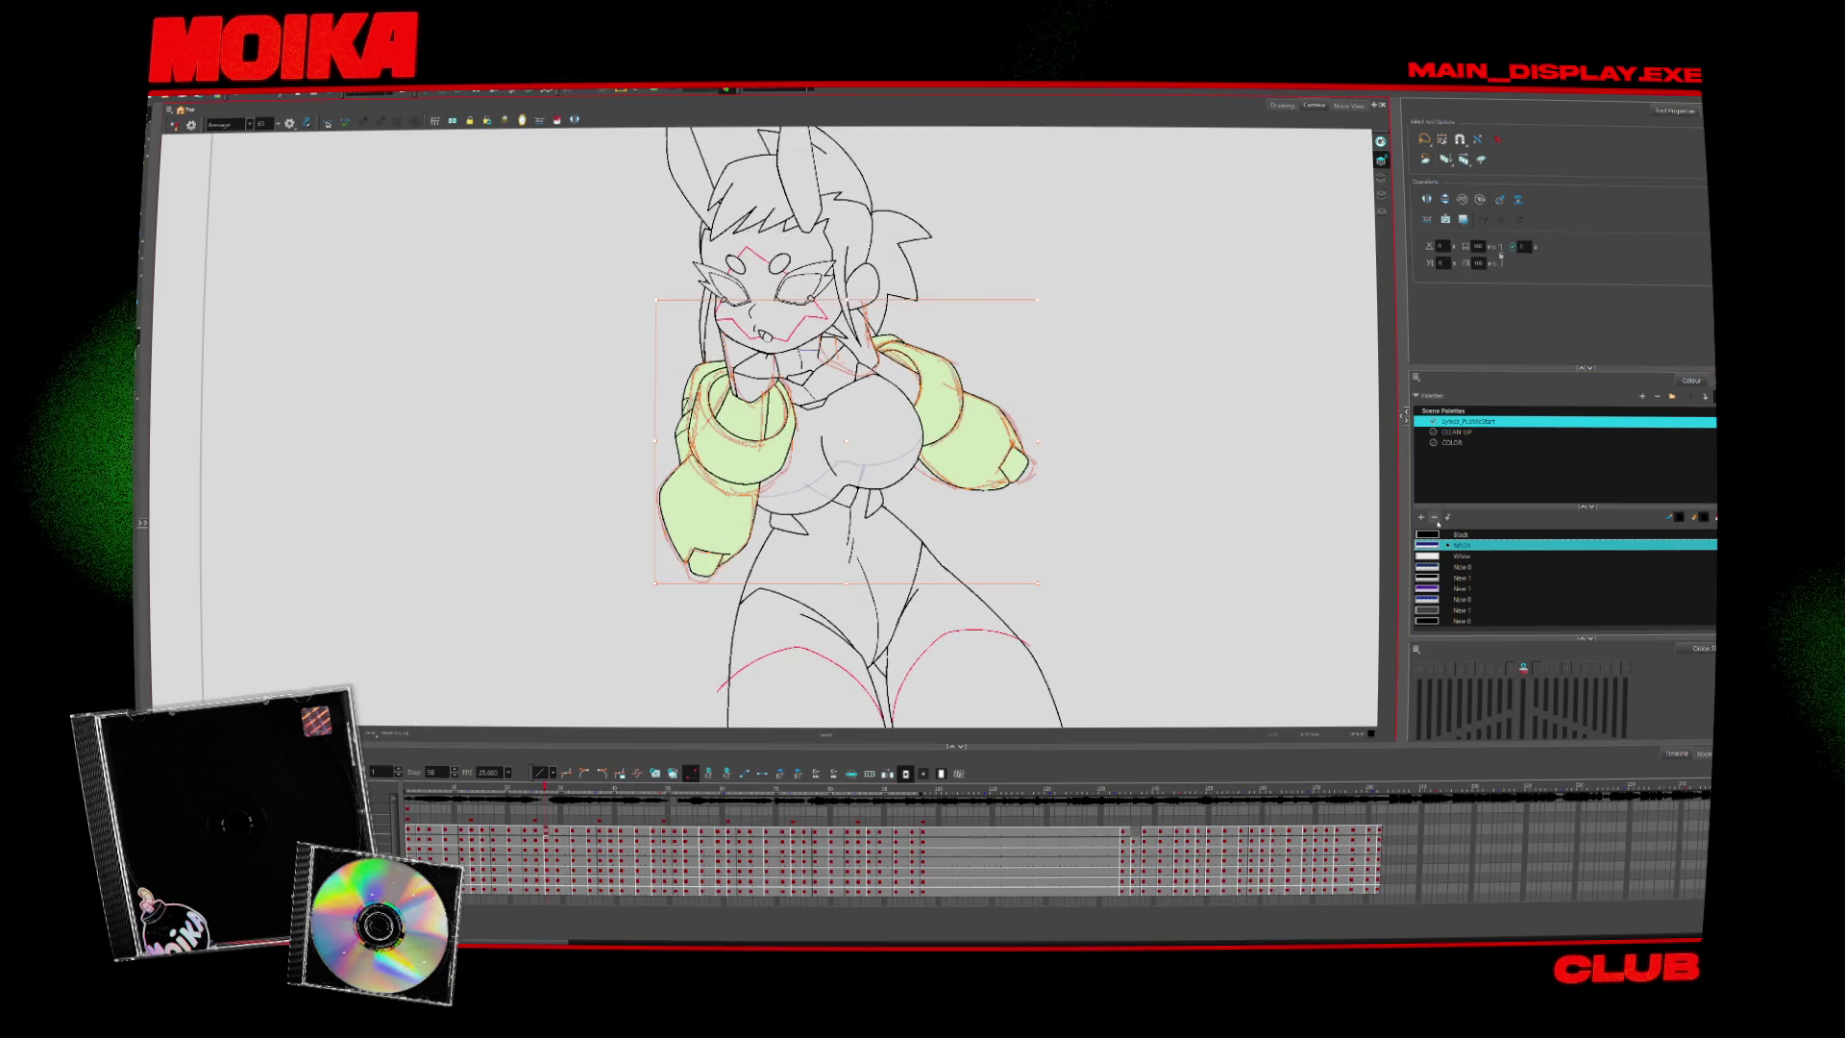
click(385, 646)
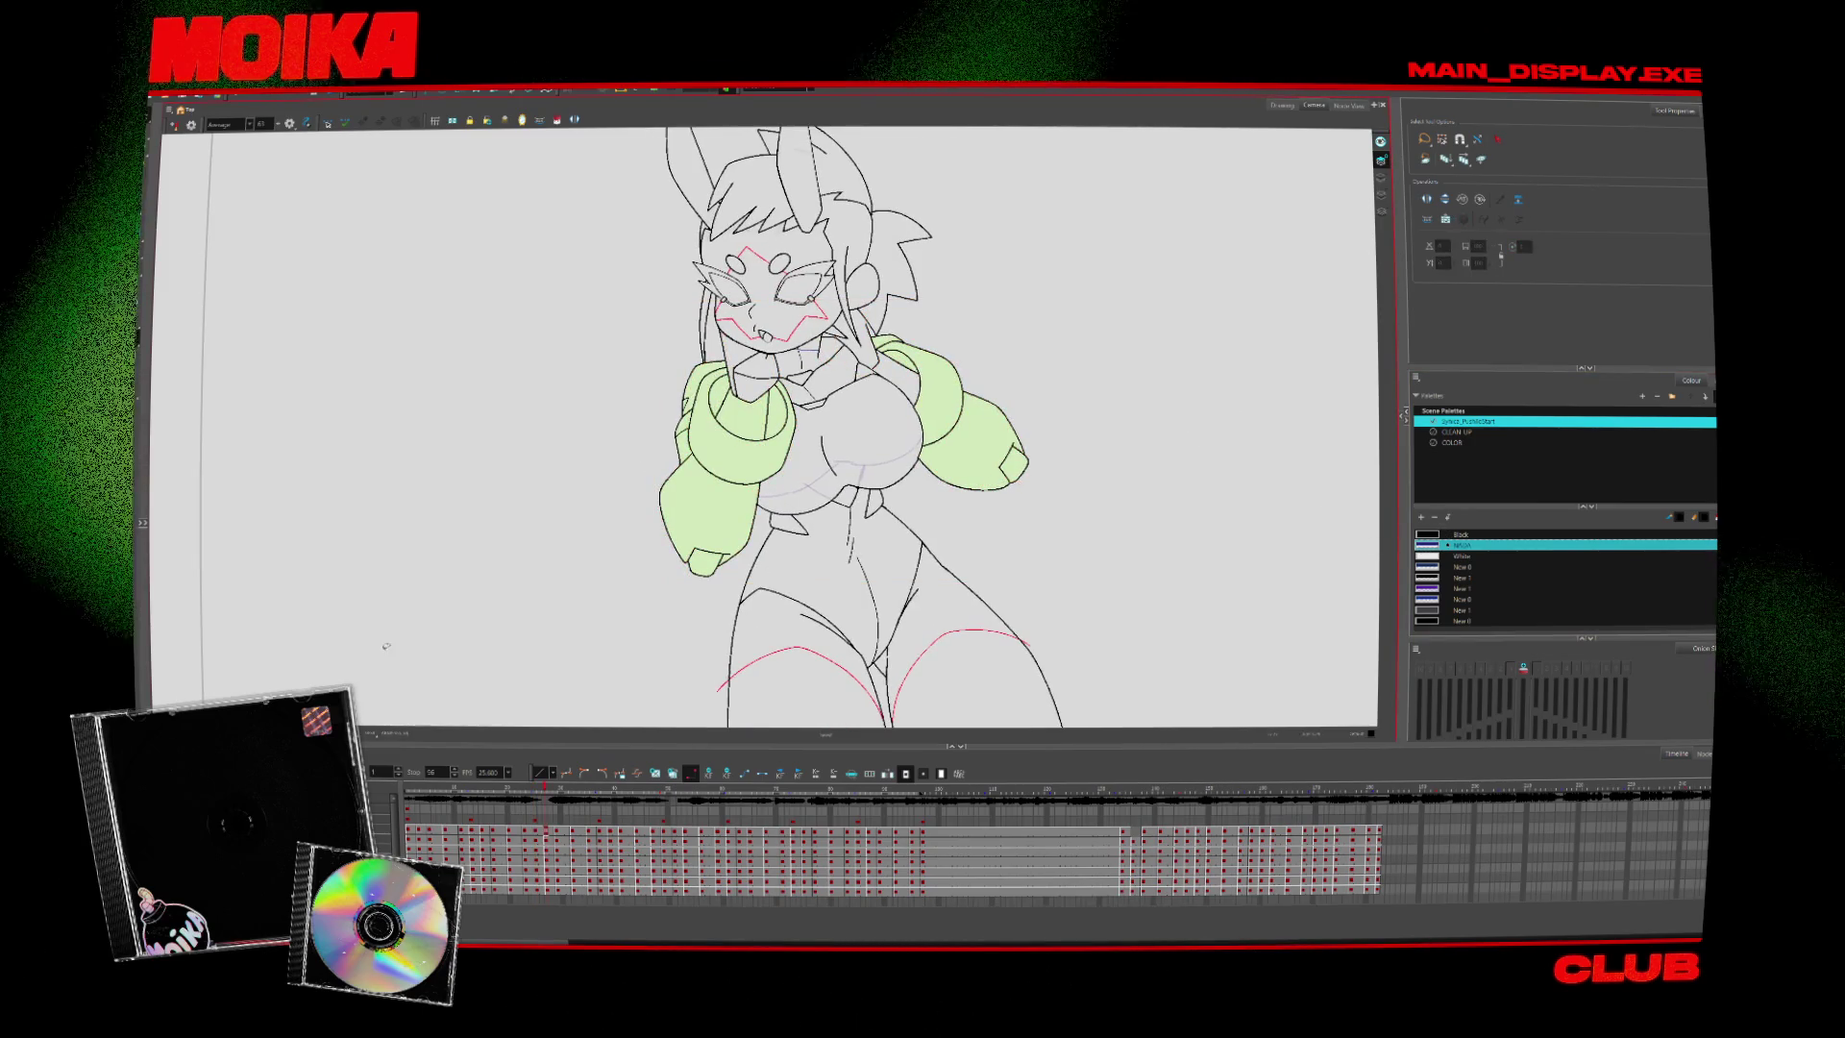
key(shift+l)
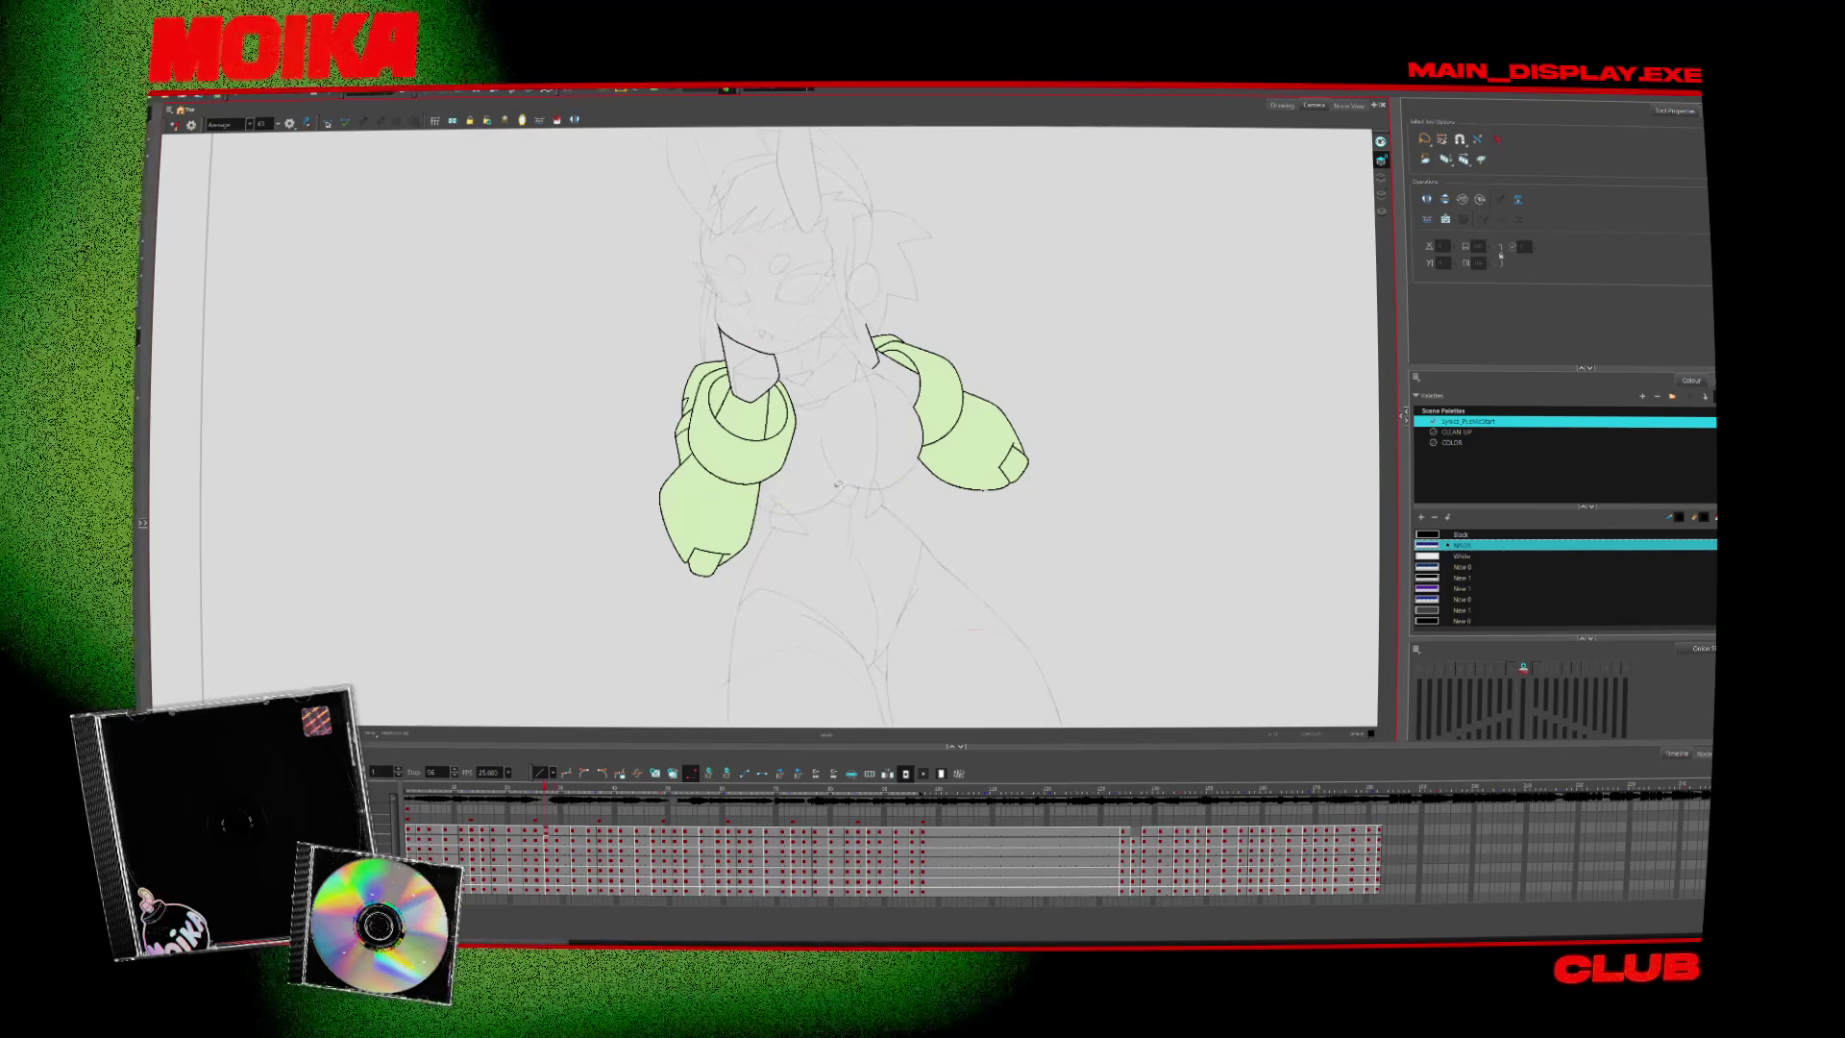
Flip forward through the arm drawings to the pose with arms extended outward
key(period)
key(ctrl+a)
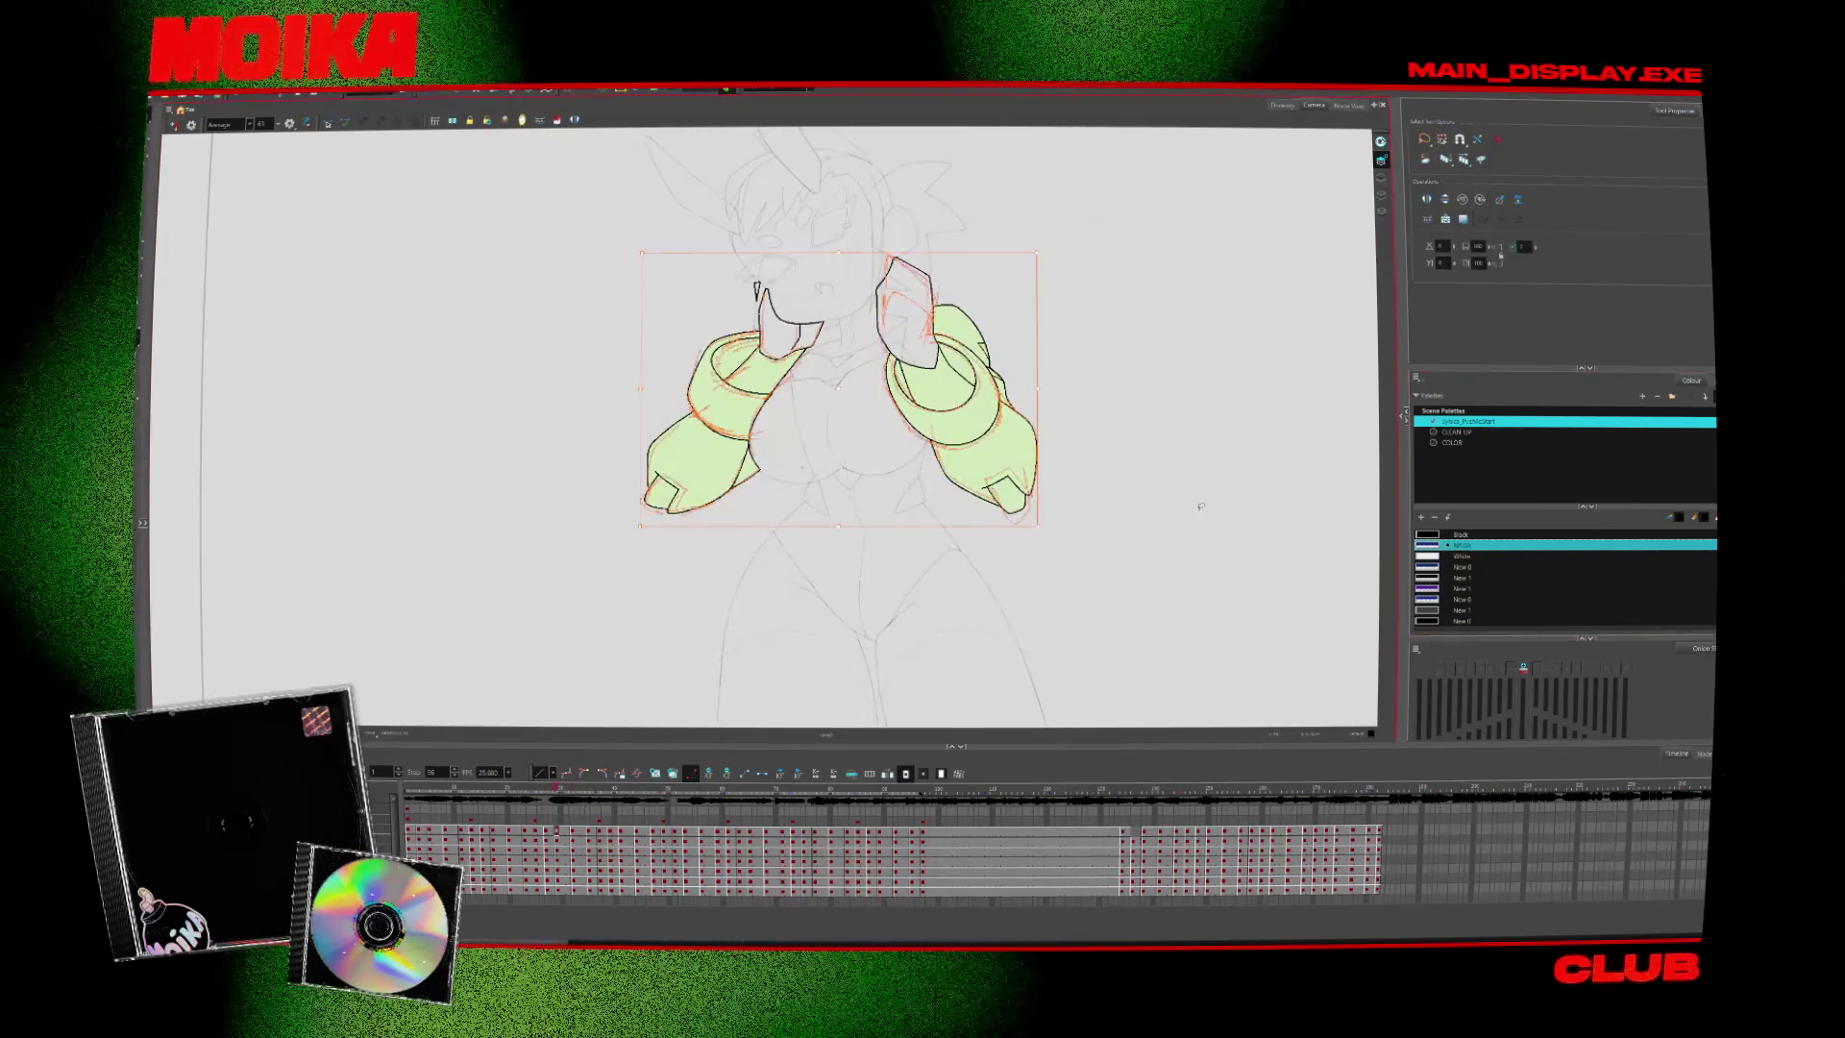
key(period)
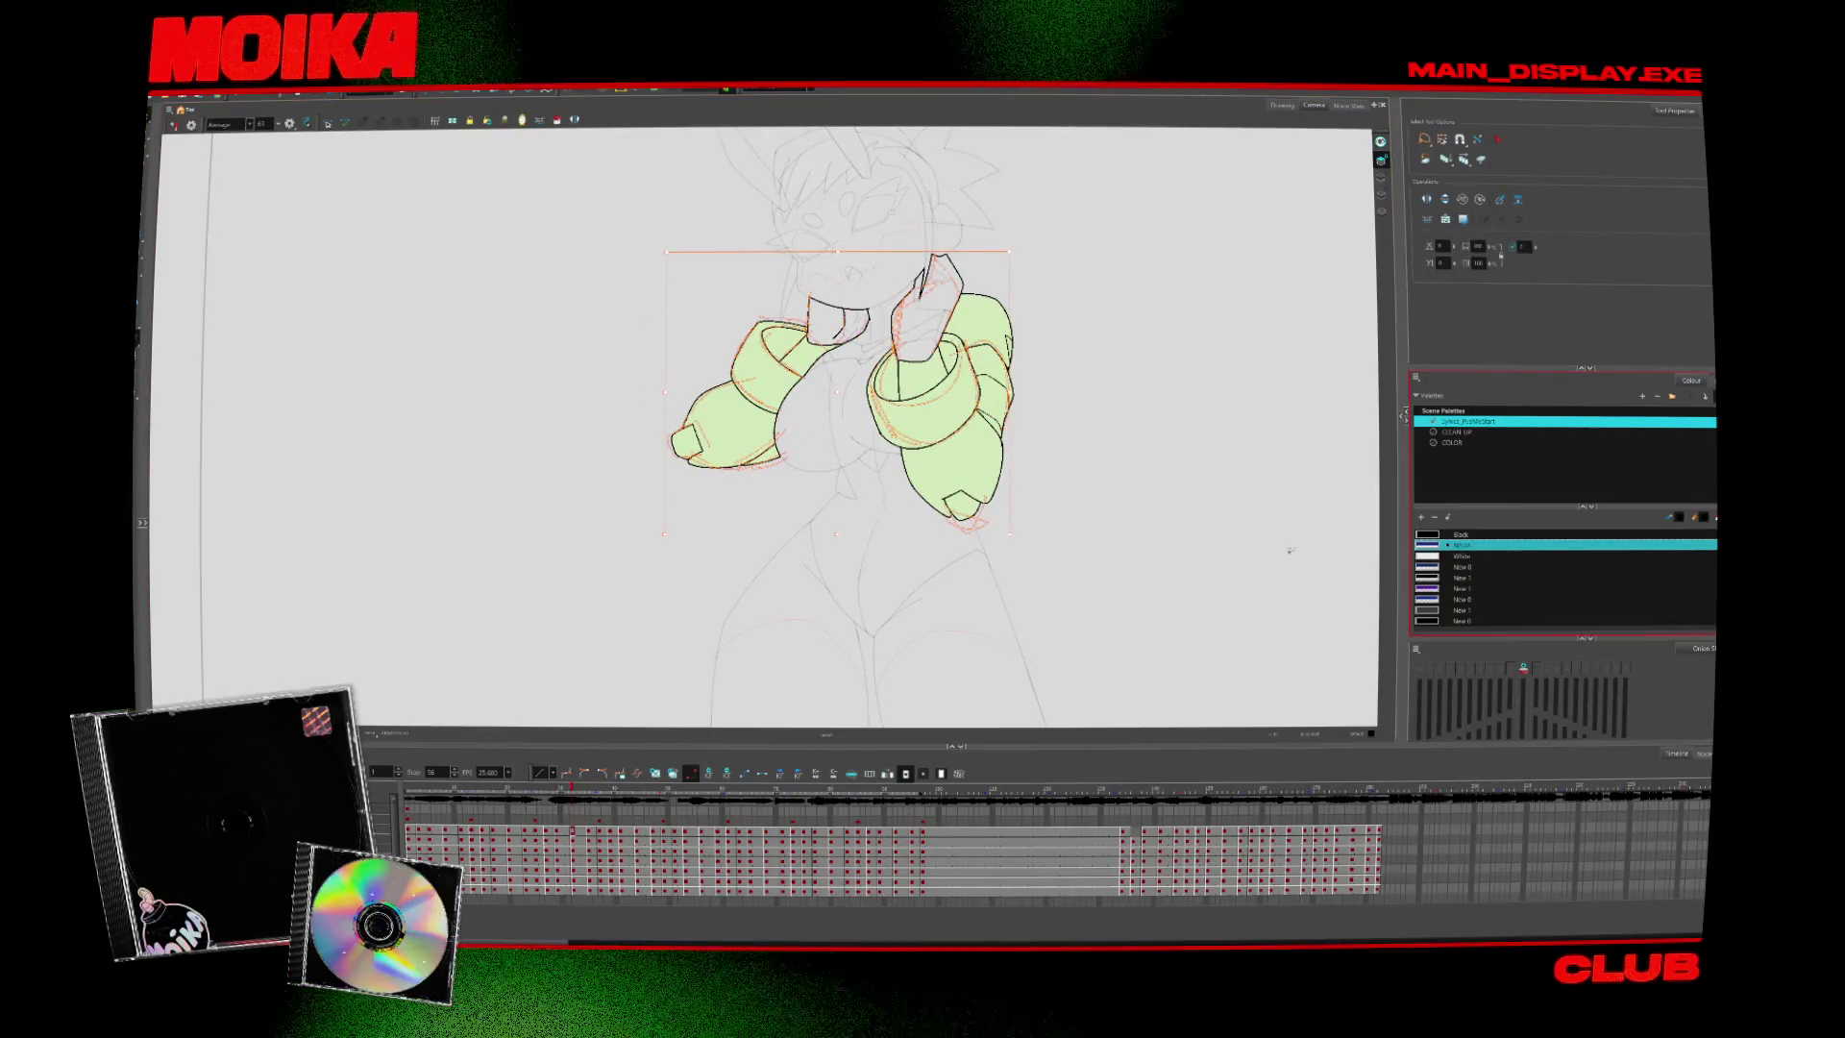
key(period)
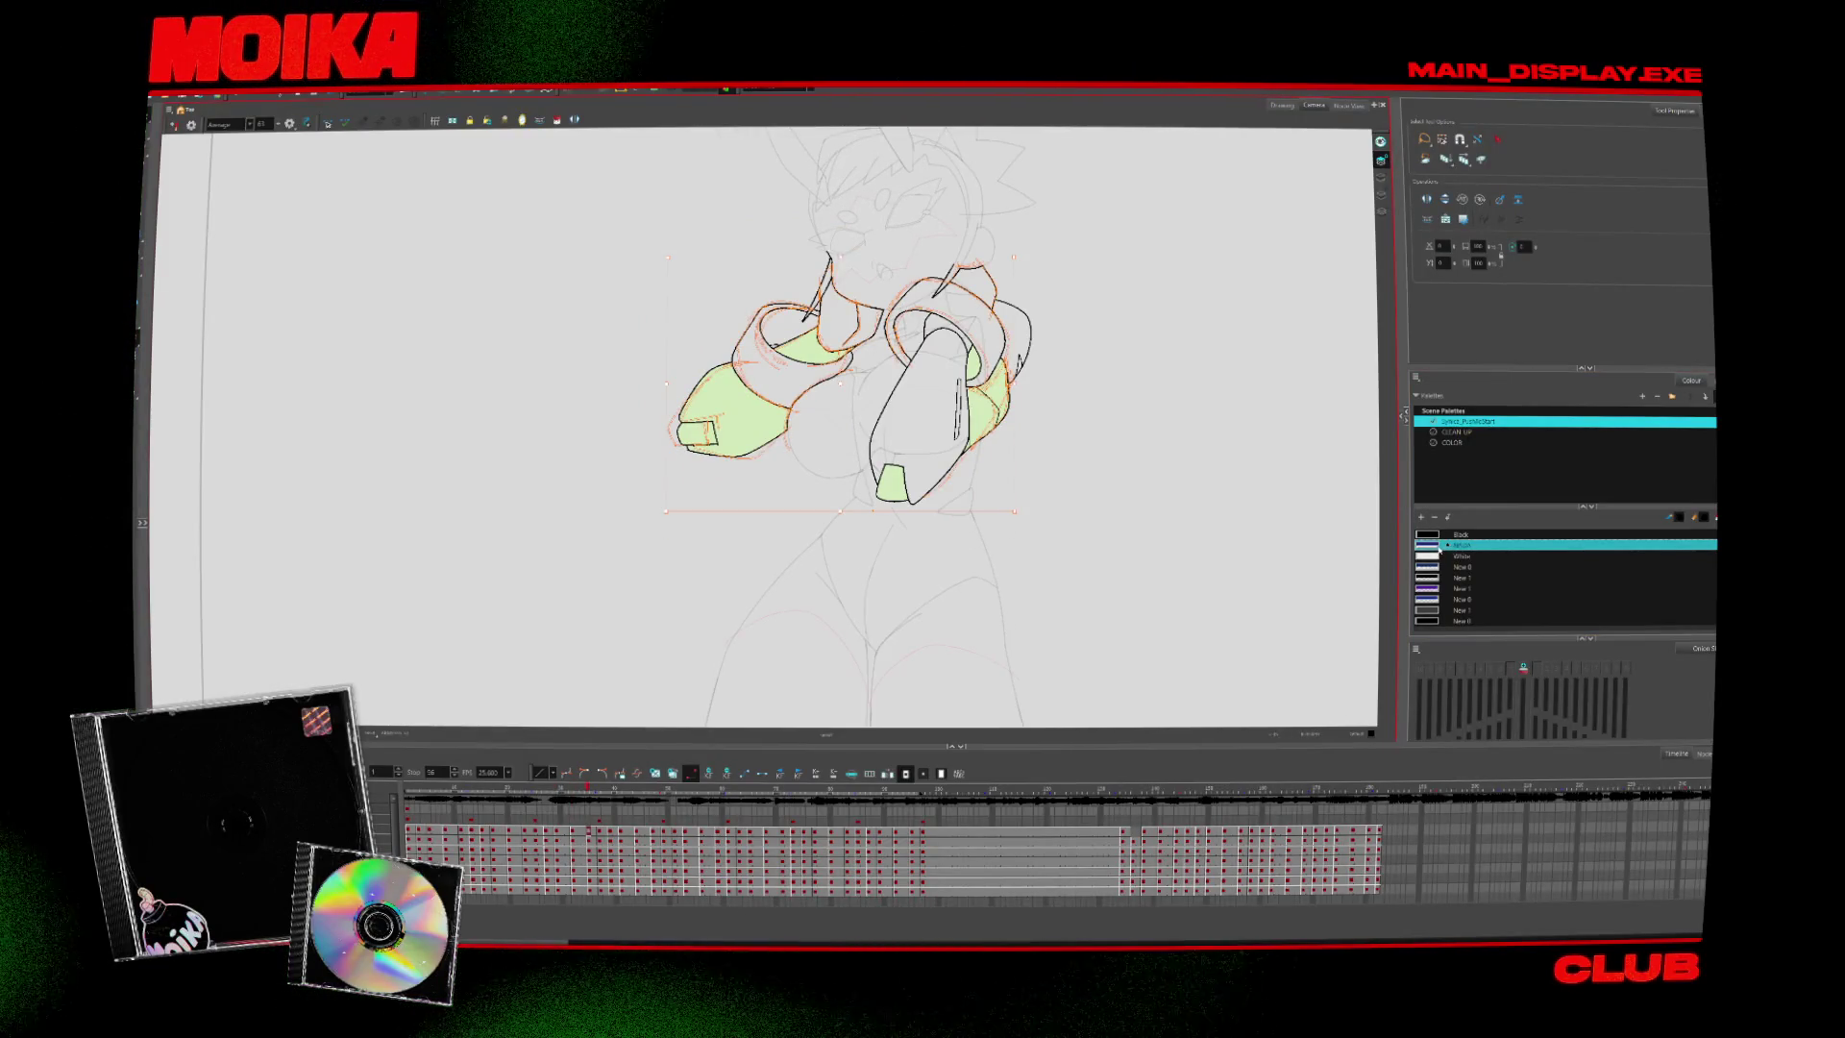
key(period)
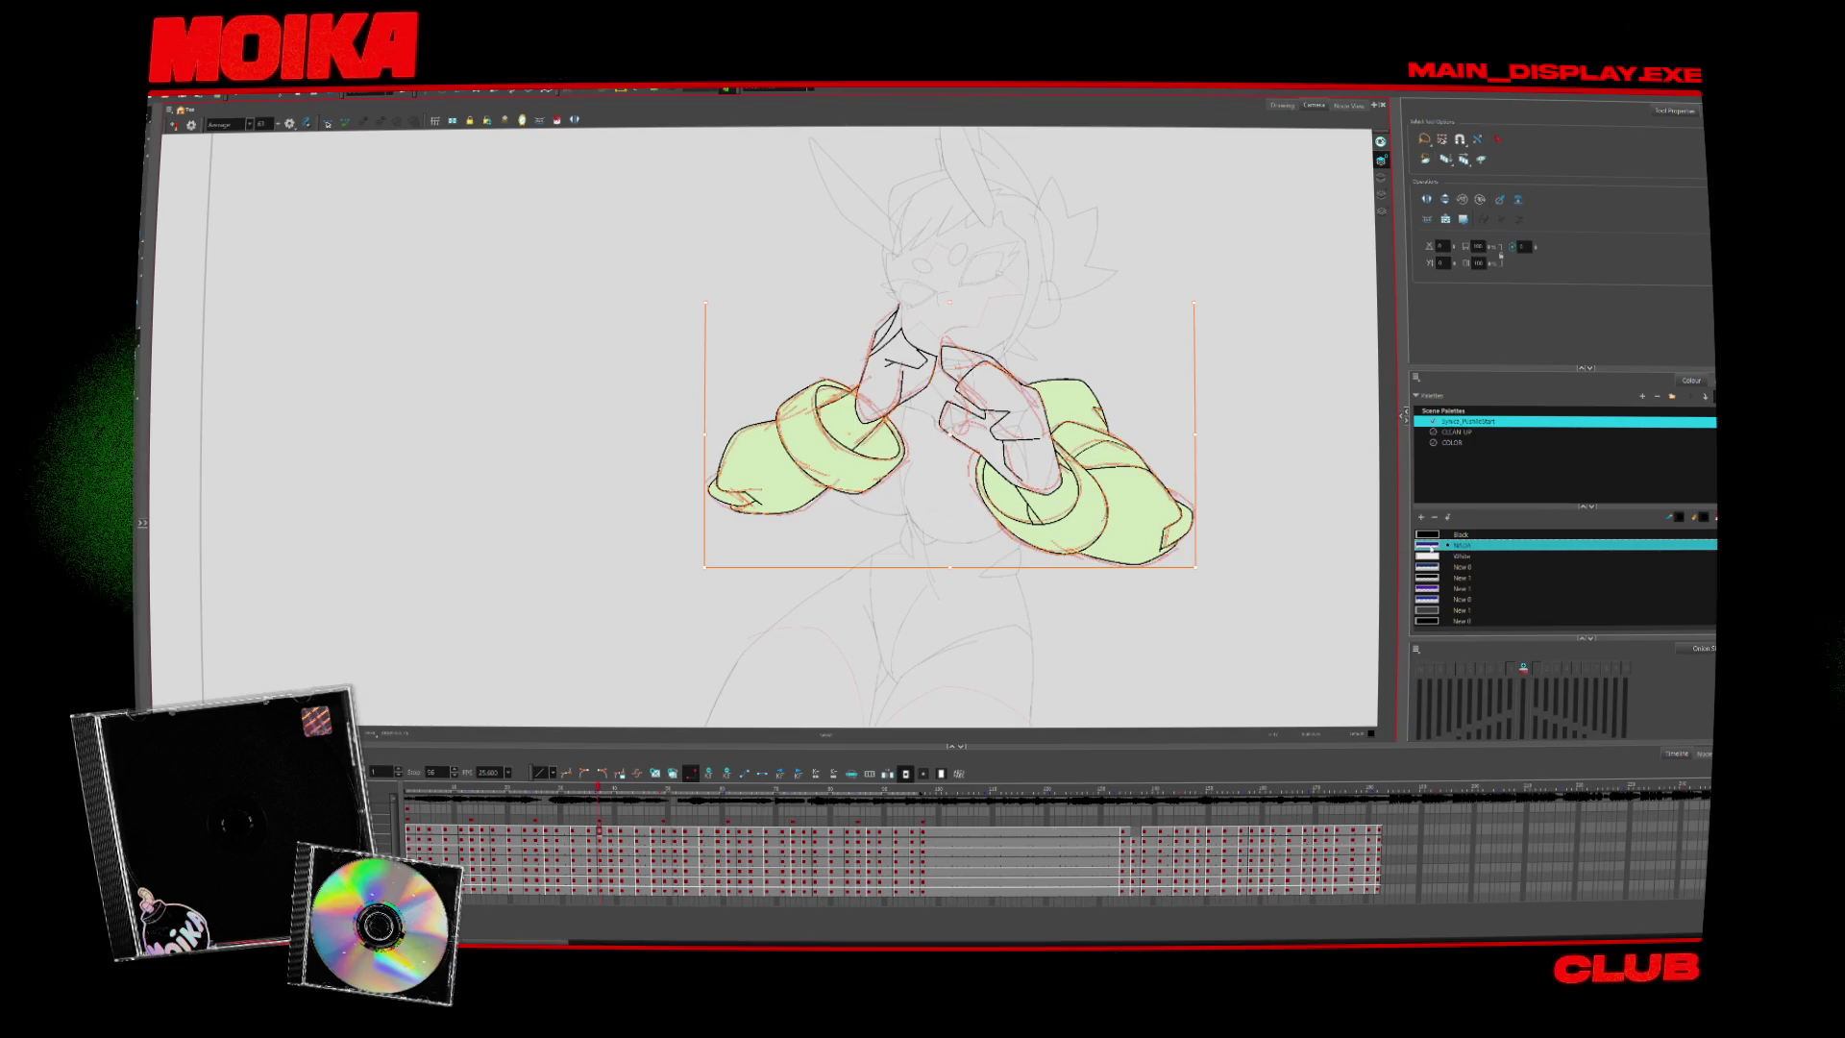
key(period)
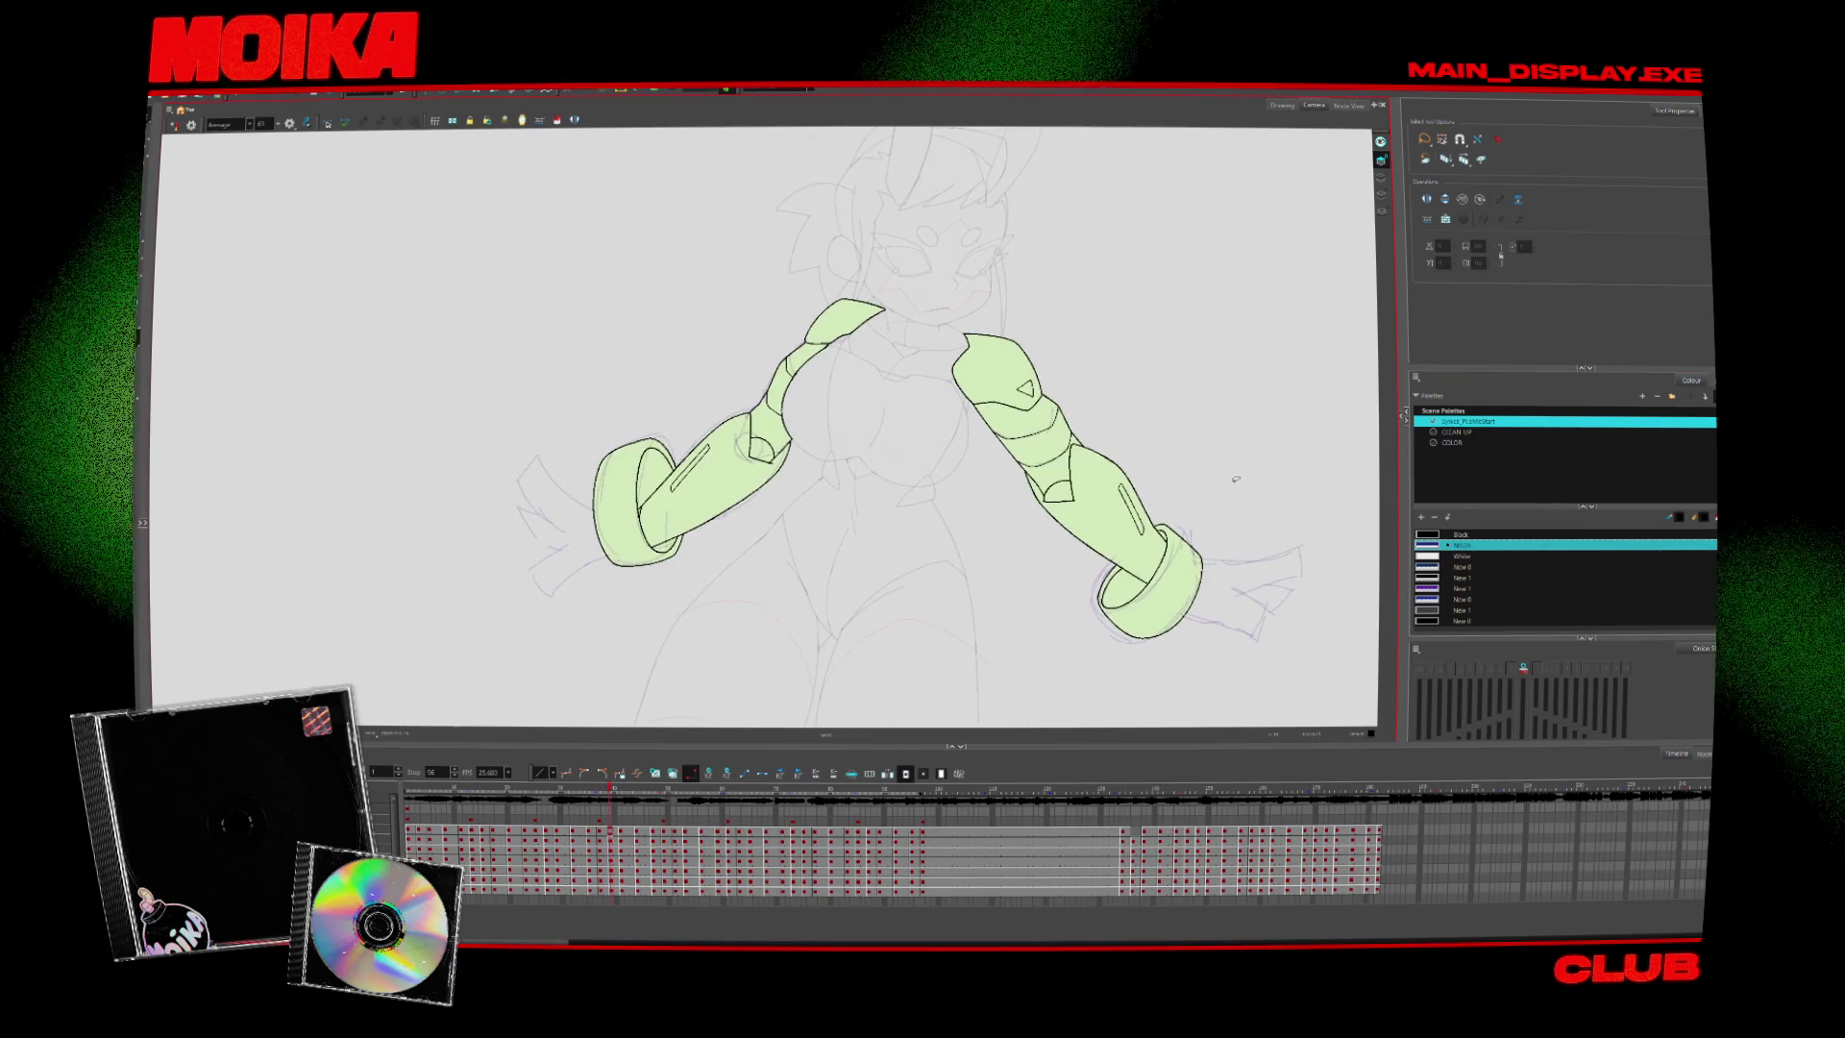
key(period)
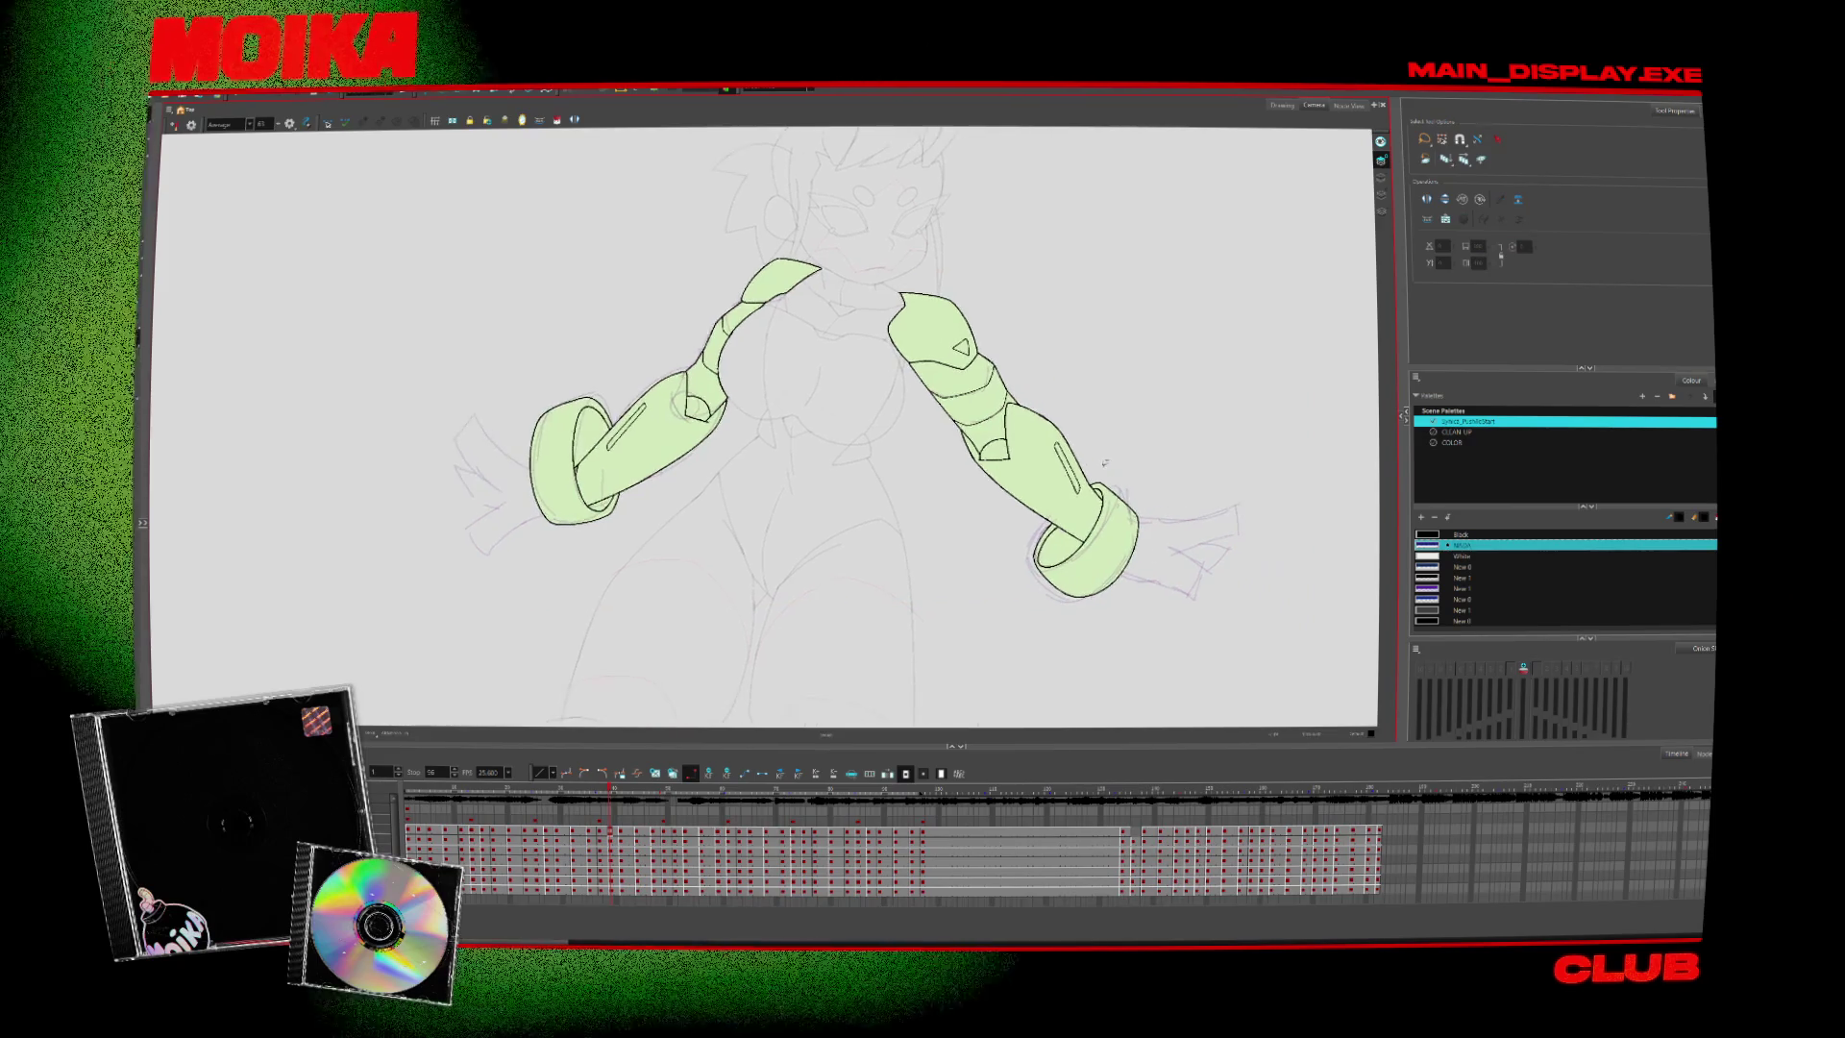
Select the arm strokes in this drawing and in the next pose
mouse_move(1140, 484)
mouse_down()
mouse_move(1052, 633)
mouse_move(596, 572)
mouse_move(552, 474)
mouse_up()
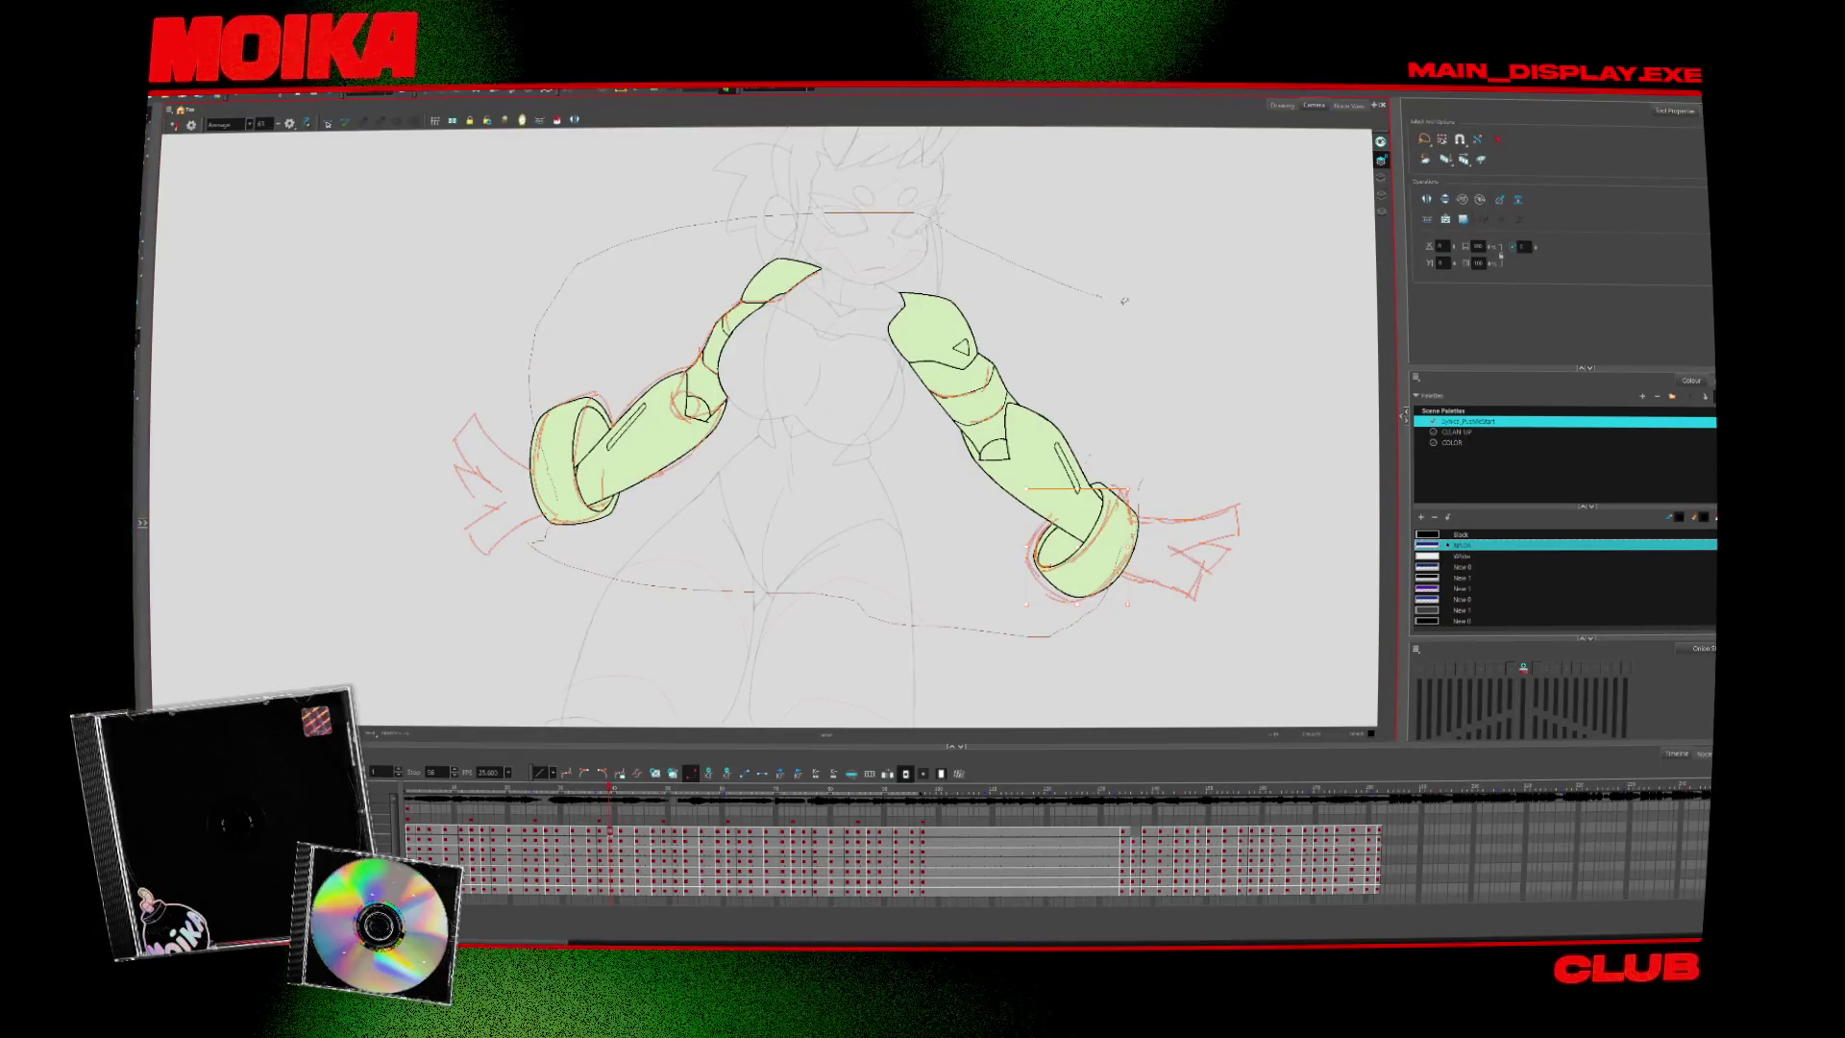
drag(1124, 301, 1192, 376)
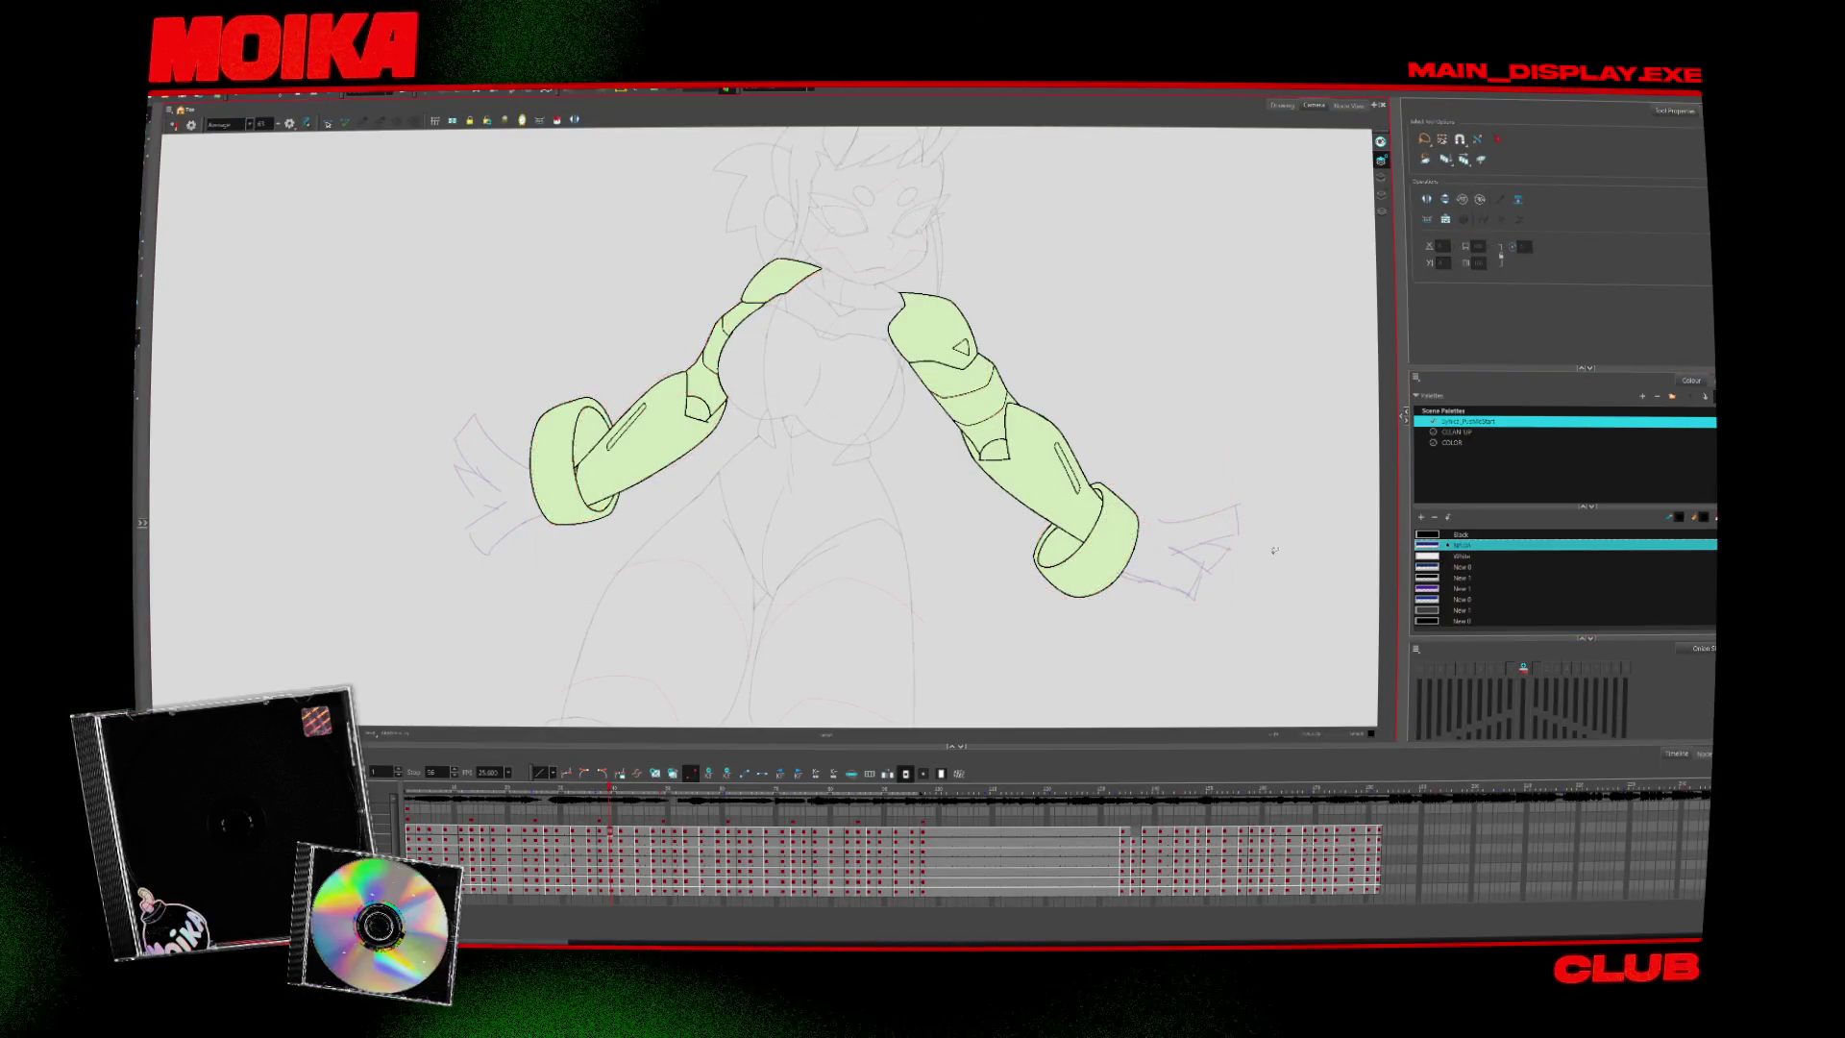
key(period)
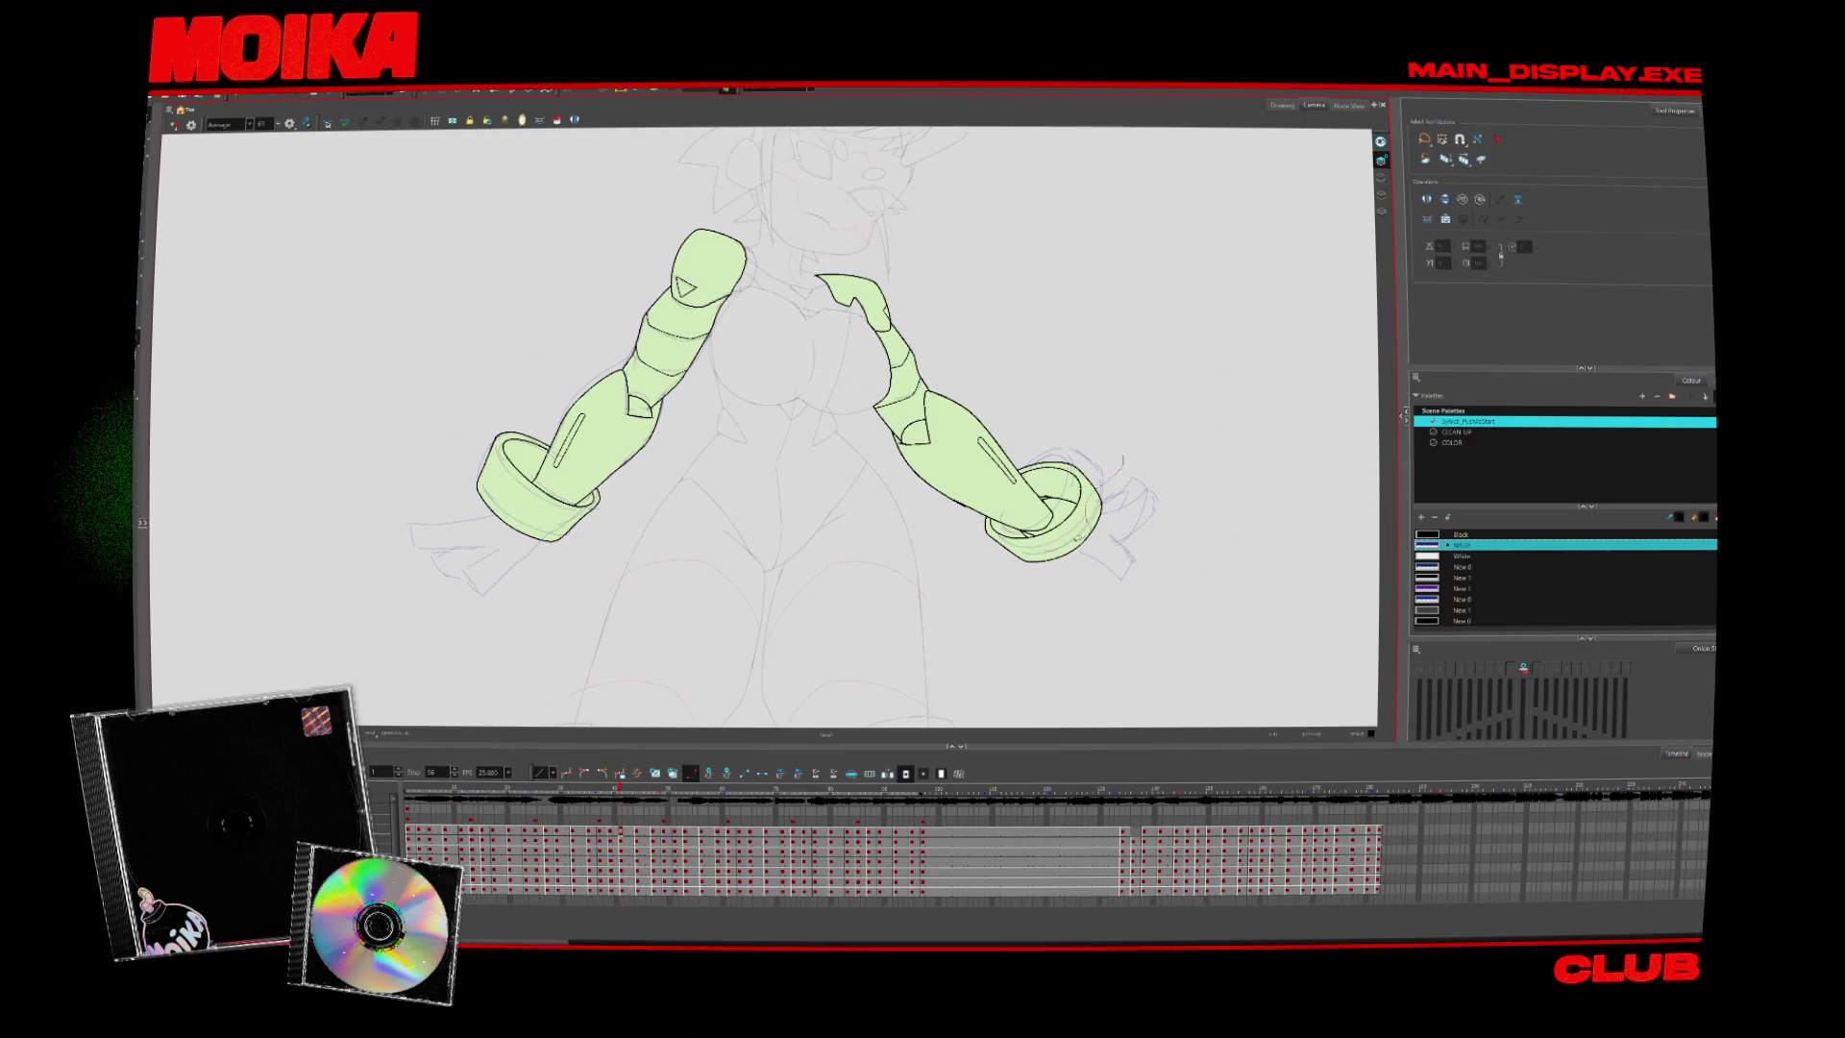
mouse_move(686, 535)
mouse_down()
mouse_move(544, 510)
mouse_move(470, 403)
mouse_move(692, 178)
mouse_move(1019, 264)
mouse_move(1035, 389)
mouse_up()
drag(1122, 460, 1105, 557)
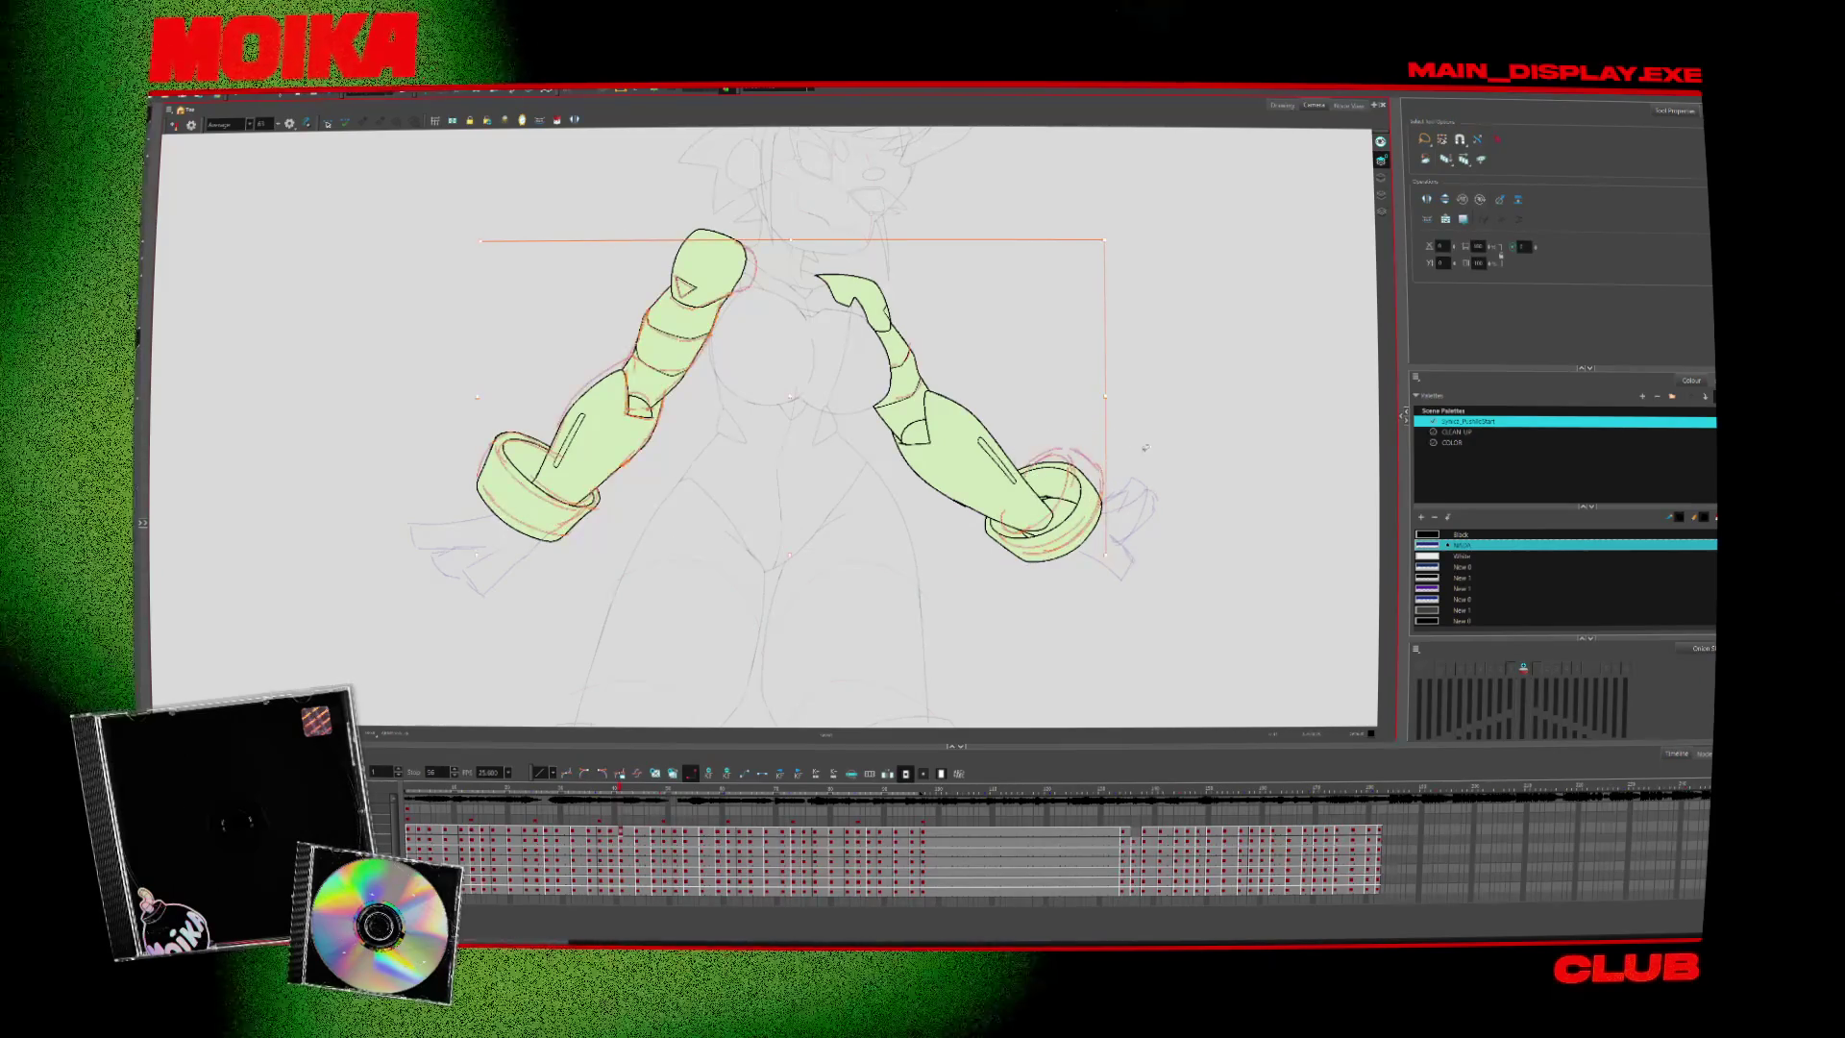
key(period)
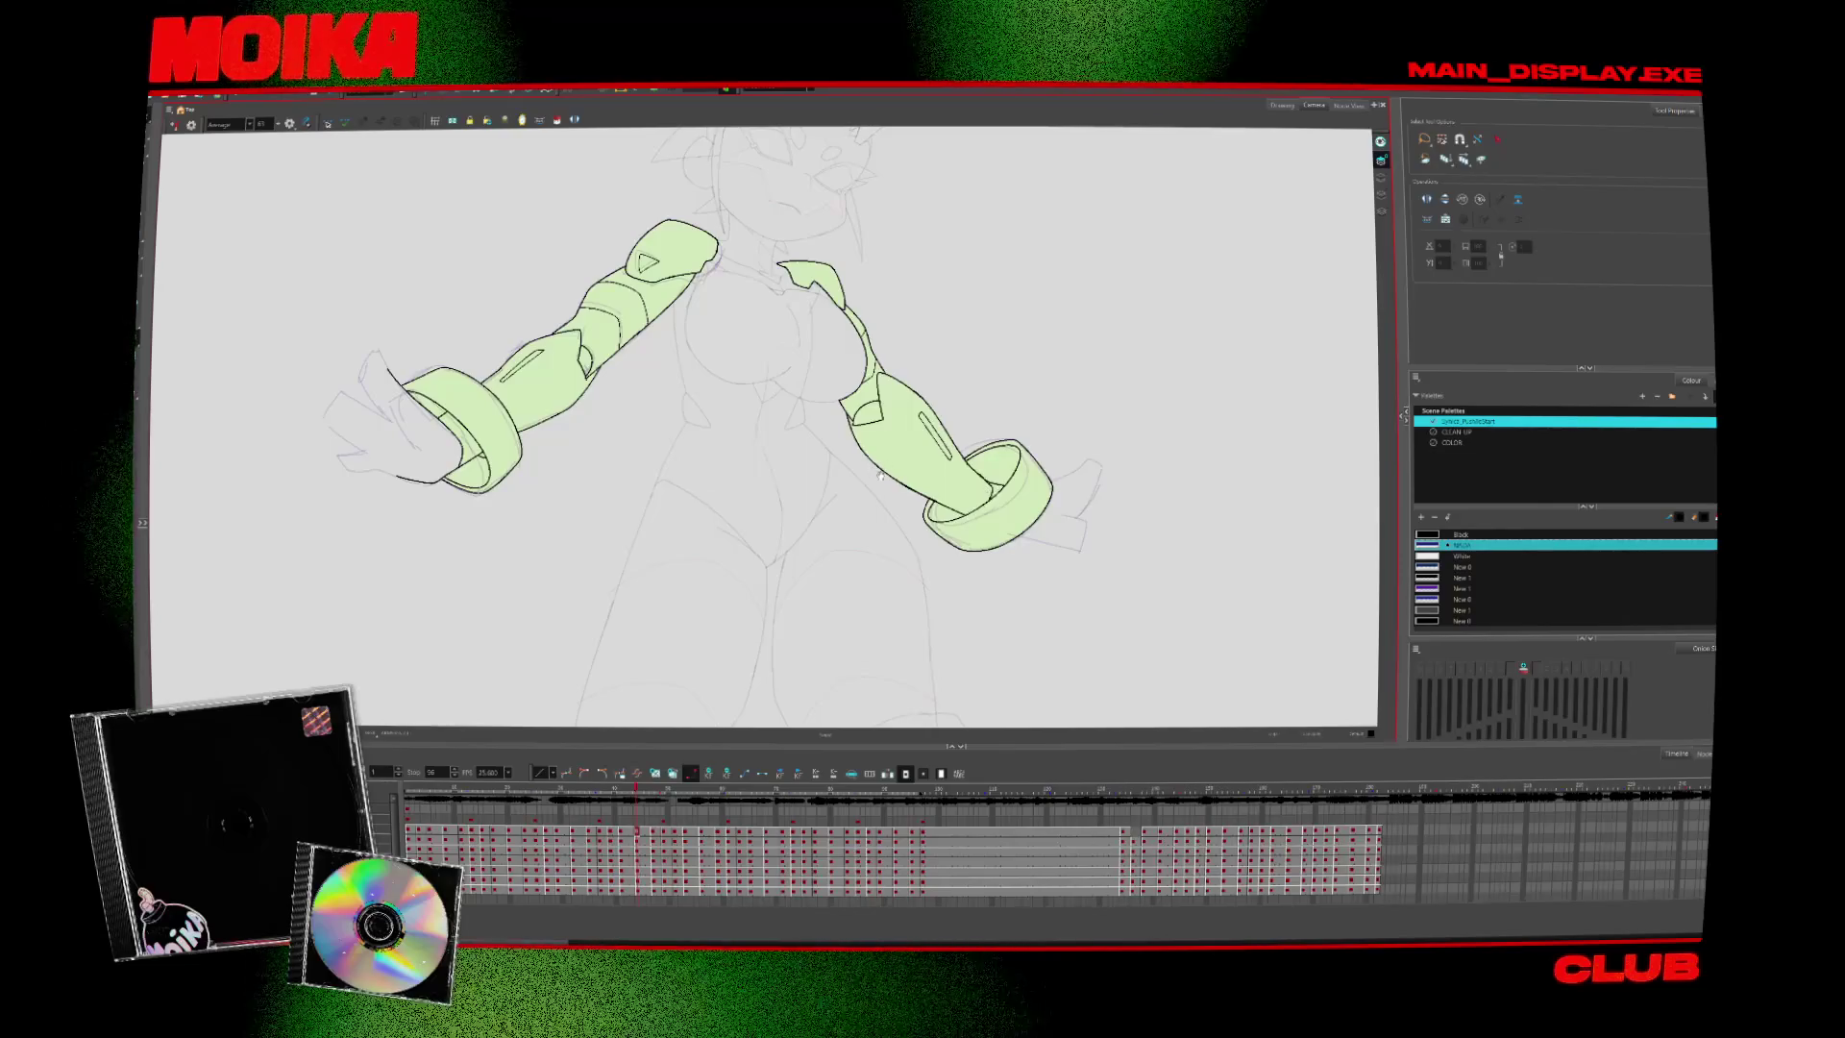
Select both arms in each of the following poses, stepping ahead a few frames
scroll(990, 461, left, 1)
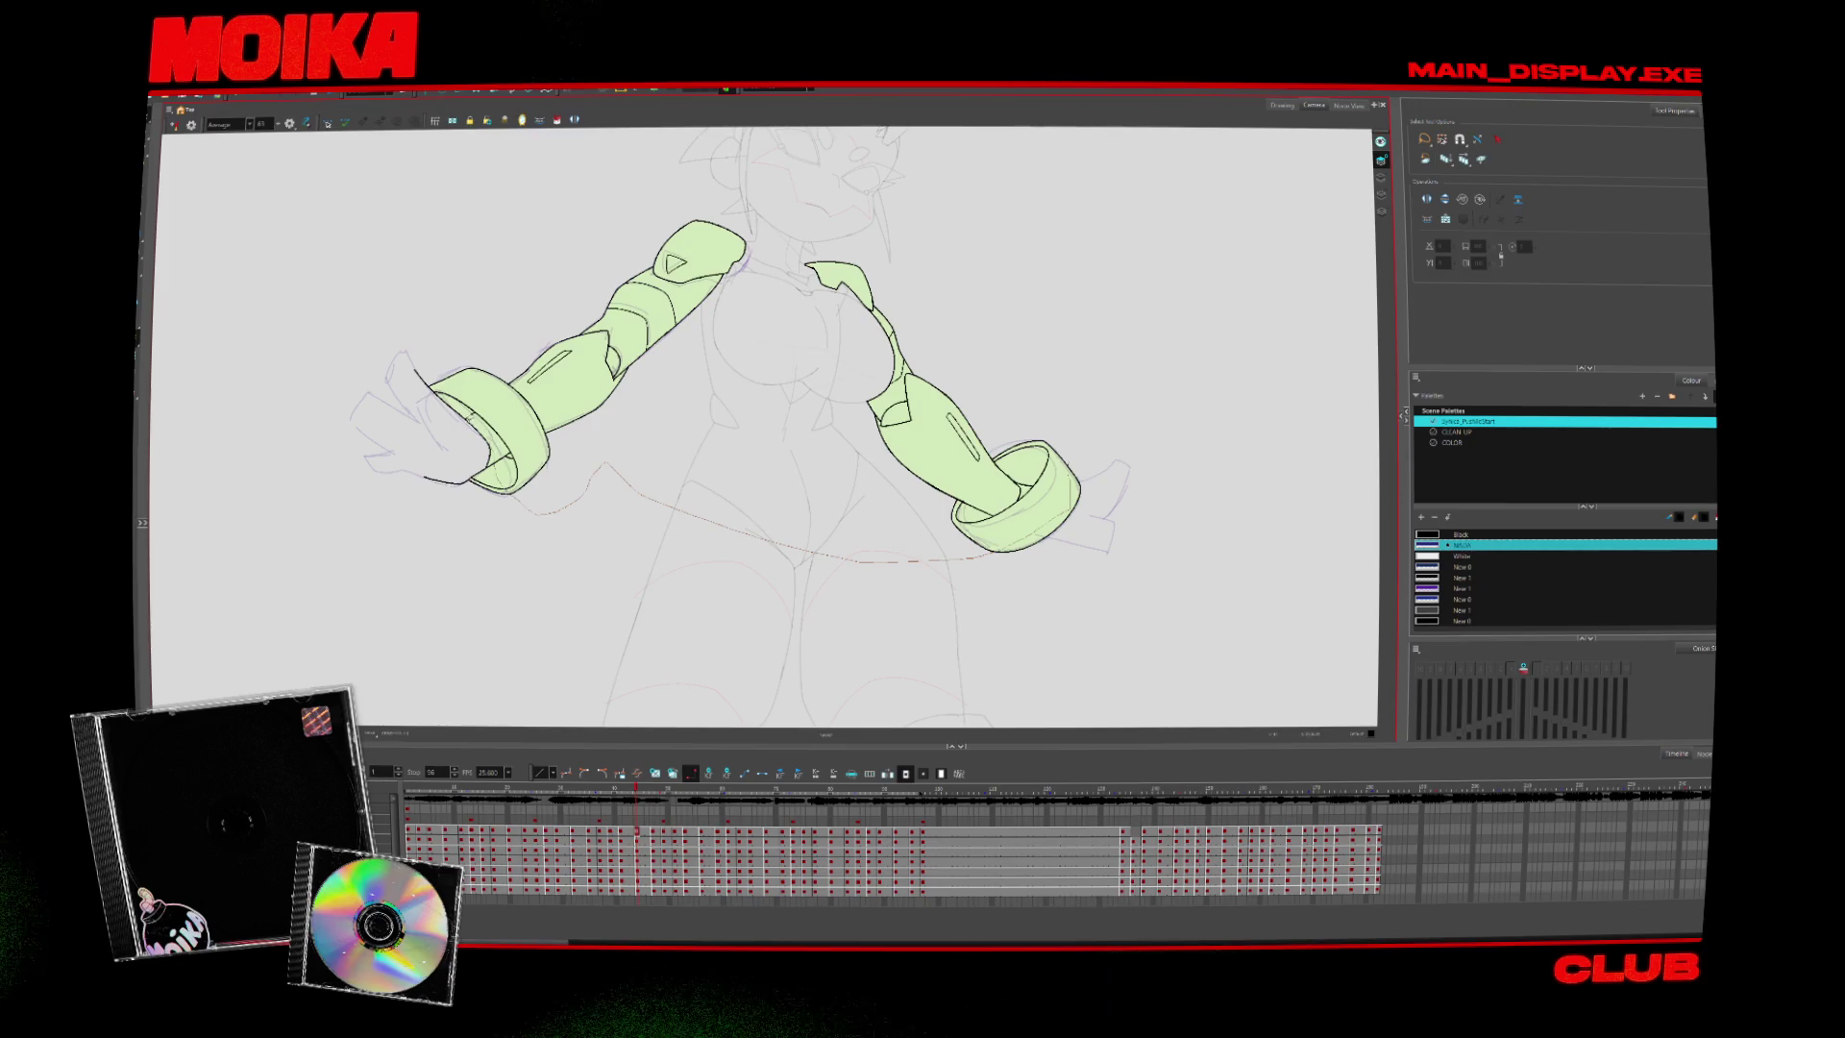
drag(1023, 328, 1096, 538)
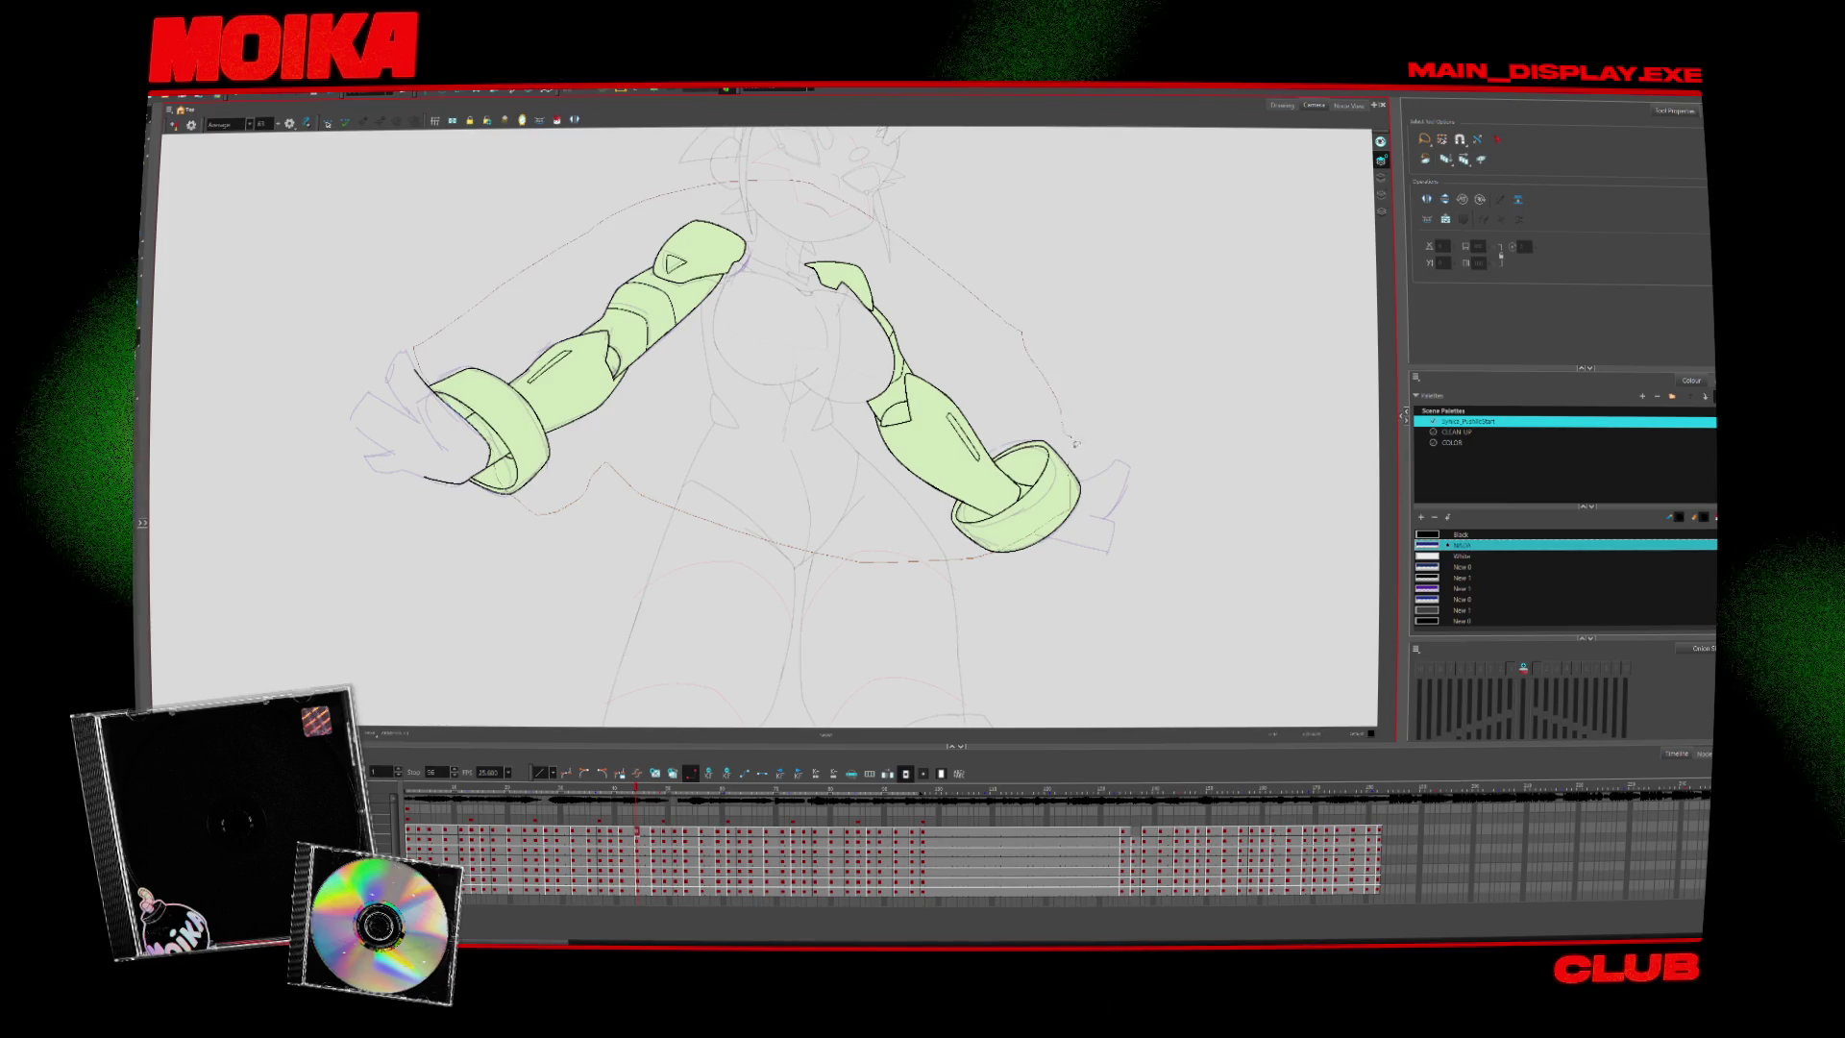
key(period)
key(period)
key(period)
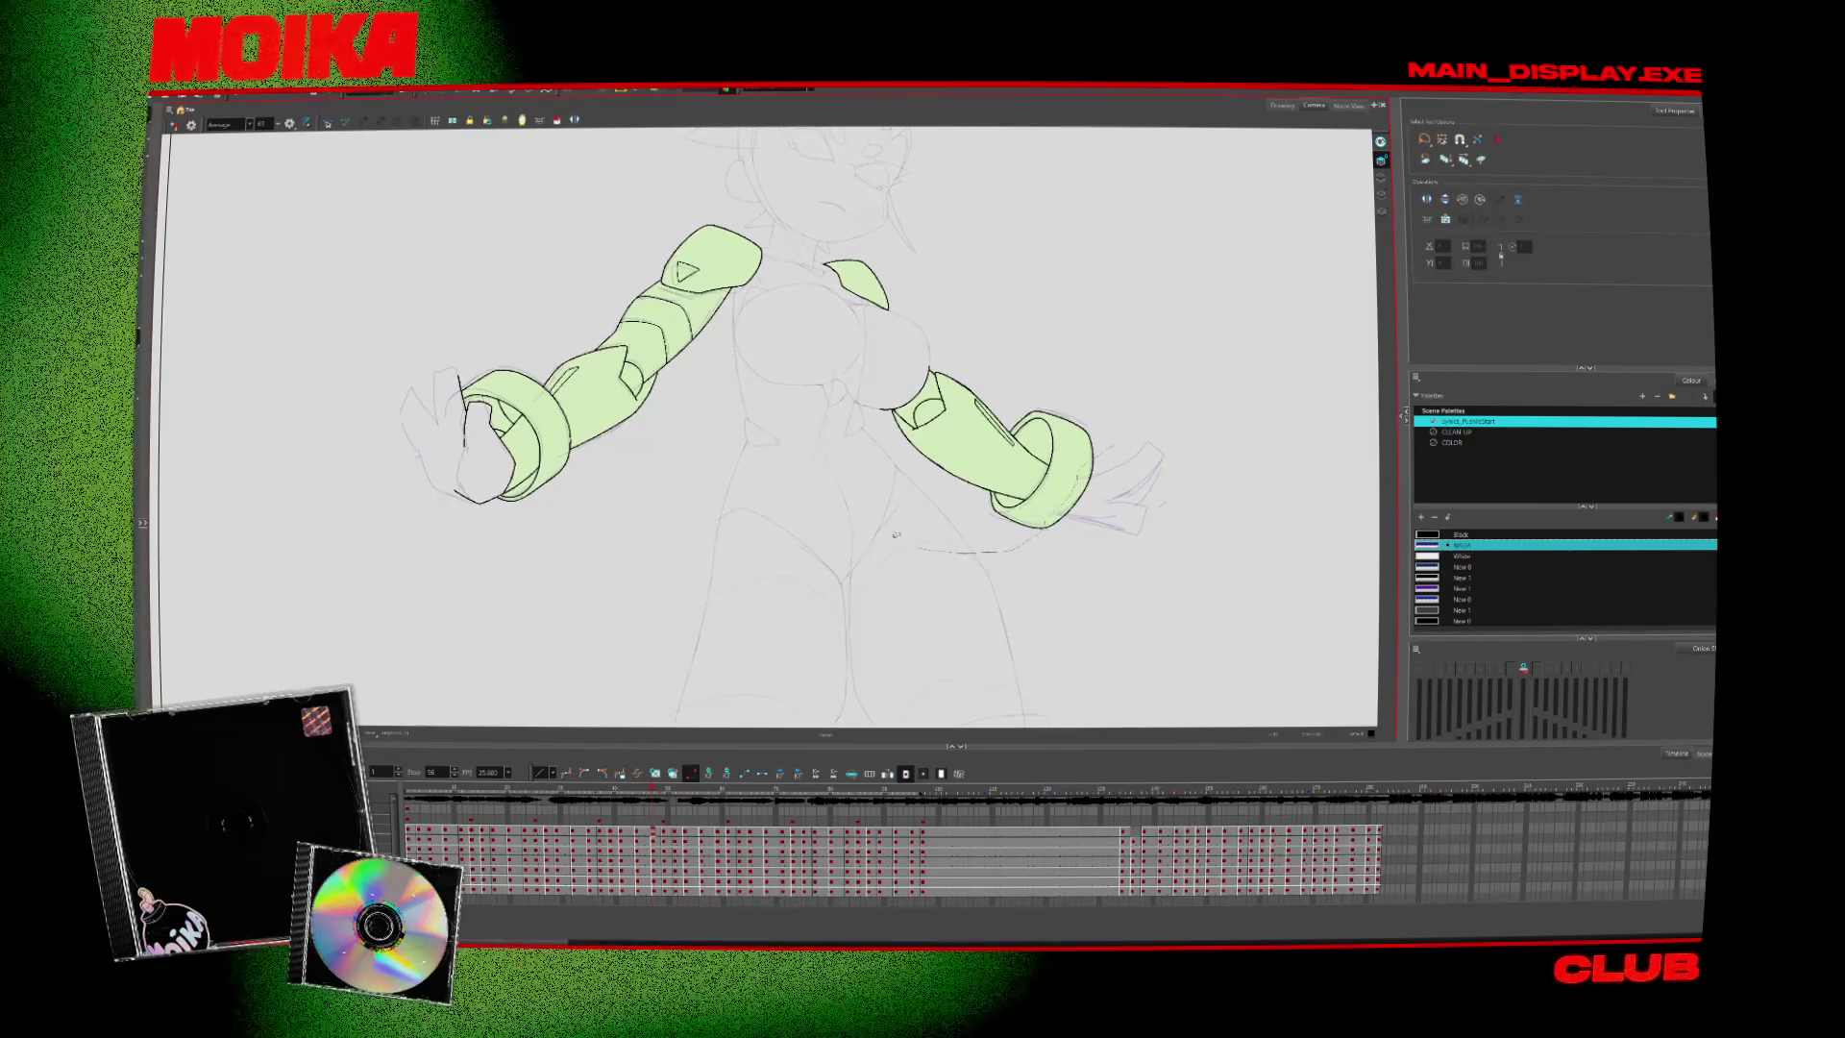
mouse_move(895, 534)
mouse_down()
mouse_move(567, 557)
mouse_move(527, 507)
mouse_up()
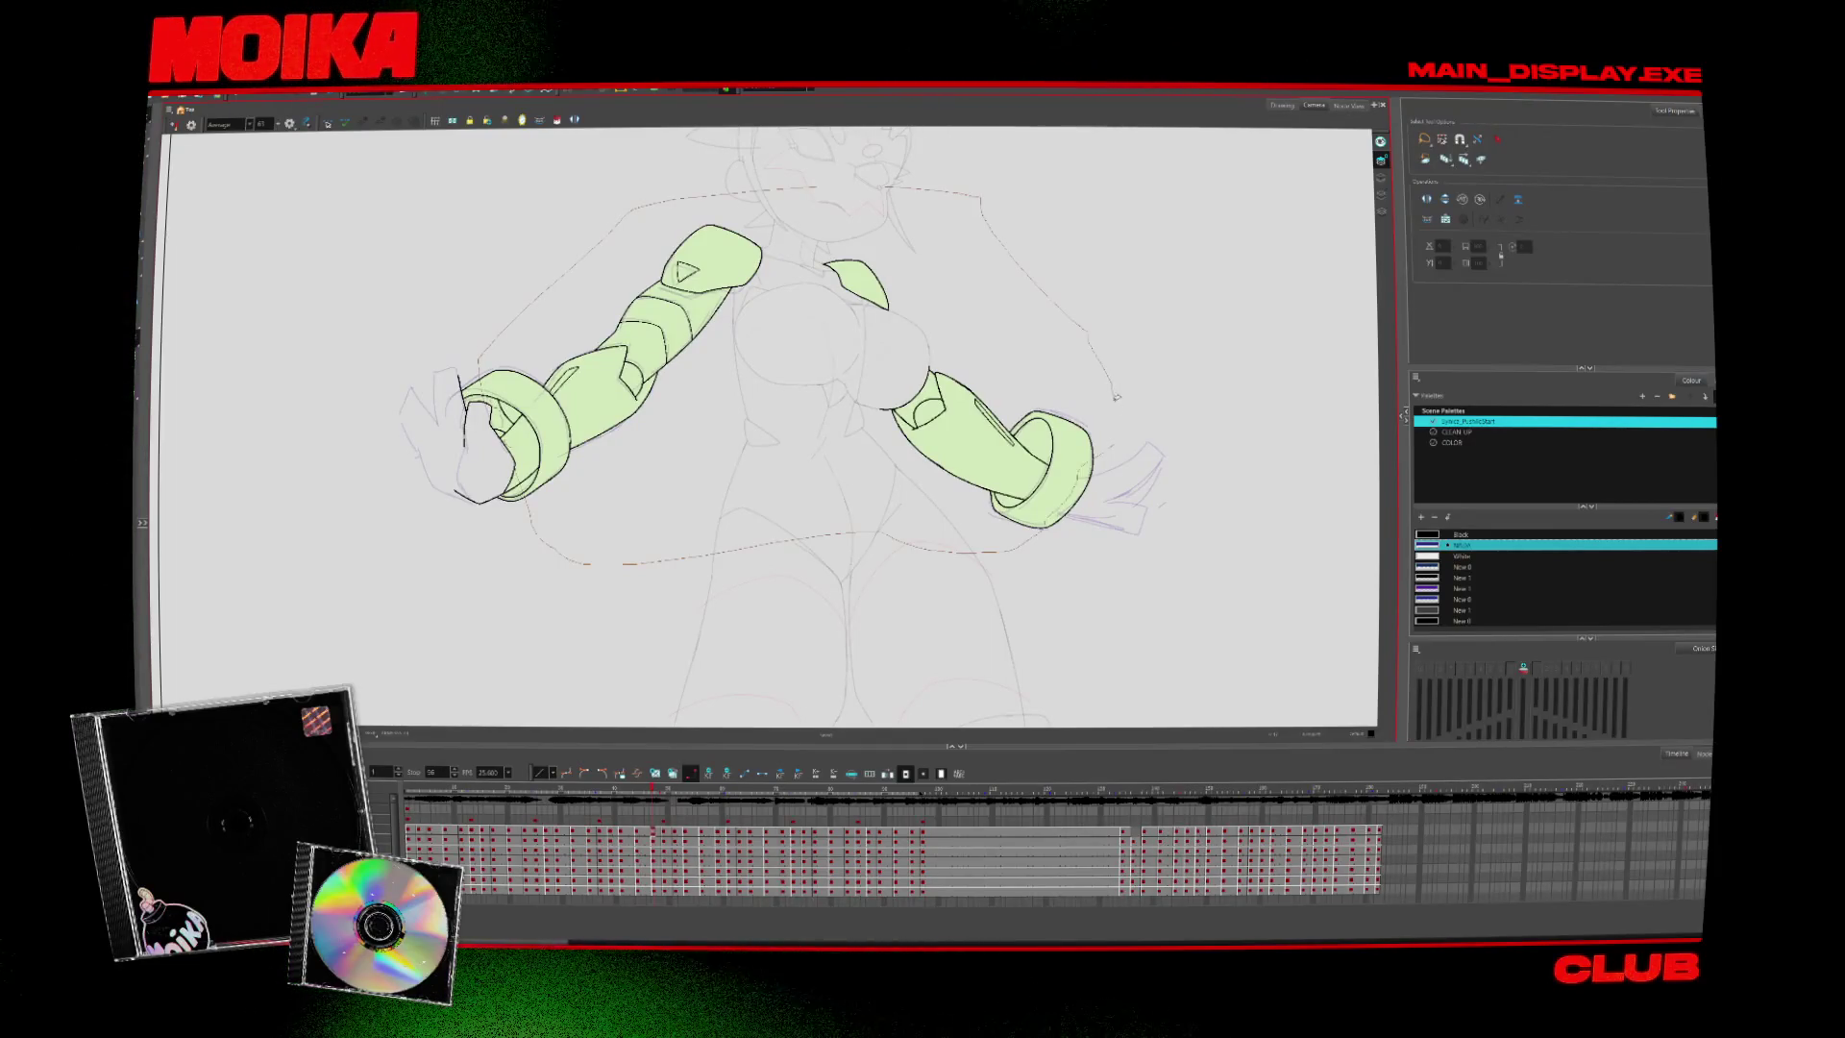
key(period)
key(period)
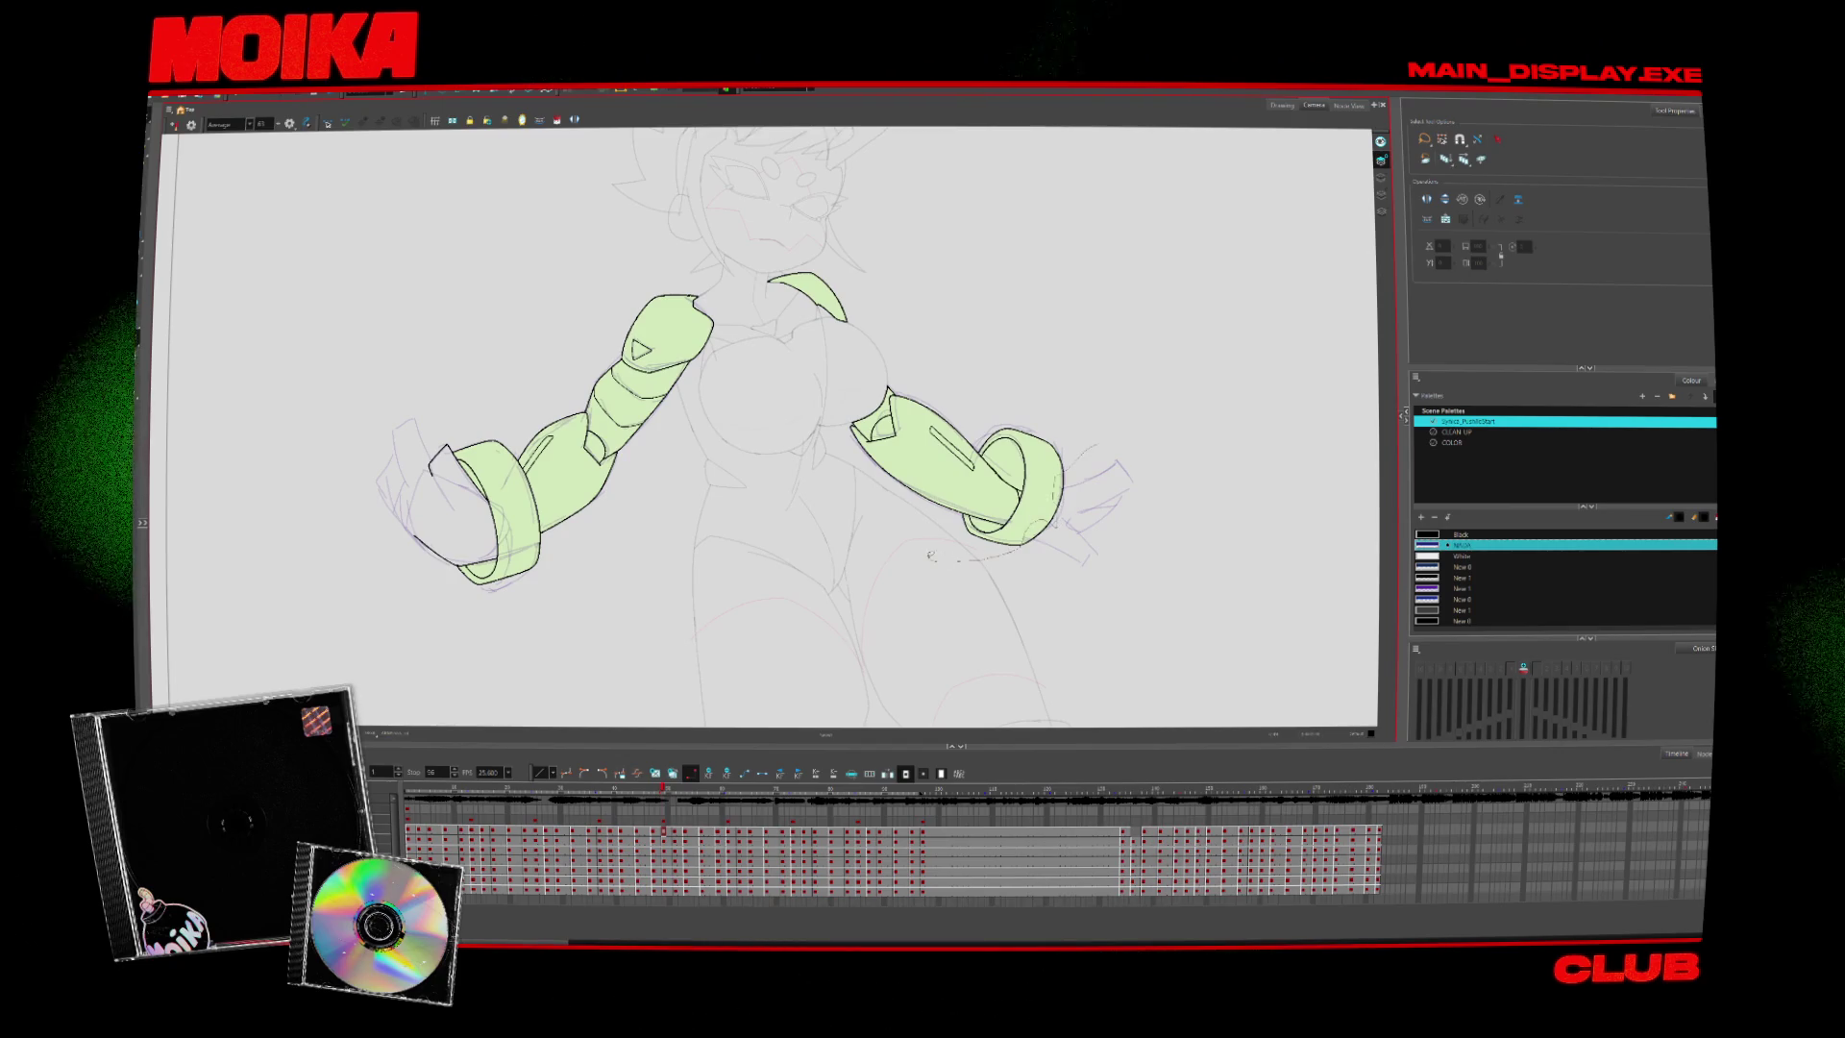
mouse_move(929, 556)
mouse_down()
mouse_move(626, 634)
mouse_move(497, 603)
mouse_move(485, 423)
mouse_move(548, 274)
mouse_move(972, 358)
mouse_up()
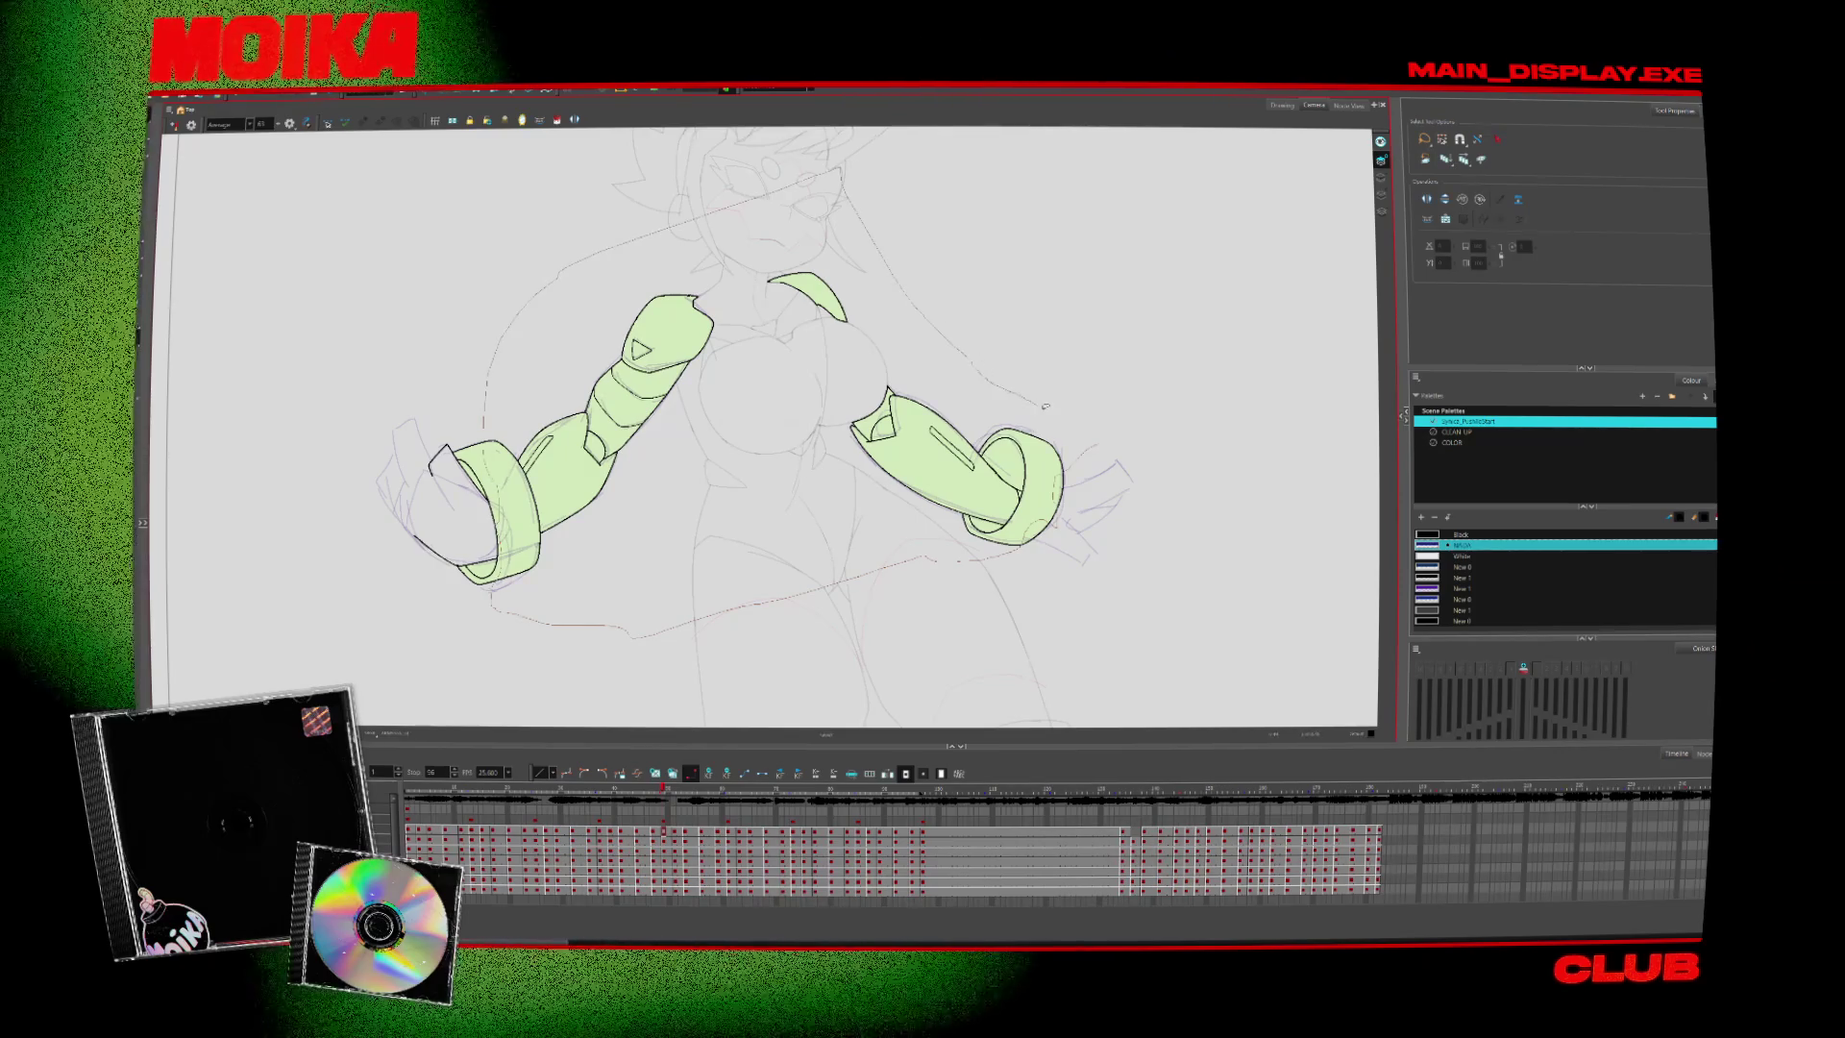
drag(1045, 406, 946, 556)
Pan the canvas left while advancing to the drawing with the arms crossed
scroll(768, 433, left, 5)
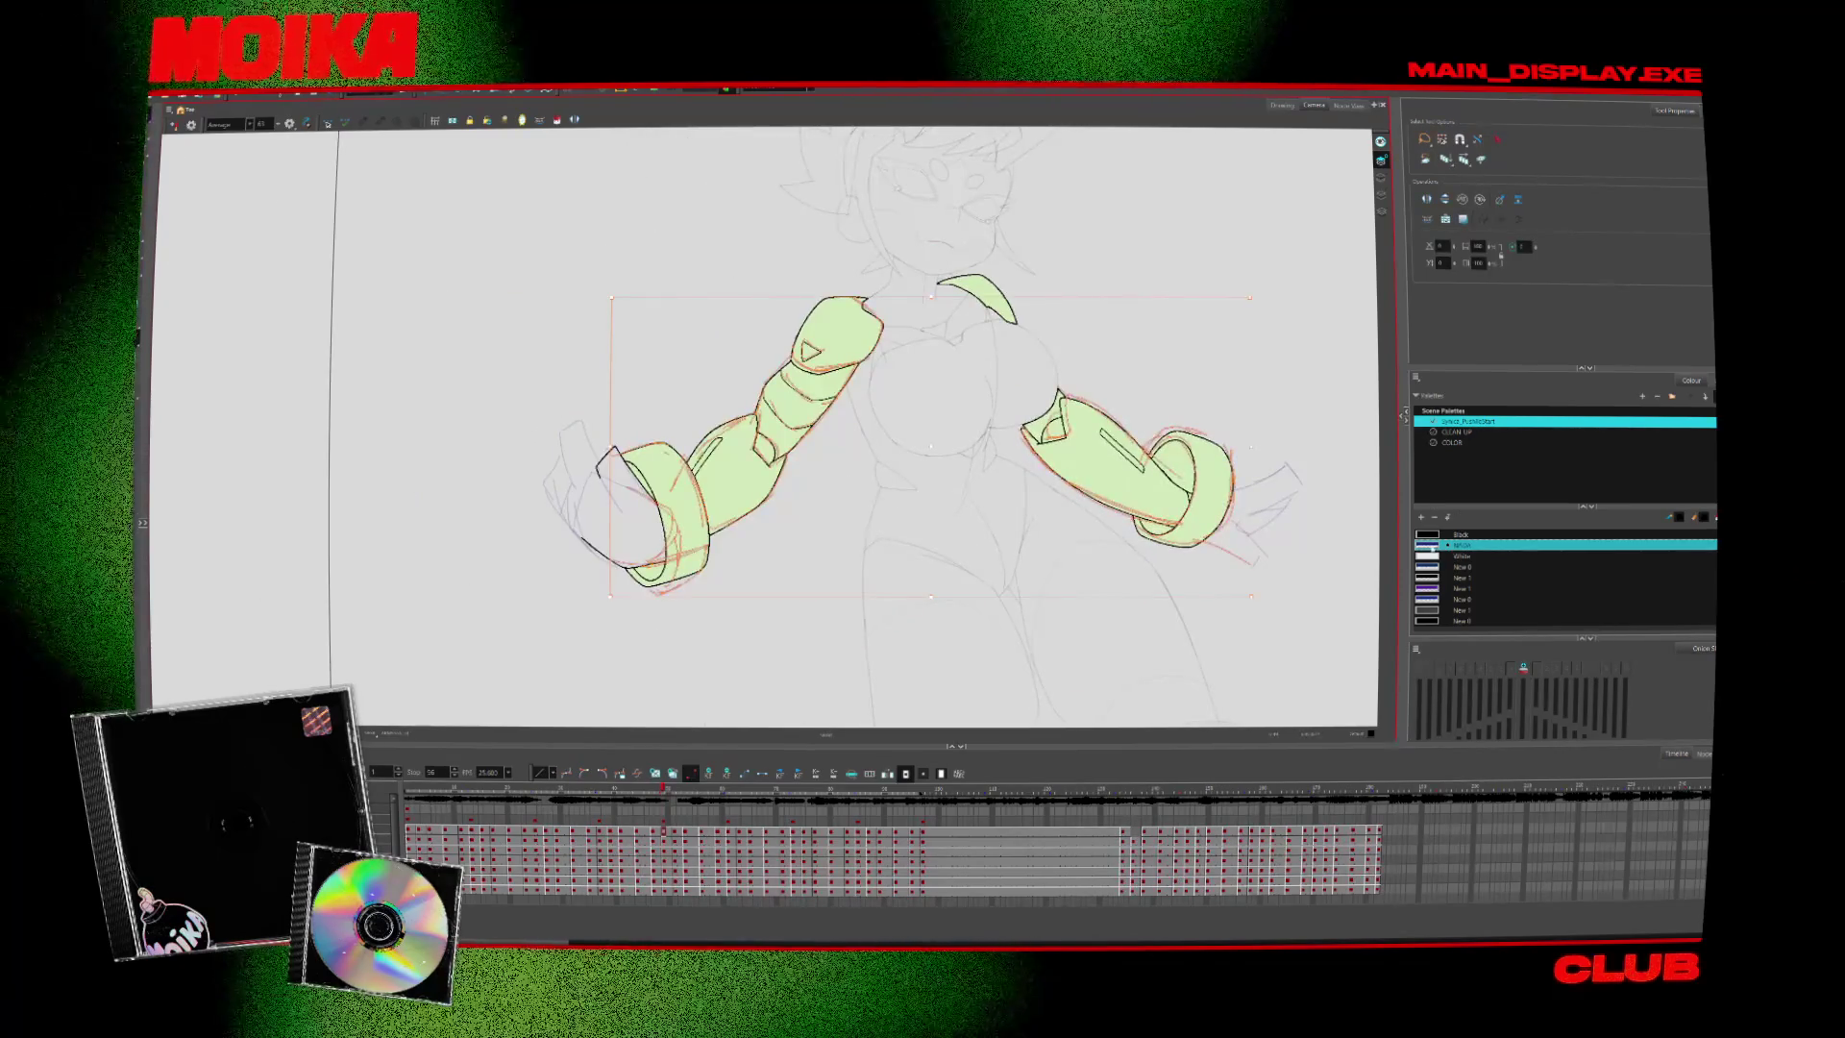
key(period)
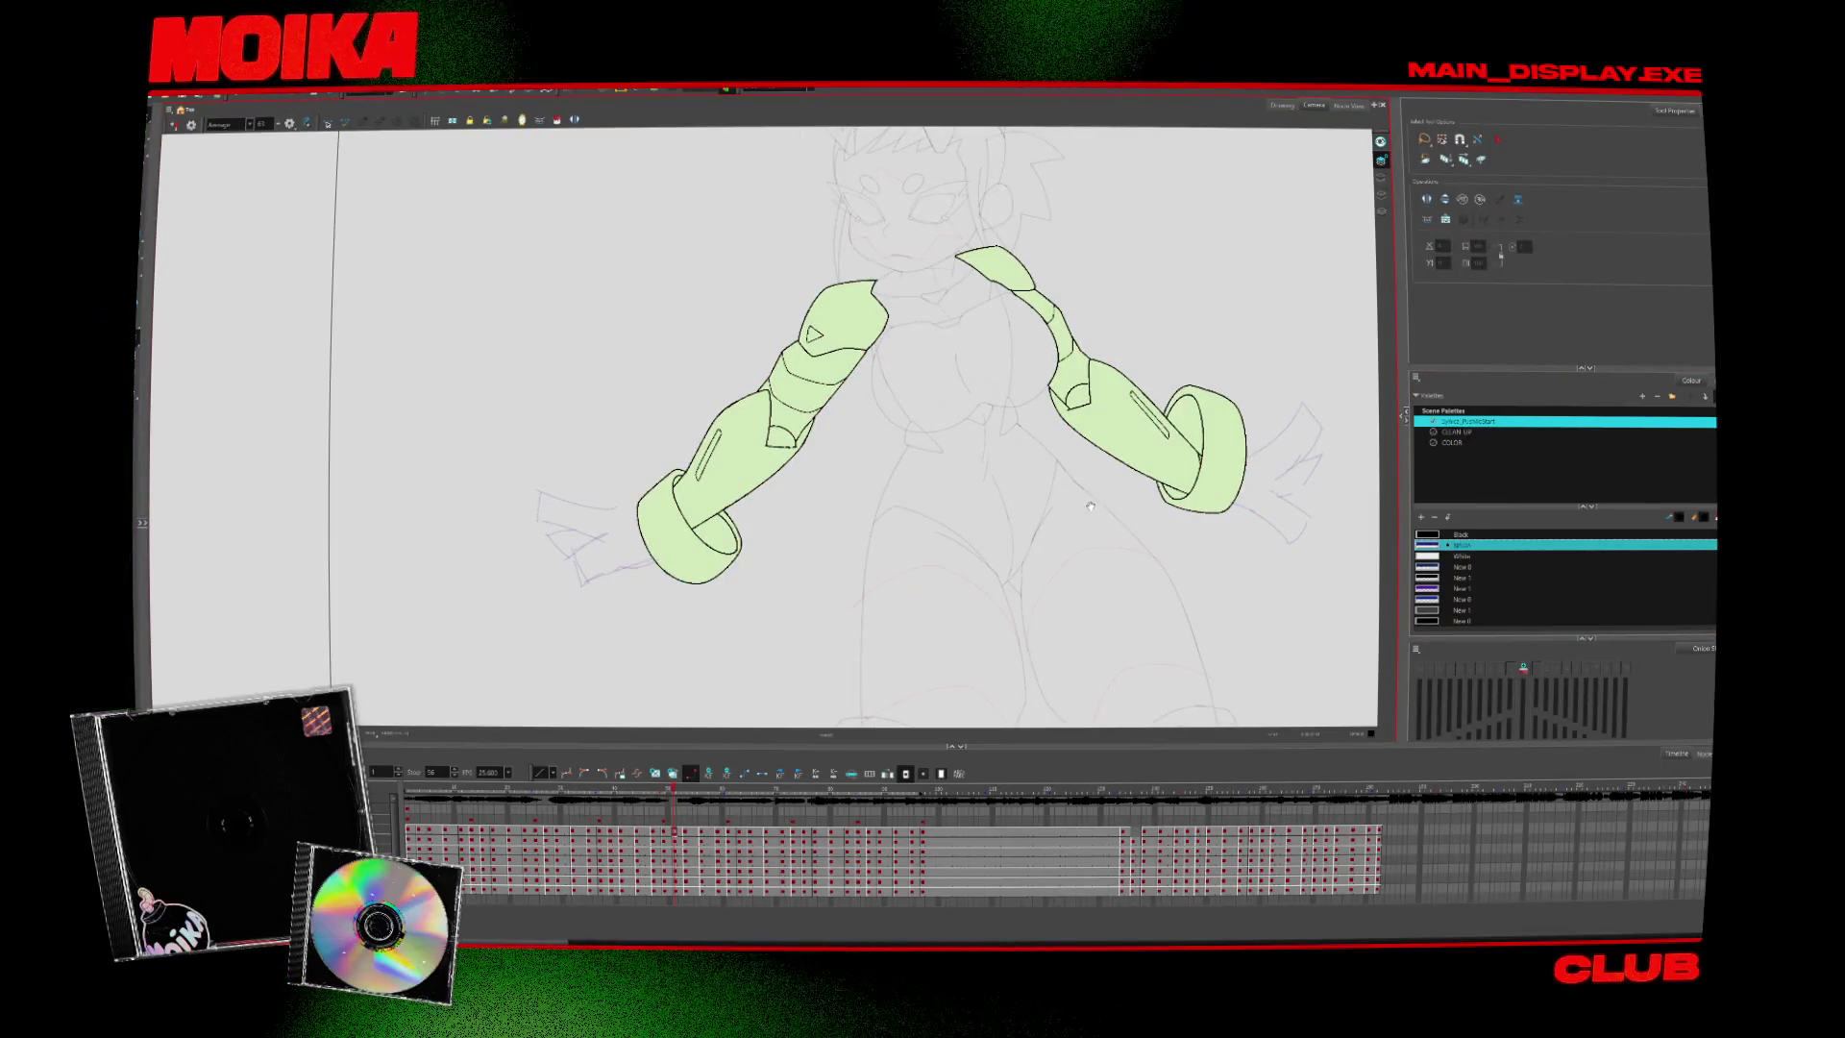
drag(1091, 506, 1068, 495)
key(period)
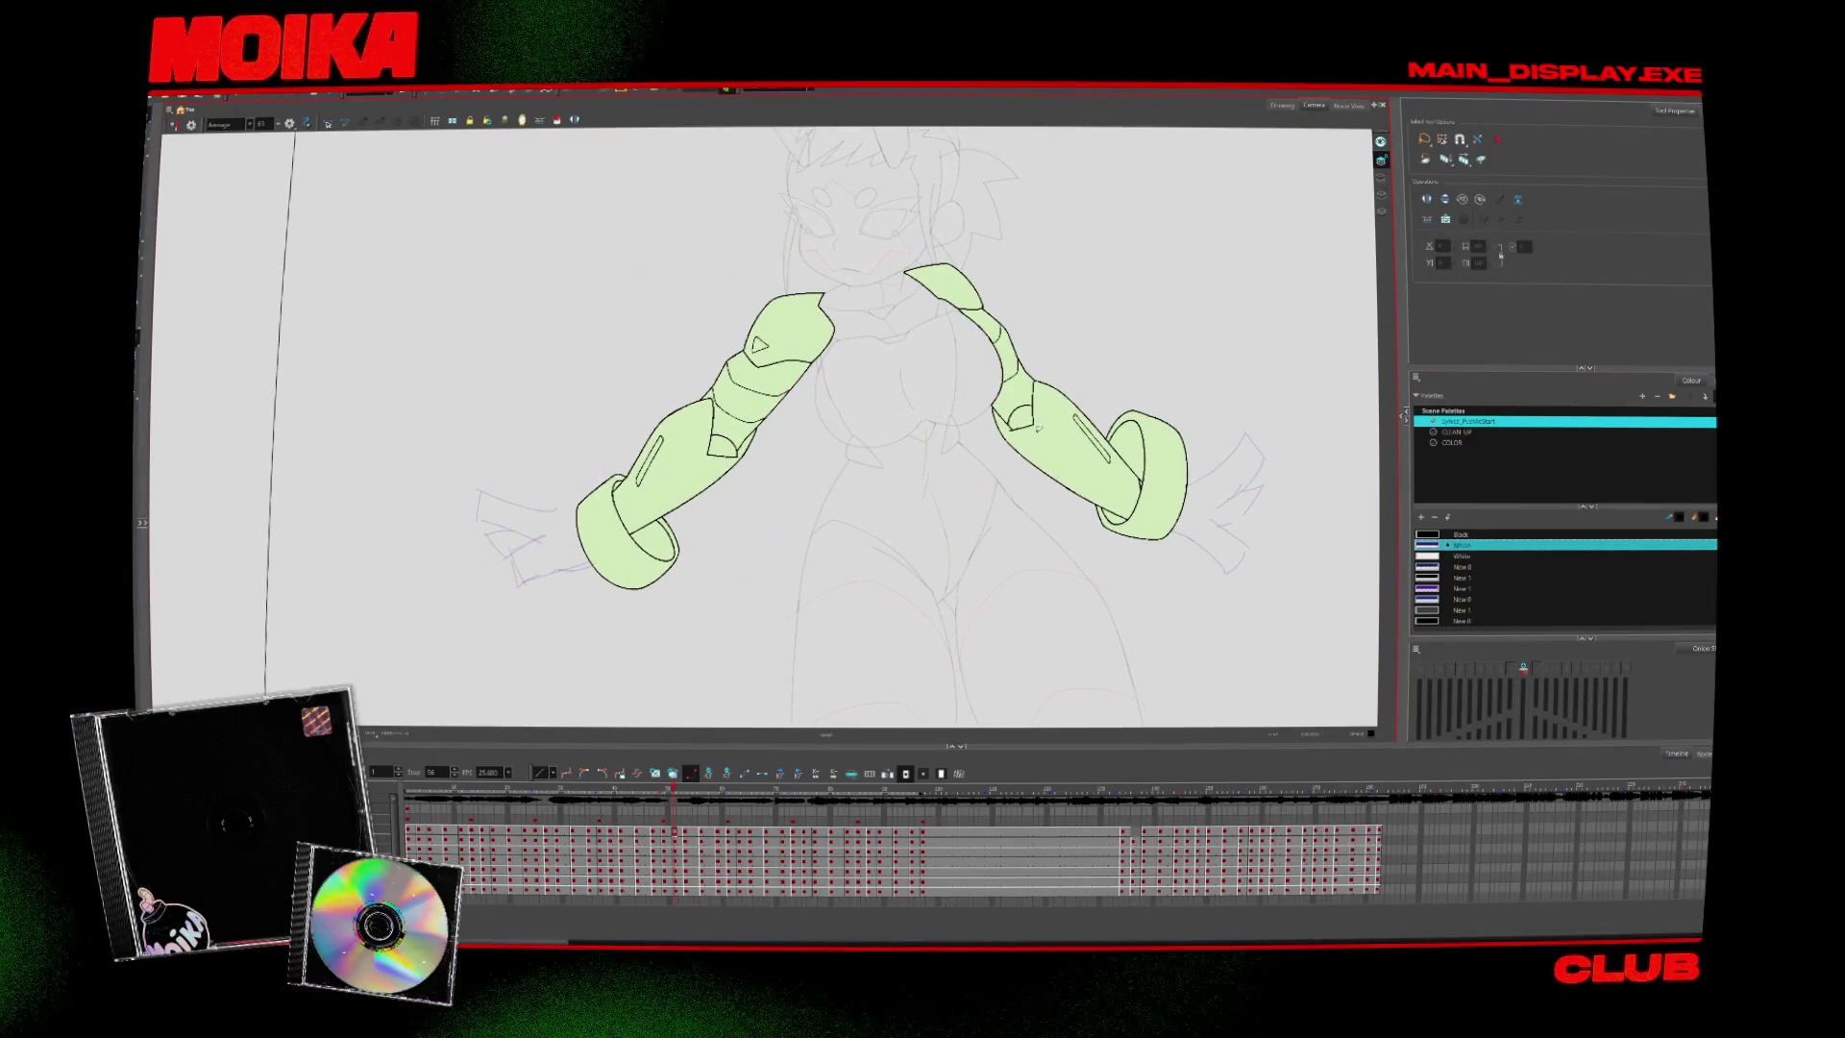
drag(1019, 399, 965, 402)
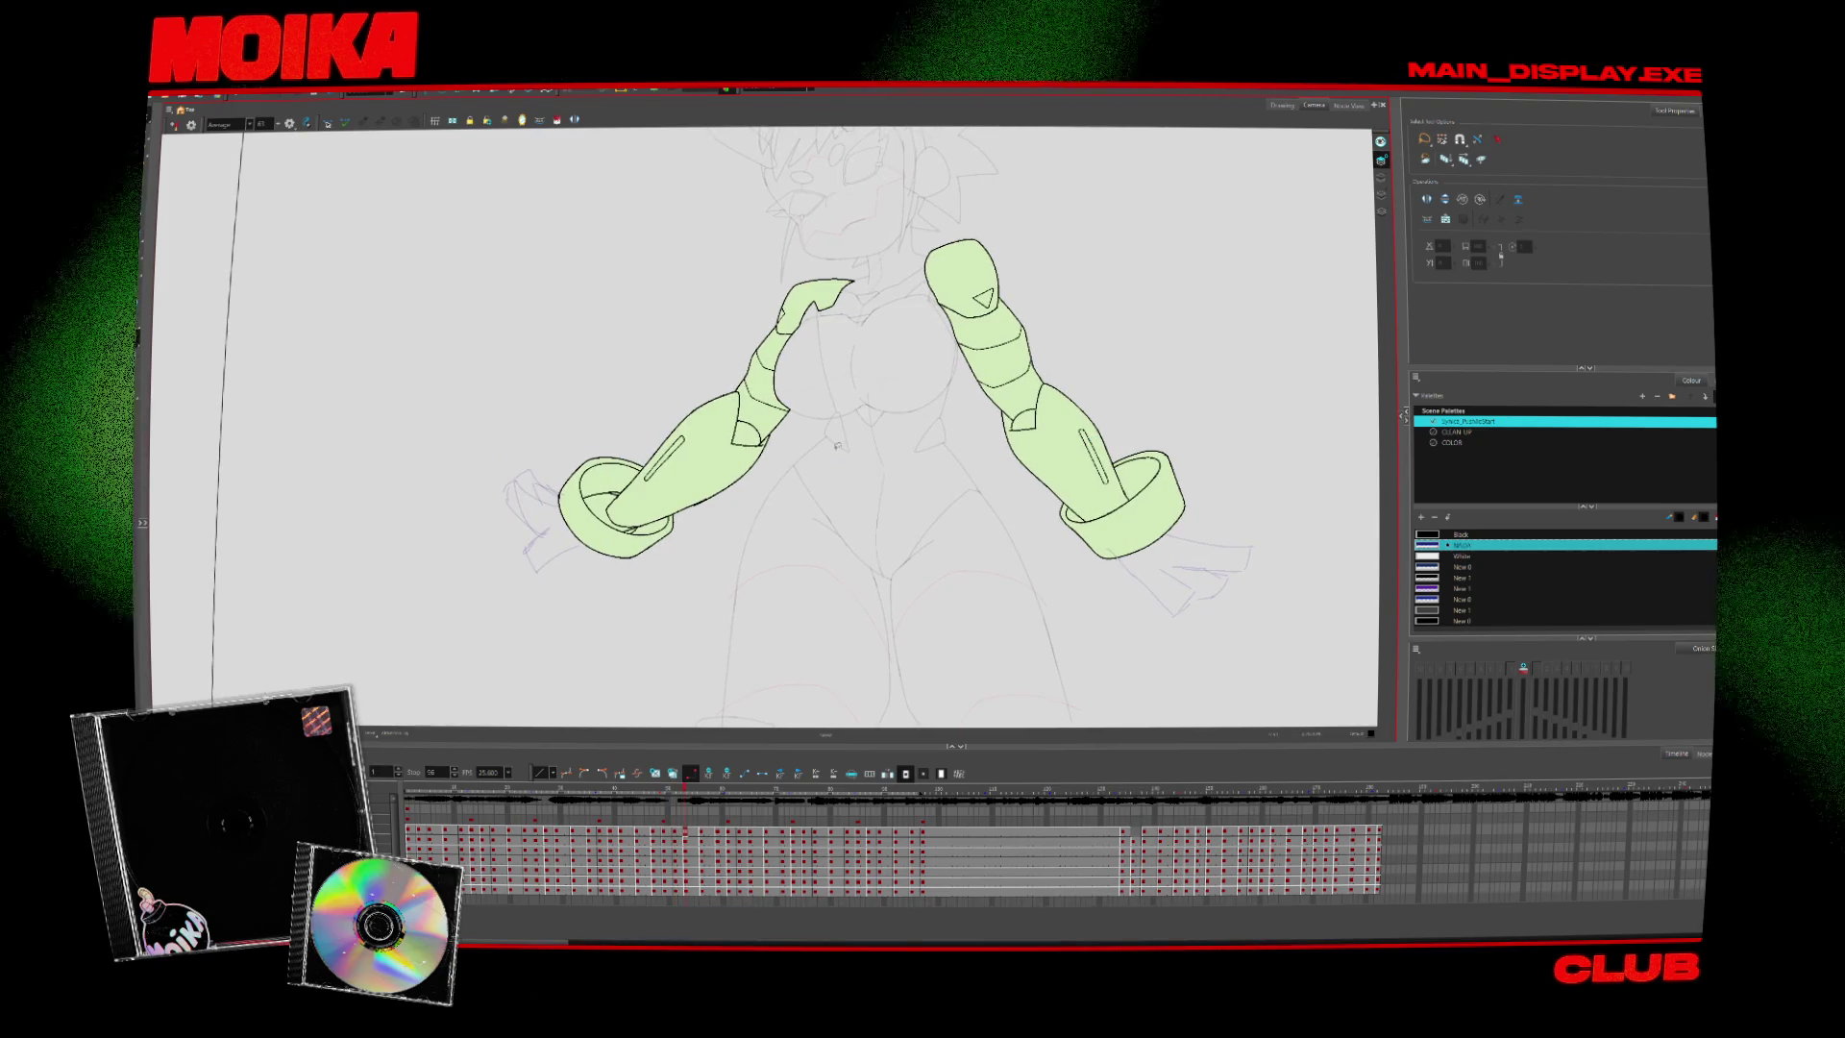
key(period)
key(period)
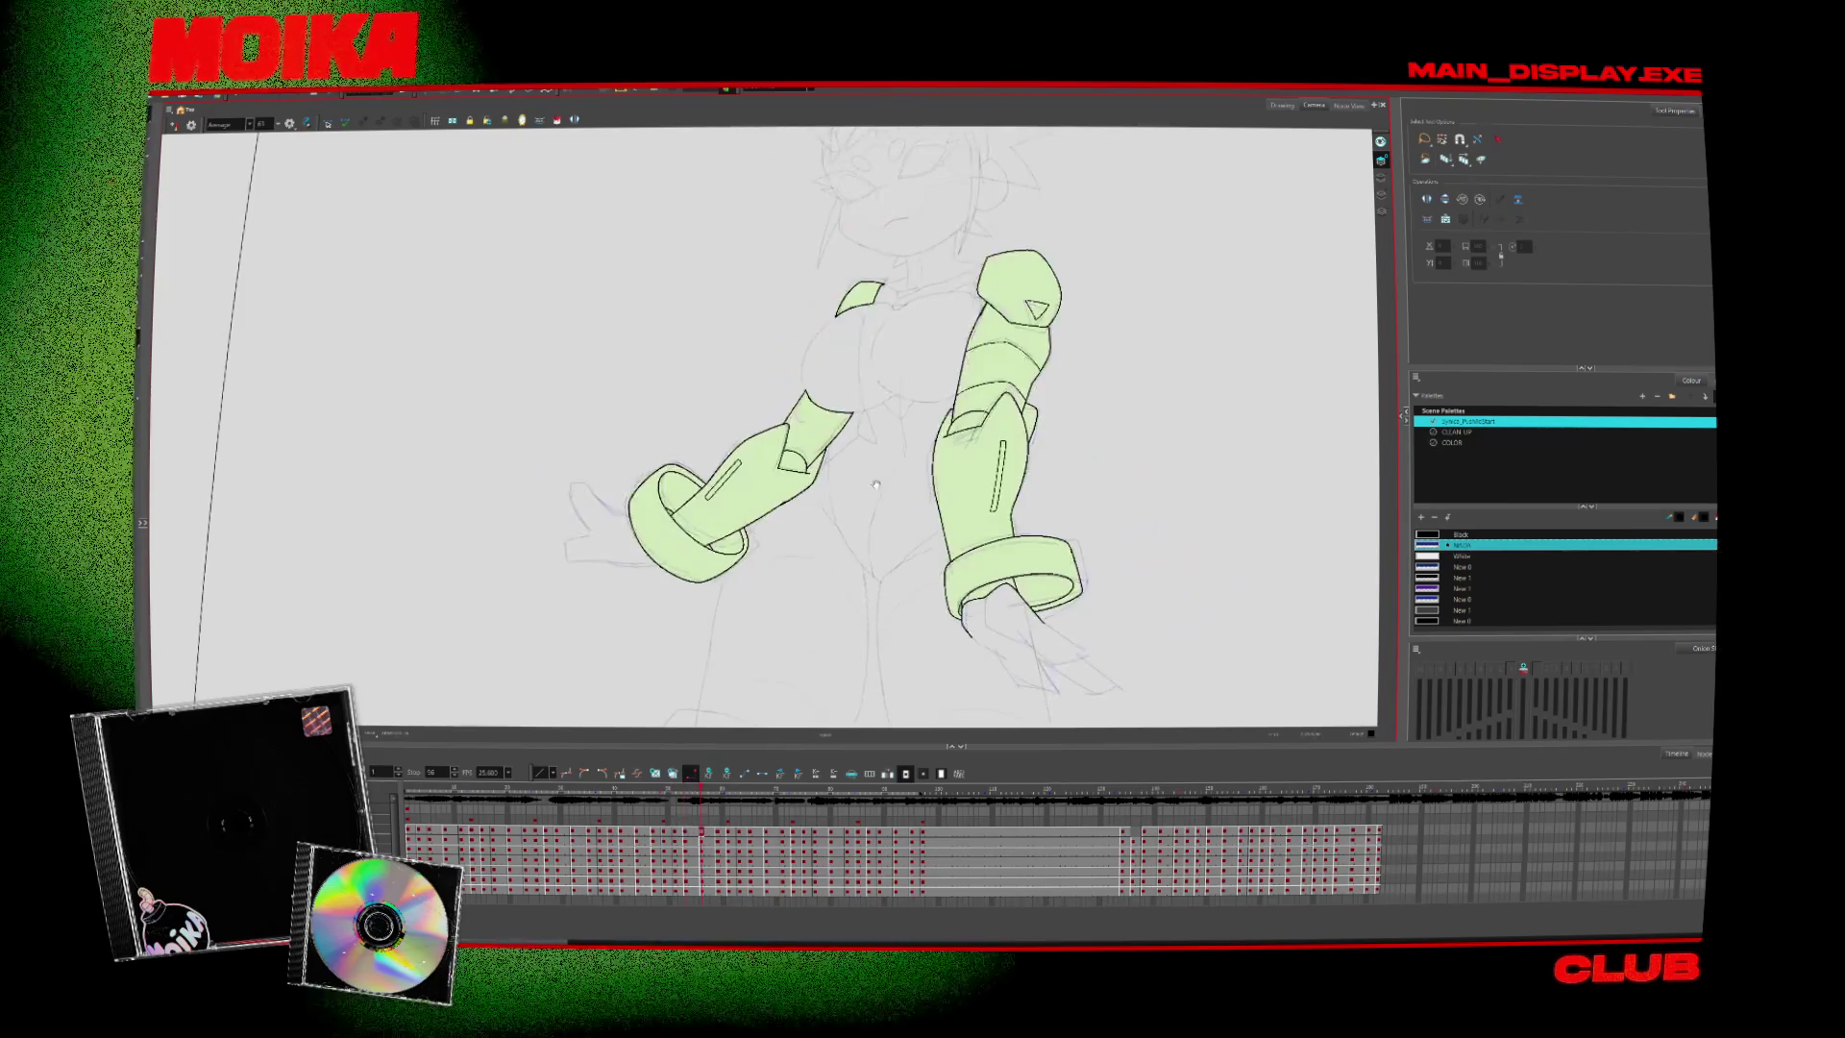
drag(875, 485, 824, 483)
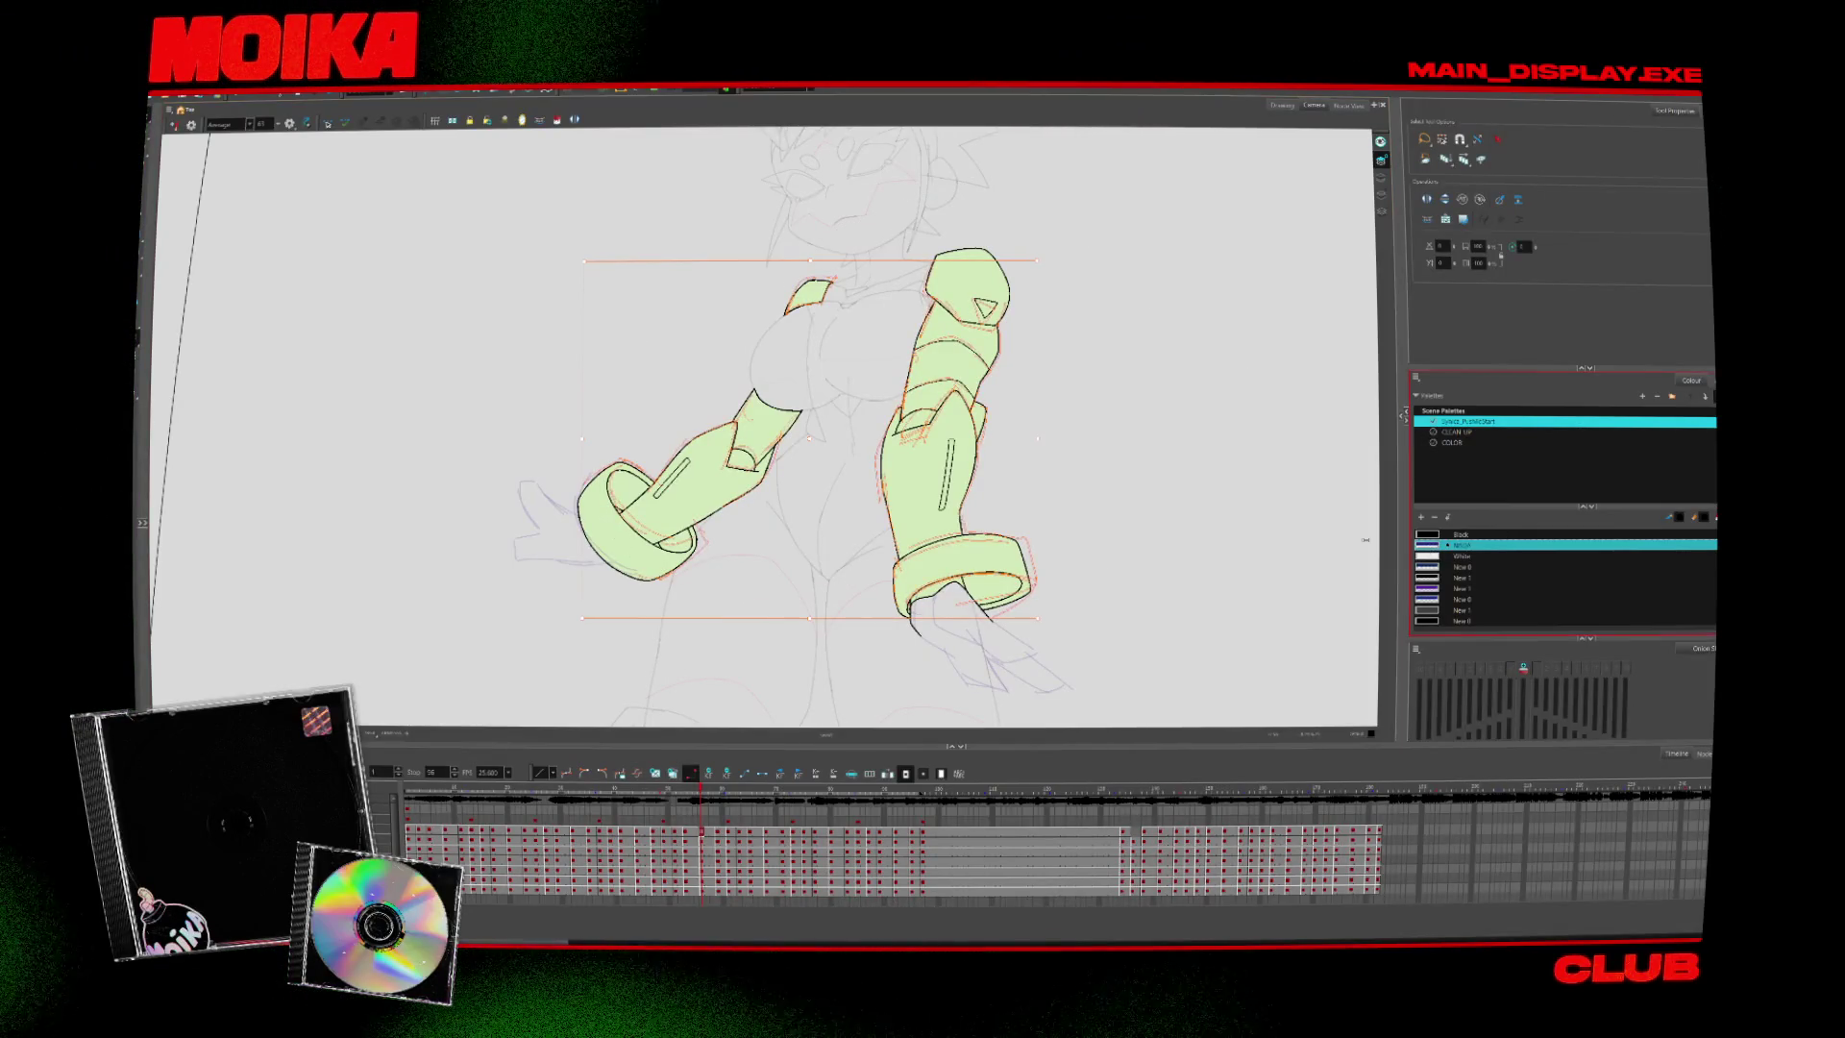
key(period)
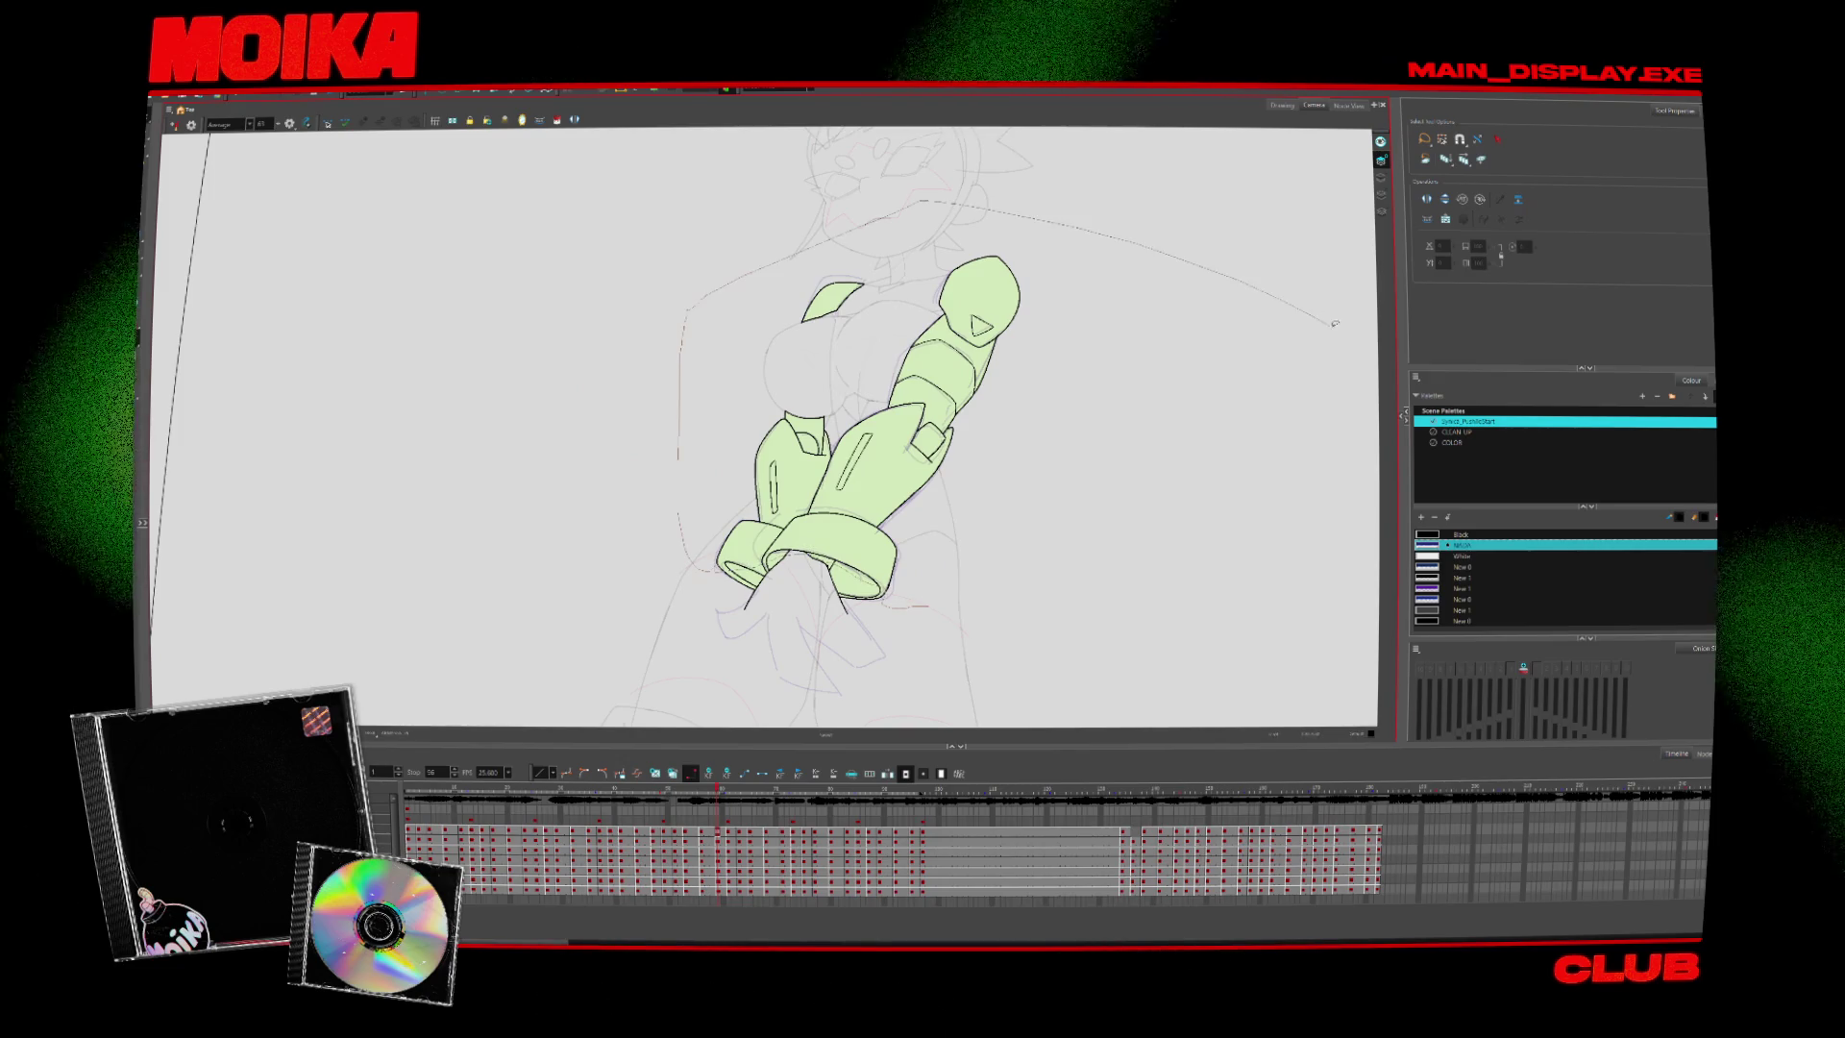
Select the whole arms drawing and step back and forth through later arm poses
key(ctrl+a)
key(period)
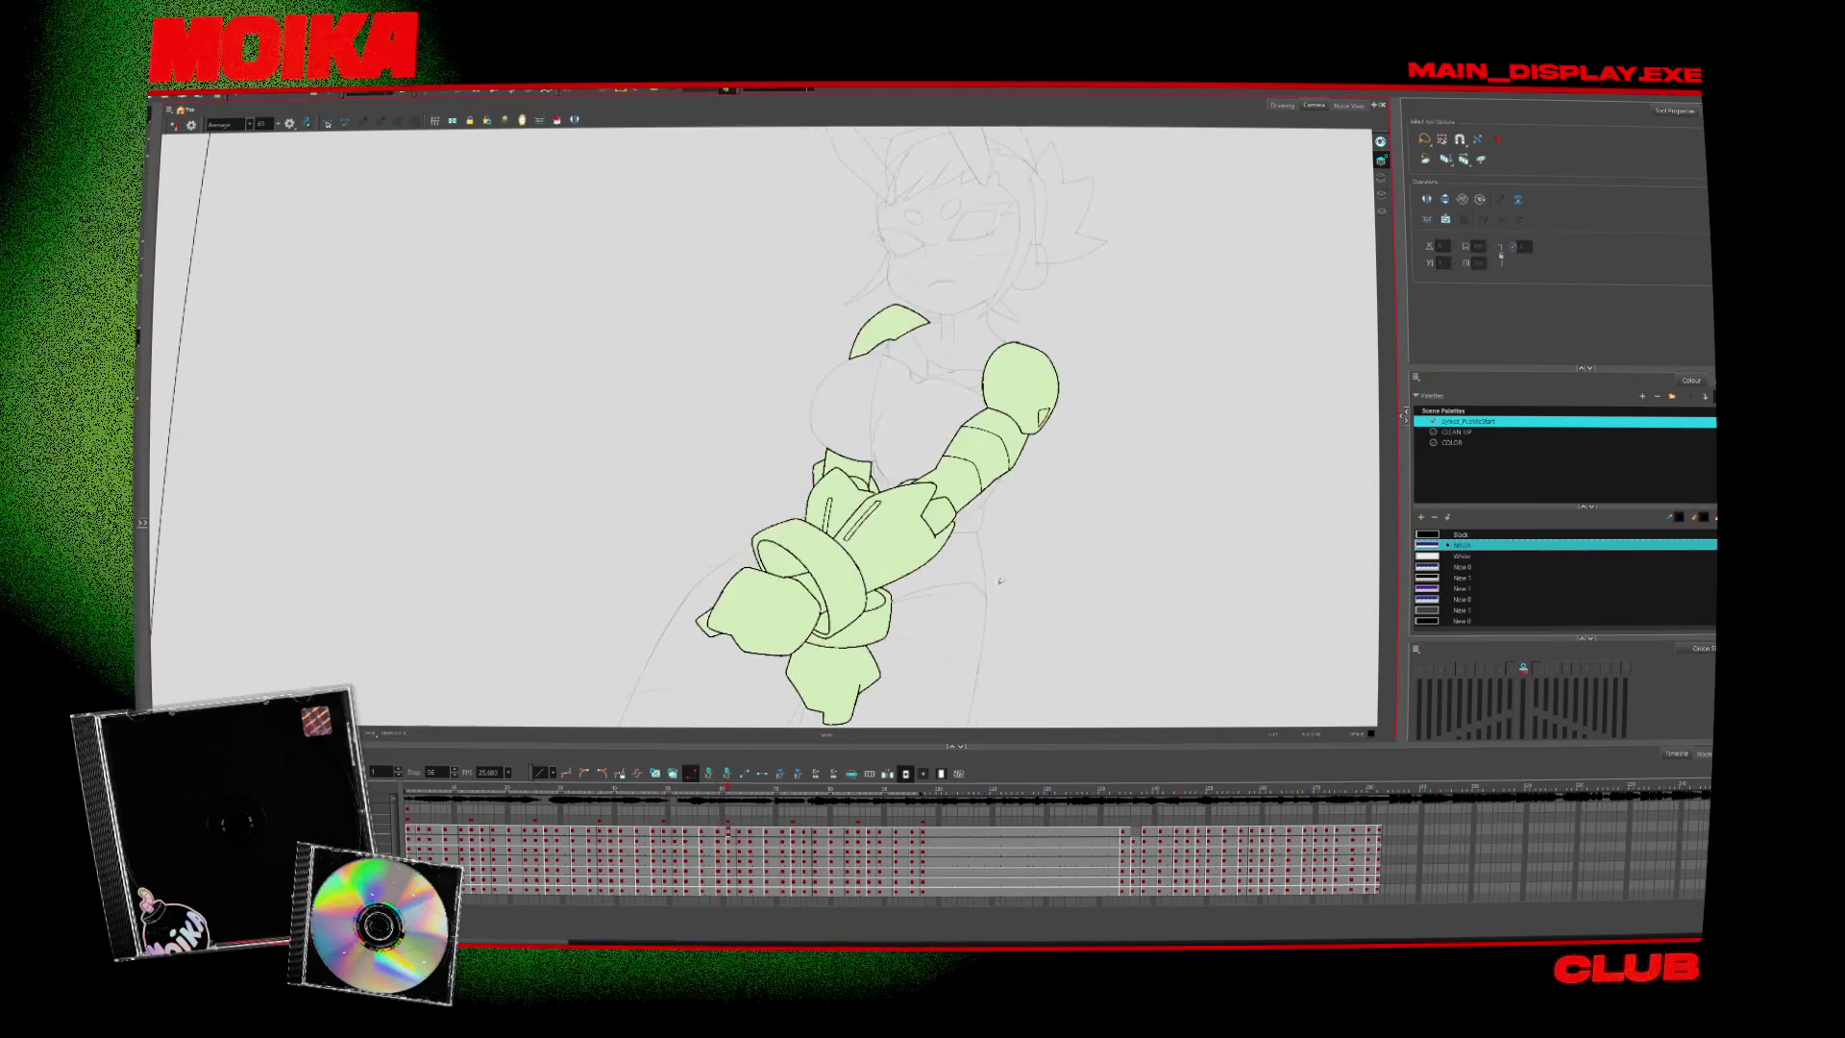
key(period)
key(period)
key(period)
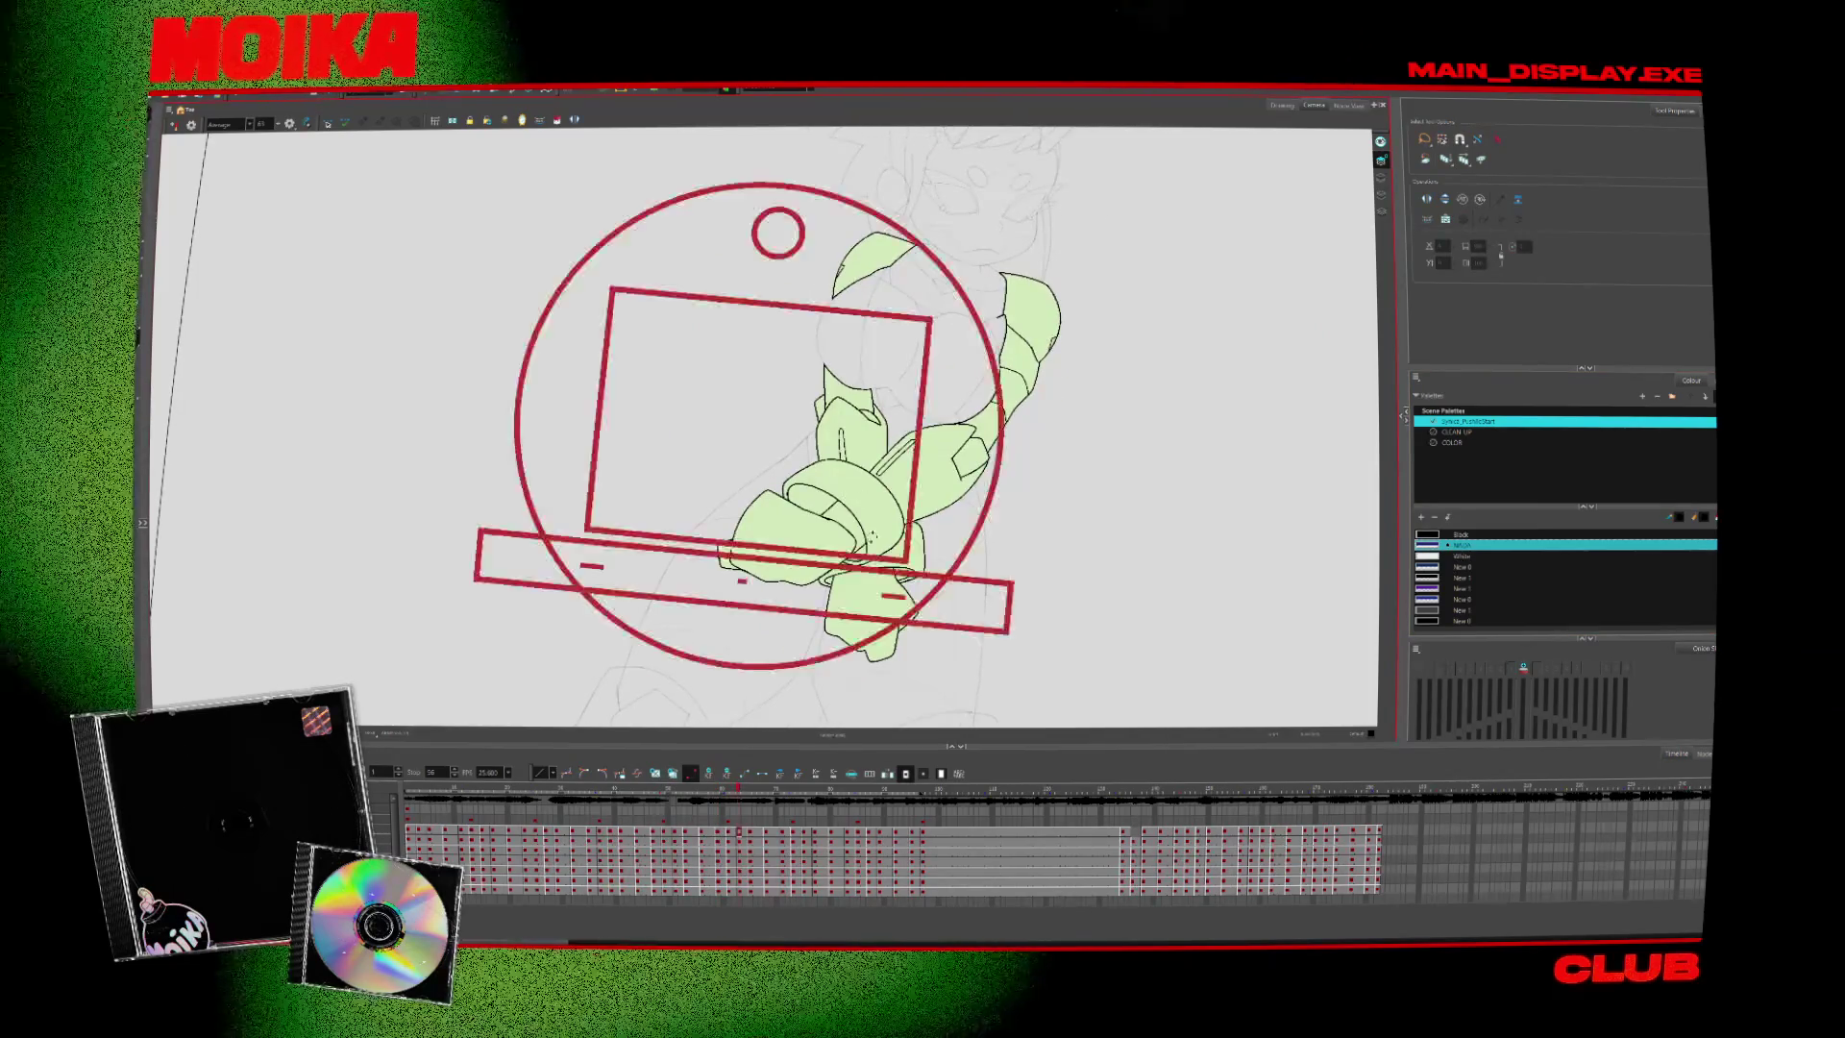
key(comma)
key(comma)
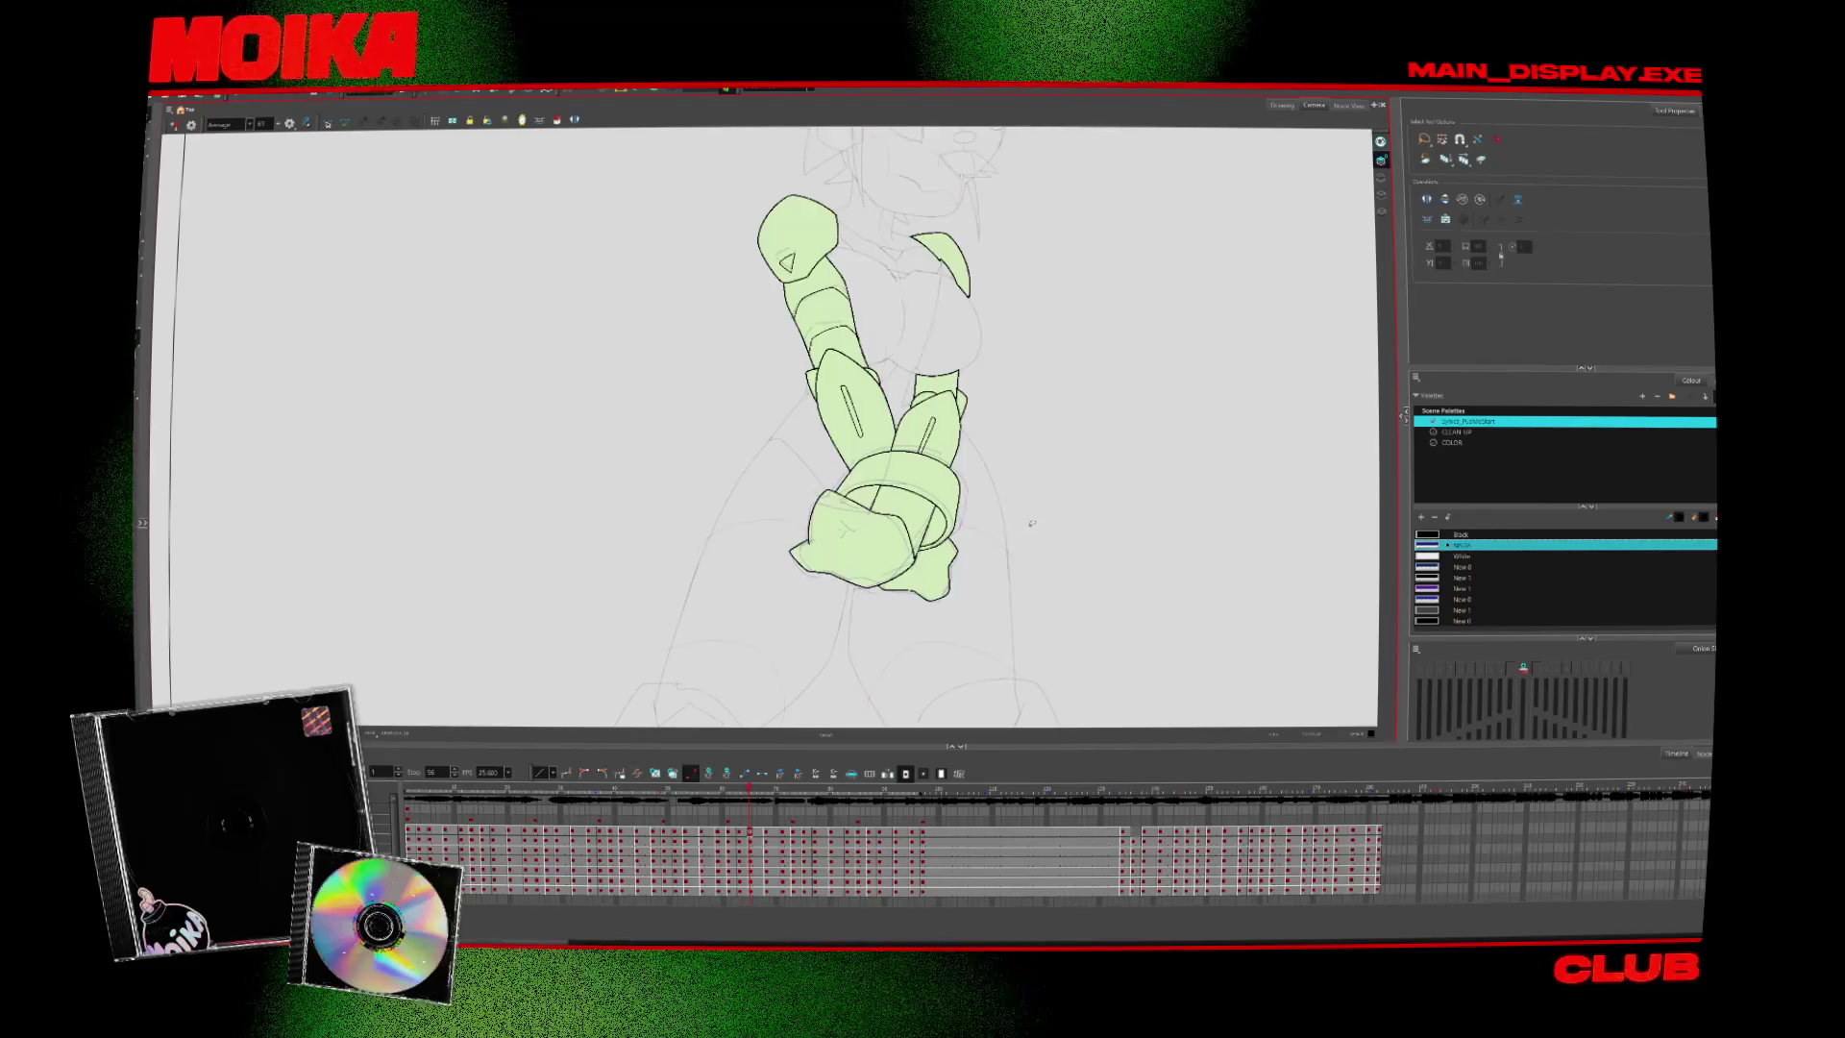
key(ctrl+a)
key(period)
key(period)
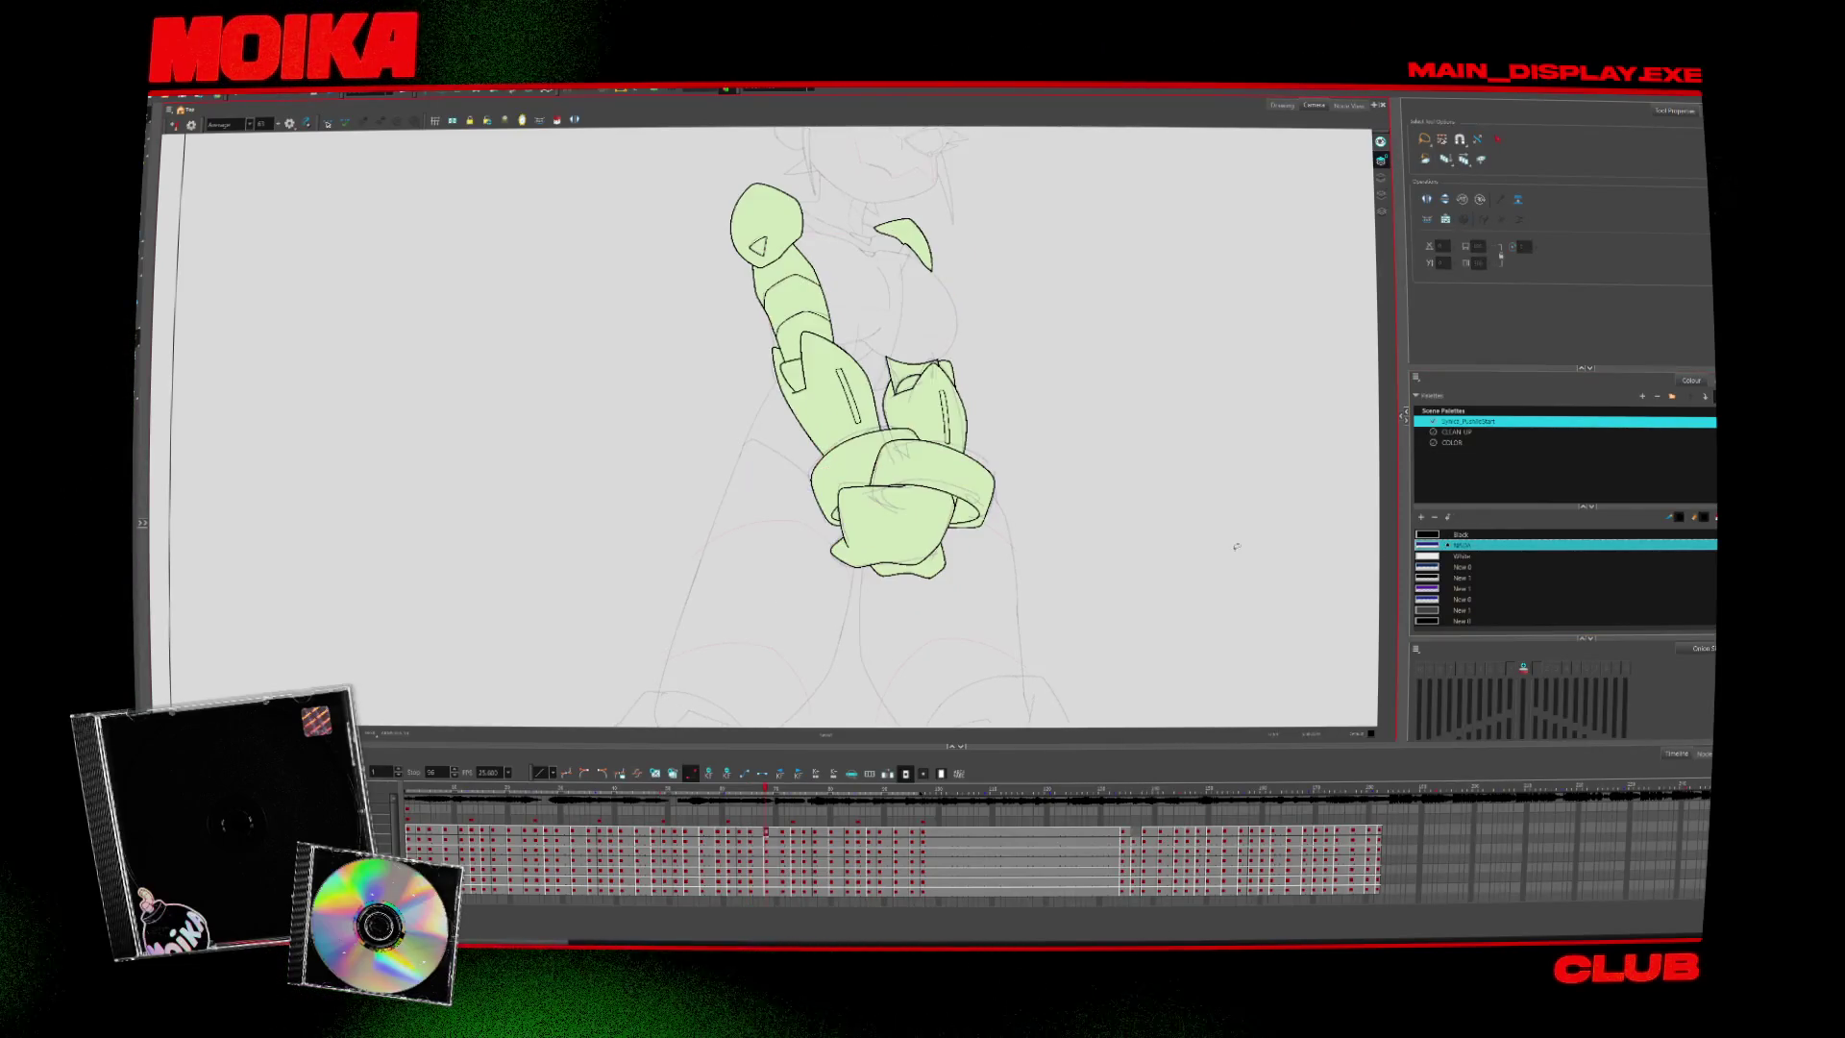
key(period)
key(period)
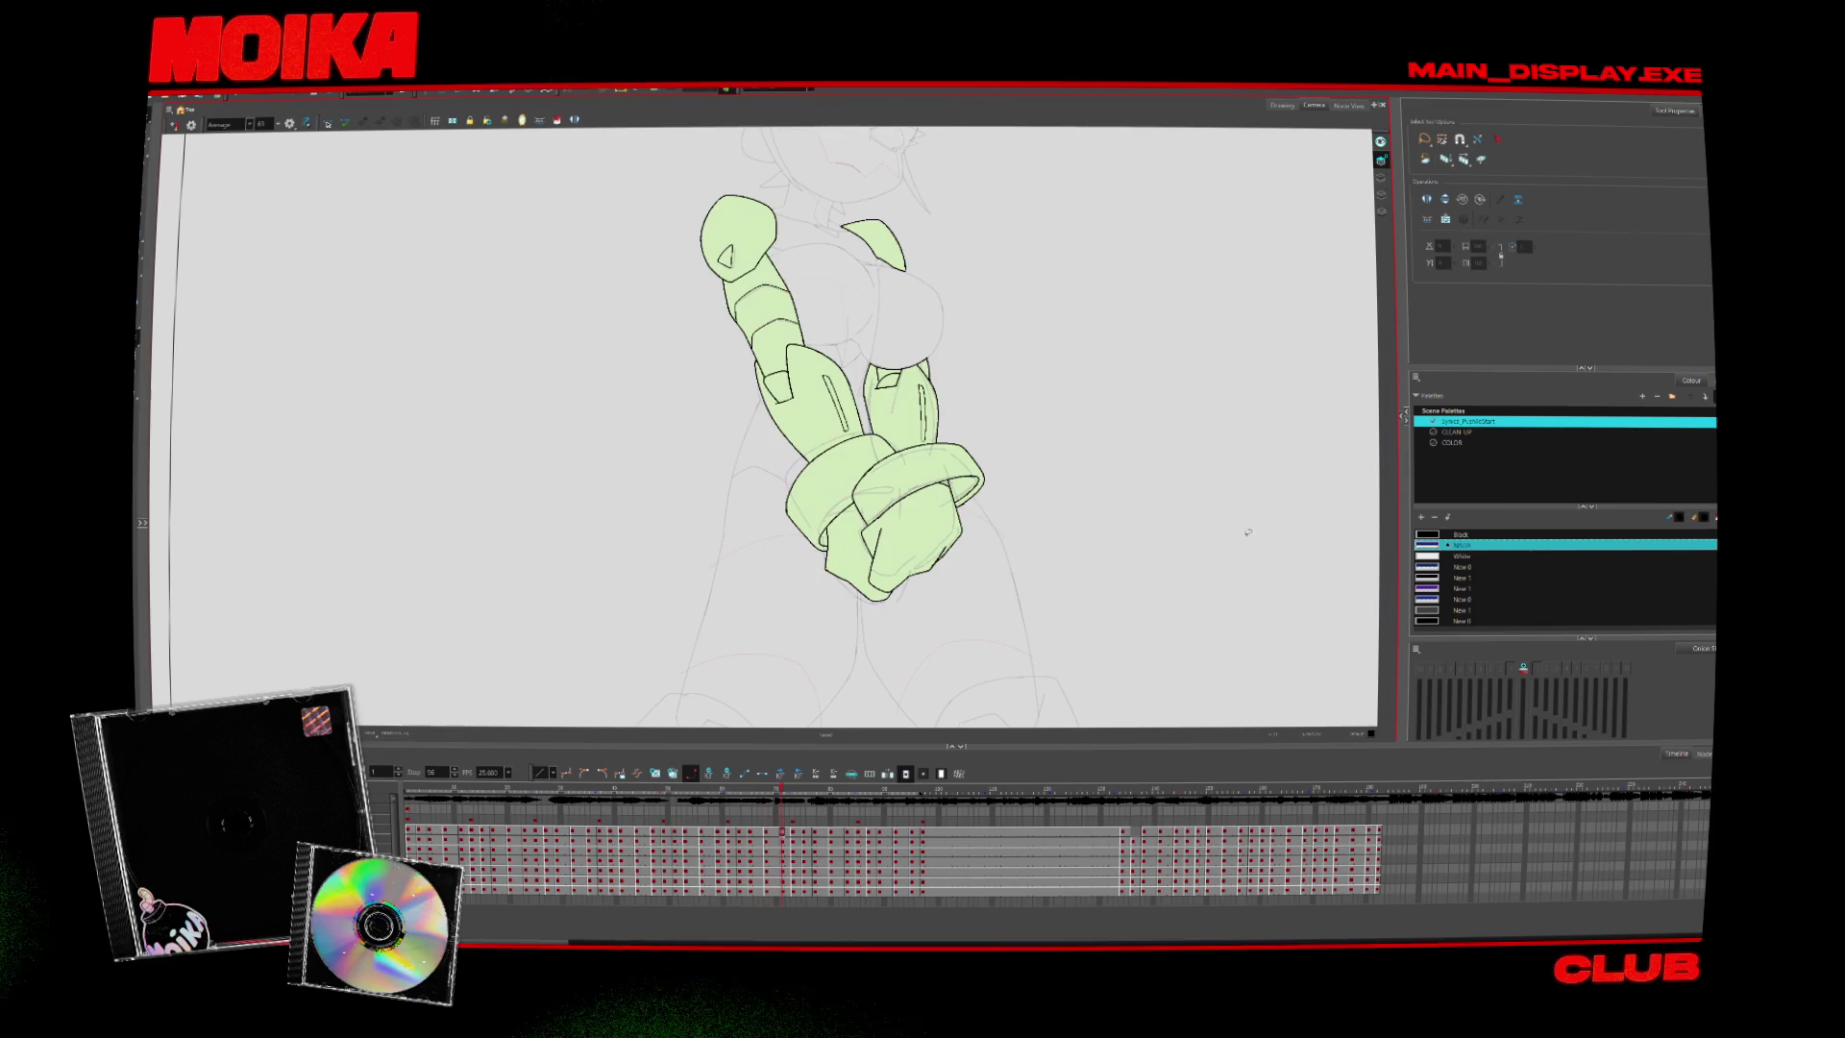
key(period)
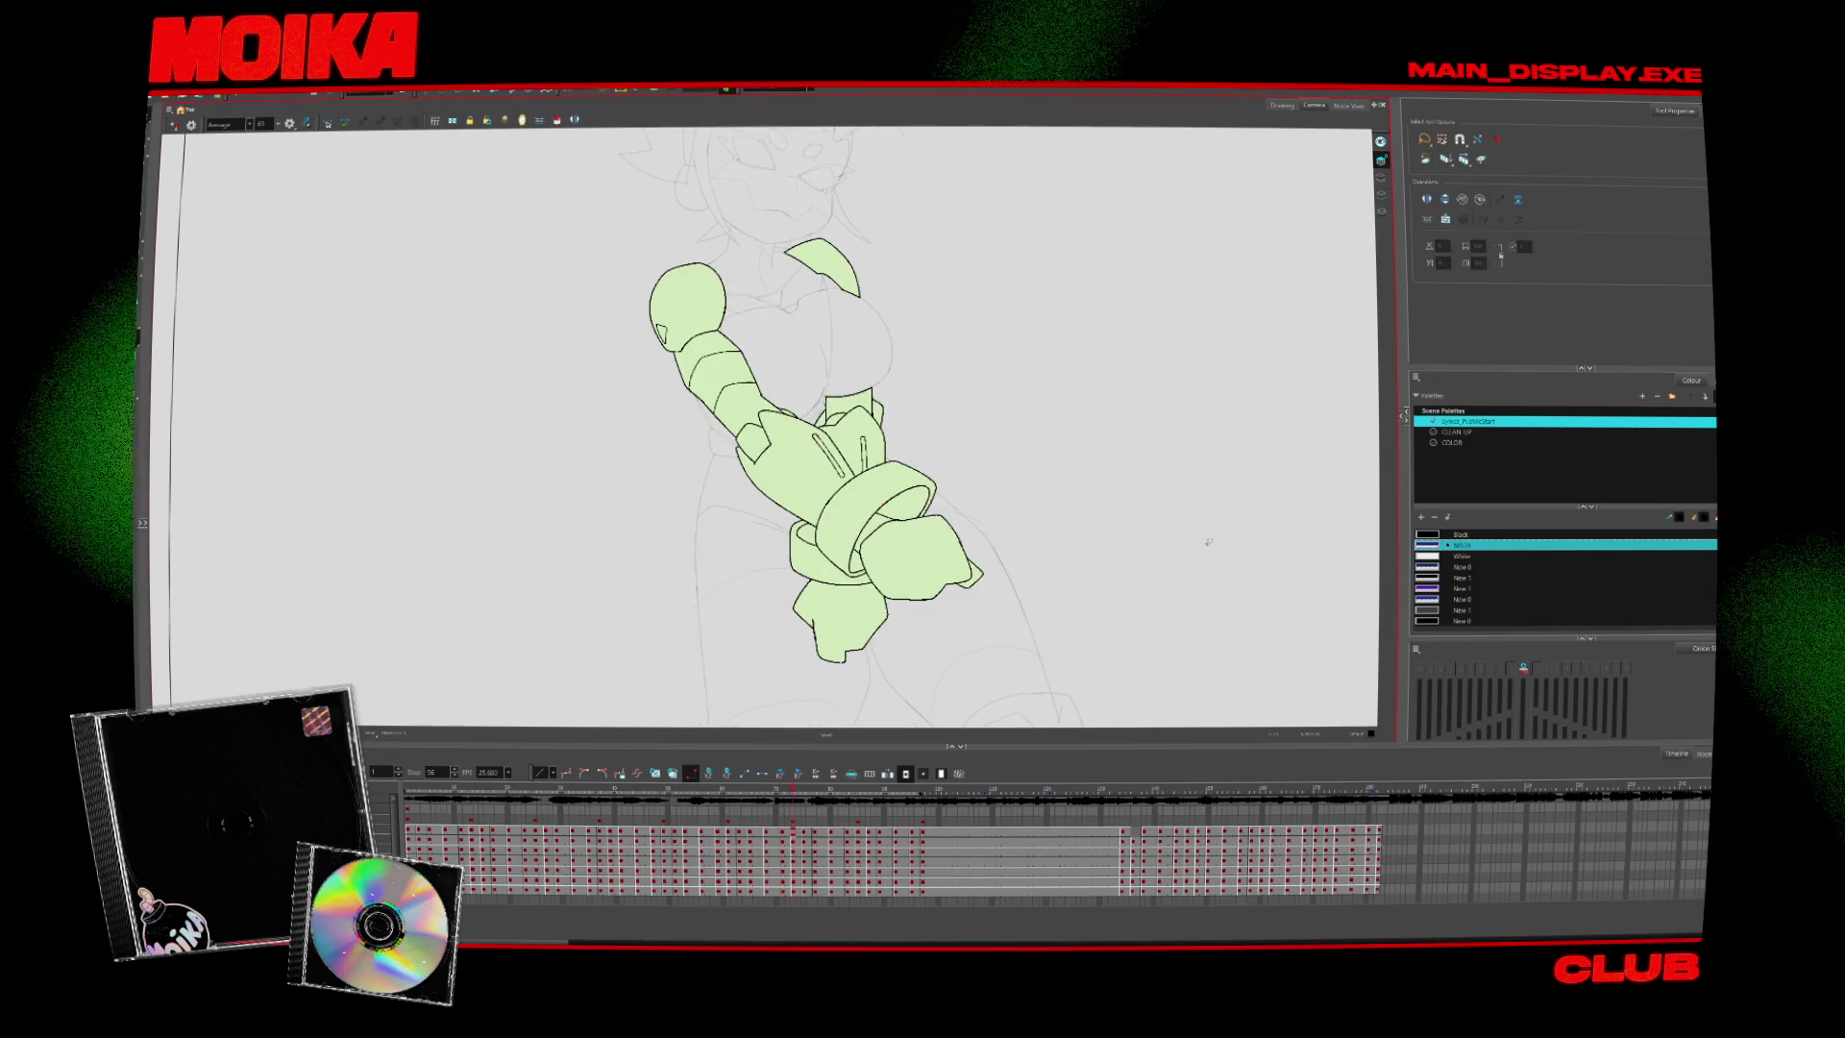
key(period)
key(period)
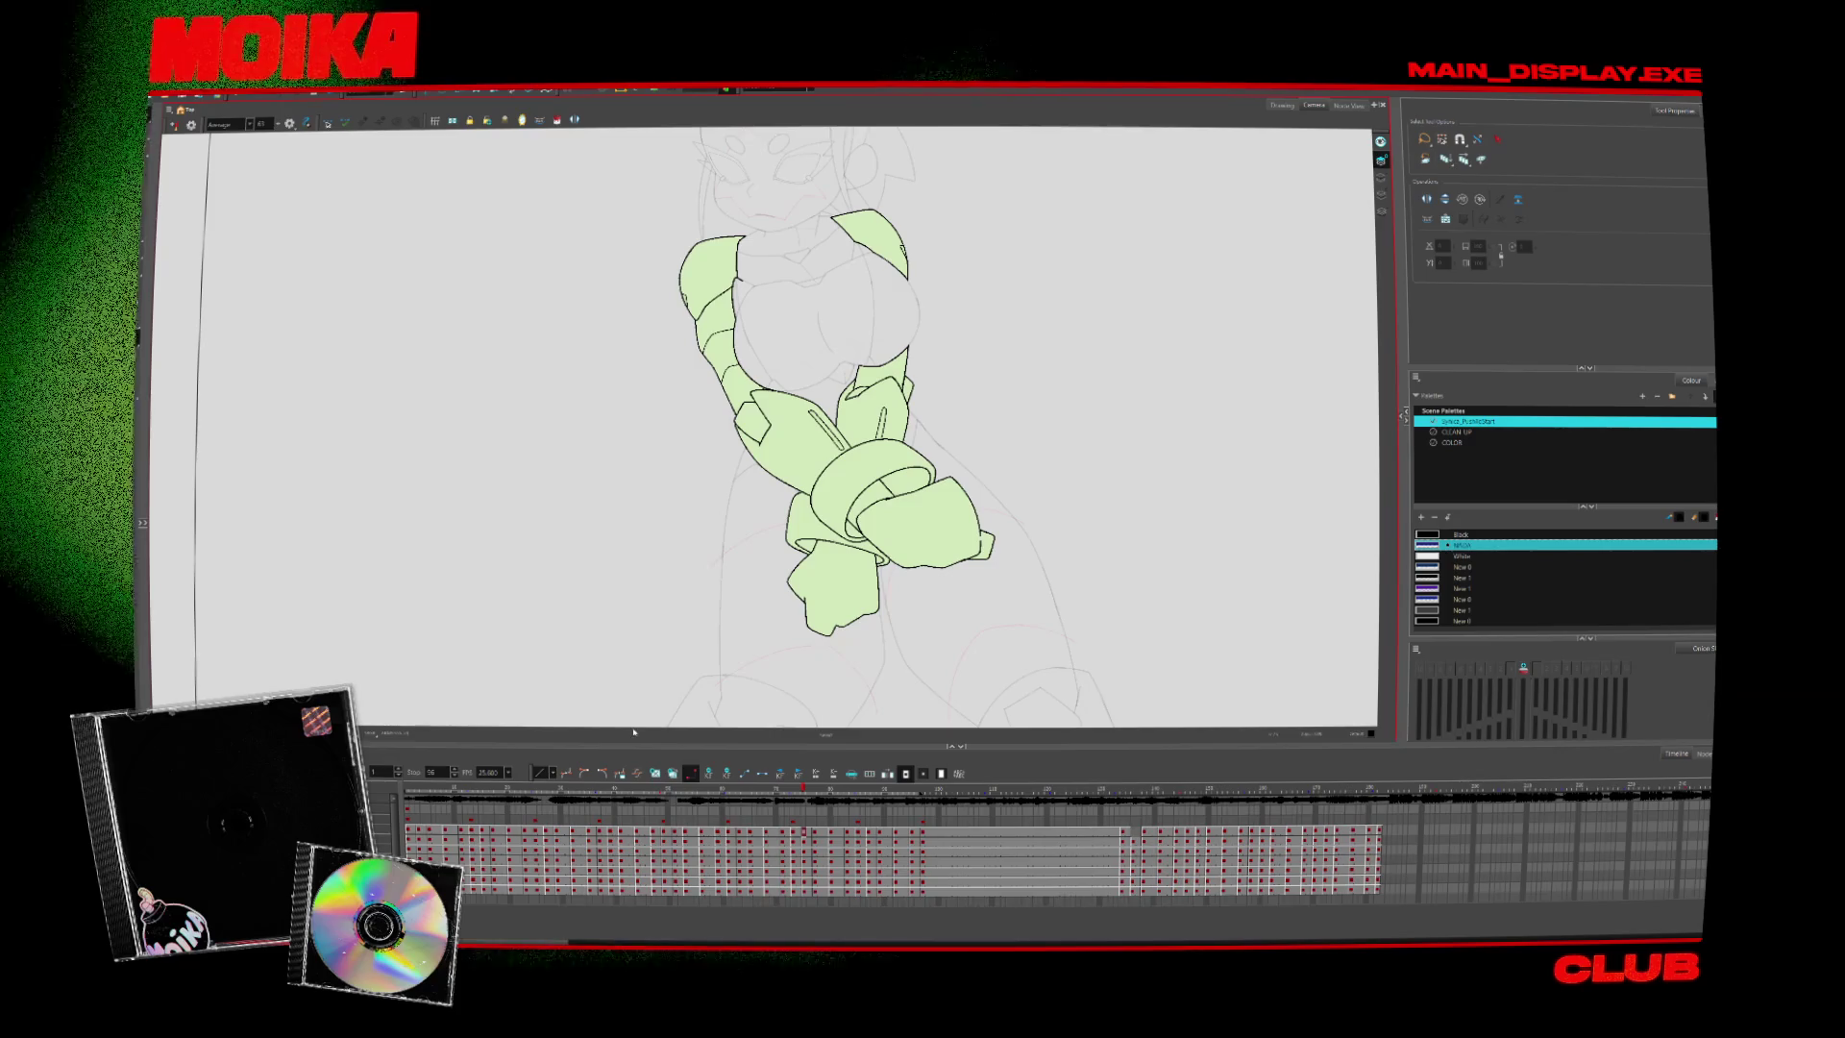
Flip through the remaining arm drawings and play back the arm animation
scroll(769, 428, down, 5)
scroll(768, 428, up, 2)
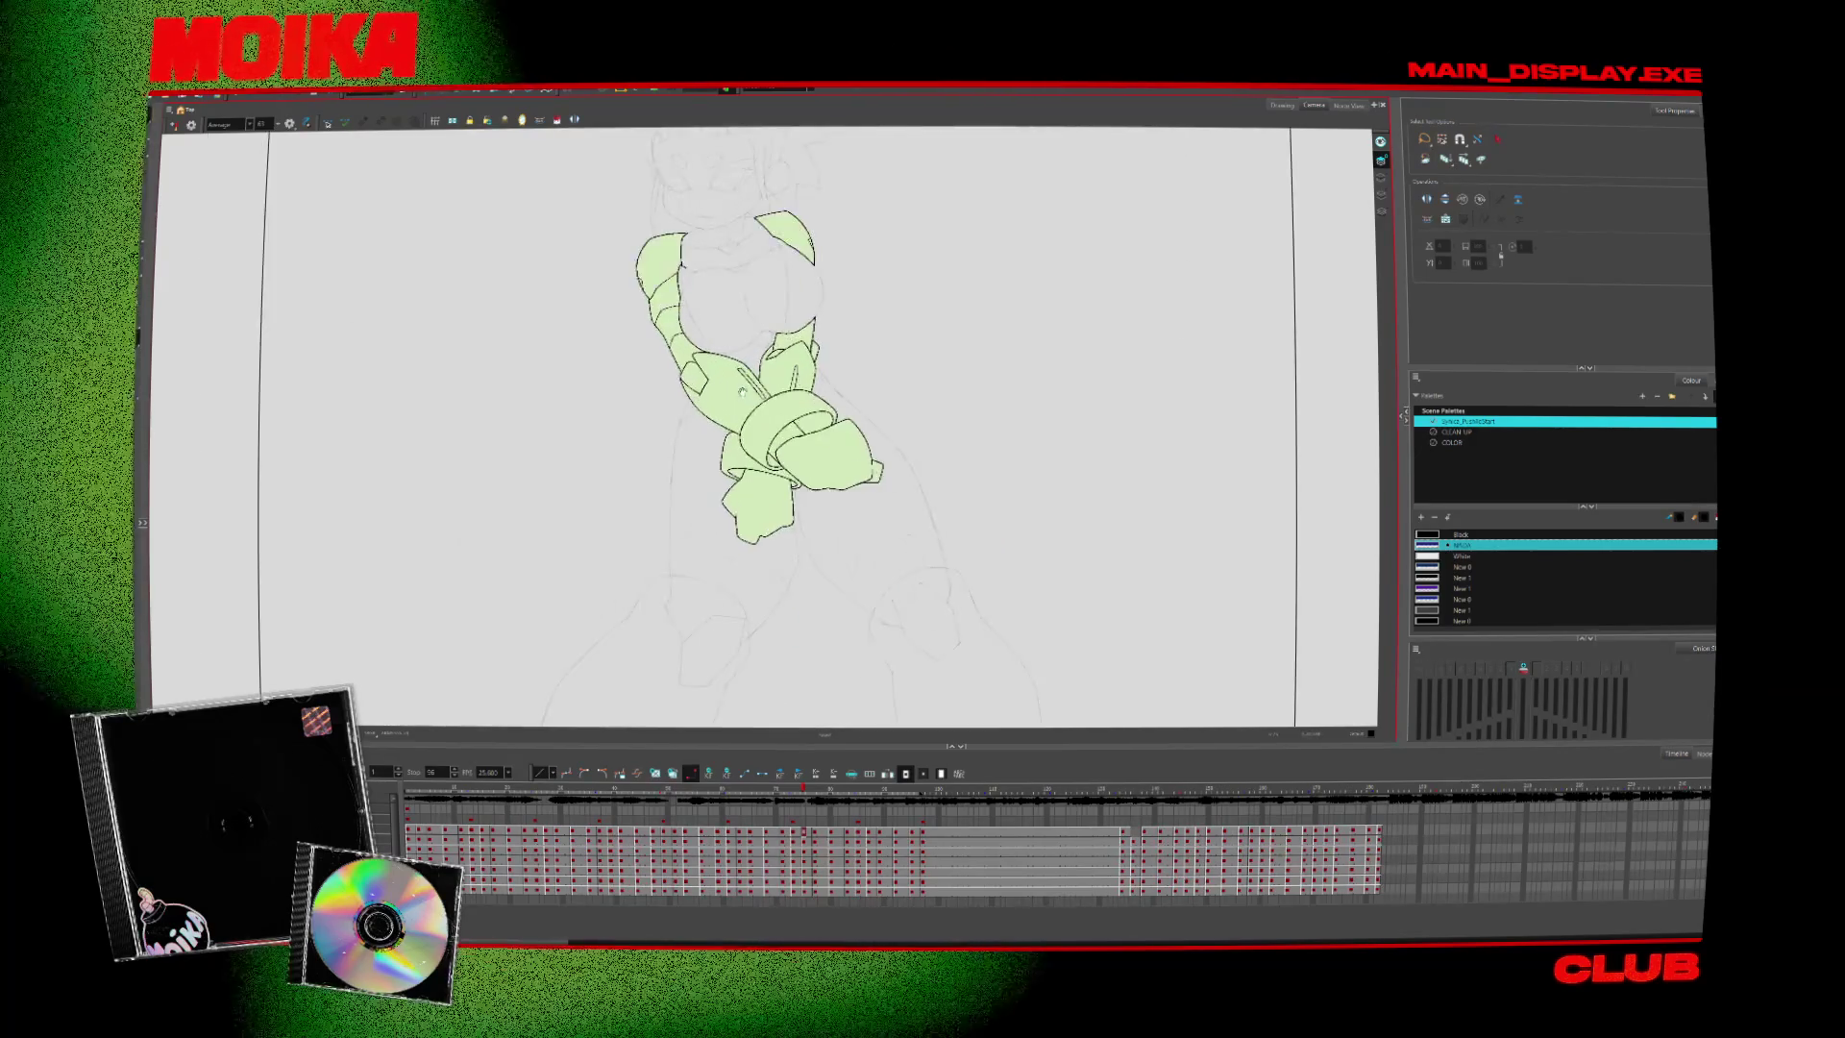
key(period)
scroll(792, 471, up, 1)
key(period)
key(period)
key(period)
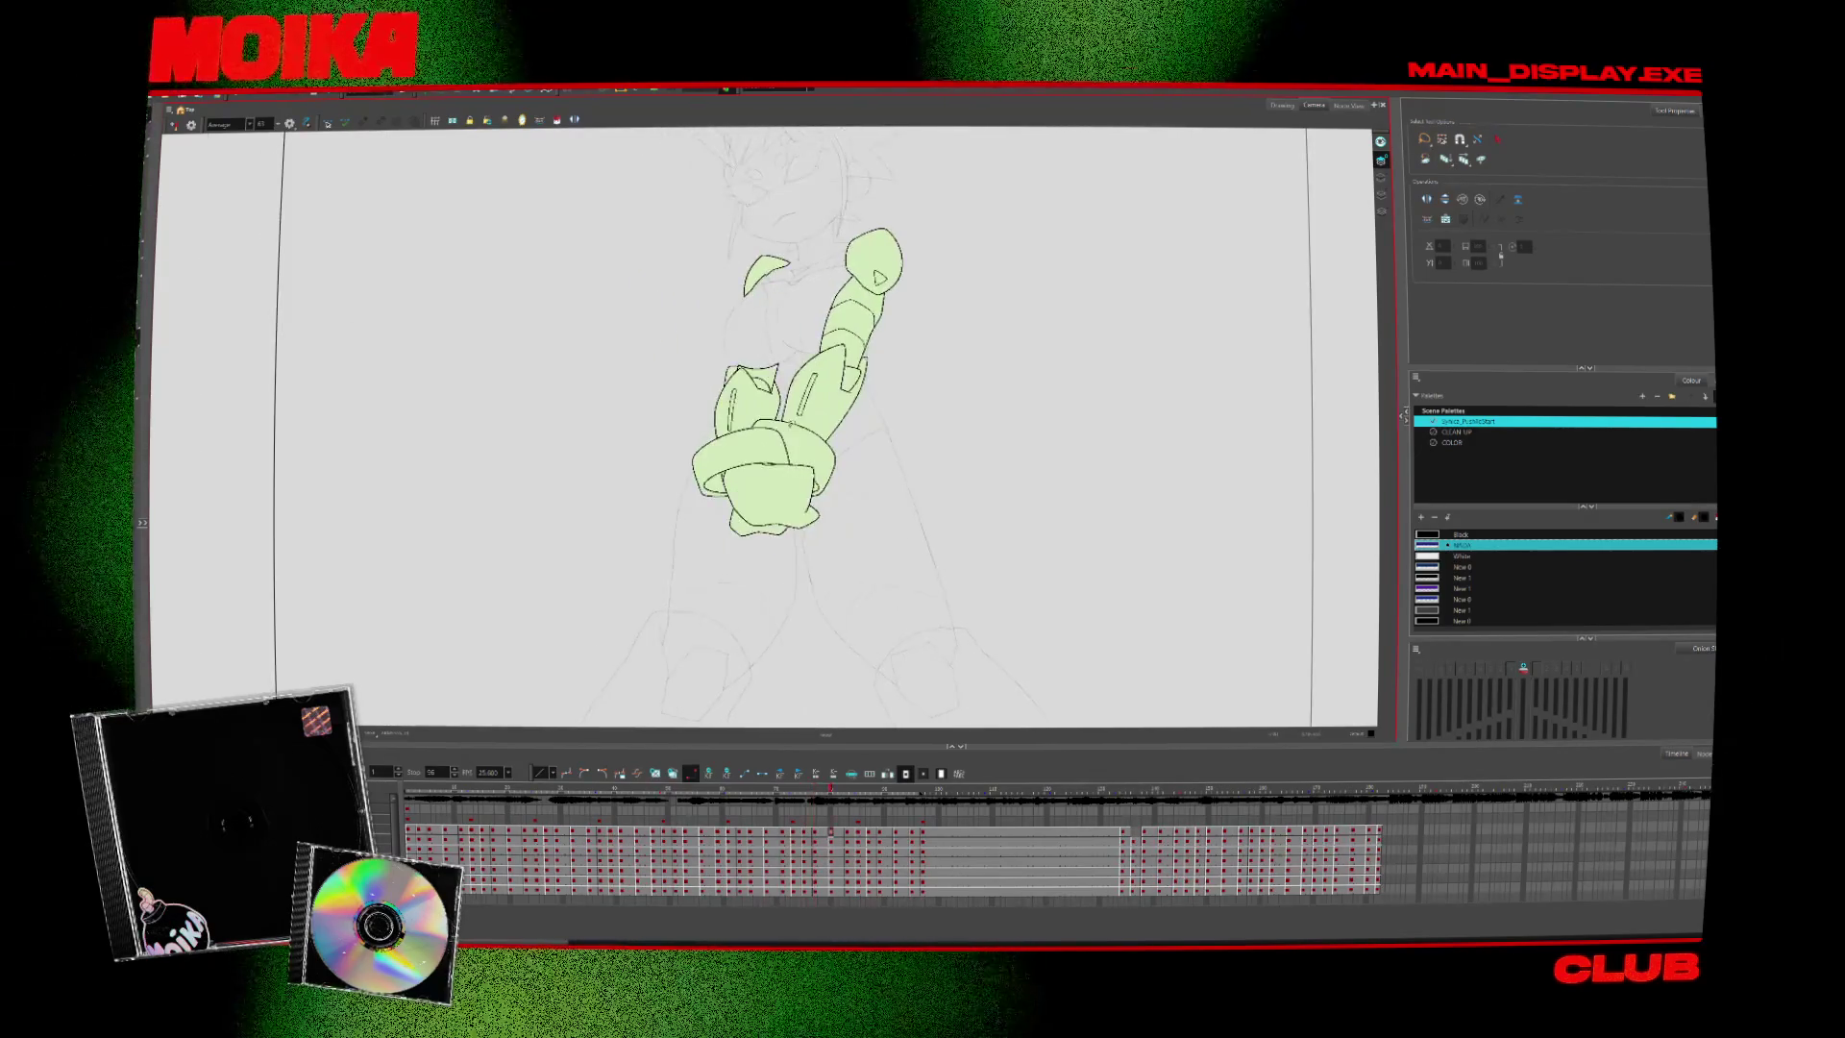
key(period)
key(period)
key(period)
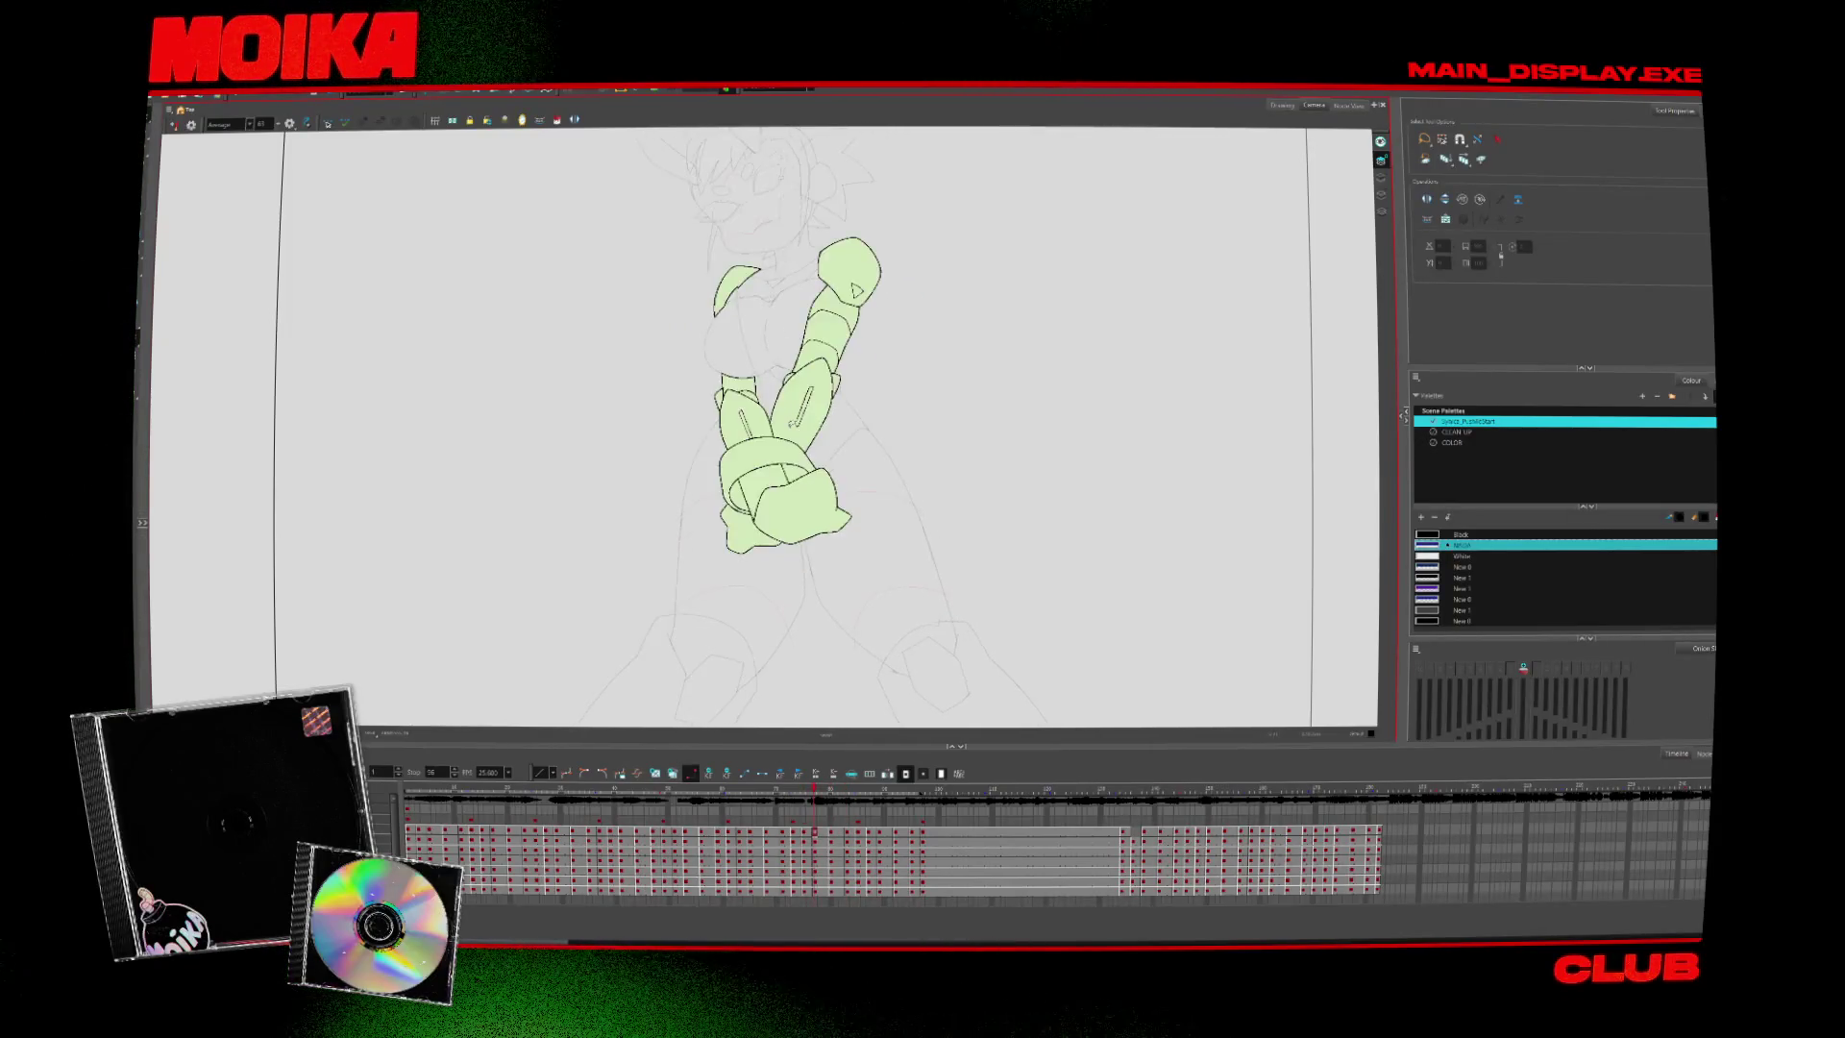
key(period)
key(period)
key(period)
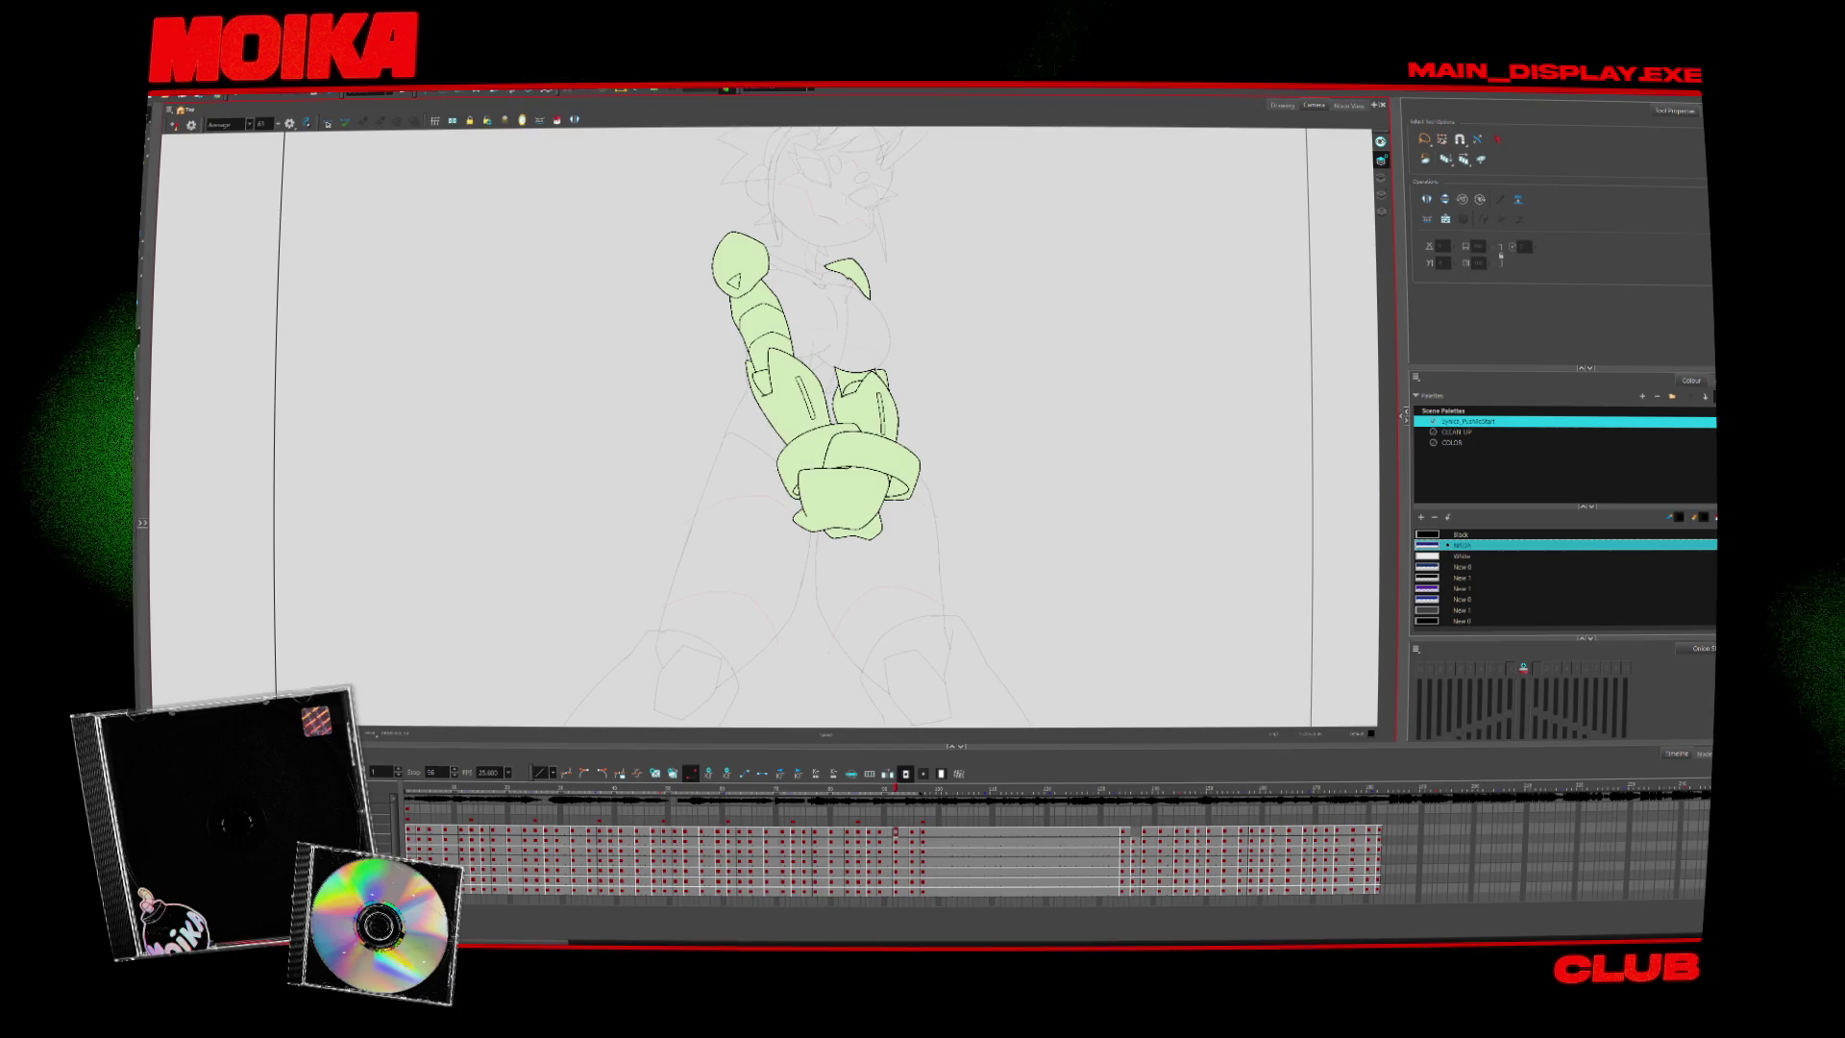
key(Return)
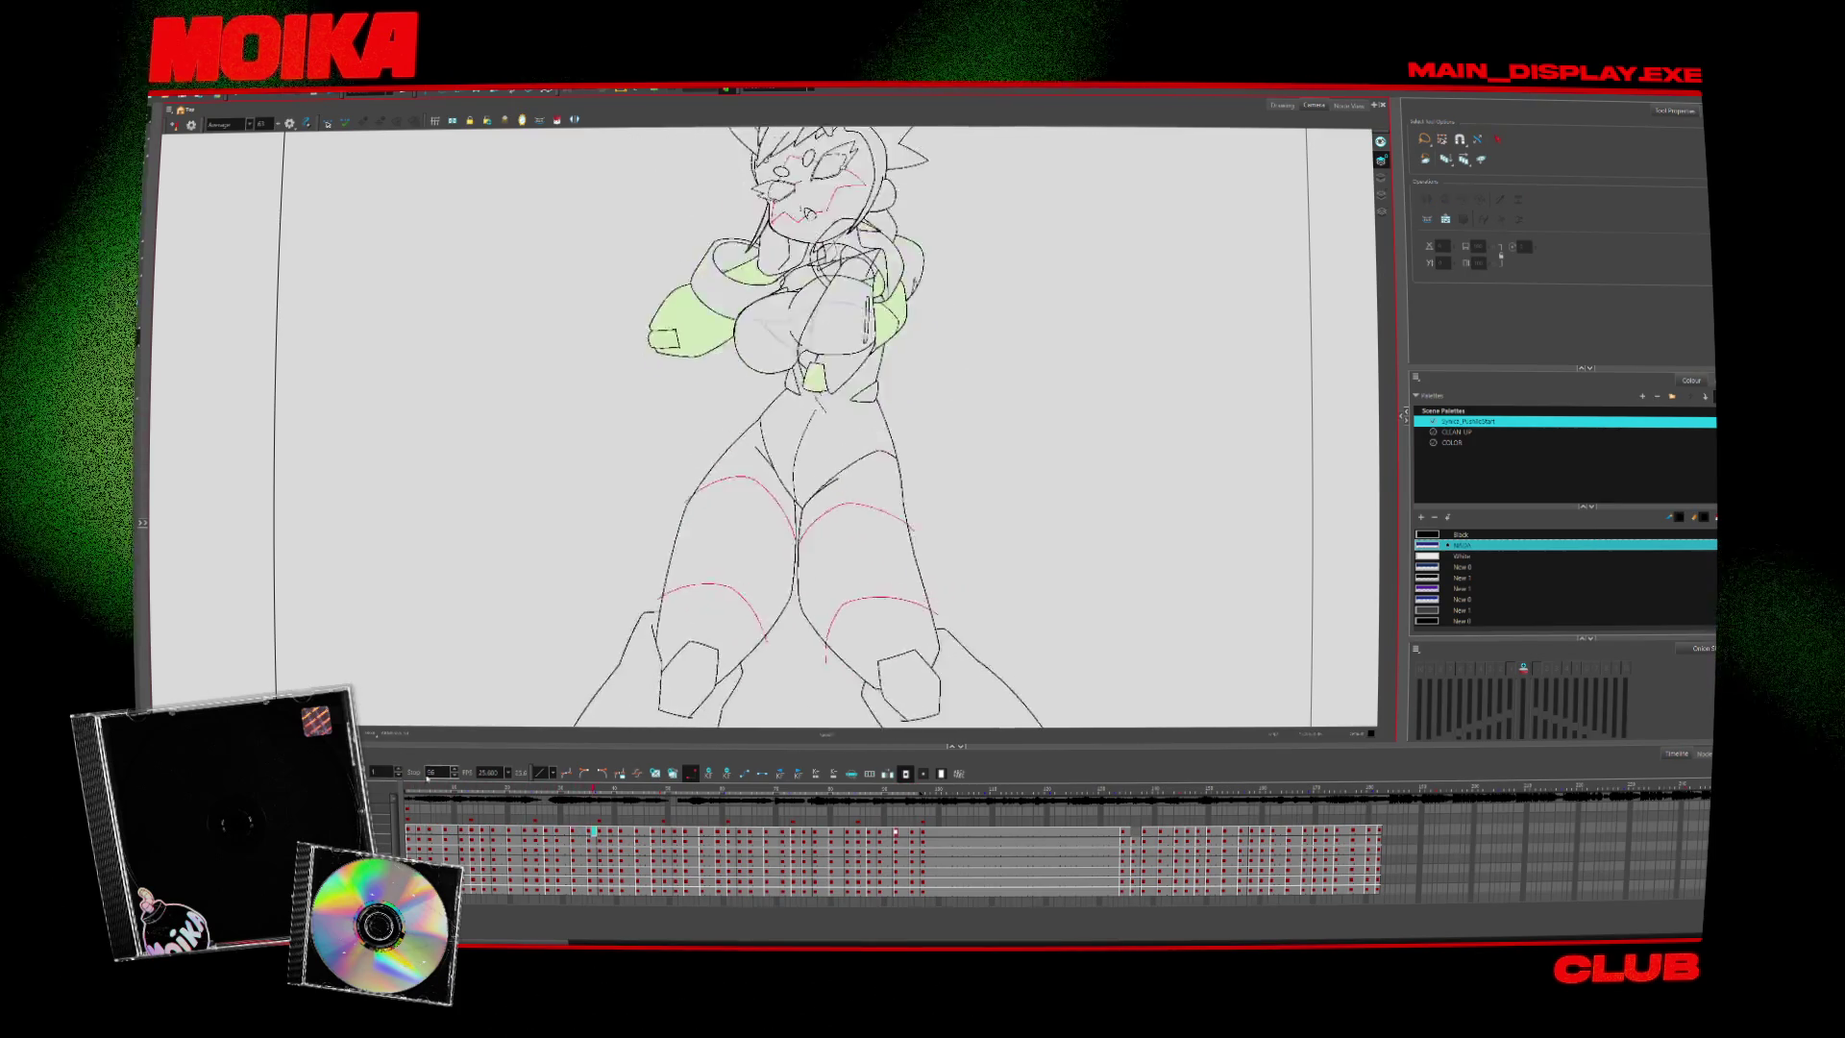
Stop playback and step forward three drawings to the gauntlets folded across the chest
key(Return)
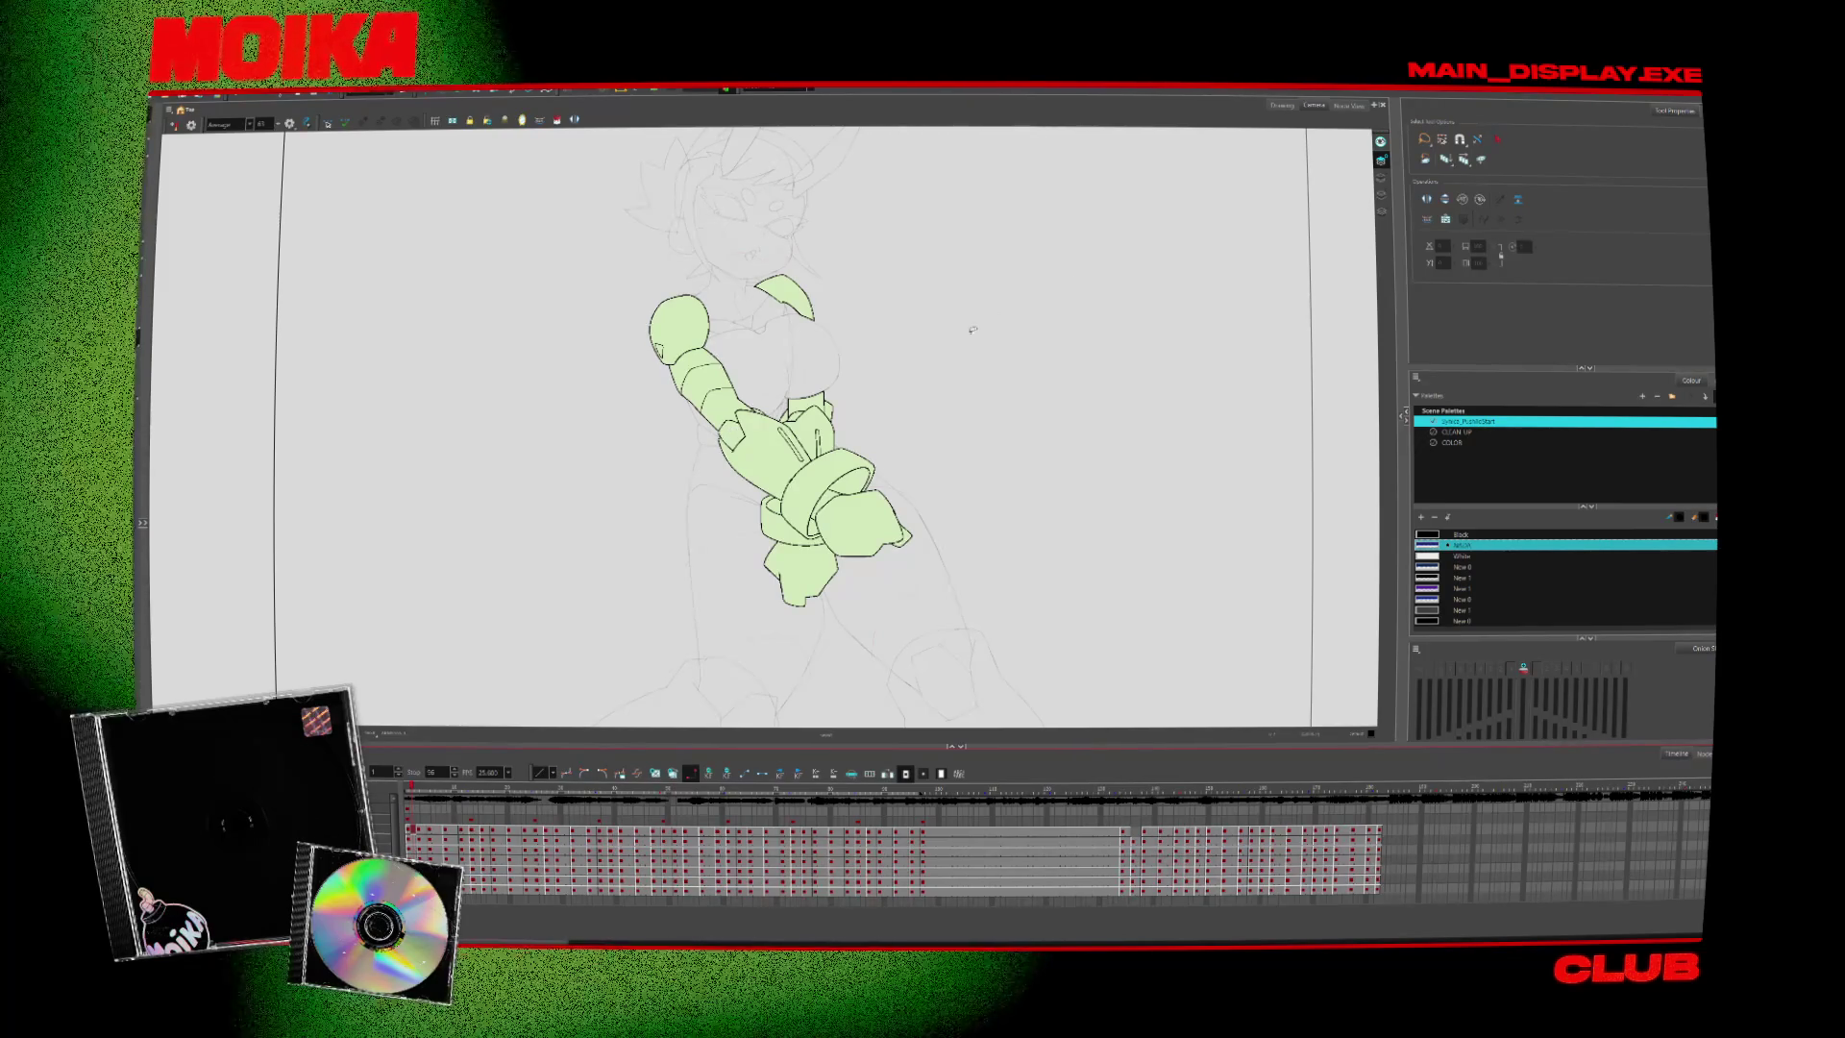
key(period)
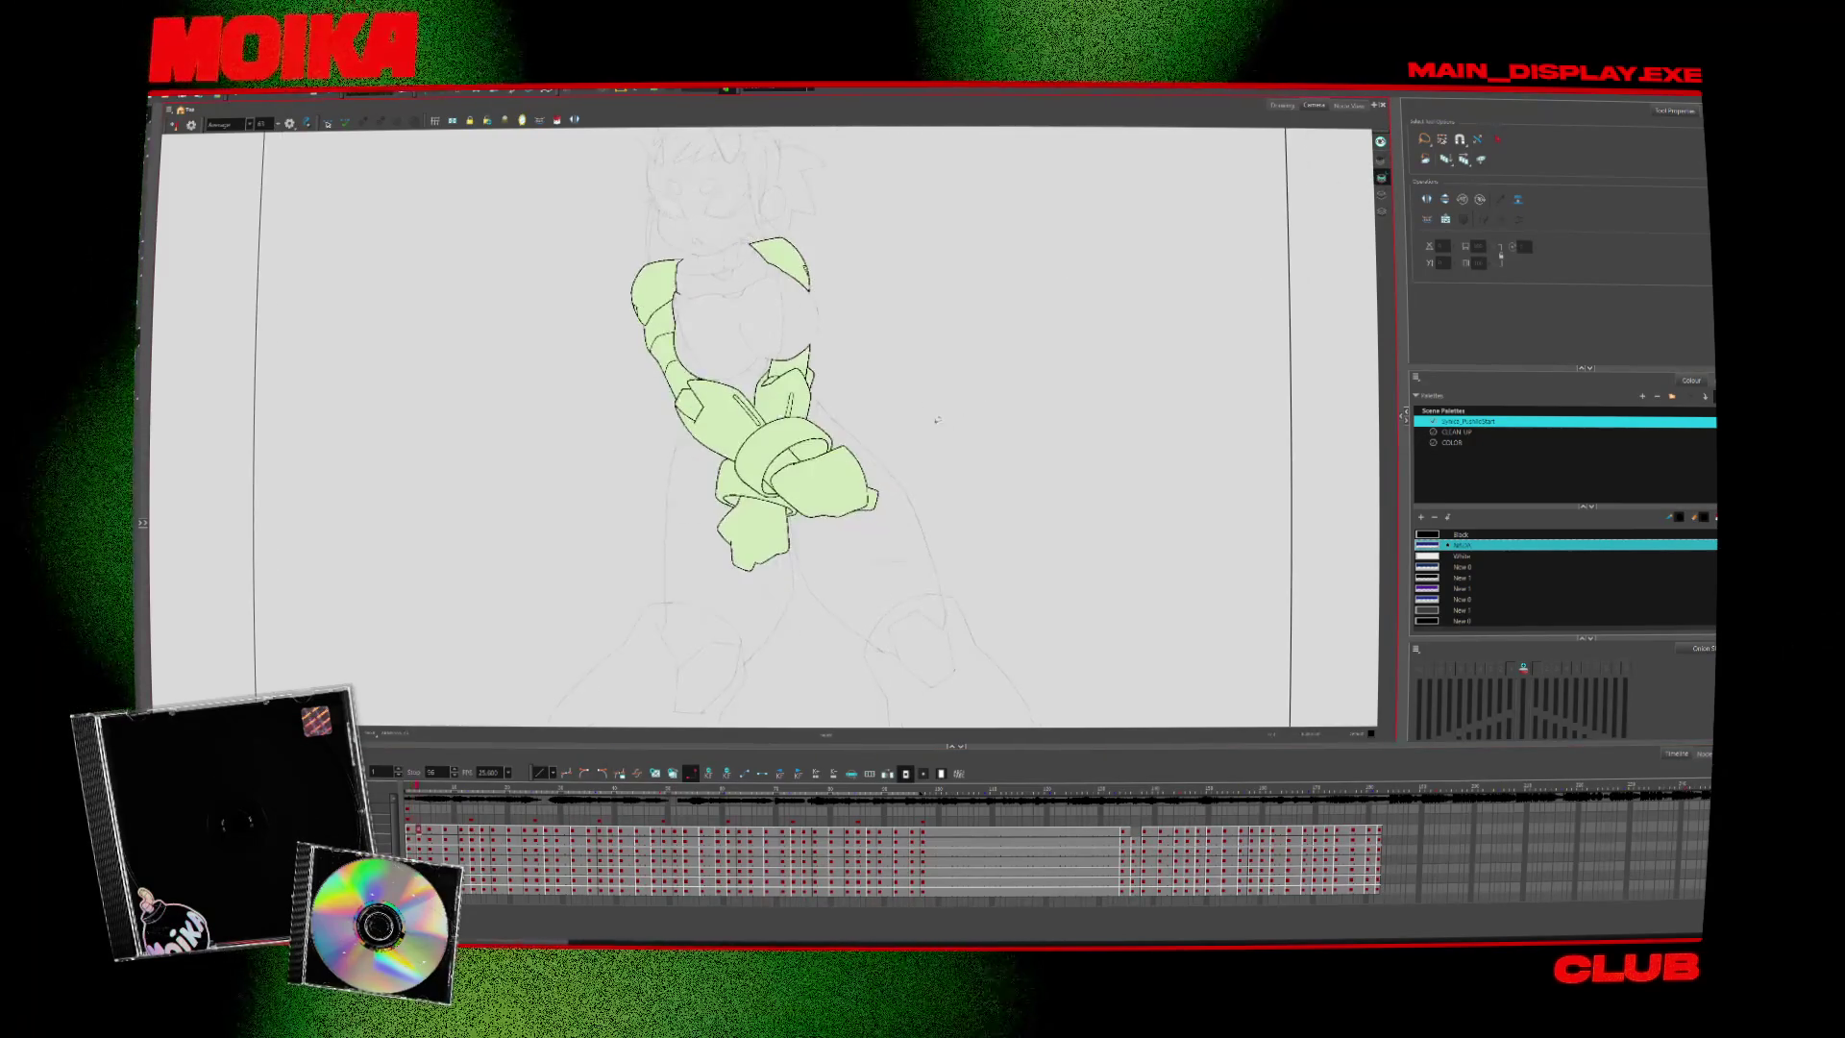
key(period)
key(period)
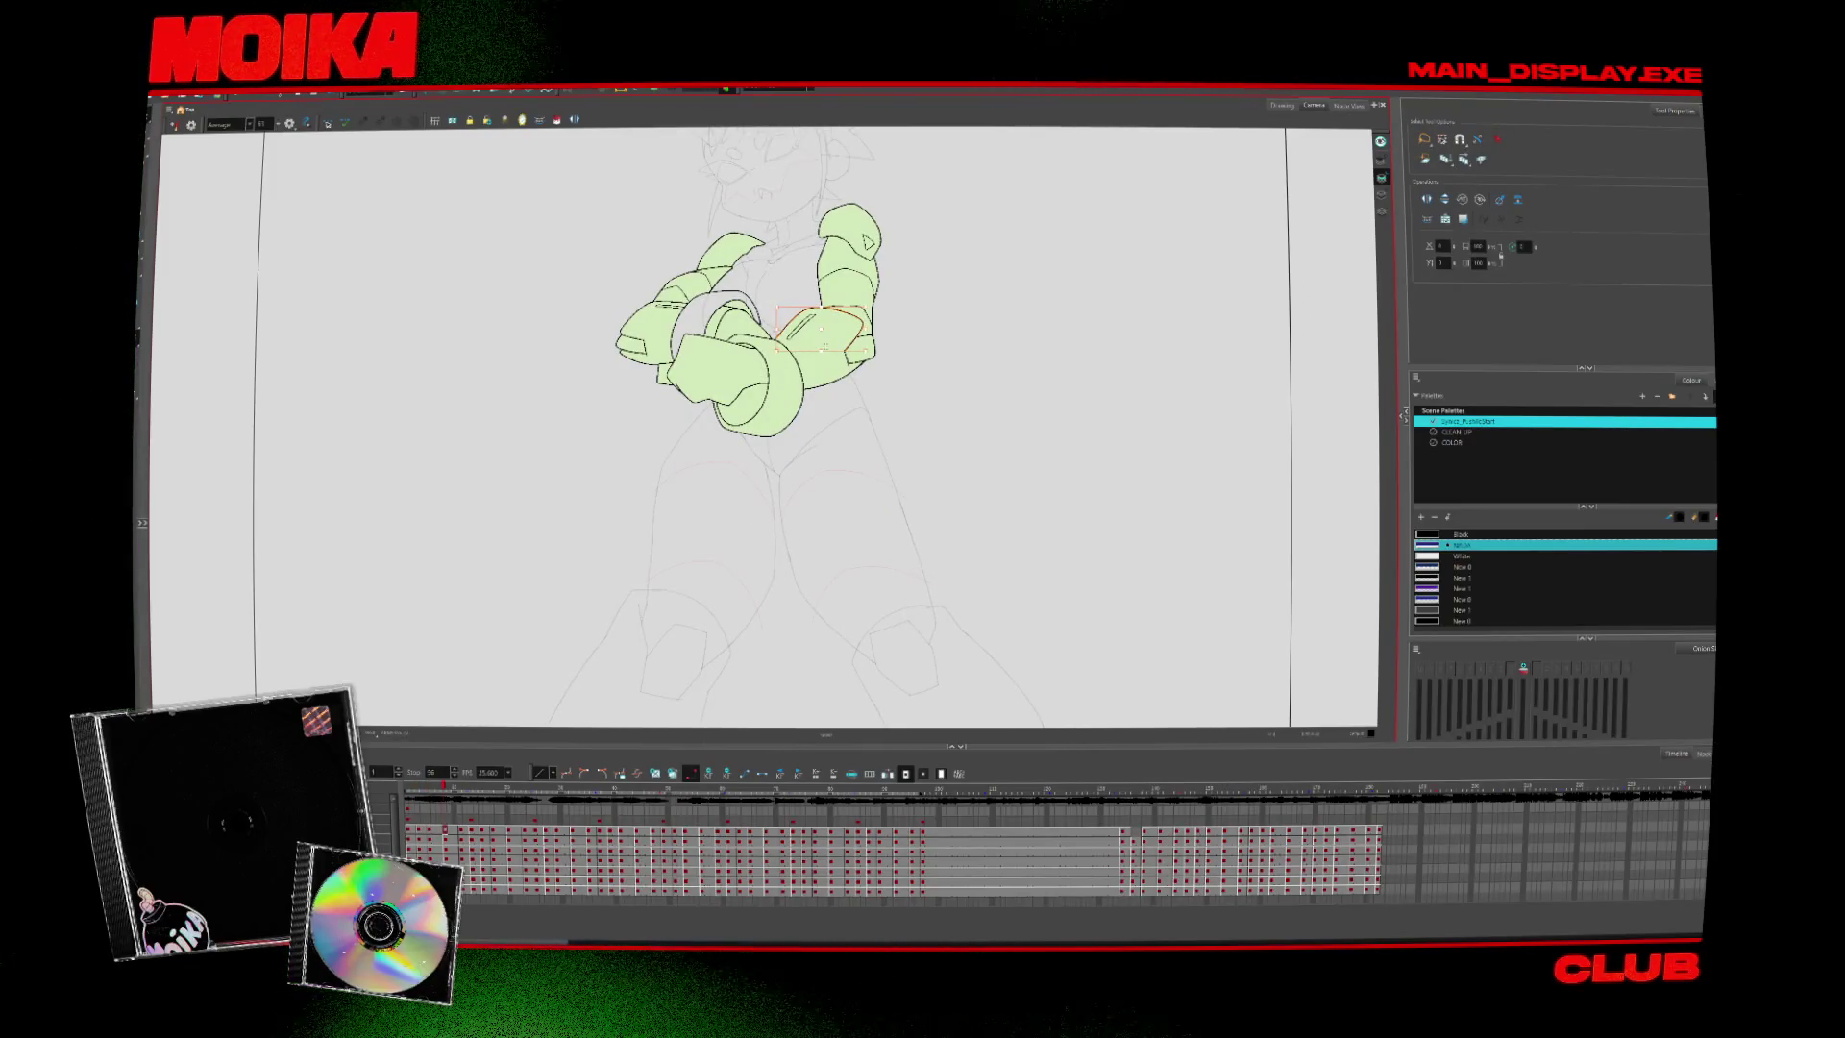
key(period)
key(period)
Sample the existing black line colour with the Dropper for the Brush, then pick the drawing to ink
key(x)
key(alt+b)
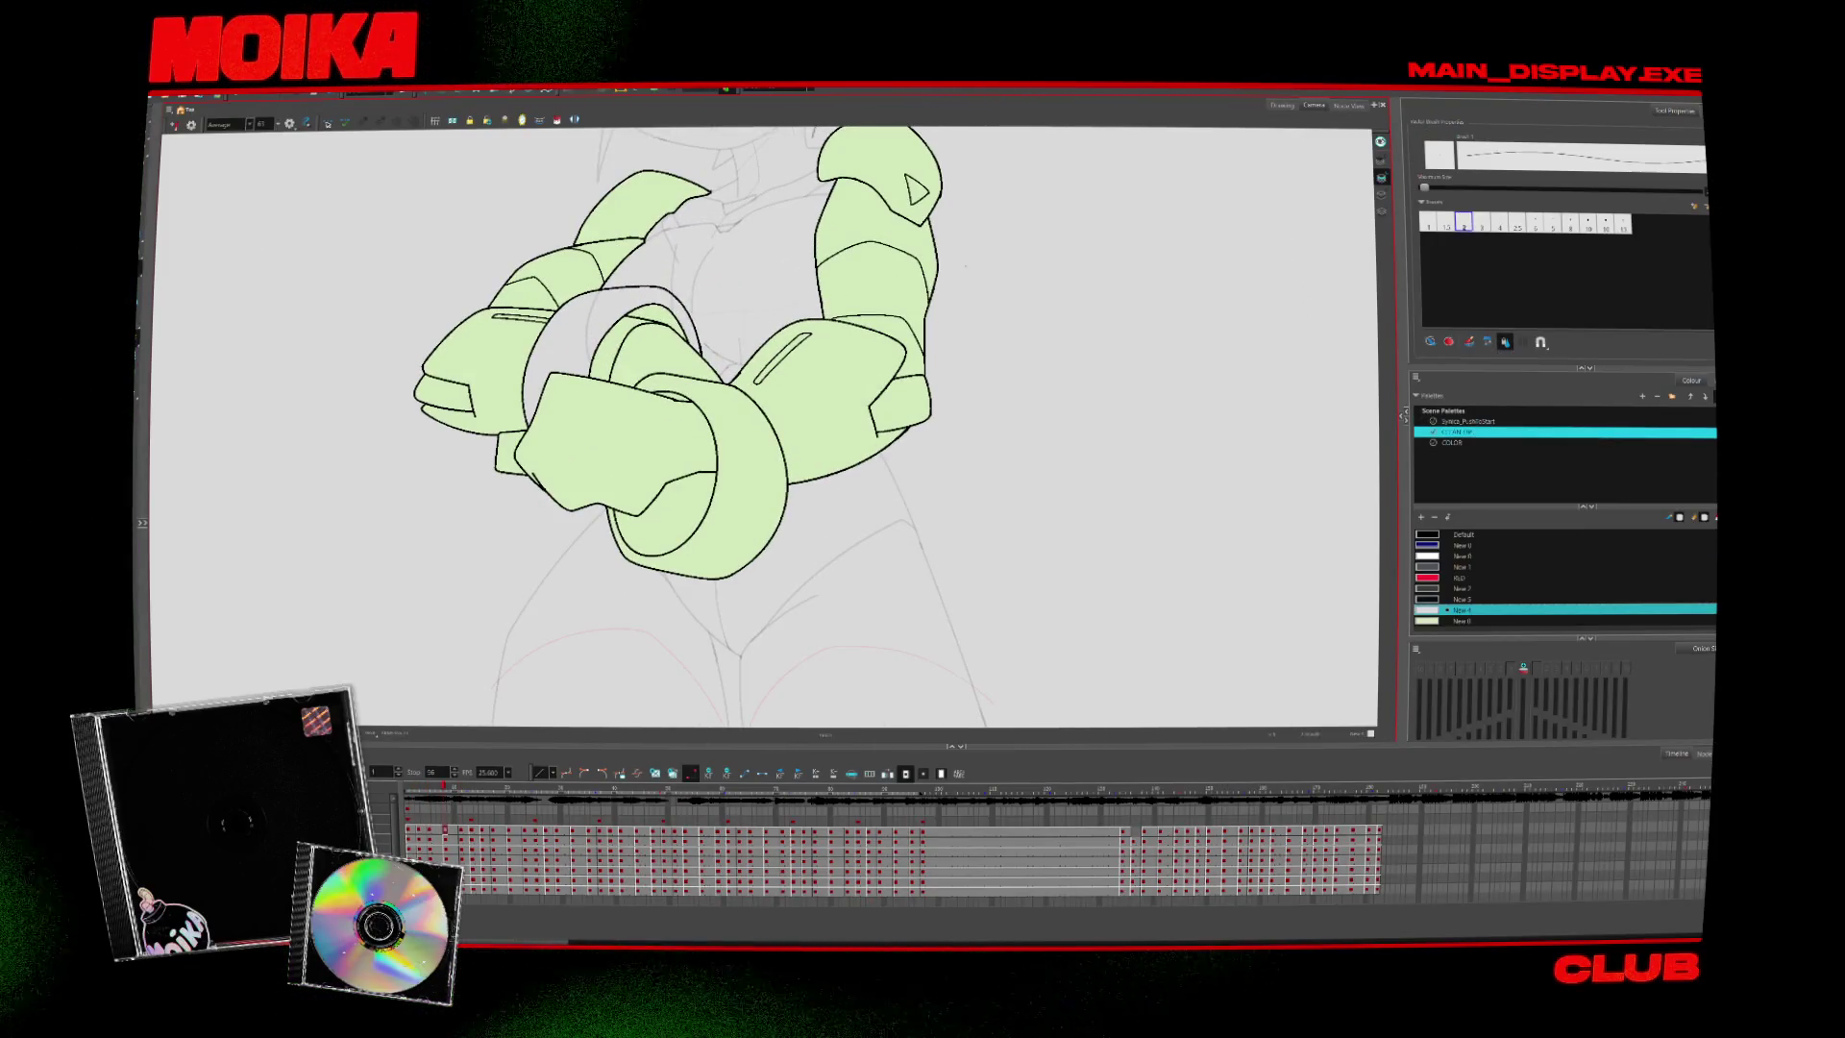
key(alt+d)
click(930, 304)
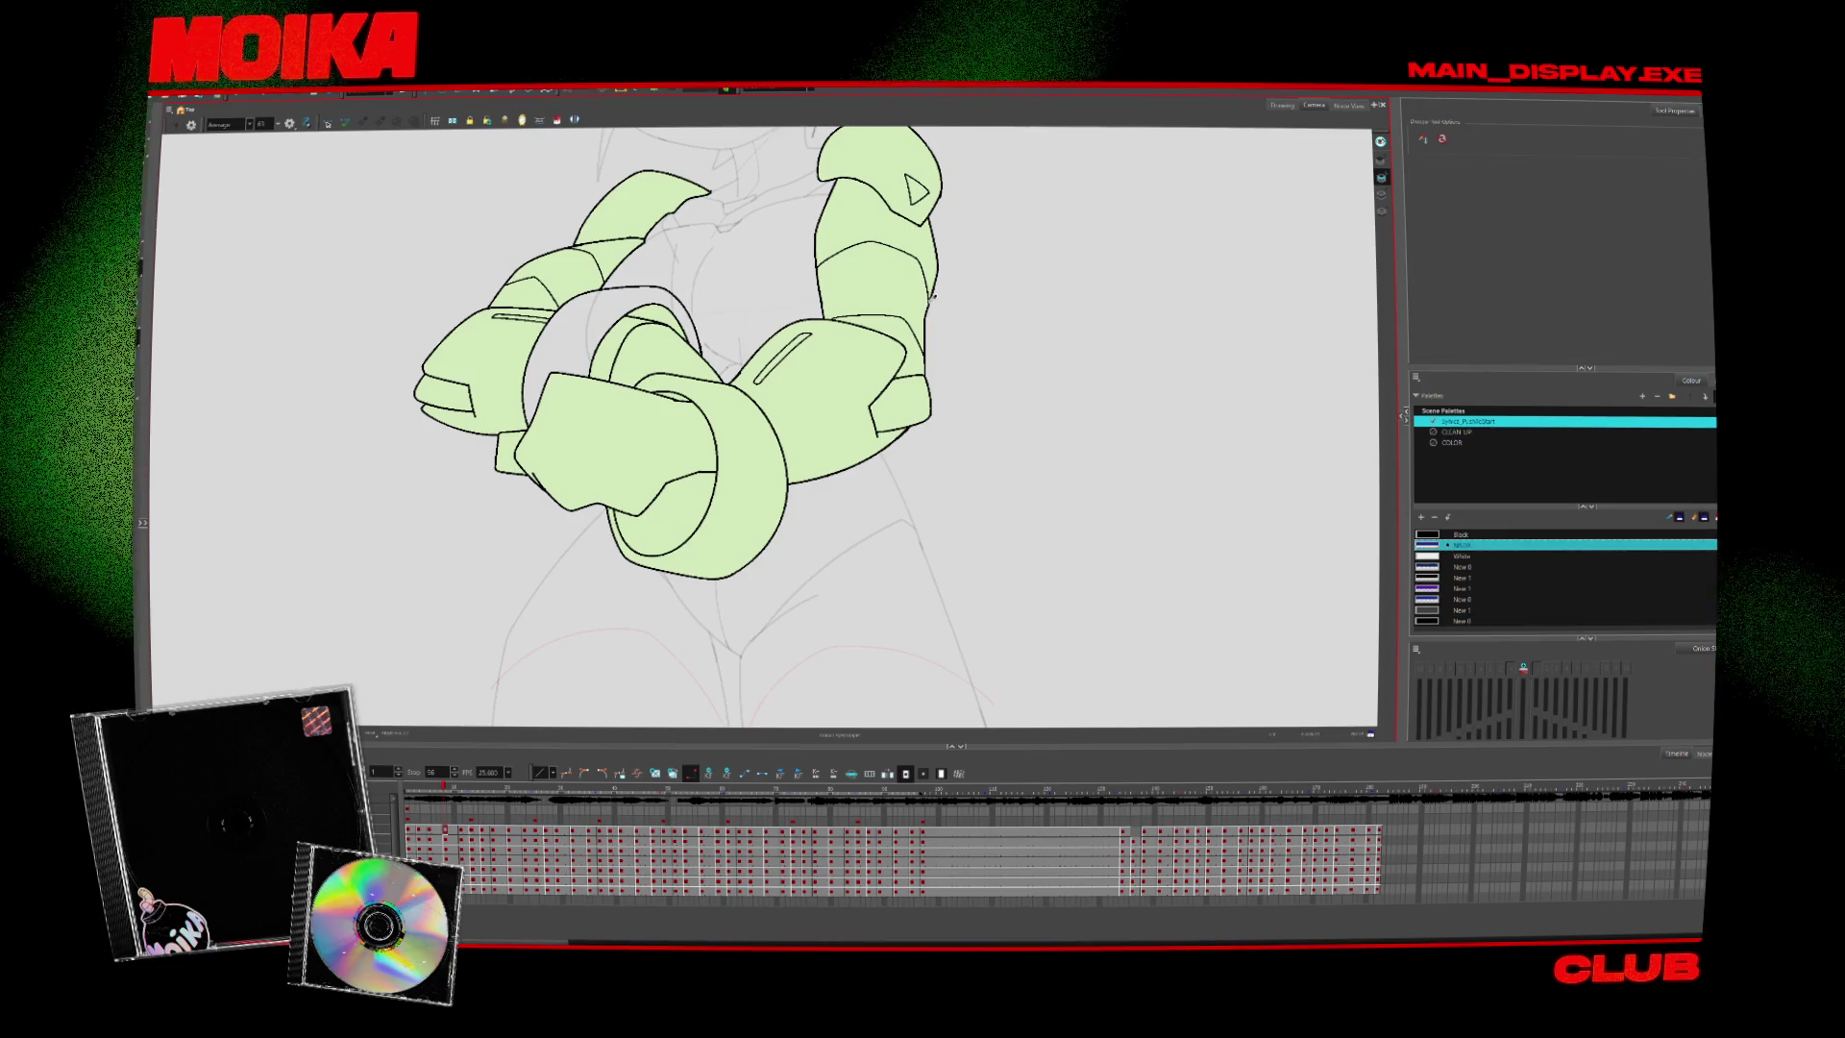
key(alt+b)
key(period)
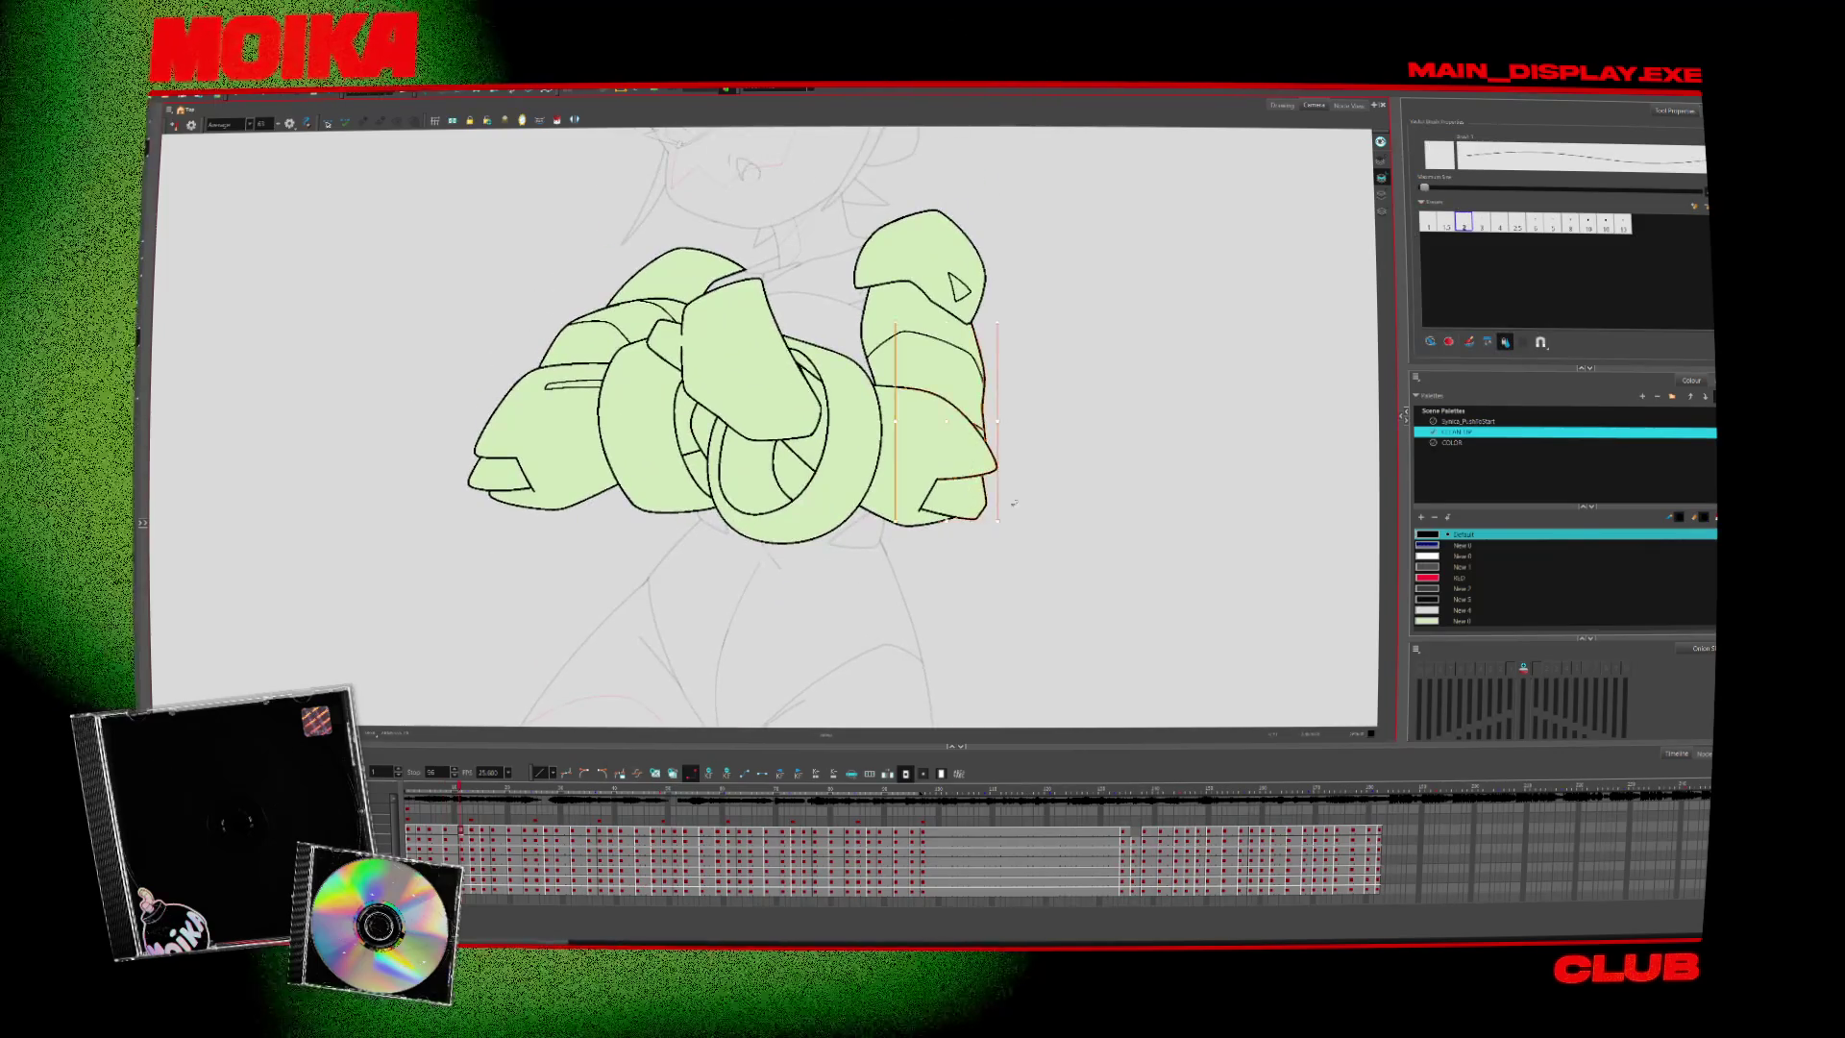
key(period)
key(period)
key(period)
key(period)
key(period)
key(period)
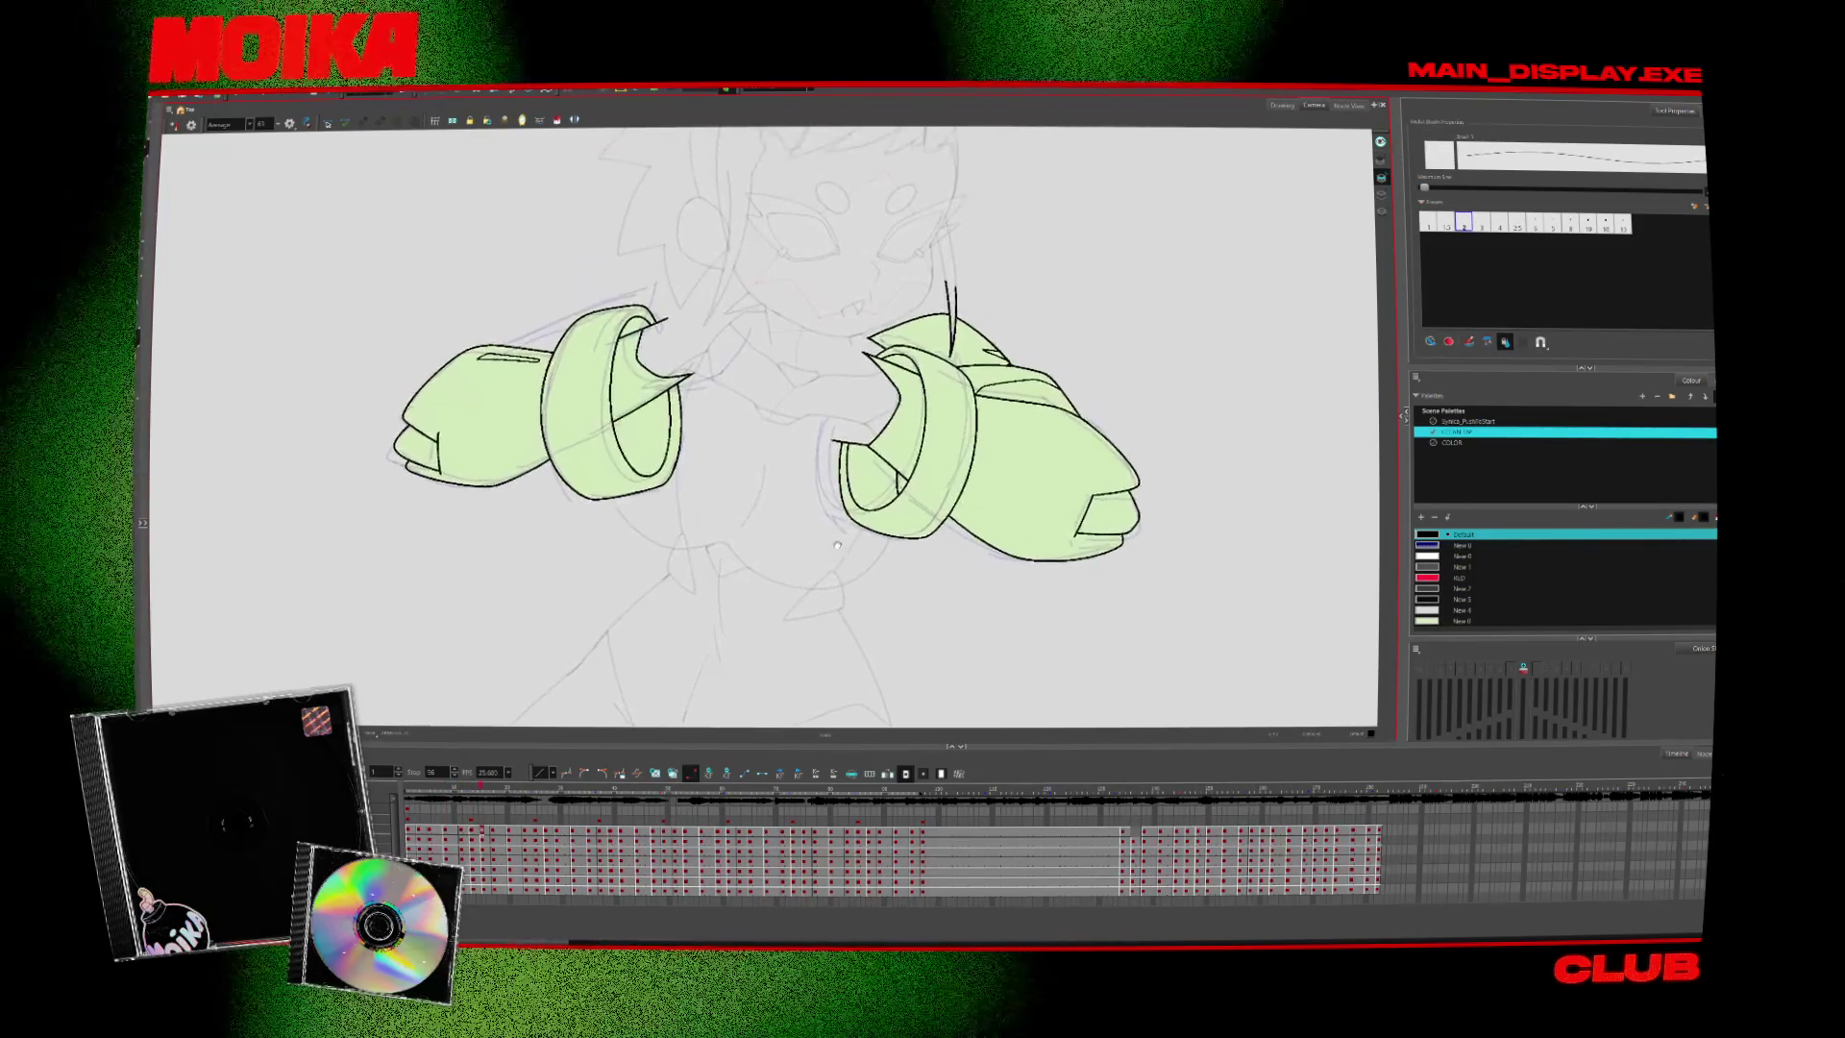
key(comma)
key(comma)
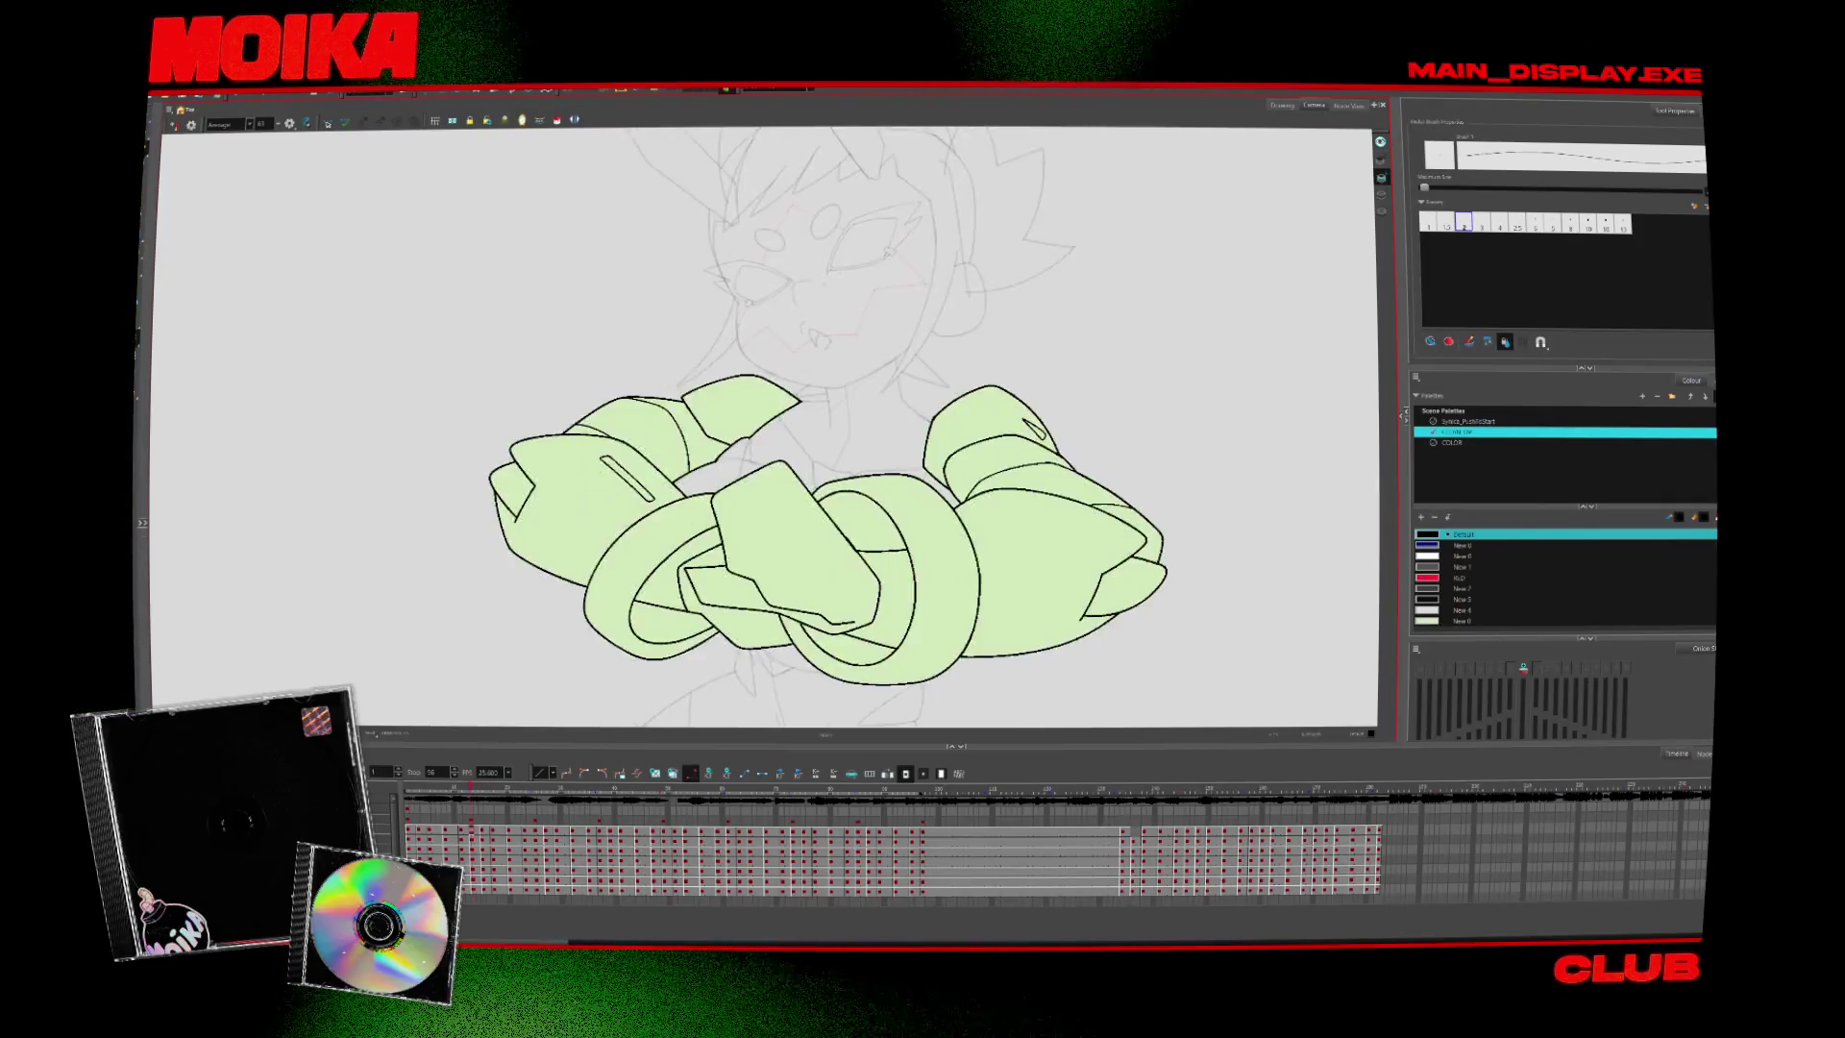
key(alt+slash)
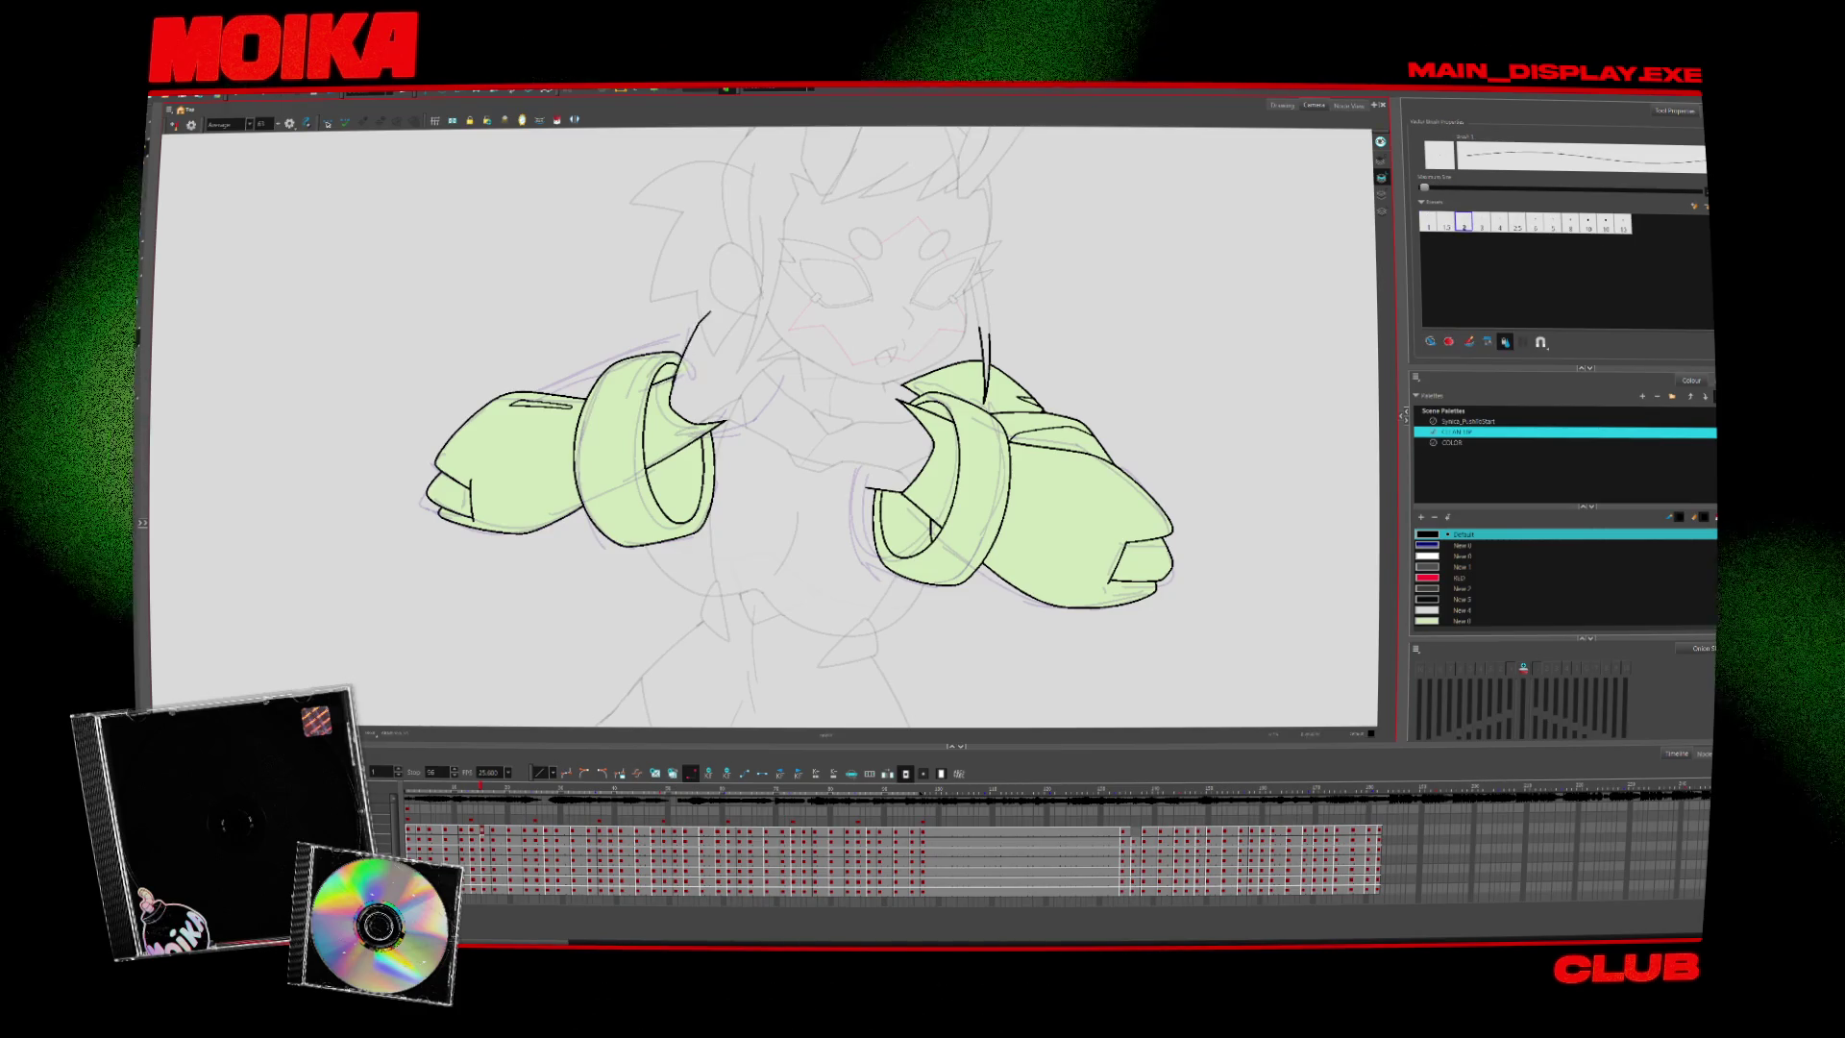
Extend the black stroke at the left hand up-right and check the neighbouring fist drawings
drag(692, 332, 725, 296)
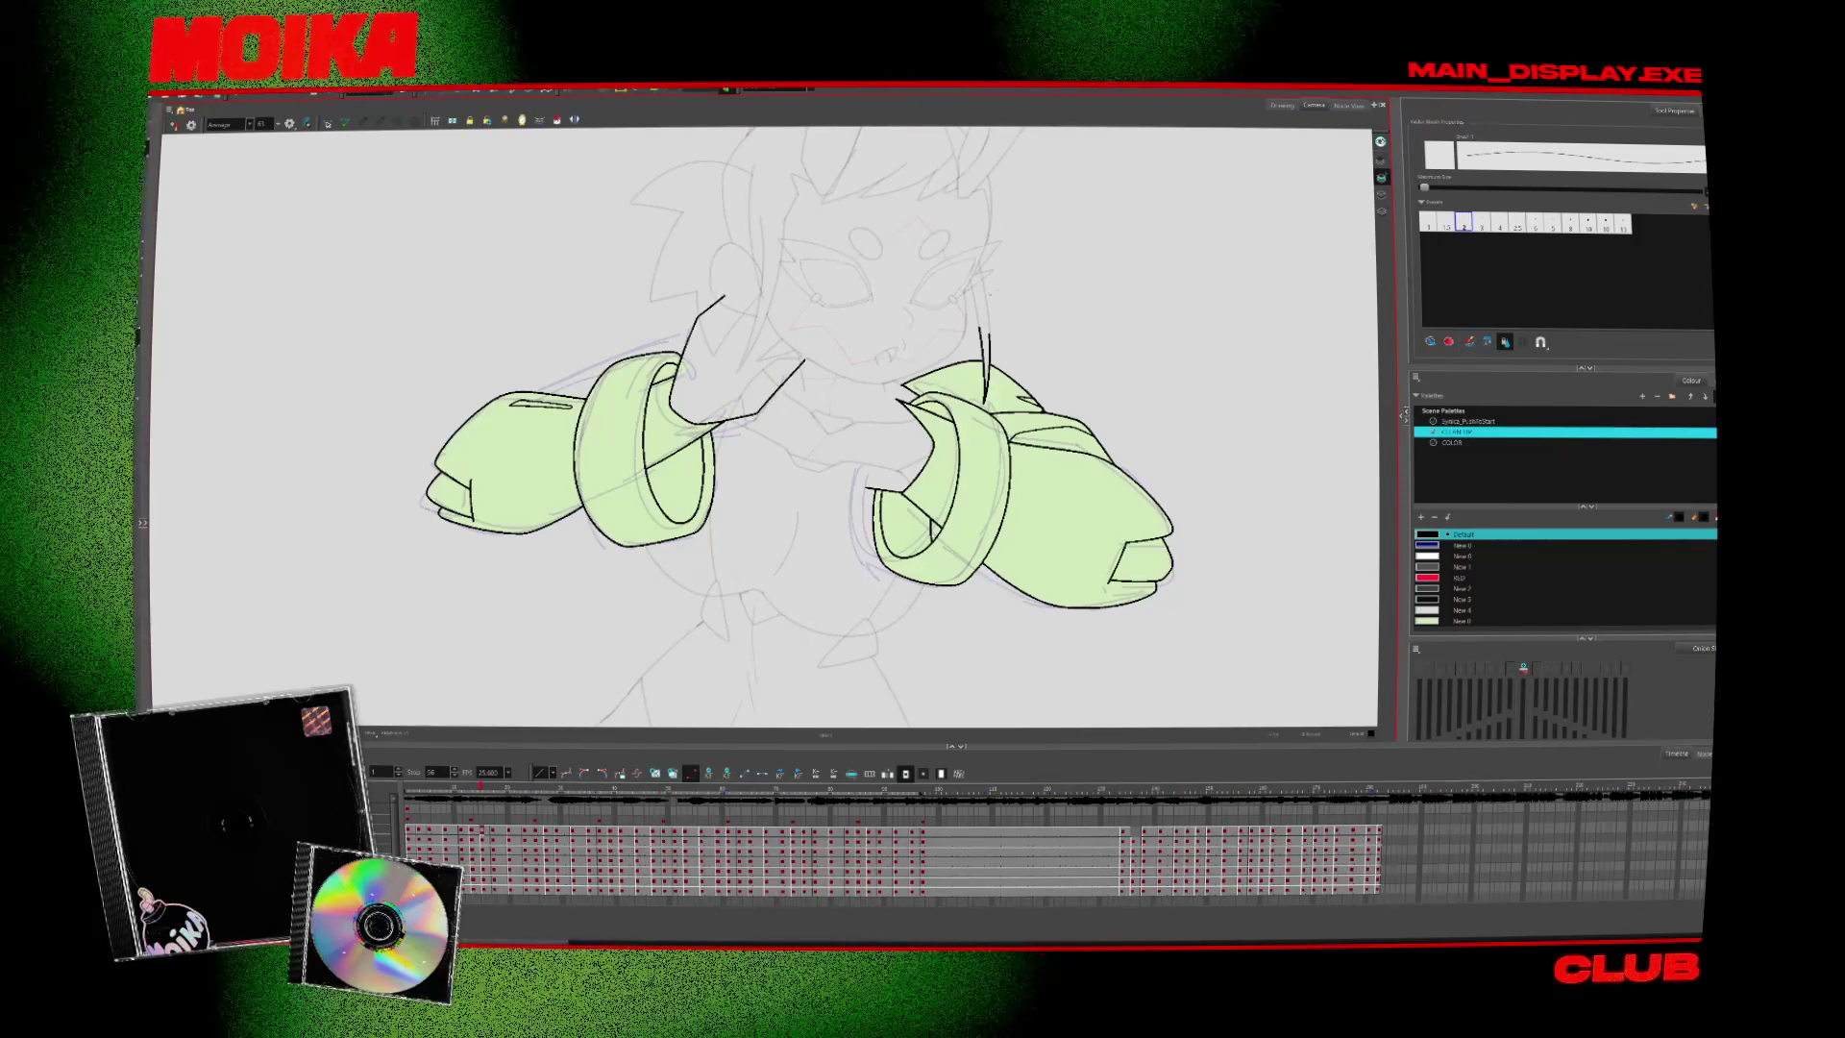
key(period)
key(period)
key(period)
key(period)
key(period)
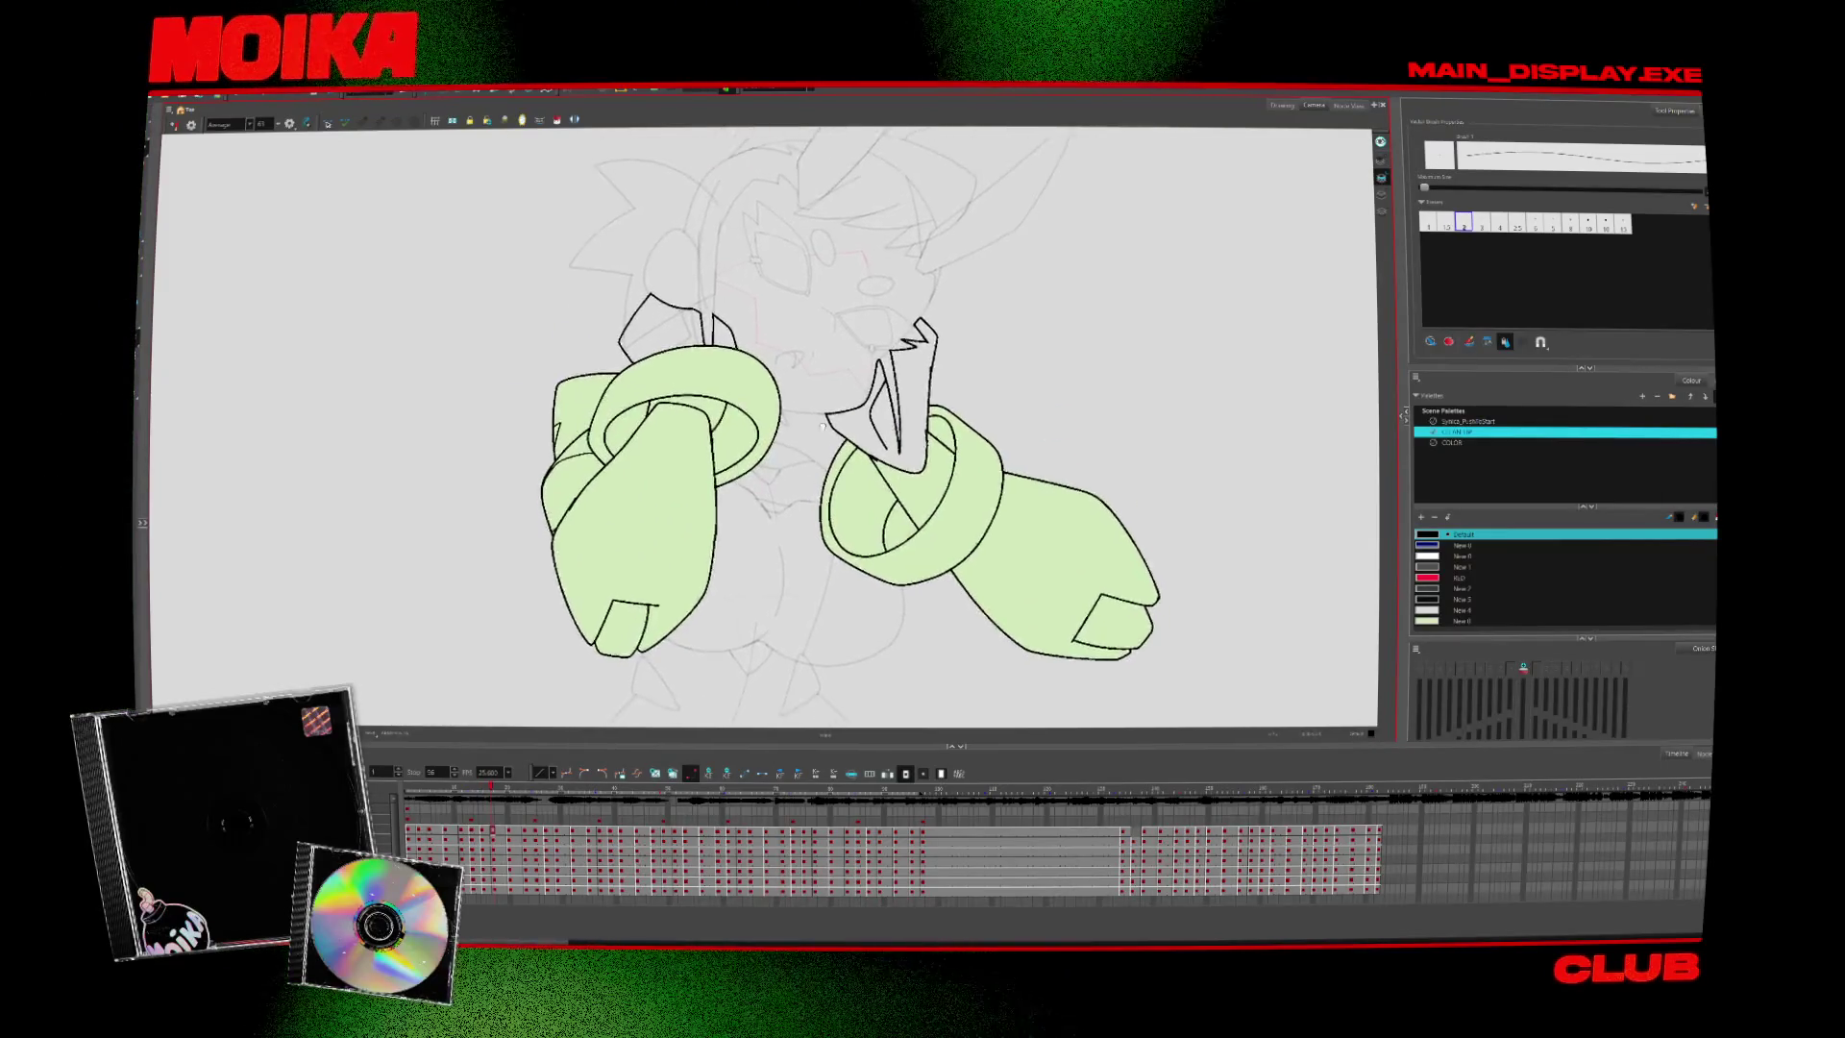
key(comma)
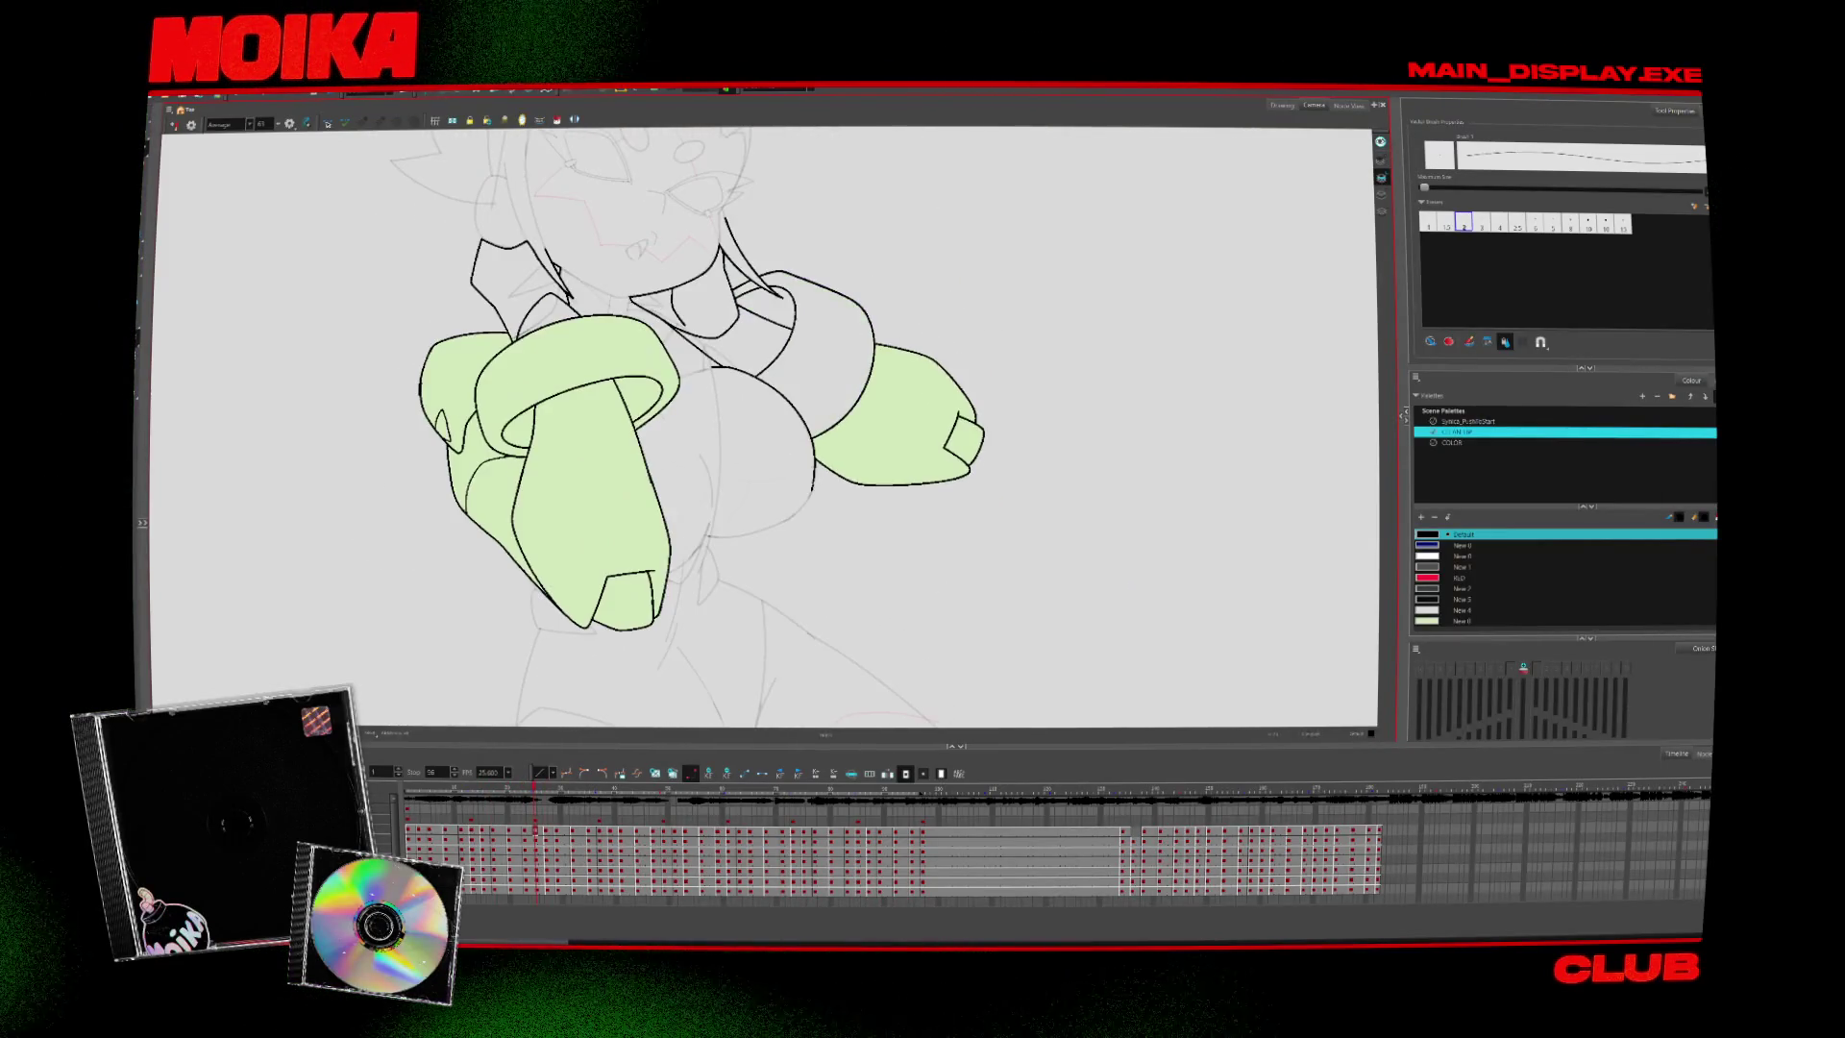
key(alt+t)
key(period)
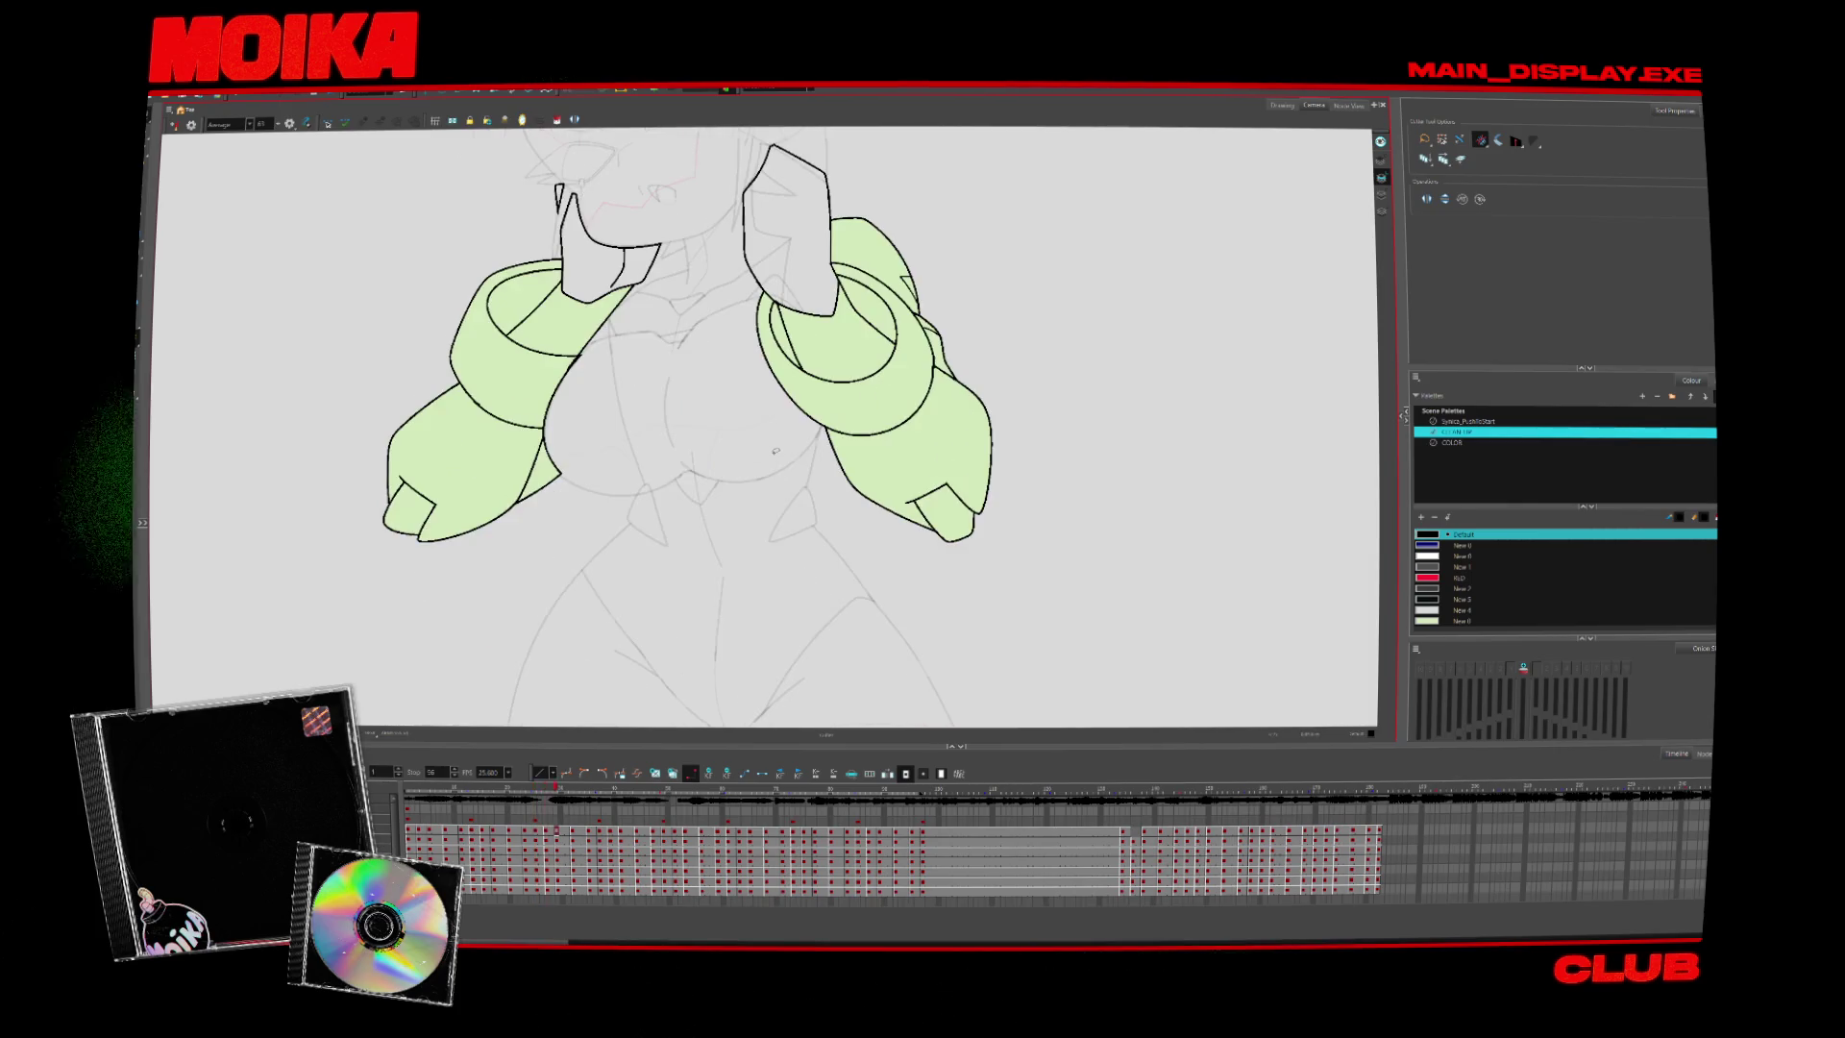
key(period)
Zoom in on the gauntlet arms and add a short black stroke to the gauntlet outline
key(comma)
key(alt+z)
key(period)
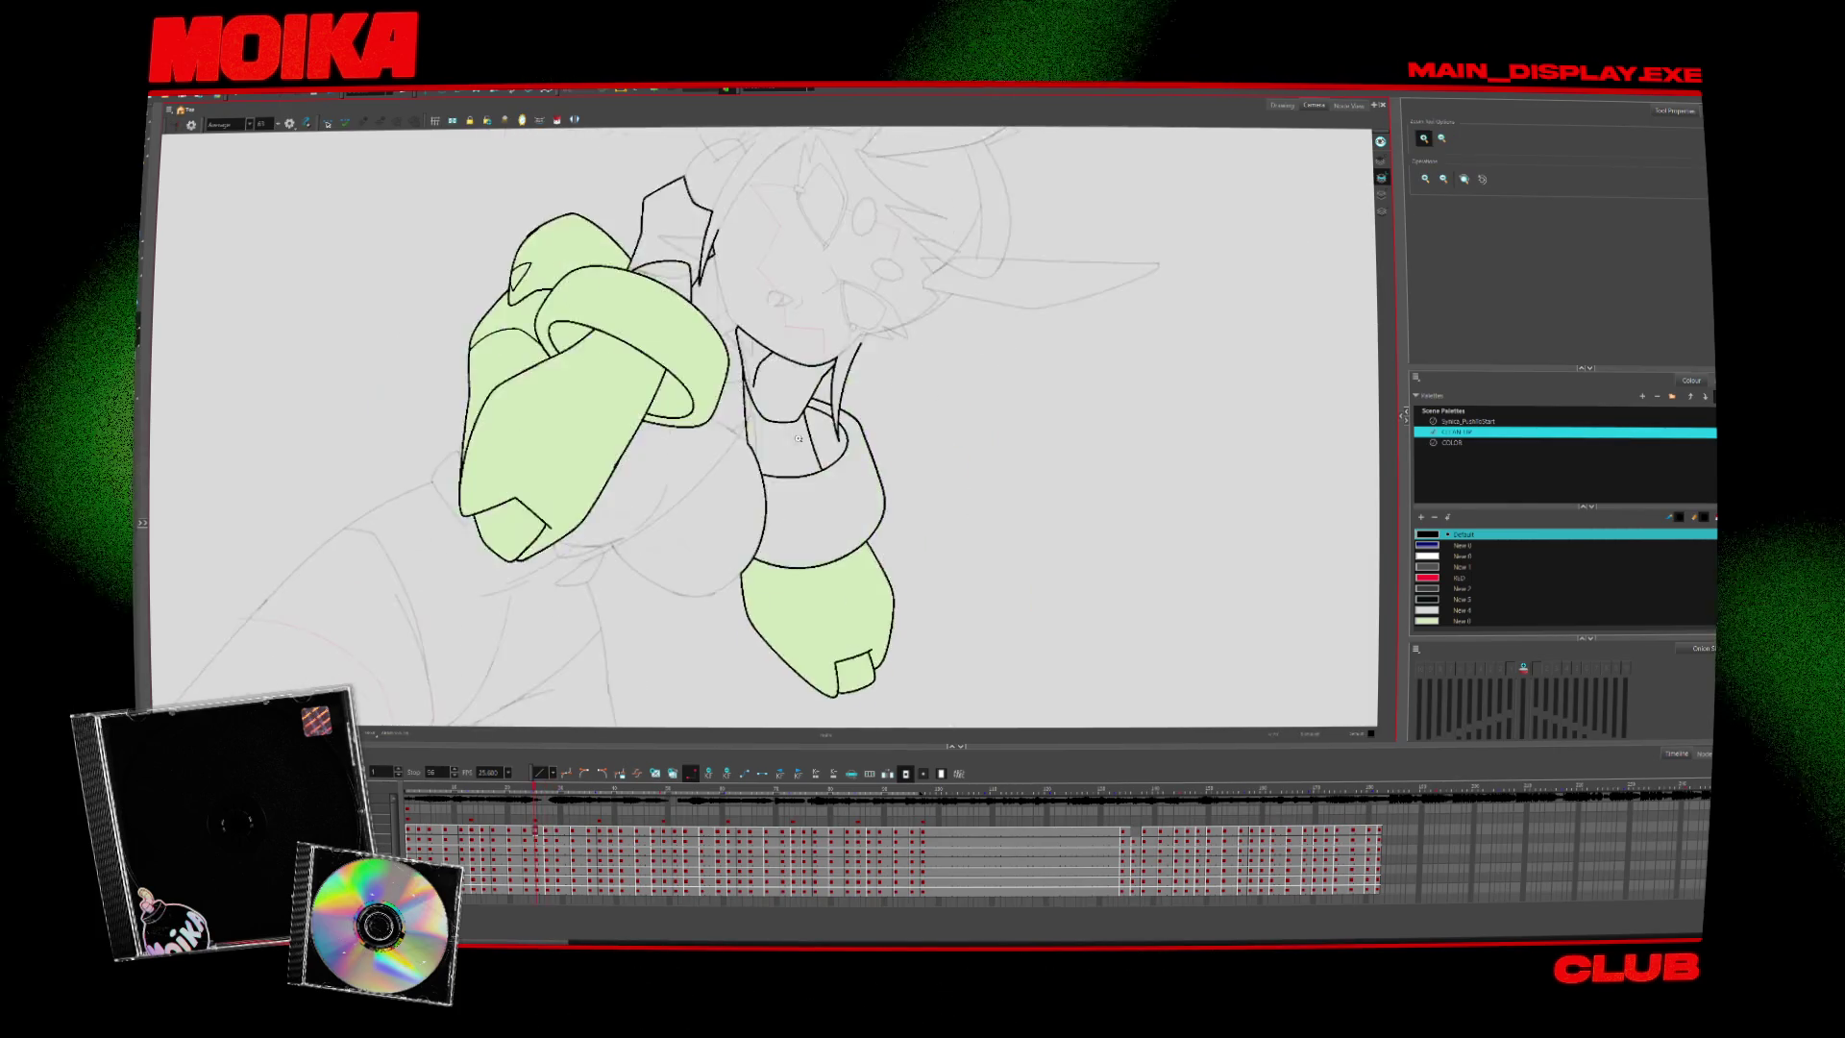
key(comma)
click(757, 556)
key(alt+b)
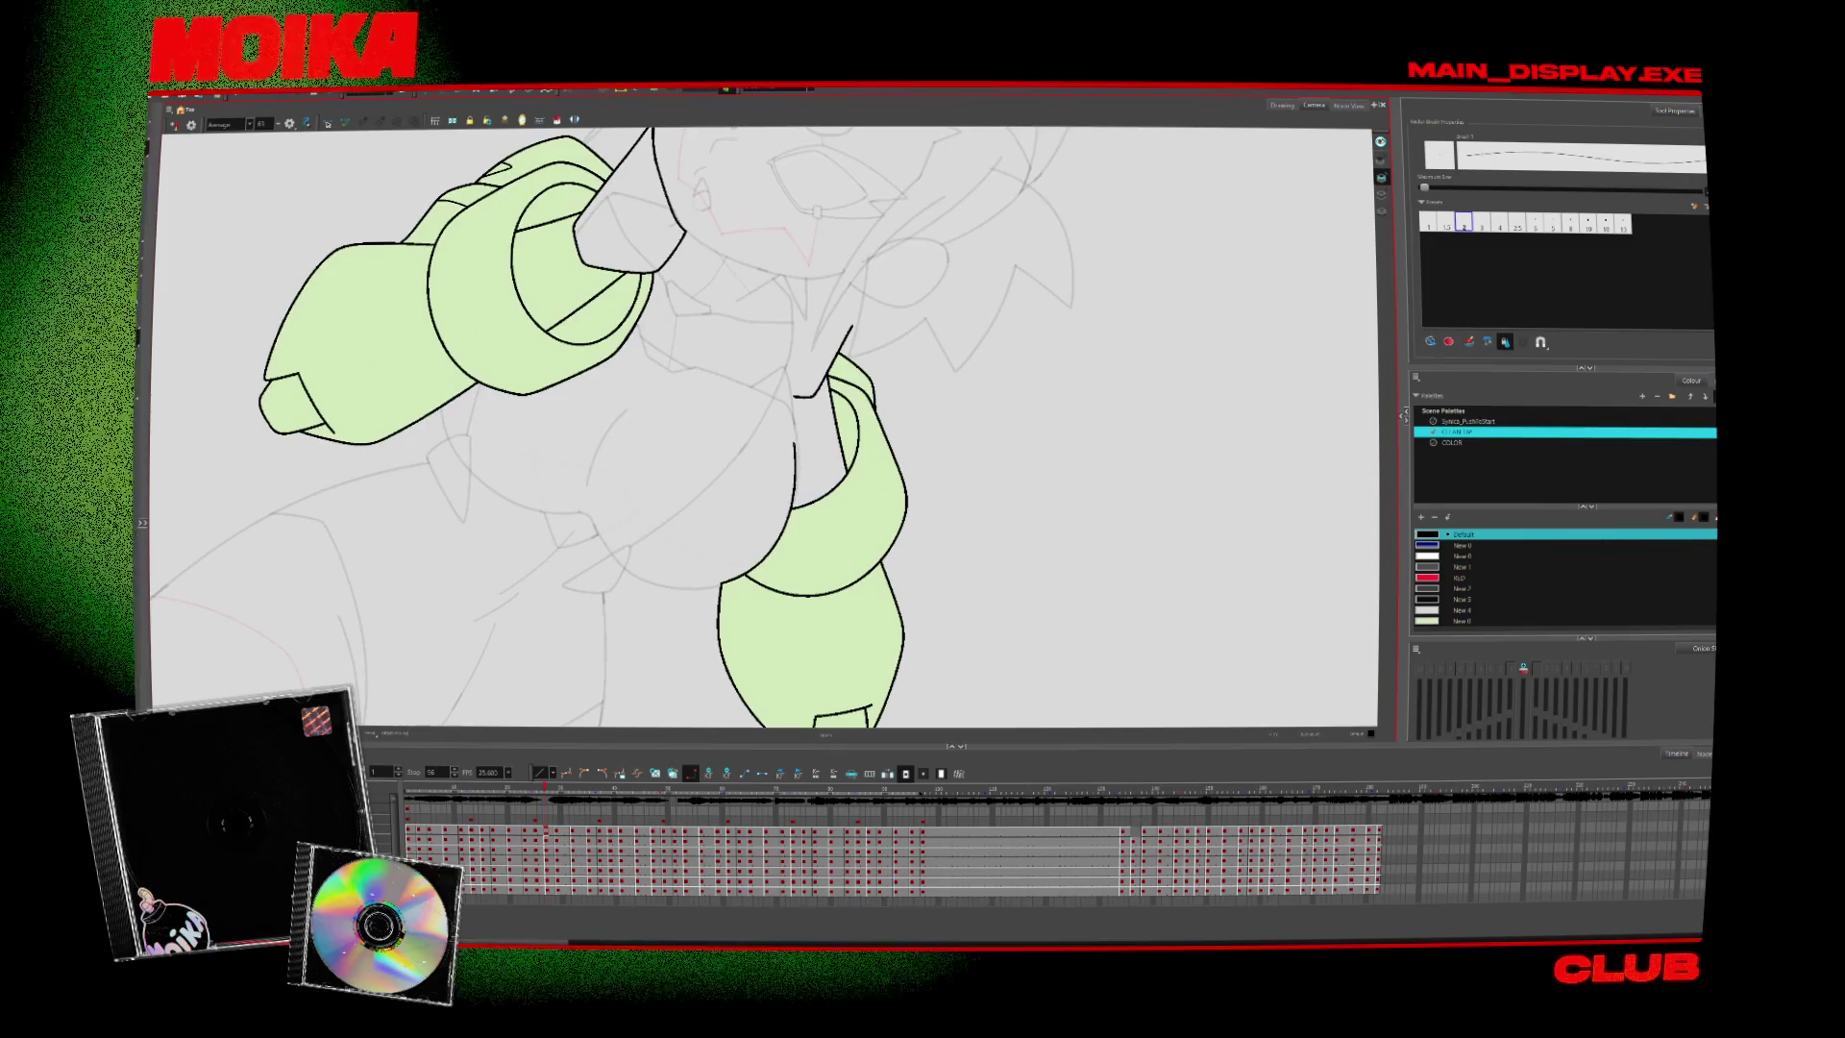
drag(781, 437, 788, 507)
Undo the old inner stroke and redraw the left arm's curved inner outline with short strokes
key(comma)
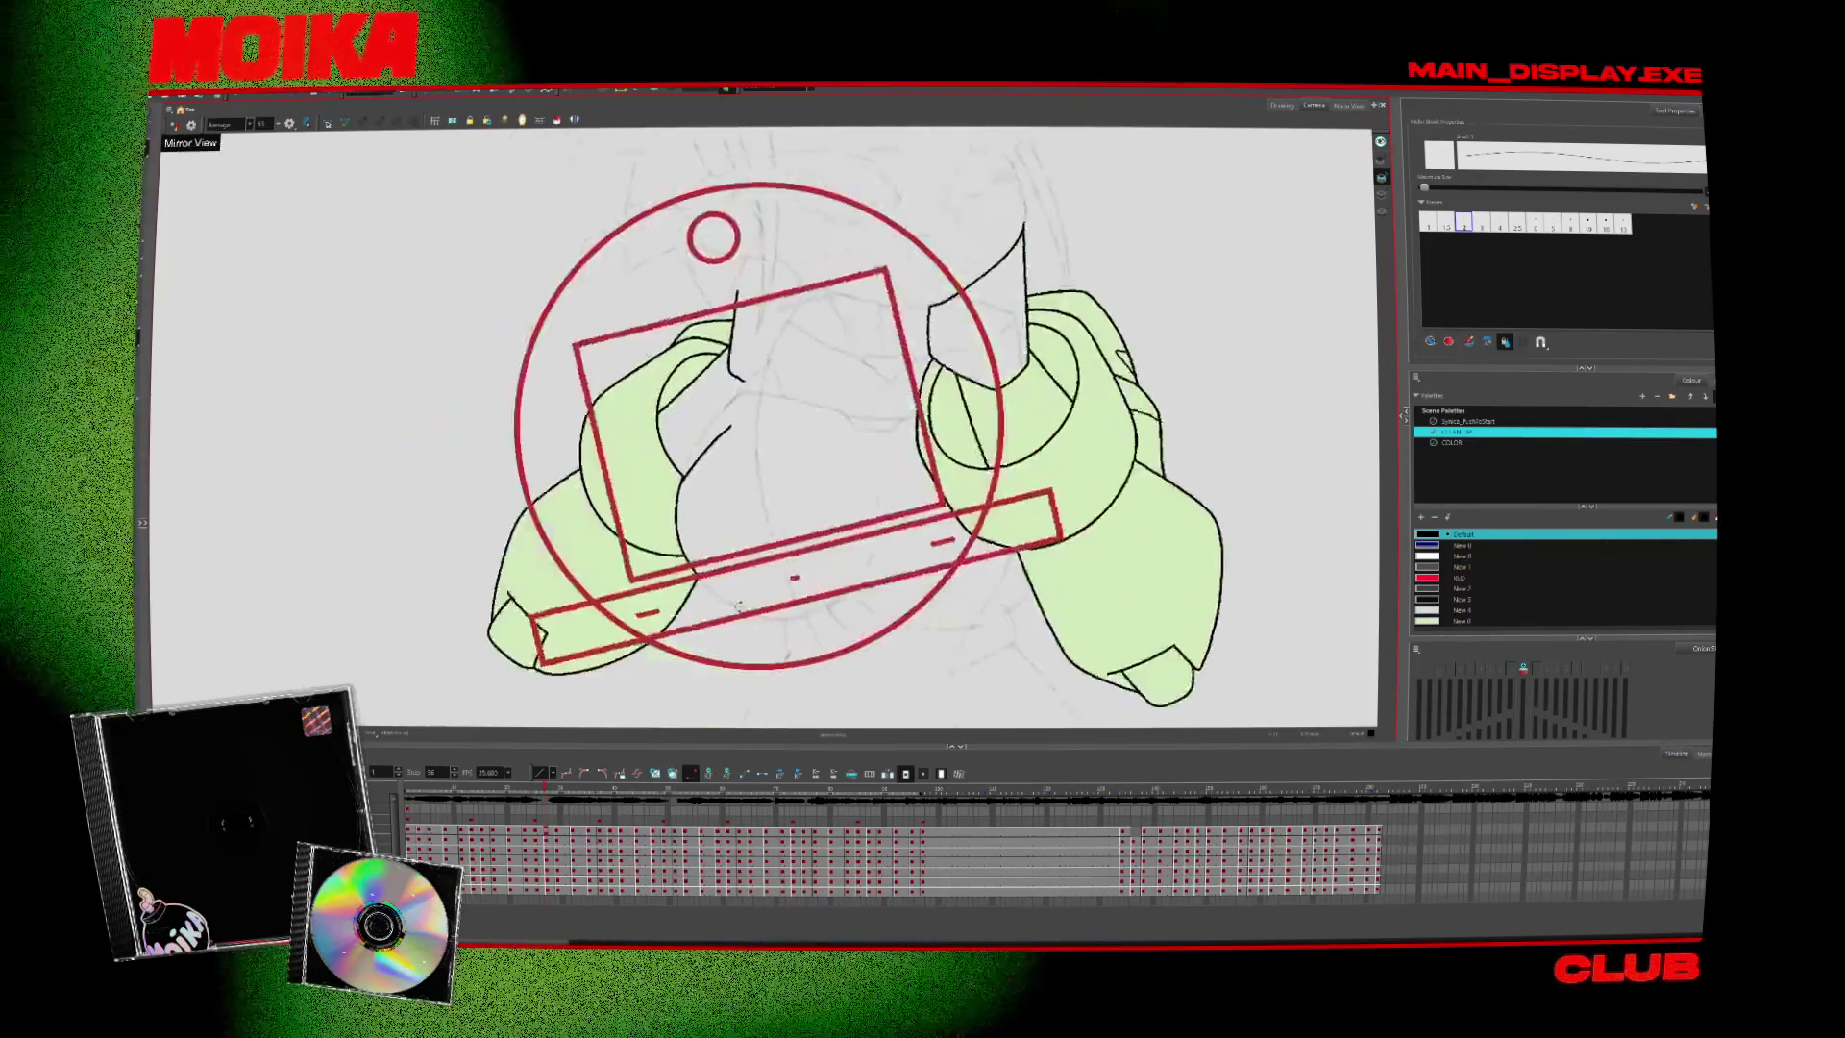
key(period)
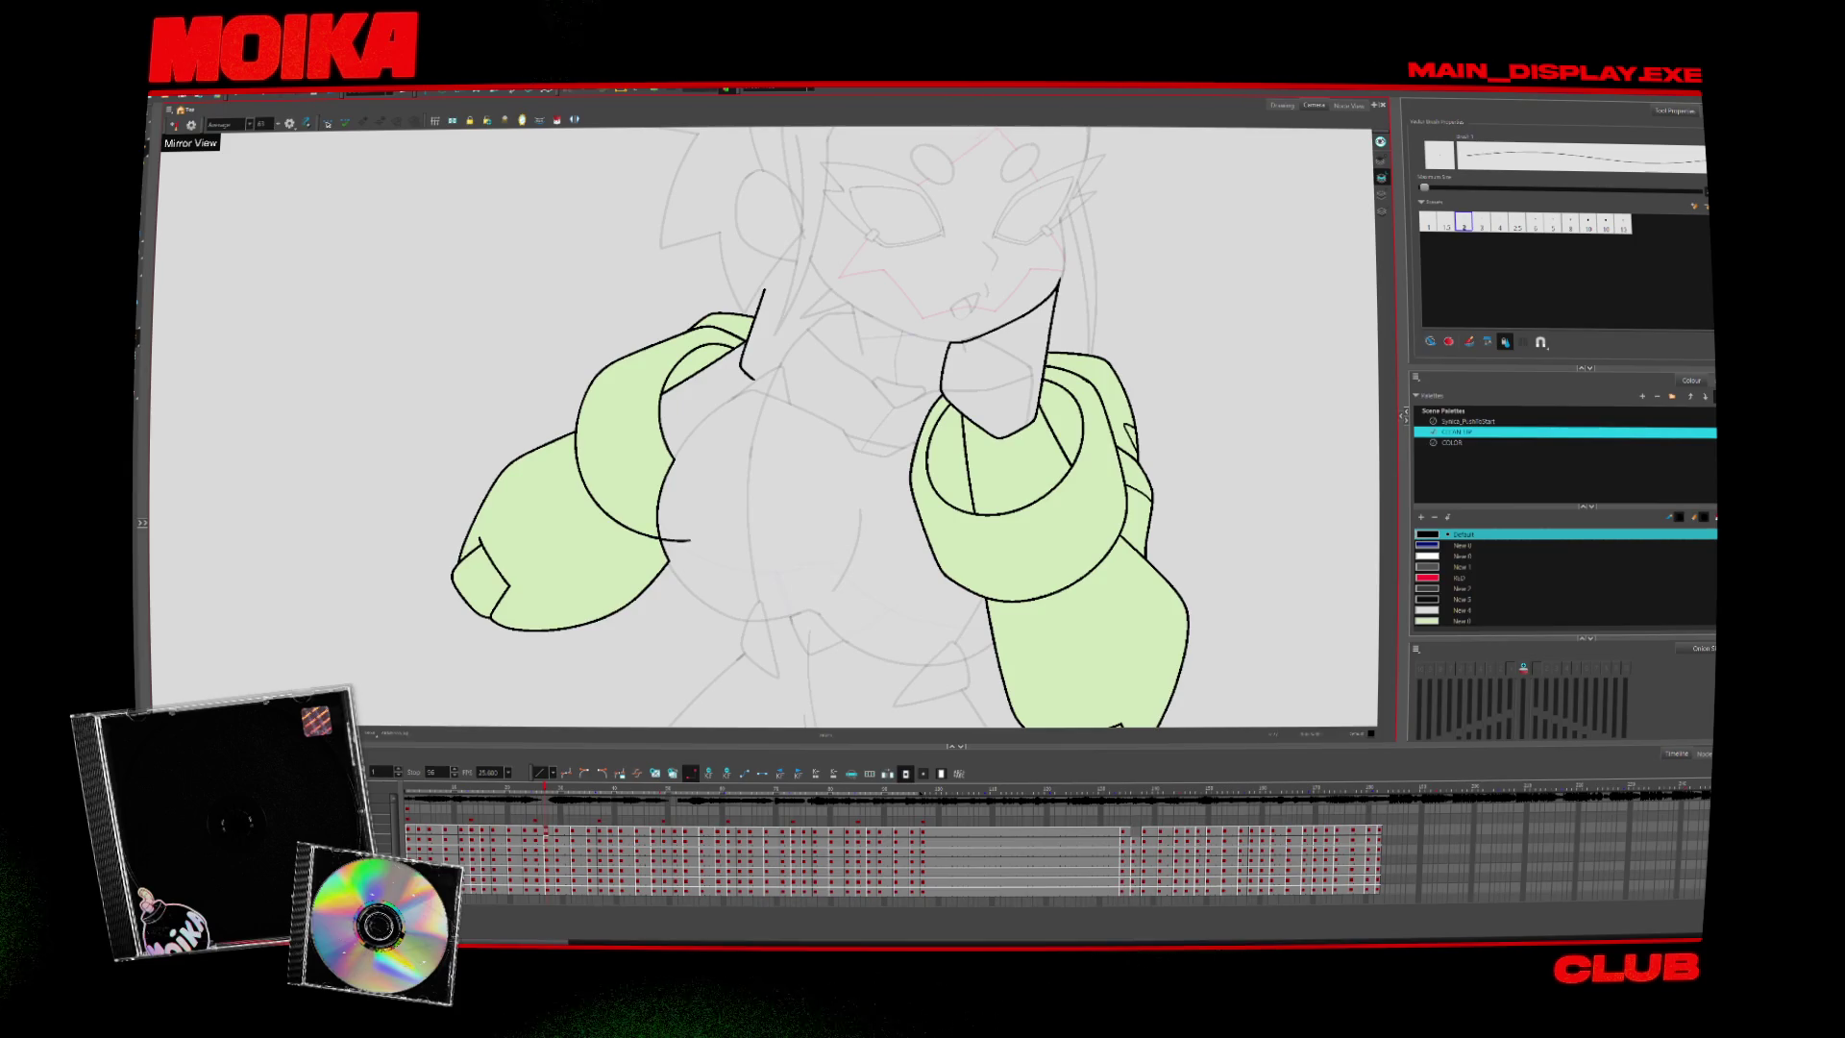
key(ctrl+z)
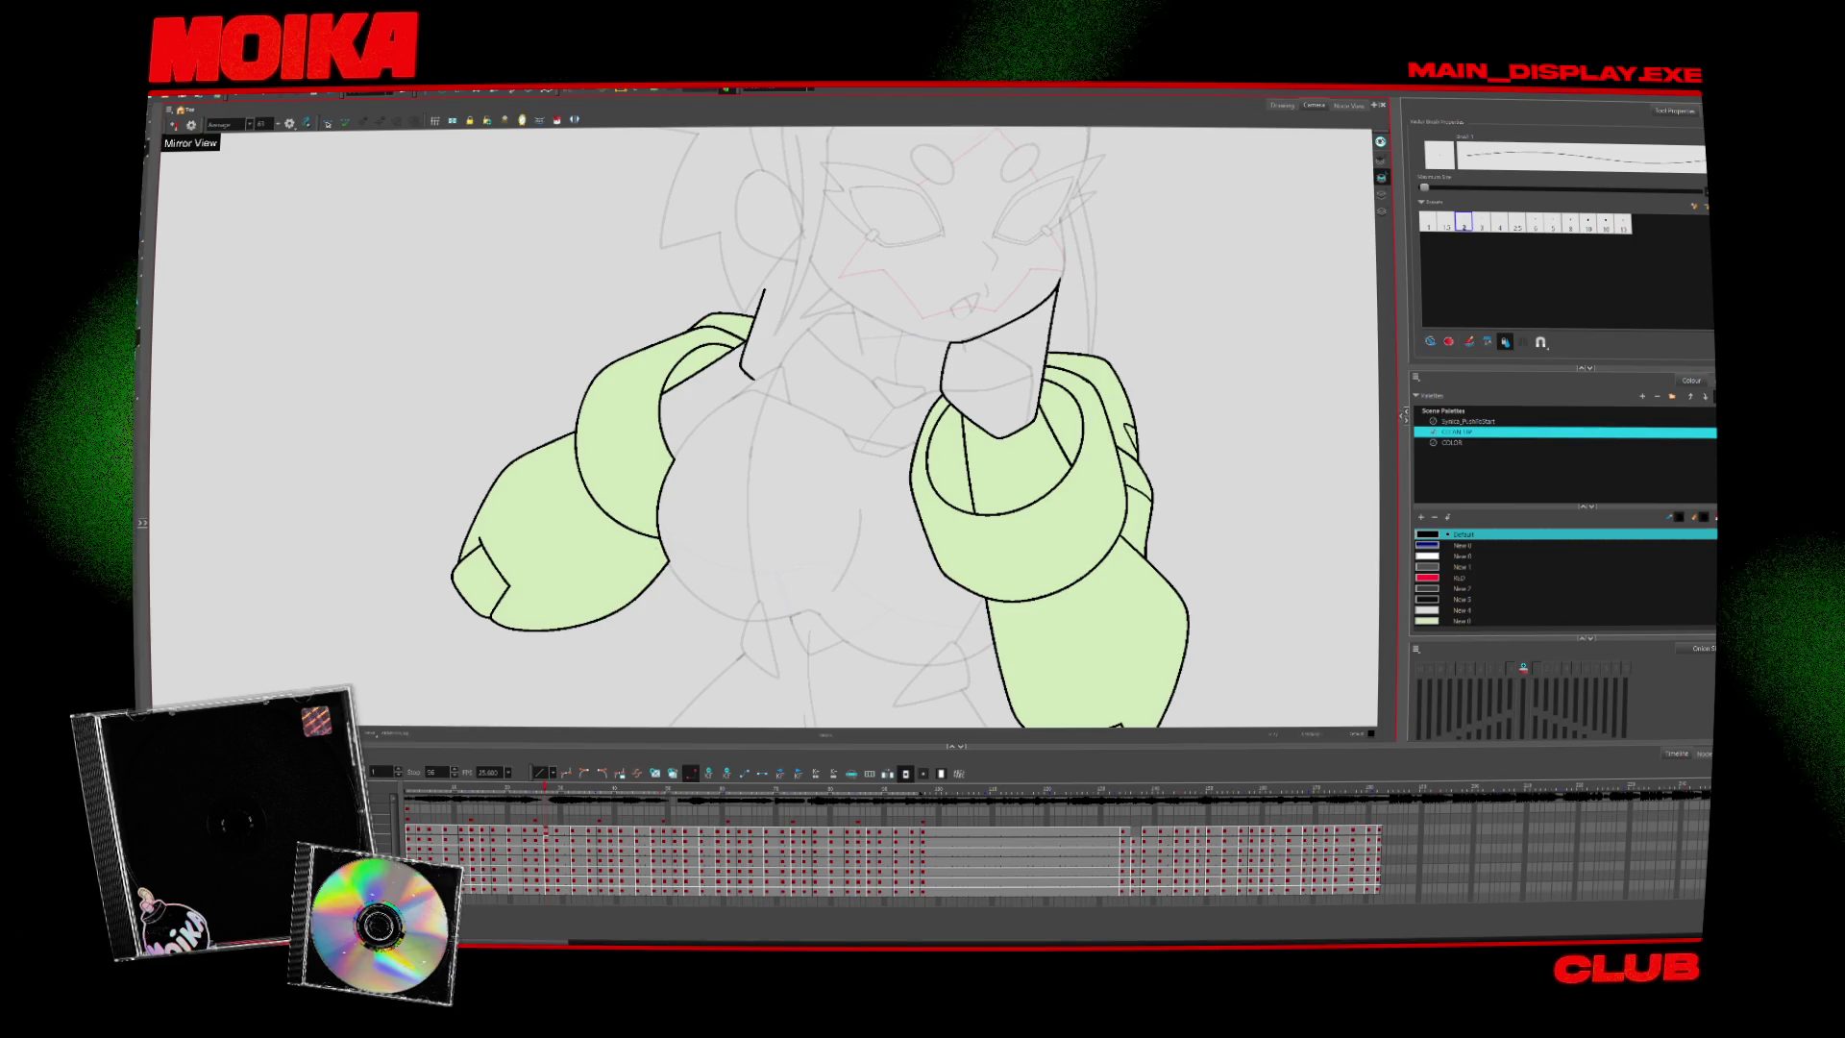
drag(659, 535, 684, 541)
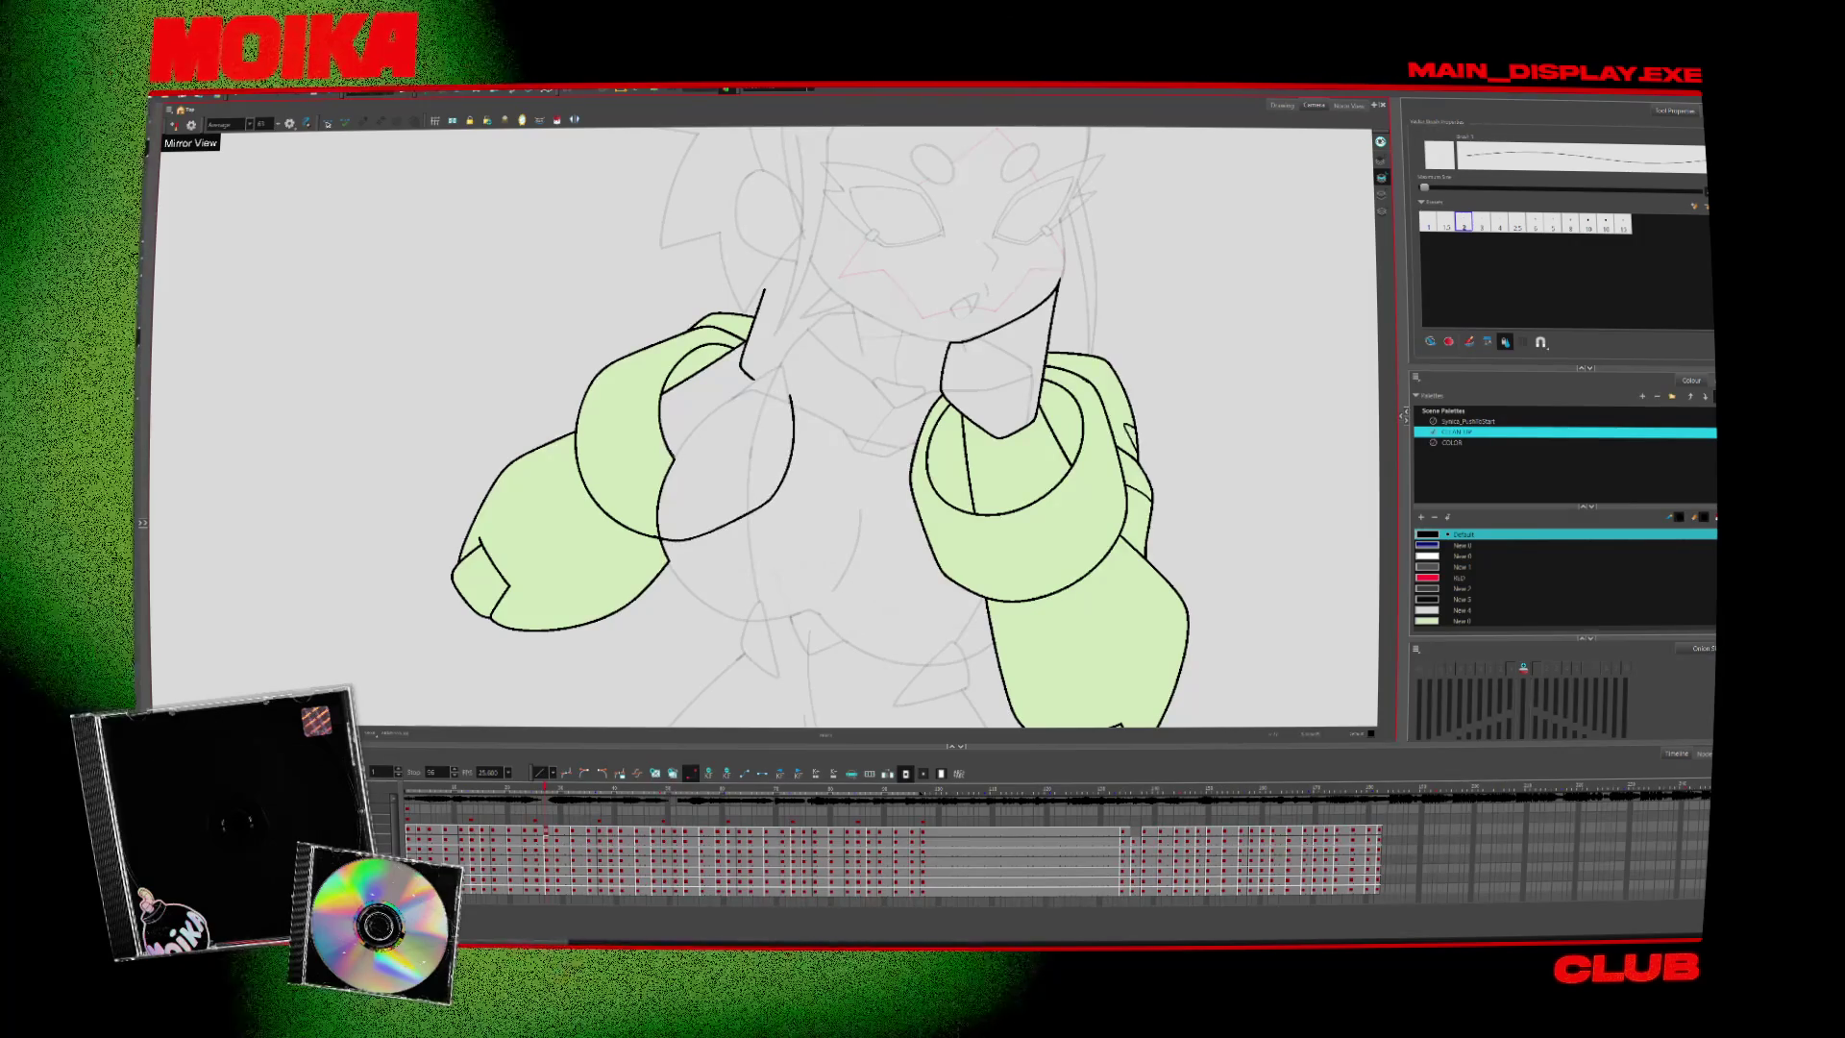
drag(755, 481, 785, 396)
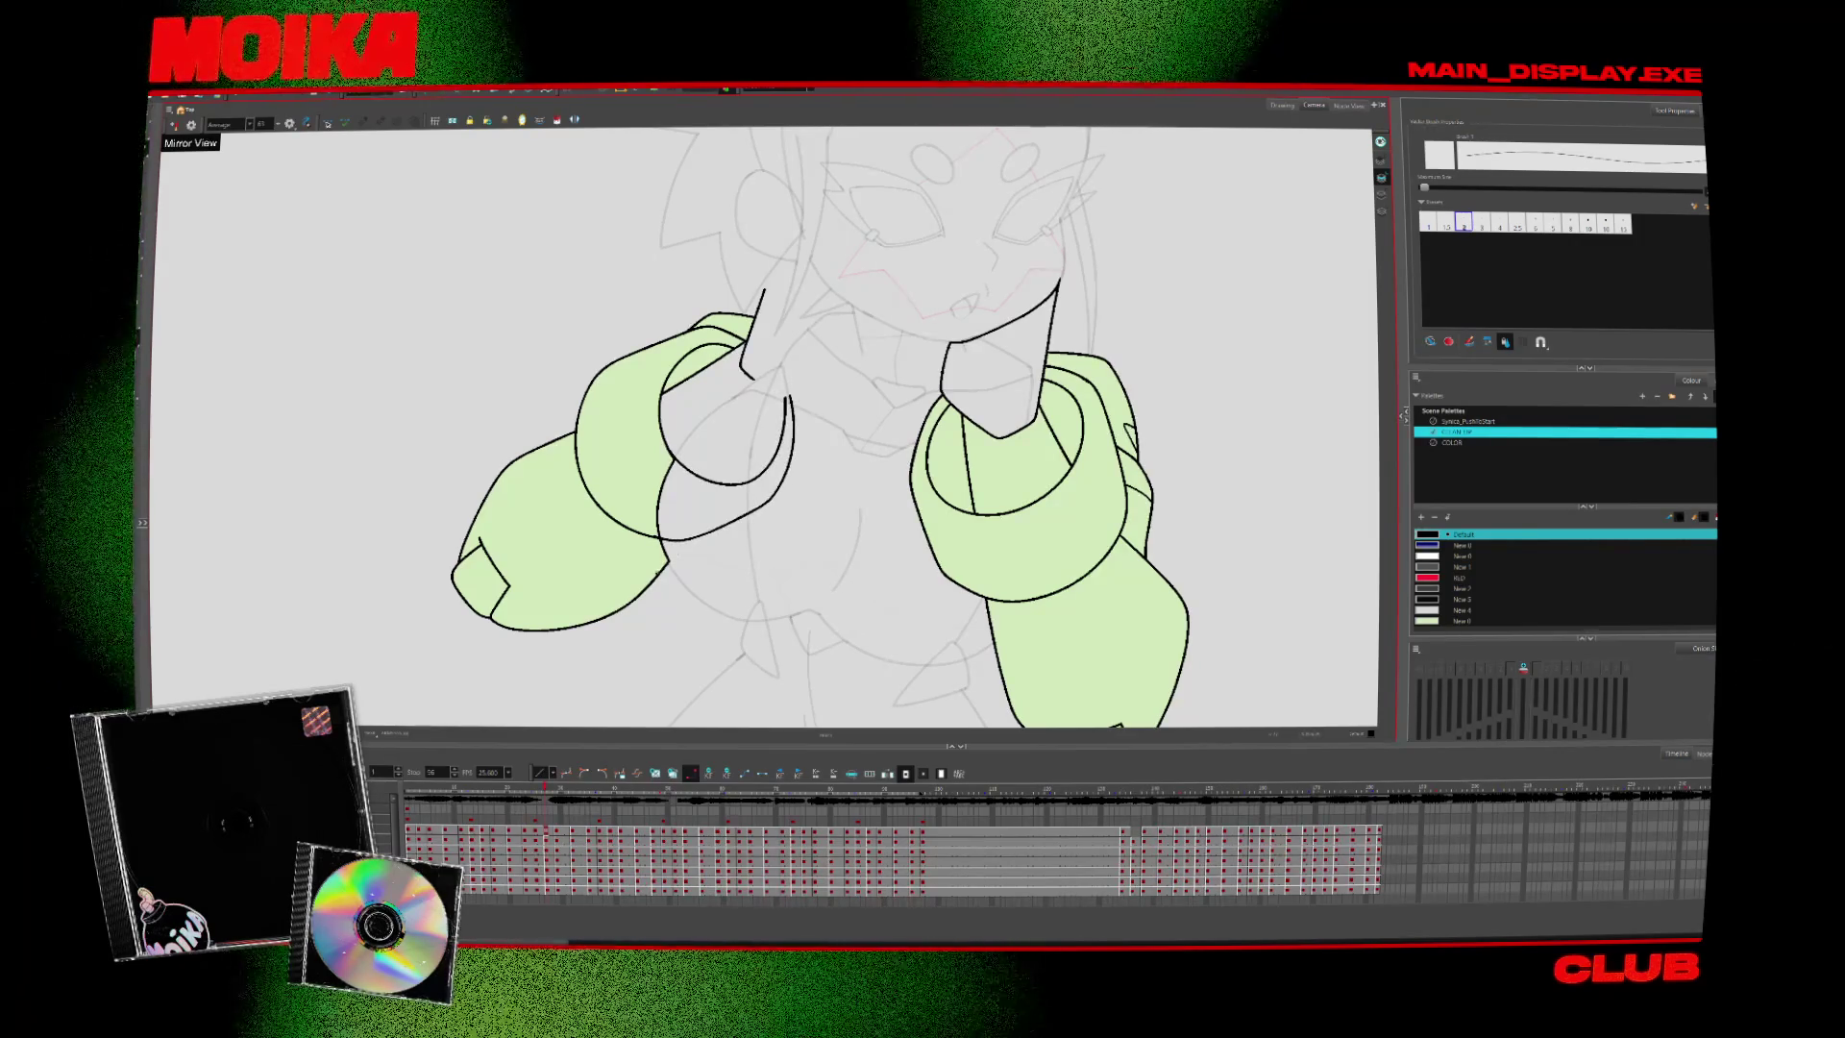
mouse_move(698, 525)
mouse_down()
mouse_move(681, 544)
mouse_move(693, 536)
mouse_up()
key(alt+t)
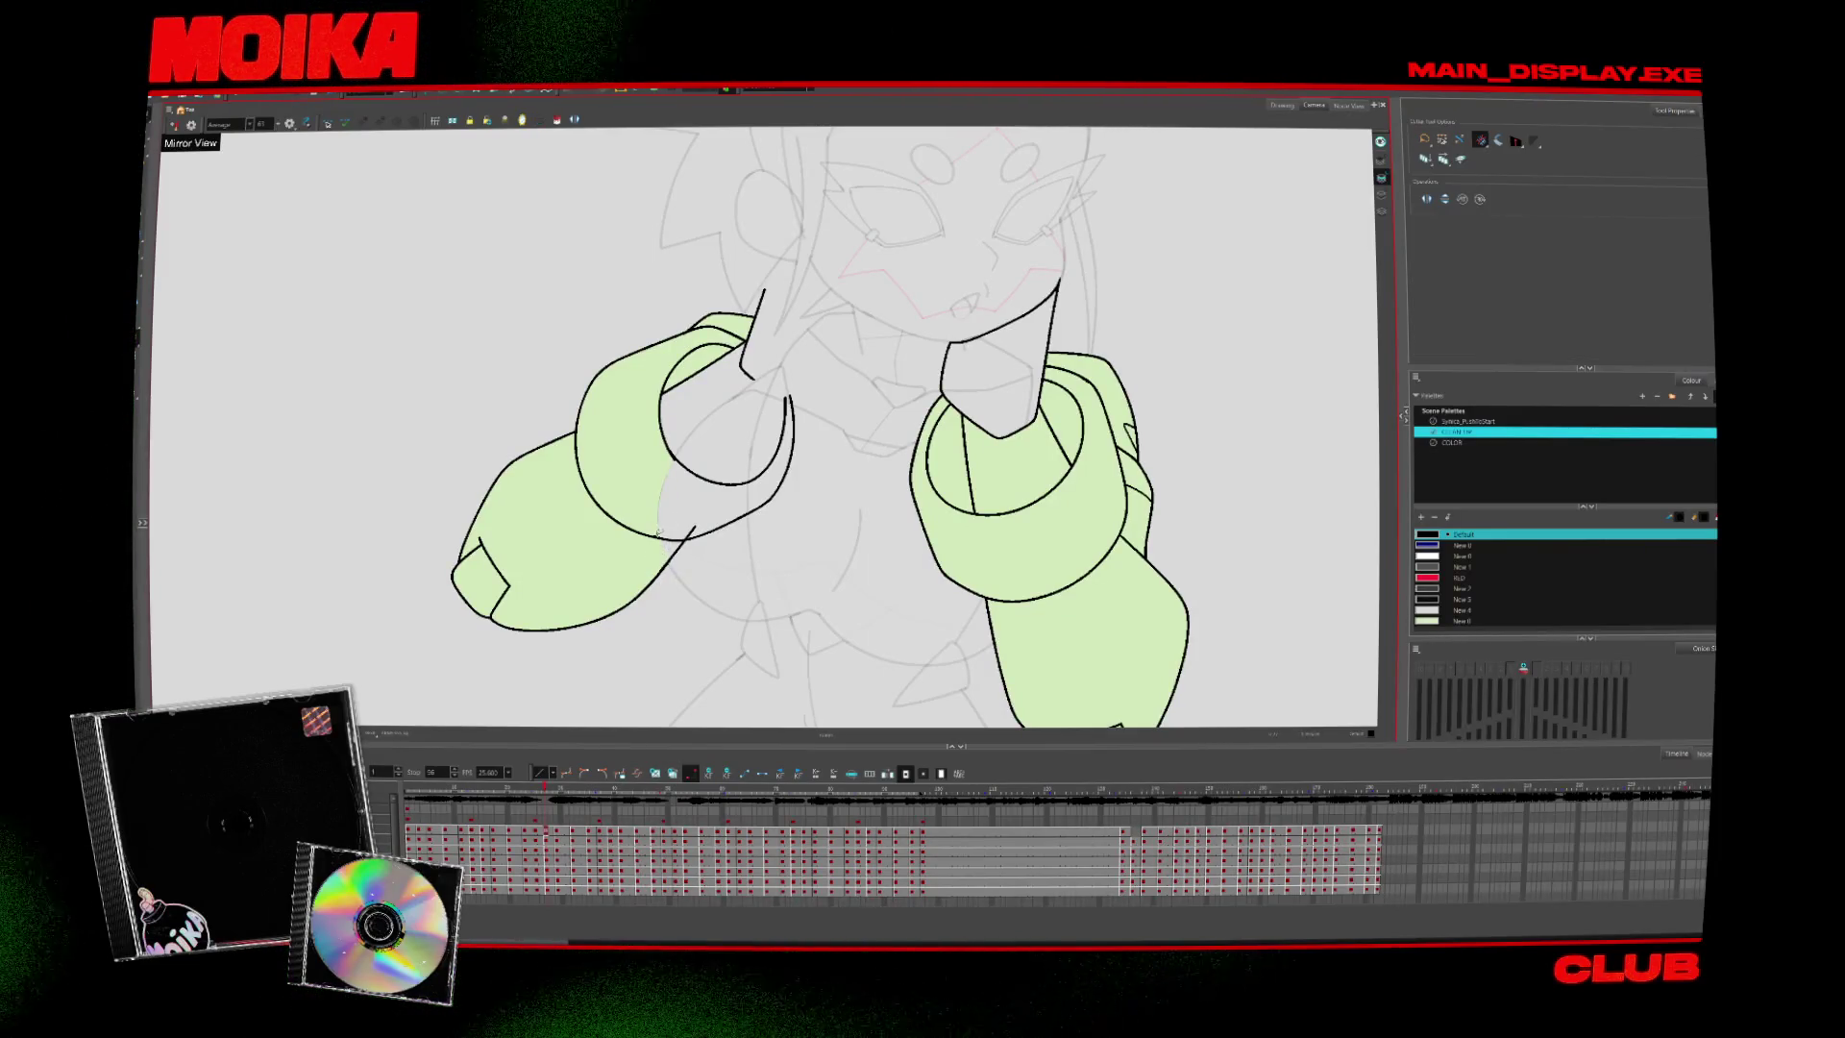
Flip back and forth between drawings to compare the arm poses
key(period)
key(alt+b)
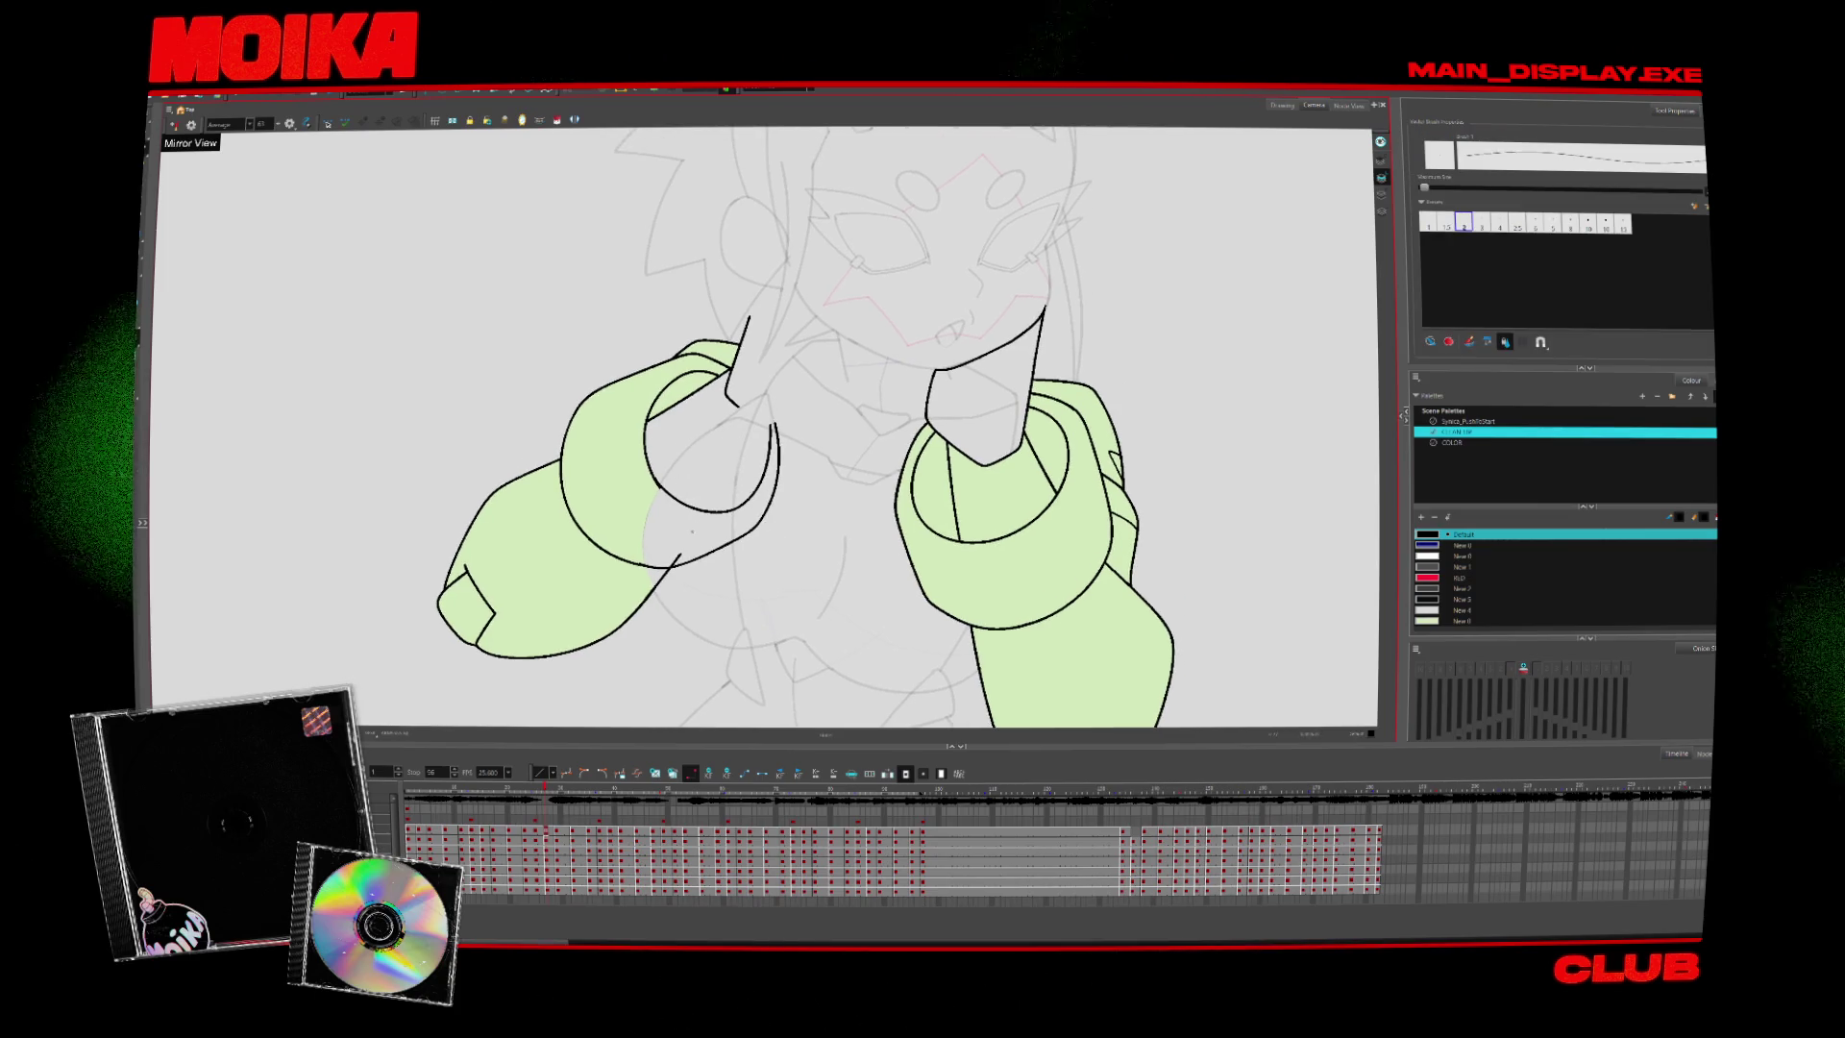
key(comma)
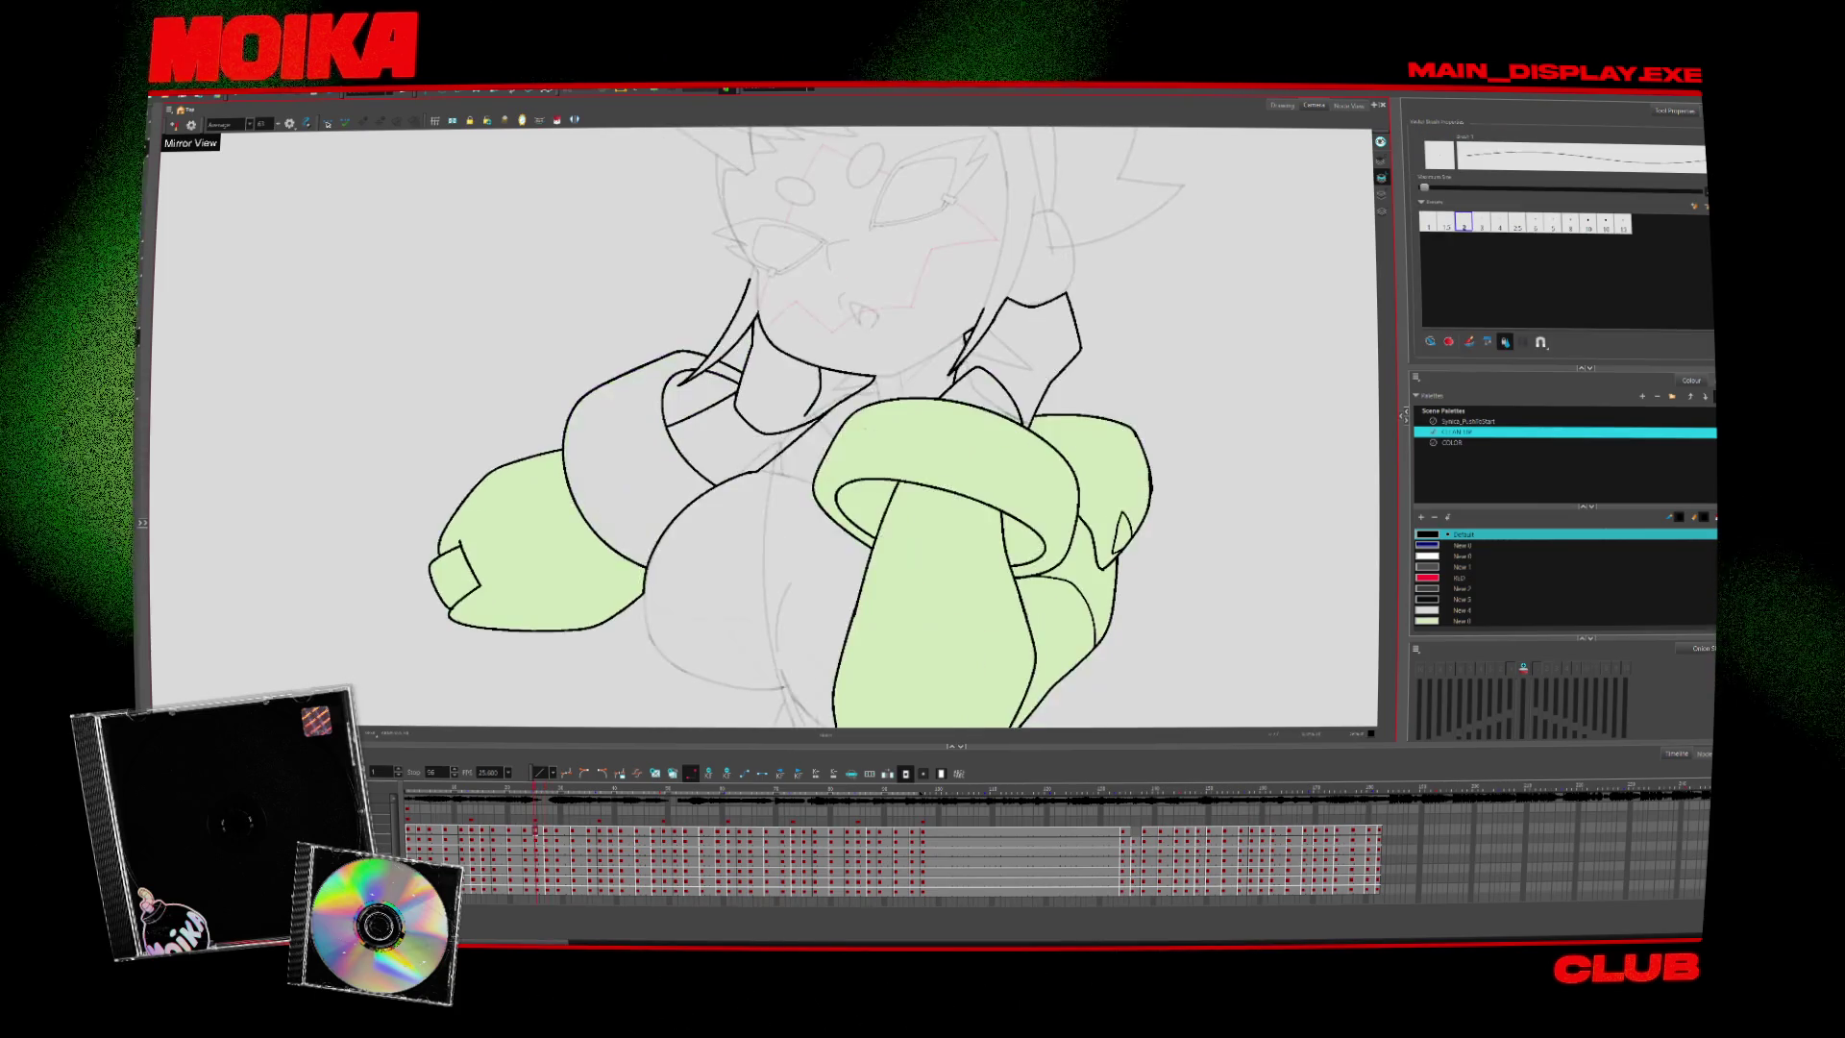
key(comma)
key(period)
key(comma)
key(period)
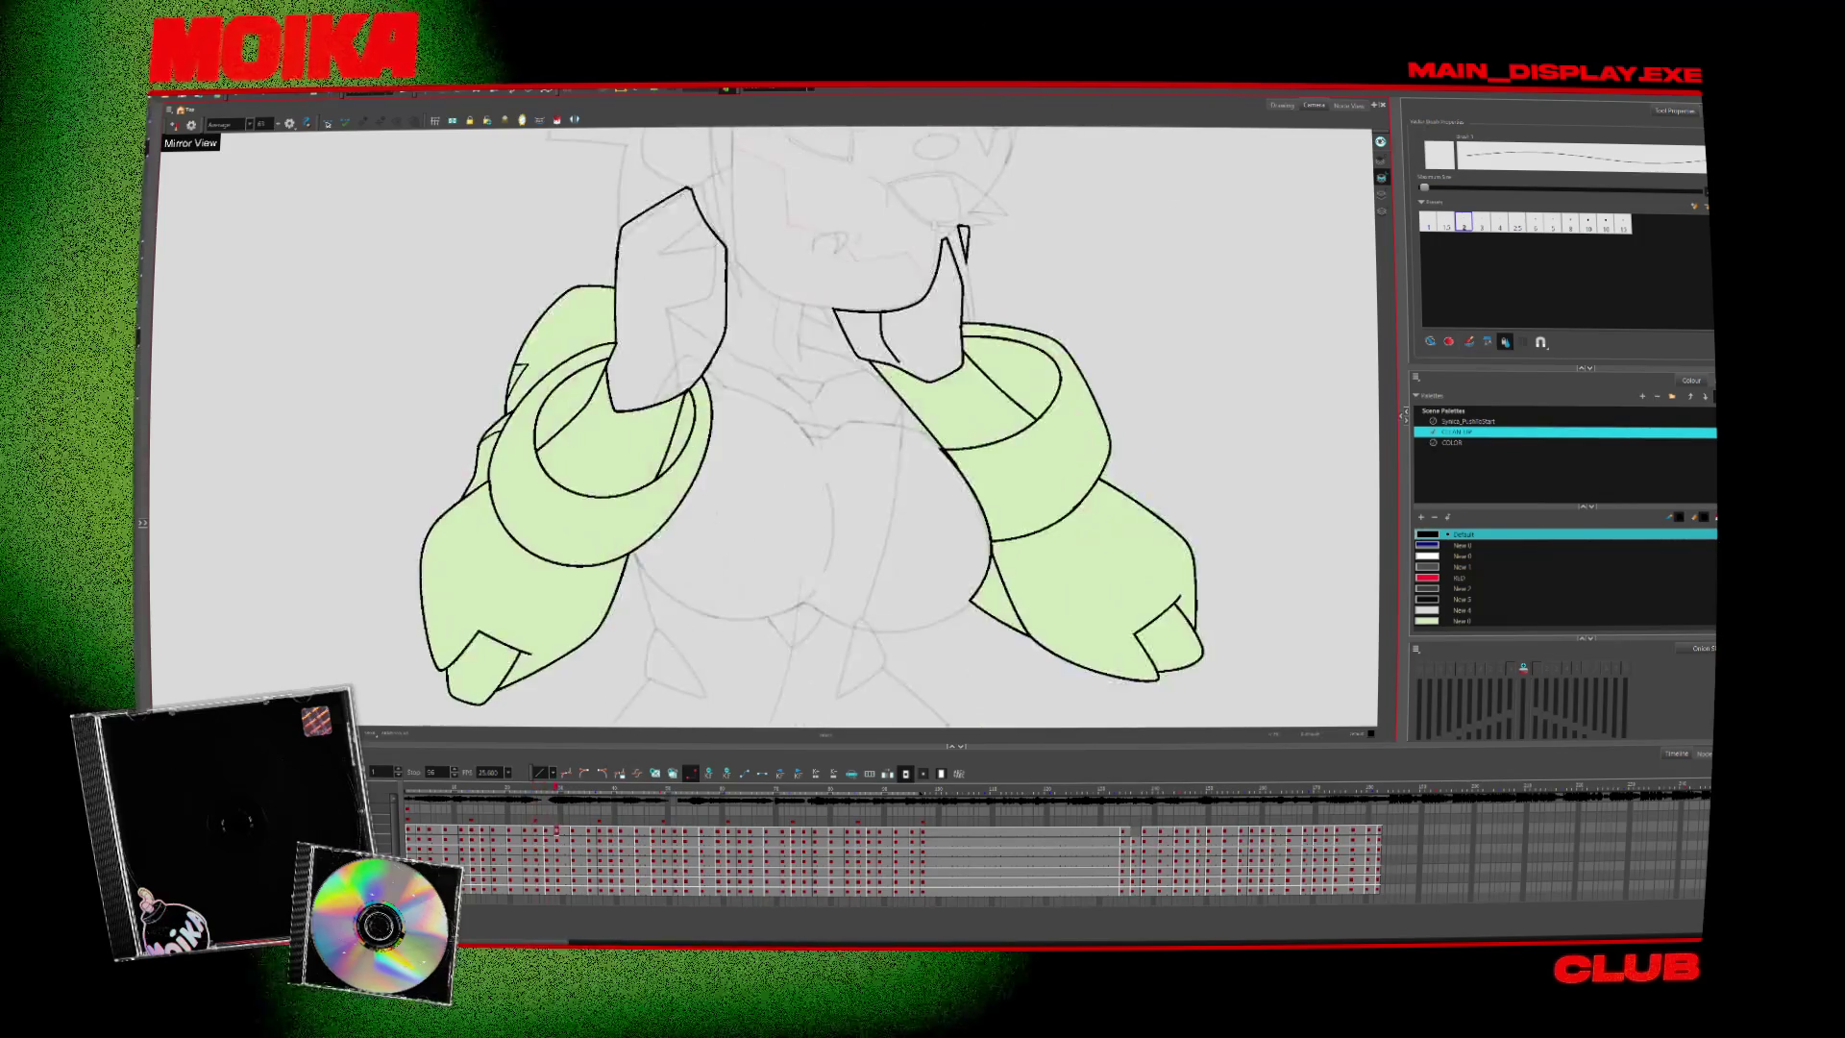